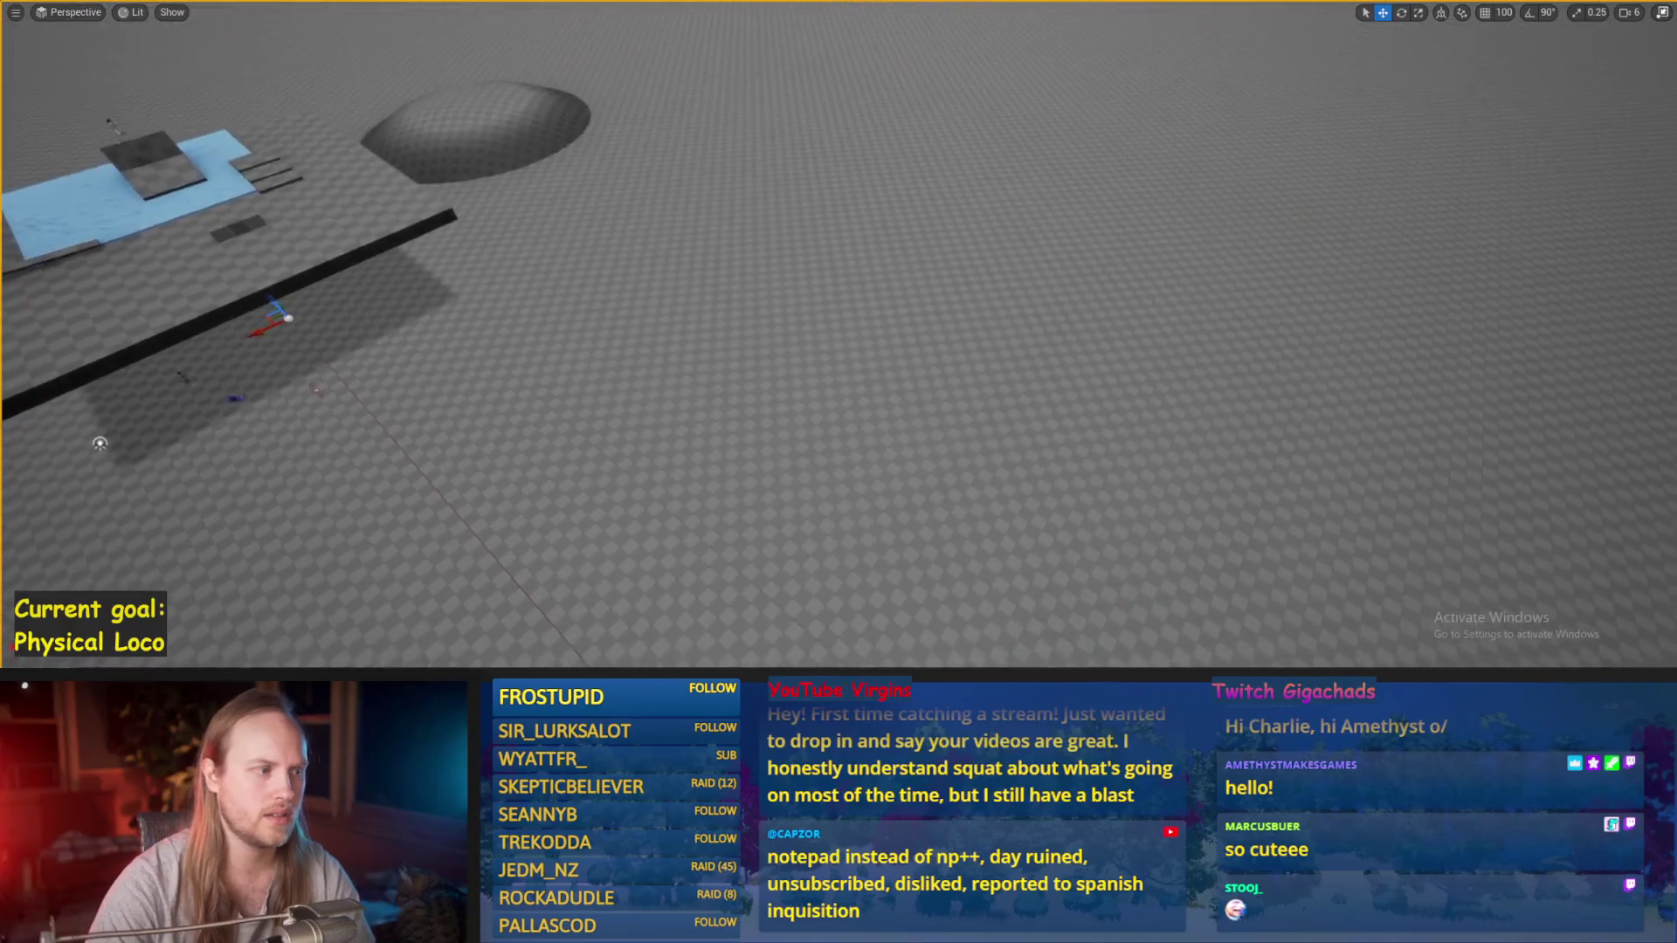
# Step: Select PPFeet_TestPlayer and move it closer to the small ramp
pyautogui.scroll(5, 506, 472)
pyautogui.moveTo(494, 205); pyautogui.dragTo(495, 204)
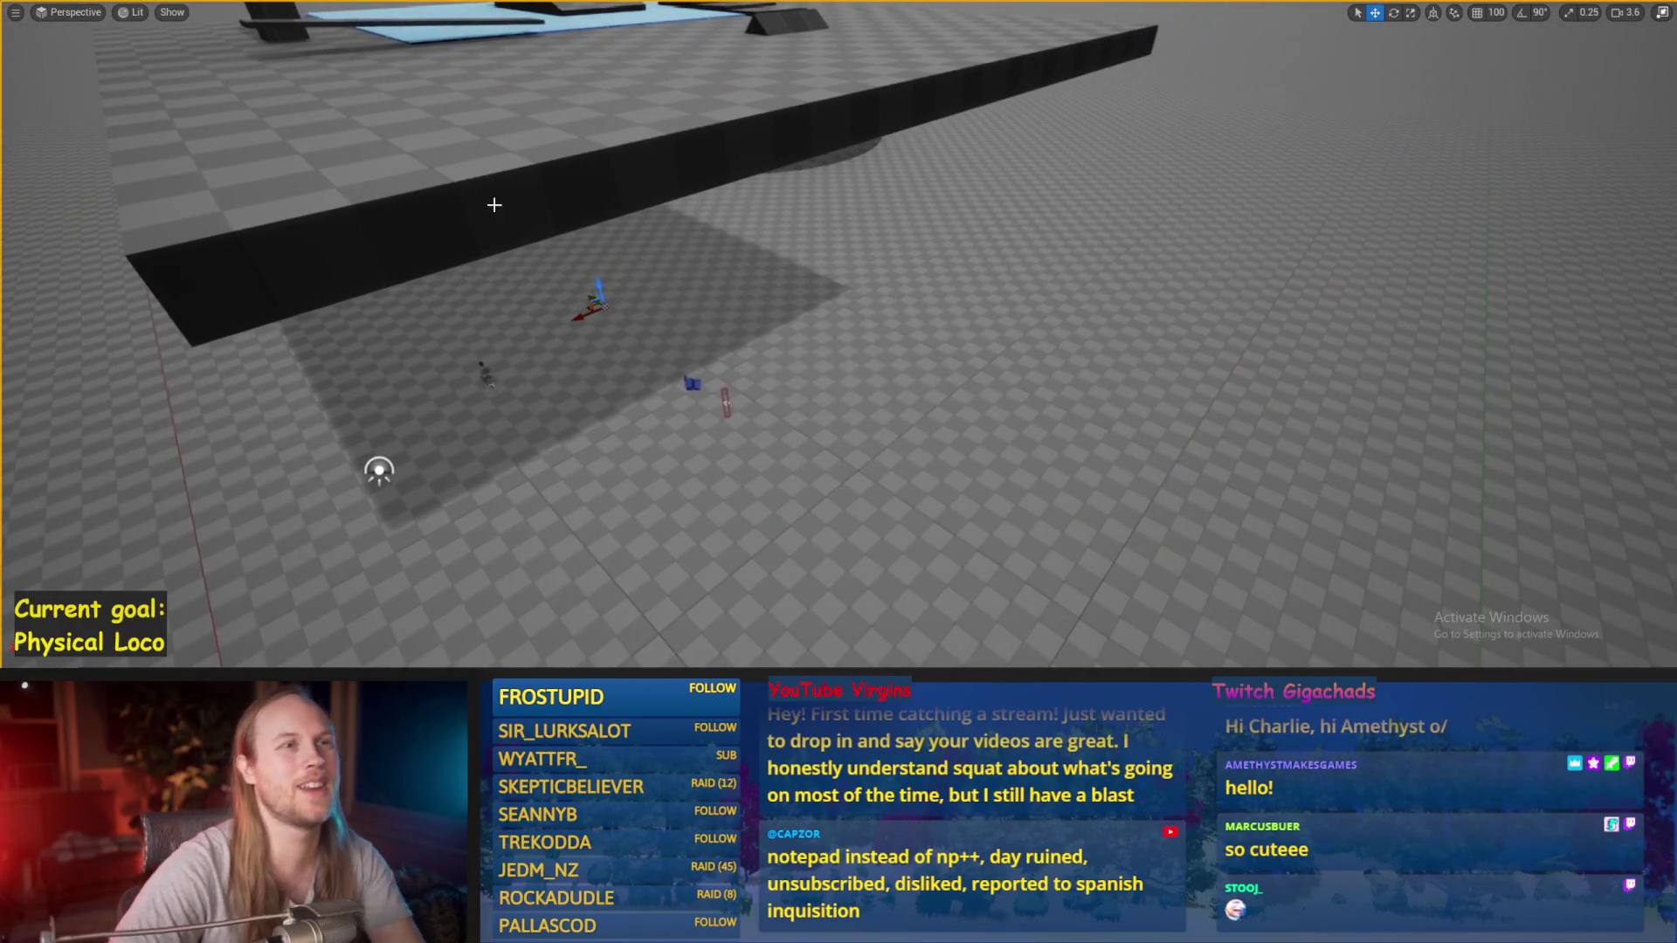
pyautogui.click(691, 383)
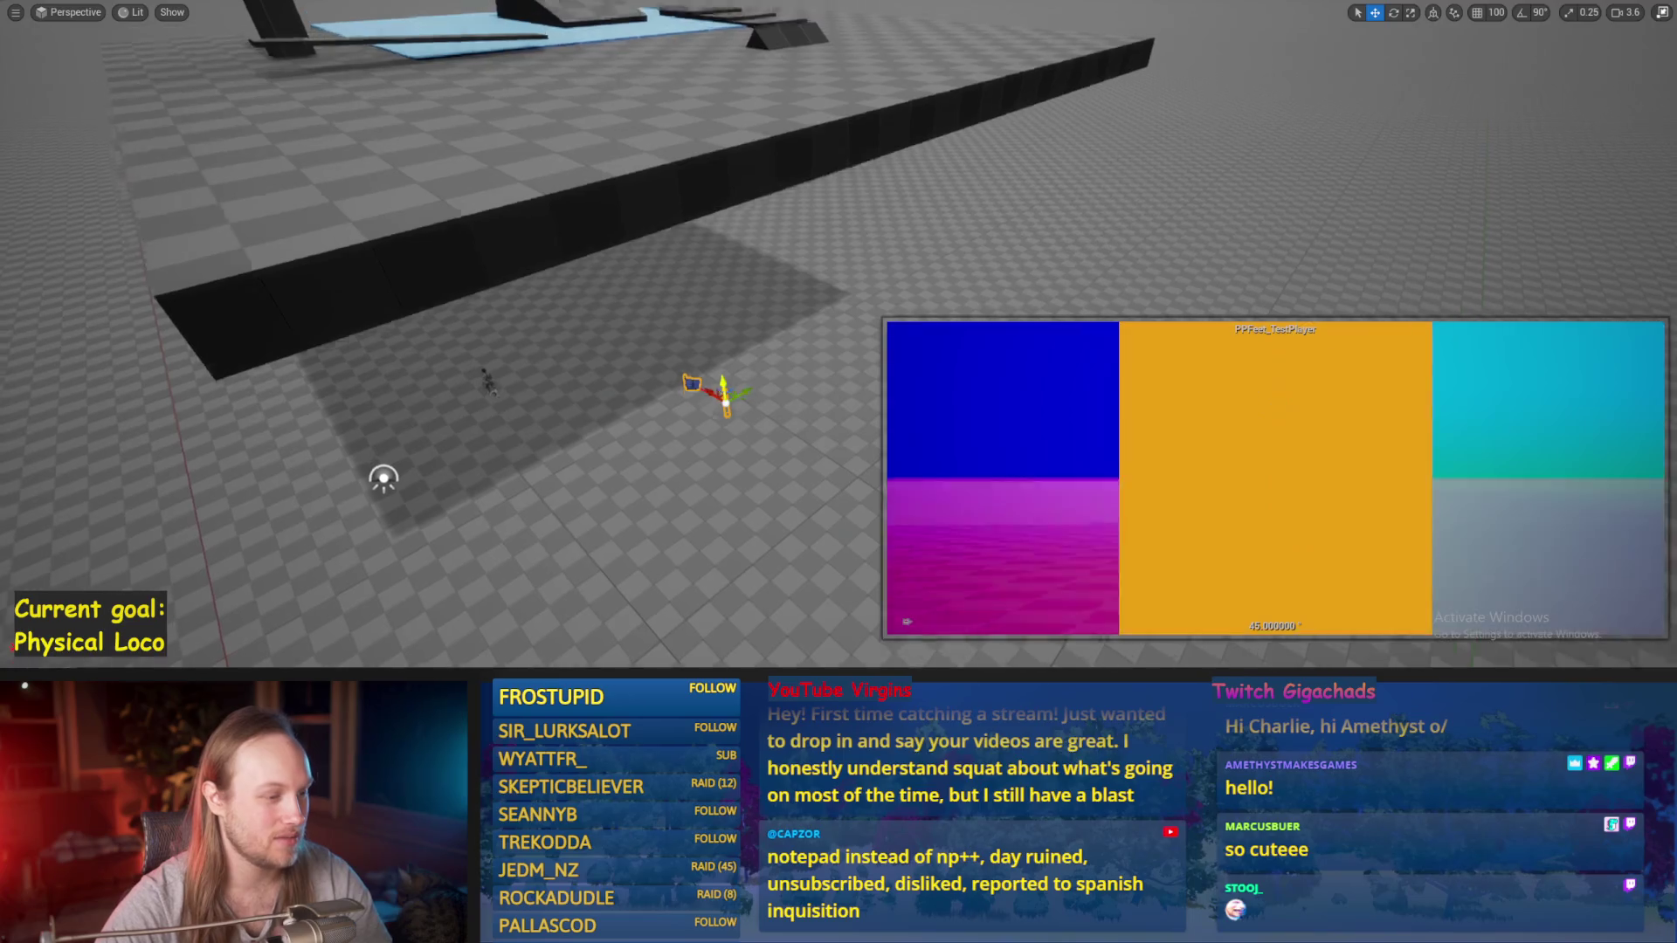
pyautogui.scroll(-5, 692, 383)
pyautogui.scroll(-3, 723, 398)
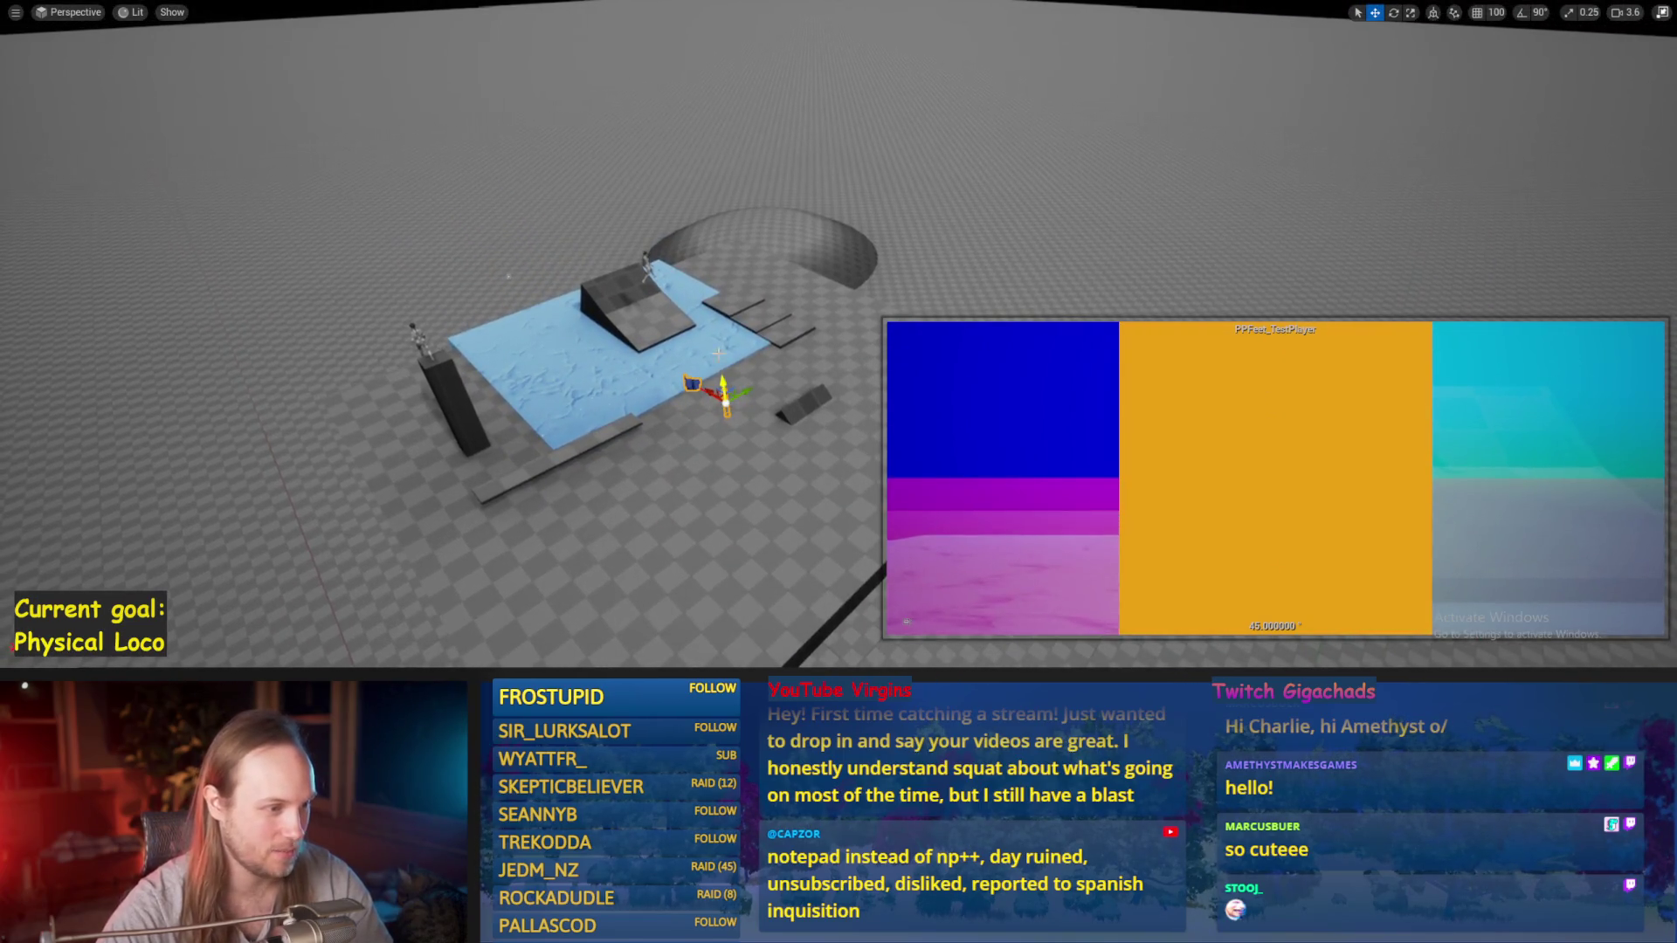
pyautogui.moveTo(745, 456)
pyautogui.mouseDown()
pyautogui.moveTo(692, 356)
pyautogui.moveTo(790, 454)
pyautogui.moveTo(739, 437)
pyautogui.mouseUp()
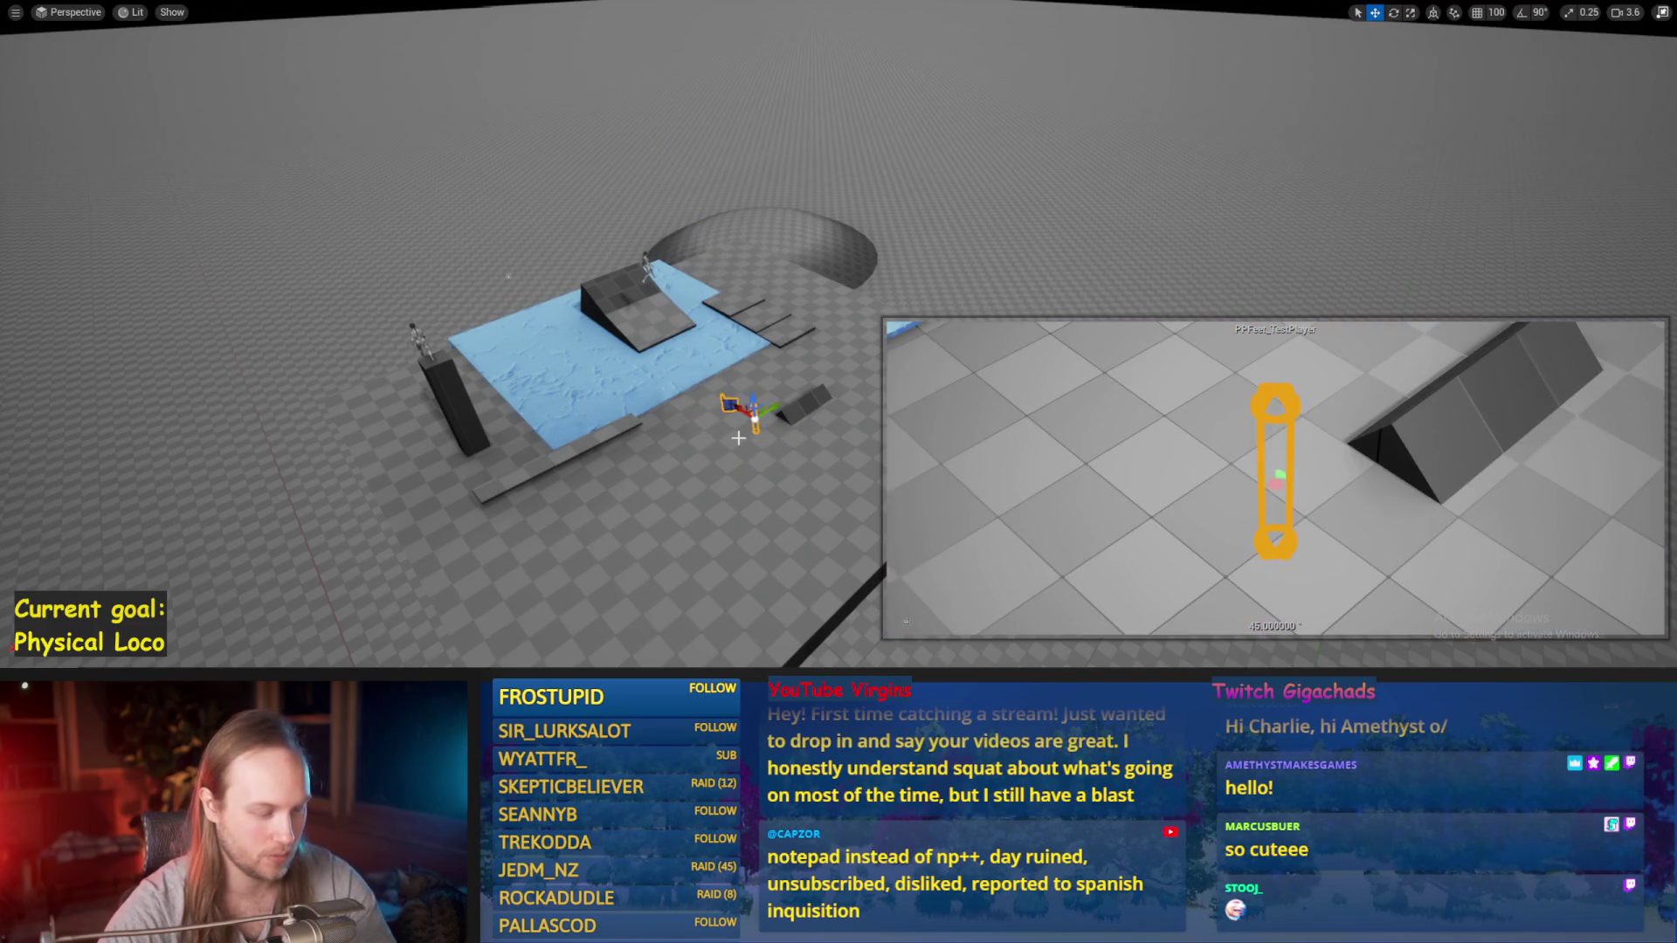
# Step: Run a quick play test, then open the PPFeet_Base Blueprint
pyautogui.hotkey('alt', 'p')
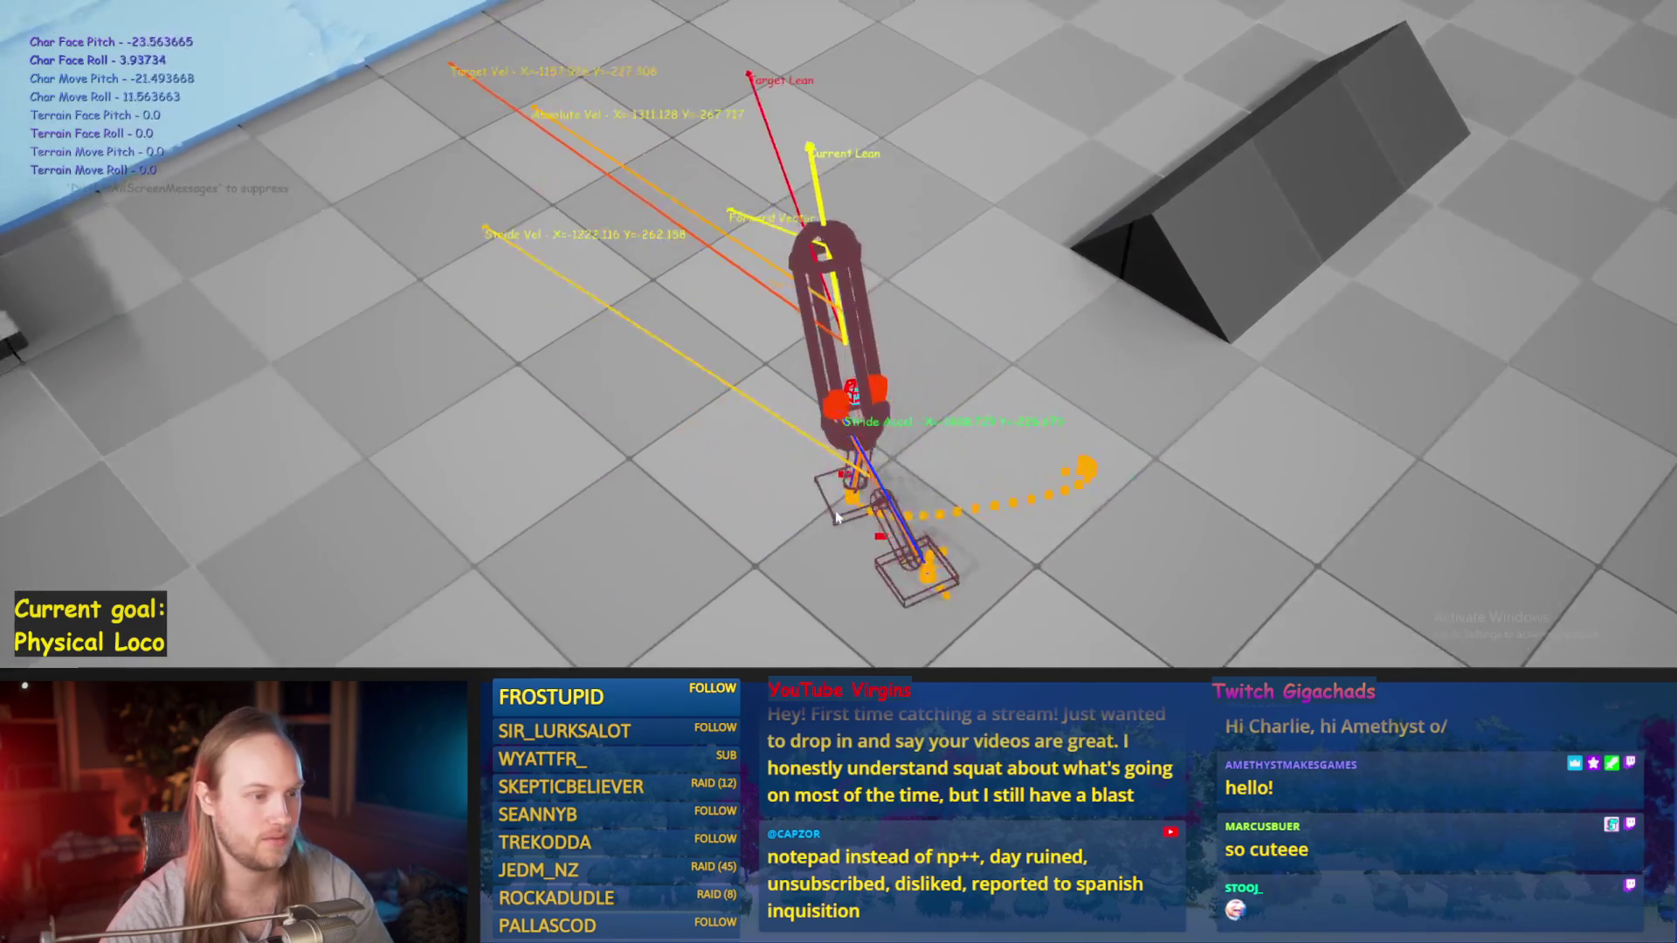
pyautogui.press('Escape')
pyautogui.doubleClick(774, 524)
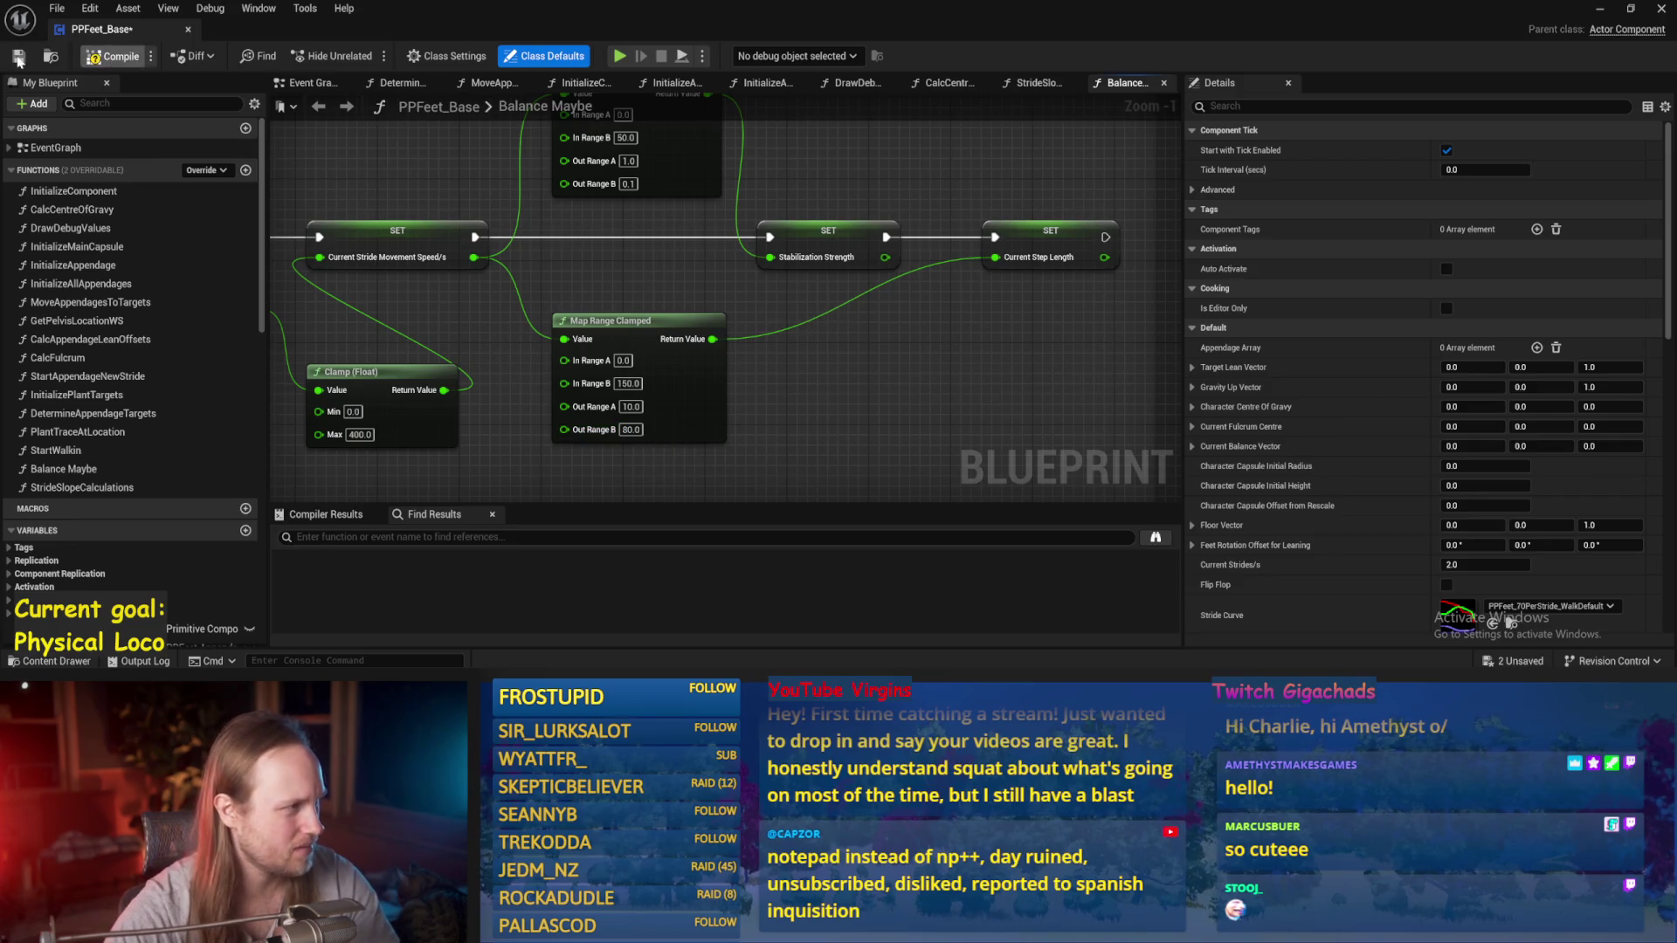
# Step: Save and minimize the Blueprint, then start a fullscreen play test with F11
pyautogui.press('Home')
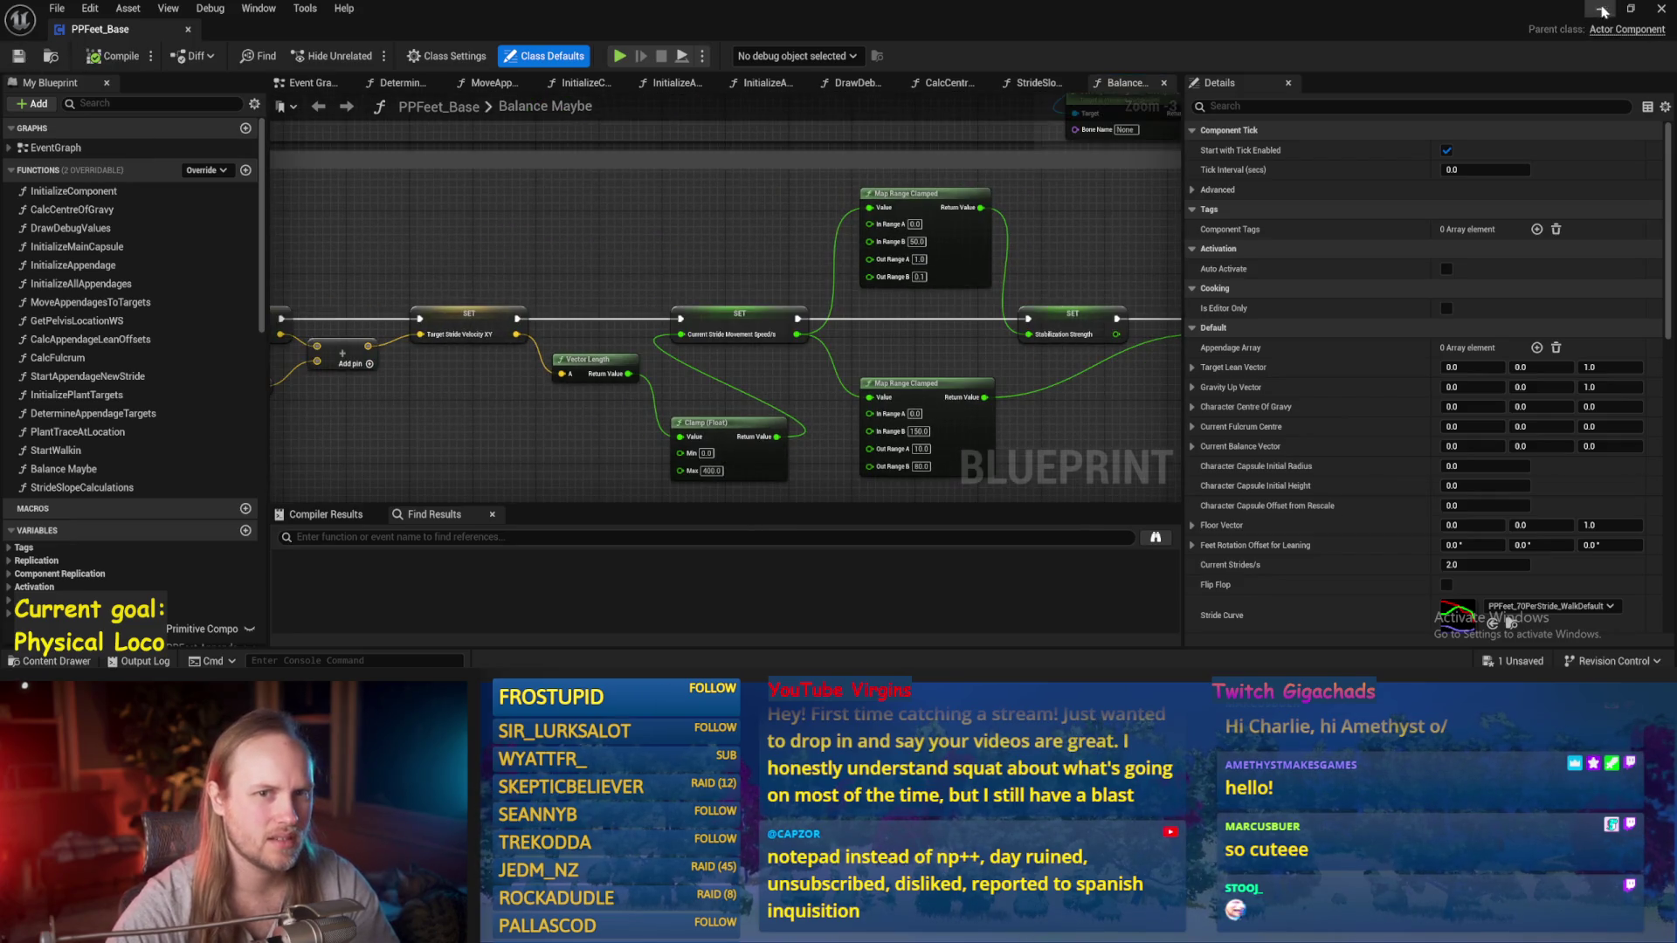
pyautogui.click(1601, 9)
pyautogui.hotkey('alt', 'p')
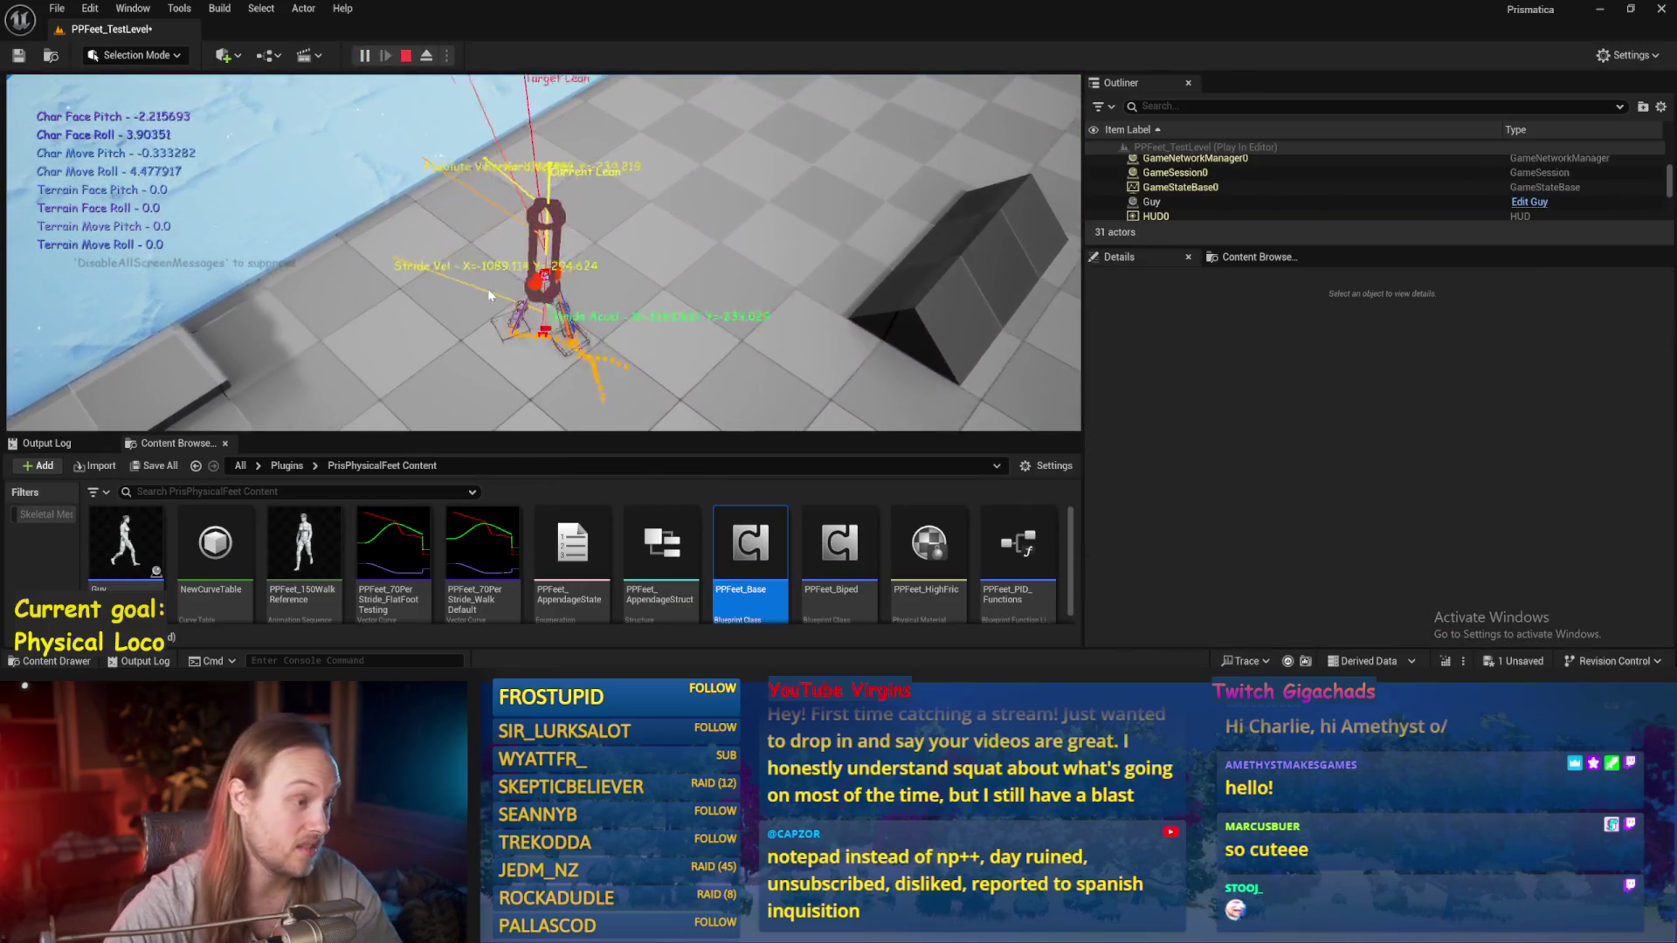
pyautogui.press('F11')
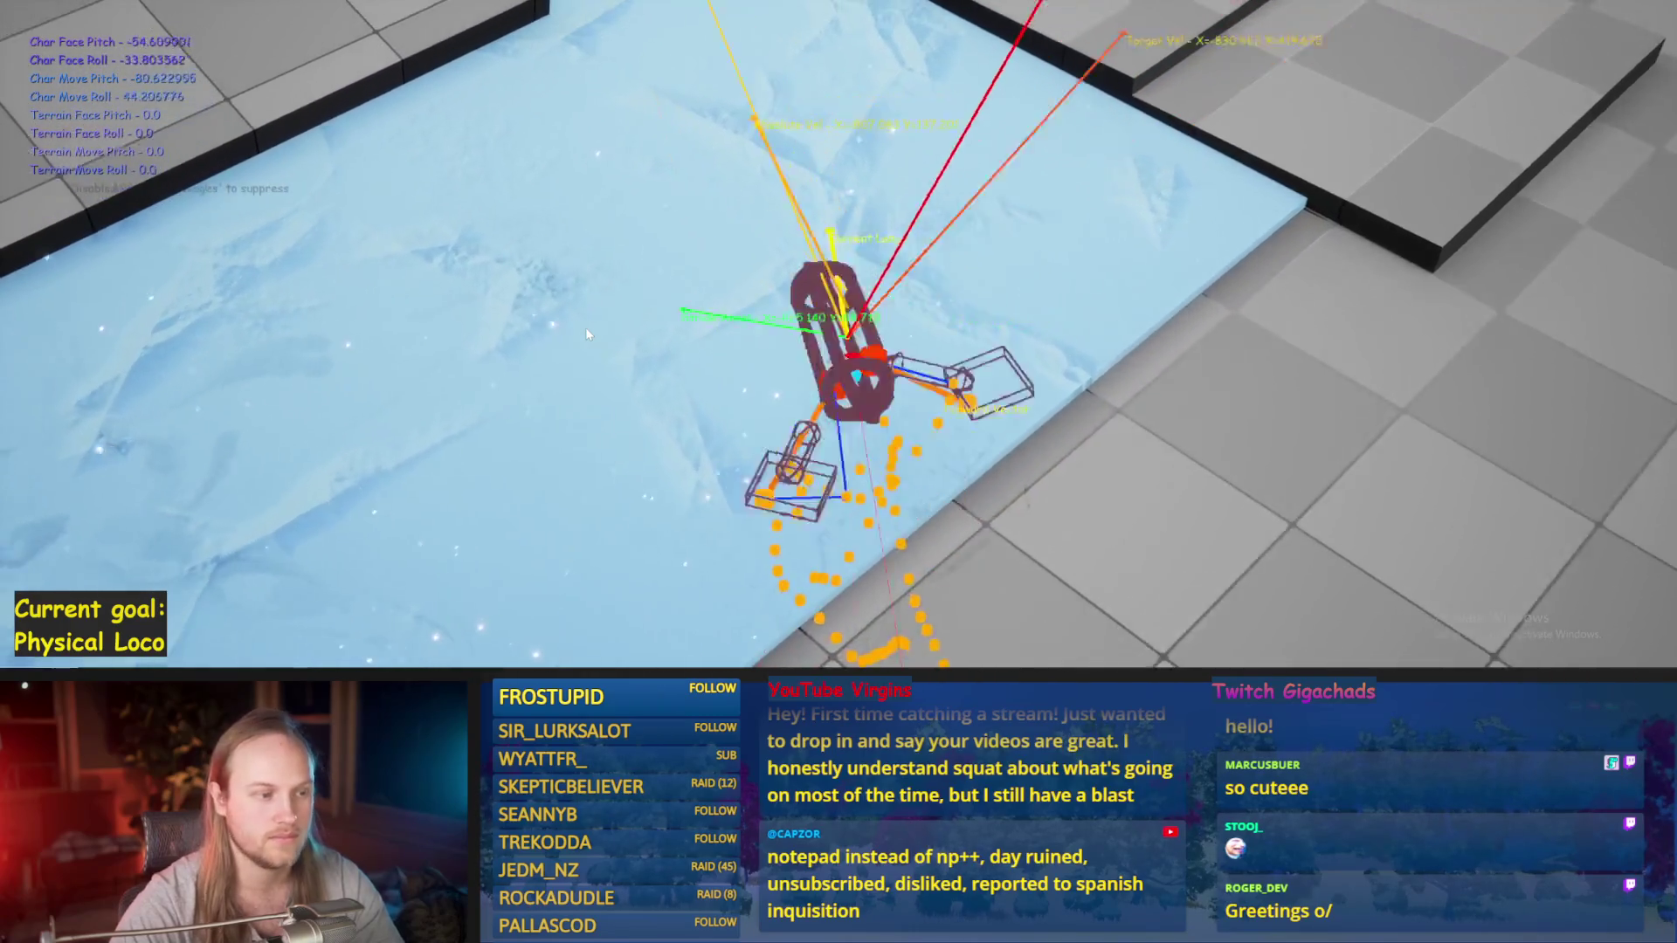
# Step: Restart the play test from spawn three times, then eject to the editor with F8
pyautogui.press('Escape')
pyautogui.hotkey('alt', 'p')
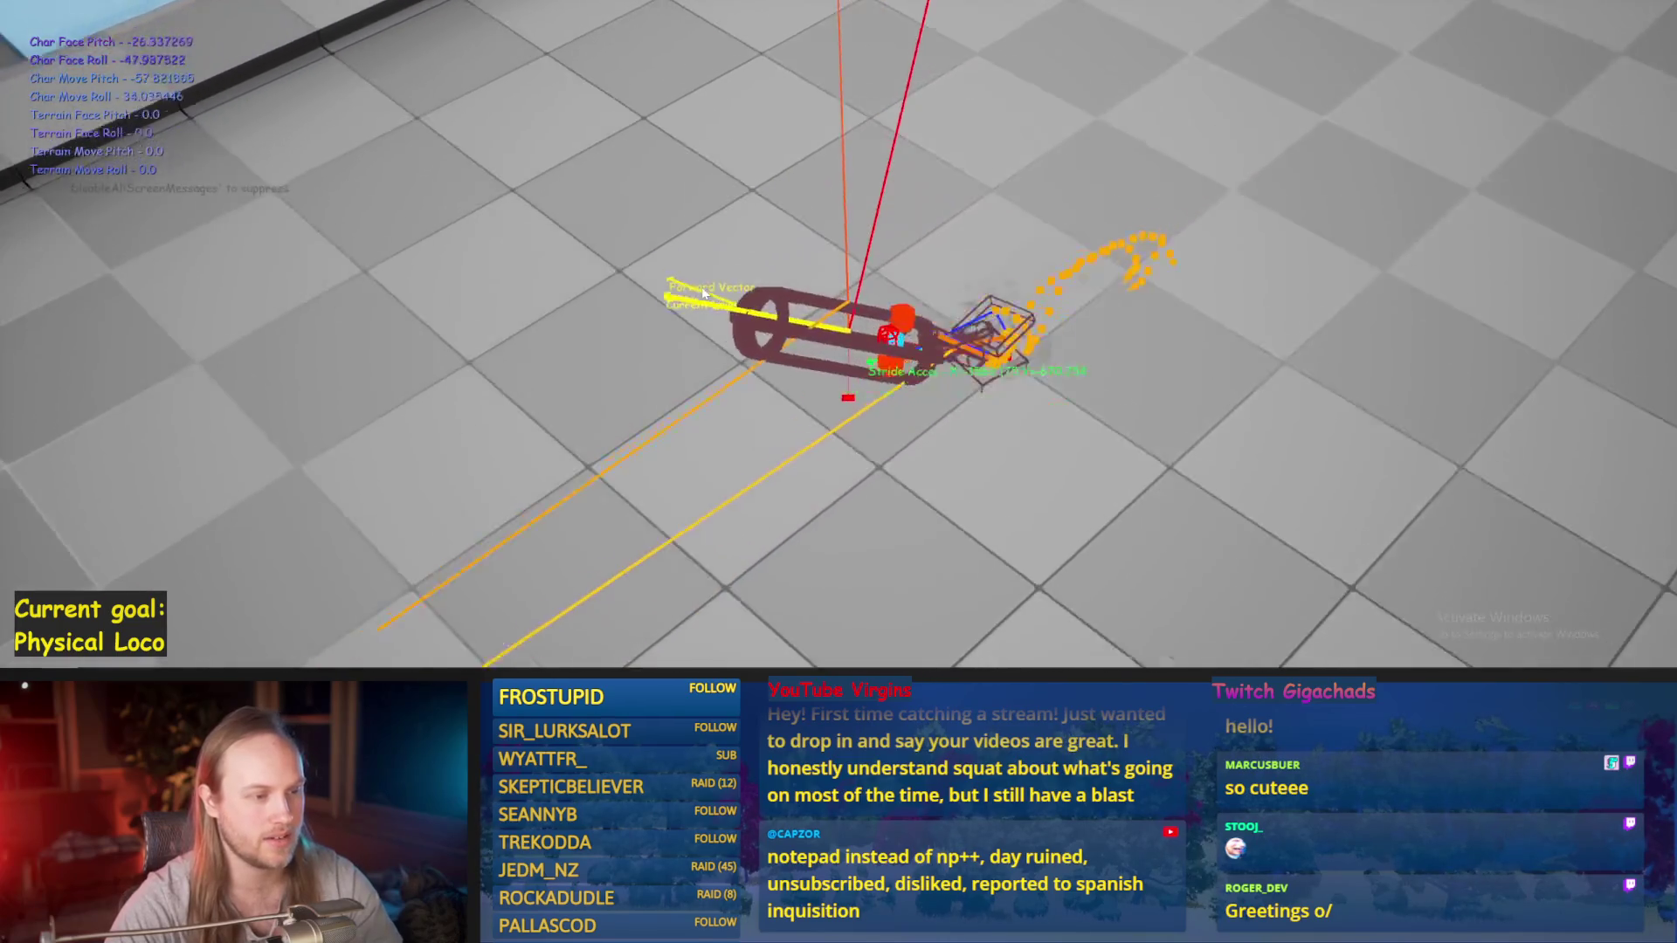
pyautogui.press('Escape')
pyautogui.hotkey('alt', 'p')
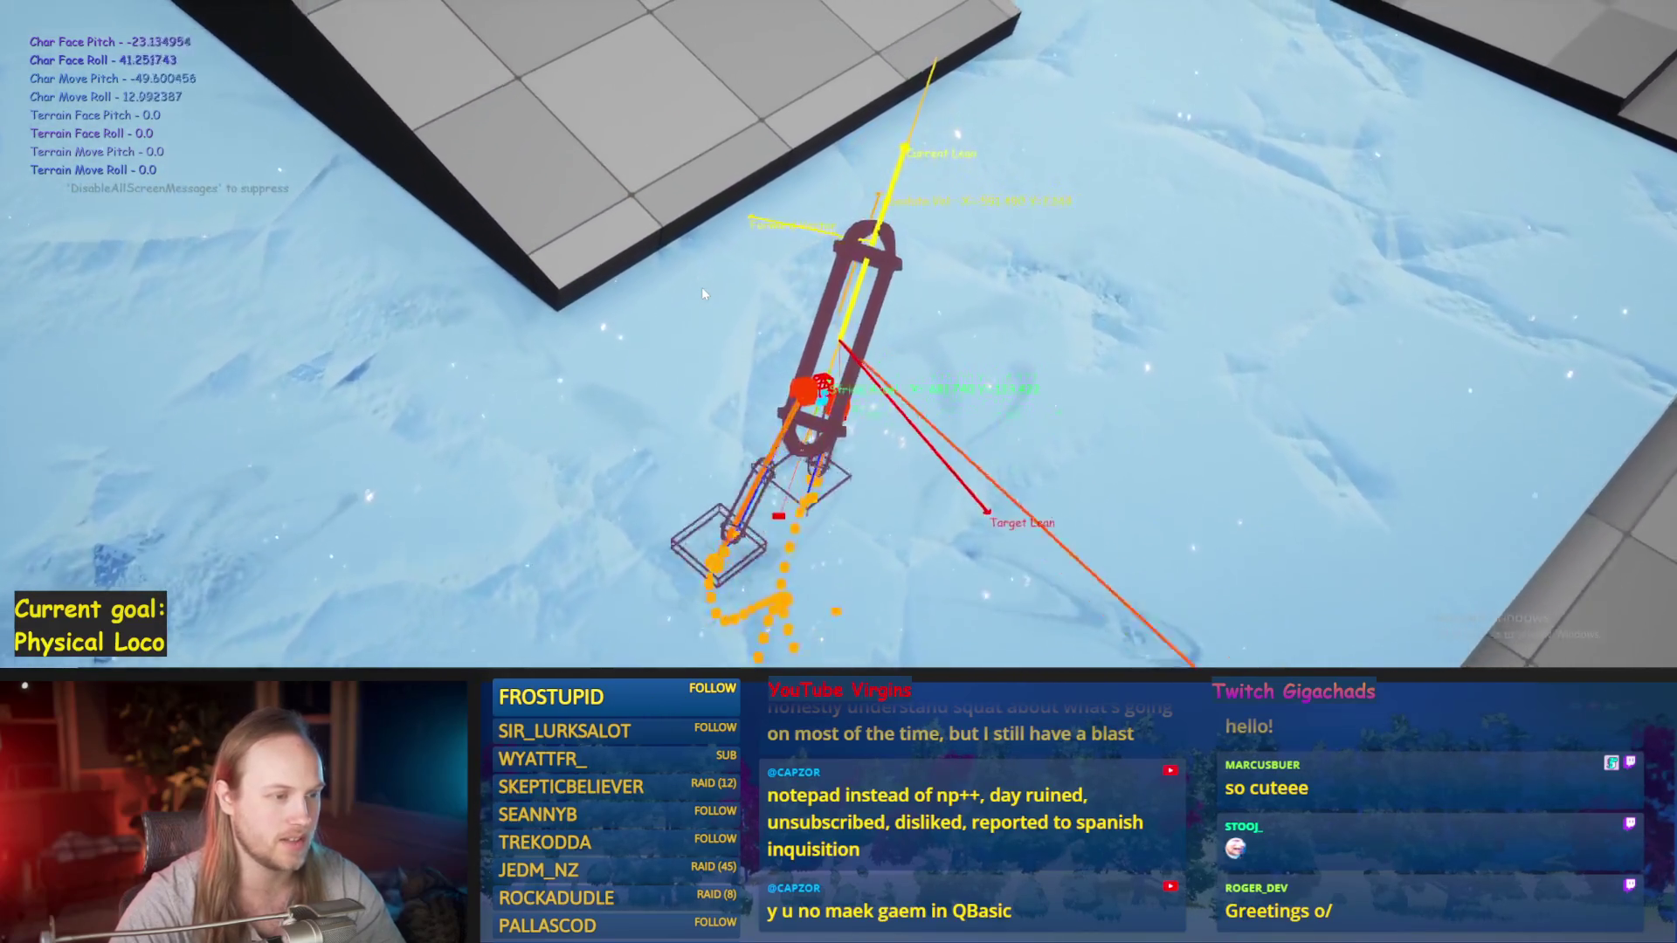
pyautogui.press('Escape')
pyautogui.hotkey('alt', 'p')
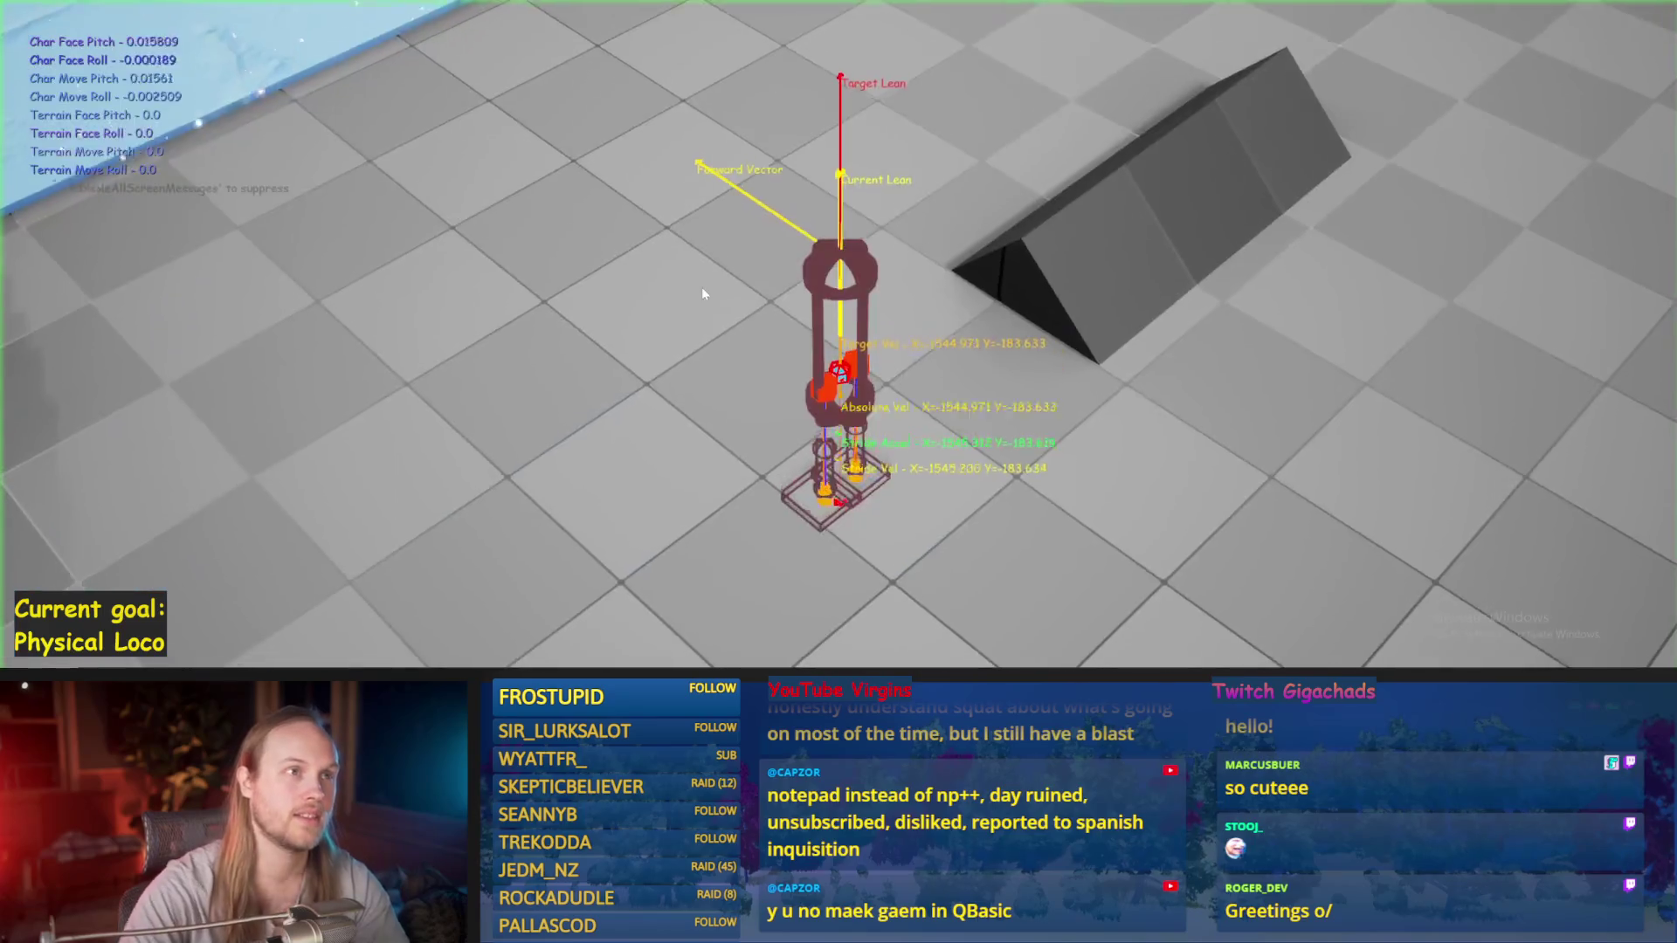
pyautogui.press('F8')
pyautogui.scroll(-10, 665, 272)
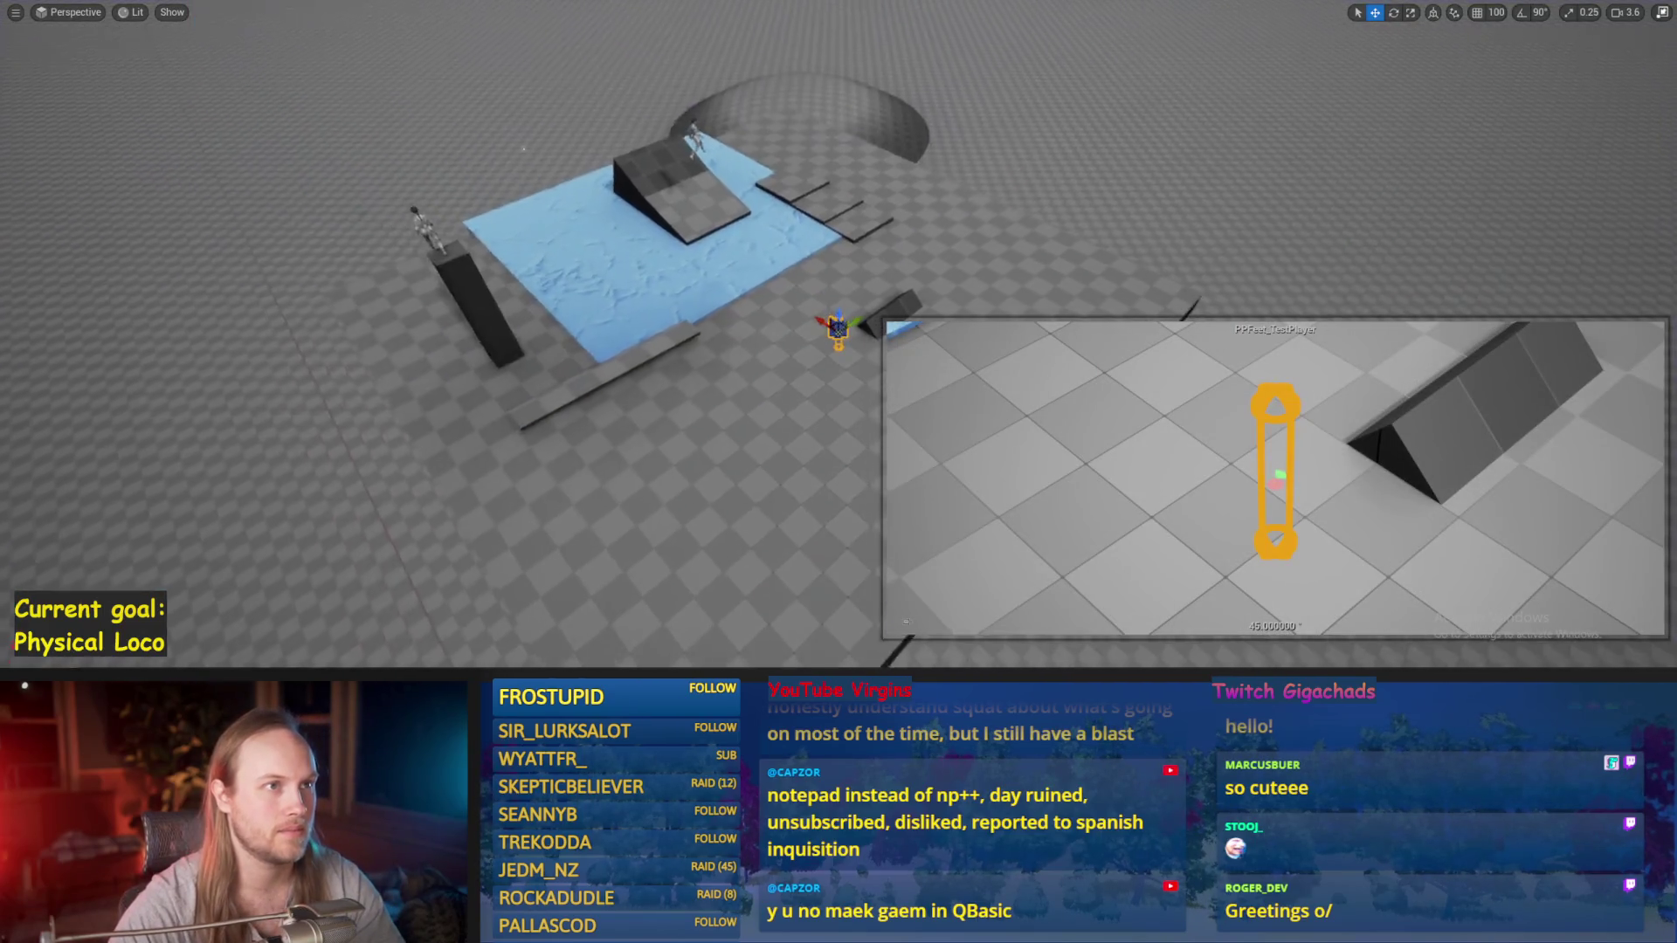
# Step: Scale the small ramp beside spawn into a much larger ramp and play-test it
pyautogui.click(664, 168)
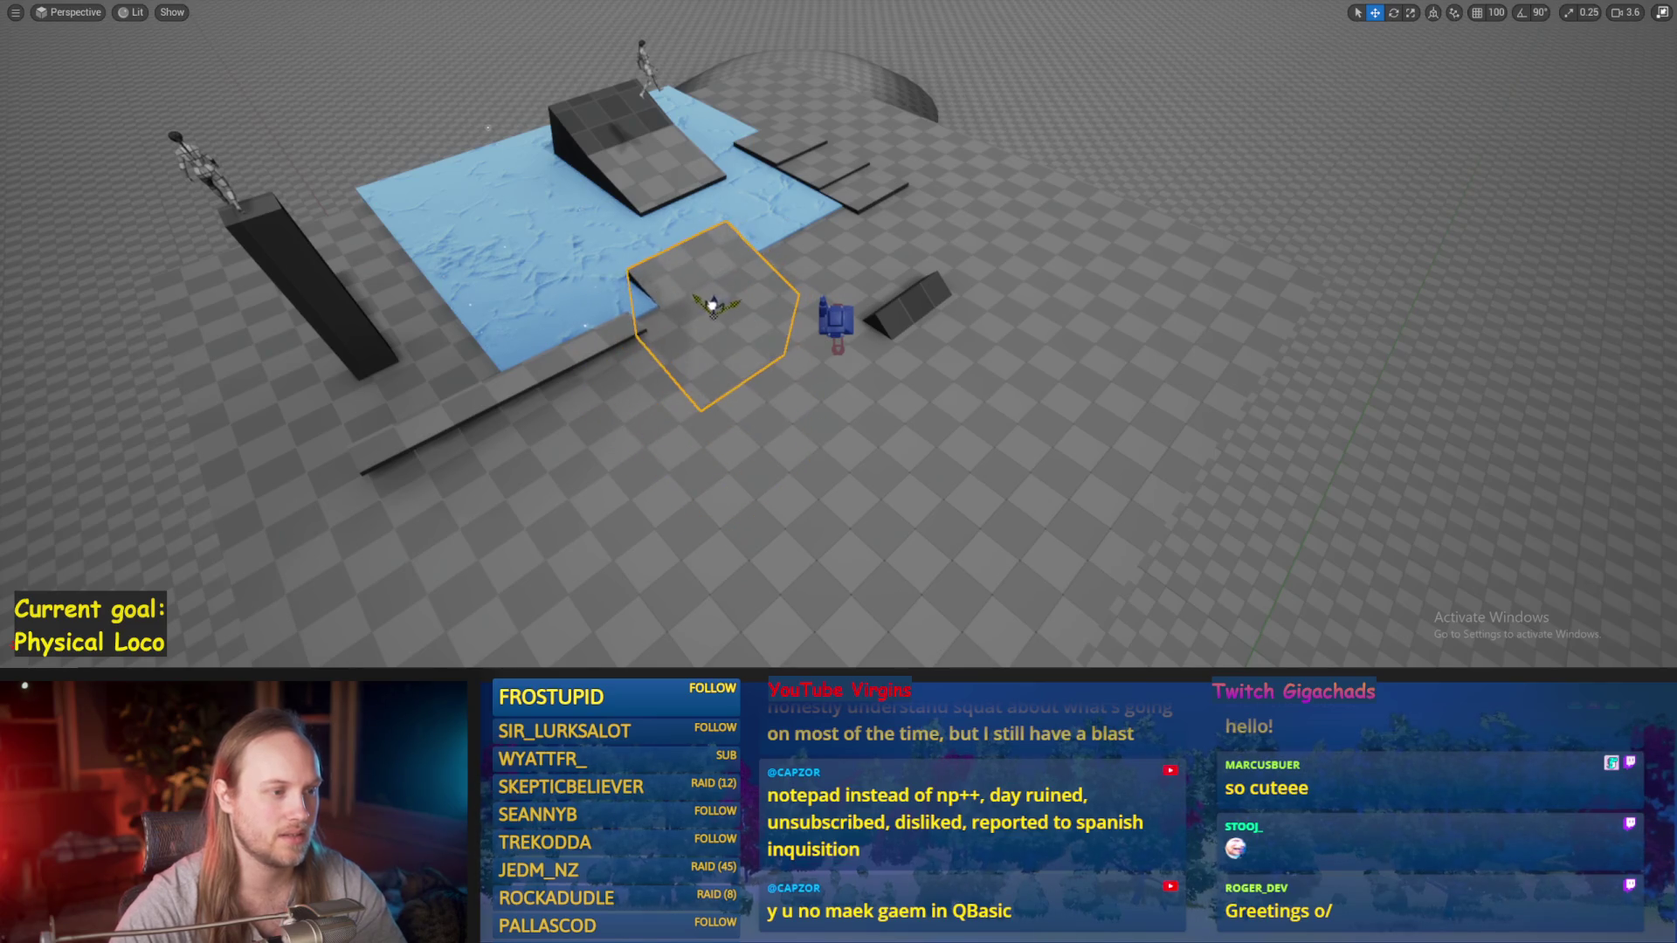
pyautogui.moveTo(715, 306)
pyautogui.mouseDown()
pyautogui.moveTo(768, 271)
pyautogui.moveTo(716, 327)
pyautogui.mouseUp()
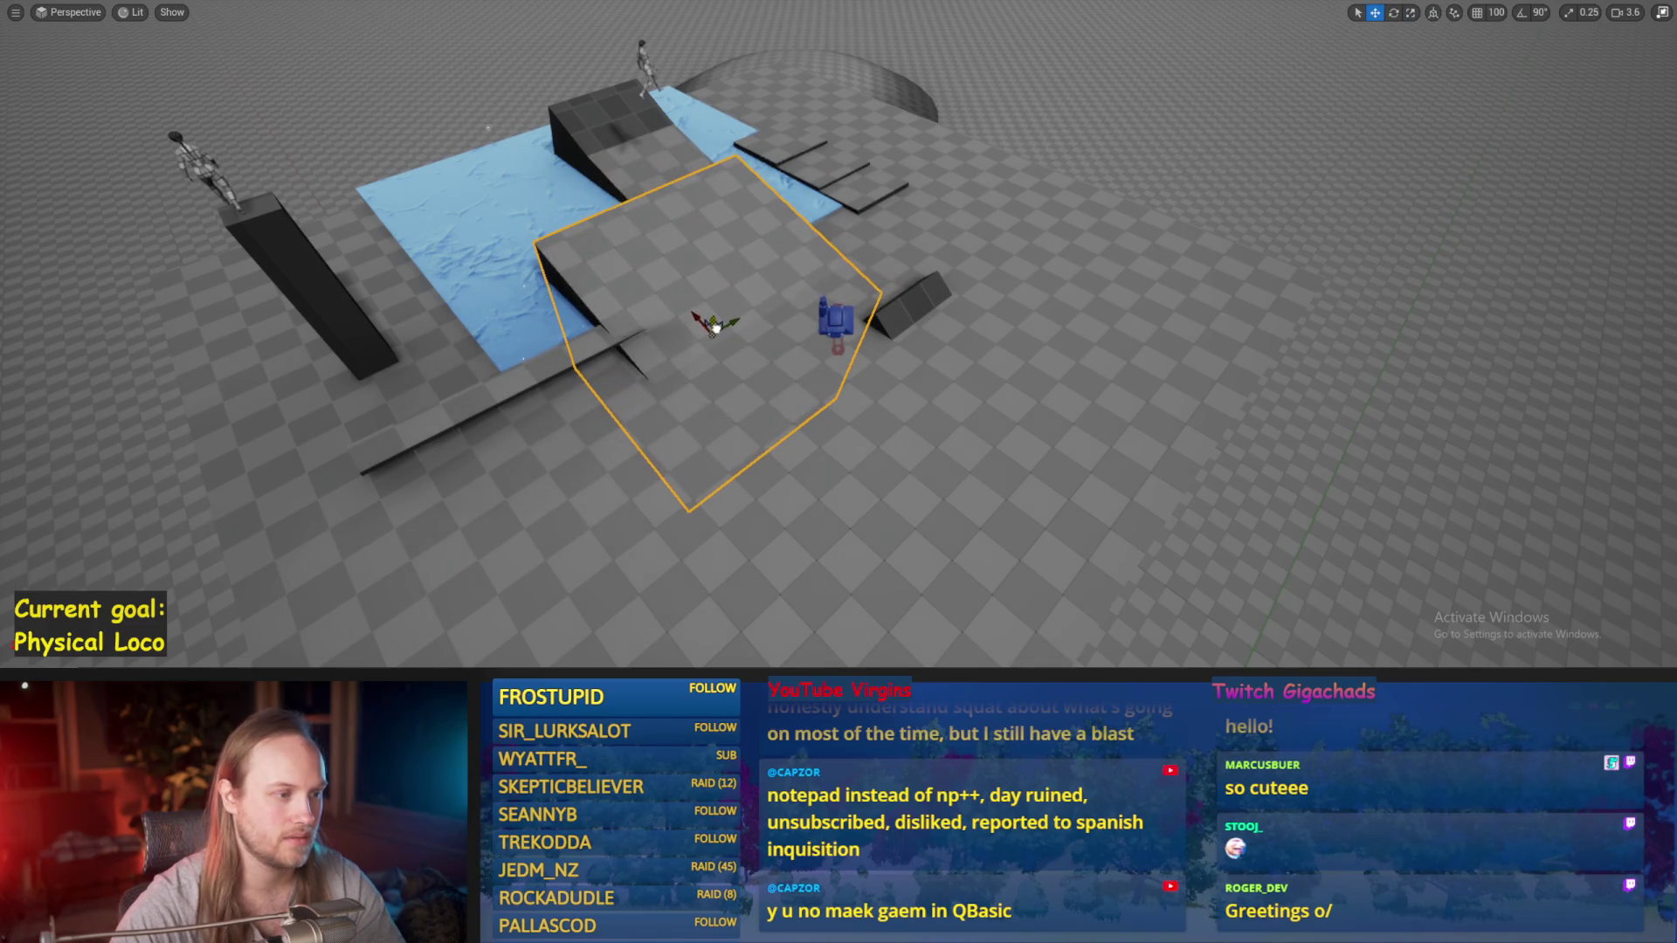
pyautogui.hotkey('alt', 'p')
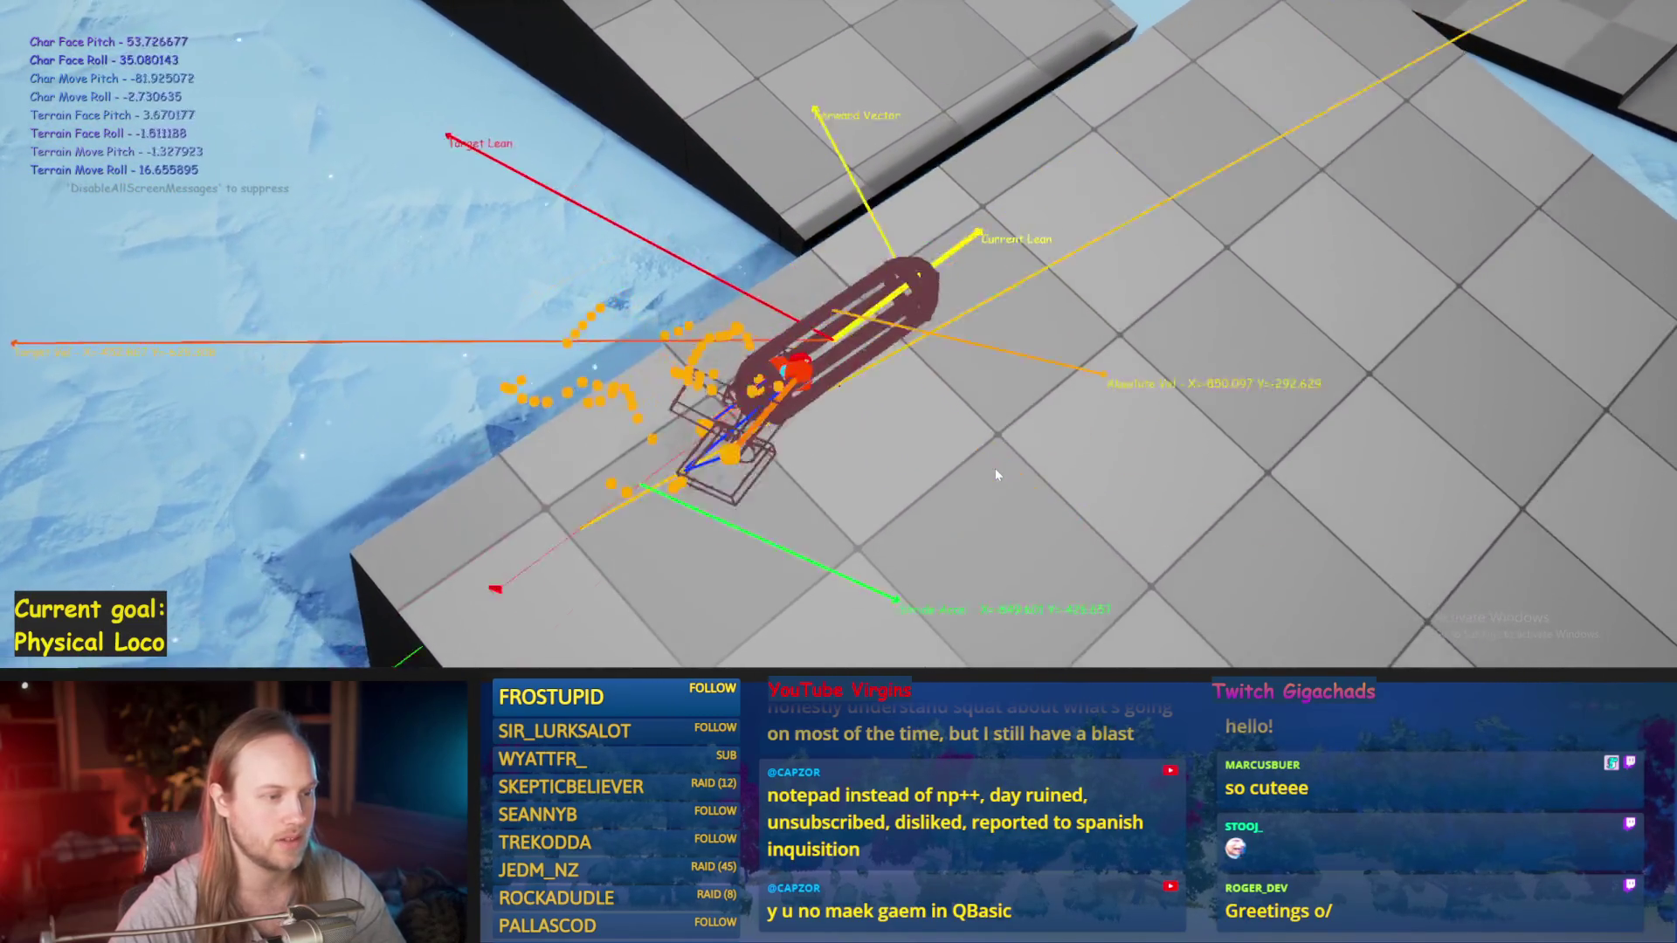
# Step: Run a fresh play test on the enlarged ramp, stop it, and reopen PPFeet_Base
pyautogui.press('Escape')
pyautogui.hotkey('alt', 'p')
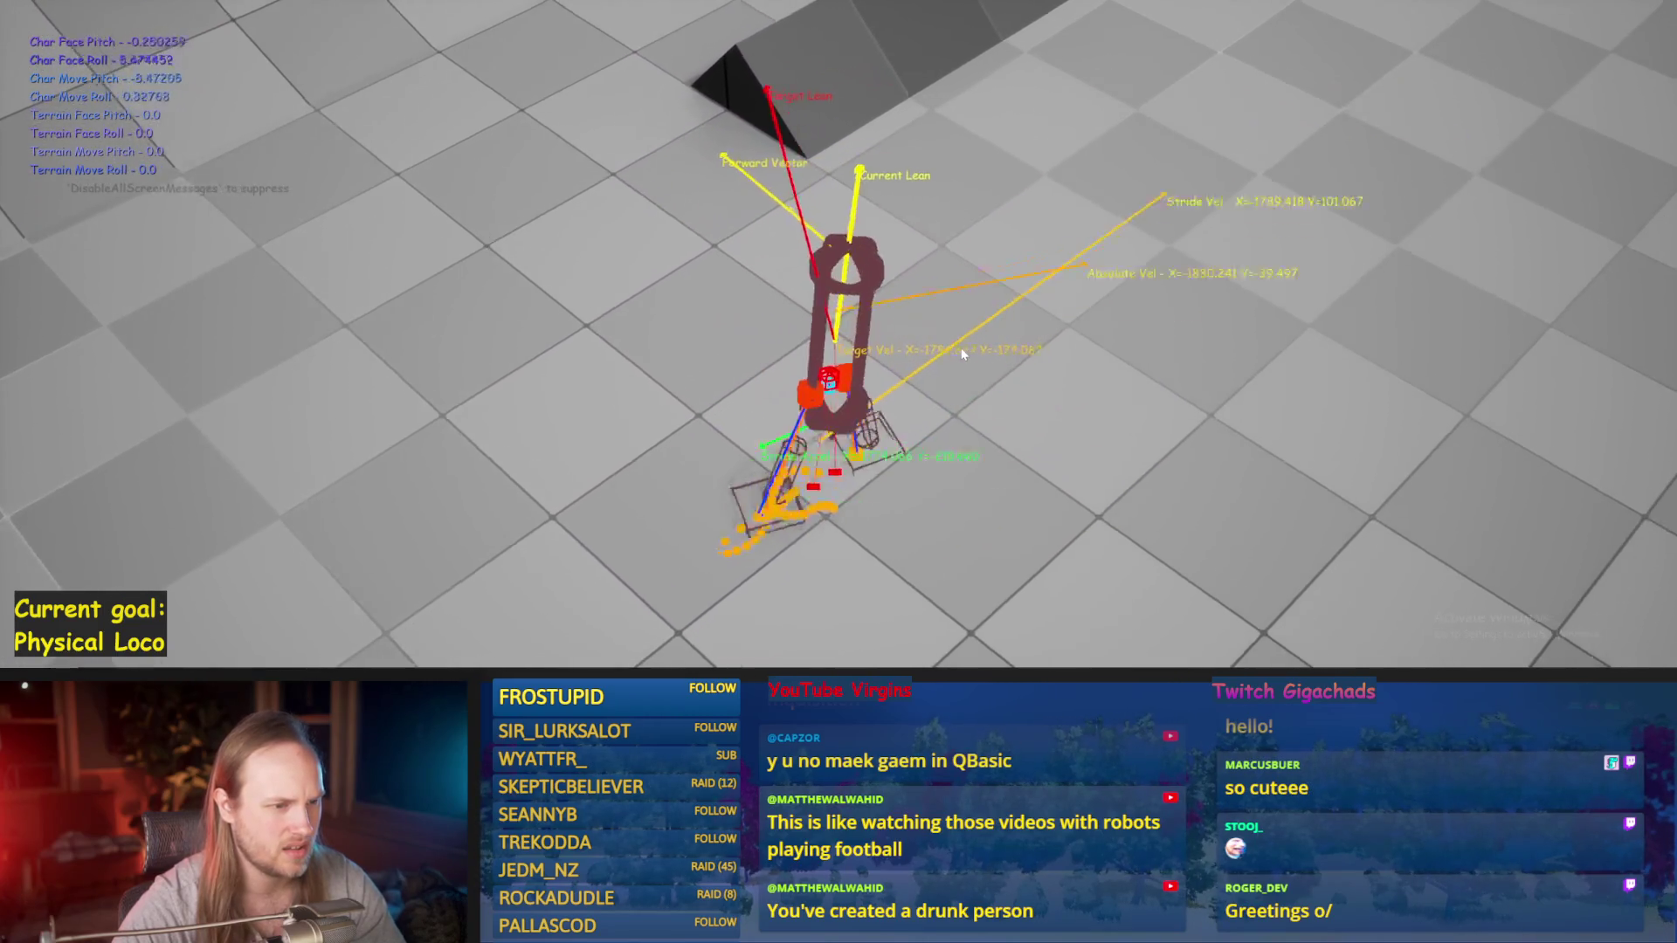
pyautogui.press('Escape')
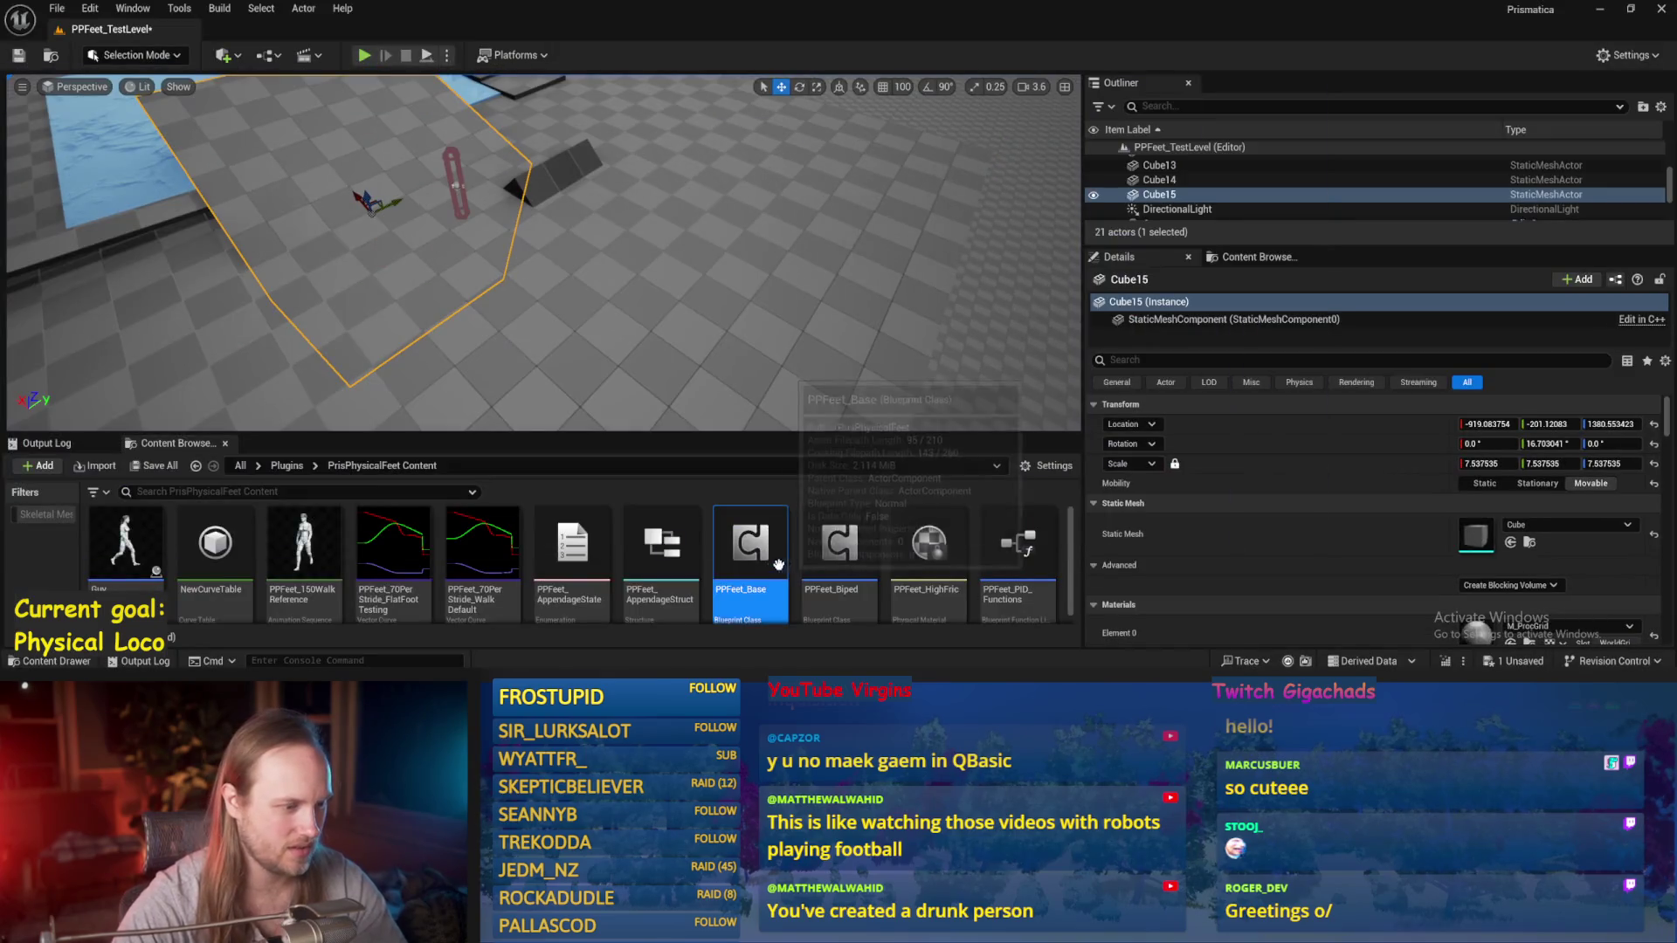
pyautogui.doubleClick(750, 578)
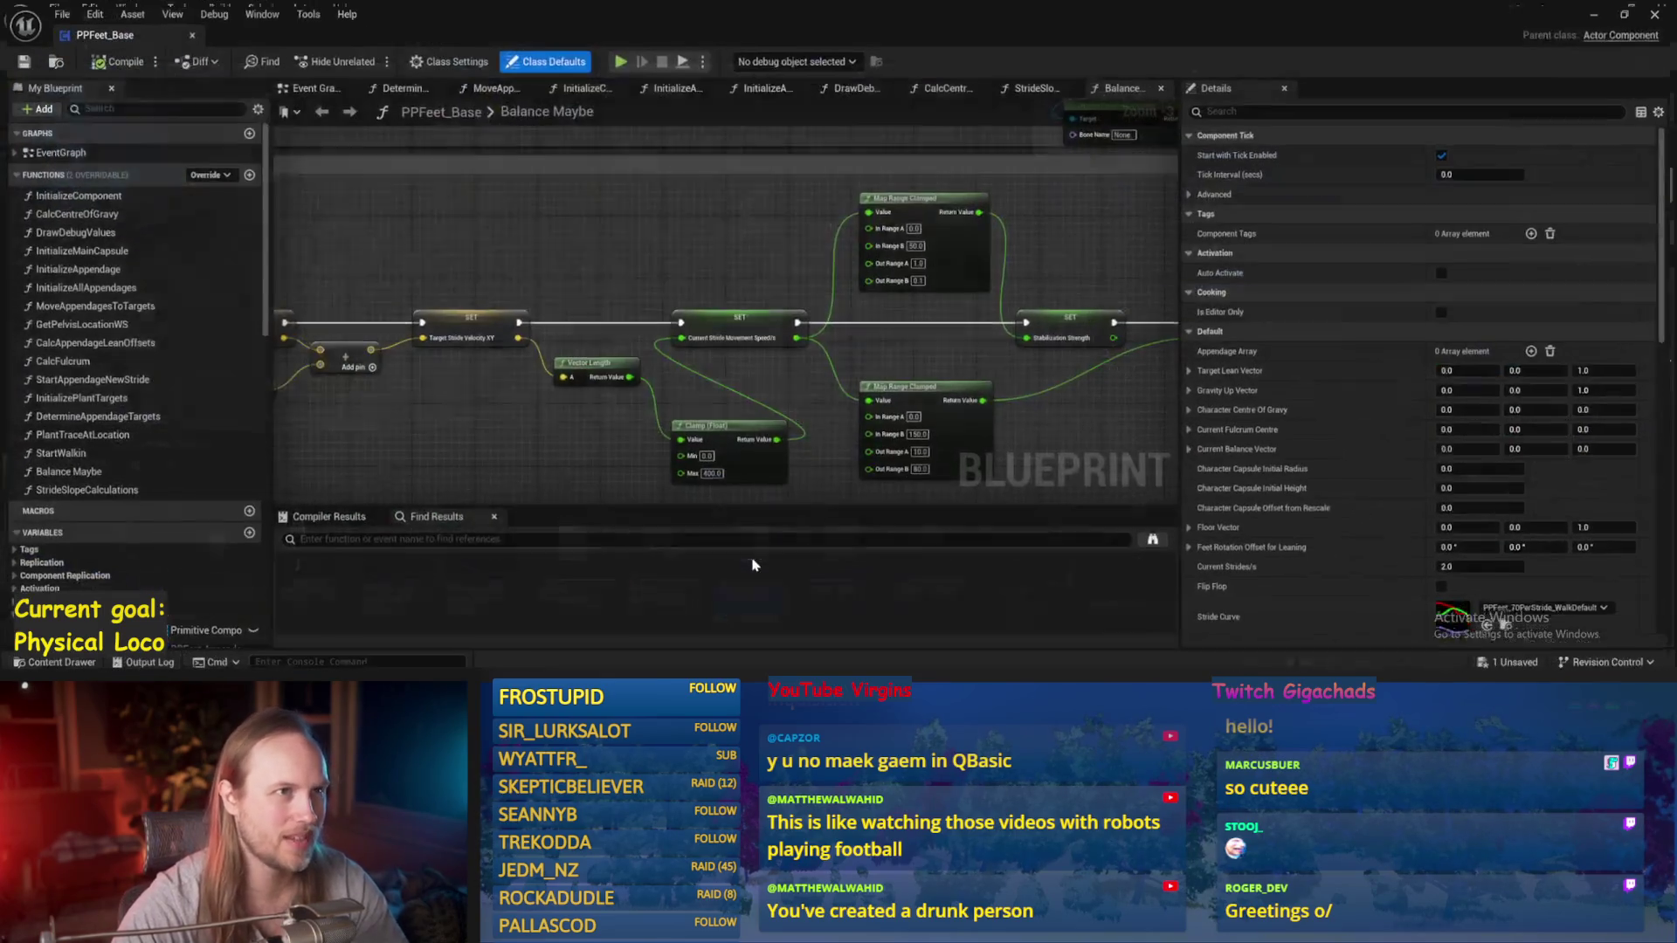
# Step: Save, then review Balance Maybe's Stride Acceleration logic and the stabilization note
pyautogui.hotkey('ctrl', 's')
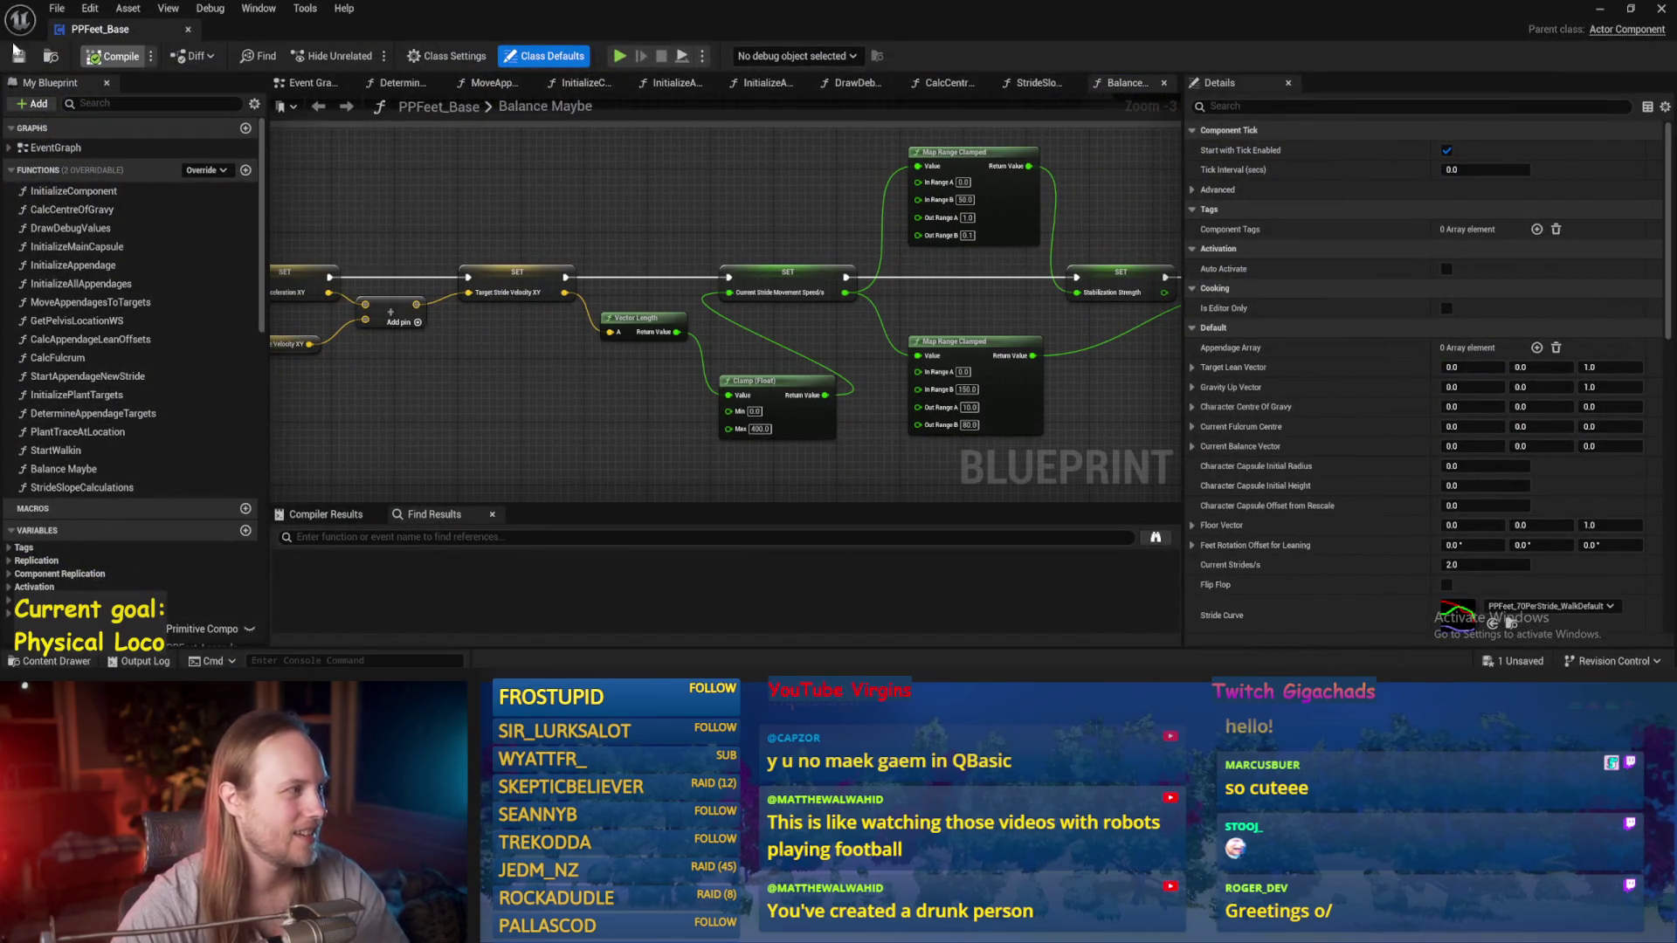
pyautogui.hotkey('ctrl', 's')
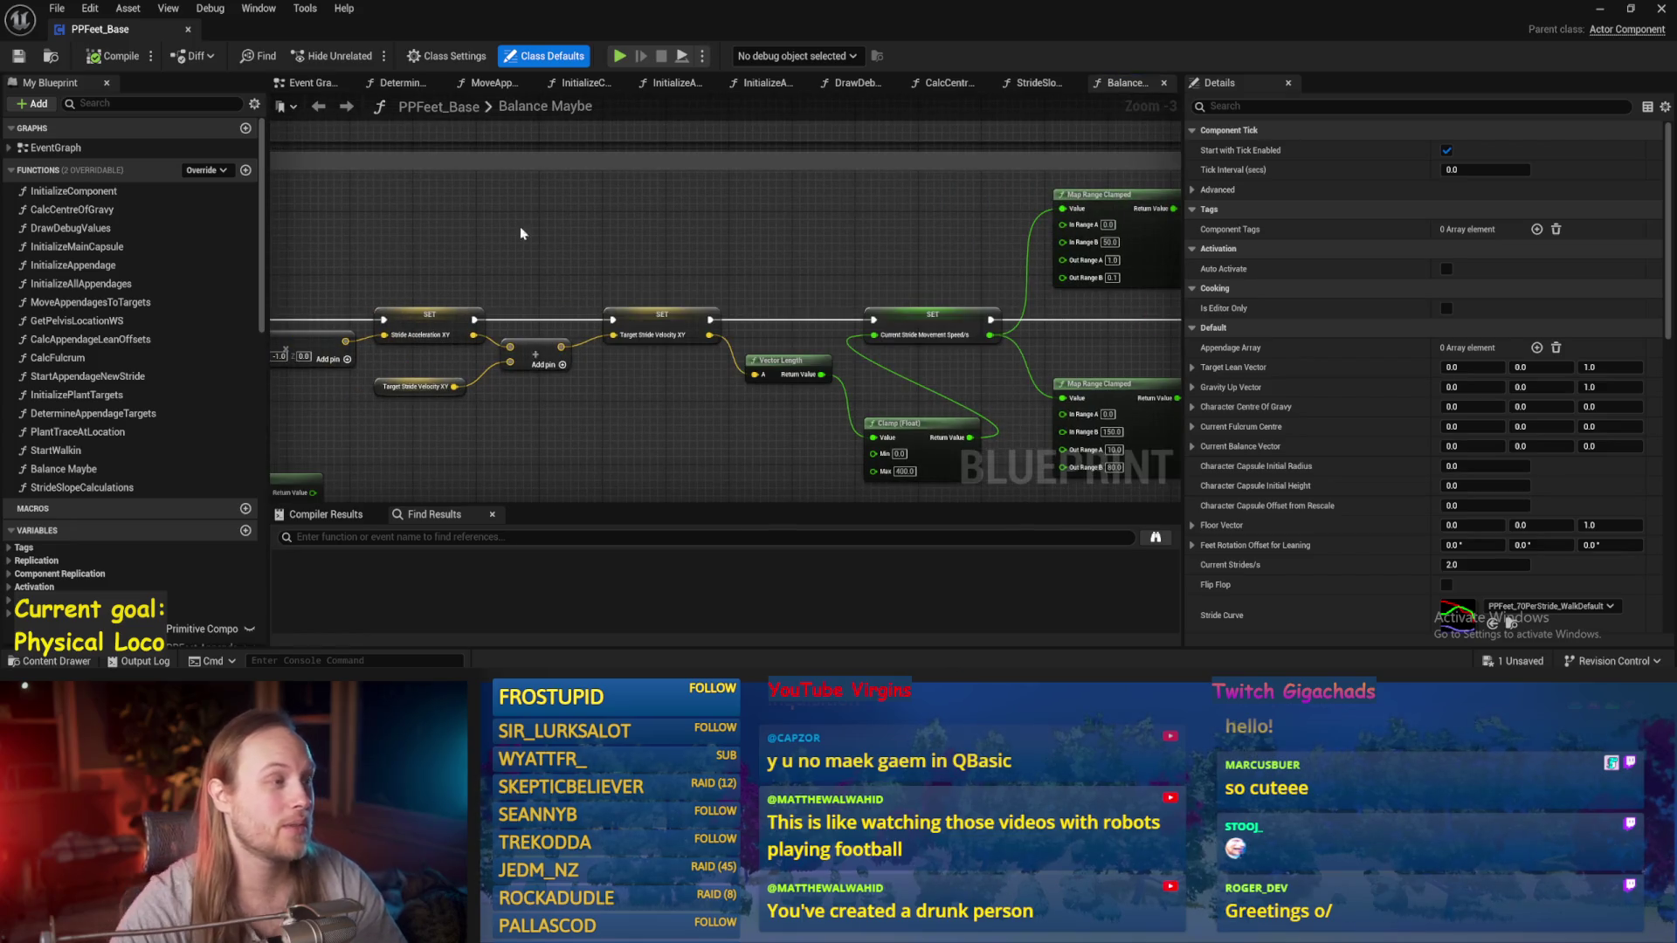
pyautogui.moveTo(520, 233); pyautogui.dragTo(793, 149)
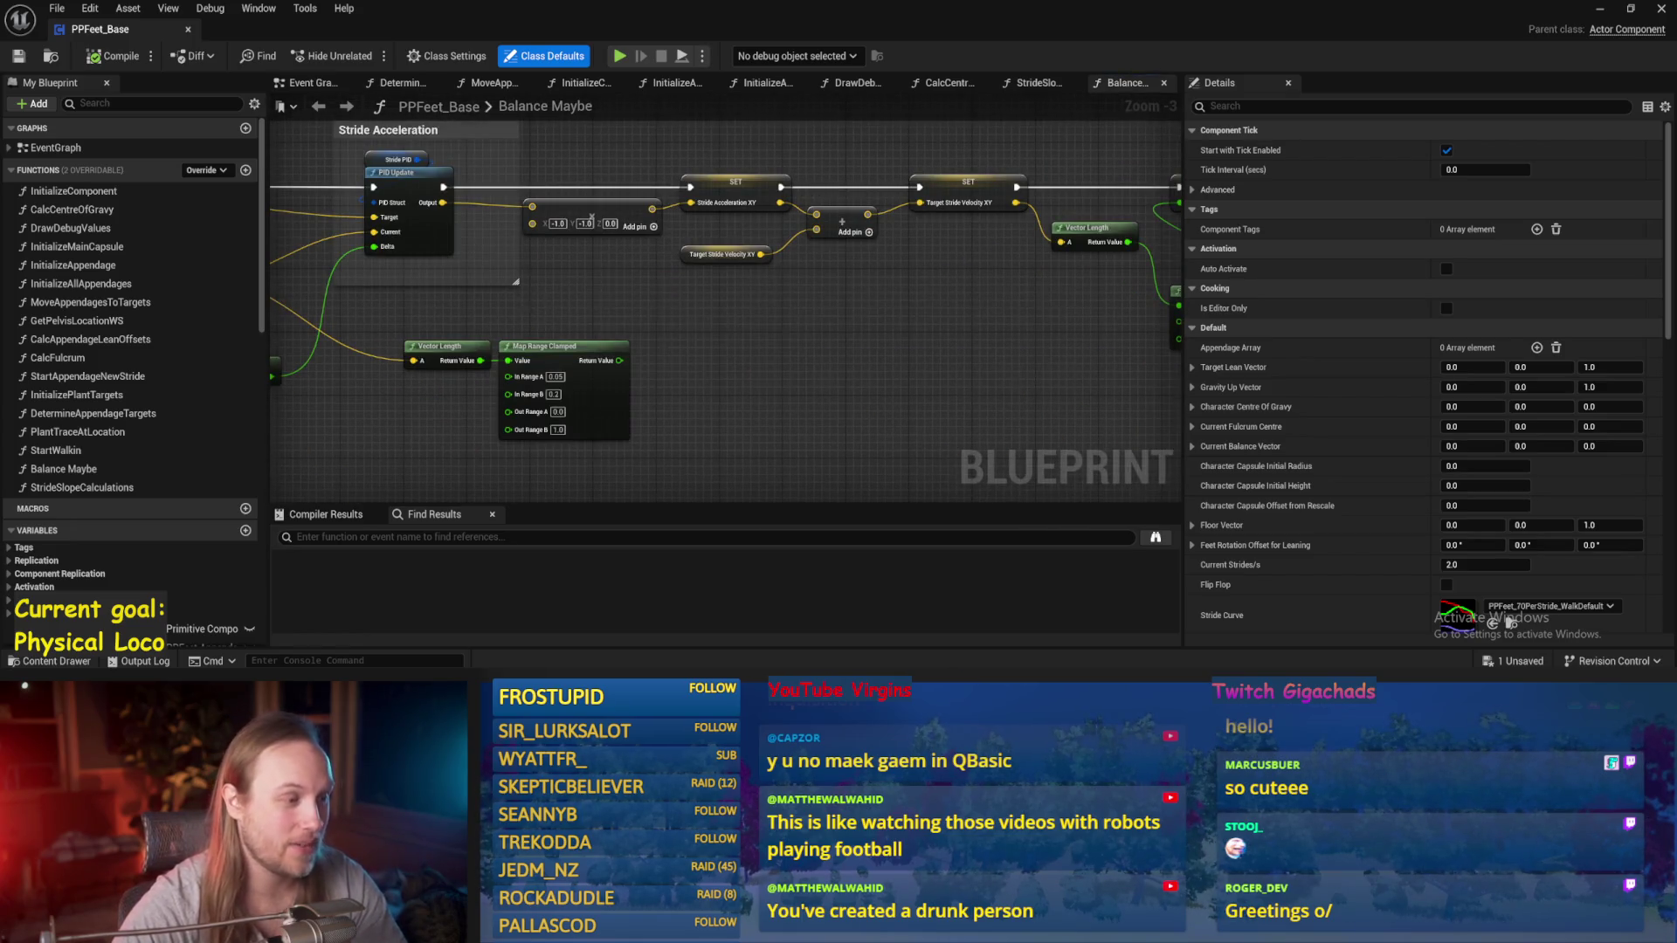
pyautogui.moveTo(533, 312); pyautogui.dragTo(609, 317)
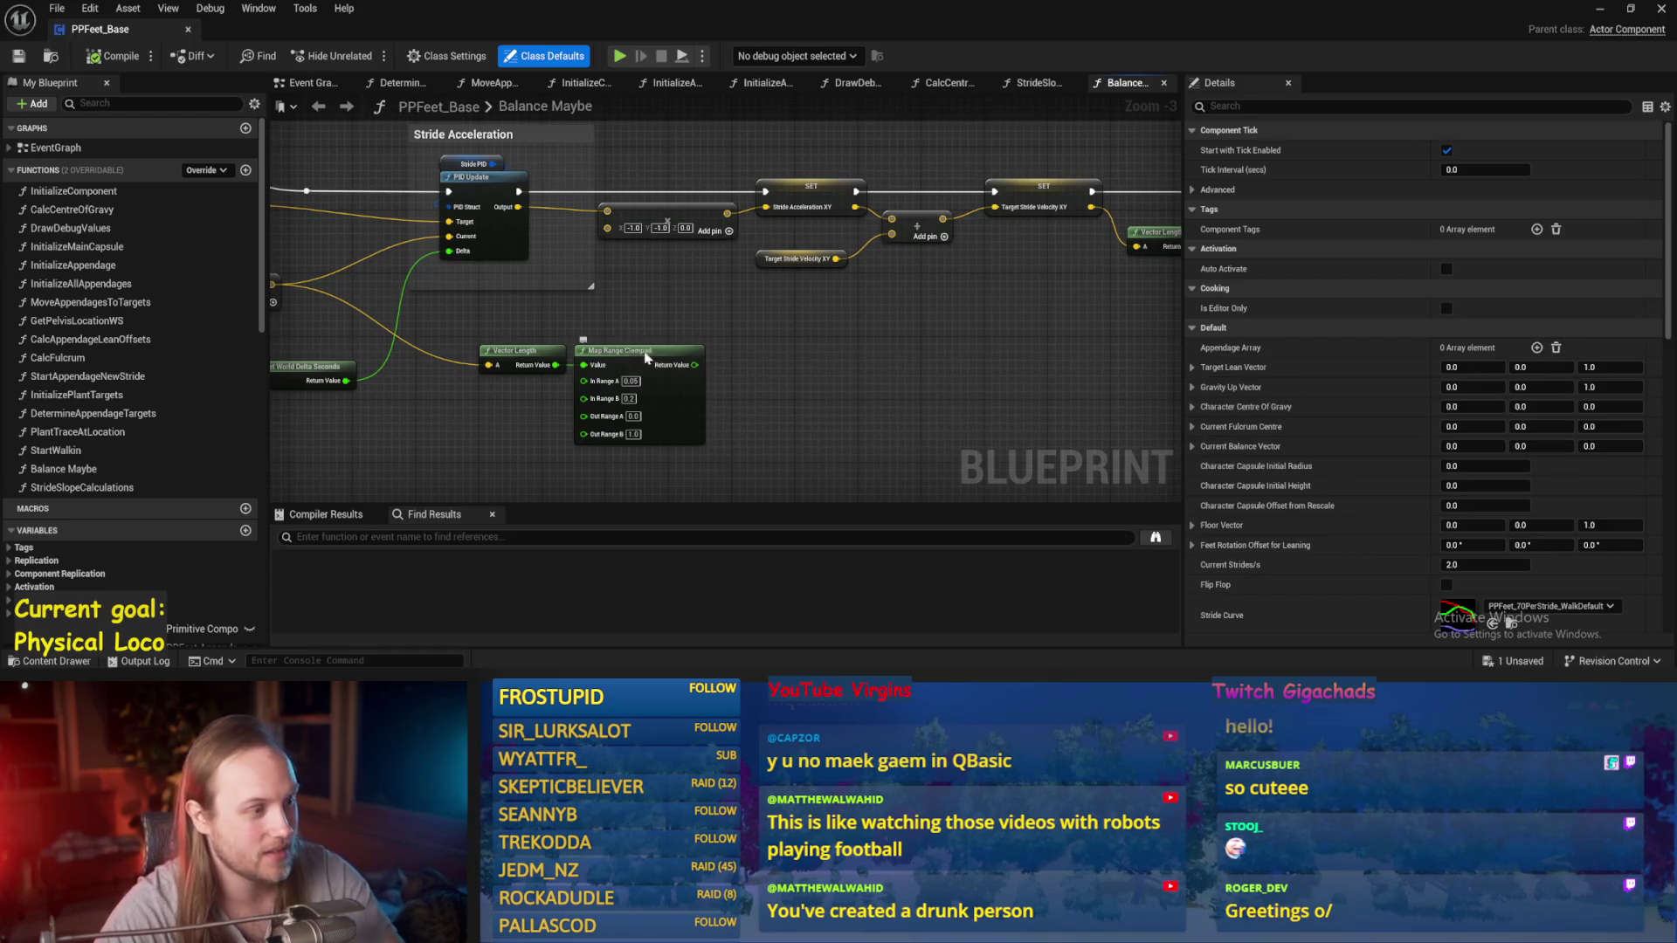
pyautogui.moveTo(647, 358)
pyautogui.mouseDown()
pyautogui.moveTo(868, 292)
pyautogui.moveTo(813, 314)
pyautogui.moveTo(824, 404)
pyautogui.mouseUp()
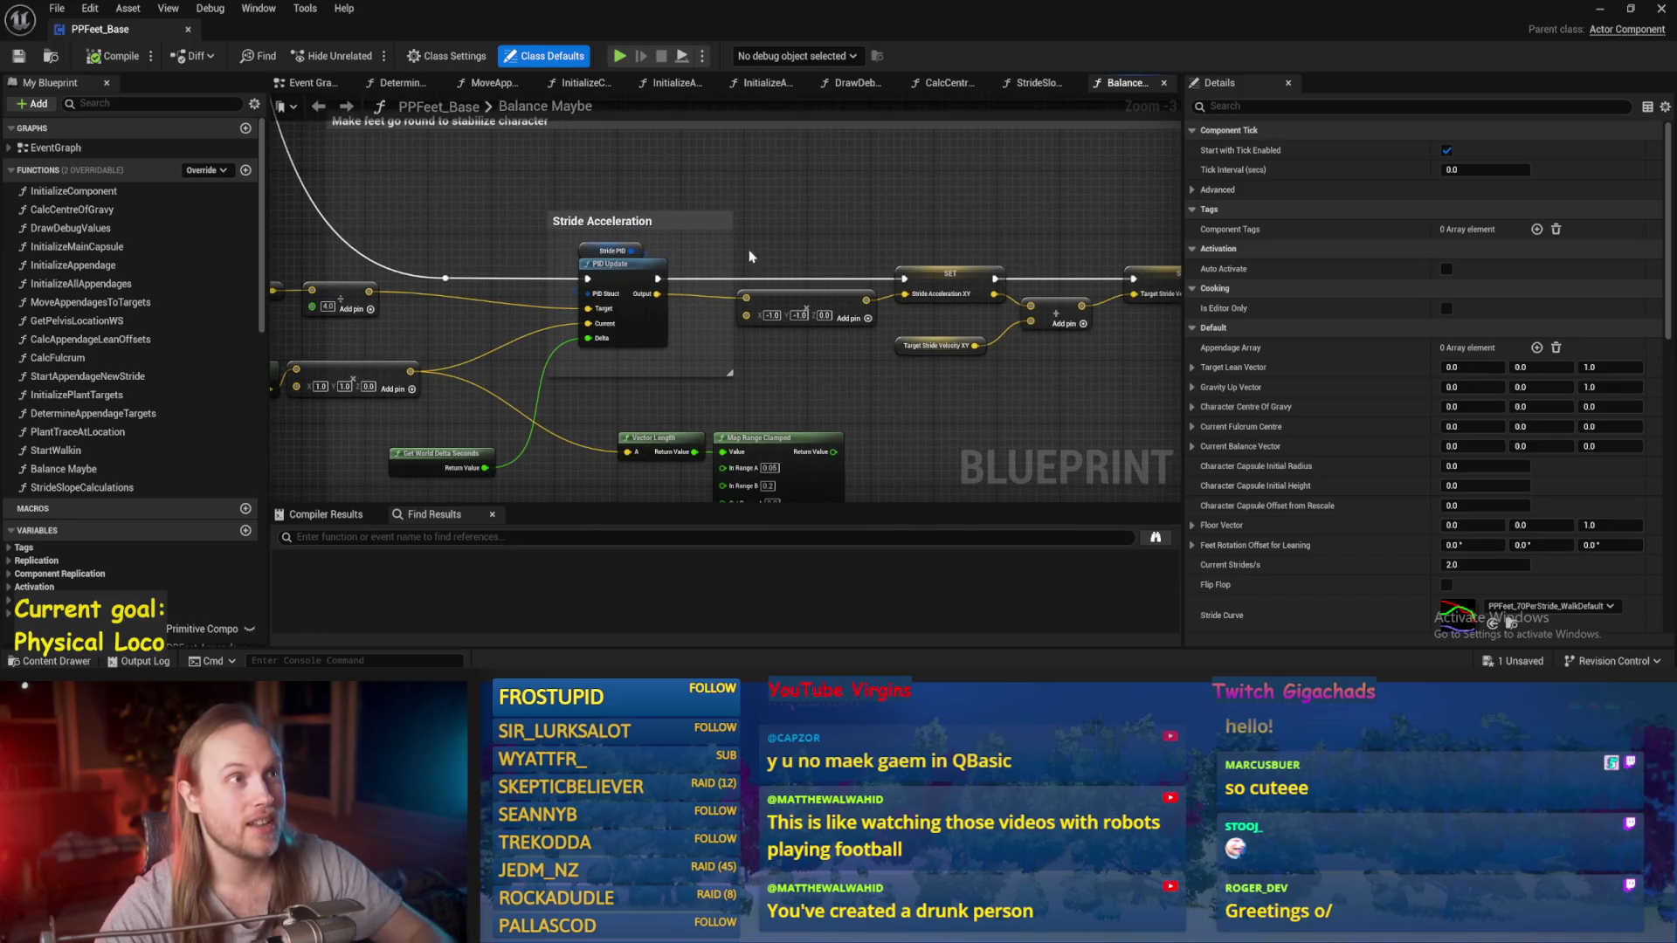
pyautogui.moveTo(684, 212)
pyautogui.mouseDown()
pyautogui.moveTo(910, 298)
pyautogui.moveTo(985, 277)
pyautogui.mouseUp()
# Step: Go to the Event Graph and open the Draw Debug Values function
pyautogui.click(324, 88)
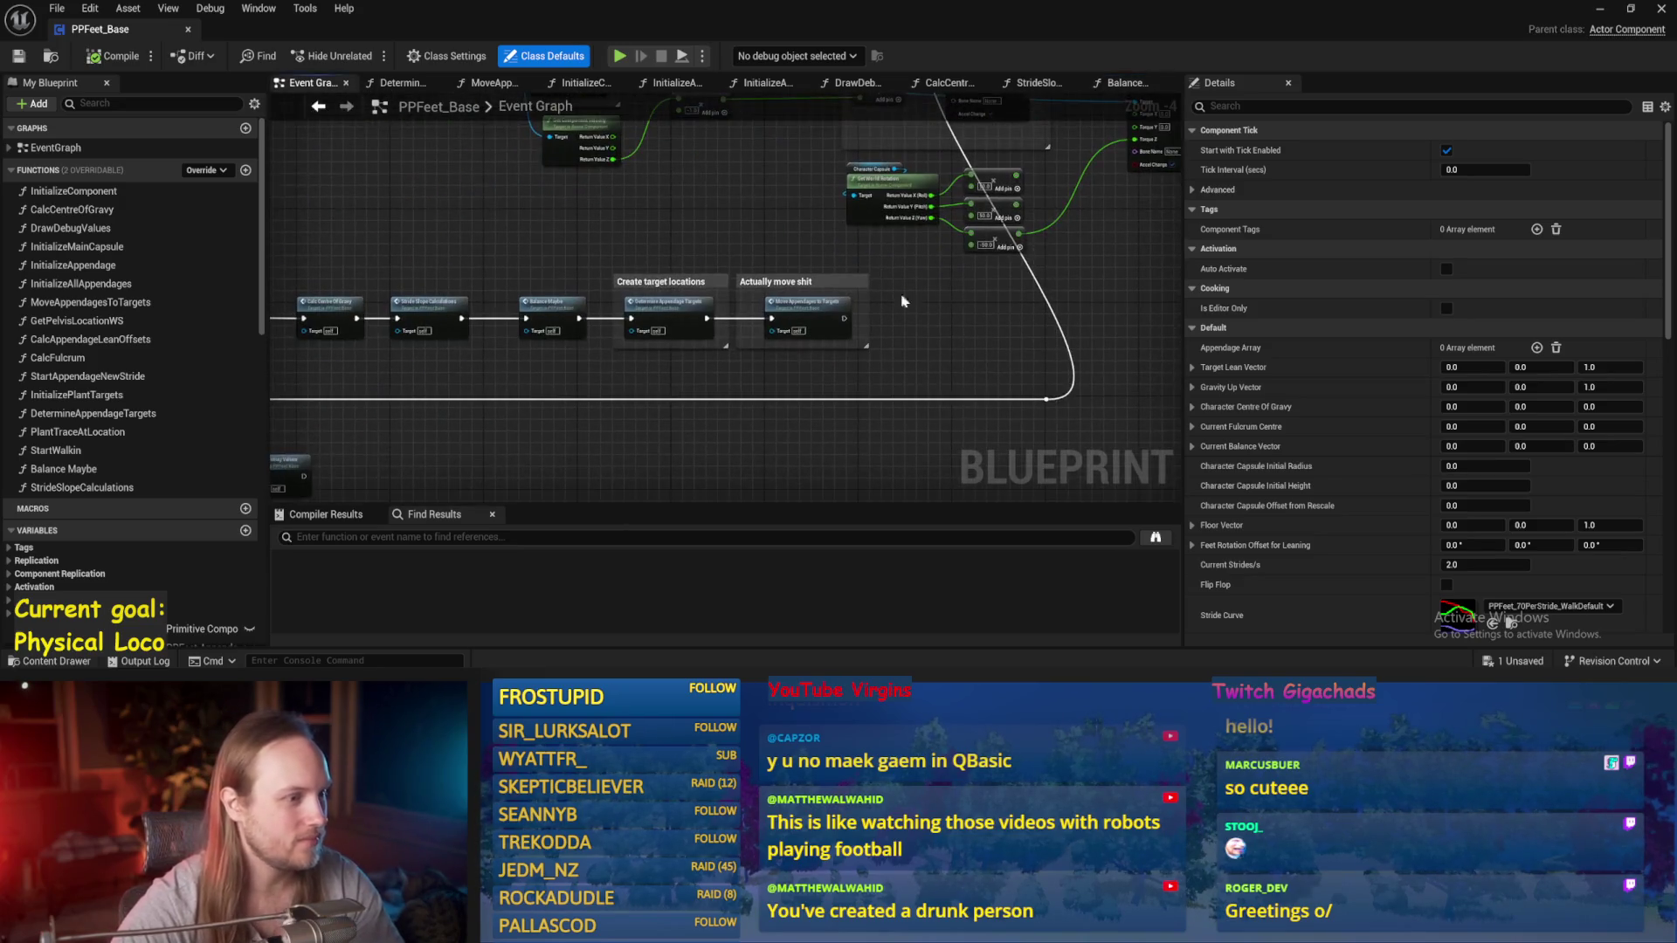
pyautogui.moveTo(514, 275); pyautogui.dragTo(894, 213)
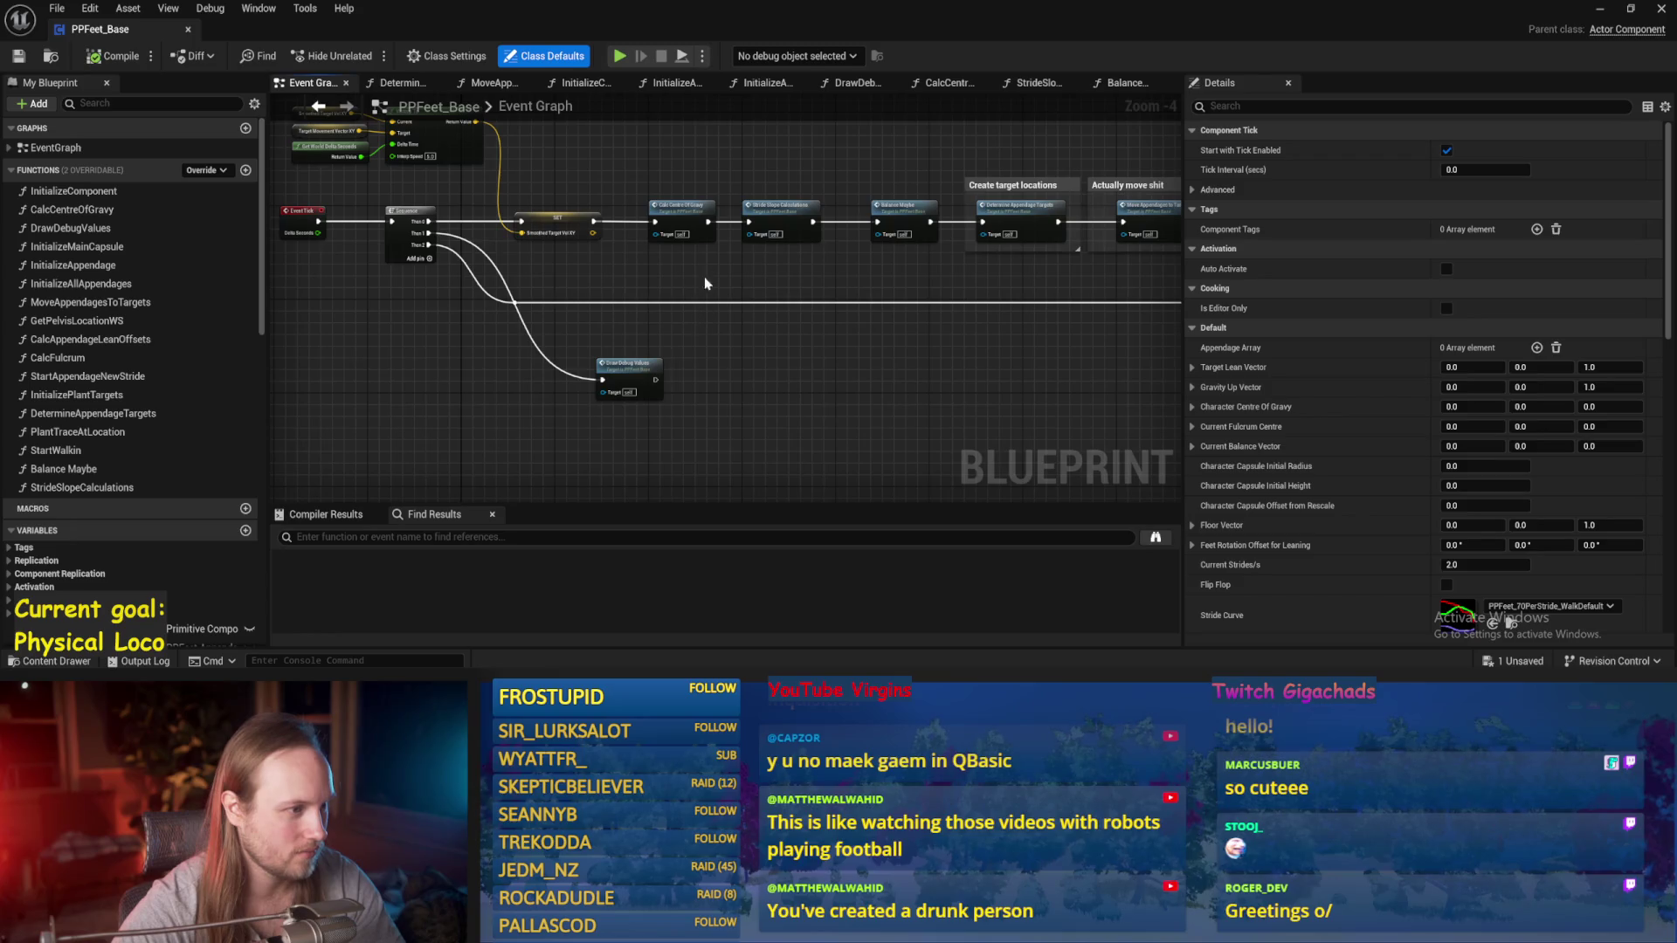
pyautogui.doubleClick(634, 371)
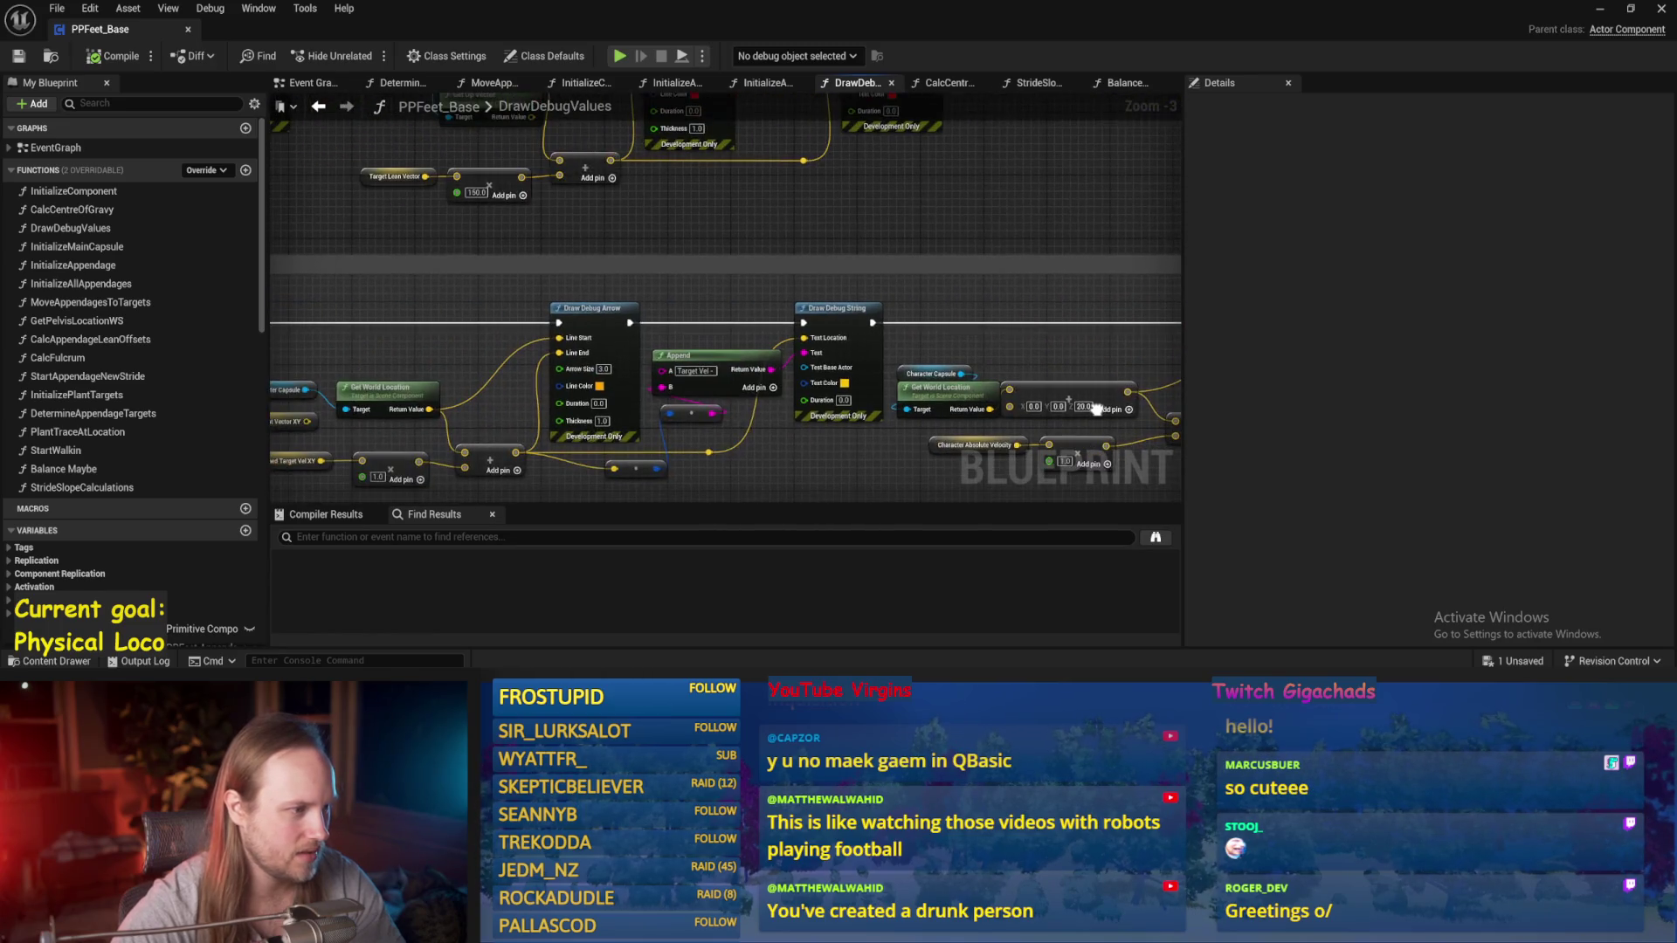
# Step: Cancel a stray reroute connection, undo the recent debug node change, and save
pyautogui.scroll(3, 998, 348)
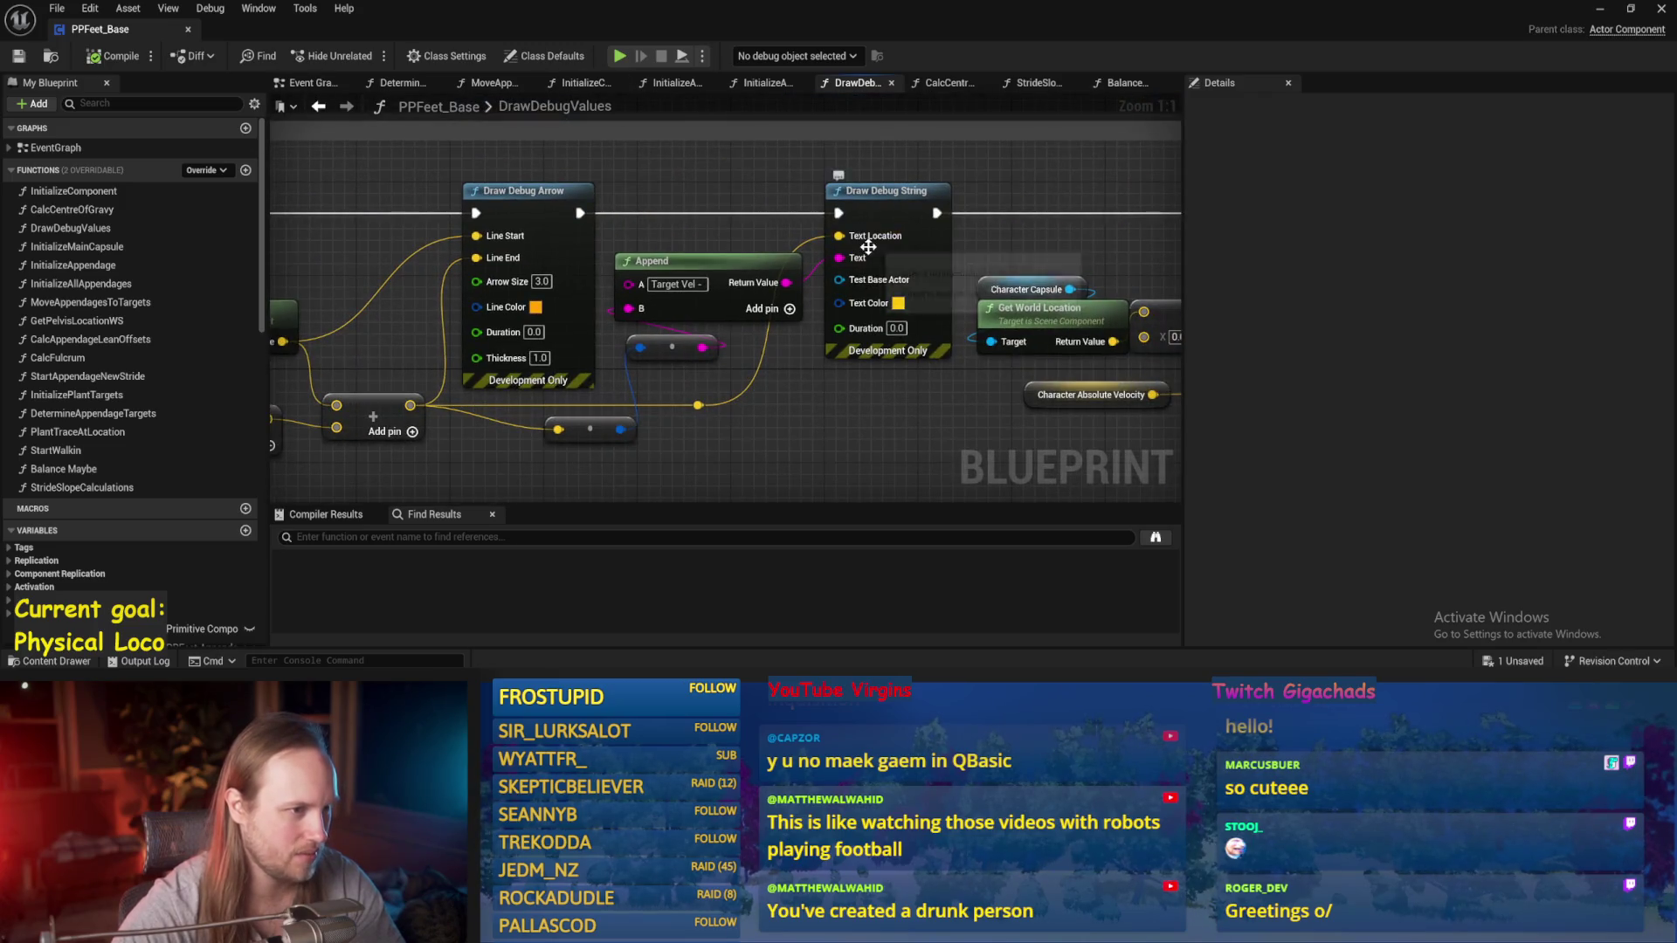
pyautogui.moveTo(868, 247); pyautogui.dragTo(937, 276)
pyautogui.scroll(-1, 567, 380)
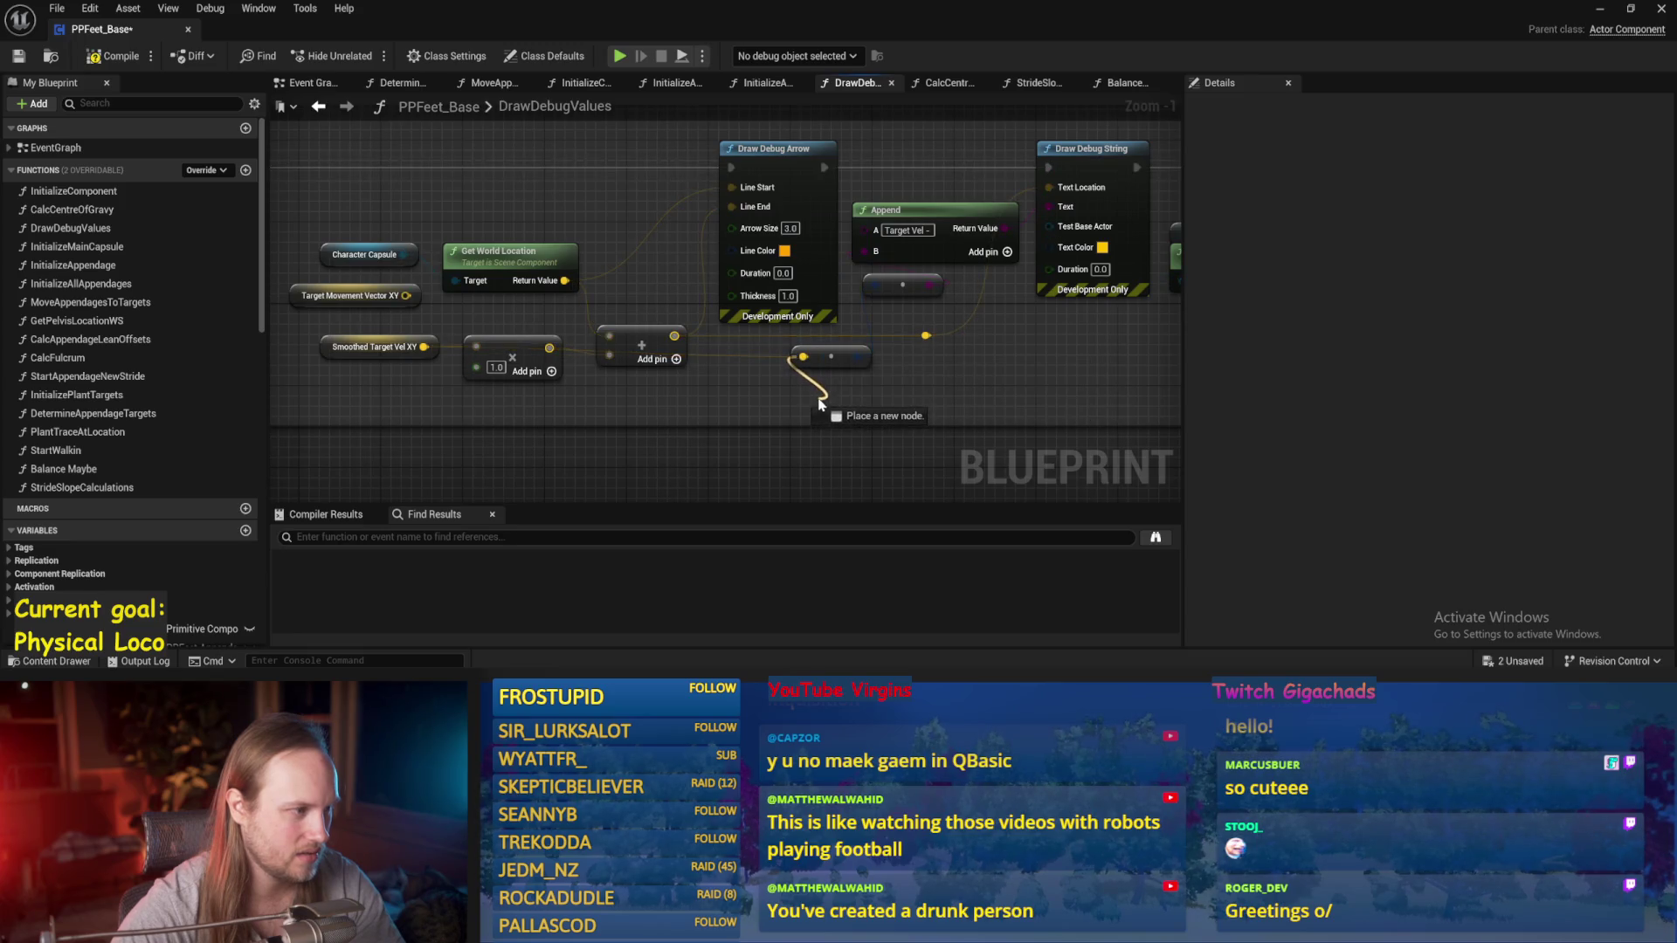
pyautogui.moveTo(820, 404); pyautogui.dragTo(815, 377)
pyautogui.hotkey('ctrl', 'z')
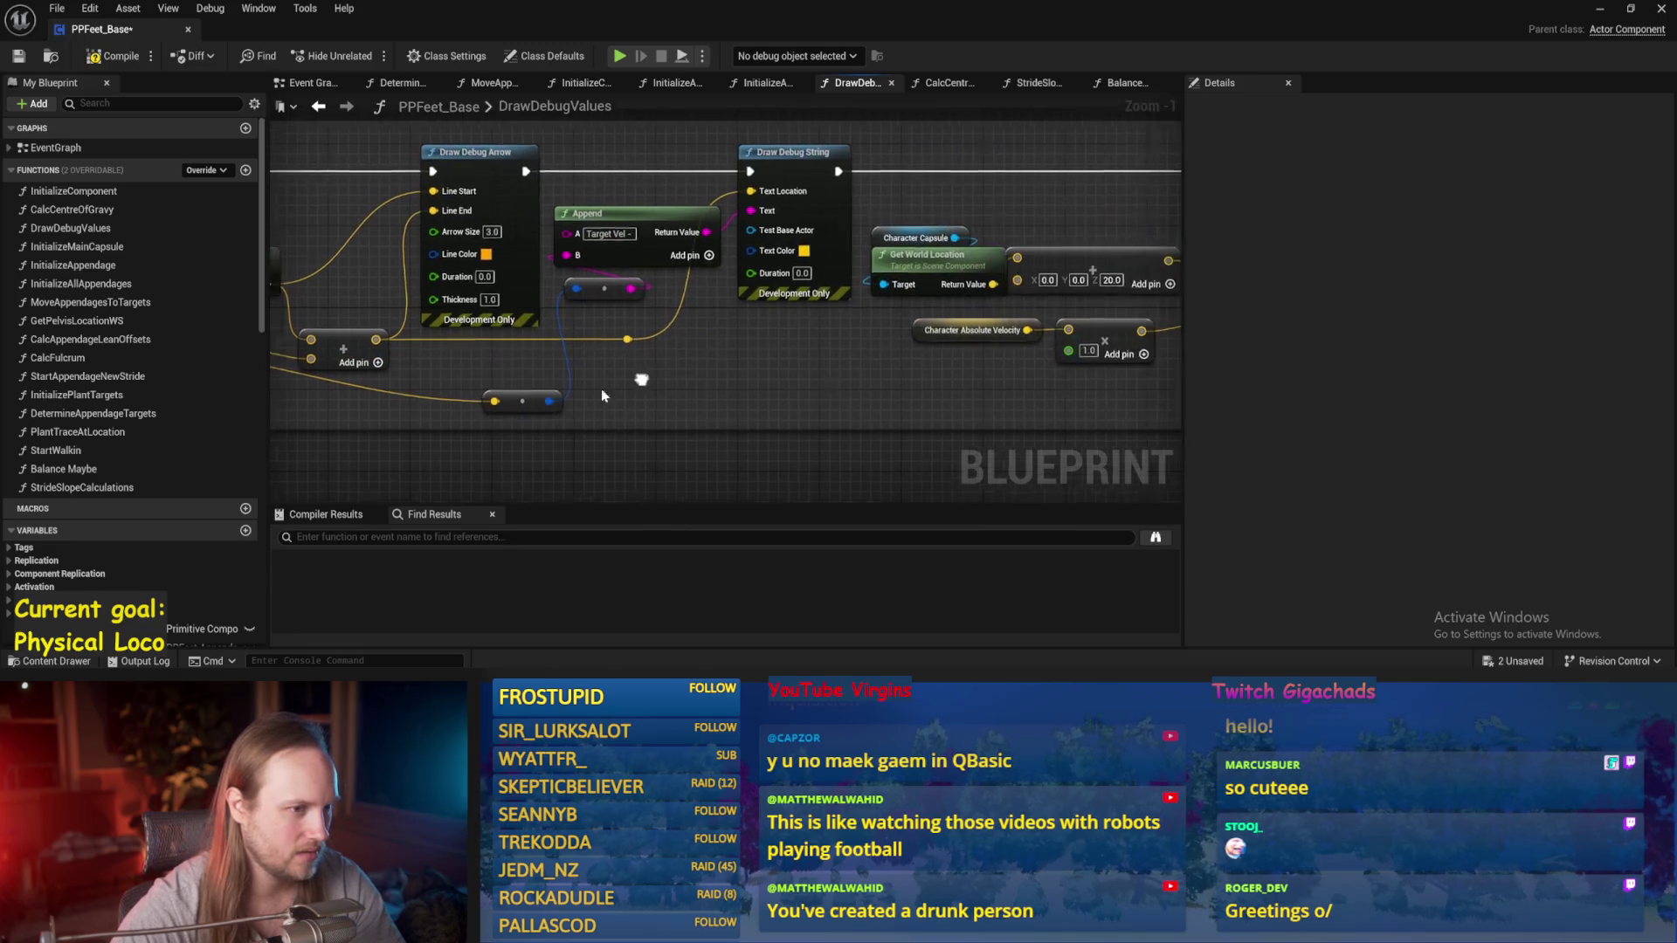
pyautogui.hotkey('ctrl', 's')
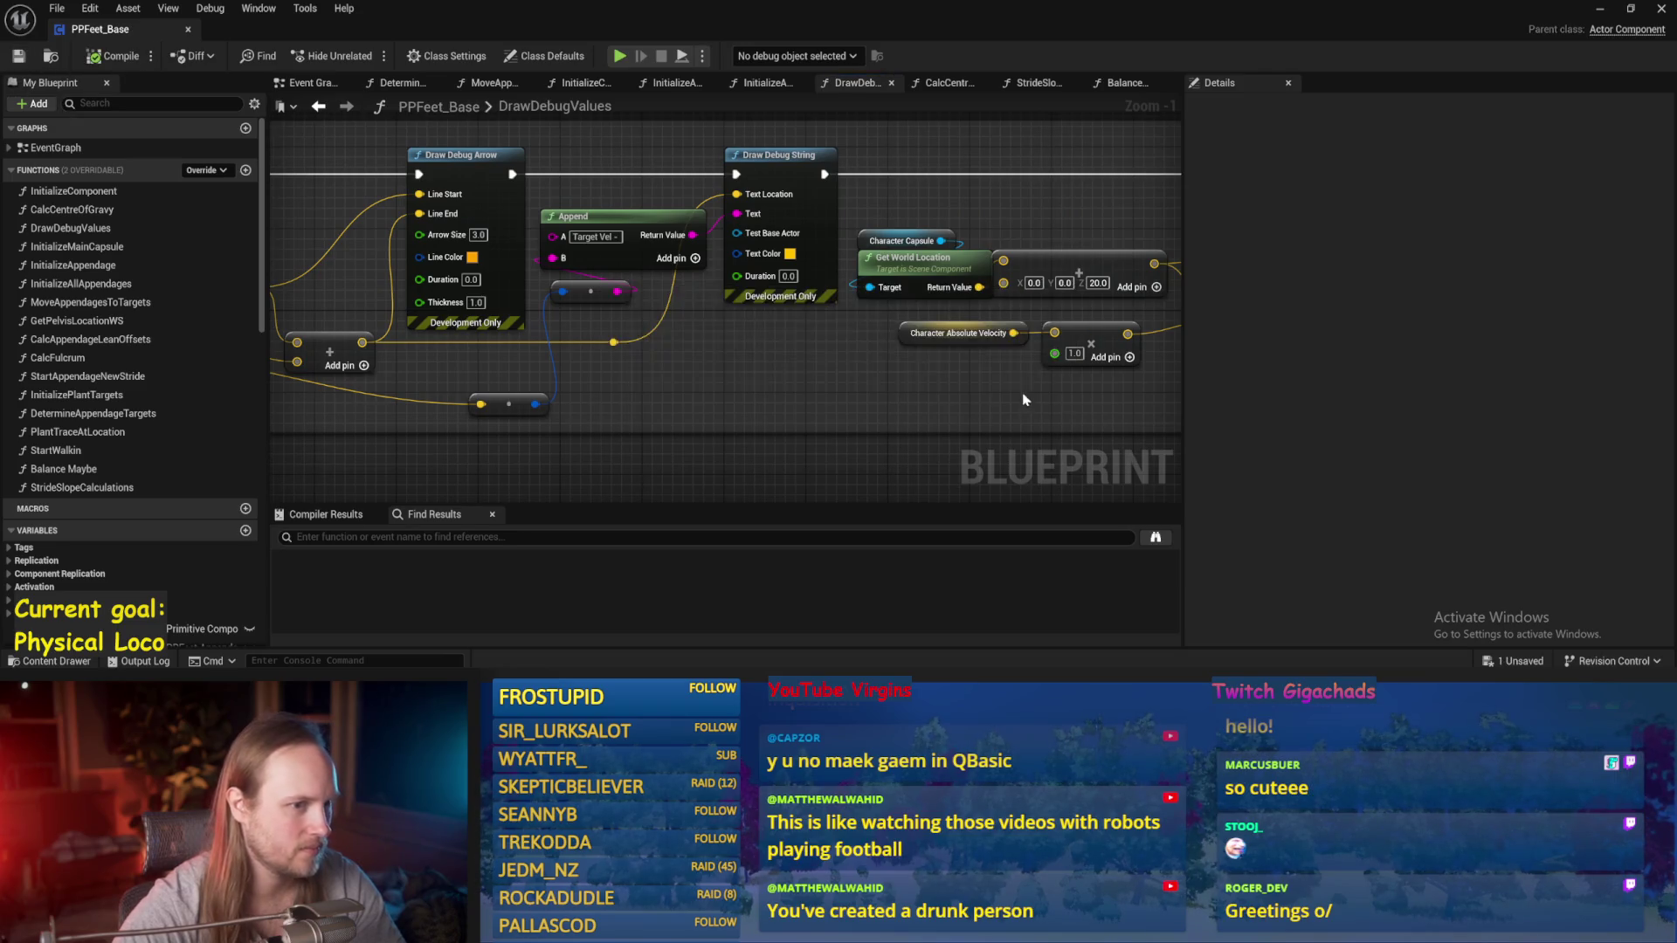
# Step: Undo back to the Target Stride Velocity XY arrow labelled Stride Vel, save, and return to the level
pyautogui.hotkey('ctrl', 'z')
pyautogui.scroll(-1, 636, 363)
pyautogui.hotkey('ctrl', 's')
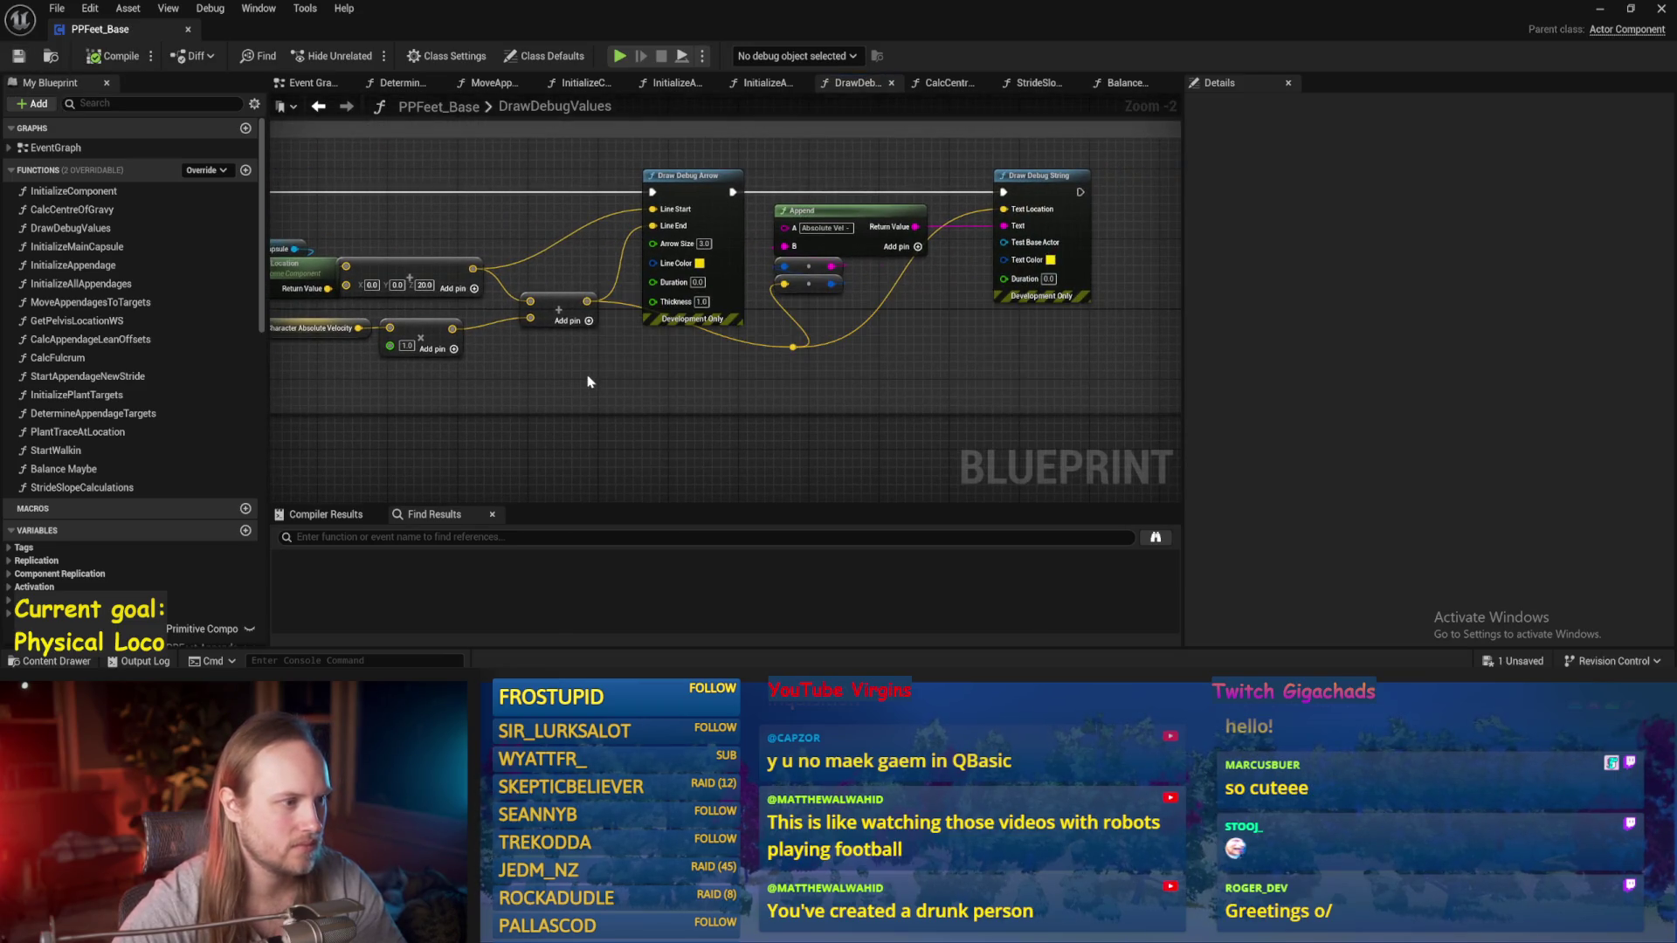
pyautogui.hotkey('ctrl', 'z')
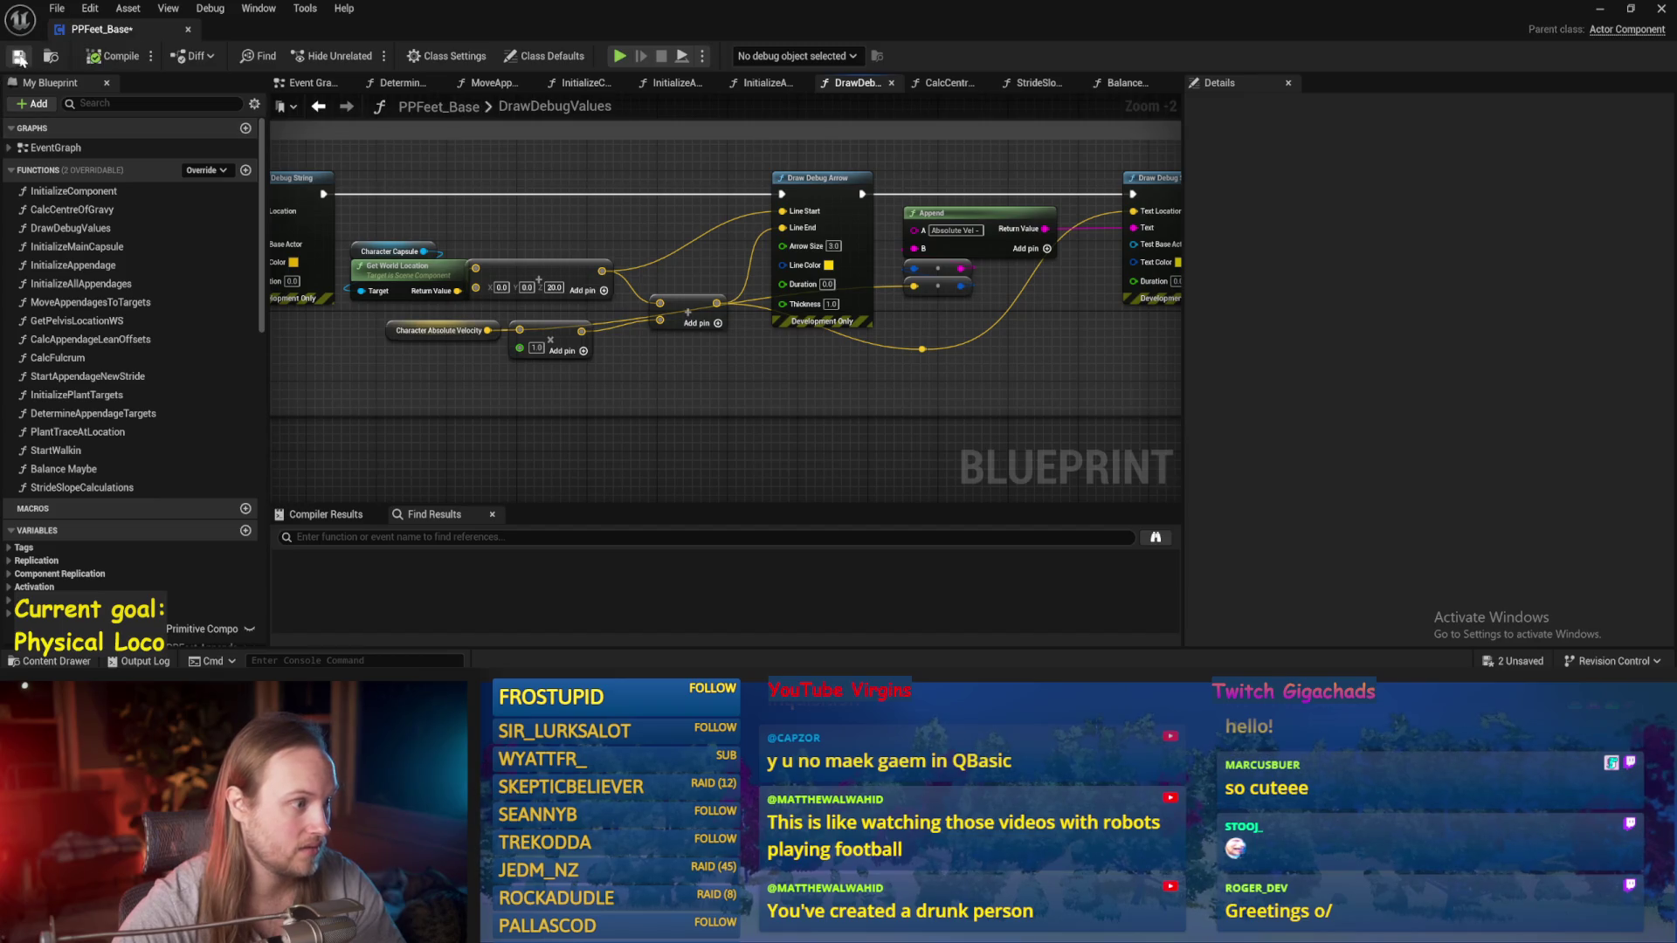
pyautogui.click(19, 58)
pyautogui.scroll(-2, 769, 374)
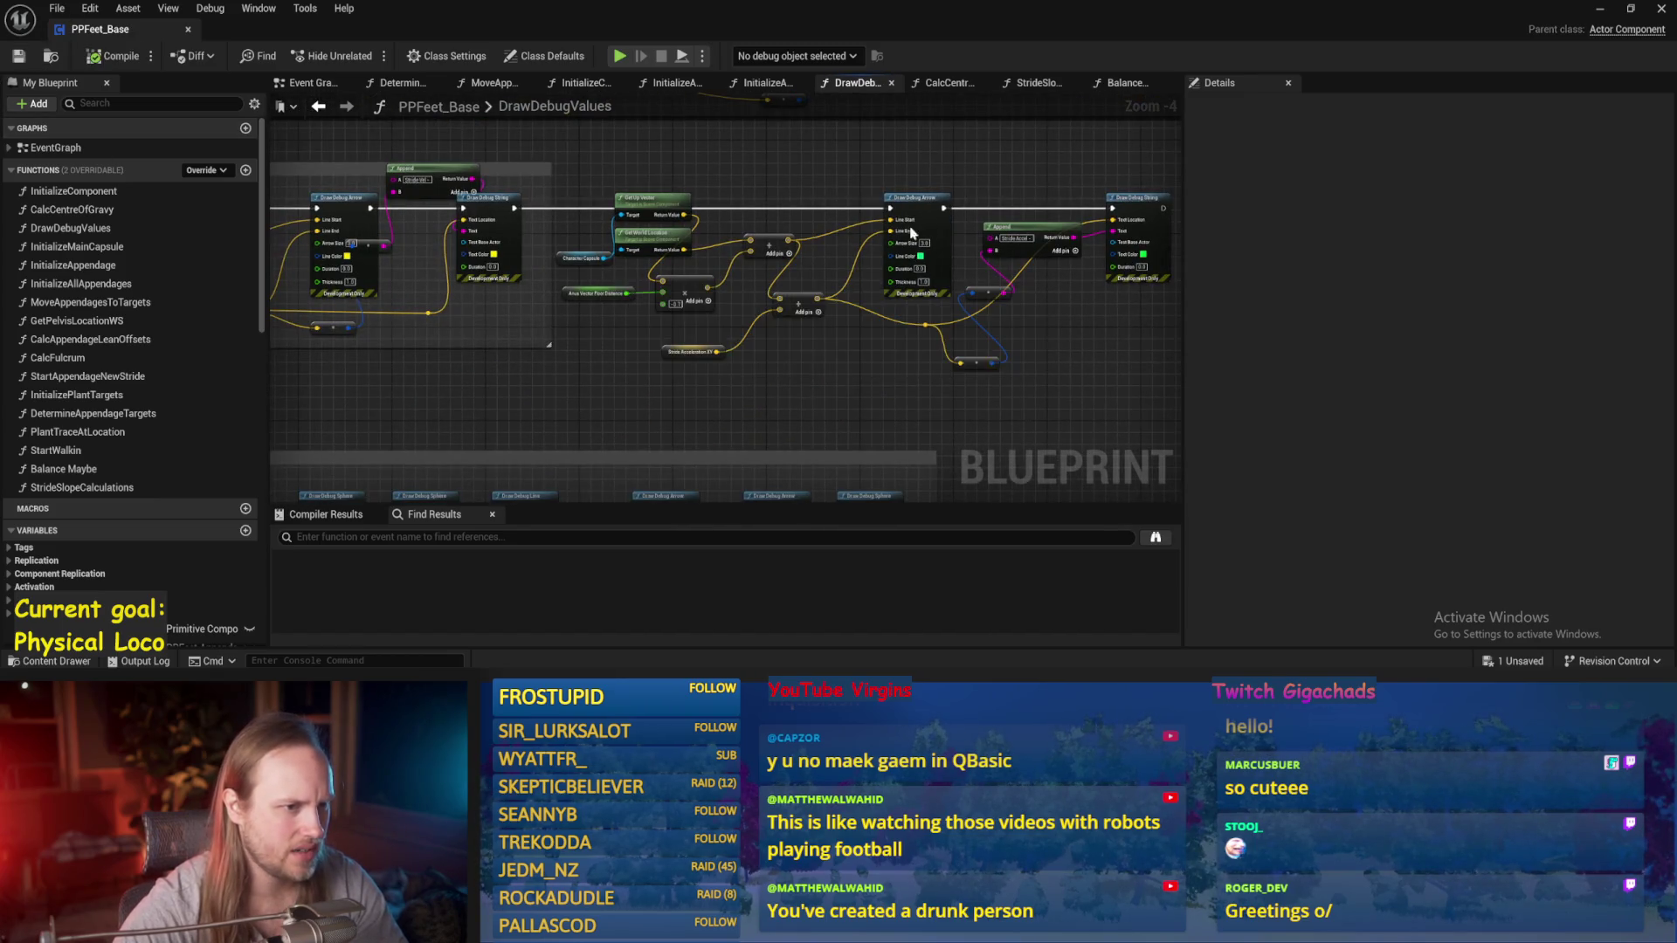
pyautogui.scroll(2, 1013, 353)
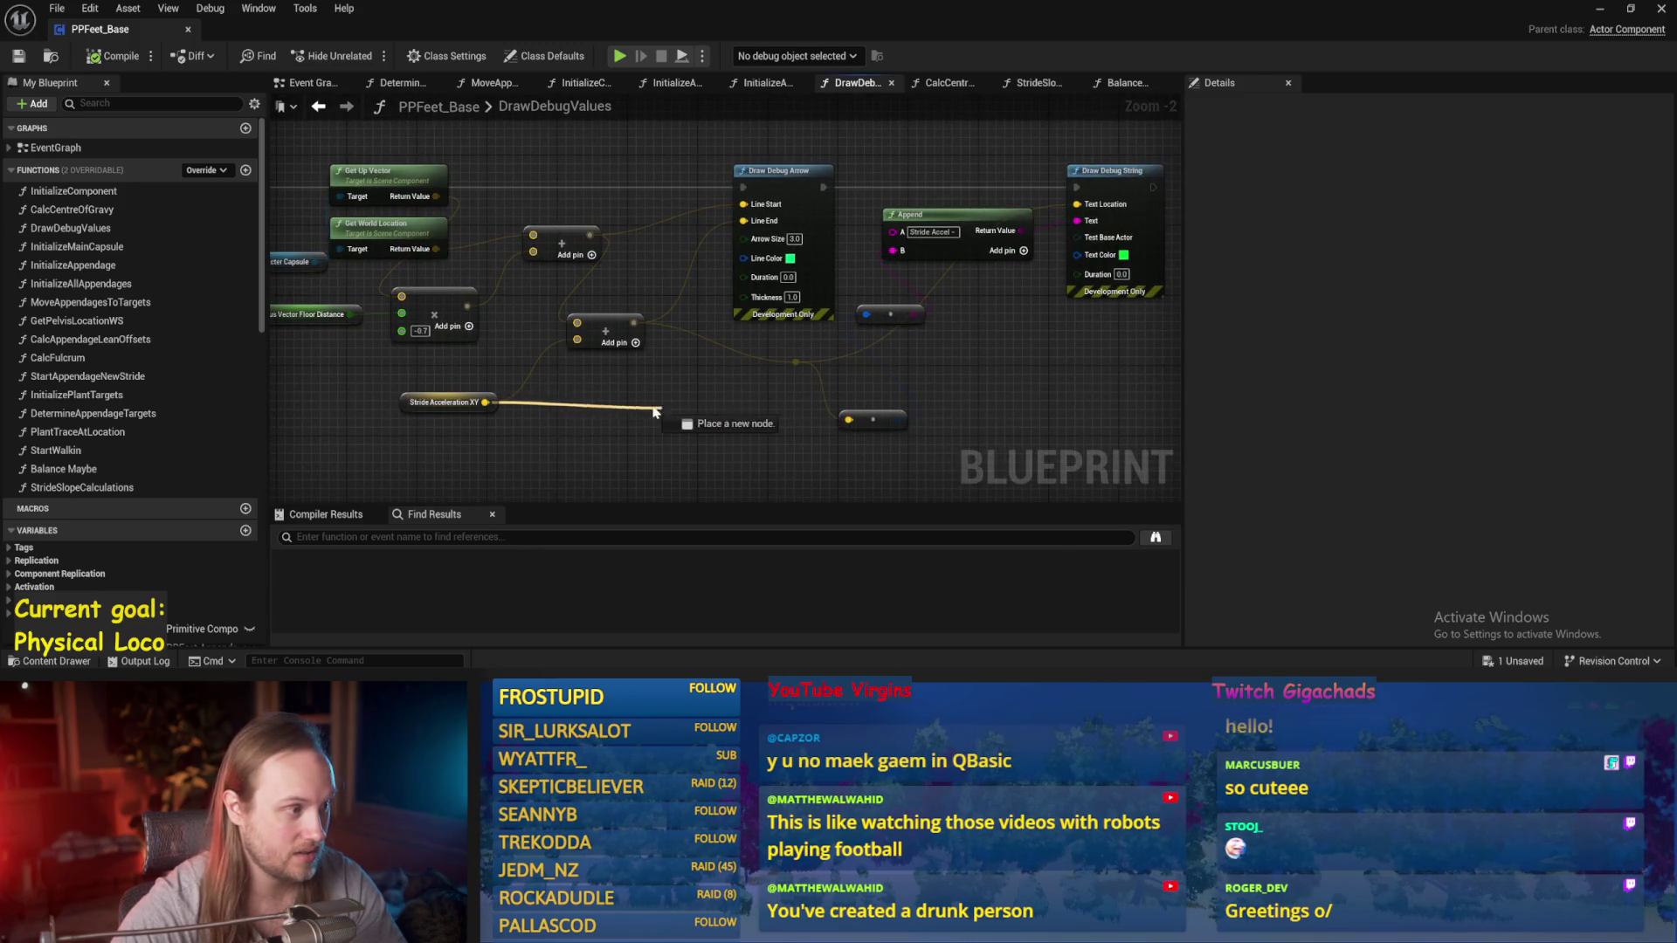
pyautogui.hotkey('ctrl', 'z')
pyautogui.hotkey('ctrl', 'z')
pyautogui.hotkey('ctrl', 'z')
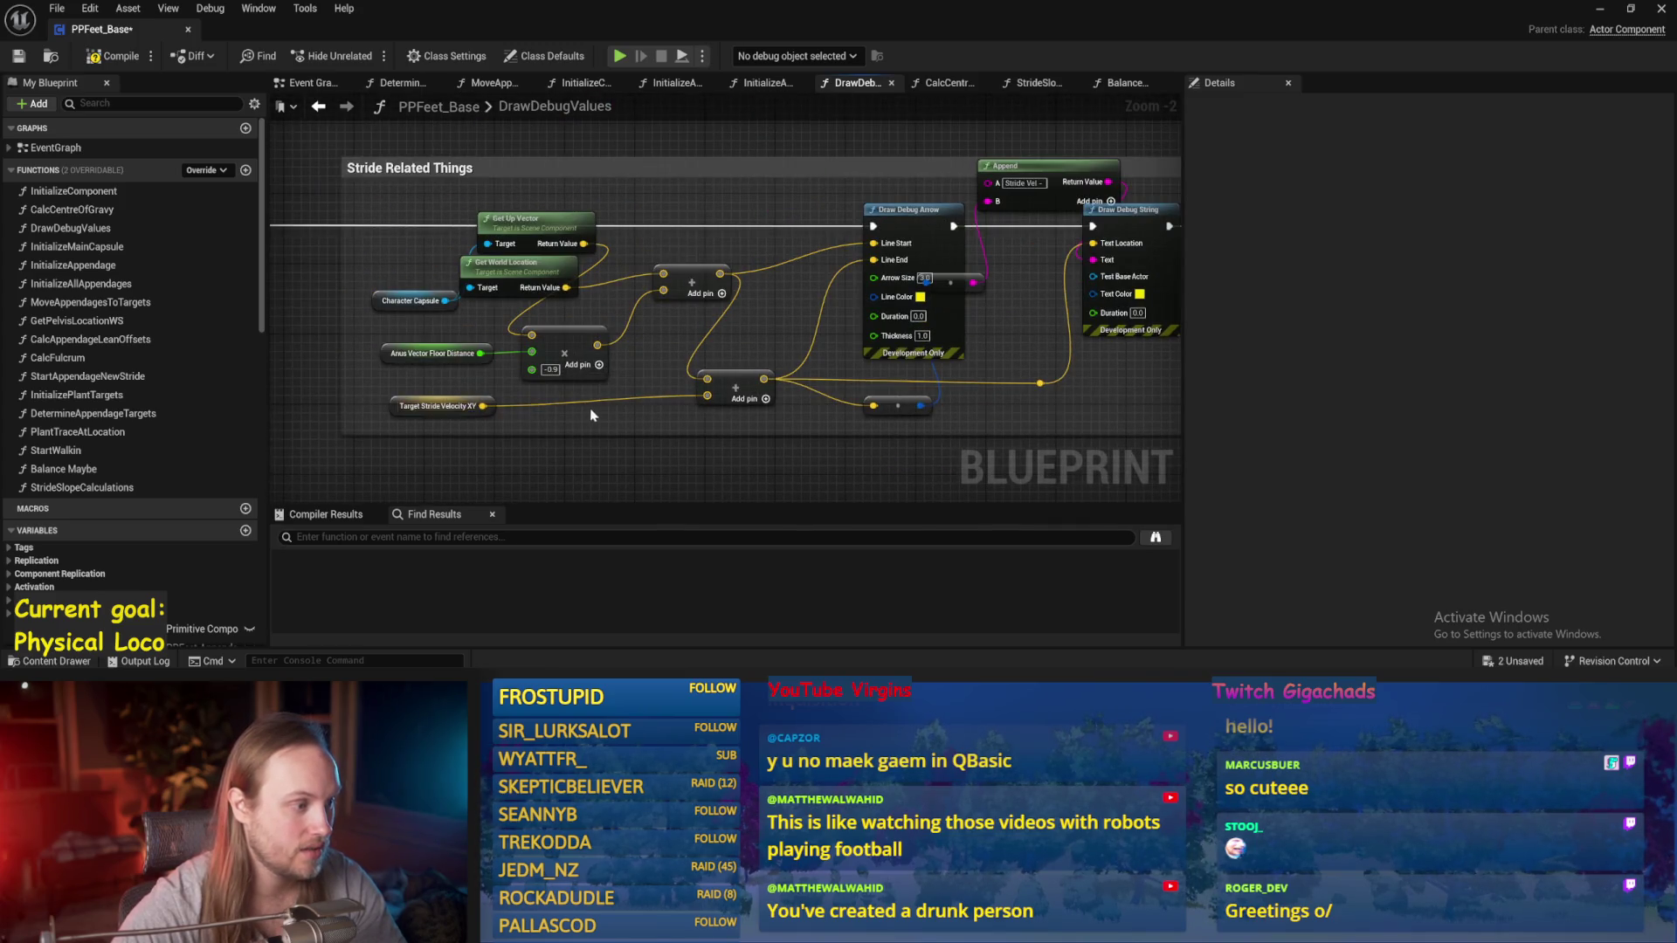
pyautogui.moveTo(591, 415); pyautogui.dragTo(509, 392)
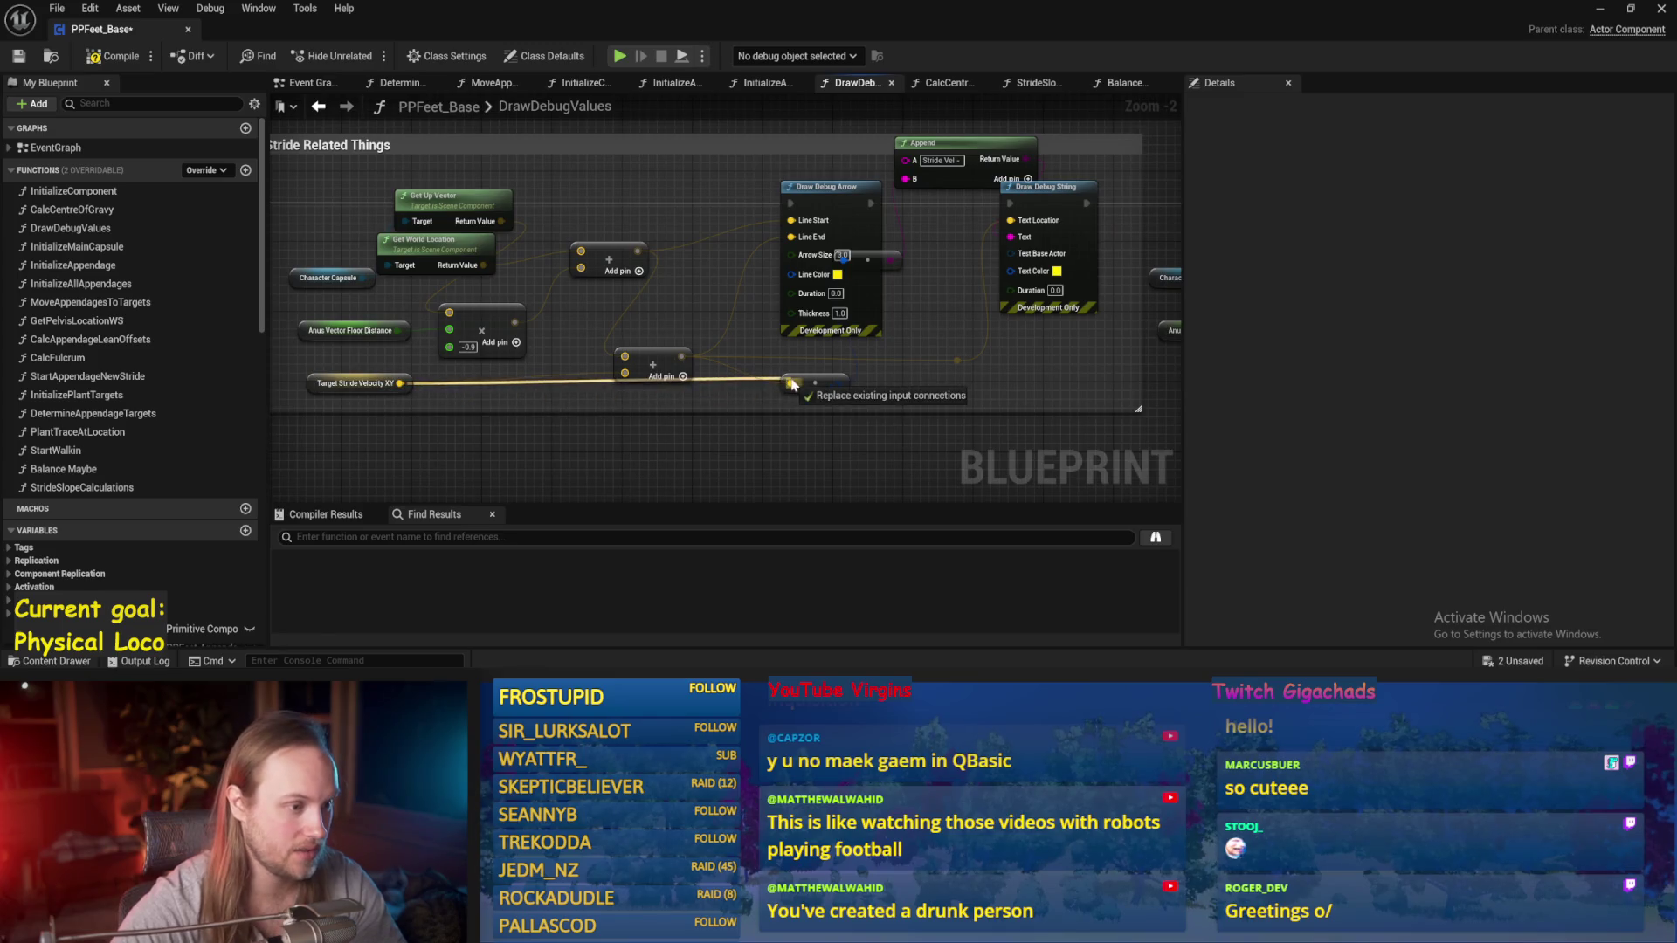
pyautogui.hotkey('ctrl', 's')
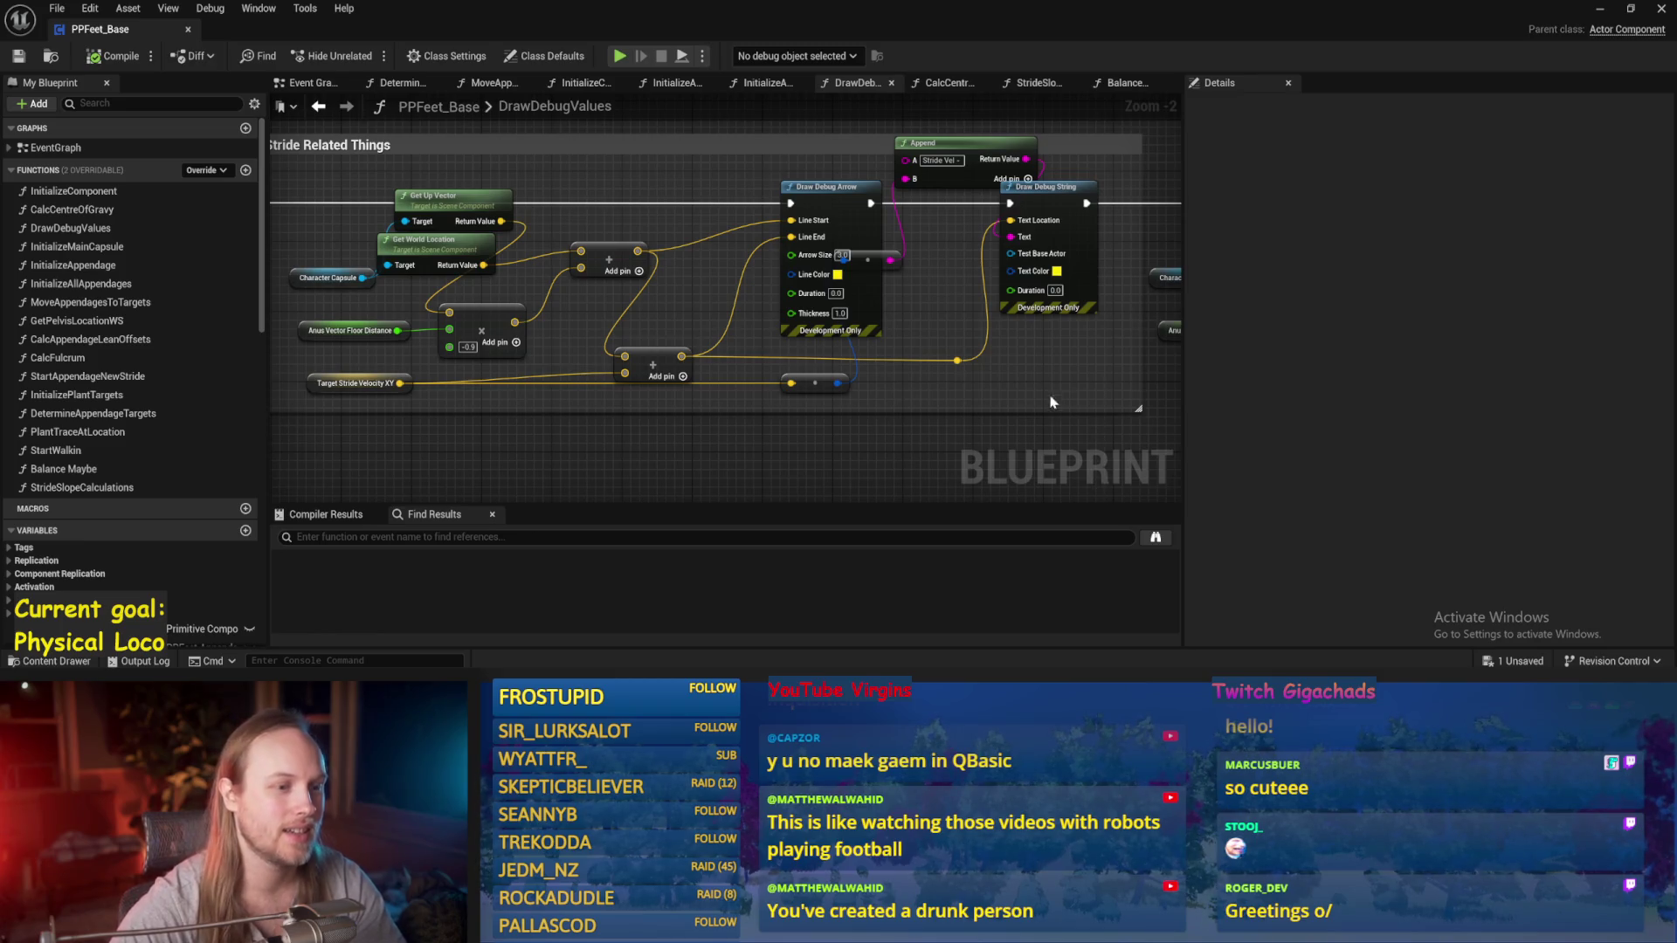
pyautogui.moveTo(1052, 402); pyautogui.dragTo(947, 420)
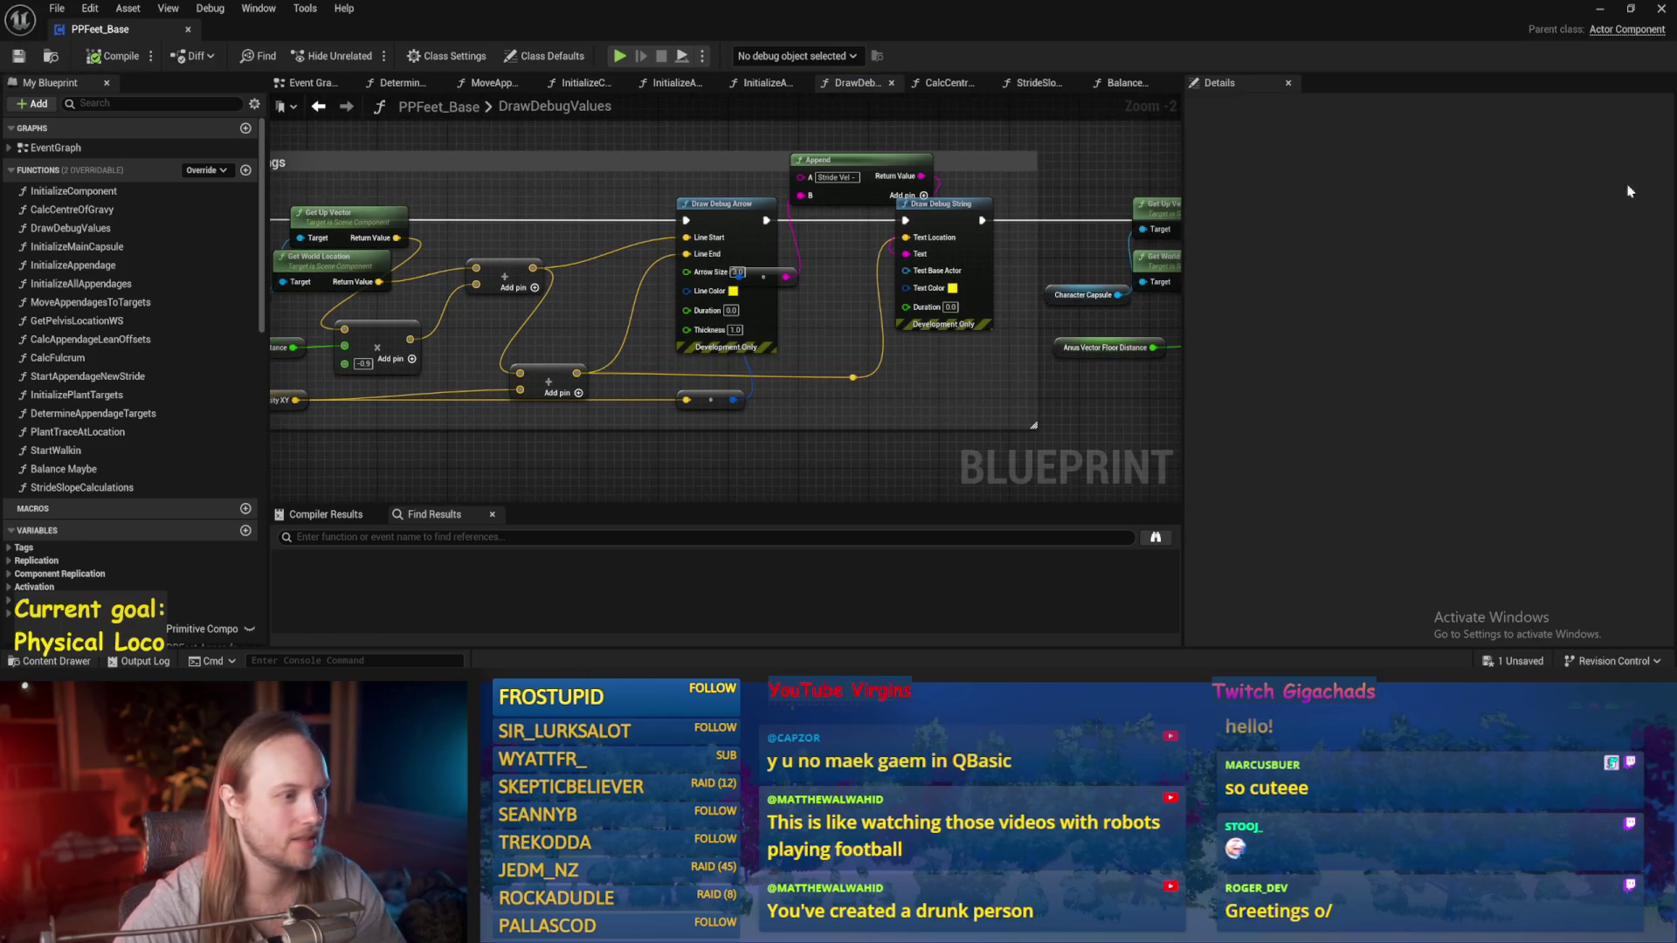
pyautogui.click(1602, 9)
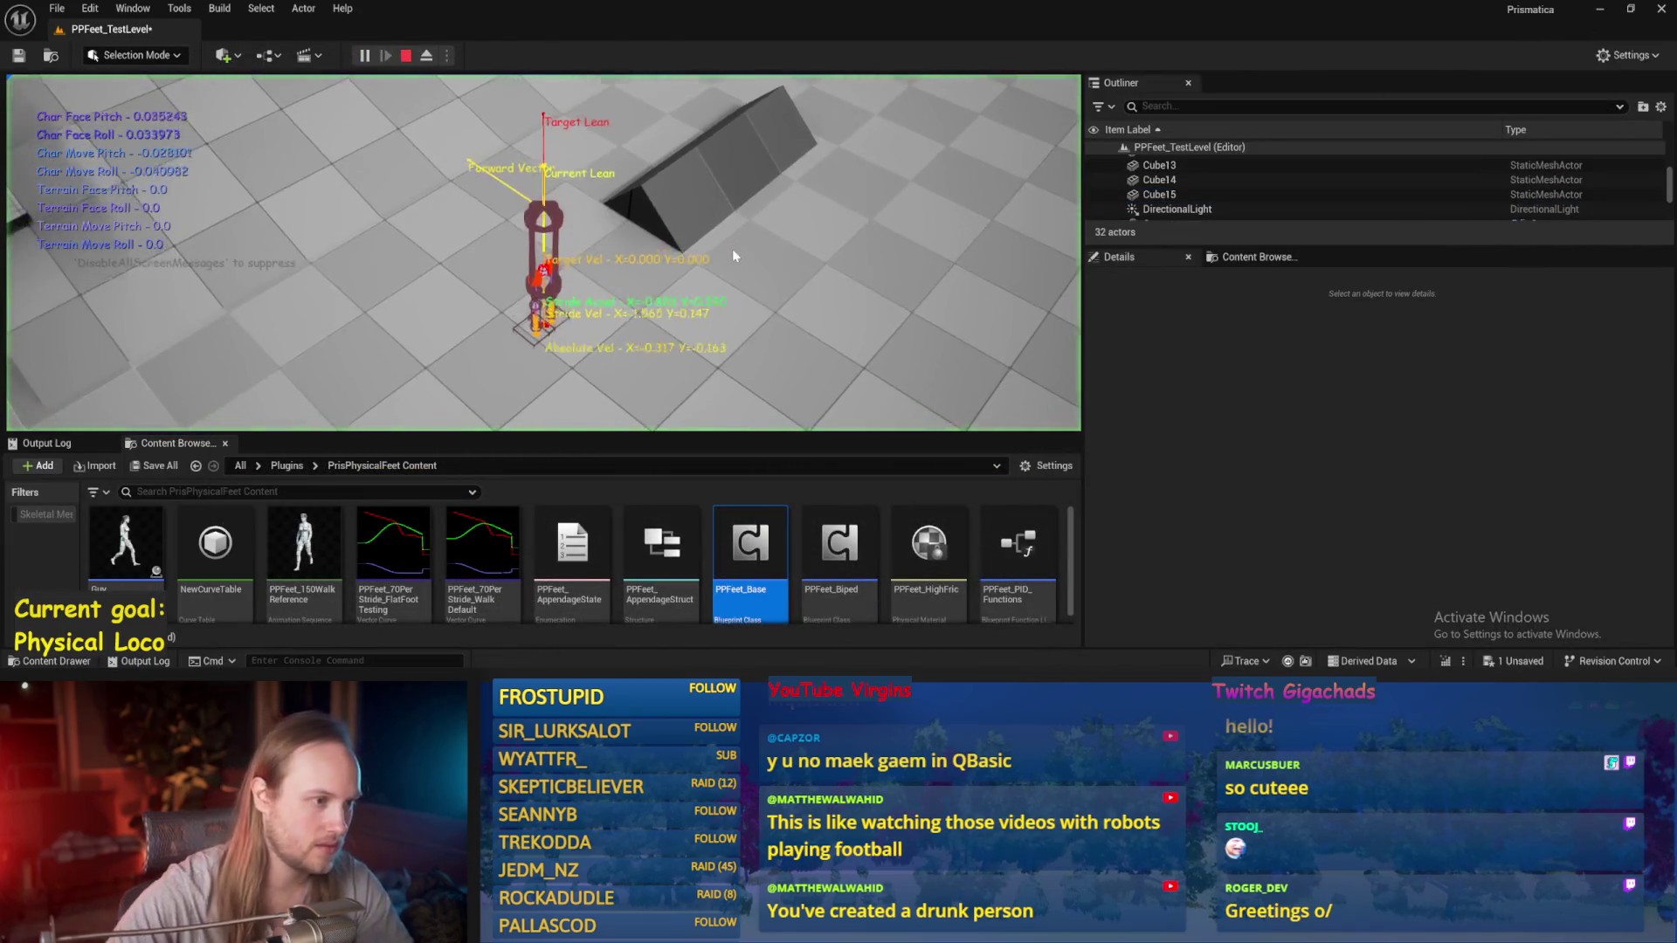
pyautogui.press('F11')
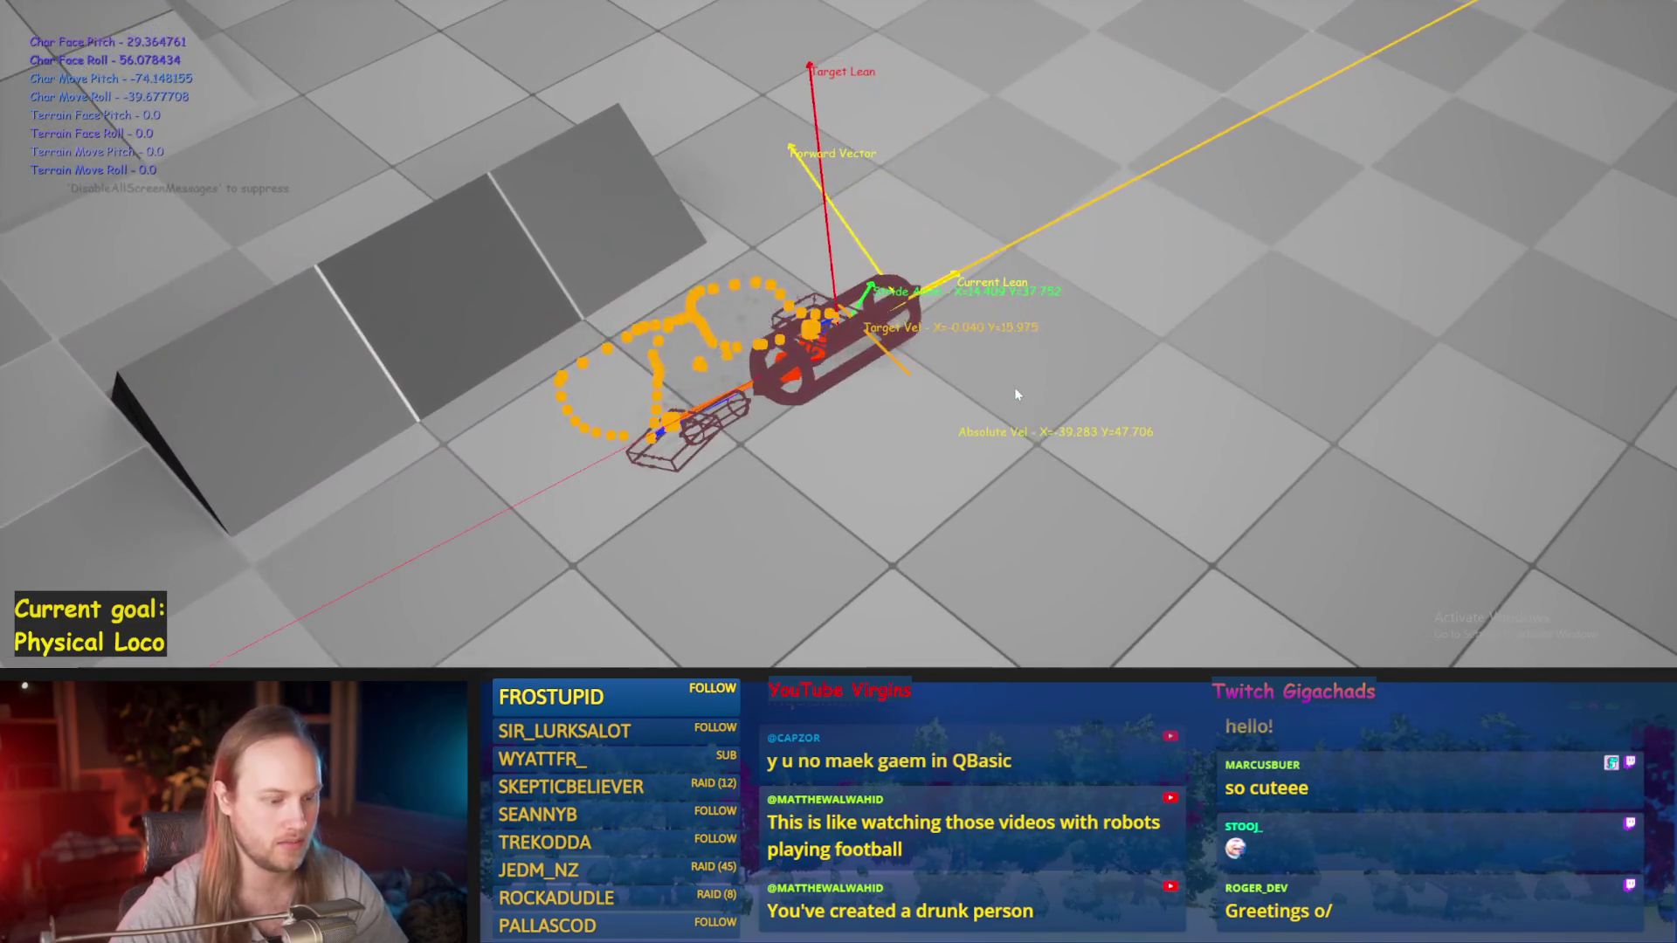
pyautogui.press('Escape')
pyautogui.hotkey('alt', 'p')
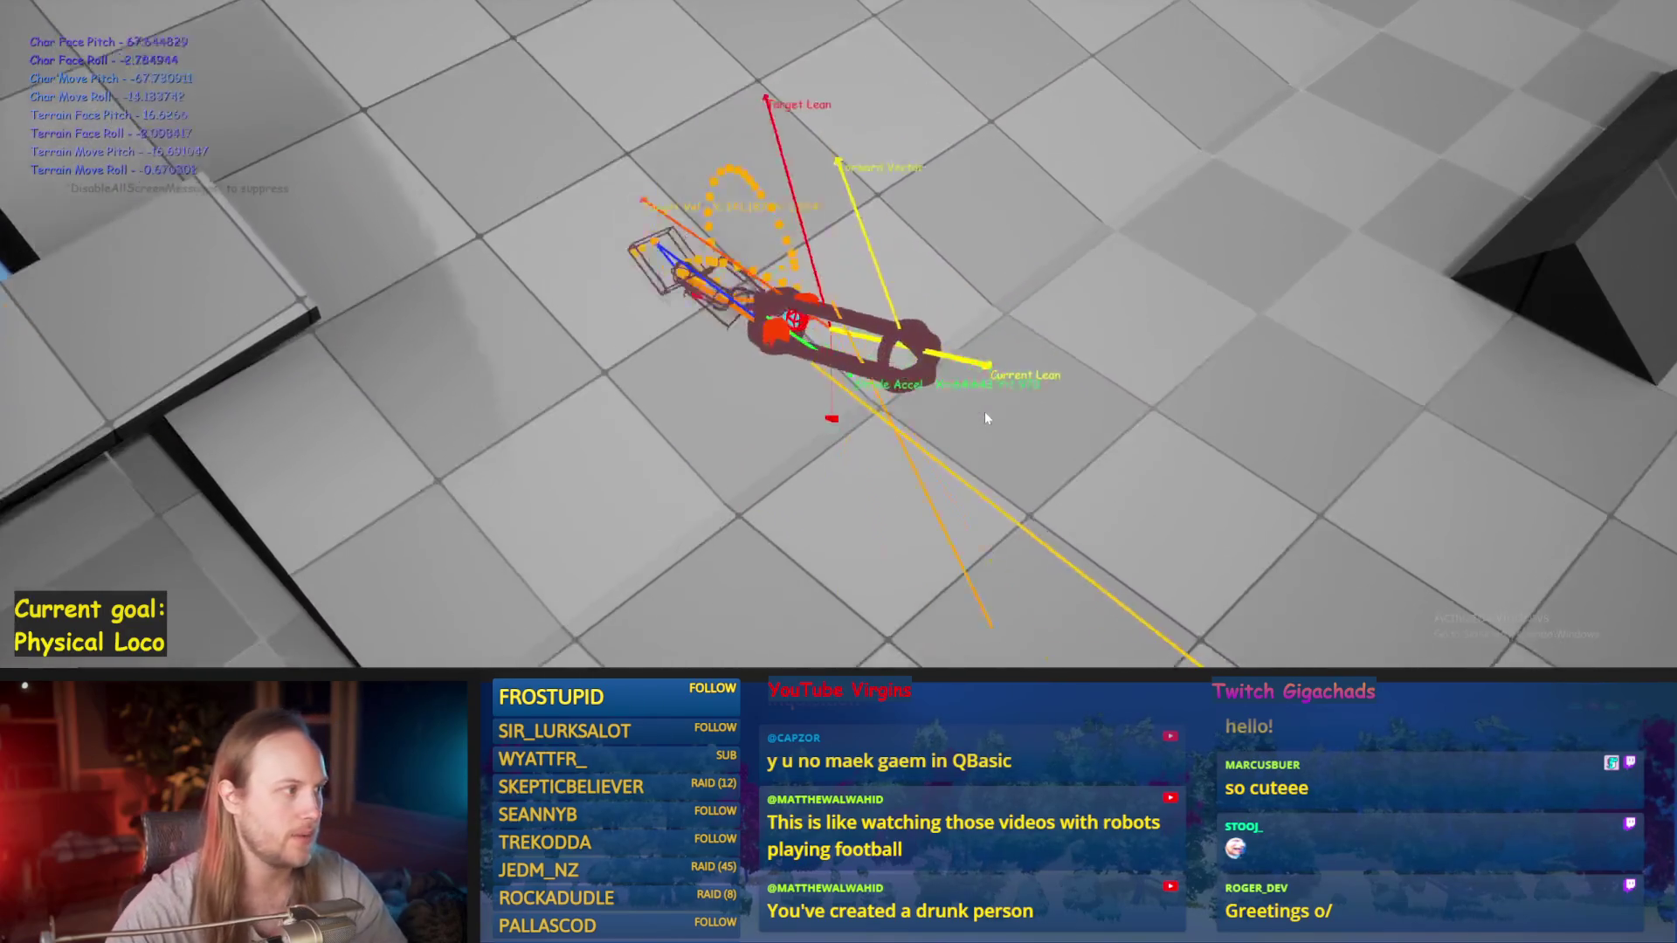
pyautogui.press('Escape')
pyautogui.hotkey('alt', 'p')
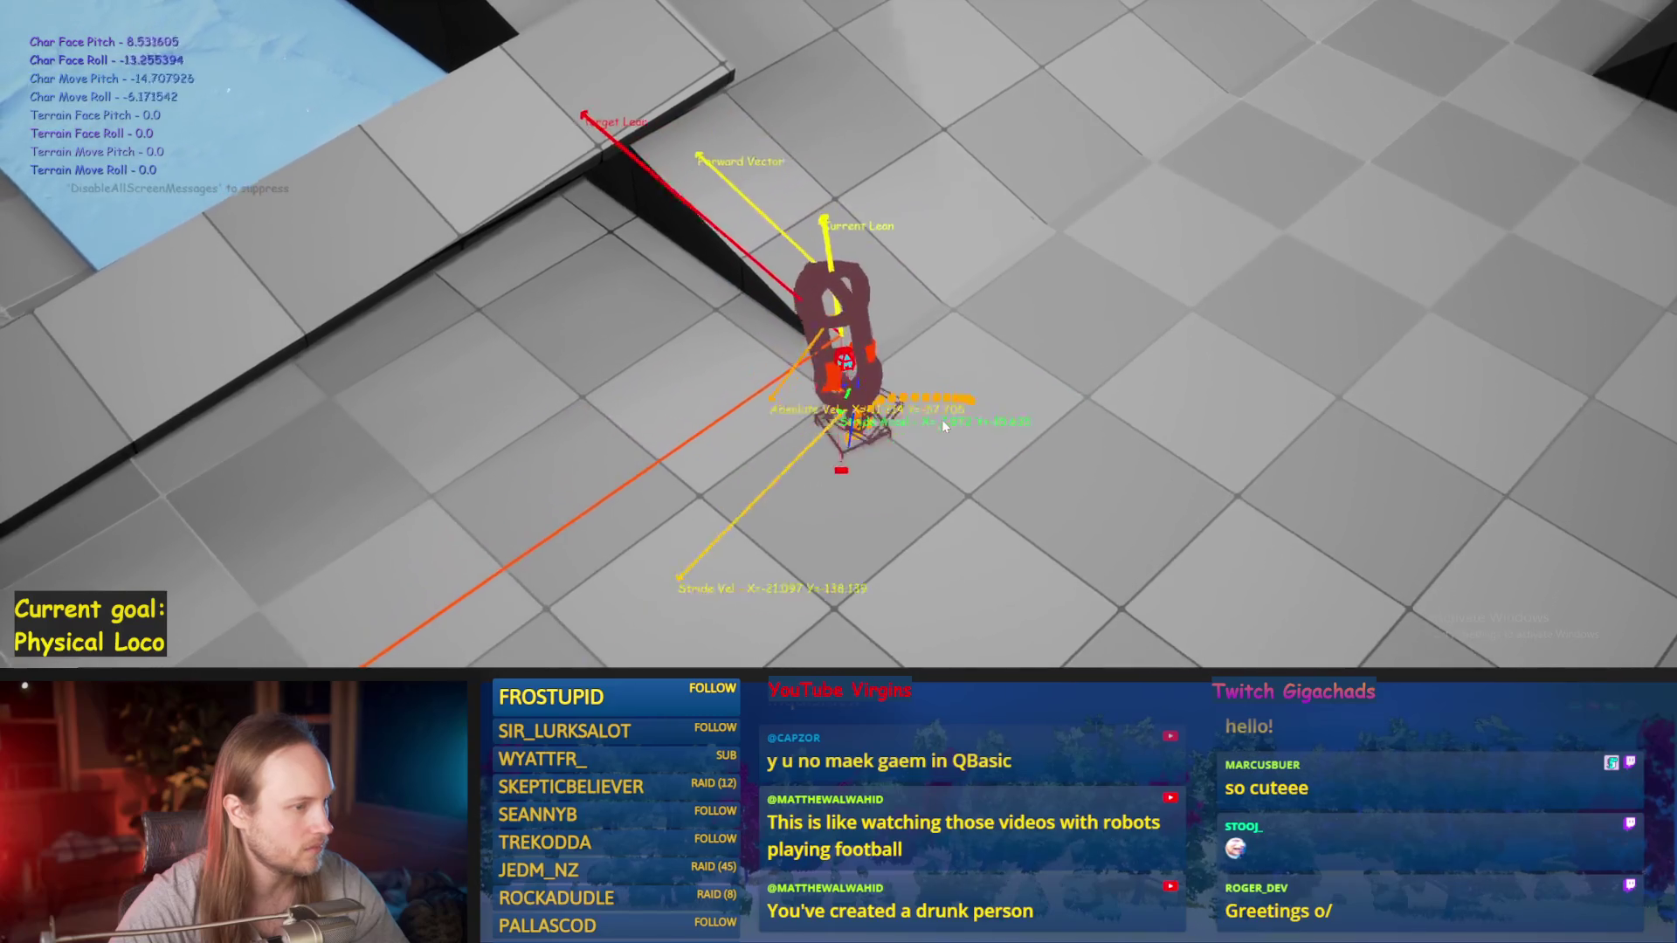
pyautogui.press('Escape')
pyautogui.hotkey('alt', 'p')
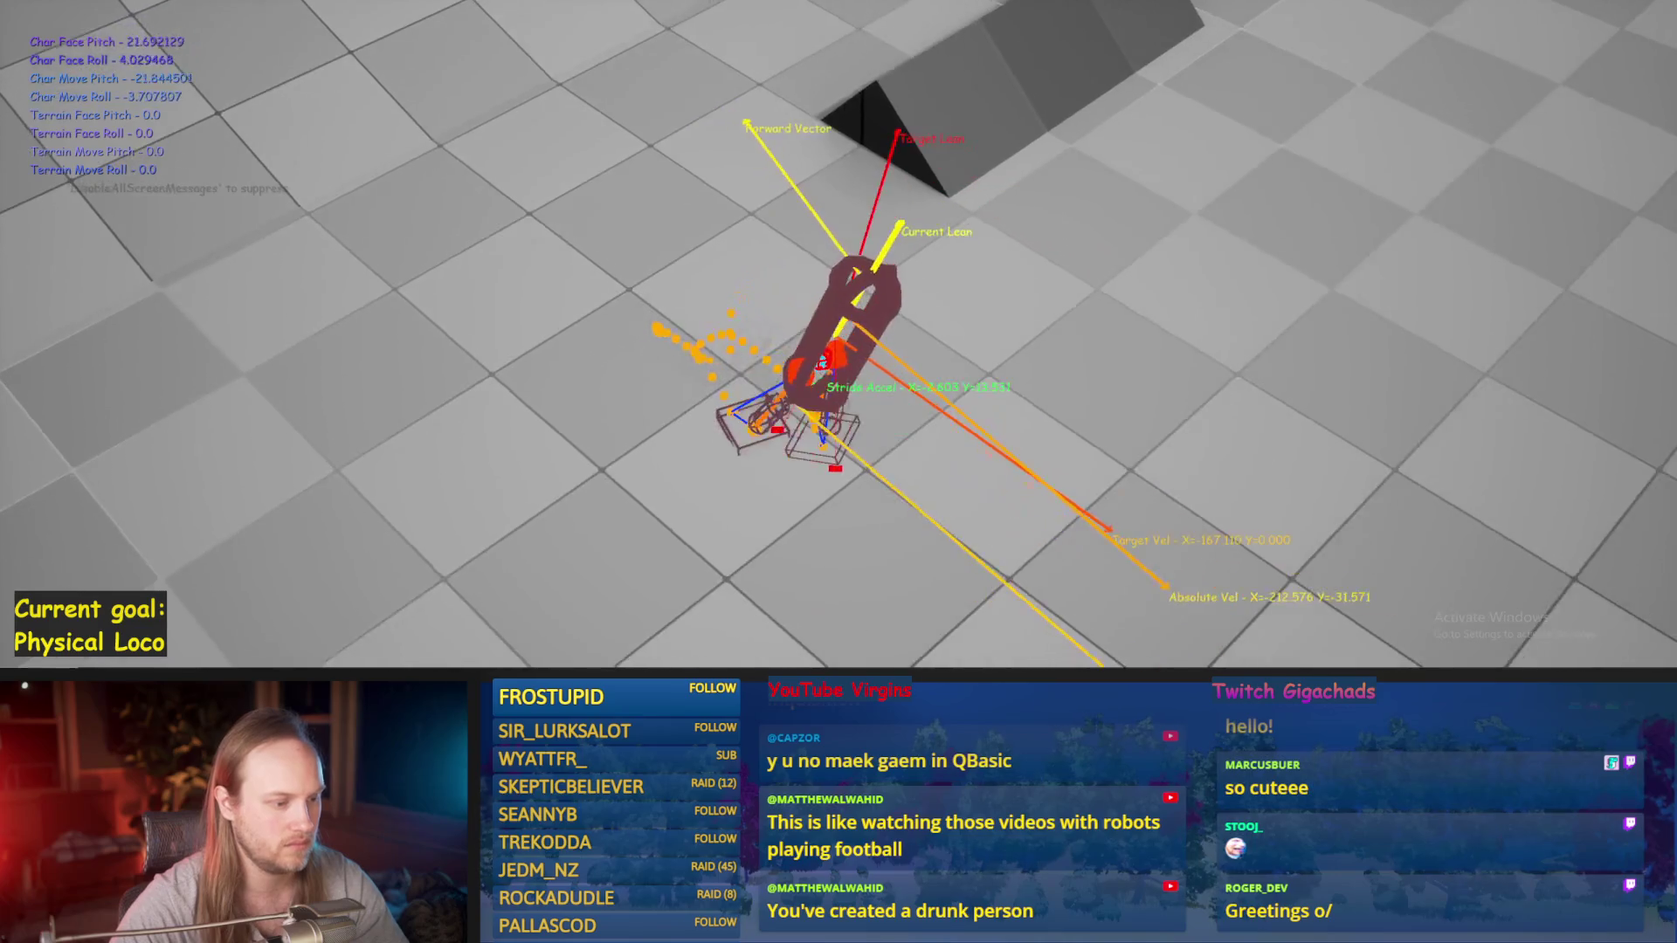
pyautogui.press('Escape')
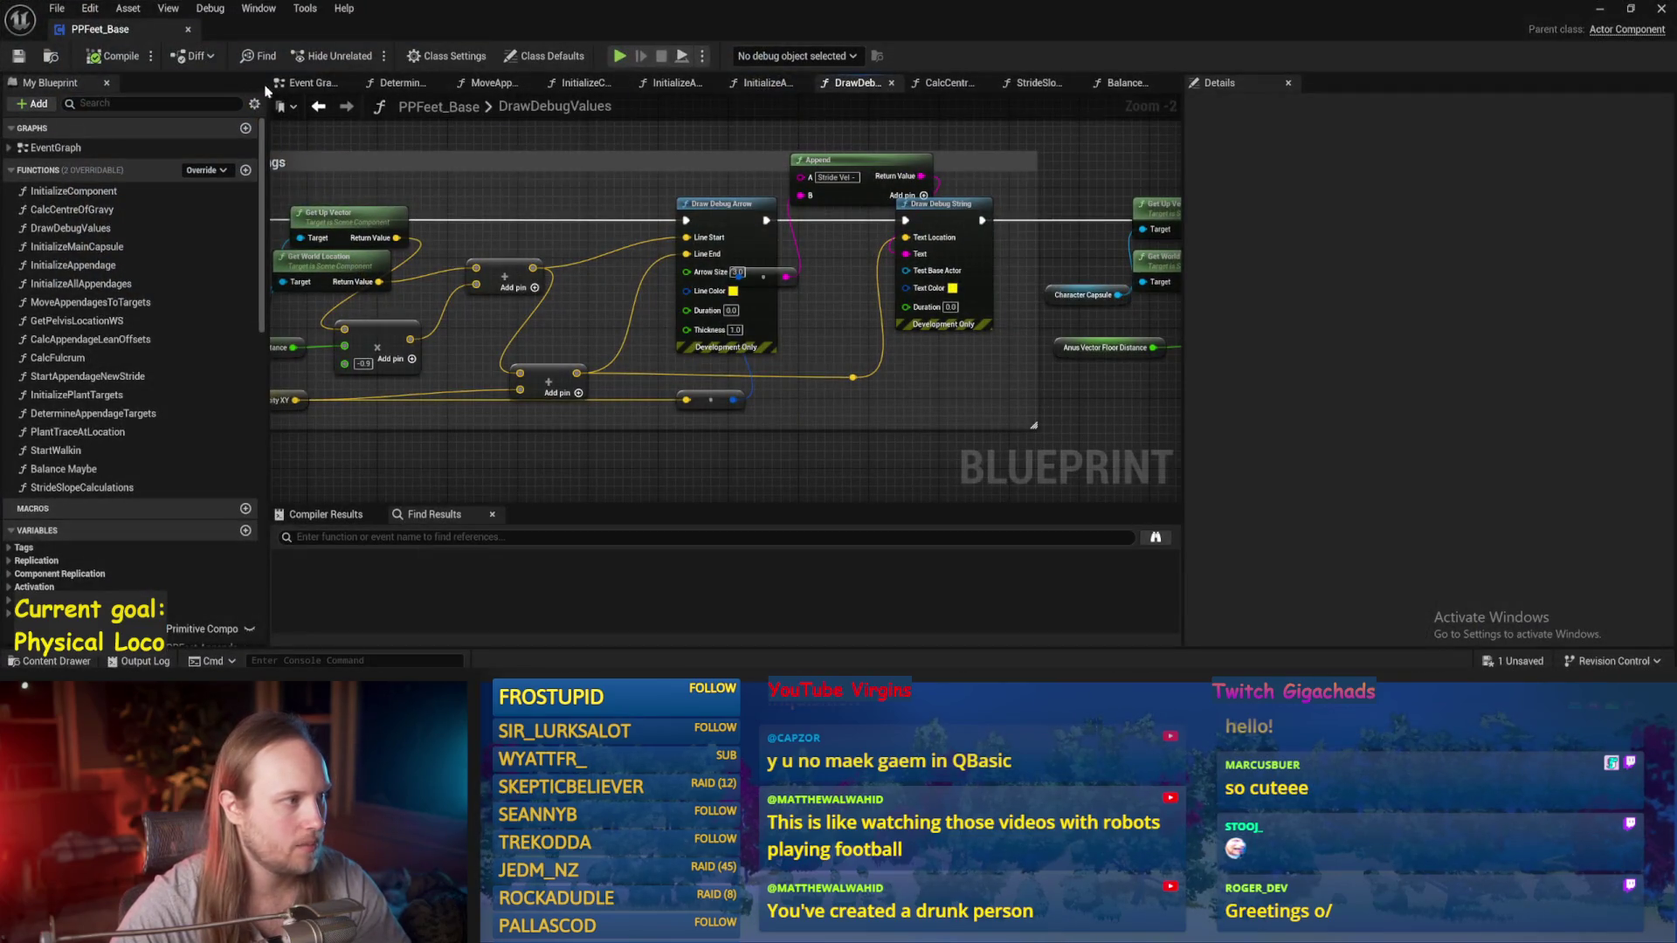
# Step: Open the Balance Maybe function from the Event Graph
pyautogui.click(297, 83)
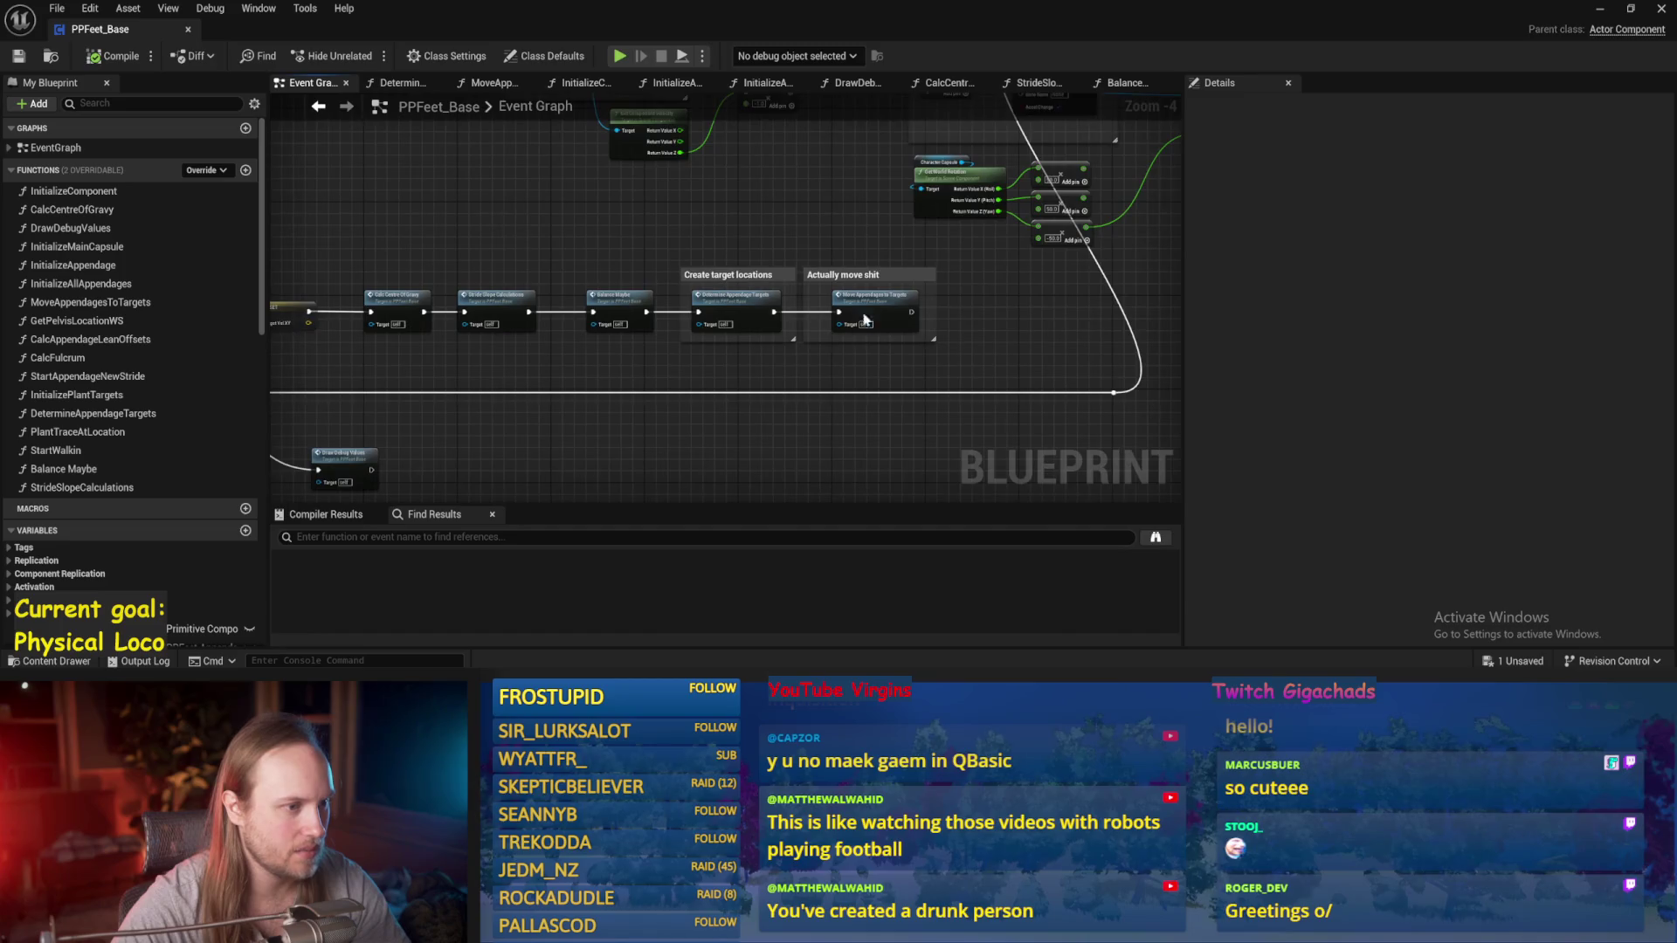
pyautogui.scroll(2, 864, 320)
pyautogui.moveTo(1102, 286)
pyautogui.mouseDown()
pyautogui.moveTo(644, 348)
pyautogui.moveTo(786, 378)
pyautogui.moveTo(471, 360)
pyautogui.moveTo(904, 257)
pyautogui.mouseUp()
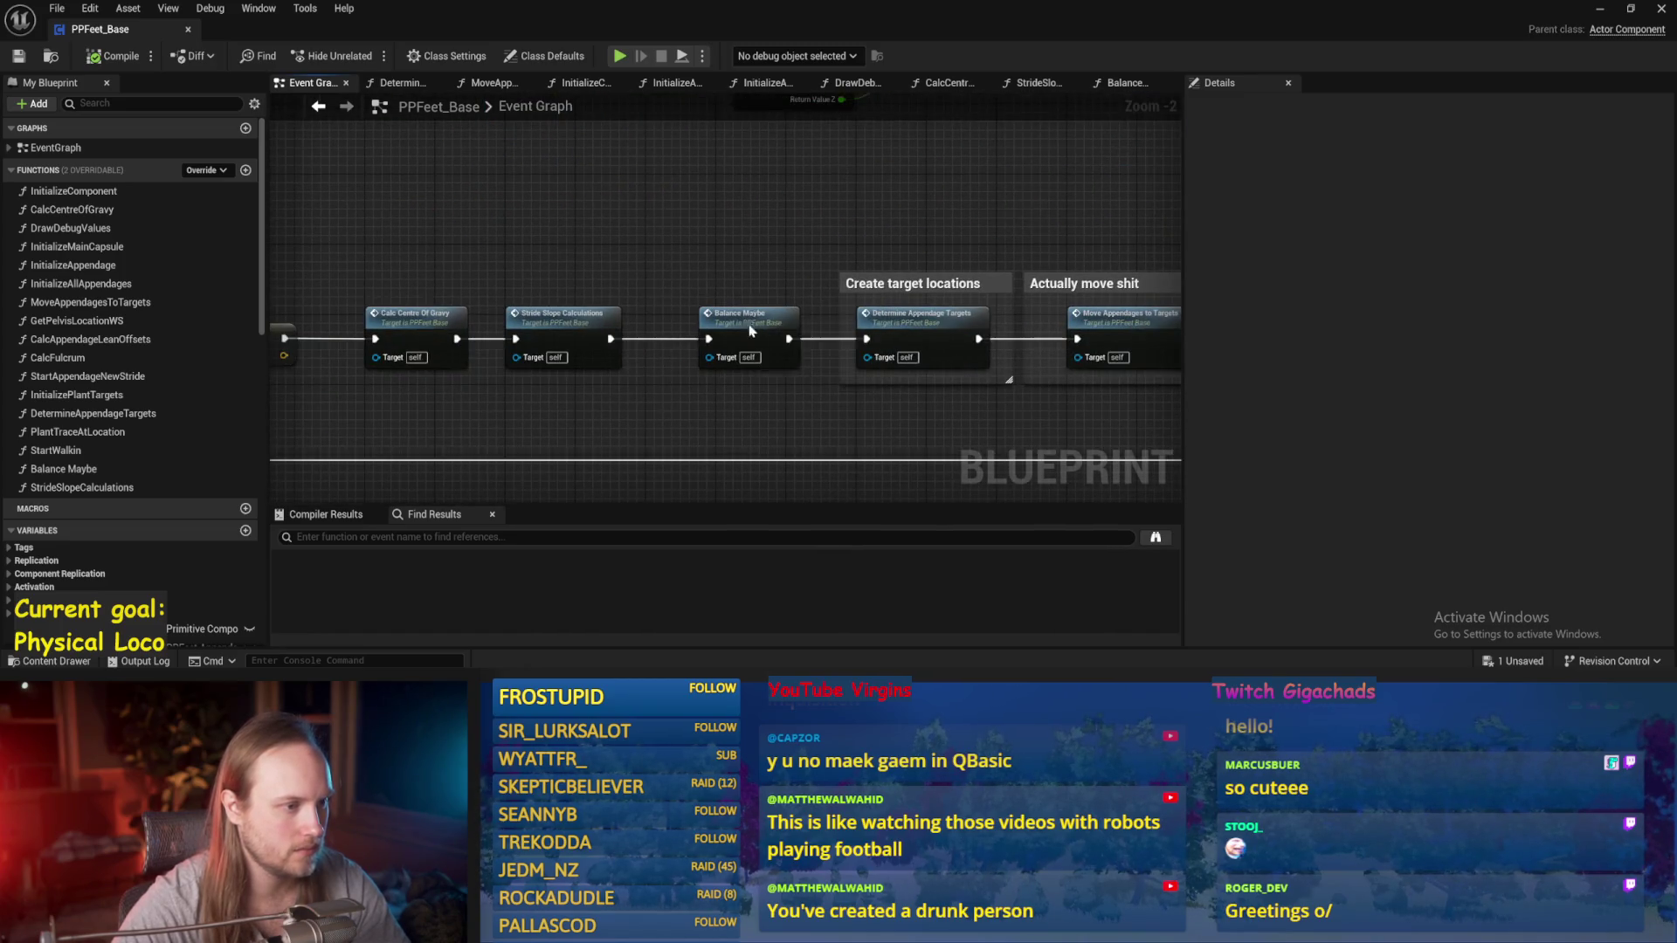
pyautogui.doubleClick(749, 330)
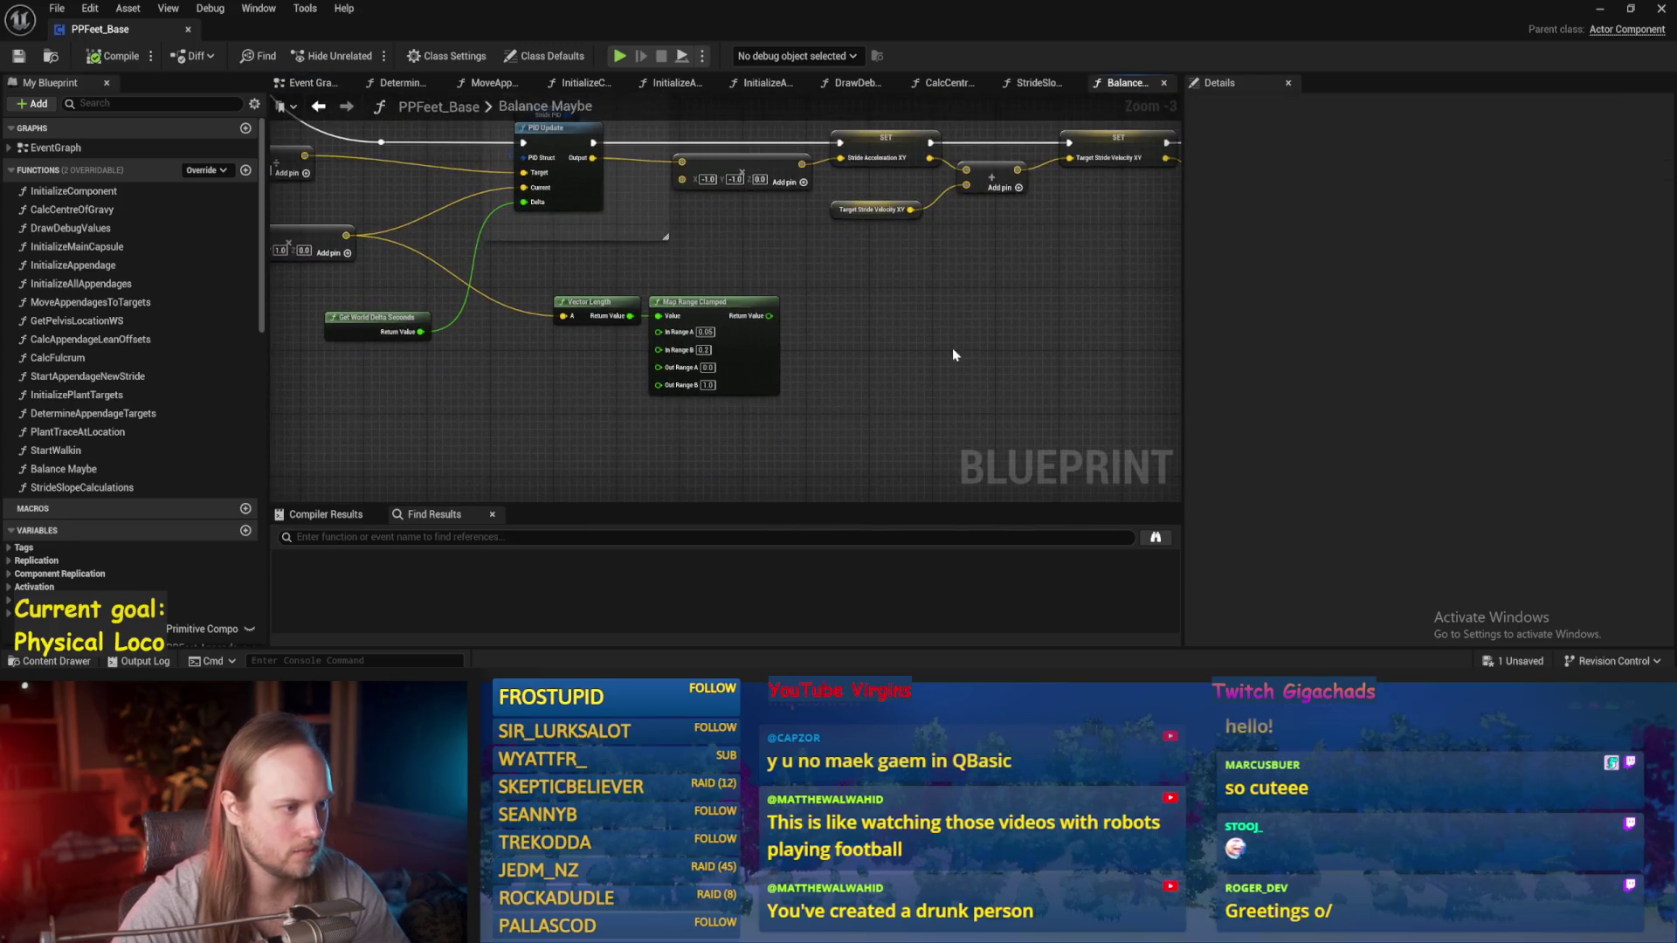
# Step: Set Map Range Clamped Out Range B to 40, compile and save, then play-test
pyautogui.scroll(4, 952, 354)
pyautogui.click(711, 360)
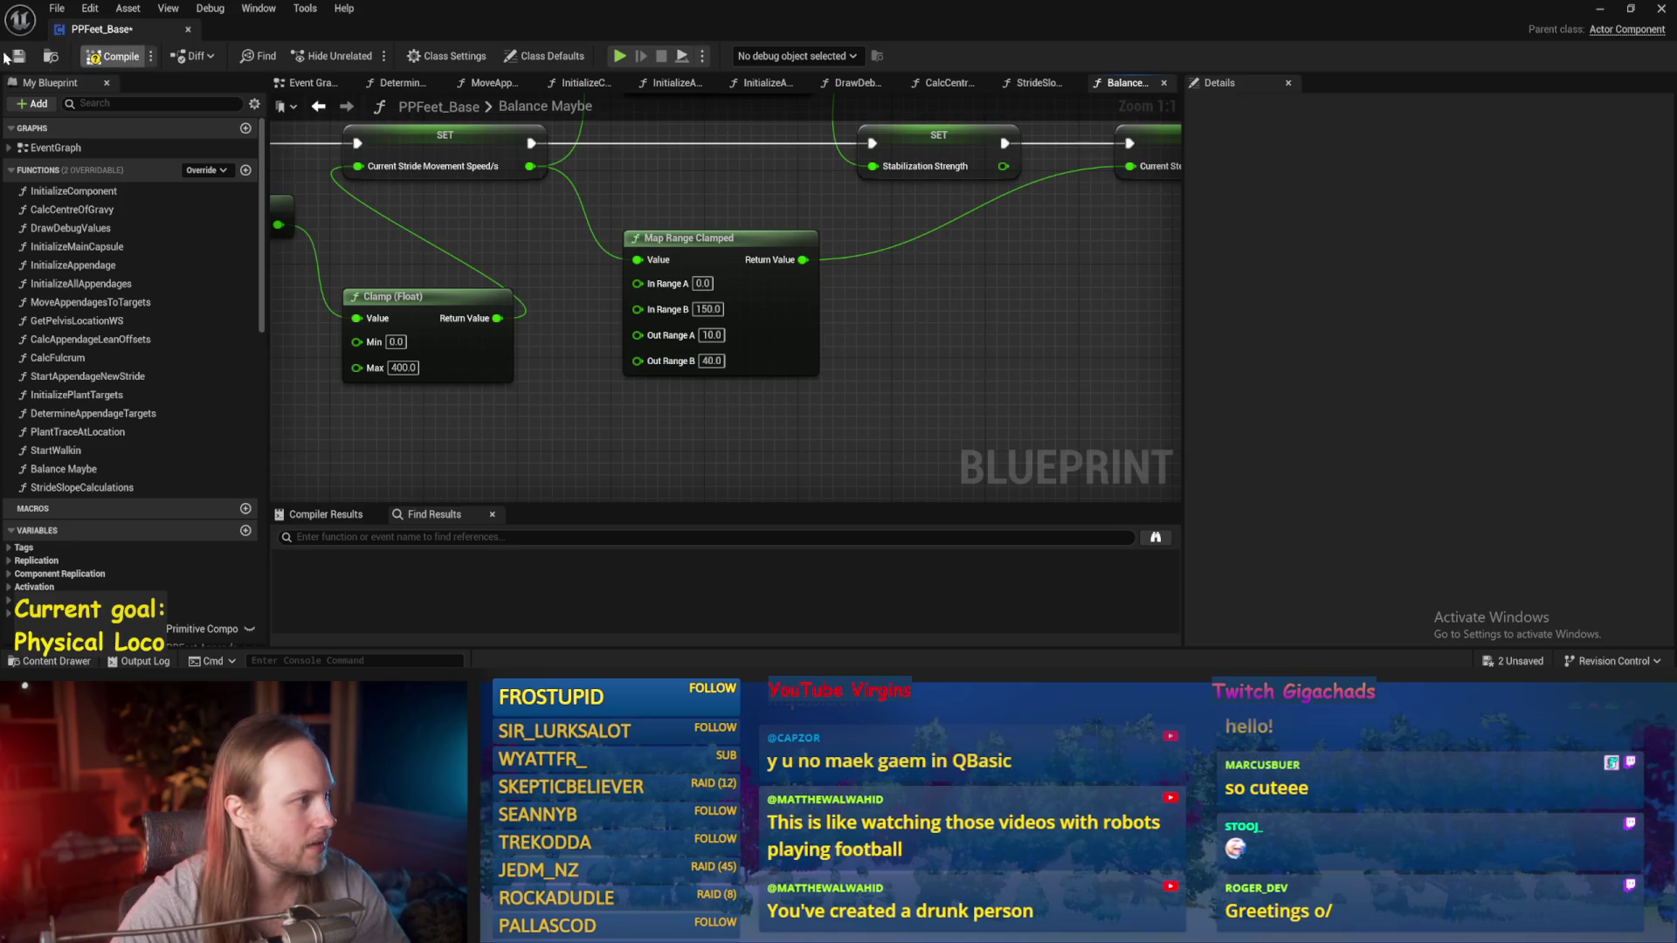
pyautogui.click(17, 56)
pyautogui.click(1600, 9)
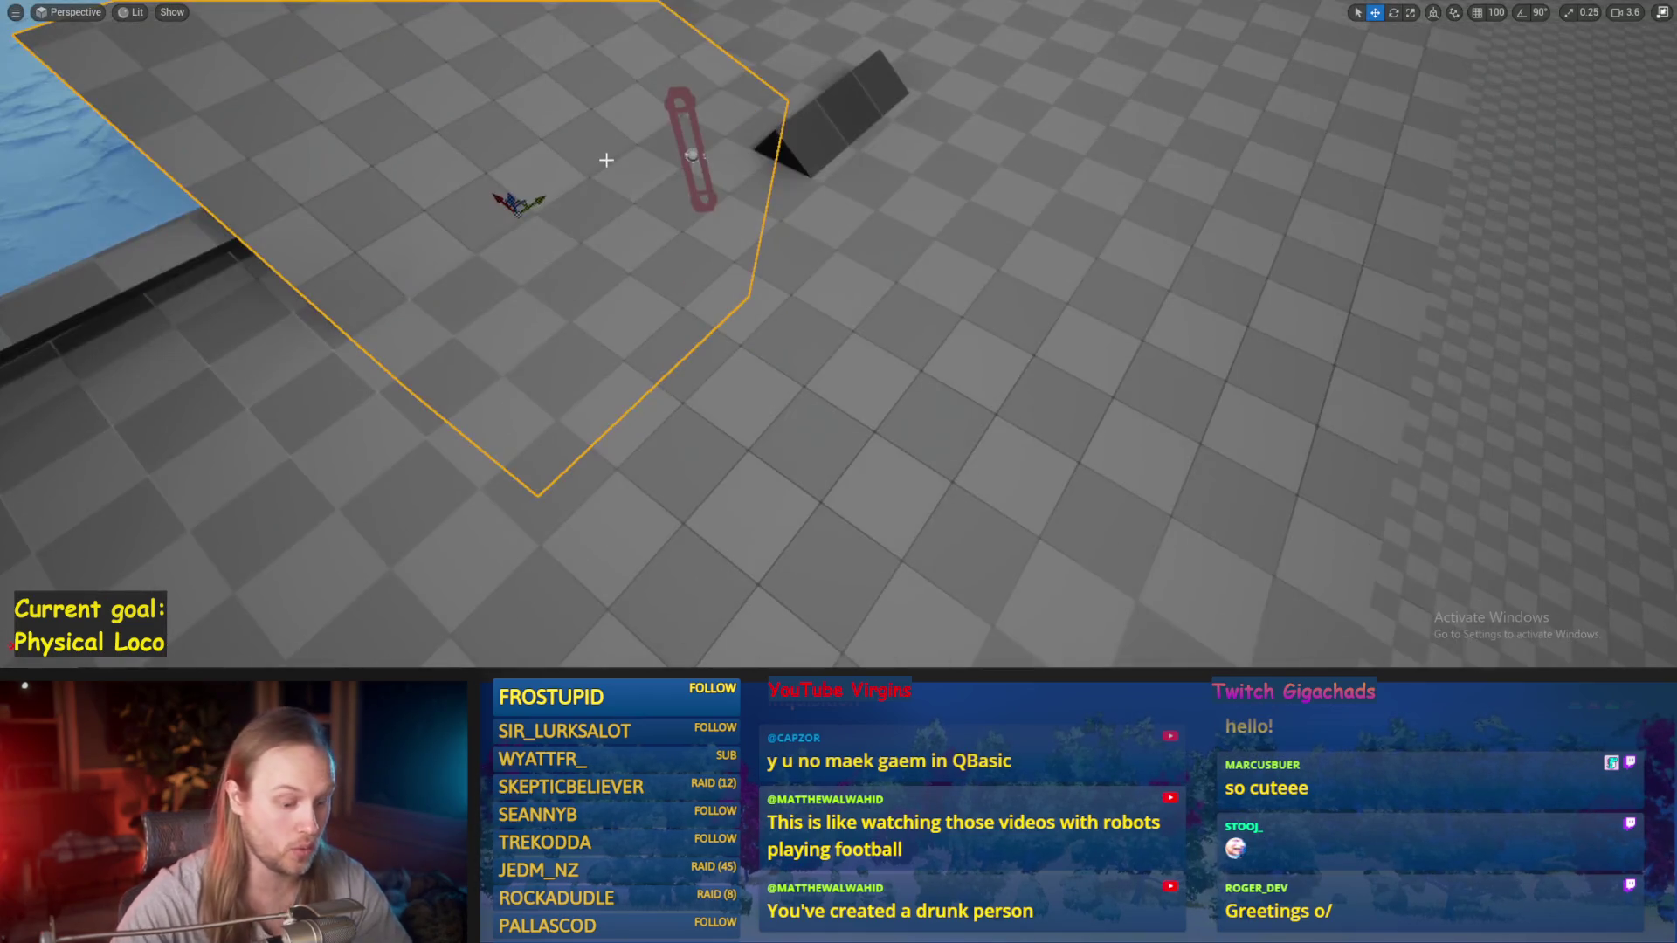
pyautogui.hotkey('alt', 'p')
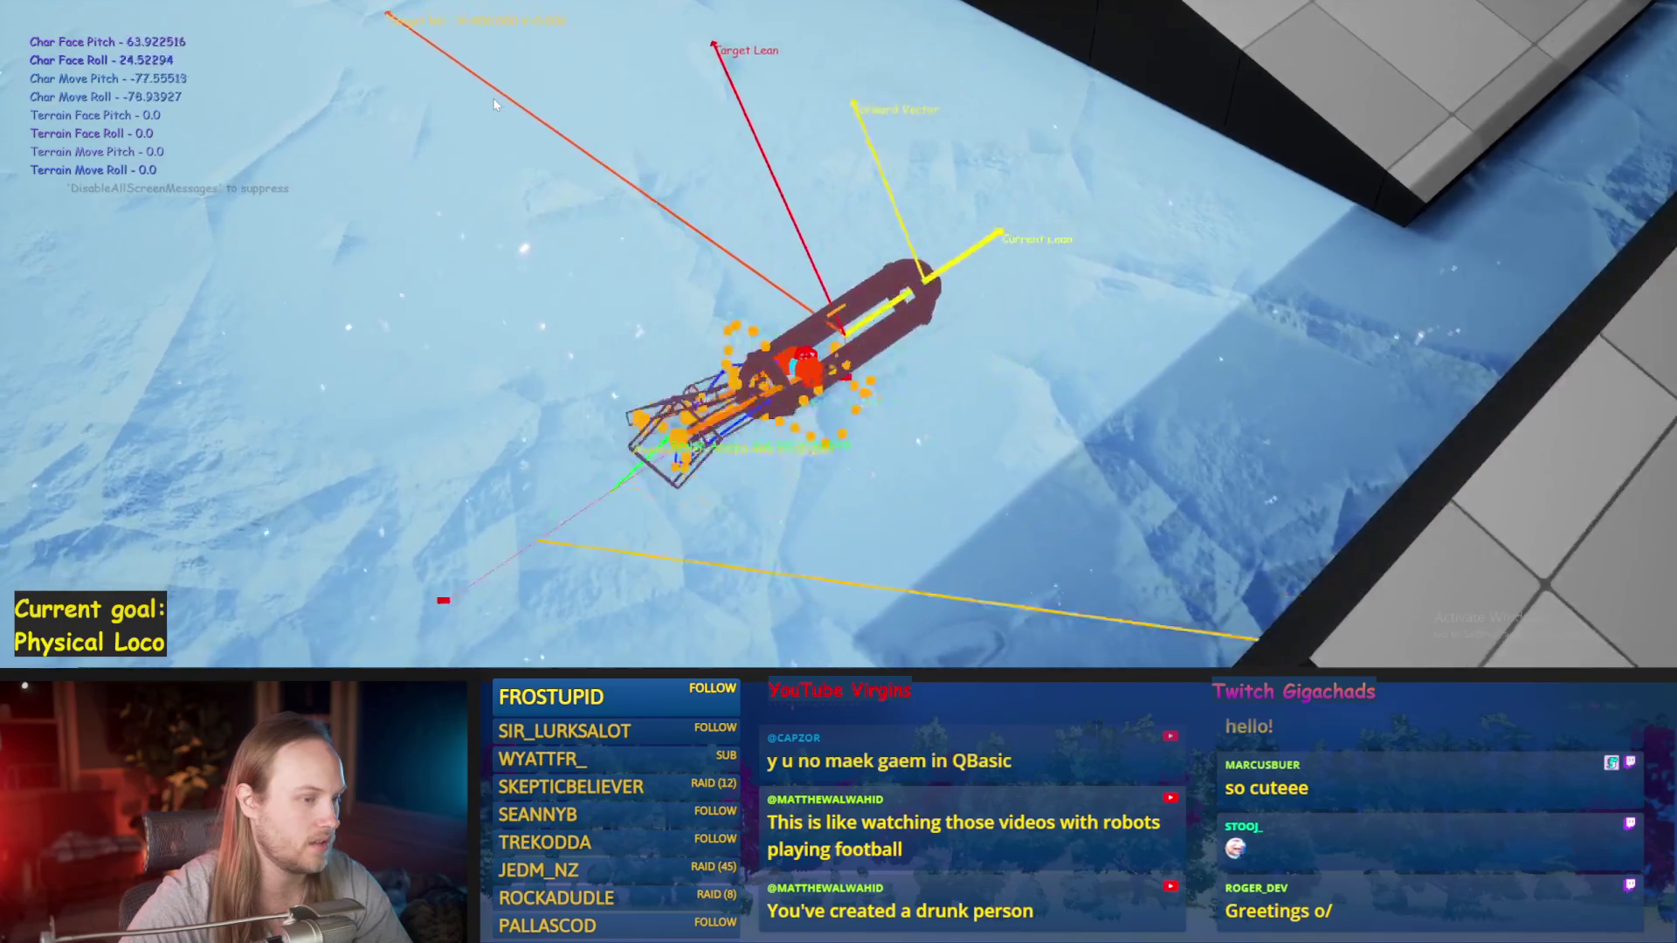
# Step: Move the ramp toward the upper right, play-test again, then return to PPFeet_Base
pyautogui.press('Escape')
pyautogui.scroll(-5, 872, 180)
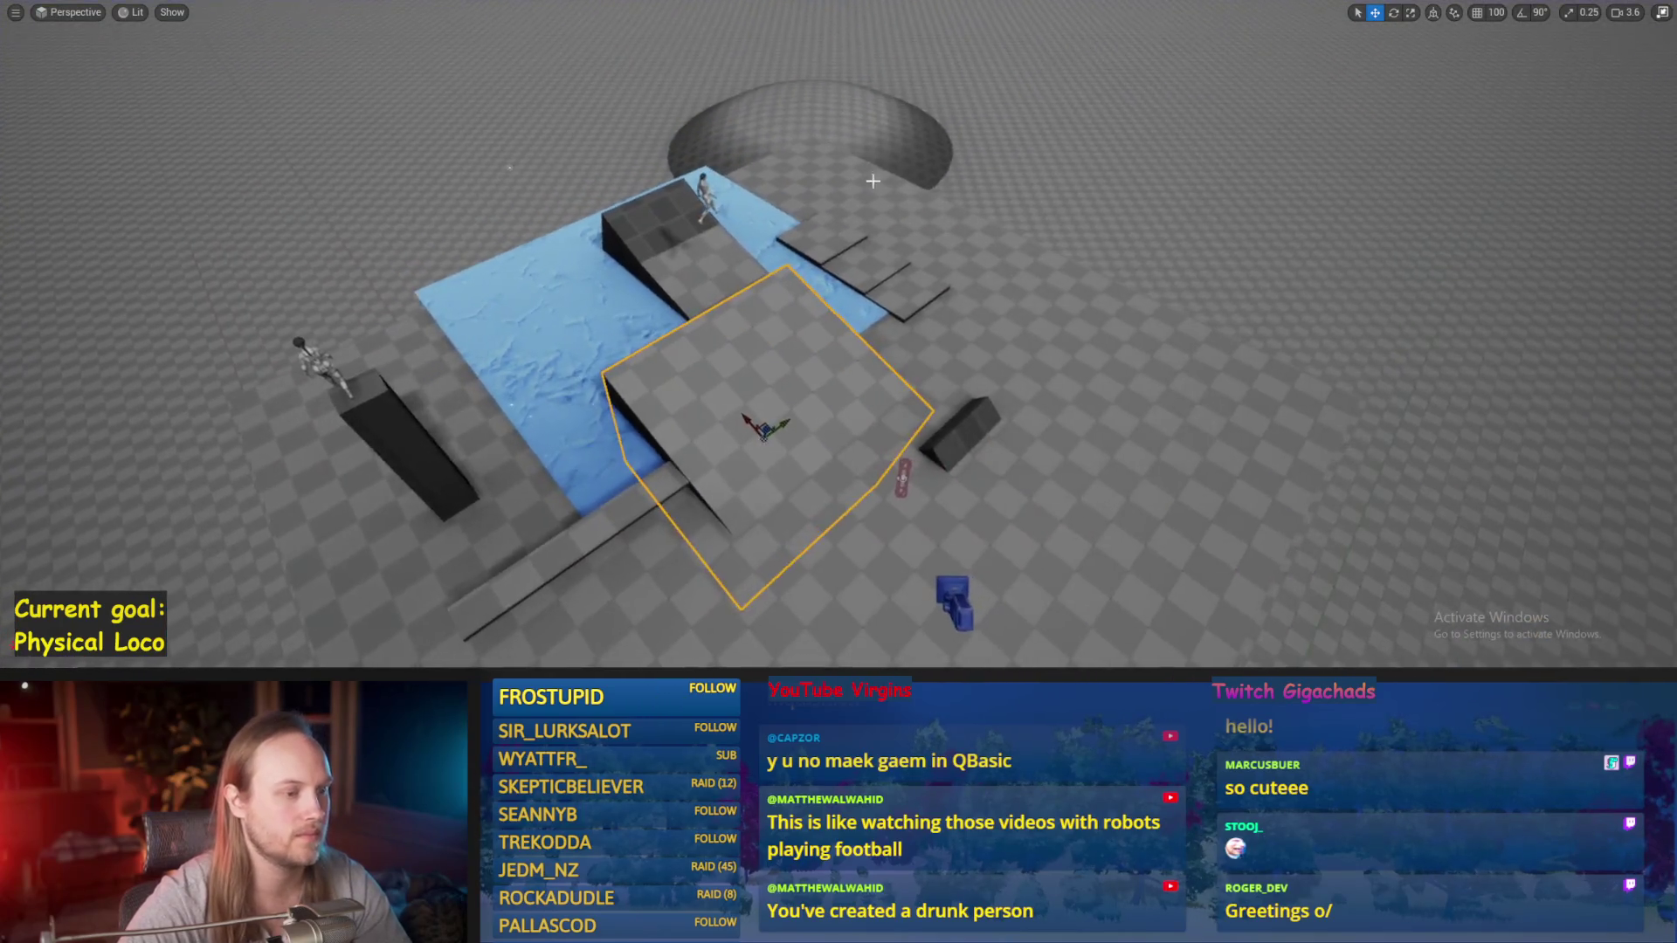
pyautogui.moveTo(786, 426)
pyautogui.mouseDown()
pyautogui.moveTo(951, 285)
pyautogui.moveTo(998, 269)
pyautogui.mouseUp()
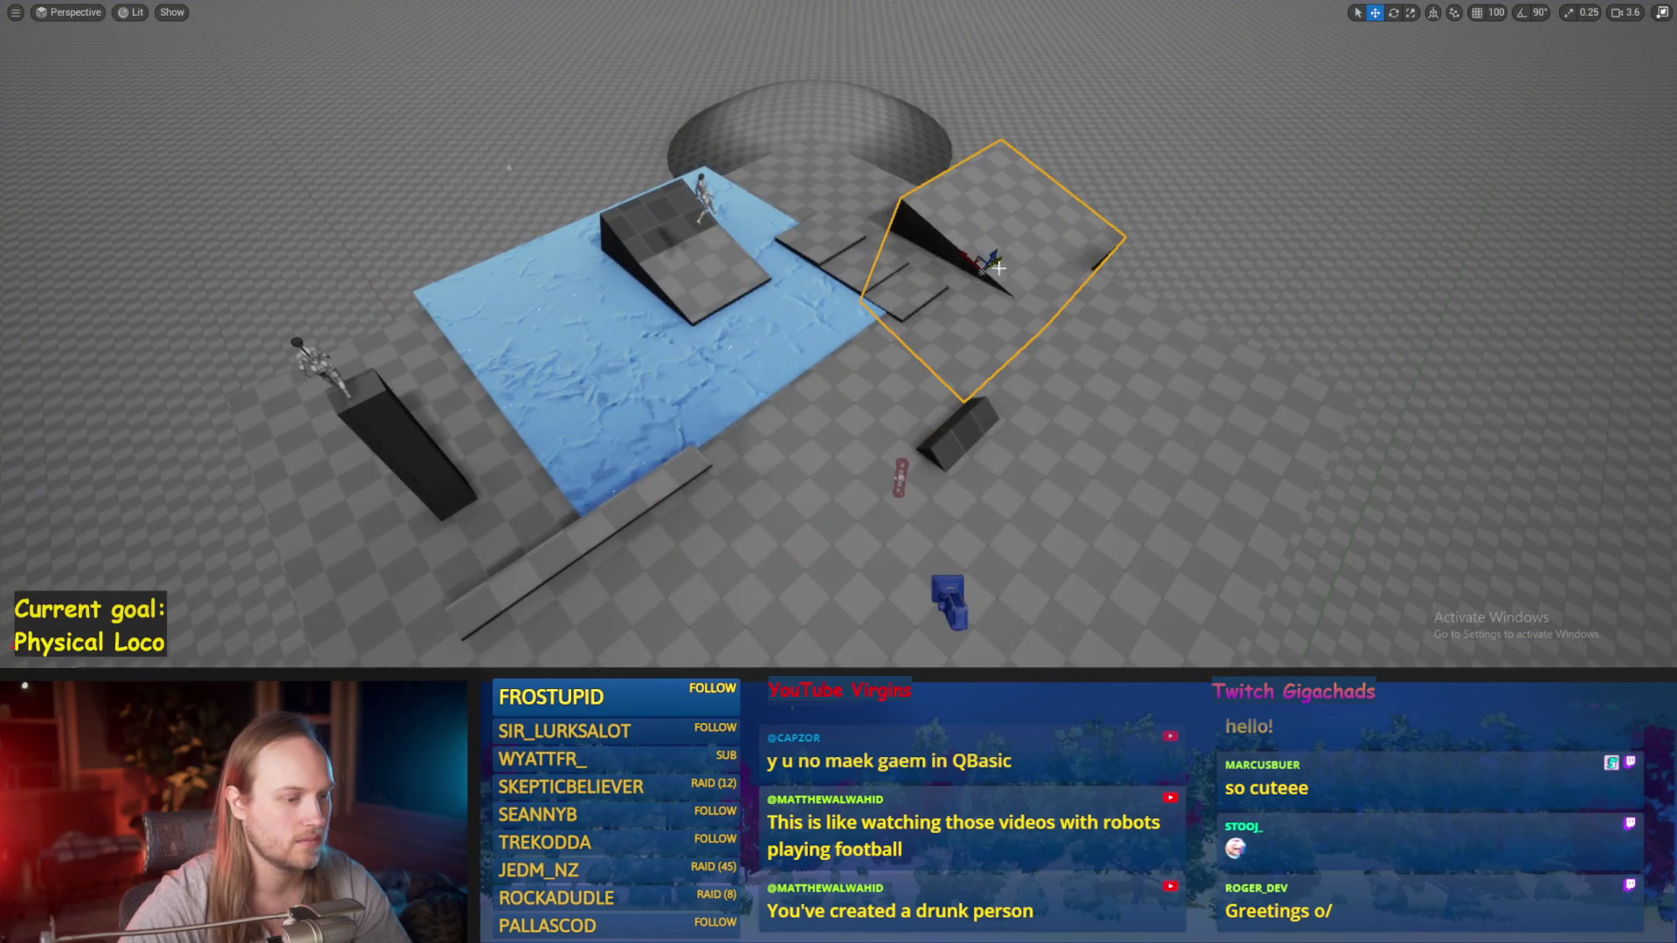
pyautogui.hotkey('alt', 'p')
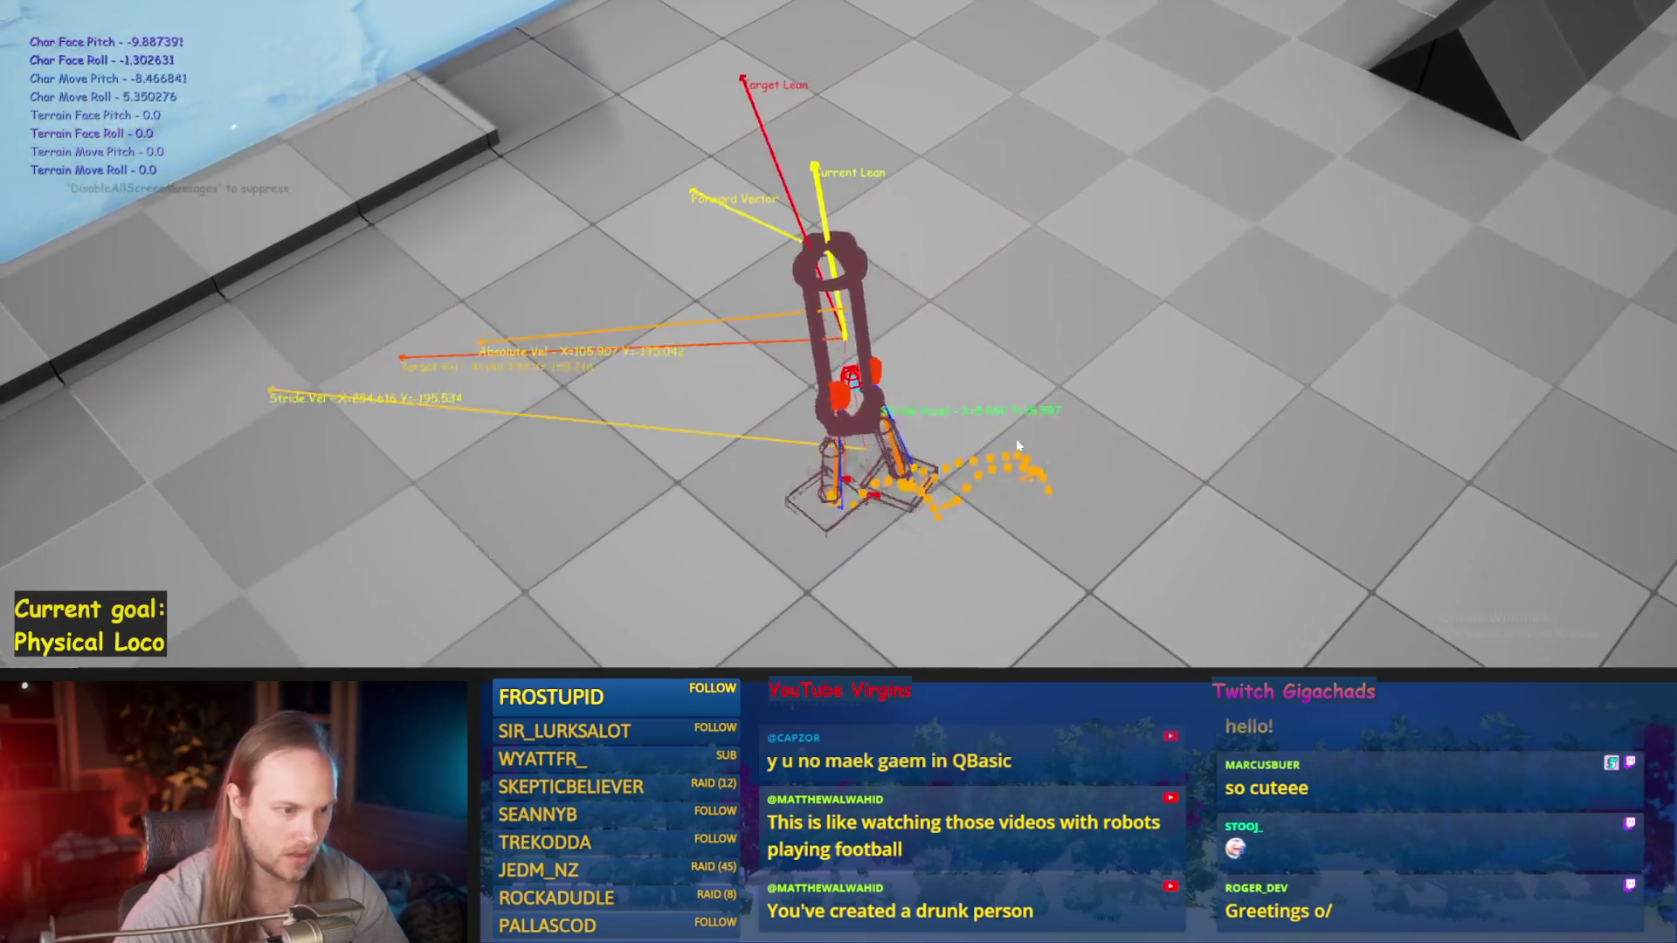
pyautogui.press('Escape')
pyautogui.click(664, 581)
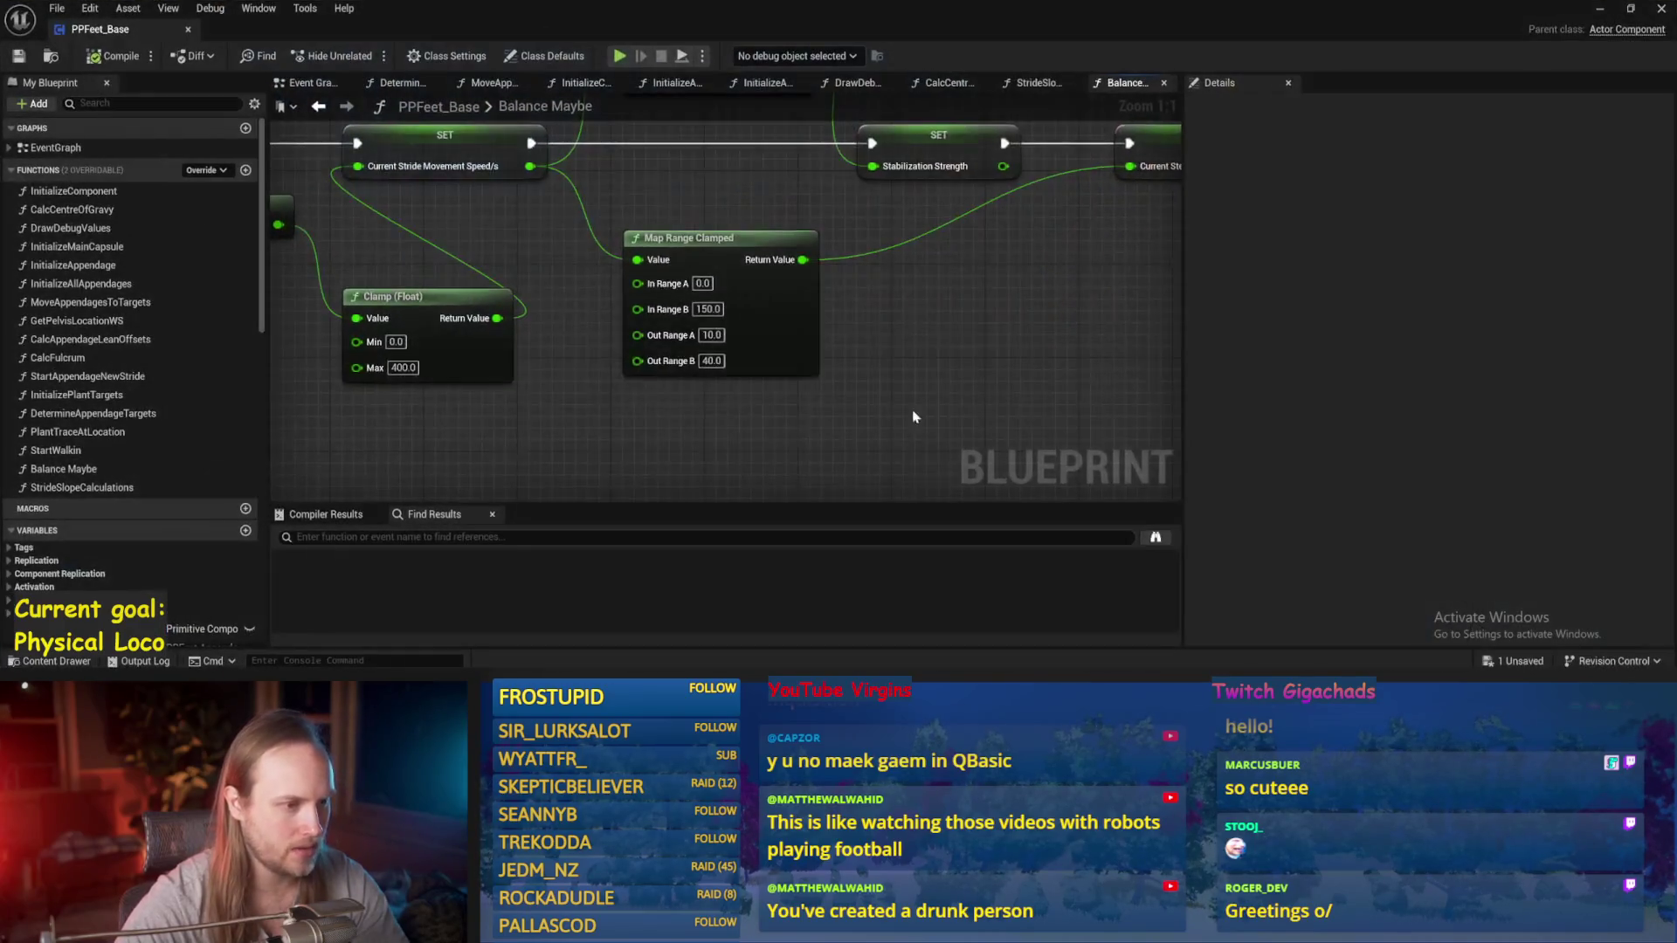
# Step: Save, then switch through CalcCentreOfGravy and Event Graph to the DrawDebugValues graph
pyautogui.hotkey('ctrl', 's')
pyautogui.scroll(-5, 664, 362)
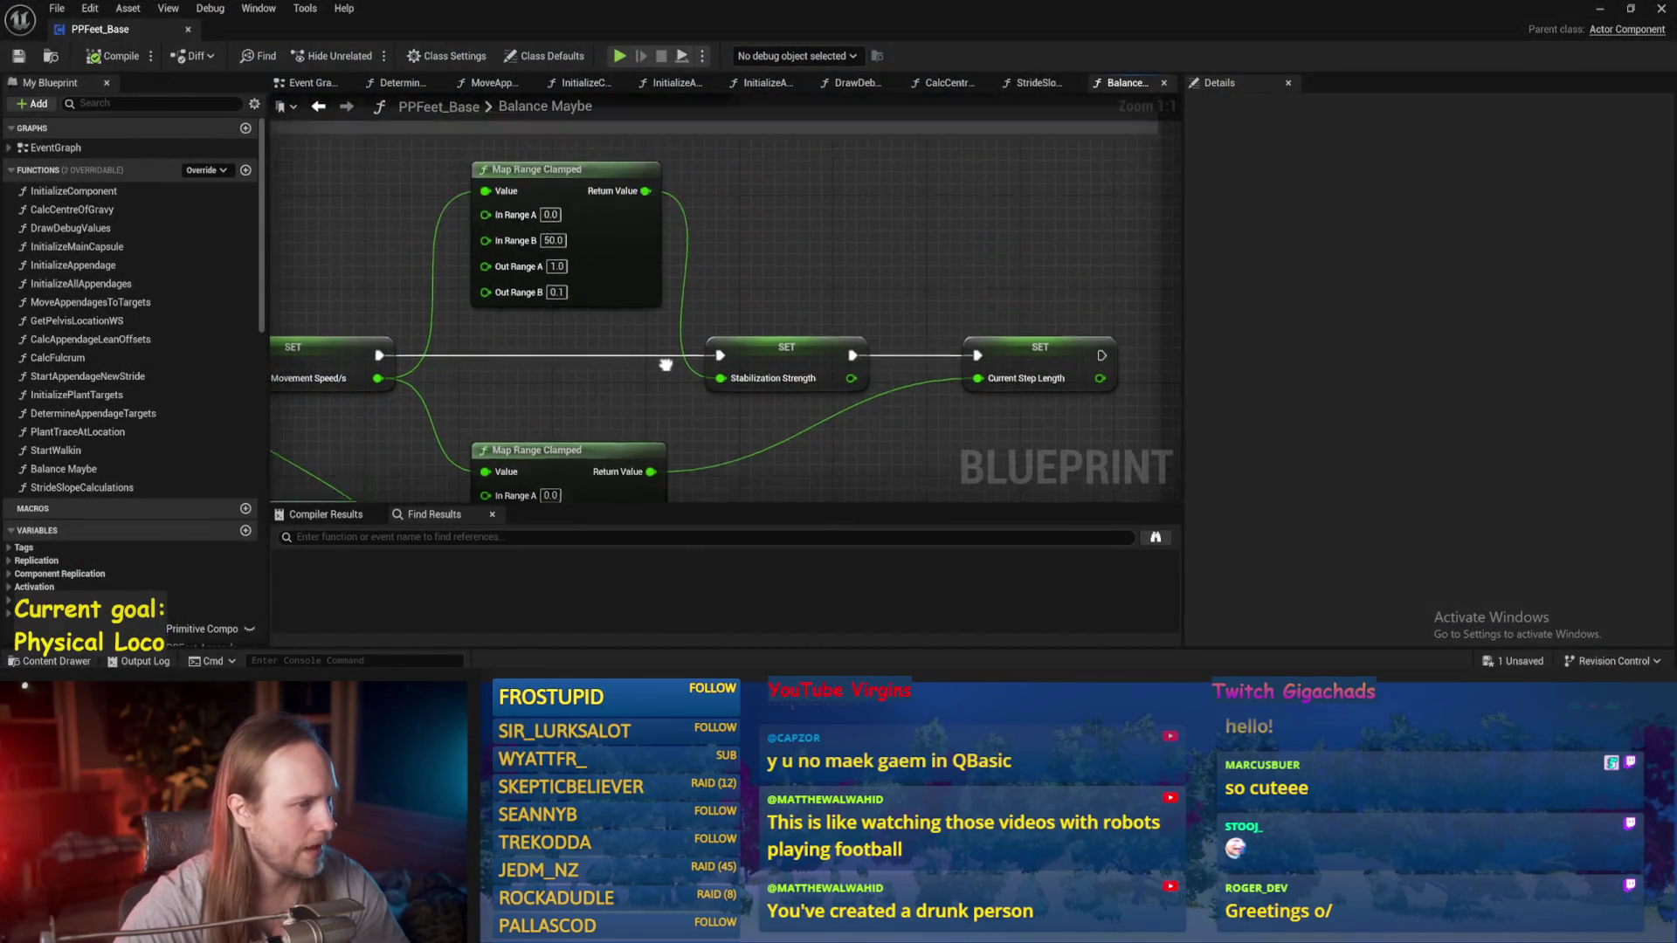
pyautogui.moveTo(500, 318)
pyautogui.mouseDown()
pyautogui.moveTo(758, 368)
pyautogui.moveTo(938, 298)
pyautogui.moveTo(1002, 121)
pyautogui.mouseUp()
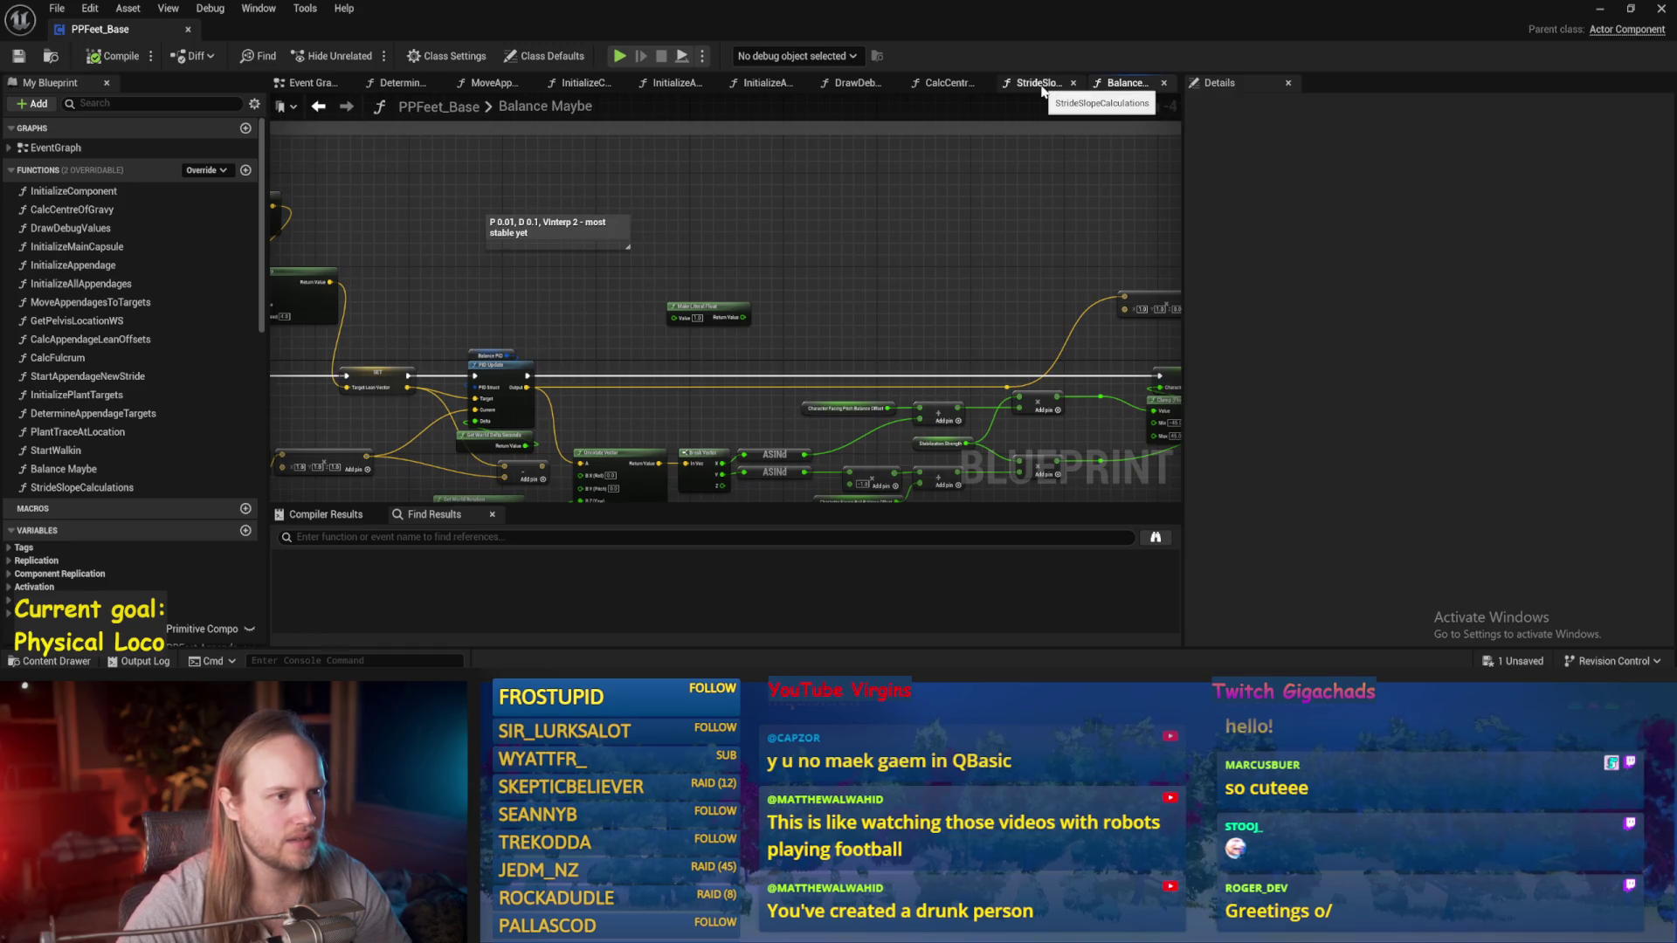
pyautogui.click(948, 84)
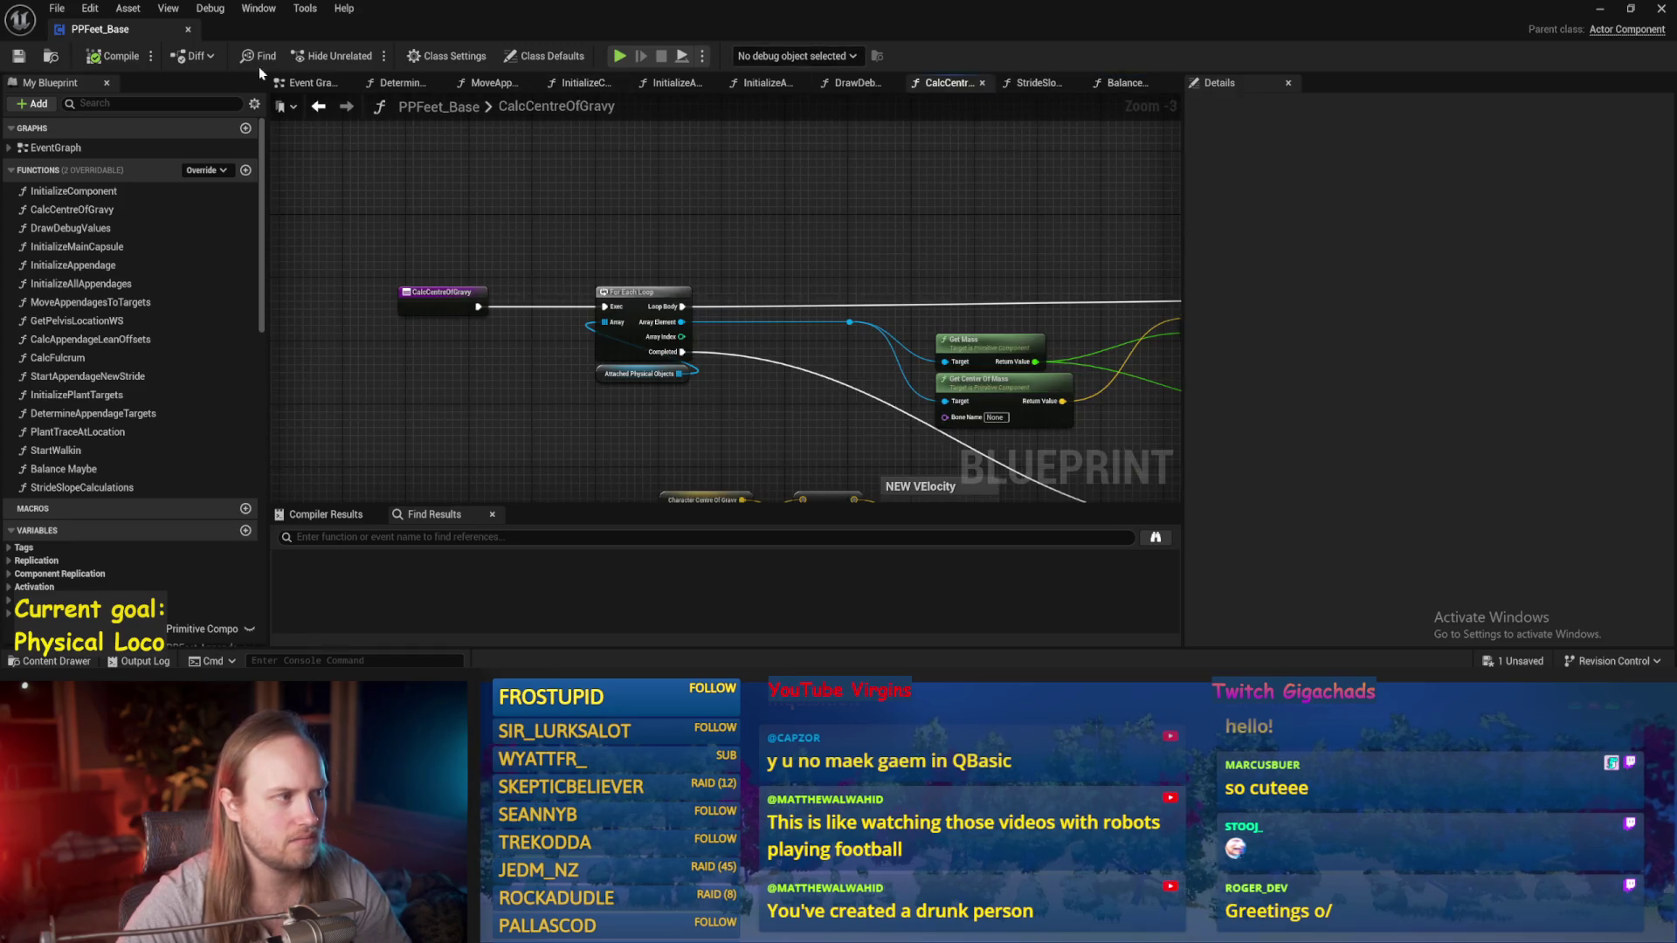
pyautogui.click(308, 87)
pyautogui.click(882, 87)
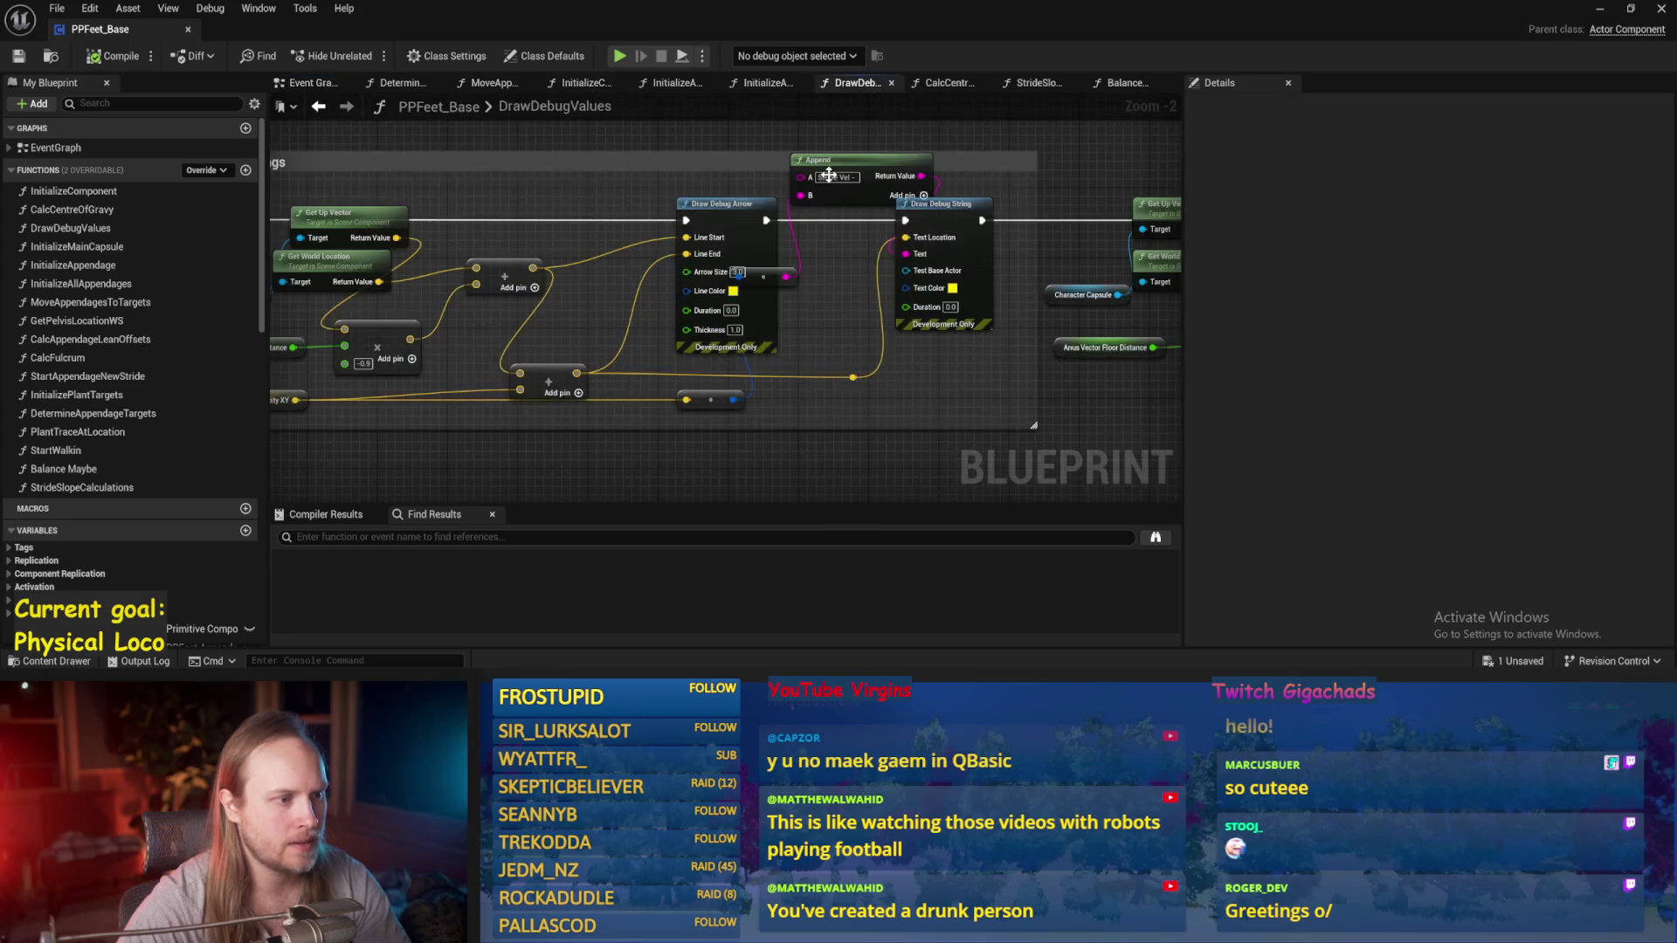
# Step: Review the body debug drawing nodes and Break PPFeet Appendage Struct, saving along the way
pyautogui.scroll(-3, 905, 362)
pyautogui.scroll(2, 889, 246)
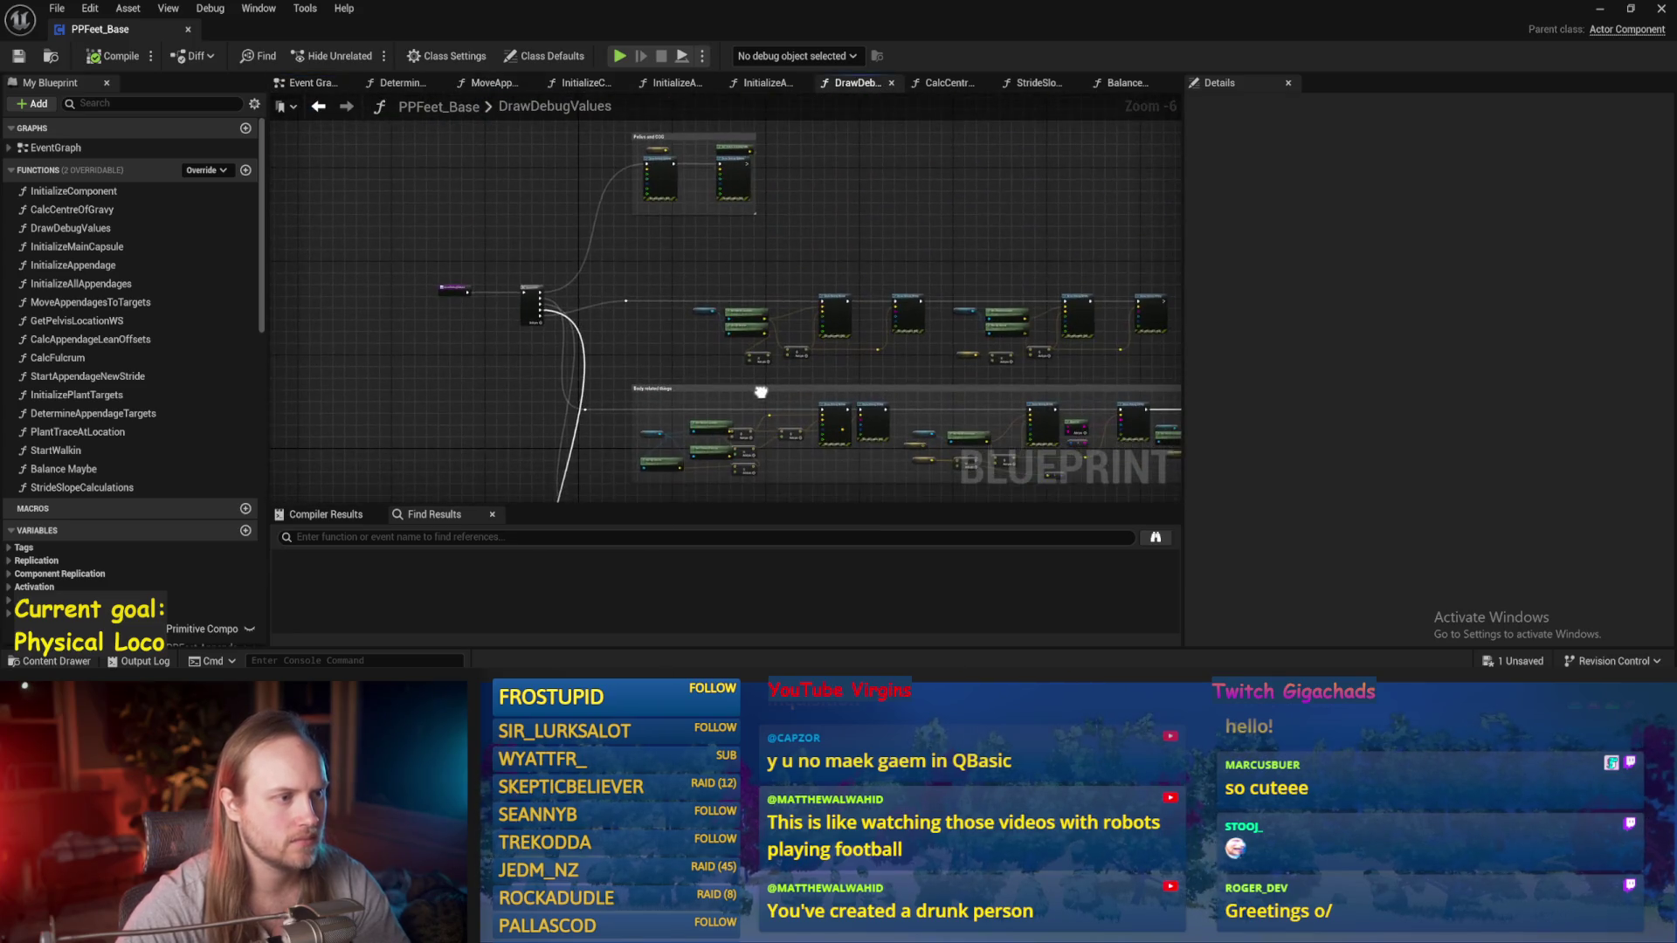
pyautogui.moveTo(861, 360); pyautogui.dragTo(606, 193)
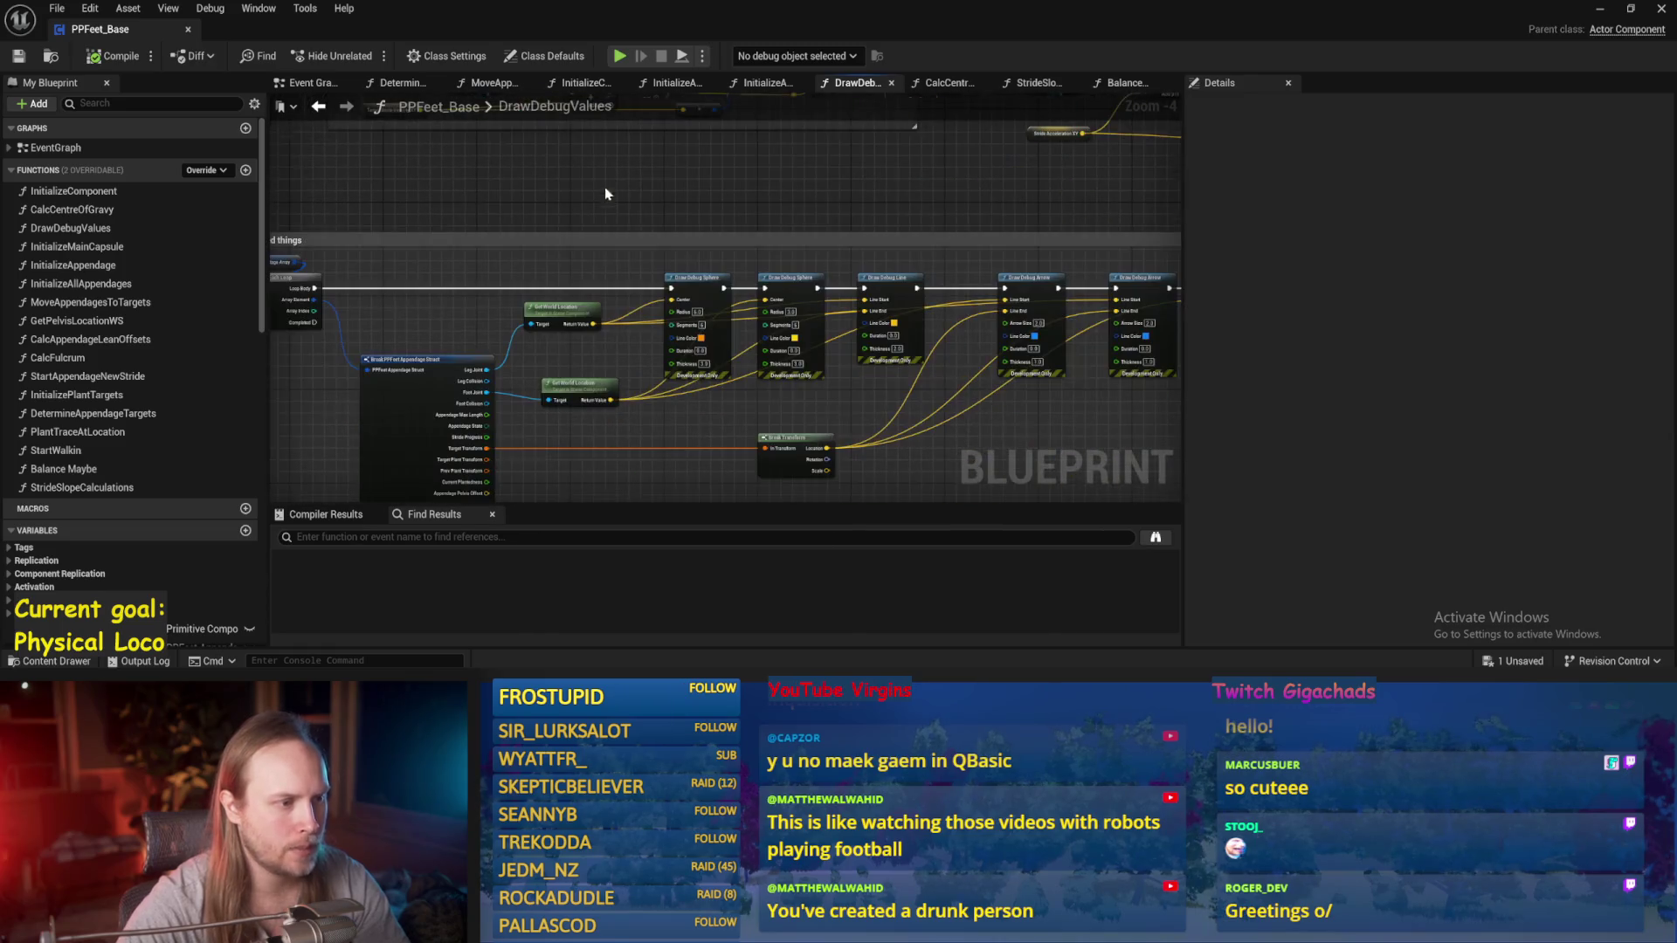
pyautogui.moveTo(941, 445)
pyautogui.mouseDown()
pyautogui.moveTo(952, 365)
pyautogui.moveTo(655, 403)
pyautogui.moveTo(968, 377)
pyautogui.mouseUp()
pyautogui.scroll(1, 637, 393)
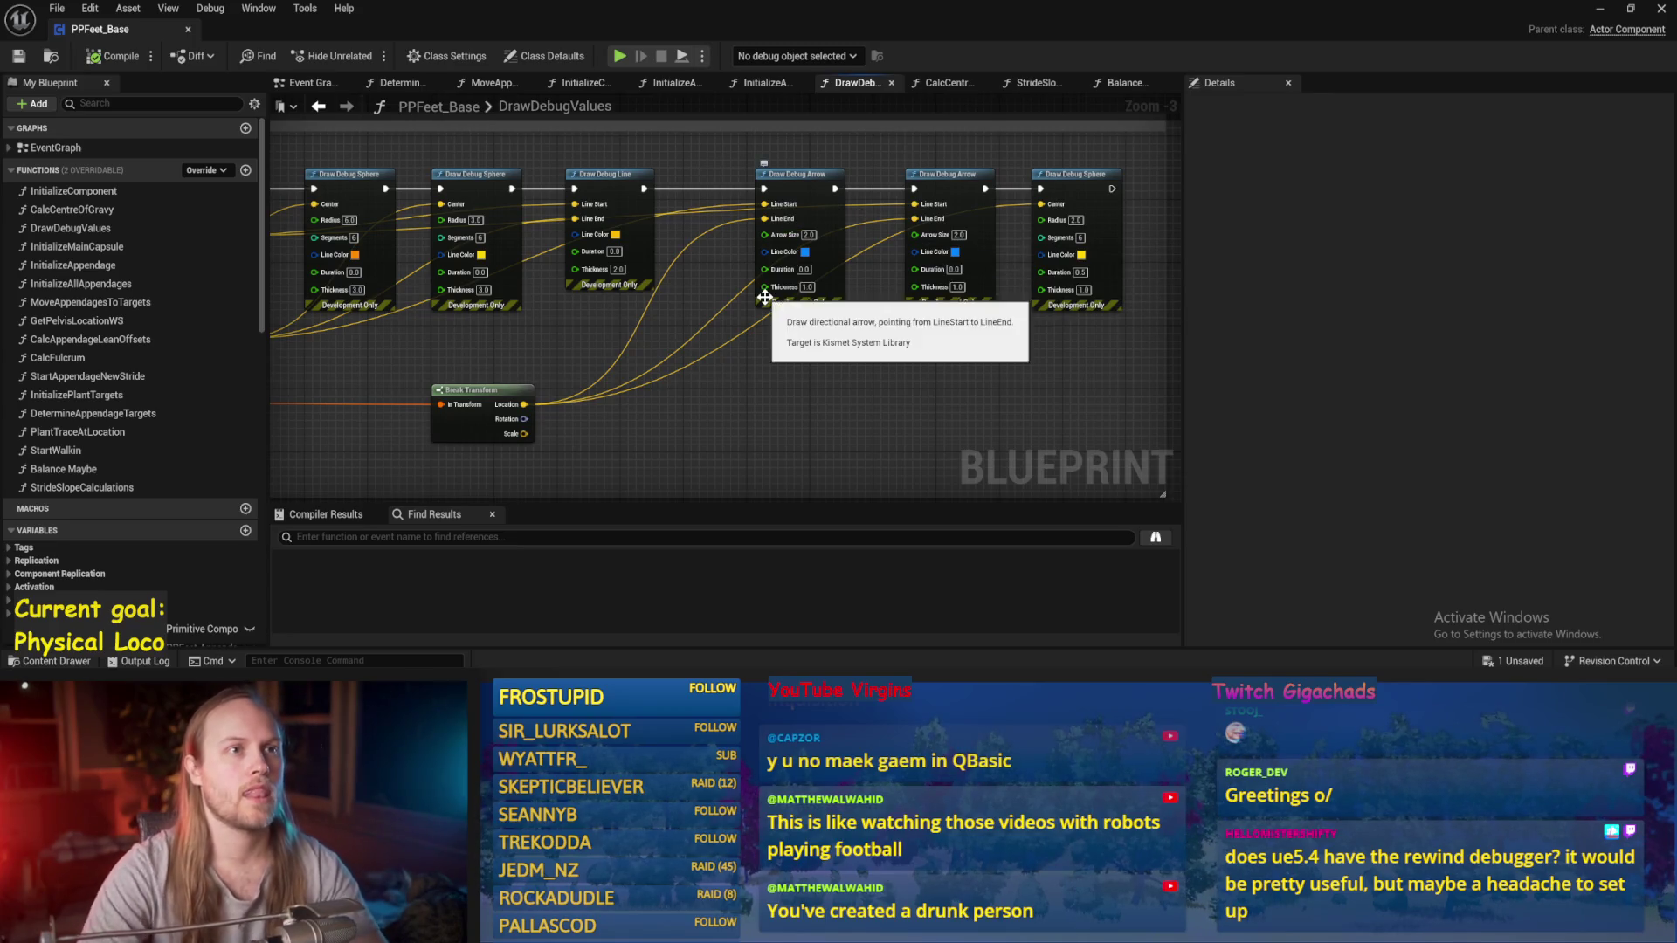
pyautogui.moveTo(737, 404); pyautogui.dragTo(919, 389)
pyautogui.hotkey('ctrl', 's')
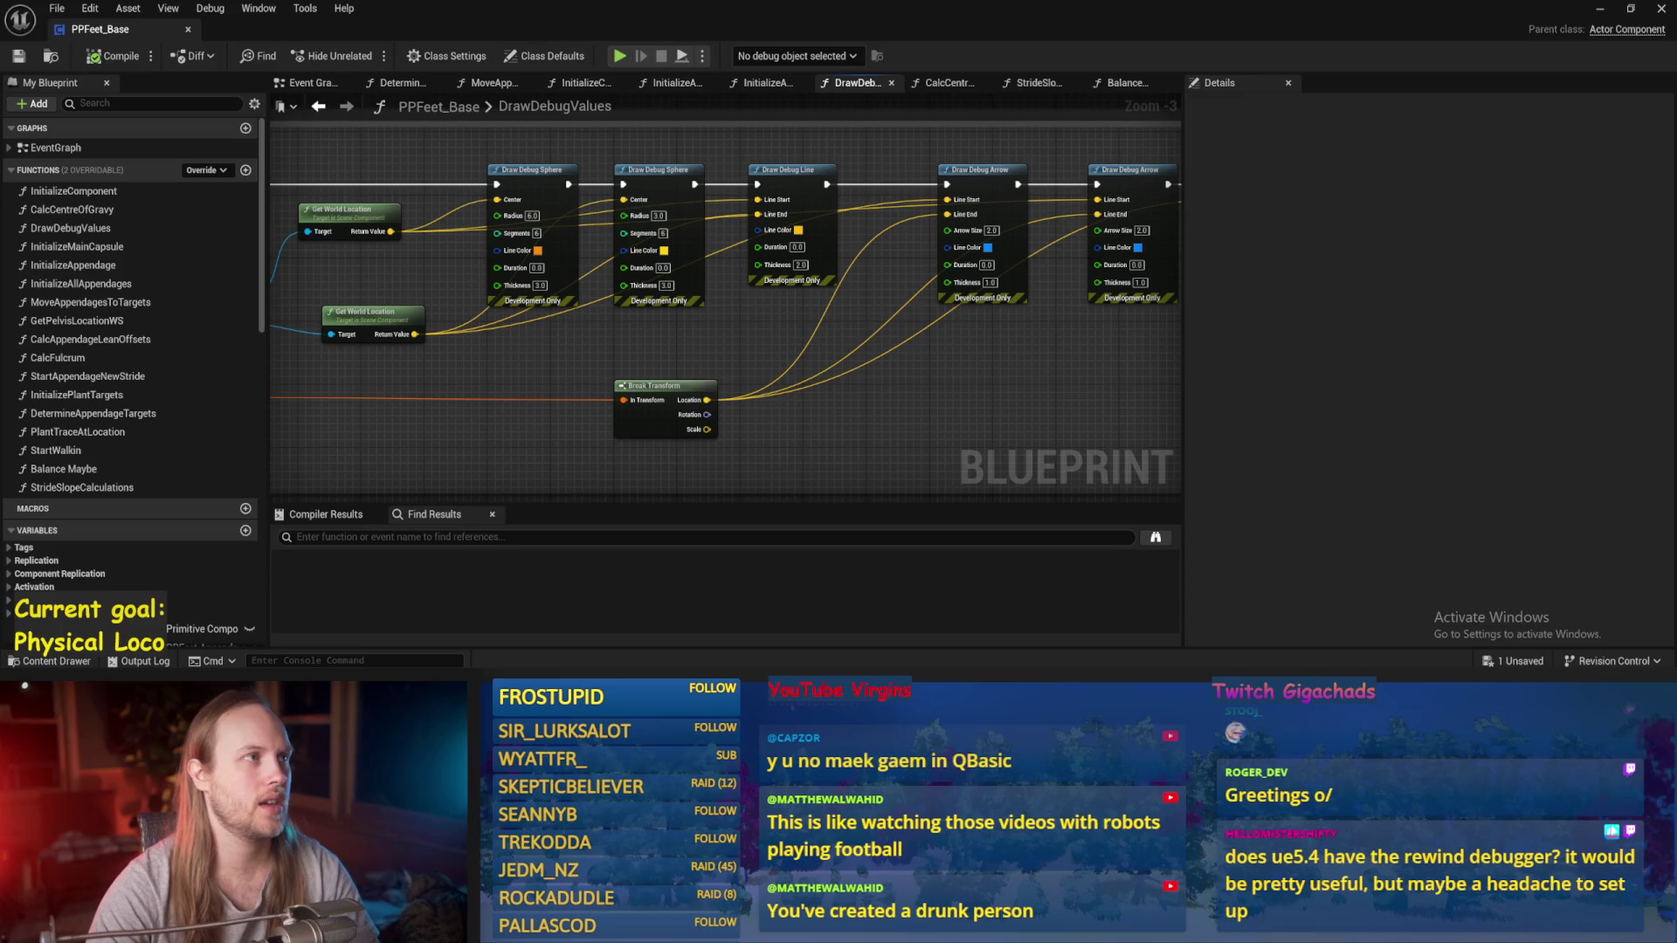
pyautogui.moveTo(450, 398)
pyautogui.mouseDown()
pyautogui.moveTo(642, 367)
pyautogui.moveTo(835, 298)
pyautogui.moveTo(763, 400)
pyautogui.moveTo(476, 362)
pyautogui.moveTo(468, 319)
pyautogui.mouseUp()
pyautogui.hotkey('ctrl', 's')
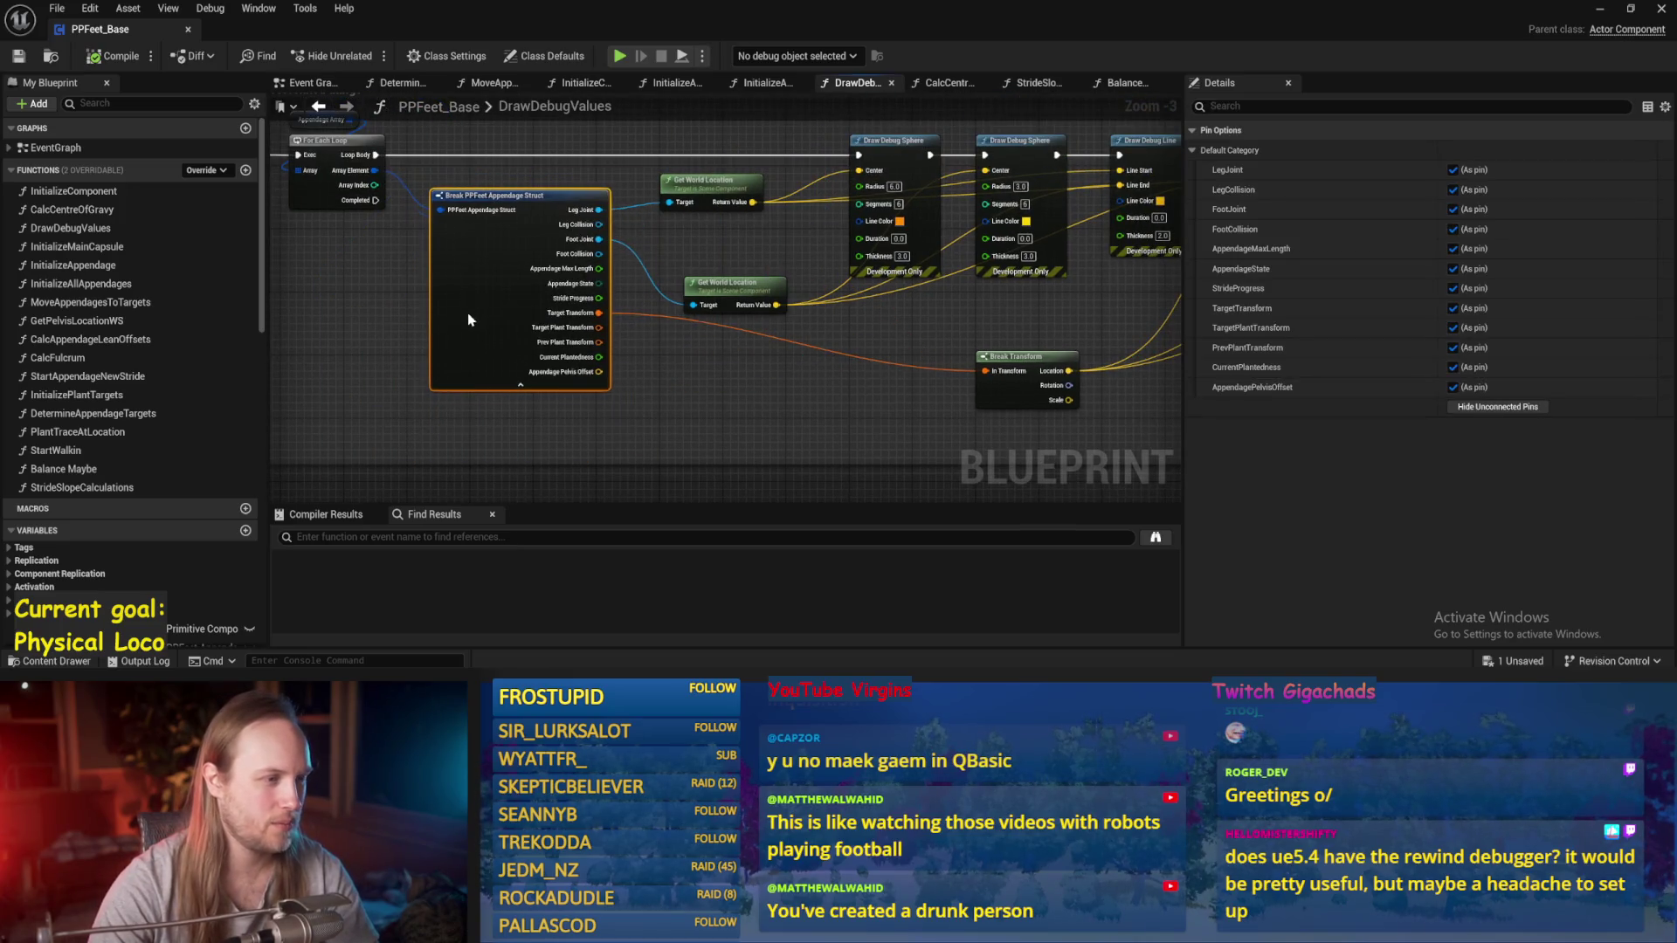
pyautogui.click(719, 396)
pyautogui.scroll(1, 835, 358)
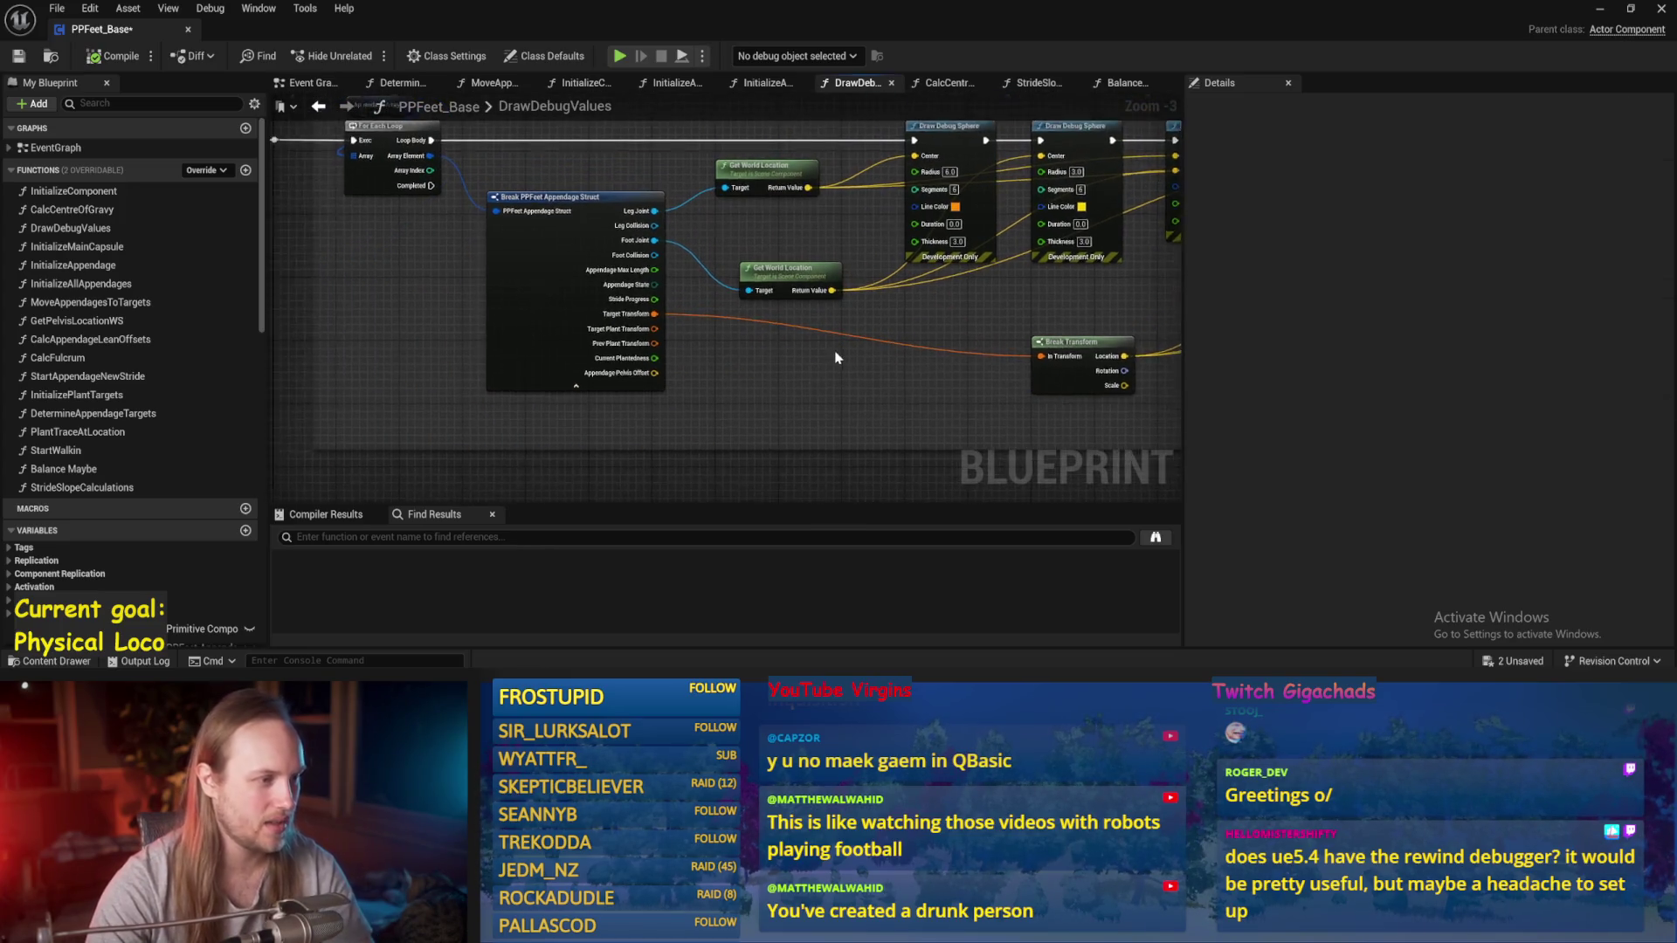
pyautogui.hotkey('ctrl', 's')
# Step: Inspect the Draw Debug Sphere, Line and Arrow chain and open the node search on empty space
pyautogui.scroll(1, 855, 363)
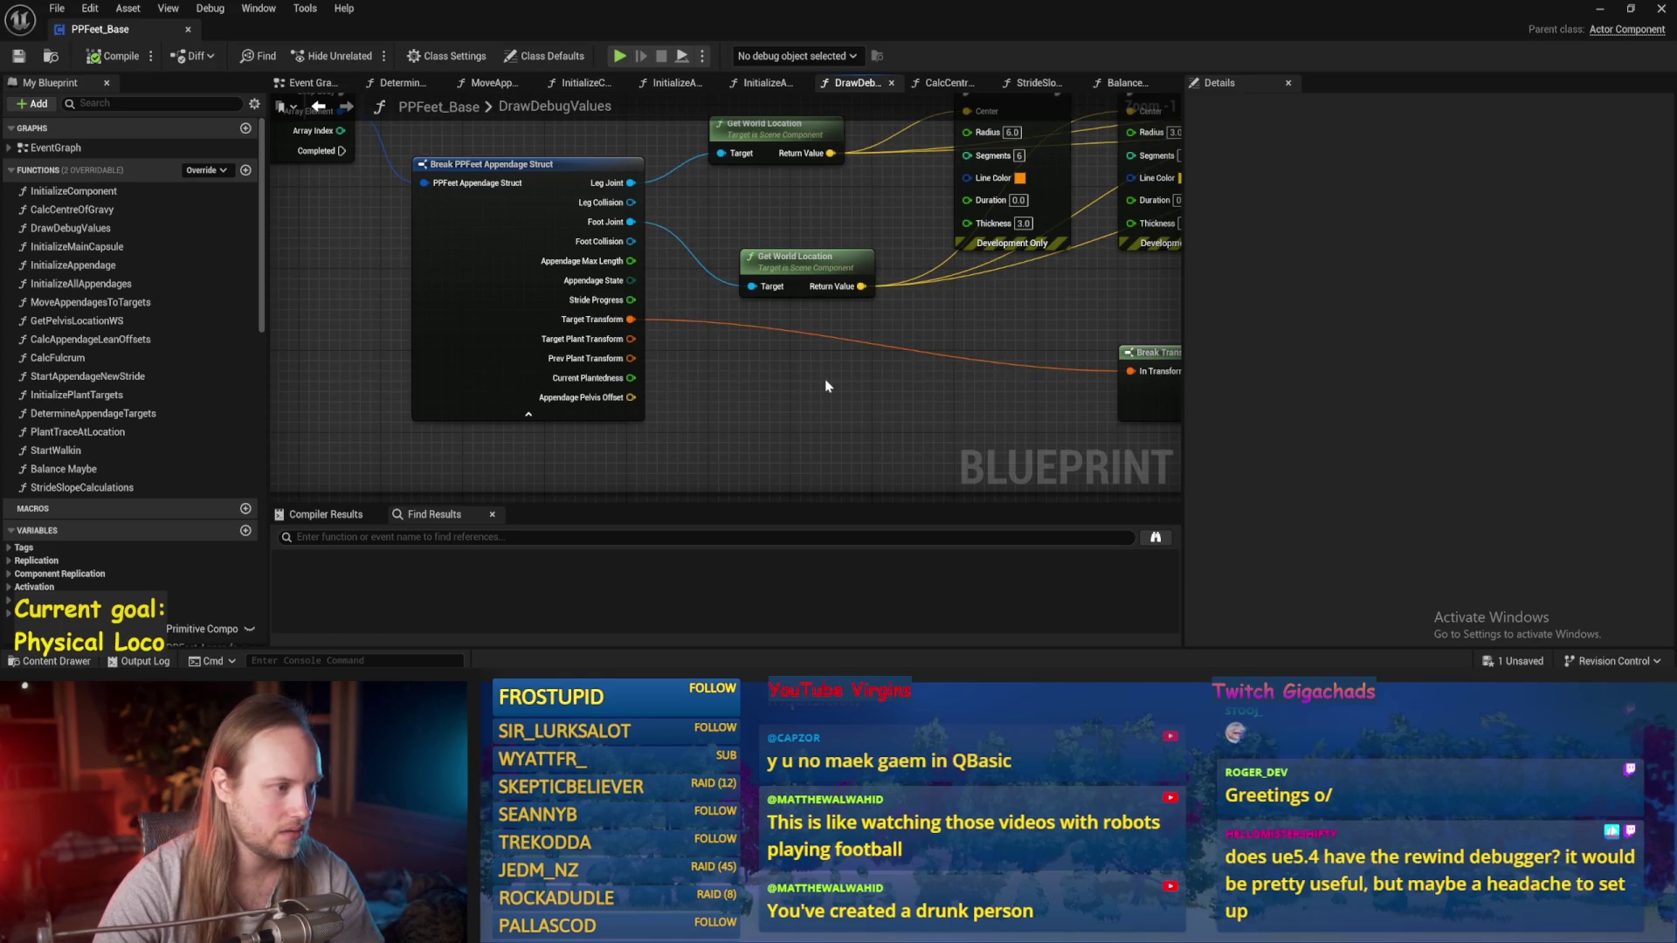
pyautogui.scroll(-2, 827, 385)
pyautogui.moveTo(827, 385)
pyautogui.mouseDown()
pyautogui.moveTo(498, 394)
pyautogui.moveTo(667, 435)
pyautogui.mouseUp()
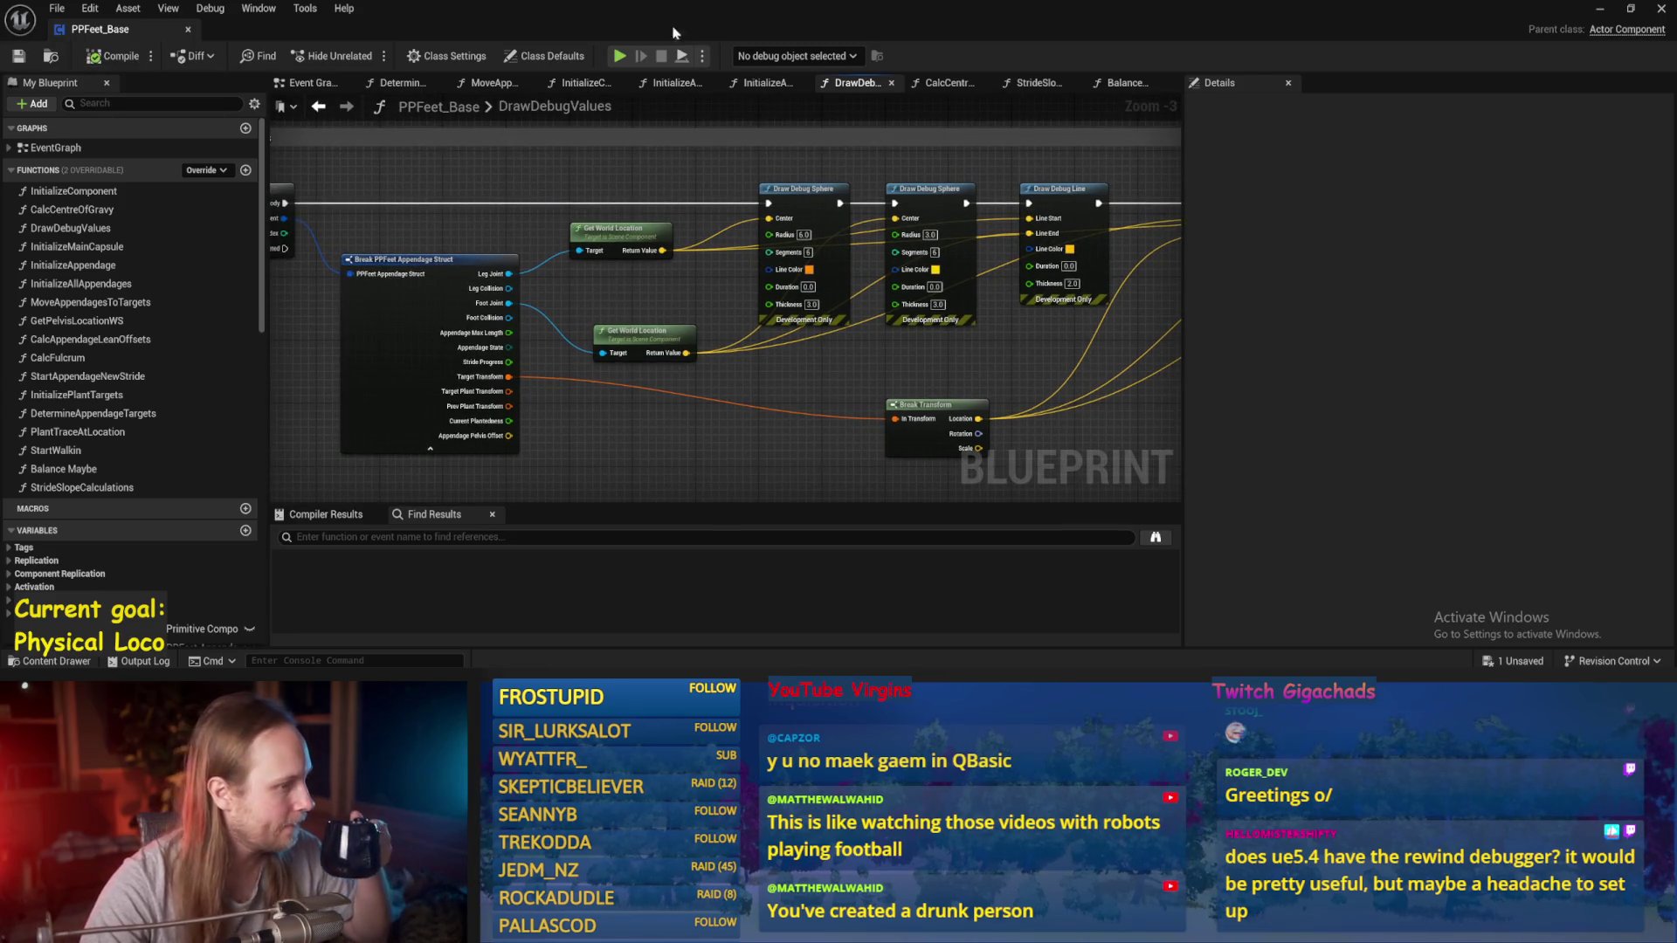
pyautogui.moveTo(714, 355); pyautogui.dragTo(361, 362)
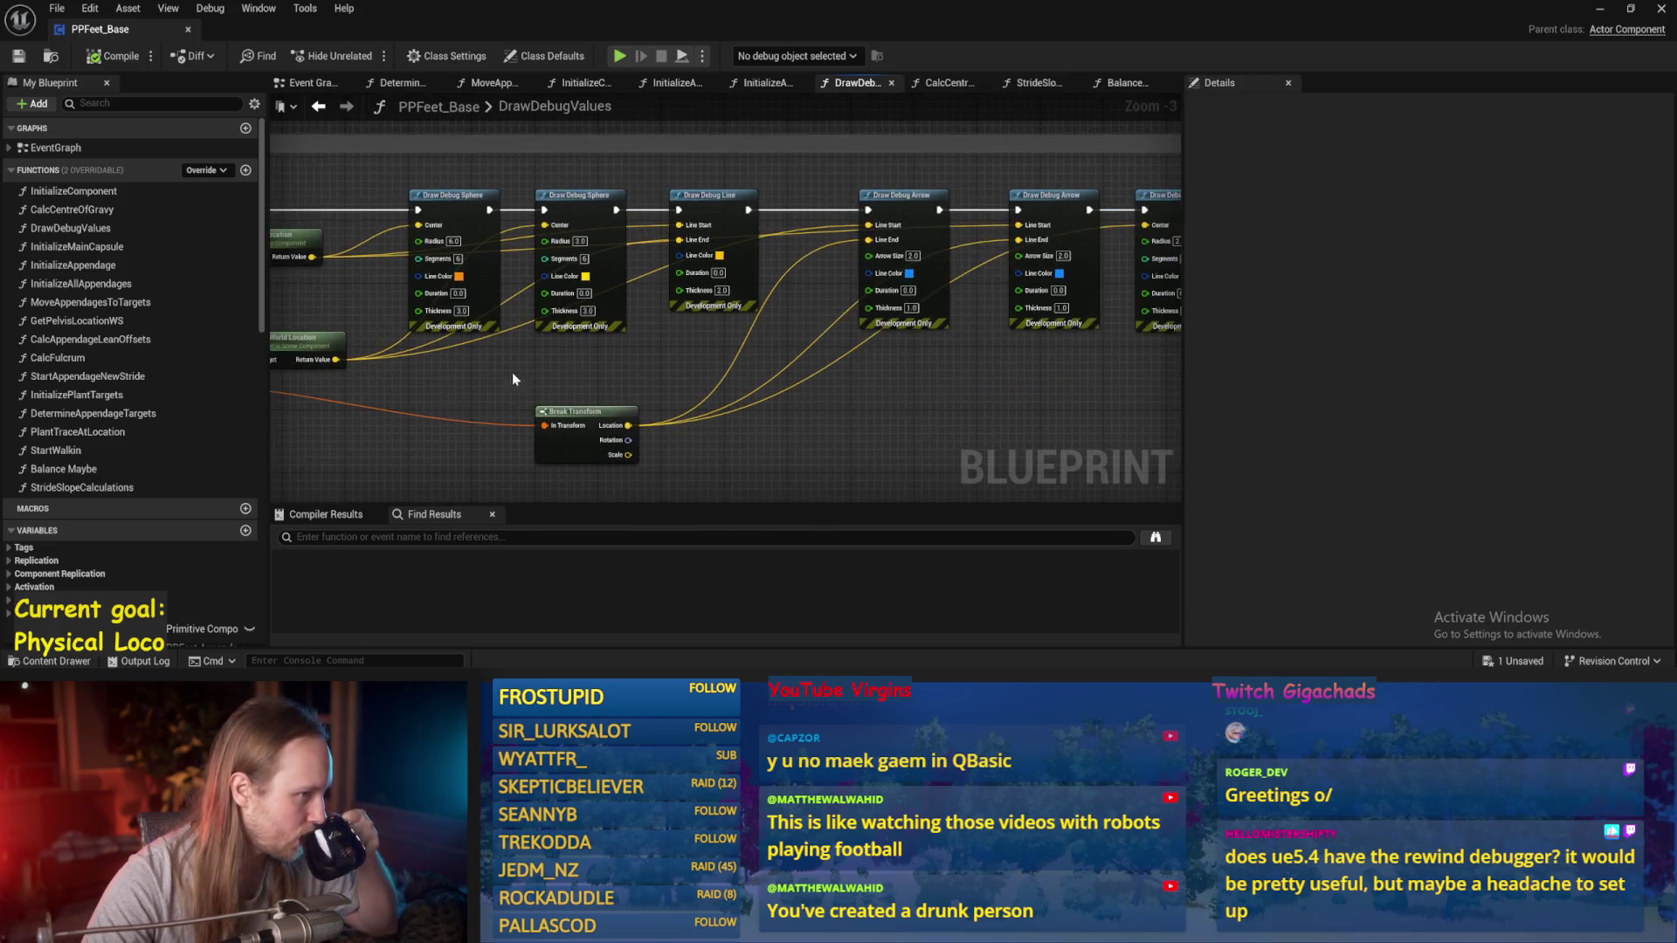
pyautogui.moveTo(971, 390); pyautogui.dragTo(612, 380)
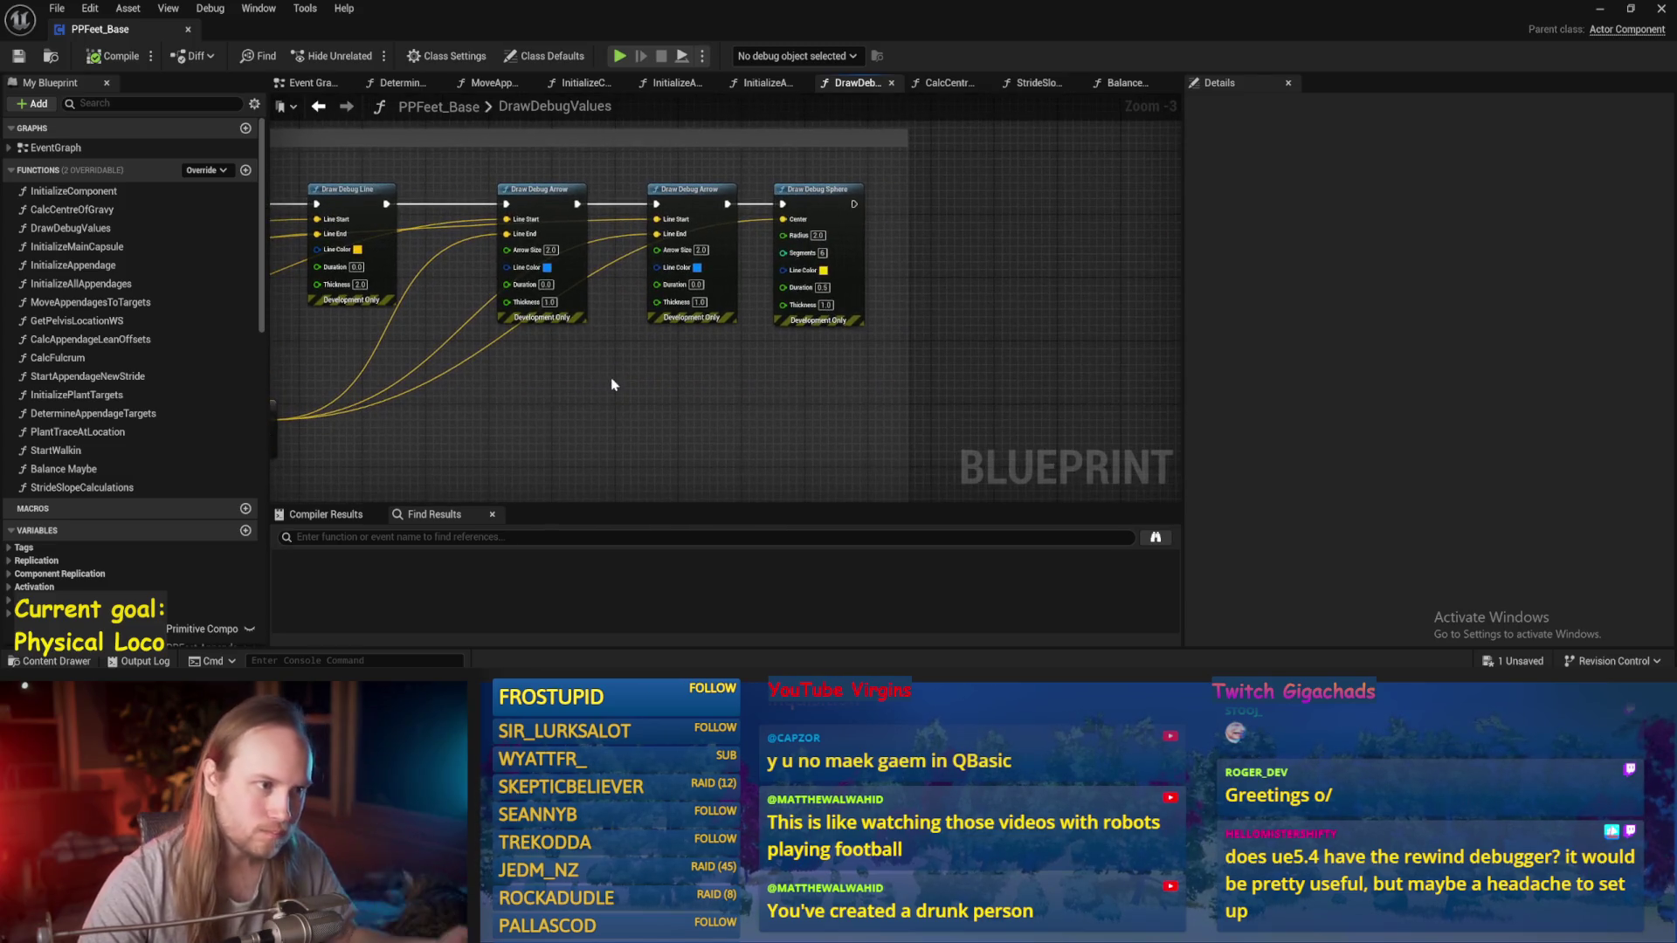
pyautogui.scroll(2, 902, 363)
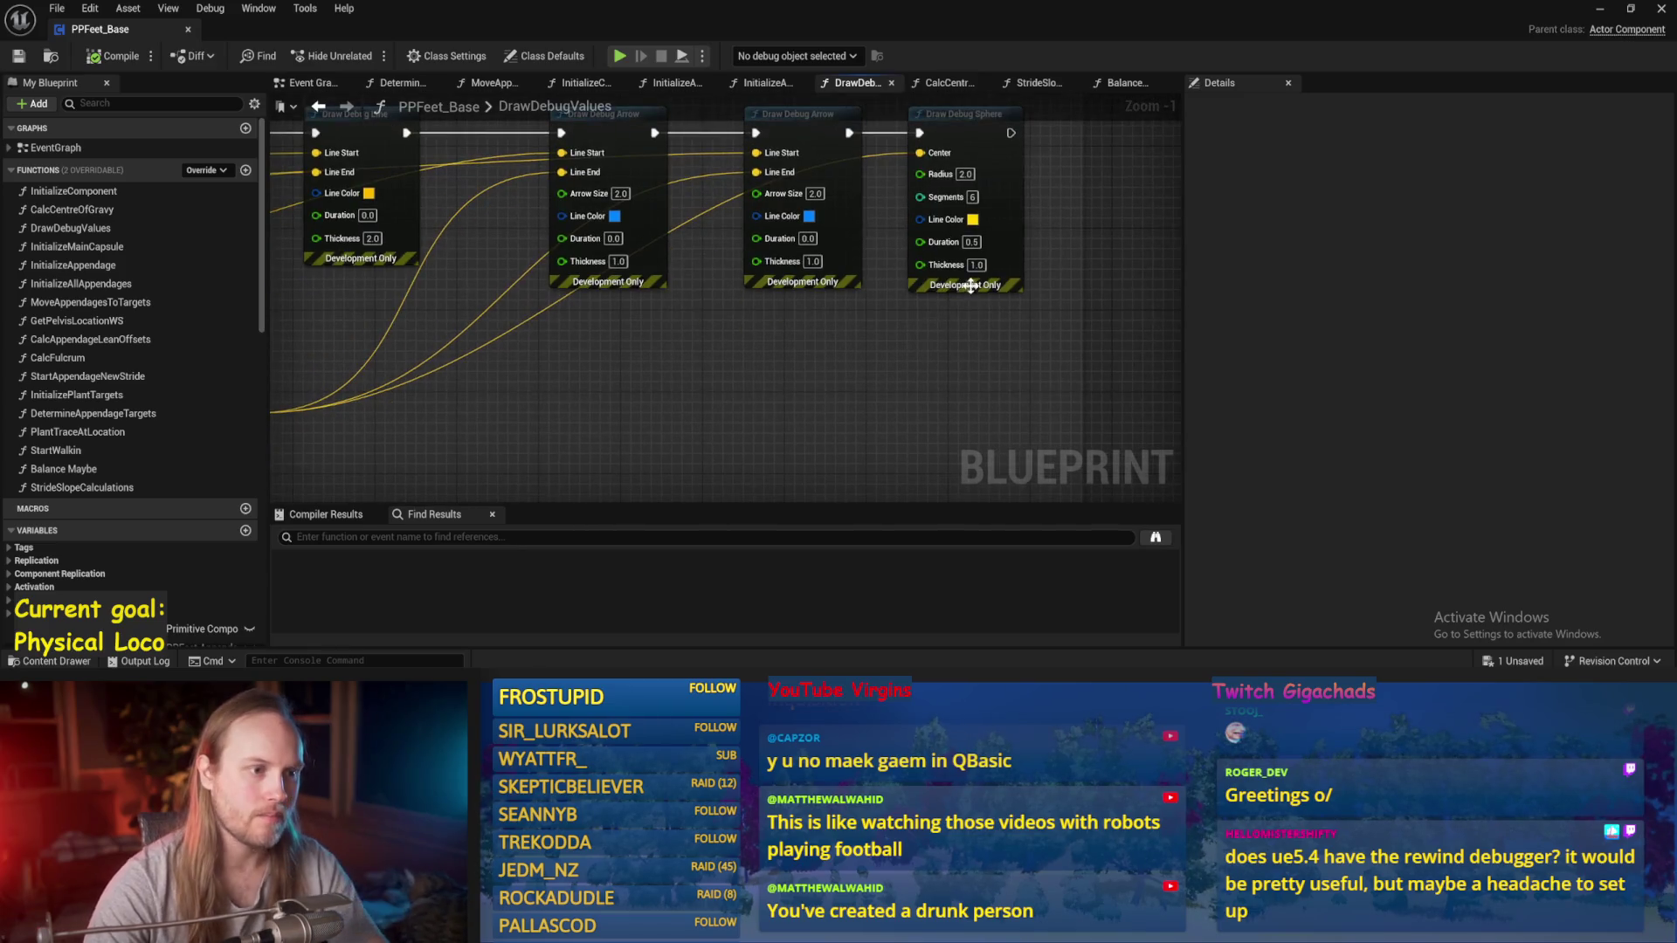
pyautogui.rightClick(735, 388)
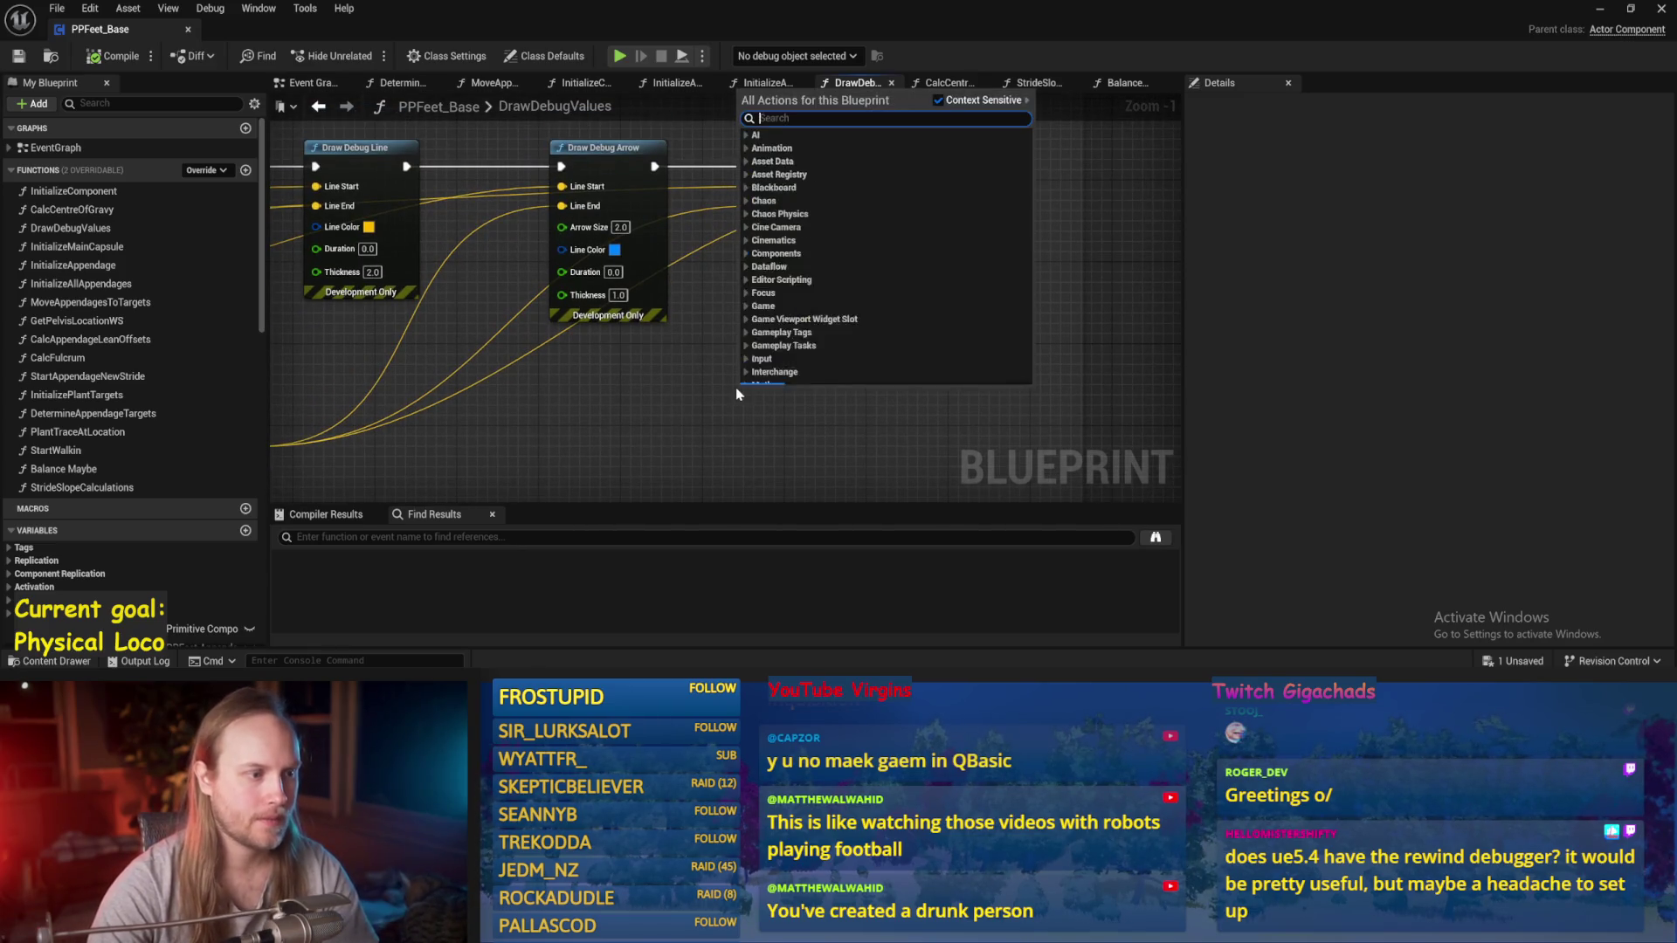
# Step: Add a Get Game Time in Seconds node feeding a new ASIN node
pyautogui.write('game time sec')
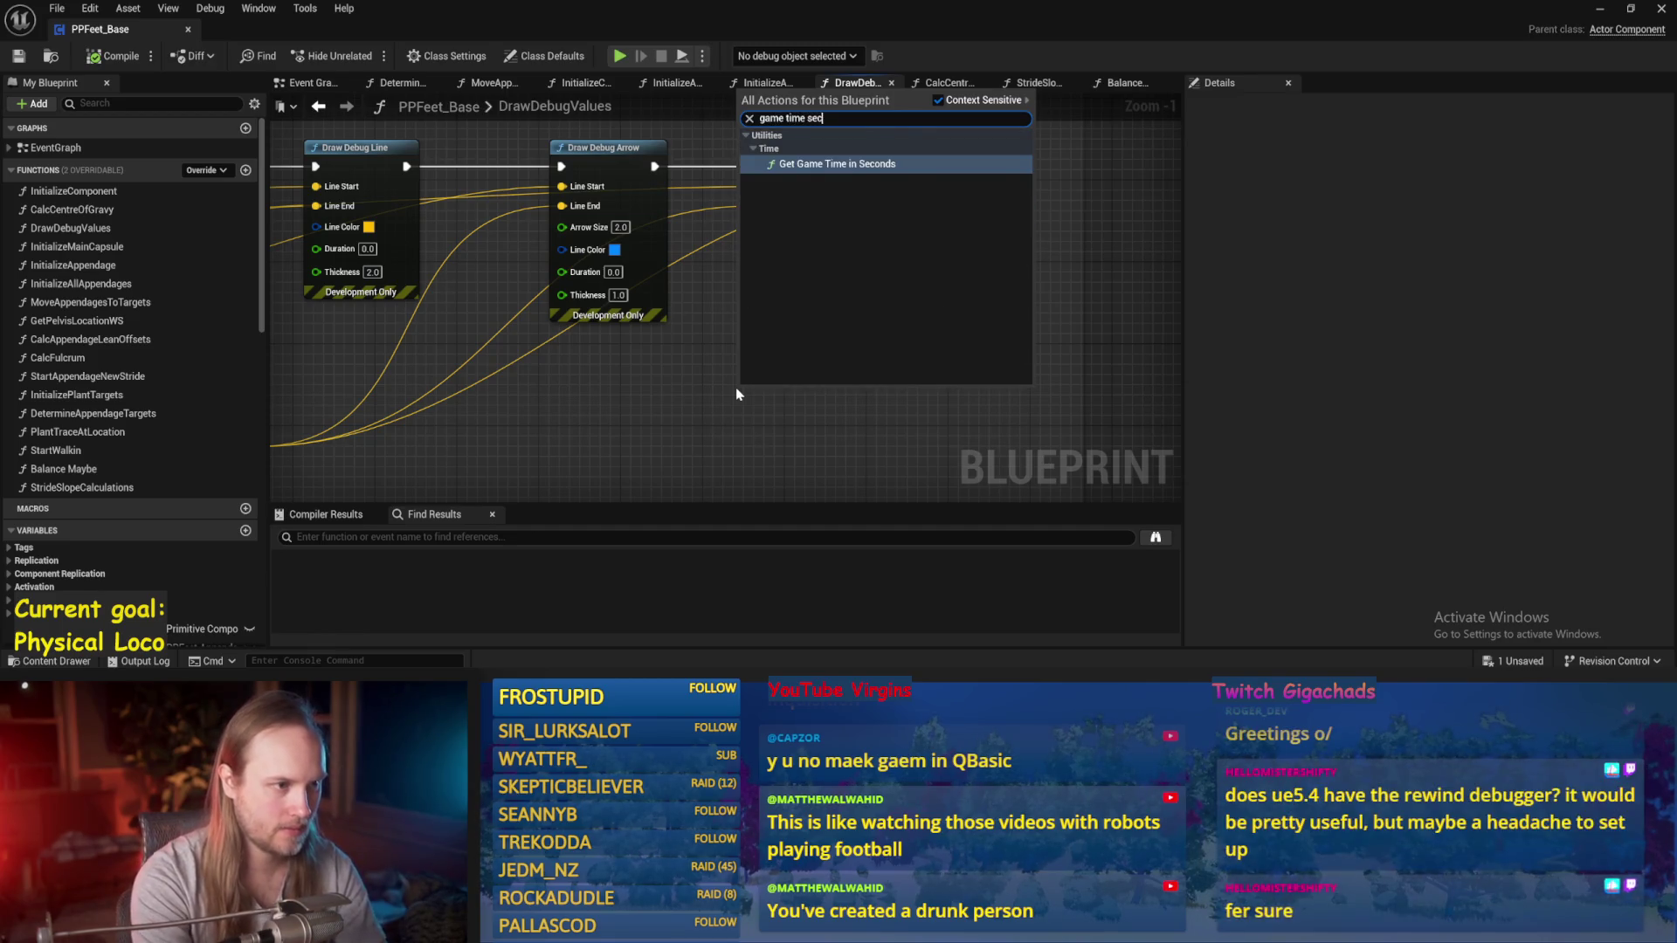
pyautogui.press('Return')
pyautogui.scroll(-1, 735, 388)
pyautogui.moveTo(736, 387)
pyautogui.mouseDown()
pyautogui.moveTo(987, 380)
pyautogui.moveTo(692, 319)
pyautogui.moveTo(699, 360)
pyautogui.mouseUp()
pyautogui.write('sine')
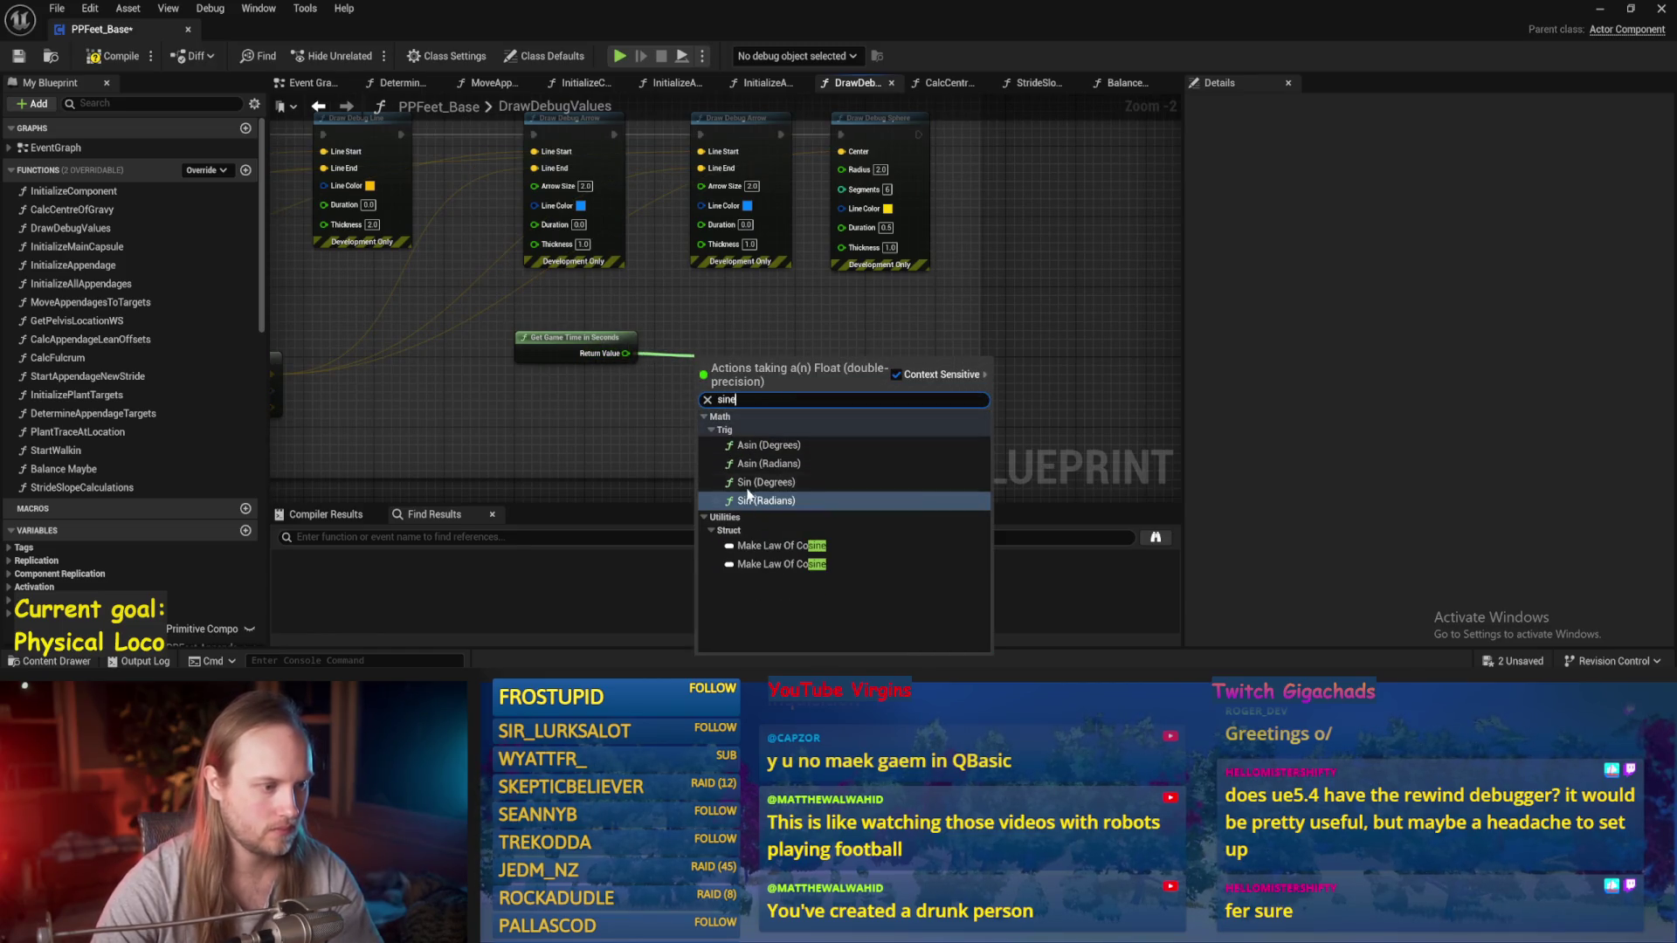
pyautogui.click(760, 482)
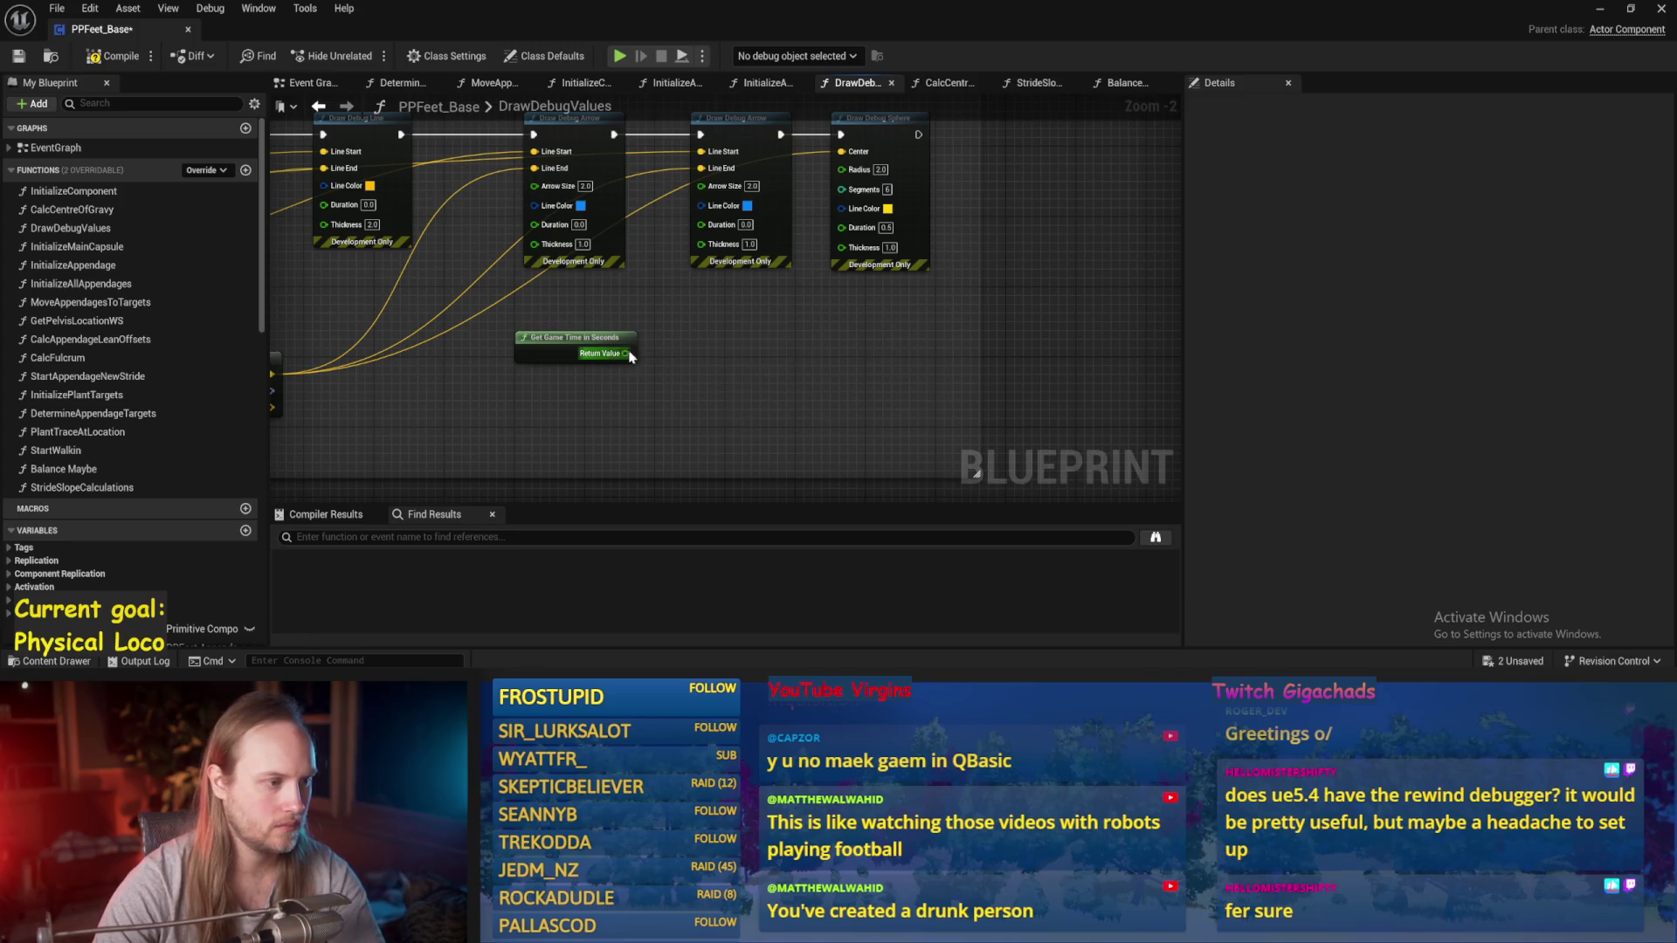
pyautogui.moveTo(671, 356); pyautogui.dragTo(673, 358)
pyautogui.write('sin')
pyautogui.click(749, 491)
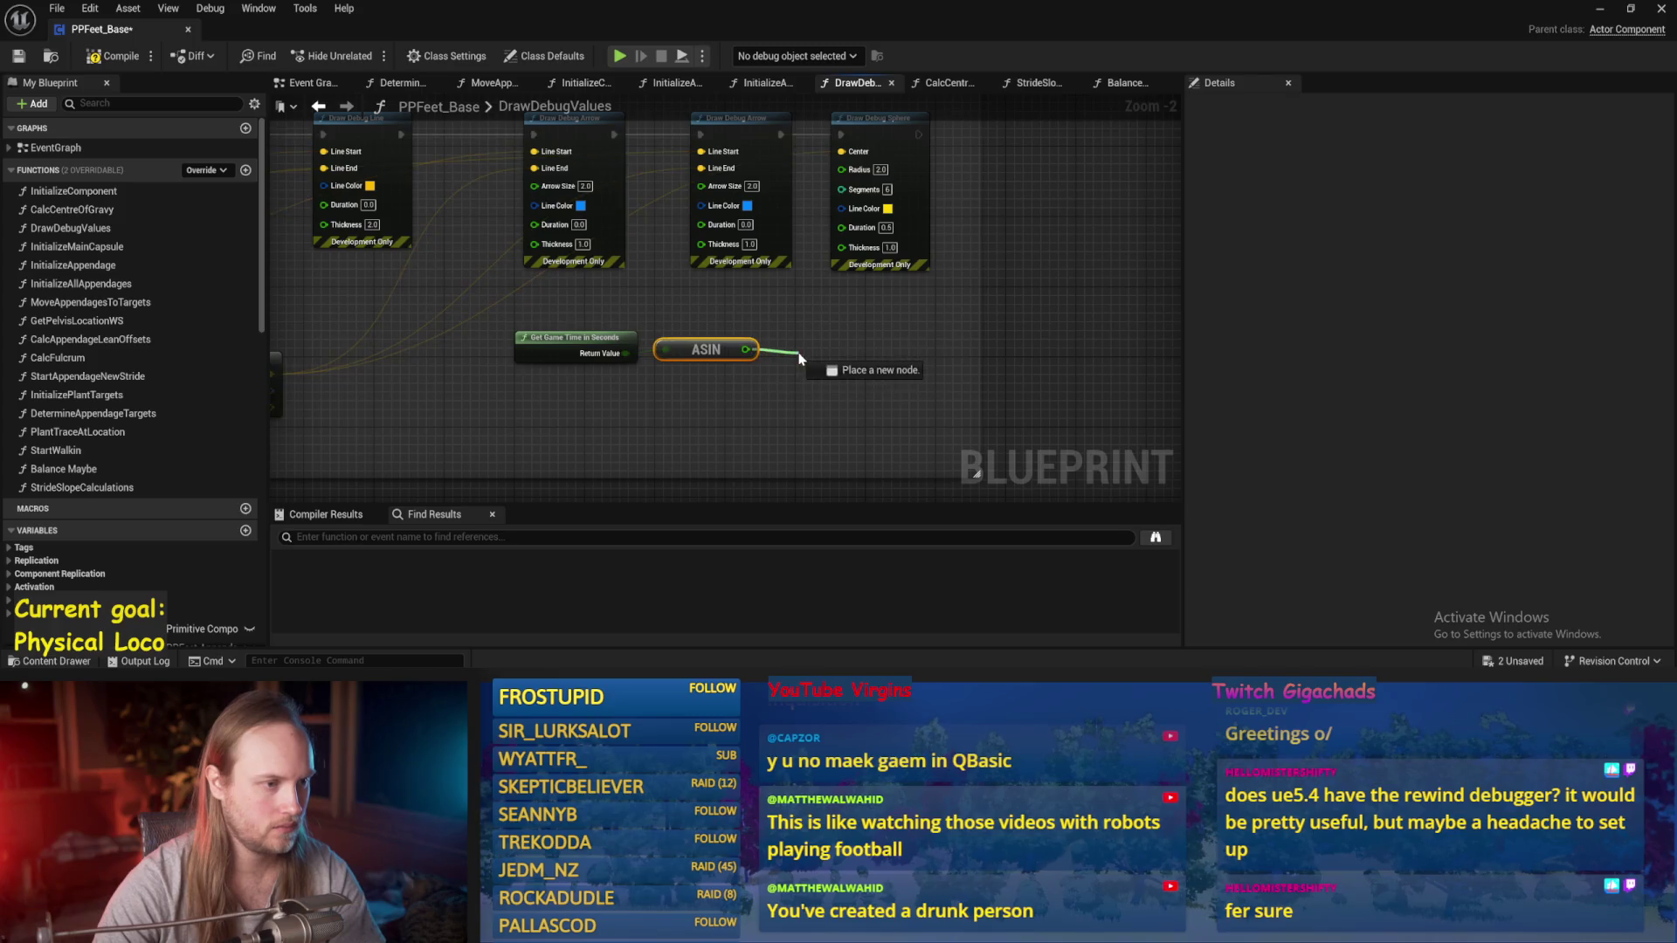
# Step: Add a Lerp (LinearColor) for the sphere's Line Color, driven by ASIN into Alpha
pyautogui.moveTo(798, 357); pyautogui.dragTo(798, 357)
pyautogui.write('make')
pyautogui.click(860, 308)
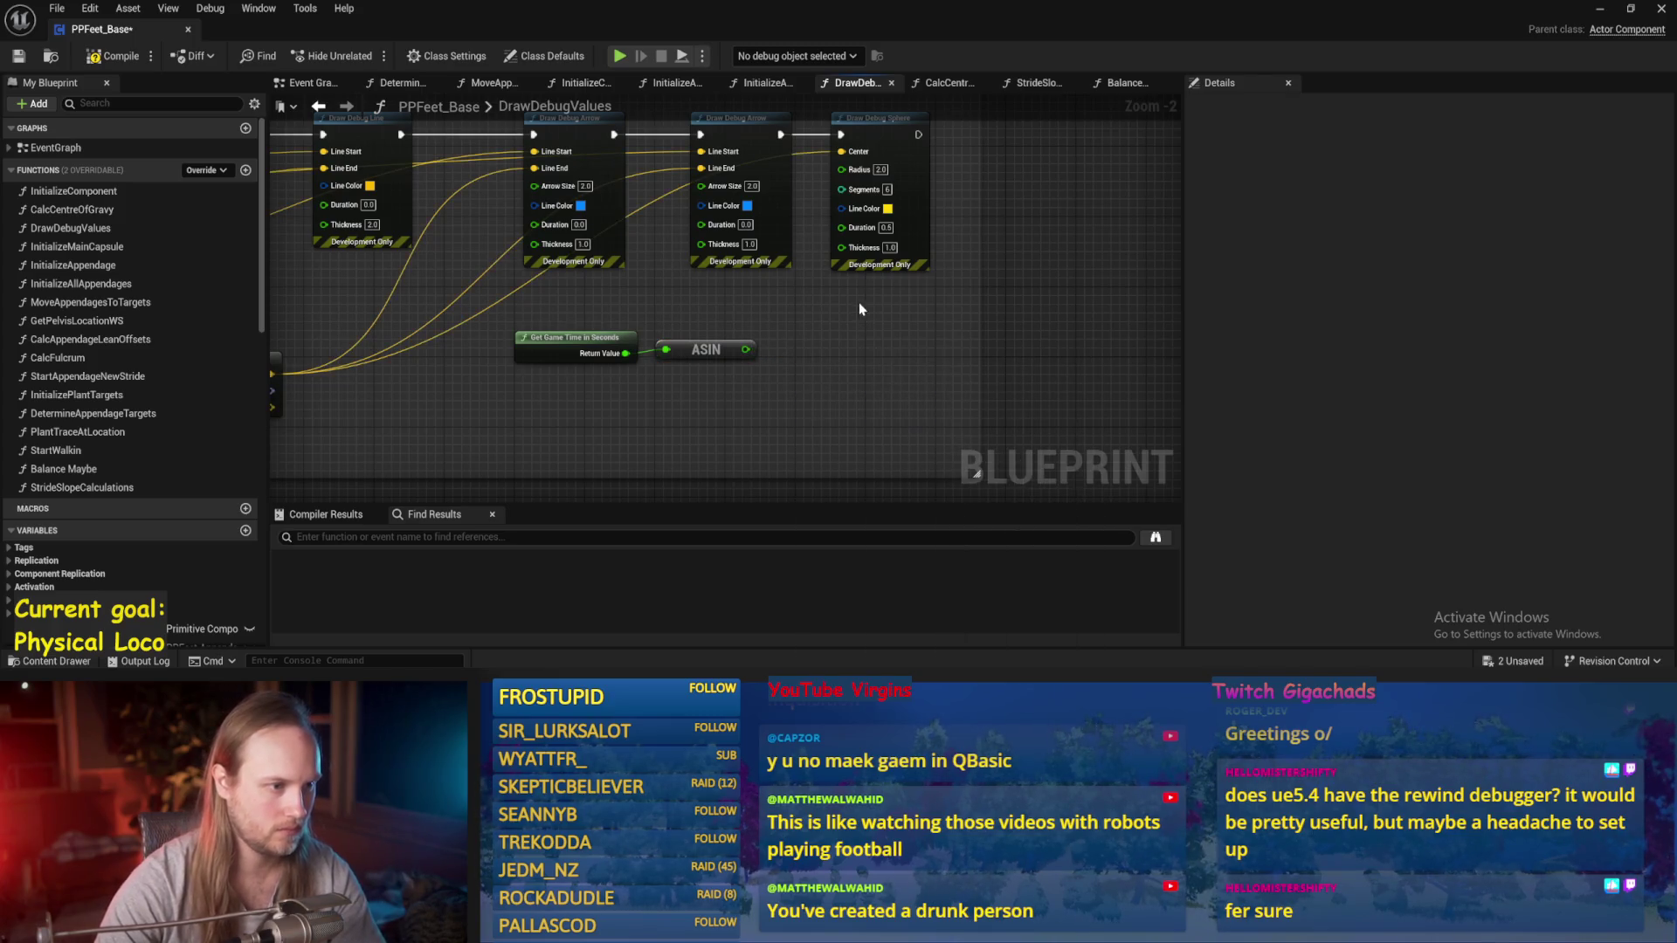
pyautogui.moveTo(821, 332); pyautogui.dragTo(820, 333)
pyautogui.write('lerp')
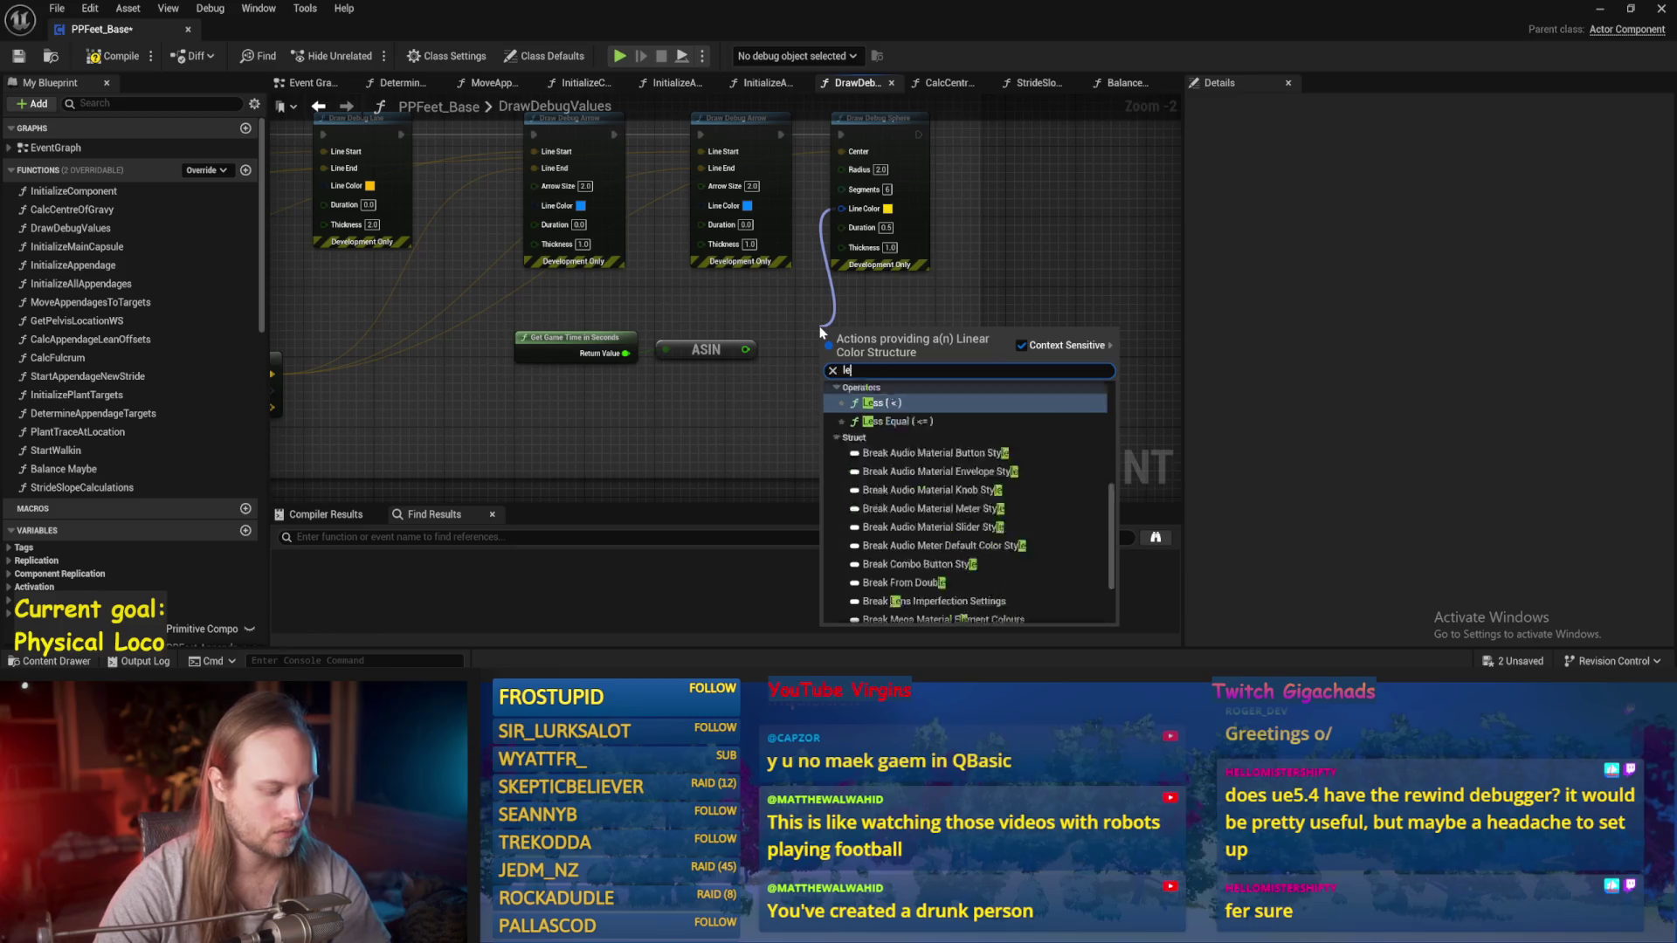
pyautogui.click(928, 416)
pyautogui.scroll(2, 821, 333)
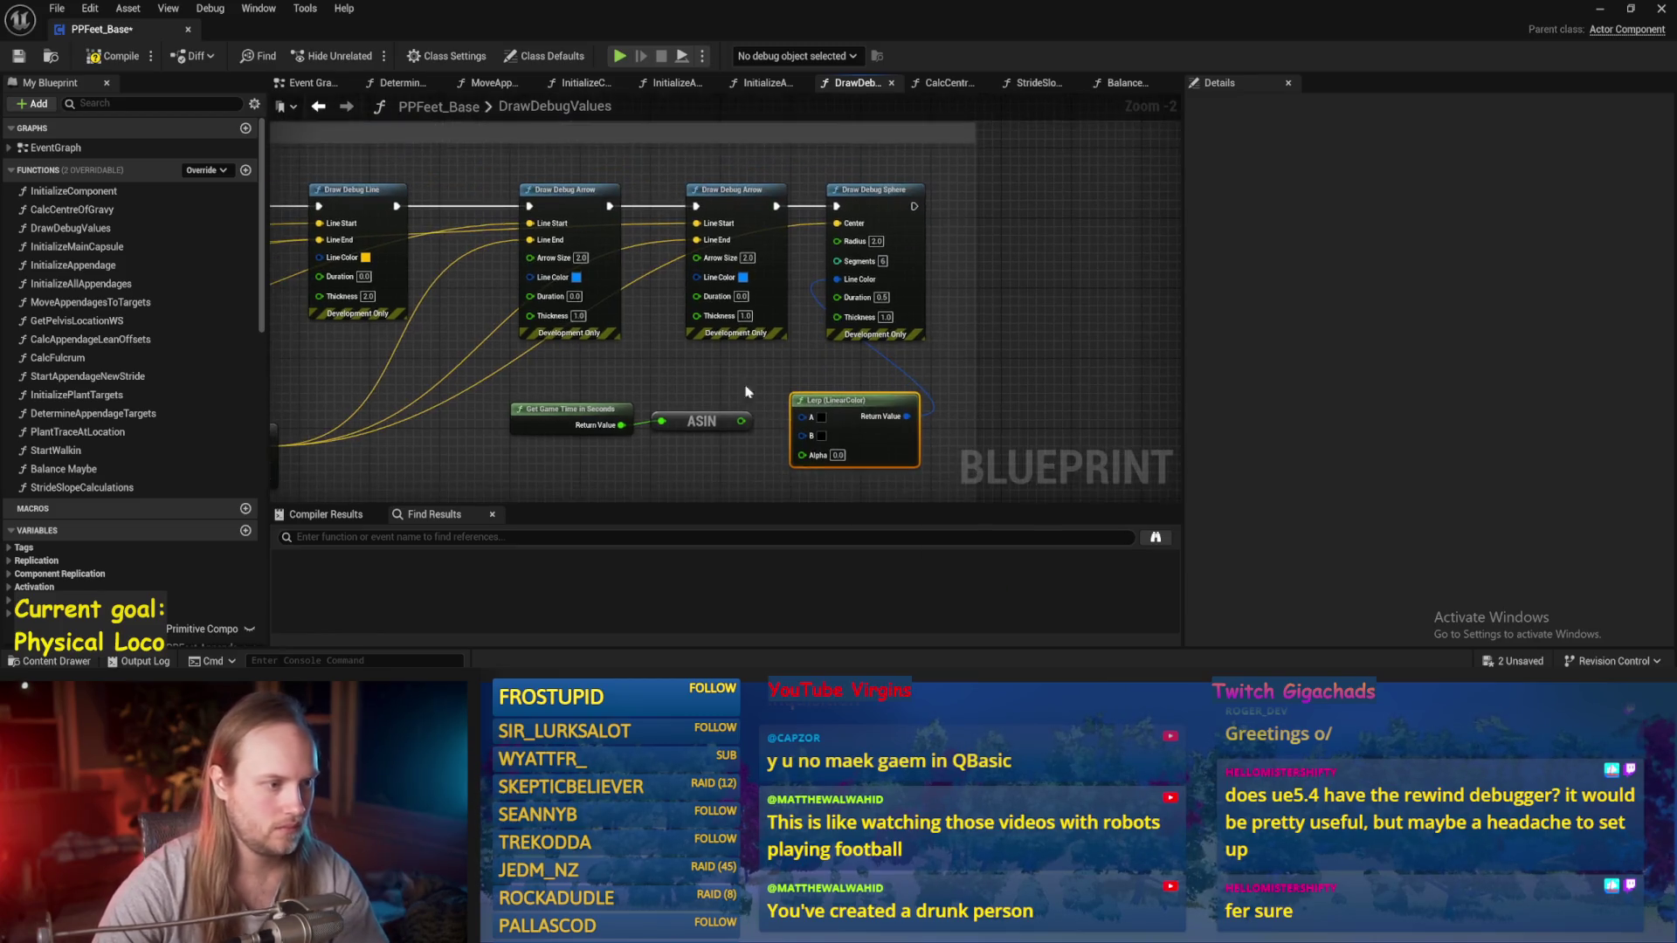
pyautogui.moveTo(887, 448); pyautogui.dragTo(887, 448)
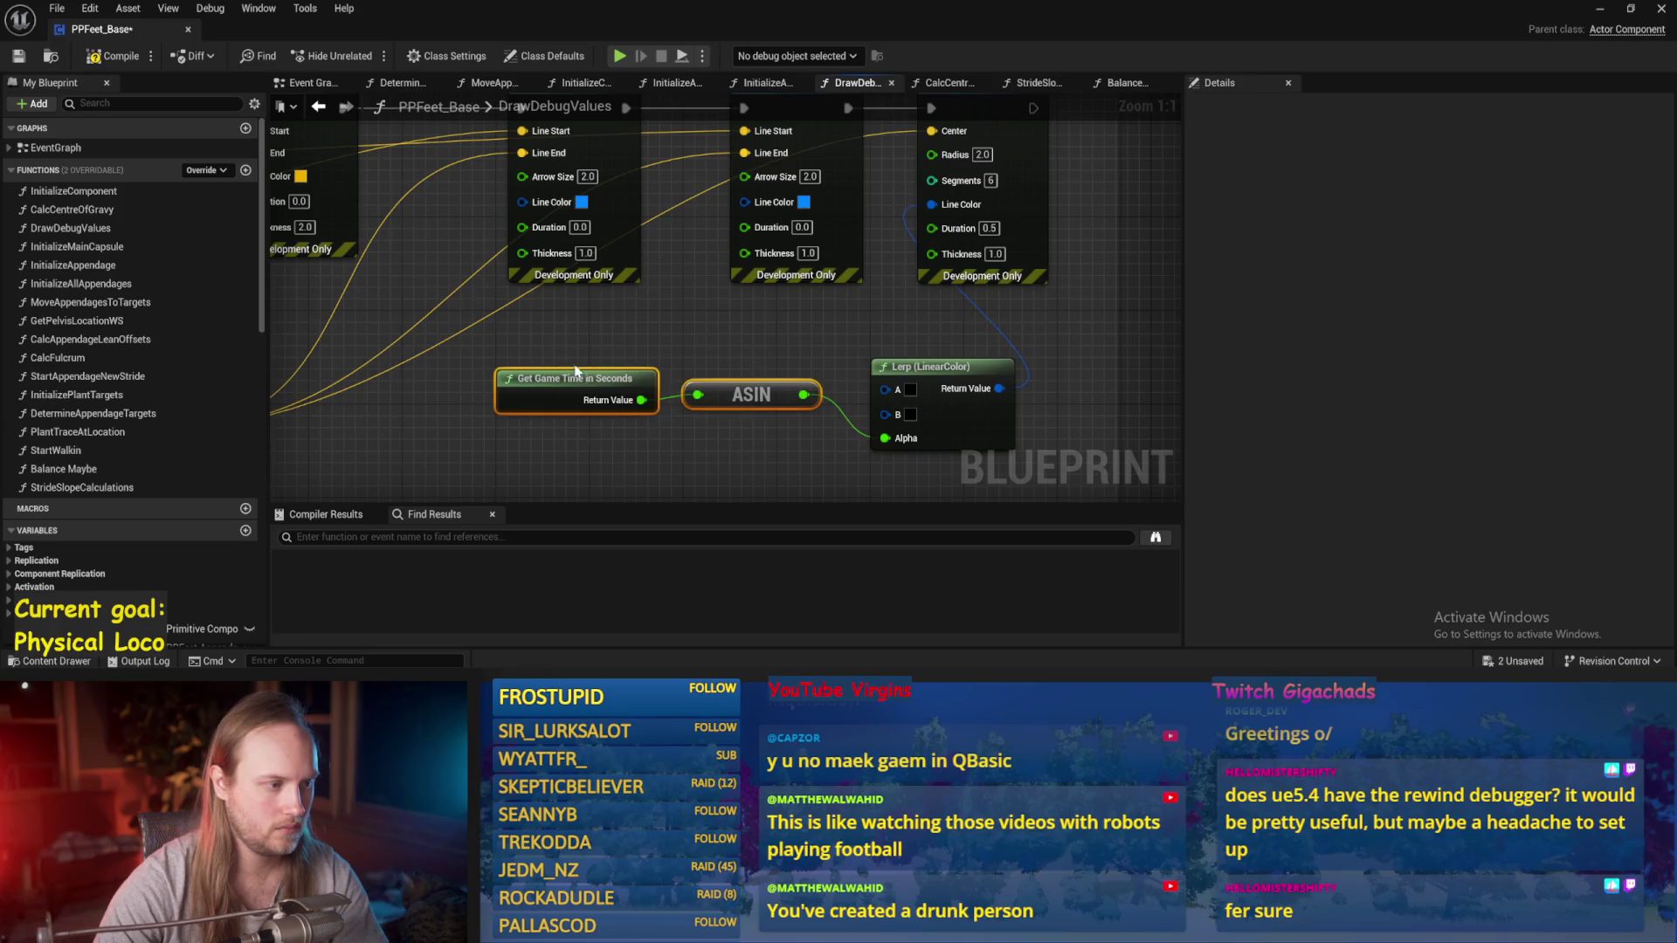
pyautogui.scroll(-4, 1048, 402)
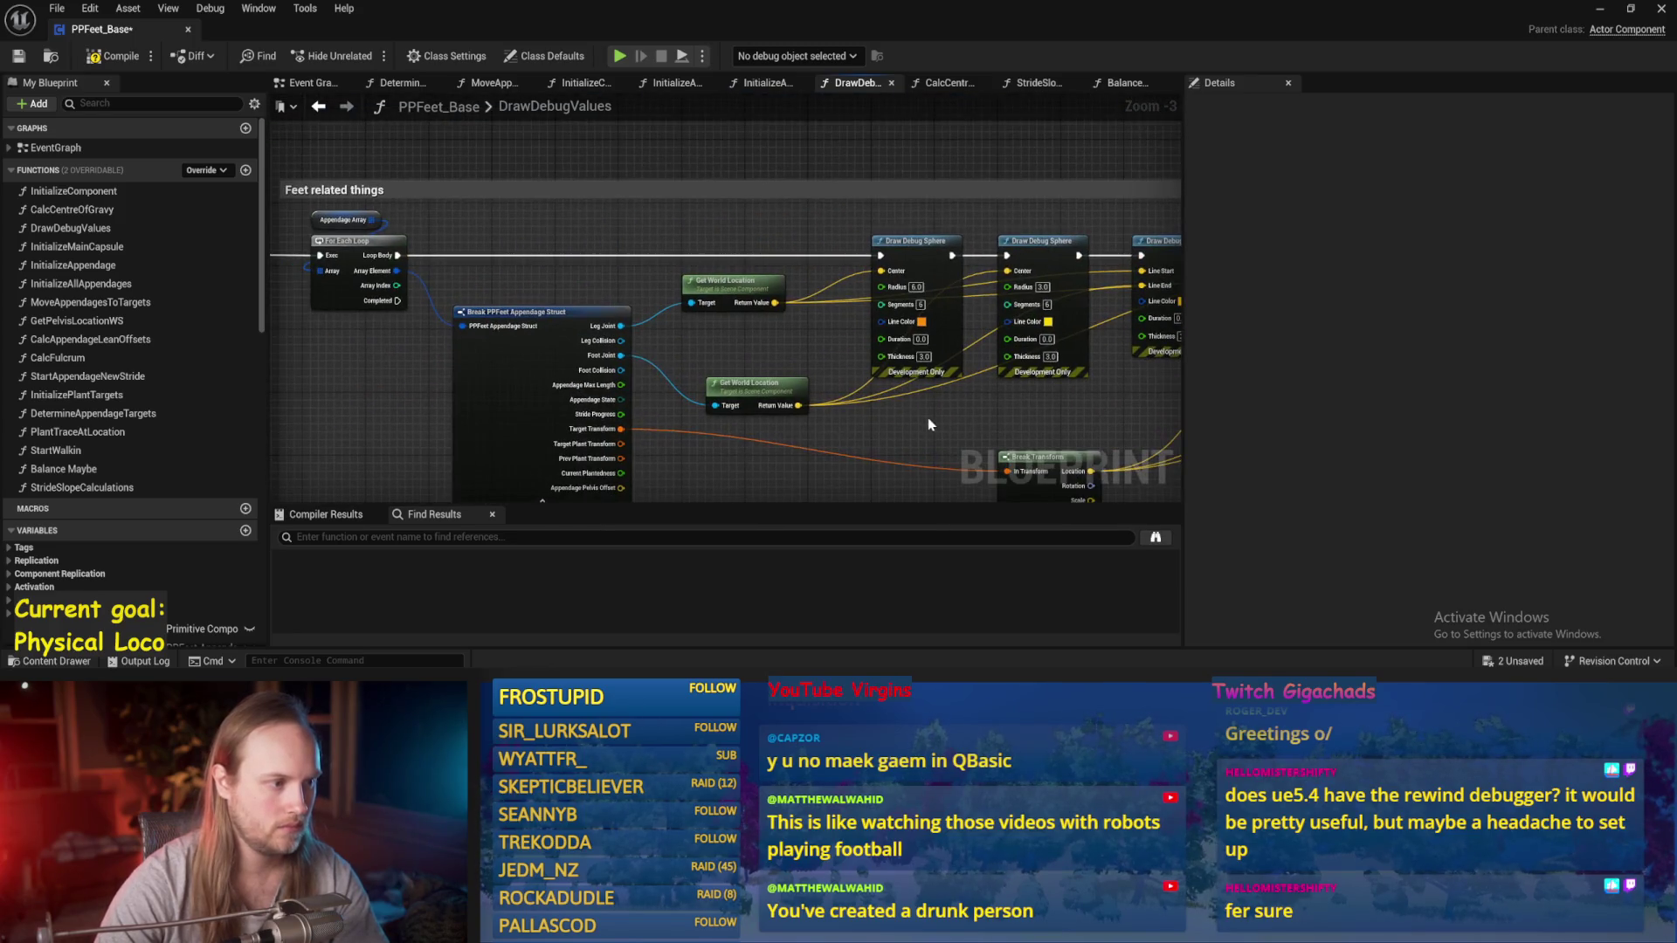
# Step: Add the loop's Array Index to game time before the ASIN node
pyautogui.moveTo(397, 246)
pyautogui.mouseDown()
pyautogui.moveTo(1355, 355)
pyautogui.moveTo(817, 409)
pyautogui.mouseUp()
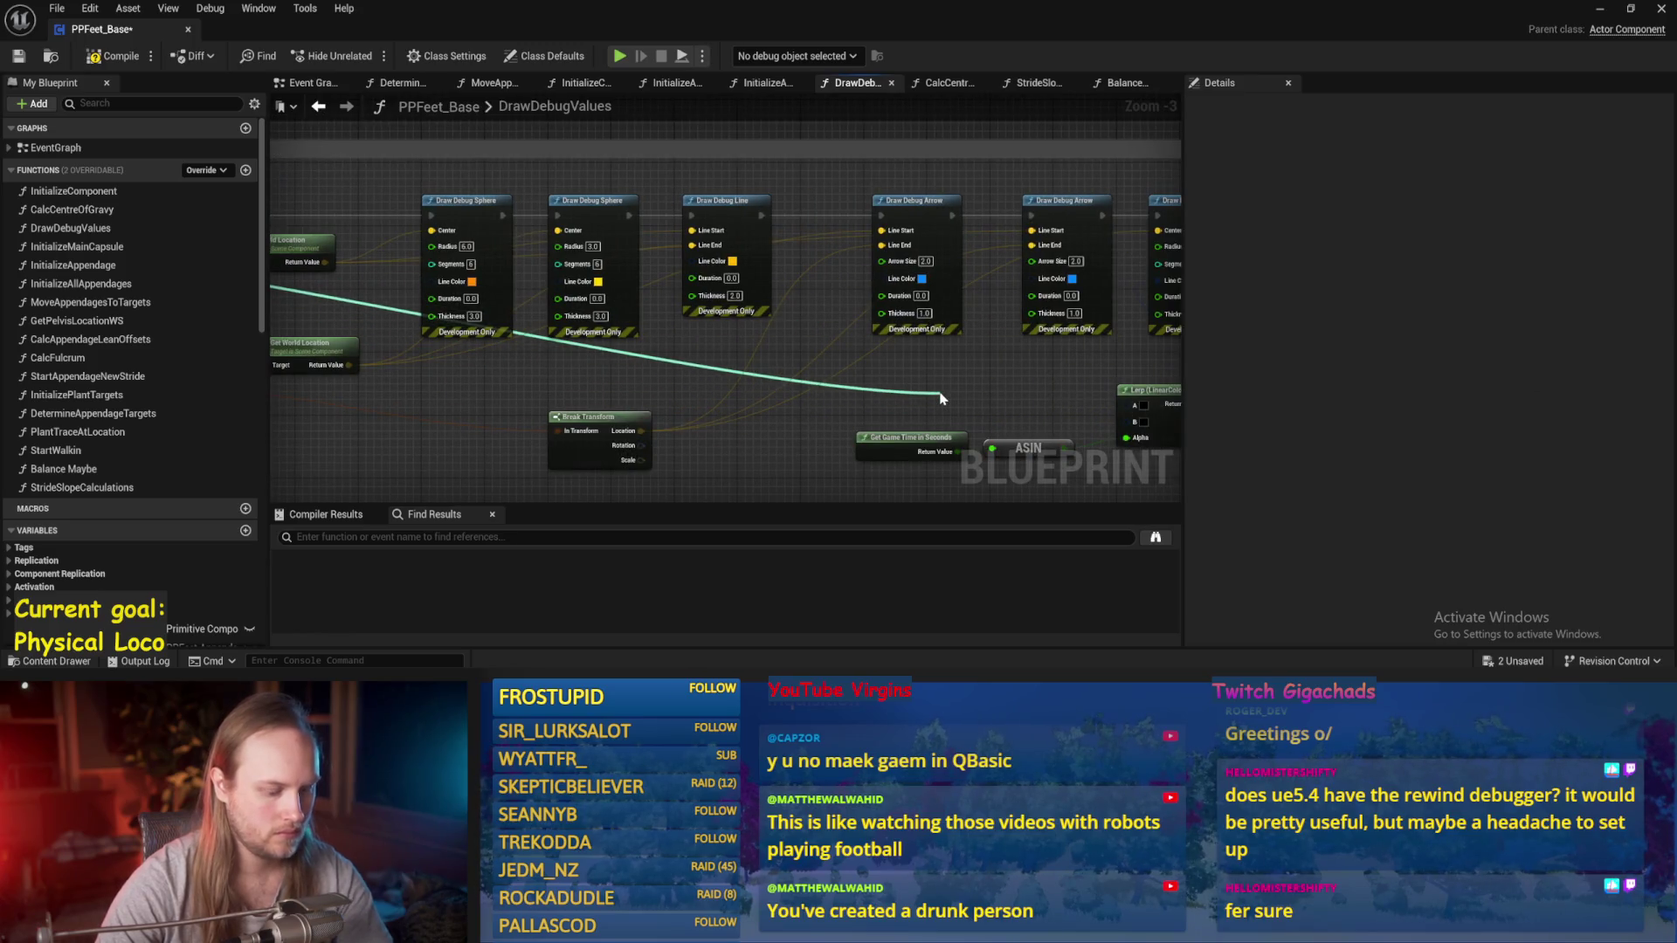
pyautogui.moveTo(940, 398); pyautogui.dragTo(940, 398)
pyautogui.scroll(3, 896, 338)
pyautogui.click(726, 359)
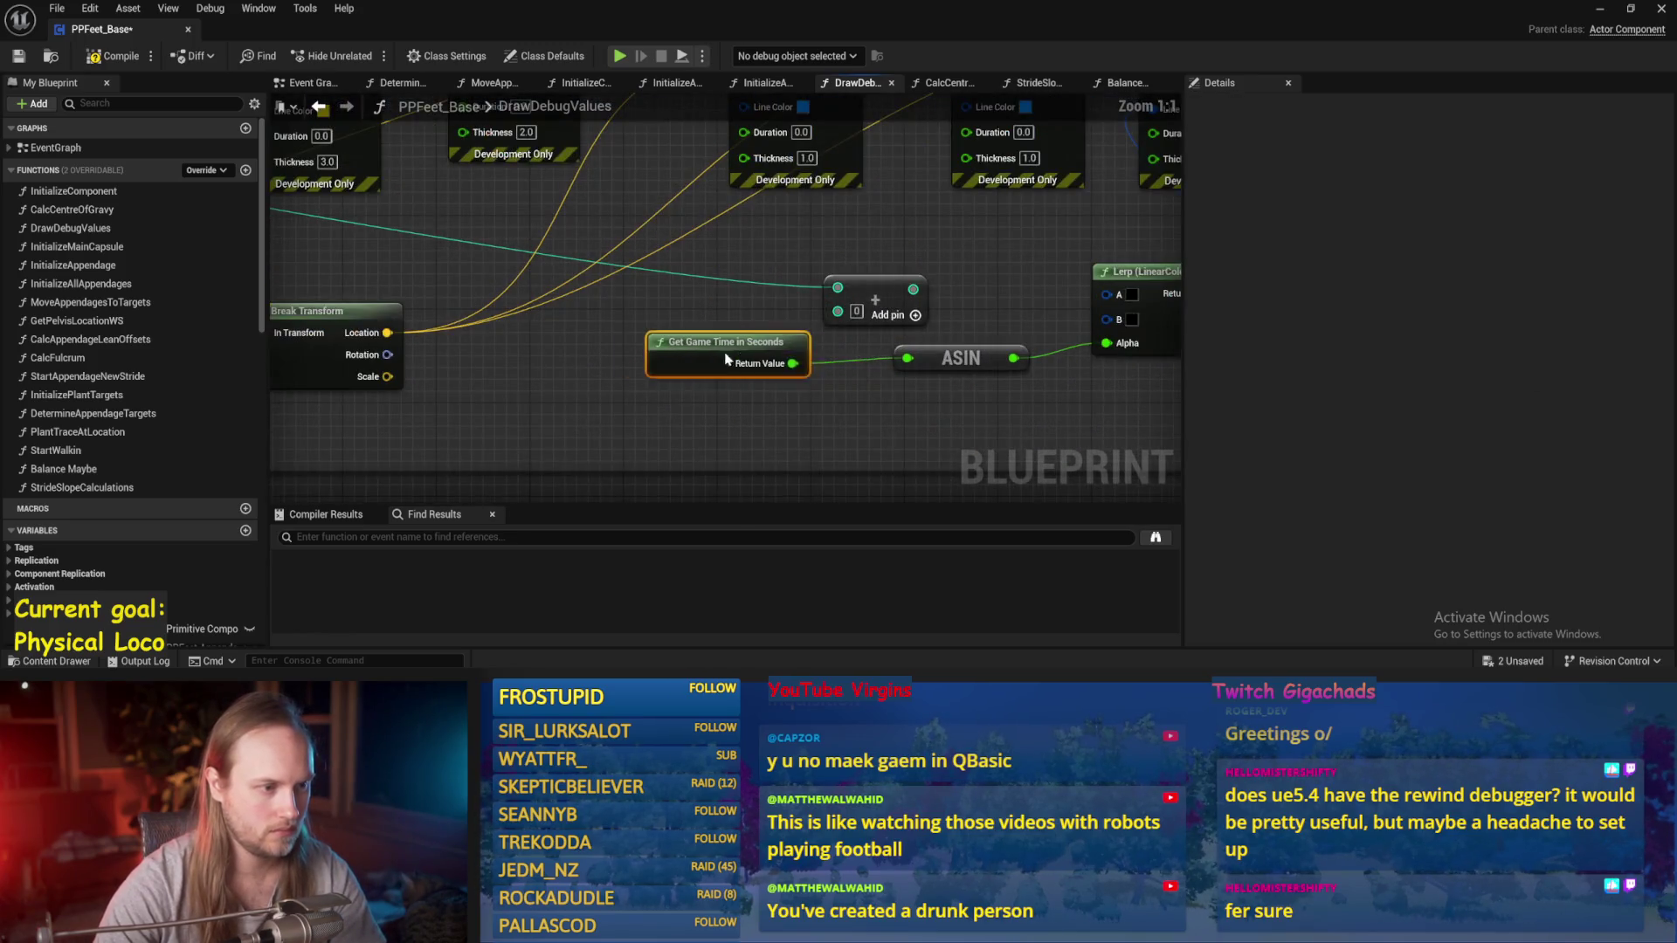
pyautogui.moveTo(839, 316); pyautogui.dragTo(908, 358)
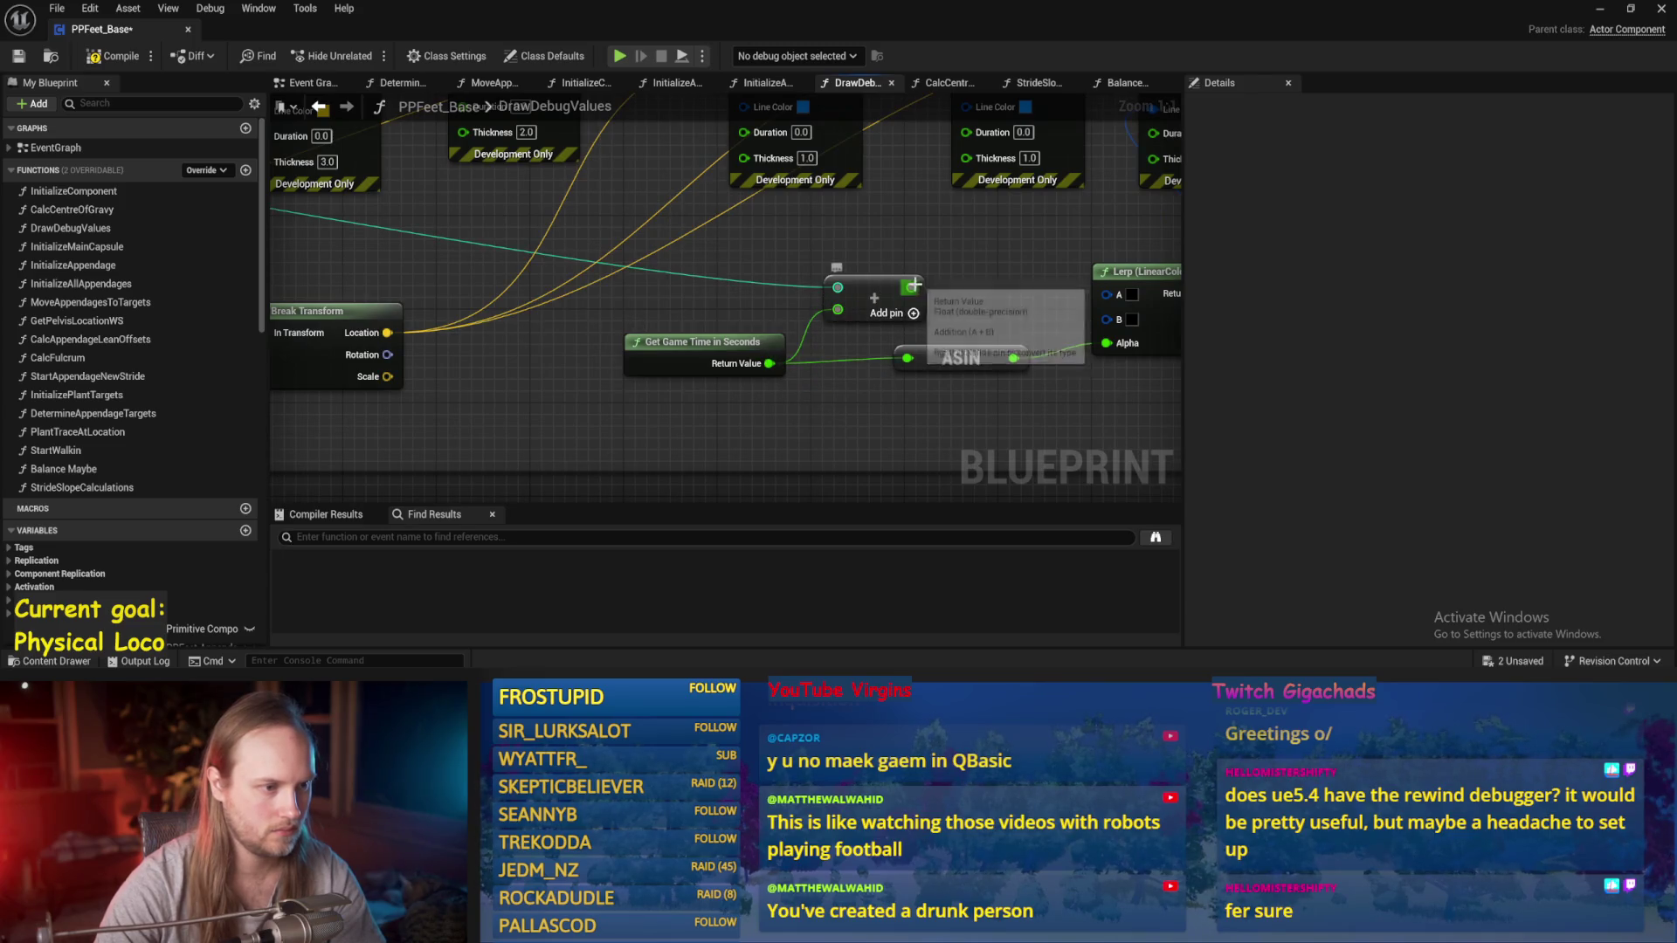
# Step: Set Lerp colour A to yellow and colour B to orange, then save
pyautogui.click(939, 304)
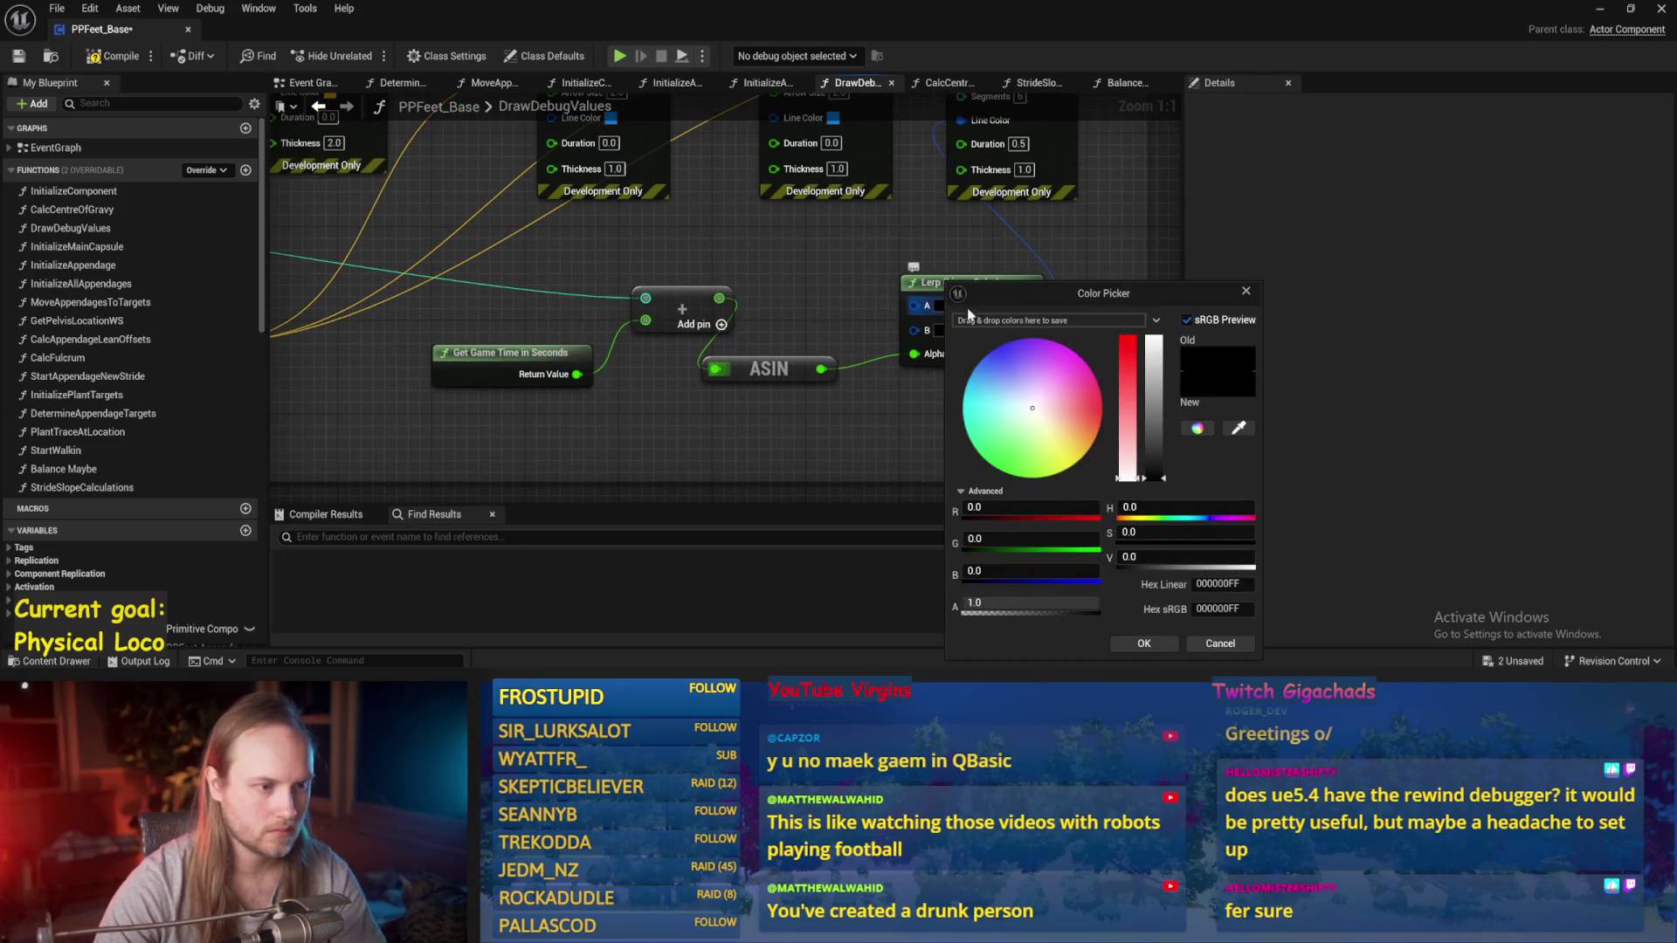
pyautogui.moveTo(1011, 407); pyautogui.dragTo(1123, 483)
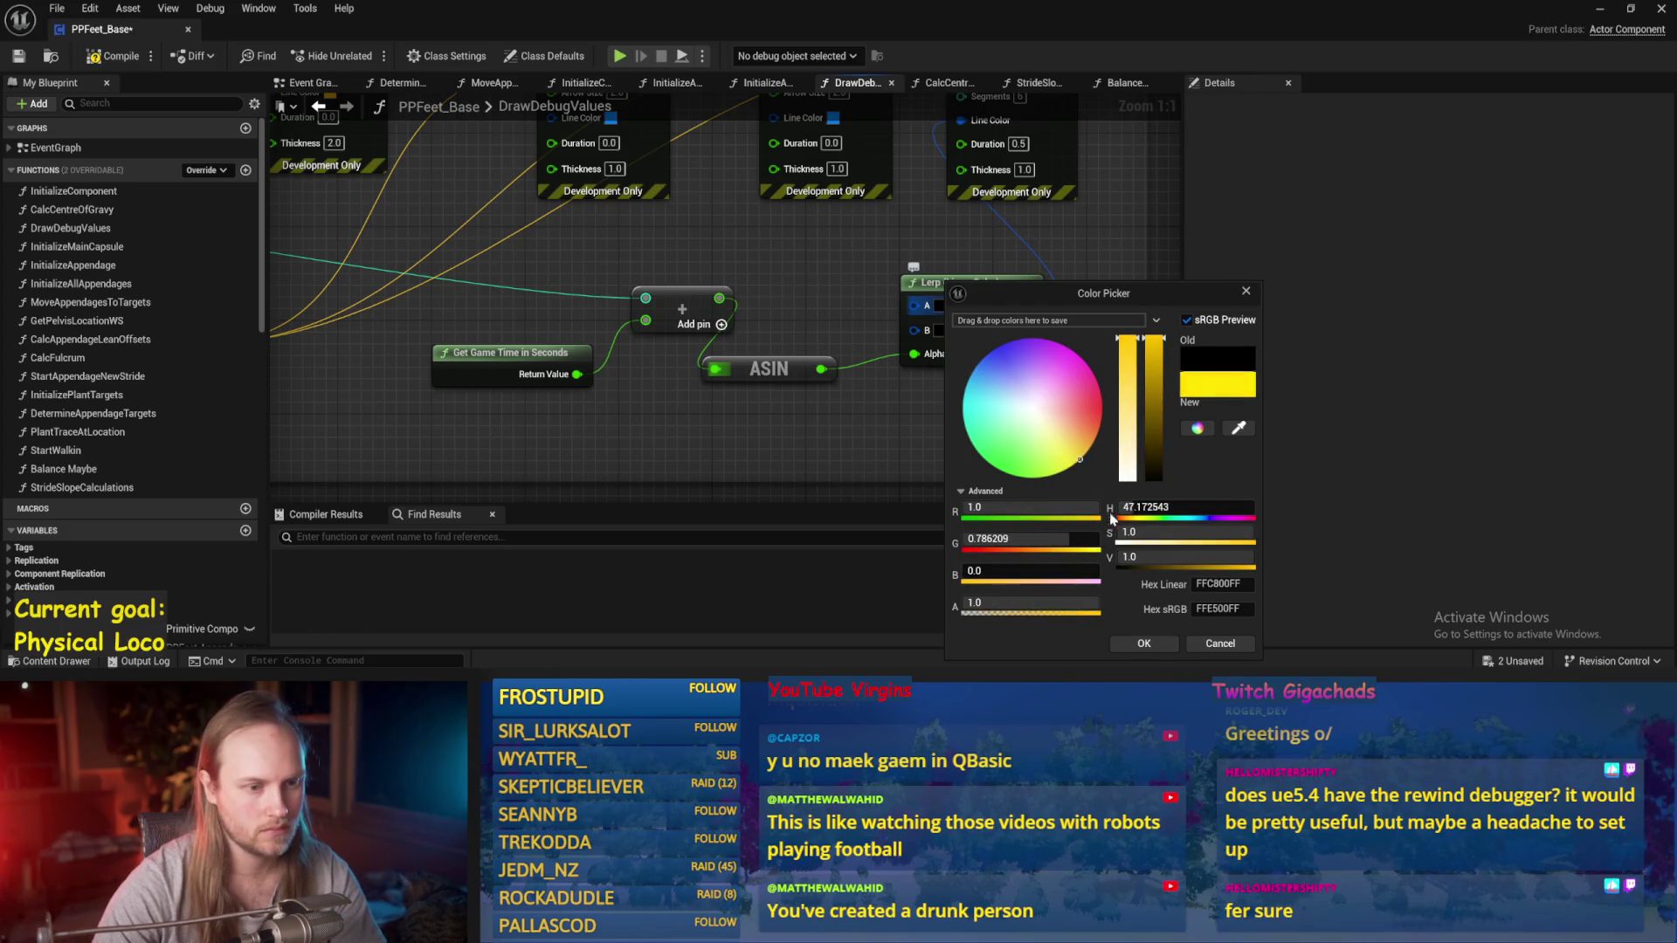
pyautogui.click(1138, 643)
pyautogui.click(939, 330)
pyautogui.click(1101, 417)
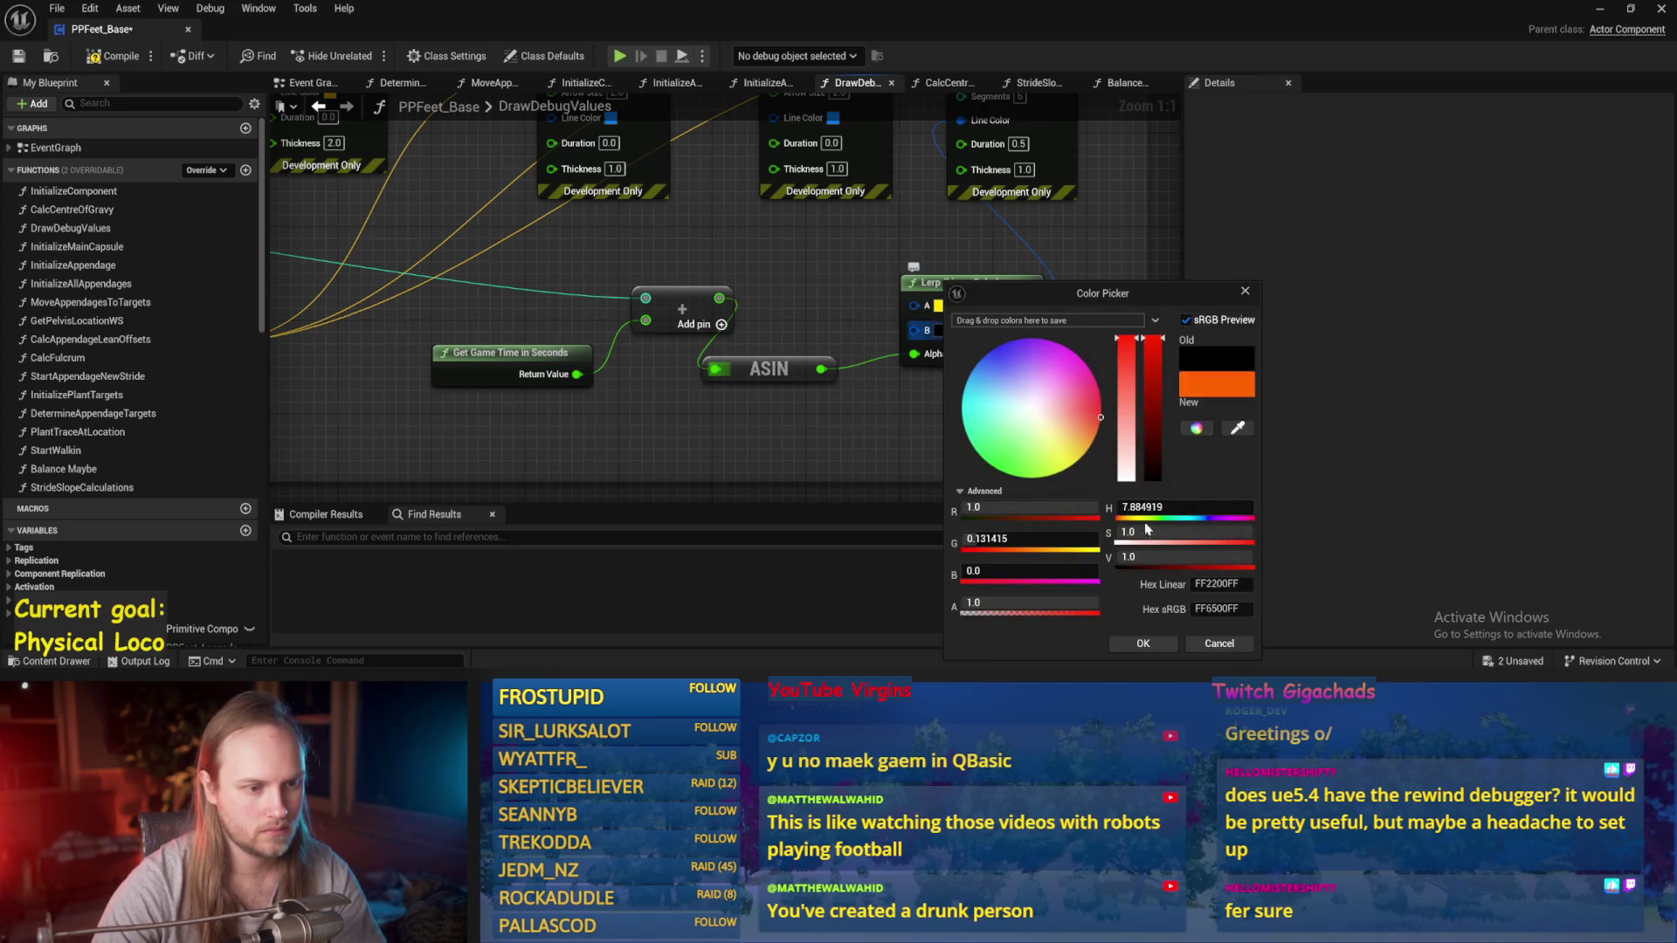
pyautogui.click(1141, 645)
pyautogui.scroll(-2, 1099, 366)
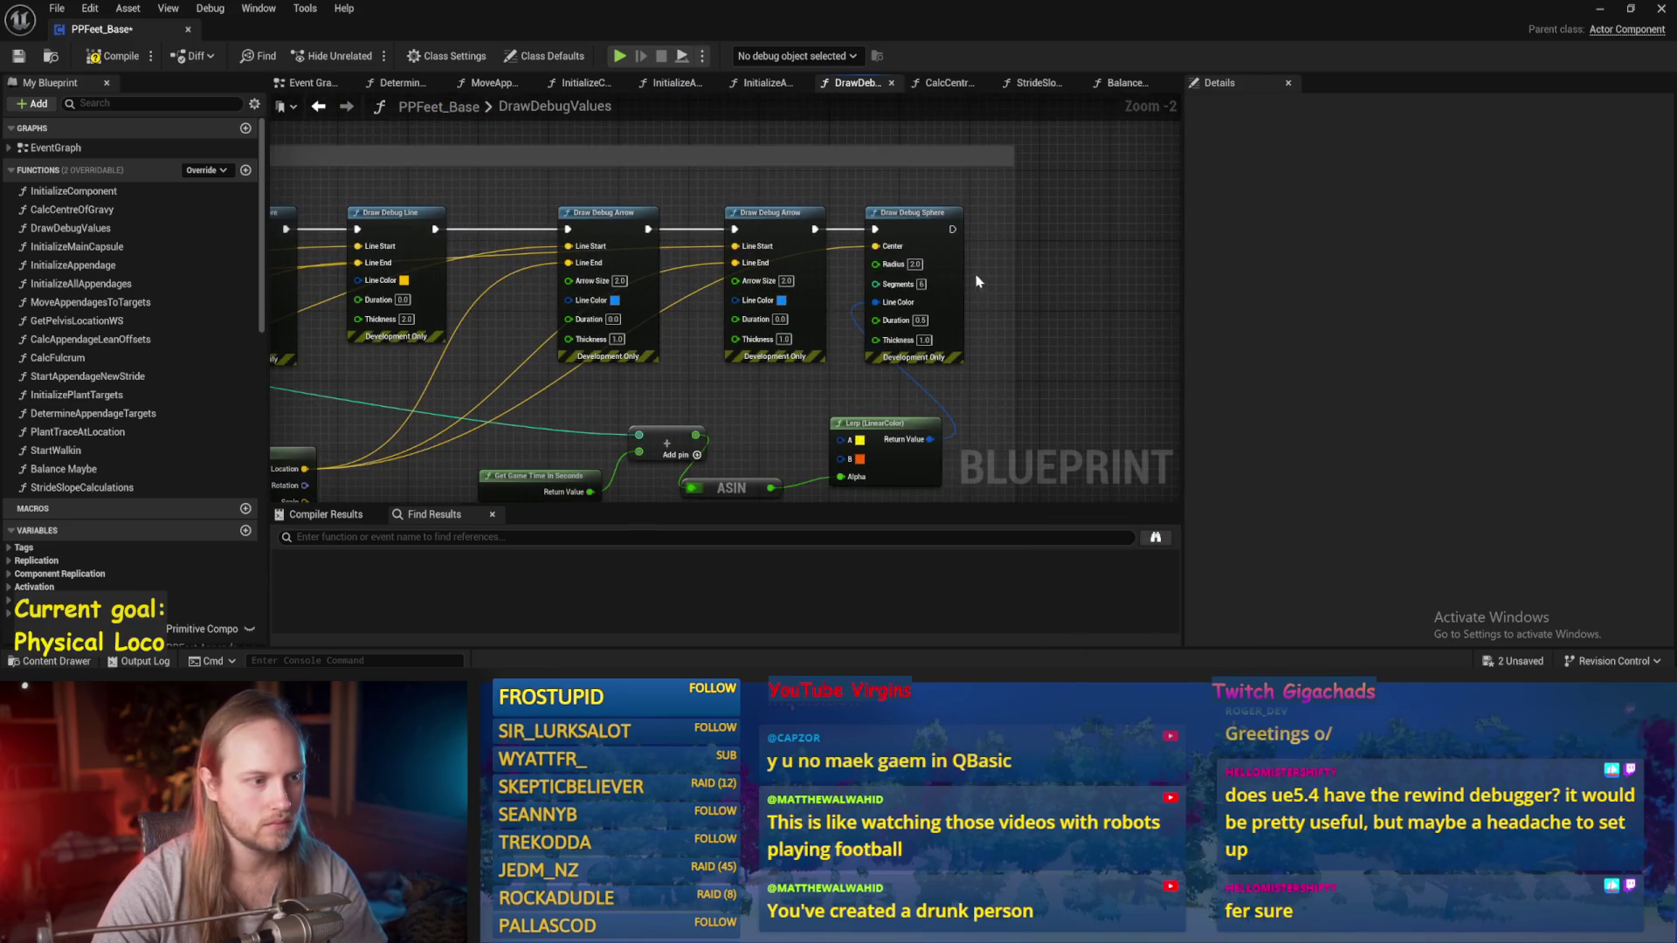
pyautogui.hotkey('ctrl', 's')
# Step: Set the Draw Debug Sphere radius to 1.0, save, and play-test the level
pyautogui.scroll(1, 849, 311)
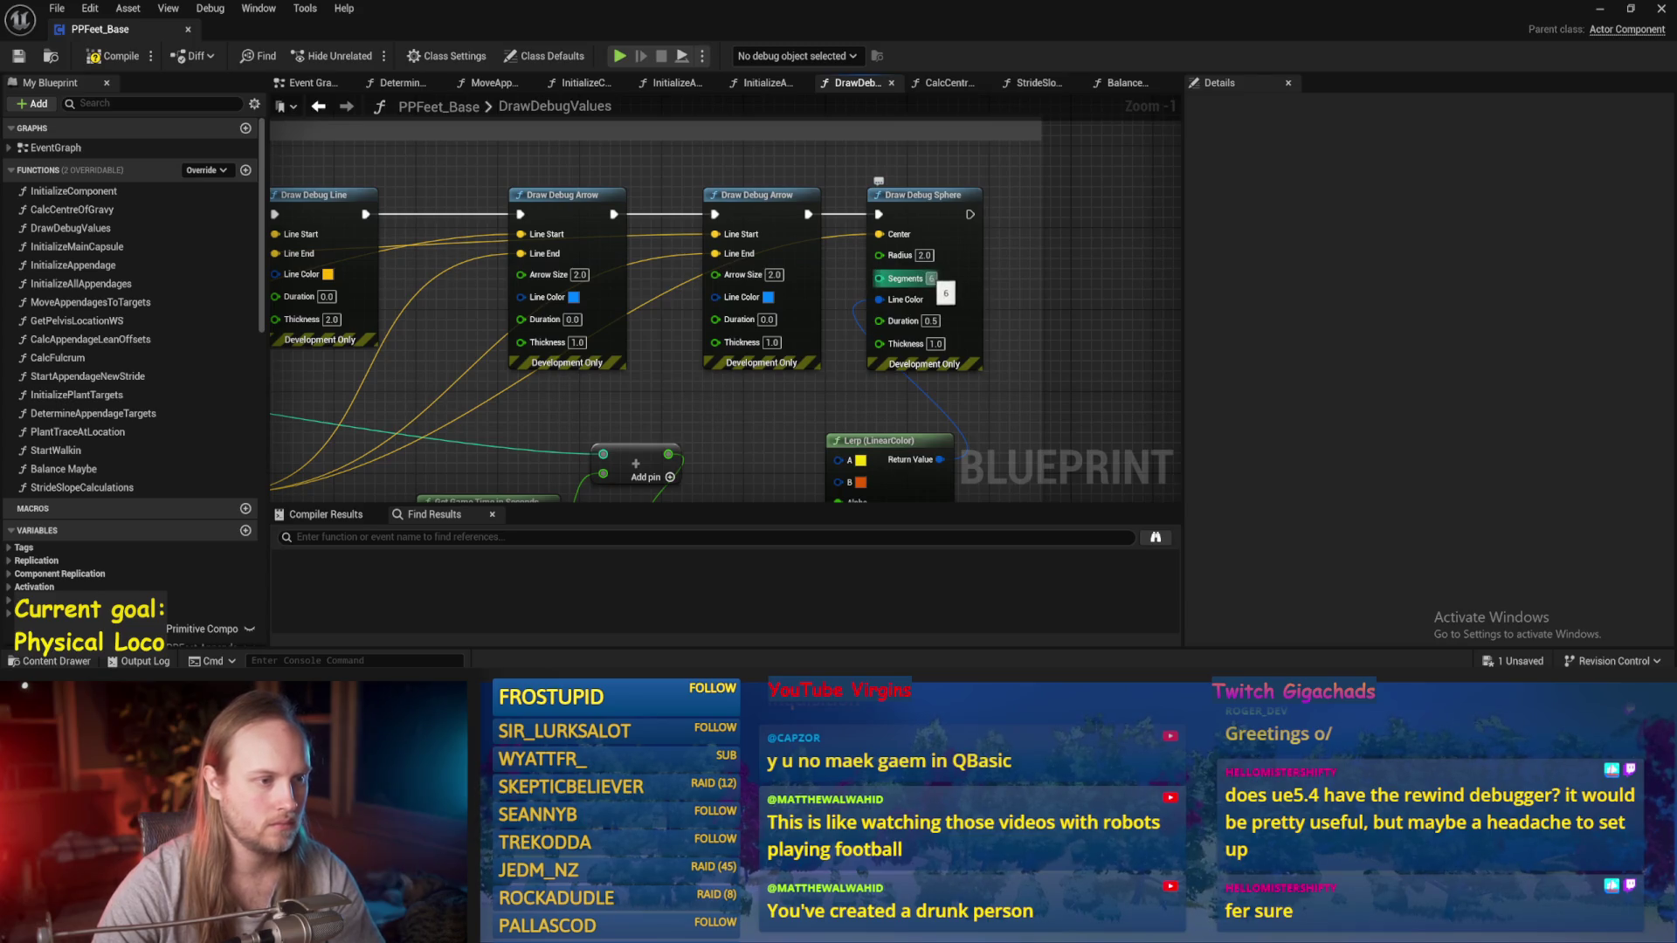
pyautogui.write('1')
pyautogui.press('Return')
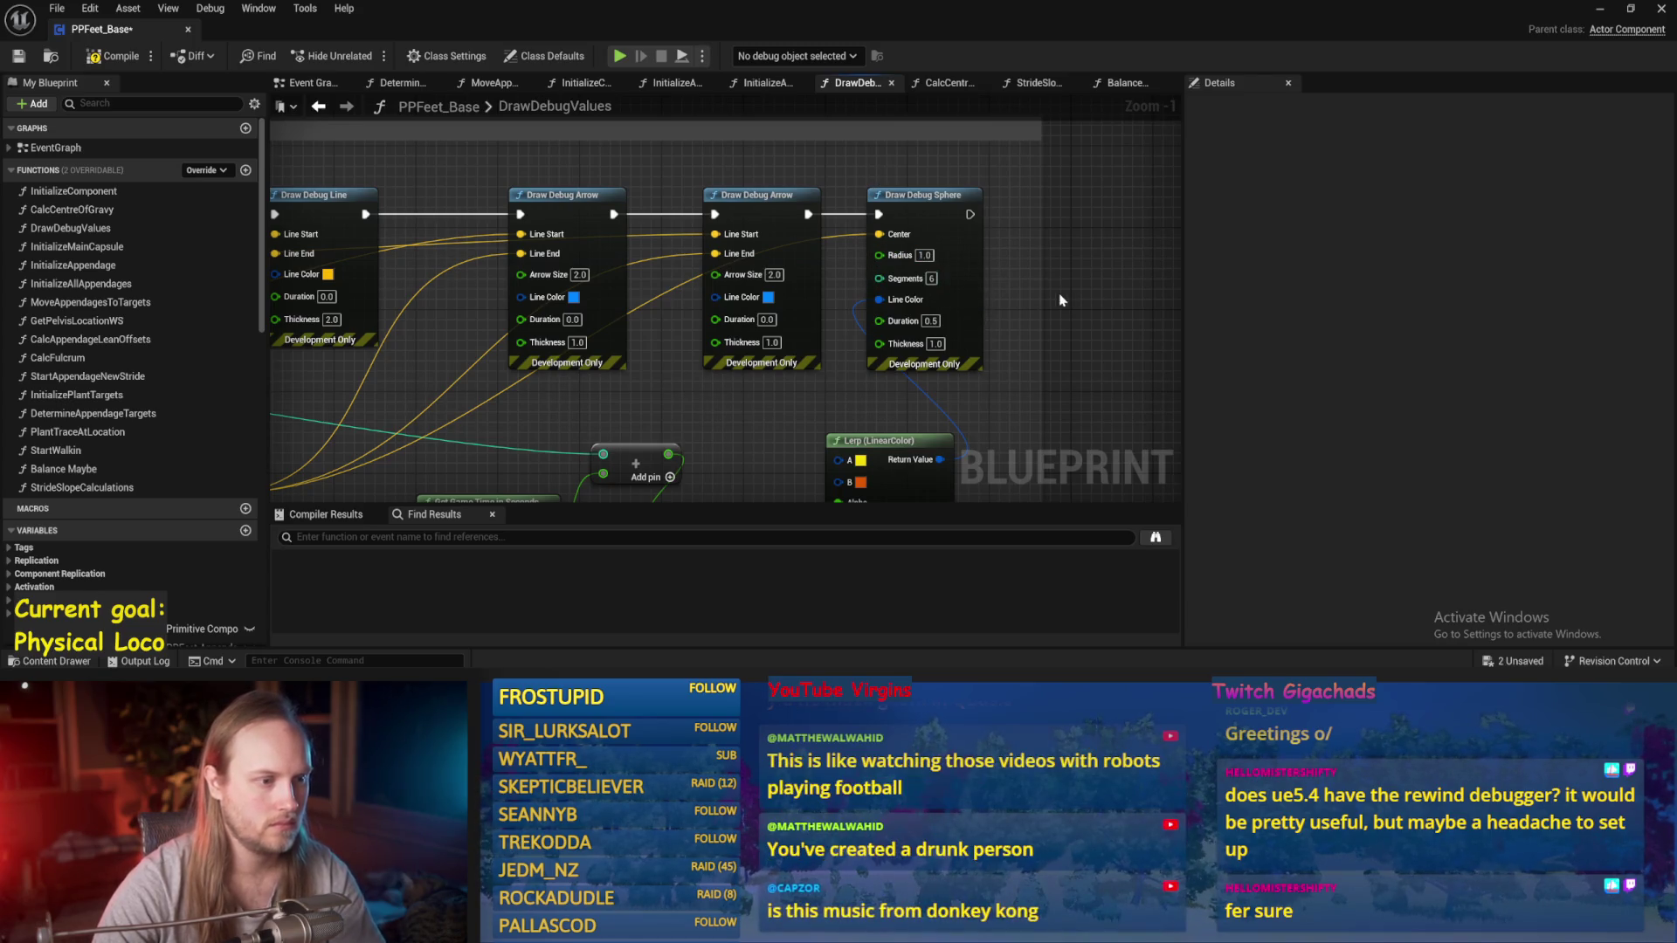
pyautogui.hotkey('ctrl', 's')
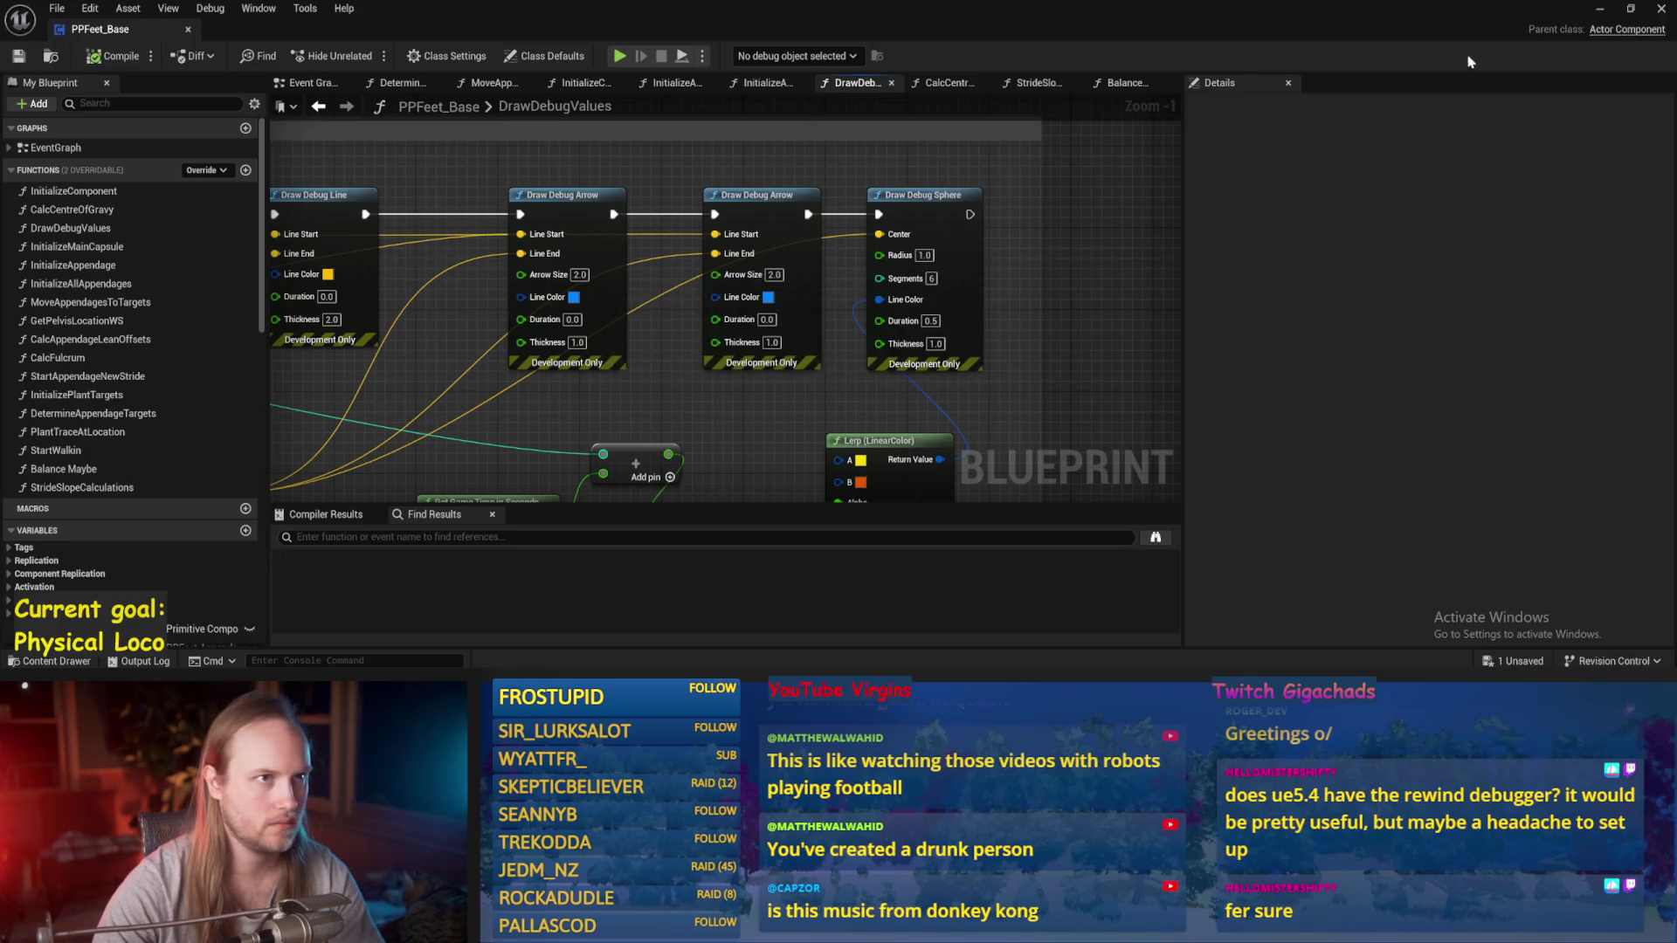
pyautogui.click(1600, 10)
pyautogui.hotkey('alt', 'p')
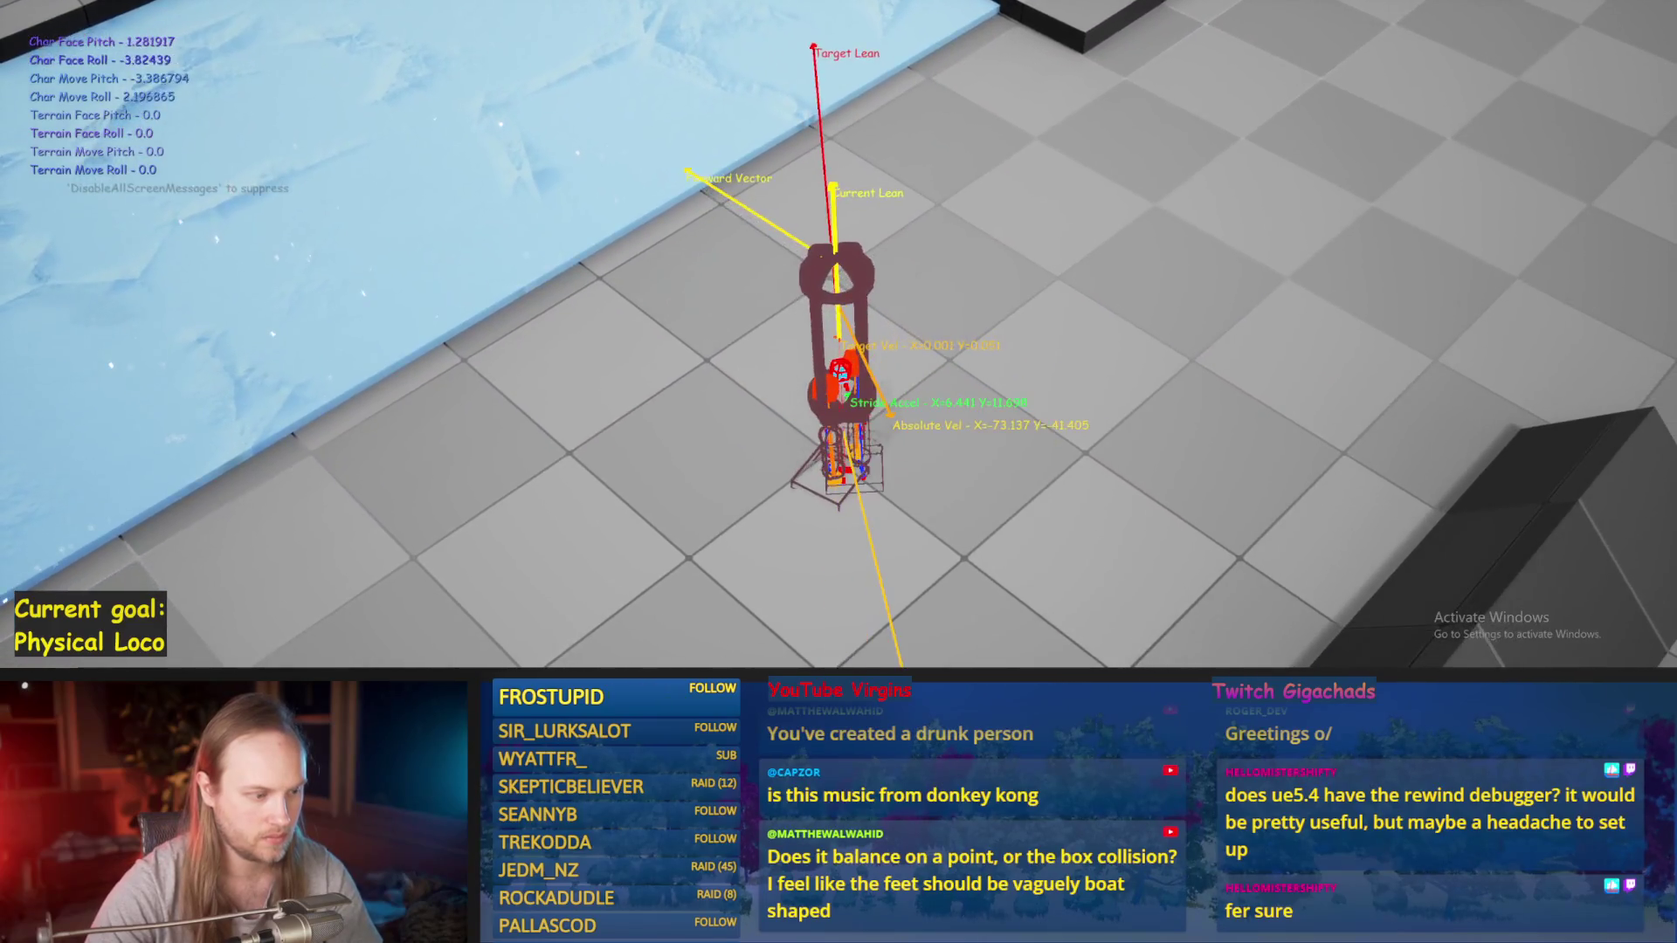
# Step: Stop the play session to get back to the PPFeet_Base DrawDebugValues graph
pyautogui.press('Escape')
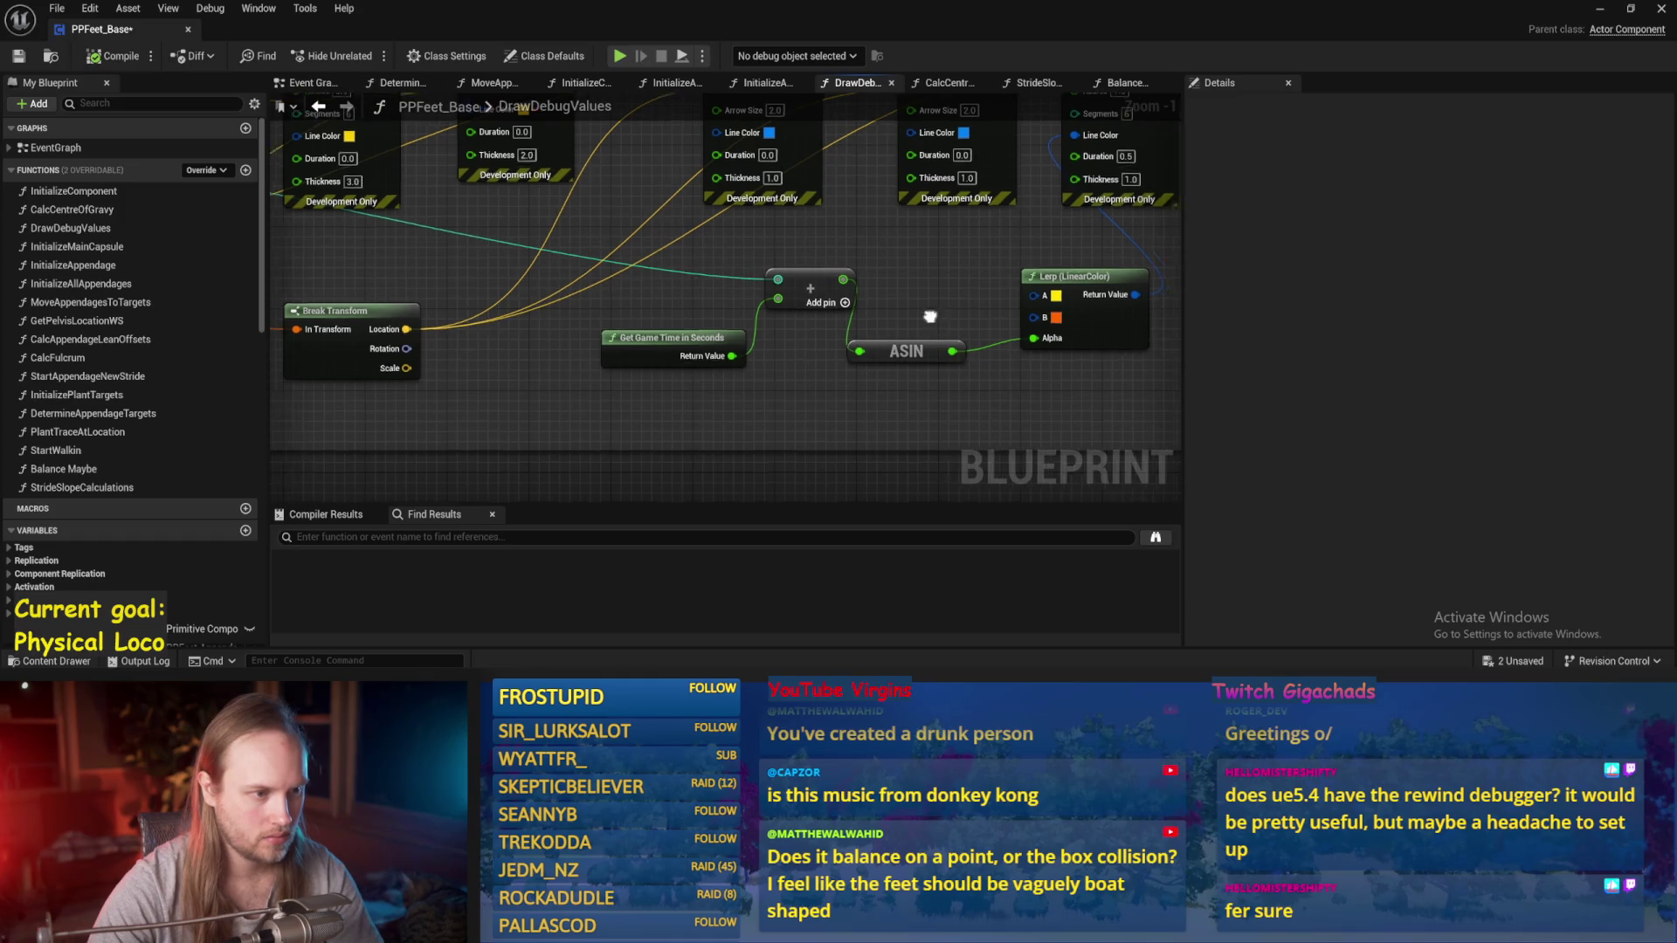
# Step: Insert a Multiply node after the summed value
pyautogui.click(845, 349)
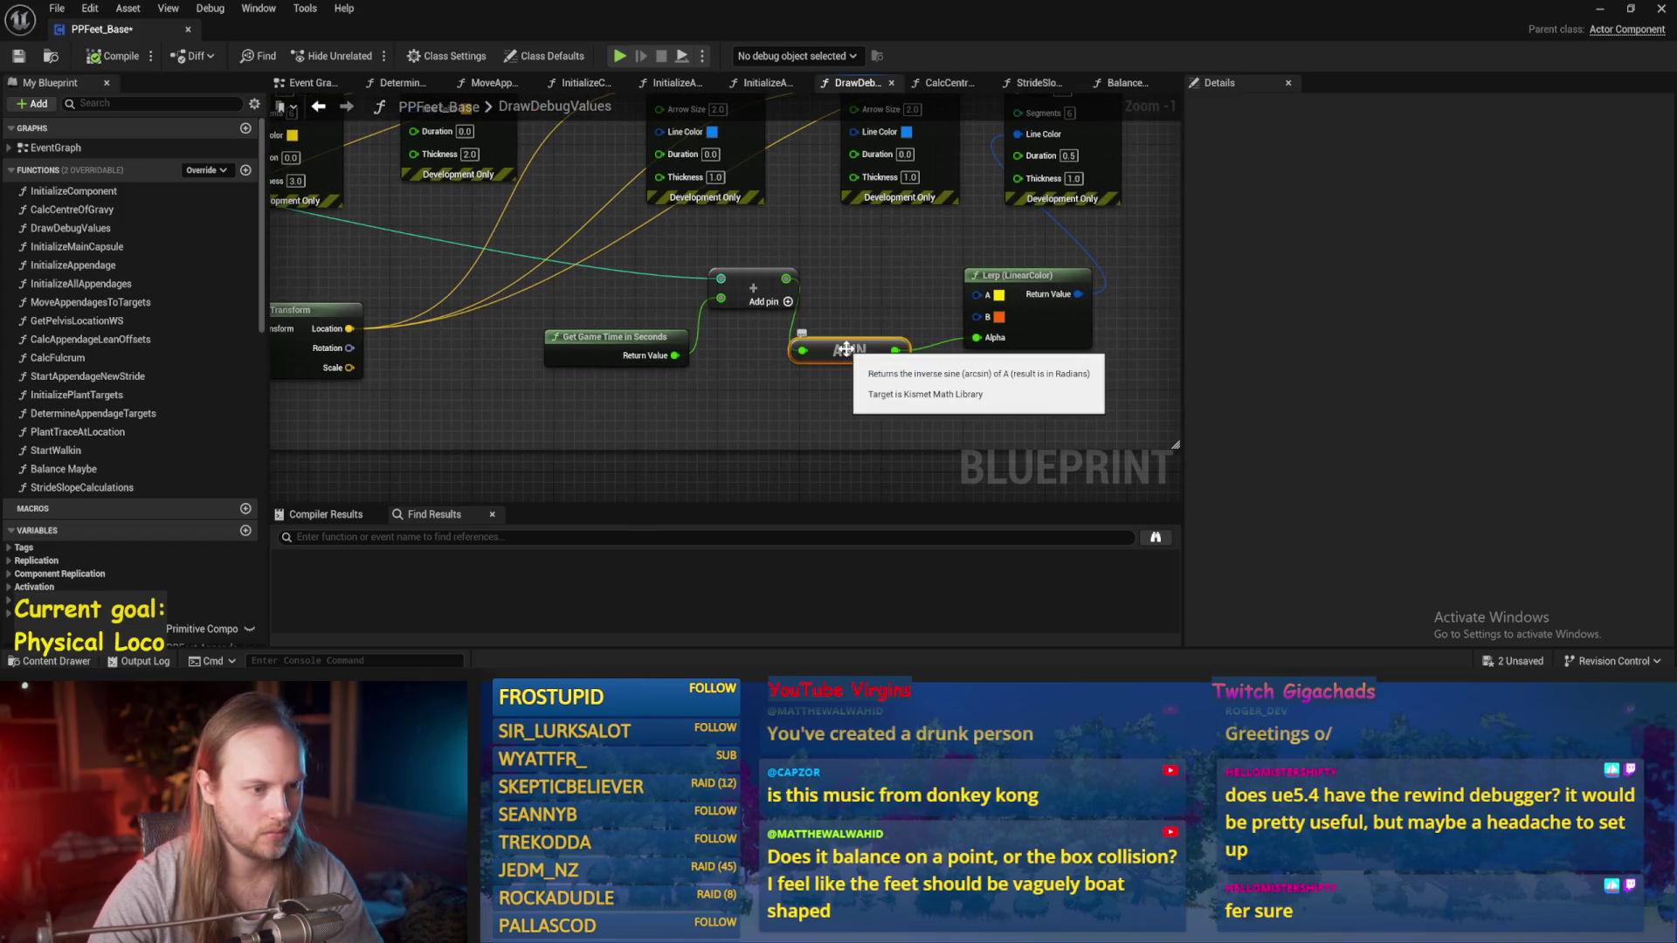
pyautogui.click(831, 319)
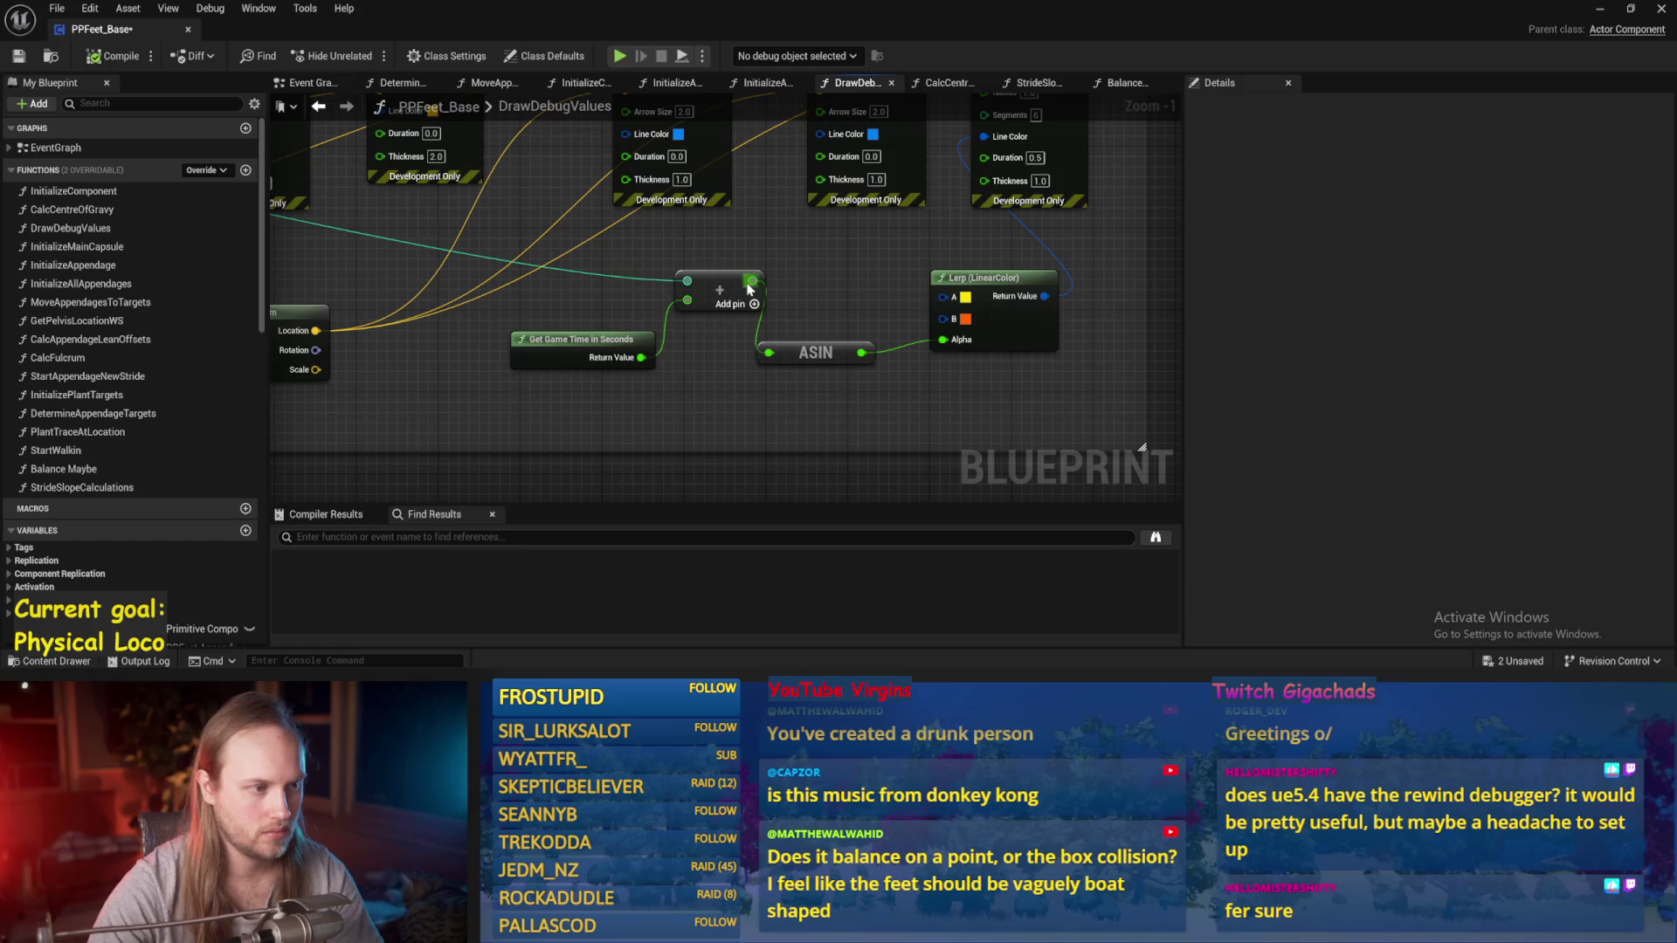
pyautogui.moveTo(751, 280); pyautogui.dragTo(820, 297)
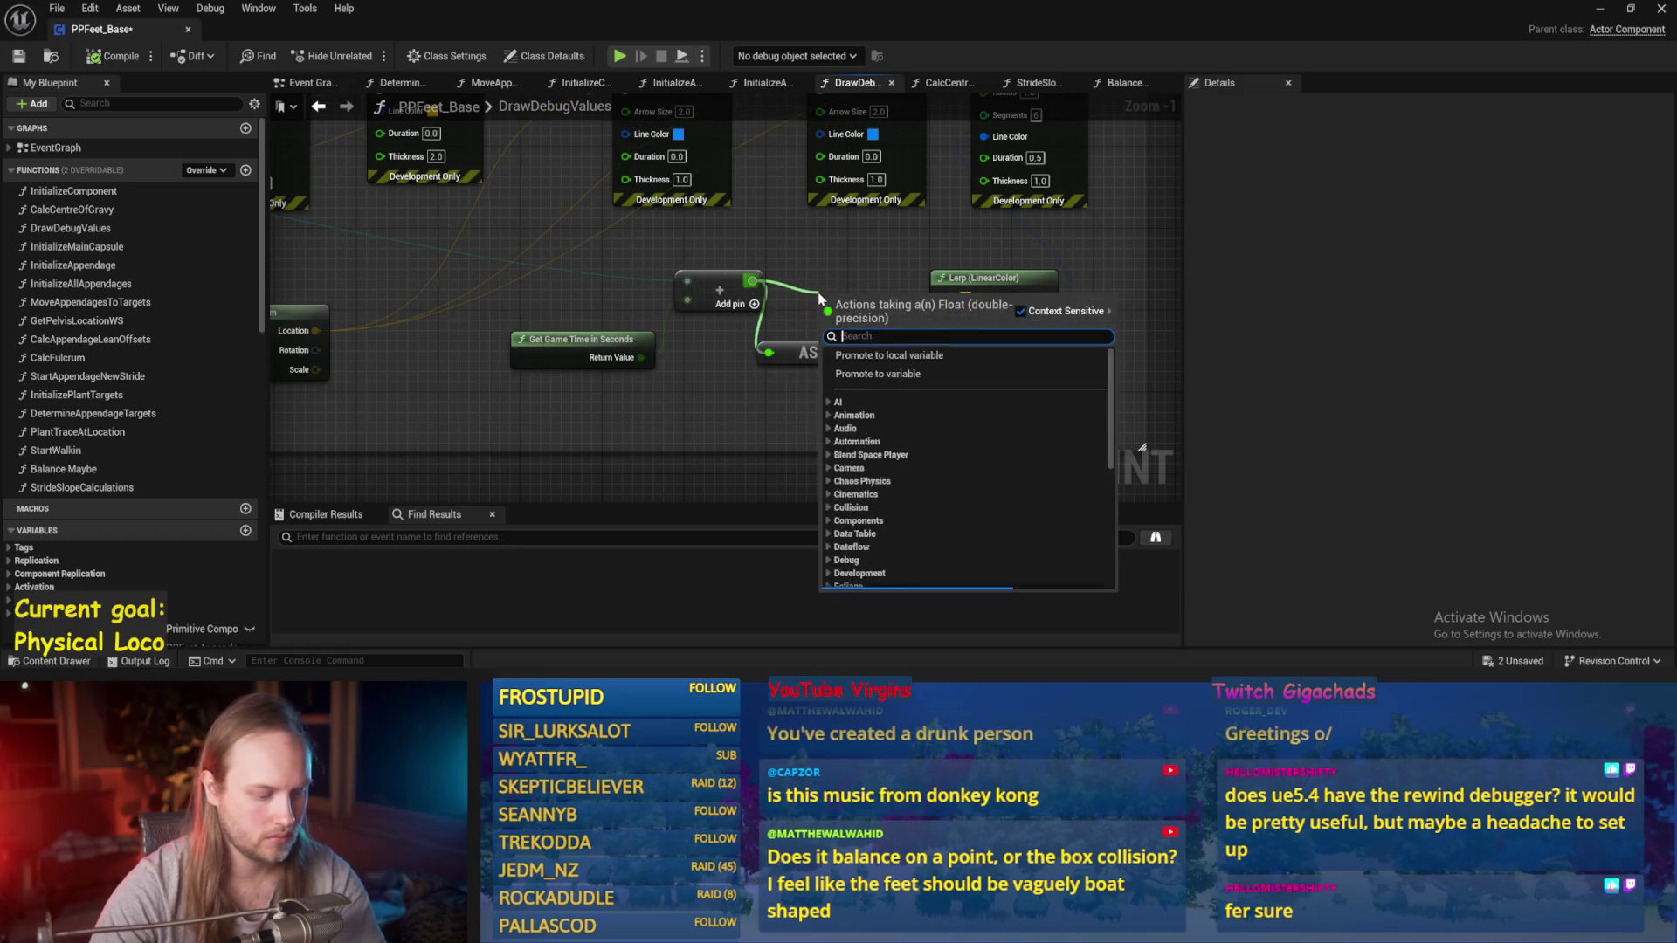
pyautogui.write('multiply')
pyautogui.press('Return')
# Step: Replace ASIN with a Sin (Degrees) node fed by the sum, then compile and save
pyautogui.click(811, 362)
pyautogui.press('Delete')
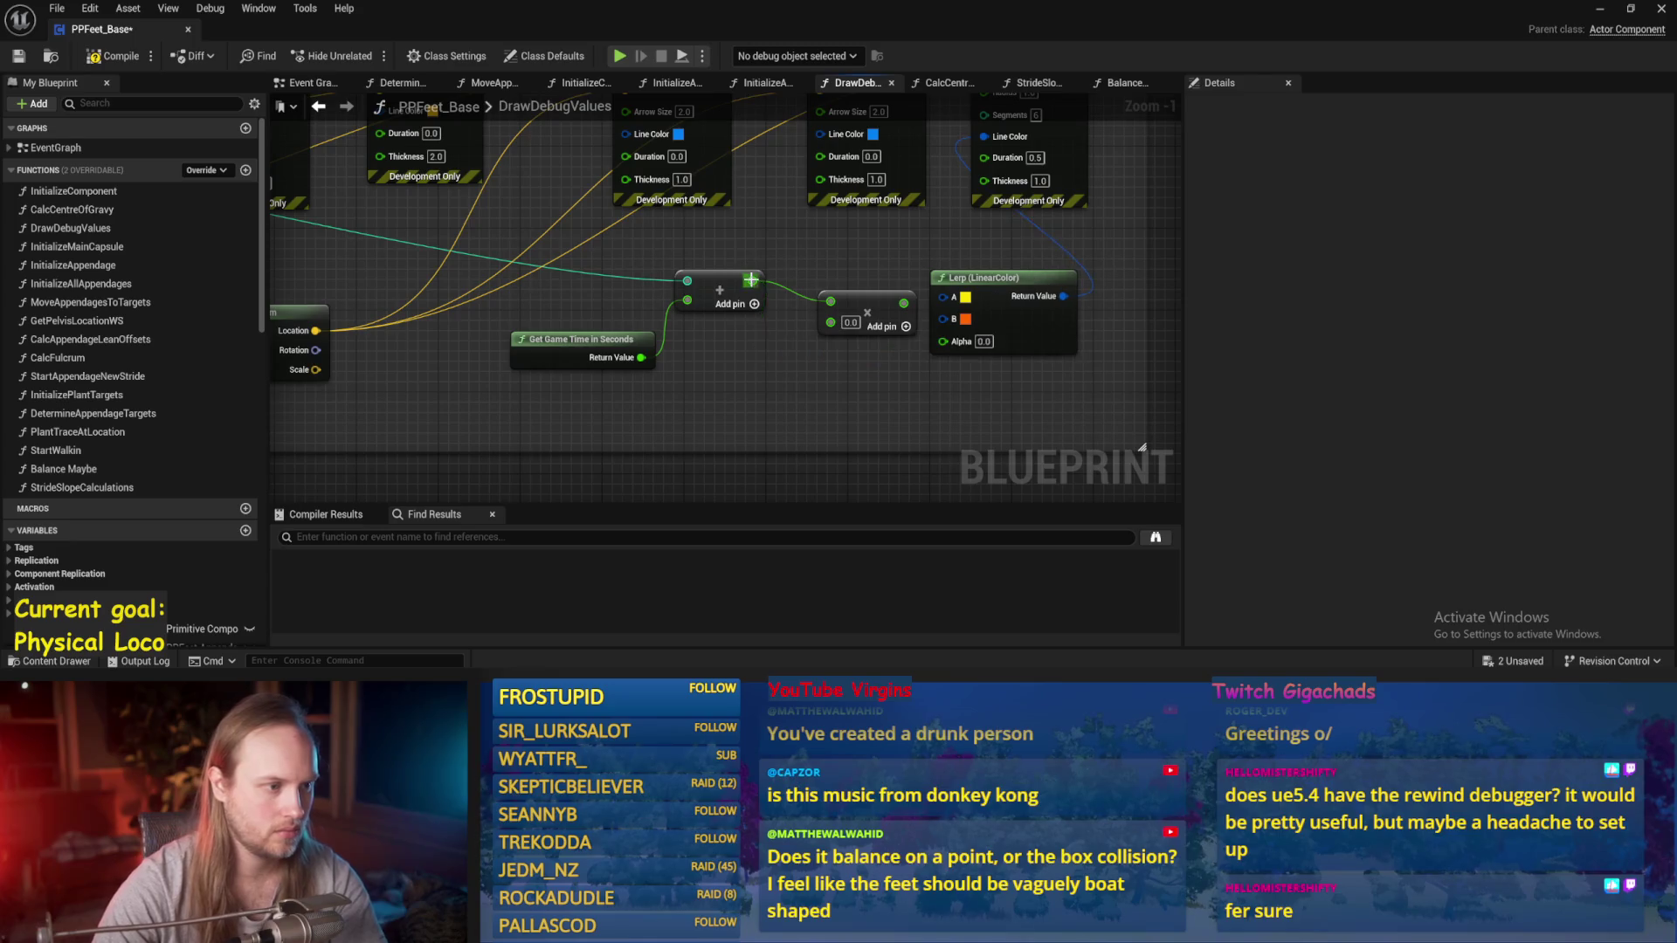
pyautogui.moveTo(803, 359); pyautogui.dragTo(803, 361)
pyautogui.write('sin')
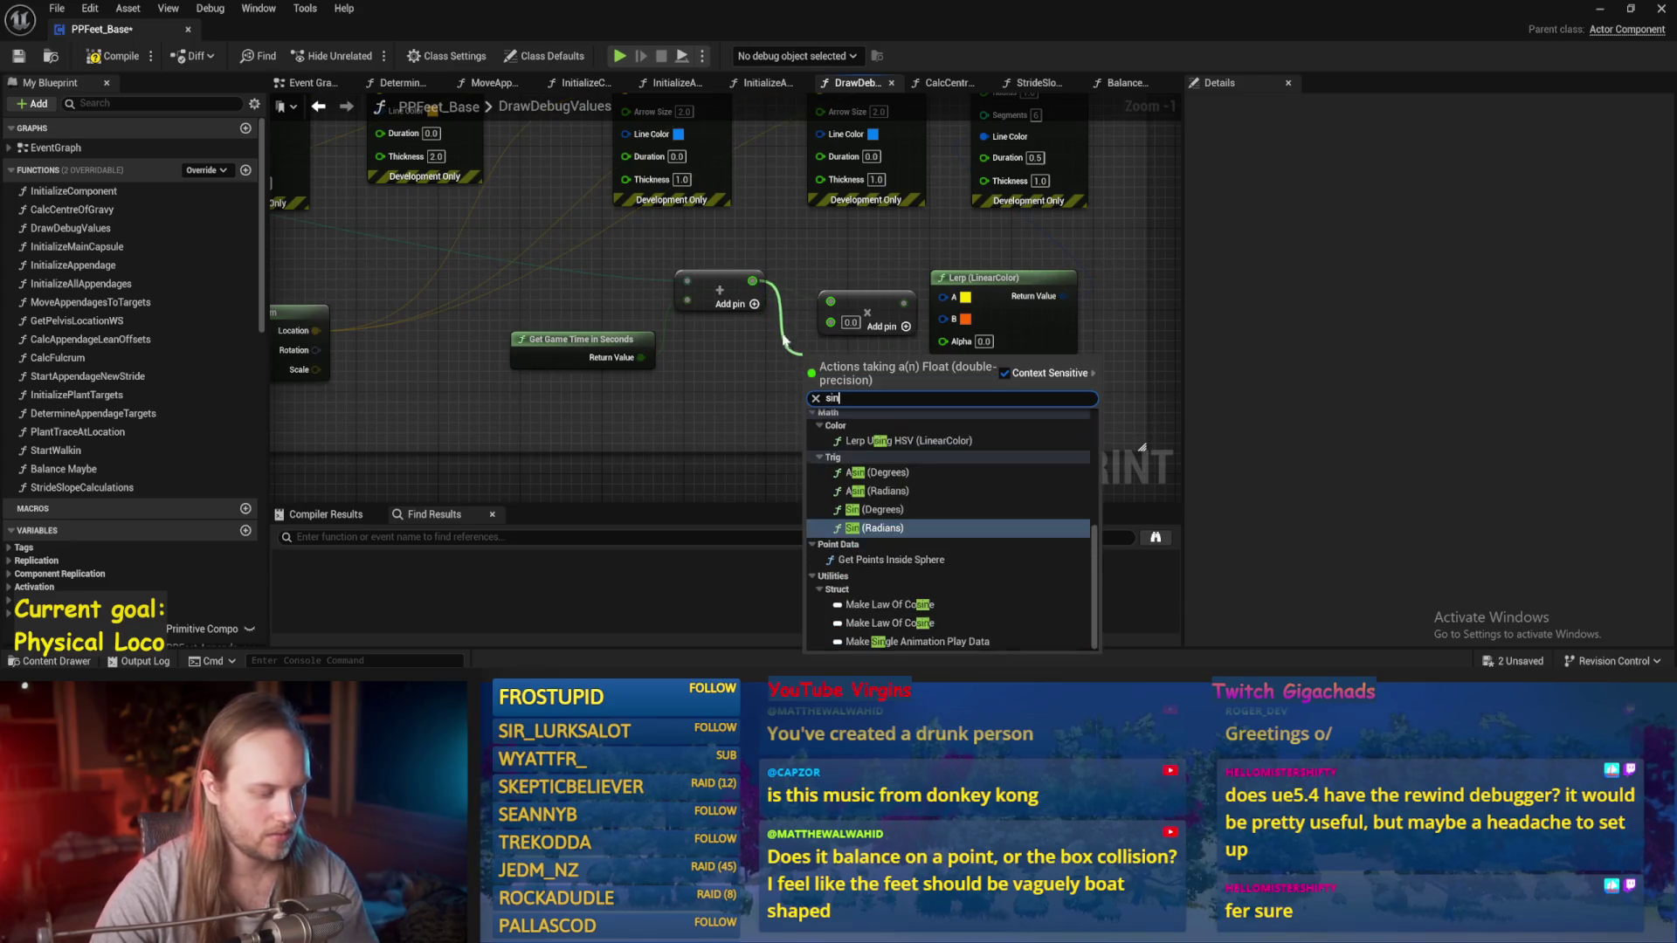
pyautogui.click(870, 511)
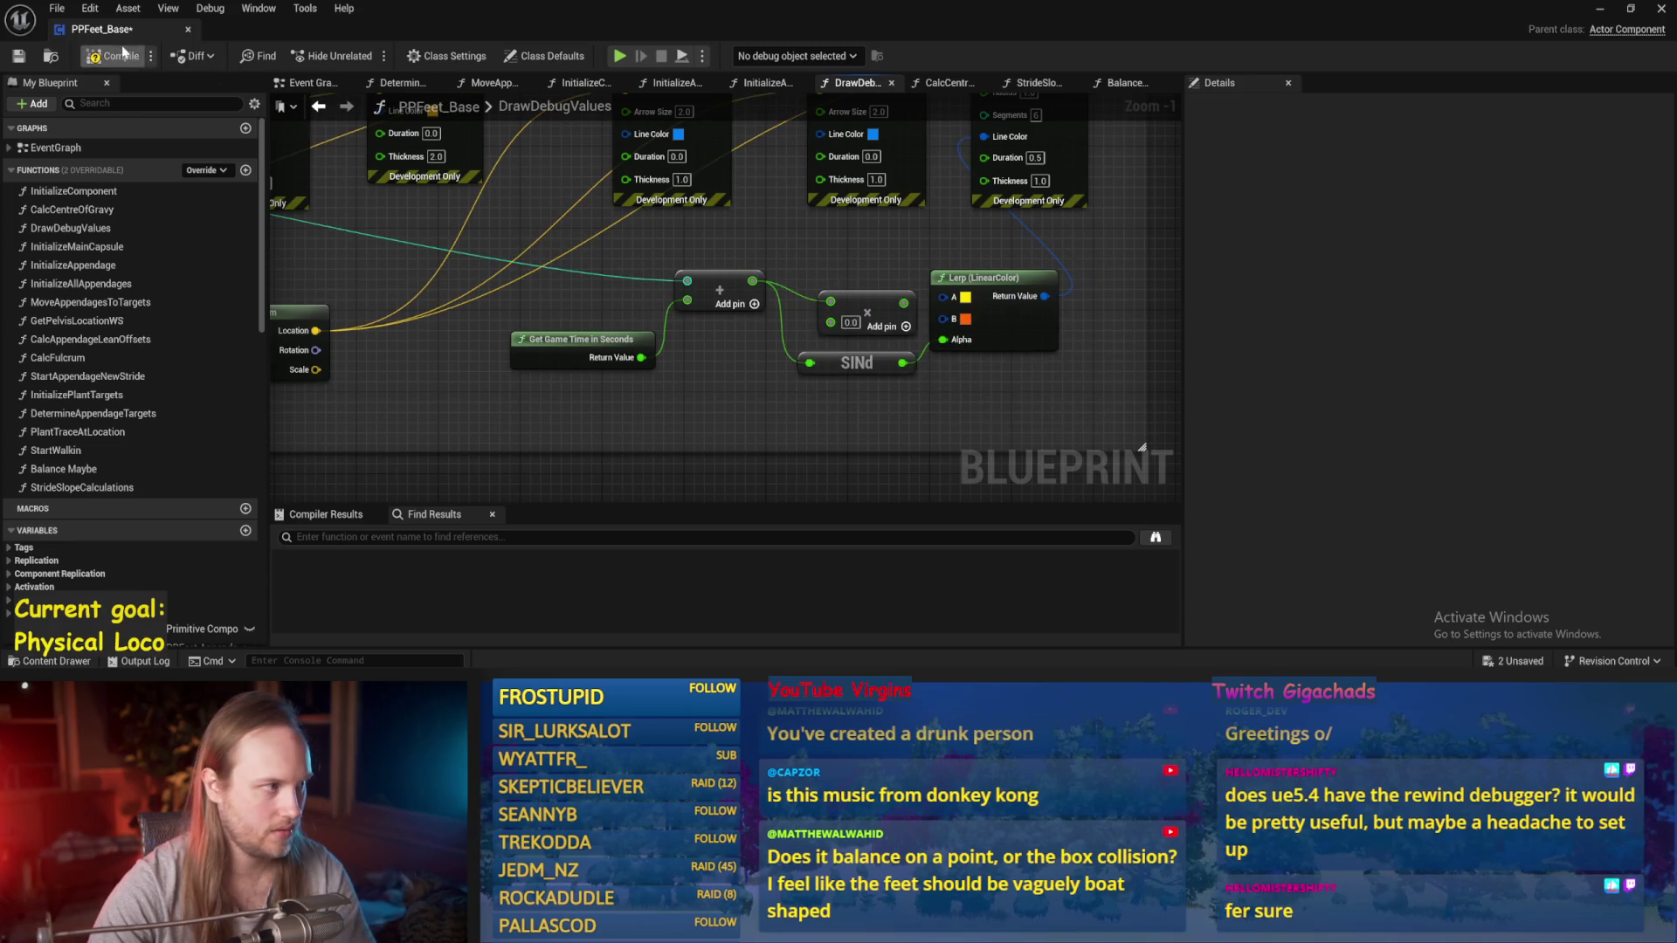
pyautogui.click(11, 56)
pyautogui.click(1600, 9)
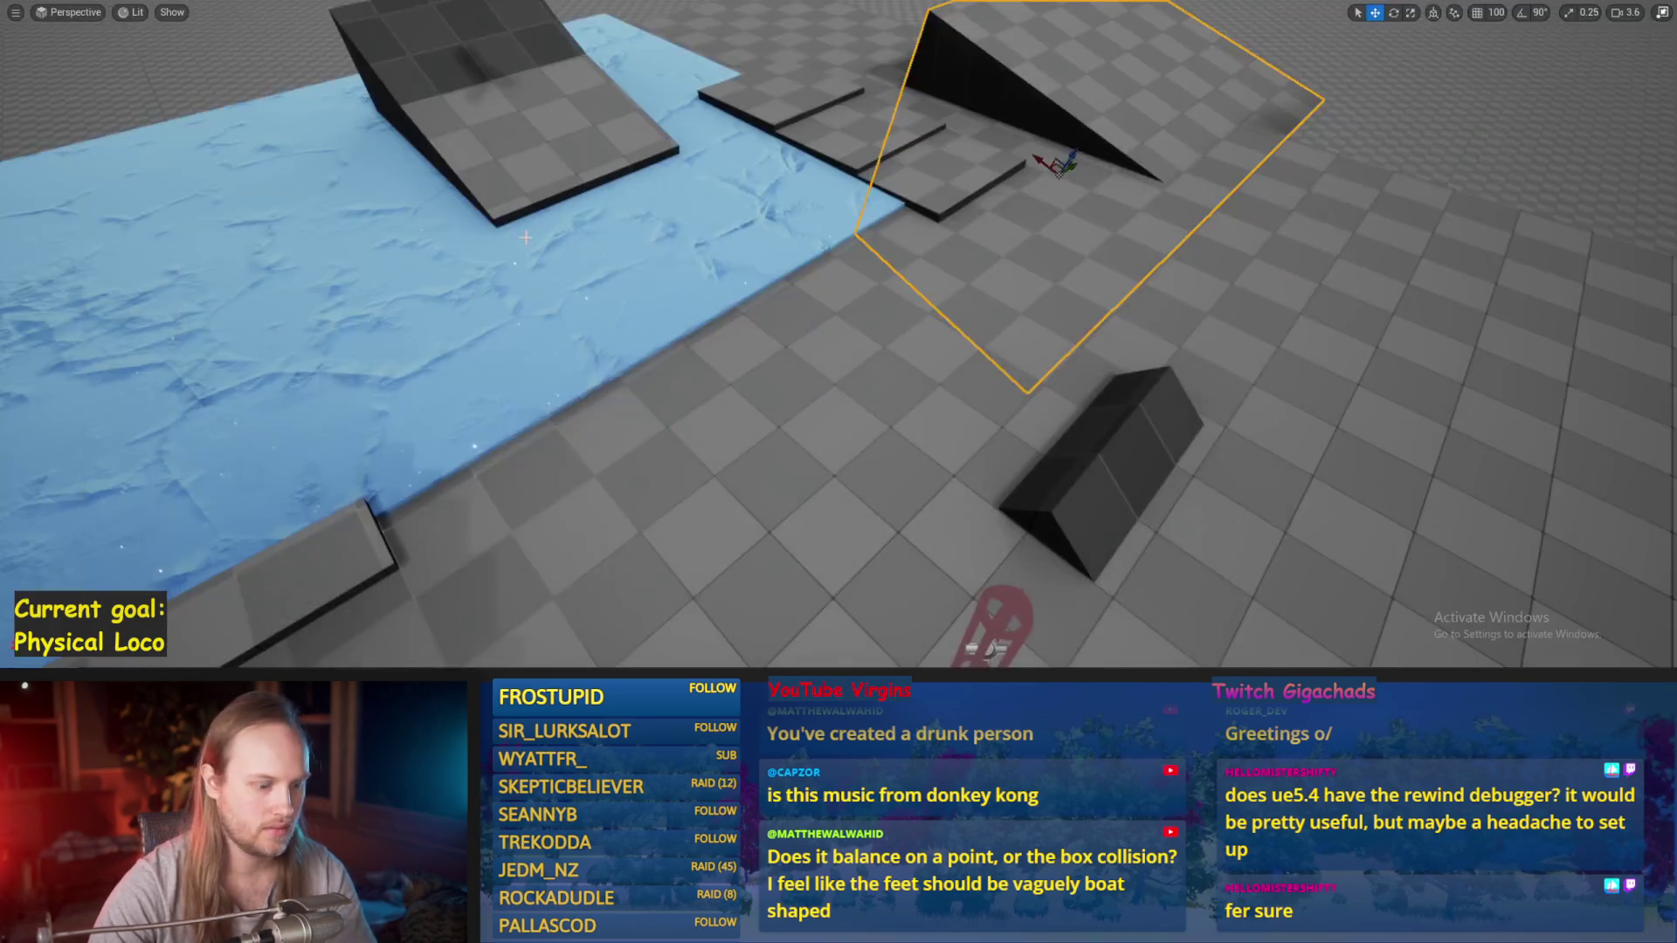
# Step: After a quick play test, wire the multiply-by-100.0 result into Sin (Degrees), compile and save
pyautogui.hotkey('alt', 'p')
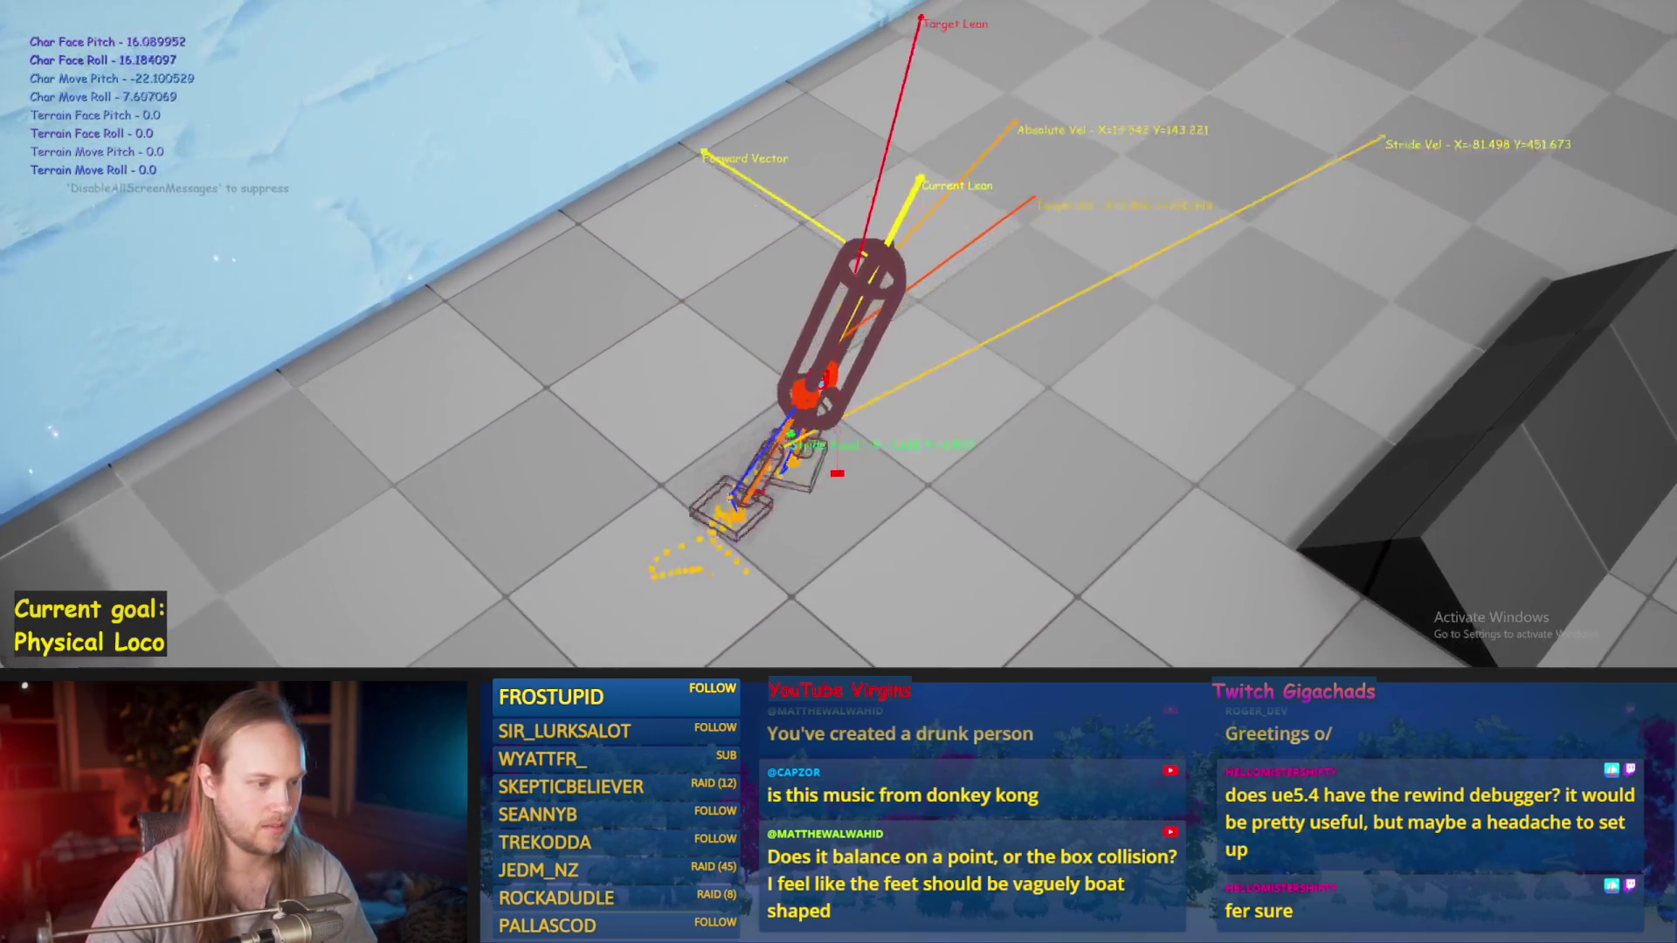
pyautogui.press('Escape')
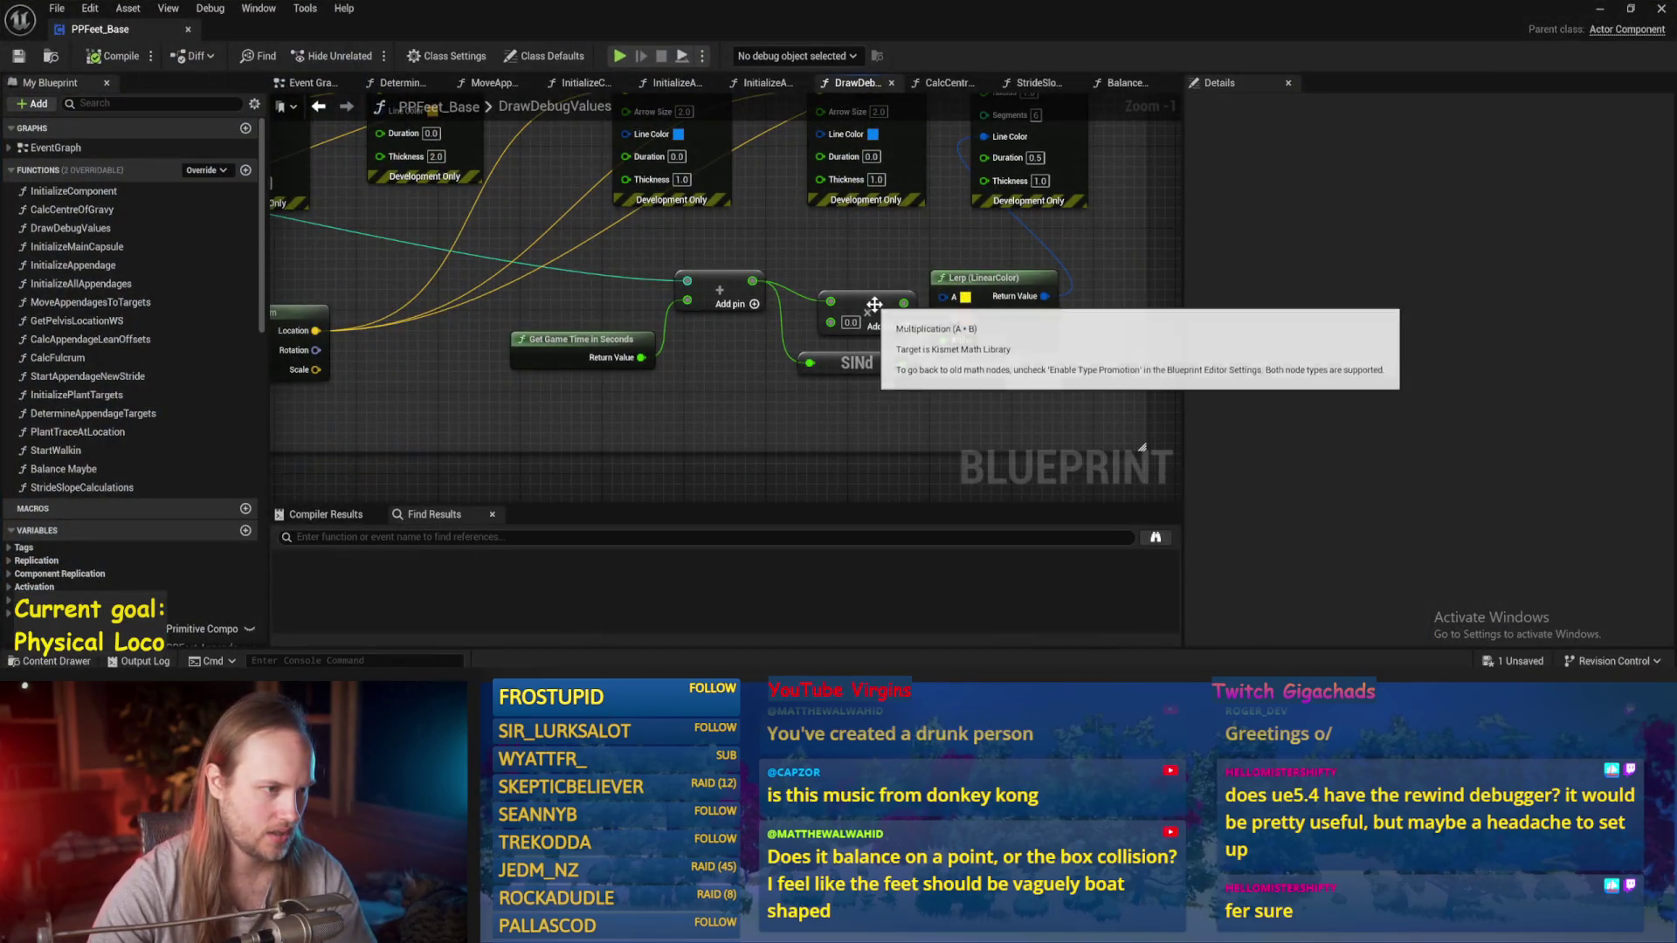
pyautogui.moveTo(810, 362); pyautogui.dragTo(789, 393)
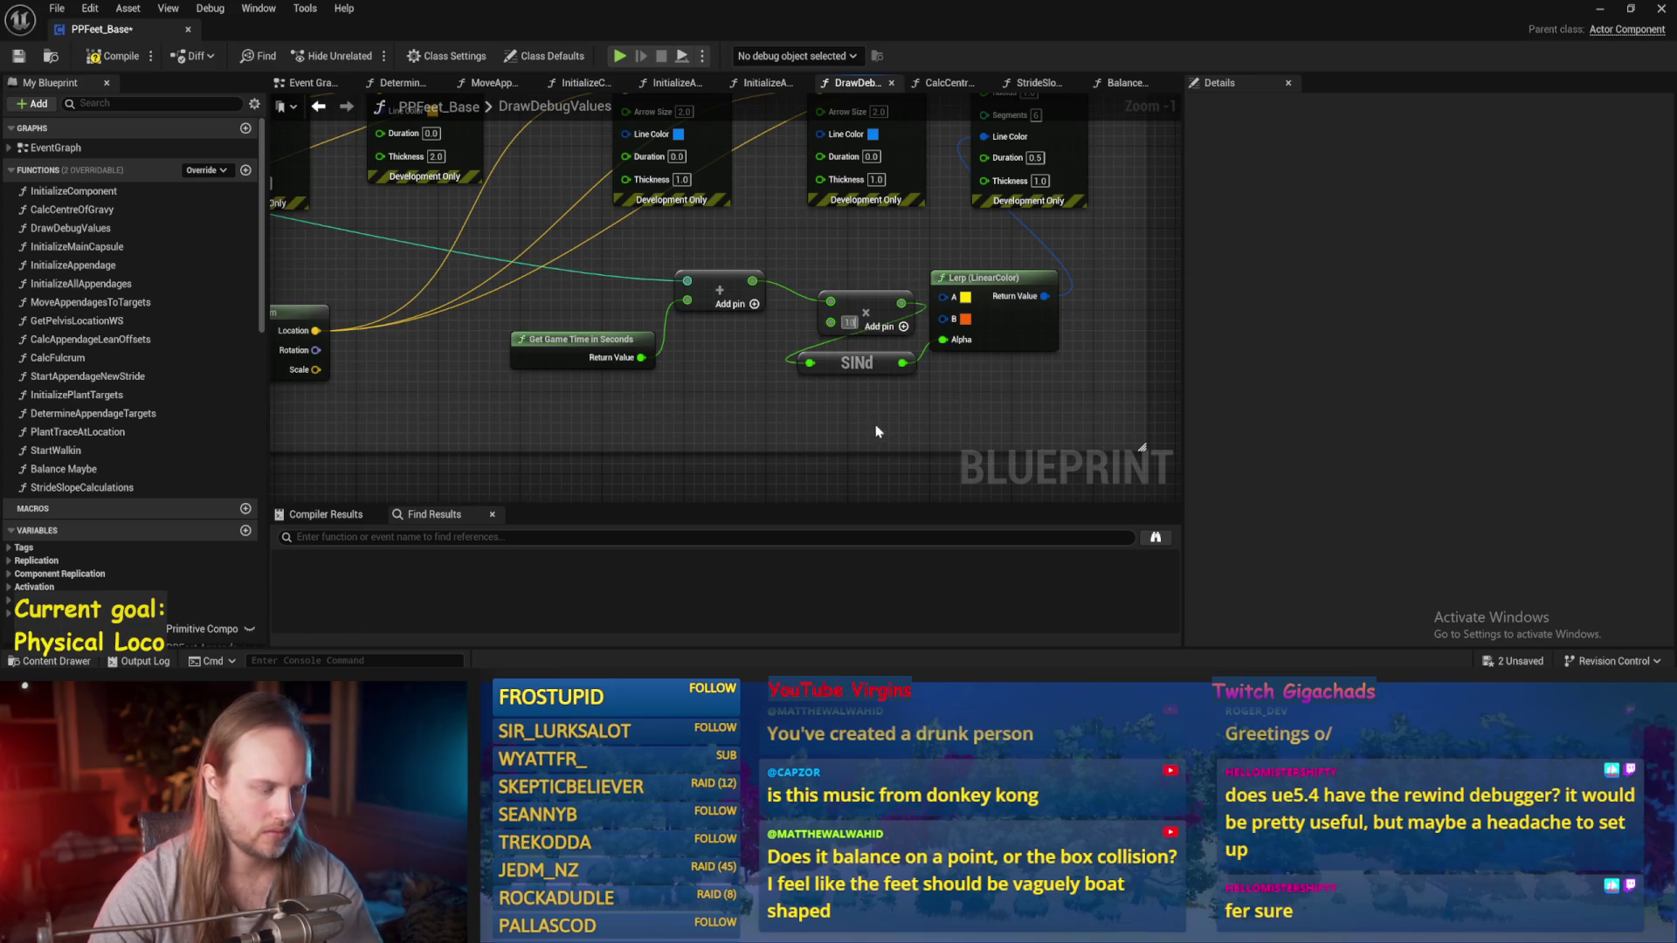
pyautogui.write('100')
pyautogui.click(15, 57)
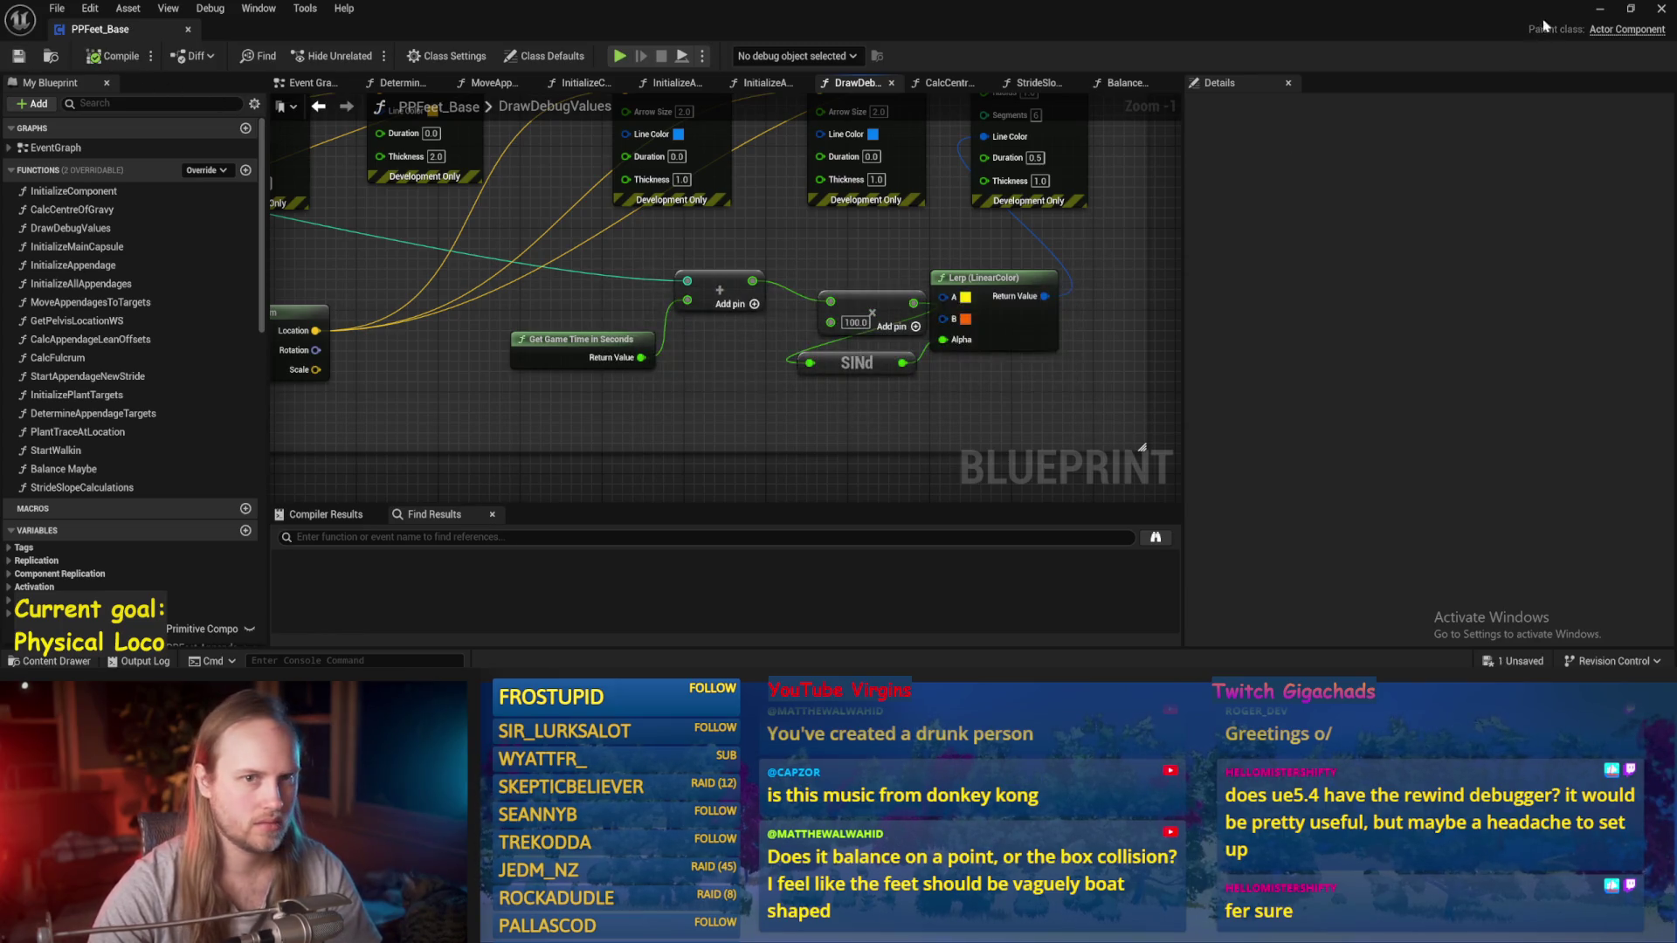
pyautogui.click(1605, 13)
# Step: Play-test the change, then bring the PPFeet_Base Blueprint editor back
pyautogui.hotkey('alt', 'p')
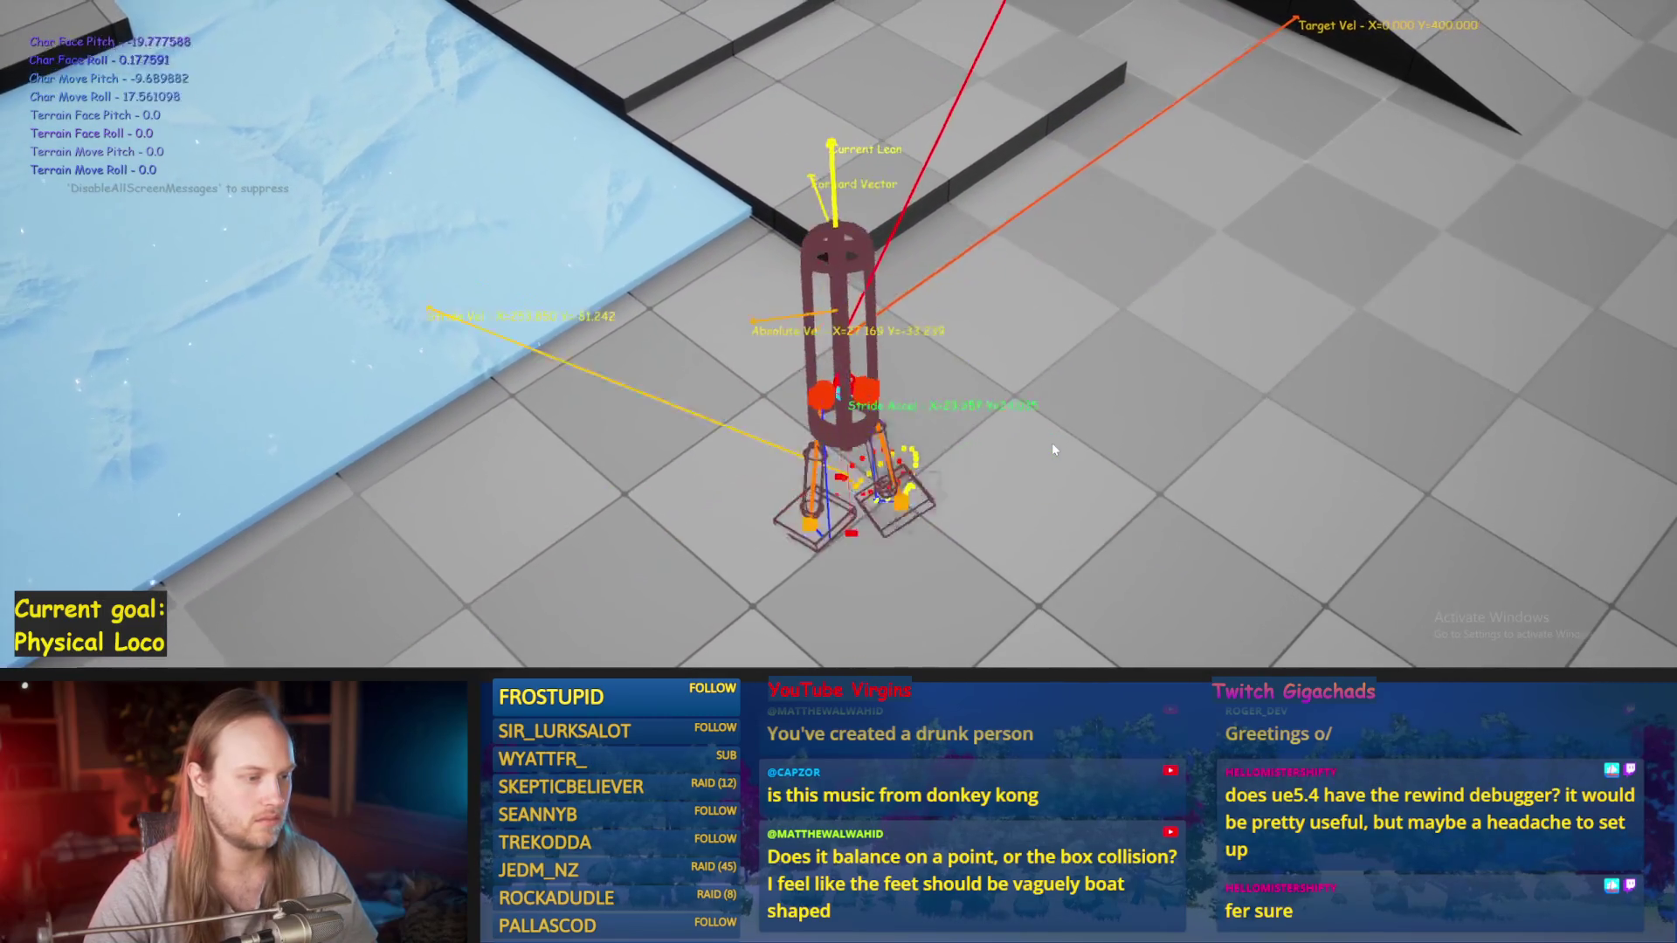
pyautogui.press('Escape')
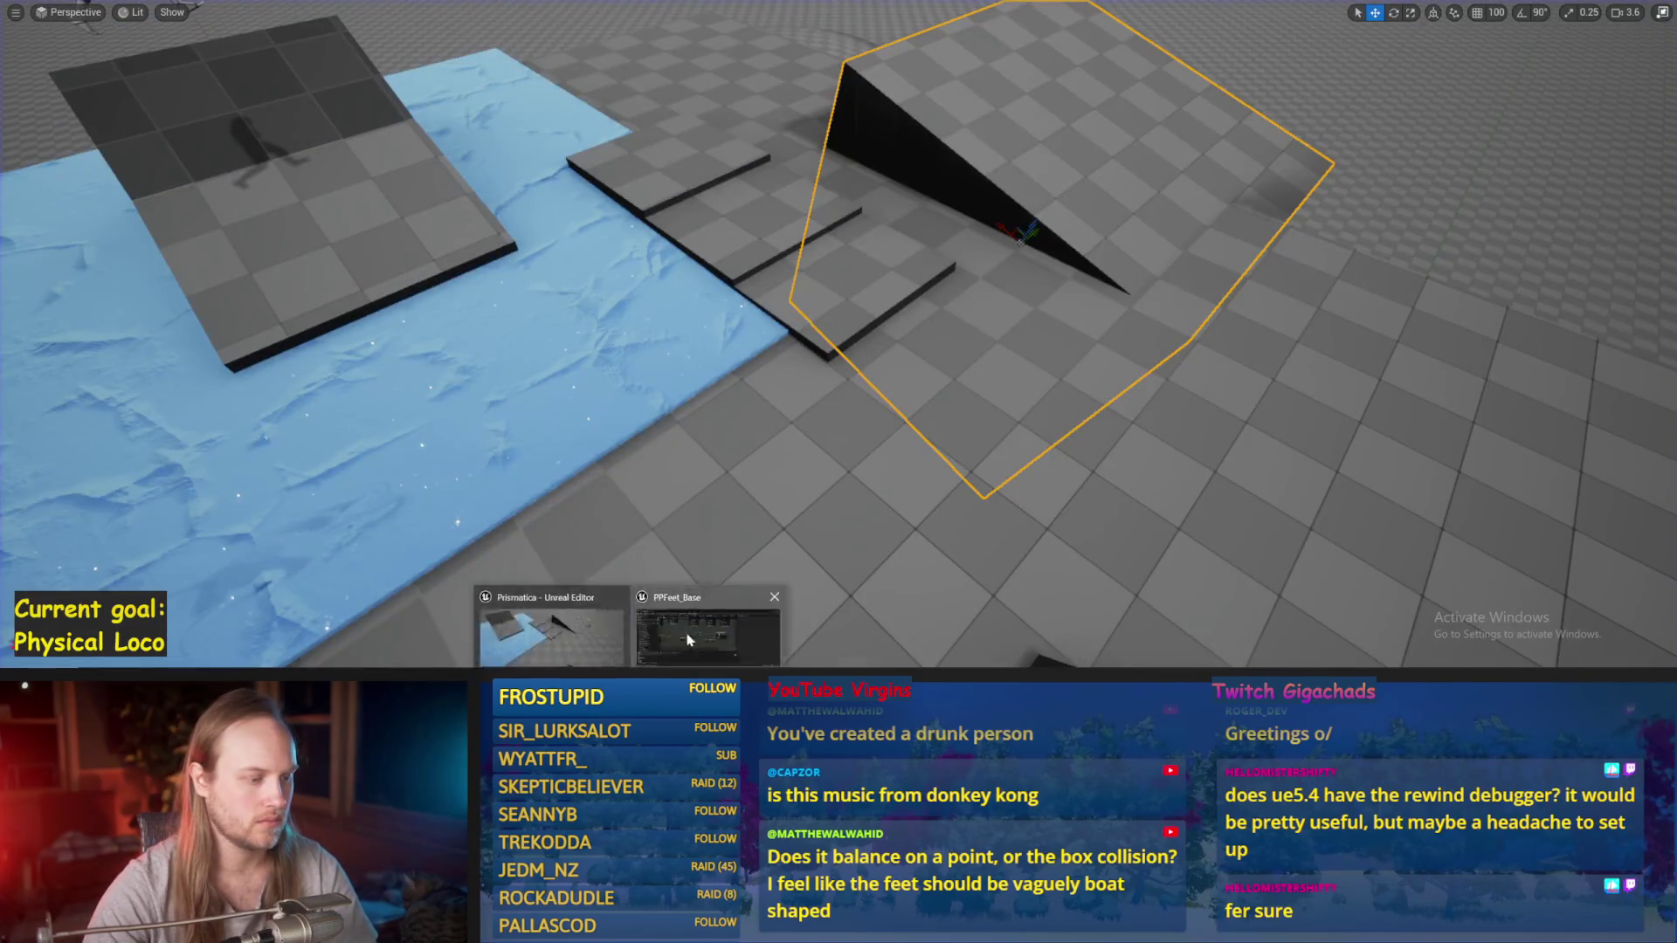
pyautogui.click(673, 599)
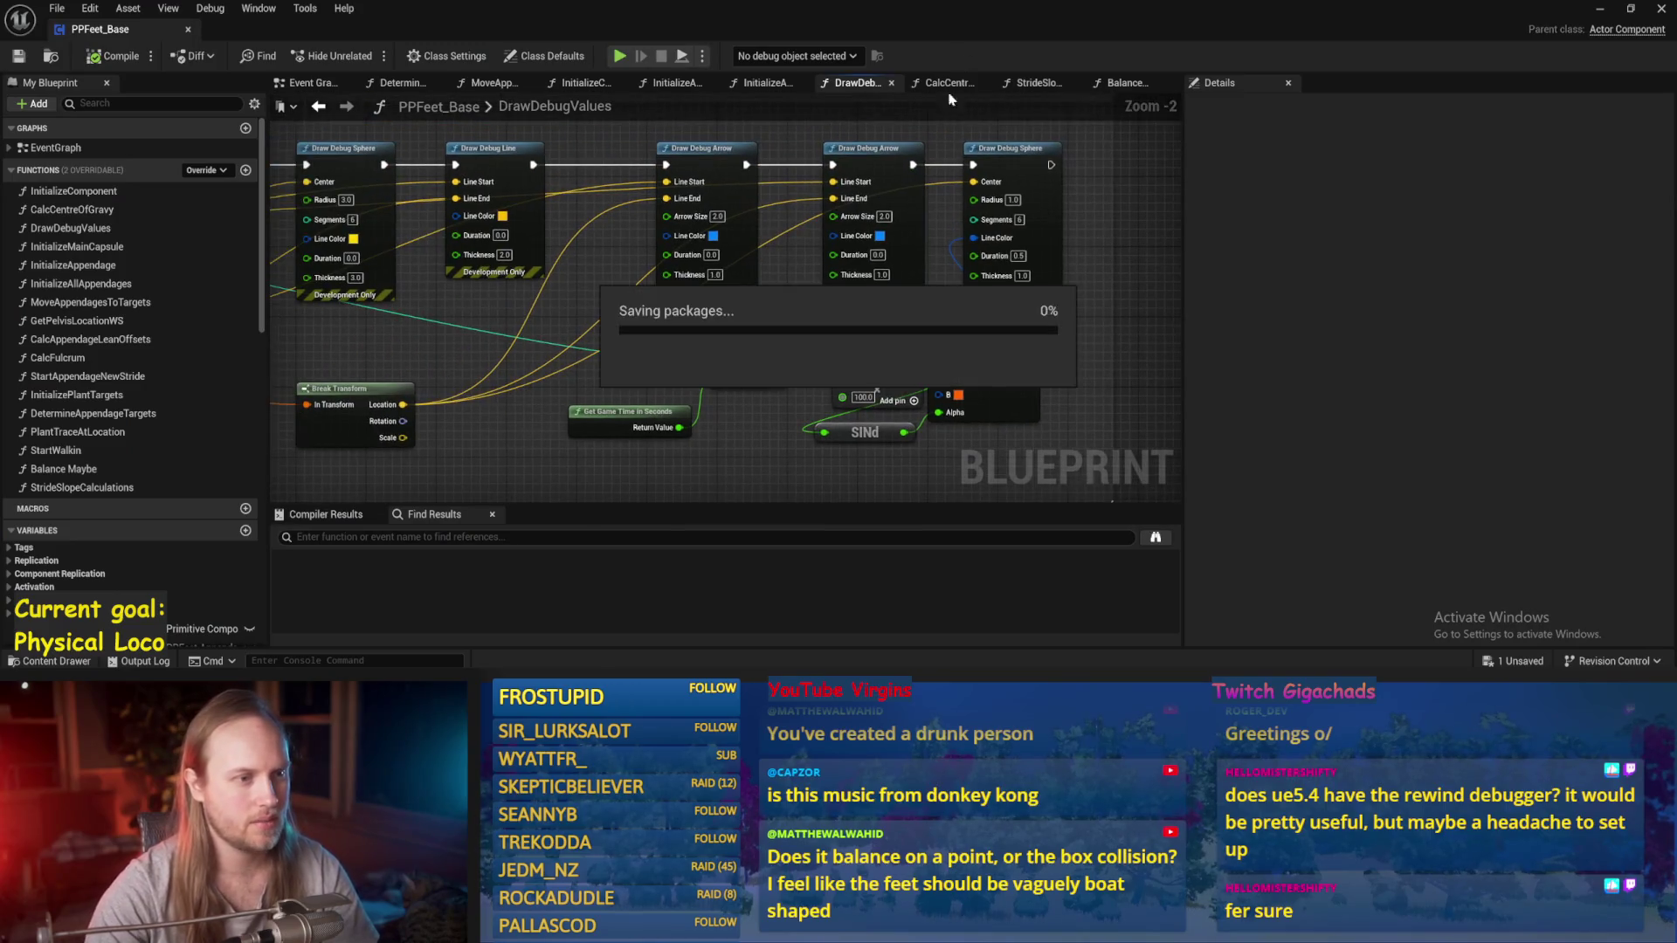
# Step: Play-test the character twice, moving it with A and then walking it forward with W
pyautogui.scroll(-2, 866, 325)
pyautogui.scroll(2, 735, 325)
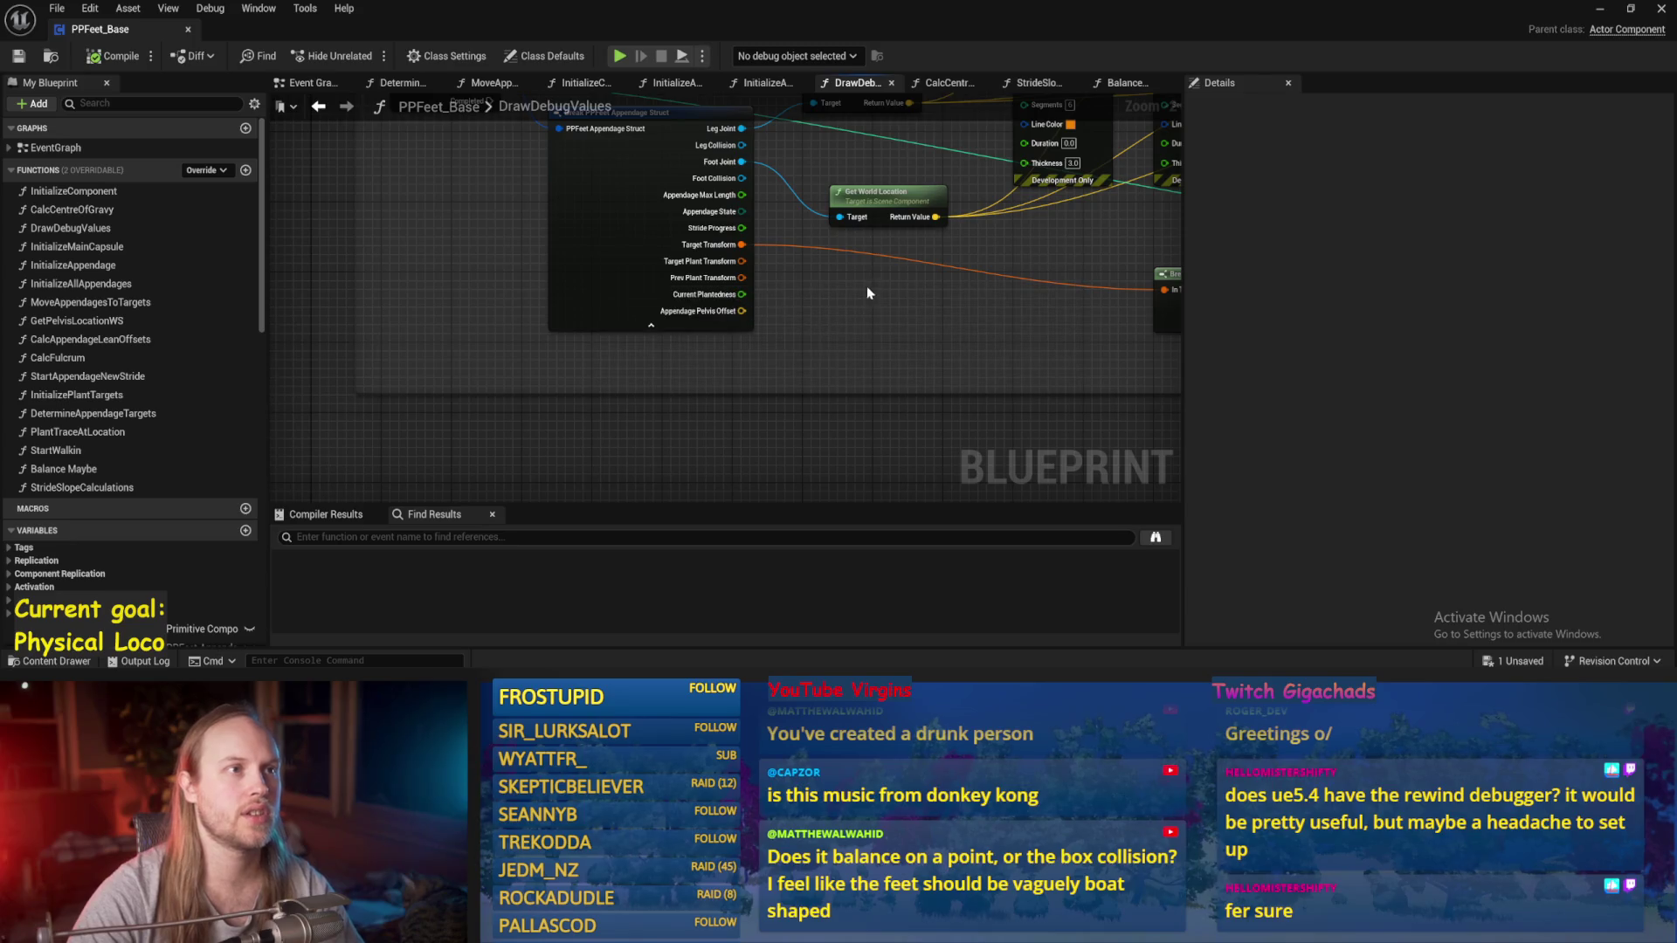
pyautogui.click(1600, 10)
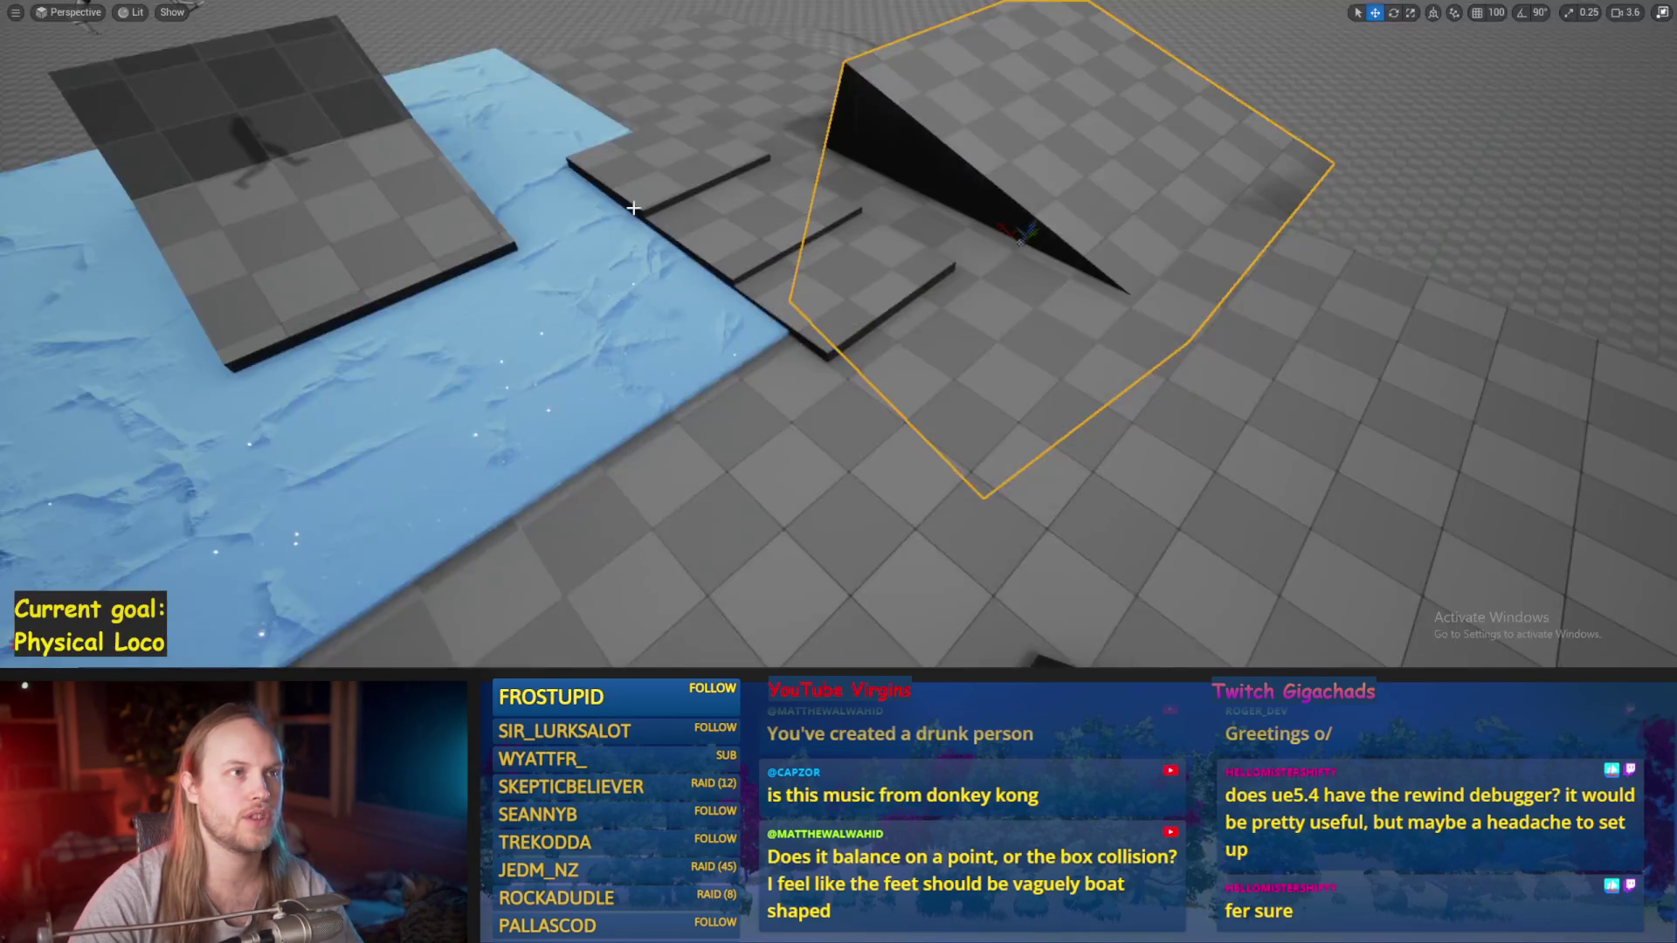
pyautogui.hotkey('alt', 'p')
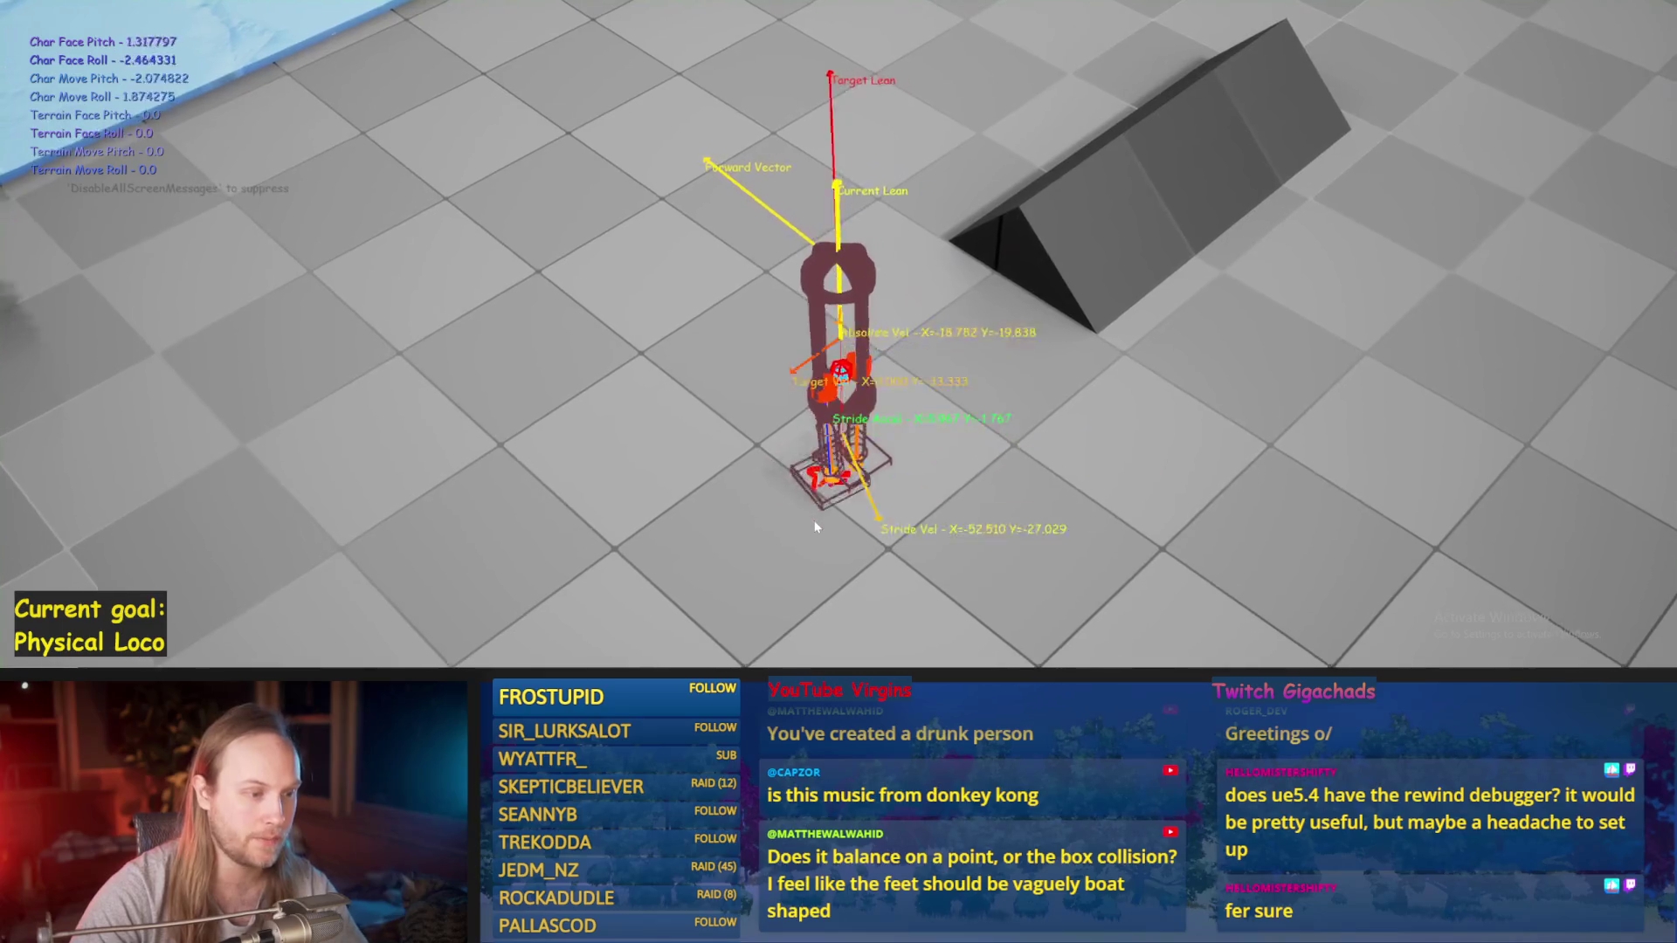
pyautogui.press('a')
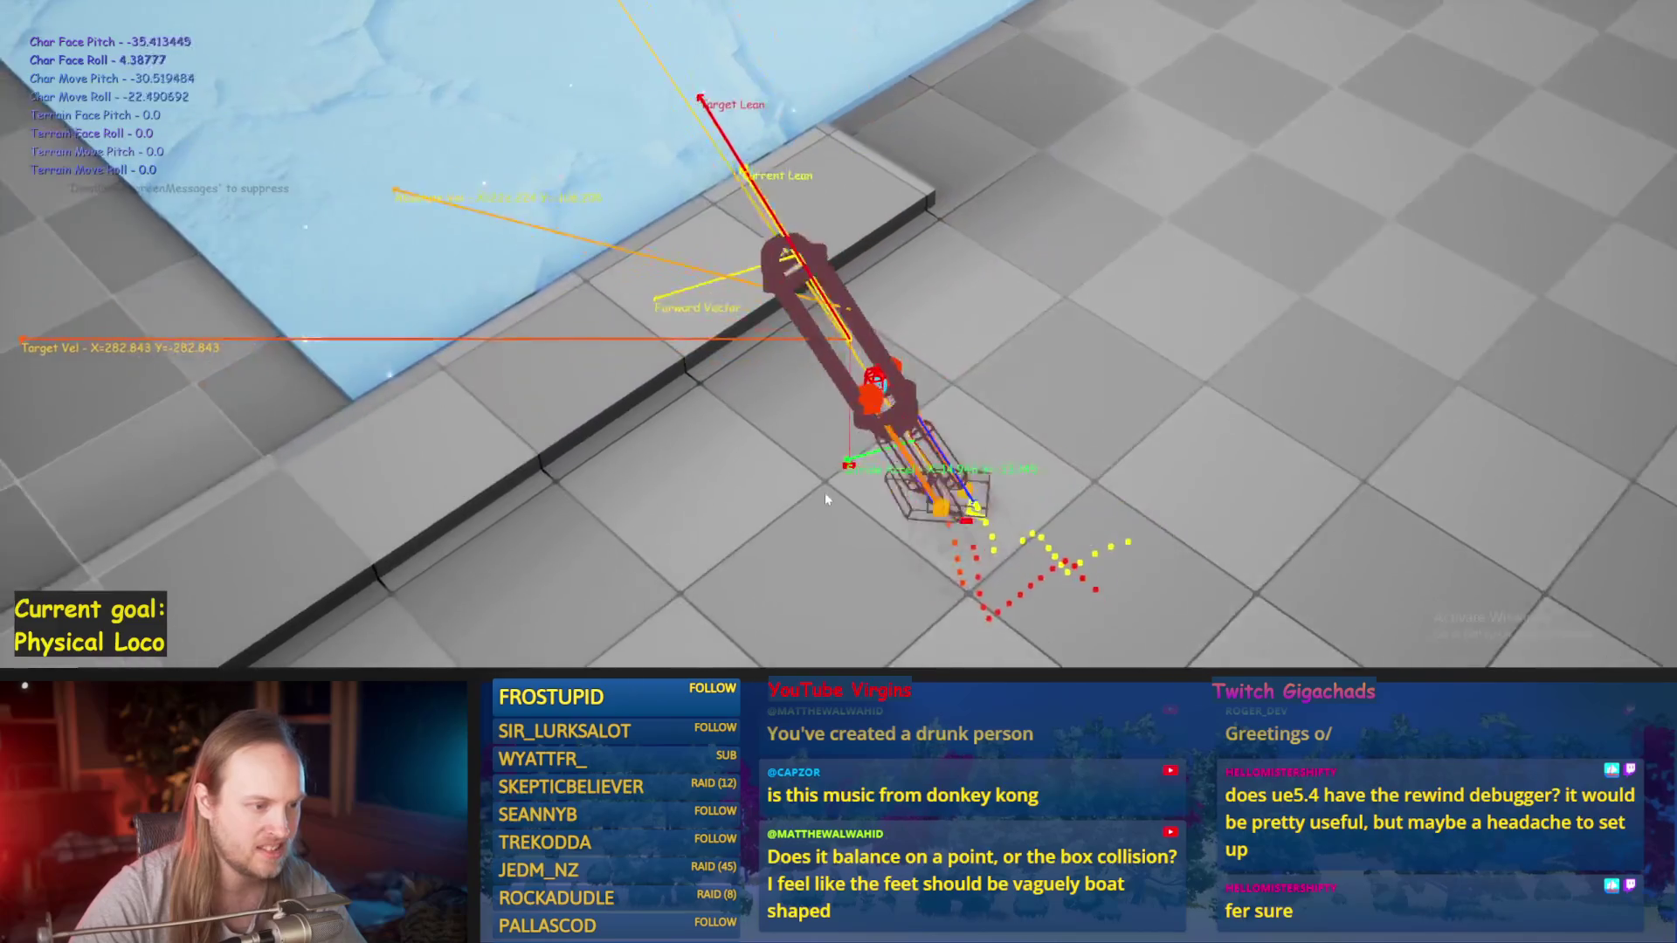
pyautogui.press('Escape')
pyautogui.hotkey('alt', 'p')
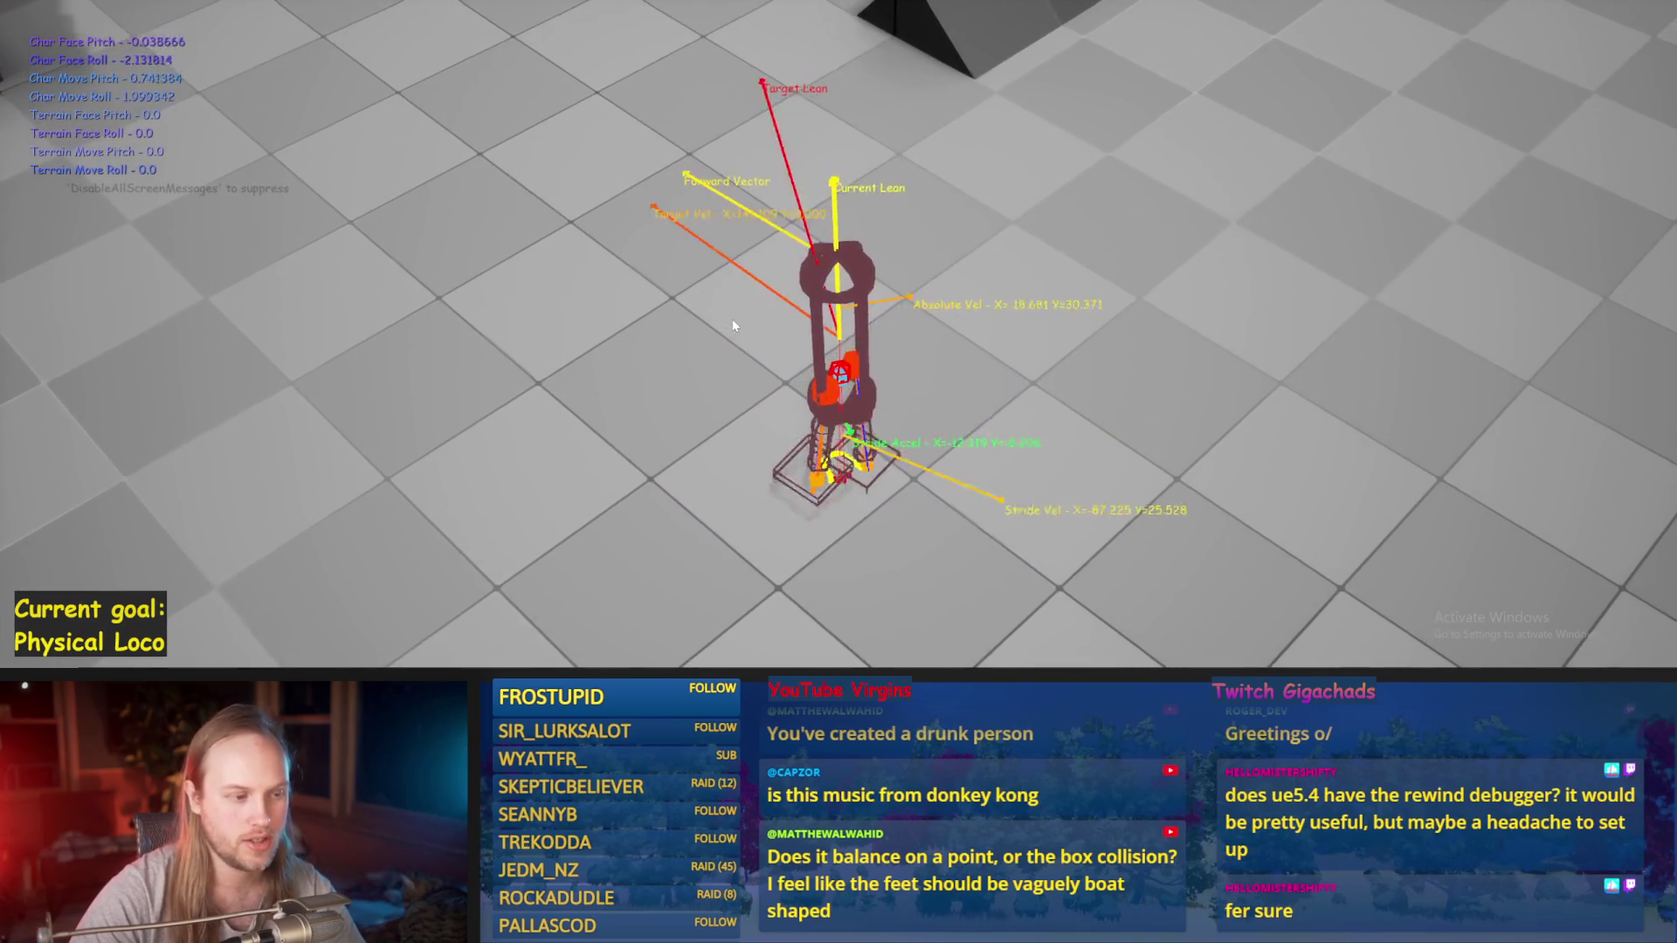
pyautogui.press('w')
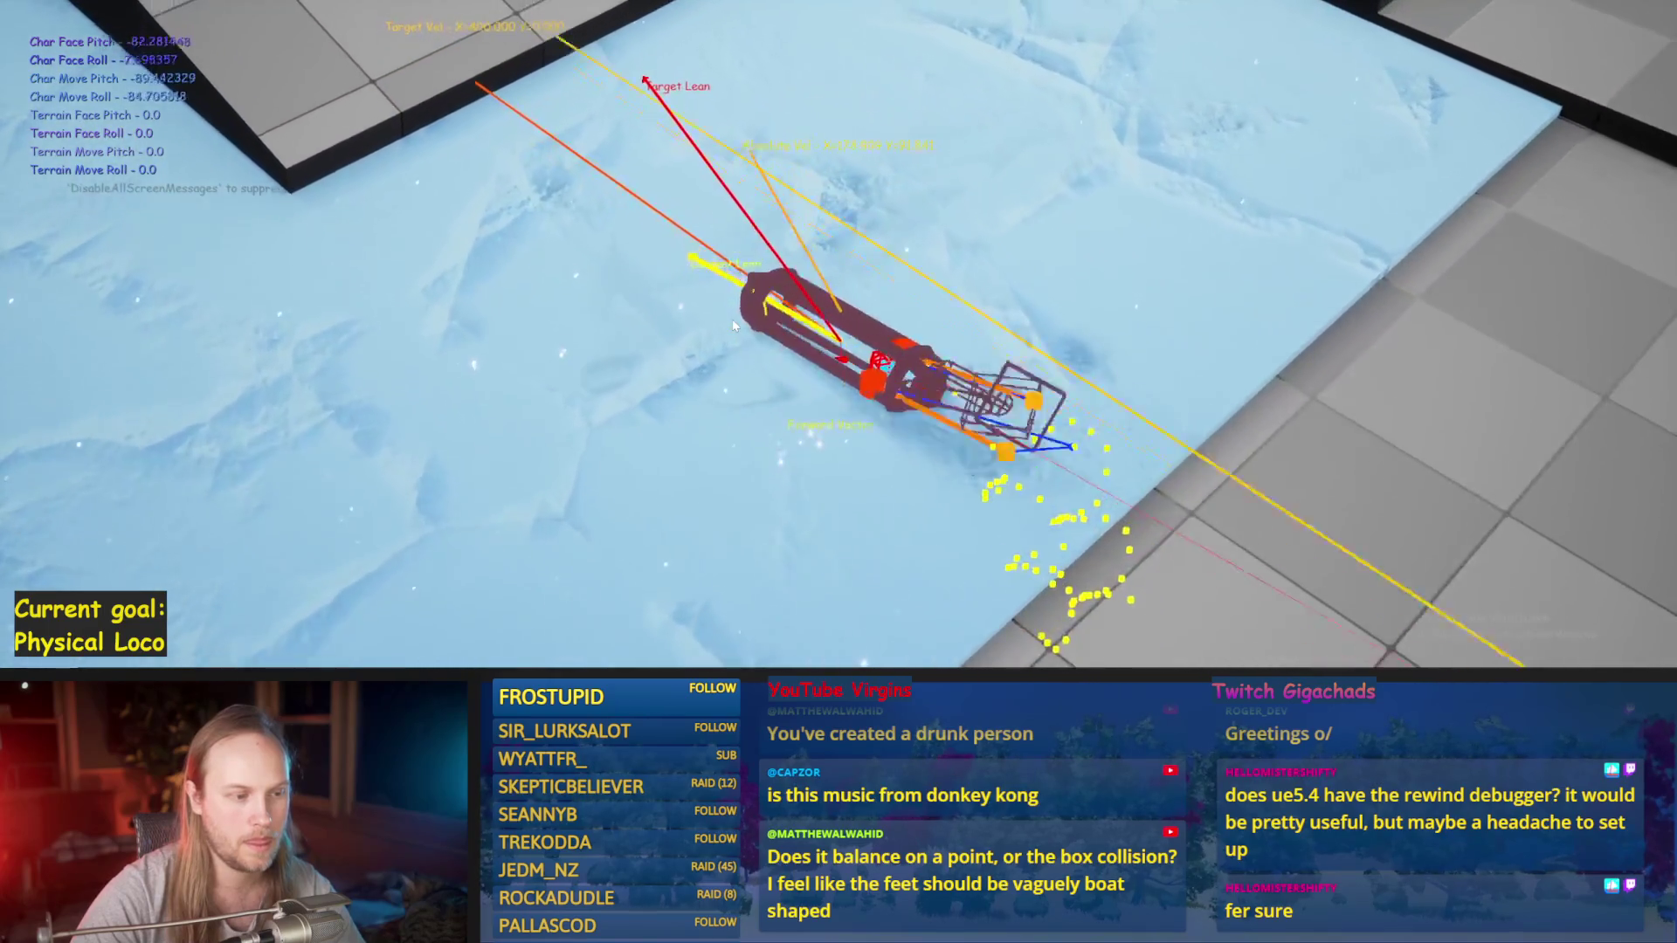
pyautogui.press('Escape')
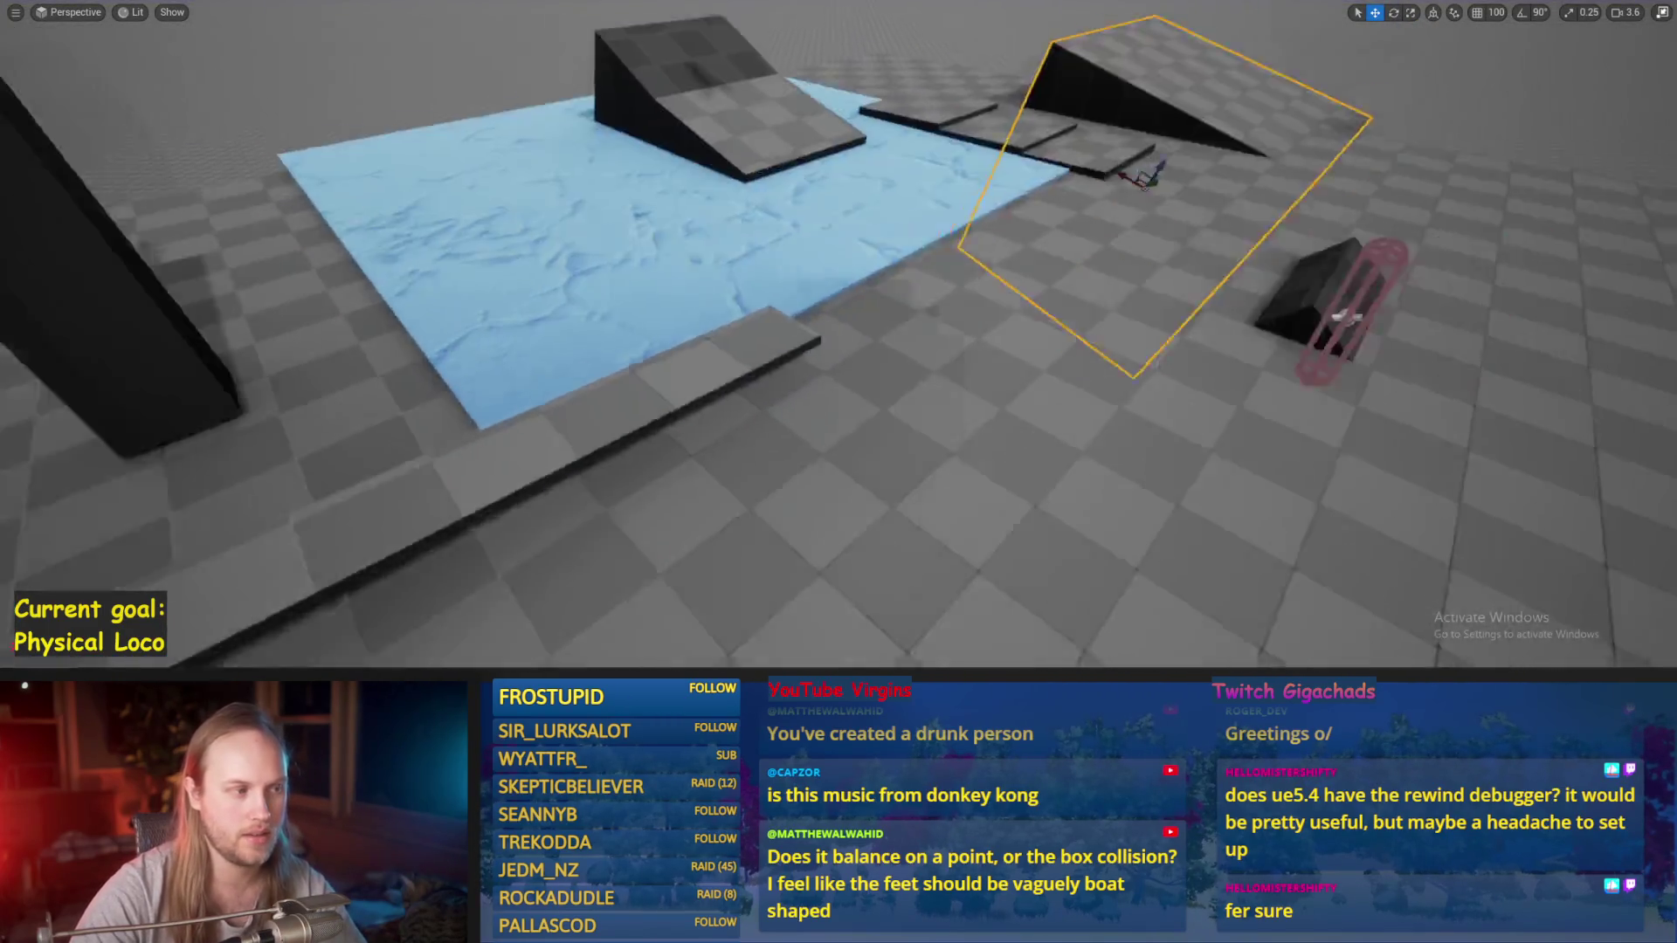
# Step: Focus on the ice plane and lower it toward the floor, then leave fullscreen
pyautogui.click(794, 389)
pyautogui.press('f')
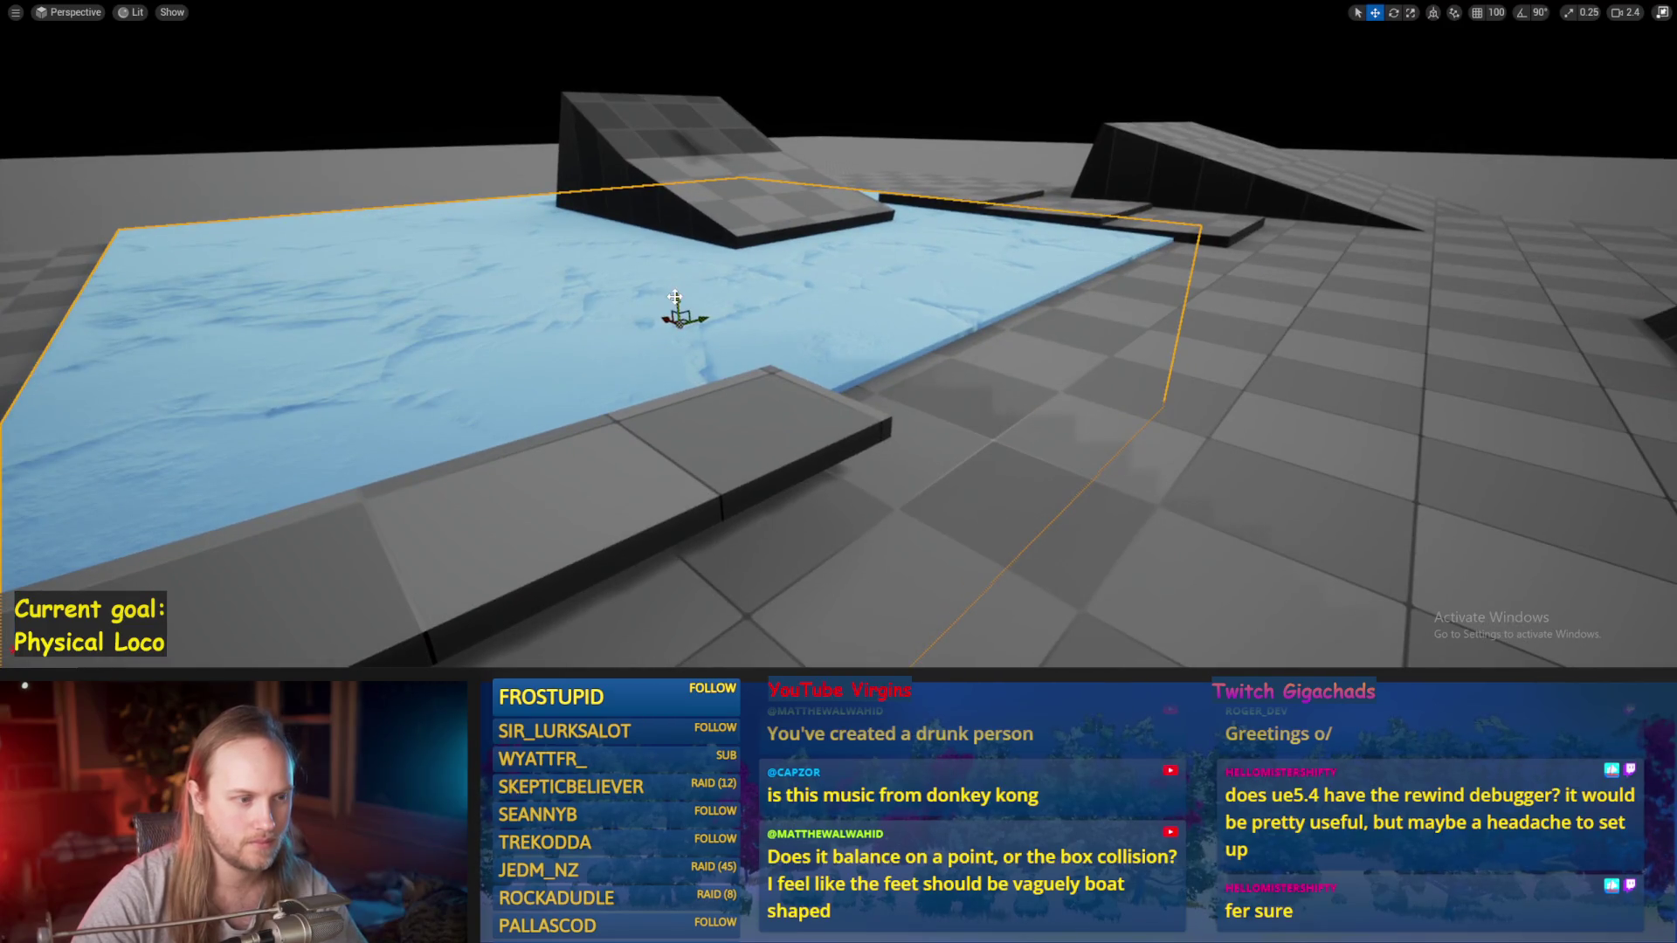
pyautogui.moveTo(675, 297); pyautogui.dragTo(677, 301)
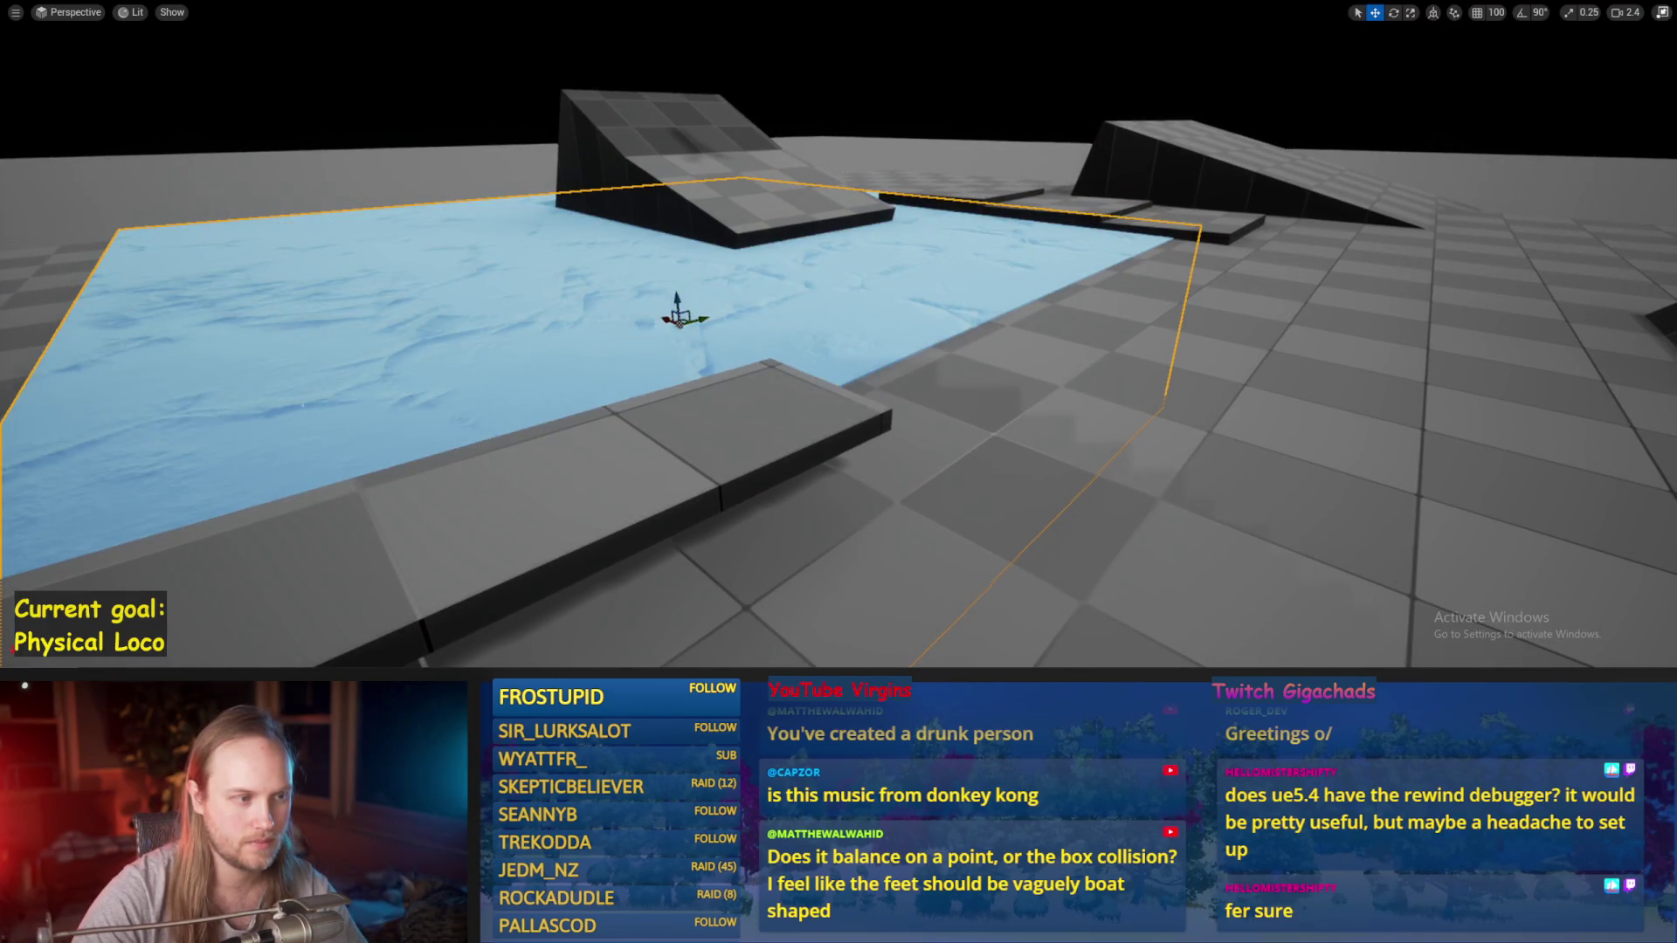
pyautogui.scroll(-5, 678, 318)
pyautogui.press('F11')
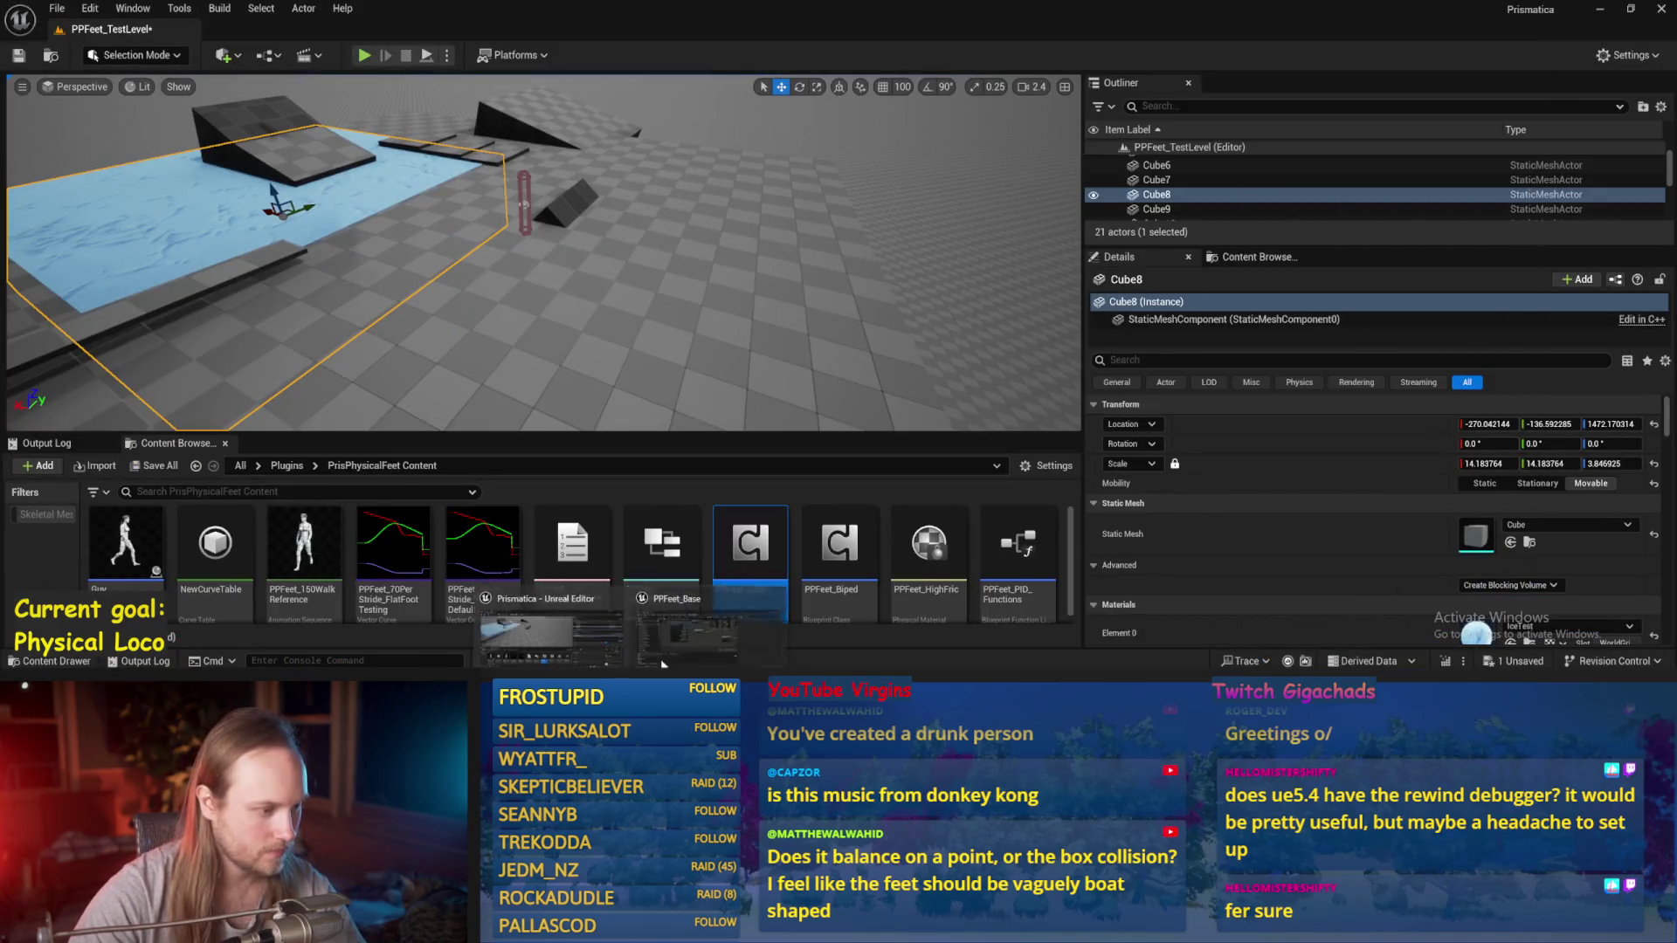
# Step: Delete the multiply-by-100.0 node and feed the Lerp Alpha from another output
pyautogui.click(662, 659)
pyautogui.scroll(4, 1055, 298)
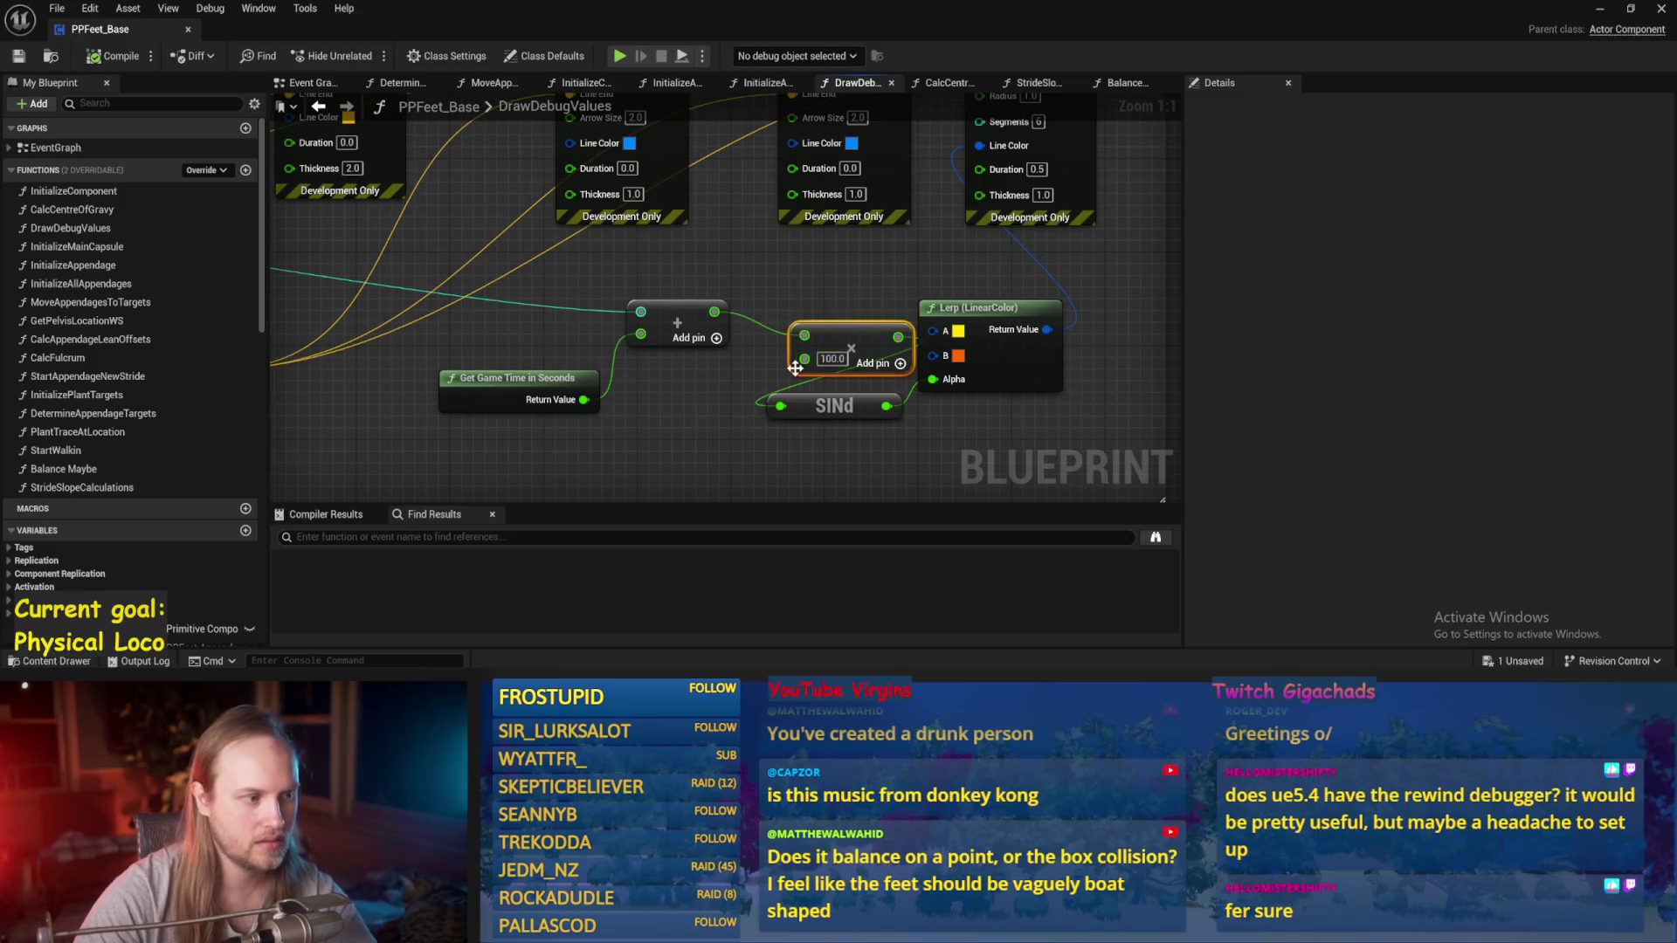
pyautogui.press('Delete')
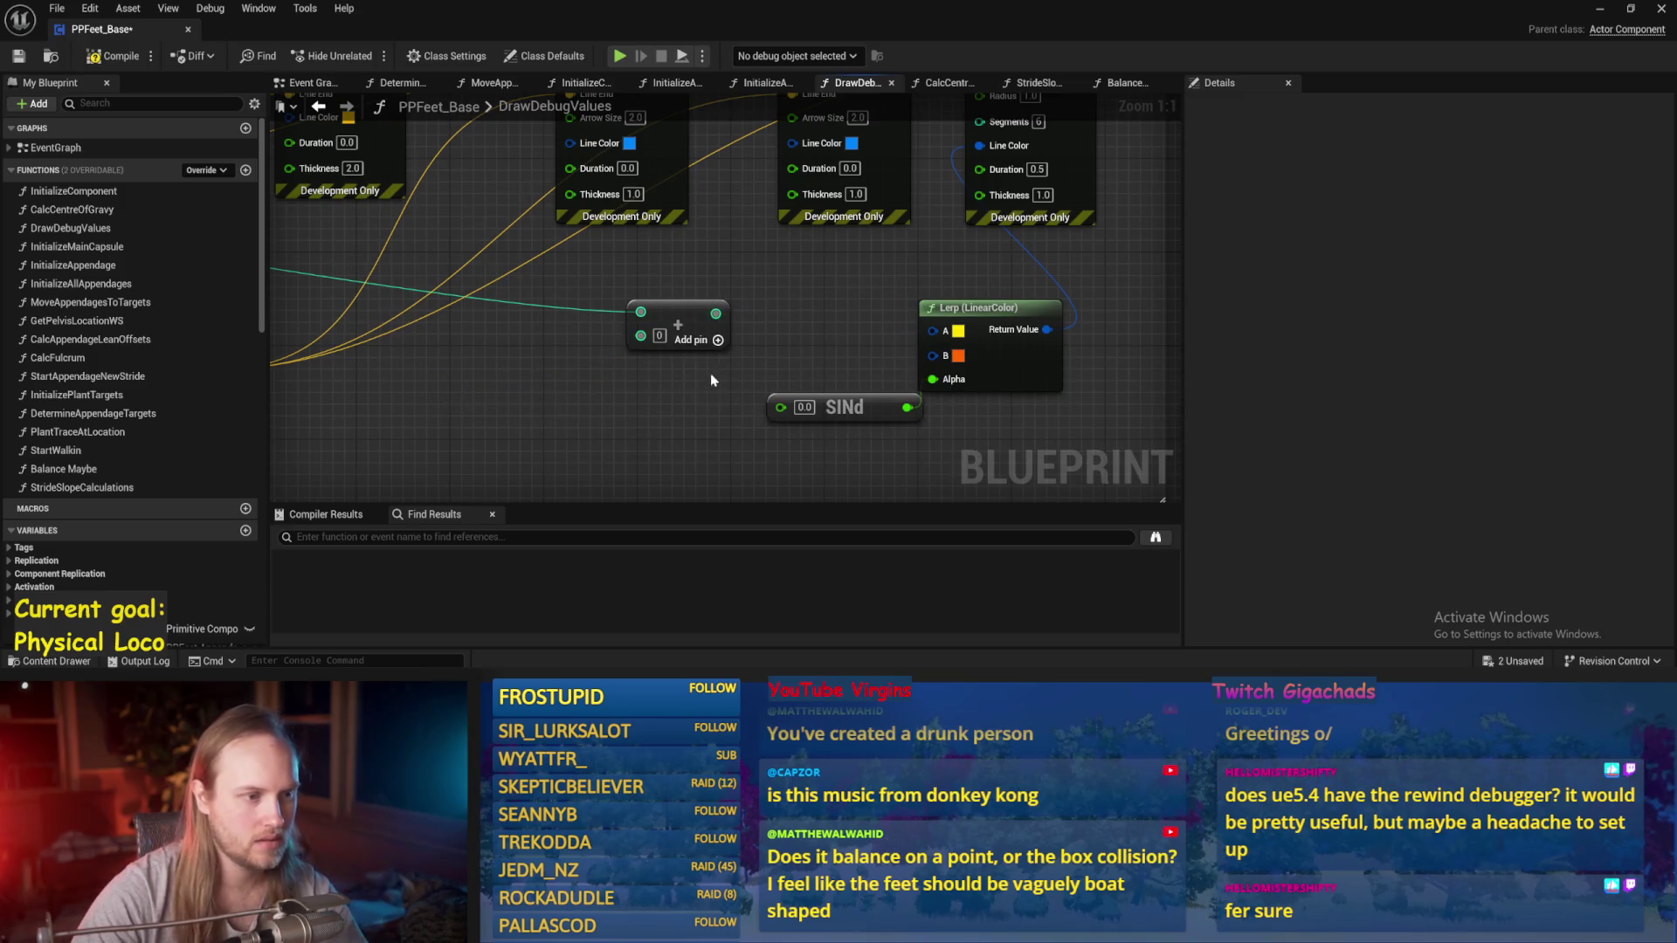
pyautogui.moveTo(640, 311)
pyautogui.mouseDown()
pyautogui.moveTo(819, 366)
pyautogui.moveTo(933, 379)
pyautogui.mouseUp()
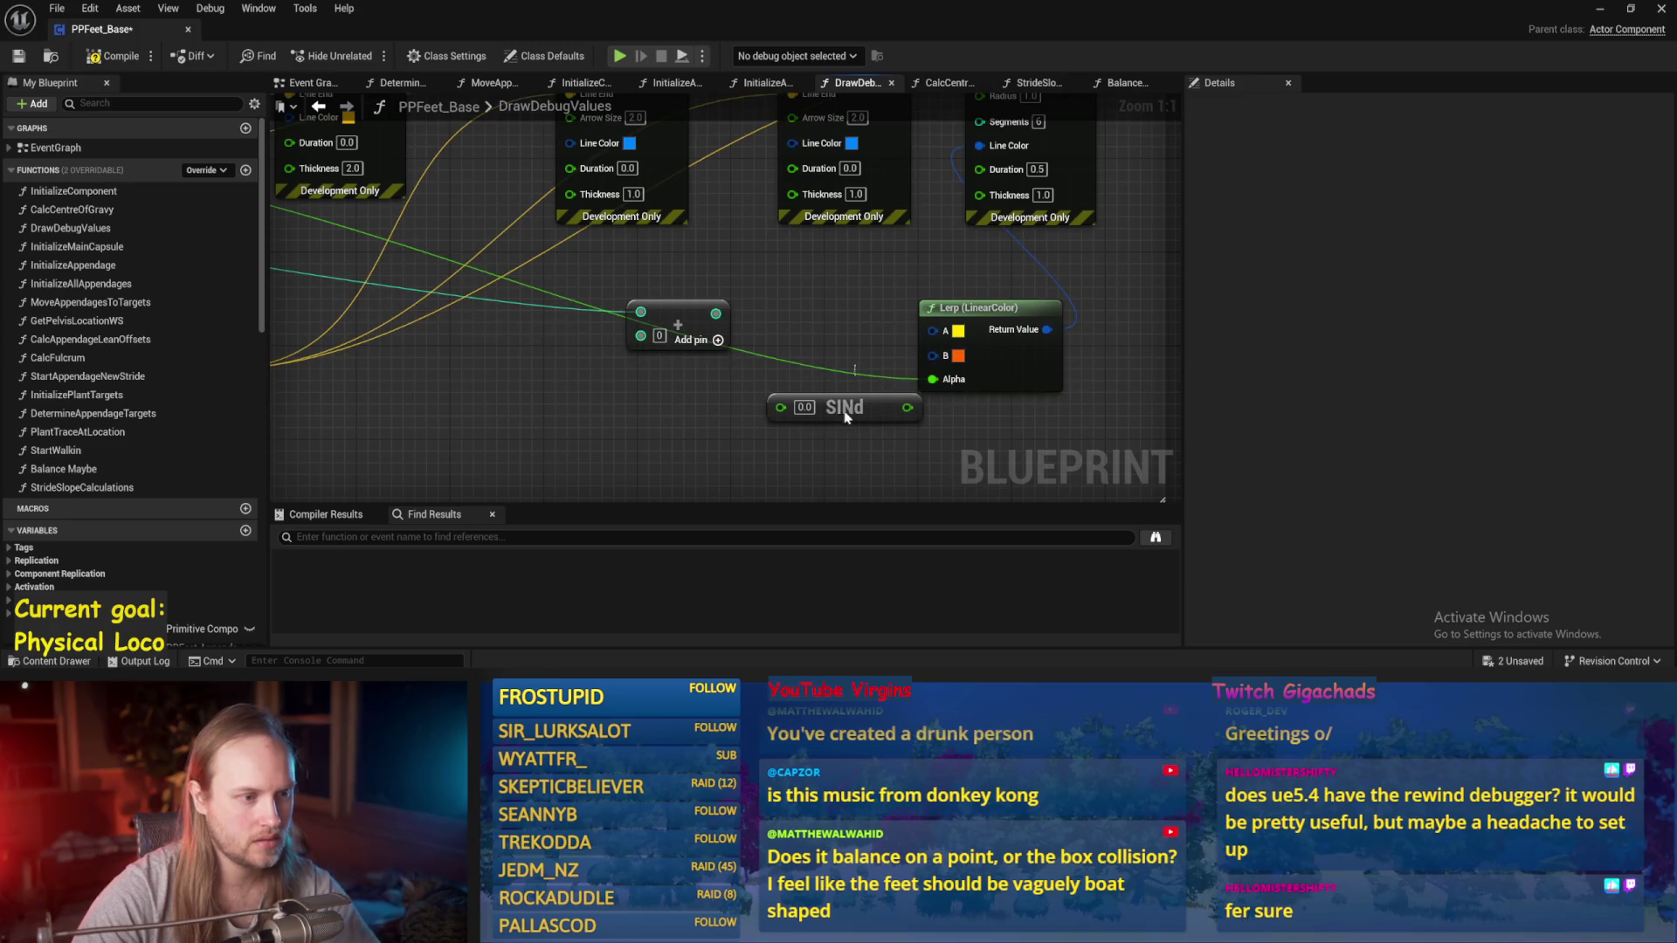
# Step: Set the Lerp (LinearColor) B colour to light blue and A to pink
pyautogui.scroll(-5, 751, 353)
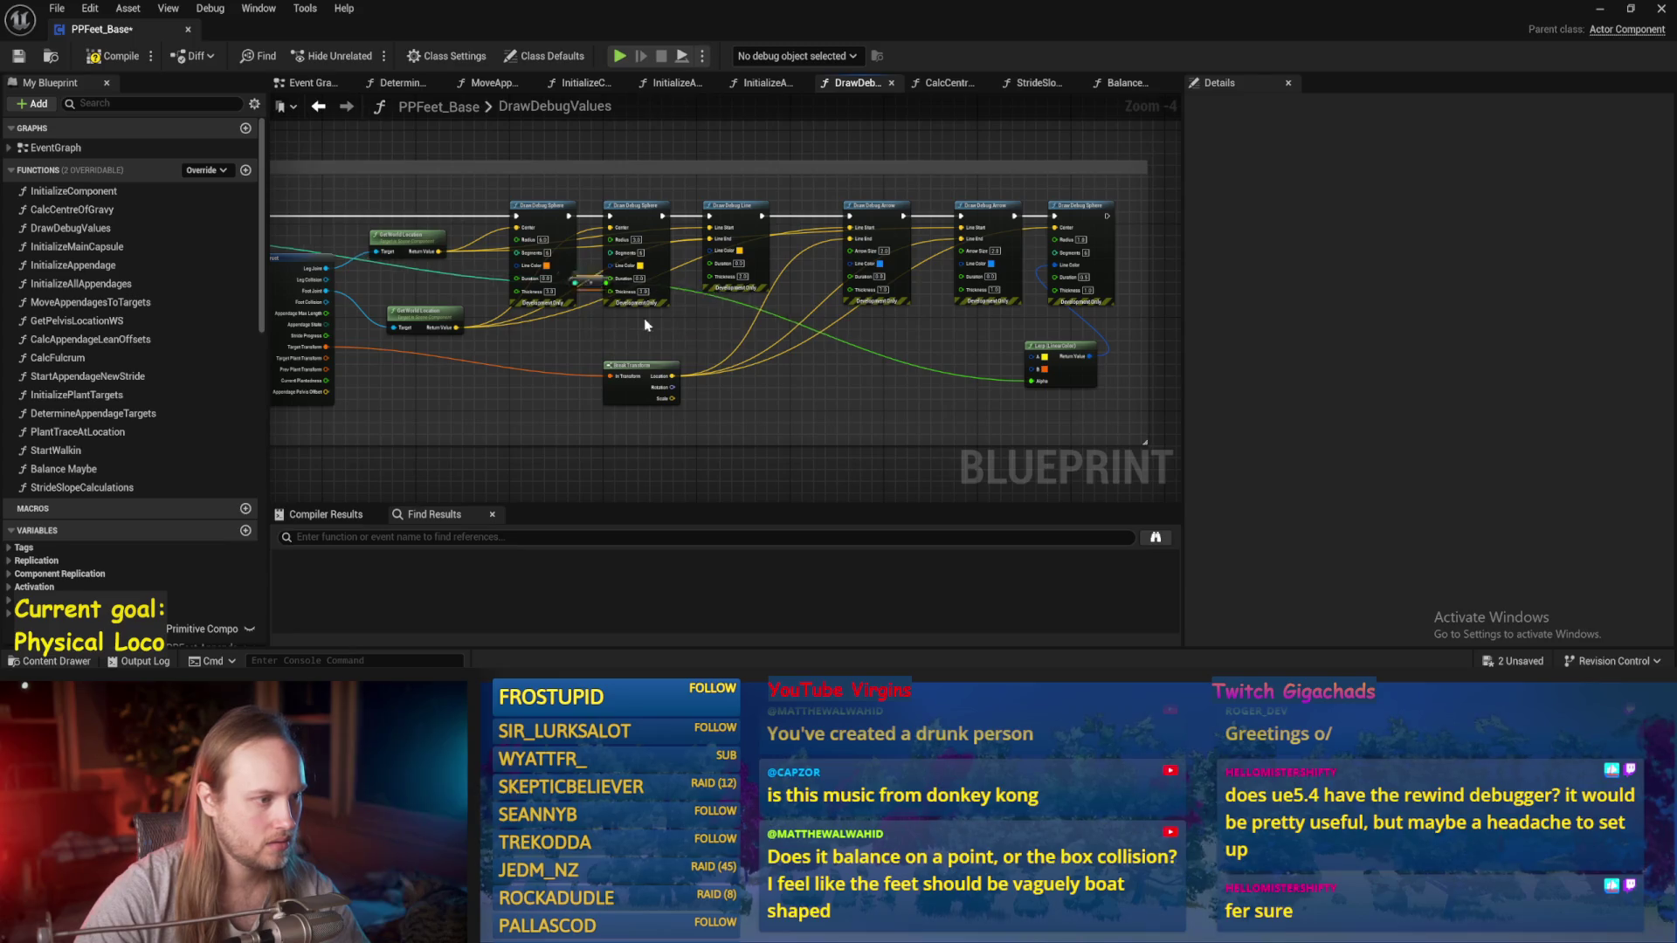
pyautogui.scroll(5, 655, 367)
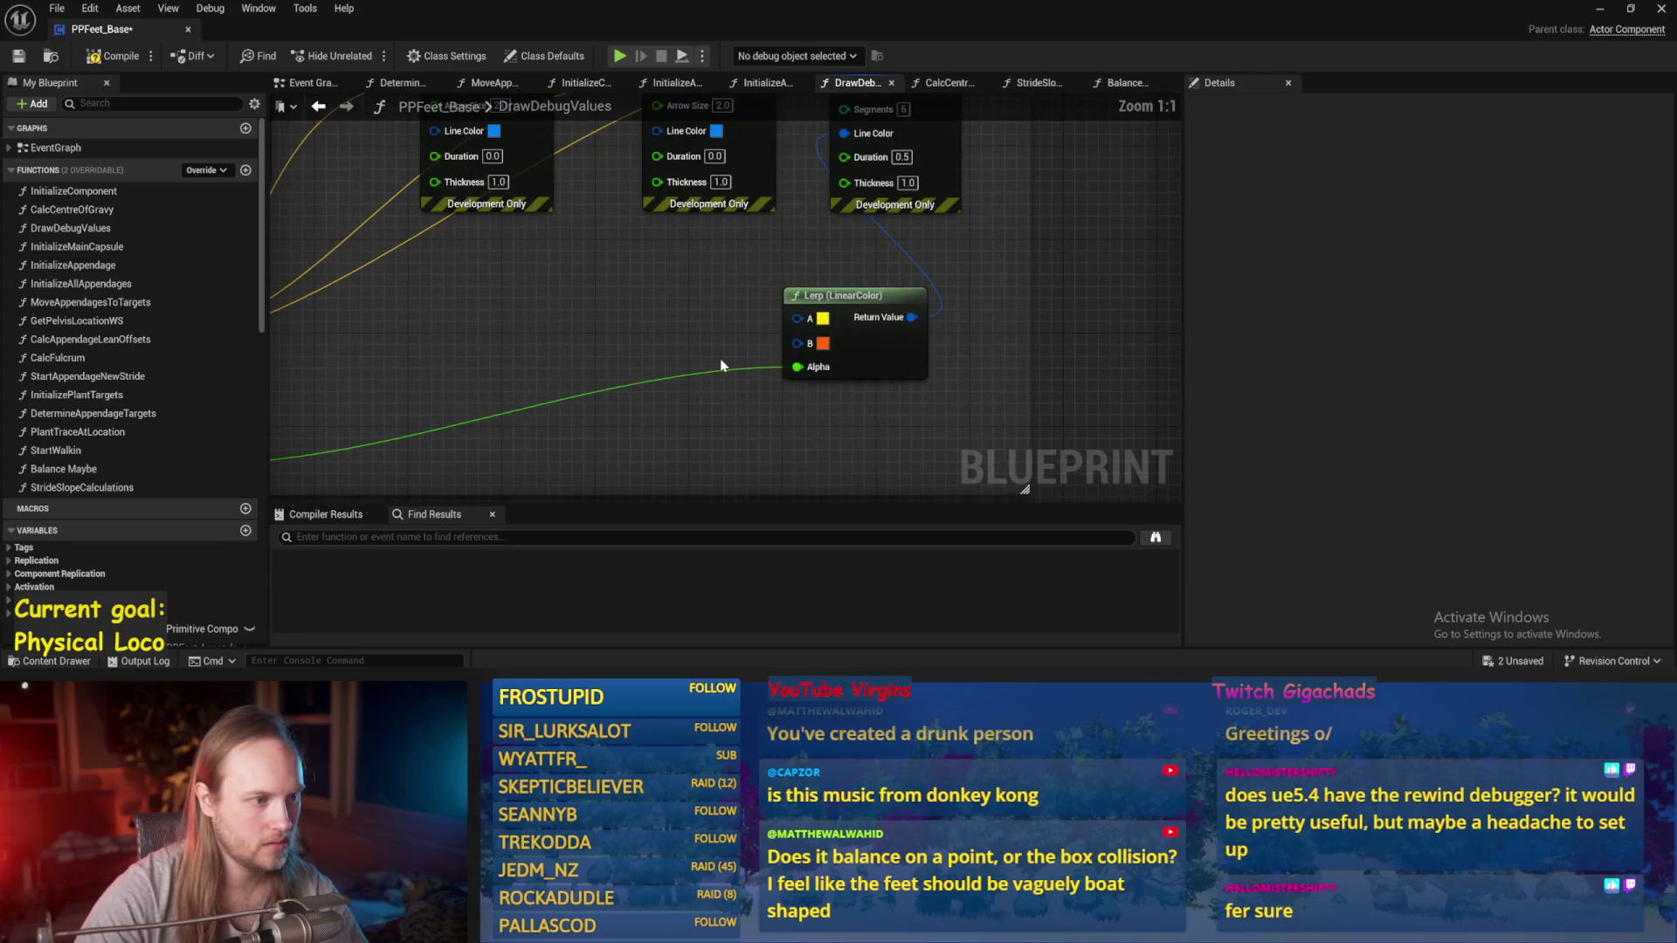
pyautogui.click(821, 343)
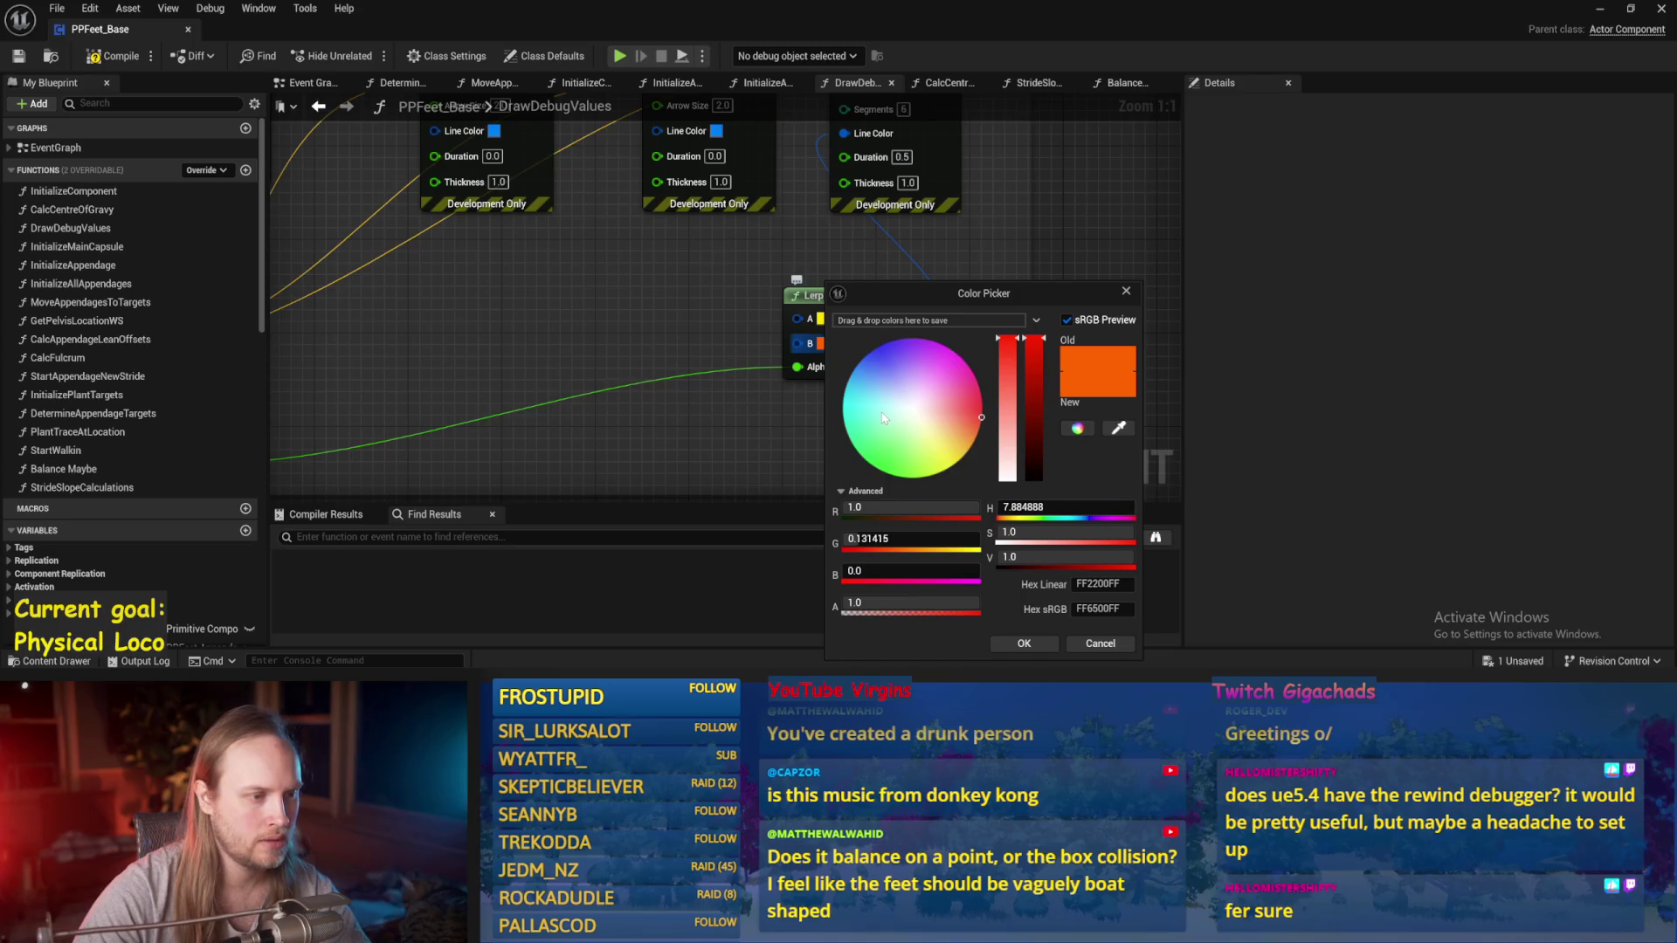
pyautogui.click(888, 377)
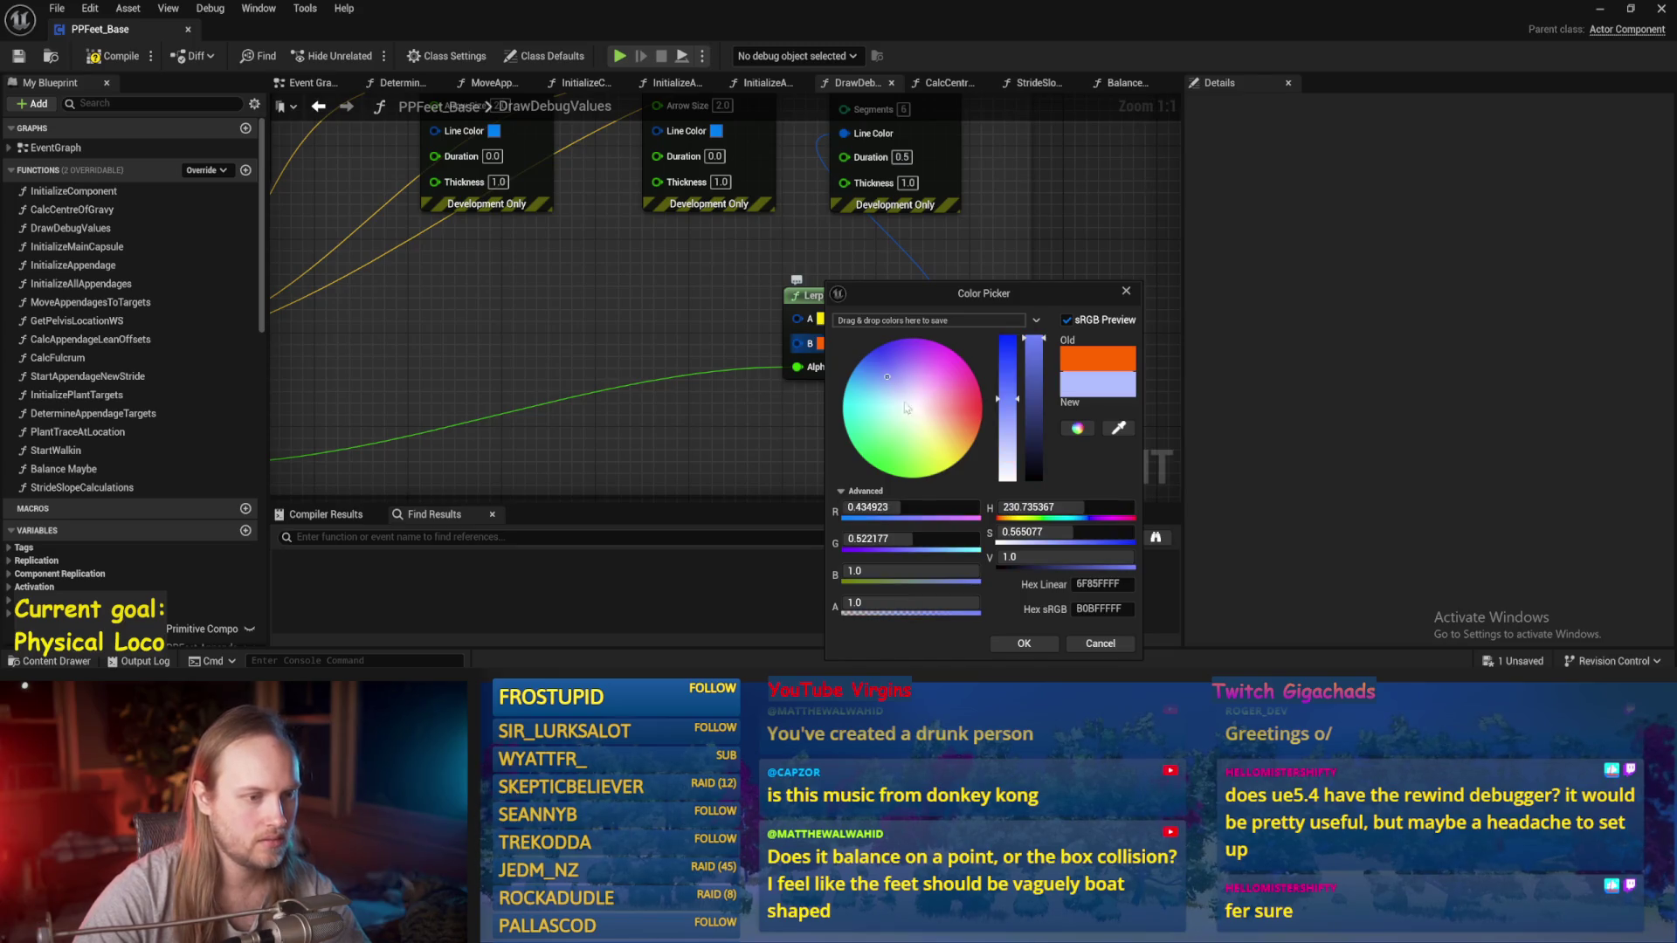
pyautogui.click(1023, 643)
pyautogui.click(822, 320)
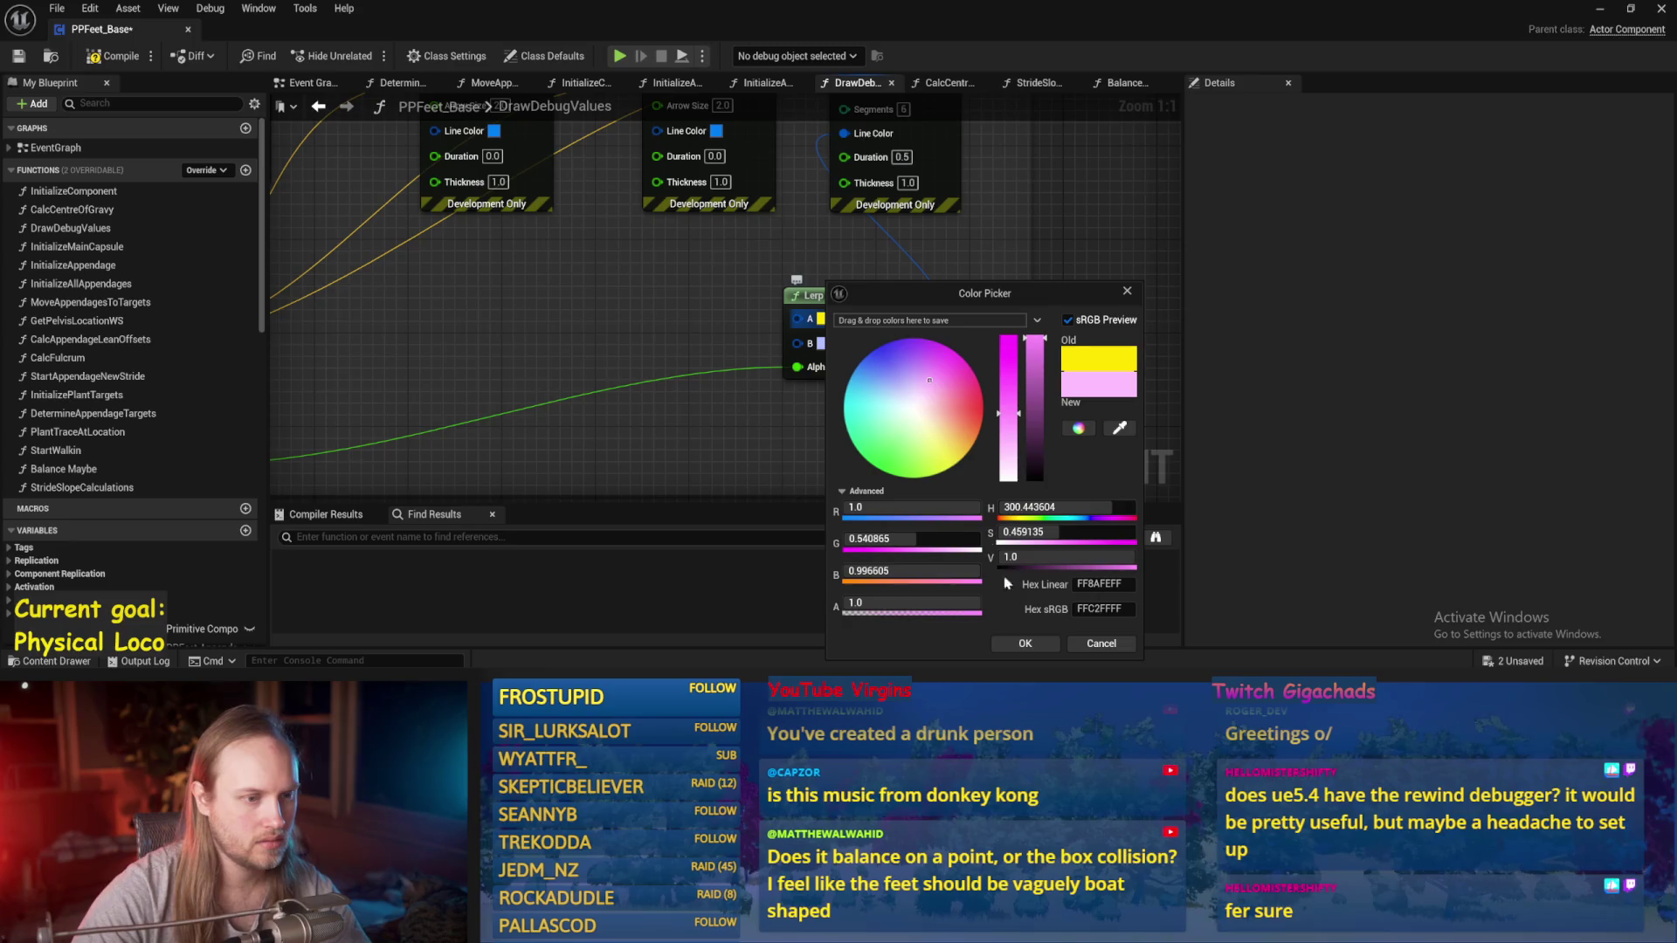
pyautogui.click(1024, 644)
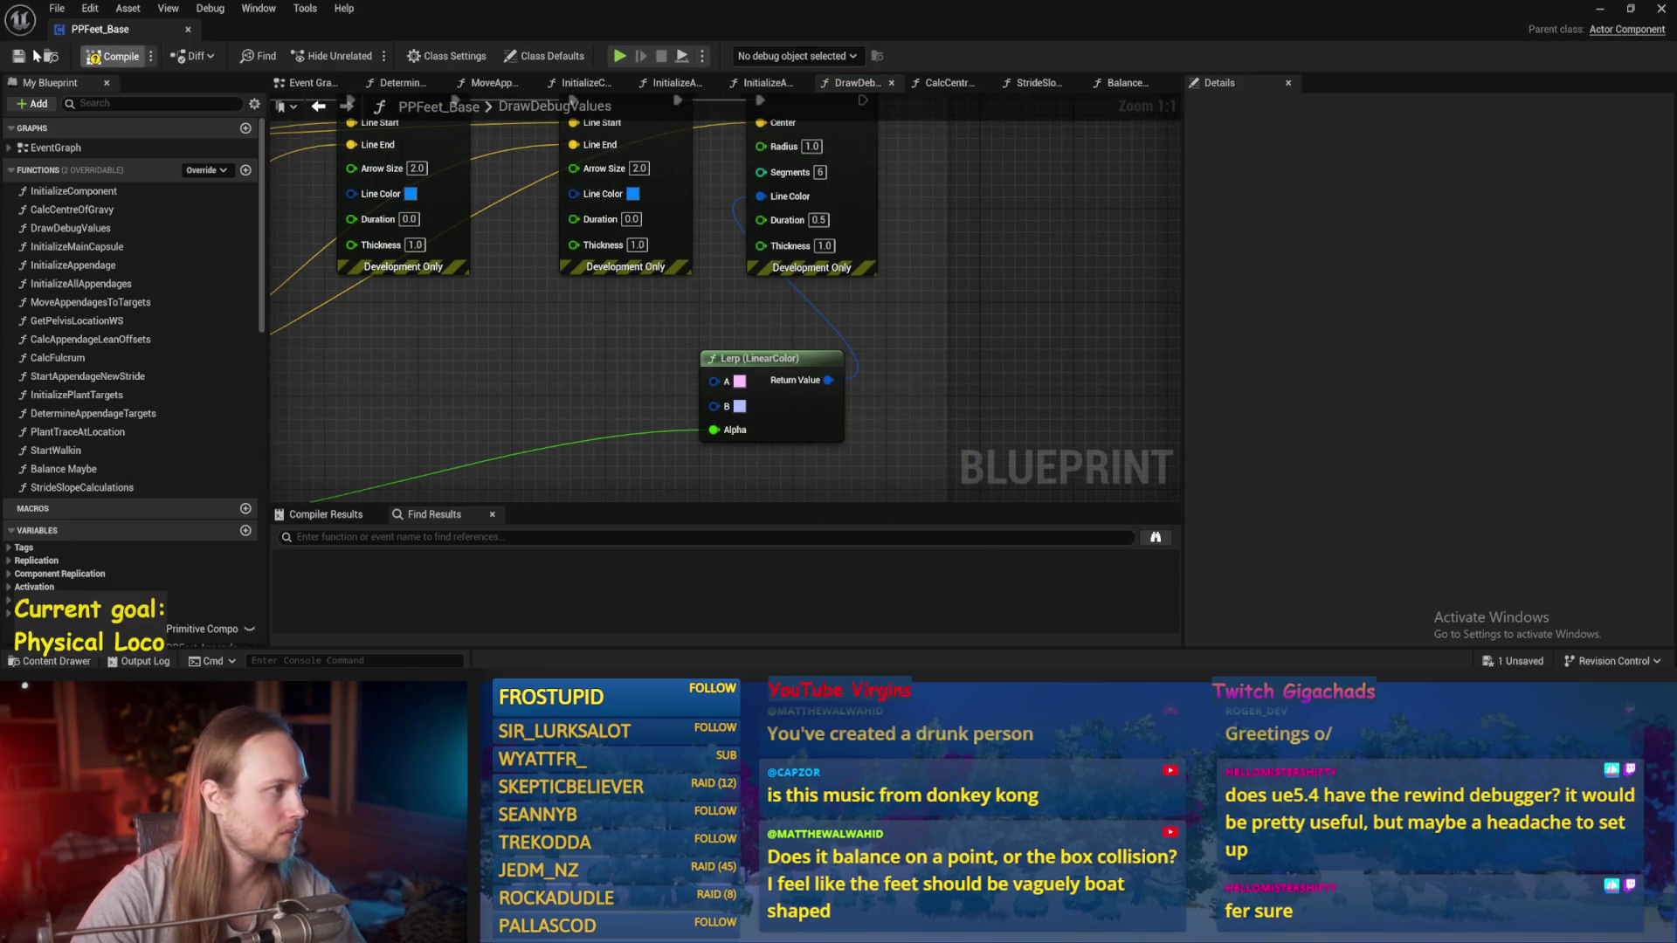
# Step: Inspect the Break PPFeet Appendage Struct node's outputs, then return to the running test level
pyautogui.scroll(-5, 693, 431)
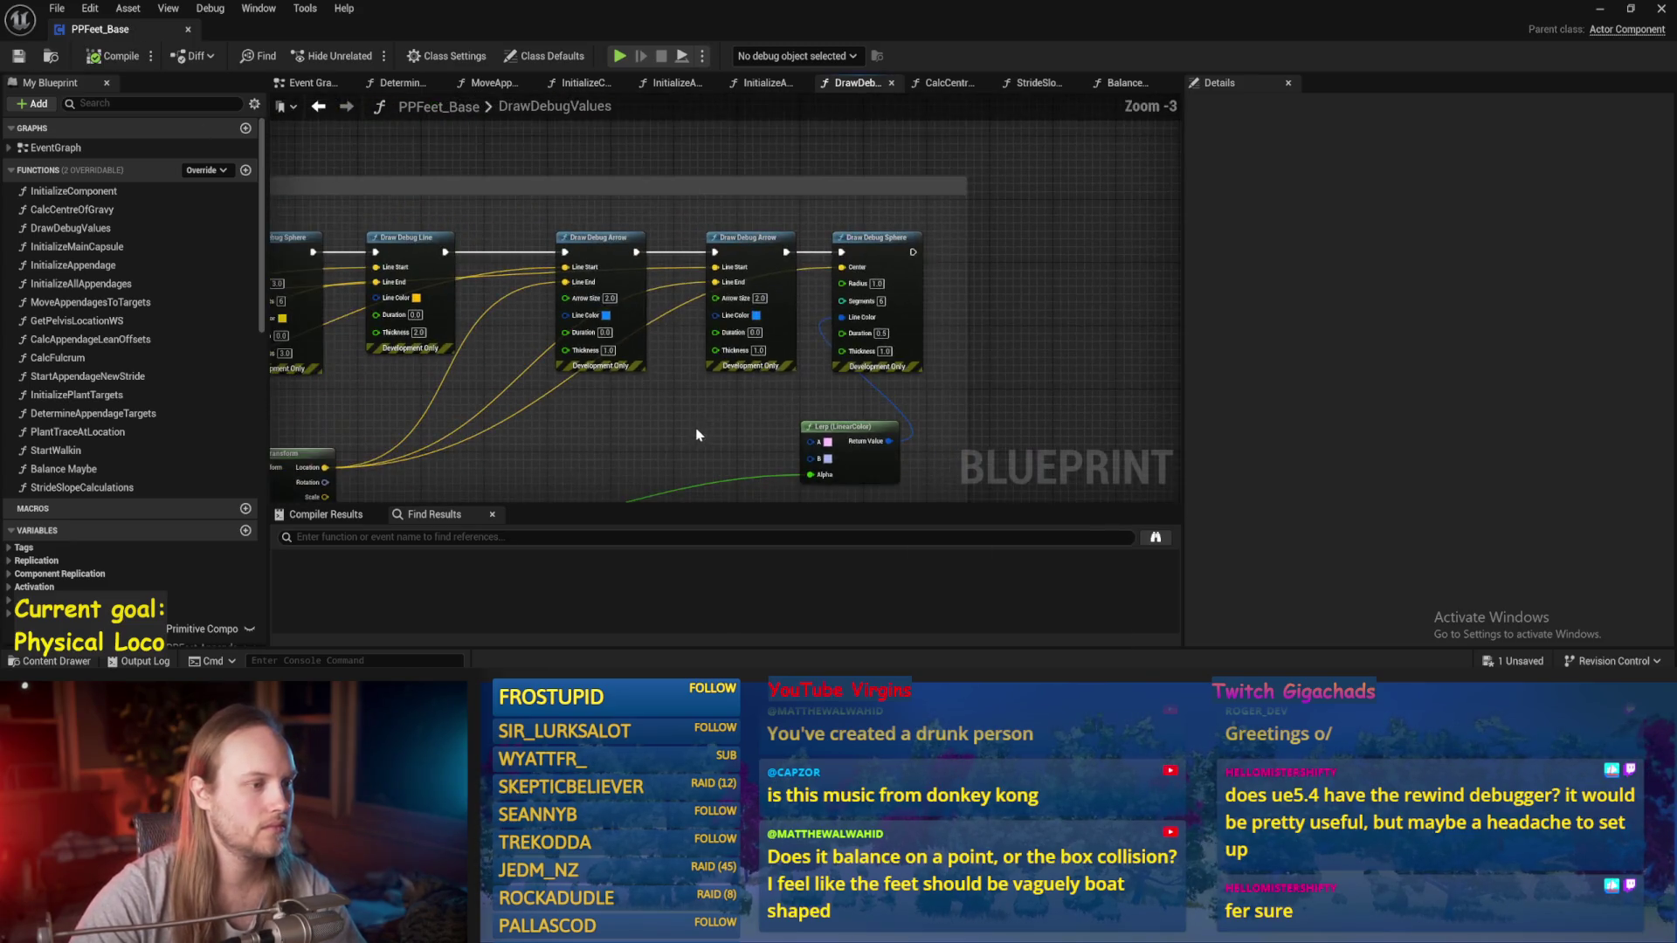
pyautogui.scroll(2, 606, 422)
pyautogui.scroll(1, 708, 409)
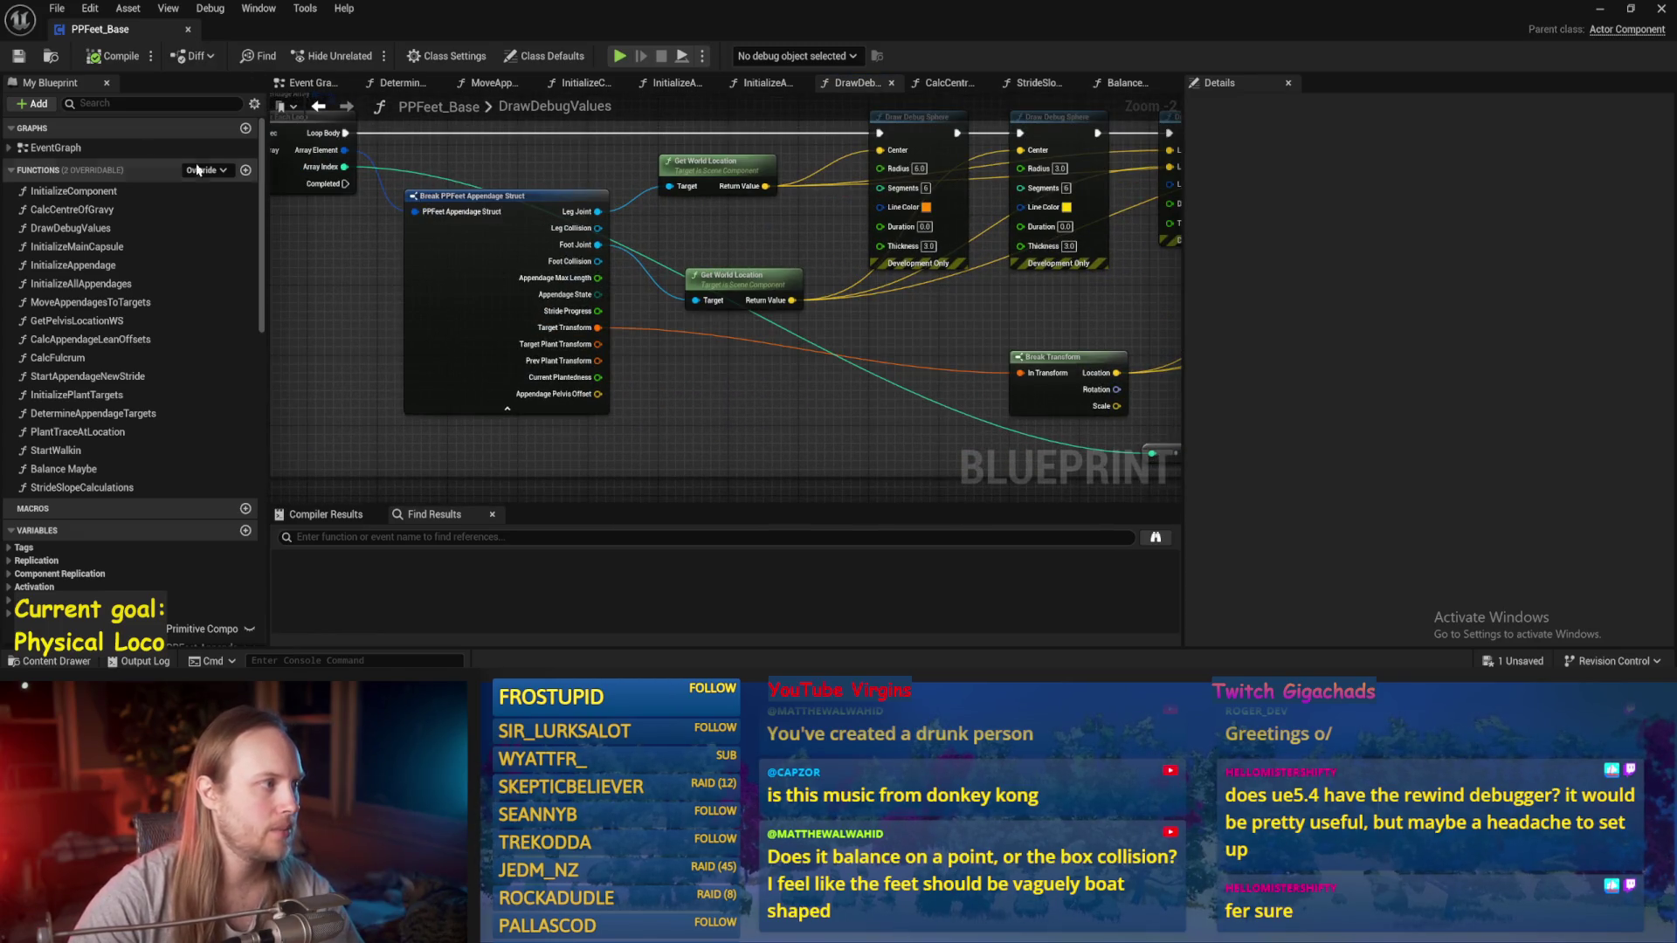
pyautogui.click(541, 376)
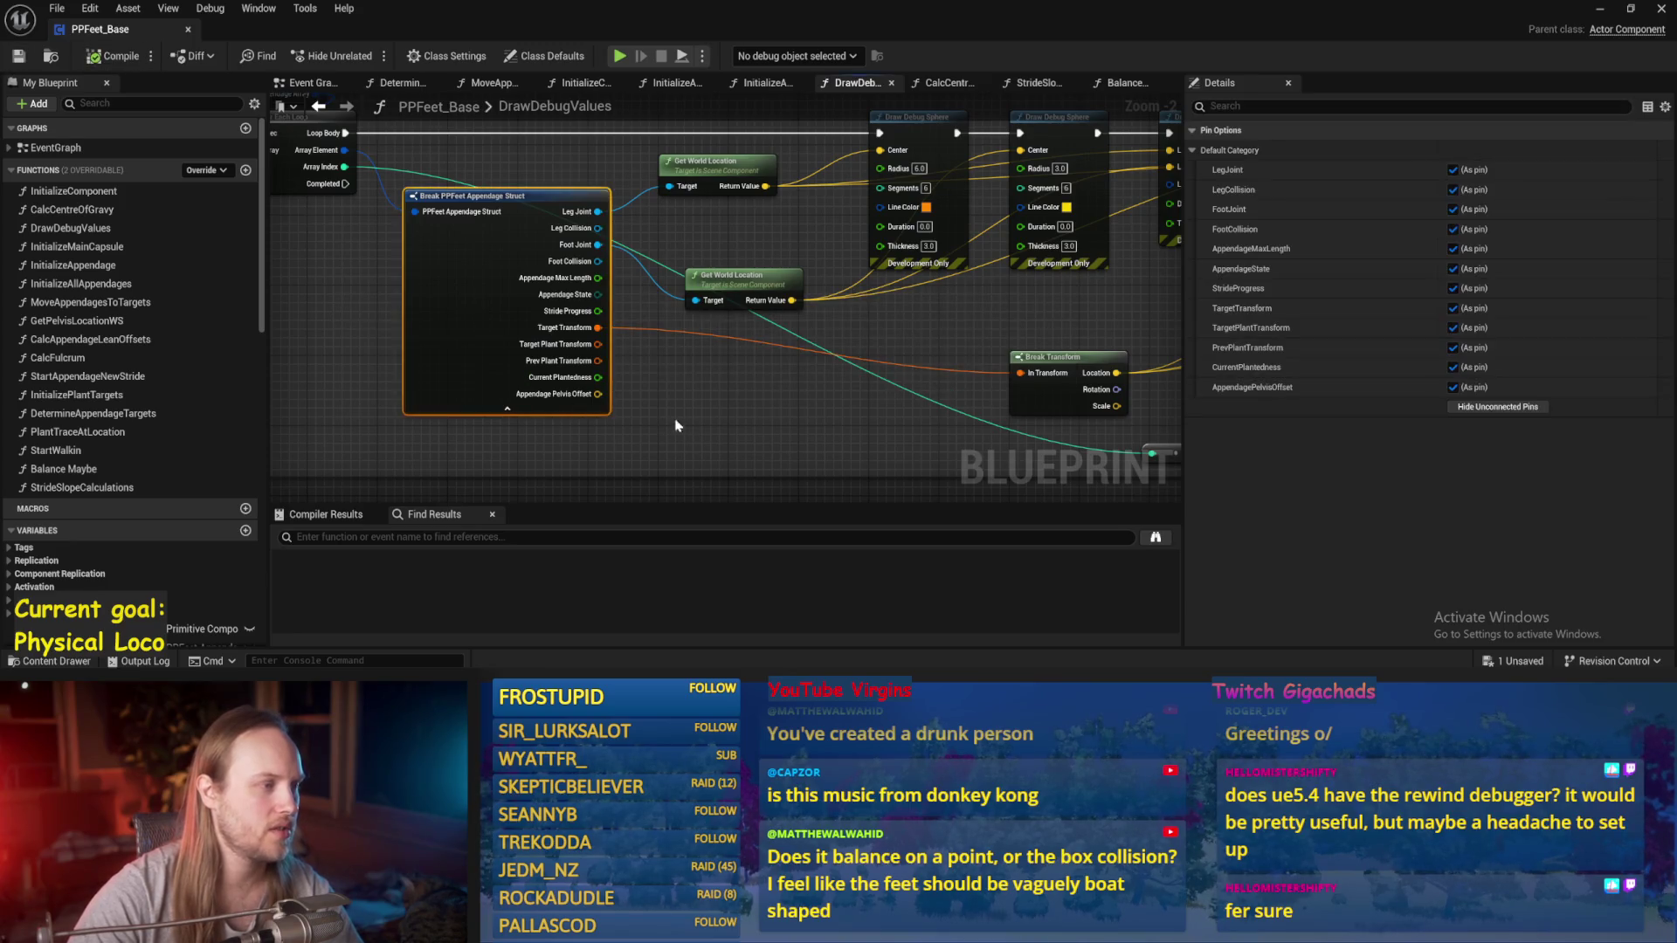
pyautogui.click(679, 425)
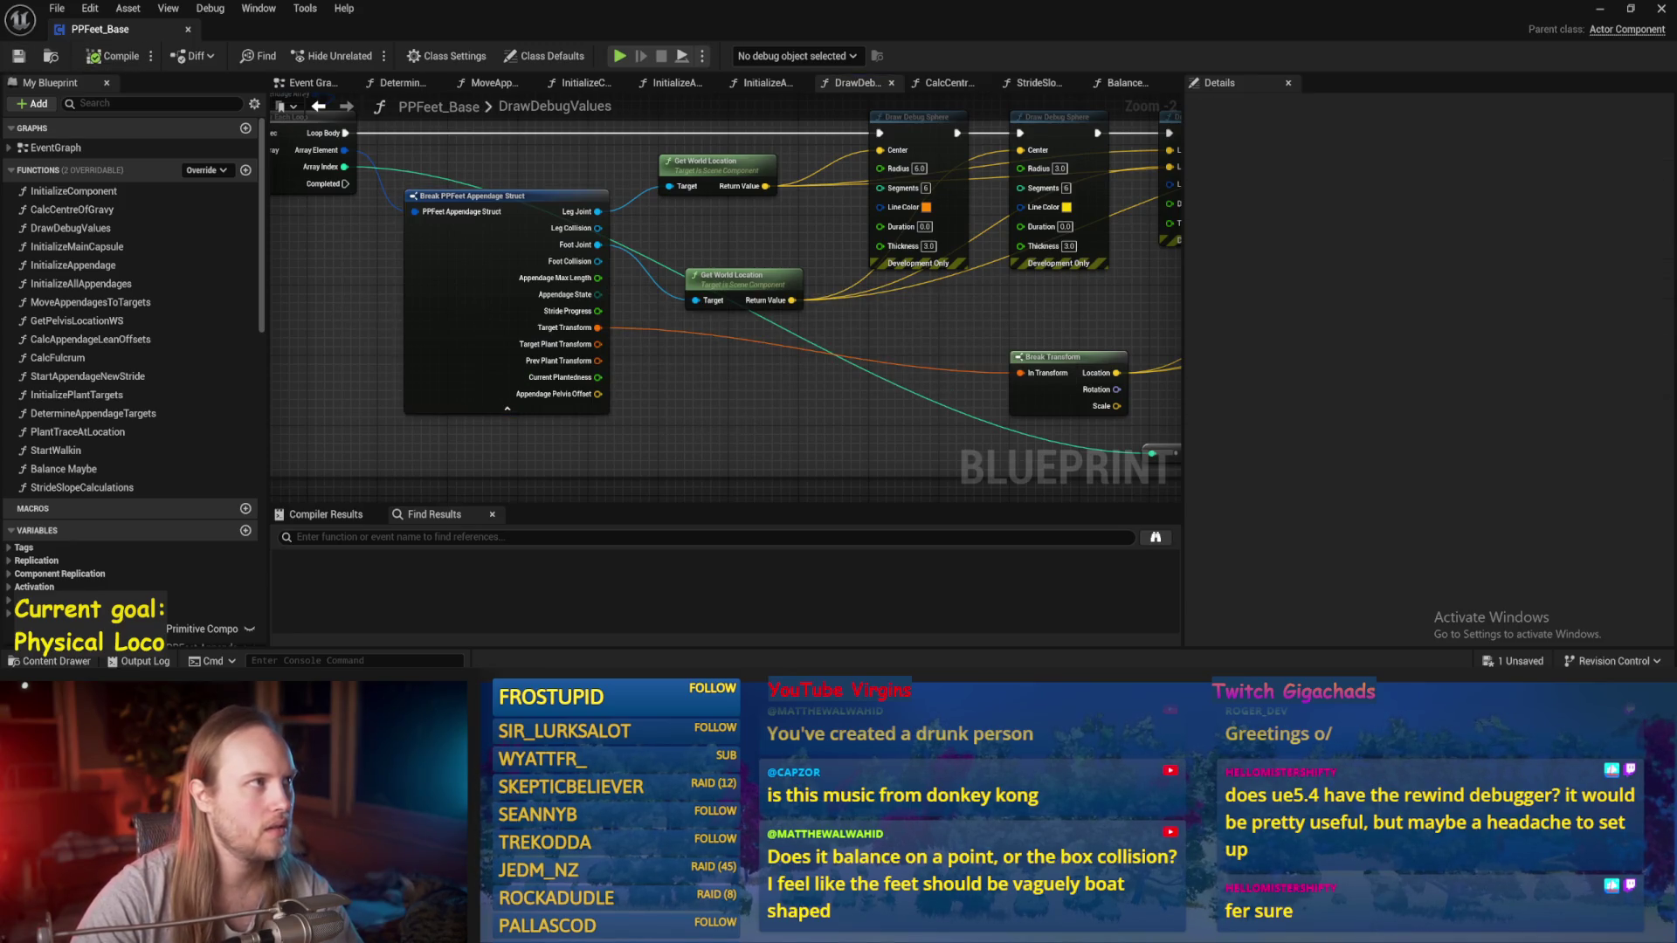
pyautogui.moveTo(807, 389); pyautogui.dragTo(791, 326)
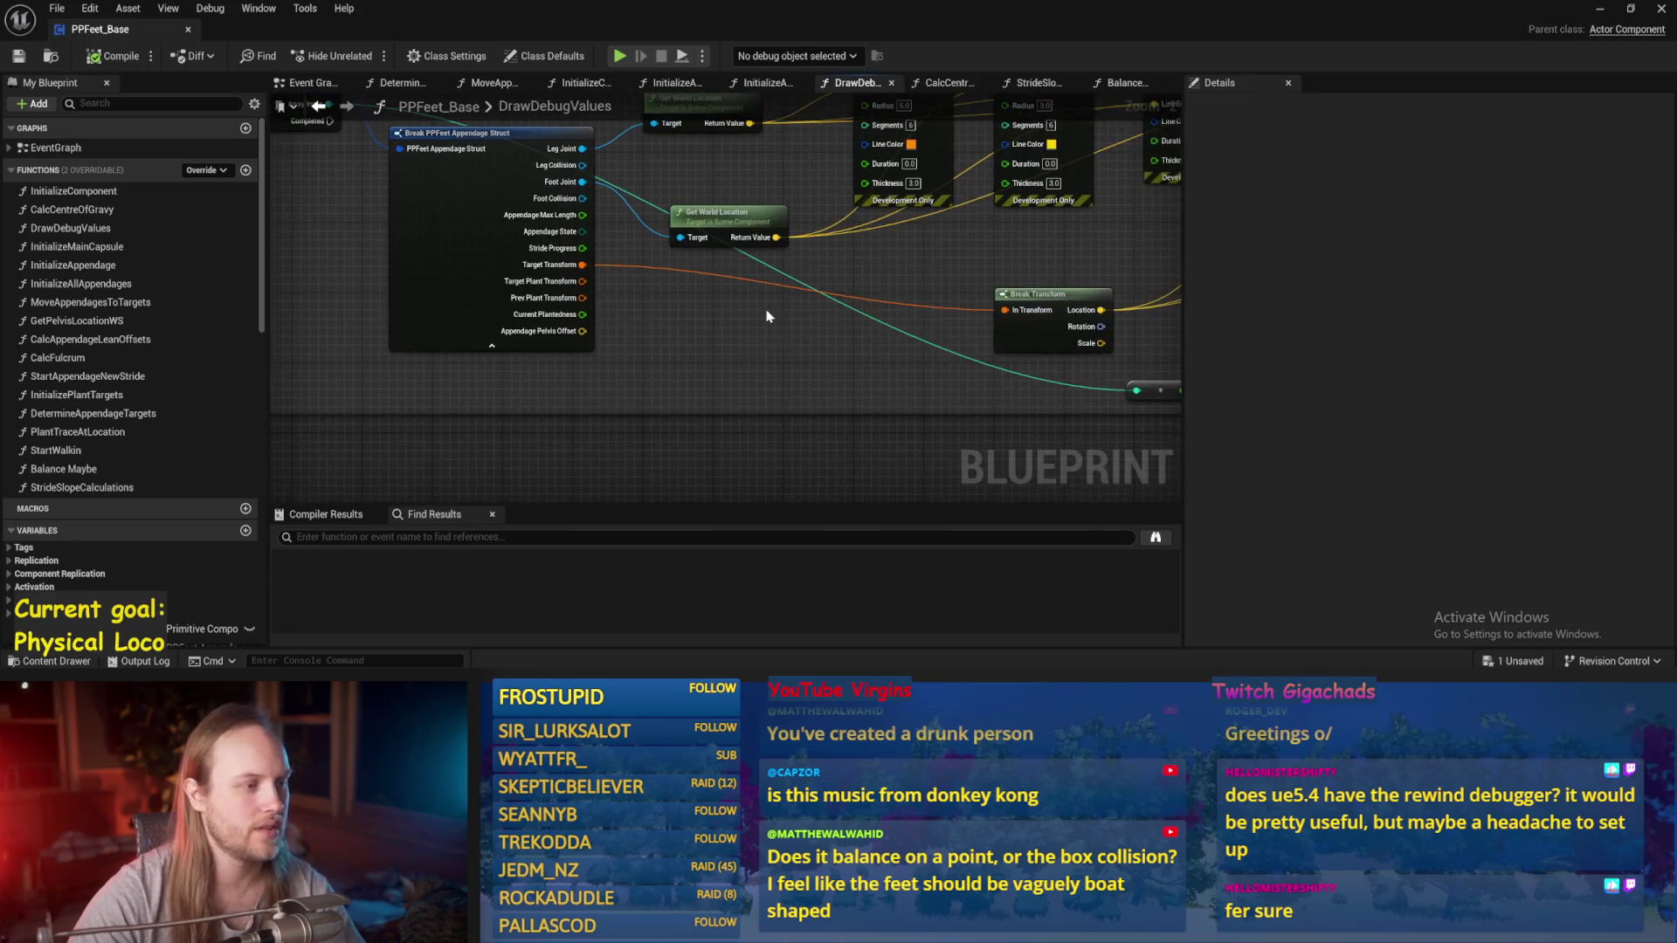
pyautogui.moveTo(439, 279); pyautogui.dragTo(514, 337)
pyautogui.click(513, 336)
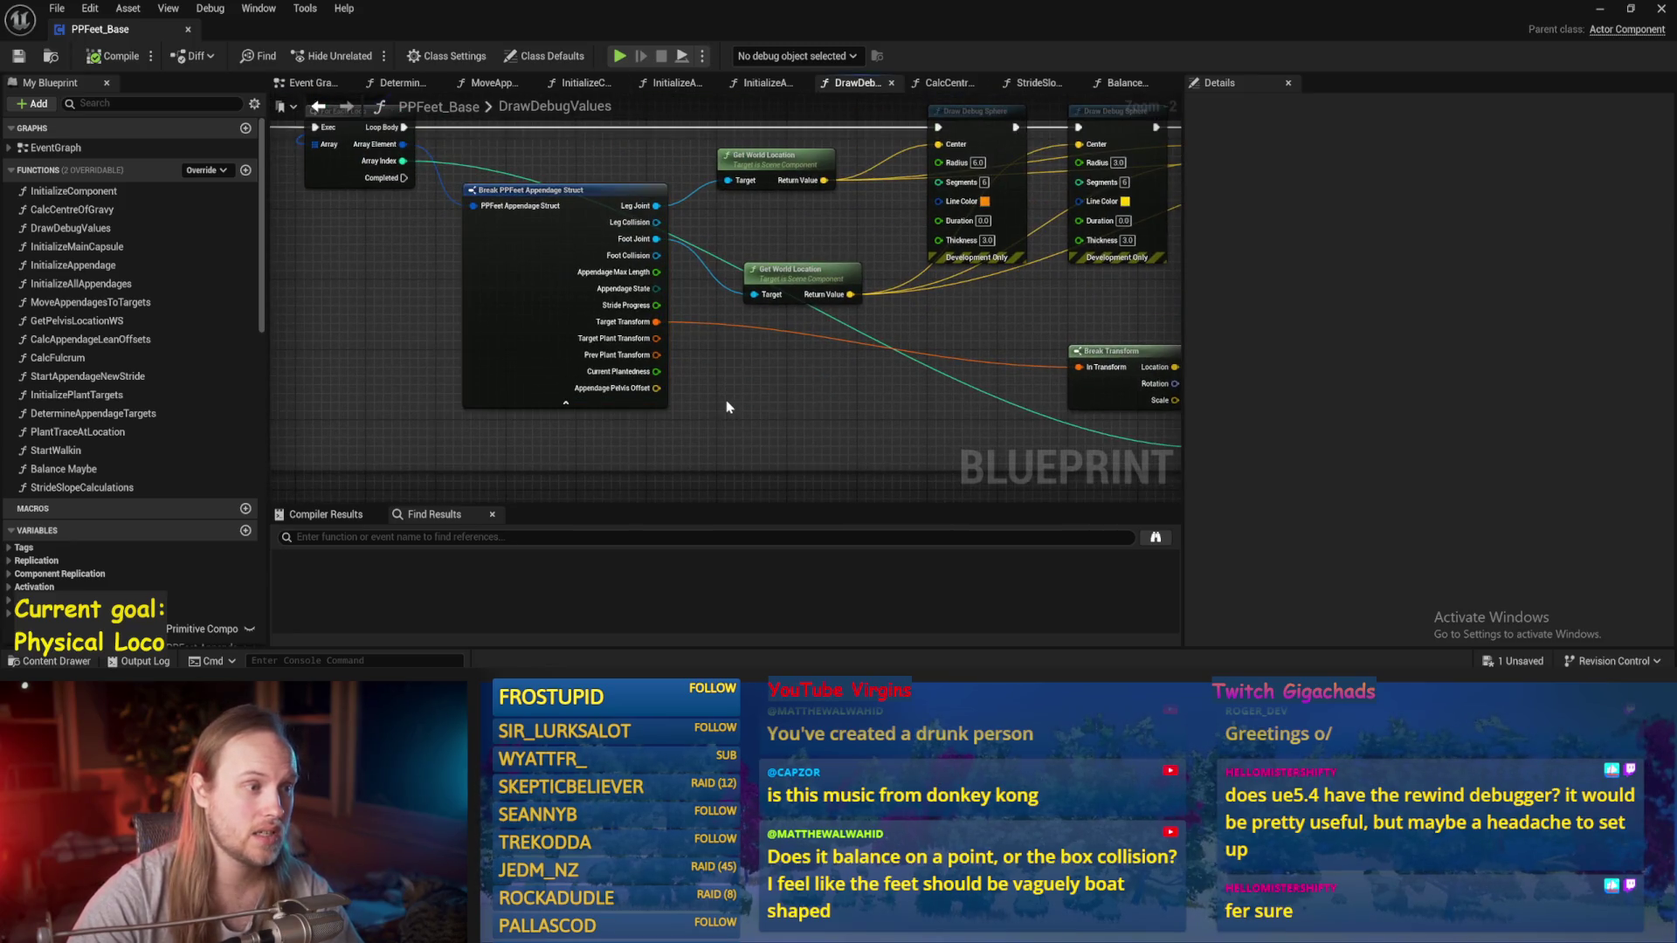
pyautogui.scroll(-3, 505, 382)
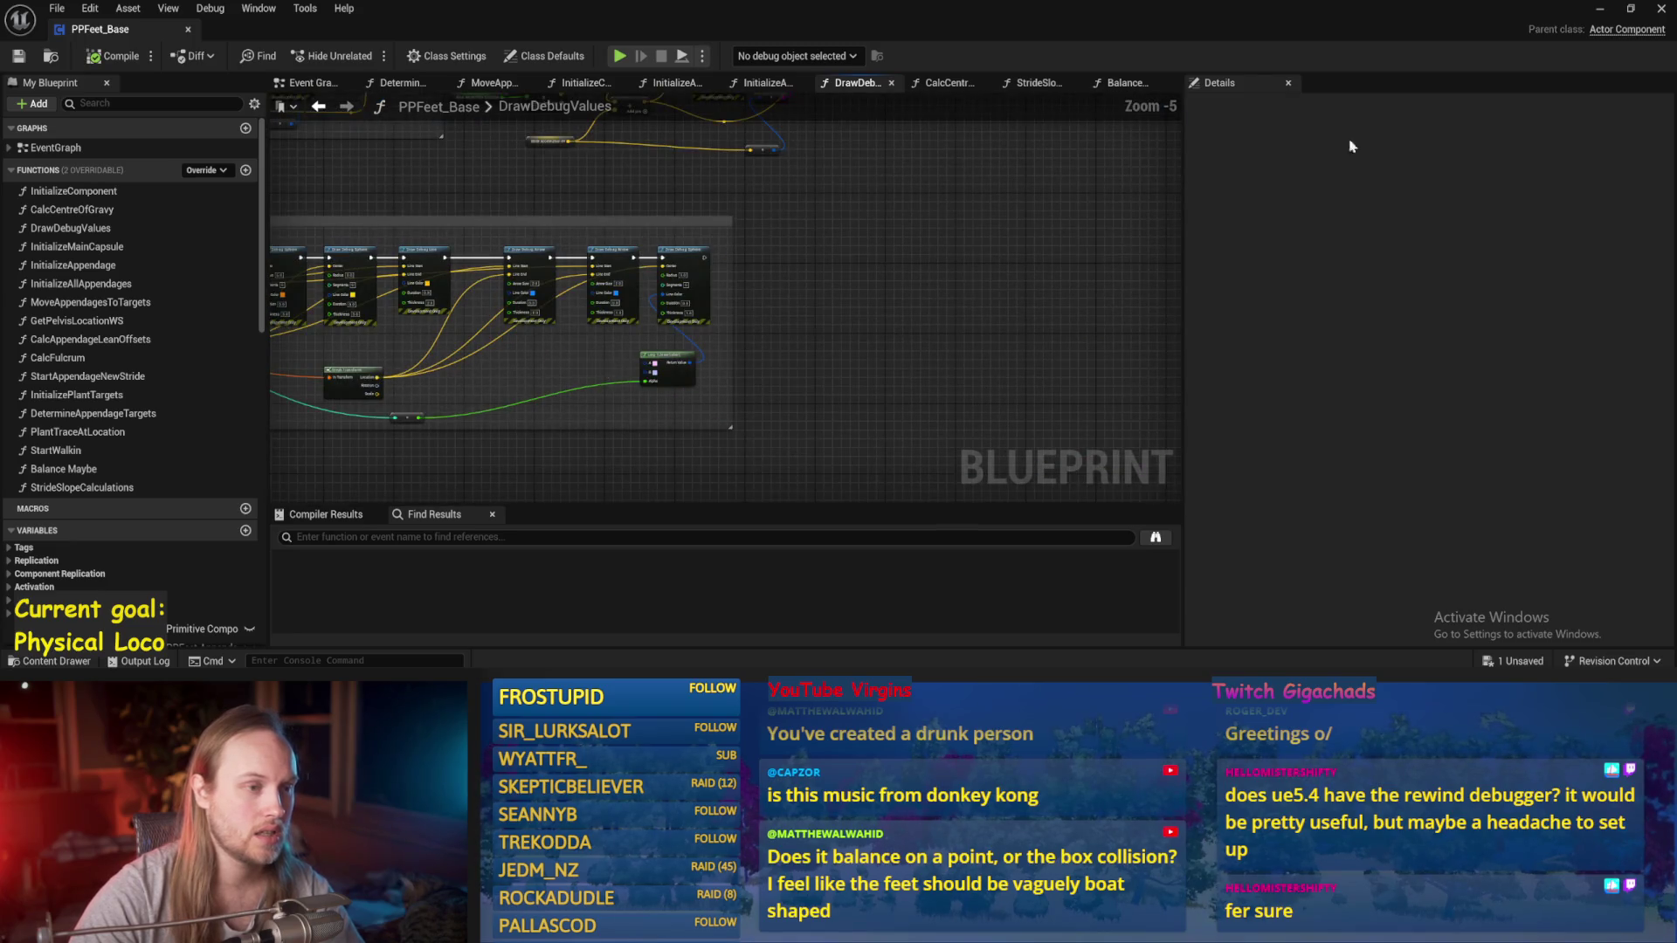
pyautogui.hotkey('alt', 'Tab')
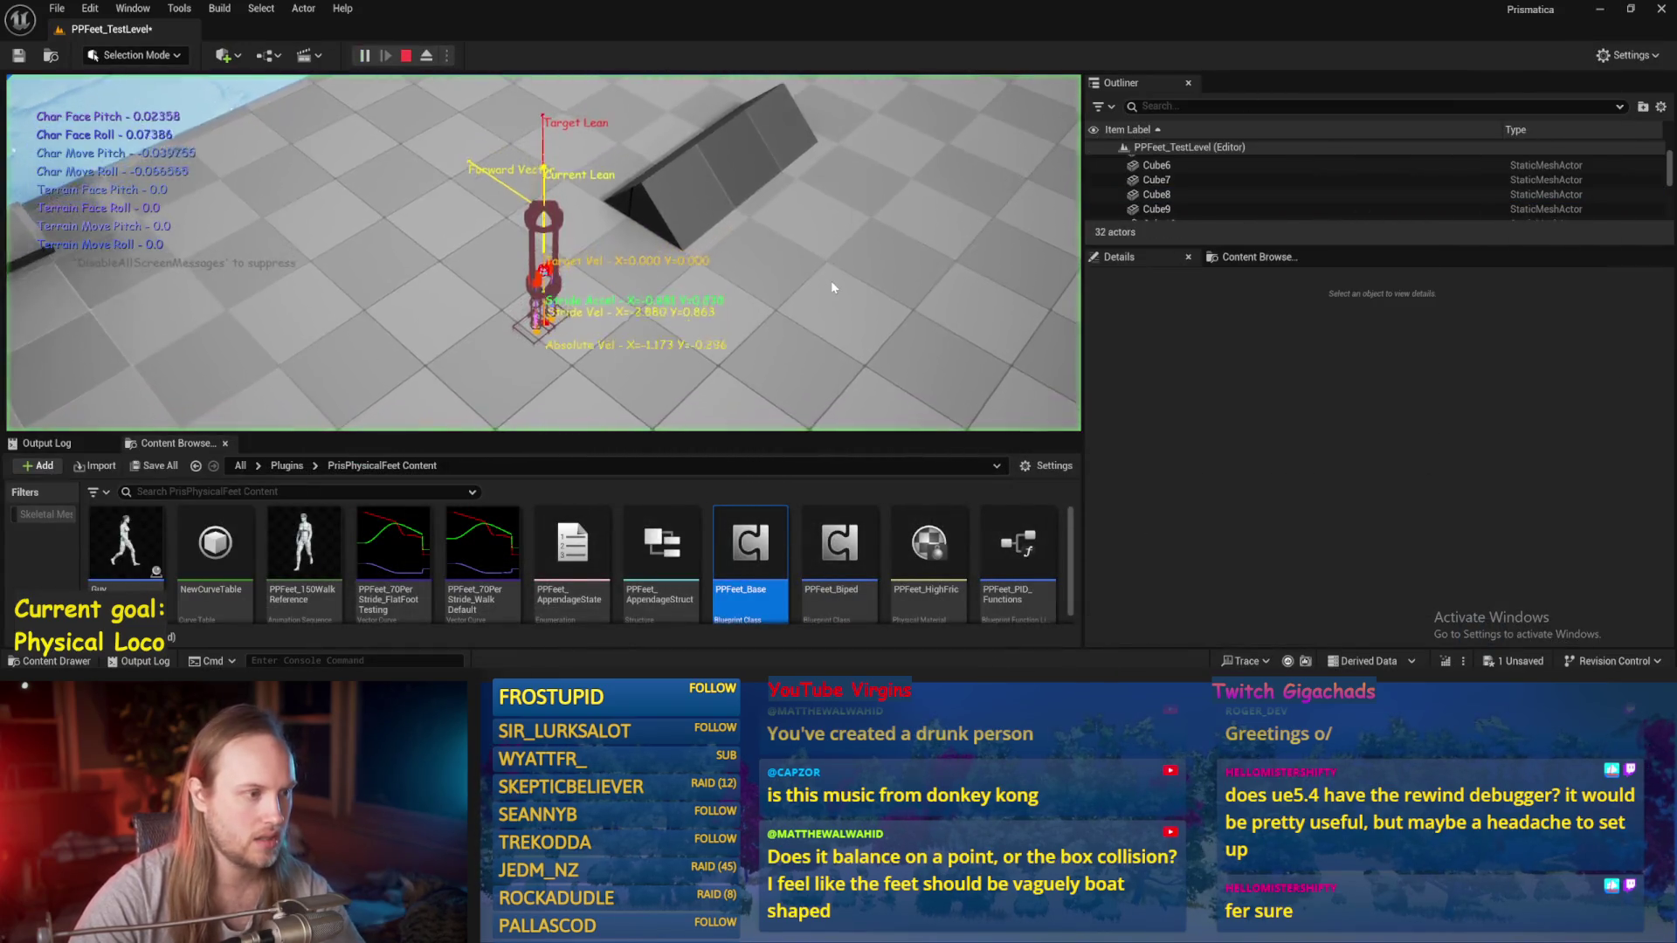
# Step: Stop the running play session and reopen the PPFeet_Base Blueprint
pyautogui.click(830, 278)
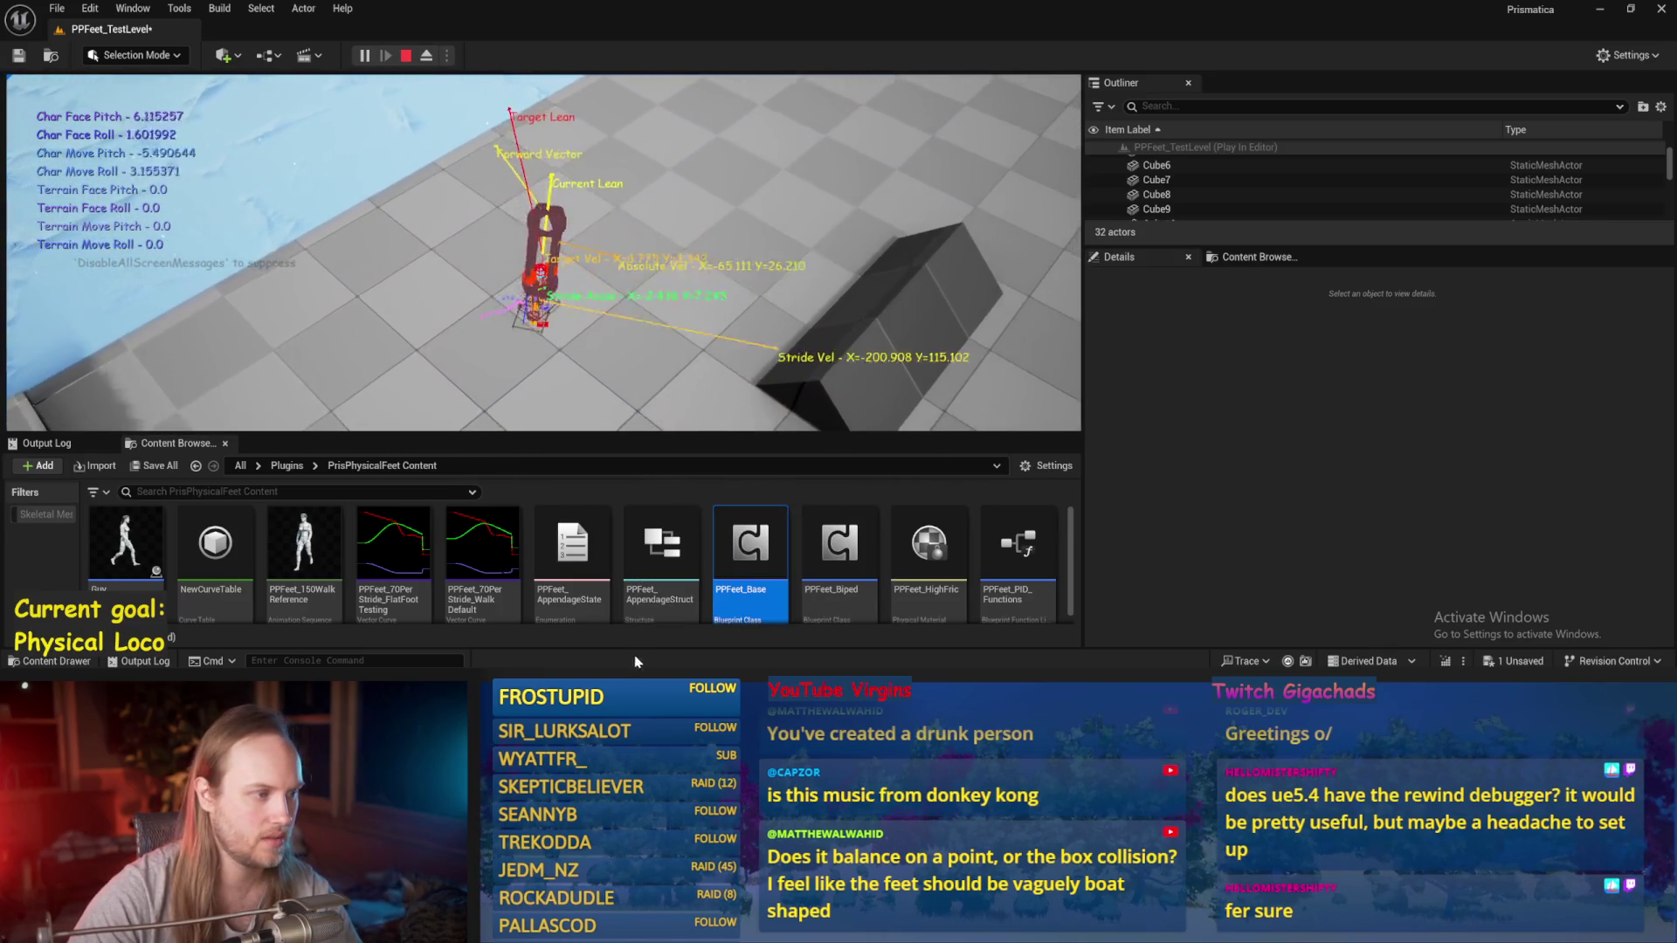
pyautogui.press('Escape')
pyautogui.doubleClick(750, 546)
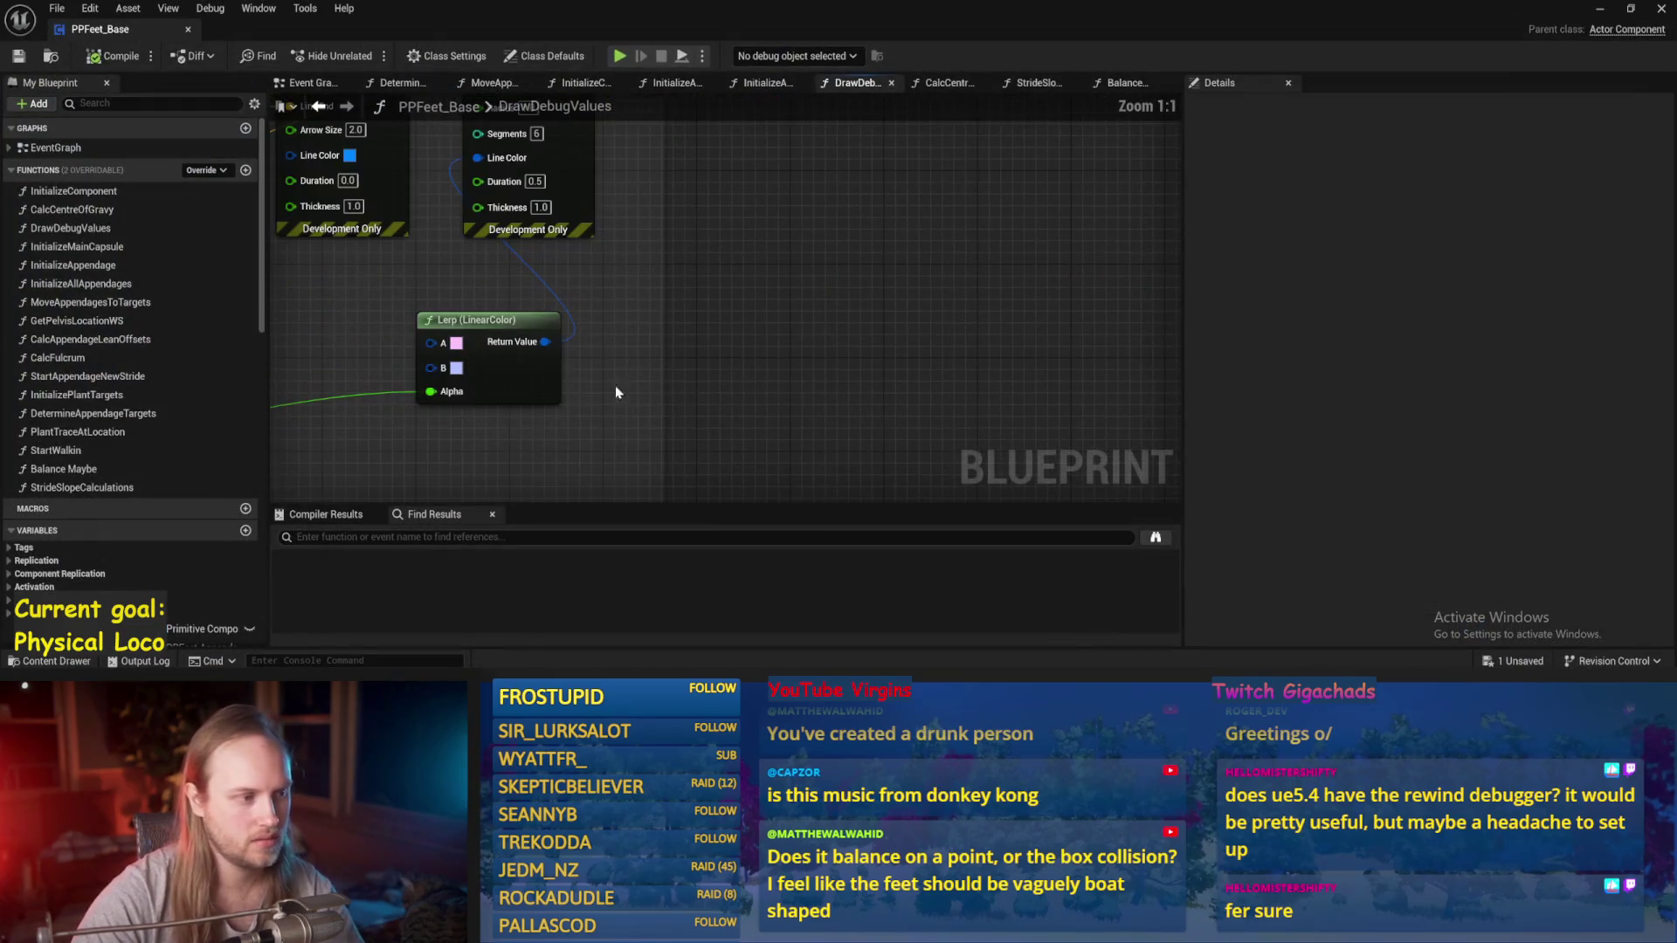
# Step: Darken the Lerp's pink A colour and deepen its B colour to periwinkle blue 98ABF8
pyautogui.click(456, 344)
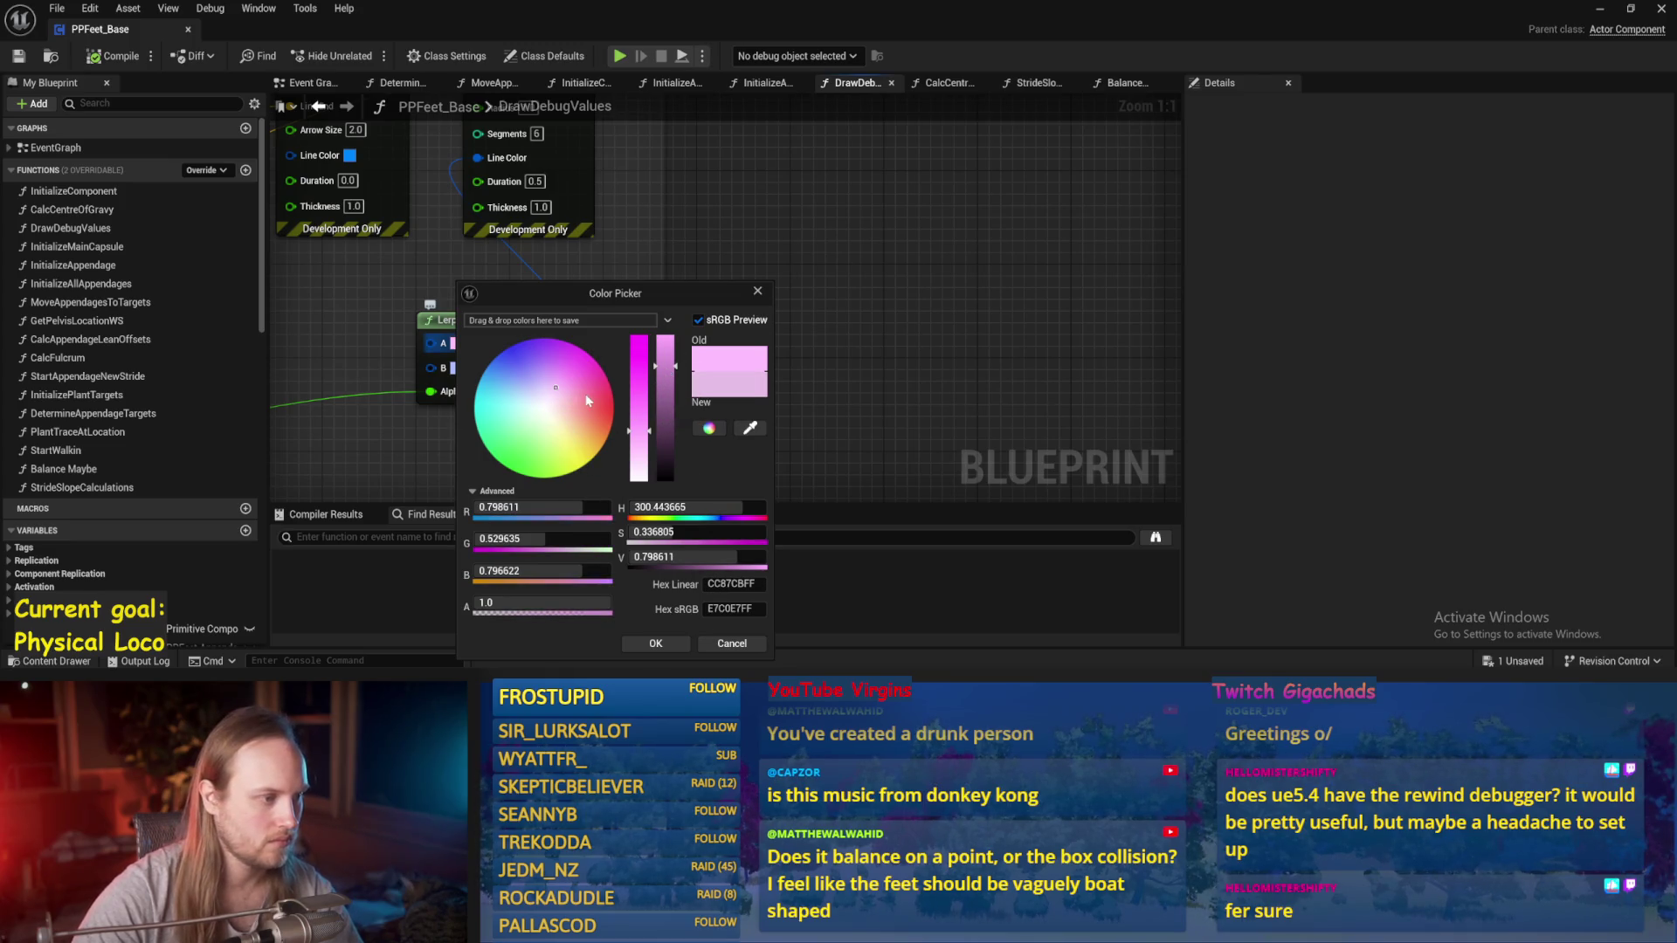
pyautogui.click(587, 401)
pyautogui.click(655, 643)
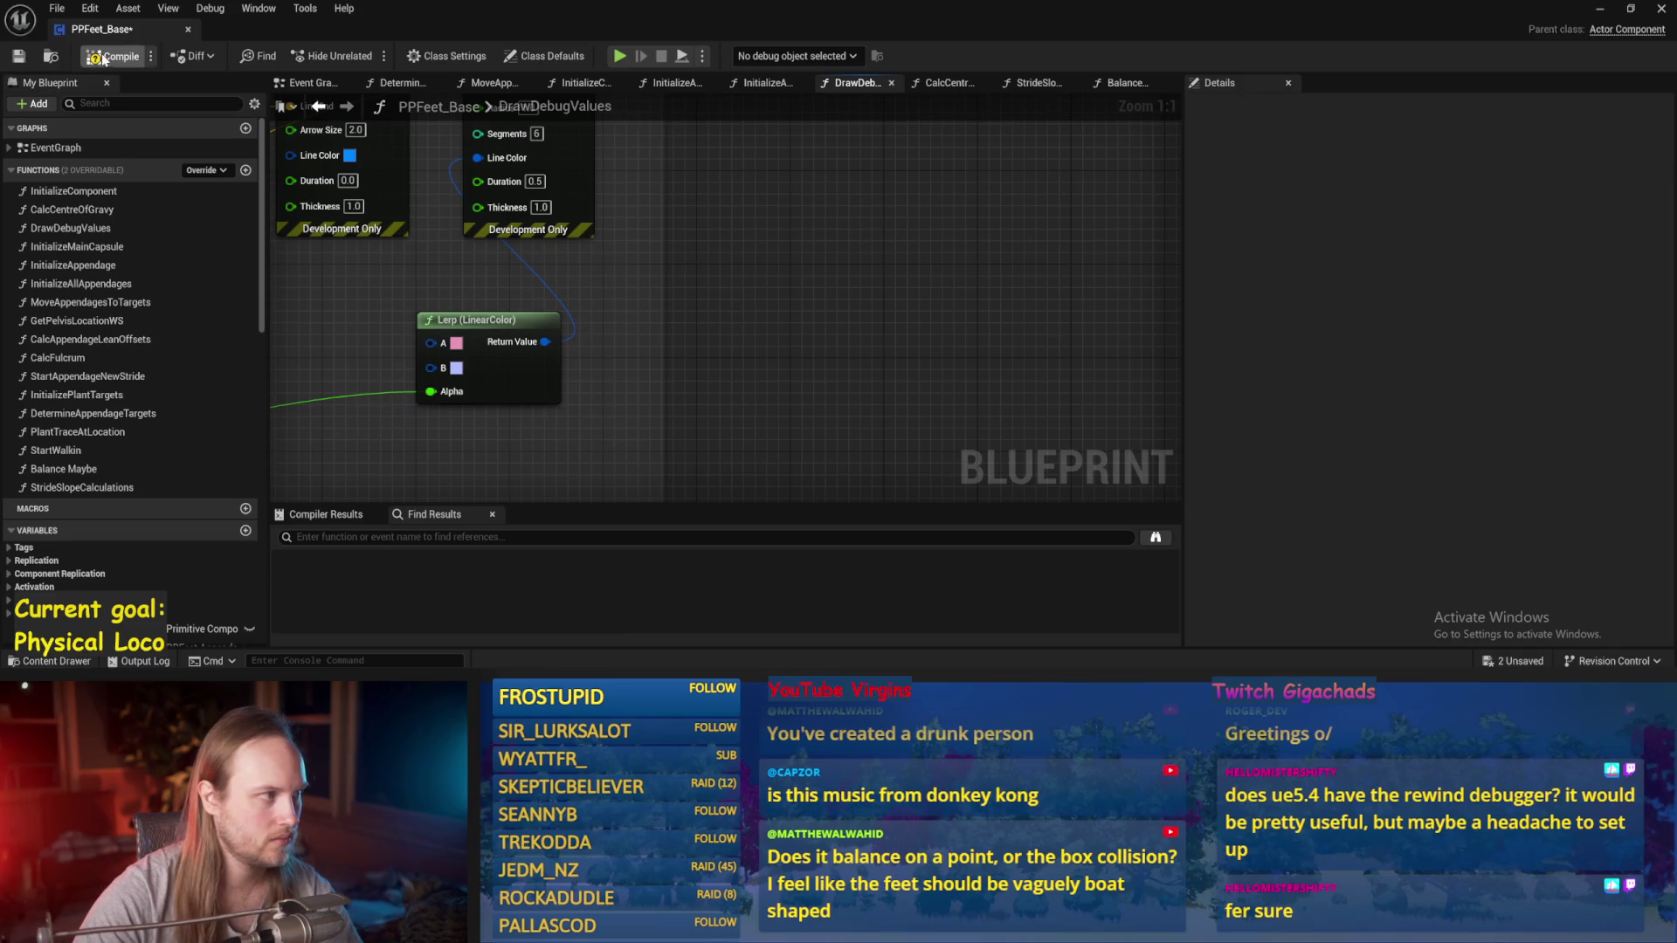
pyautogui.click(454, 369)
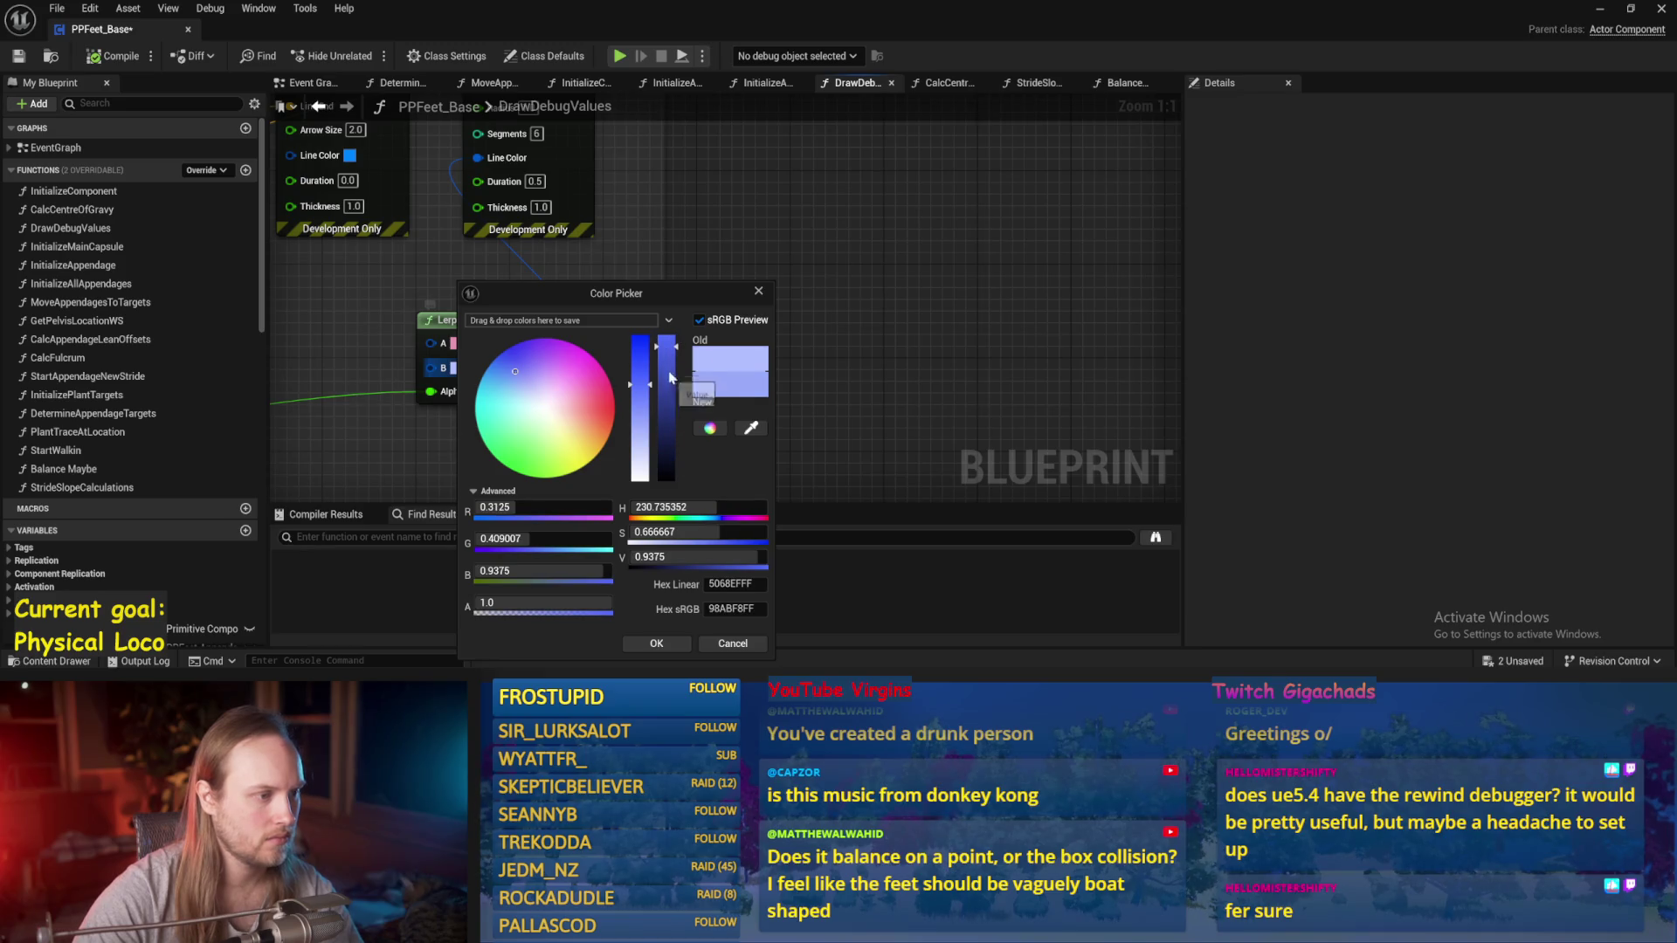
pyautogui.click(657, 644)
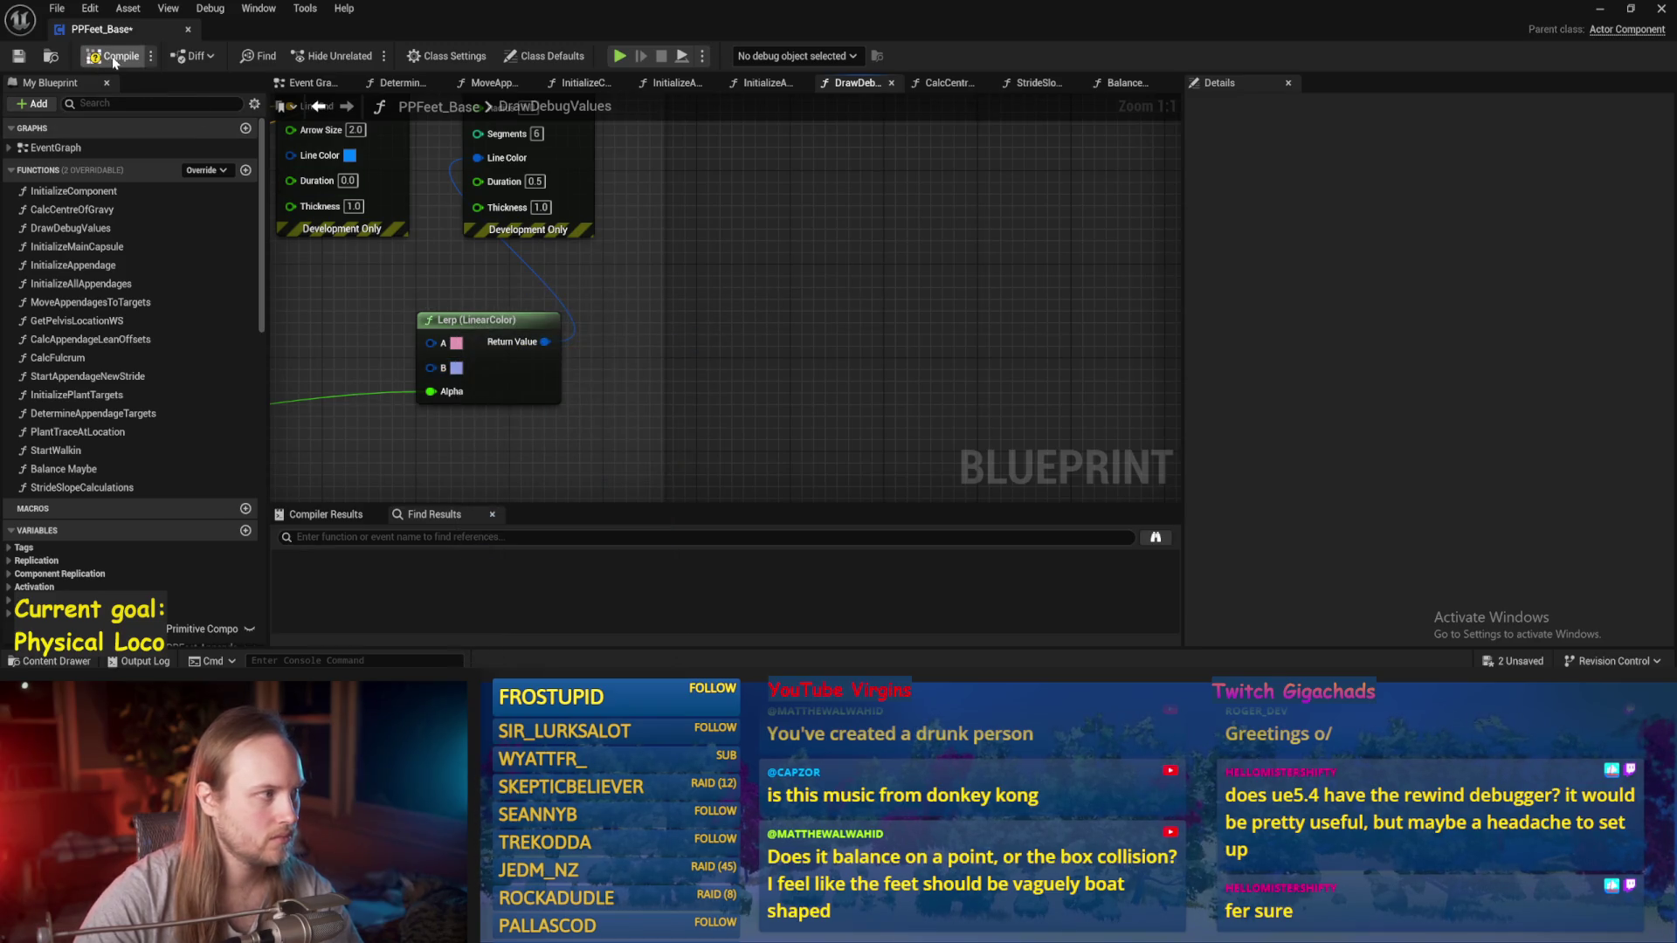
# Step: Play-test the new colours fullscreen, then stop the session
pyautogui.click(1604, 9)
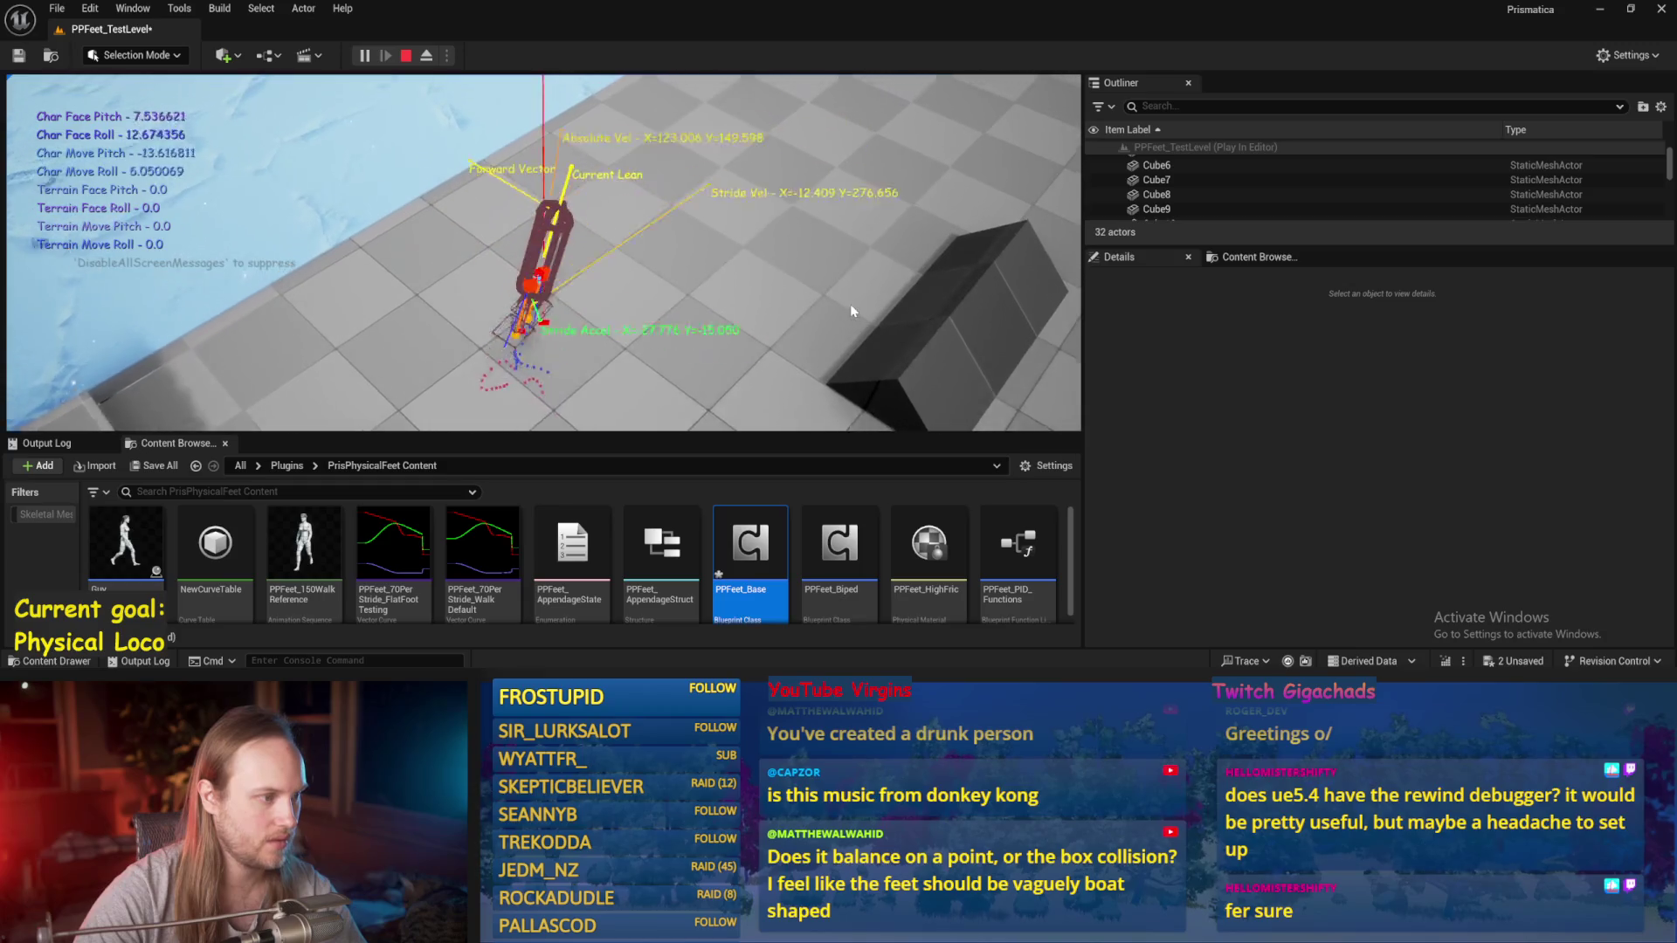
pyautogui.press('F11')
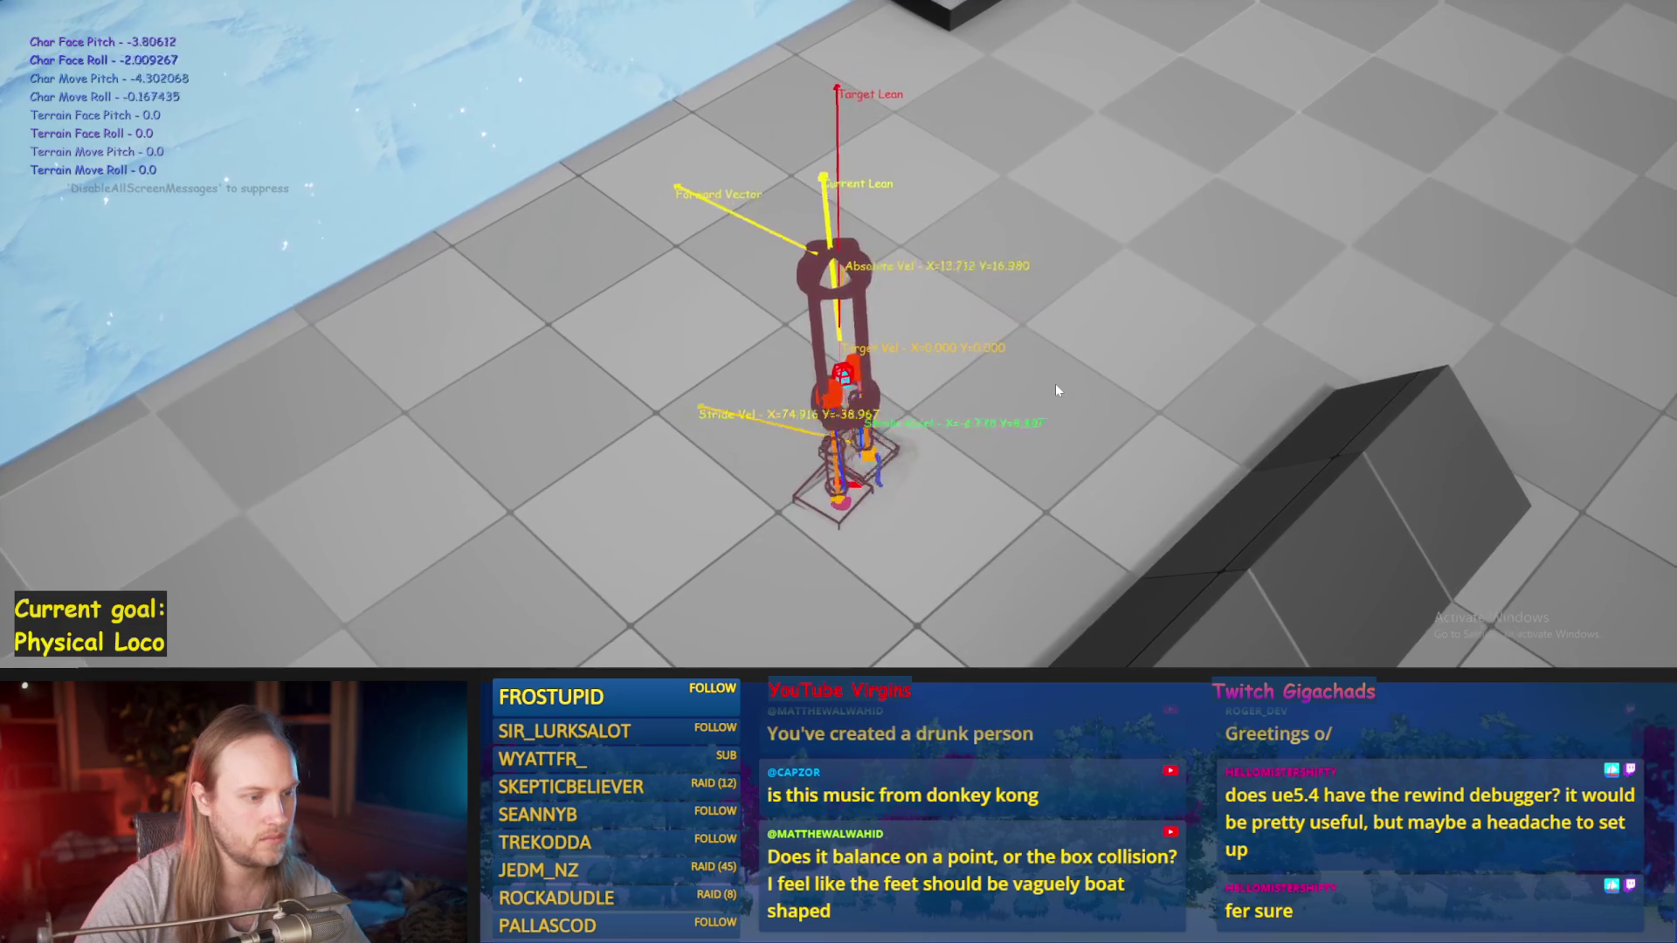
pyautogui.press('Escape')
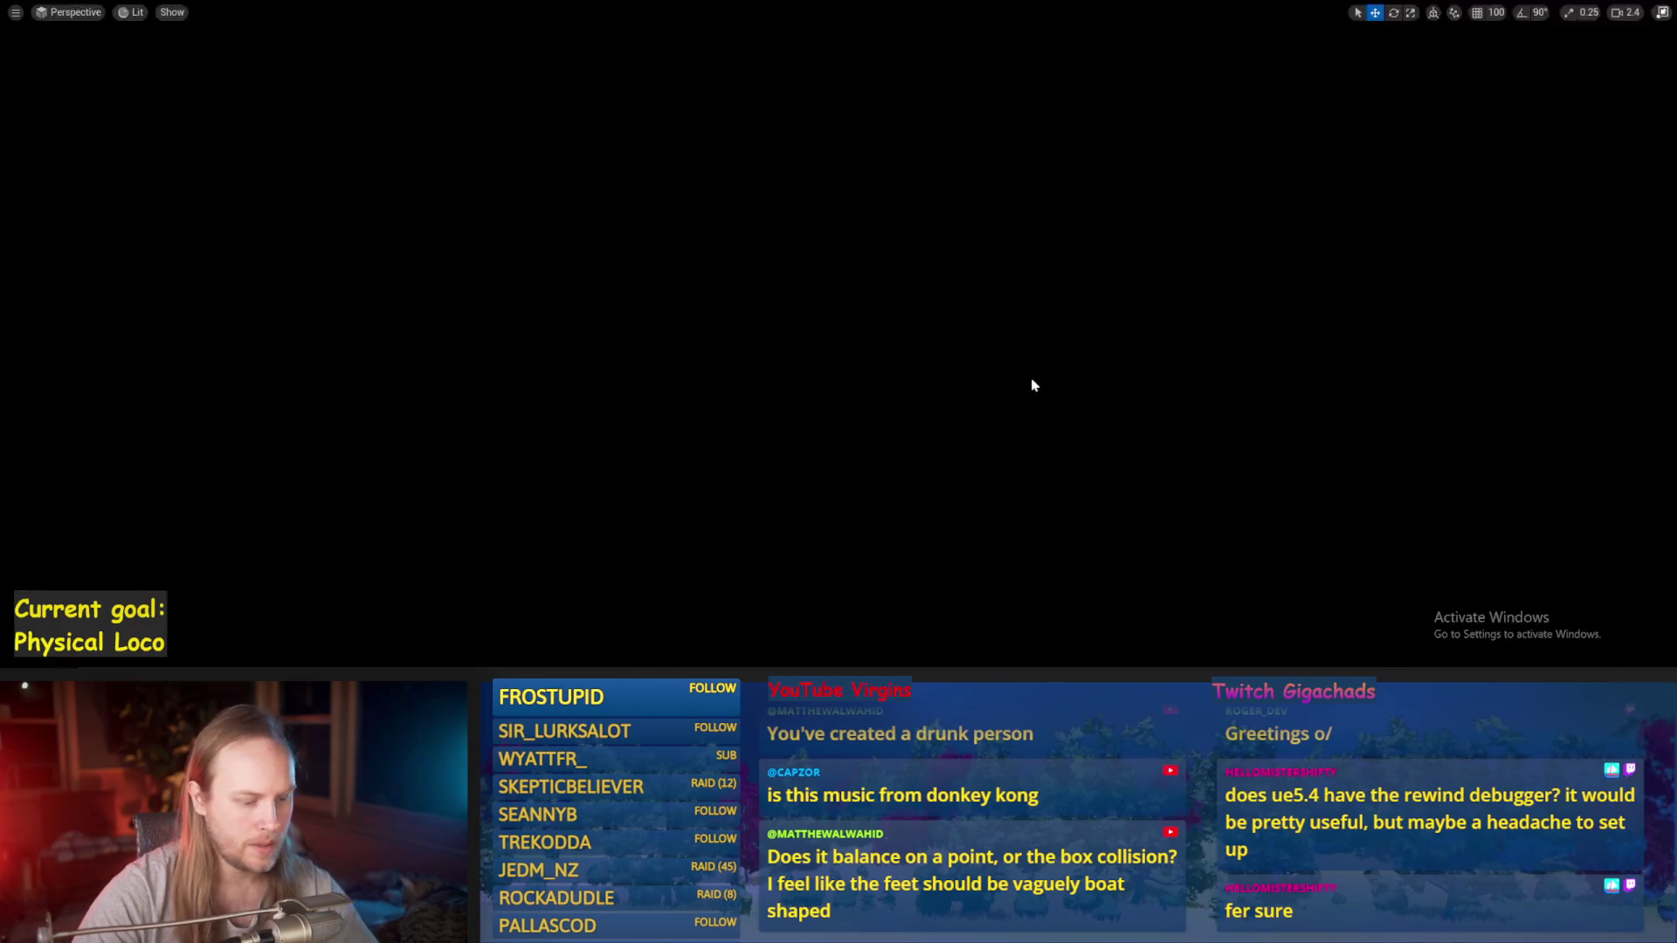
# Step: Save the modified assets and reopen PPFeet_Base on its event graph
pyautogui.hotkey('ctrl', 's')
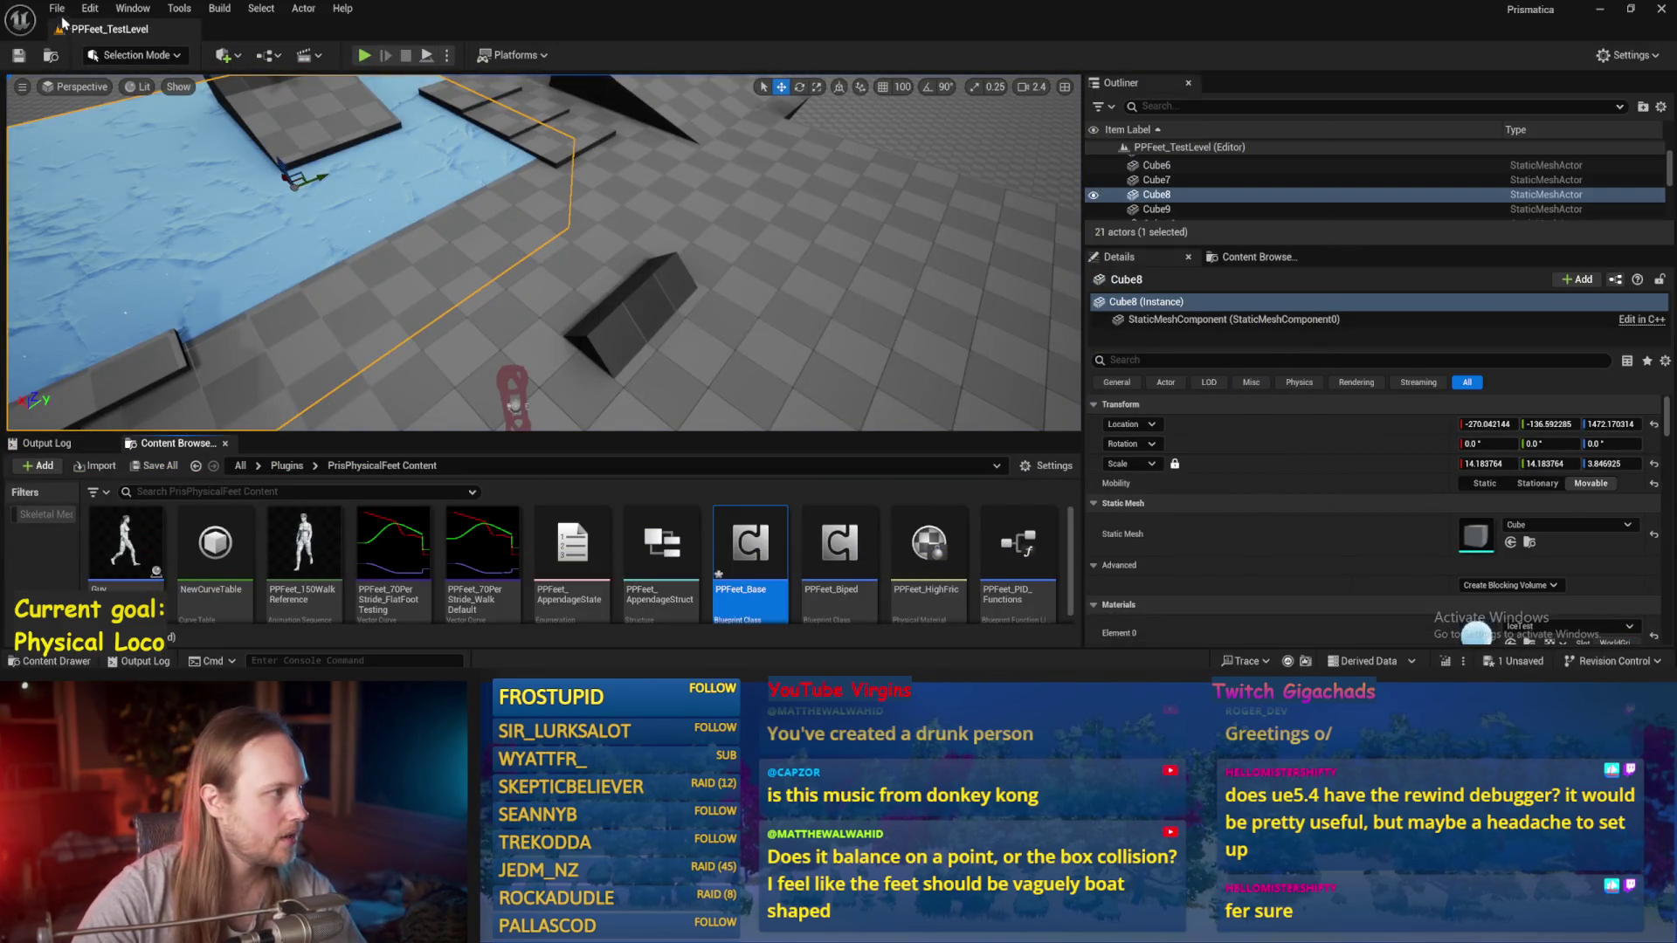
pyautogui.click(57, 8)
pyautogui.click(173, 210)
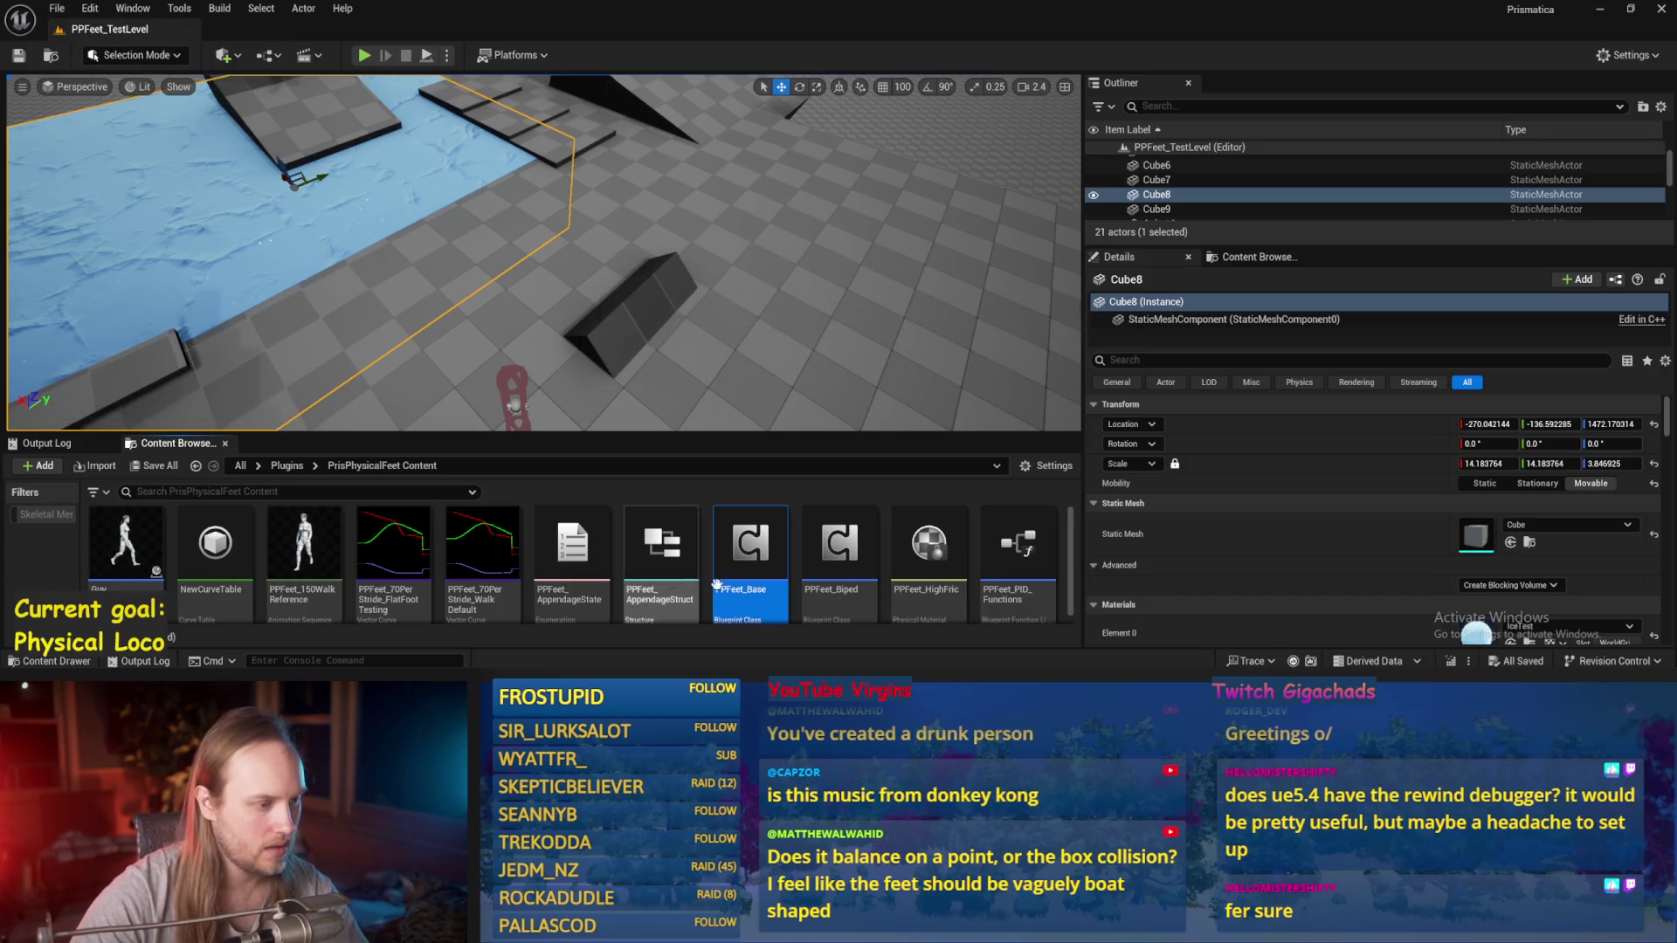
pyautogui.doubleClick(751, 559)
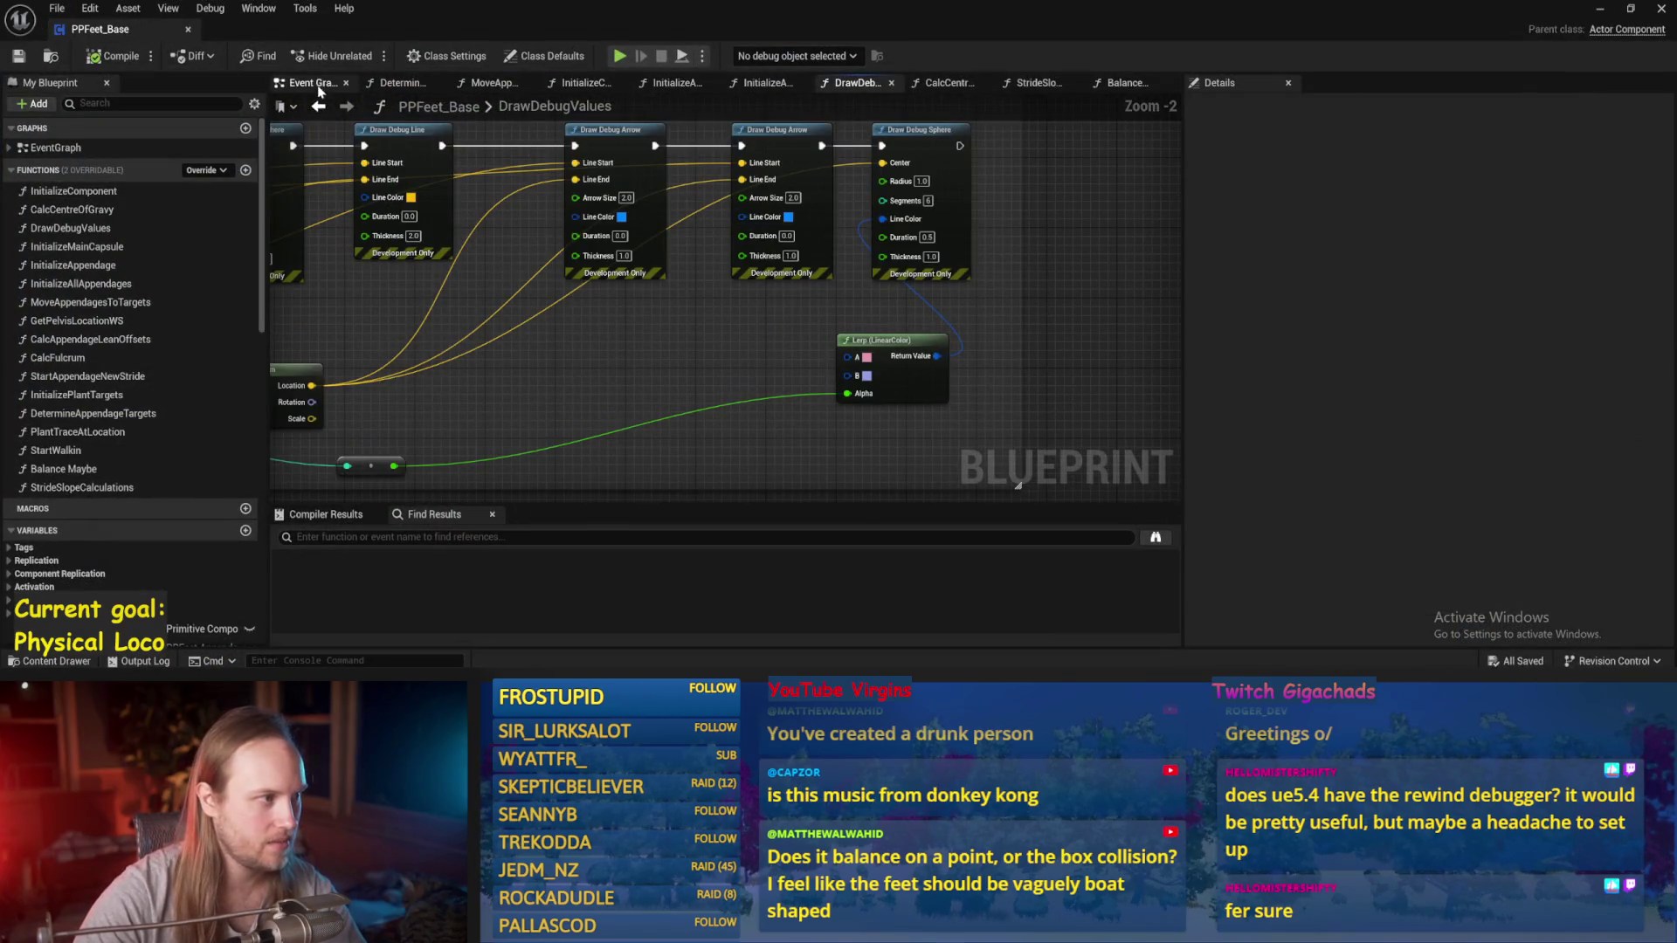
pyautogui.click(316, 86)
# Step: Open Balance Maybe with its torque literal at -50000.0, save, and return to the level
pyautogui.scroll(5, 707, 236)
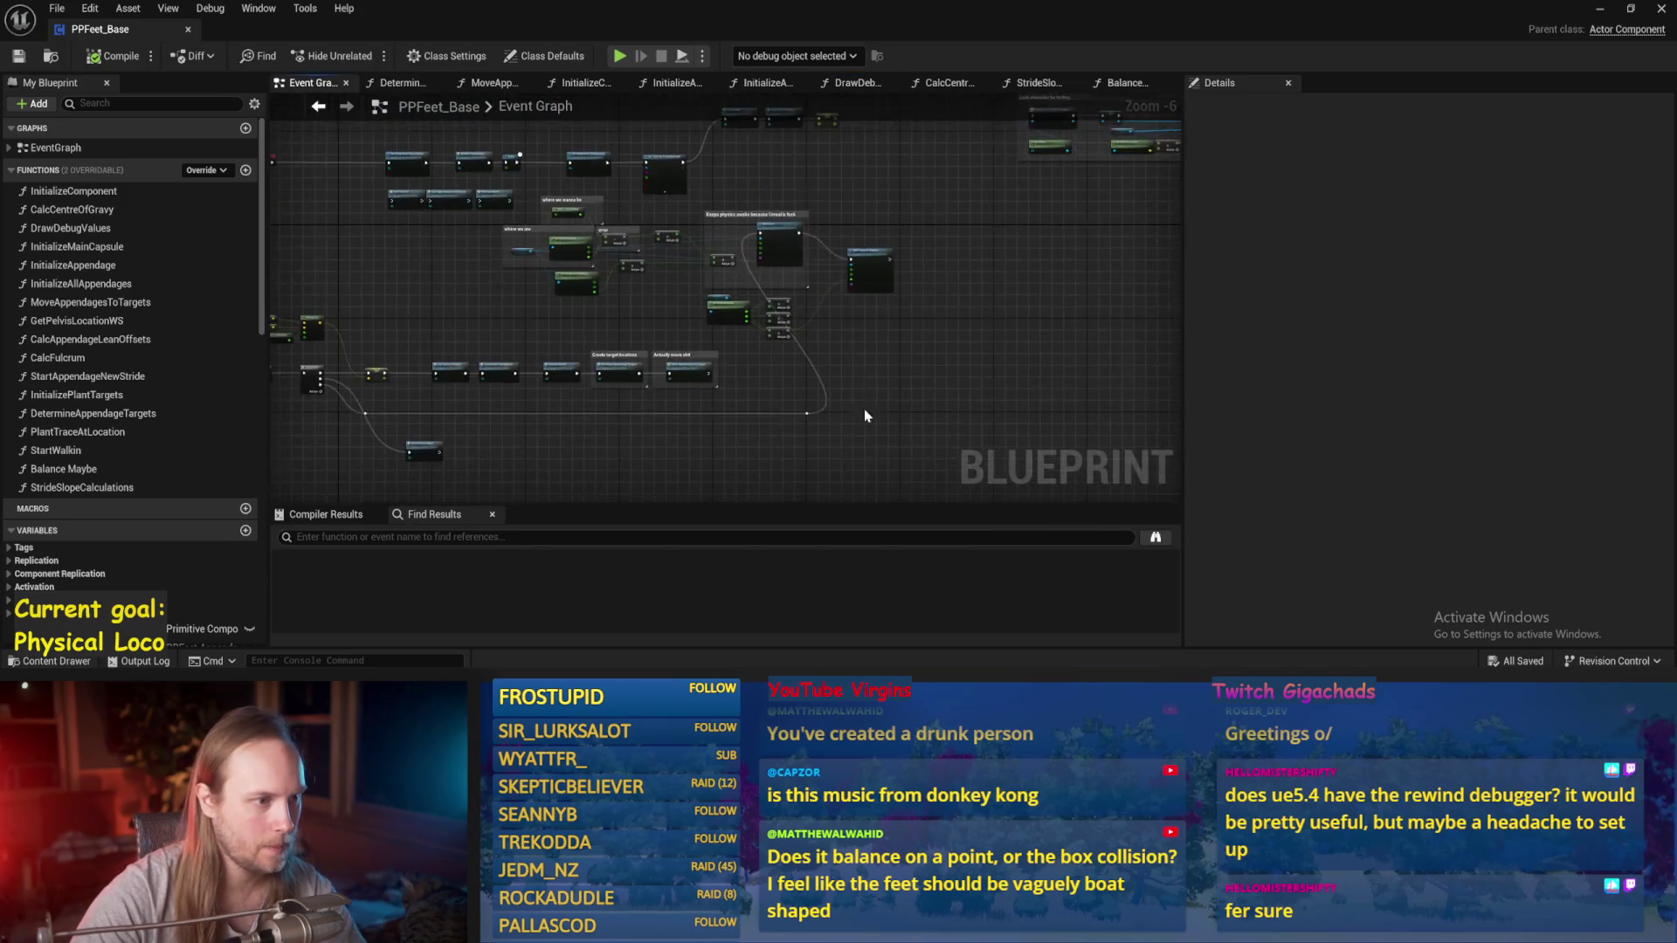
pyautogui.doubleClick(734, 288)
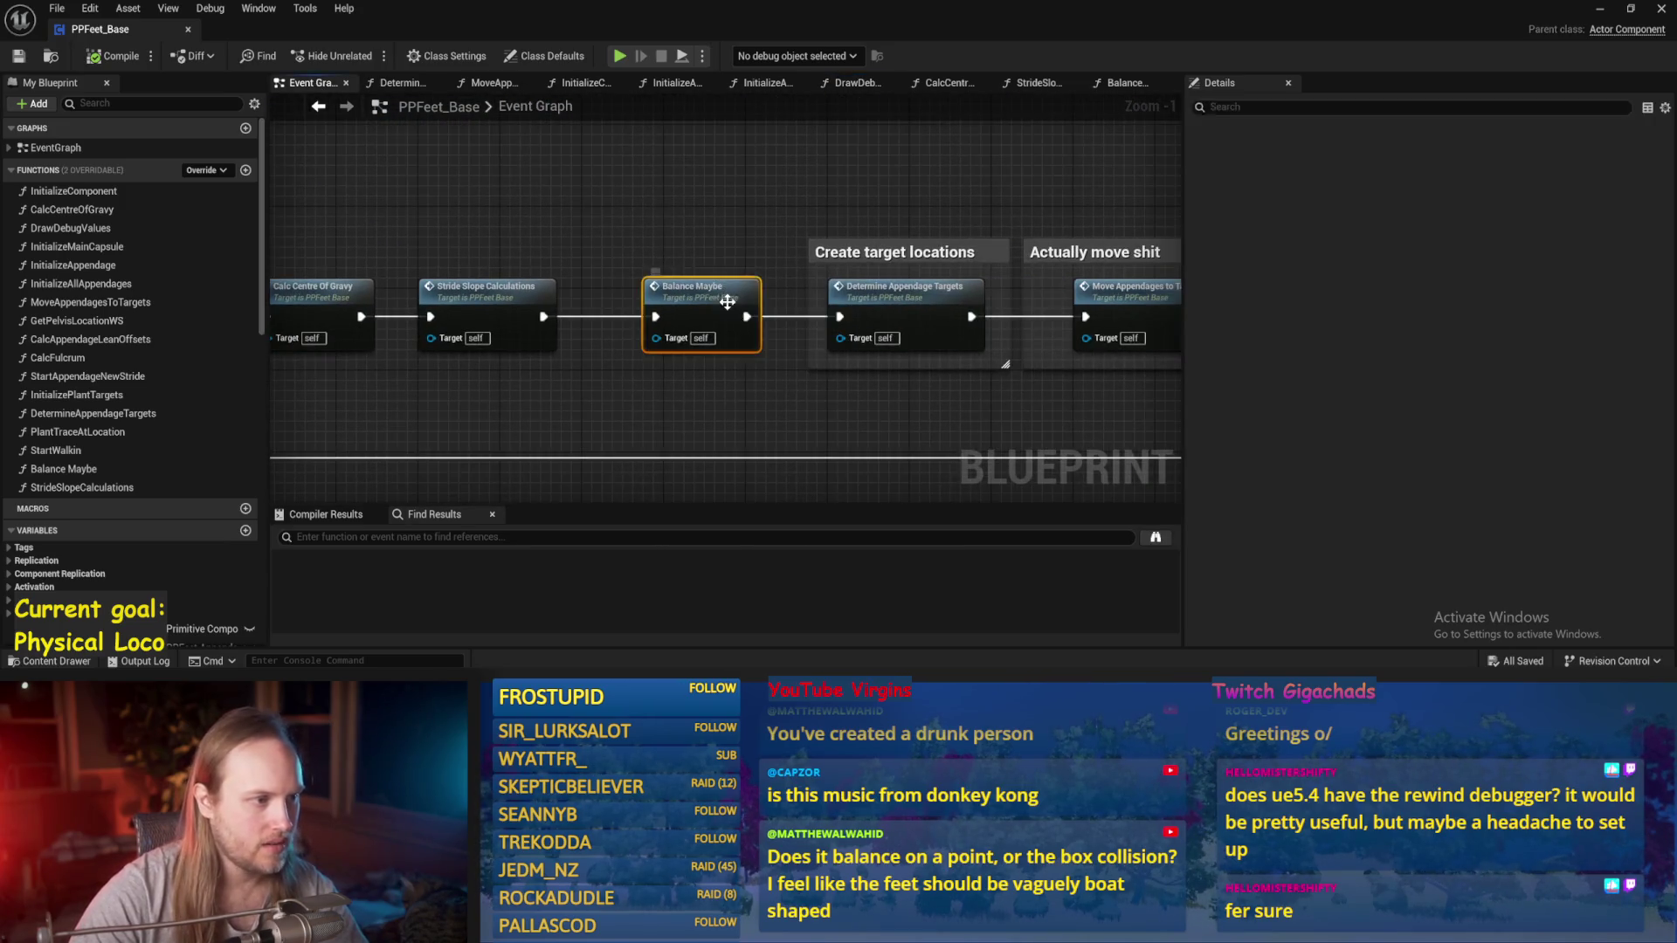
pyautogui.scroll(2, 463, 425)
pyautogui.scroll(5, 464, 426)
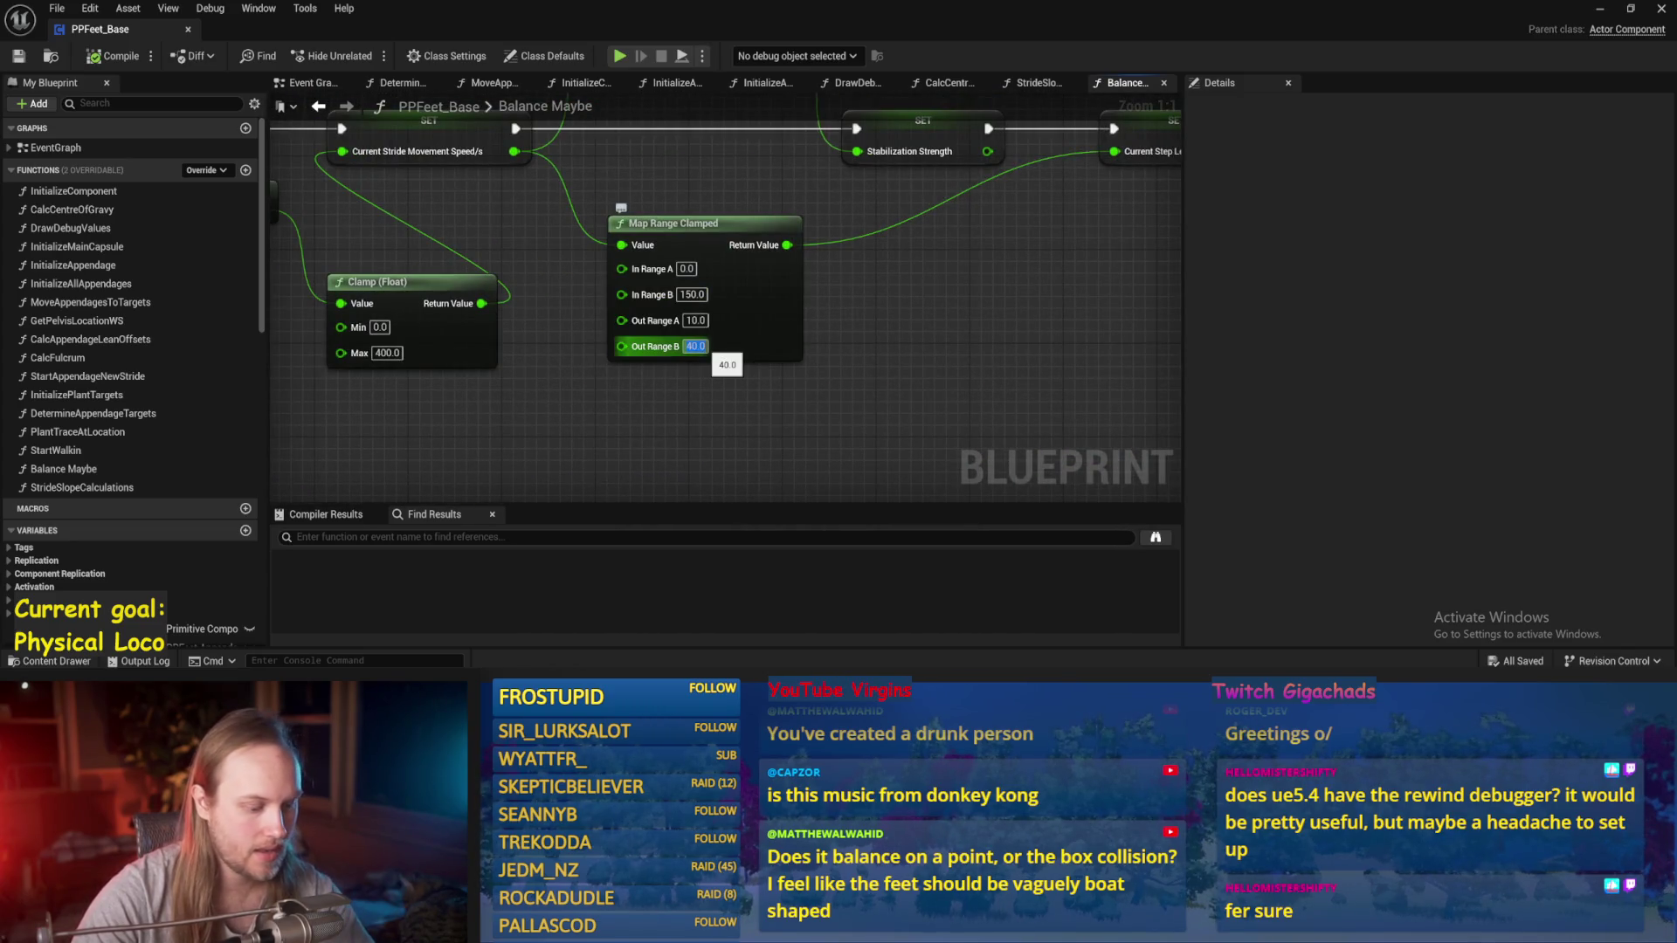
pyautogui.click(21, 59)
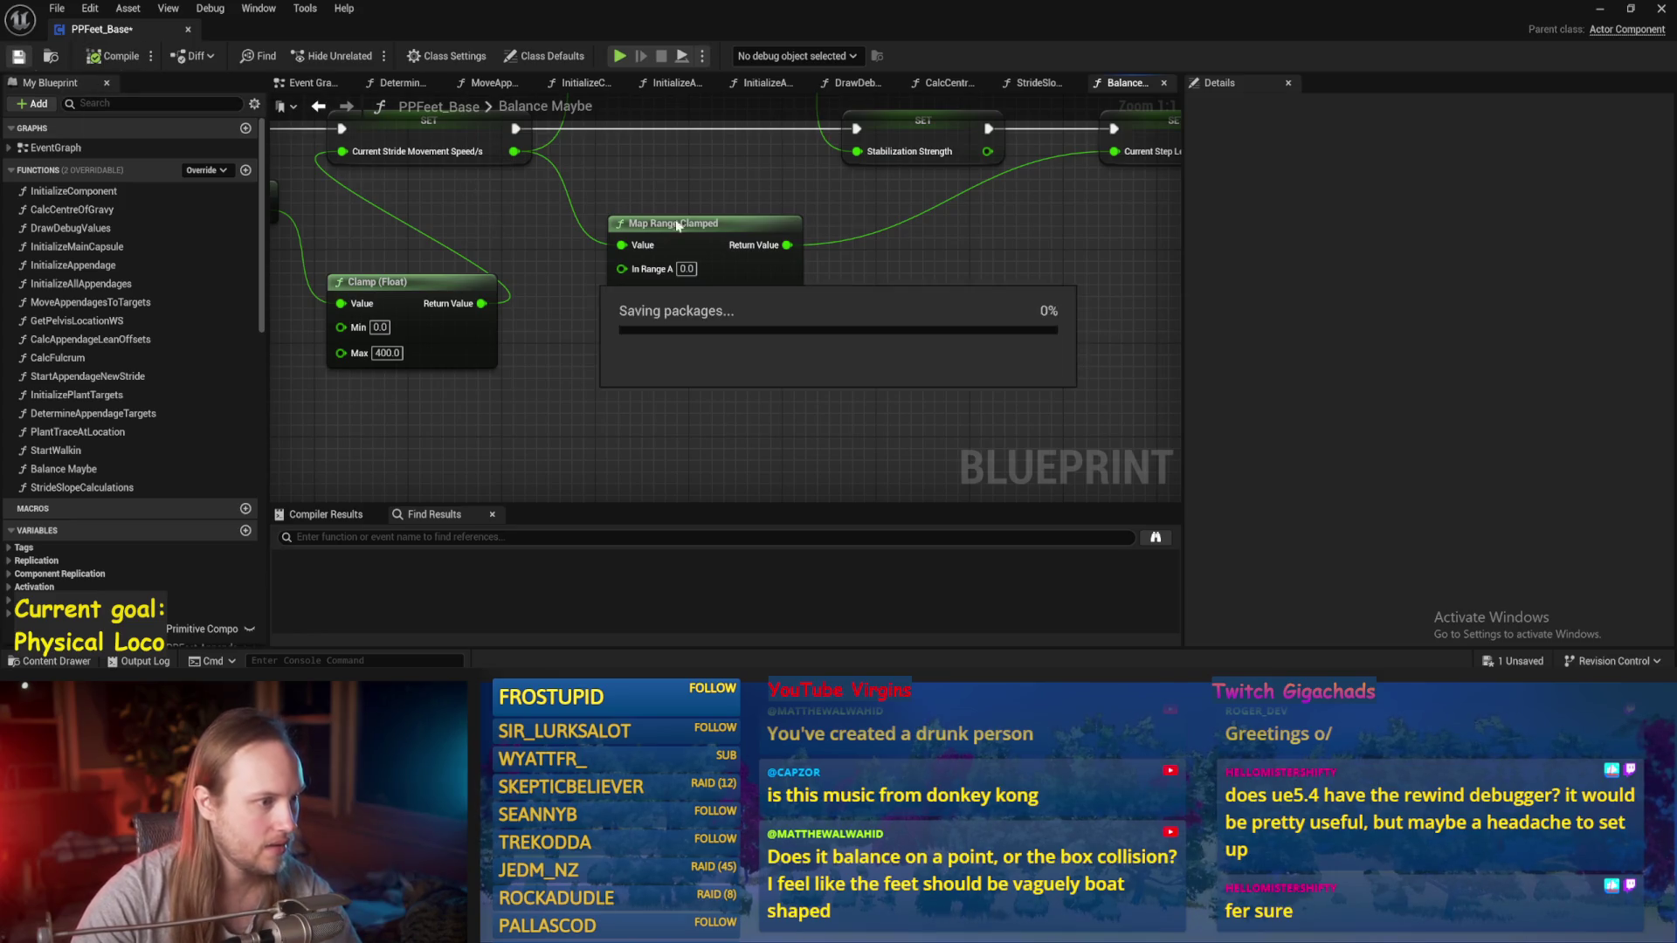
pyautogui.scroll(-7, 867, 248)
pyautogui.scroll(7, 669, 329)
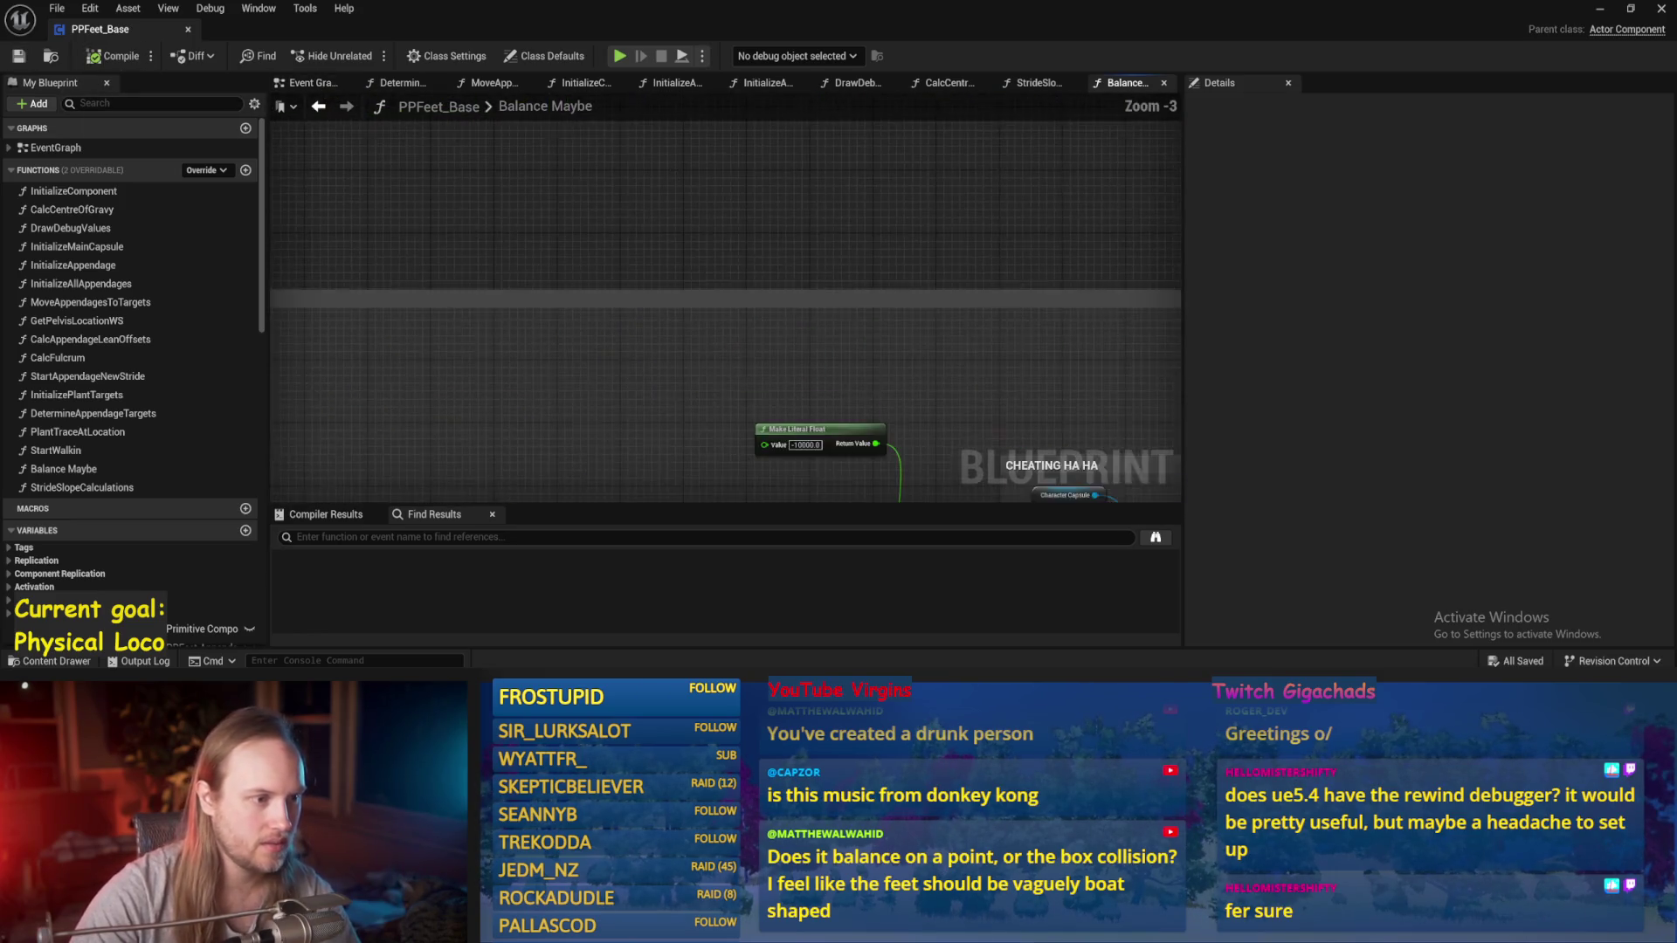
pyautogui.moveTo(669, 329); pyautogui.dragTo(648, 224)
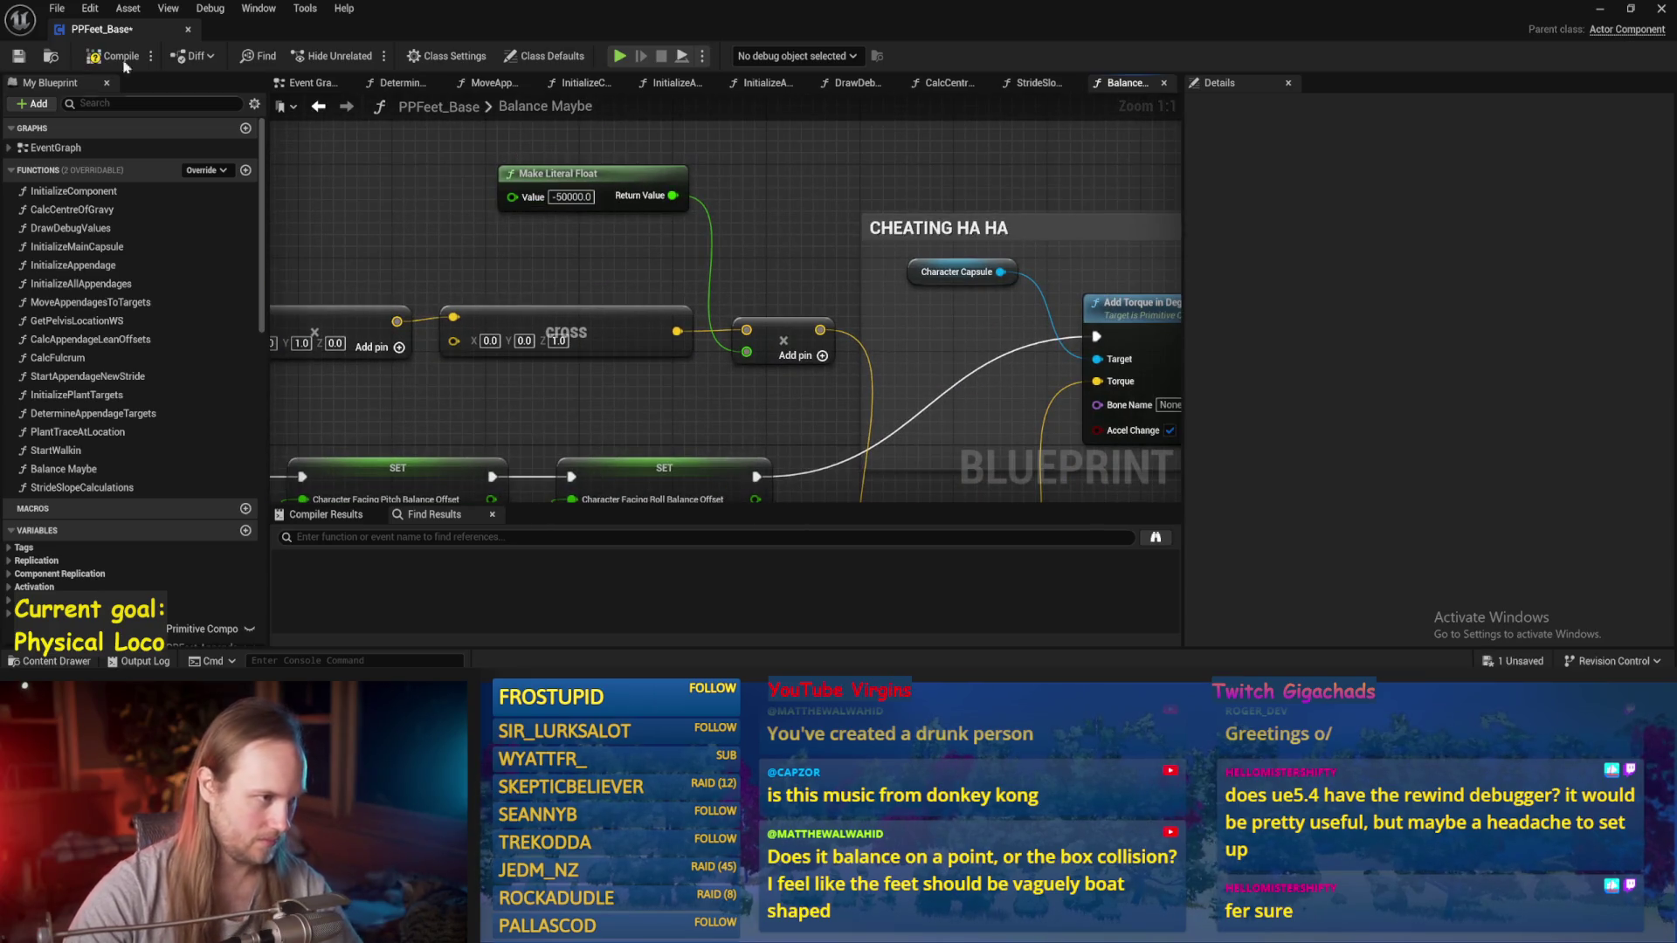
pyautogui.click(1599, 9)
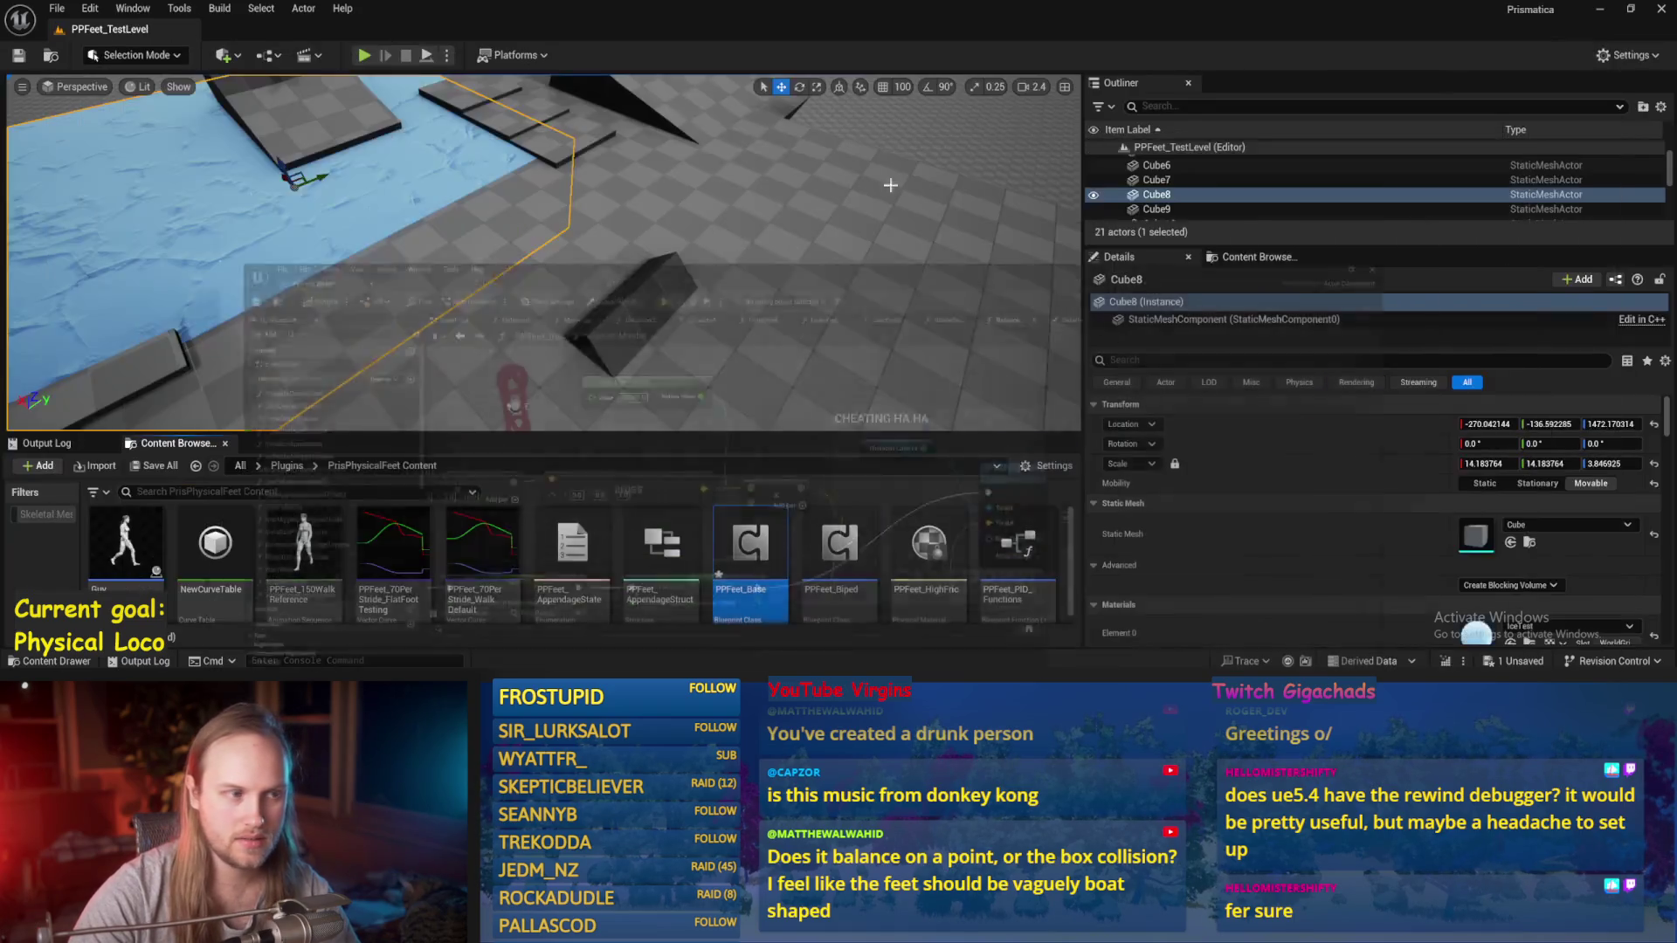
# Step: Play the test level fullscreen, walk the capsule character forward with W, then stop
pyautogui.hotkey('alt', 'p')
pyautogui.press('F11')
pyautogui.press('w')
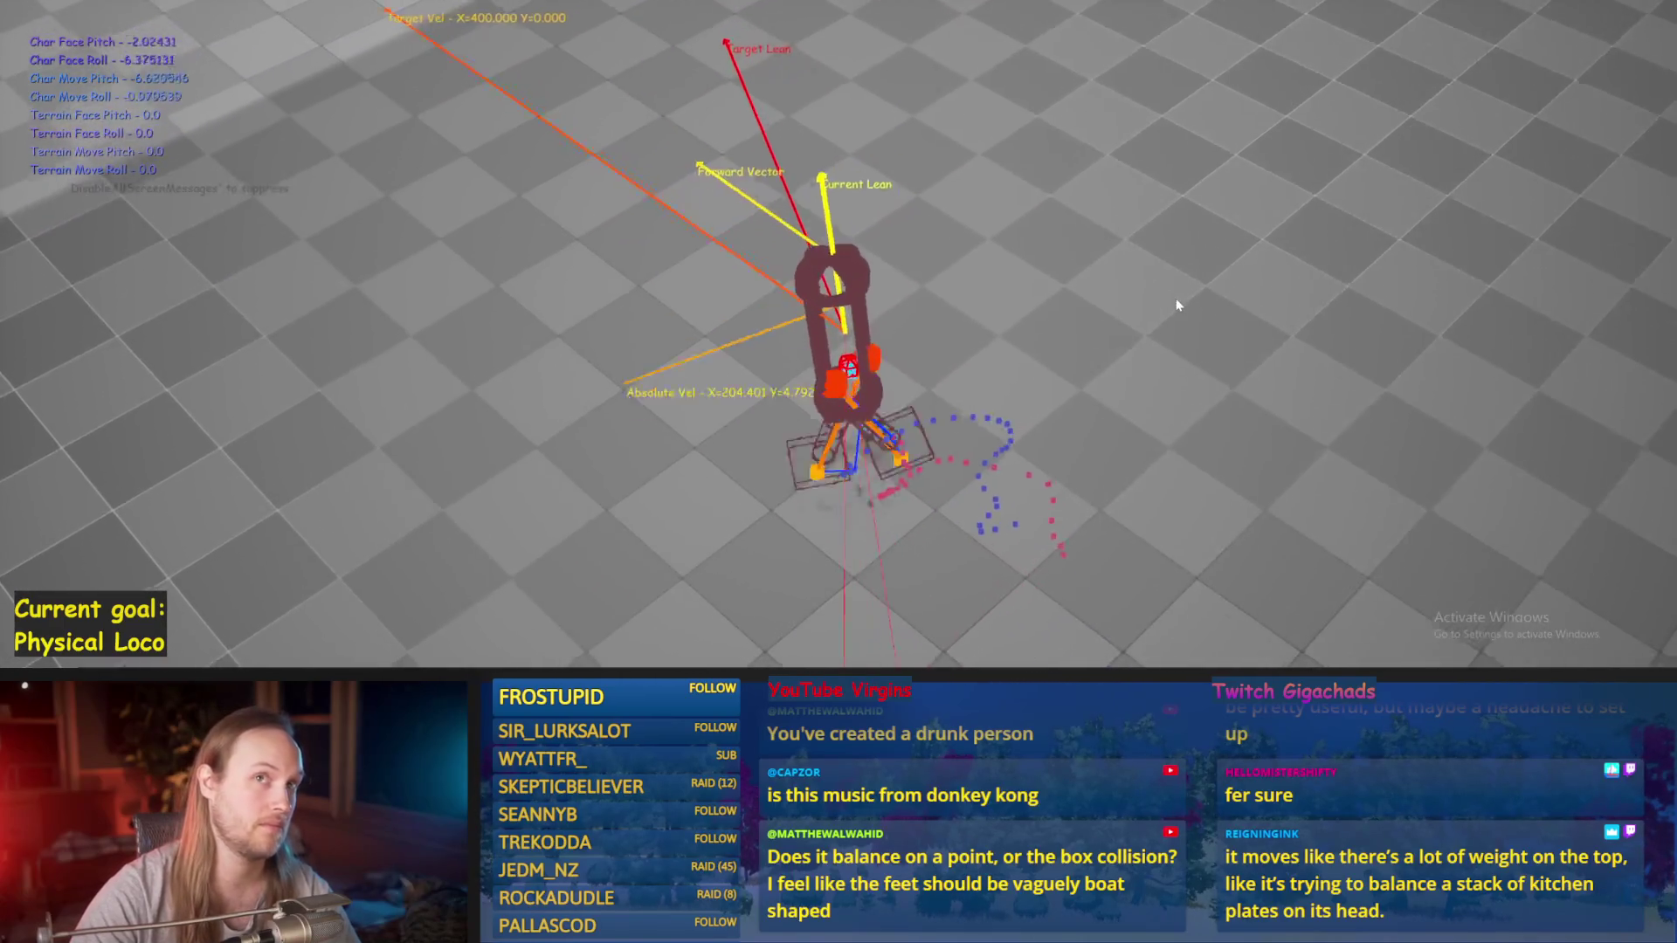
pyautogui.press('Escape')
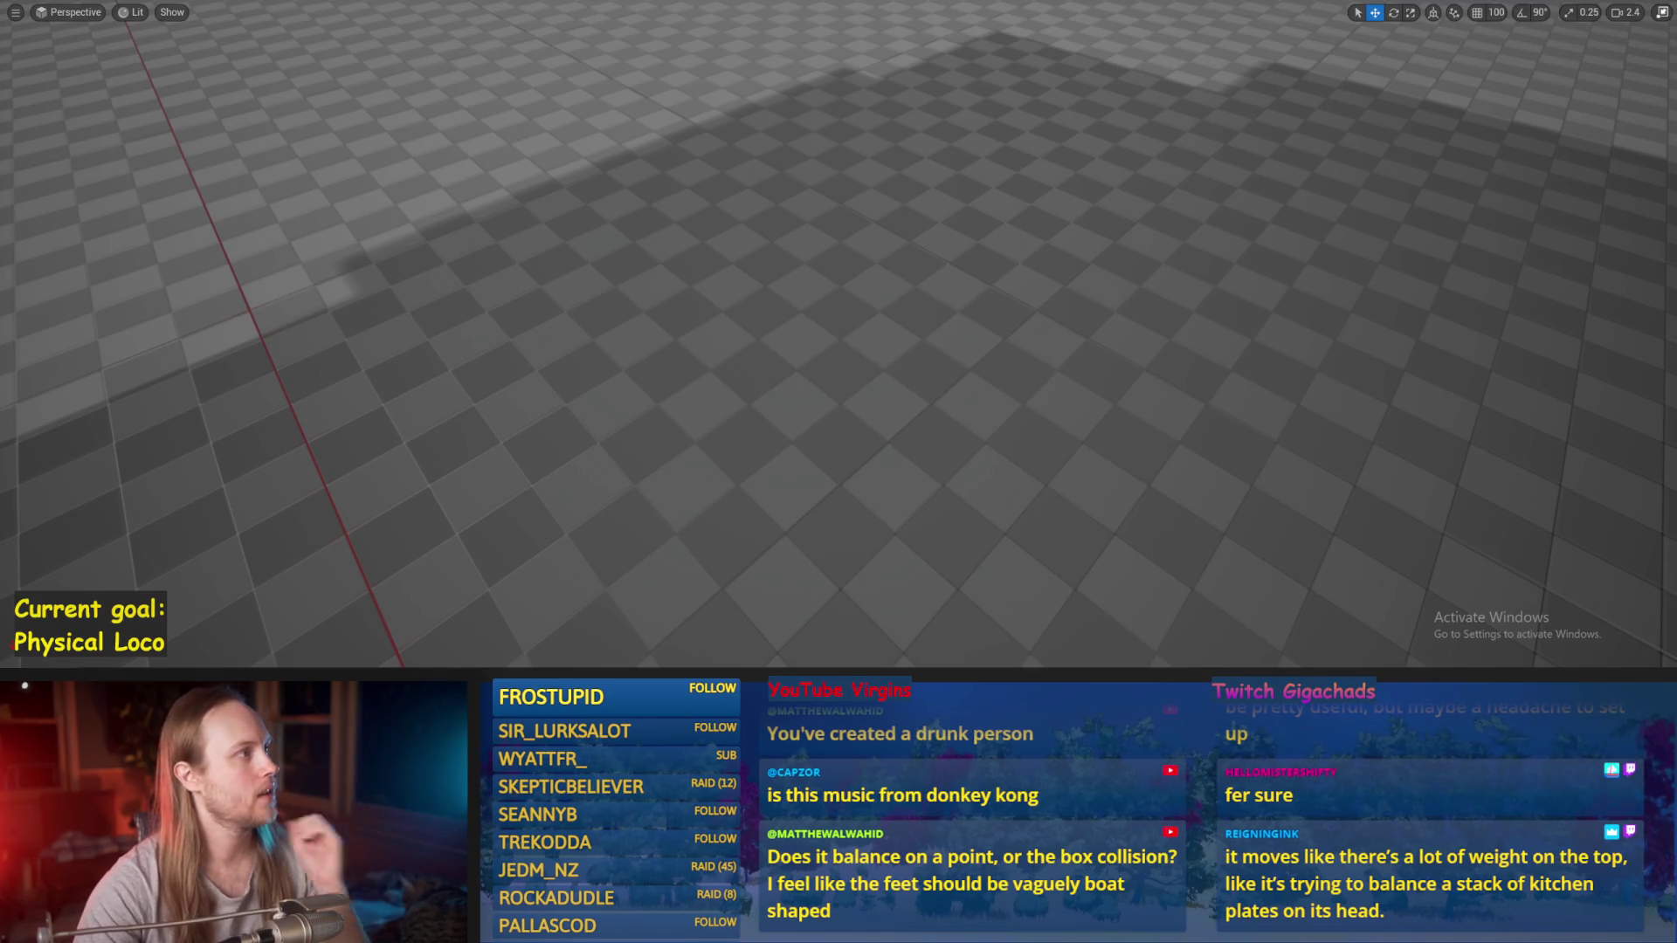
# Step: Add item 9, 'Try 50% tilt capsule VS anus vector', to Feet todo.txt
pyautogui.hotkey('alt', 'Tab')
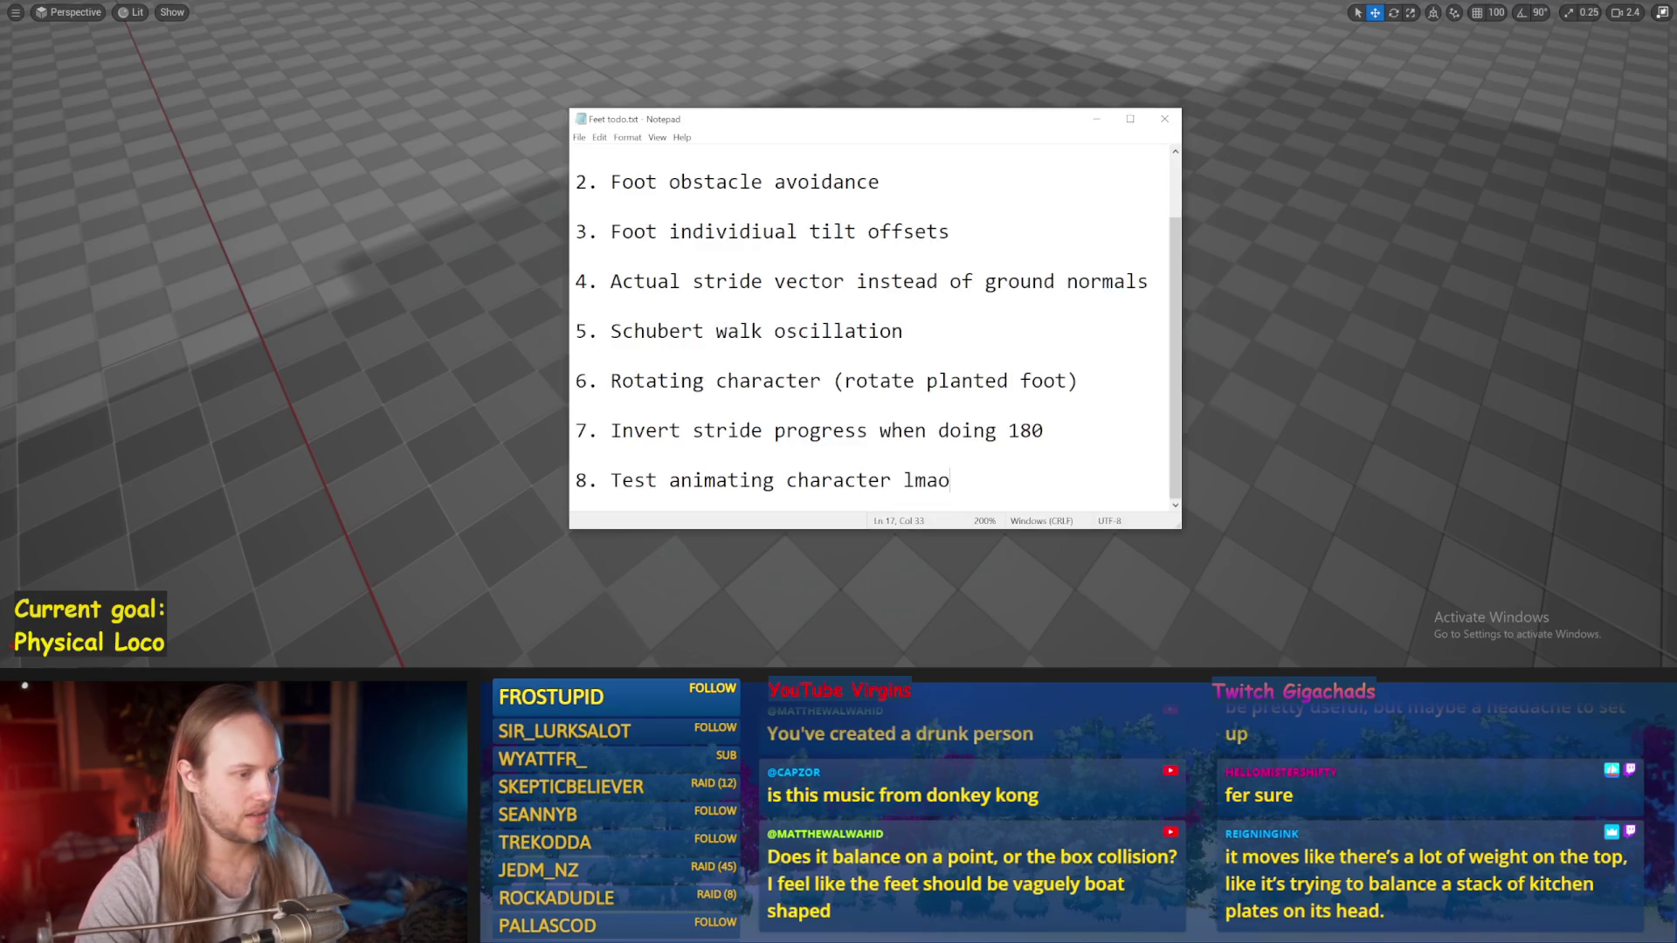
pyautogui.press('Return')
pyautogui.press('Return')
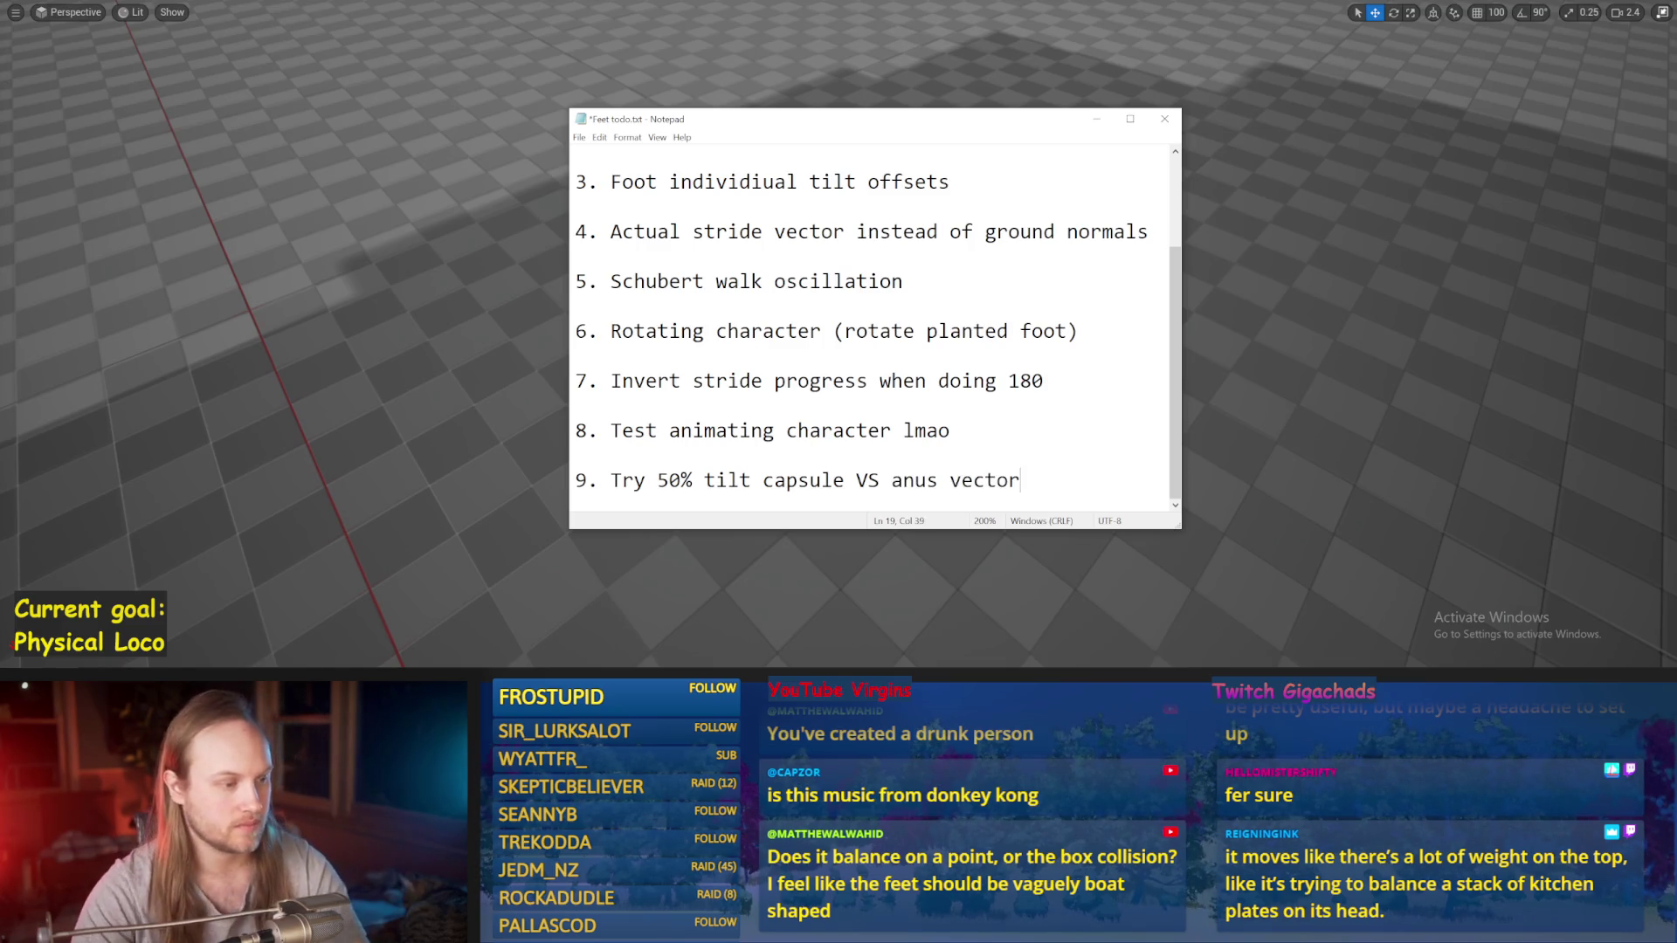
pyautogui.hotkey('alt', 'Tab')
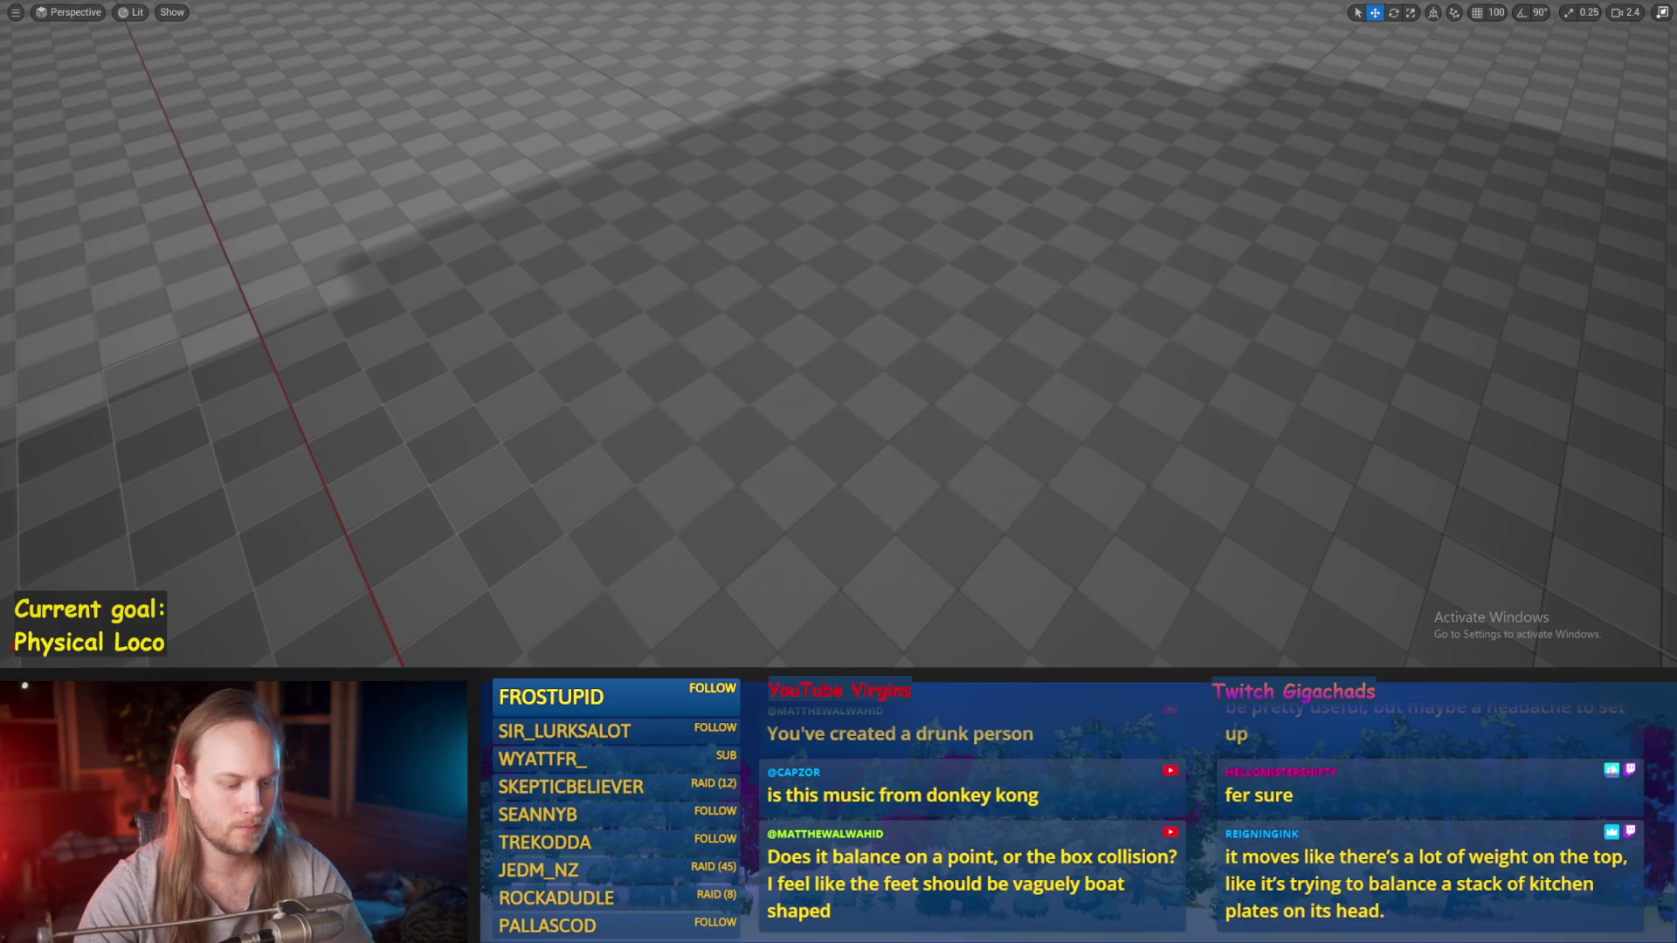
# Step: Play another session, walking the character forward with W, then stop
pyautogui.hotkey('alt', 'p')
pyautogui.press('w')
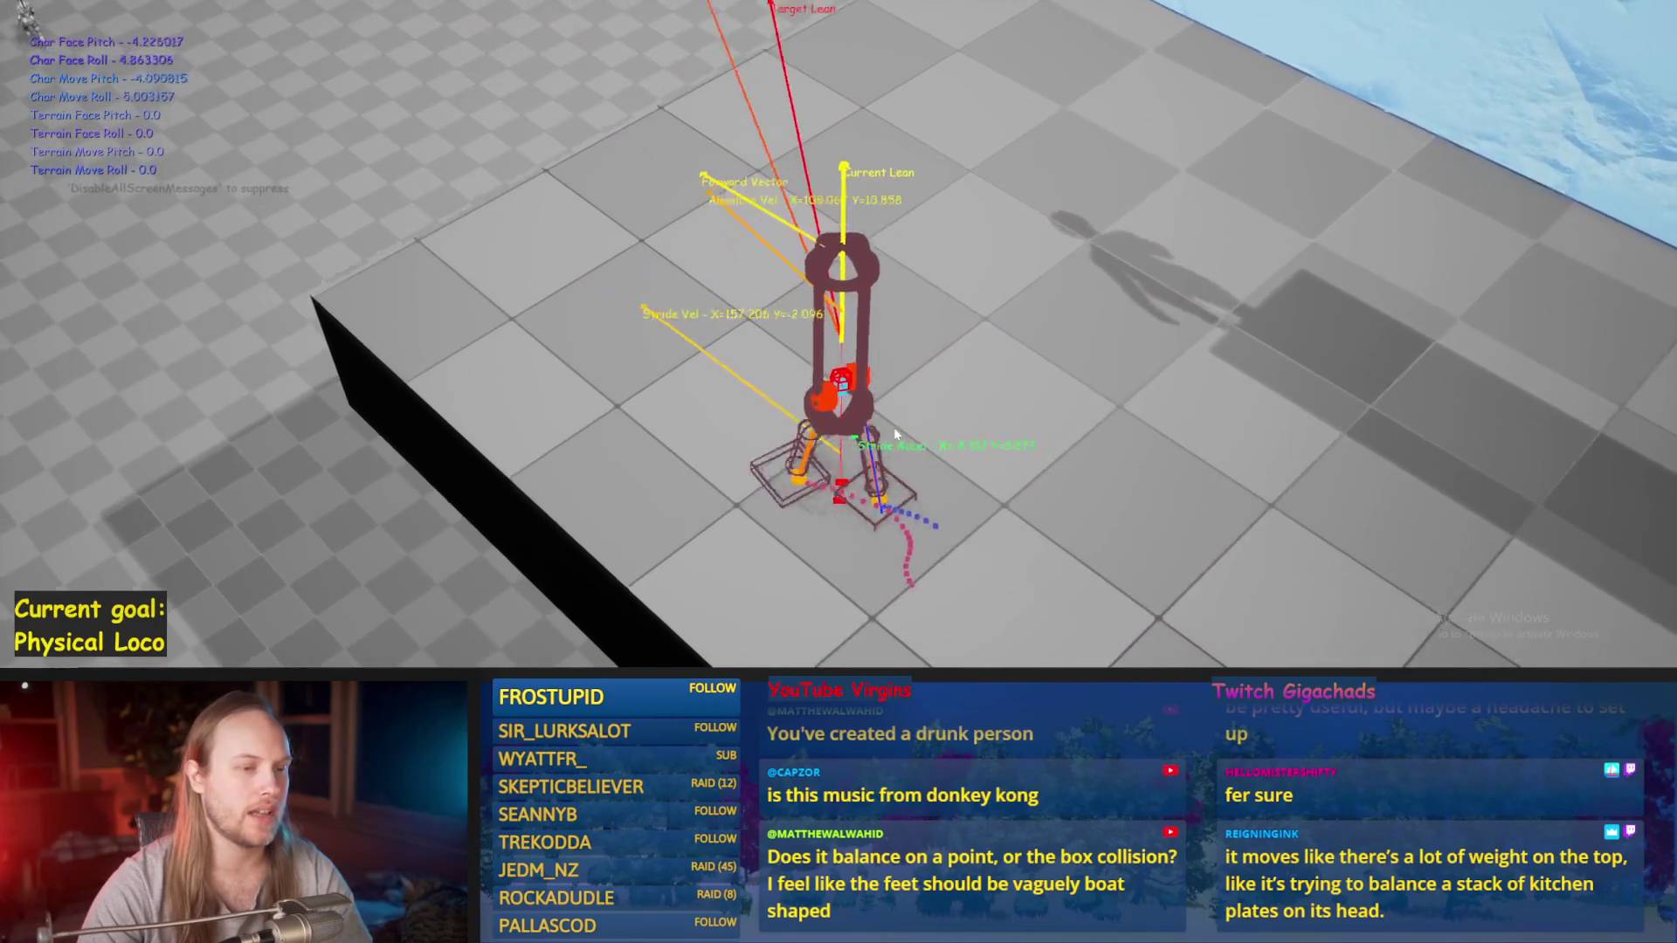
pyautogui.press('Escape')
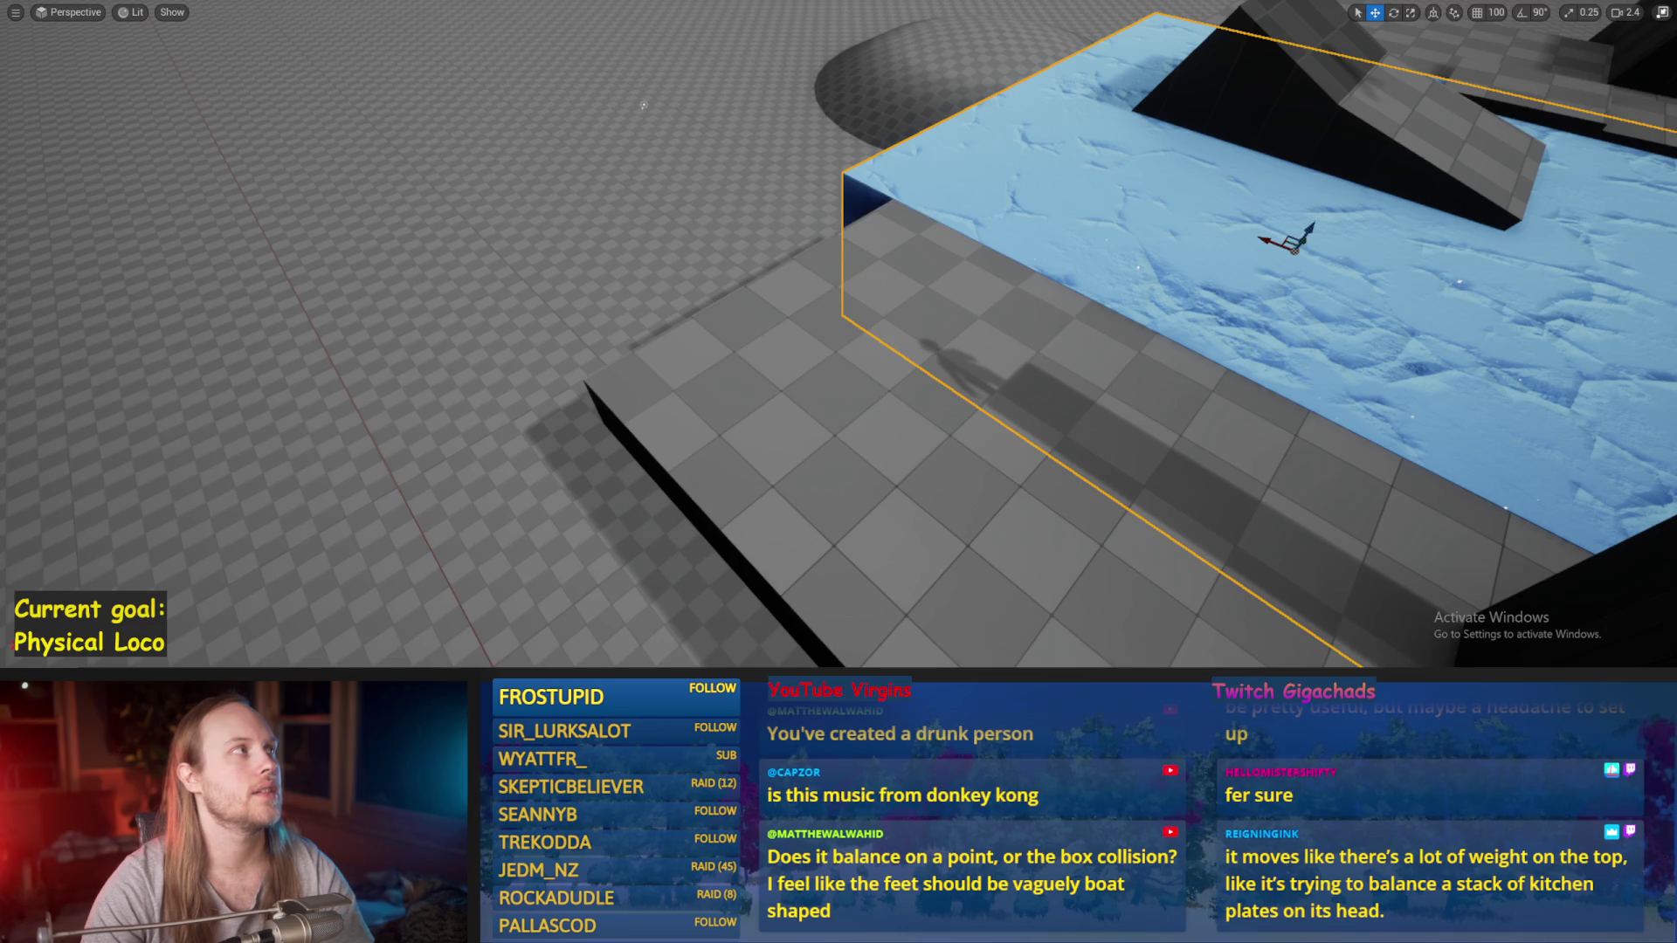
# Step: Clear the selection, restore the full editor layout, and open PPFeet_Base on Balance Maybe
pyautogui.scroll(-10, 1028, 584)
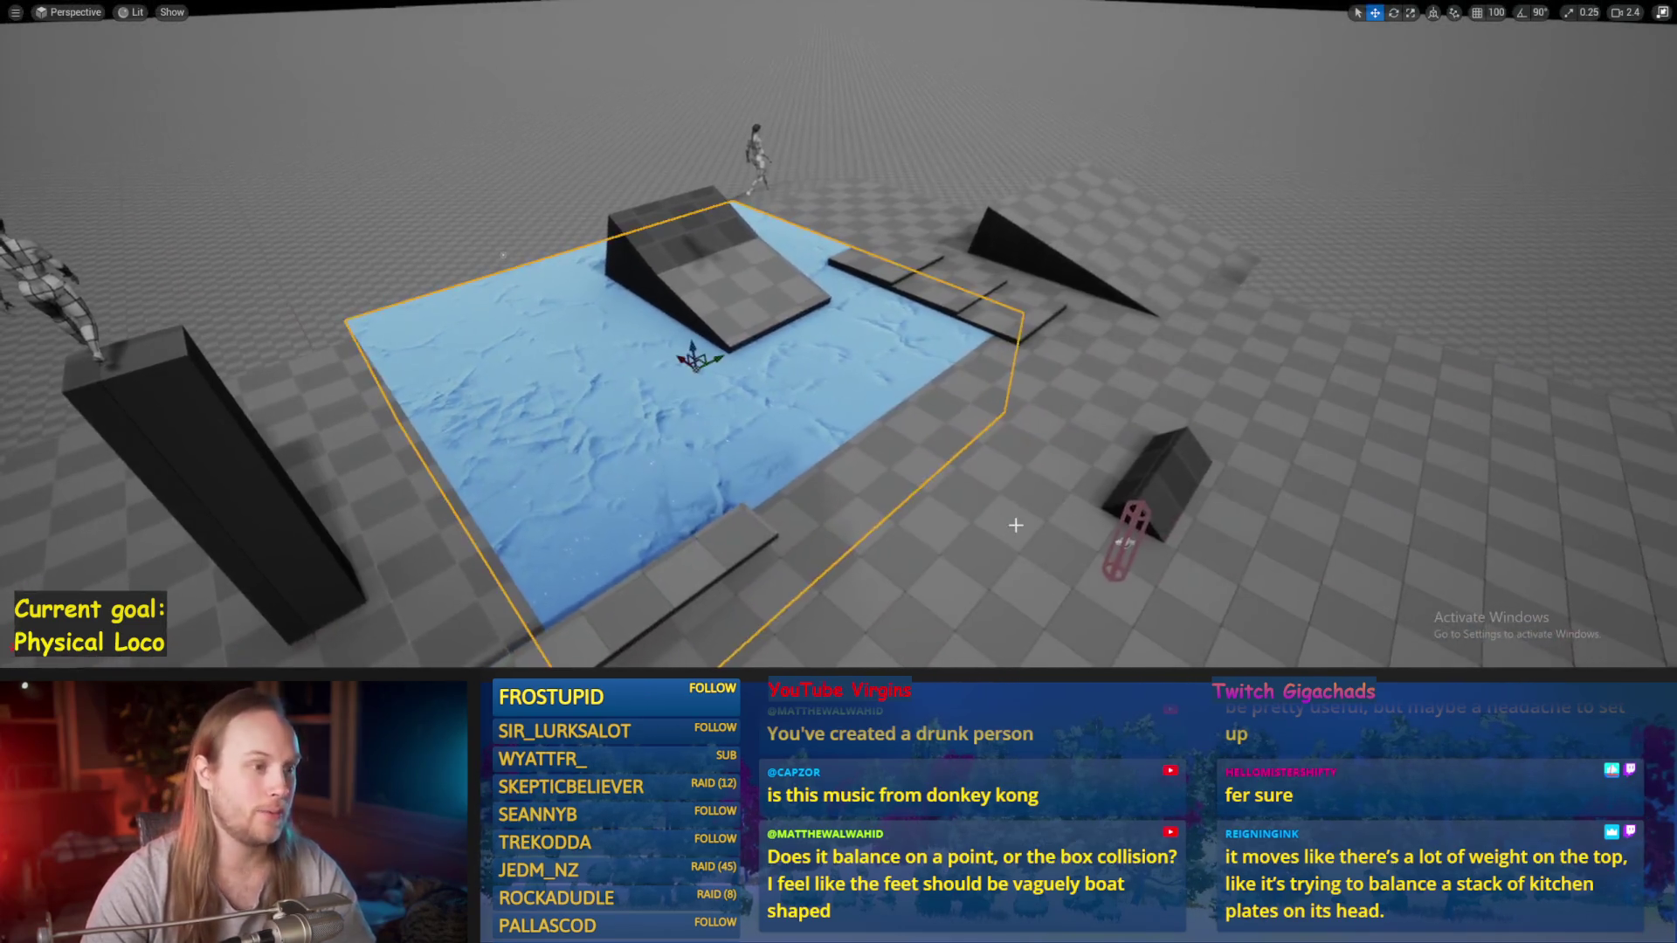
pyautogui.press('Escape')
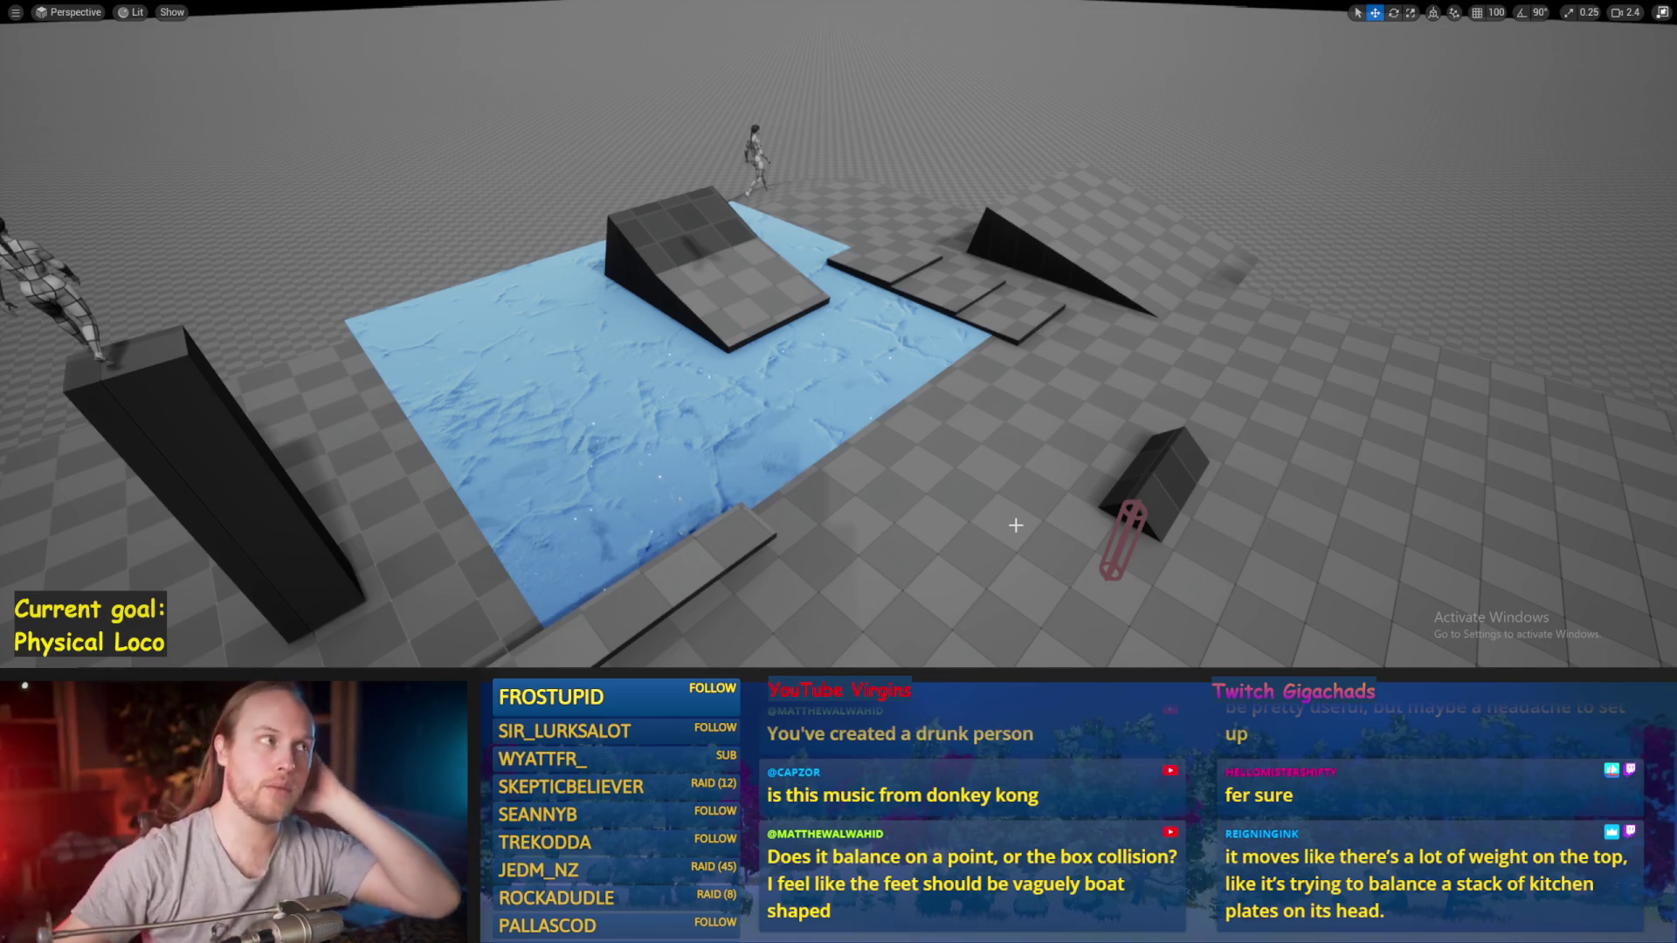
pyautogui.rightClick(876, 632)
pyautogui.press('Escape')
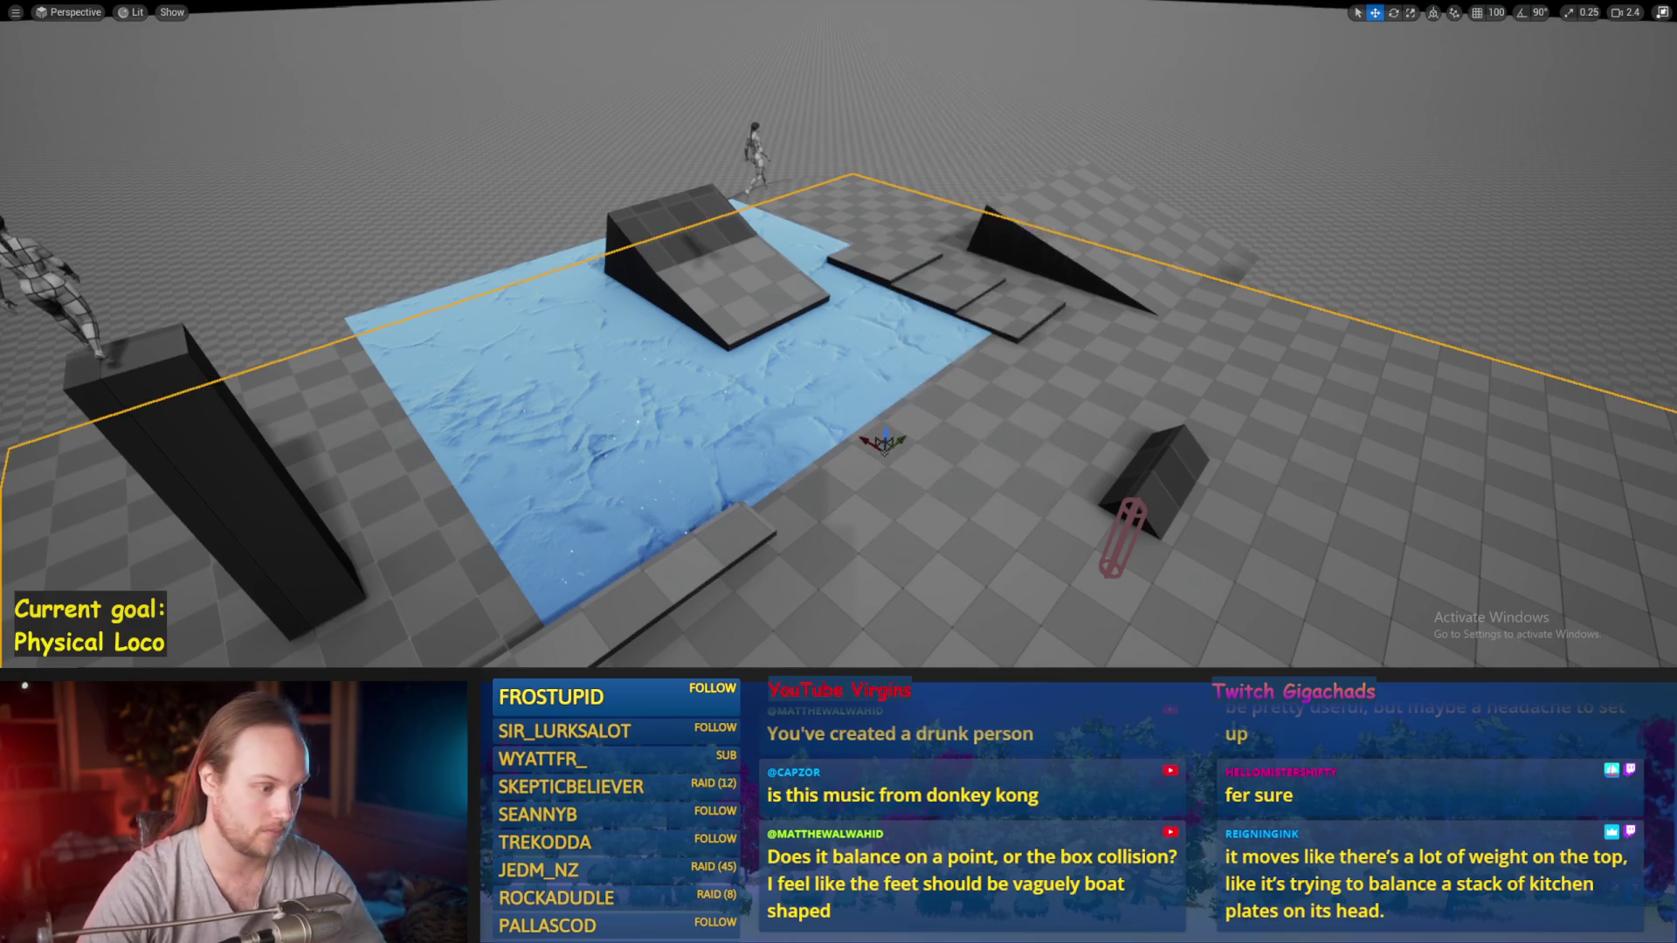
pyautogui.press('F11')
pyautogui.doubleClick(751, 550)
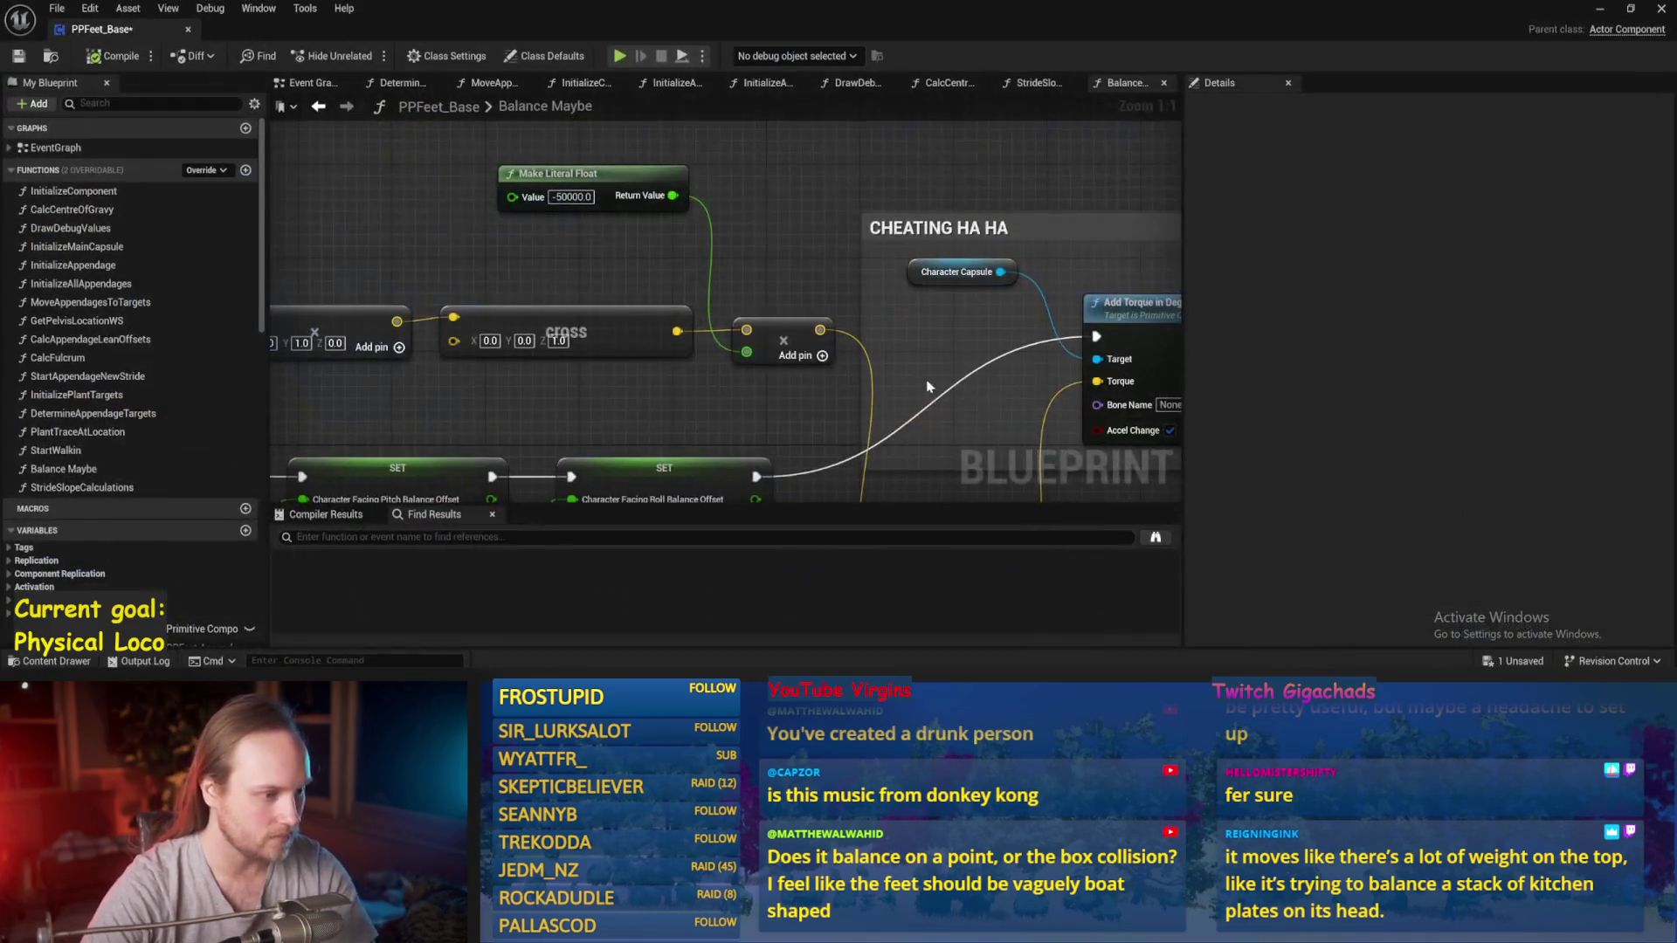
# Step: Move the Balance Maybe tab before StrideSlopeCalculations, view the stride speed nodes, then minimise the Blueprint
pyautogui.scroll(-2, 933, 363)
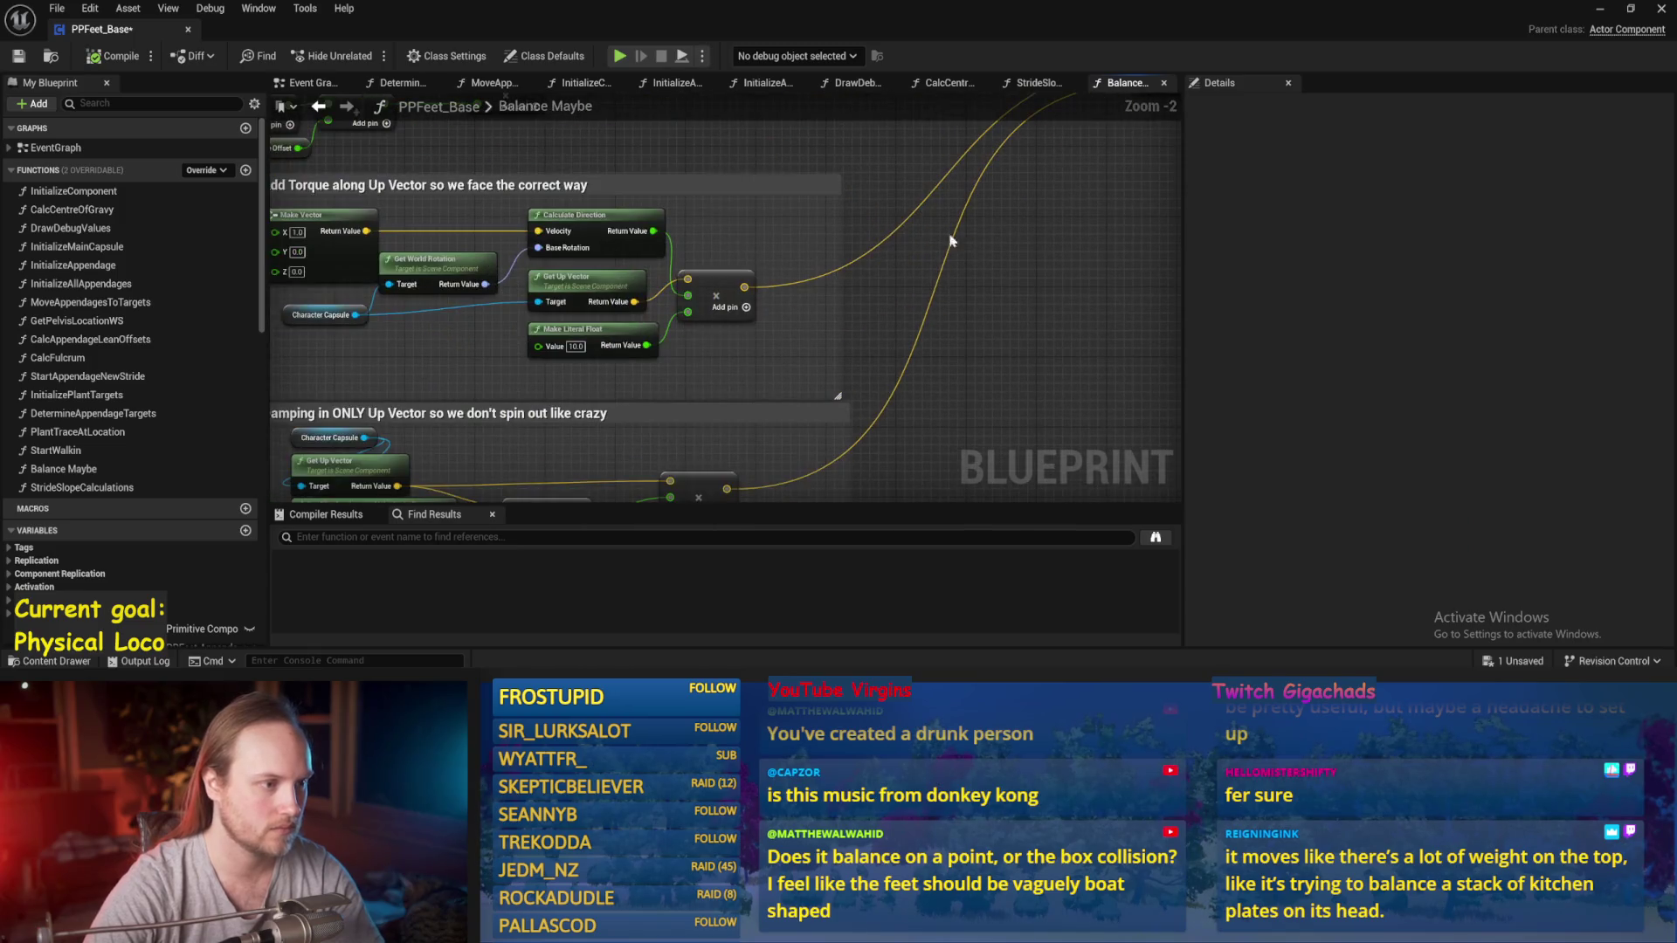
pyautogui.click(1038, 83)
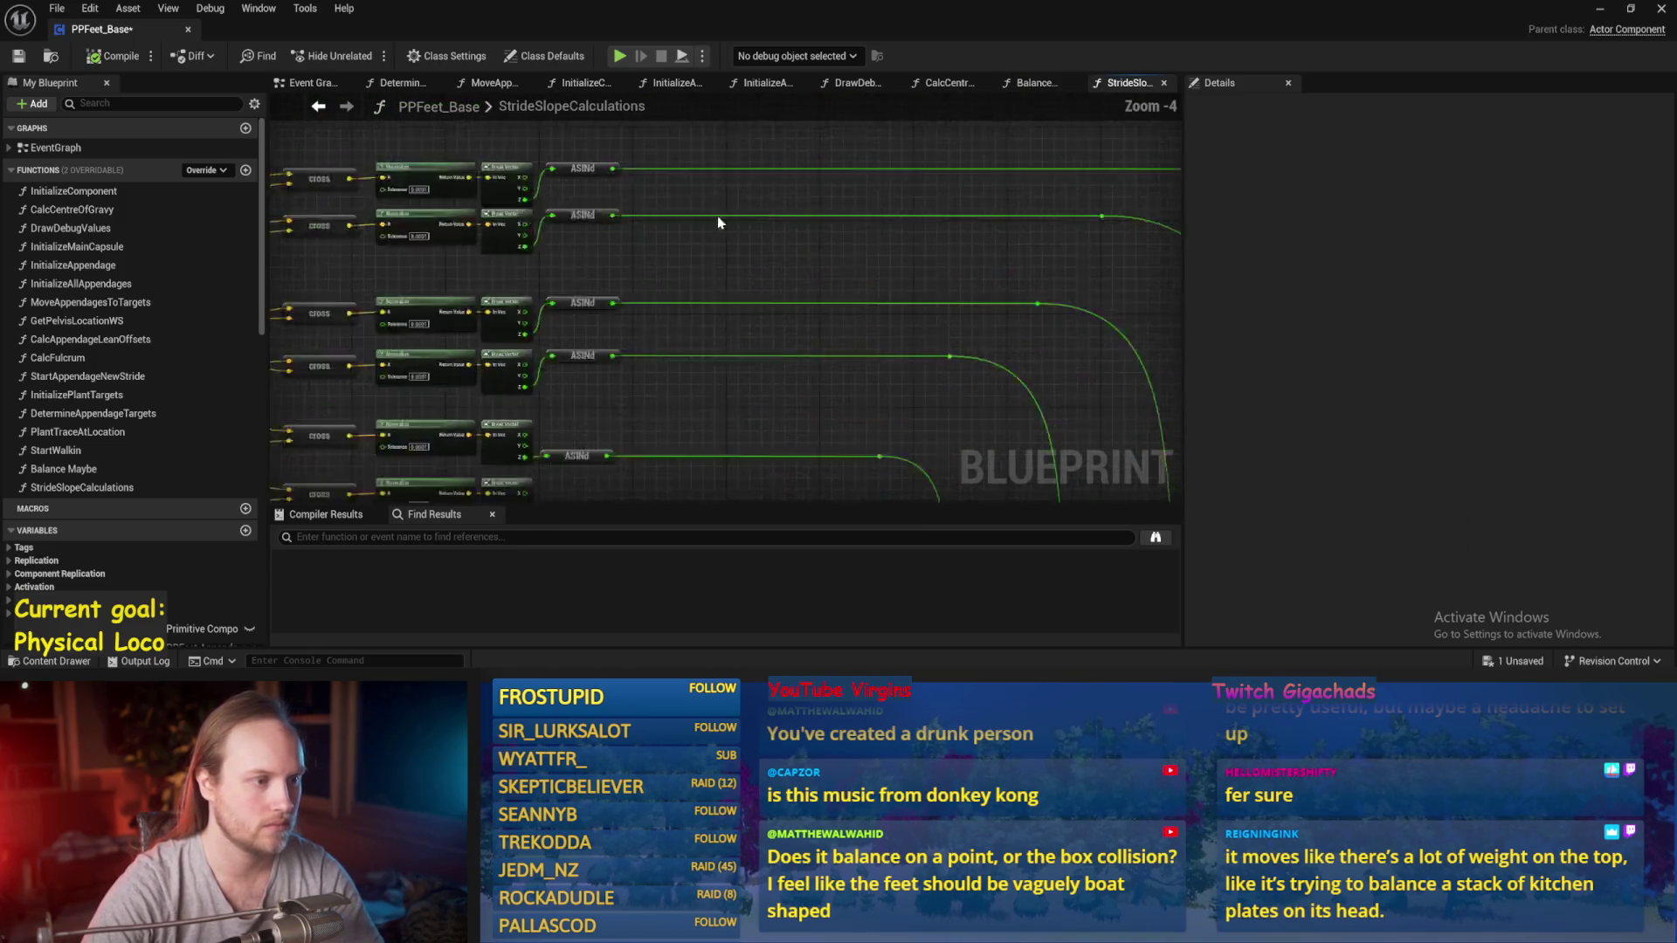
pyautogui.moveTo(1127, 83); pyautogui.dragTo(1035, 83)
pyautogui.scroll(-3, 847, 335)
pyautogui.scroll(6, 797, 363)
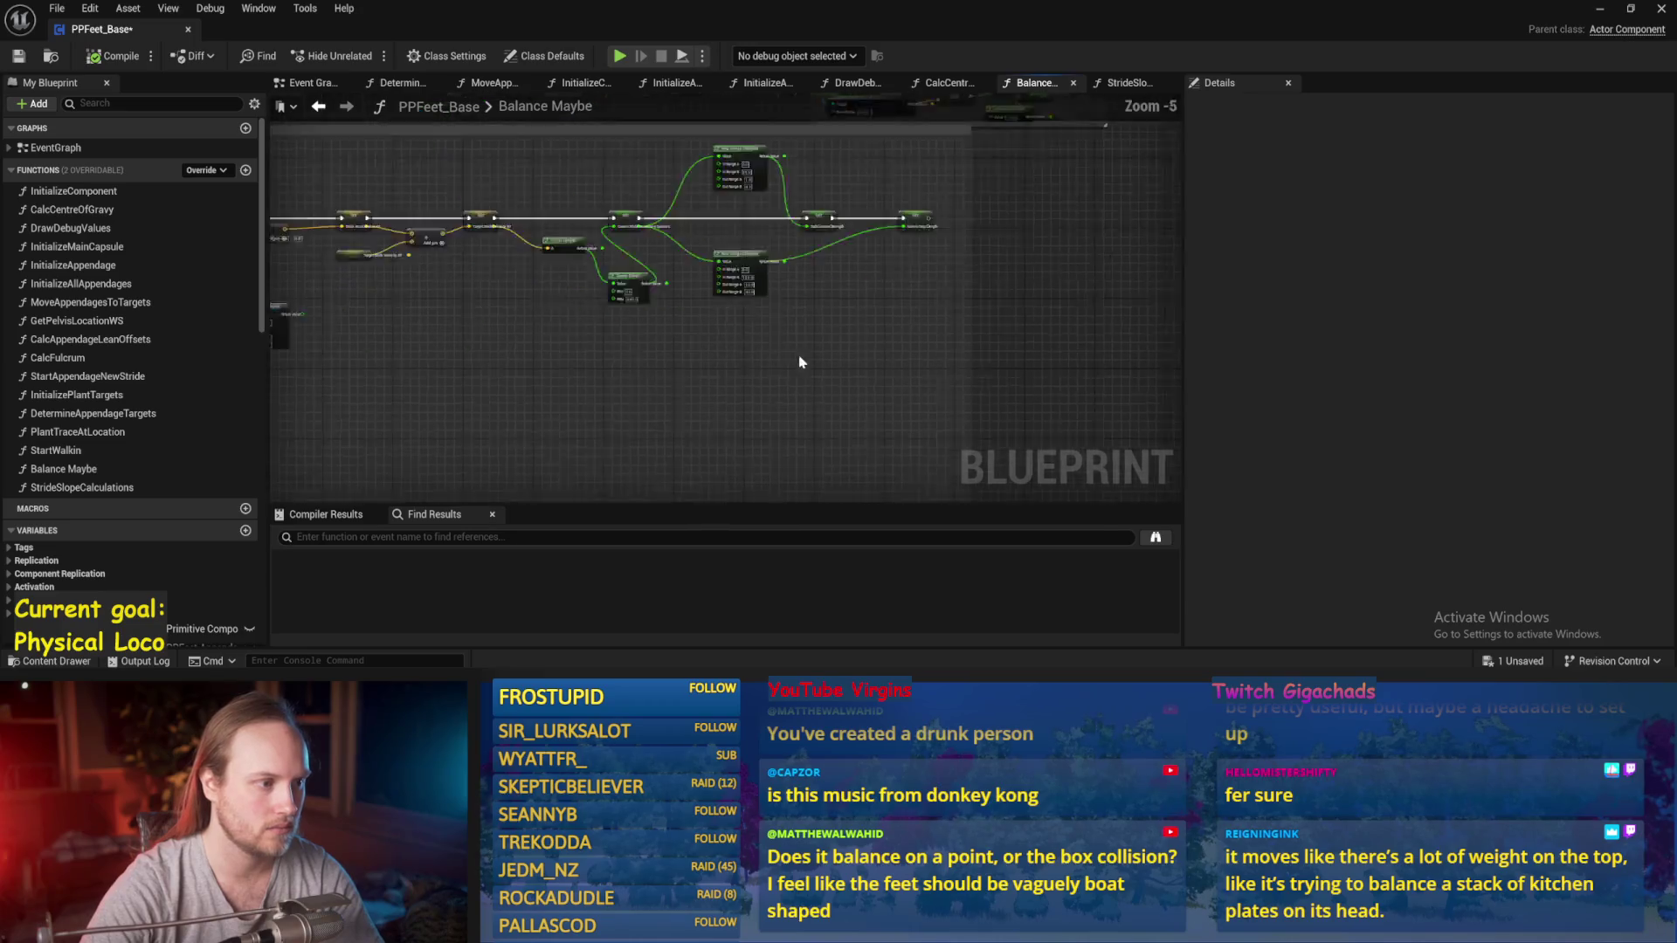
pyautogui.moveTo(837, 354); pyautogui.dragTo(722, 379)
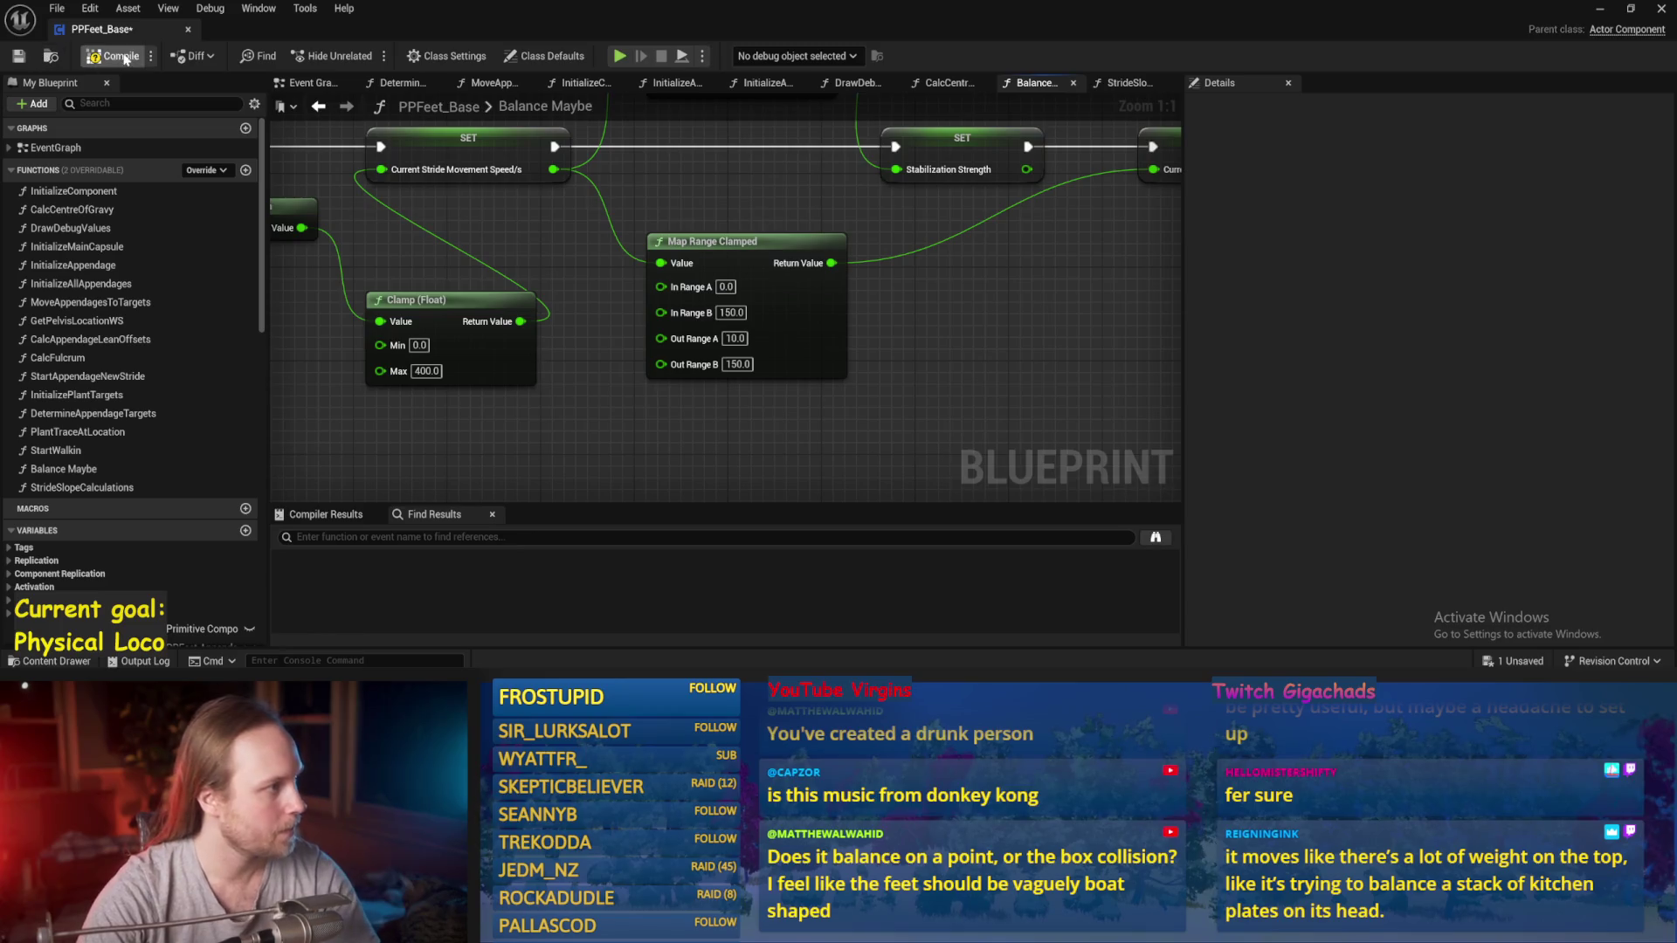
pyautogui.click(1599, 8)
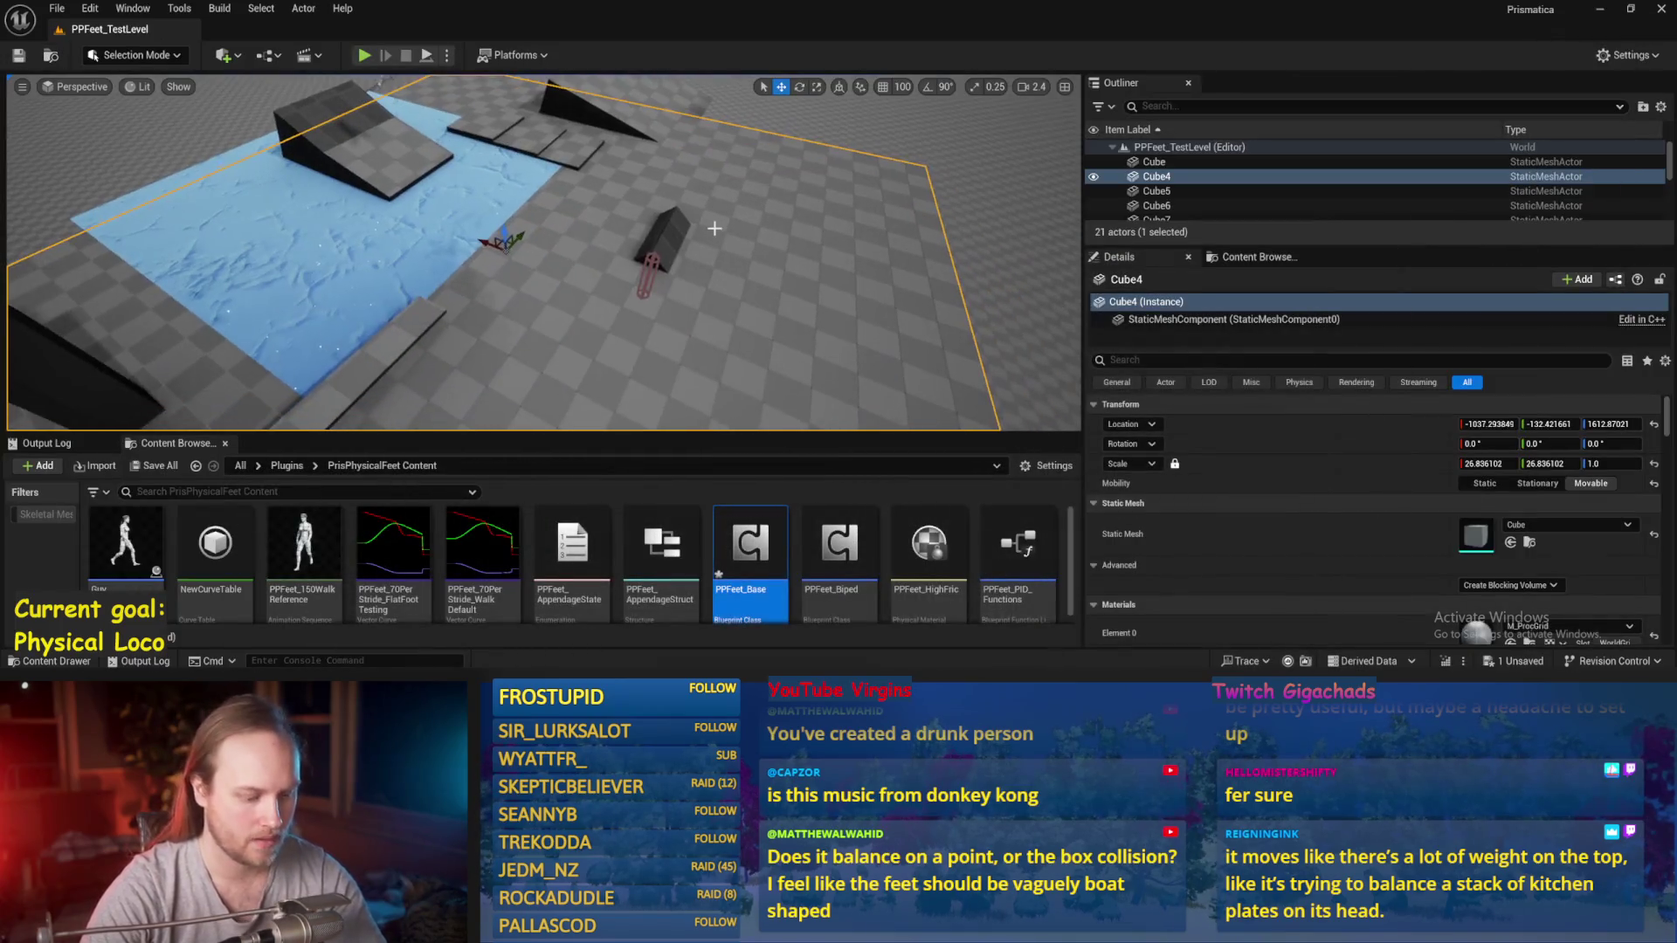
# Step: Run a quick play test, zoom the viewport out, then play again holding W to stride
pyautogui.hotkey('alt', 'p')
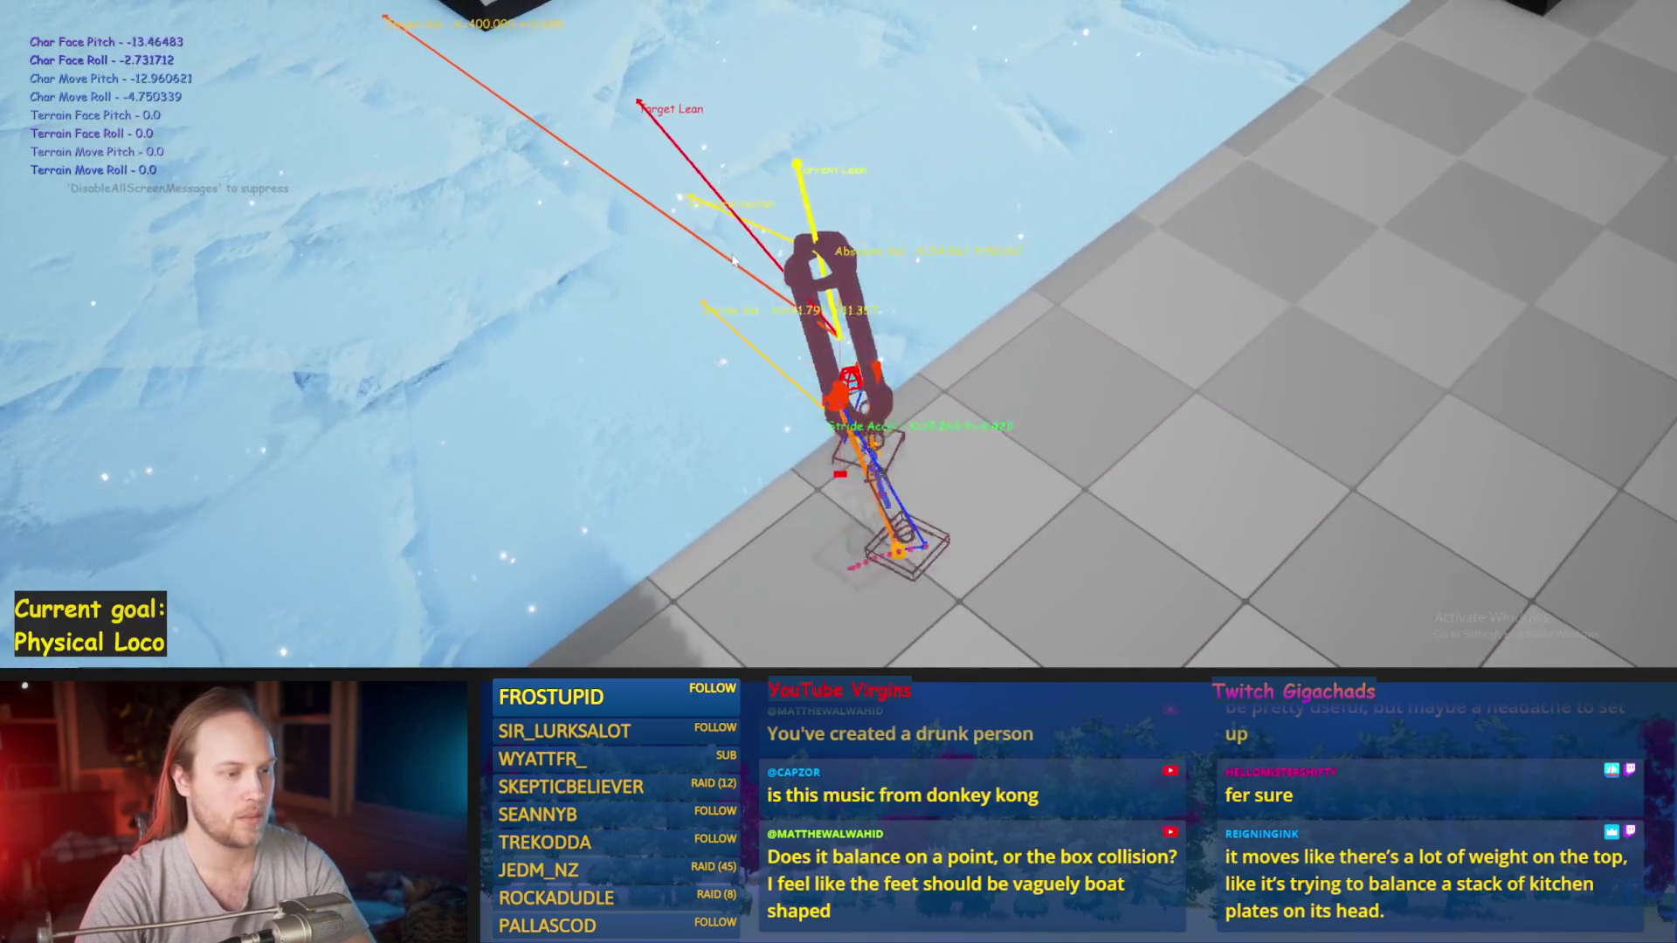
pyautogui.press('Escape')
pyautogui.scroll(-10, 1105, 377)
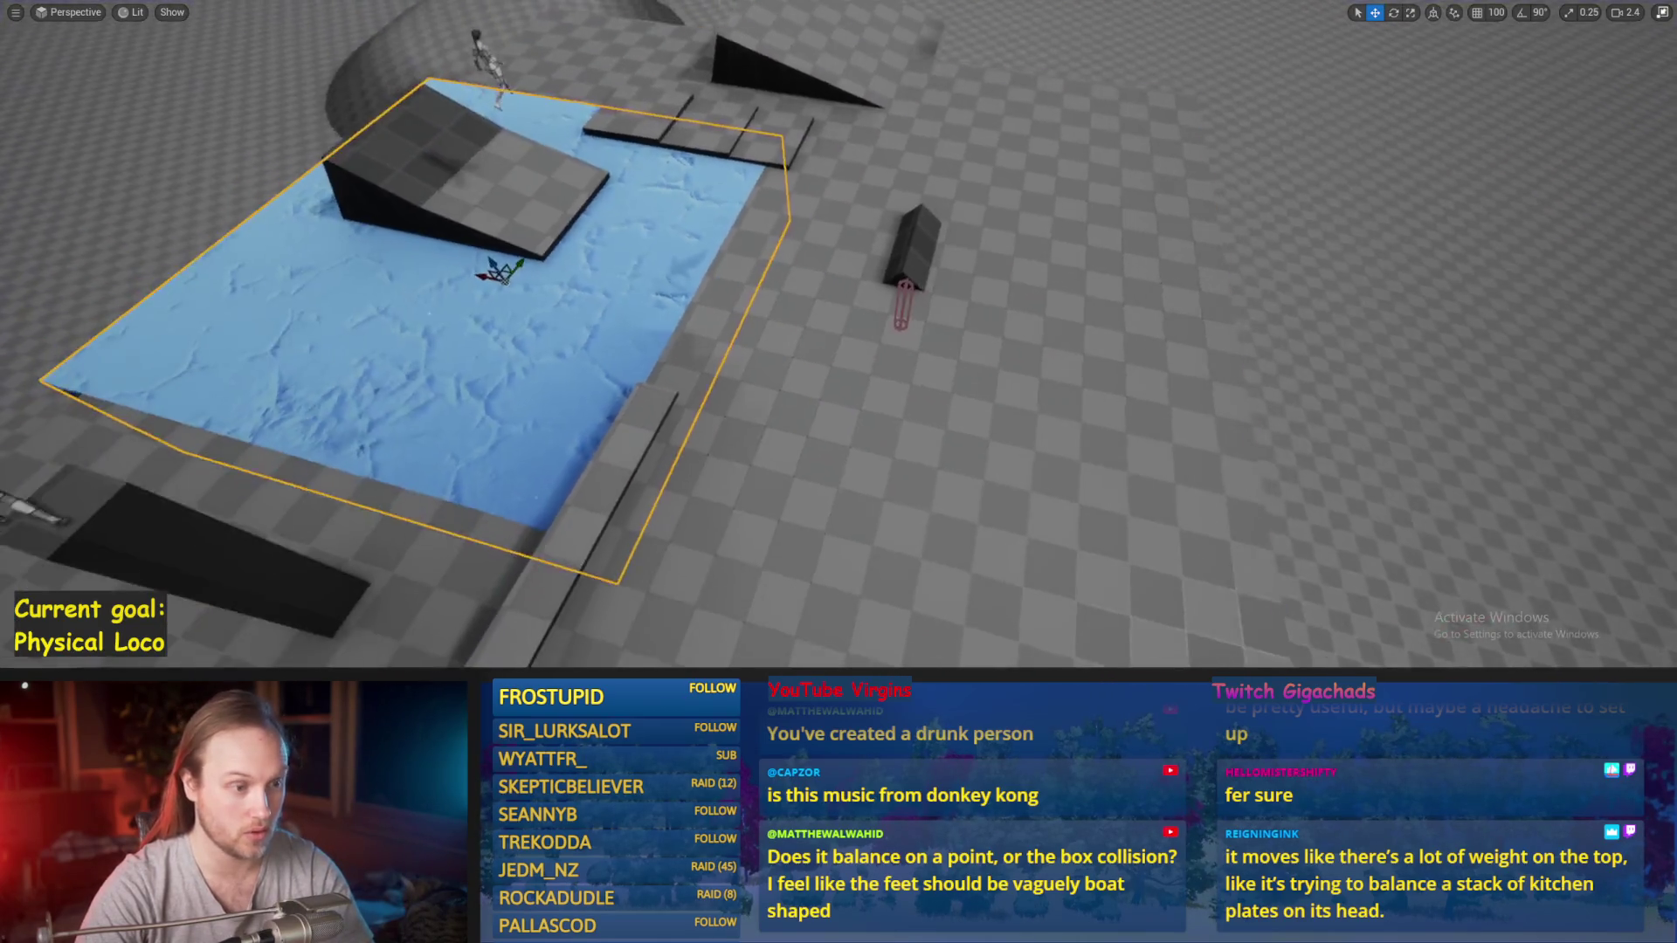
pyautogui.press('r')
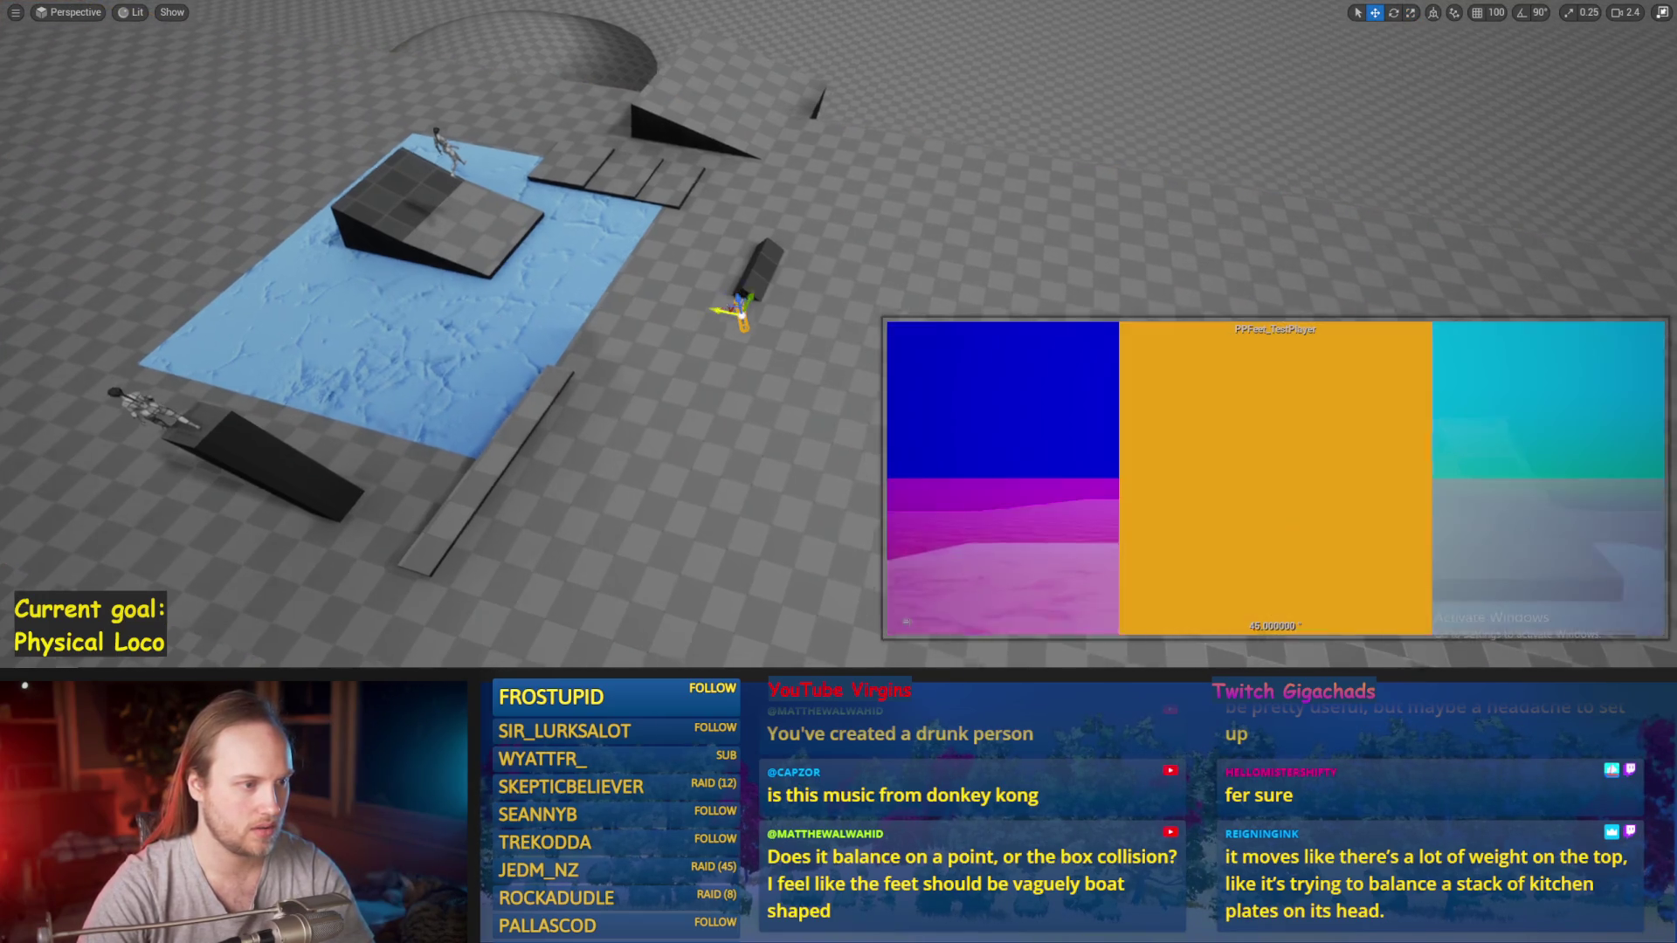
pyautogui.hotkey('alt', 'p')
pyautogui.press('w')
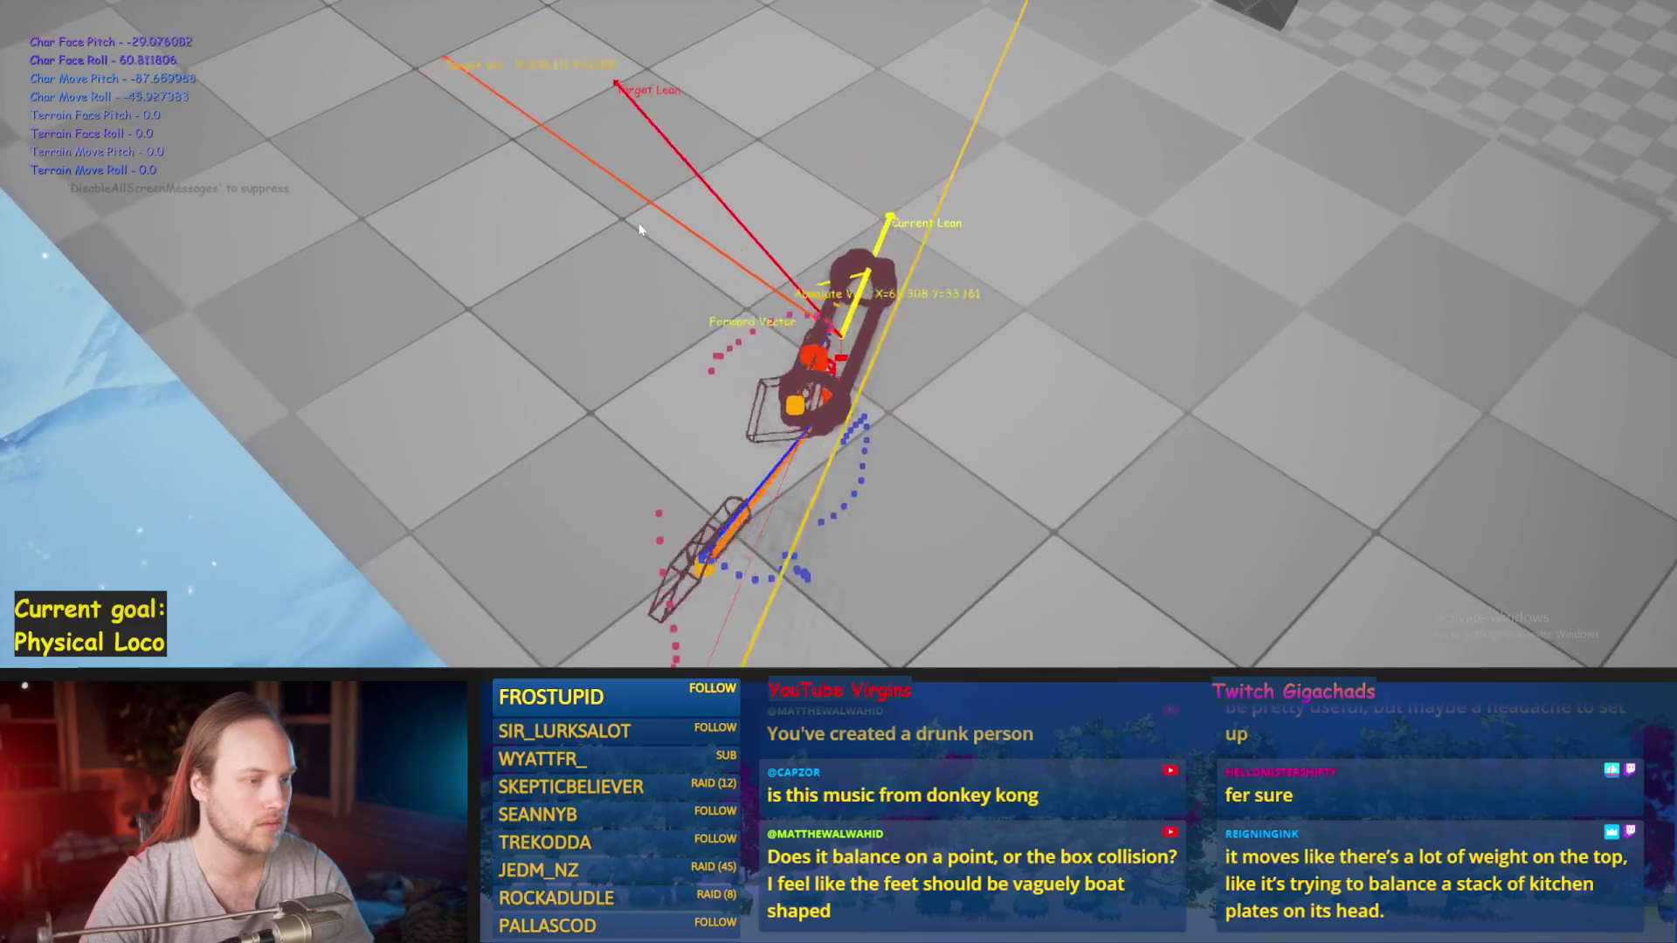
# Step: Restart the play session twice with the character upright, then step out with F11 while it runs
pyautogui.press('Escape')
pyautogui.hotkey('alt', 'p')
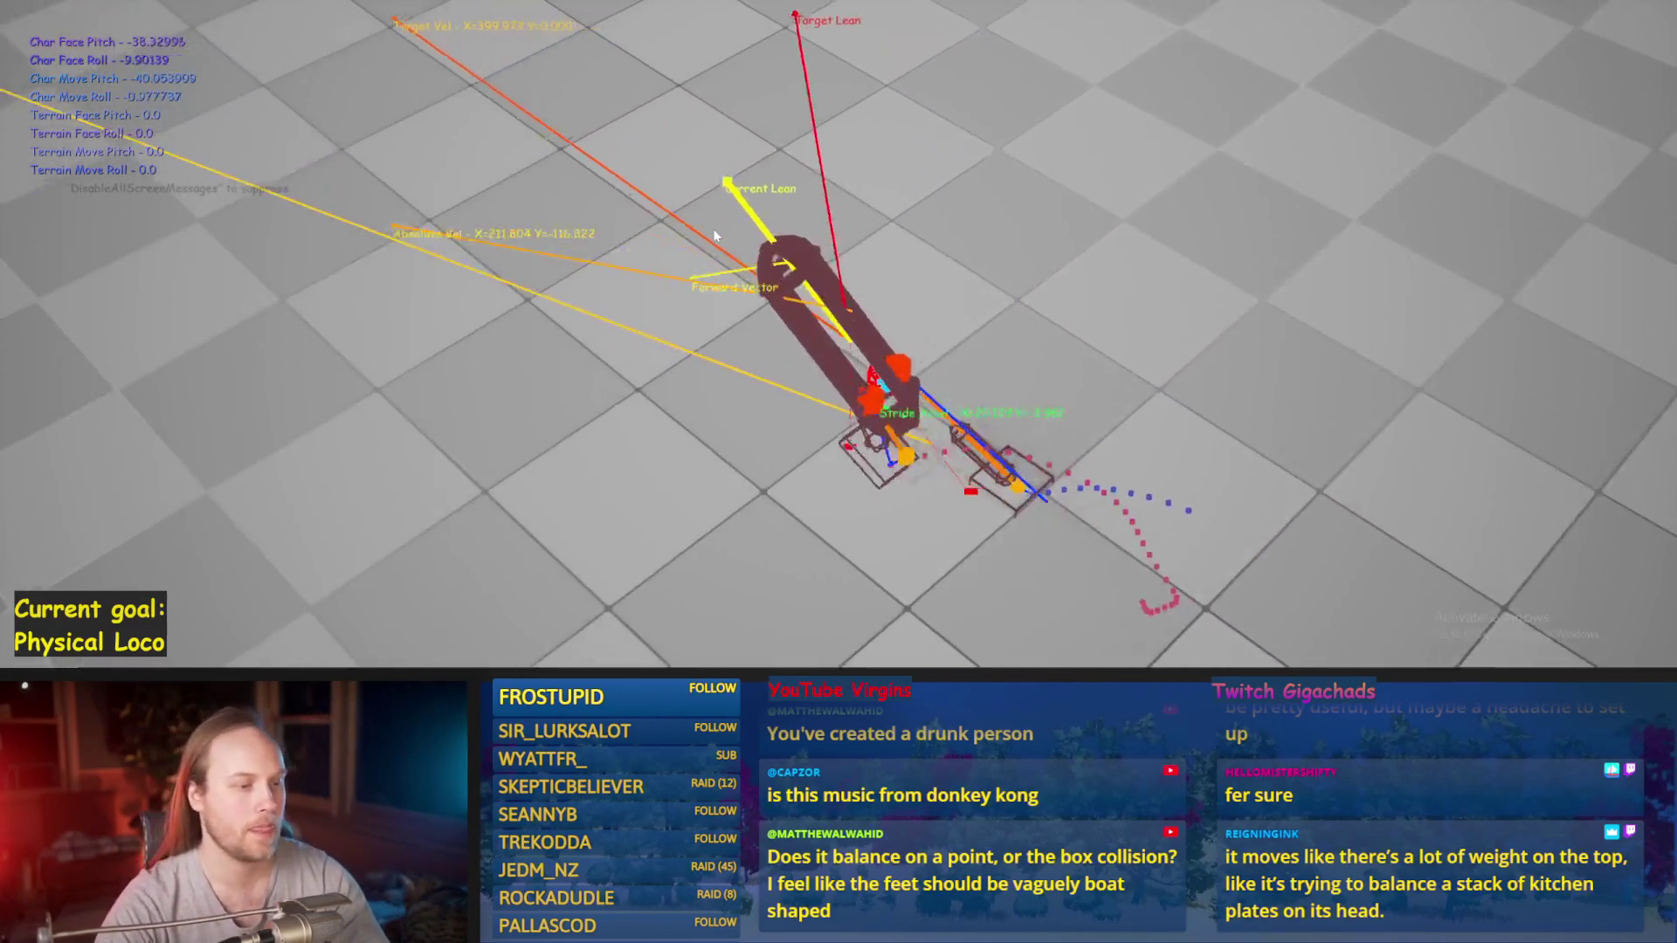
pyautogui.press('Escape')
pyautogui.hotkey('alt', 'p')
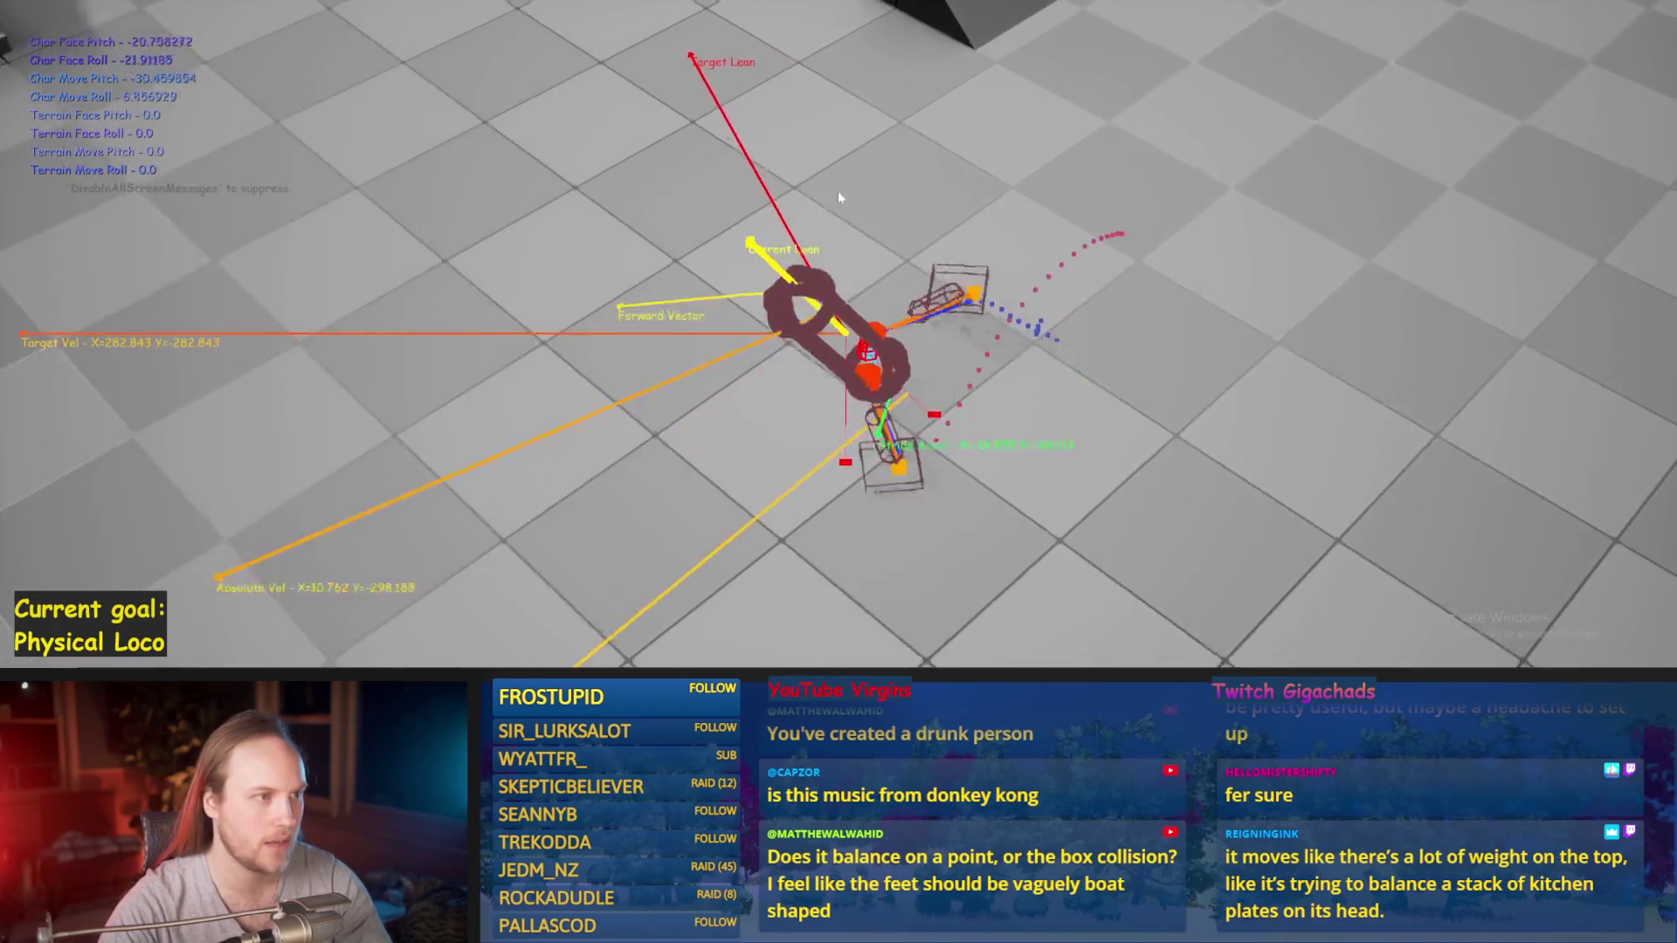
pyautogui.press('F11')
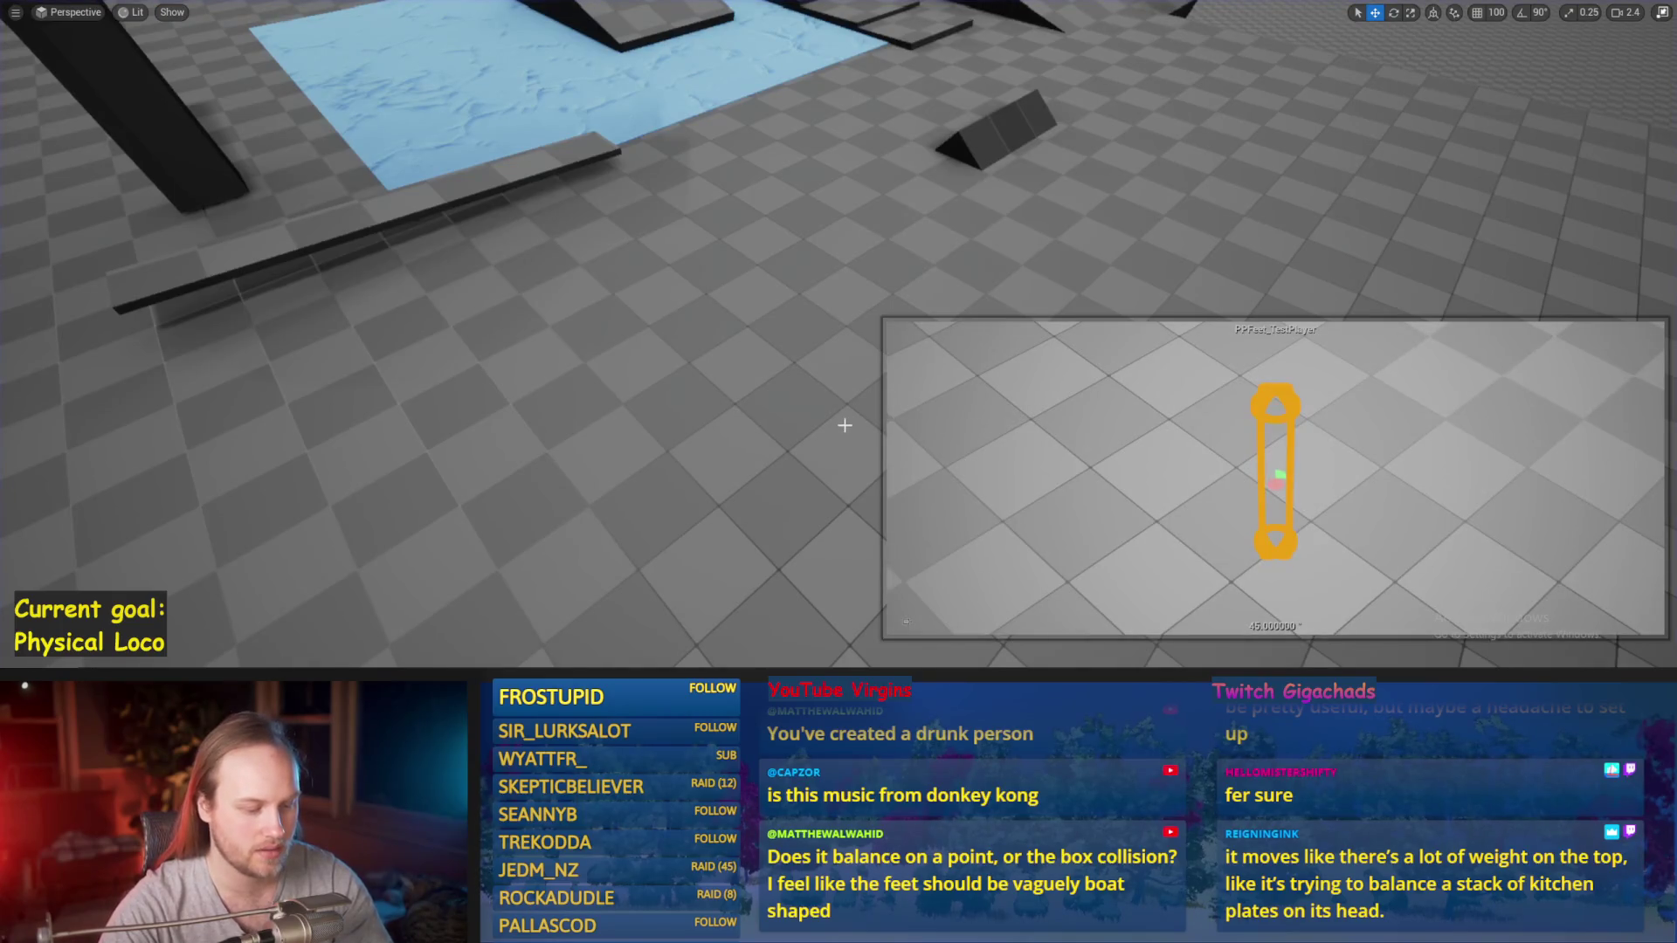
pyautogui.press('F11')
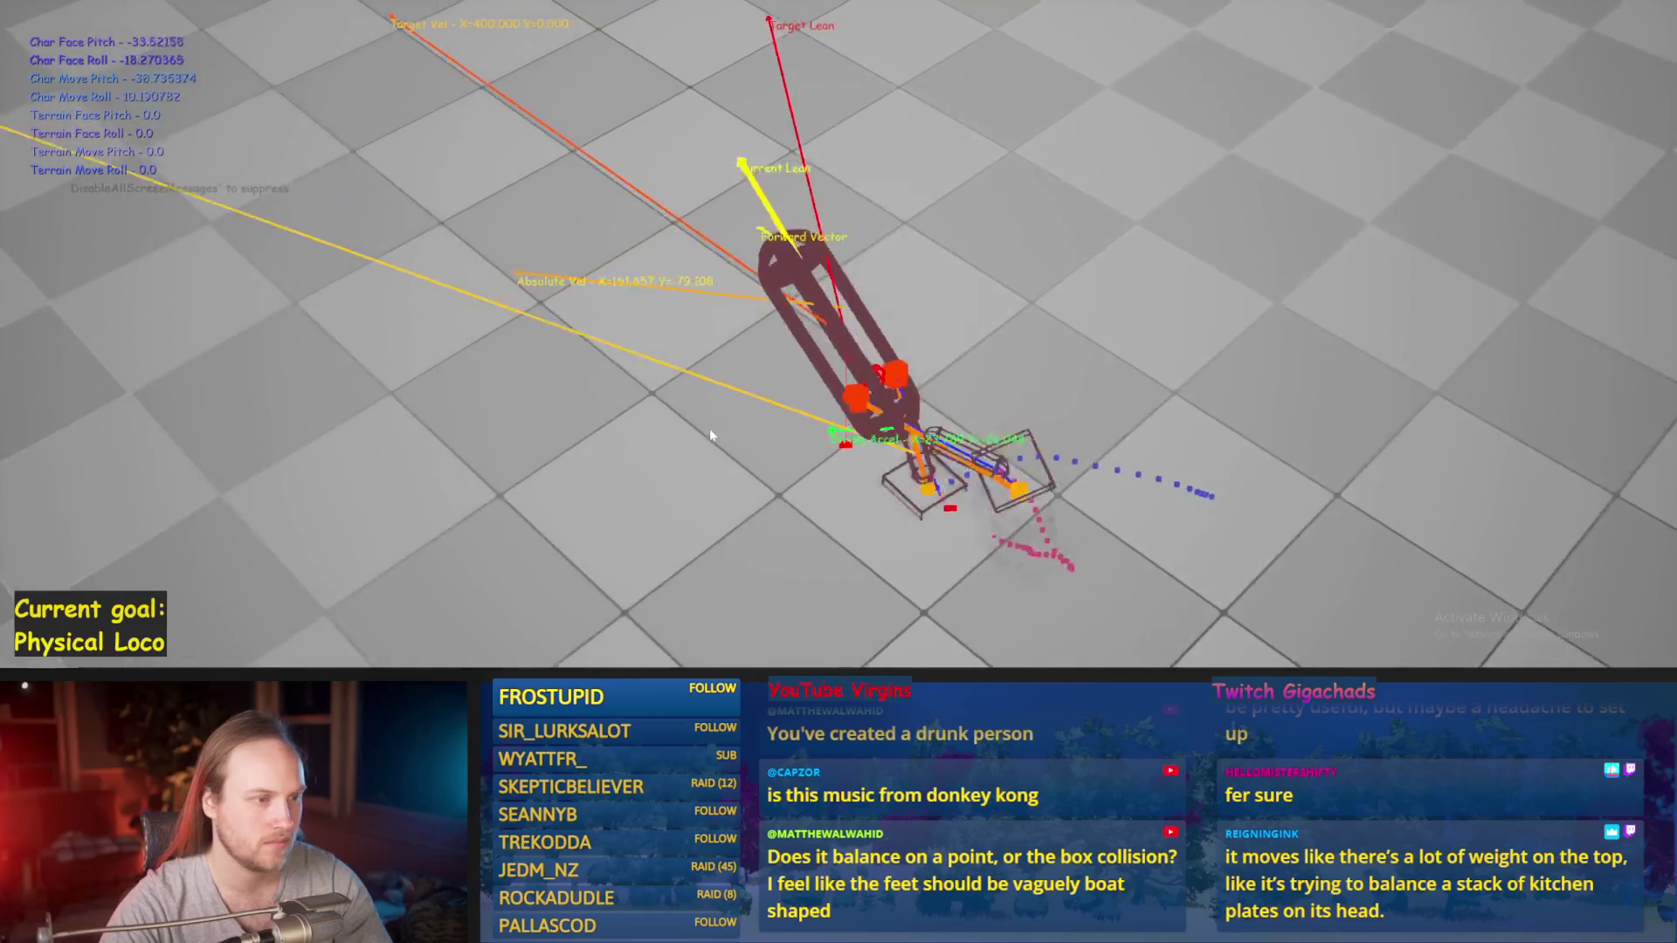
pyautogui.press('F11')
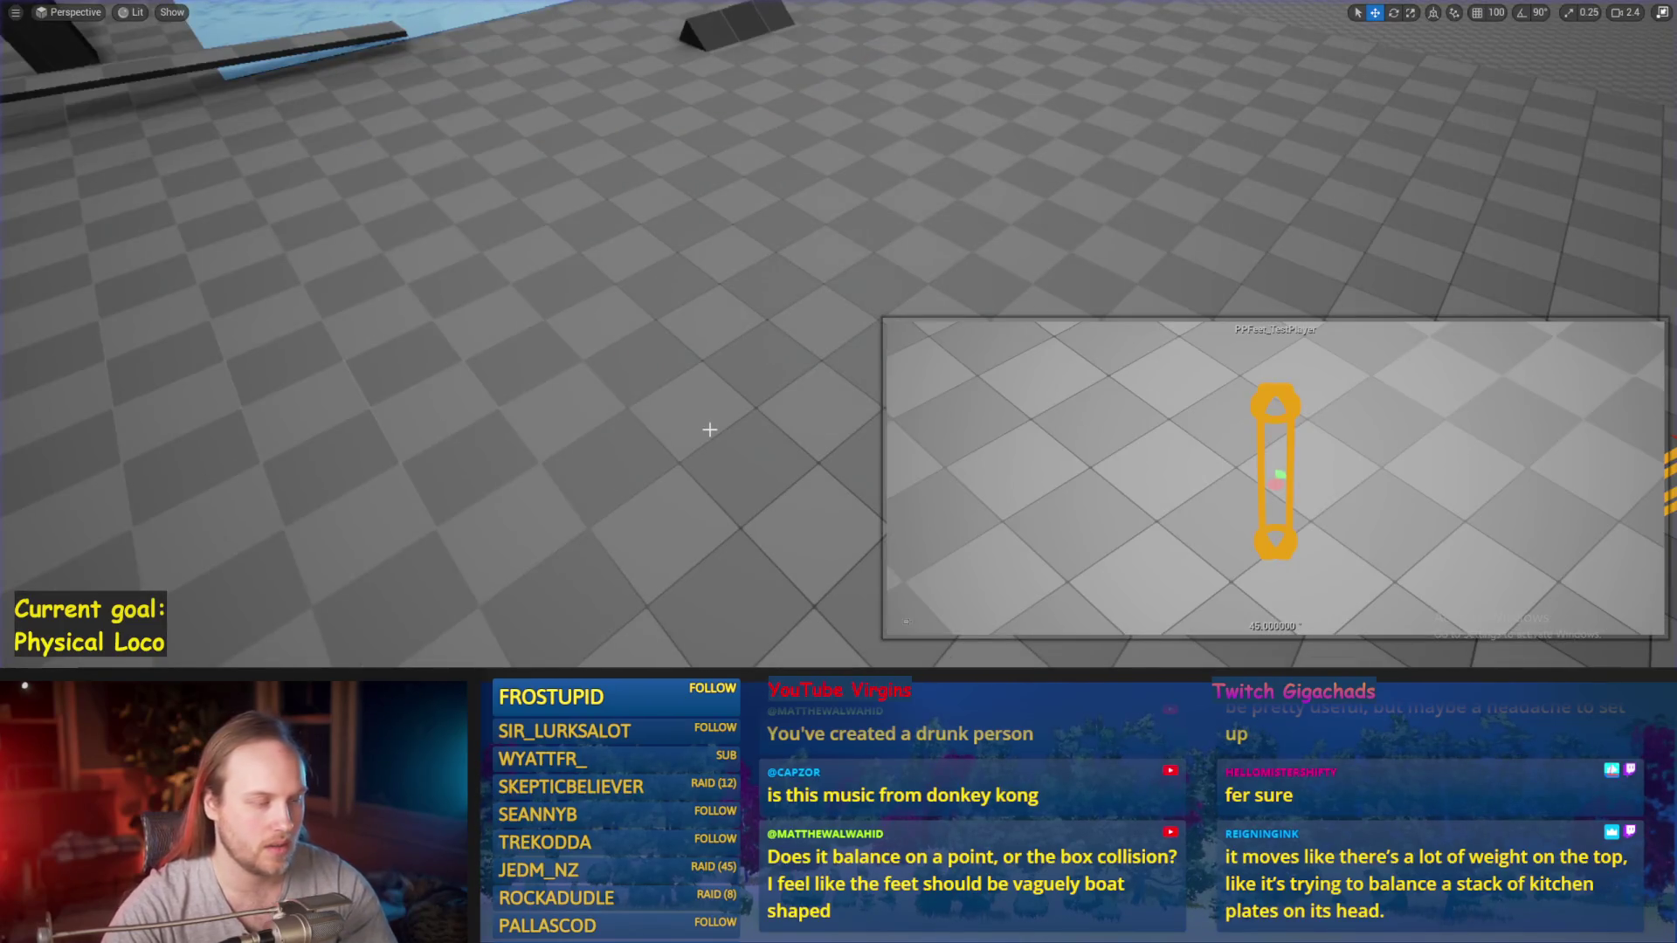
pyautogui.press('F11')
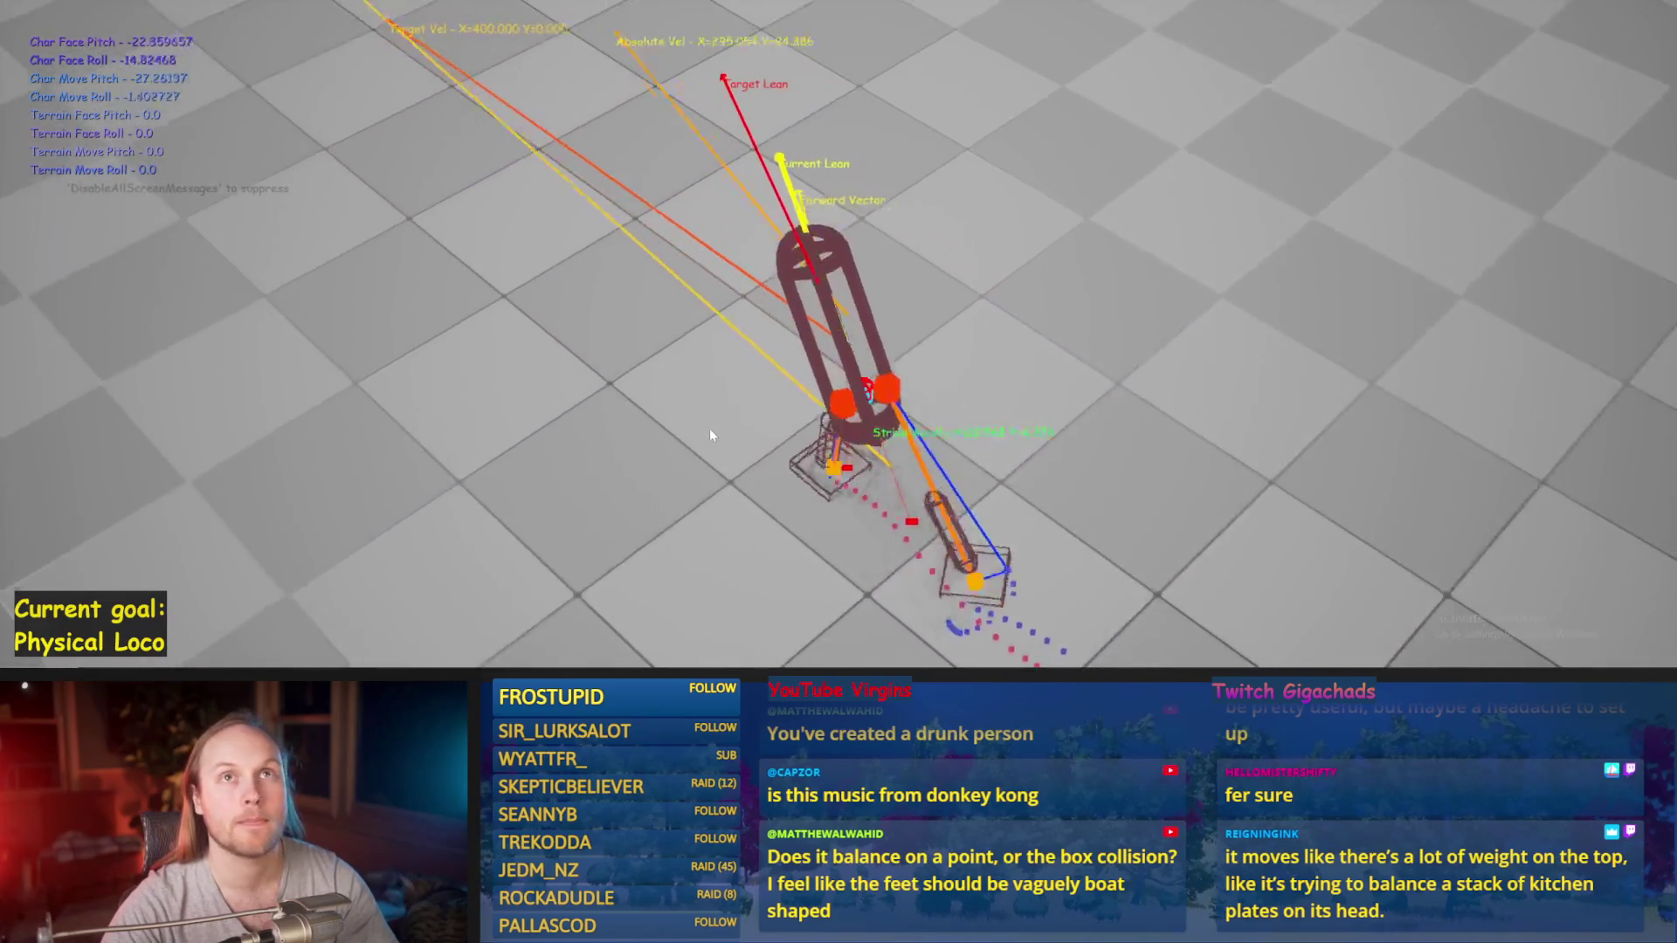
pyautogui.press('F11')
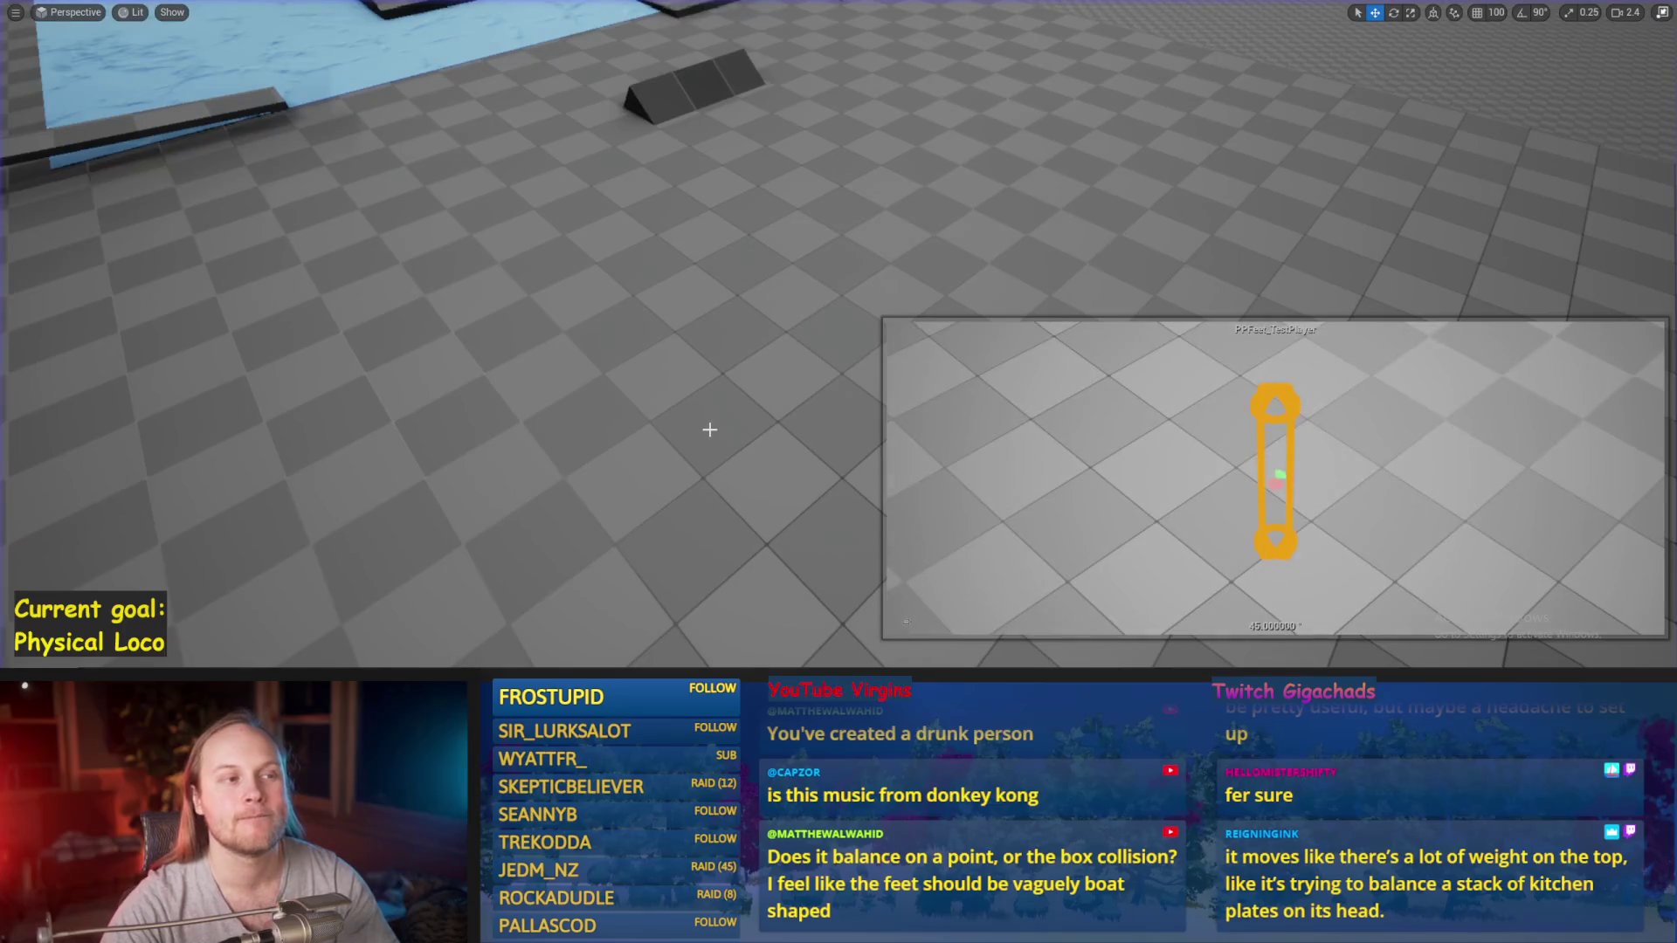
pyautogui.scroll(-5, 699, 428)
pyautogui.hotkey('ctrl', 's')
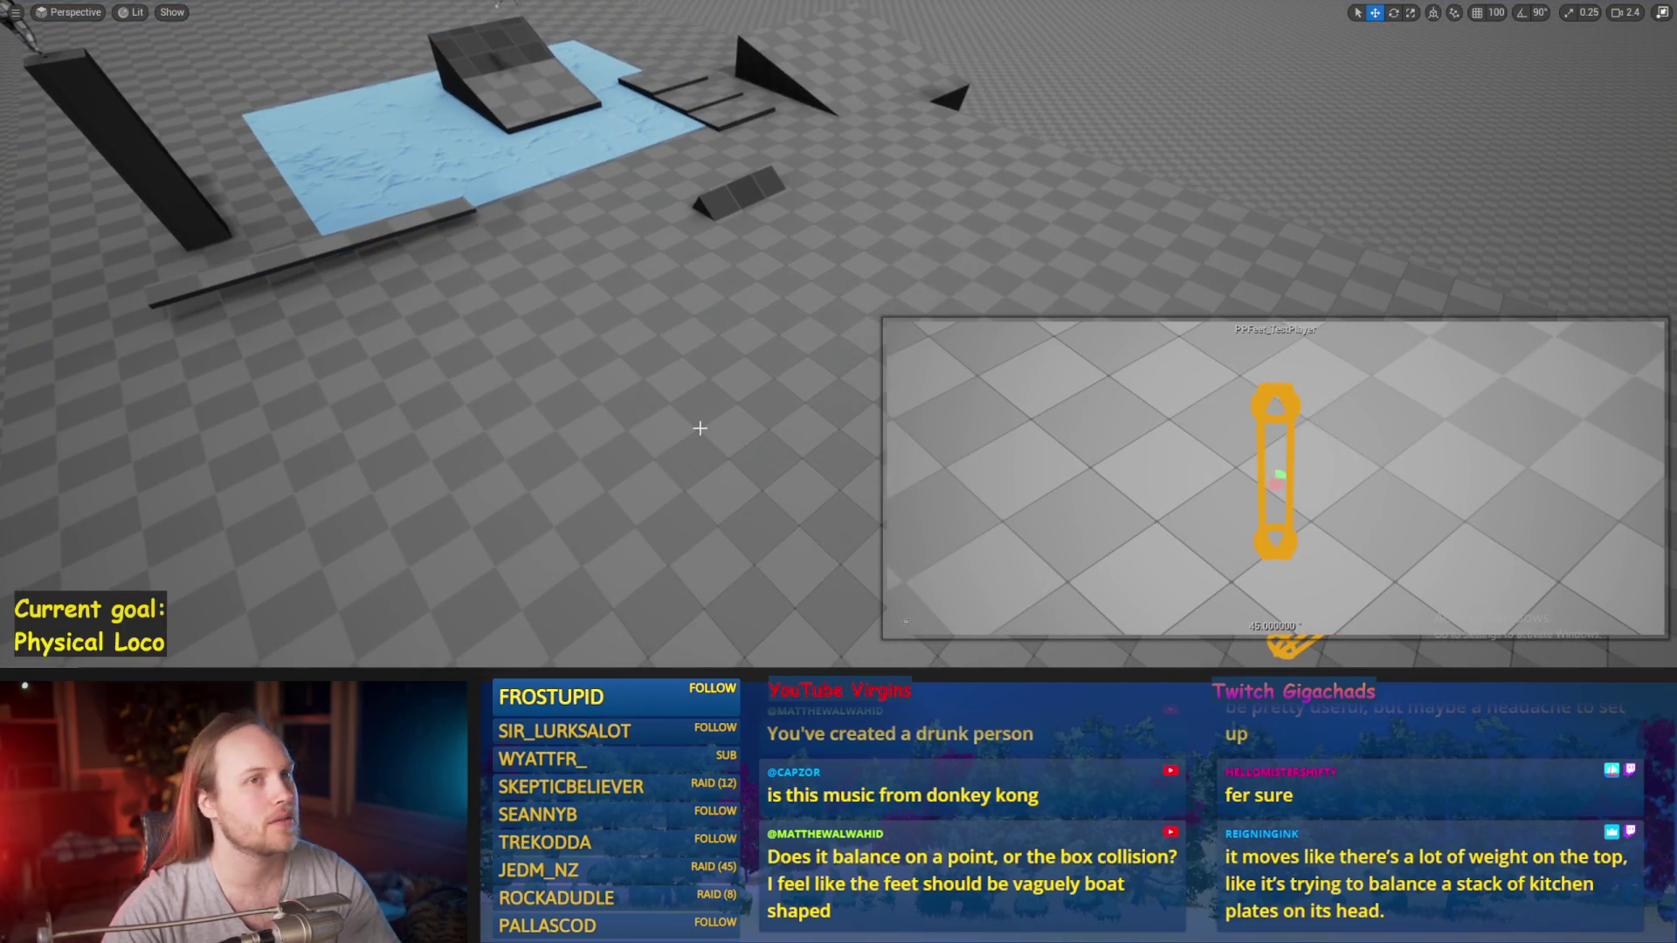
pyautogui.press('Escape')
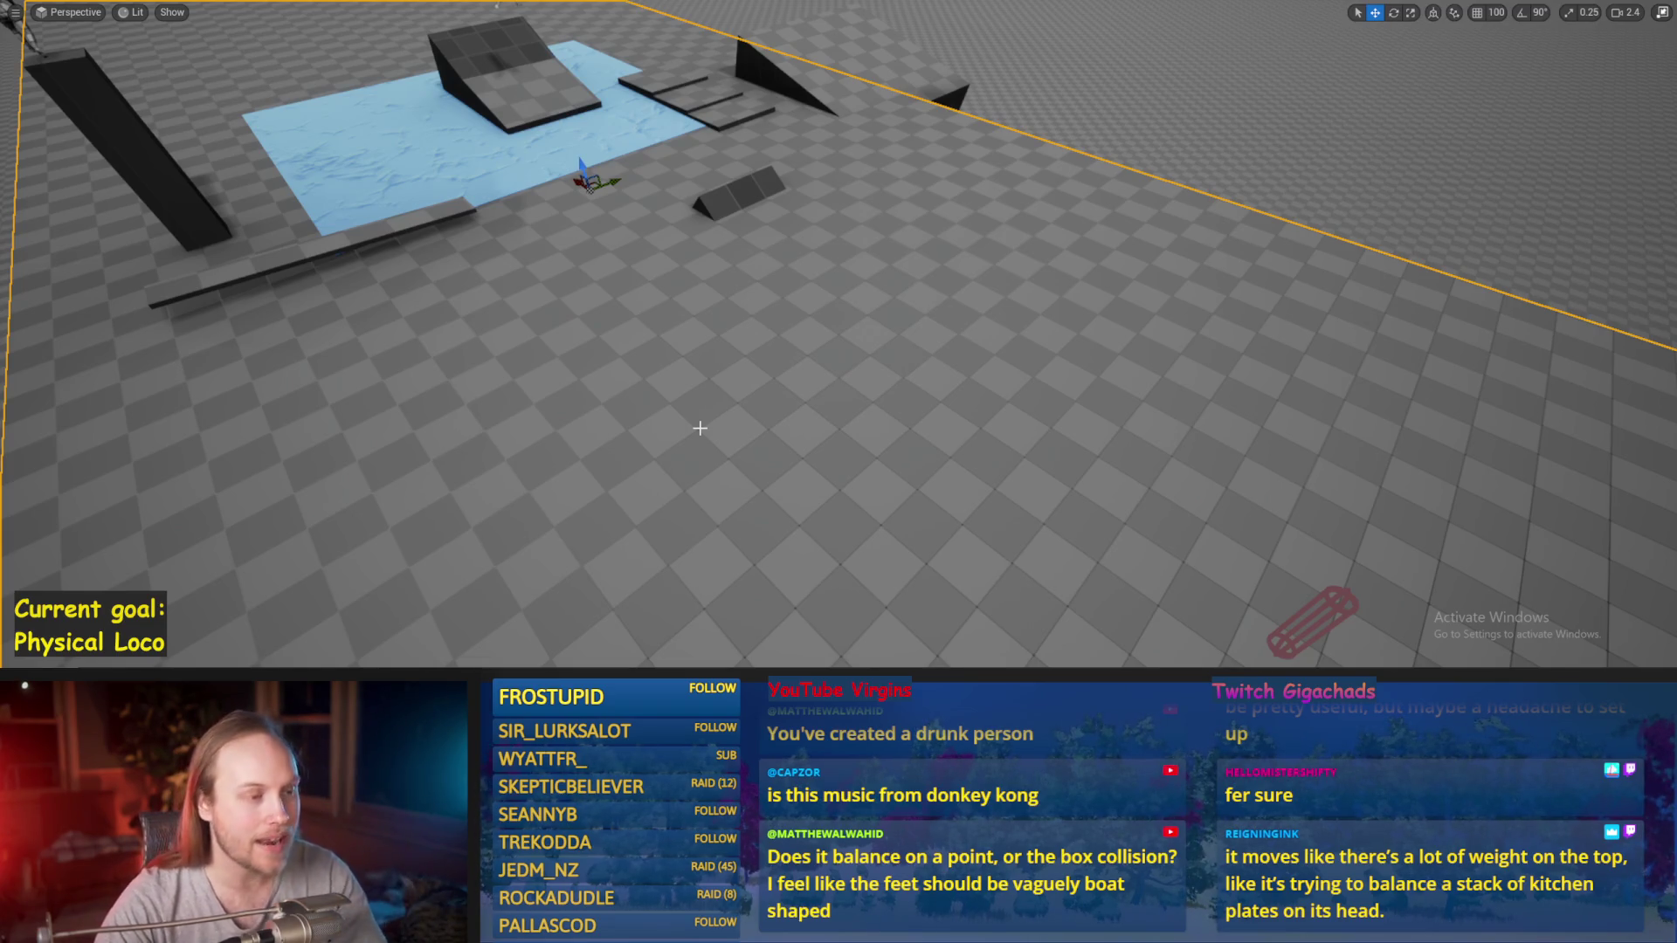
pyautogui.hotkey('alt', 'p')
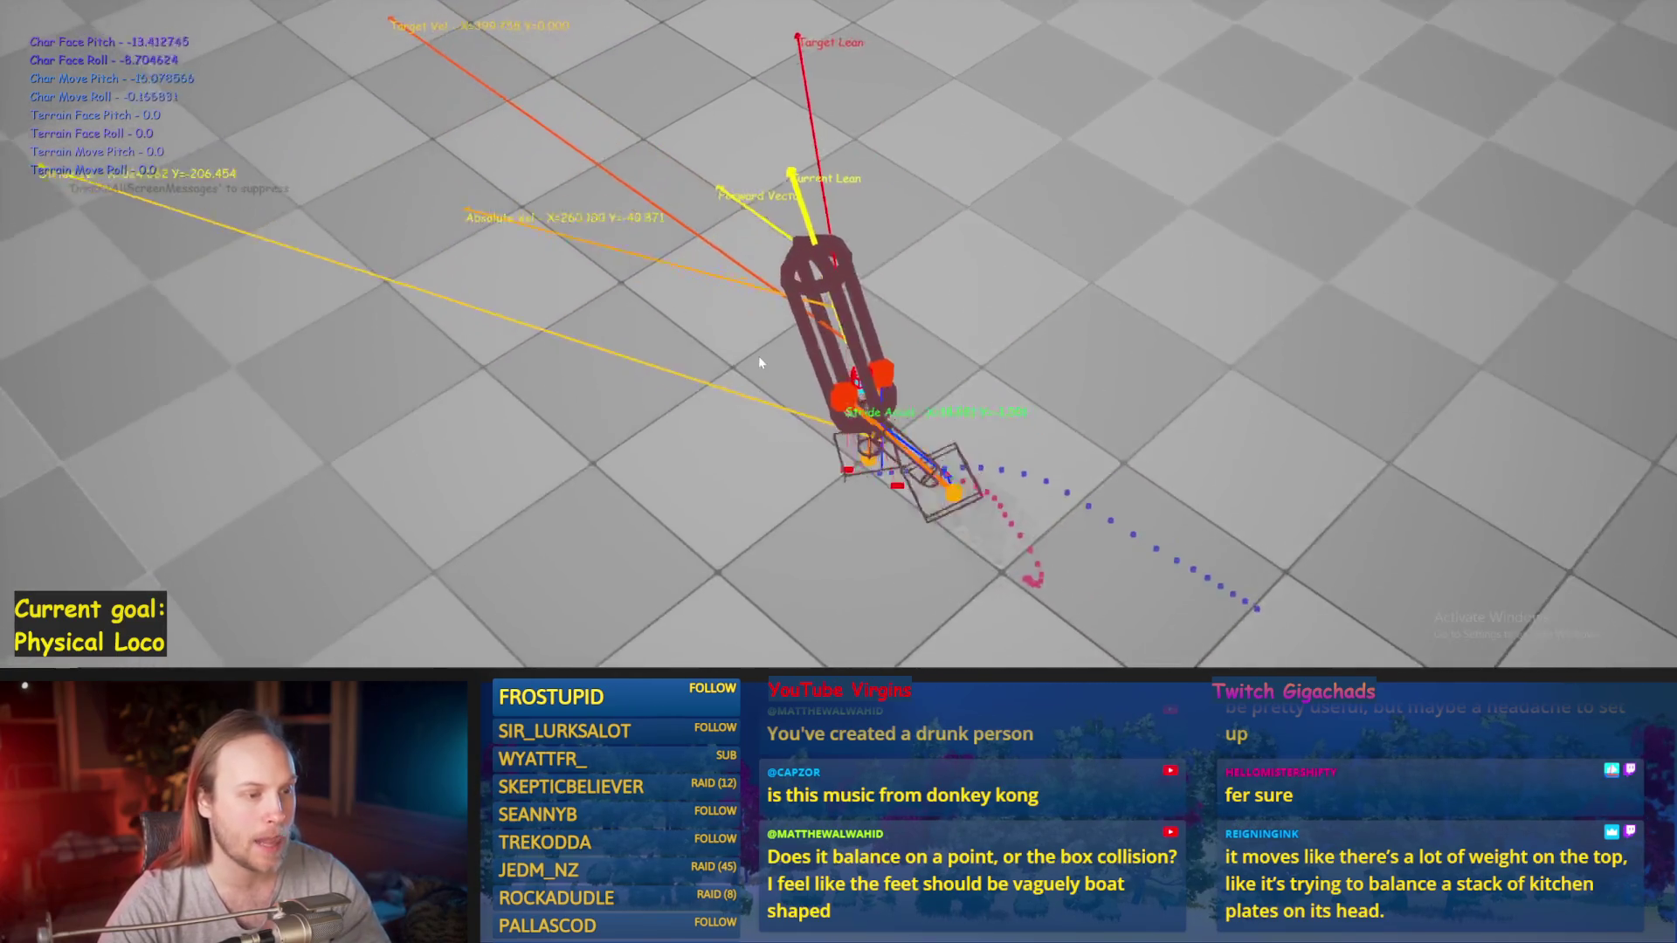
pyautogui.press('Escape')
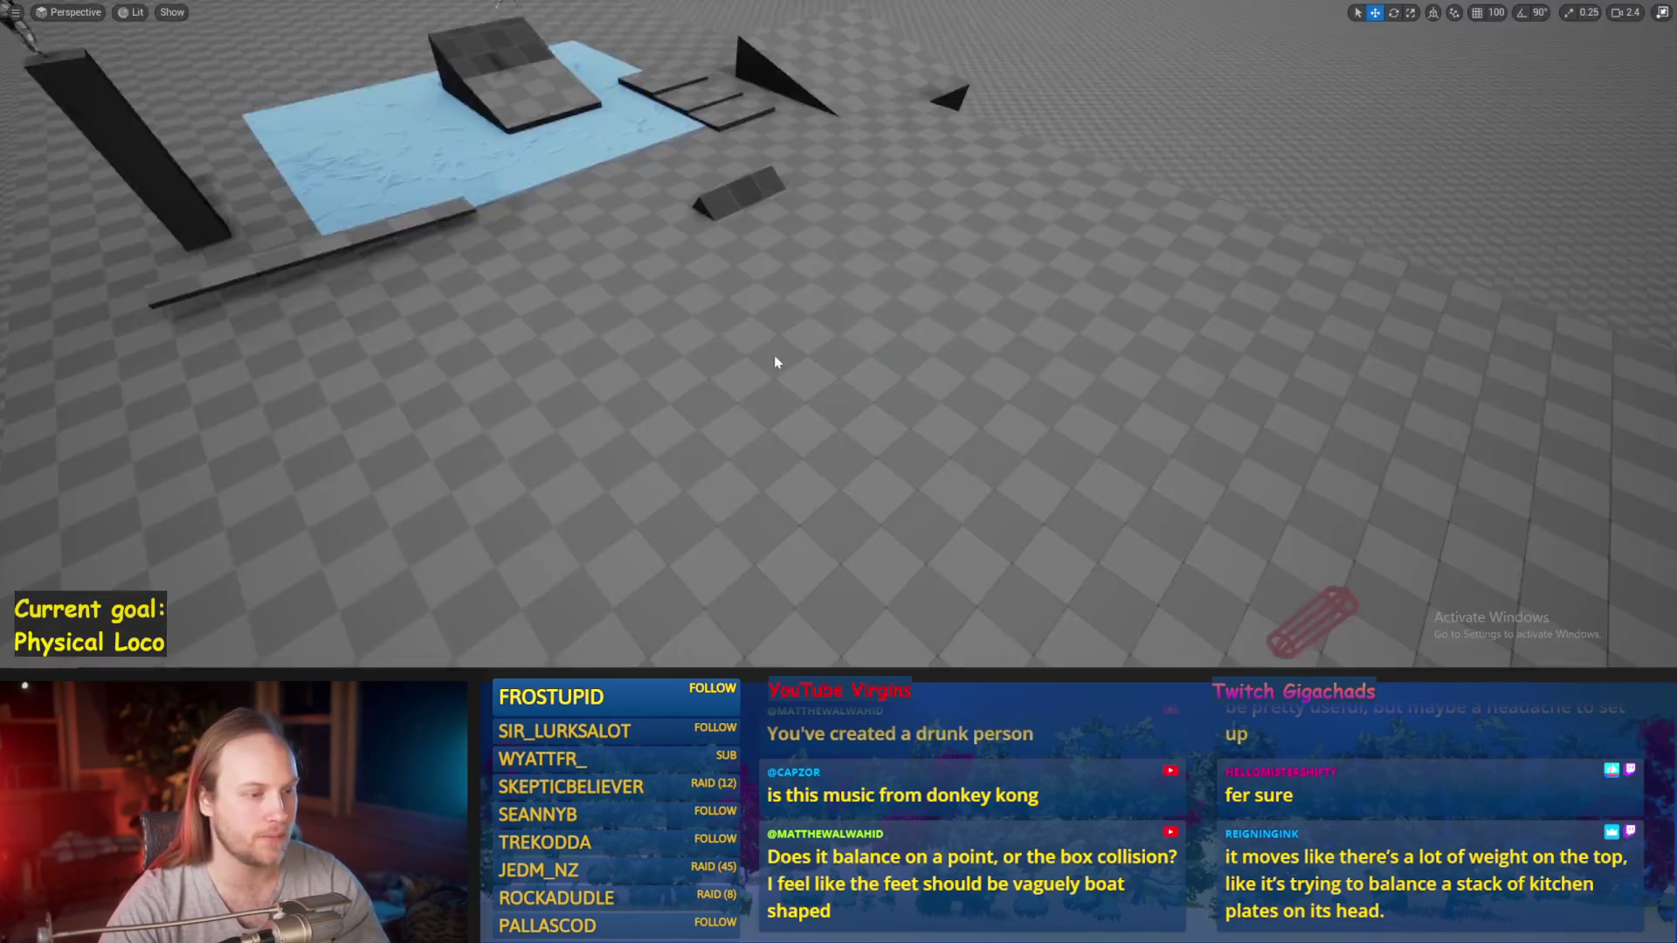
pyautogui.hotkey('alt', 'p')
pyautogui.scroll(-2, 664, 285)
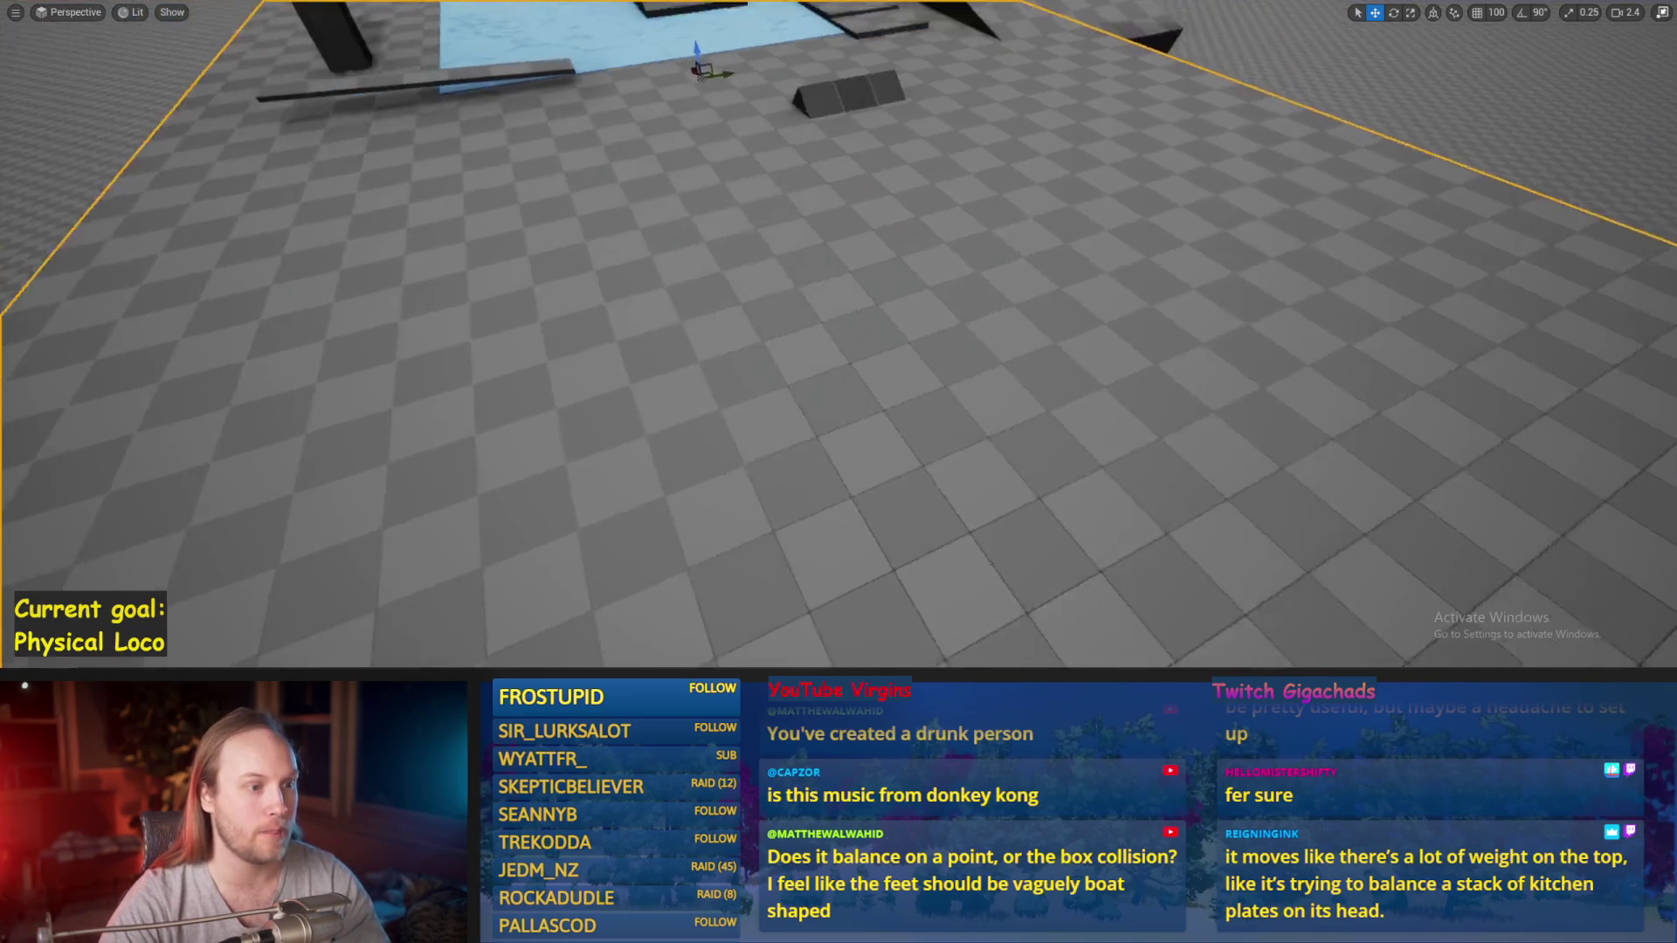
pyautogui.scroll(-5, 838, 332)
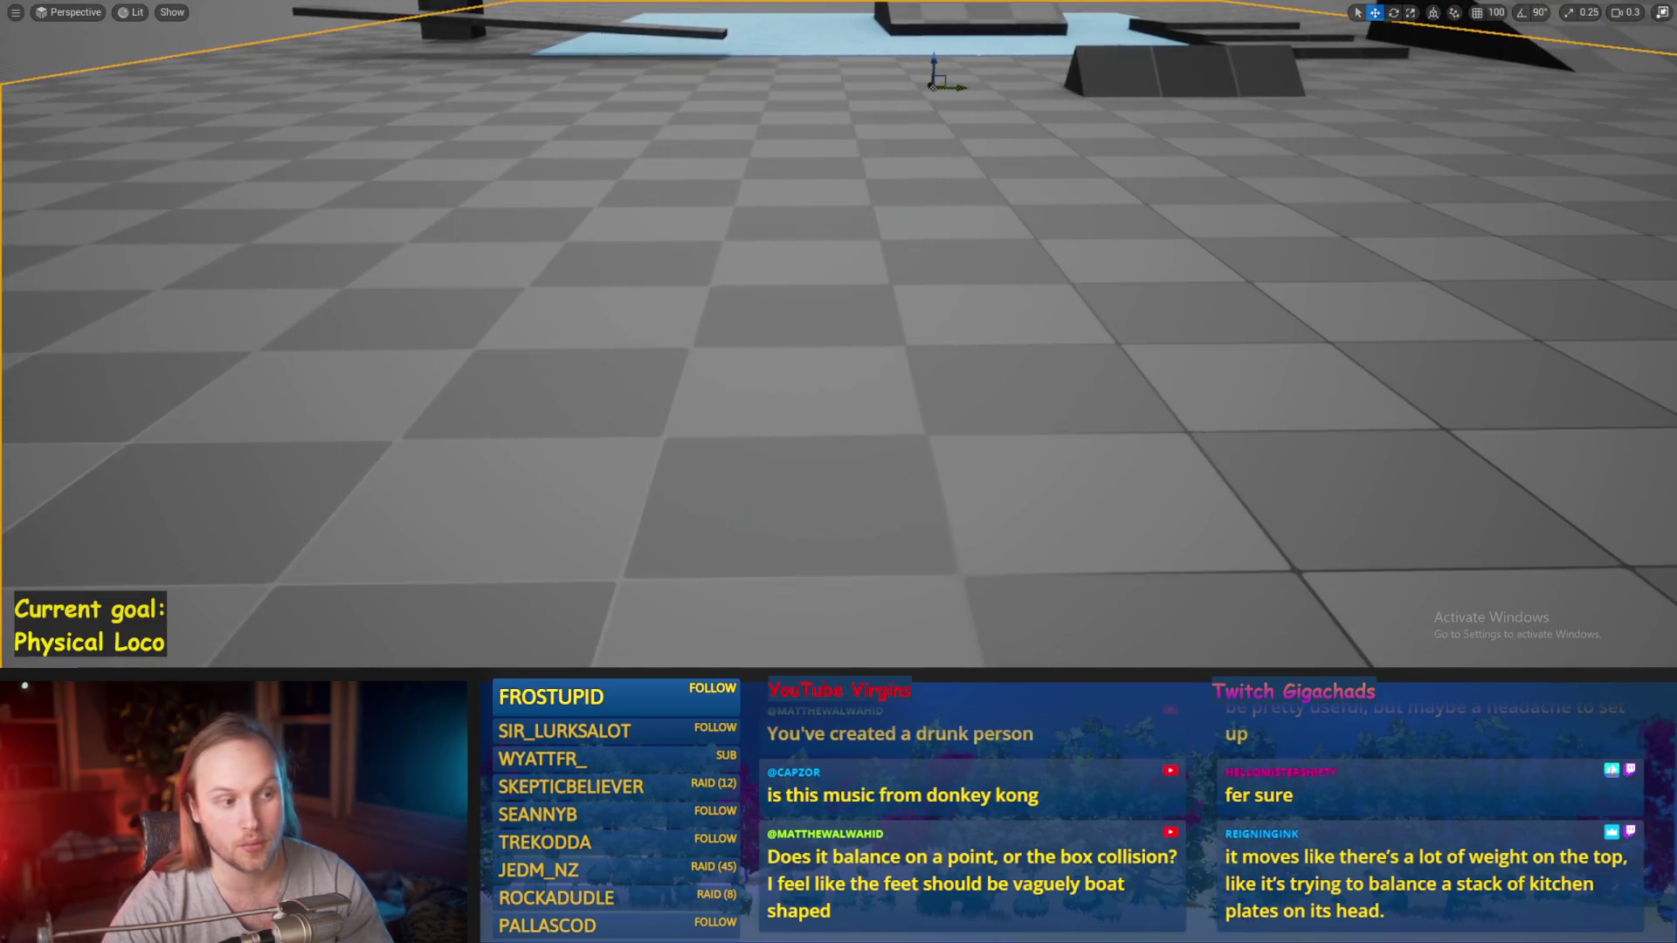
pyautogui.scroll(3, 838, 332)
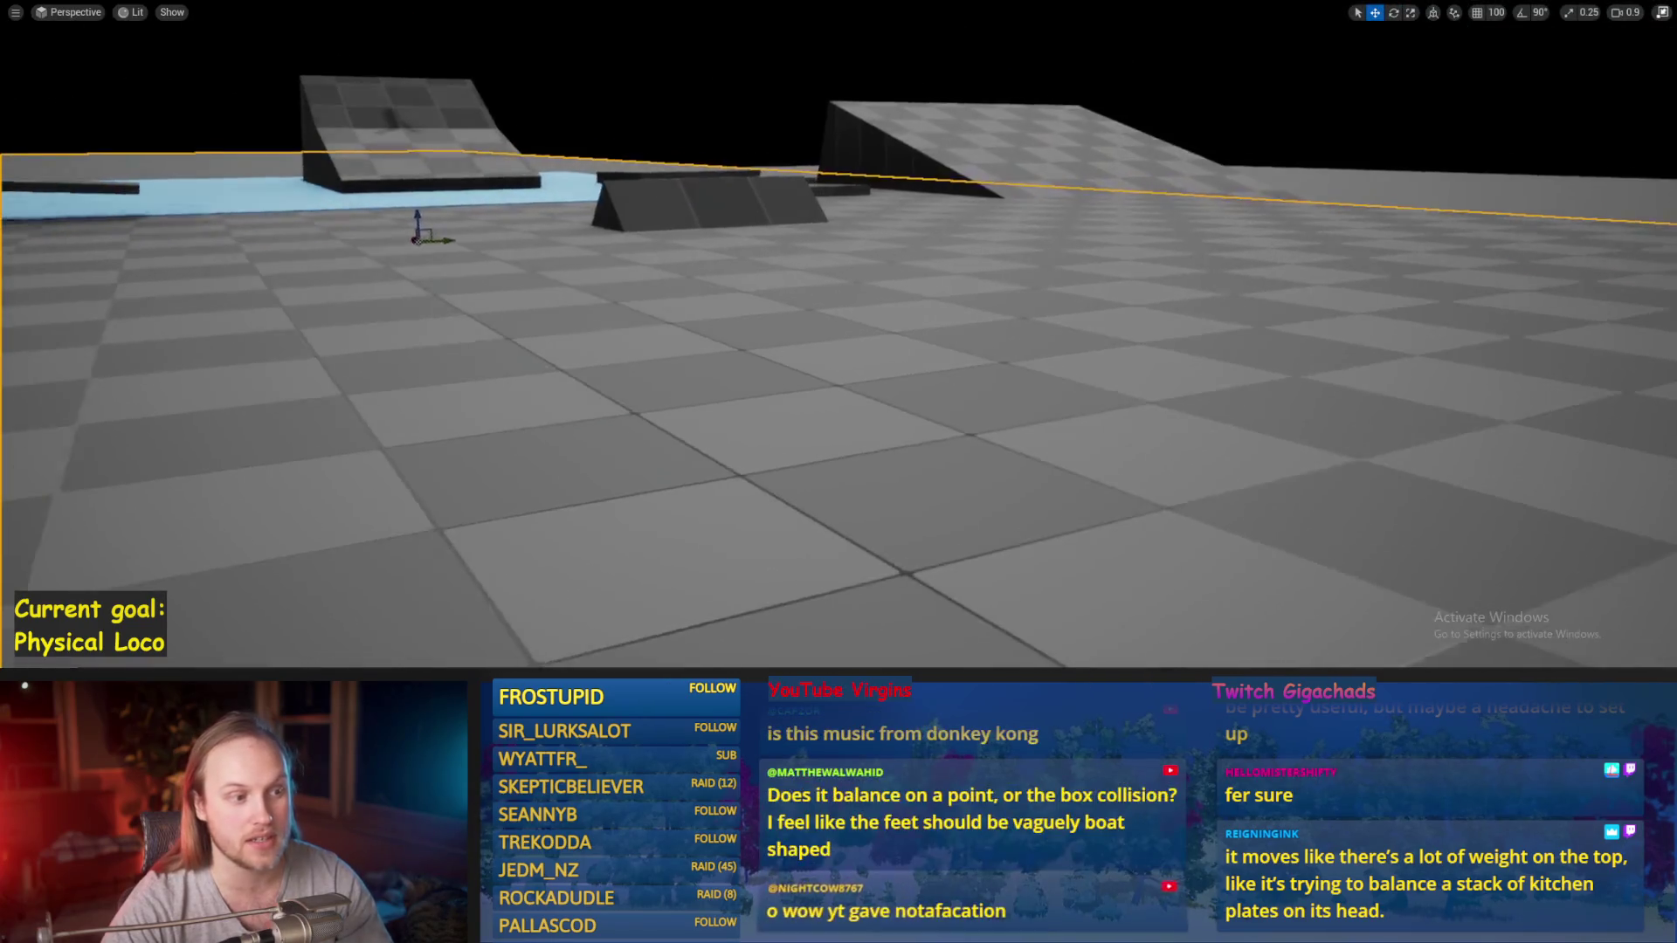
pyautogui.scroll(-3, 623, 457)
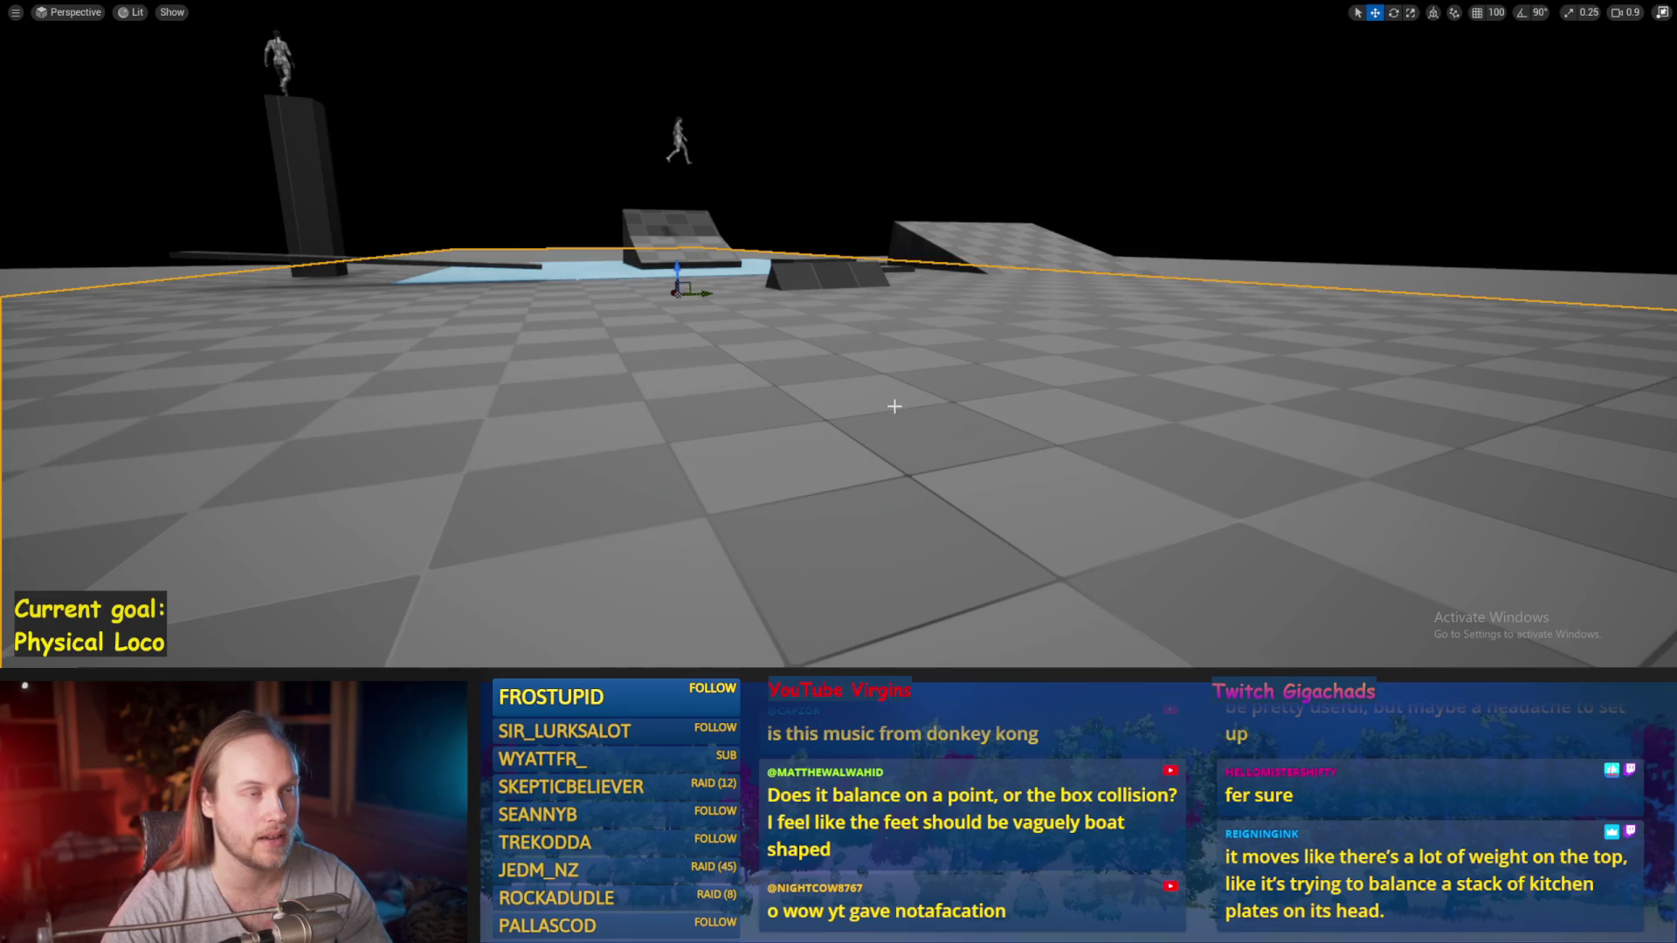
pyautogui.hotkey('alt', 'p')
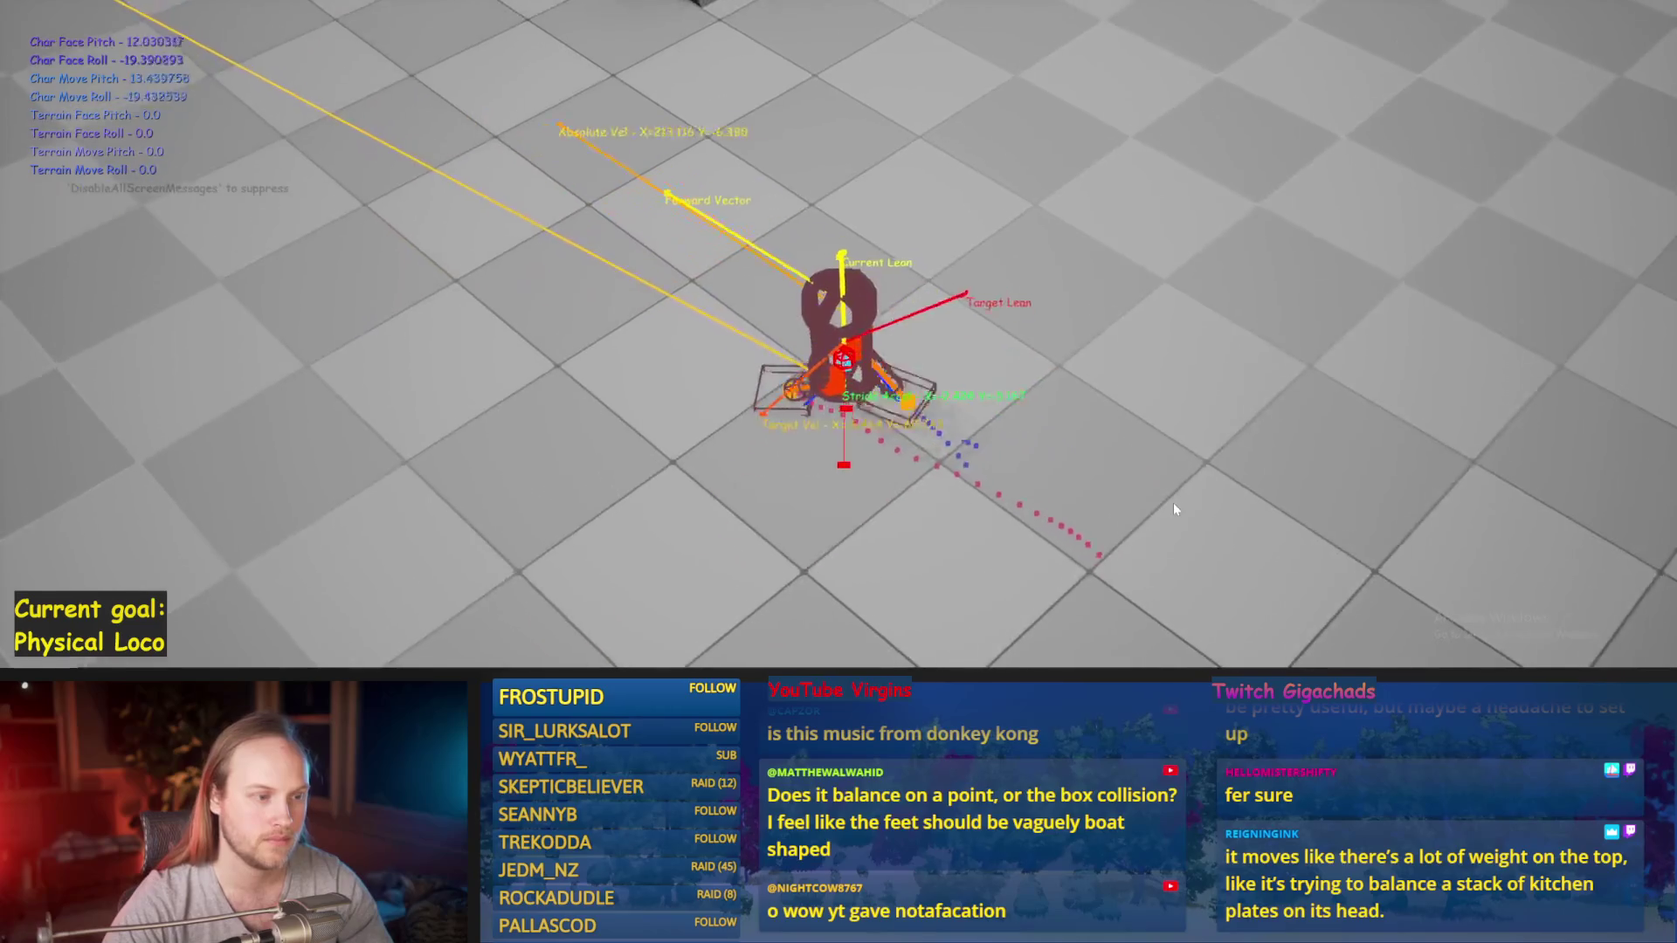
pyautogui.press('Escape')
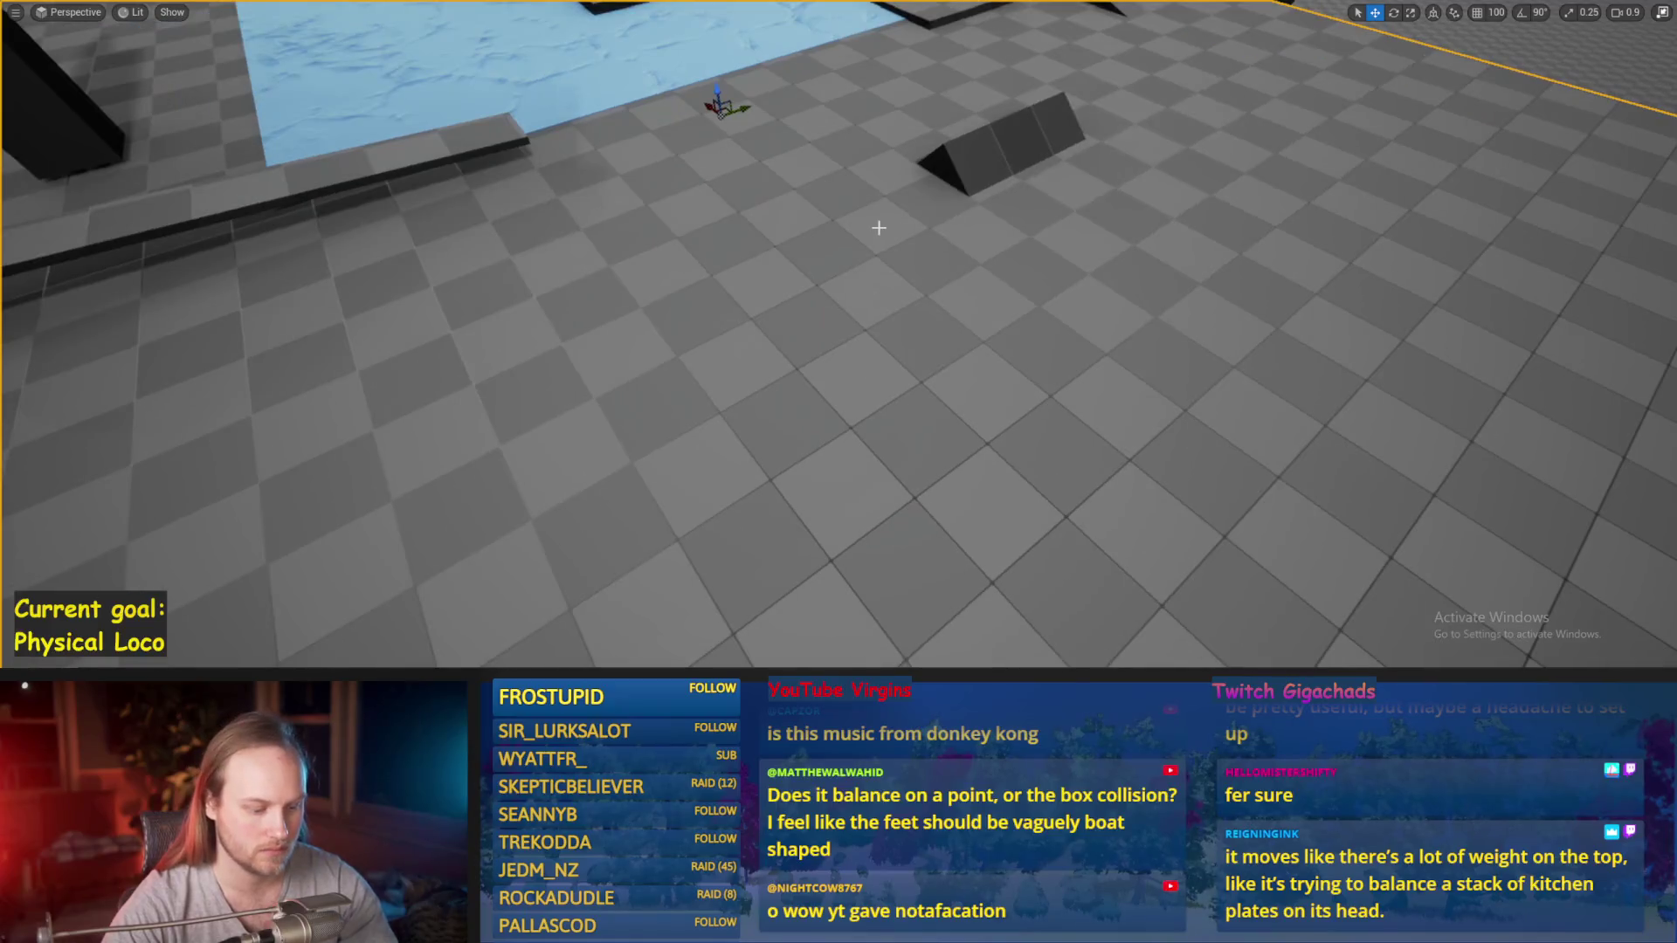
pyautogui.hotkey('alt', 'p')
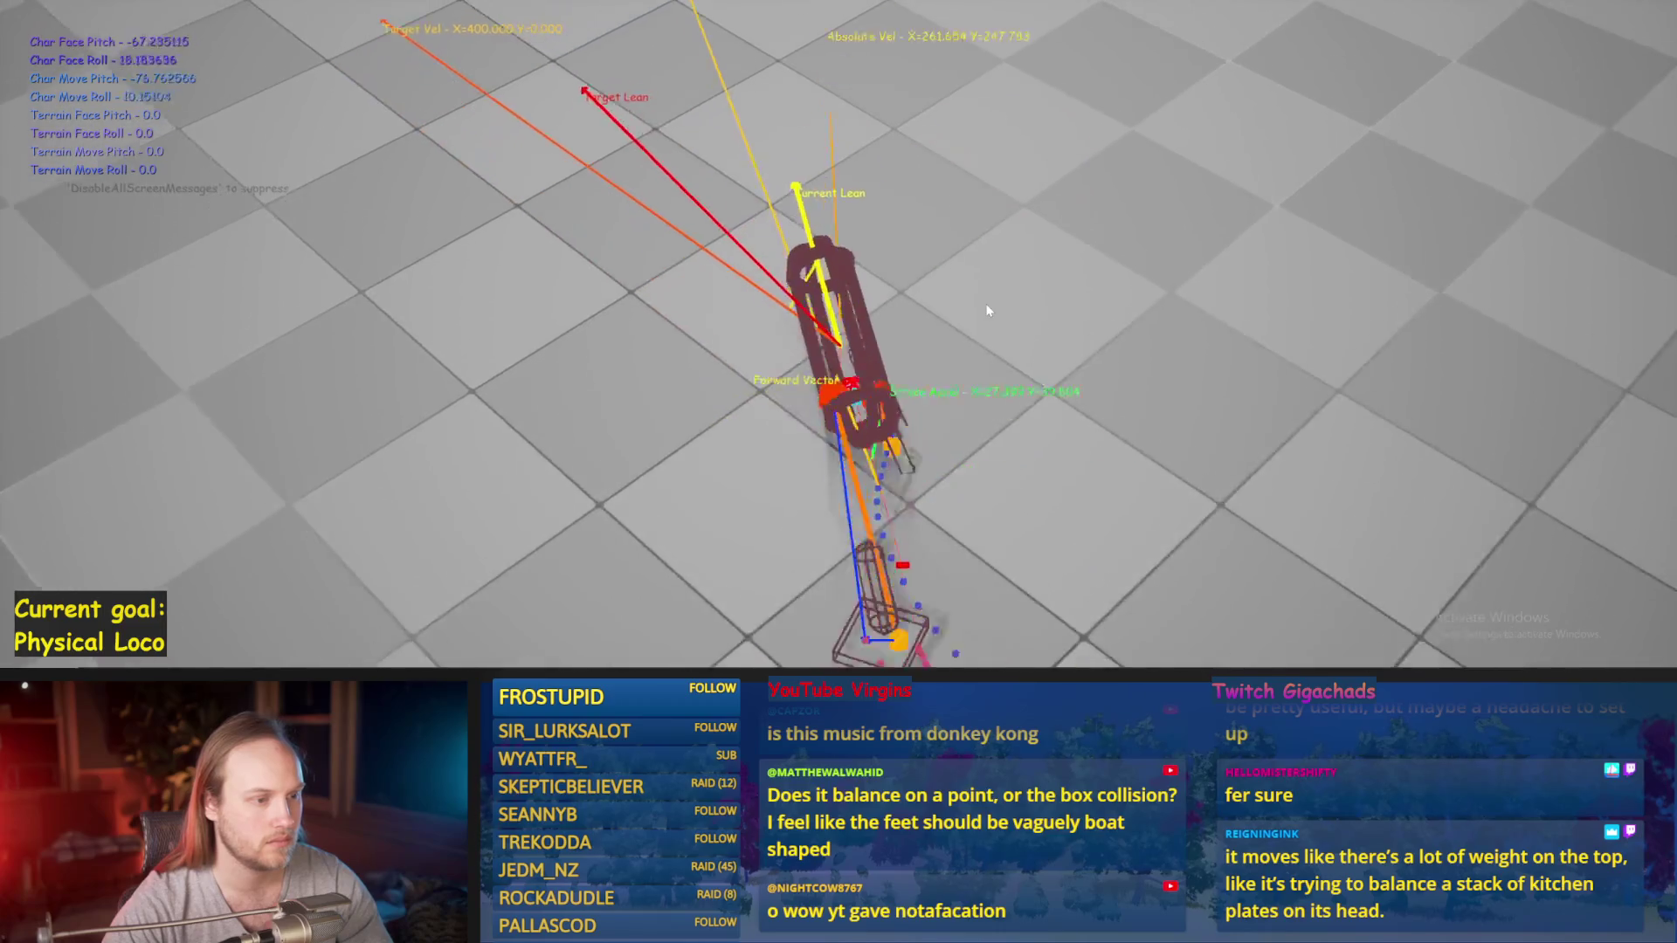
pyautogui.press('Escape')
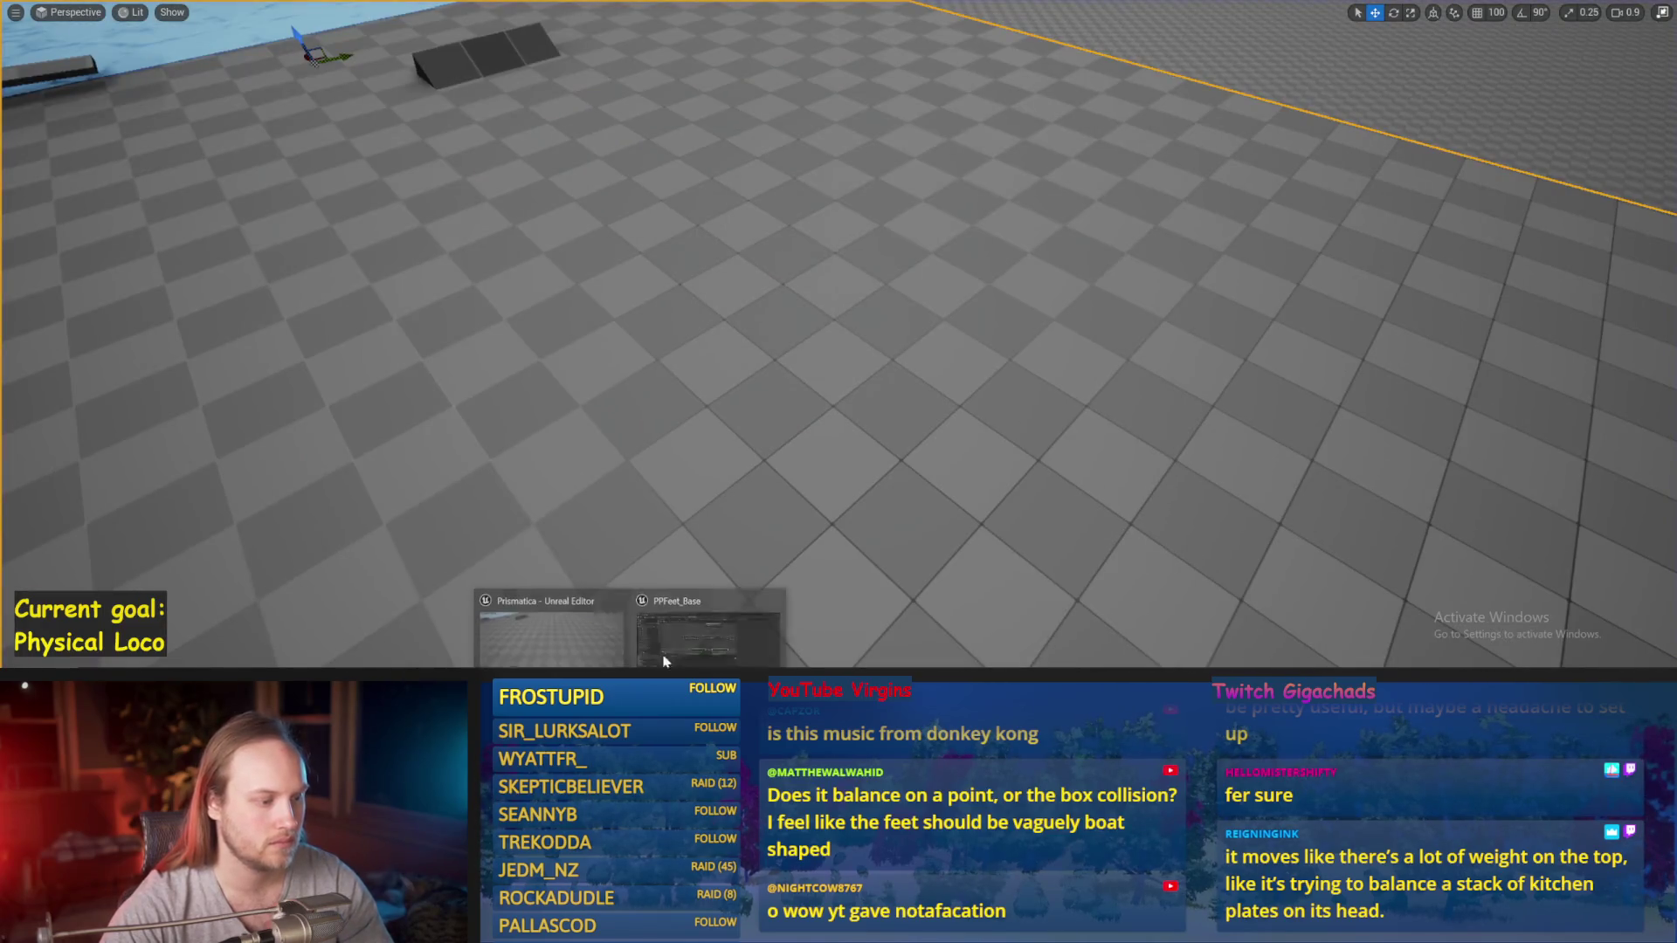
pyautogui.click(664, 661)
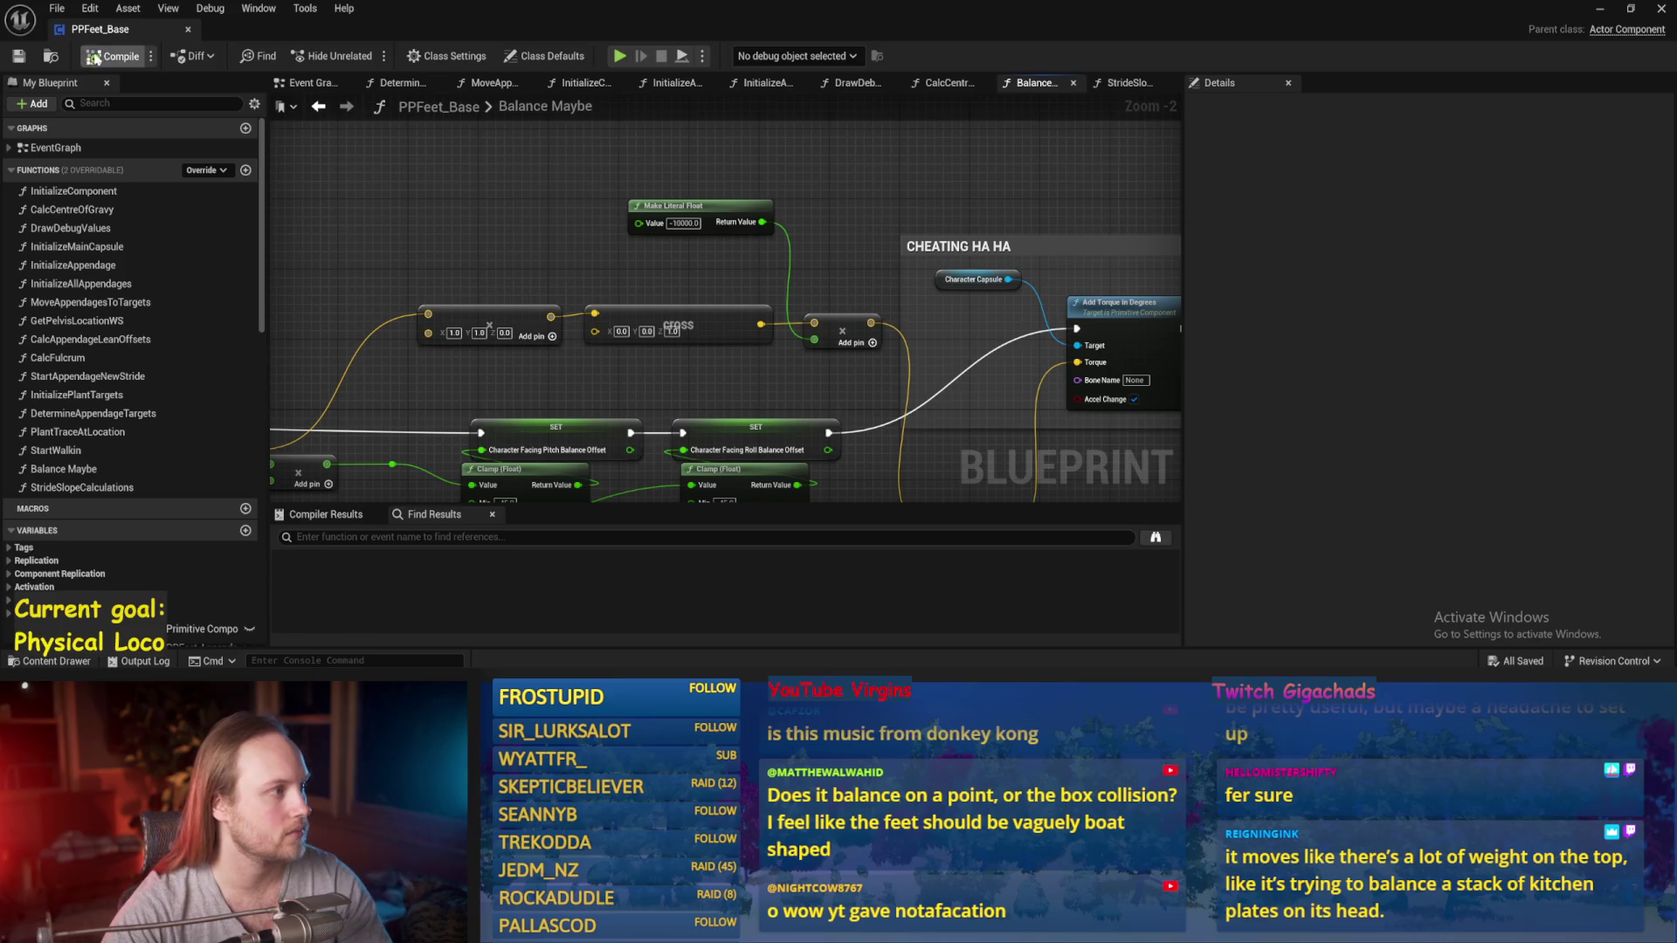
# Step: Review Balance Maybe's up-vector torque, CHEATING HA HA section and Stabilization Strength, then minimise the Blueprint
pyautogui.moveTo(795, 298)
pyautogui.mouseDown()
pyautogui.moveTo(737, 342)
pyautogui.moveTo(716, 410)
pyautogui.moveTo(872, 328)
pyautogui.moveTo(978, 316)
pyautogui.mouseUp()
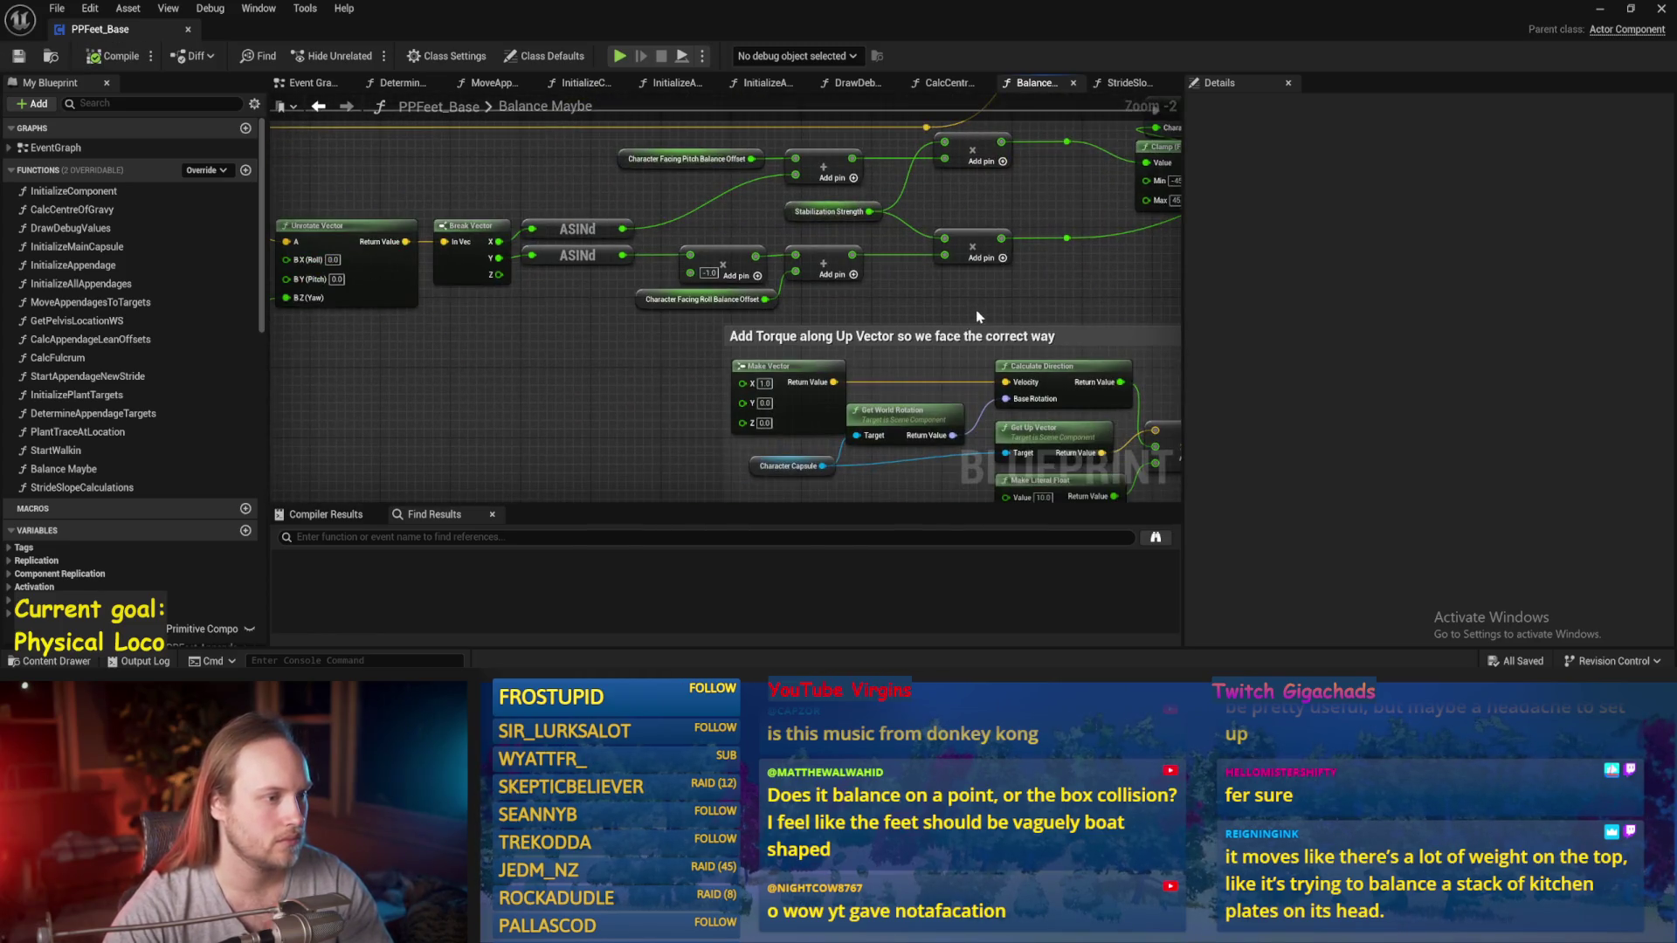
pyautogui.scroll(-2, 563, 359)
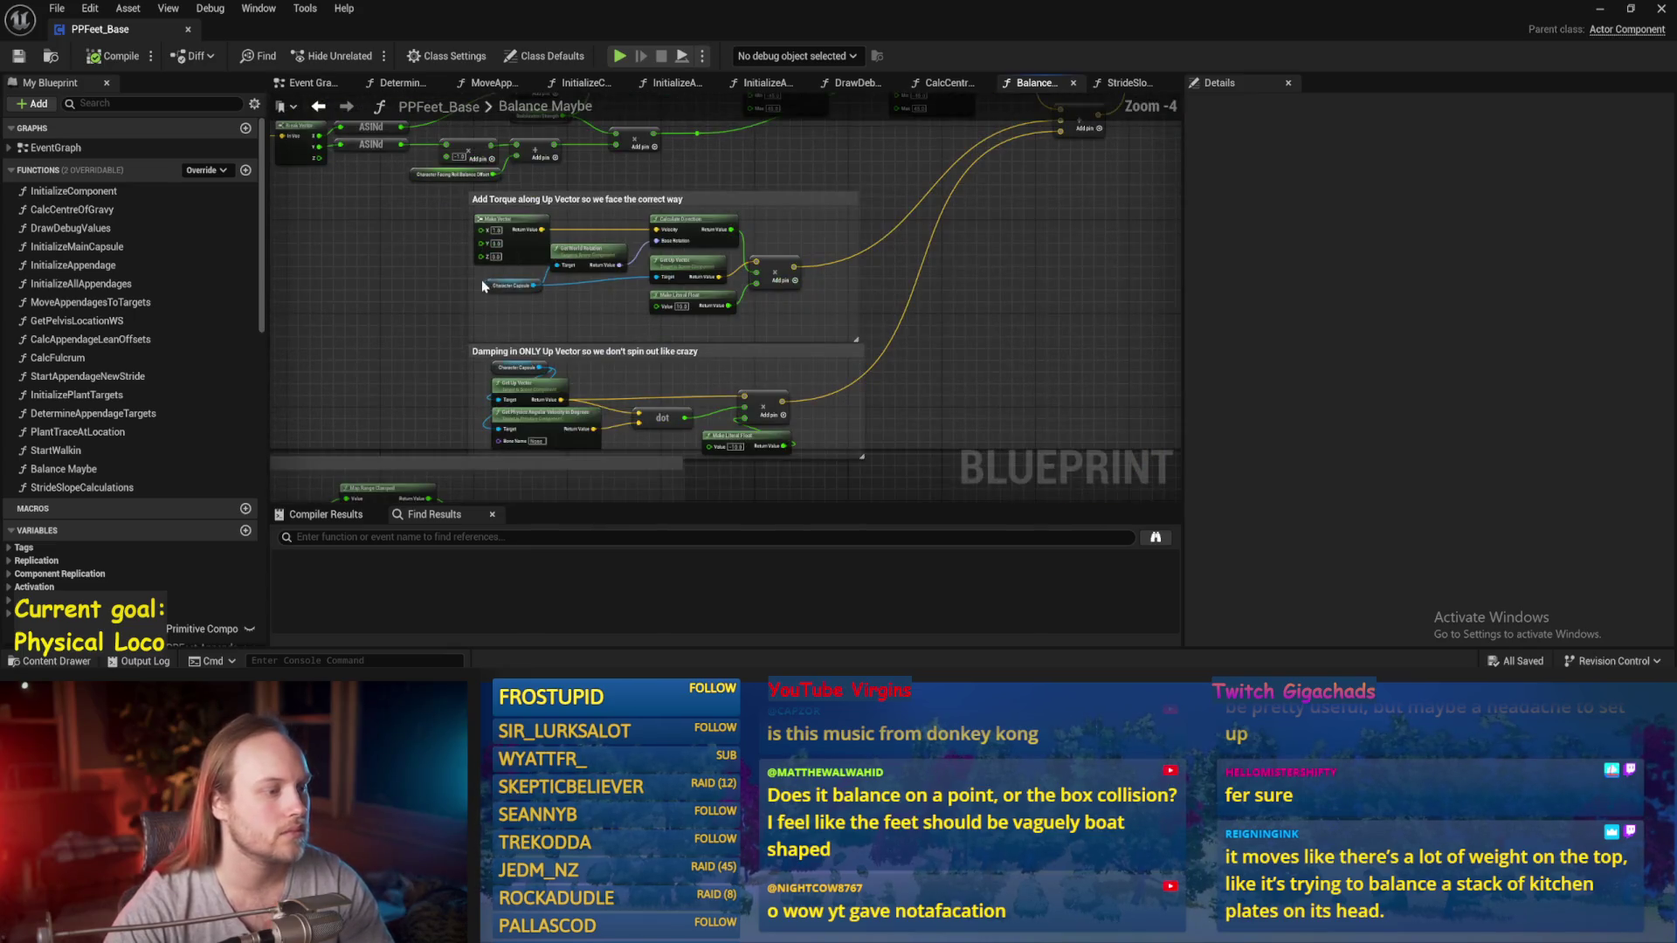
pyautogui.moveTo(473, 304); pyautogui.dragTo(795, 461)
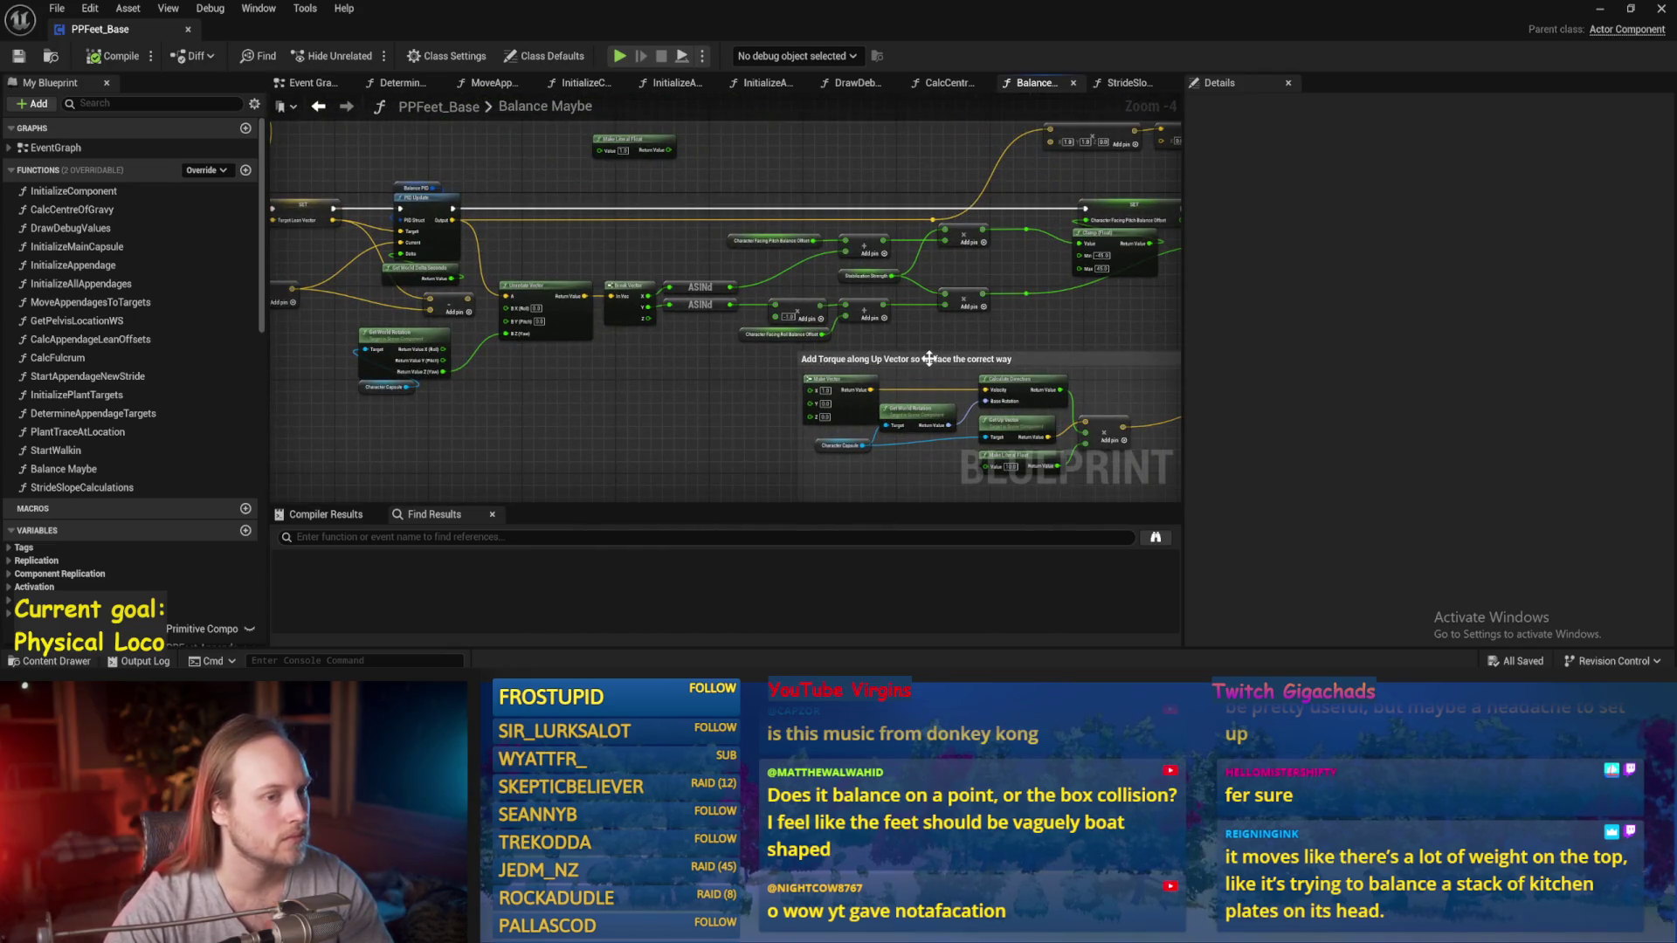
pyautogui.moveTo(1144, 386); pyautogui.dragTo(760, 437)
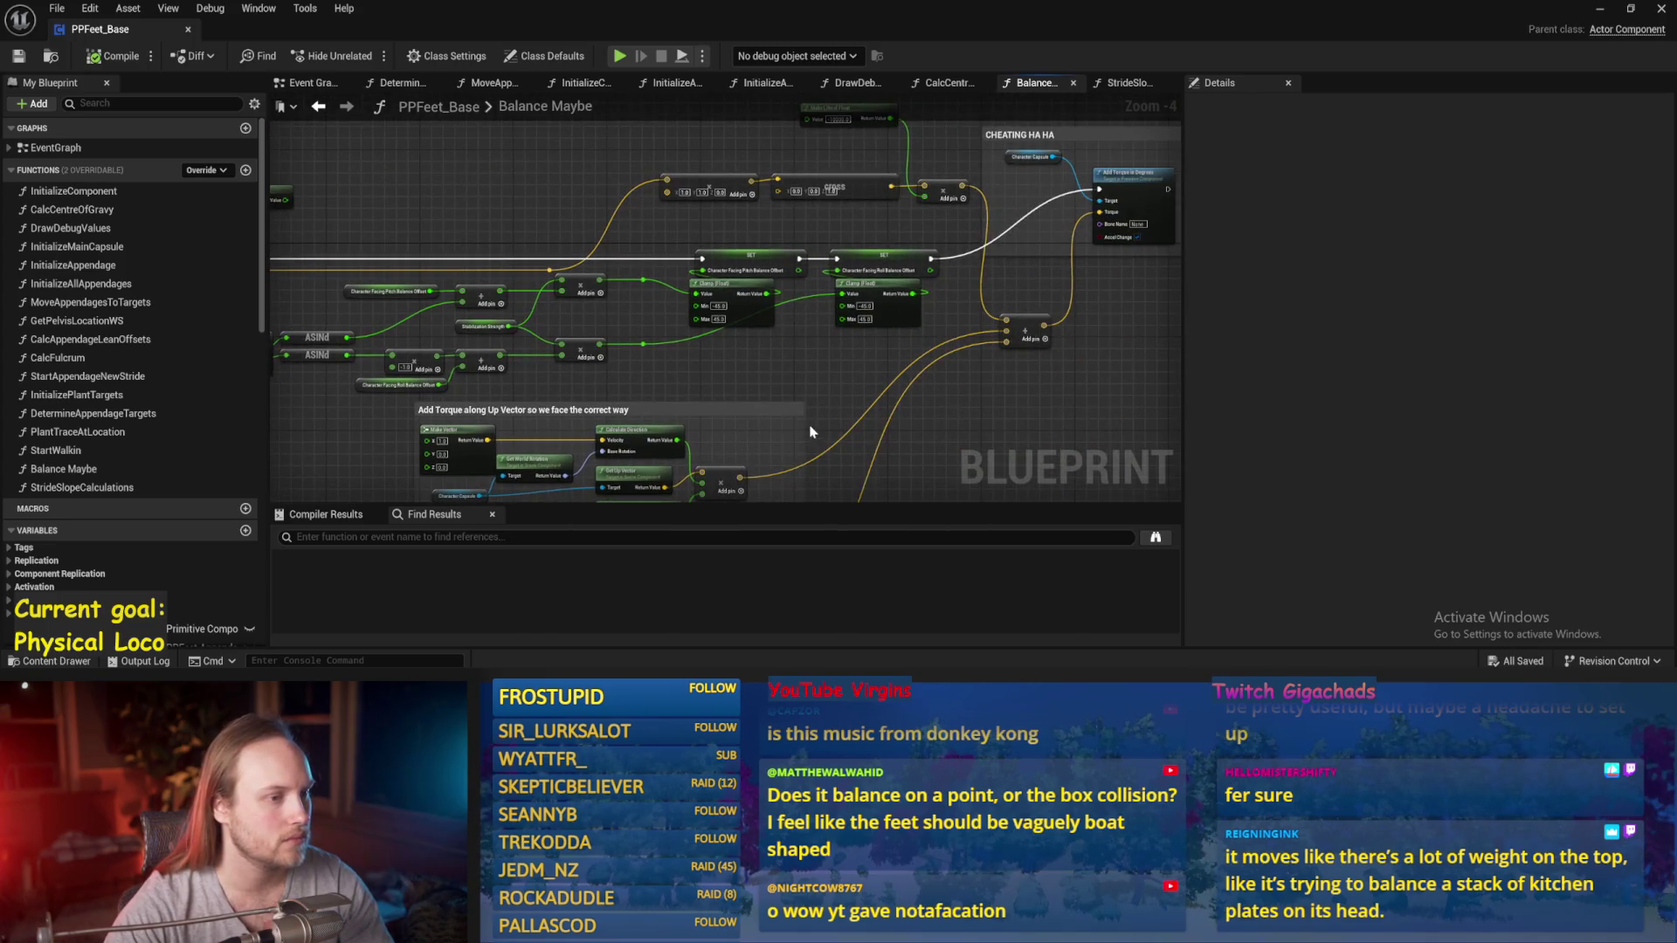
pyautogui.scroll(3, 699, 411)
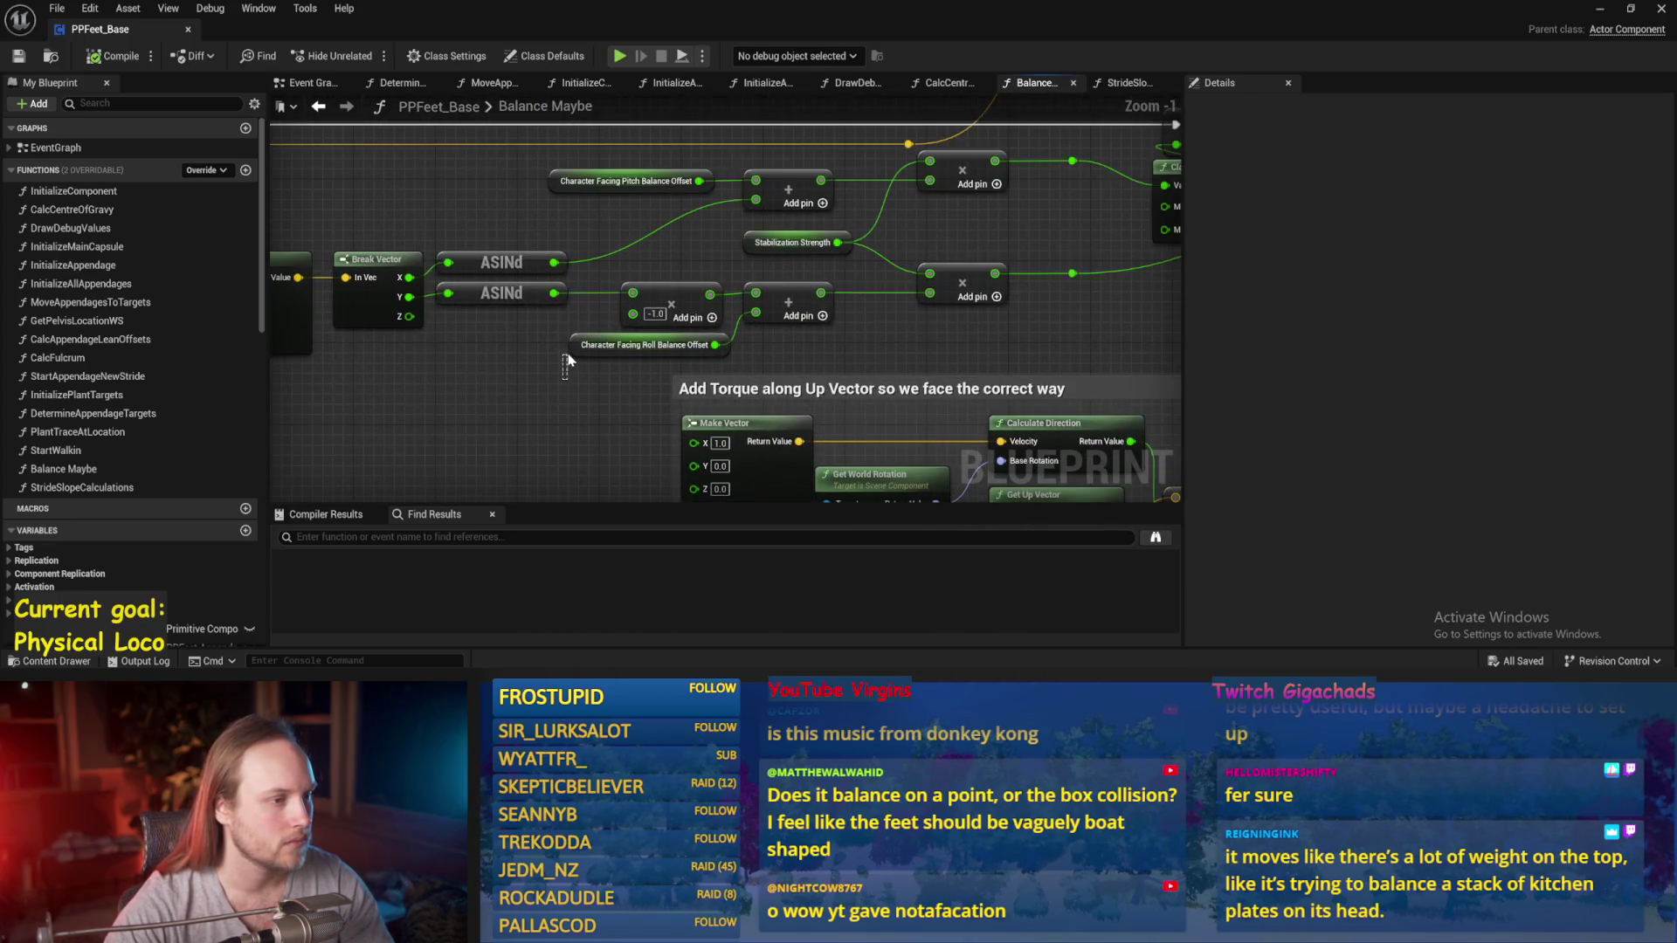
pyautogui.click(754, 242)
pyautogui.scroll(-4, 666, 270)
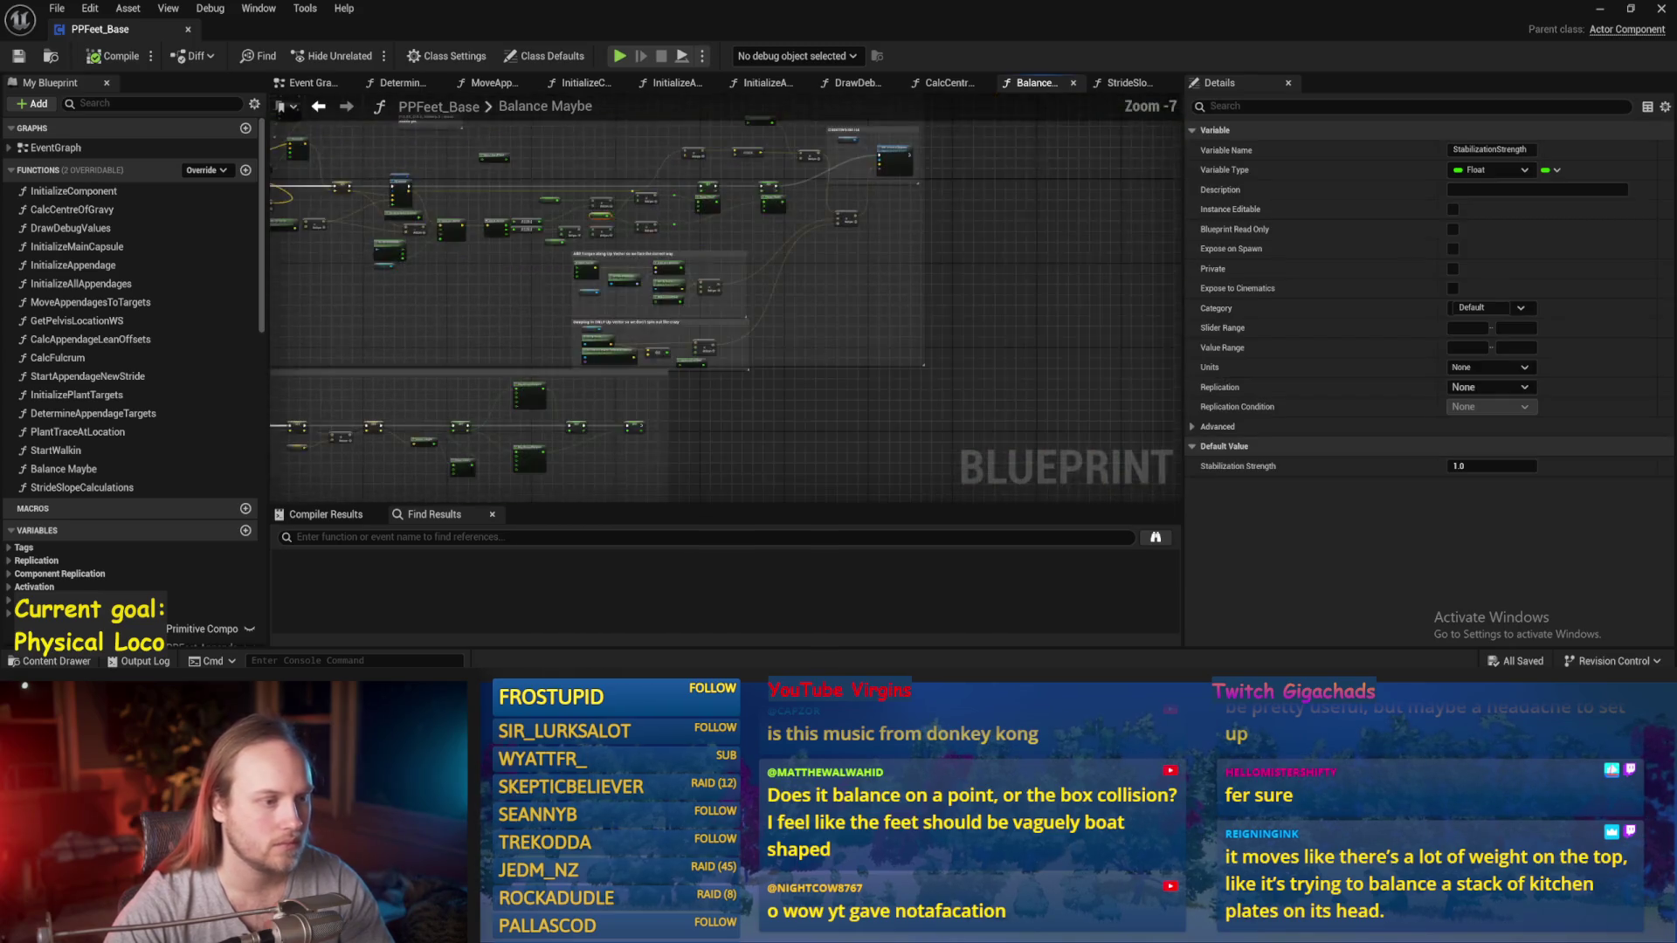
pyautogui.click(950, 439)
pyautogui.scroll(3, 950, 439)
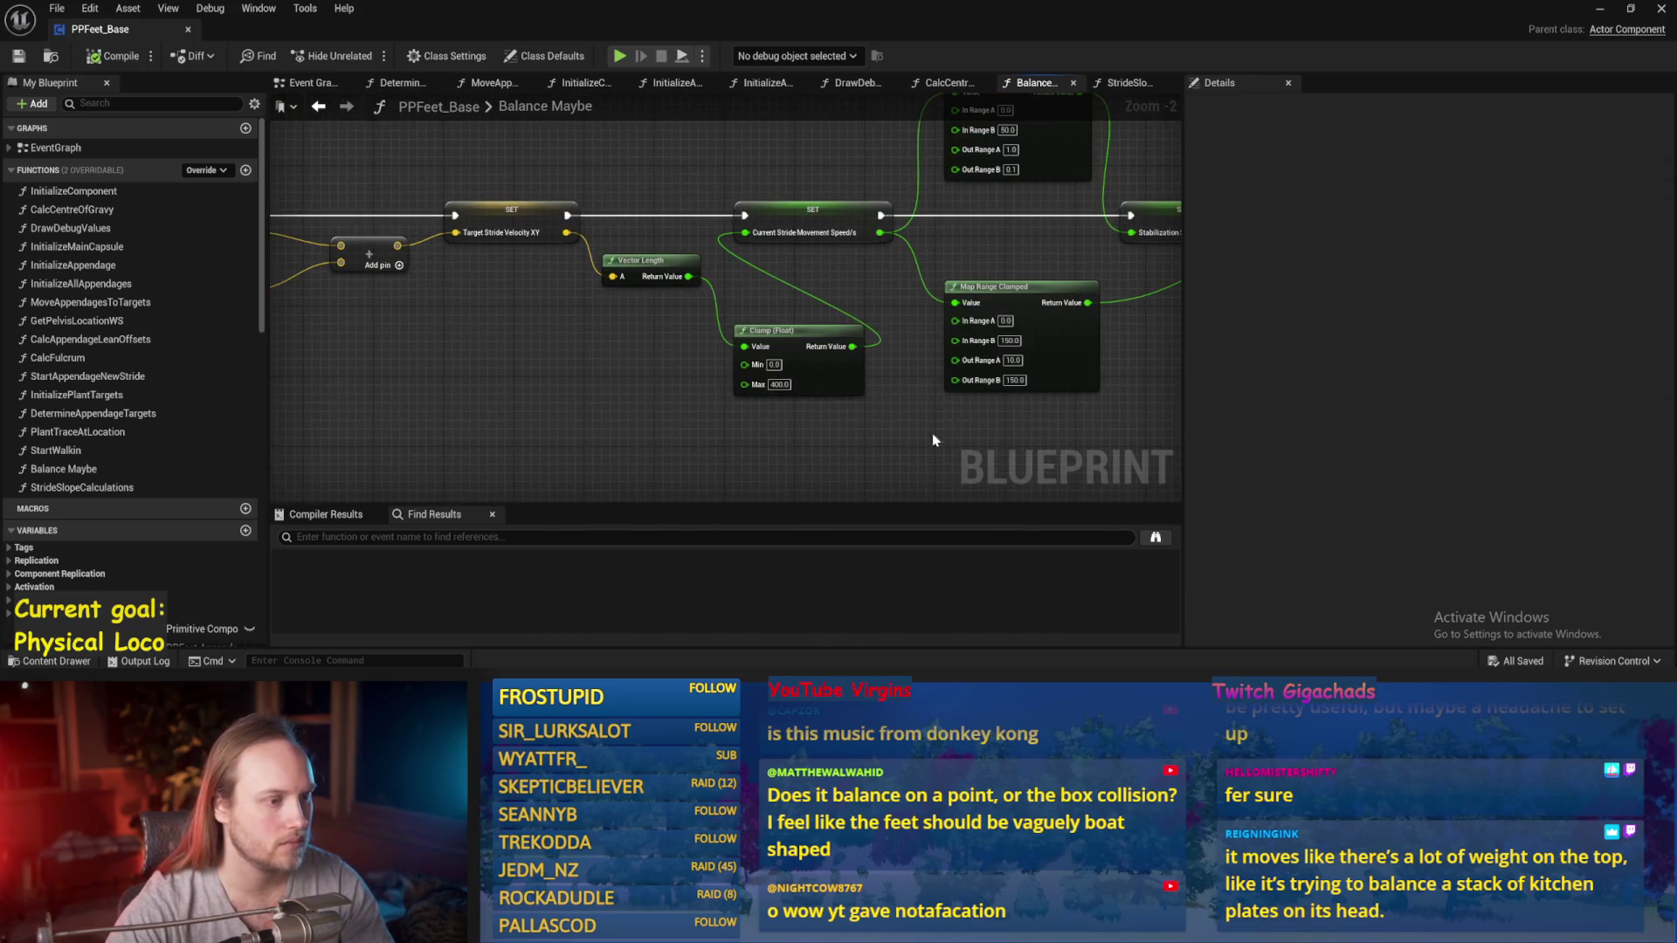
pyautogui.scroll(2, 797, 295)
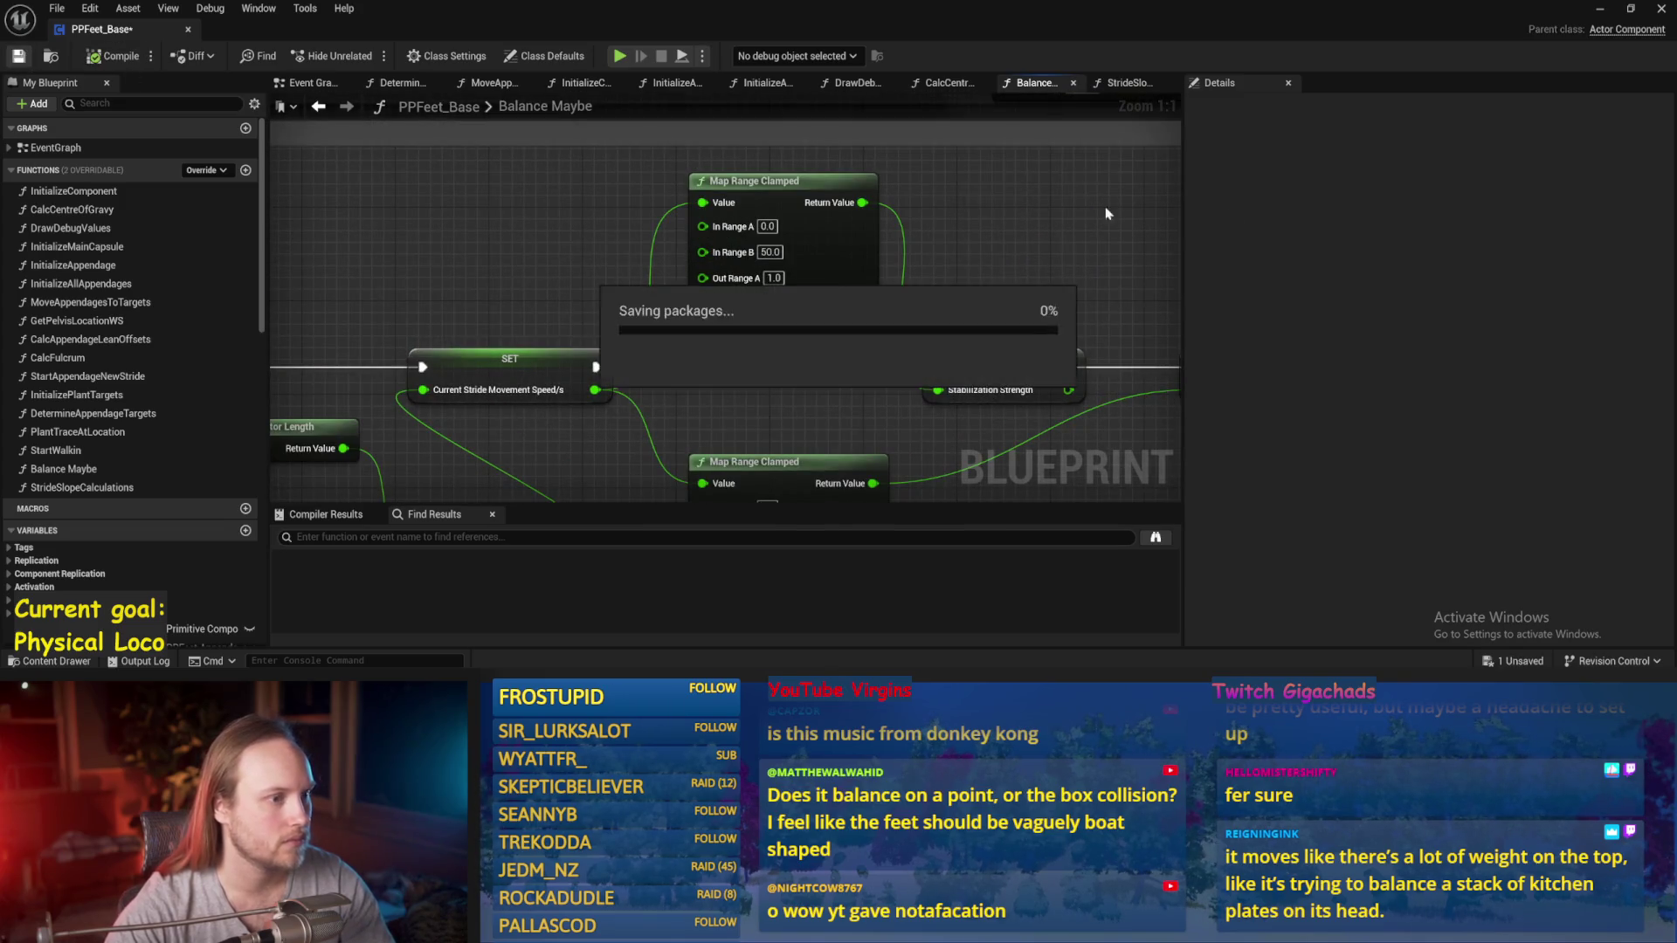
pyautogui.click(1599, 9)
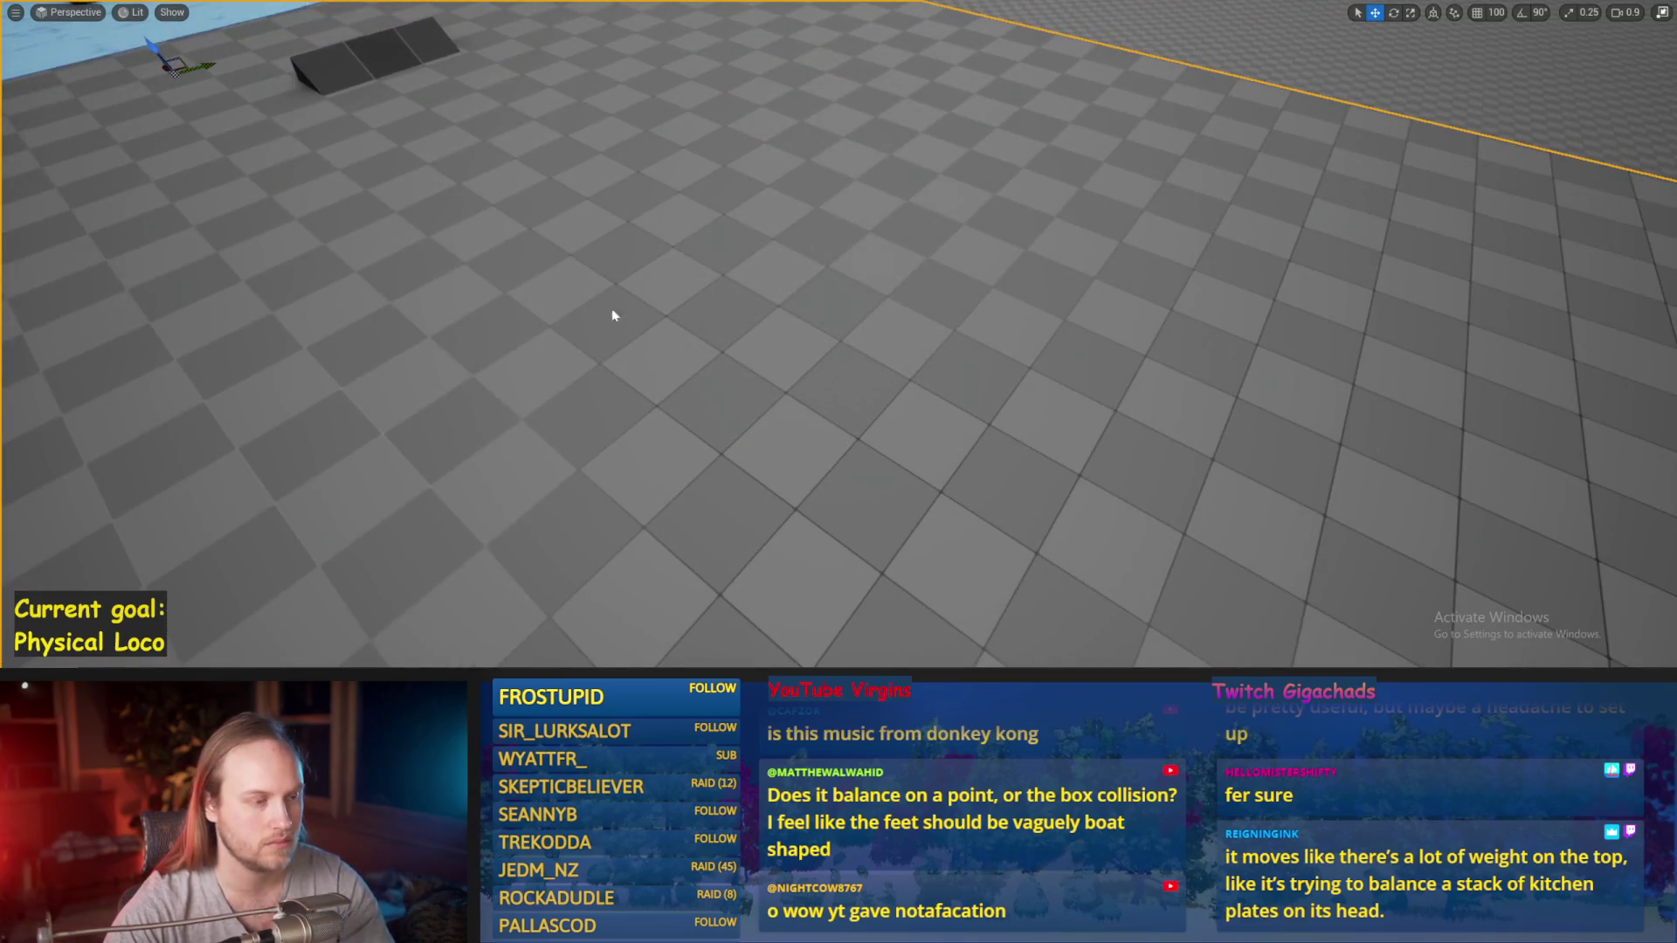
# Step: Play-test the updated Blueprint, check the step length mapping, and restore the full editor layout with F11
pyautogui.hotkey('alt', 'p')
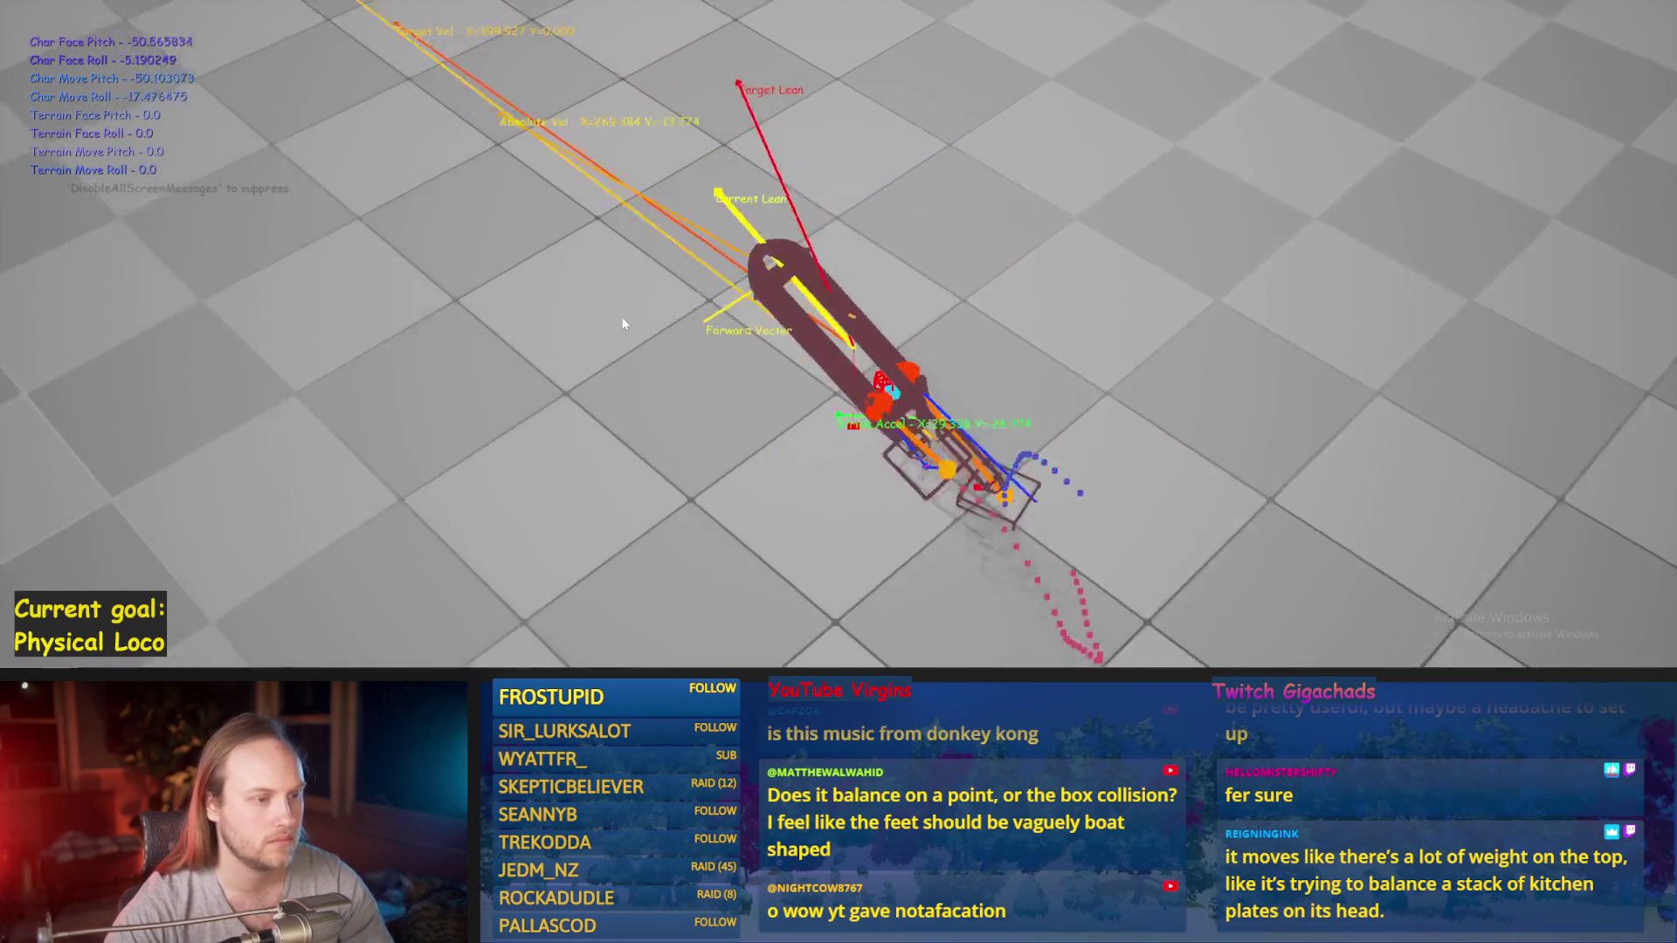
pyautogui.press('Escape')
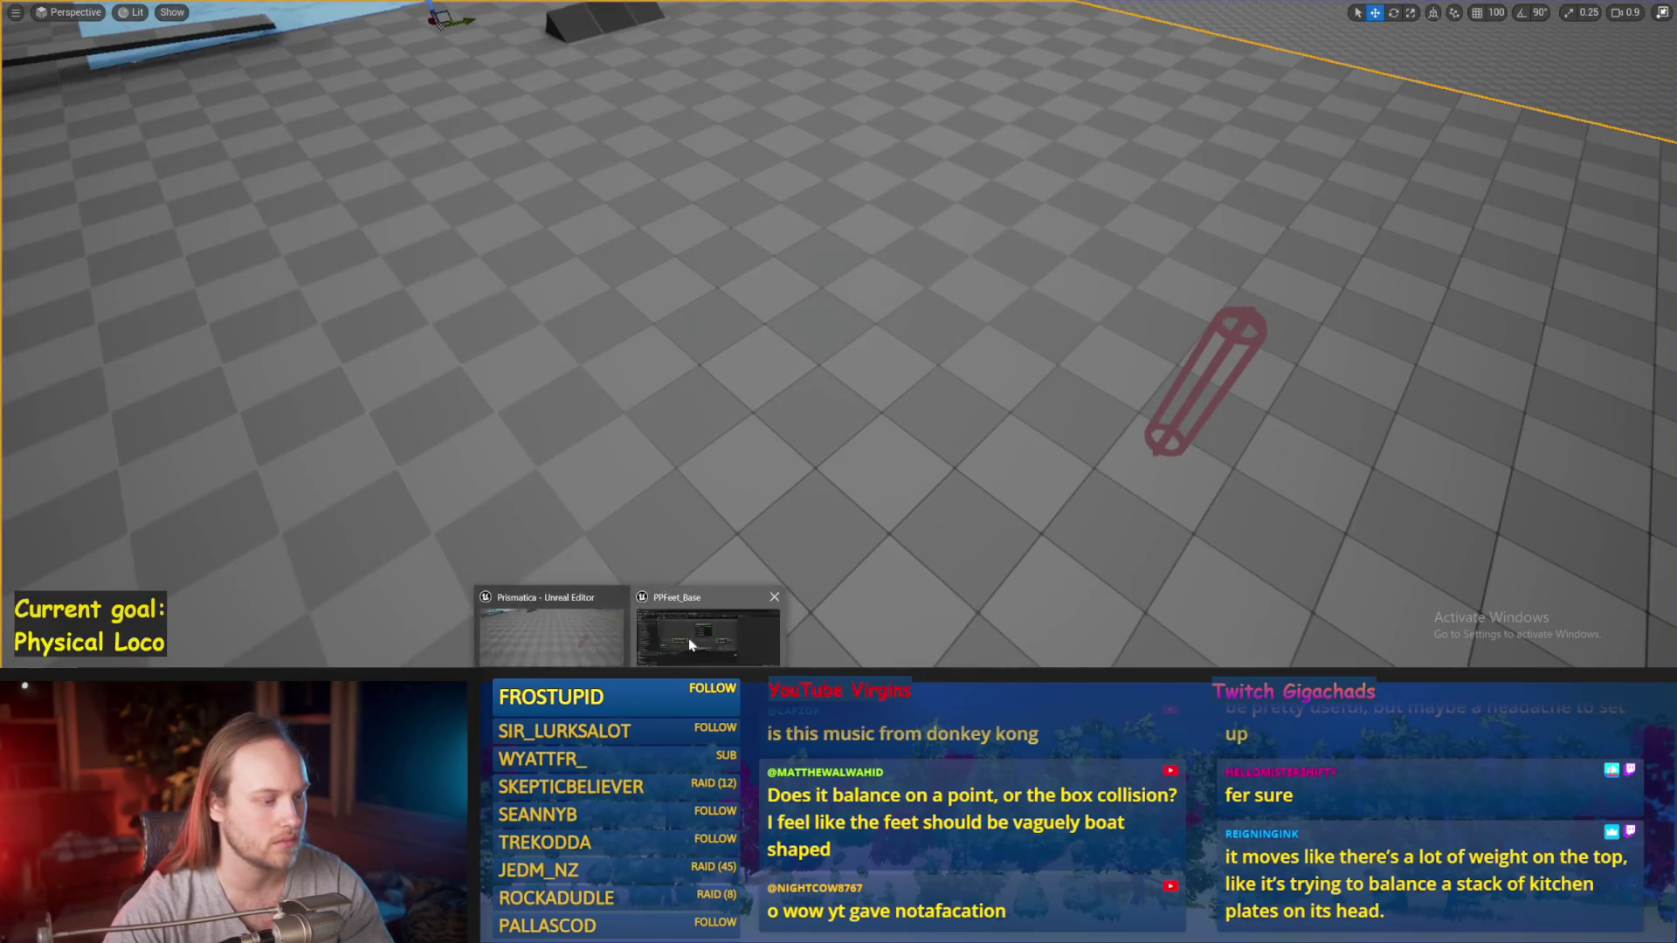
pyautogui.click(690, 645)
pyautogui.scroll(2, 730, 291)
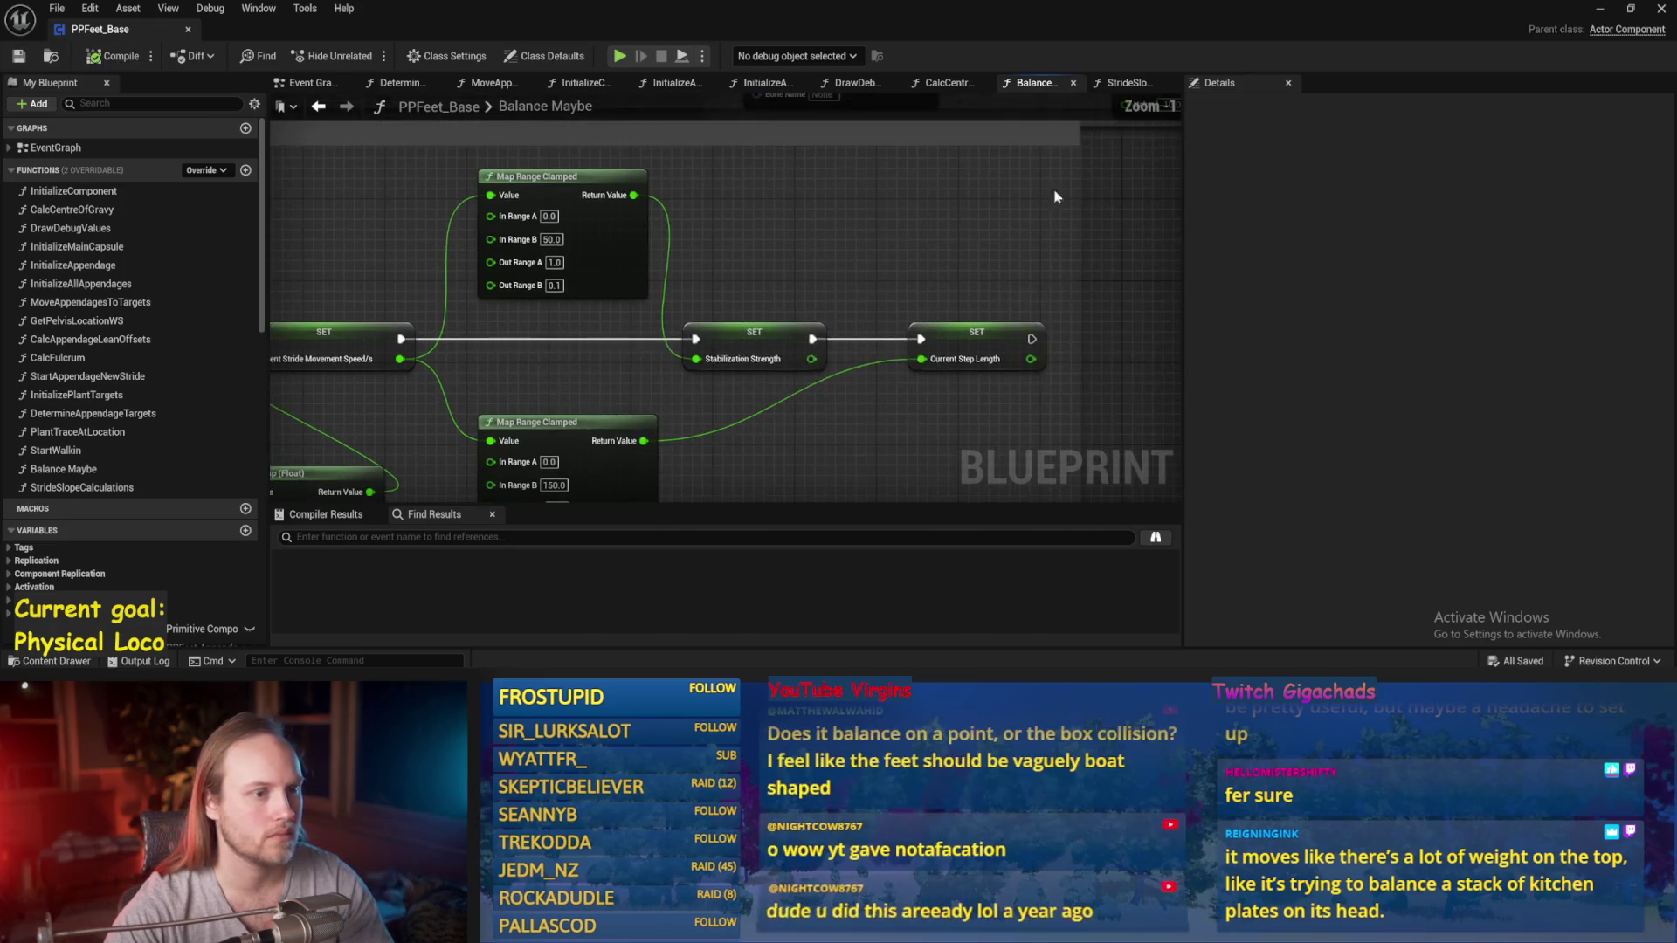
pyautogui.click(1601, 12)
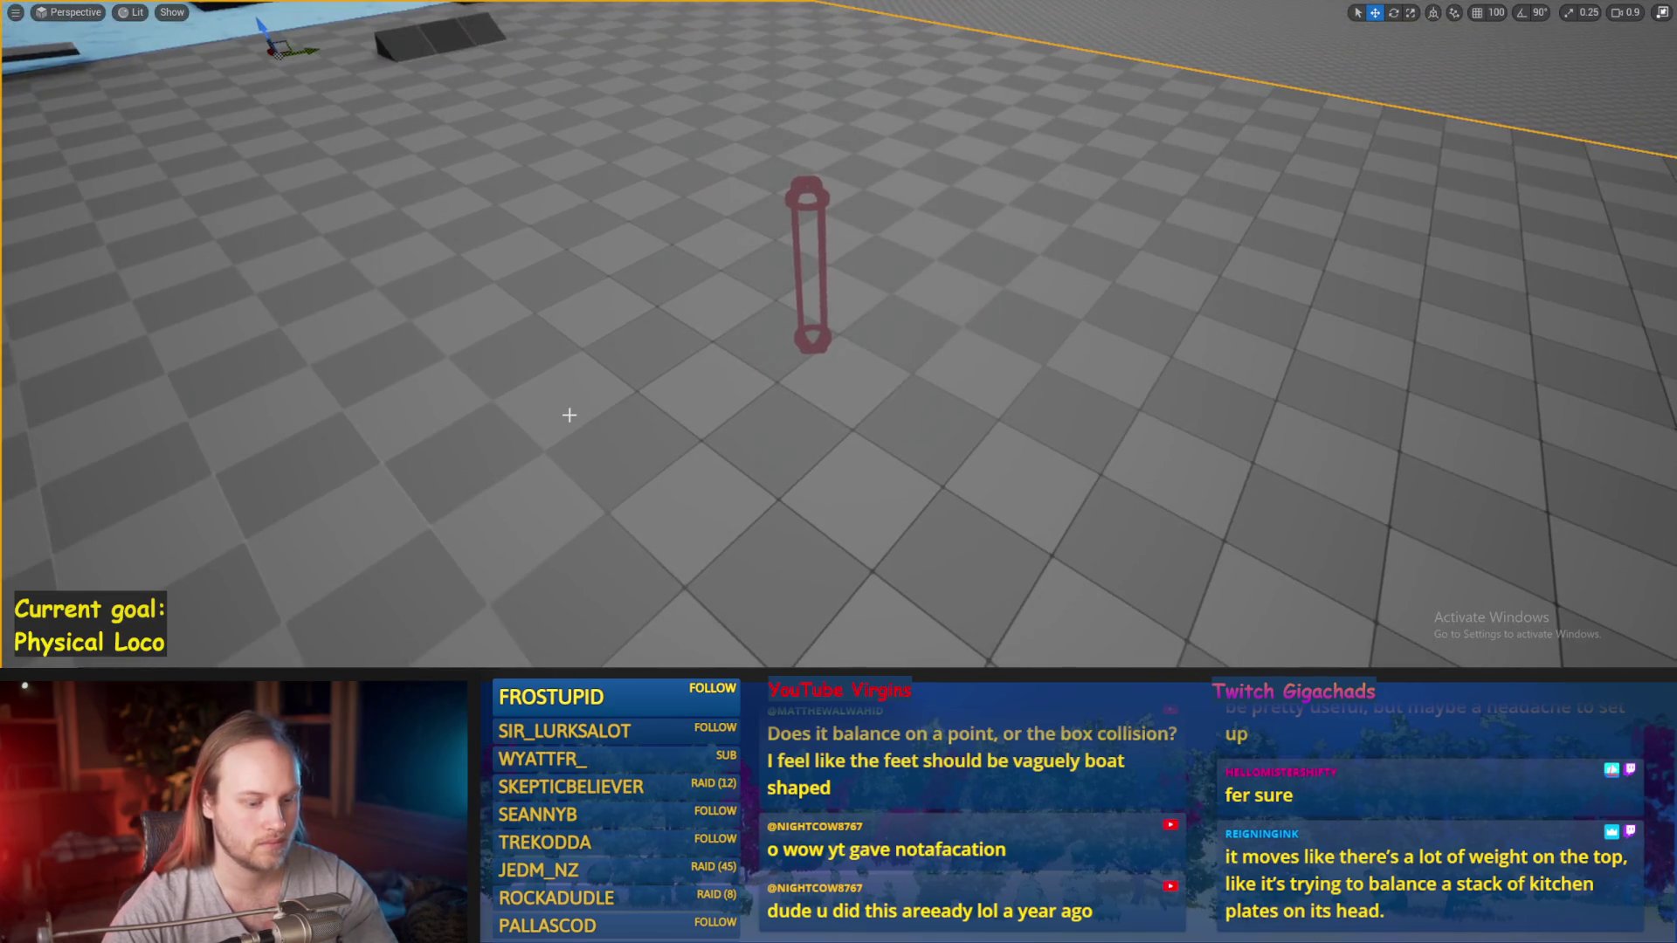
pyautogui.press('F11')
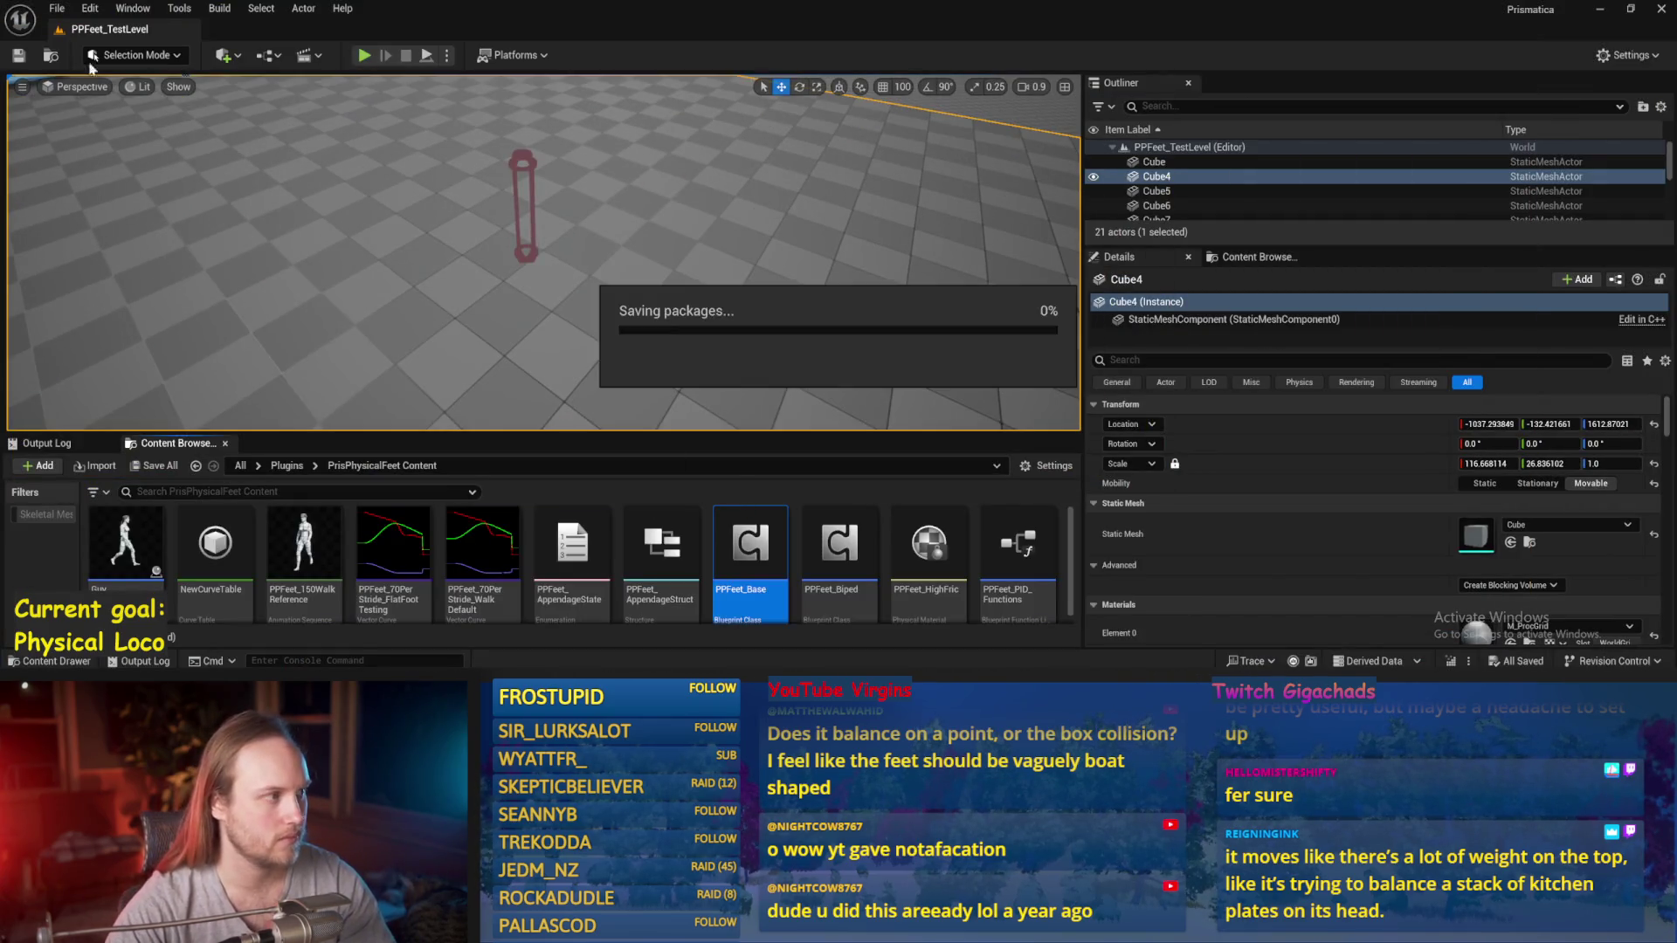
# Step: Save all changes and open PPFeet_Base from the Content Browser
pyautogui.click(57, 8)
pyautogui.click(107, 219)
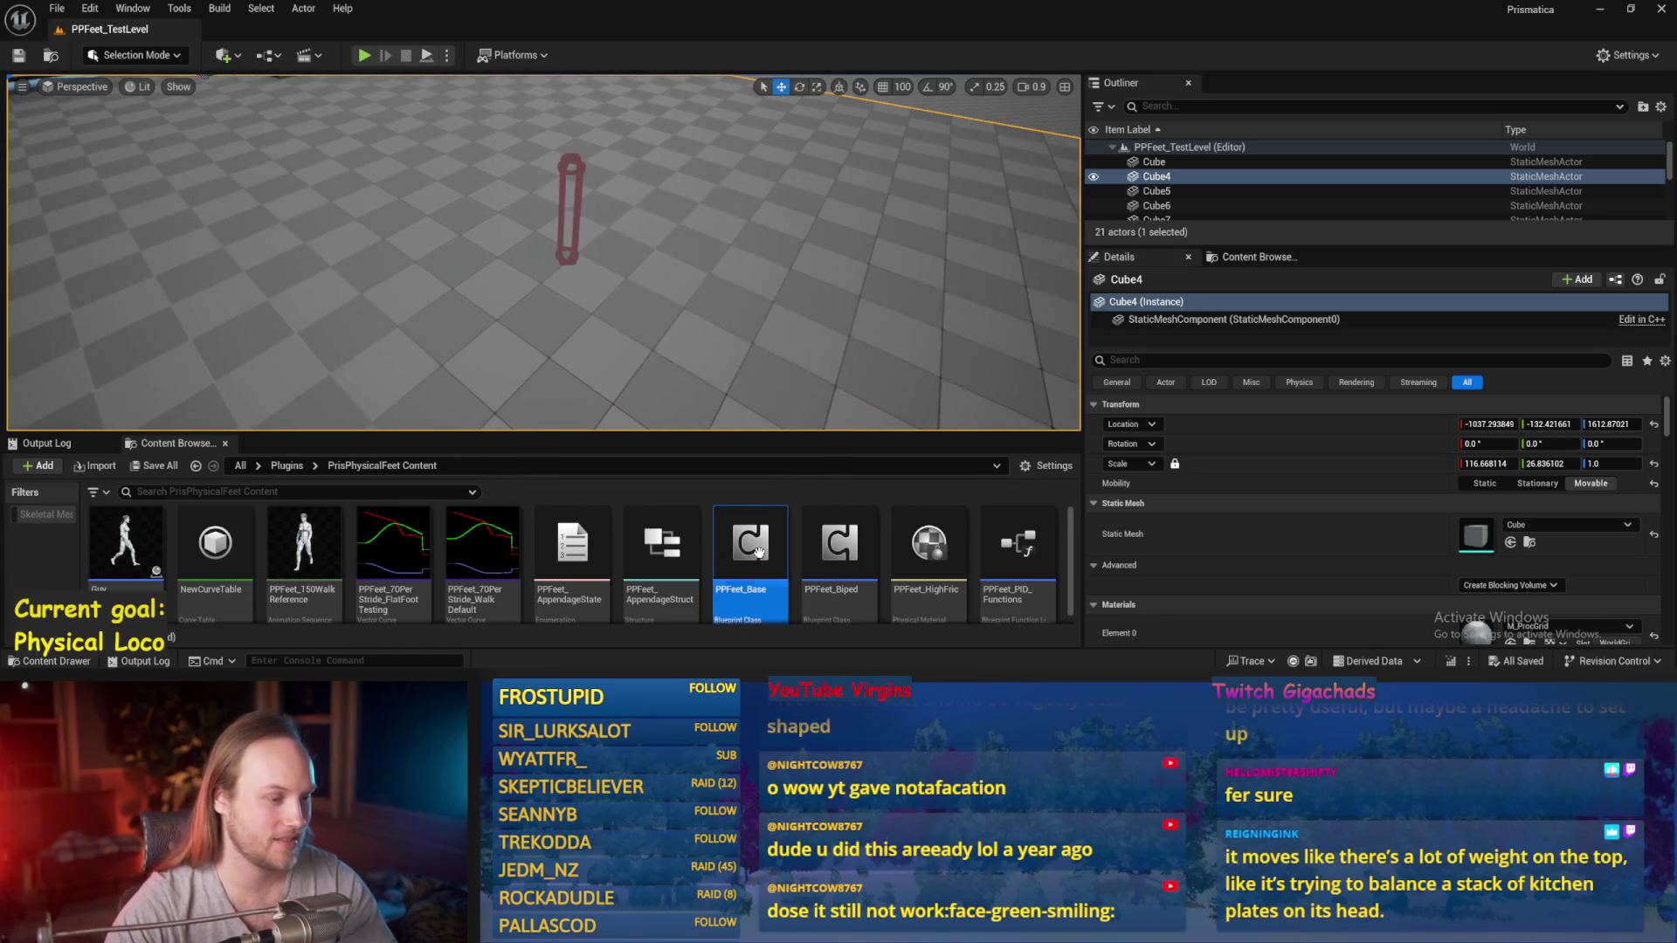
pyautogui.doubleClick(753, 585)
# Step: Check the SET nodes above the Map Range Clamped mapping, minimise the Blueprint, and play-test the character
pyautogui.scroll(-2, 798, 400)
pyautogui.scroll(3, 790, 347)
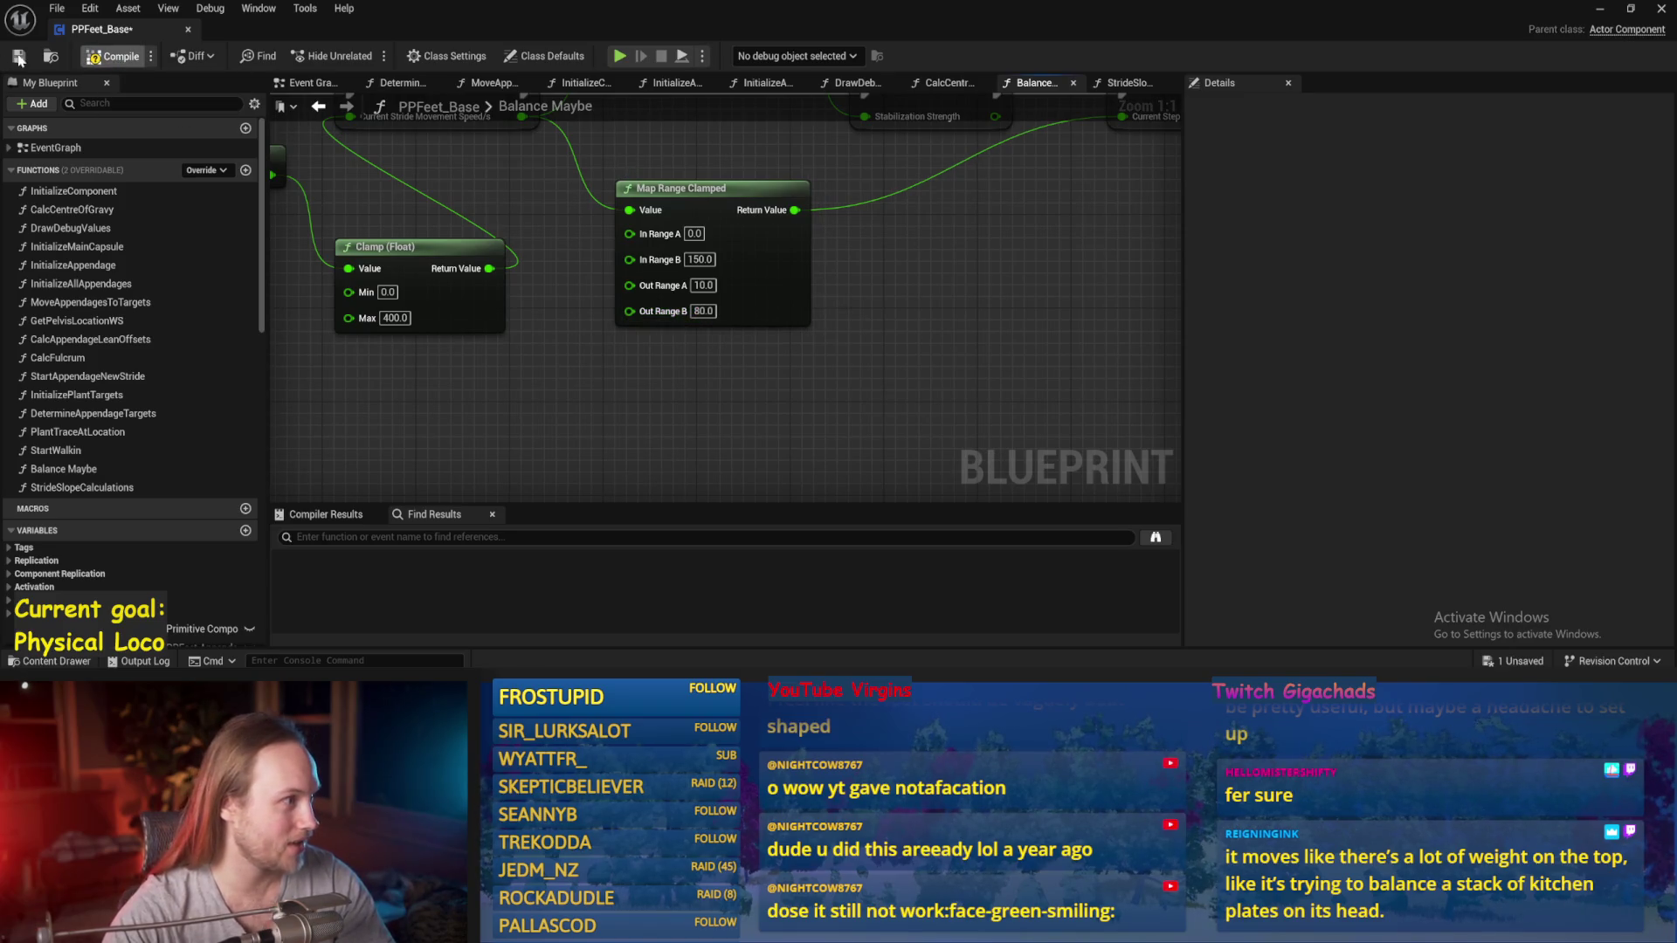
pyautogui.moveTo(1029, 244); pyautogui.dragTo(897, 326)
pyautogui.click(1600, 8)
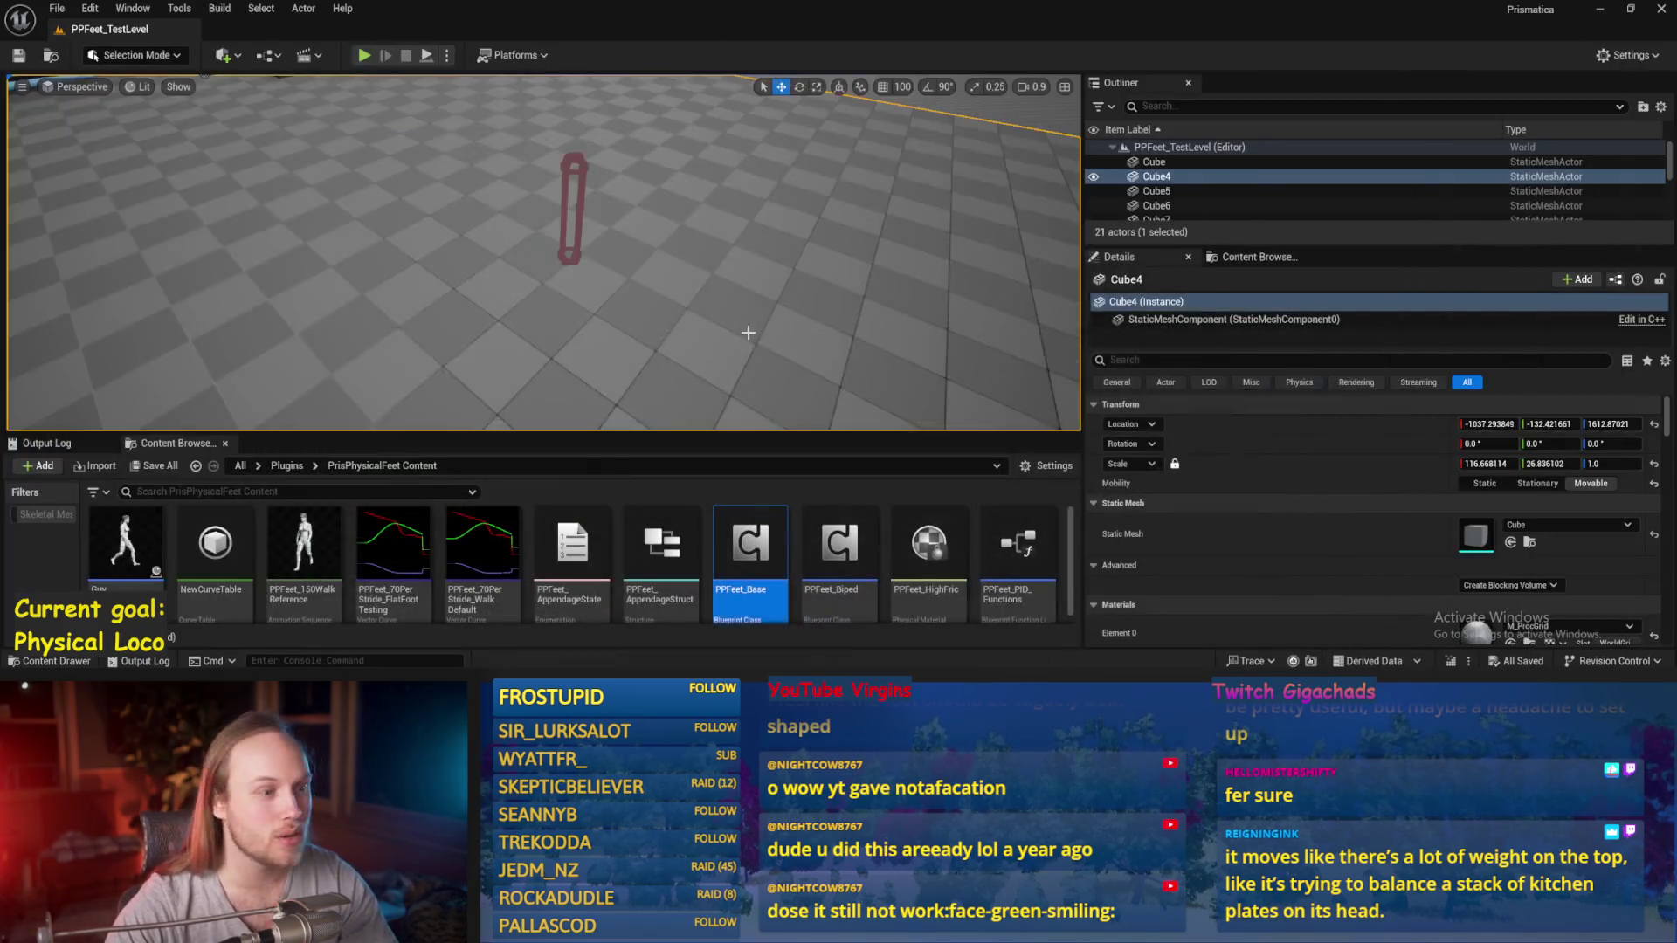
pyautogui.hotkey('alt', 'p')
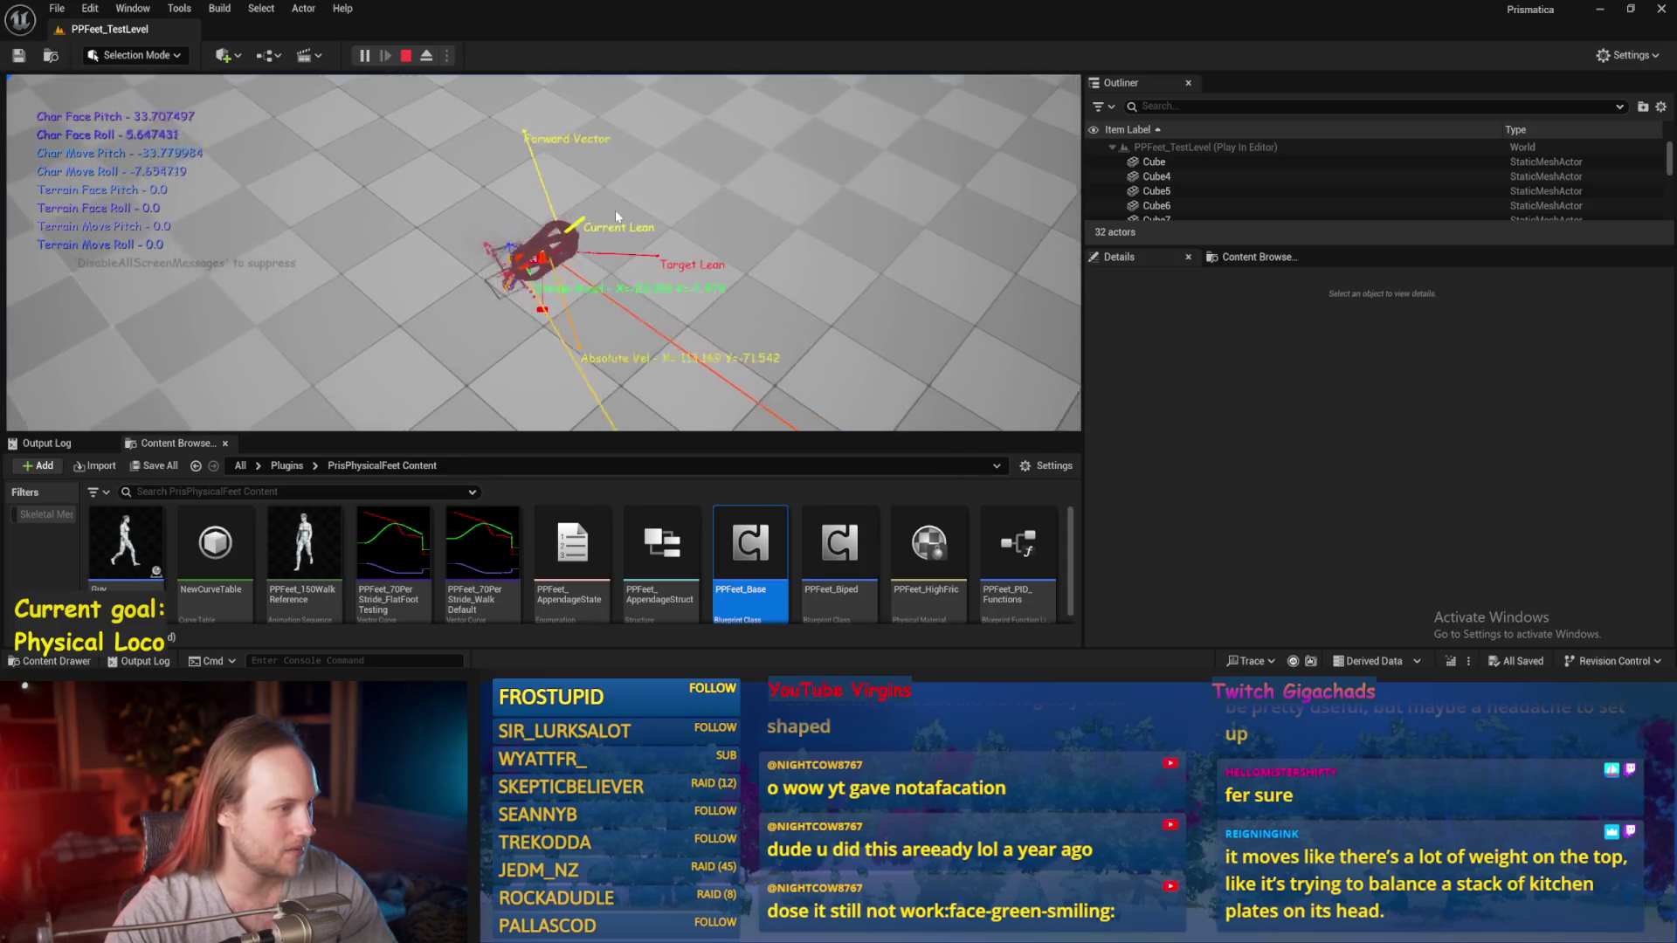
pyautogui.press('Escape')
# Step: Reopen PPFeet_Base and look over the Balance Maybe graph
pyautogui.doubleClick(735, 569)
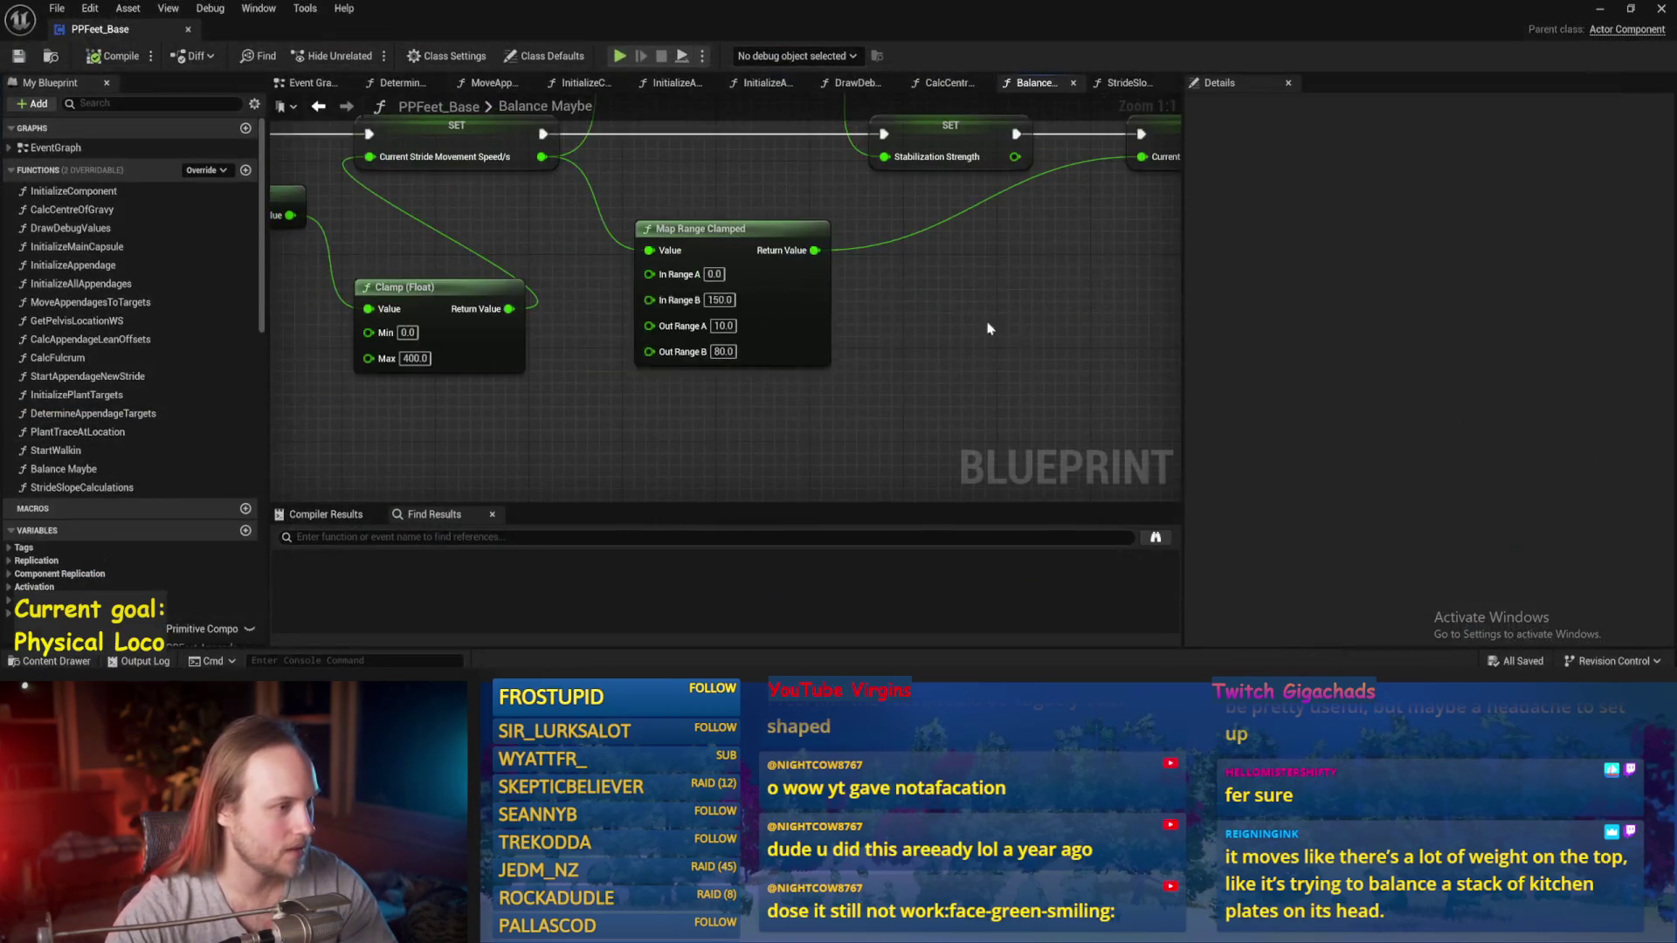
pyautogui.scroll(-3, 955, 367)
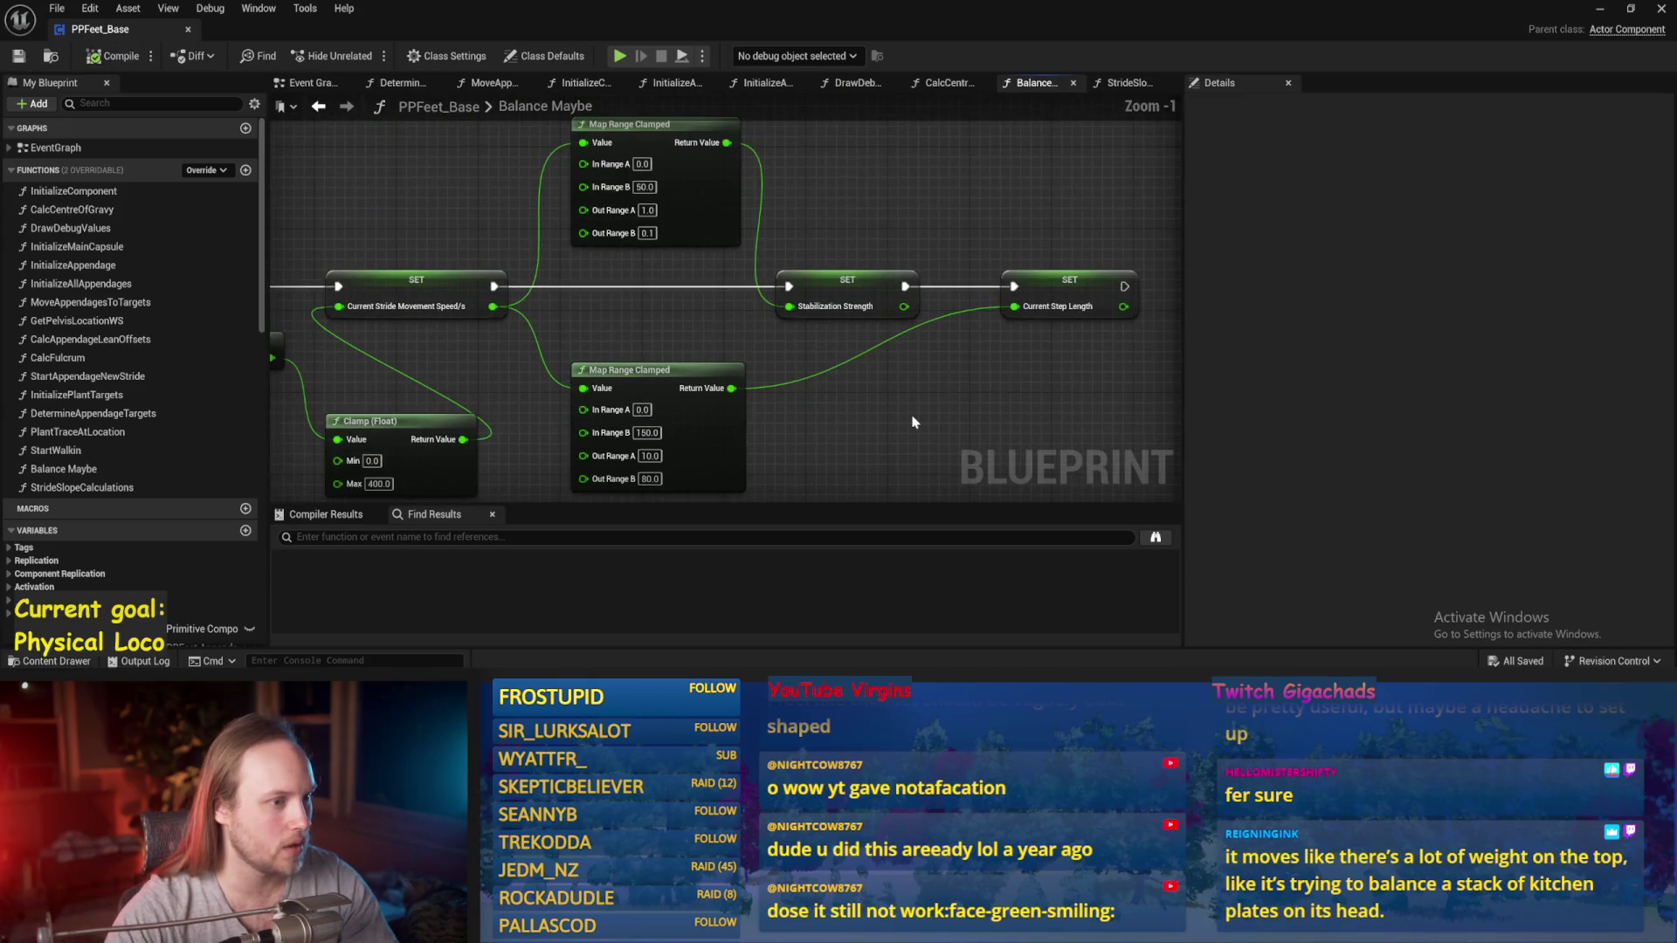
pyautogui.moveTo(438, 361); pyautogui.dragTo(544, 515)
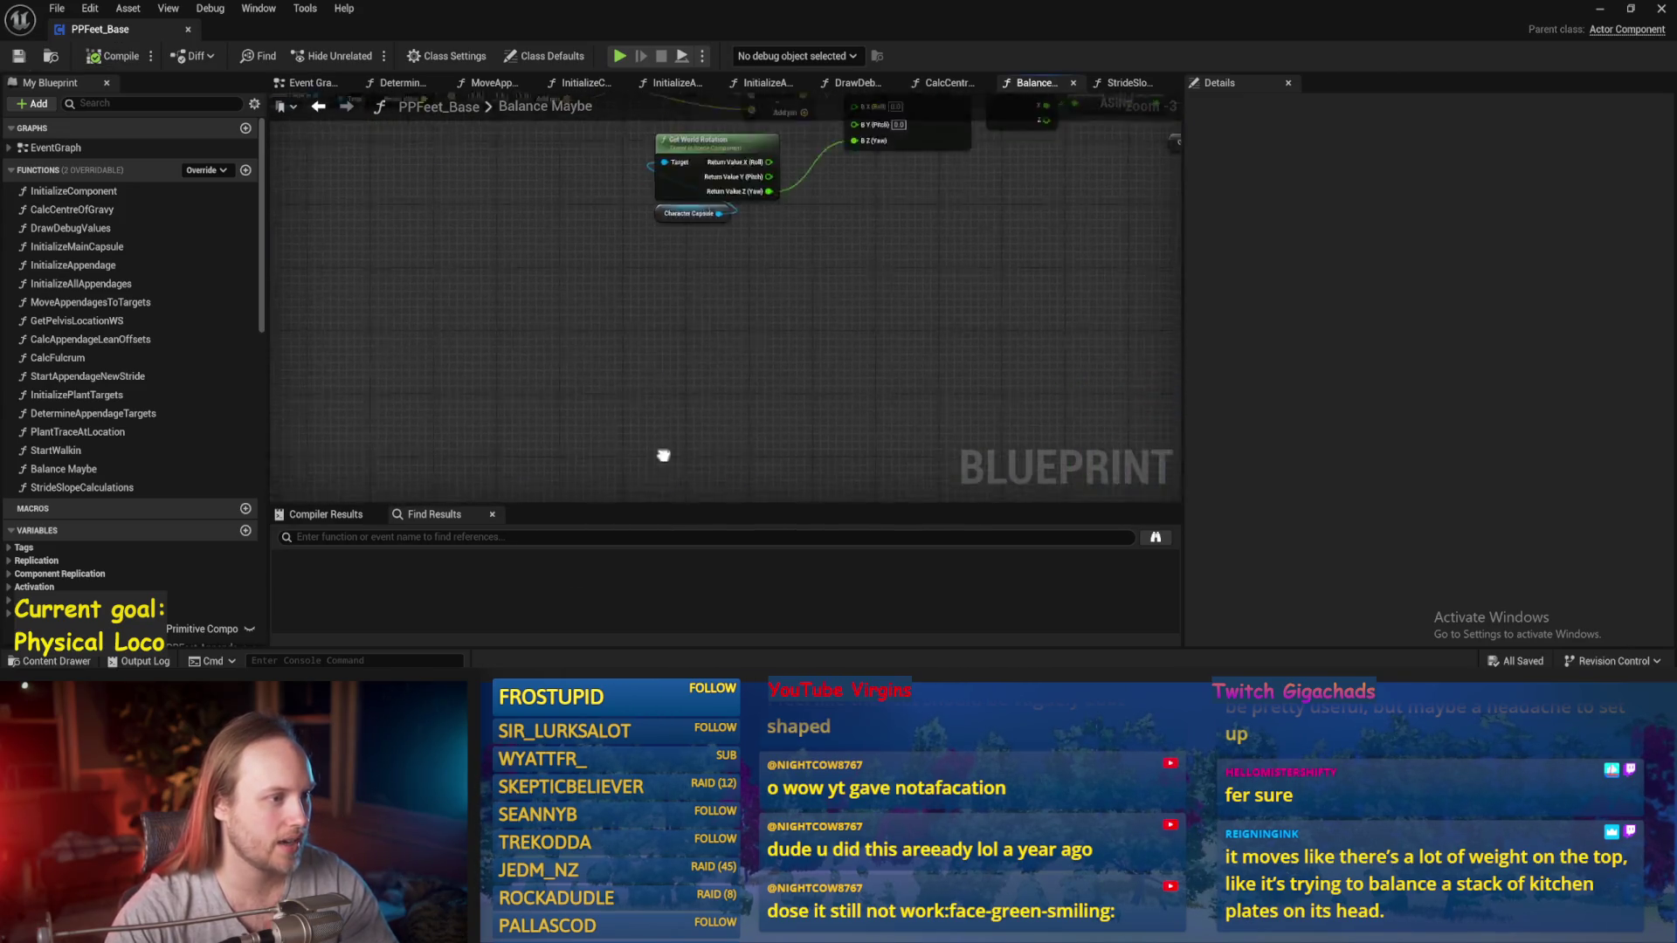
pyautogui.scroll(-3, 762, 349)
pyautogui.moveTo(427, 331); pyautogui.dragTo(486, 443)
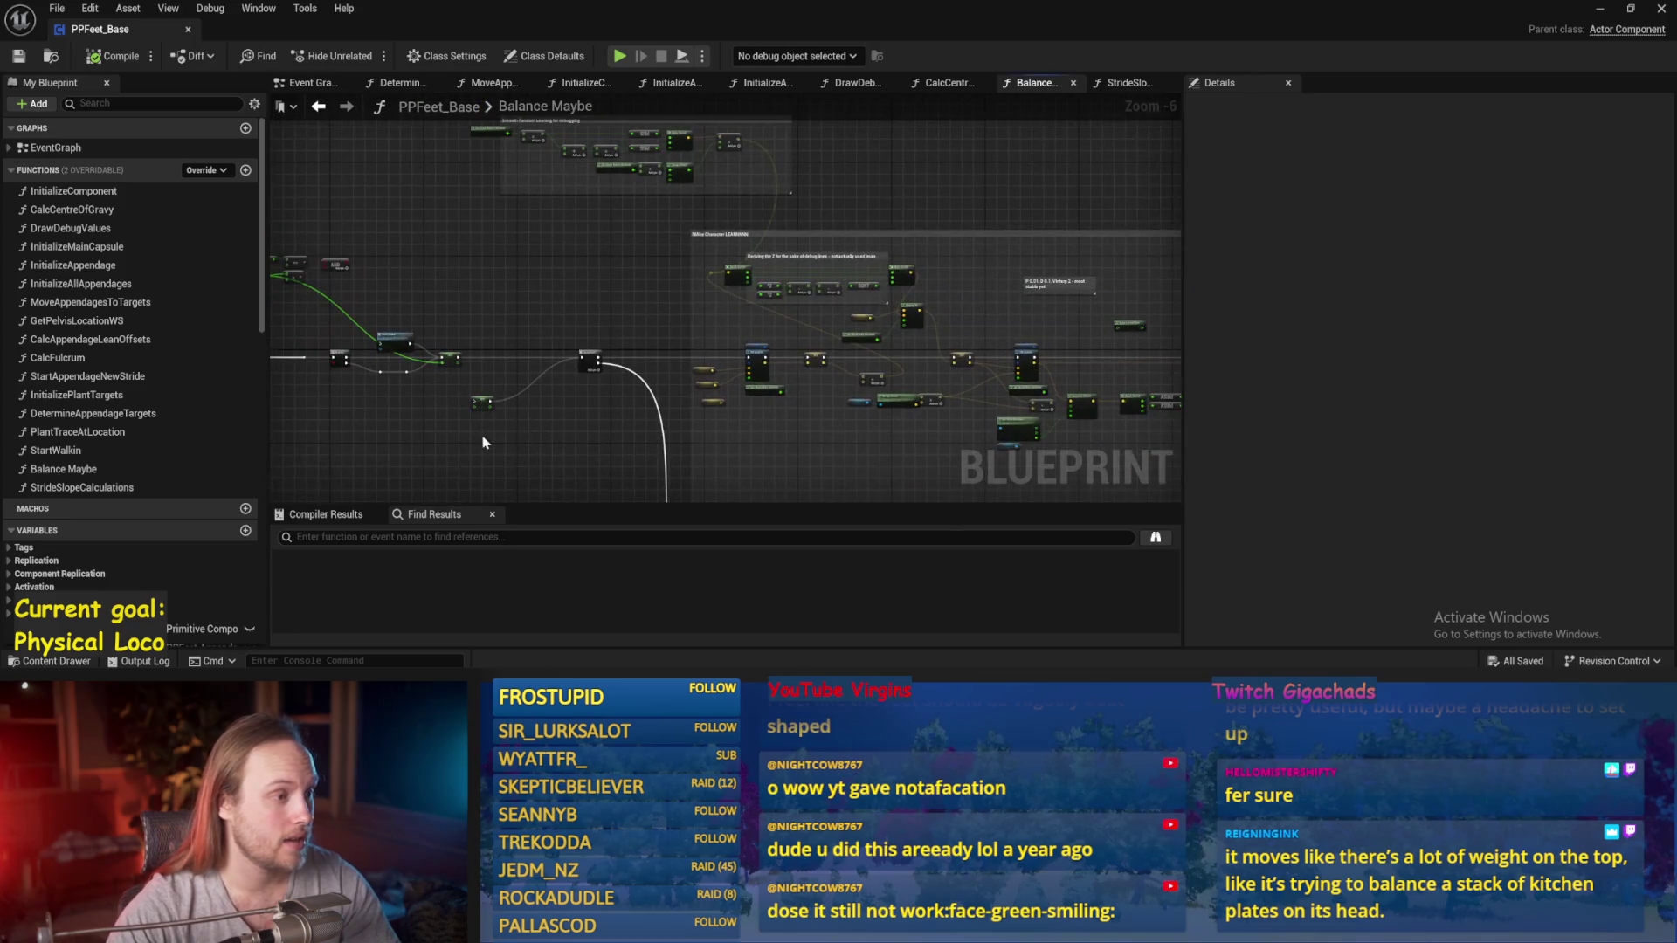
# Step: In the Event Graph, nudge the Balance Maybe call and the comment groups slightly right
pyautogui.click(307, 83)
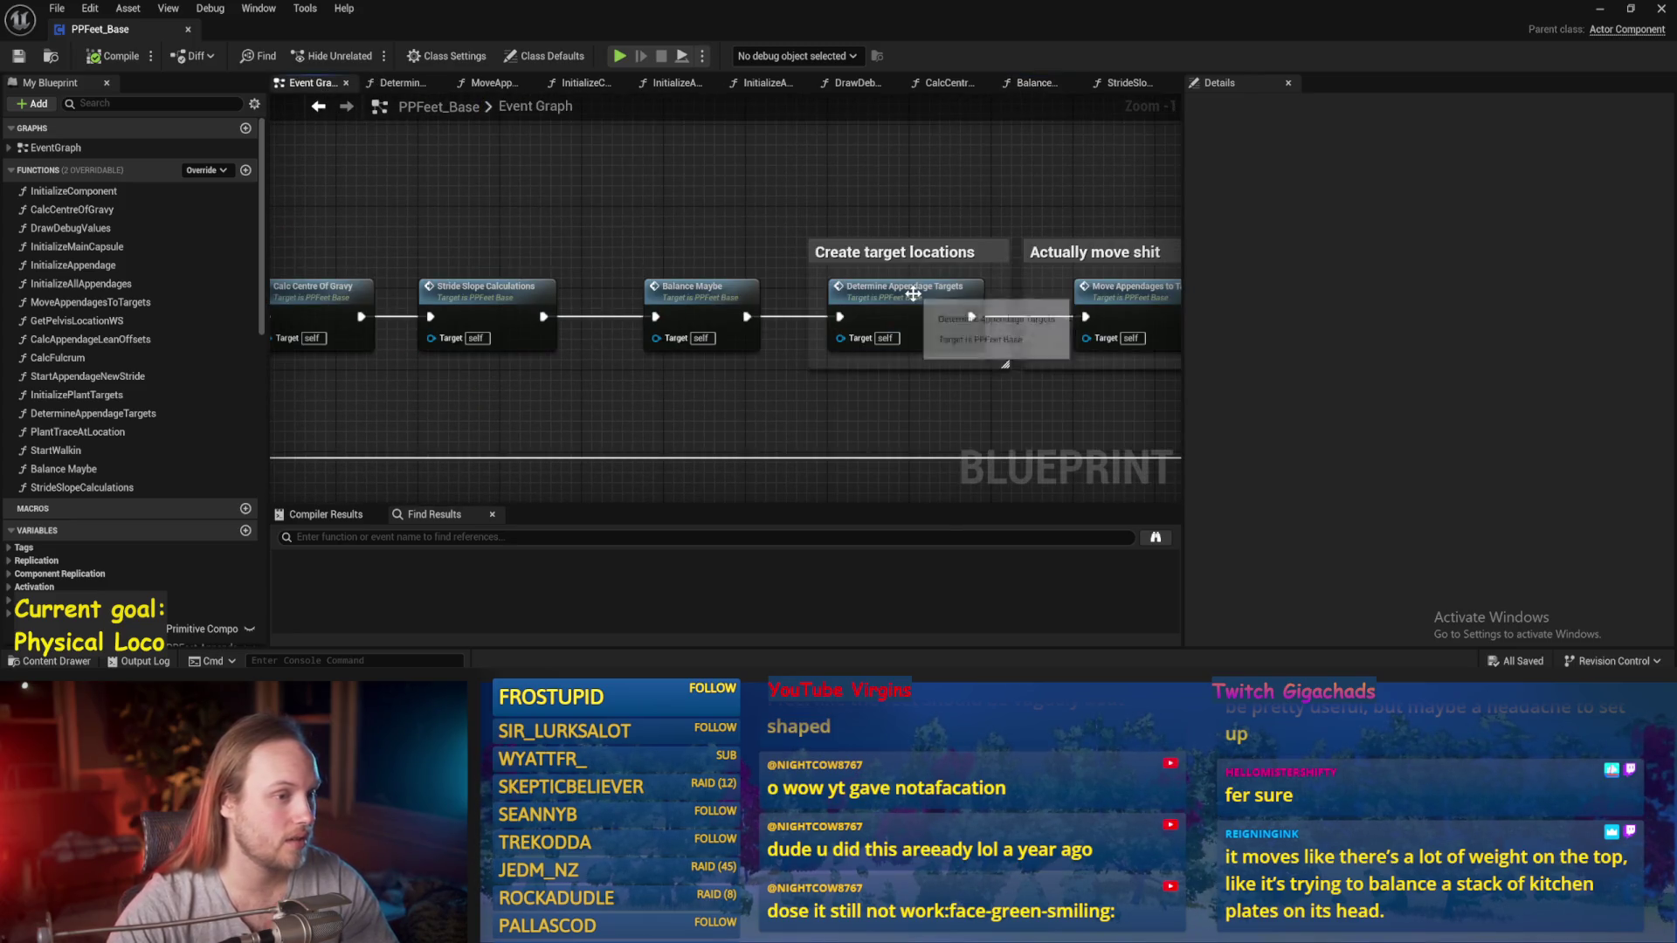
pyautogui.moveTo(522, 380); pyautogui.dragTo(706, 367)
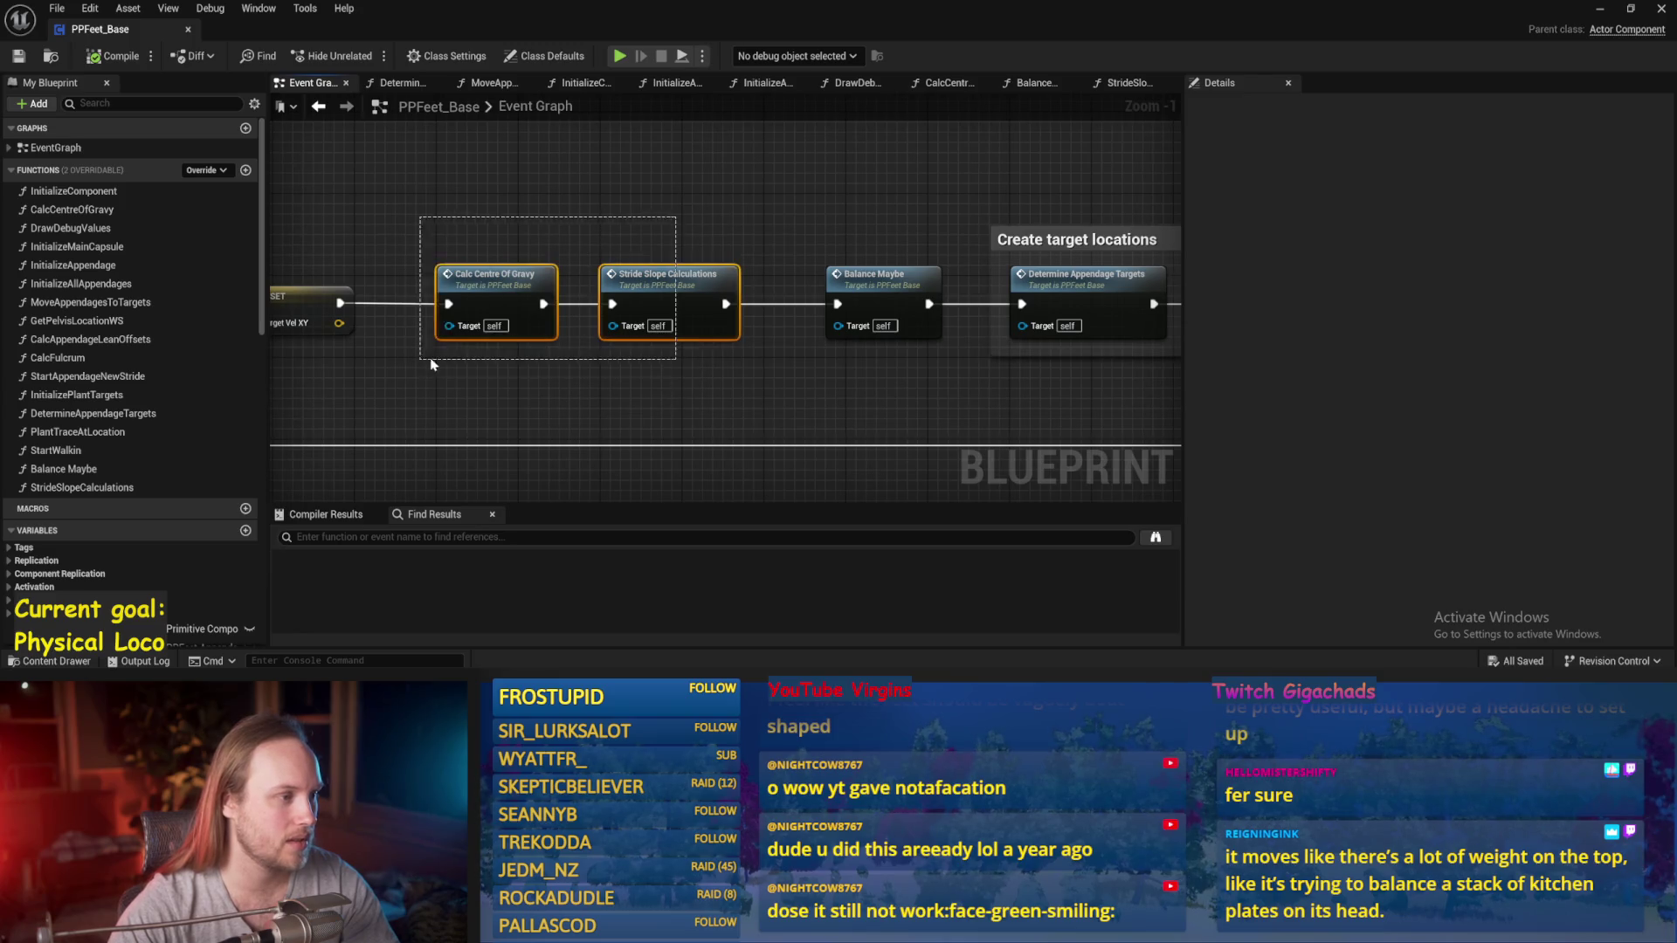
pyautogui.moveTo(431, 365); pyautogui.dragTo(431, 365)
pyautogui.scroll(-4, 501, 374)
pyautogui.scroll(4, 472, 380)
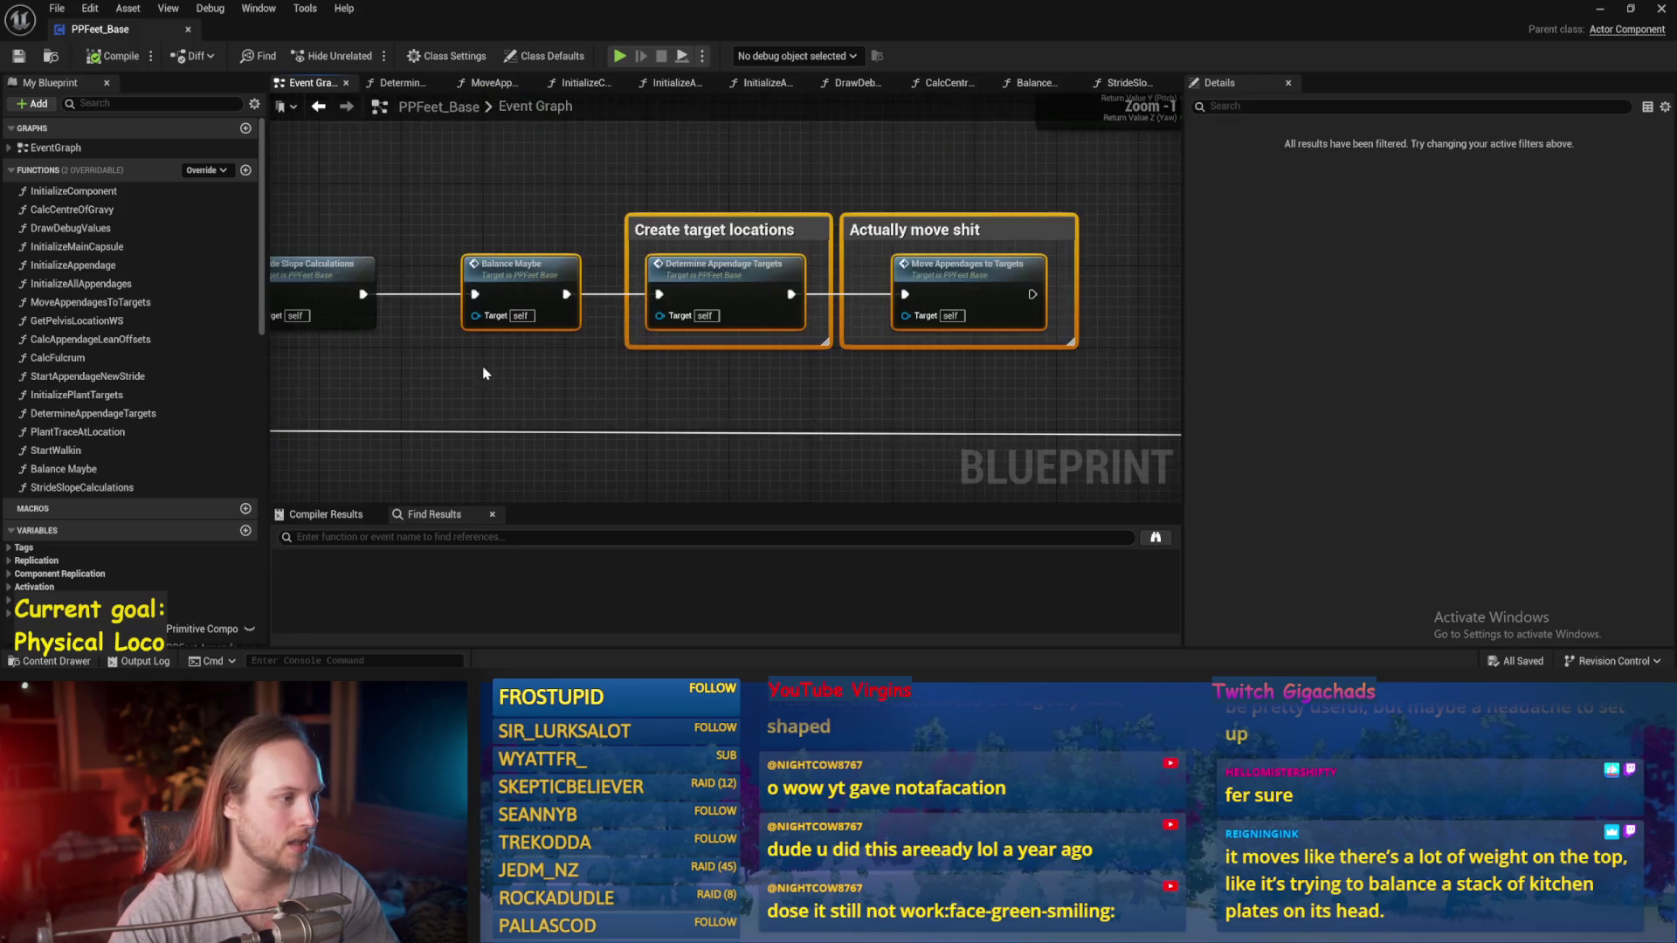
pyautogui.moveTo(500, 277); pyautogui.dragTo(521, 277)
pyautogui.click(513, 248)
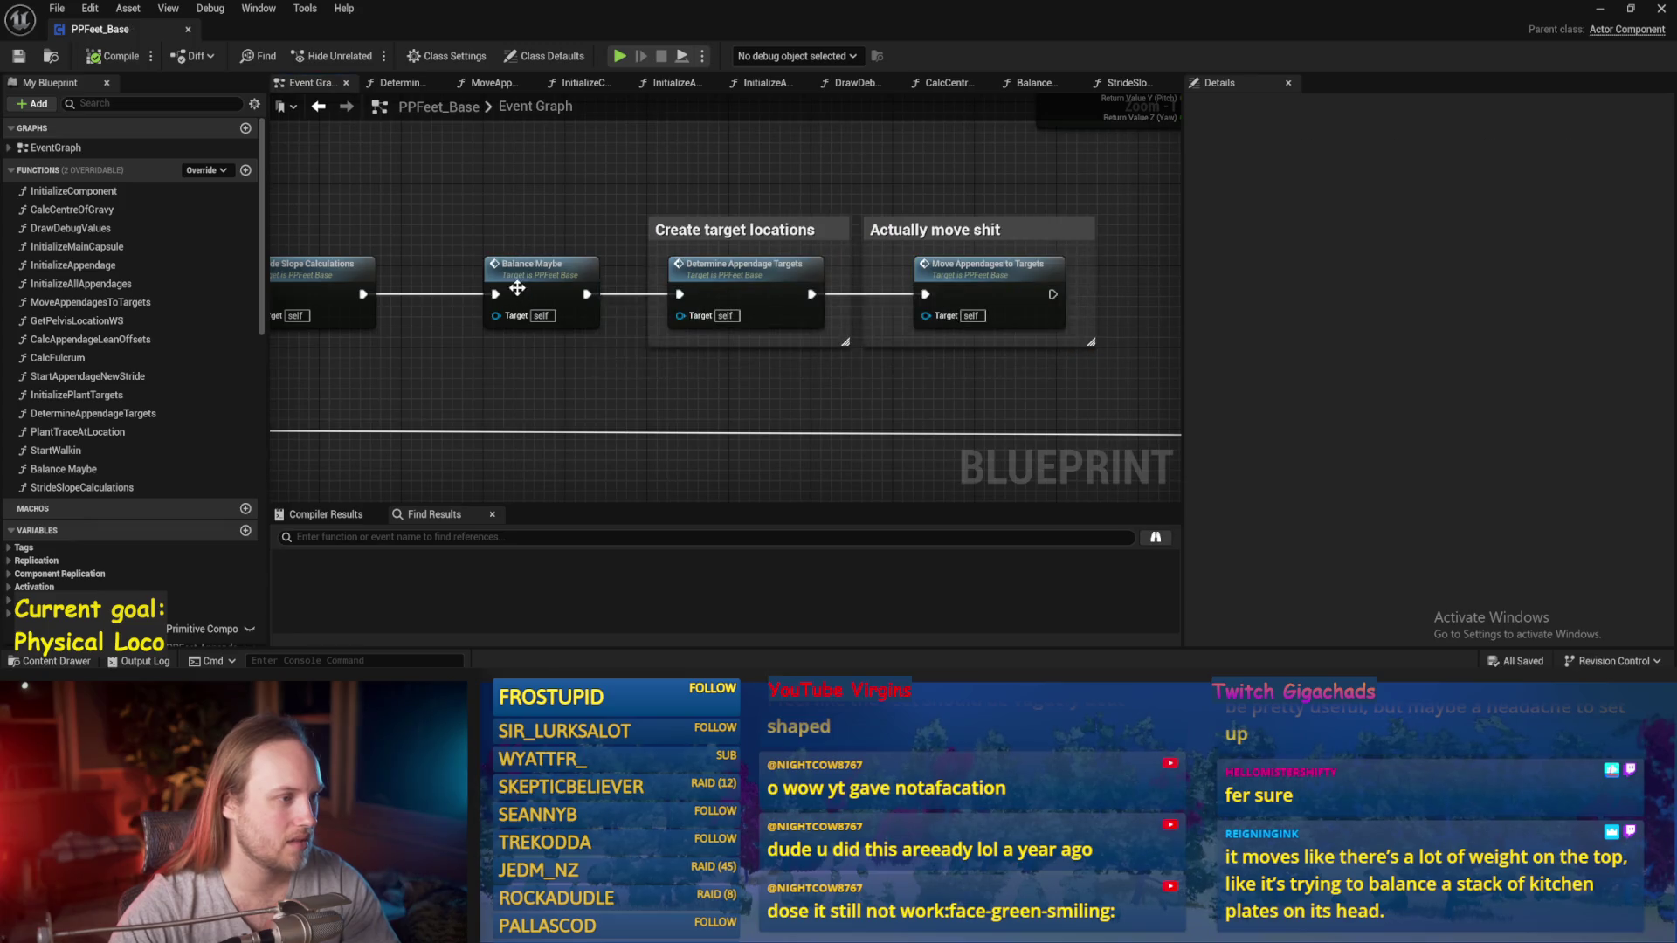
# Step: Delete the Current Stride Movement Speed/s SET node in Balance Maybe, shift the Branch cluster left, and compile
pyautogui.doubleClick(516, 281)
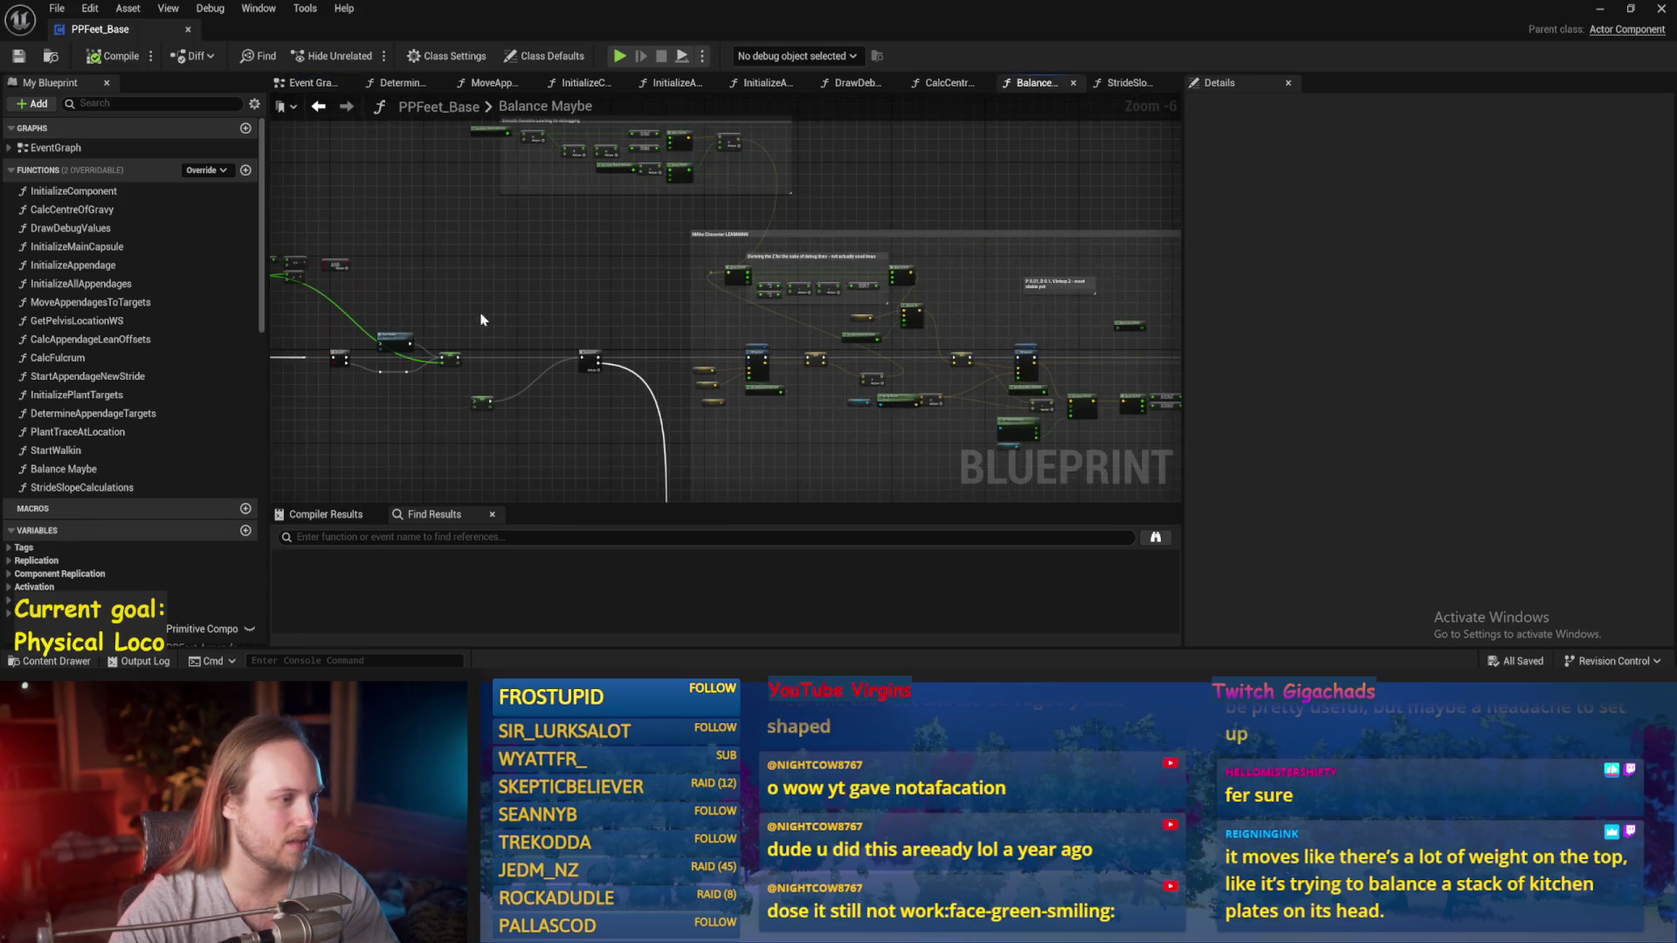
pyautogui.scroll(5, 701, 320)
pyautogui.click(664, 259)
pyautogui.scroll(-4, 673, 262)
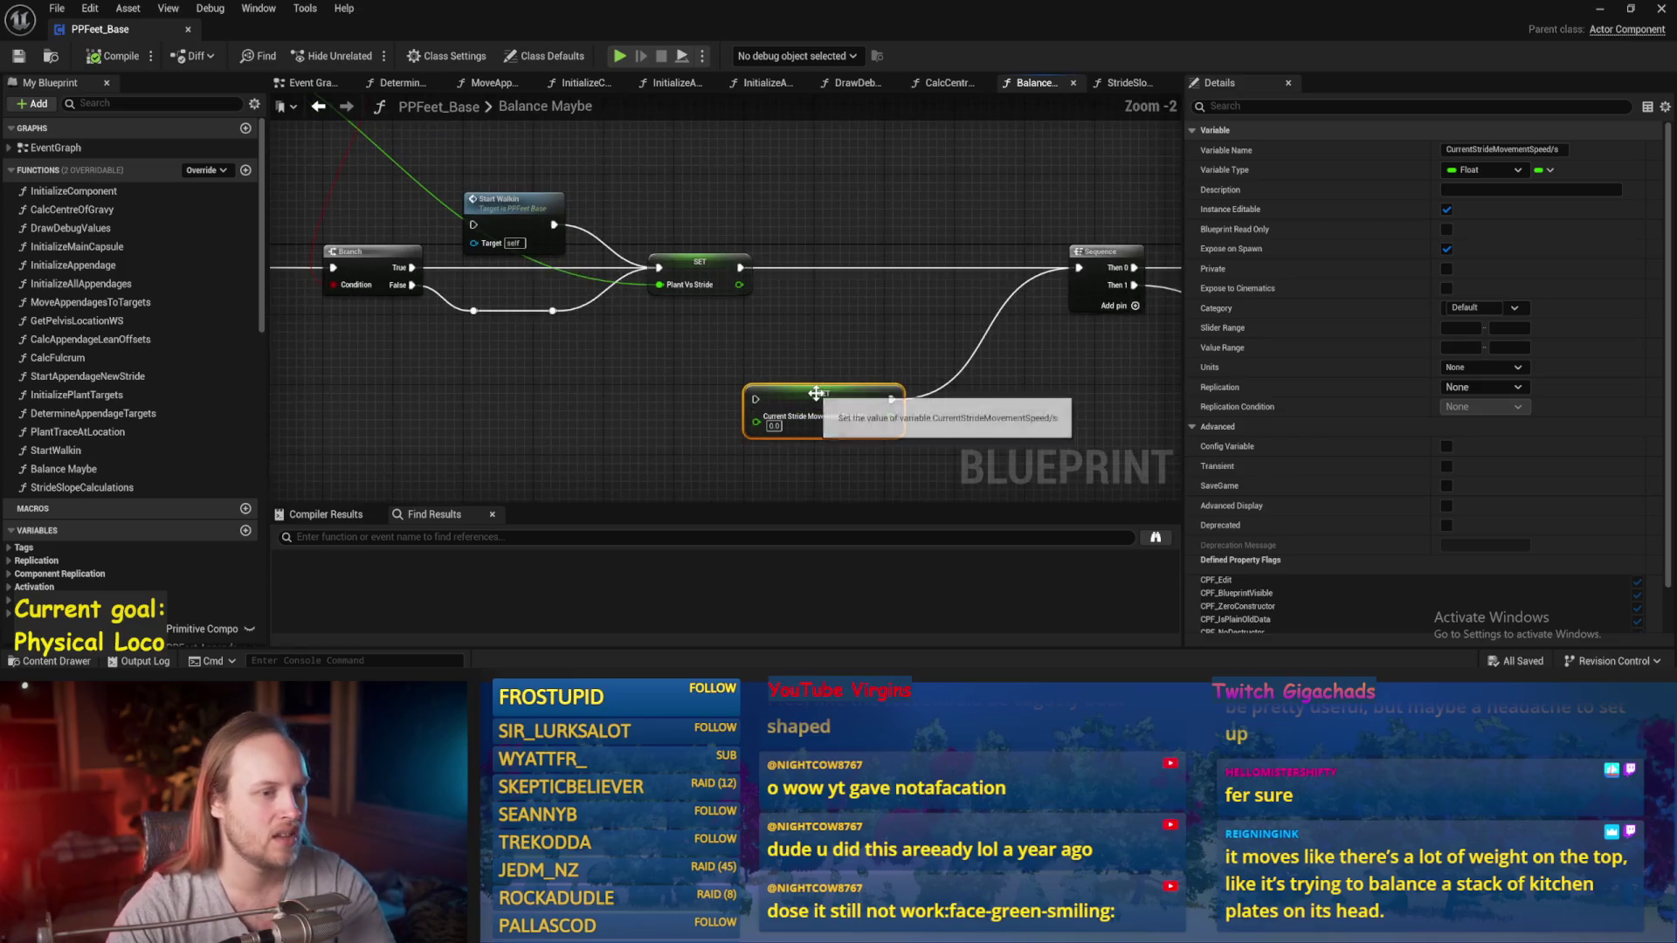
pyautogui.press('Delete')
pyautogui.moveTo(725, 398)
pyautogui.mouseDown()
pyautogui.moveTo(699, 364)
pyautogui.moveTo(587, 363)
pyautogui.mouseUp()
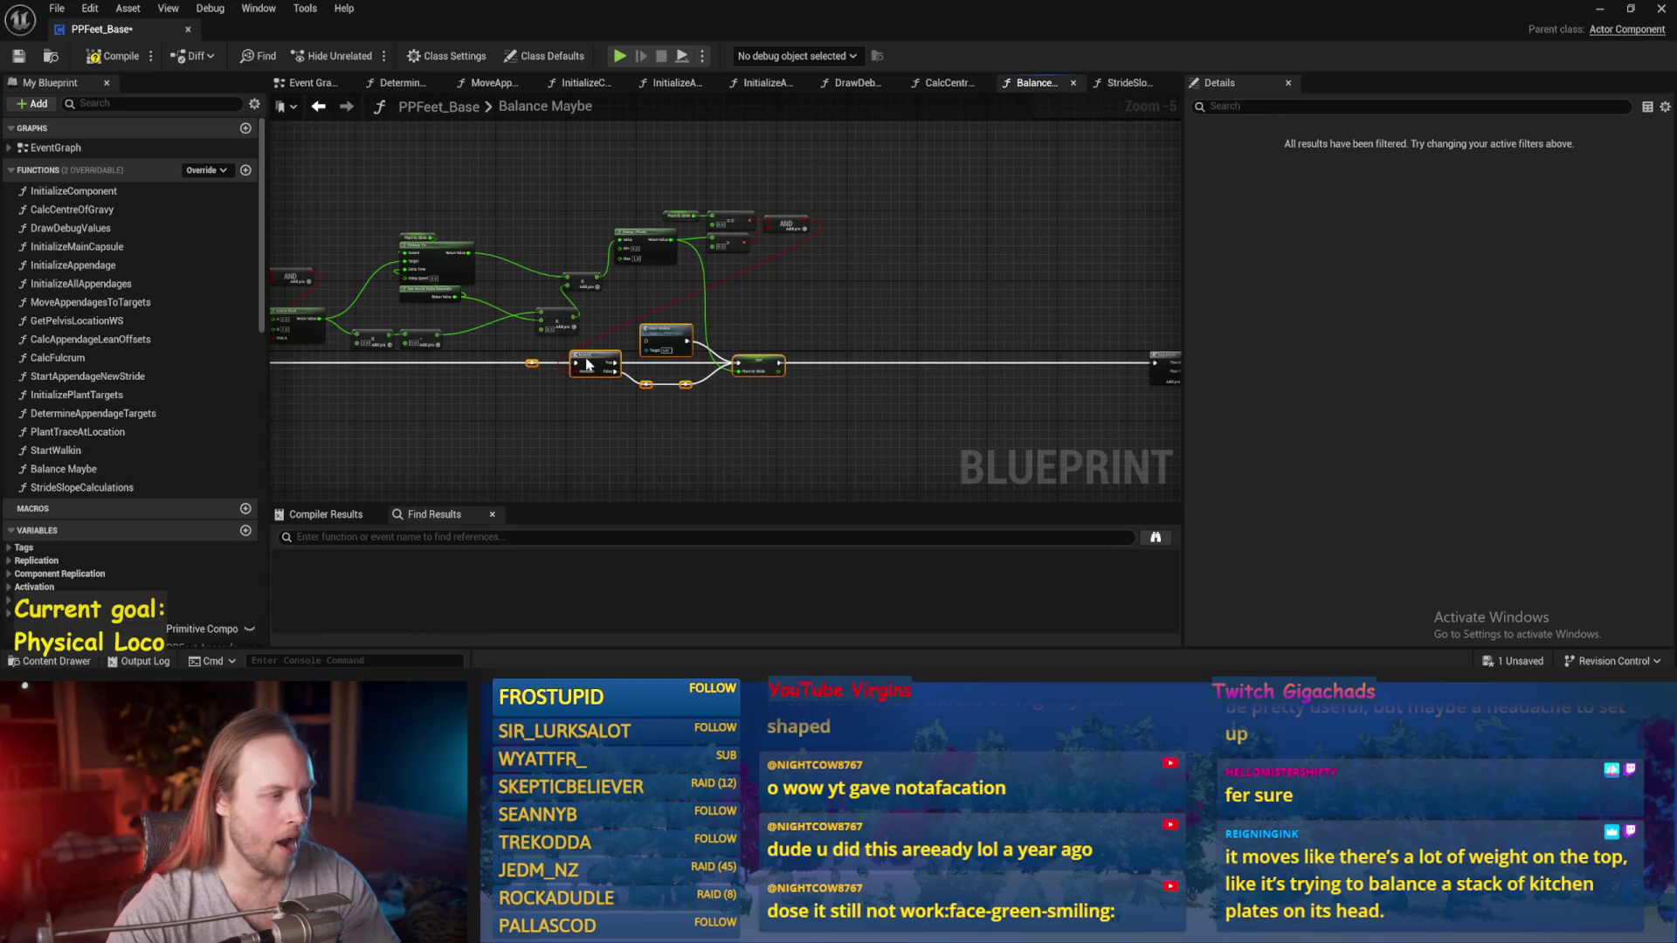
pyautogui.click(859, 340)
pyautogui.scroll(4, 812, 319)
pyautogui.click(103, 58)
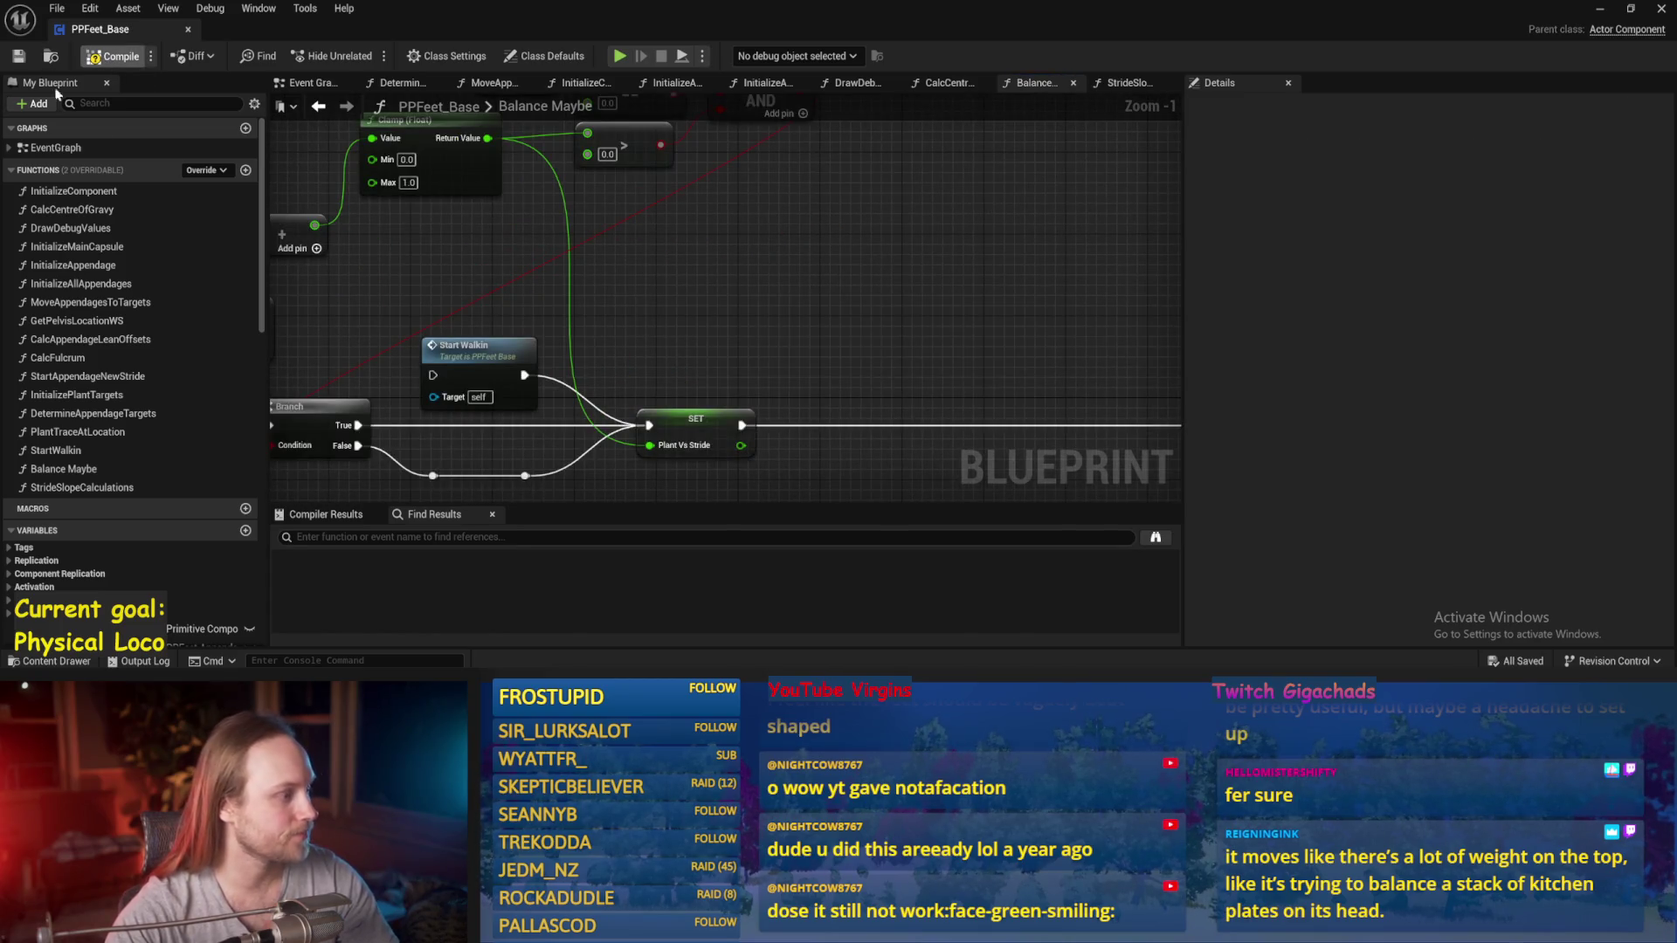
# Step: Drag TargetStrideVelocityXY from the Variables list into Balance Maybe as a Get node, then open its variable options
pyautogui.scroll(-5, 131, 349)
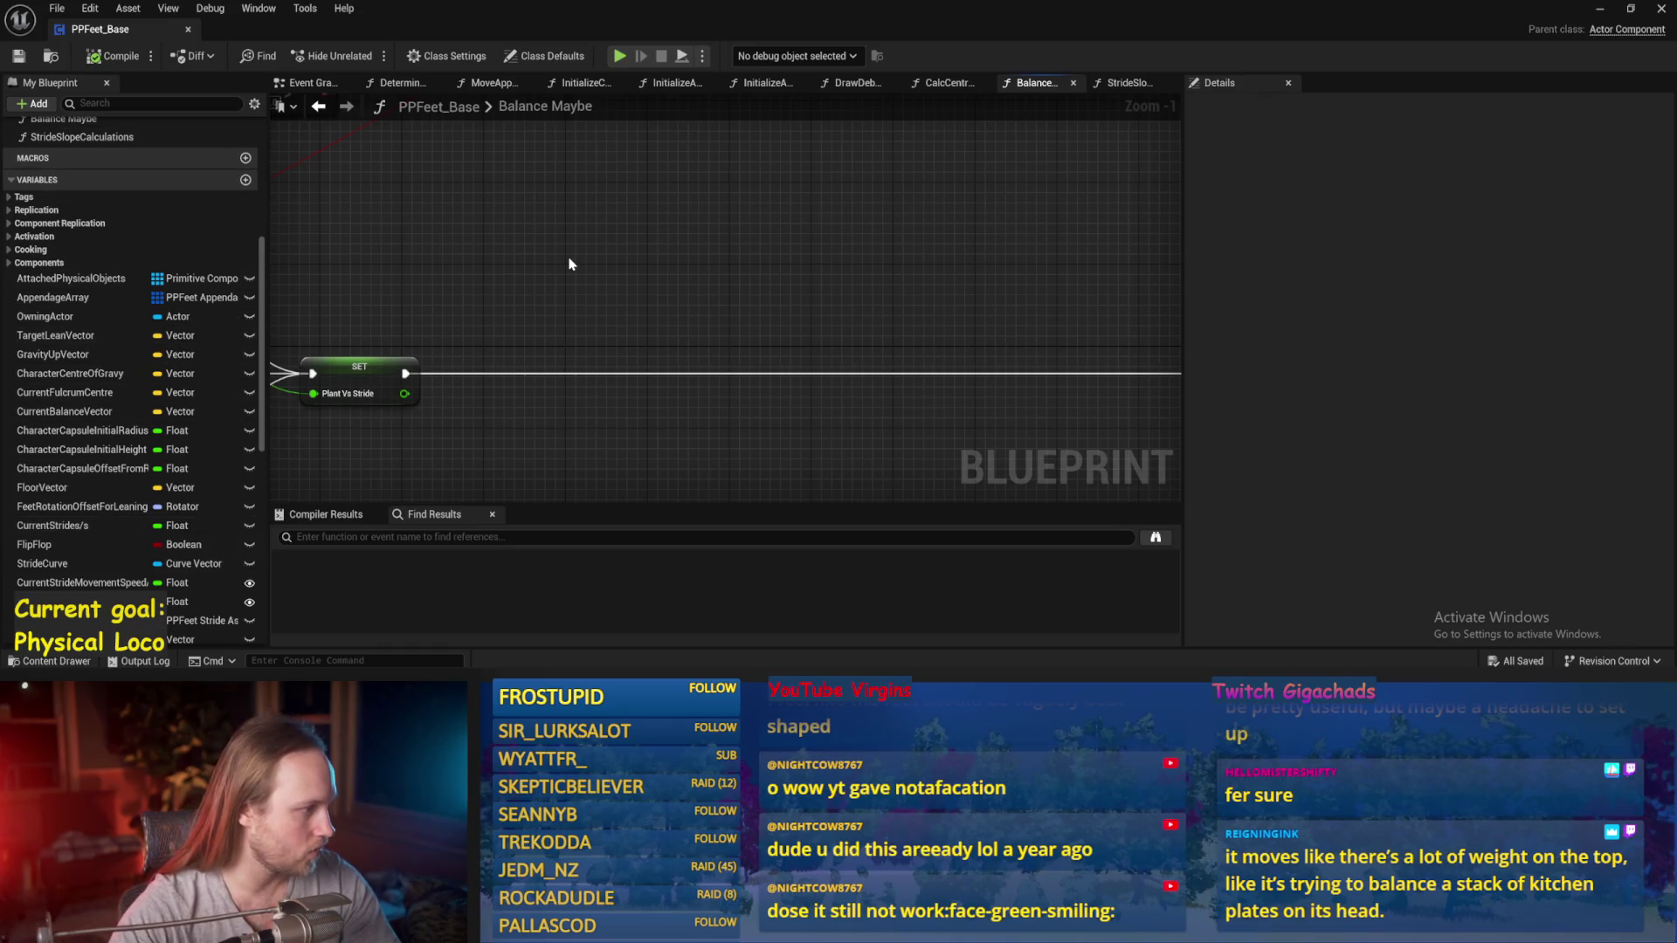
pyautogui.scroll(-6, 36, 495)
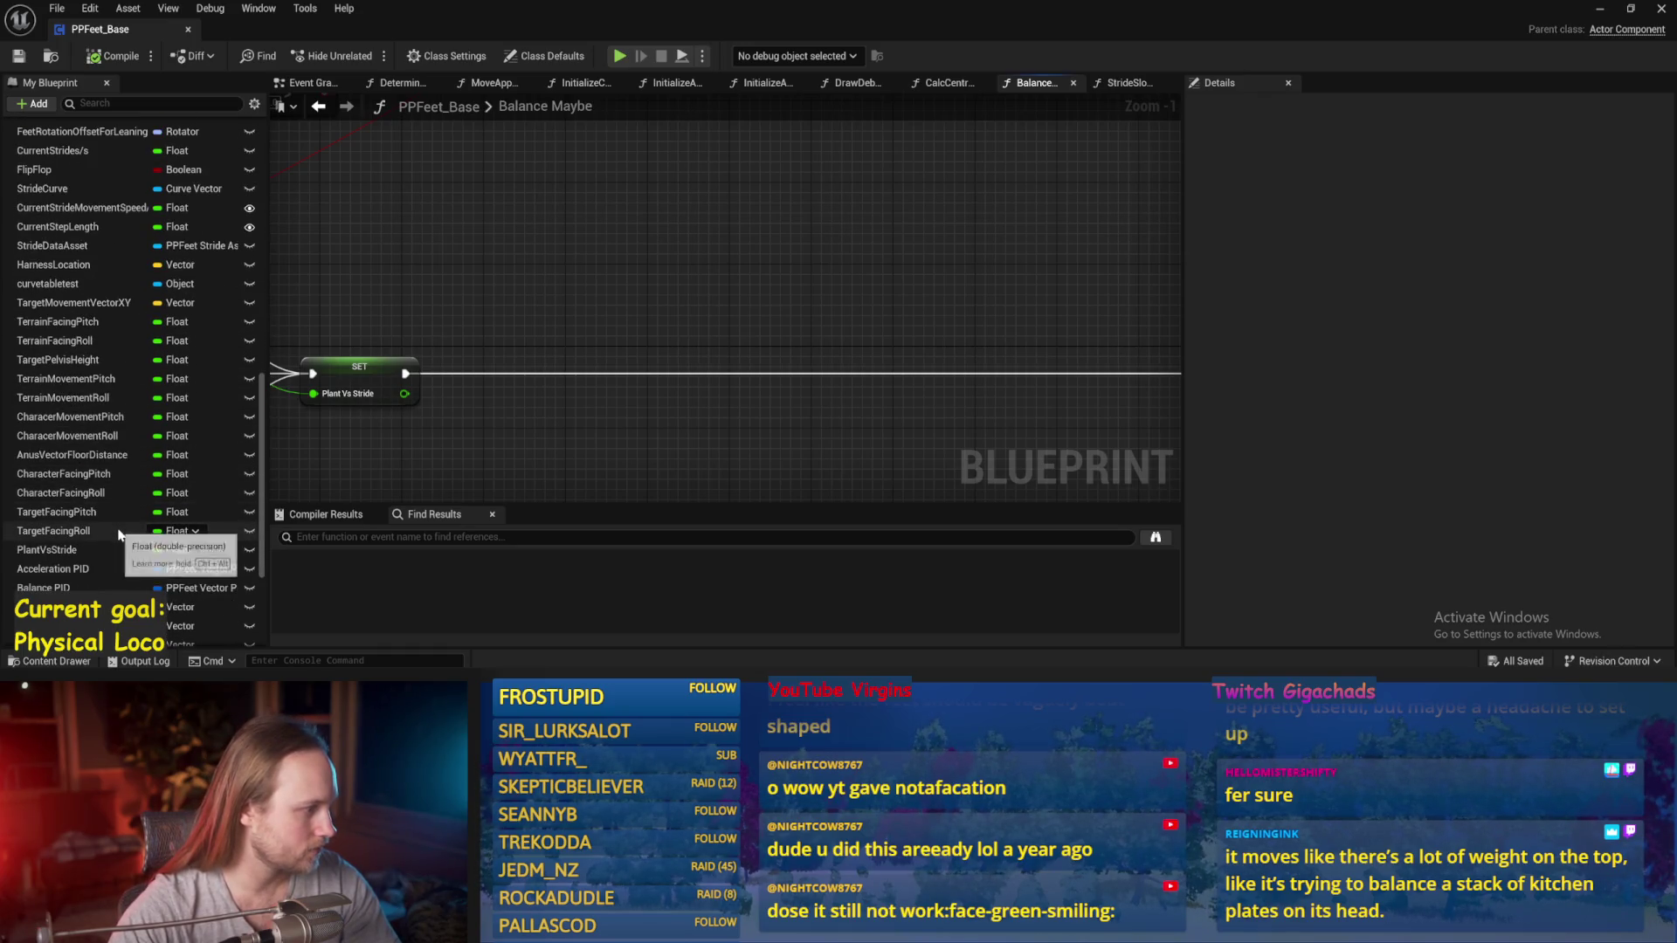
pyautogui.scroll(-1, 119, 535)
pyautogui.scroll(-3, 120, 550)
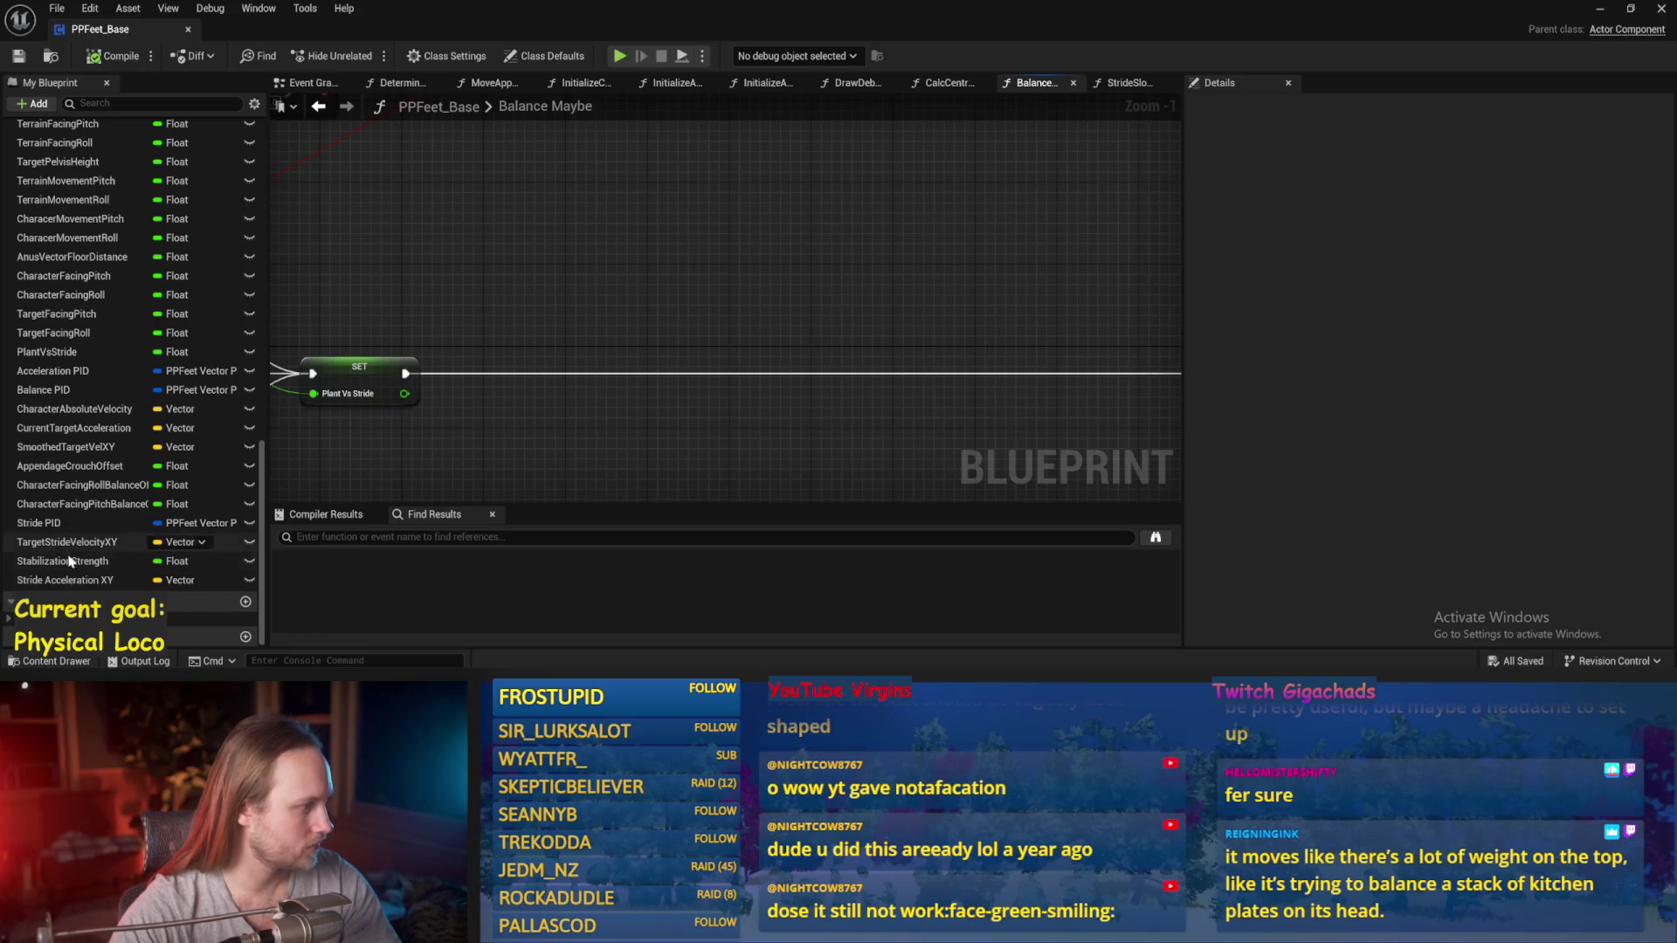
pyautogui.moveTo(59, 550)
pyautogui.mouseDown()
pyautogui.moveTo(655, 193)
pyautogui.moveTo(699, 217)
pyautogui.moveTo(502, 294)
pyautogui.mouseUp()
pyautogui.click(694, 196)
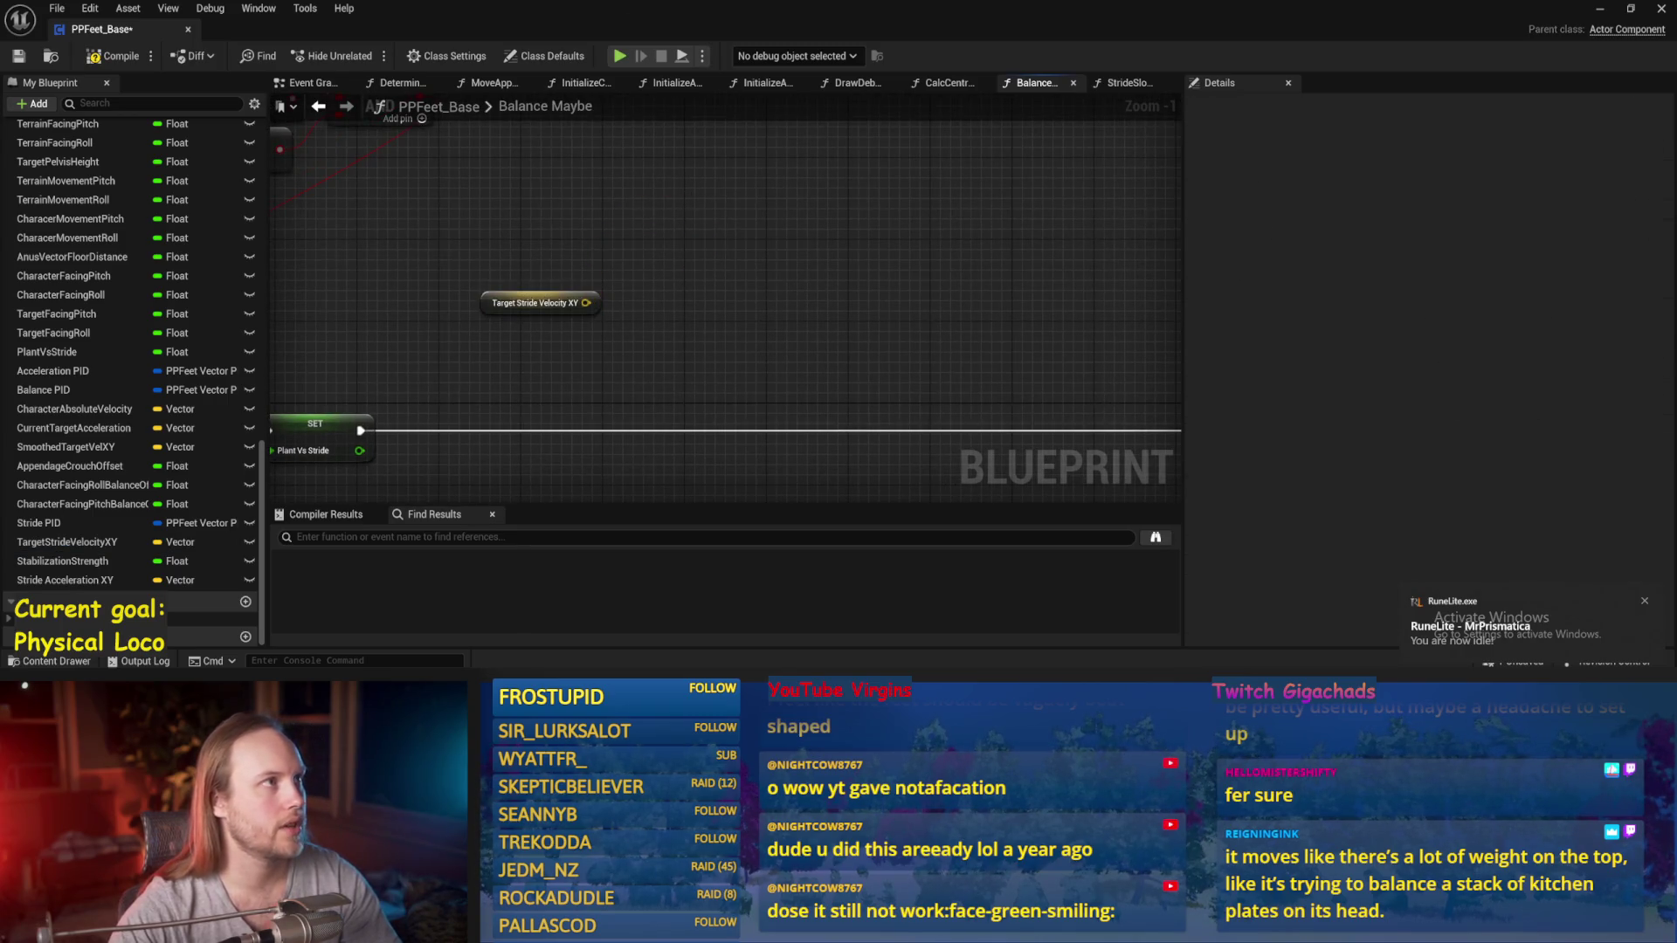
pyautogui.click(559, 306)
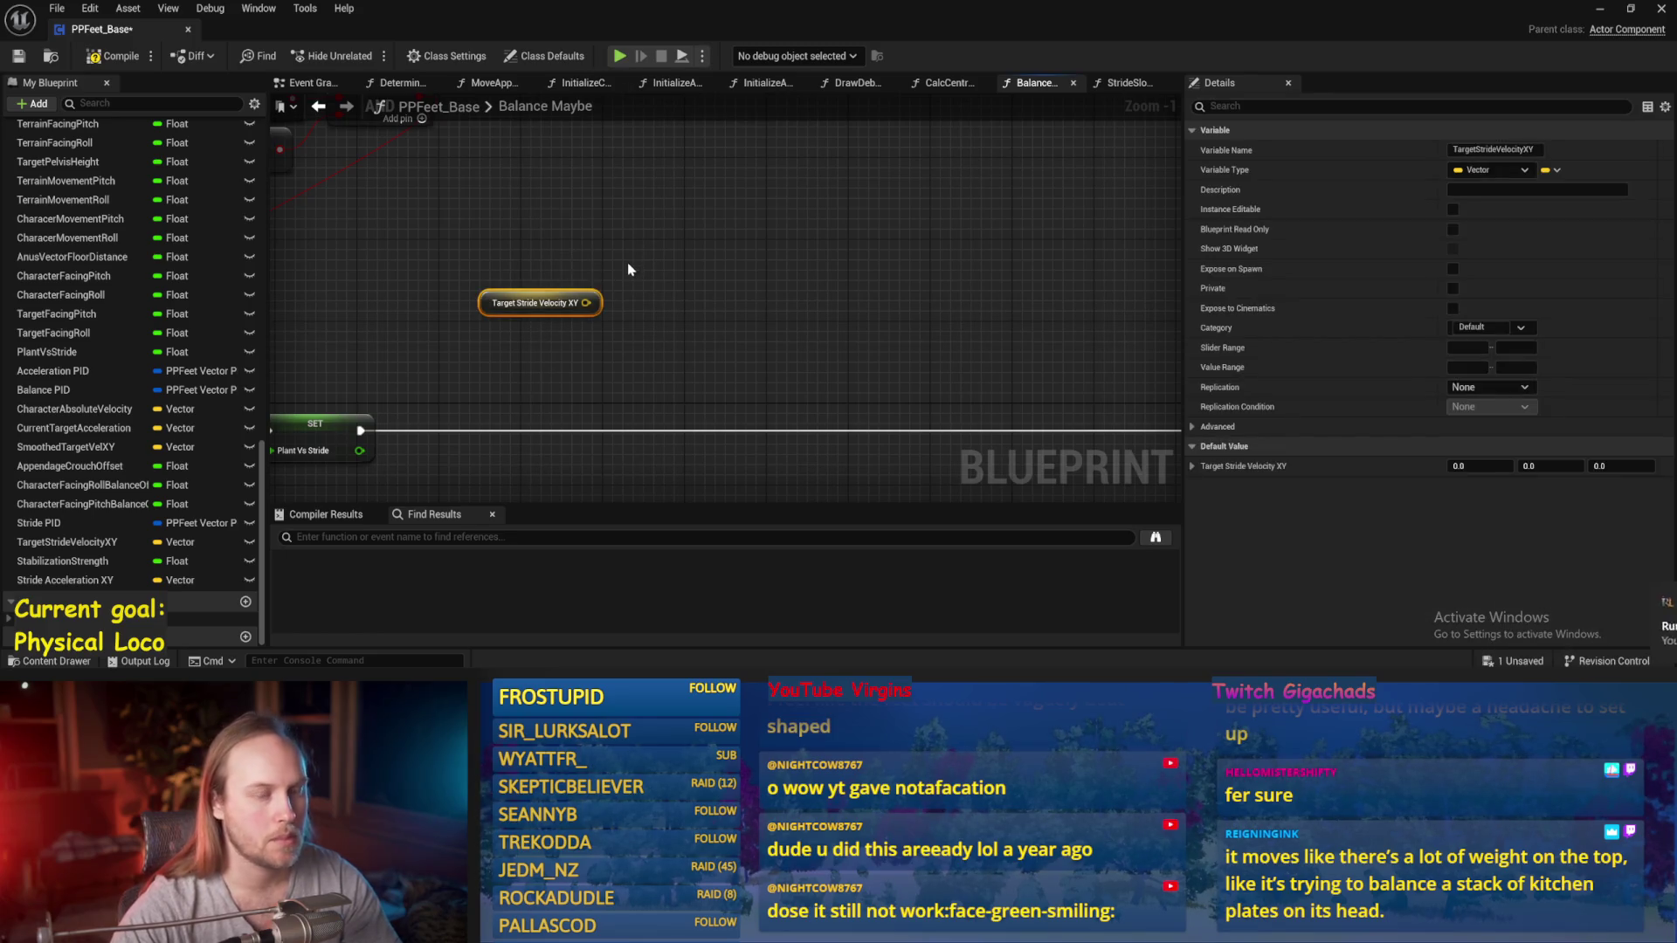
pyautogui.moveTo(627, 269); pyautogui.dragTo(733, 270)
pyautogui.click(733, 270)
pyautogui.rightClick(72, 543)
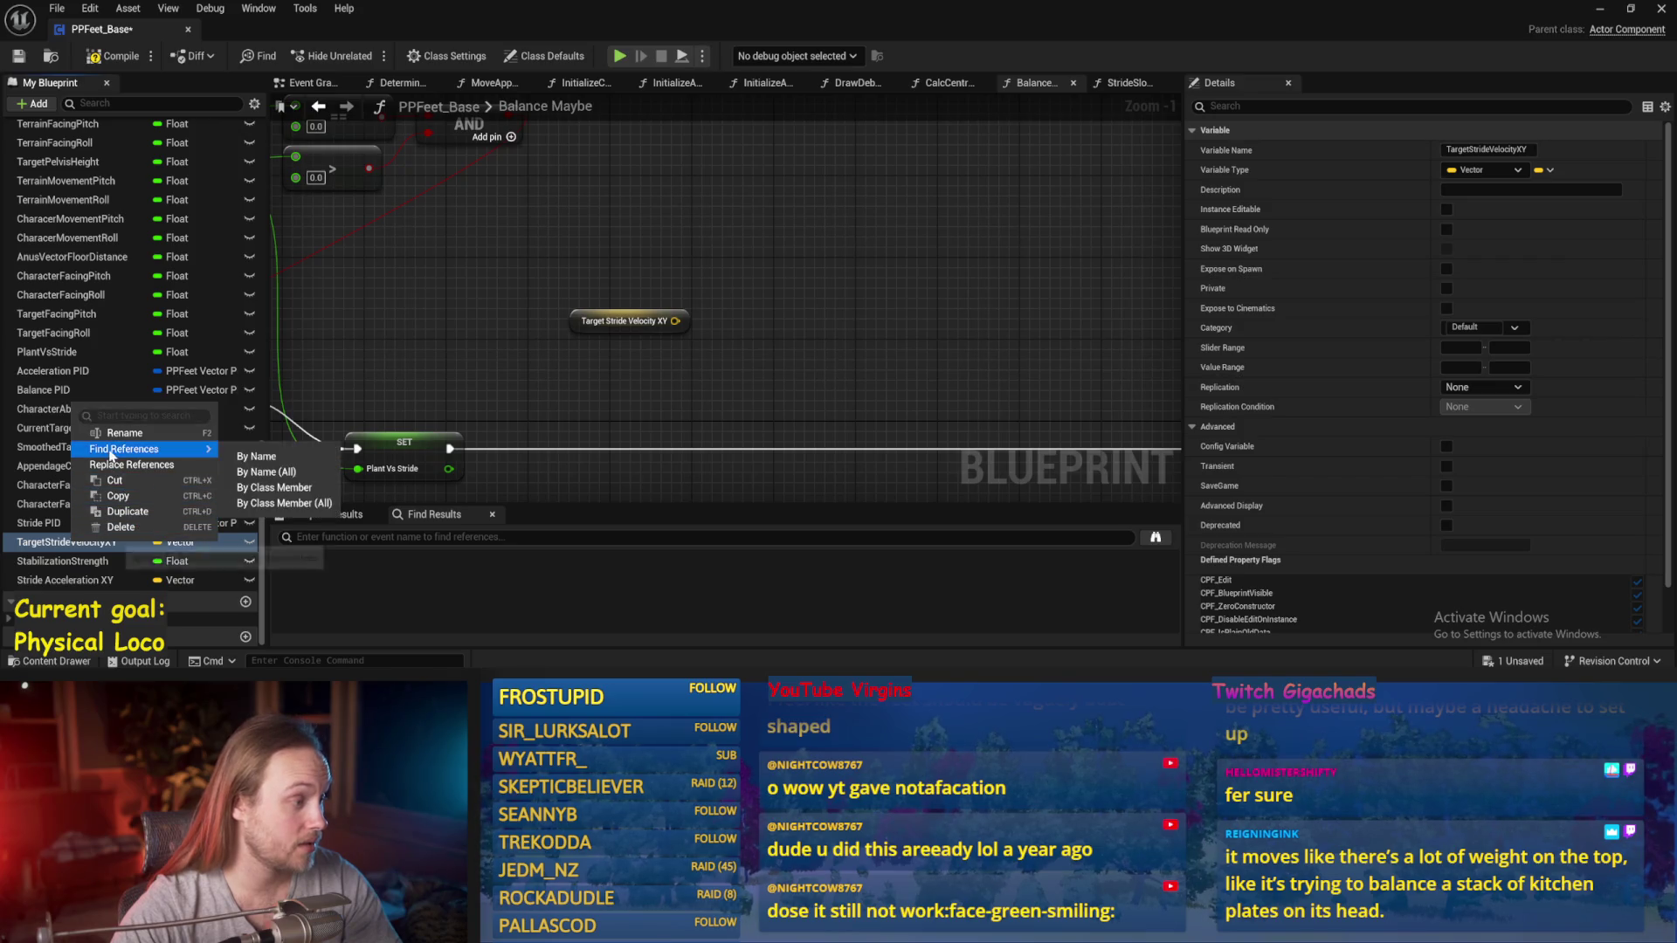
# Step: Carry the Target Stride Velocity XY getter across the graph toward the acceleration PID nodes
pyautogui.click(594, 391)
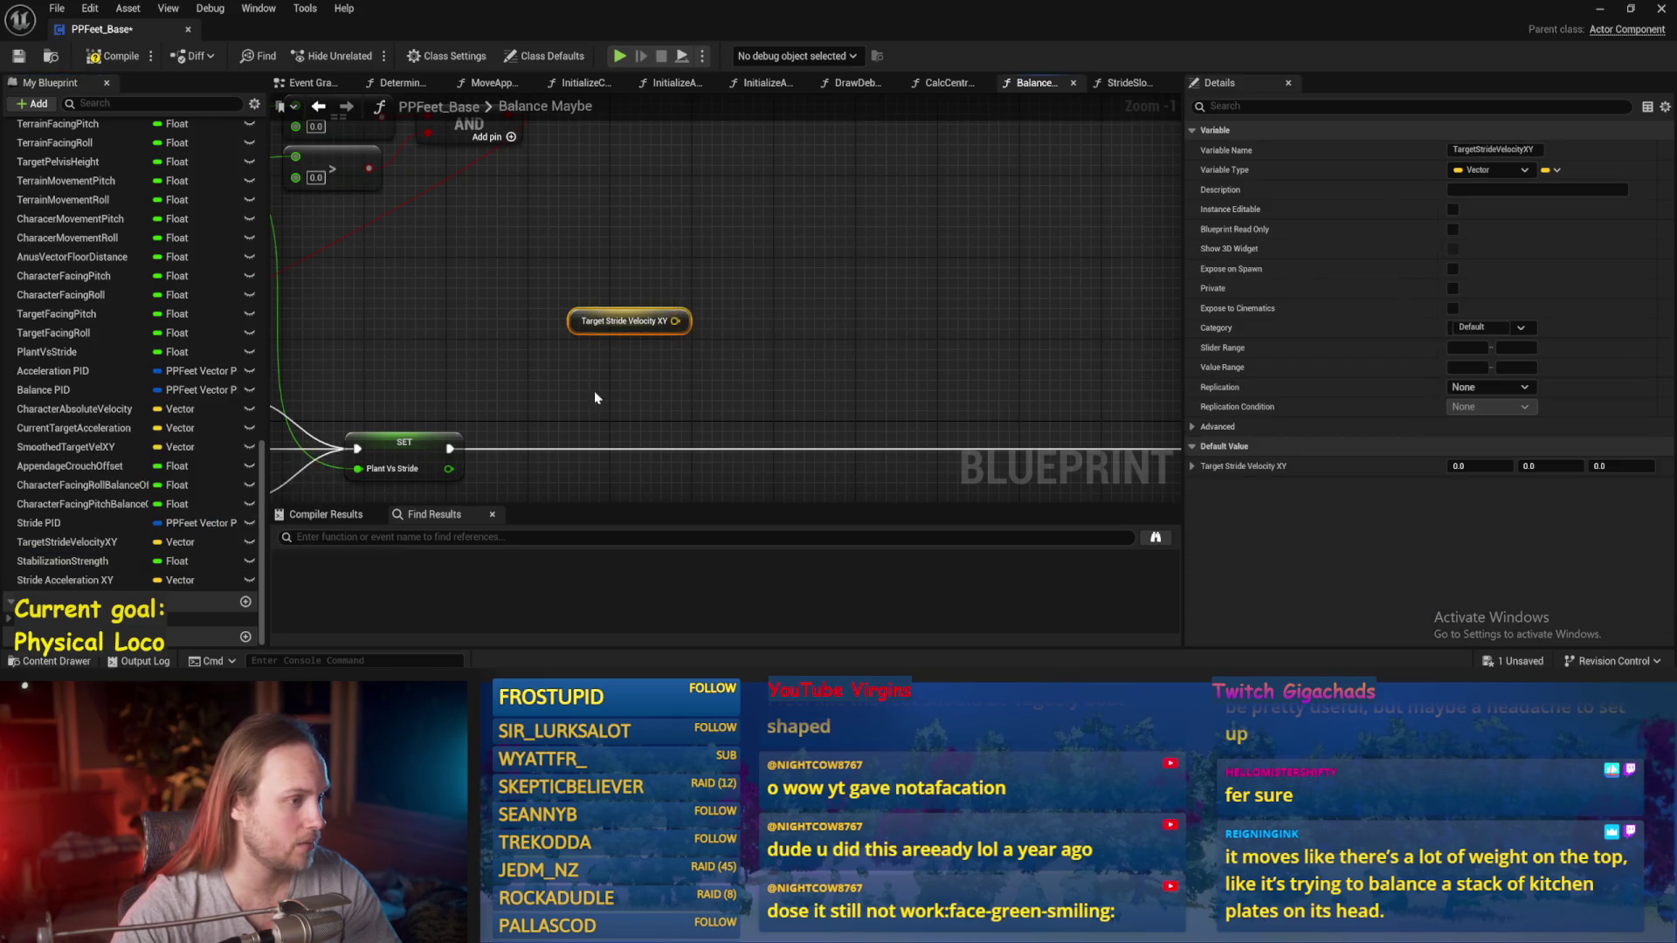
pyautogui.moveTo(594, 390); pyautogui.dragTo(933, 334)
pyautogui.scroll(-3, 873, 243)
pyautogui.moveTo(996, 229)
pyautogui.mouseDown()
pyautogui.moveTo(873, 243)
pyautogui.moveTo(912, 249)
pyautogui.moveTo(909, 308)
pyautogui.moveTo(794, 321)
pyautogui.mouseUp()
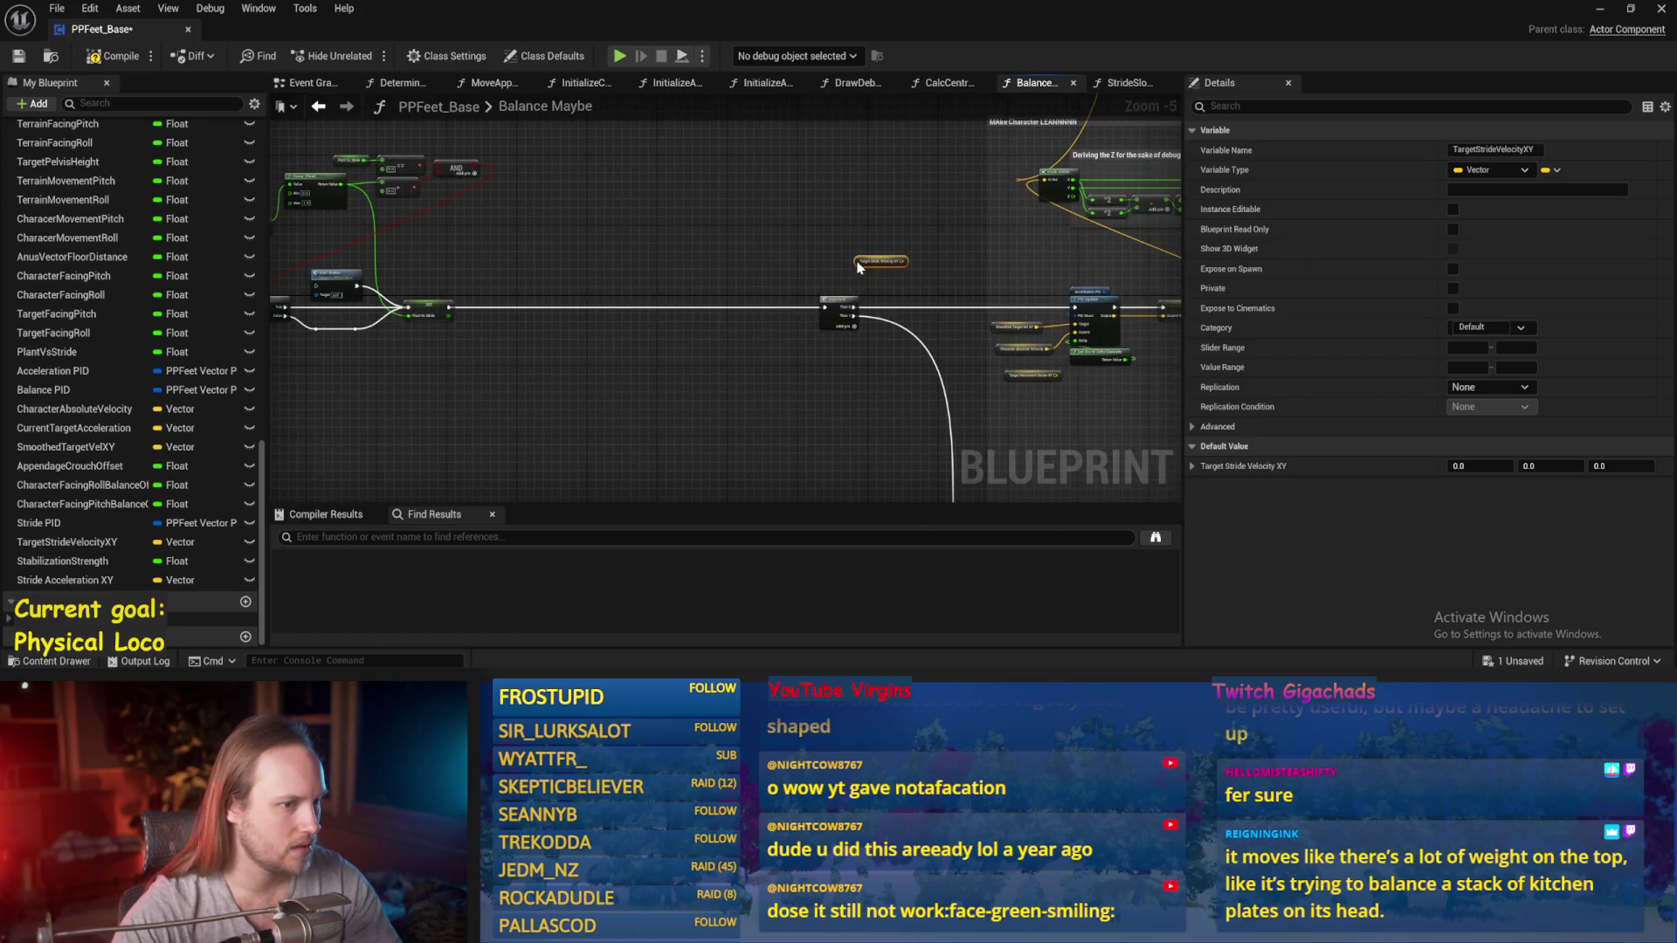
pyautogui.scroll(2, 859, 266)
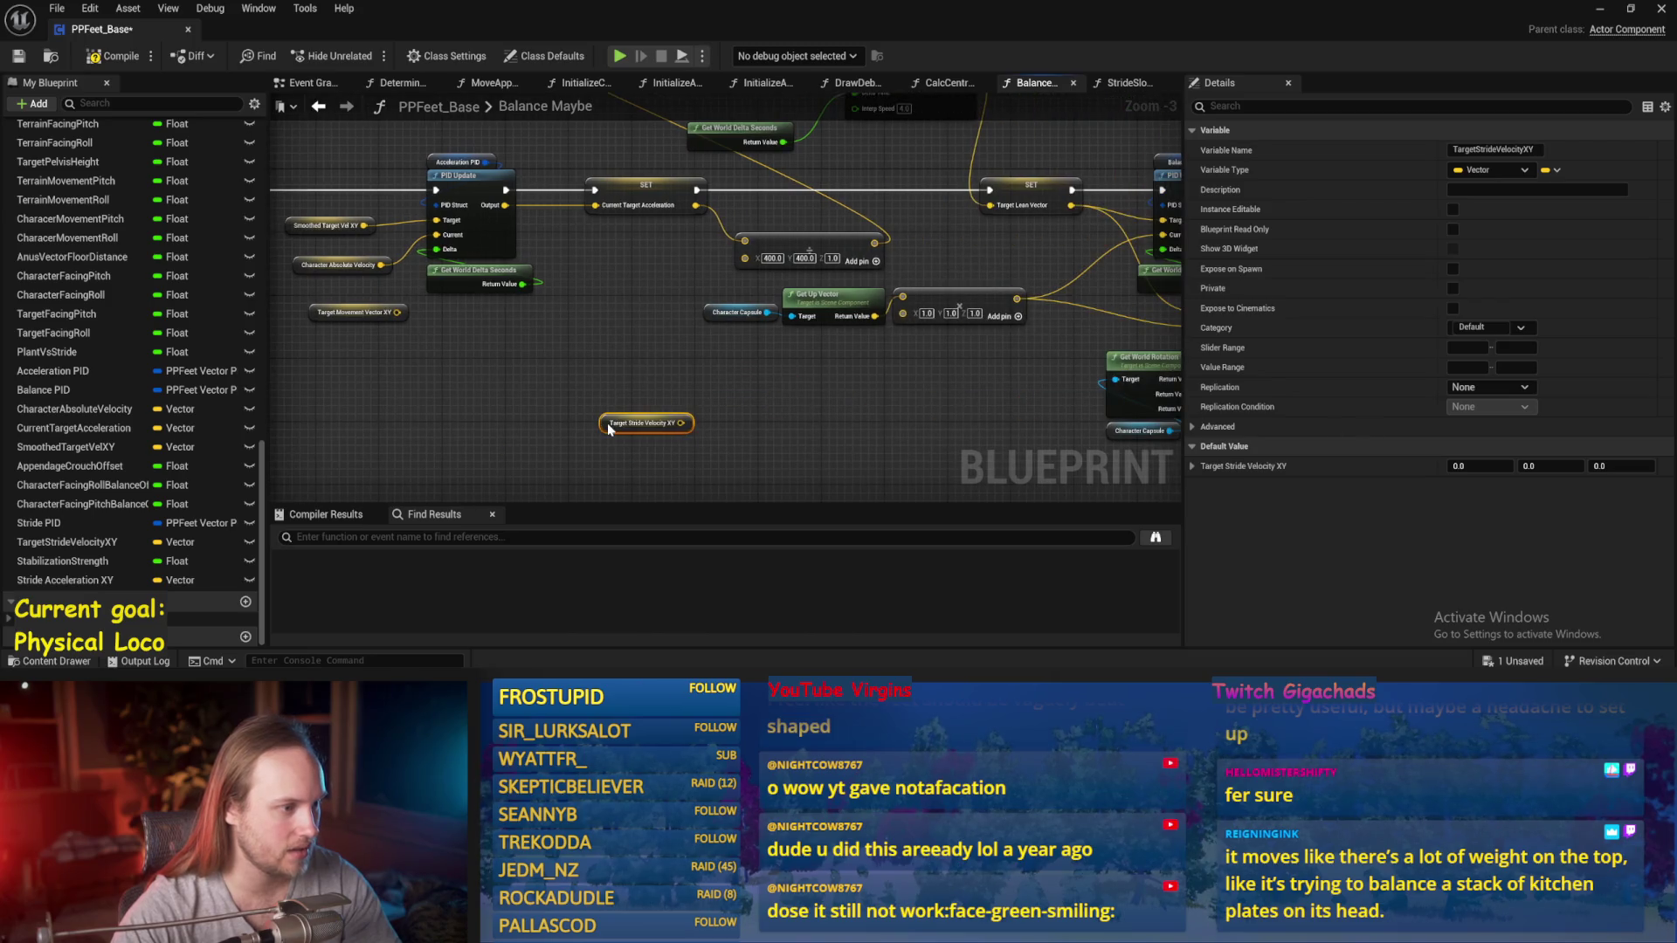
pyautogui.moveTo(609, 428)
pyautogui.mouseDown()
pyautogui.moveTo(1170, 412)
pyautogui.moveTo(1115, 415)
pyautogui.mouseUp()
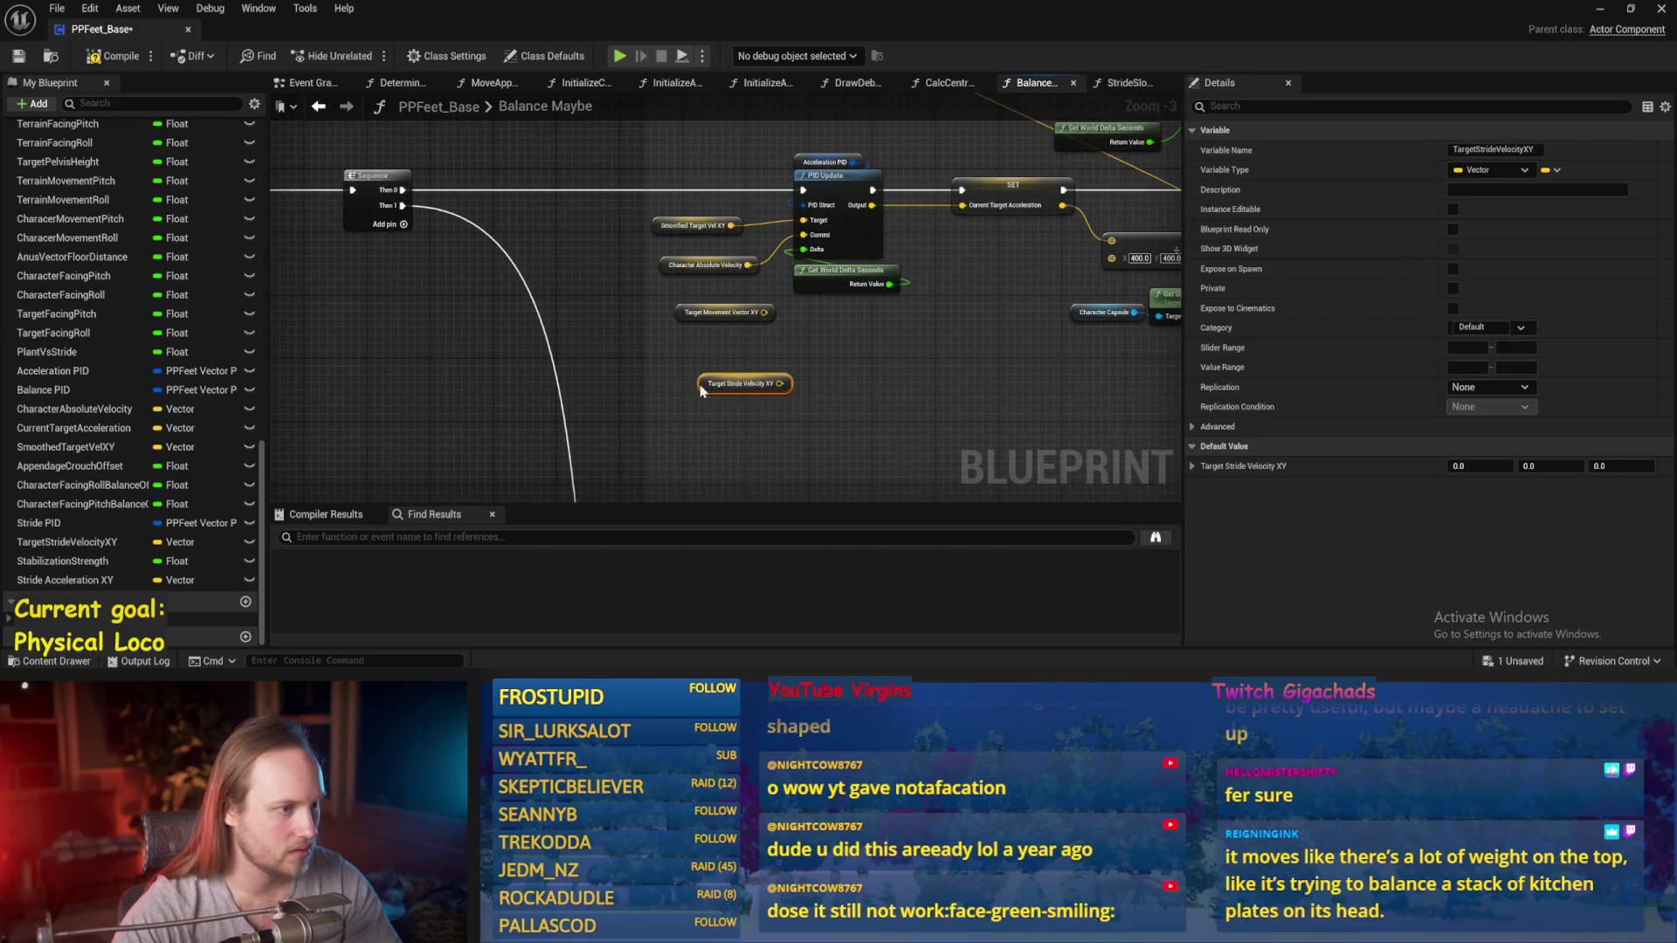
pyautogui.scroll(3, 701, 391)
pyautogui.scroll(-1, 637, 354)
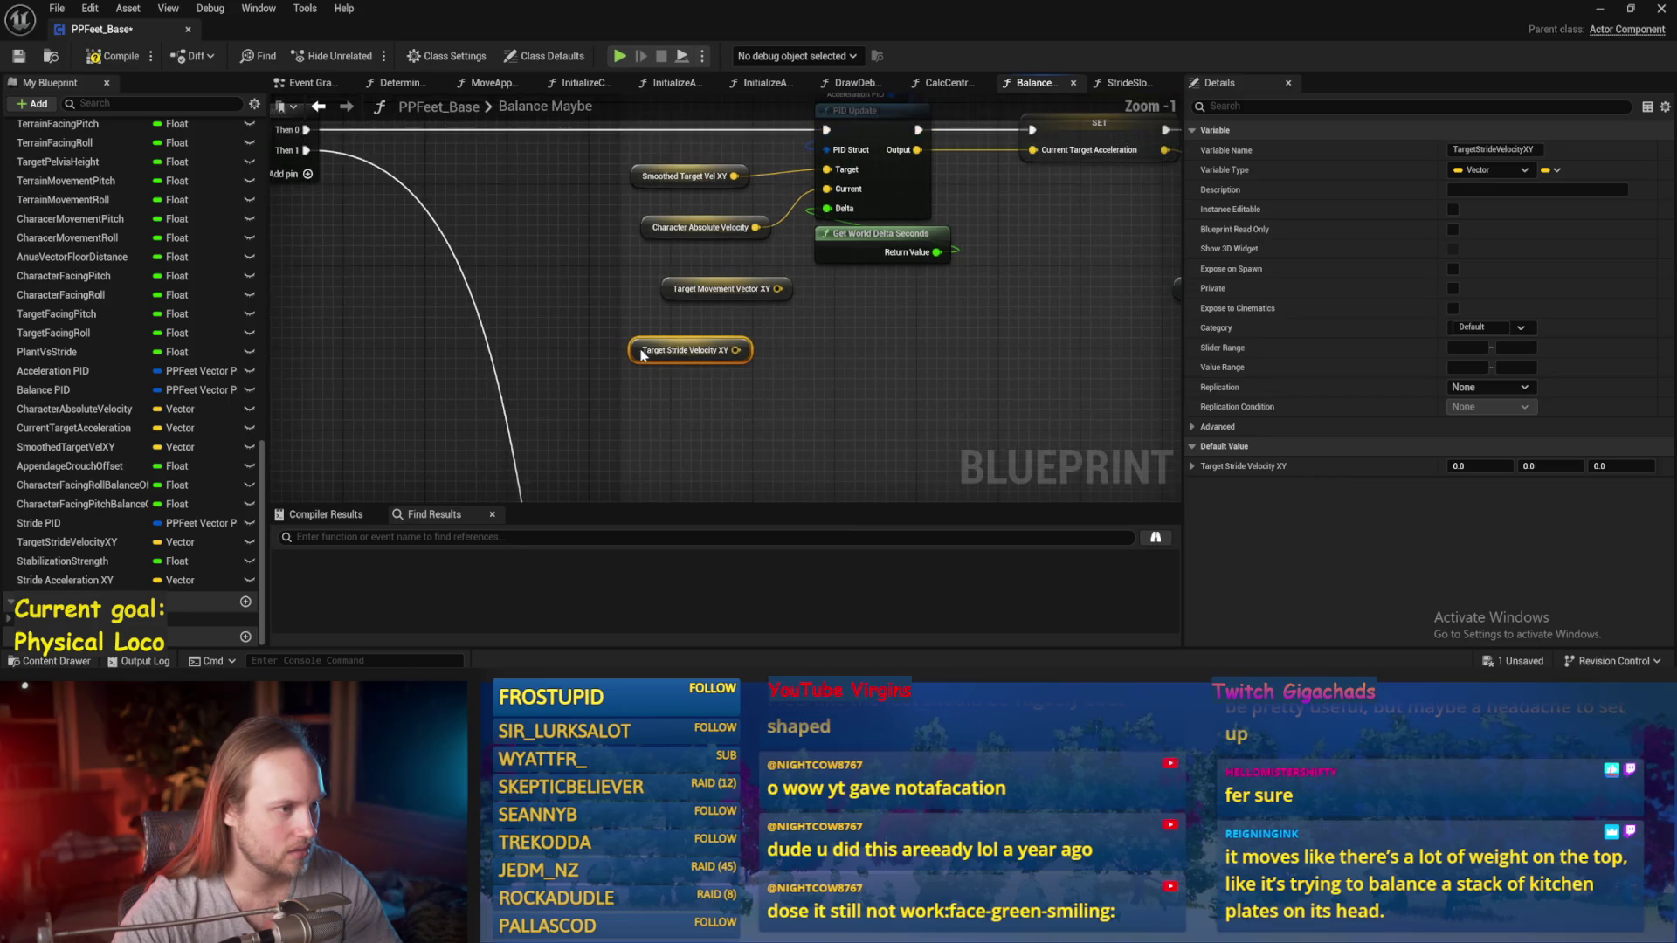
pyautogui.moveTo(768, 293)
pyautogui.mouseDown()
pyautogui.moveTo(957, 349)
pyautogui.moveTo(874, 393)
pyautogui.moveTo(770, 403)
pyautogui.mouseUp()
pyautogui.scroll(-1, 873, 393)
# Step: Paste a duplicate getter below the SET Target Stride Velocity XY node and save the Blueprint
pyautogui.hotkey('ctrl', 'v')
pyautogui.moveTo(607, 393)
pyautogui.mouseDown()
pyautogui.moveTo(694, 359)
pyautogui.moveTo(815, 274)
pyautogui.mouseUp()
pyautogui.moveTo(752, 347); pyautogui.dragTo(648, 370)
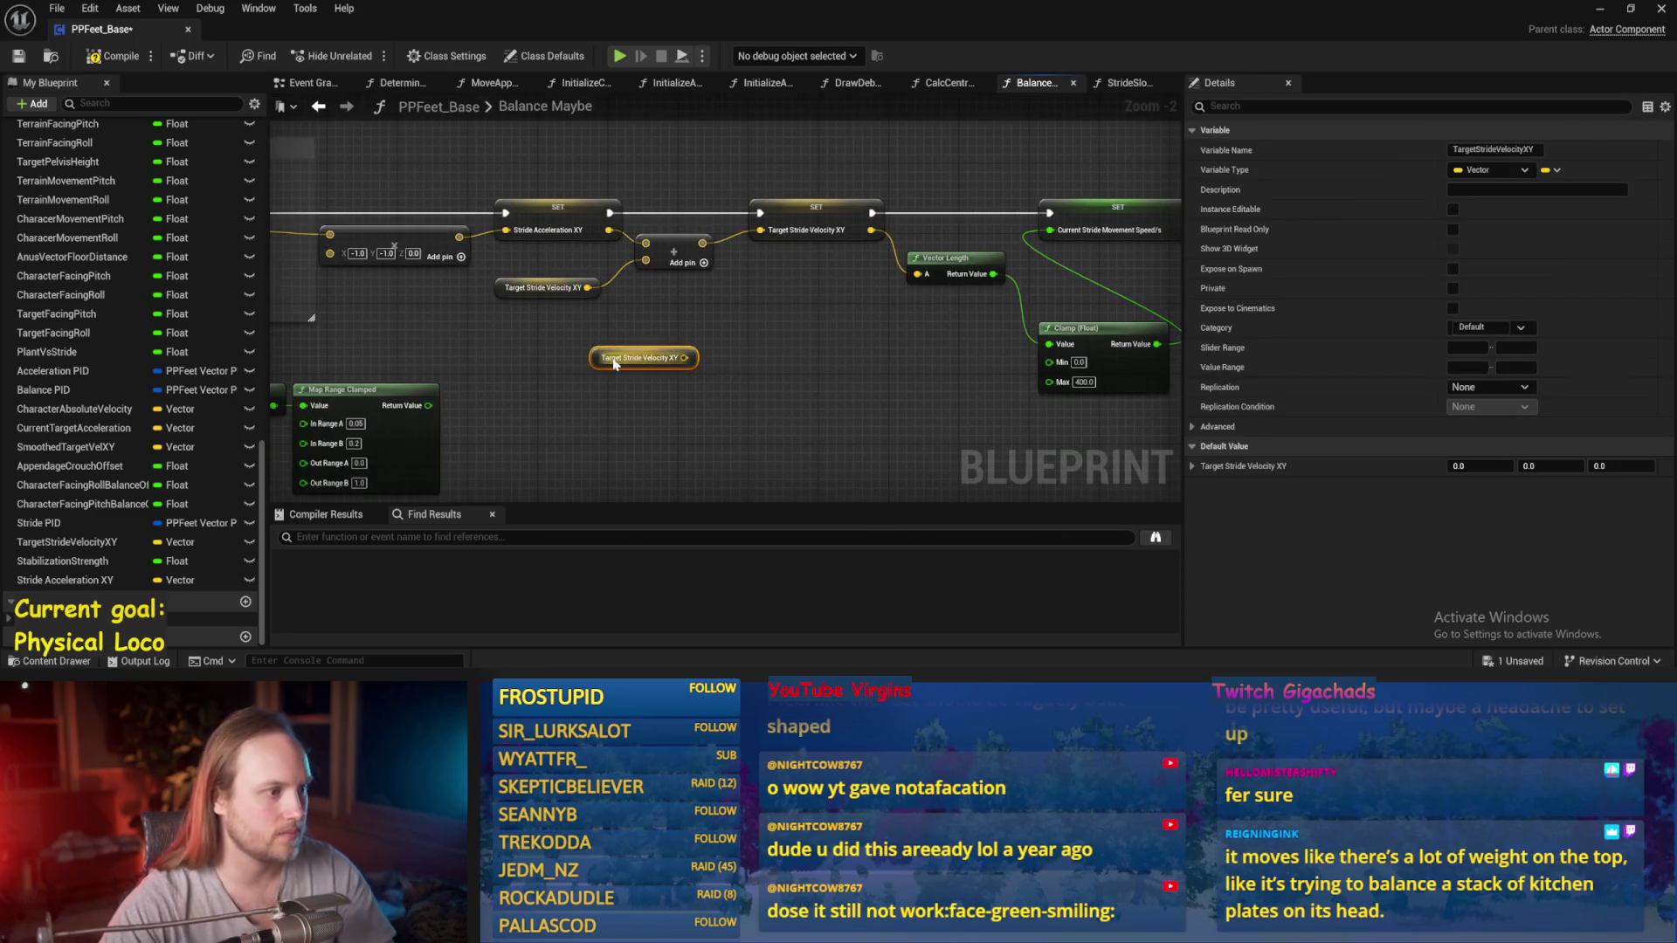
pyautogui.click(566, 382)
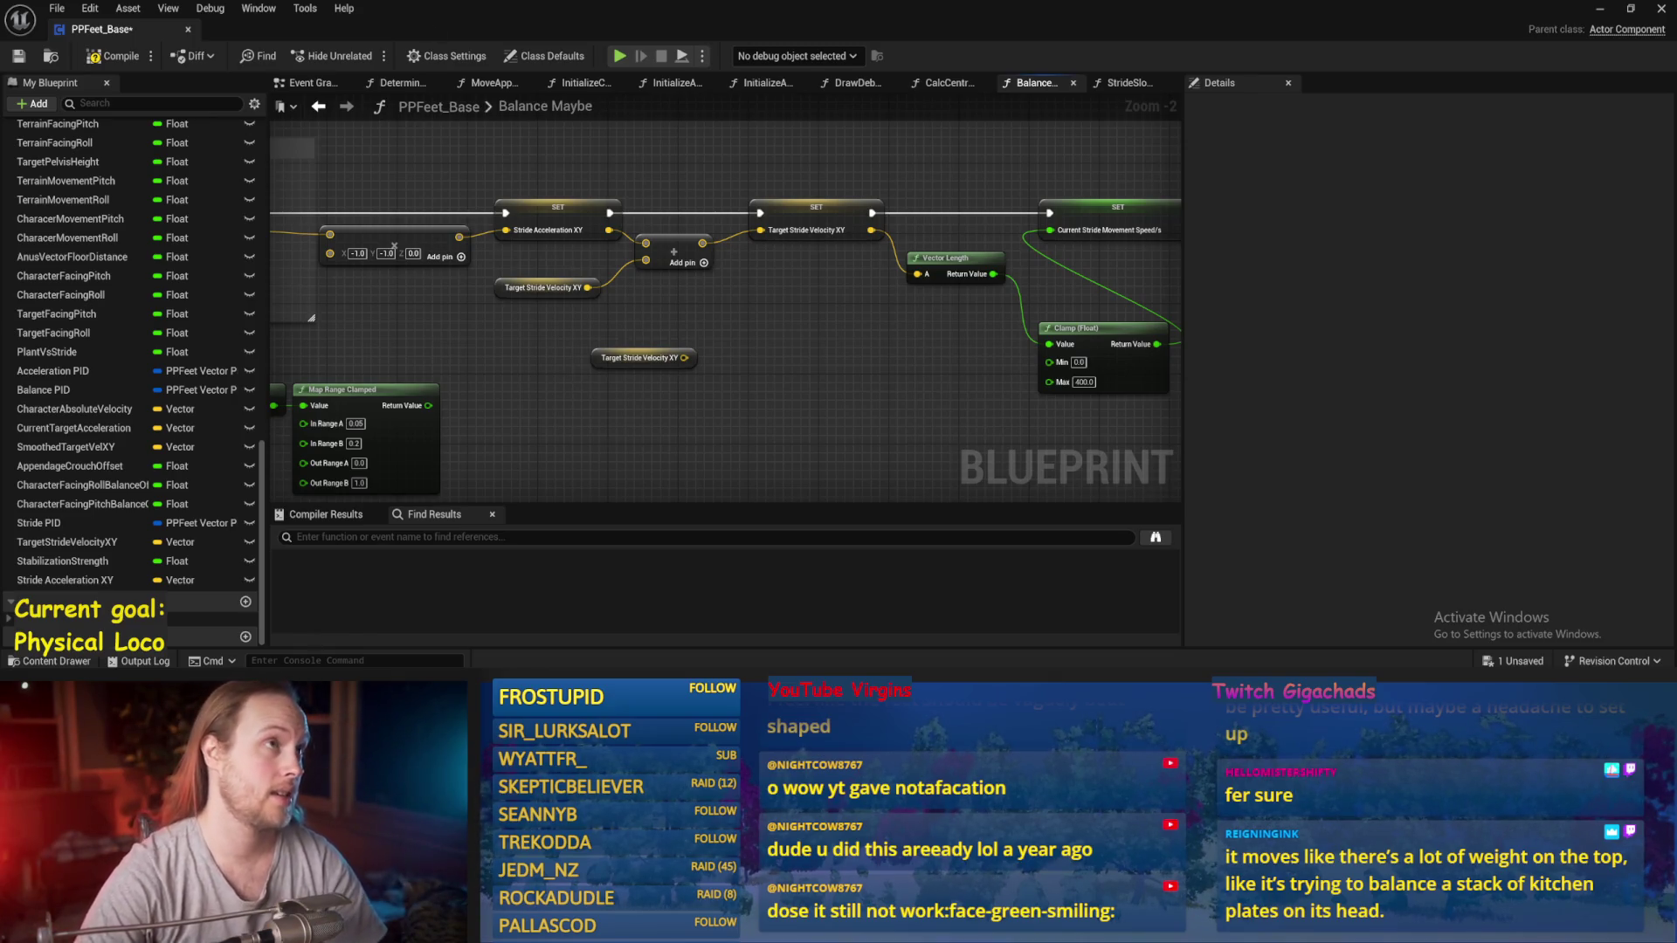
pyautogui.hotkey('ctrl', 's')
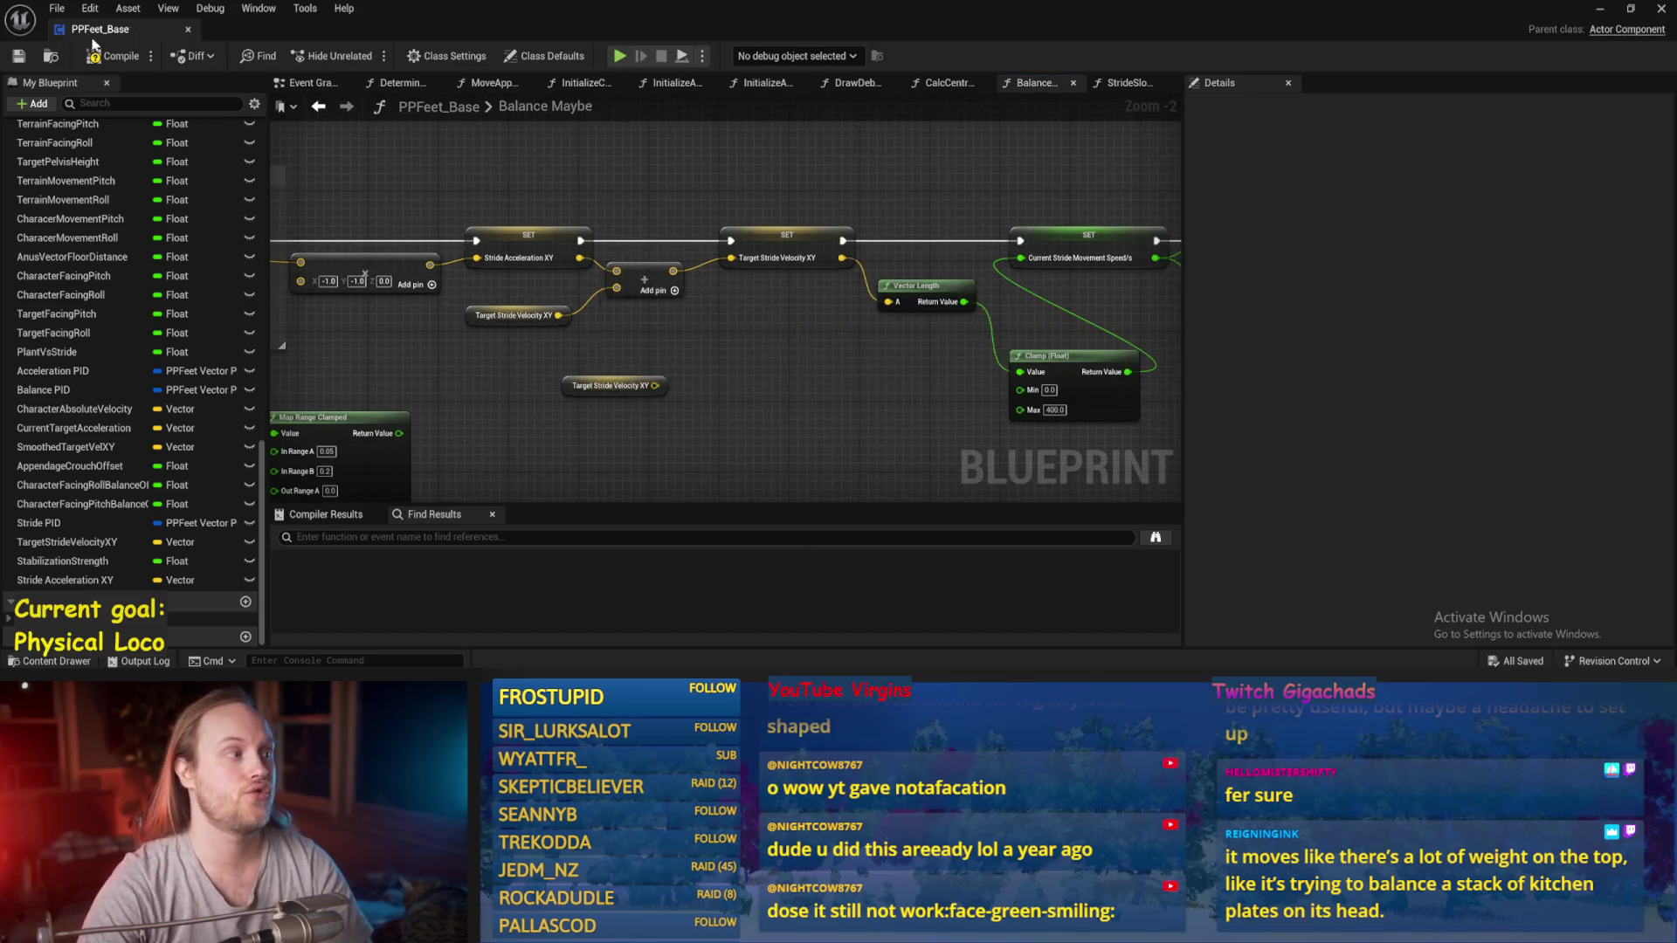
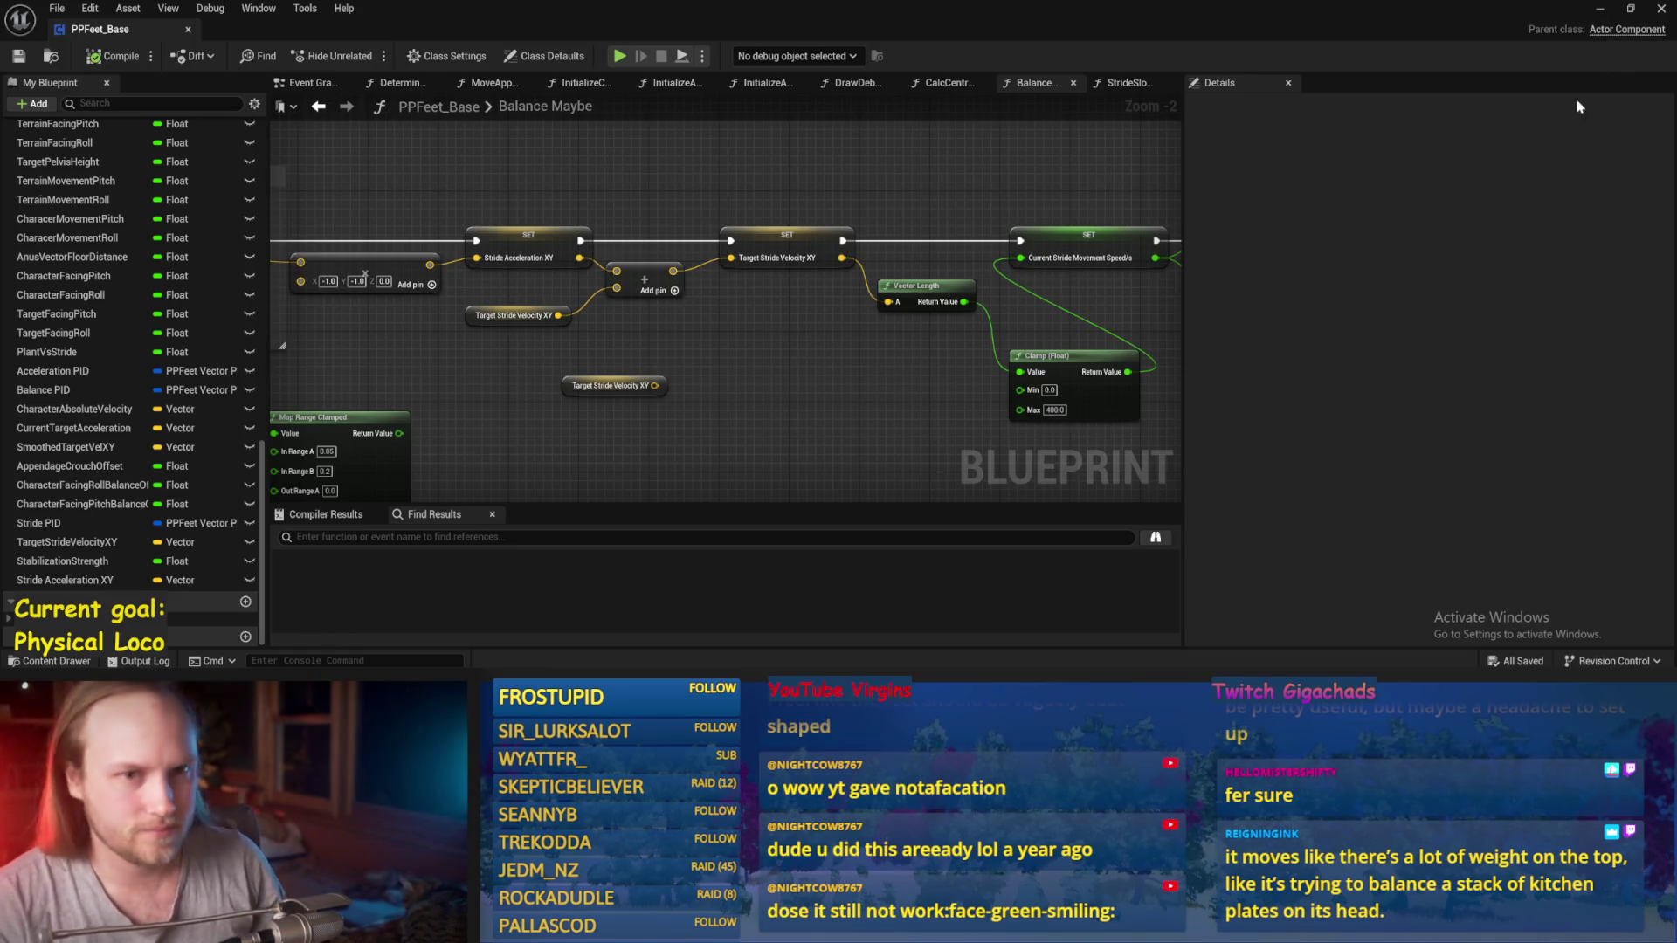
# Step: In the level editor, play-test the capsule walking forward with W, then stop
pyautogui.click(1606, 12)
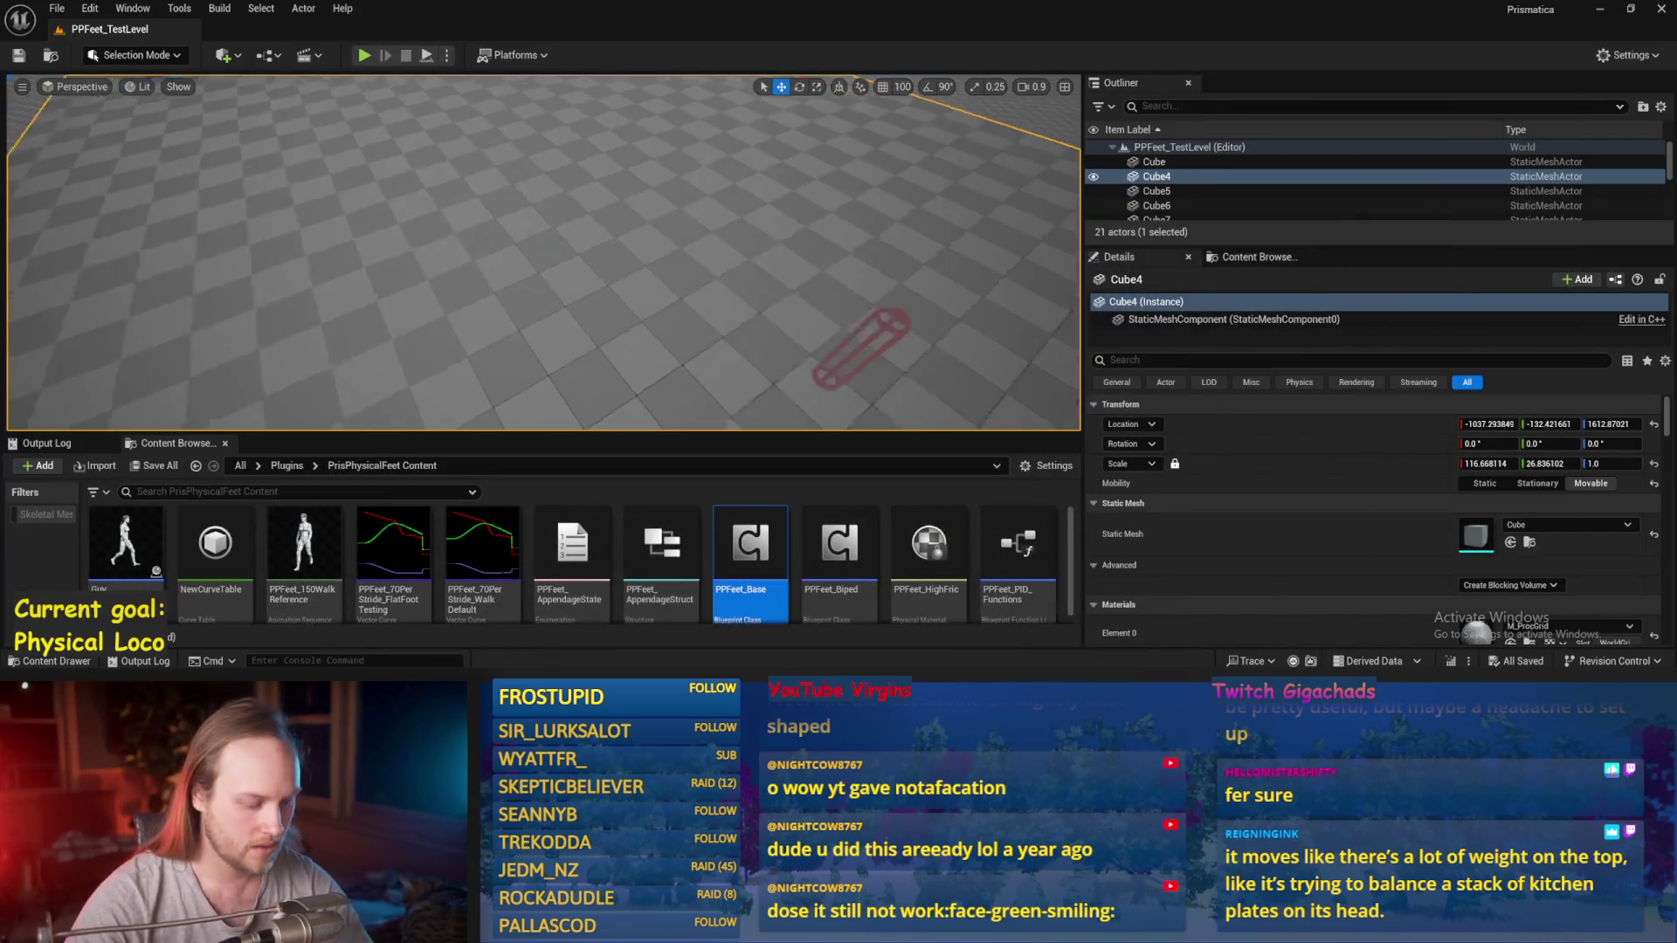
pyautogui.click(619, 386)
pyautogui.press('w')
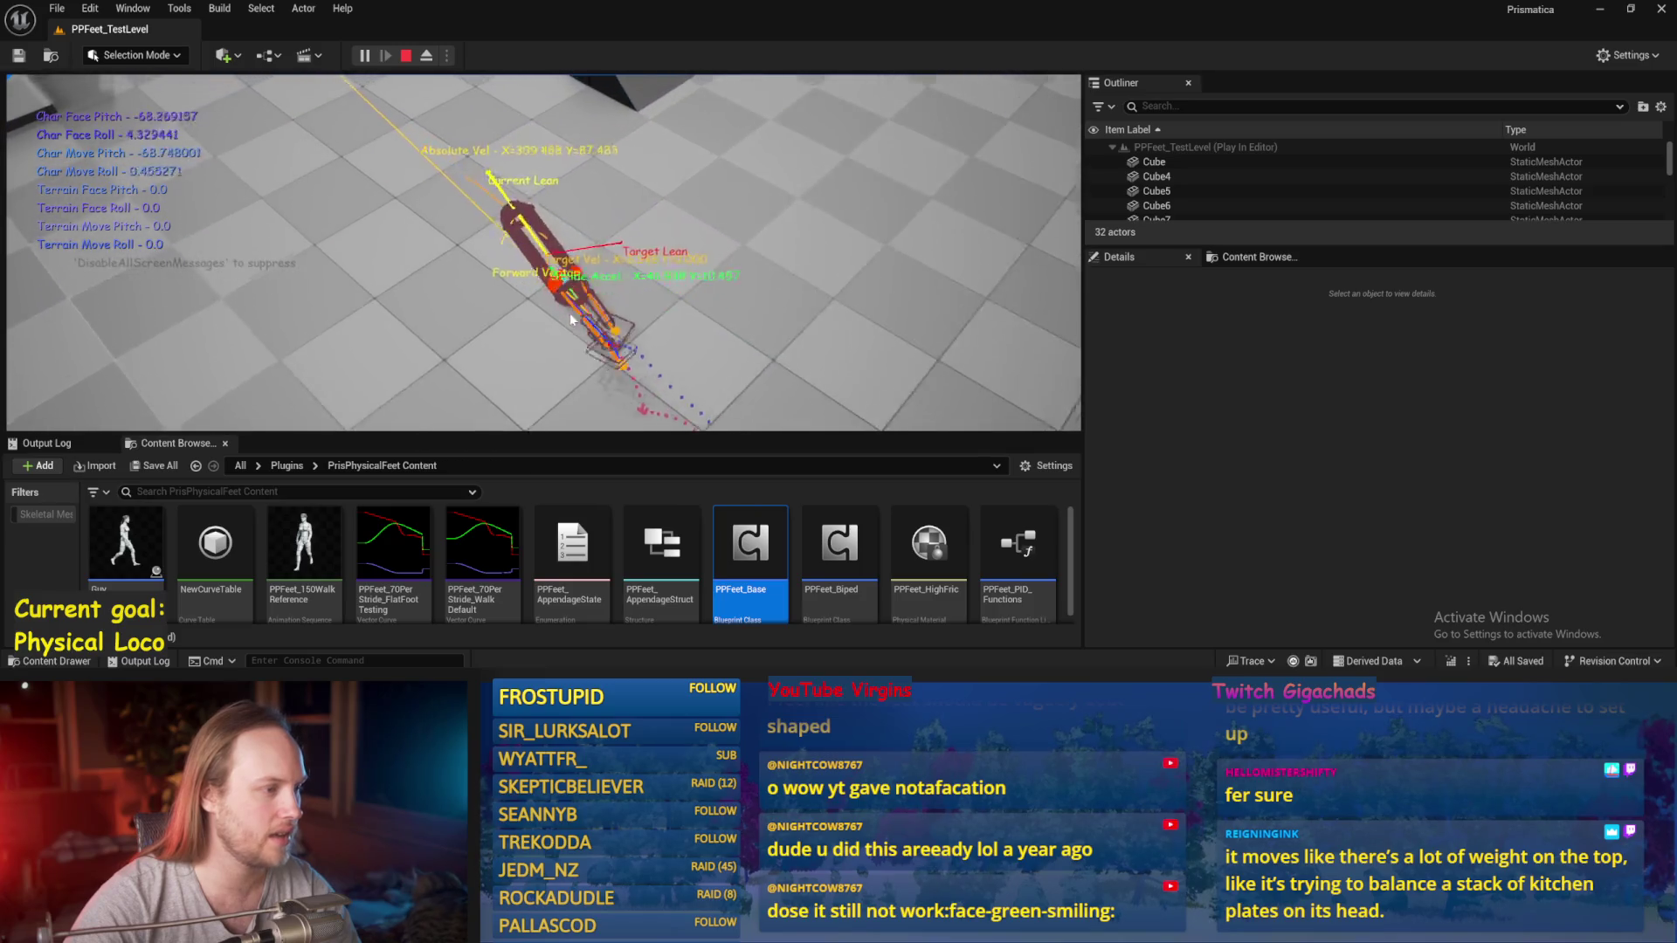
pyautogui.press('Escape')
# Step: Run more play sessions walking the capsule sideways and forward, respawning it upright after it tips
pyautogui.hotkey('alt', 'p')
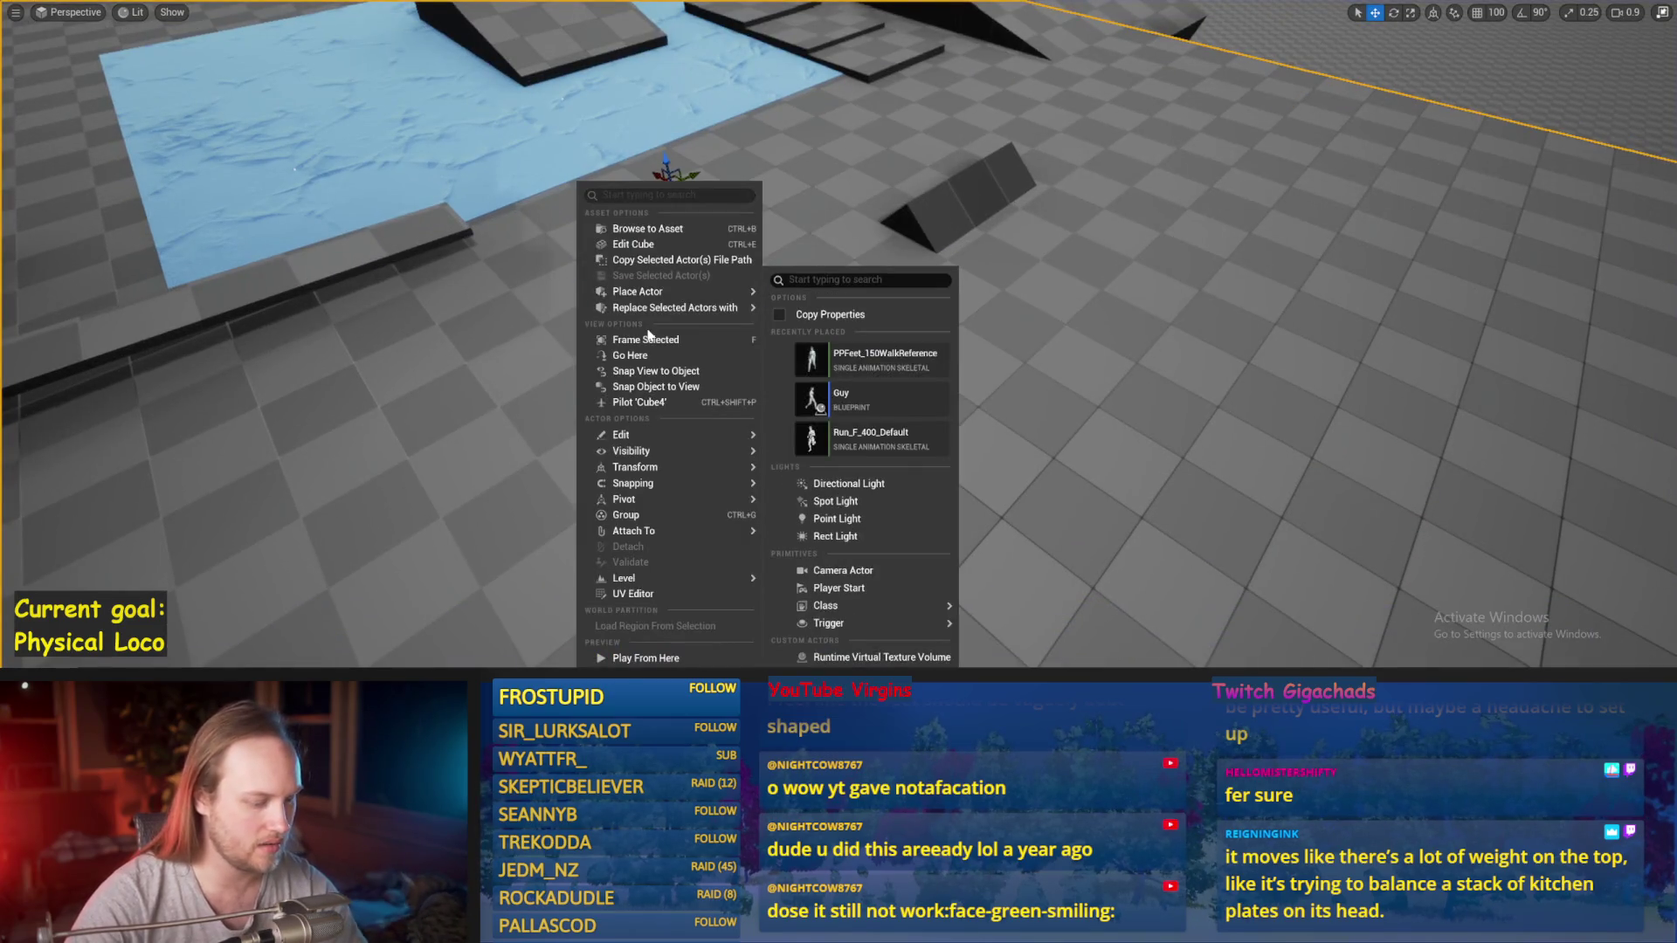
pyautogui.press('a')
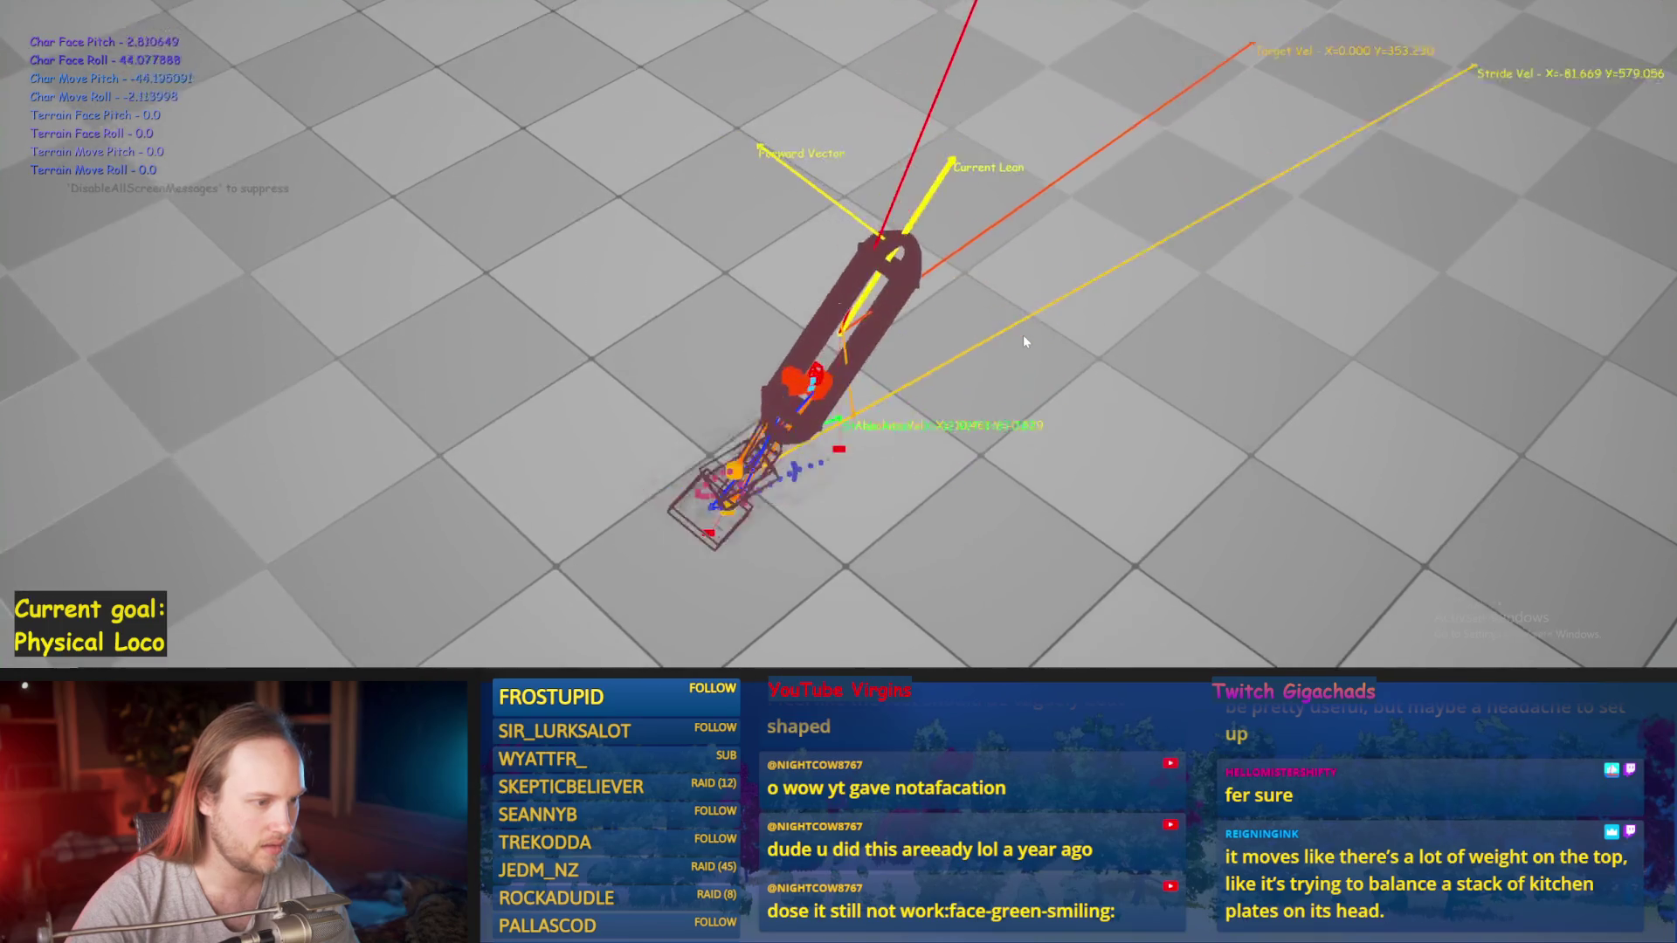
pyautogui.press('r')
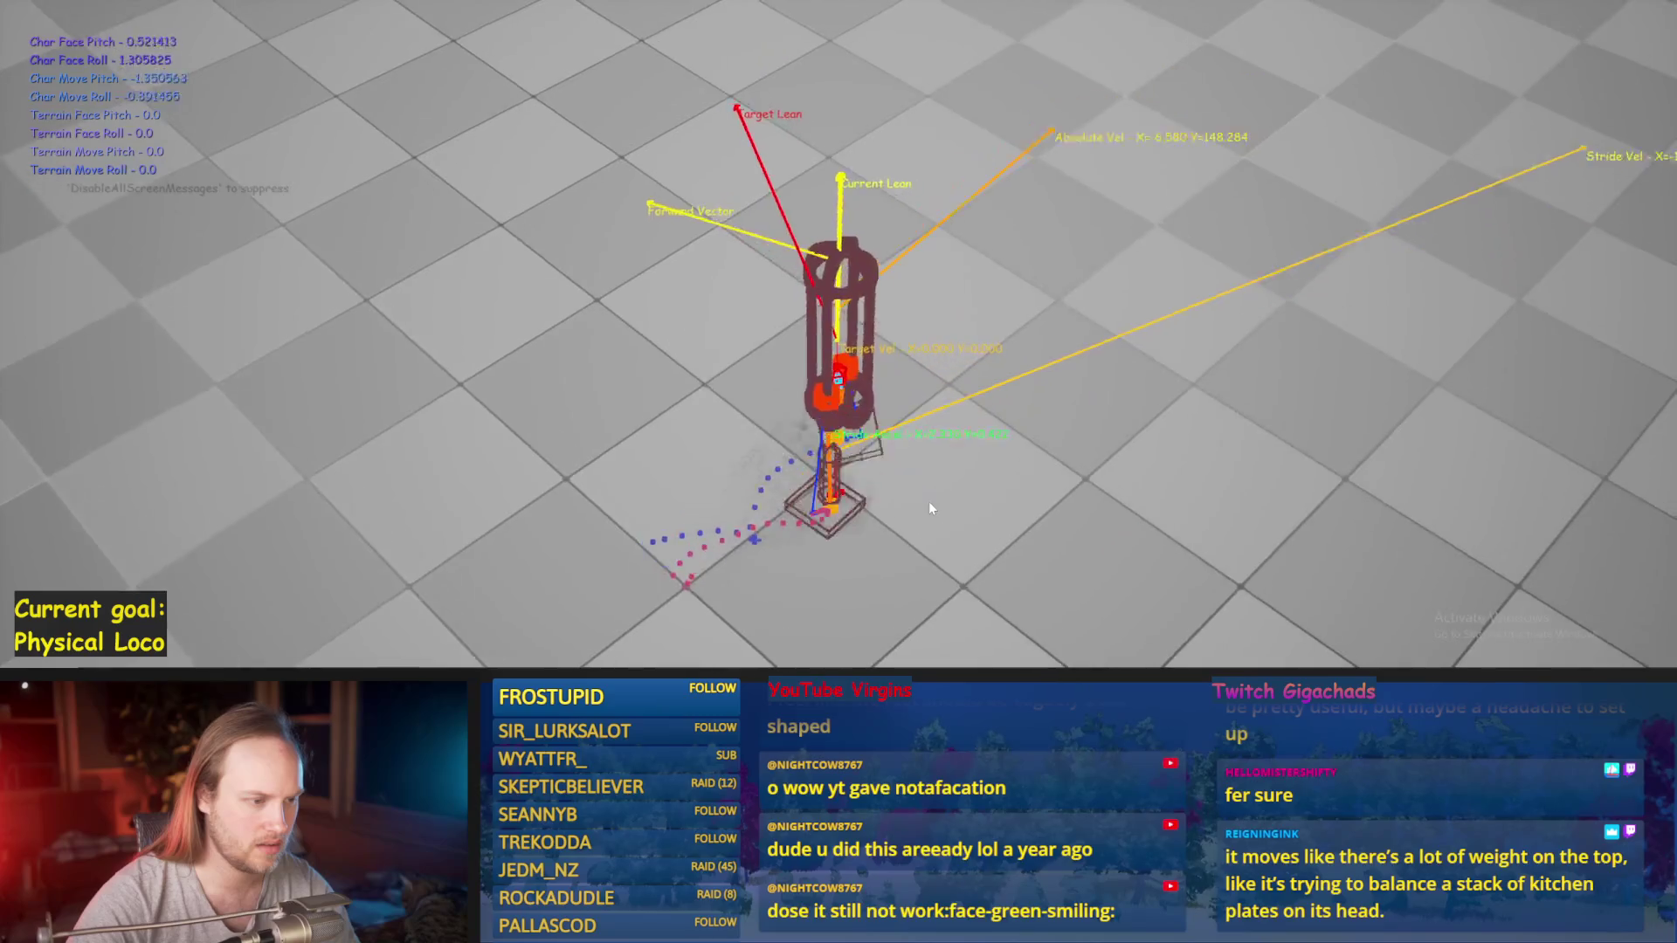
pyautogui.press('w')
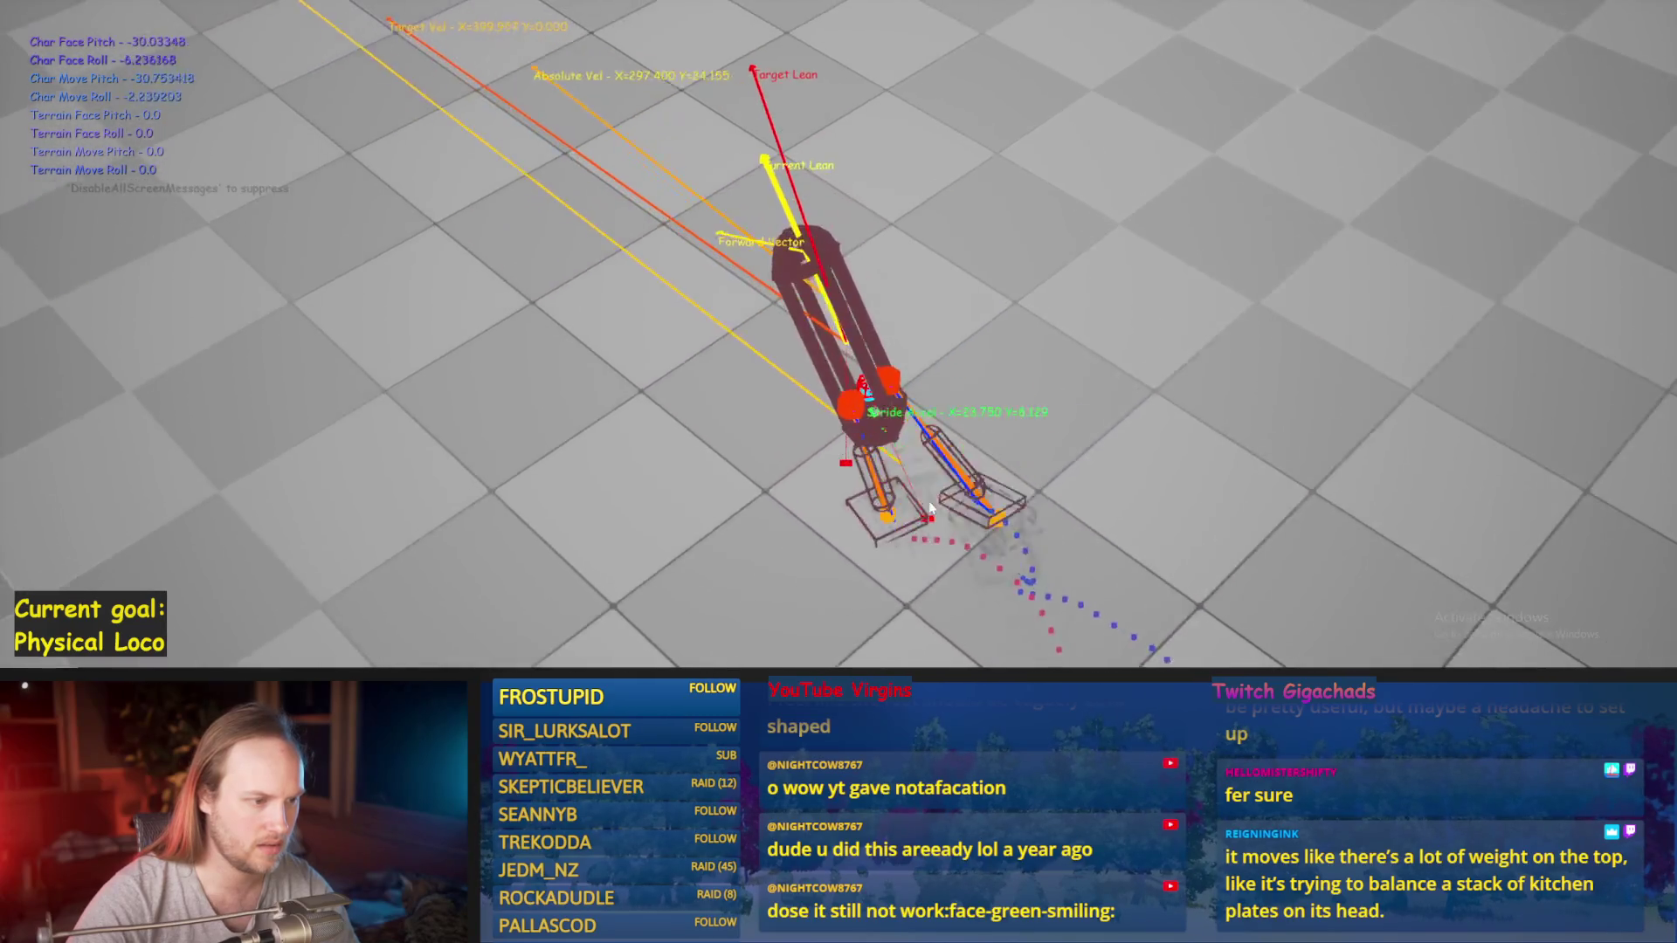
pyautogui.press('Escape')
pyautogui.hotkey('alt', 'p')
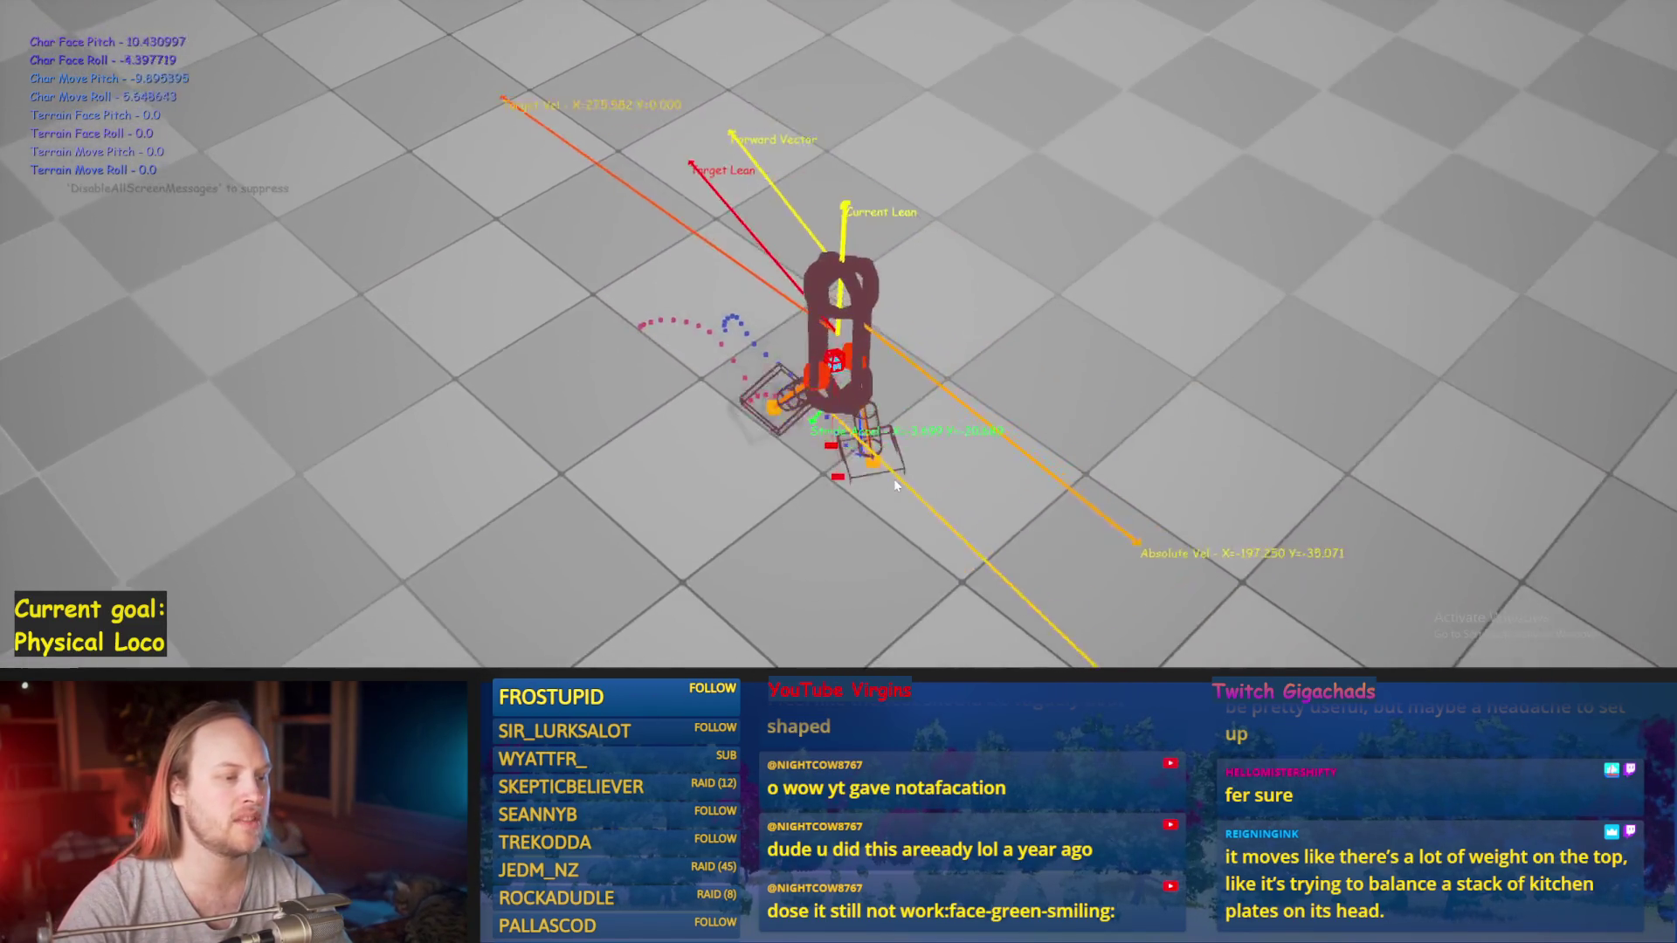
pyautogui.press('Escape')
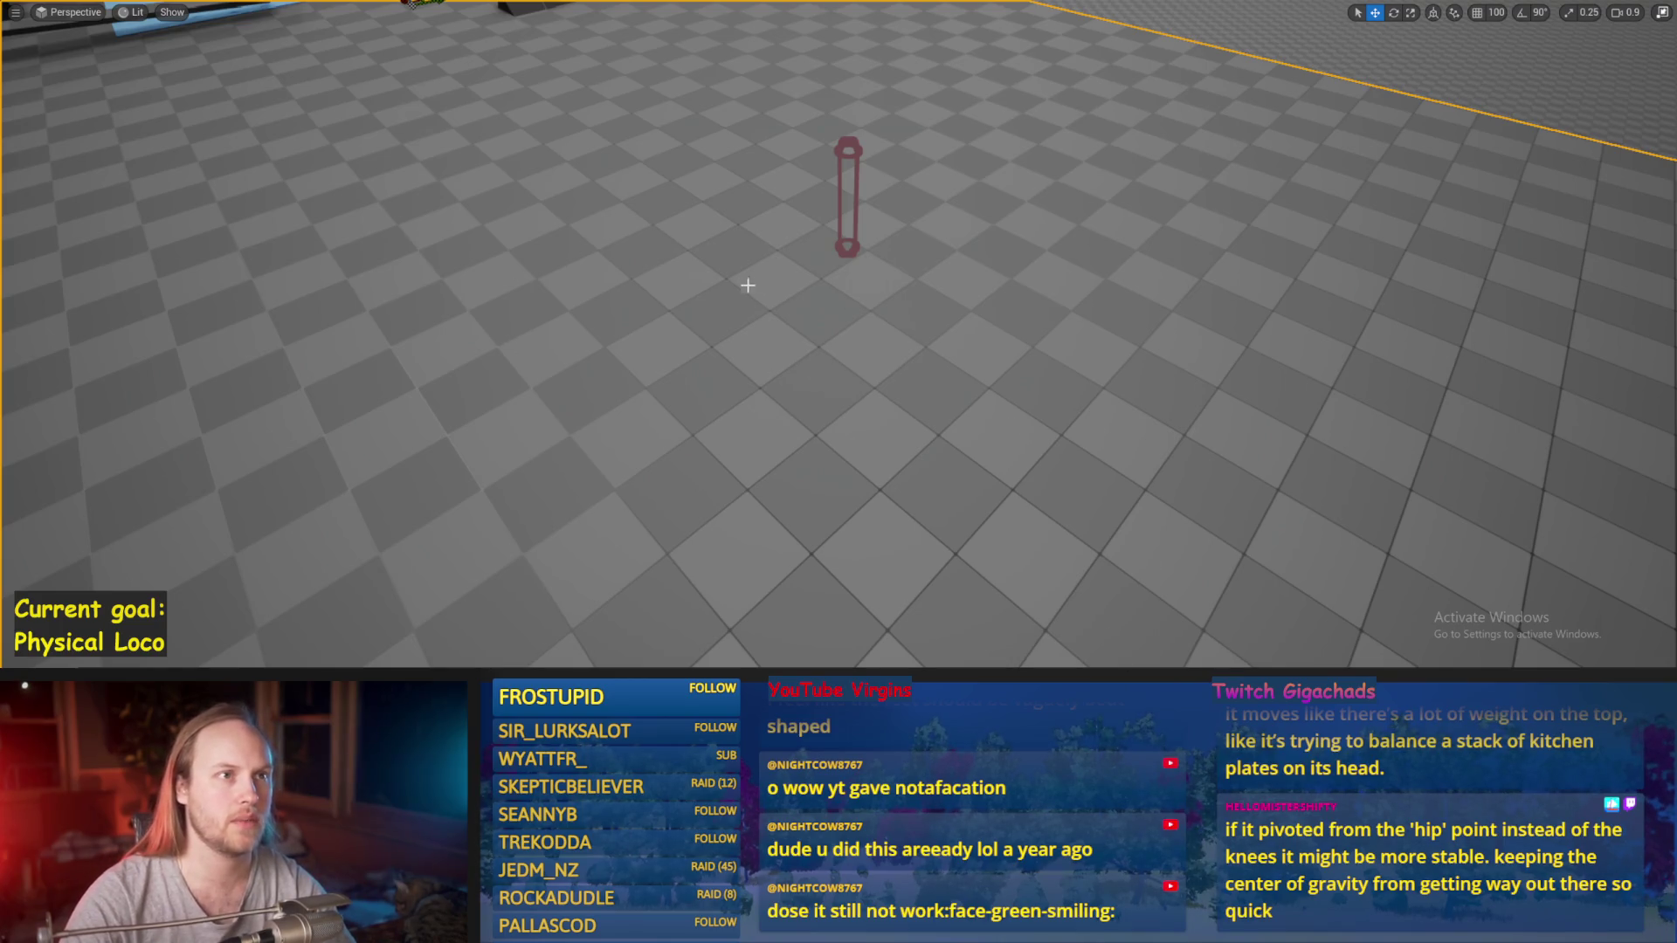
pyautogui.moveTo(805, 345)
pyautogui.mouseDown()
pyautogui.moveTo(805, 319)
pyautogui.moveTo(806, 345)
pyautogui.mouseUp()
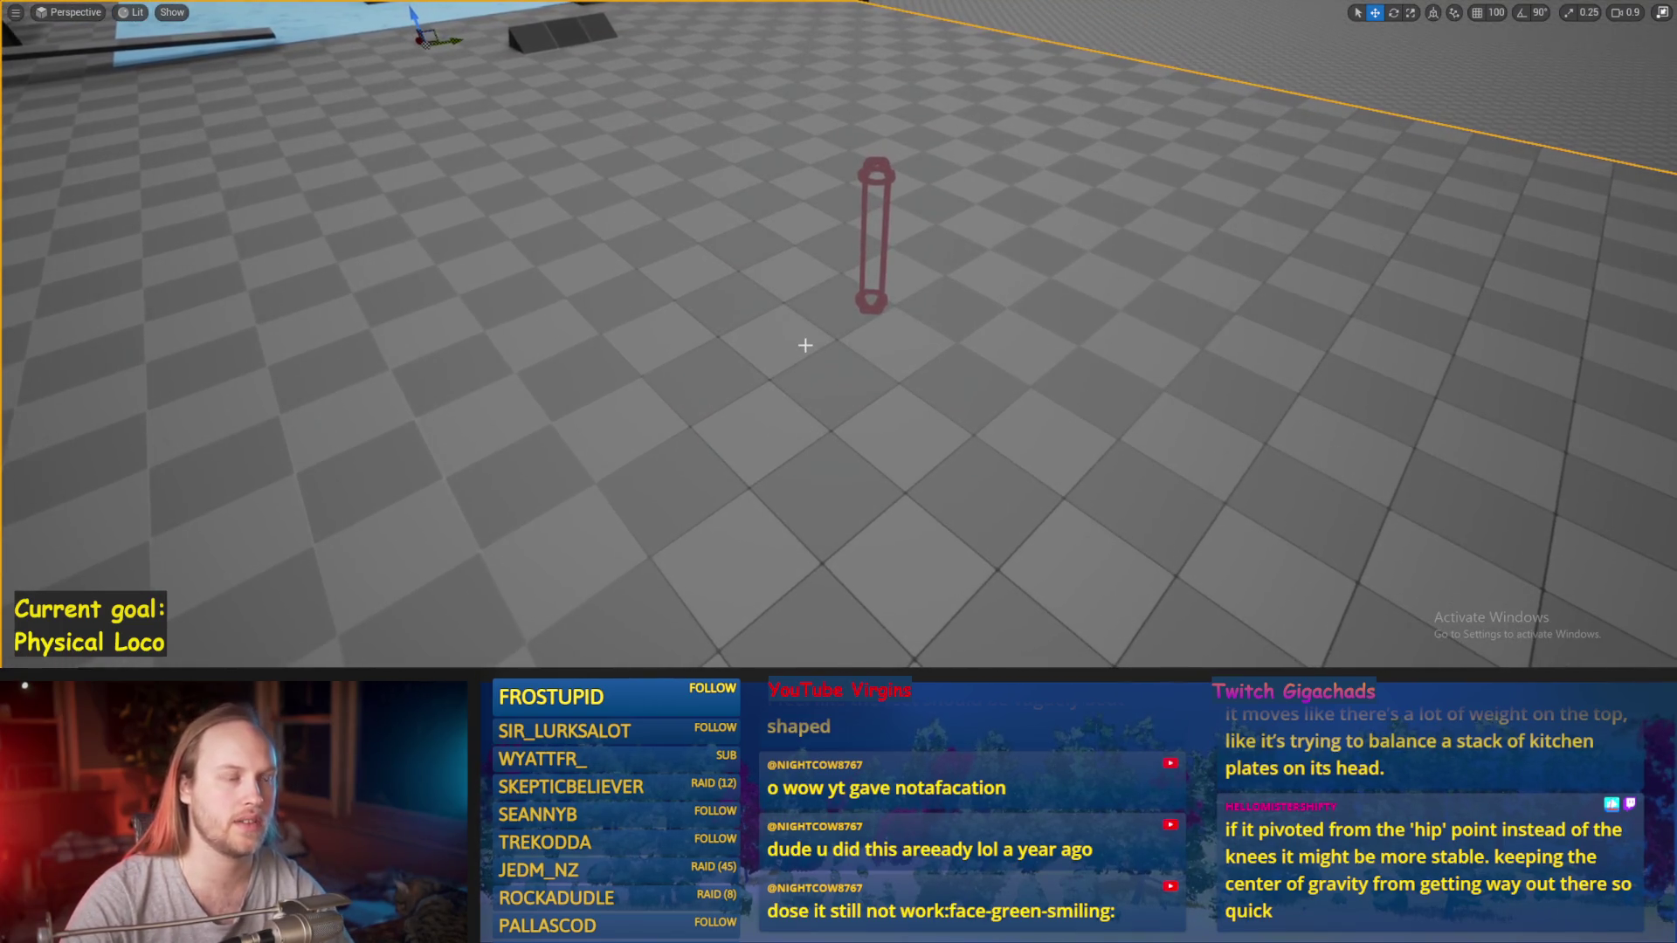
# Step: Play-test the capsule twice, detaching with F8 to inspect it after it falls
pyautogui.hotkey('alt', 'p')
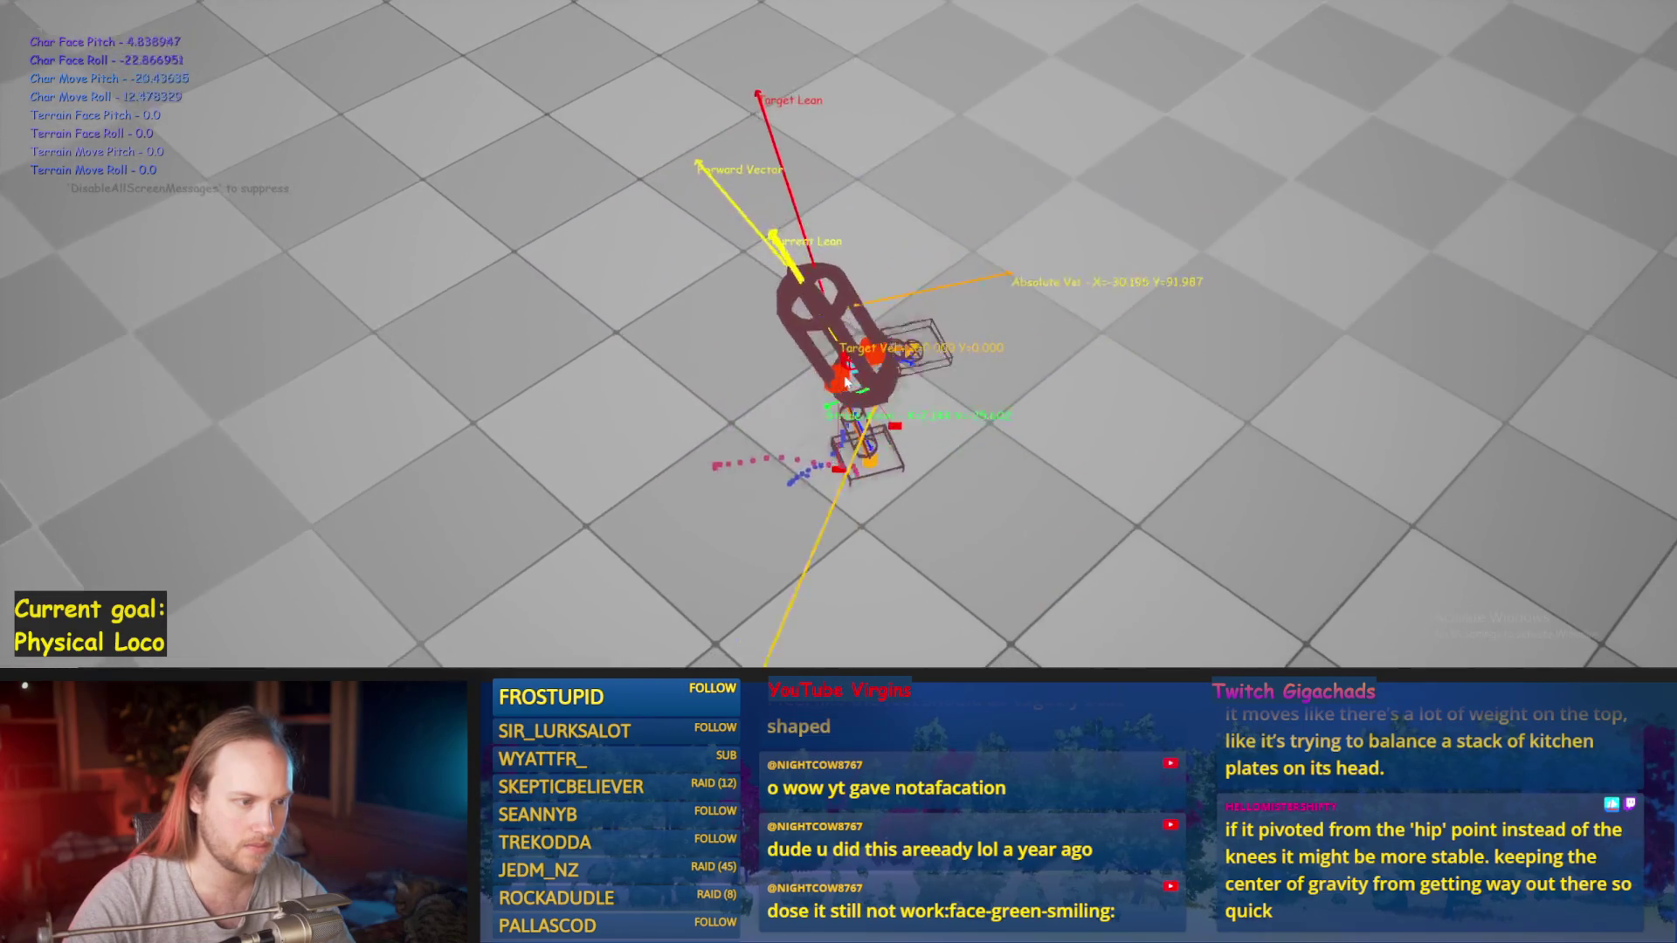
pyautogui.press('F8')
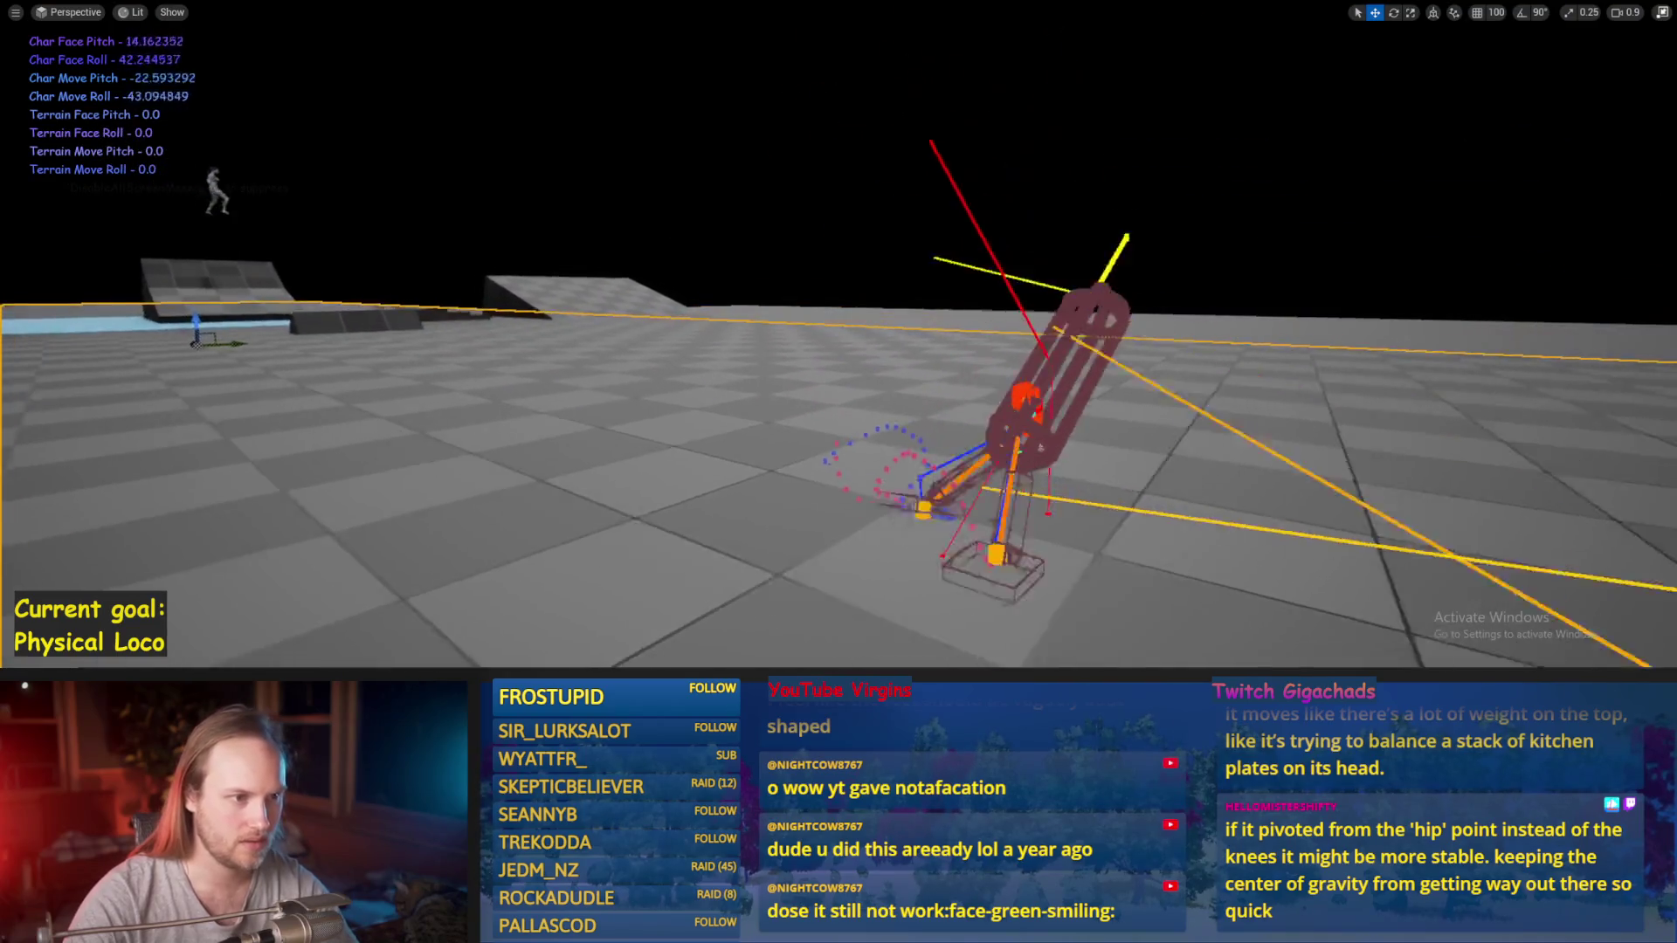
pyautogui.press('Escape')
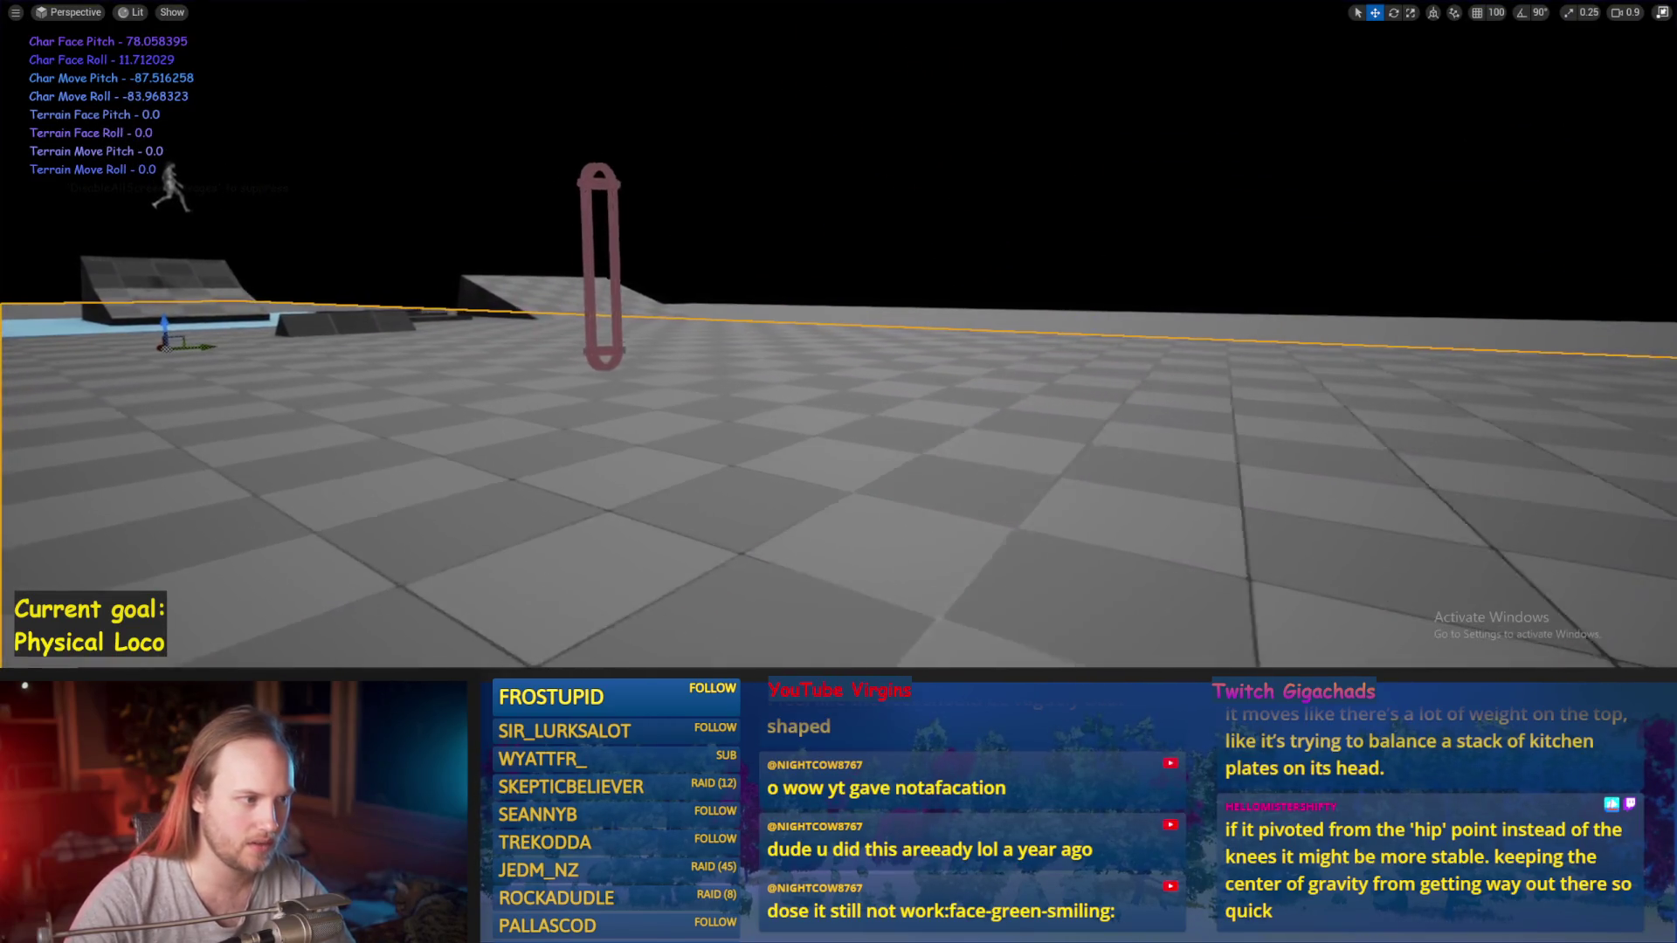
pyautogui.hotkey('alt', 'p')
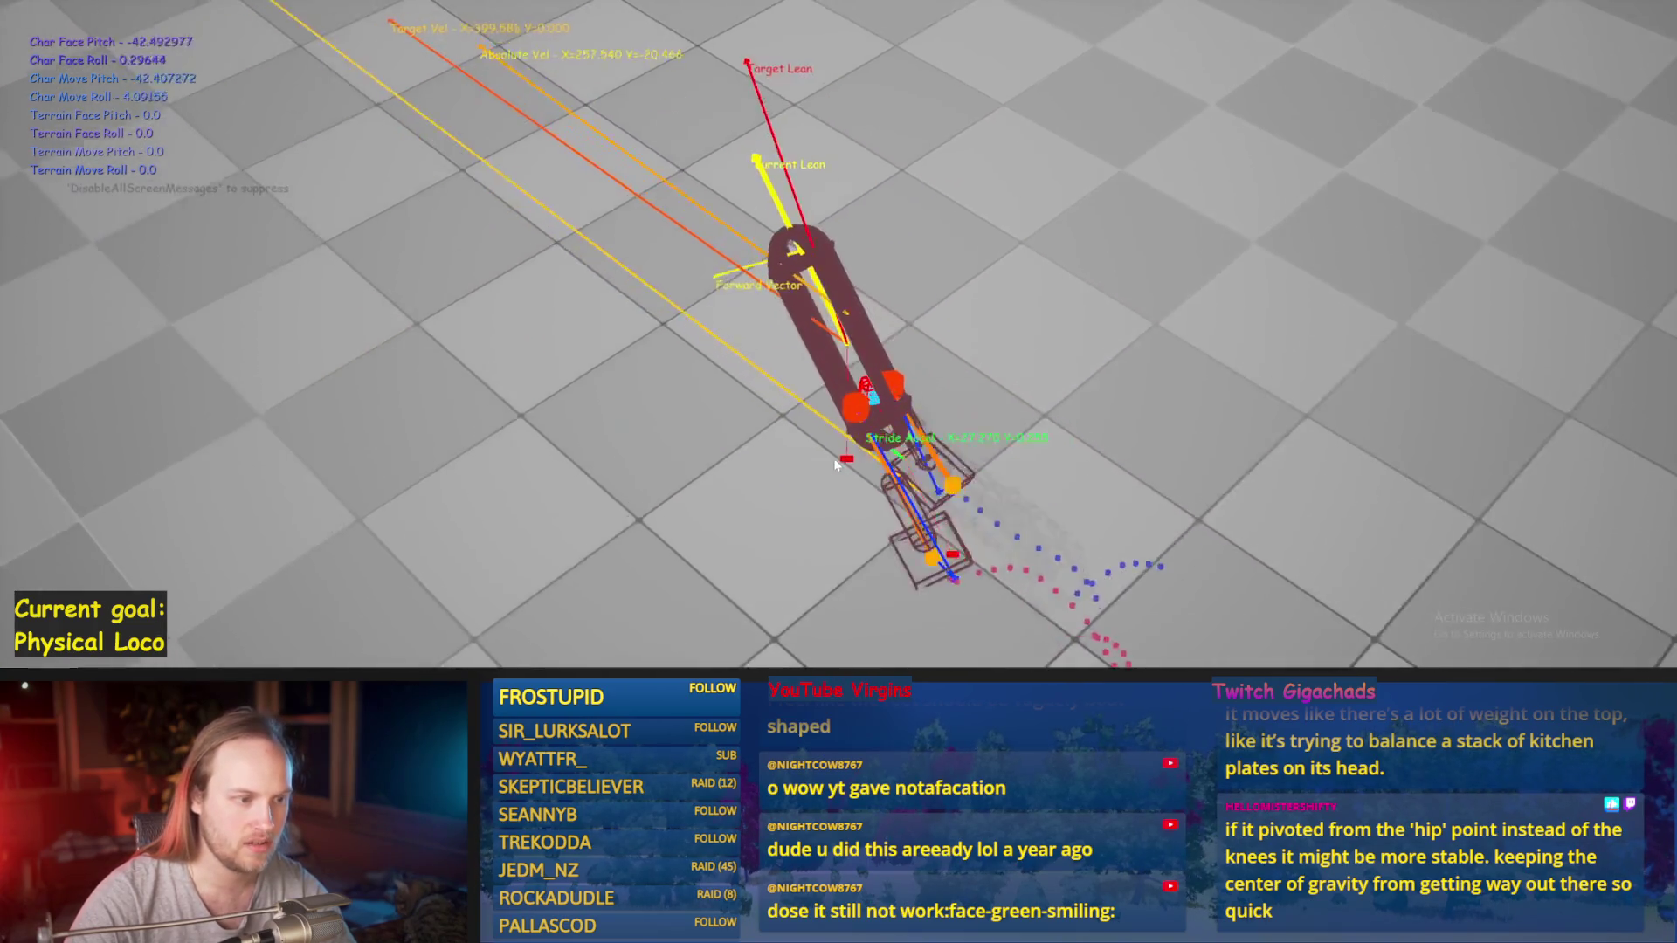
pyautogui.press('Escape')
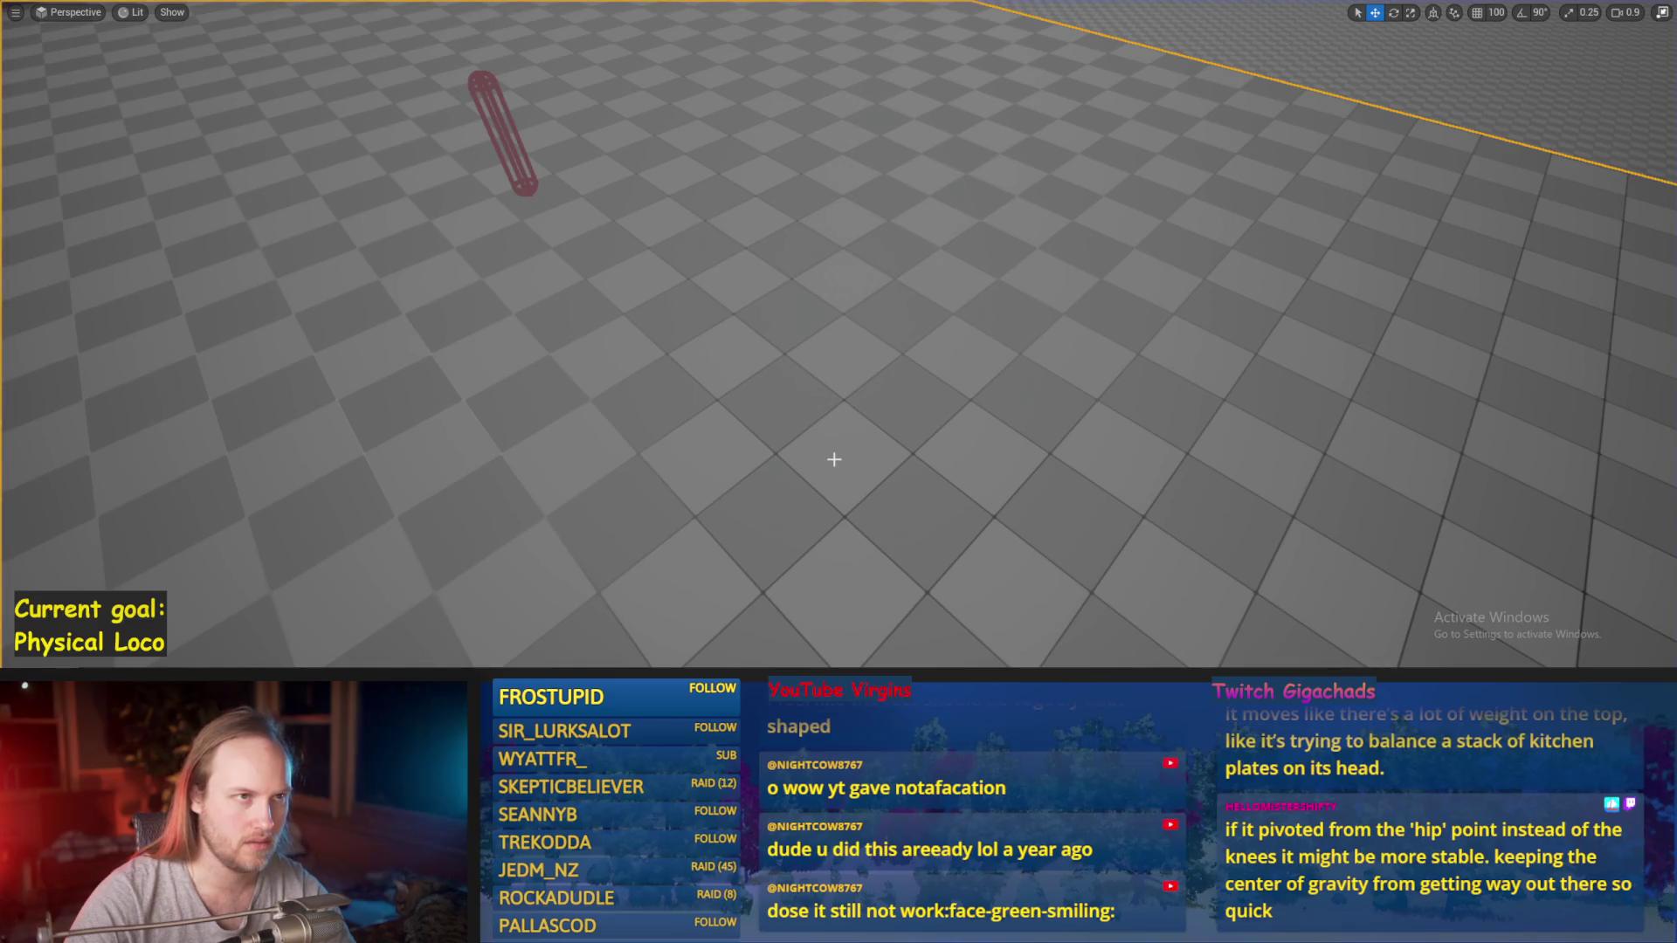
# Step: Reposition the viewport camera and run one more capsule play test
pyautogui.press('a')
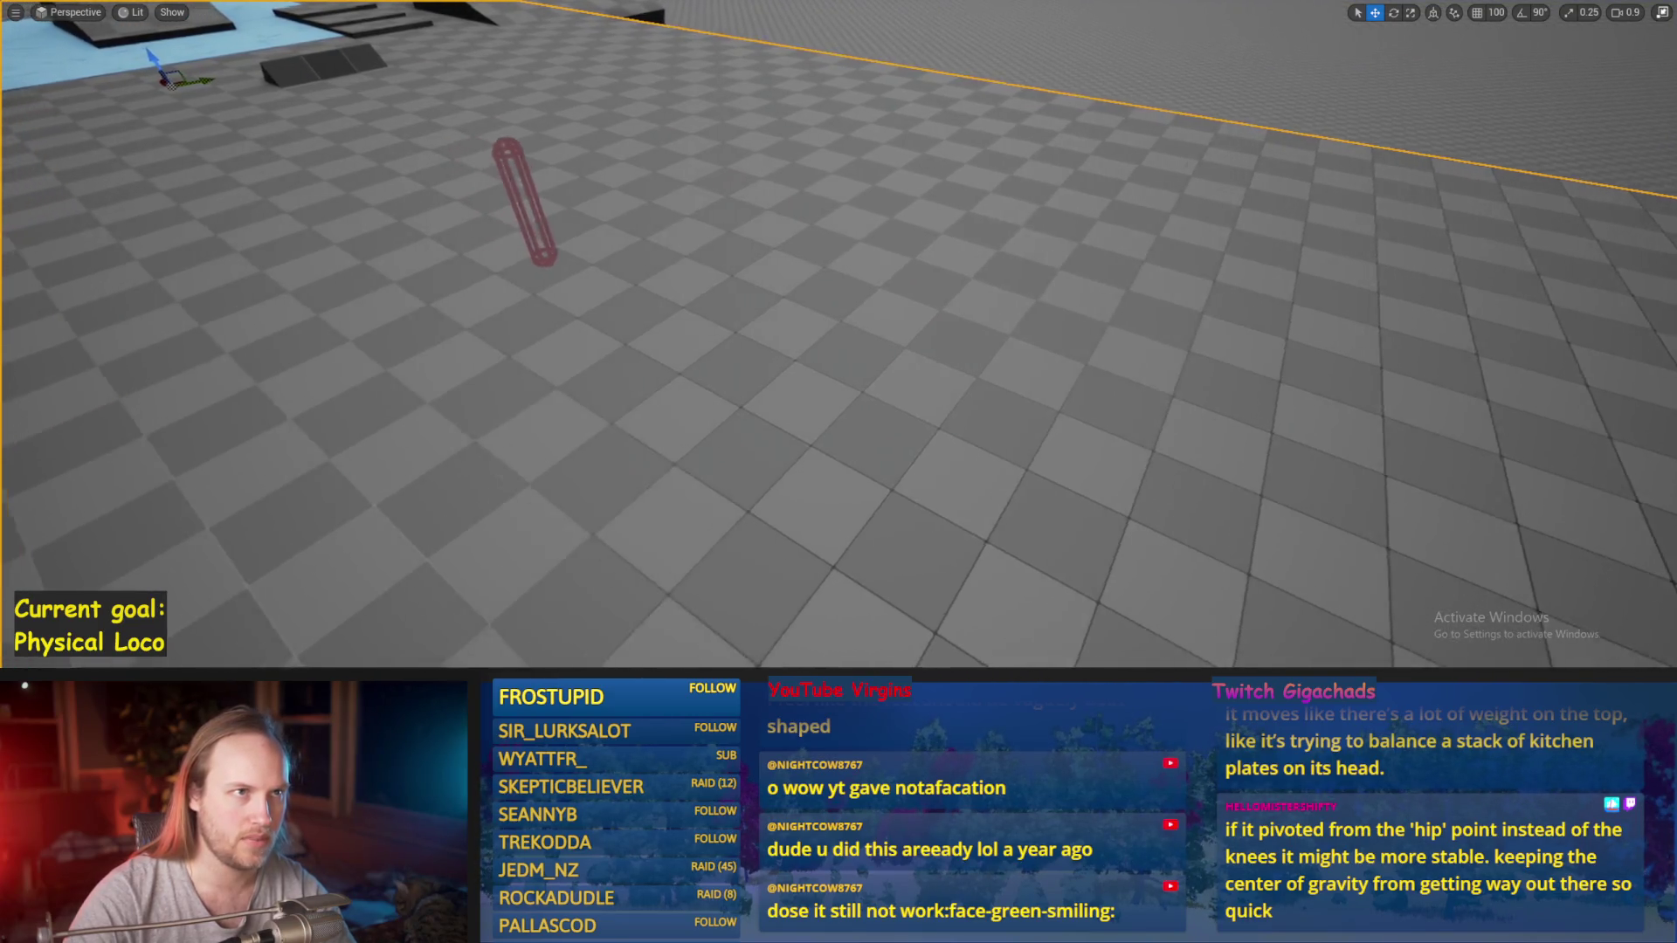
pyautogui.press('d')
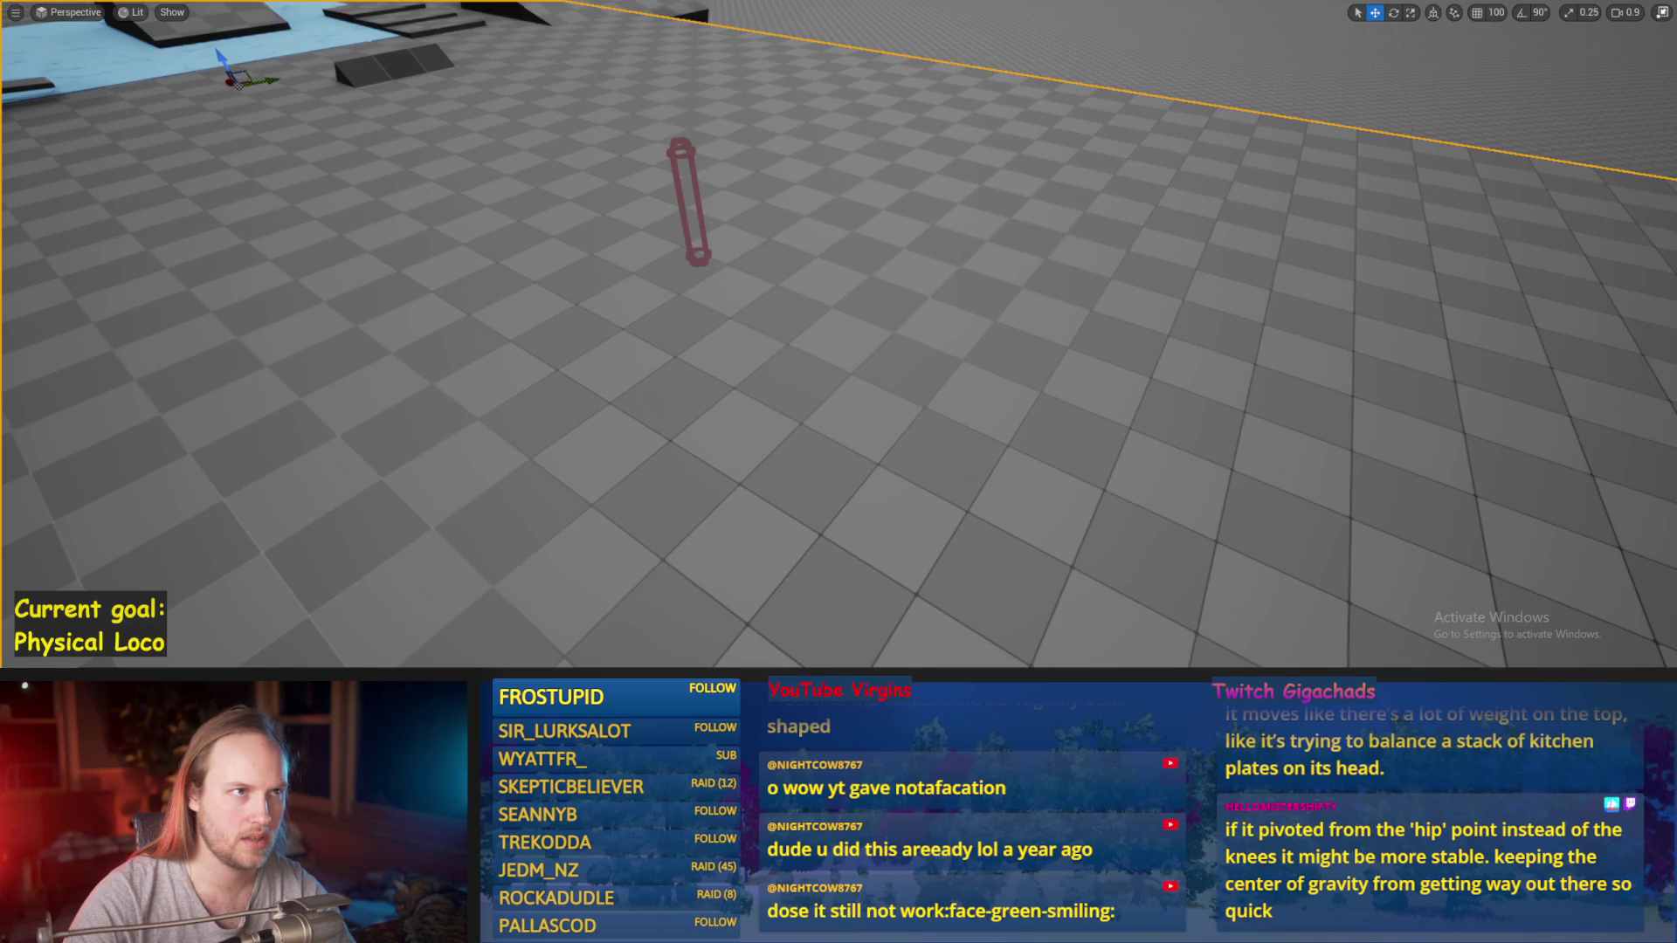
pyautogui.press('s')
pyautogui.hotkey('alt', 'p')
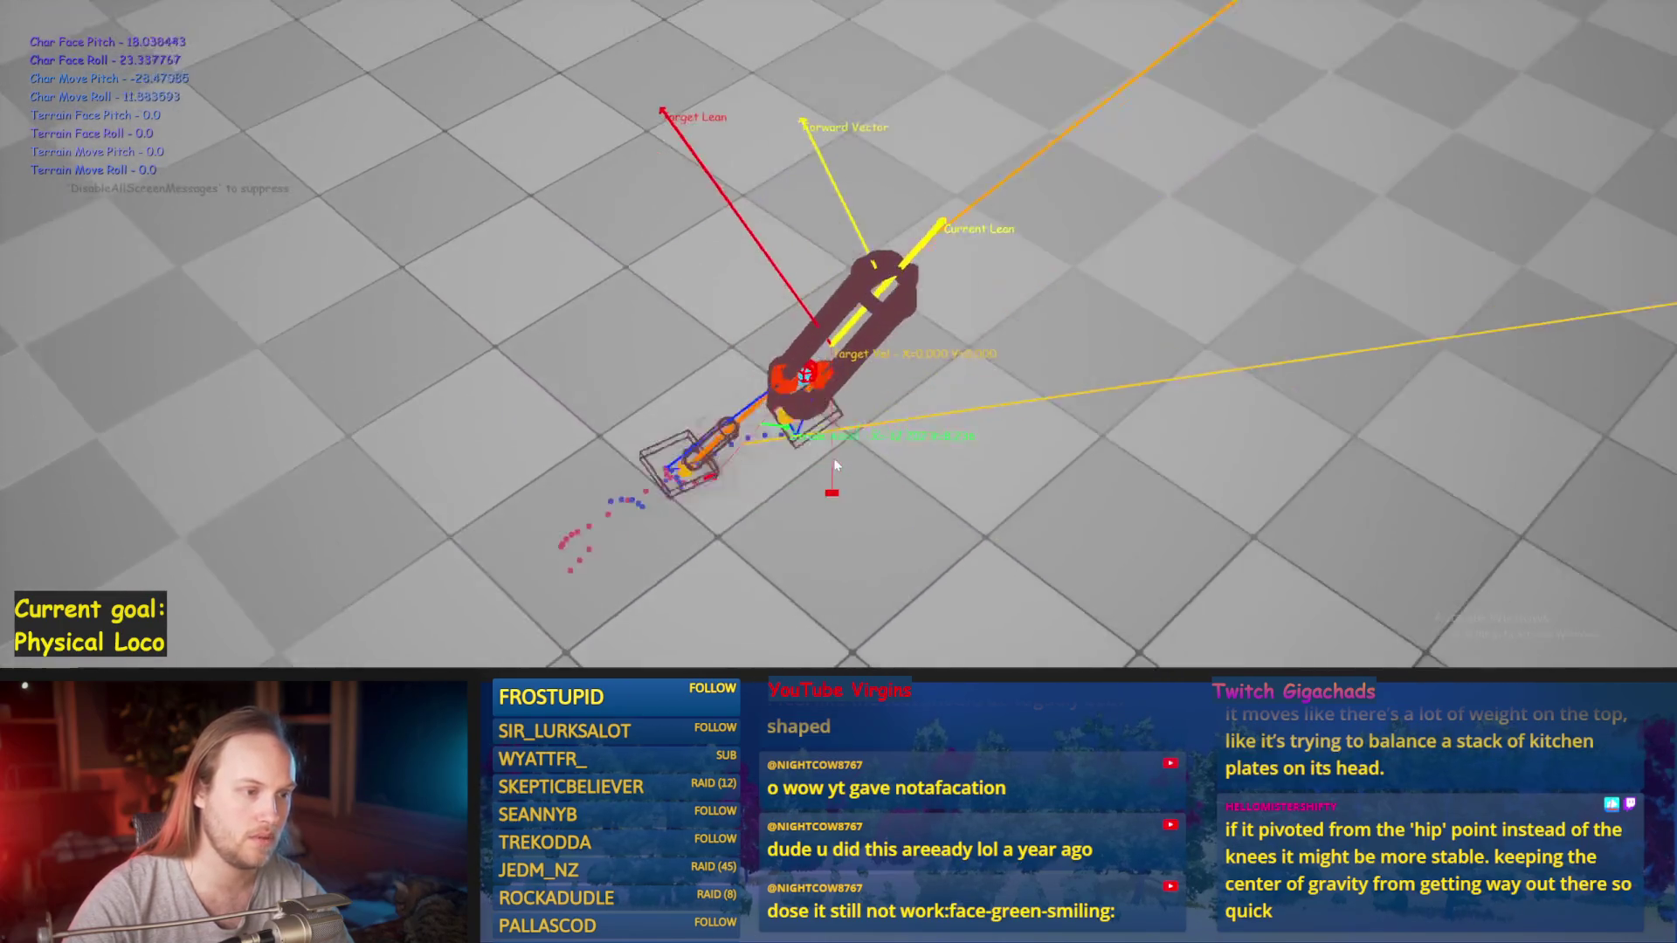
pyautogui.press('Escape')
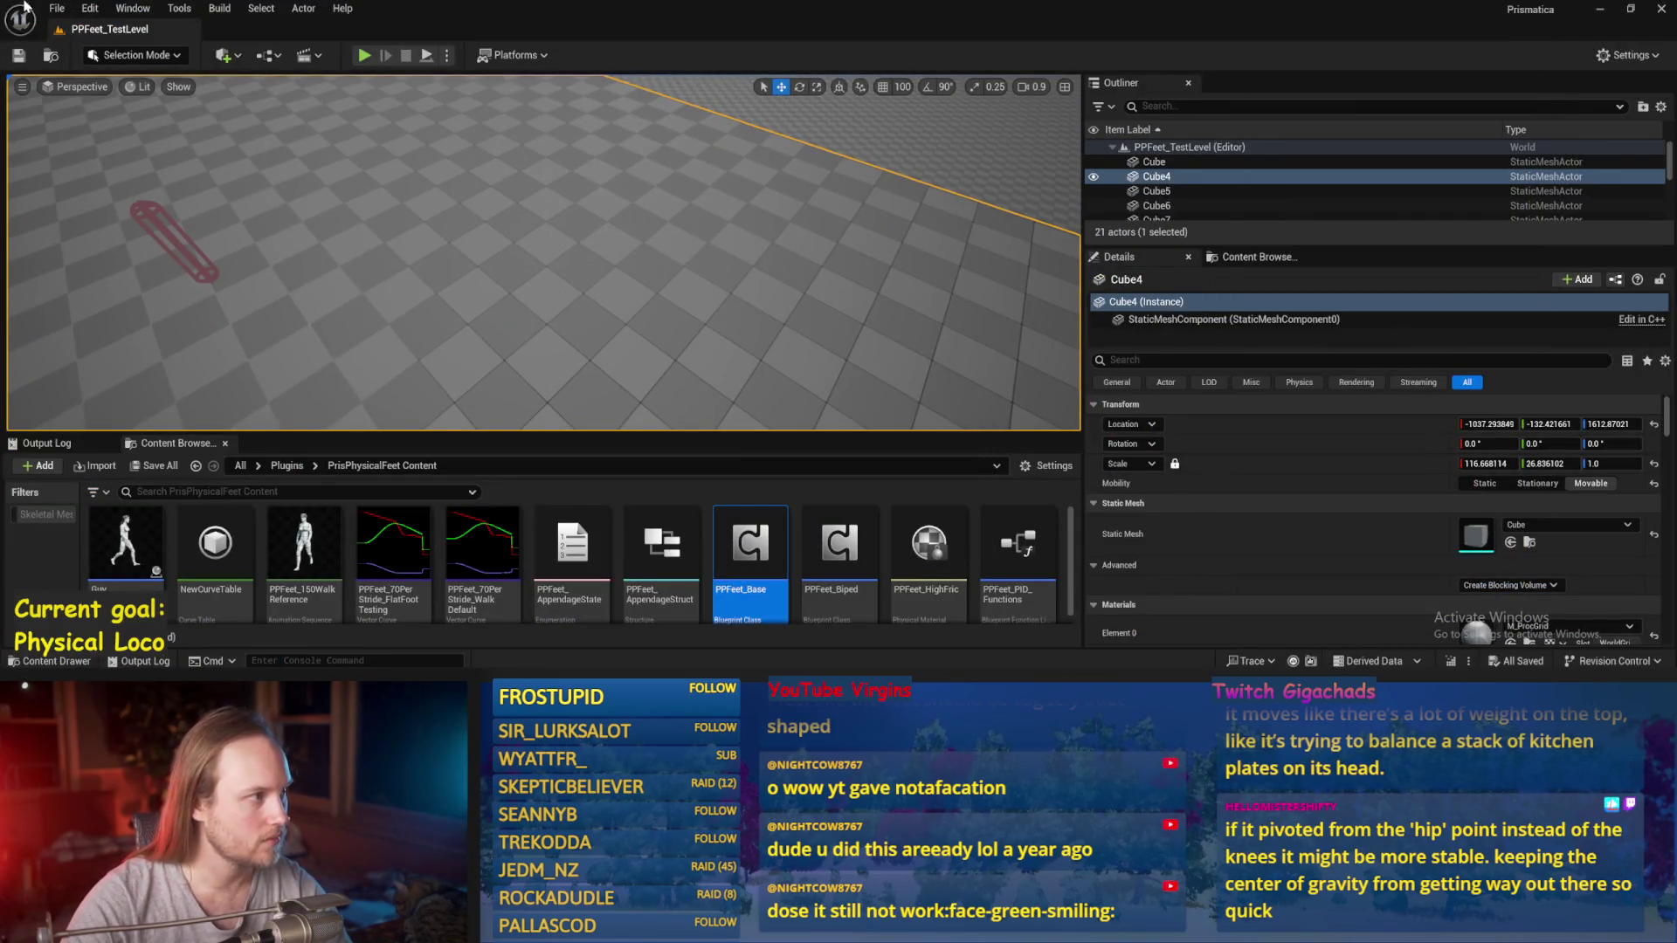
pyautogui.click(57, 8)
# Step: Save all, open the Balance Maybe graph, and tidy the Target Stride Velocity XY getters, deleting the spare
pyautogui.click(101, 225)
pyautogui.doubleClick(790, 558)
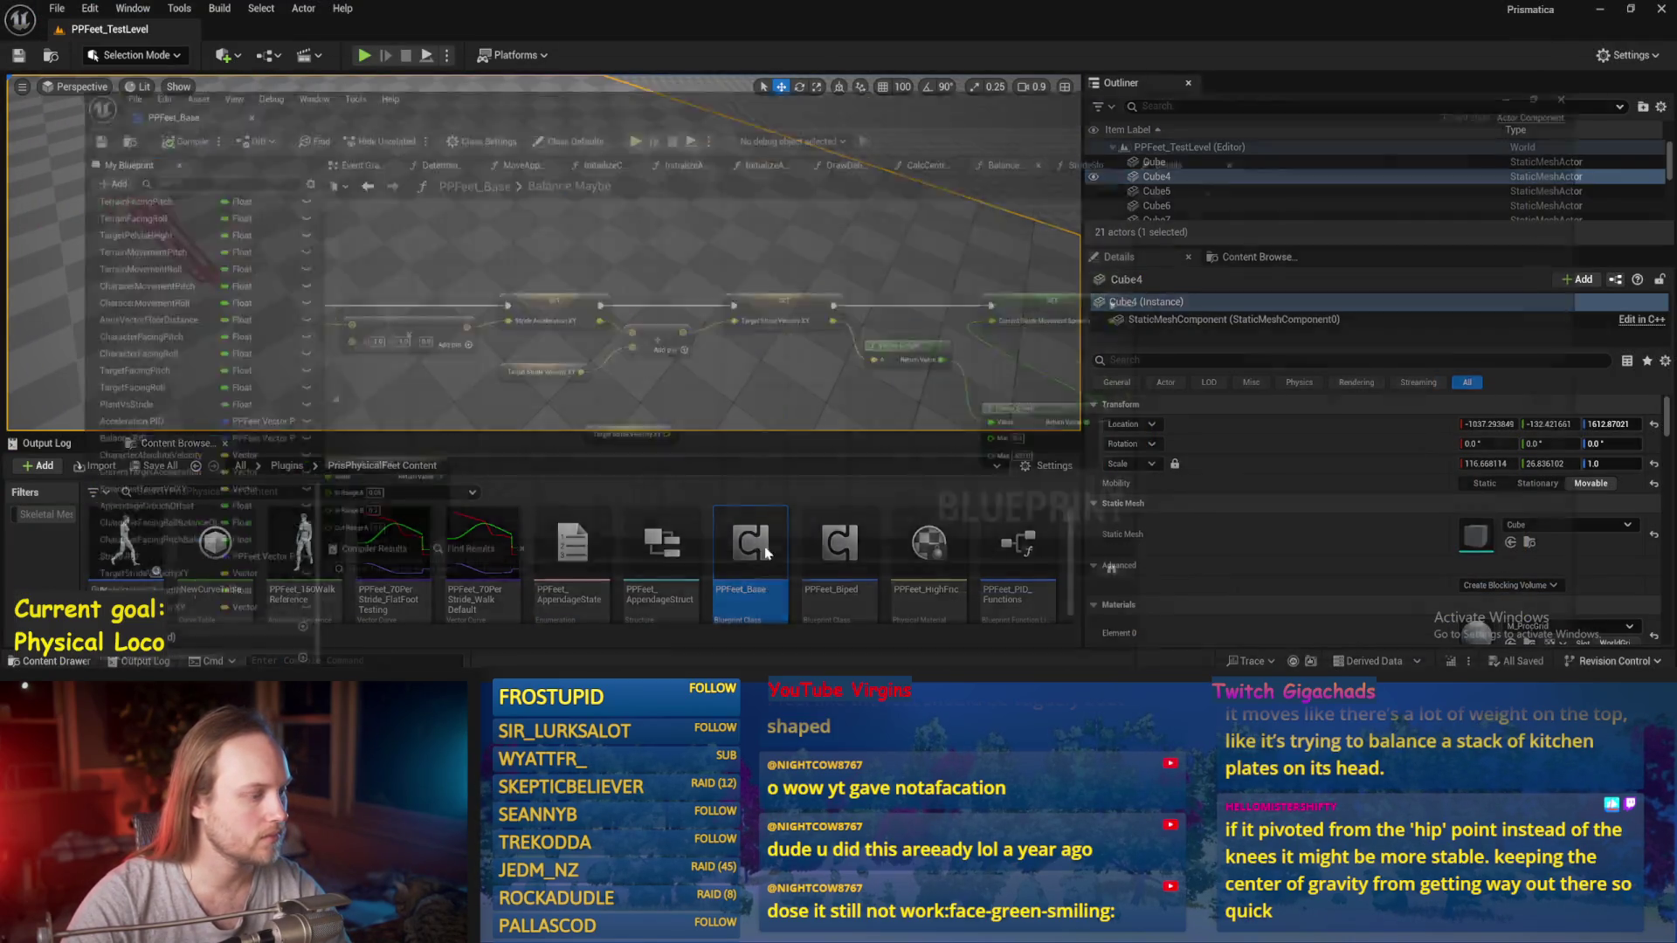
pyautogui.scroll(2, 838, 341)
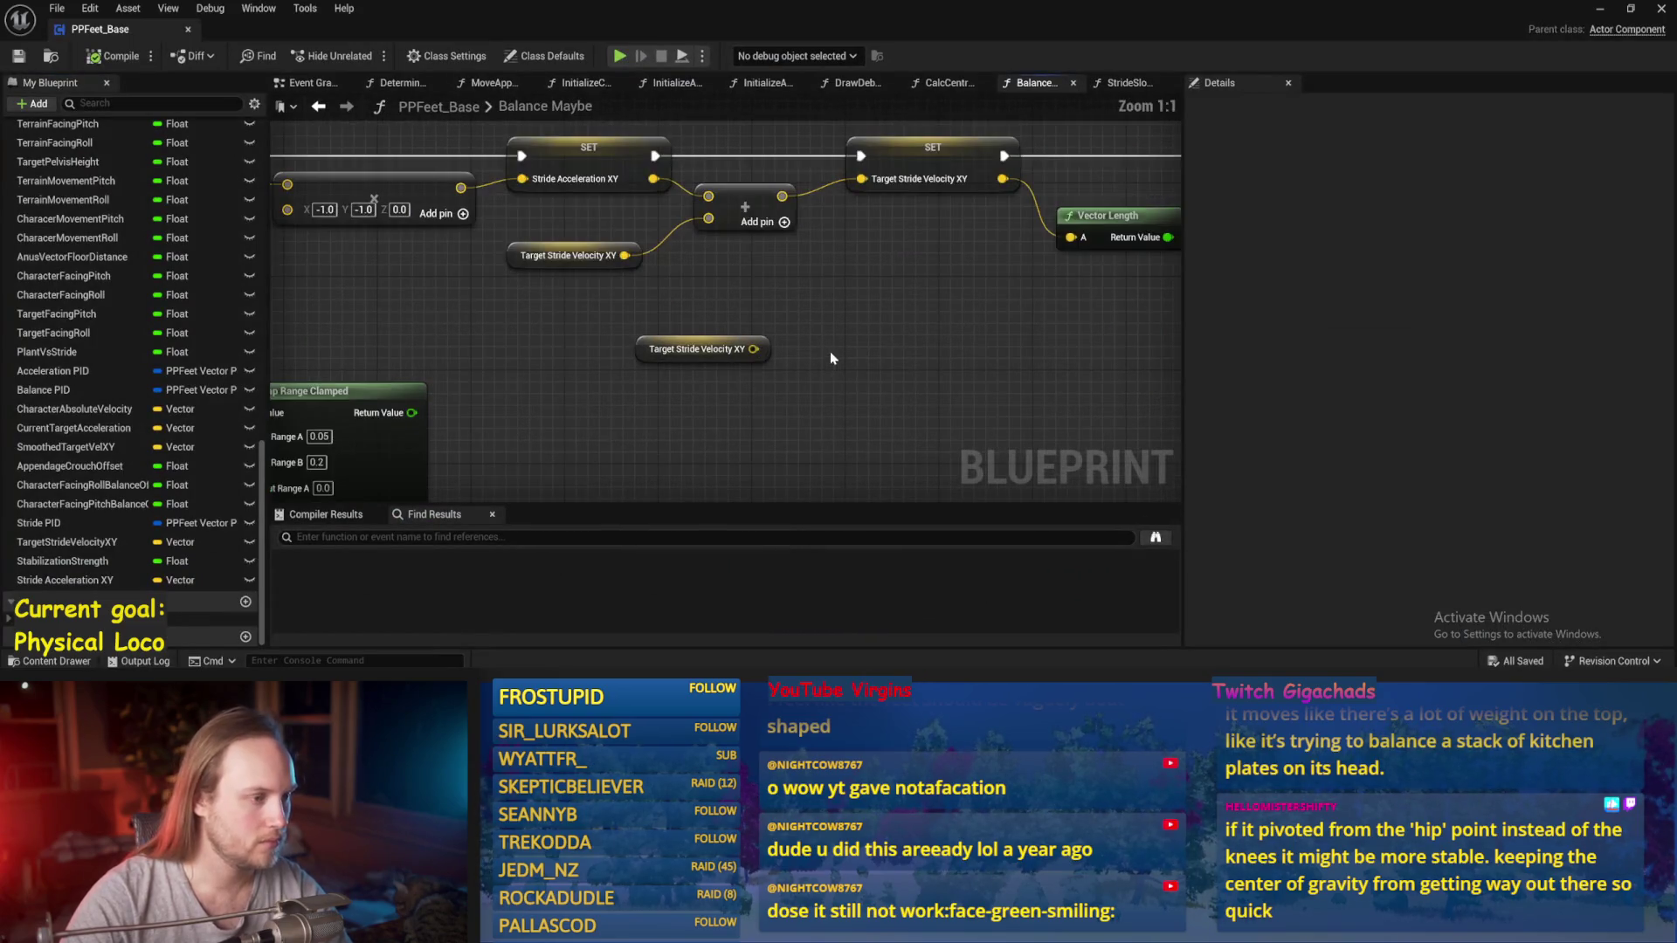
pyautogui.moveTo(645, 344); pyautogui.dragTo(542, 349)
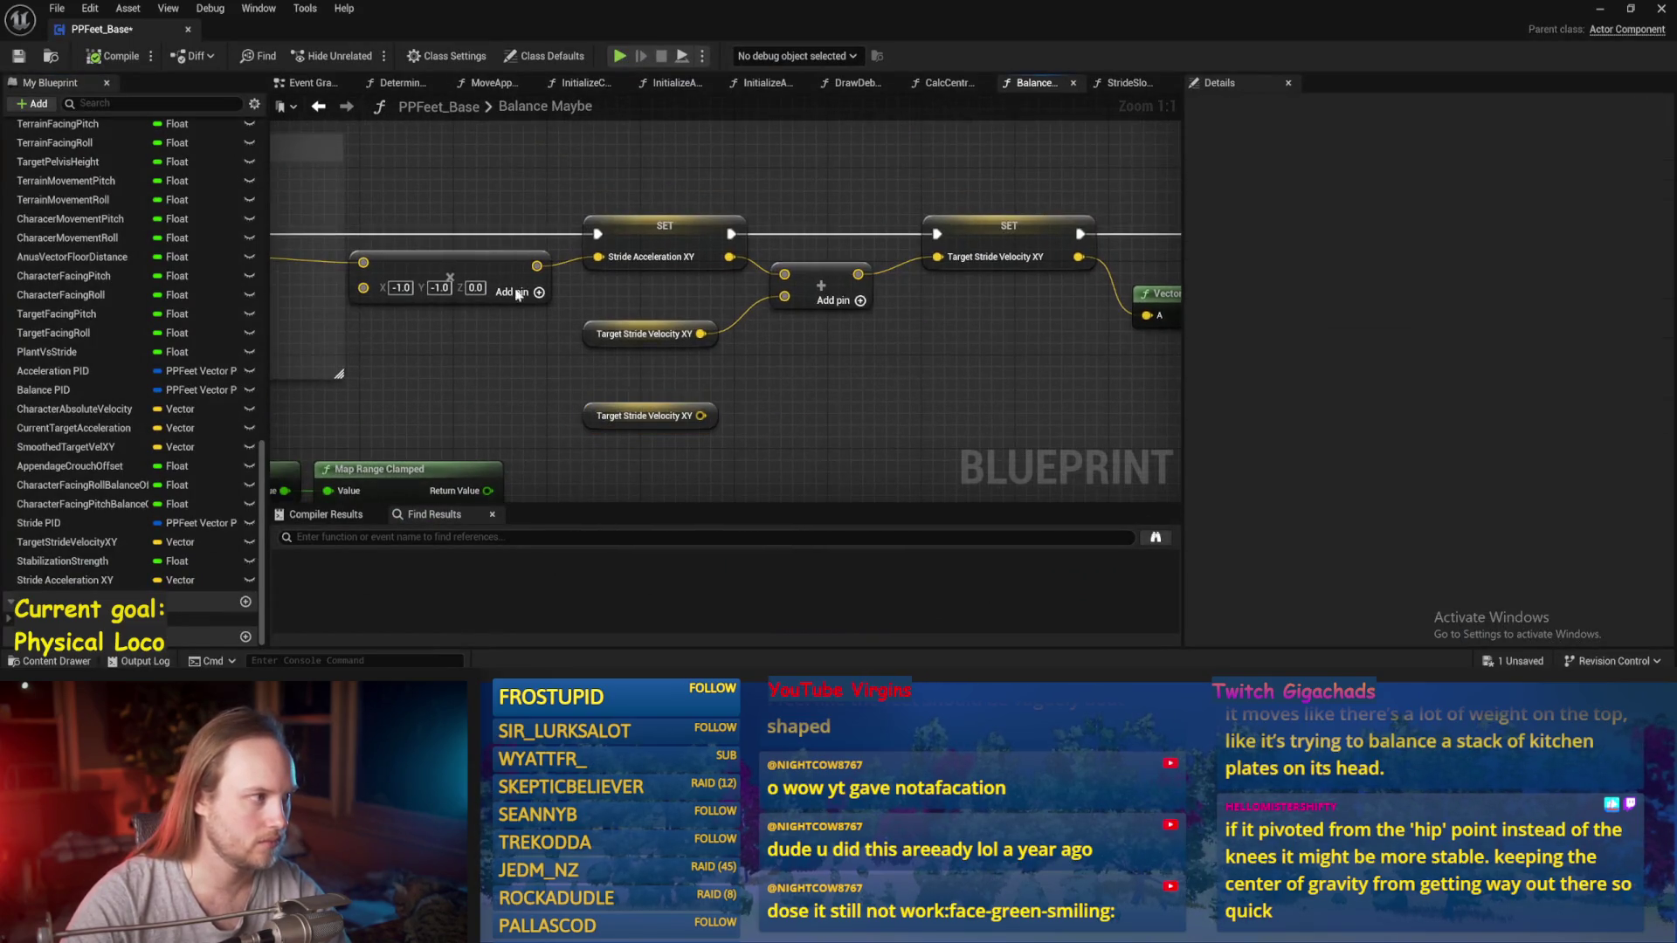
pyautogui.moveTo(872, 413); pyautogui.dragTo(867, 329)
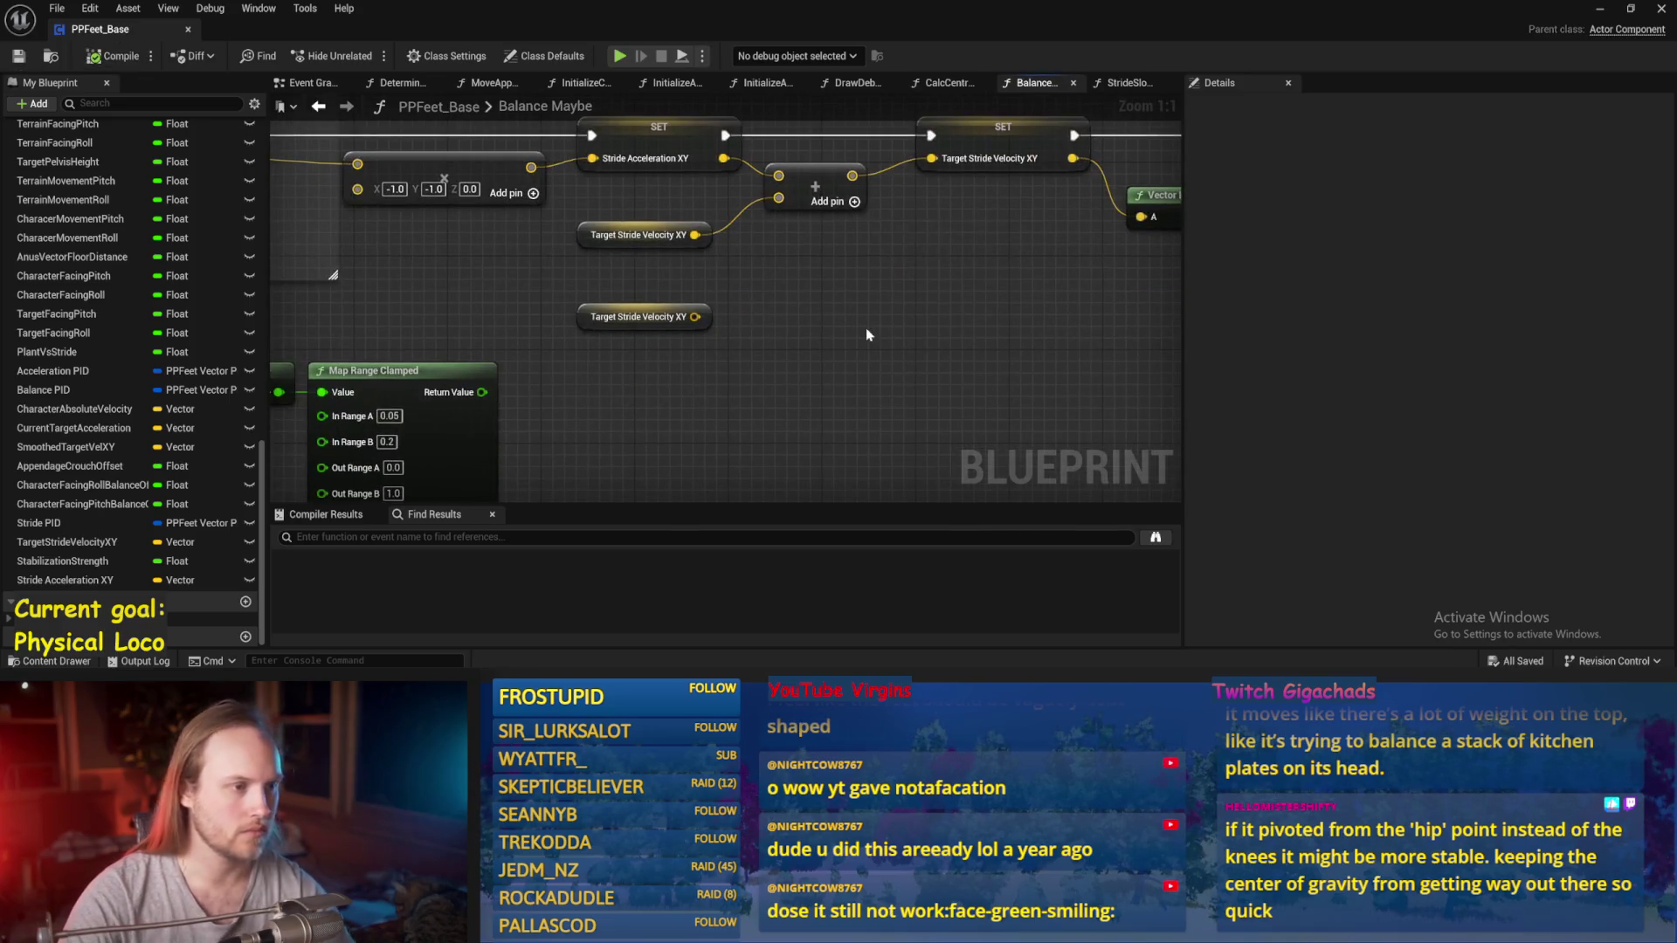
pyautogui.moveTo(752, 286)
pyautogui.mouseDown()
pyautogui.moveTo(756, 364)
pyautogui.moveTo(868, 377)
pyautogui.moveTo(738, 374)
pyautogui.mouseUp()
pyautogui.press('Delete')
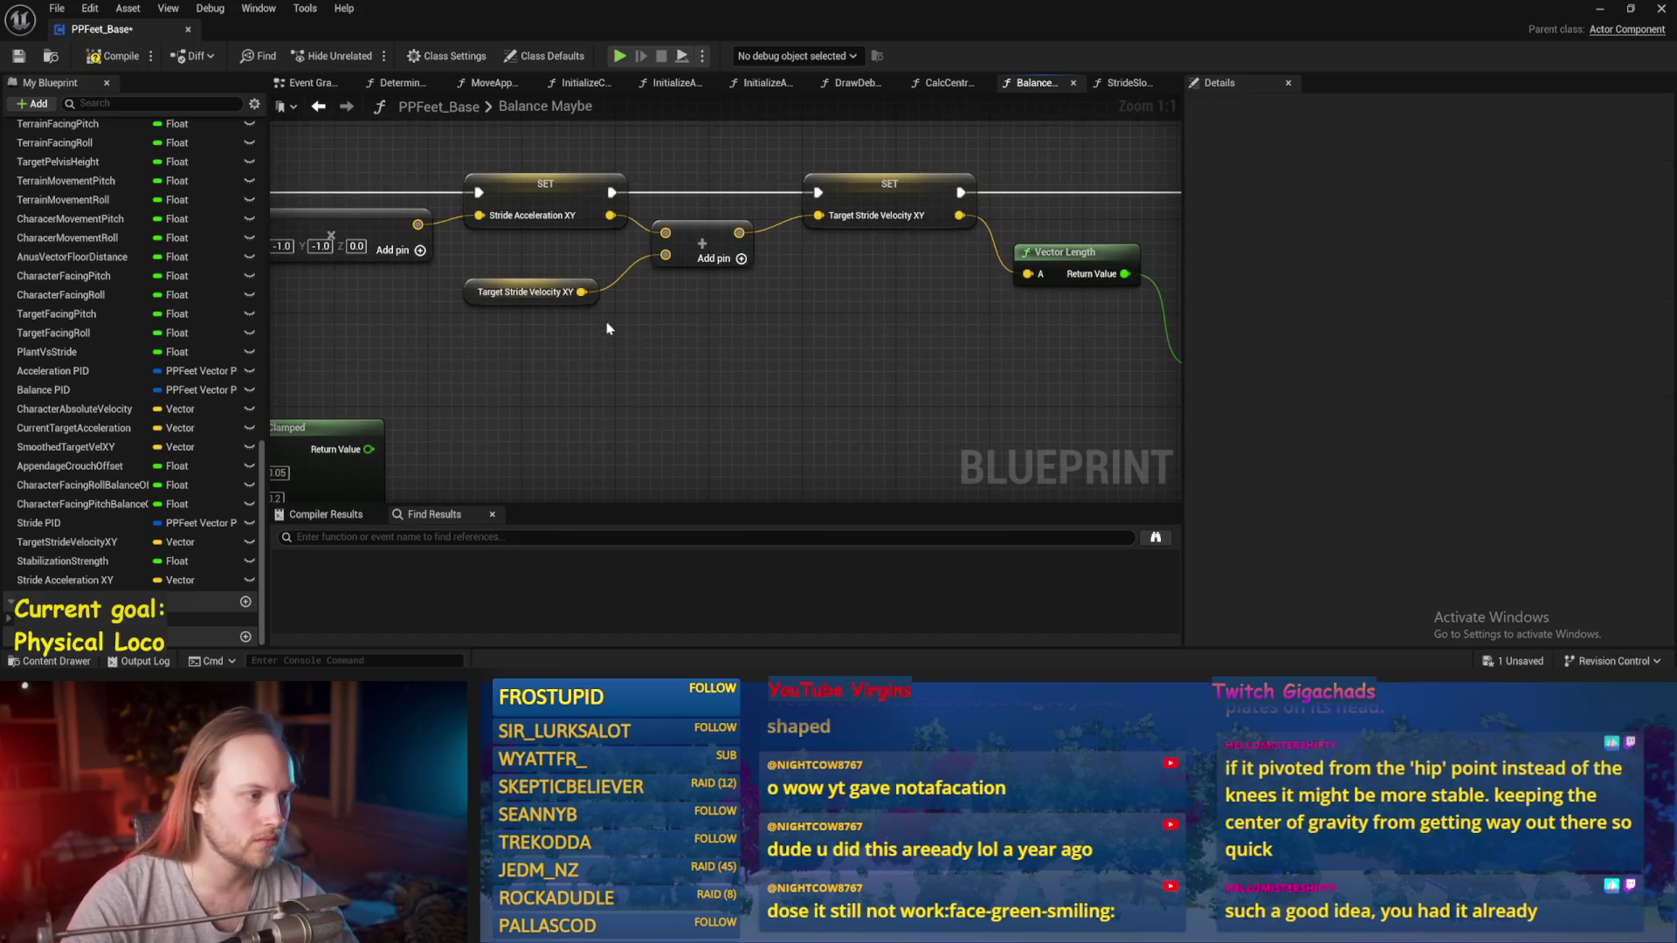
pyautogui.moveTo(588, 300)
pyautogui.mouseDown()
pyautogui.moveTo(531, 283)
pyautogui.moveTo(694, 397)
pyautogui.mouseUp()
# Step: Add a Make Rot from X fed by the velocity and split its rotator into roll, pitch, yaw
pyautogui.write('rot')
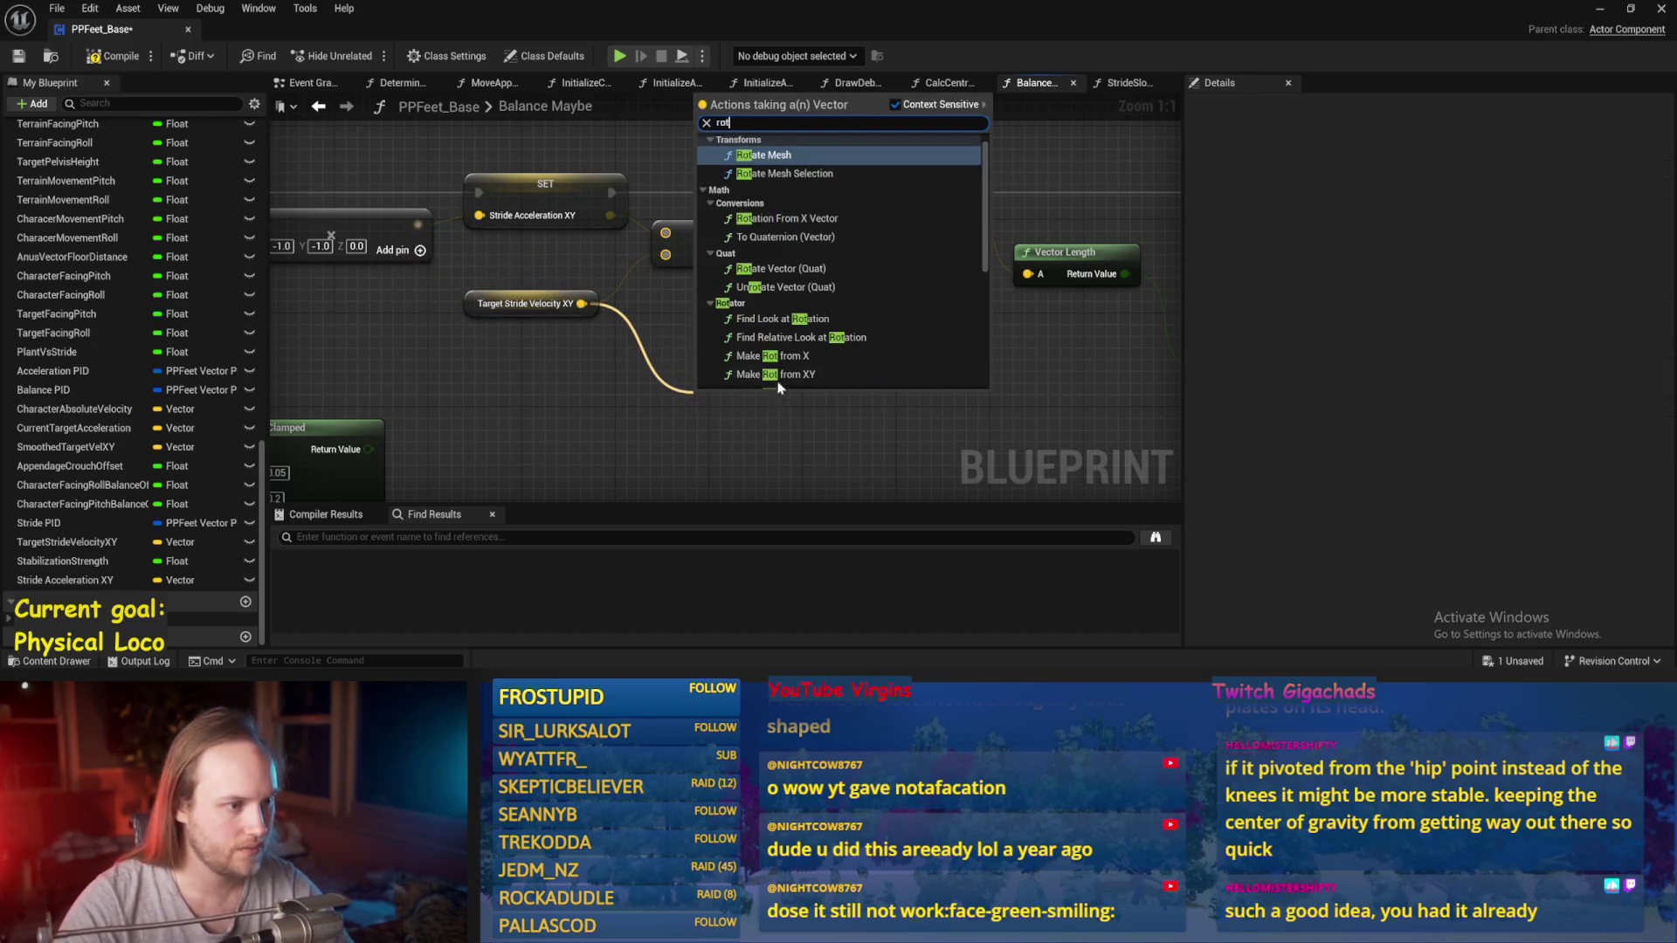
pyautogui.click(775, 357)
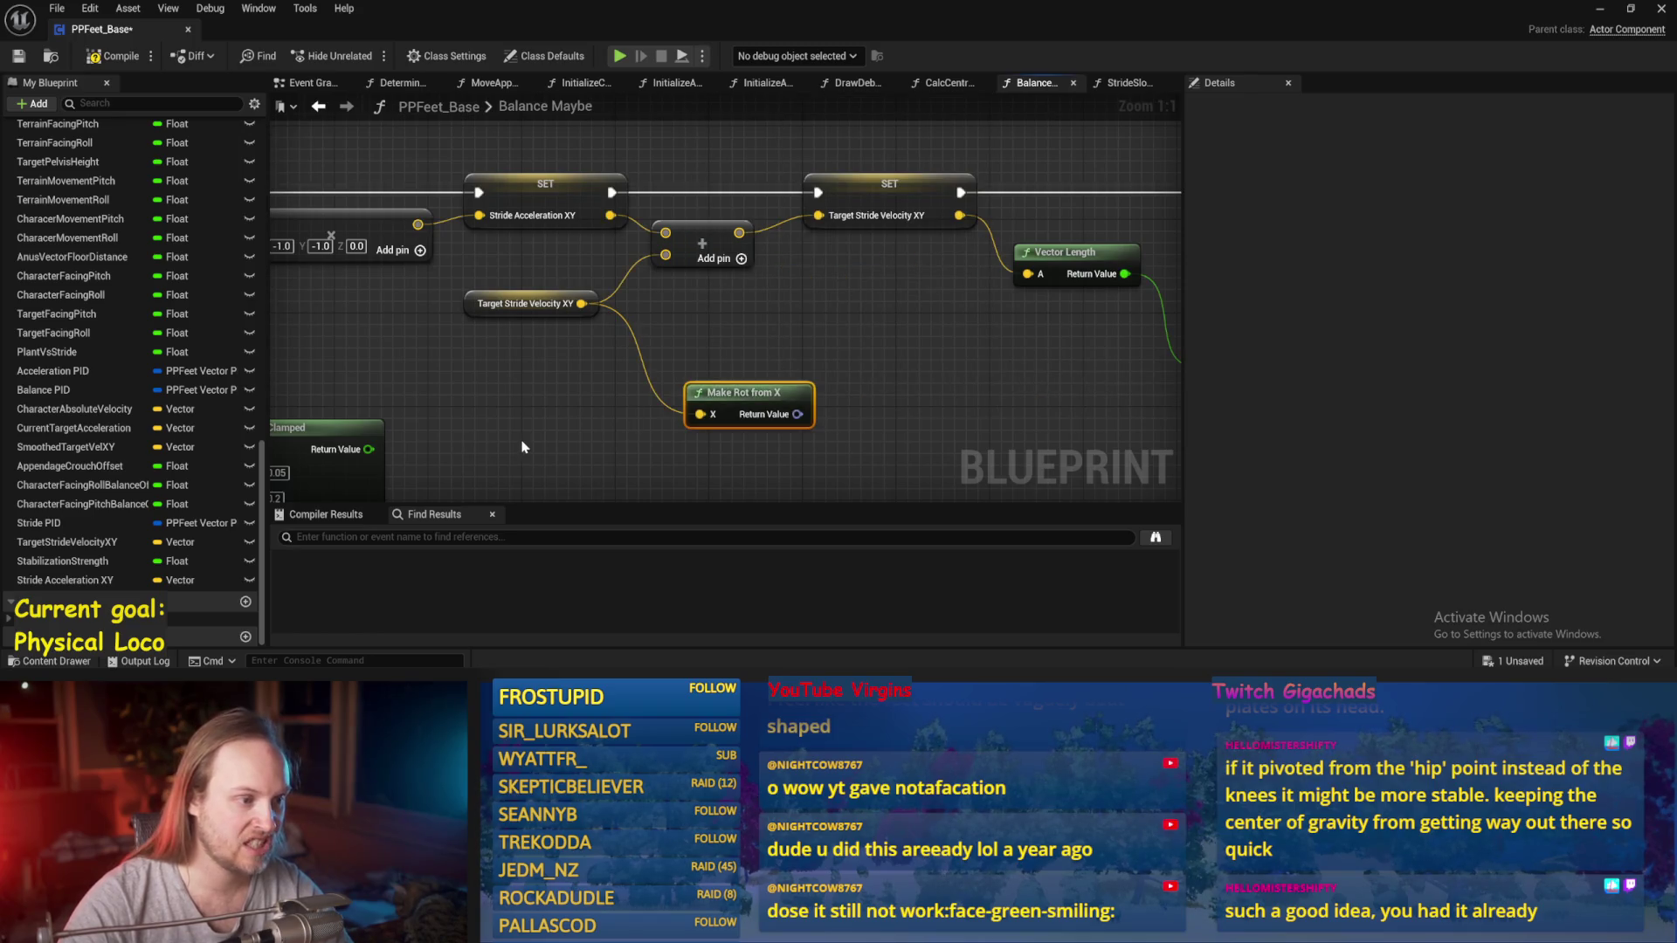
pyautogui.moveTo(747, 395); pyautogui.dragTo(559, 359)
pyautogui.rightClick(585, 379)
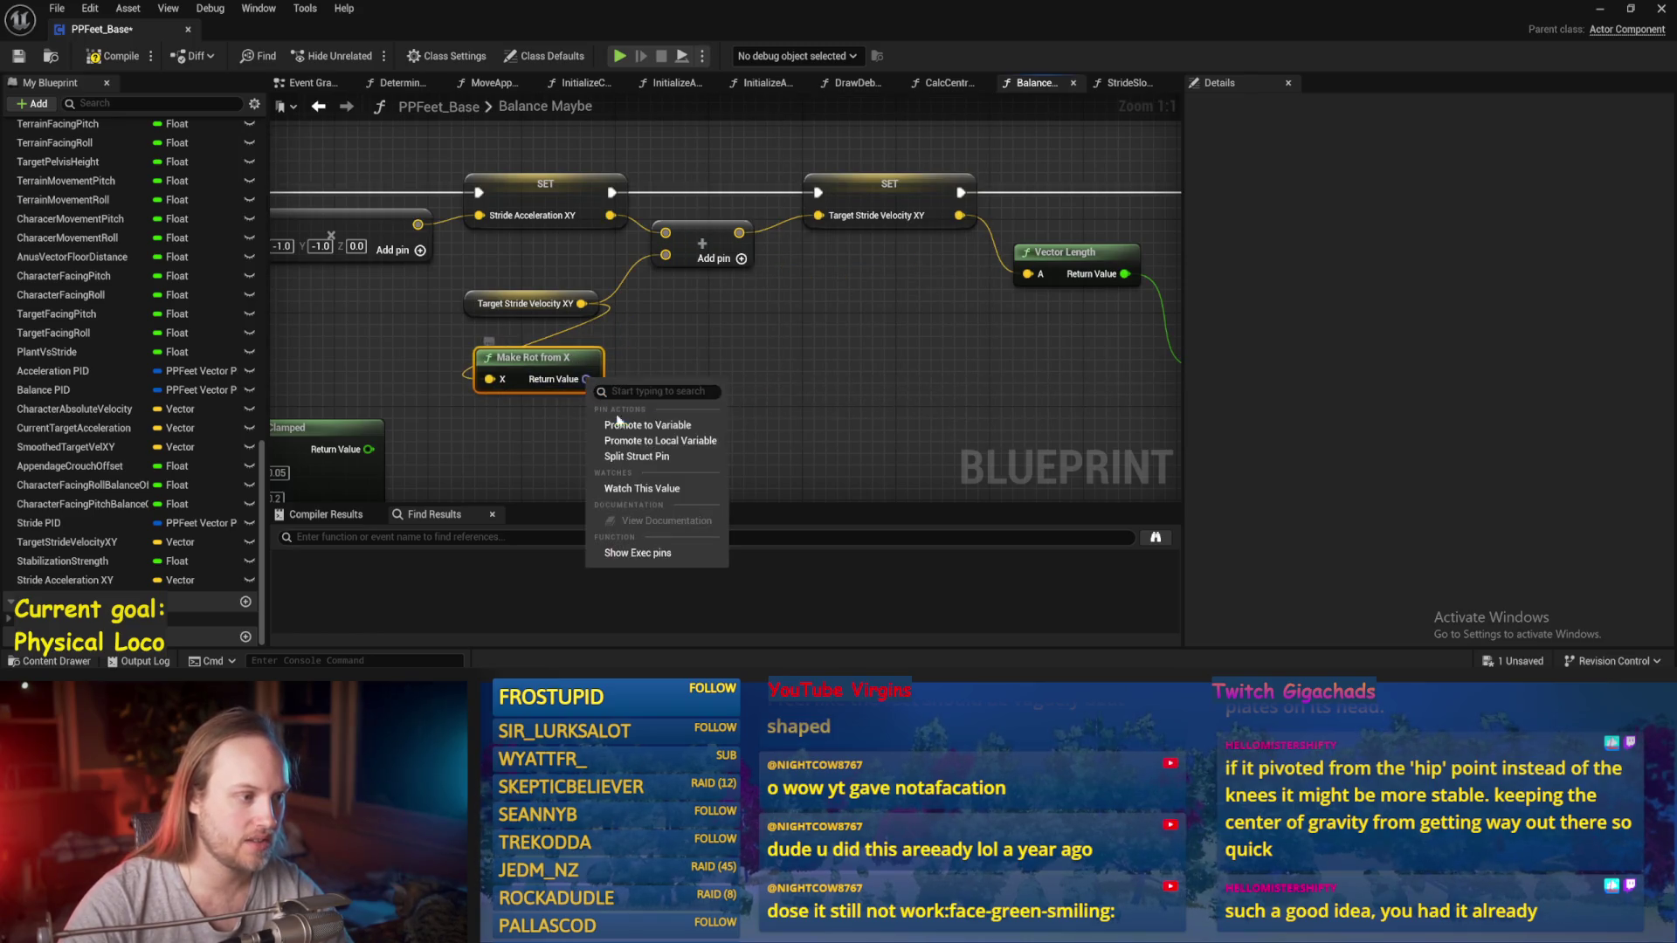
pyautogui.click(646, 458)
pyautogui.moveTo(599, 342); pyautogui.dragTo(763, 389)
# Step: Add a second split Make Rot from X on the Add output, stack both nodes, and save
pyautogui.moveTo(709, 183); pyautogui.dragTo(835, 264)
pyautogui.write('r')
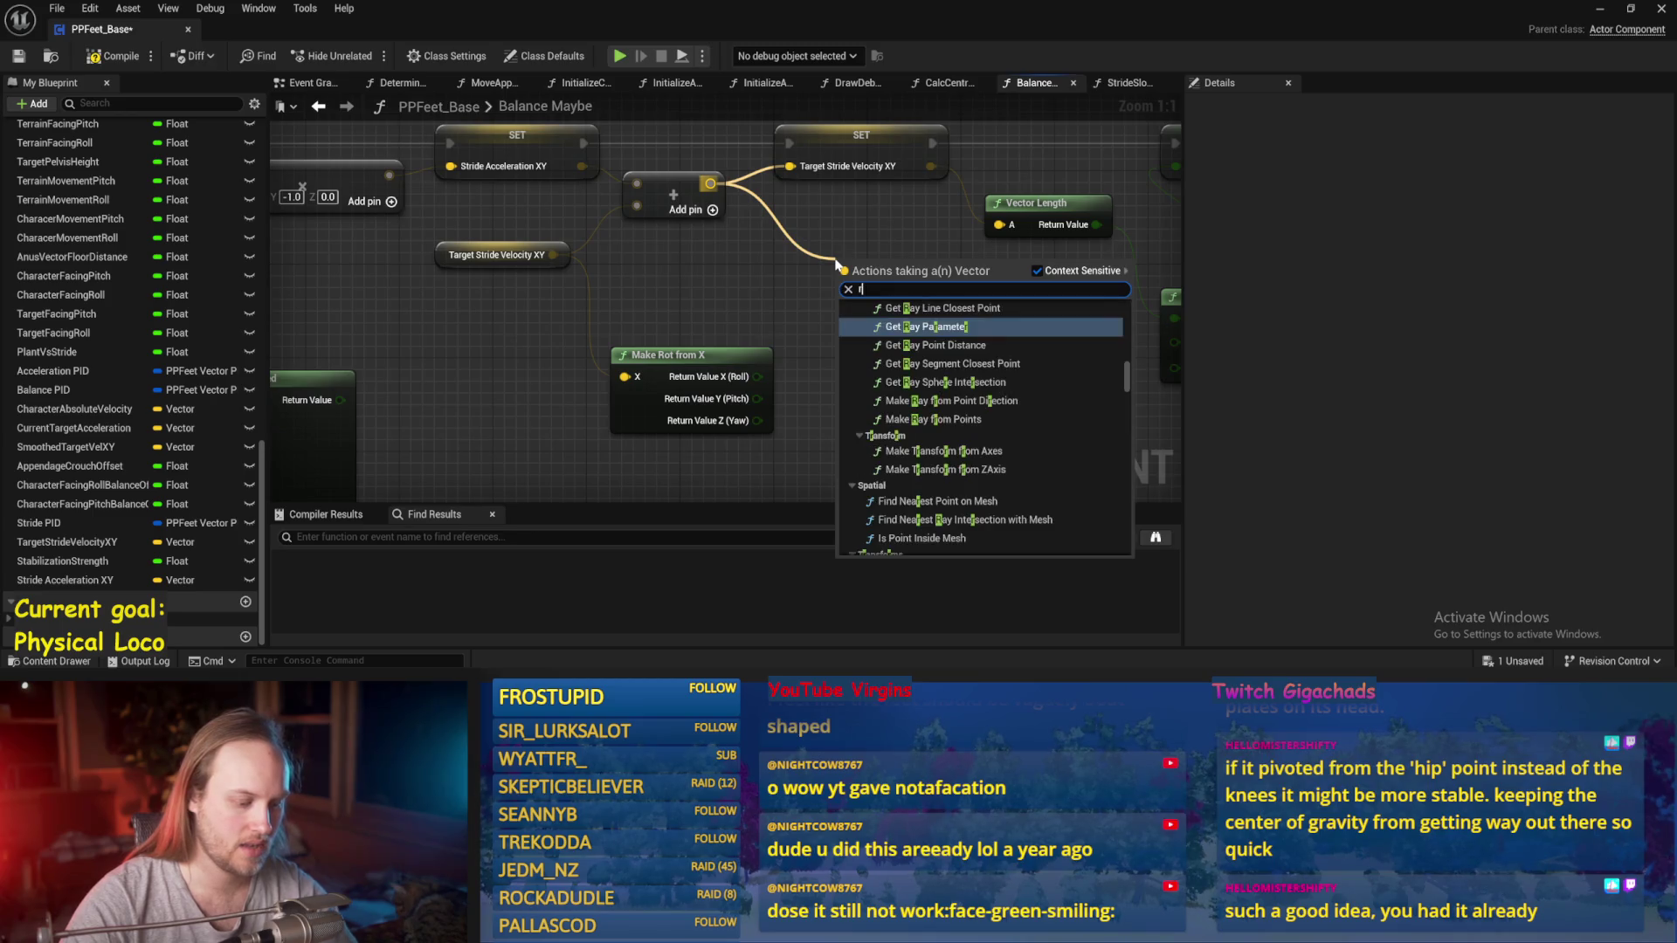
pyautogui.write('ot from')
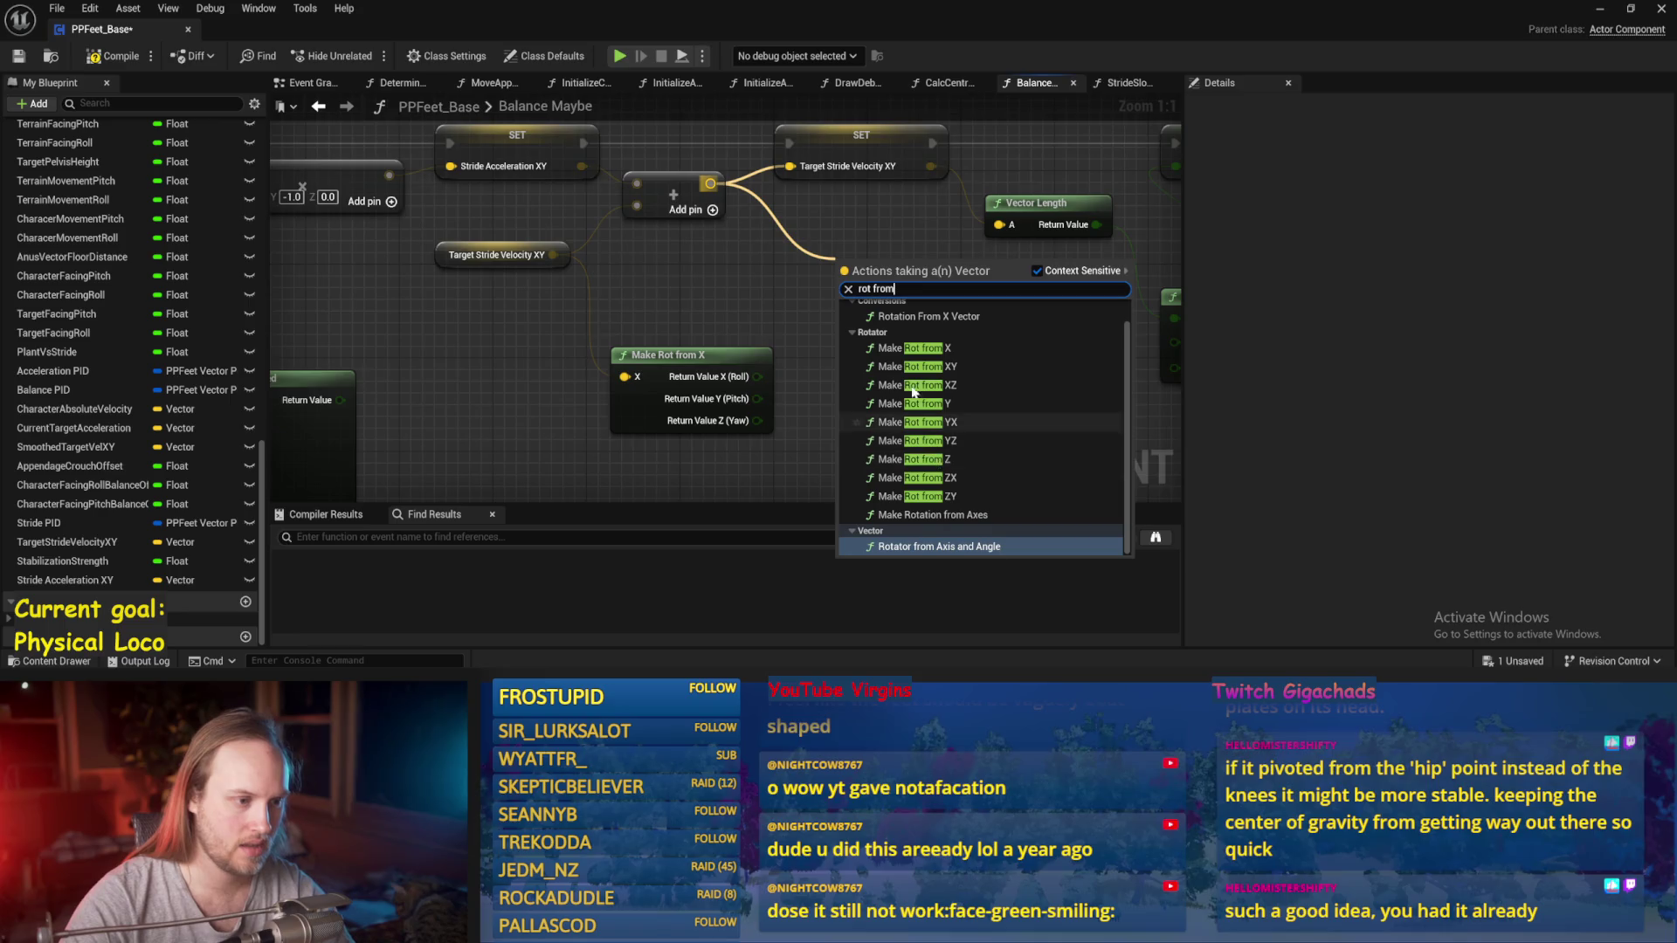
pyautogui.click(921, 349)
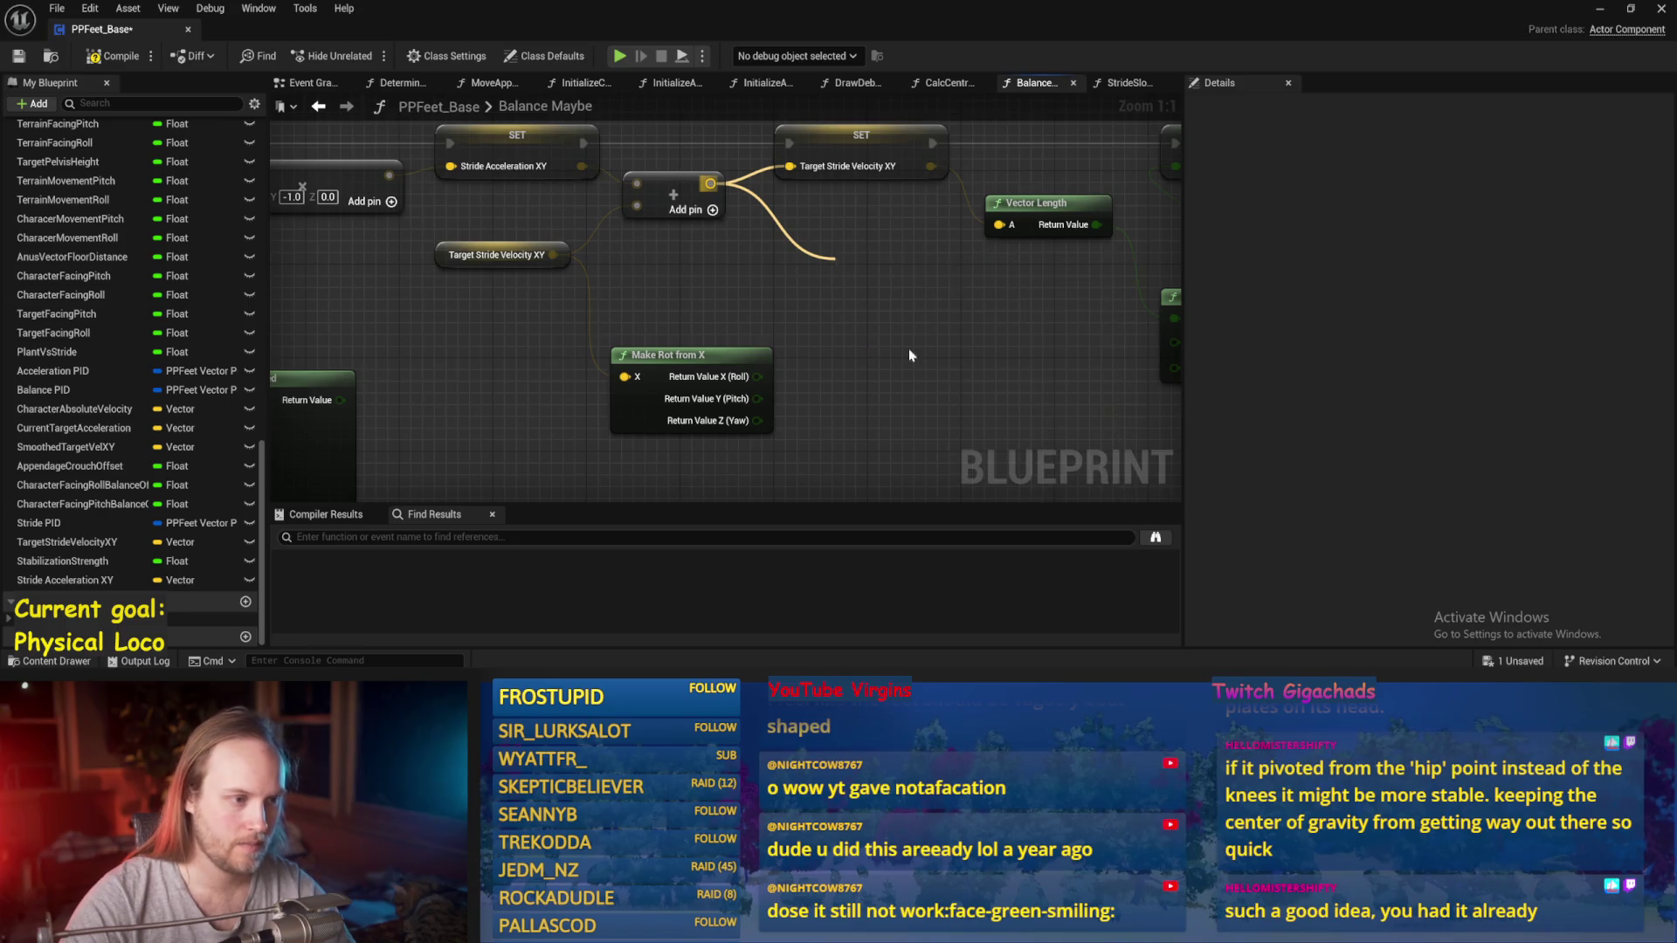
pyautogui.rightClick(944, 282)
pyautogui.click(960, 362)
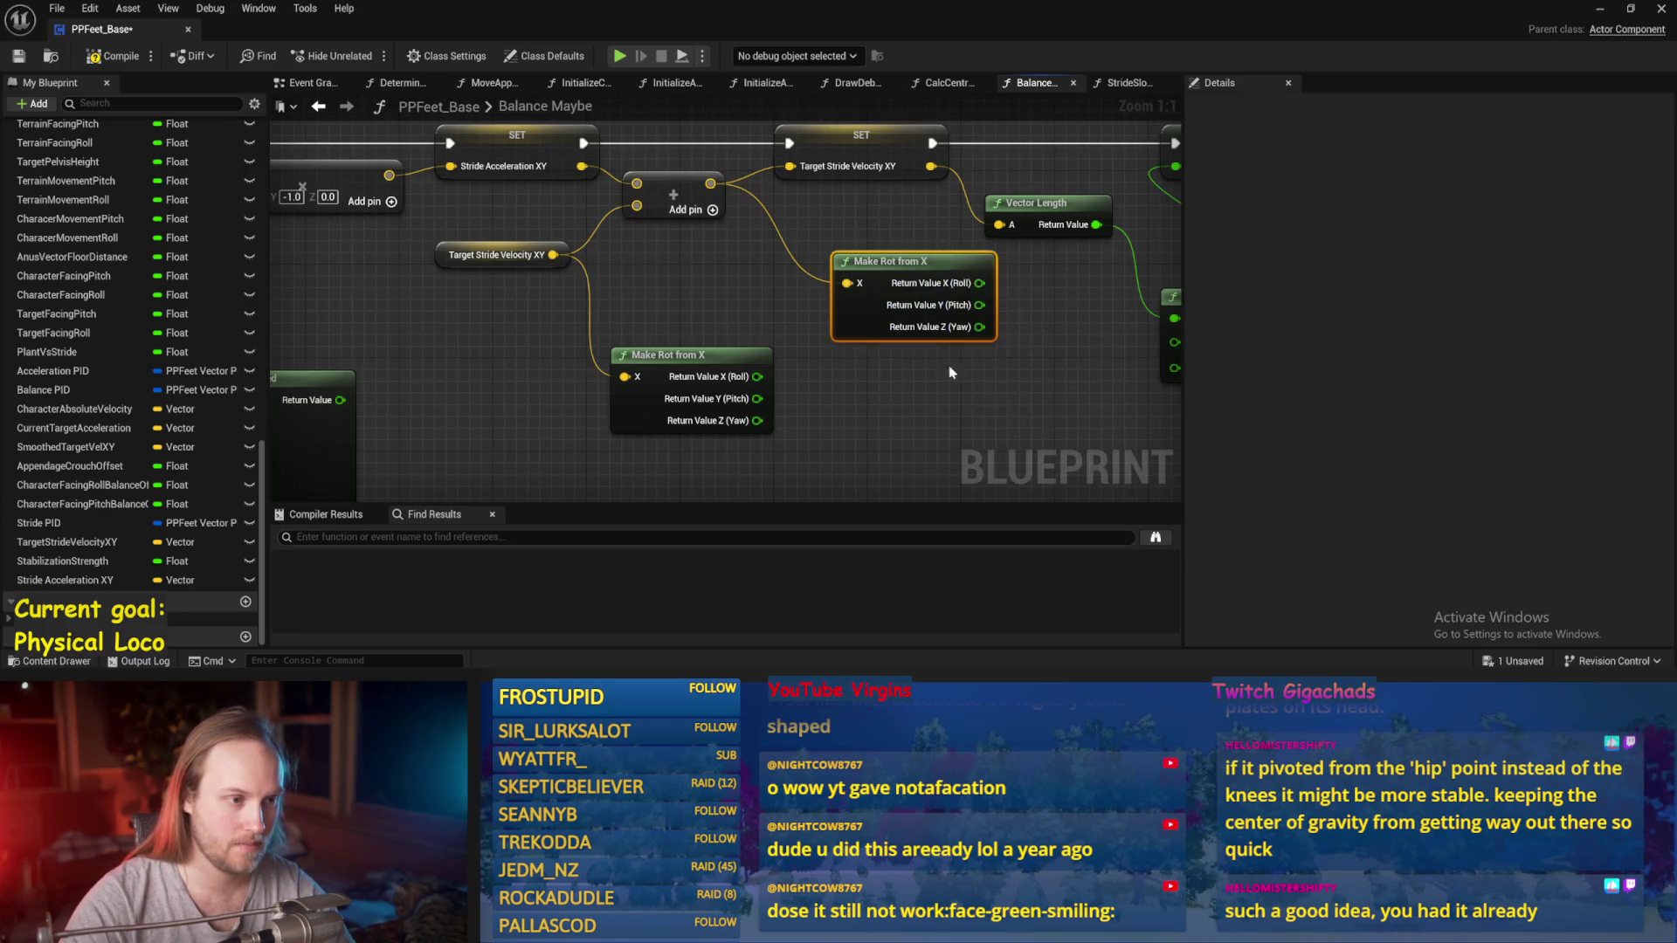
pyautogui.moveTo(882, 263); pyautogui.dragTo(660, 263)
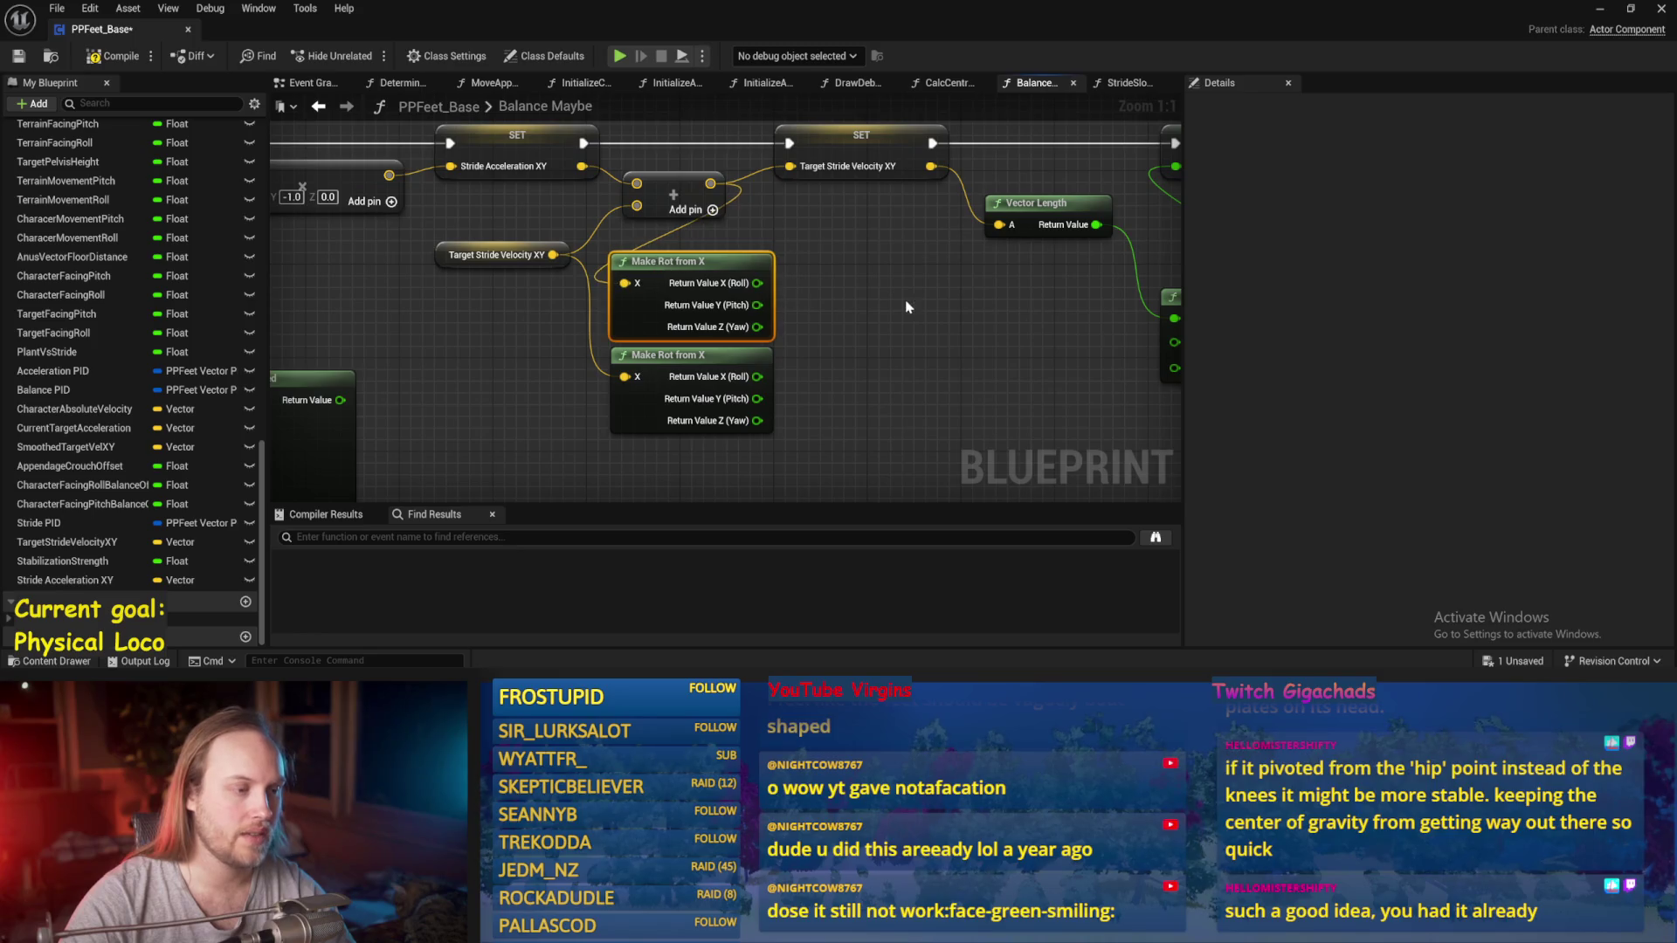
pyautogui.keyDown('ctrl'); pyautogui.click(661, 385); pyautogui.keyUp('ctrl')
pyautogui.moveTo(661, 384)
pyautogui.mouseDown()
pyautogui.moveTo(796, 485)
pyautogui.moveTo(726, 451)
pyautogui.mouseUp()
pyautogui.scroll(-4, 432, 337)
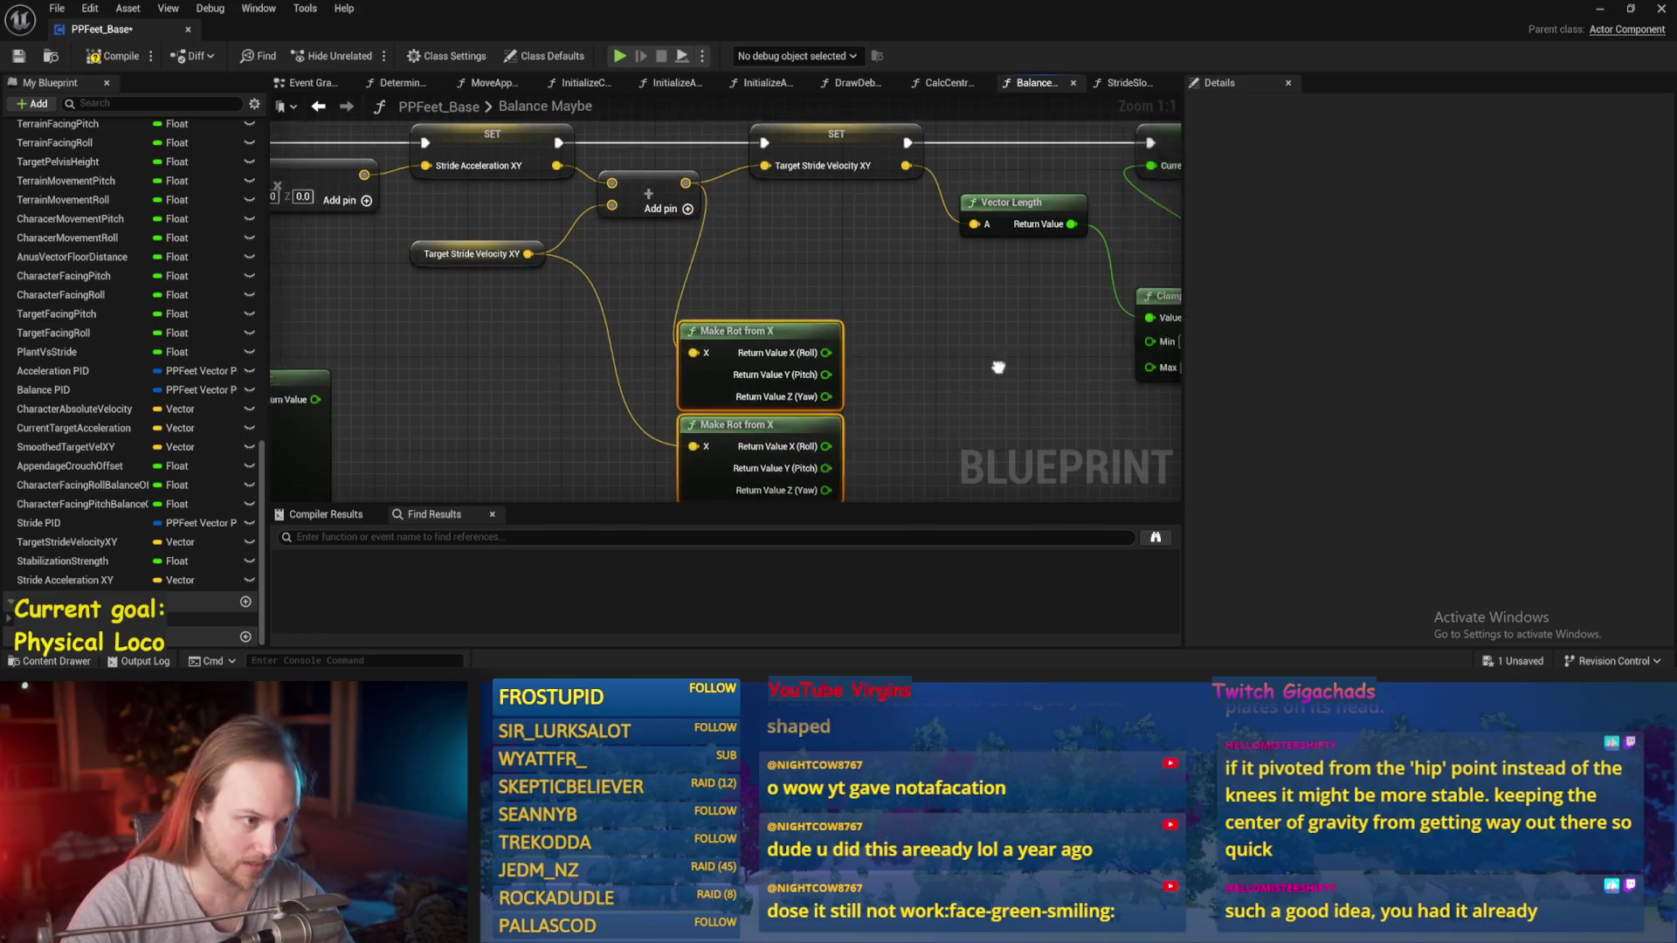
pyautogui.hotkey('ctrl', 's')
# Step: Shift the SET, Map Range and Clamp group and the Vector Length node right, then save
pyautogui.moveTo(958, 185); pyautogui.dragTo(472, 375)
pyautogui.moveTo(566, 251); pyautogui.dragTo(907, 257)
pyautogui.scroll(3, 293, 211)
pyautogui.click(572, 333)
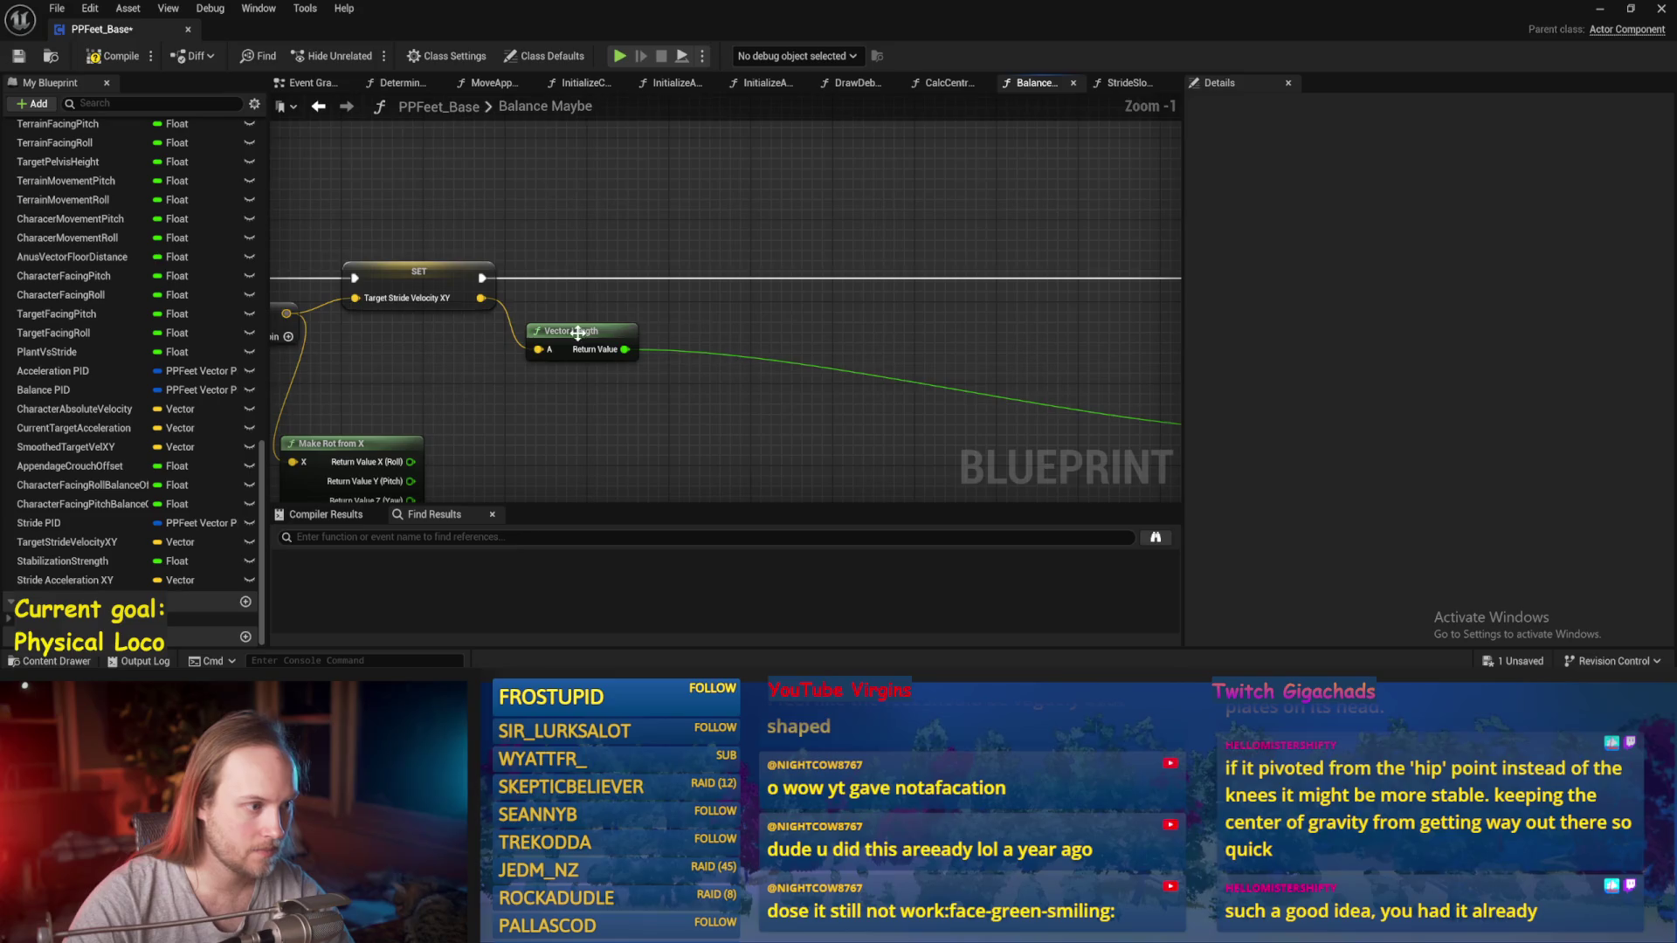
pyautogui.moveTo(572, 334); pyautogui.dragTo(937, 420)
pyautogui.hotkey('ctrl', 's')
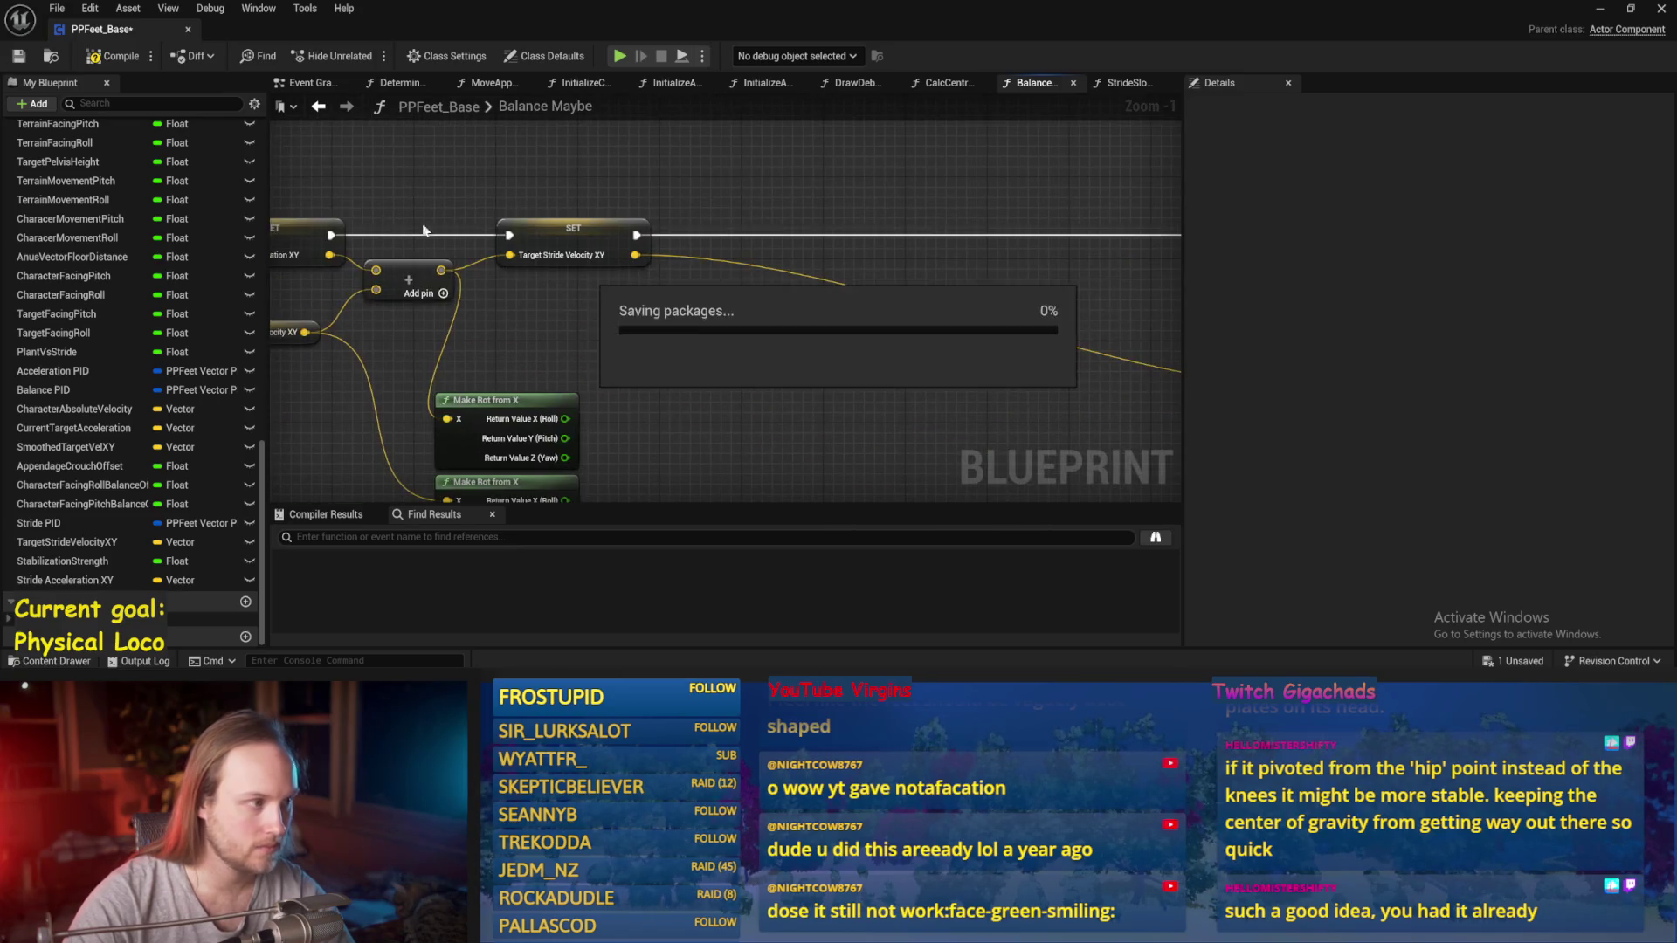
# Step: Subtract the lower Make Rot from X yaw from the upper node's yaw
pyautogui.moveTo(767, 392); pyautogui.dragTo(808, 318)
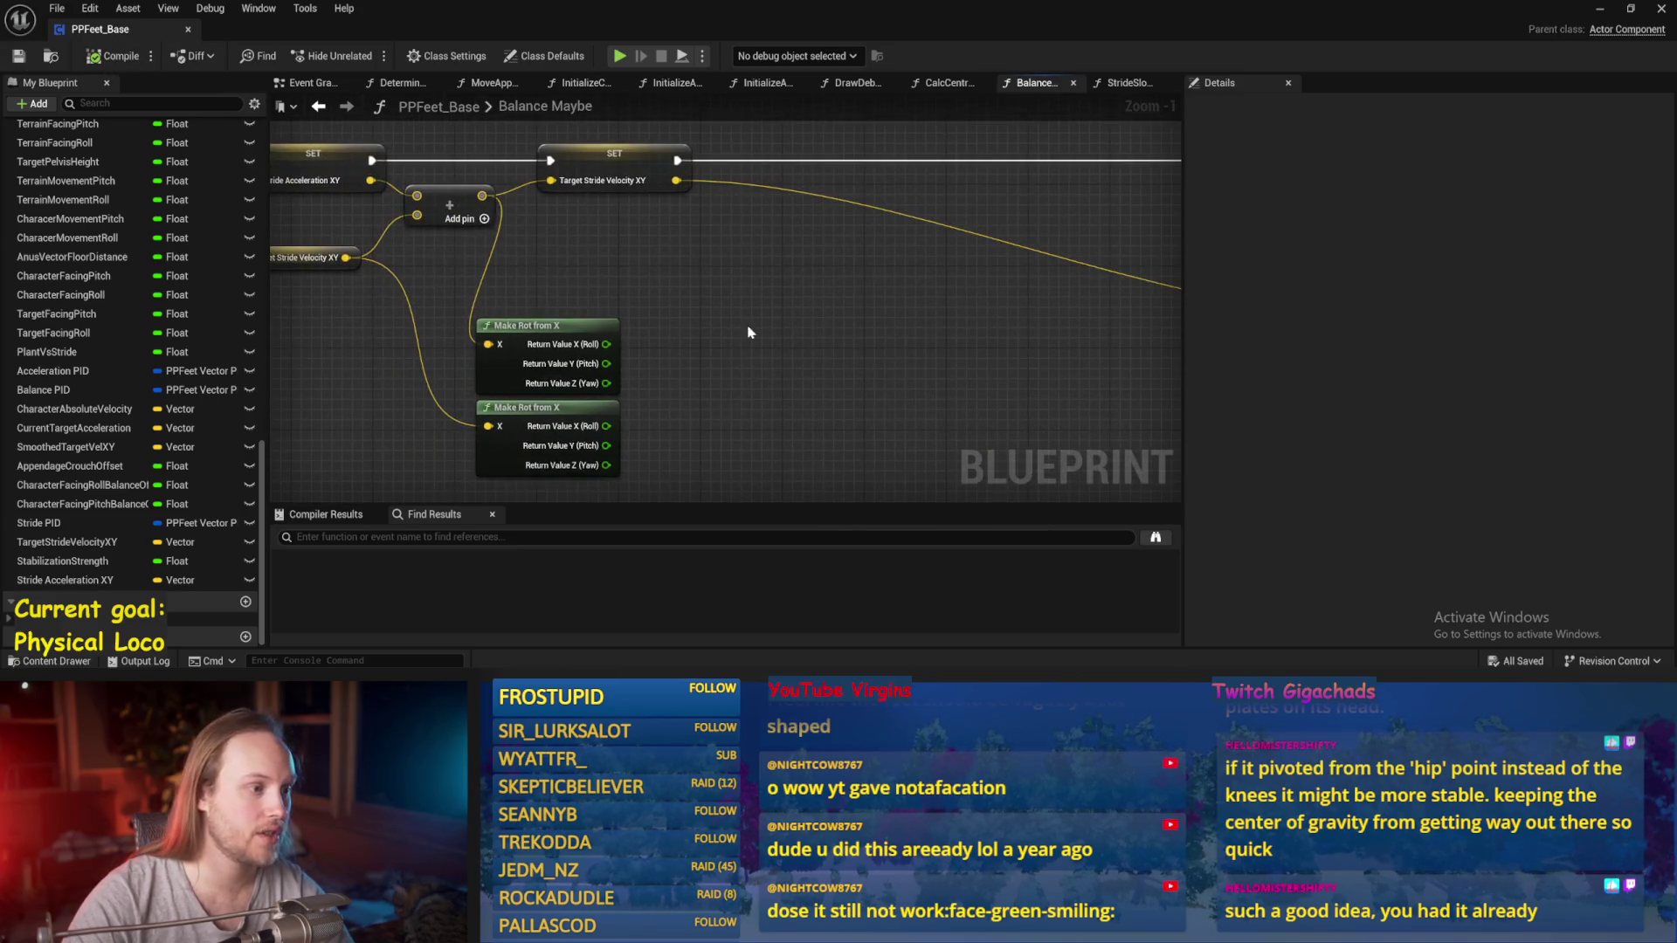
pyautogui.hotkey('ctrl', 's')
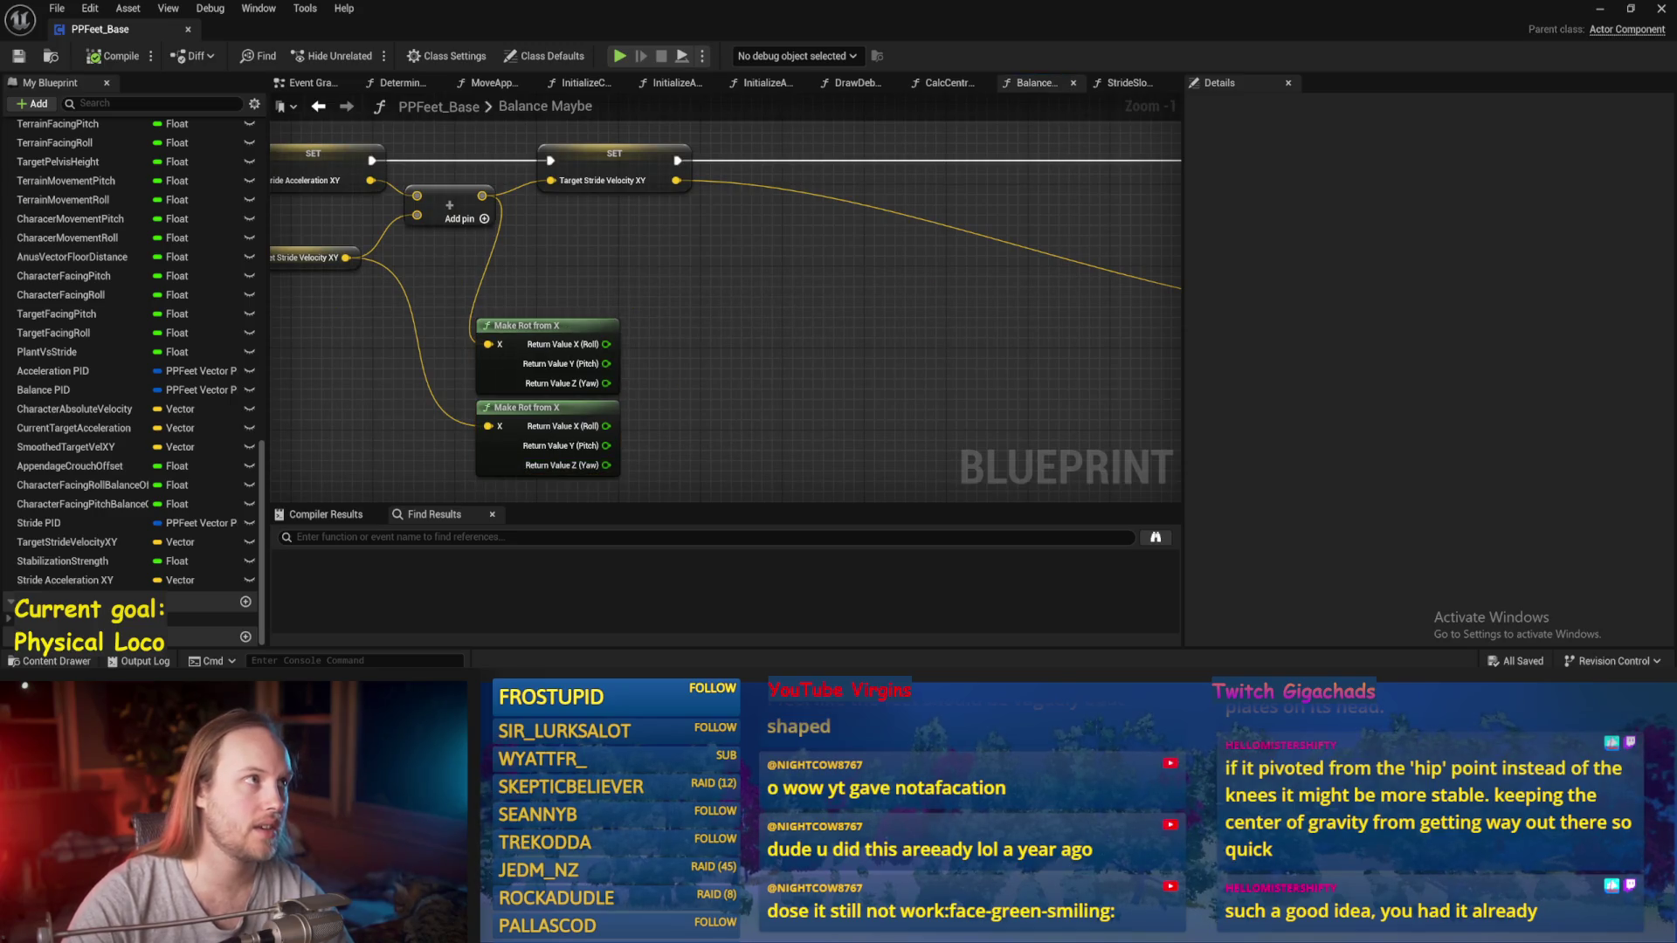
pyautogui.moveTo(903, 321); pyautogui.dragTo(920, 262)
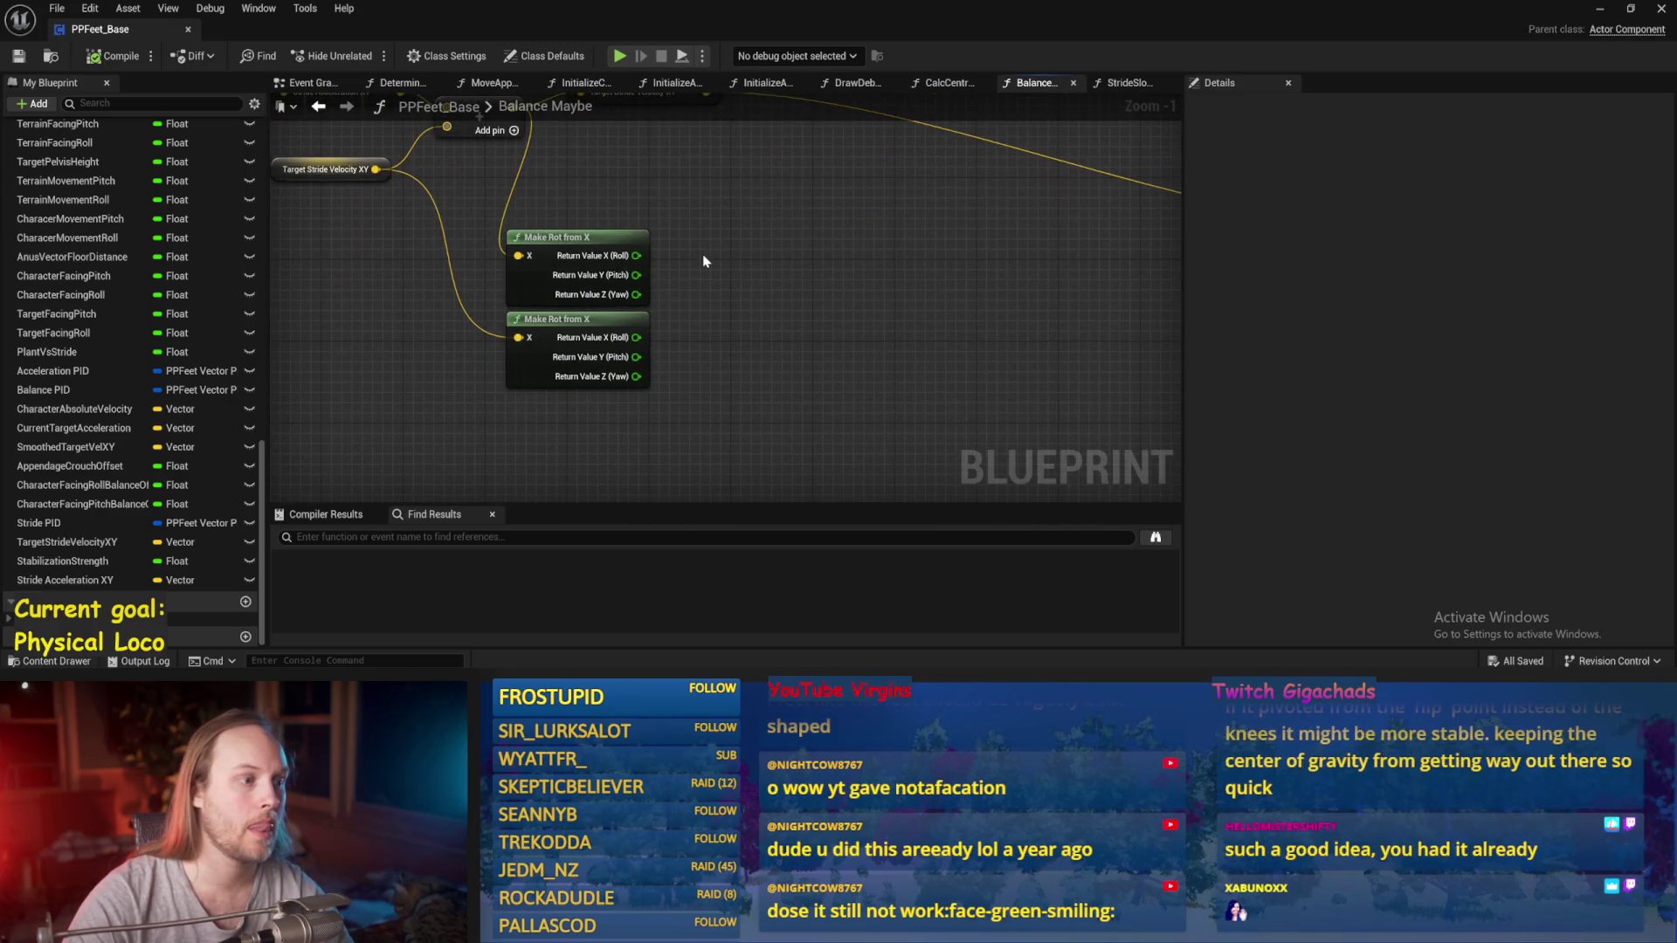
pyautogui.moveTo(704, 259); pyautogui.dragTo(685, 336)
pyautogui.moveTo(545, 355)
pyautogui.mouseDown()
pyautogui.moveTo(544, 334)
pyautogui.moveTo(657, 357)
pyautogui.mouseUp()
pyautogui.moveTo(759, 341); pyautogui.dragTo(758, 340)
pyautogui.click(763, 390)
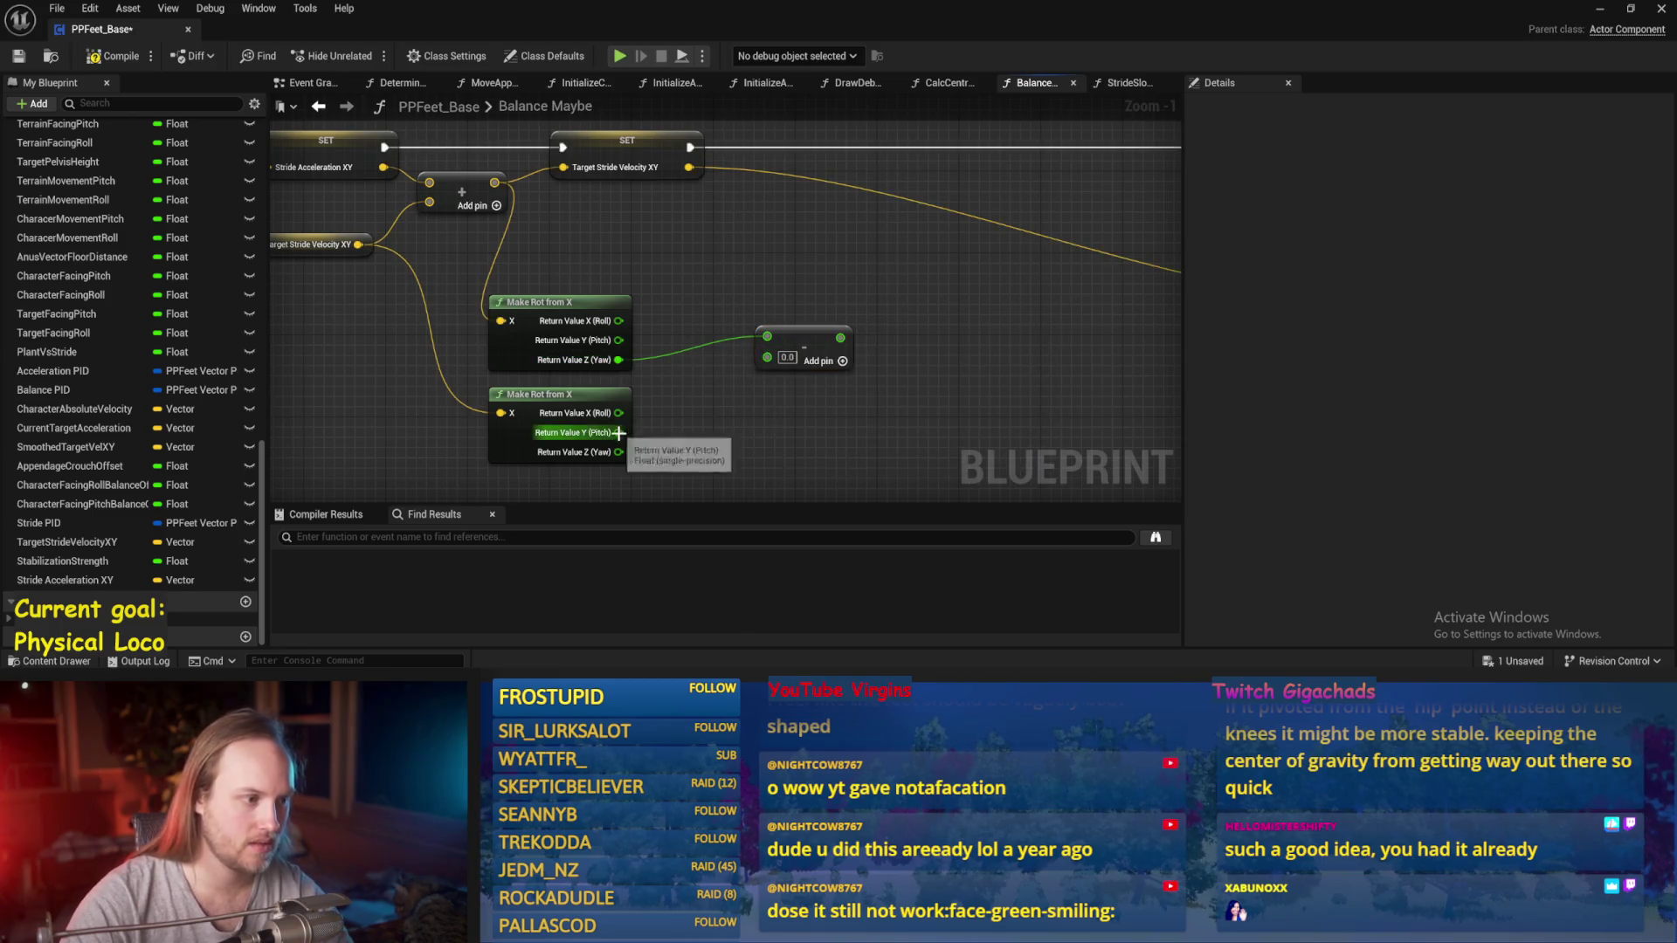
pyautogui.moveTo(618, 452)
pyautogui.mouseDown()
pyautogui.moveTo(770, 360)
pyautogui.moveTo(860, 367)
pyautogui.moveTo(786, 302)
pyautogui.mouseUp()
# Step: Add an ABS node on the Subtract result and arrange both nodes in view
pyautogui.write('abs')
pyautogui.press('Return')
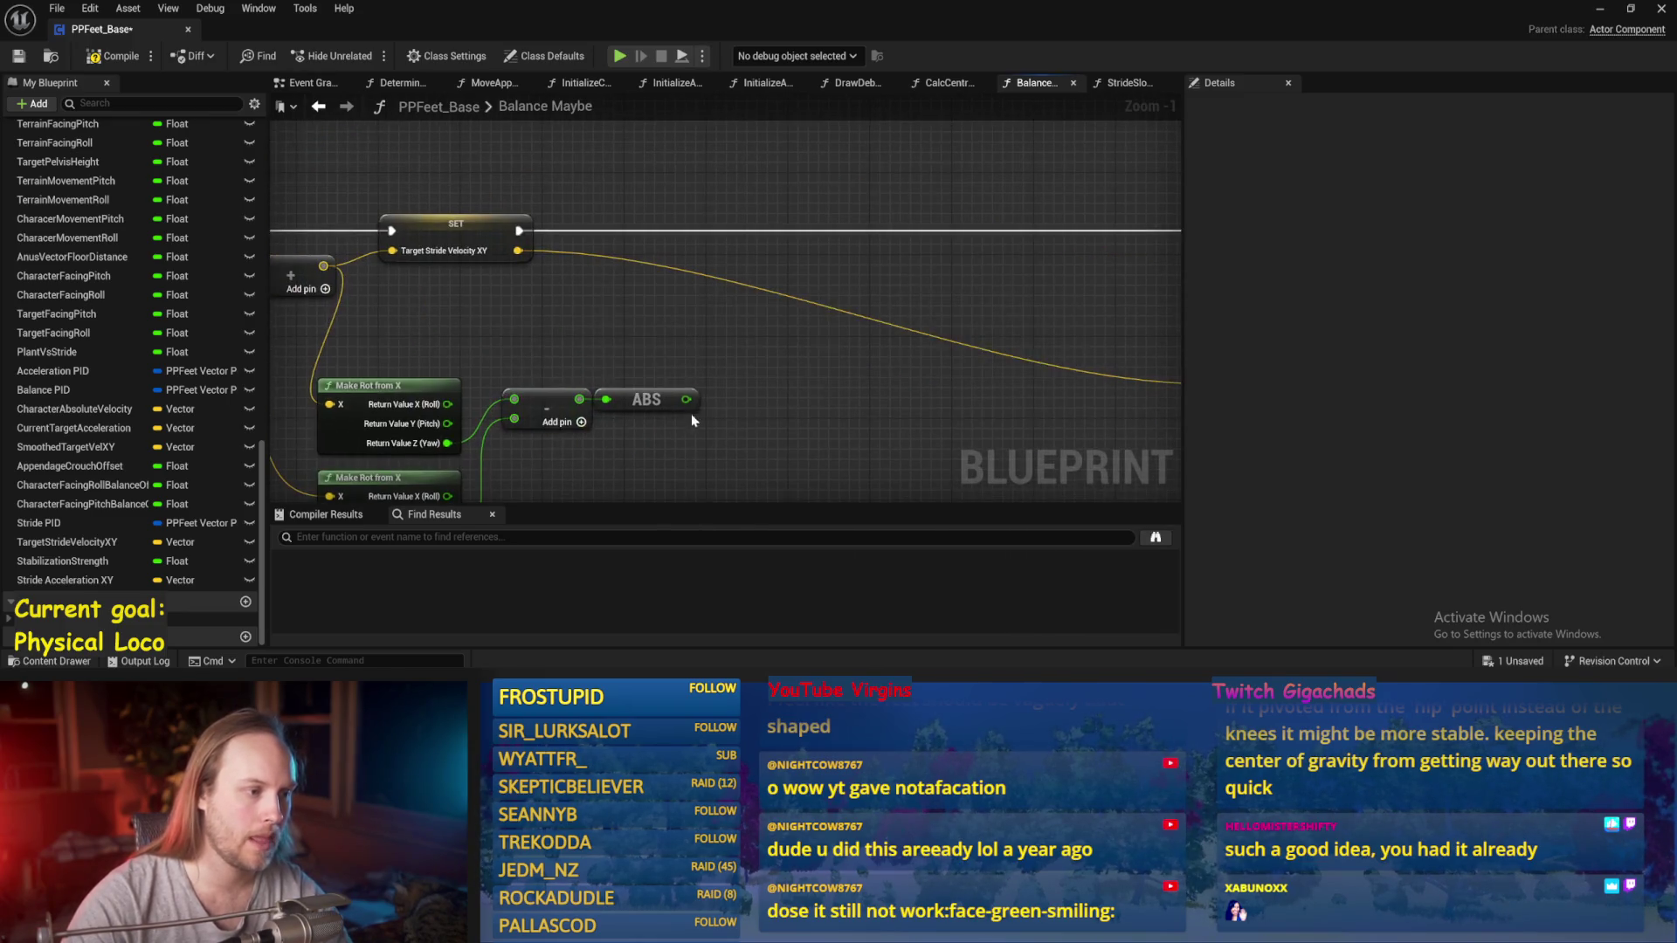
pyautogui.moveTo(686, 399)
pyautogui.mouseDown()
pyautogui.moveTo(740, 393)
pyautogui.moveTo(160, 87)
pyautogui.mouseUp()
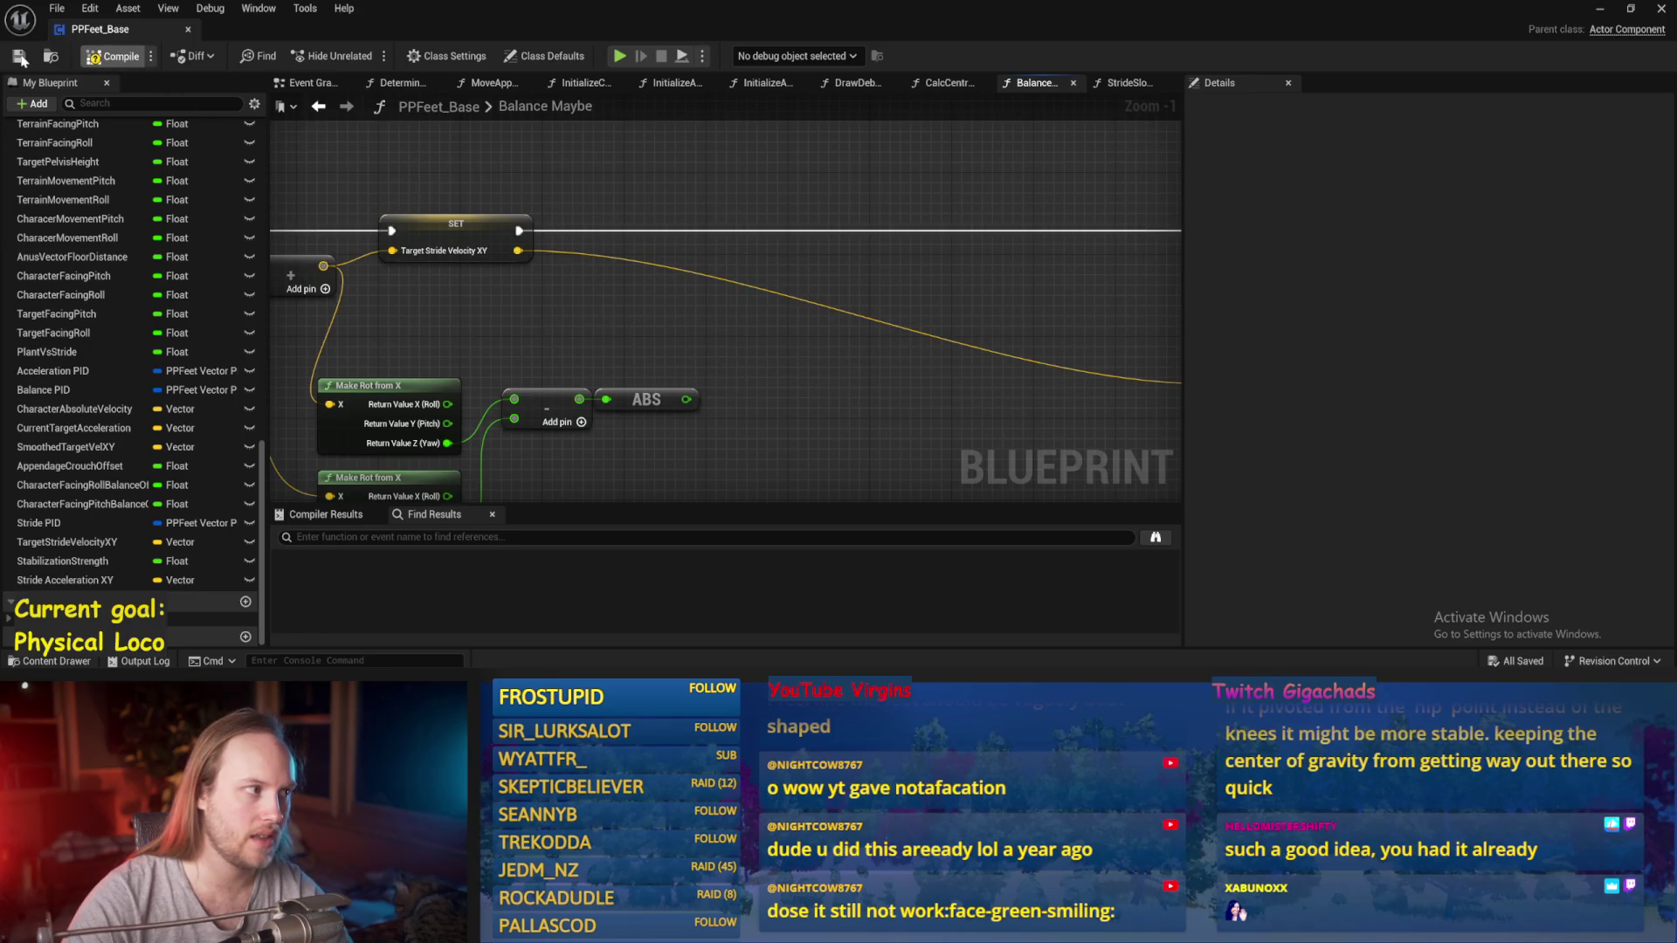
pyautogui.moveTo(572, 355); pyautogui.dragTo(690, 321)
pyautogui.moveTo(778, 286); pyautogui.dragTo(762, 168)
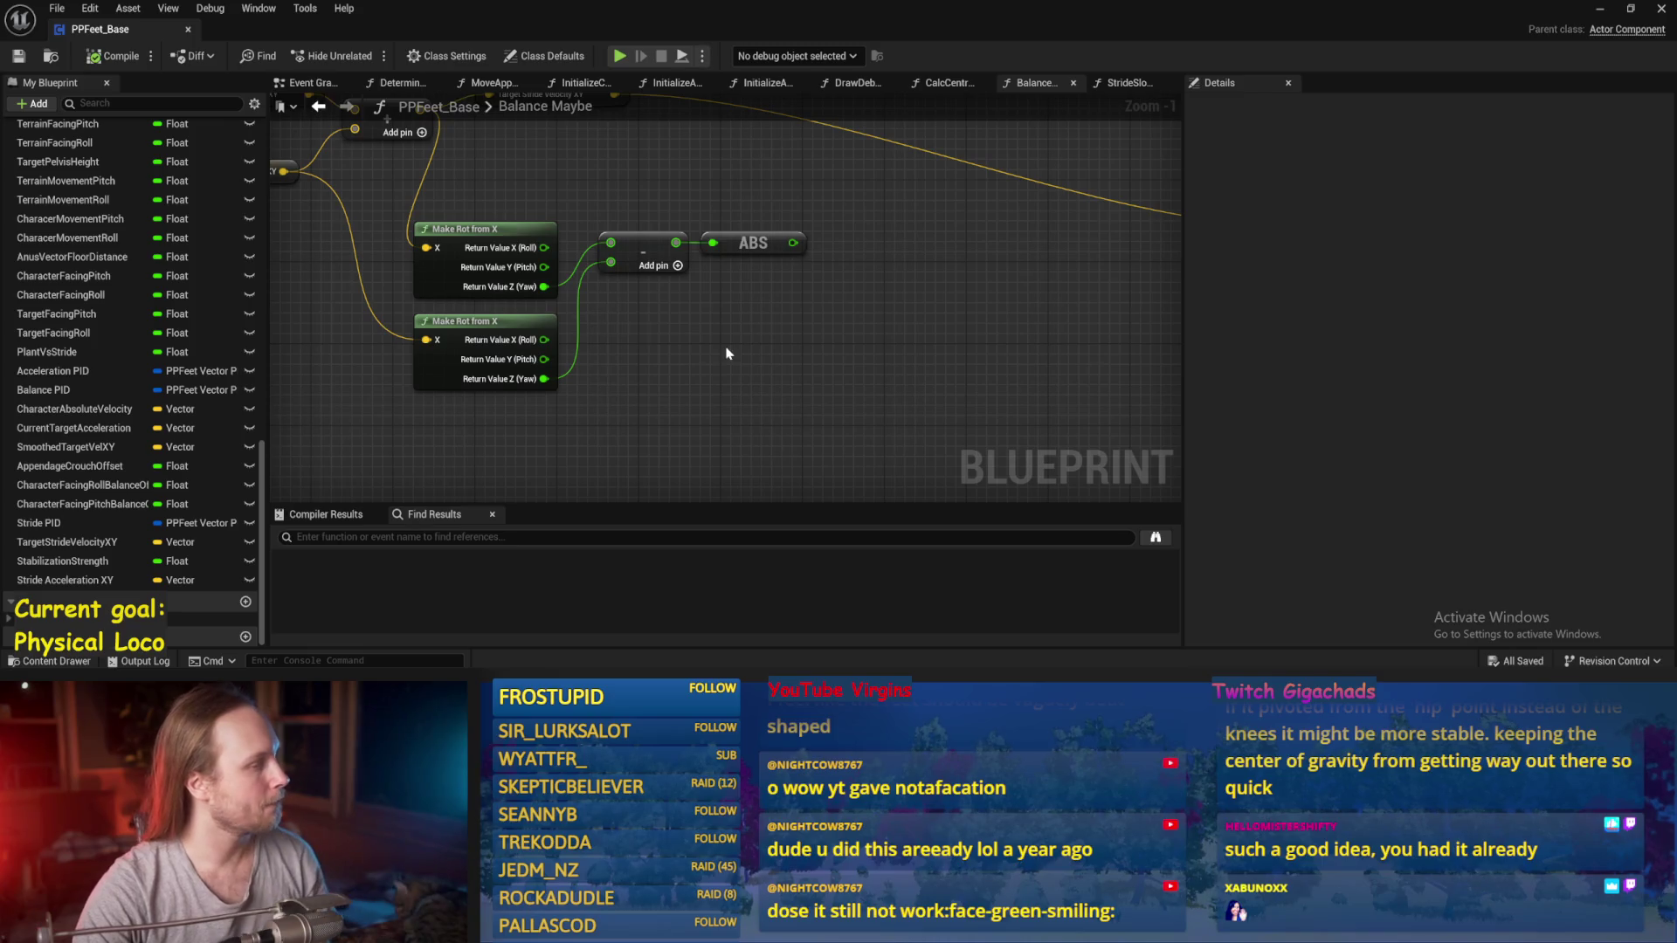
# Step: Add a Print String and a Branch, running the Branch after the Target Stride Velocity XY SET
pyautogui.moveTo(728, 320)
pyautogui.mouseDown()
pyautogui.moveTo(931, 398)
pyautogui.moveTo(714, 388)
pyautogui.moveTo(777, 353)
pyautogui.mouseUp()
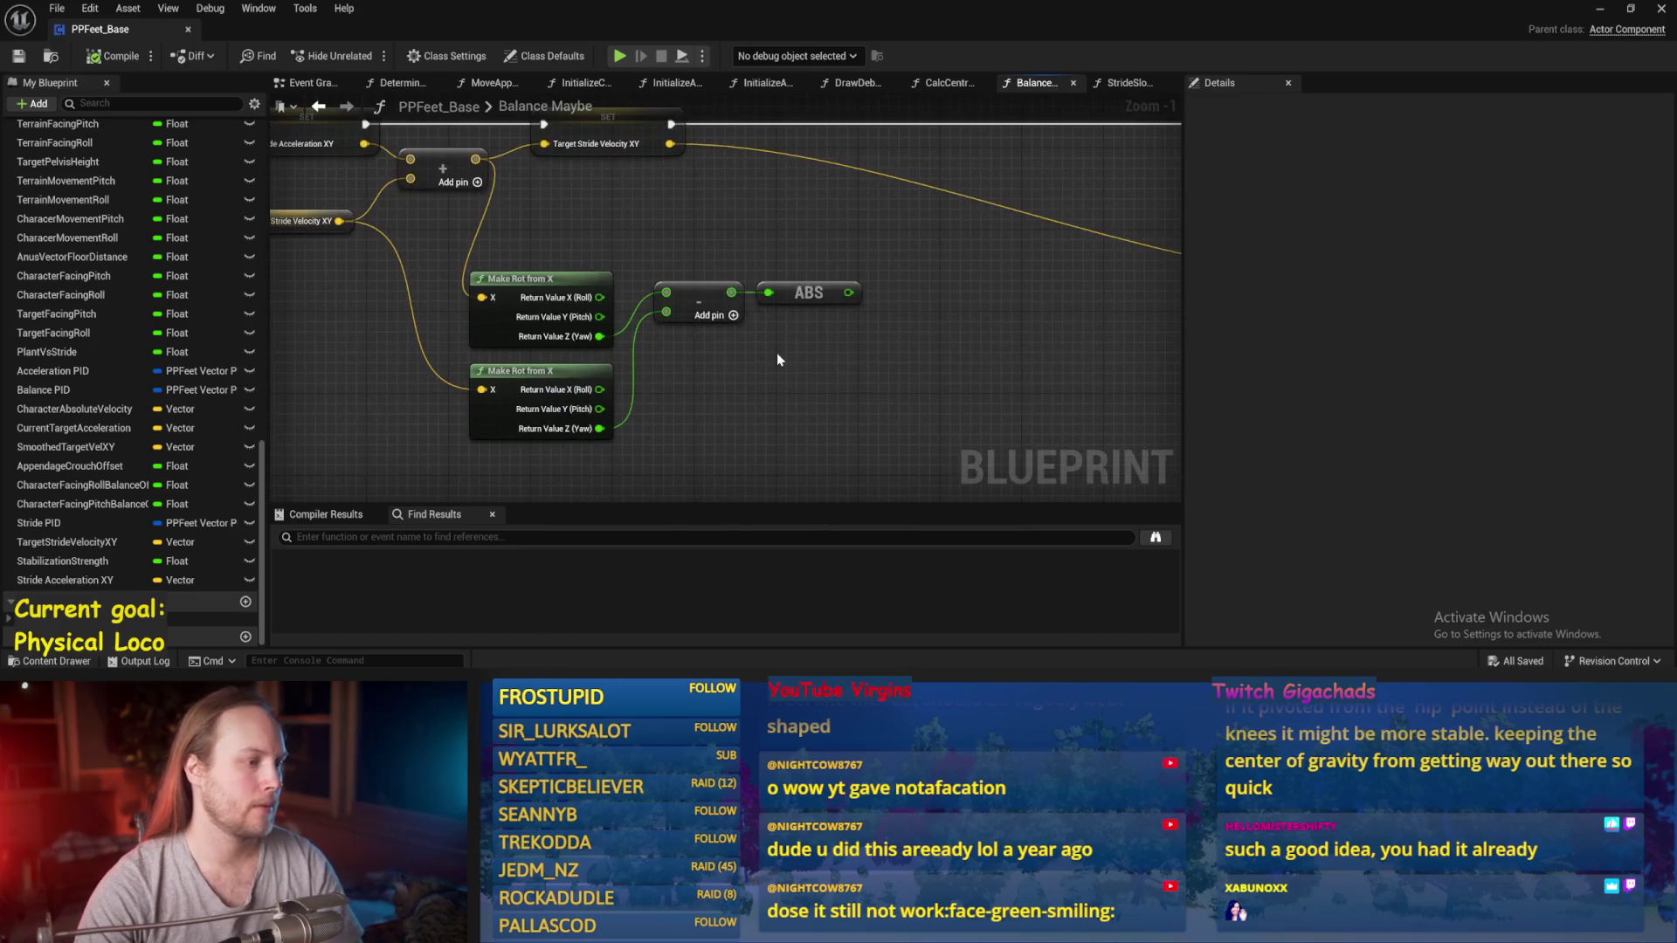
pyautogui.moveTo(650, 229)
pyautogui.mouseDown()
pyautogui.moveTo(853, 286)
pyautogui.moveTo(609, 275)
pyautogui.mouseUp()
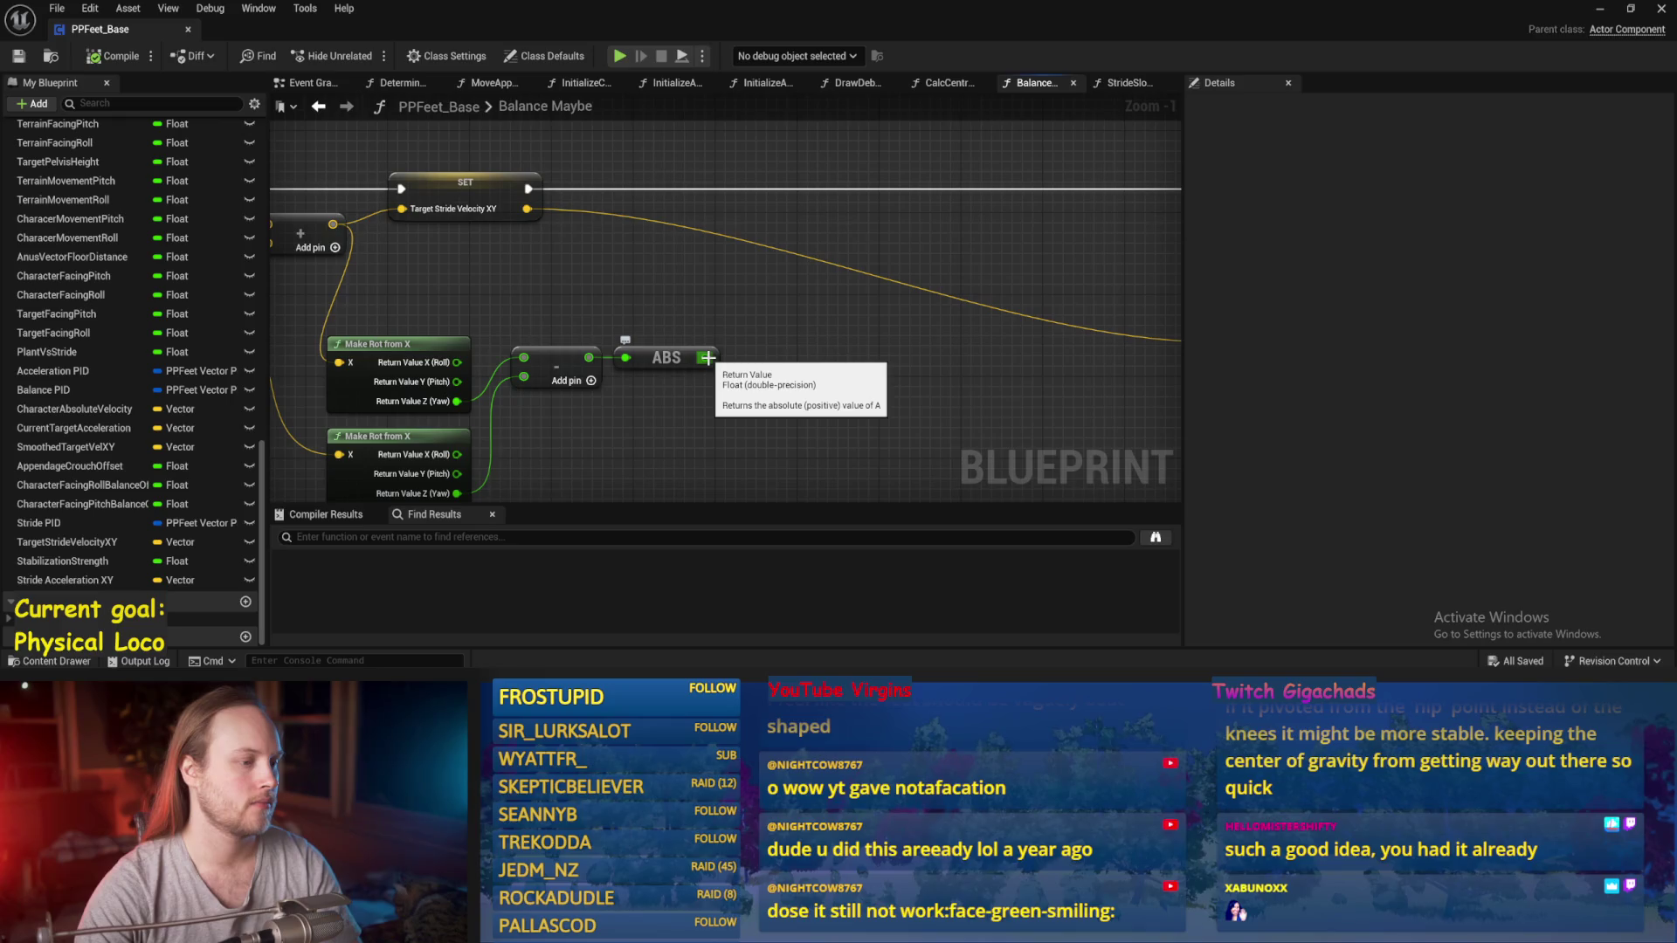
pyautogui.moveTo(707, 358); pyautogui.dragTo(711, 357)
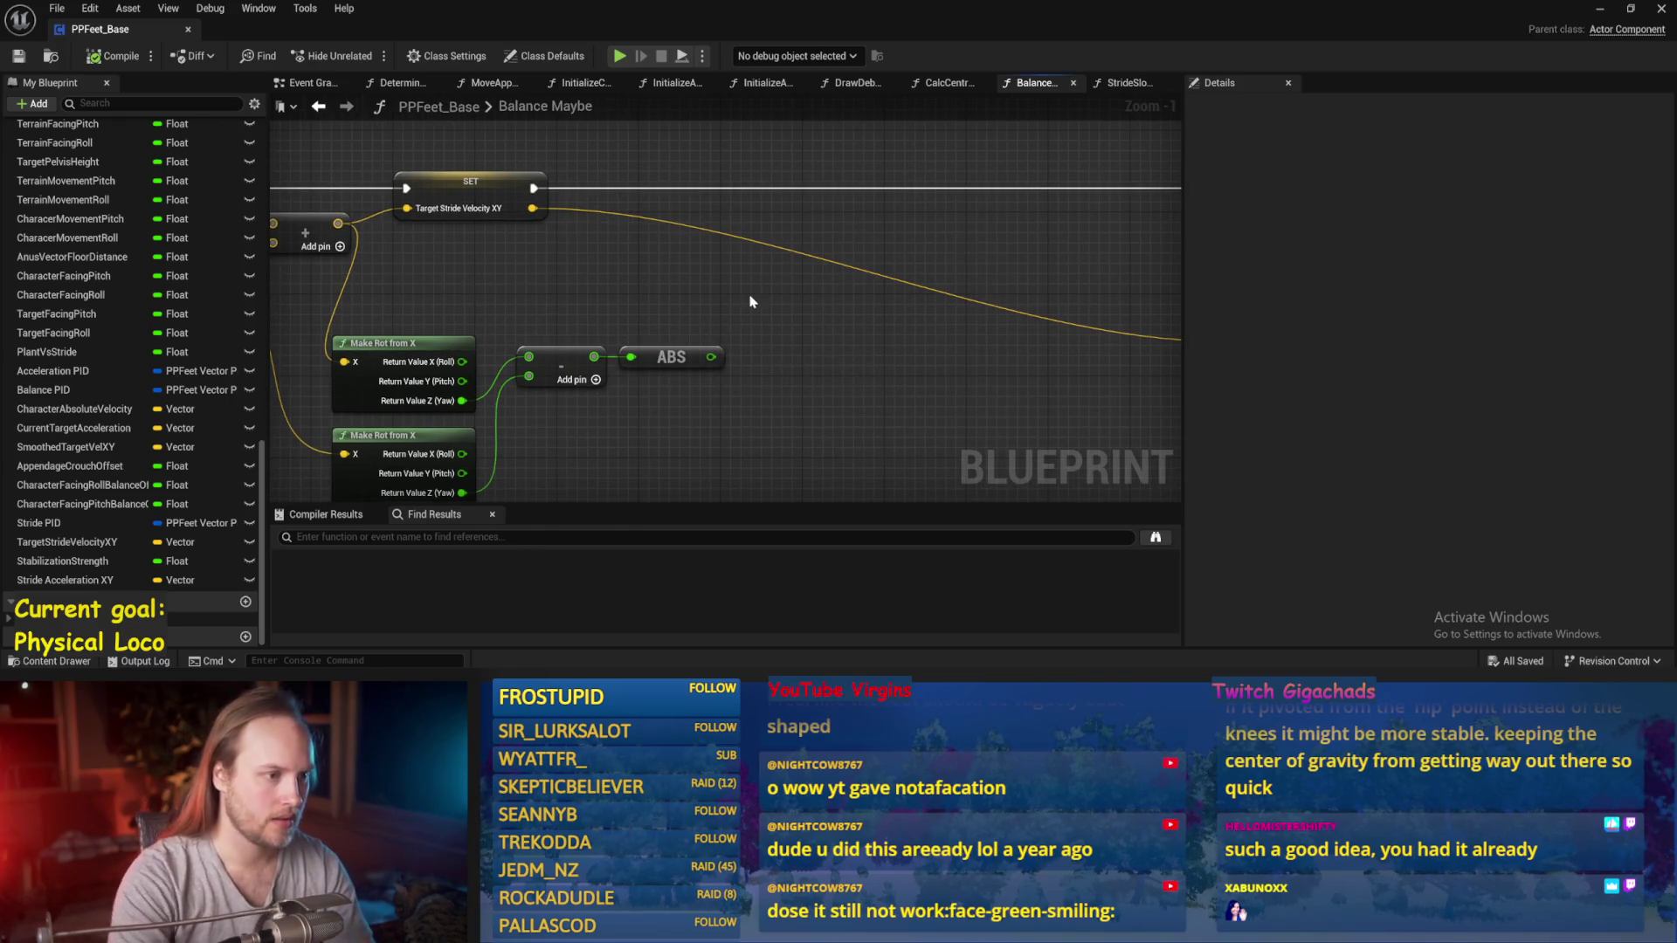
pyautogui.rightClick(709, 271)
pyautogui.write('print')
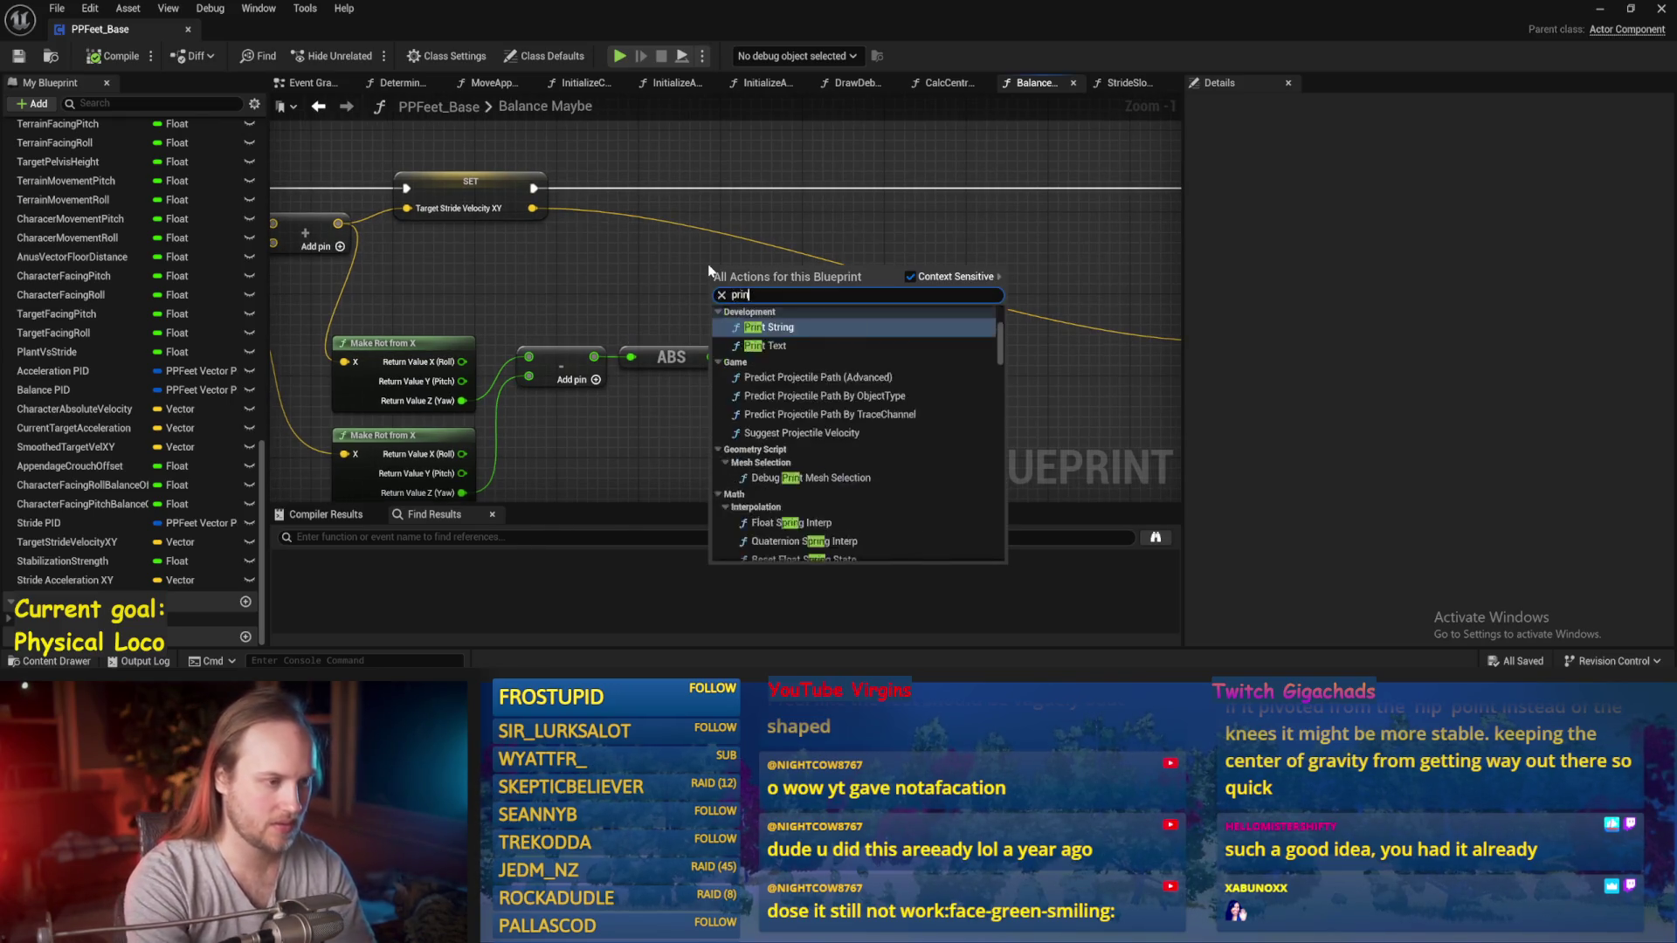
pyautogui.press('Return')
pyautogui.moveTo(738, 296)
pyautogui.mouseDown()
pyautogui.moveTo(853, 192)
pyautogui.moveTo(891, 192)
pyautogui.moveTo(880, 337)
pyautogui.mouseUp()
pyautogui.click(731, 165)
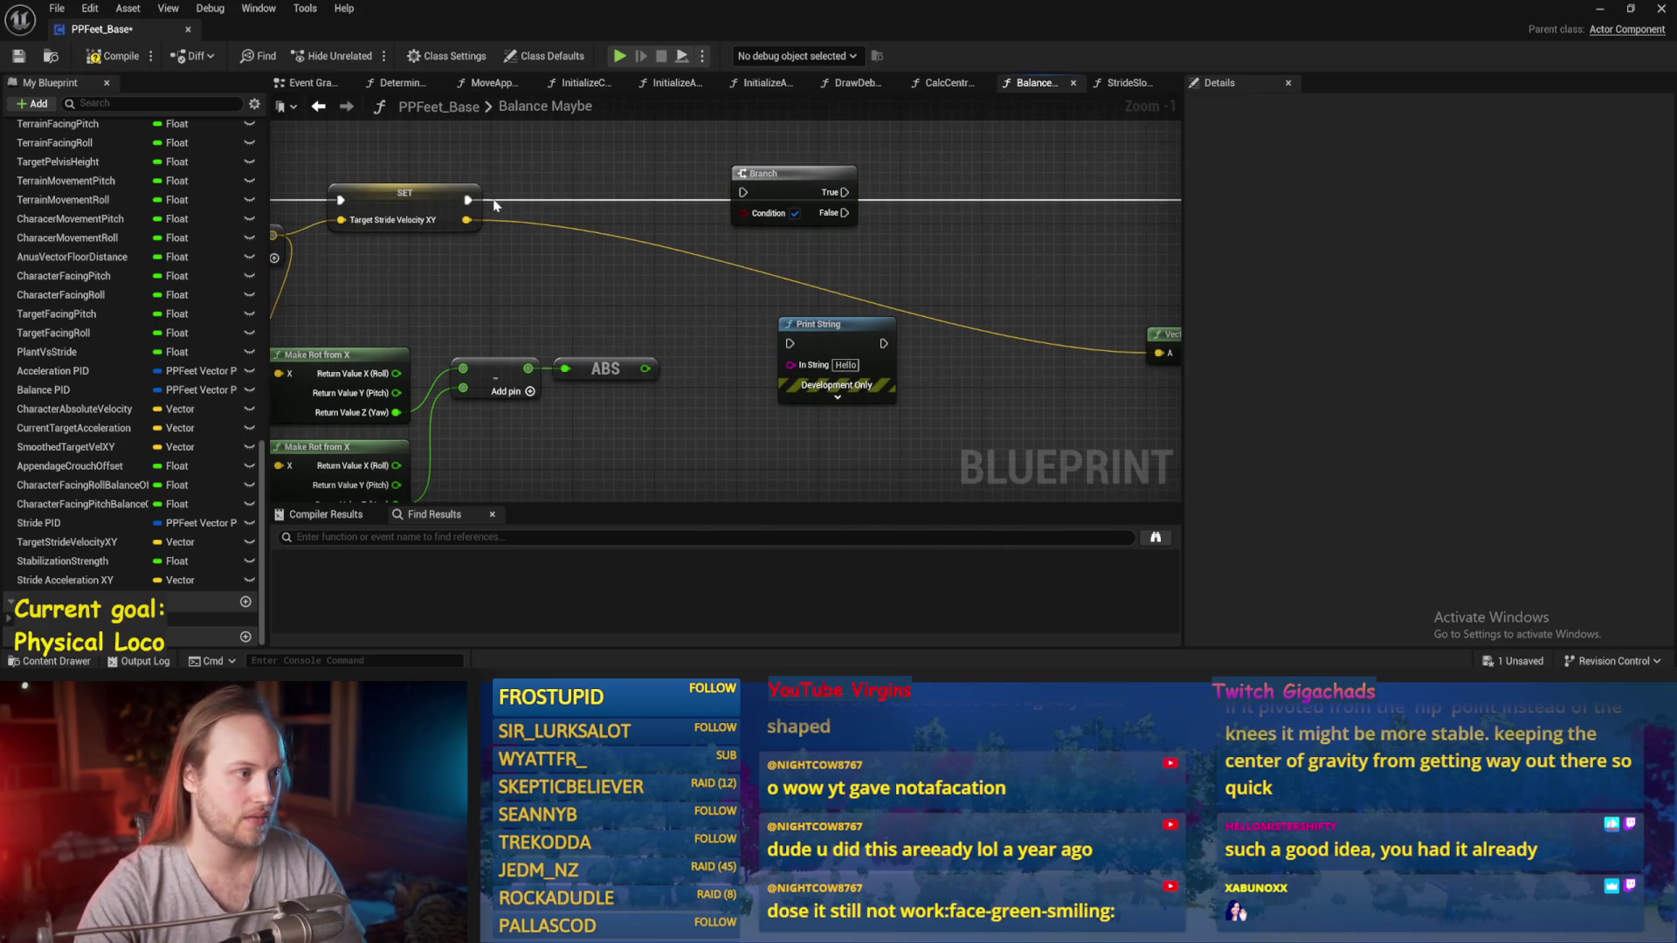
pyautogui.moveTo(469, 200); pyautogui.dragTo(744, 193)
pyautogui.moveTo(566, 486); pyautogui.dragTo(714, 434)
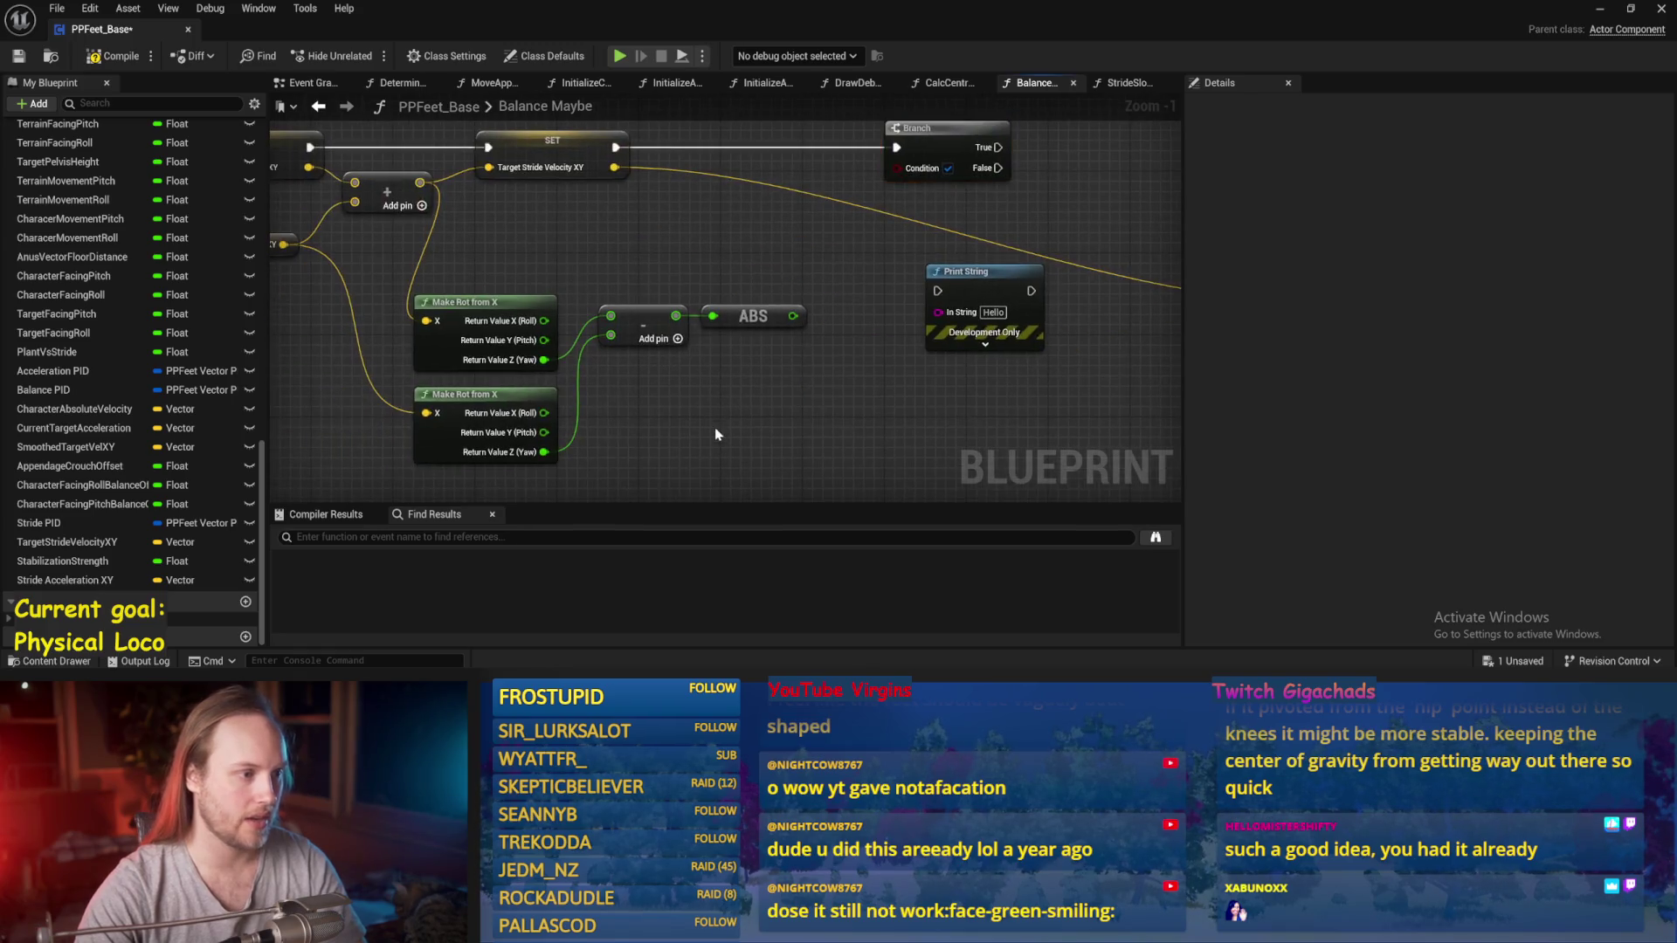
# Step: Multiply the ABS result by Get World Delta Seconds
pyautogui.rightClick(714, 434)
pyautogui.write('get world delta')
pyautogui.press('Return')
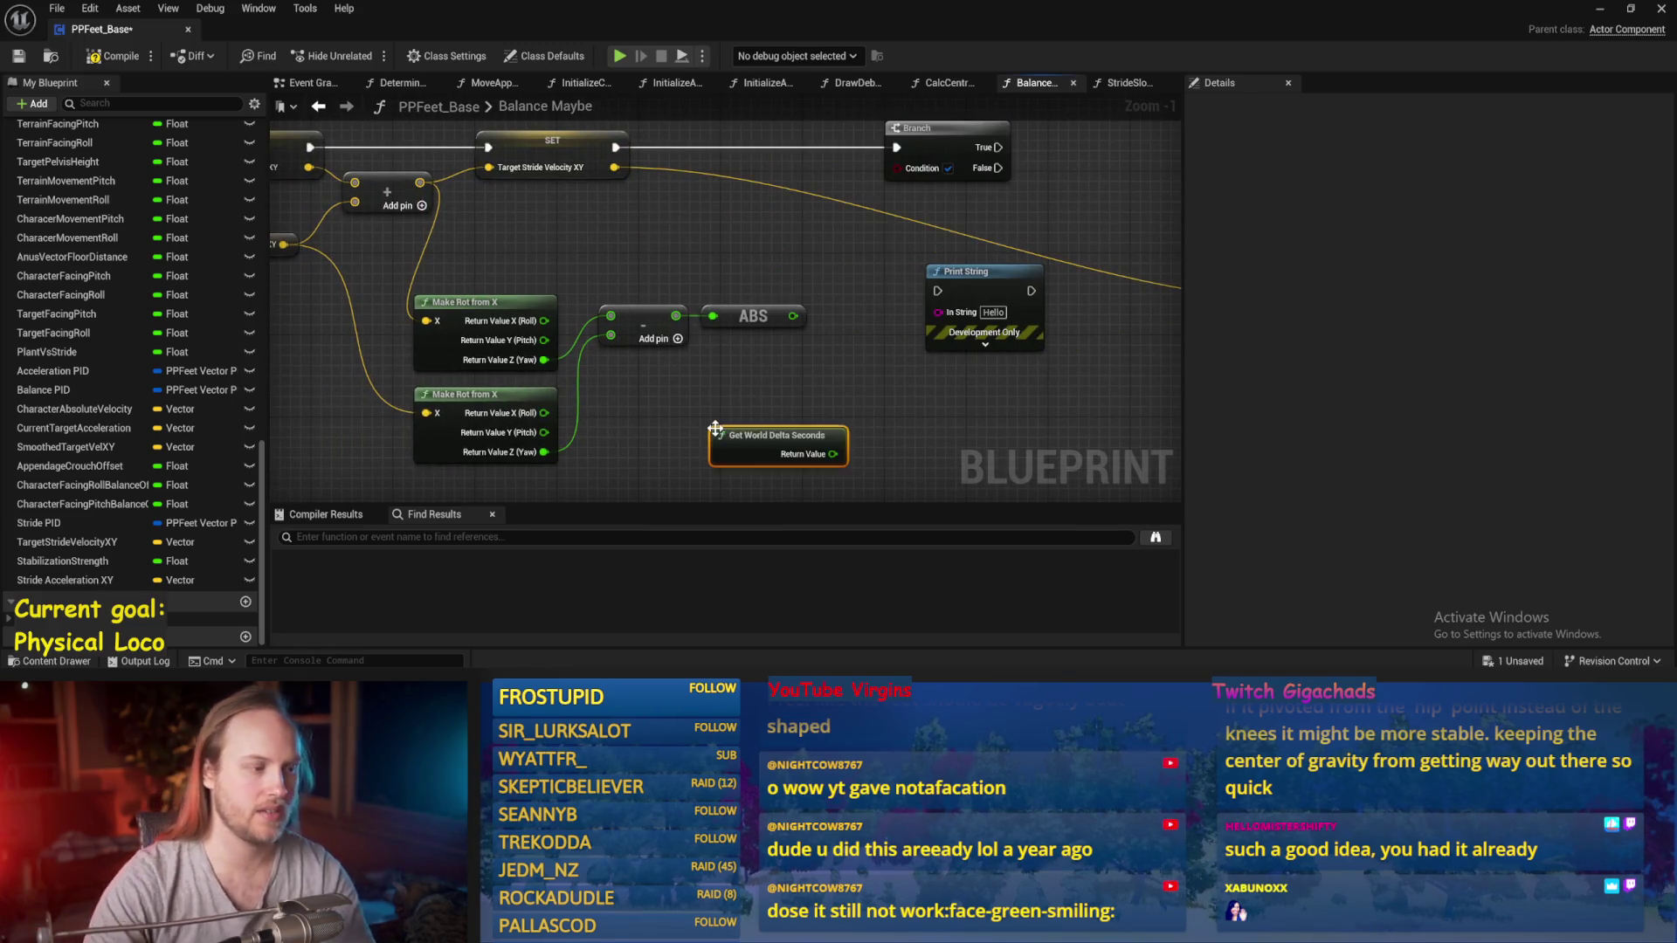
pyautogui.moveTo(779, 428); pyautogui.dragTo(698, 408)
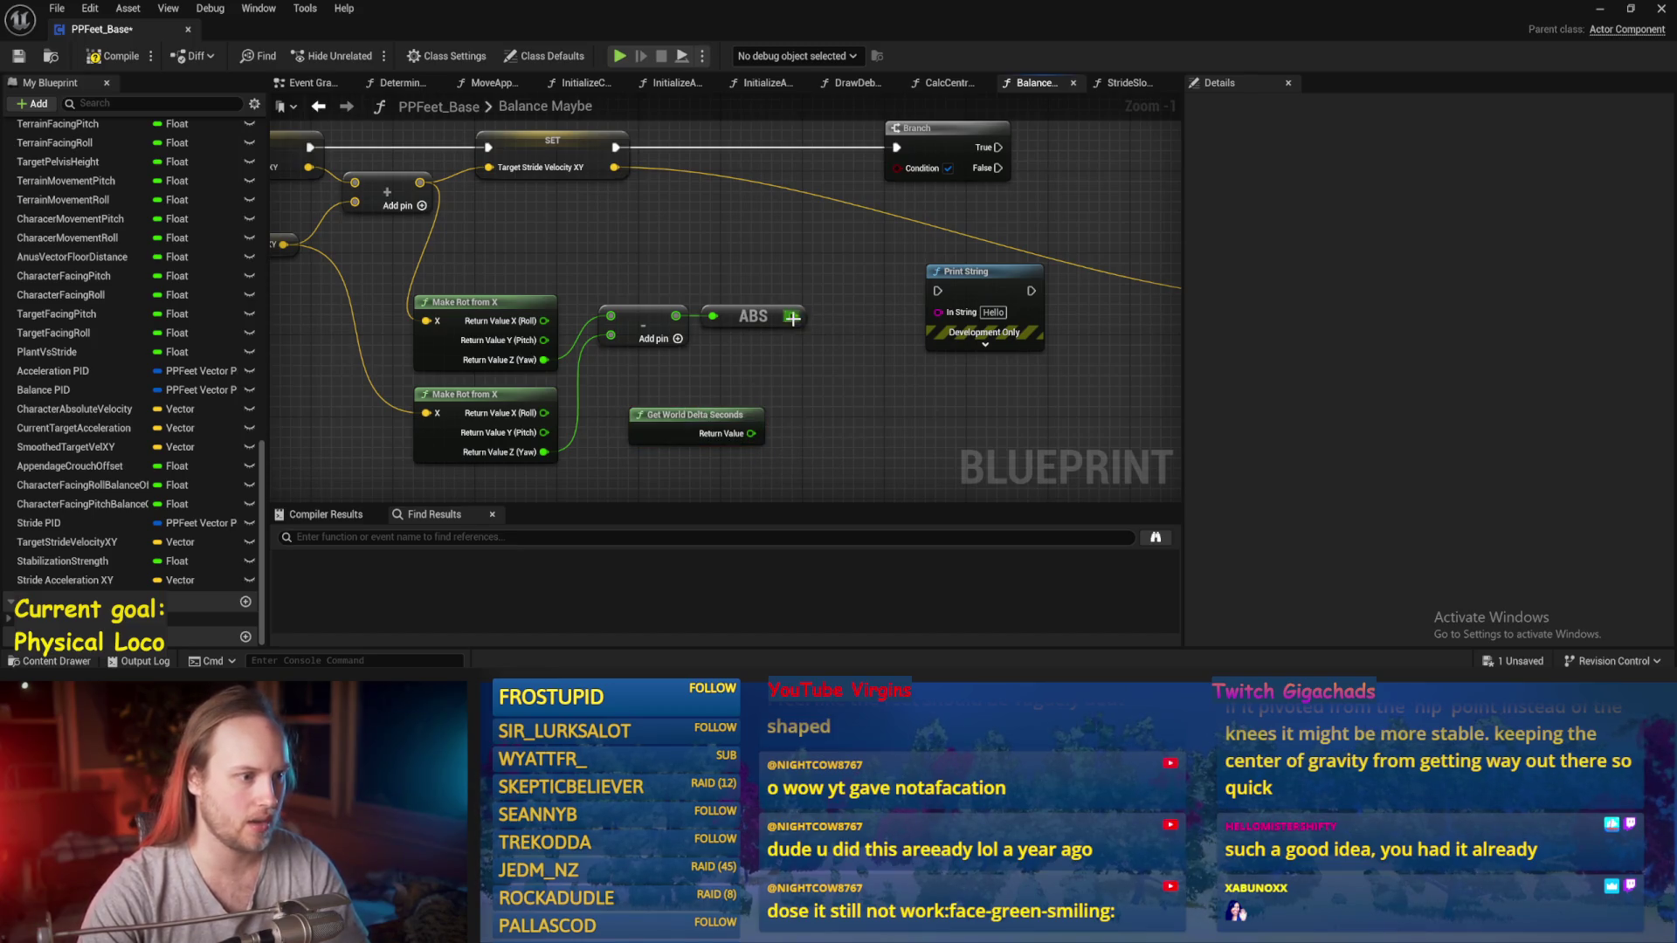
pyautogui.moveTo(792, 317); pyautogui.dragTo(840, 329)
pyautogui.write('*')
pyautogui.press('Return')
pyautogui.moveTo(751, 433); pyautogui.dragTo(847, 355)
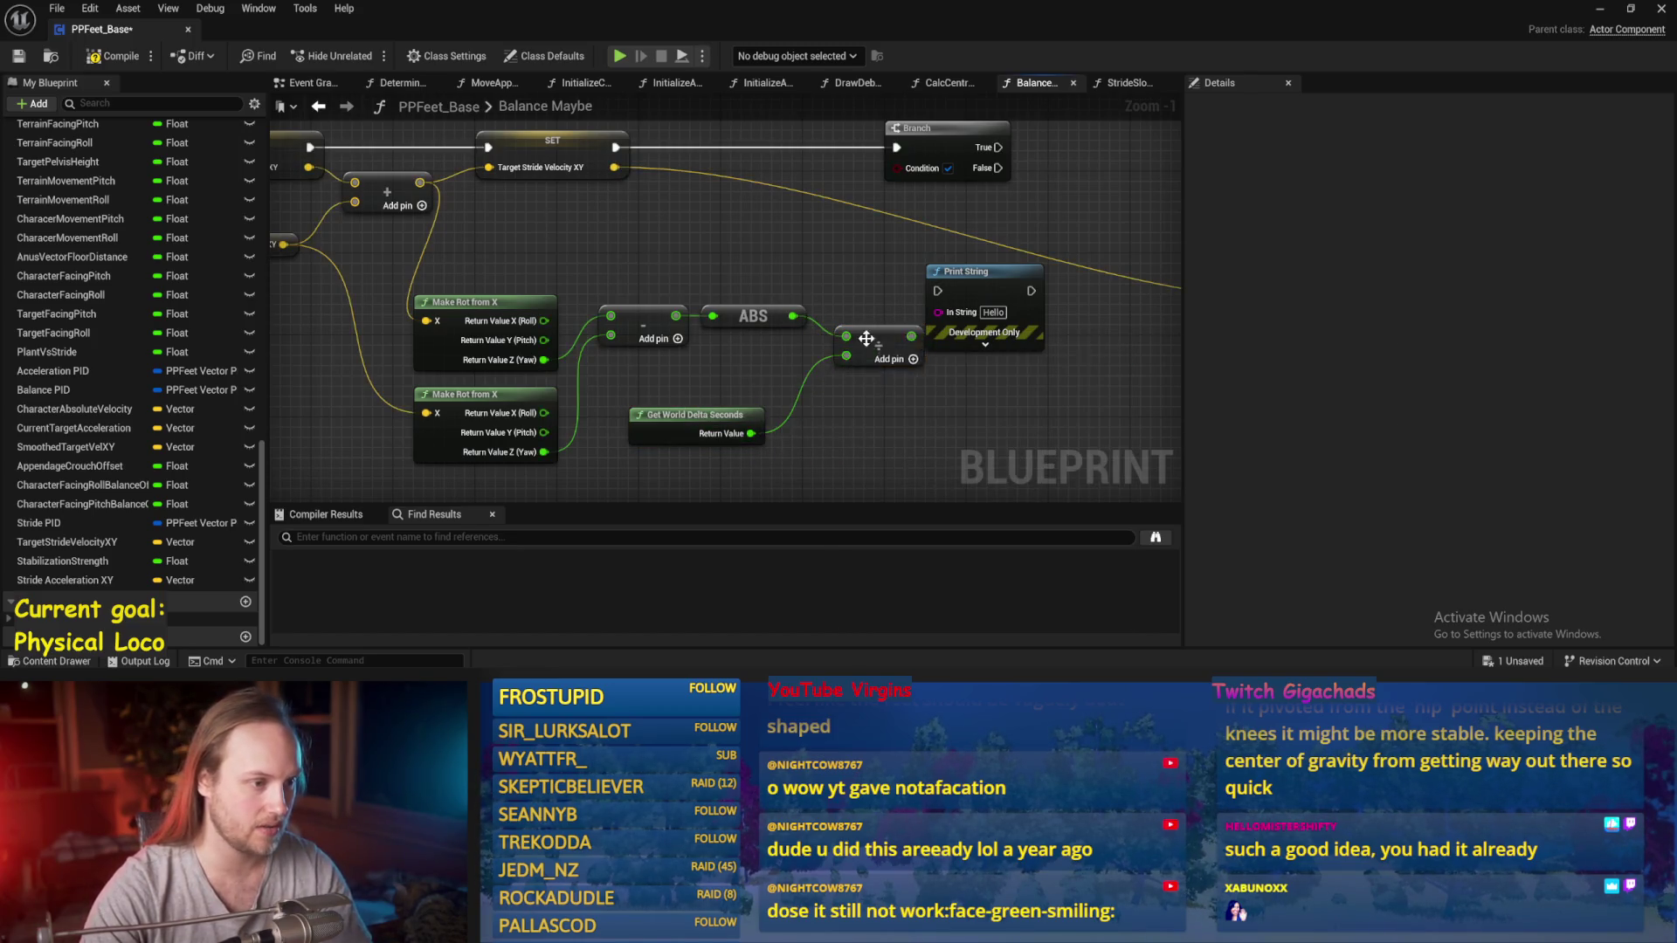
# Step: Print the multiplied result, continue execution after printing, and save the blueprint
pyautogui.moveTo(678, 341)
pyautogui.mouseDown()
pyautogui.moveTo(713, 329)
pyautogui.moveTo(896, 145)
pyautogui.mouseUp()
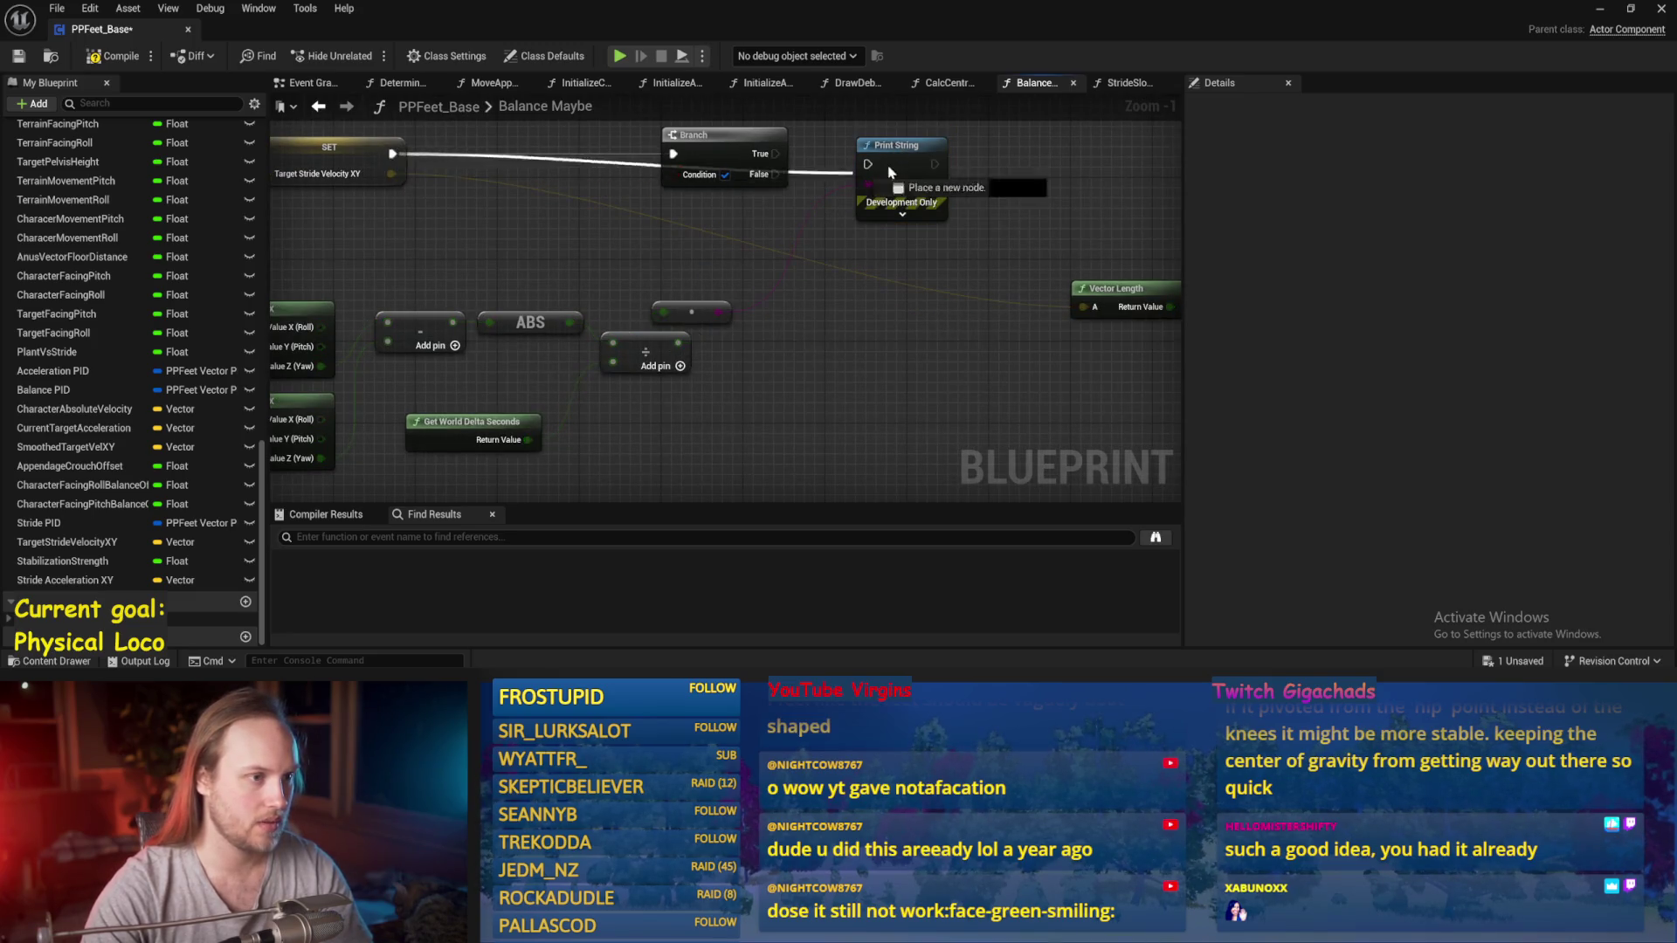
pyautogui.moveTo(625, 243)
pyautogui.mouseDown()
pyautogui.moveTo(946, 234)
pyautogui.moveTo(899, 233)
pyautogui.mouseUp()
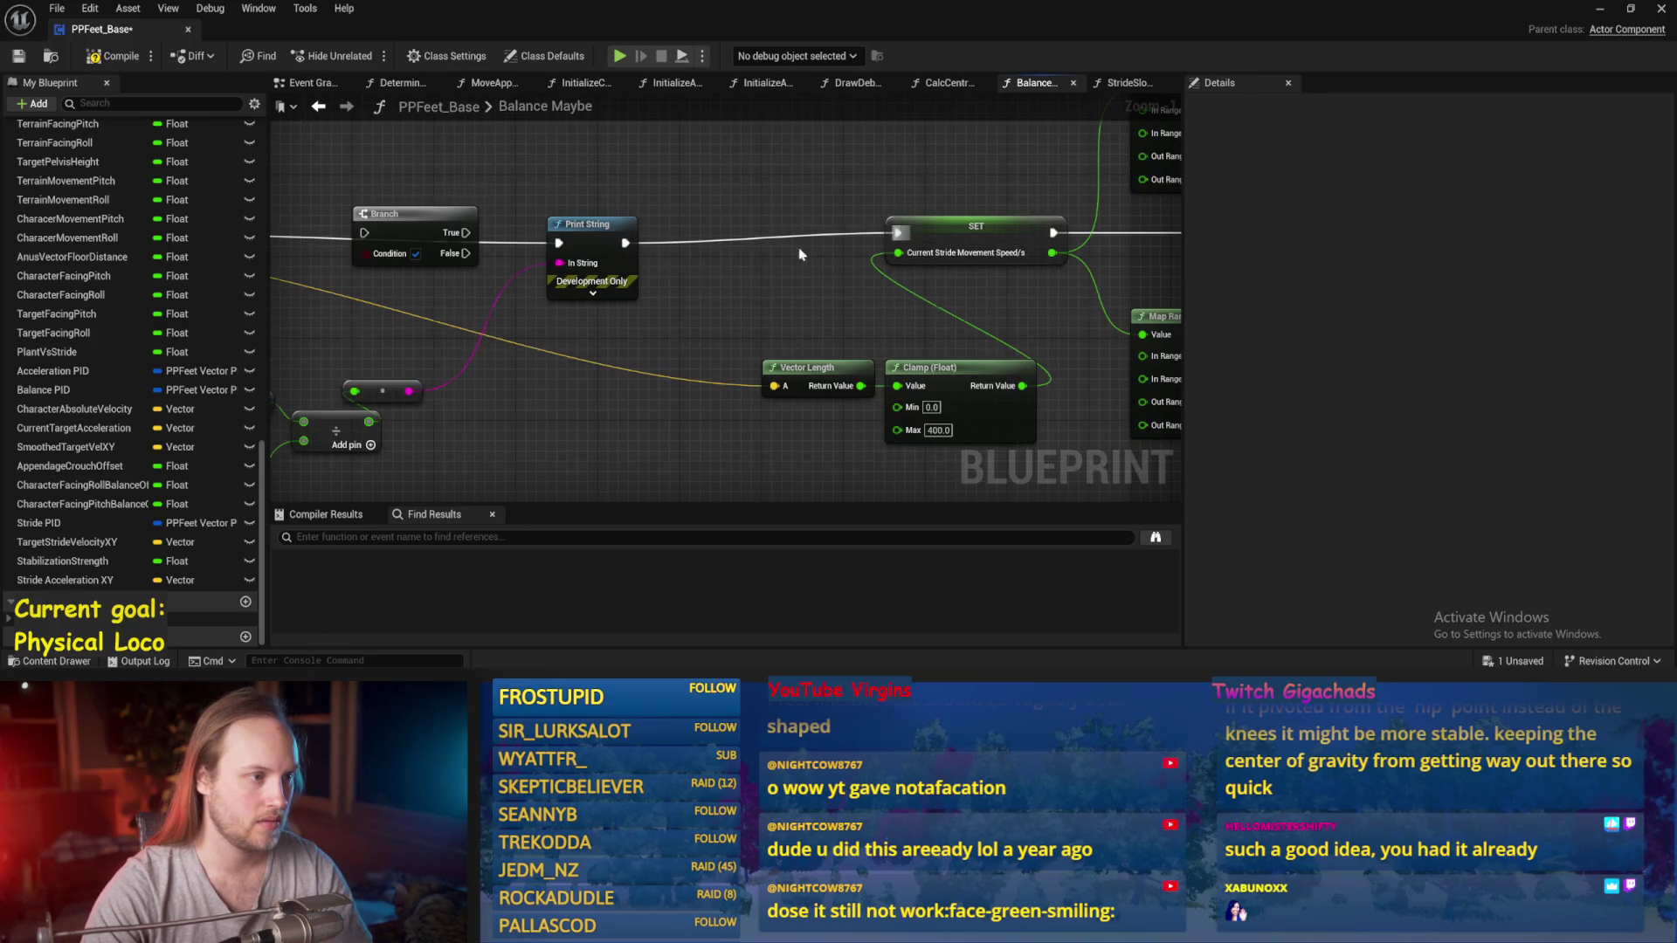
pyautogui.click(17, 58)
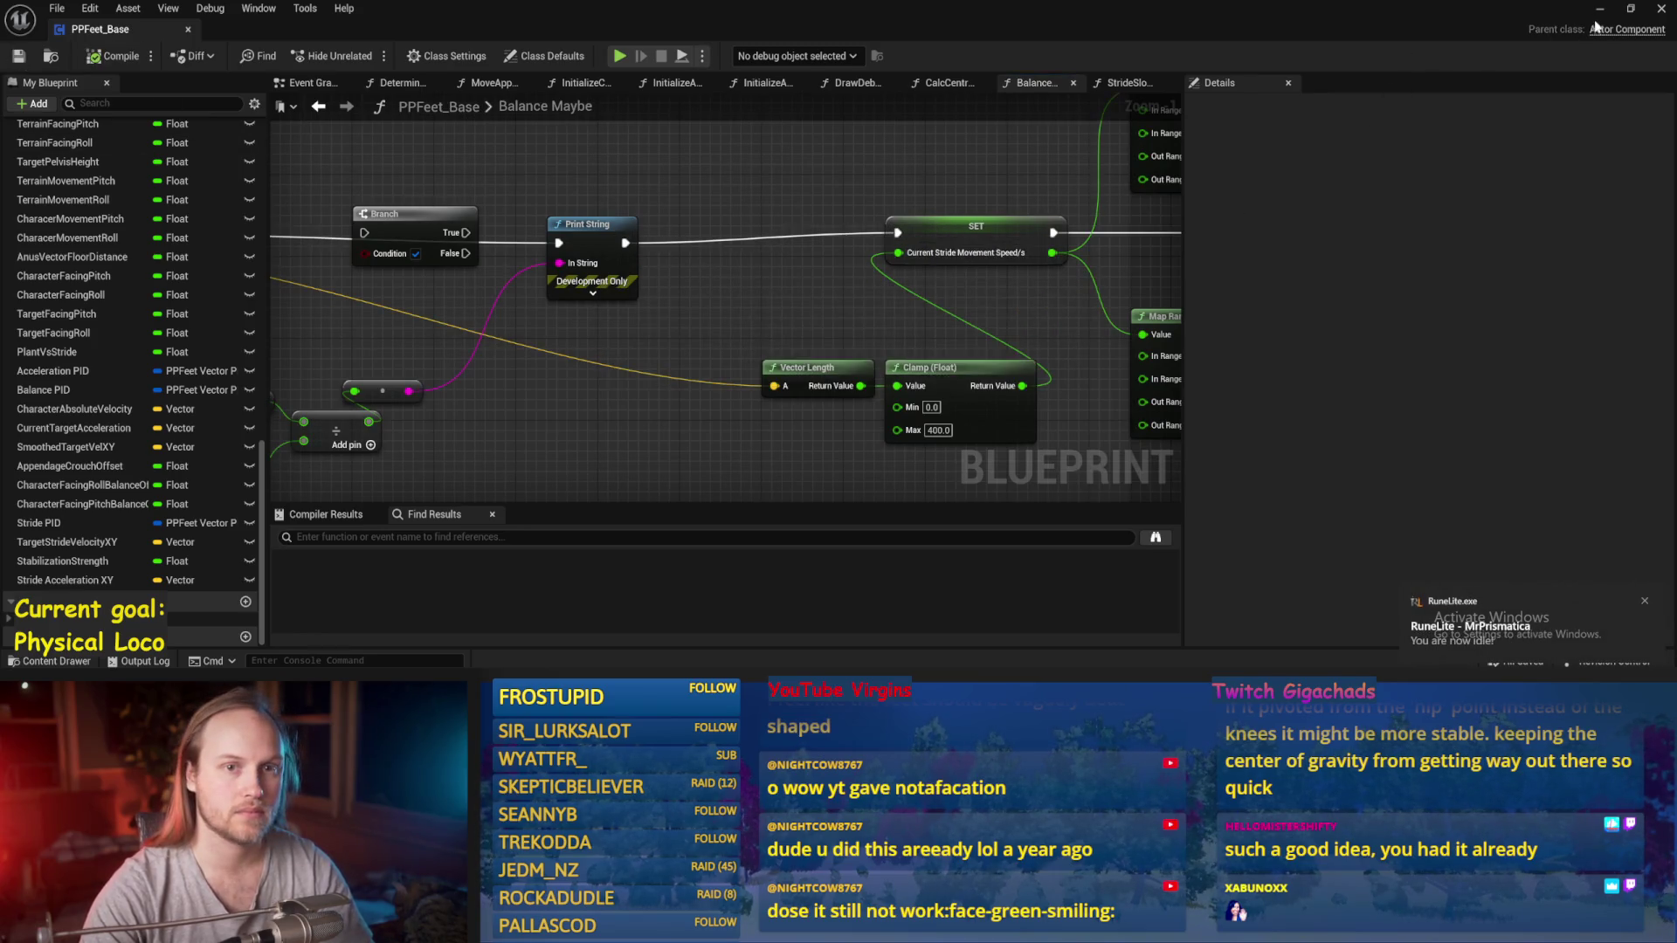
pyautogui.click(1600, 11)
# Step: Play-test the capsule in fullscreen with F11, stop it, and save the blueprint
pyautogui.hotkey('alt', 'p')
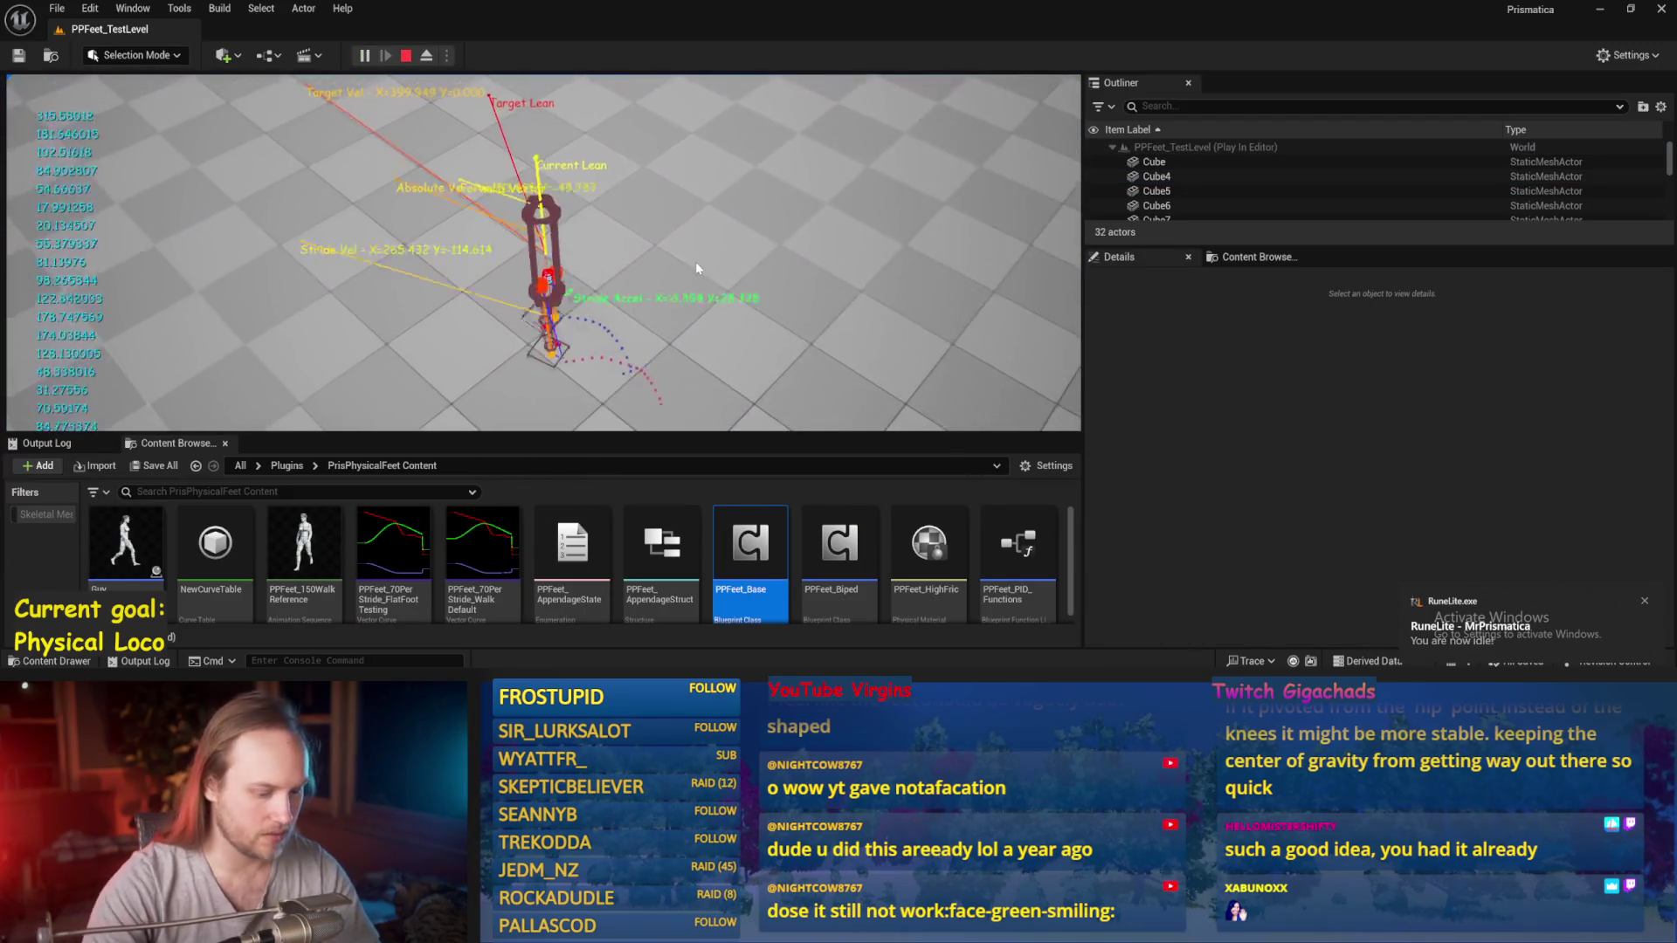
pyautogui.press('F11')
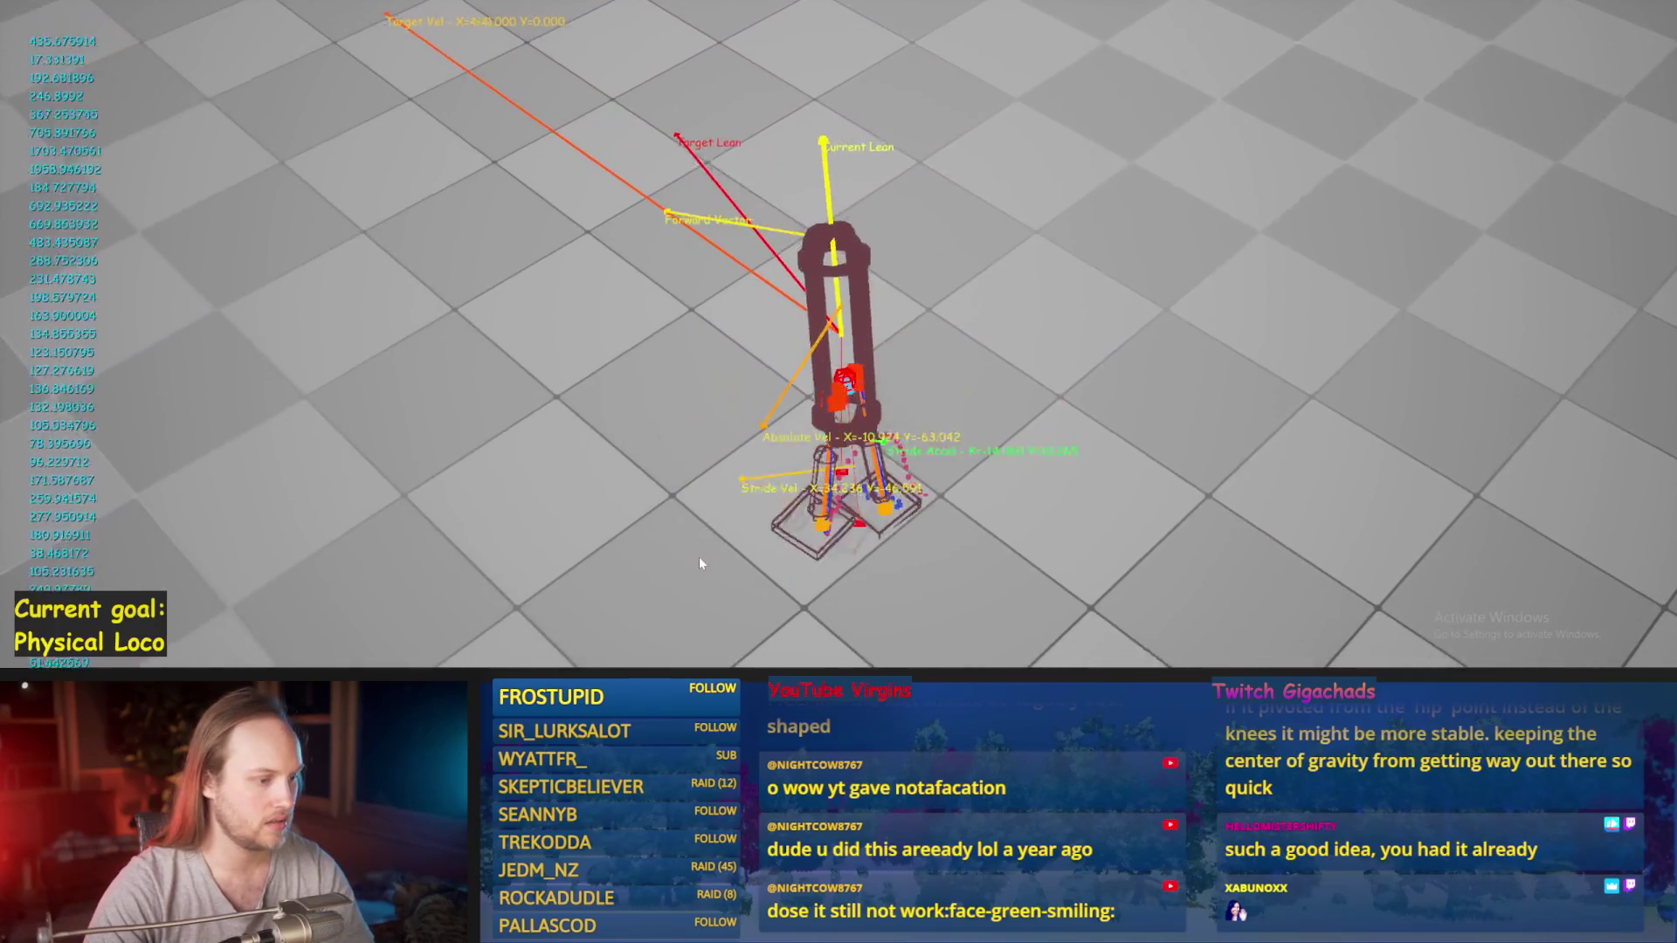
pyautogui.press('Escape')
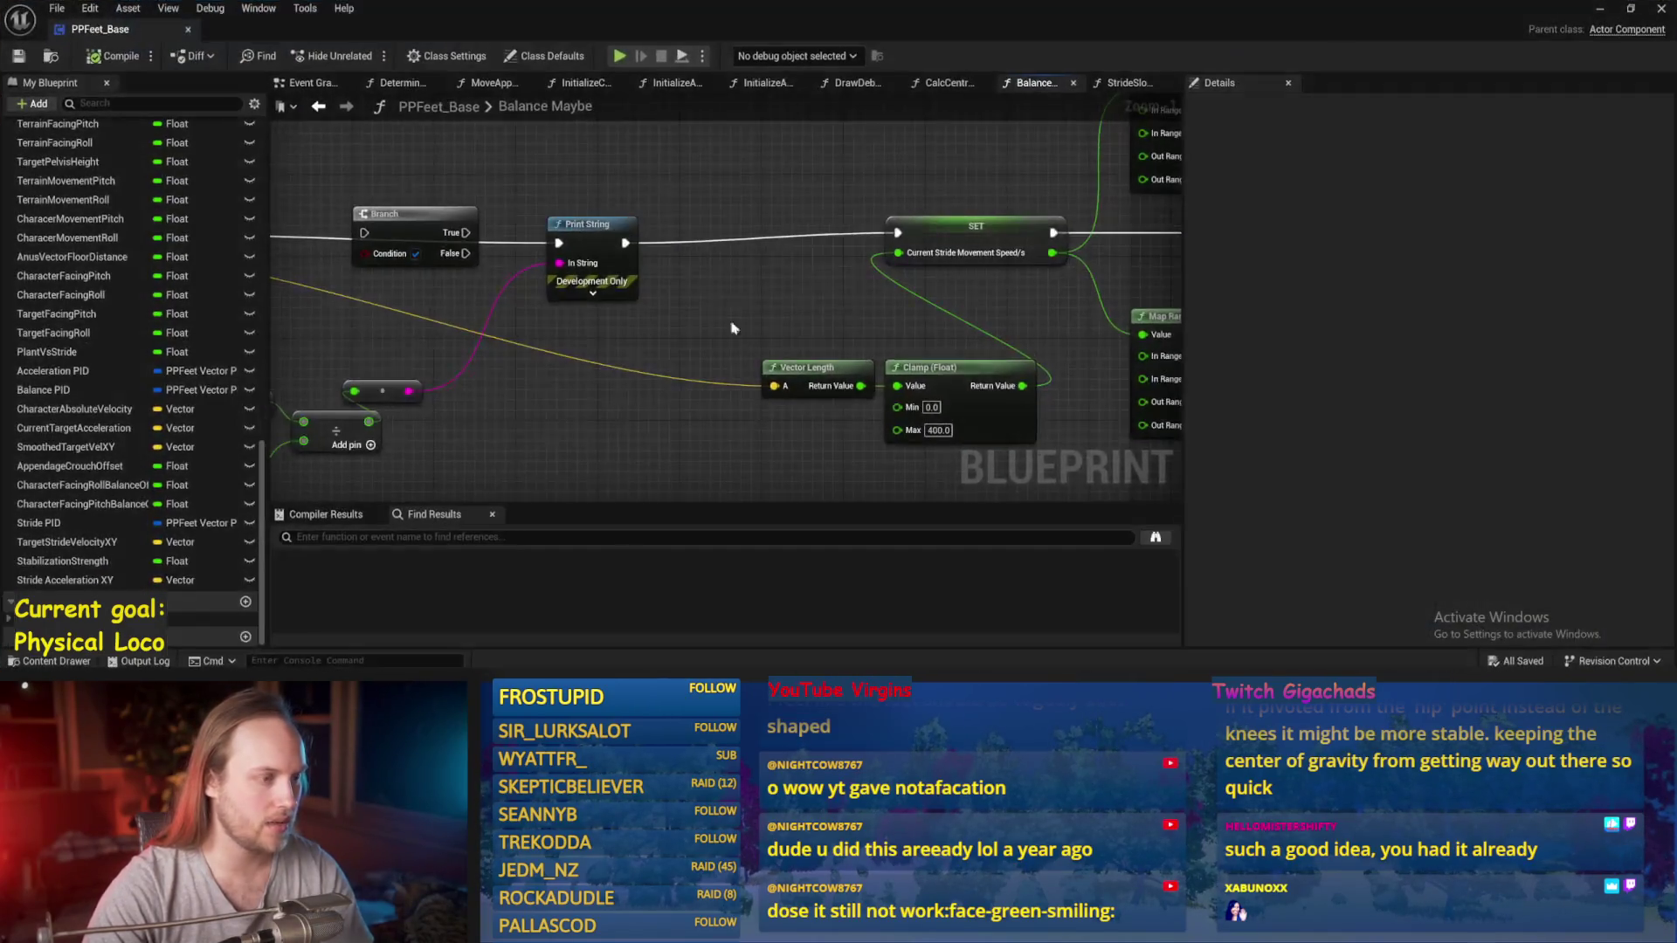
pyautogui.click(842, 217)
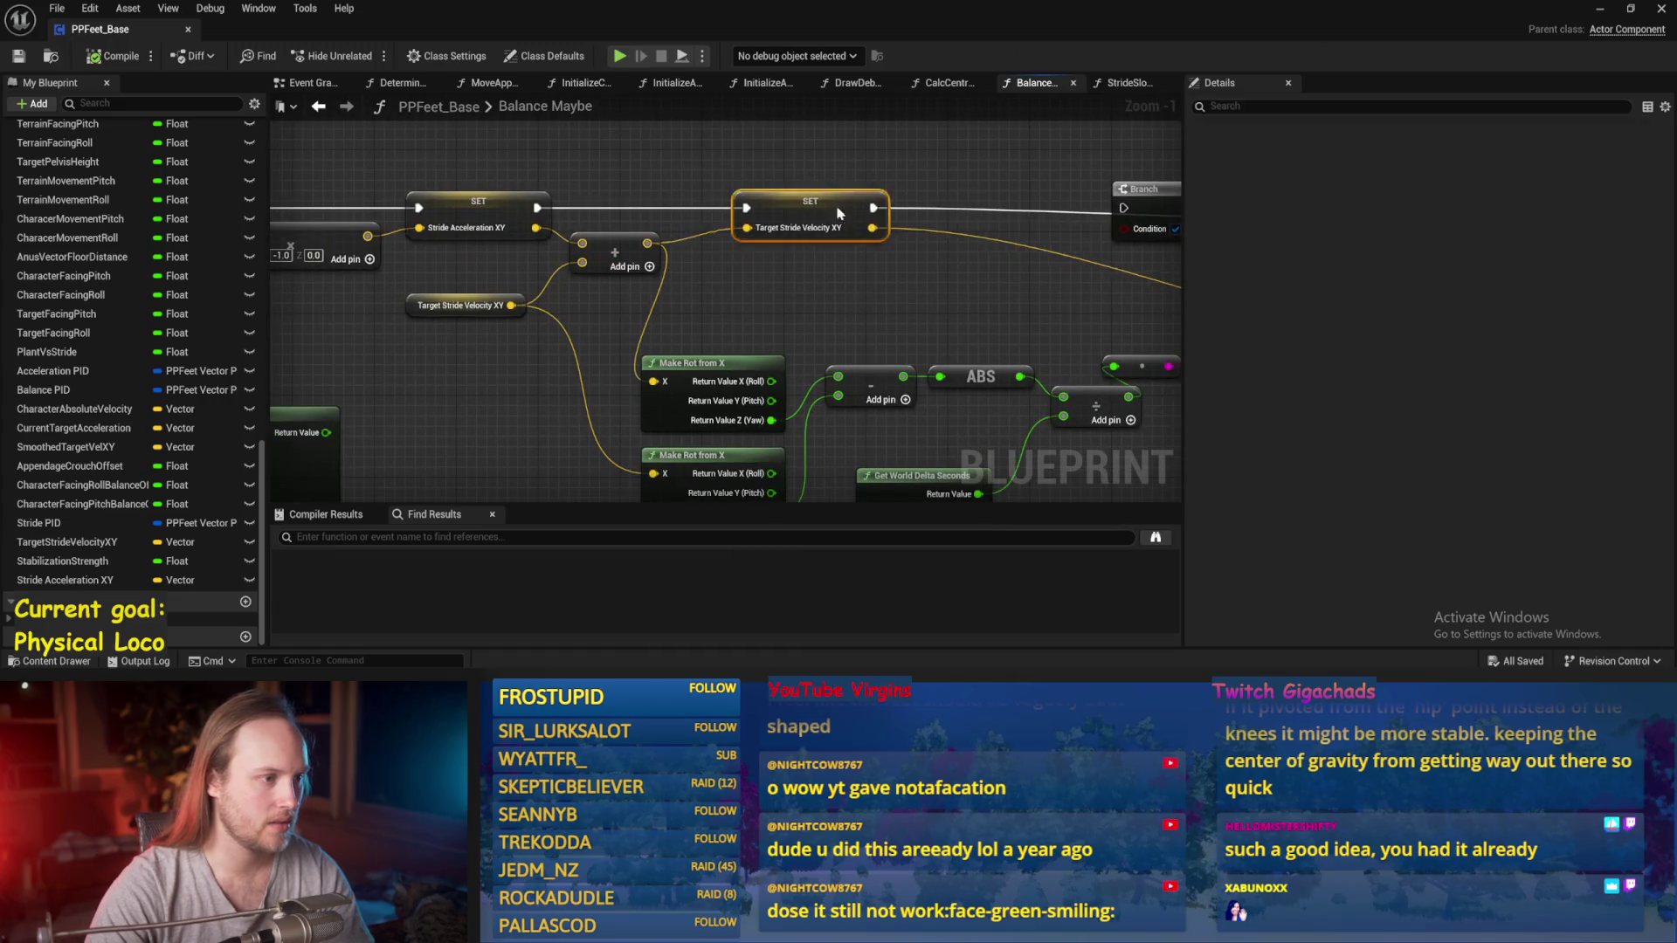
pyautogui.hotkey('ctrl', 's')
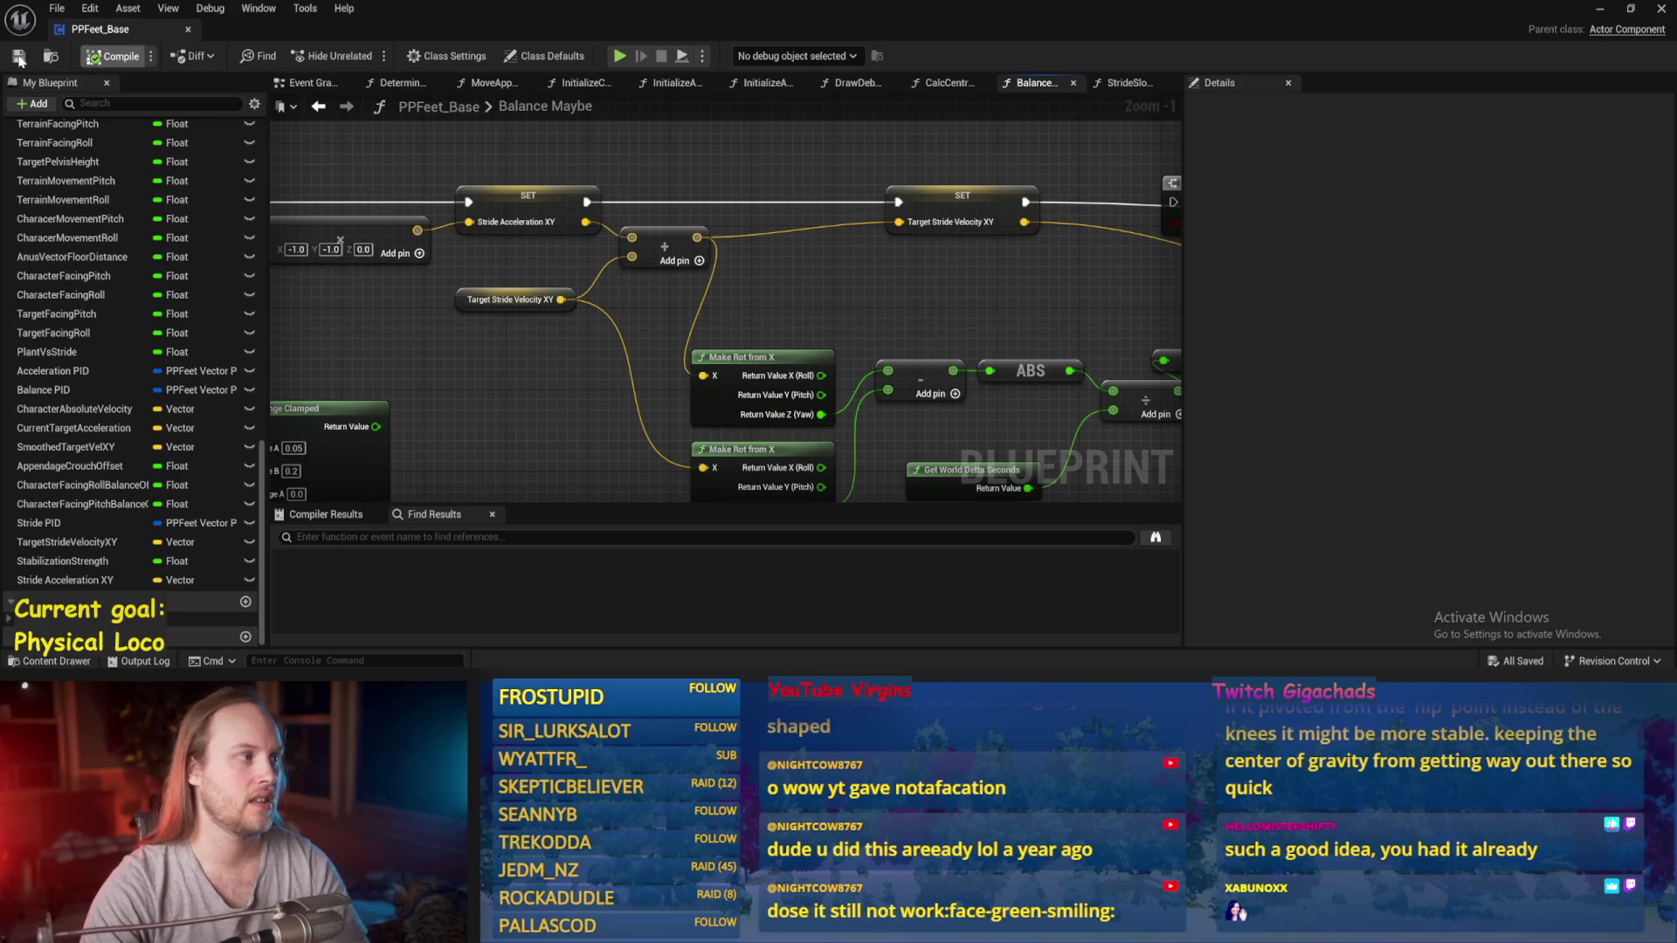
# Step: Move the Target Stride Velocity XY SET node and bring Map Range Clamped into view
pyautogui.scroll(-1, 699, 291)
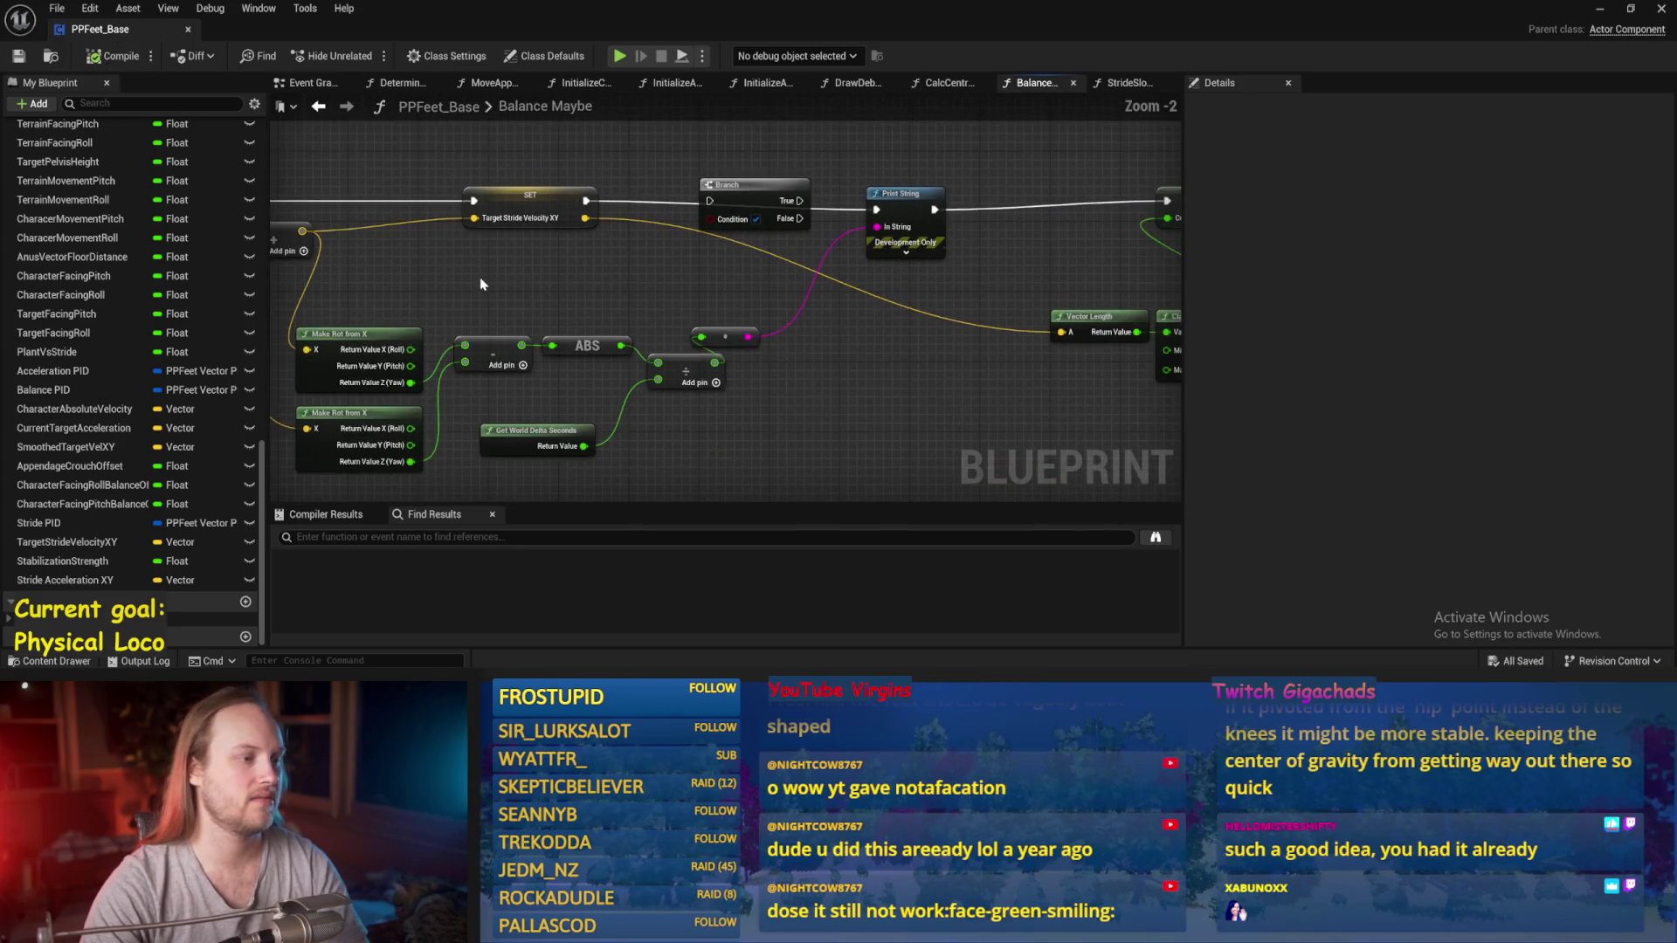
pyautogui.moveTo(525, 207)
pyautogui.mouseDown()
pyautogui.moveTo(411, 213)
pyautogui.moveTo(751, 236)
pyautogui.mouseUp()
pyautogui.click(761, 230)
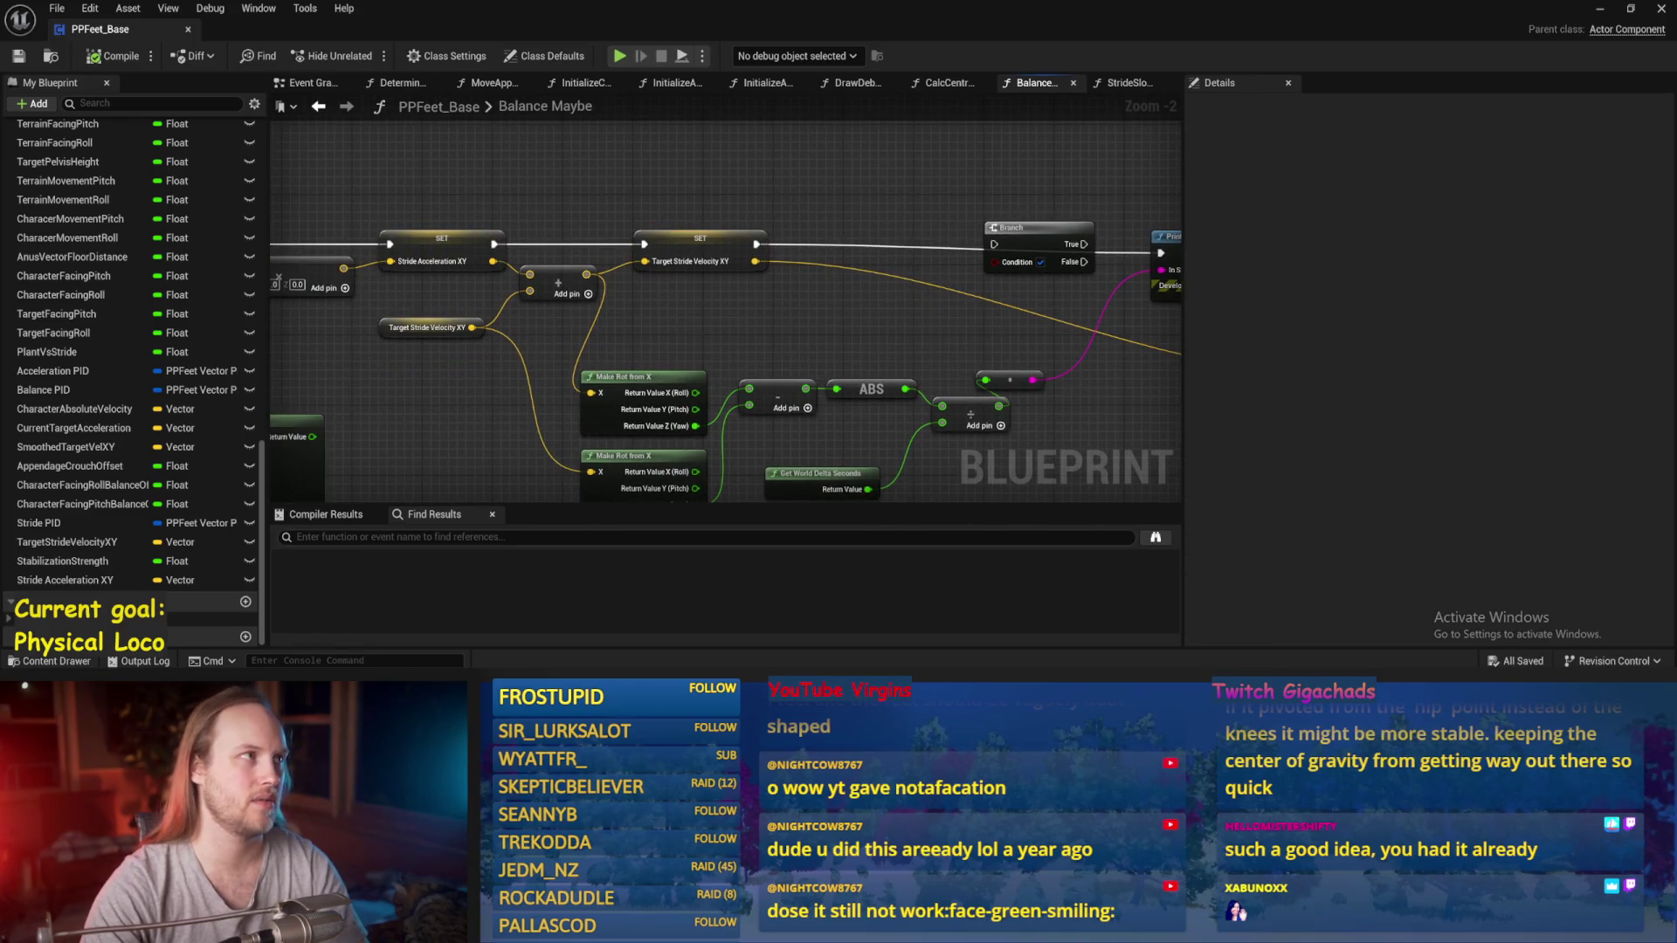
pyautogui.moveTo(785, 368)
pyautogui.mouseDown()
pyautogui.moveTo(881, 291)
pyautogui.moveTo(1065, 354)
pyautogui.moveTo(1340, 367)
pyautogui.mouseUp()
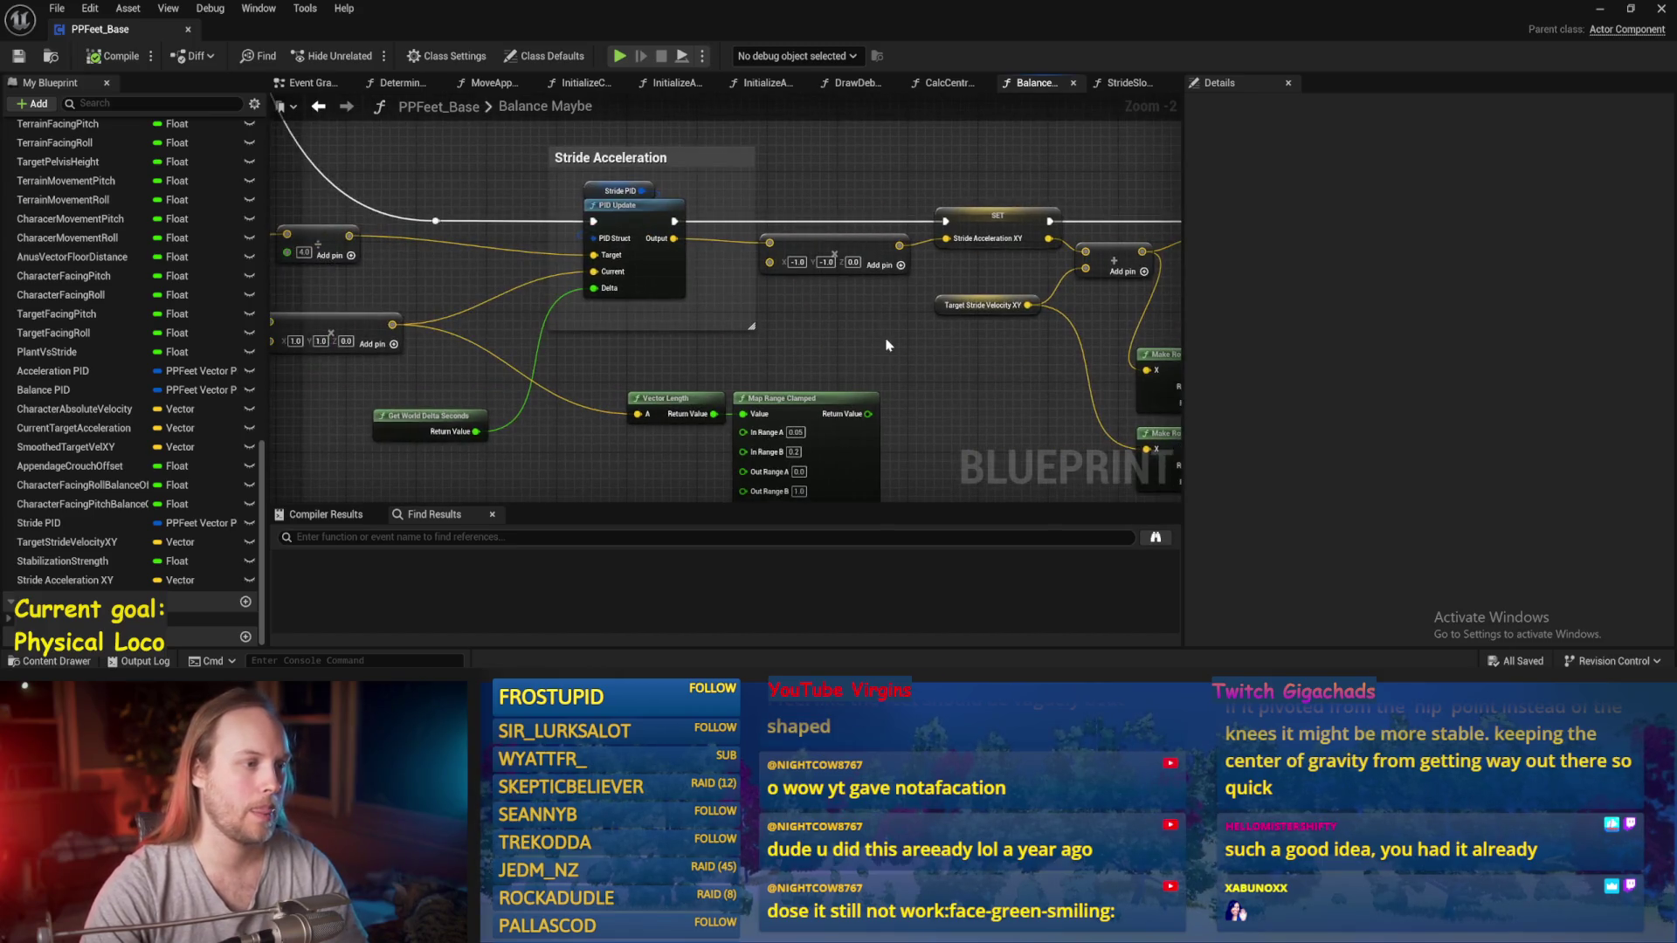
# Step: Select the Stride PID variable, compile, and check the running game view
pyautogui.click(606, 189)
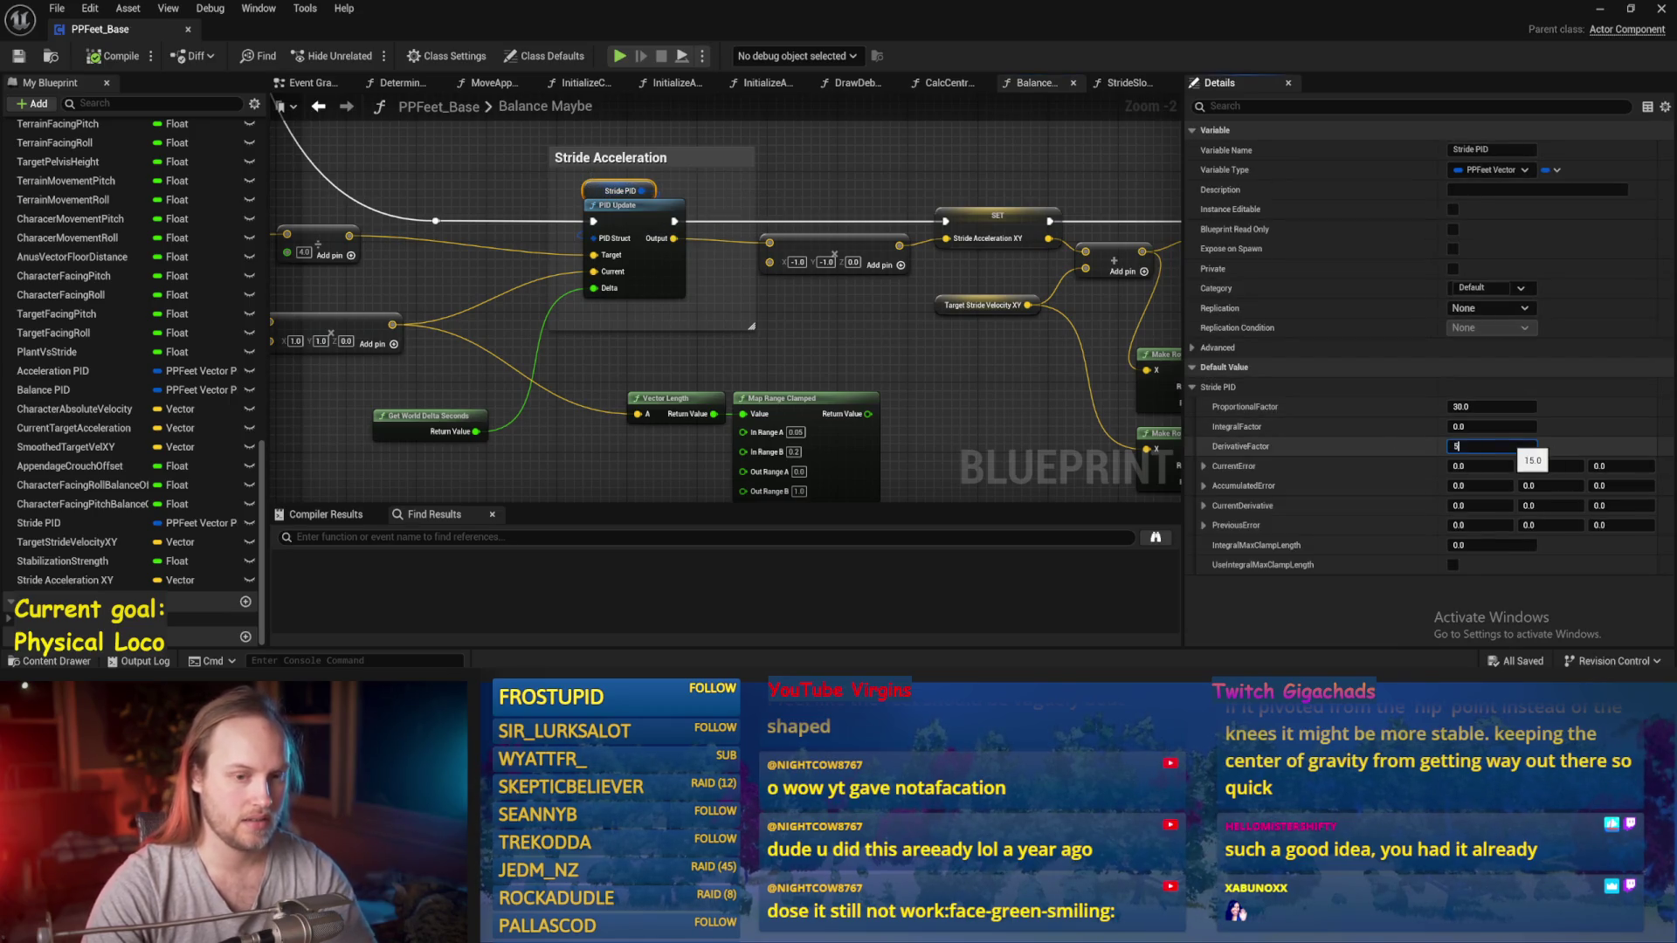
pyautogui.click(110, 55)
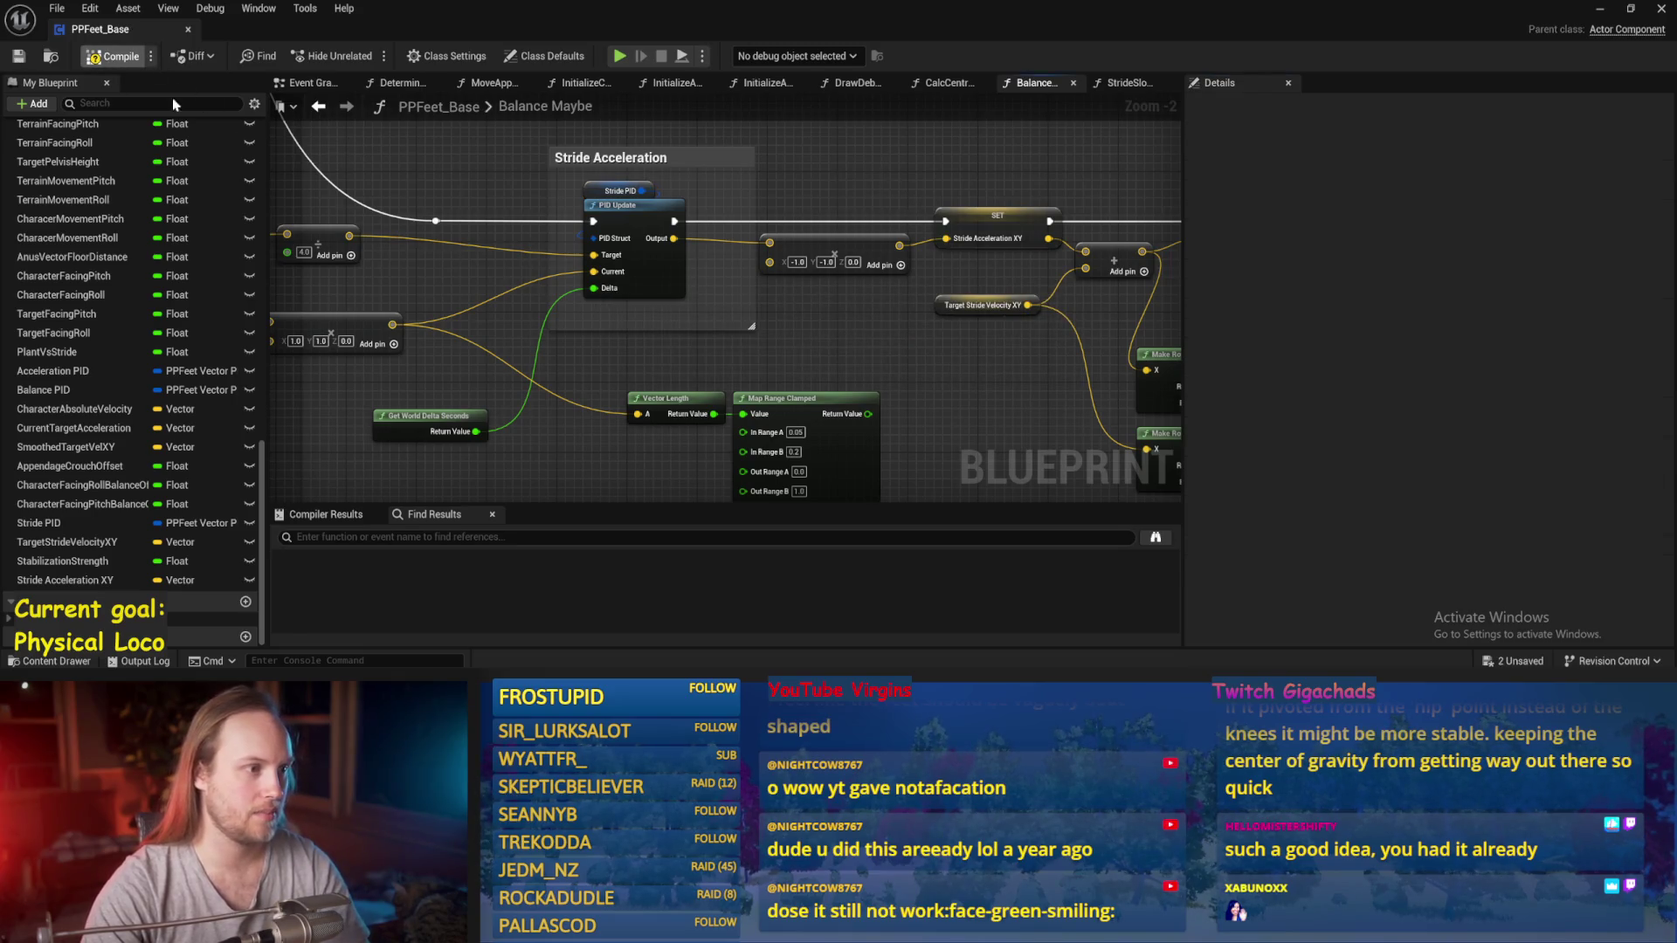
pyautogui.click(1599, 10)
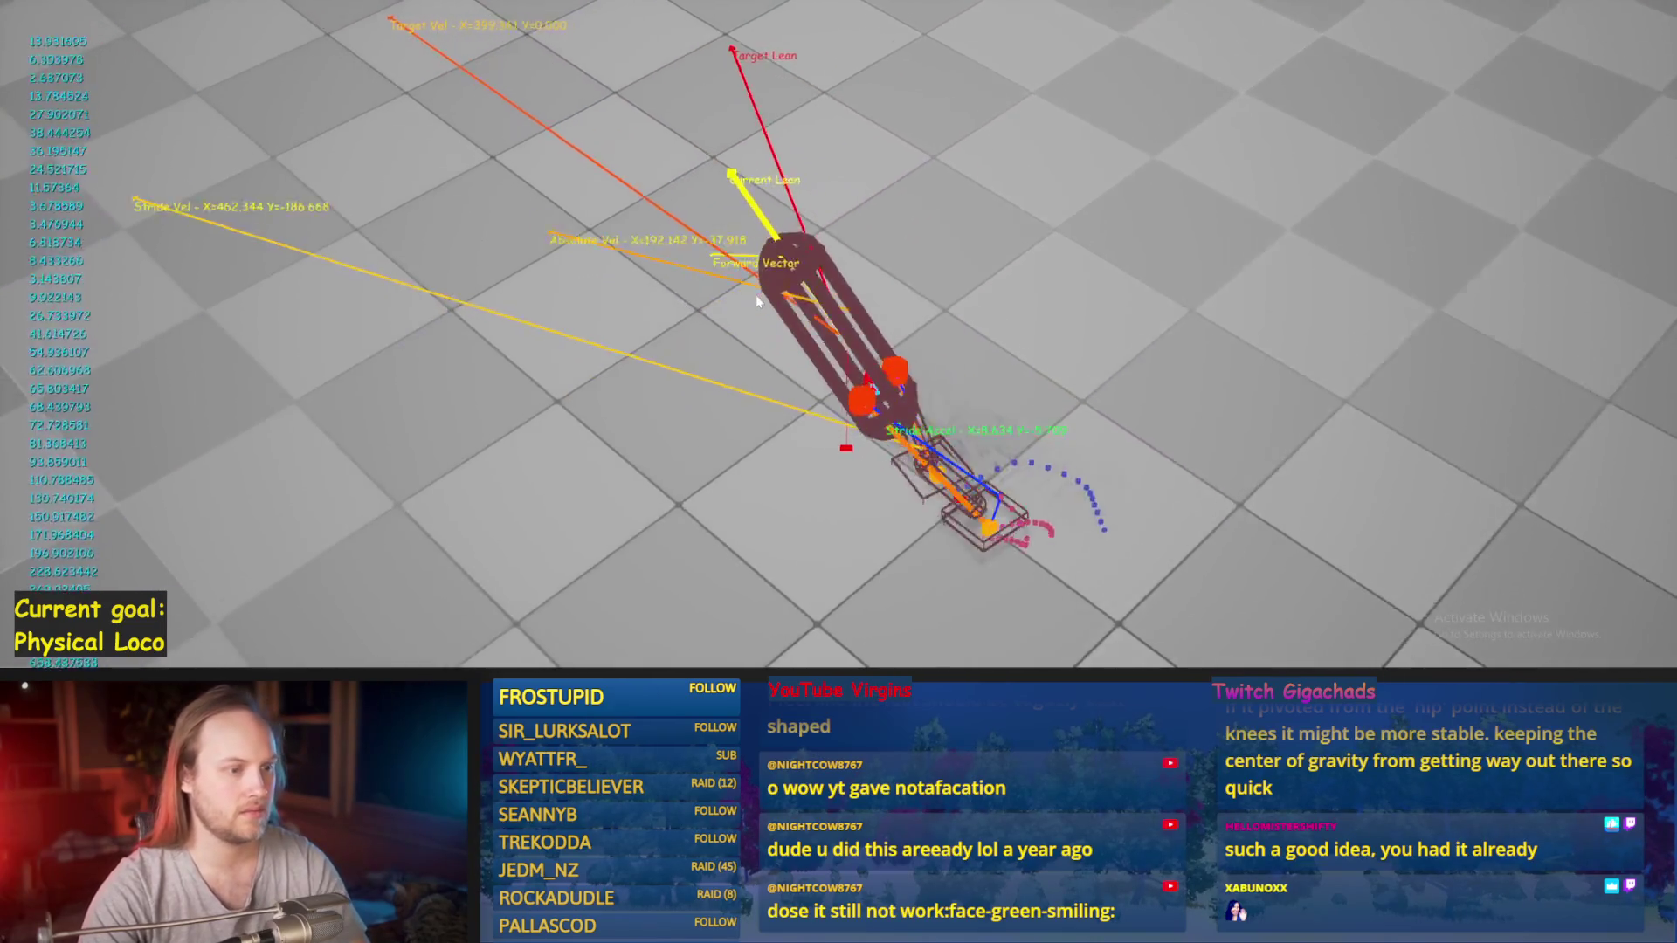
pyautogui.hotkey('alt', 'Tab')
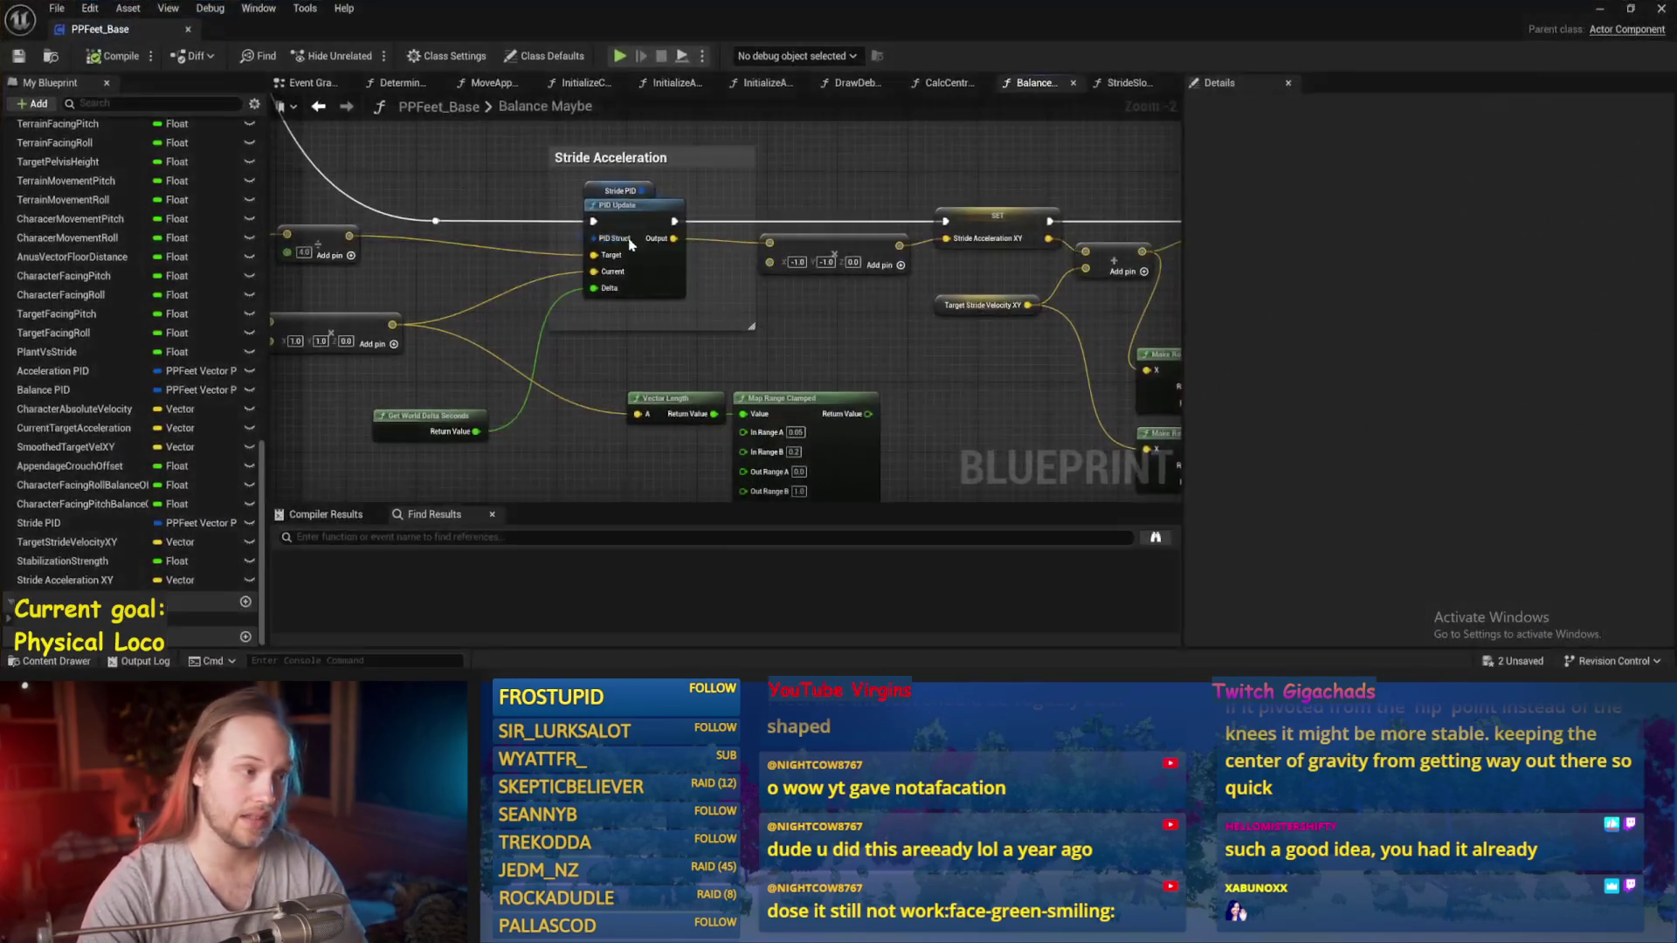
# Step: Set Stride PID ProportionalFactor to 45, compile, and play-test the capsule
pyautogui.click(622, 190)
pyautogui.click(1491, 406)
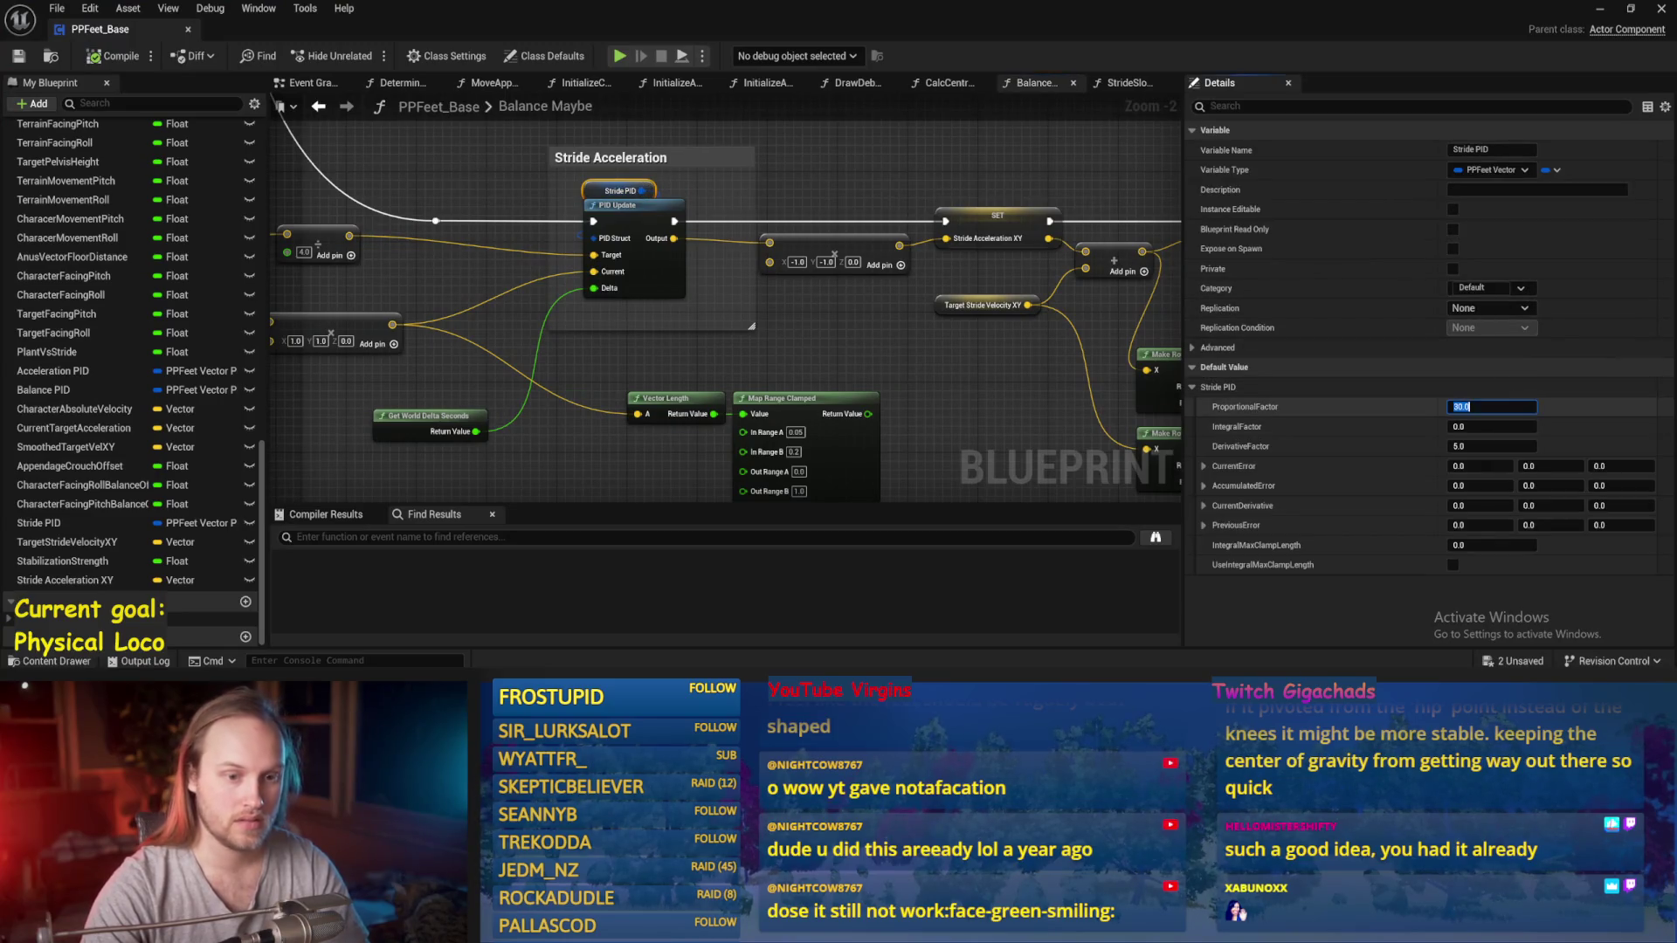
pyautogui.write('45')
pyautogui.press('Return')
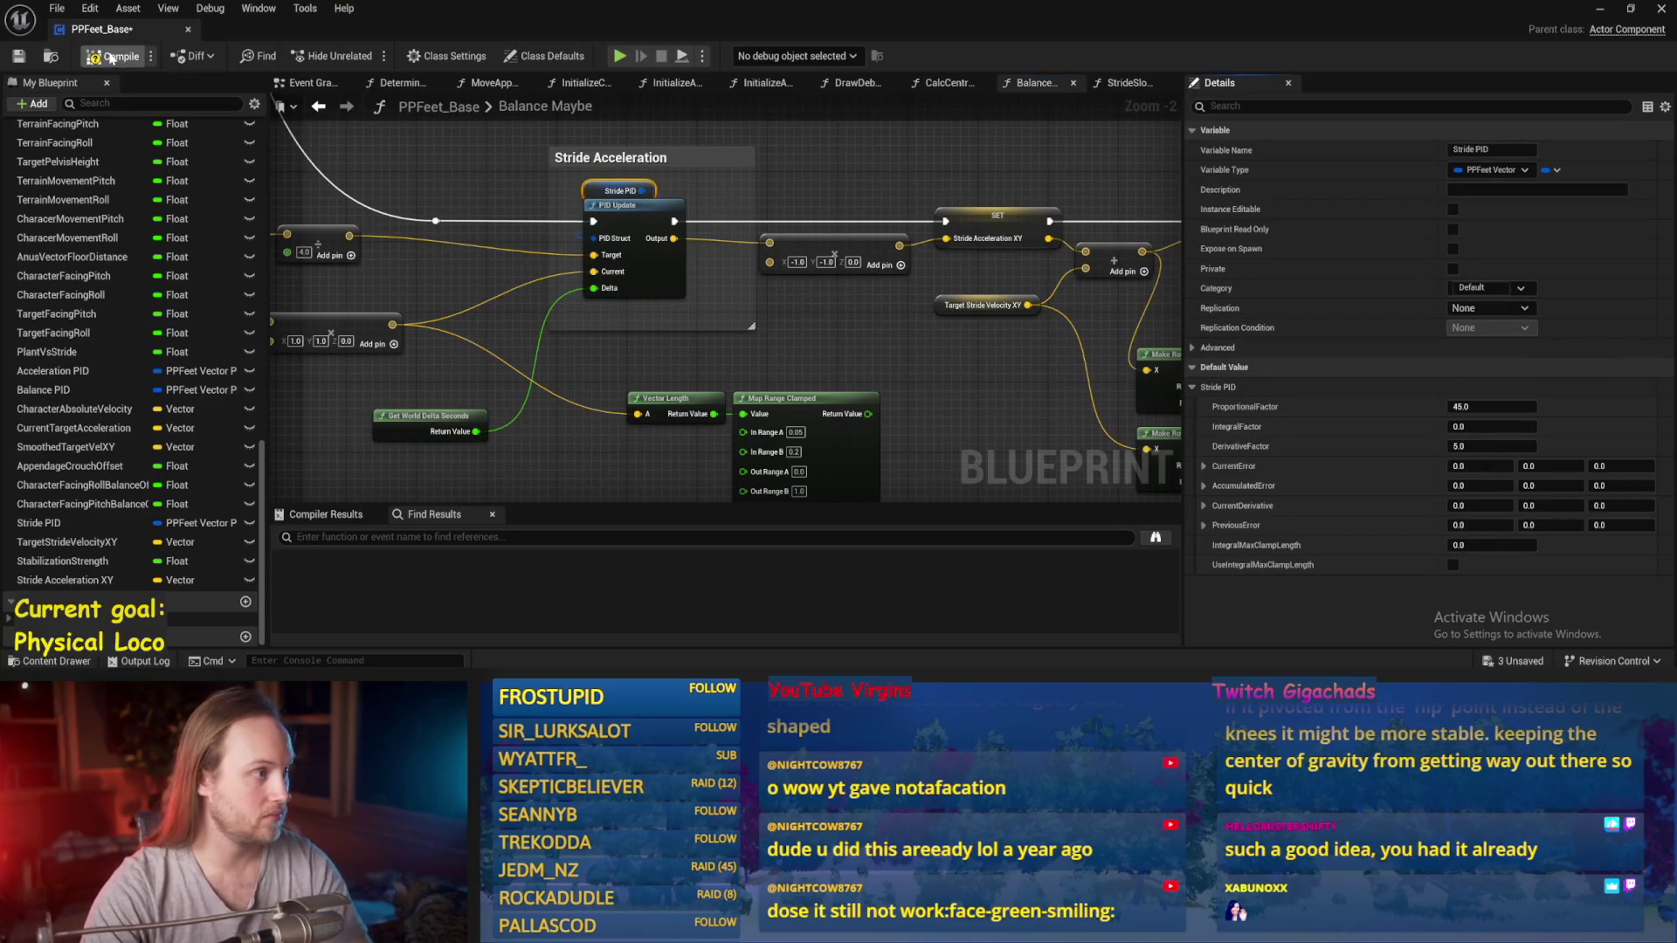
pyautogui.click(19, 58)
pyautogui.hotkey('alt', 'Tab')
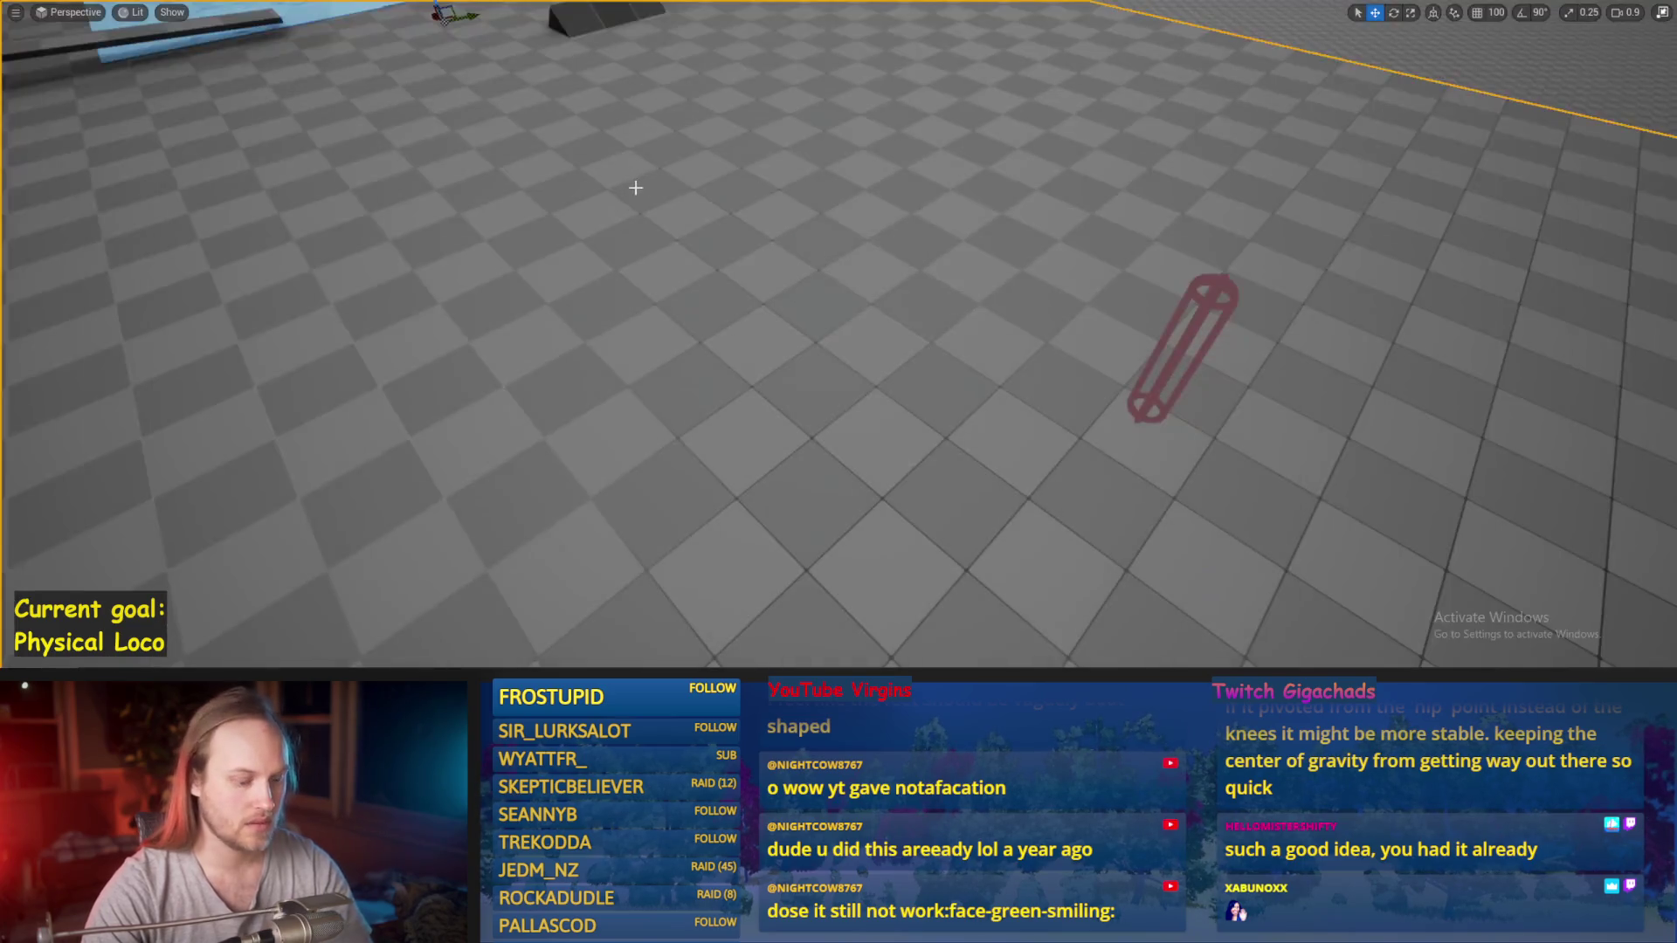
pyautogui.hotkey('alt', 'p')
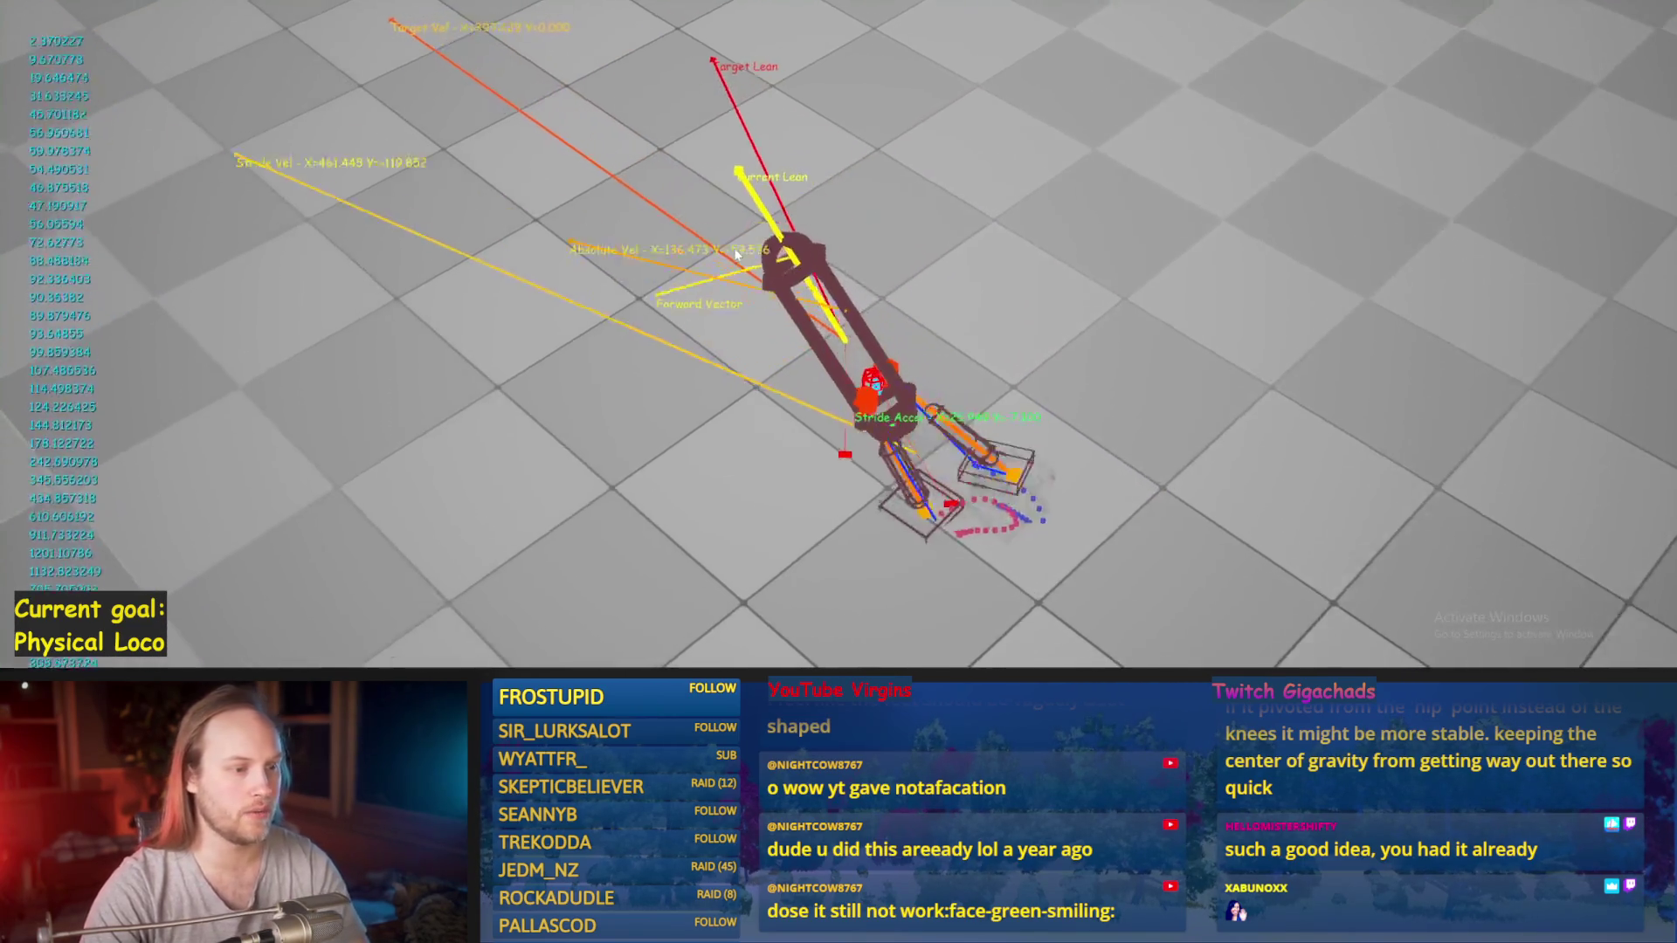
pyautogui.press('Escape')
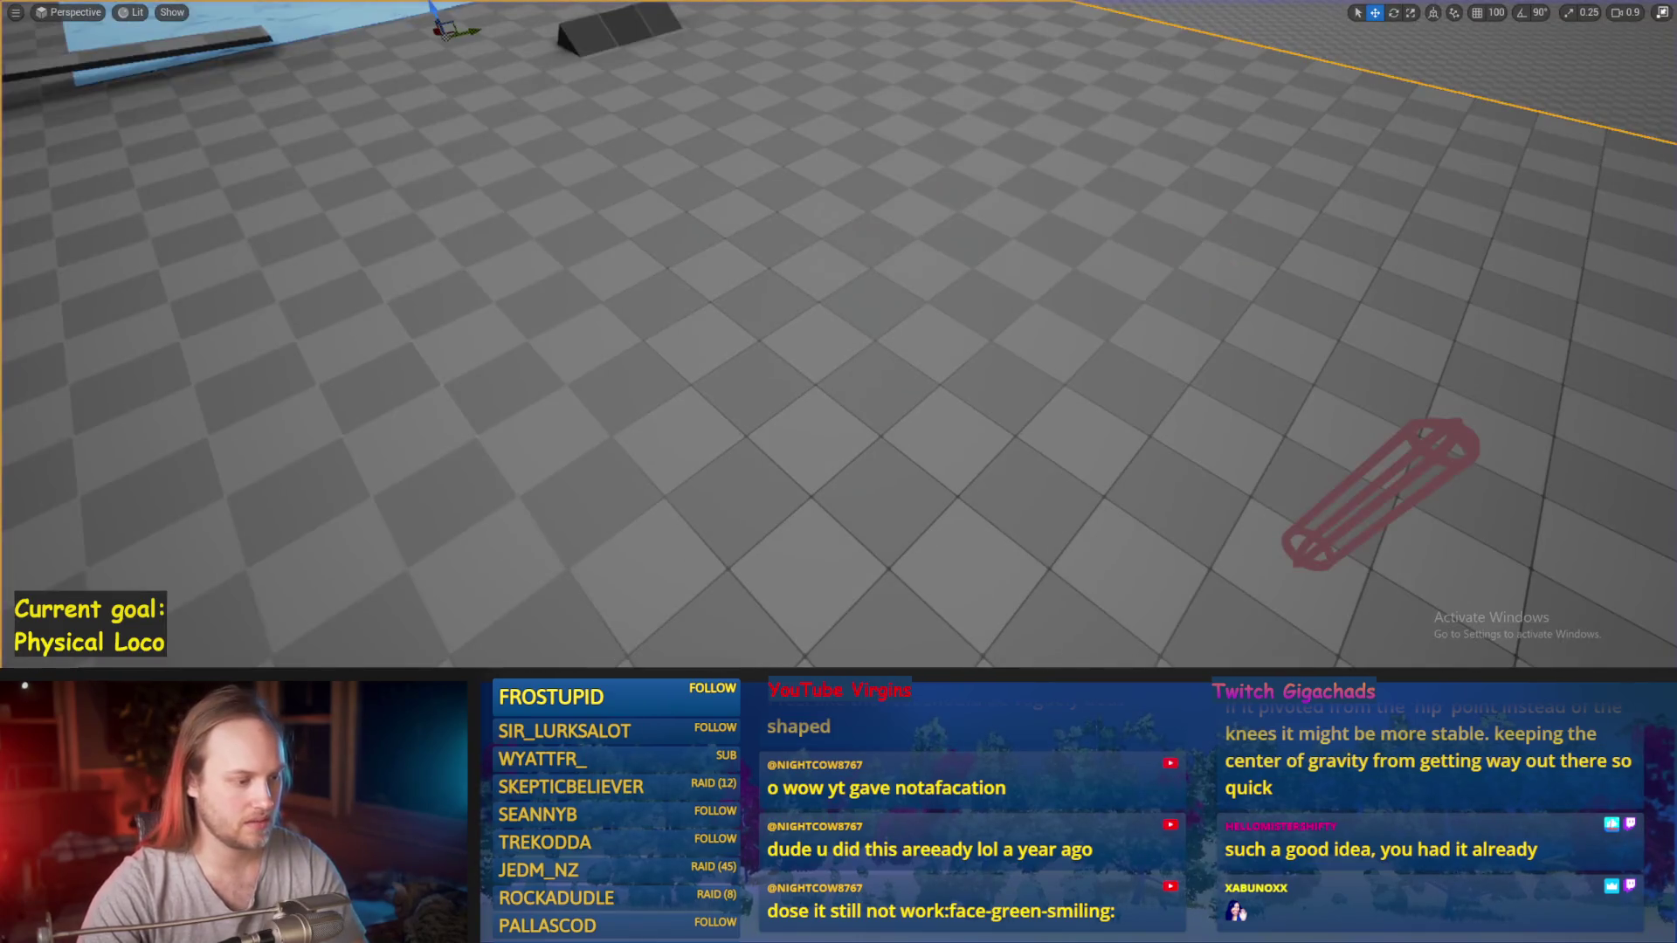
pyautogui.hotkey('alt', 'Tab')
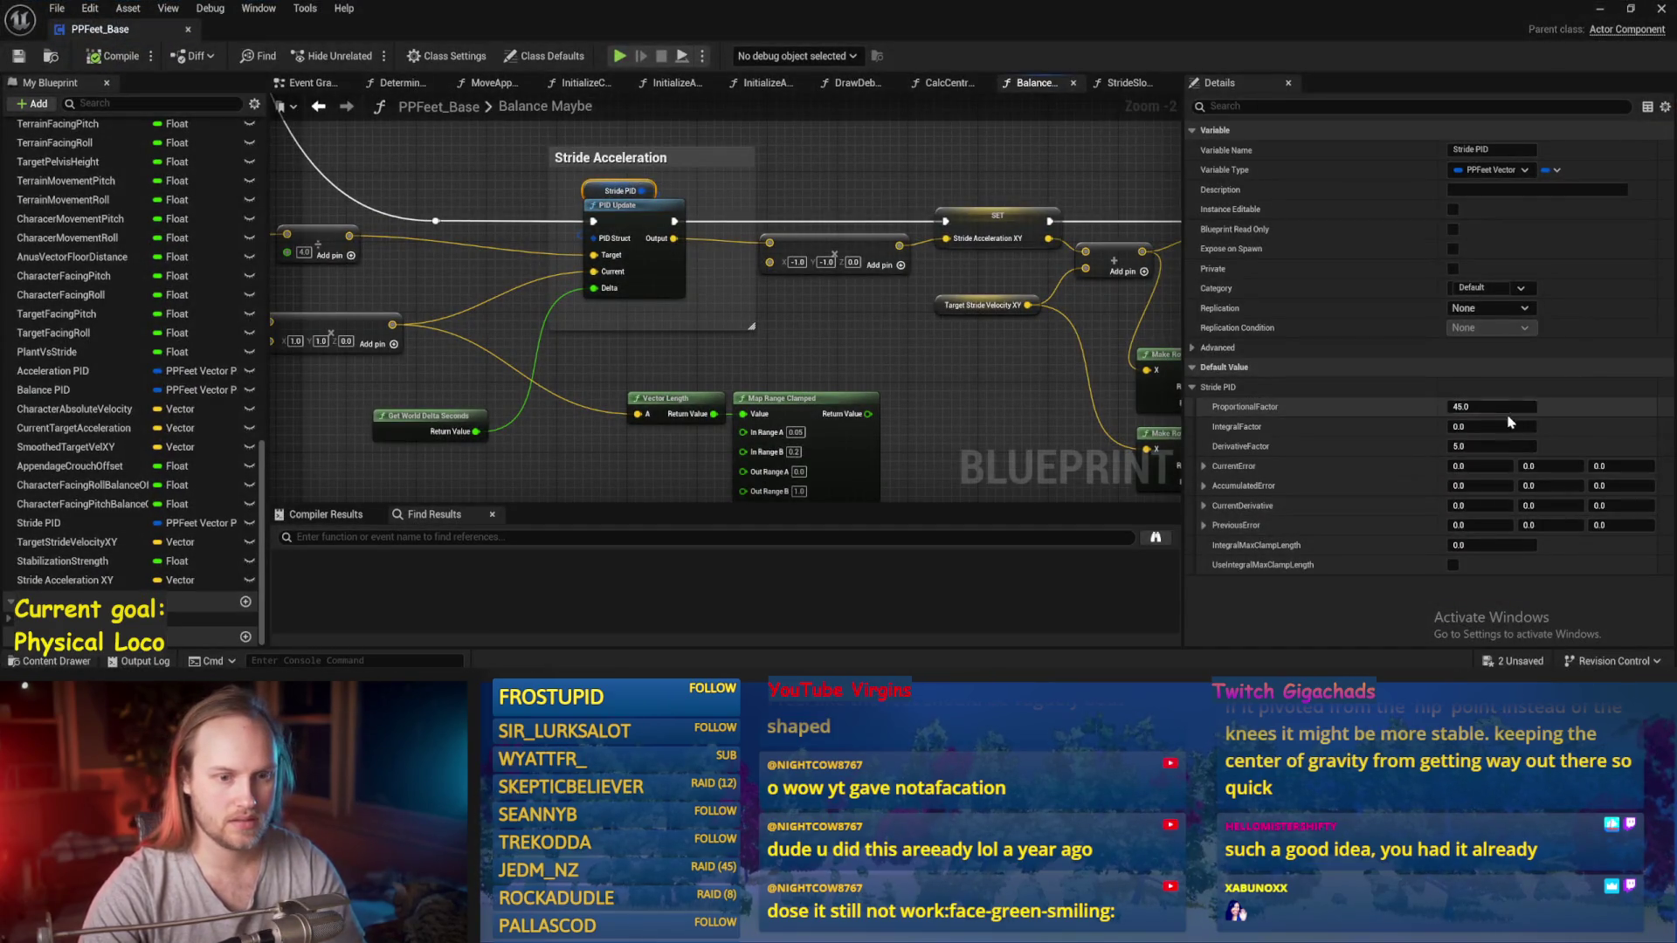
# Step: Raise ProportionalFactor to 55, compile, and play-test until the rig falls
pyautogui.write('5')
pyautogui.press('Return')
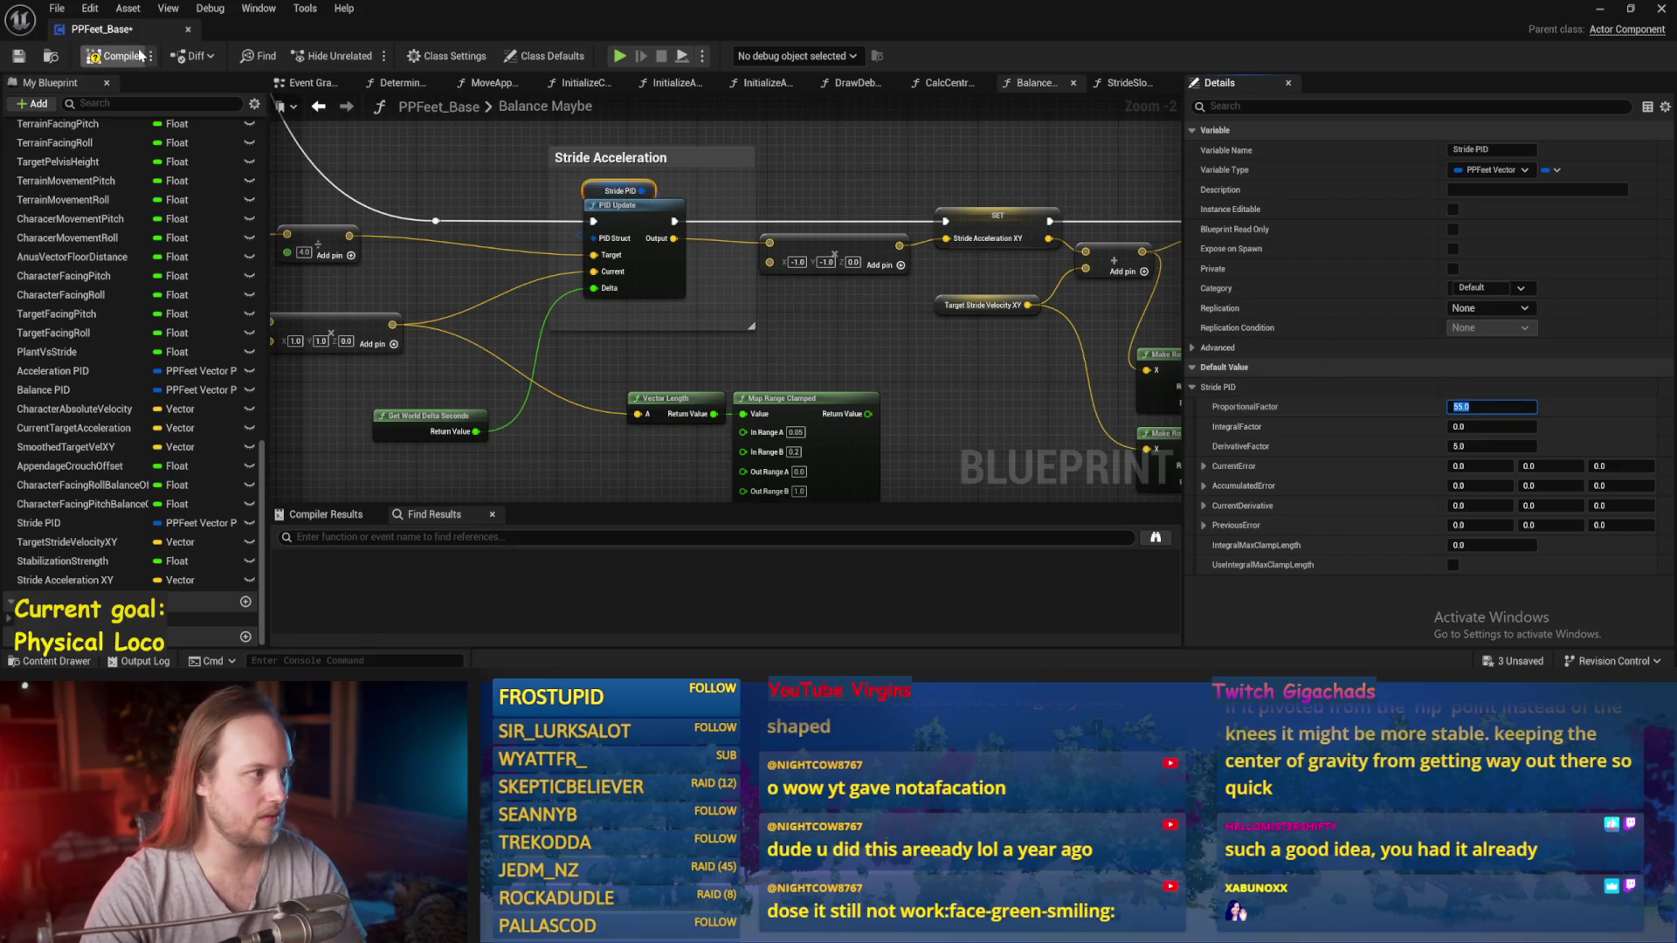
pyautogui.press('super+Down')
pyautogui.click(953, 12)
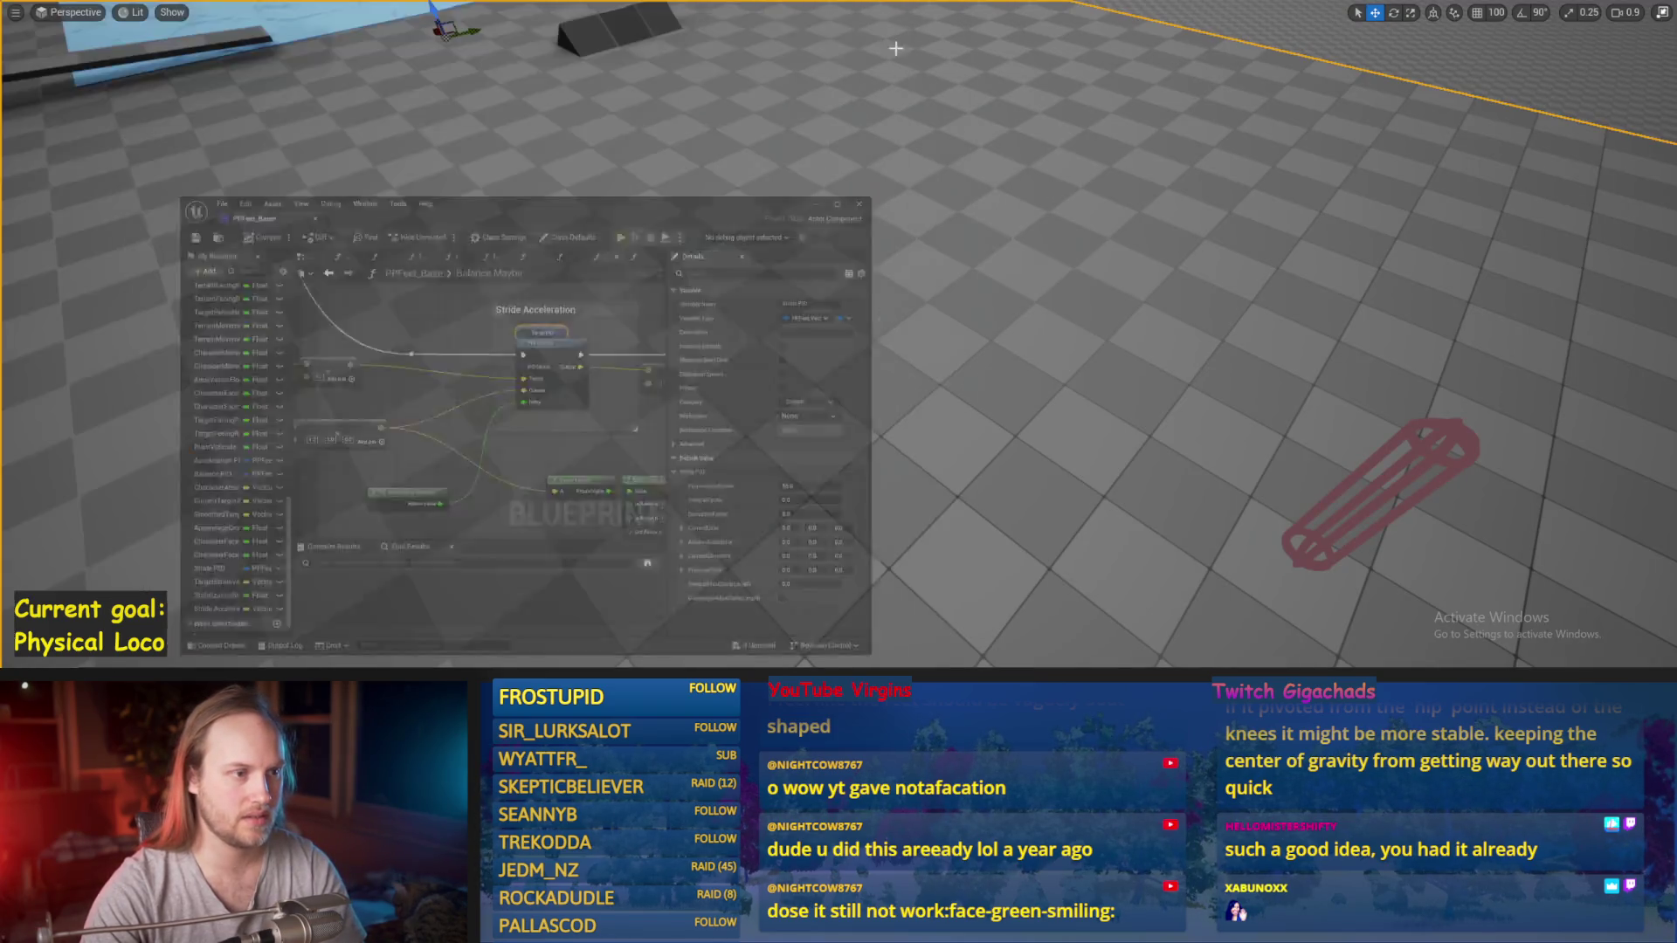
pyautogui.hotkey('alt', 'p')
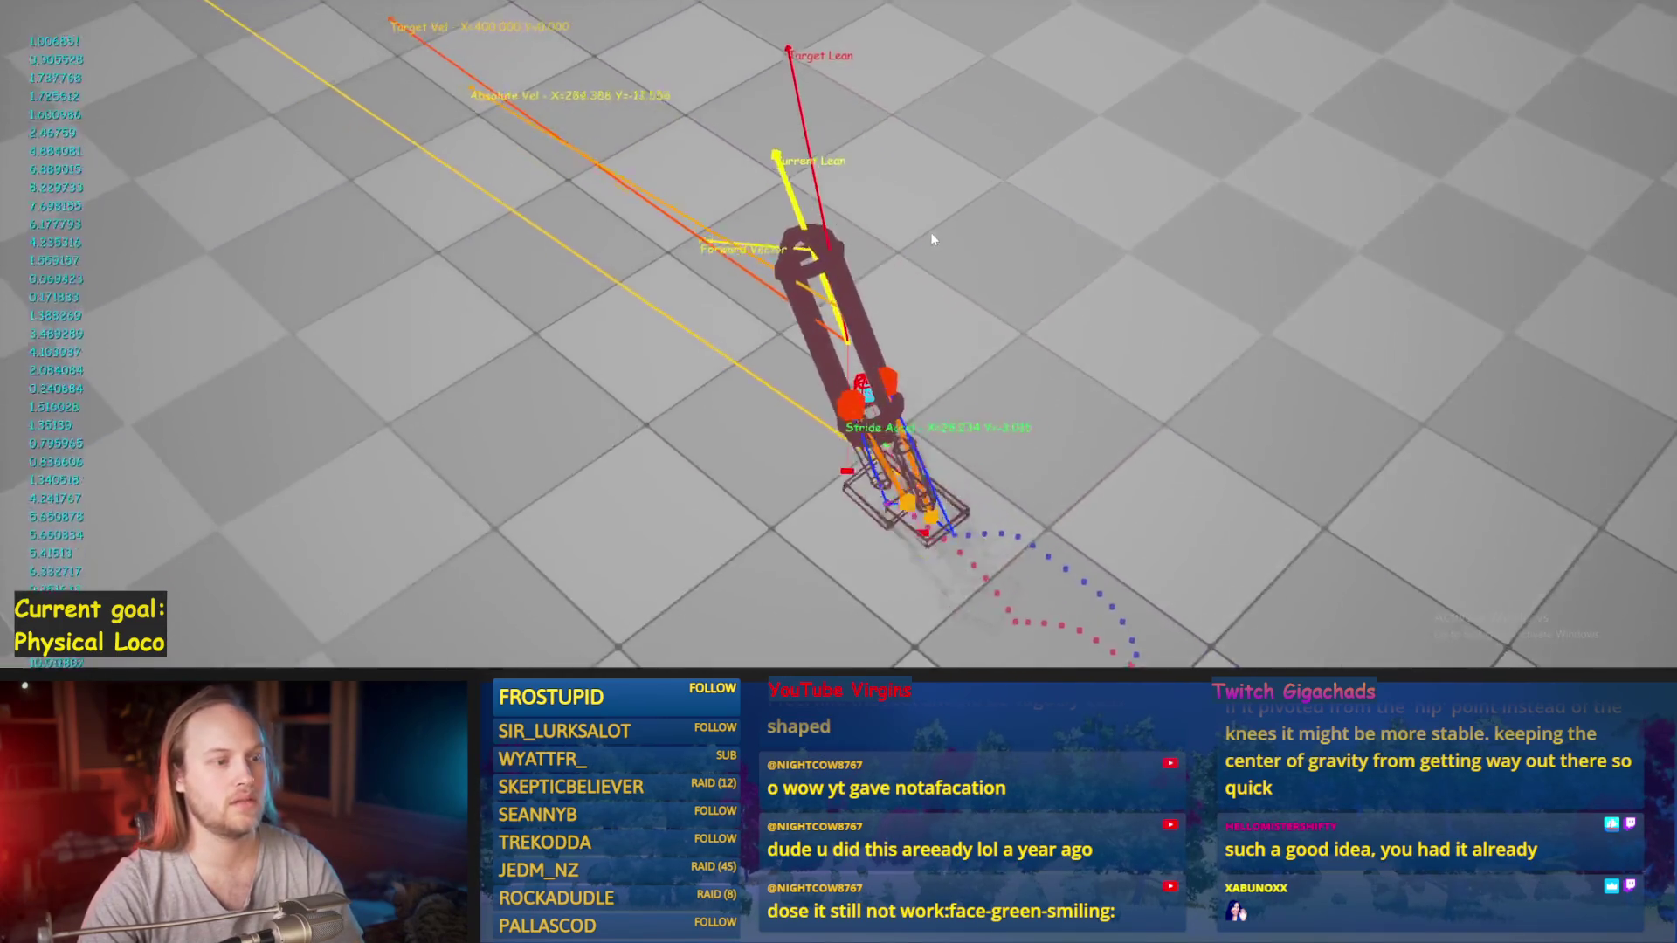
pyautogui.press('Escape')
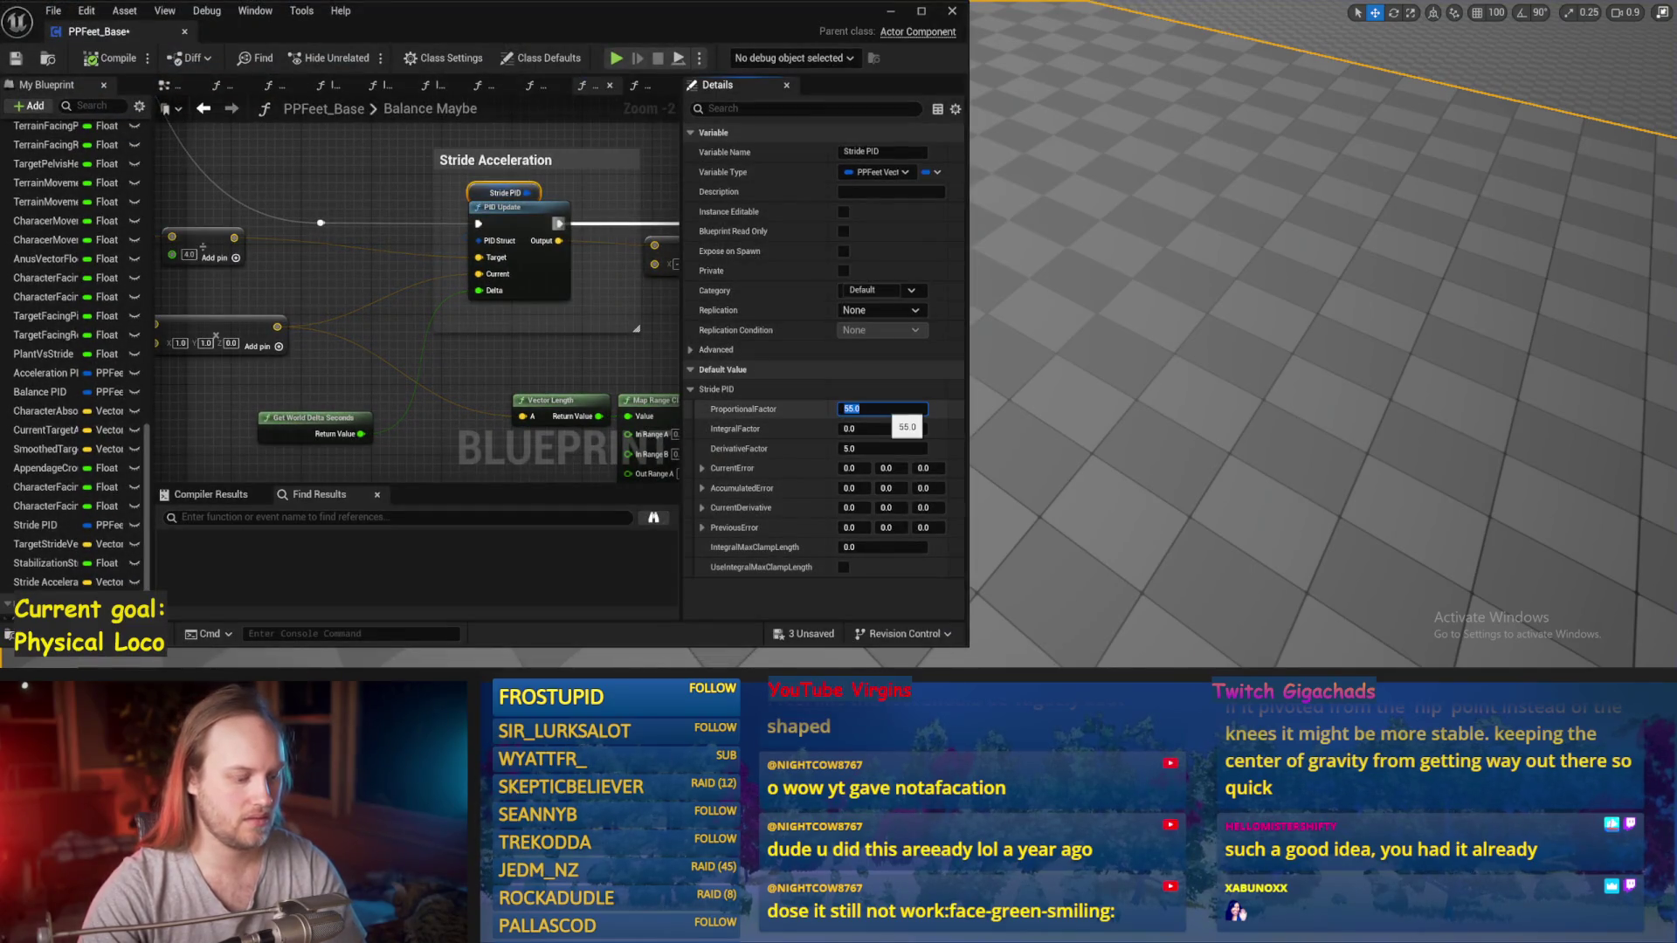
# Step: Set ProportionalFactor to 69, compile and save, play-test twice, then save again
pyautogui.write('69')
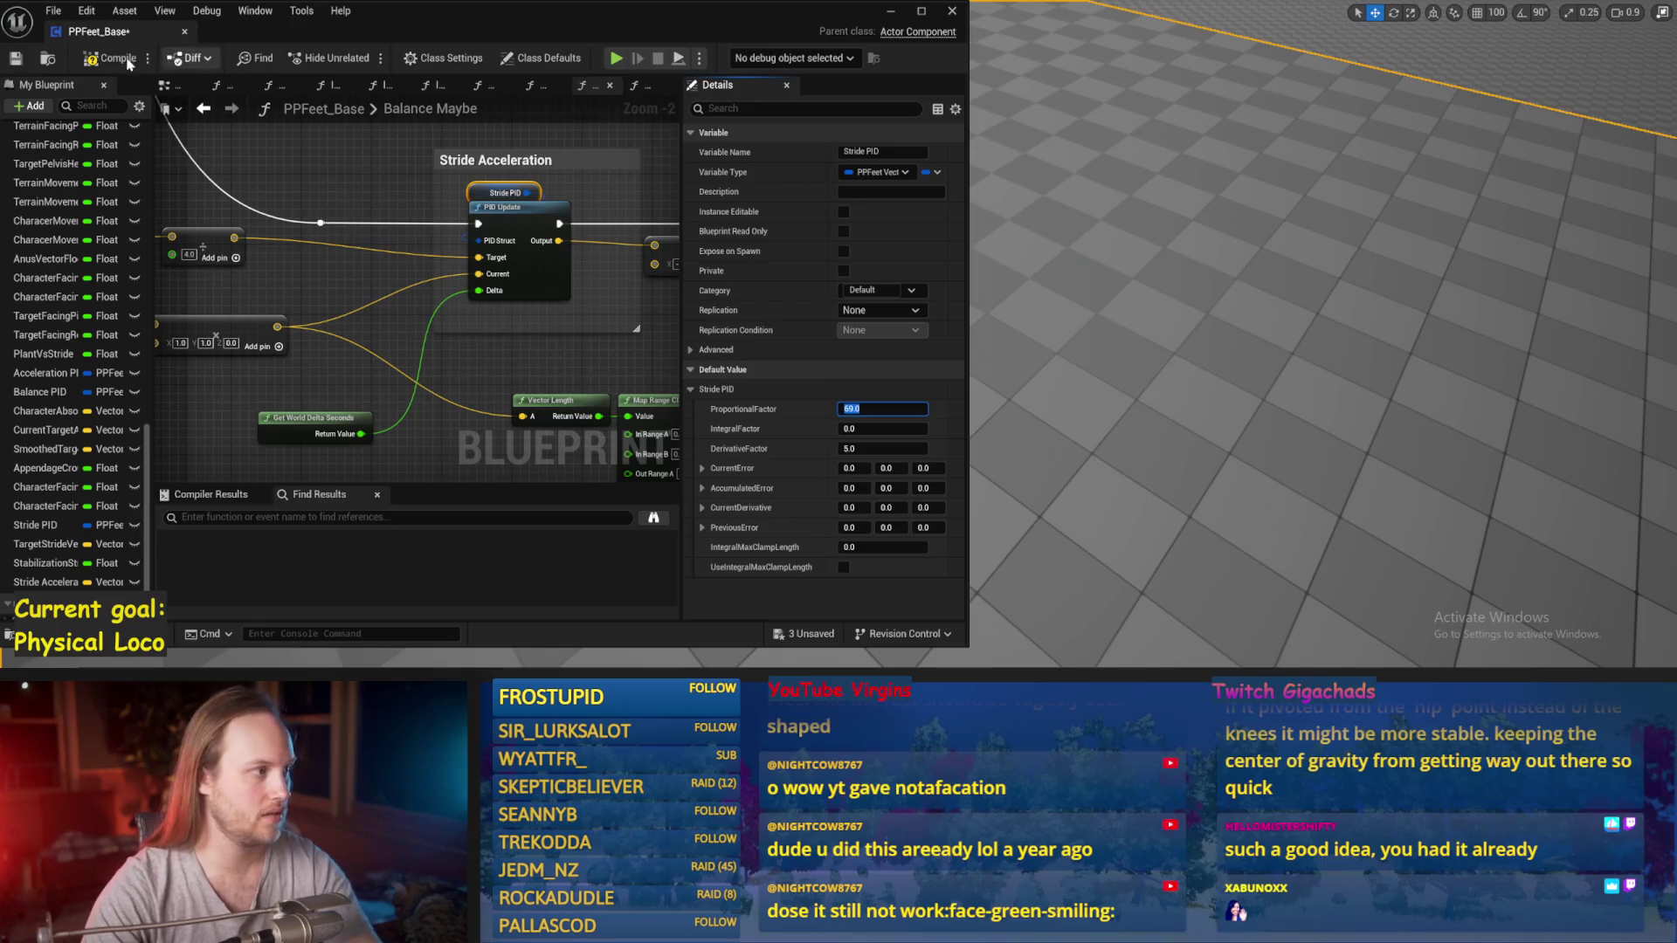
pyautogui.click(17, 62)
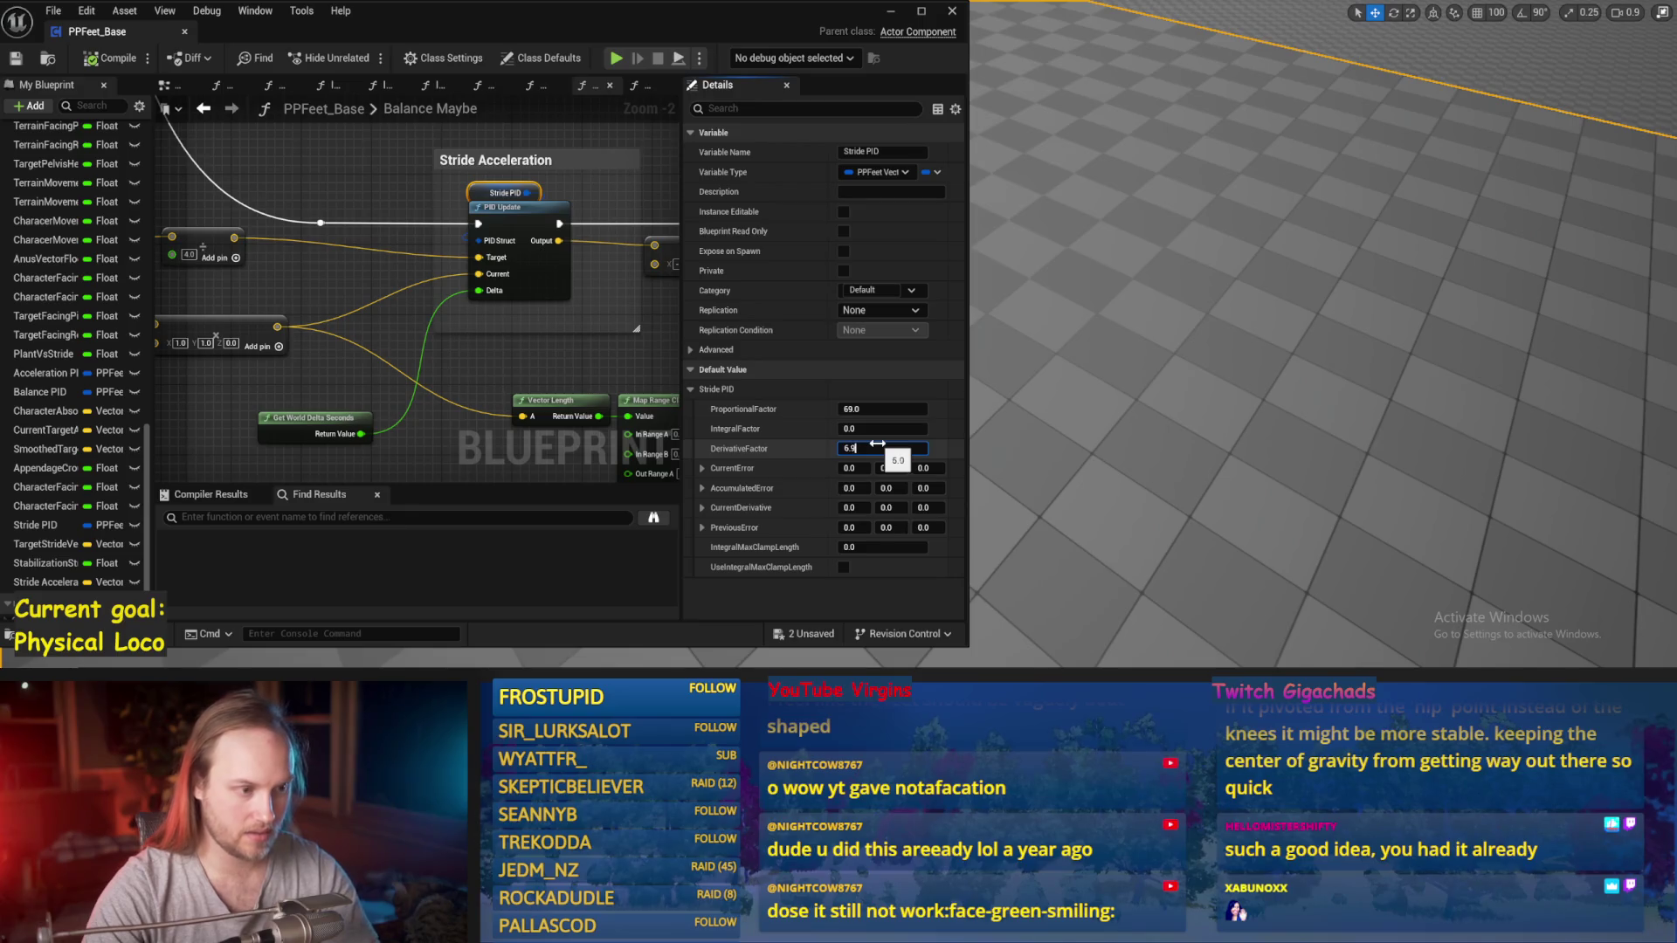
pyautogui.click(19, 60)
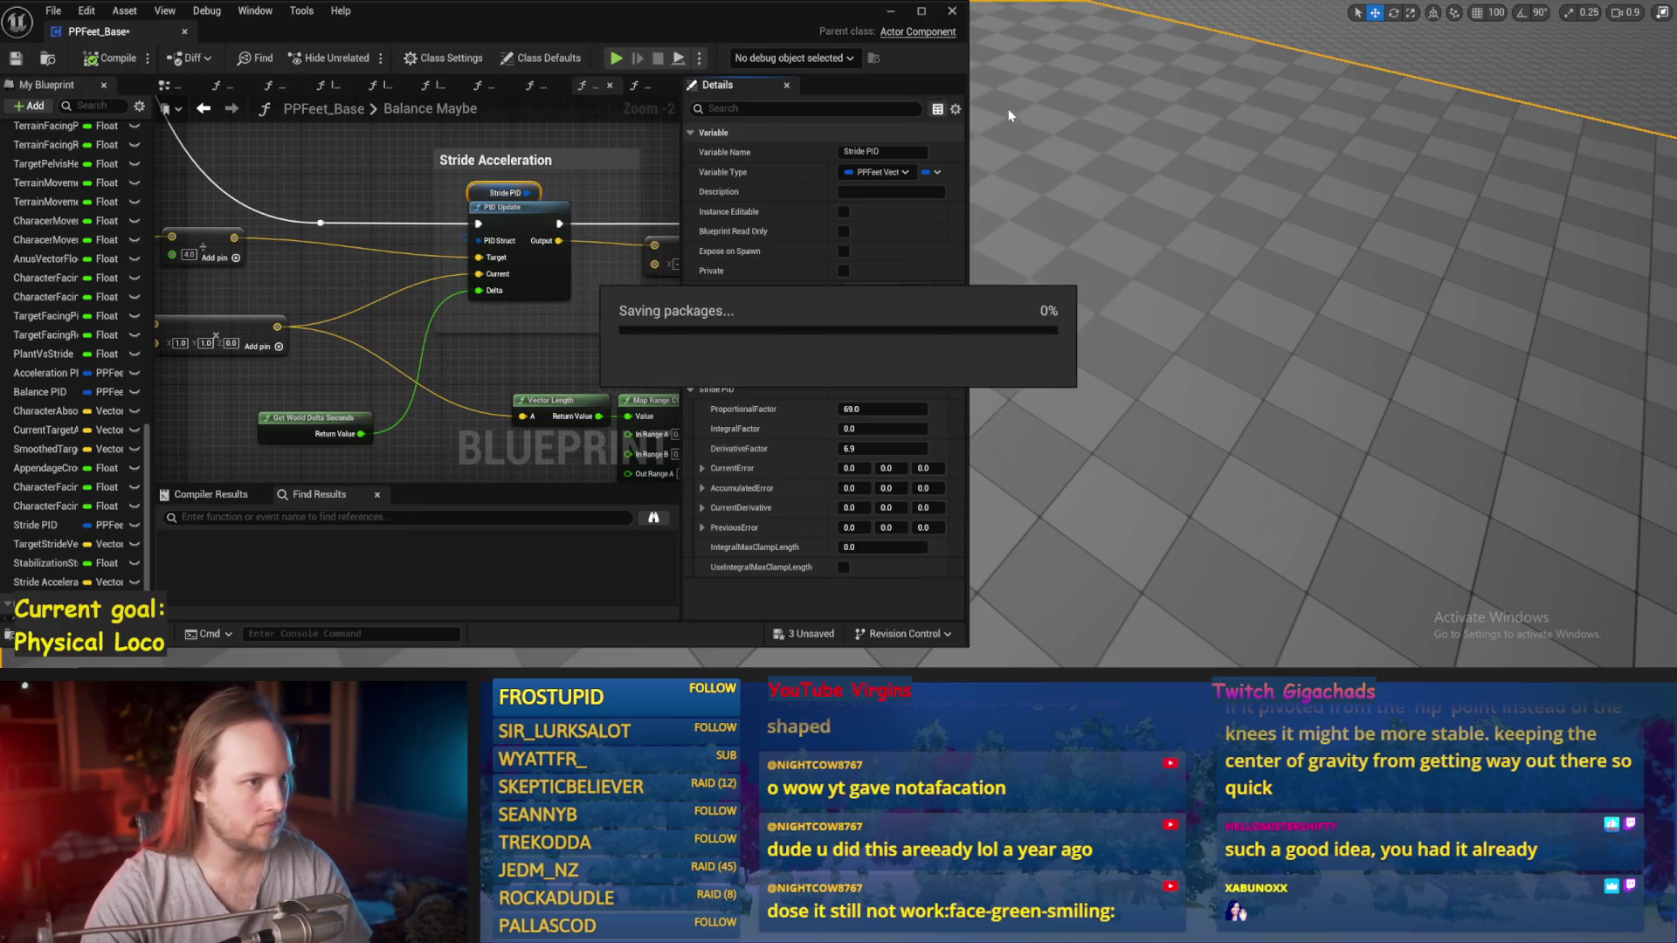
pyautogui.click(891, 10)
pyautogui.hotkey('alt', 'p')
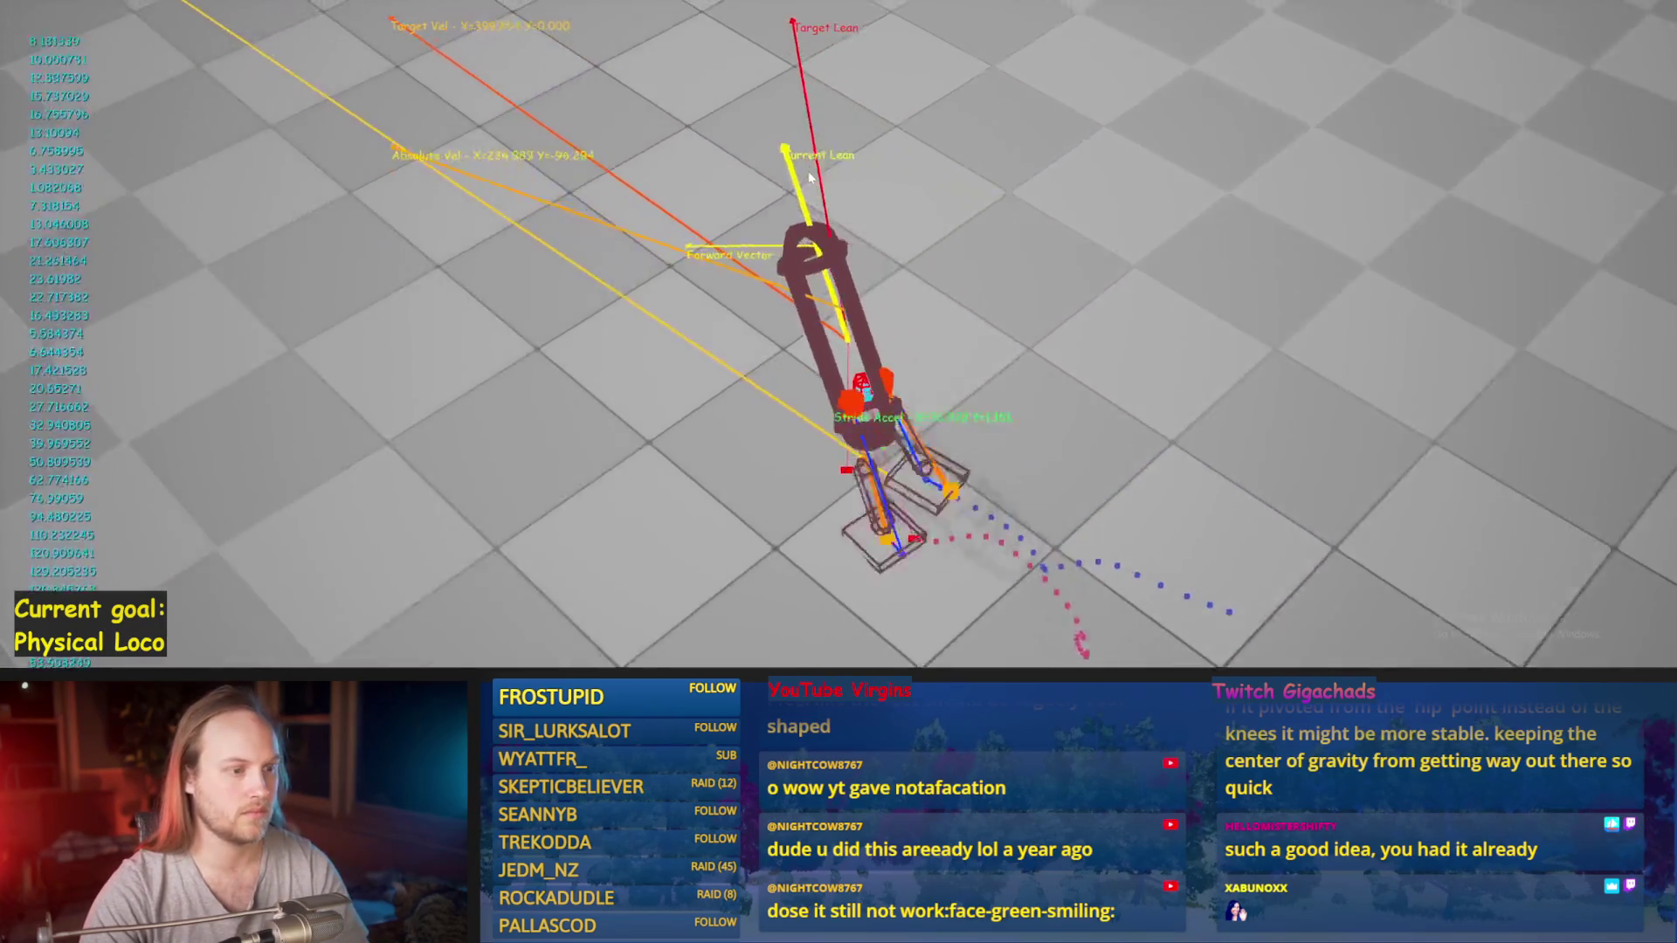
pyautogui.press('Escape')
pyautogui.hotkey('alt', 'p')
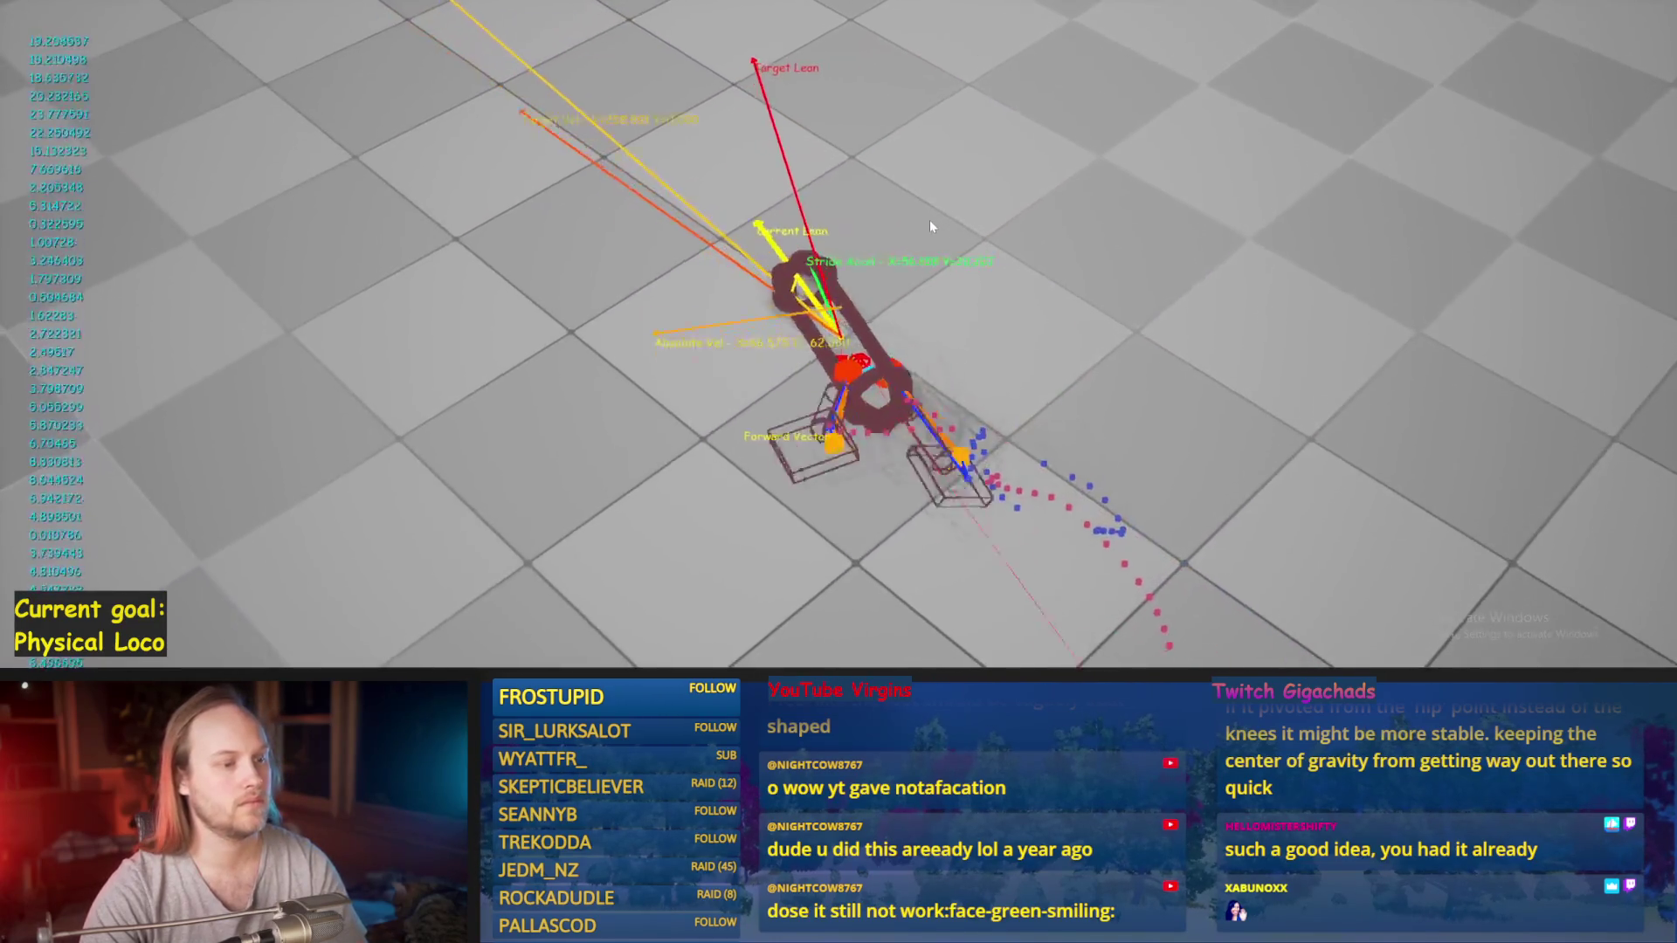
pyautogui.press('Escape')
pyautogui.hotkey('alt', 'Tab')
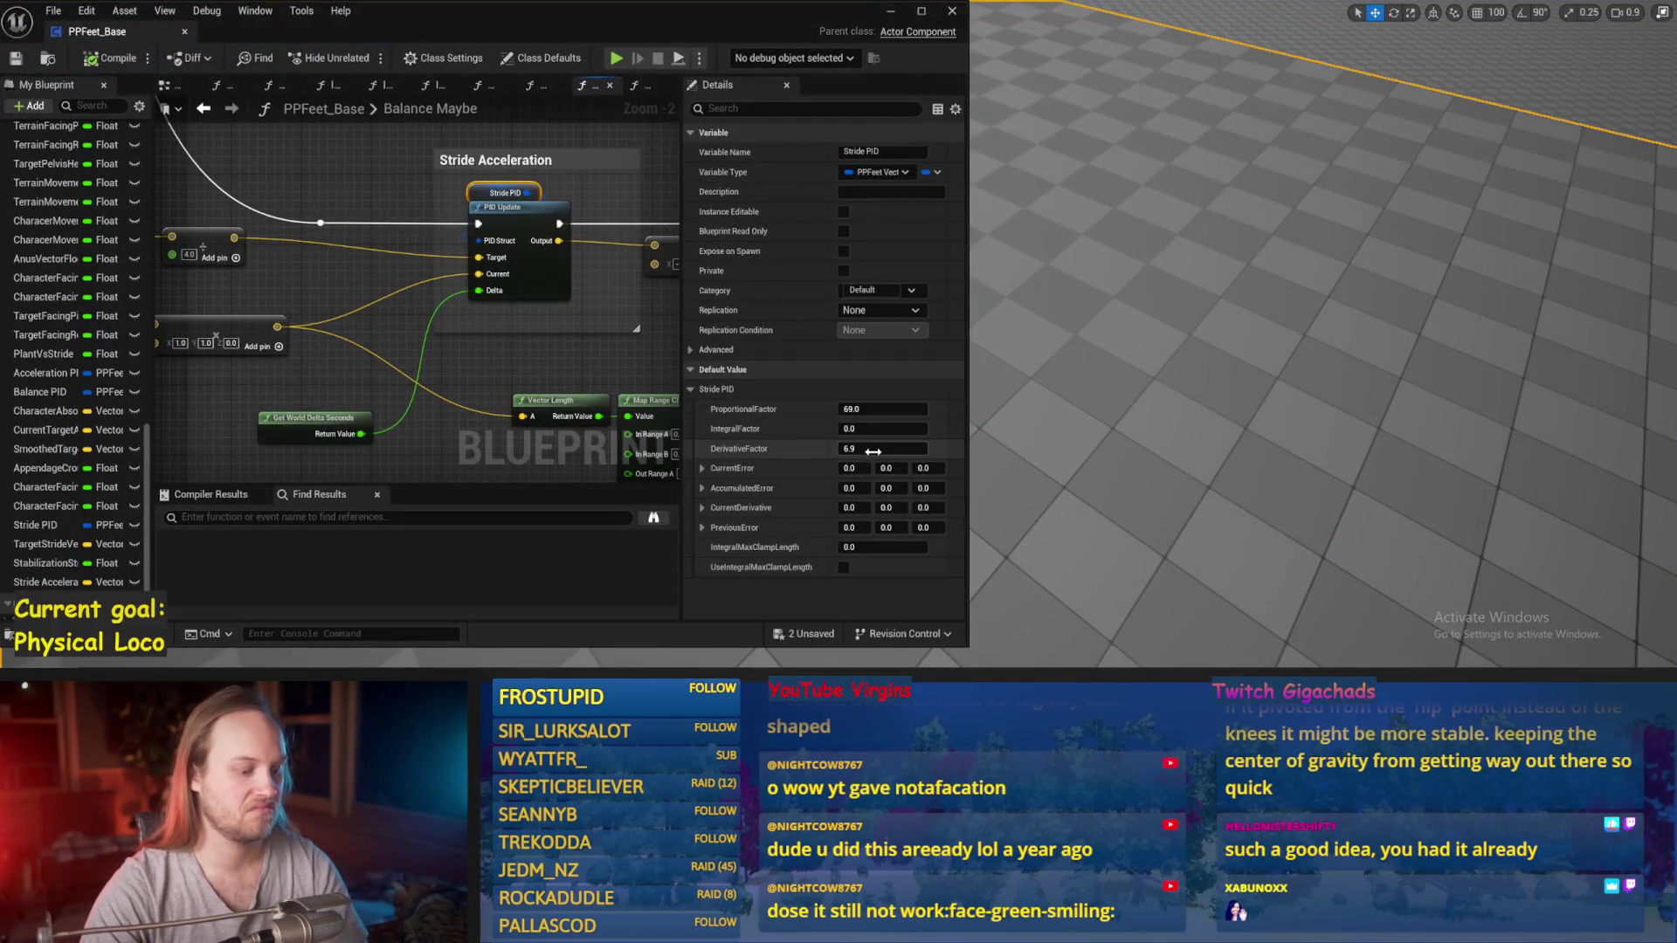
pyautogui.click(16, 59)
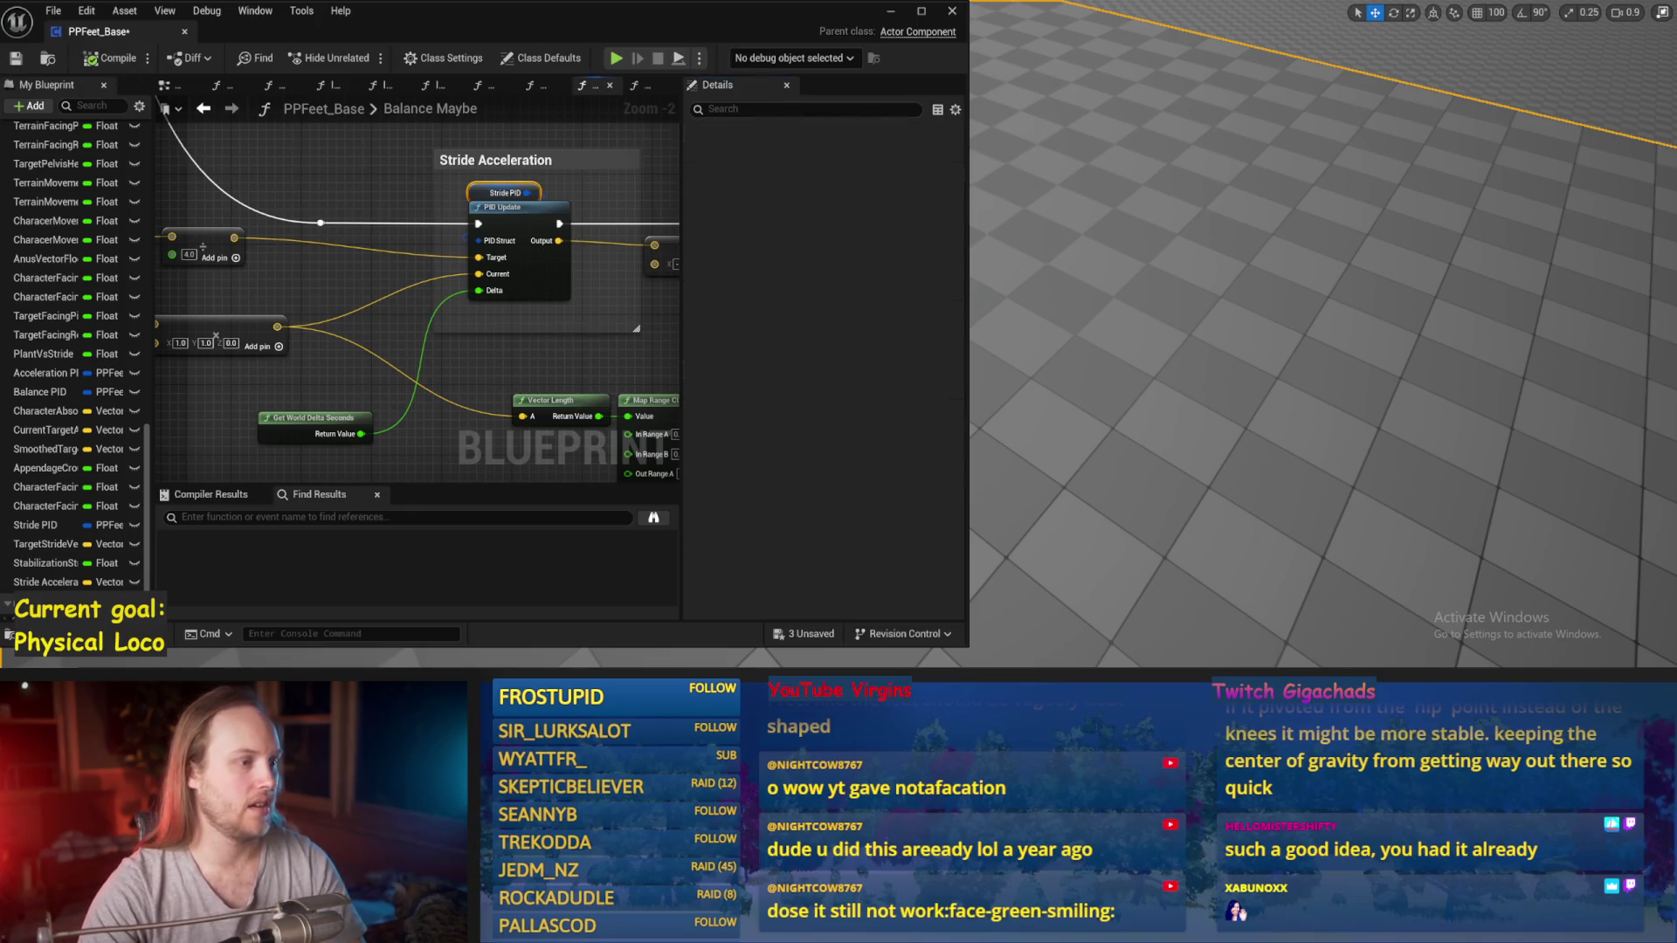
pyautogui.click(890, 10)
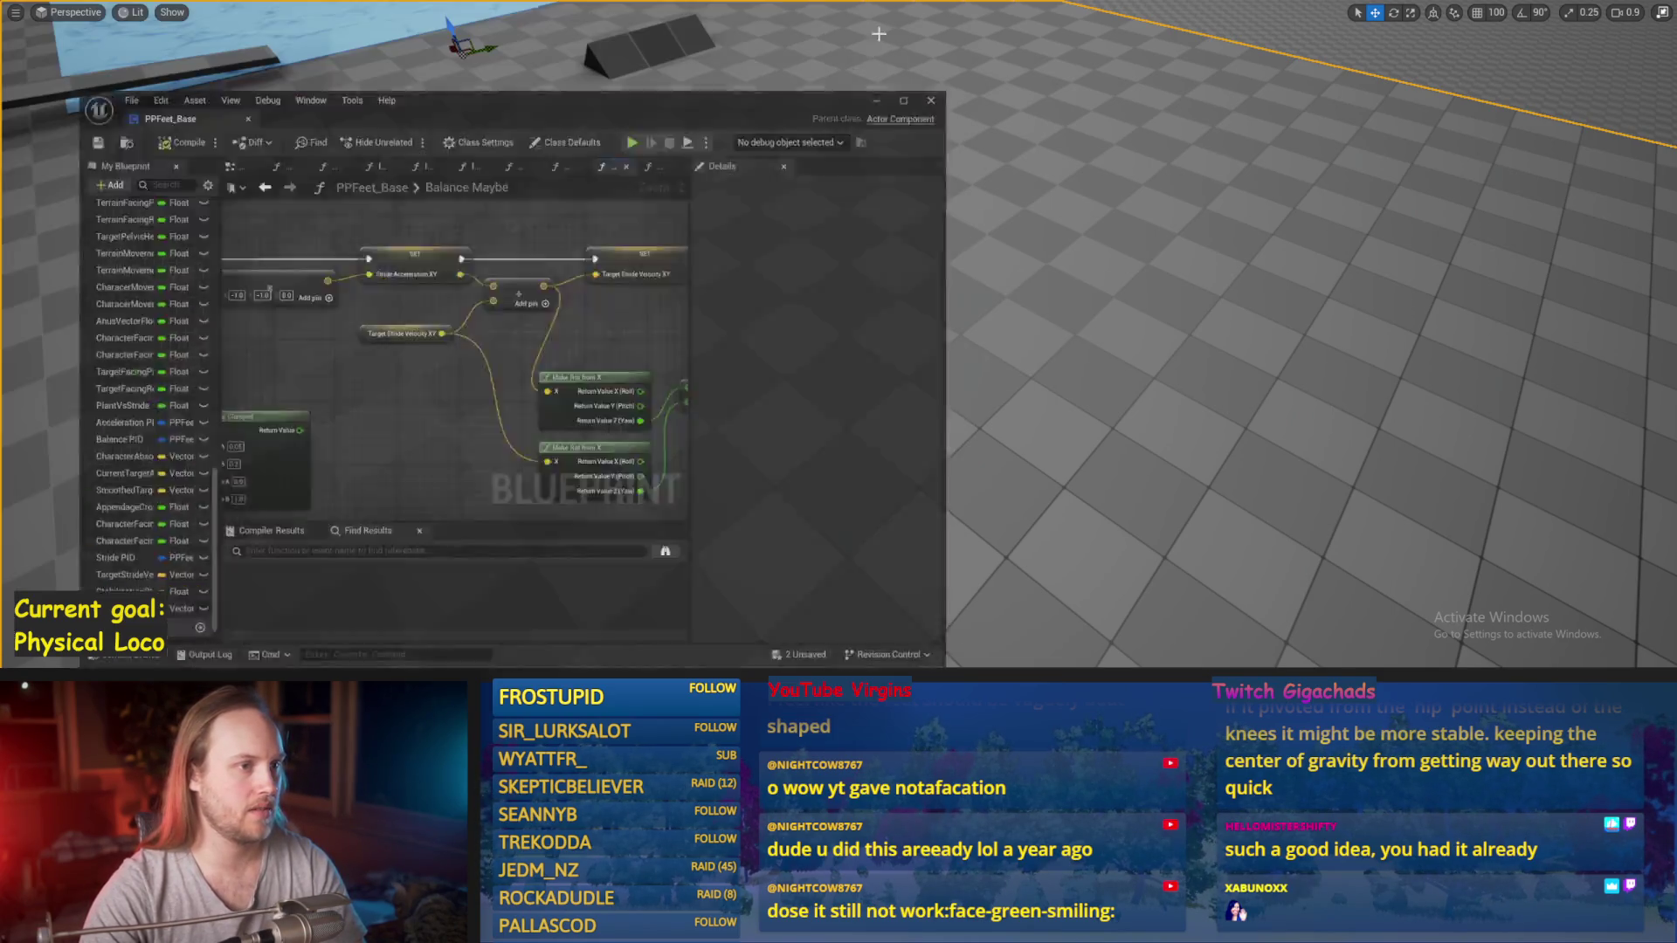
# Step: Run a quick play test of the rig, stop it and save the level
pyautogui.hotkey('alt', 'p')
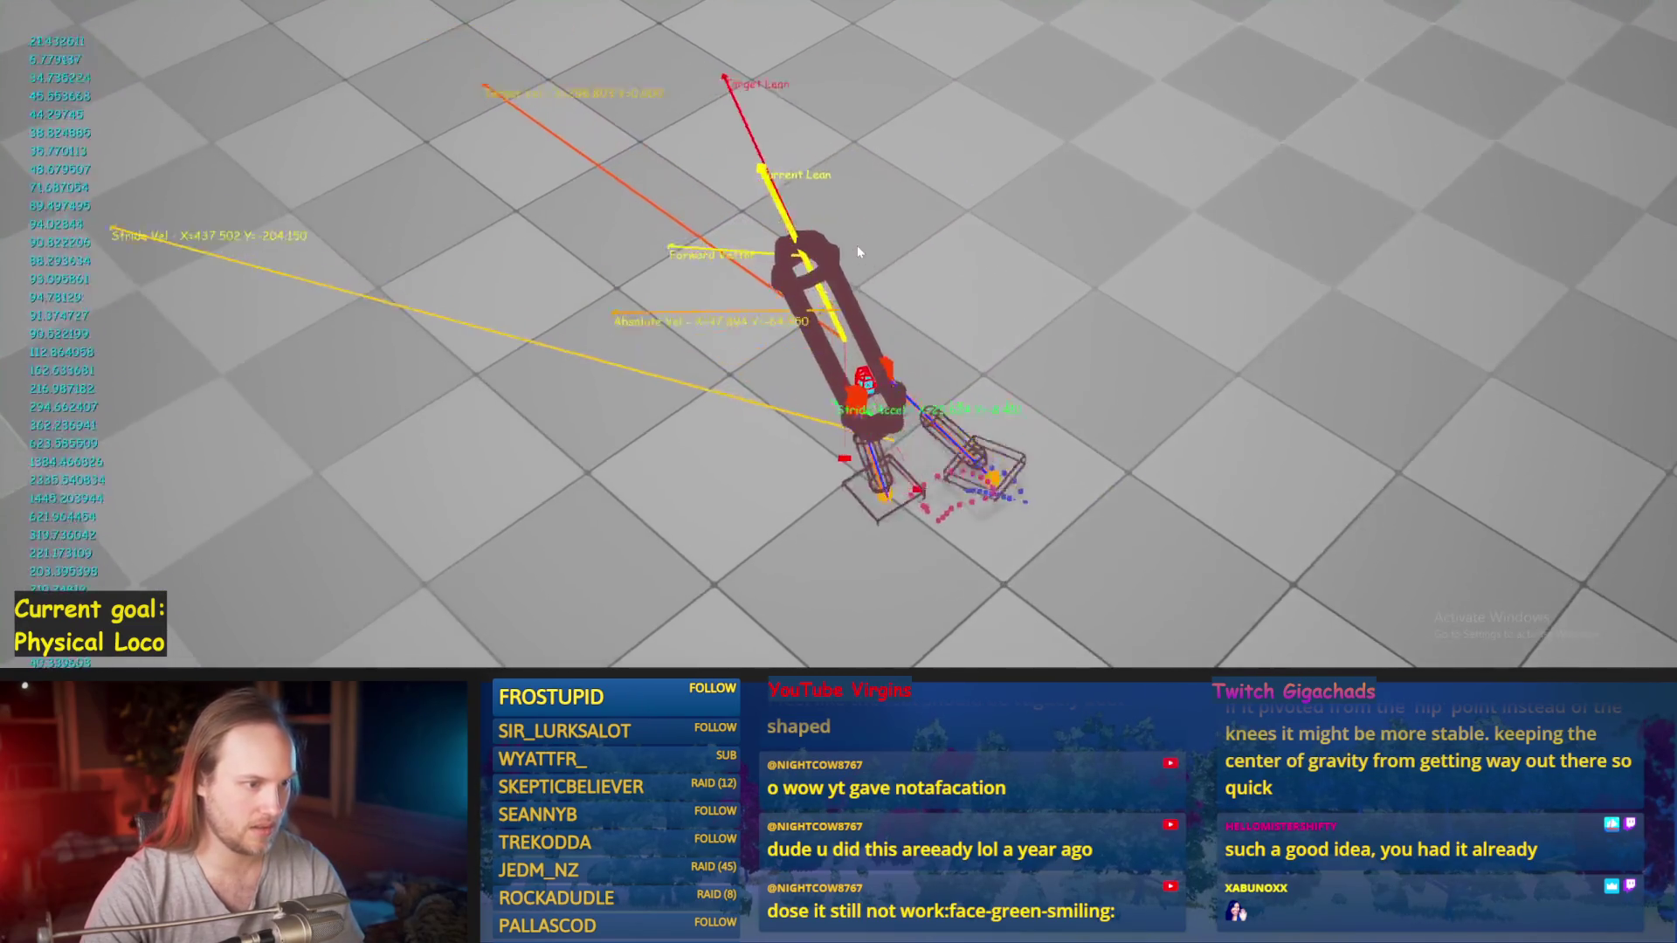
pyautogui.press('Escape')
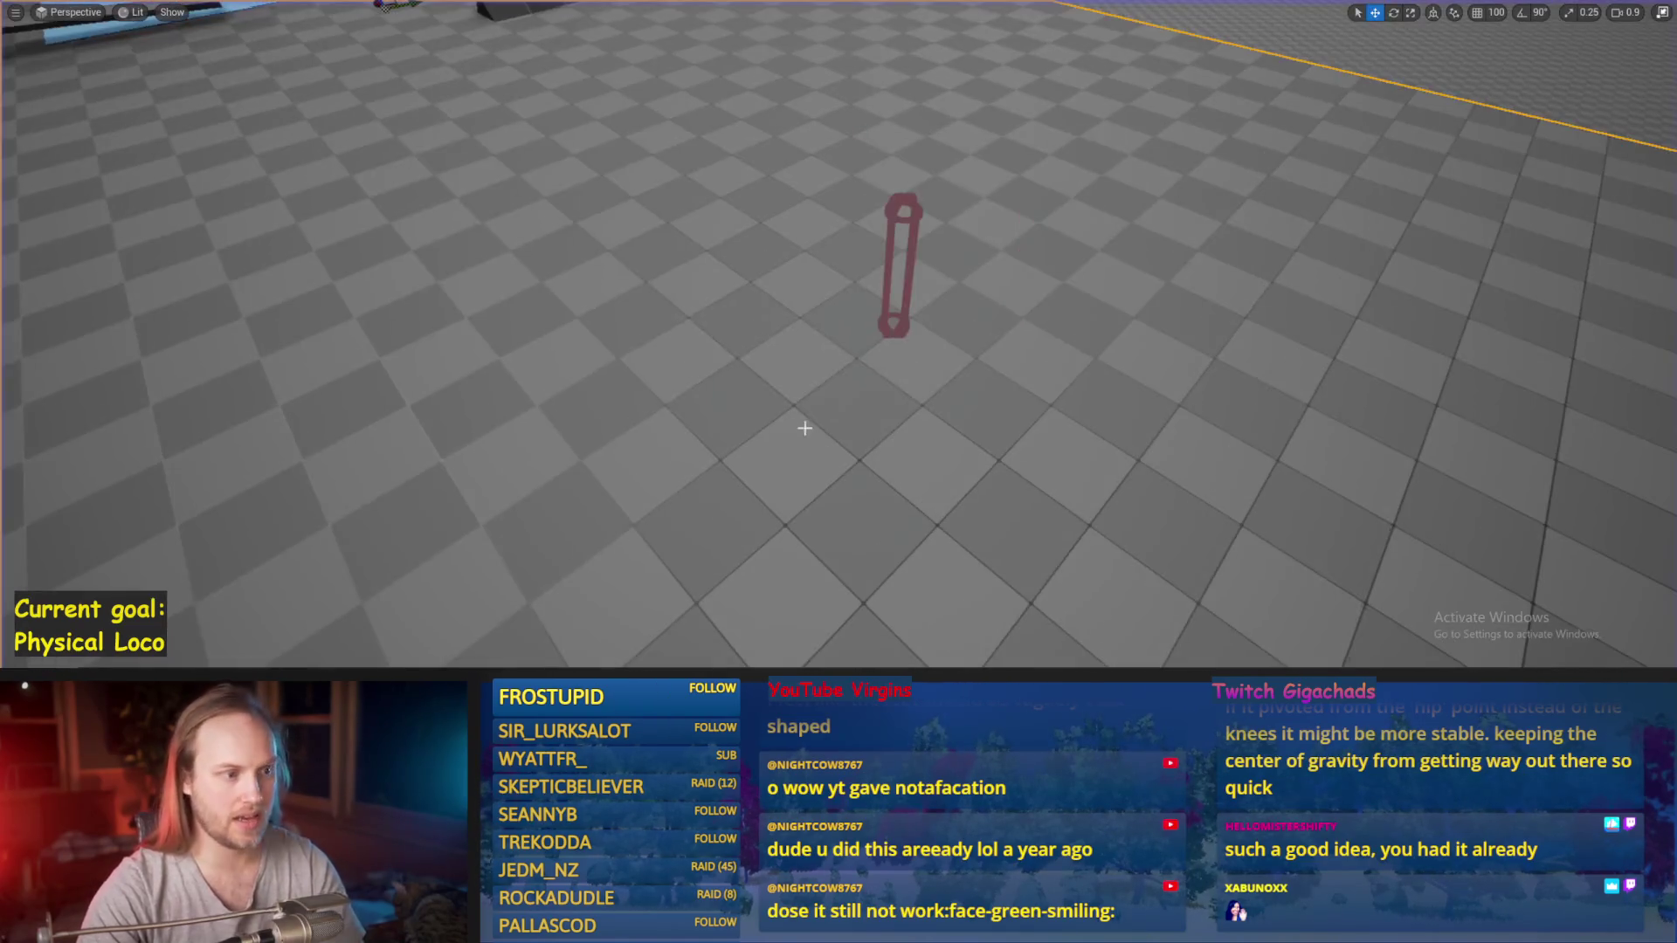
pyautogui.hotkey('ctrl', 's')
pyautogui.rightClick(628, 669)
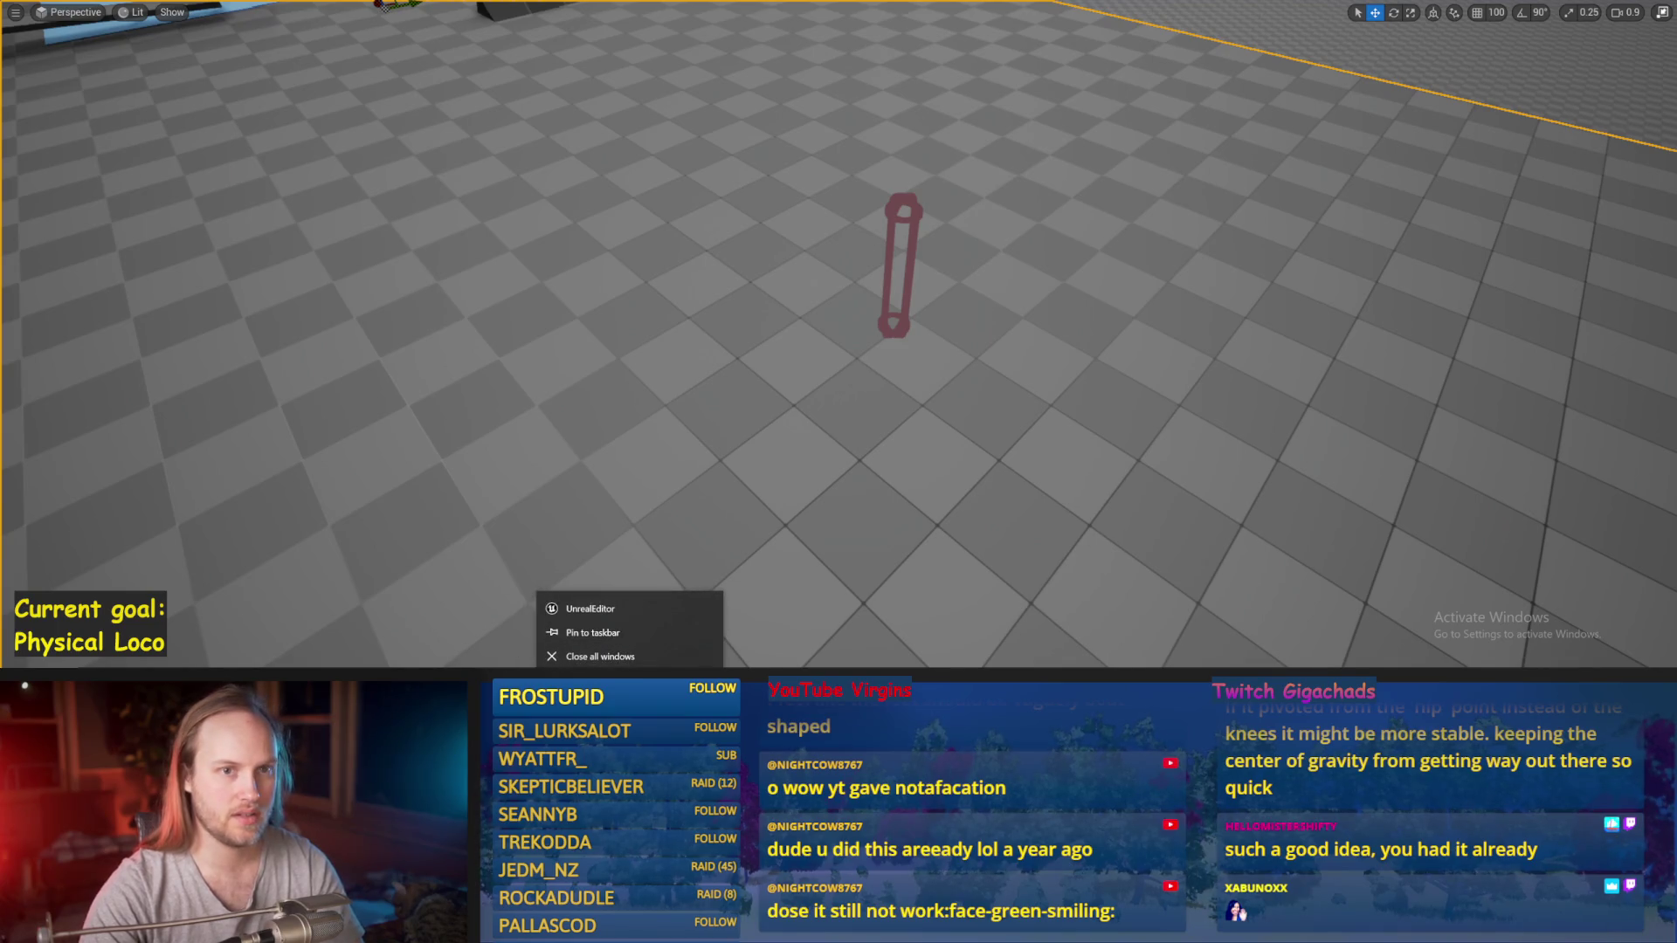
pyautogui.press('Escape')
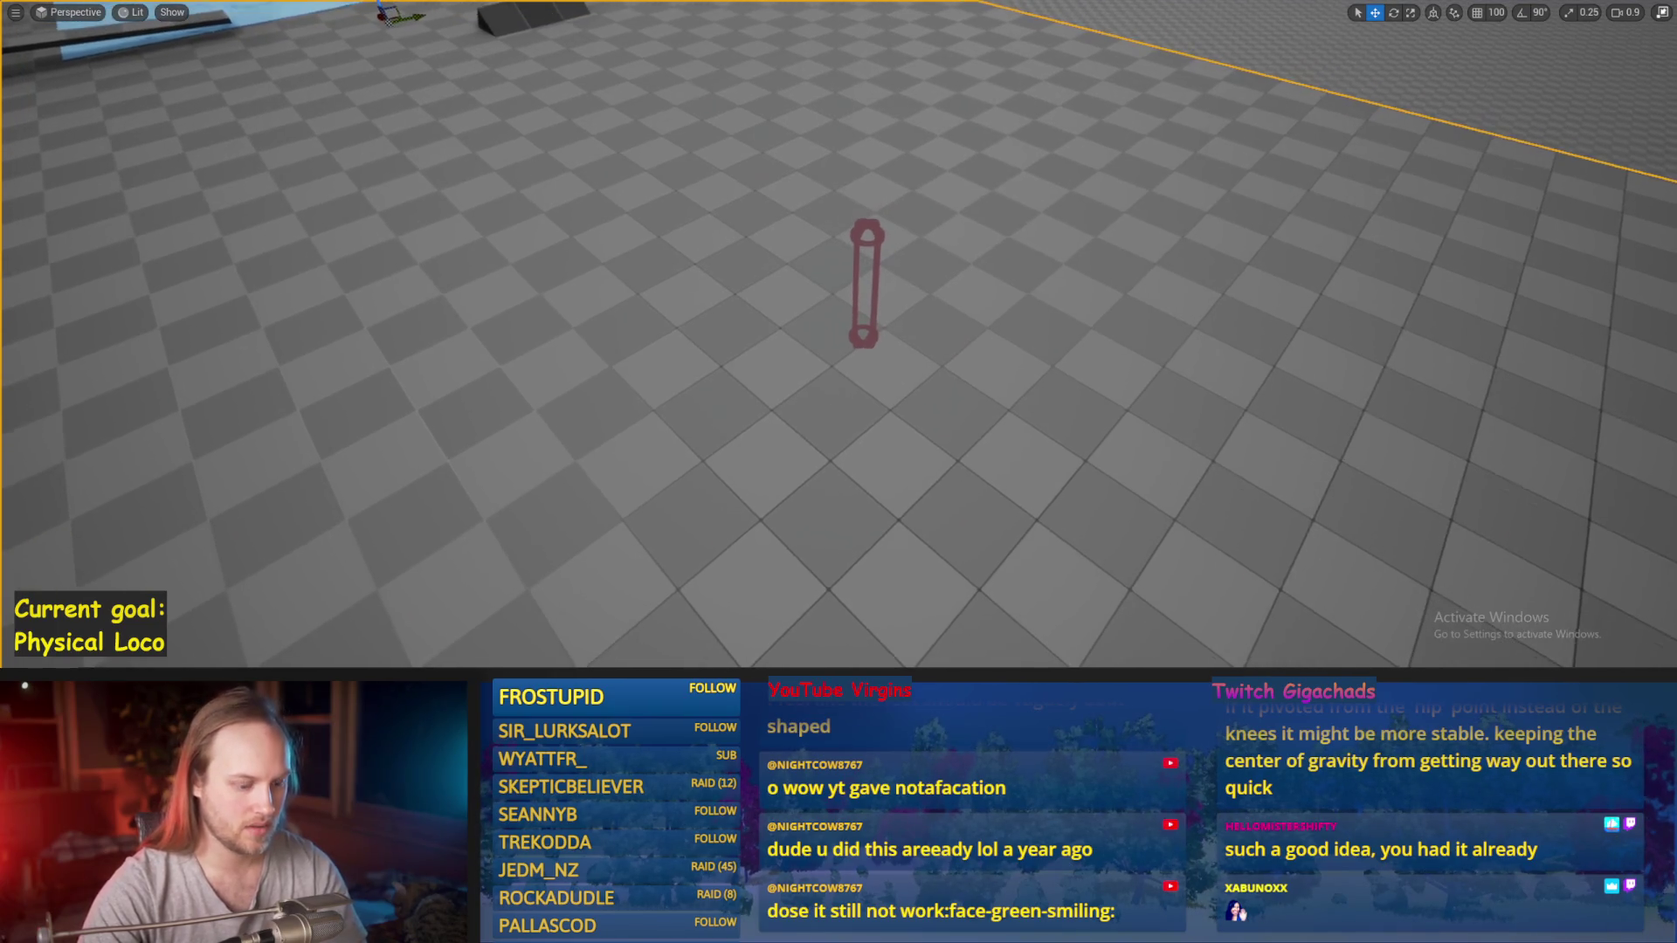
# Step: Run several more short play tests of the rig, then leave fullscreen
pyautogui.hotkey('alt', 'p')
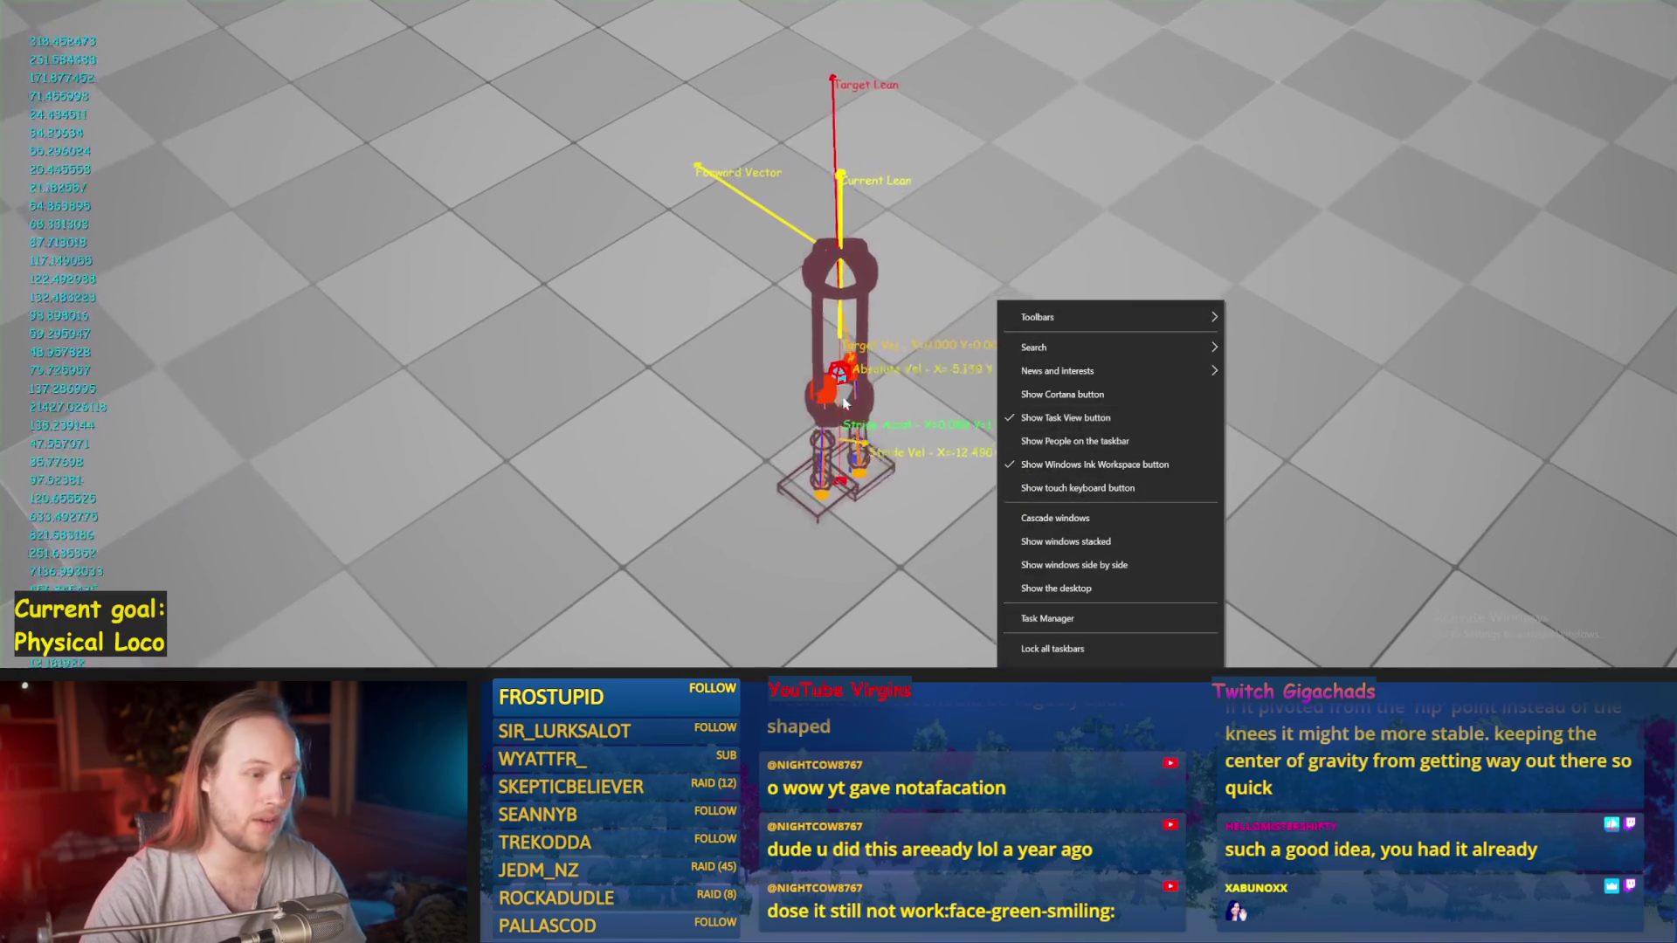
pyautogui.click(791, 385)
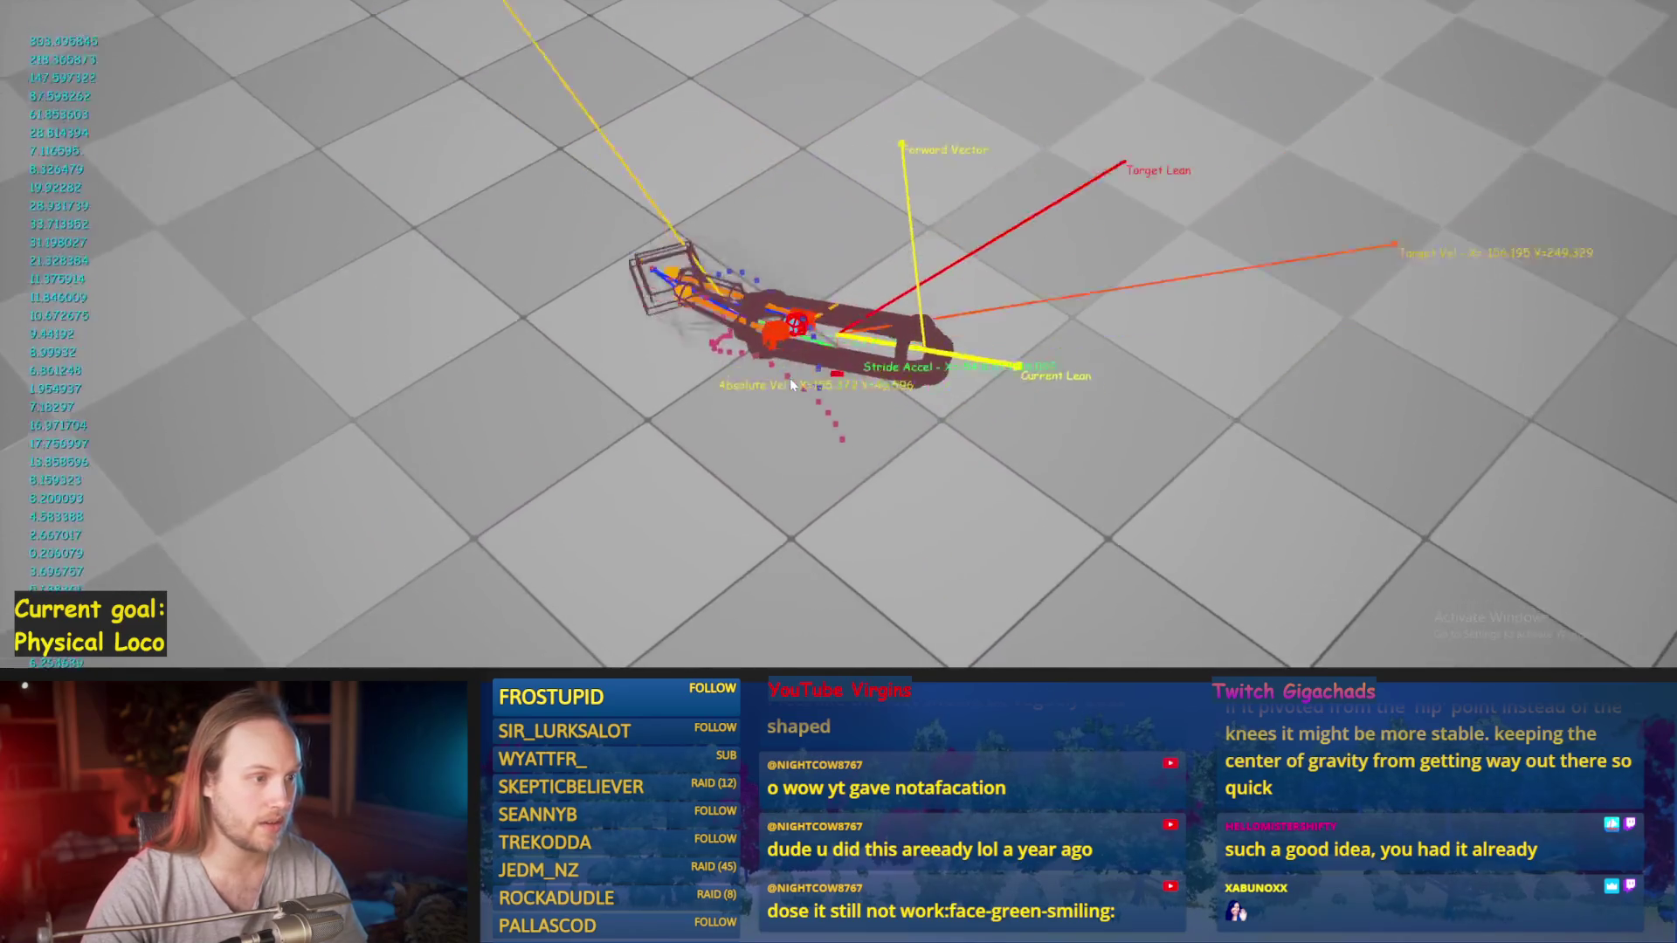
pyautogui.press('Escape')
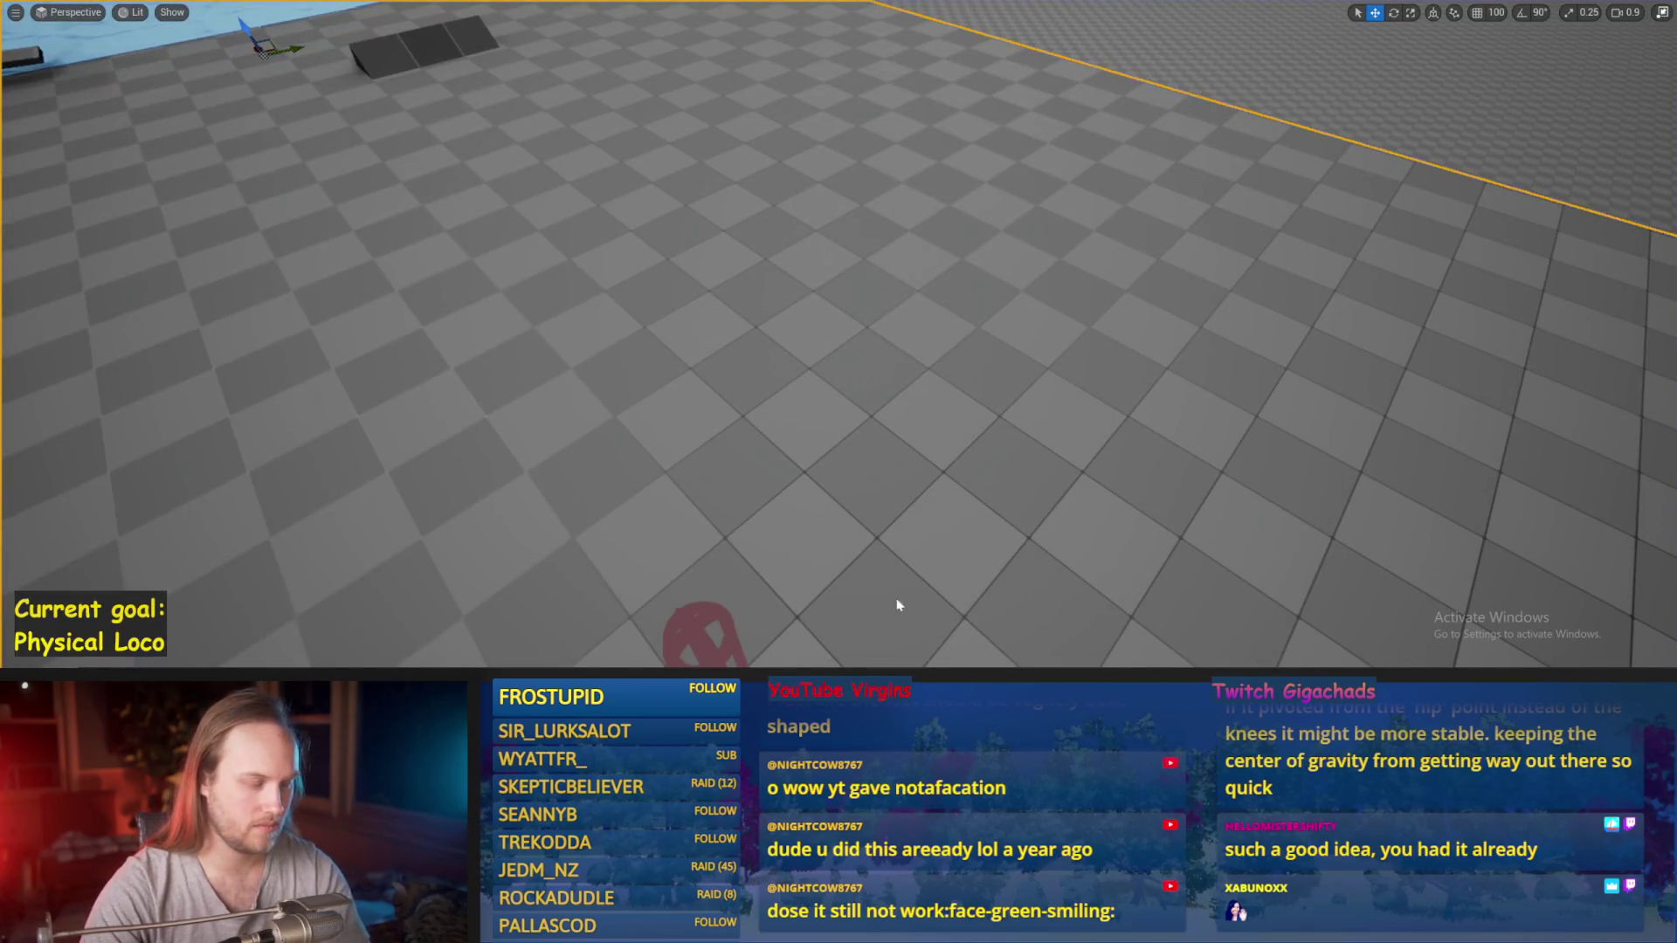
pyautogui.hotkey('alt', 'p')
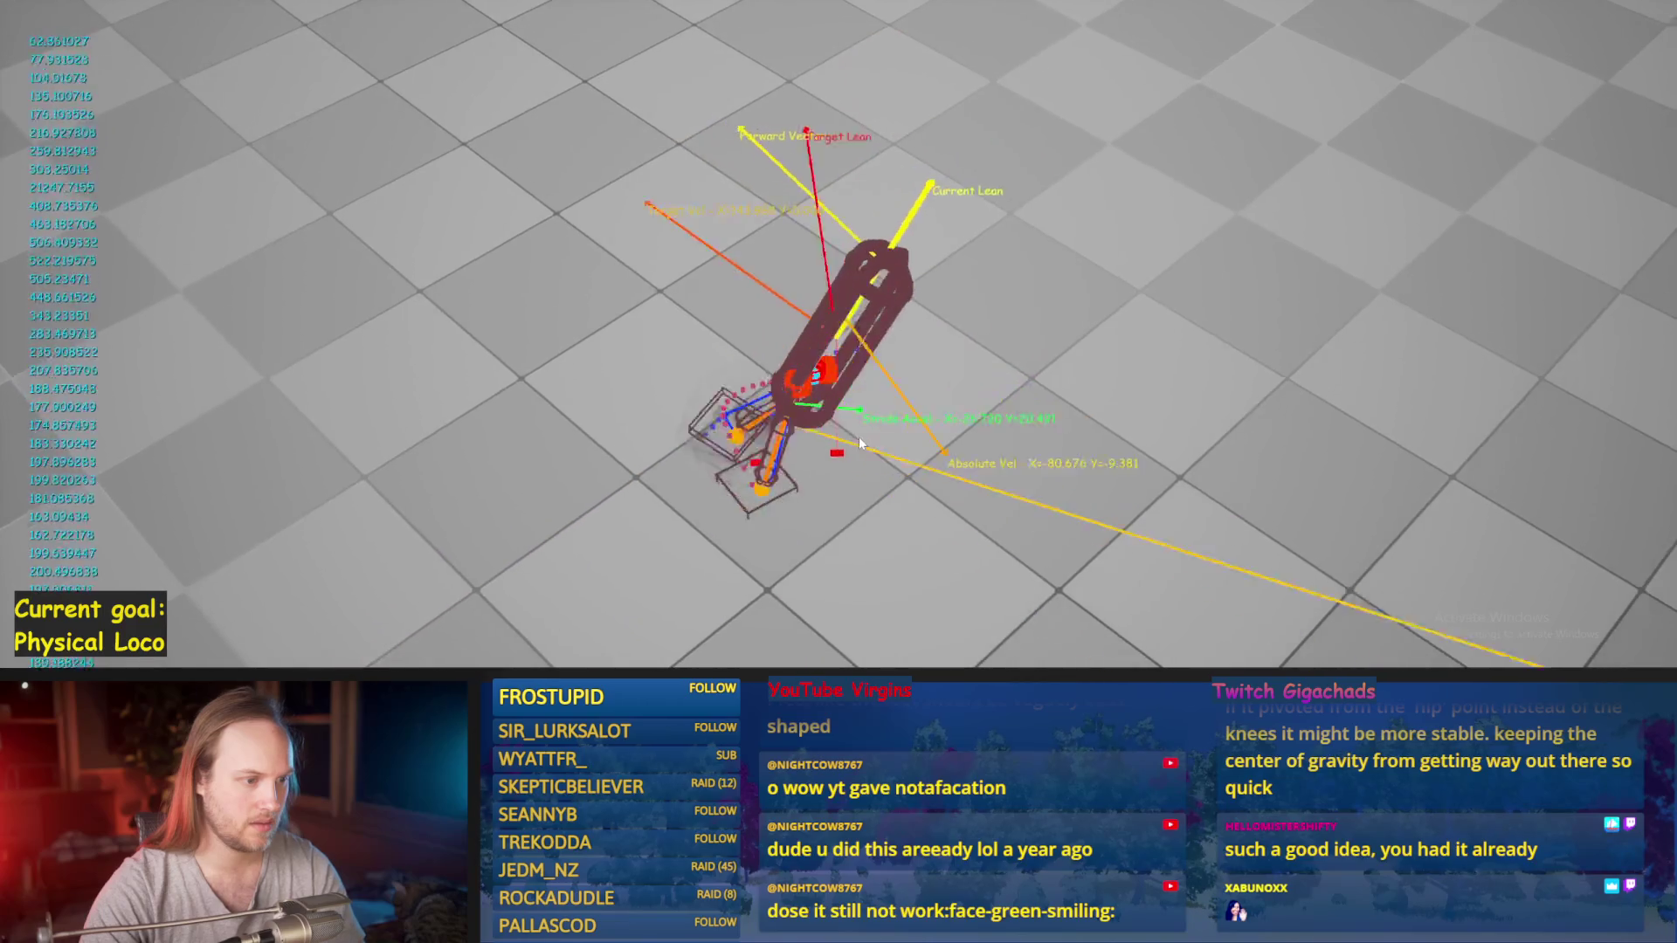
pyautogui.press('Escape')
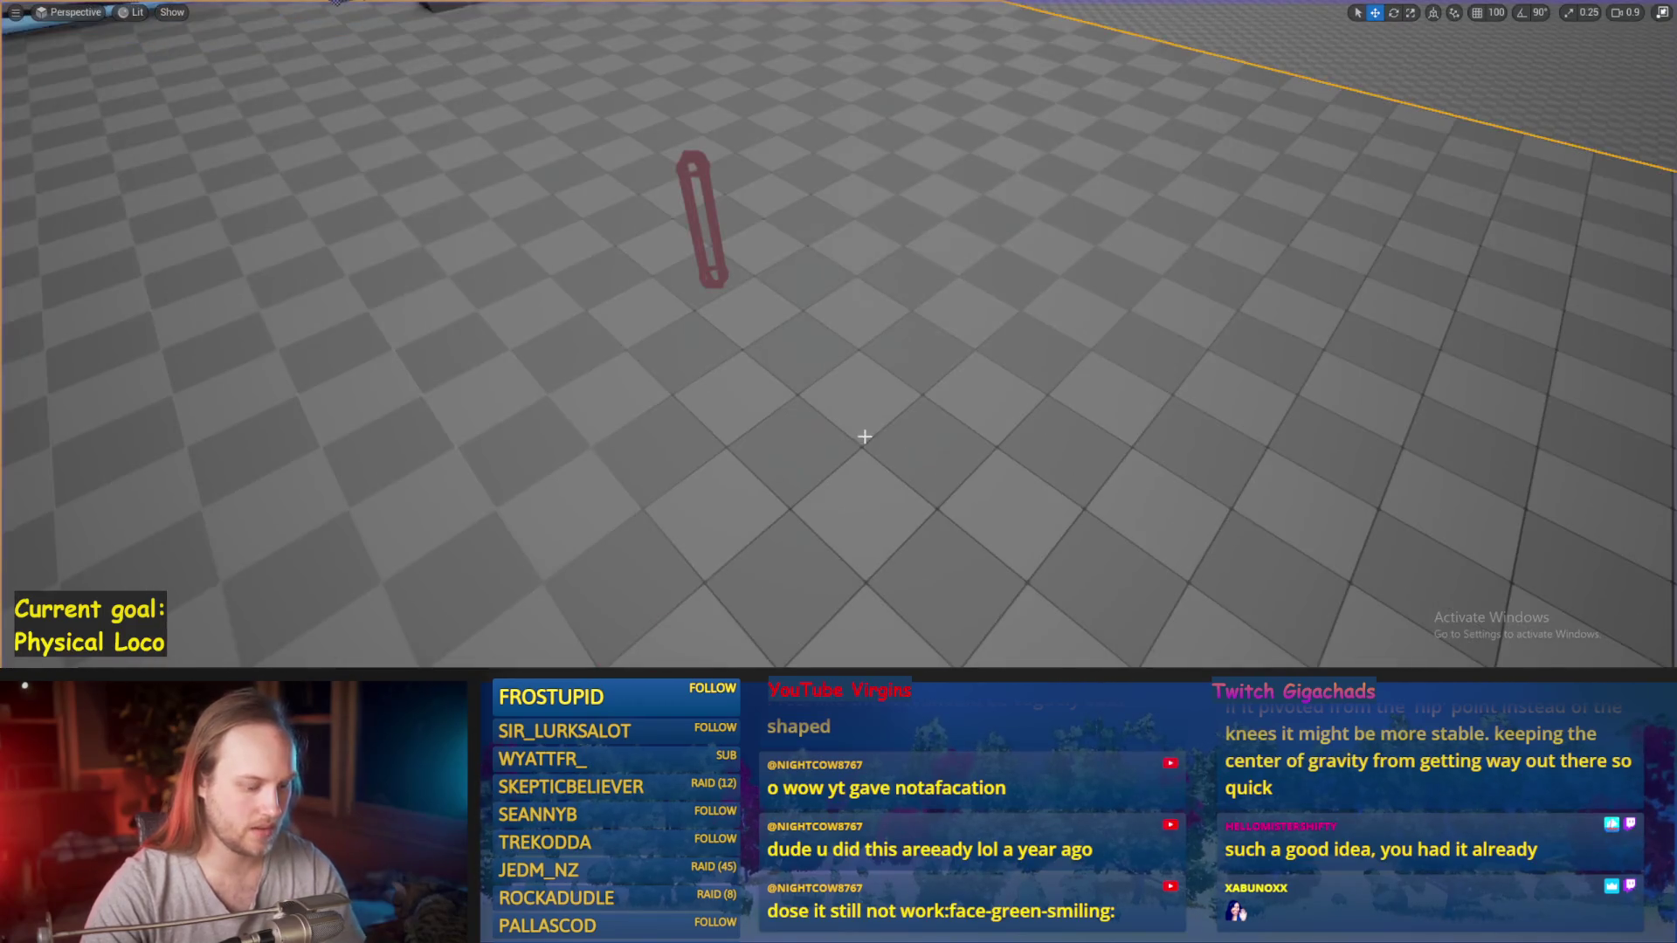
pyautogui.hotkey('alt', 'p')
pyautogui.press('Escape')
pyautogui.press('F11')
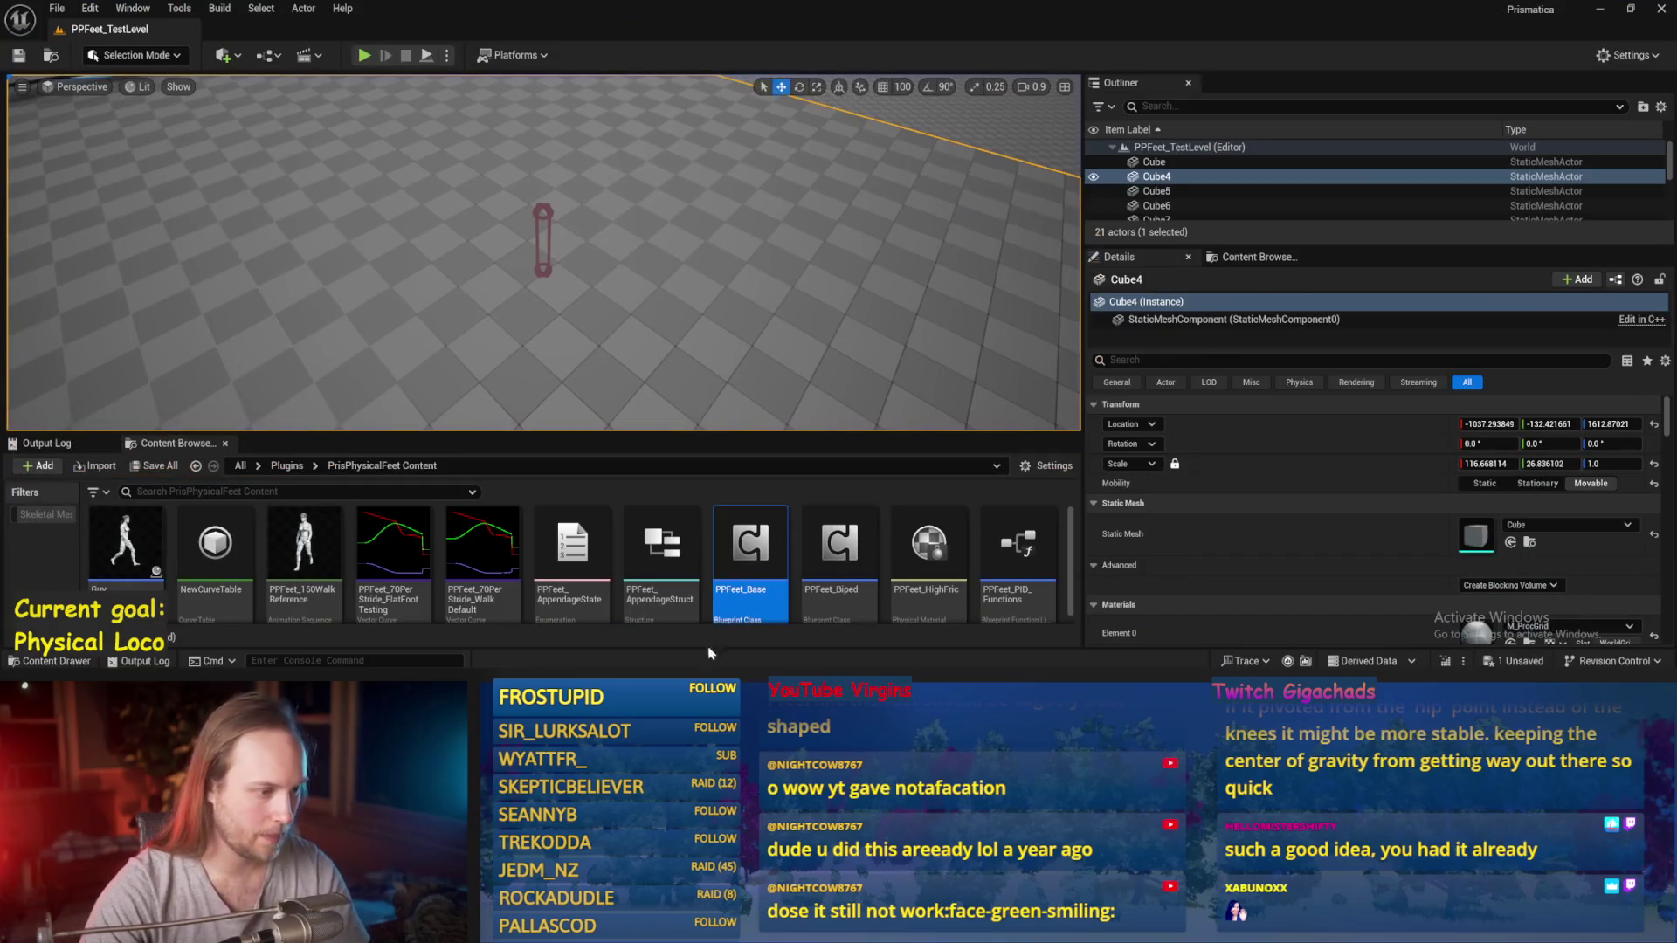
# Step: Save PPFeet_Base with the torque literal at -50000.0 and start a new play test
pyautogui.doubleClick(750, 550)
pyautogui.click(922, 11)
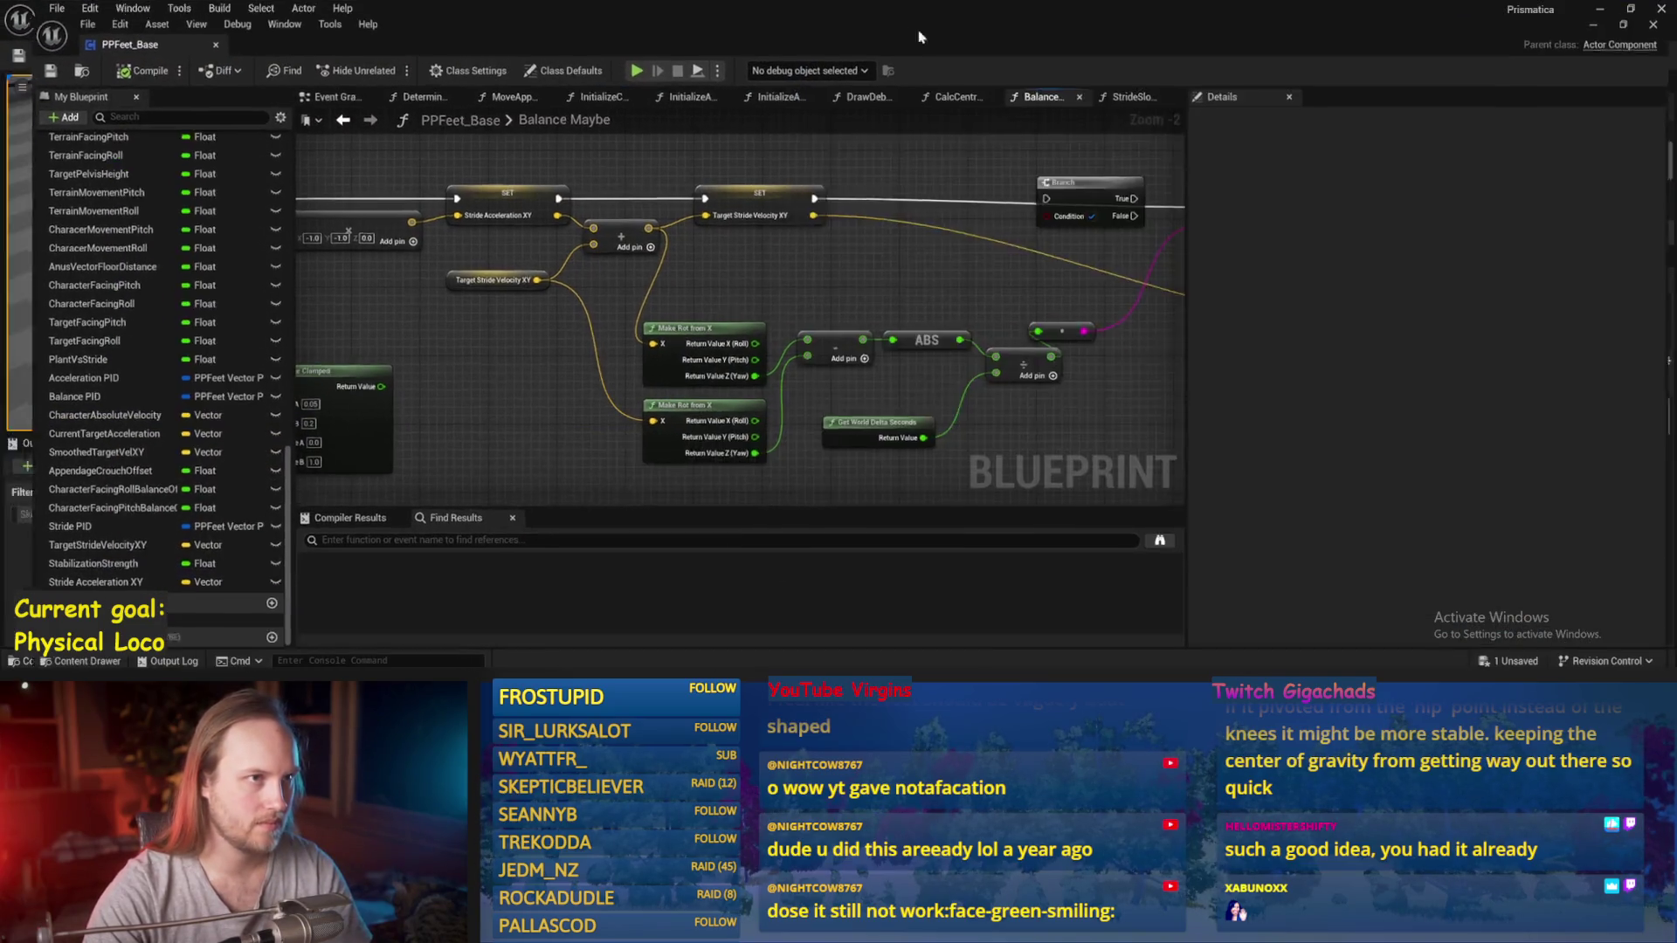
pyautogui.scroll(-6, 692, 356)
pyautogui.scroll(5, 782, 298)
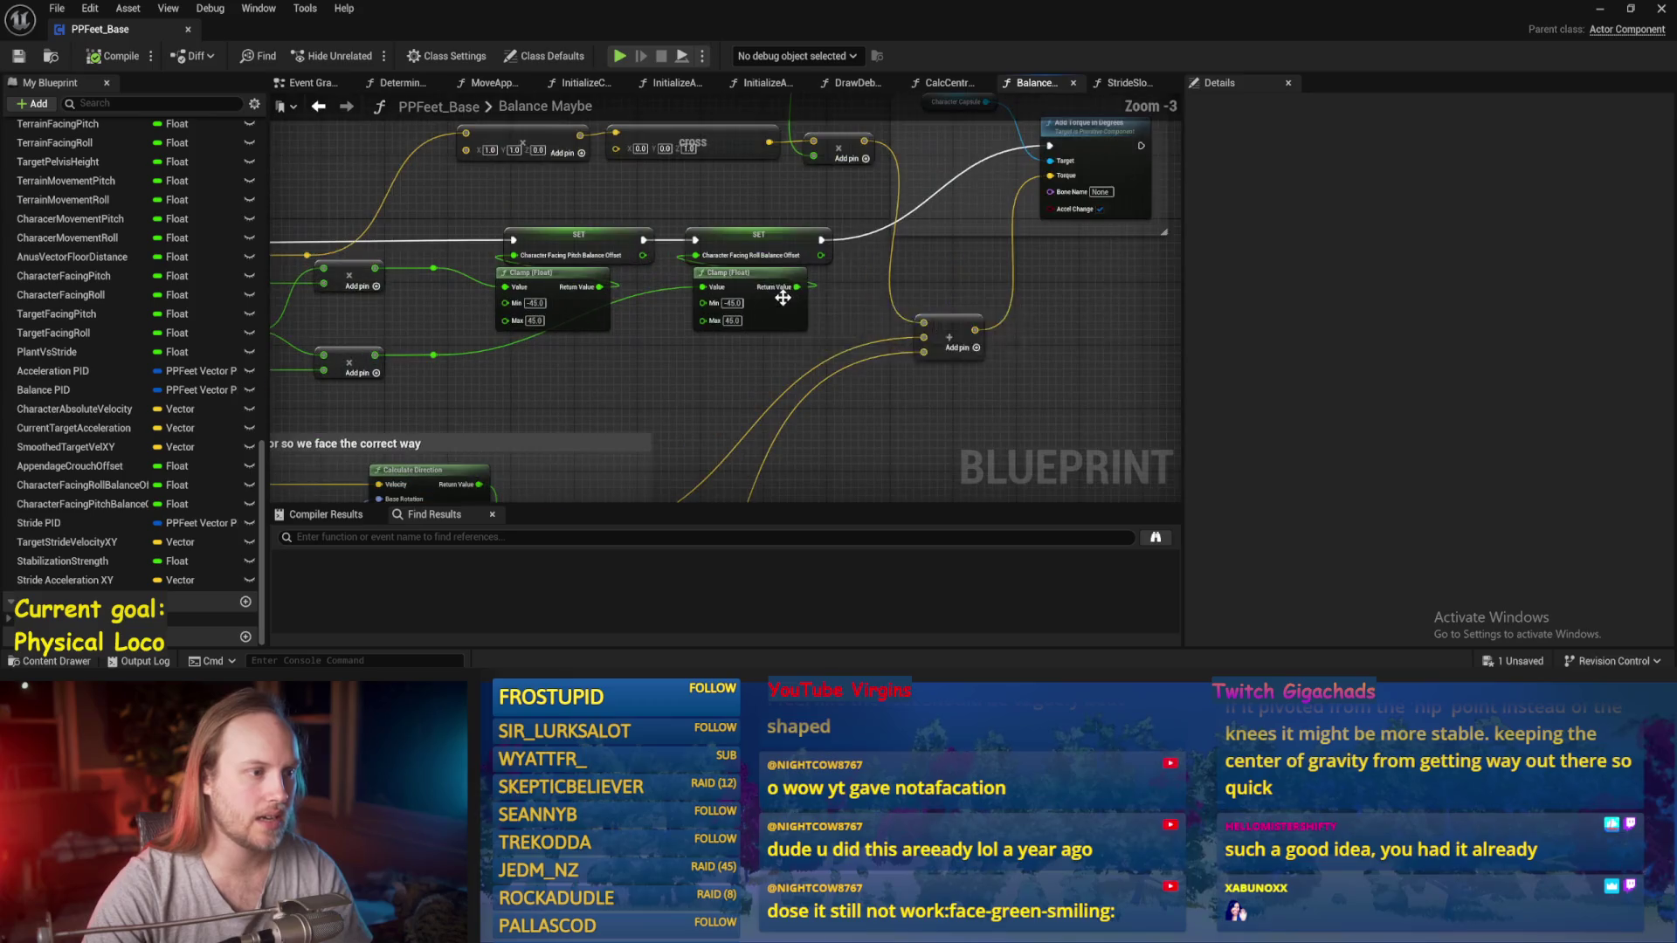
pyautogui.scroll(-3, 717, 238)
pyautogui.scroll(4, 877, 304)
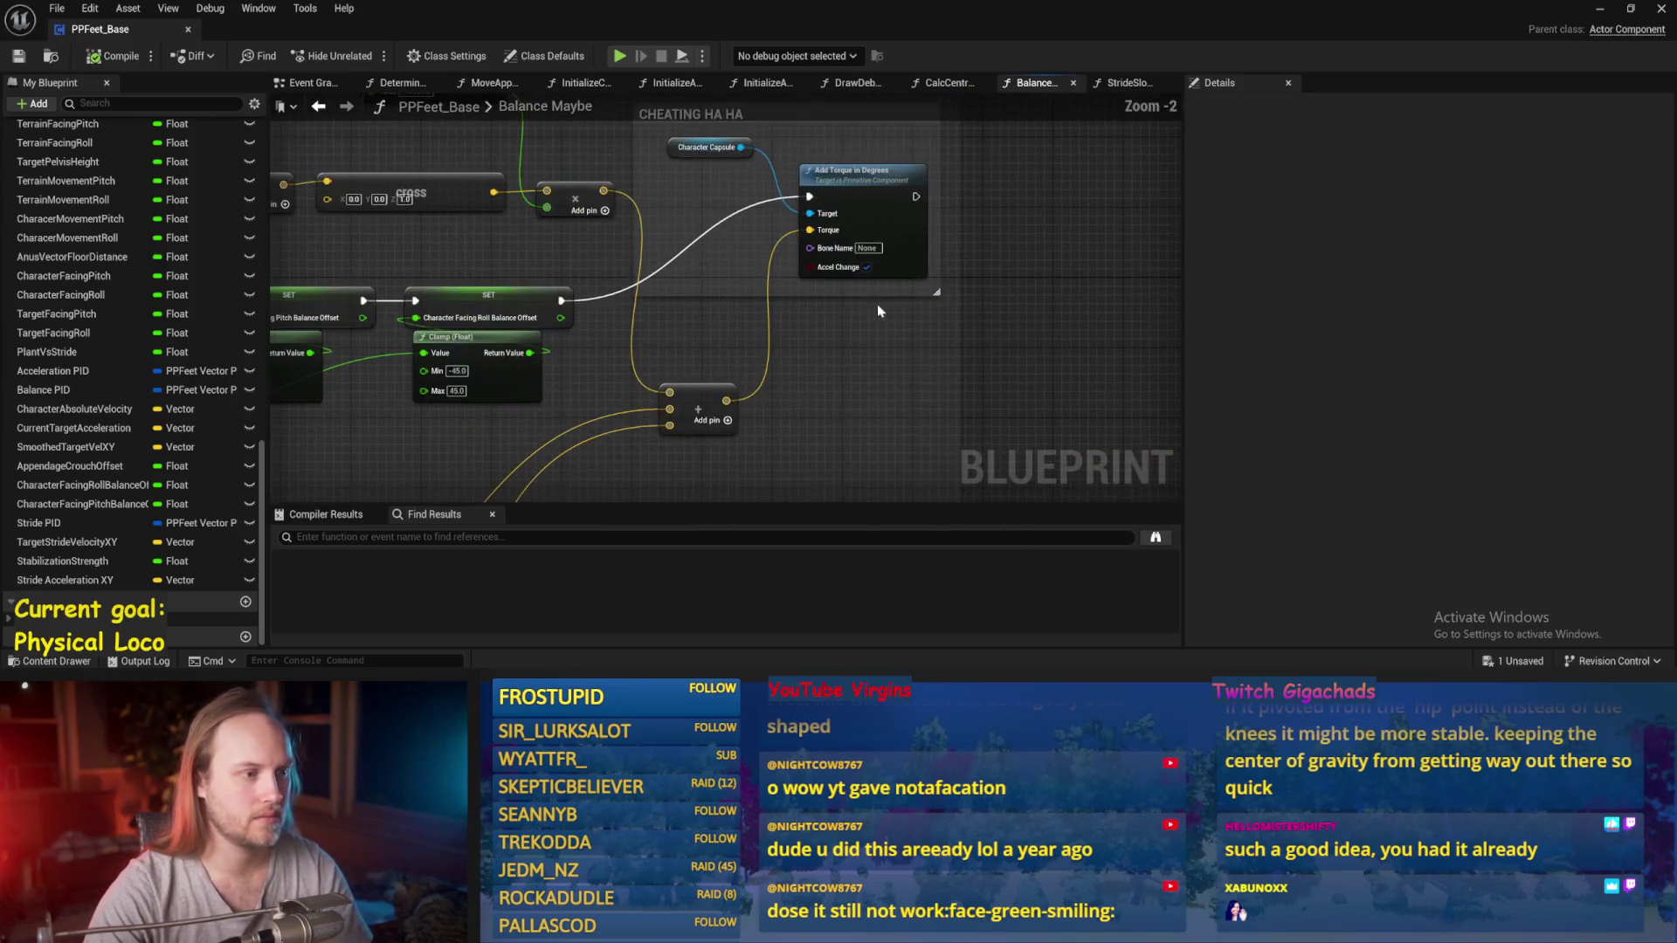
pyautogui.scroll(2, 751, 288)
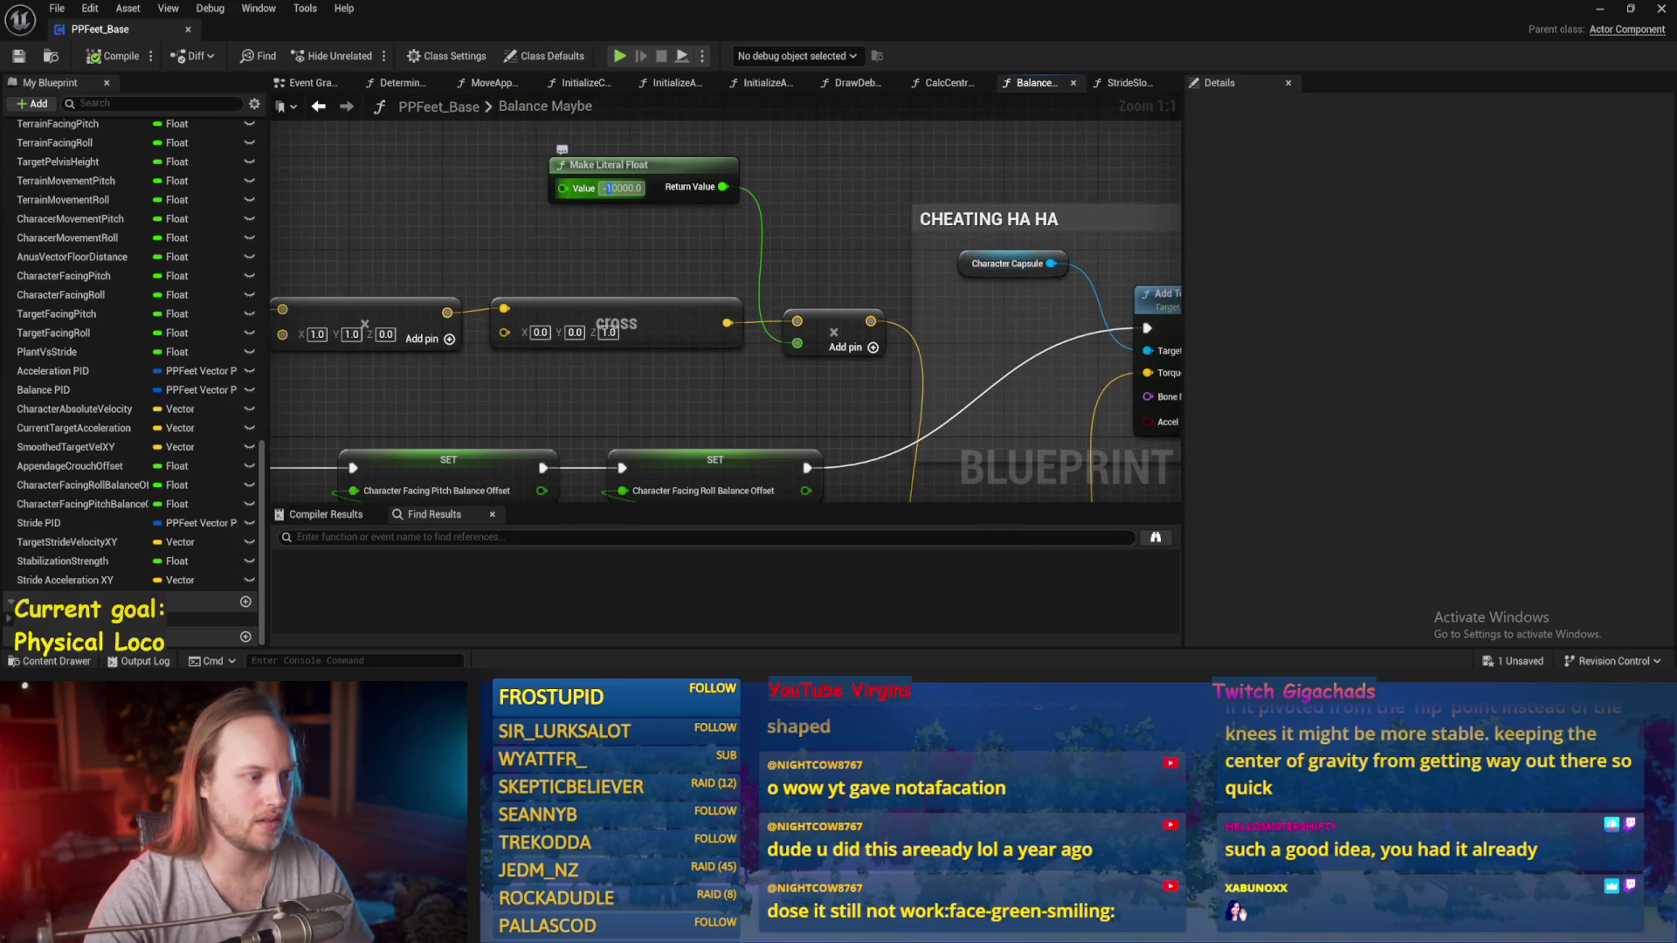
pyautogui.write('-50000')
pyautogui.hotkey('ctrl', 's')
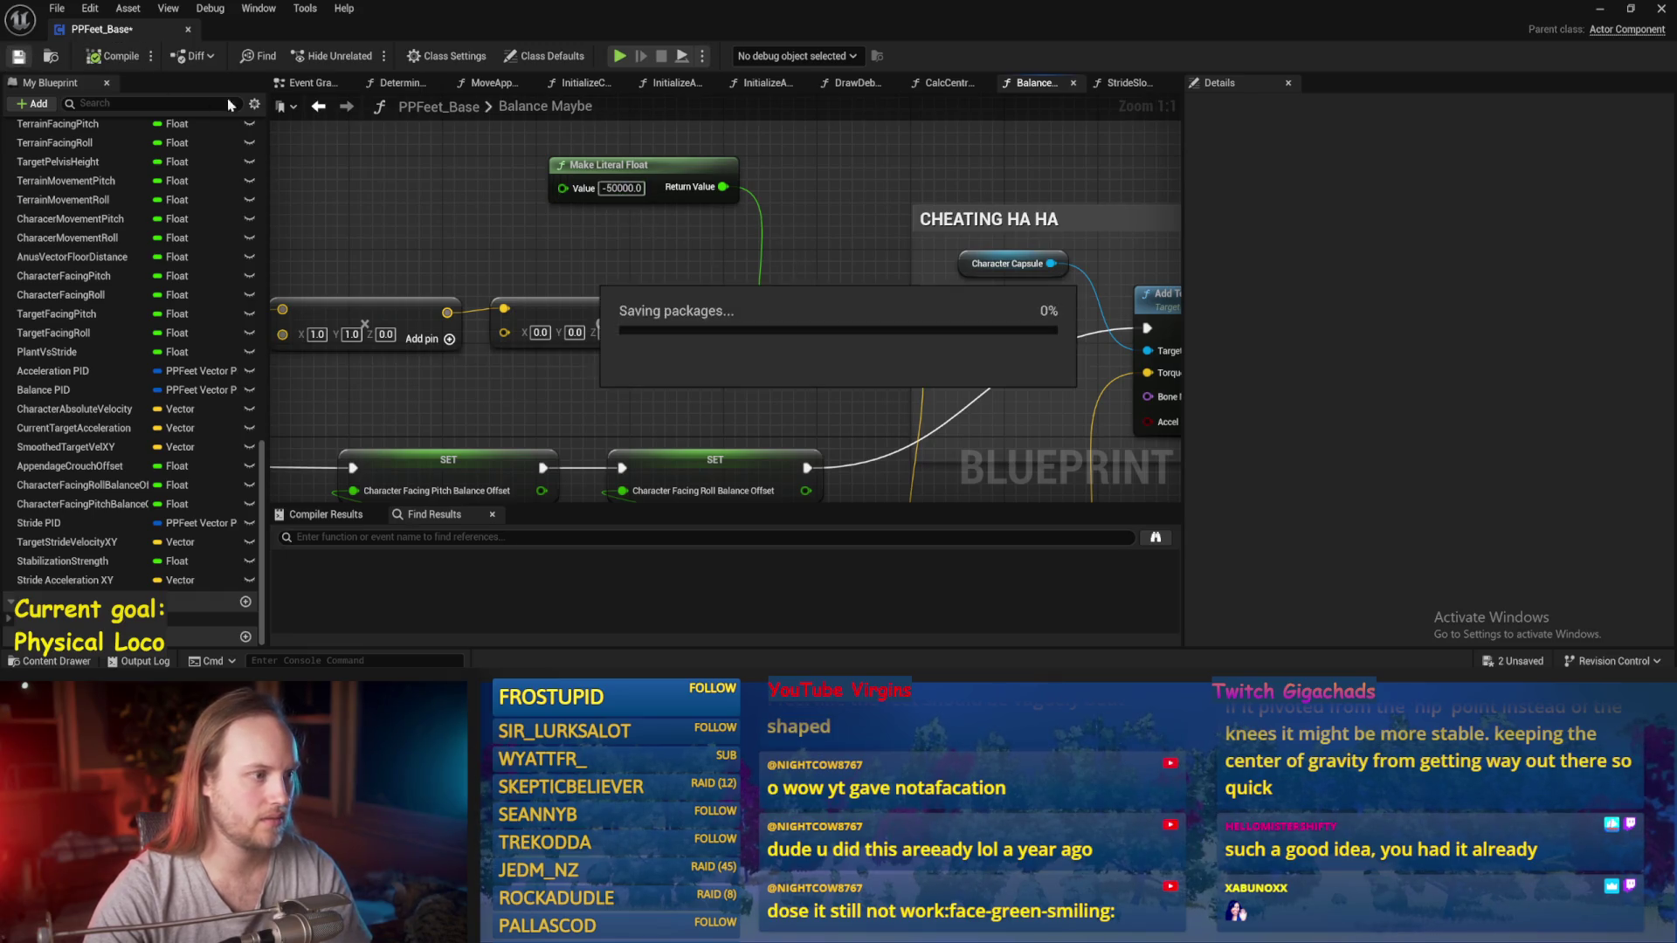
pyautogui.click(1600, 8)
pyautogui.hotkey('alt', 'p')
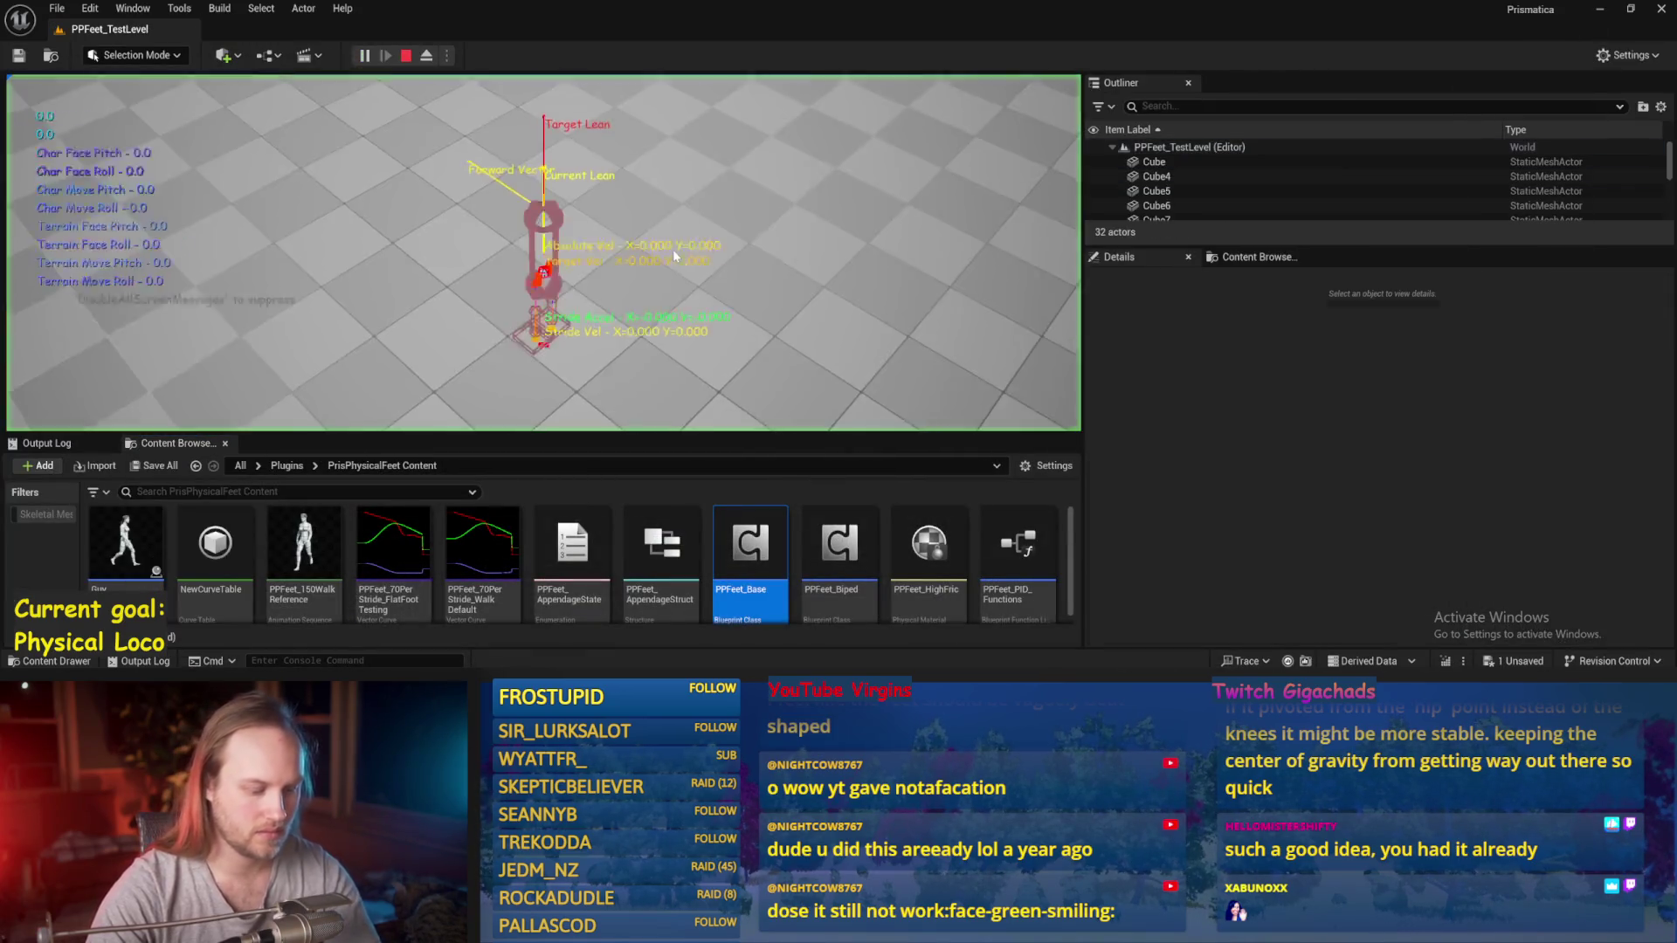
# Step: Watch the capsule walk fullscreen, then stop and pan across the Balance Maybe graph
pyautogui.press('F11')
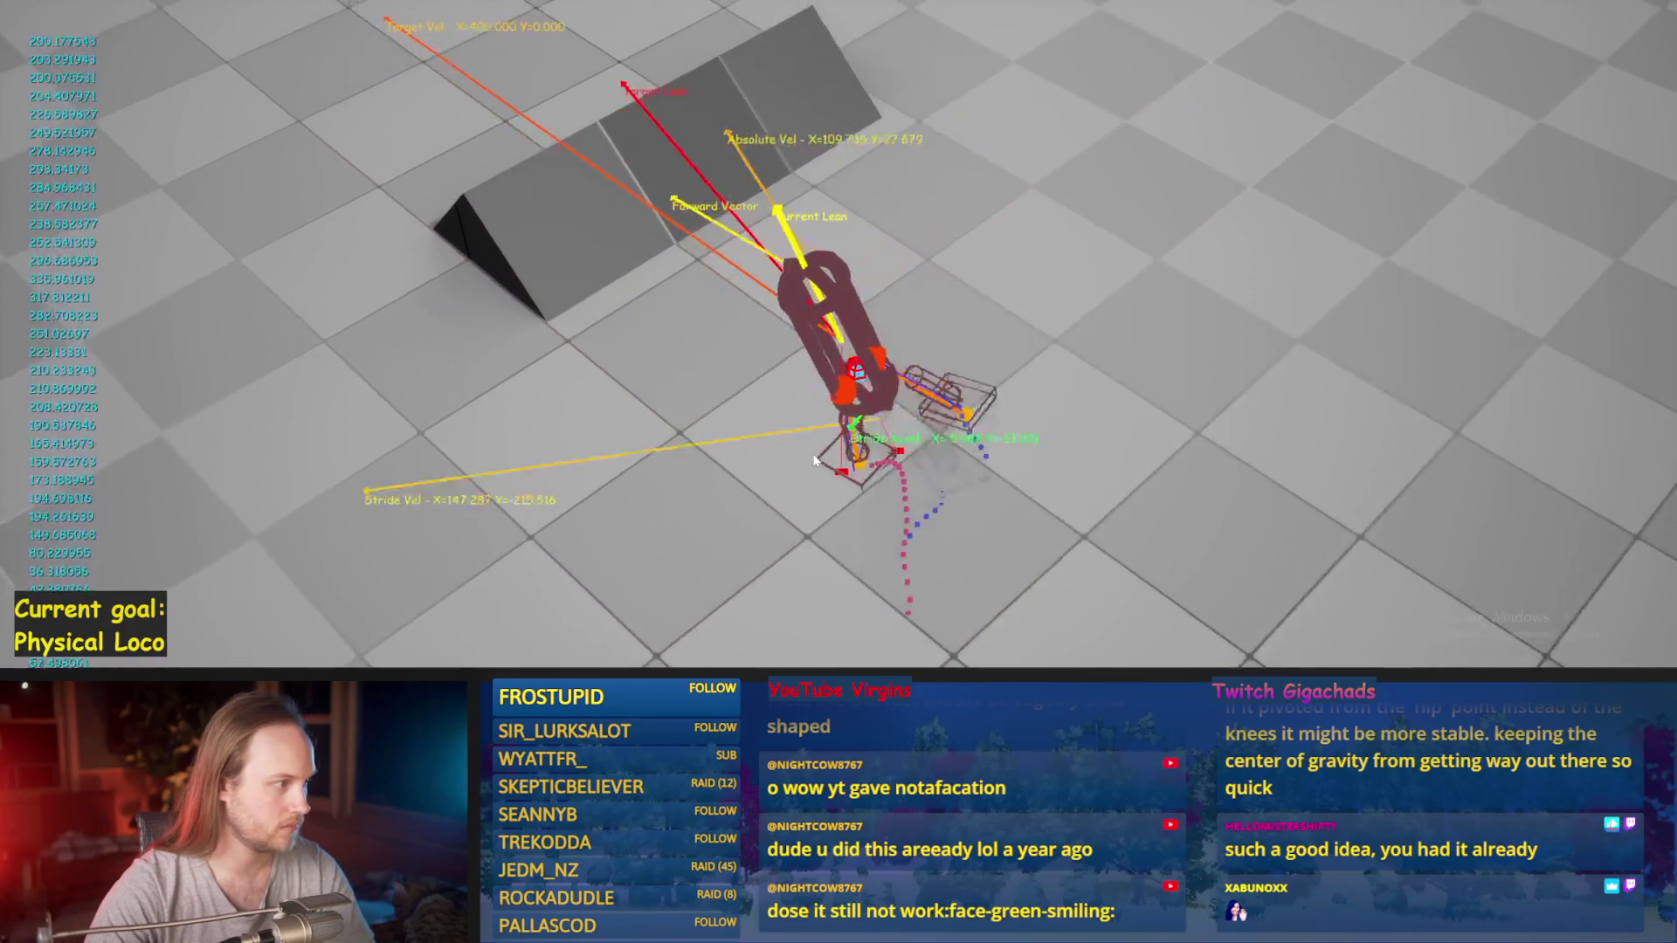
pyautogui.press('Escape')
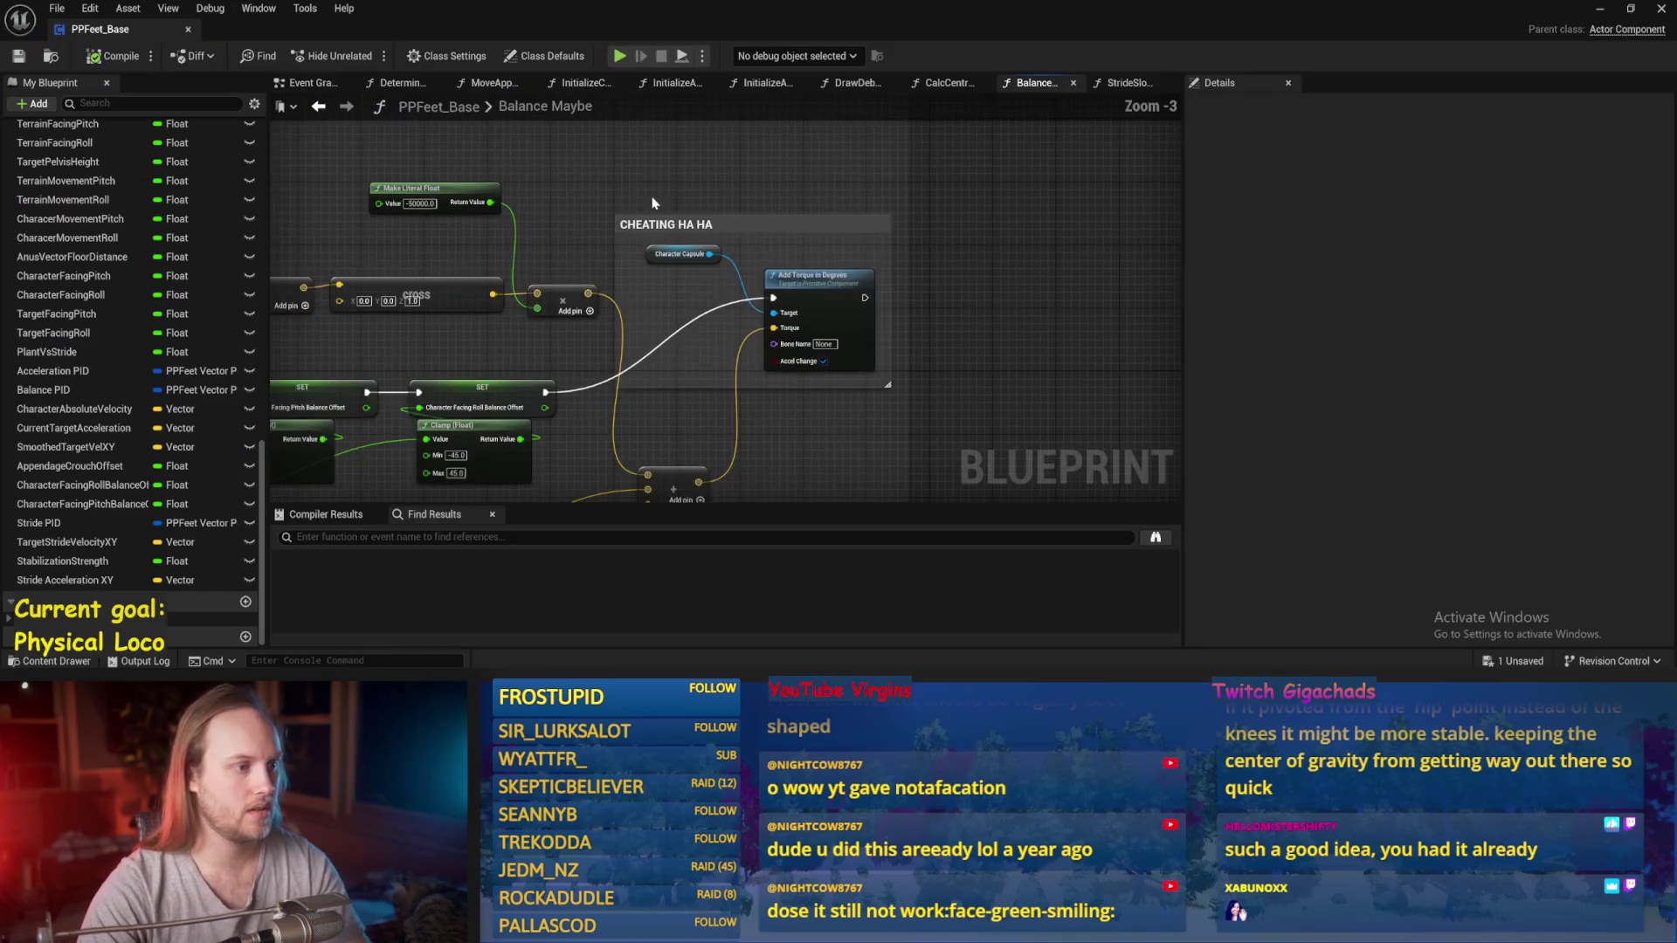
pyautogui.moveTo(654, 203); pyautogui.dragTo(1081, 216)
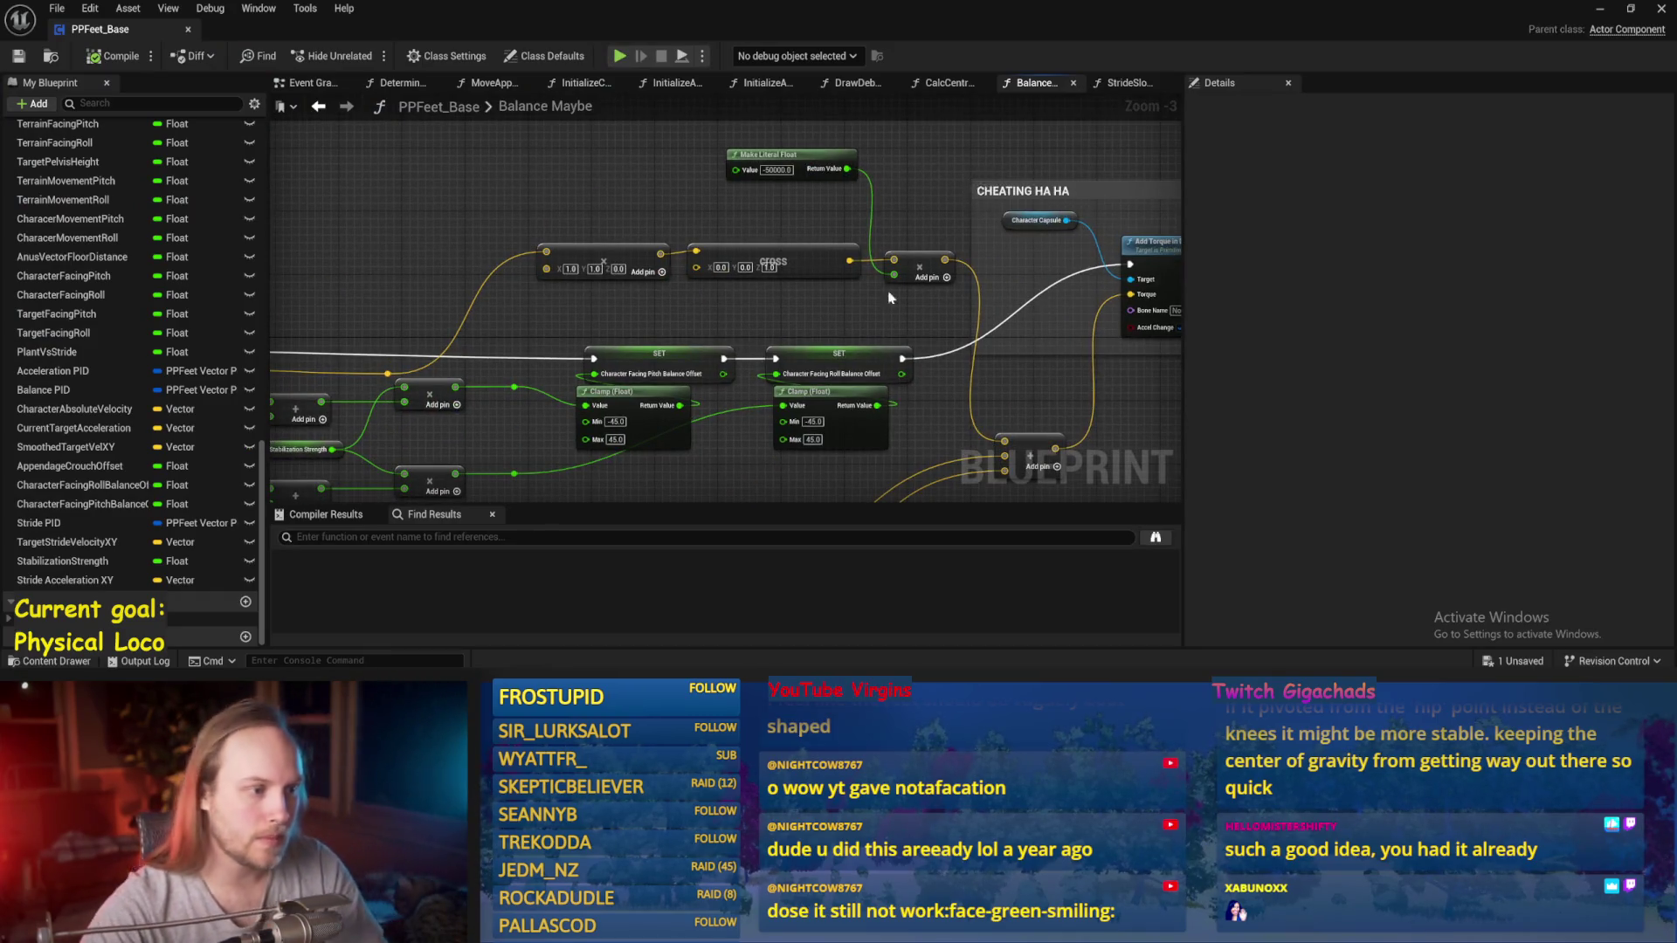
# Step: Add a Greater node off the divide output, comparing against 1000.0
pyautogui.scroll(-5, 673, 419)
pyautogui.scroll(4, 847, 309)
pyautogui.moveTo(847, 309)
pyautogui.mouseDown()
pyautogui.moveTo(687, 343)
pyautogui.moveTo(807, 341)
pyautogui.mouseUp()
pyautogui.scroll(2, 686, 343)
pyautogui.scroll(2, 627, 314)
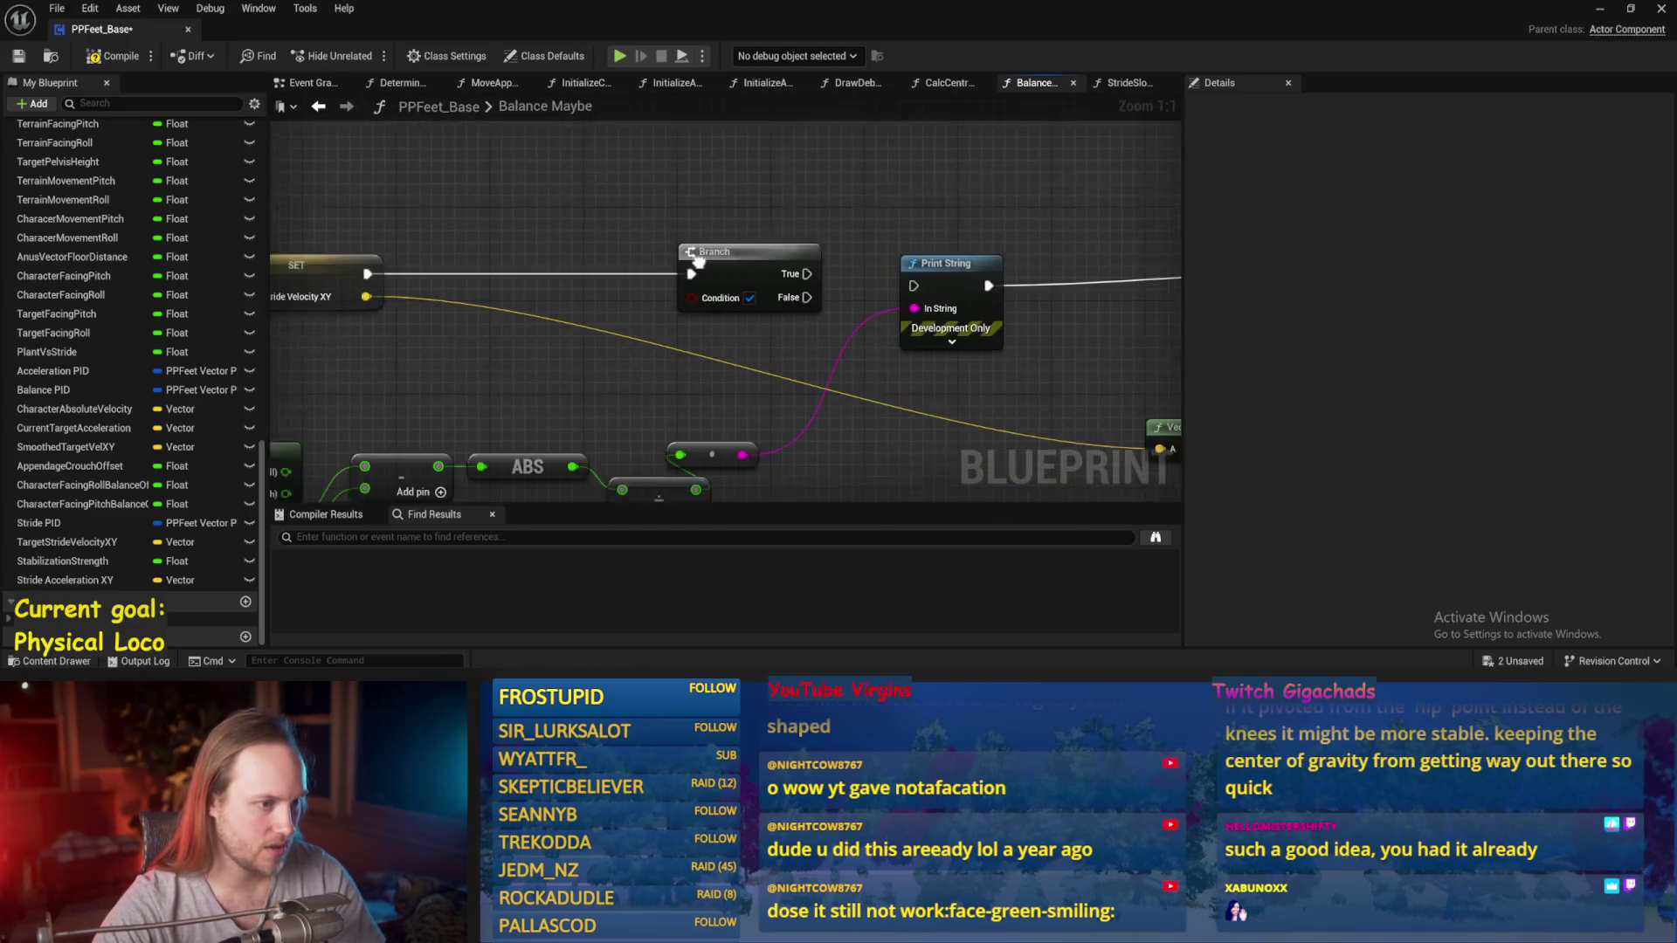
pyautogui.hotkey('ctrl', 'z')
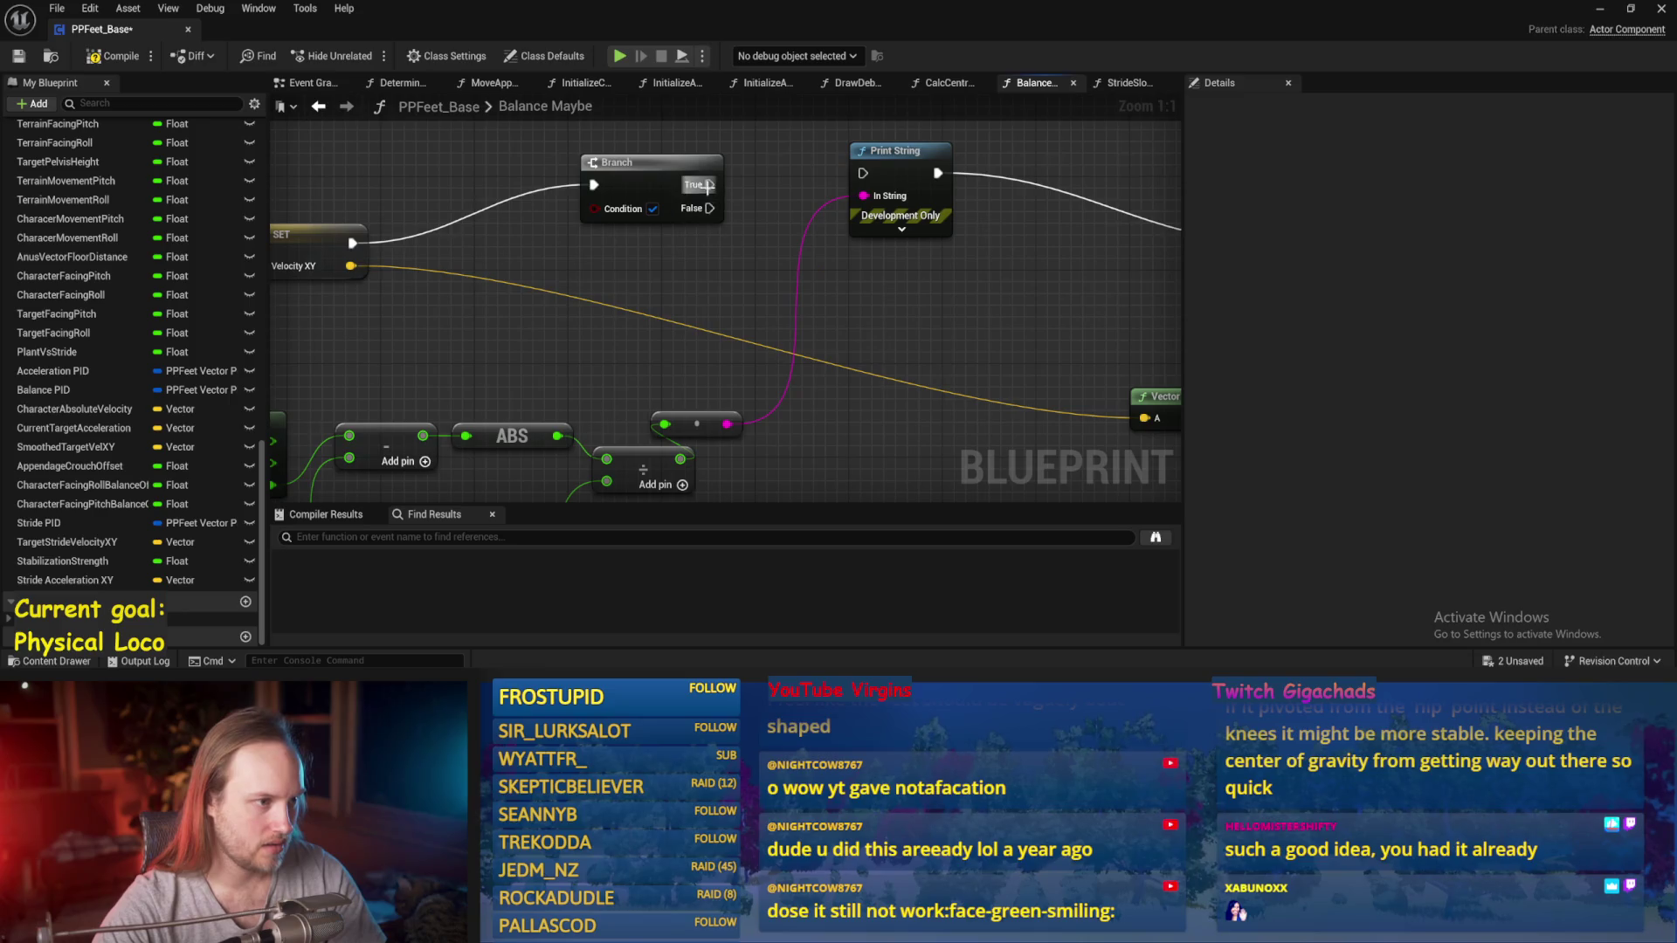
pyautogui.moveTo(873, 220)
pyautogui.mouseDown()
pyautogui.moveTo(899, 278)
pyautogui.moveTo(972, 245)
pyautogui.mouseUp()
pyautogui.moveTo(754, 404); pyautogui.dragTo(820, 272)
pyautogui.write('>')
pyautogui.press('Return')
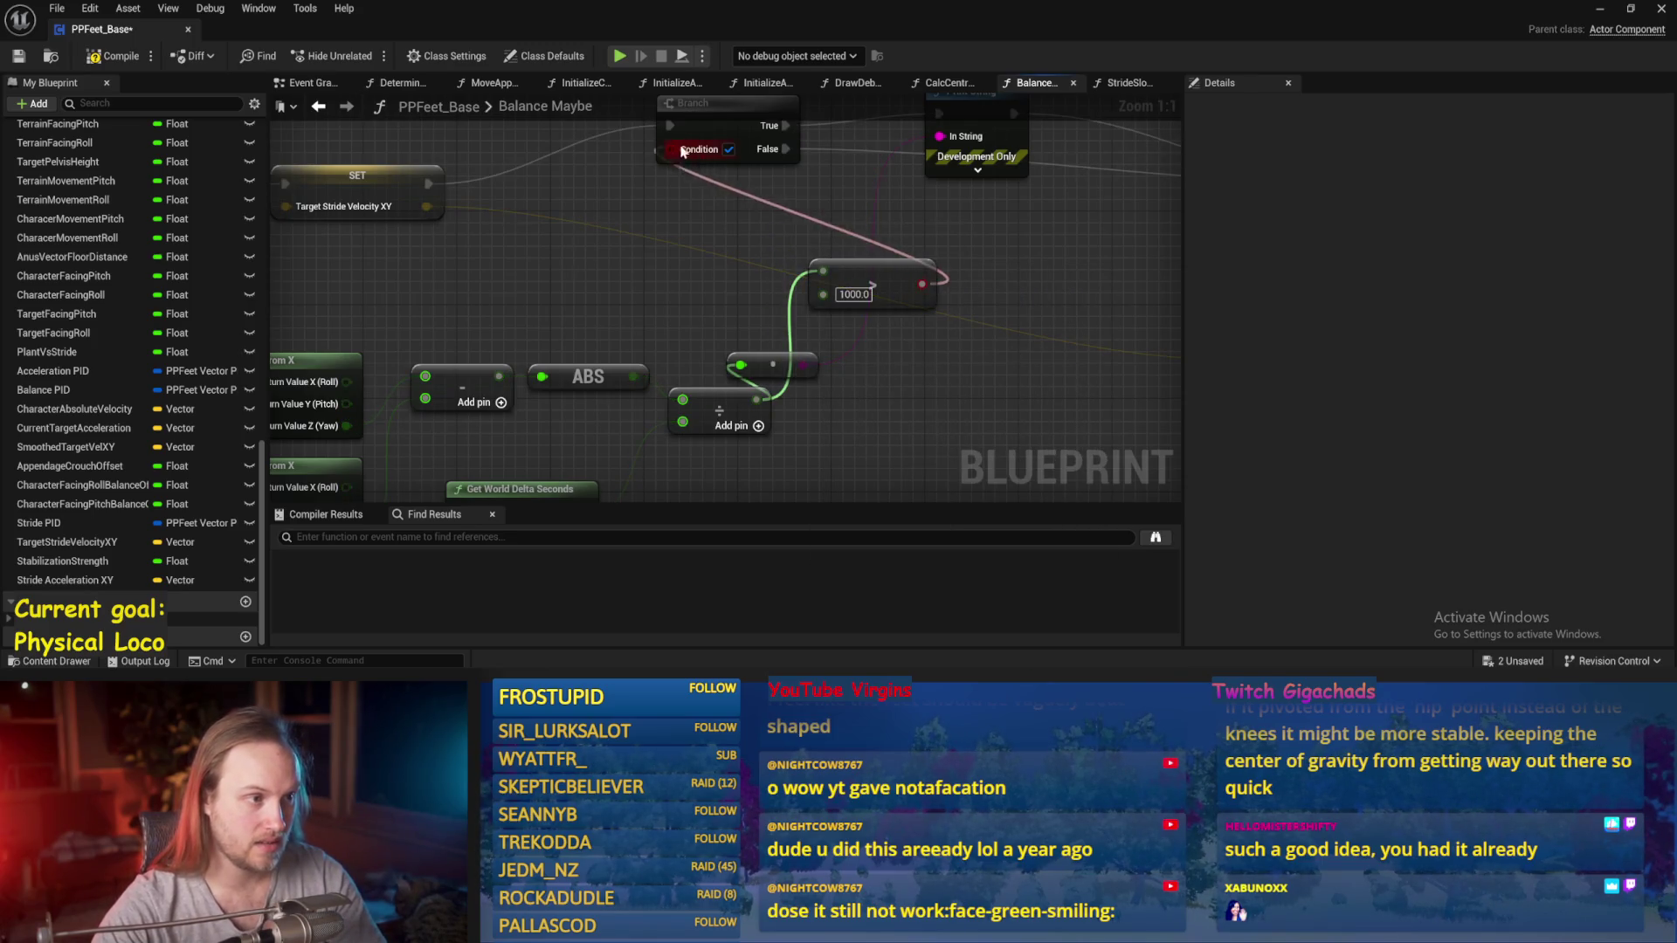
# Step: Wire the comparison into the Branch Condition, save, and return to the running level
pyautogui.moveTo(681, 151); pyautogui.dragTo(681, 152)
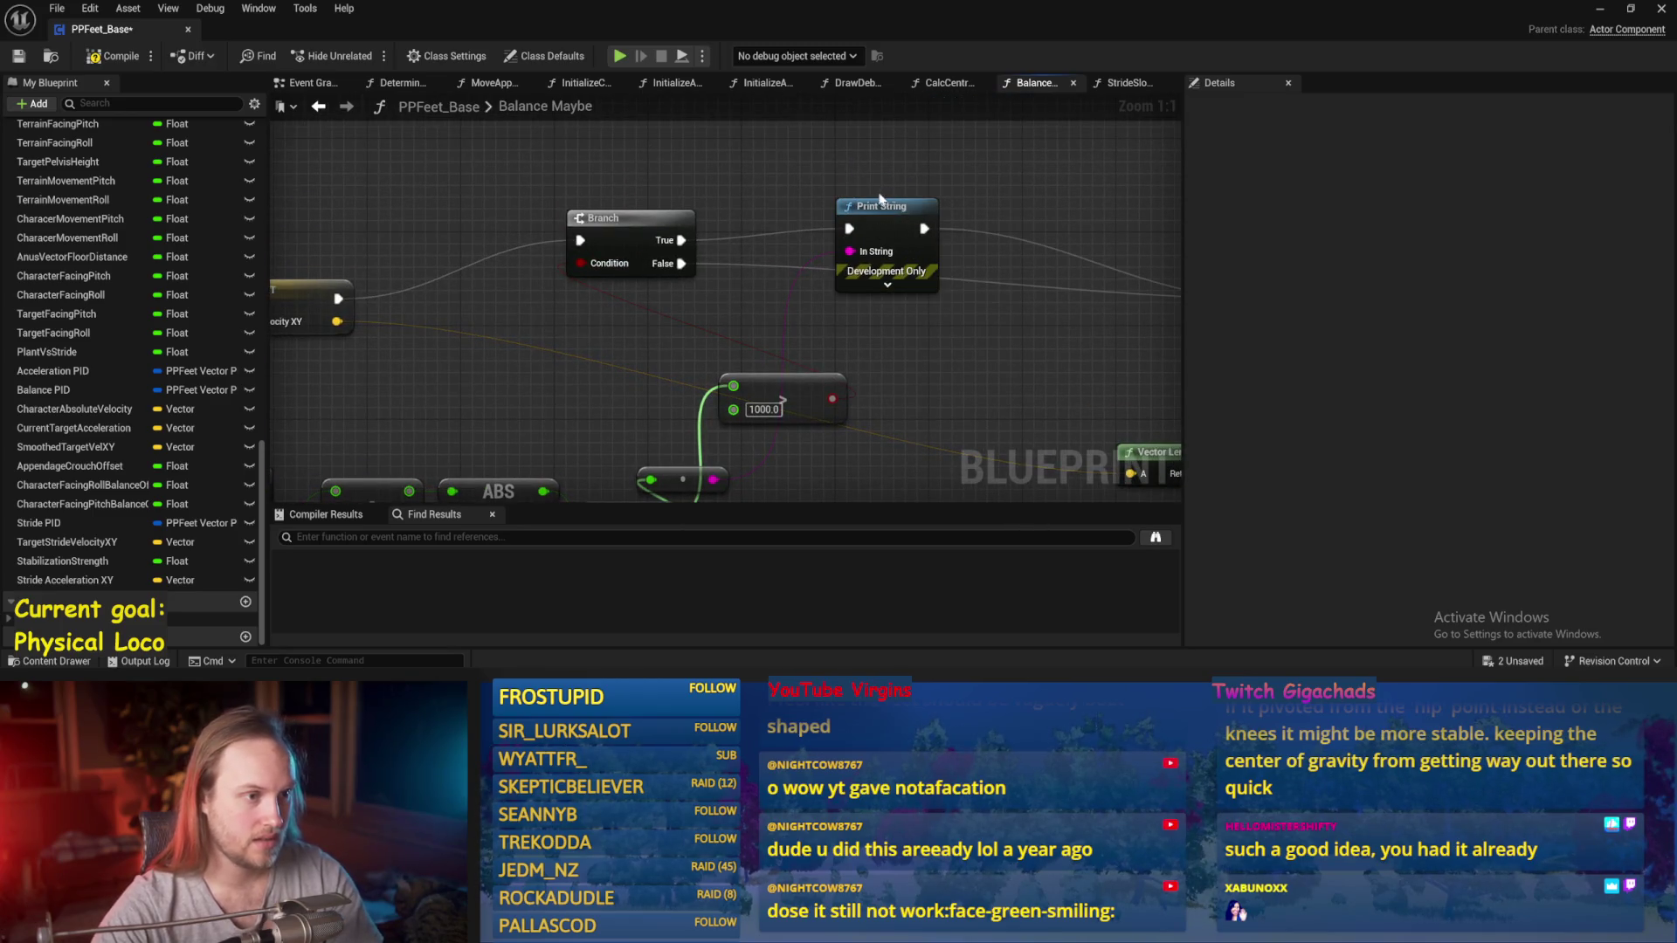
pyautogui.click(19, 58)
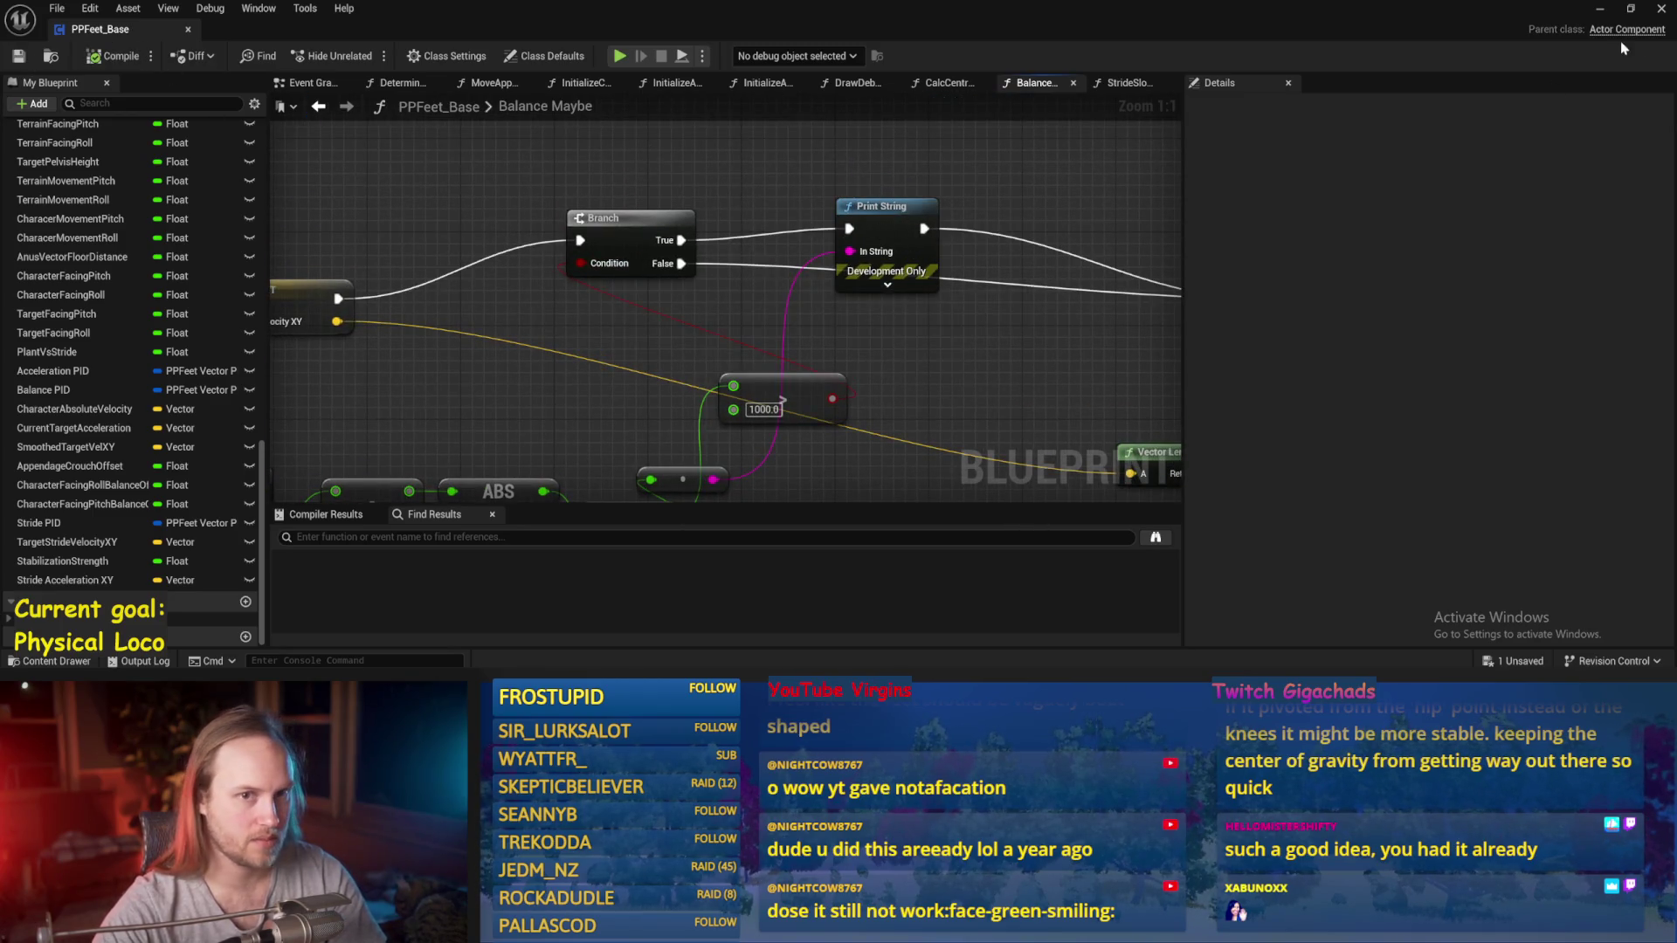
pyautogui.click(1600, 16)
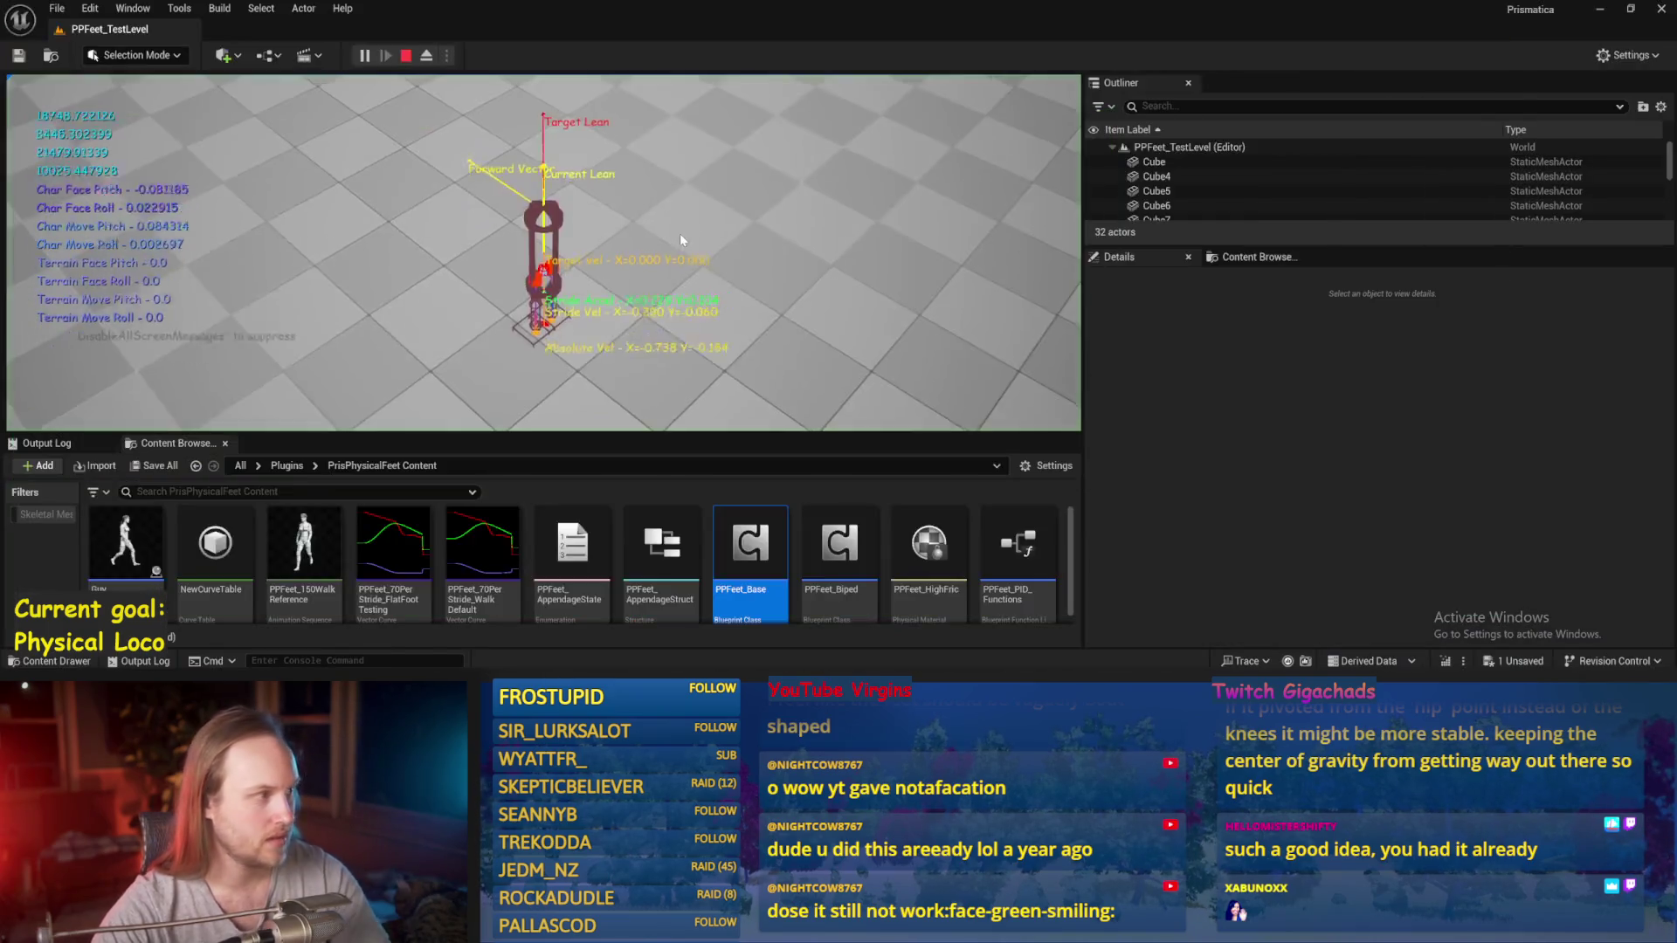
# Step: Test the capsule fullscreen with the greater-than-1000.0 check, stop, and save PPFeet_Base
pyautogui.press('F11')
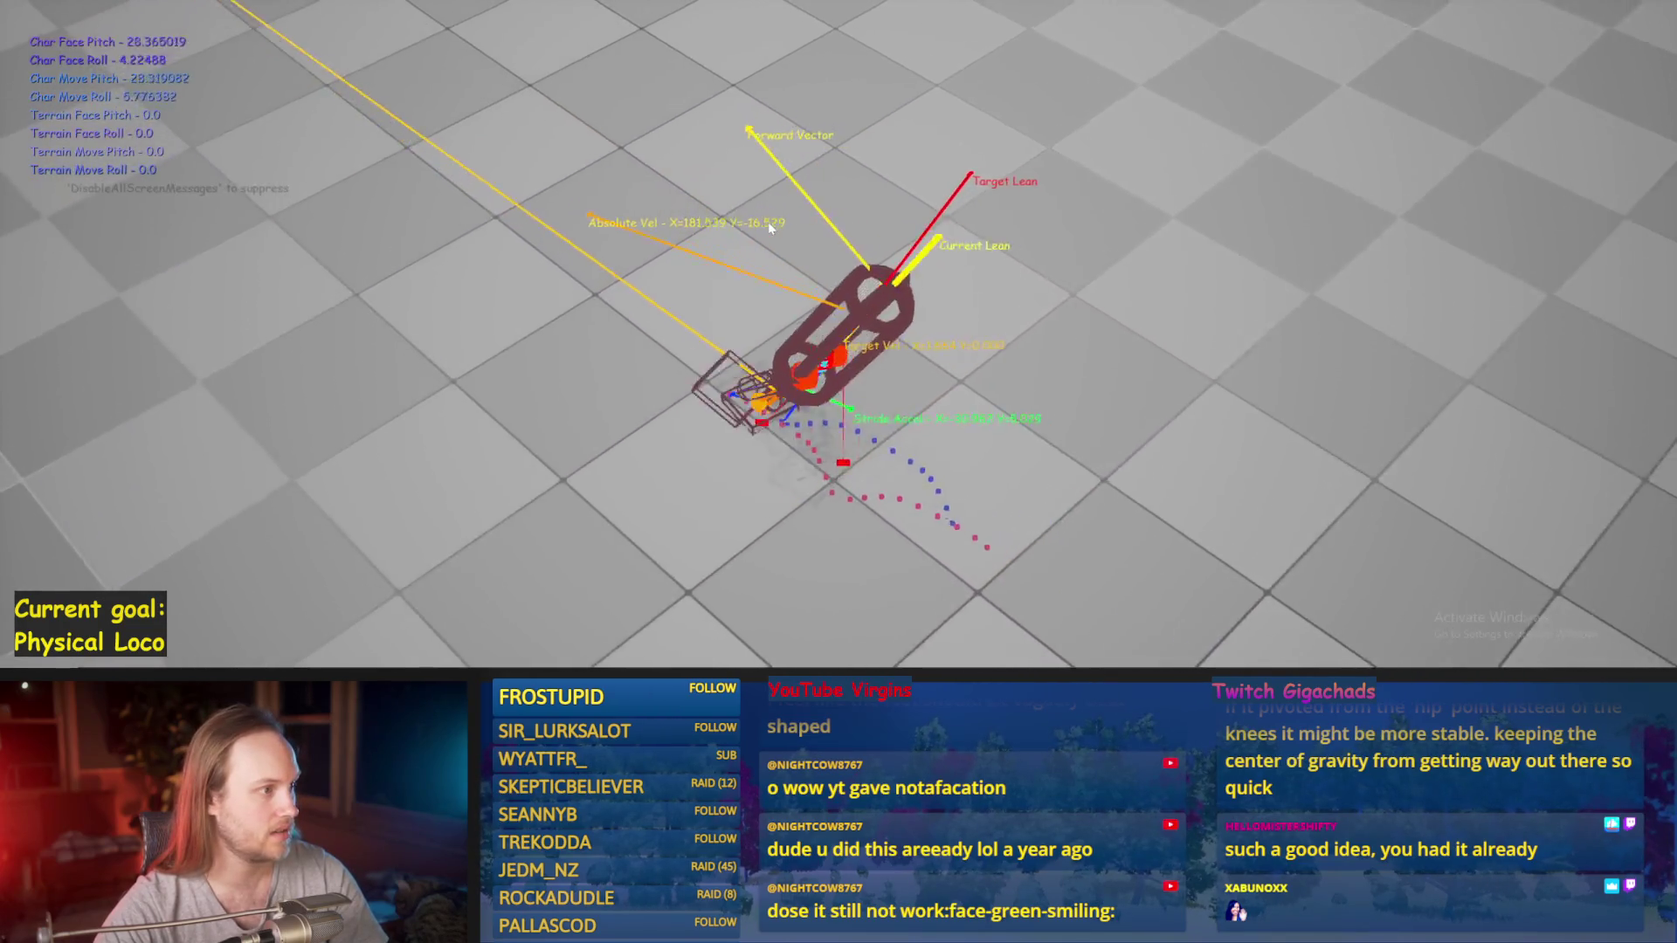
pyautogui.press('Escape')
pyautogui.hotkey('alt', 'p')
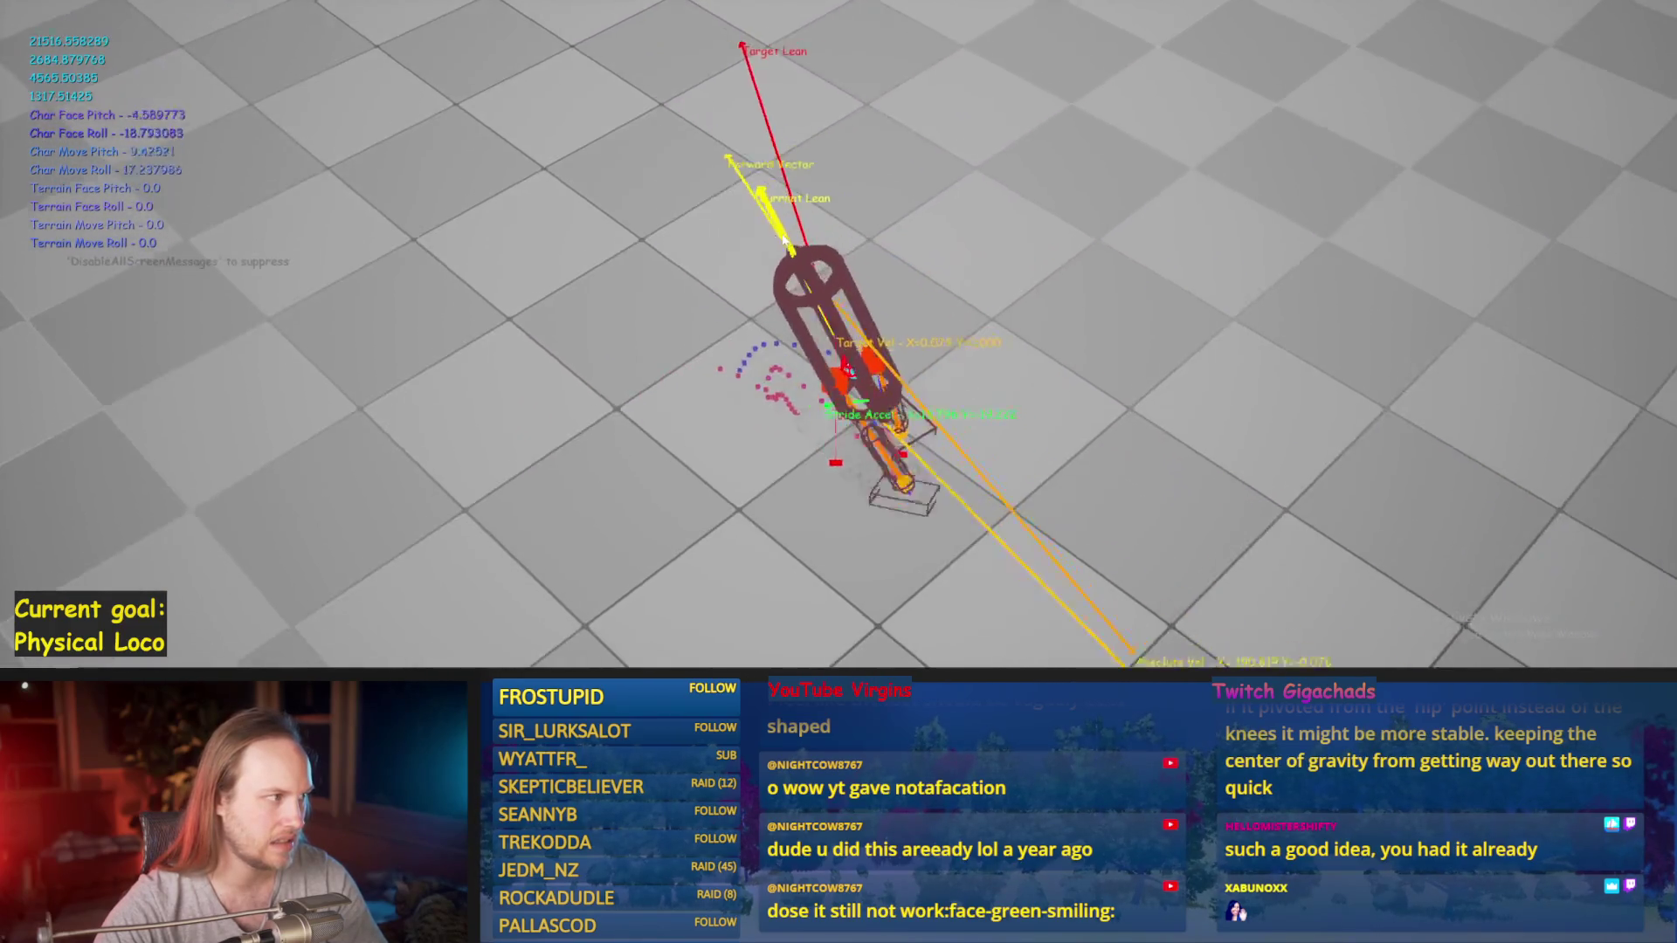
pyautogui.press('Escape')
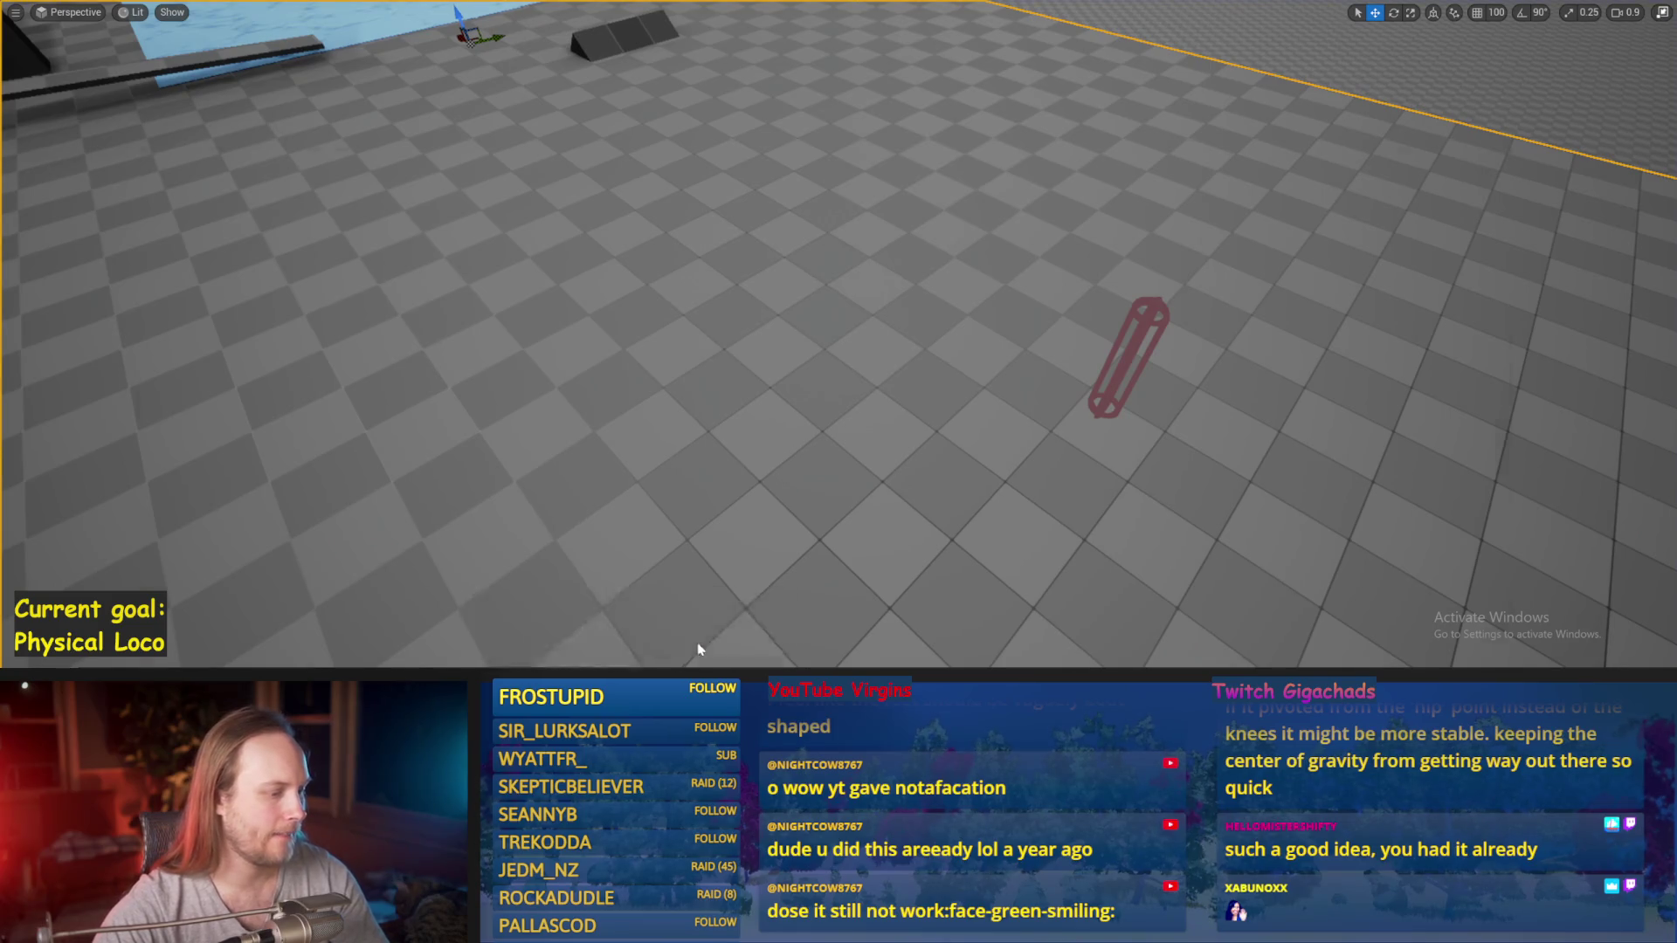
pyautogui.hotkey('ctrl', 's')
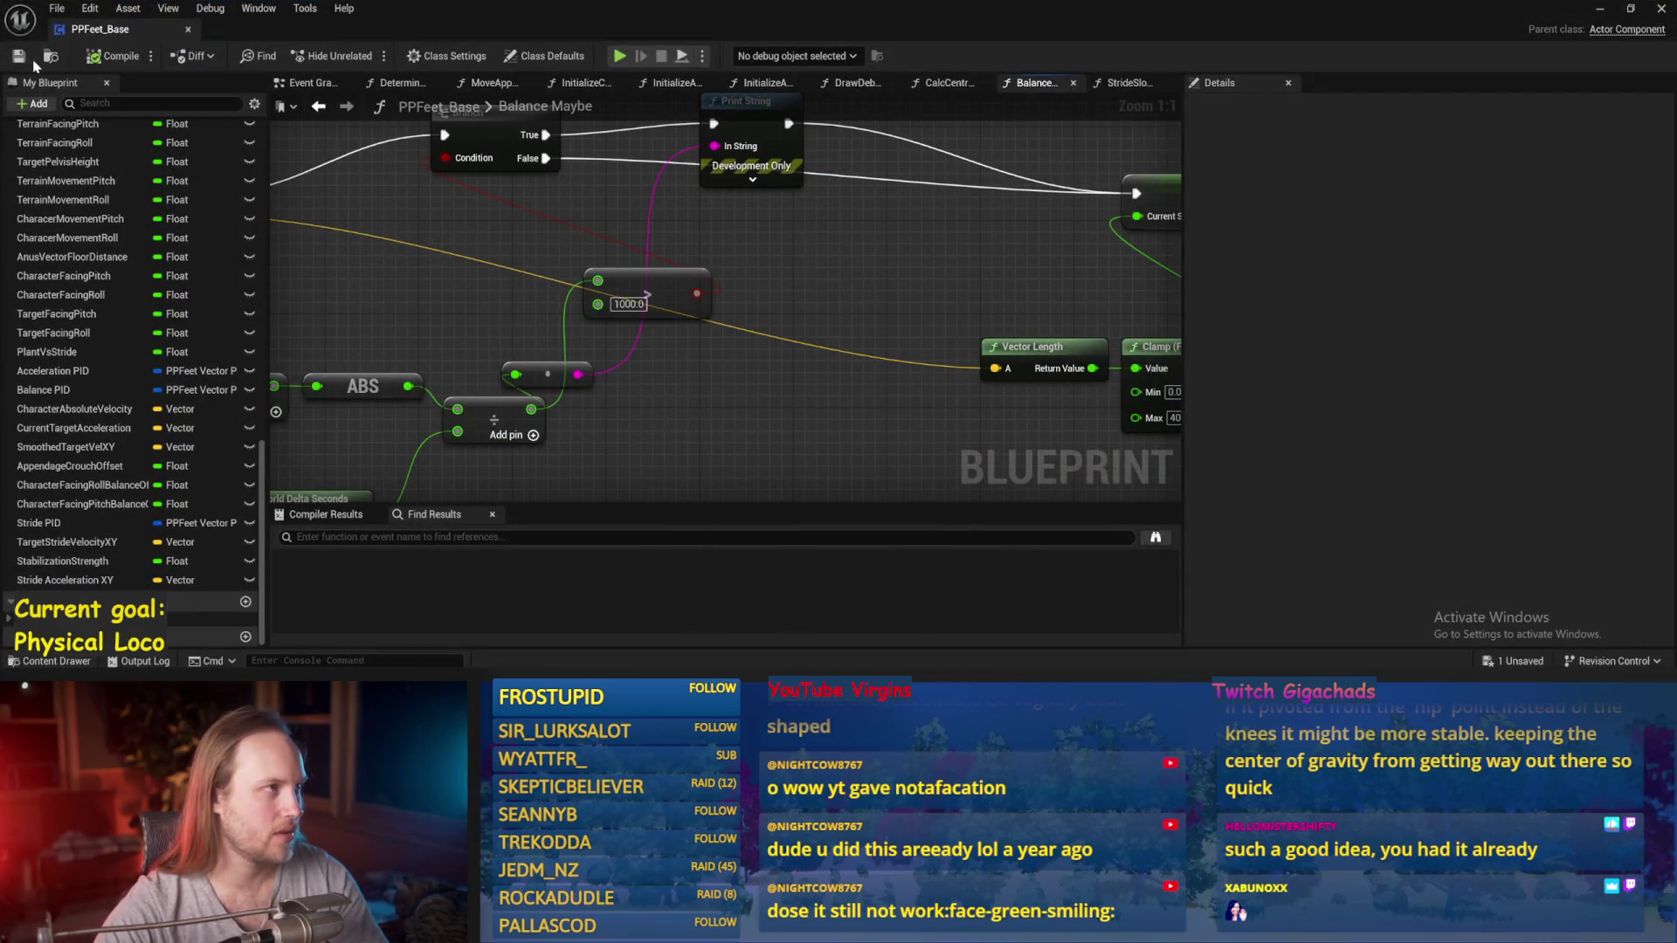
# Step: Save the Blueprint and move the Print String node further right
pyautogui.scroll(-1, 767, 234)
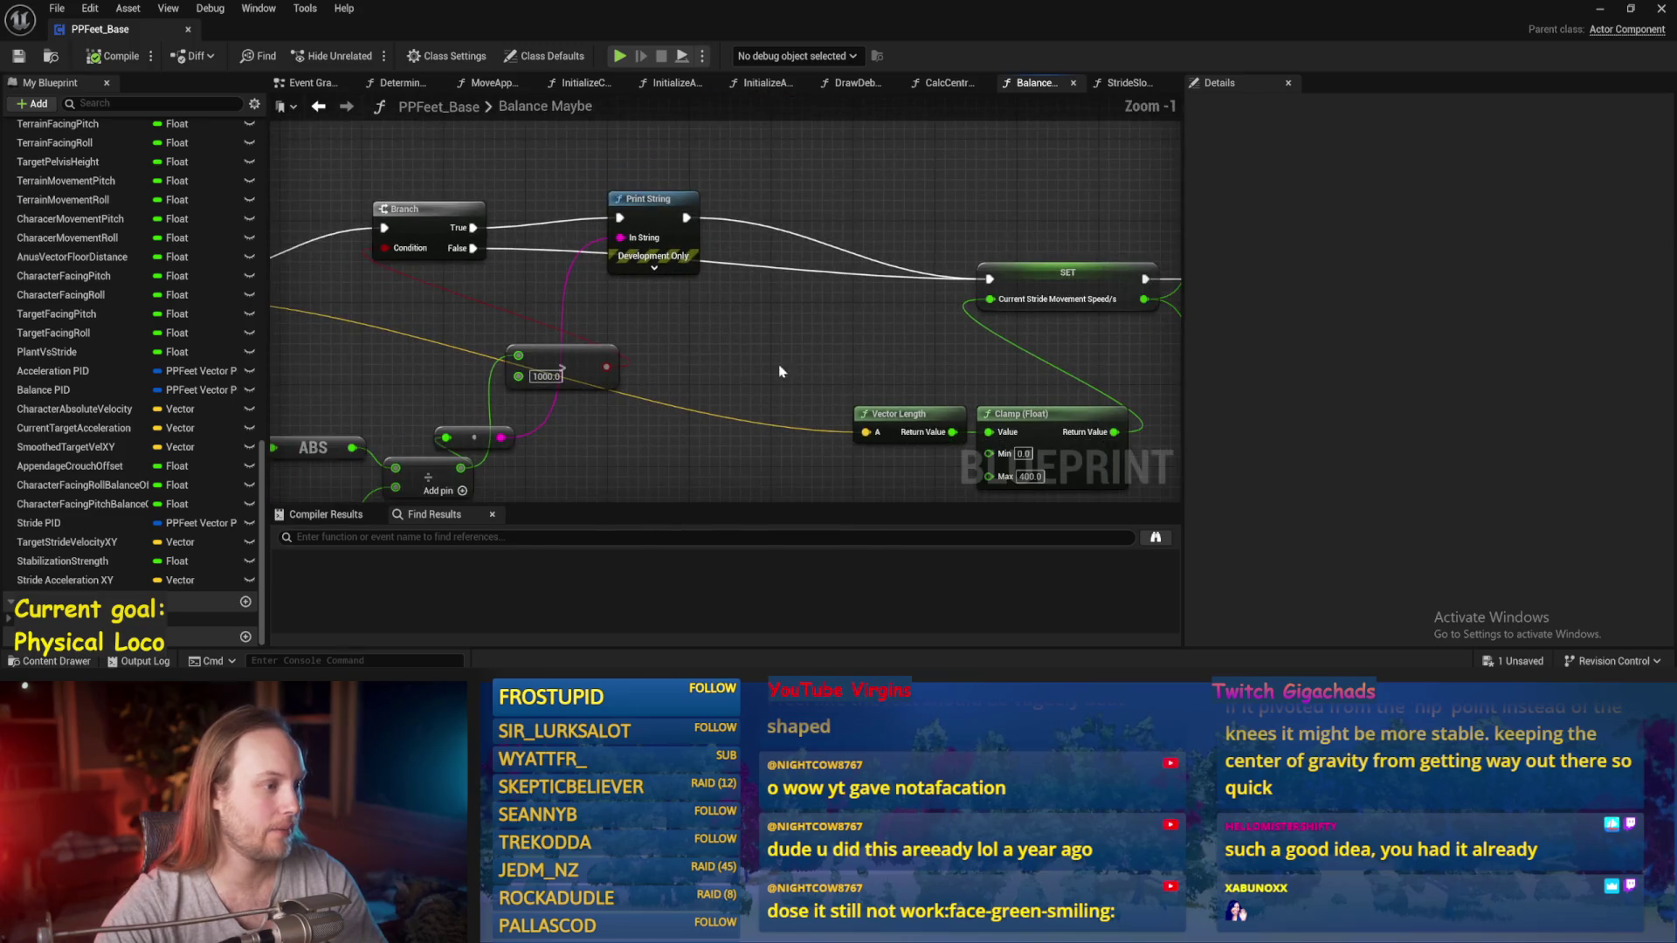
pyautogui.scroll(-2, 904, 290)
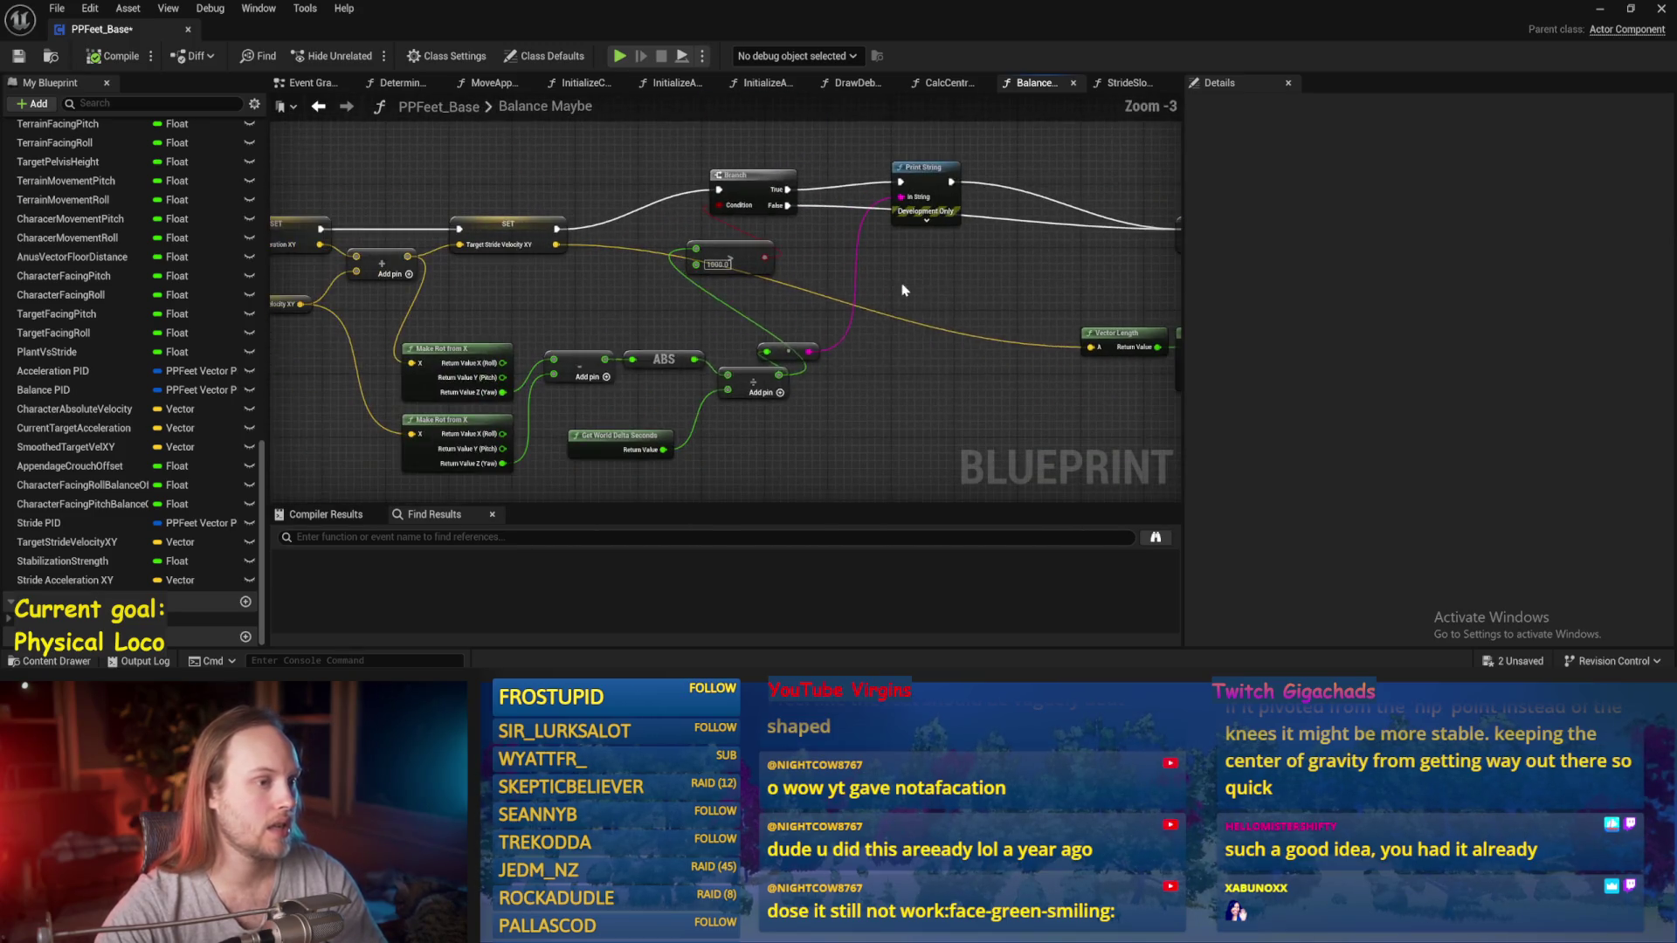
pyautogui.moveTo(833, 486); pyautogui.dragTo(892, 342)
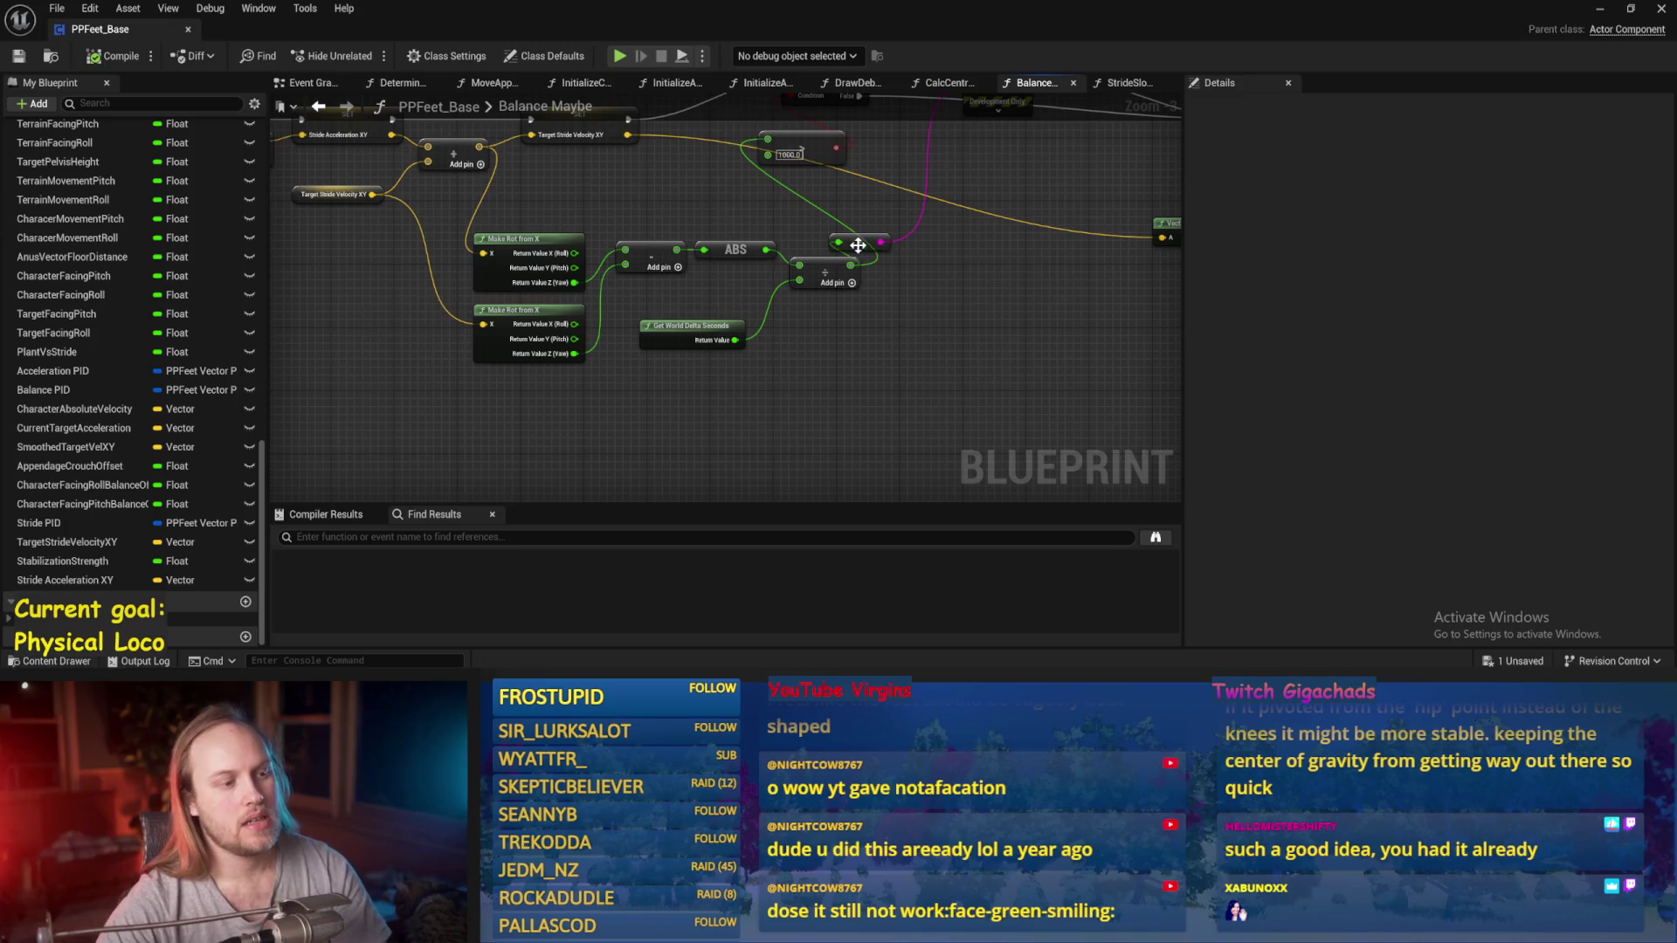
pyautogui.moveTo(931, 272); pyautogui.dragTo(726, 357)
pyautogui.hotkey('ctrl', 's')
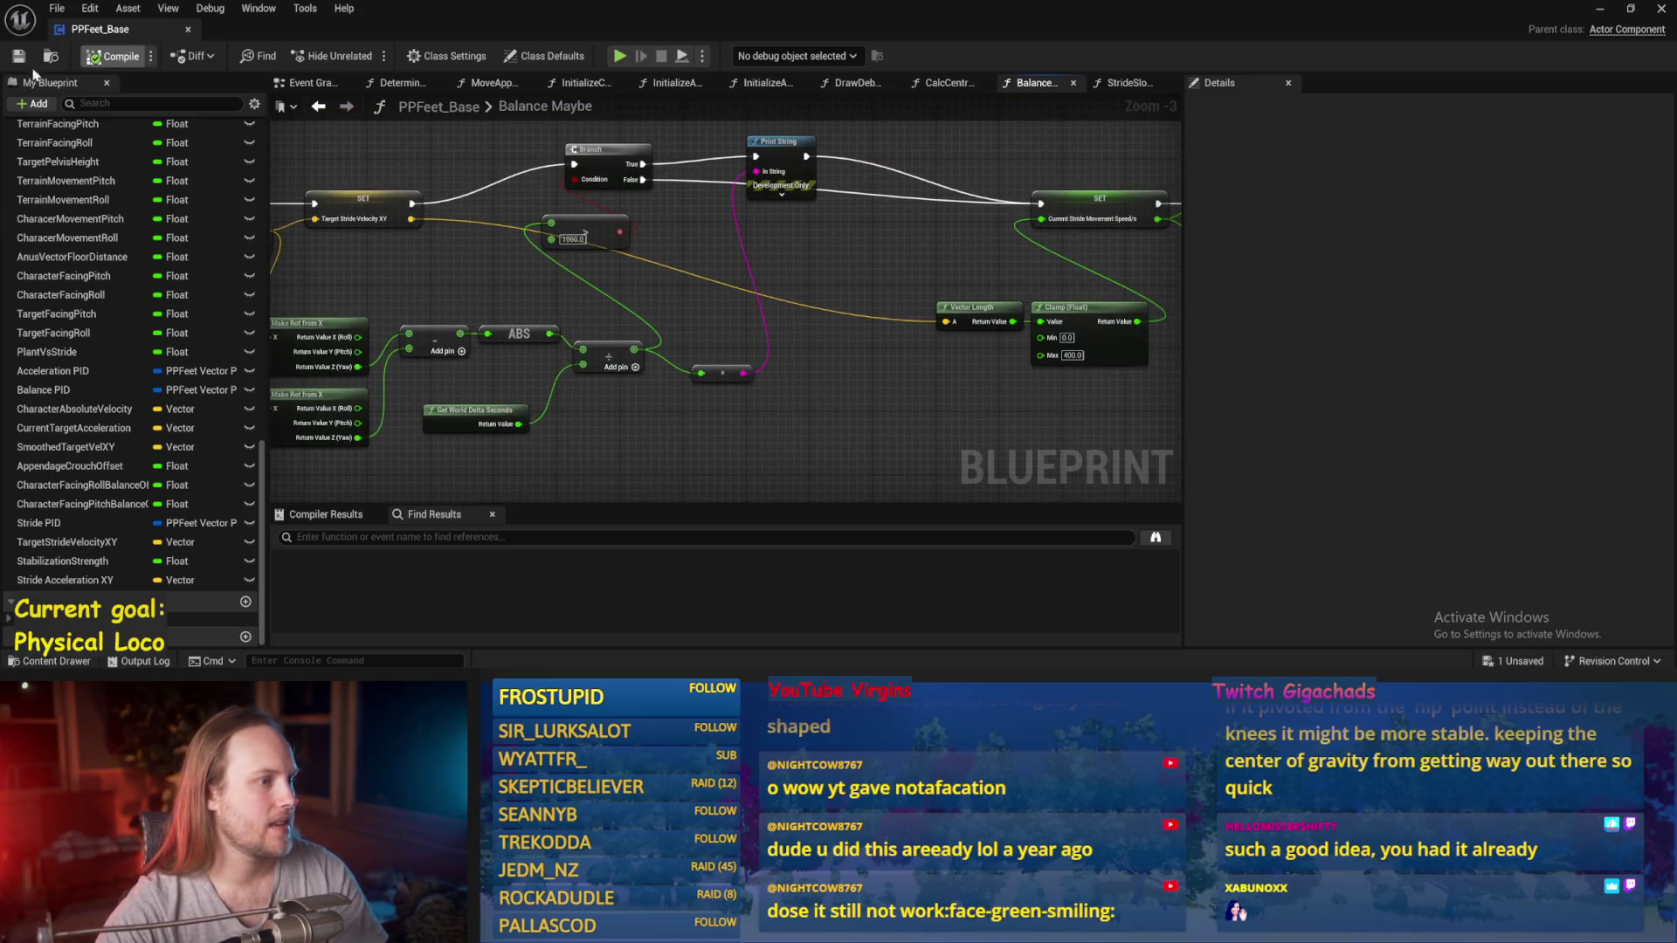
pyautogui.moveTo(837, 297); pyautogui.dragTo(572, 374)
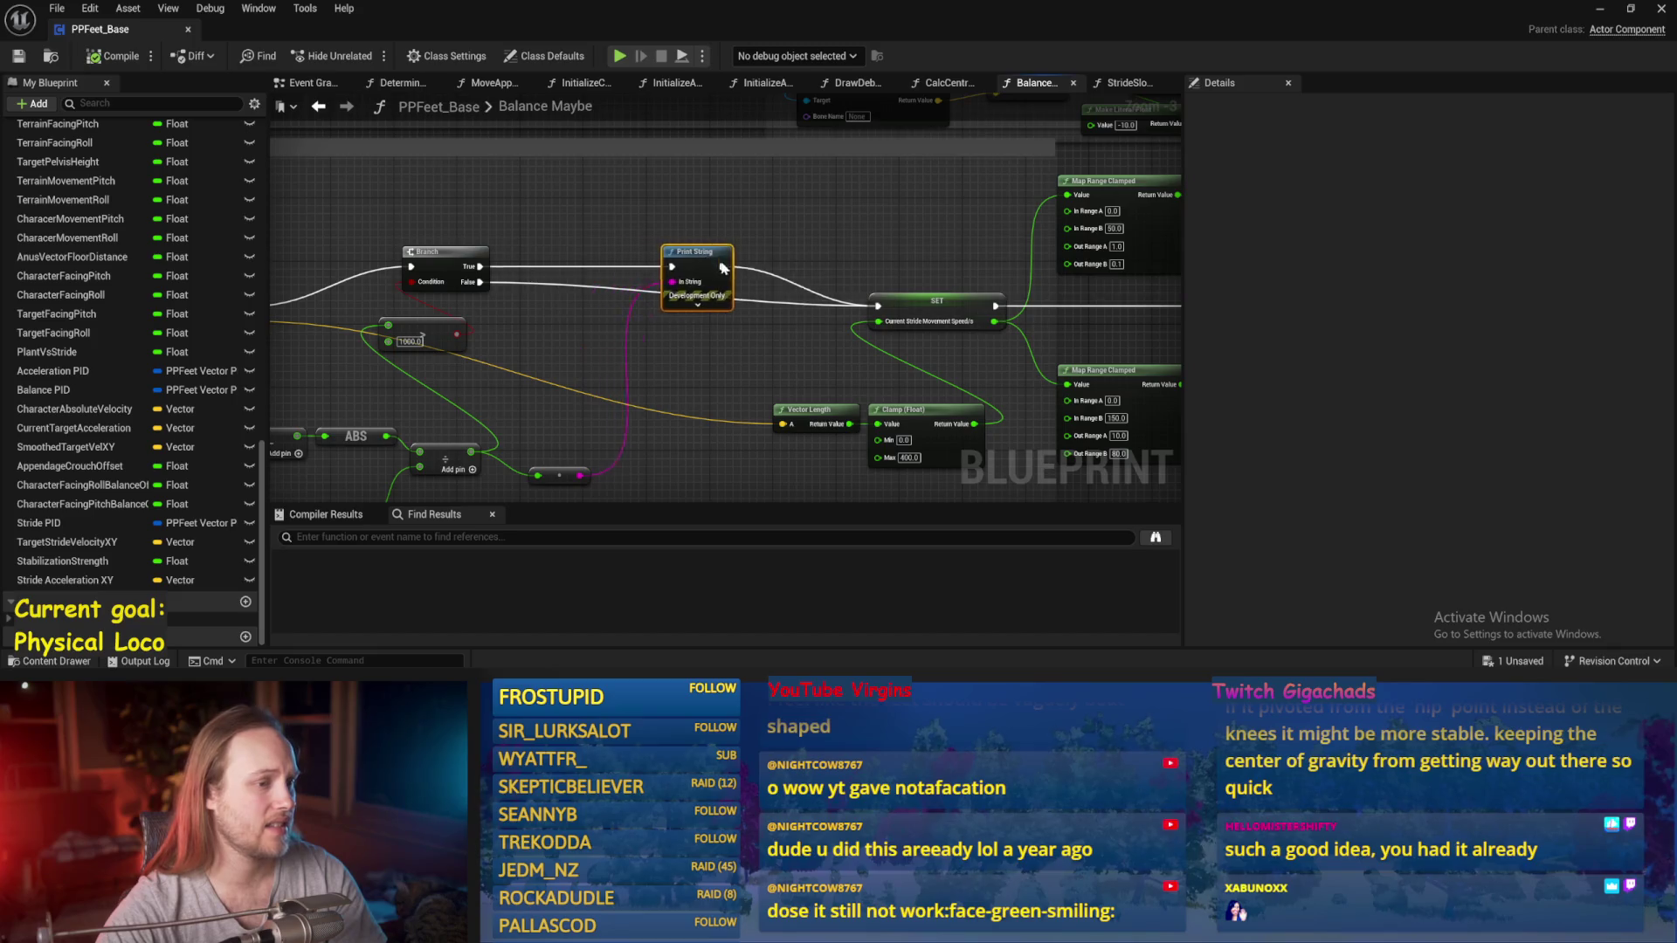
pyautogui.moveTo(724, 268); pyautogui.dragTo(809, 265)
# Step: Tuck the 1000.0 comparison node up beside the Branch
pyautogui.moveTo(598, 255); pyautogui.dragTo(685, 247)
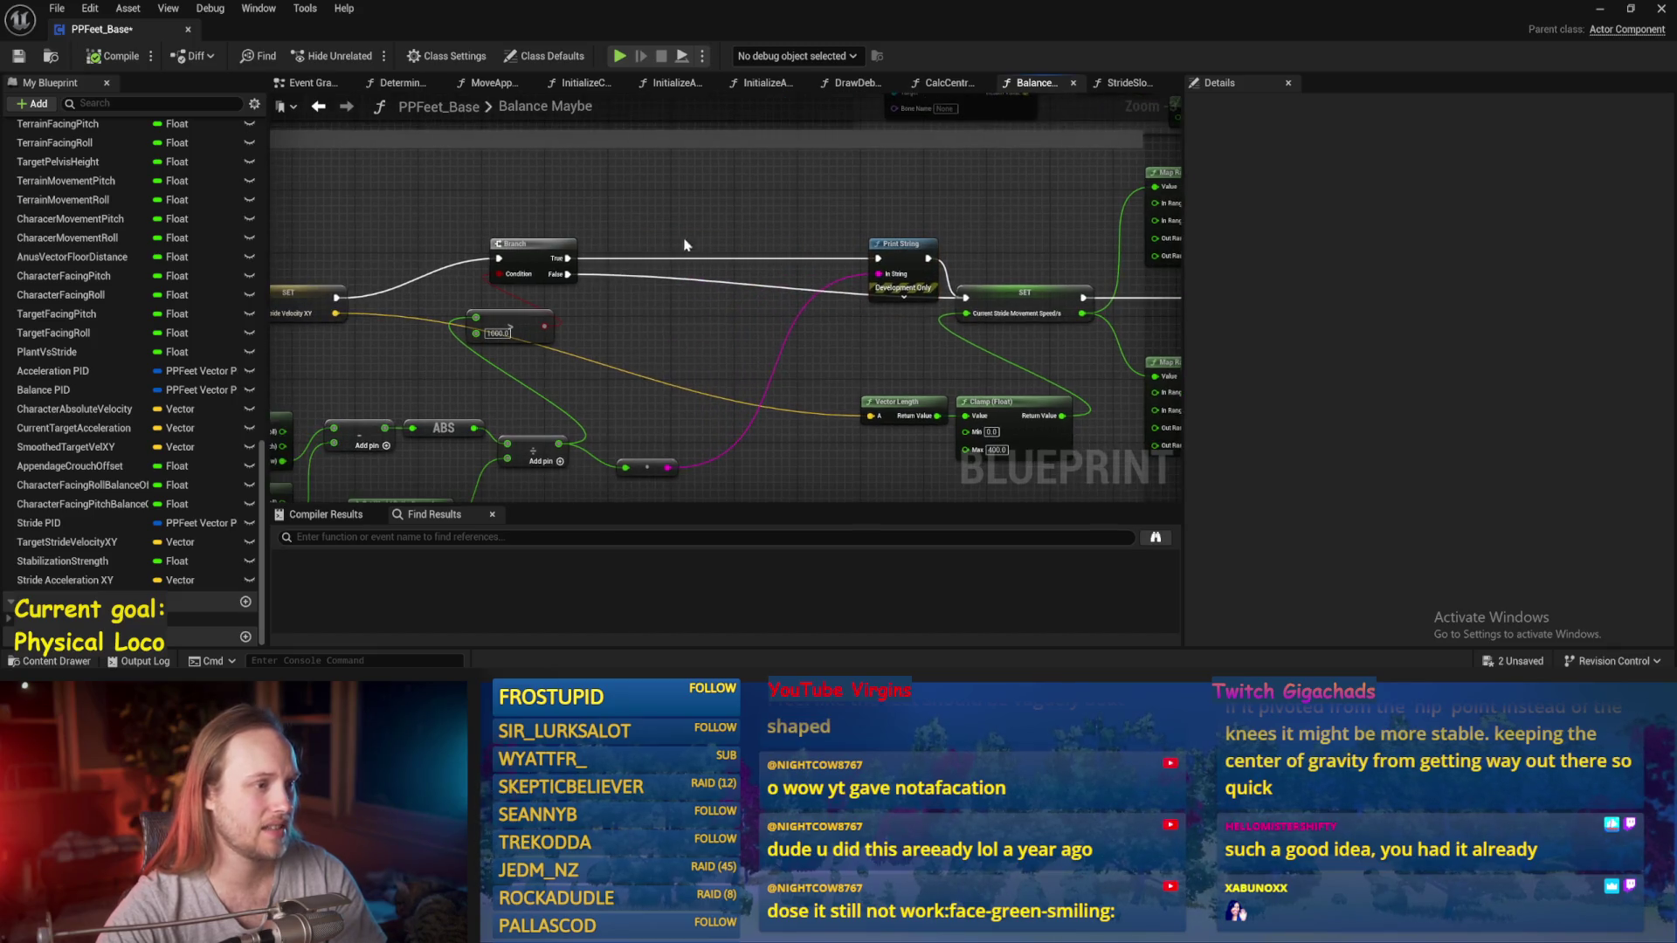
pyautogui.moveTo(519, 249); pyautogui.dragTo(616, 203)
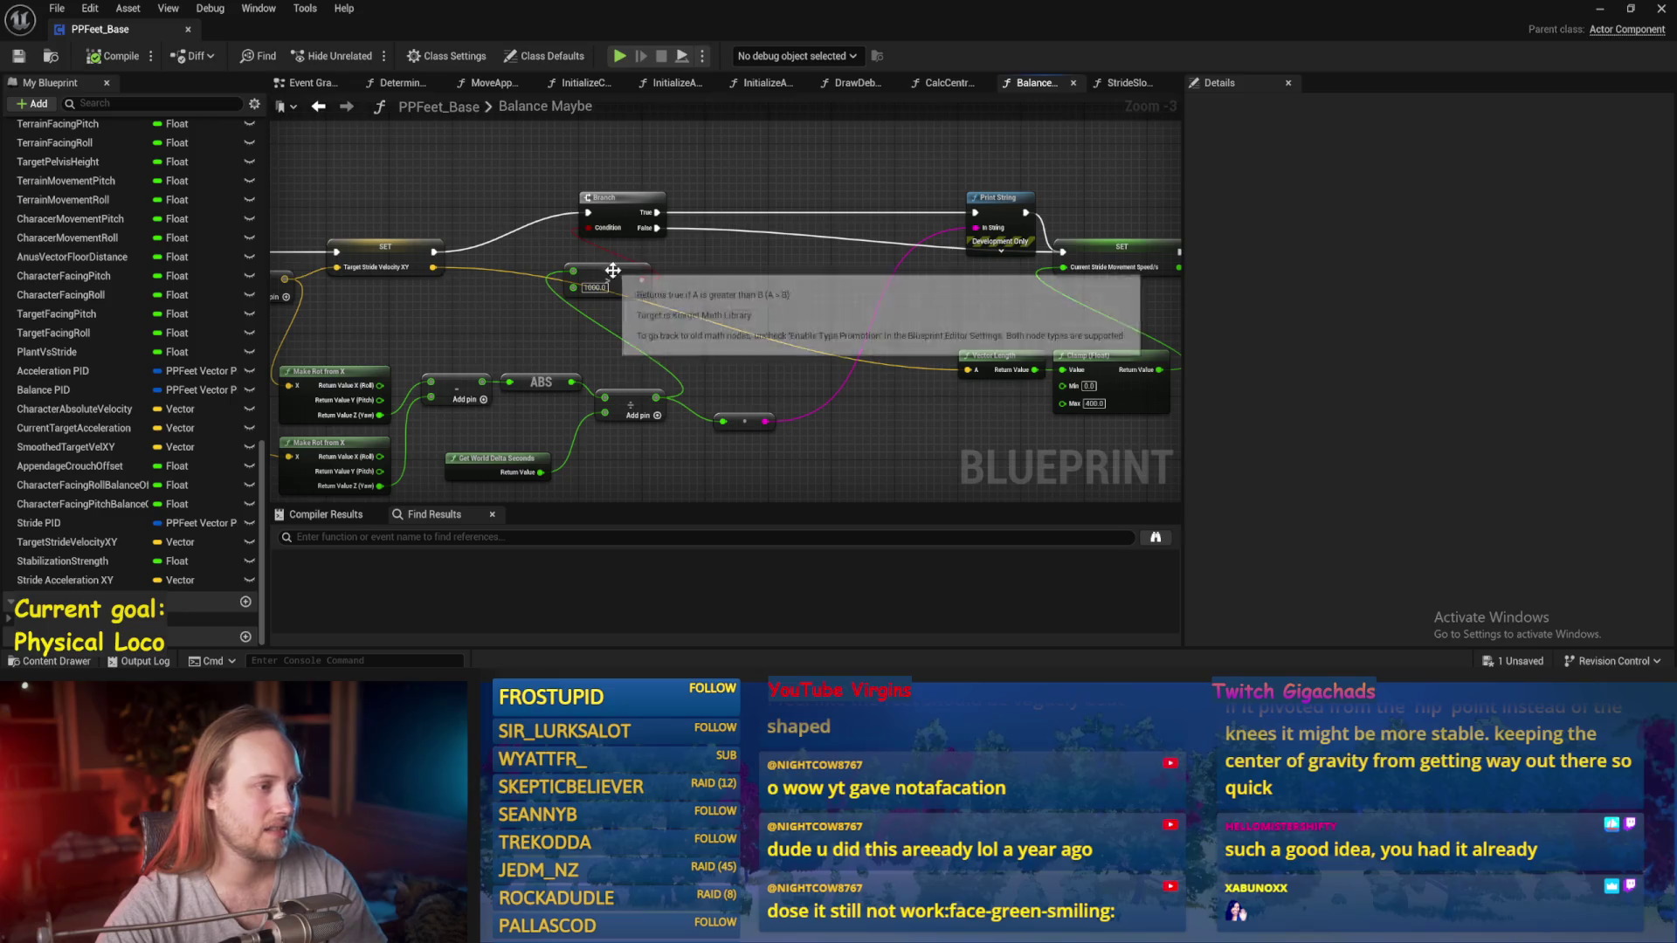
pyautogui.moveTo(622, 279); pyautogui.dragTo(633, 253)
pyautogui.scroll(10, 193, 337)
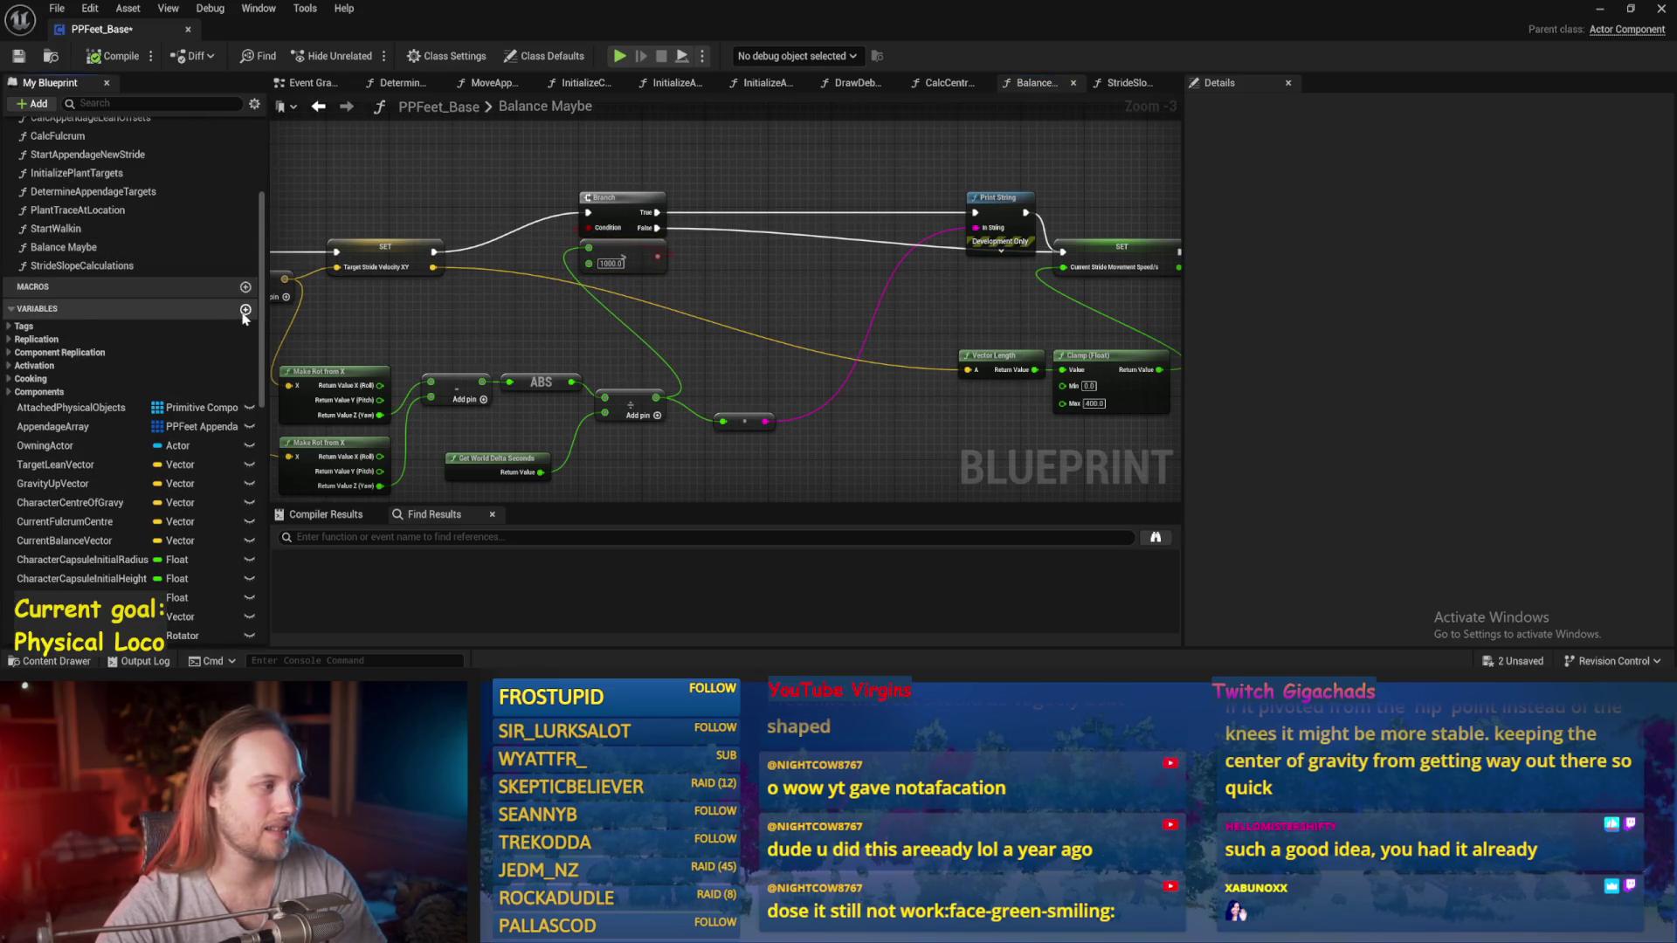
# Step: Create a Float variable named PivotLockoutTime
pyautogui.click(245, 310)
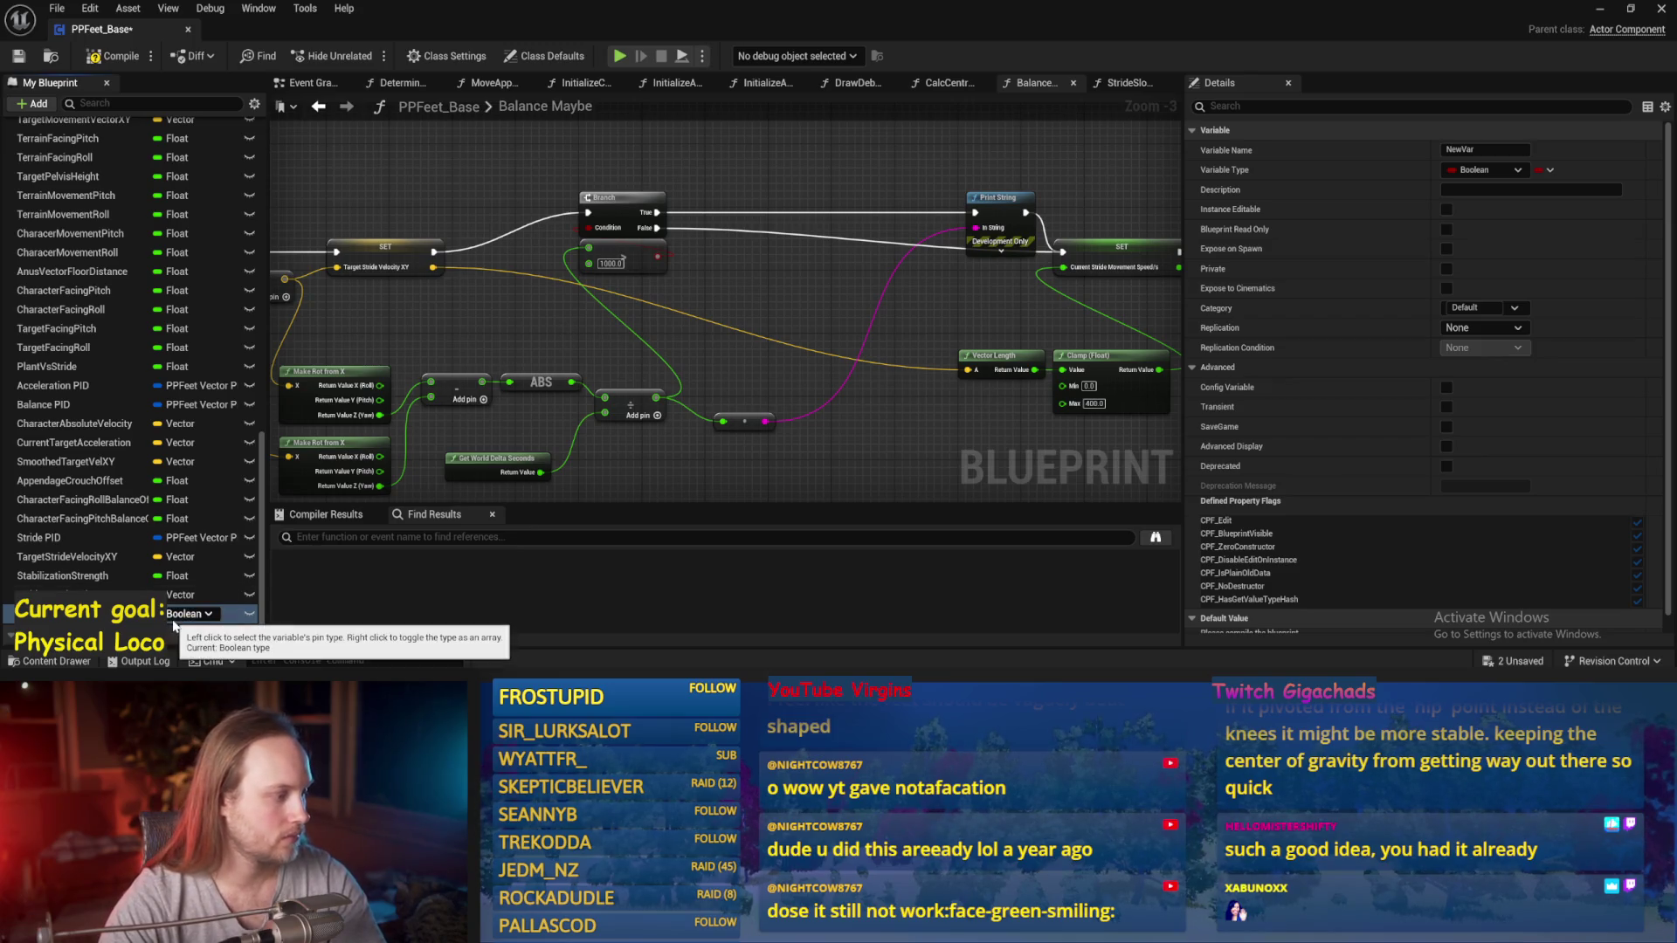
pyautogui.write('PivotLockout')
pyautogui.press('Return')
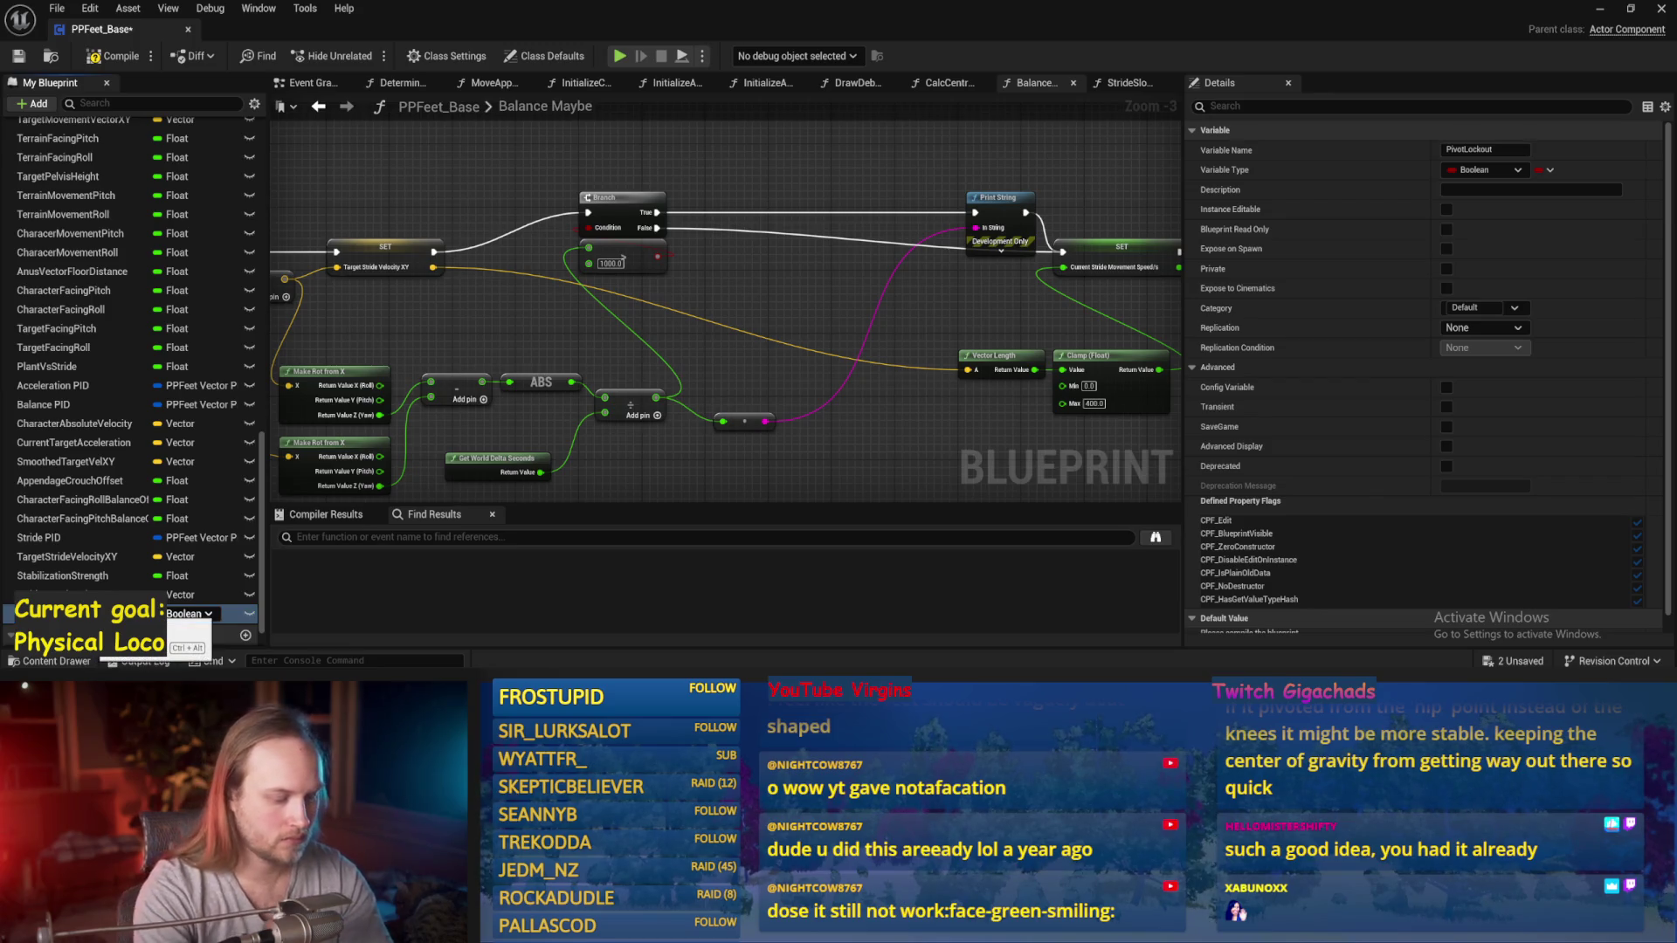
pyautogui.press('Return')
pyautogui.click(206, 614)
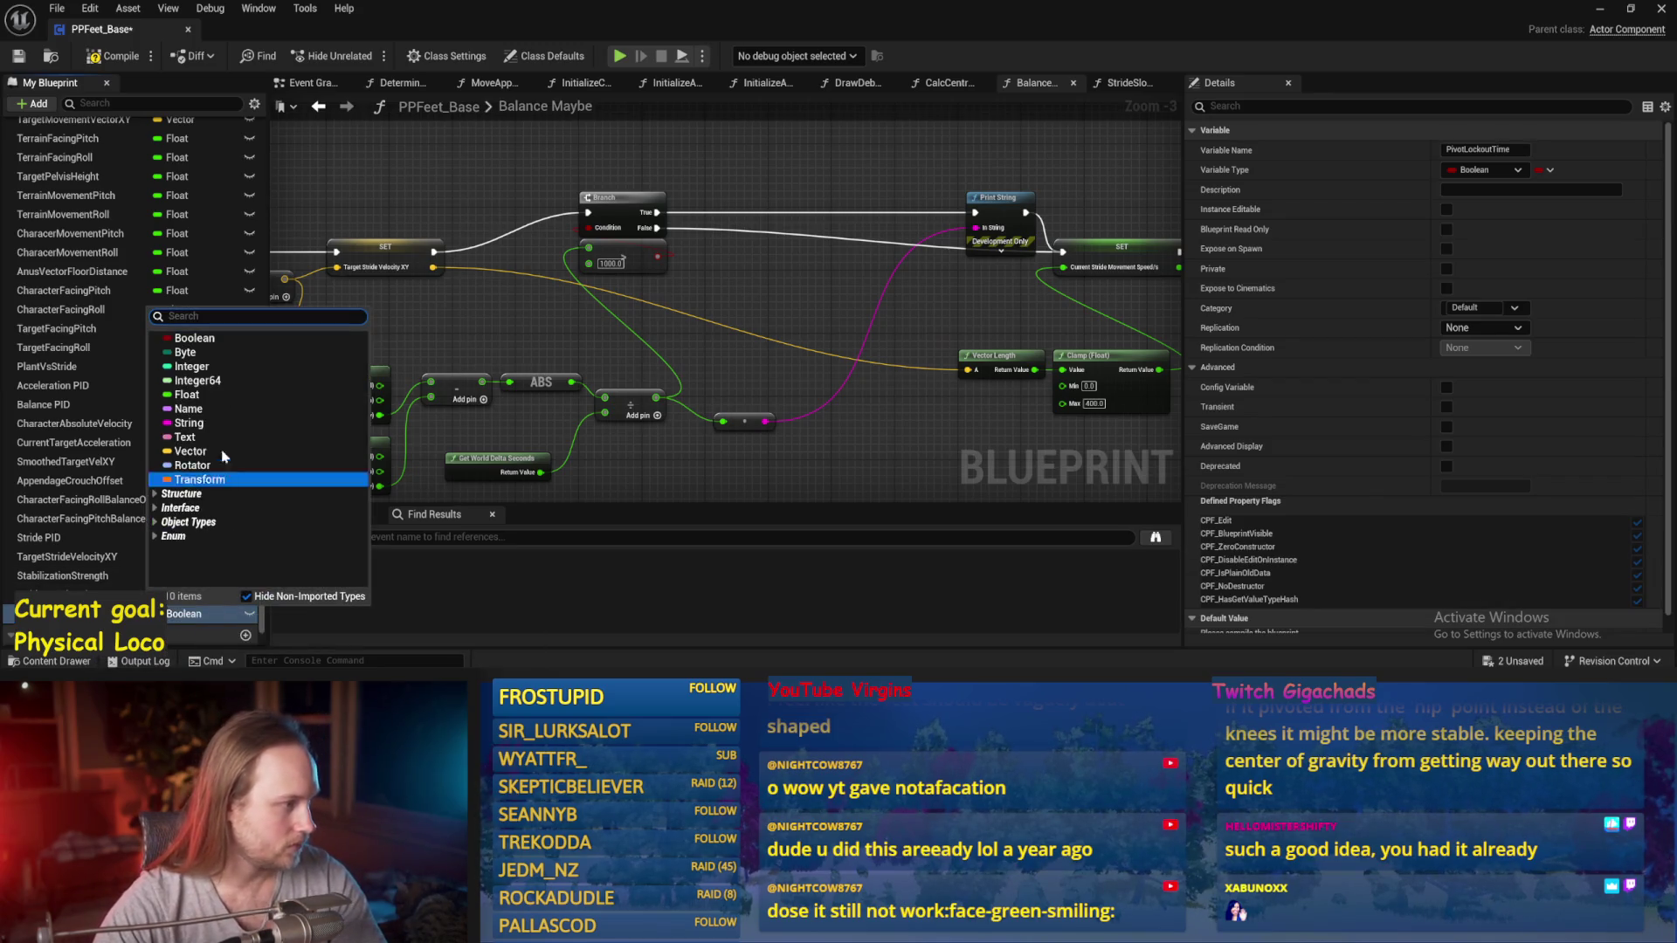
pyautogui.click(195, 396)
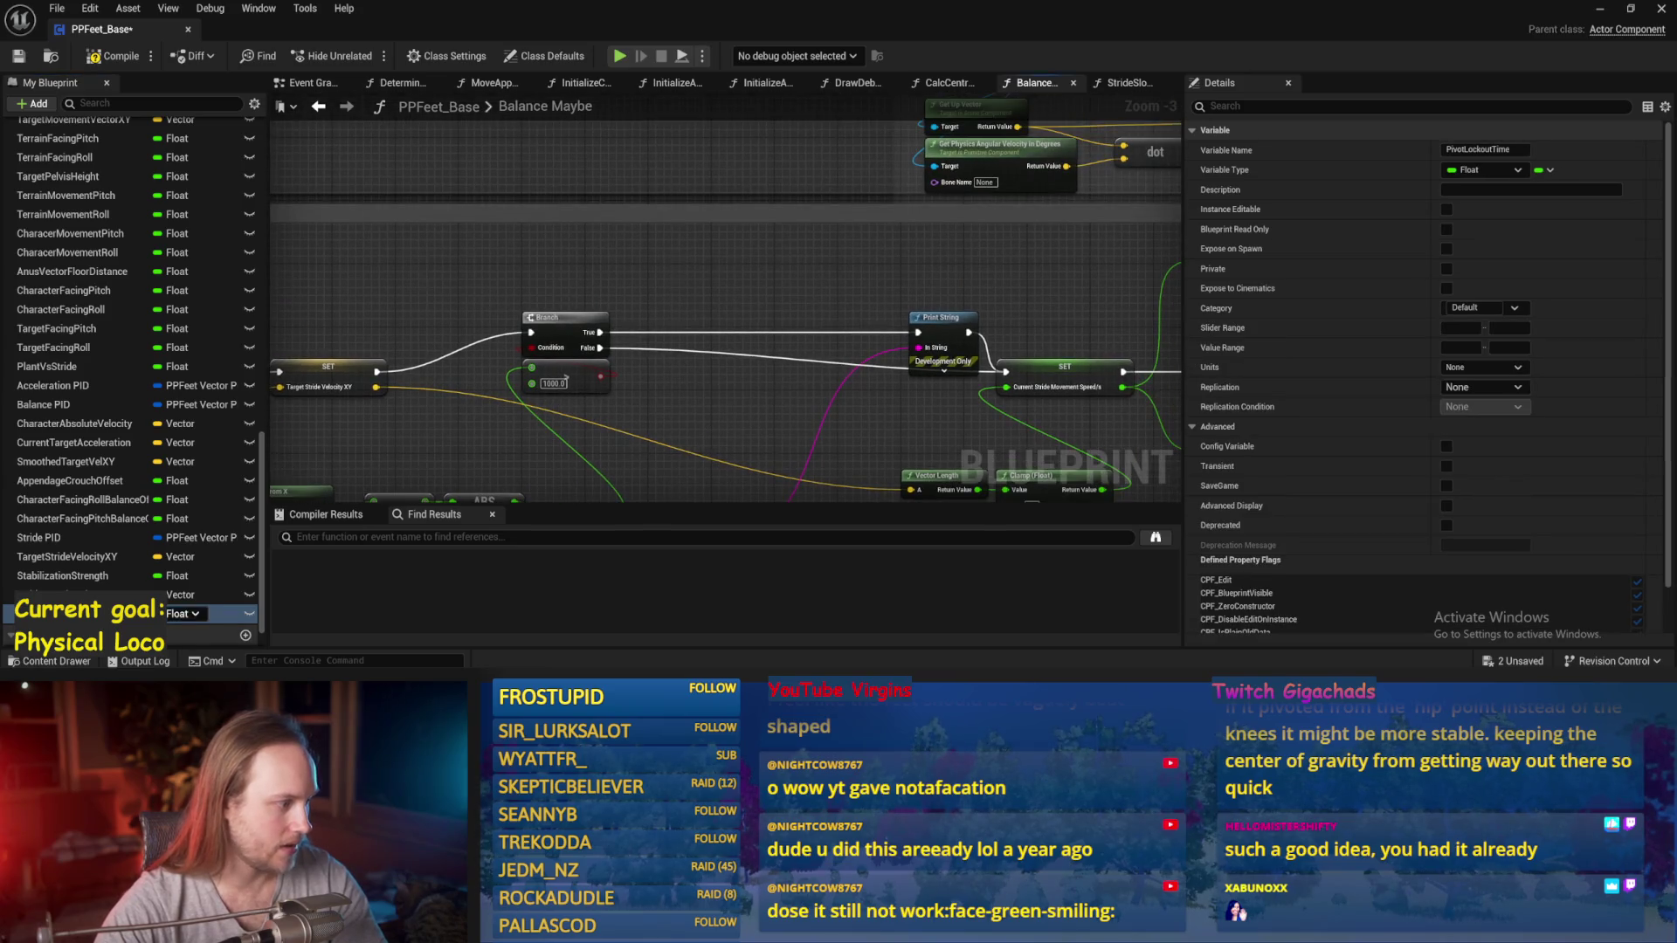
# Step: Run a SET Pivot Lockout Time node from the Branch's True output
pyautogui.scroll(2, 684, 426)
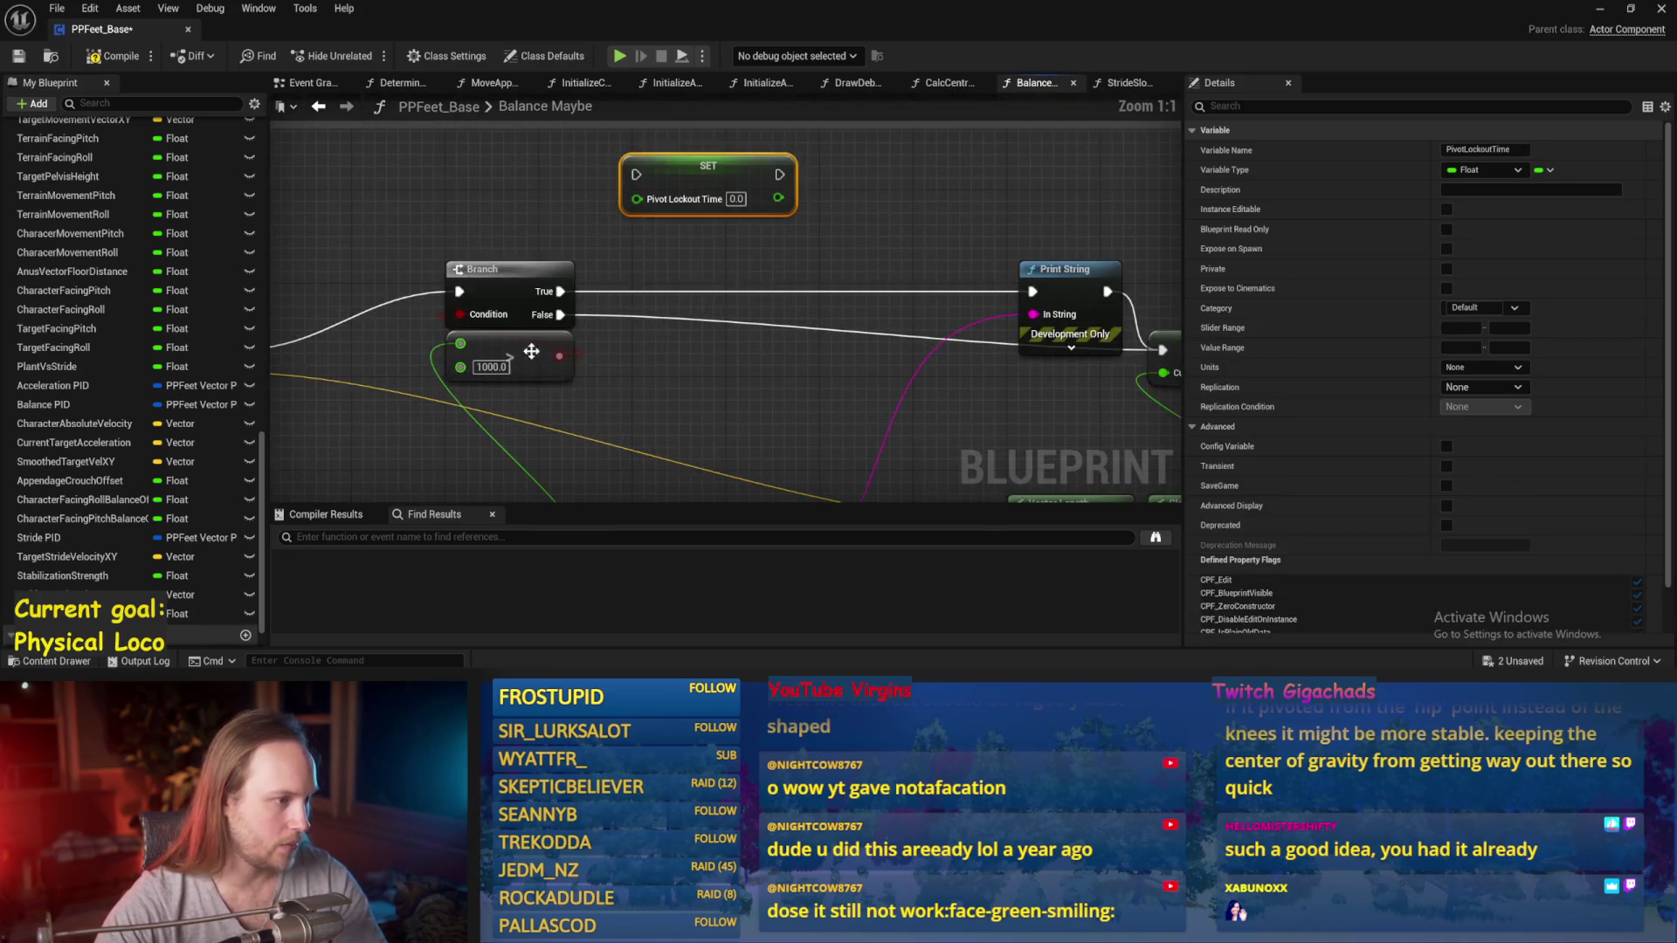
pyautogui.click(511, 371)
pyautogui.scroll(1, 641, 455)
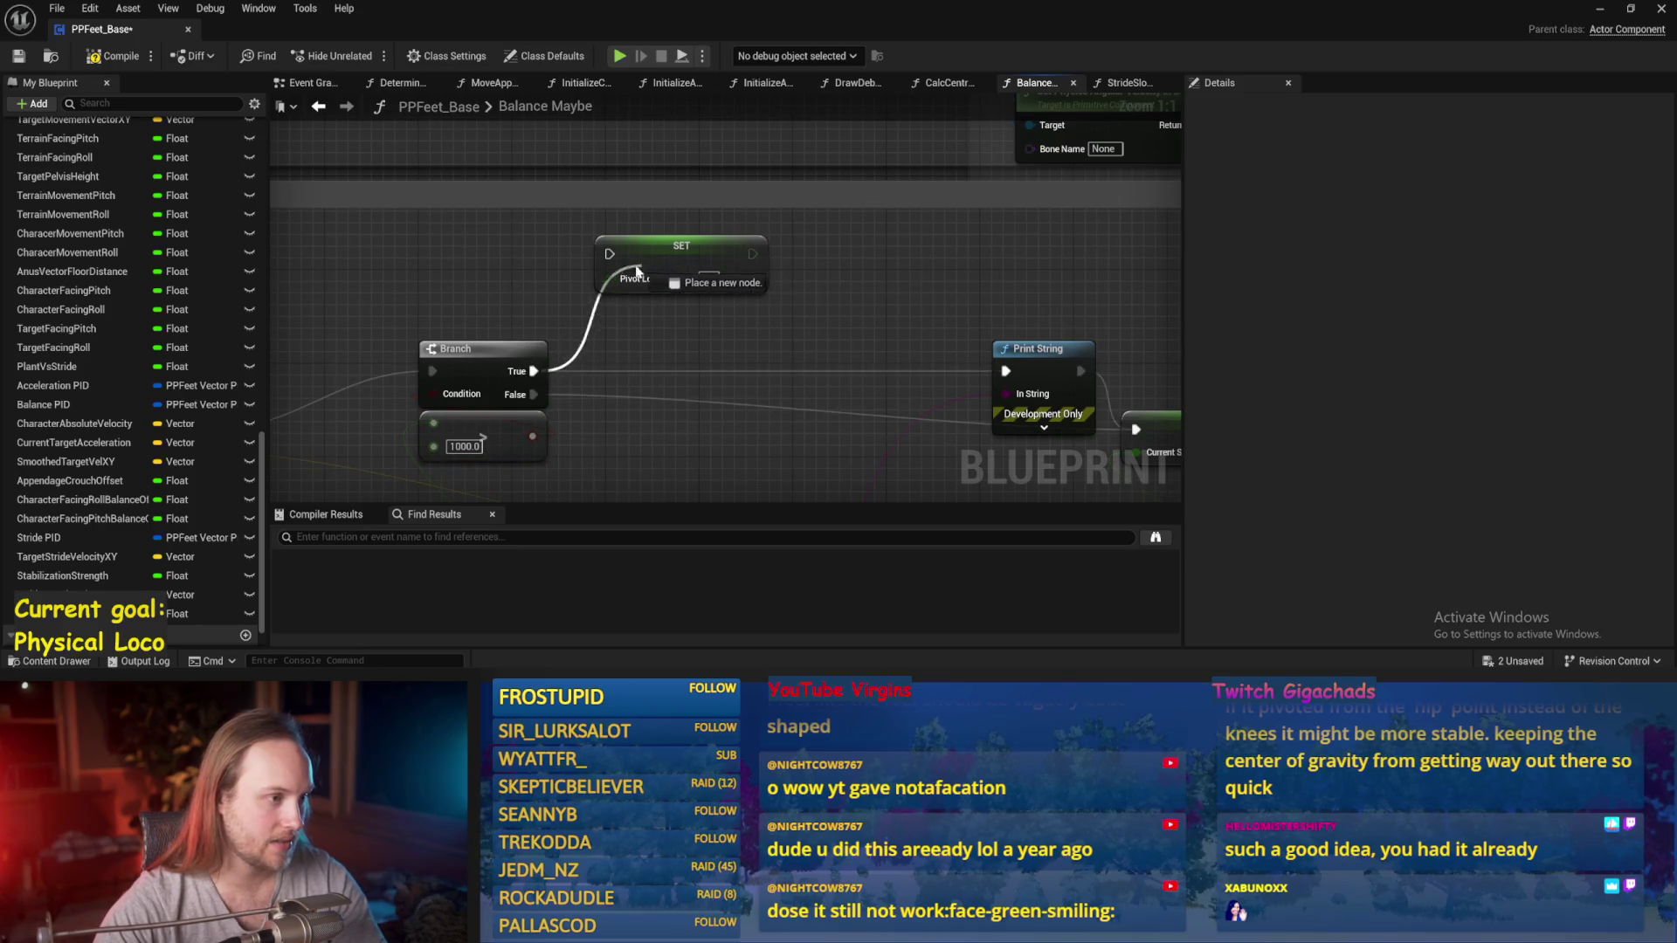
pyautogui.moveTo(638, 268); pyautogui.dragTo(642, 266)
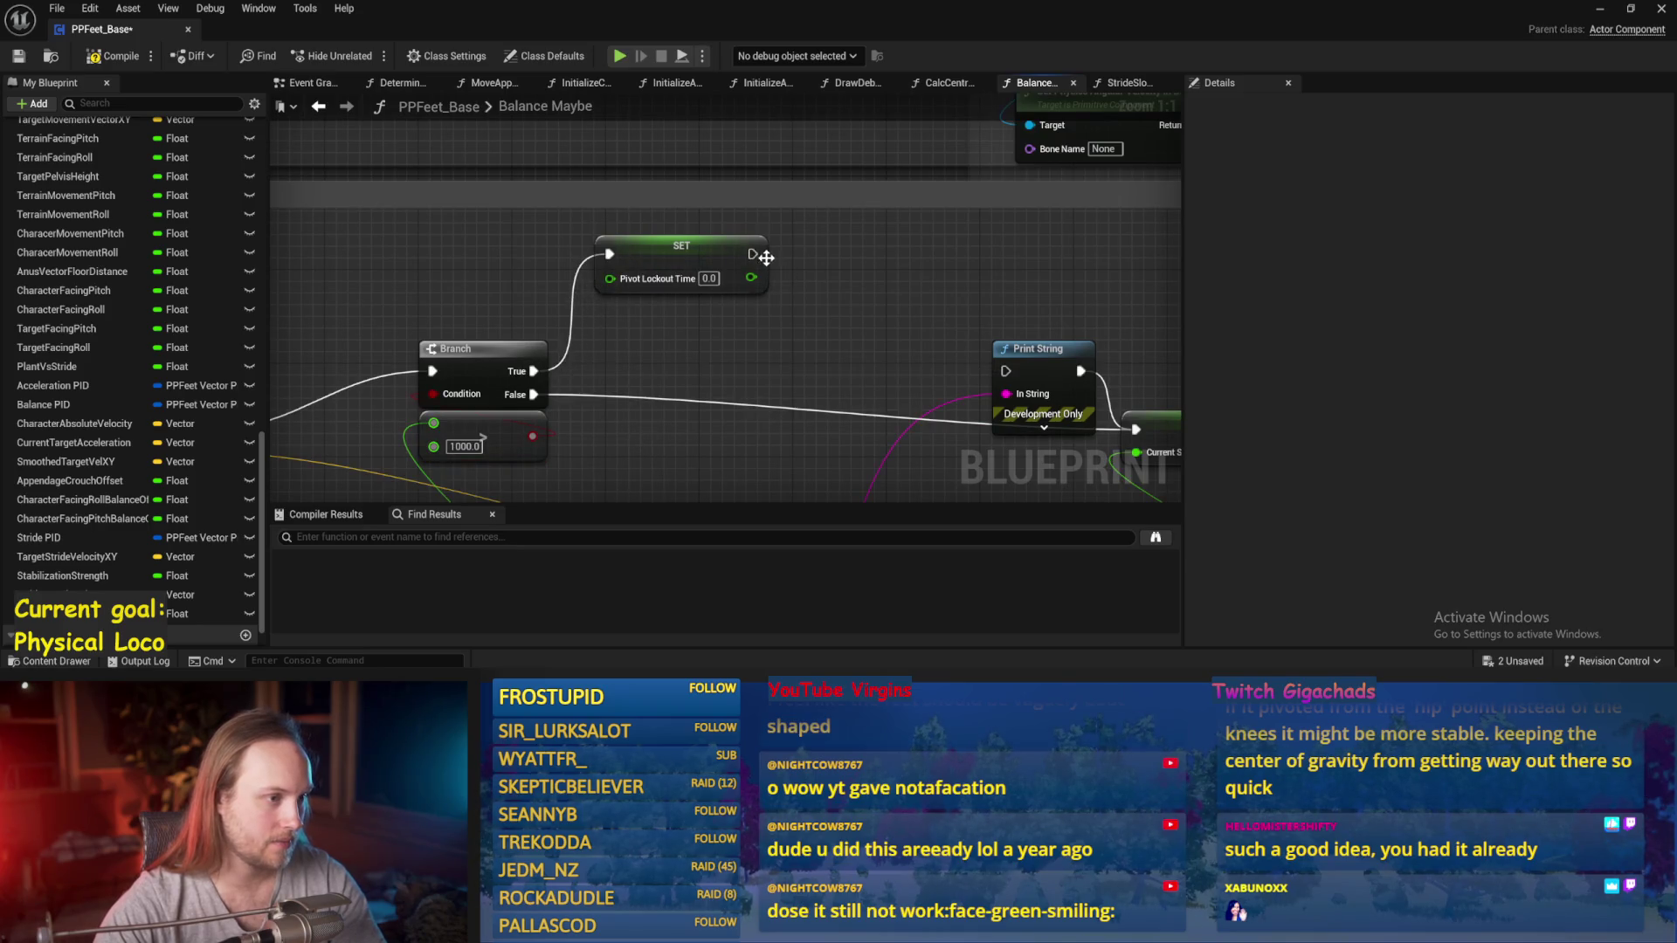
# Step: Feed Get Game Time in Seconds into SET Pivot Lockout Time
pyautogui.rightClick(450, 243)
pyautogui.write('ga')
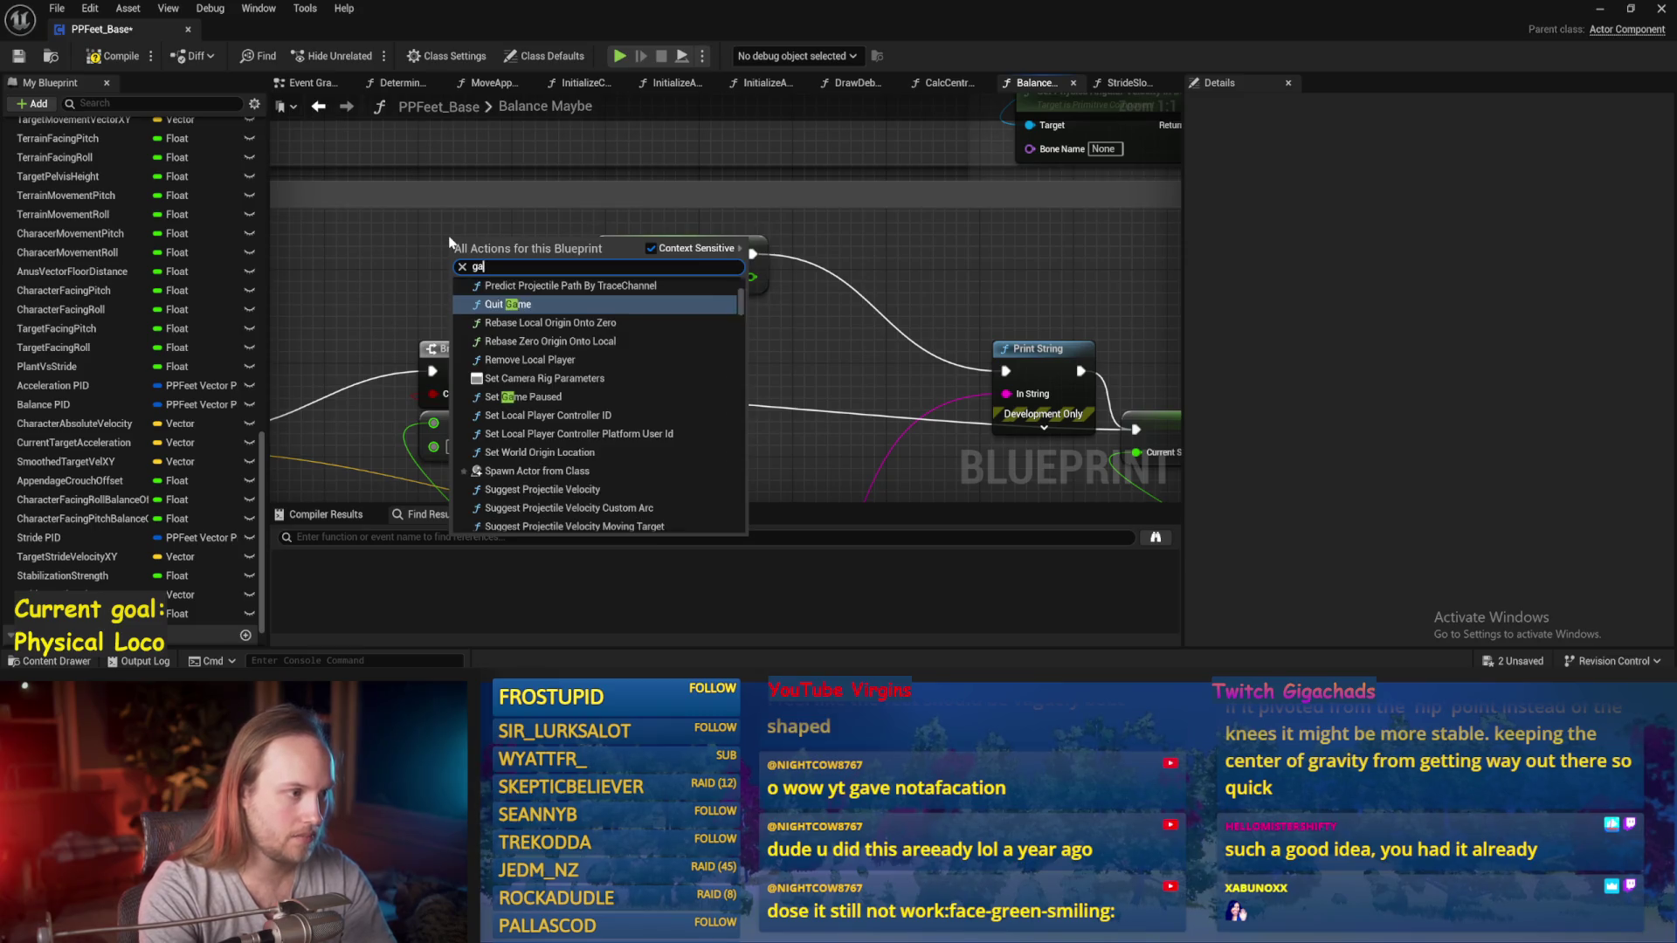
pyautogui.write('me time')
pyautogui.press('Return')
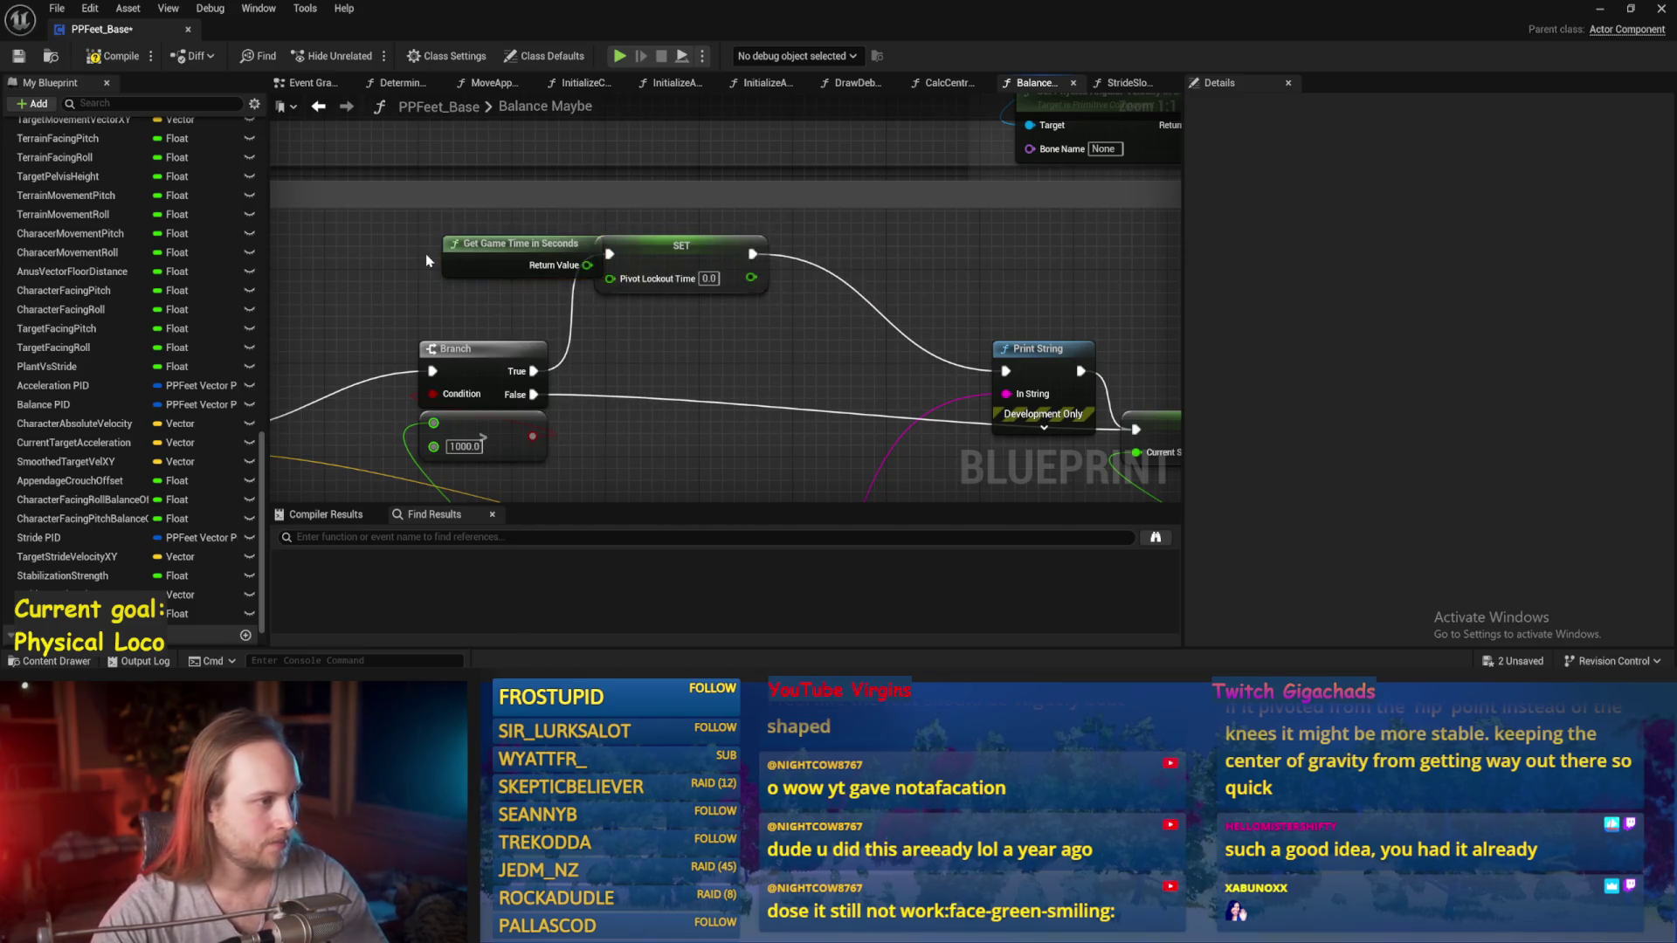
pyautogui.moveTo(513, 279); pyautogui.dragTo(610, 279)
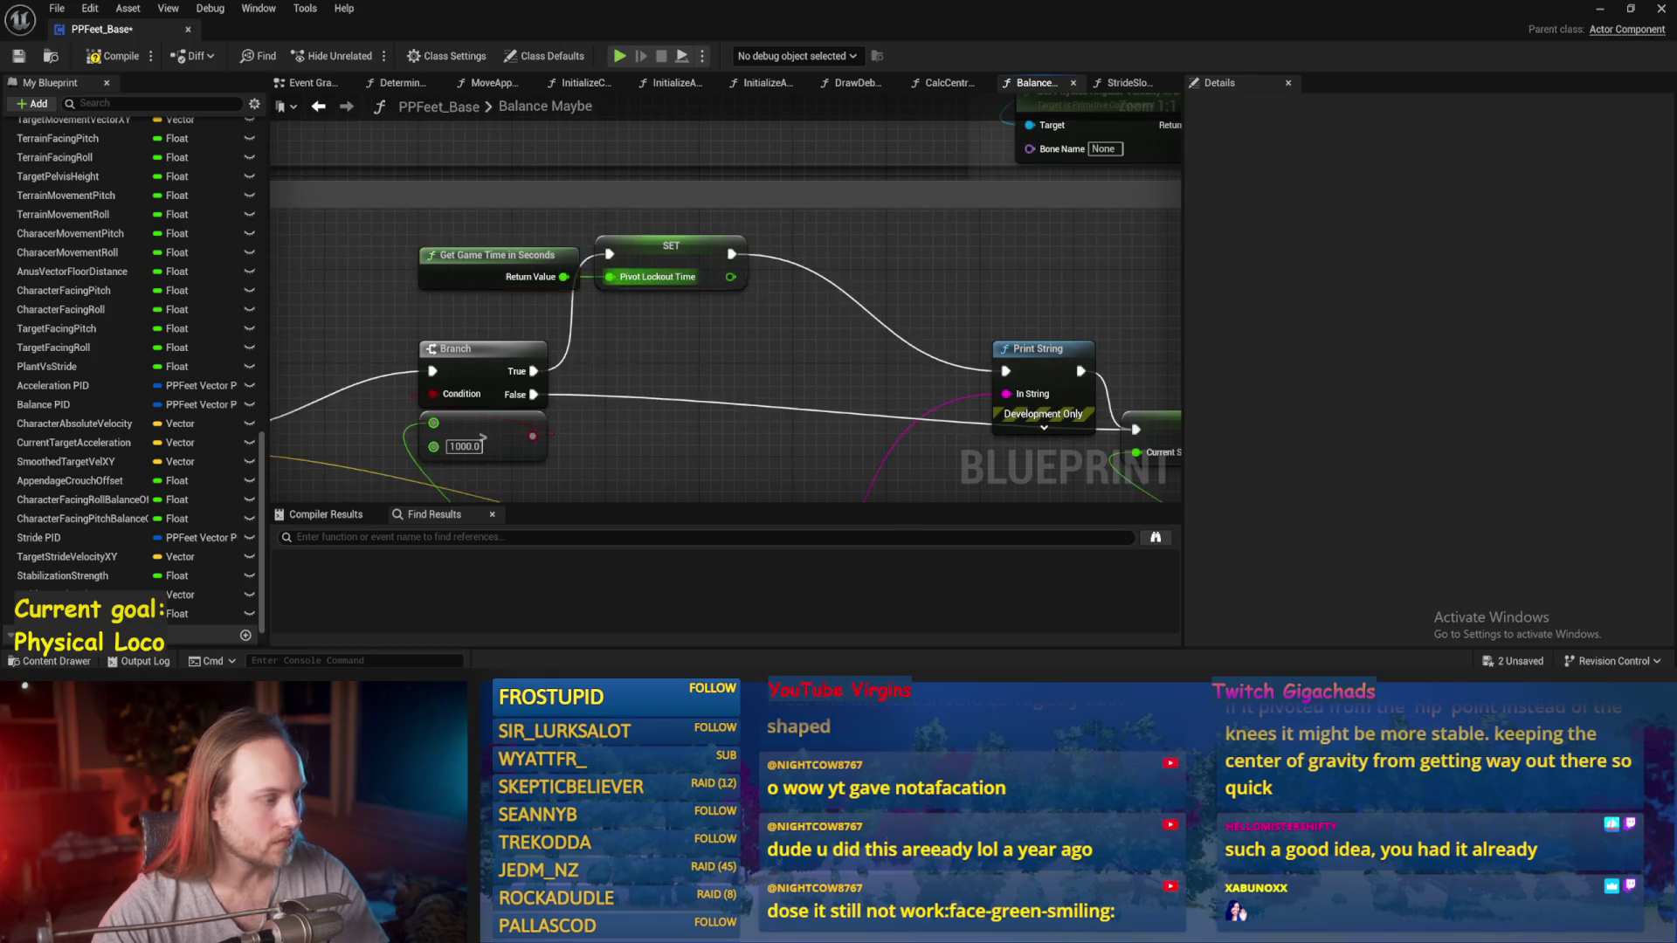
pyautogui.scroll(-3, 694, 345)
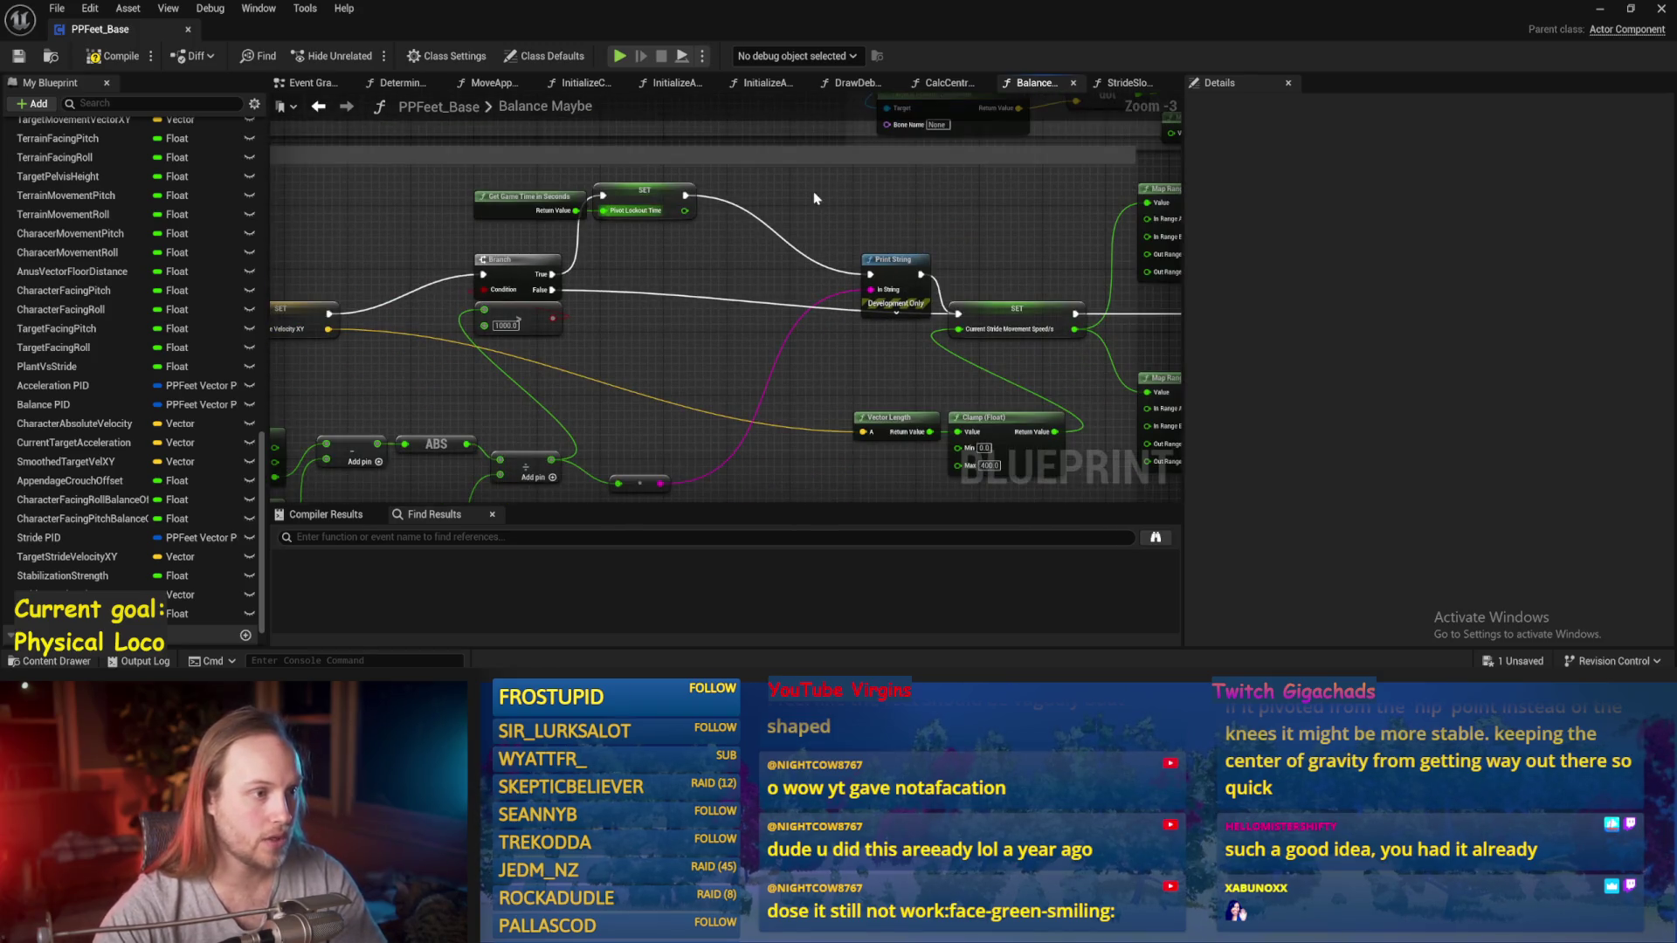
pyautogui.scroll(10, 230, 263)
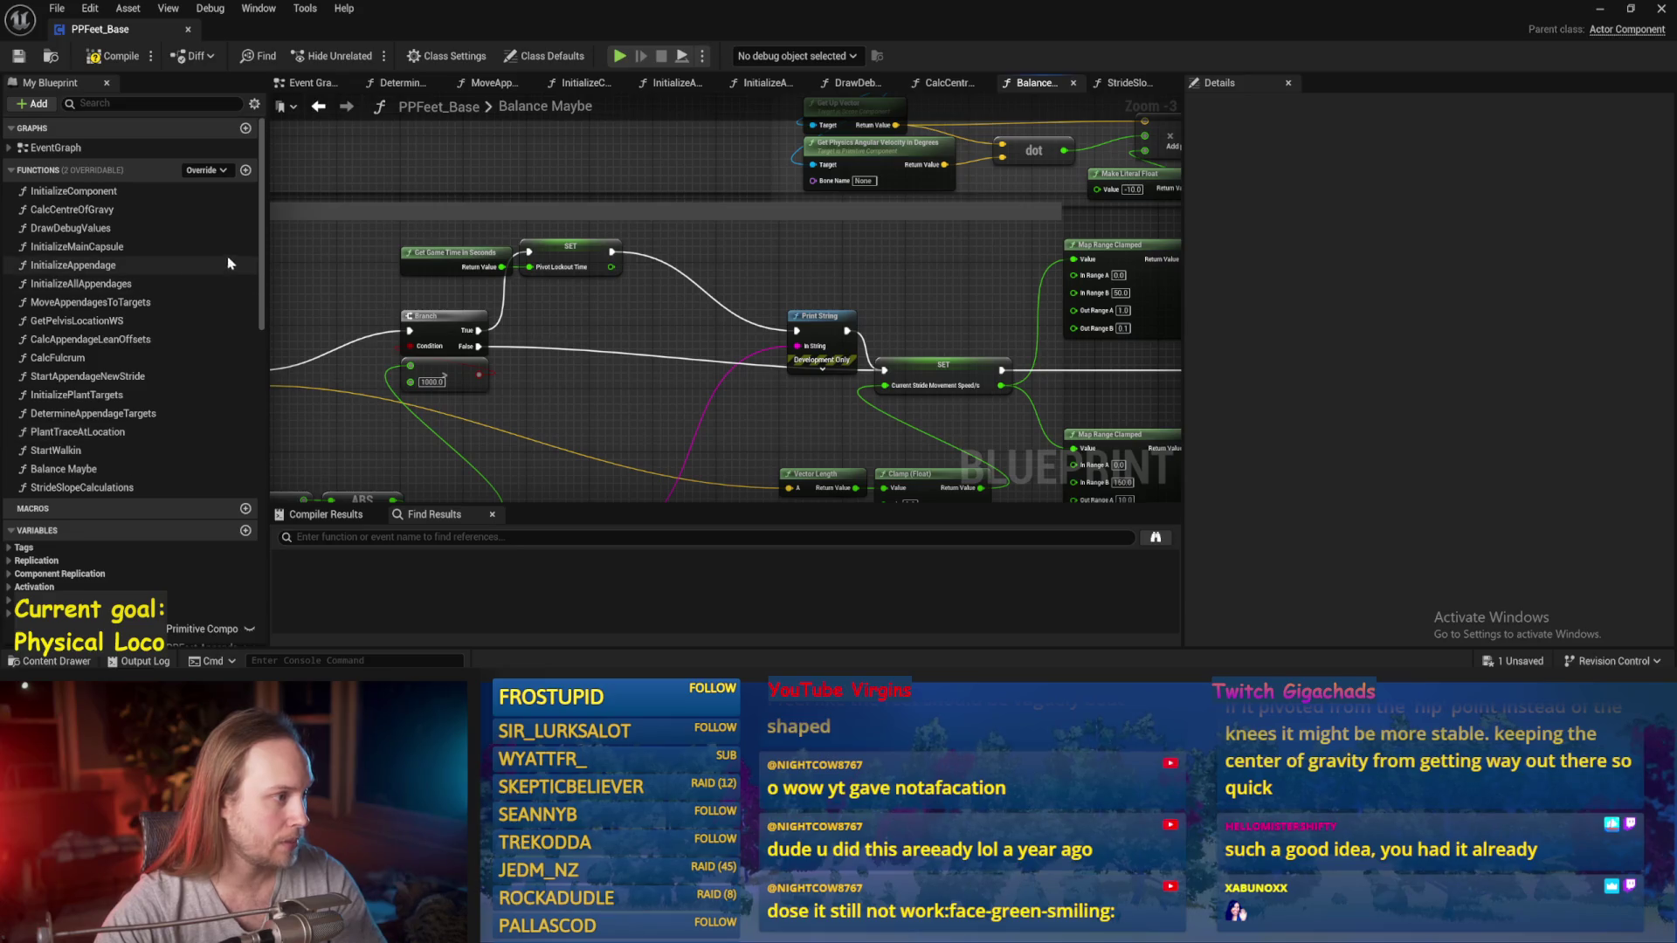
# Step: Create a new function named InvertStrideProgress
pyautogui.scroll(-3, 231, 498)
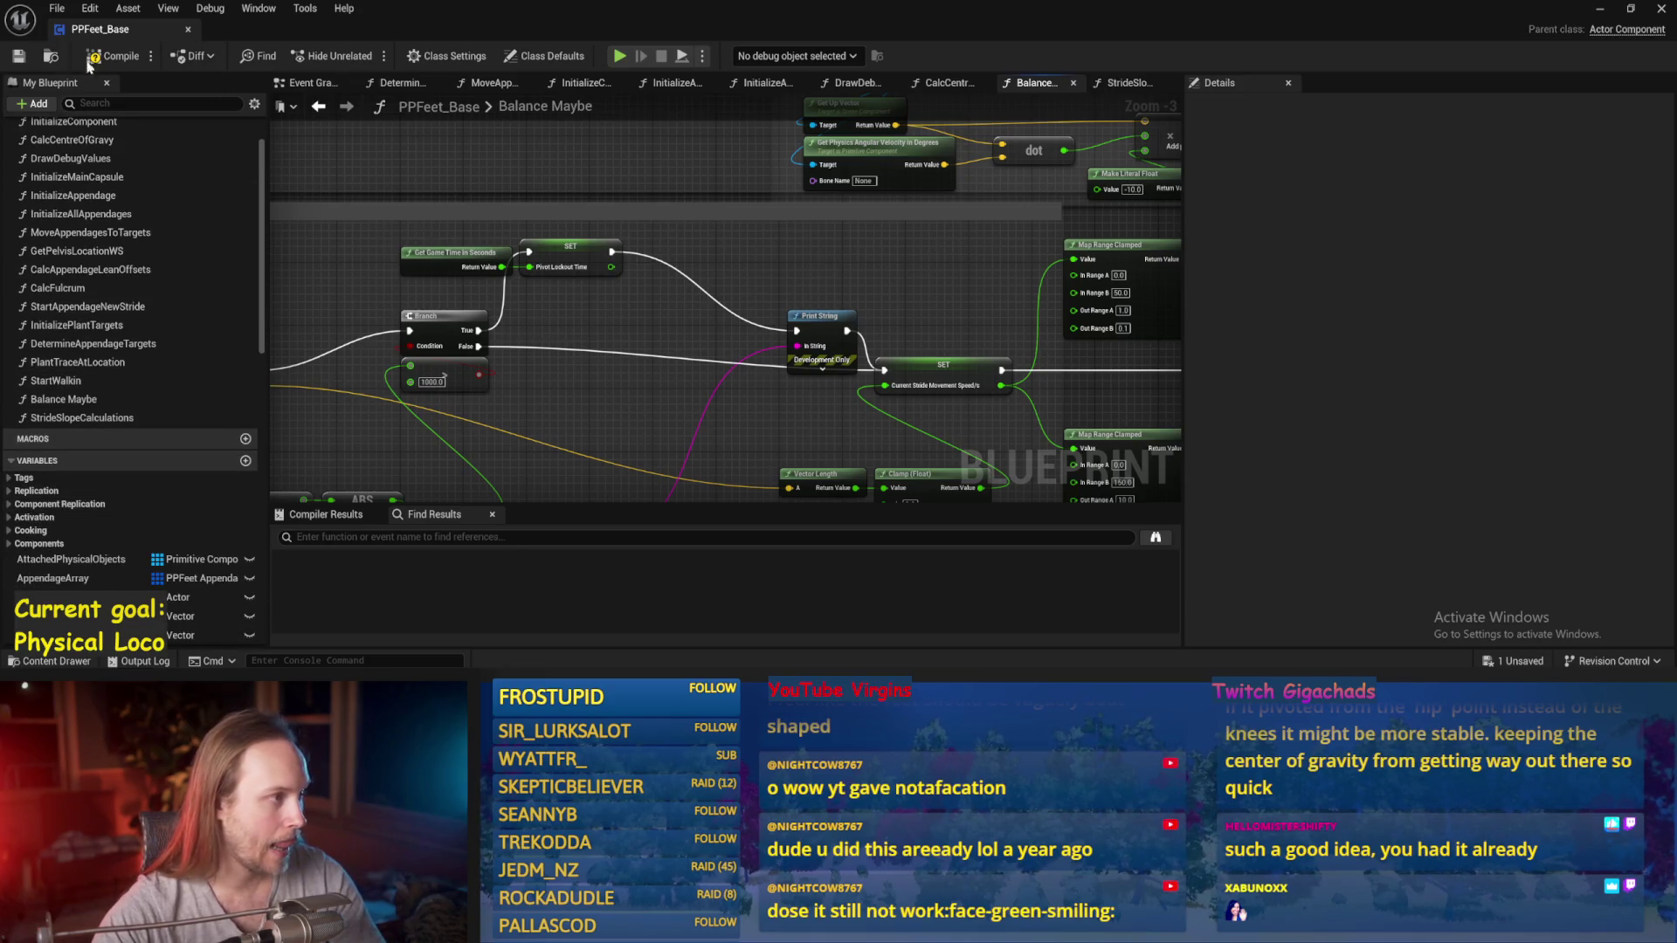
pyautogui.moveTo(557, 346); pyautogui.dragTo(602, 396)
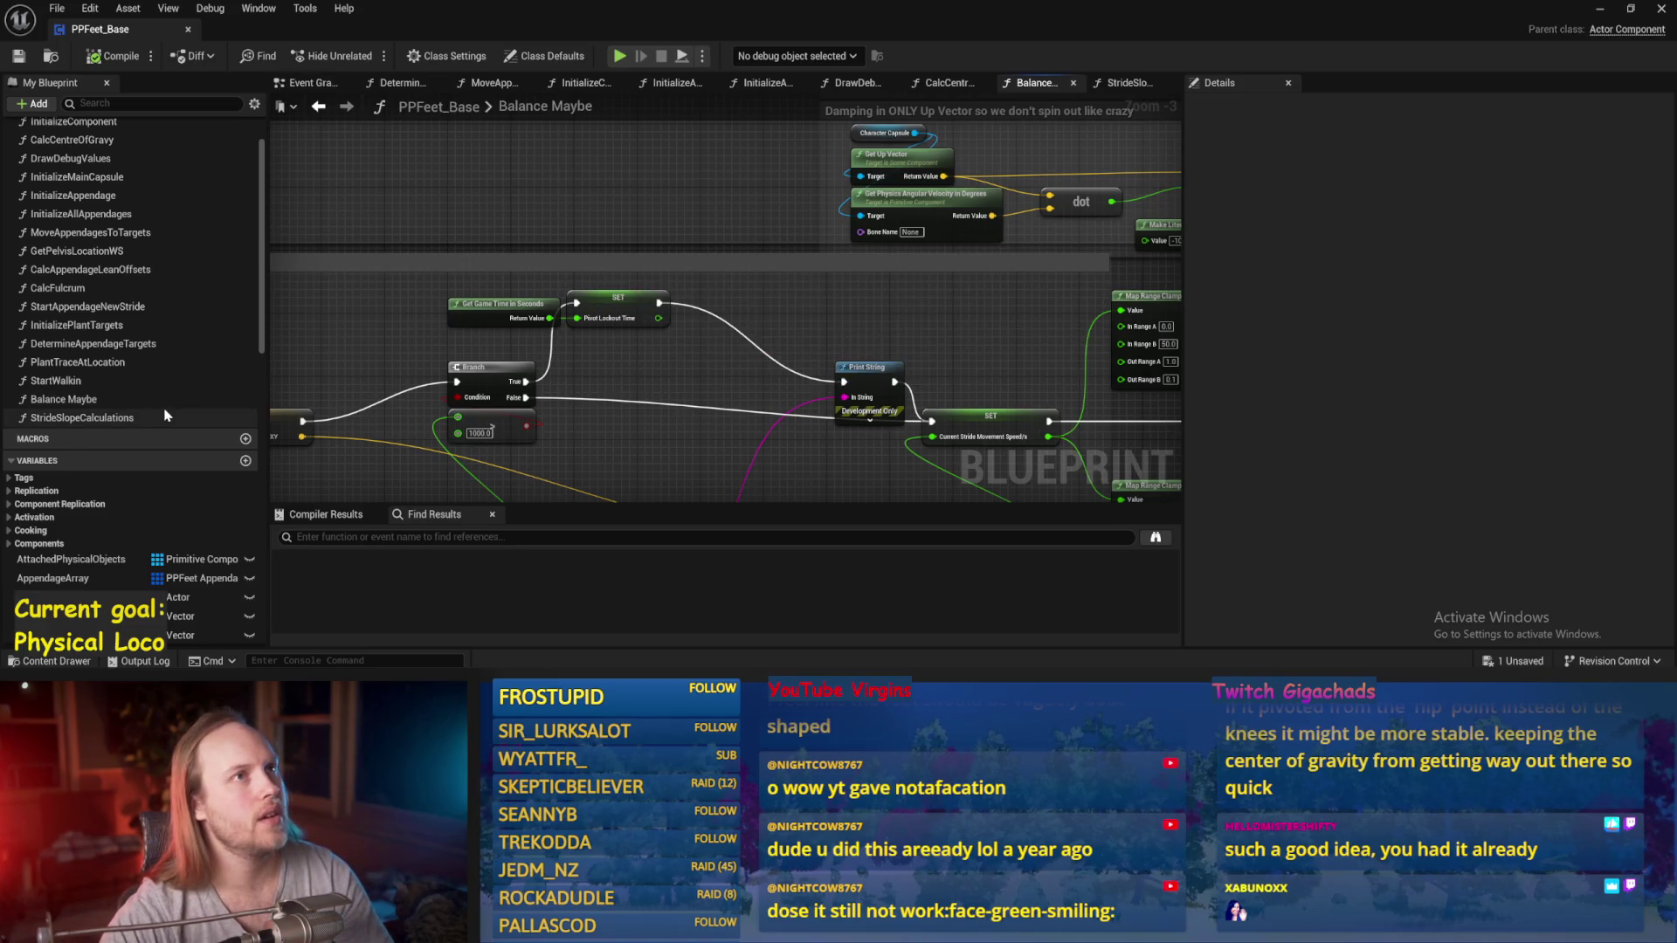
pyautogui.scroll(2, 691, 449)
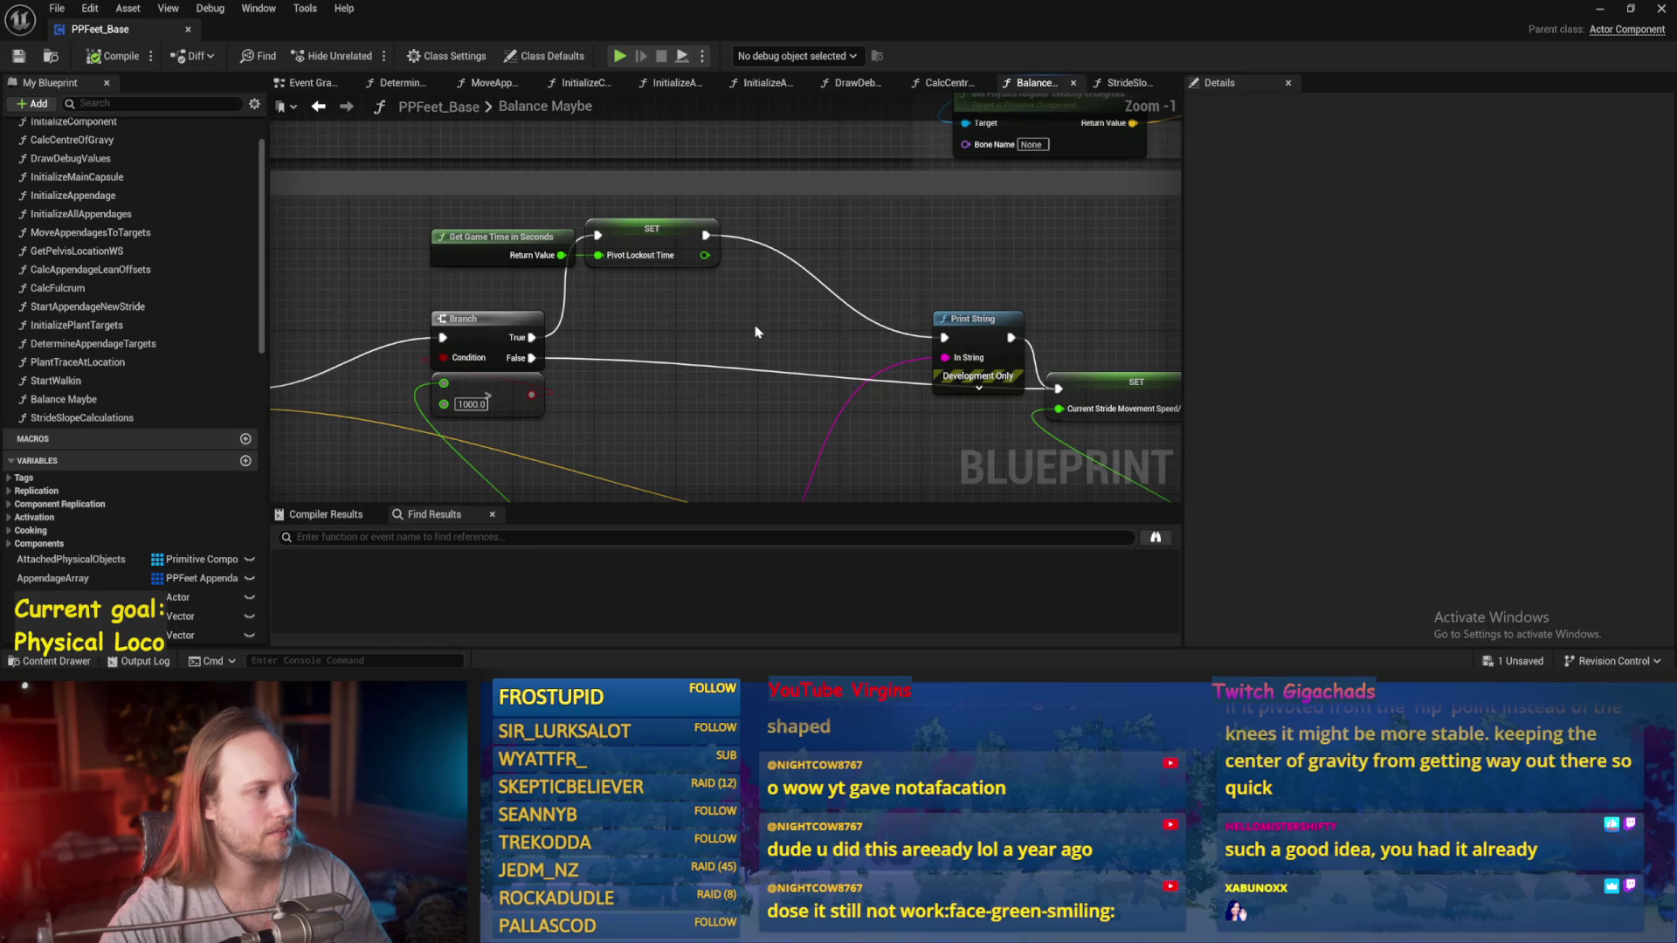
pyautogui.scroll(3, 56, 384)
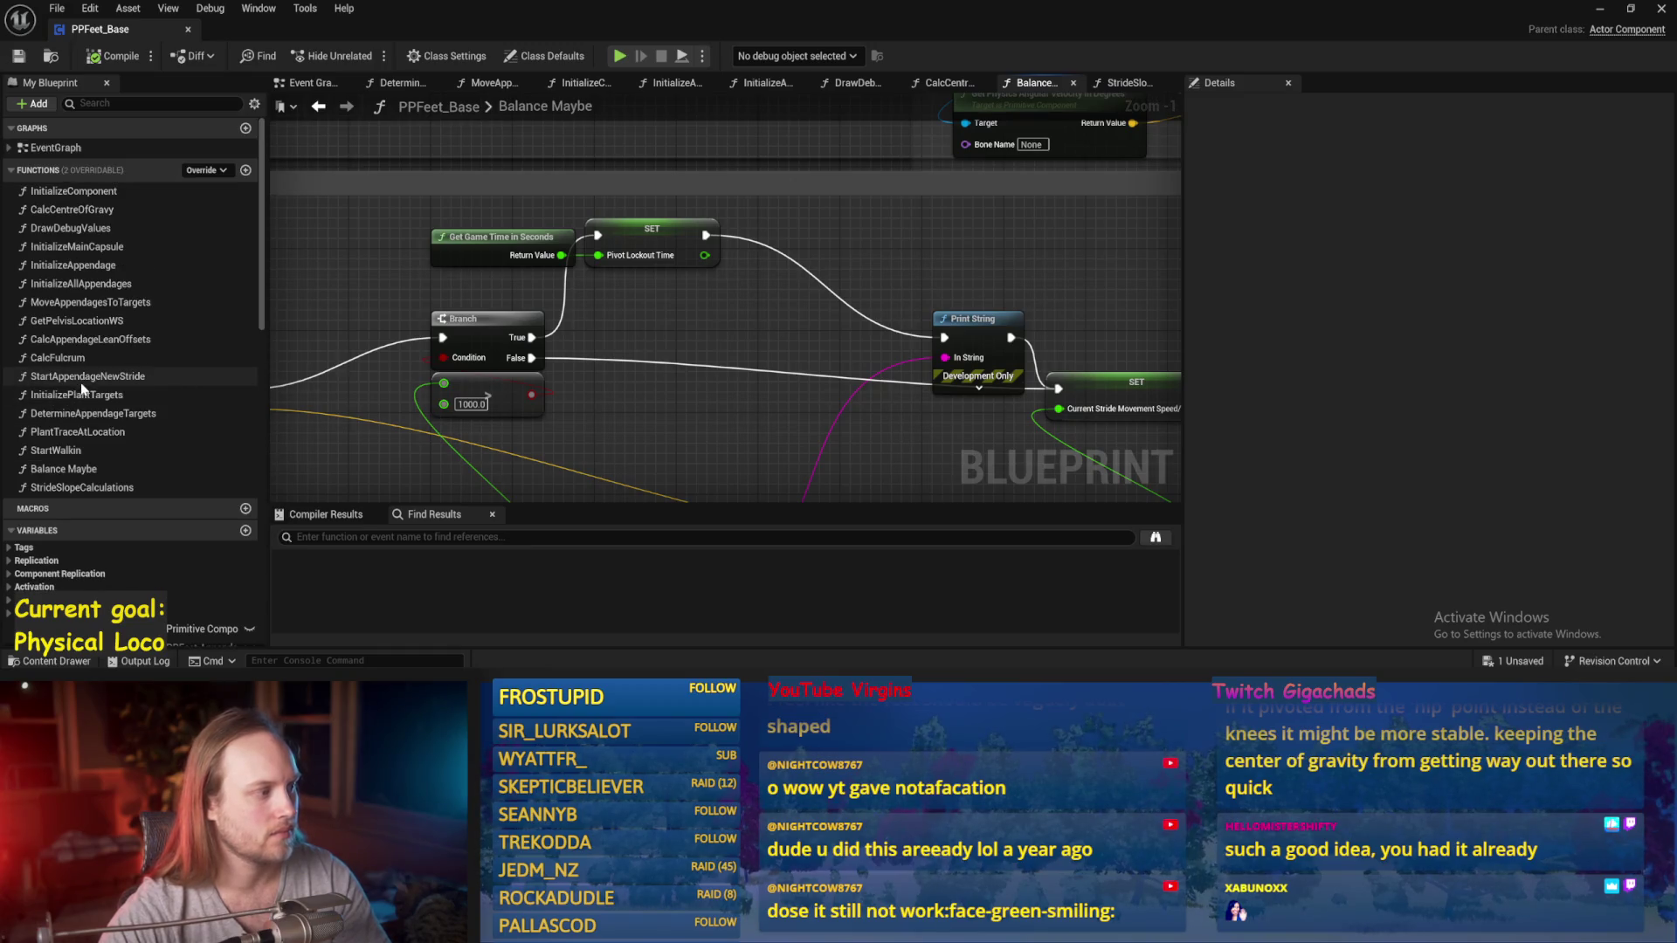
pyautogui.click(246, 171)
pyautogui.write('InvertStrideProgress')
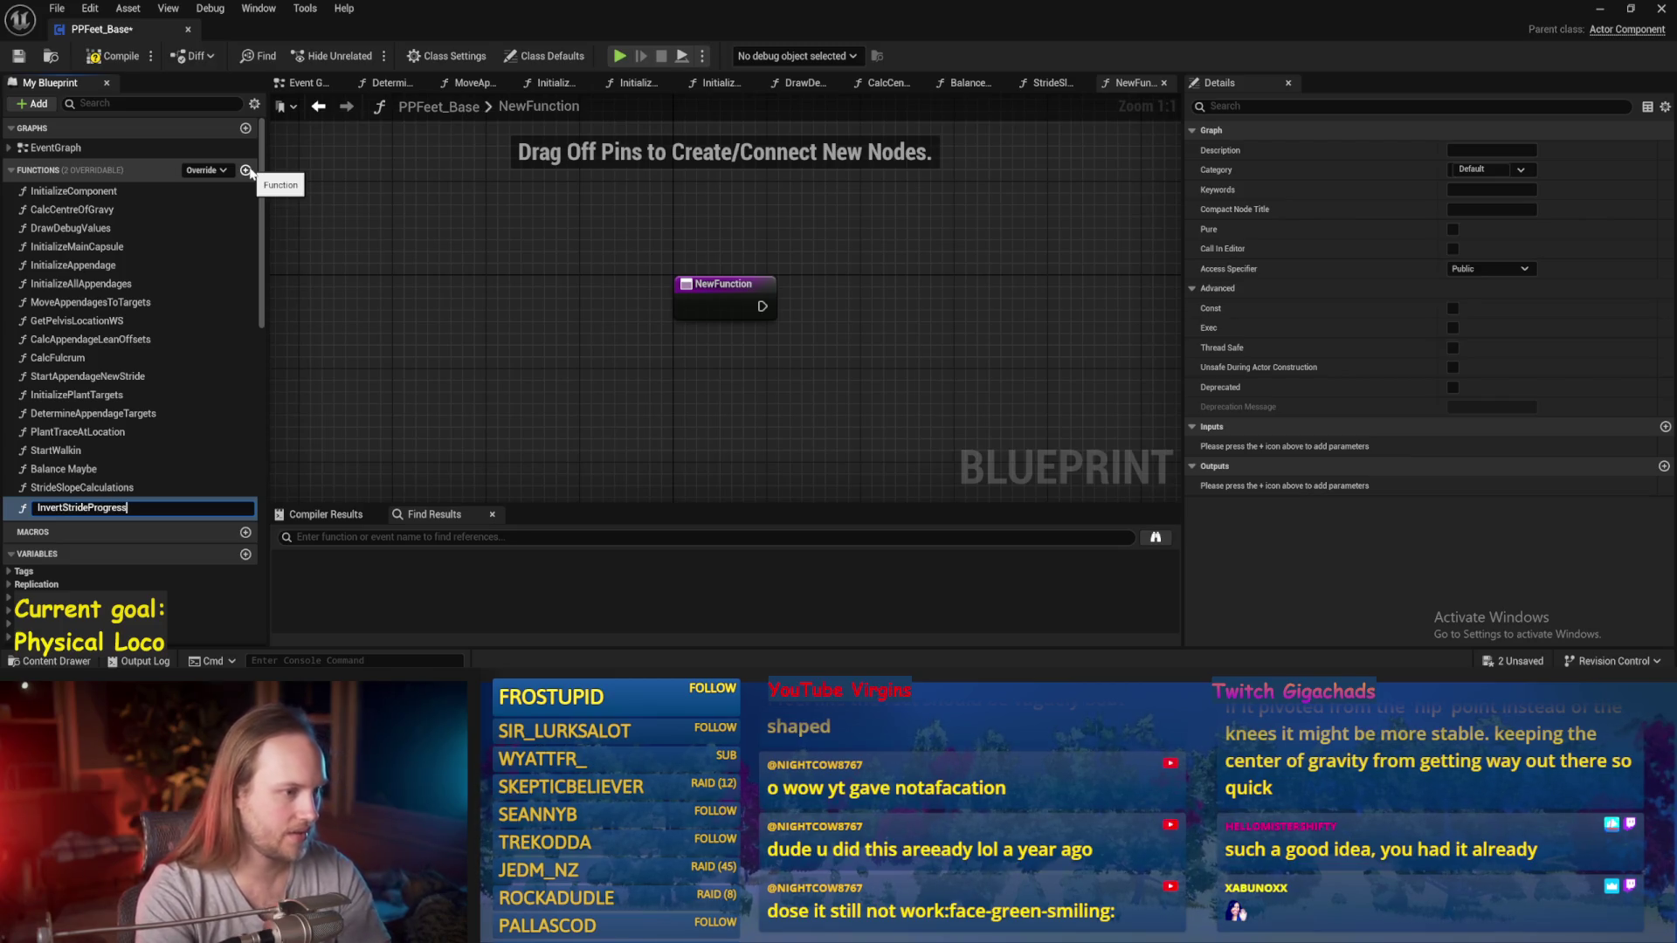
pyautogui.press('Return')
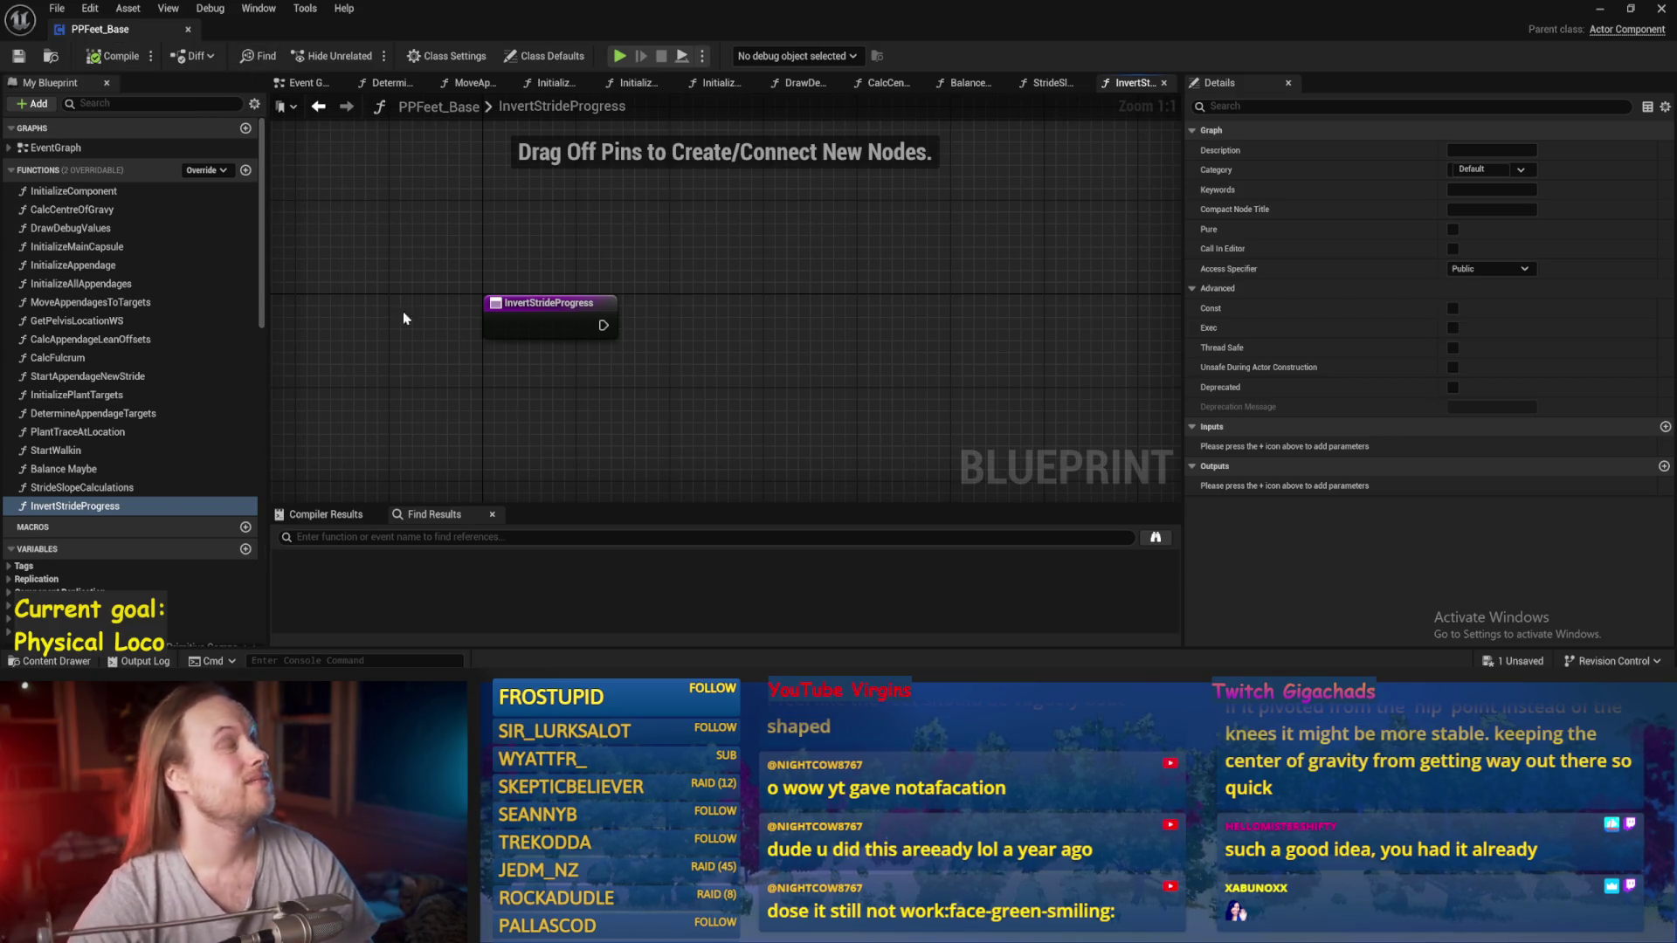
# Step: Place an Appendage Array getter in the InvertStrideProgress graph
pyautogui.moveTo(829, 326); pyautogui.dragTo(747, 254)
pyautogui.rightClick(562, 317)
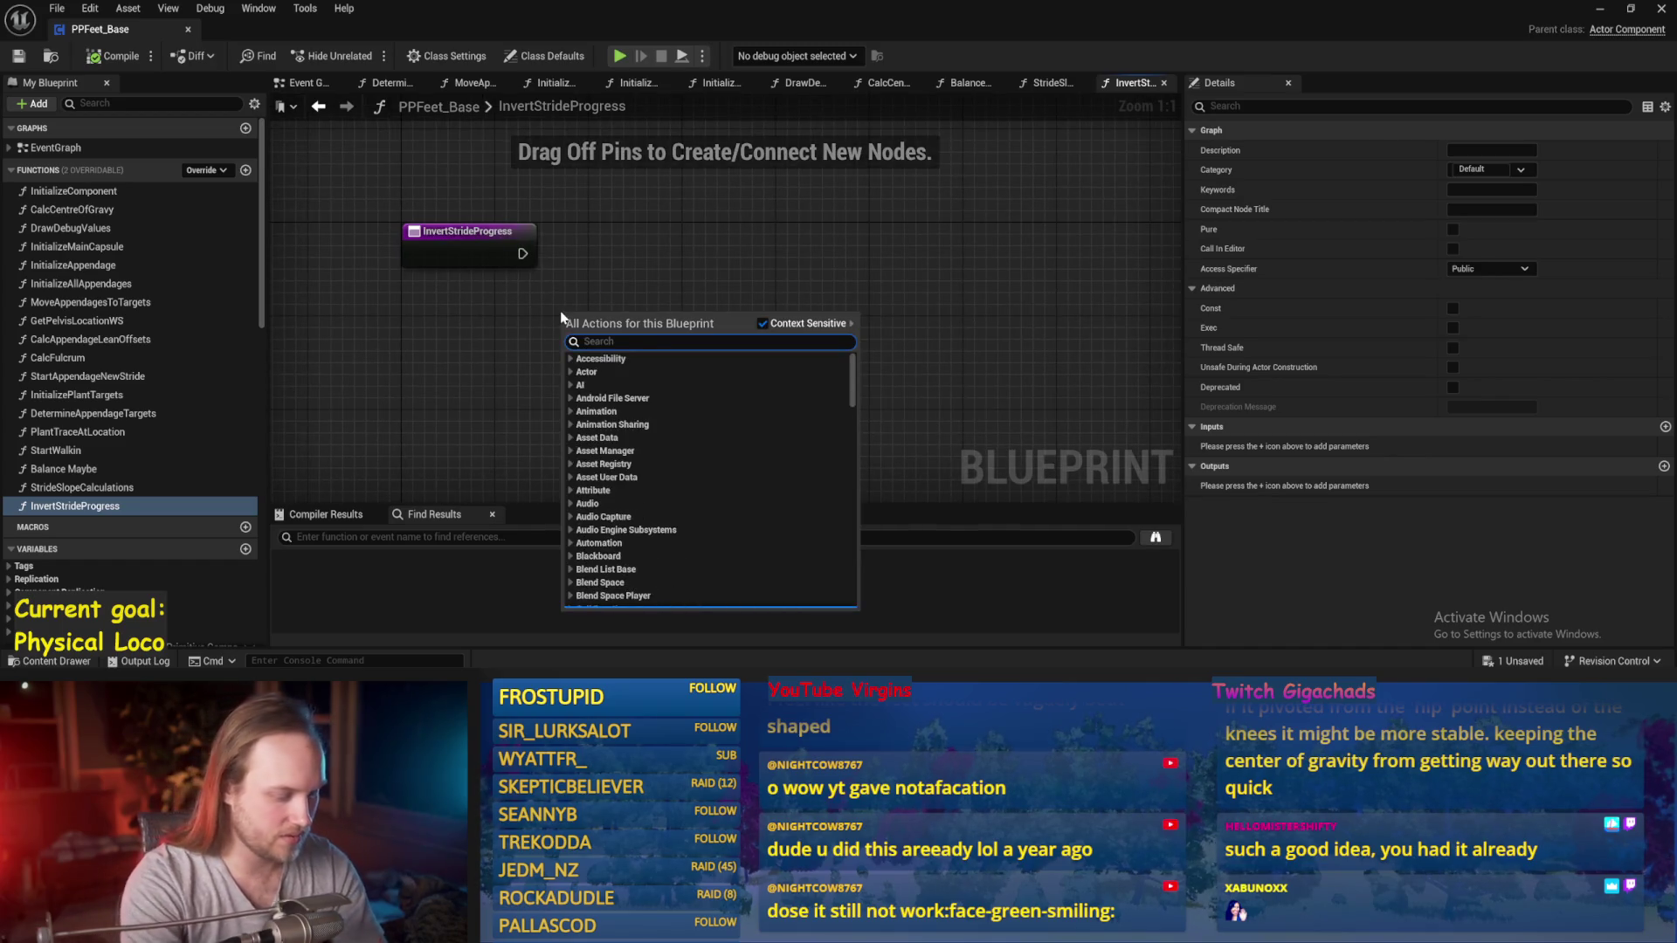
pyautogui.write('stride')
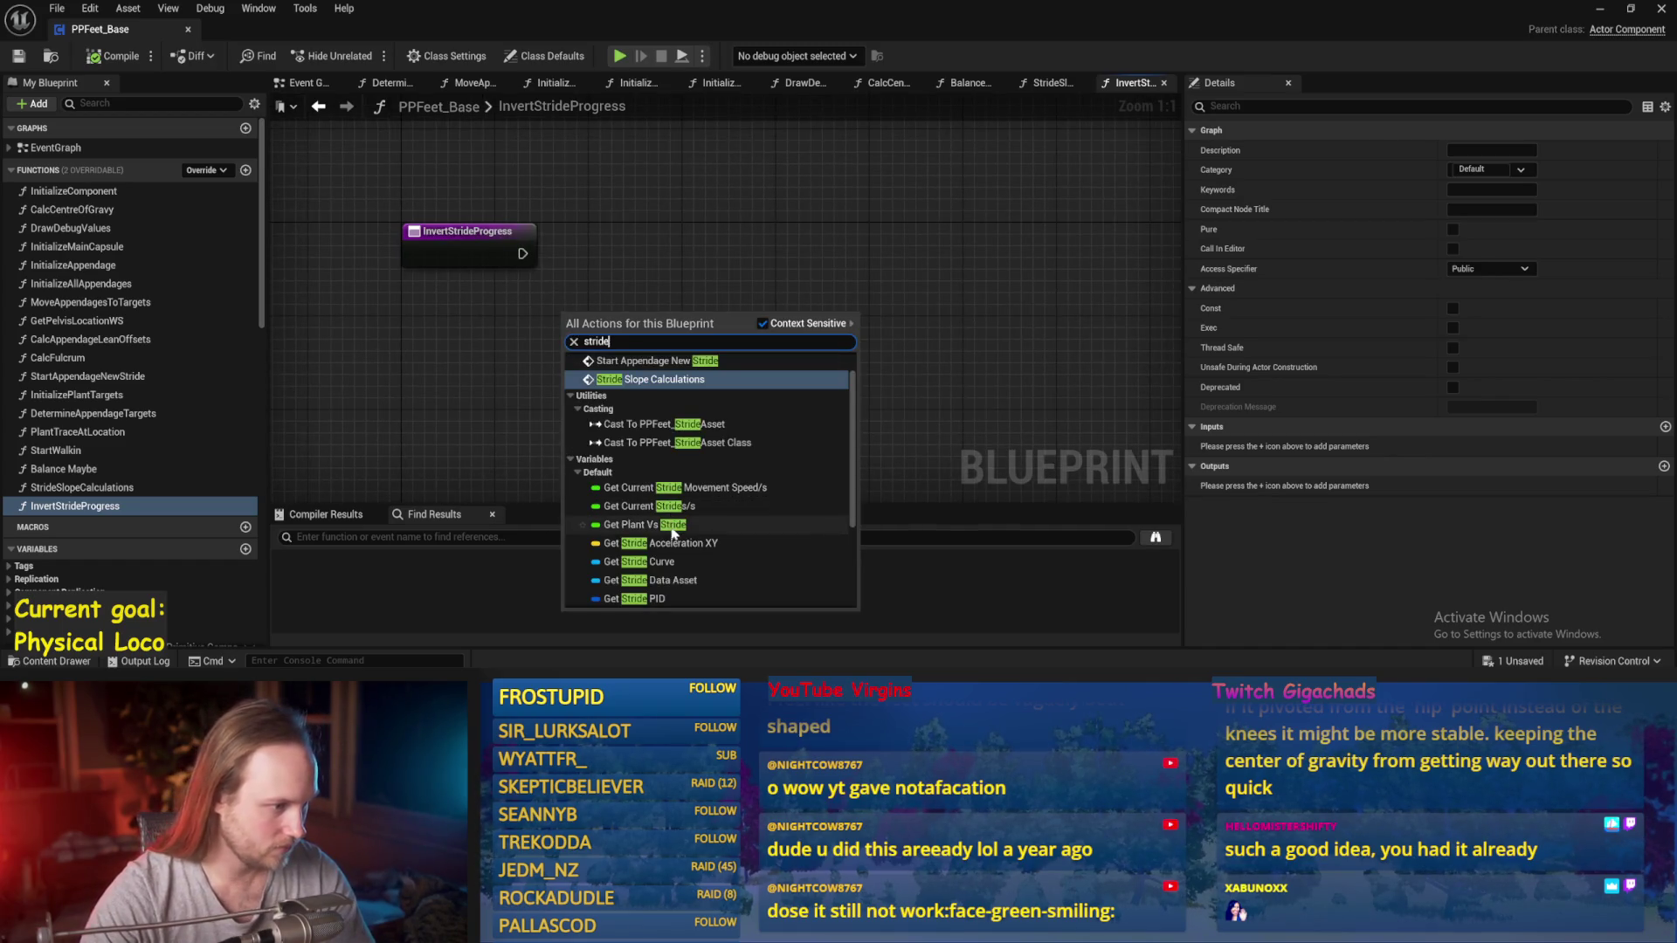
pyautogui.scroll(-3, 673, 534)
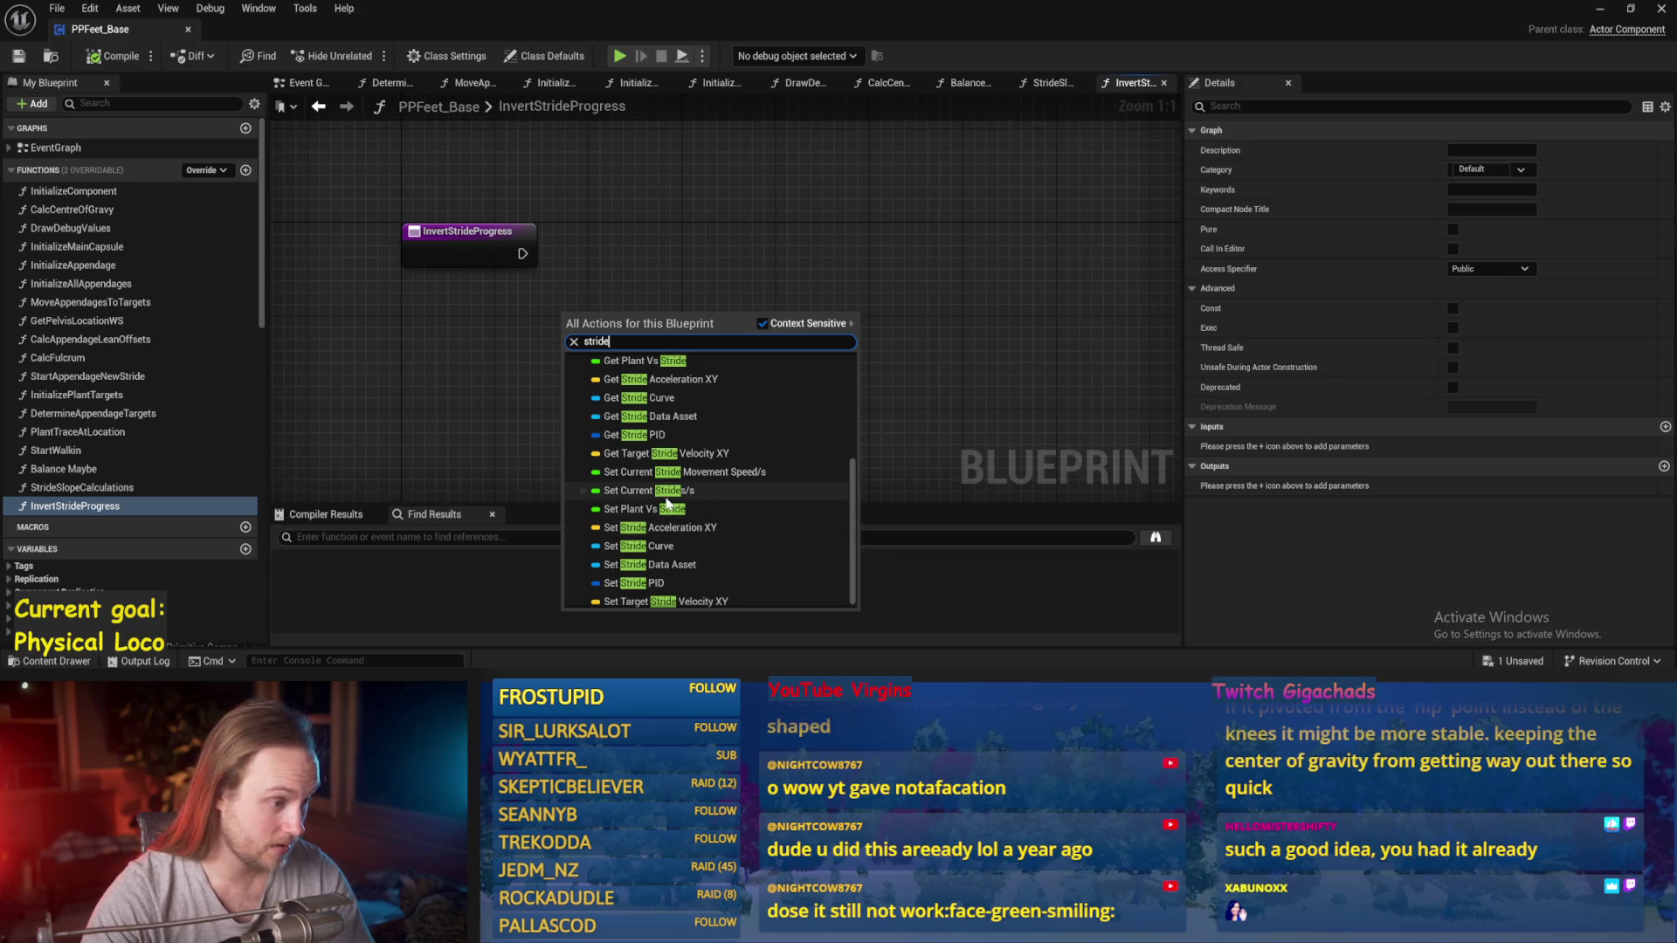
pyautogui.scroll(-1, 638, 502)
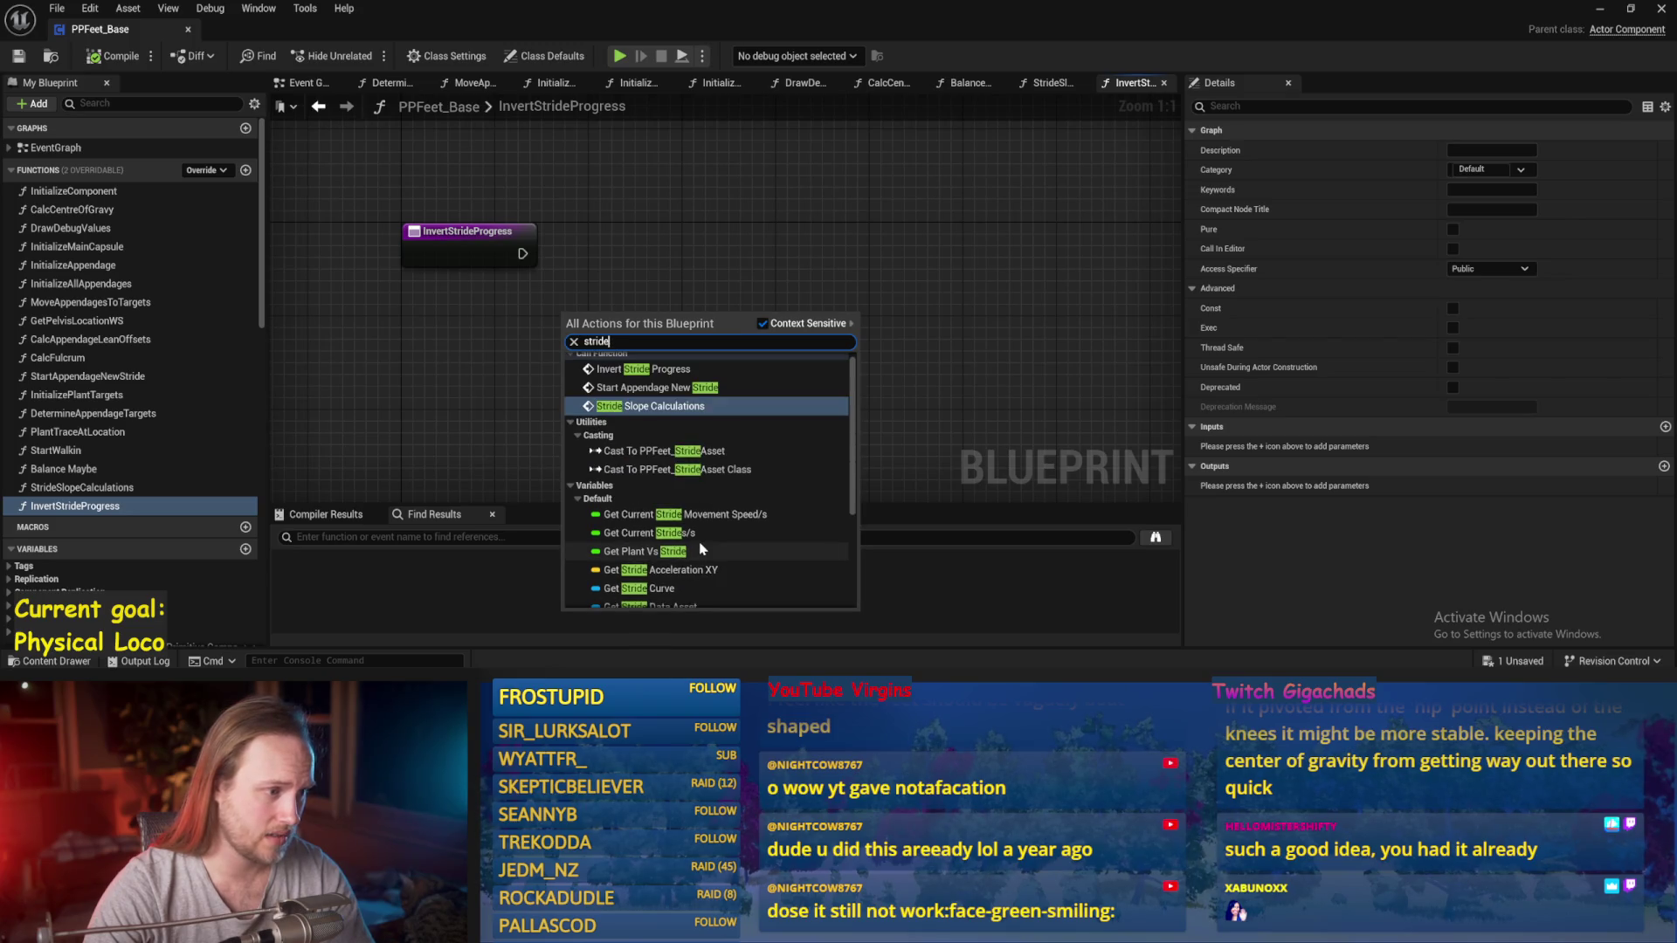
pyautogui.press('Escape')
pyautogui.scroll(-3, 79, 542)
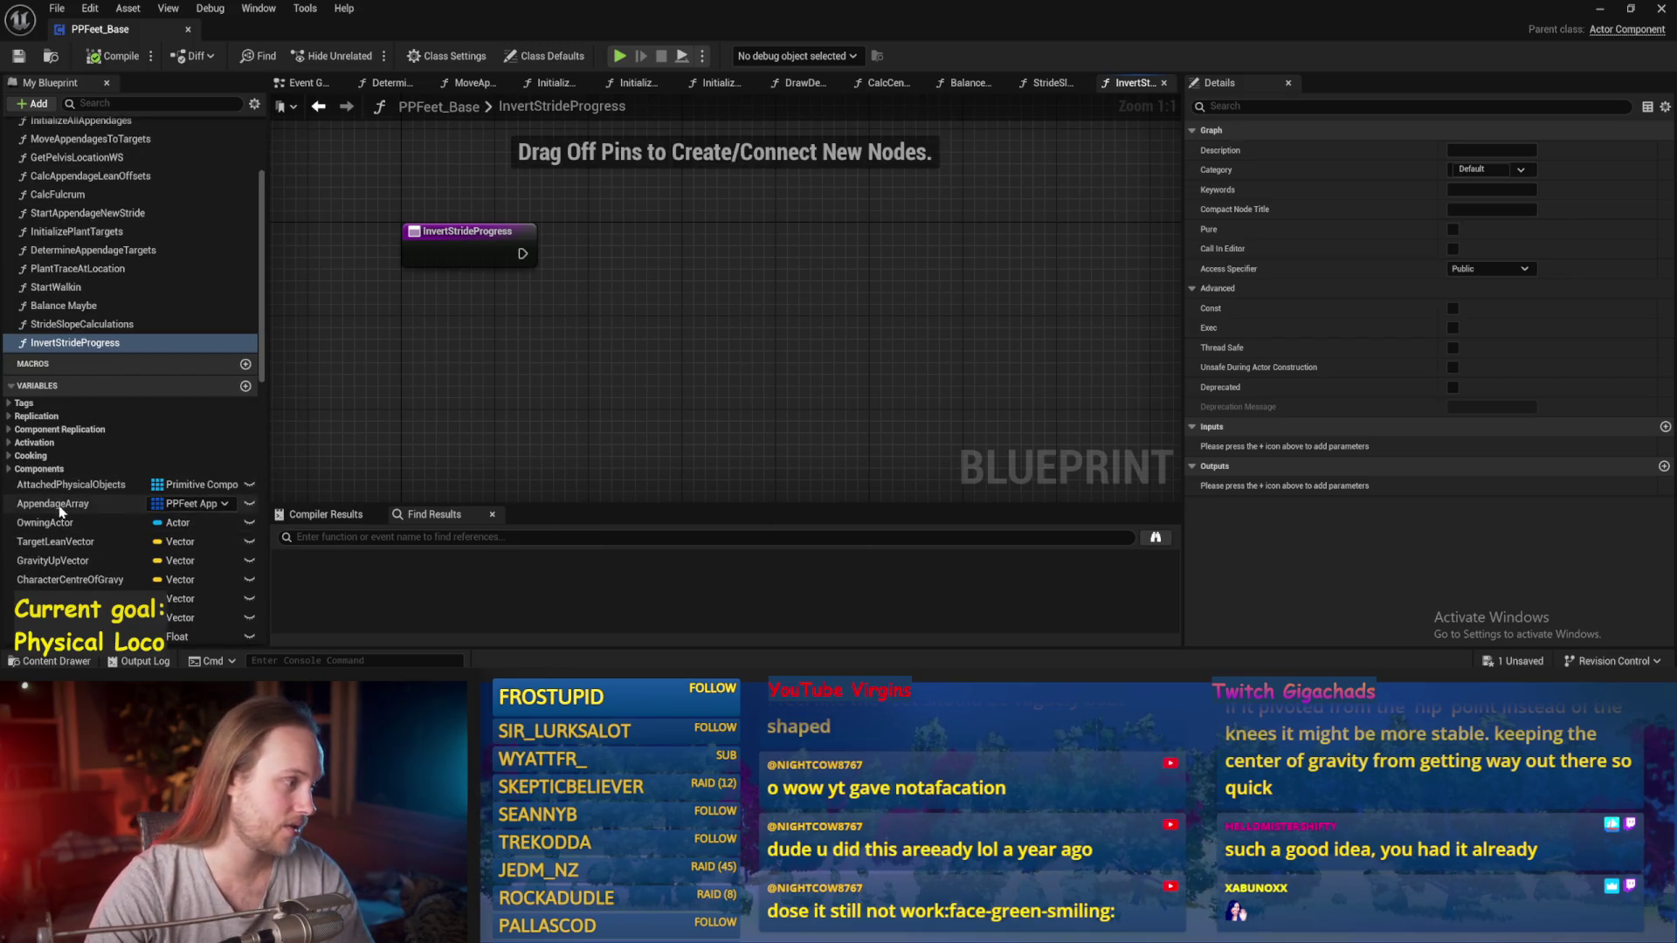
pyautogui.moveTo(54, 504); pyautogui.dragTo(690, 264)
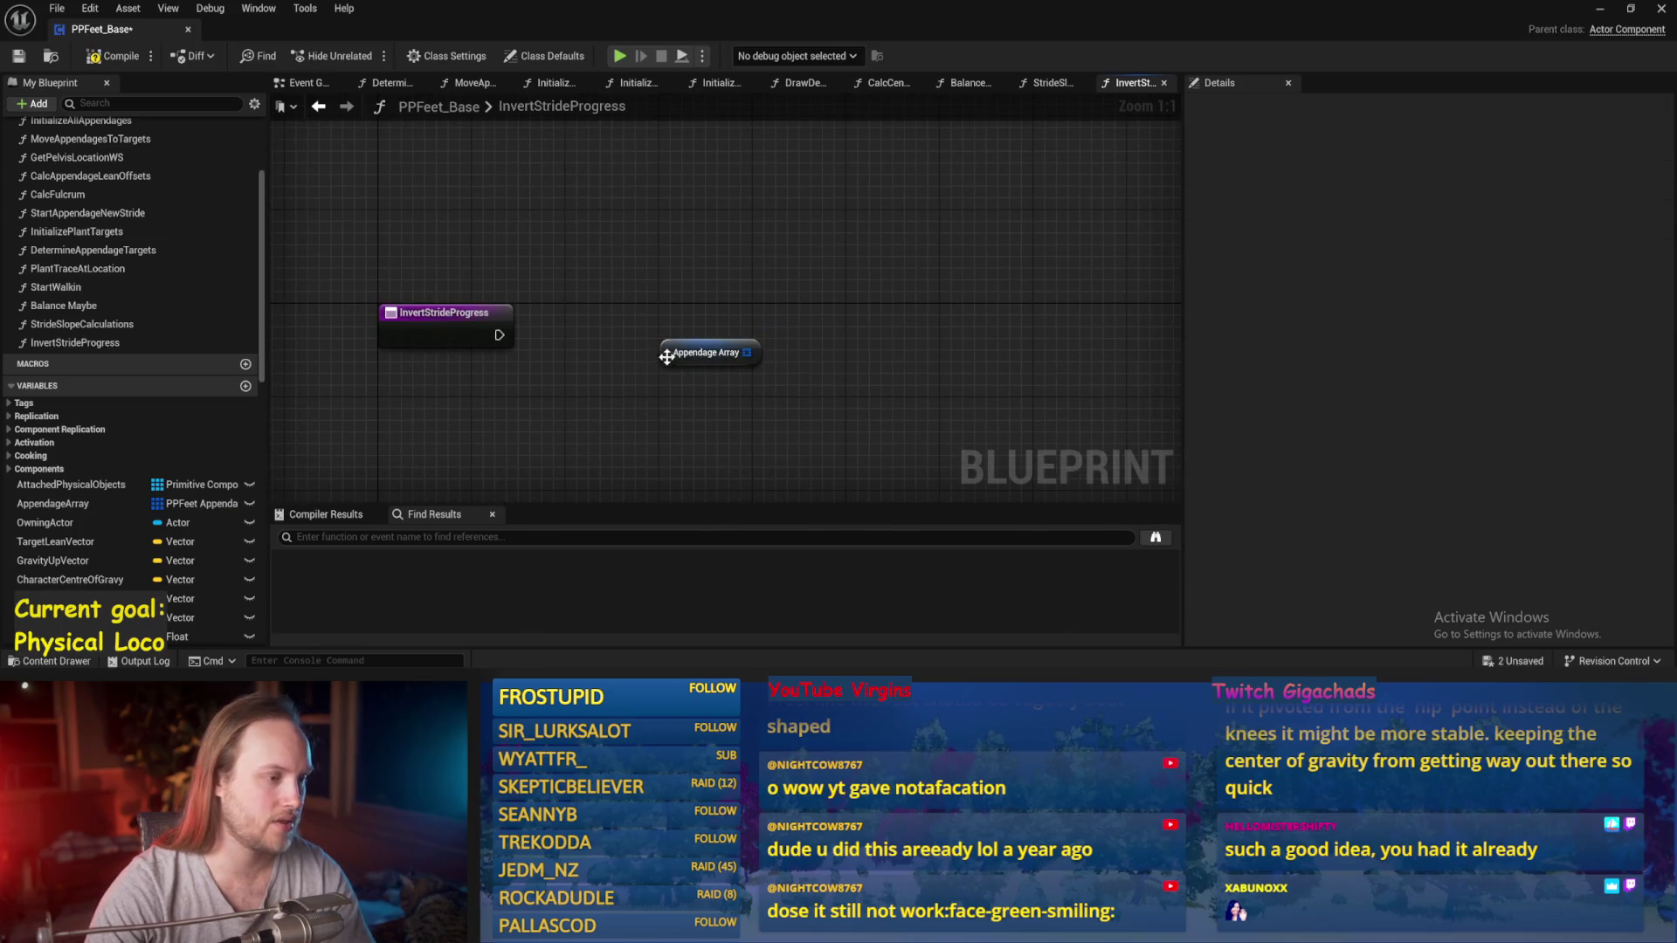
# Step: Add a For Each Loop over Appendage Array, then compile and save
pyautogui.moveTo(667, 357)
pyautogui.mouseDown()
pyautogui.moveTo(374, 405)
pyautogui.moveTo(529, 410)
pyautogui.moveTo(648, 316)
pyautogui.moveTo(600, 353)
pyautogui.mouseUp()
pyautogui.write('foreach')
pyautogui.press('Return')
pyautogui.click(568, 332)
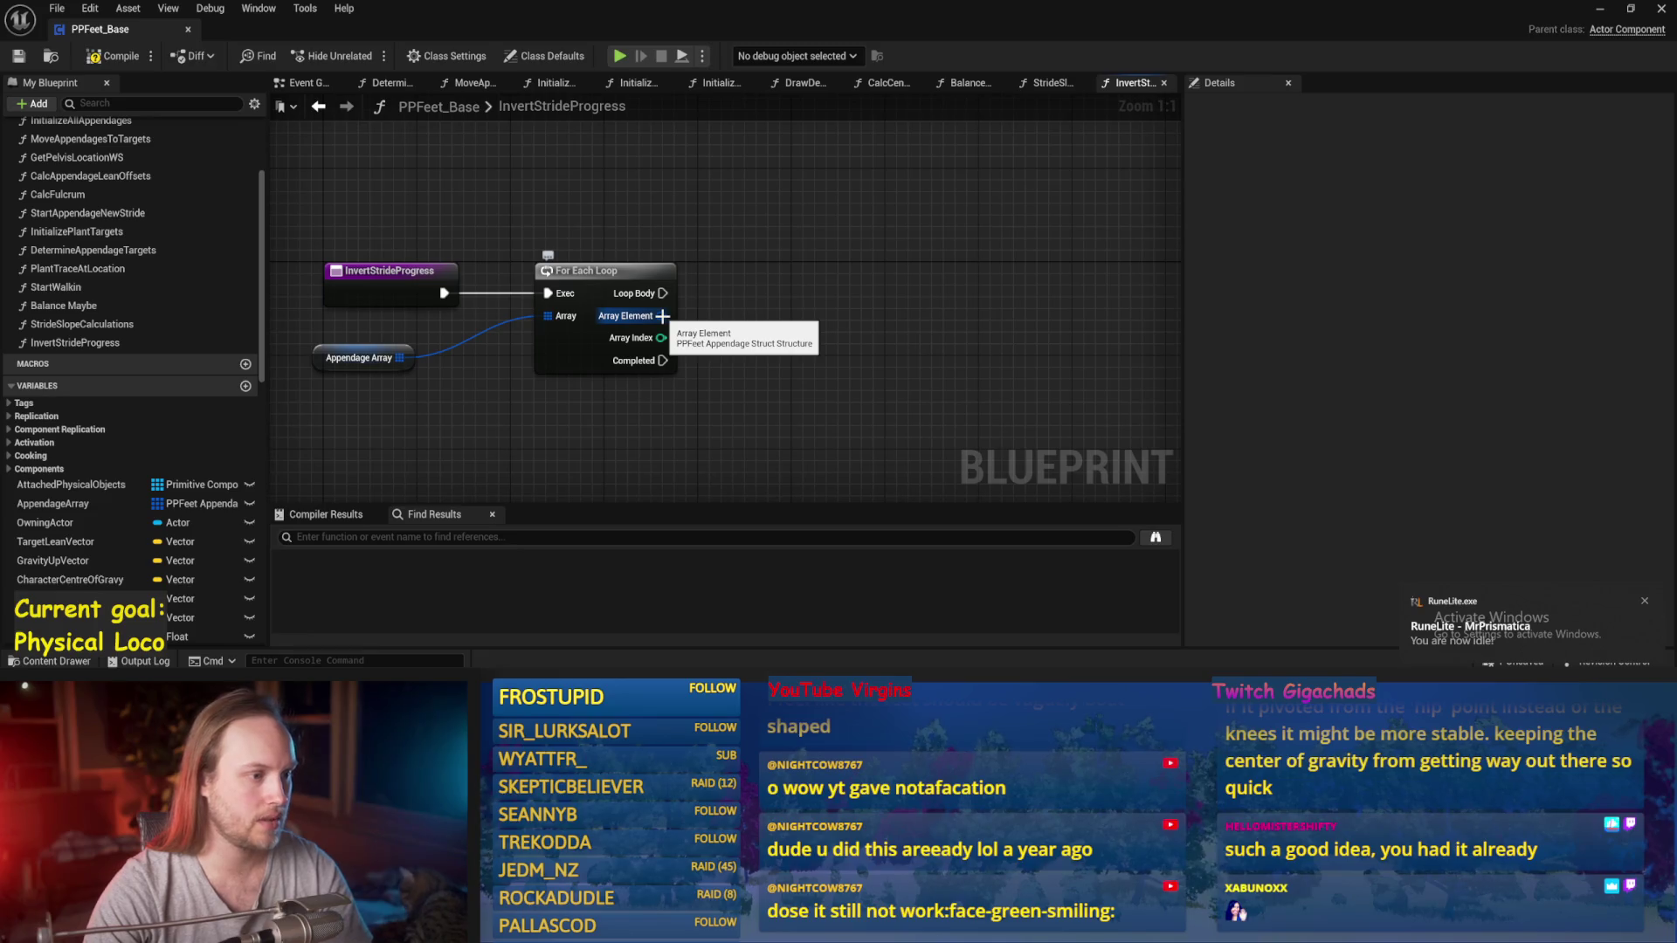
pyautogui.click(19, 57)
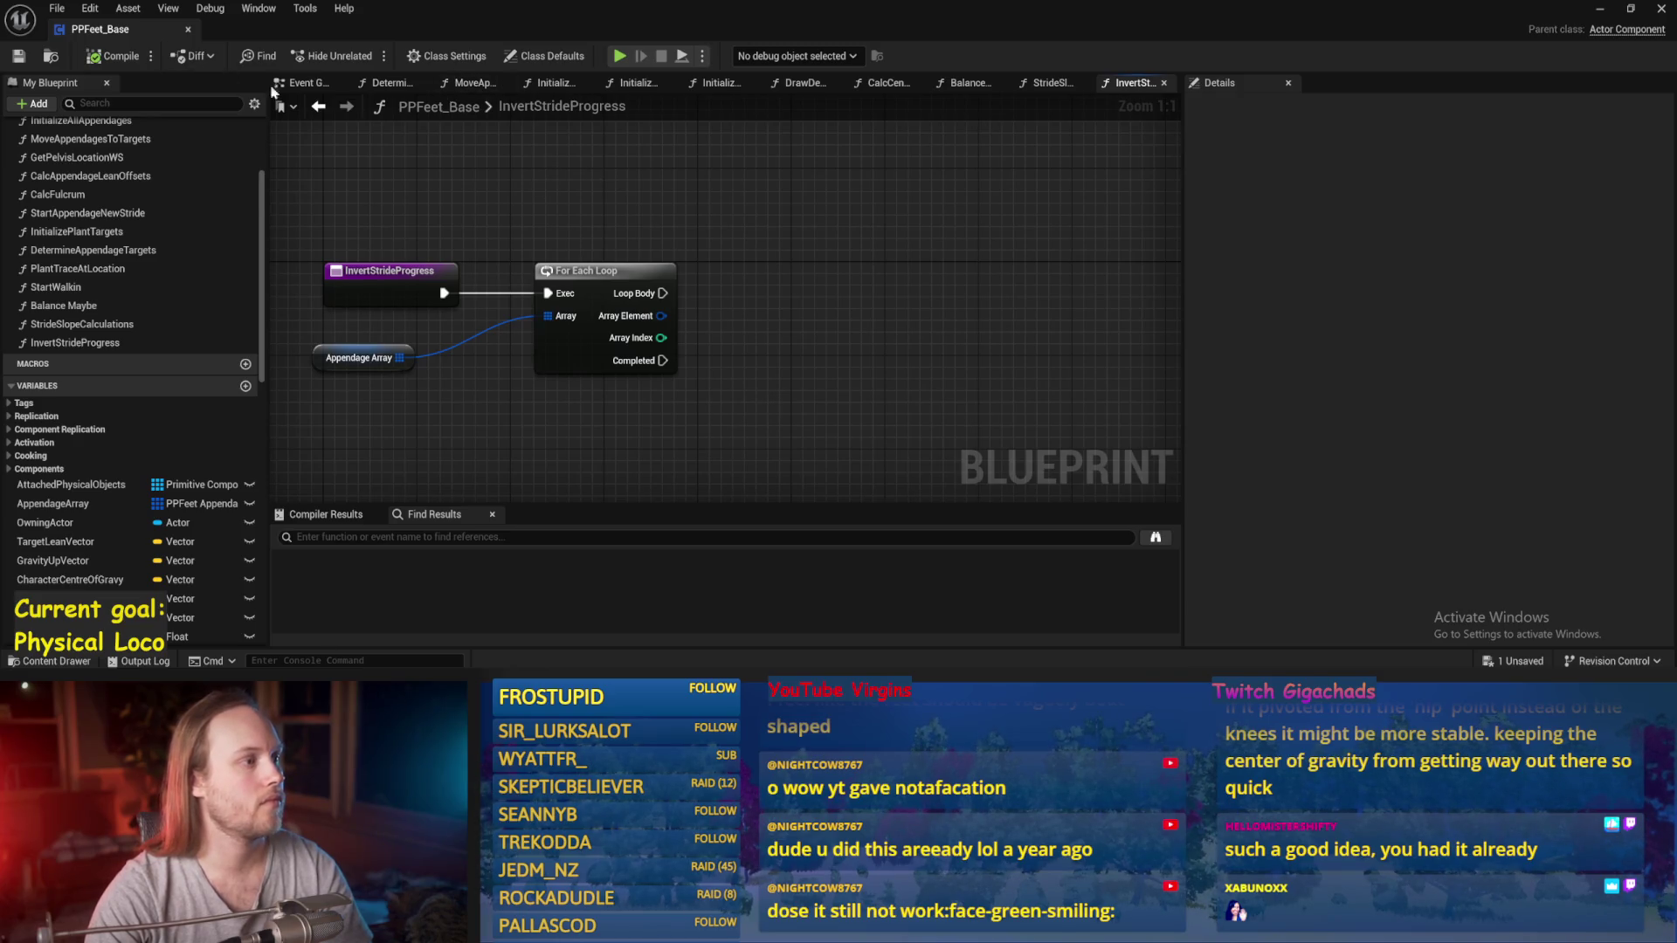
# Step: Show the Event Graph around the Lock character for testing group
pyautogui.click(297, 82)
pyautogui.scroll(-5, 898, 180)
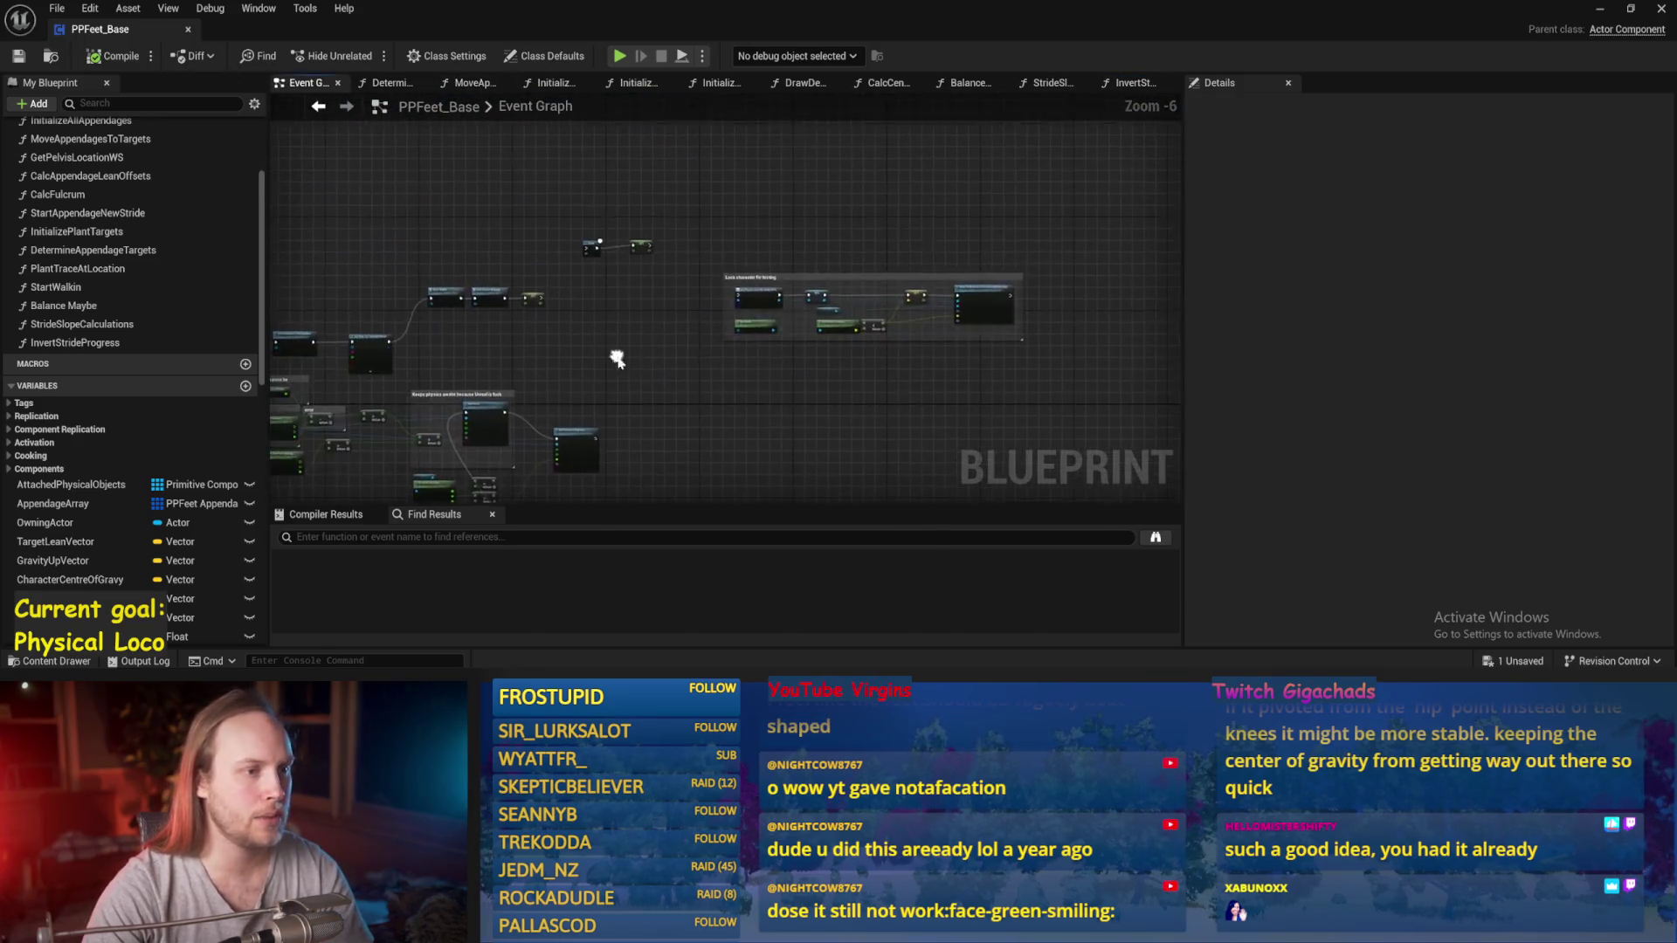
pyautogui.scroll(1, 616, 358)
pyautogui.scroll(-1, 378, 288)
pyautogui.scroll(2, 524, 219)
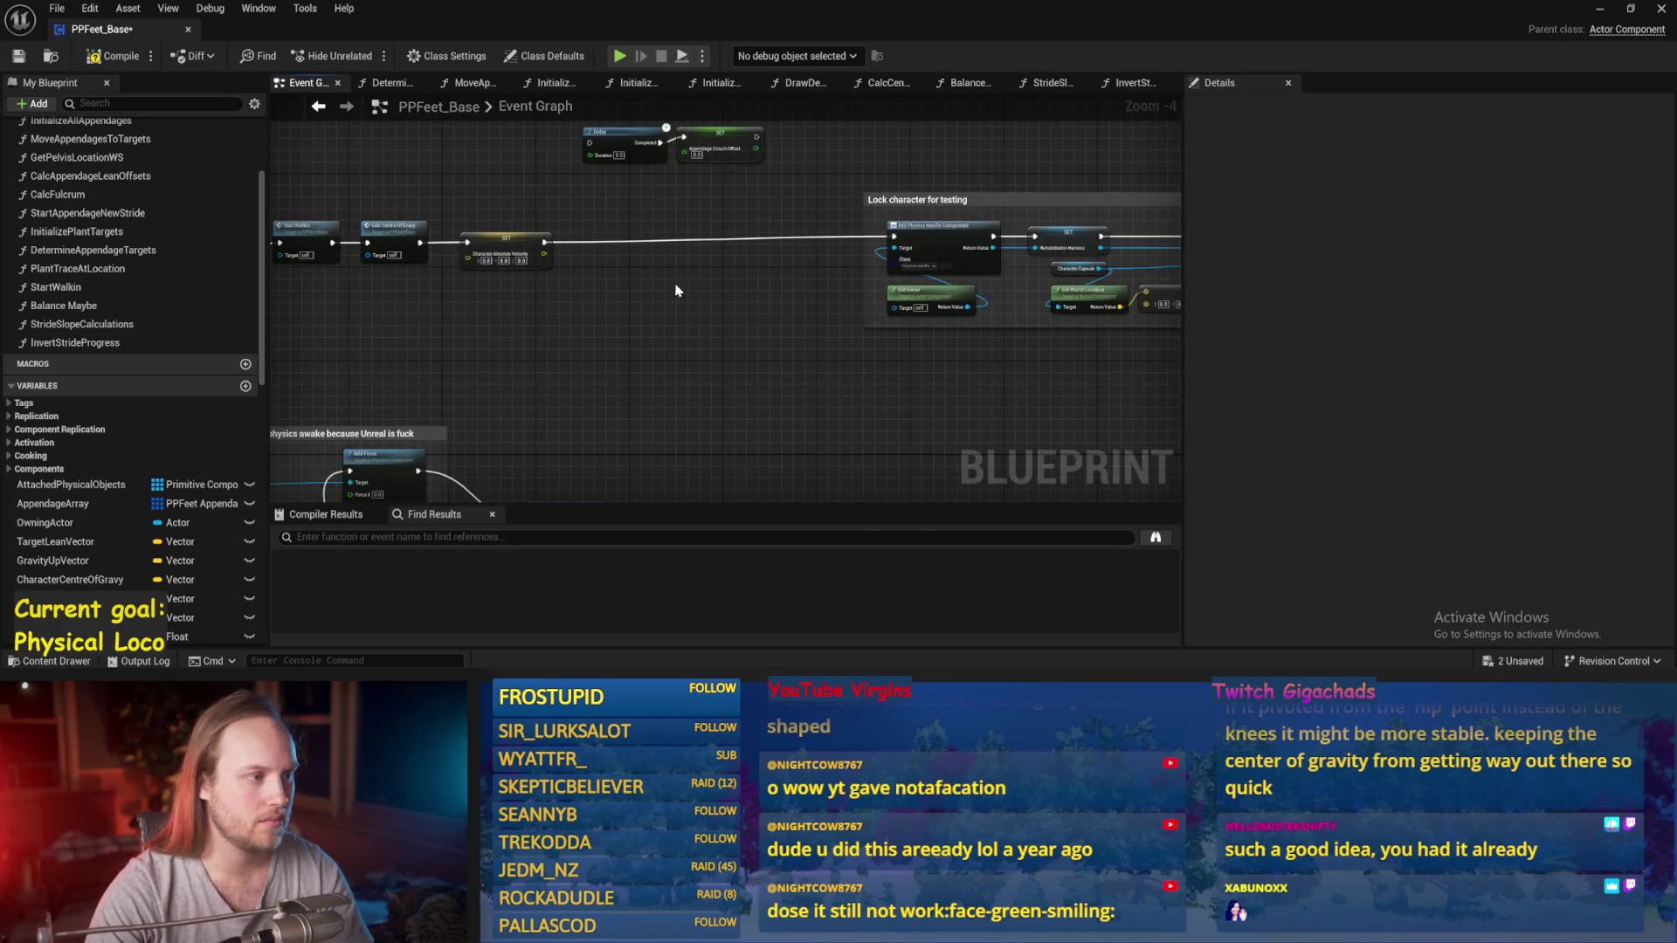
pyautogui.moveTo(676, 290); pyautogui.dragTo(720, 315)
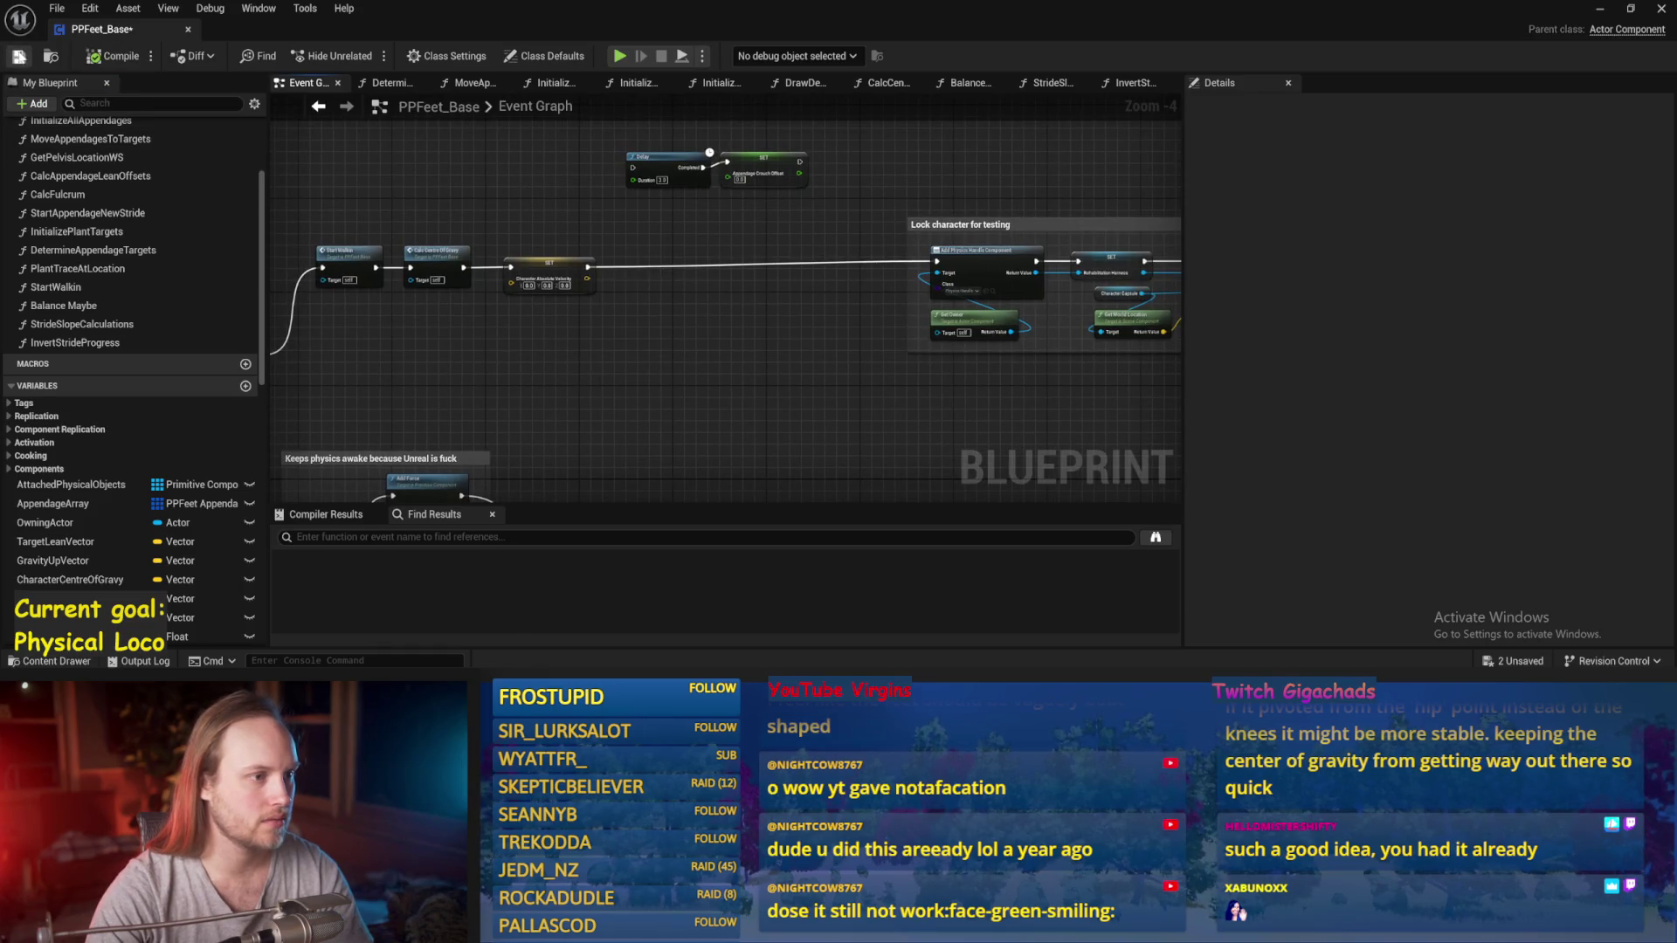
# Step: Play-test the capsule rig, ejecting to select and rotate it, then stop
pyautogui.hotkey('alt', 'p')
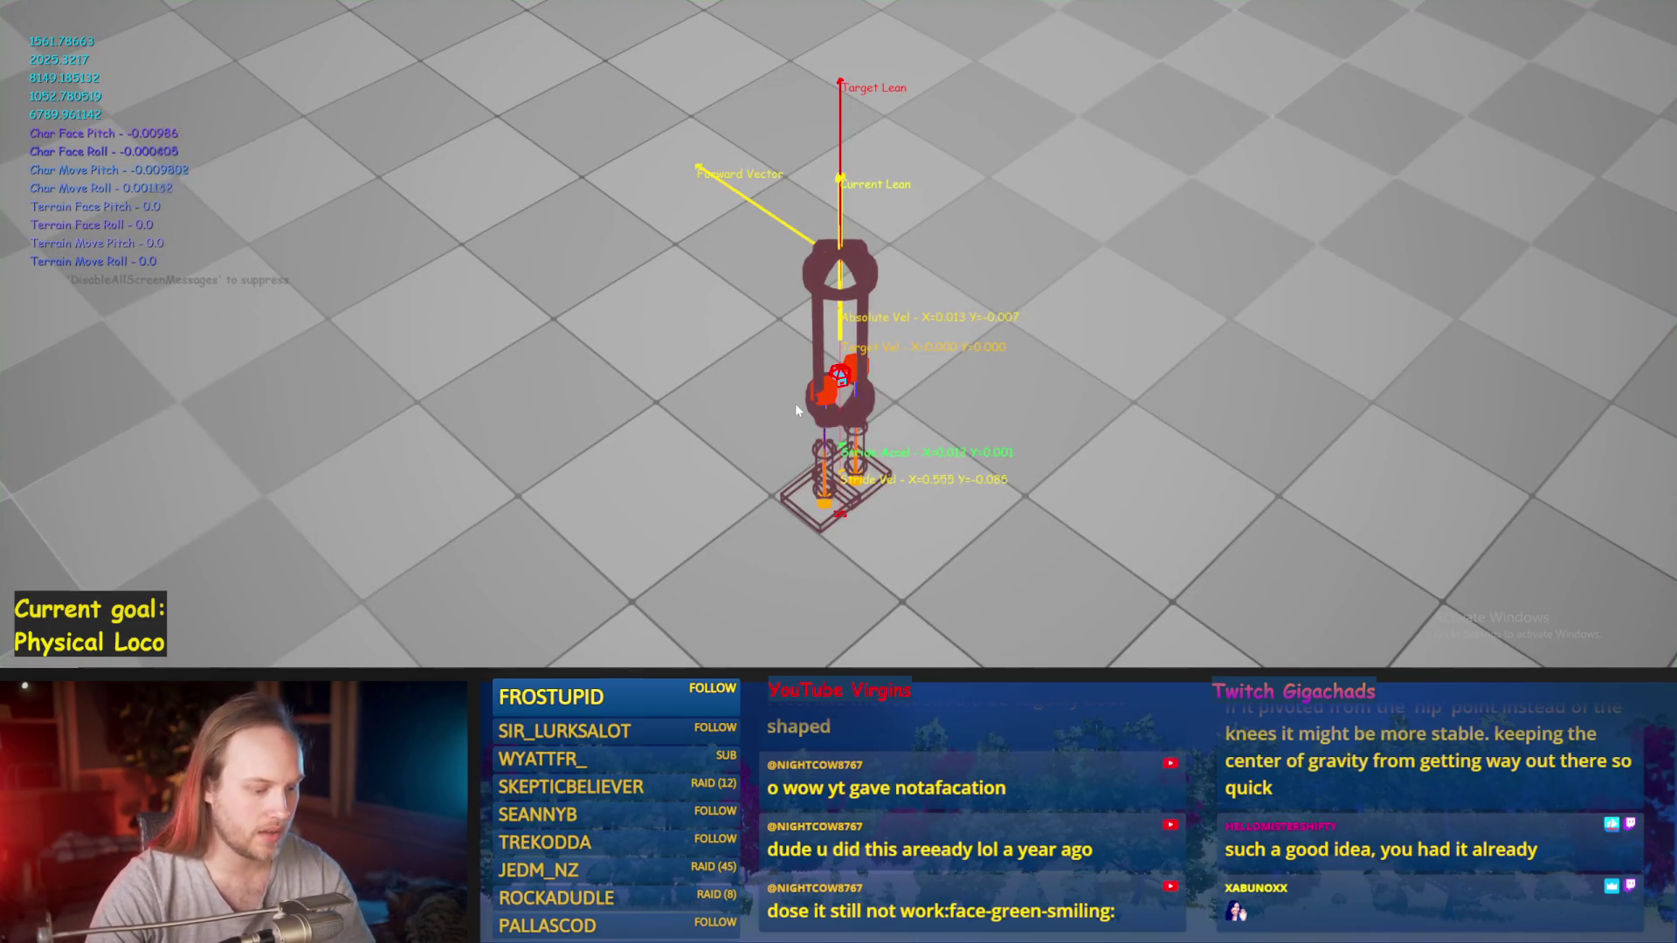
pyautogui.press('F8')
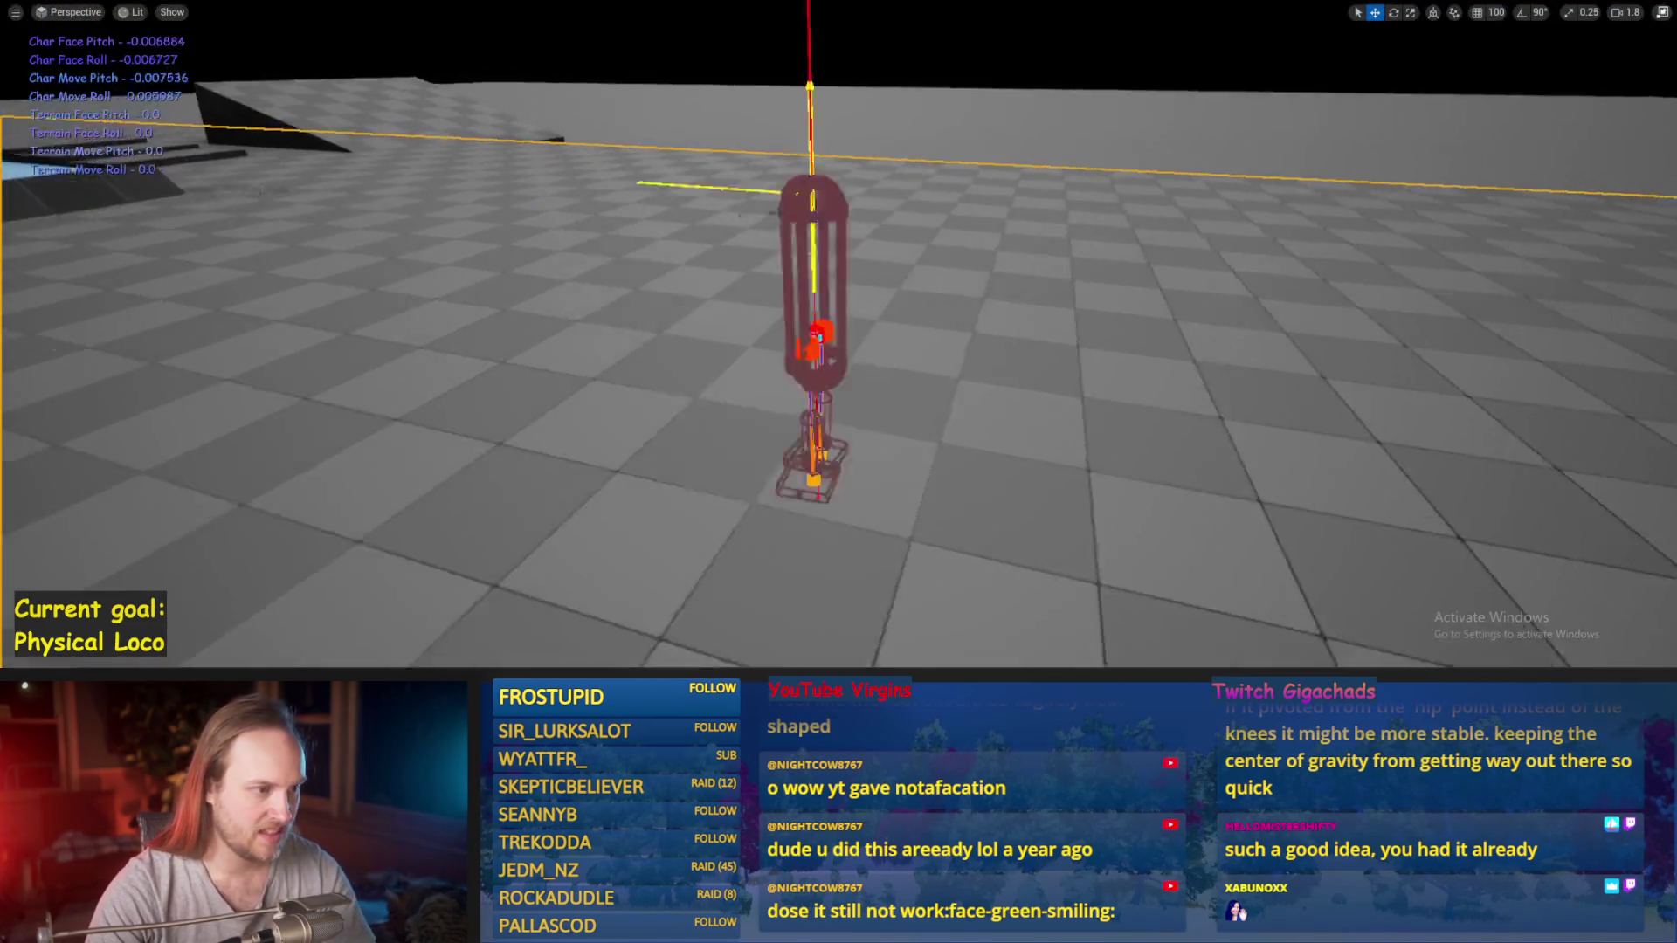
pyautogui.click(774, 485)
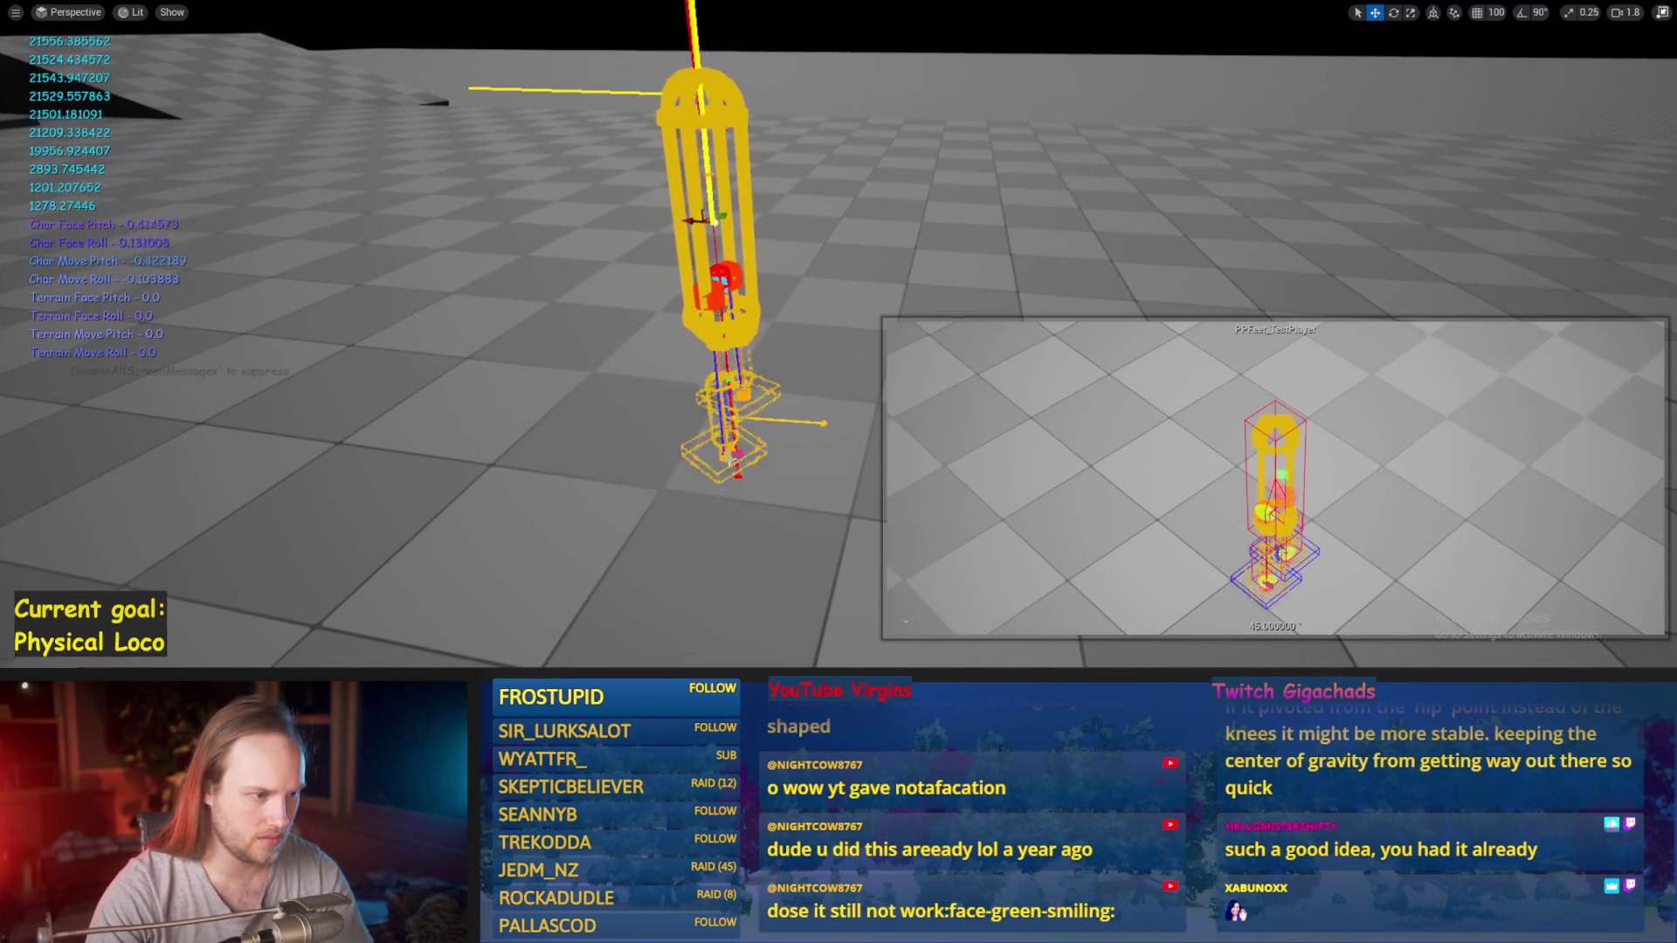
pyautogui.press('e')
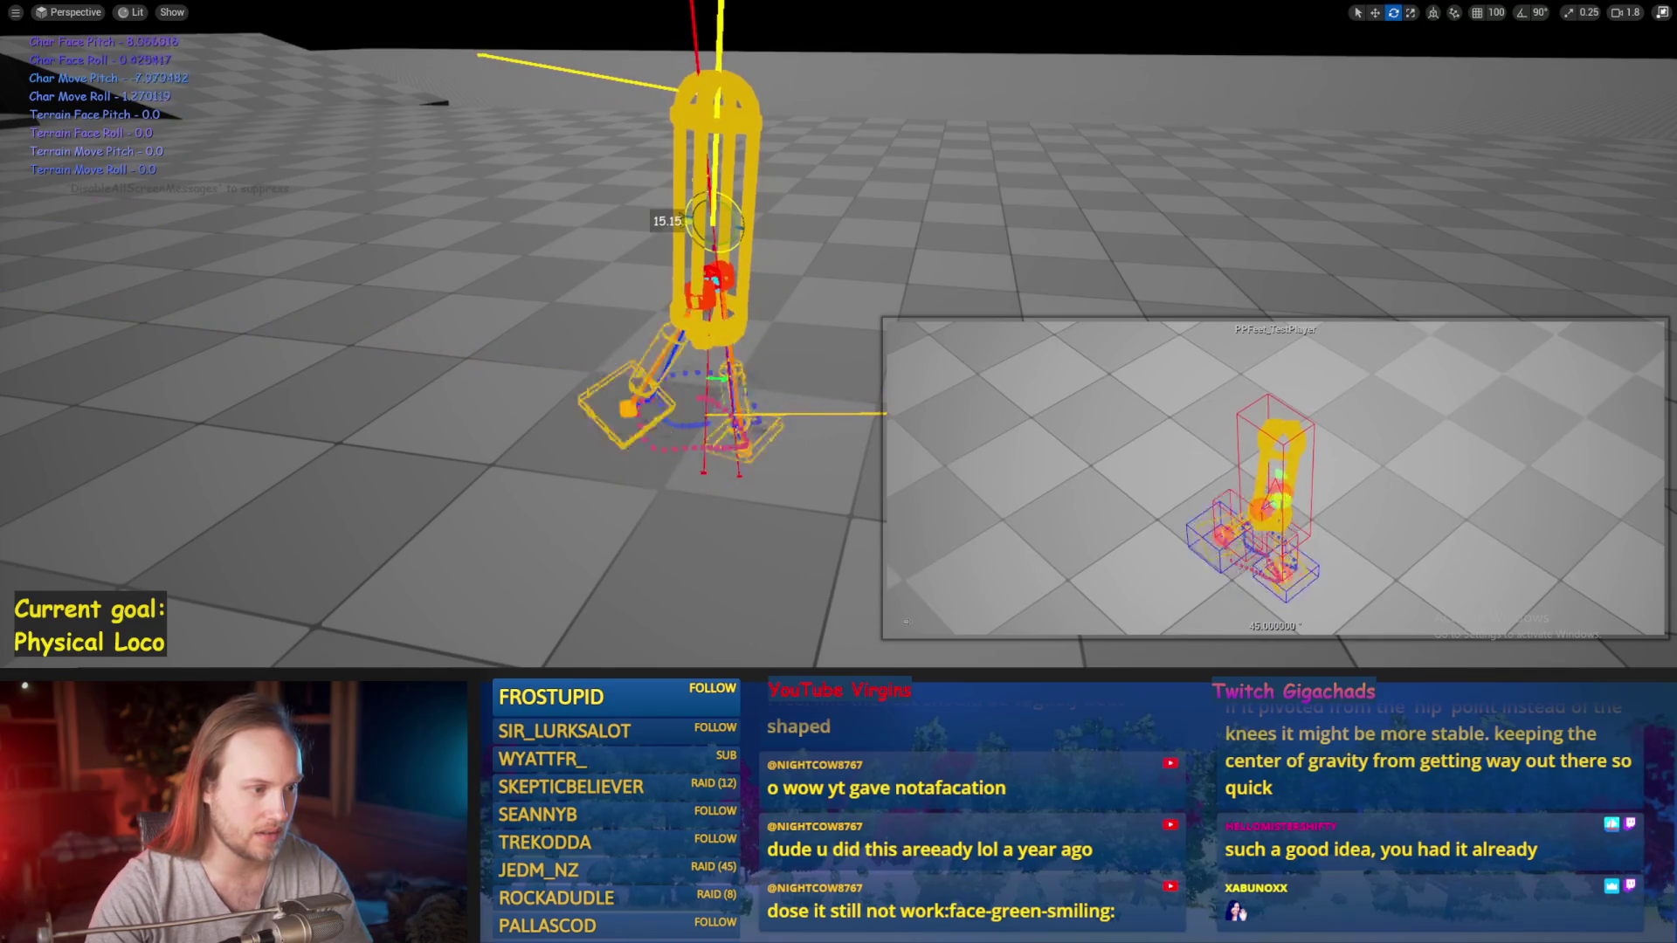
pyautogui.moveTo(751, 489); pyautogui.dragTo(757, 473)
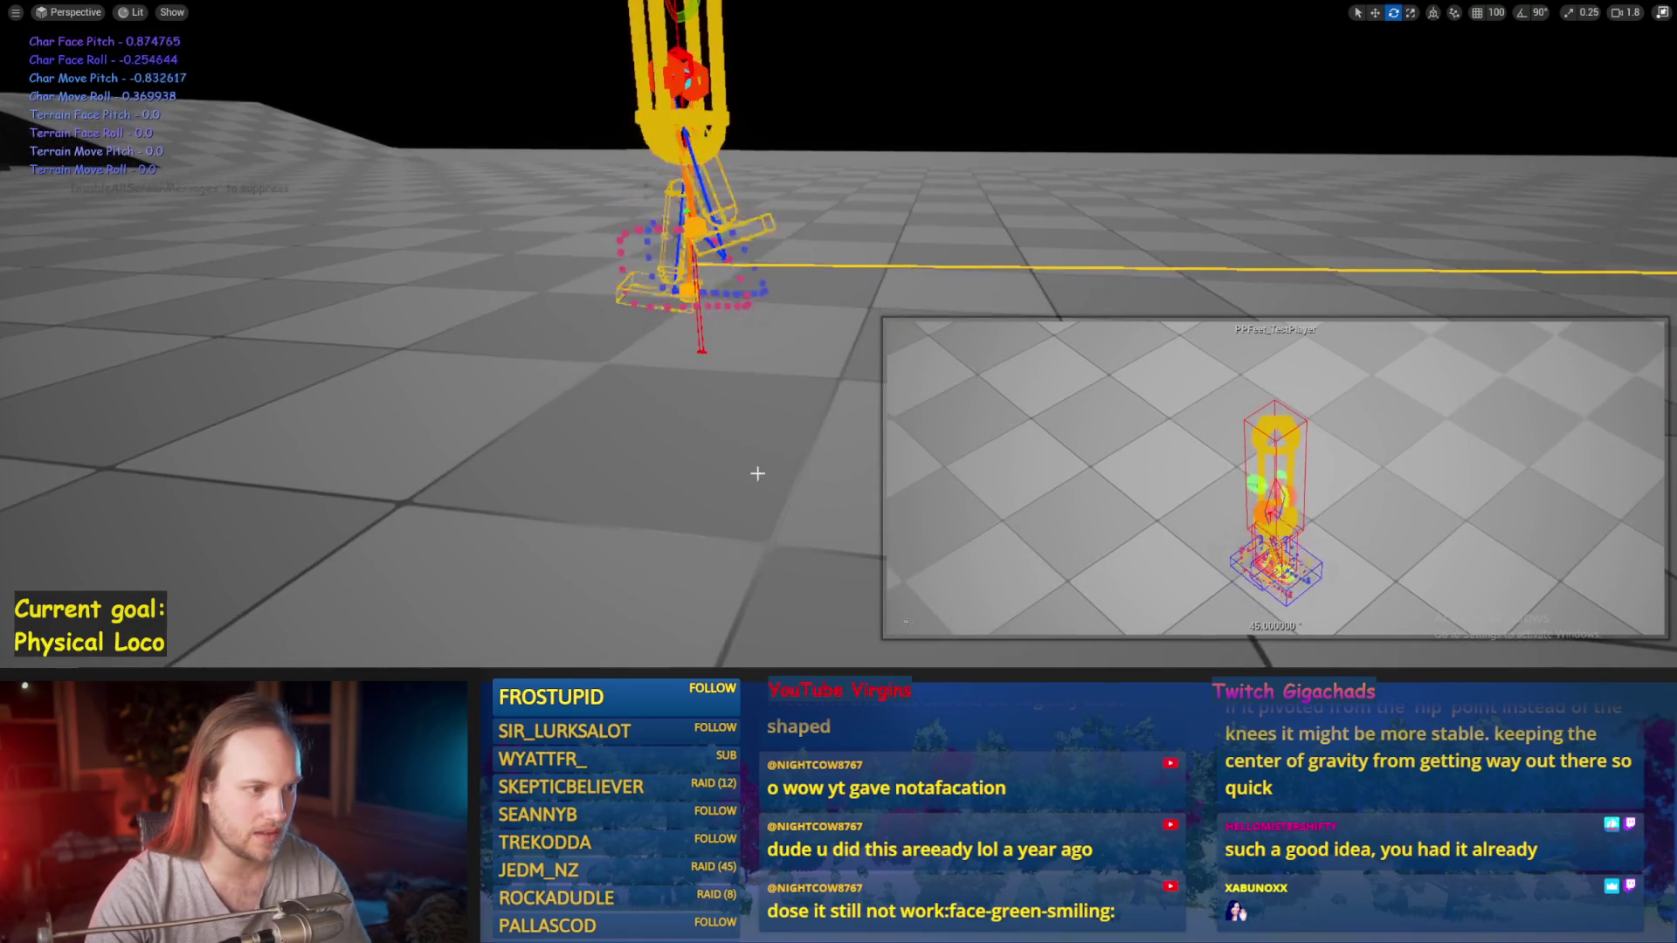
pyautogui.press('w')
pyautogui.press('Escape')
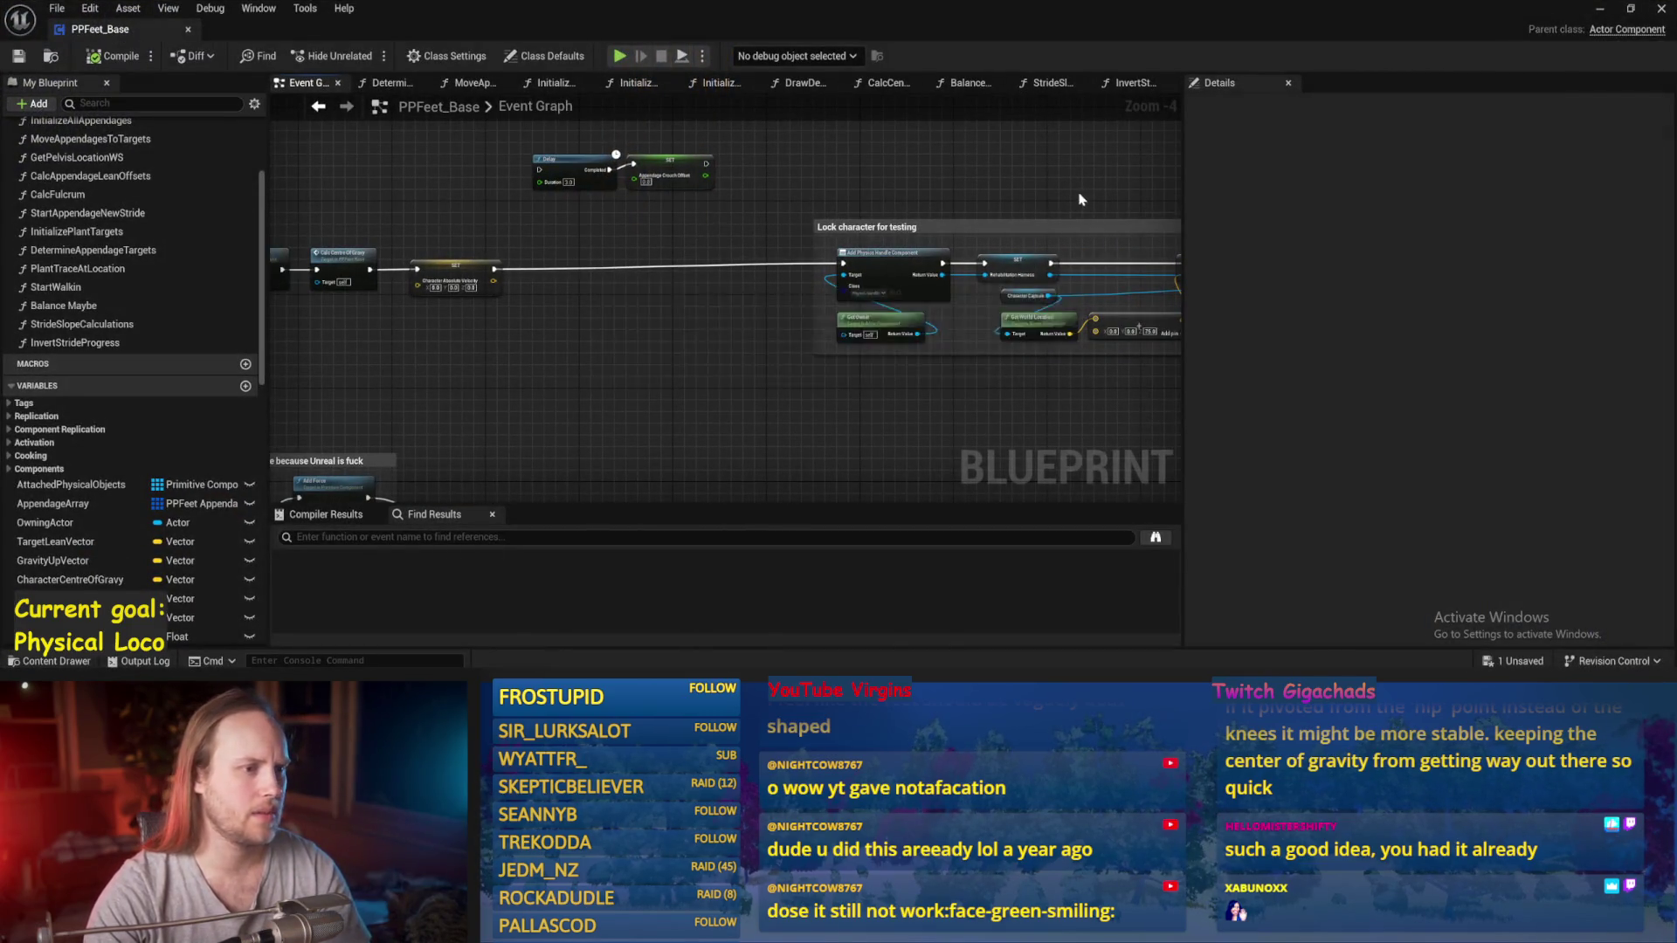
# Step: Review the InitializeAppendage angular drive settings, then save PPFeet_Base
pyautogui.click(967, 83)
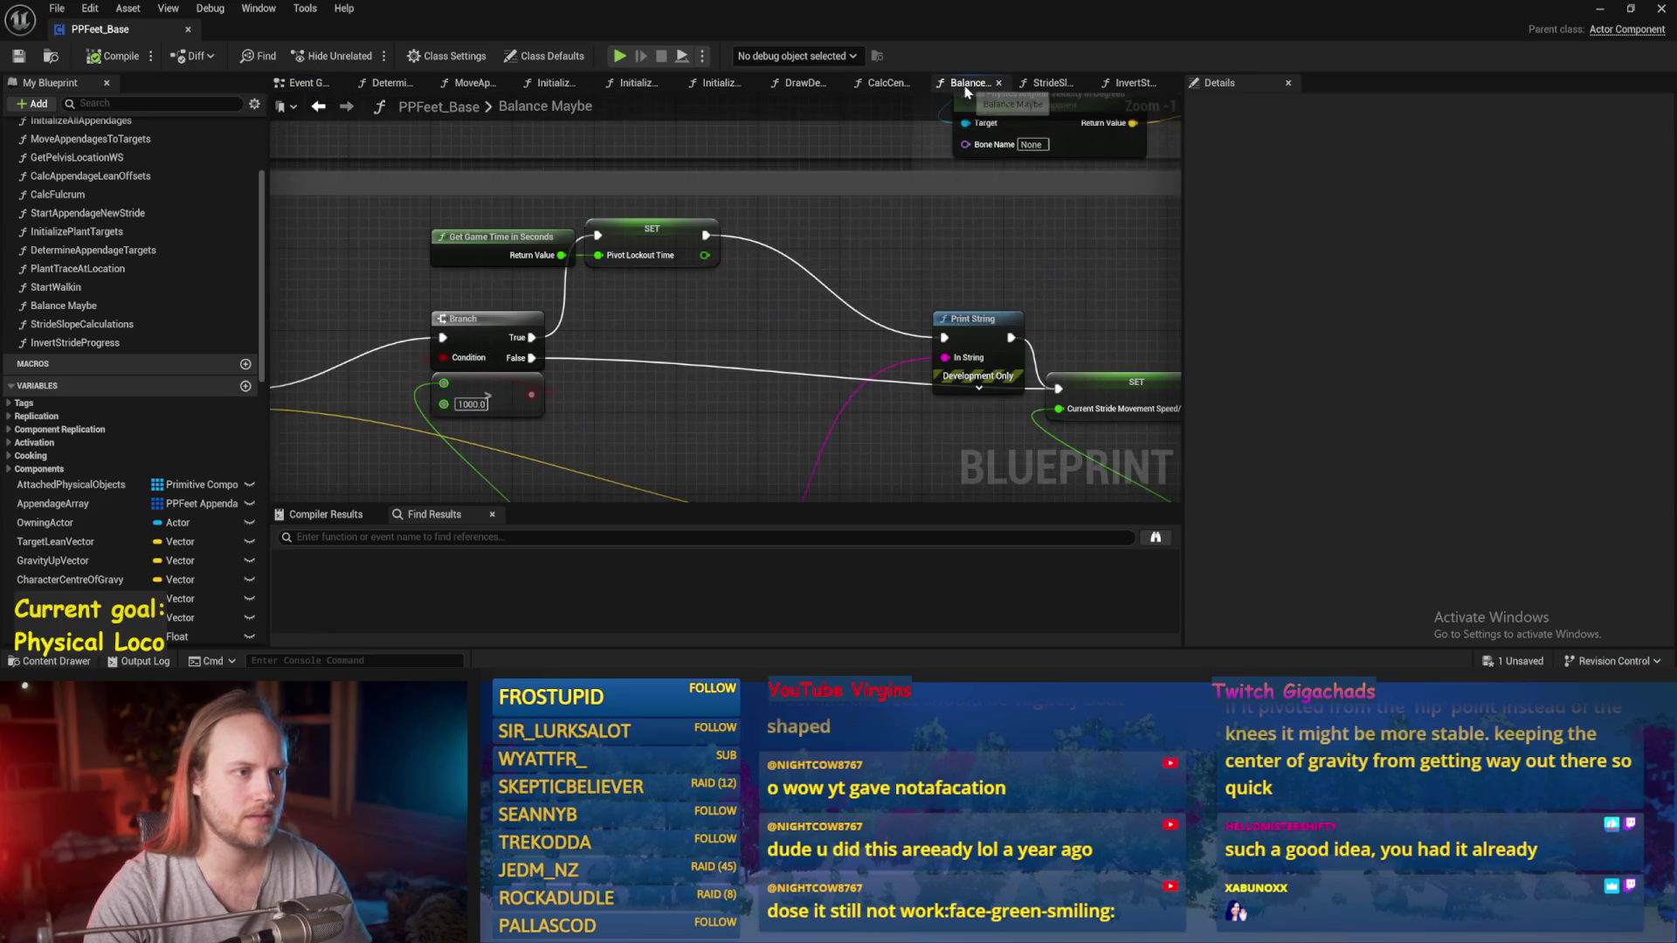
pyautogui.scroll(-1, 722, 280)
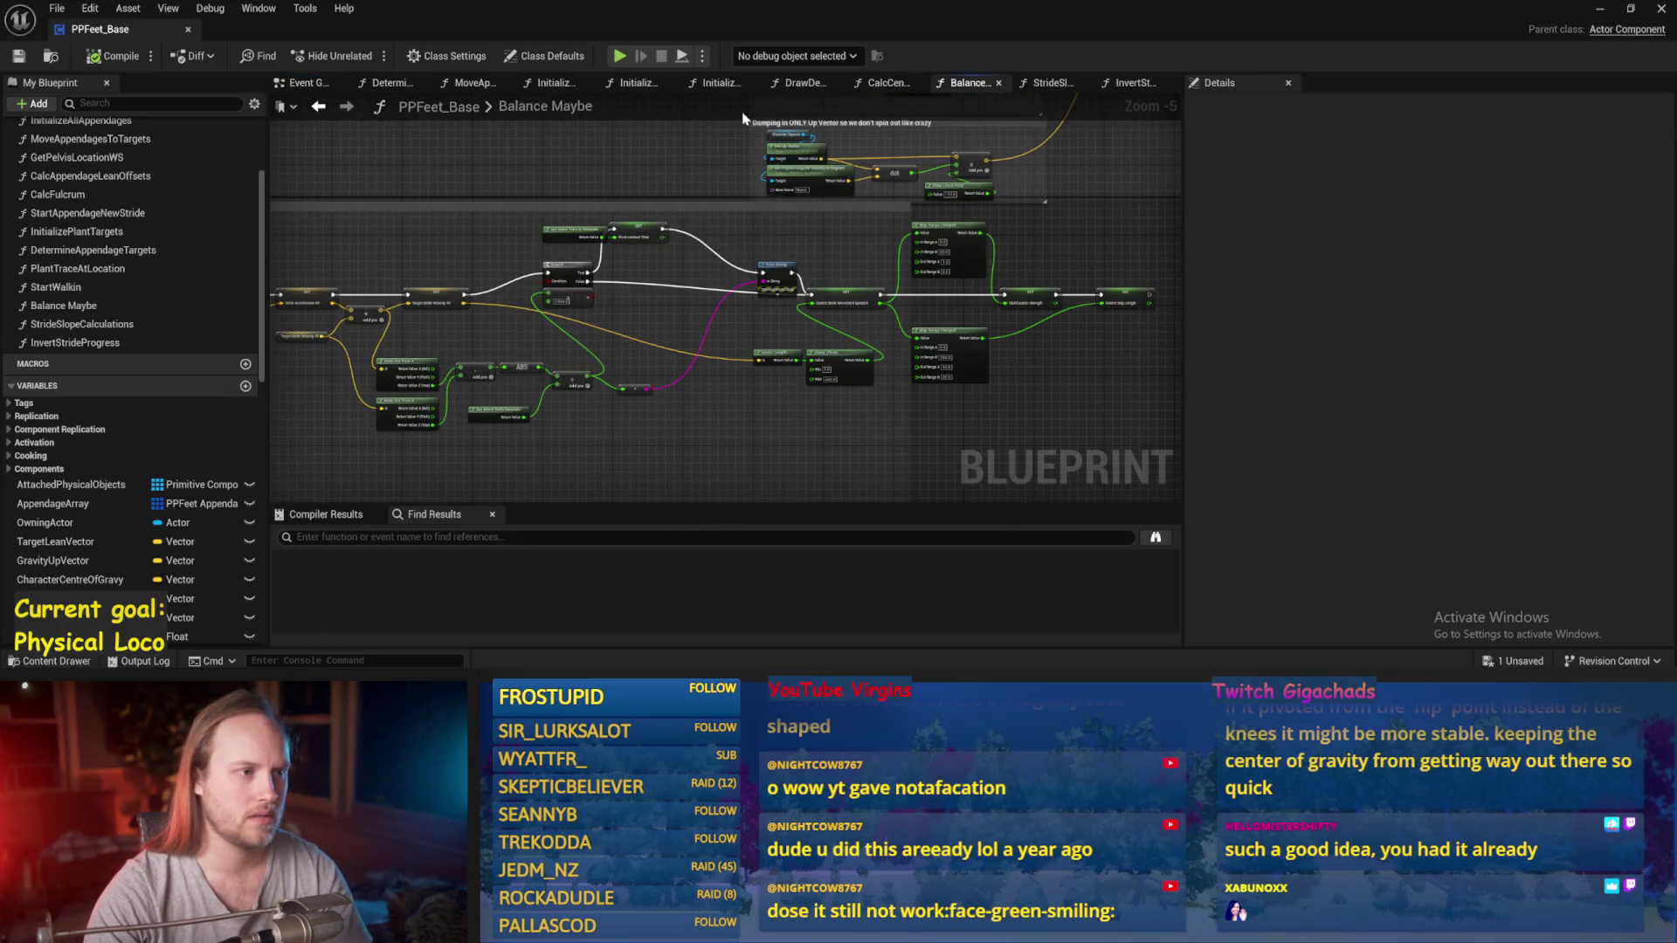
pyautogui.click(721, 82)
pyautogui.scroll(5, 576, 325)
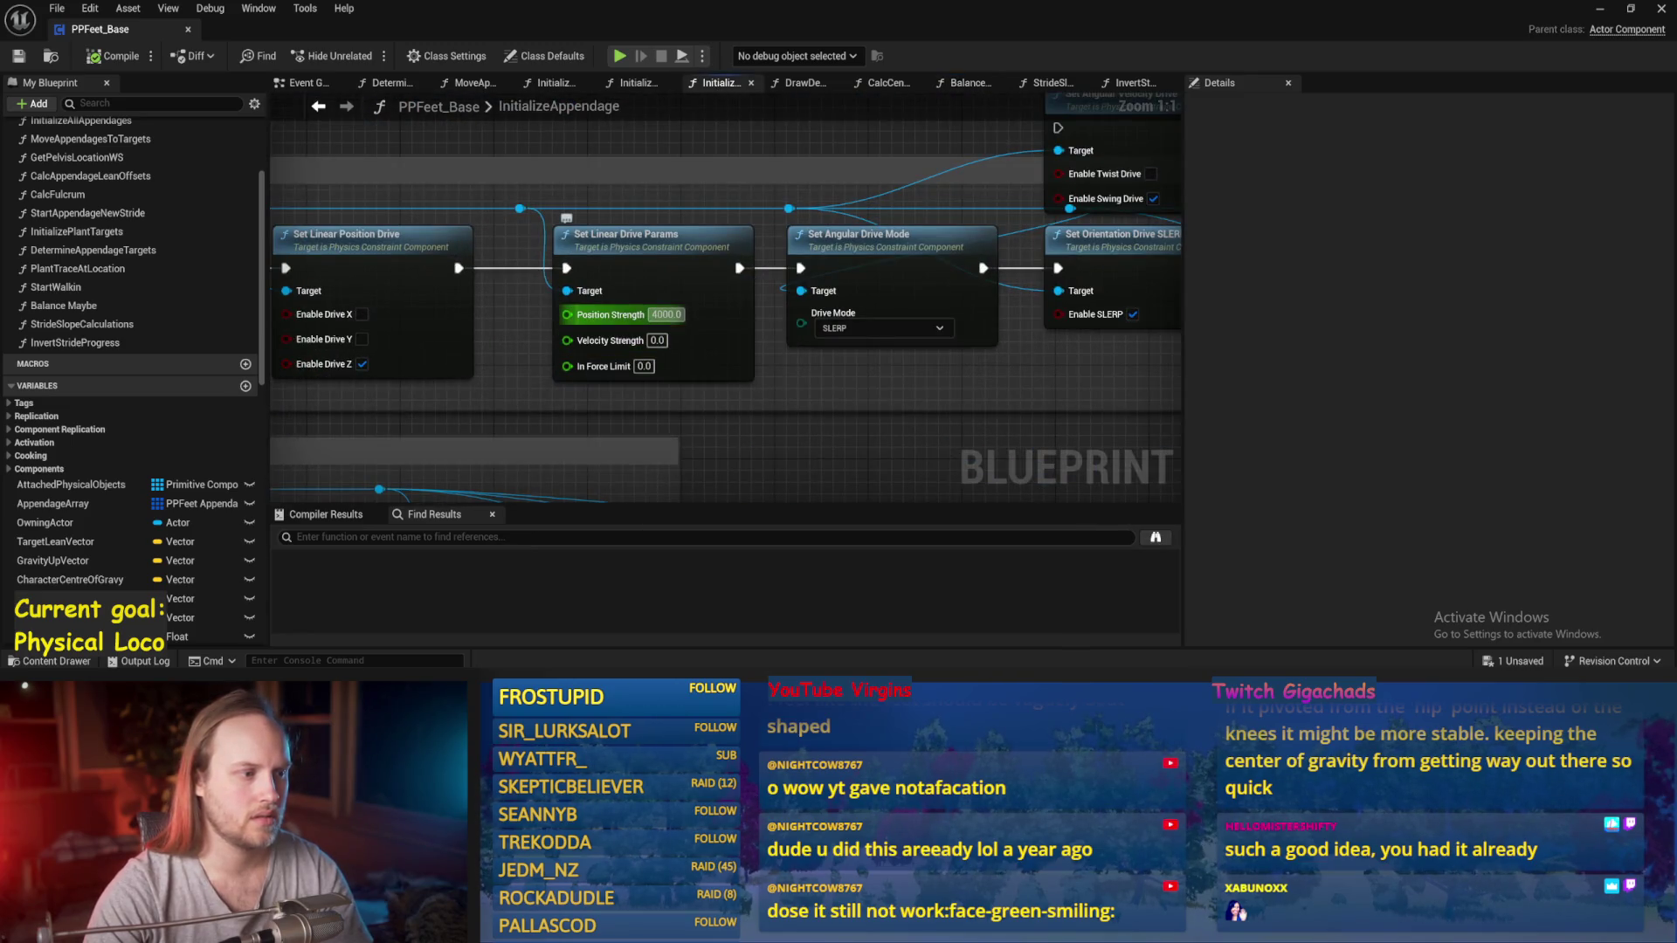
pyautogui.moveTo(711, 411); pyautogui.dragTo(753, 348)
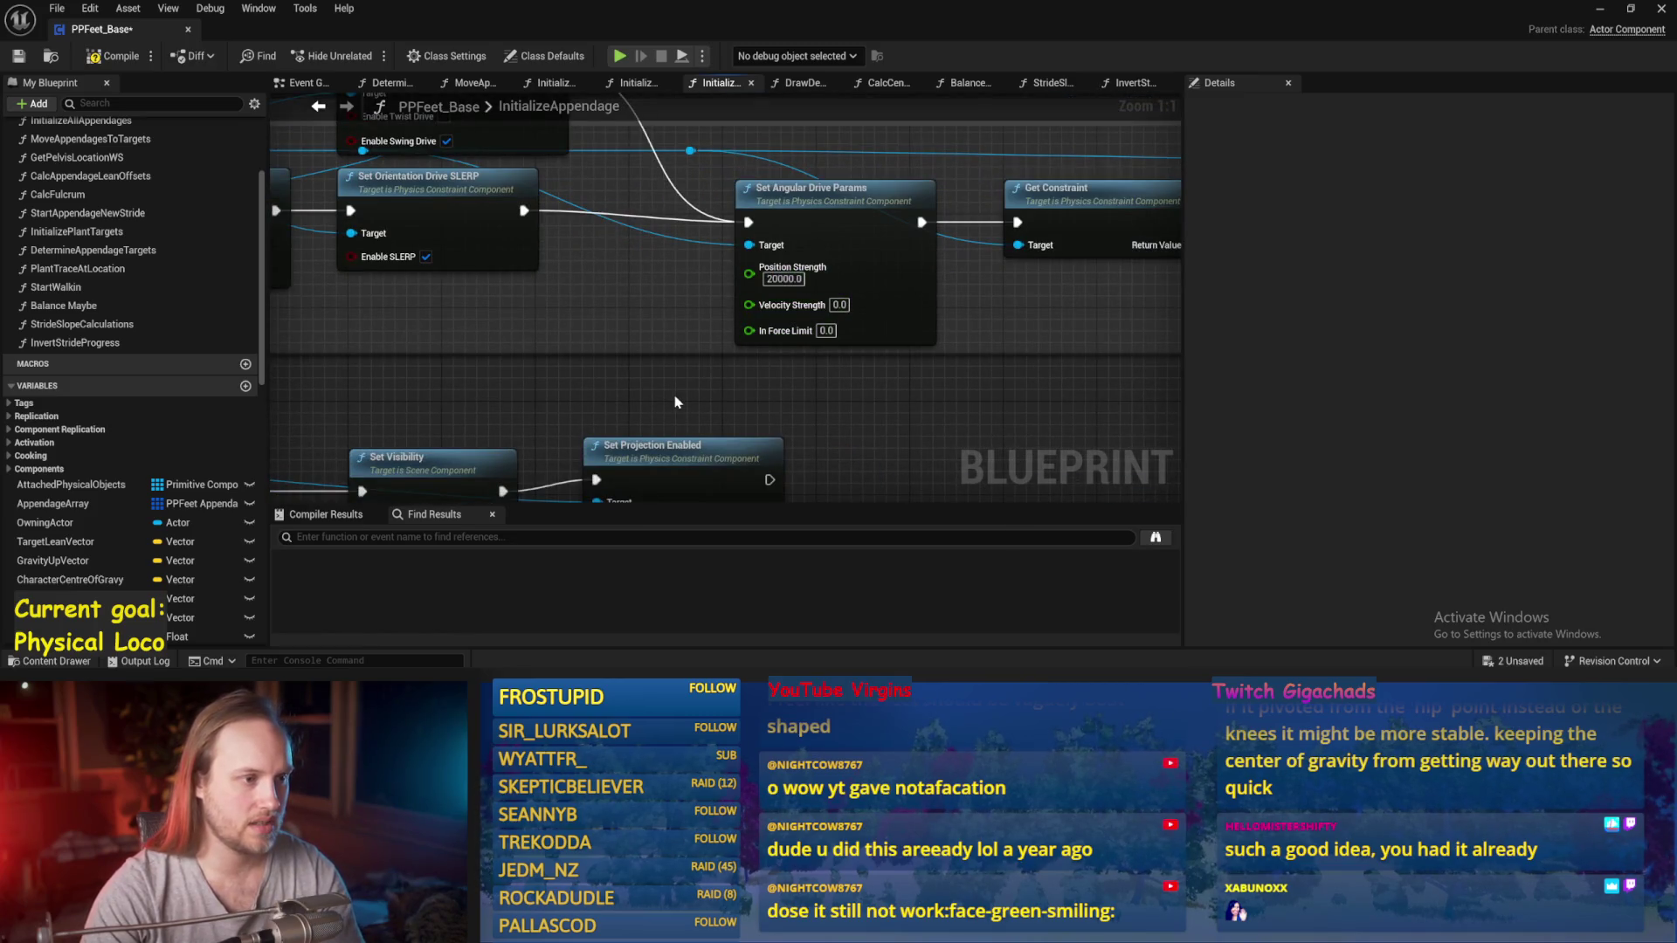
pyautogui.scroll(-6, 675, 402)
pyautogui.scroll(4, 830, 330)
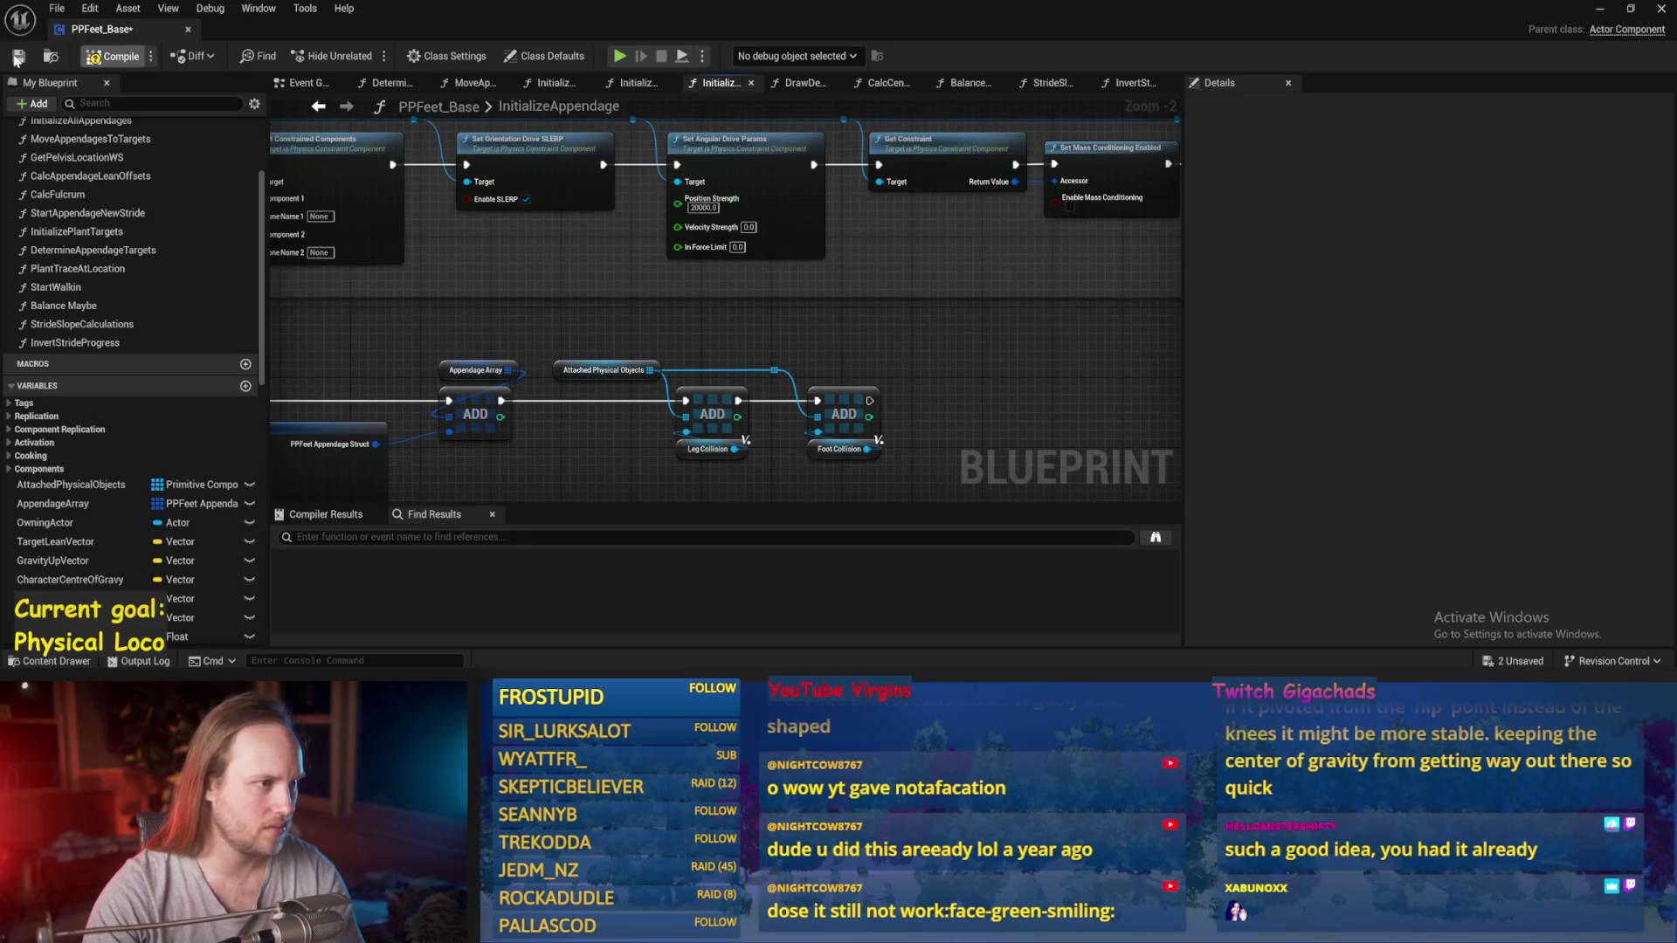
pyautogui.scroll(-1, 950, 260)
pyautogui.hotkey('ctrl', 's')
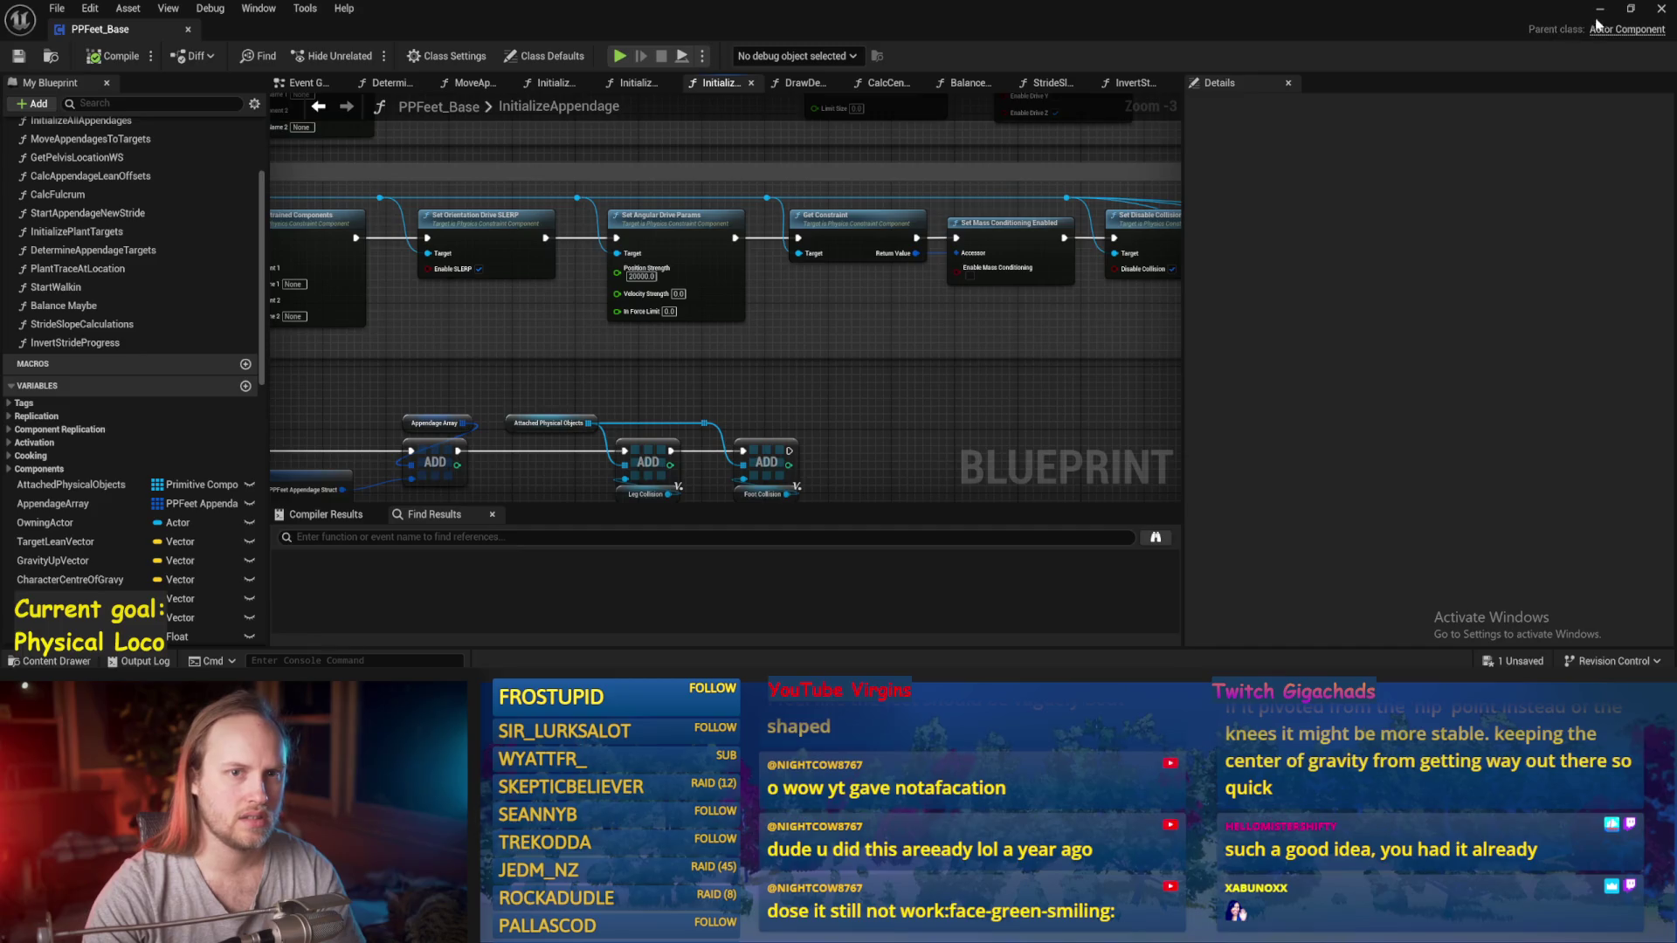
# Step: Eject from the running game, tilt the character to test balance, then reopen PPFeet_Base
pyautogui.click(1599, 10)
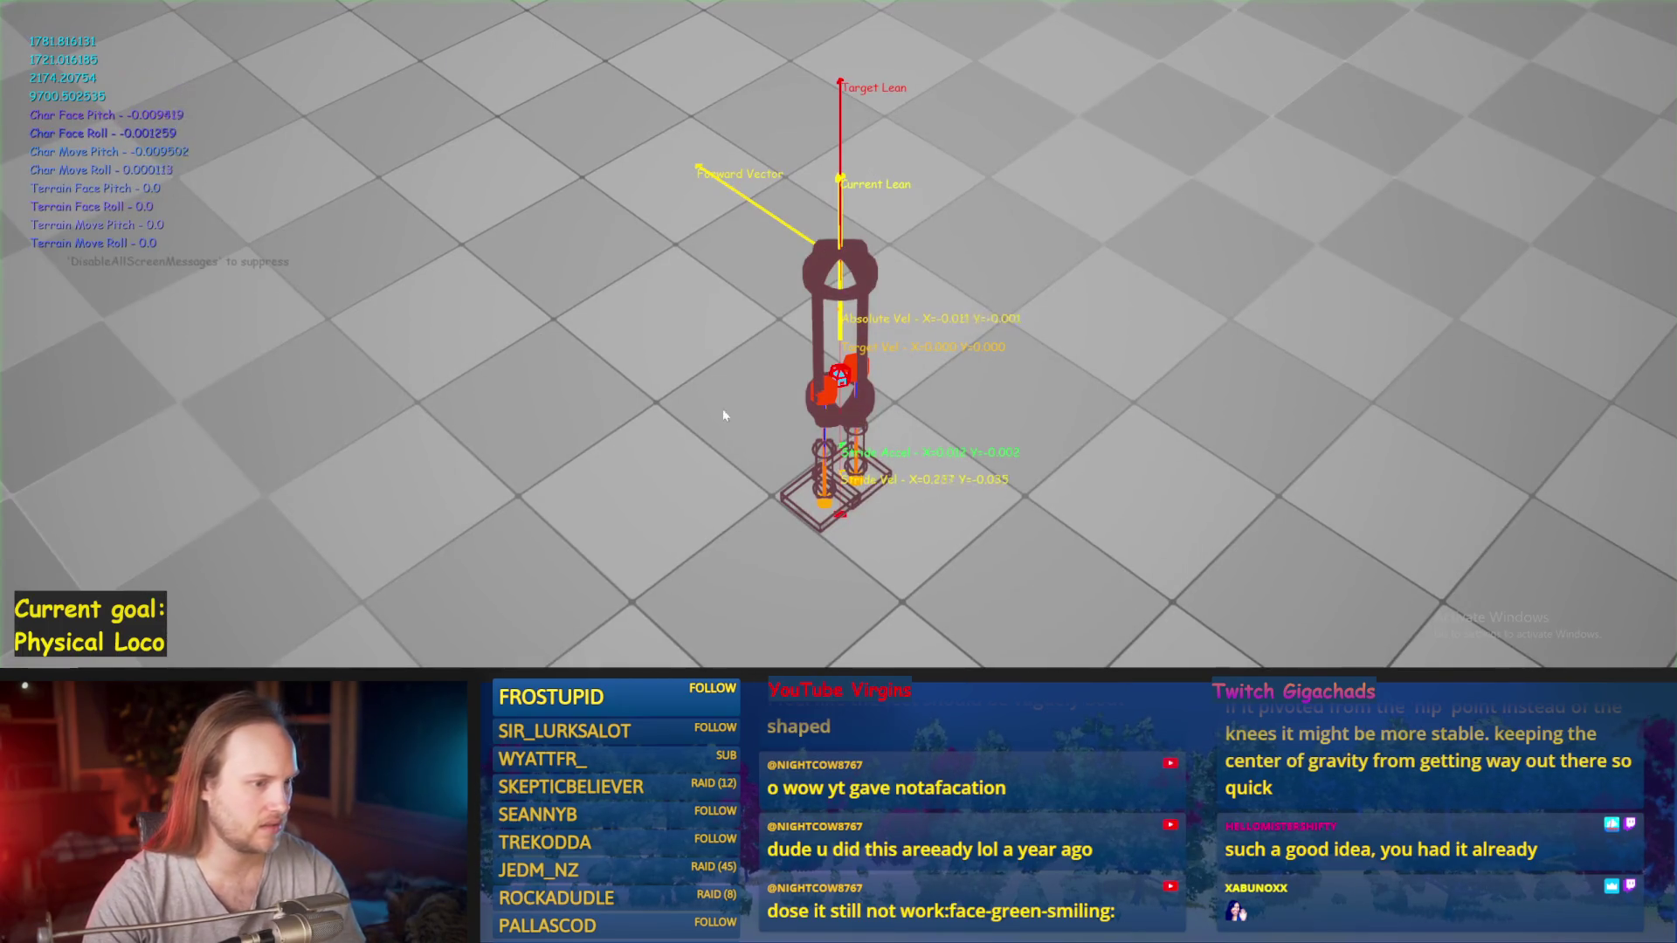
pyautogui.press('F8')
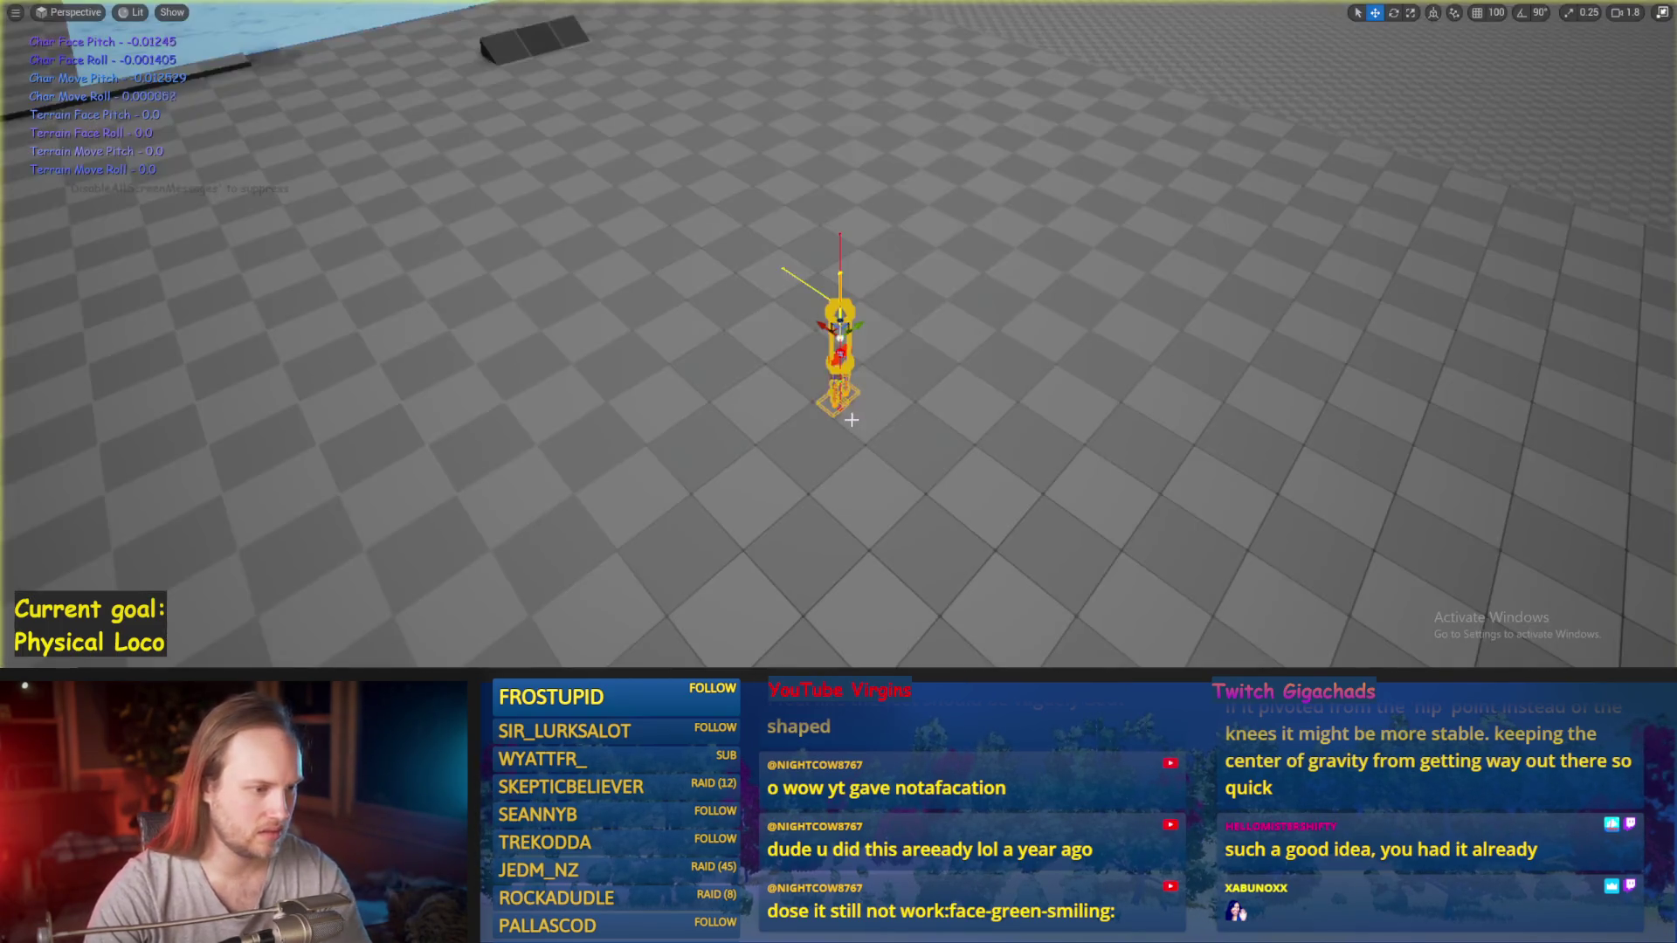
pyautogui.press('f')
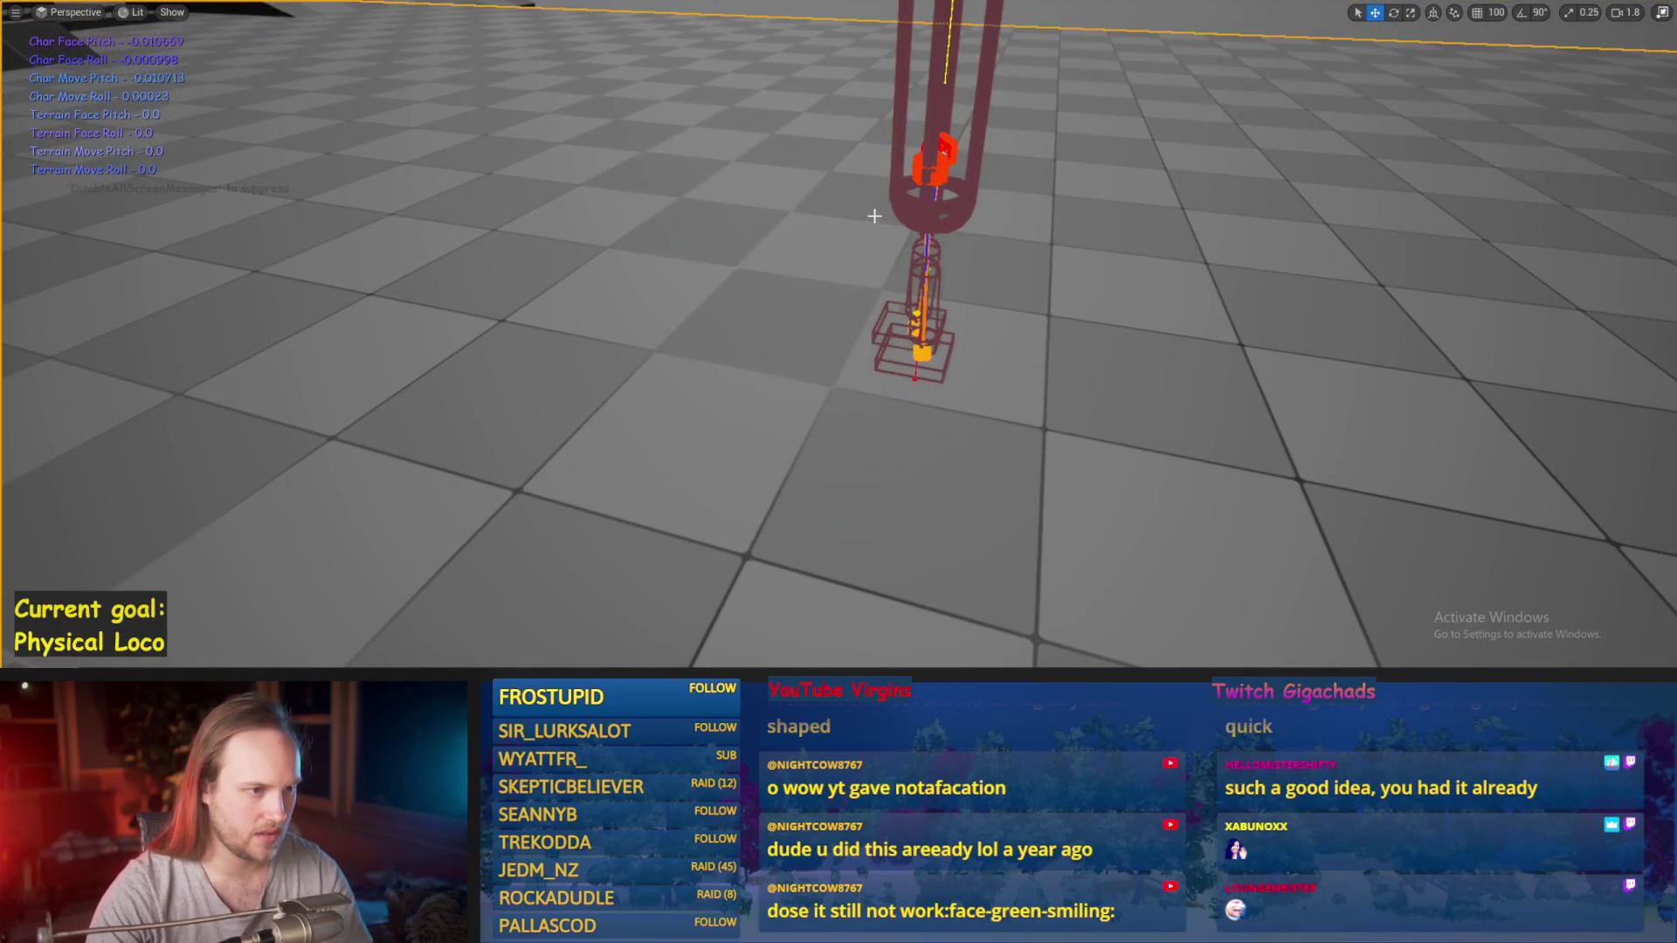
pyautogui.click(917, 131)
pyautogui.press('e')
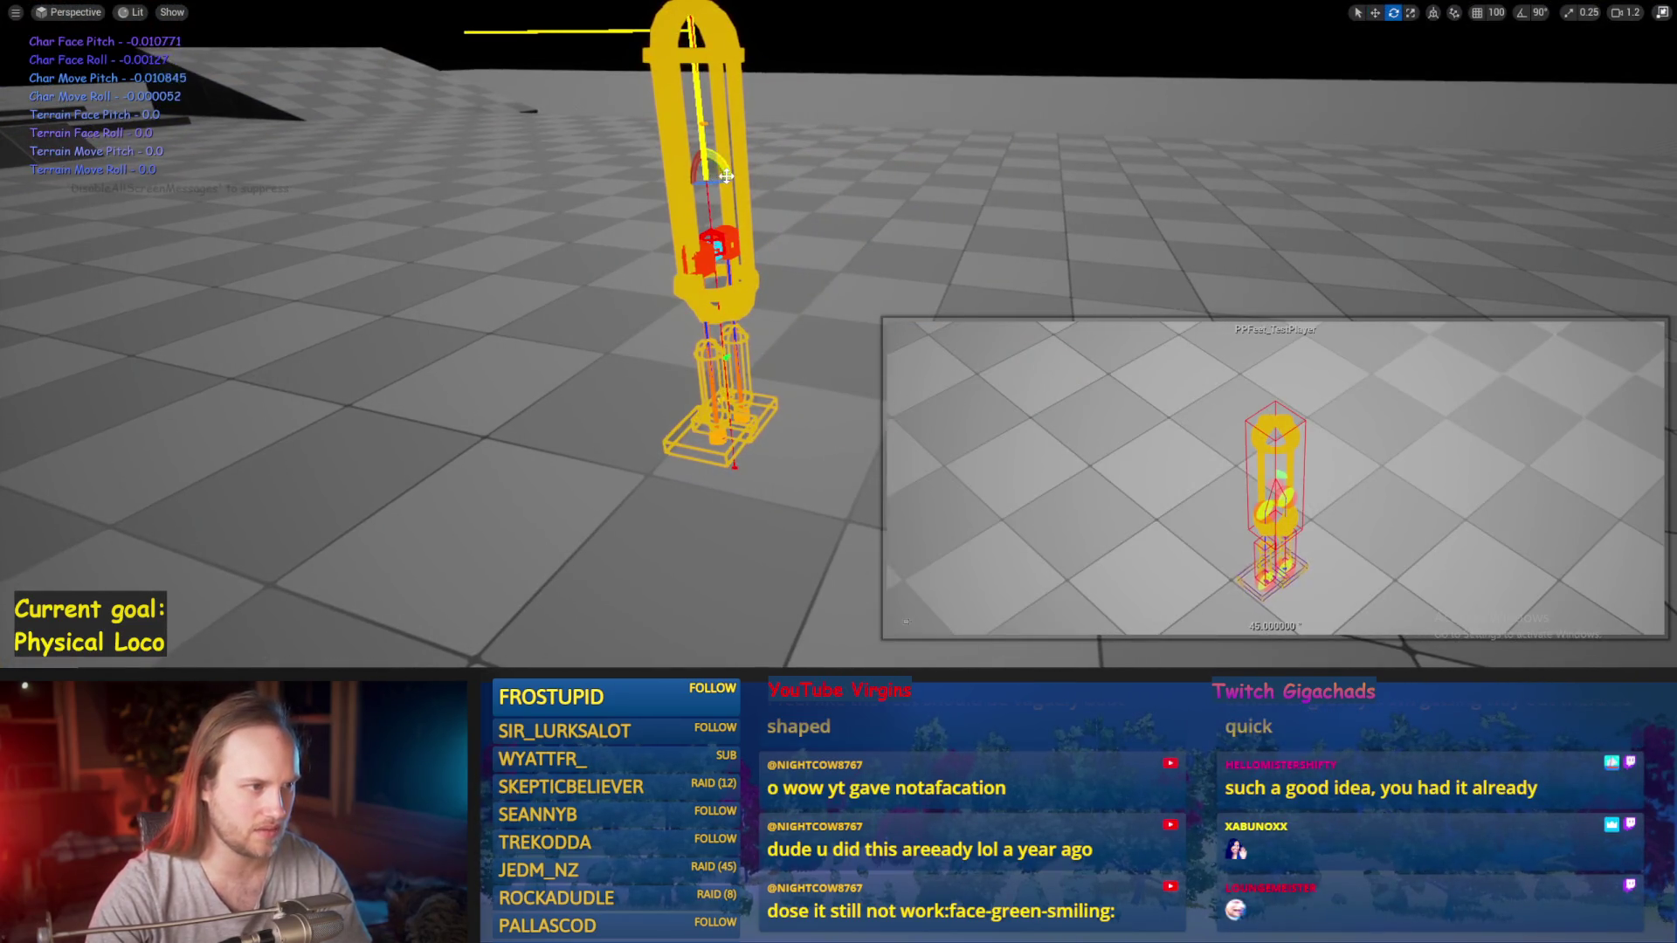
pyautogui.moveTo(726, 176); pyautogui.dragTo(718, 183)
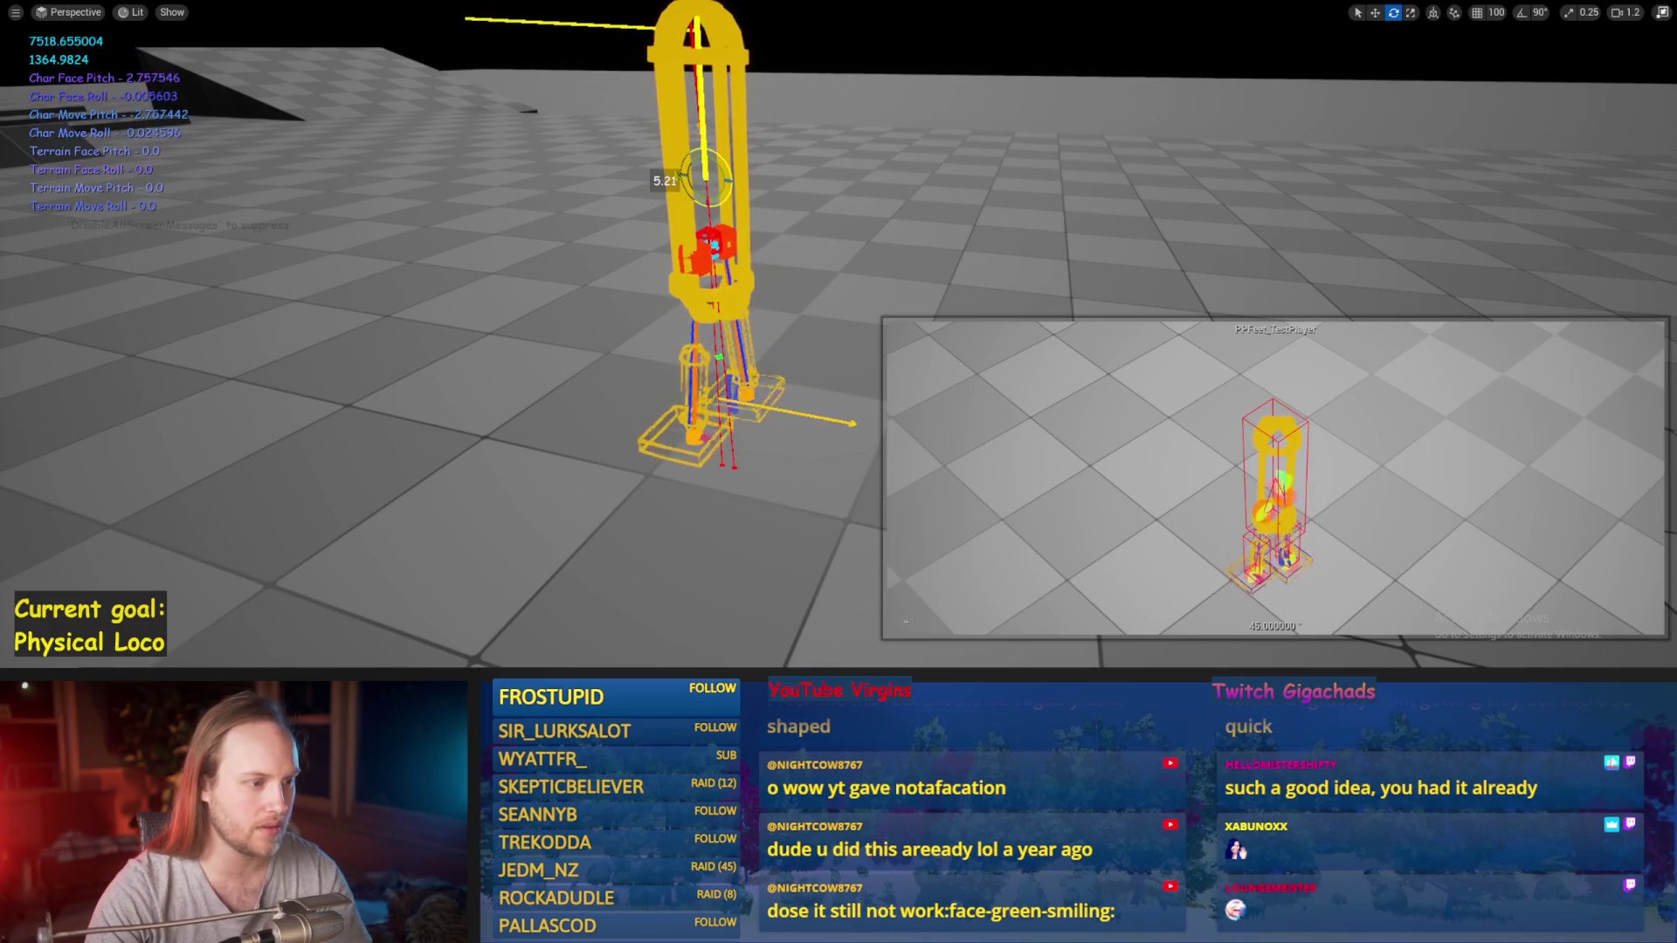
pyautogui.press('Escape')
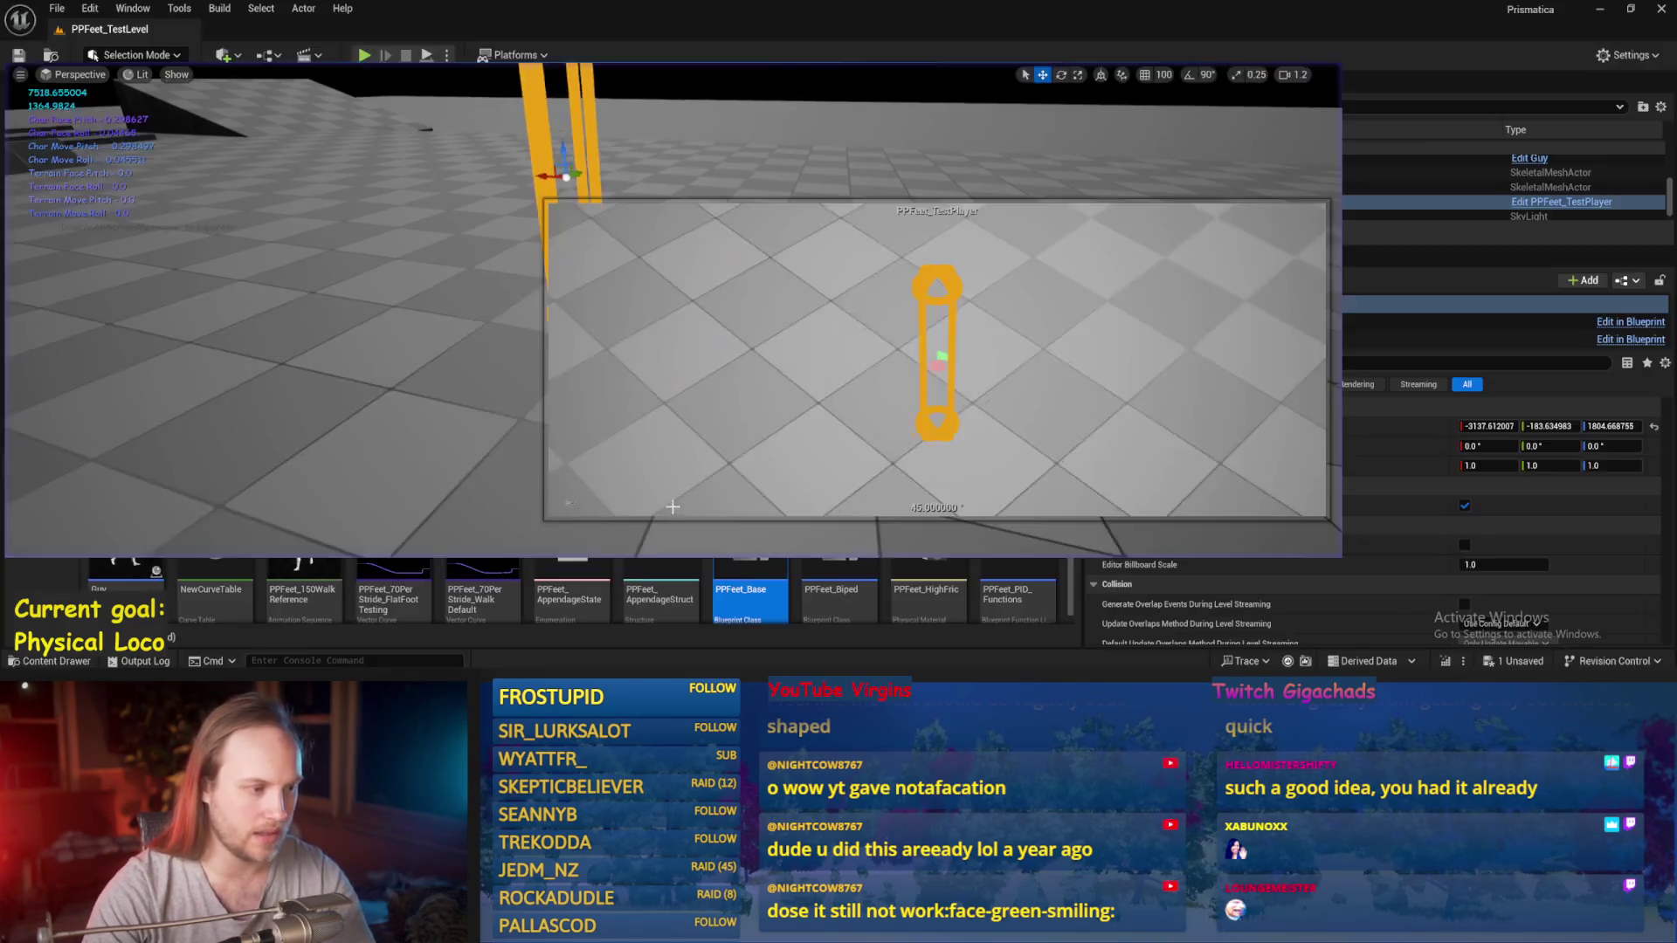
pyautogui.doubleClick(744, 563)
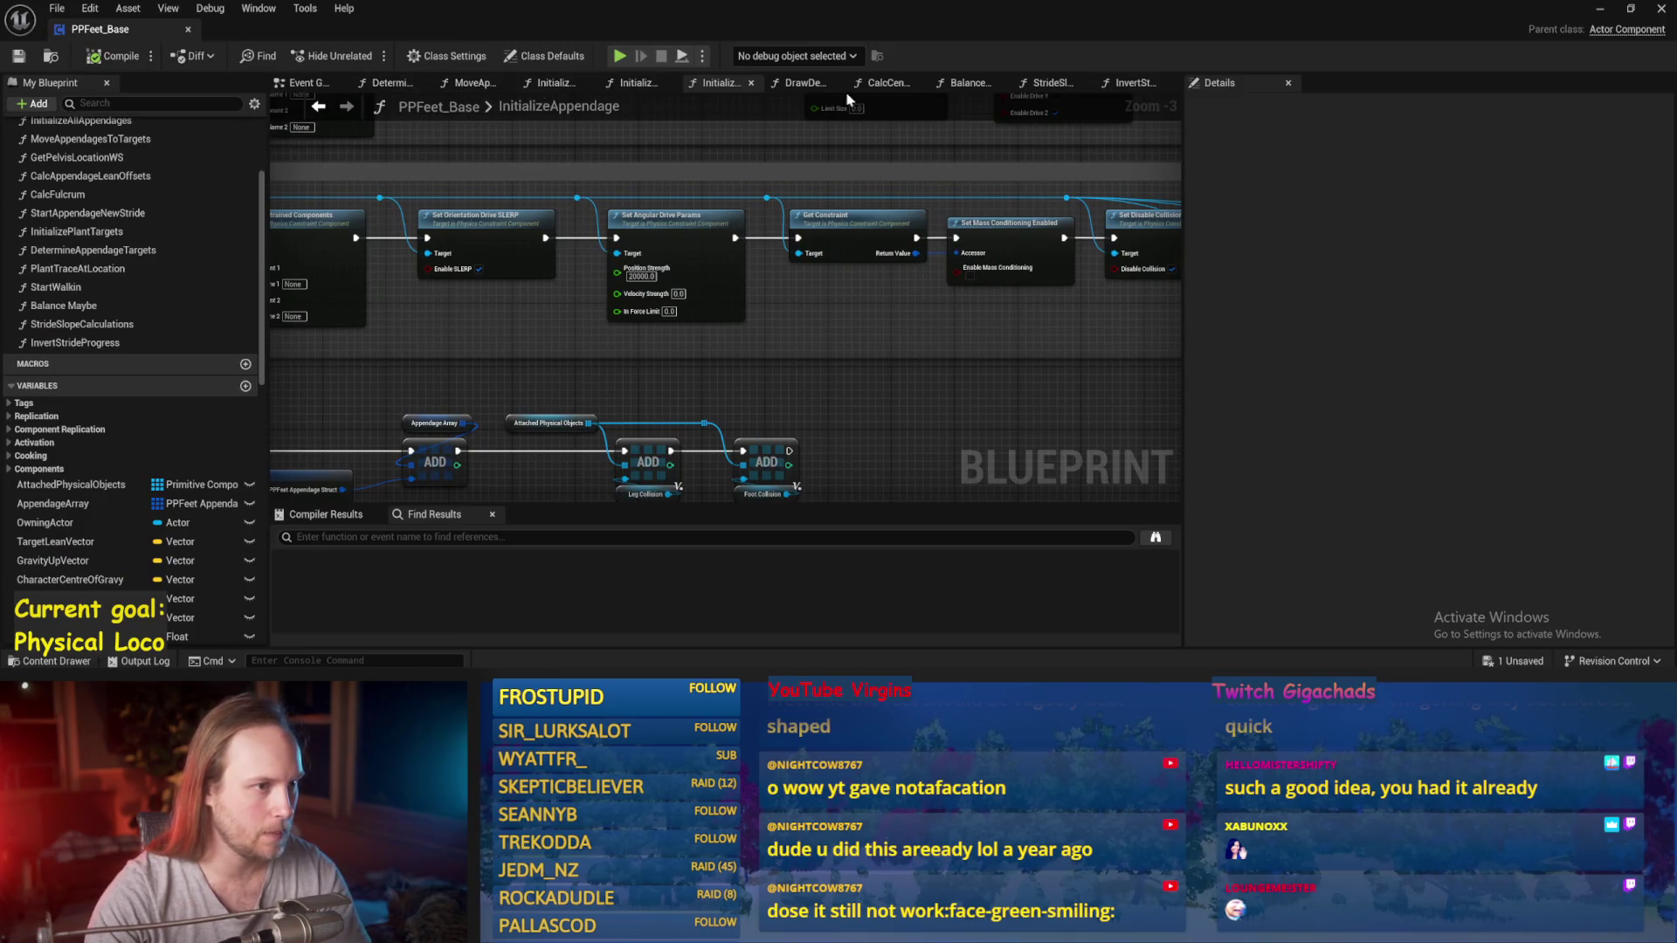
# Step: Show the Balance Maybe graph's Stabilization Strength and Step Length nodes and save
pyautogui.moveTo(982, 84); pyautogui.dragTo(1052, 84)
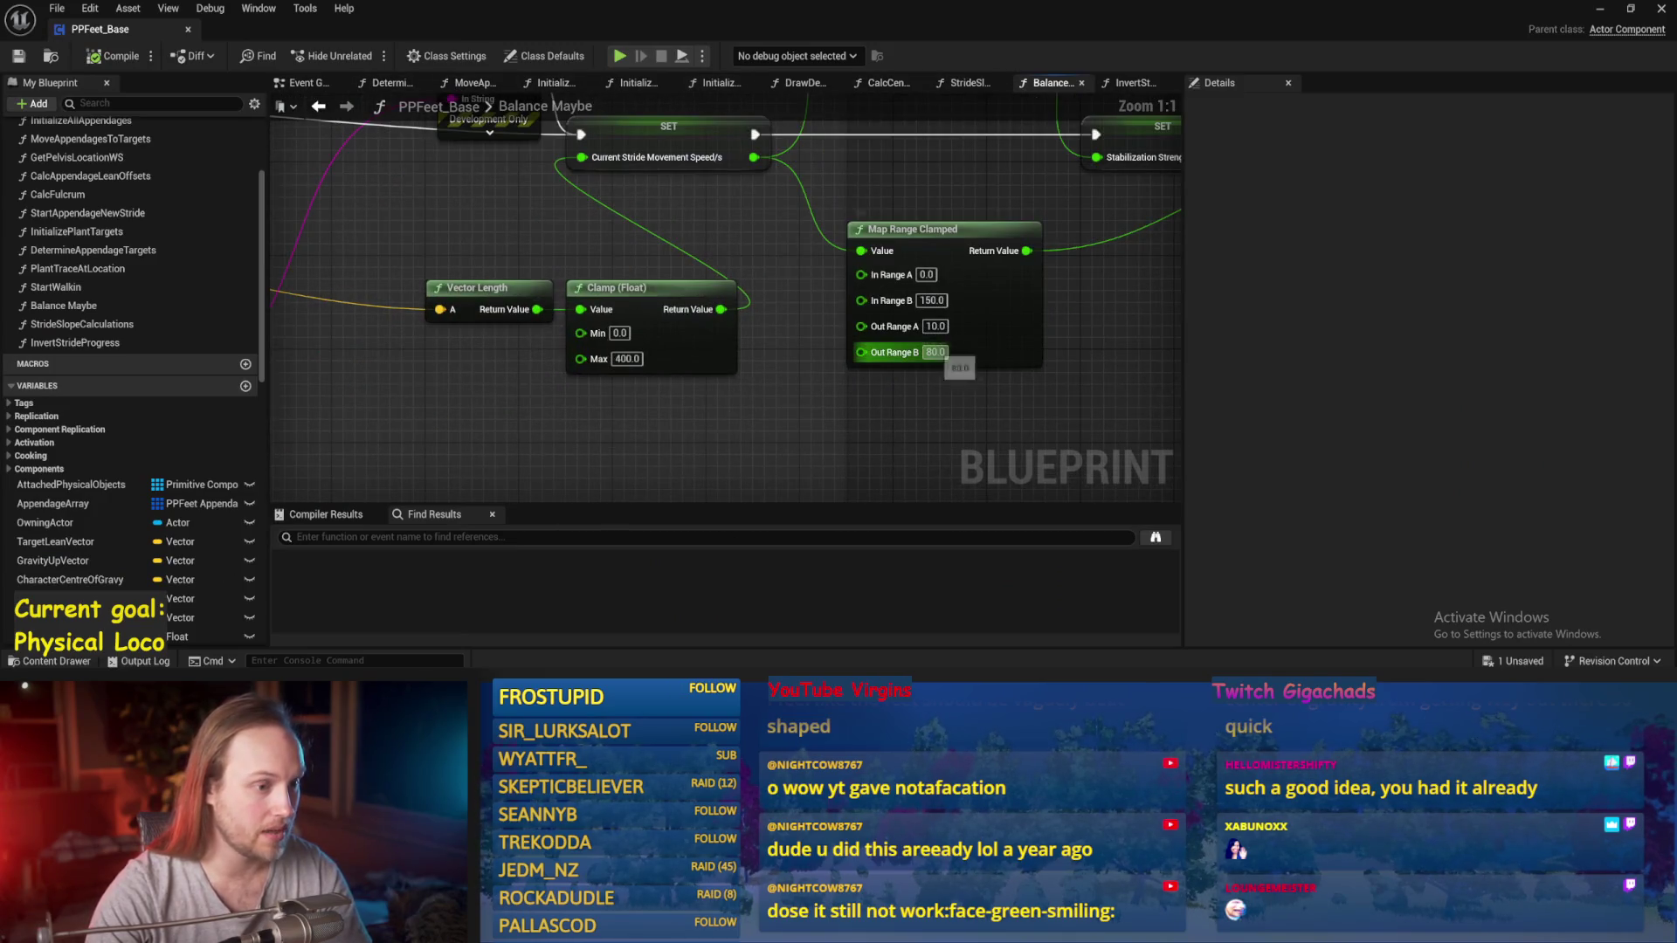
pyautogui.moveTo(1022, 307); pyautogui.dragTo(861, 413)
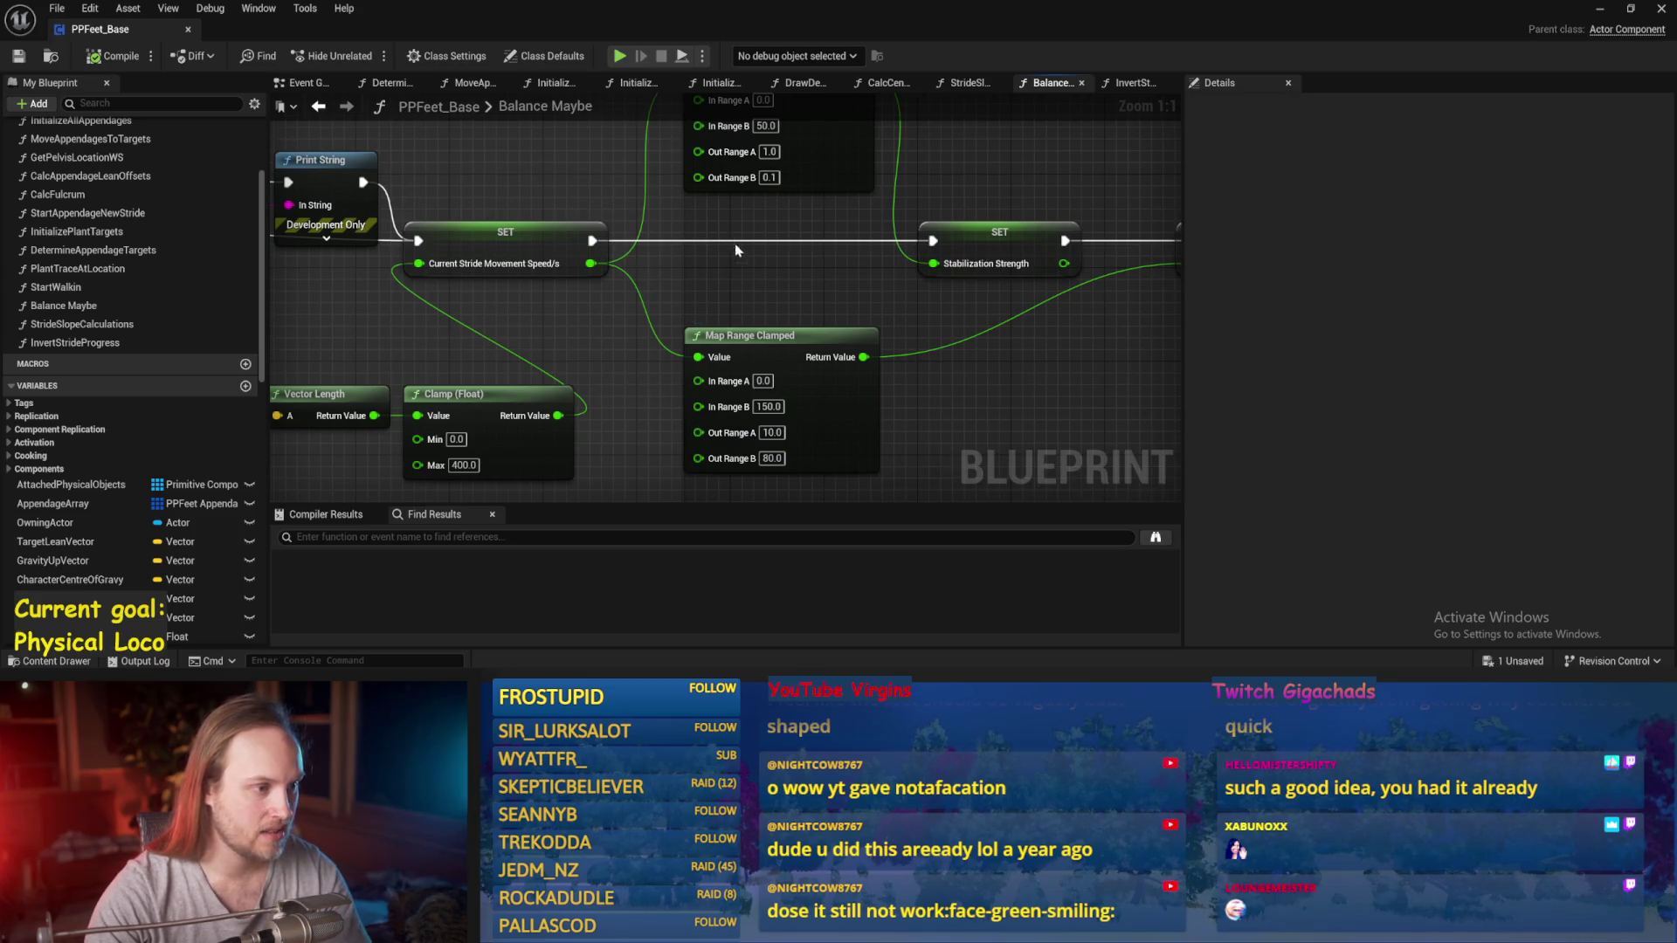
pyautogui.moveTo(735, 251)
pyautogui.mouseDown()
pyautogui.moveTo(763, 375)
pyautogui.moveTo(443, 341)
pyautogui.mouseUp()
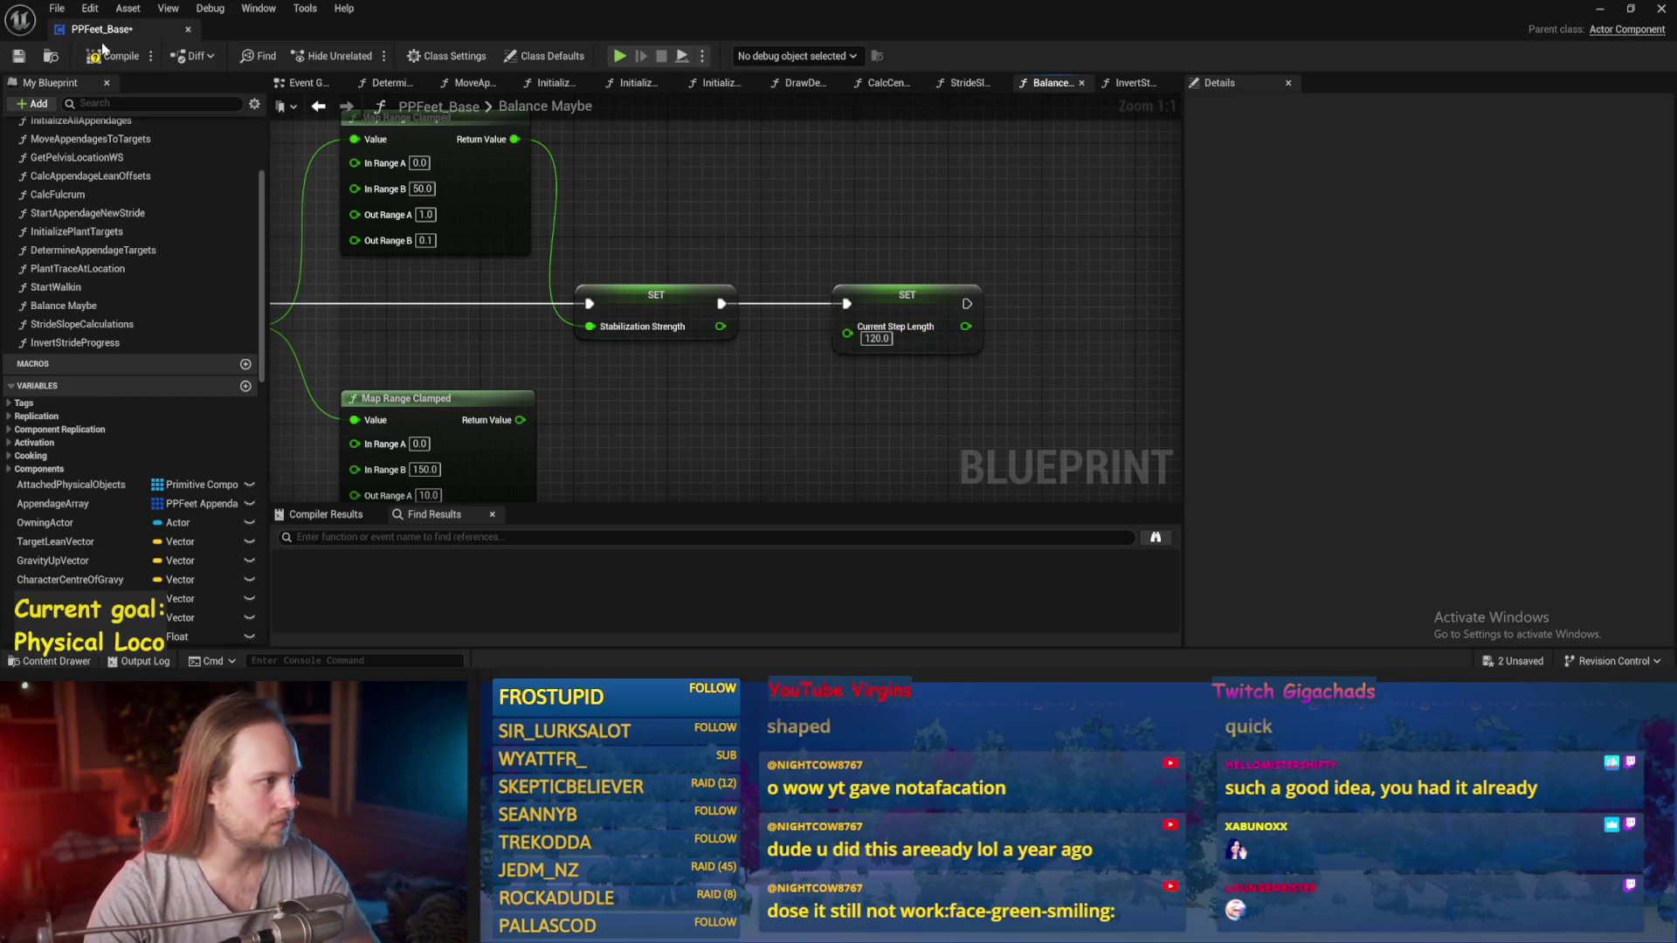
pyautogui.hotkey('ctrl', 's')
# Step: Play-test the capsule, framing and rotating it, then return to the Blueprint
pyautogui.hotkey('alt', 'Tab')
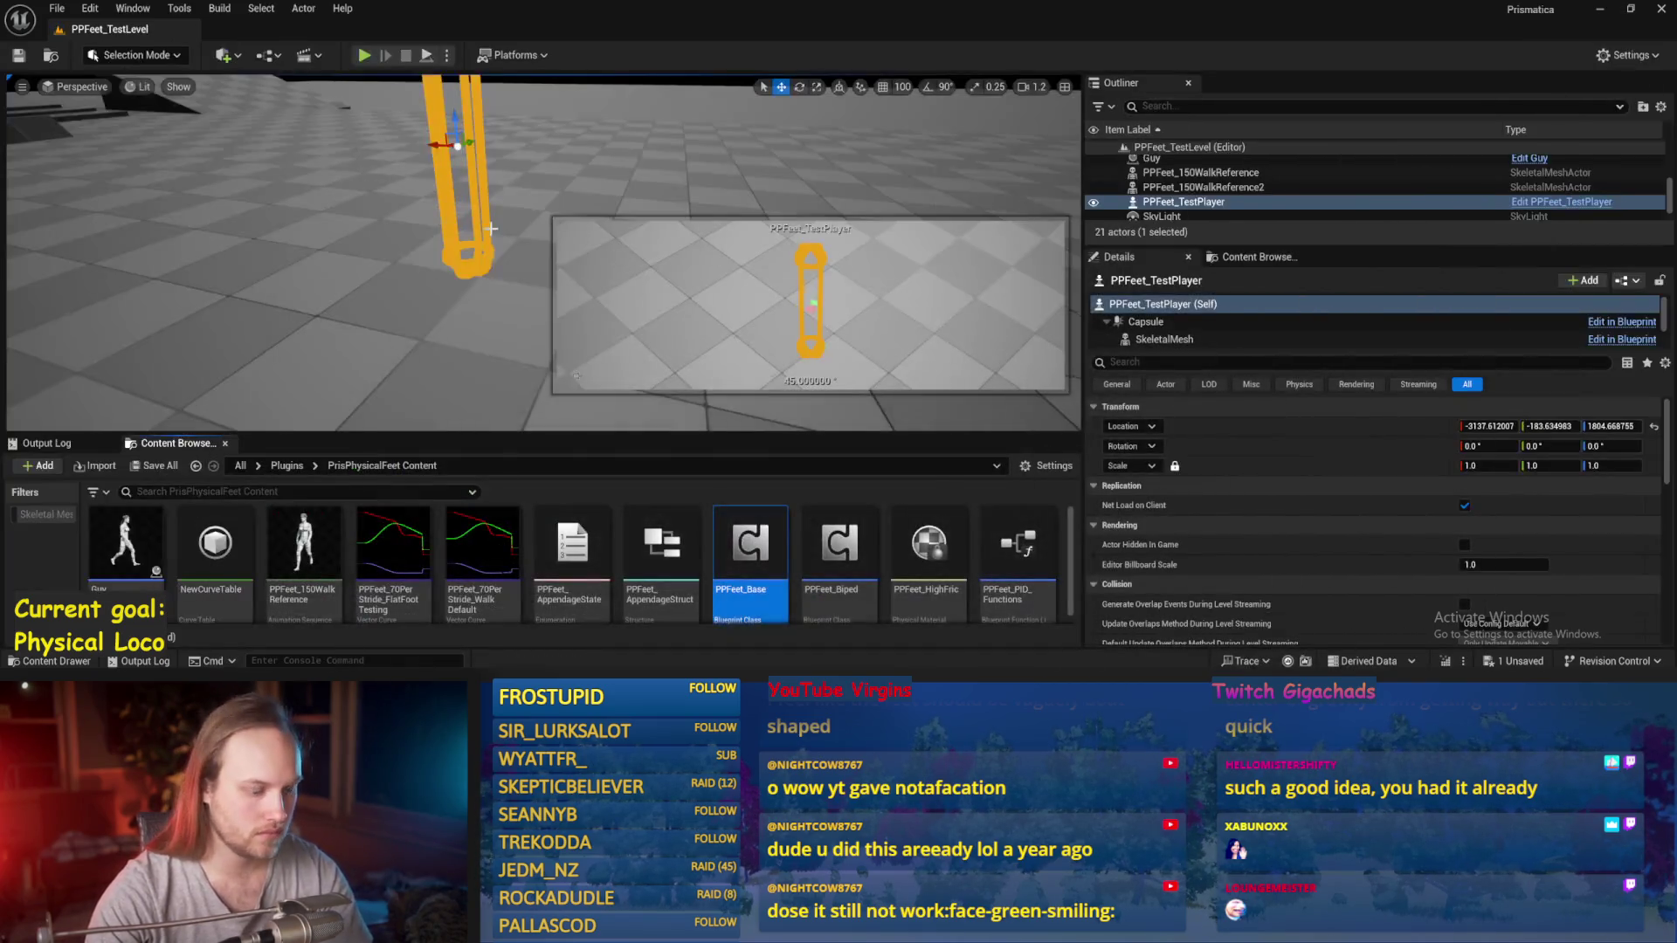
pyautogui.hotkey('alt', 'p')
pyautogui.press('F11')
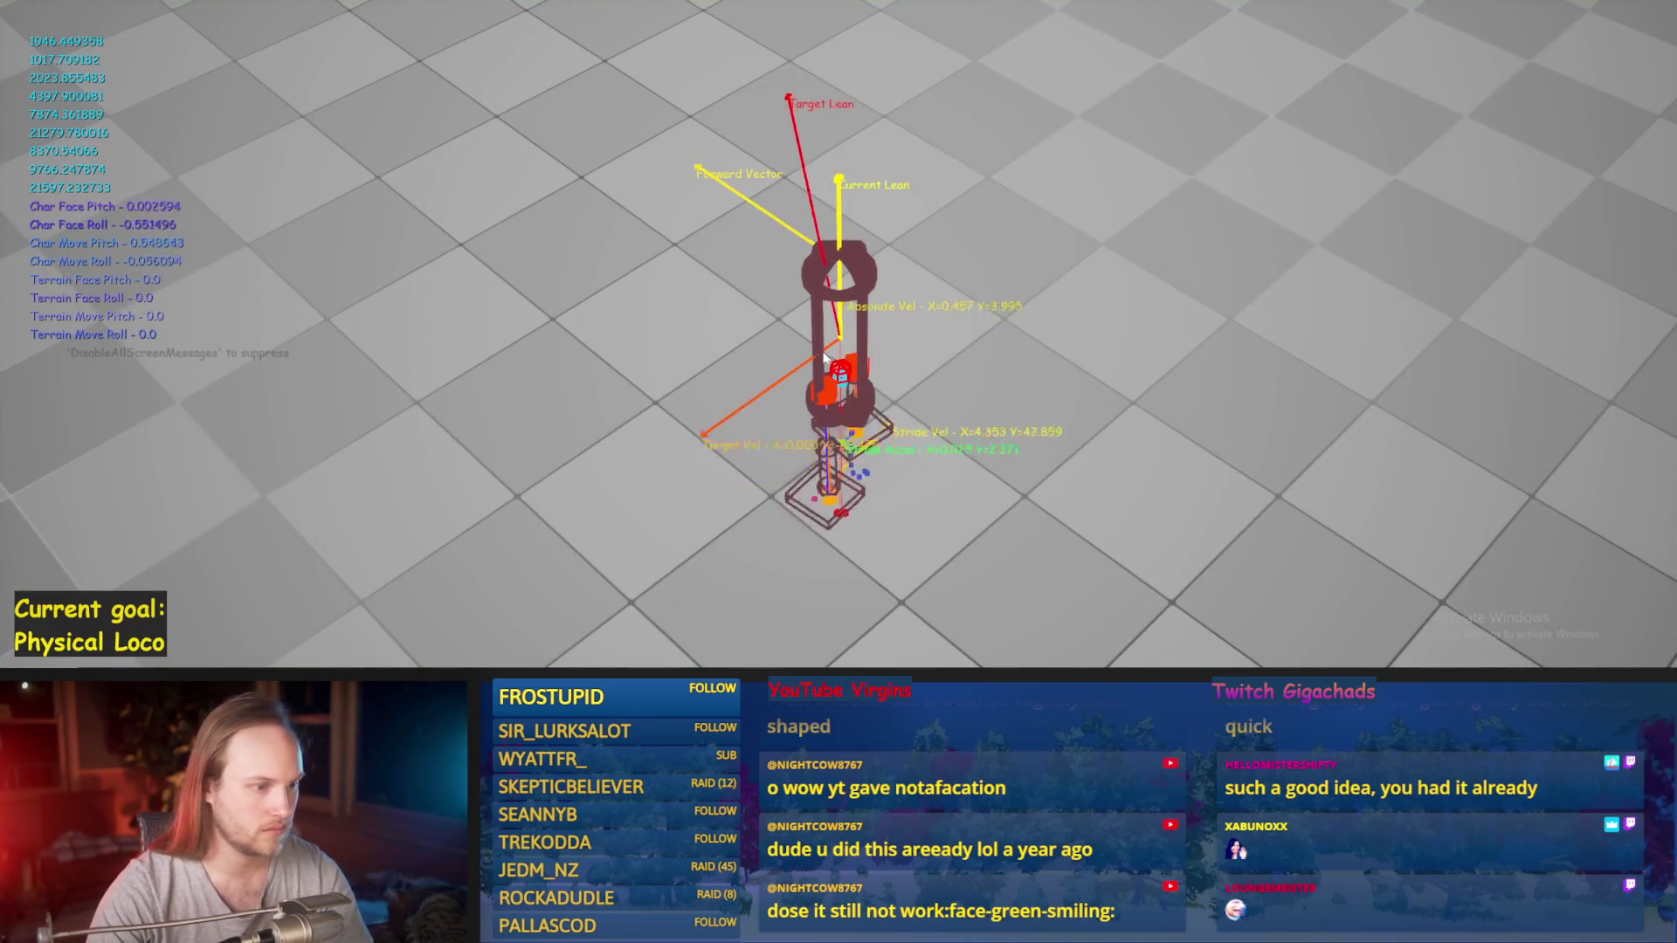
pyautogui.press('Escape')
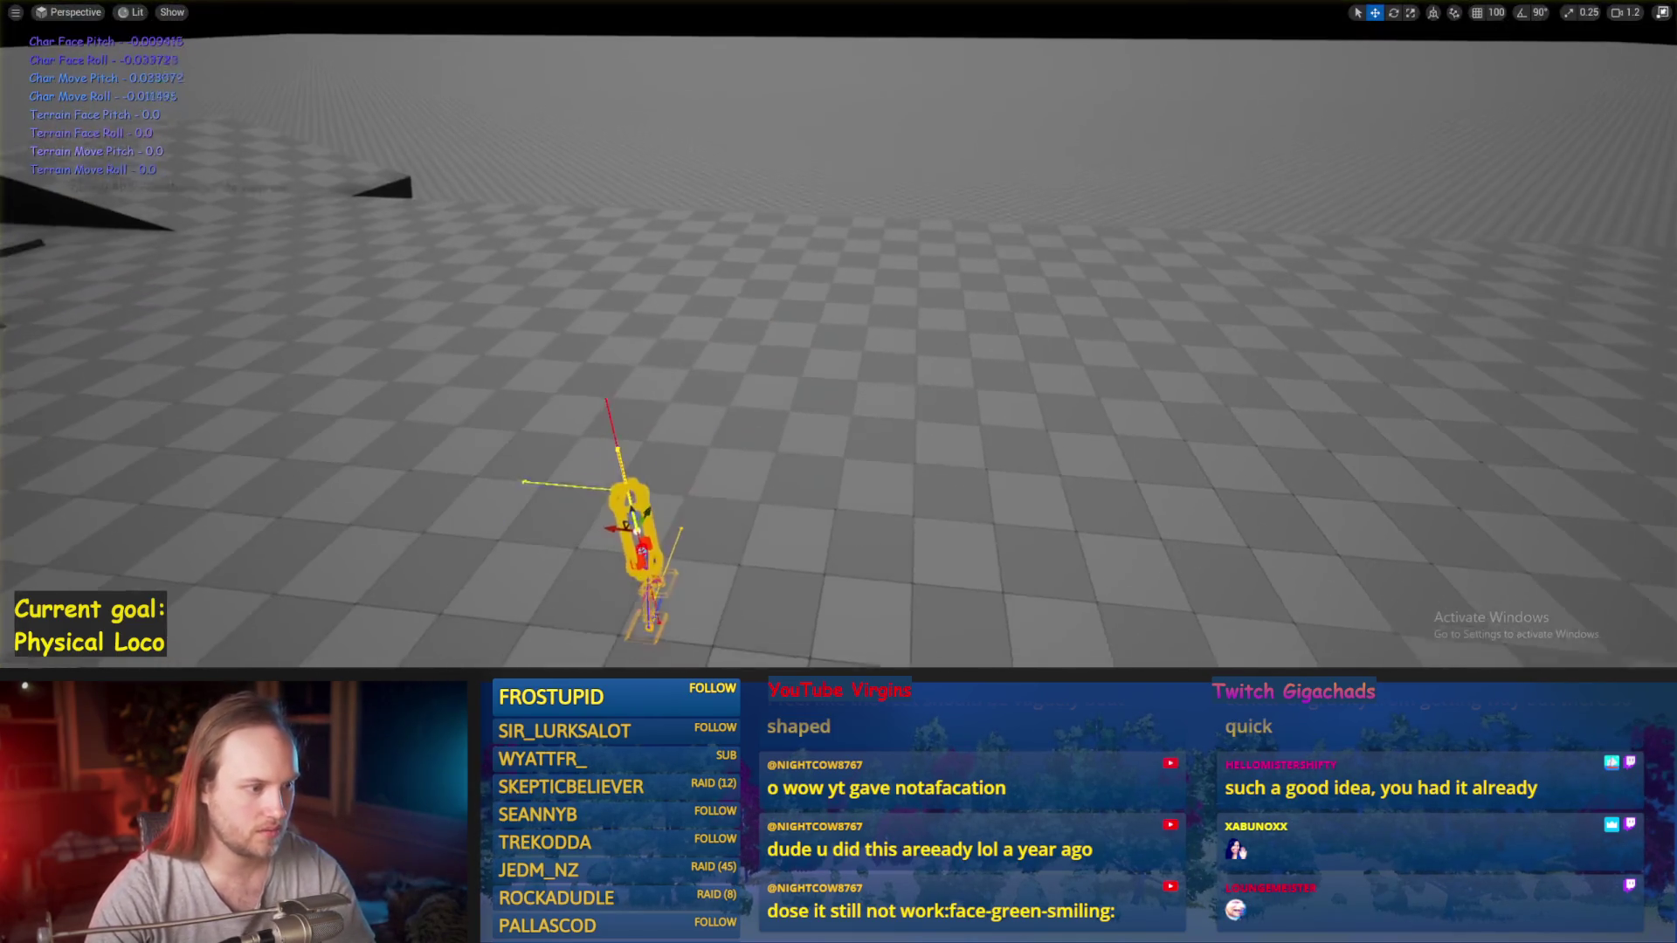
pyautogui.press('f')
pyautogui.press('e')
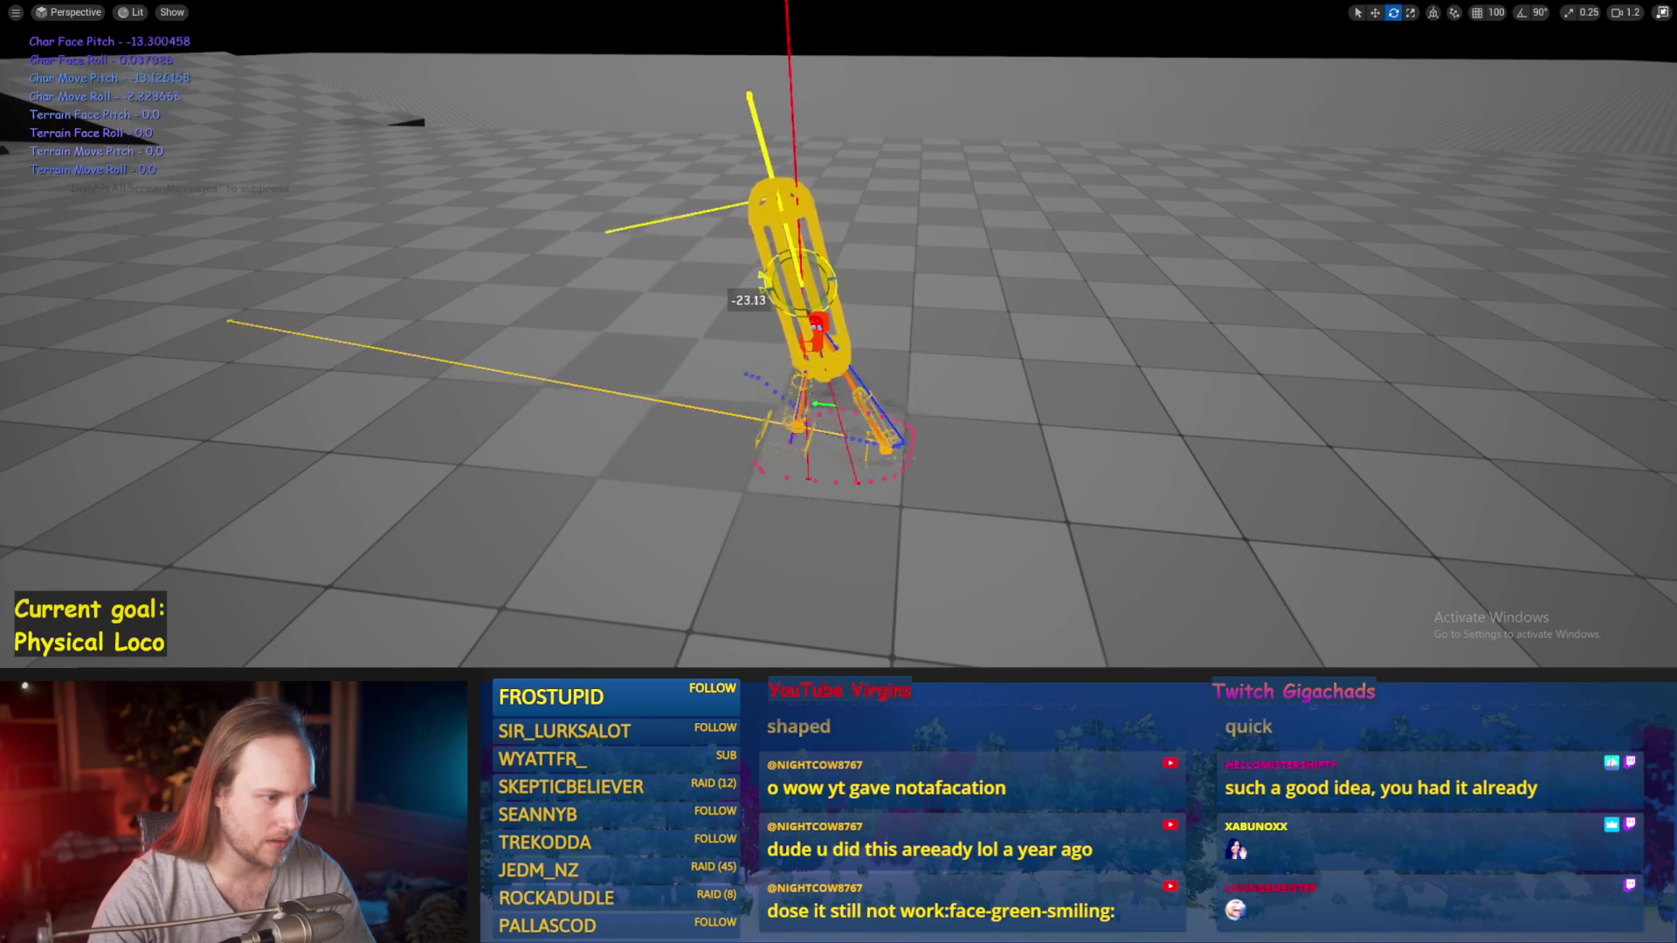
pyautogui.press('w')
pyautogui.press('Escape')
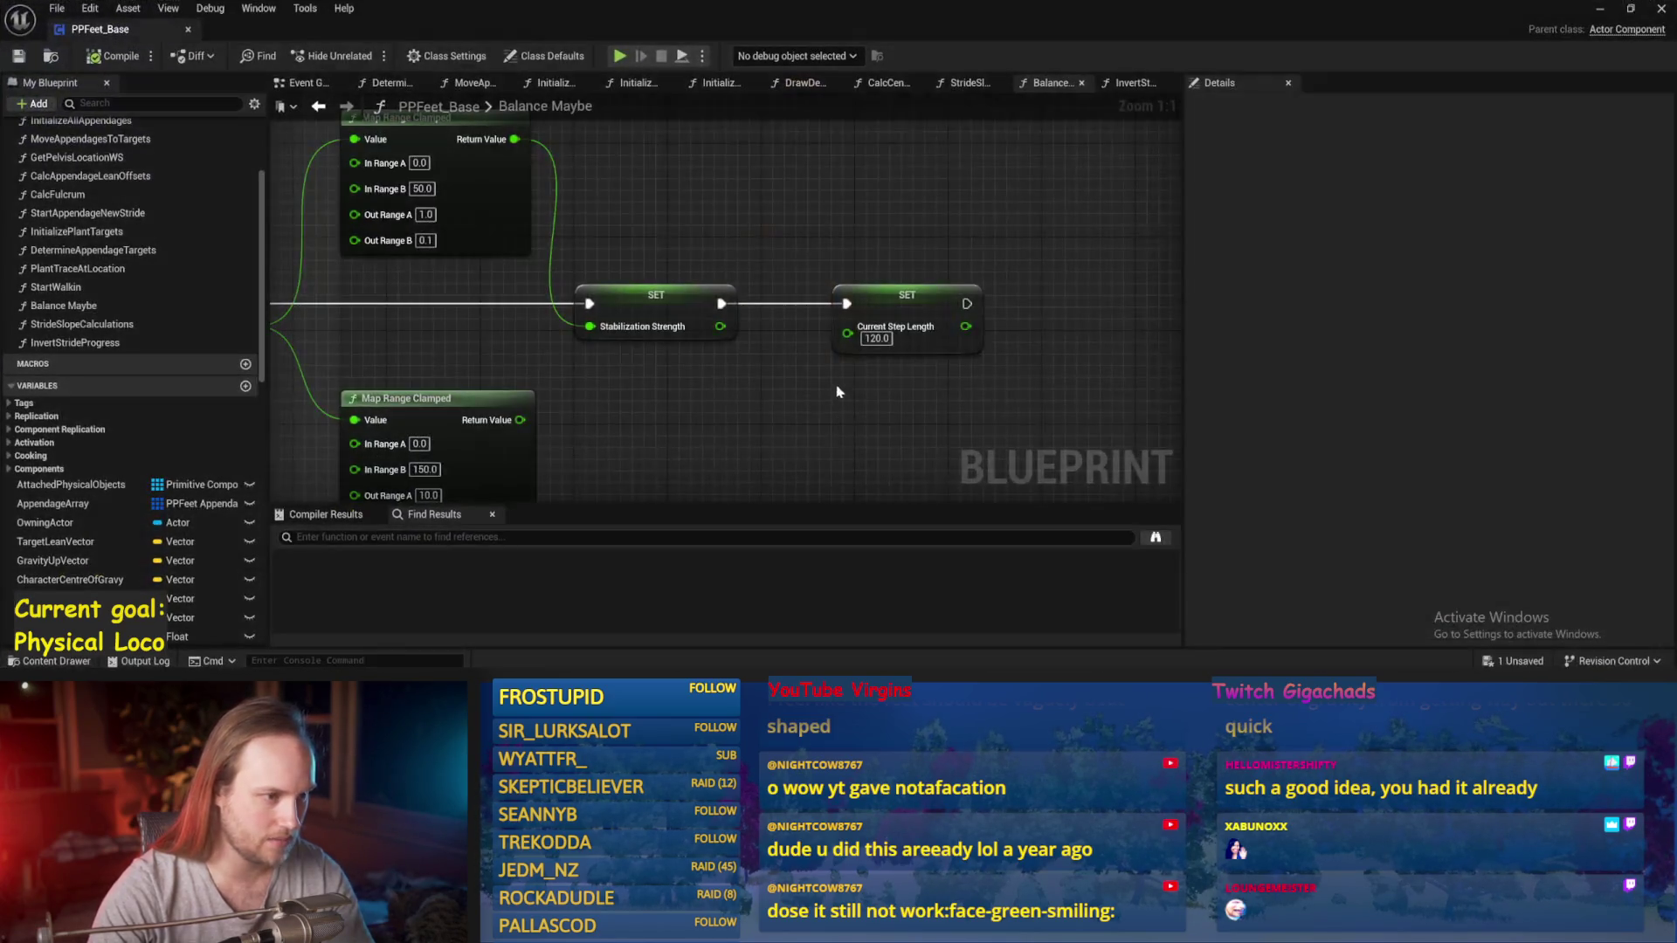
# Step: Change the Current Step Length SET value from 120.0 to 300.0
pyautogui.scroll(-3, 868, 379)
pyautogui.scroll(3, 826, 339)
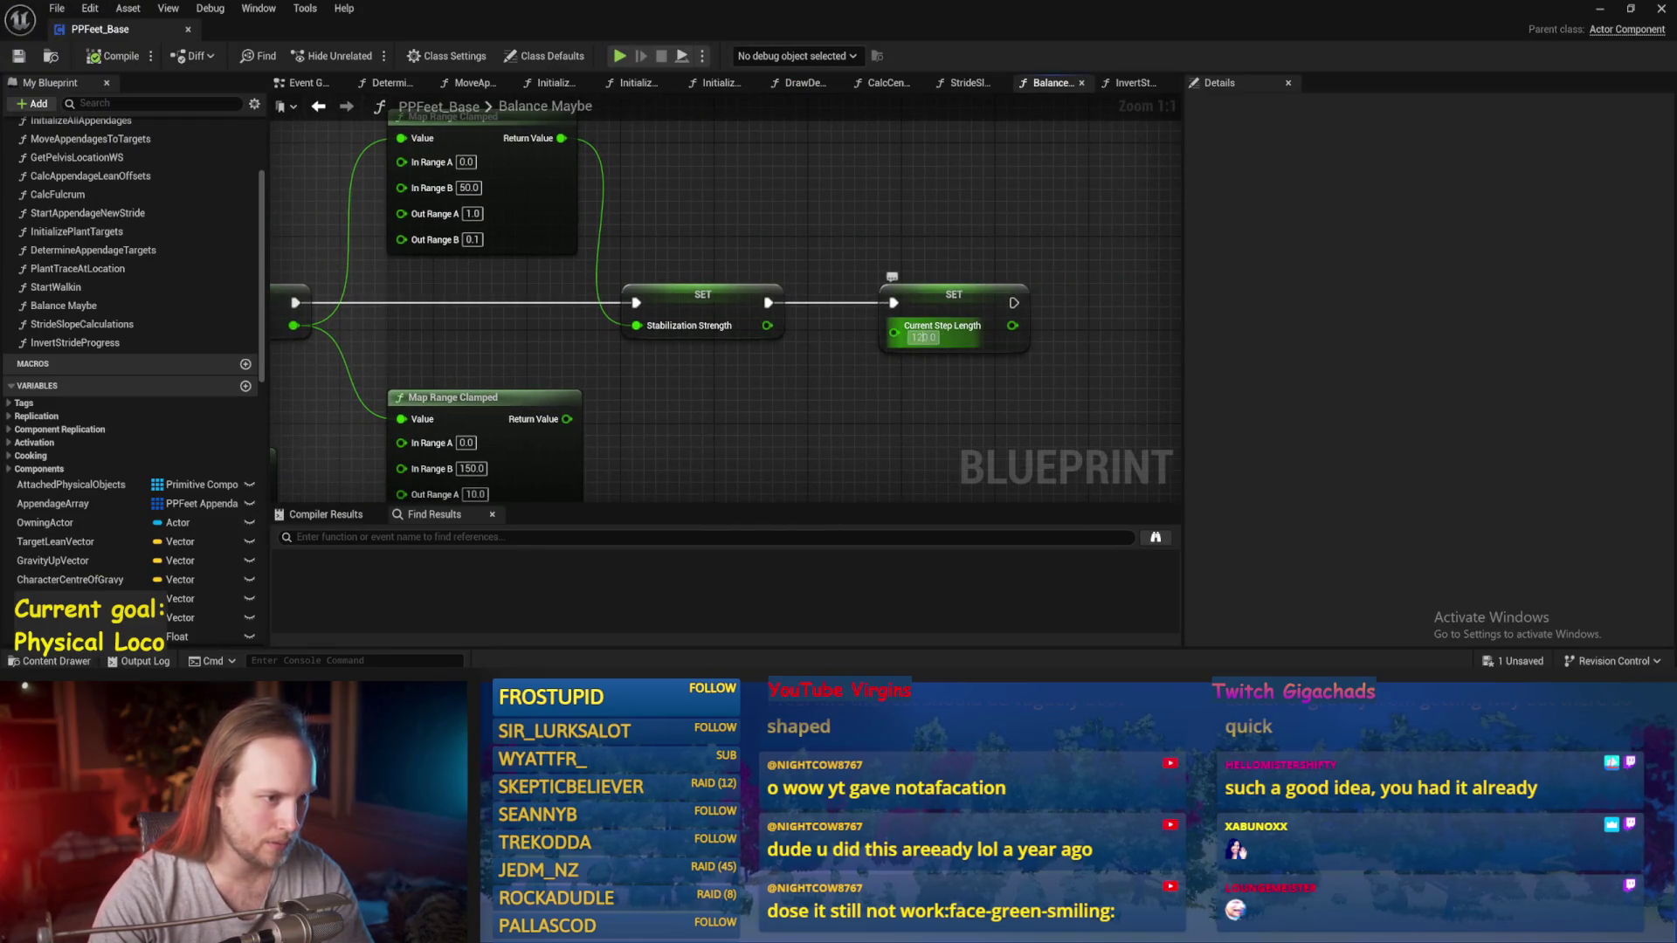
pyautogui.write('300')
pyautogui.press('Return')
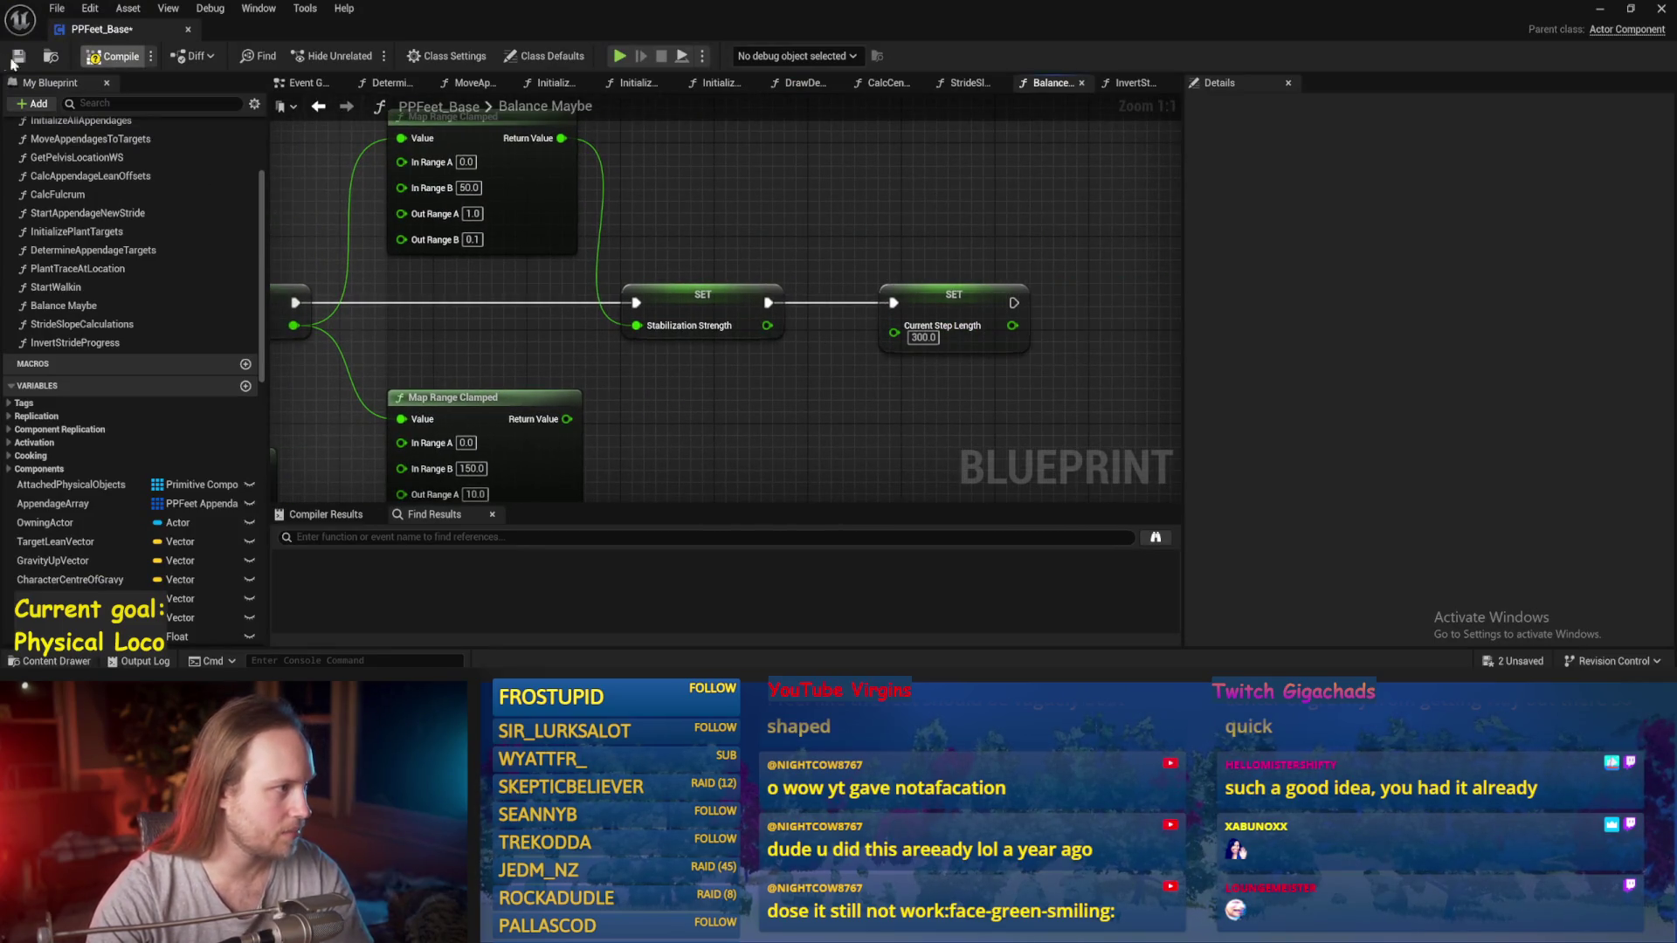
# Step: Play-test the capsule, tip it over with the rotate tool, then return to the Blueprint
pyautogui.click(1615, 8)
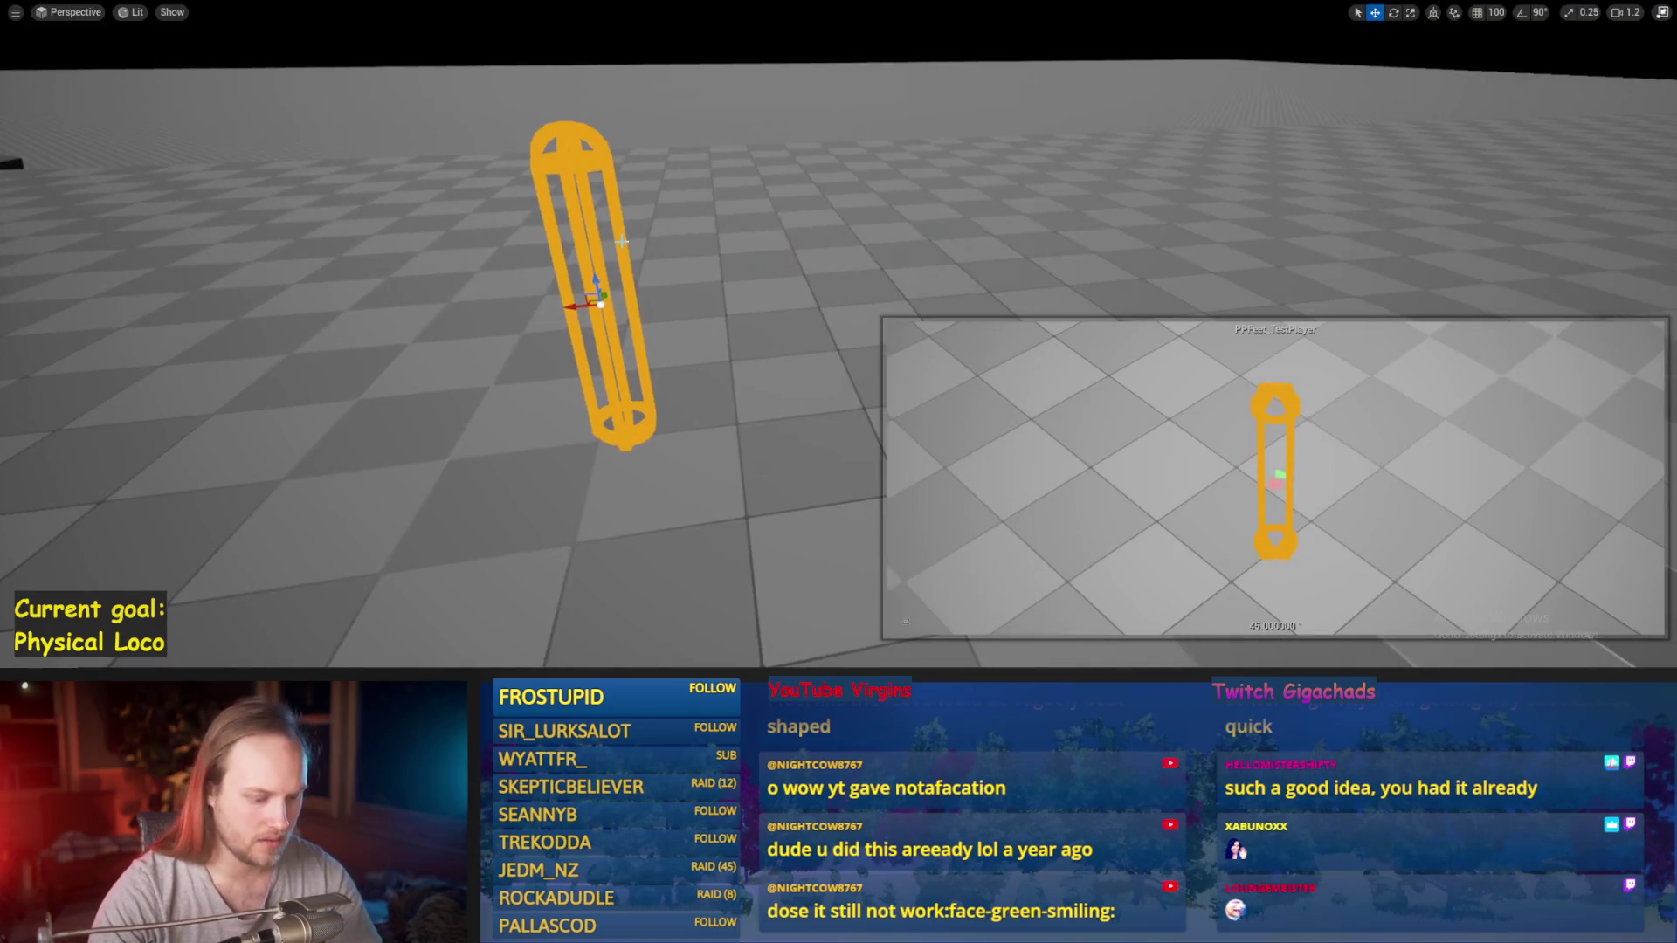
pyautogui.press('F8')
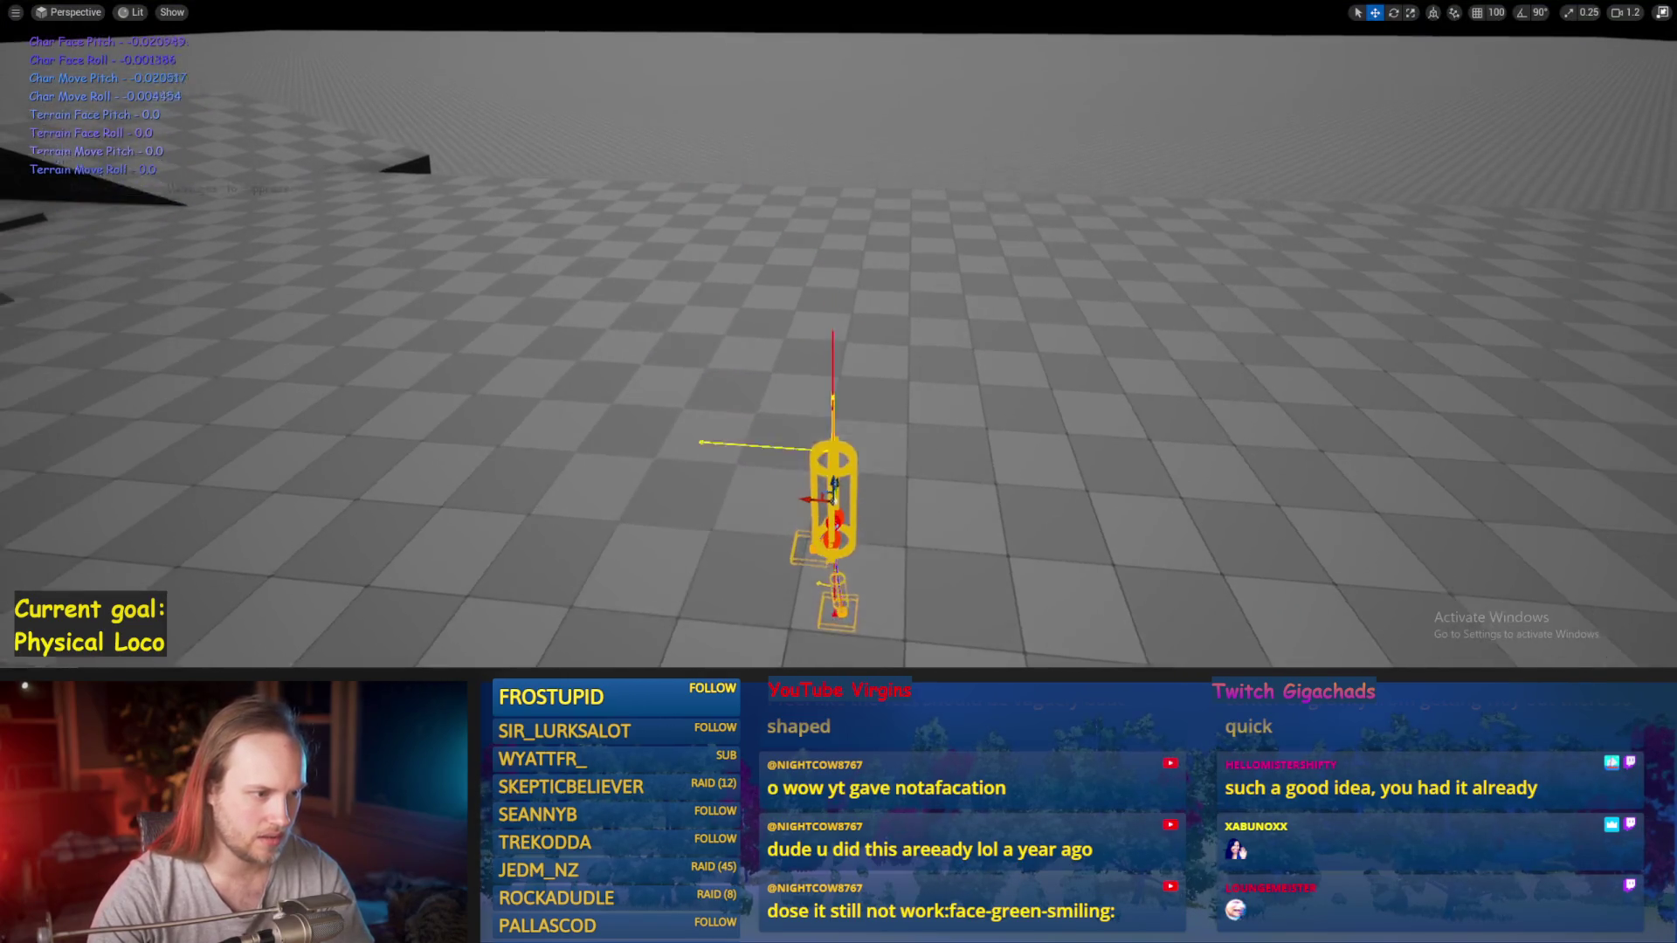
pyautogui.press('e')
pyautogui.moveTo(851, 218); pyautogui.dragTo(789, 232)
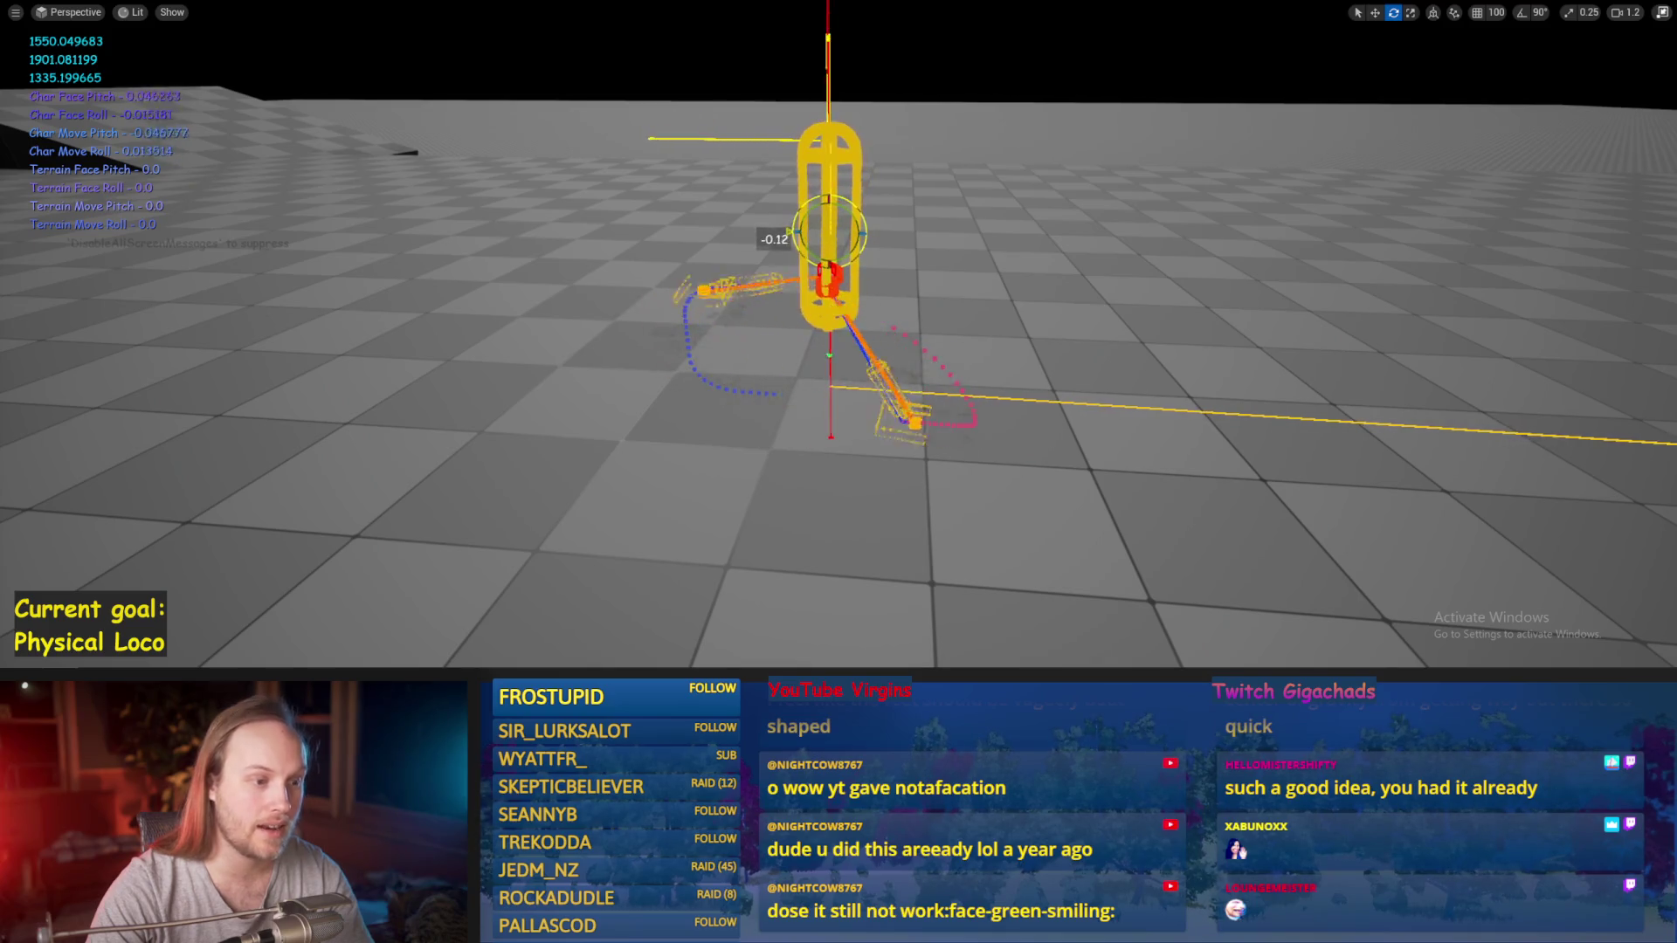
pyautogui.moveTo(788, 230); pyautogui.dragTo(789, 233)
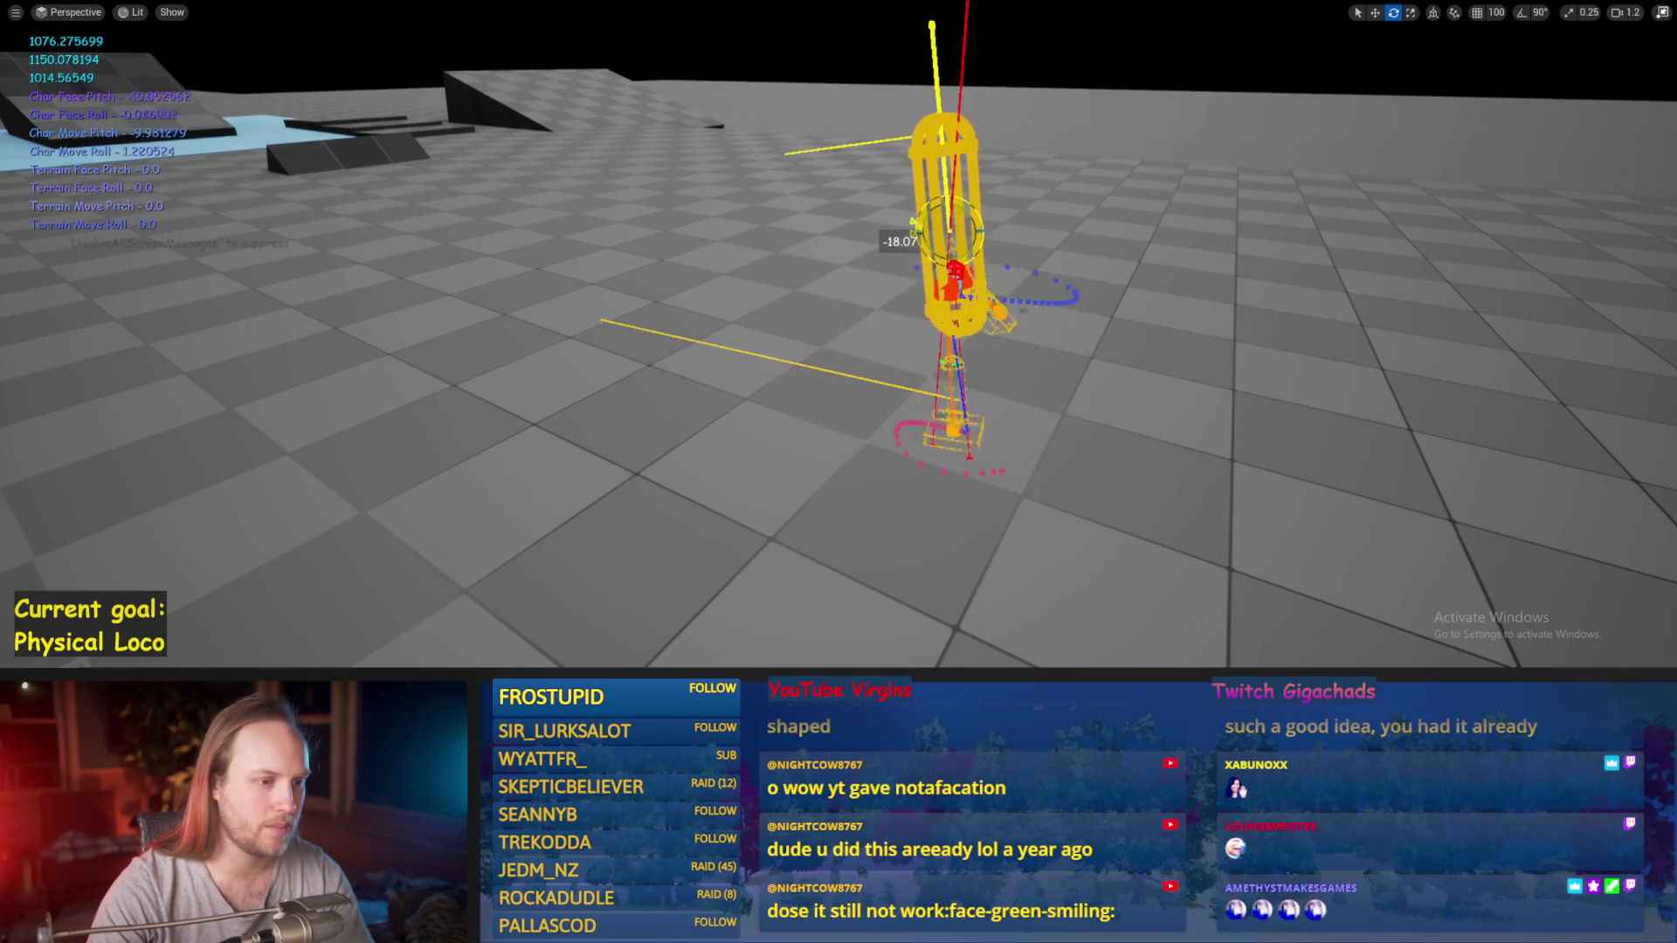
pyautogui.press('Escape')
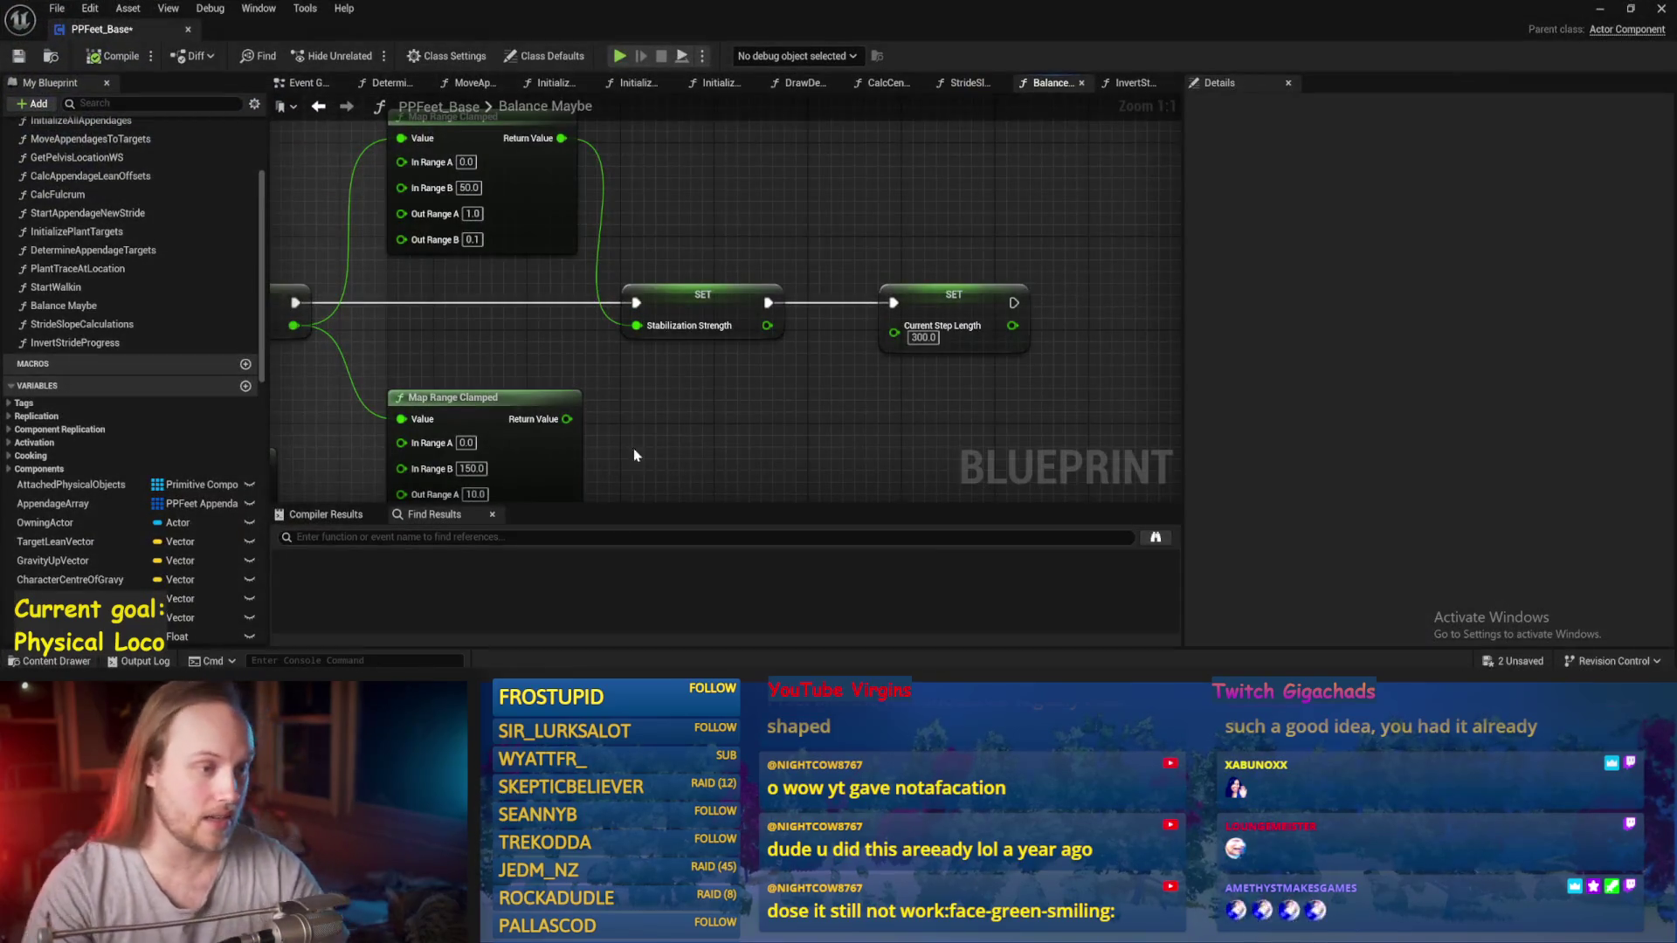
# Step: Save, then in InvertStrideProgress arrange the loop nodes and add a Break PPFeet Appendage Struct node
pyautogui.hotkey('ctrl', 's')
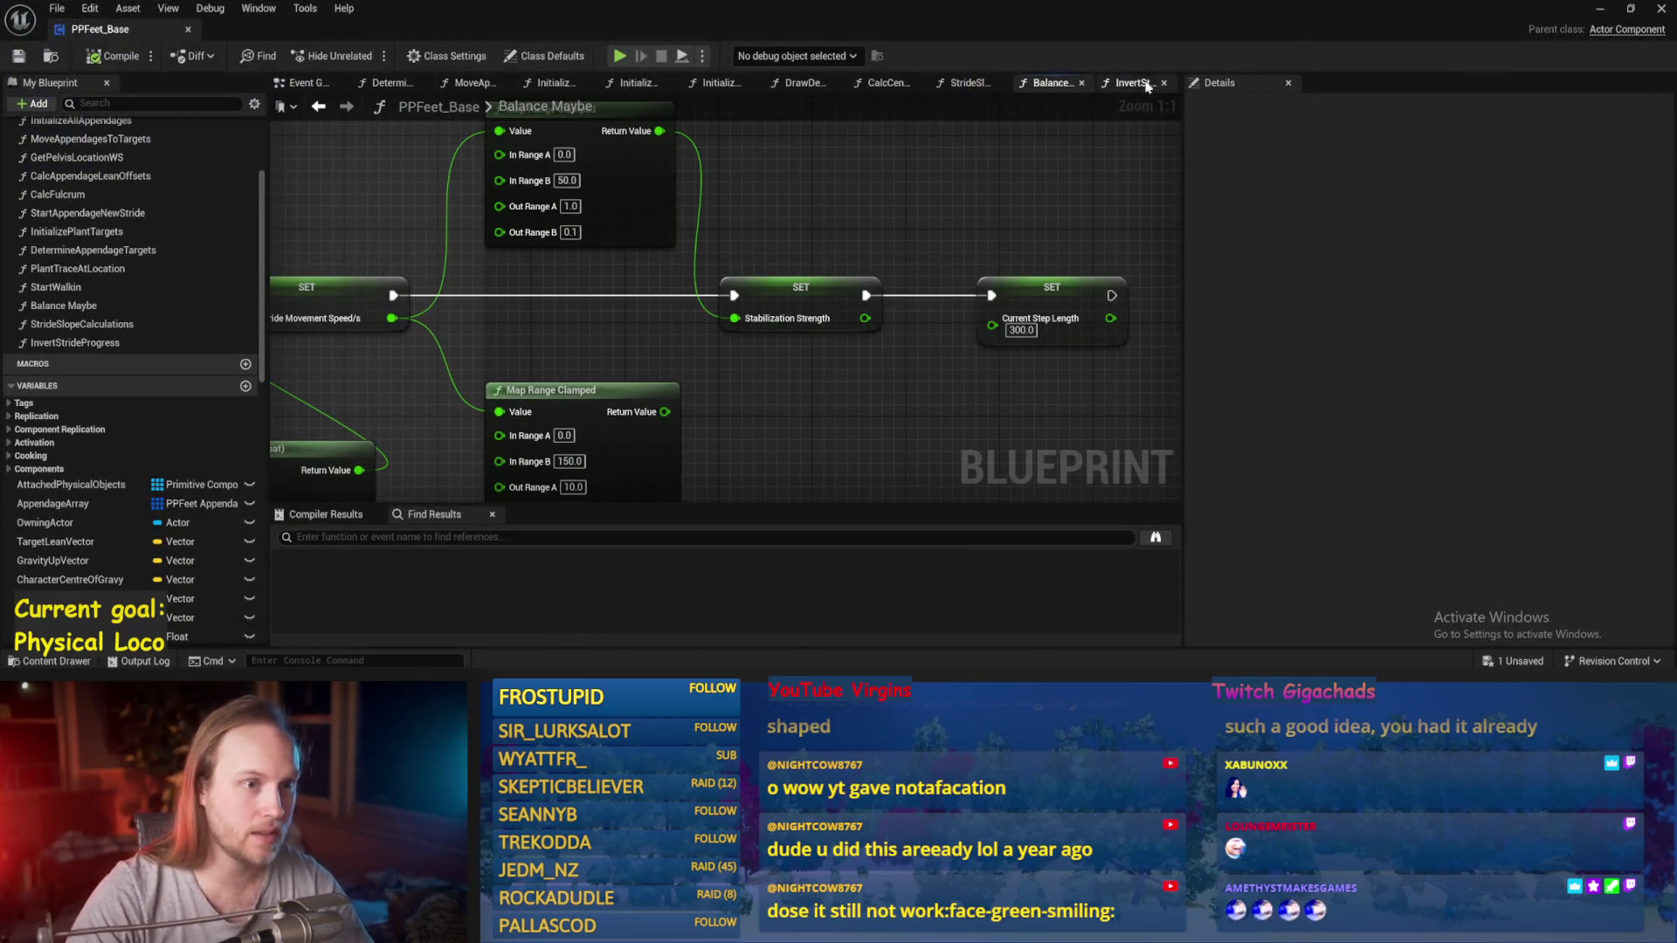
pyautogui.click(1133, 82)
pyautogui.moveTo(760, 304); pyautogui.dragTo(837, 334)
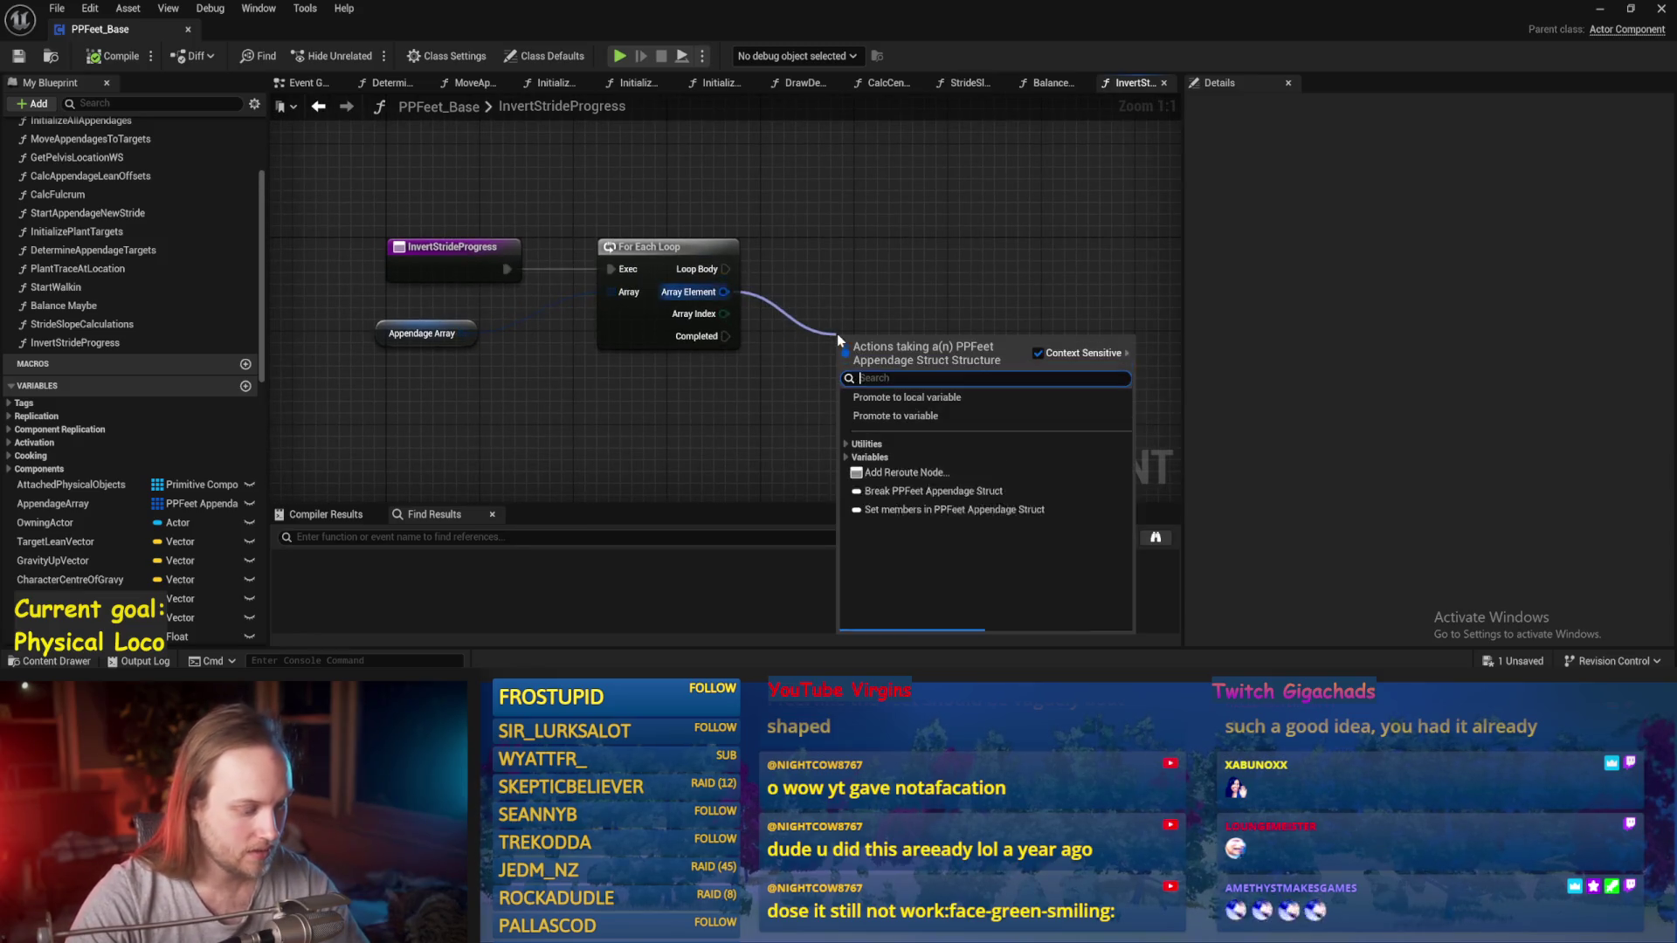
pyautogui.click(801, 280)
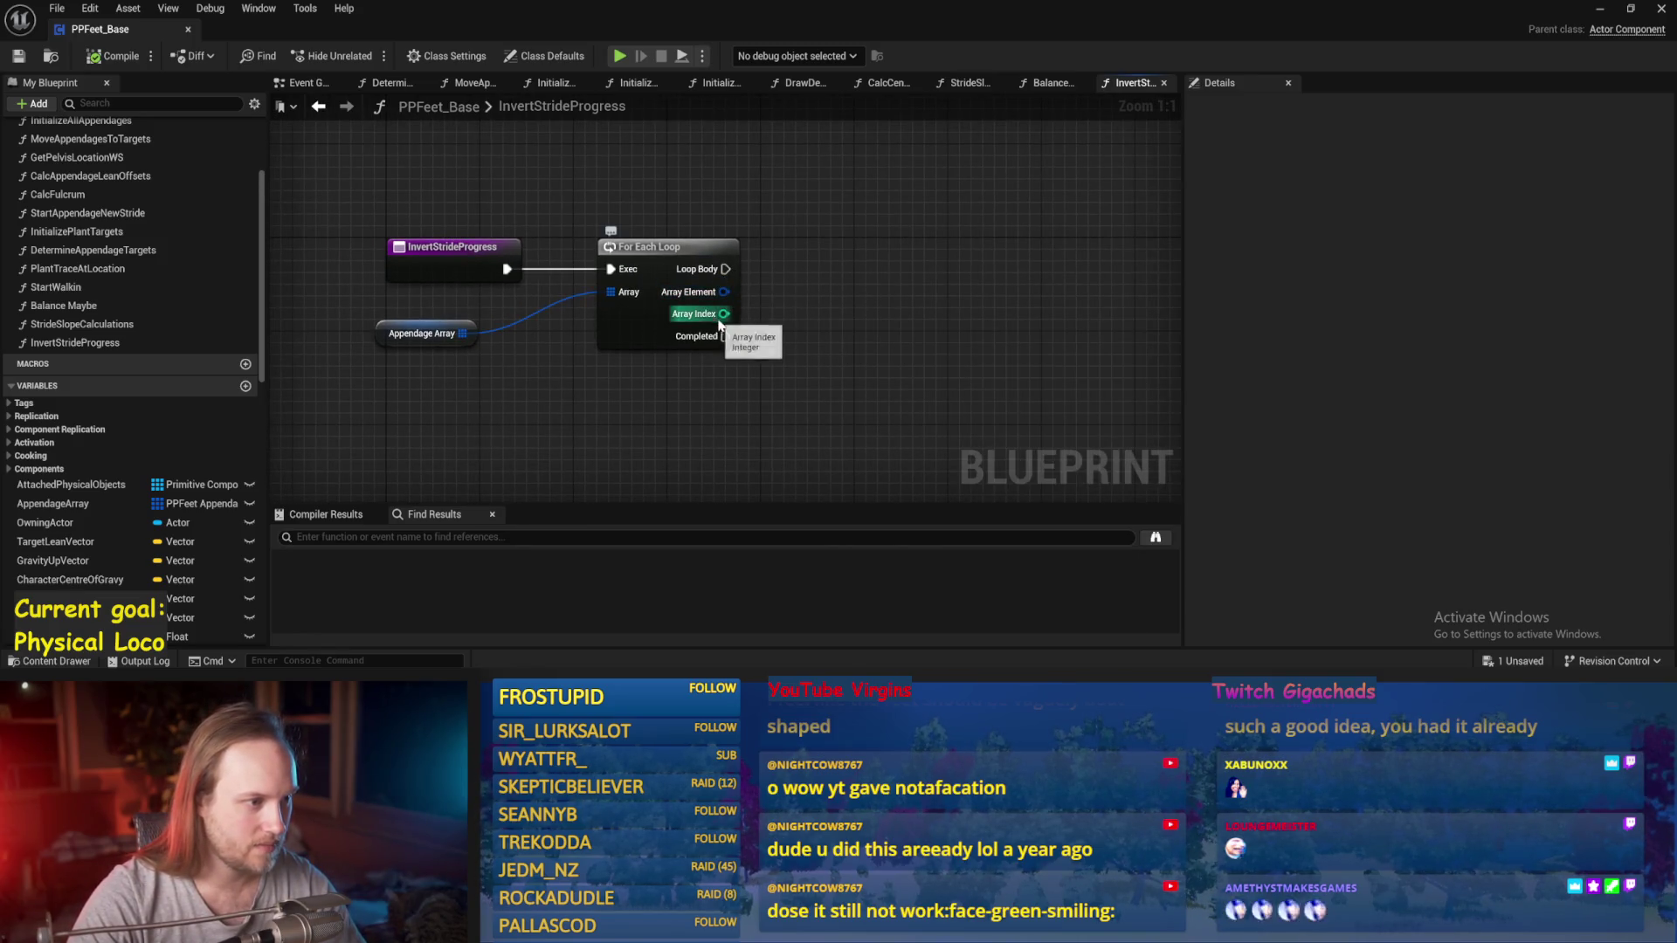
pyautogui.moveTo(461, 324); pyautogui.dragTo(676, 209)
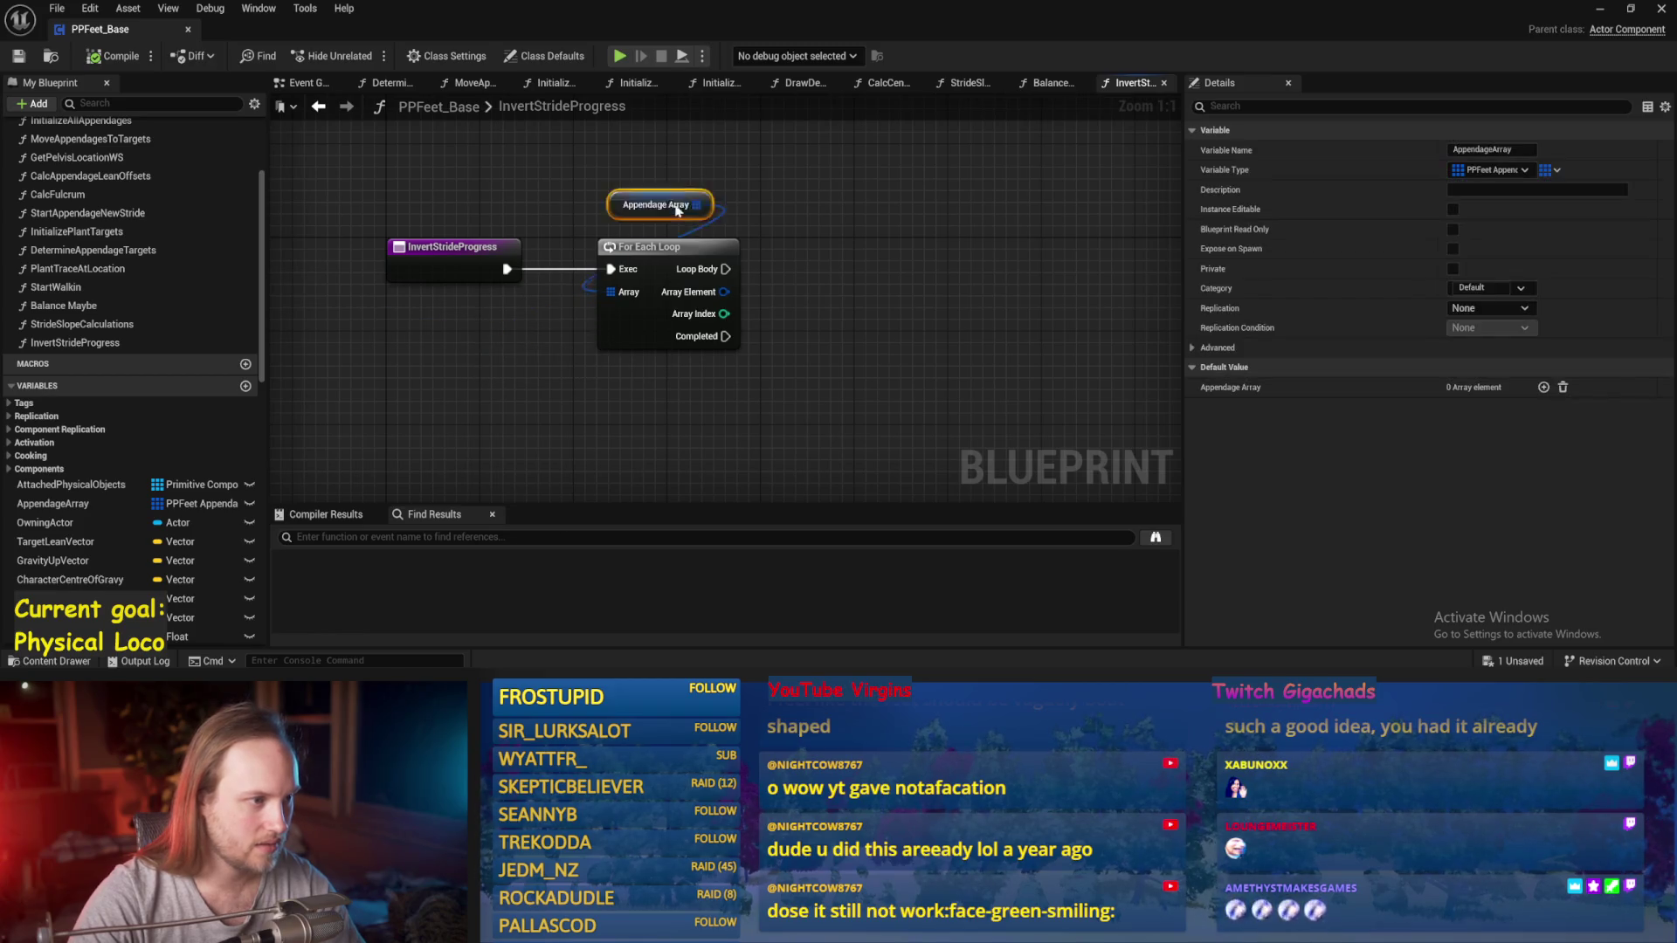
pyautogui.click(683, 205)
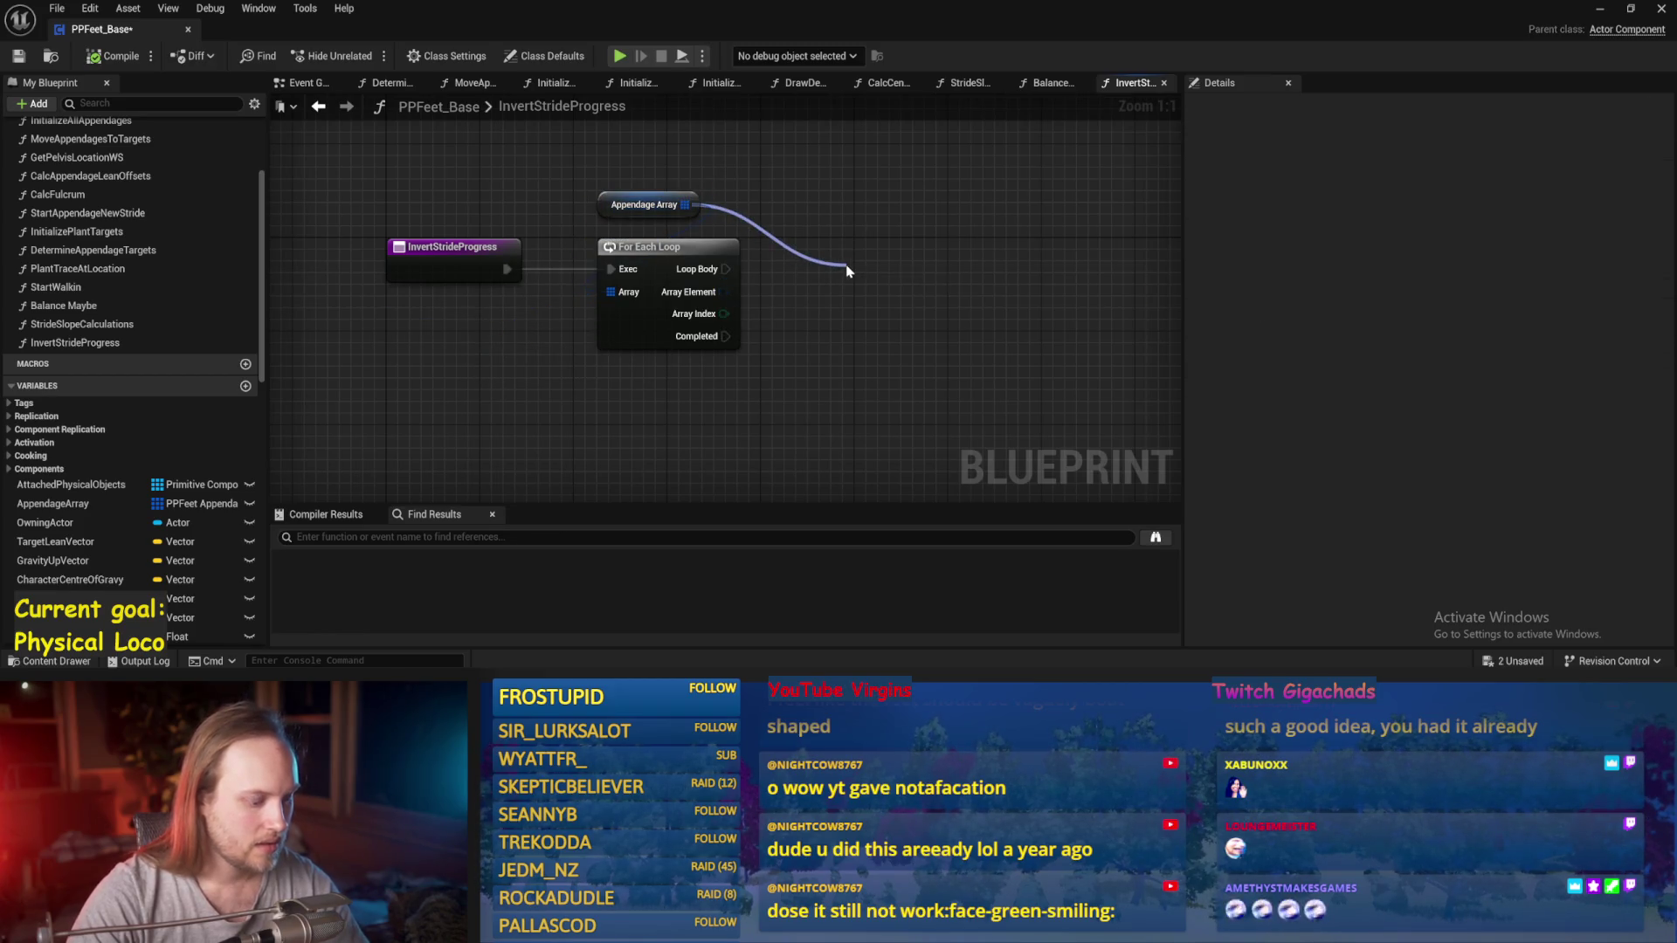
pyautogui.moveTo(924, 309); pyautogui.dragTo(799, 217)
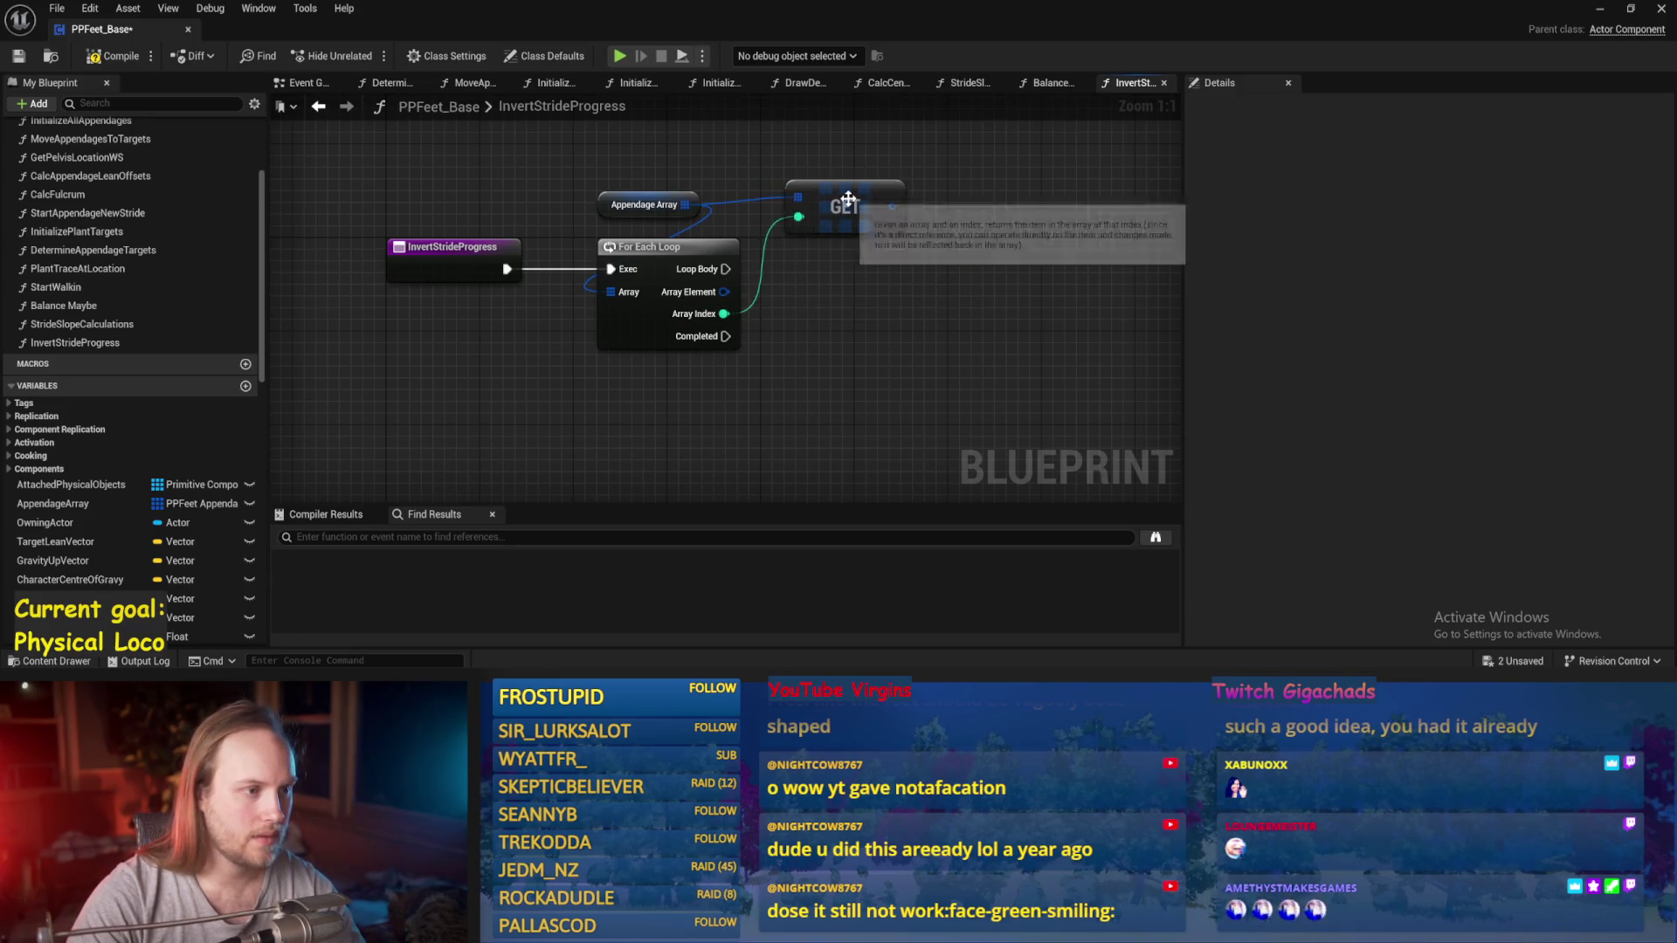
pyautogui.moveTo(706, 270)
pyautogui.mouseDown()
pyautogui.moveTo(677, 343)
pyautogui.moveTo(953, 336)
pyautogui.mouseUp()
pyautogui.write('break')
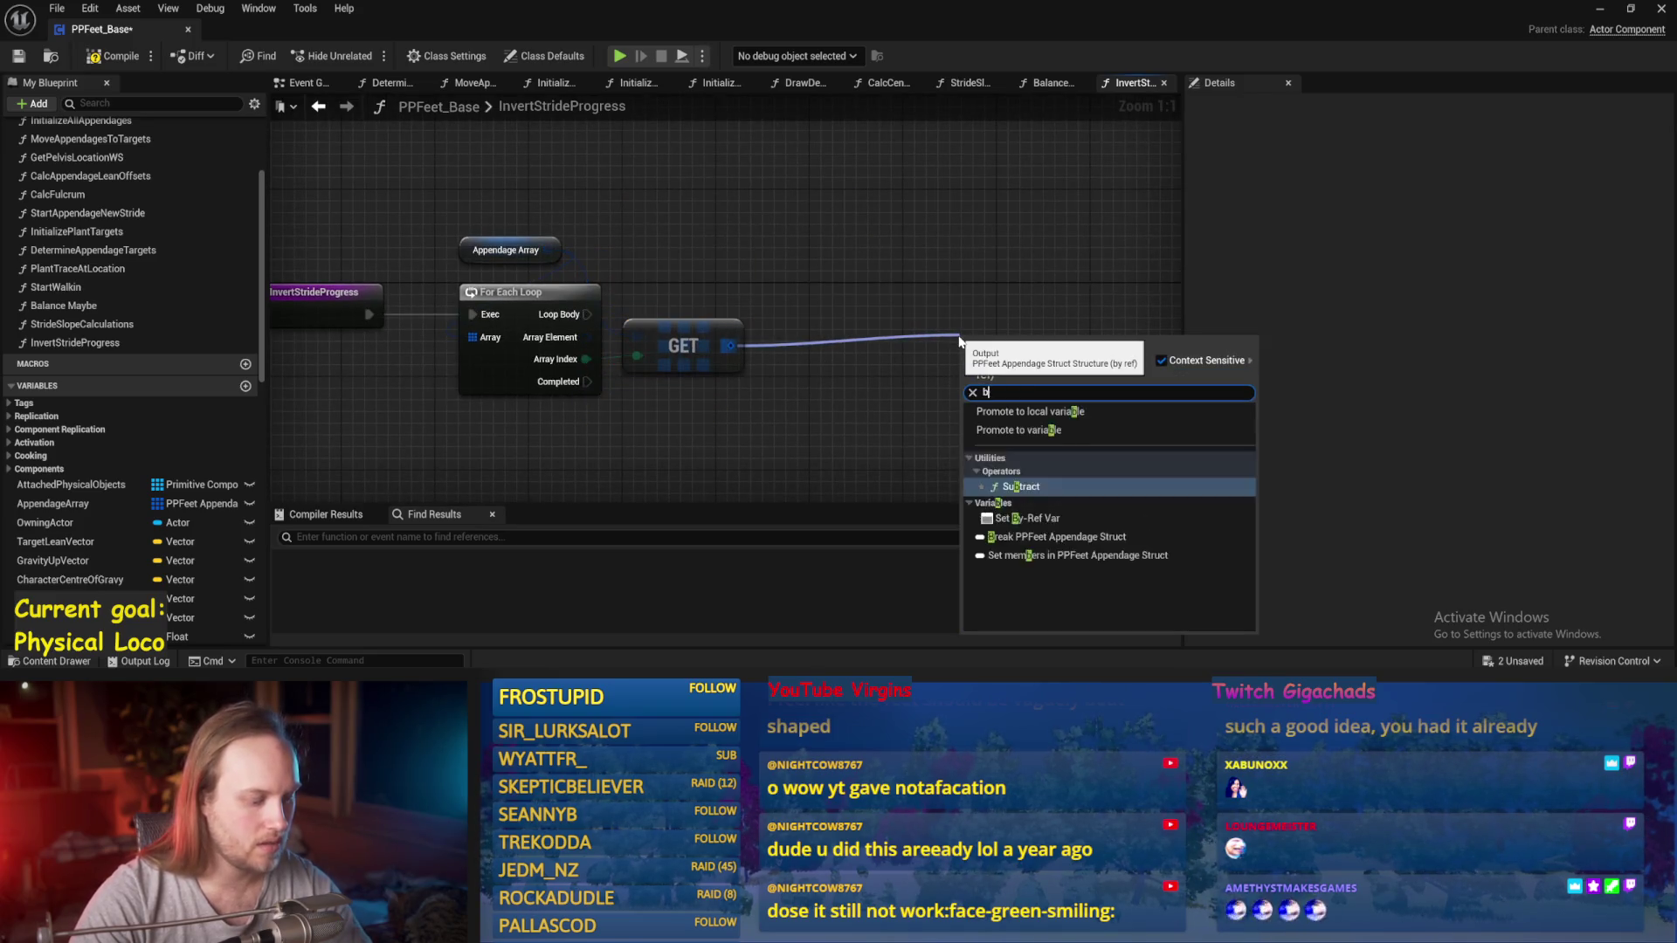
pyautogui.press('Return')
pyautogui.click(822, 310)
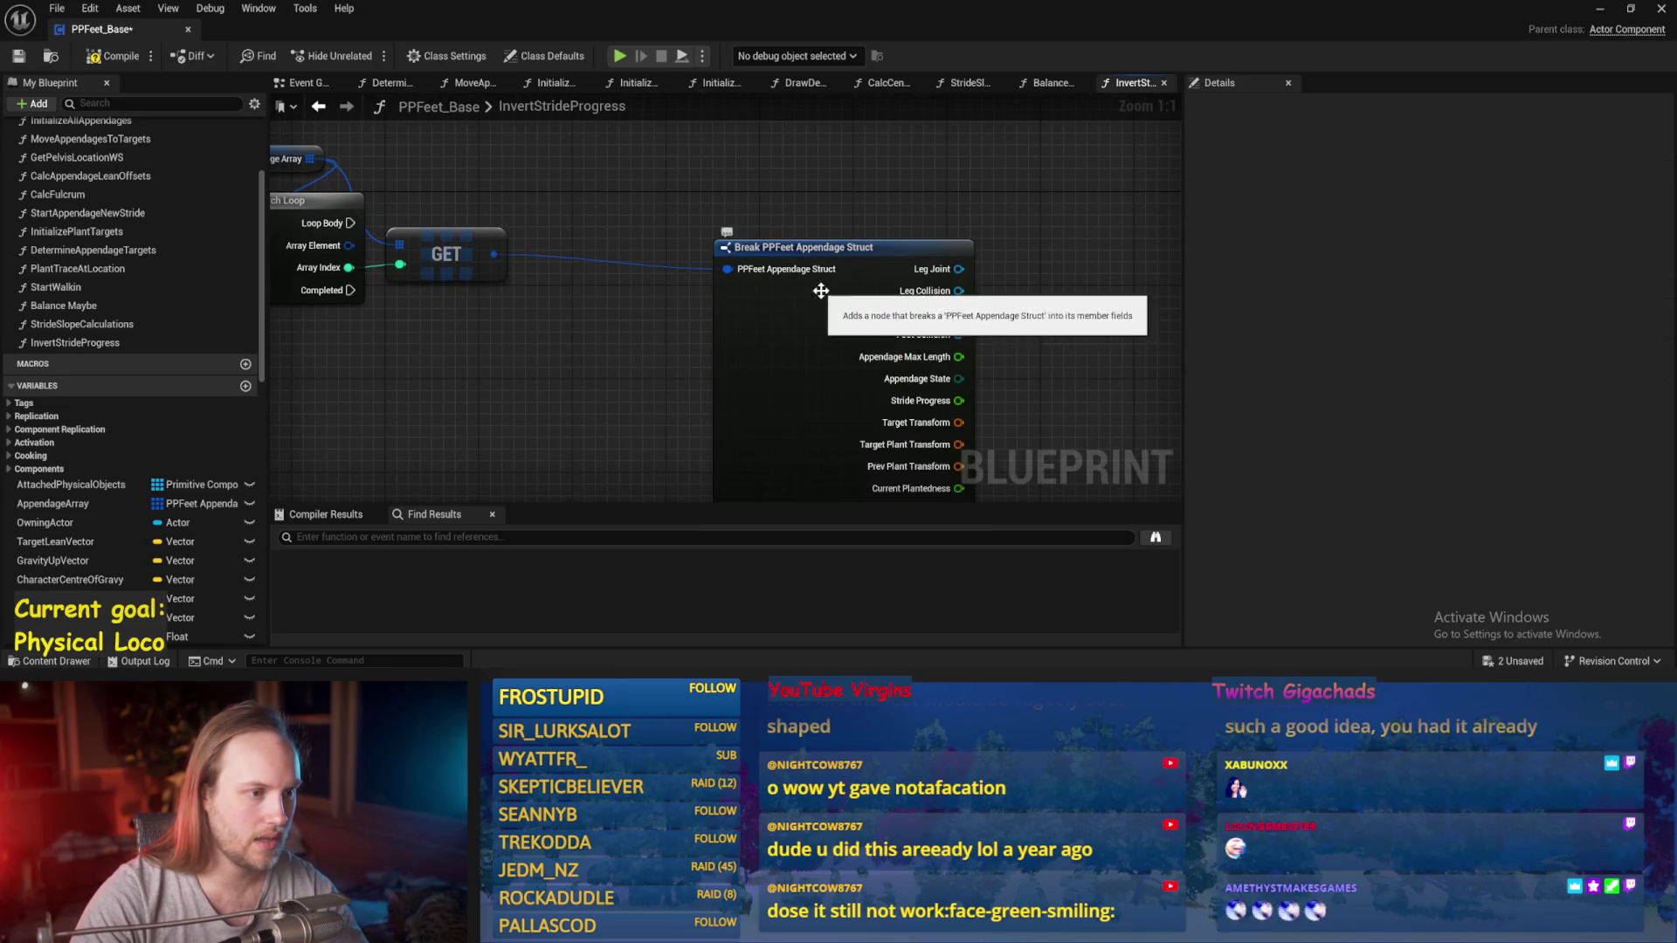
pyautogui.moveTo(768, 281); pyautogui.dragTo(608, 281)
pyautogui.moveTo(444, 141); pyautogui.dragTo(476, 227)
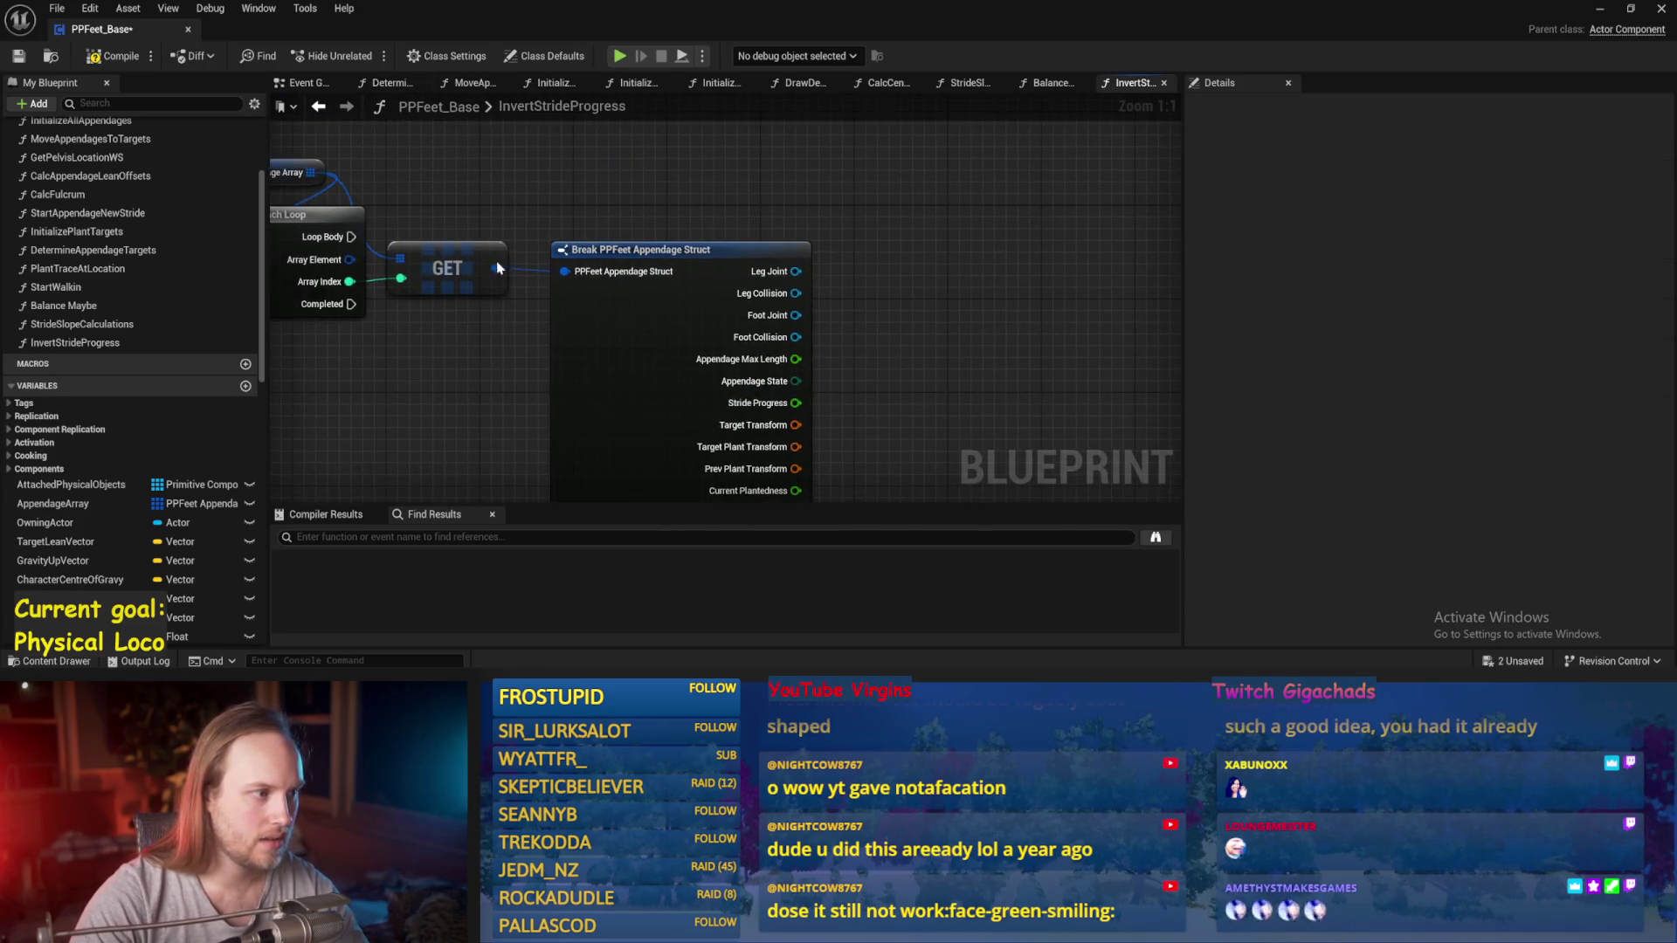
# Step: Add a Set members in PPFeet Appendage Struct node with StrideProgress exposed, driven by Loop Body
pyautogui.moveTo(1046, 269); pyautogui.dragTo(1045, 264)
pyautogui.write('set m')
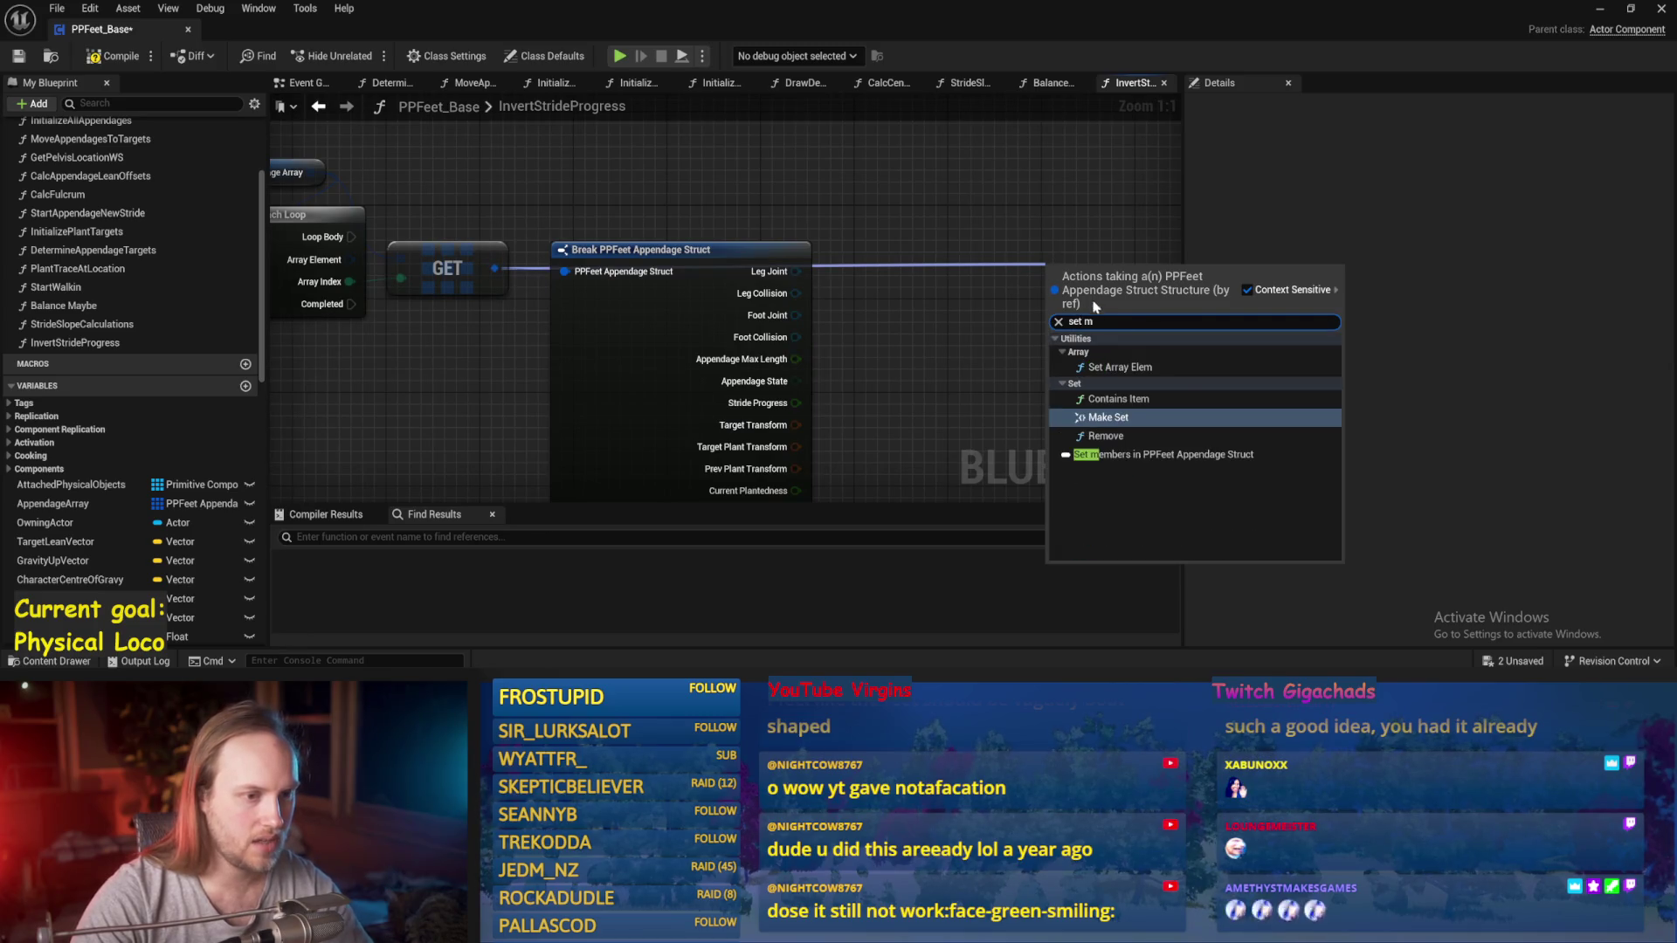
pyautogui.click(1120, 367)
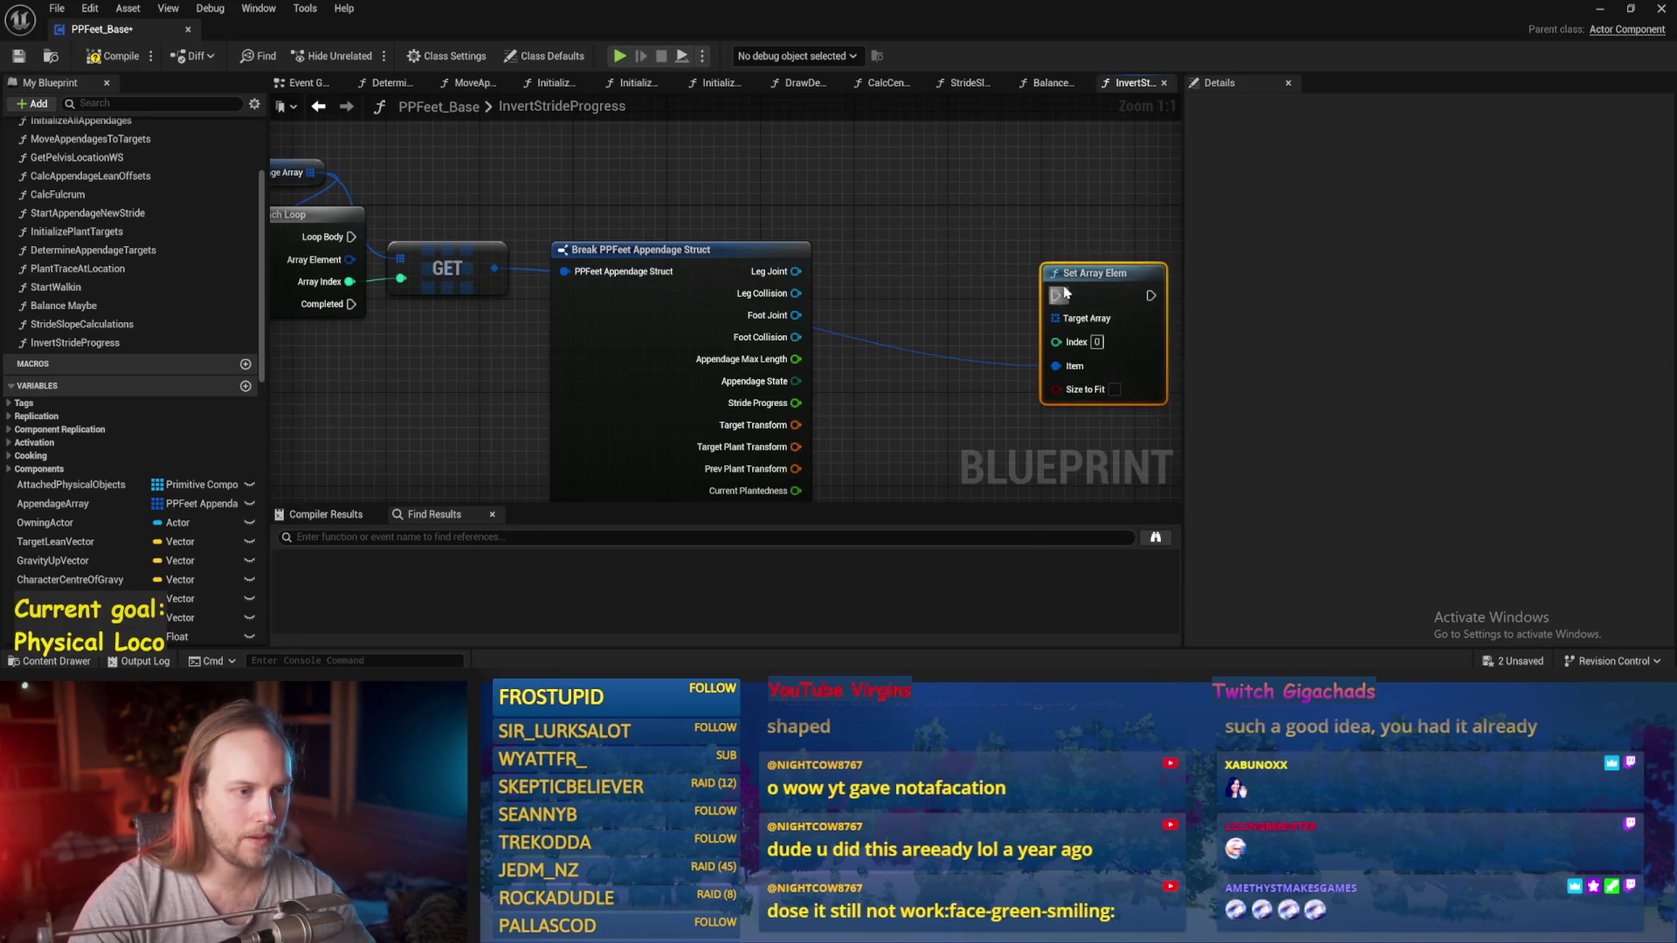
pyautogui.press('Delete')
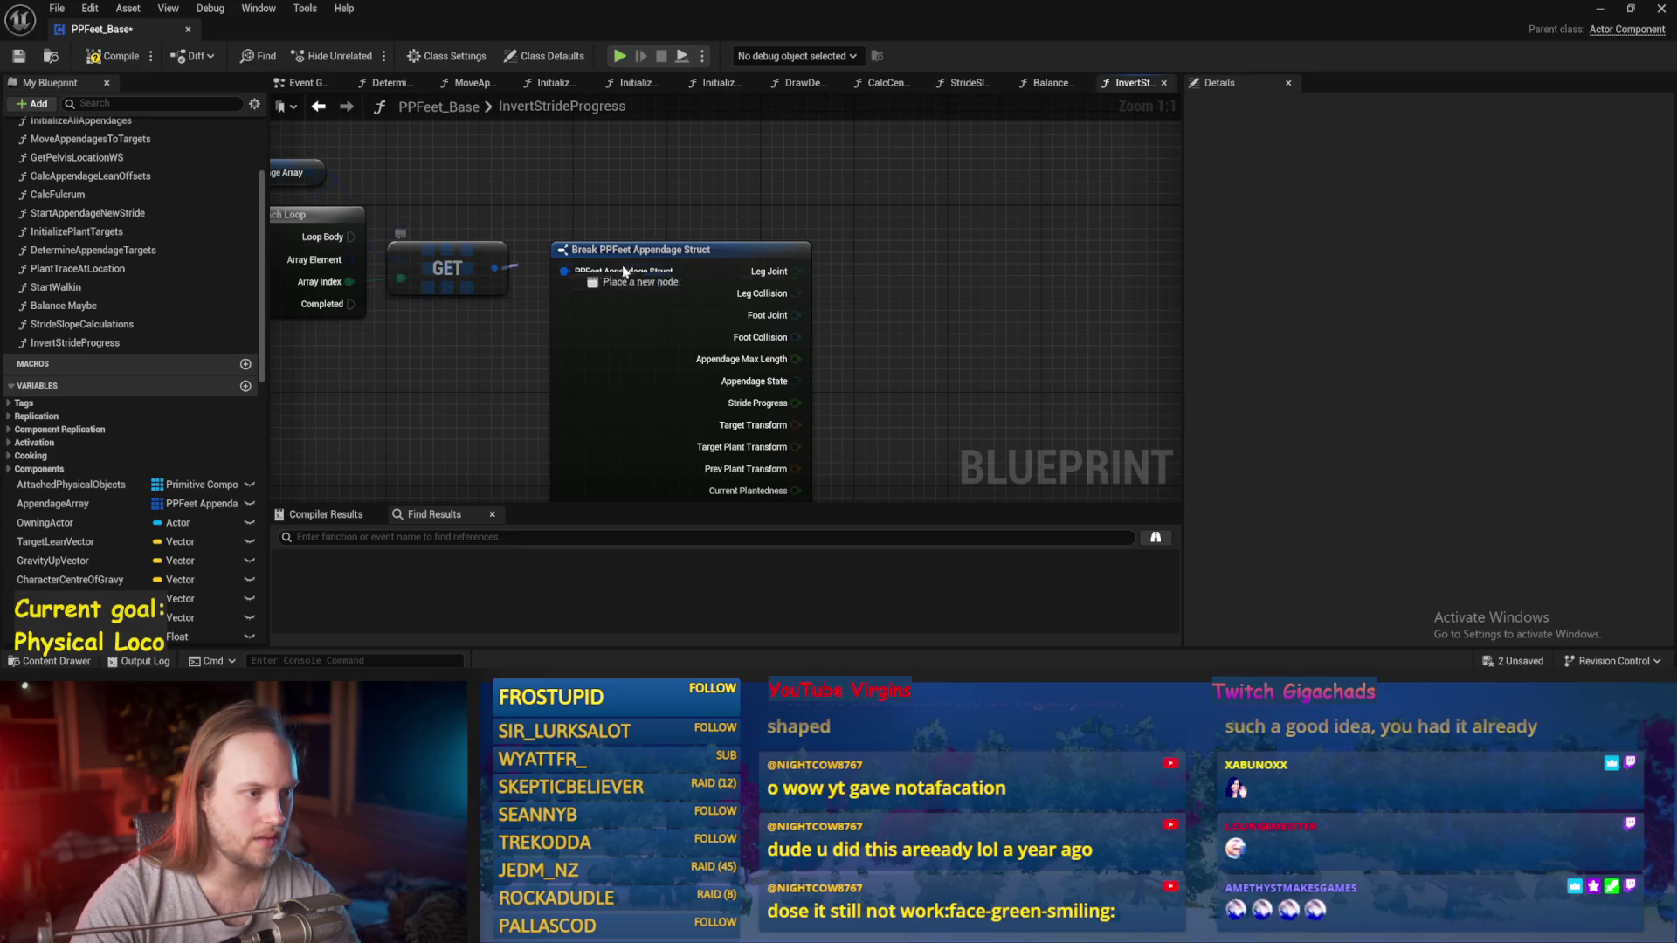
pyautogui.moveTo(623, 271); pyautogui.dragTo(967, 275)
pyautogui.write('set m')
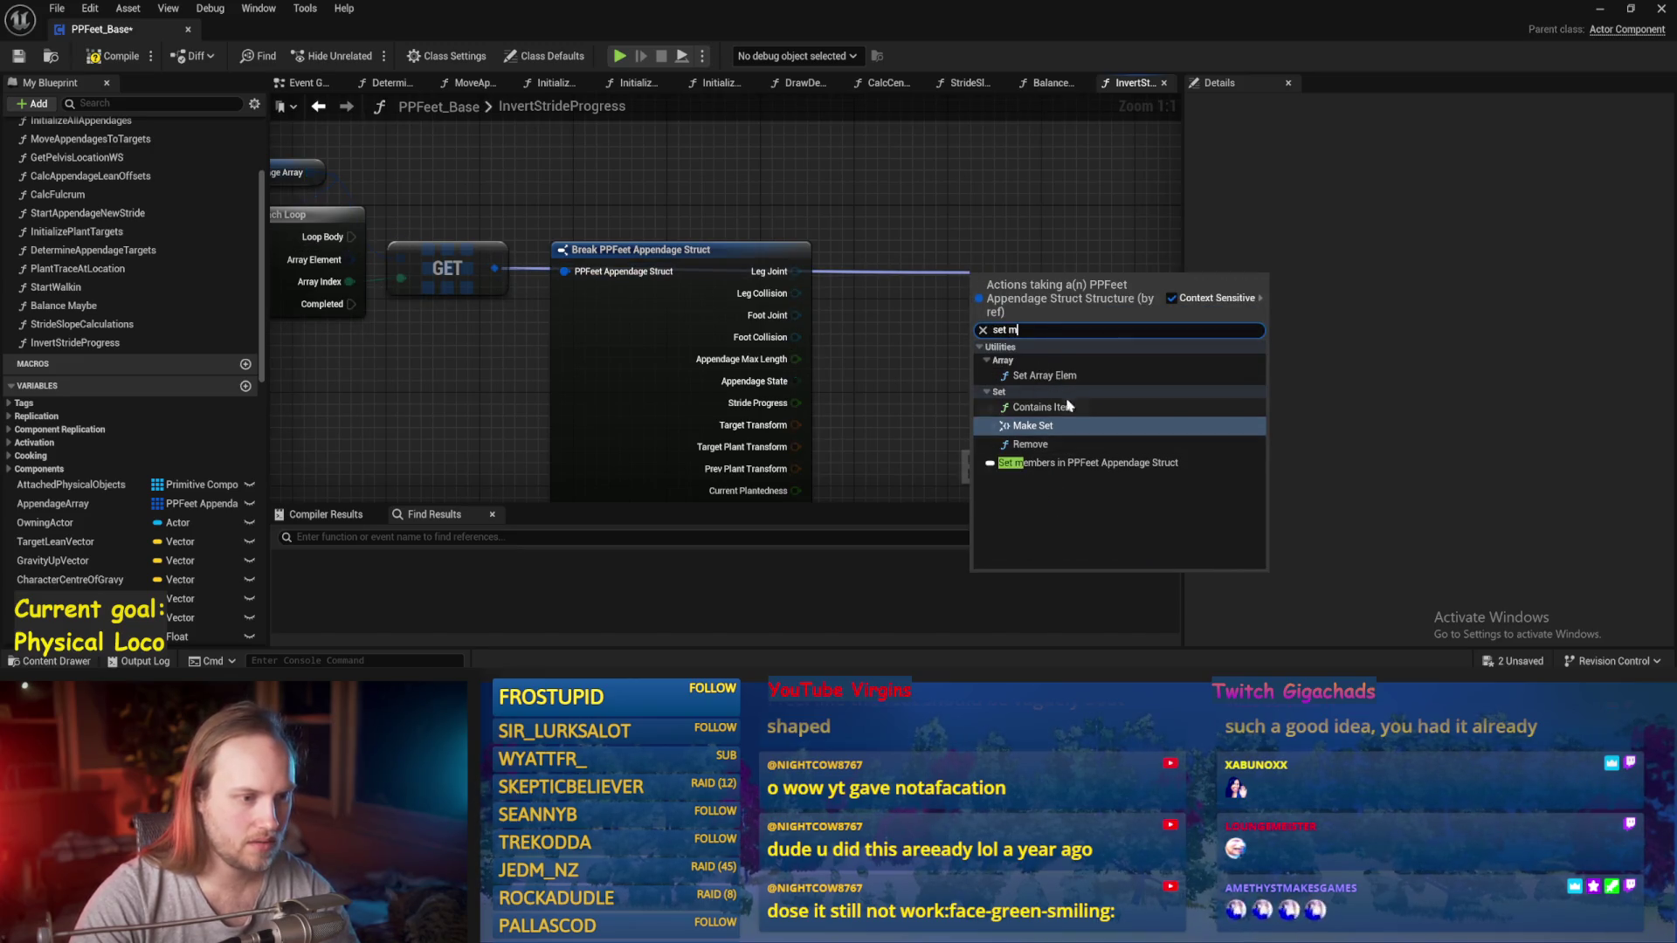
pyautogui.click(1087, 463)
pyautogui.moveTo(747, 367); pyautogui.dragTo(1113, 254)
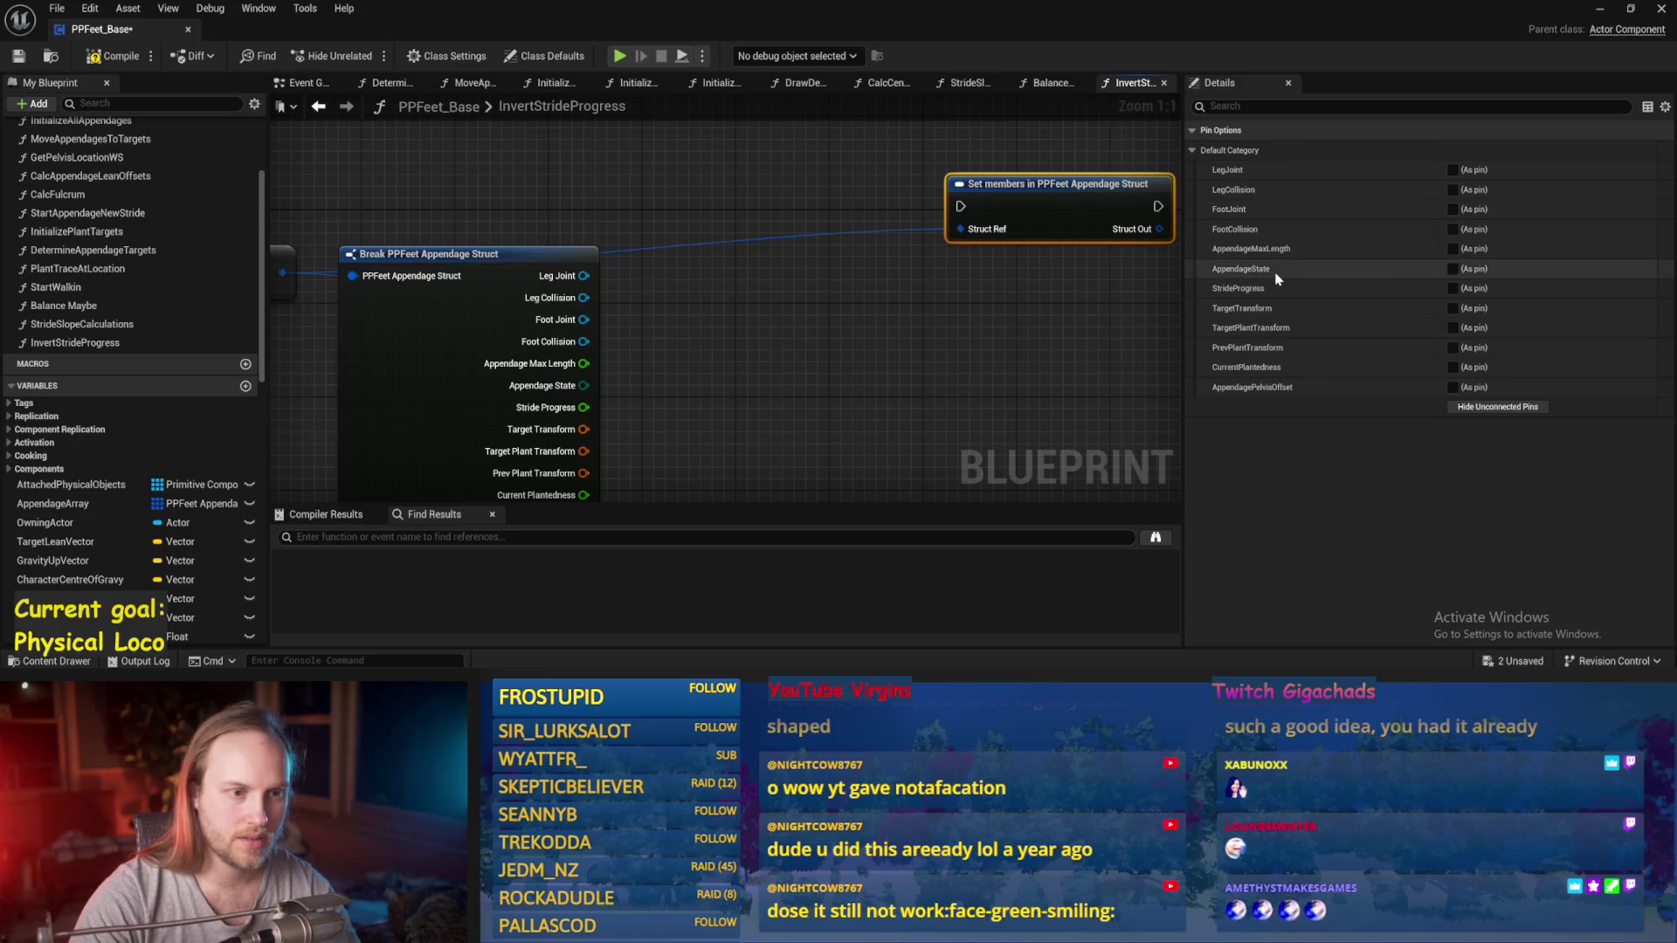
pyautogui.click(1452, 288)
pyautogui.click(902, 323)
pyautogui.scroll(-3, 902, 323)
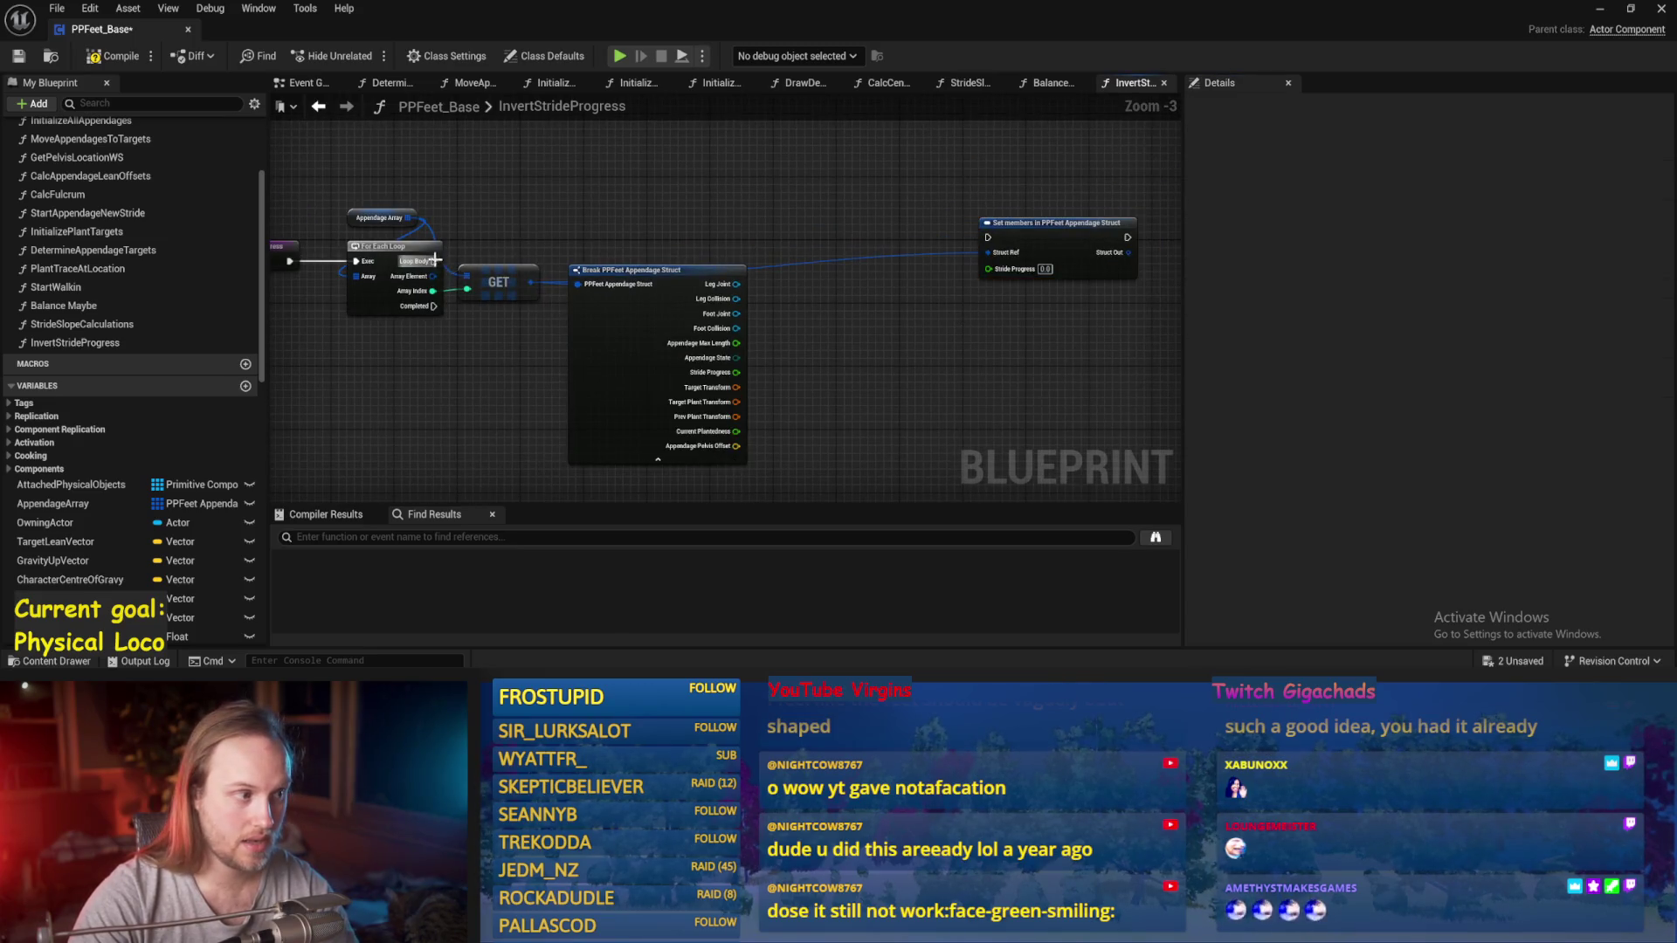
pyautogui.moveTo(968, 231); pyautogui.dragTo(987, 236)
pyautogui.click(1088, 253)
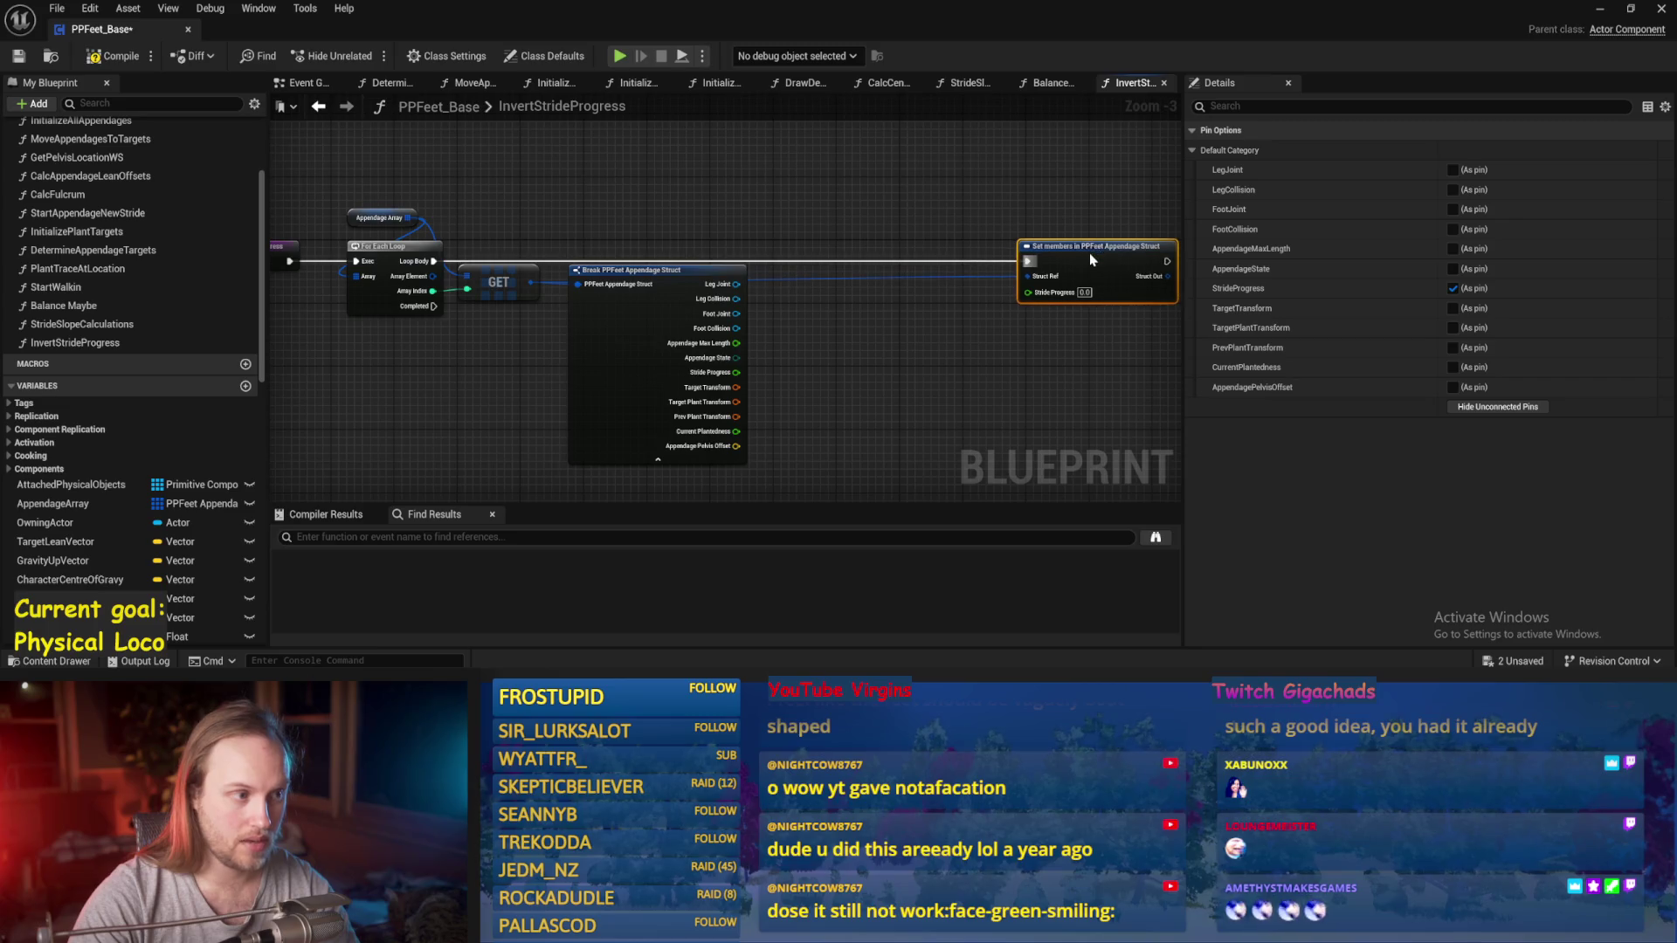
pyautogui.scroll(3, 903, 287)
pyautogui.click(903, 289)
# Step: Compute 1.0 minus Stride Progress and feed it into Set members' Stride Progress
pyautogui.moveTo(721, 335)
pyautogui.mouseDown()
pyautogui.moveTo(867, 337)
pyautogui.moveTo(875, 364)
pyautogui.mouseUp()
pyautogui.write('-')
pyautogui.press('Return')
pyautogui.write('1')
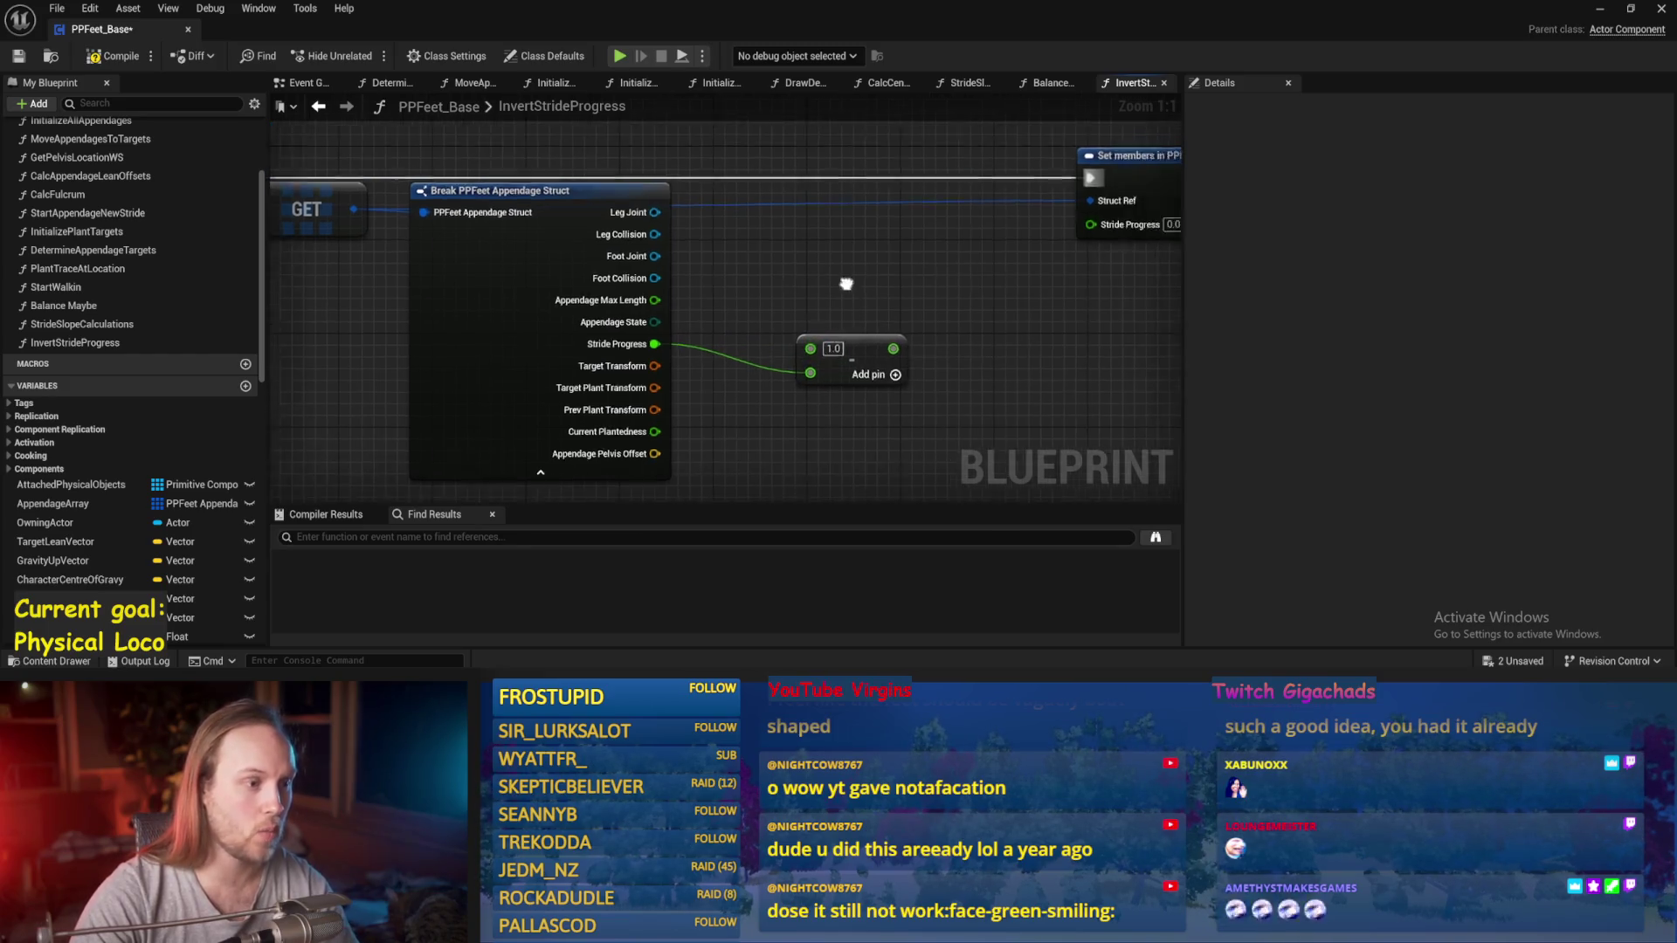
pyautogui.moveTo(725, 386); pyautogui.dragTo(921, 266)
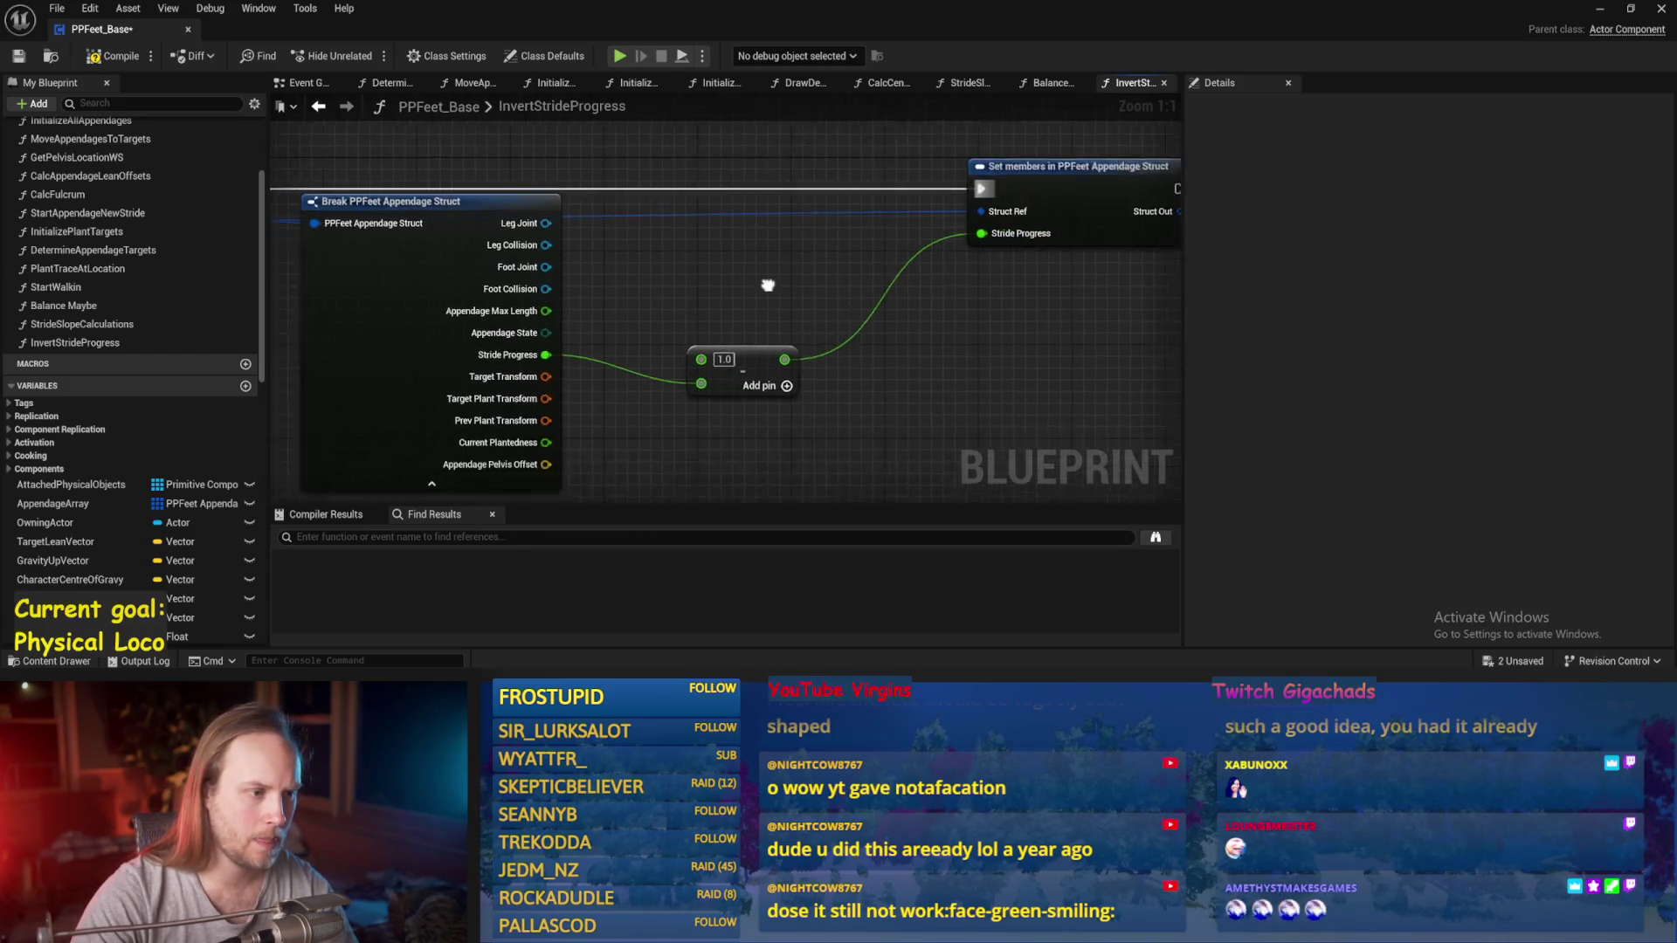
pyautogui.click(786, 340)
# Step: Save and compile PPFeet_Base, then check the finished InvertStrideProgress function
pyautogui.click(678, 255)
pyautogui.scroll(-3, 677, 254)
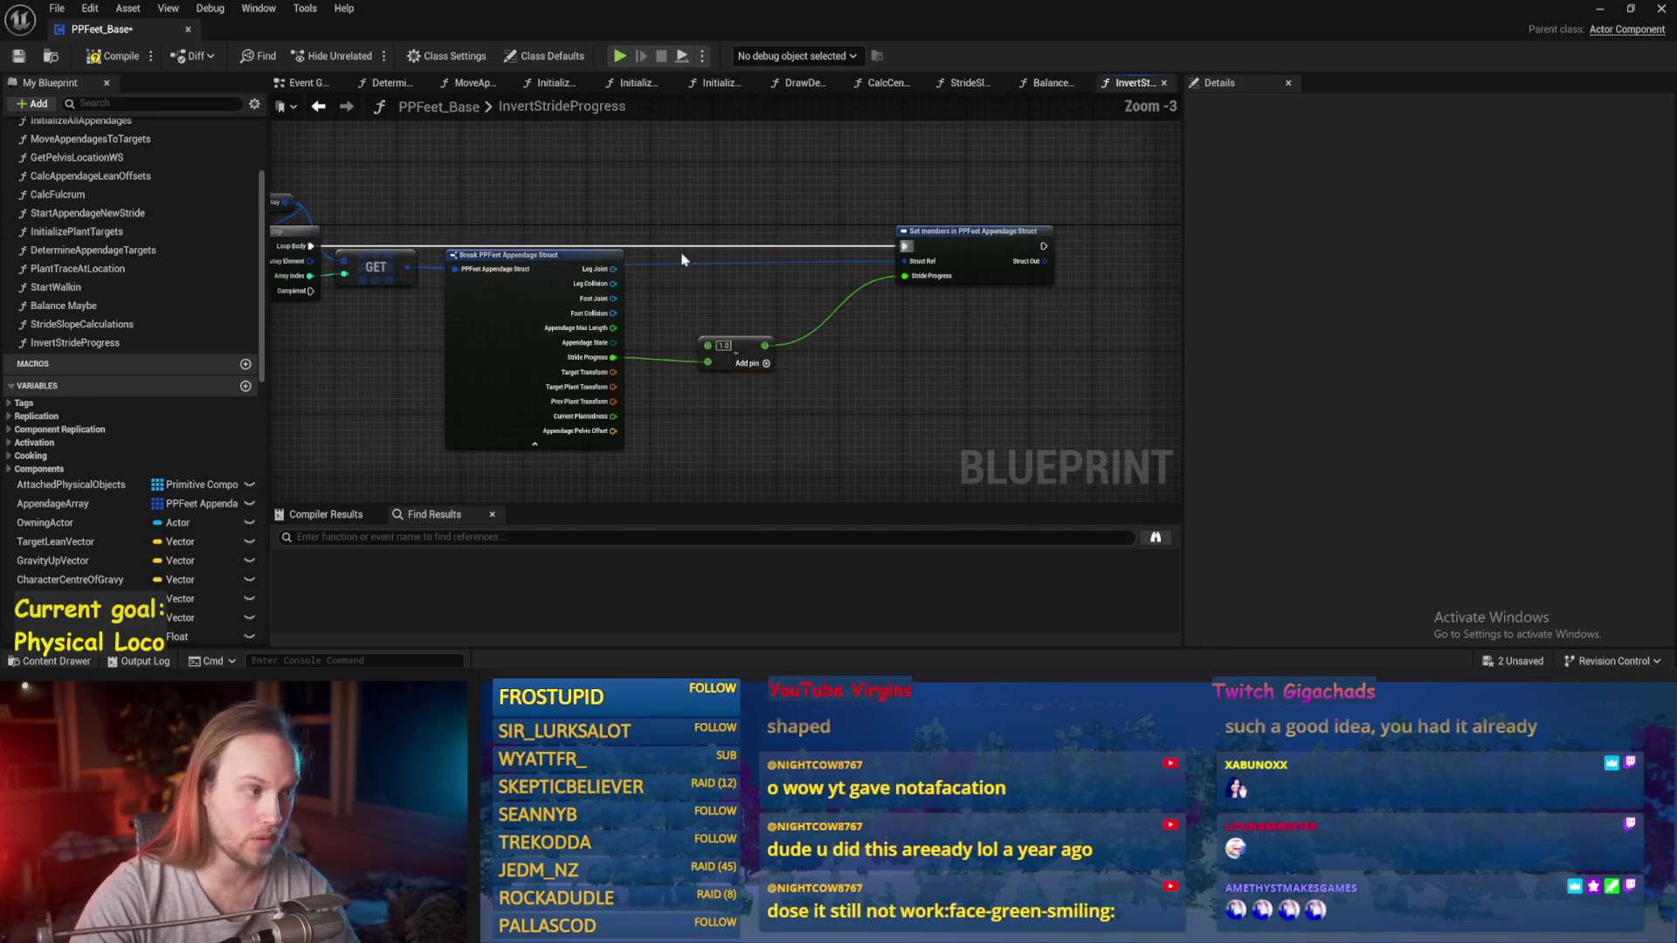
pyautogui.hotkey('ctrl', 's')
pyautogui.click(111, 59)
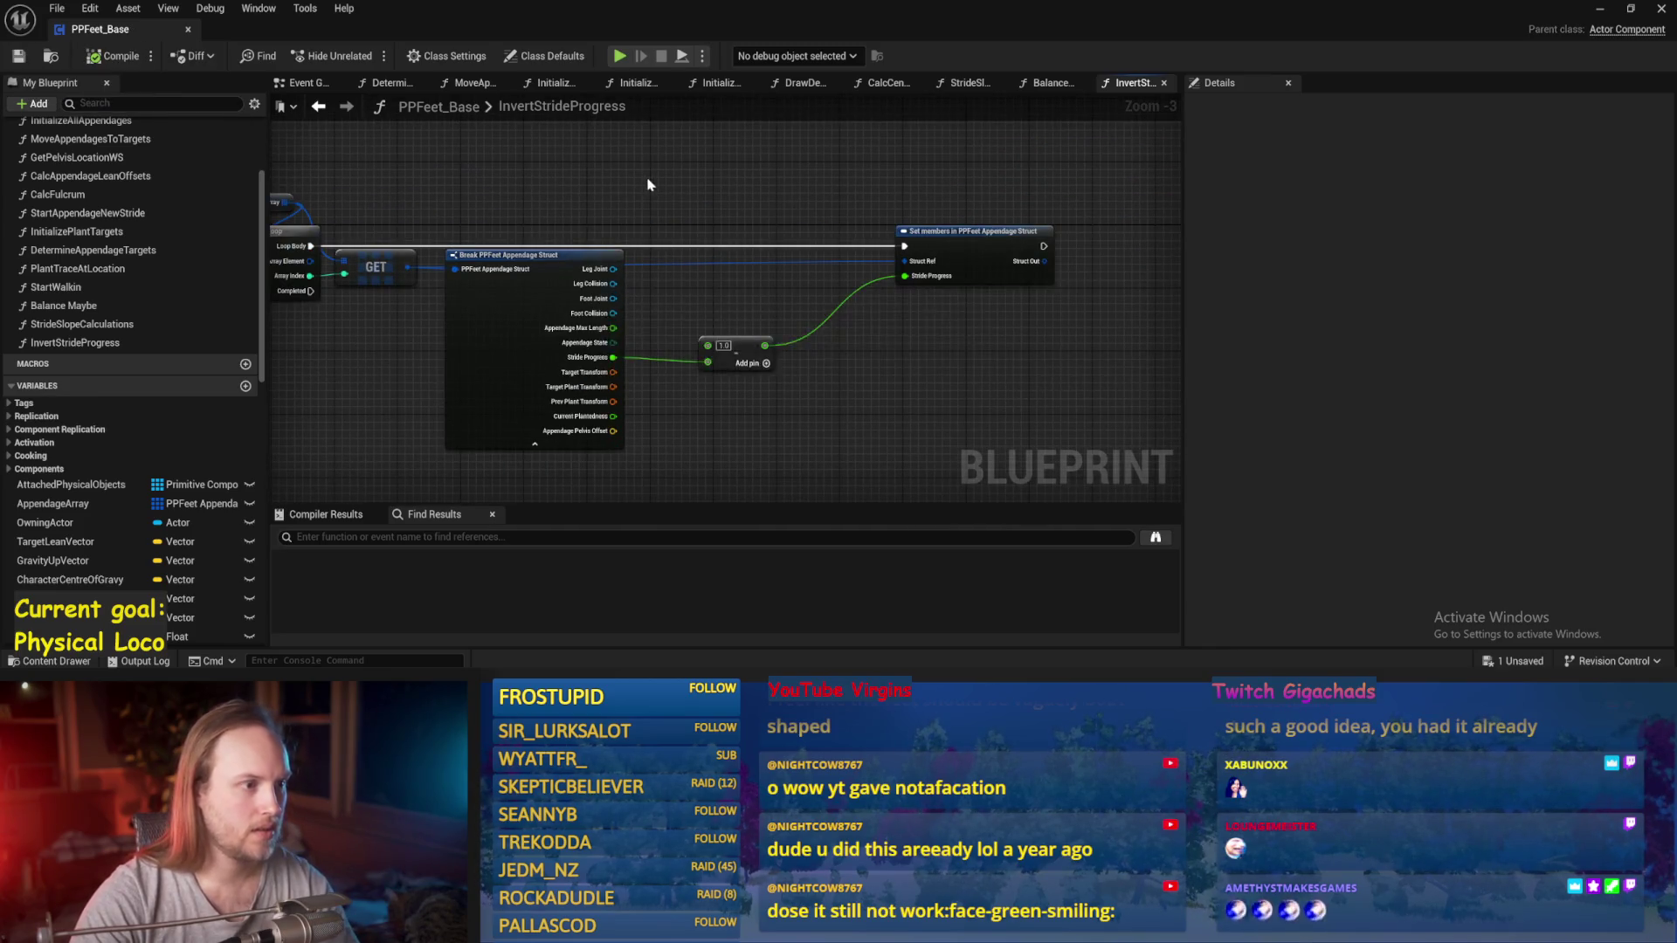
pyautogui.moveTo(643, 176); pyautogui.dragTo(919, 203)
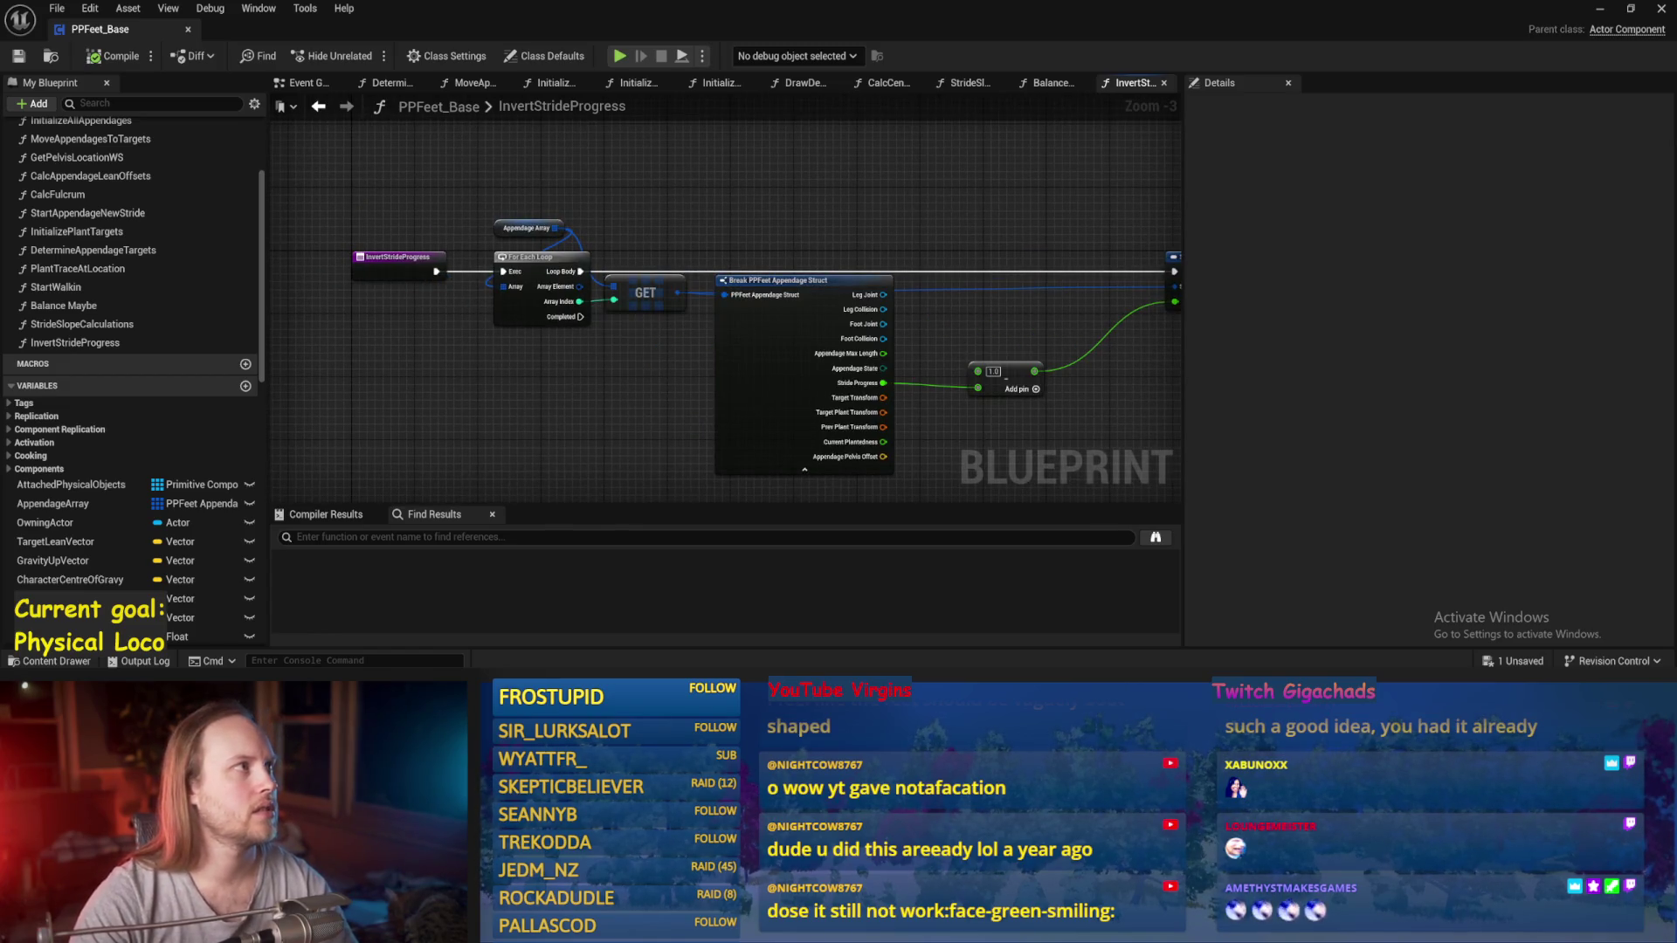
pyautogui.click(1600, 9)
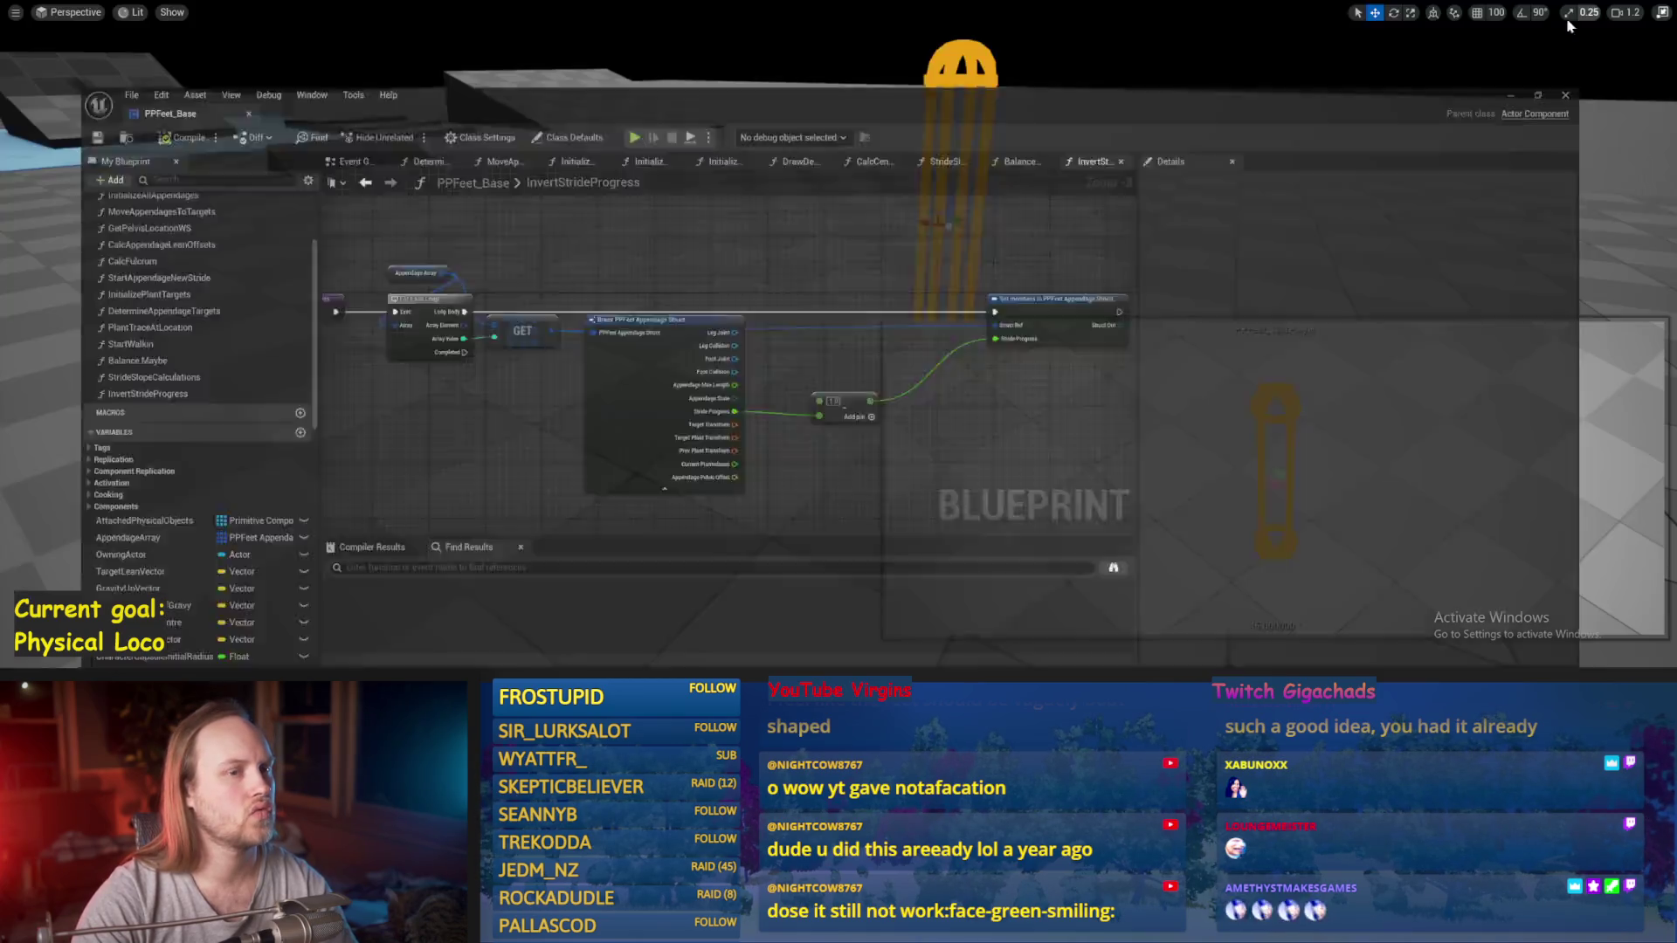
pyautogui.moveTo(535, 362); pyautogui.dragTo(541, 394)
pyautogui.press('F8')
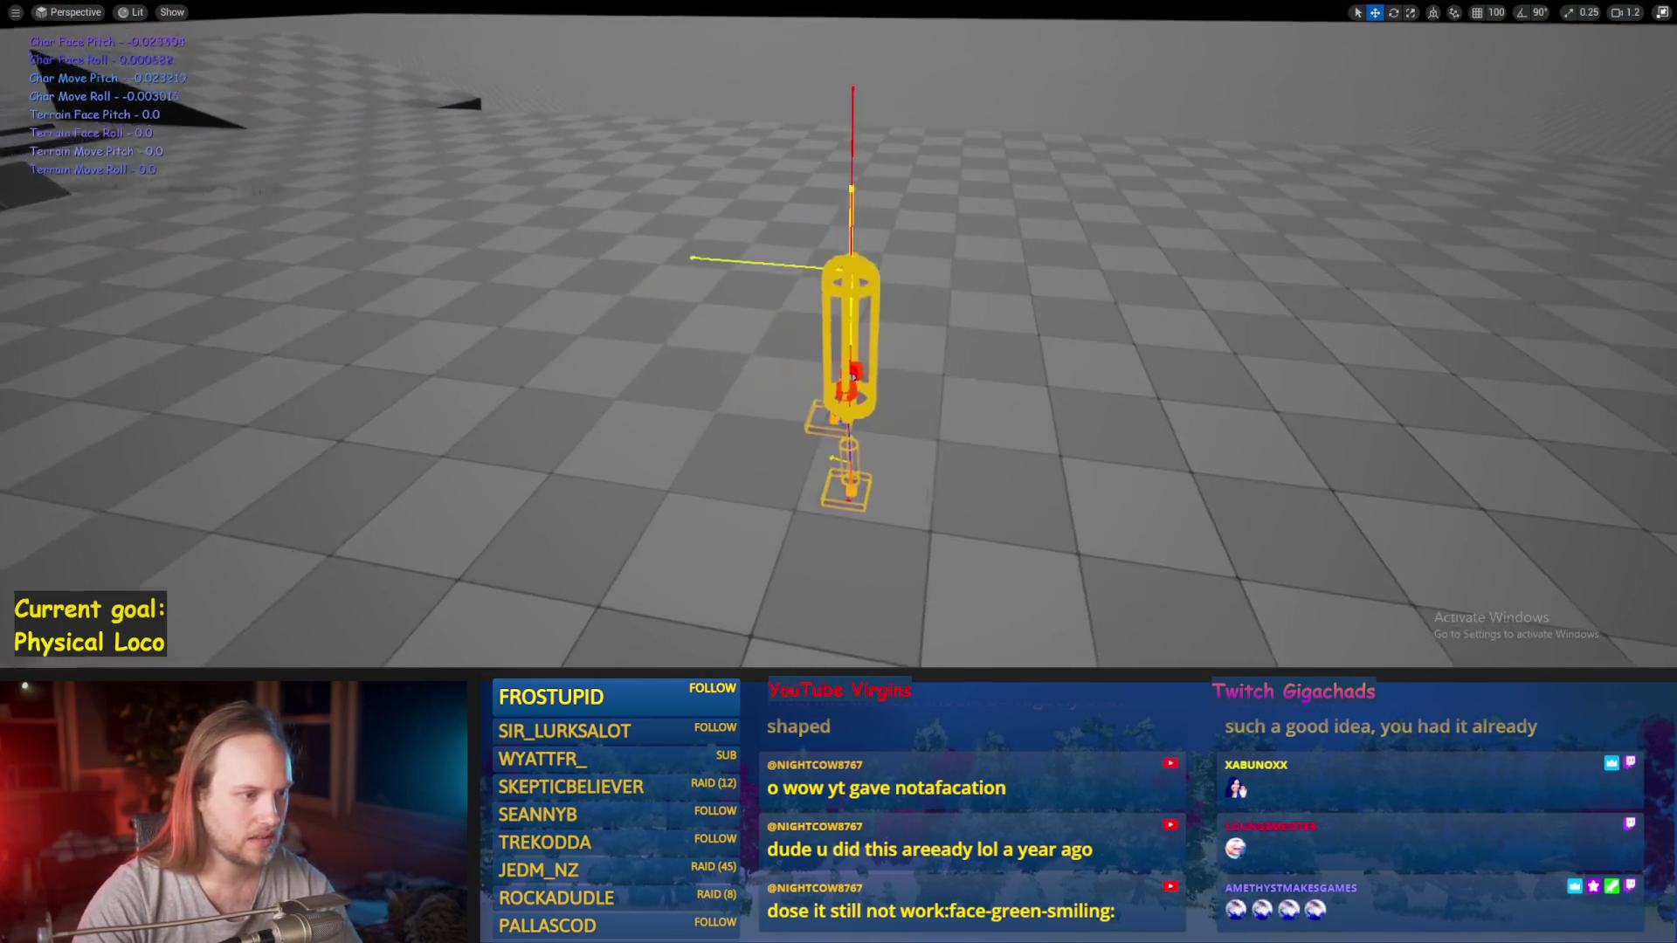
pyautogui.press('e')
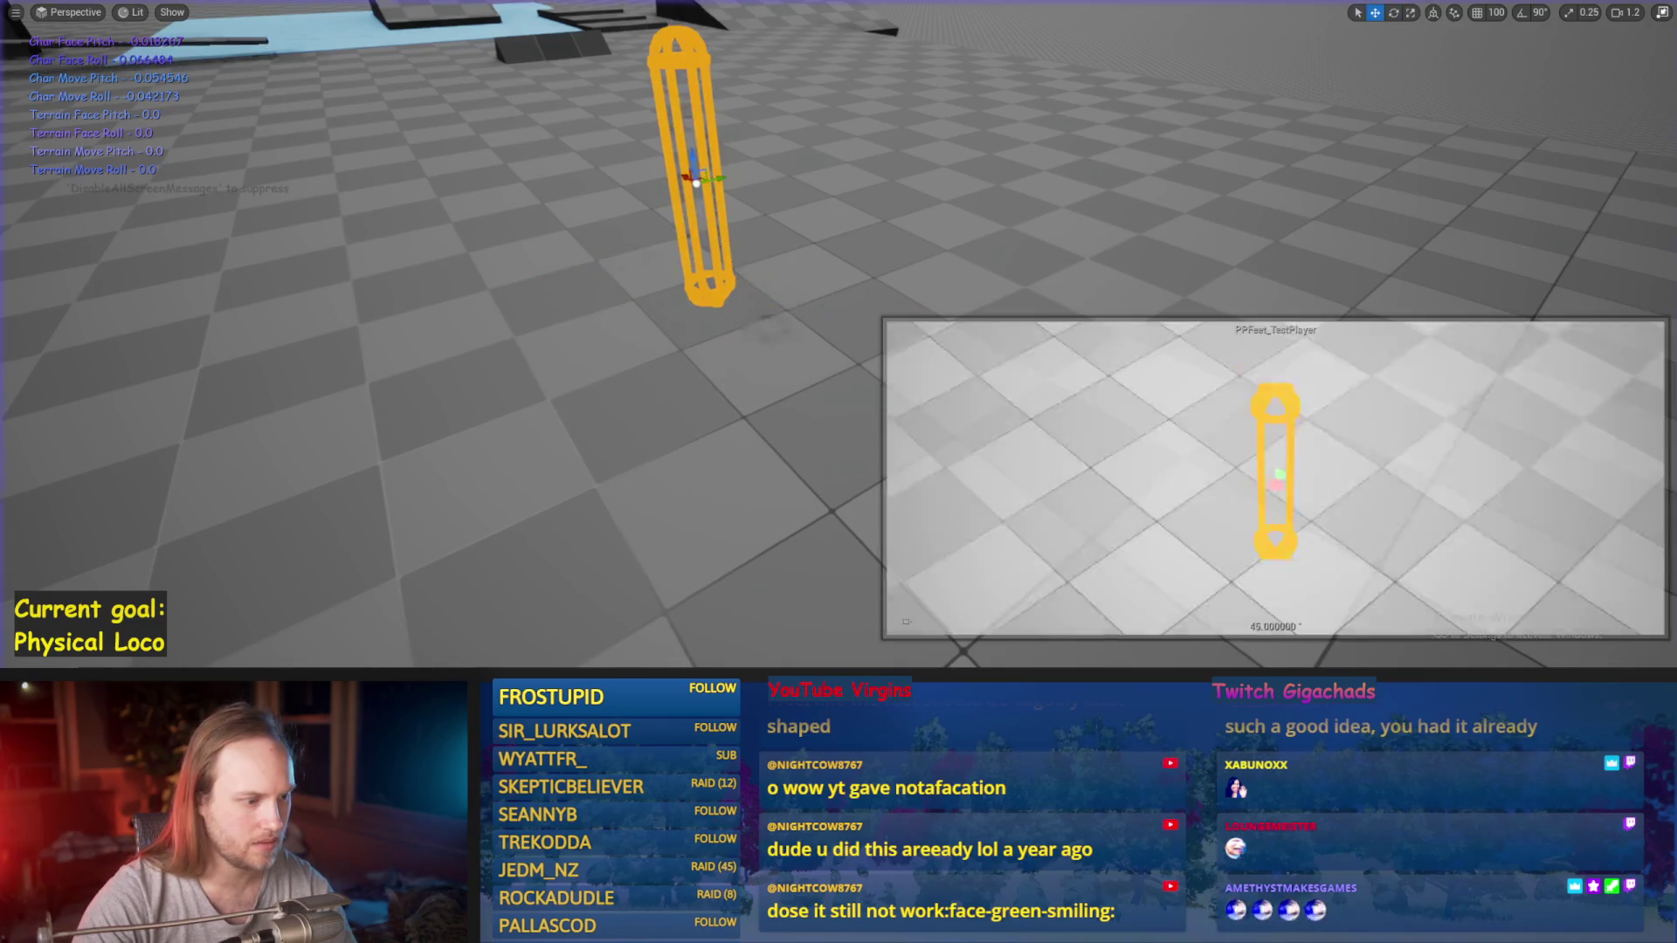
pyautogui.hotkey('alt', 'Tab')
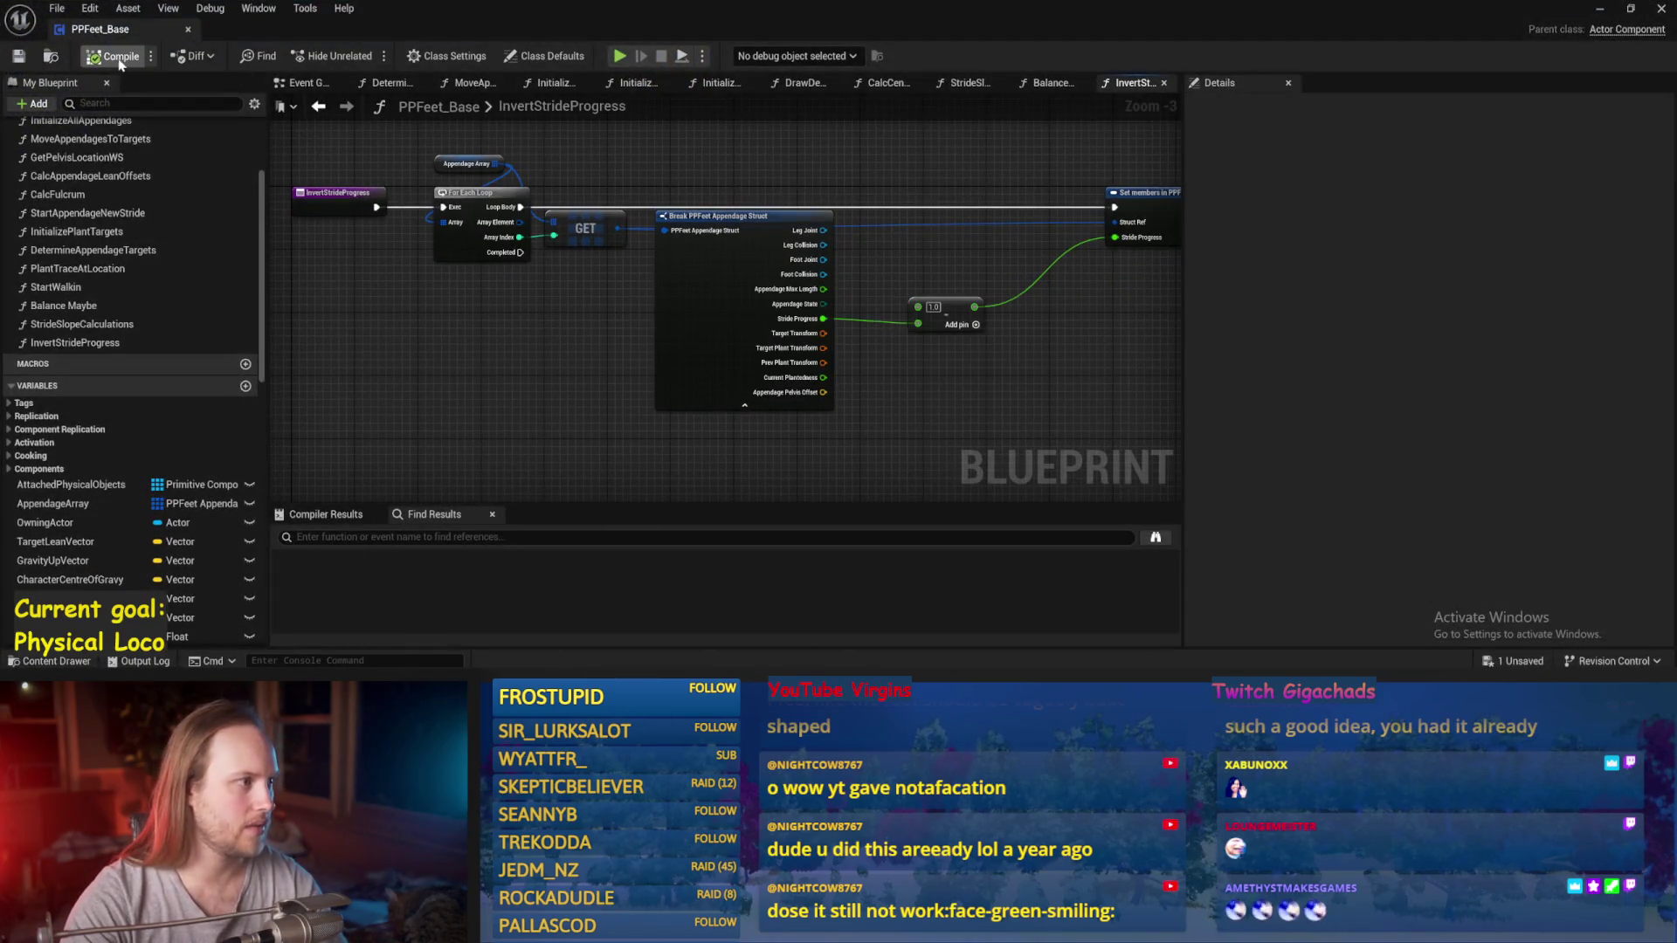
pyautogui.click(1601, 8)
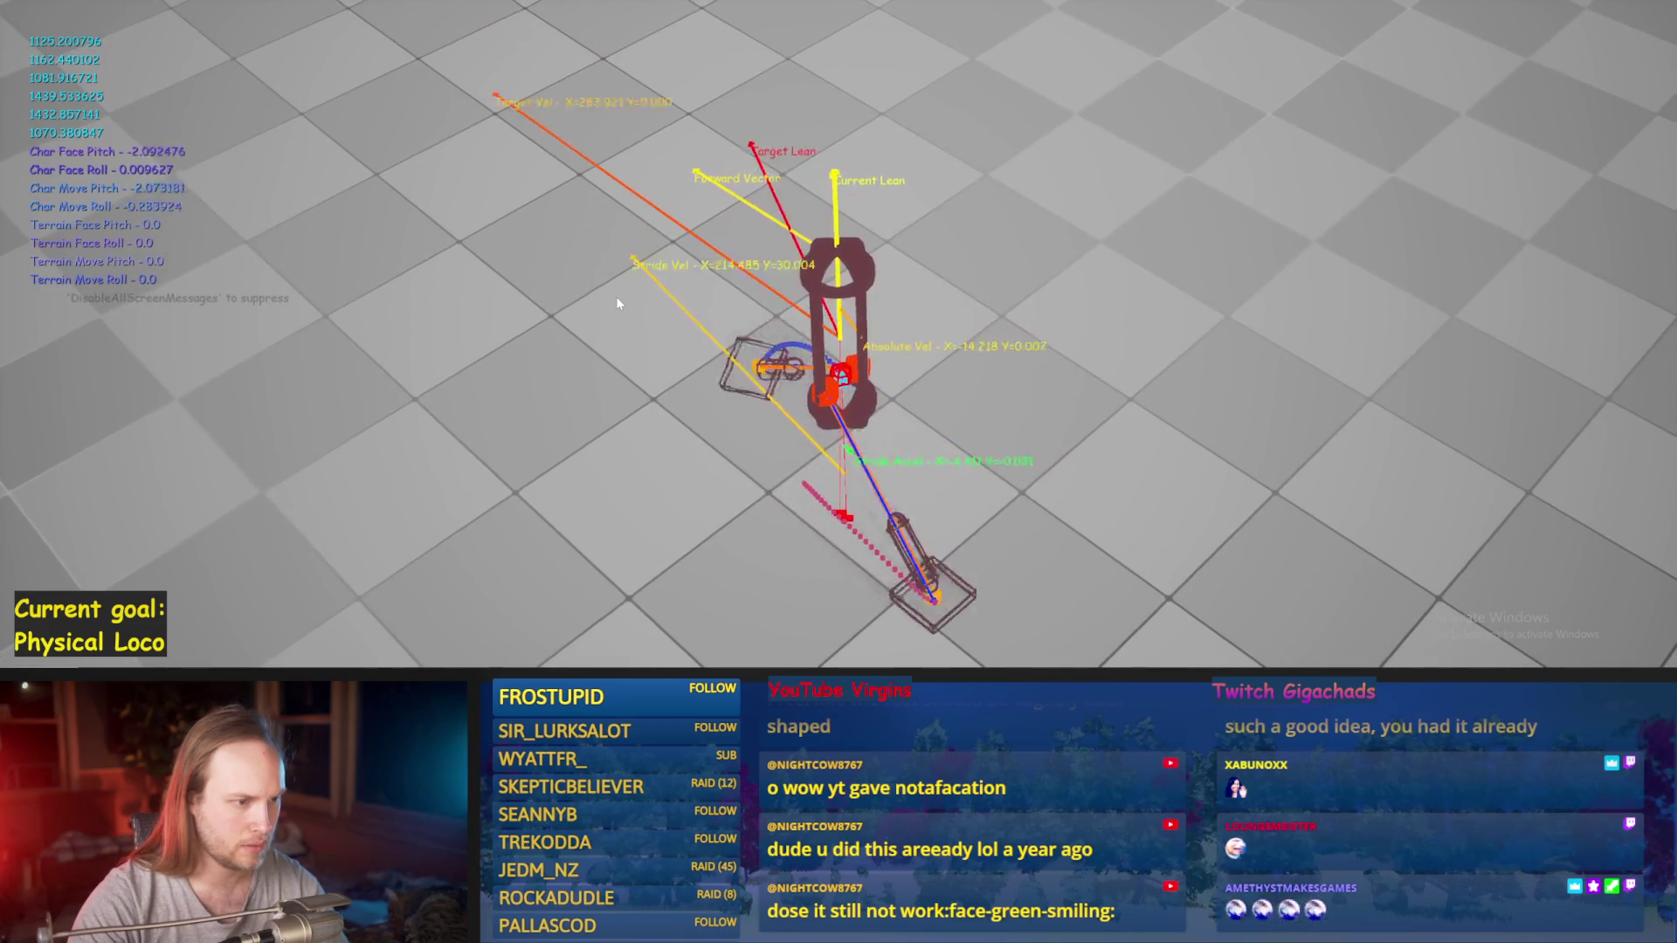
pyautogui.press('Escape')
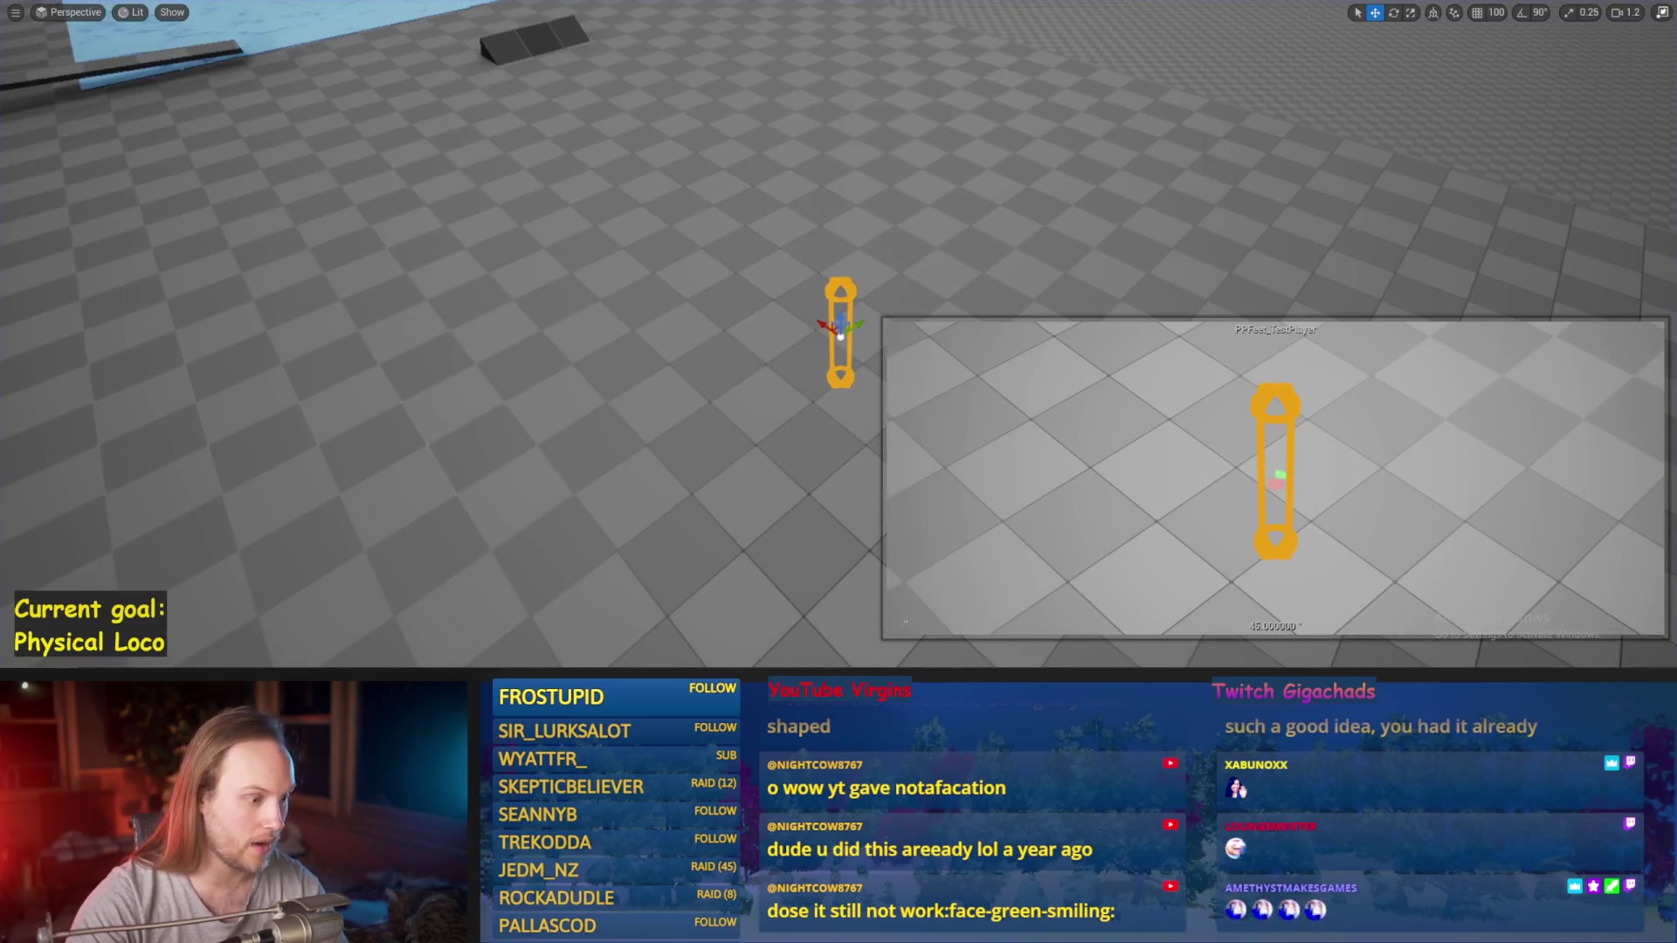
pyautogui.scroll(-1, 904, 444)
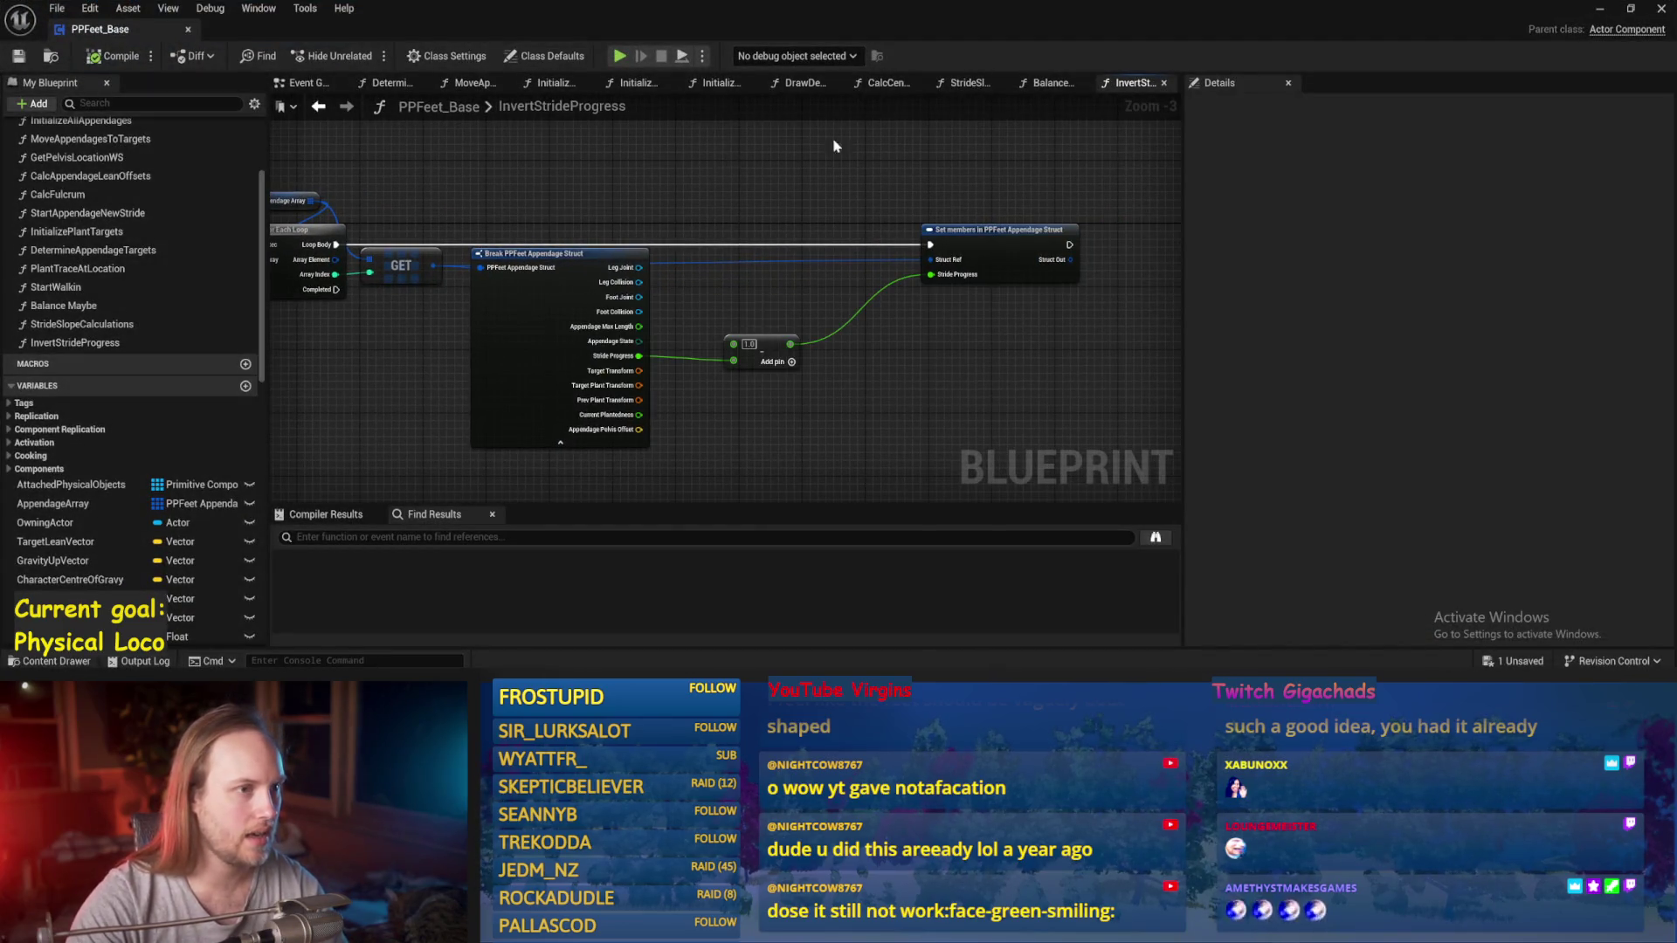
pyautogui.click(1050, 92)
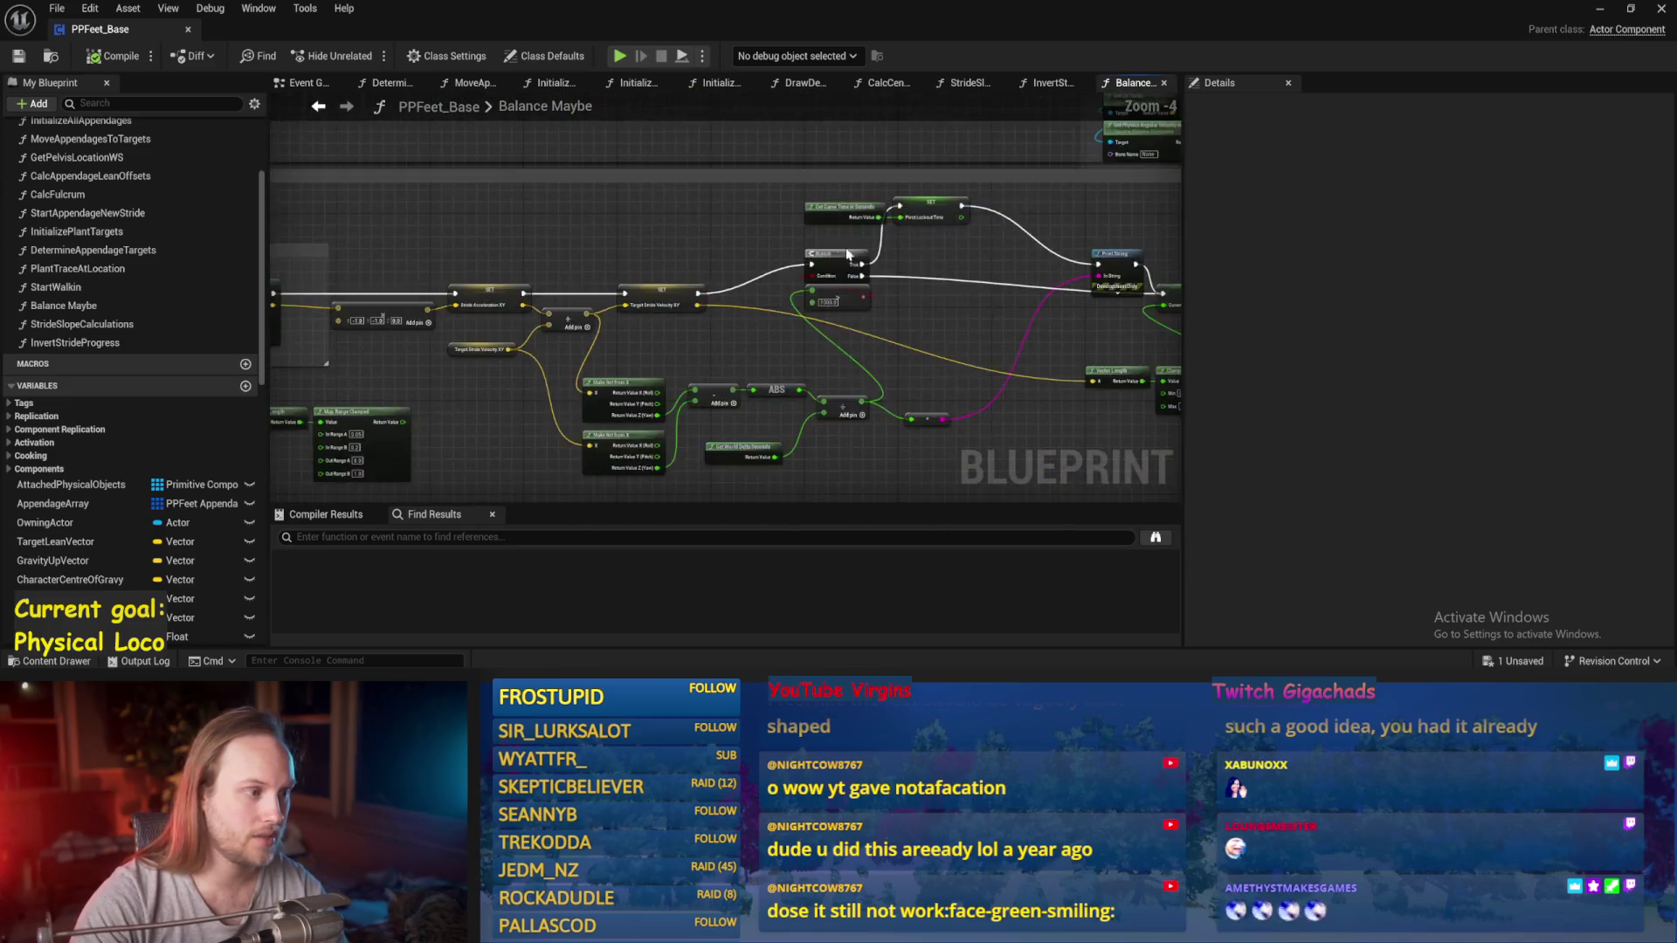
# Step: Add a Pivot Lockout Time getter and place Get World Delta Seconds below it
pyautogui.scroll(2, 722, 315)
pyautogui.moveTo(620, 286)
pyautogui.mouseDown()
pyautogui.moveTo(762, 276)
pyautogui.moveTo(694, 417)
pyautogui.mouseUp()
pyautogui.rightClick(693, 423)
pyautogui.write('p')
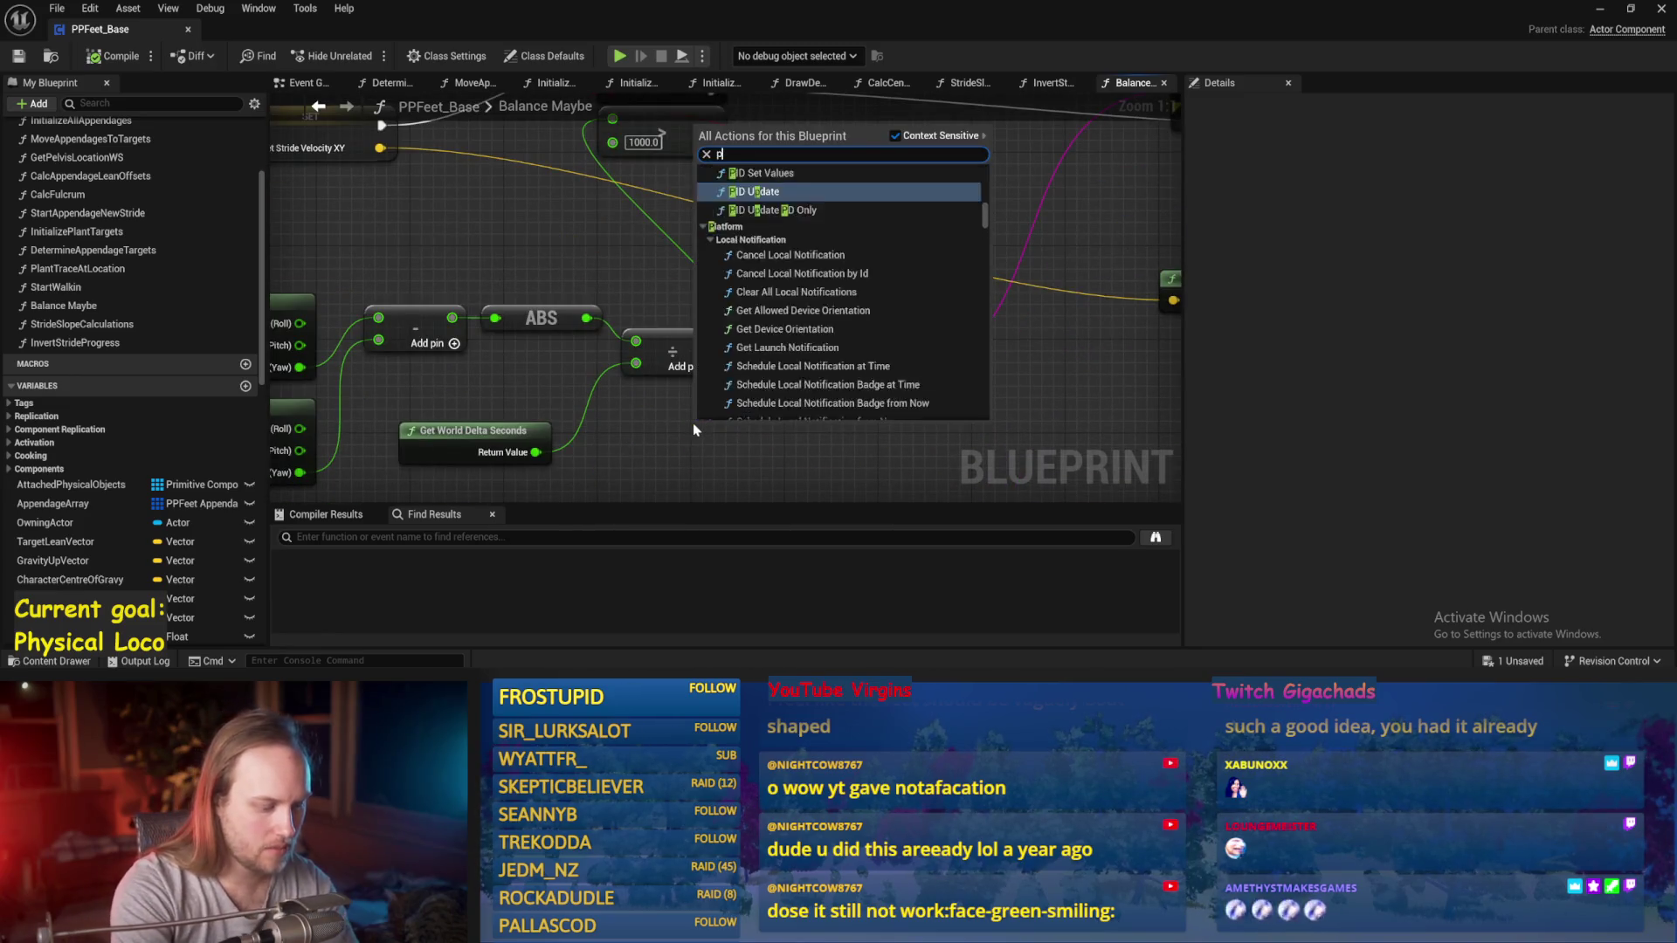
pyautogui.write('ivotlock')
pyautogui.press('Return')
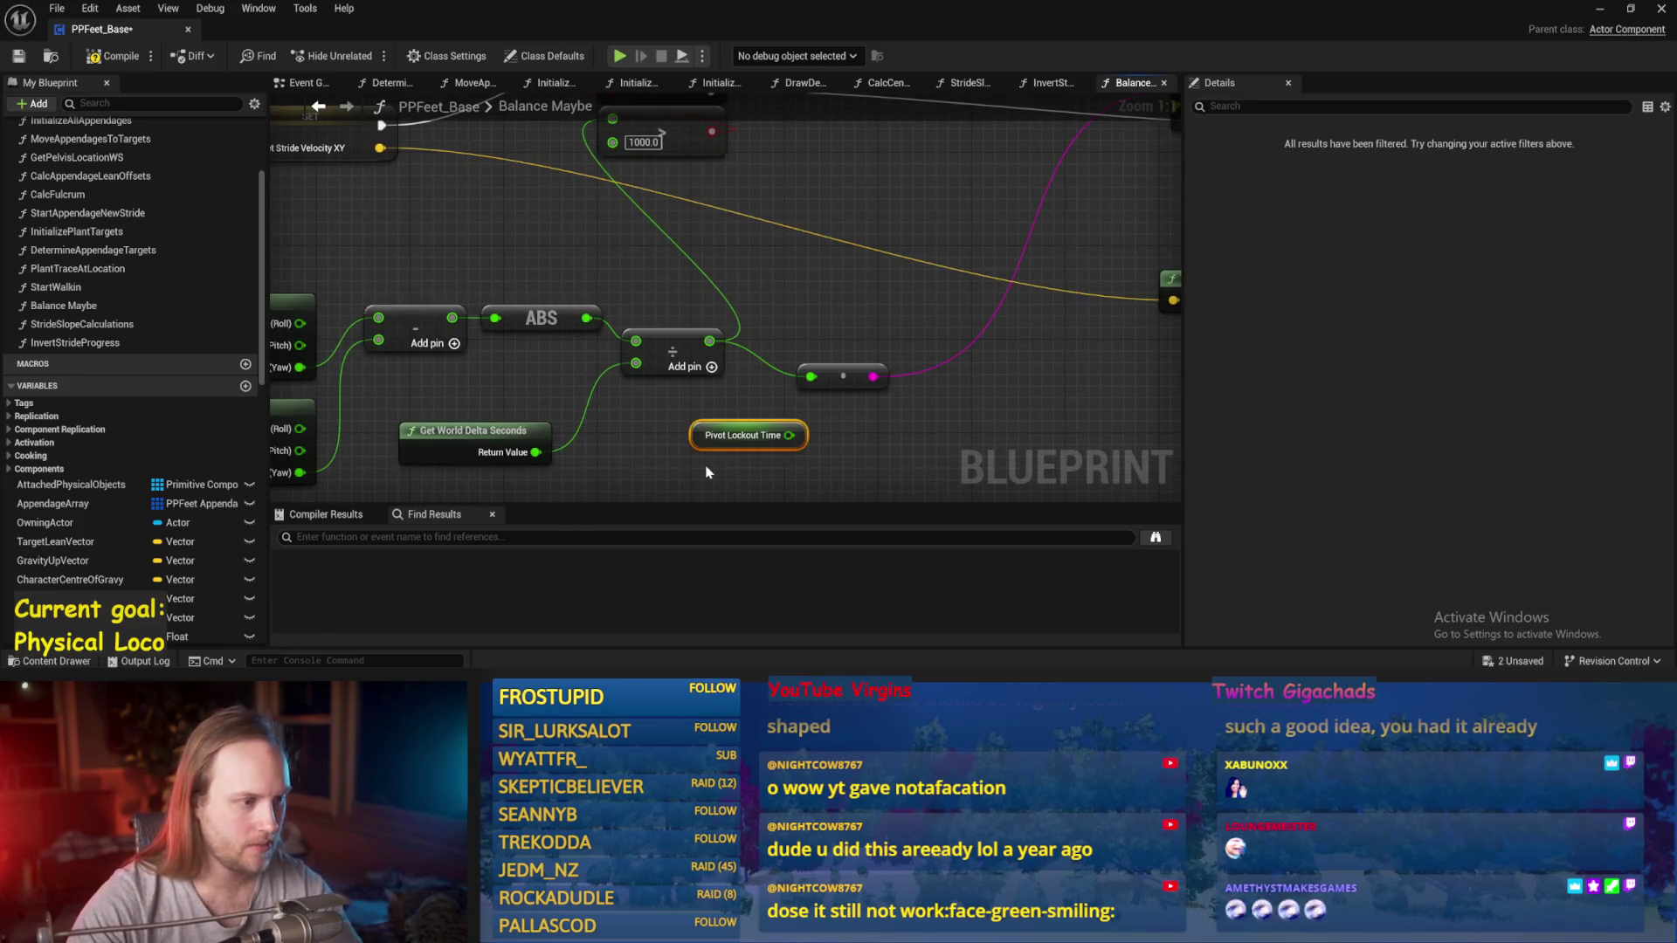
pyautogui.moveTo(593, 433); pyautogui.dragTo(594, 299)
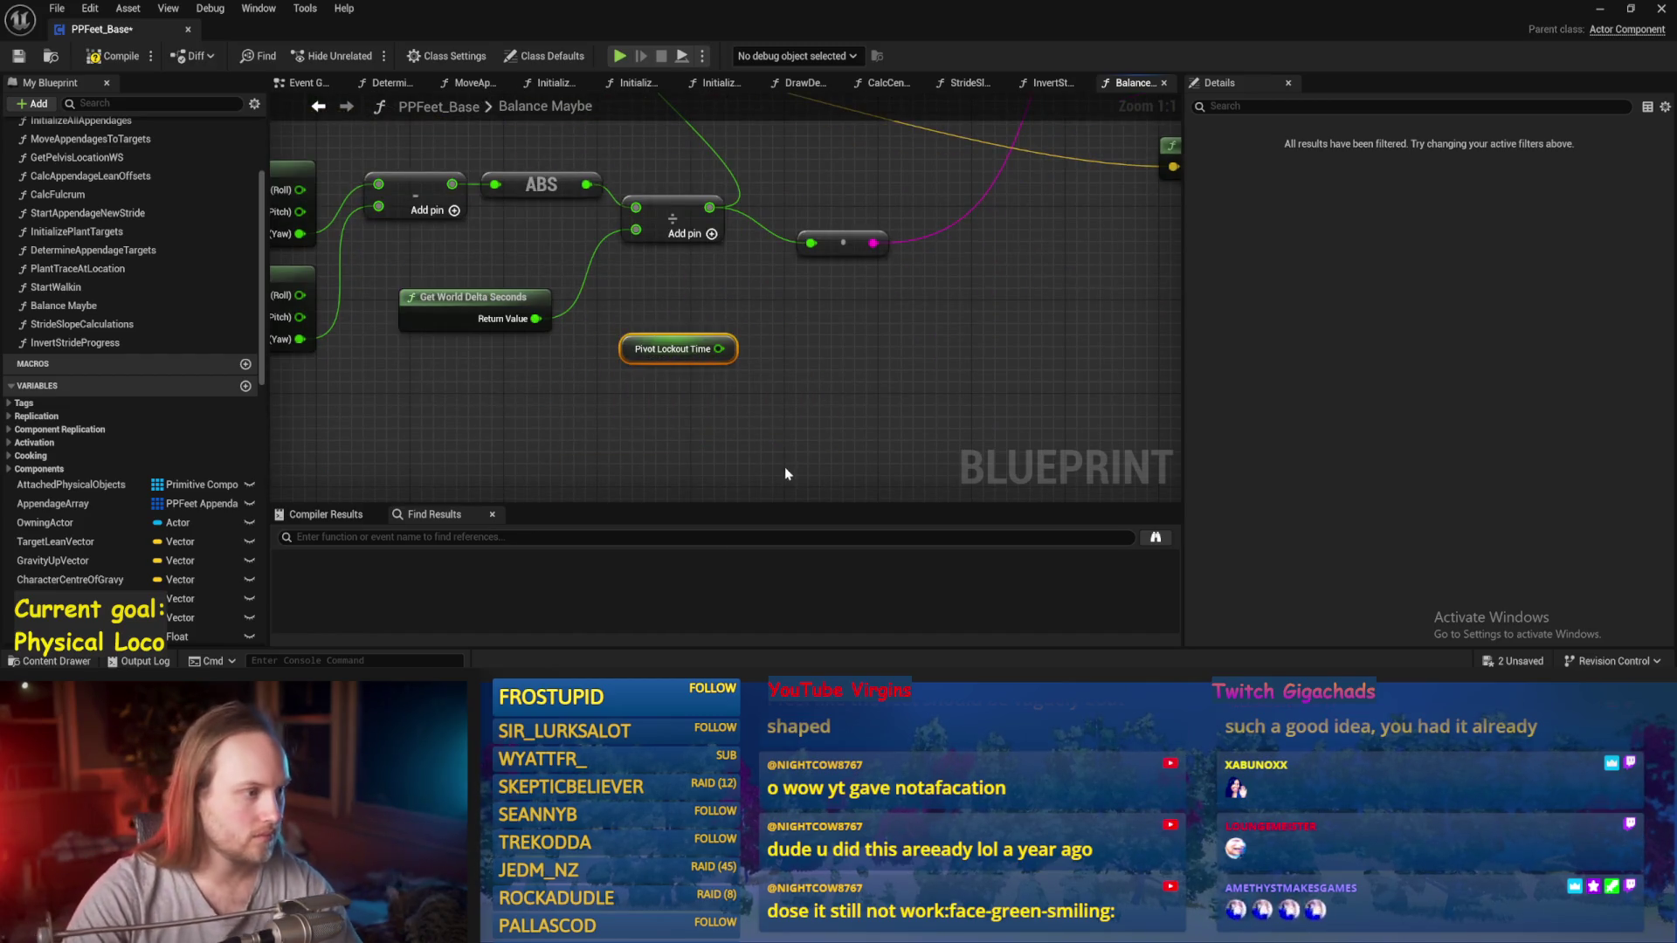
pyautogui.moveTo(434, 324)
pyautogui.mouseDown()
pyautogui.moveTo(484, 428)
pyautogui.moveTo(621, 428)
pyautogui.moveTo(543, 292)
pyautogui.moveTo(451, 306)
pyautogui.moveTo(542, 307)
pyautogui.moveTo(613, 392)
pyautogui.mouseUp()
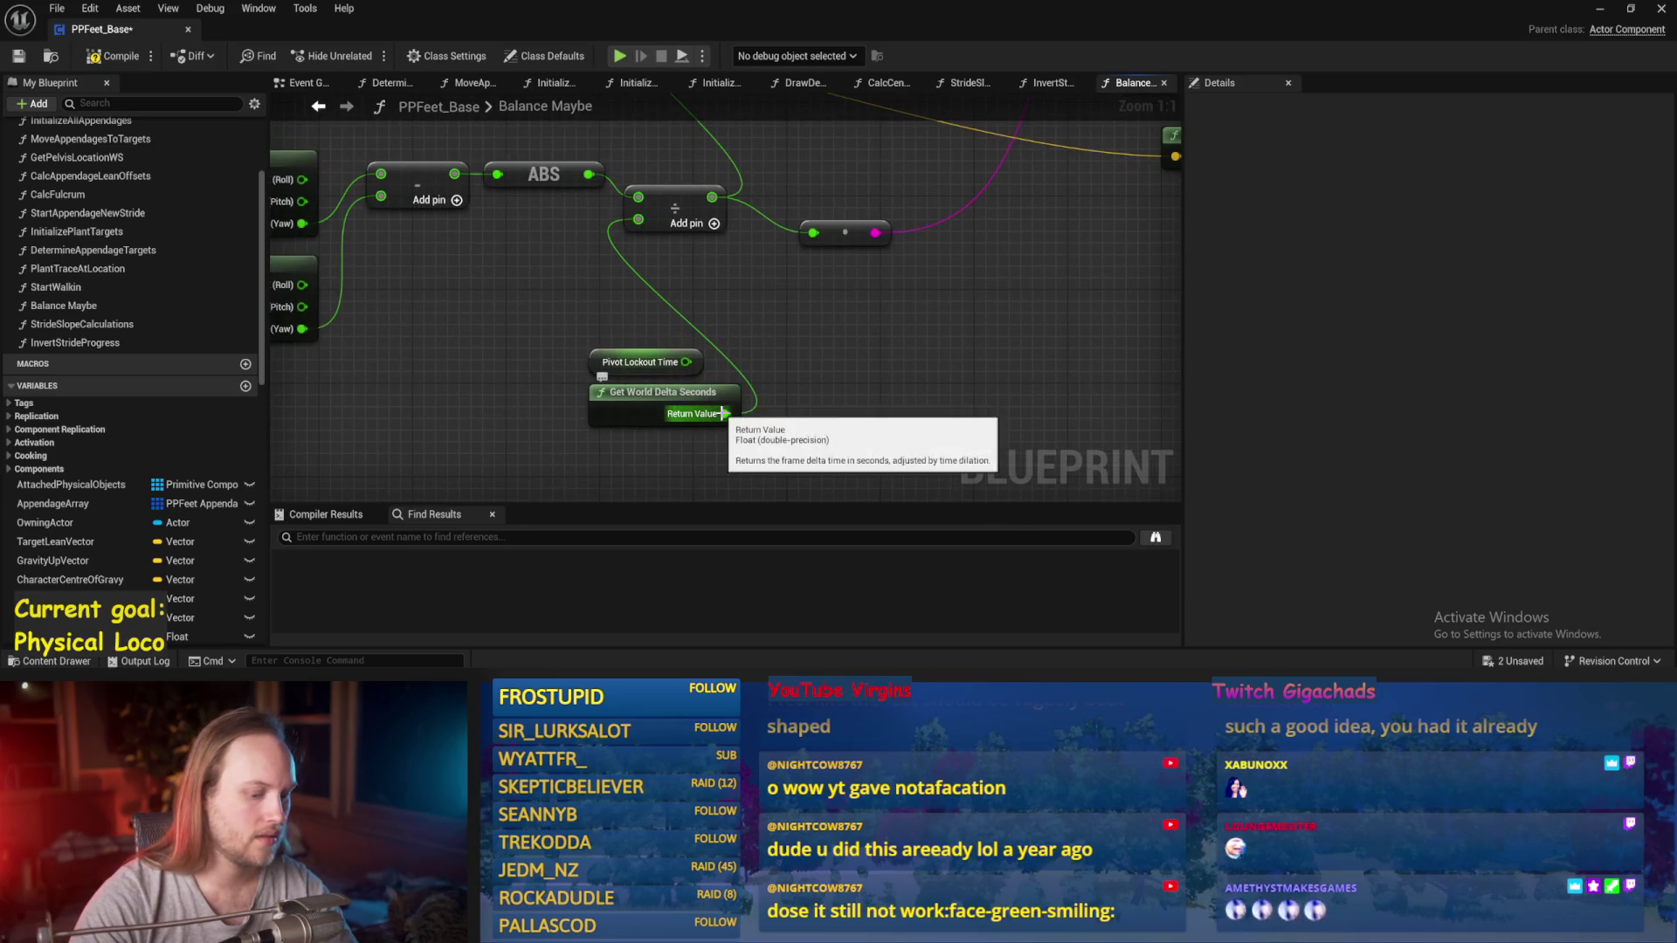
# Step: Subtract Pivot Lockout Time from Get World Delta Seconds
pyautogui.moveTo(725, 414); pyautogui.dragTo(903, 409)
pyautogui.write('-')
pyautogui.press('Return')
pyautogui.moveTo(676, 363)
pyautogui.mouseDown()
pyautogui.moveTo(876, 474)
pyautogui.moveTo(909, 442)
pyautogui.moveTo(642, 439)
pyautogui.moveTo(642, 455)
pyautogui.mouseUp()
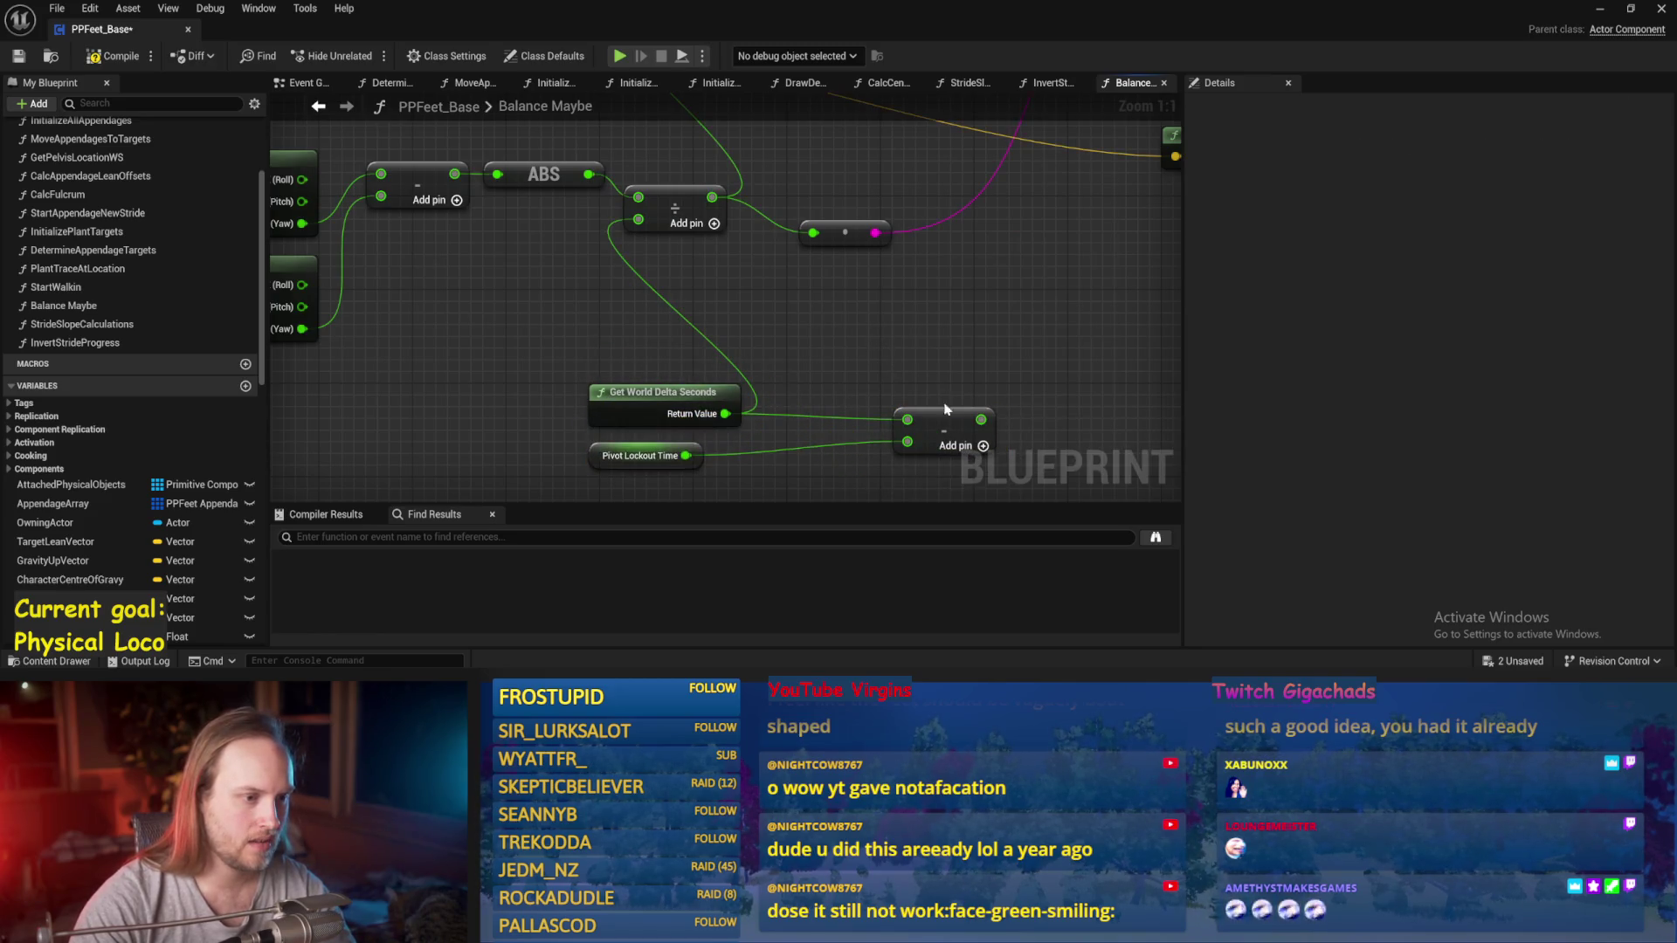
pyautogui.moveTo(950, 435); pyautogui.dragTo(867, 400)
# Step: Add a greater-than node after the subtraction with a 0.2 threshold
pyautogui.moveTo(947, 287); pyautogui.dragTo(847, 371)
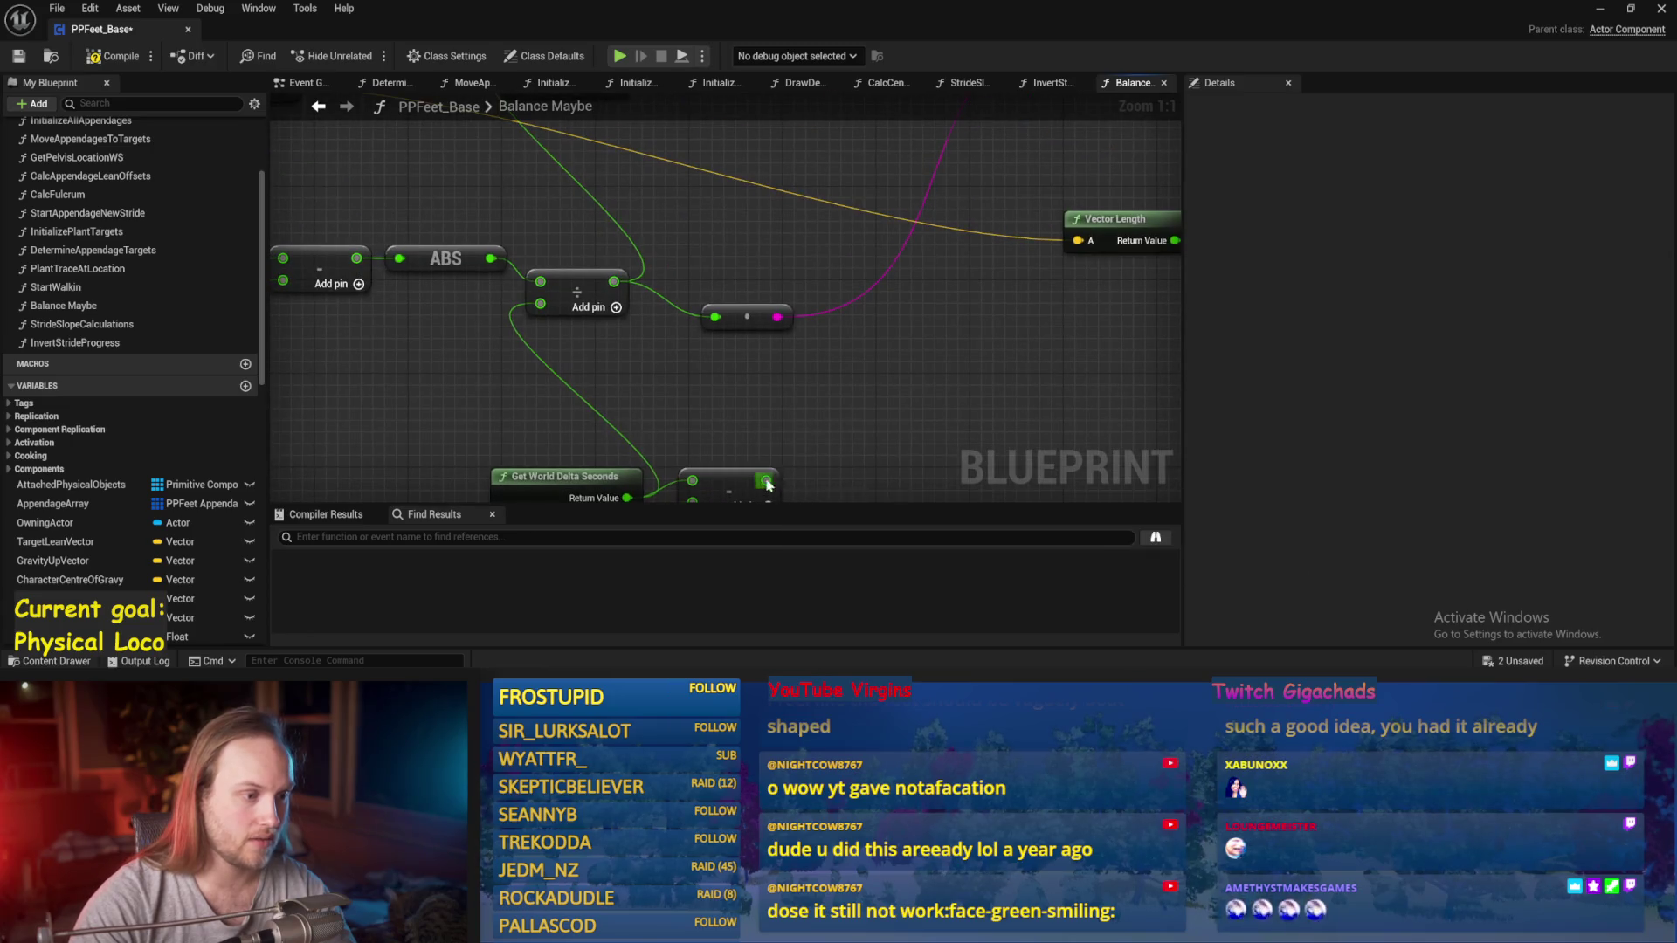
pyautogui.moveTo(767, 485); pyautogui.dragTo(838, 441)
pyautogui.write('>')
pyautogui.press('Return')
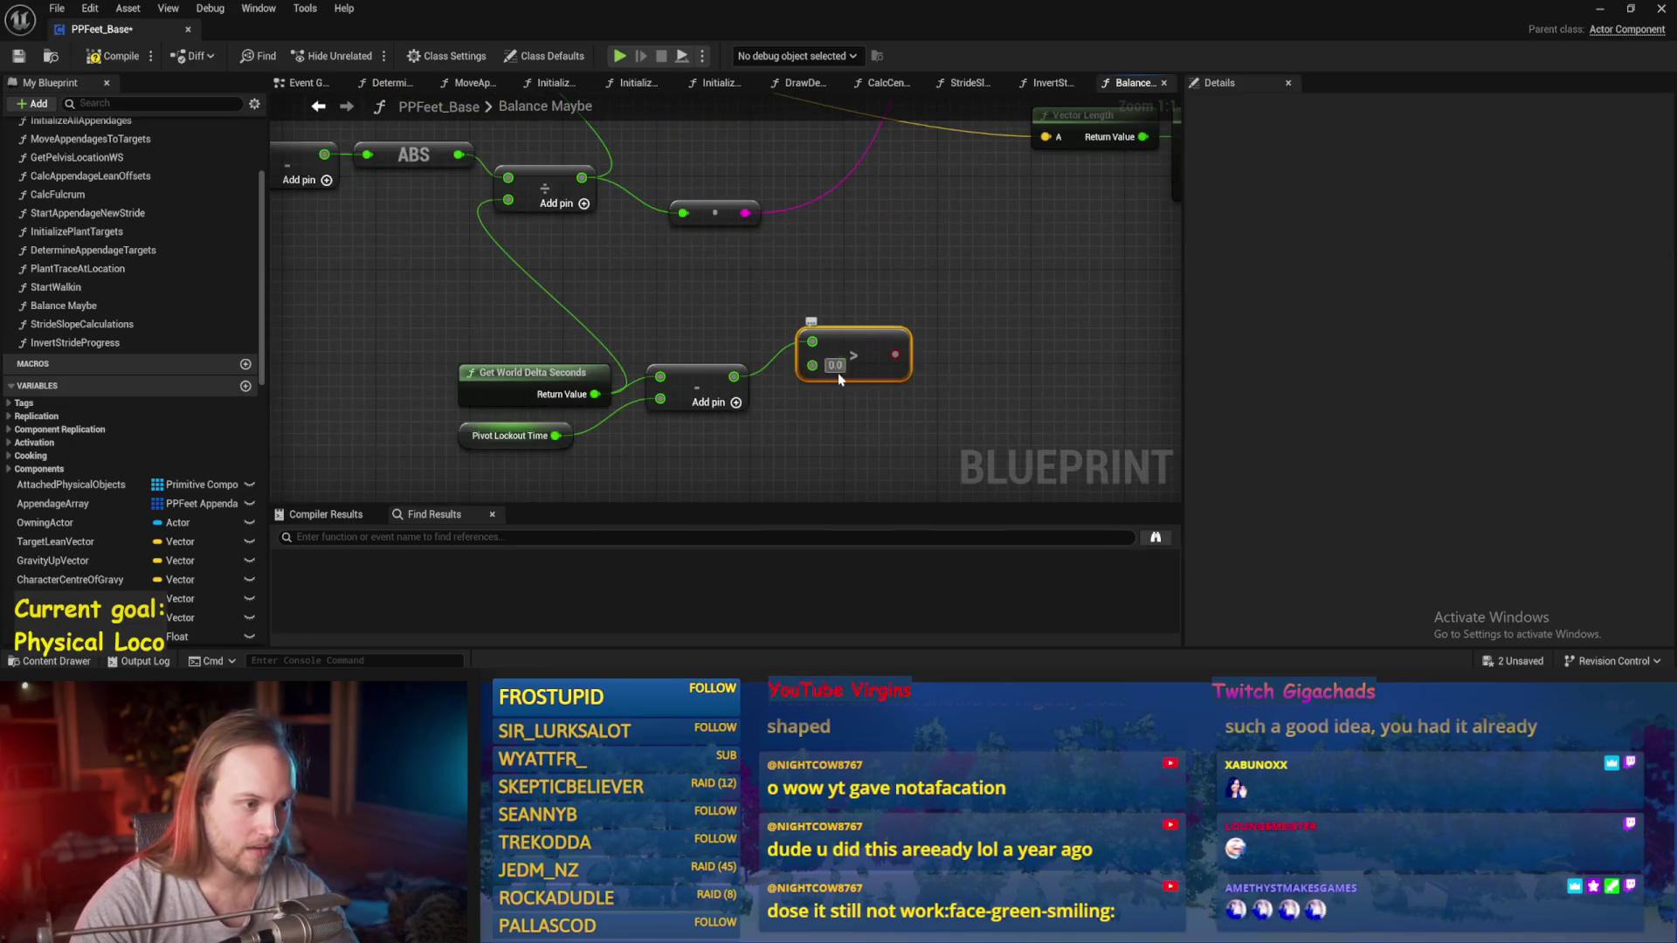
pyautogui.press('Return')
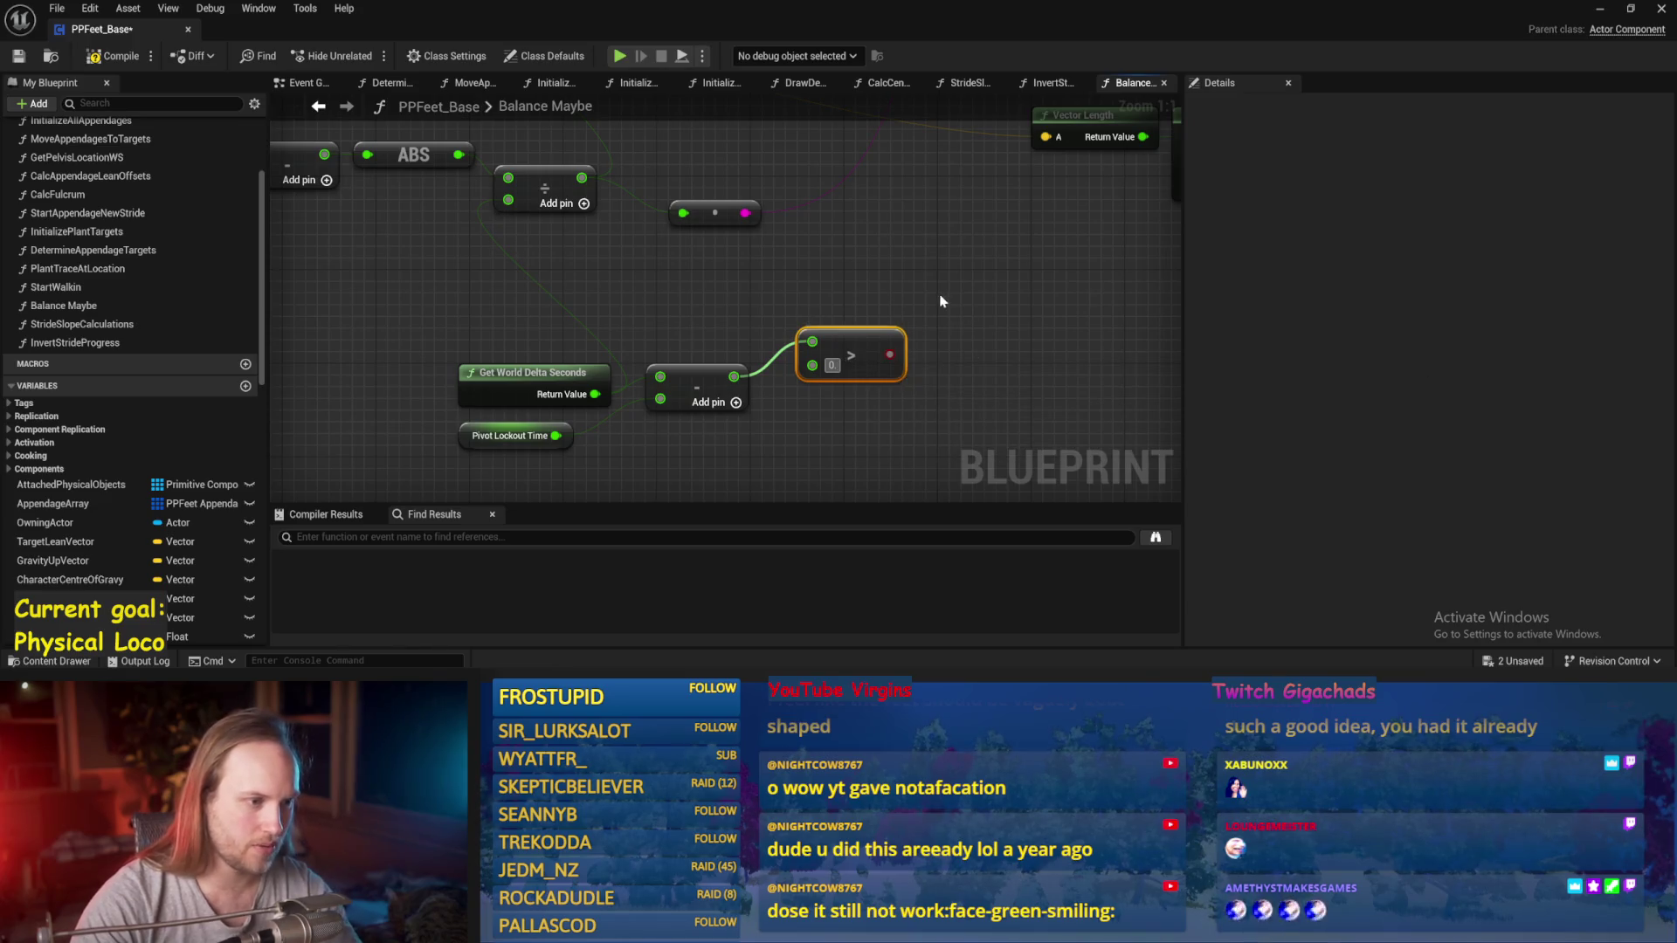
pyautogui.write('.2')
# Step: Rearrange the Make Rot, subtract and divide nodes and place the comparison beside them
pyautogui.moveTo(936, 306); pyautogui.dragTo(868, 377)
pyautogui.scroll(-1, 868, 377)
pyautogui.scroll(-1, 868, 377)
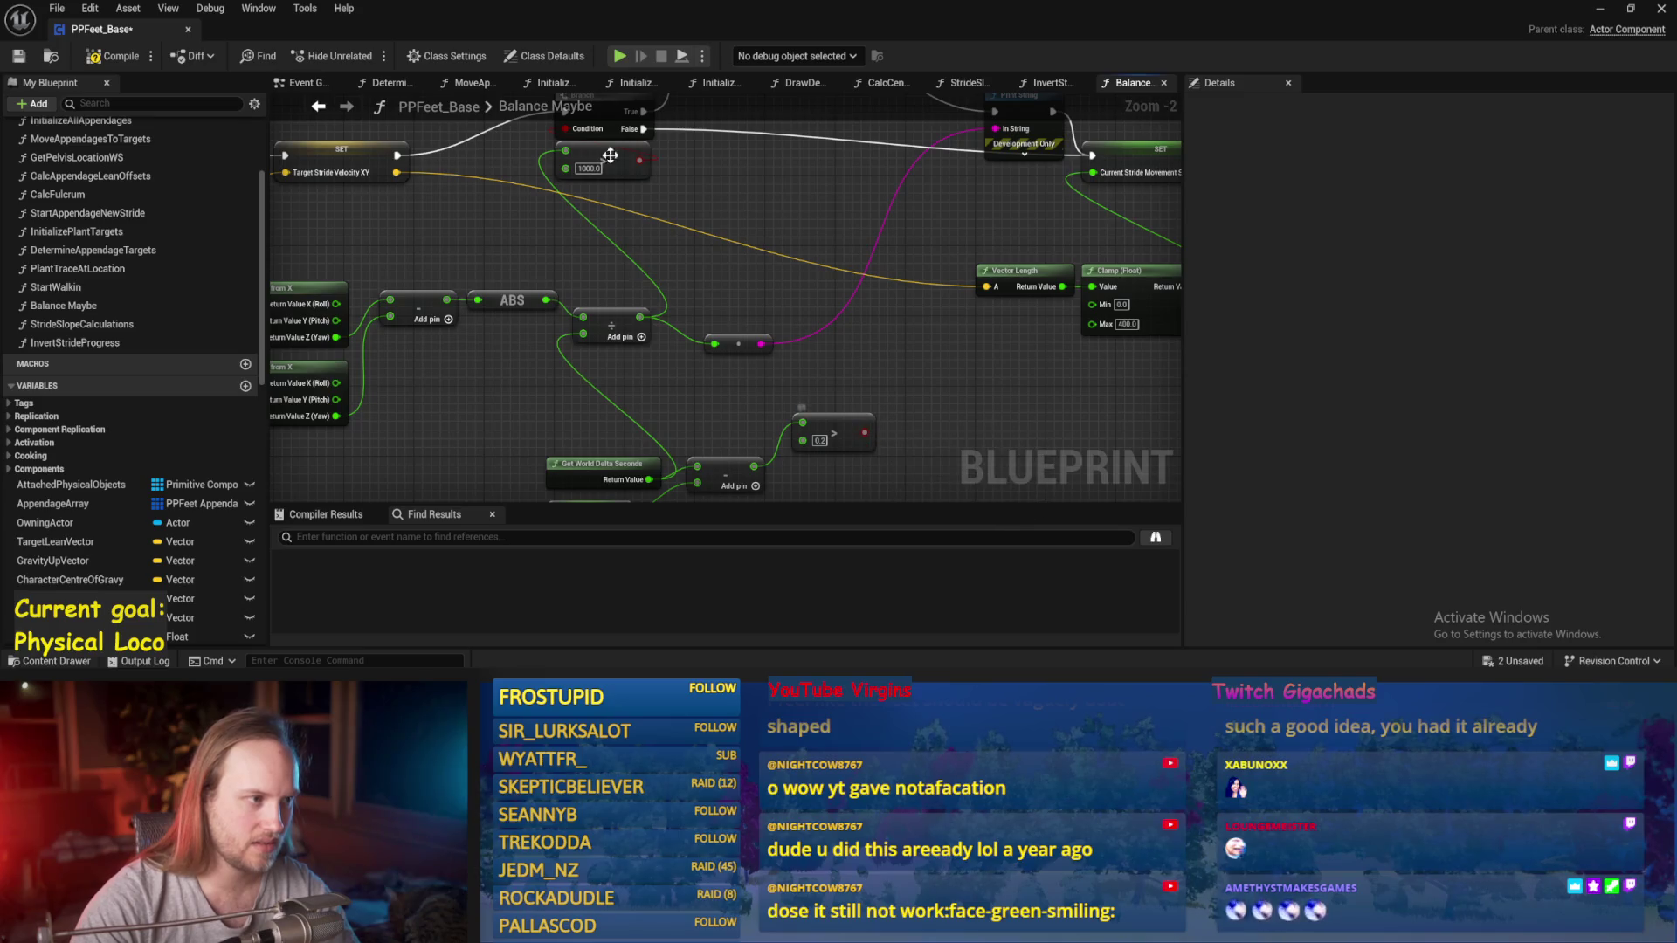
pyautogui.moveTo(566, 310)
pyautogui.mouseDown()
pyautogui.moveTo(868, 244)
pyautogui.moveTo(454, 384)
pyautogui.mouseUp()
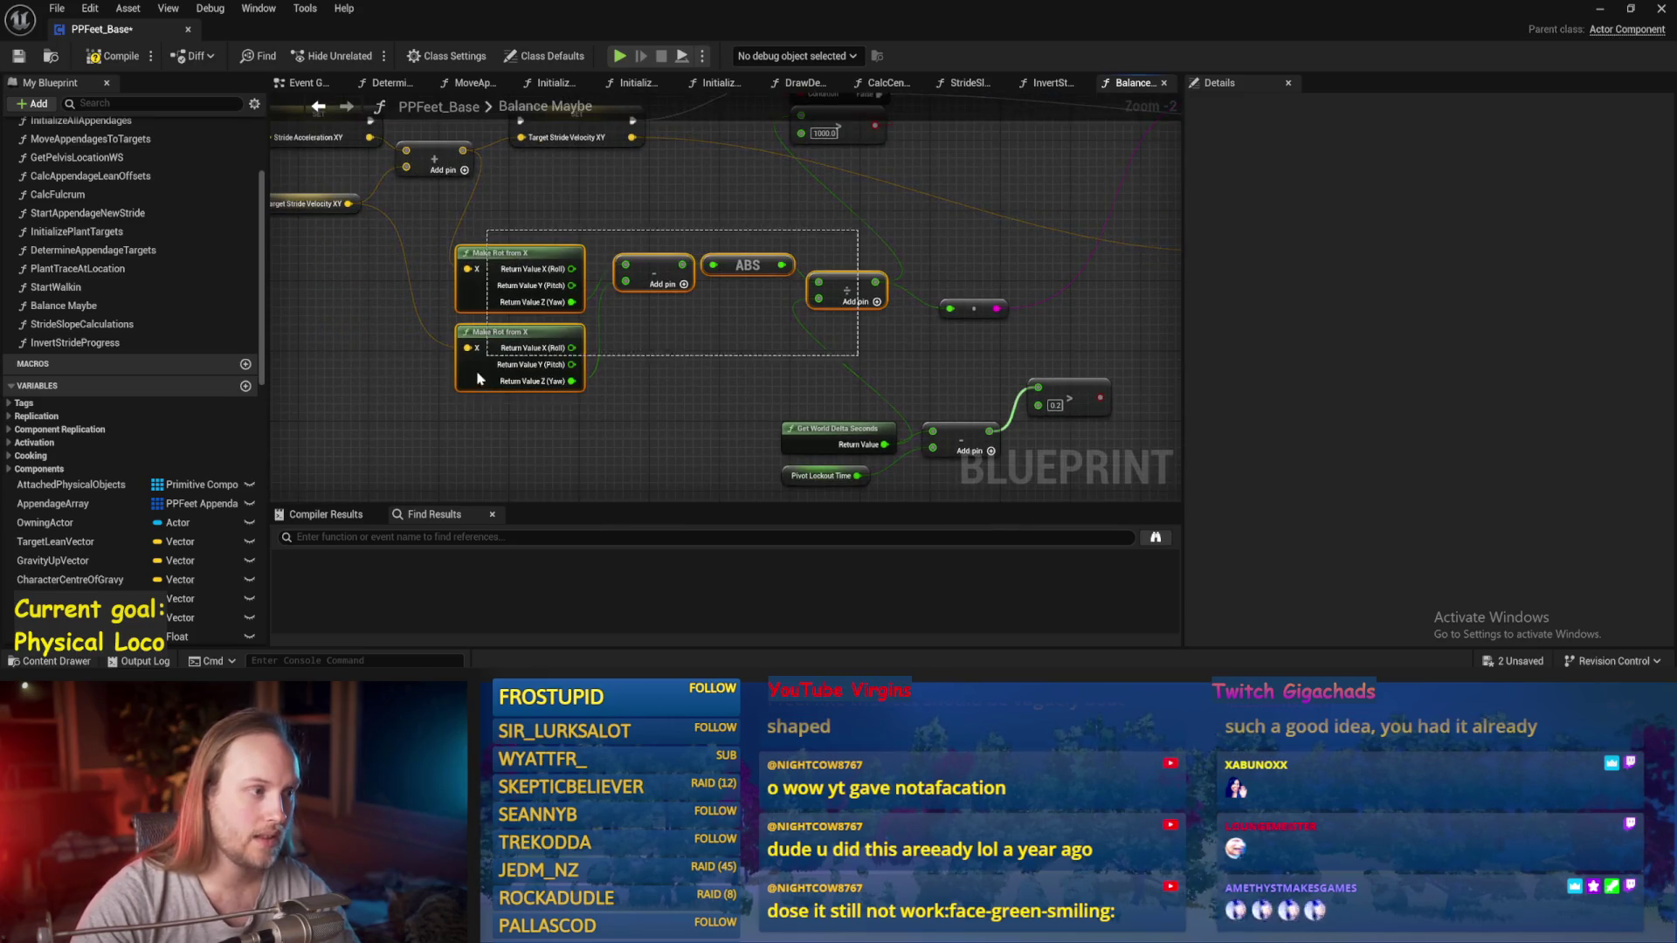
pyautogui.moveTo(465, 314); pyautogui.dragTo(389, 288)
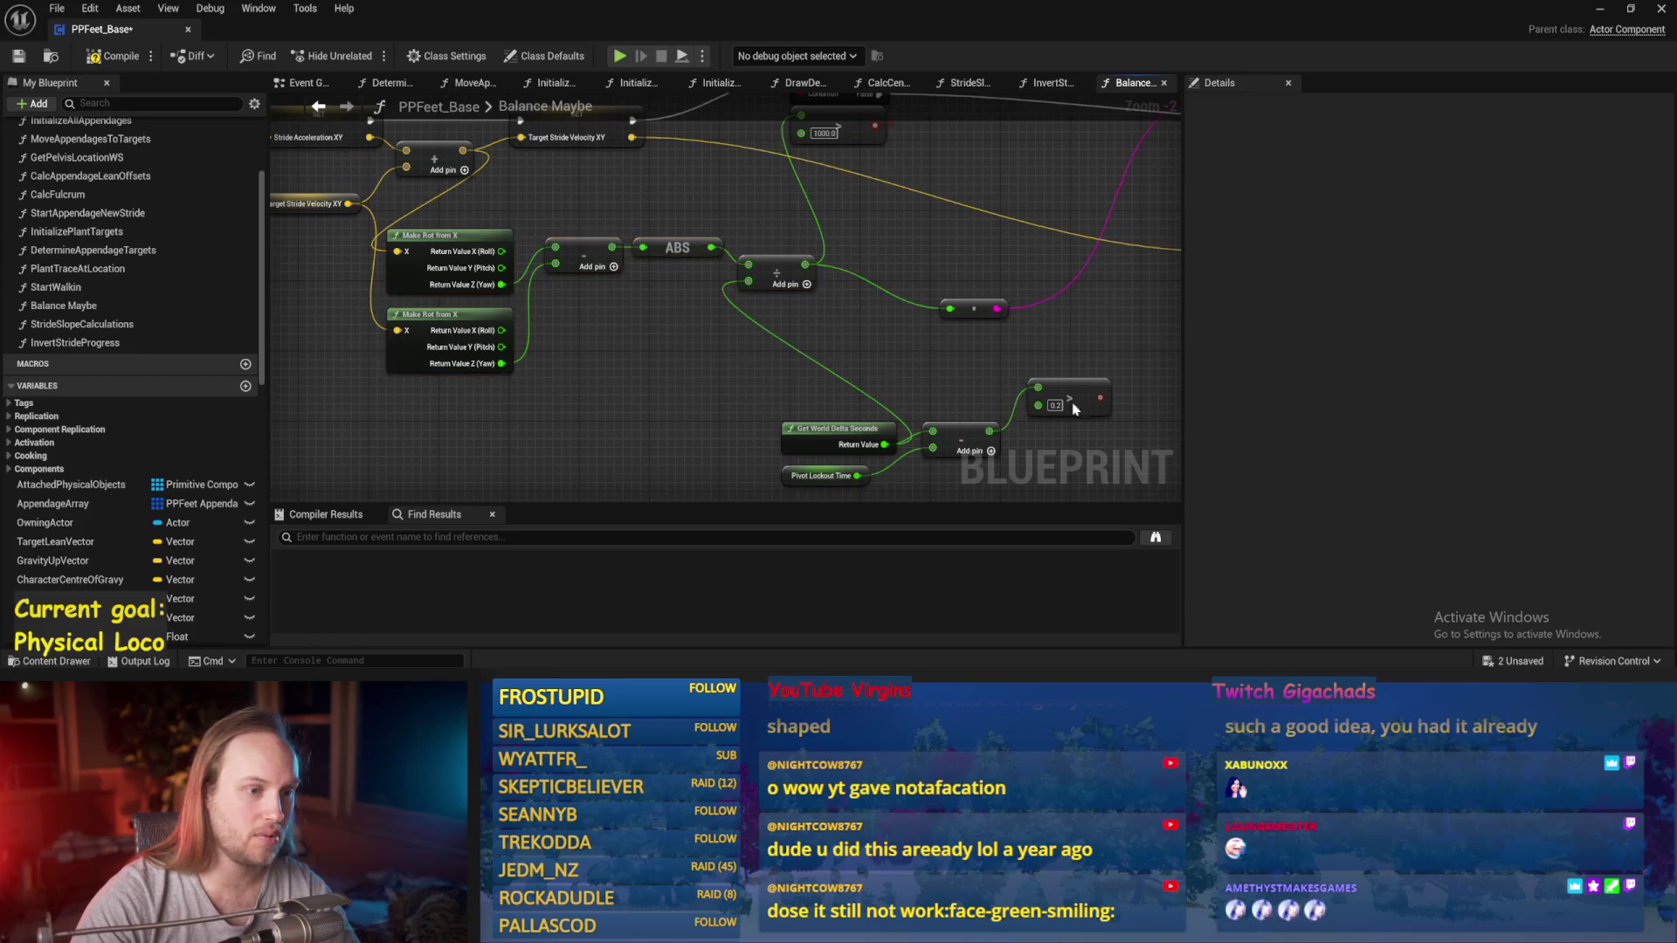
pyautogui.moveTo(1079, 404)
pyautogui.mouseDown()
pyautogui.moveTo(893, 276)
pyautogui.moveTo(858, 349)
pyautogui.moveTo(911, 358)
pyautogui.moveTo(936, 233)
pyautogui.moveTo(777, 174)
pyautogui.moveTo(865, 274)
pyautogui.moveTo(824, 300)
pyautogui.moveTo(752, 472)
pyautogui.moveTo(878, 218)
pyautogui.moveTo(774, 375)
pyautogui.moveTo(775, 344)
pyautogui.moveTo(847, 295)
pyautogui.moveTo(847, 319)
pyautogui.moveTo(724, 255)
pyautogui.mouseUp()
# Step: Add an AND node after the greater-than comparison
pyautogui.write('and')
pyautogui.press('Return')
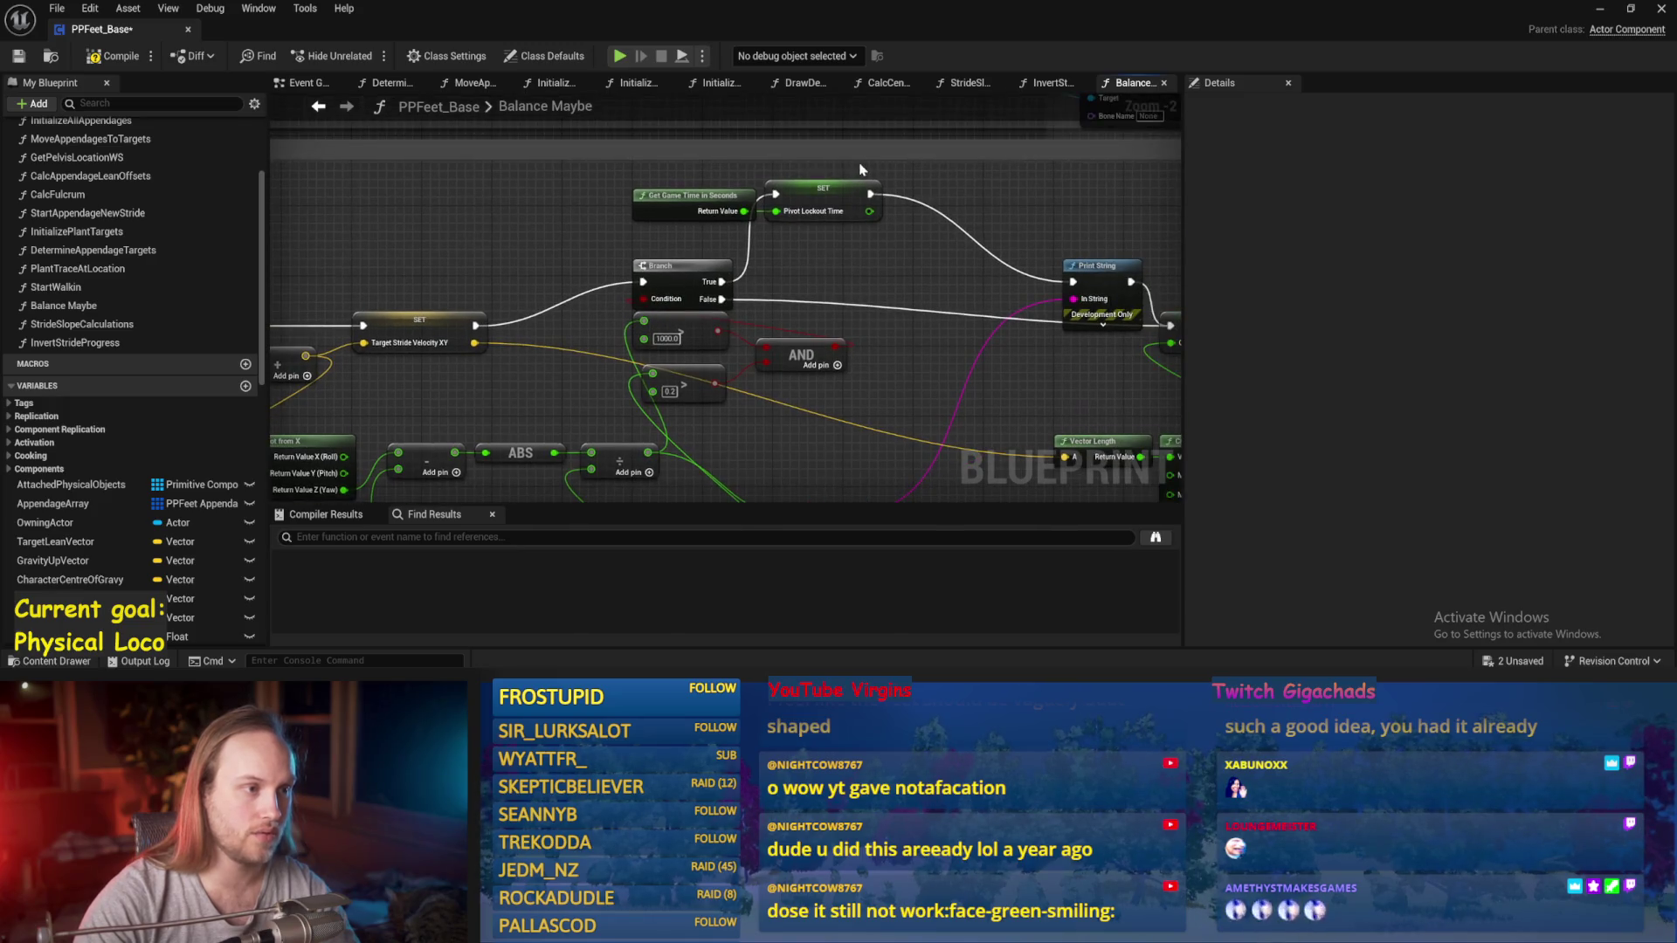
pyautogui.moveTo(888, 210); pyautogui.dragTo(845, 231)
# Step: Call Invert Stride Progress after SET Pivot Lockout Time, compile, and start a play test
pyautogui.rightClick(845, 231)
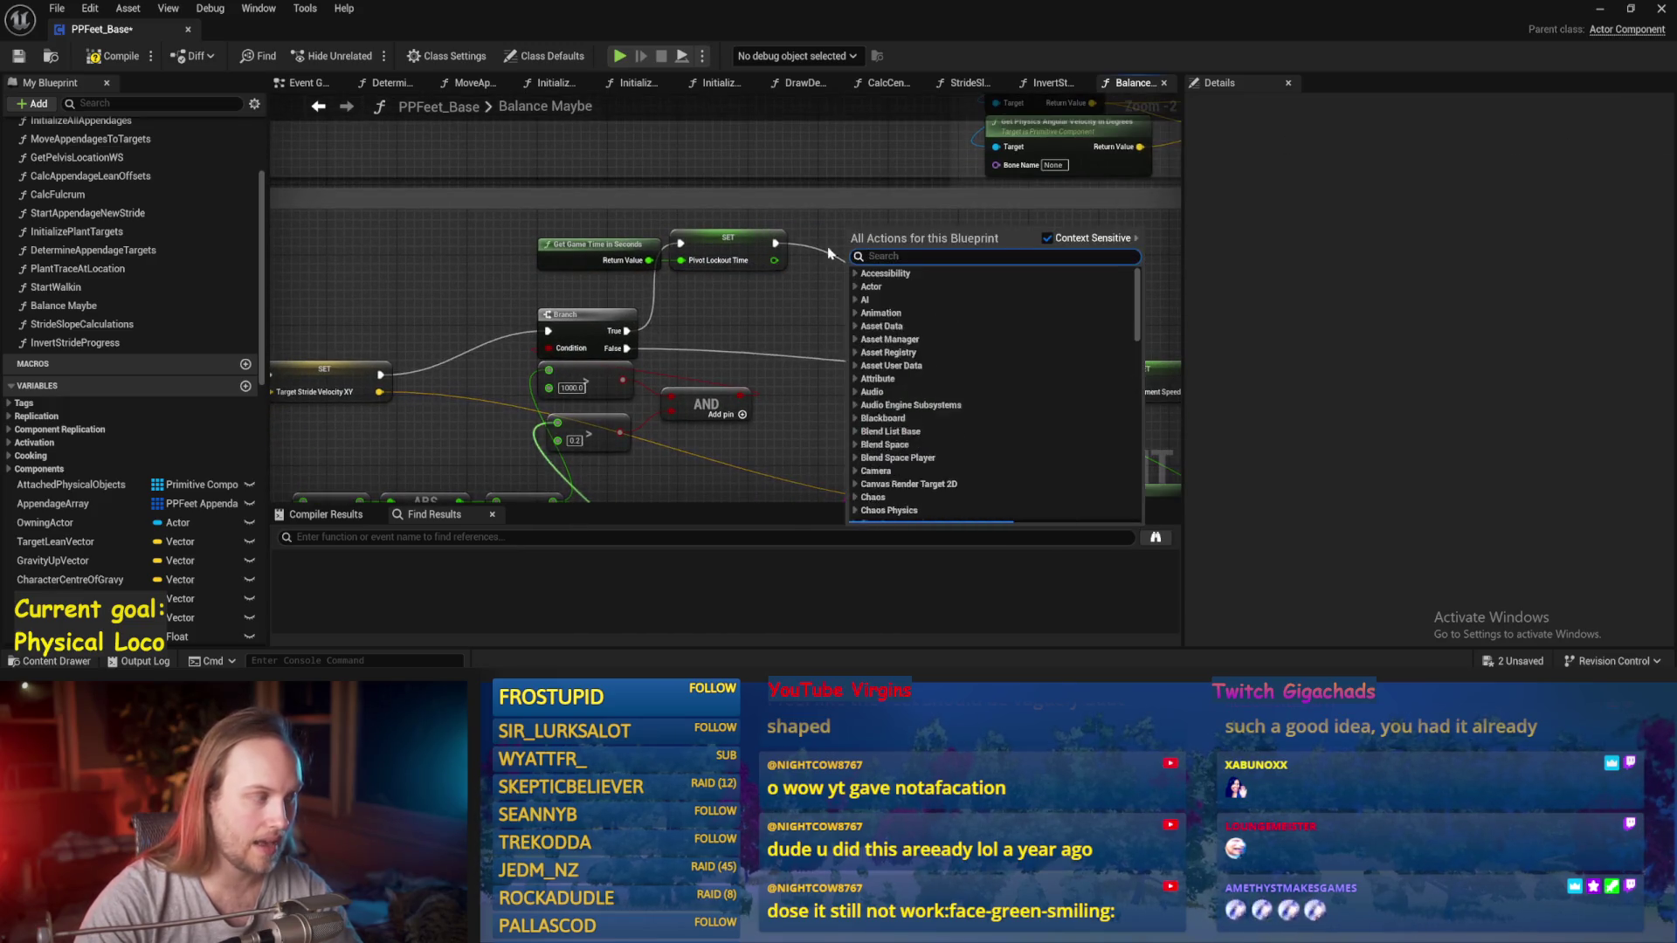
pyautogui.moveTo(234, 342); pyautogui.dragTo(814, 258)
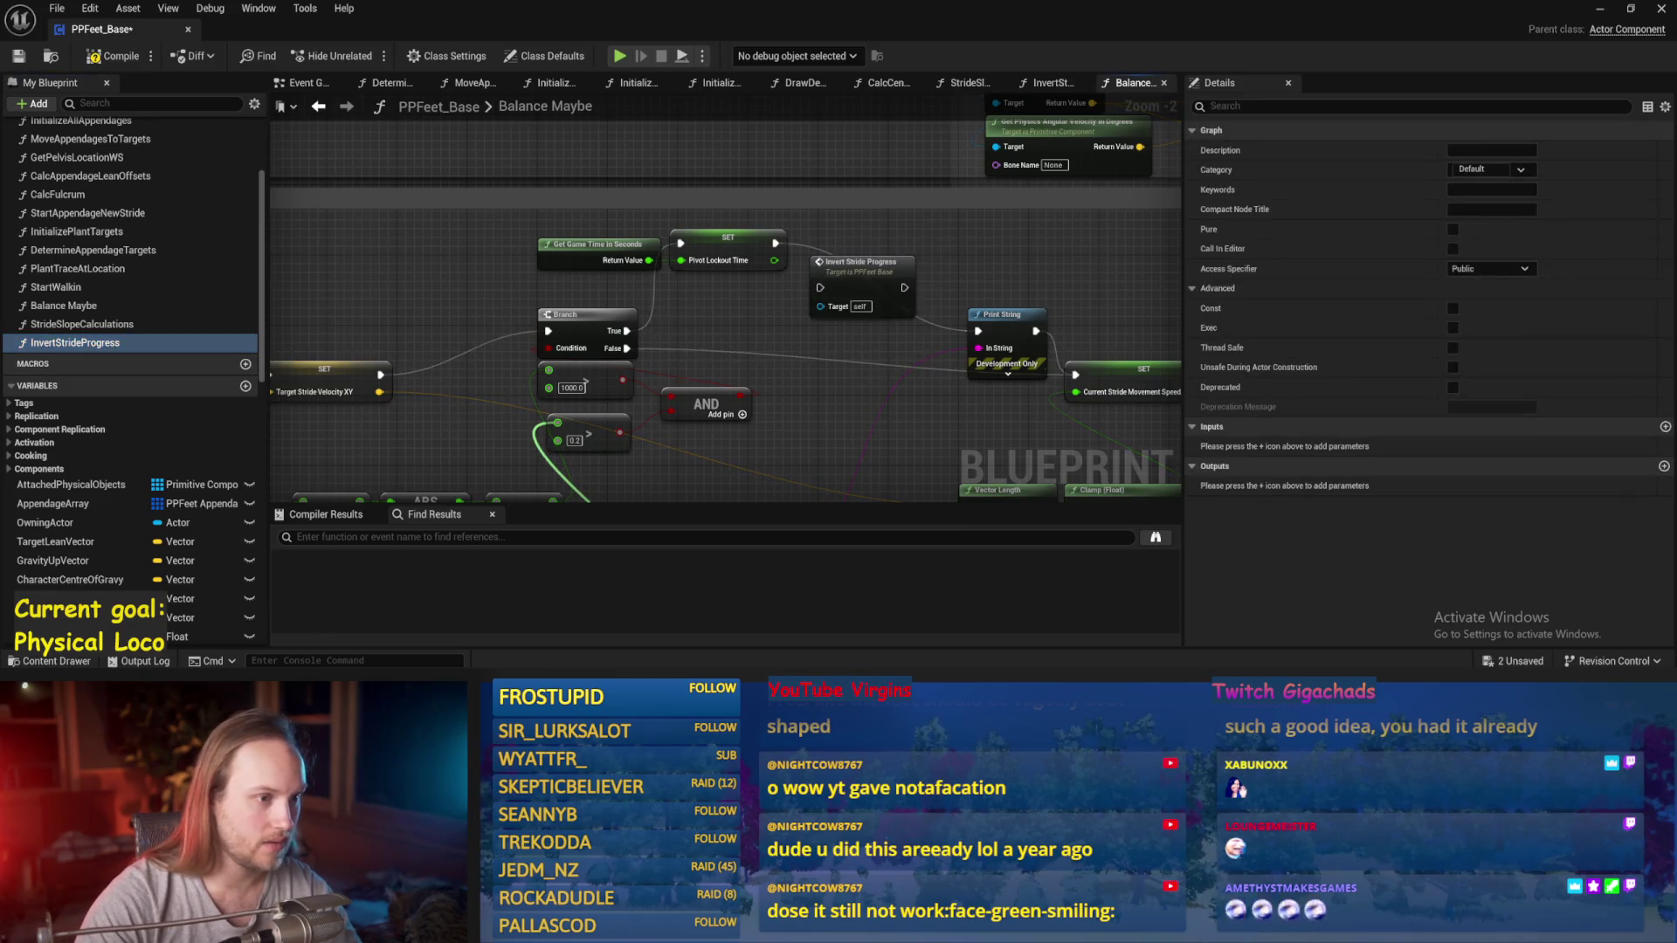
pyautogui.moveTo(904, 287); pyautogui.dragTo(978, 331)
pyautogui.click(85, 59)
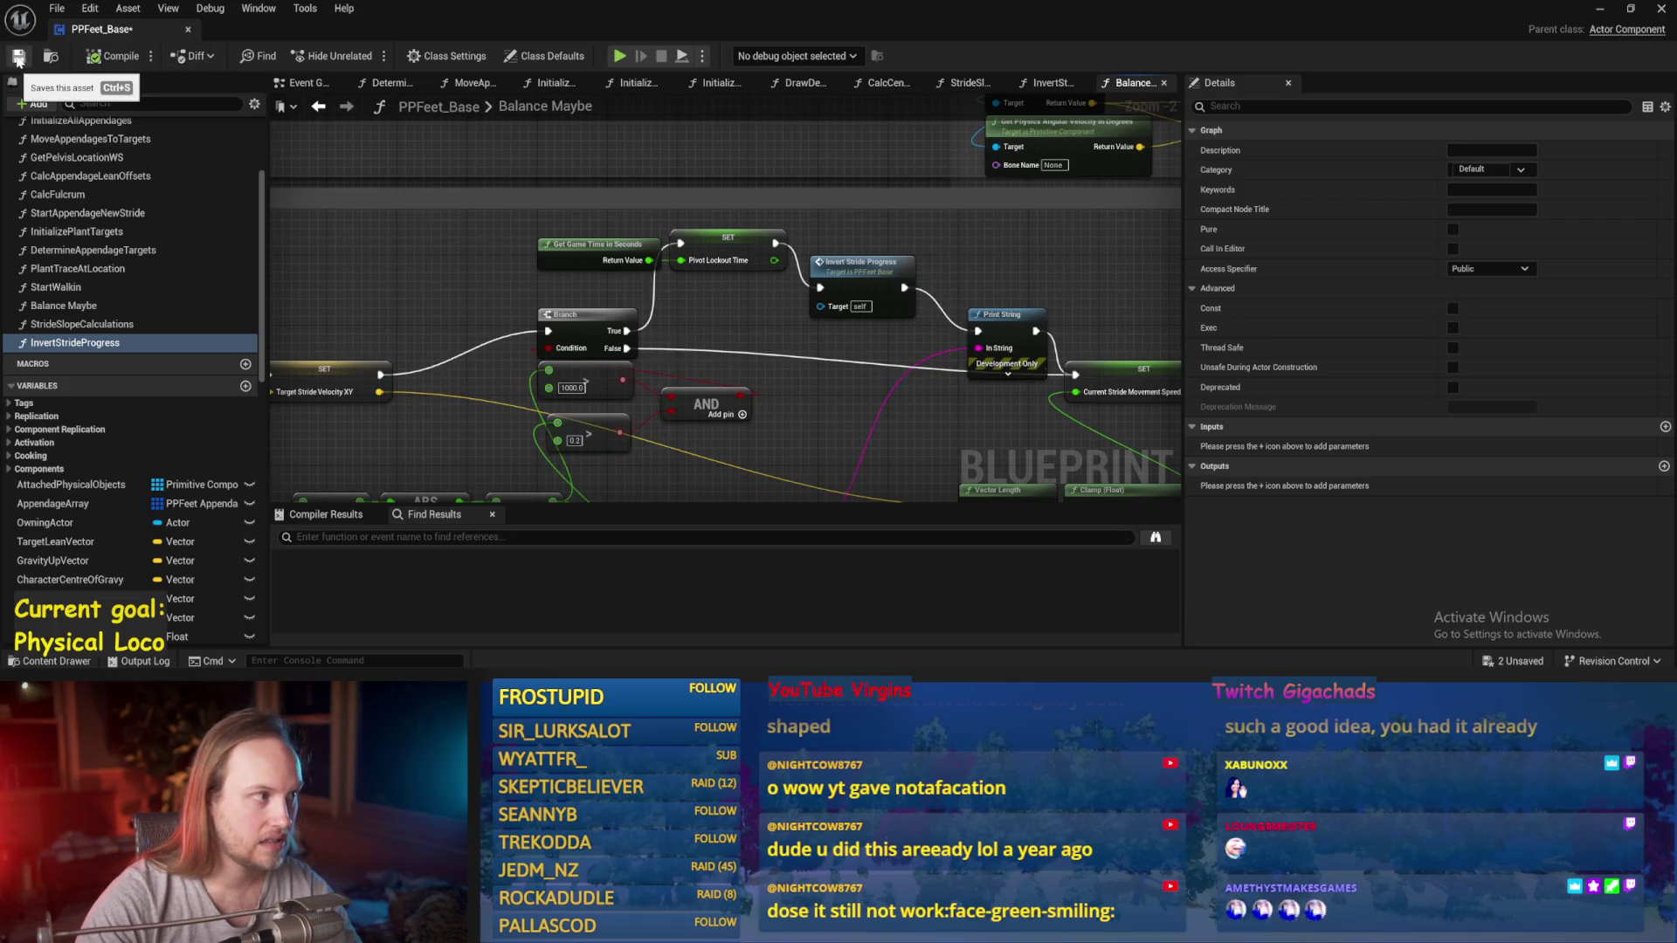
pyautogui.click(1600, 8)
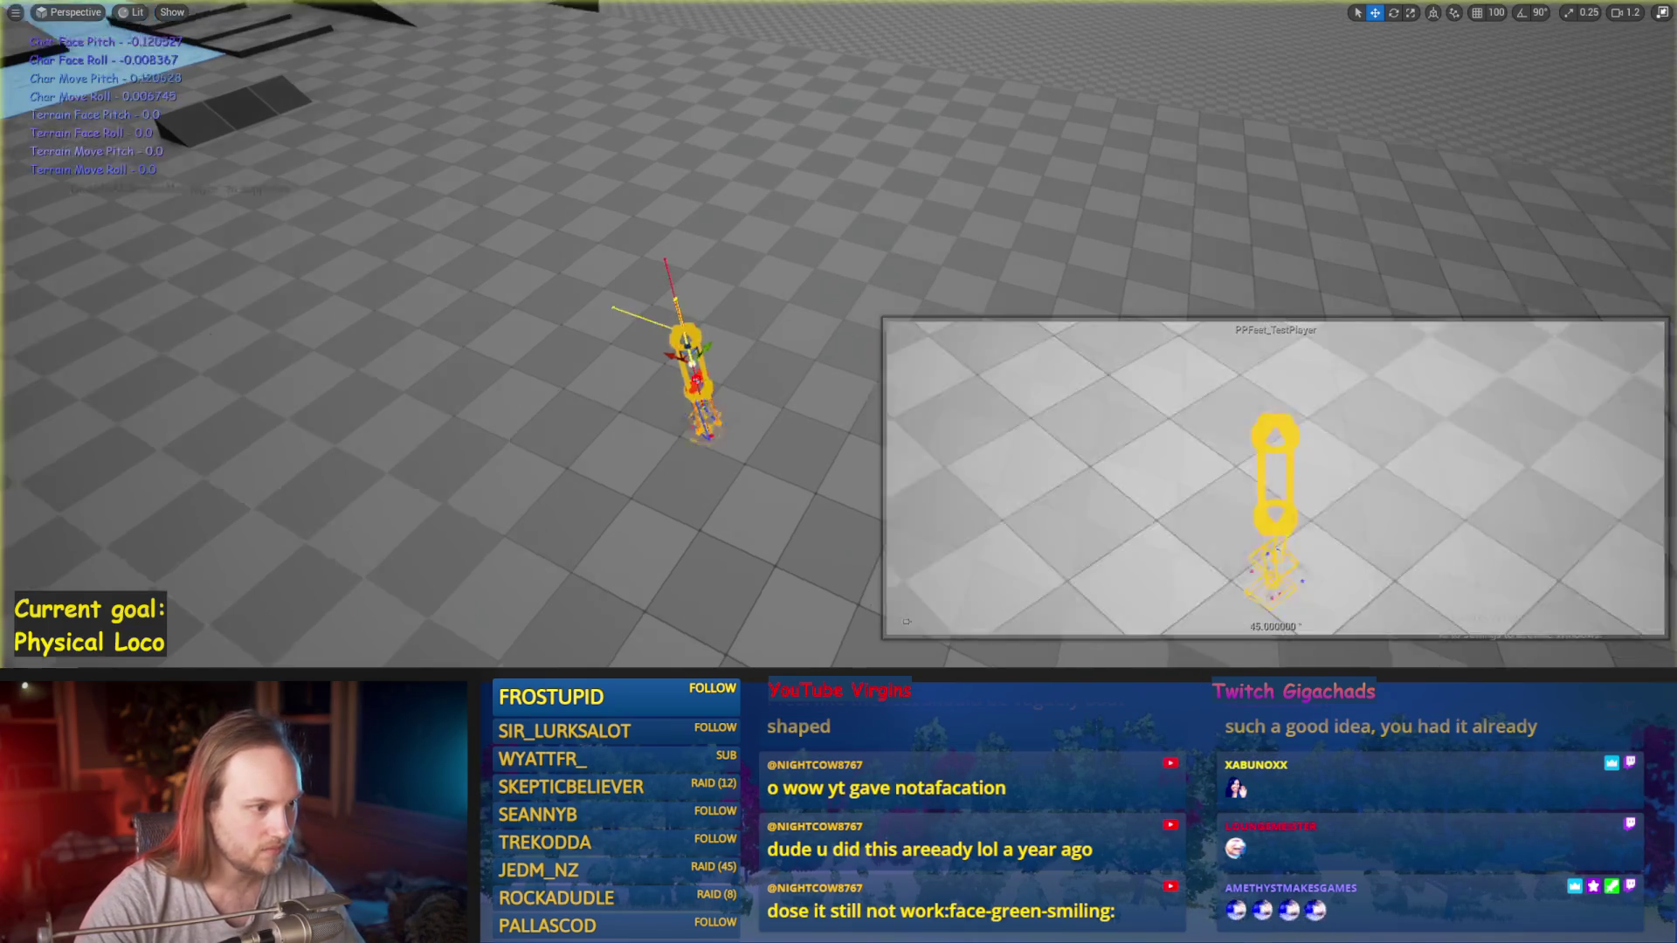
# Step: Detach from the player, tip the capsule over with the rotate tool, then return to Balance Maybe
pyautogui.press('e')
pyautogui.press('f')
pyautogui.moveTo(732, 279)
pyautogui.mouseDown()
pyautogui.moveTo(720, 310)
pyautogui.moveTo(738, 262)
pyautogui.moveTo(717, 314)
pyautogui.moveTo(725, 297)
pyautogui.mouseUp()
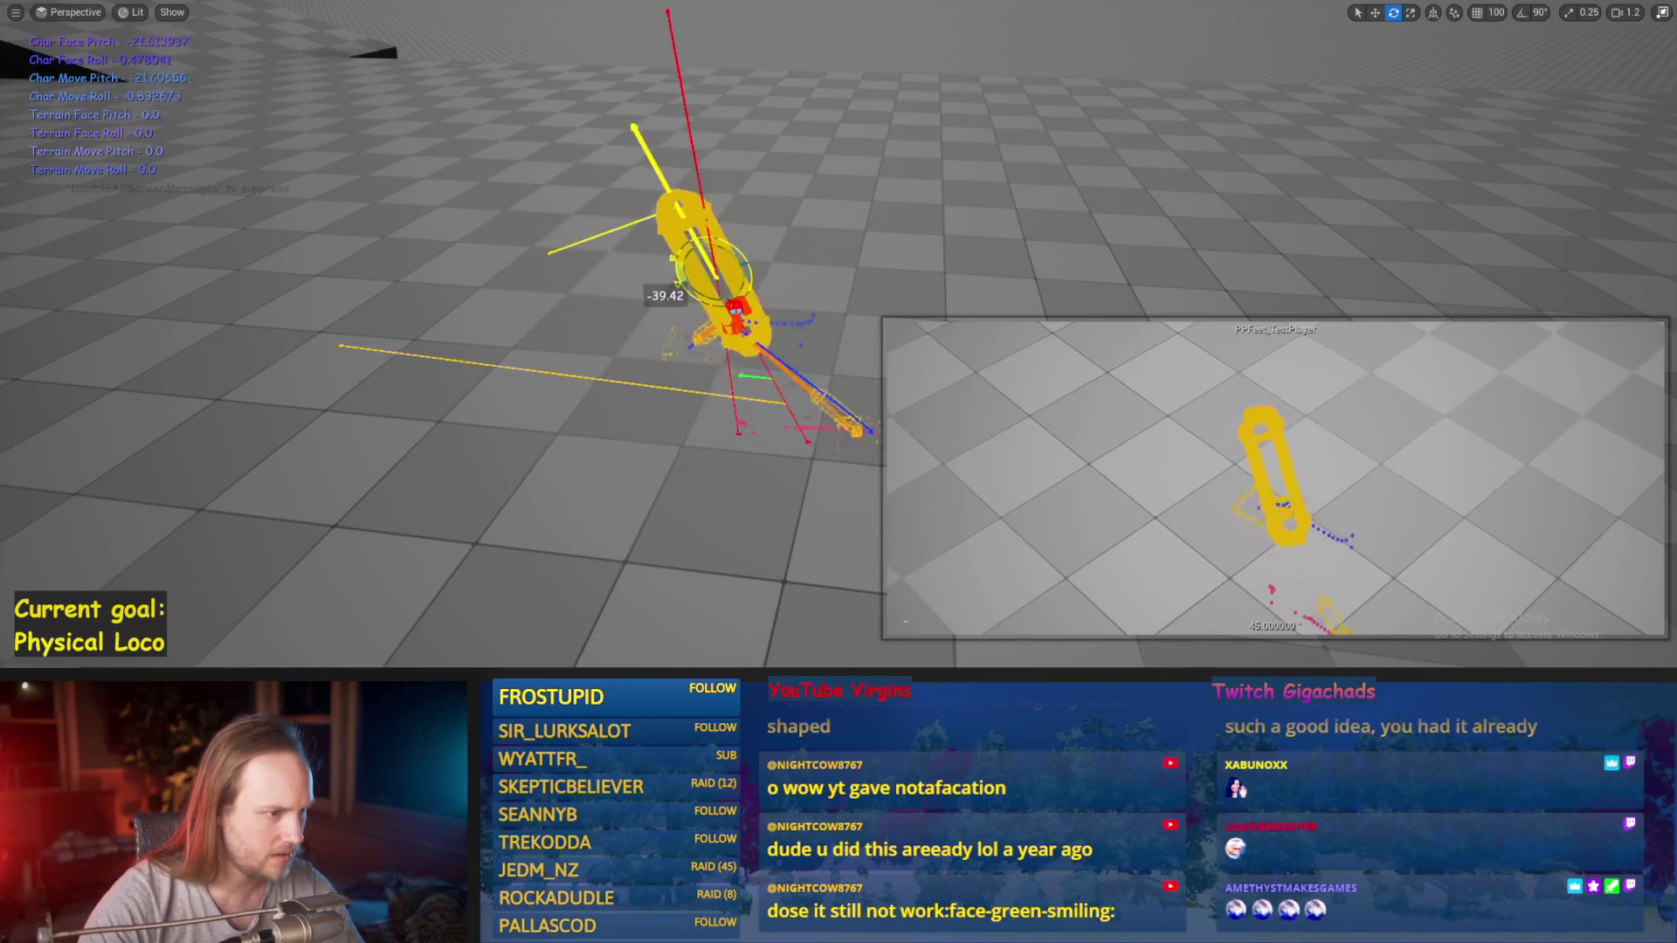
pyautogui.press('w')
pyautogui.hotkey('alt', 'Tab')
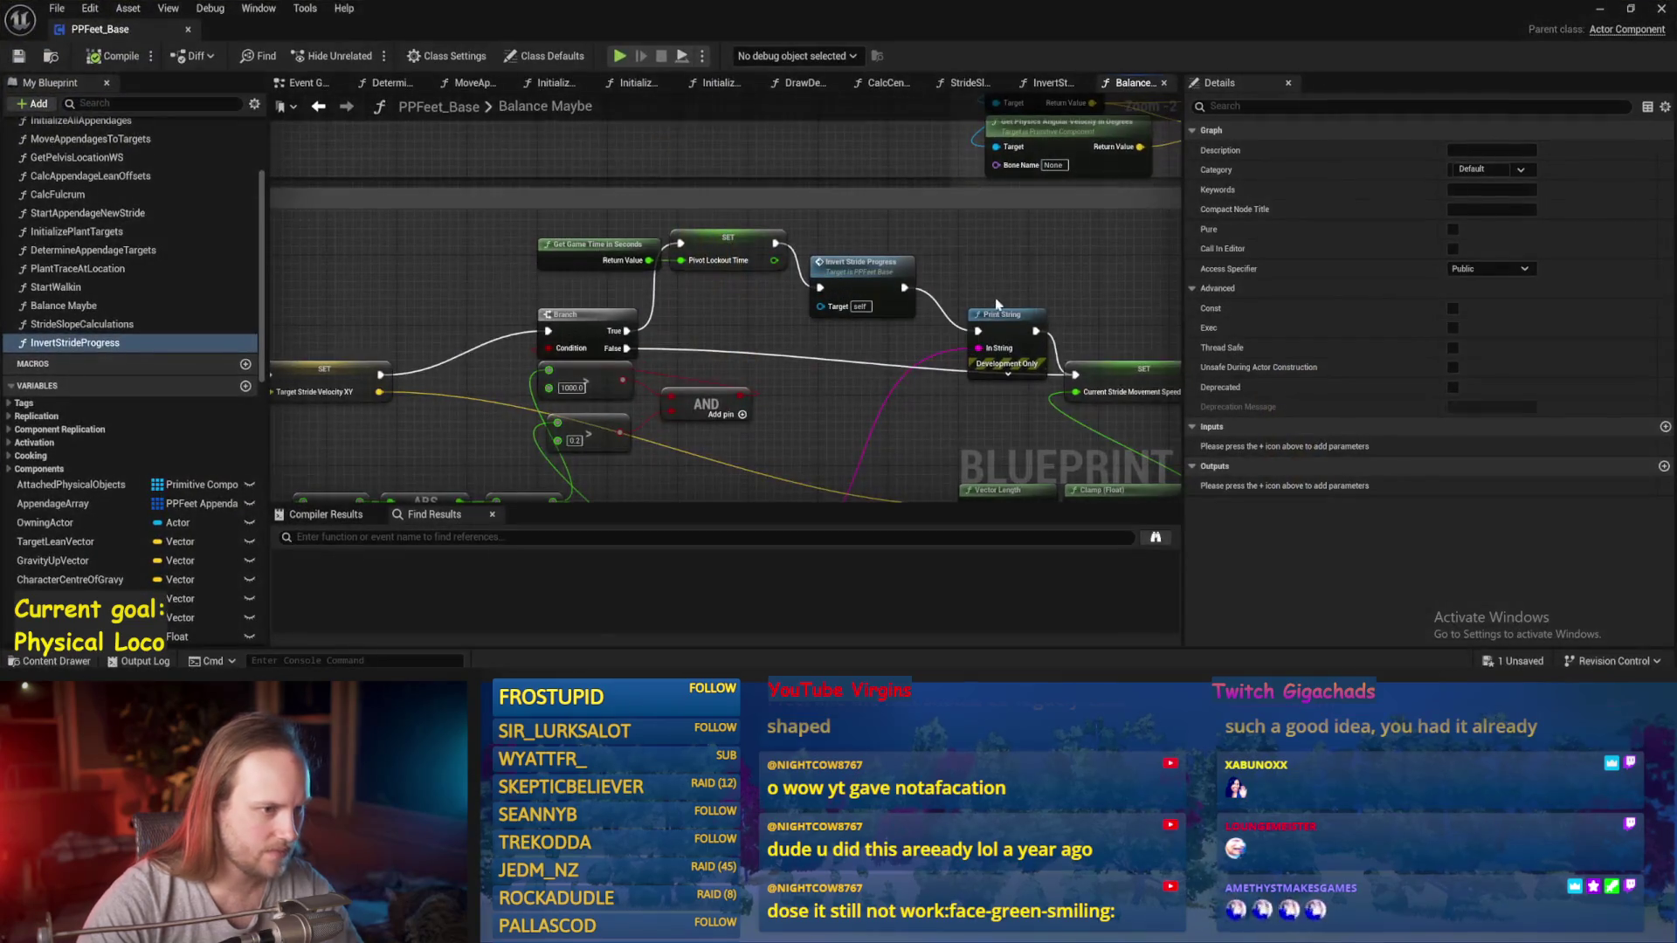
# Step: Tidy the Print String and lockout subtraction nodes and save the Blueprint
pyautogui.moveTo(933, 266); pyautogui.dragTo(933, 250)
pyautogui.scroll(-3, 930, 246)
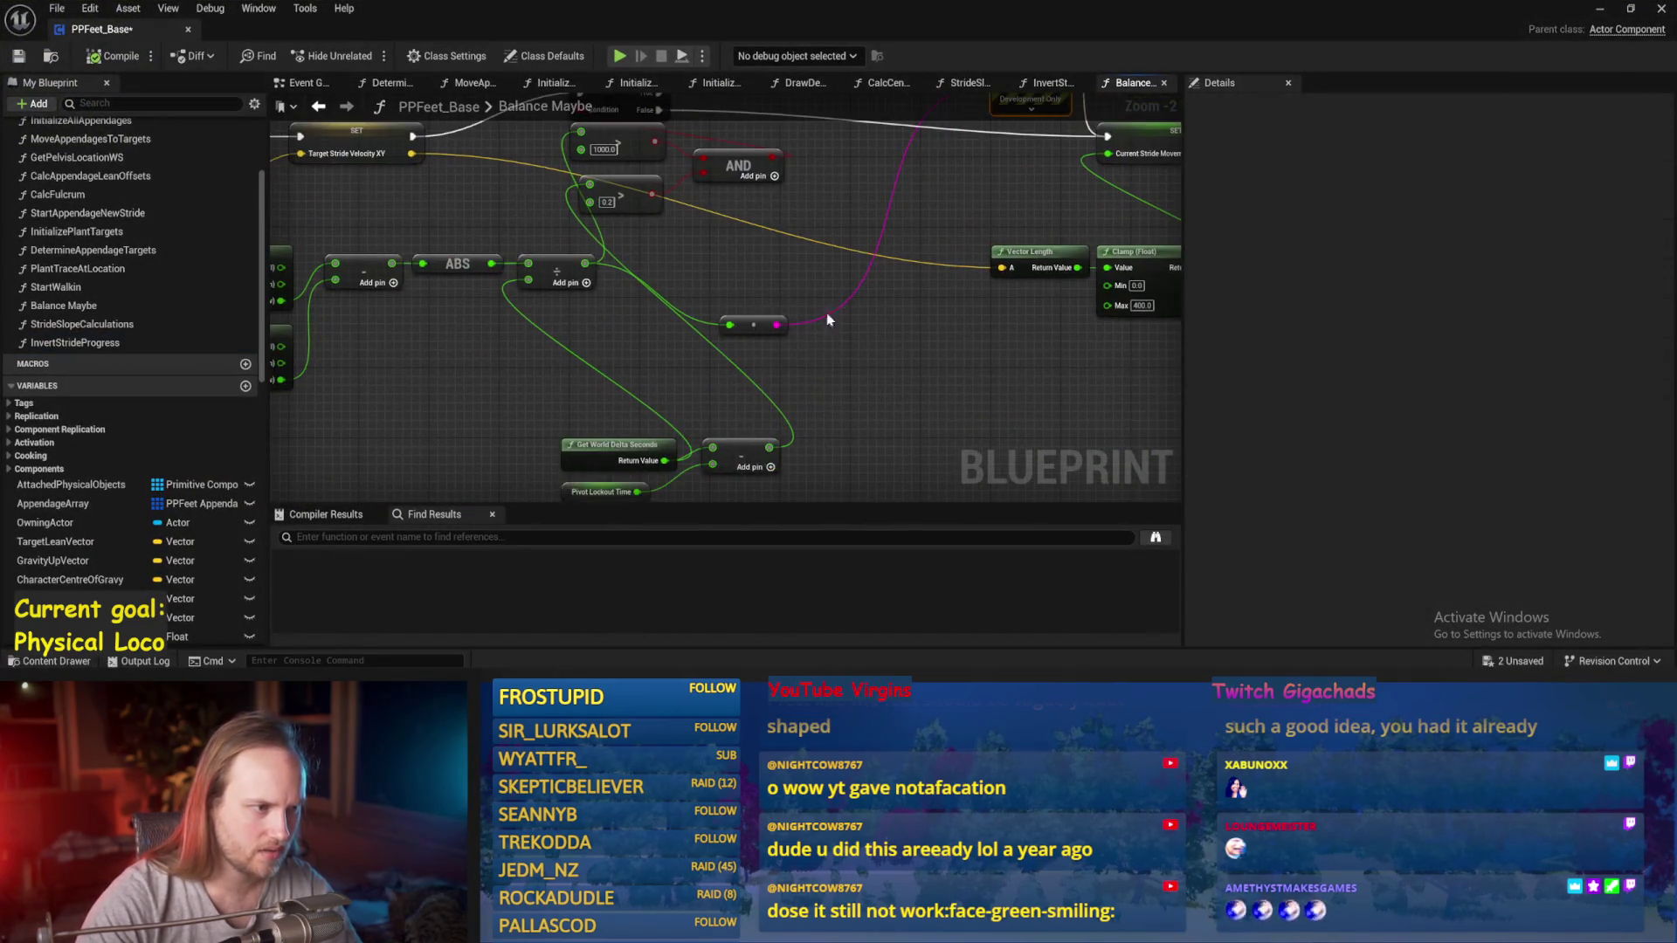
pyautogui.scroll(3, 845, 332)
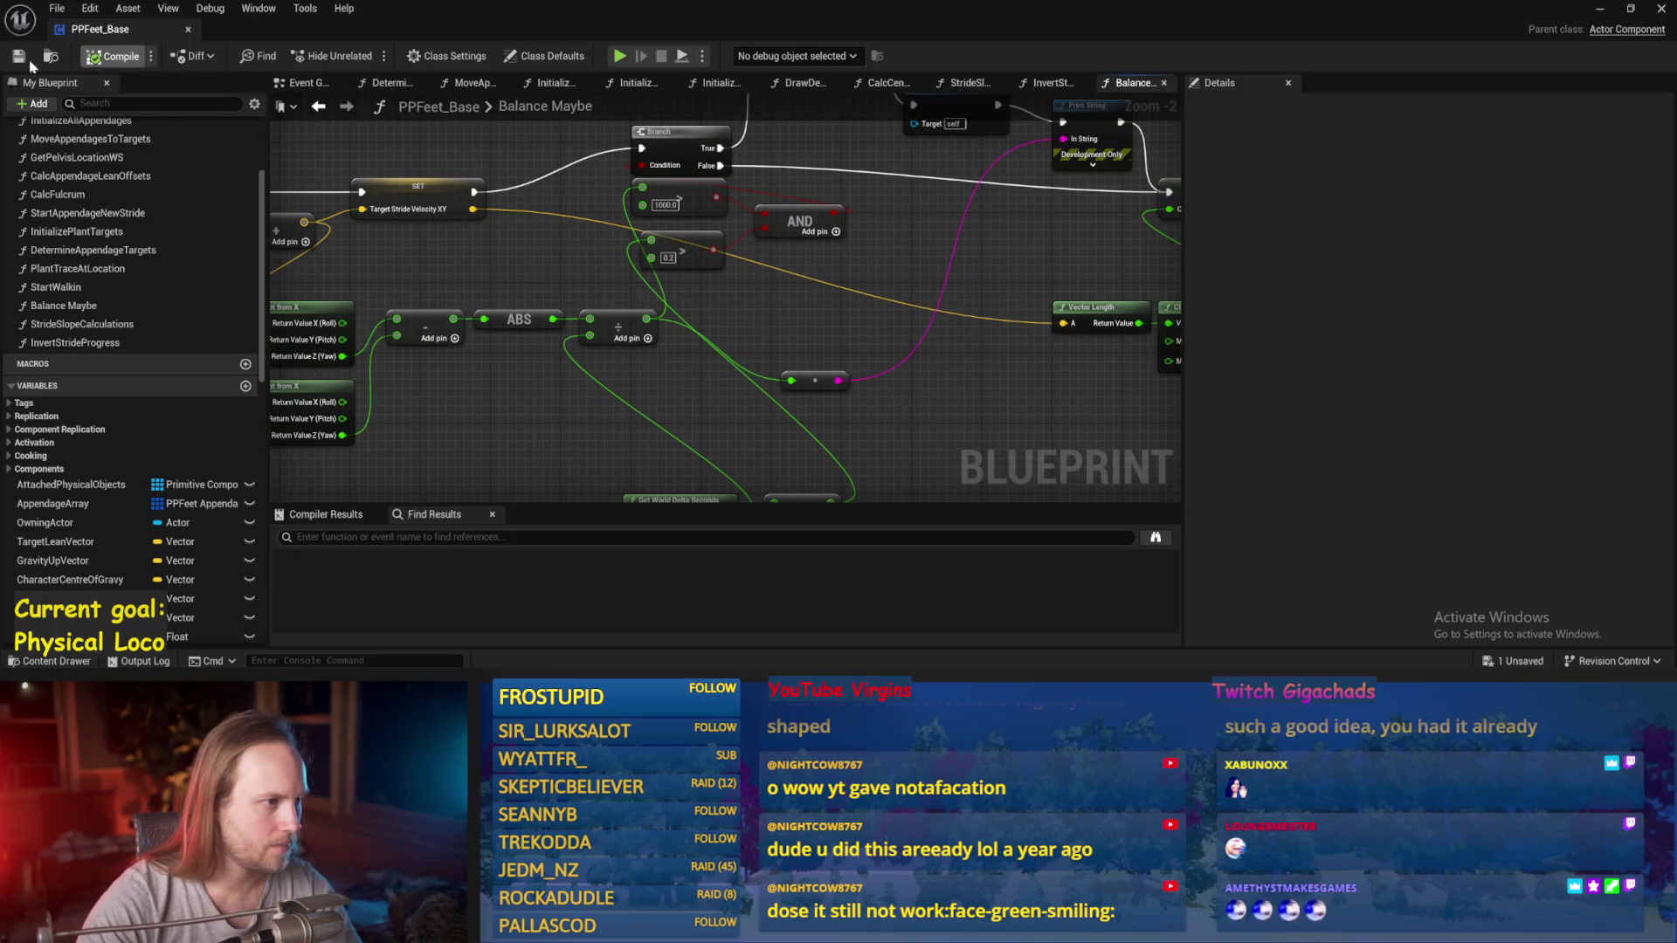
pyautogui.moveTo(783, 395); pyautogui.dragTo(783, 295)
pyautogui.moveTo(689, 398); pyautogui.dragTo(653, 355)
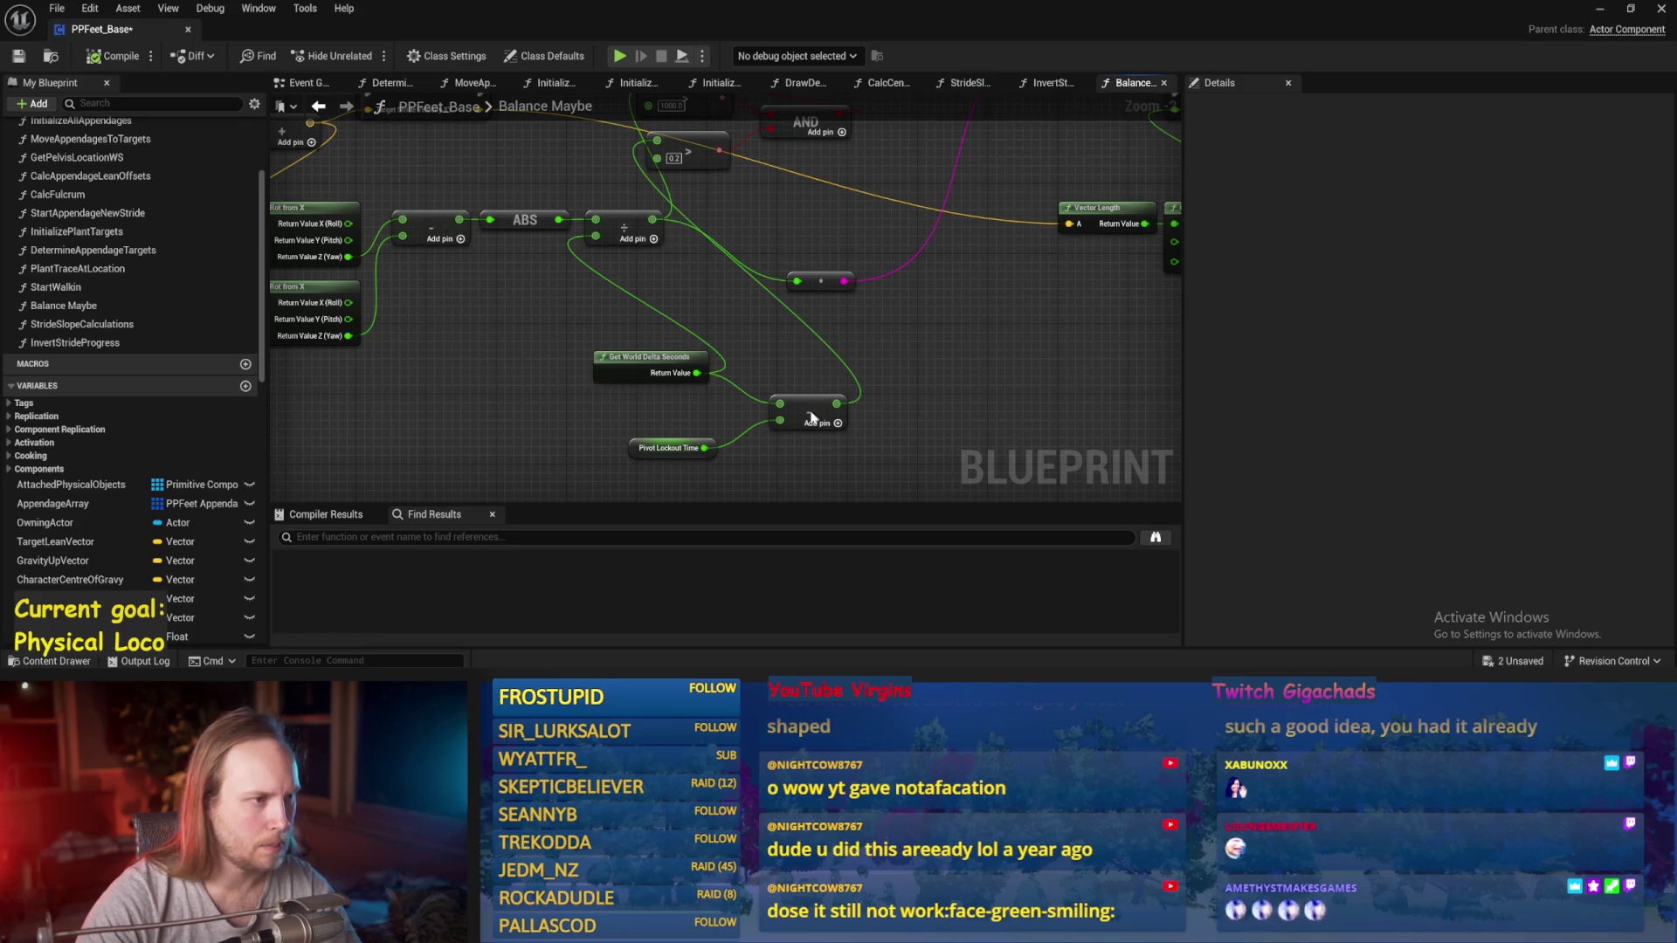
pyautogui.click(673, 448)
pyautogui.click(329, 185)
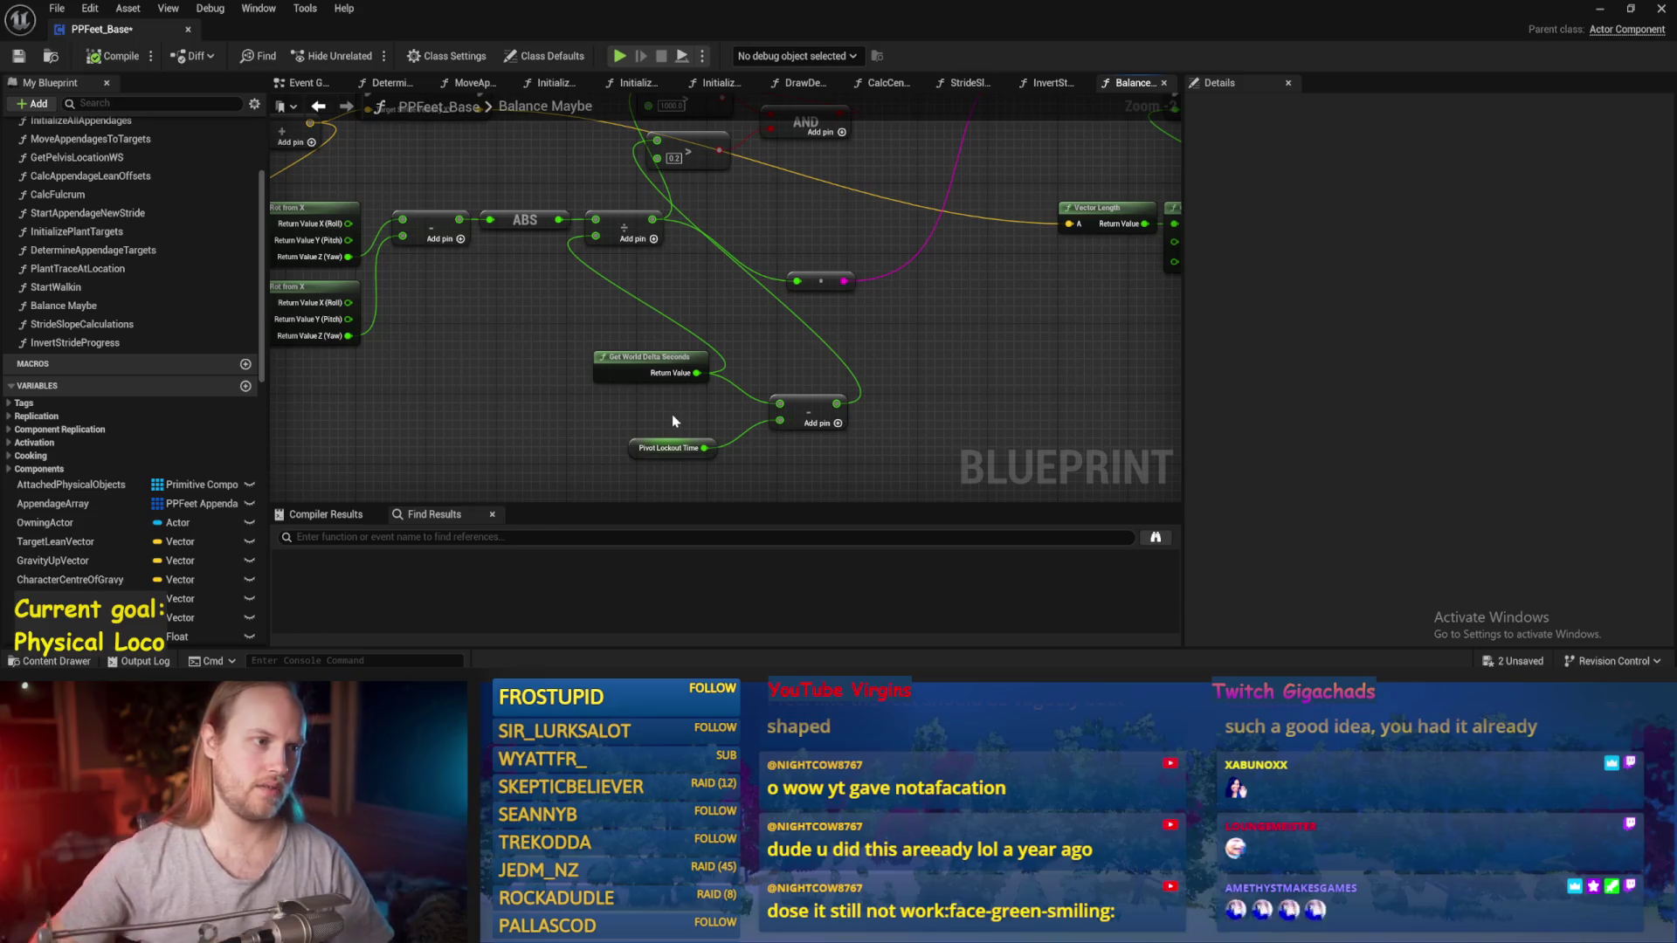
pyautogui.scroll(2, 673, 414)
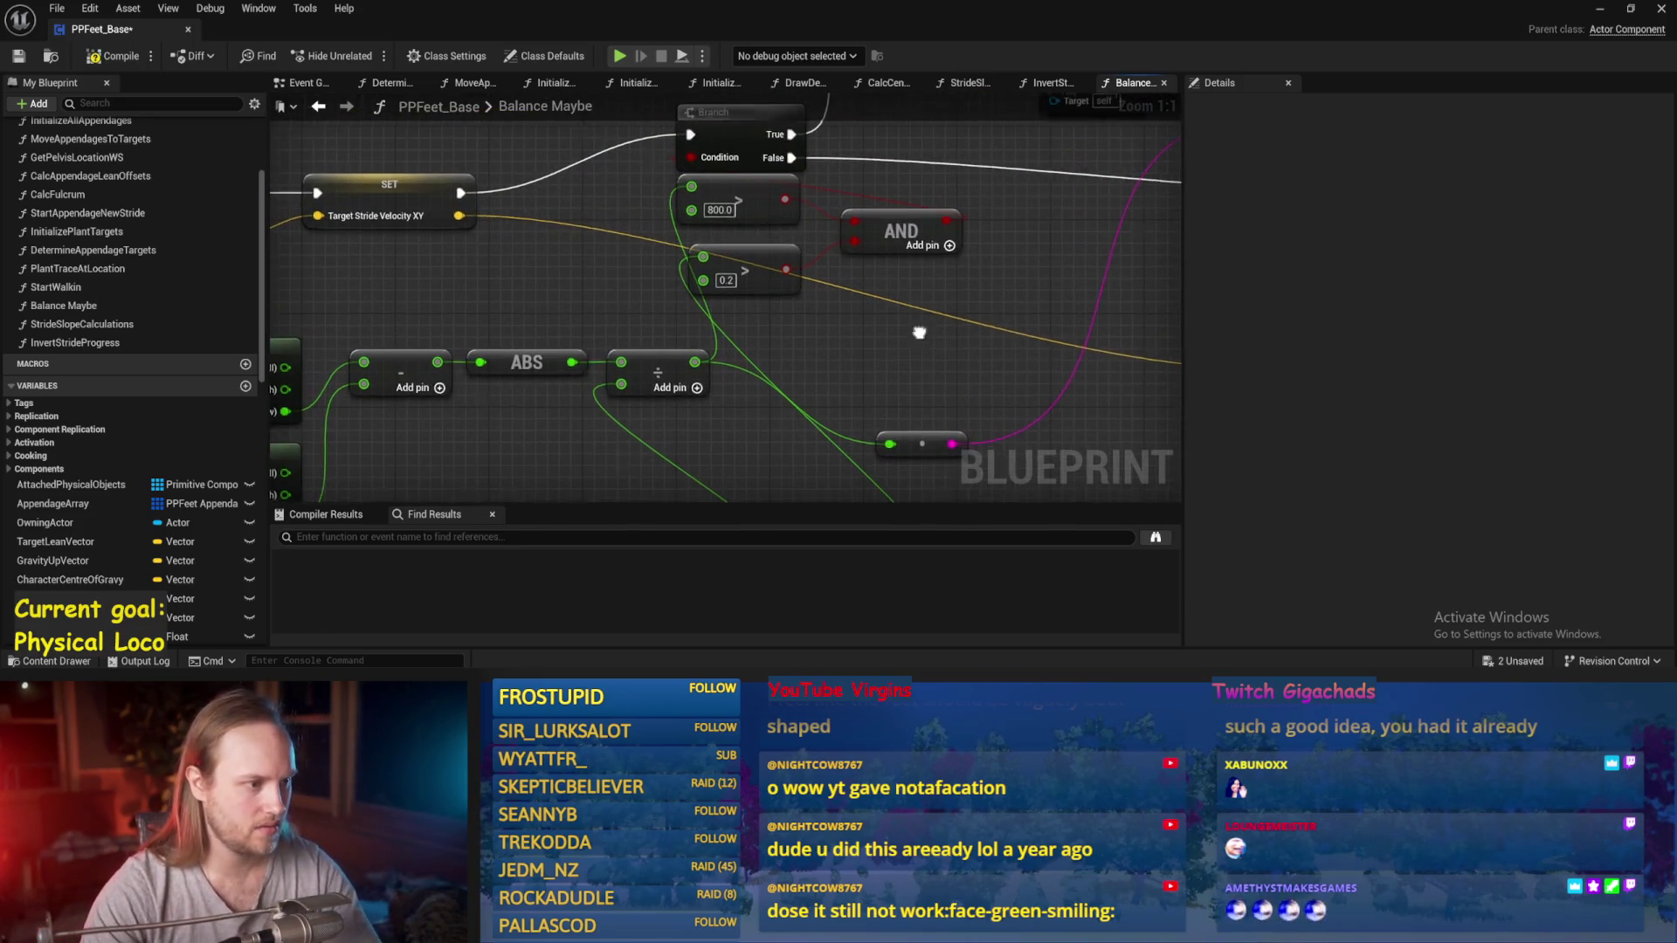
pyautogui.scroll(-3, 855, 280)
pyautogui.hotkey('ctrl', 's')
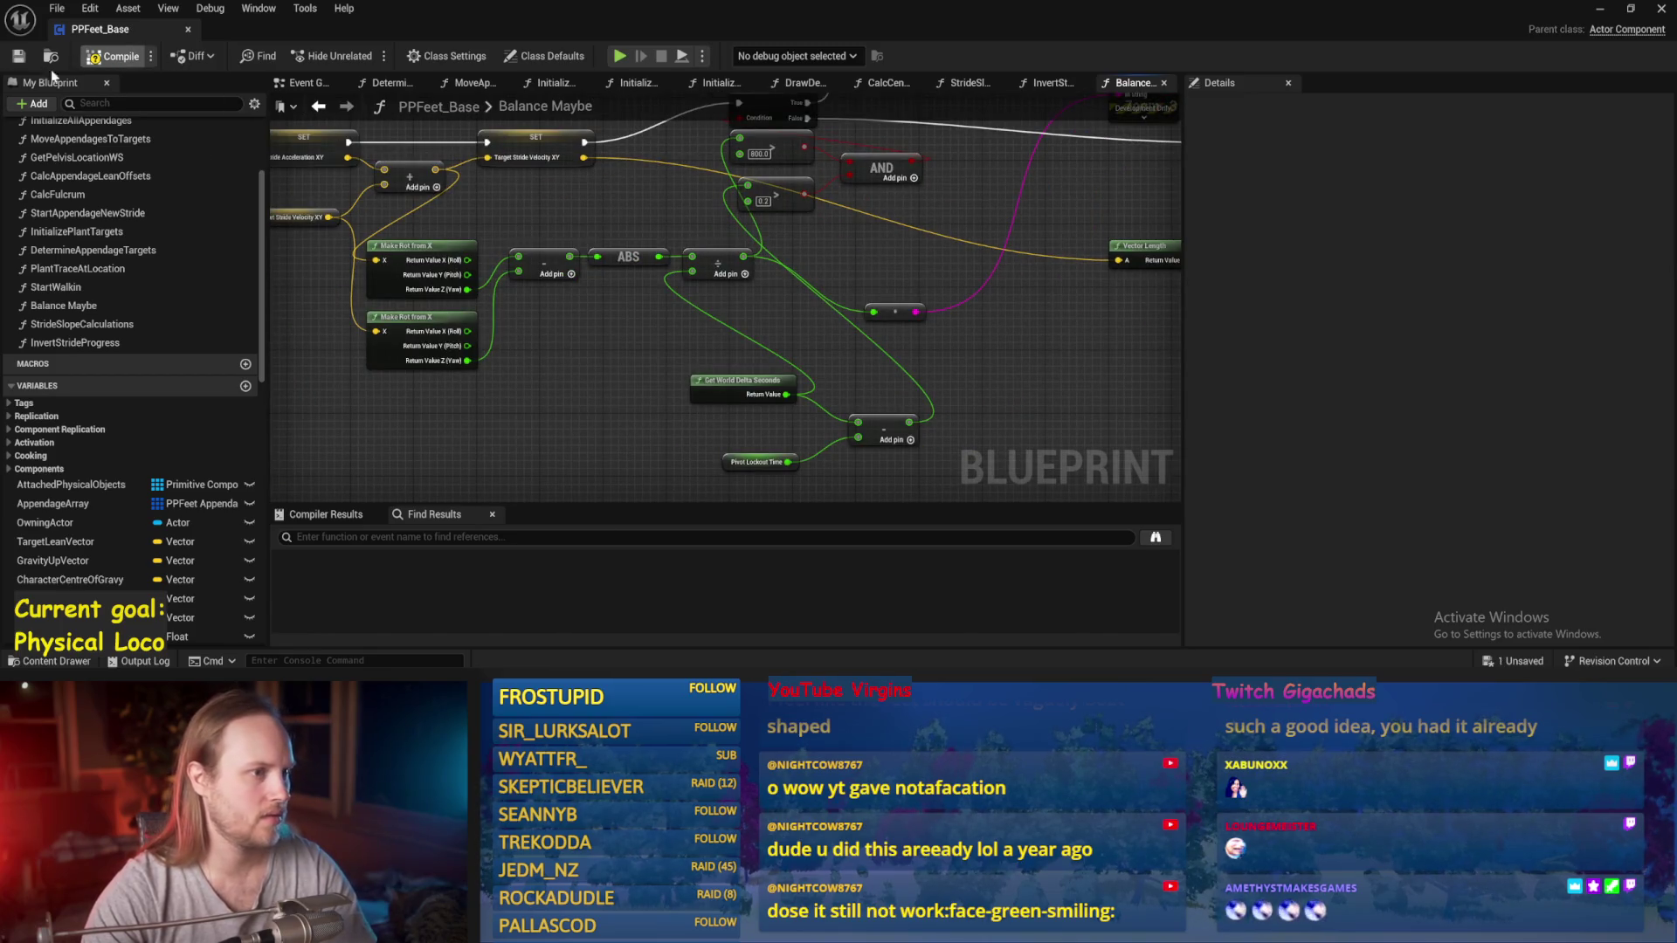
# Step: Feed Get Game Time in Seconds into the subtraction's top pin, compile, and play
pyautogui.moveTo(841, 238)
pyautogui.mouseDown()
pyautogui.moveTo(822, 340)
pyautogui.moveTo(885, 286)
pyautogui.mouseUp()
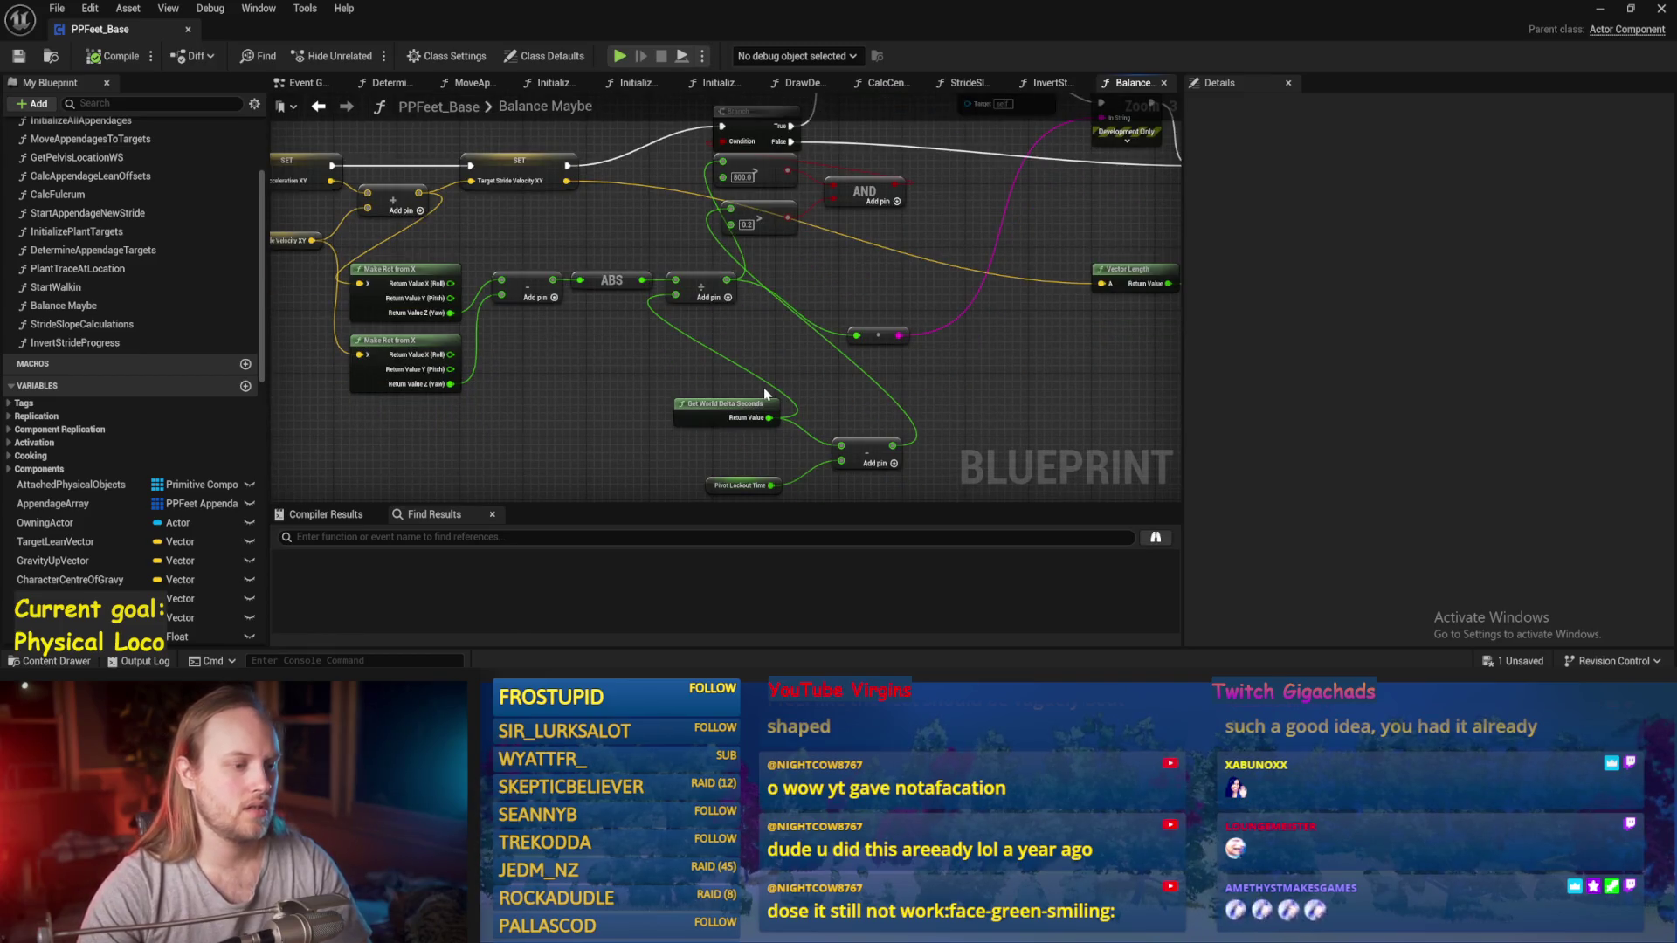
pyautogui.moveTo(702, 419)
pyautogui.mouseDown()
pyautogui.moveTo(734, 188)
pyautogui.moveTo(736, 249)
pyautogui.mouseUp()
pyautogui.scroll(2, 760, 330)
pyautogui.hotkey('ctrl', 'v')
pyautogui.moveTo(859, 281); pyautogui.dragTo(931, 271)
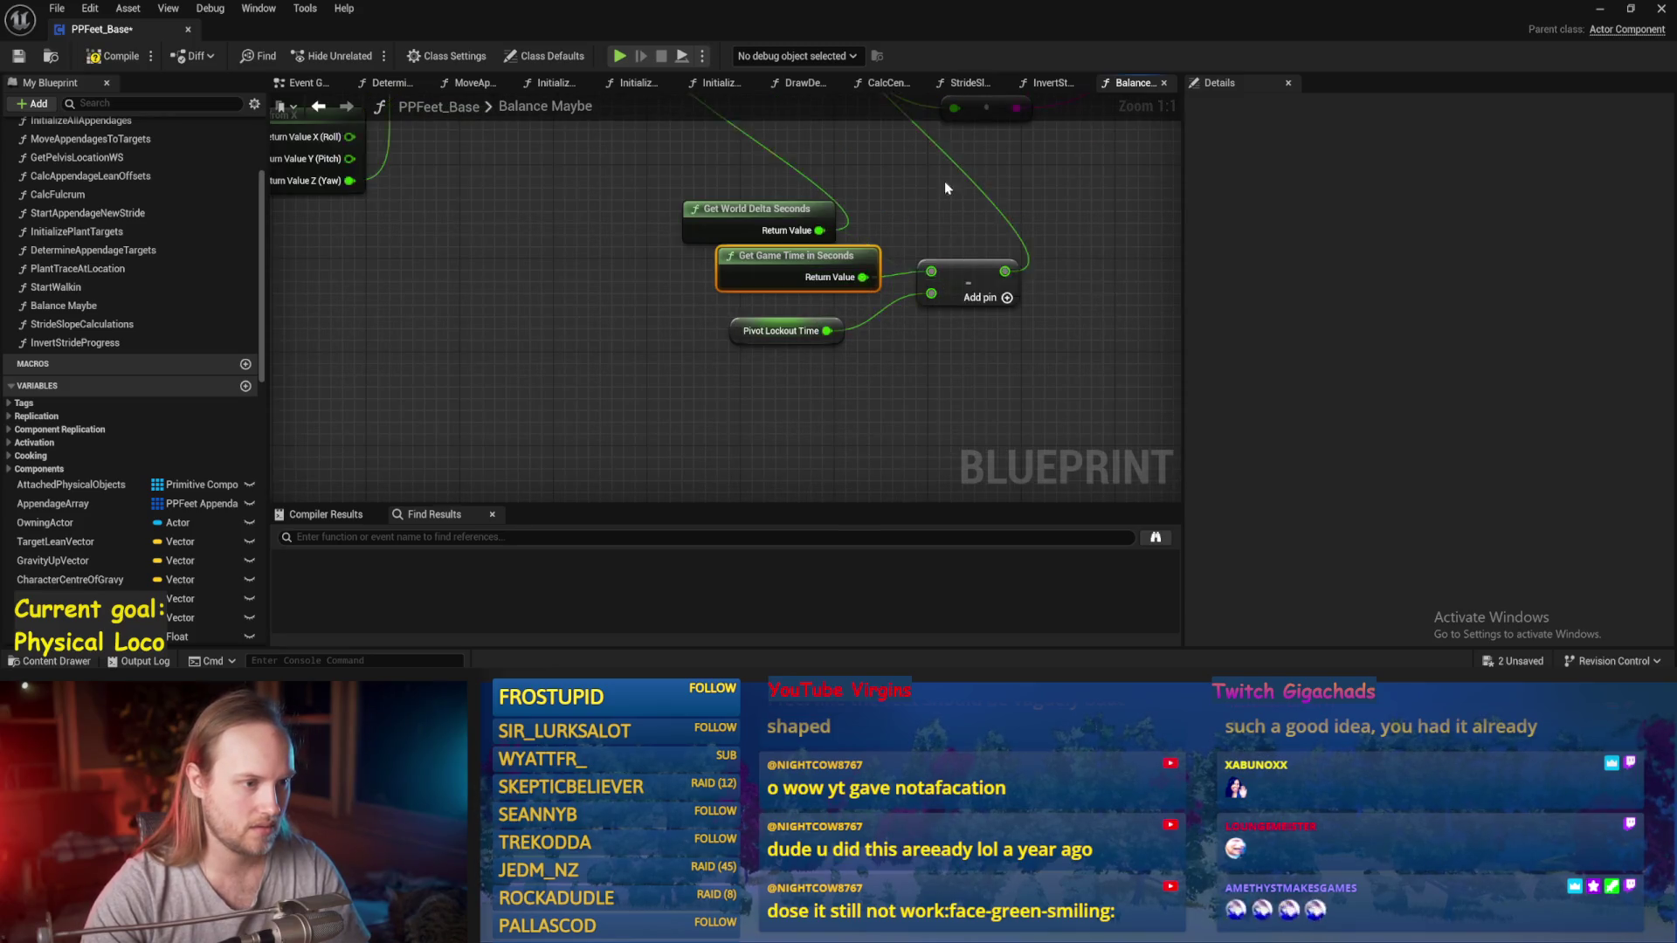
pyautogui.scroll(-3, 664, 291)
pyautogui.press('F7')
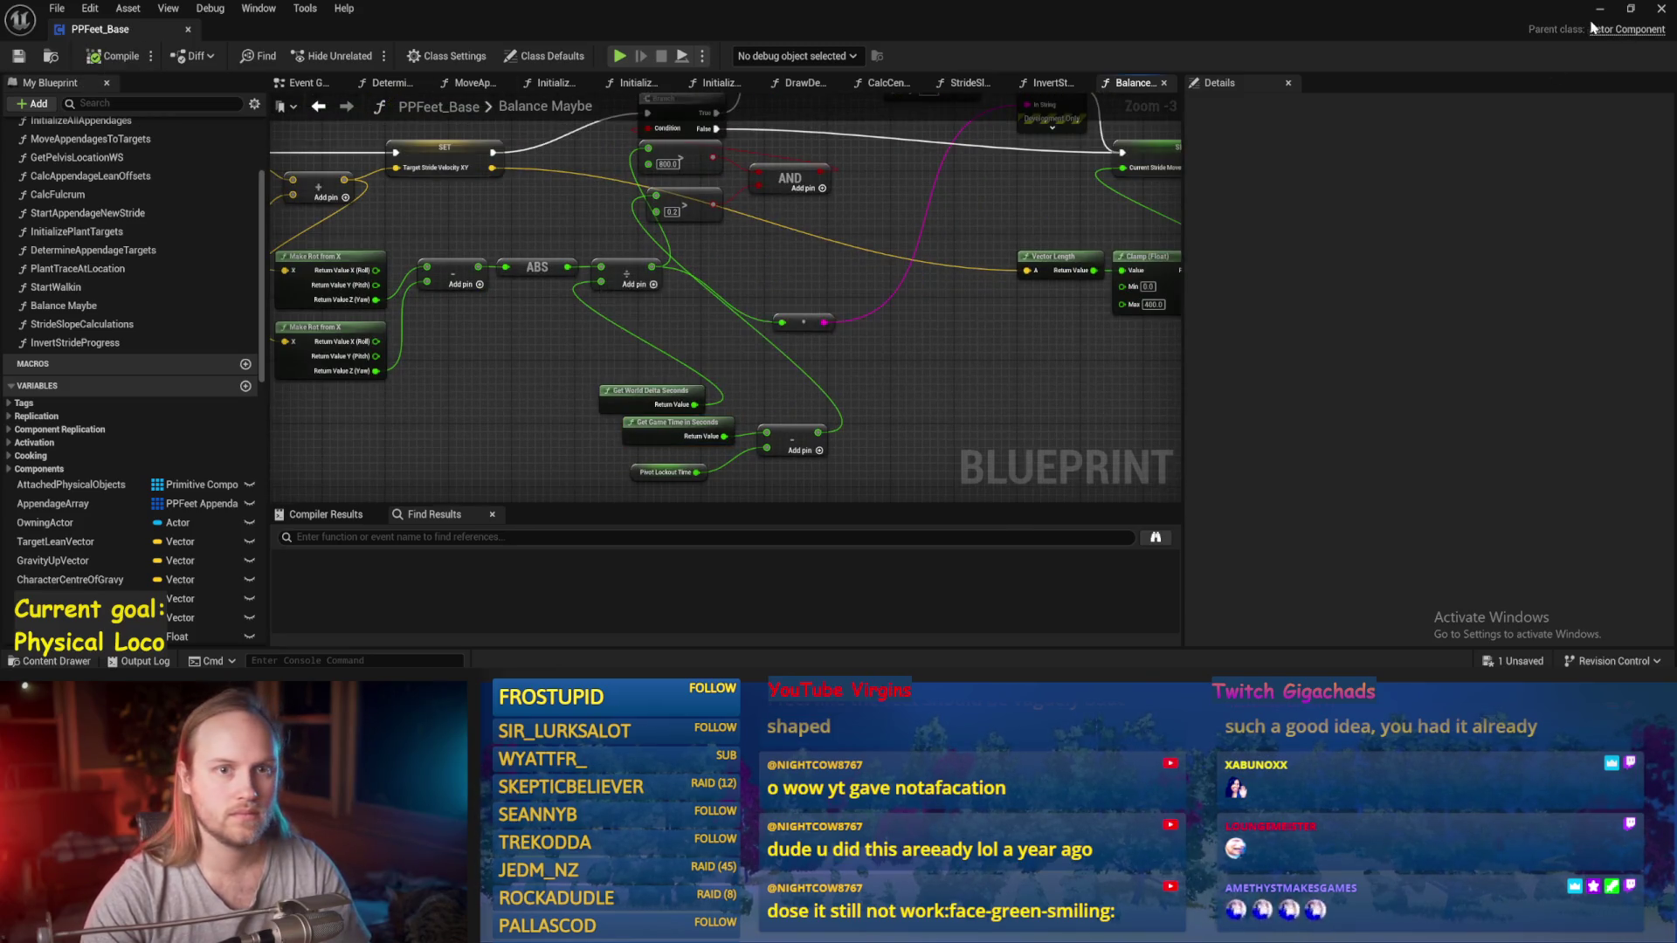
pyautogui.hotkey('alt', 'p')
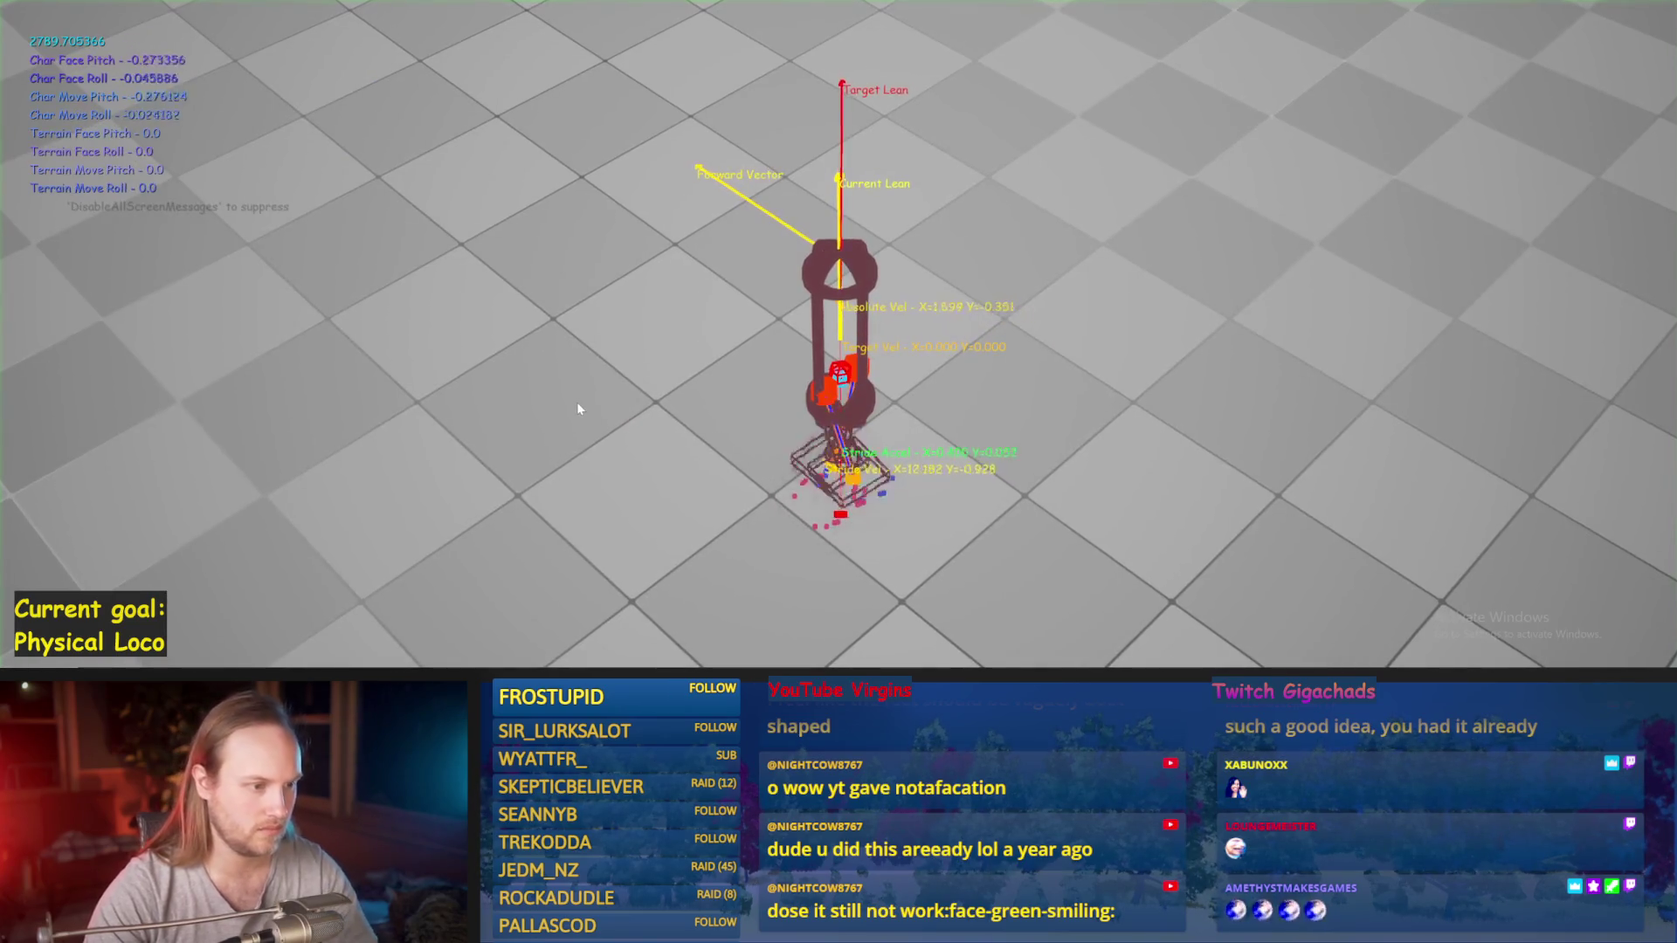
# Step: Eject to a free camera framed on the capsule, watch it walk, then return to Balance Maybe
pyautogui.press('F8')
pyautogui.press('f')
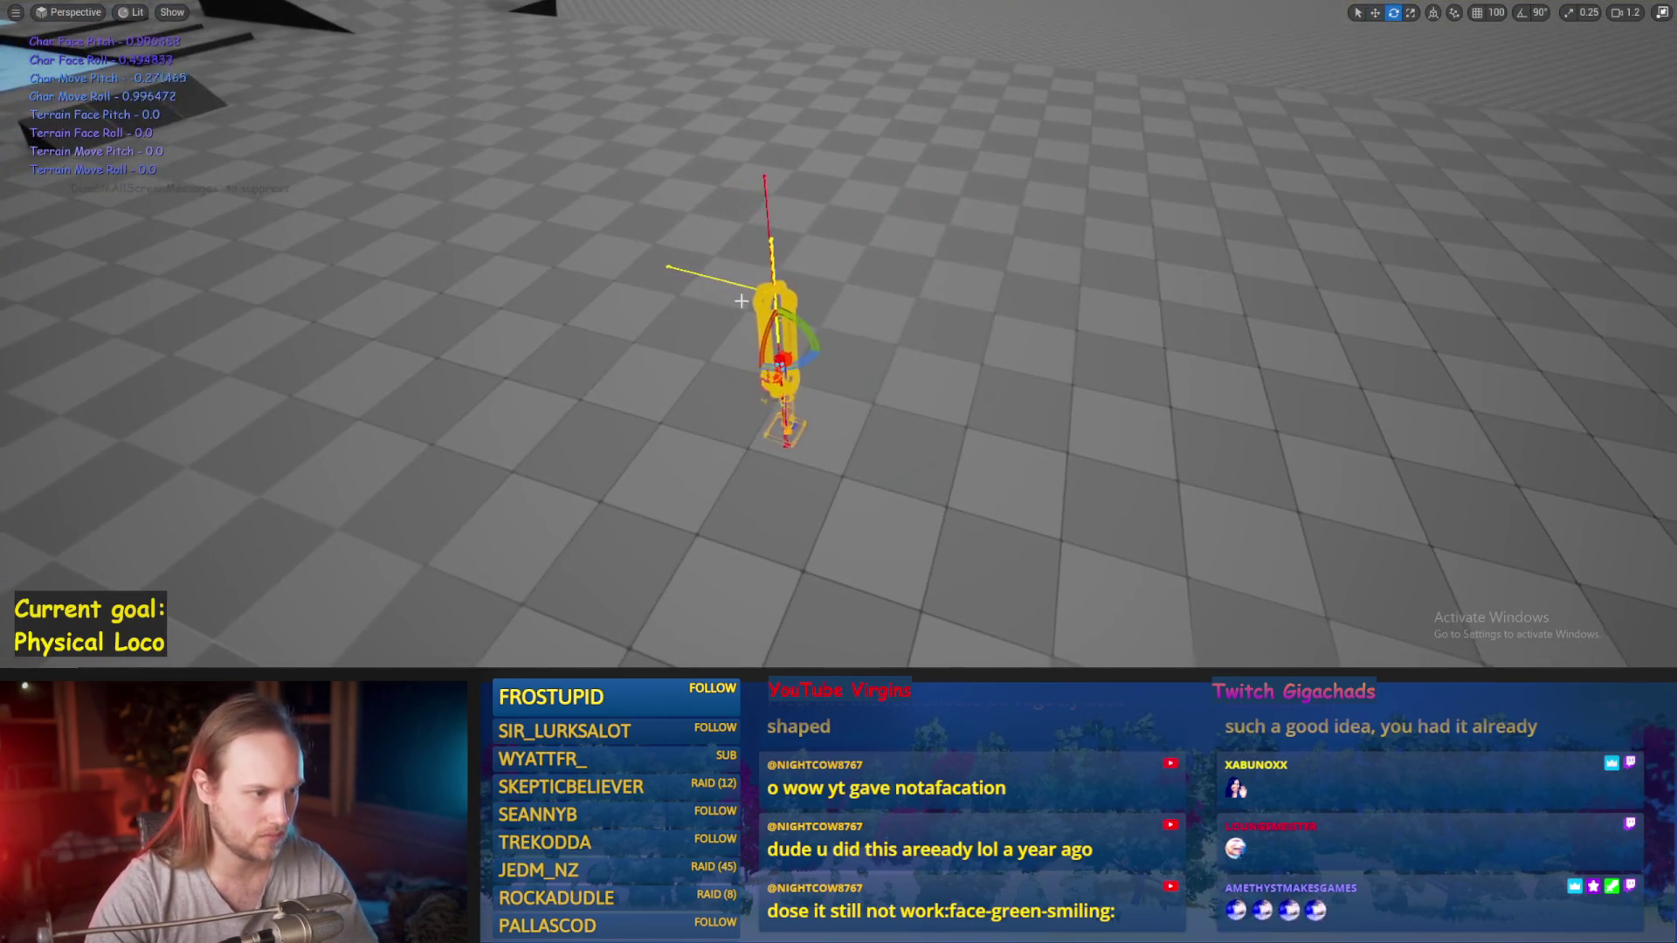
pyautogui.press('e')
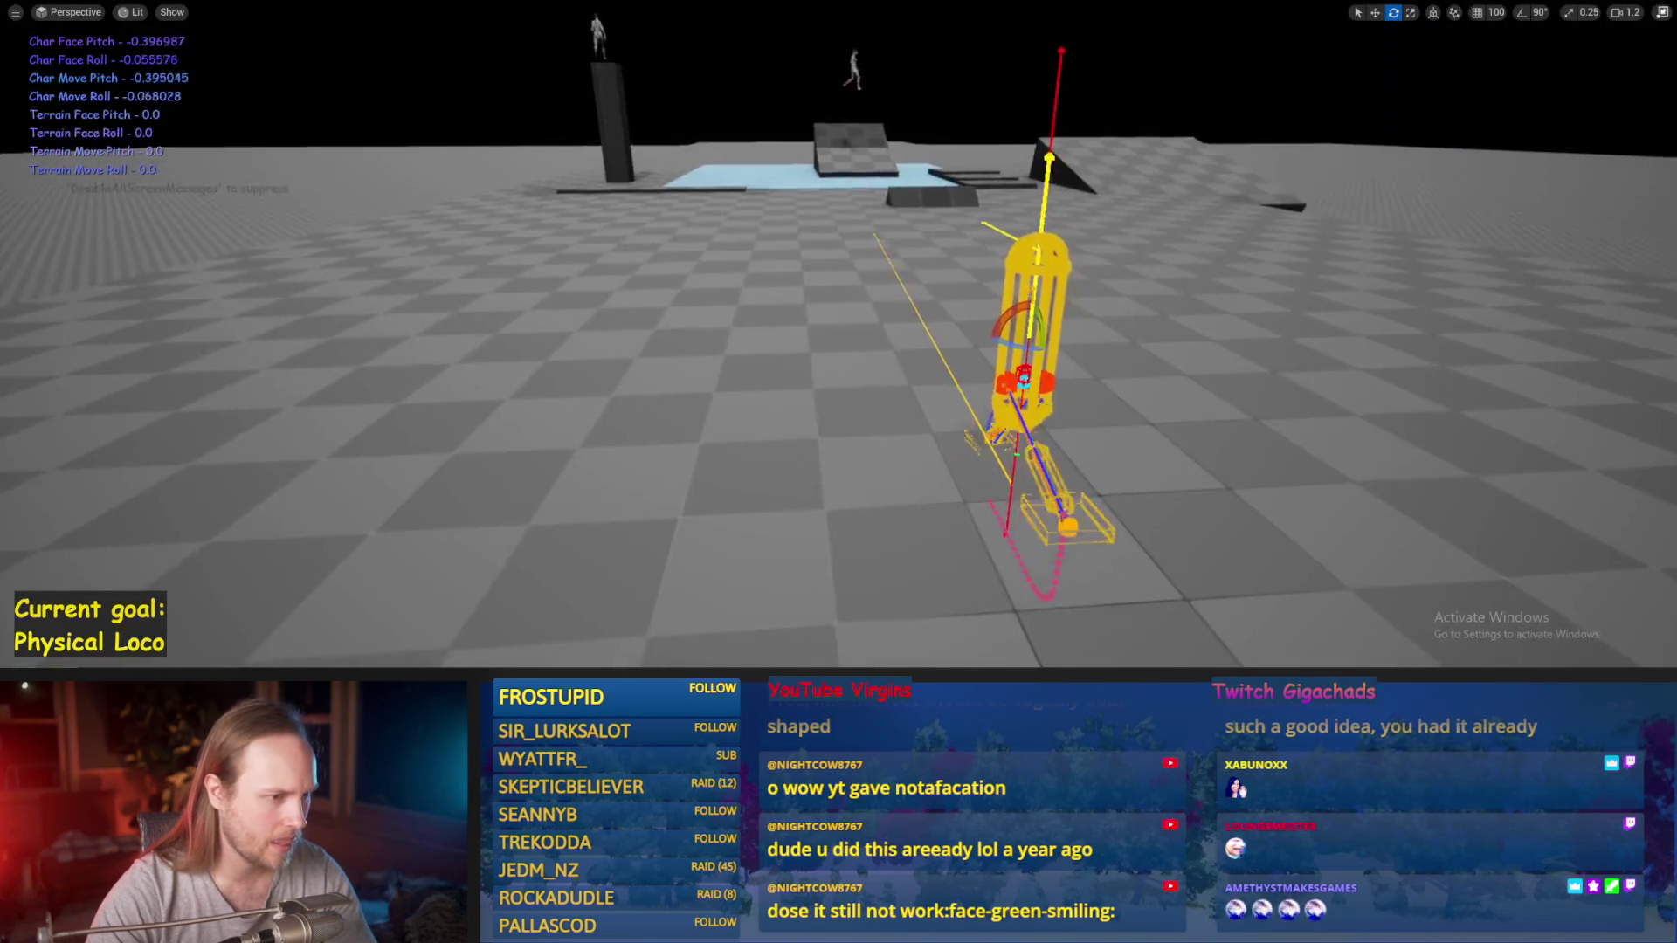
pyautogui.press('w')
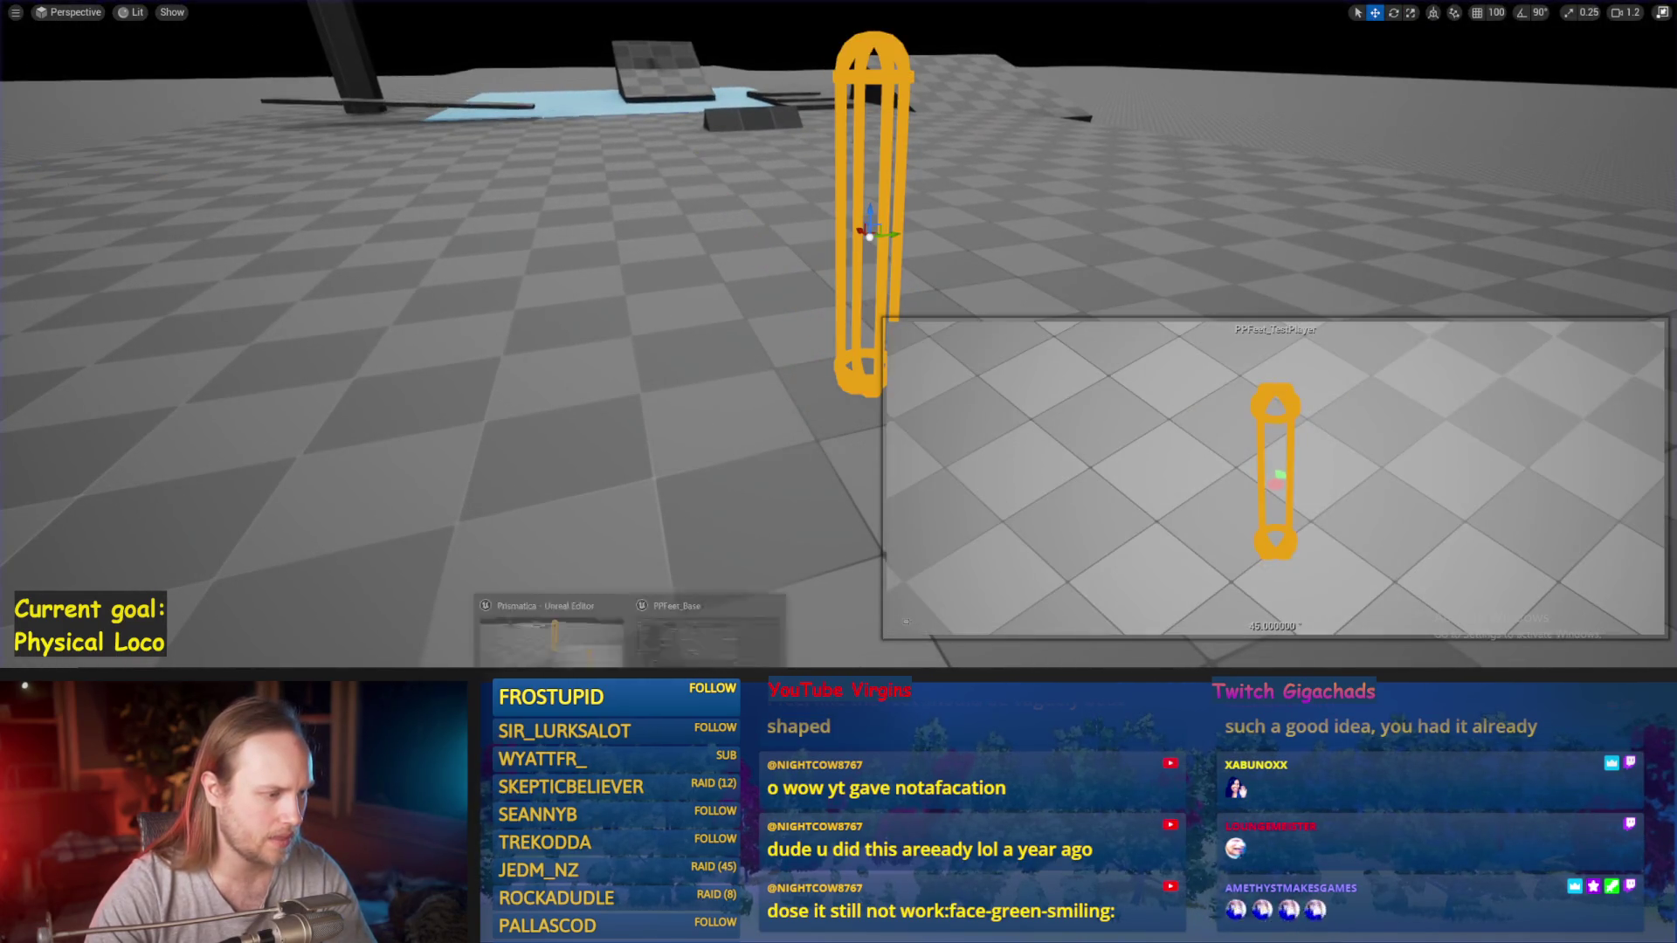
pyautogui.hotkey('alt', 'Tab')
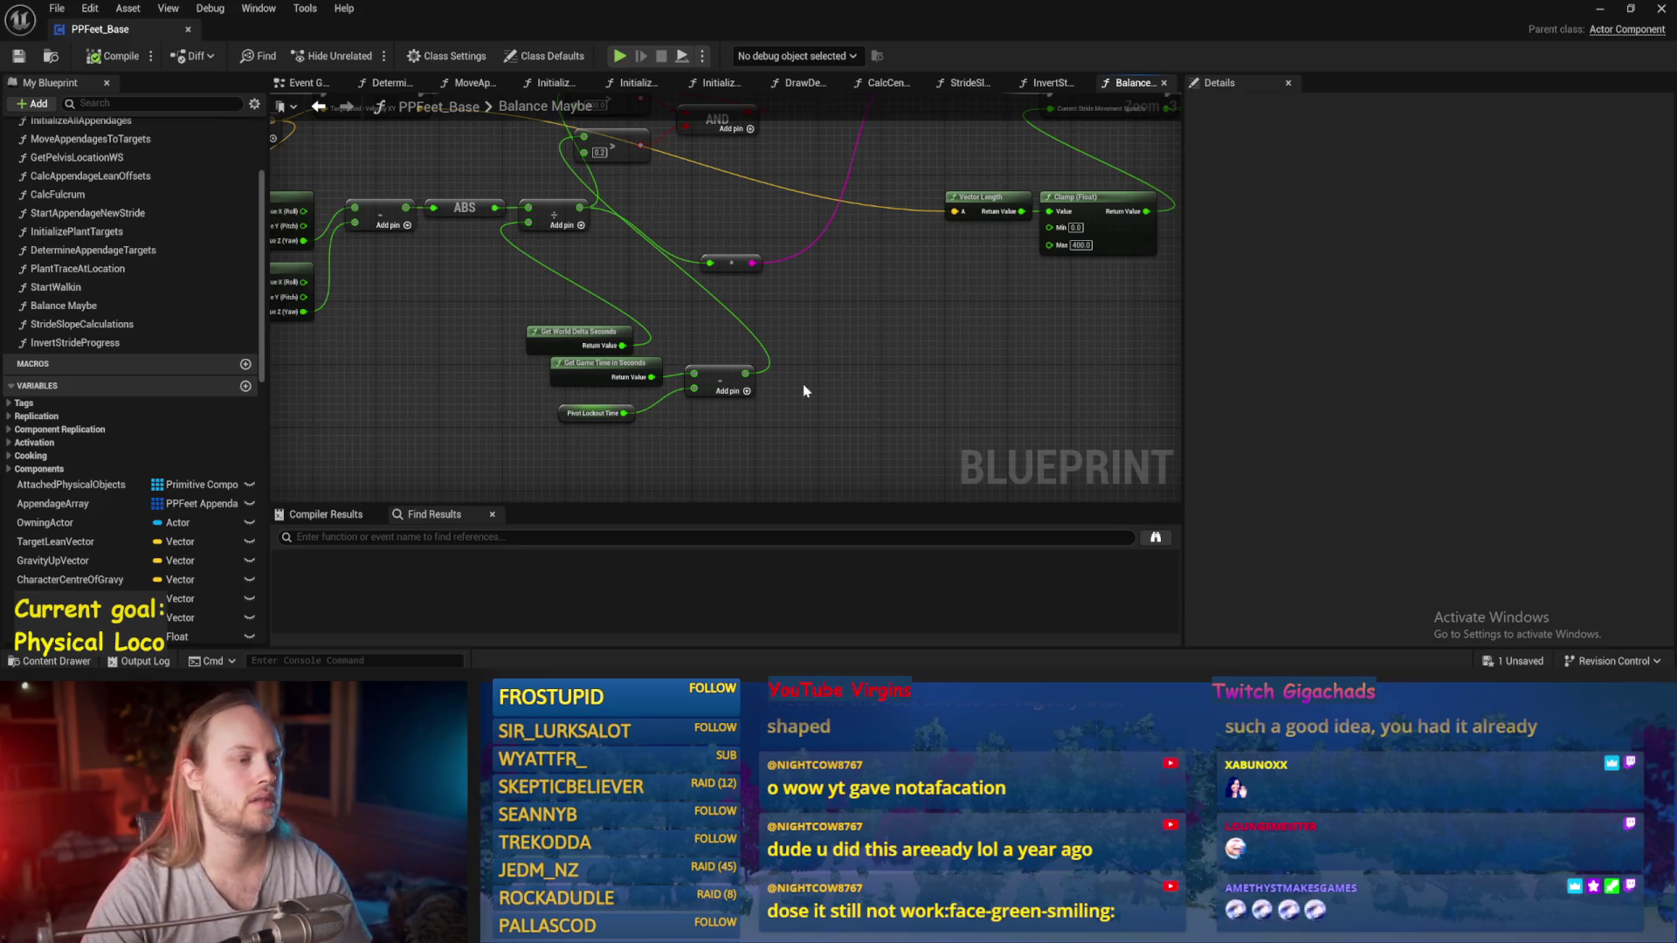
# Step: Save, then shift SET Target Stride Velocity XY right to make room before it
pyautogui.click(16, 57)
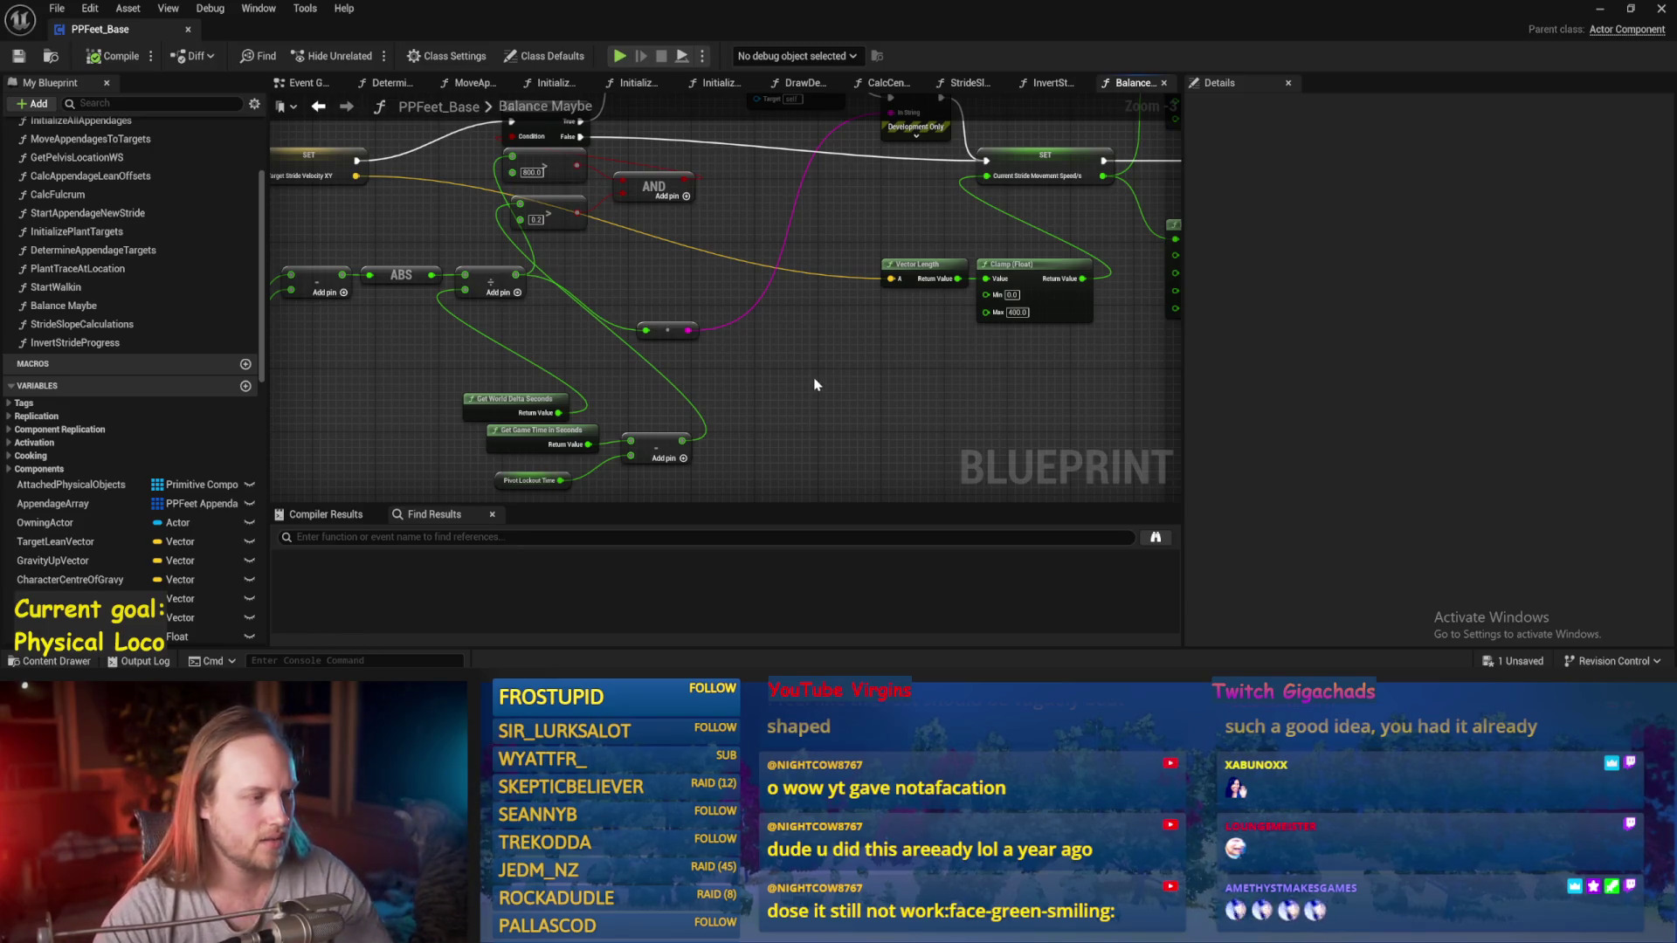
pyautogui.moveTo(606, 399); pyautogui.dragTo(545, 298)
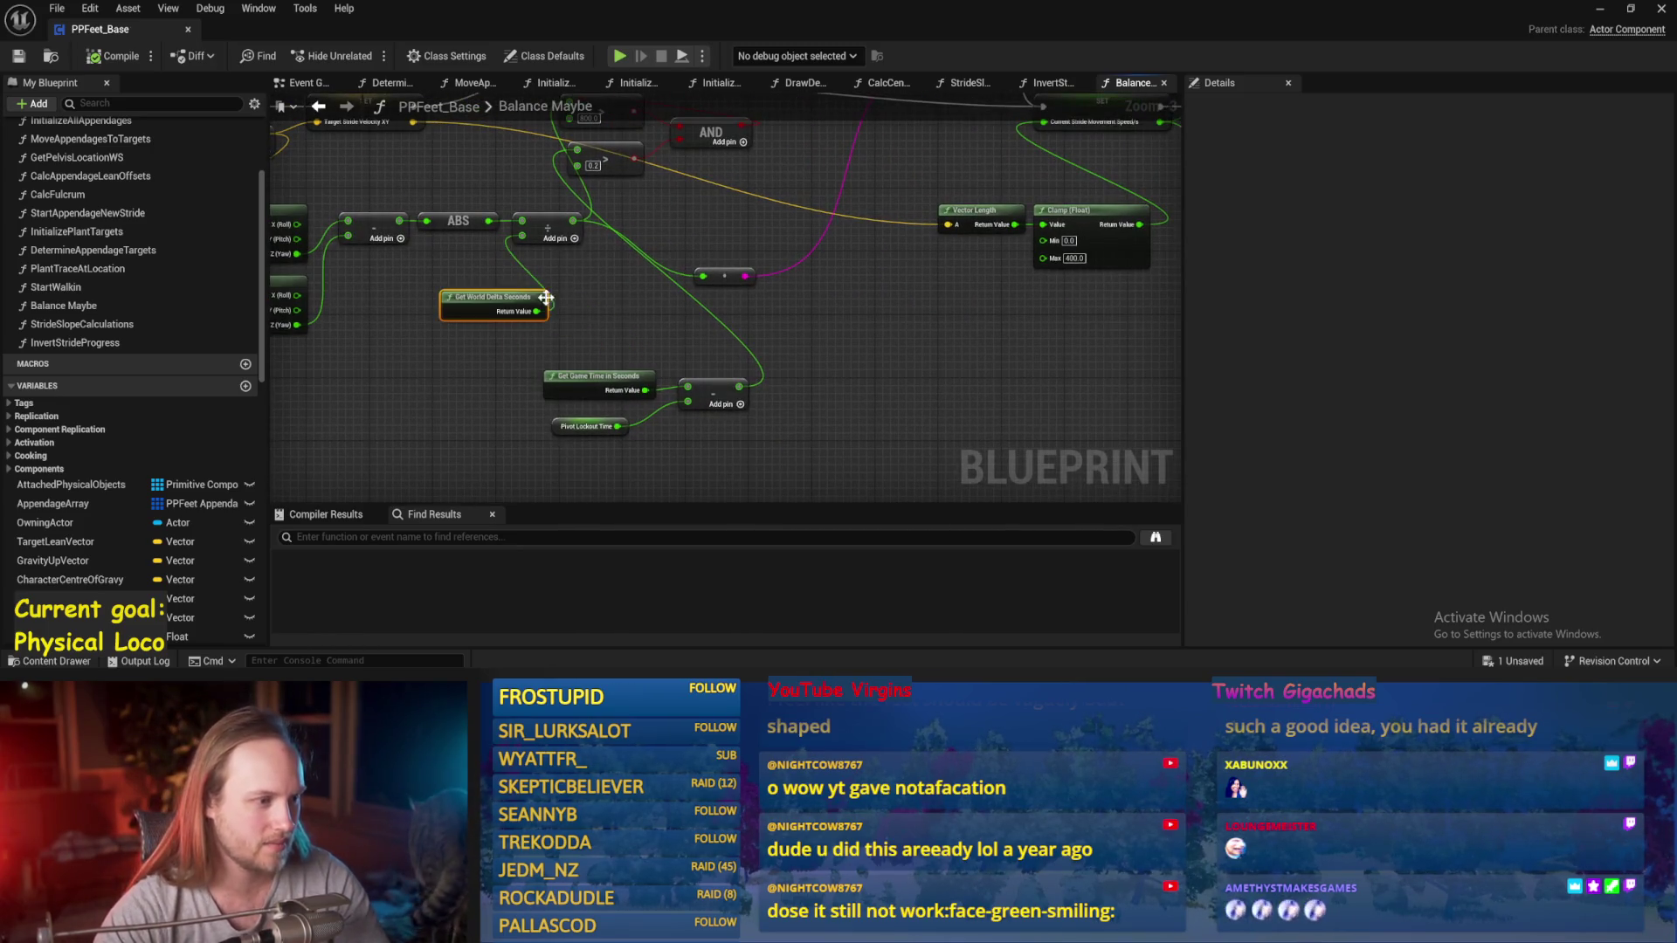
pyautogui.click(897, 437)
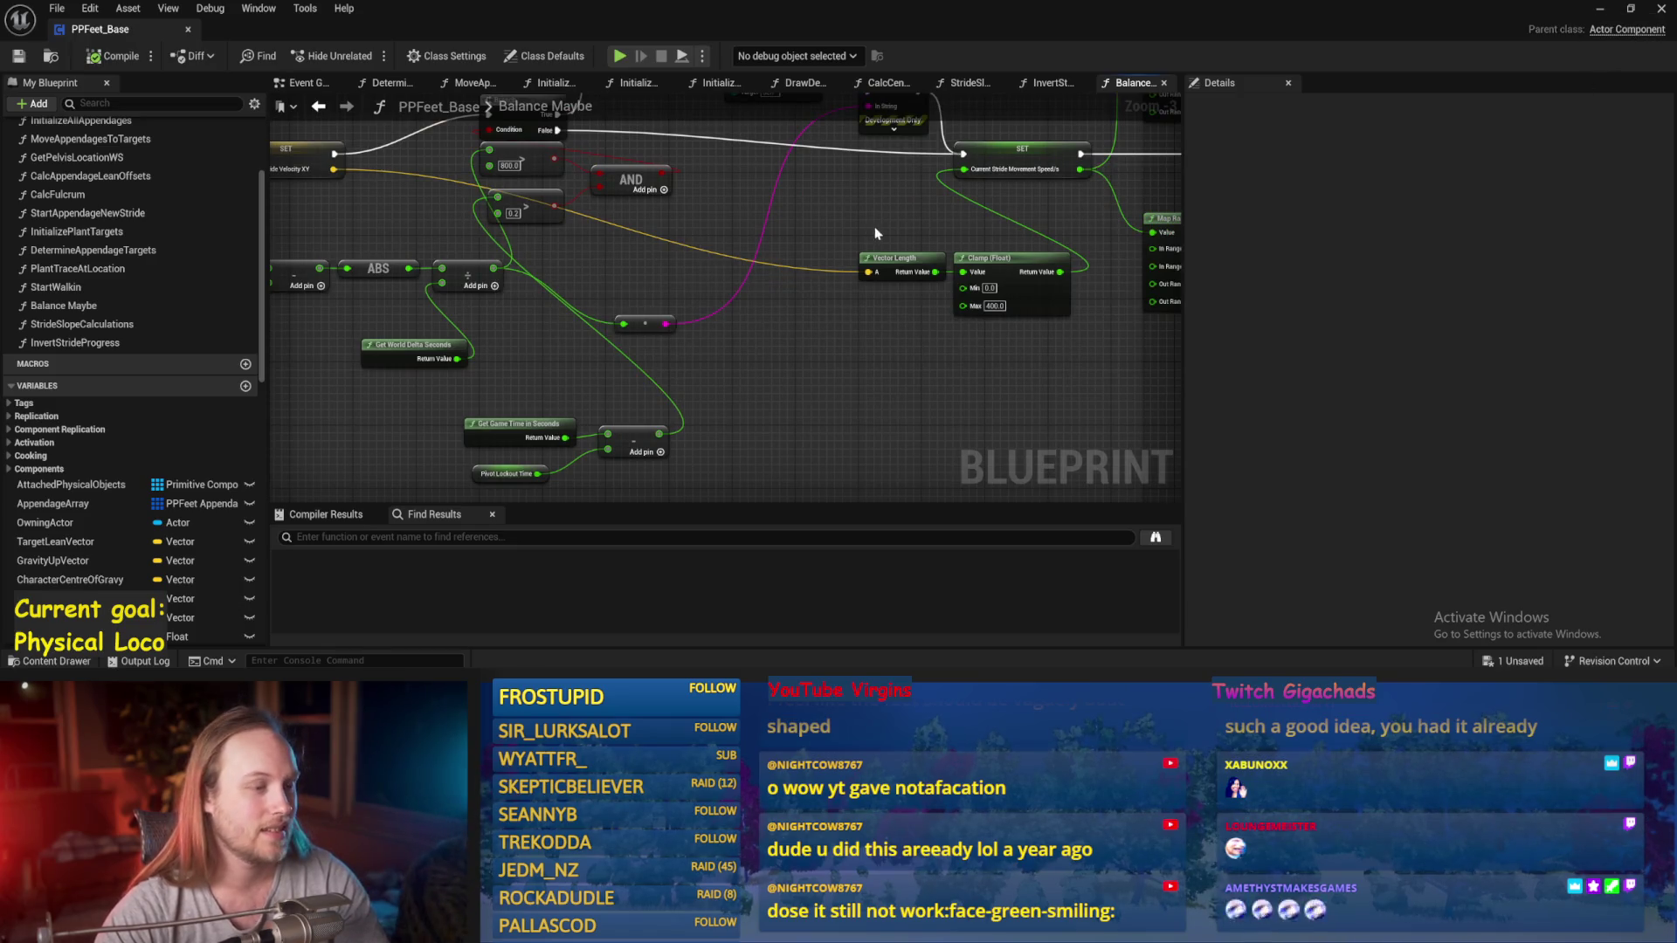
pyautogui.moveTo(876, 234); pyautogui.dragTo(968, 301)
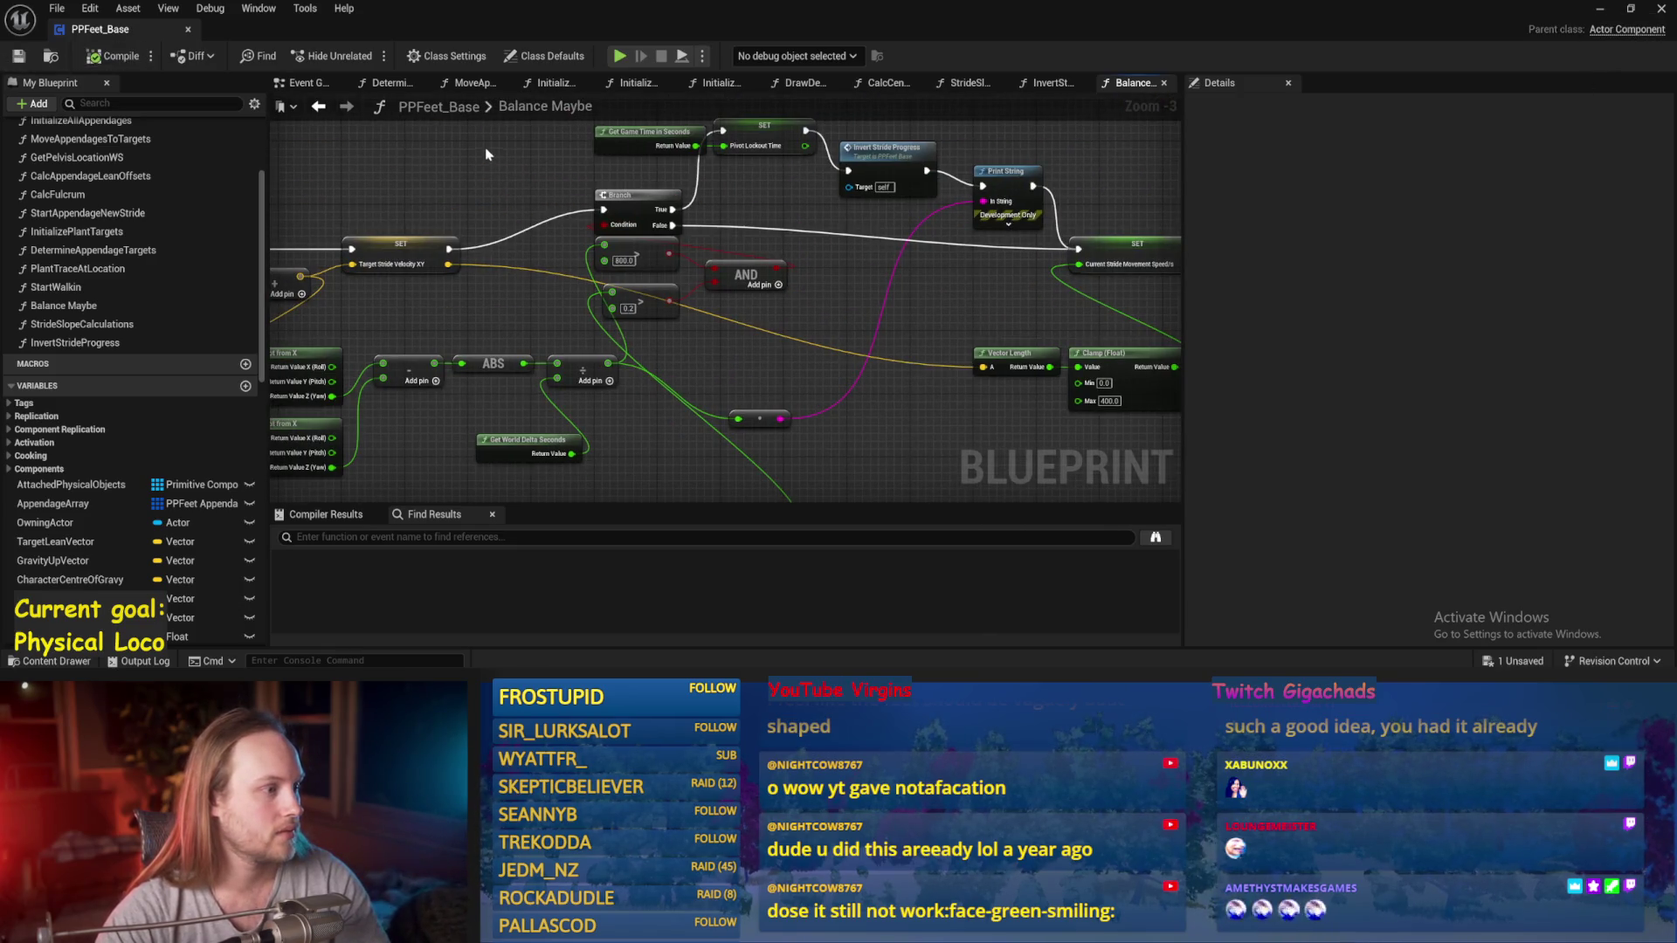
pyautogui.moveTo(486, 154); pyautogui.dragTo(696, 165)
pyautogui.moveTo(593, 255); pyautogui.dragTo(761, 248)
# Step: Select the Target Stride Velocity XY getter, save, and bring up the add-node menu above the setter
pyautogui.click(433, 339)
pyautogui.hotkey('ctrl', 's')
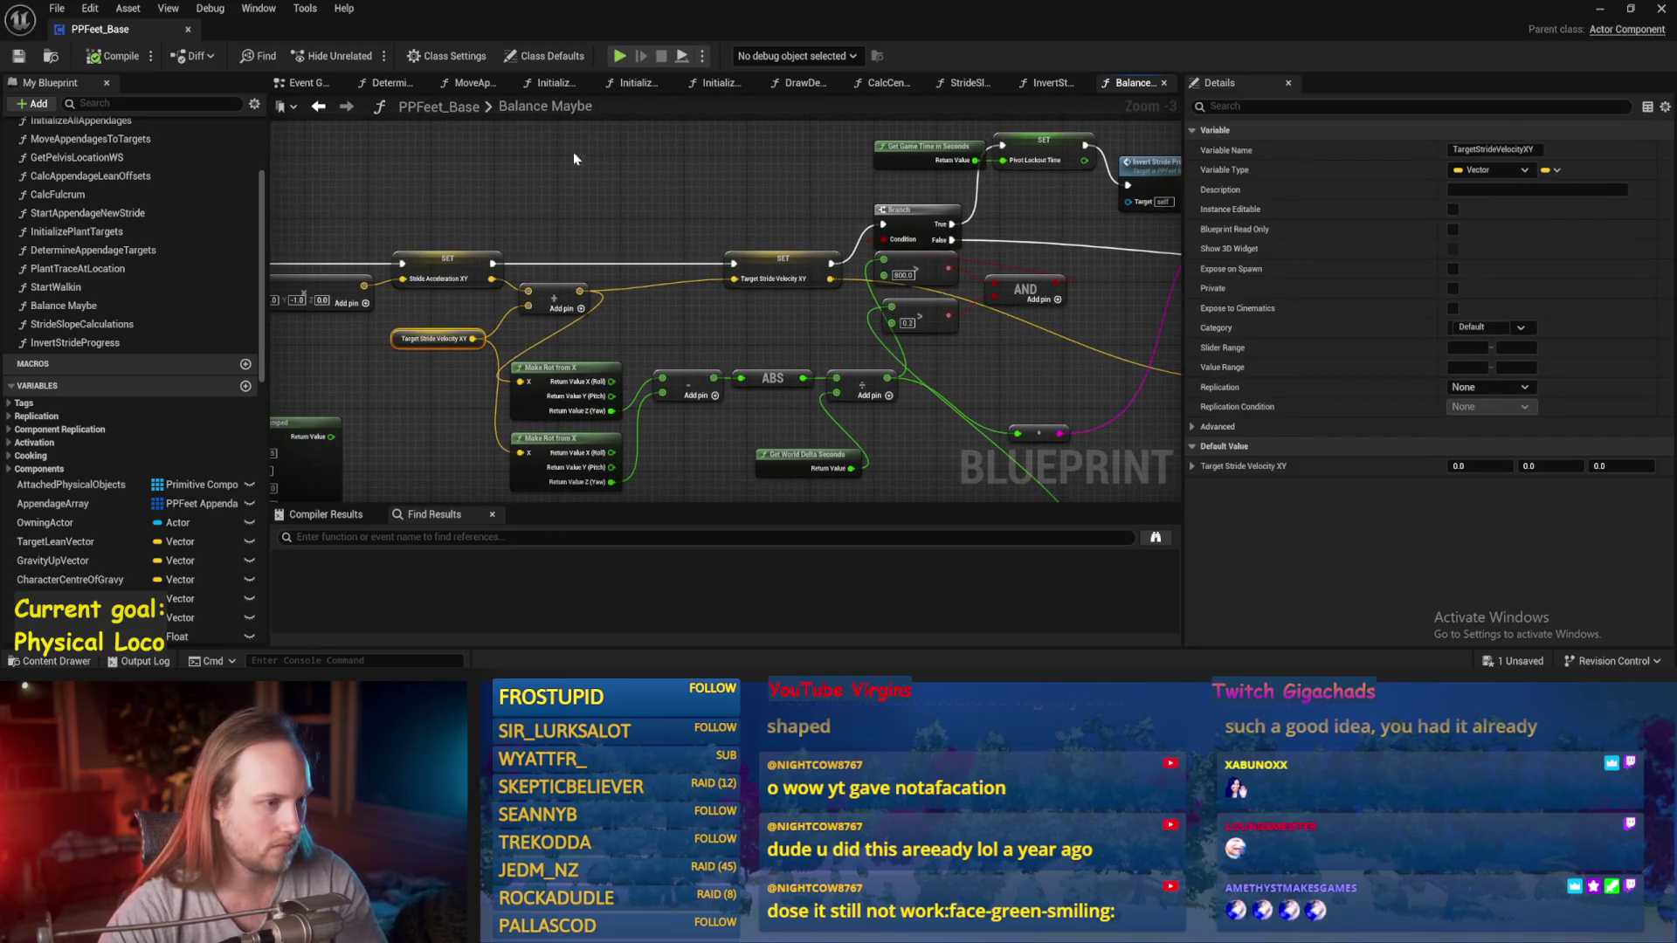
pyautogui.moveTo(610, 230); pyautogui.dragTo(775, 266)
pyautogui.click(720, 208)
pyautogui.rightClick(758, 249)
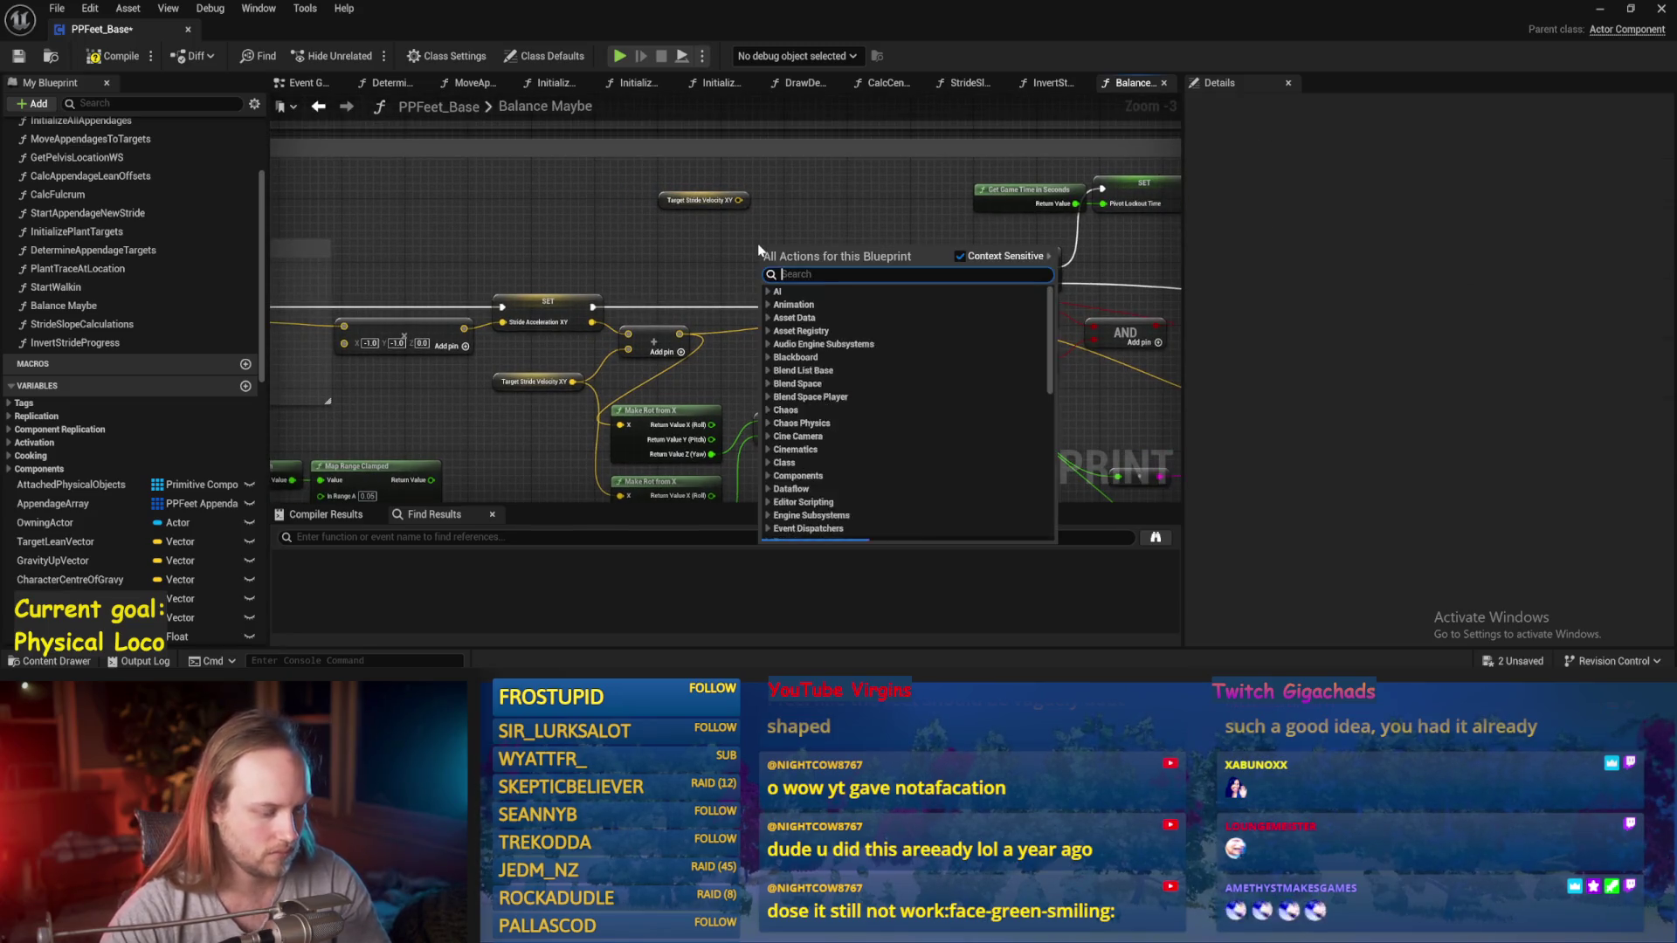
# Step: Add a VInterp To node fed by the Target Stride Velocity XY getter
pyautogui.write('inter')
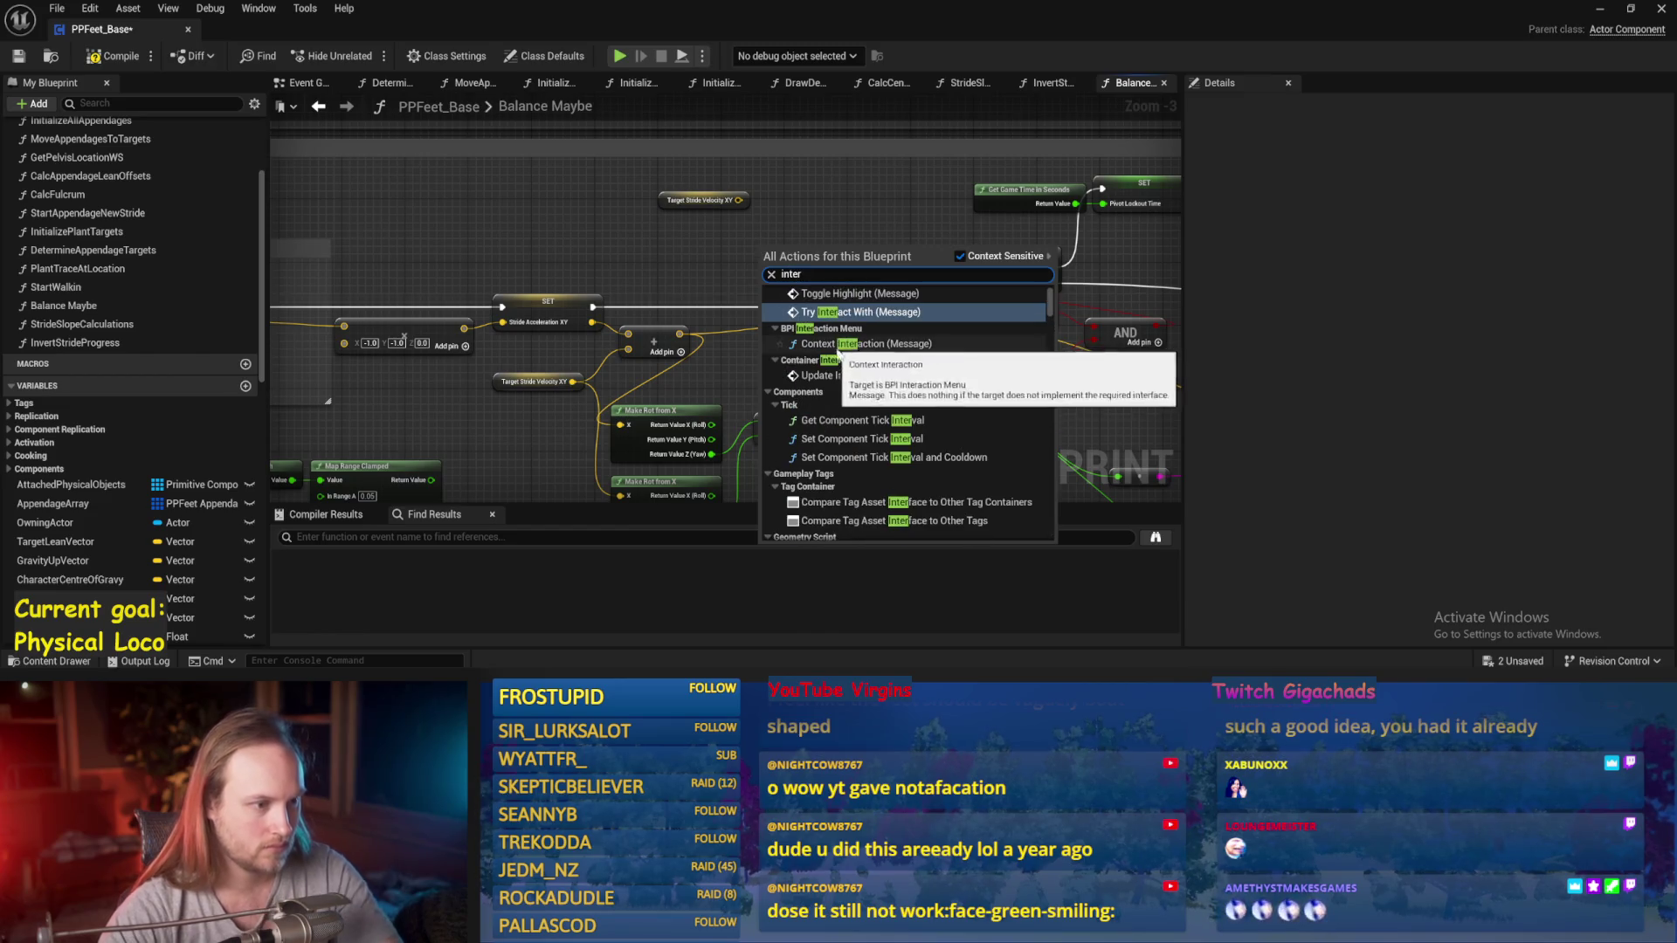
pyautogui.click(711, 273)
pyautogui.moveTo(739, 200); pyautogui.dragTo(786, 220)
pyautogui.write('inter')
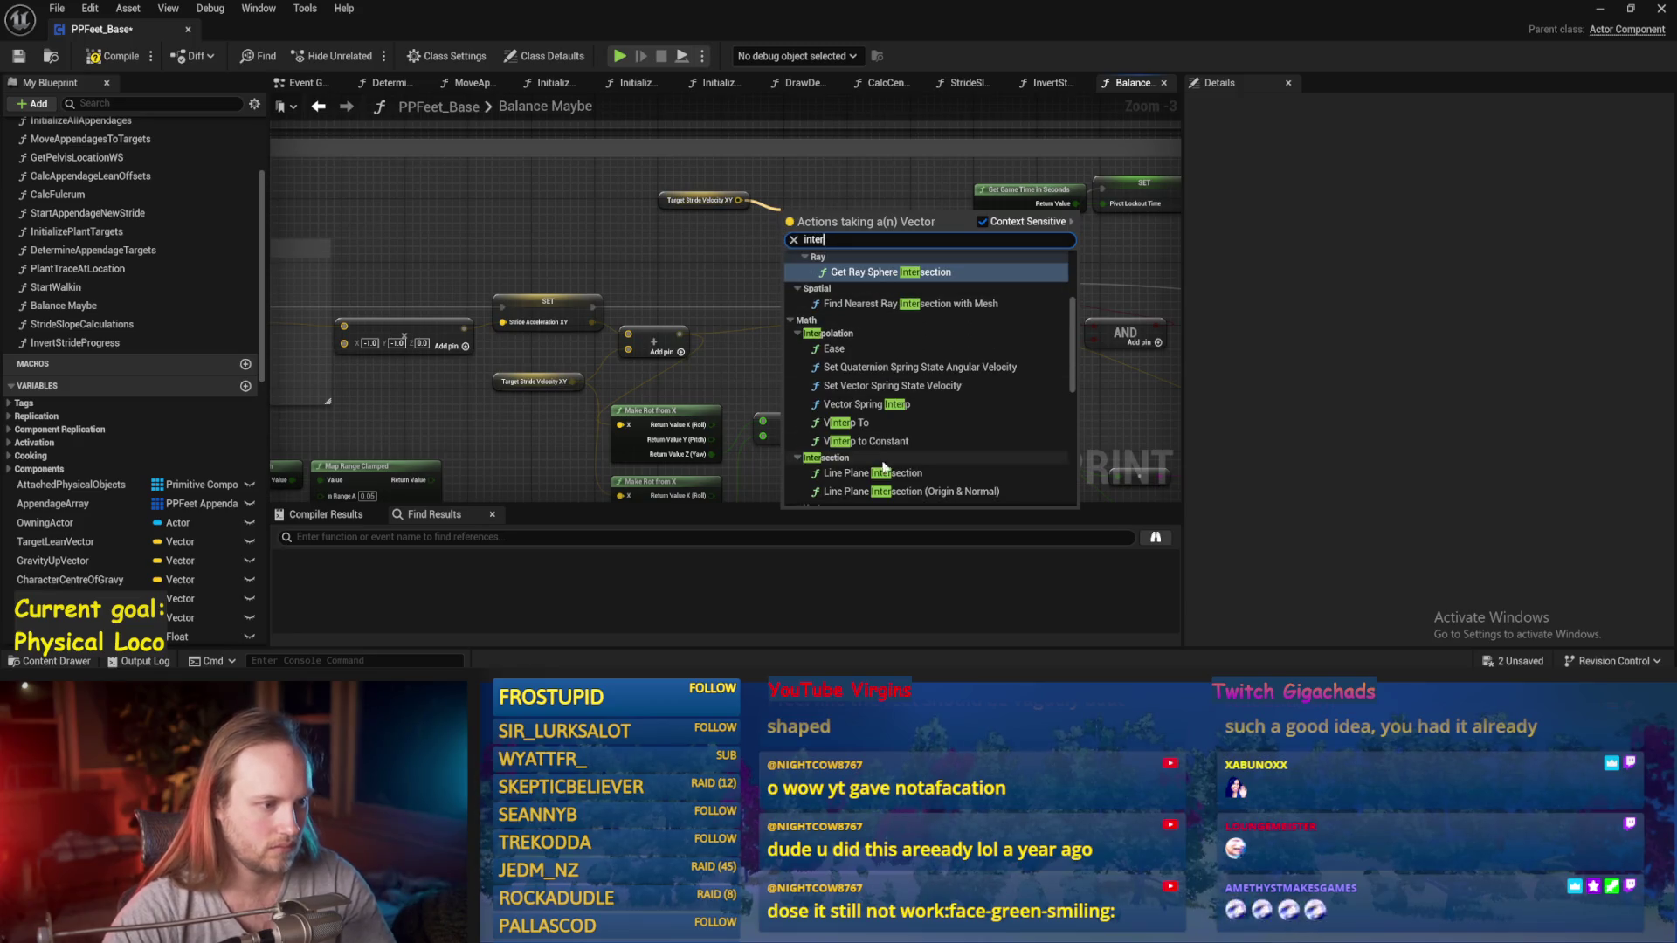
pyautogui.click(852, 422)
# Step: Connect a copied Get World Delta Seconds to VInterp To's Delta Time and move the getter beside it
pyautogui.scroll(3, 847, 253)
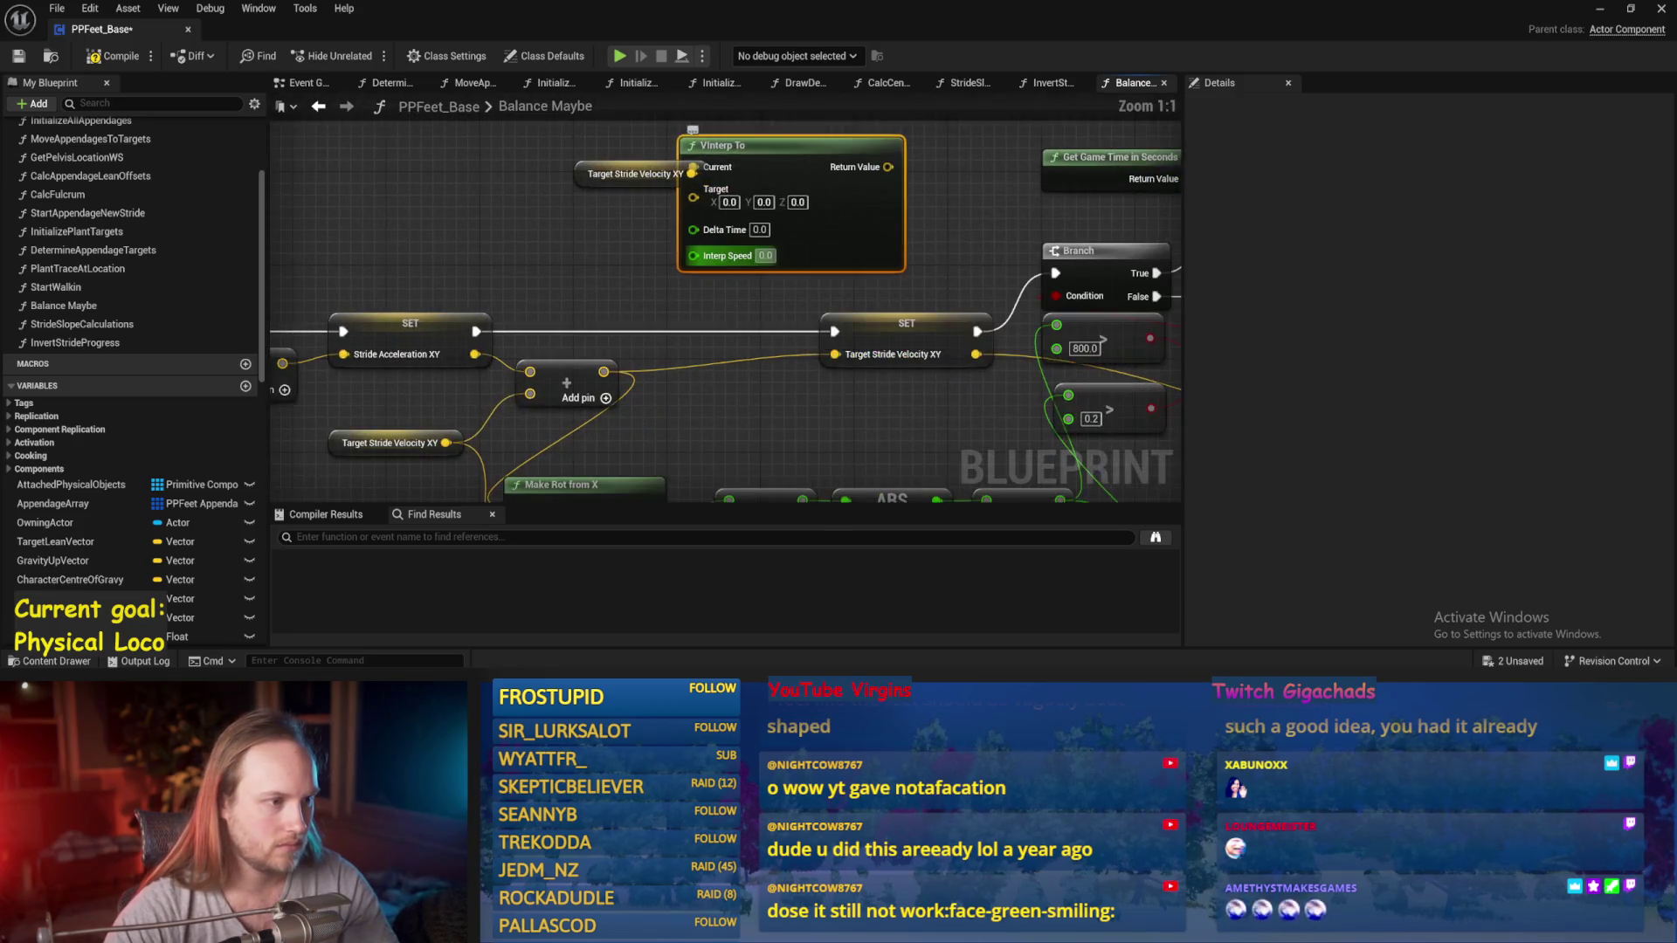
pyautogui.click(585, 248)
pyautogui.moveTo(634, 296)
pyautogui.mouseDown()
pyautogui.moveTo(612, 262)
pyautogui.moveTo(763, 308)
pyautogui.moveTo(826, 369)
pyautogui.moveTo(696, 307)
pyautogui.moveTo(805, 261)
pyautogui.mouseUp()
pyautogui.hotkey('ctrl', 'c')
pyautogui.hotkey('ctrl', 'v')
pyautogui.click(681, 245)
pyautogui.click(690, 201)
pyautogui.moveTo(673, 194); pyautogui.dragTo(569, 158)
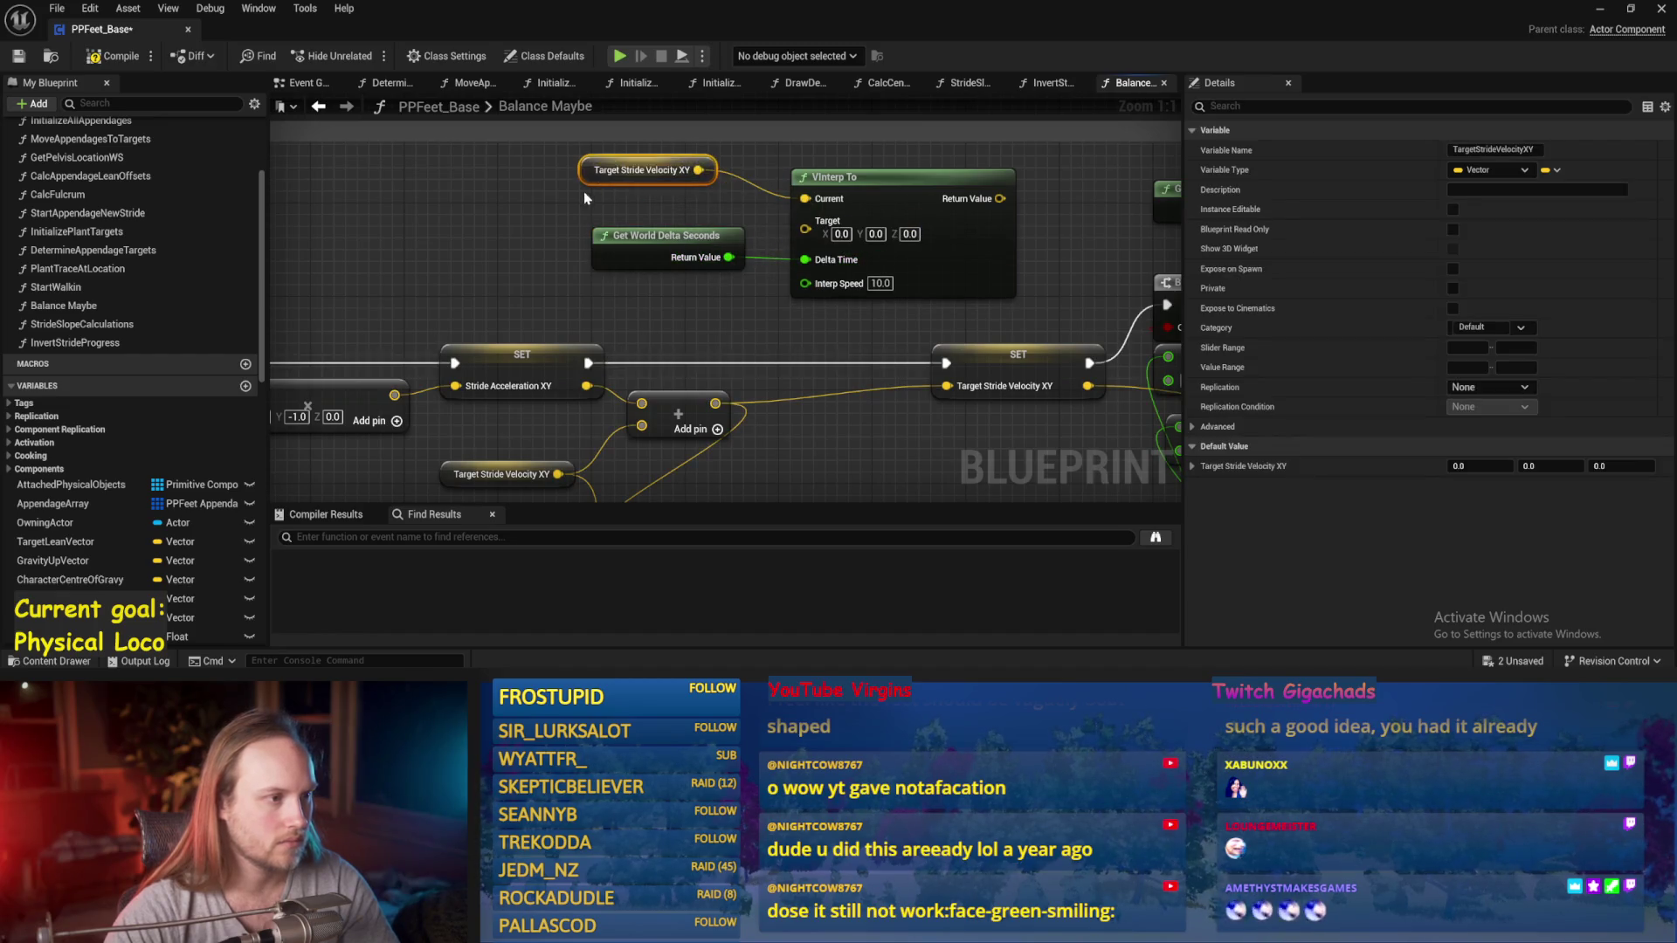
pyautogui.click(393, 148)
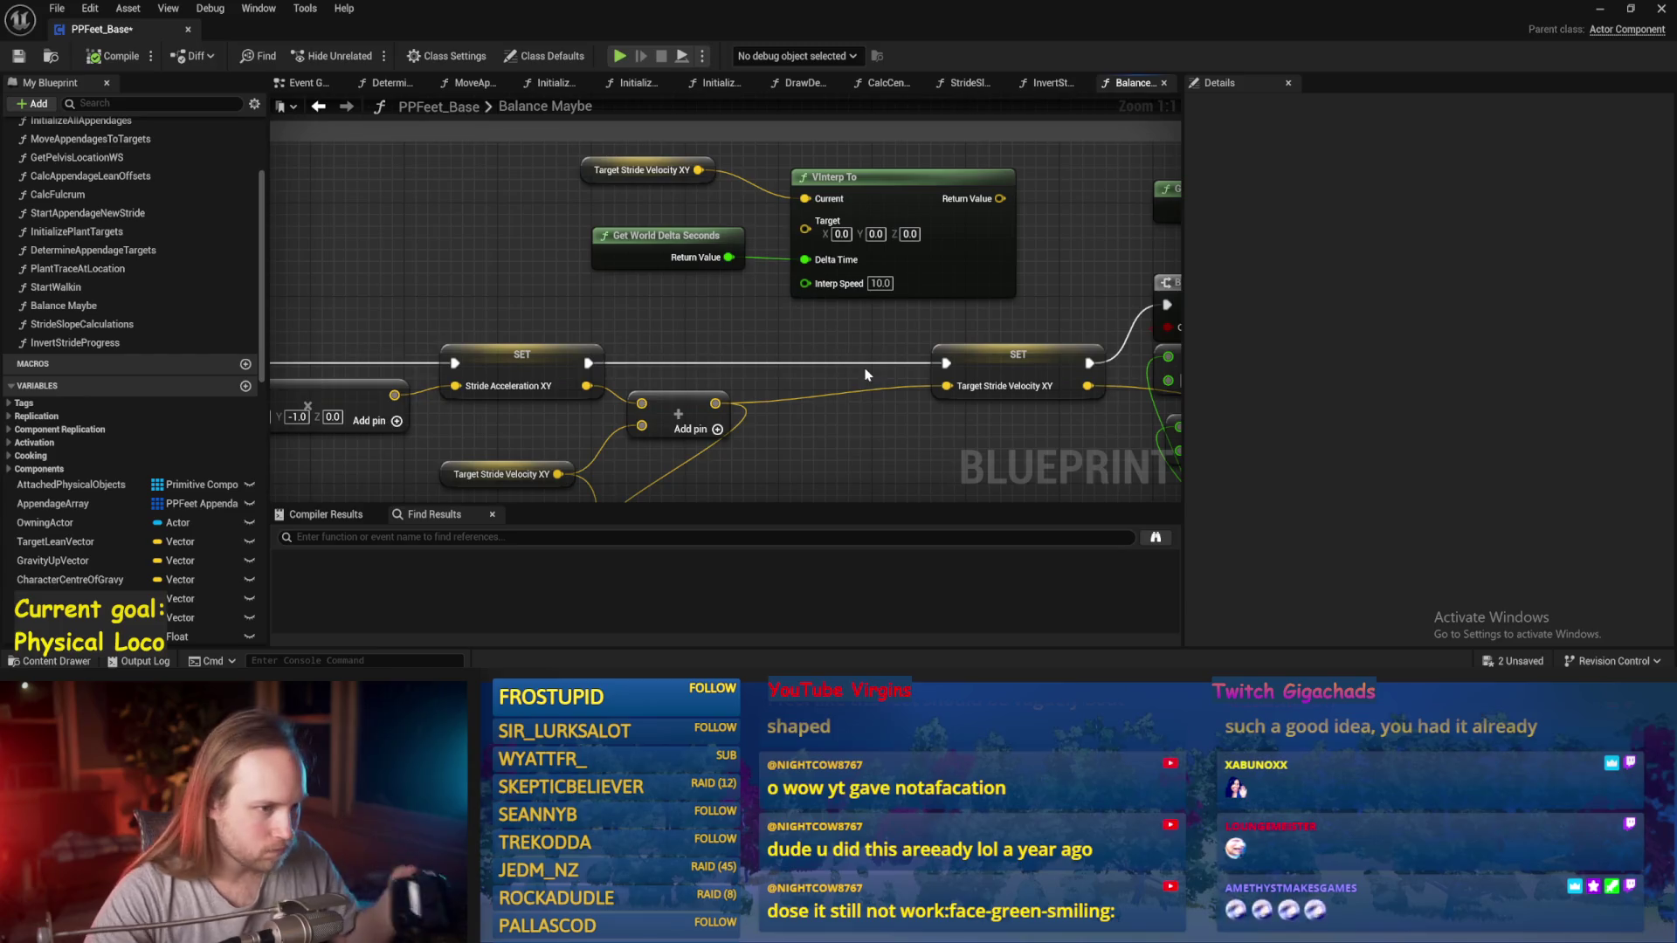
# Step: Save the Balance Maybe Blueprint changes
pyautogui.scroll(-3, 632, 318)
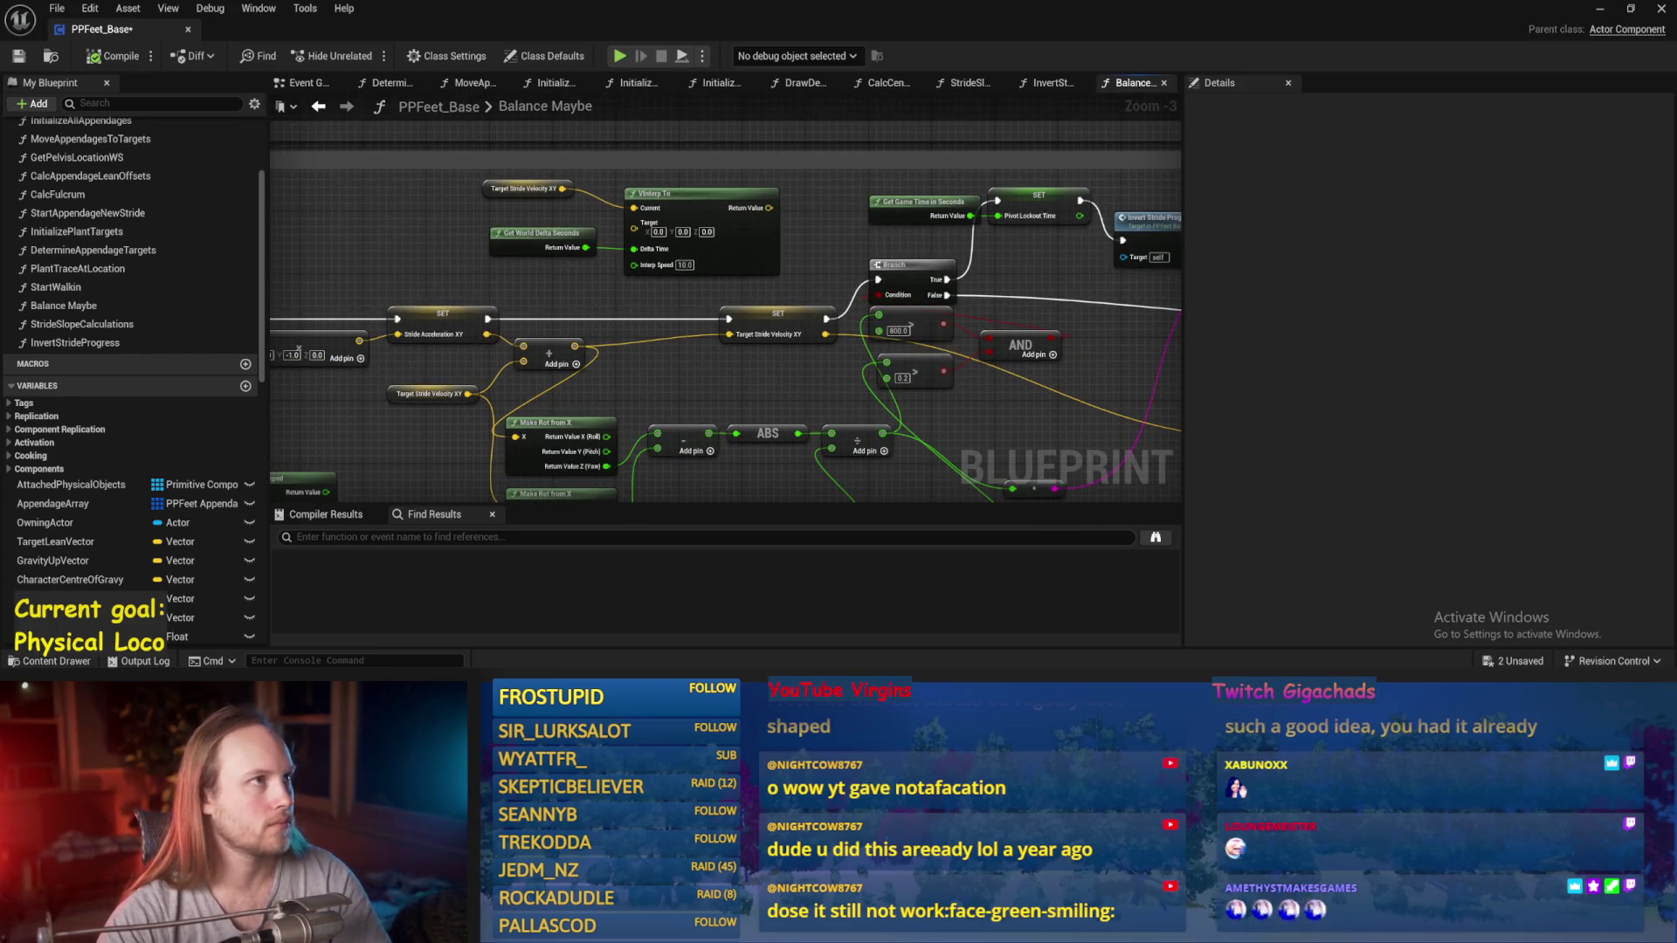
pyautogui.hotkey('ctrl', 's')
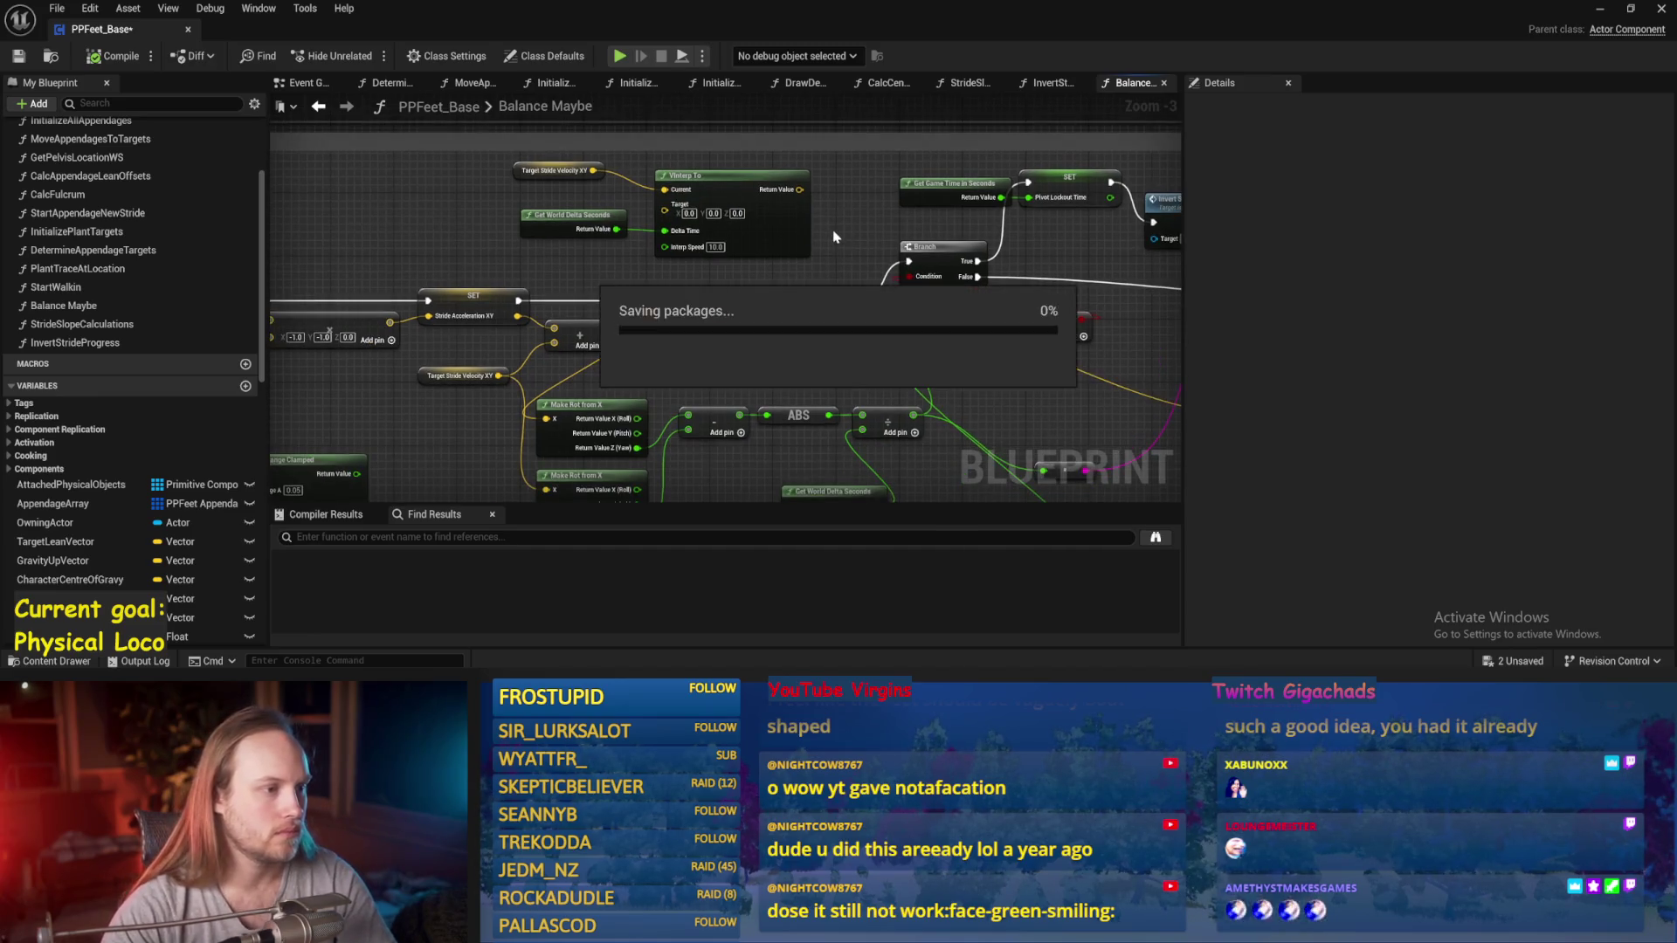
pyautogui.scroll(3, 694, 286)
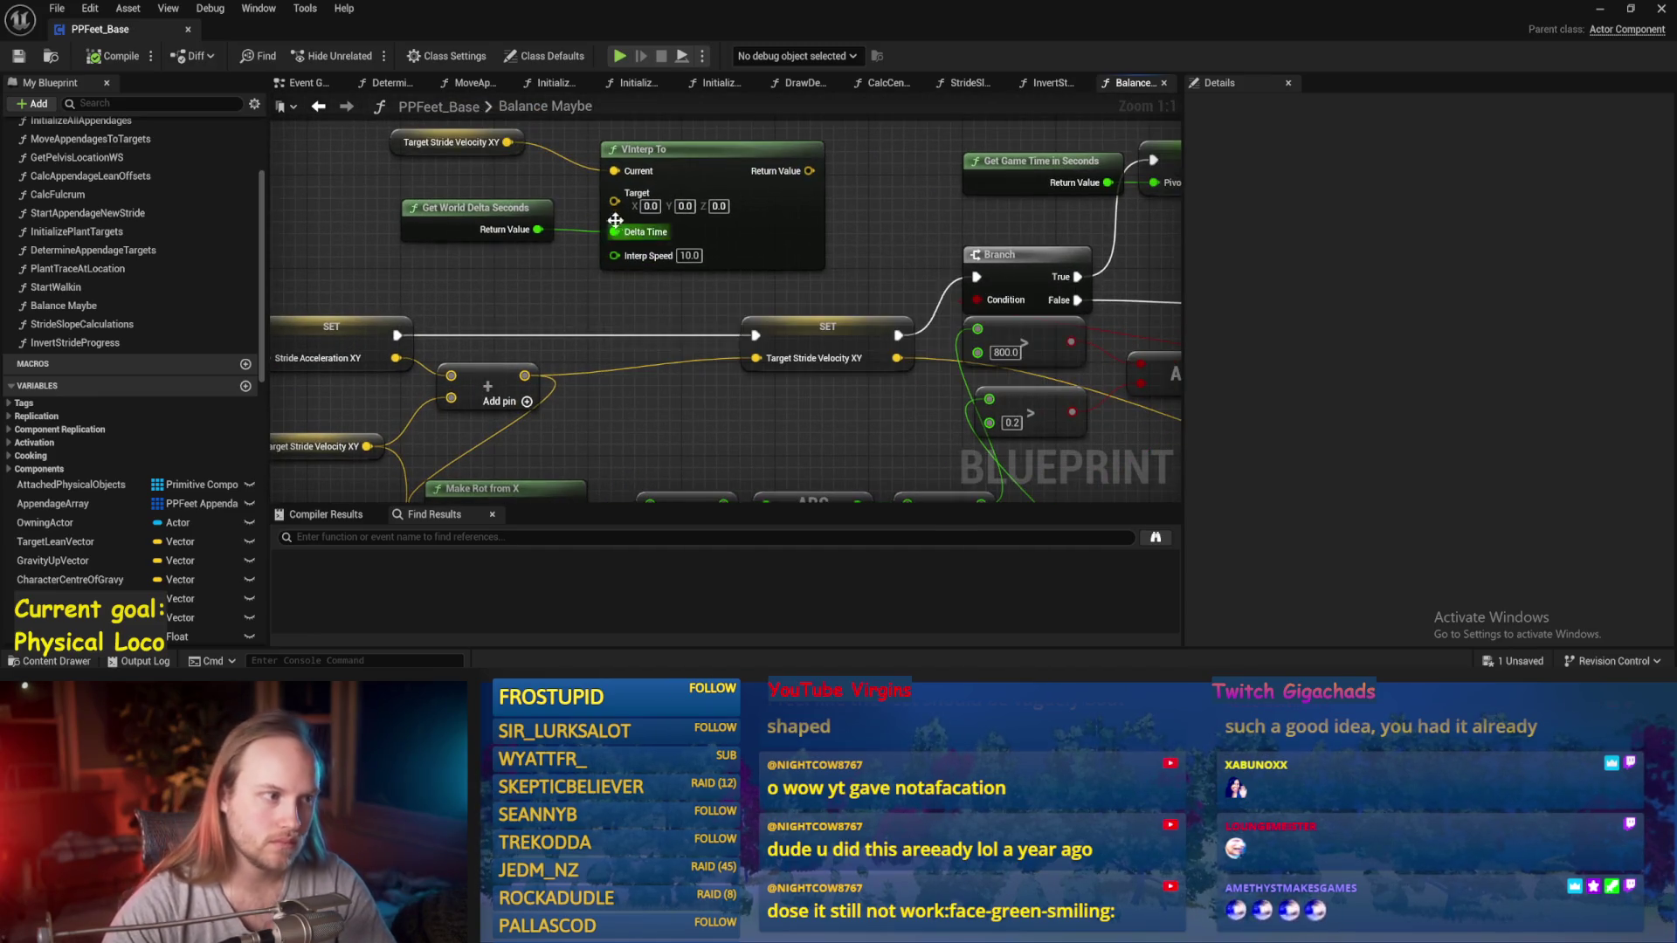
pyautogui.scroll(-2, 696, 330)
# Step: Wire the Add output into VInterp To Target and its Return Value into SET Target Stride Velocity XY
pyautogui.moveTo(588, 316)
pyautogui.mouseDown()
pyautogui.moveTo(628, 201)
pyautogui.moveTo(655, 179)
pyautogui.mouseUp()
pyautogui.moveTo(784, 161)
pyautogui.mouseDown()
pyautogui.moveTo(812, 193)
pyautogui.moveTo(766, 311)
pyautogui.mouseUp()
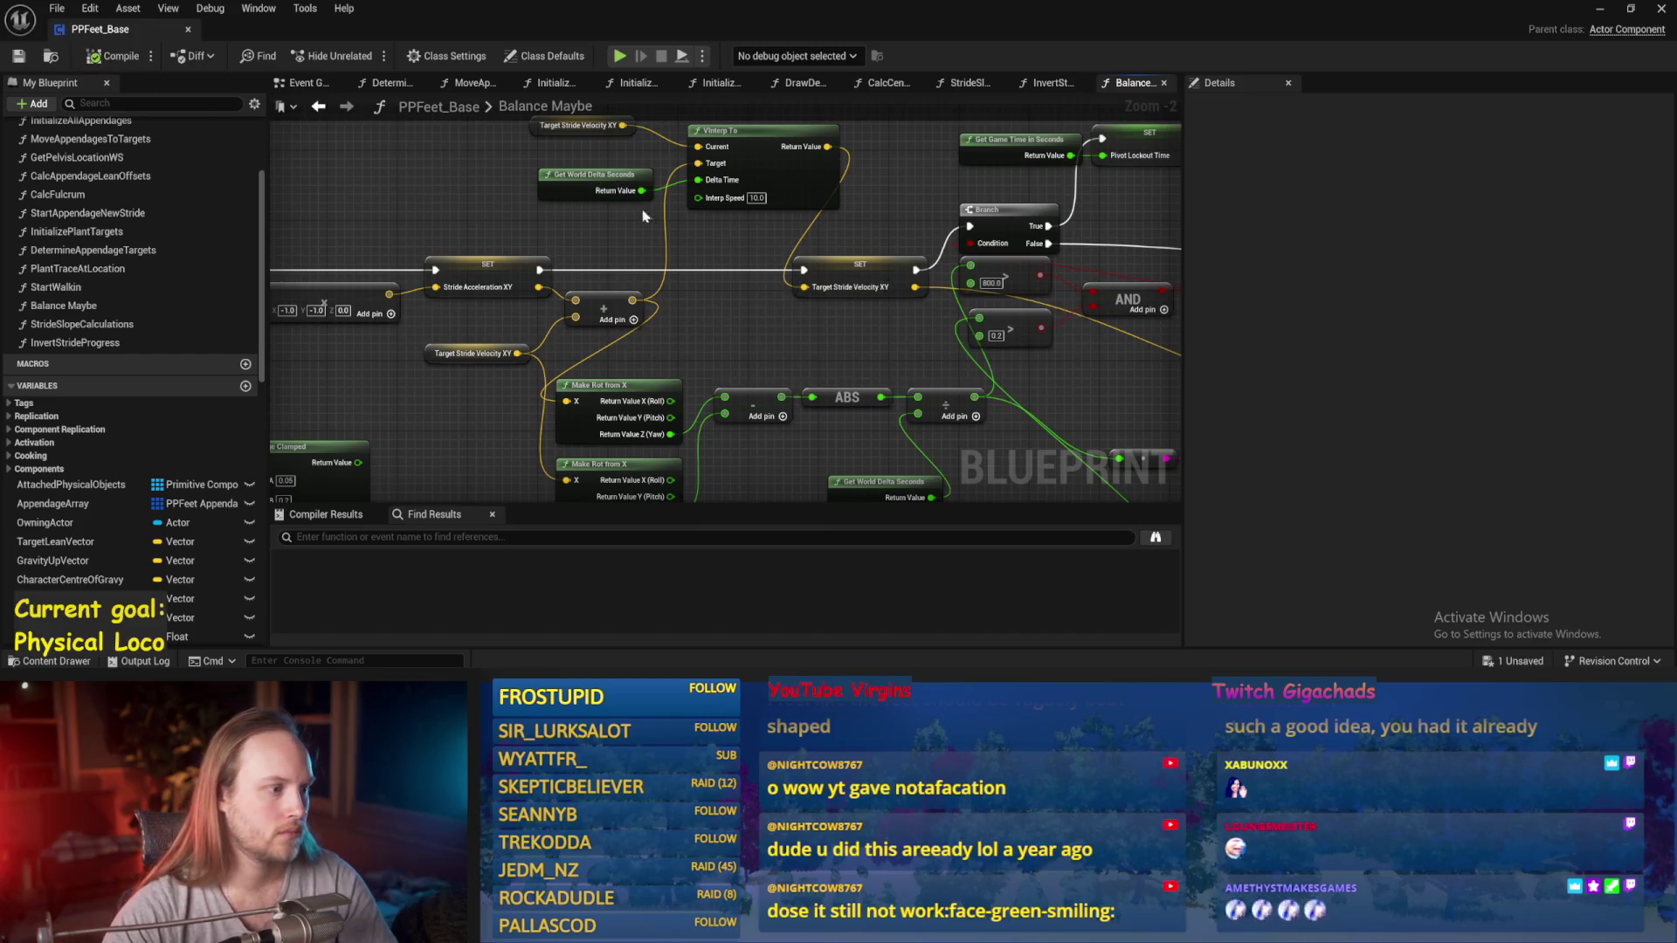
pyautogui.moveTo(642, 216)
pyautogui.mouseDown()
pyautogui.moveTo(733, 325)
pyautogui.moveTo(705, 325)
pyautogui.mouseUp()
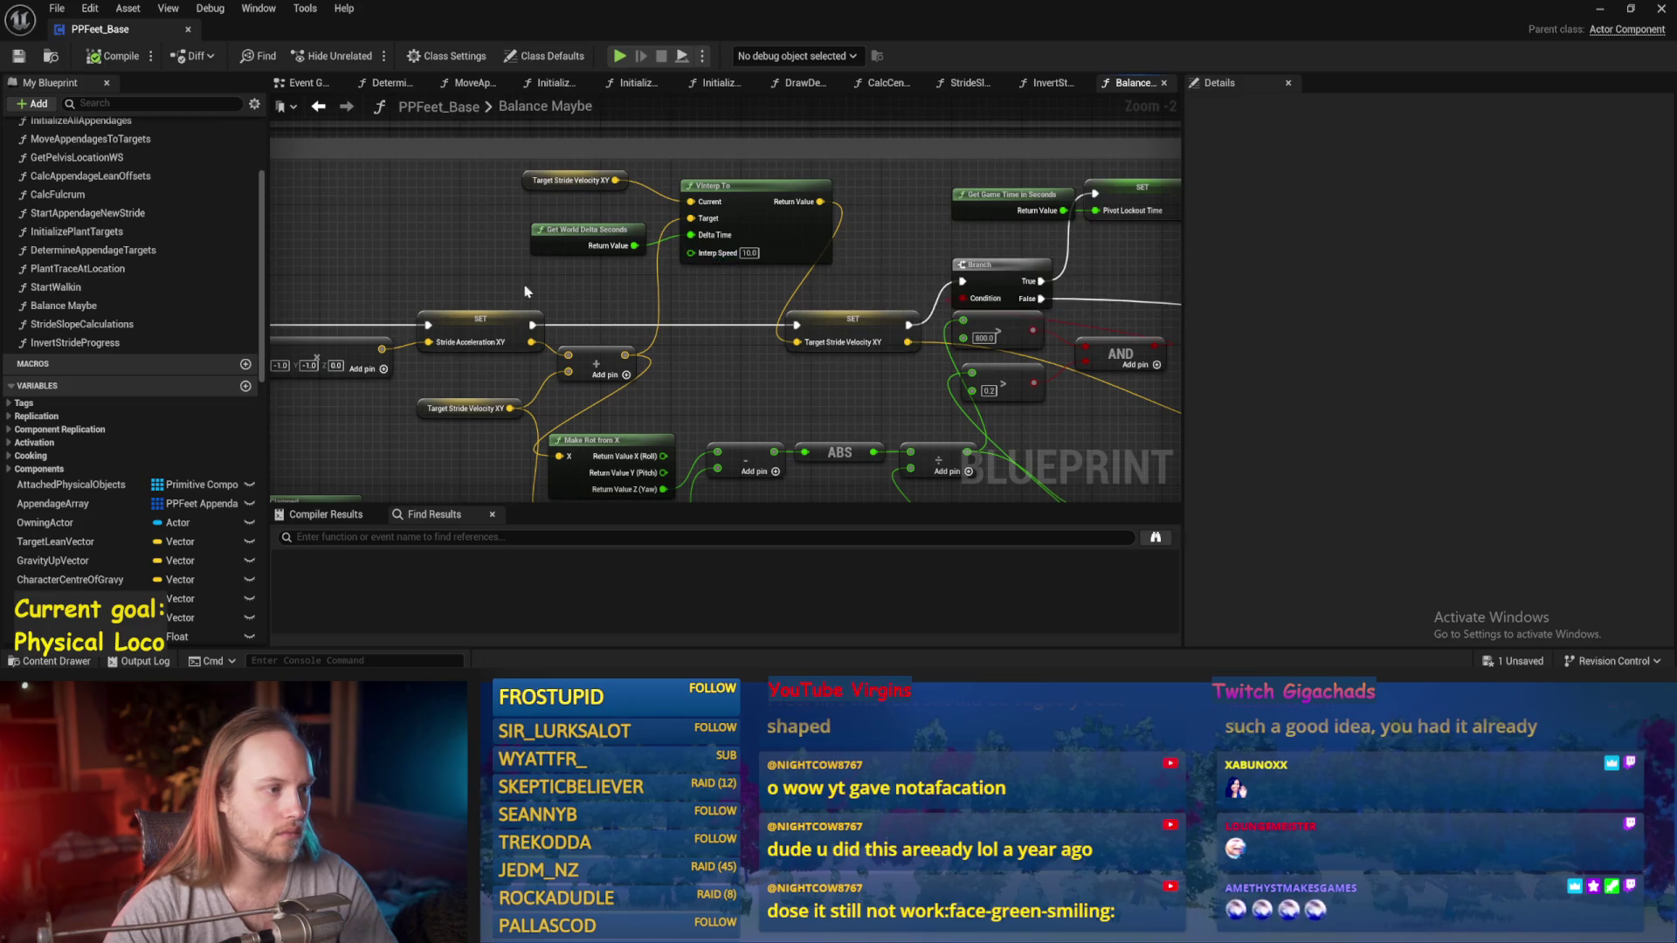
pyautogui.scroll(-2, 1175, 206)
pyautogui.click(1600, 8)
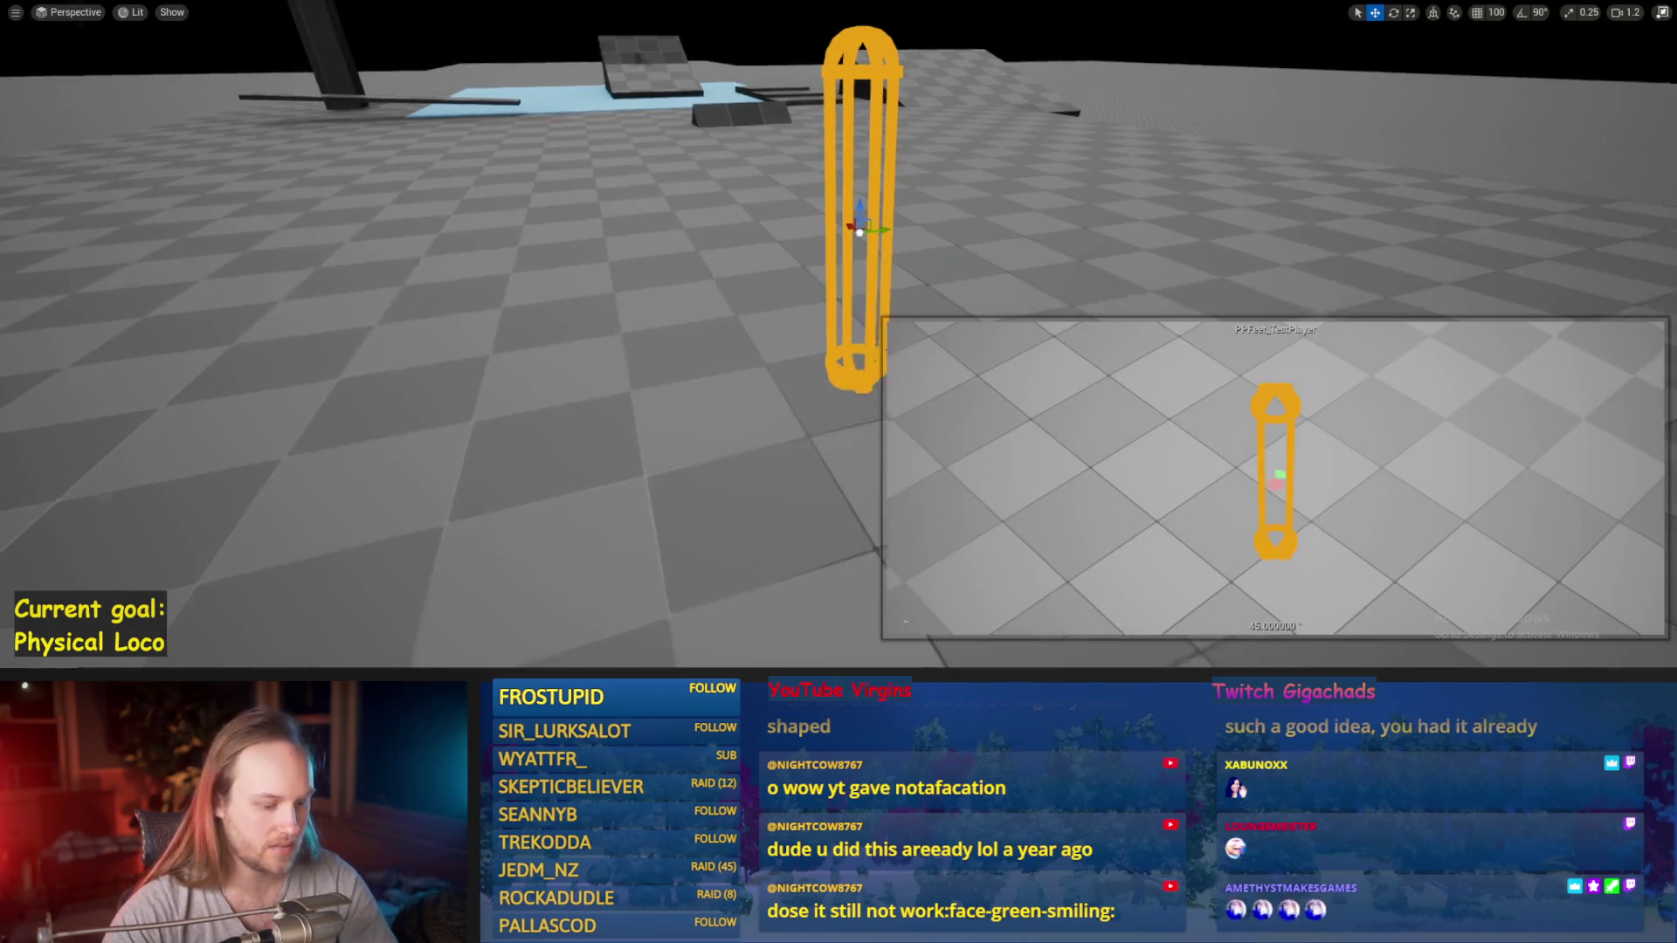
# Step: Test-run the capsule, tilting the character to check its balance, then stop and save the Blueprint
pyautogui.press('e')
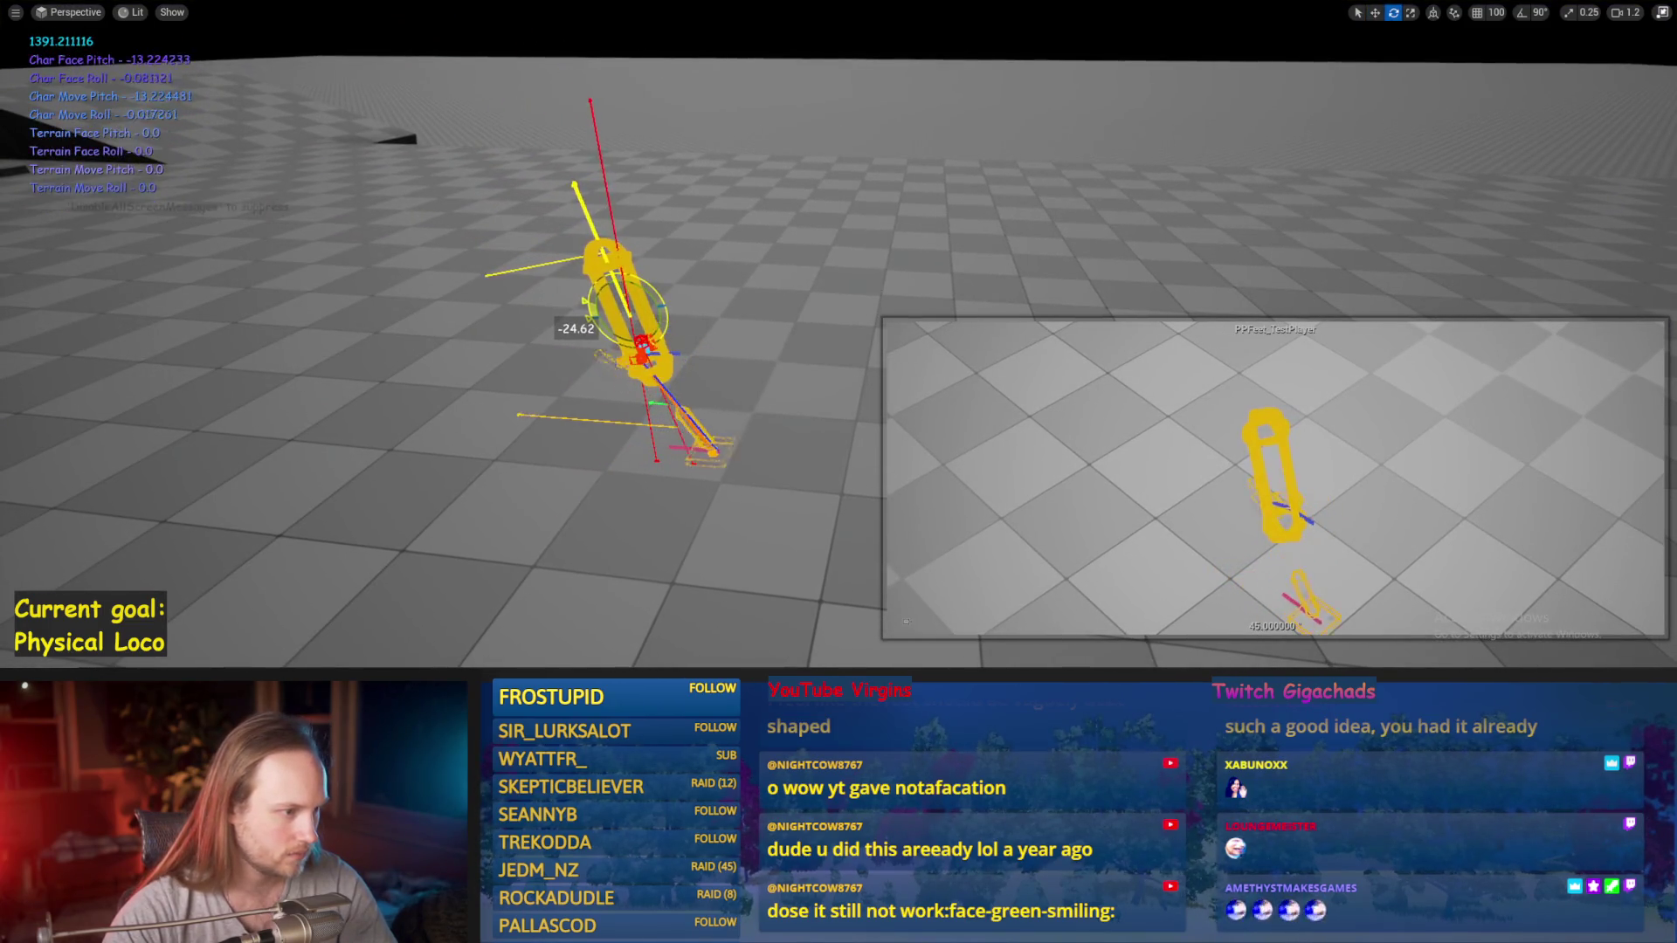
pyautogui.moveTo(575, 327); pyautogui.dragTo(569, 301)
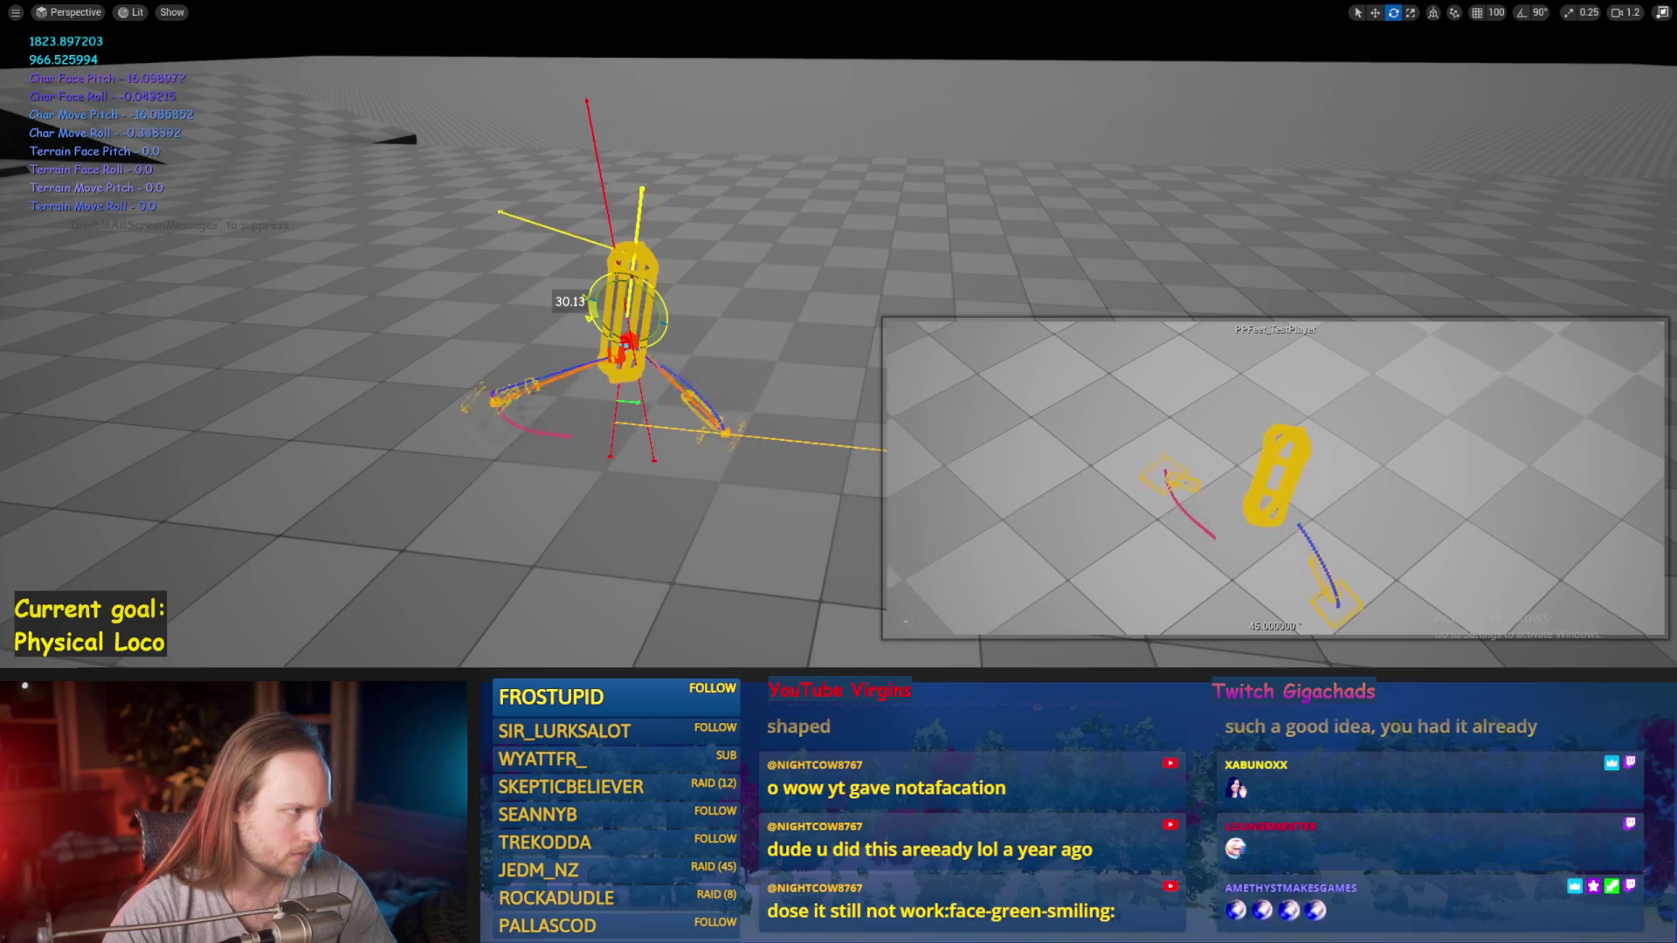
pyautogui.press('w')
pyautogui.press('Escape')
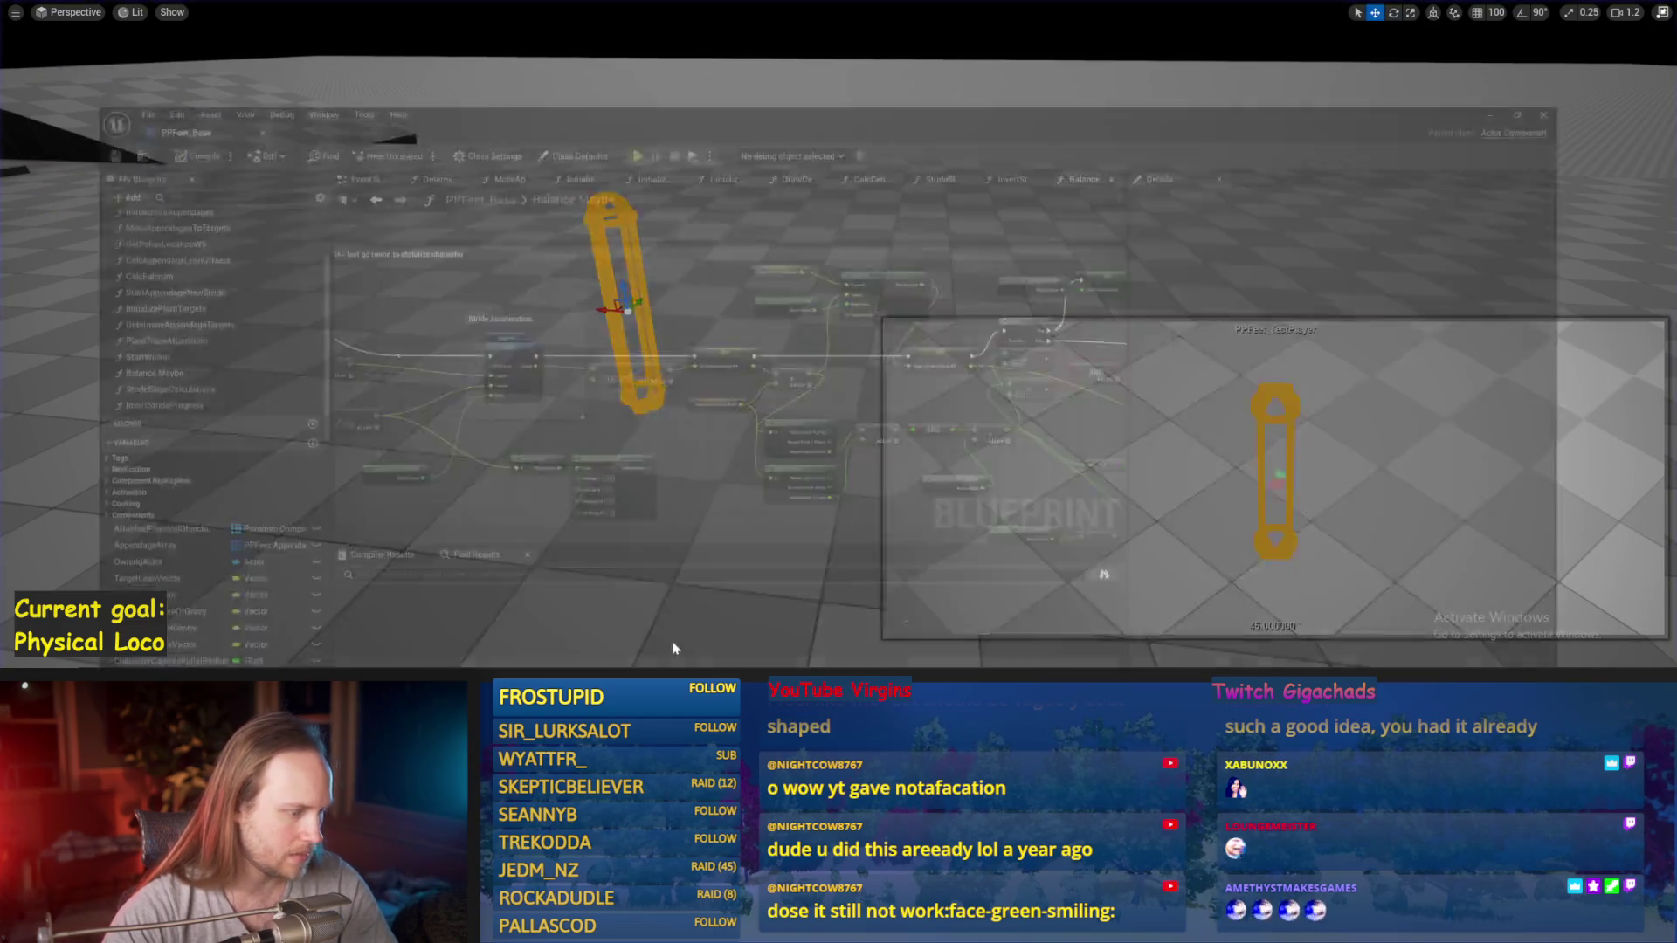
pyautogui.hotkey('ctrl', 's')
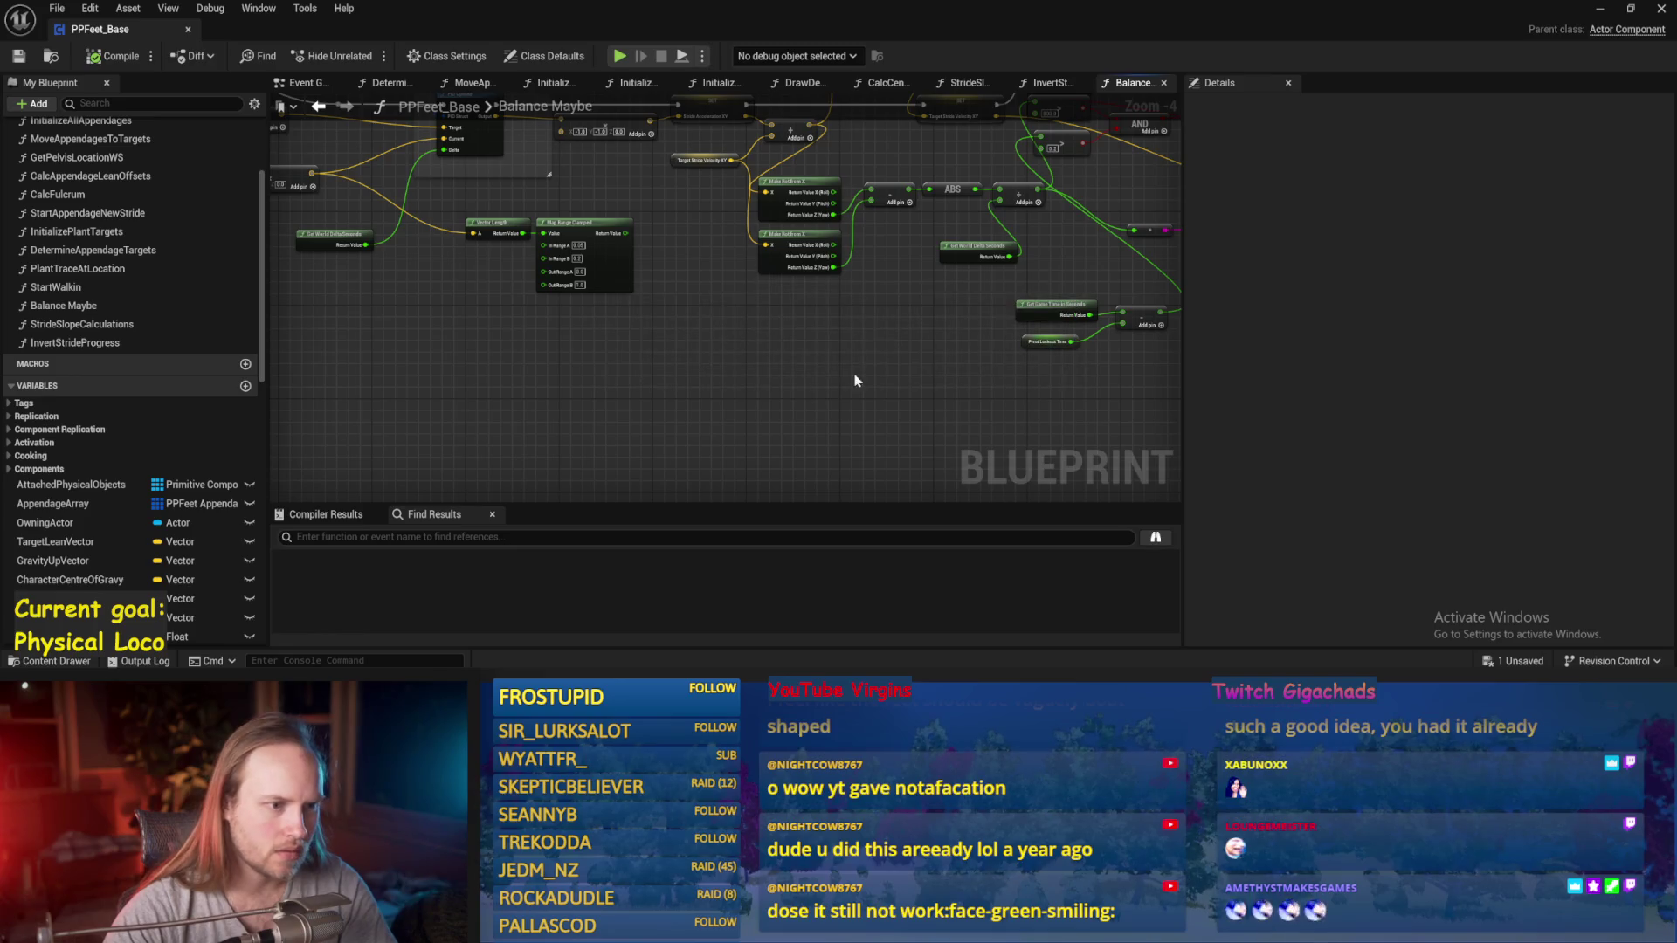
# Step: Change the > node's comparison threshold from 0.2 to 1.0
pyautogui.scroll(4, 908, 366)
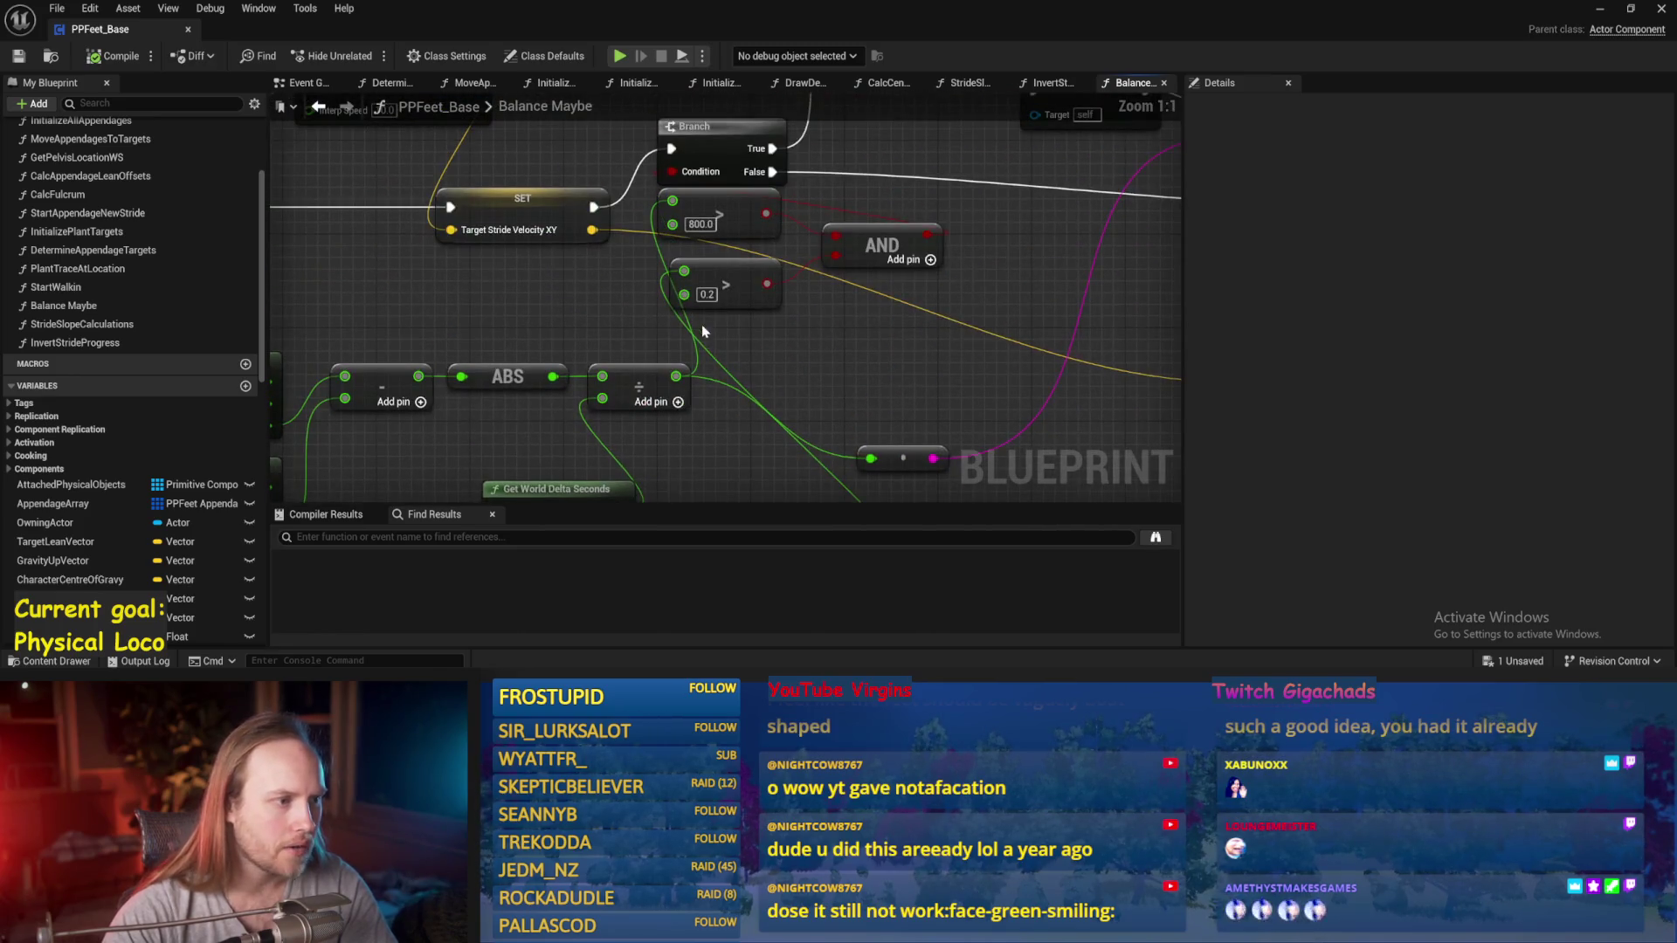
pyautogui.write('1')
pyautogui.press('Return')
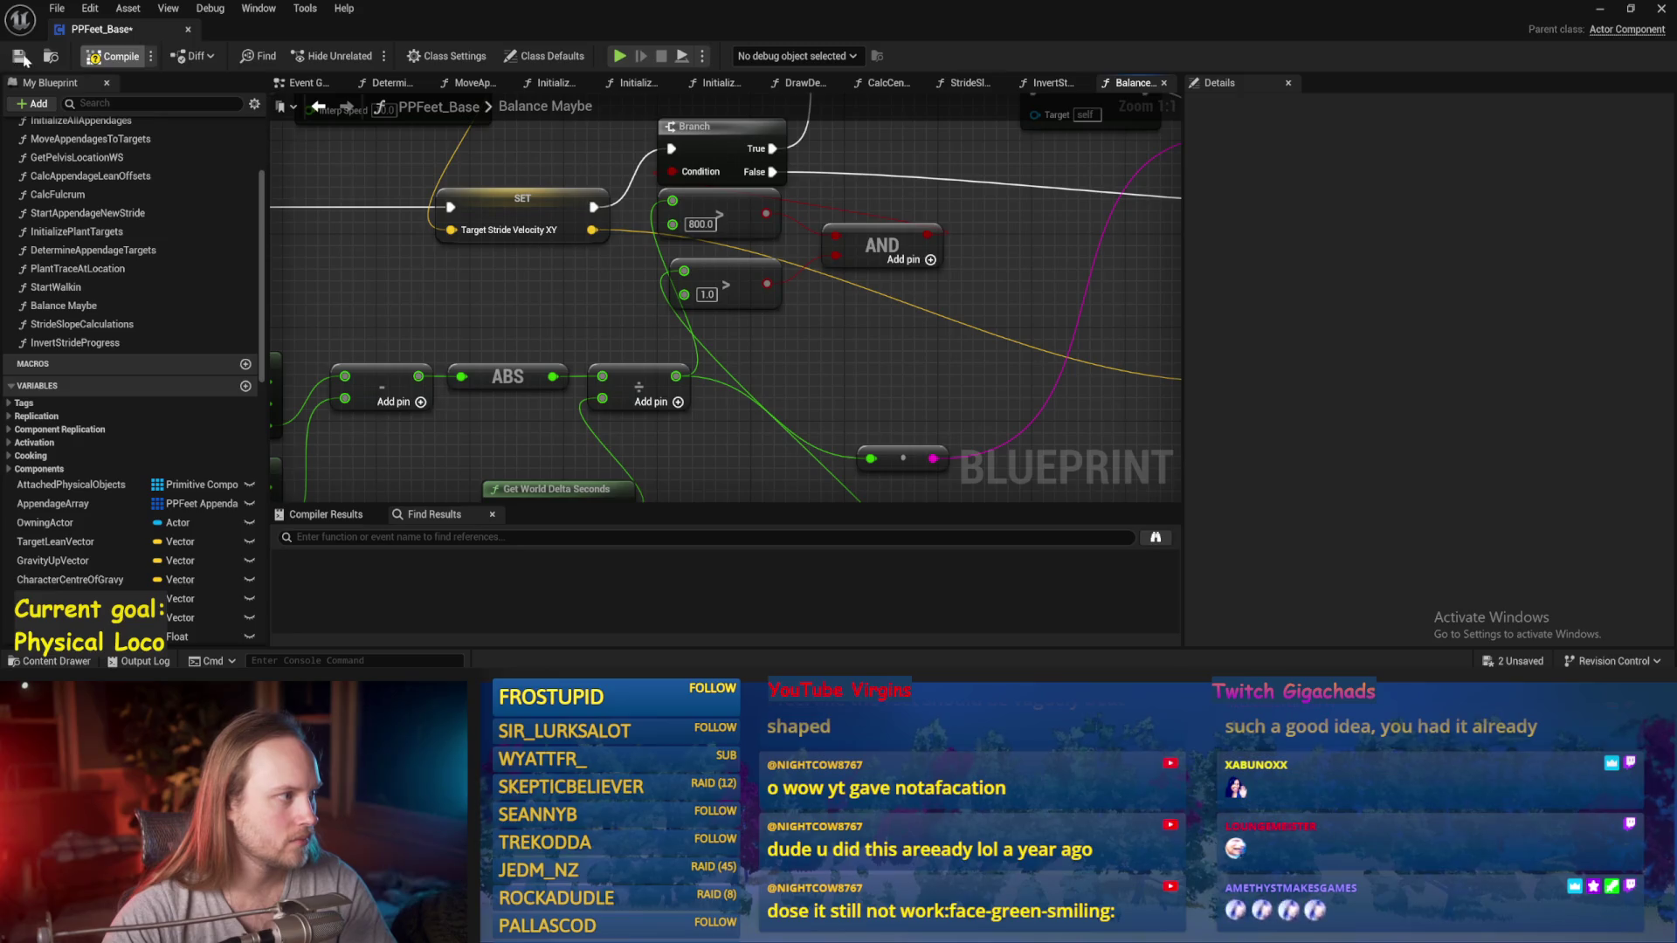
# Step: Play in editor, eject with F8 to watch the capsule, then stop and return to the graph
pyautogui.hotkey('alt', 'Tab')
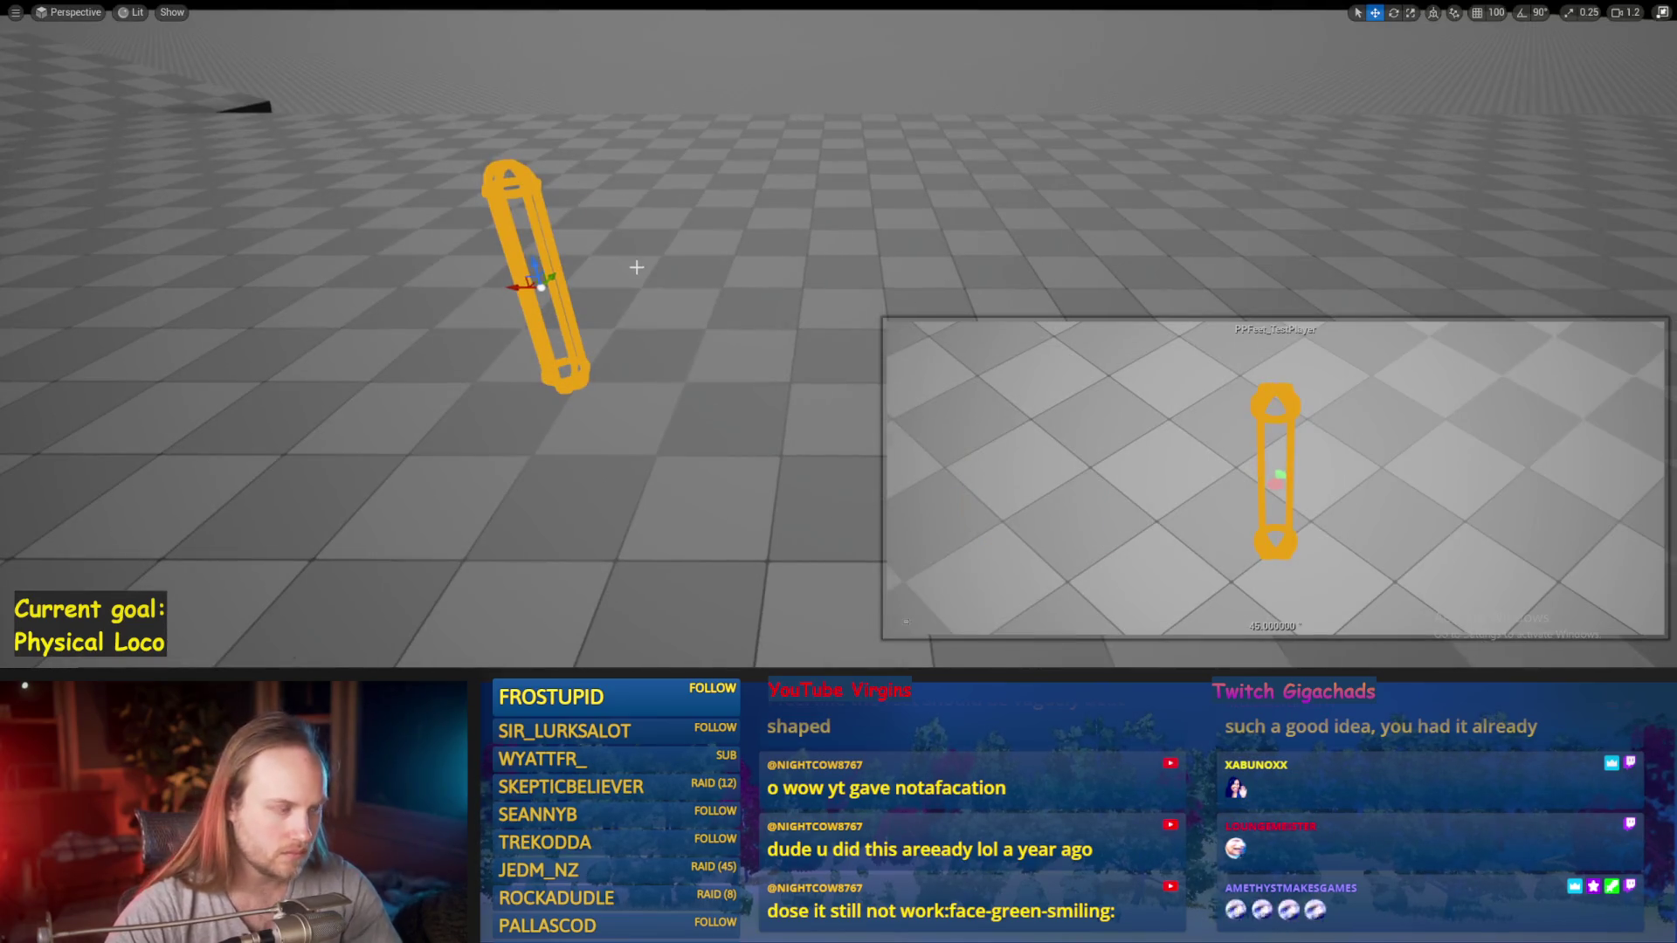
pyautogui.hotkey('alt', 'p')
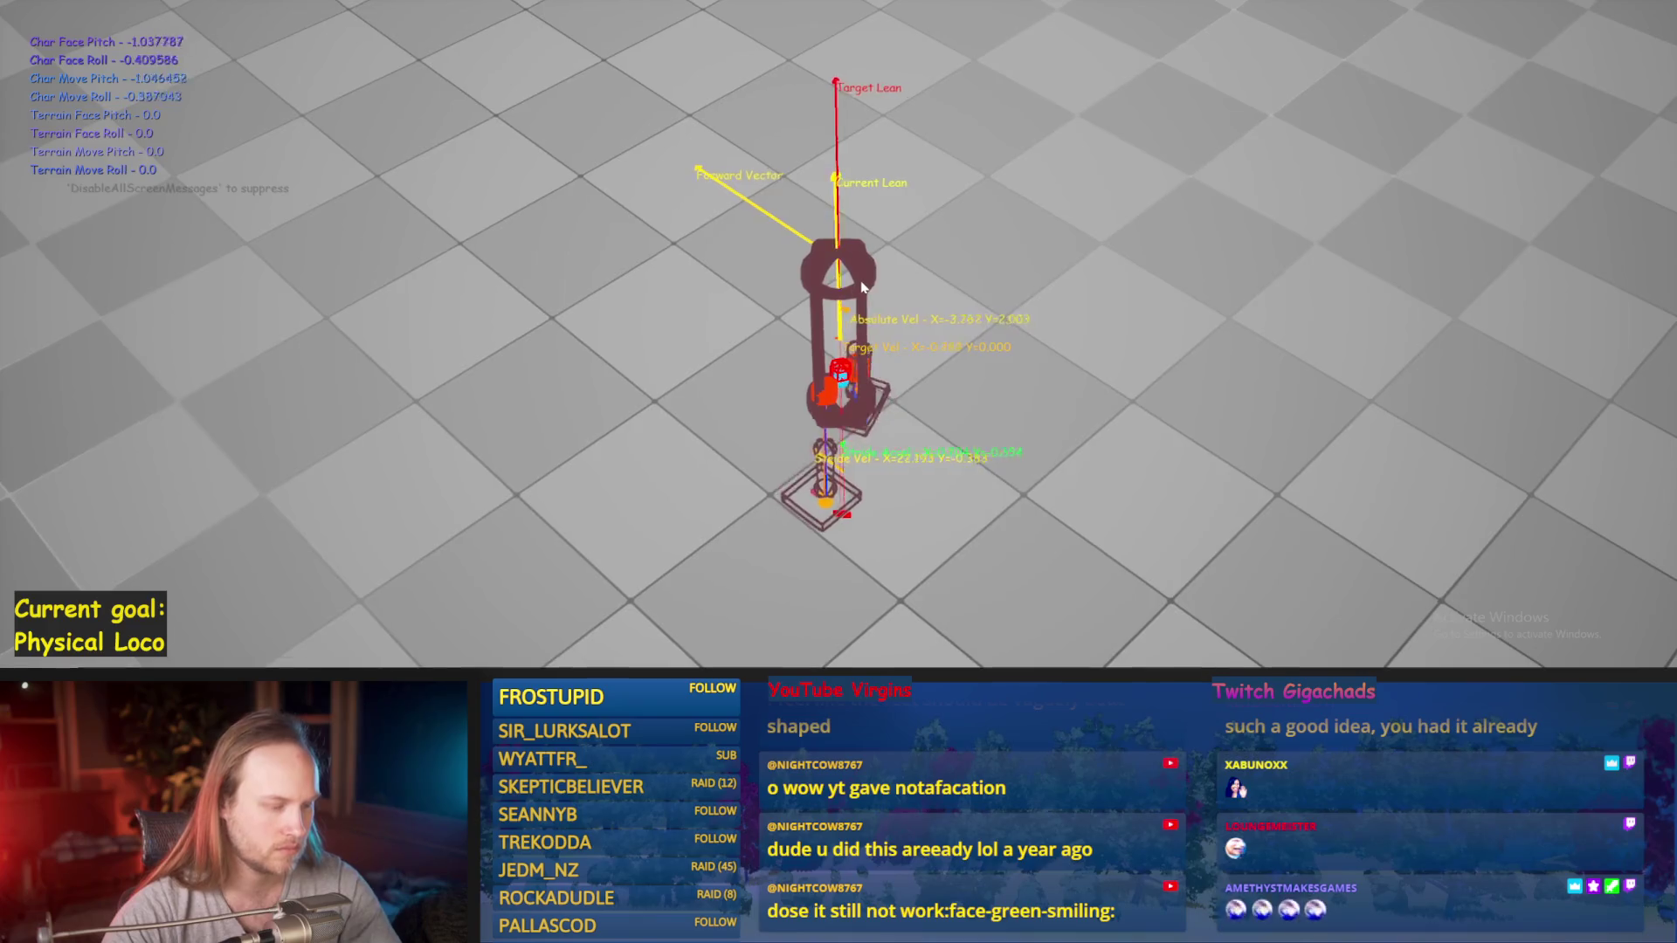
pyautogui.press('F8')
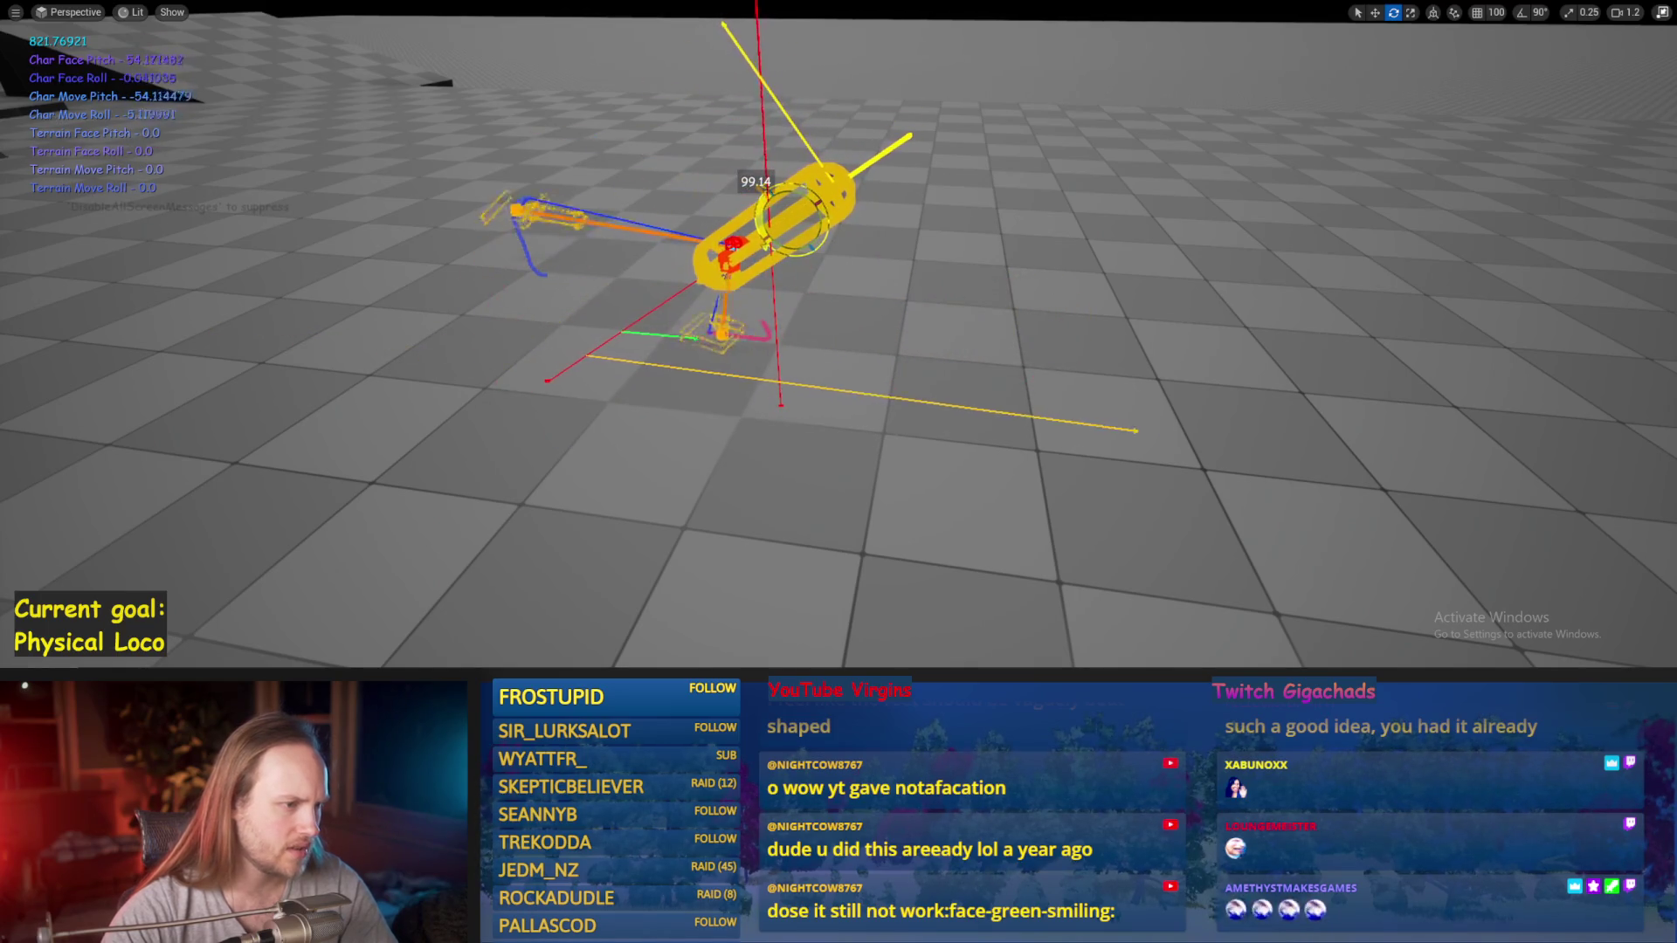
pyautogui.press('Escape')
pyautogui.hotkey('alt', 'Tab')
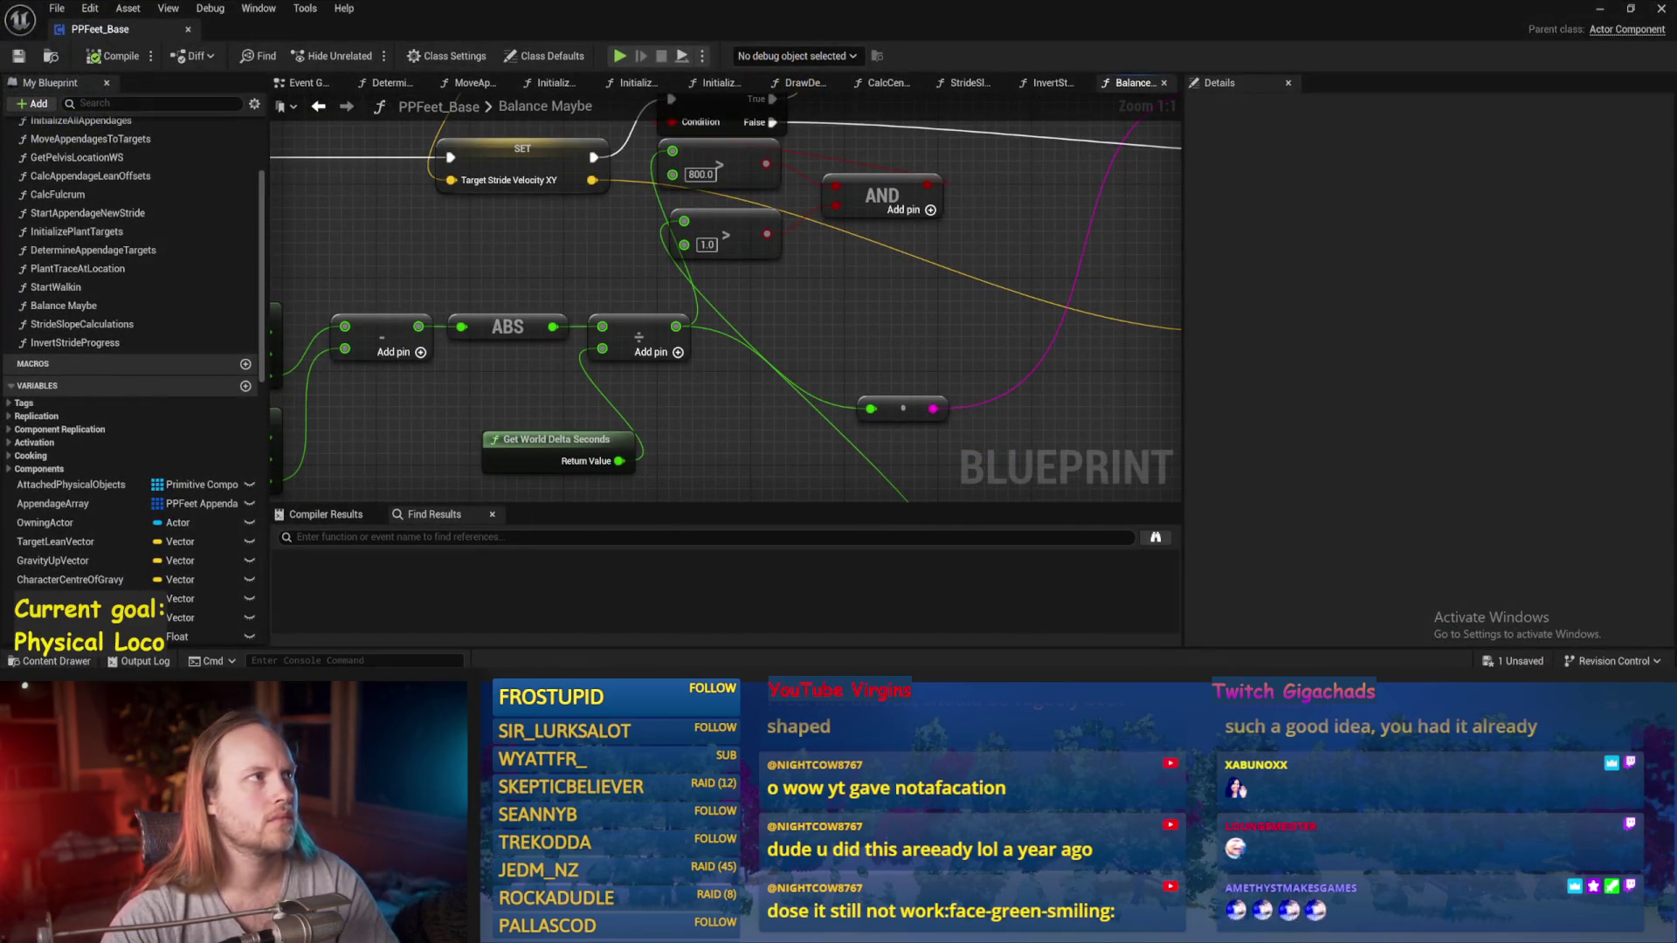
# Step: Review the Get Game Time, Pivot Lockout Time, SET and AND nodes, then switch to the Event Graph
pyautogui.scroll(-2, 763, 359)
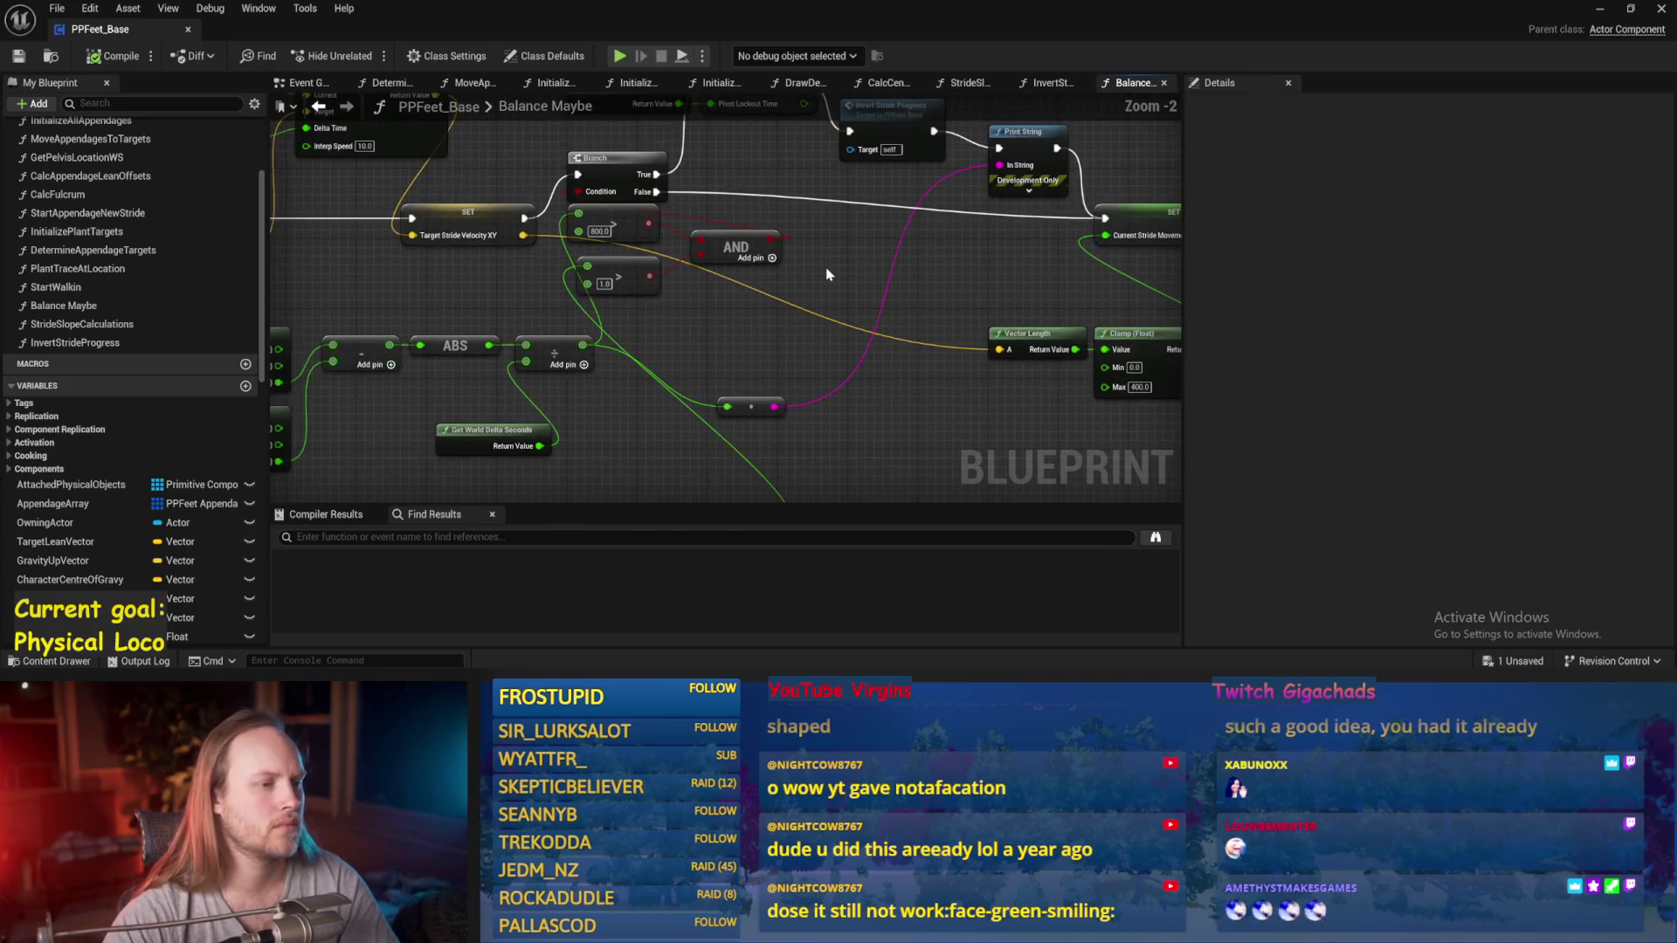
pyautogui.moveTo(921, 376); pyautogui.dragTo(908, 213)
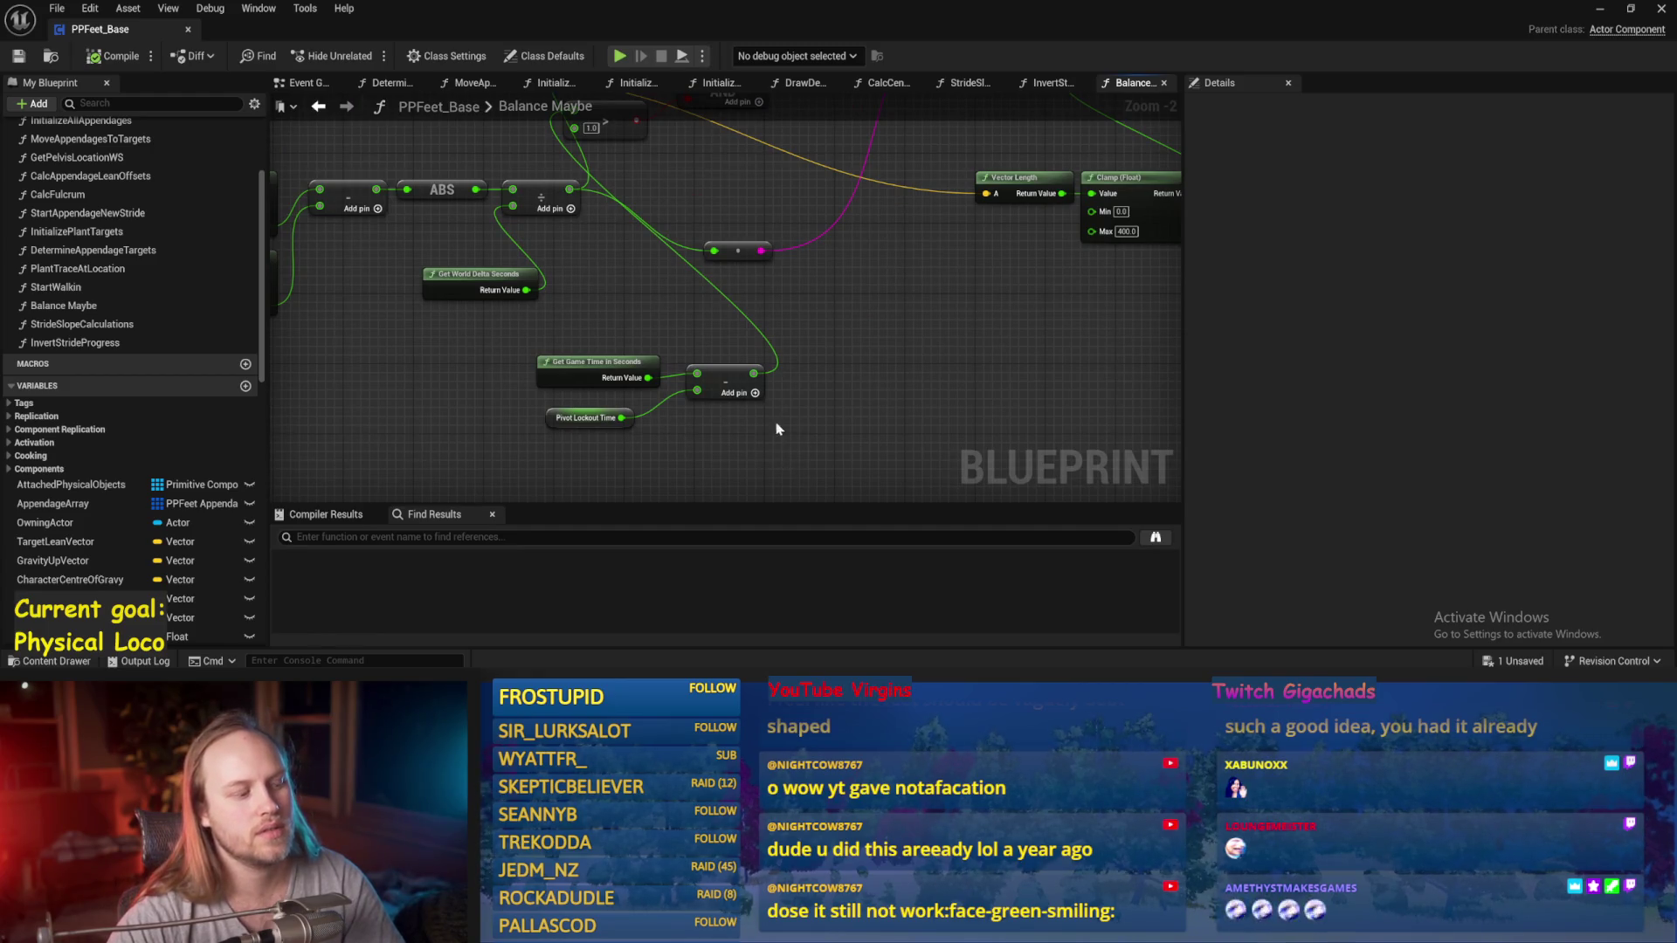
pyautogui.moveTo(777, 428); pyautogui.dragTo(876, 411)
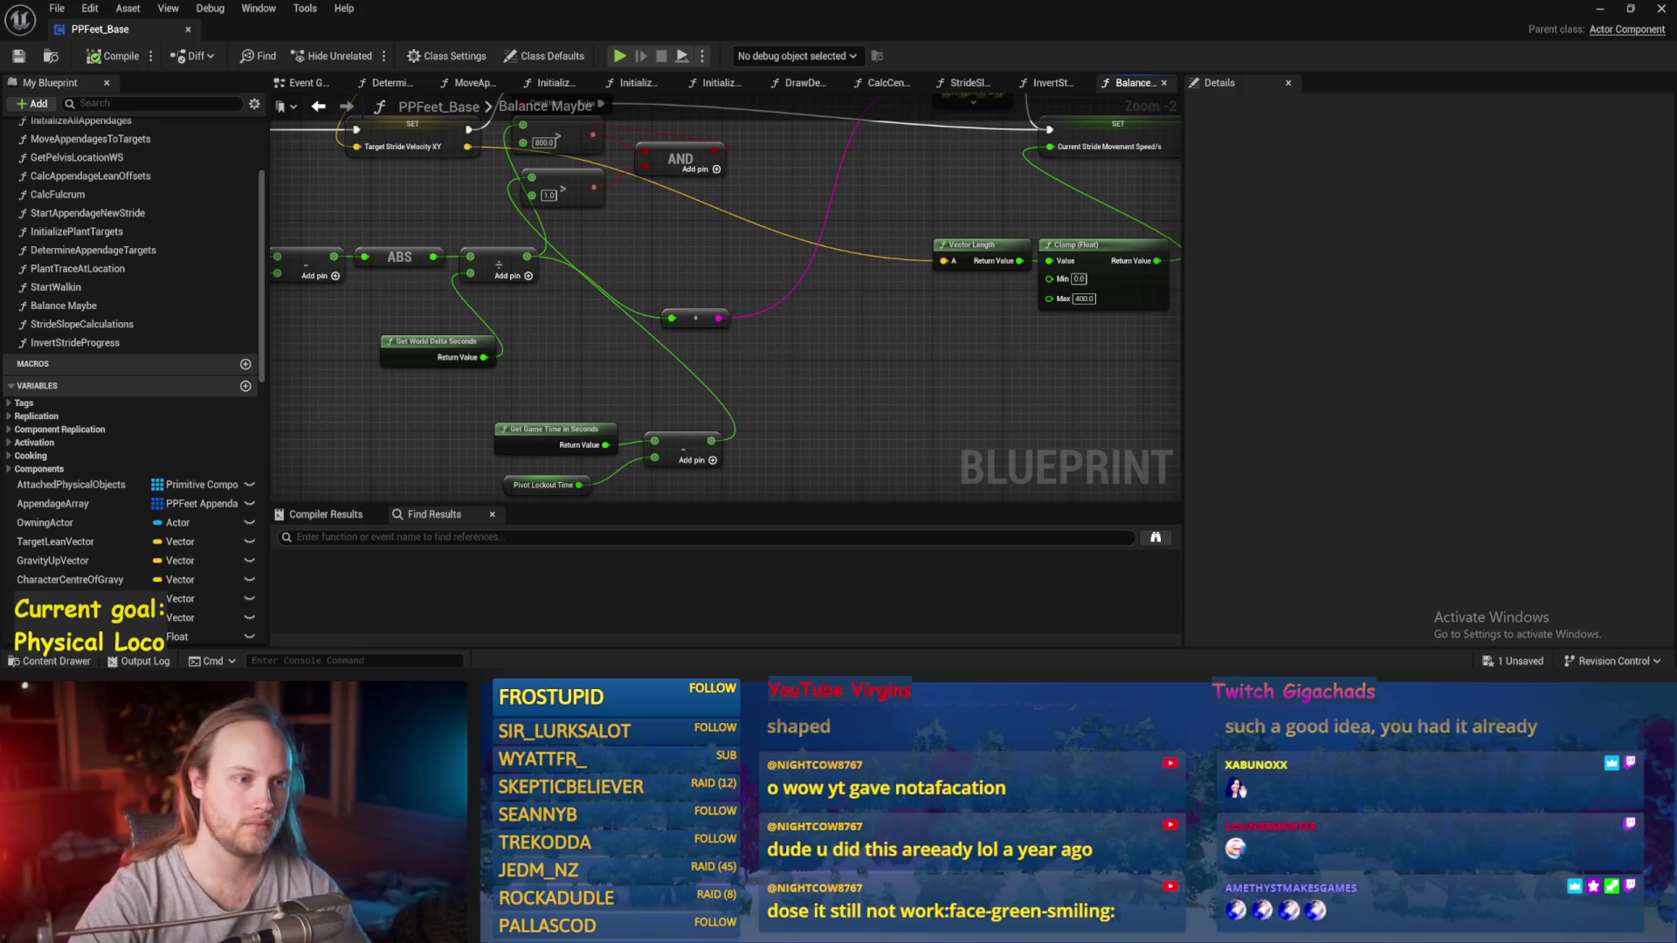
pyautogui.moveTo(751, 303); pyautogui.dragTo(672, 360)
pyautogui.moveTo(732, 305); pyautogui.dragTo(906, 363)
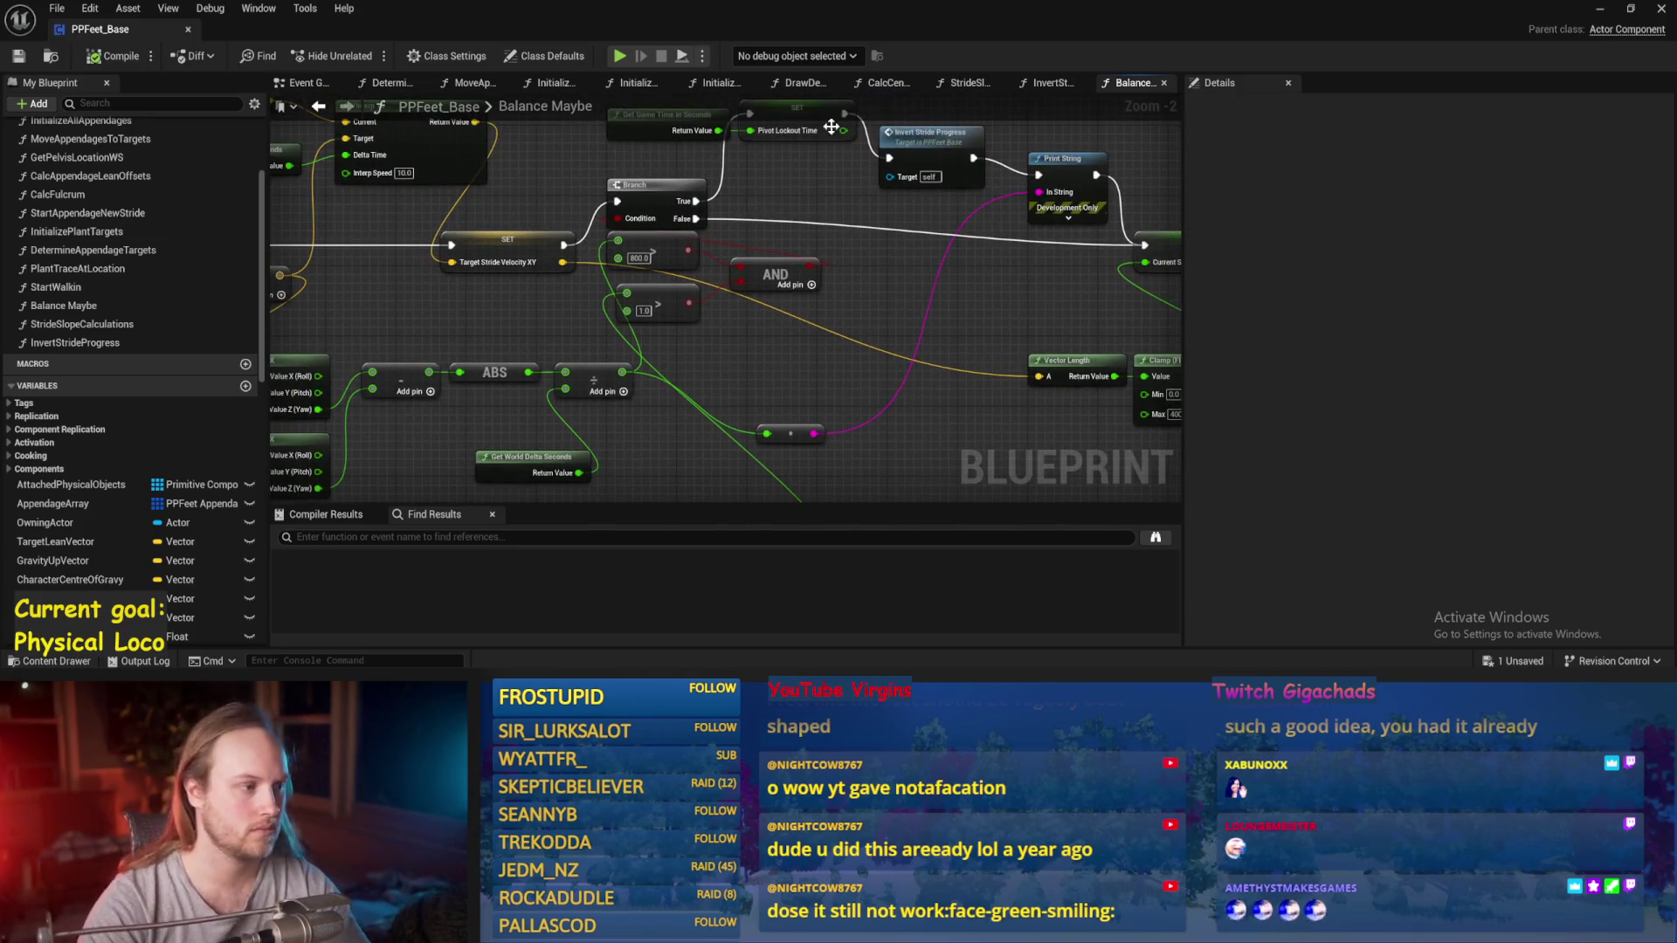
pyautogui.moveTo(831, 127); pyautogui.dragTo(881, 153)
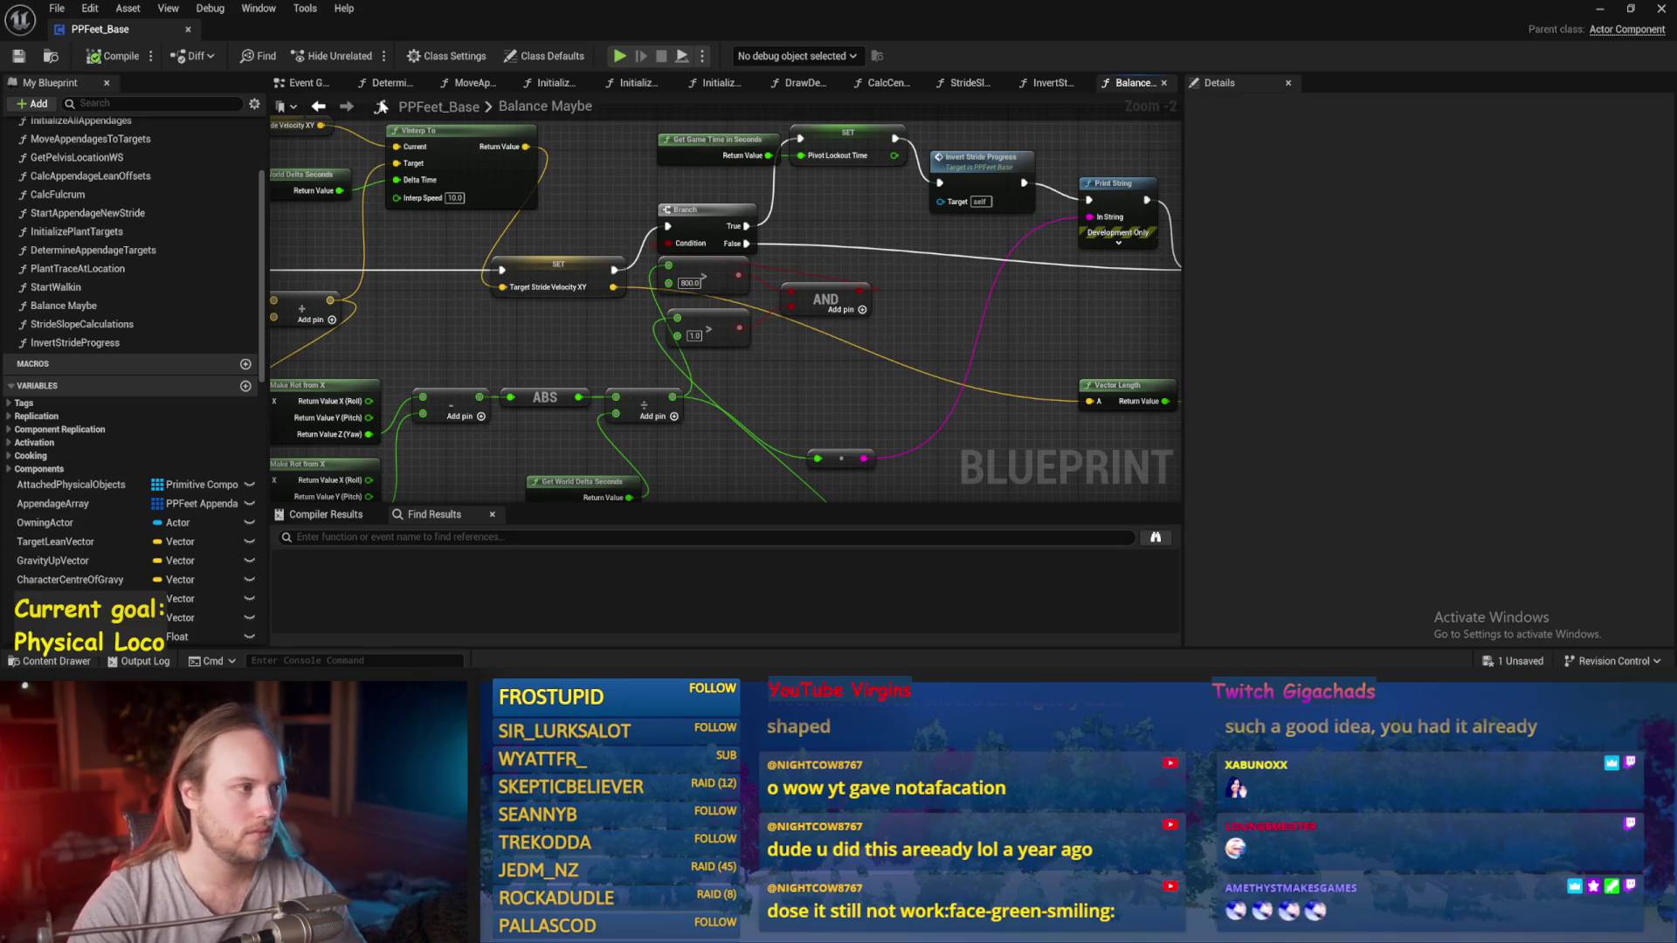
pyautogui.scroll(-5, 782, 317)
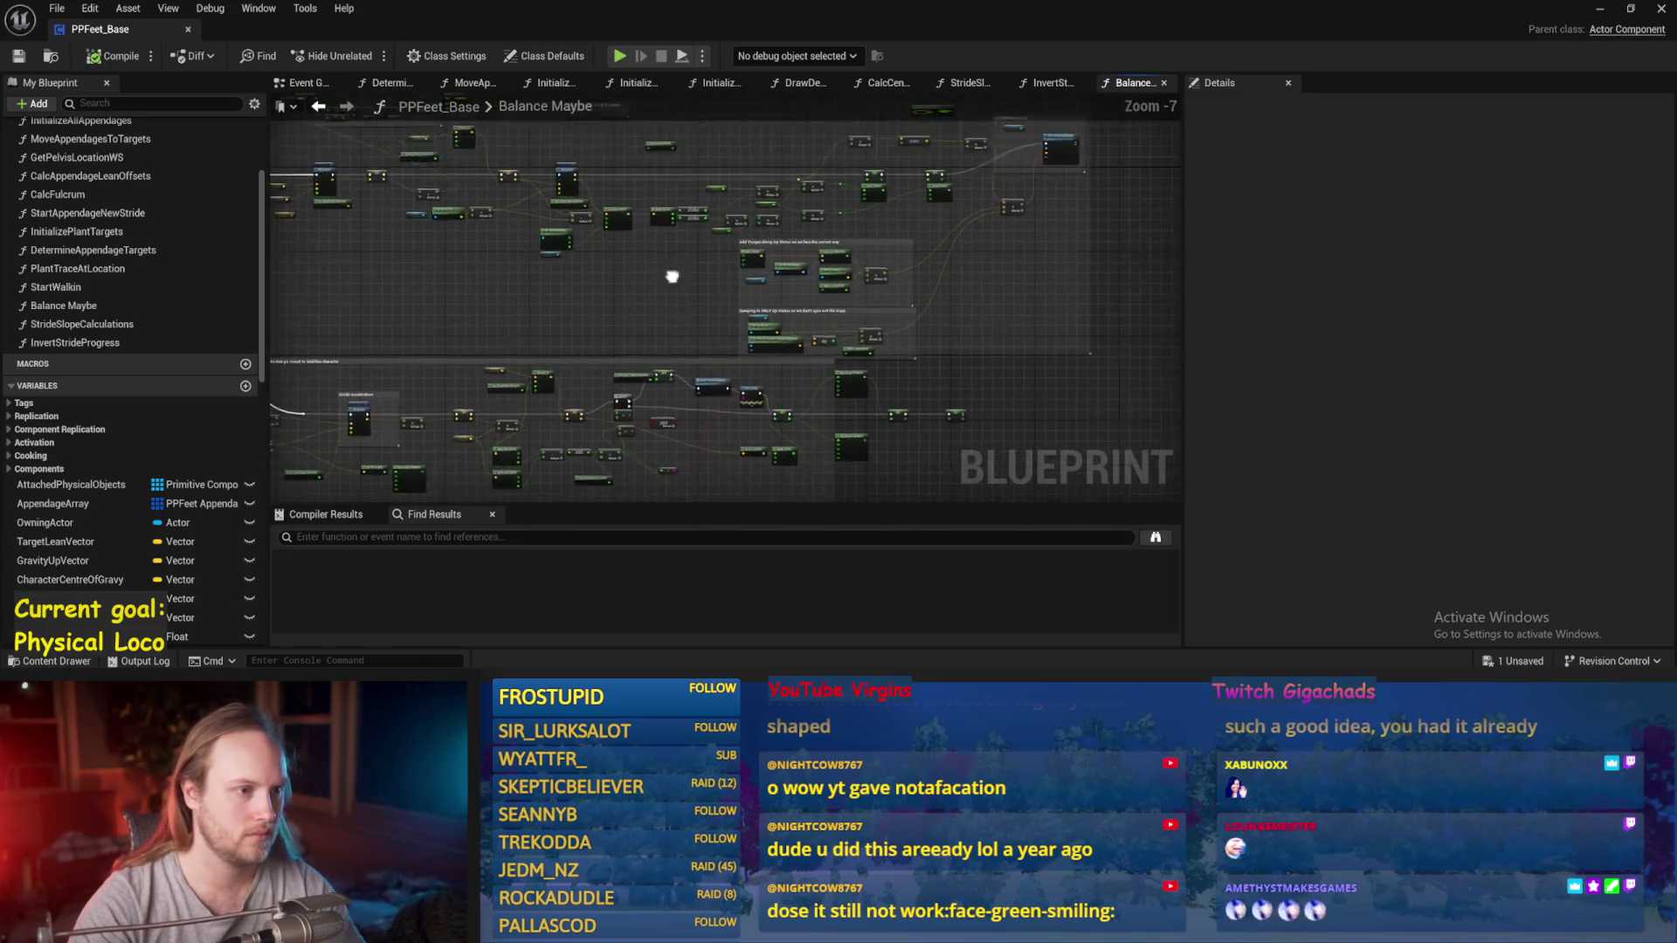
pyautogui.click(306, 87)
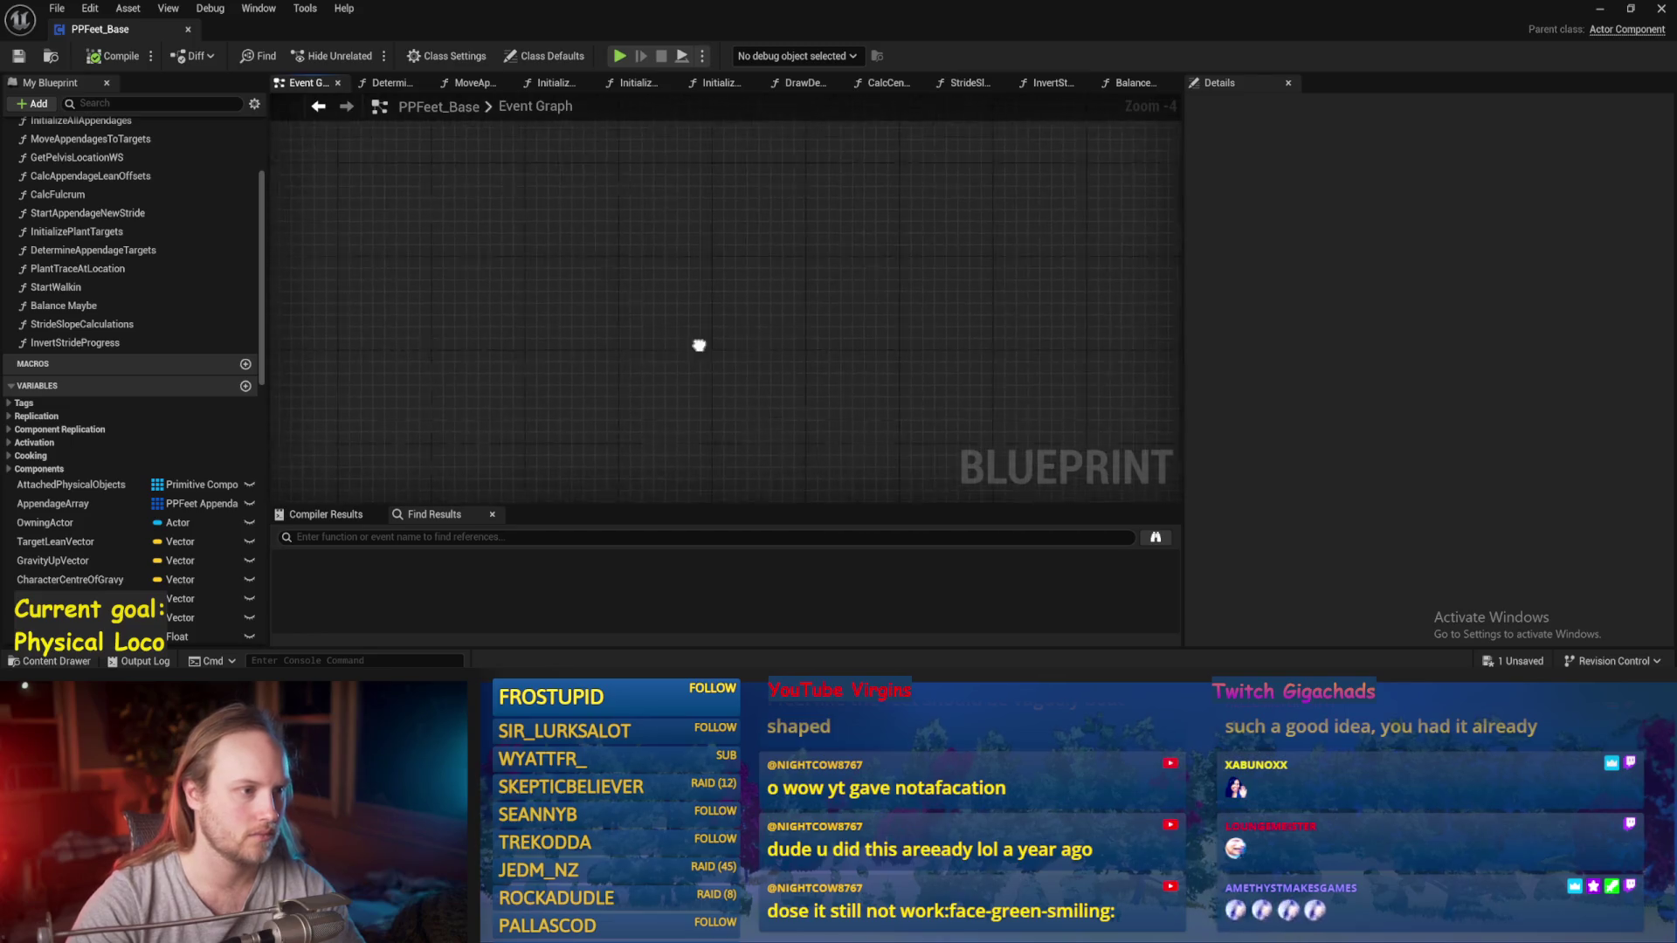
# Step: Pan the Event Graph to the Lock character for testing section and adjust the system volume
pyautogui.scroll(3, 730, 422)
pyautogui.moveTo(642, 284); pyautogui.dragTo(701, 331)
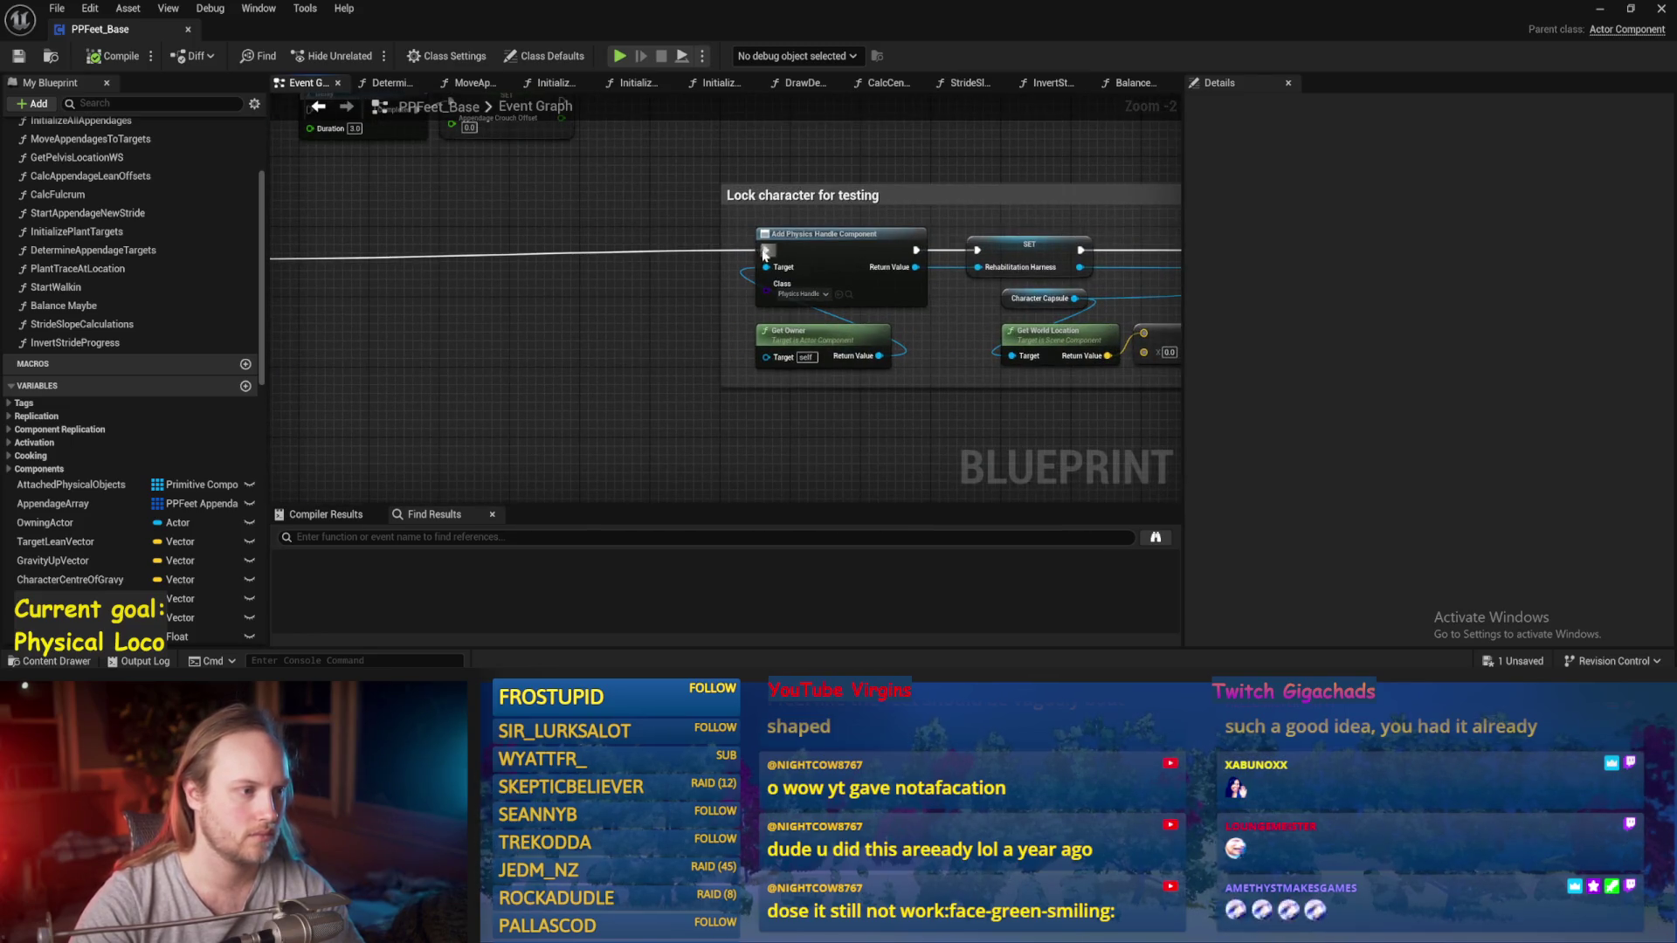
pyautogui.moveTo(766, 254); pyautogui.dragTo(1008, 308)
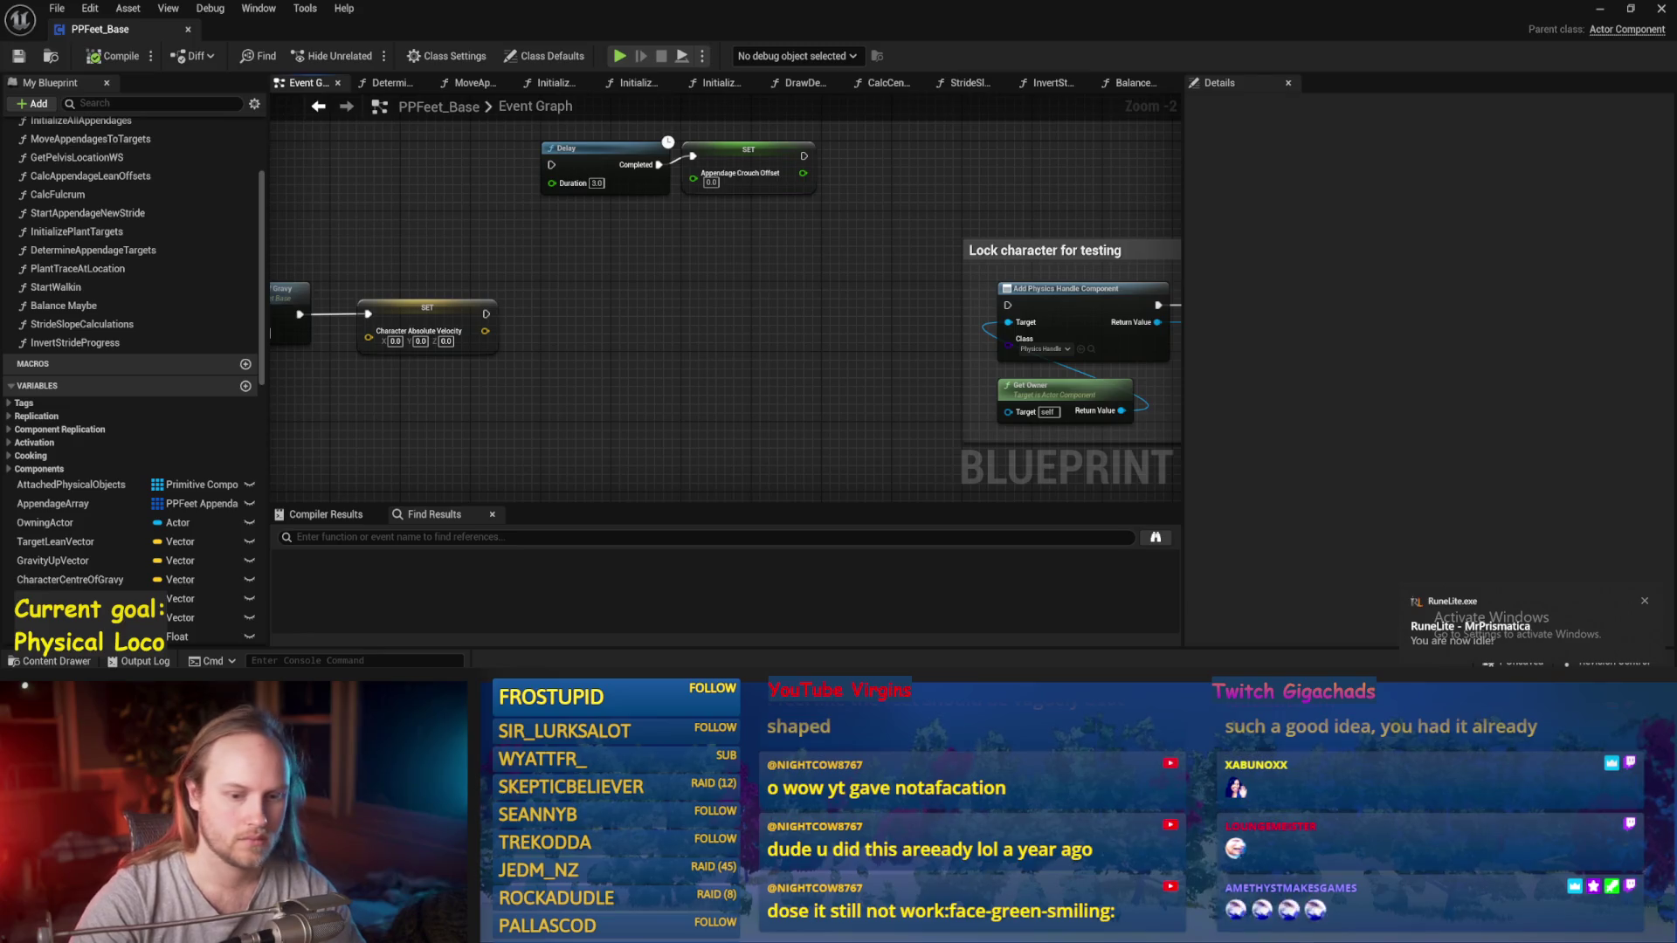
pyautogui.click(1543, 657)
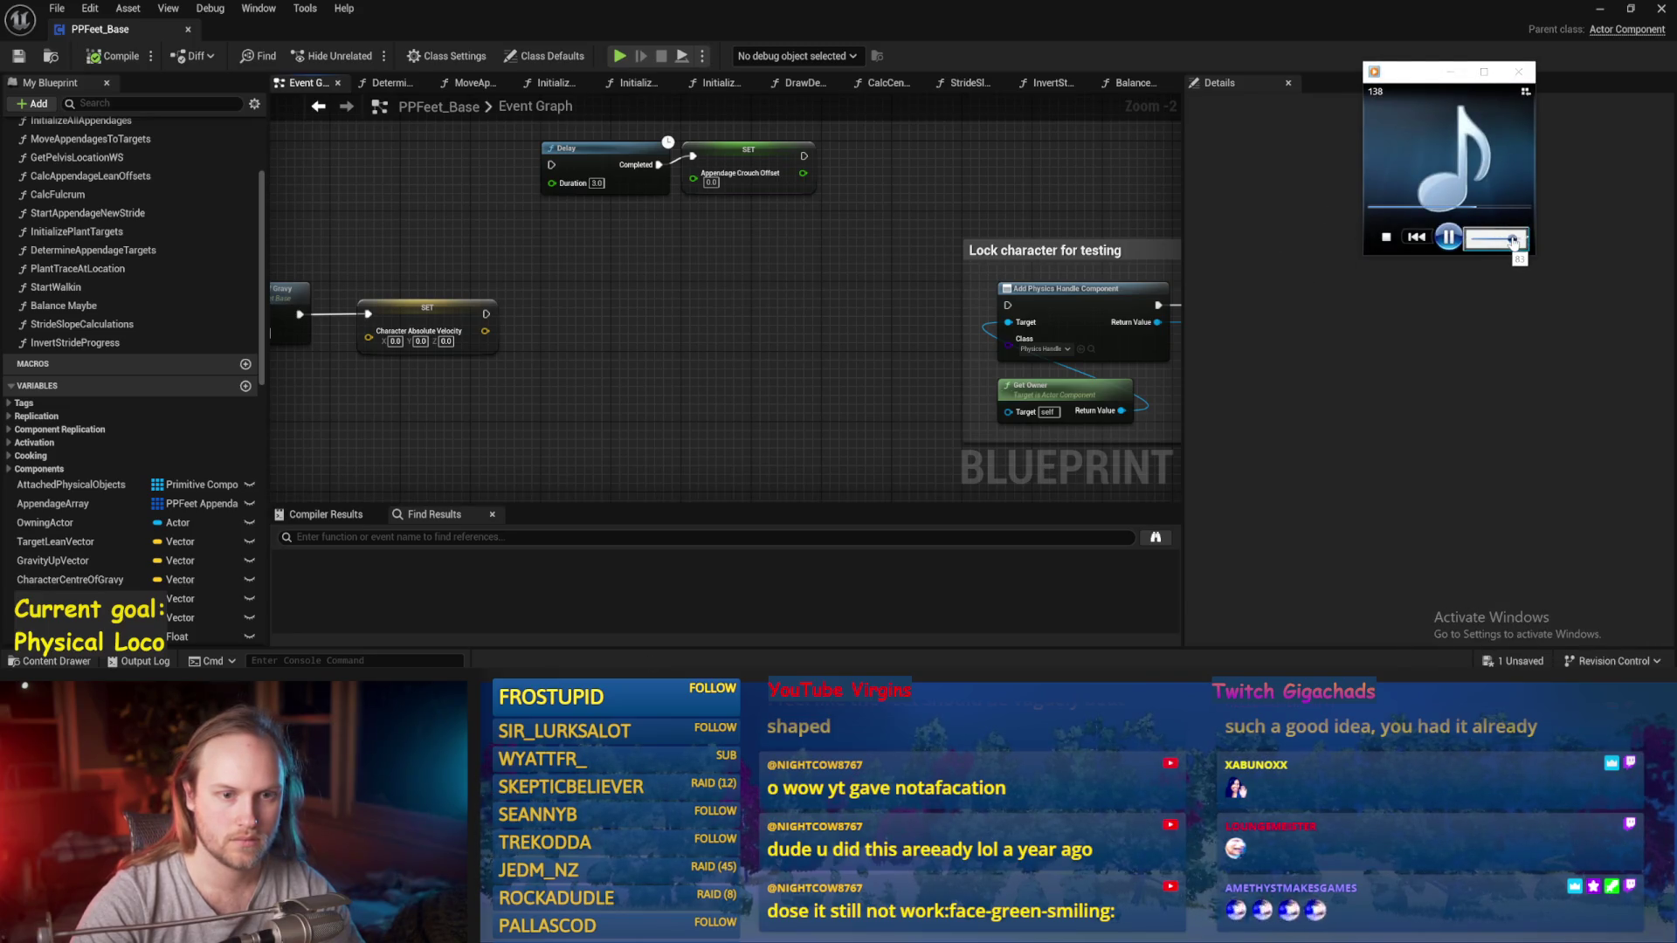
pyautogui.scroll(-3, 929, 273)
pyautogui.scroll(7, 872, 288)
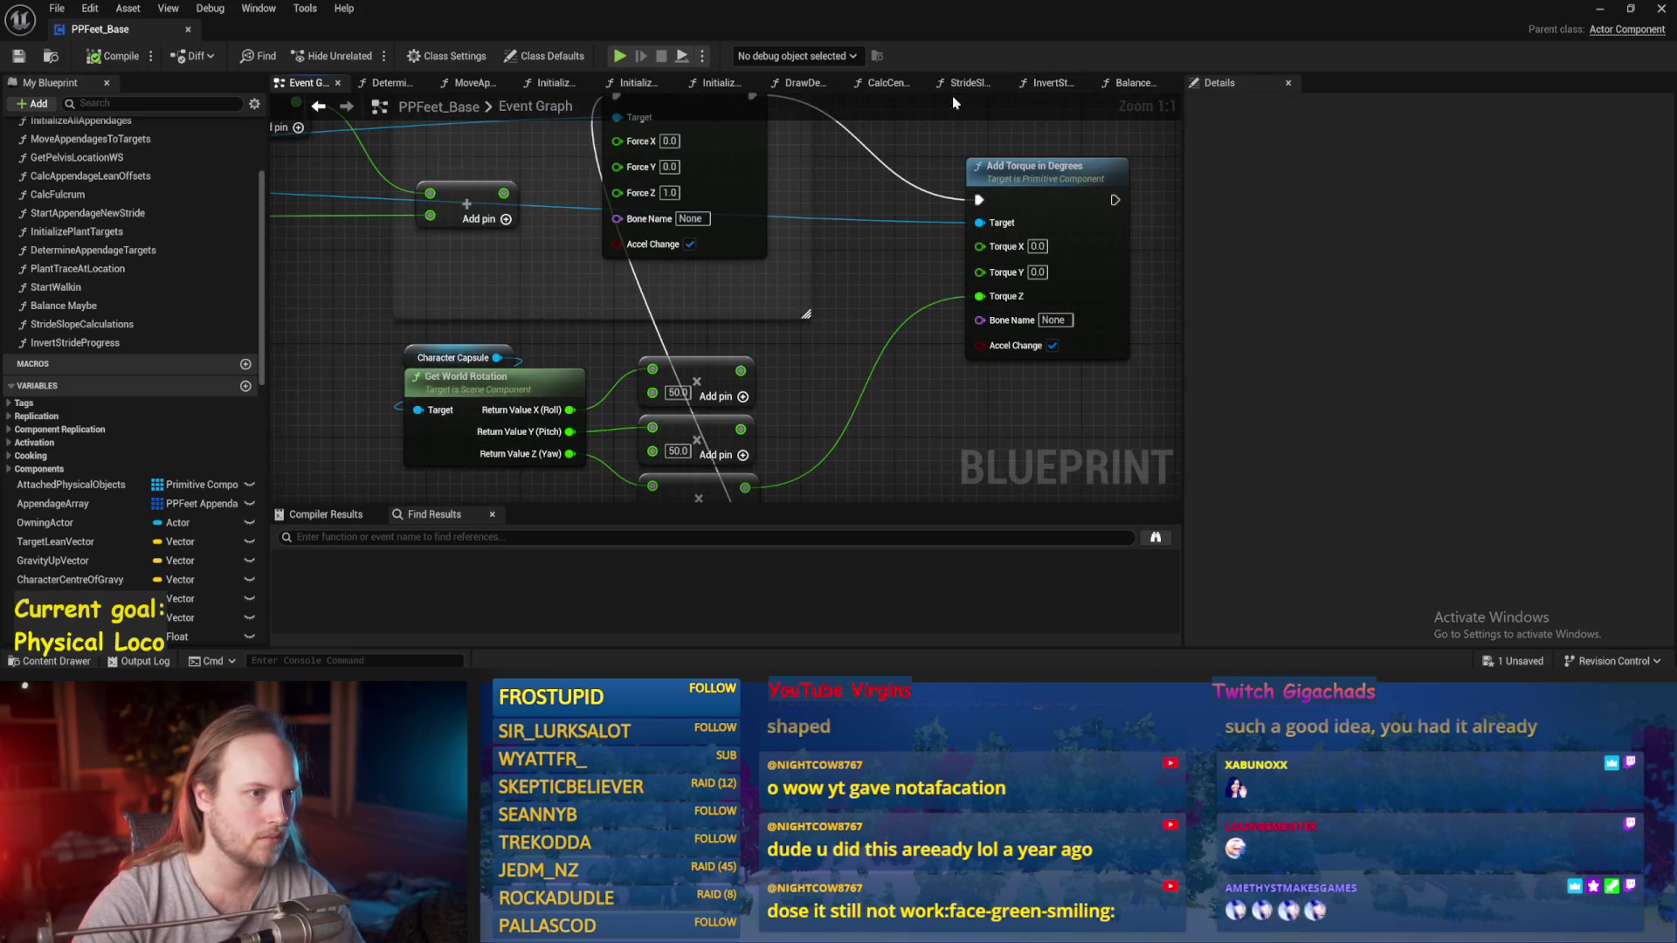
# Step: Run and stop another play session, then turn the camera toward the upright capsule
pyautogui.hotkey('alt', 'p')
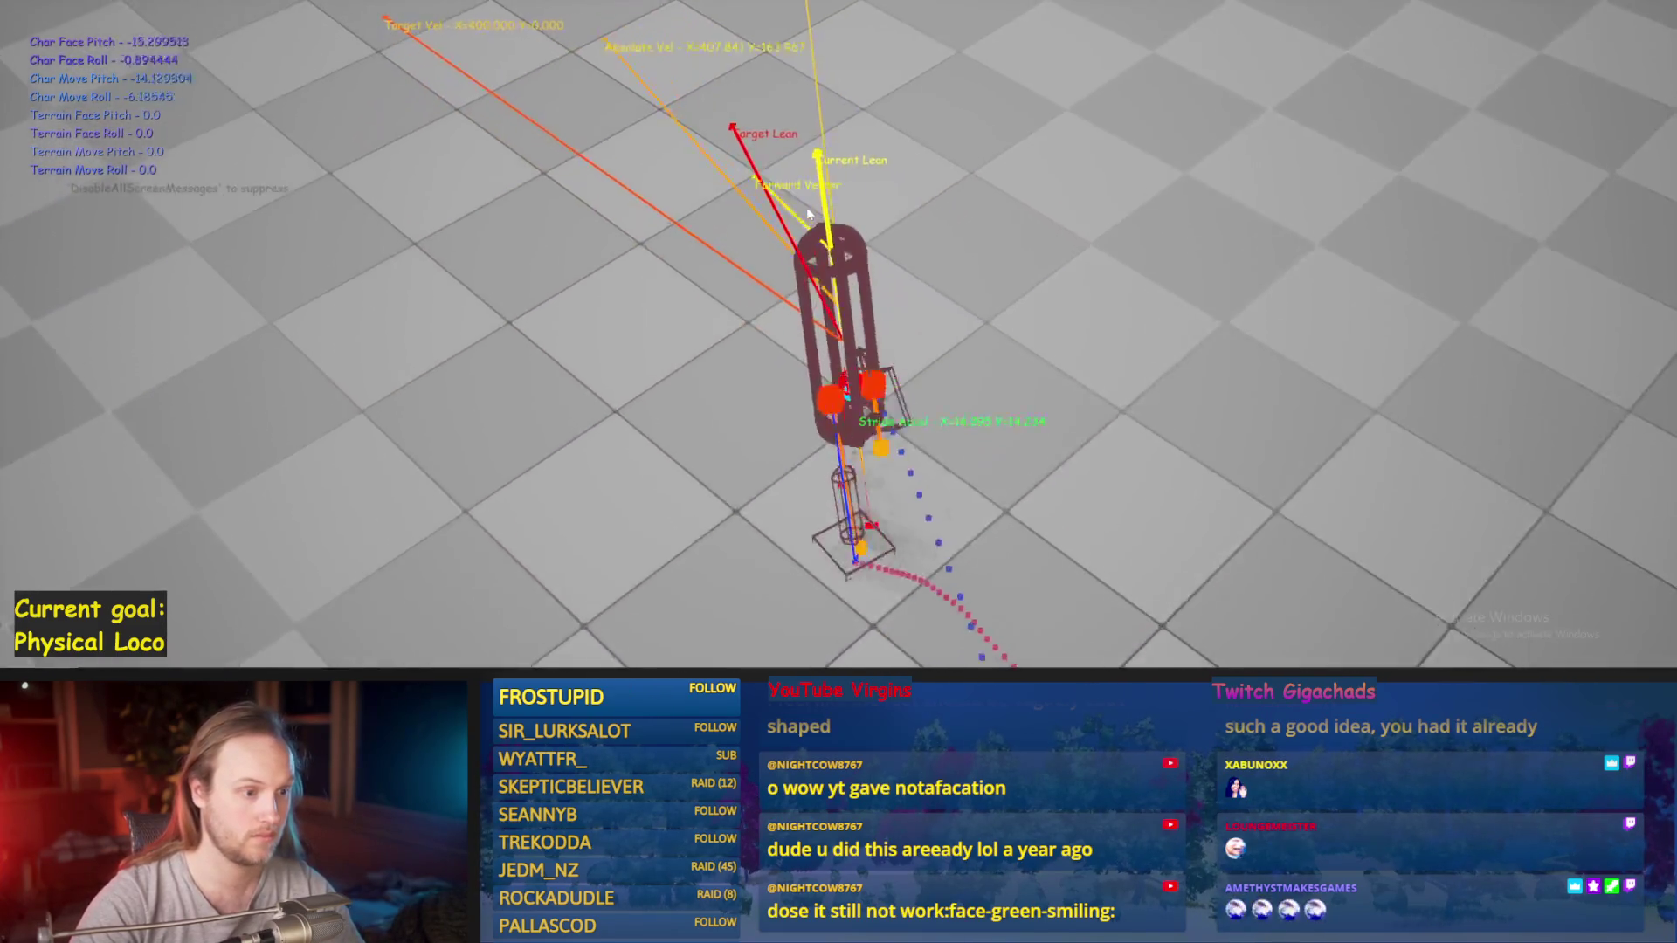
pyautogui.press('Escape')
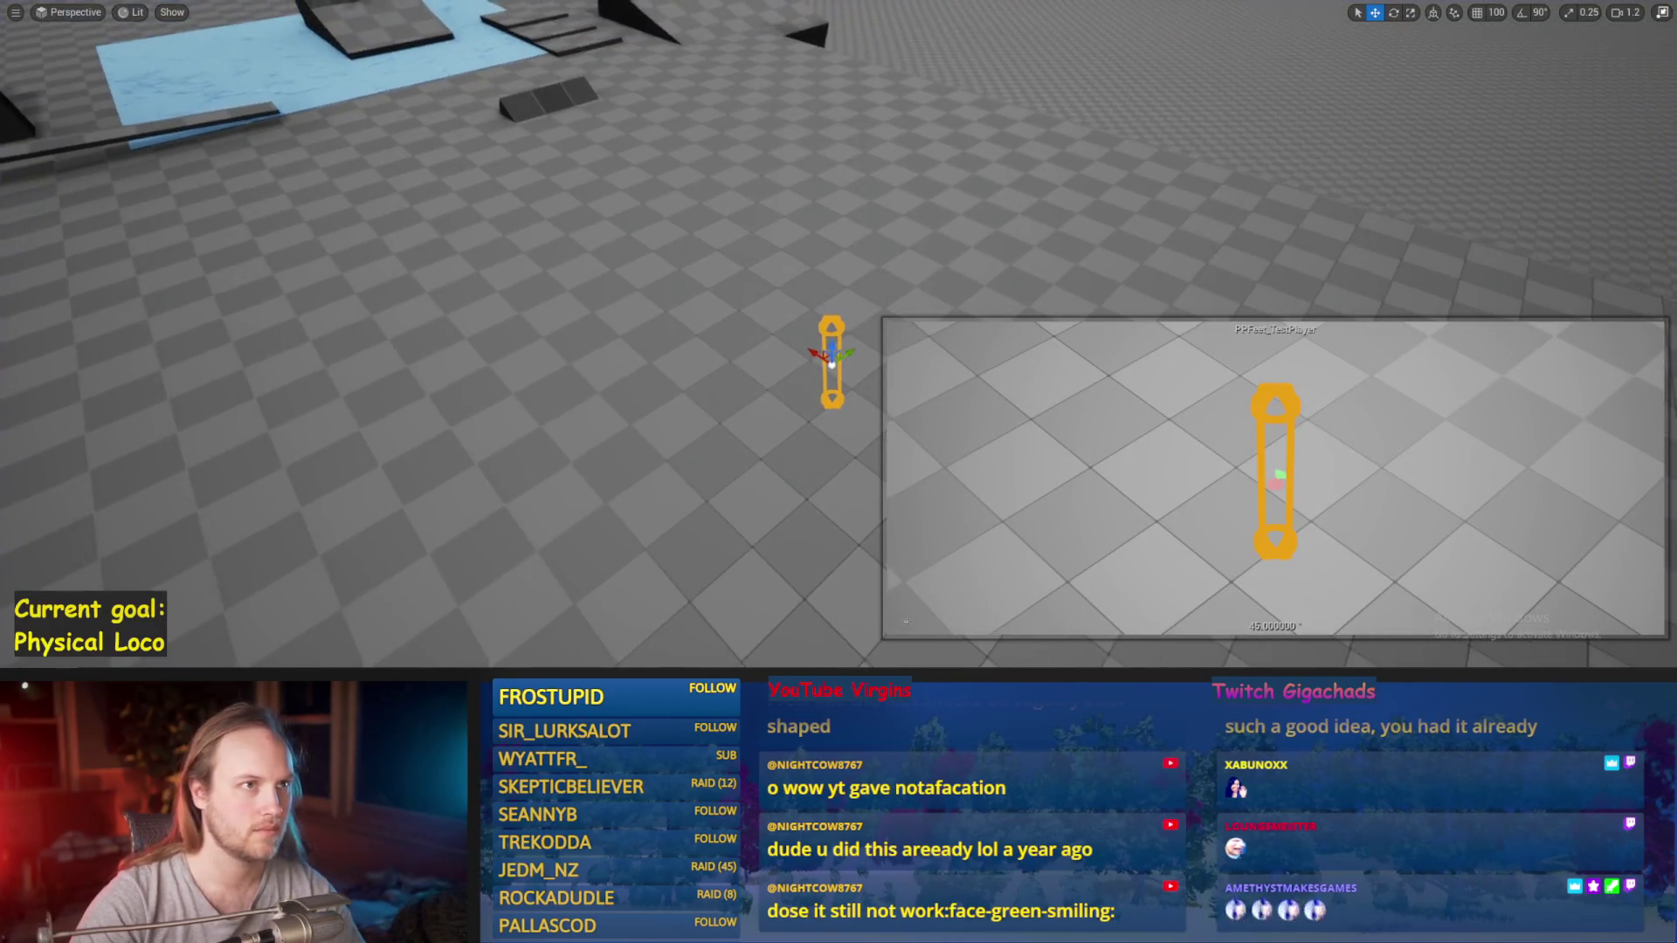
pyautogui.moveTo(568, 310); pyautogui.dragTo(600, 338)
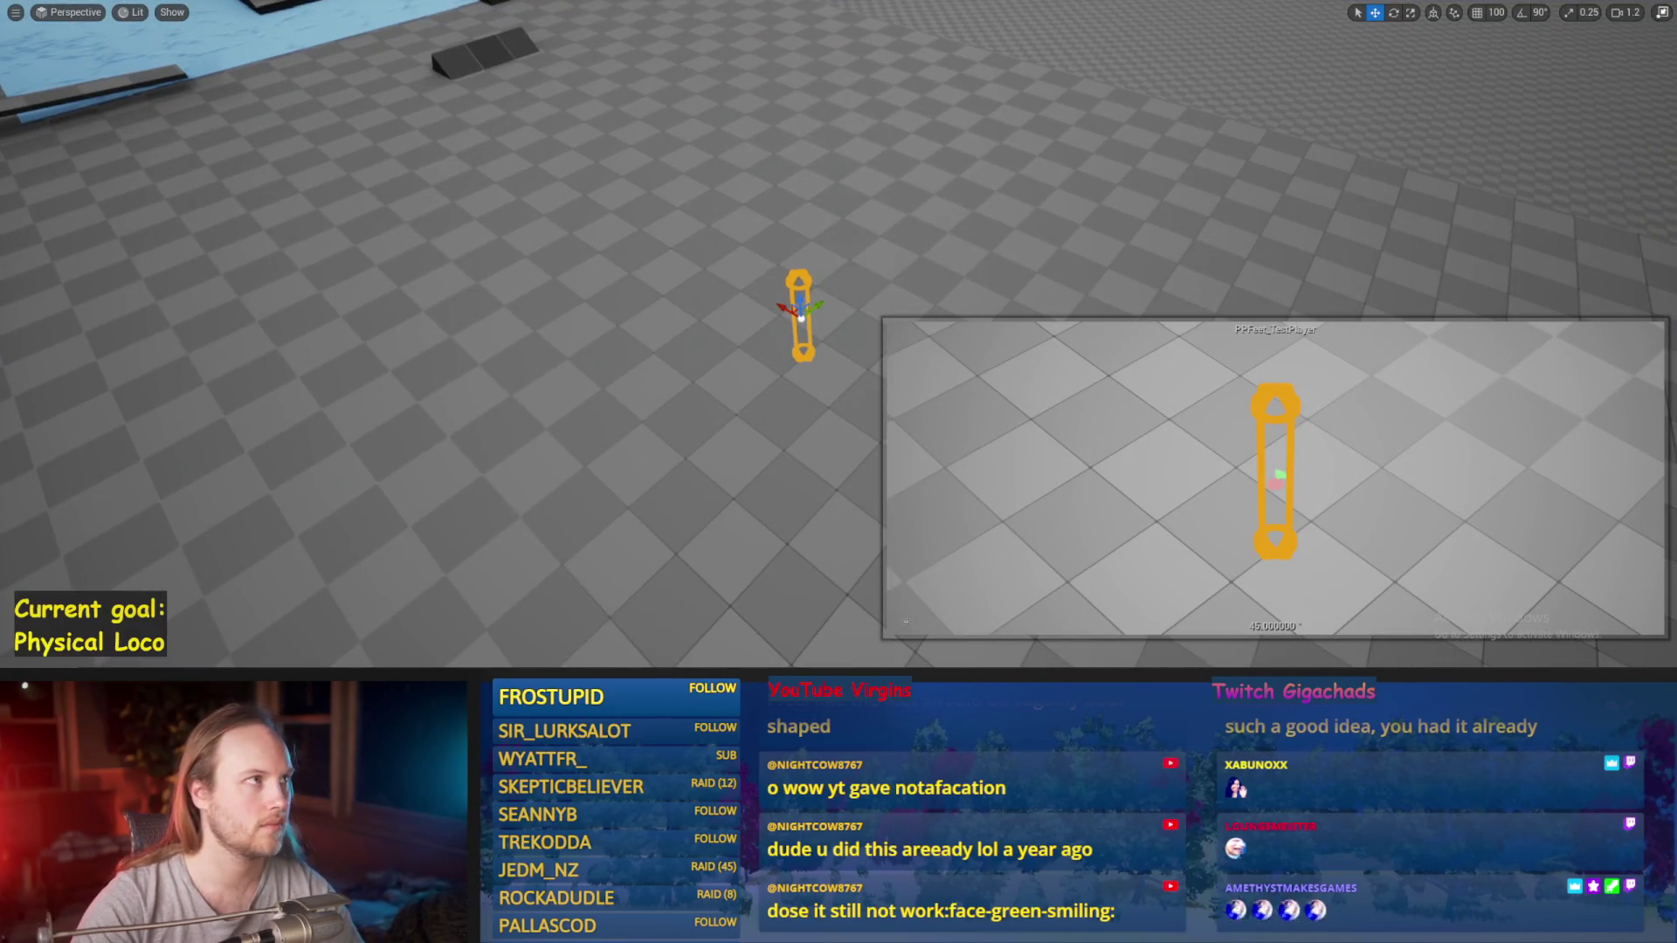
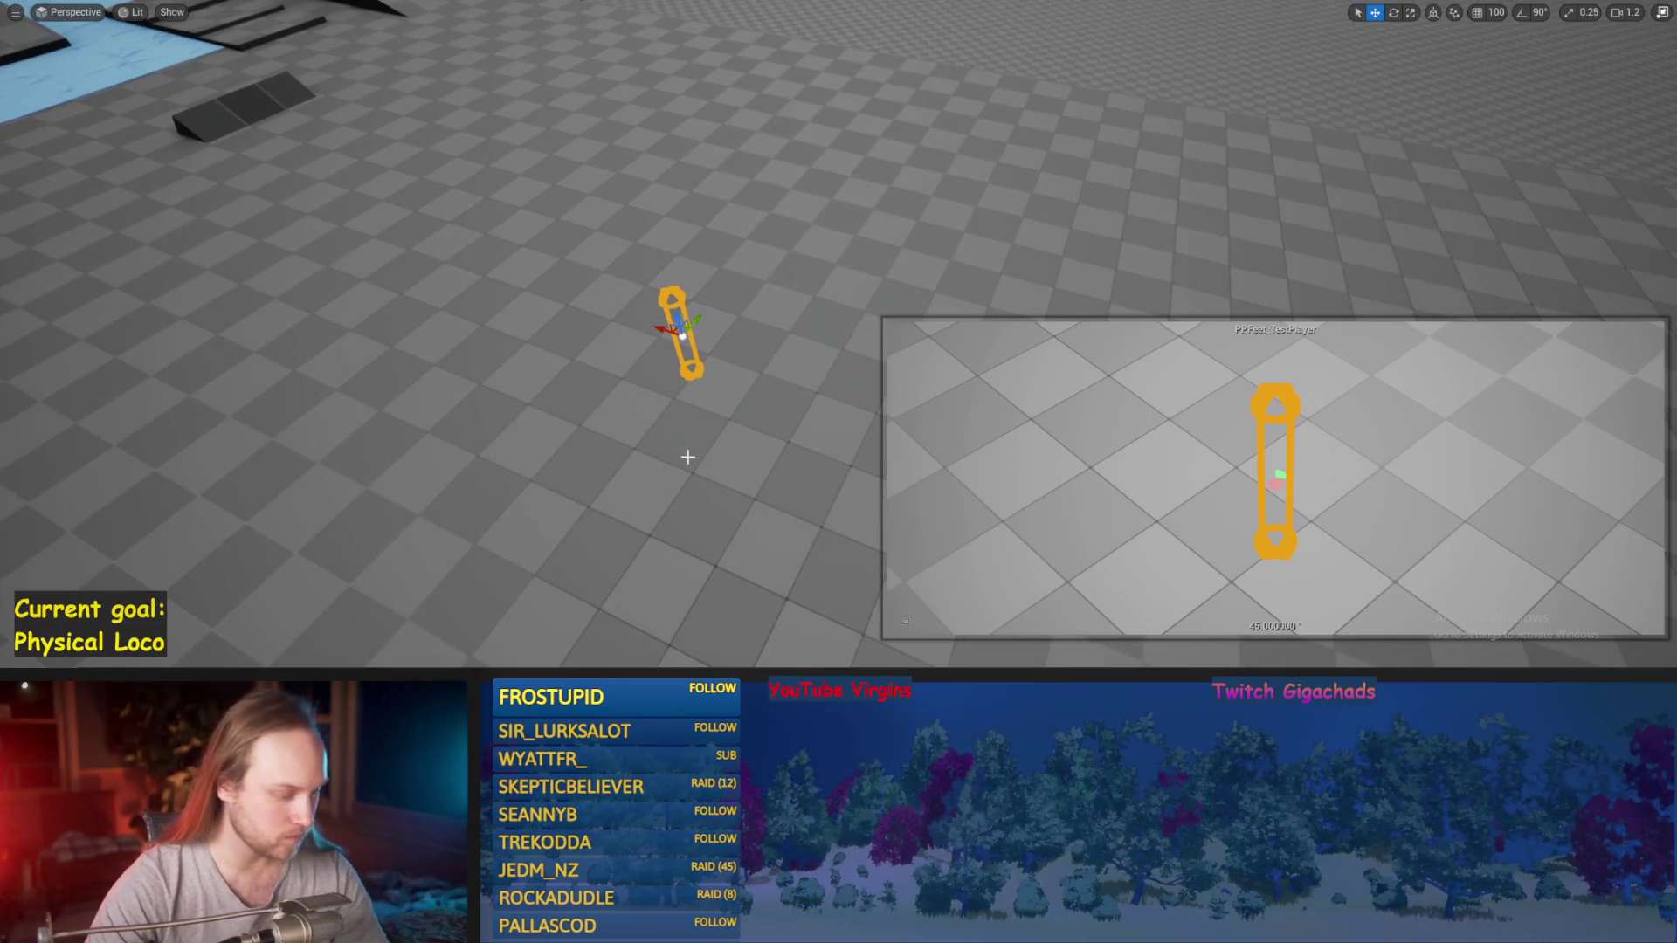
# Step: Play-test the ragdoll character, look down over it, then stop the session
pyautogui.hotkey('alt', 's')
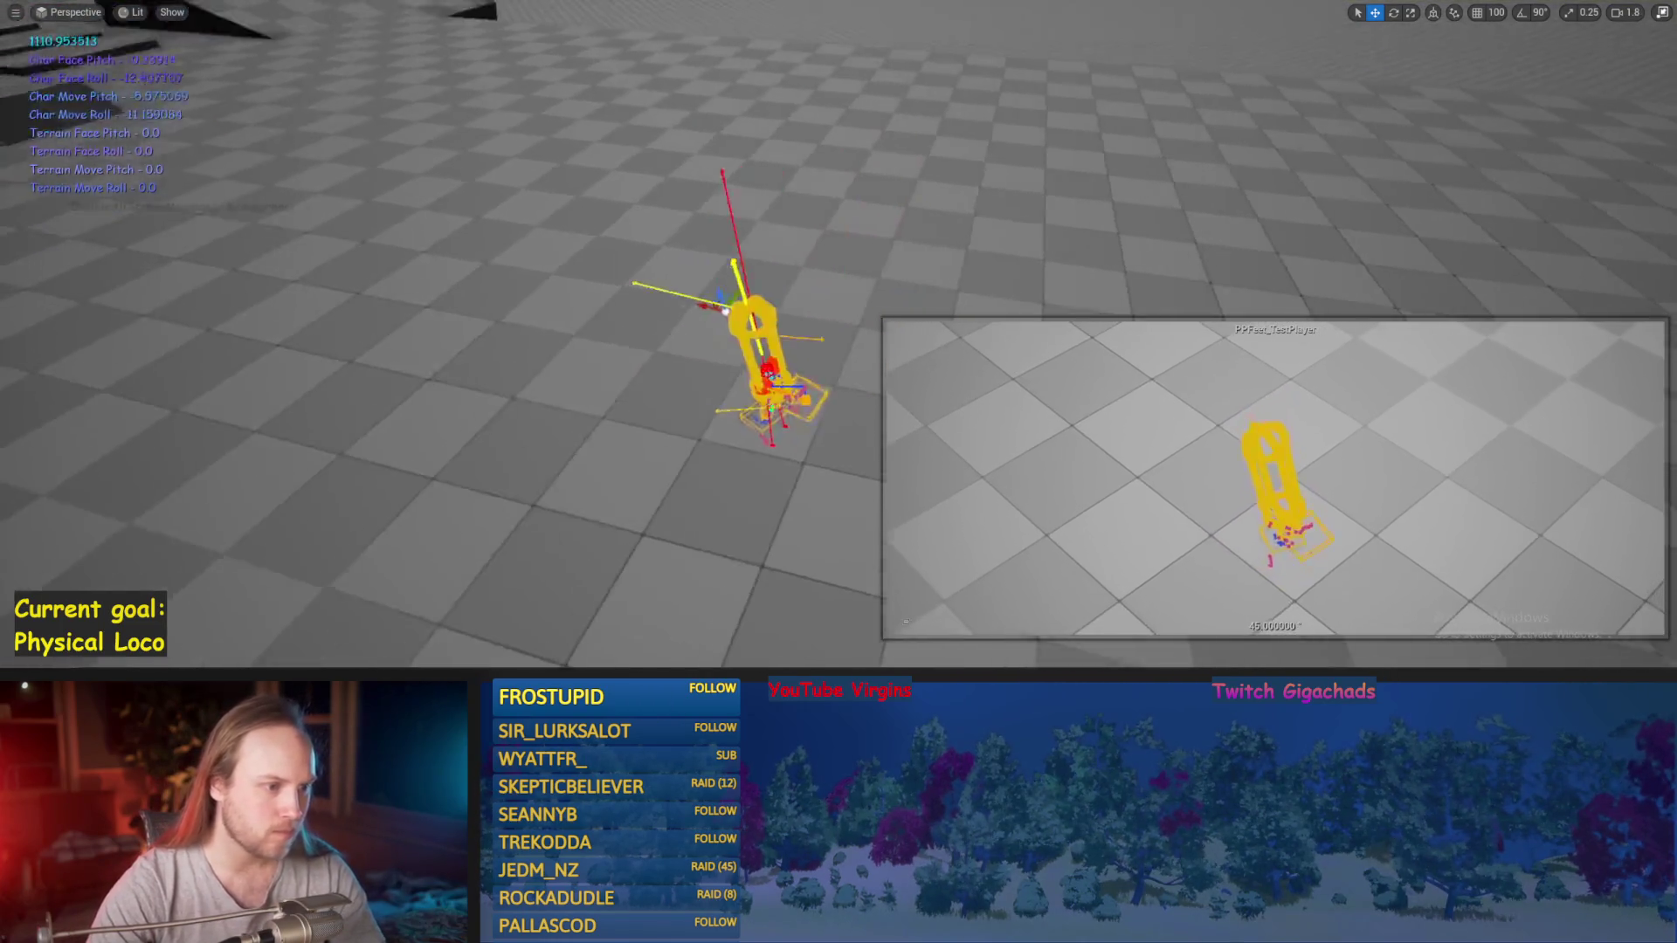
pyautogui.click(684, 358)
pyautogui.moveTo(684, 358); pyautogui.dragTo(687, 352)
pyautogui.press('Escape')
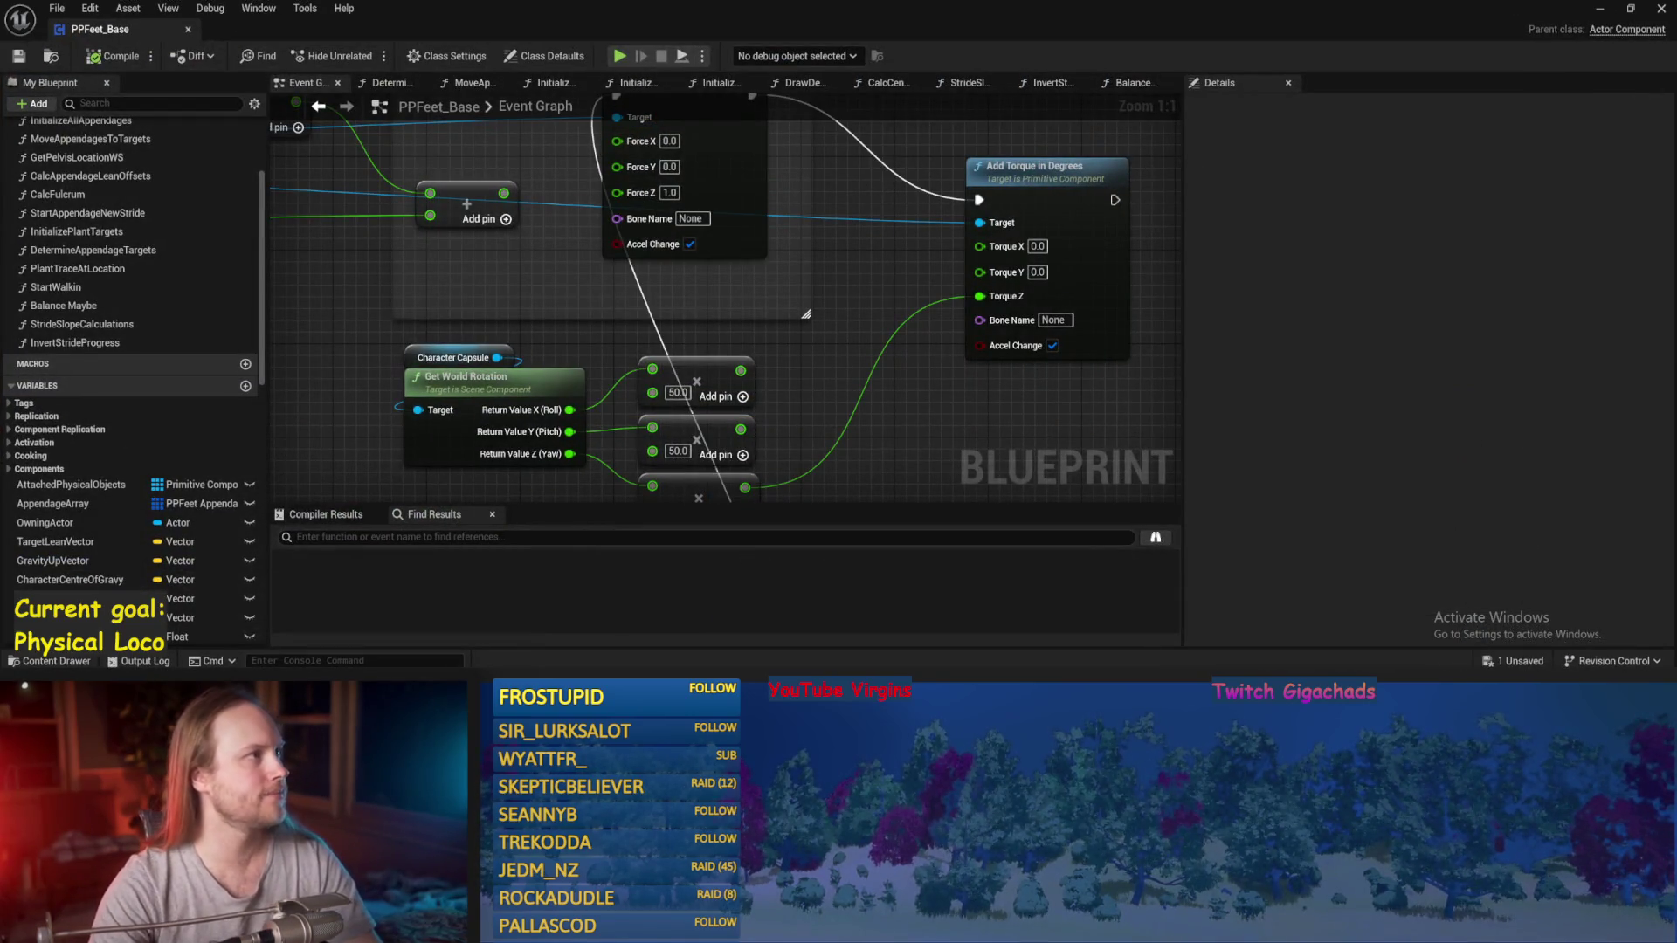
# Step: Compile and save the PPFeet_Base blueprint
pyautogui.scroll(-2, 693, 358)
pyautogui.click(118, 56)
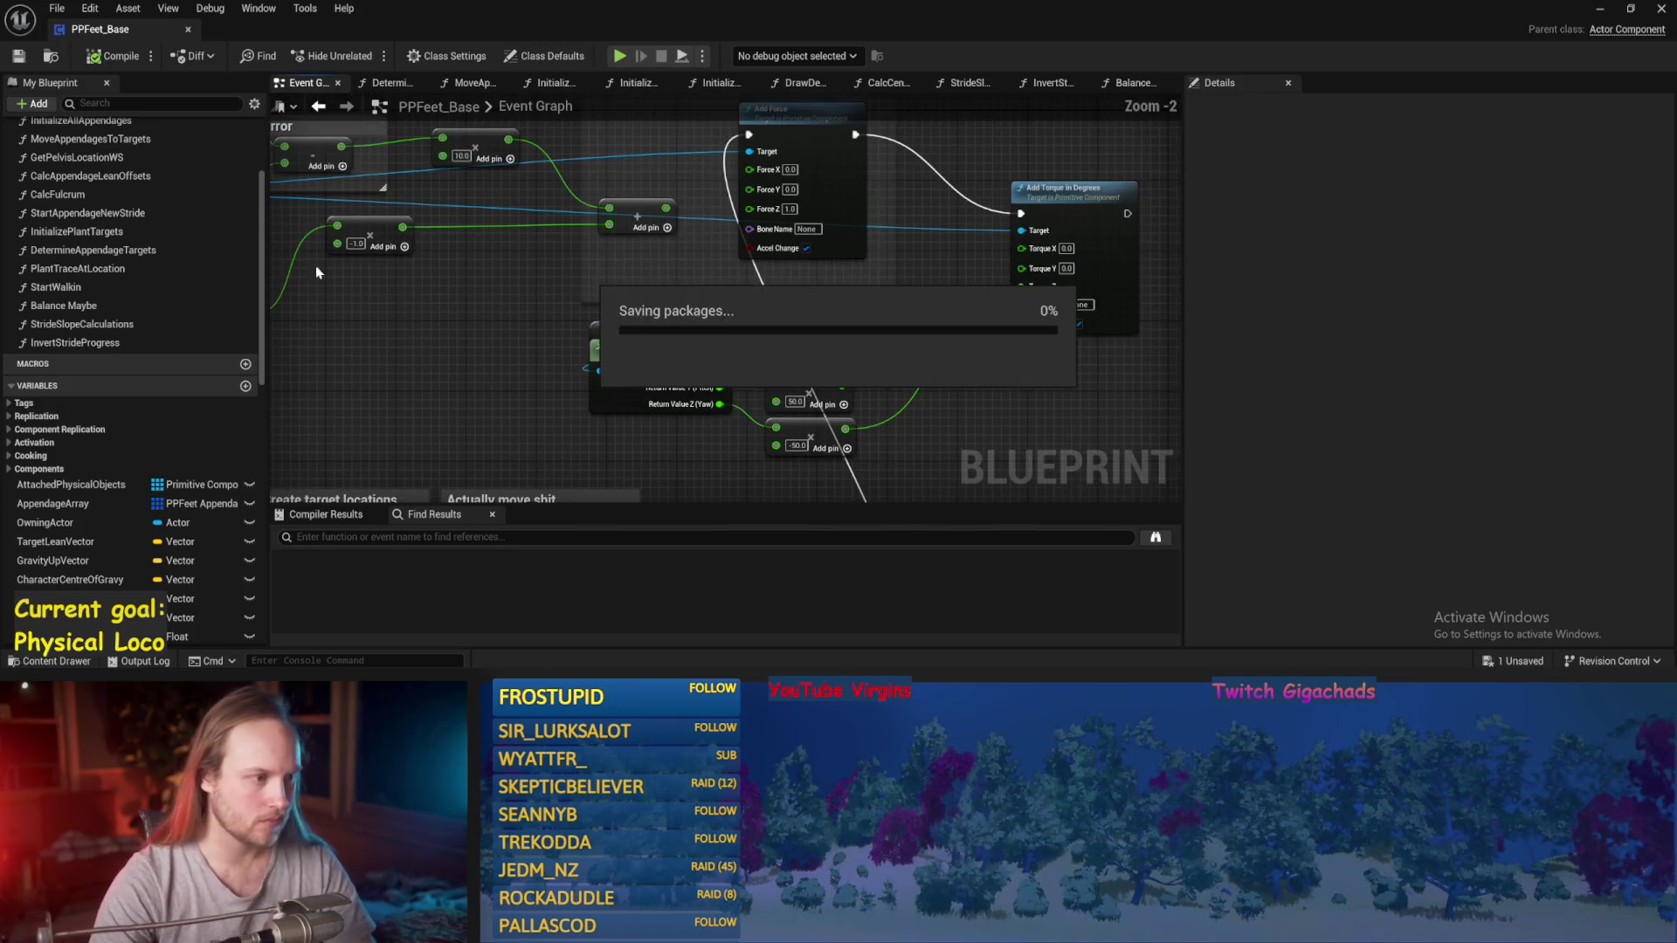
pyautogui.click(18, 56)
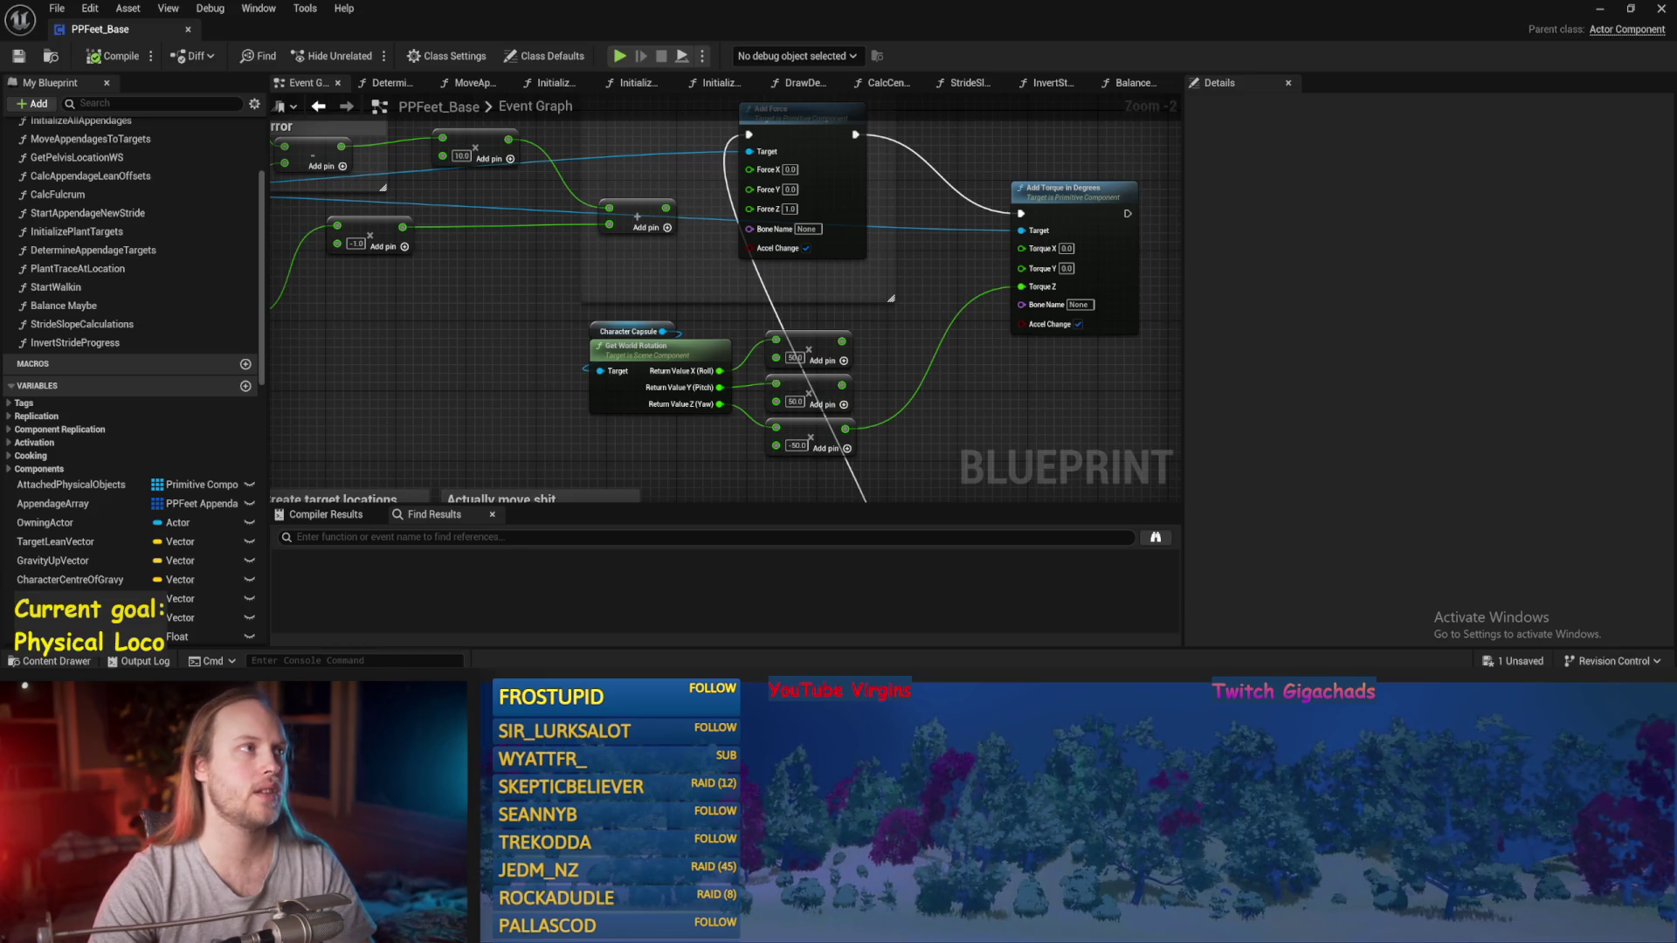
# Step: Pan across the Event Graph's other nodes, then minimize the blueprint editor
pyautogui.moveTo(584, 338)
pyautogui.mouseDown()
pyautogui.moveTo(737, 344)
pyautogui.moveTo(547, 371)
pyautogui.moveTo(554, 382)
pyautogui.moveTo(559, 174)
pyautogui.mouseUp()
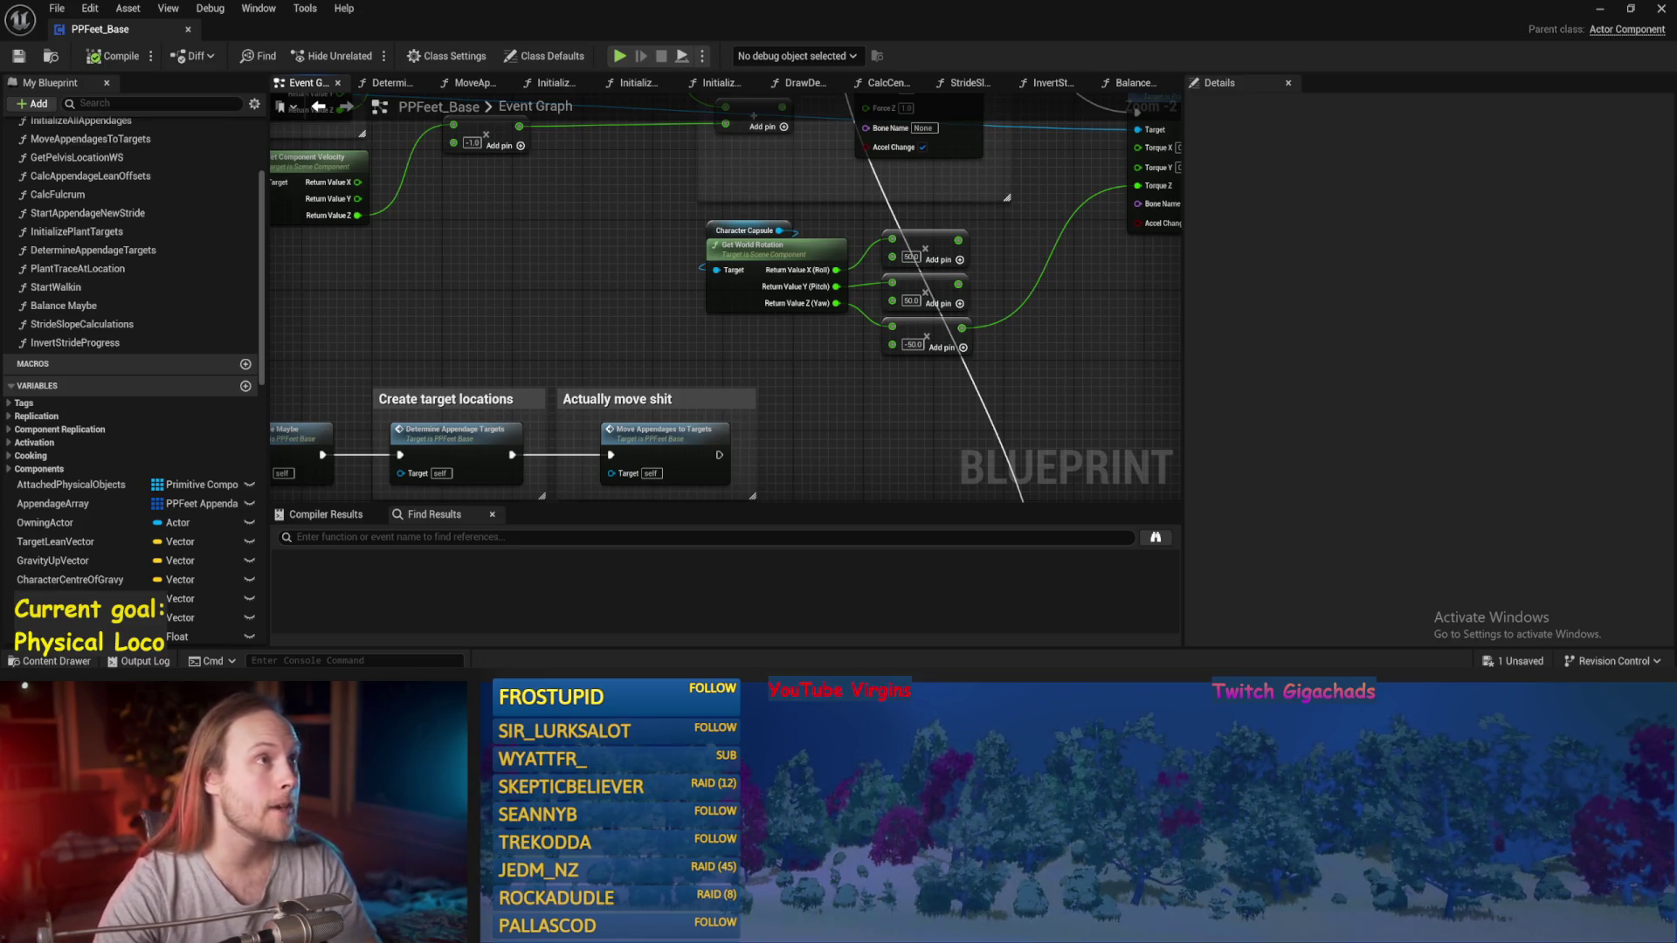
pyautogui.scroll(-1, 601, 365)
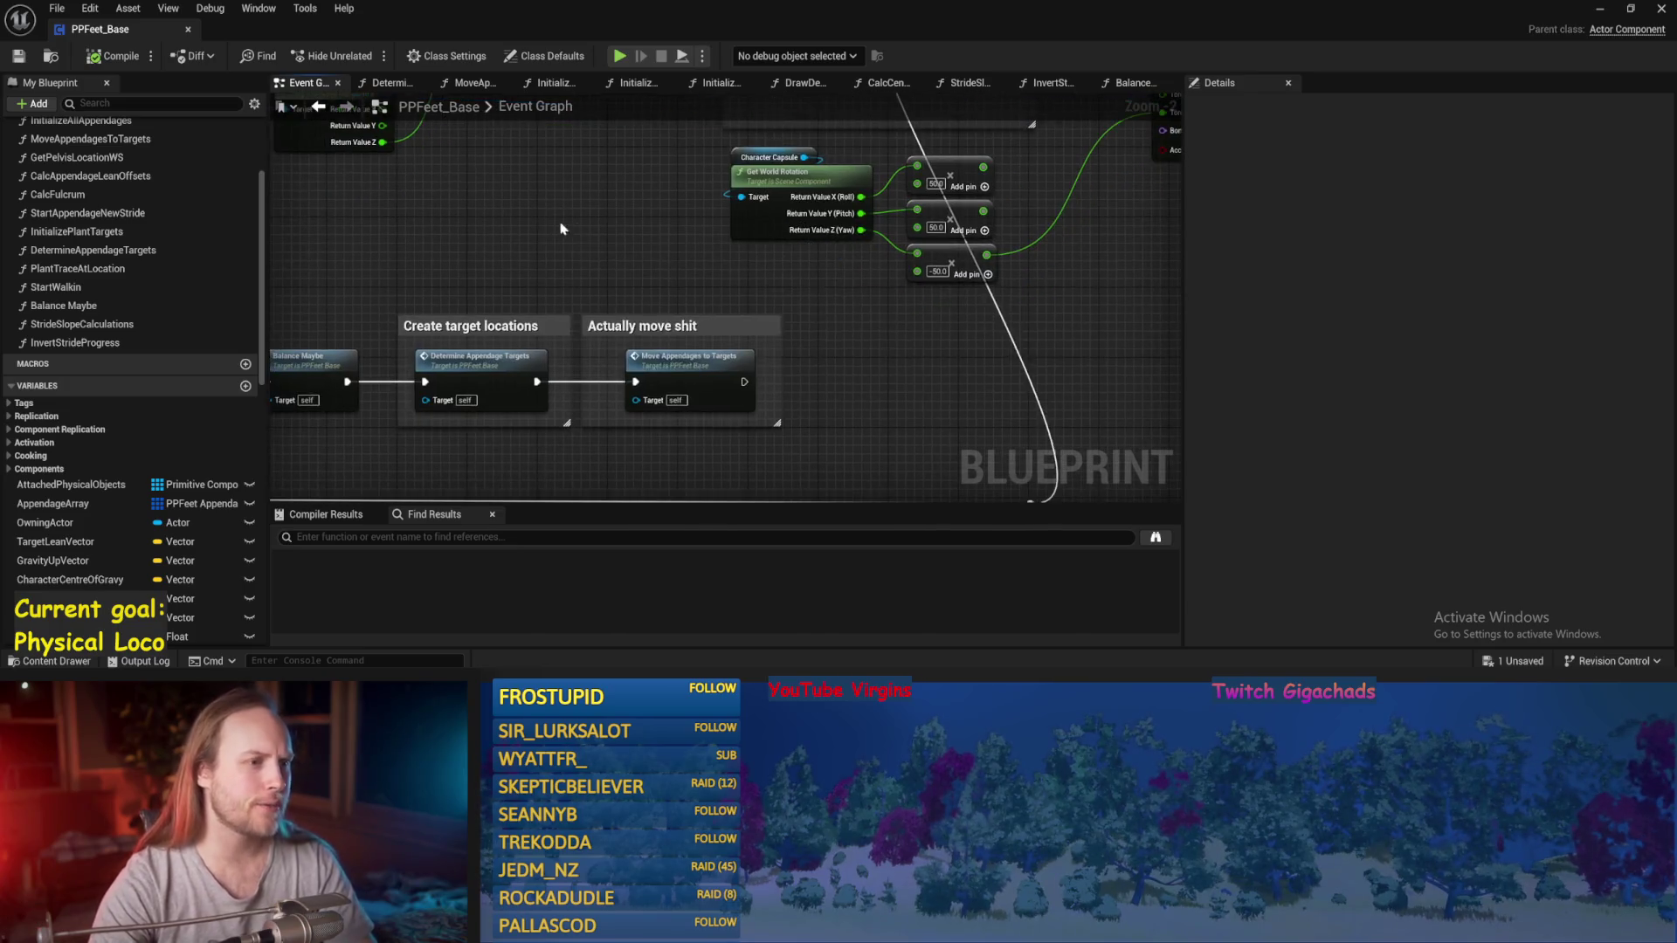
pyautogui.scroll(-2, 881, 367)
pyautogui.click(1603, 11)
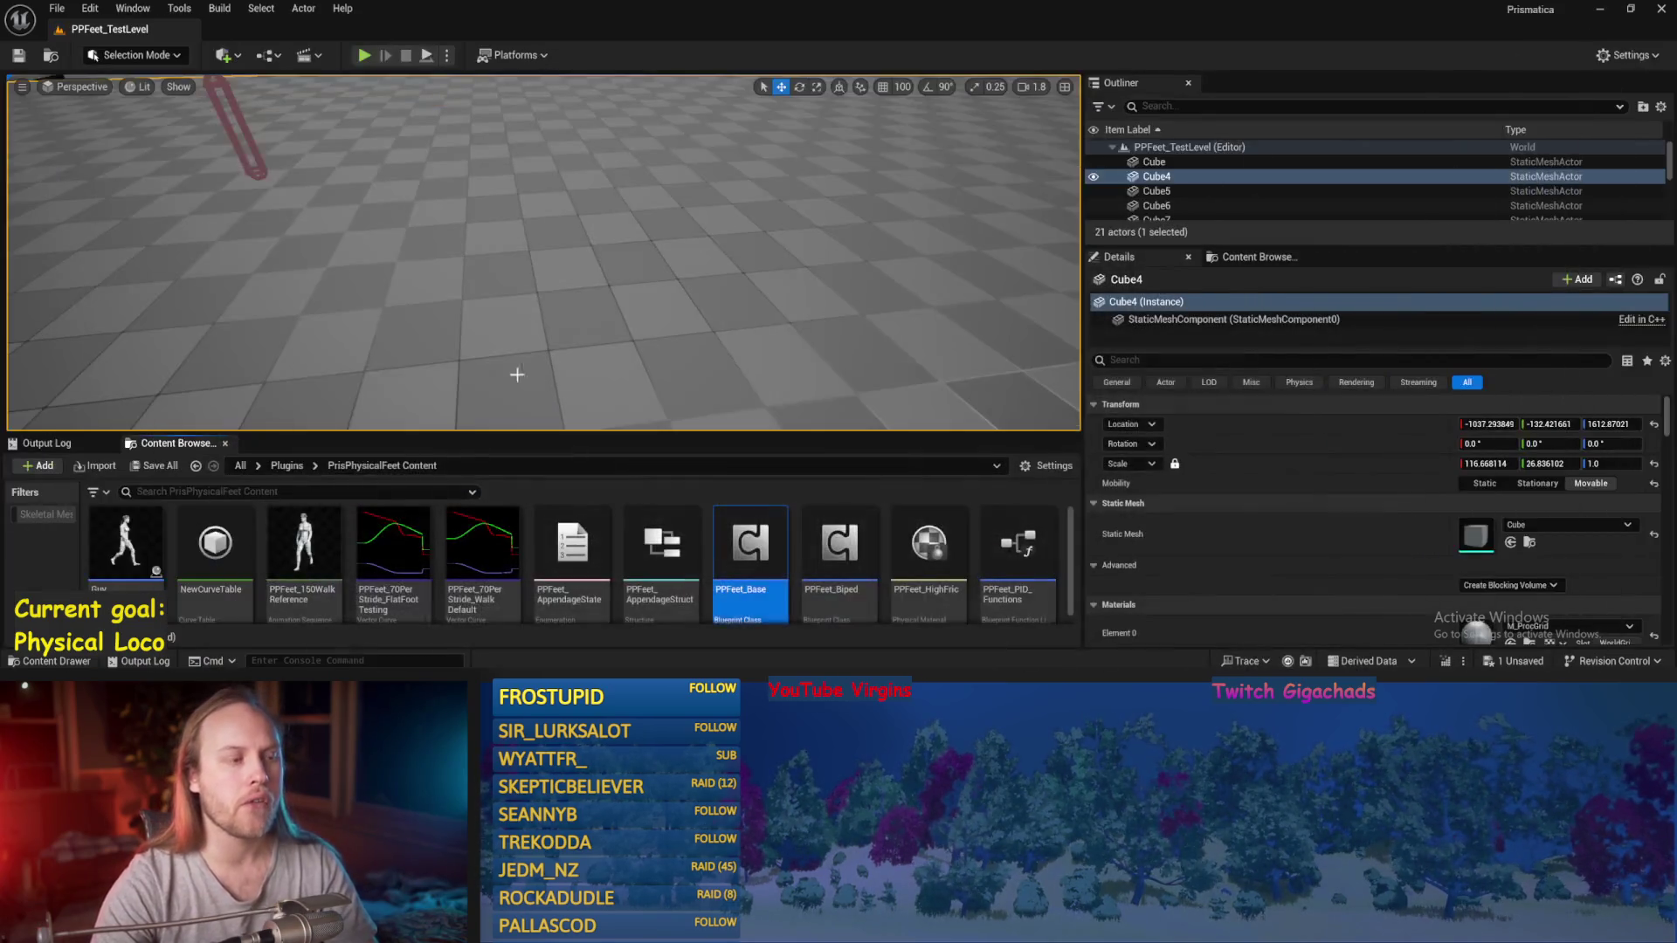
# Step: Save the PPFeet_TestLevel map and reopen PPFeet_Base from the Content Browser
pyautogui.scroll(-10, 490, 375)
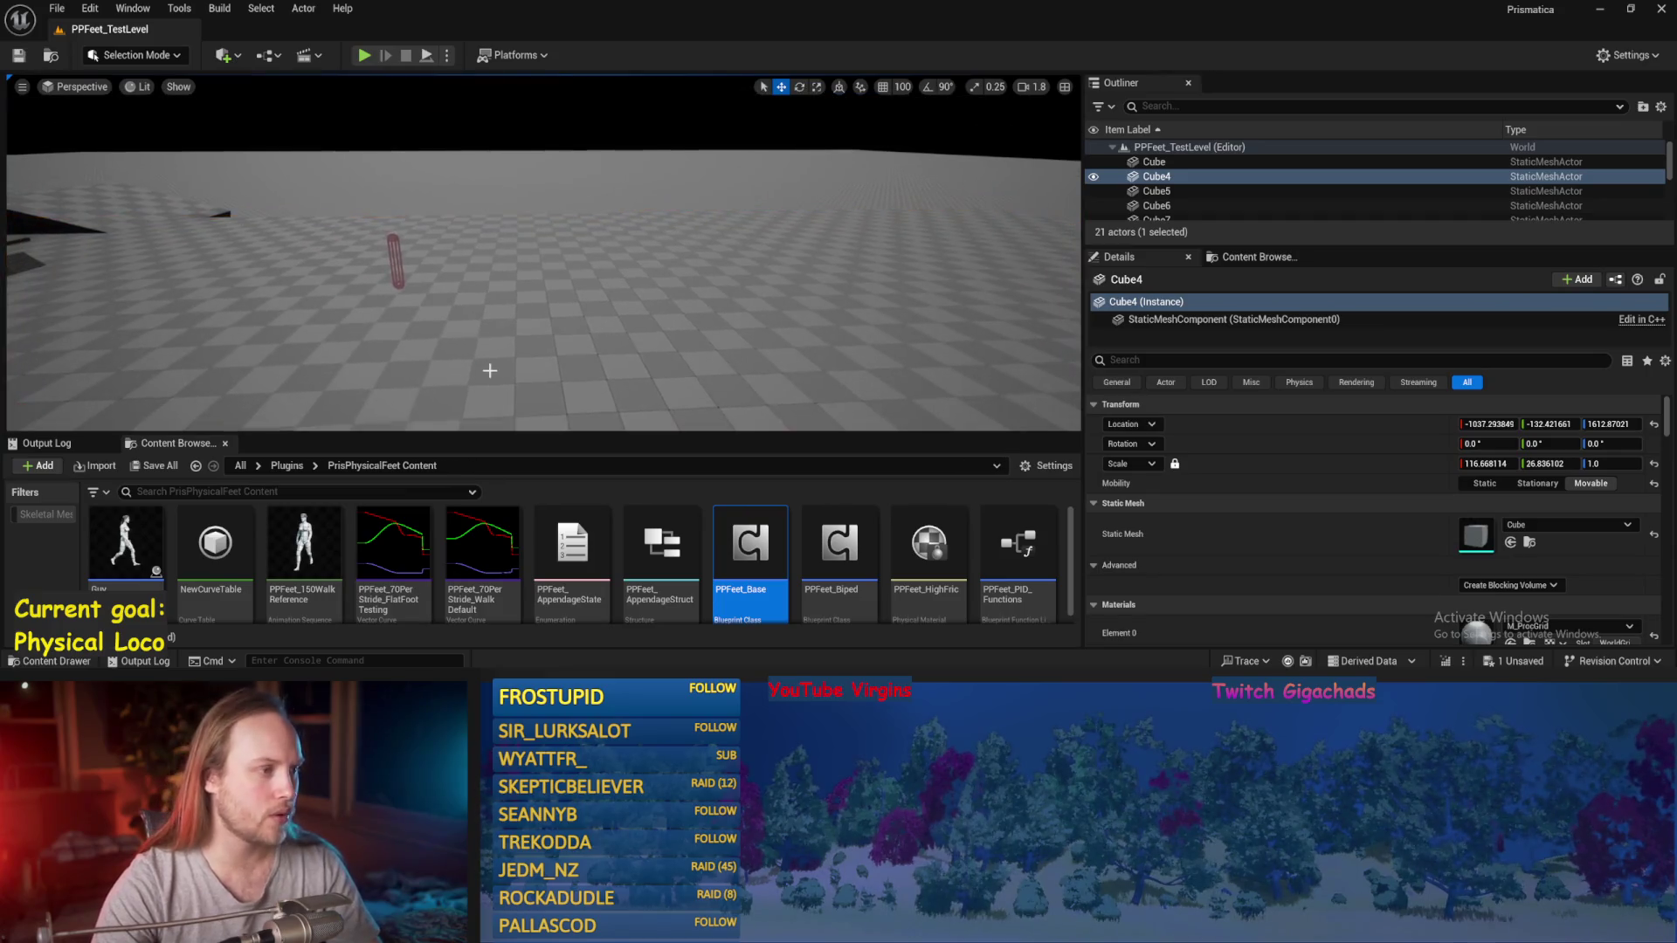
pyautogui.hotkey('ctrl', 's')
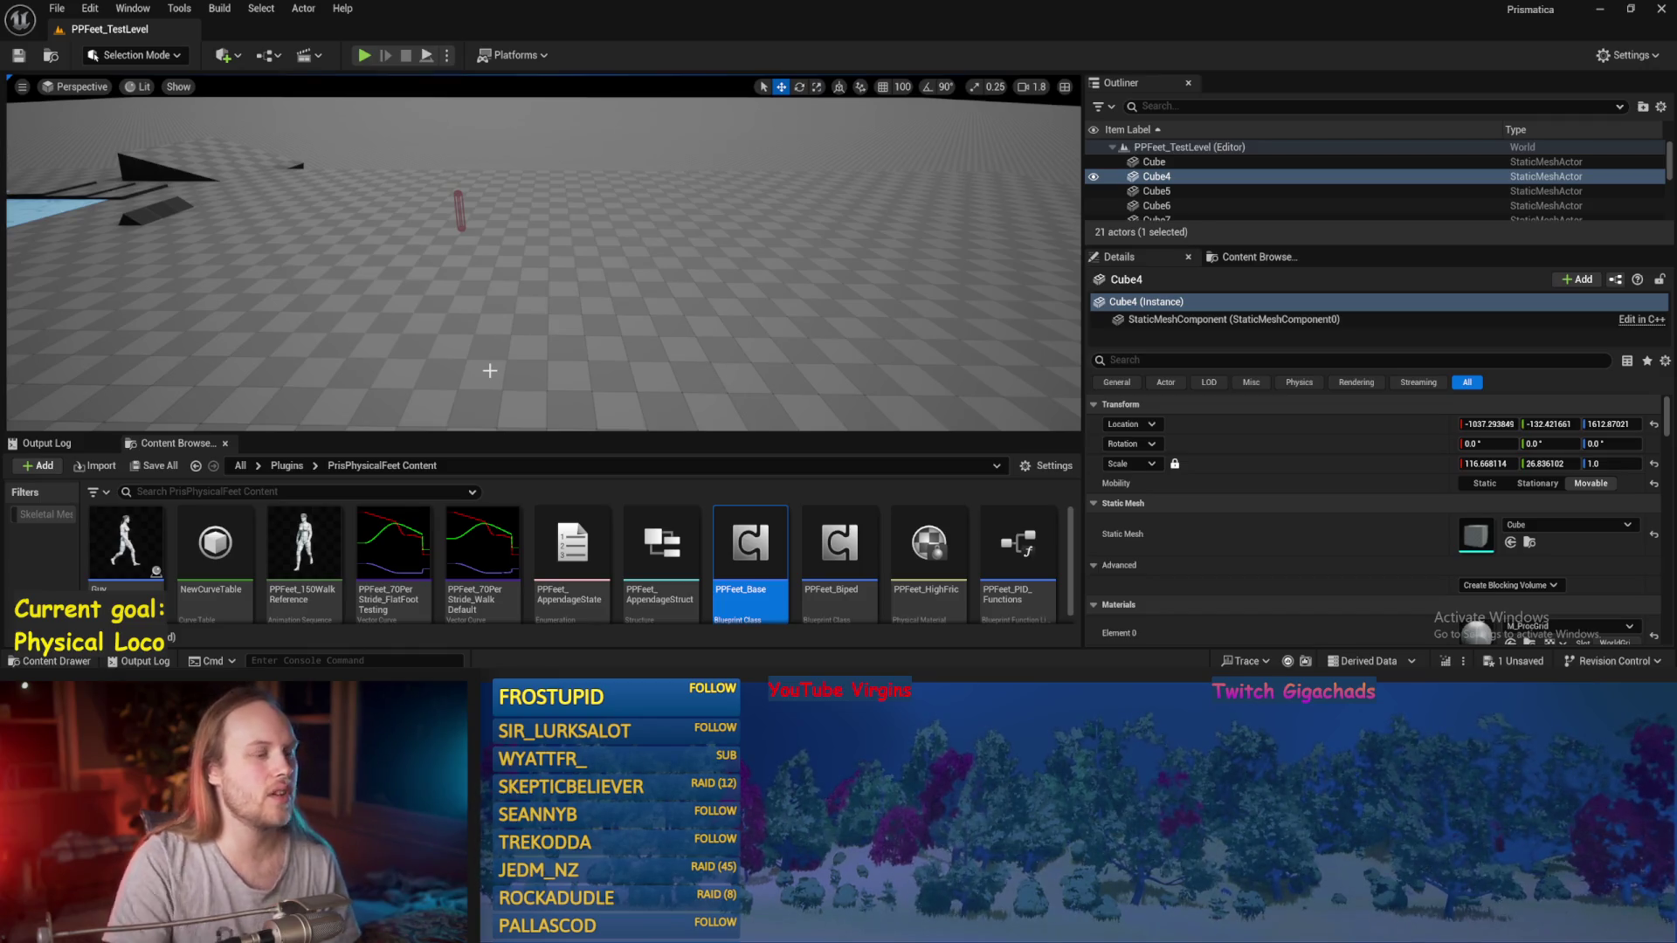
pyautogui.doubleClick(760, 559)
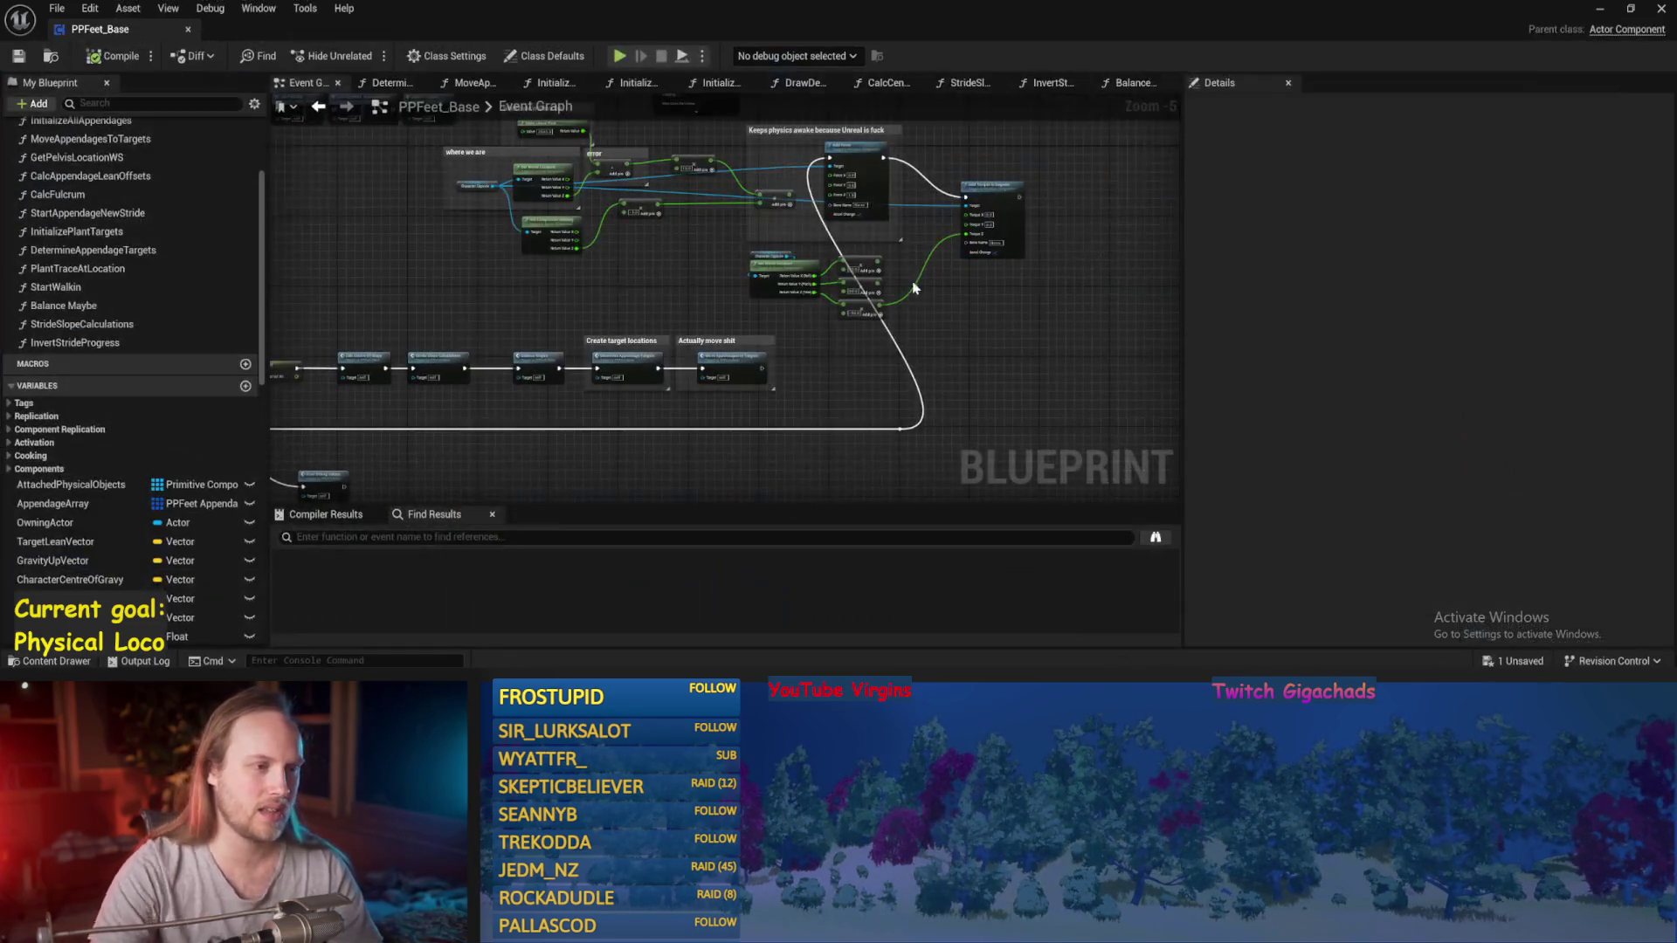
# Step: In Balance Maybe, wire Map Range Clamped into SET Current Step Length and save
pyautogui.click(1119, 85)
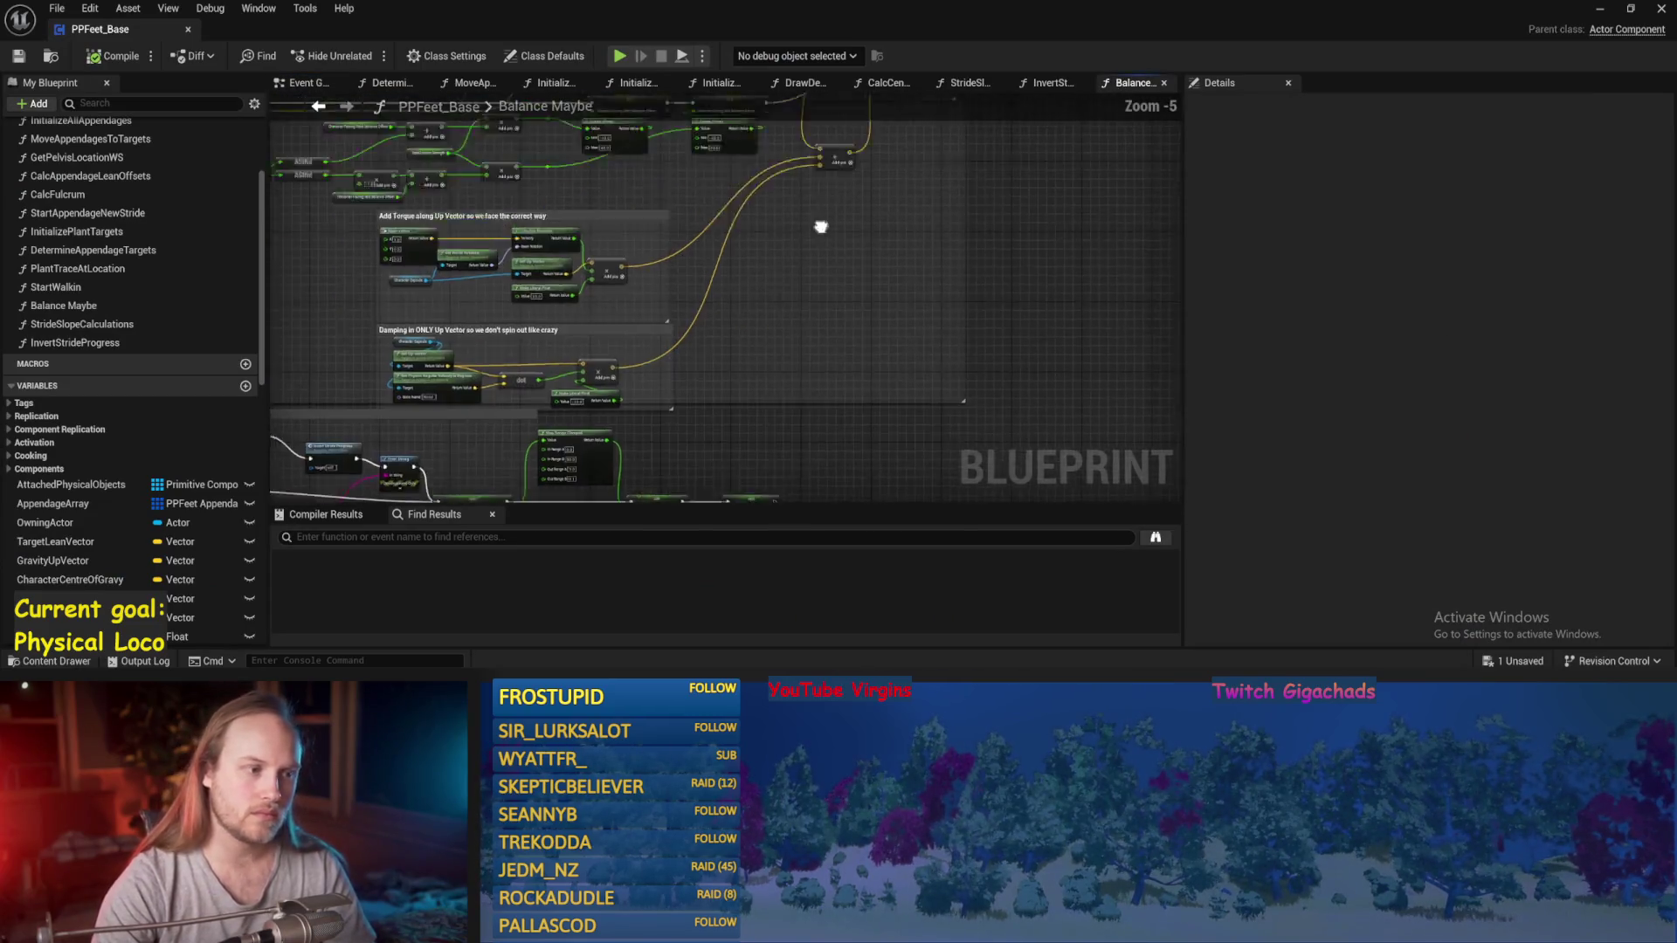
pyautogui.scroll(3, 821, 227)
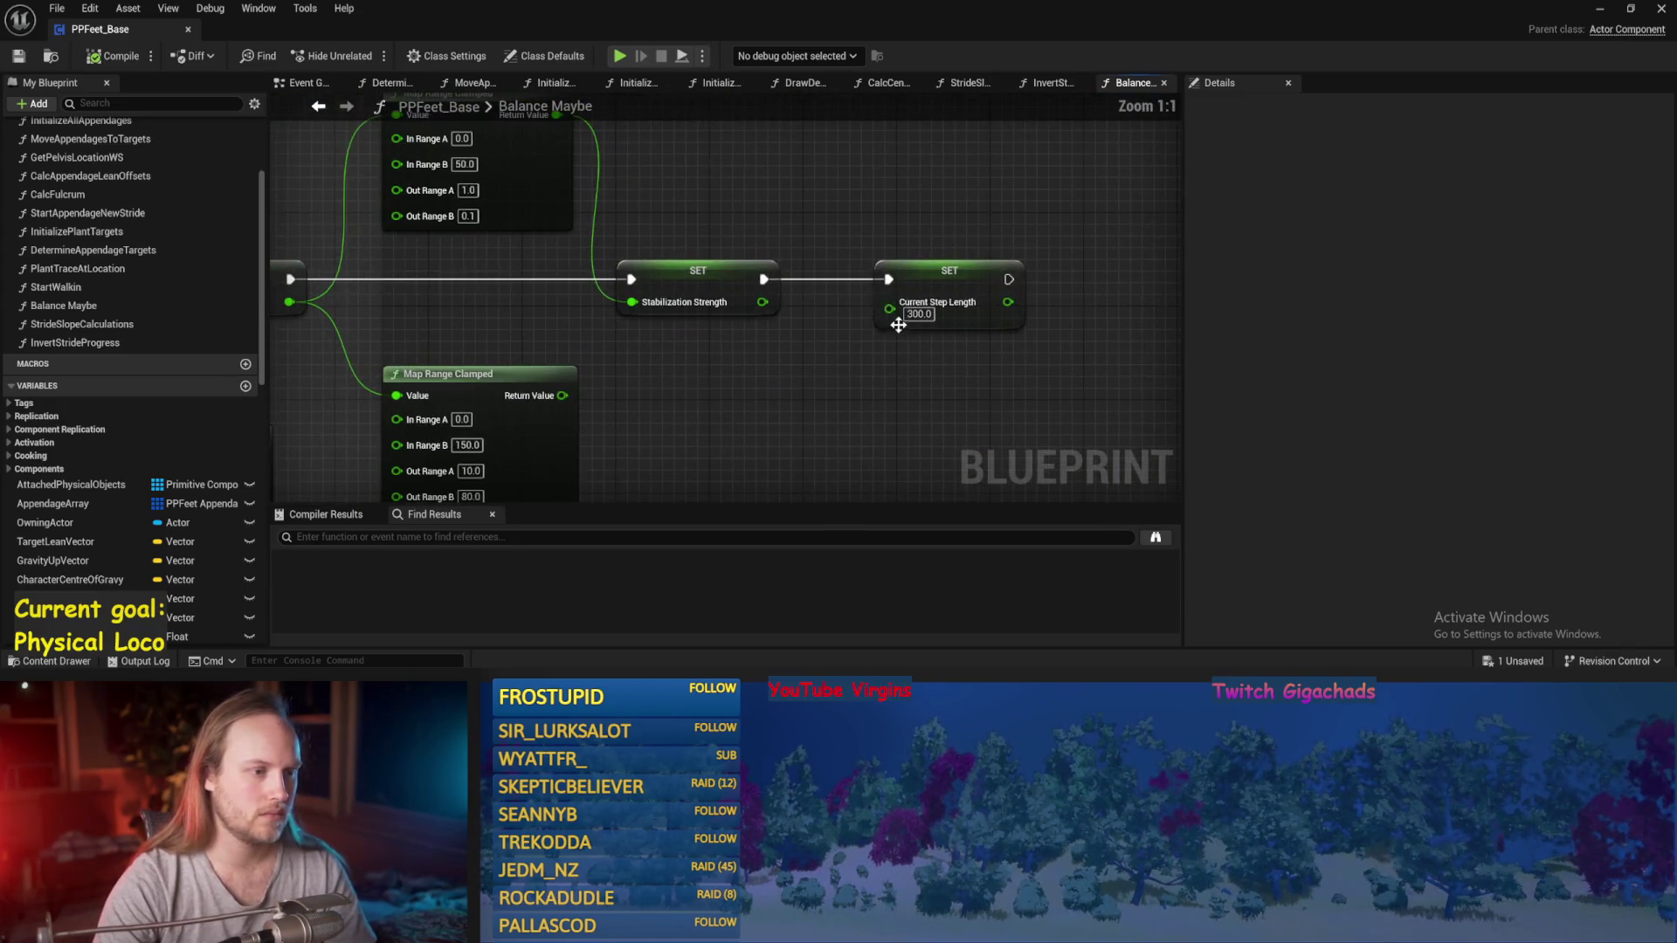
pyautogui.scroll(2, 844, 317)
pyautogui.moveTo(635, 341)
pyautogui.mouseDown()
pyautogui.moveTo(1066, 326)
pyautogui.moveTo(962, 249)
pyautogui.mouseUp()
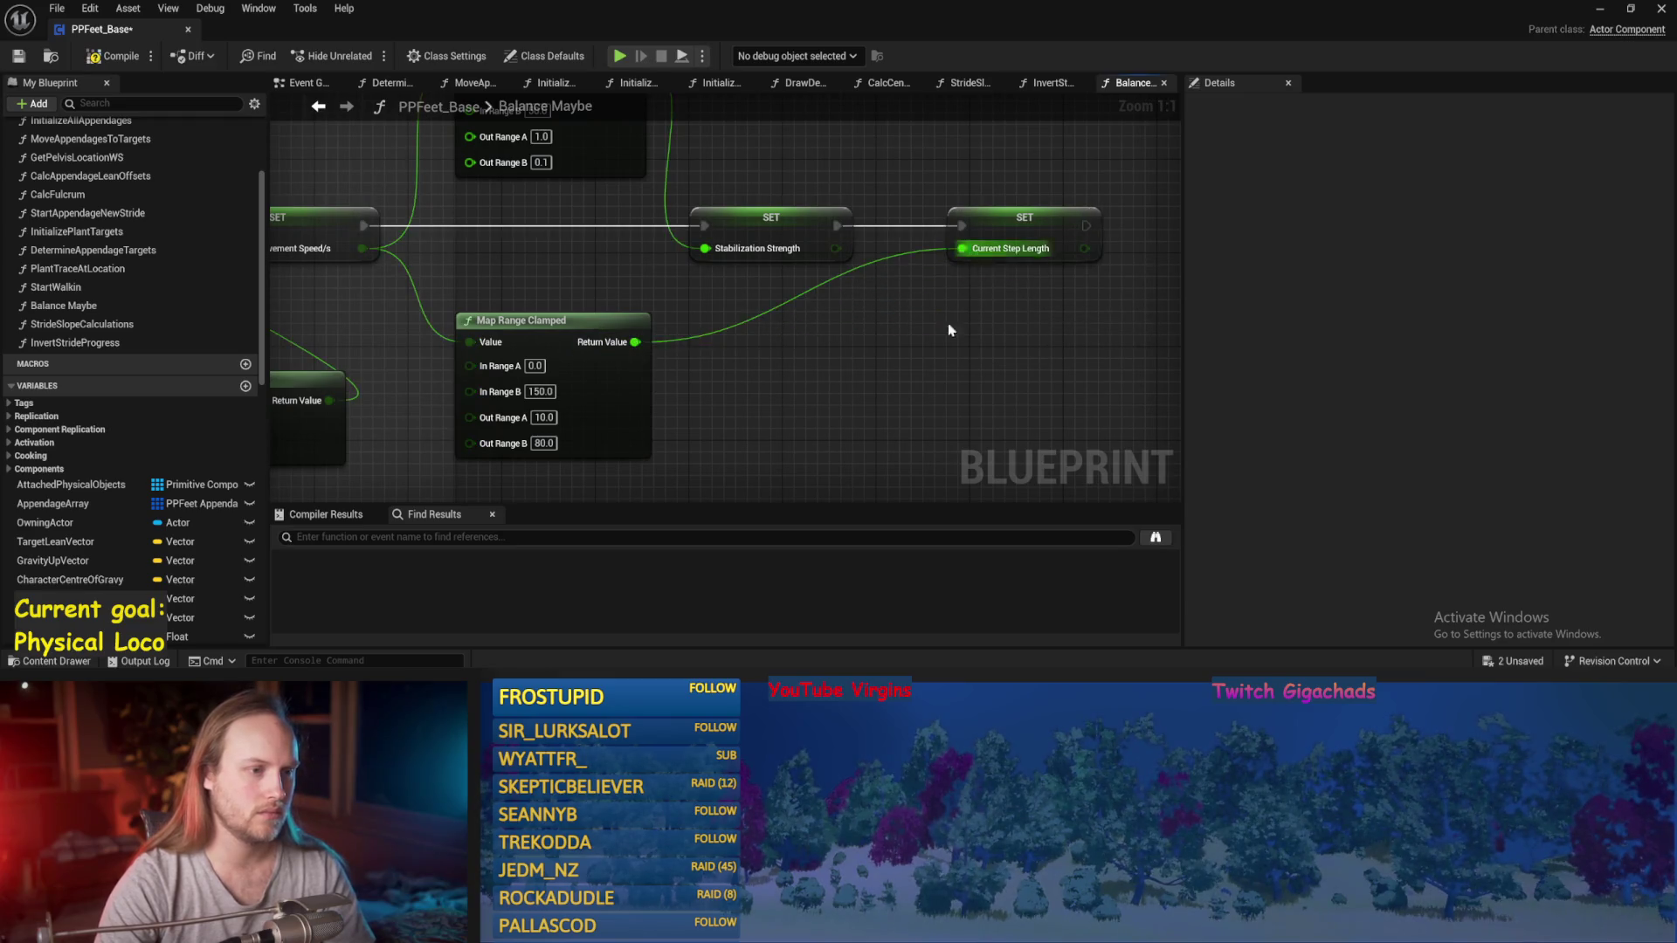
pyautogui.hotkey('ctrl', 's')
# Step: Delete the stride-inversion and Print String nodes, link Target Stride Velocity SET to Current Stride Movement Speed SET, save
pyautogui.scroll(-4, 869, 206)
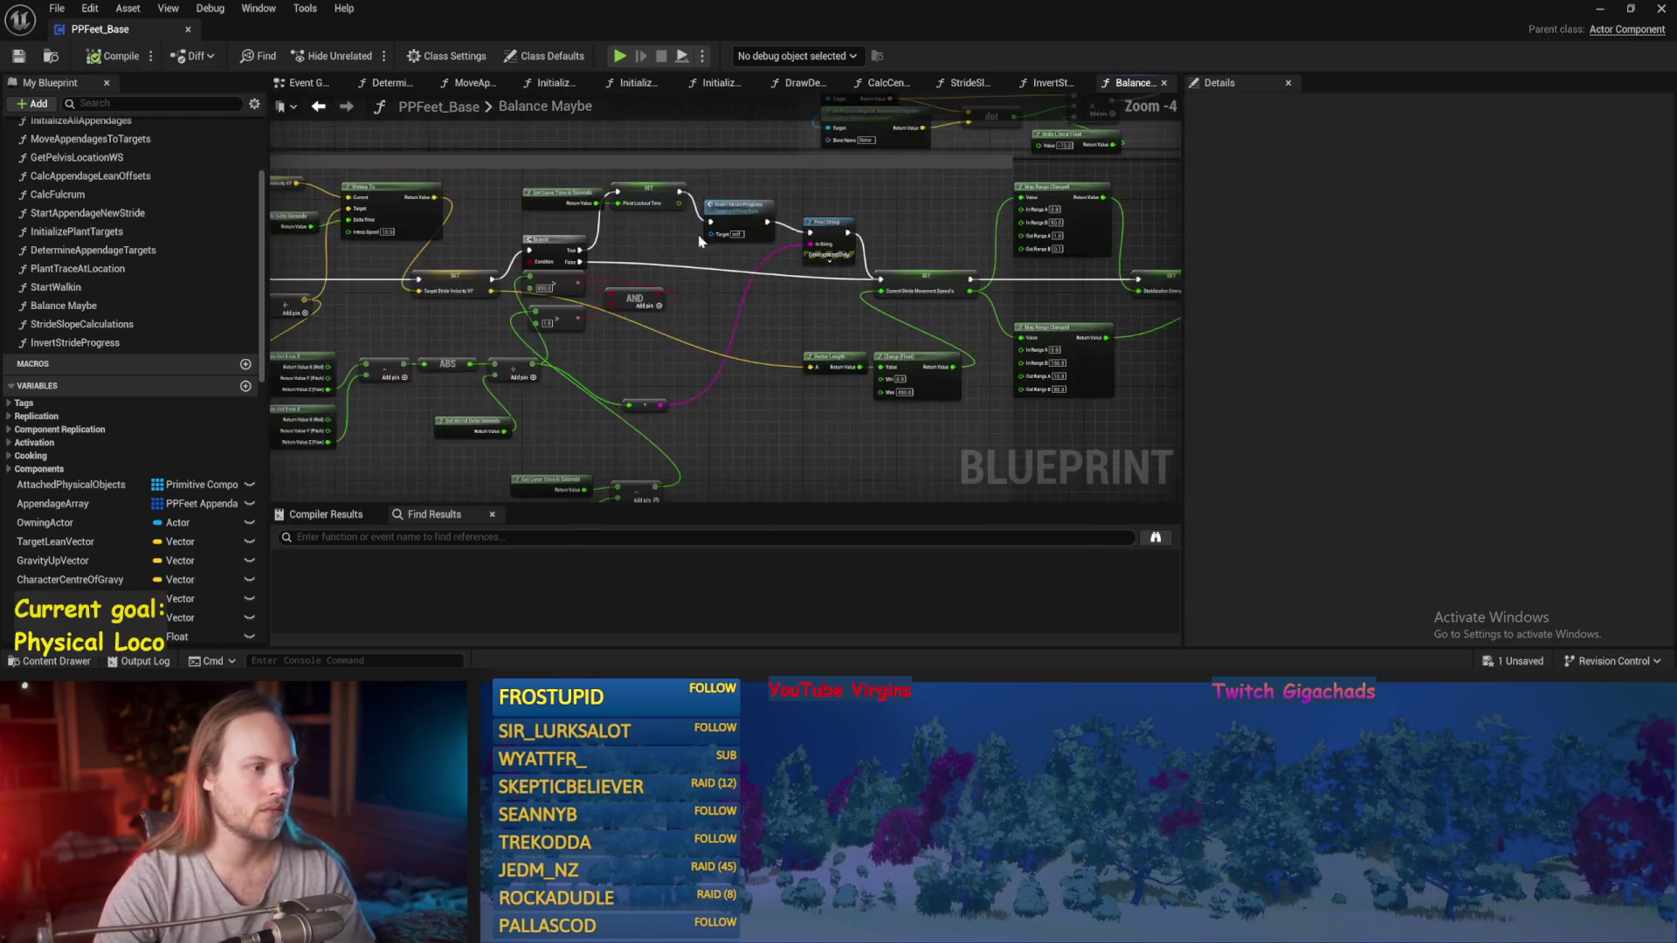
pyautogui.moveTo(994, 185)
pyautogui.mouseDown()
pyautogui.moveTo(742, 279)
pyautogui.moveTo(716, 390)
pyautogui.mouseUp()
pyautogui.press('Delete')
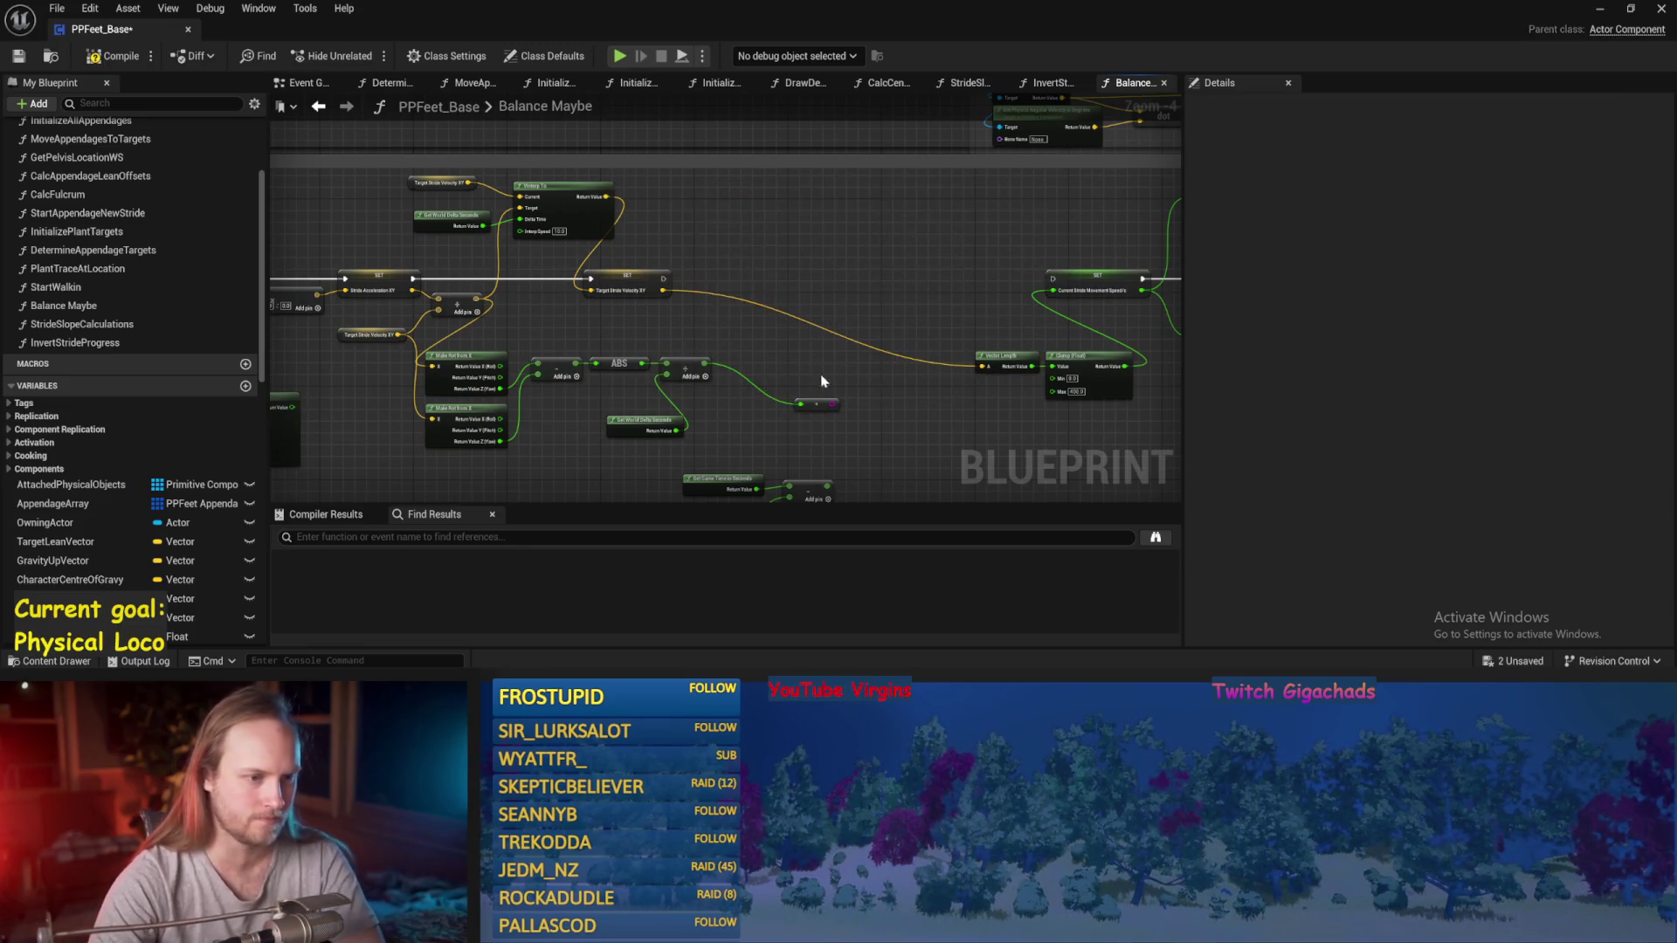
pyautogui.moveTo(877, 222); pyautogui.dragTo(635, 444)
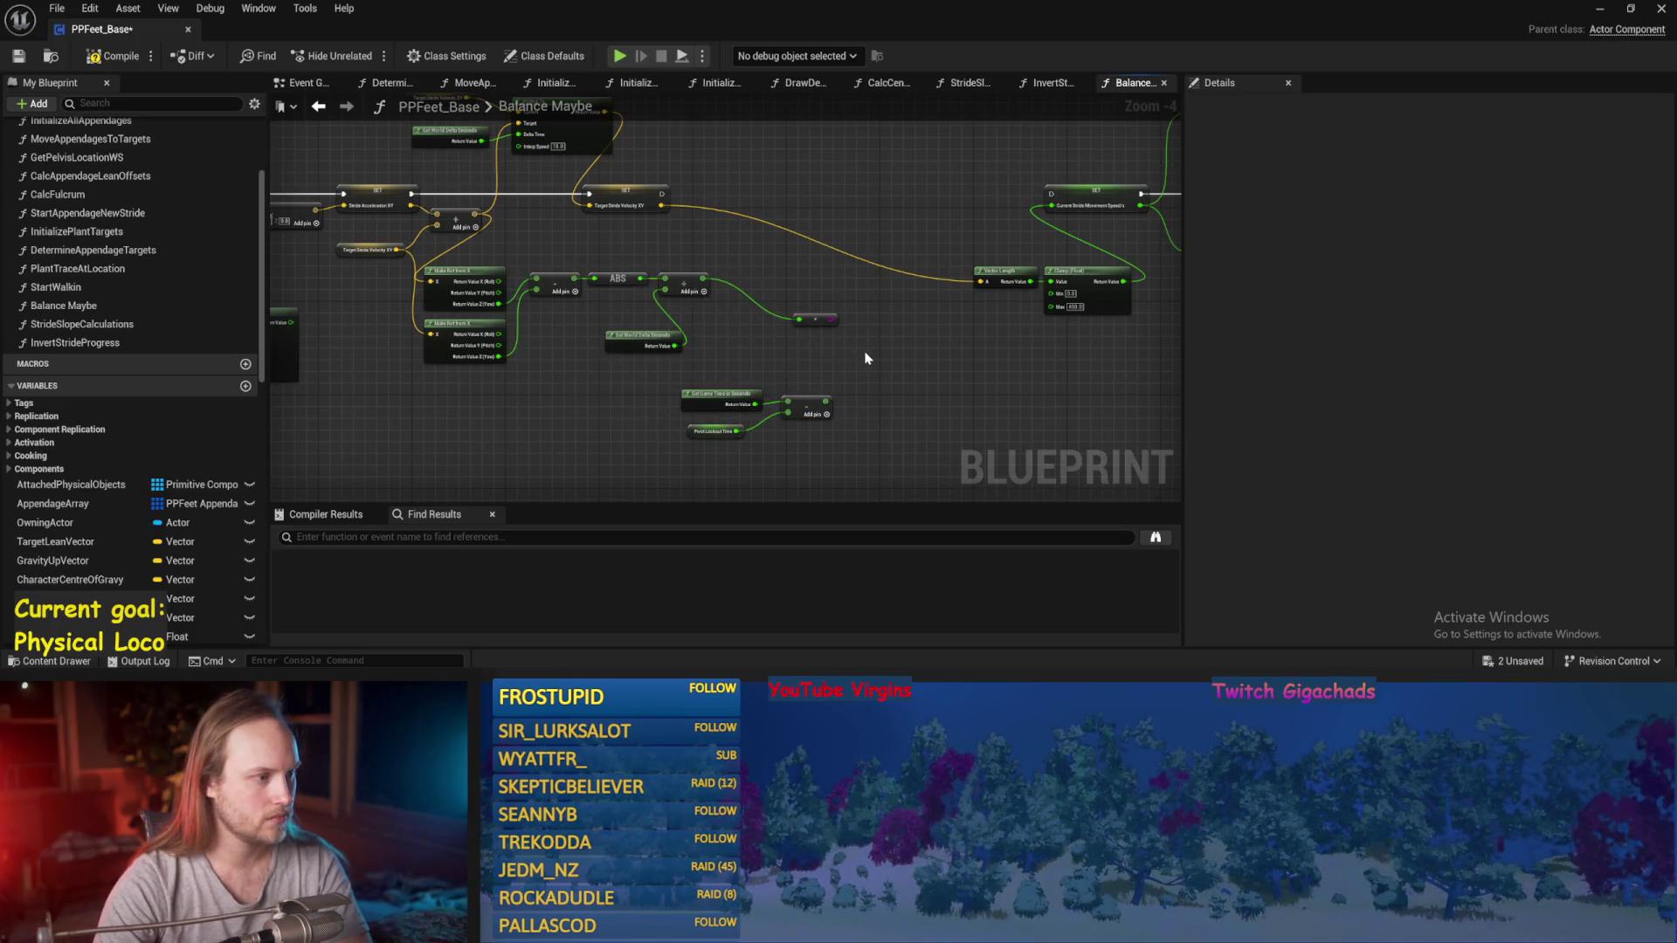
pyautogui.moveTo(876, 210); pyautogui.dragTo(877, 290)
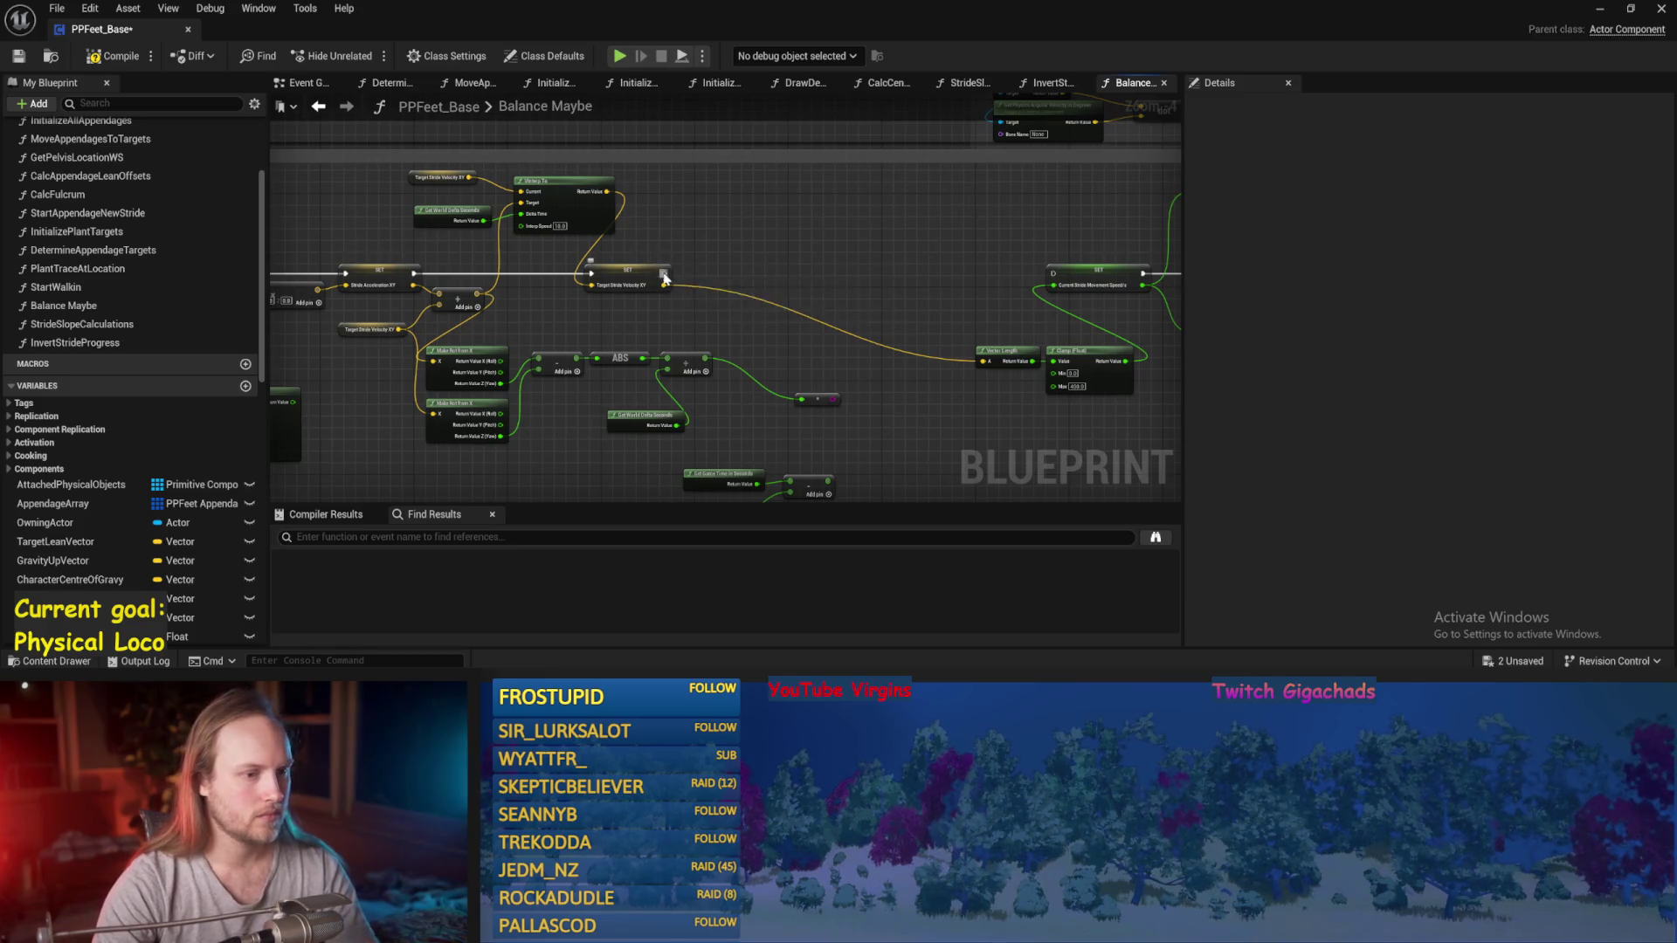
pyautogui.moveTo(665, 273)
pyautogui.mouseDown()
pyautogui.moveTo(1060, 296)
pyautogui.moveTo(1054, 274)
pyautogui.mouseUp()
pyautogui.hotkey('ctrl', 's')
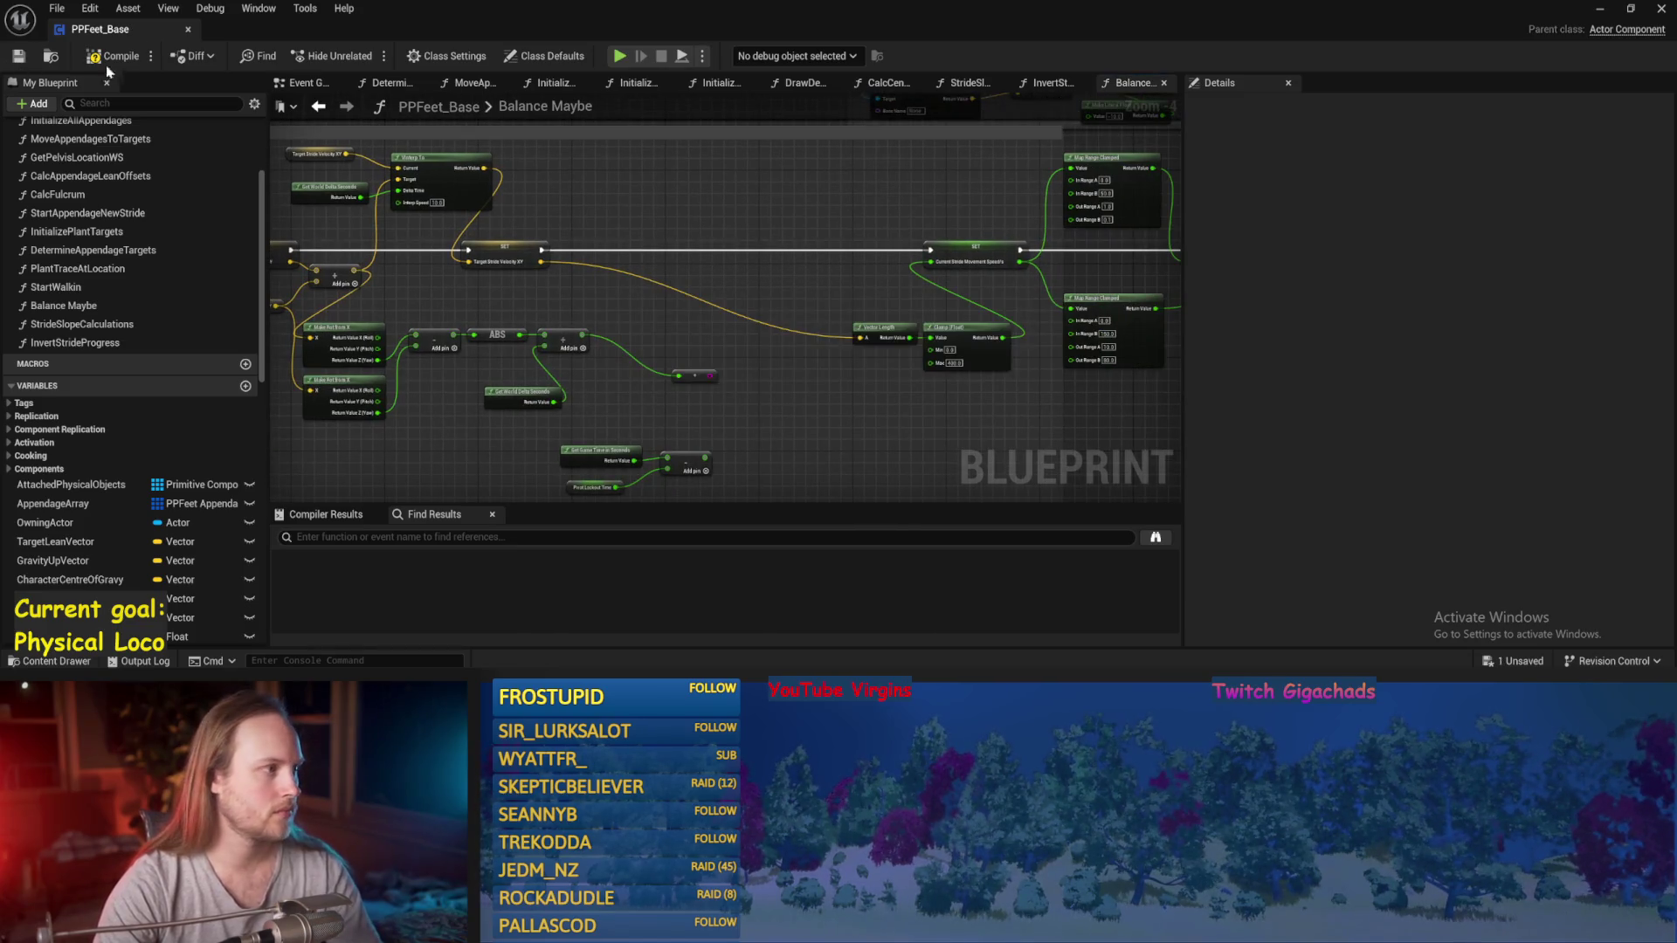
pyautogui.click(1599, 8)
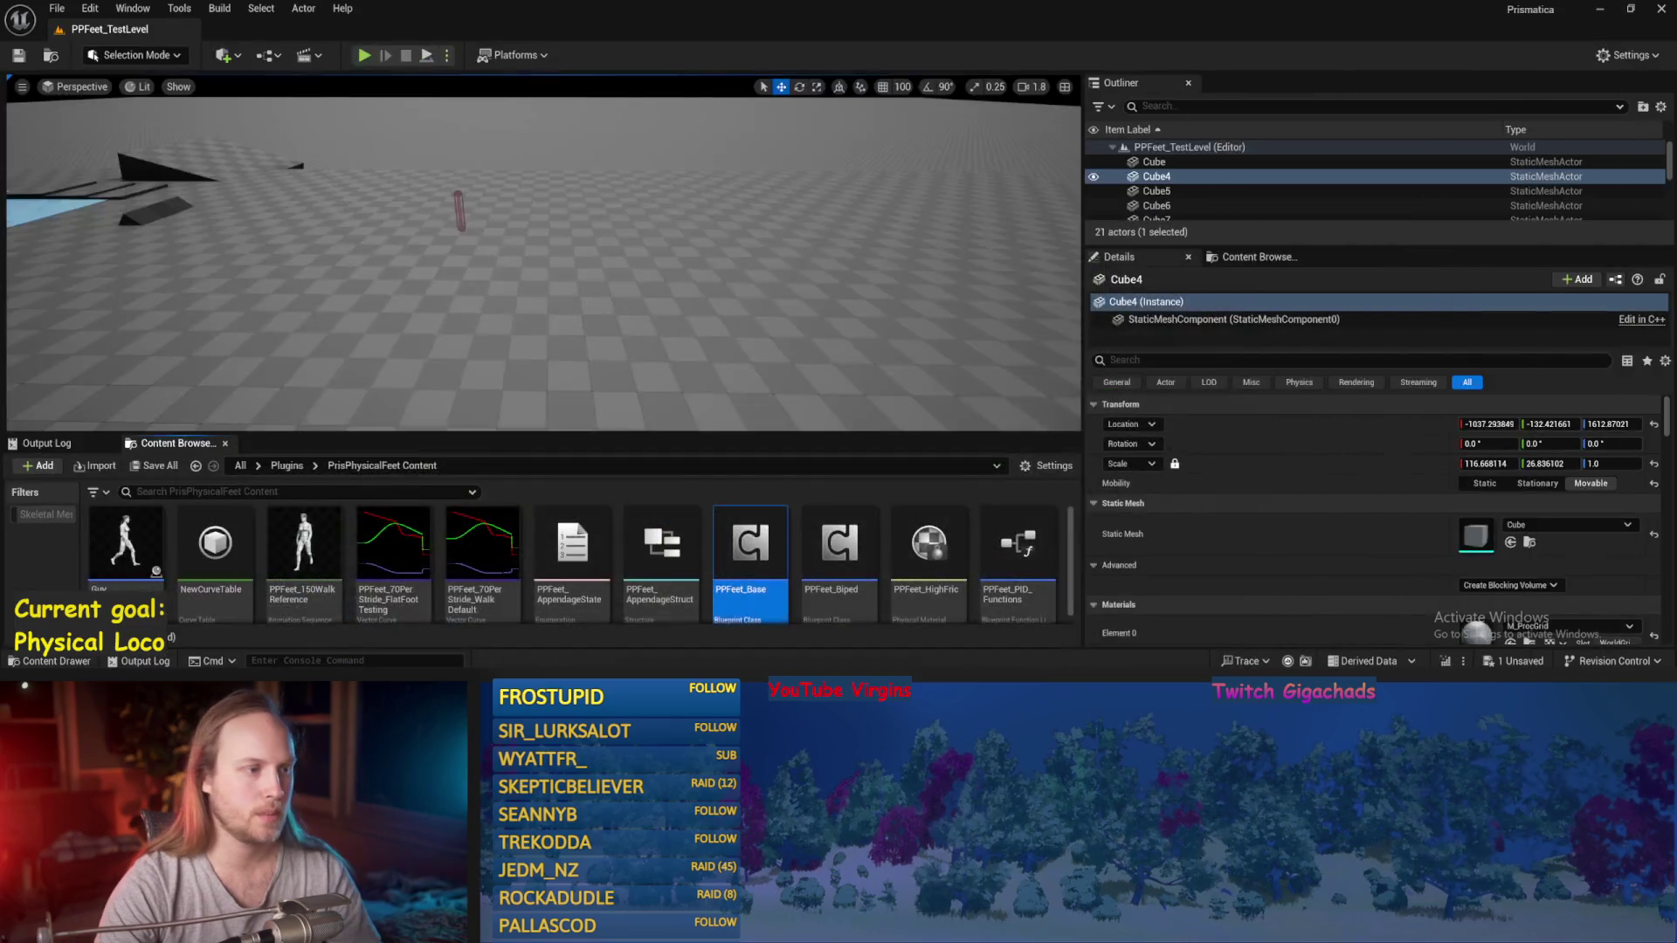
# Step: Move the viewport camera to a floor spot and play-test the character walking forward
pyautogui.click(524, 266)
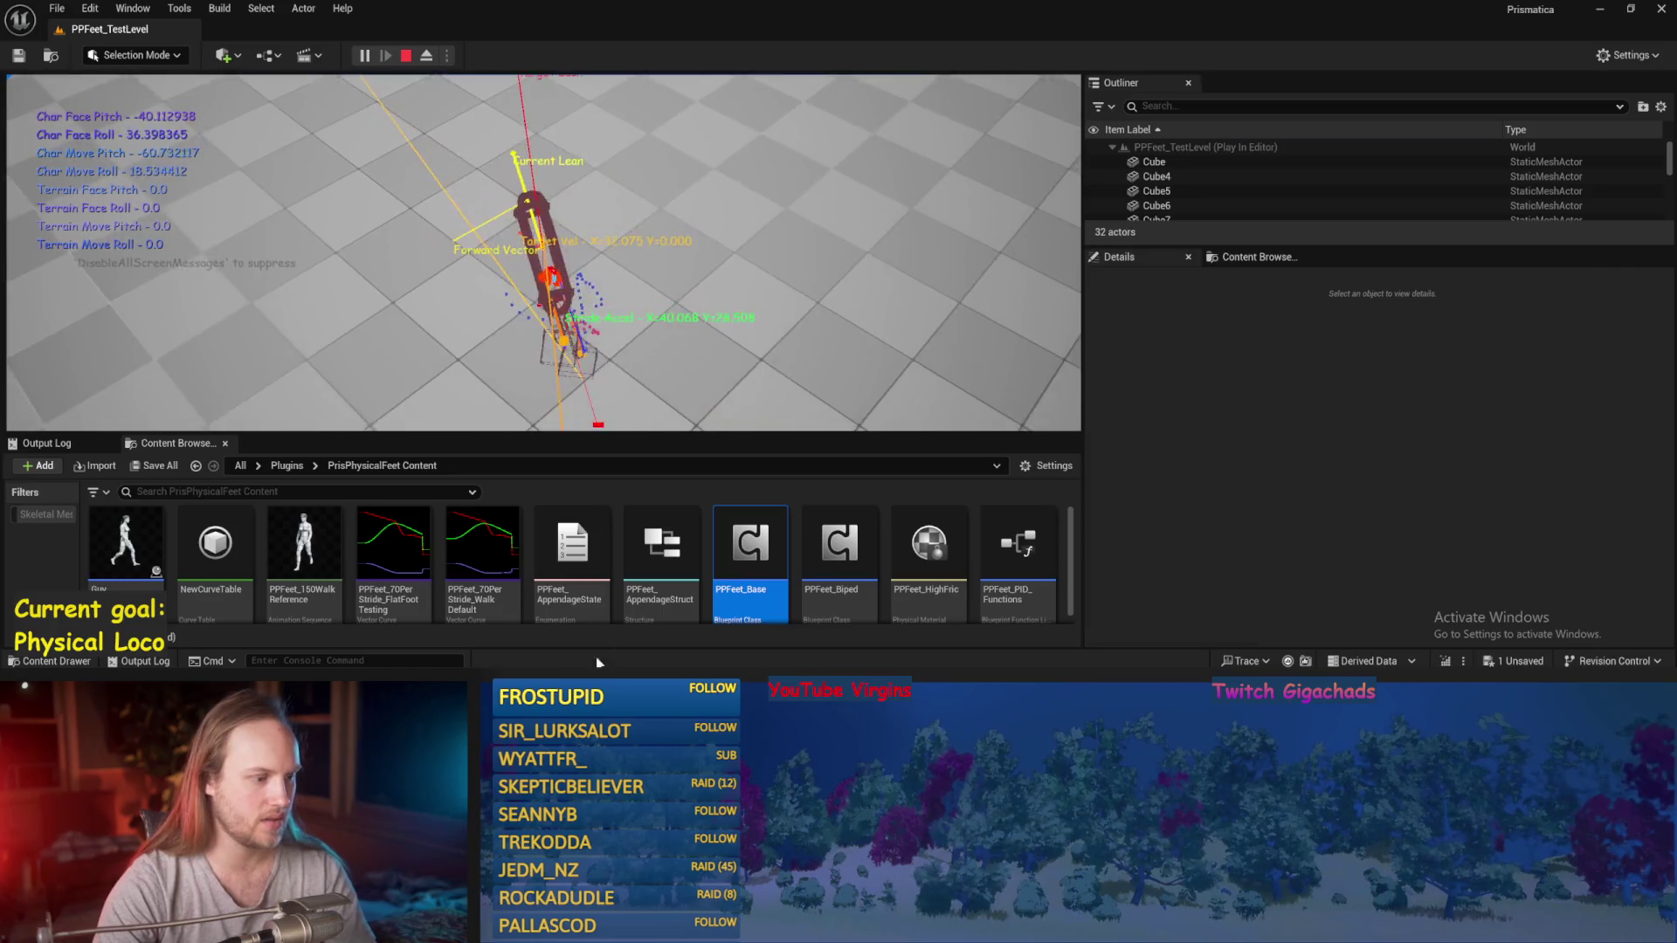
pyautogui.press('Escape')
pyautogui.press('F11')
pyautogui.rightClick(782, 385)
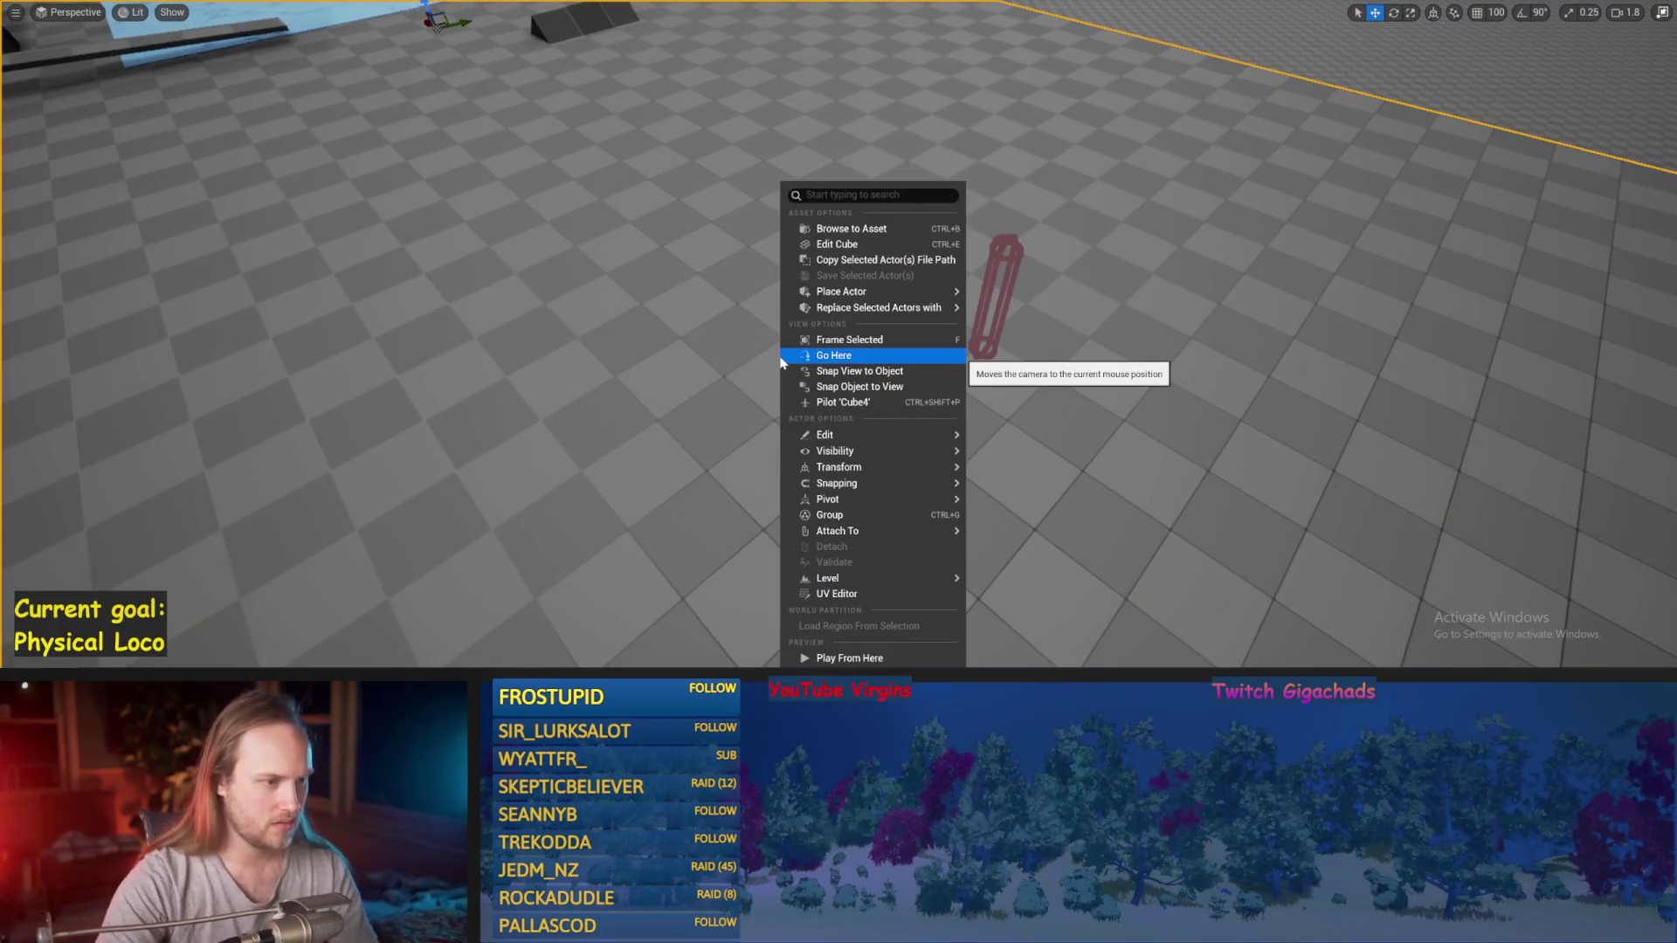
pyautogui.click(781, 358)
pyautogui.hotkey('alt', 'p')
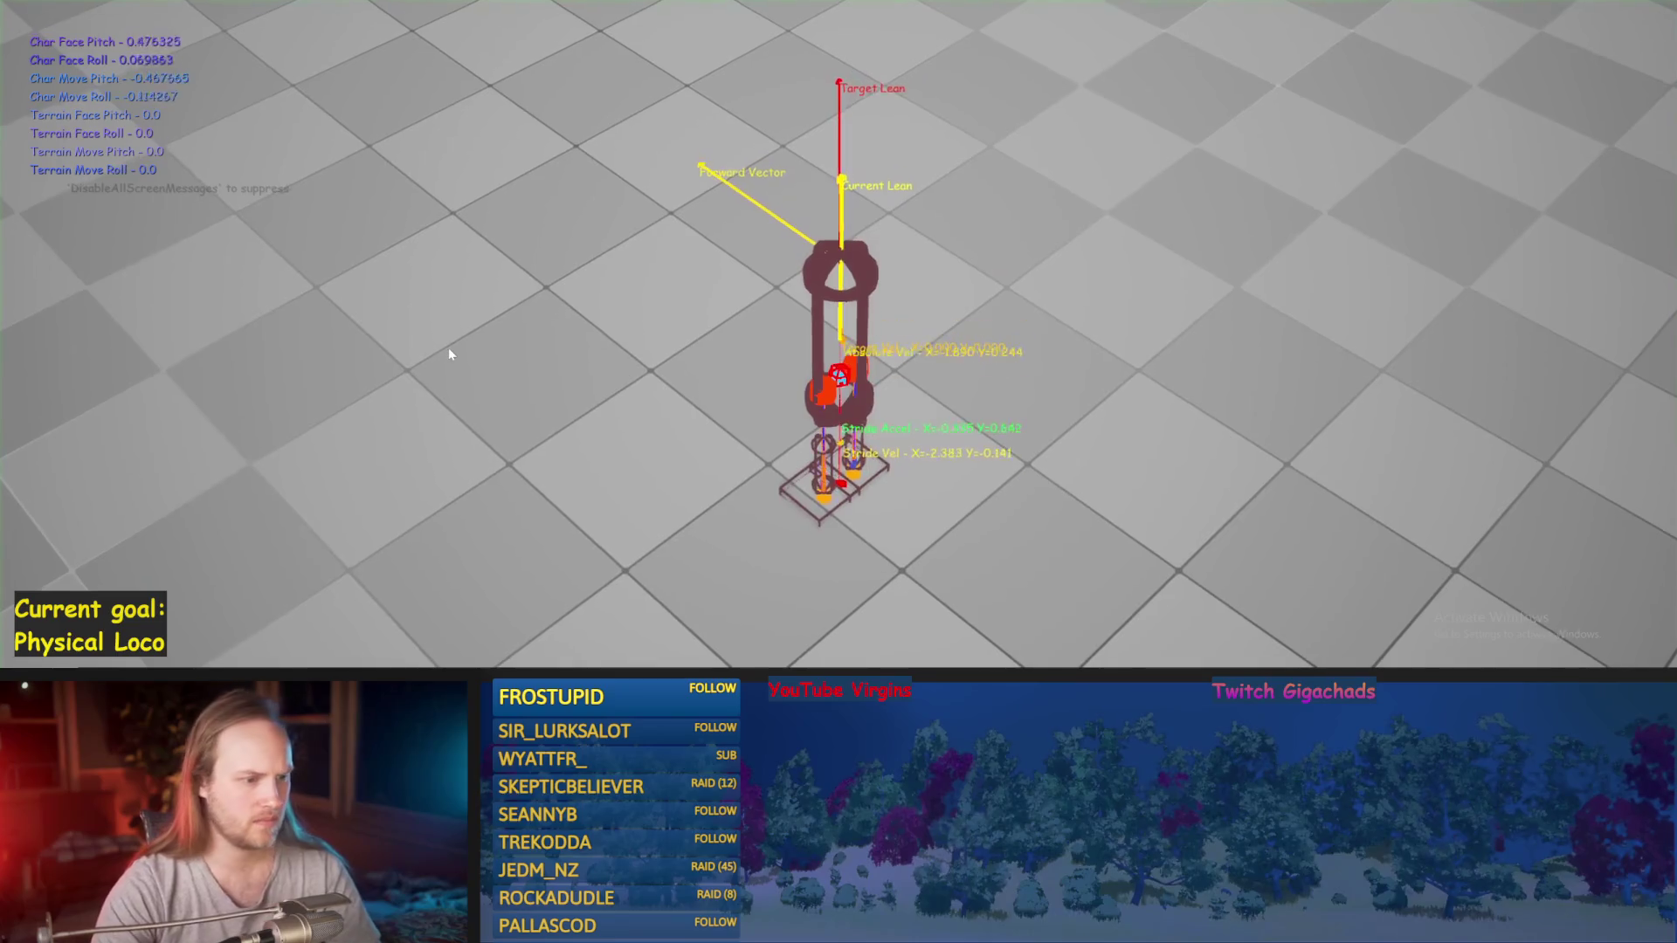
pyautogui.press('w')
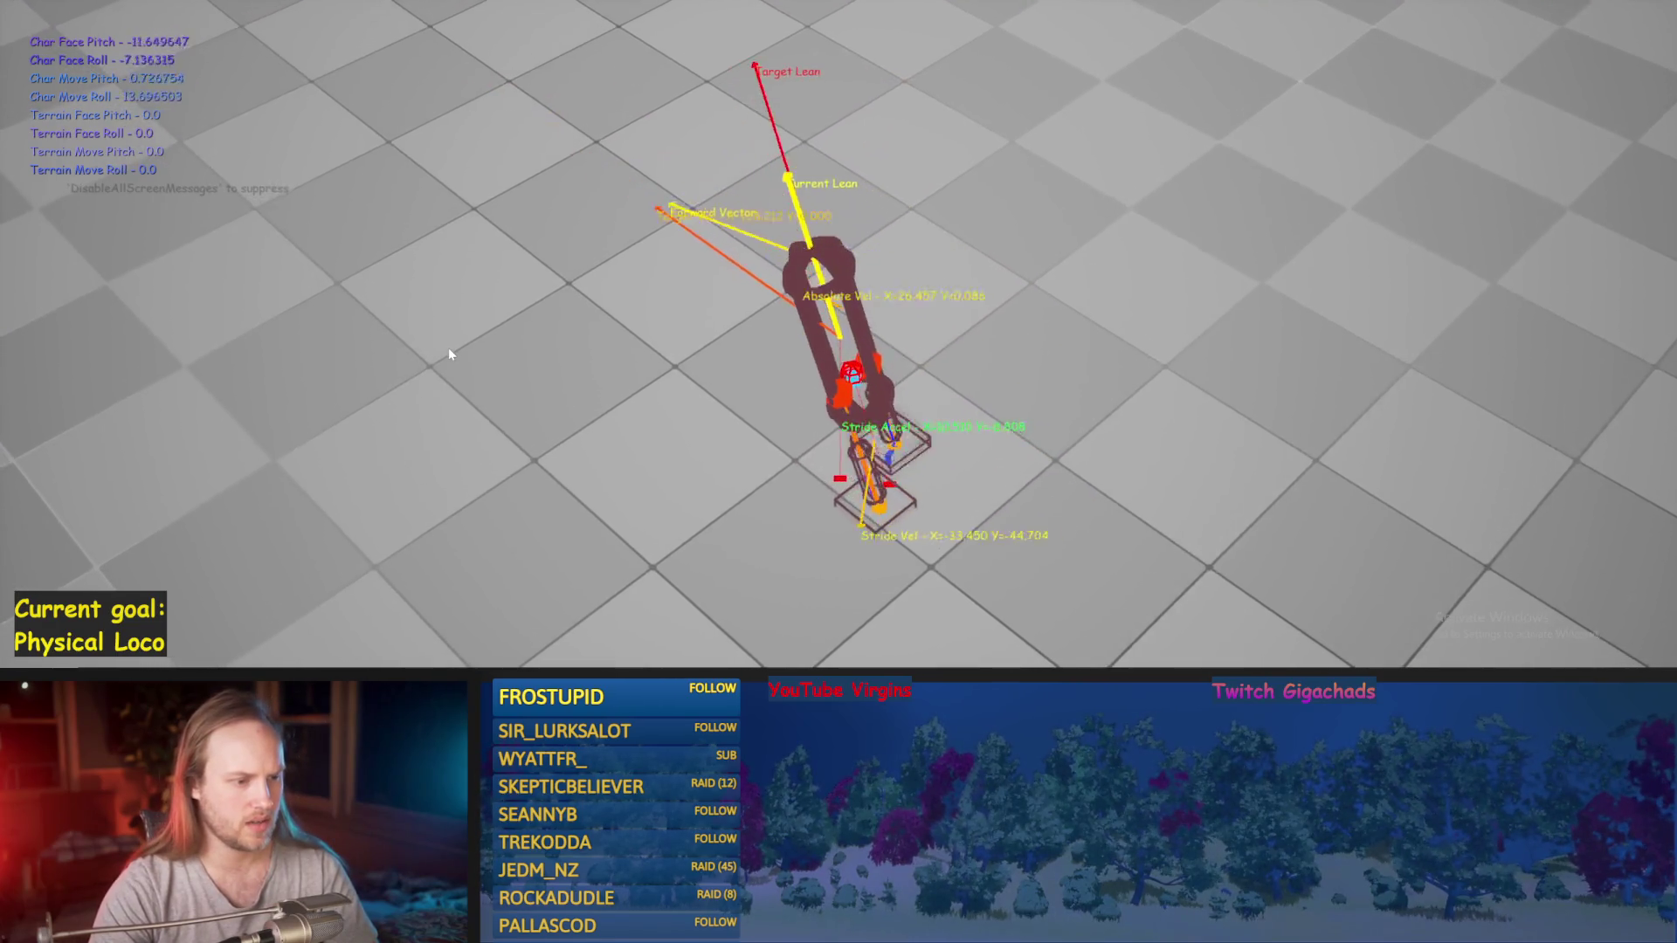
pyautogui.press('Escape')
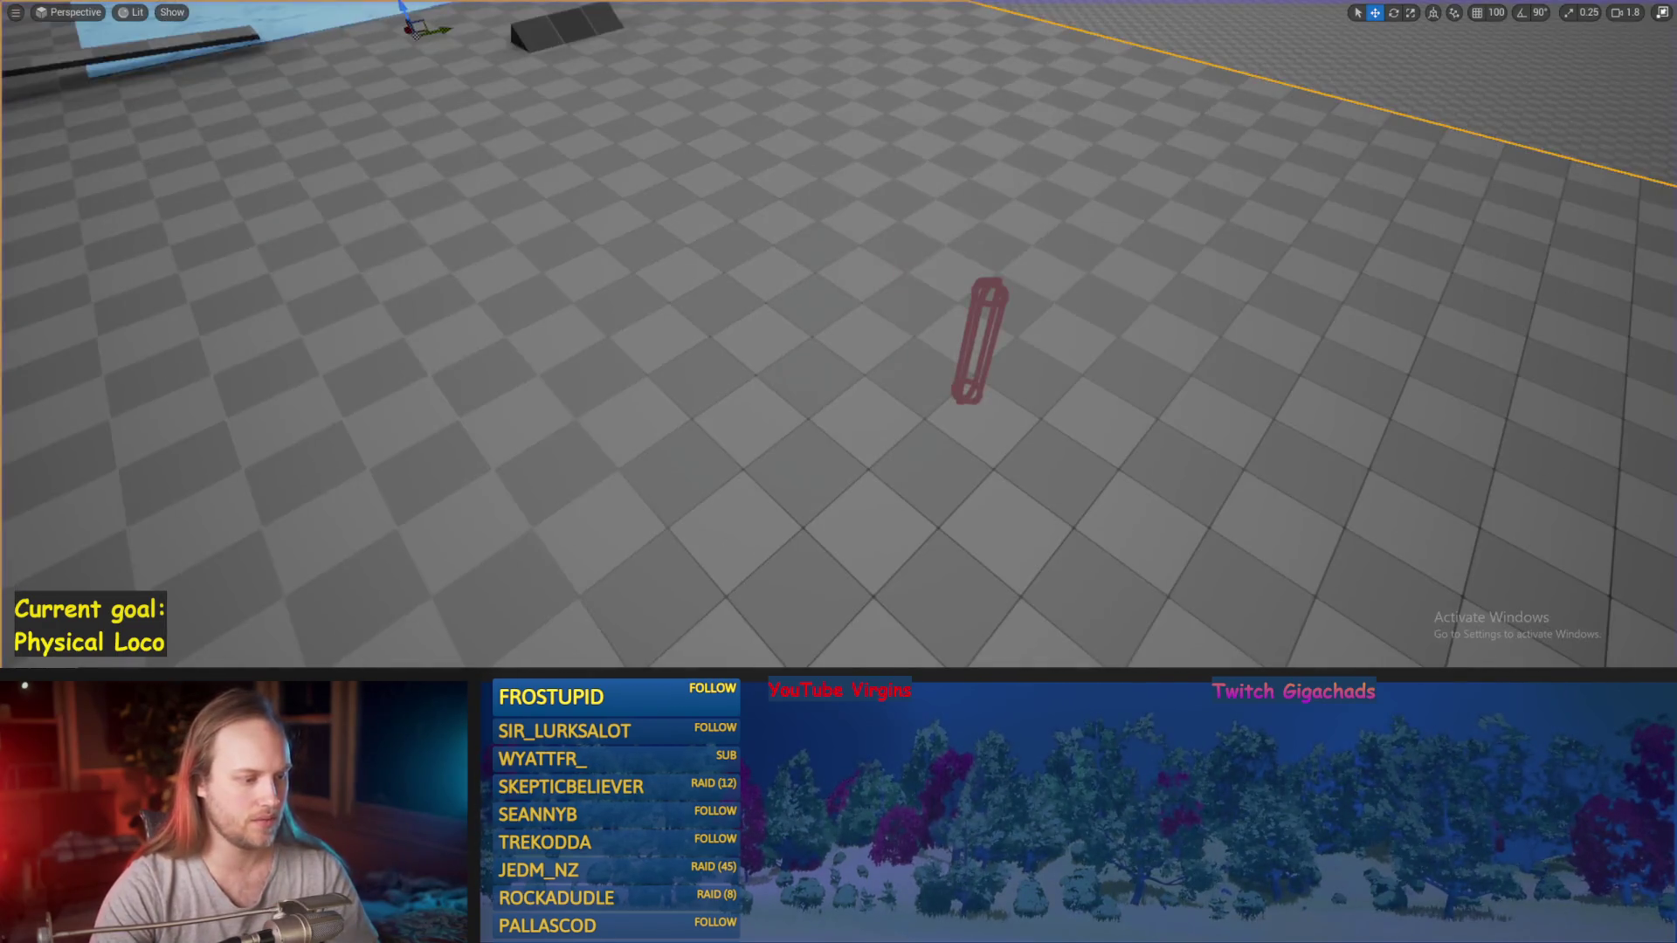
# Step: Set the Vinterp To node's Interp Speed to 50 in PPFeet_Base
pyautogui.hotkey('alt', 'Tab')
pyautogui.scroll(4, 582, 332)
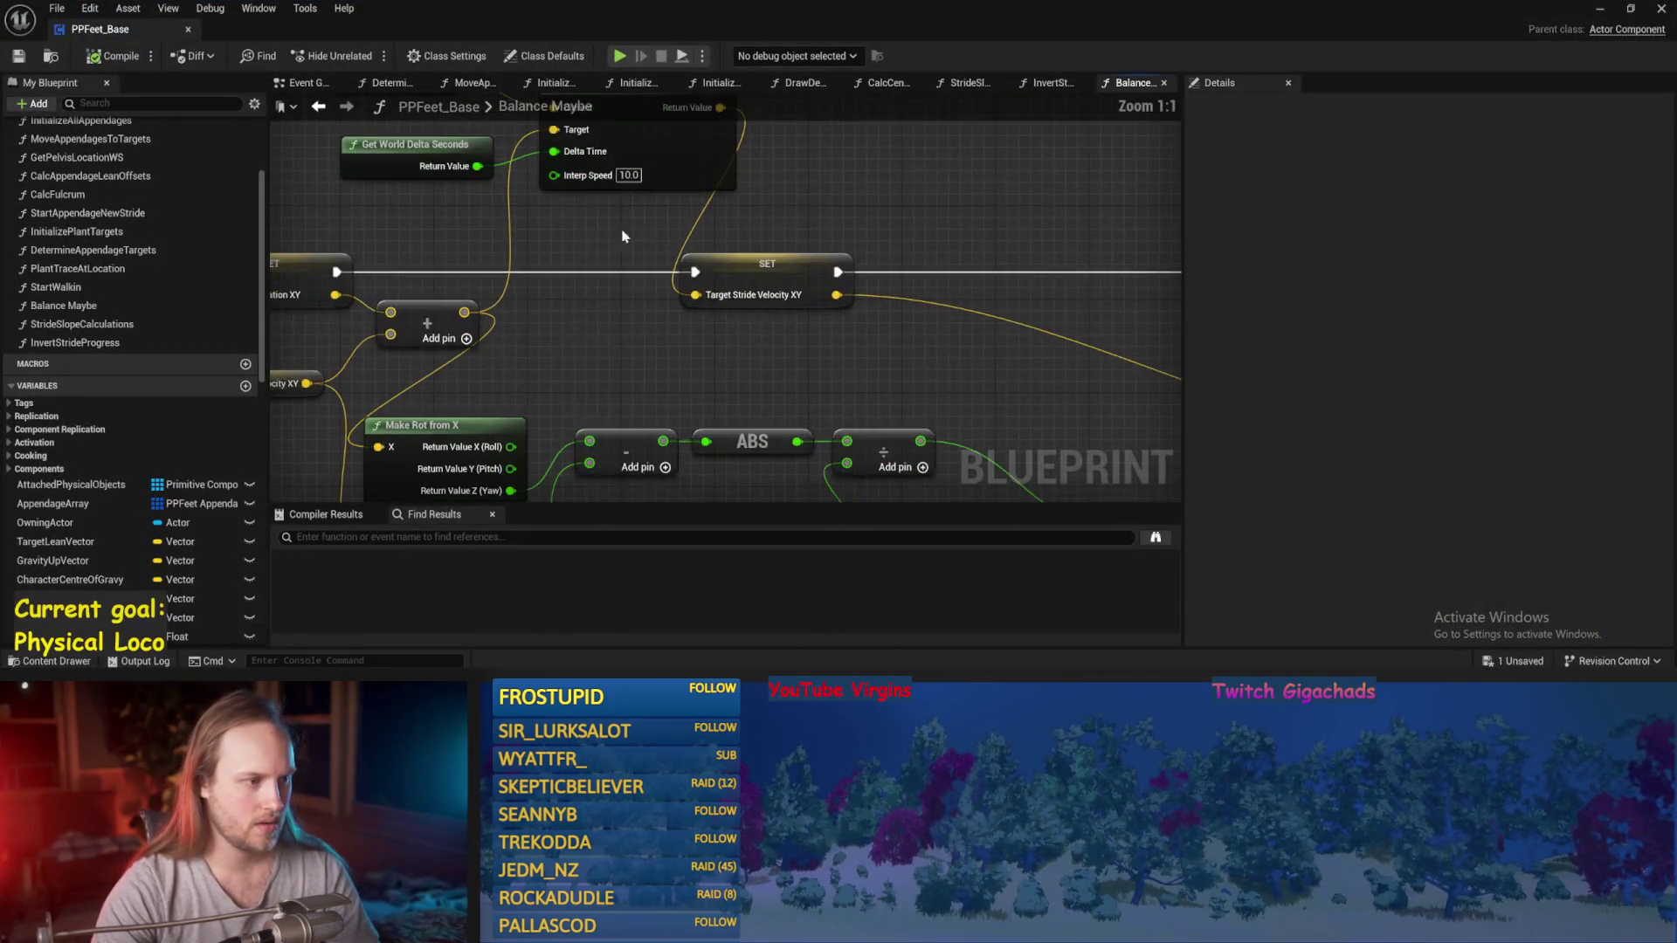
pyautogui.moveTo(846, 255); pyautogui.dragTo(834, 255)
pyautogui.click(777, 274)
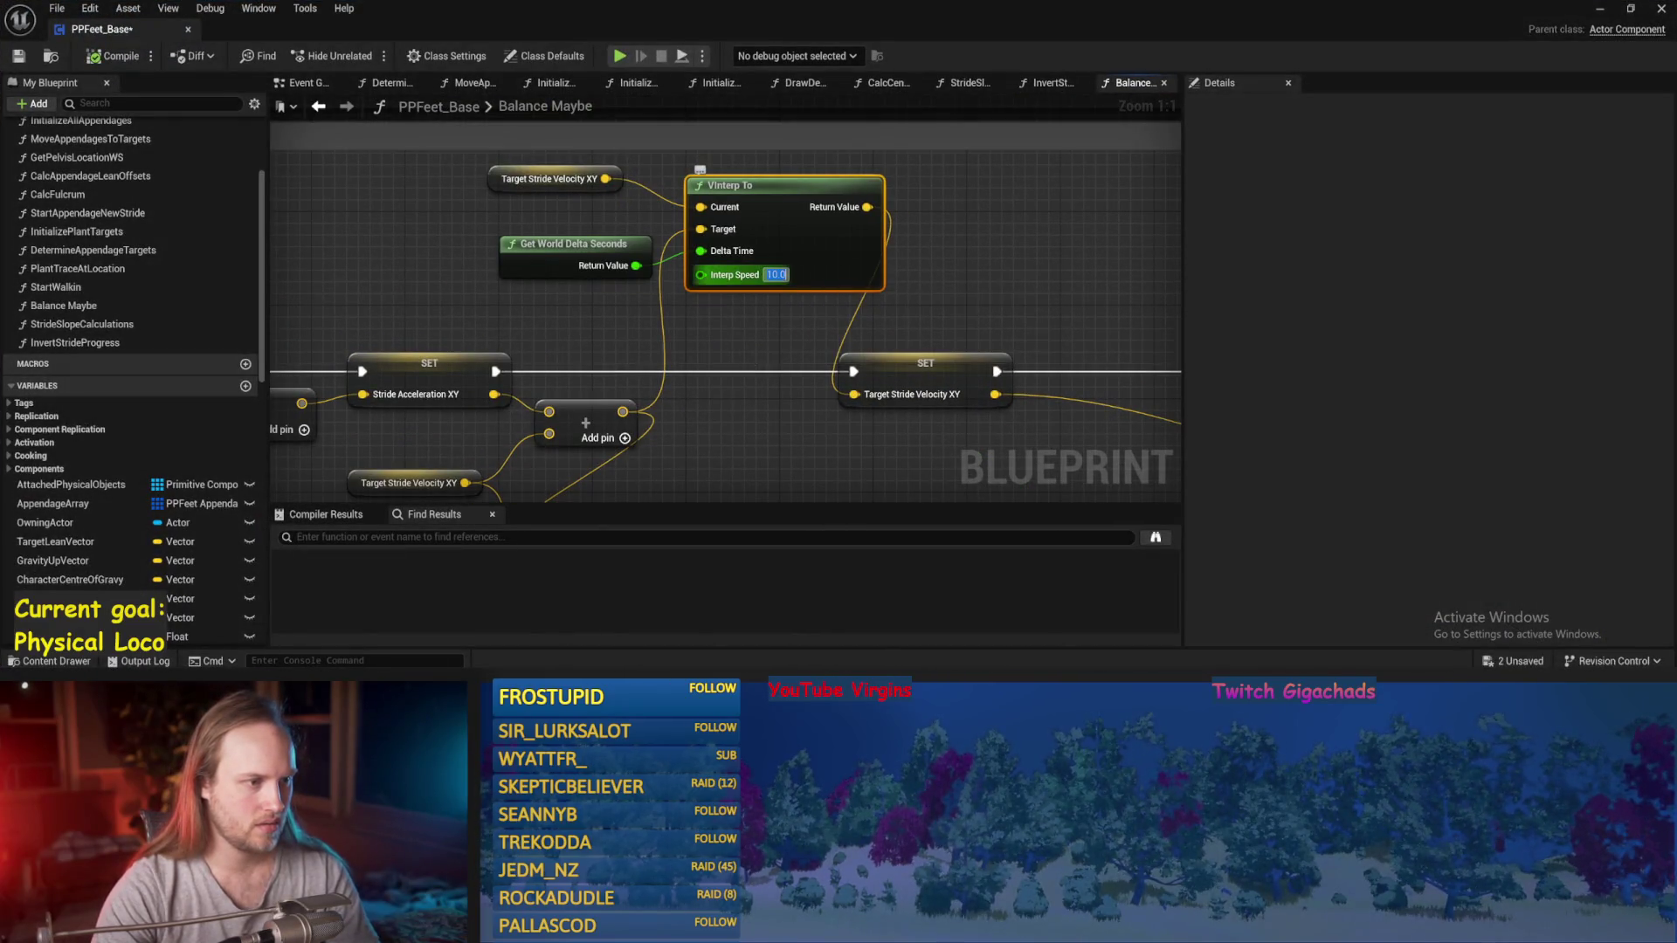
pyautogui.write('50')
pyautogui.press('Return')
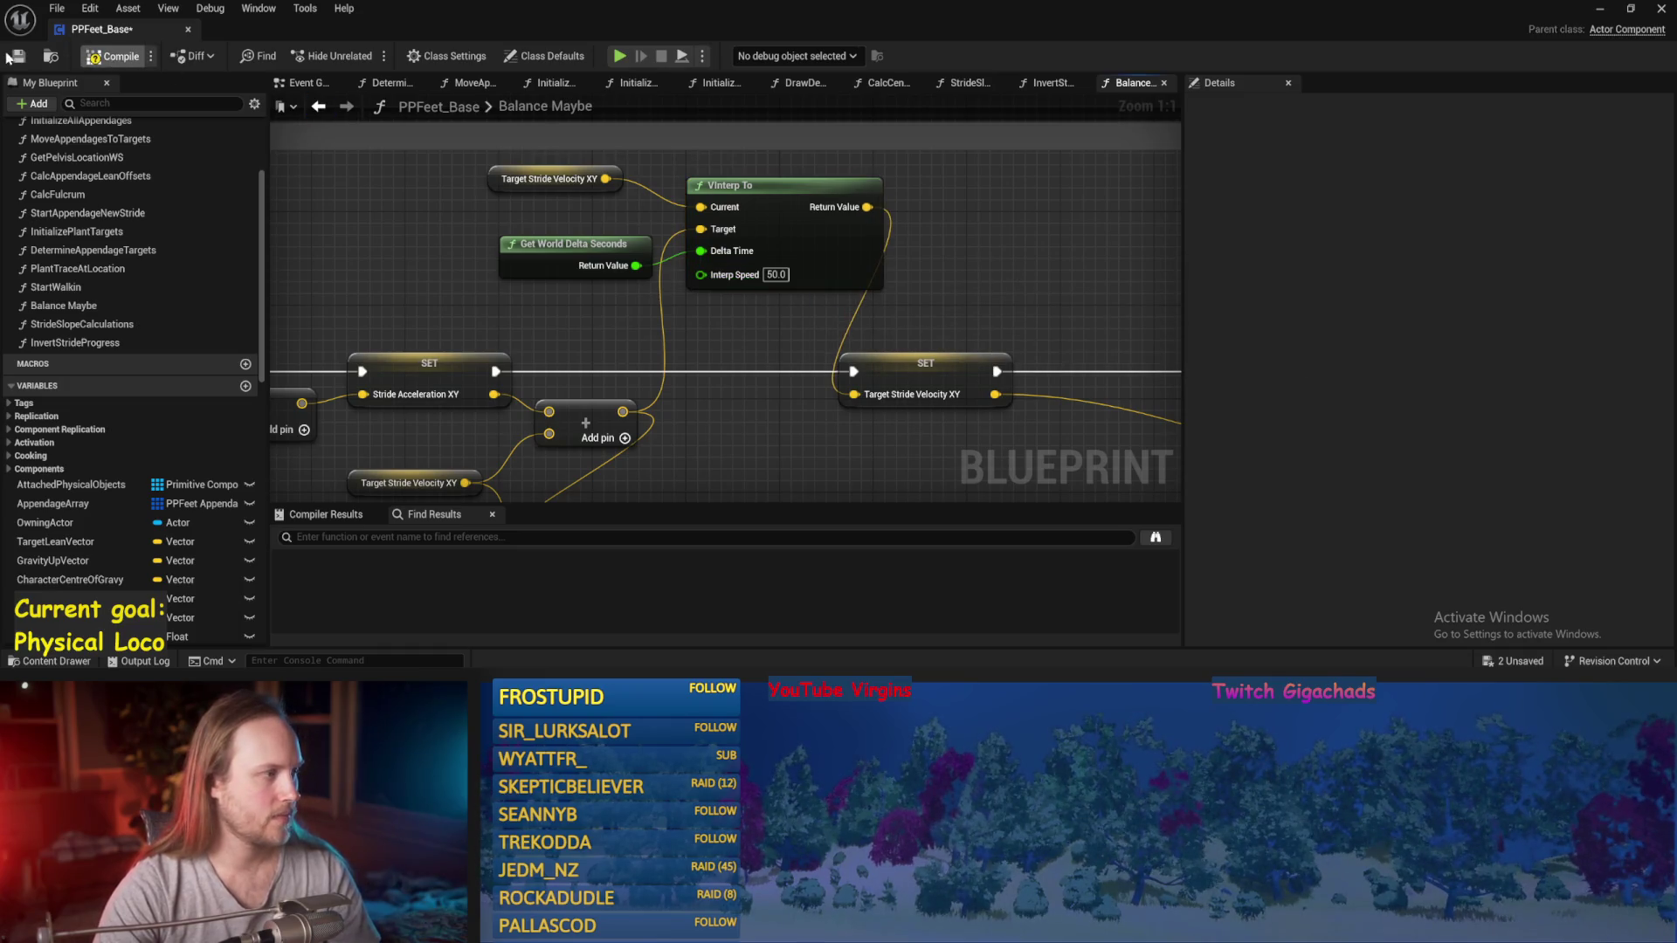
# Step: Play-test again with the faster interpolation, then minimize the blueprint editor
pyautogui.hotkey('alt', 'Tab')
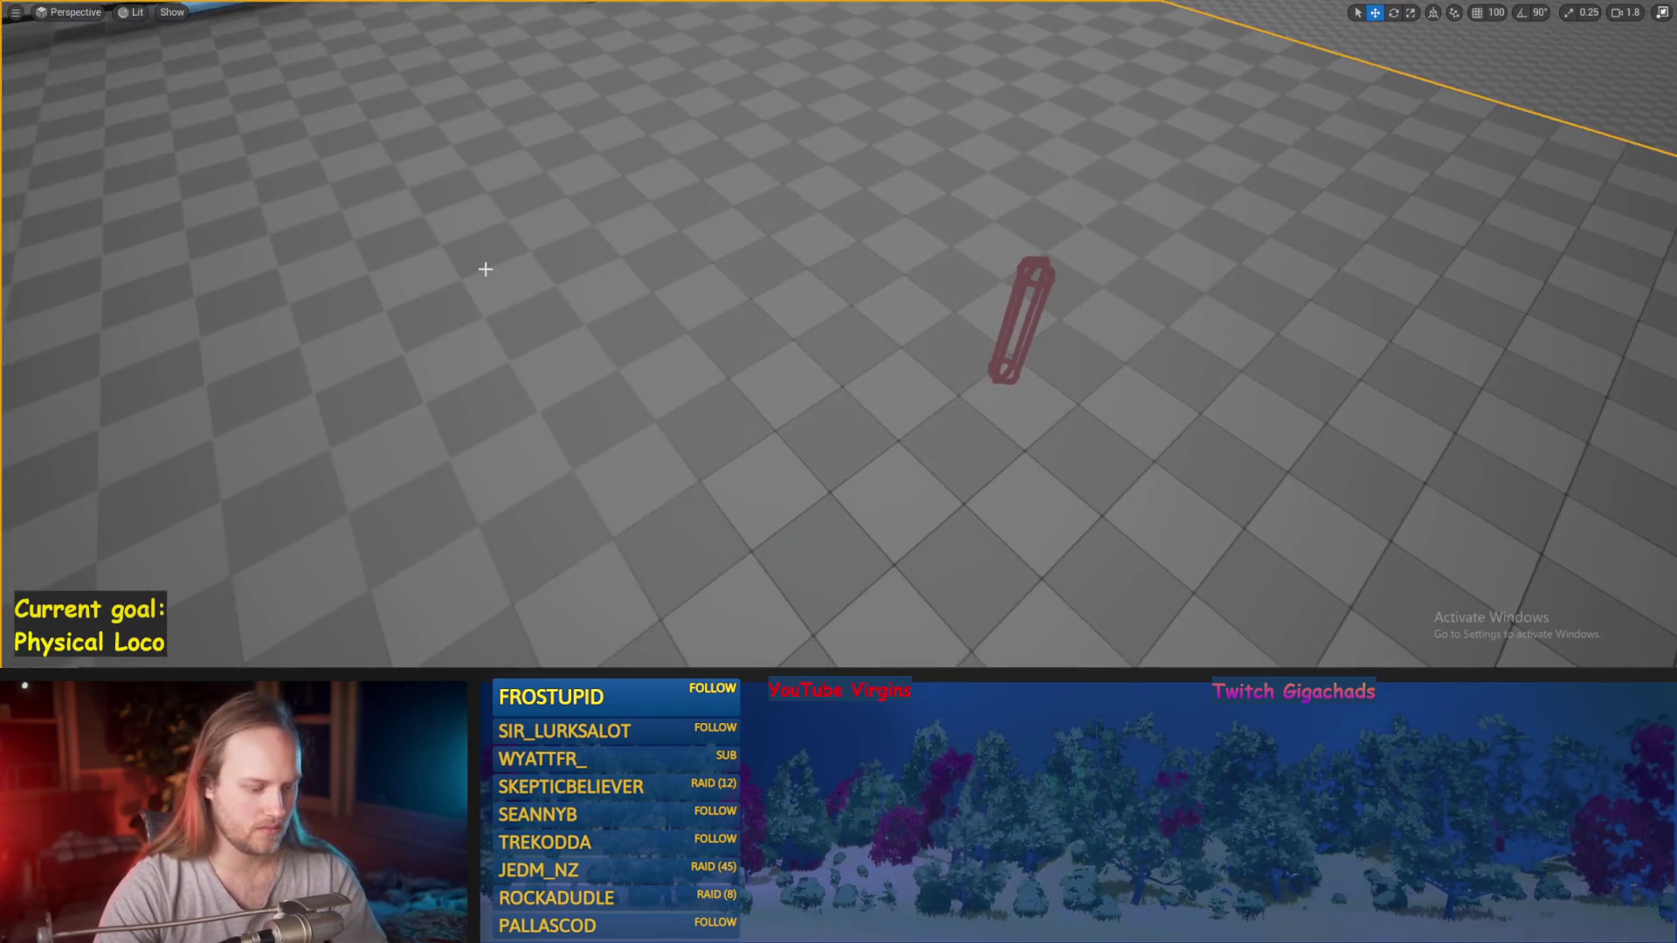
pyautogui.hotkey('alt', 'p')
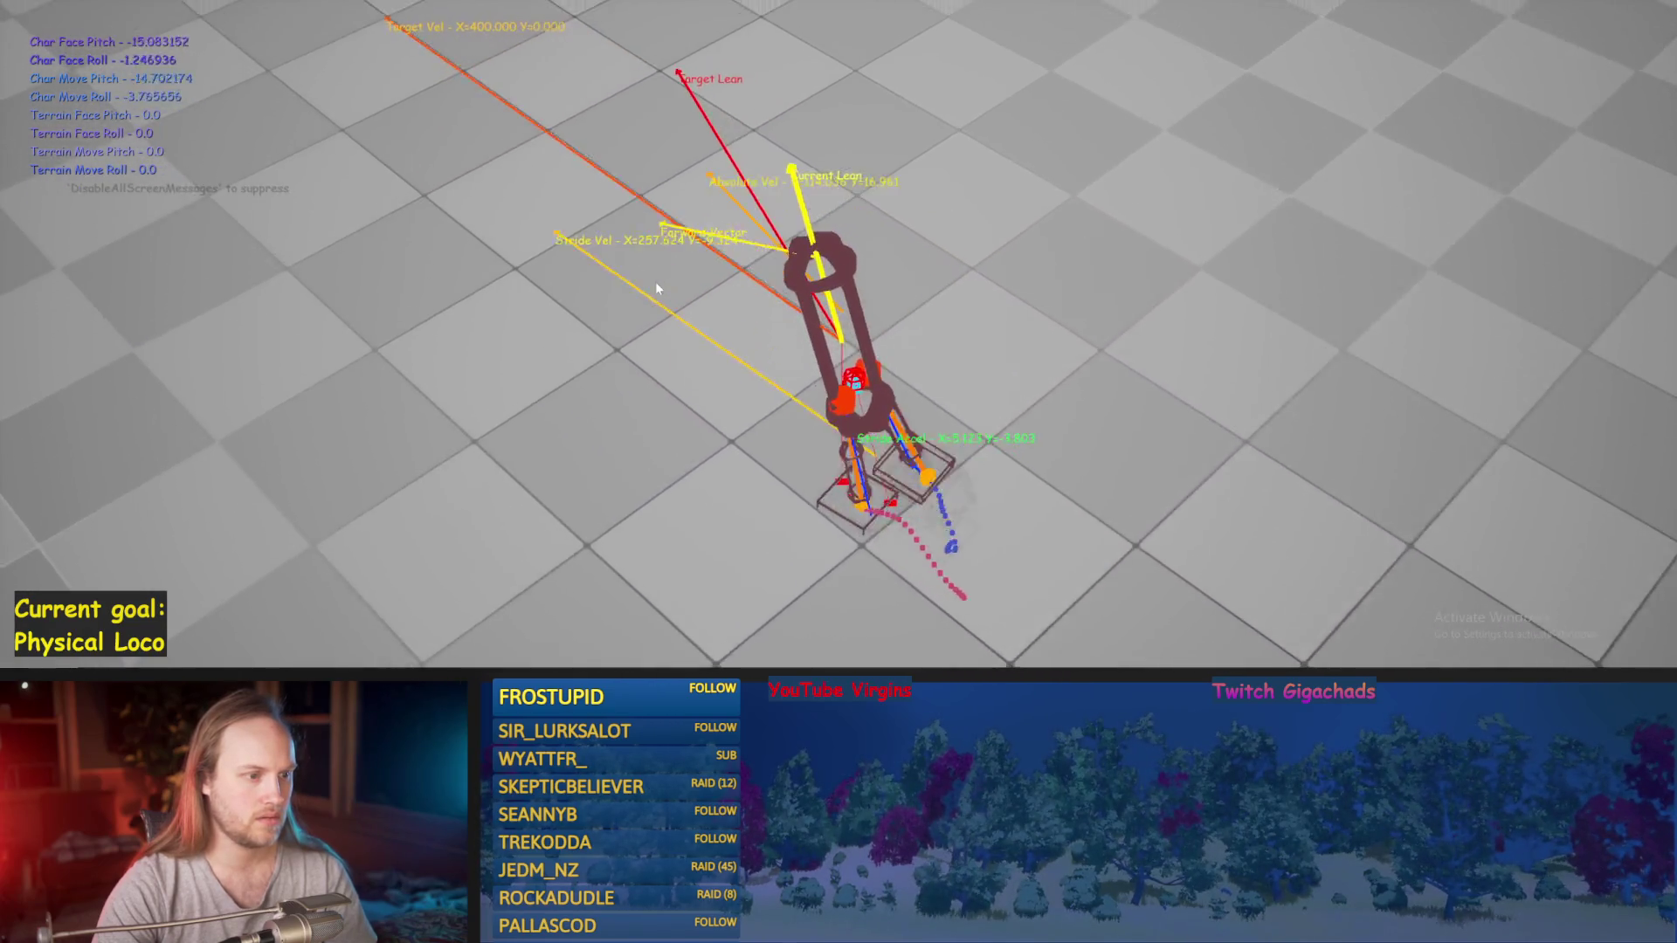
pyautogui.press('Escape')
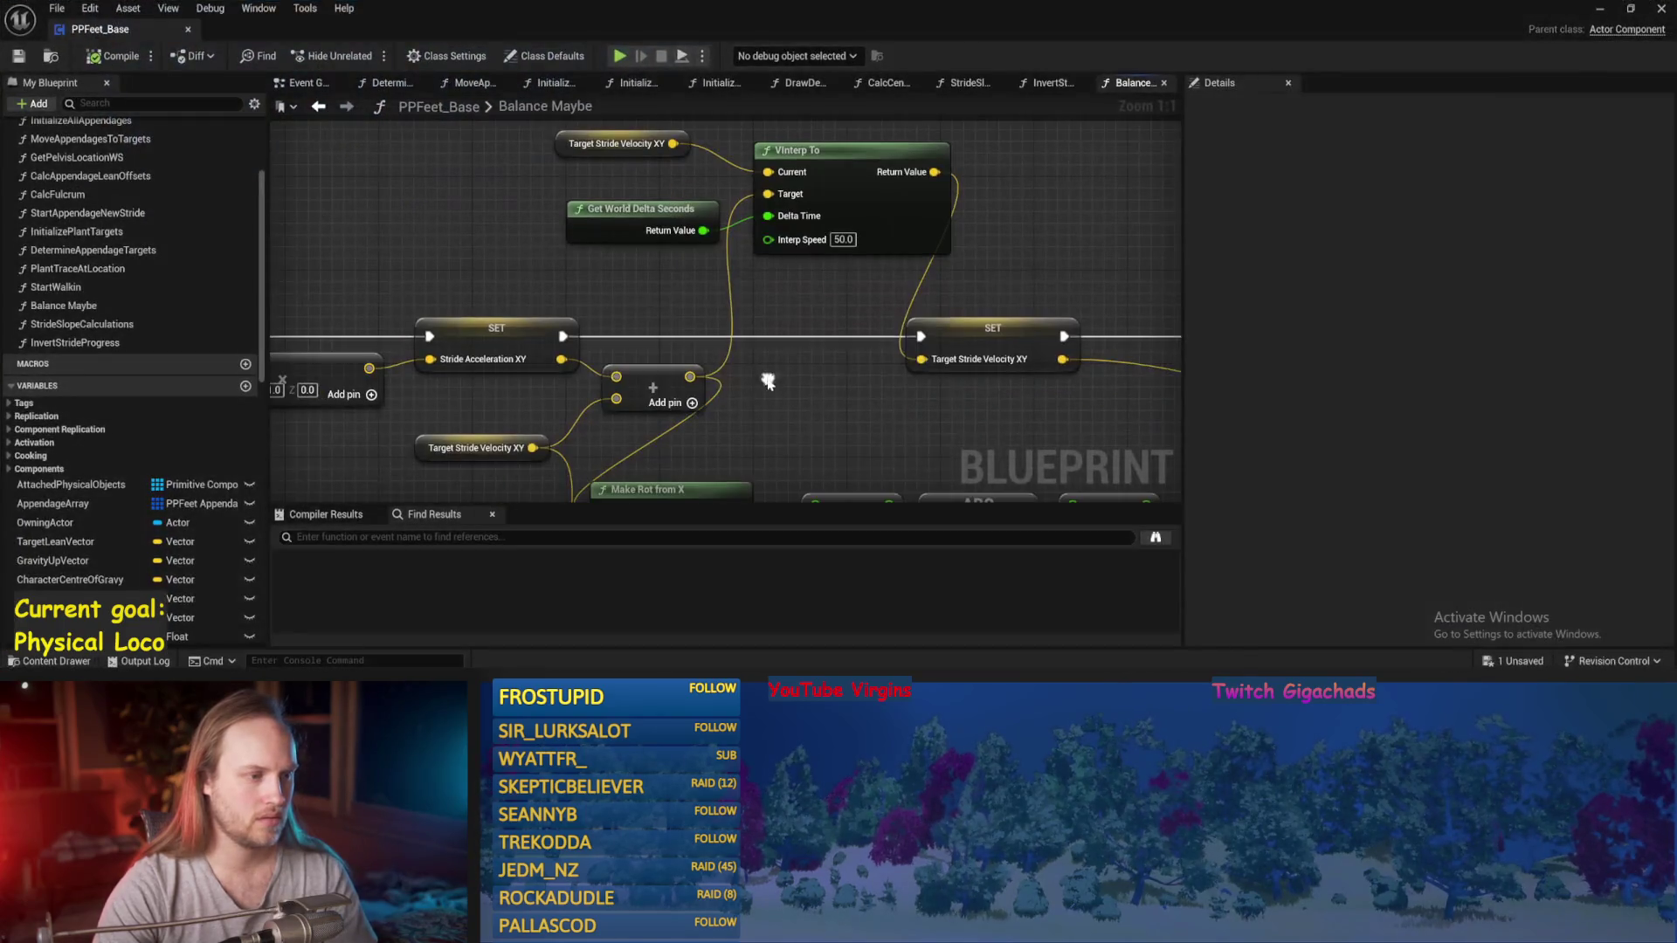
pyautogui.scroll(-3, 1089, 253)
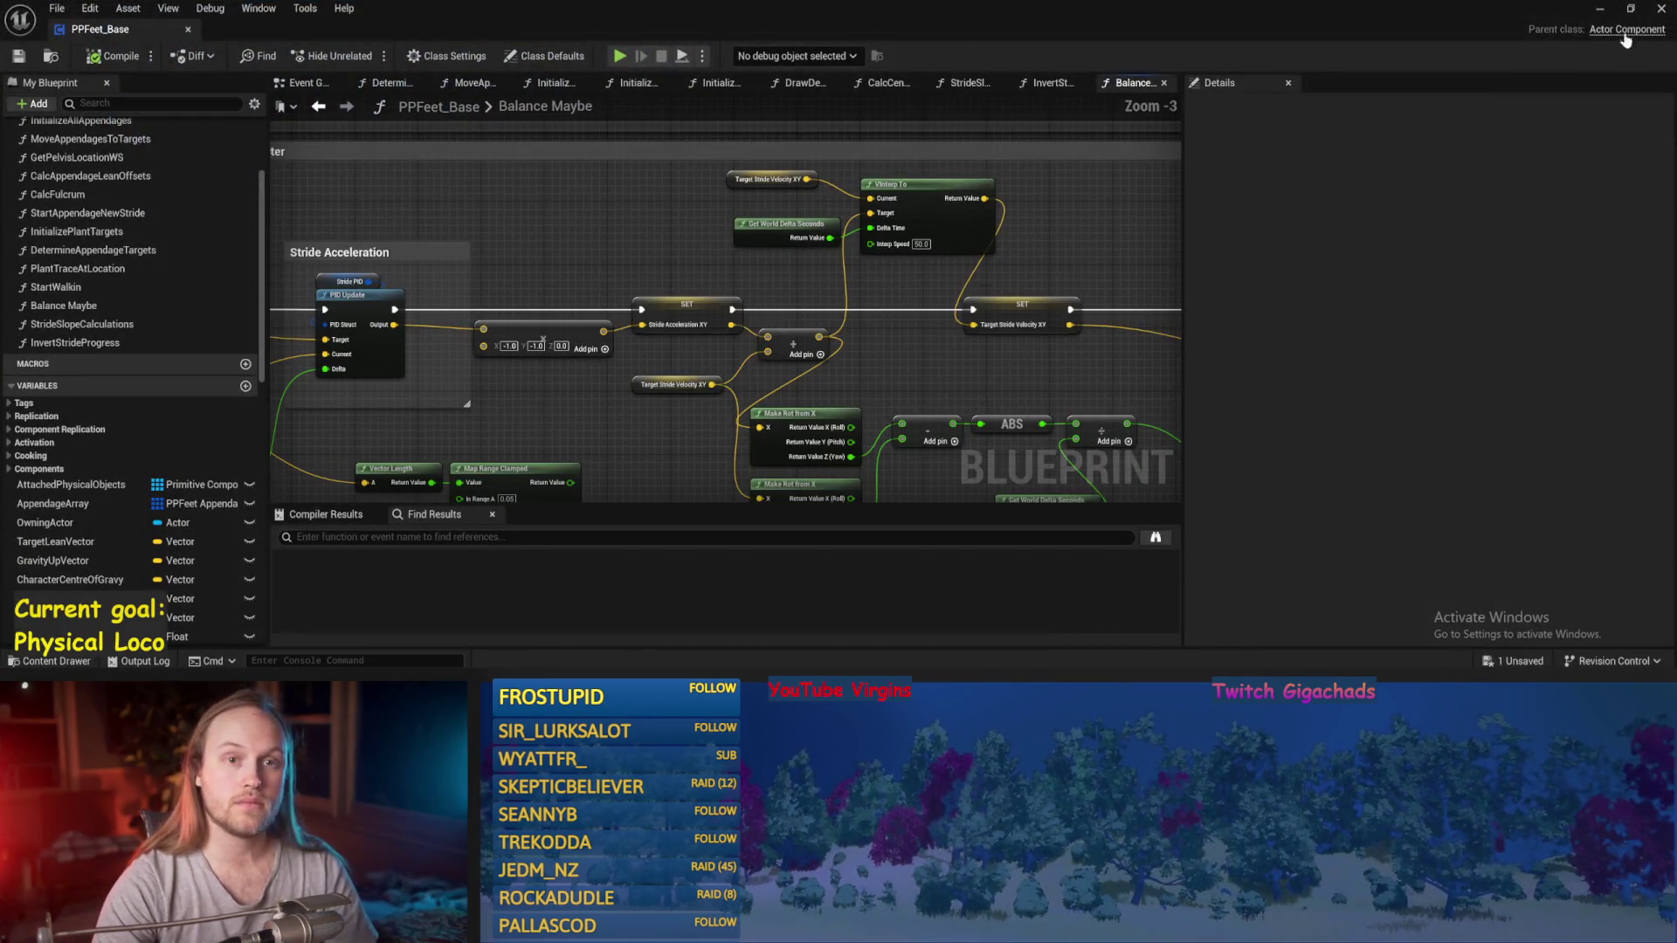
pyautogui.click(1603, 15)
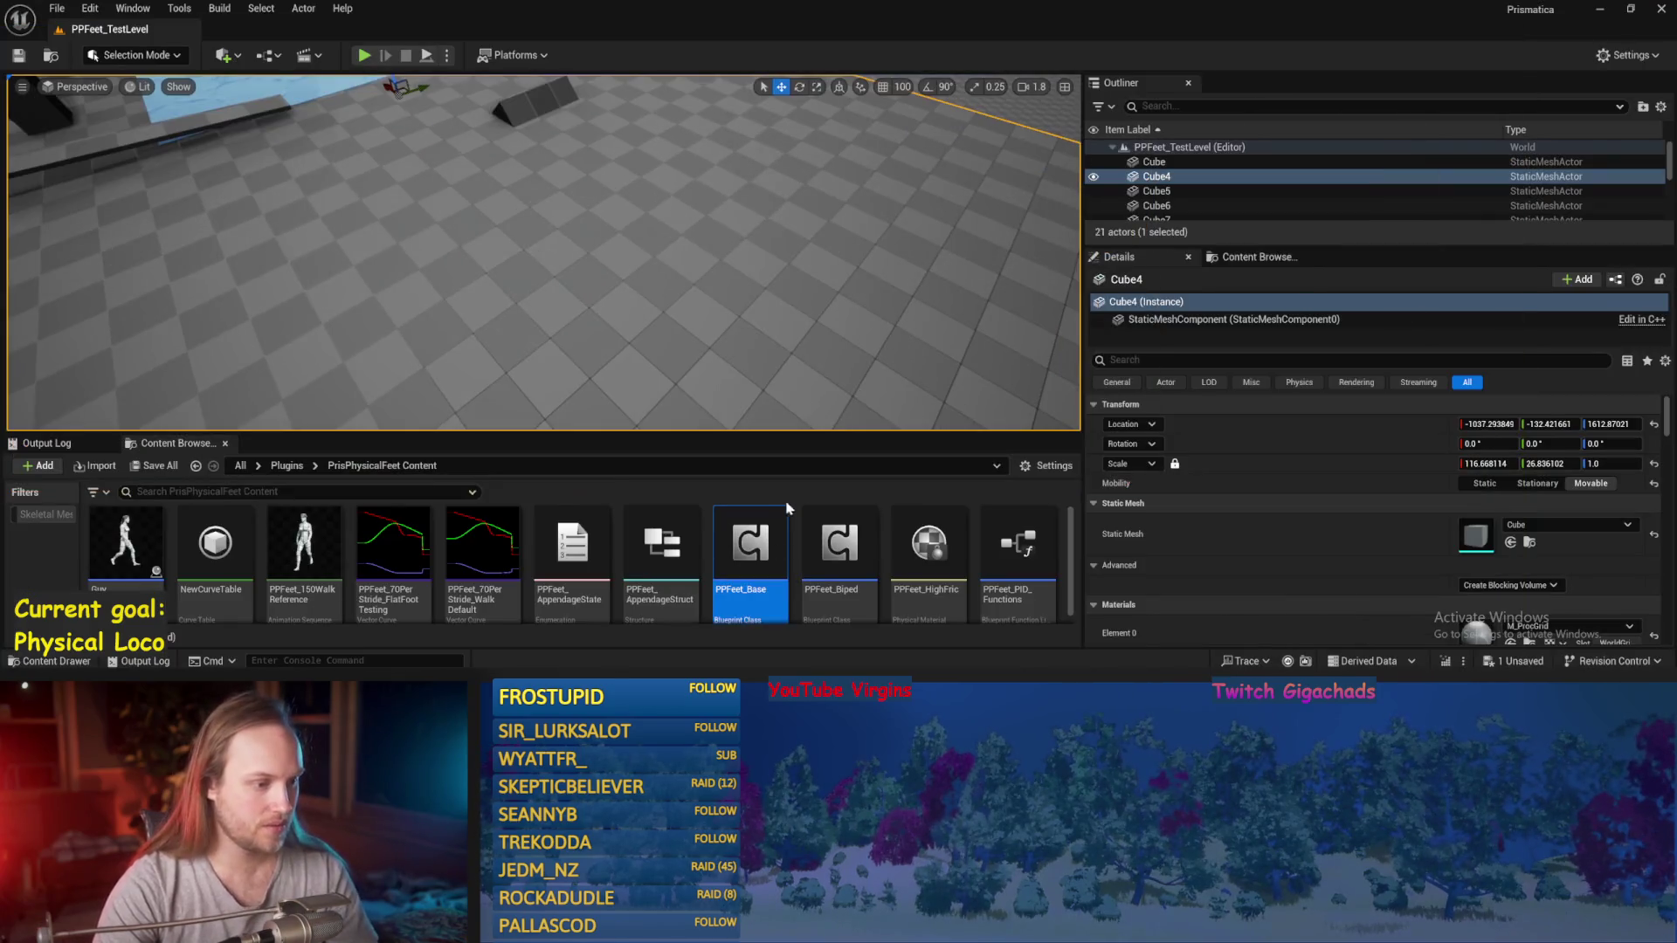
# Step: Save the level and browse the Content Browser to the plugin's TestAnimBP/Anims folder
pyautogui.hotkey('ctrl', 's')
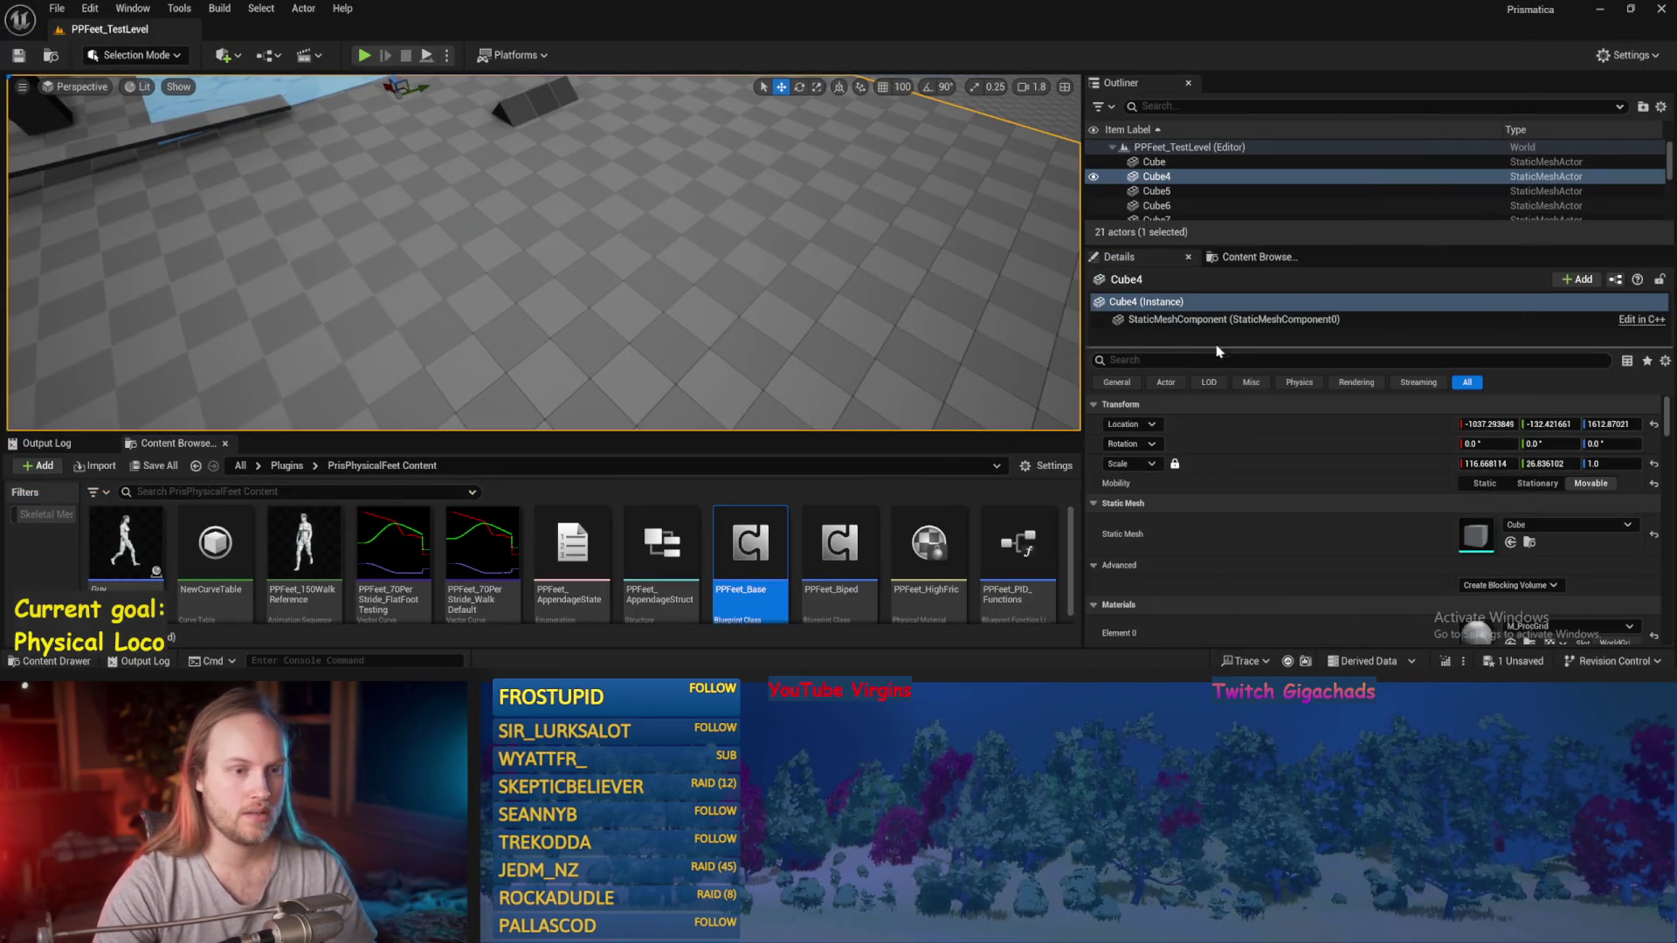
pyautogui.click(1257, 257)
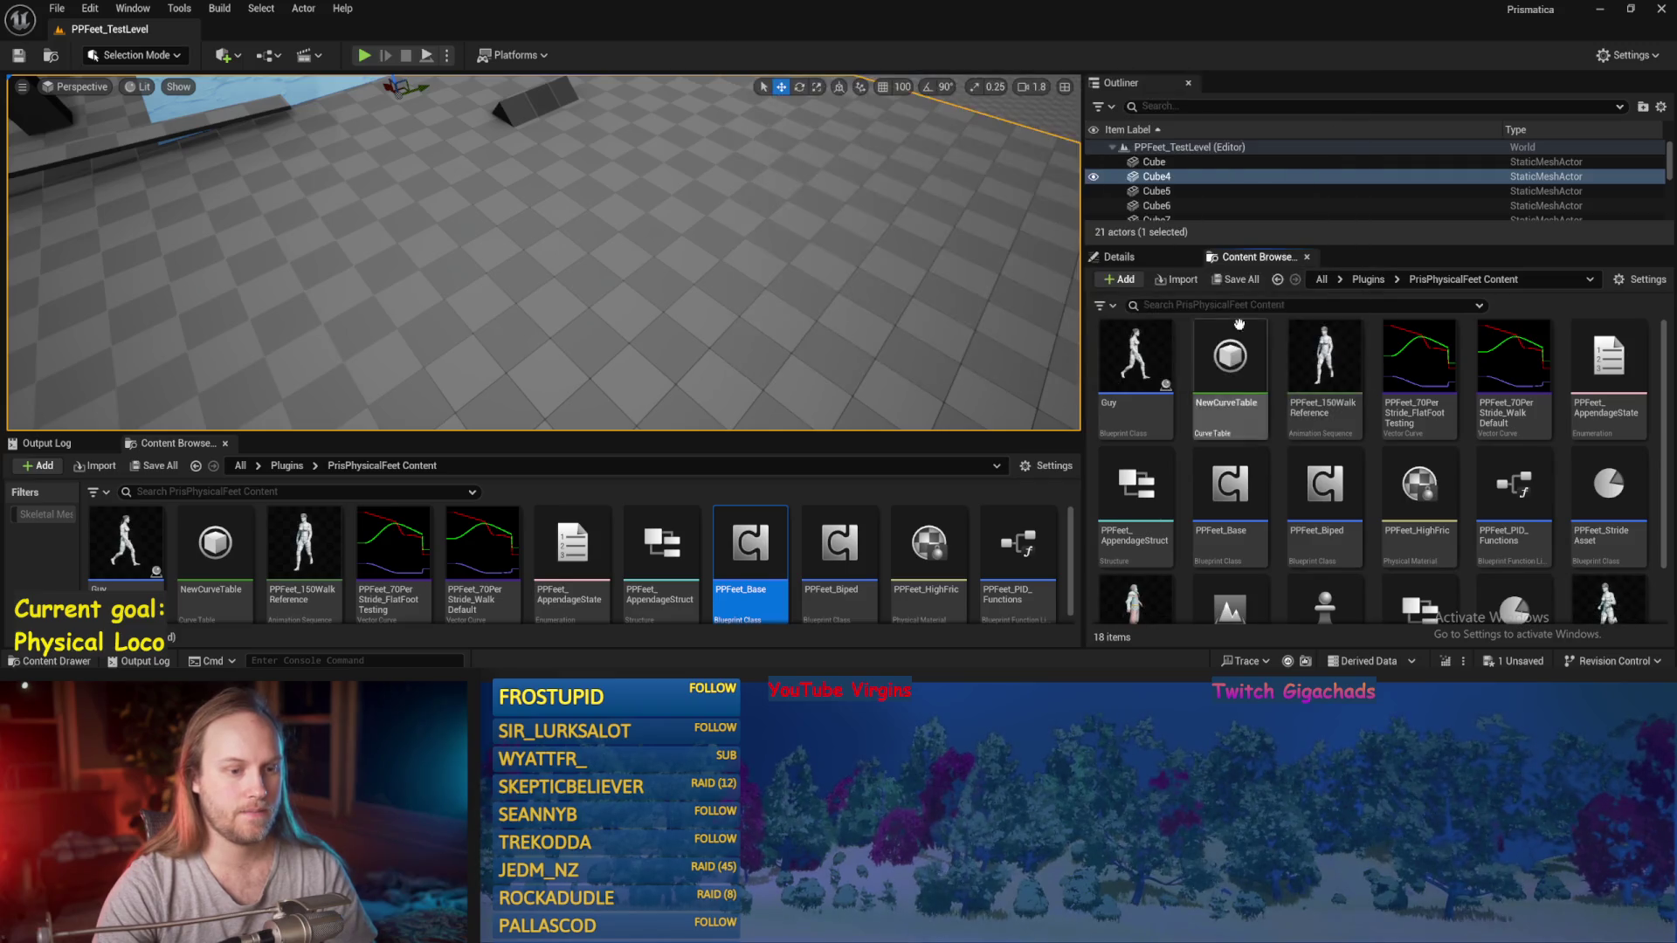
pyautogui.click(1367, 280)
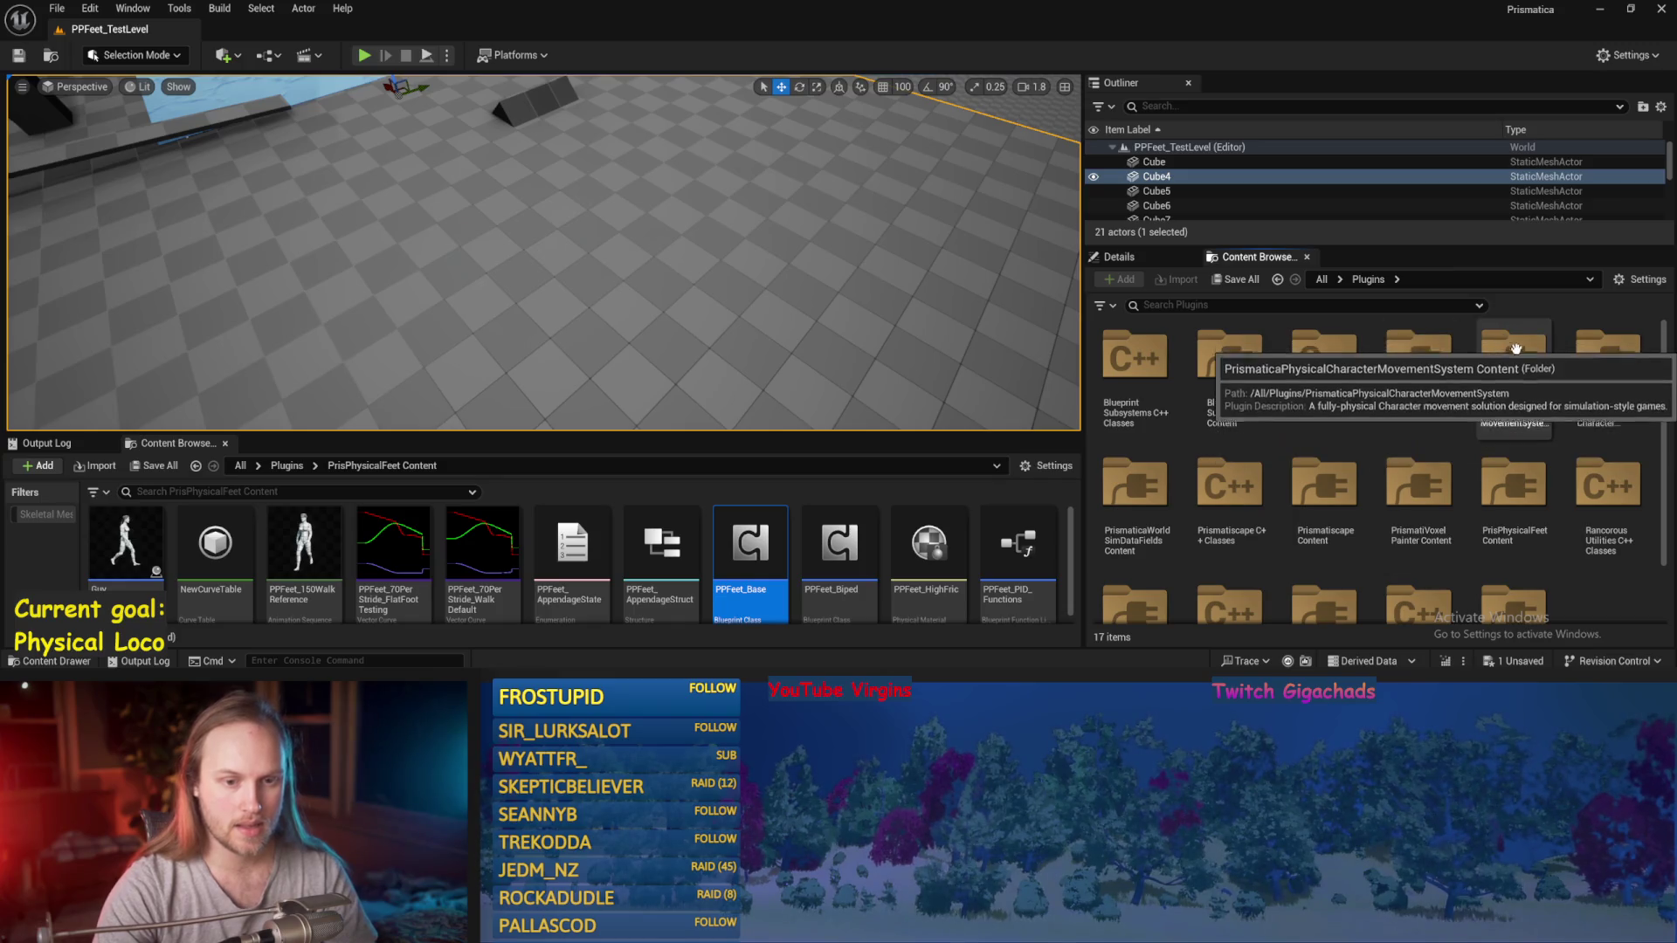
pyautogui.doubleClick(1531, 365)
pyautogui.doubleClick(1133, 358)
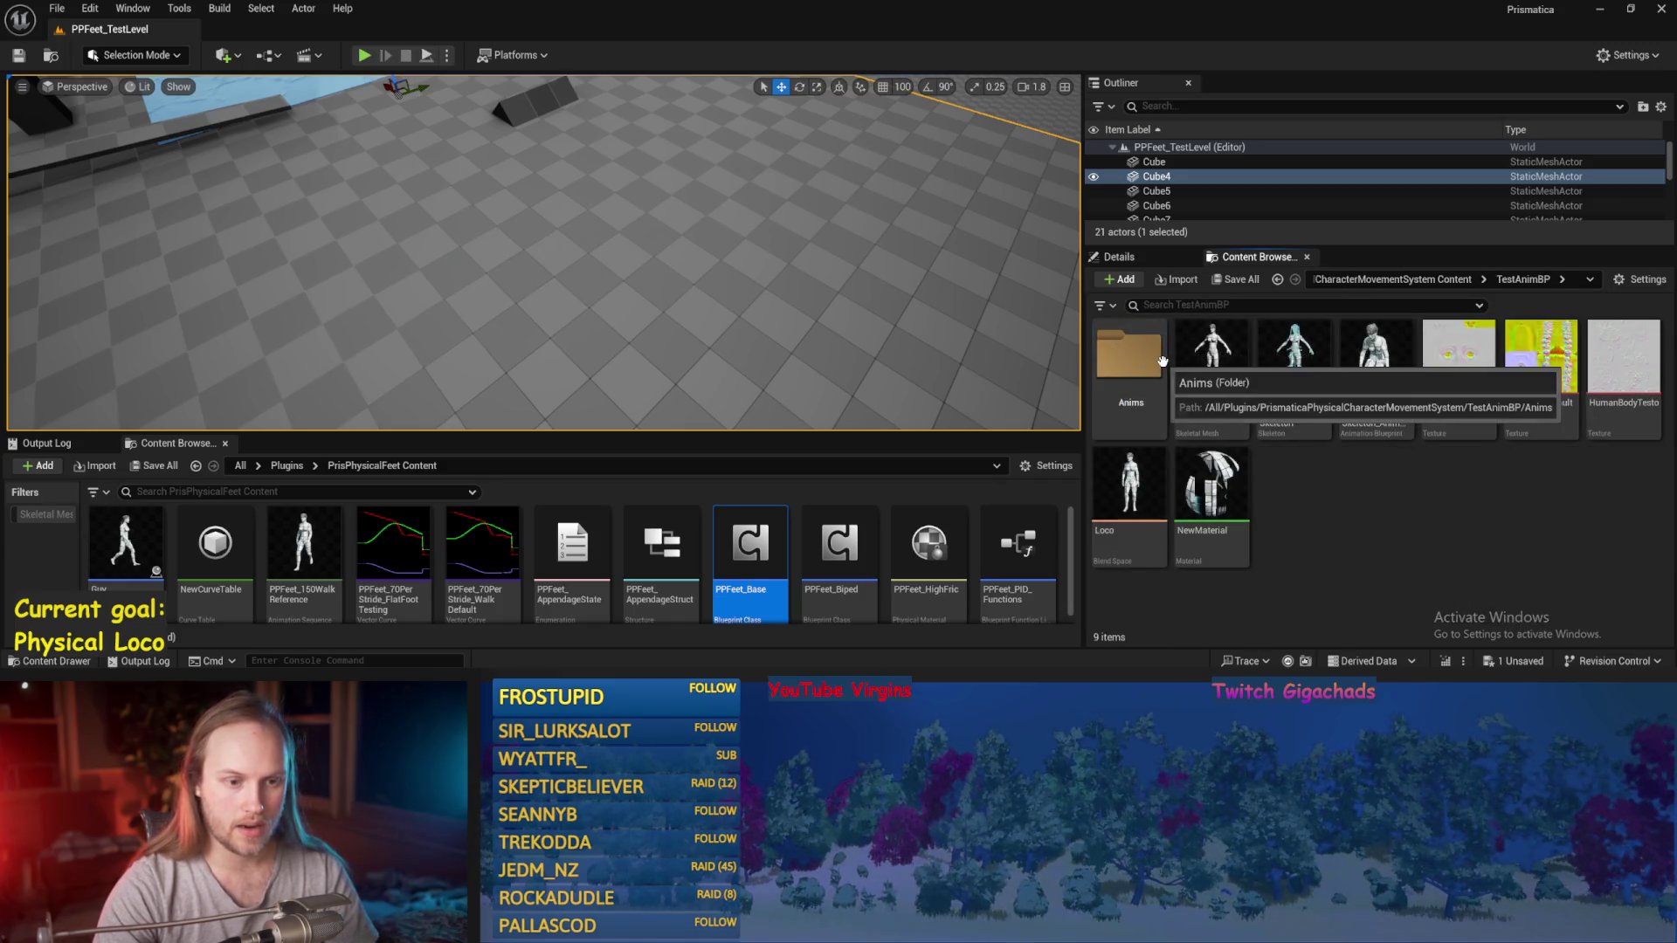
pyautogui.doubleClick(1097, 397)
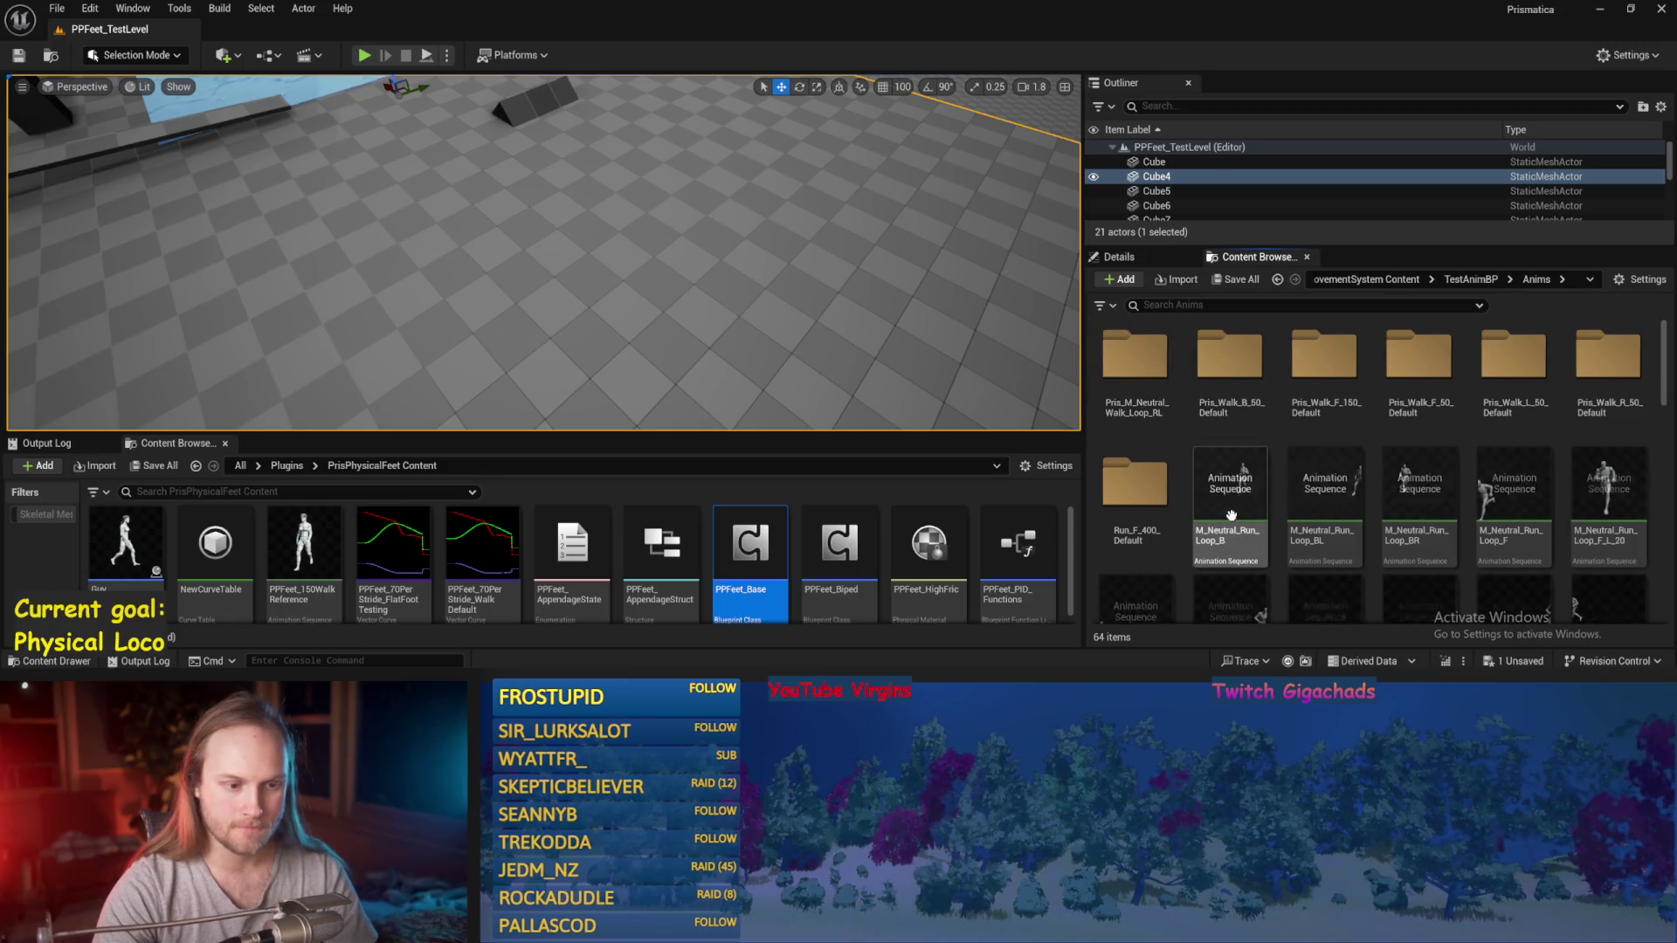
pyautogui.scroll(-5, 1299, 465)
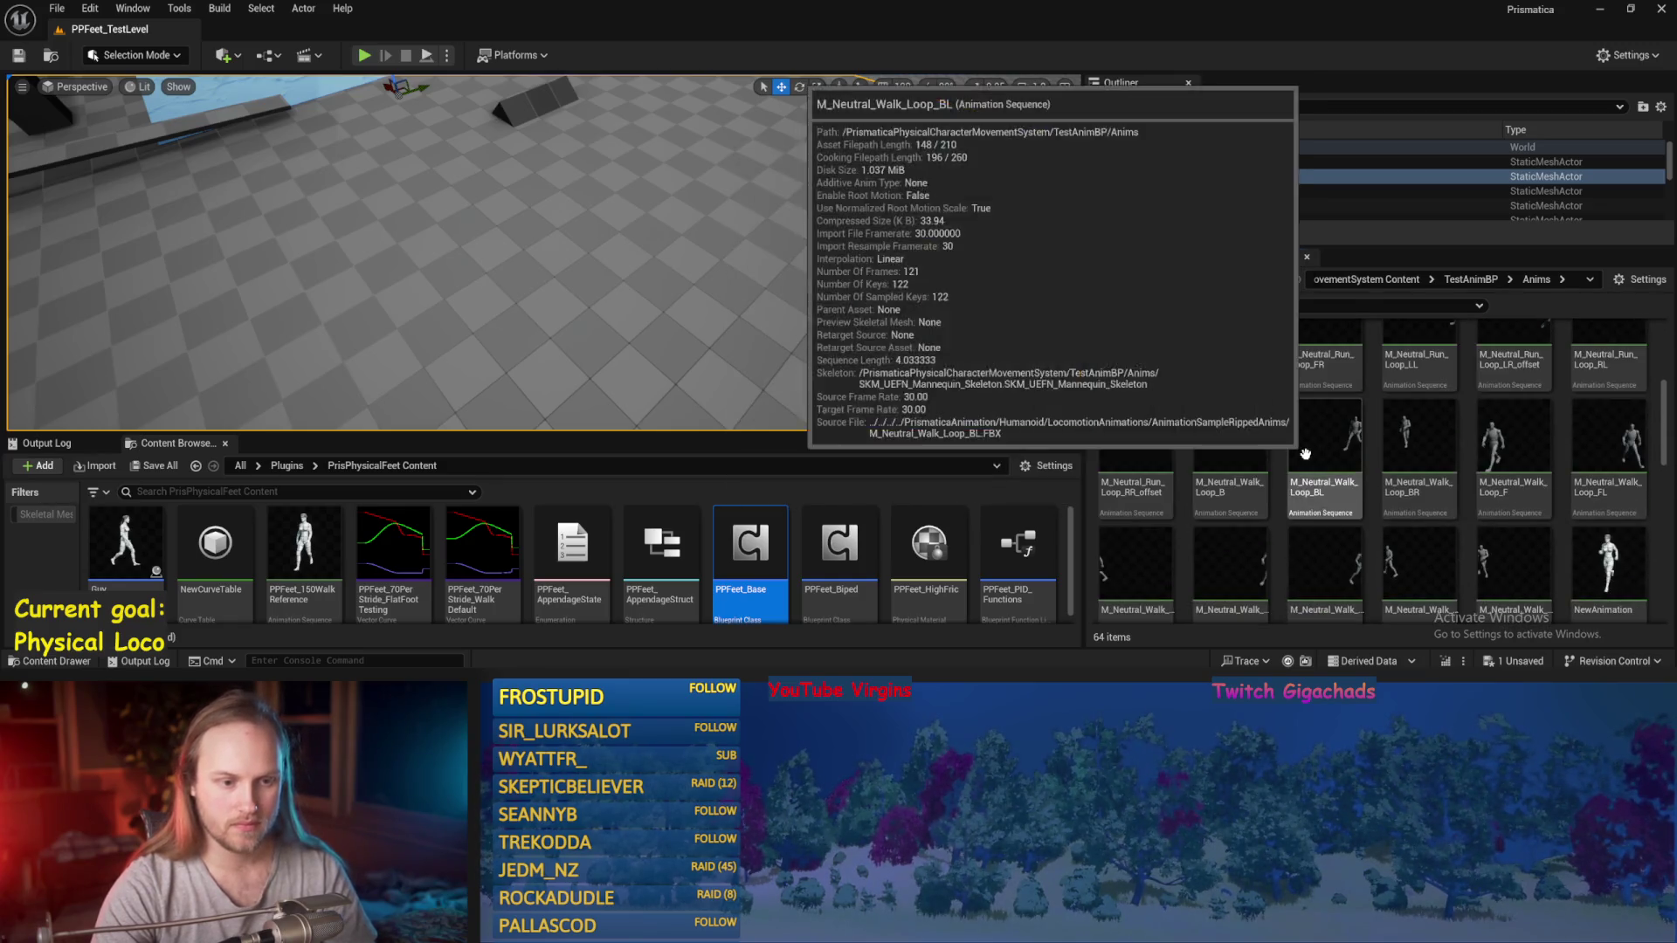
pyautogui.scroll(-1, 1304, 460)
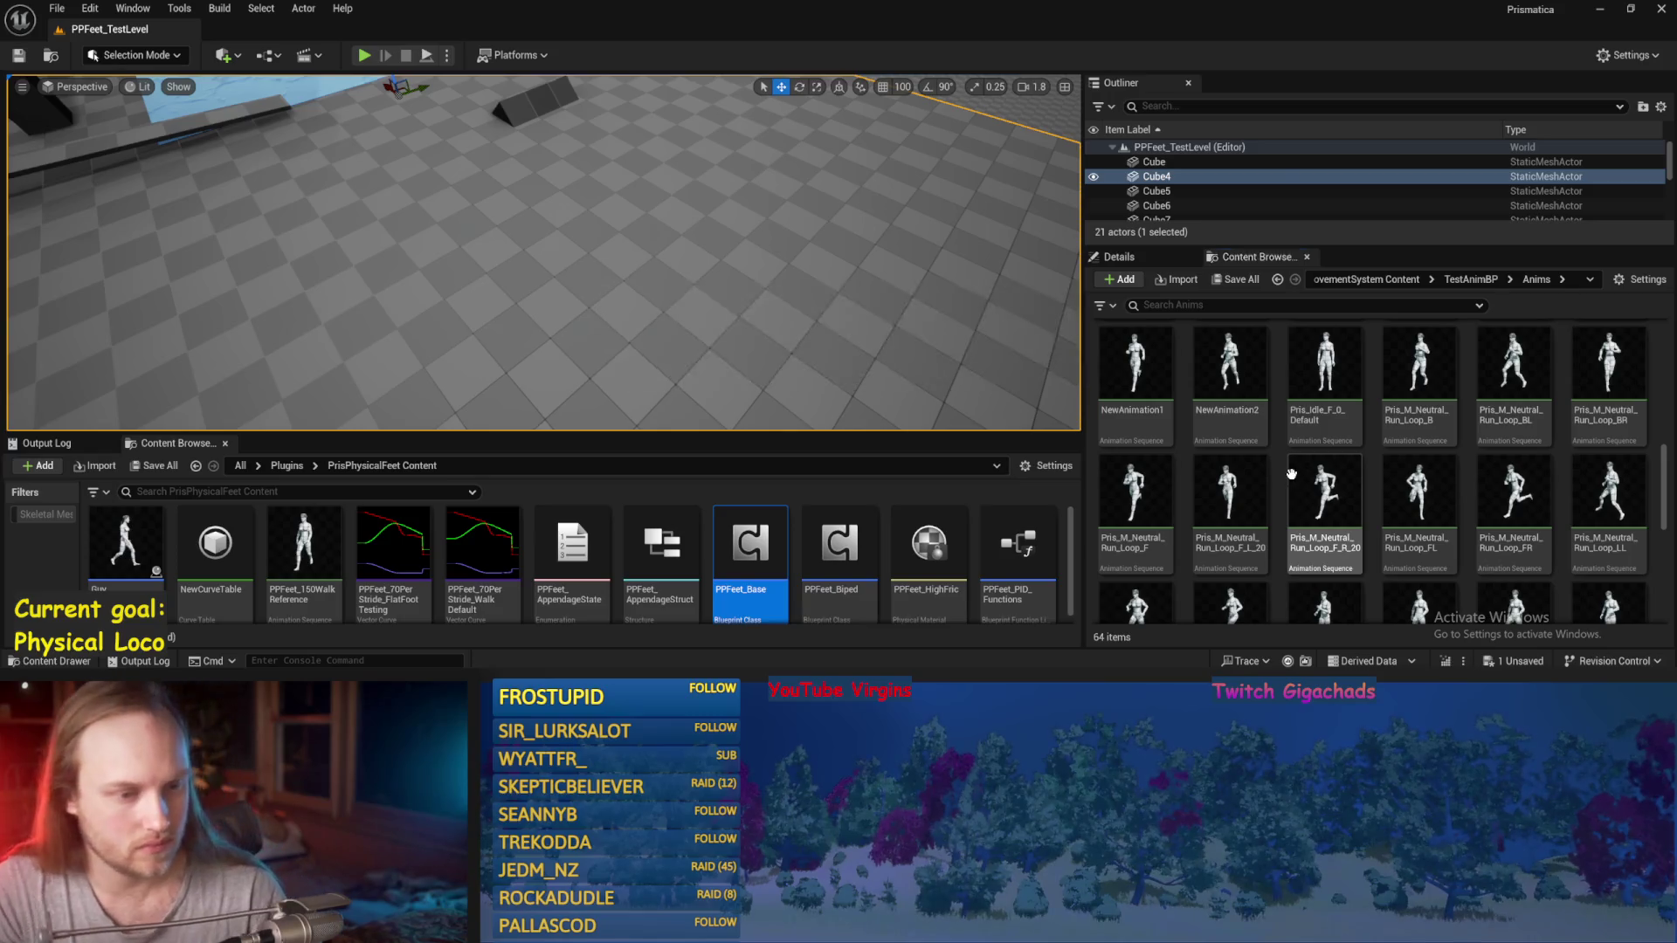
pyautogui.scroll(-3, 437, 548)
# Step: Create a new Anims folder in PrisPhysicalFeet Content and open it
pyautogui.rightClick(715, 536)
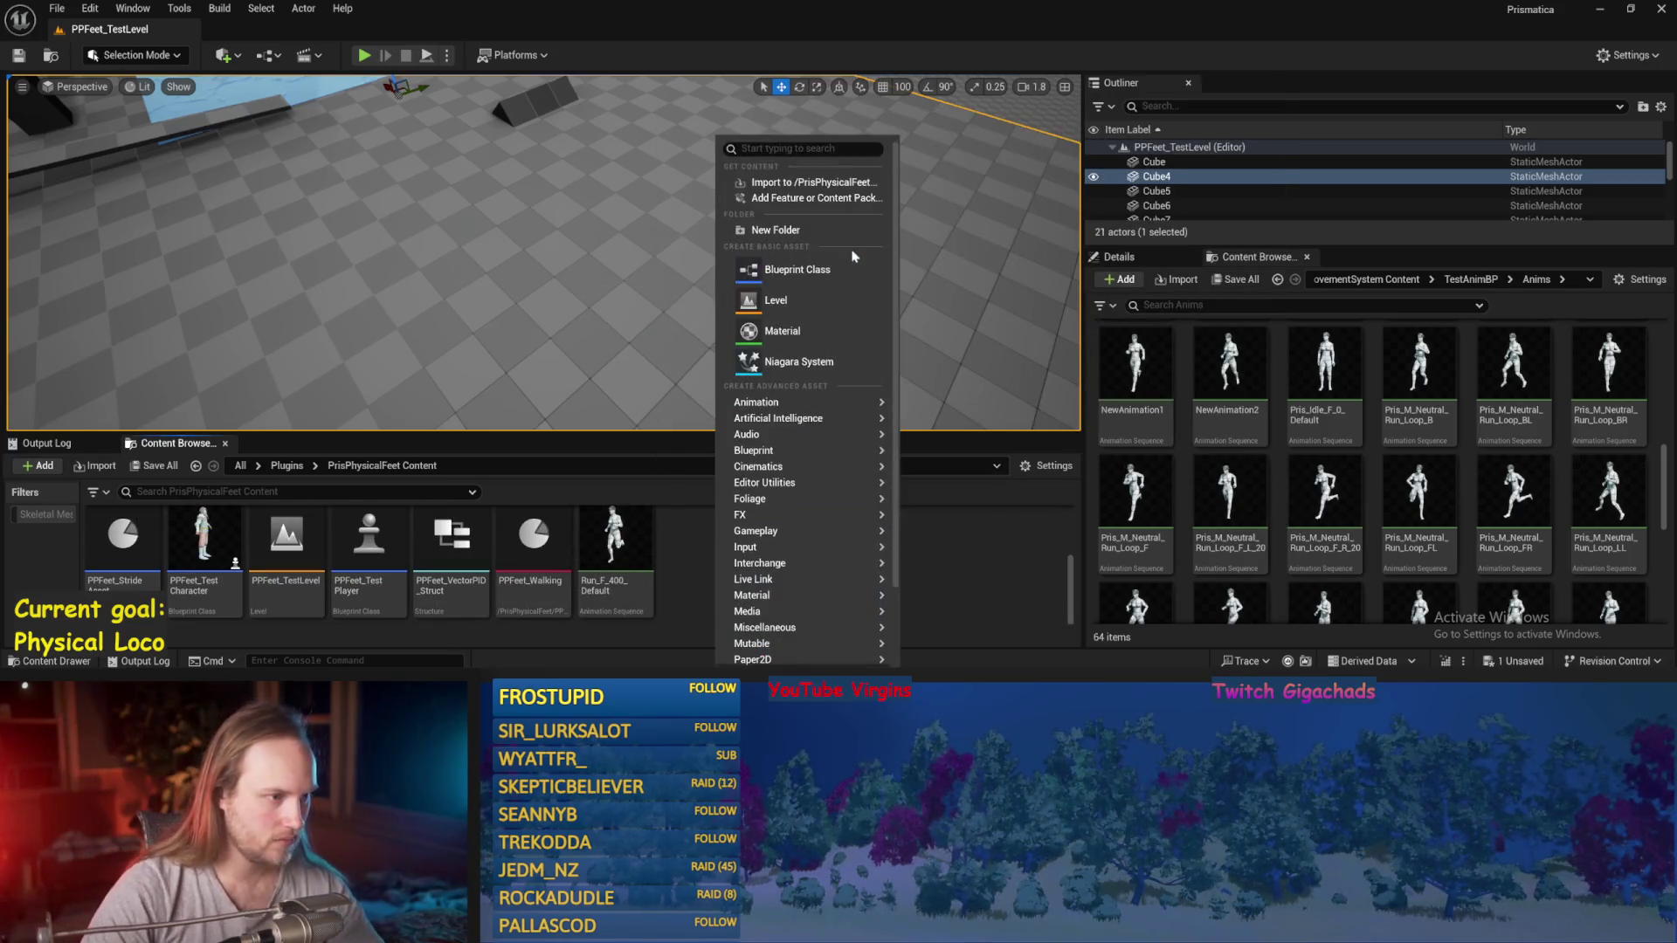
pyautogui.click(794, 231)
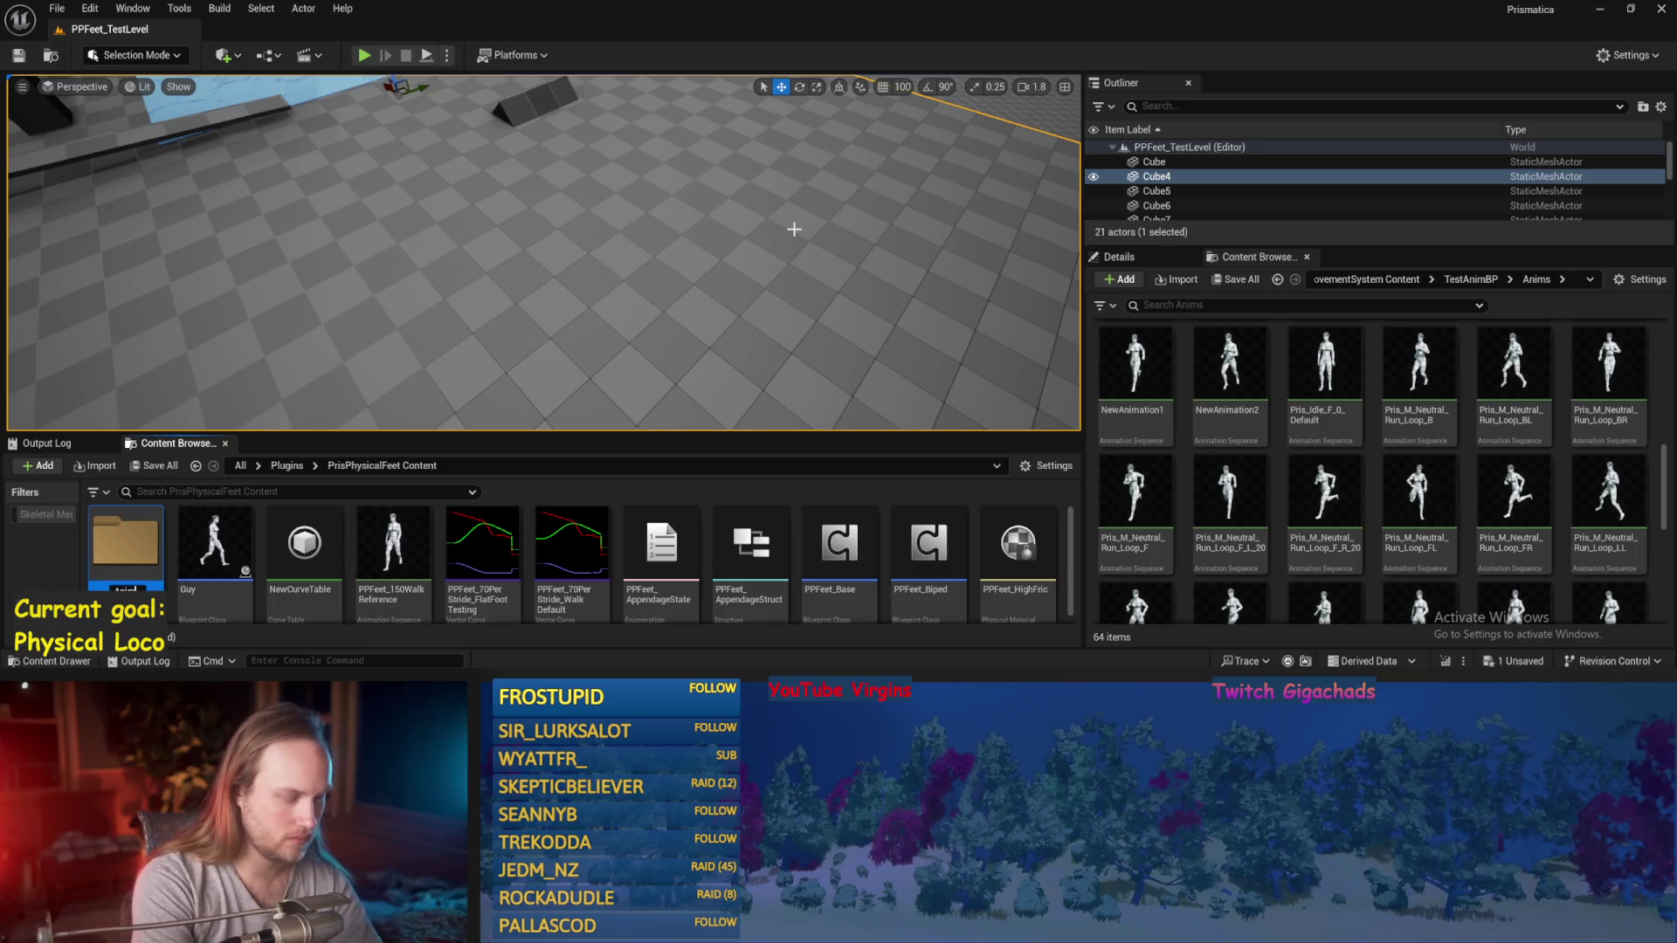
pyautogui.doubleClick(104, 553)
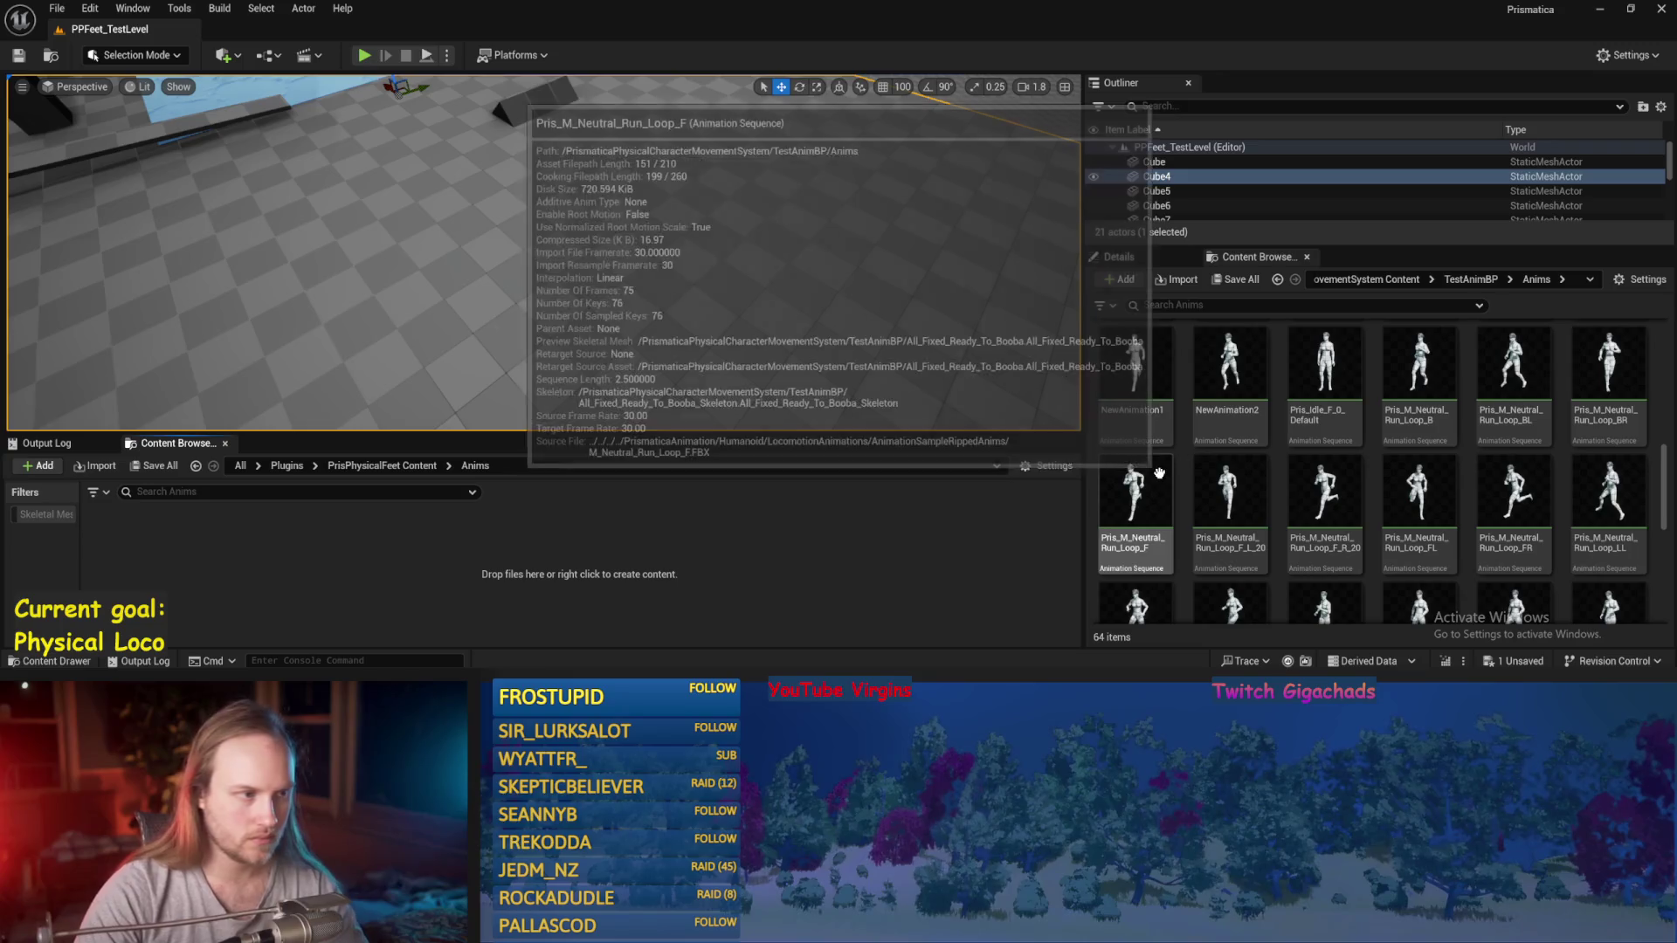
# Step: Preview the Pris_M_Neutral_Run_Loop_F and Pris_M_Neutral_Run_Loop_B animations
pyautogui.doubleClick(1155, 483)
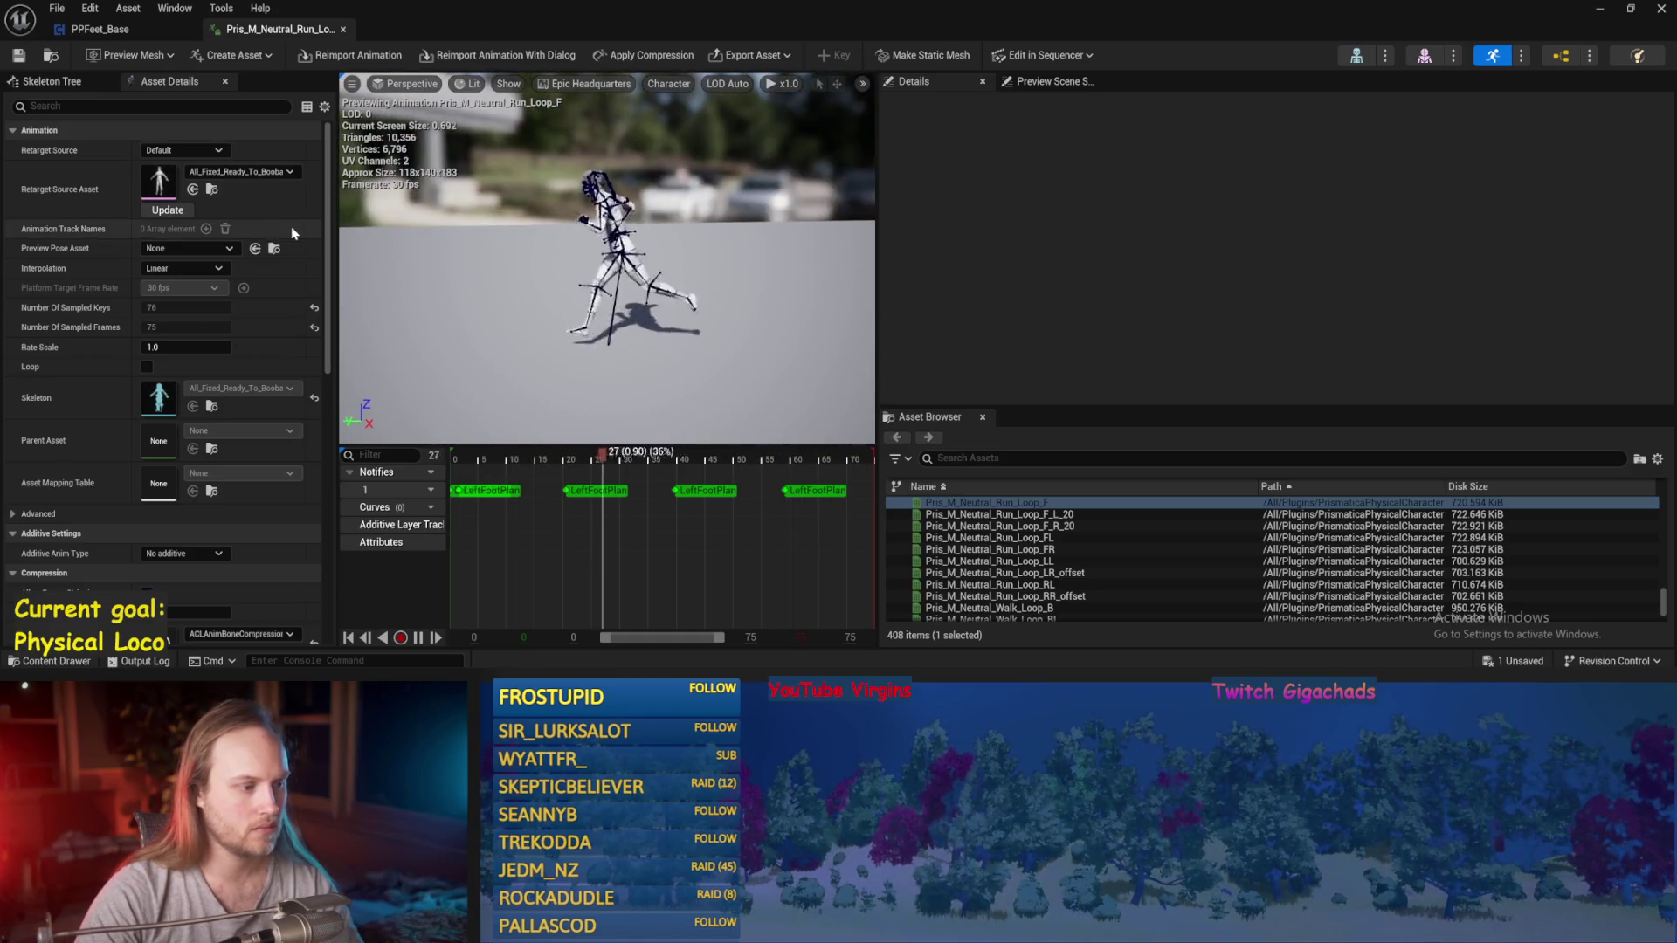
pyautogui.click(1601, 14)
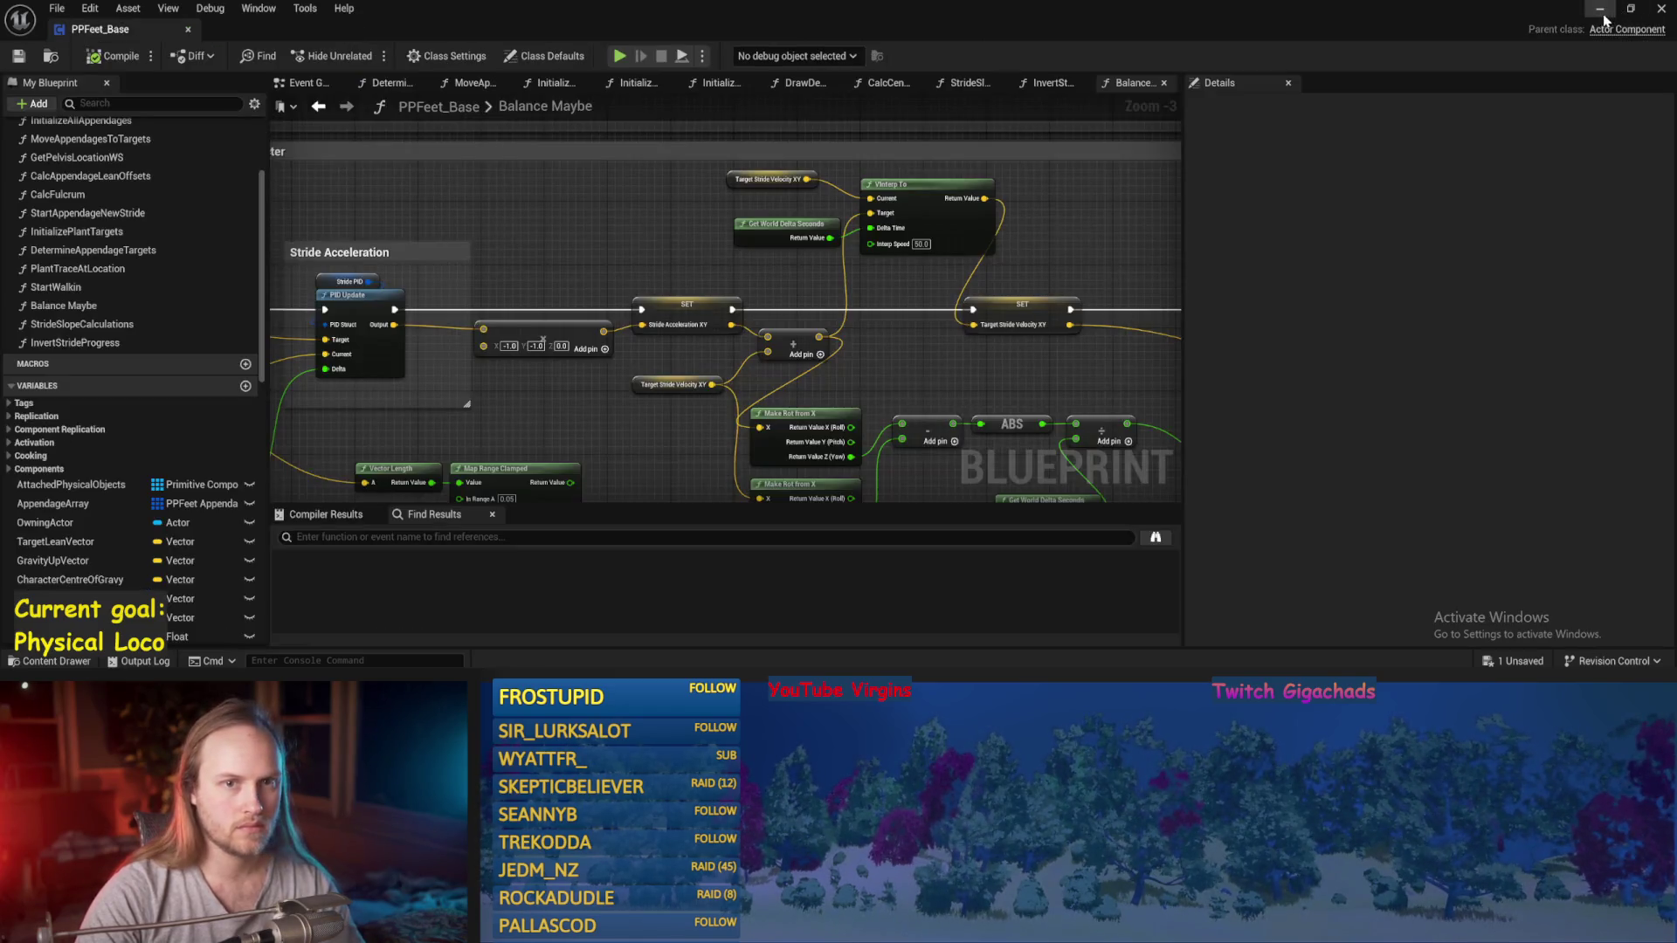
pyautogui.click(1629, 9)
pyautogui.click(889, 10)
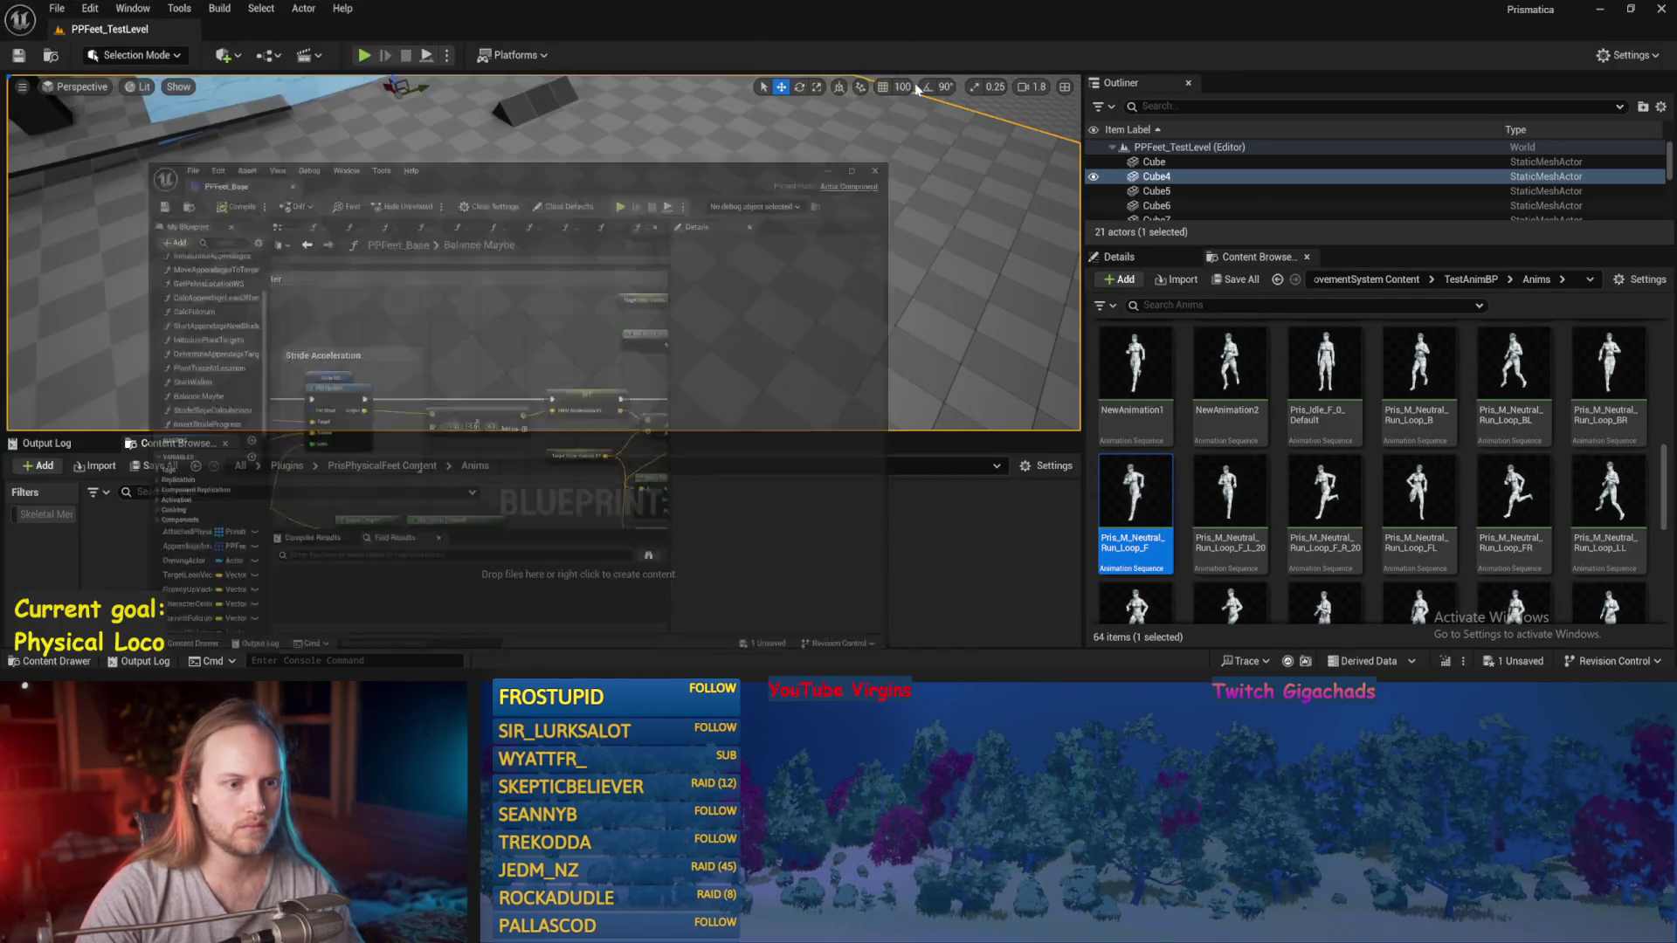
pyautogui.click(1325, 366)
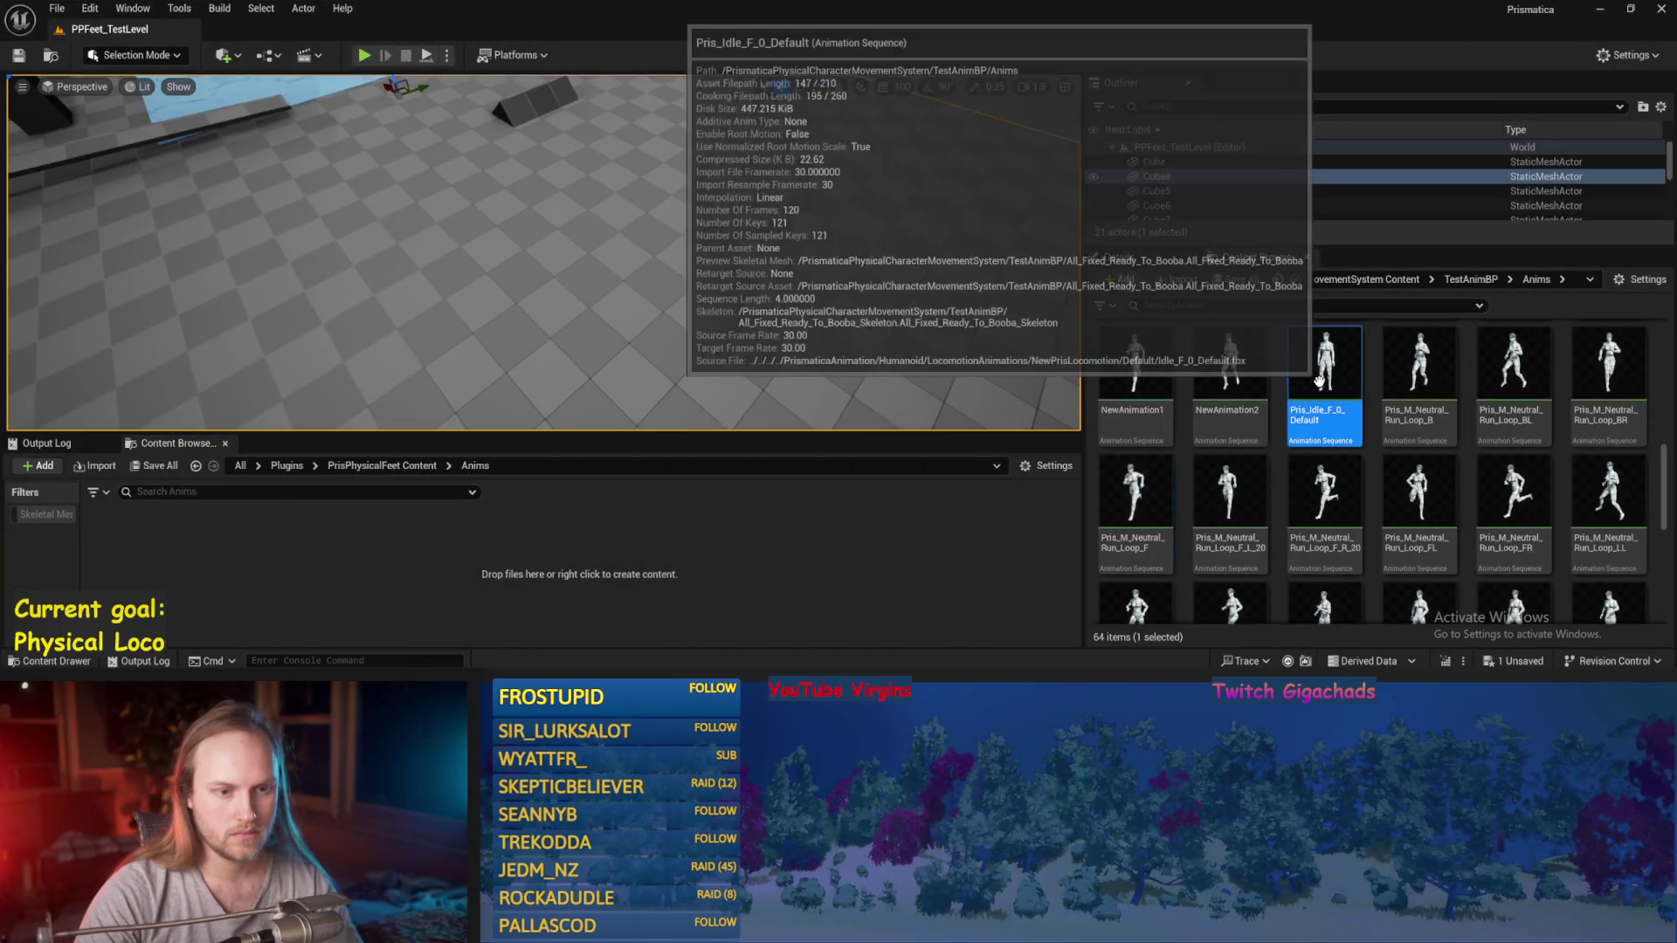
pyautogui.doubleClick(1430, 362)
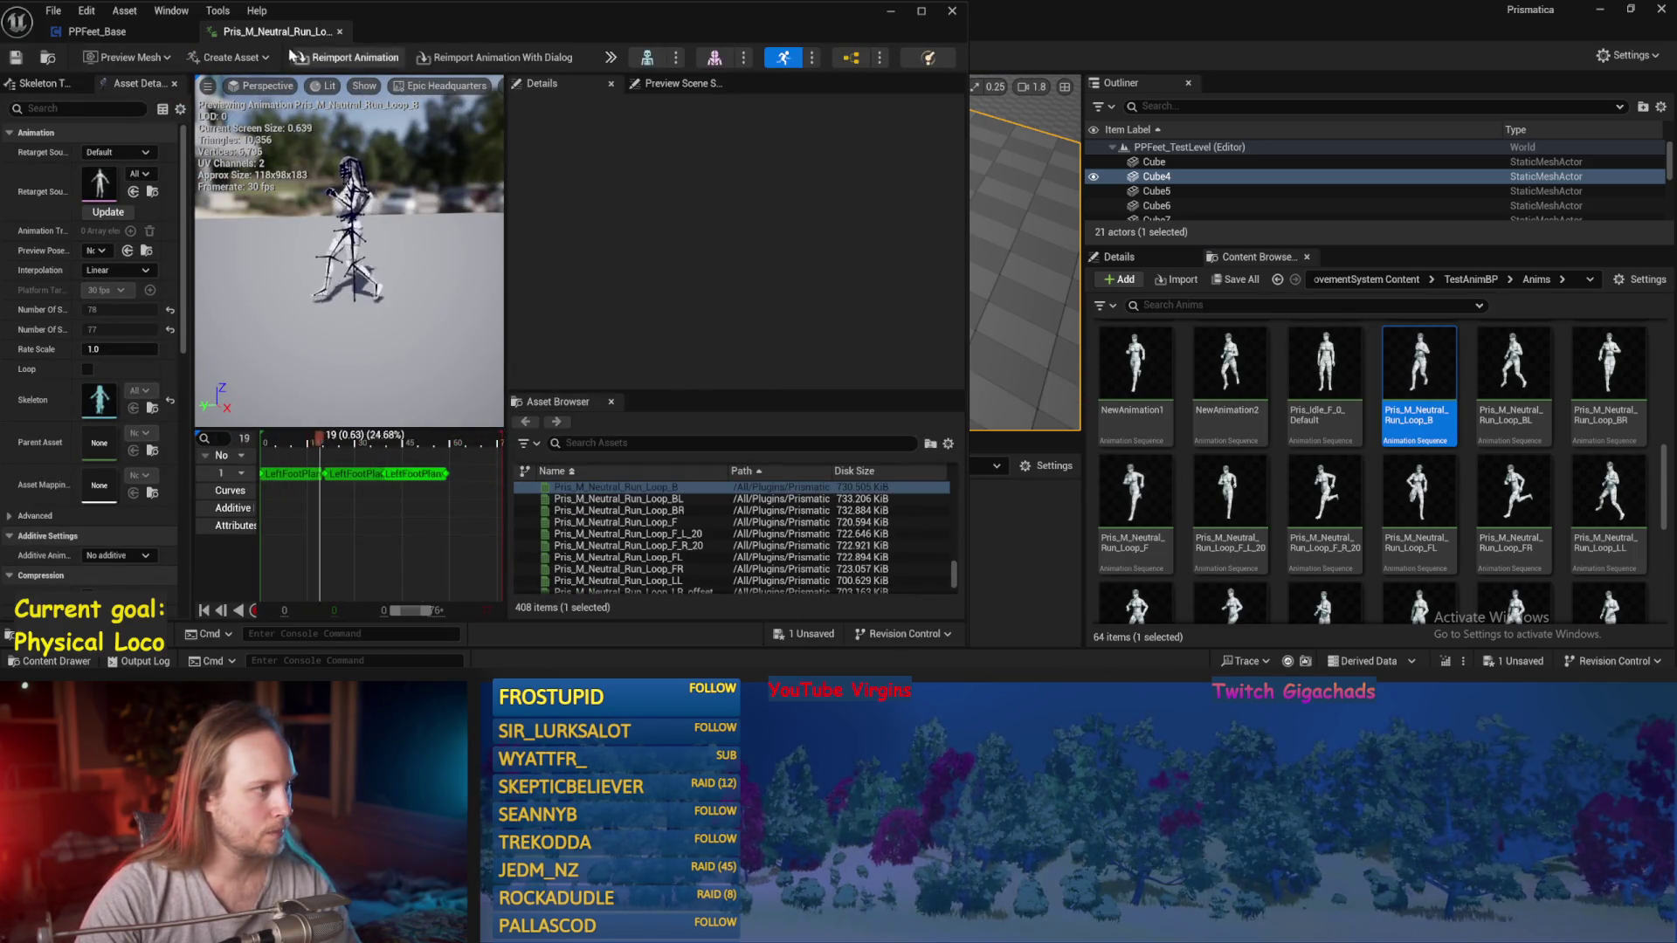
pyautogui.click(339, 33)
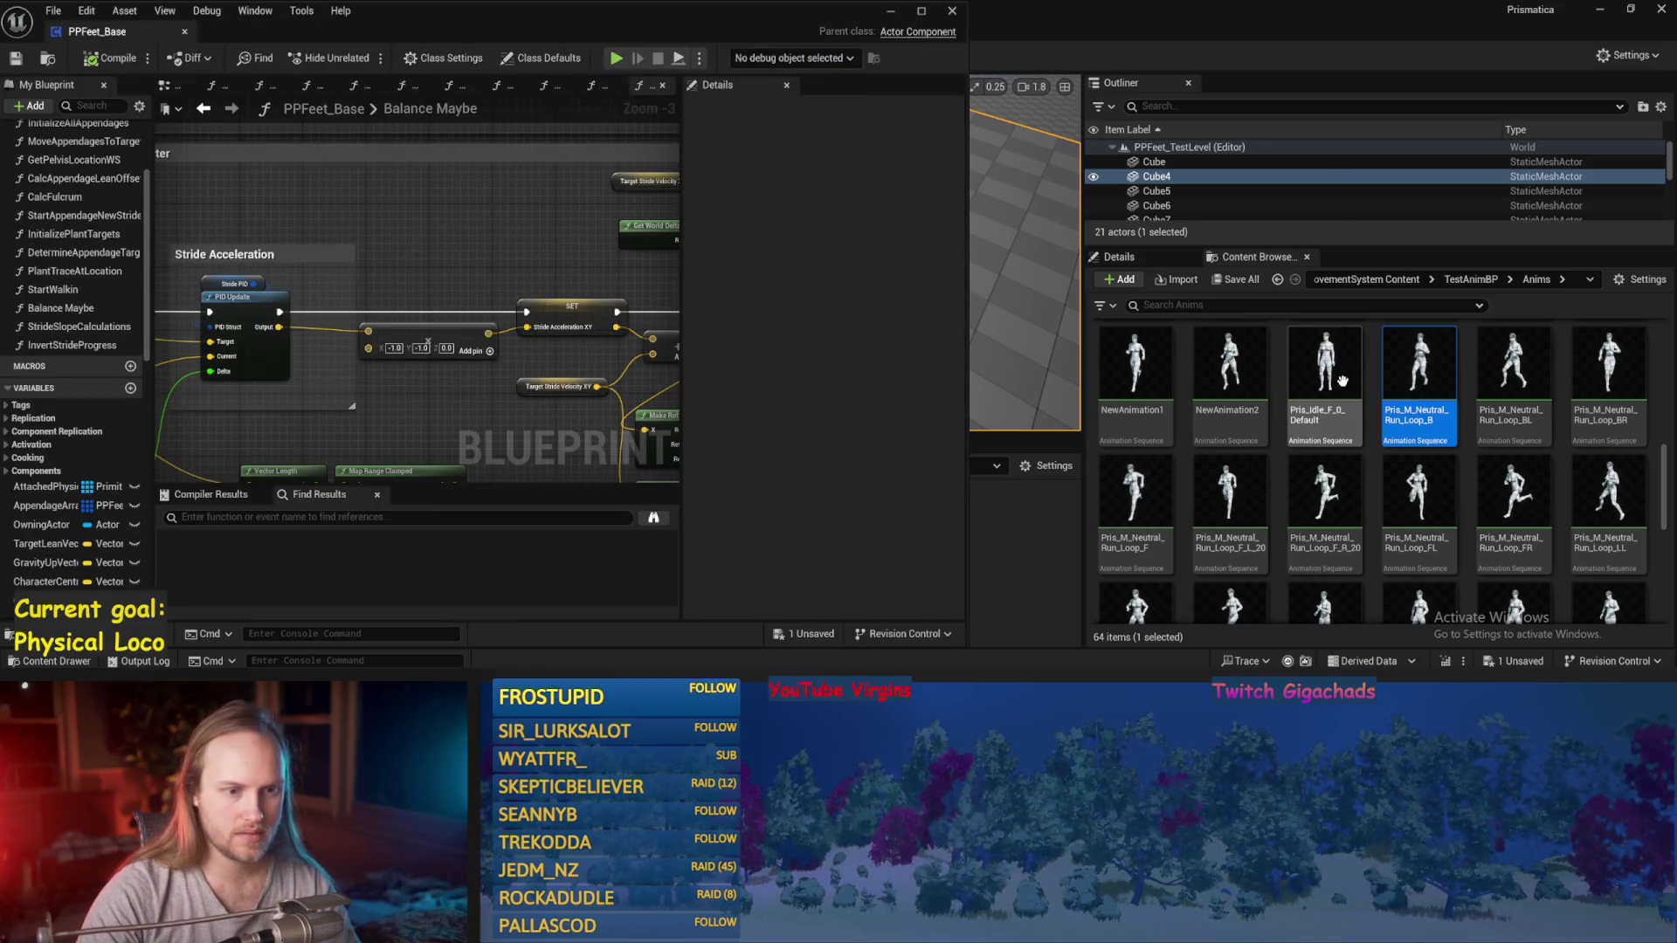
# Step: Select Pris_Idle_F_0_Default plus Run_Loop_B, BL, BR and F, then return to TestAnimBP
pyautogui.click(1339, 372)
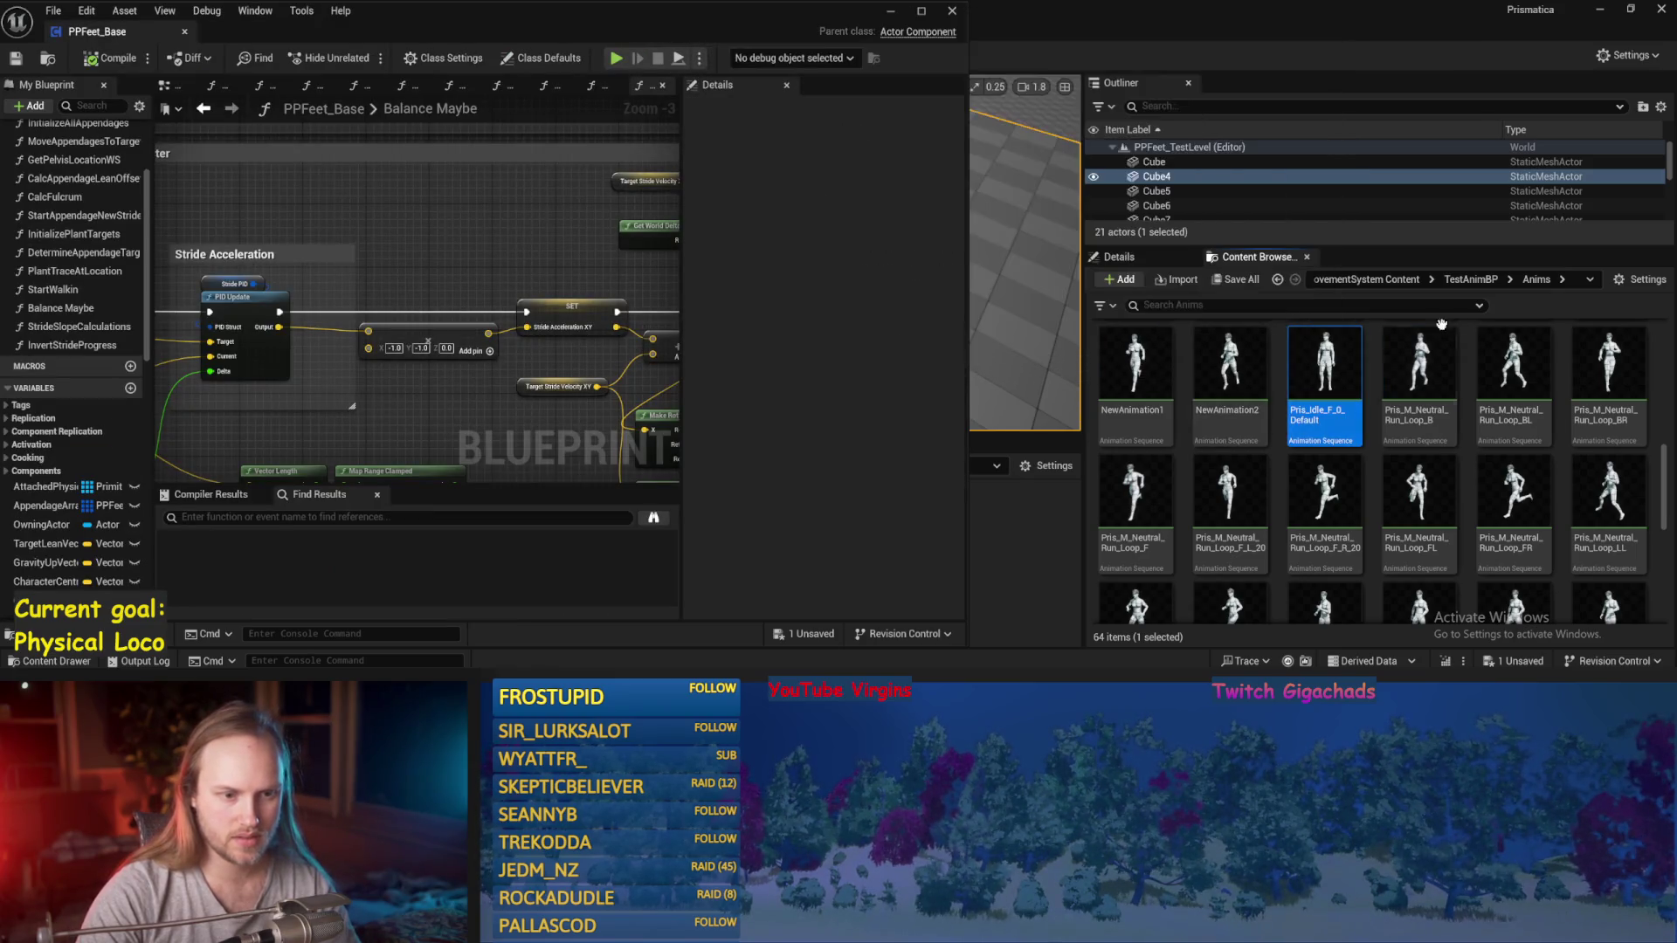
pyautogui.keyDown('ctrl'); pyautogui.click(1423, 369); pyautogui.keyUp('ctrl')
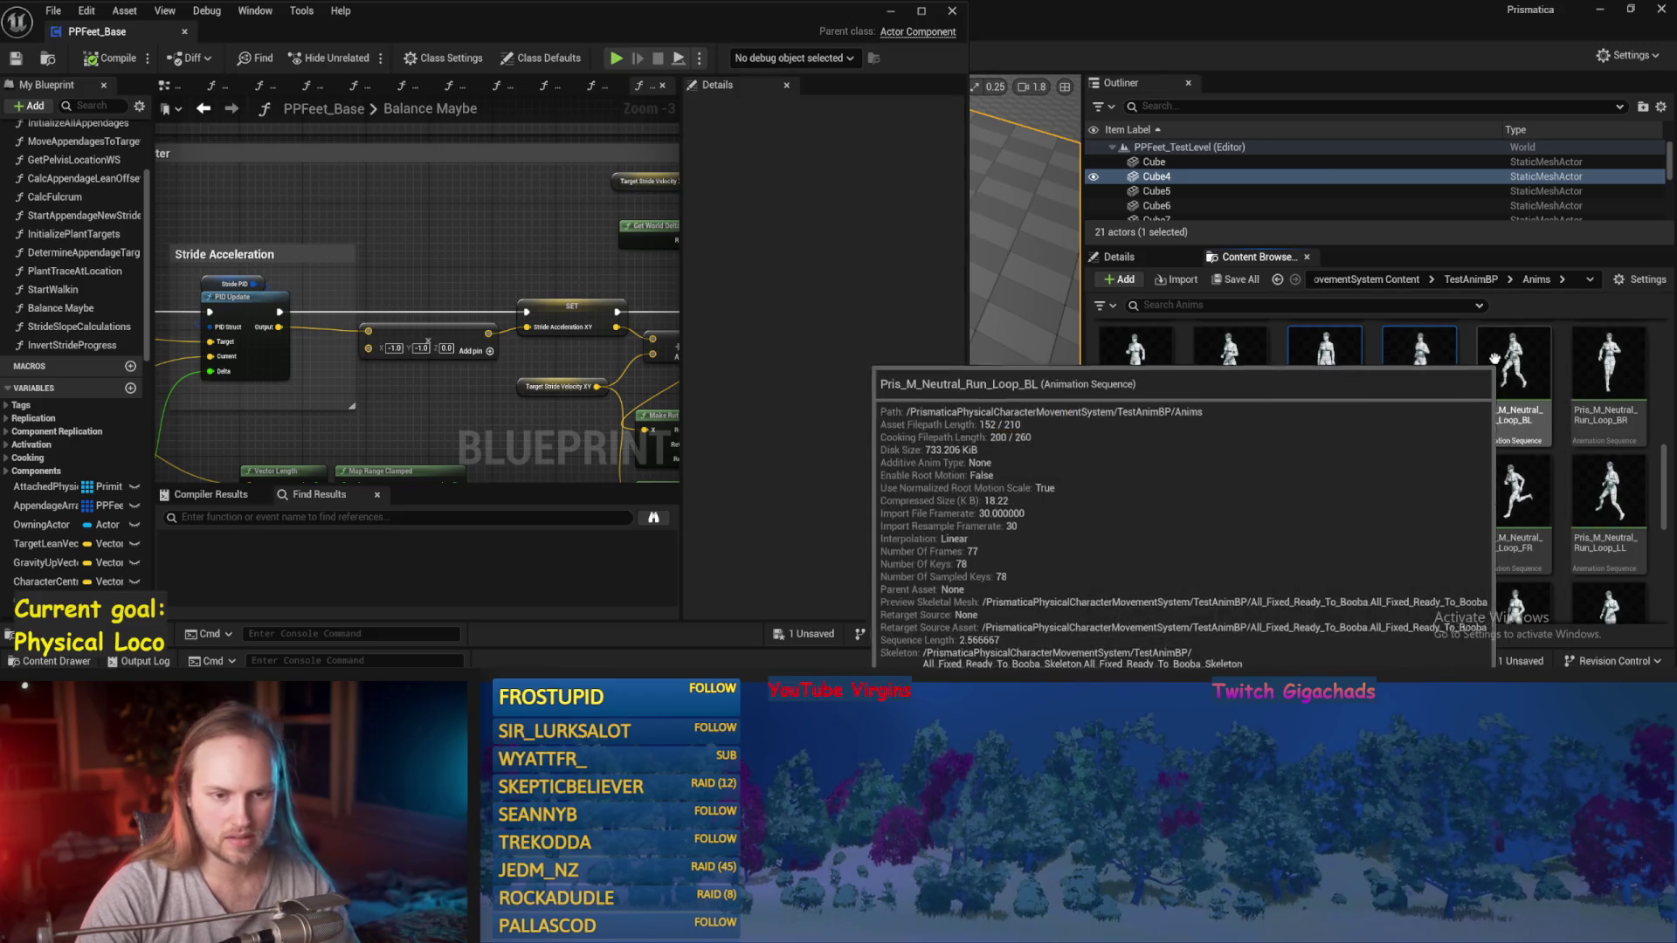
pyautogui.moveTo(1147, 522)
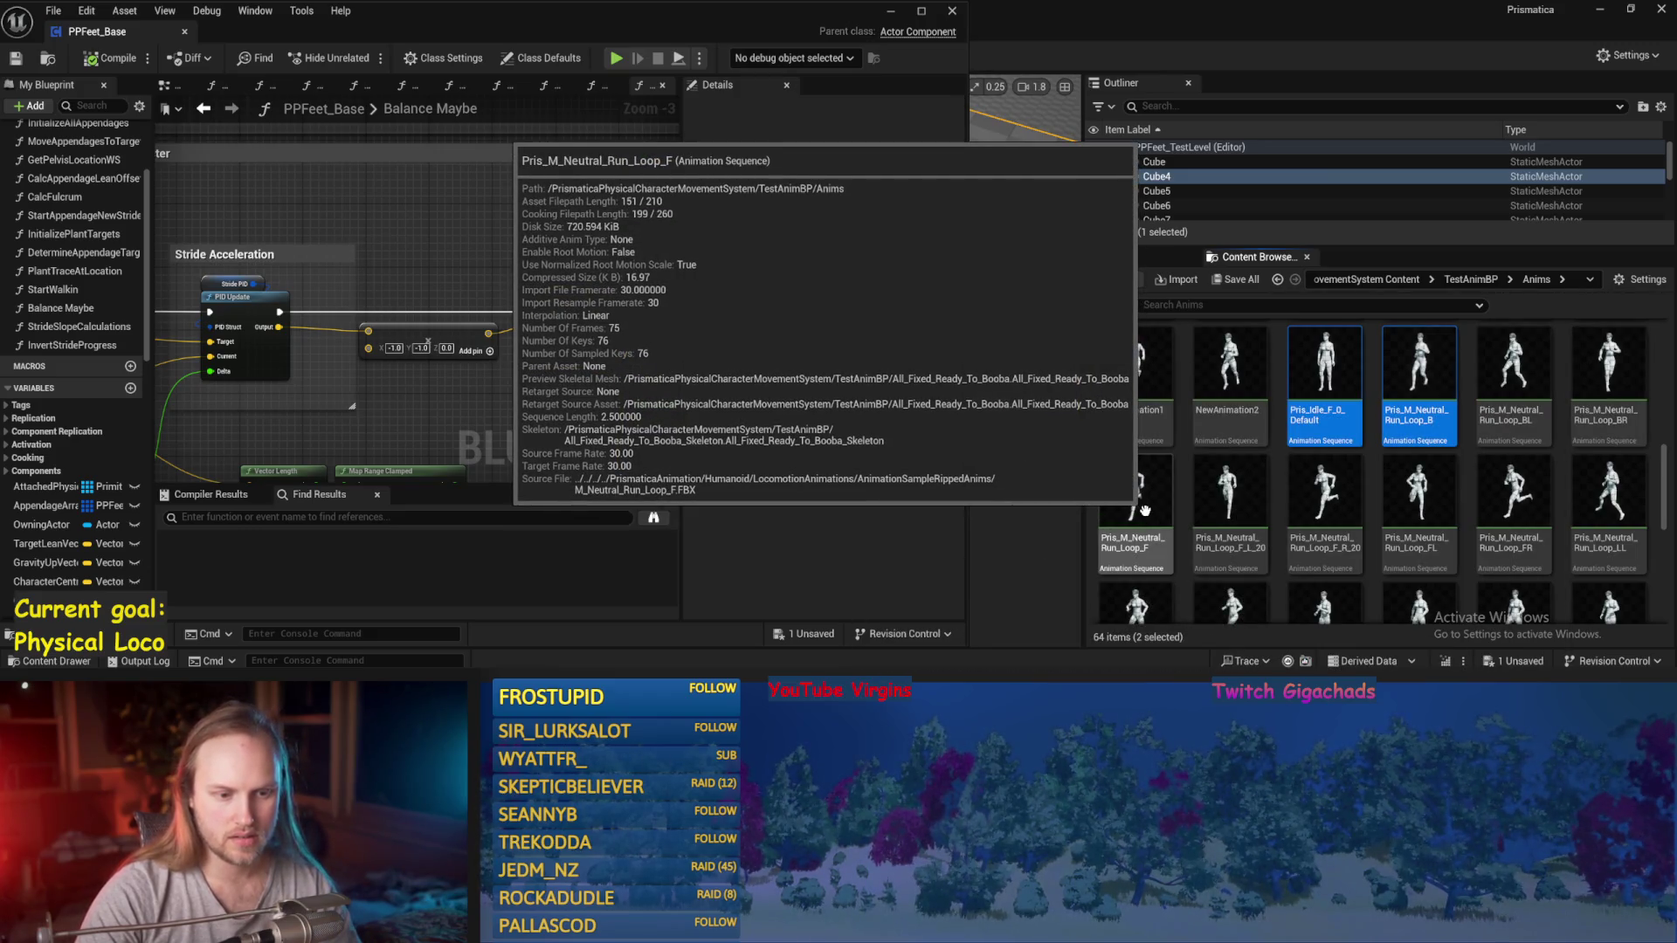
pyautogui.keyDown('ctrl'); pyautogui.click(1503, 408); pyautogui.keyUp('ctrl')
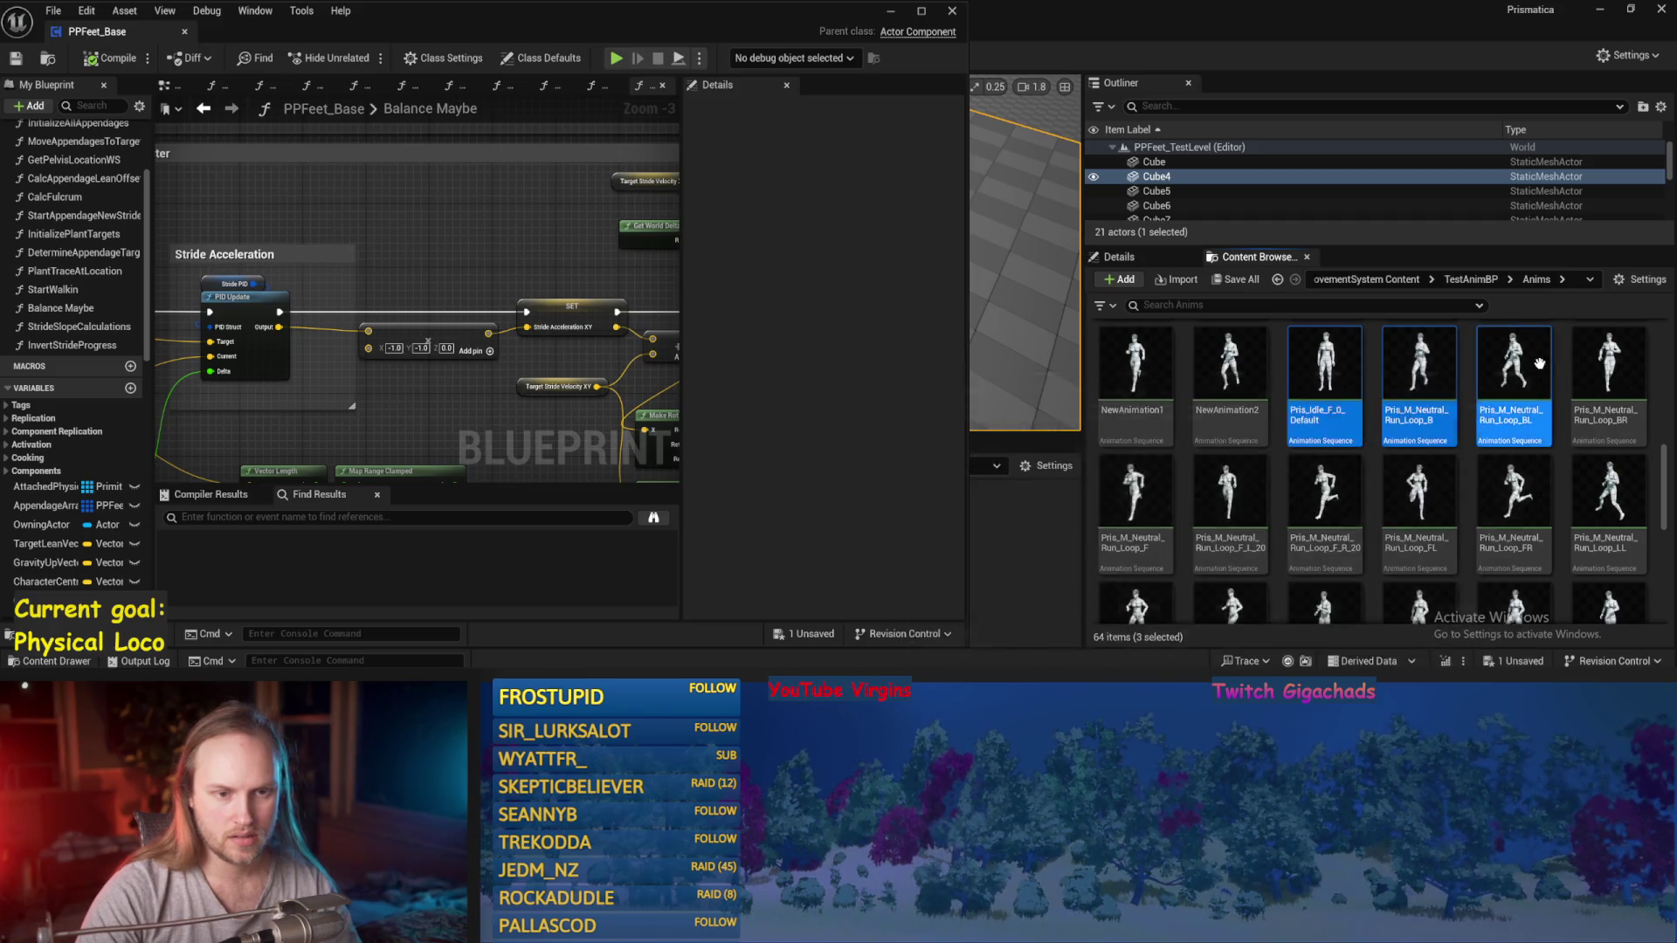
pyautogui.keyDown('ctrl'); pyautogui.click(1606, 375); pyautogui.keyUp('ctrl')
pyautogui.keyDown('ctrl'); pyautogui.click(1158, 498); pyautogui.keyUp('ctrl')
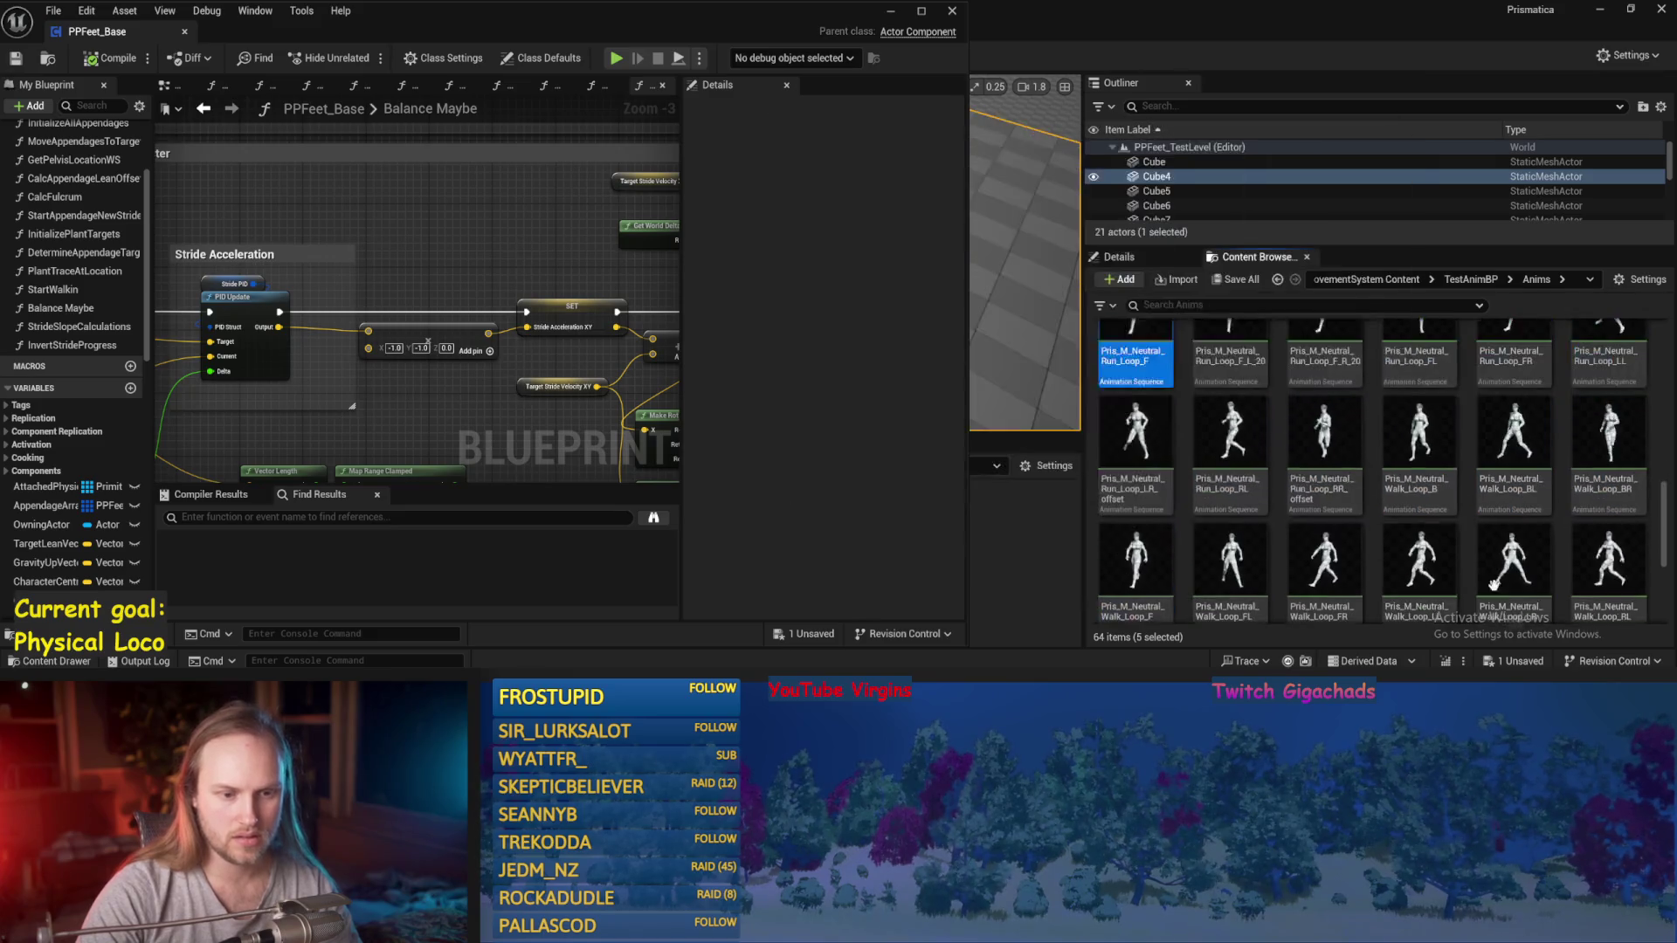
pyautogui.scroll(-5, 1508, 591)
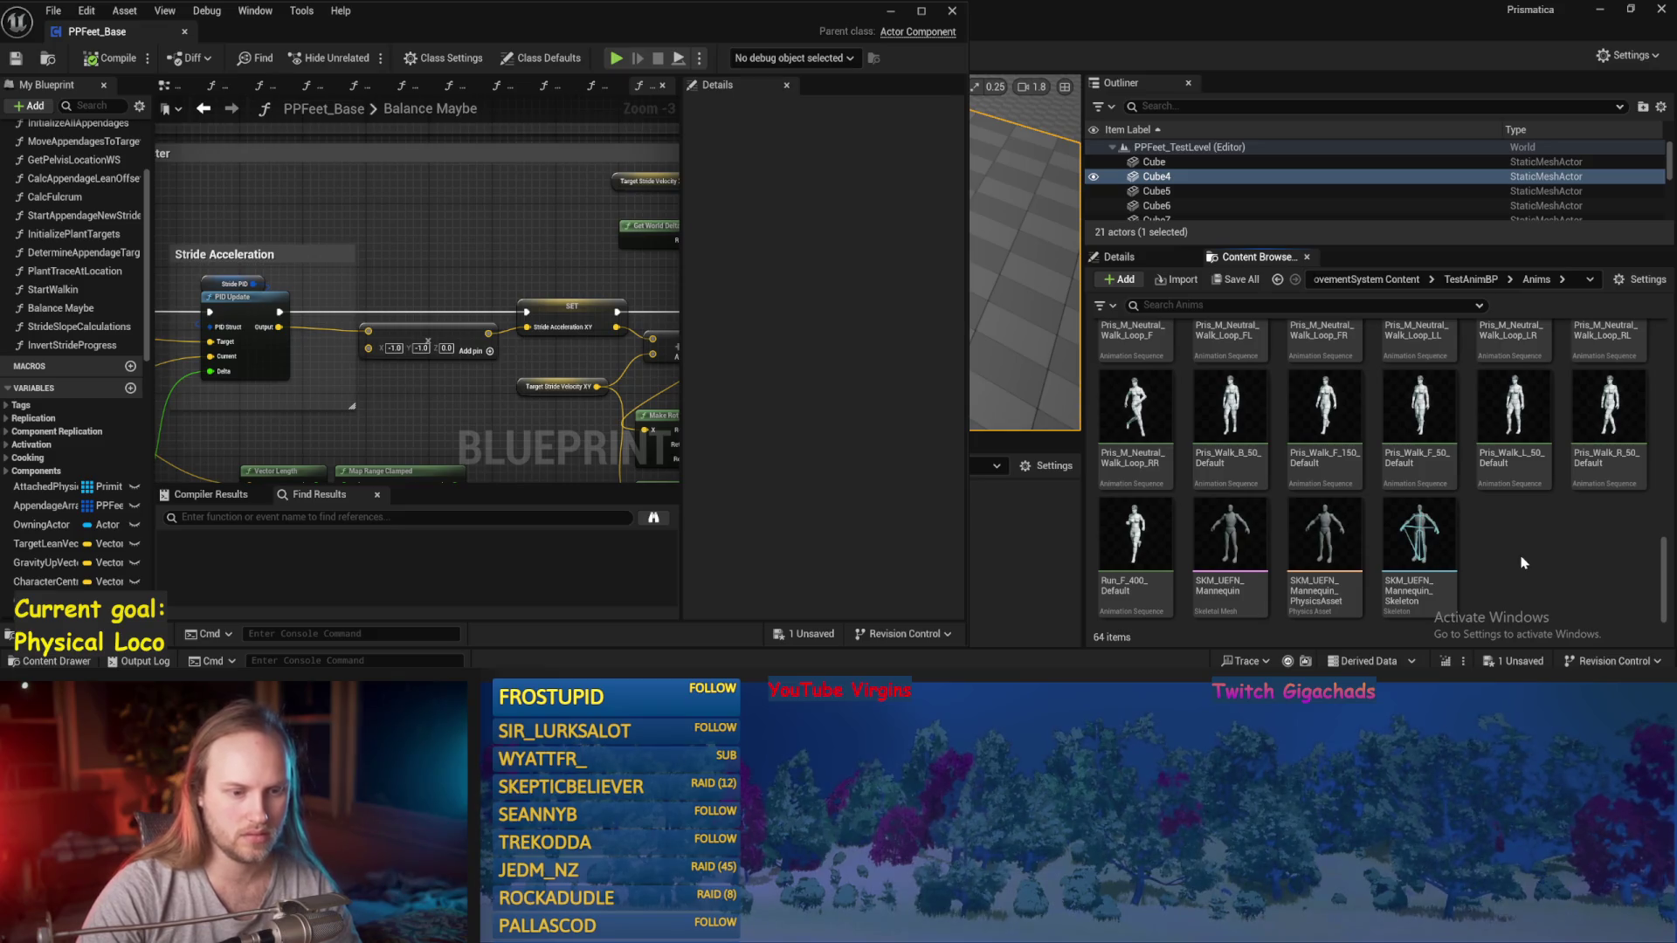
pyautogui.scroll(10, 1484, 524)
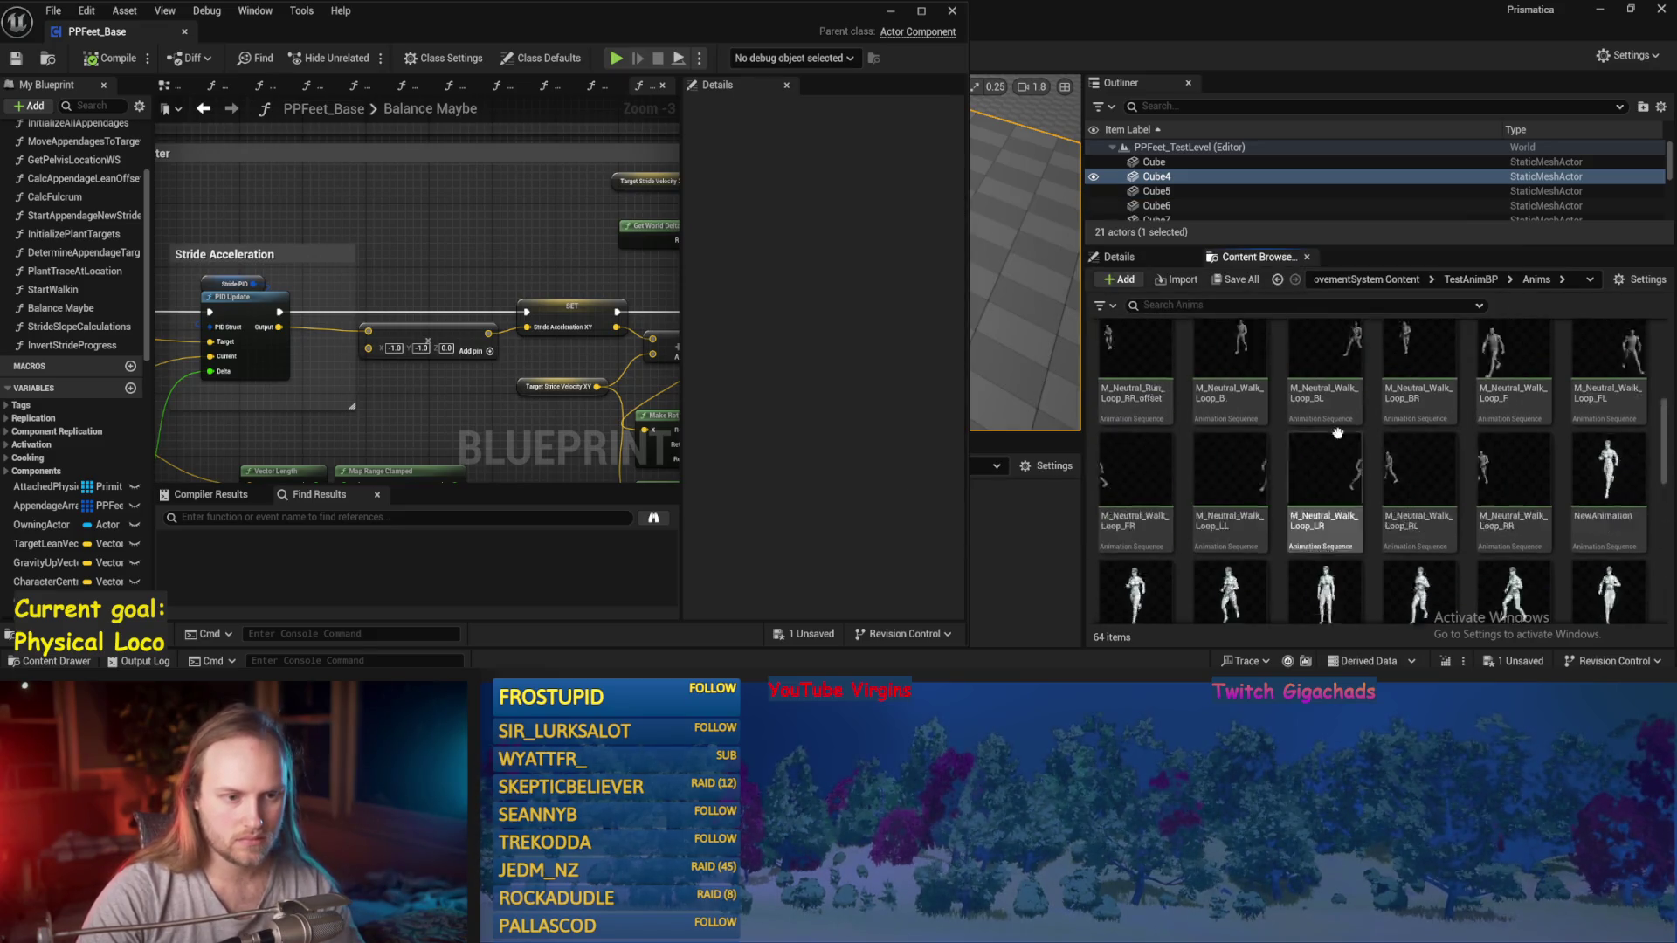
pyautogui.click(1471, 280)
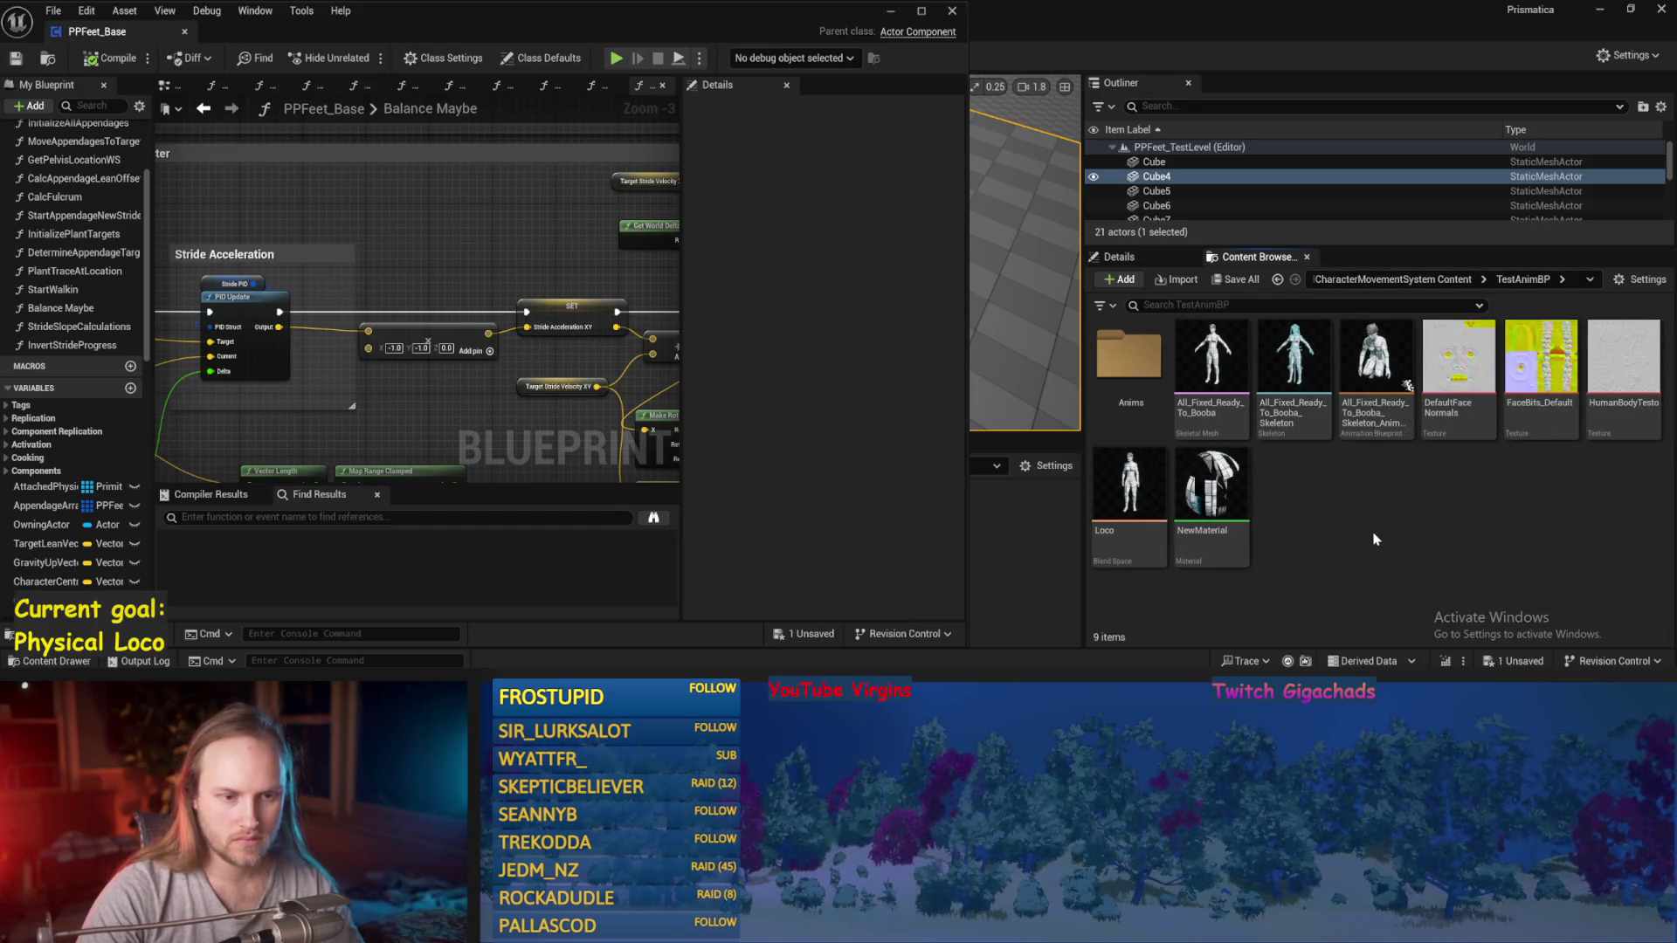
pyautogui.doubleClick(1133, 494)
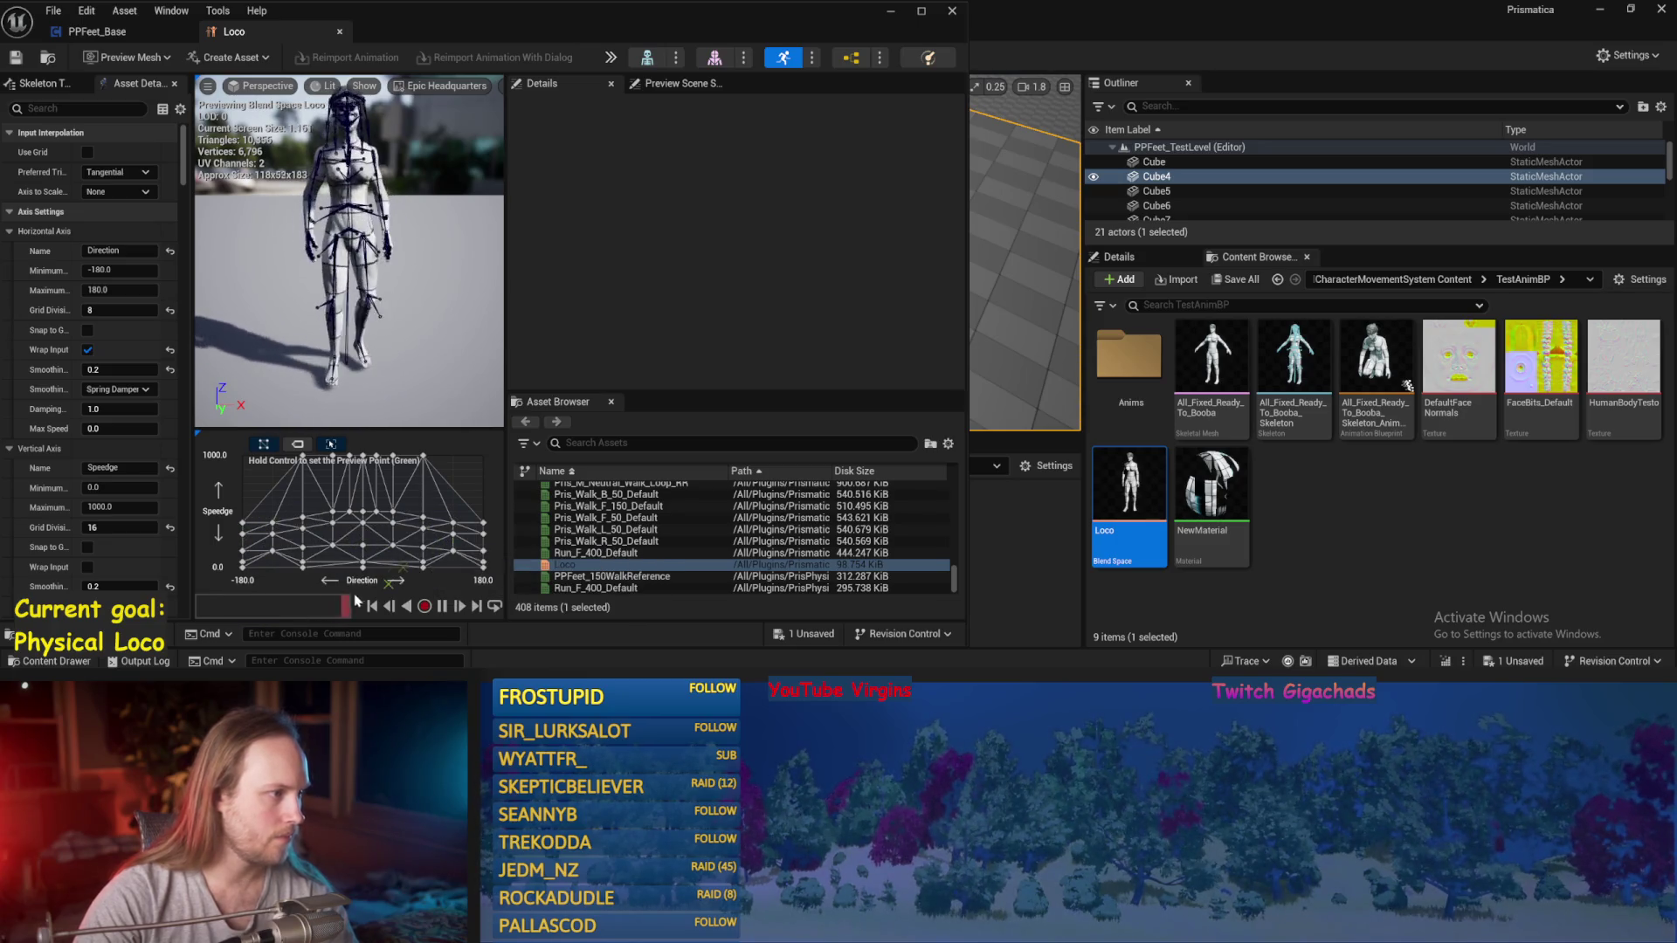
pyautogui.click(340, 35)
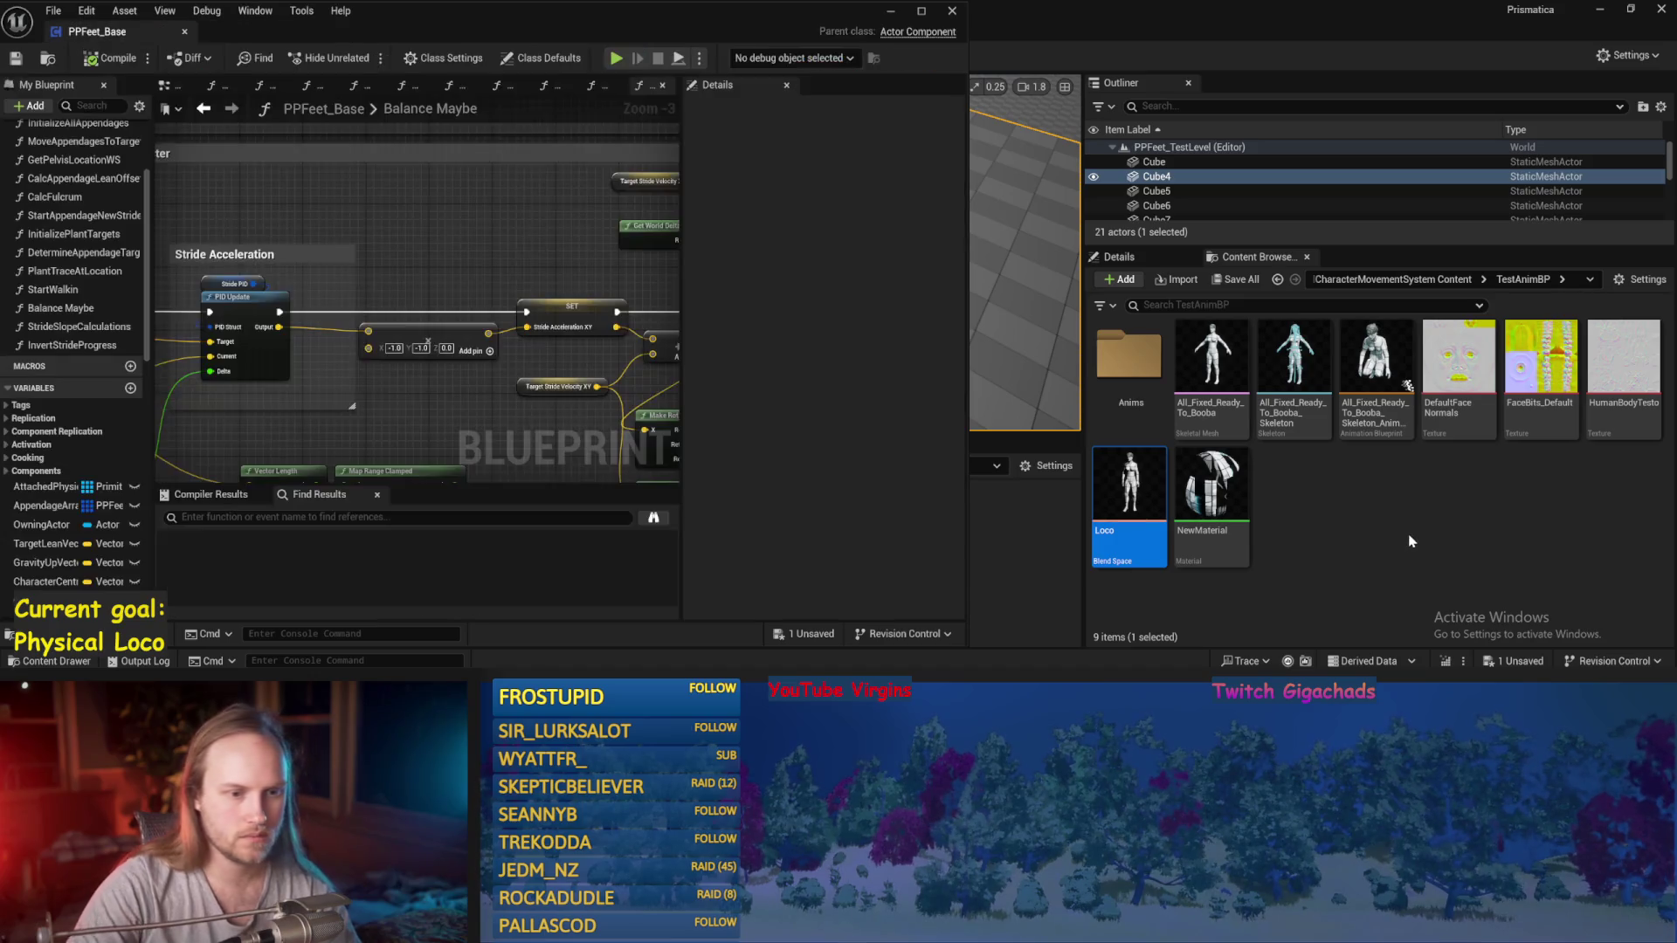
# Step: Close the Loco blend space editor, save the assets, and deselect Loco
pyautogui.click(1260, 524)
pyautogui.hotkey('ctrl', 's')
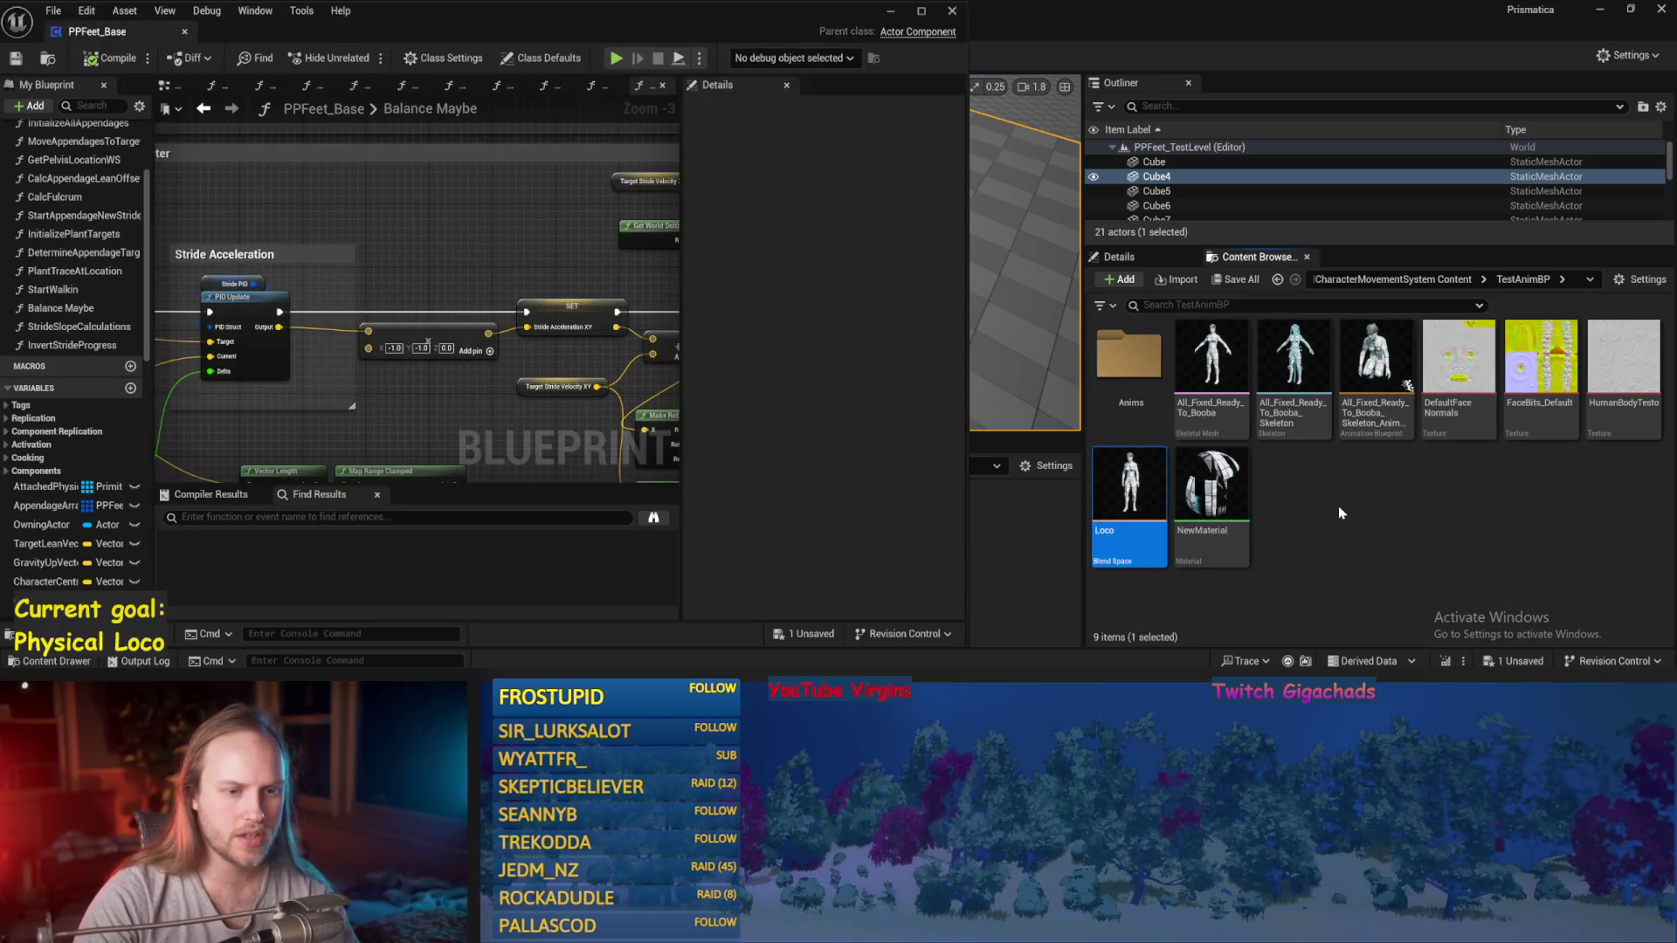
pyautogui.click(952, 11)
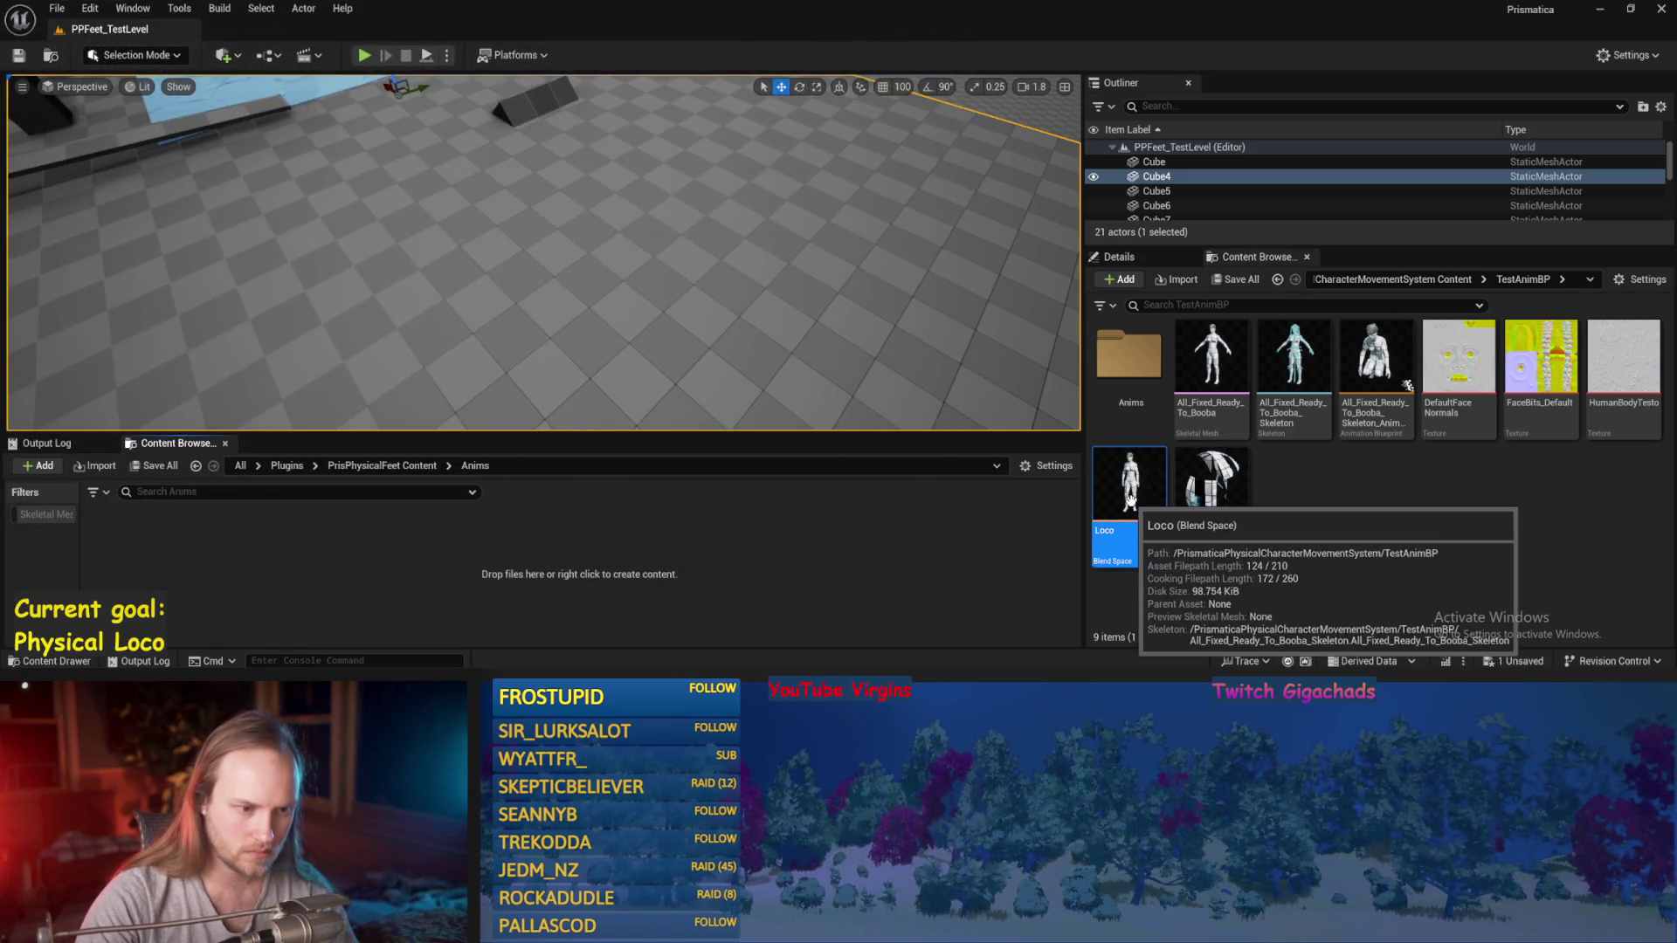
pyautogui.click(1301, 489)
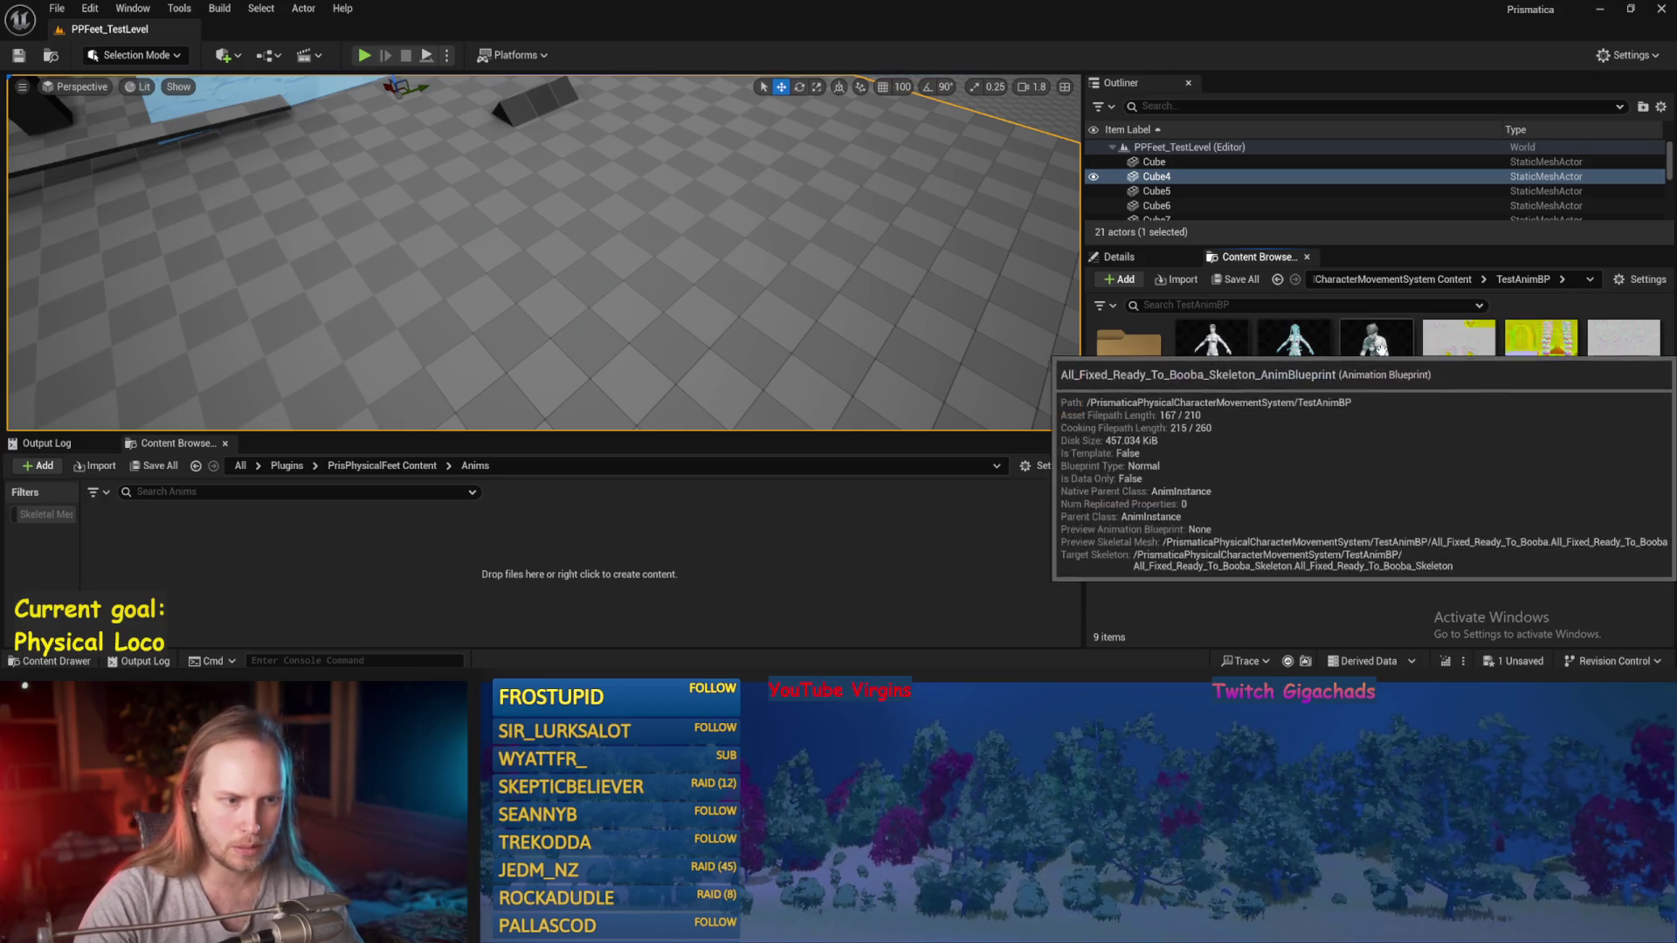
# Step: Advanced-copy the AnimBlueprint into Anims with ABS_Locomotion, CrouchingAdditive and Loco dependencies
pyautogui.moveTo(1378, 363); pyautogui.dragTo(667, 530)
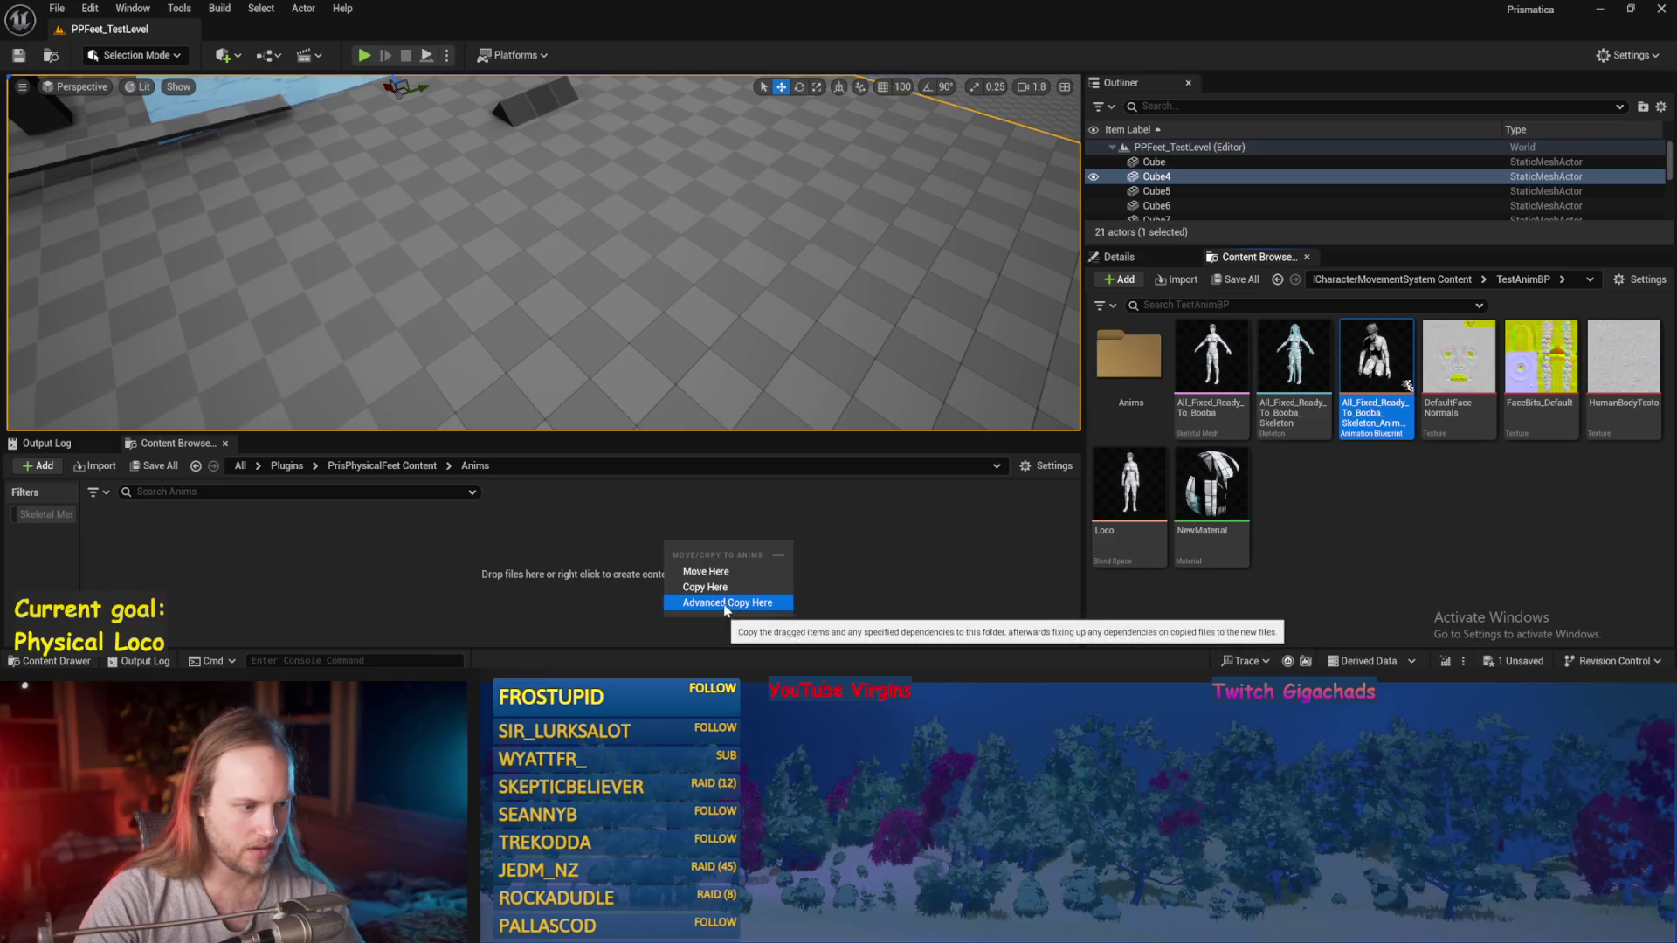
pyautogui.click(723, 603)
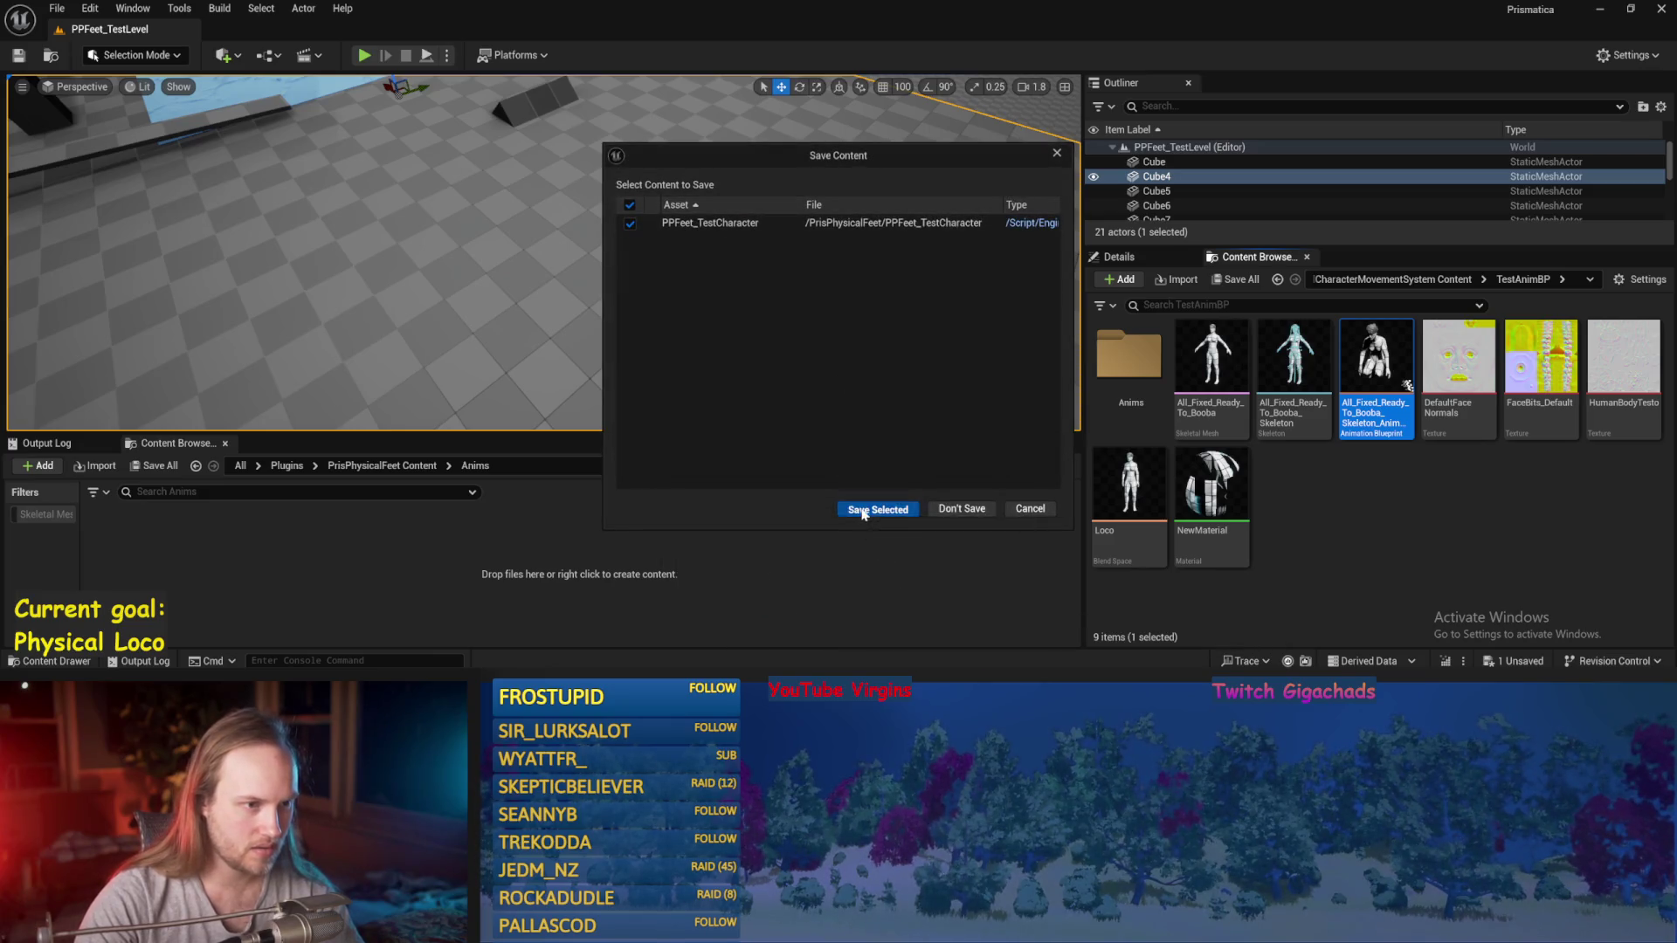
pyautogui.click(862, 510)
pyautogui.click(559, 174)
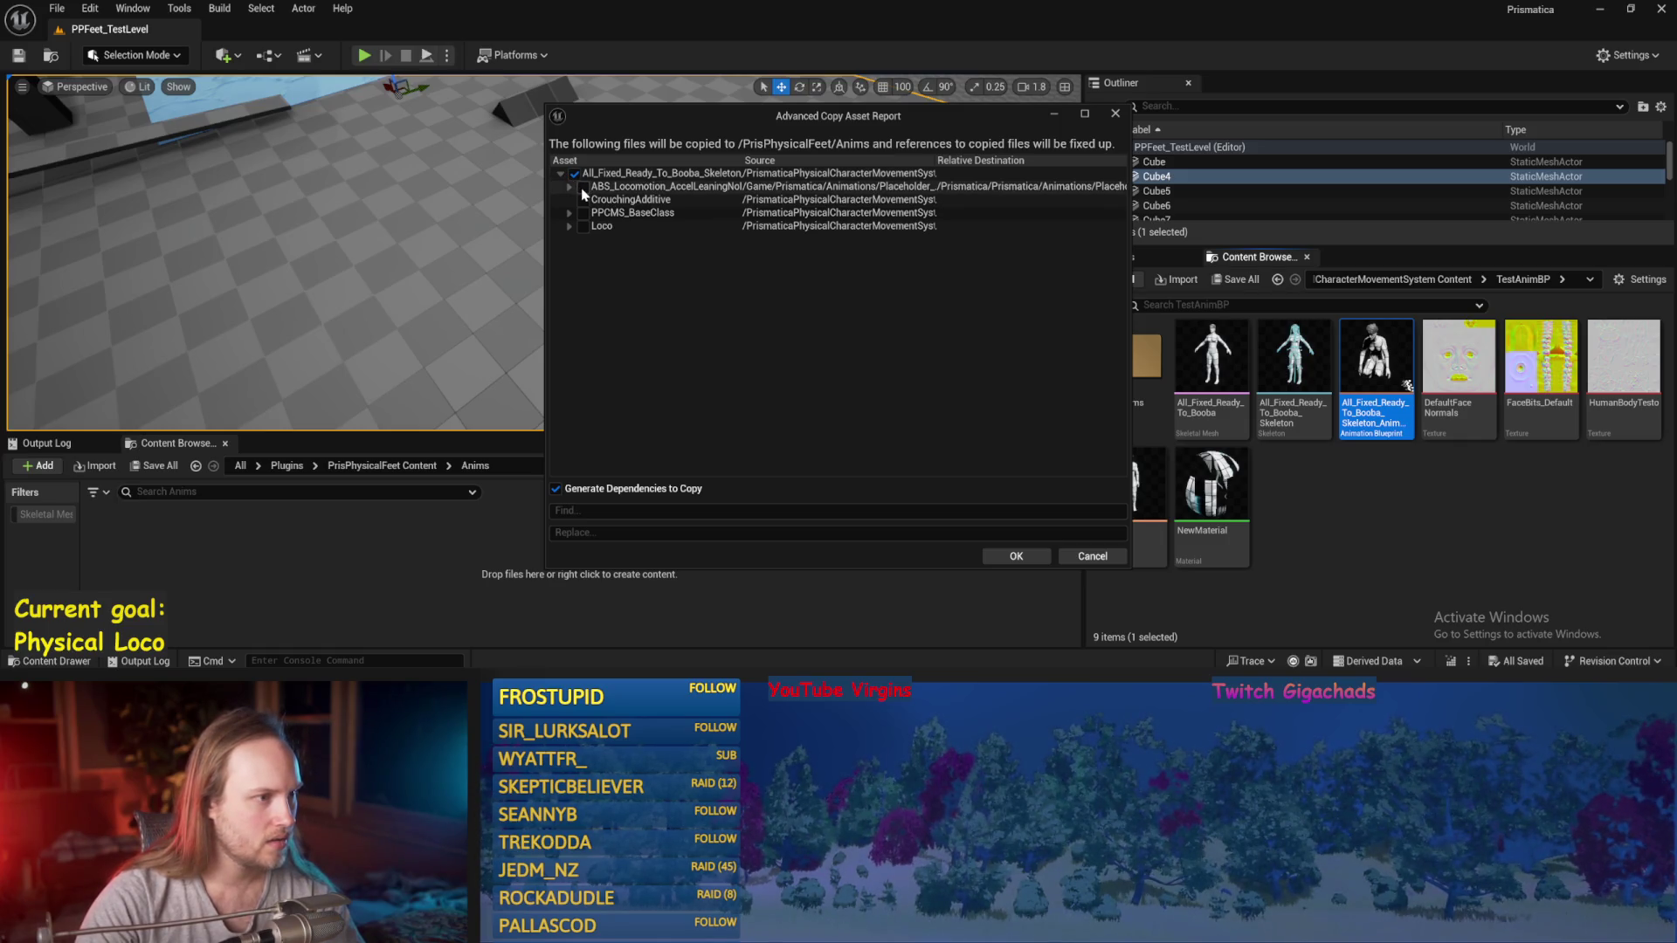
pyautogui.click(582, 187)
pyautogui.click(583, 200)
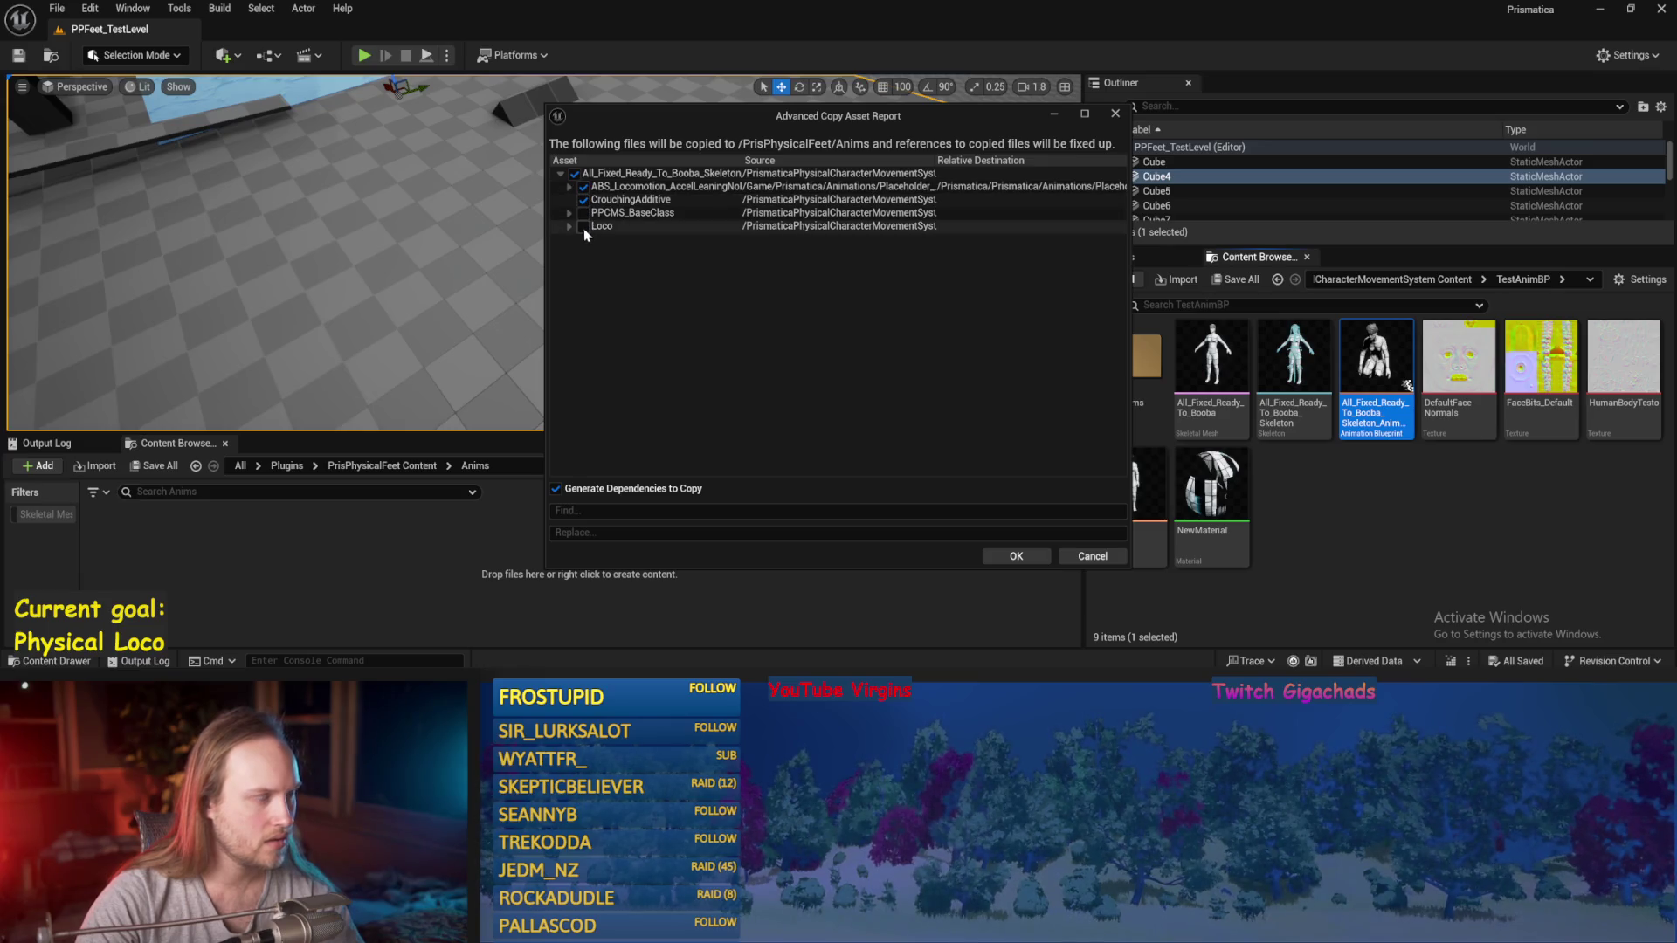
pyautogui.click(583, 227)
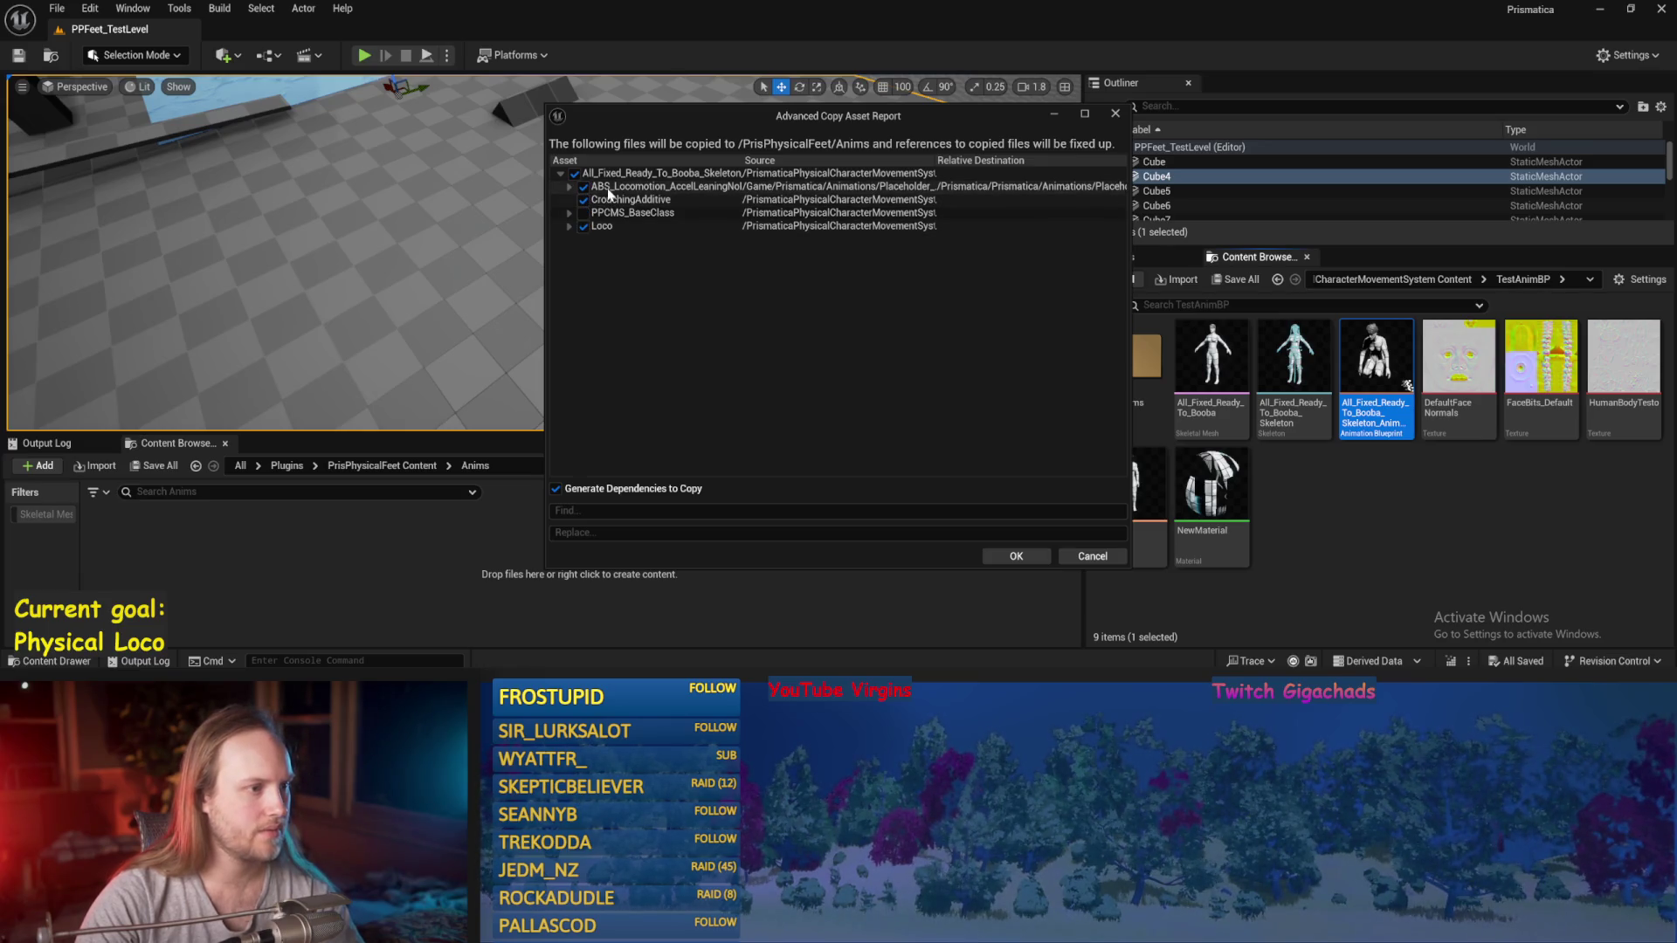
pyautogui.click(1035, 556)
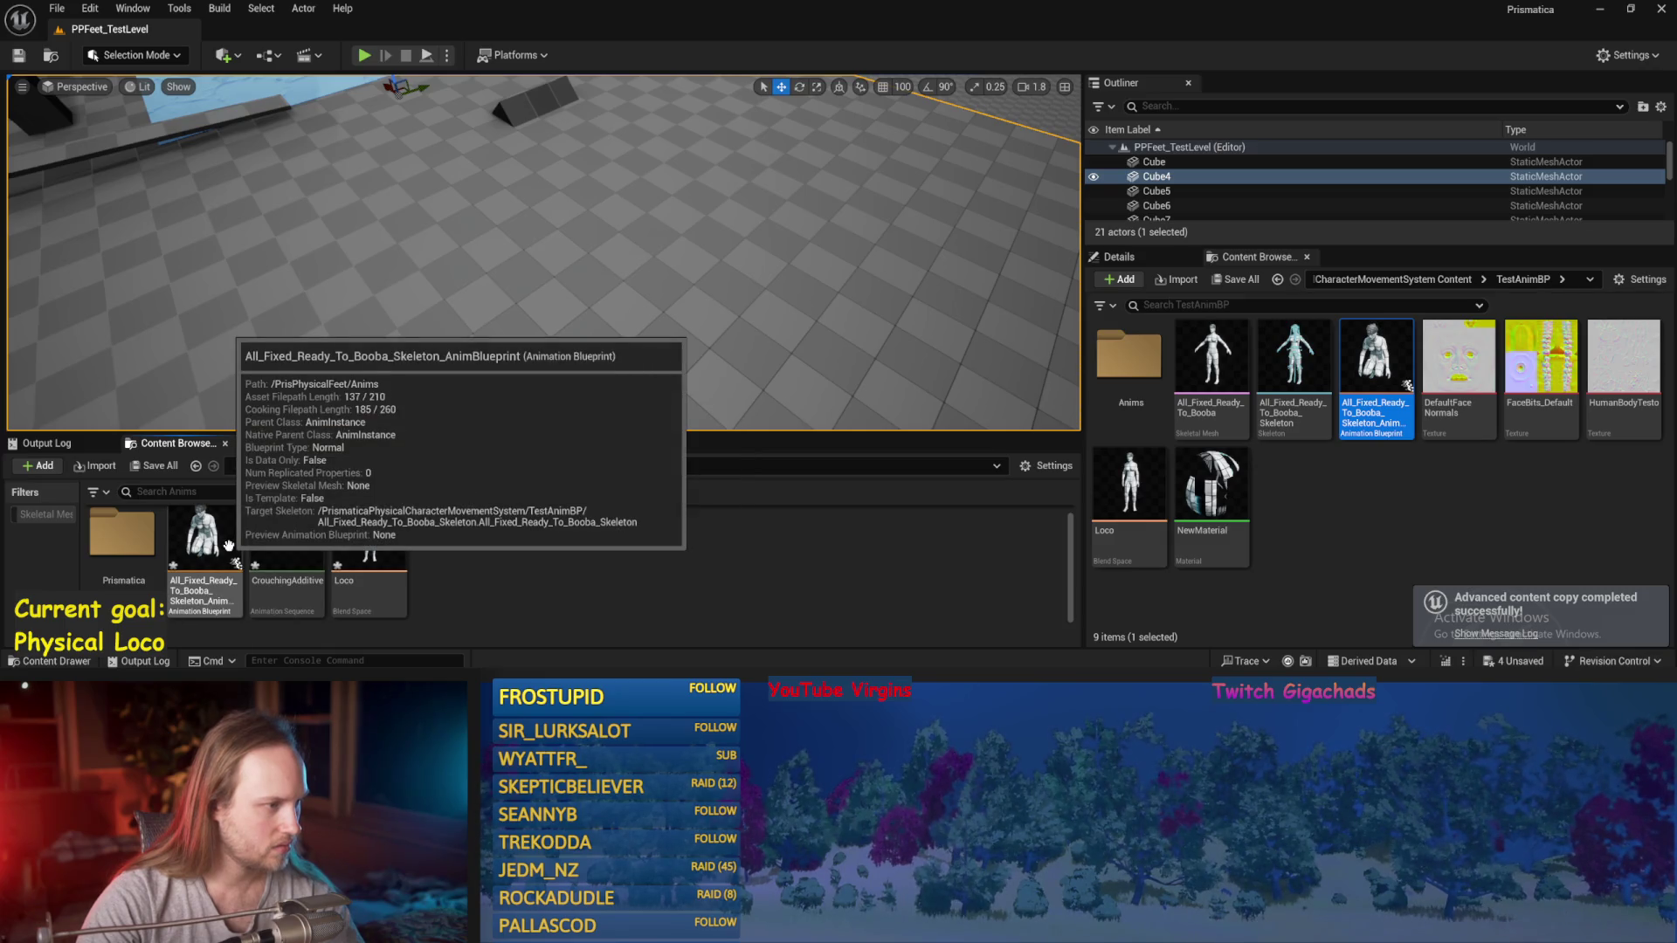
# Step: Browse the copied Prismatica, Placeholder_Humanoid and Additive folders, then return to PrisPhysicalFeet Content
pyautogui.doubleClick(131, 538)
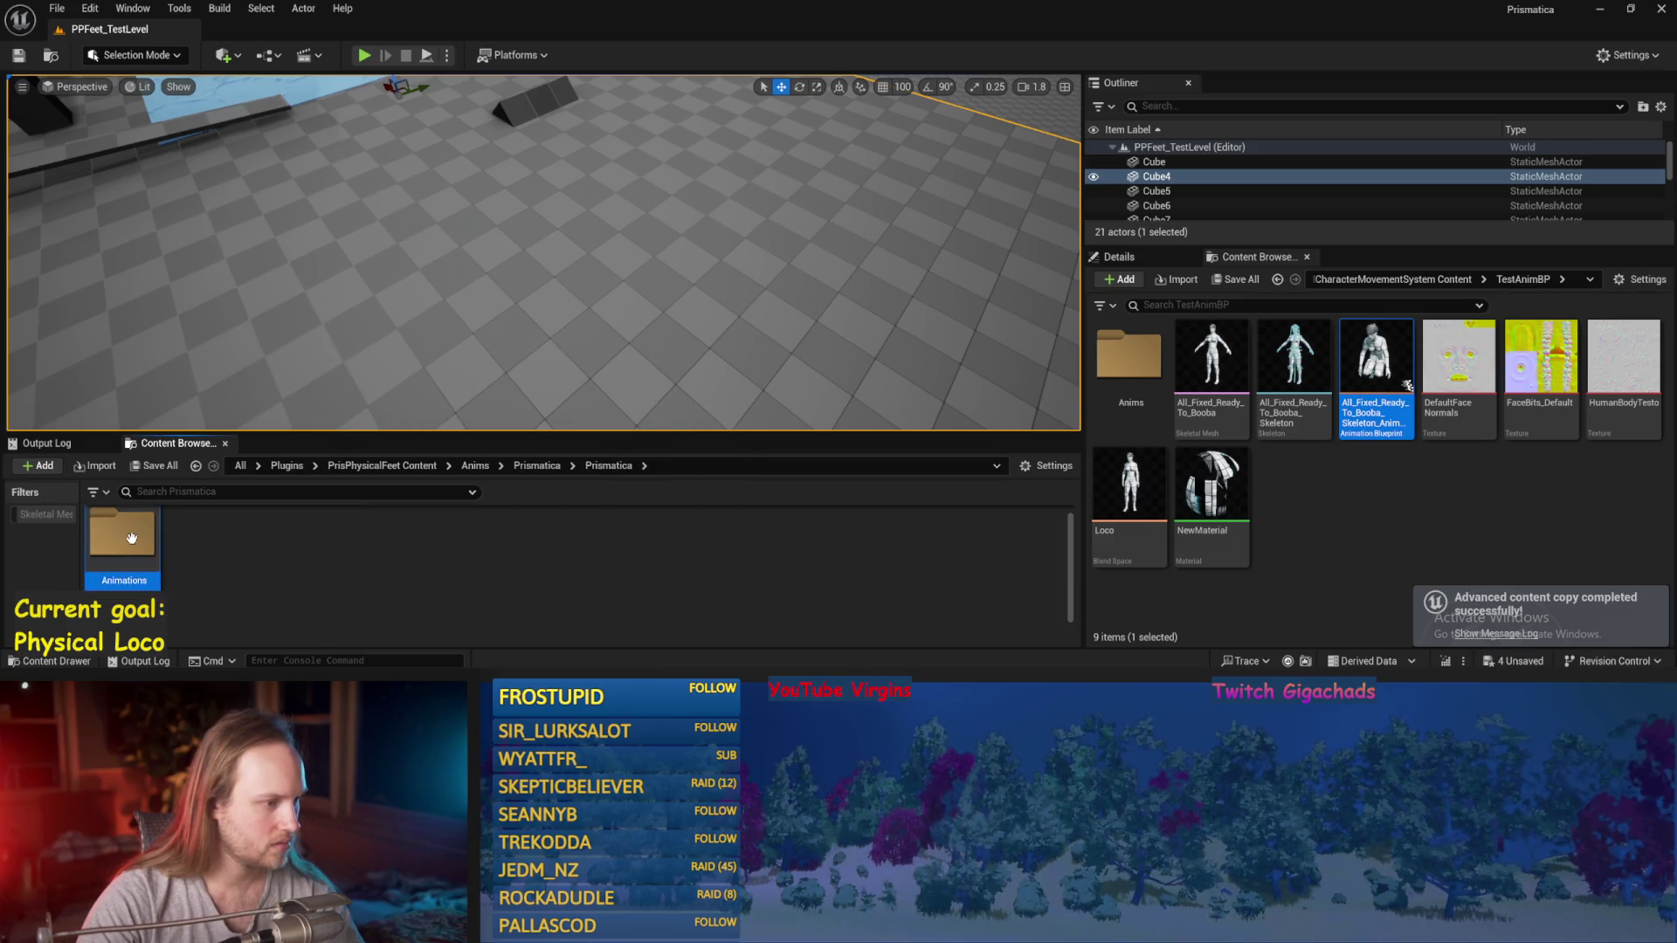
pyautogui.doubleClick(132, 537)
pyautogui.doubleClick(131, 538)
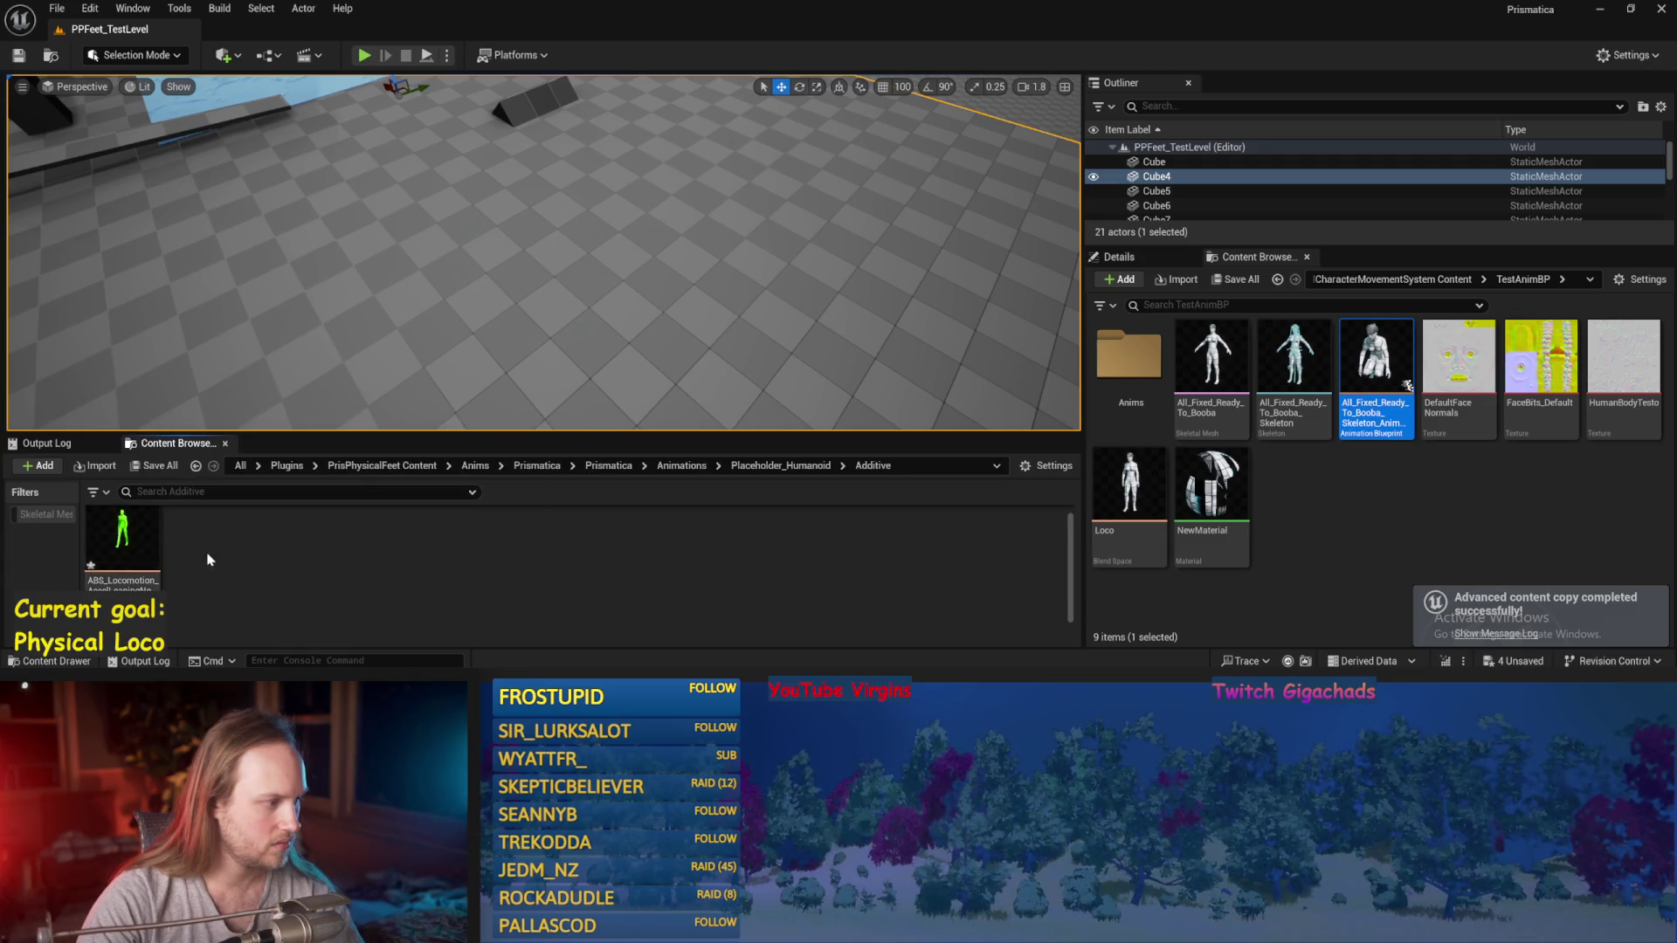
pyautogui.click(772, 466)
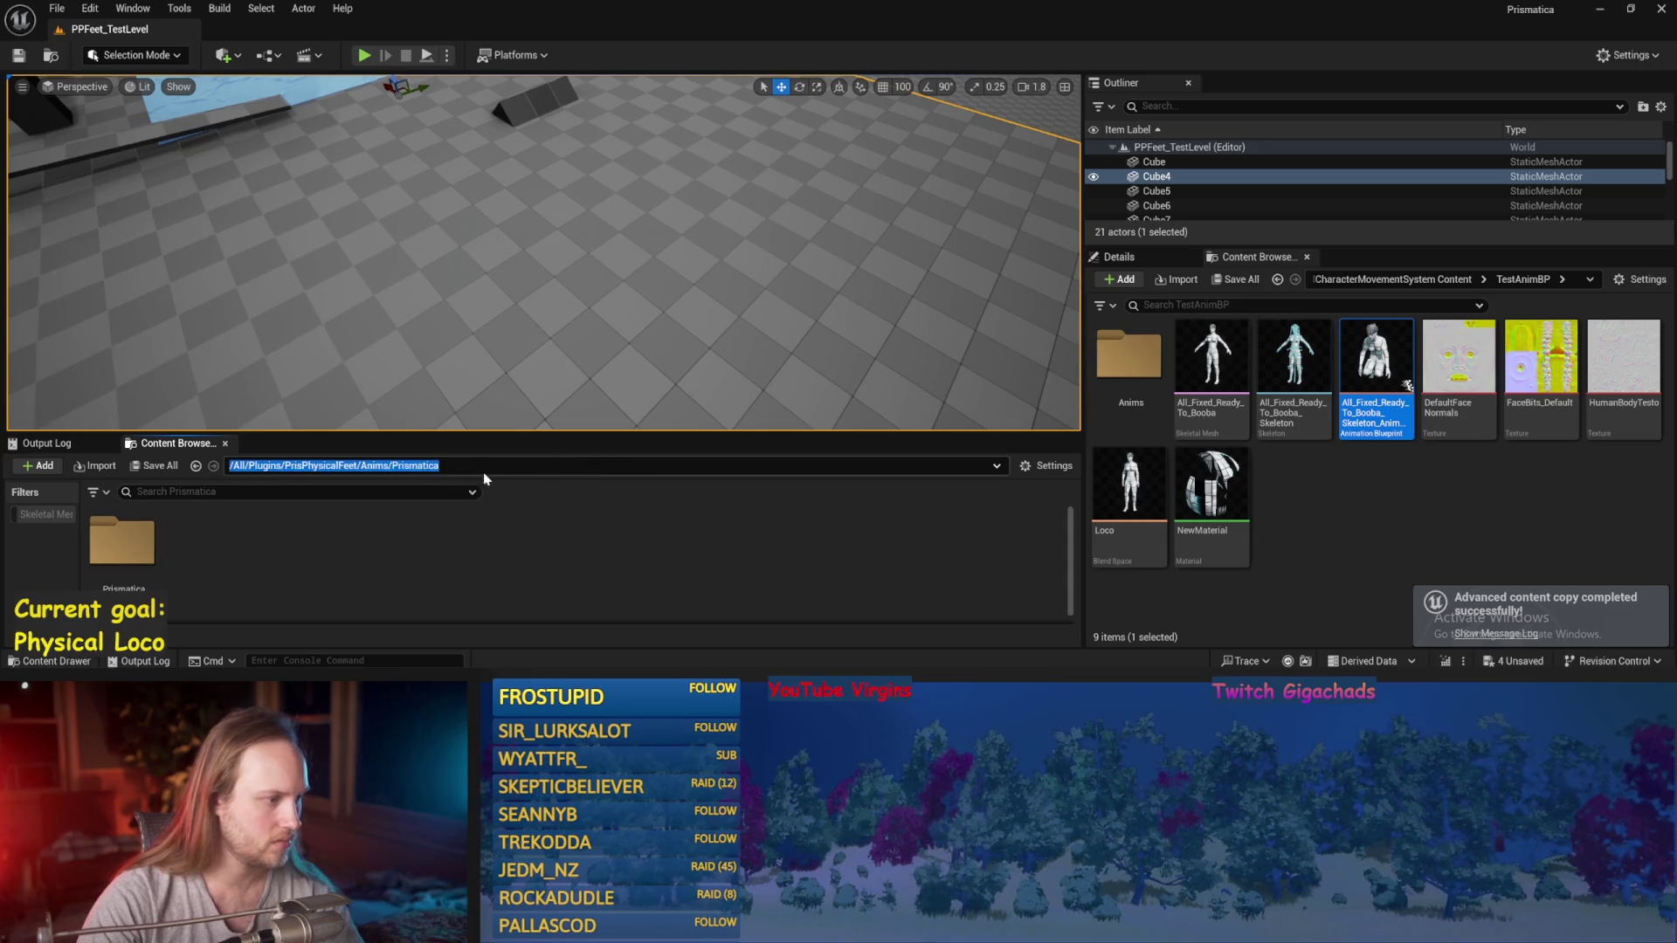
pyautogui.press('Escape')
pyautogui.click(382, 465)
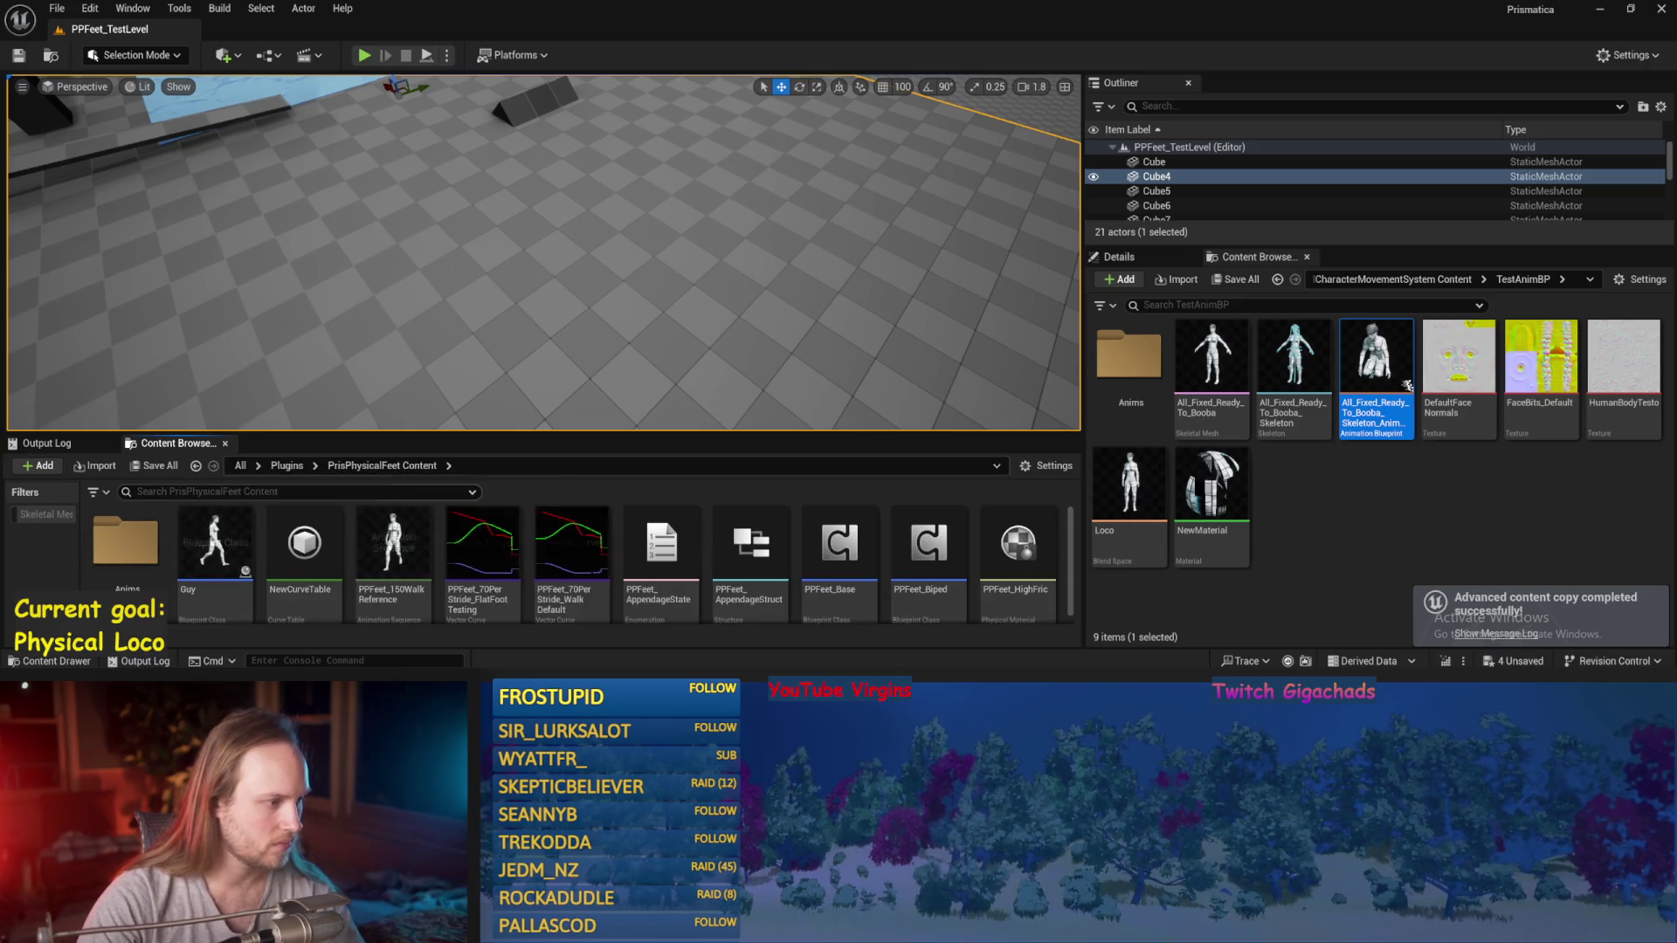
# Step: Save all unsaved assets with File > Save All and check the Anims folder
pyautogui.click(56, 9)
pyautogui.click(88, 218)
pyautogui.doubleClick(125, 541)
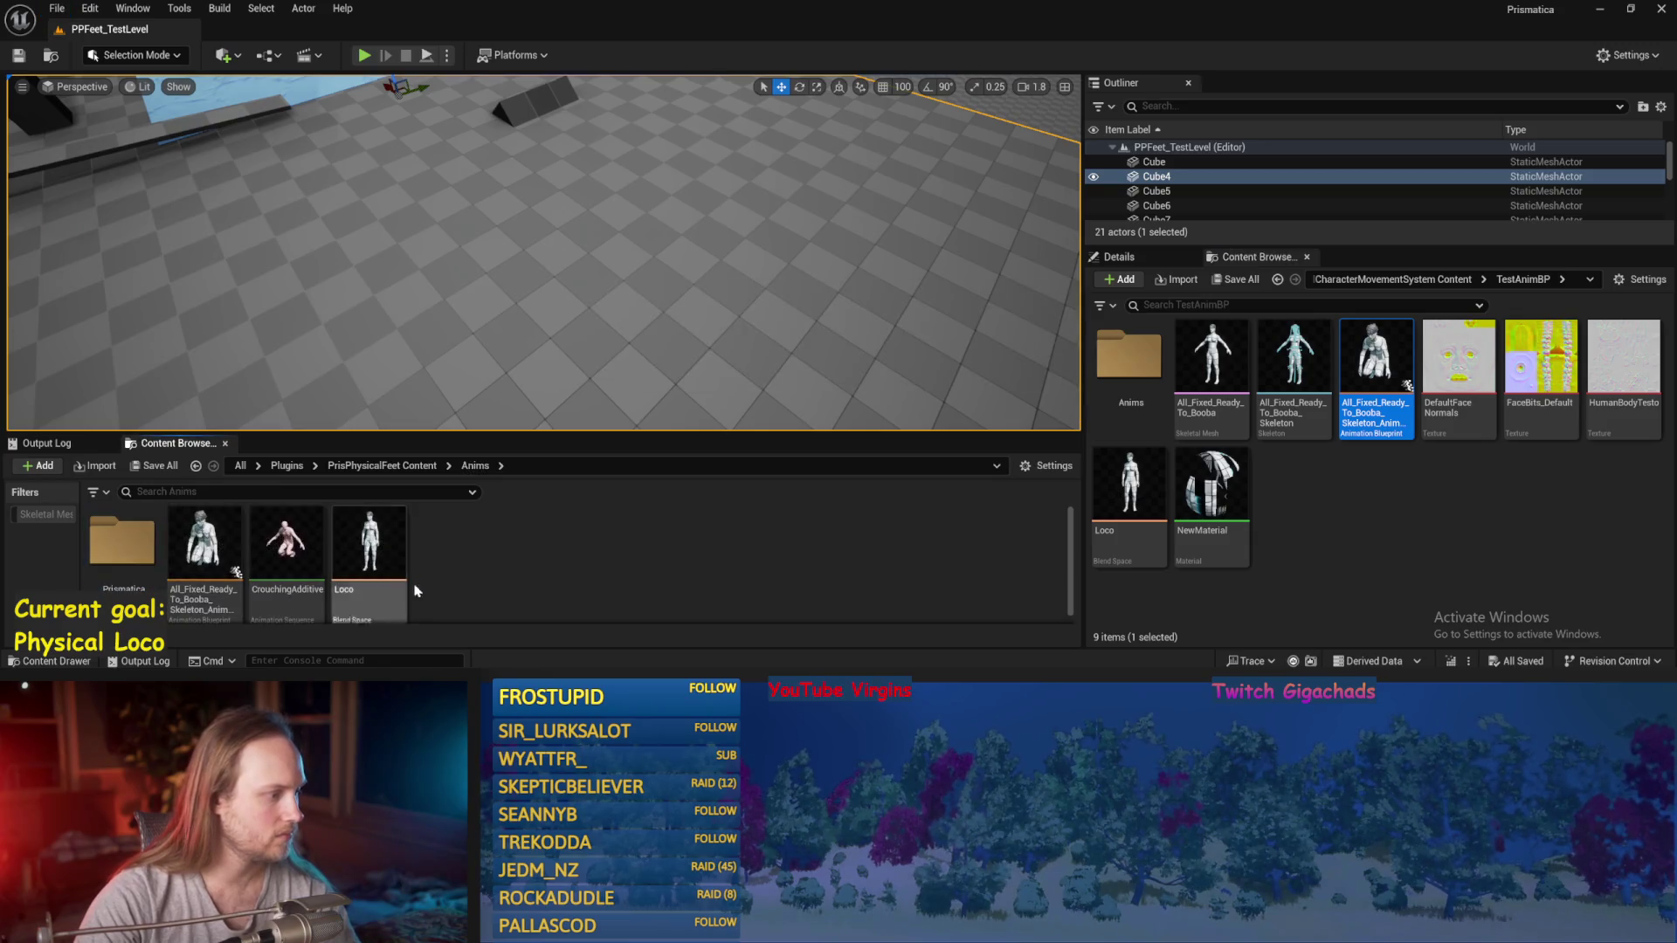
pyautogui.moveTo(495, 286)
pyautogui.mouseDown()
pyautogui.moveTo(450, 285)
pyautogui.moveTo(495, 285)
pyautogui.mouseUp()
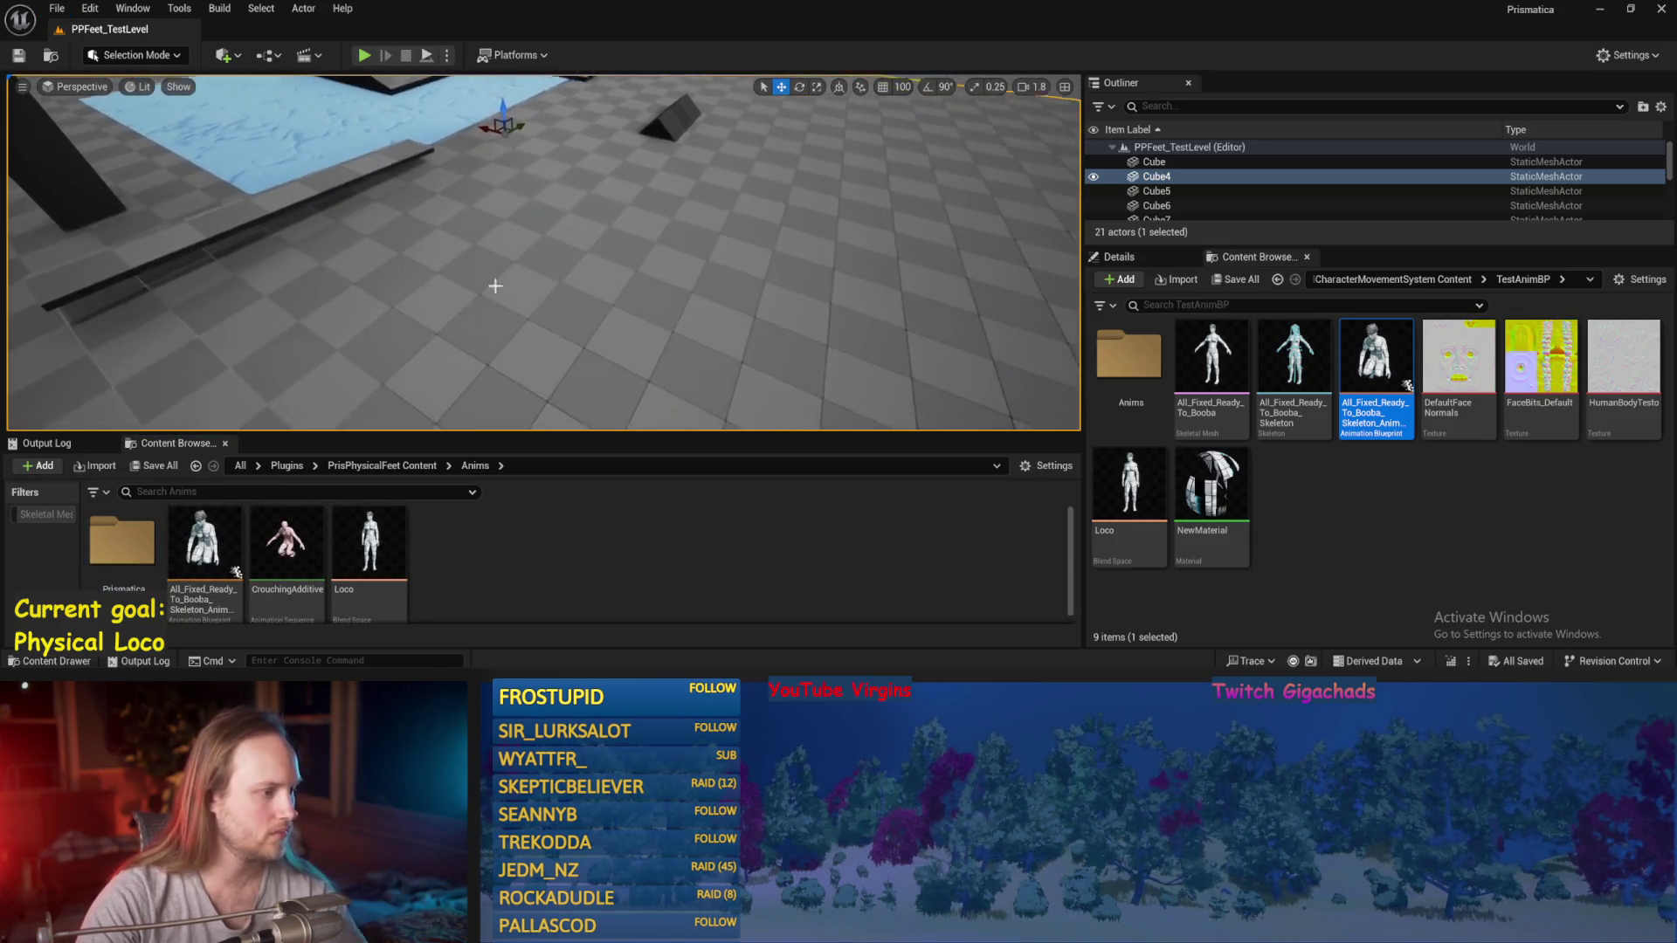
pyautogui.click(382, 466)
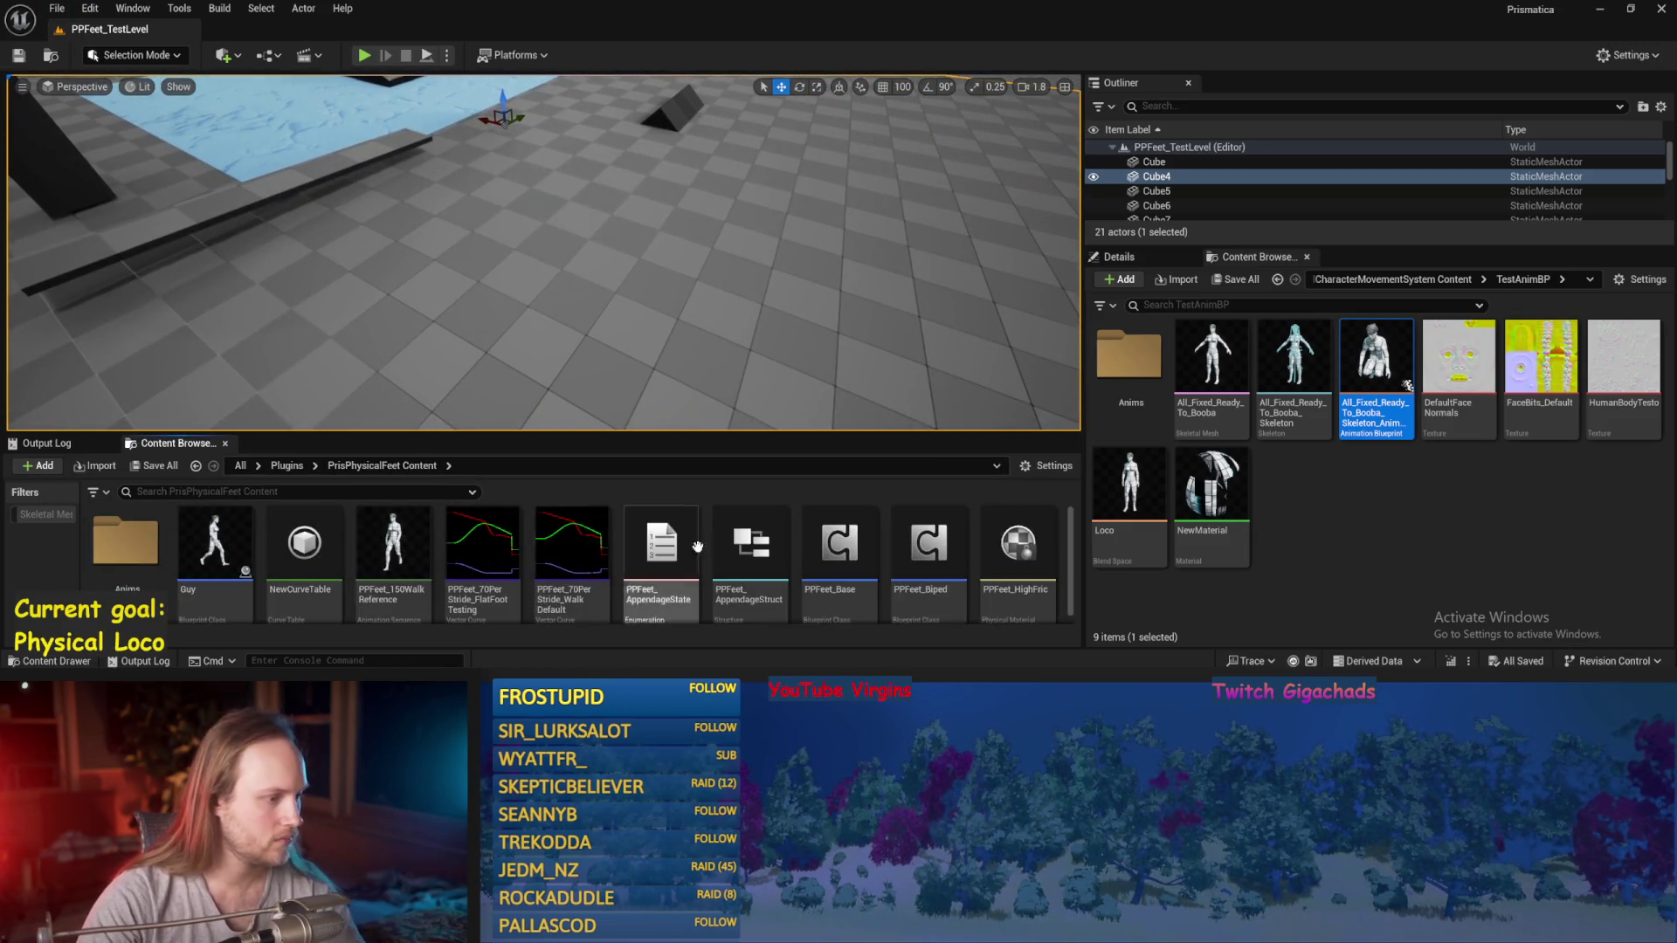
# Step: Open and then hide the PPFeet_Base Blueprint, and save the PPFeet_TestLevel map
pyautogui.doubleClick(858, 554)
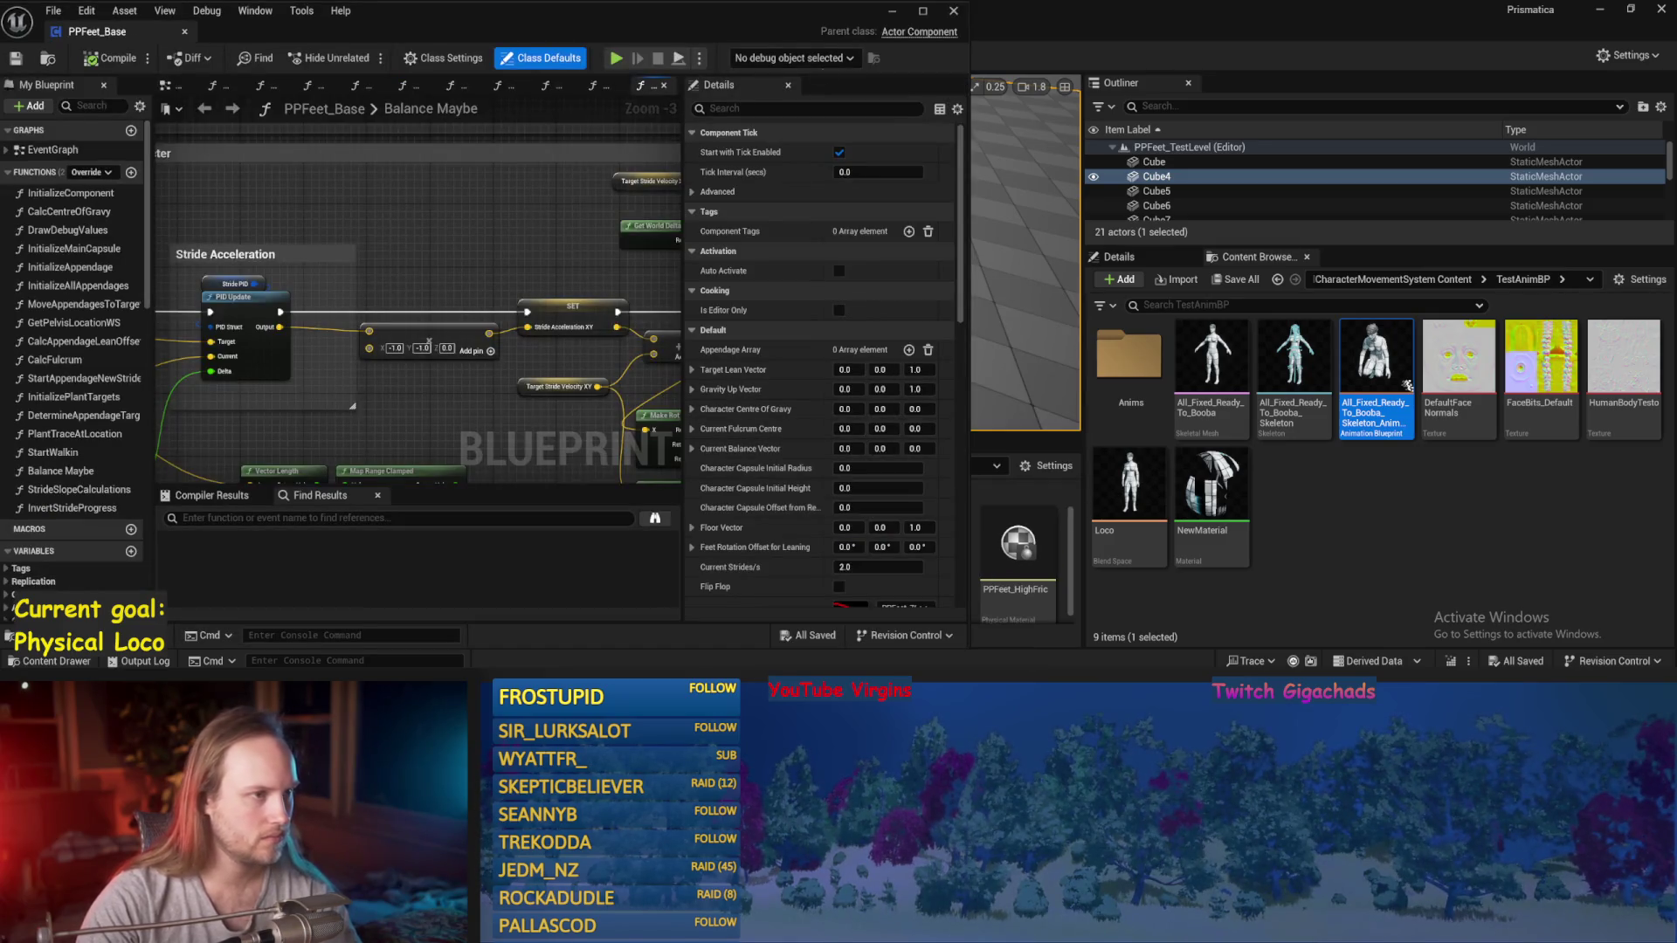
pyautogui.click(923, 11)
pyautogui.click(1600, 9)
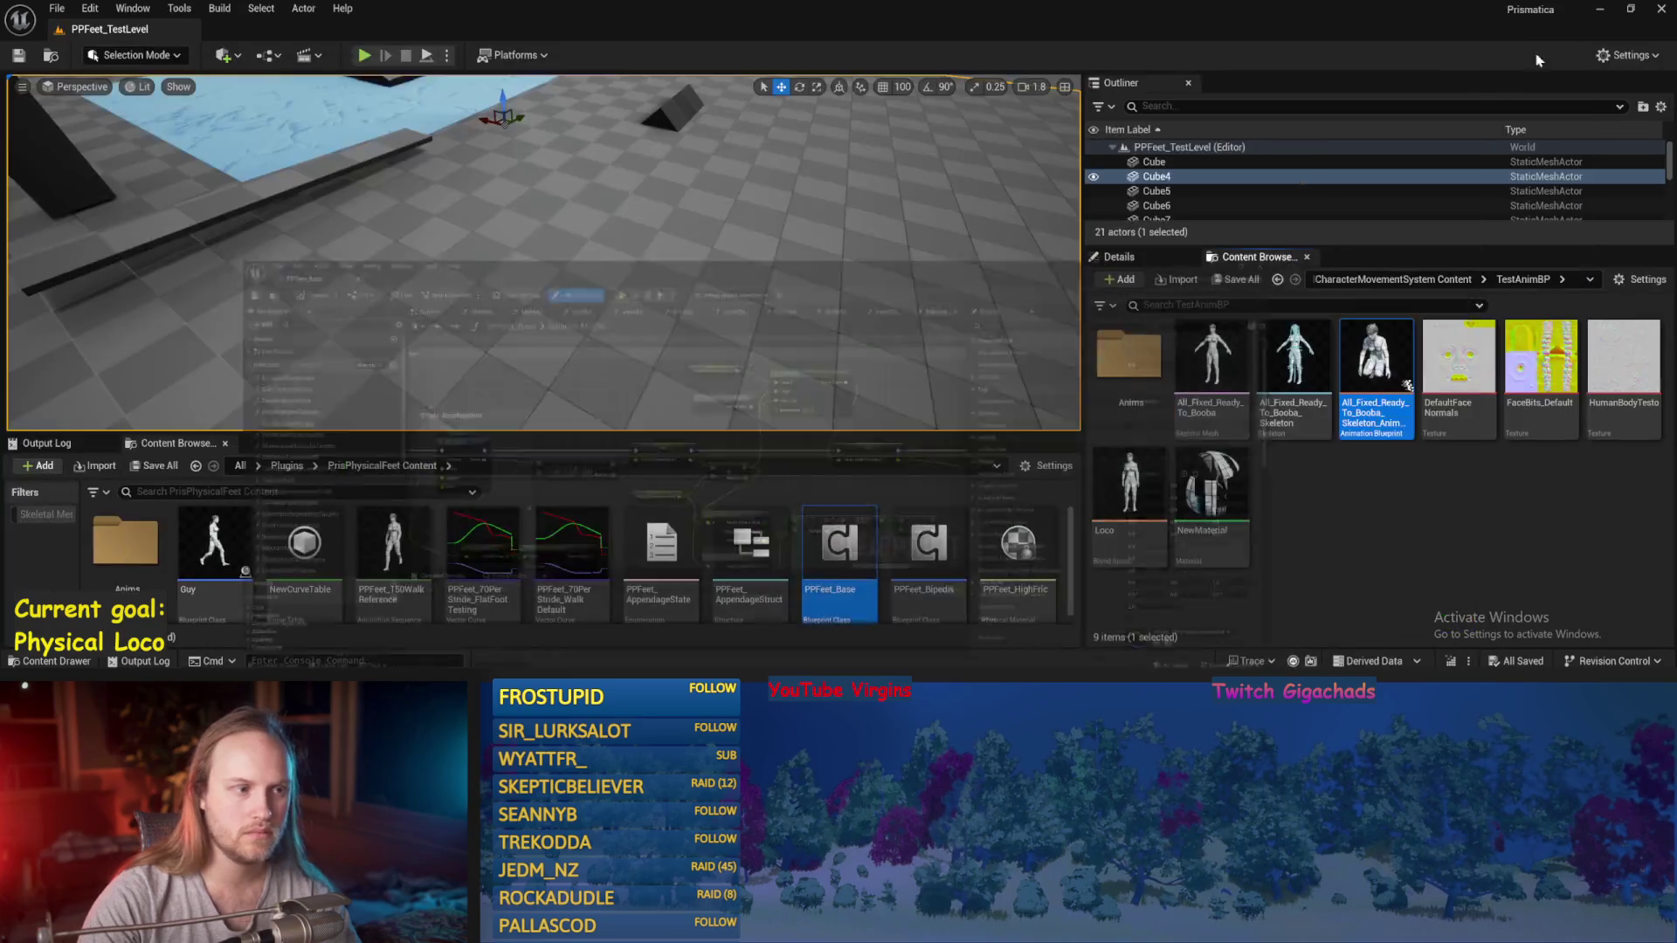
pyautogui.hotkey('ctrl', 's')
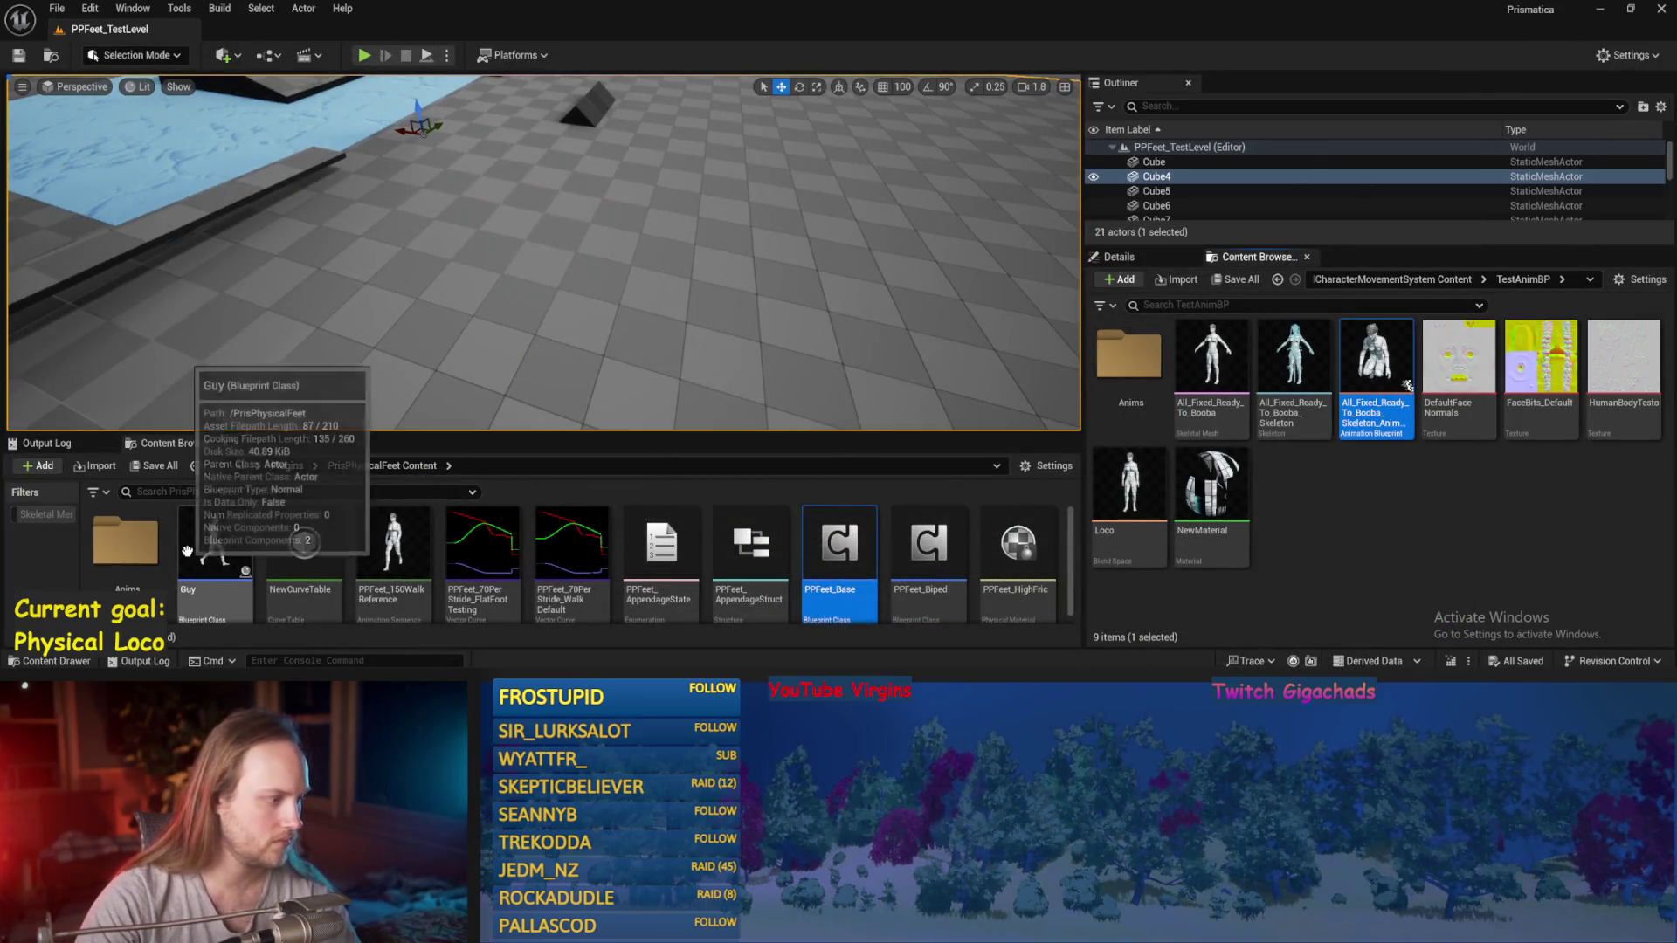
# Step: Open the PPFeet_TestCharacter Blueprint and show the character in the 3D preview
pyautogui.scroll(-5, 559, 587)
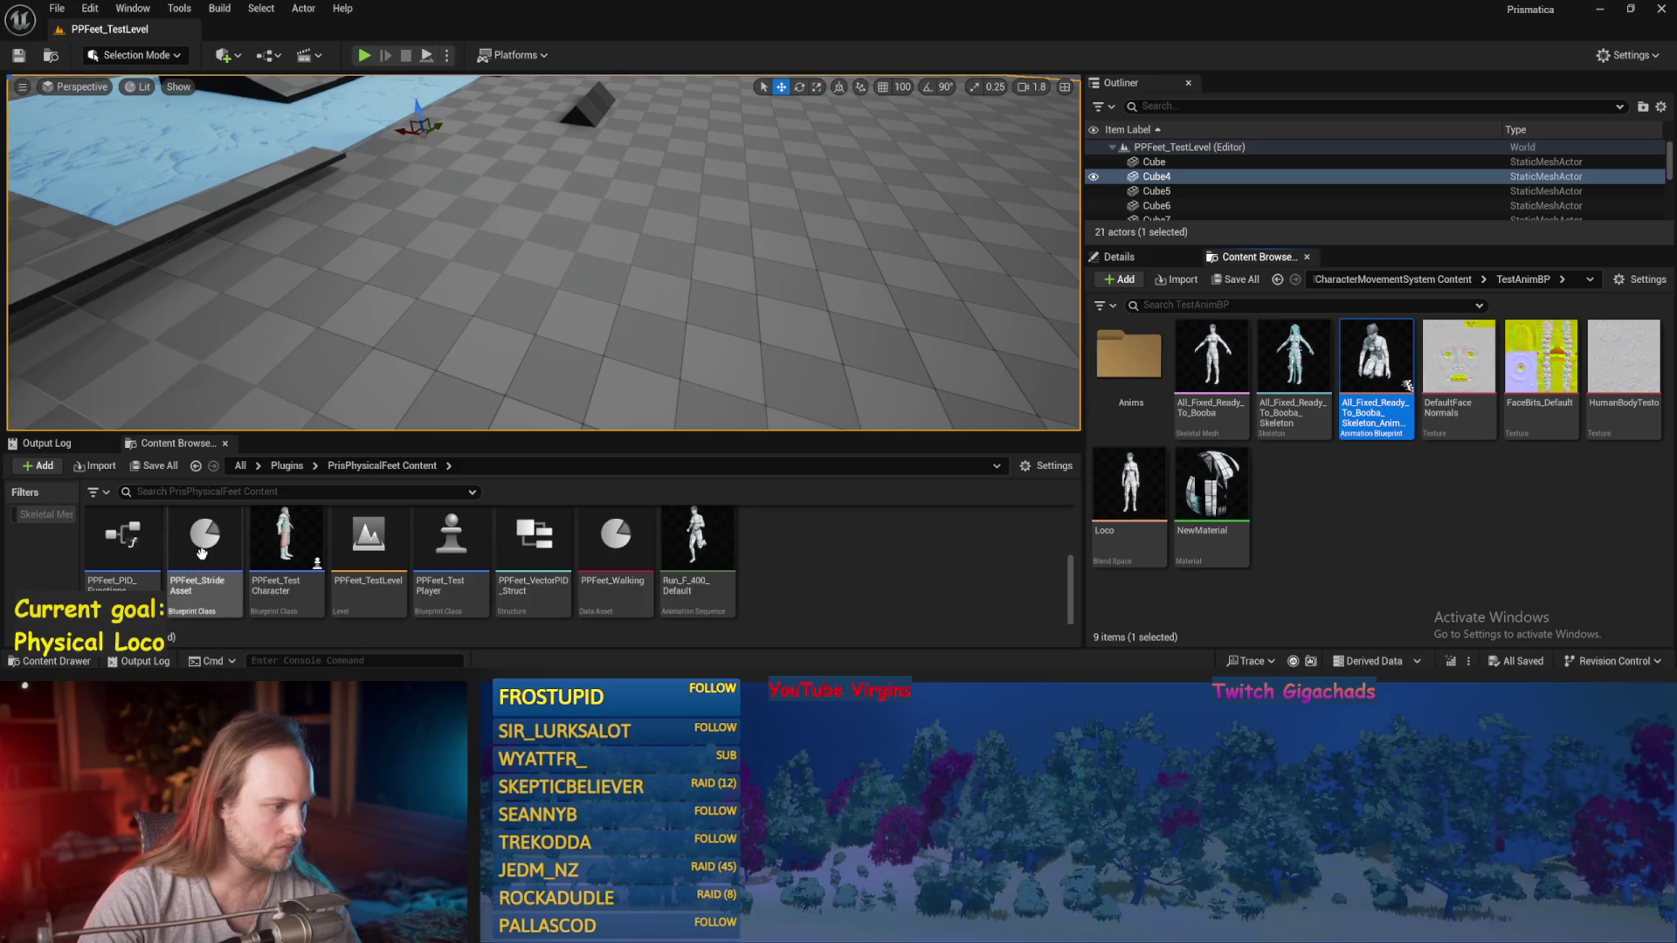
pyautogui.click(304, 573)
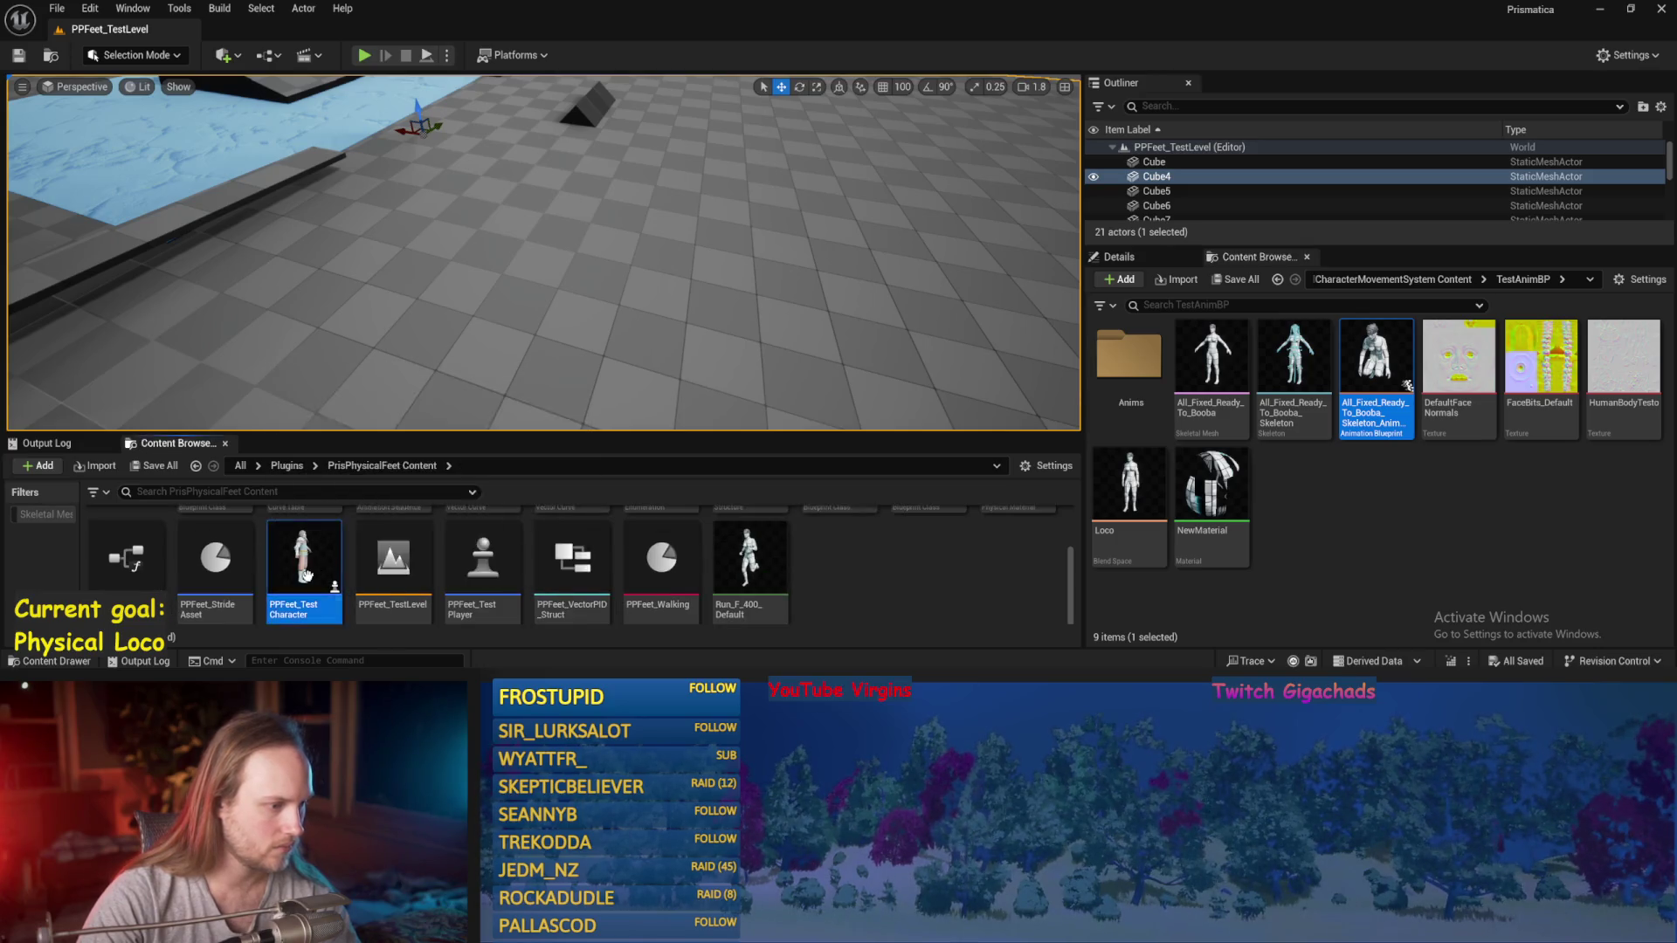
pyautogui.doubleClick(304, 574)
pyautogui.click(419, 84)
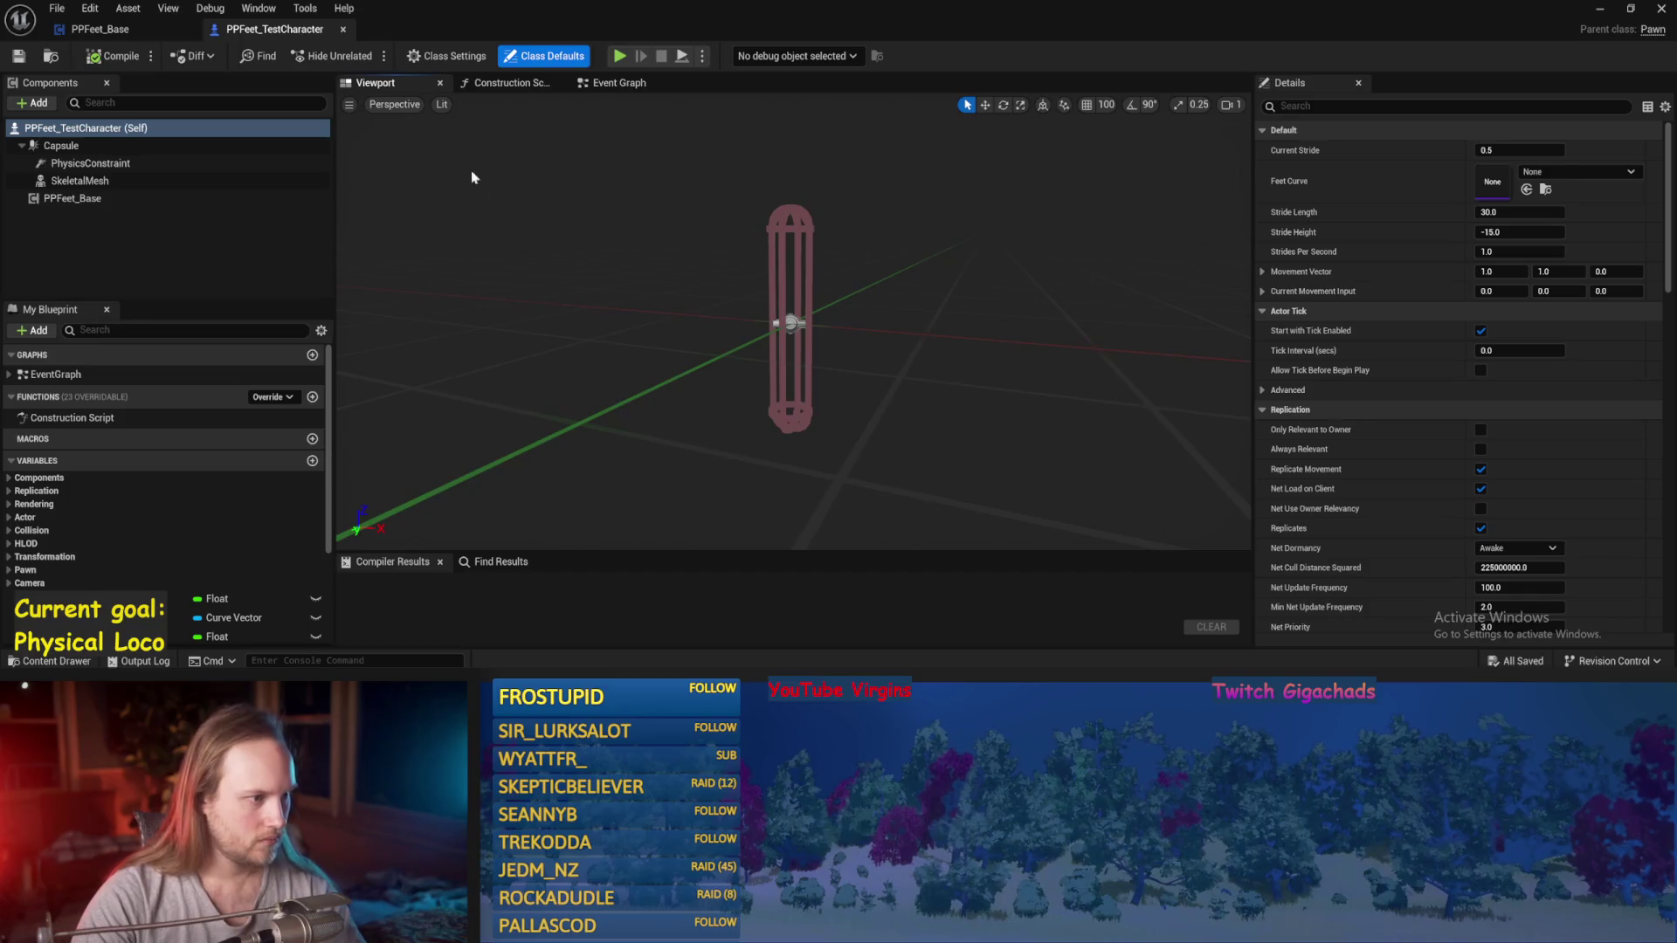
# Step: Add a Skeletal Mesh component, then delete the extra SkeletalMesh1 component
pyautogui.click(38, 105)
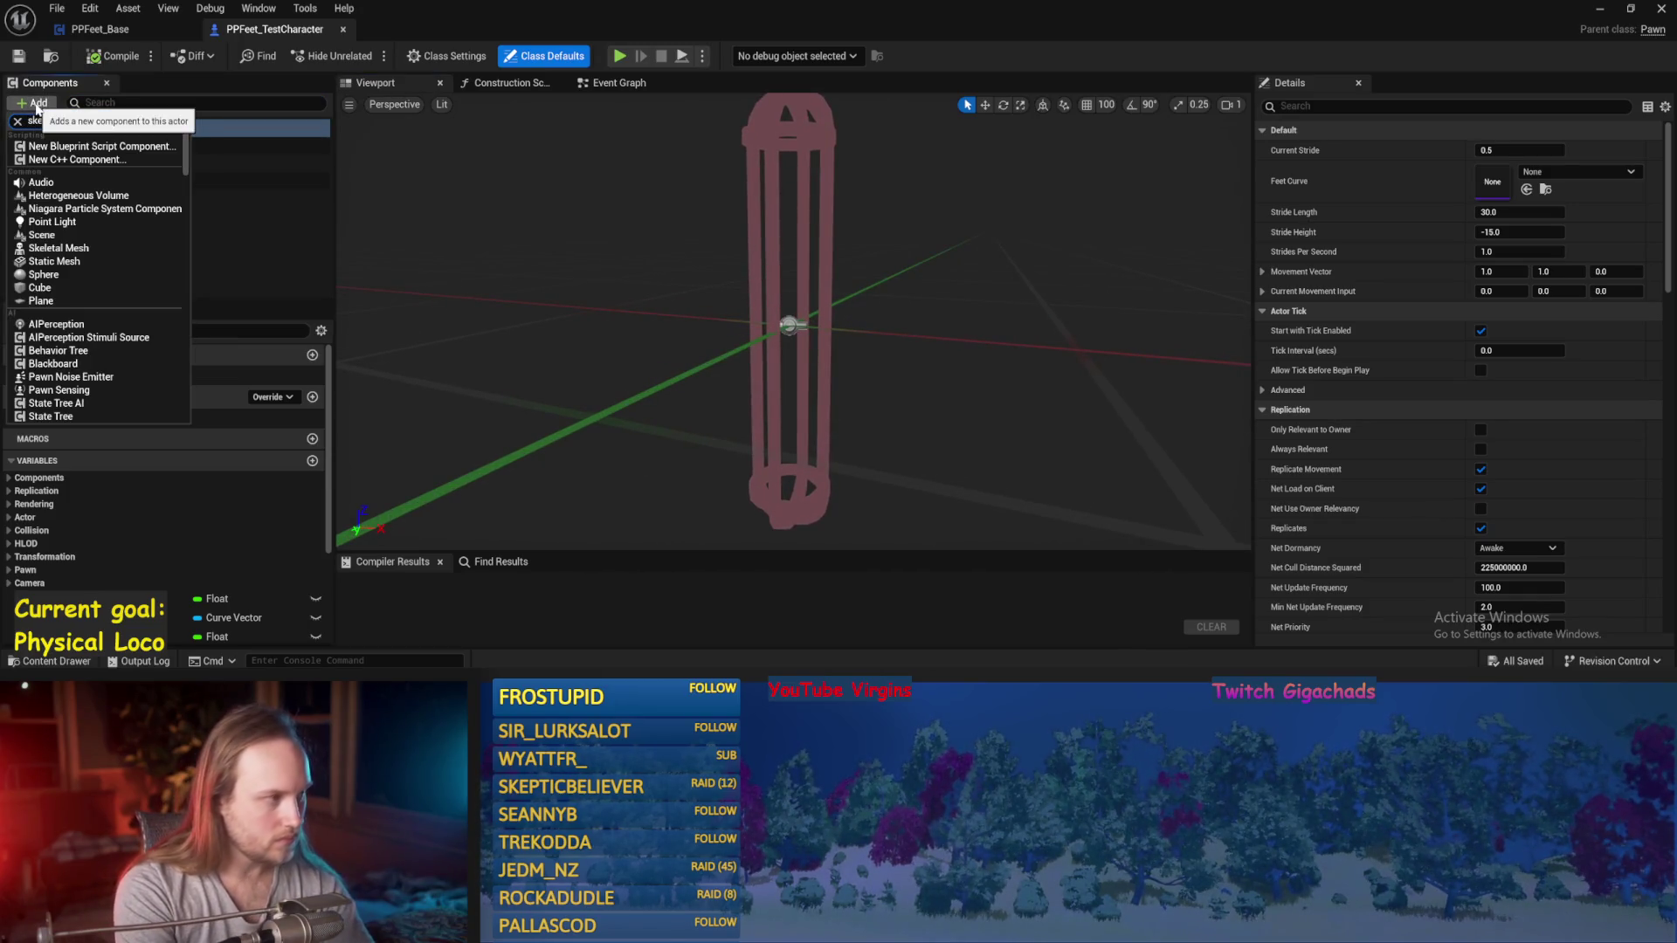
pyautogui.write('letal mes')
pyautogui.click(54, 169)
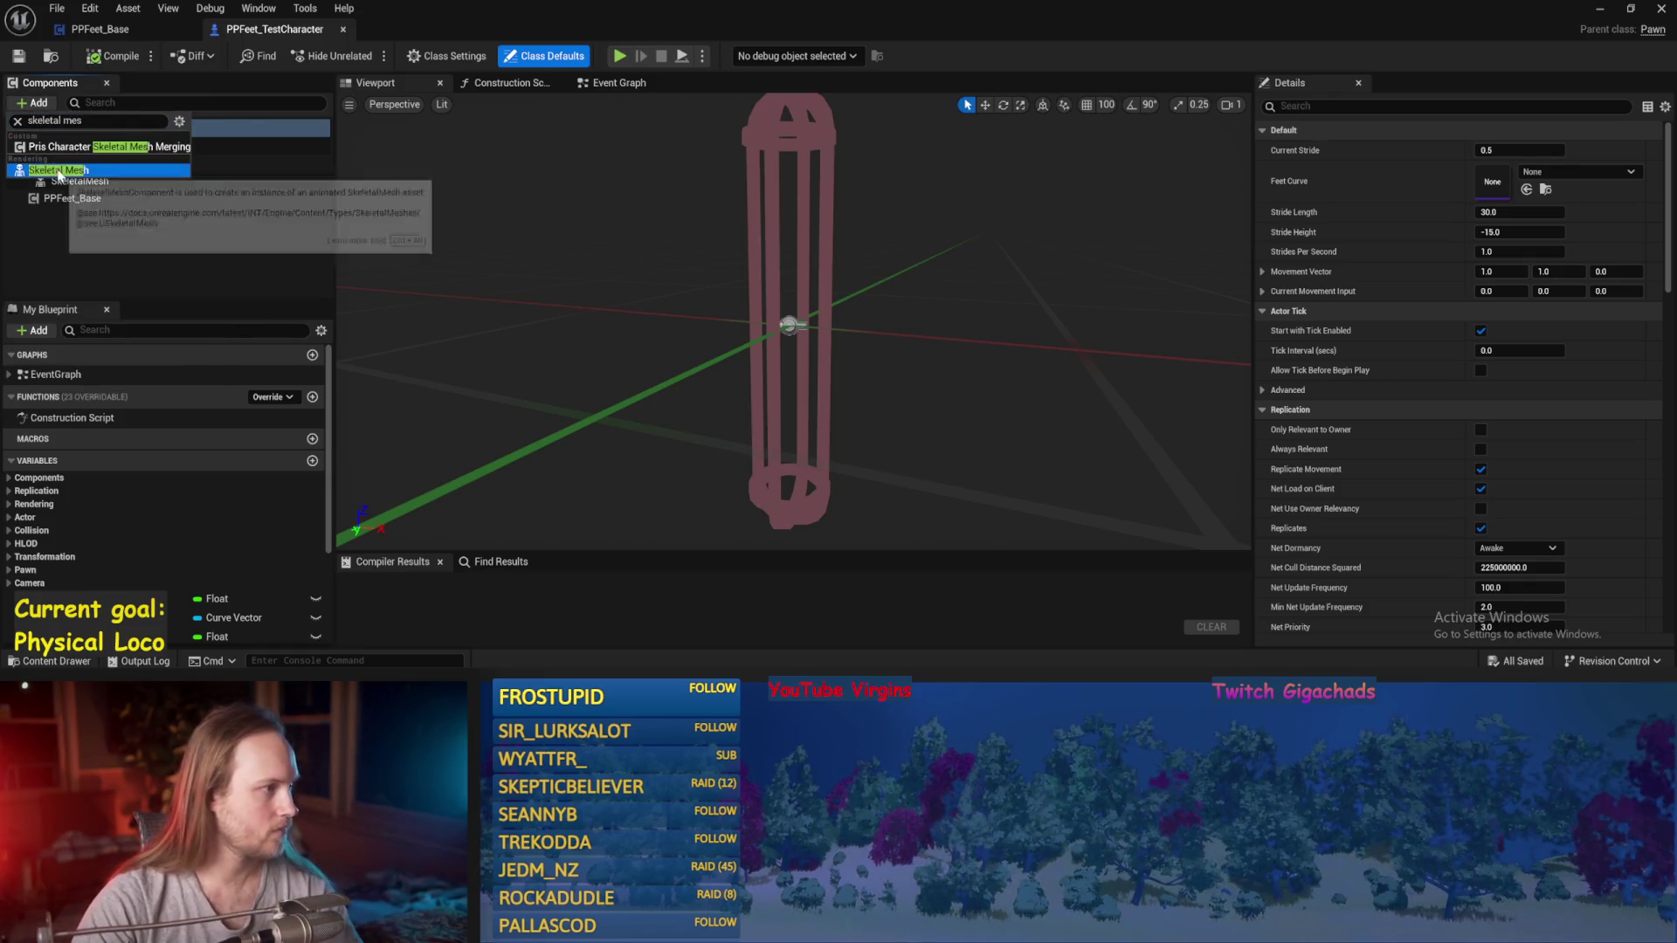
pyautogui.click(121, 259)
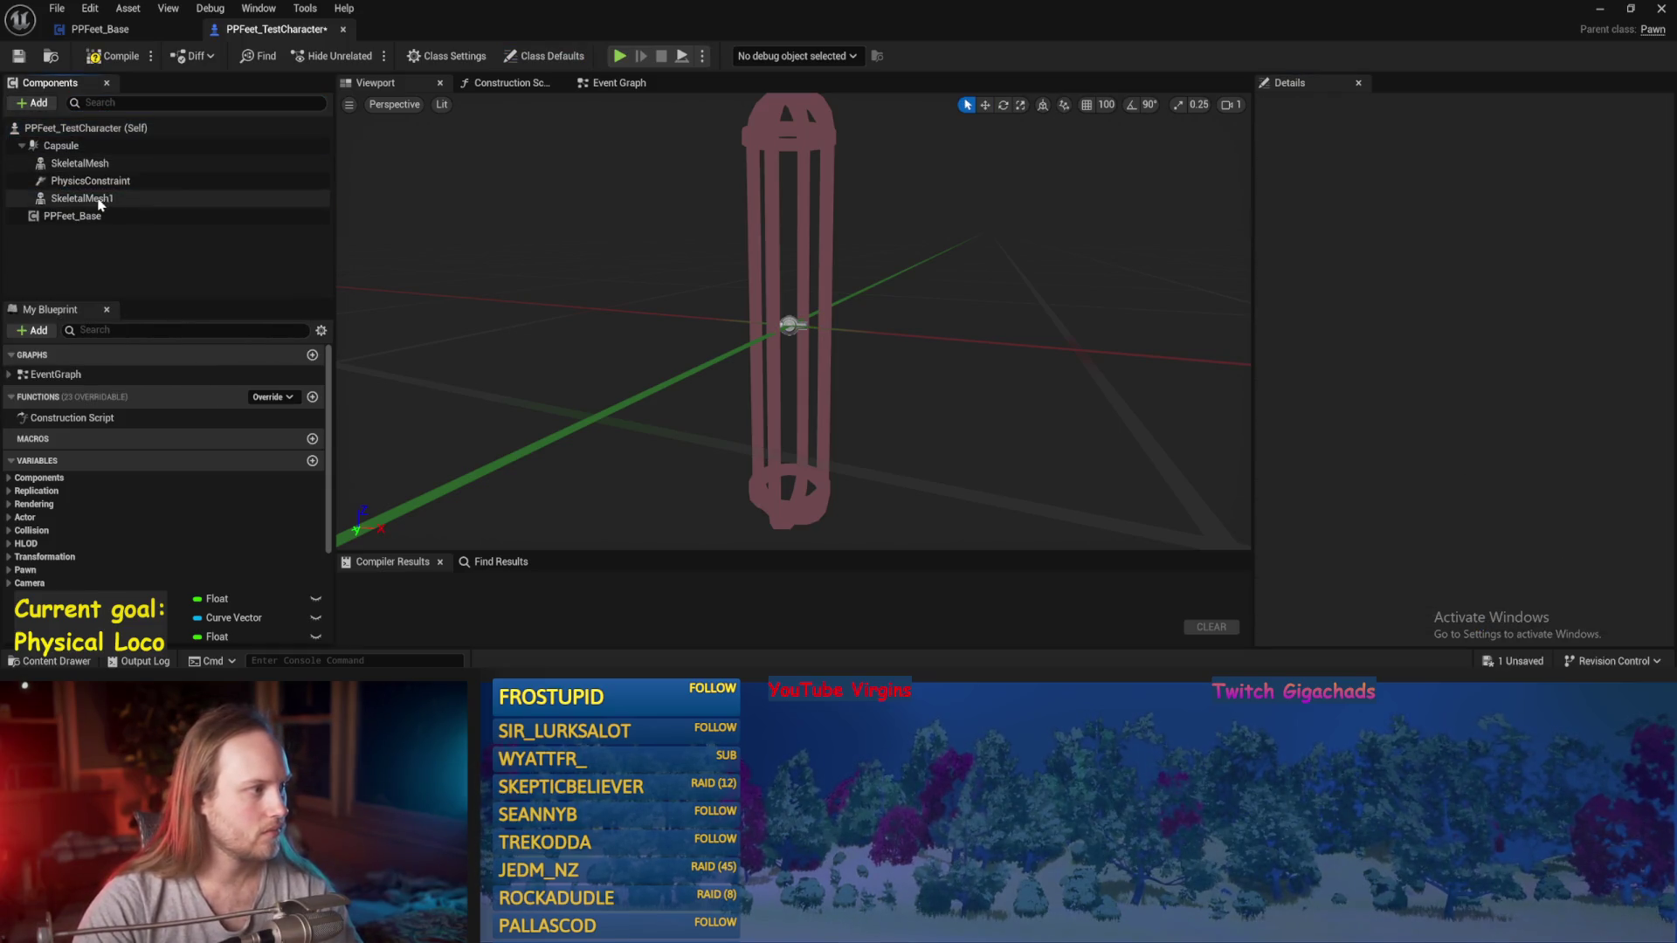
pyautogui.click(100, 198)
pyautogui.press('Delete')
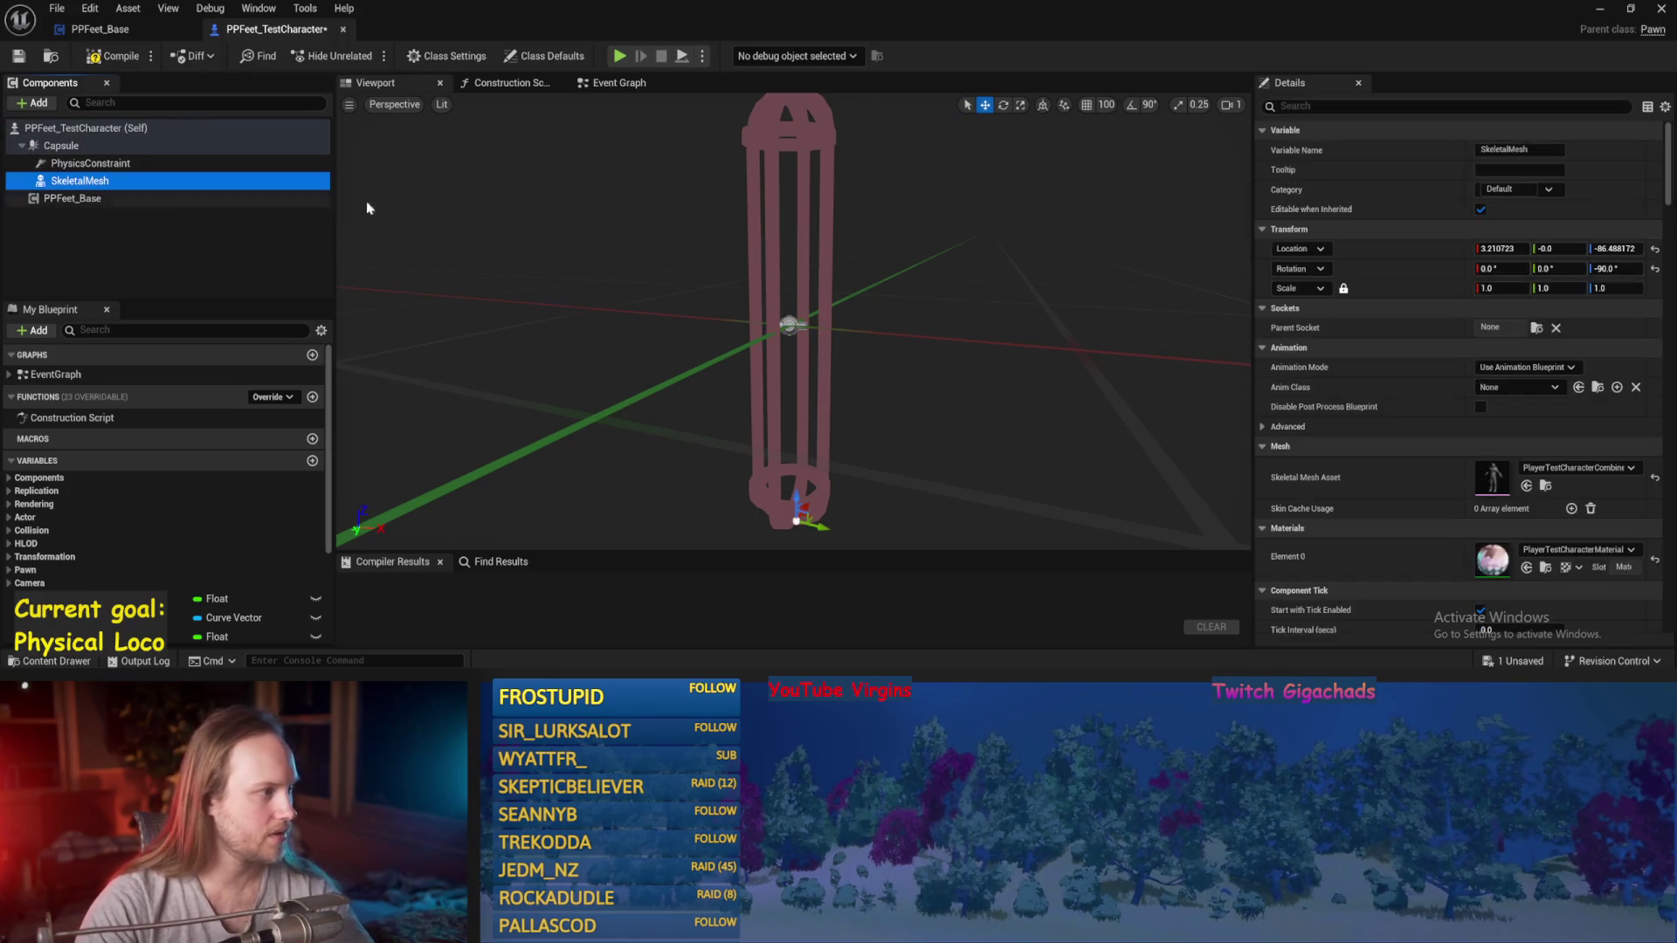
# Step: Delete the PhysicsConstraint component from the character
pyautogui.click(1362, 106)
pyautogui.write('s')
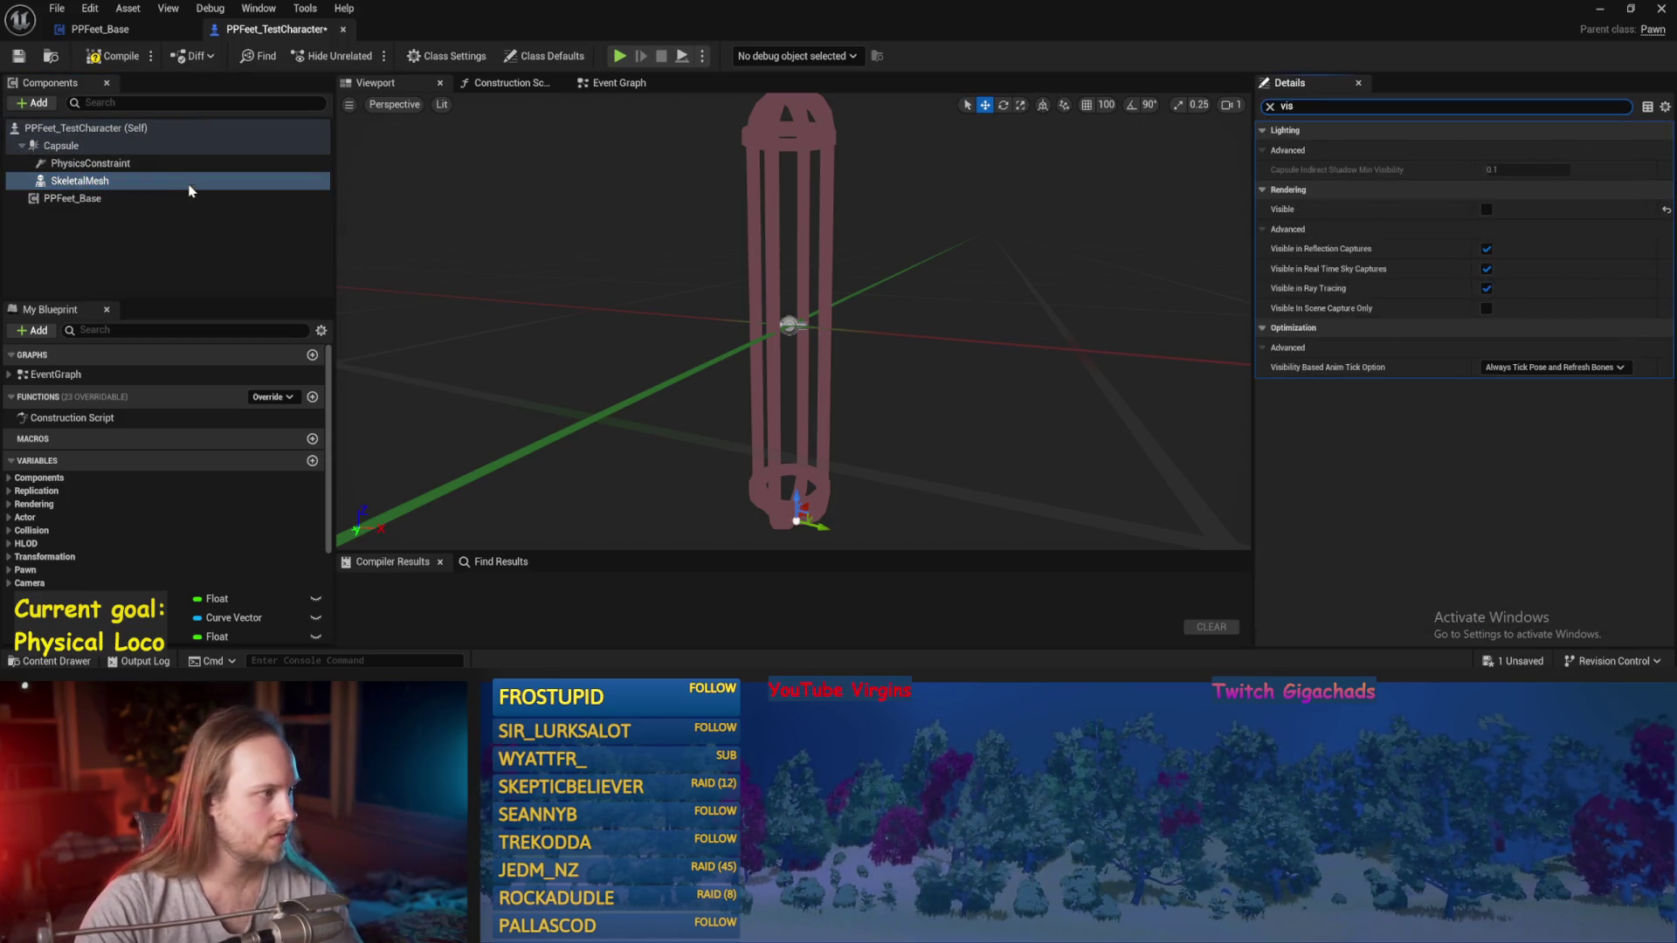
pyautogui.click(81, 163)
pyautogui.press('Delete')
# Step: Tick Visible on the SkeletalMesh component, clear the filter, and Save All
pyautogui.click(82, 166)
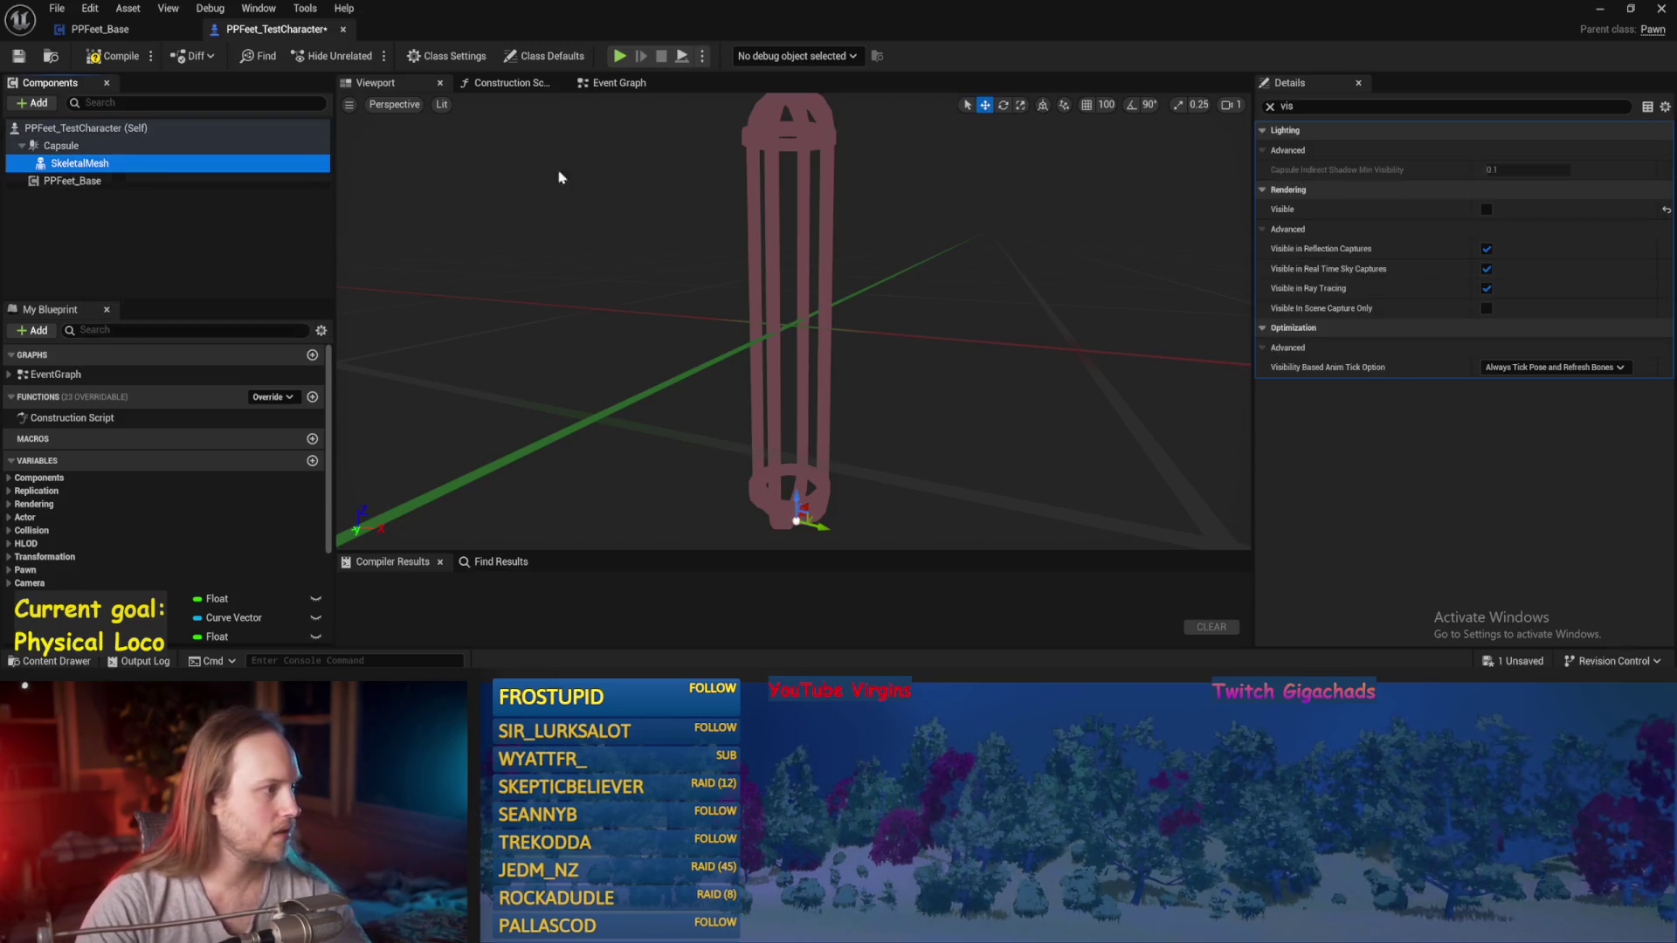
pyautogui.click(1486, 210)
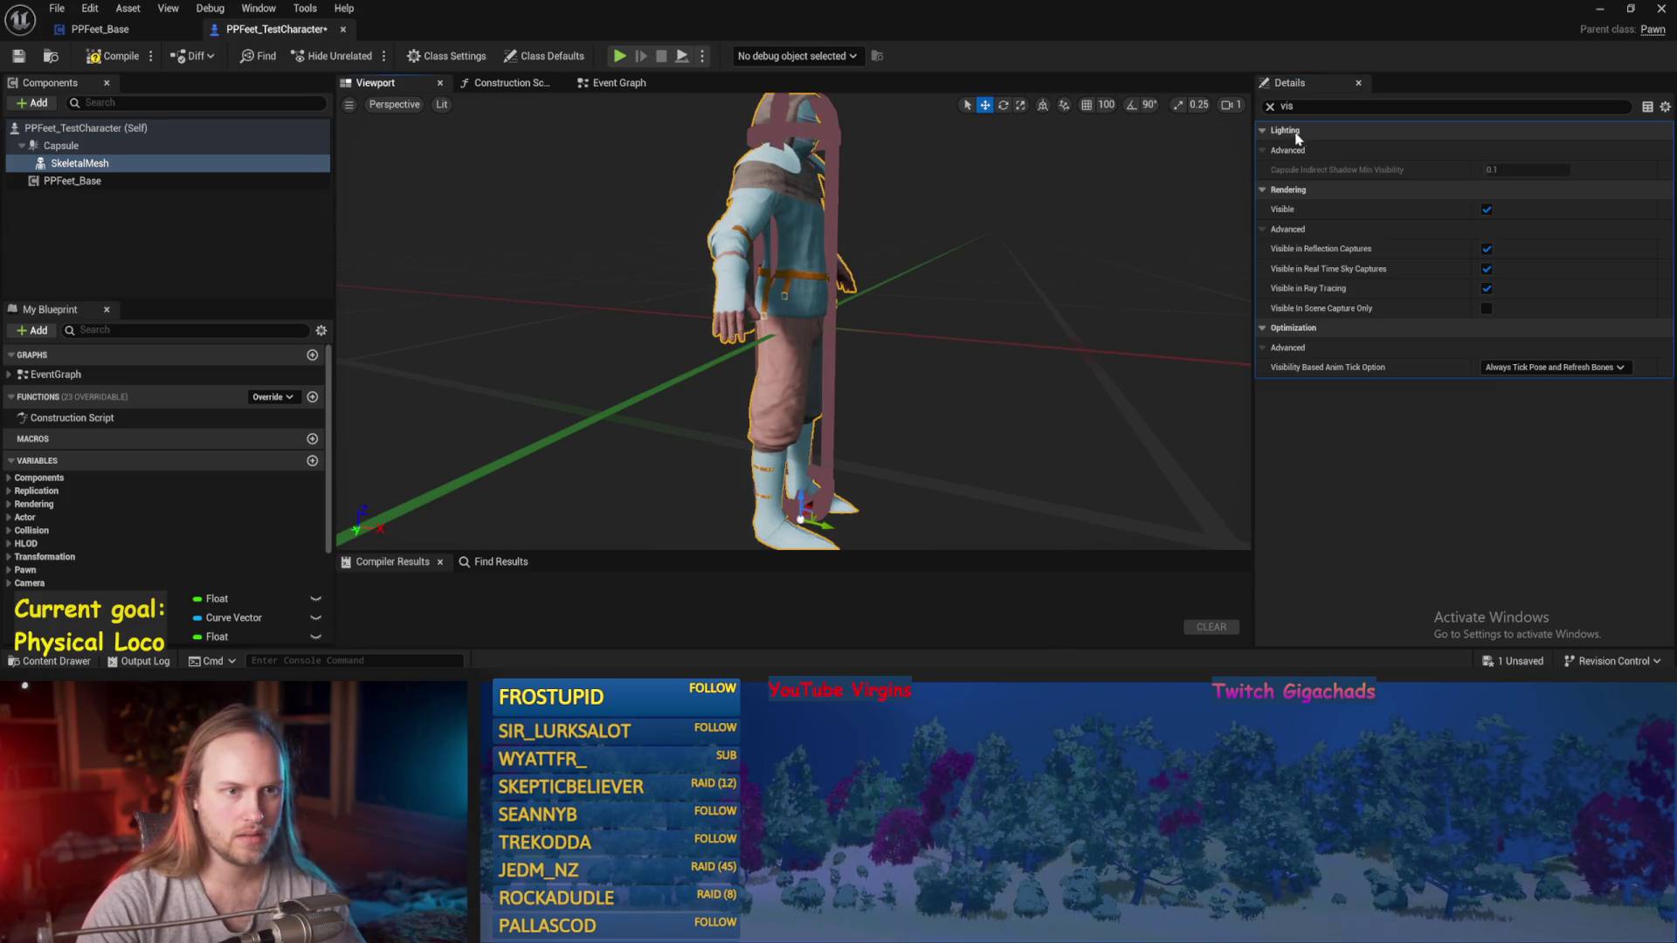
pyautogui.click(1270, 107)
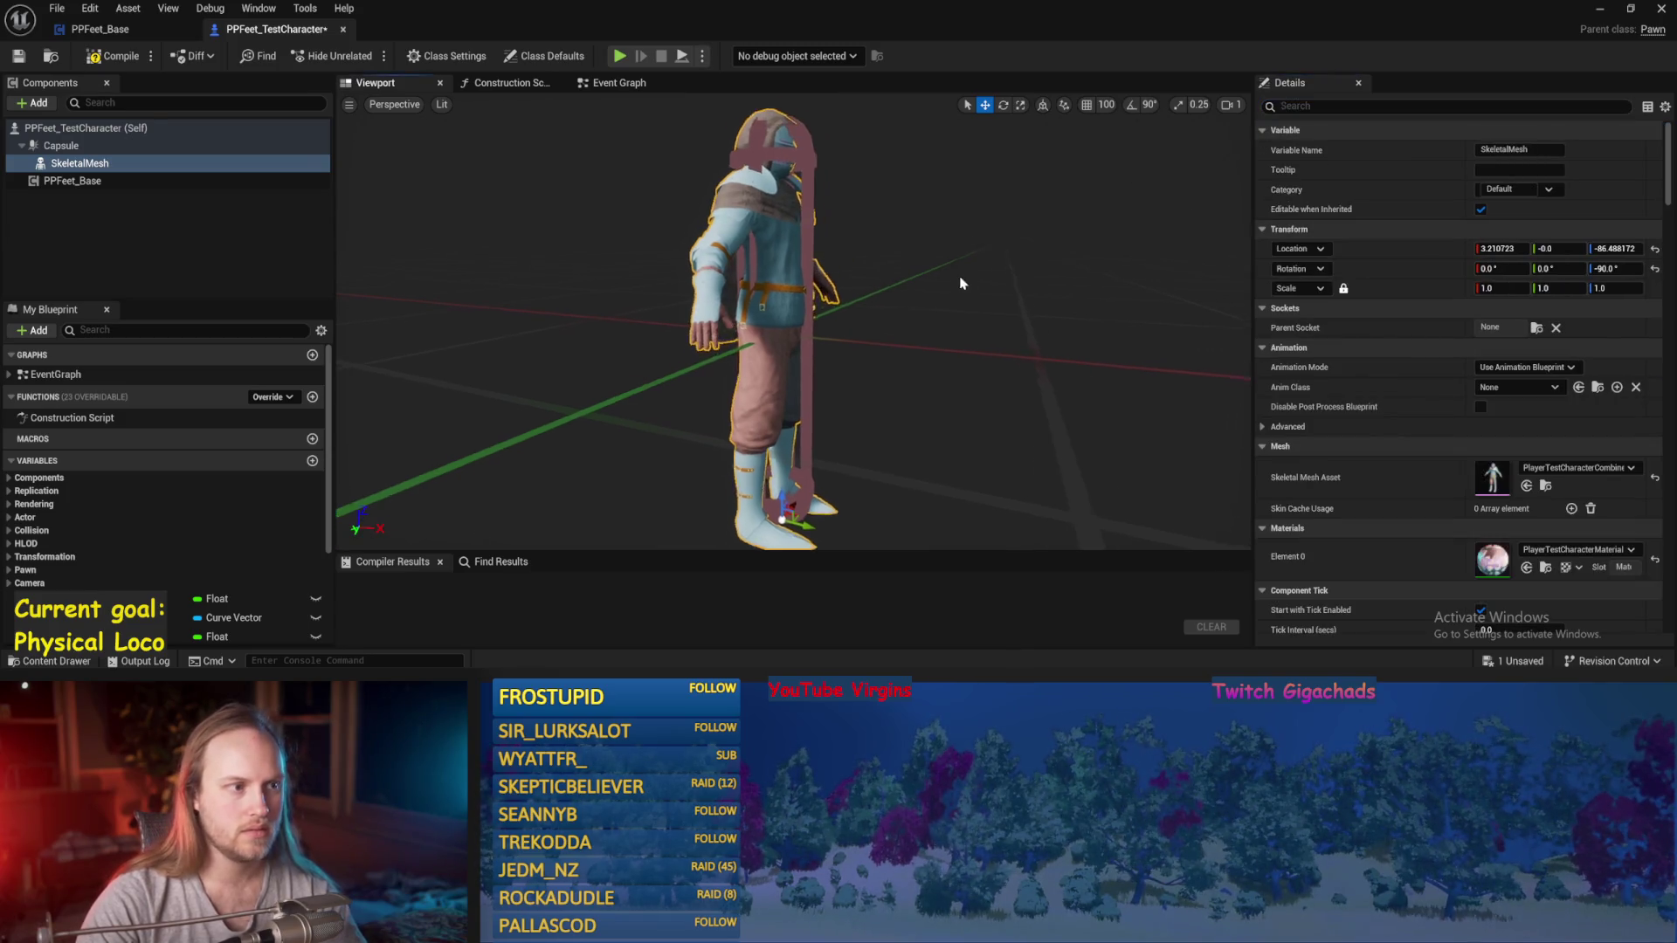
pyautogui.click(57, 8)
pyautogui.click(94, 113)
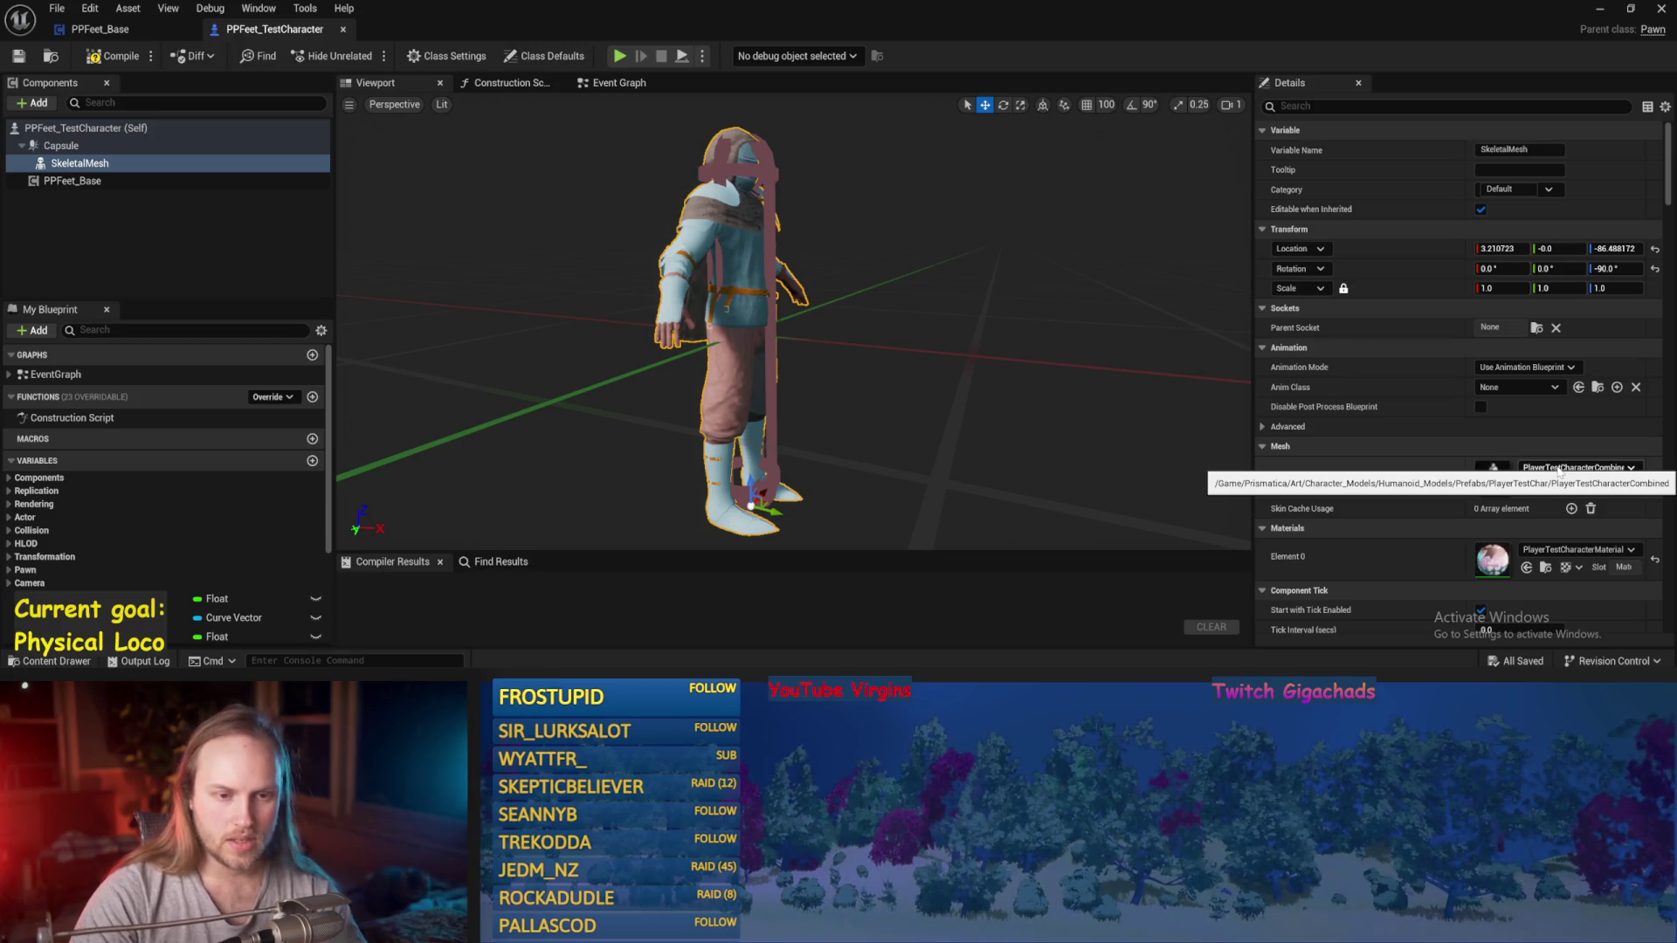
# Step: Check the Anims folder in the Content Browser and reposition the character blueprint window
pyautogui.doubleClick(1390, 38)
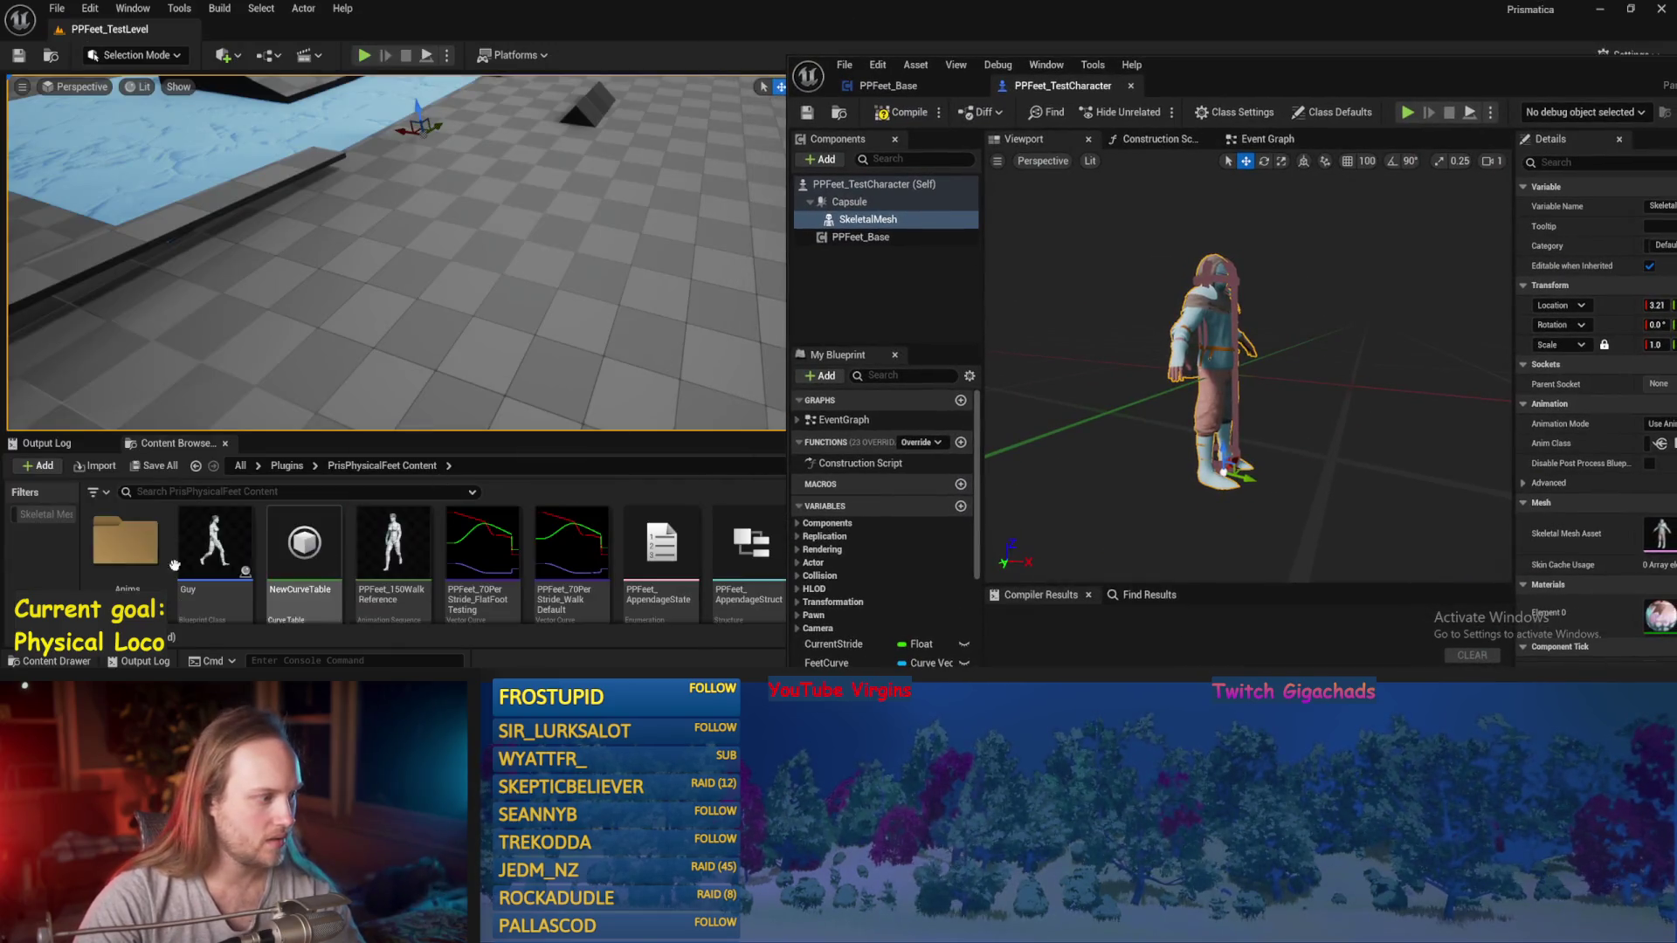
pyautogui.doubleClick(127, 545)
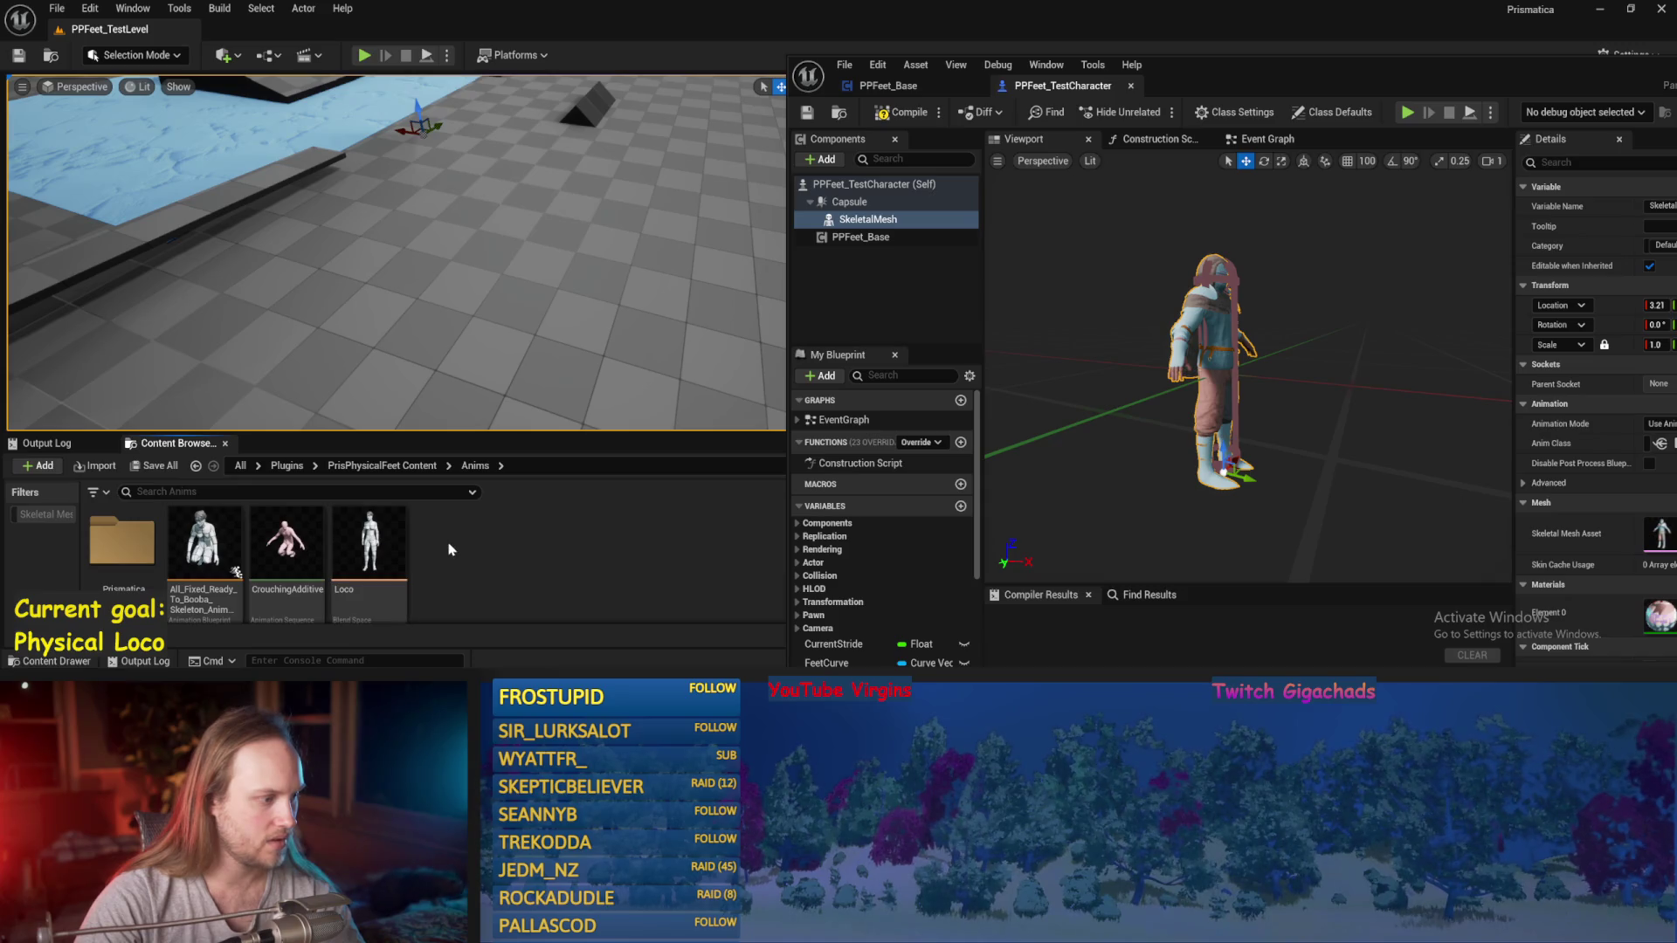
pyautogui.click(382, 466)
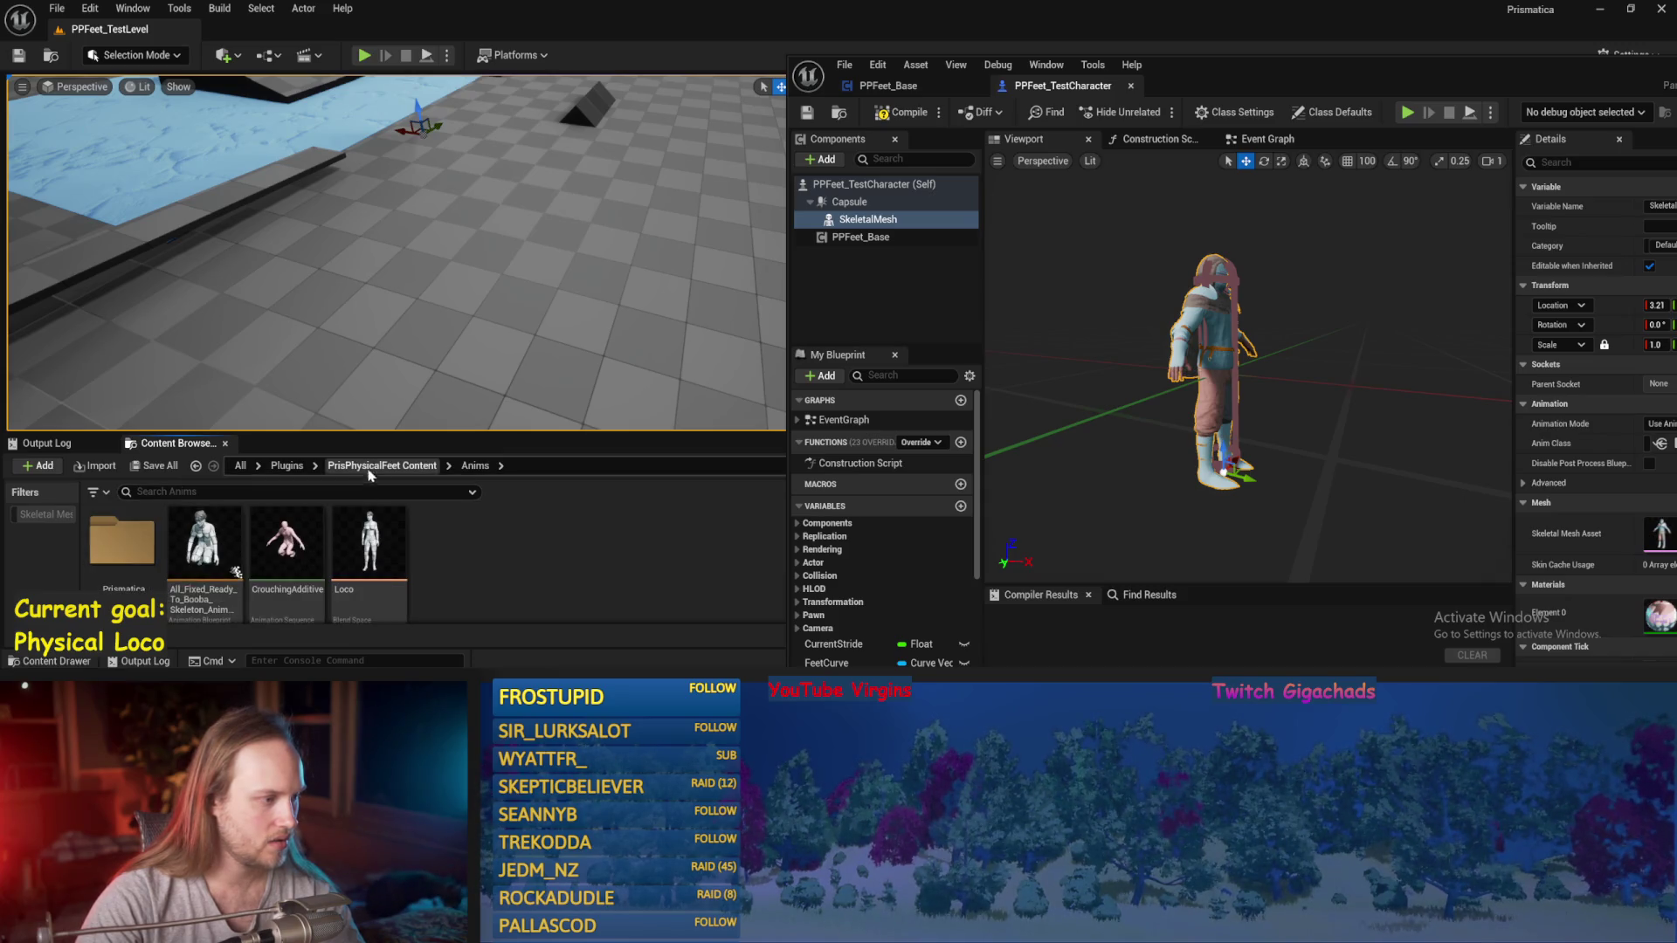
pyautogui.scroll(-2, 306, 558)
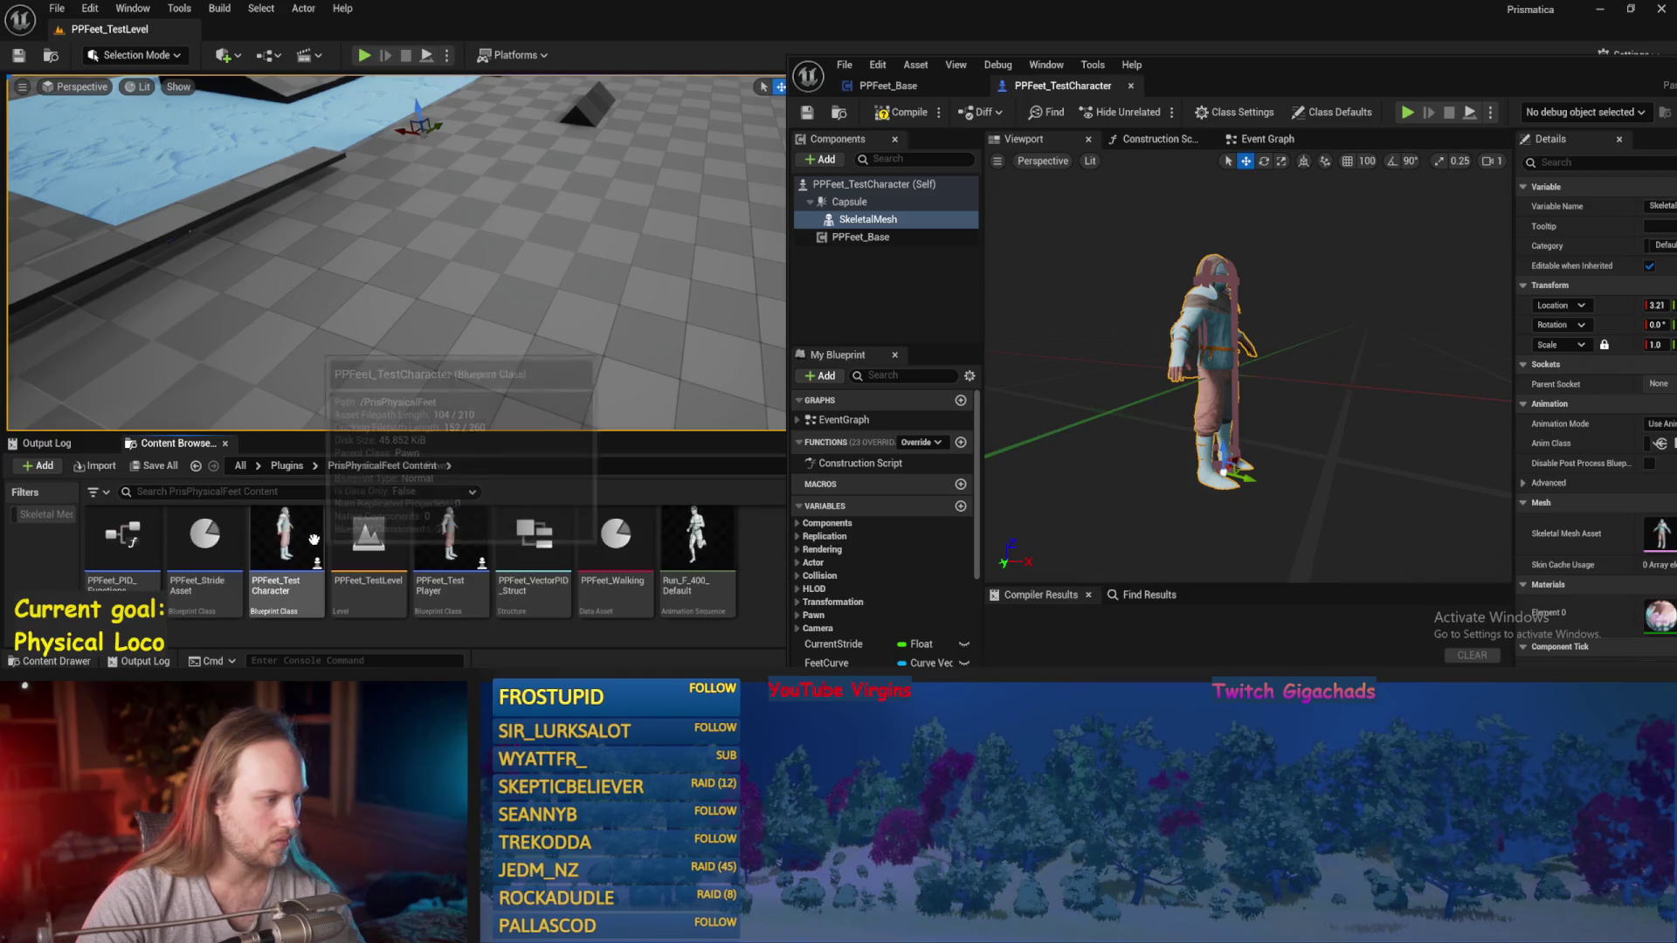
pyautogui.moveTo(702, 542)
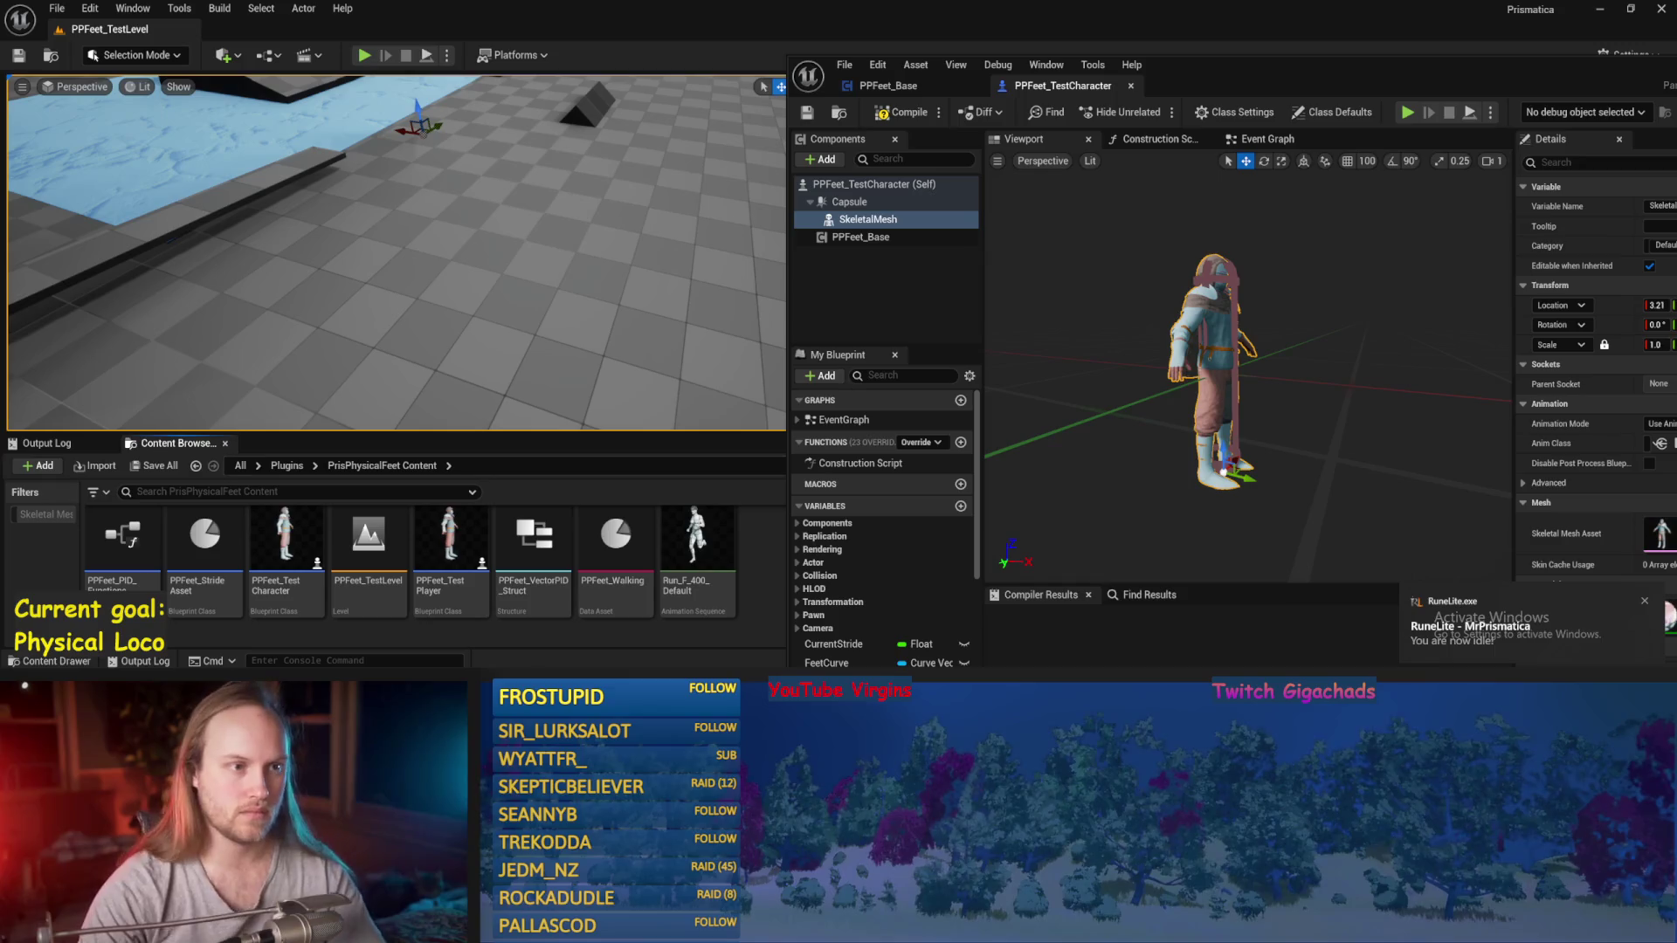
pyautogui.moveTo(1240, 65); pyautogui.dragTo(865, 95)
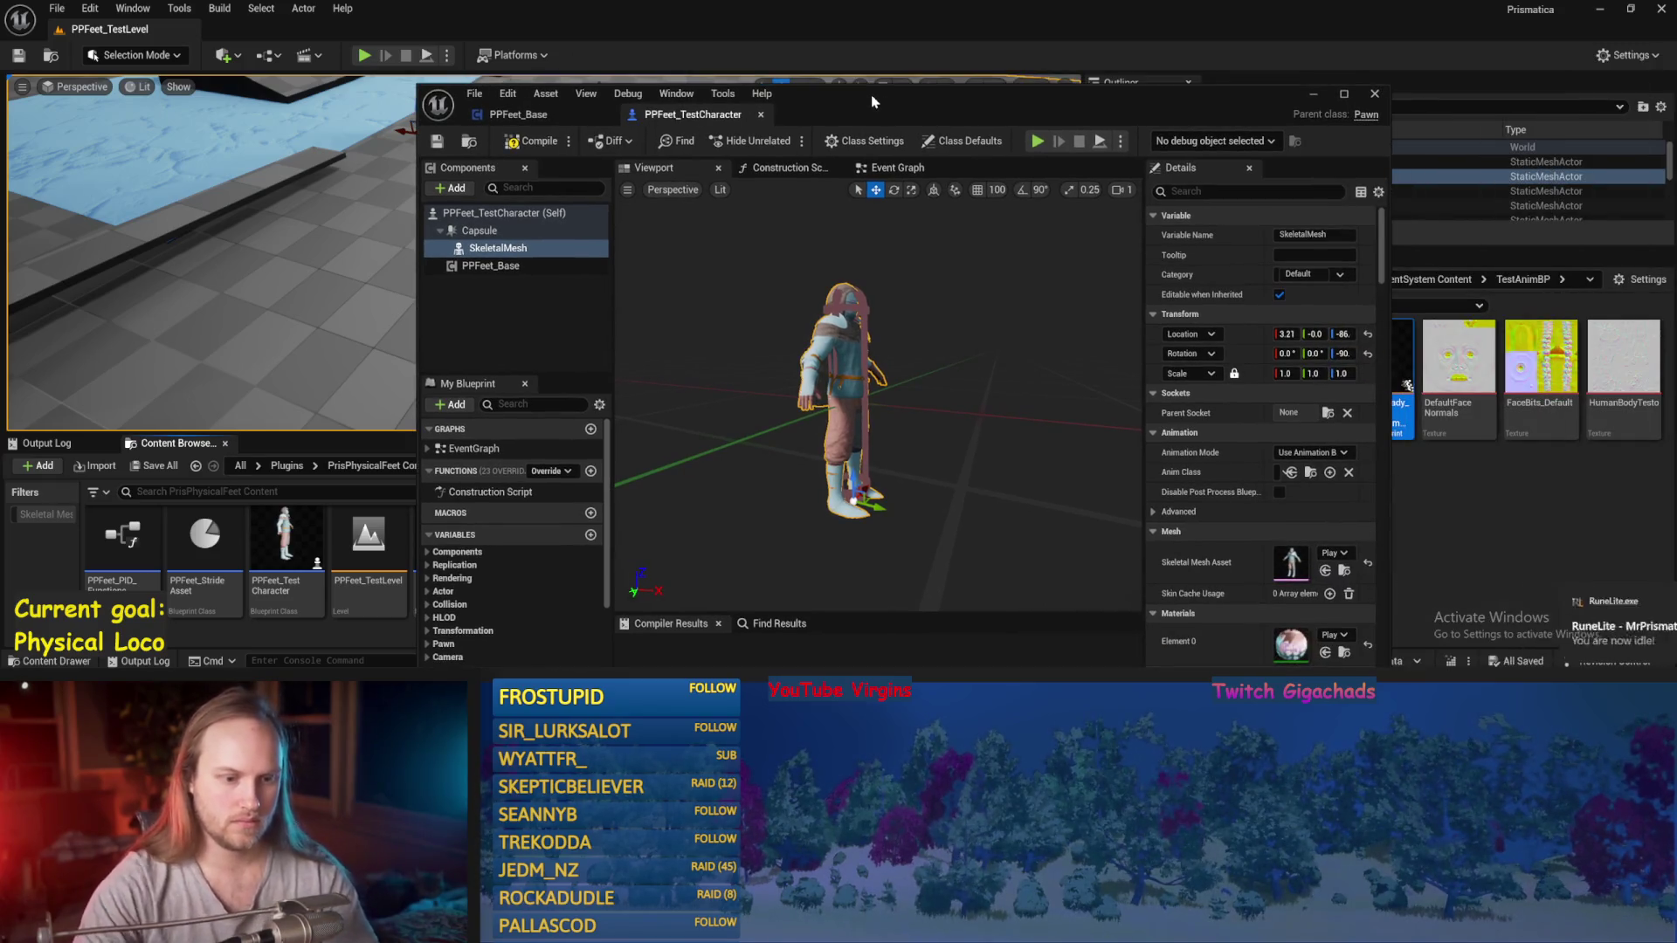
# Step: Set the Skeletal Mesh Asset to All_Fixed_Ready_To_Booba
pyautogui.click(1340, 558)
pyautogui.write('bod')
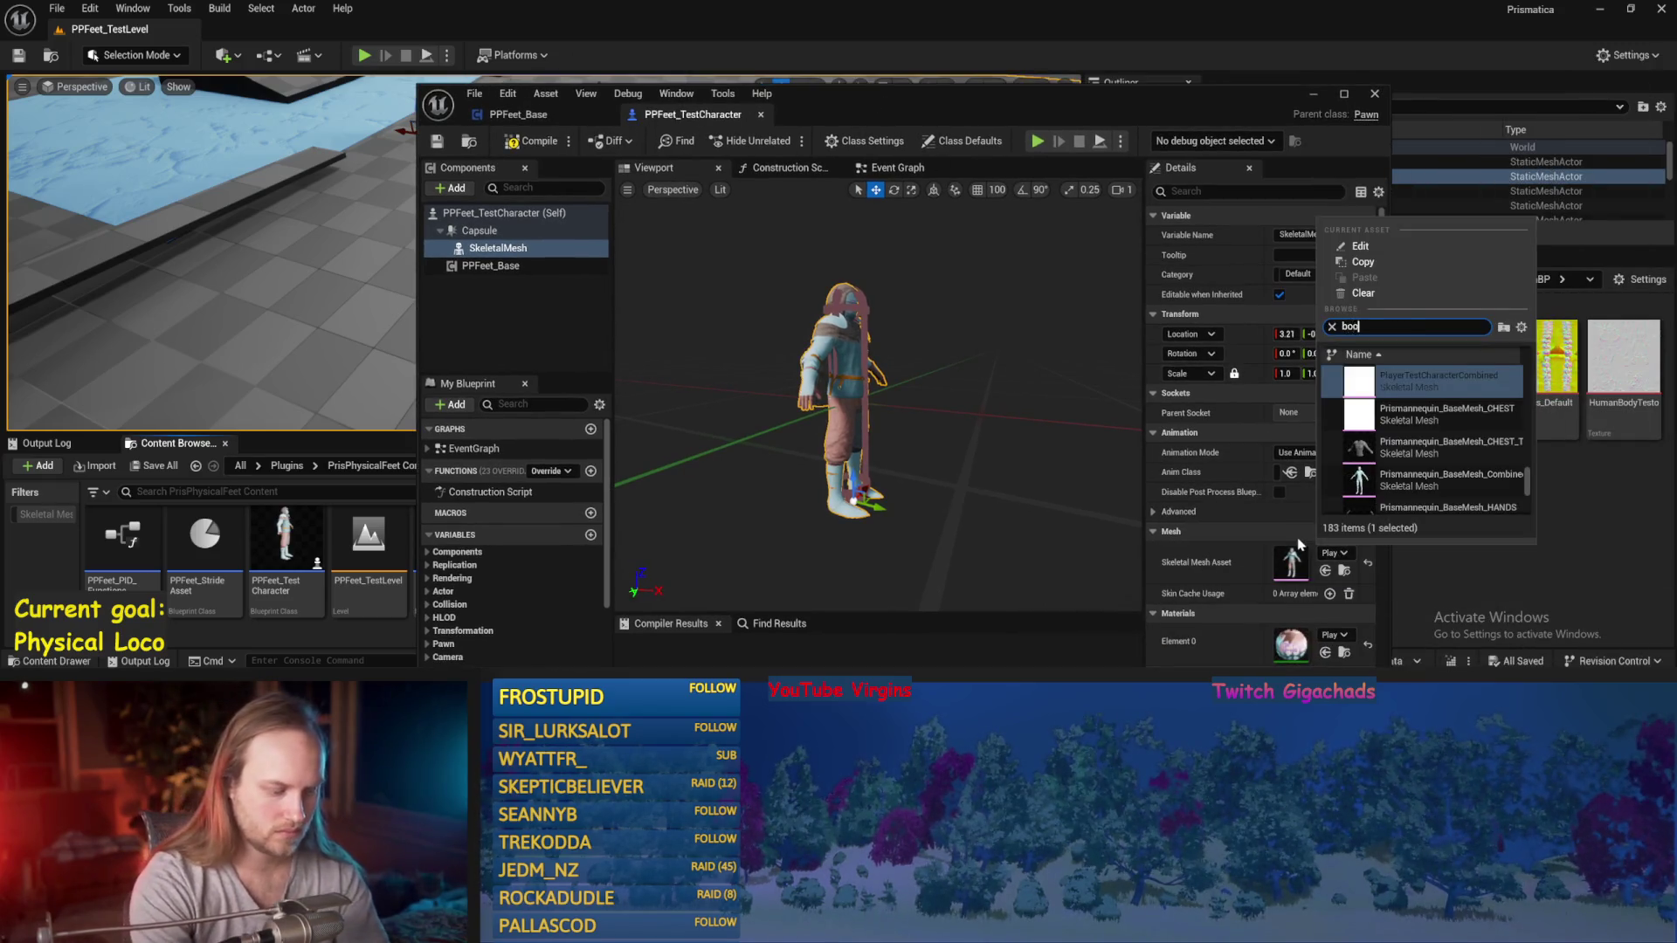
pyautogui.write('ba')
pyautogui.click(1406, 380)
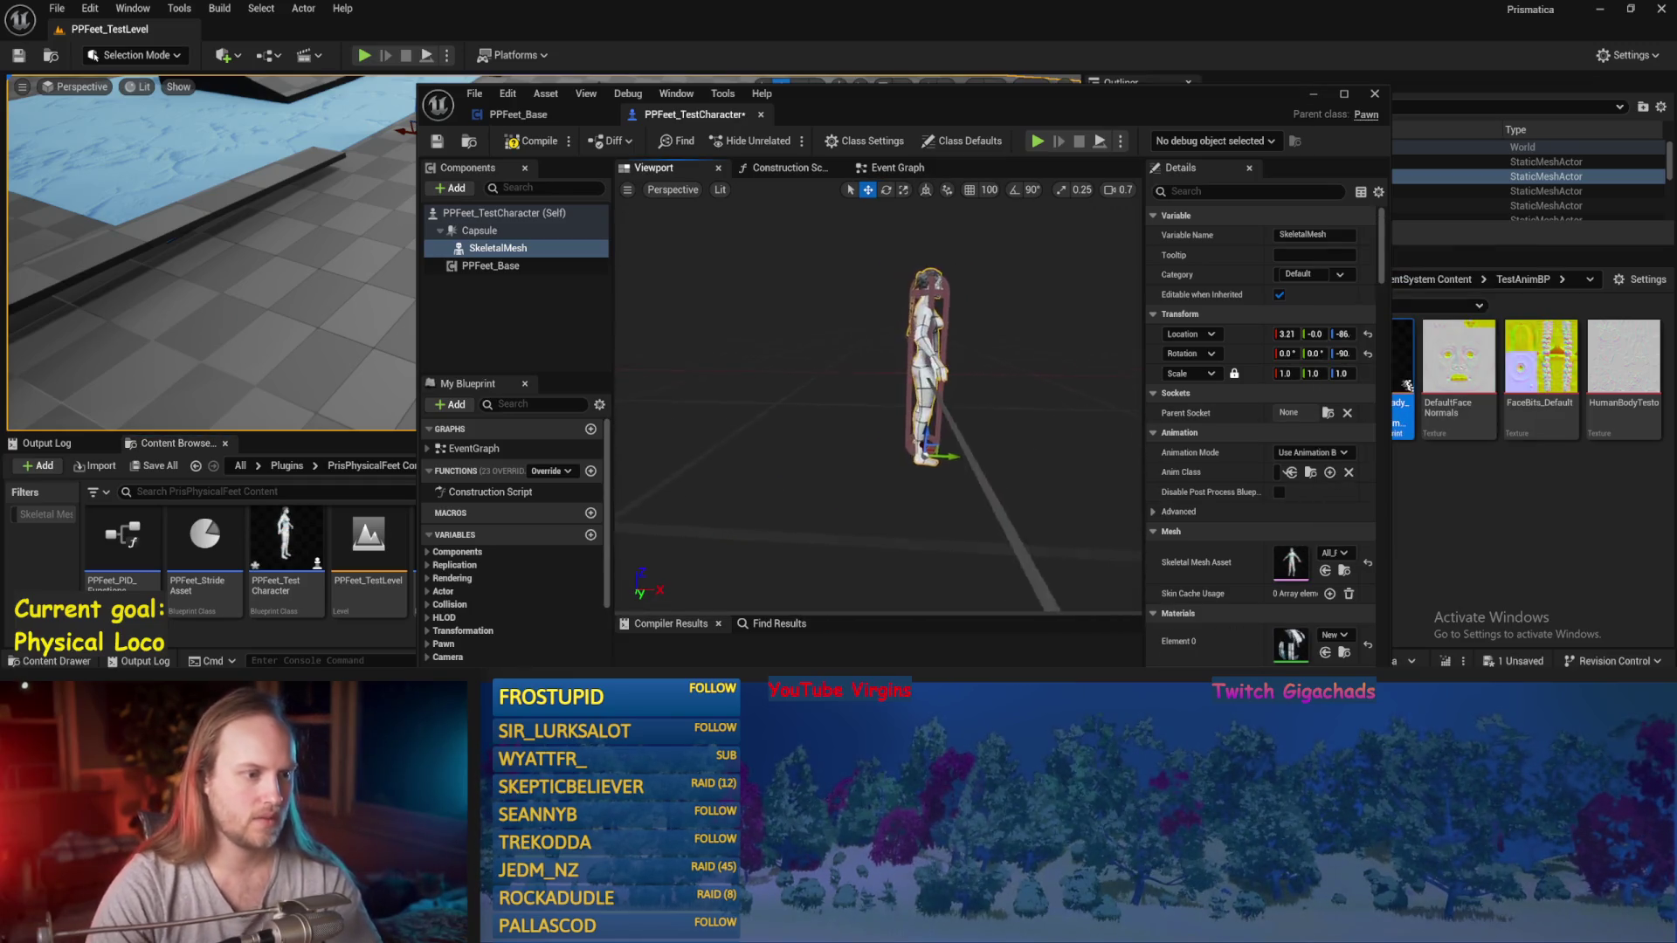
# Step: Compile the PPFeet_TestCharacter blueprint and save it
pyautogui.click(512, 146)
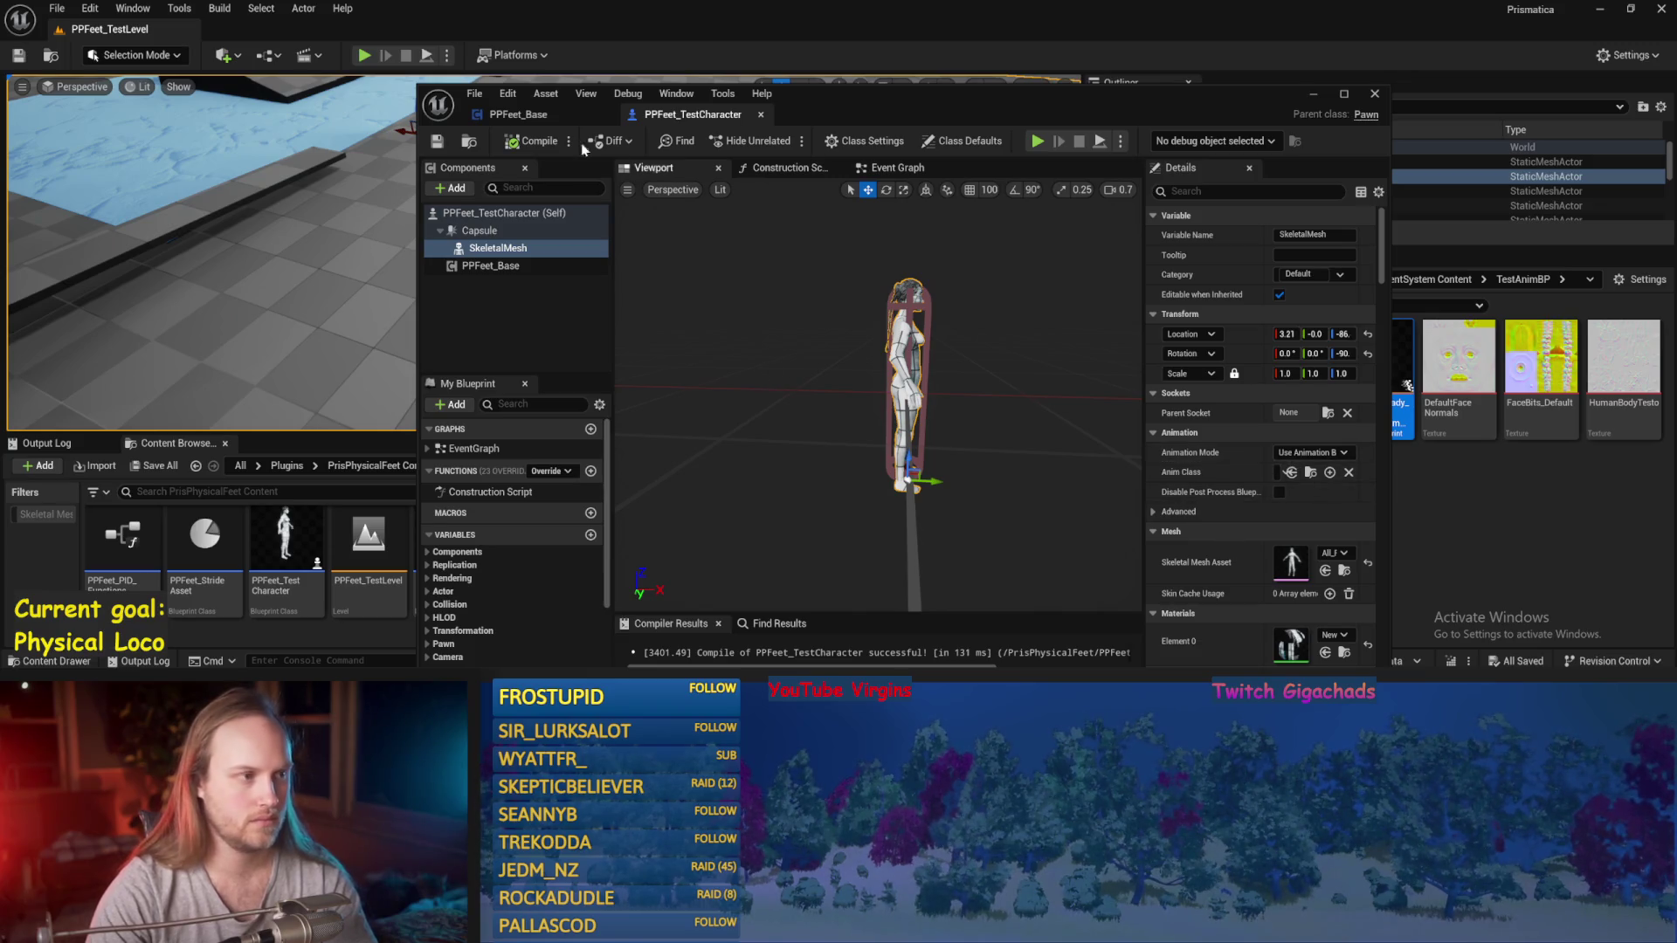
pyautogui.click(513, 144)
pyautogui.moveTo(419, 147); pyautogui.dragTo(422, 146)
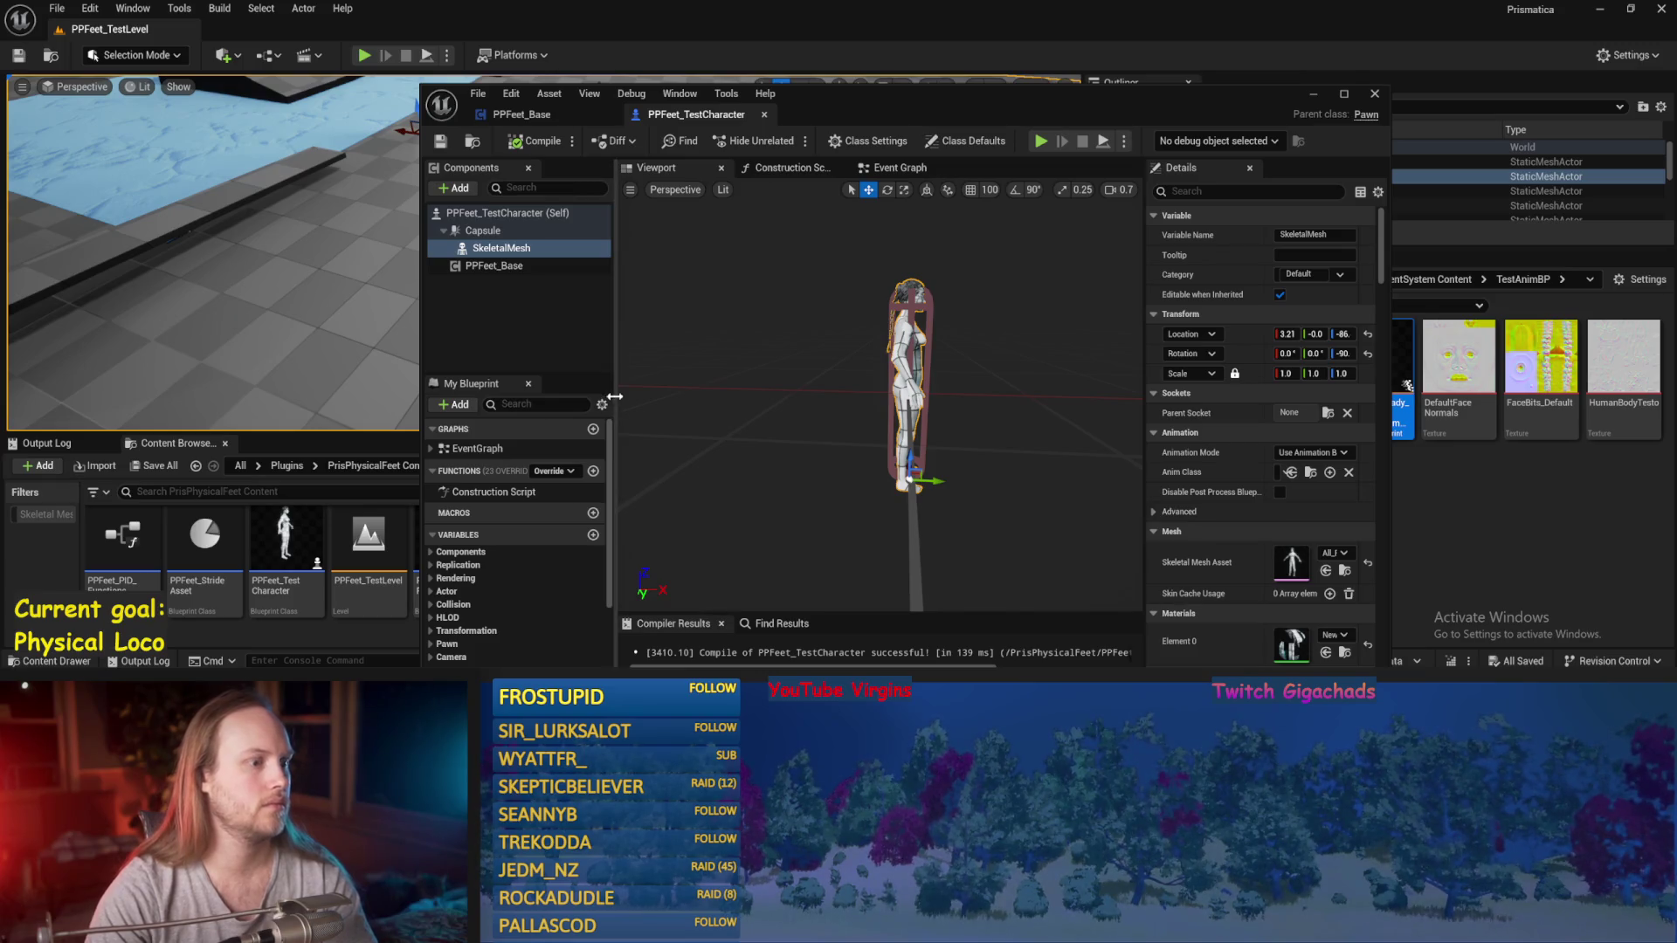
pyautogui.click(1314, 94)
pyautogui.hotkey('ctrl', 's')
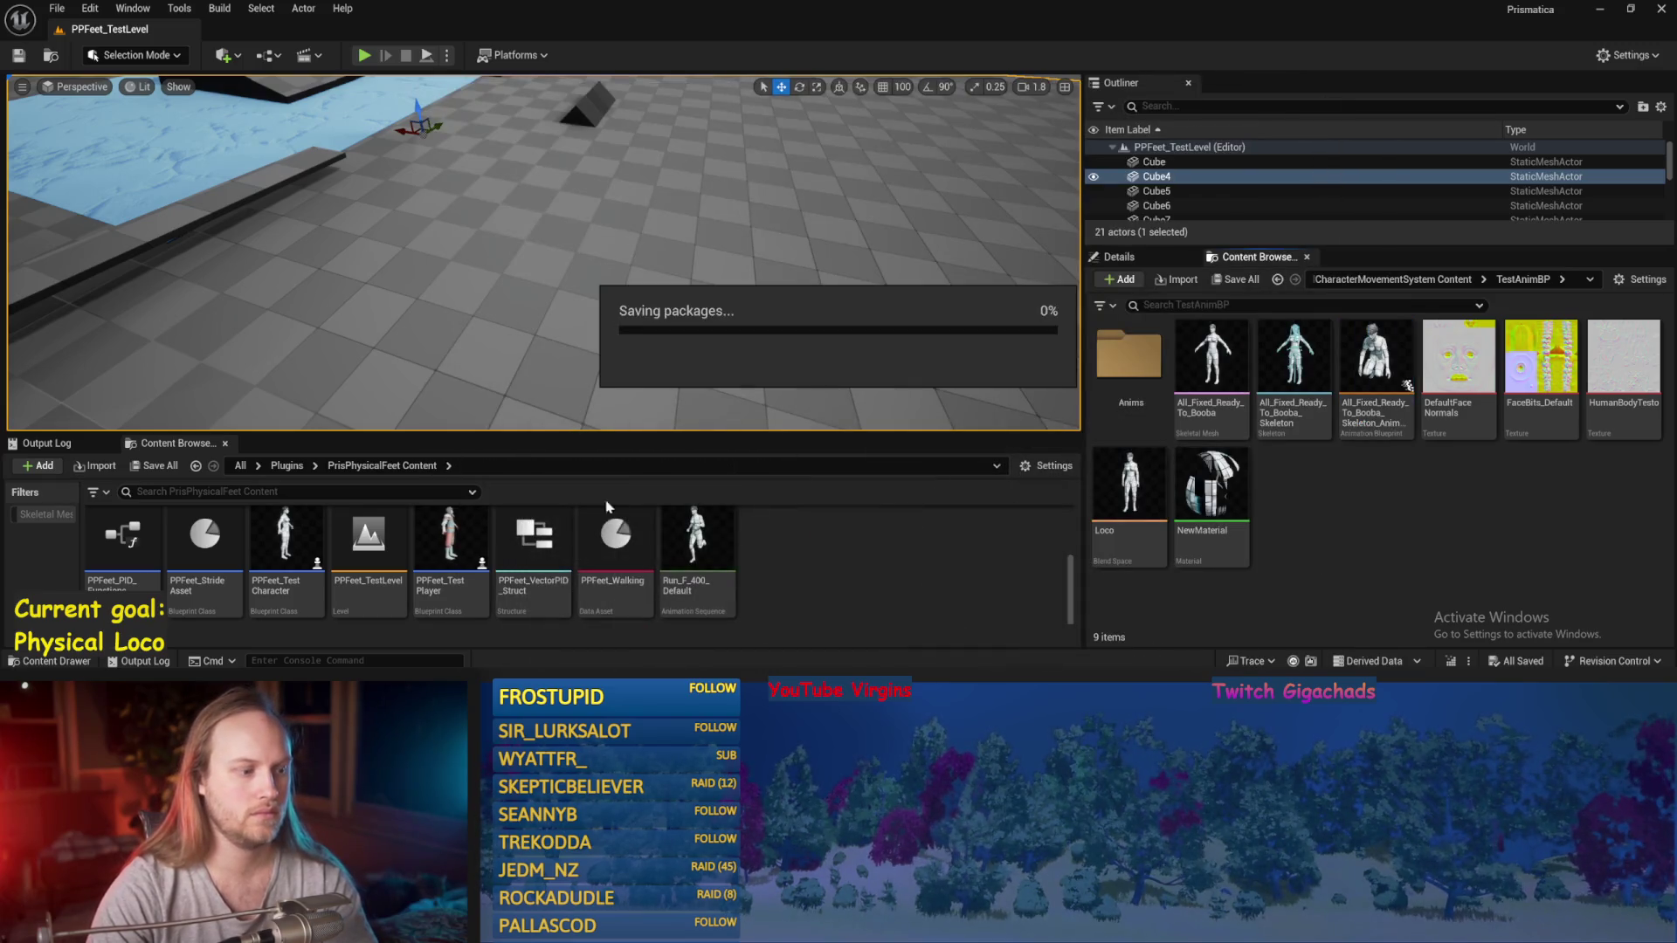
# Step: Minimize the character blueprint editor and look over the ramps in the level view
pyautogui.click(56, 8)
pyautogui.click(120, 230)
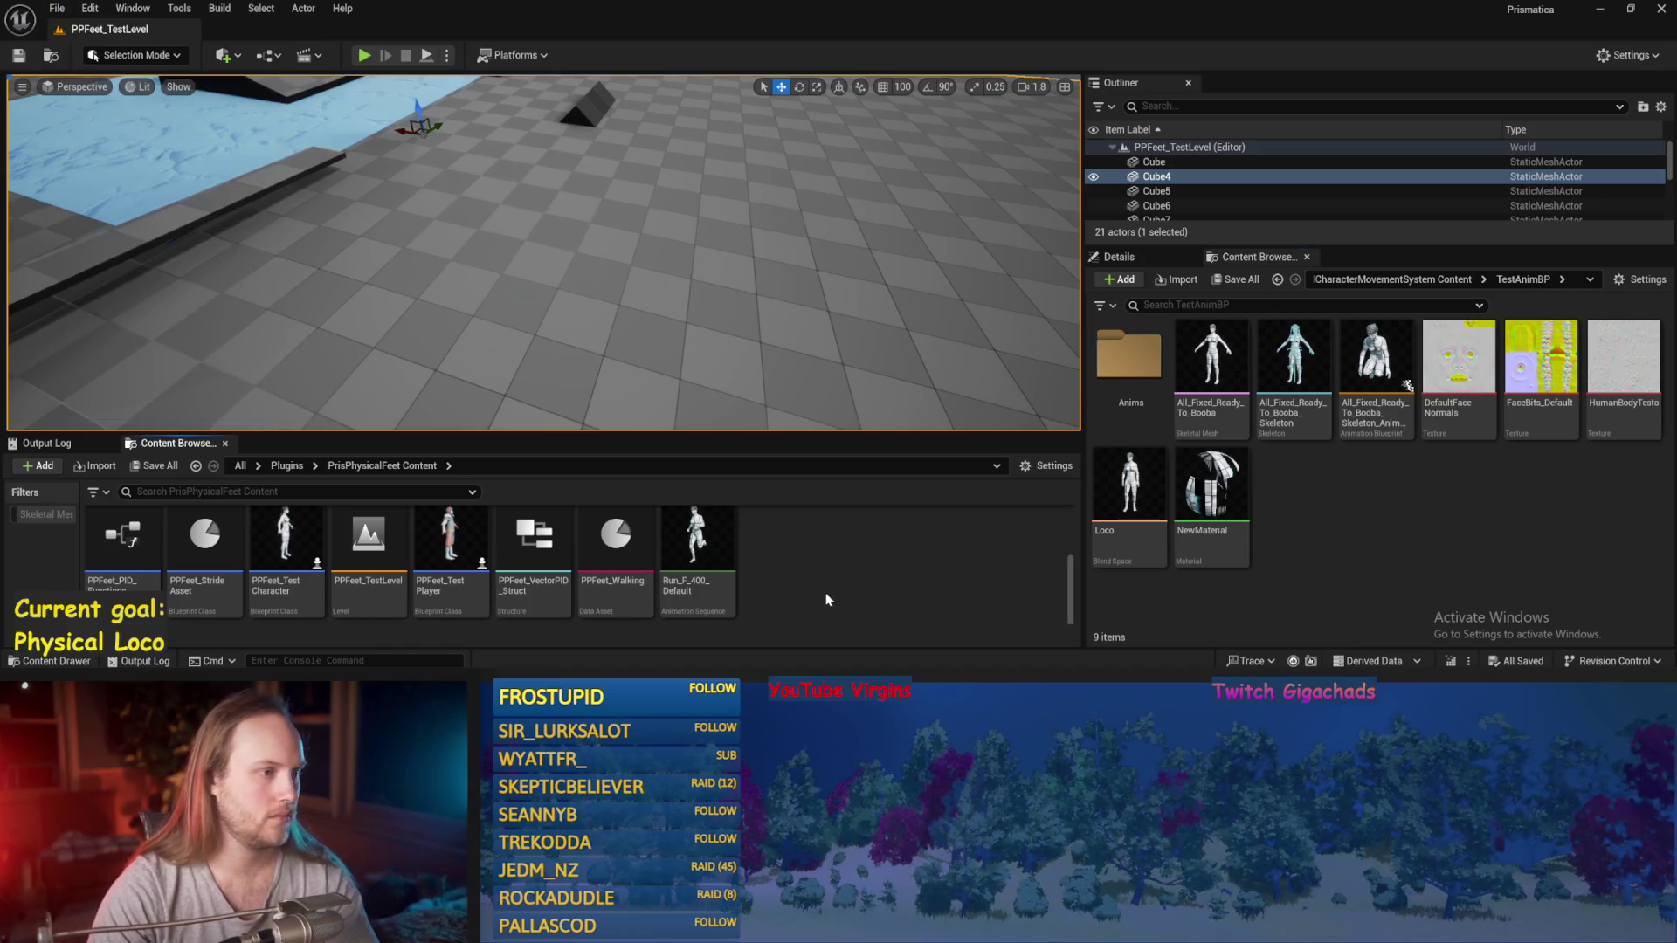
pyautogui.moveTo(681, 214); pyautogui.dragTo(681, 262)
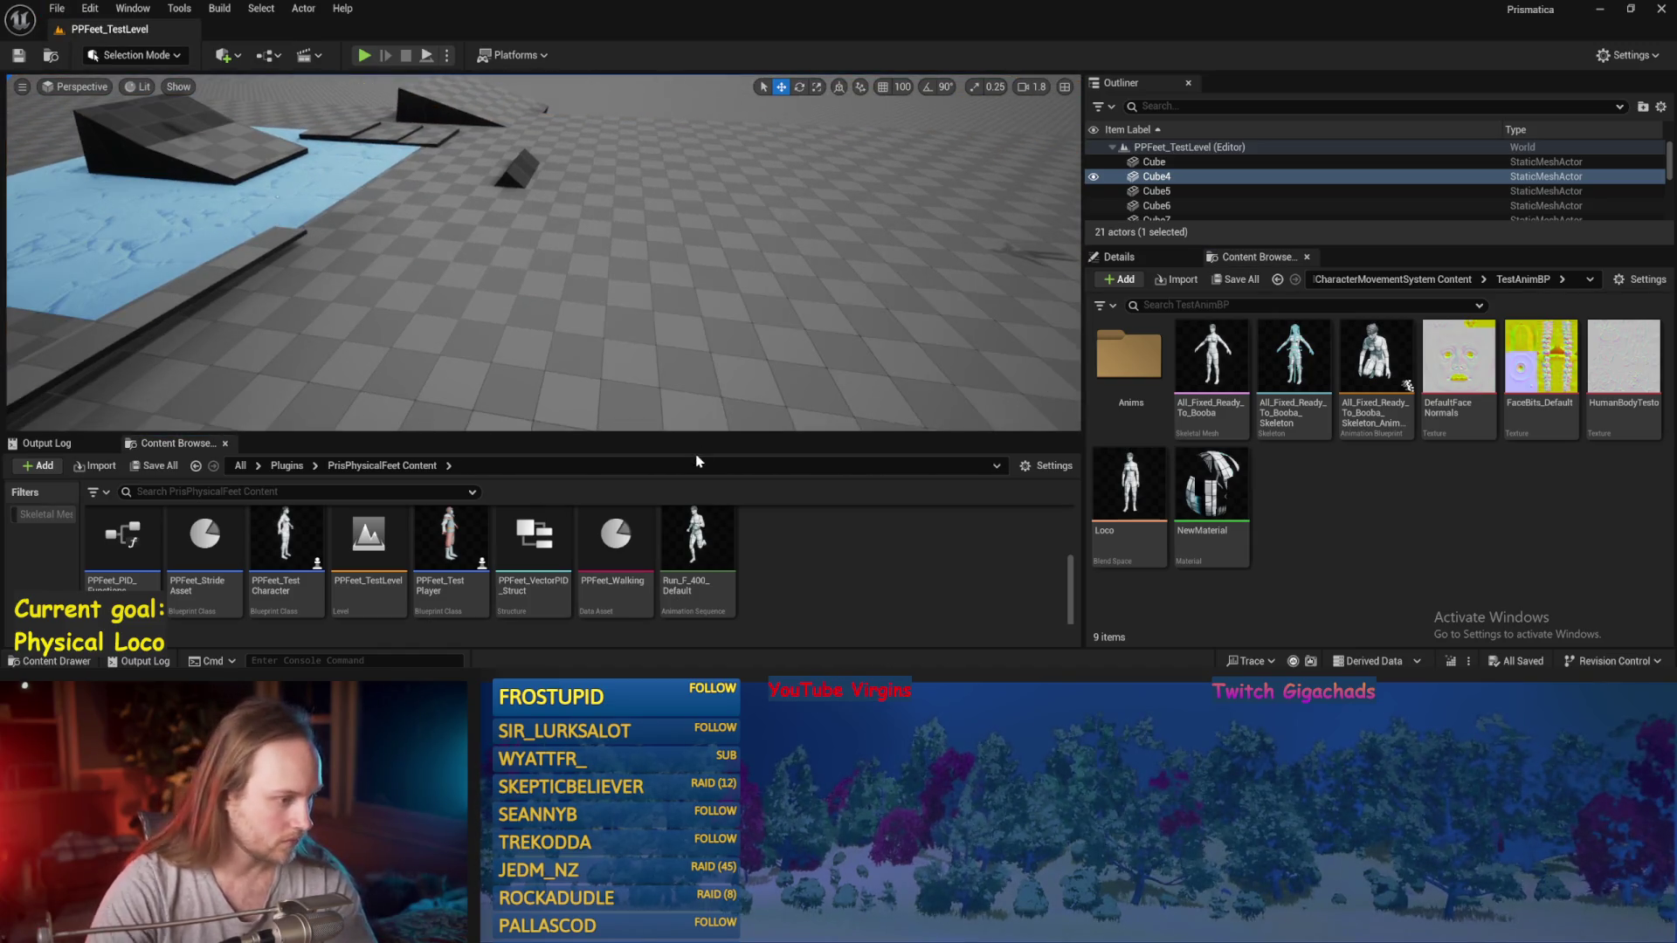
pyautogui.scroll(3, 836, 606)
# Step: Rename the Anims animation blueprint to PPFeet_TestAnimBP and open it in a maximized editor
pyautogui.doubleClick(122, 539)
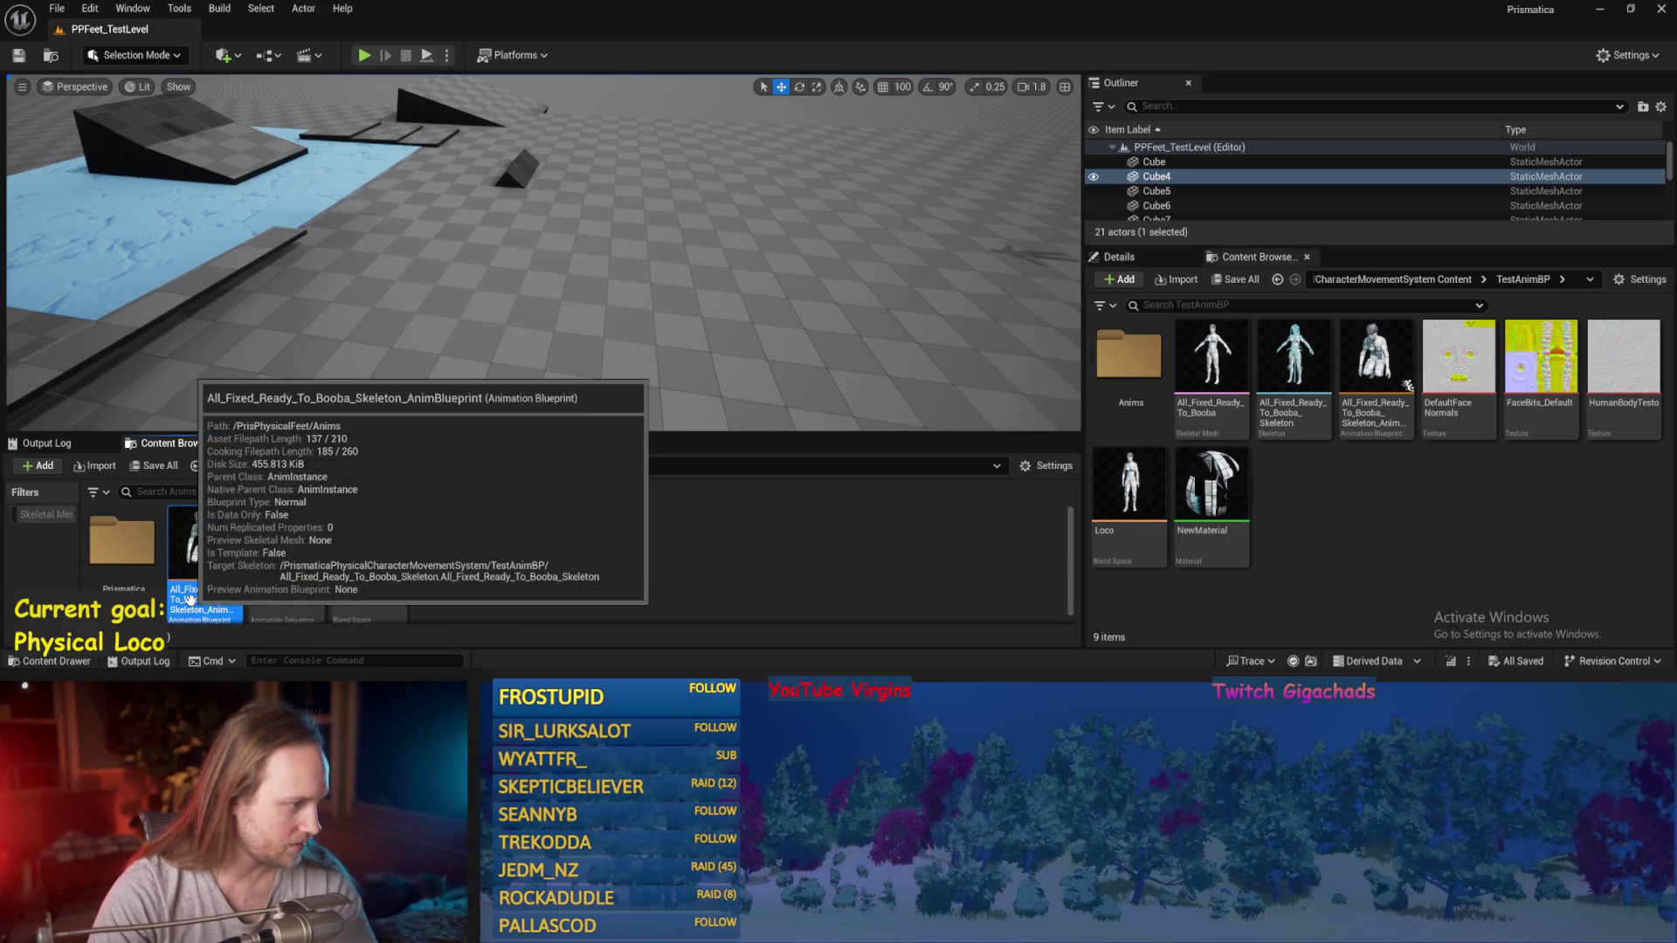
pyautogui.click(189, 593)
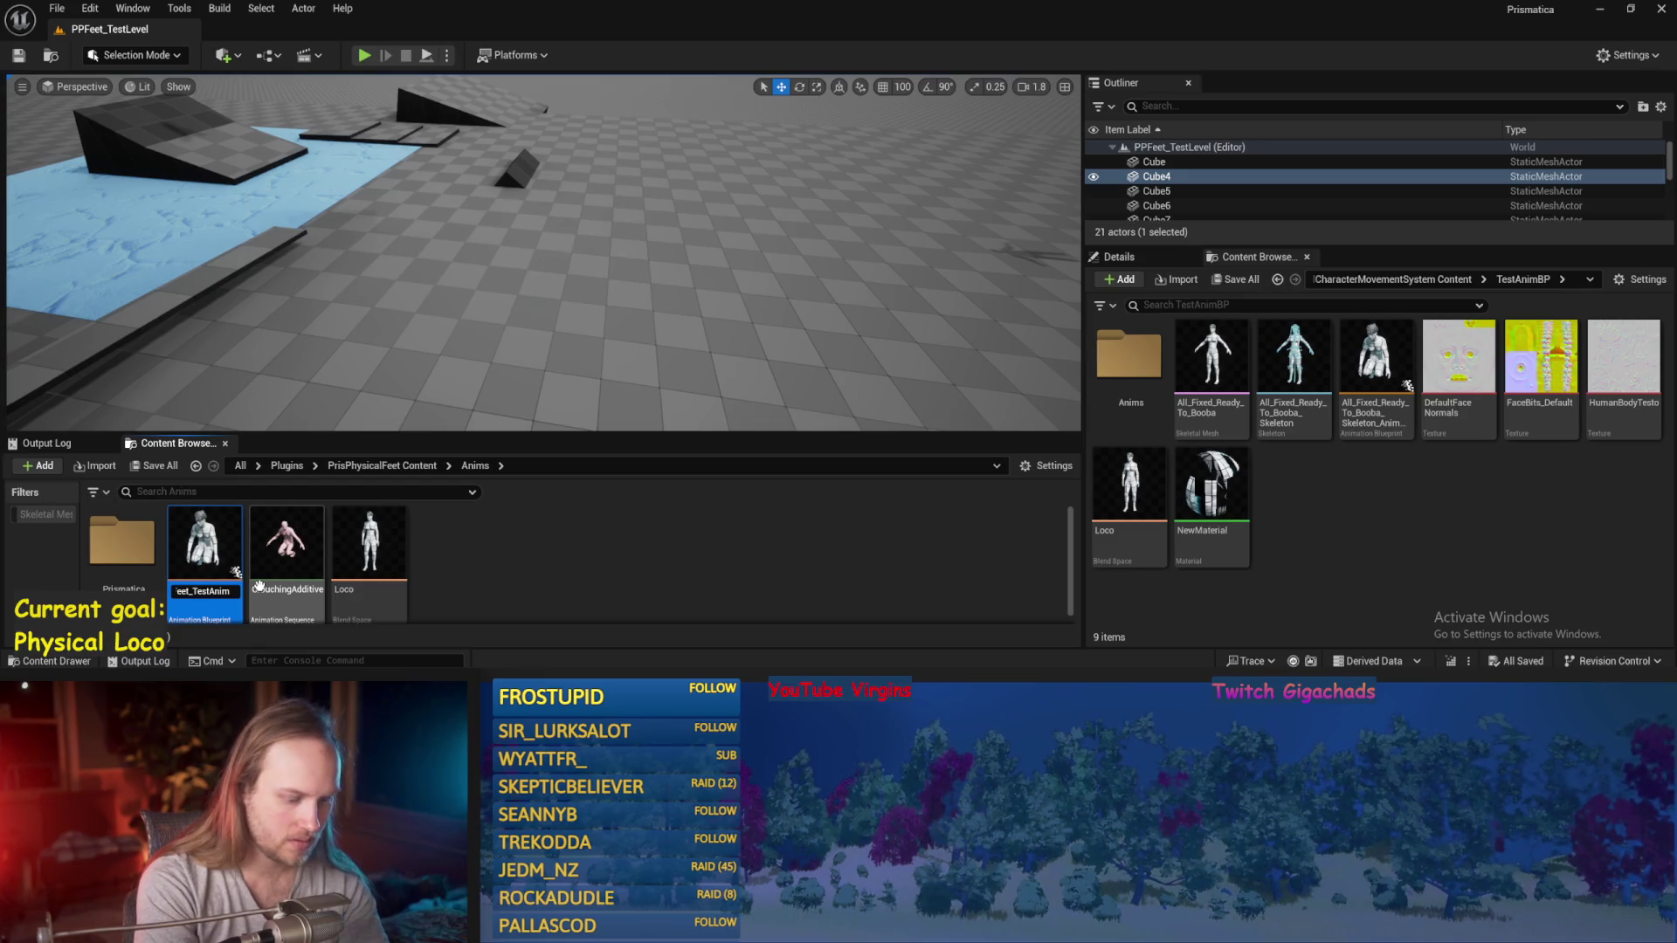
pyautogui.press('Return')
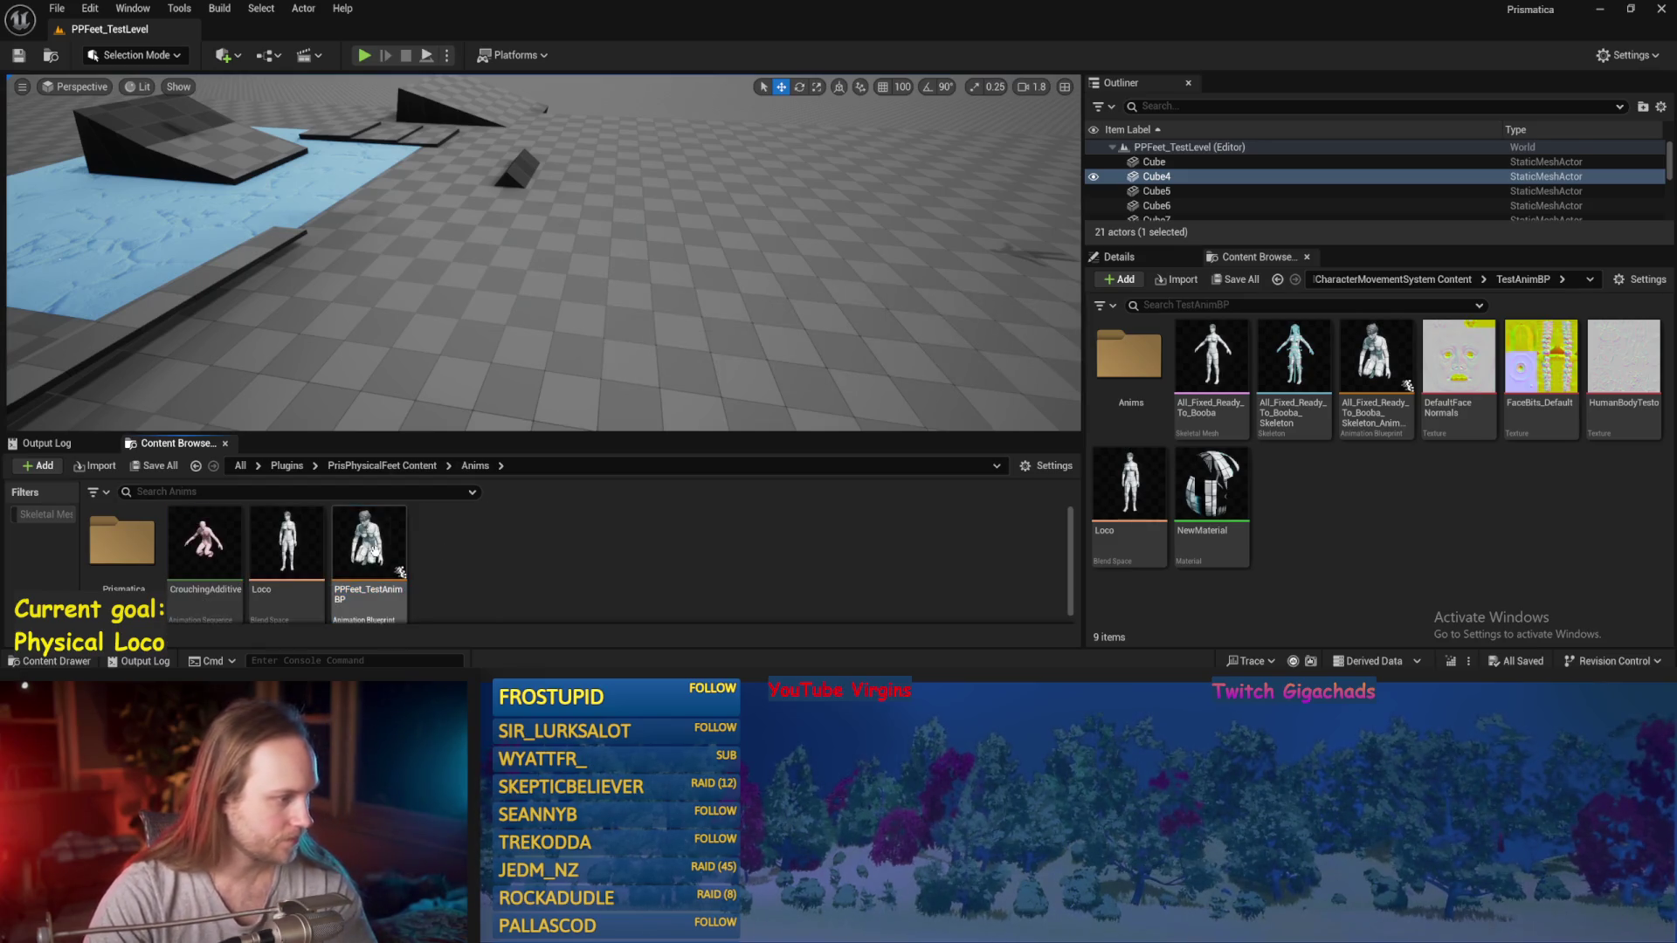
pyautogui.doubleClick(374, 551)
pyautogui.click(1344, 94)
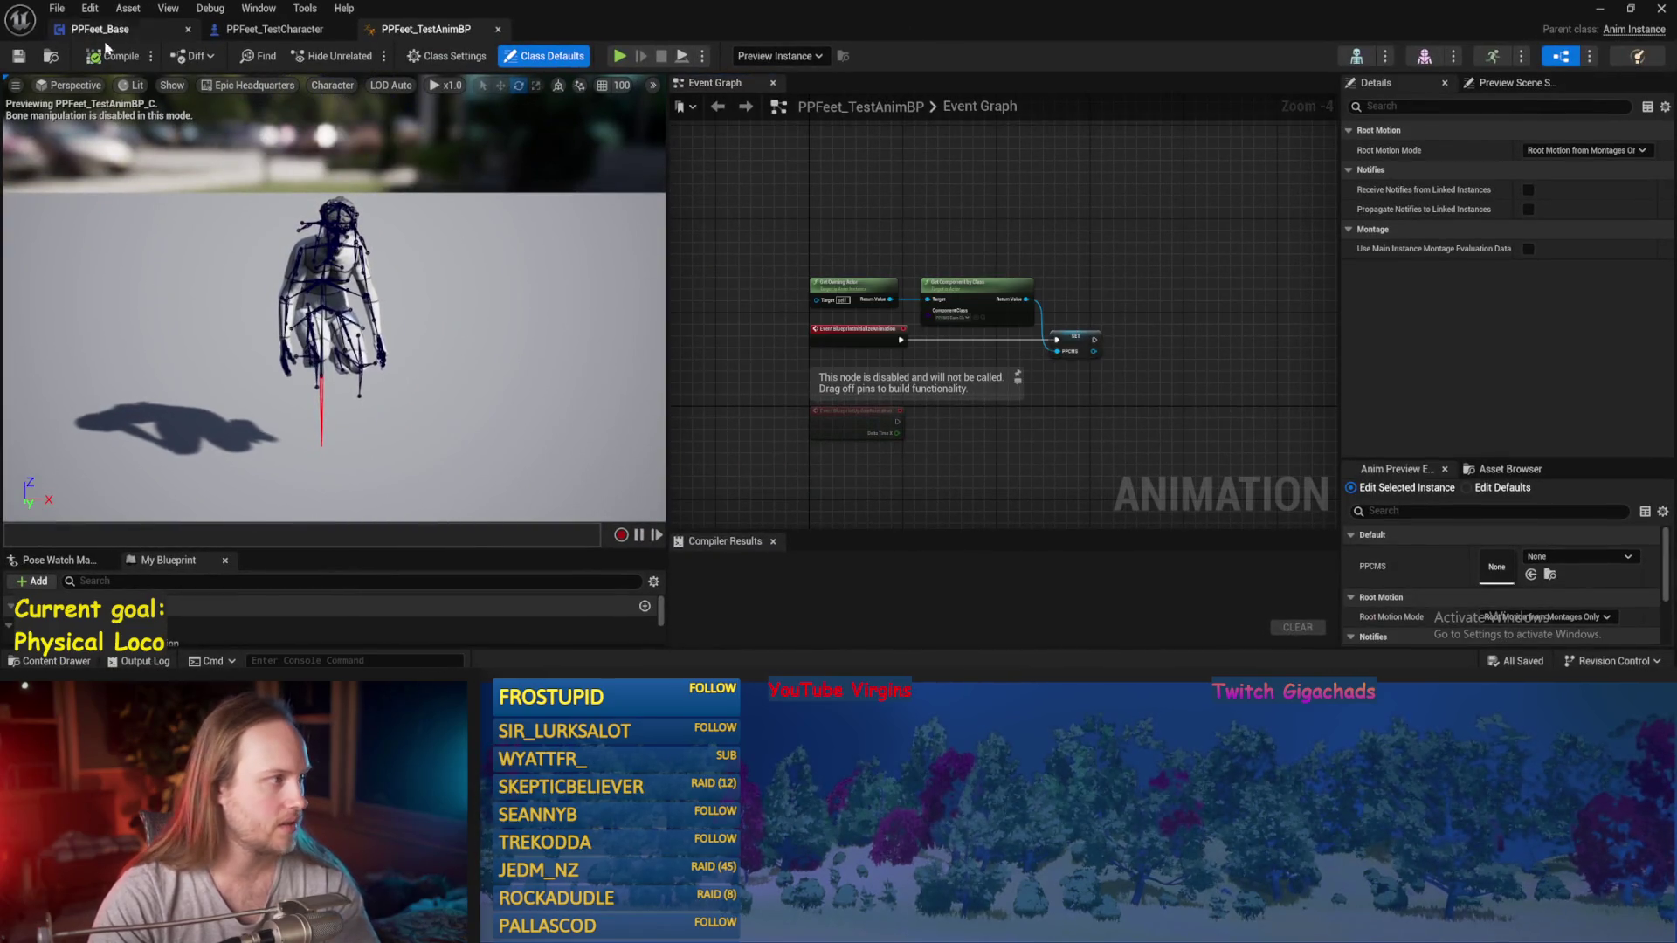
# Step: Change the SET PPCMS node's variable type to a PPFeet Base object reference
pyautogui.click(17, 57)
pyautogui.scroll(2, 1043, 339)
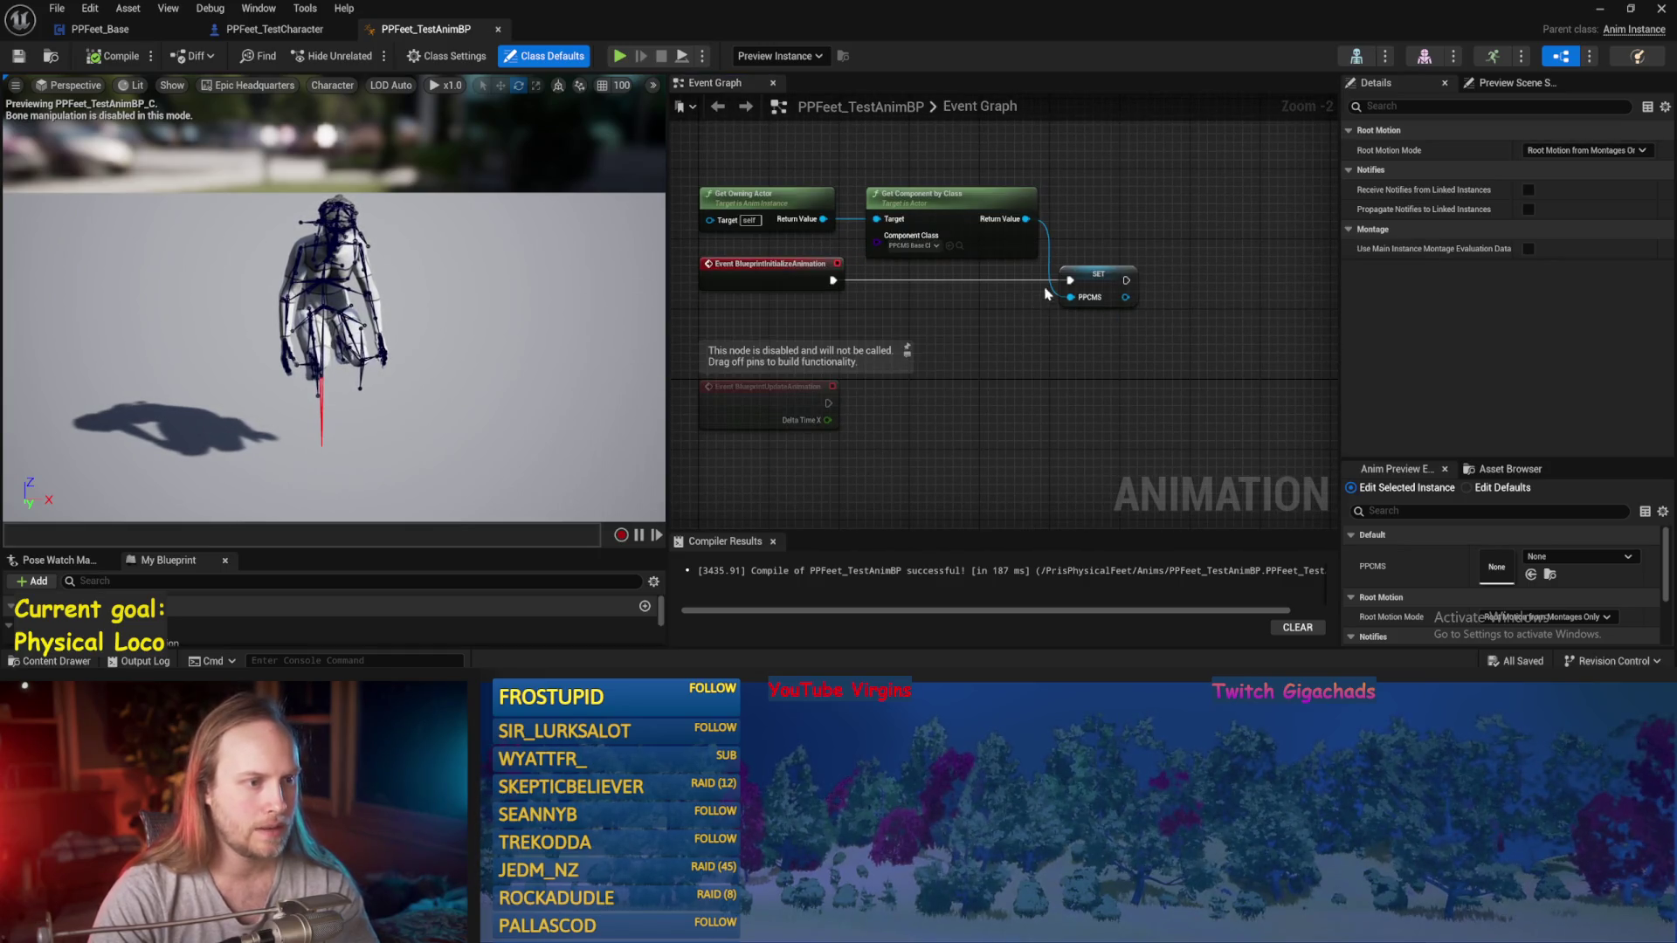
pyautogui.click(1076, 306)
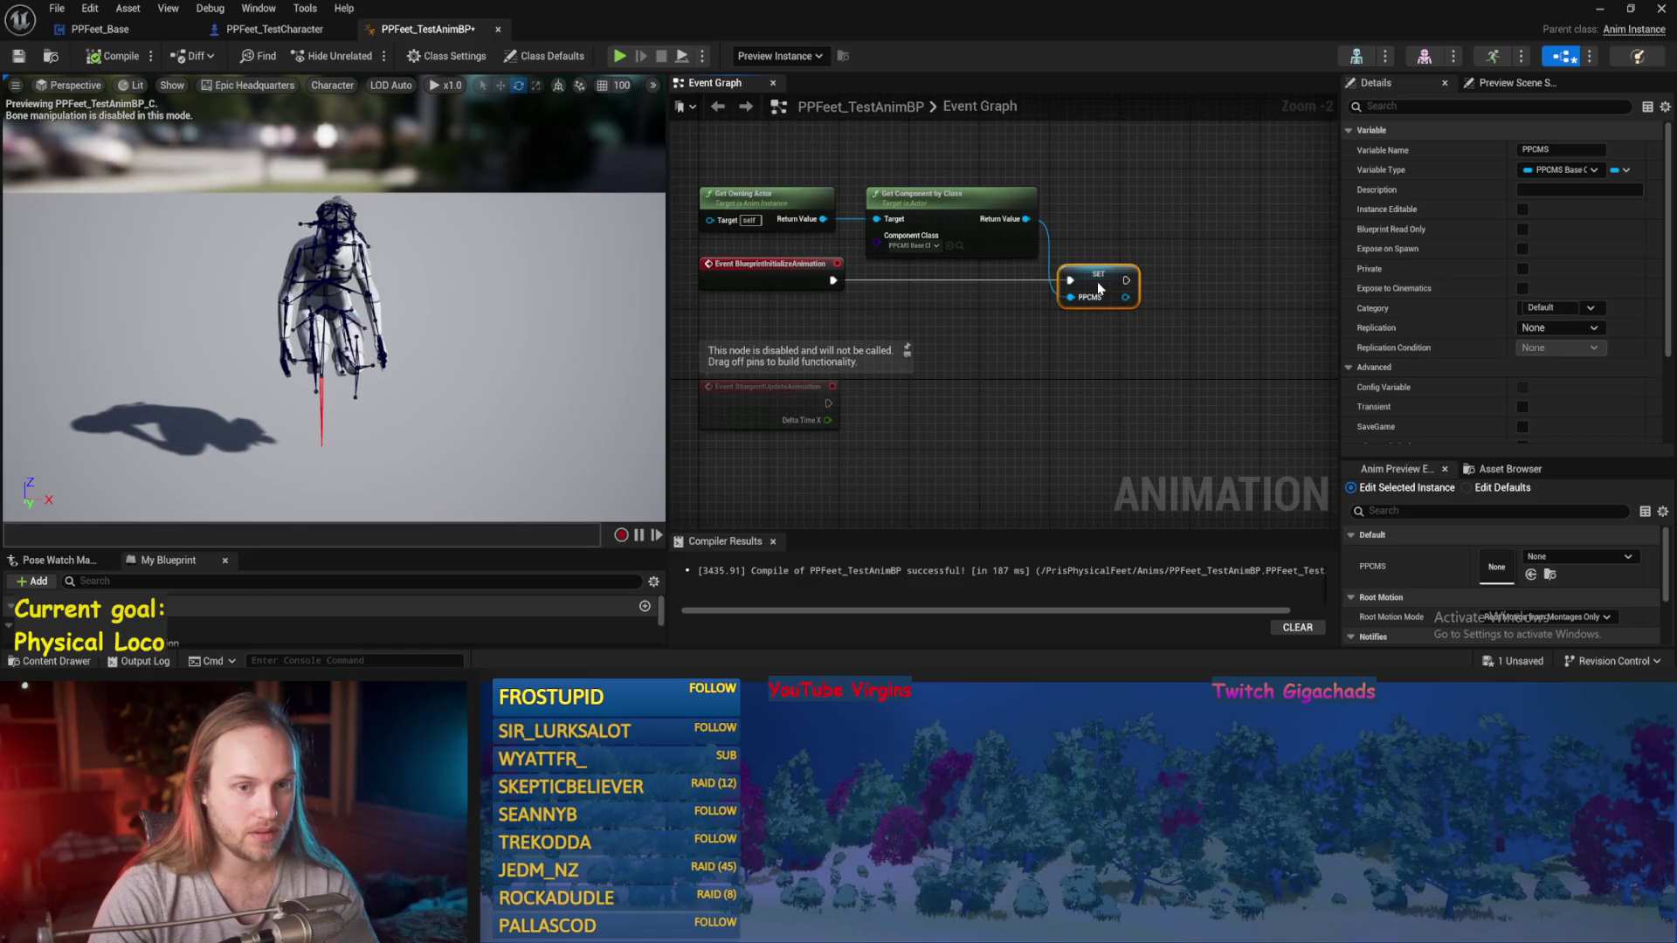
pyautogui.scroll(2, 1094, 174)
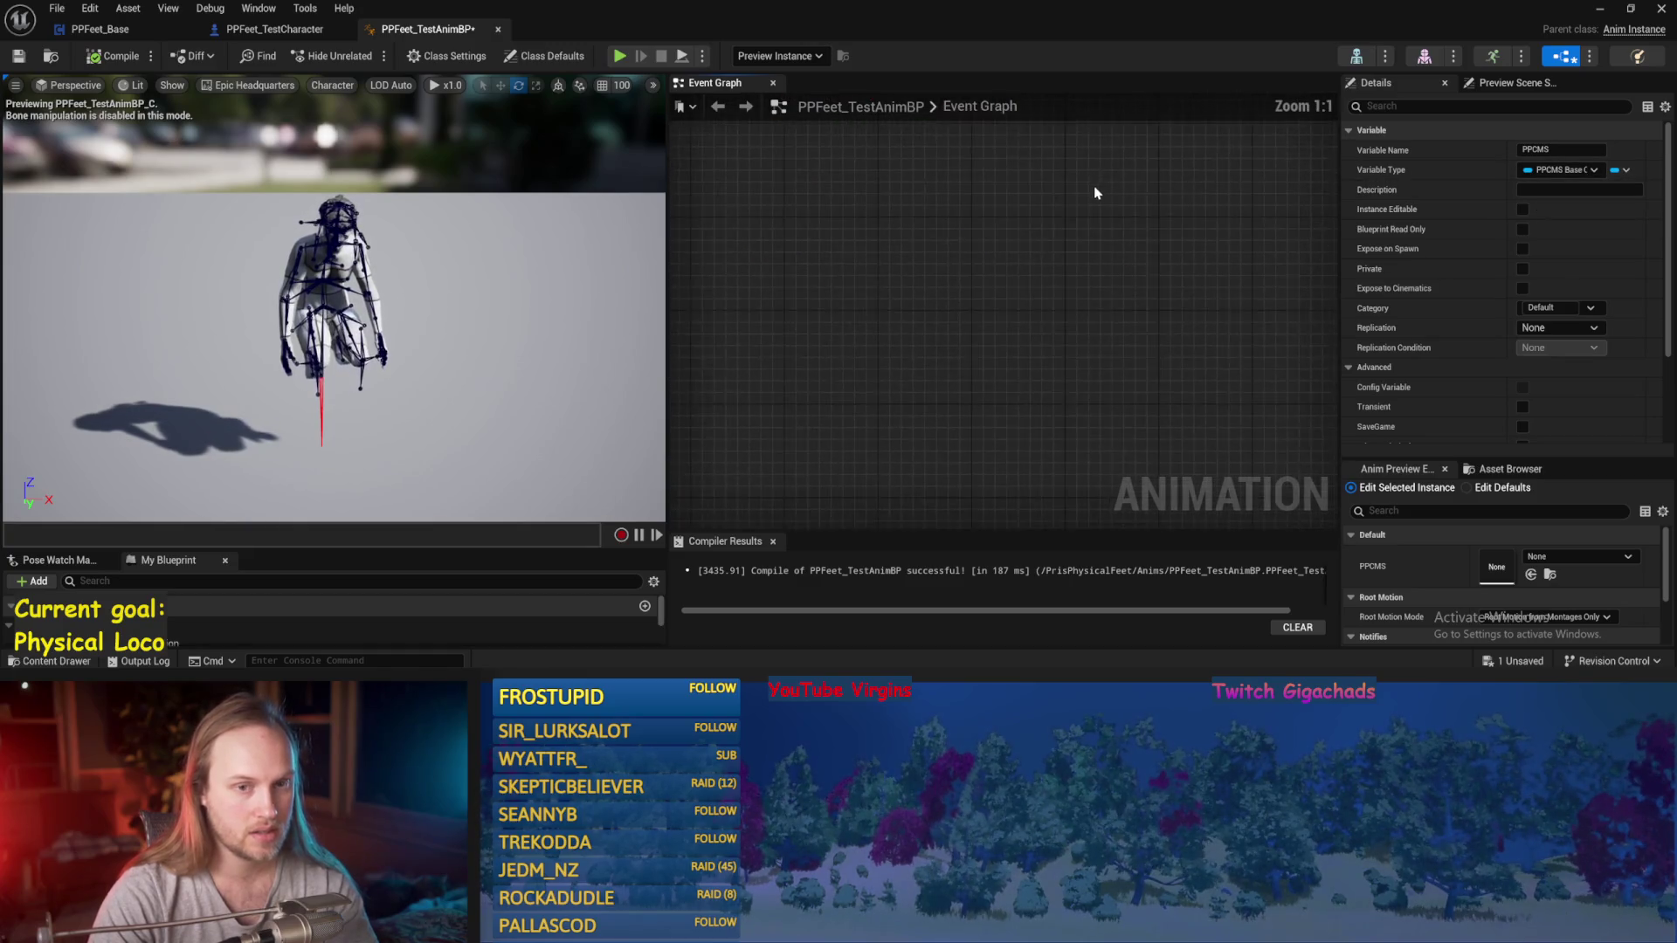
pyautogui.click(1541, 171)
pyautogui.write('ppfee')
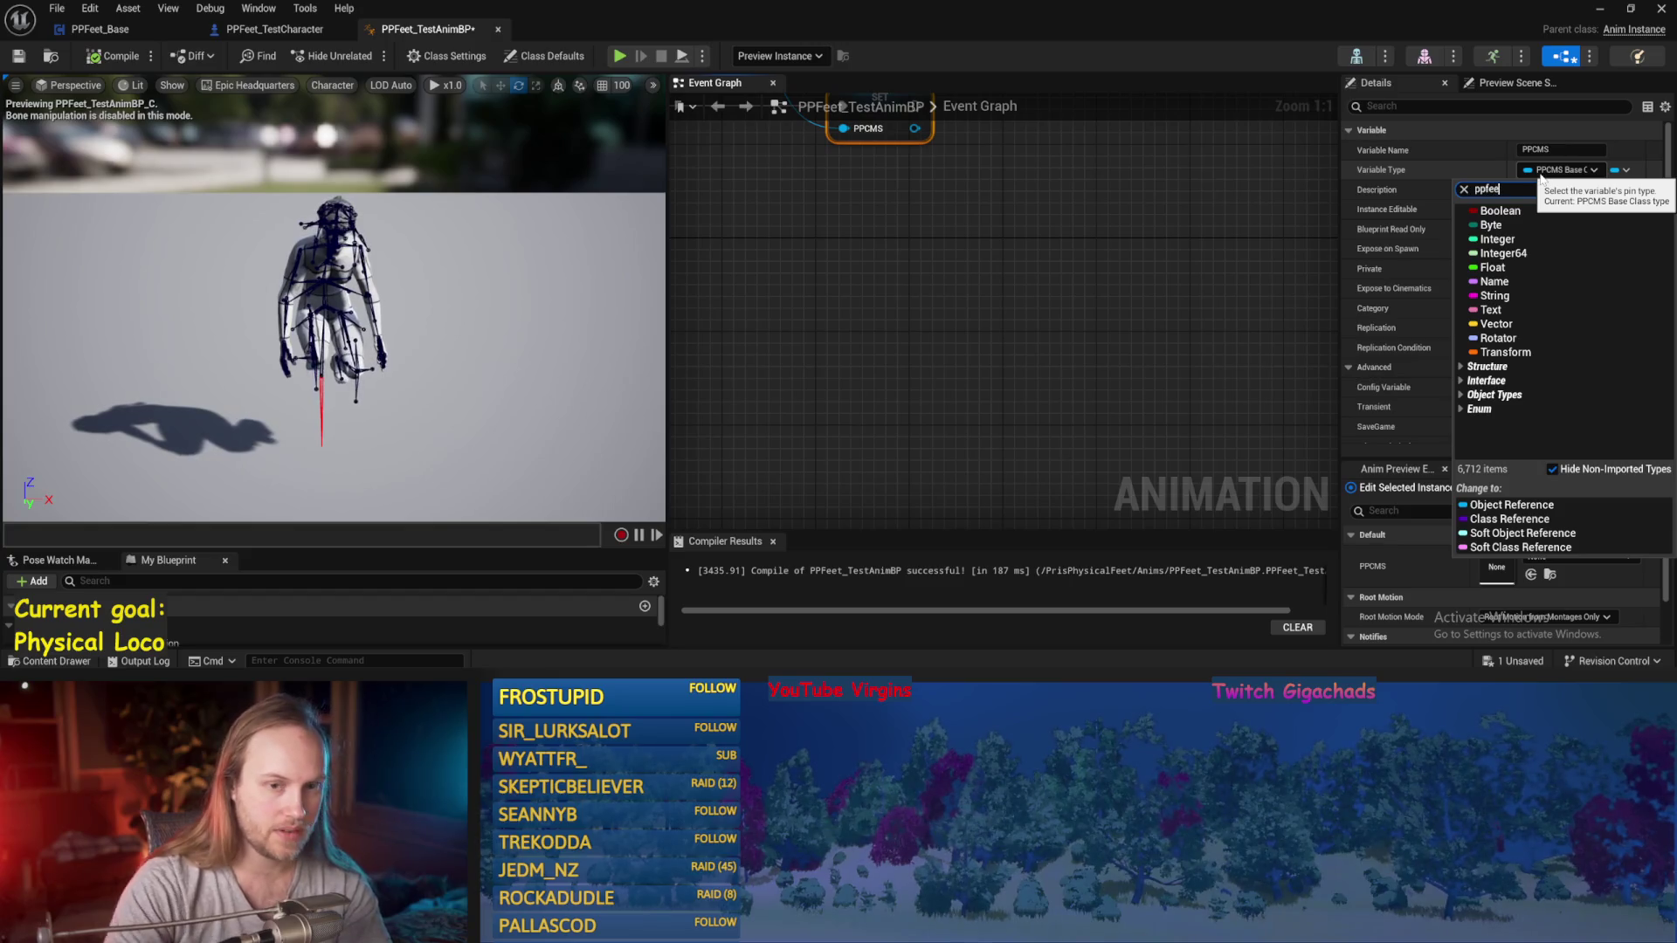
pyautogui.write('t')
pyautogui.moveTo(1511, 273)
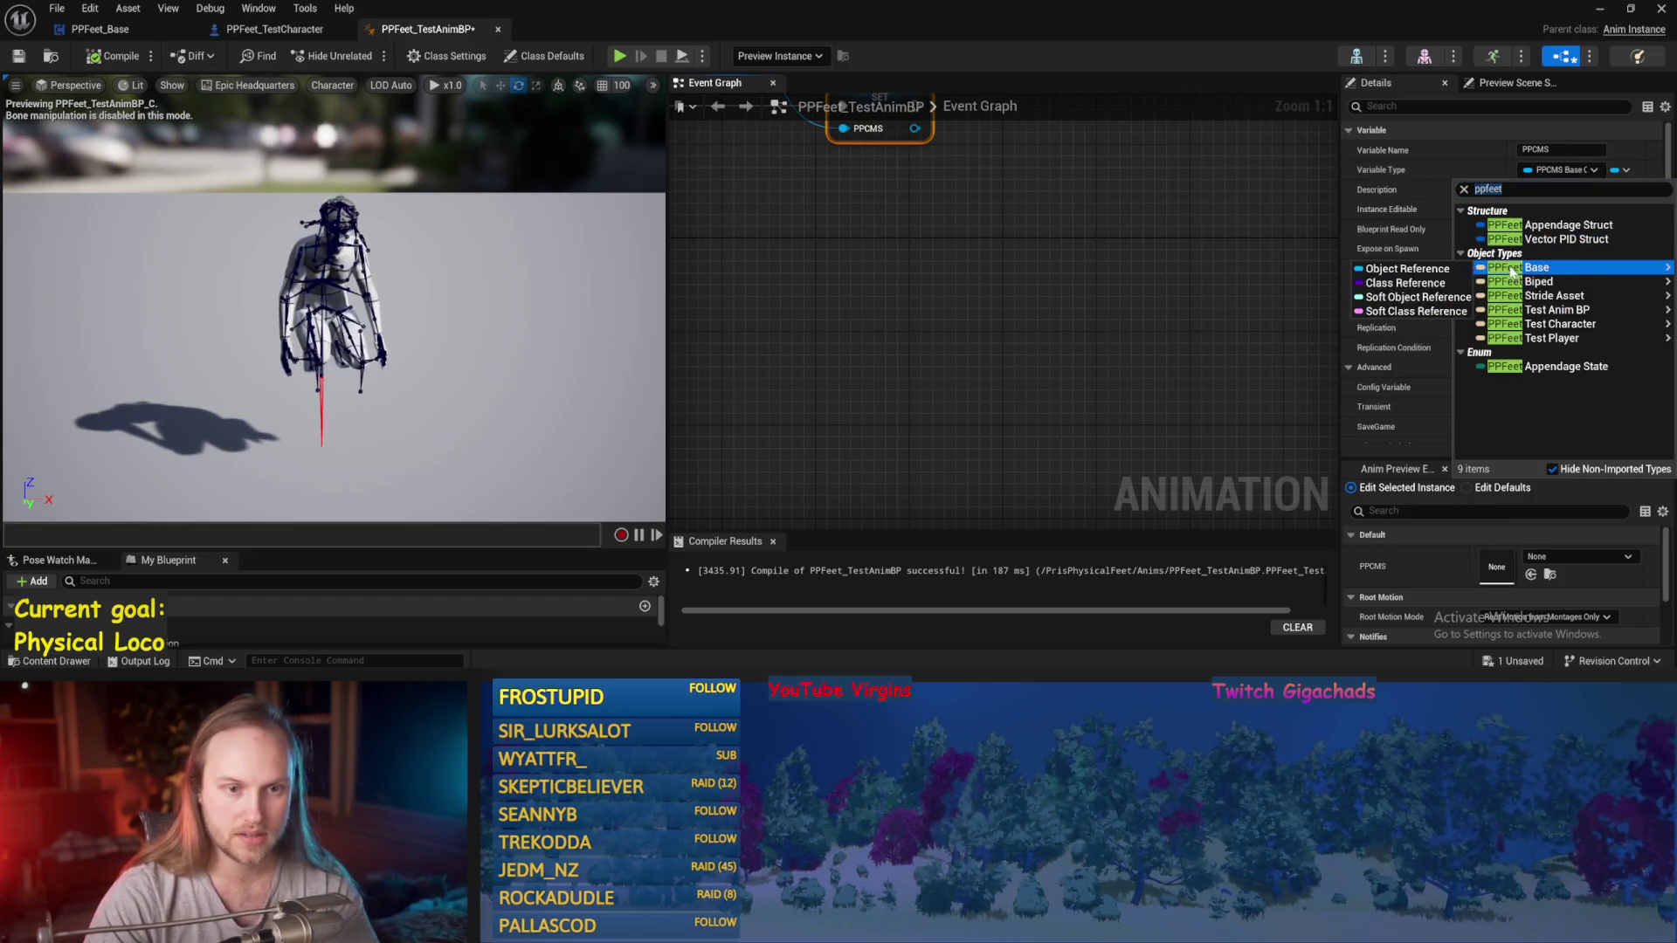
pyautogui.click(1407, 269)
pyautogui.click(903, 365)
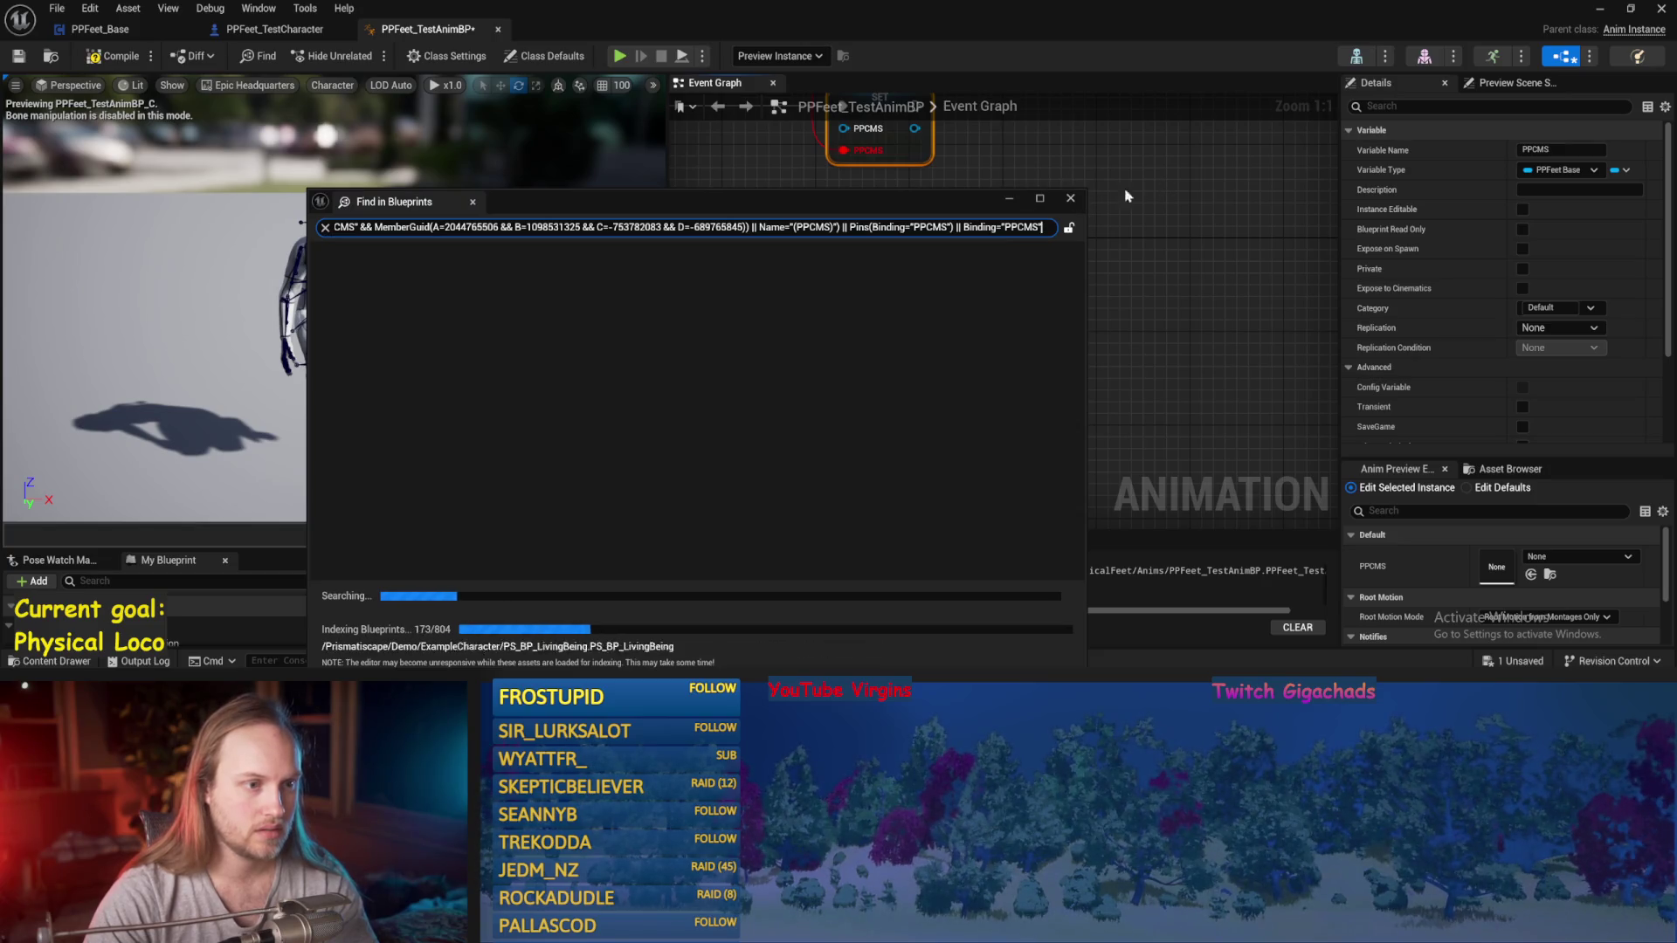
# Step: Set Get Component by Class to PPFeet Base and wire its Return Value into the SET node
pyautogui.click(1069, 199)
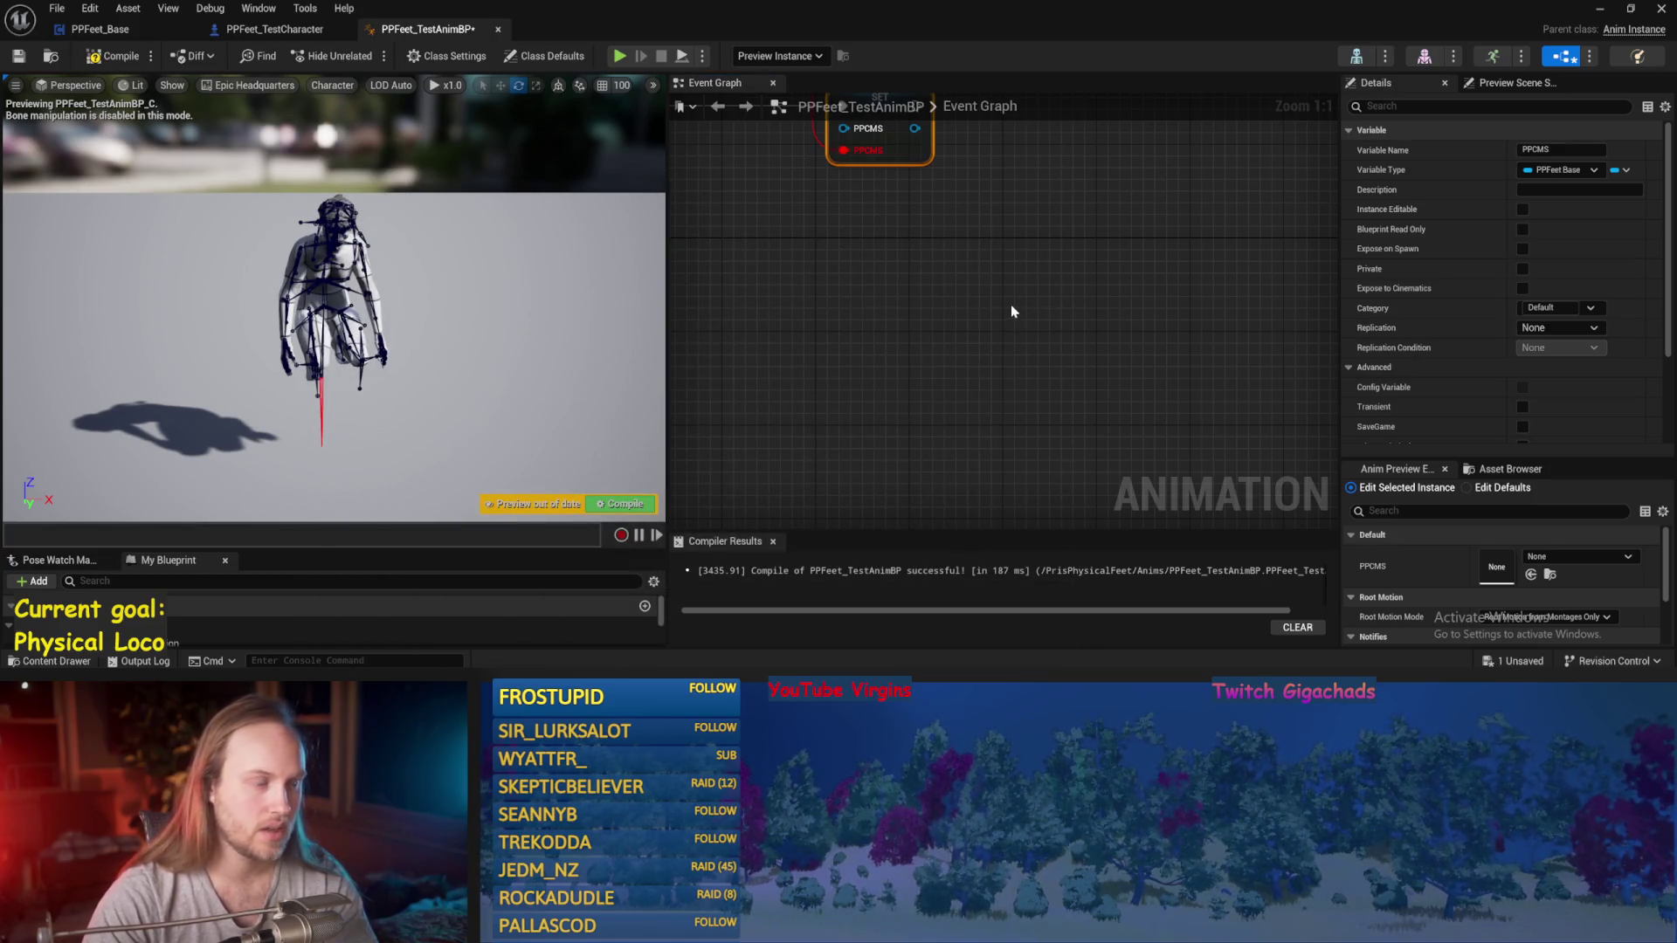
pyautogui.click(1012, 311)
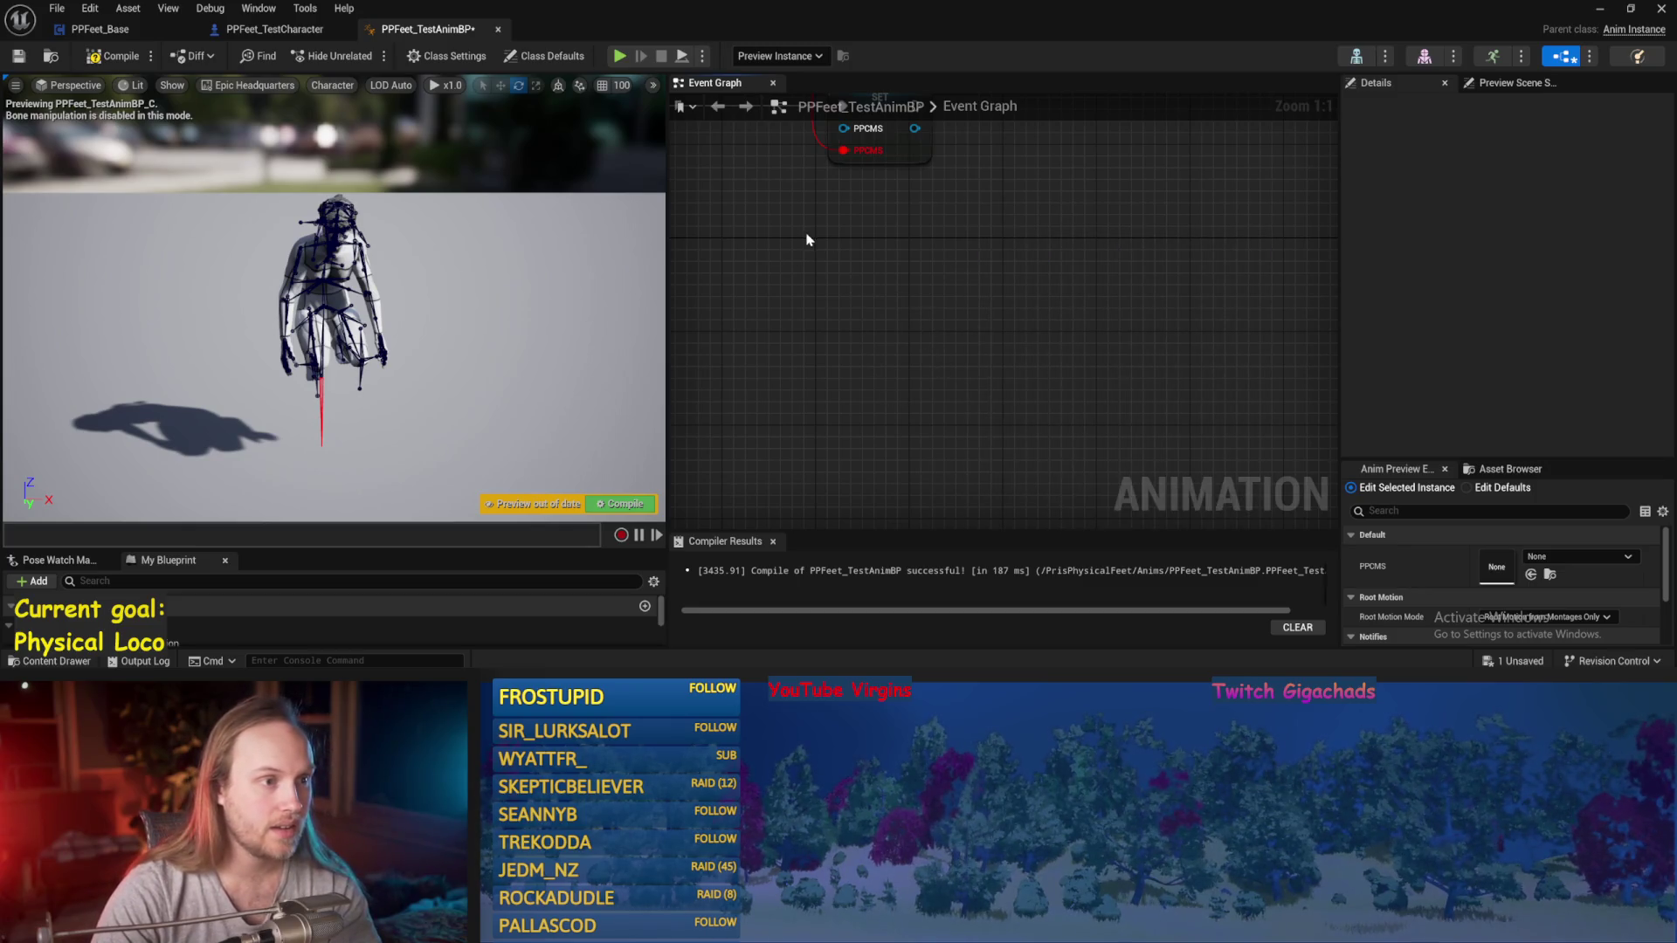
pyautogui.moveTo(807, 239)
pyautogui.mouseDown()
pyautogui.moveTo(999, 404)
pyautogui.moveTo(1011, 377)
pyautogui.mouseUp()
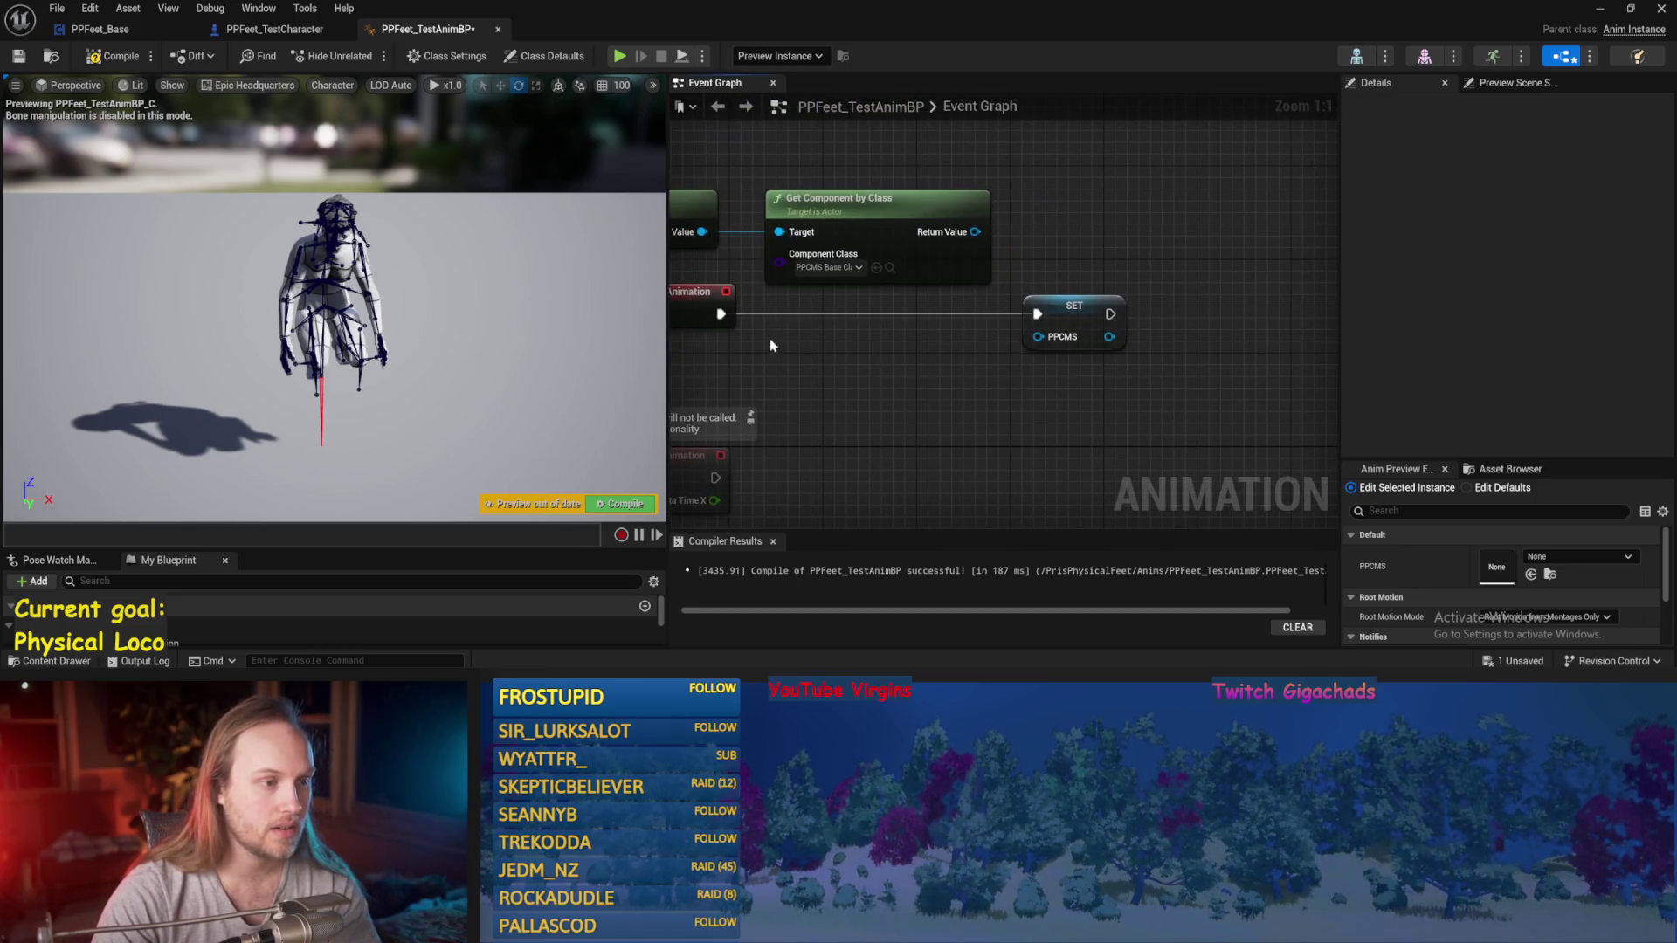
pyautogui.click(820, 267)
pyautogui.write('ppfeet')
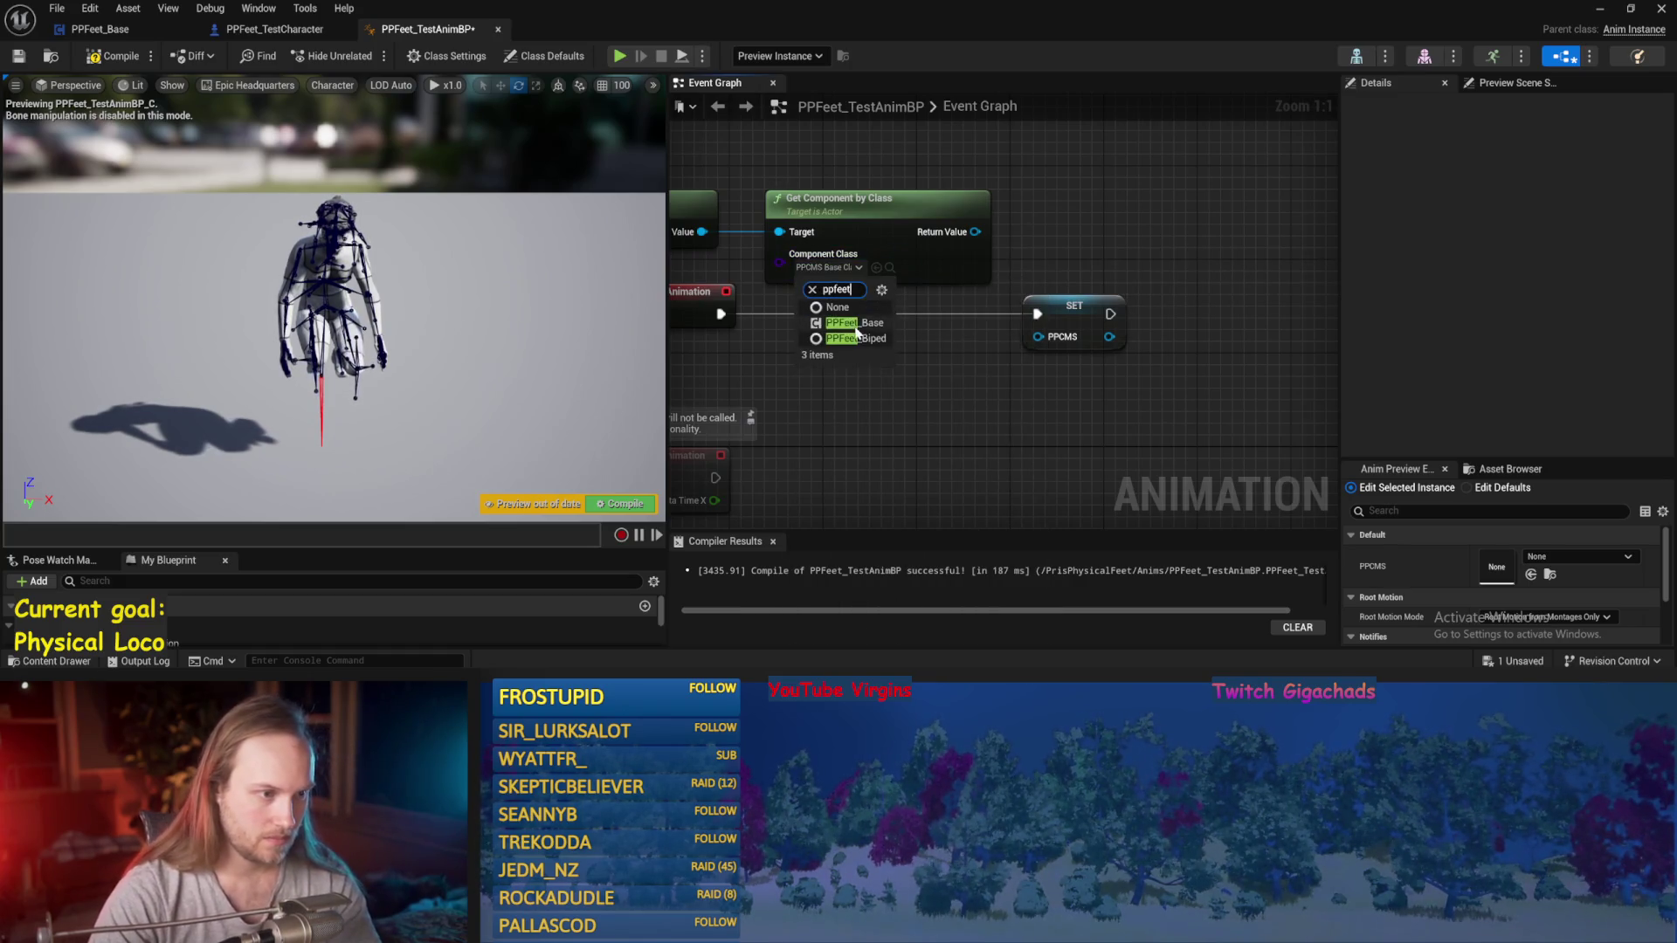
pyautogui.click(865, 325)
pyautogui.moveTo(964, 242); pyautogui.dragTo(1037, 337)
# Step: Rename the variable to PPFeet and recompile the animation blueprint
pyautogui.click(1074, 308)
pyautogui.click(1559, 149)
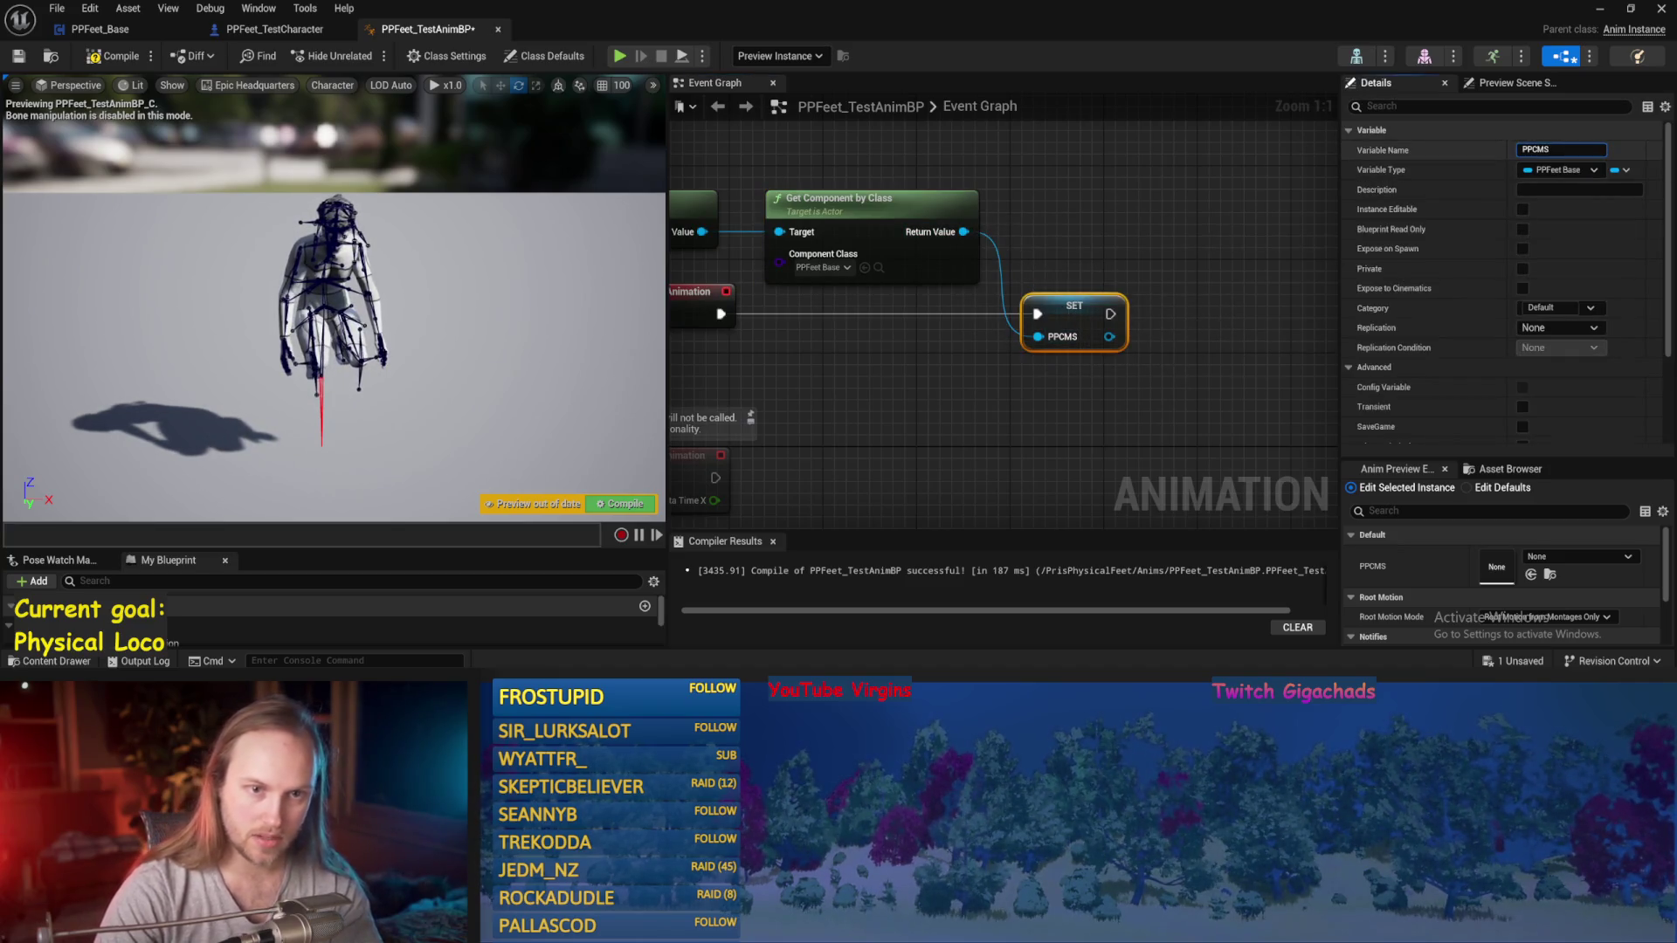
pyautogui.write('Feet')
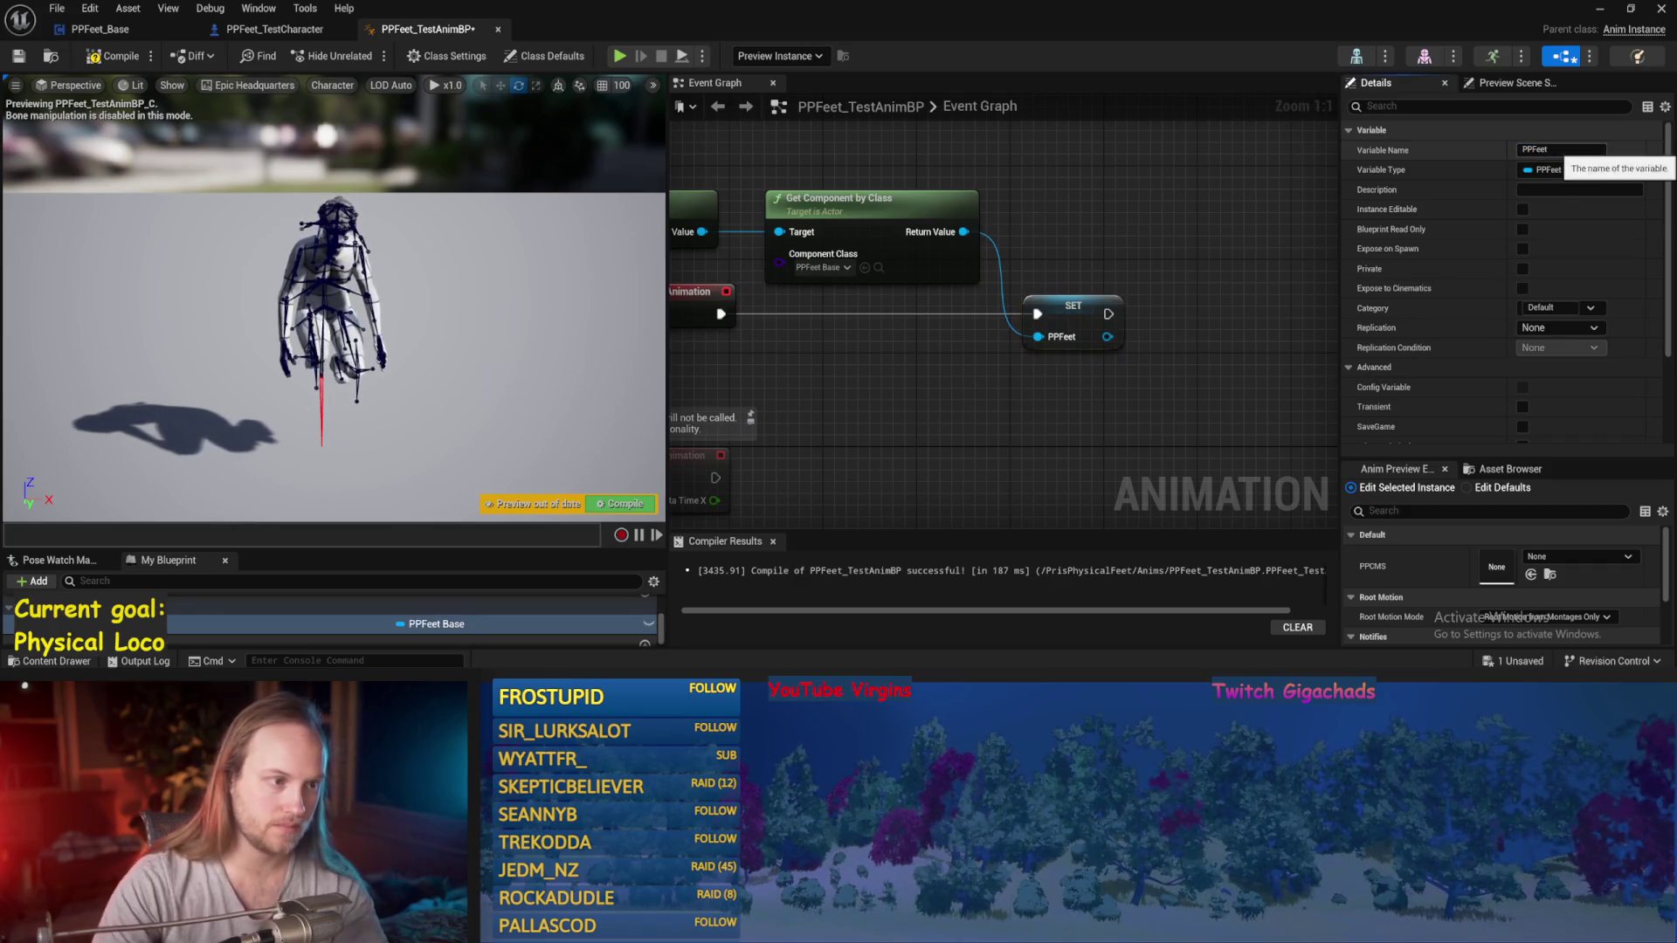
pyautogui.press('Return')
pyautogui.scroll(-2, 1055, 371)
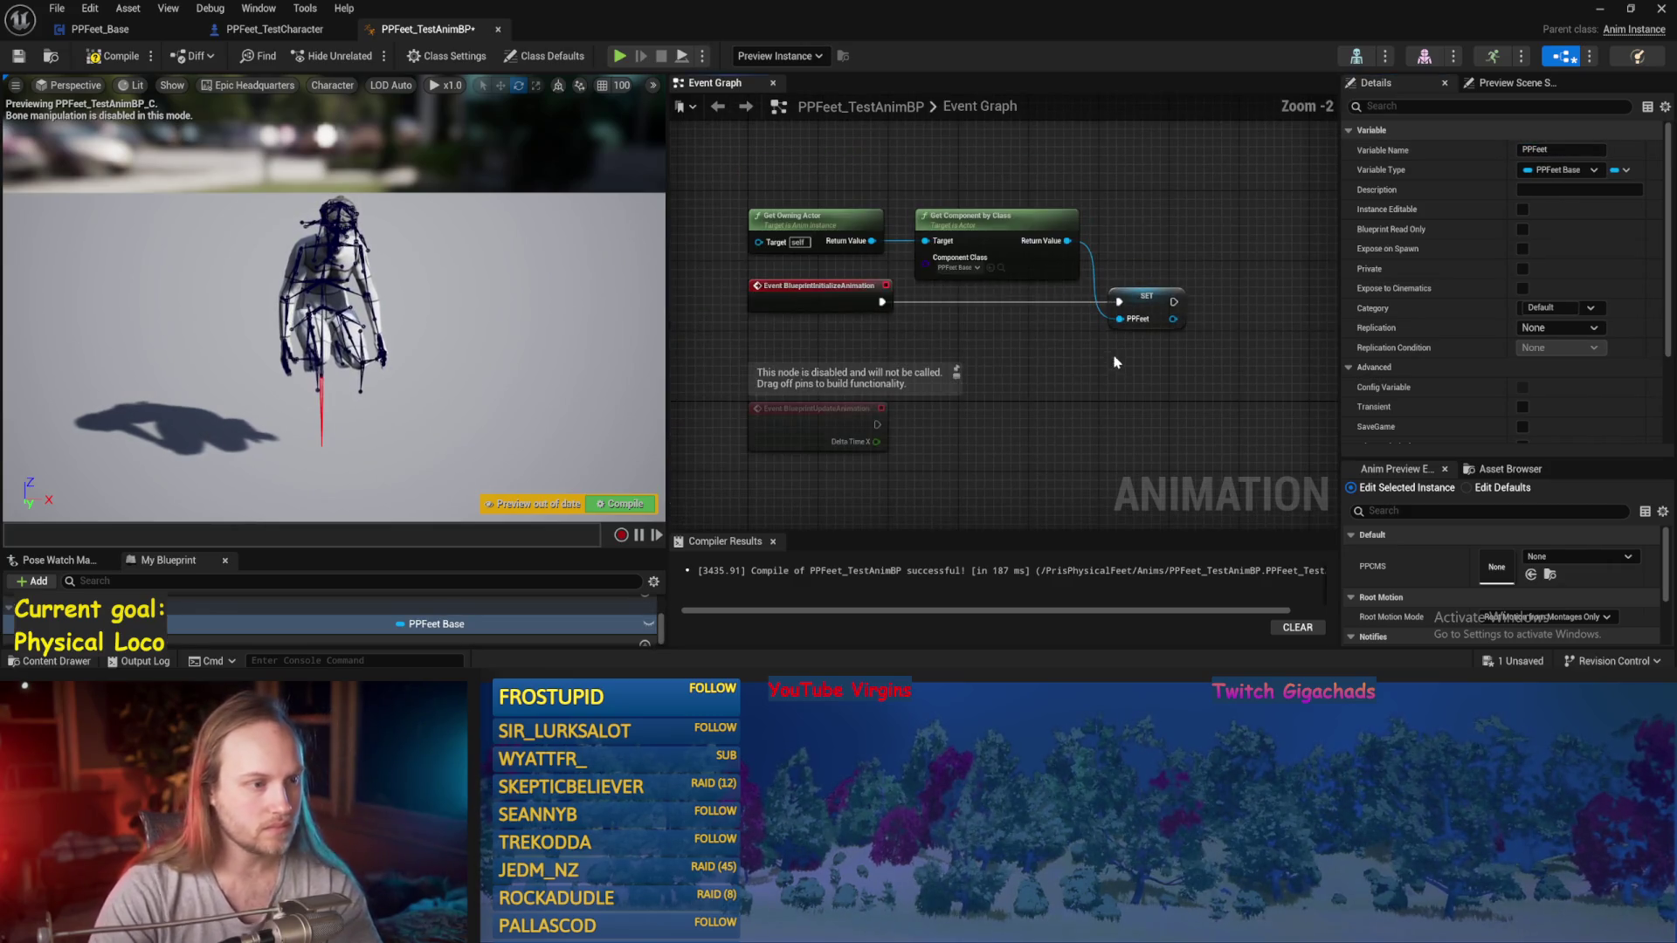
pyautogui.click(110, 54)
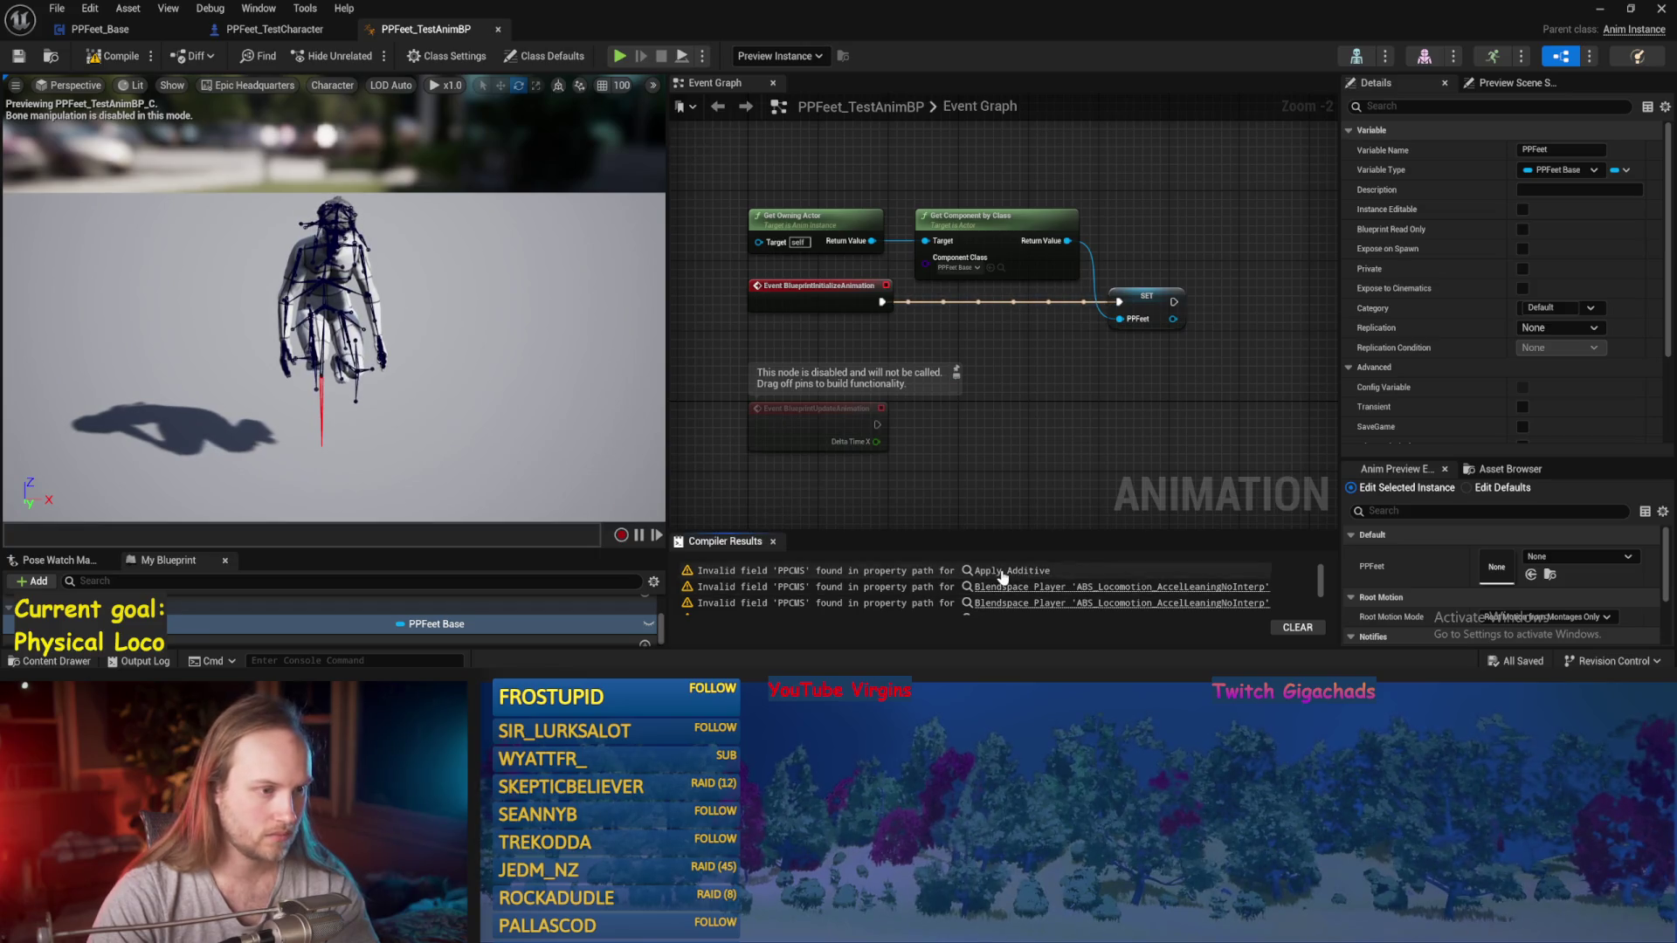
# Step: Jump to the Apply Additive warning node and inspect its SuspensionAmount alpha binding
pyautogui.click(1004, 570)
pyautogui.click(922, 409)
pyautogui.scroll(-2, 957, 376)
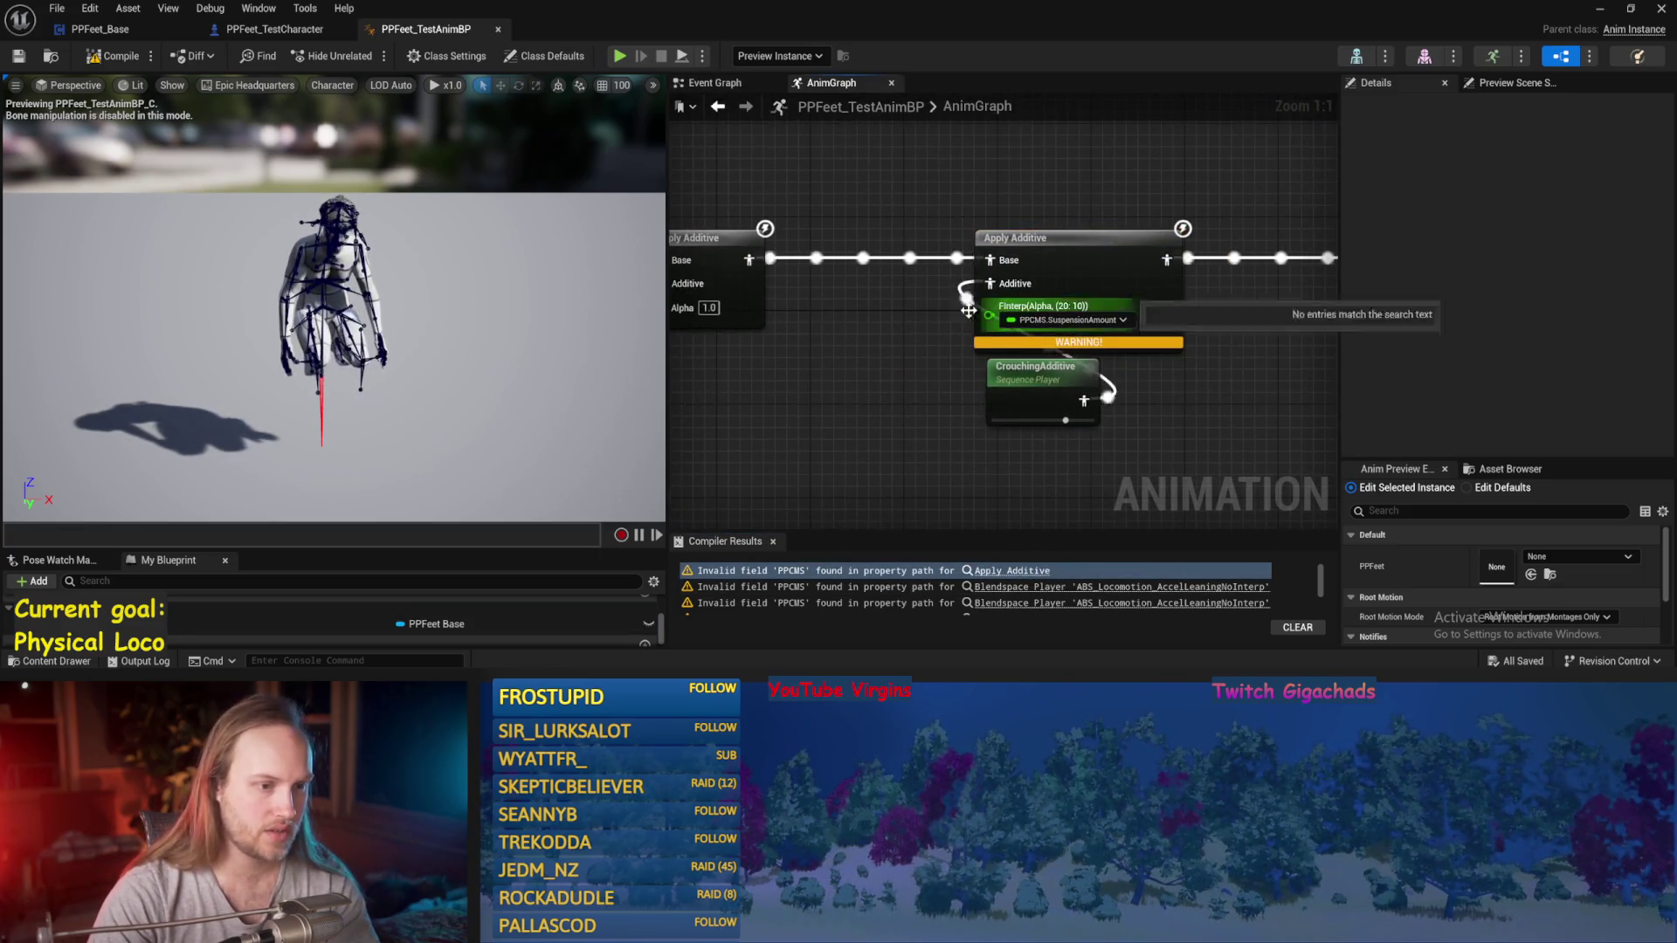
pyautogui.click(1109, 343)
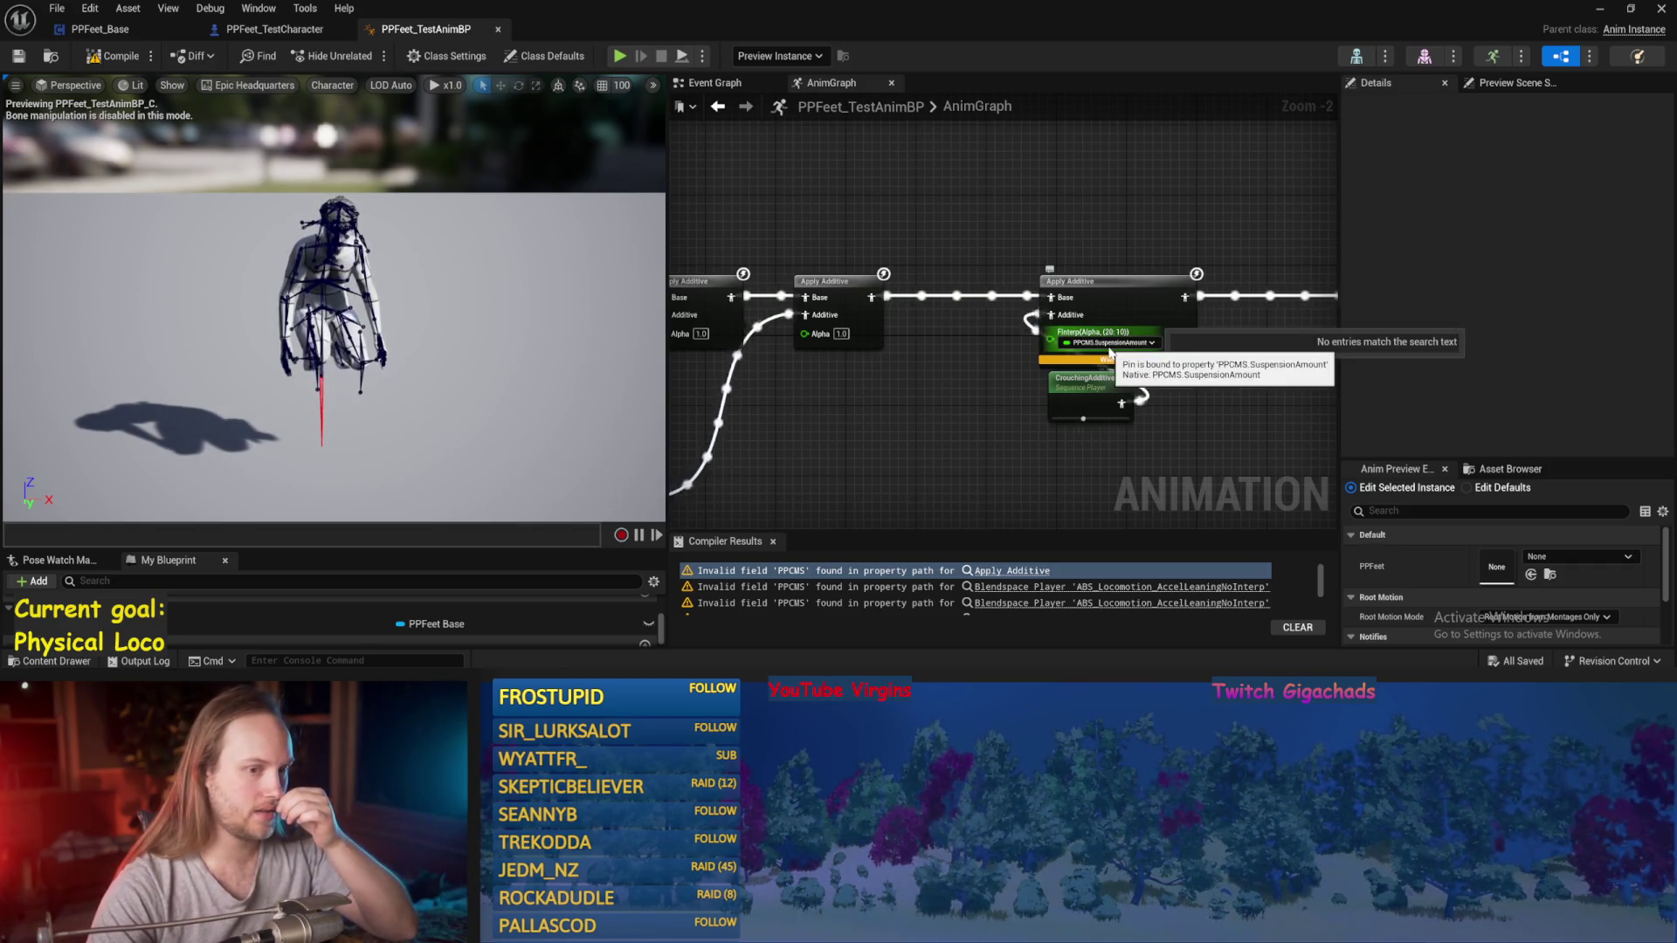
# Step: Pan across the AnimGraph from Local To Component through Kawaii Physics to Output Pose
pyautogui.moveTo(1207, 401); pyautogui.dragTo(1159, 375)
pyautogui.moveTo(855, 273)
pyautogui.mouseDown()
pyautogui.moveTo(771, 284)
pyautogui.moveTo(920, 282)
pyautogui.mouseUp()
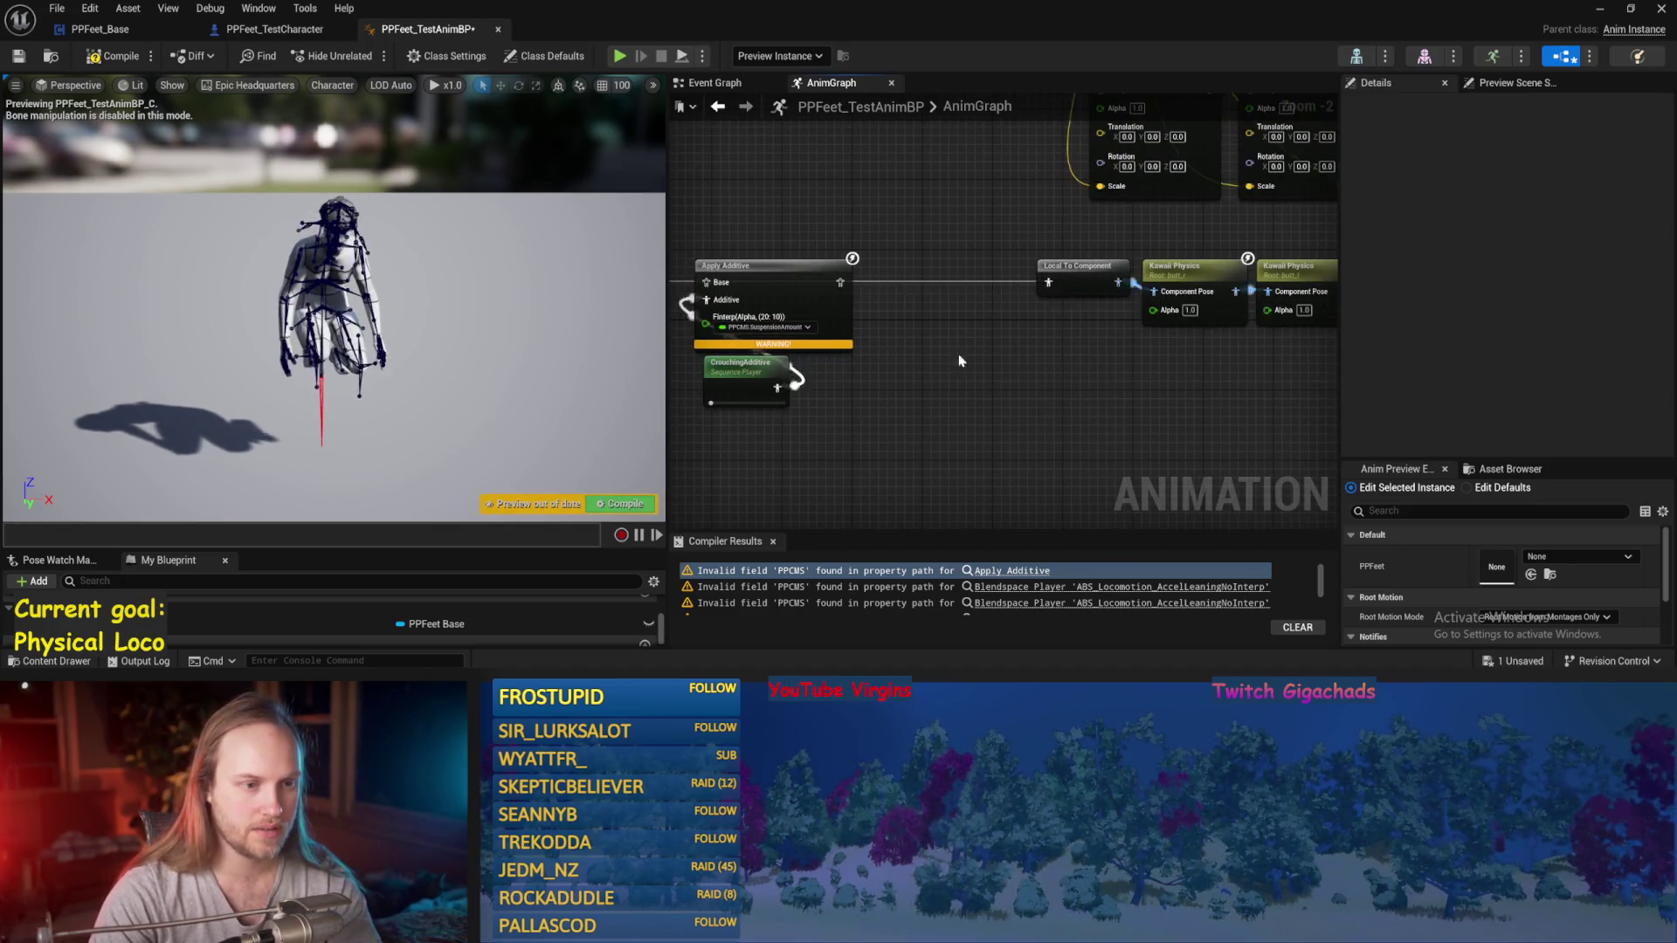
pyautogui.moveTo(1013, 170)
pyautogui.mouseDown()
pyautogui.moveTo(870, 325)
pyautogui.moveTo(681, 360)
pyautogui.mouseUp()
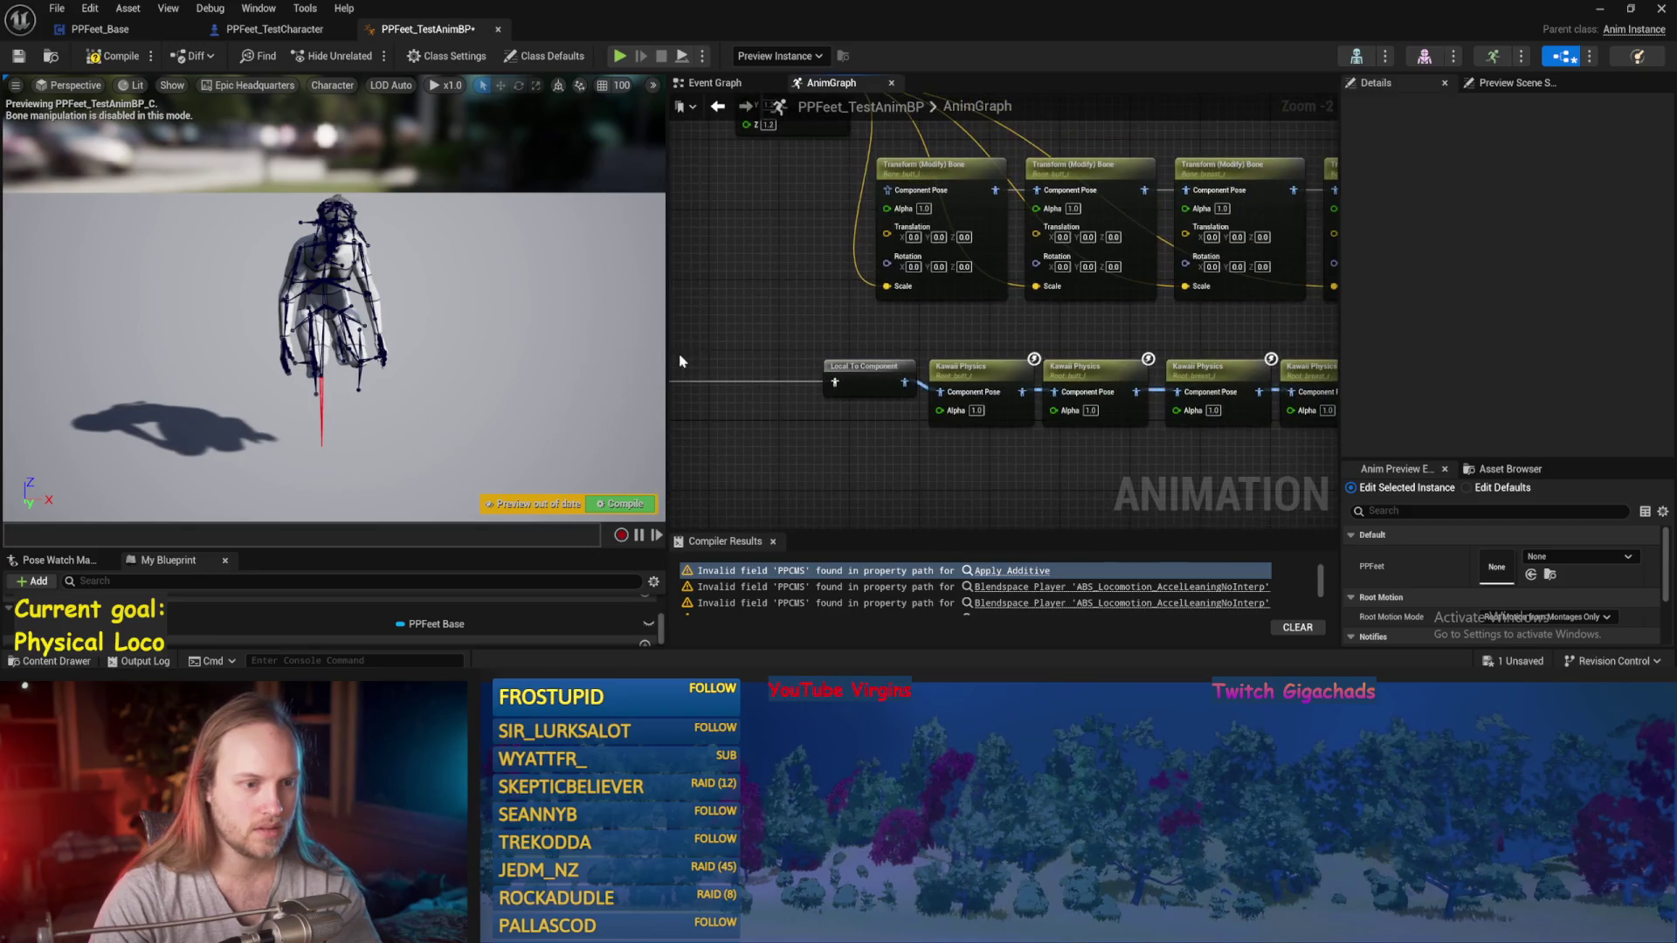
pyautogui.scroll(-2, 594, 392)
pyautogui.scroll(-2, 835, 355)
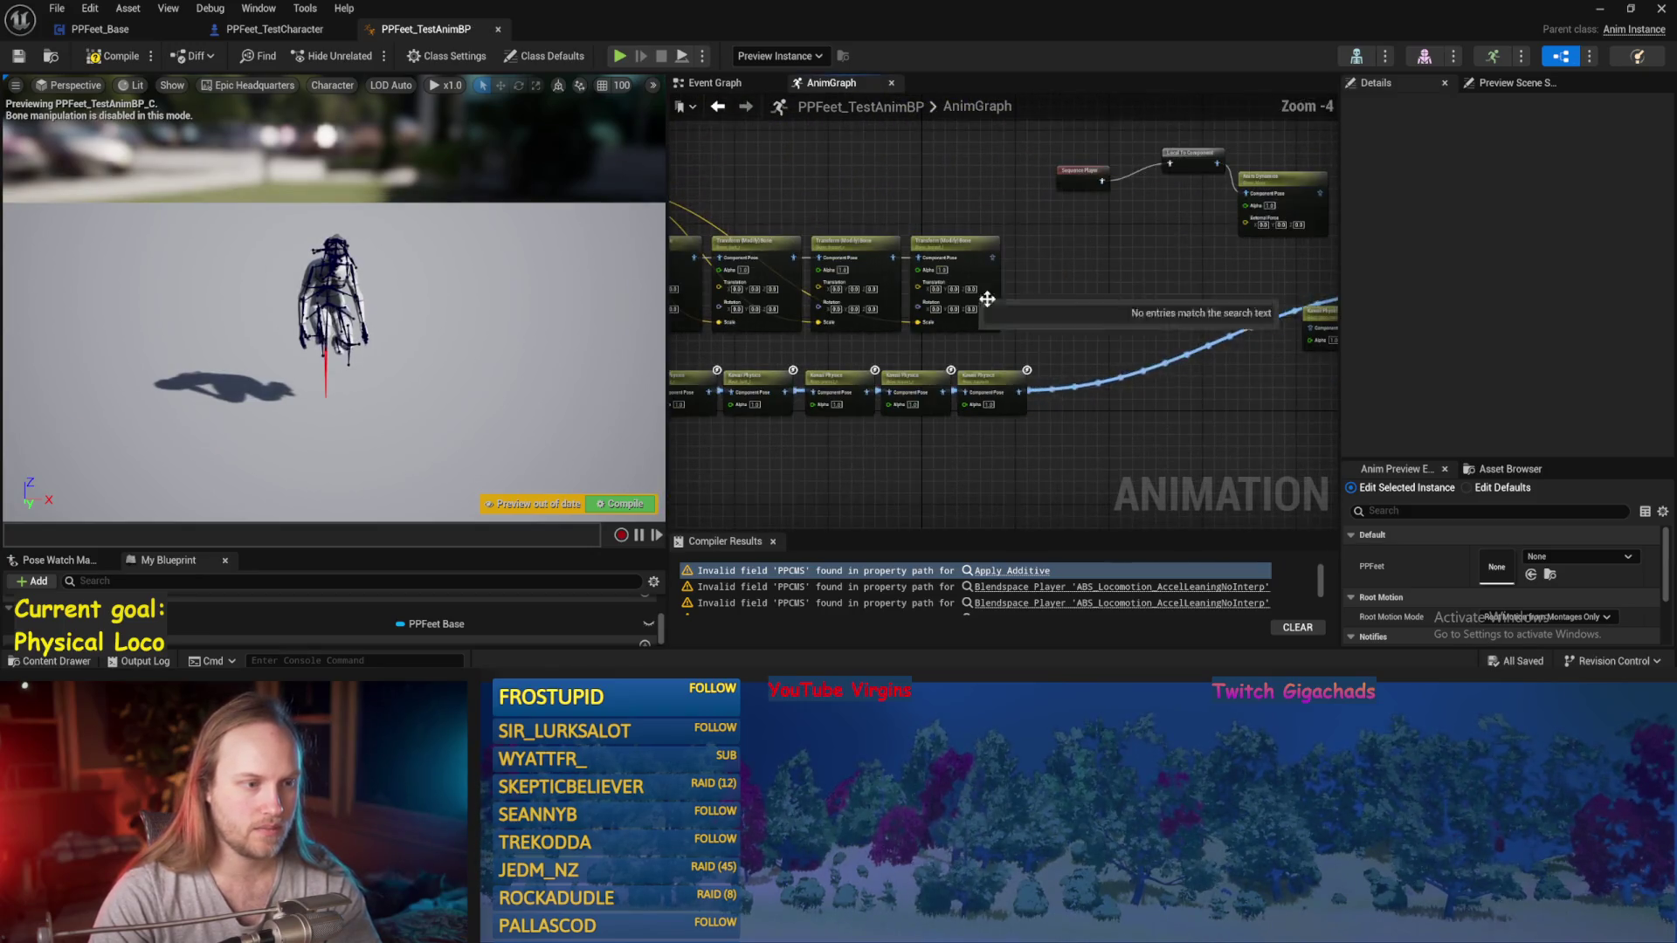
pyautogui.moveTo(1257, 358)
pyautogui.mouseDown()
pyautogui.moveTo(817, 336)
pyautogui.moveTo(816, 486)
pyautogui.moveTo(1144, 259)
pyautogui.moveTo(904, 446)
pyautogui.moveTo(1062, 343)
pyautogui.moveTo(1062, 312)
pyautogui.mouseUp()
pyautogui.scroll(1, 896, 356)
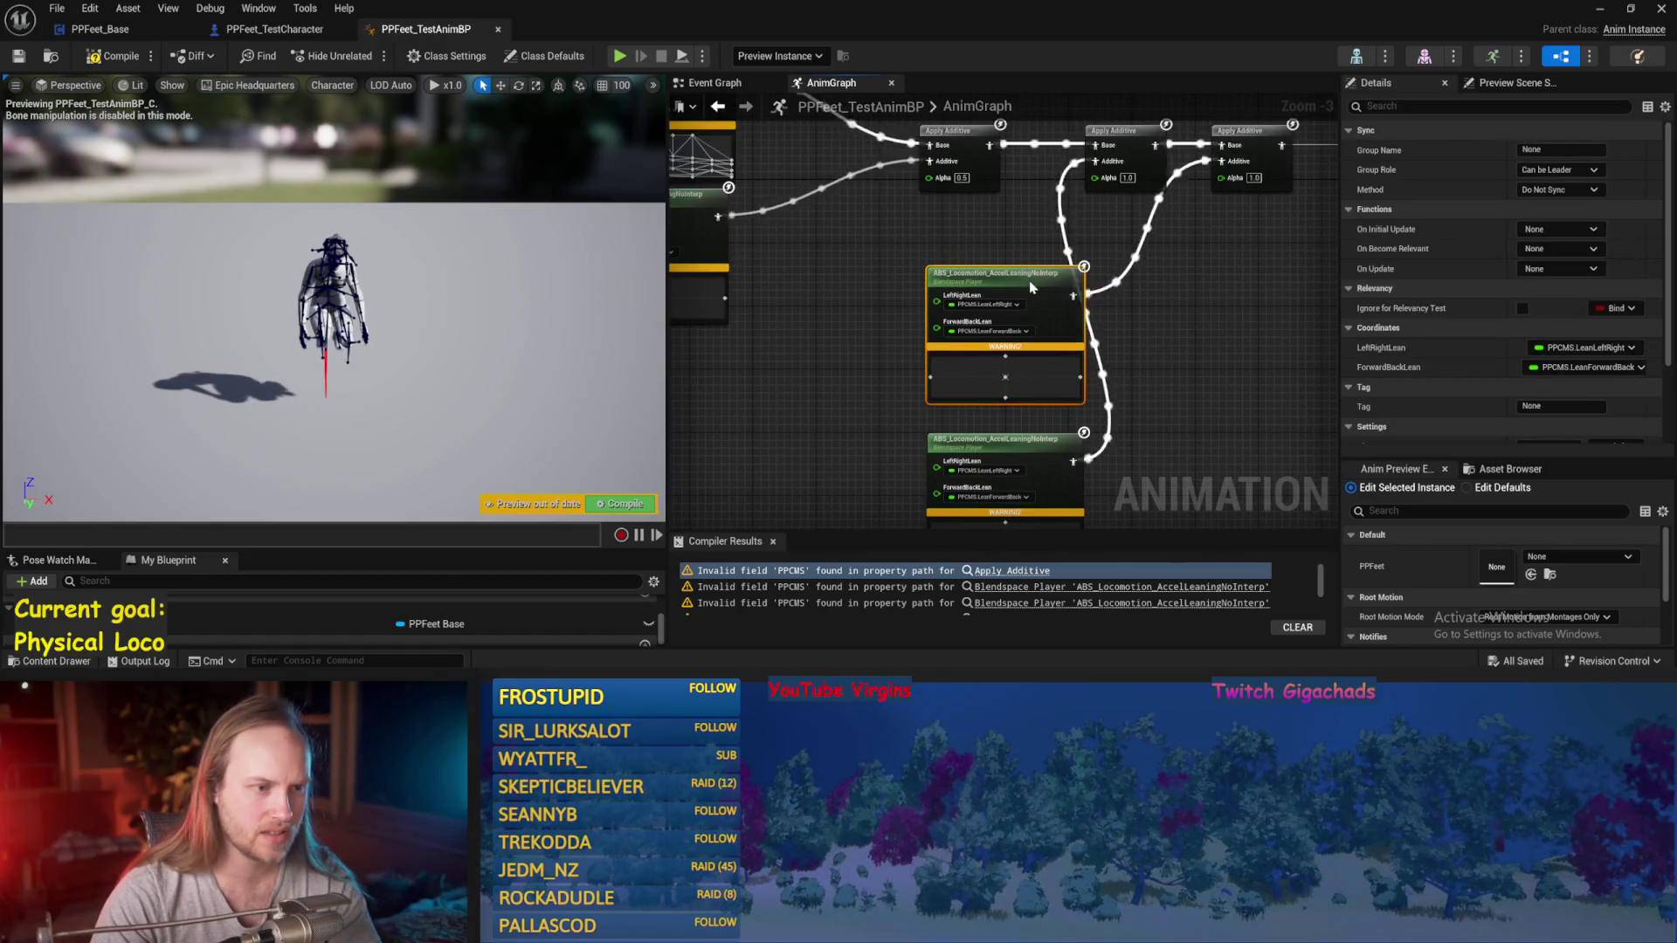
pyautogui.scroll(2, 1029, 282)
pyautogui.scroll(1, 1029, 282)
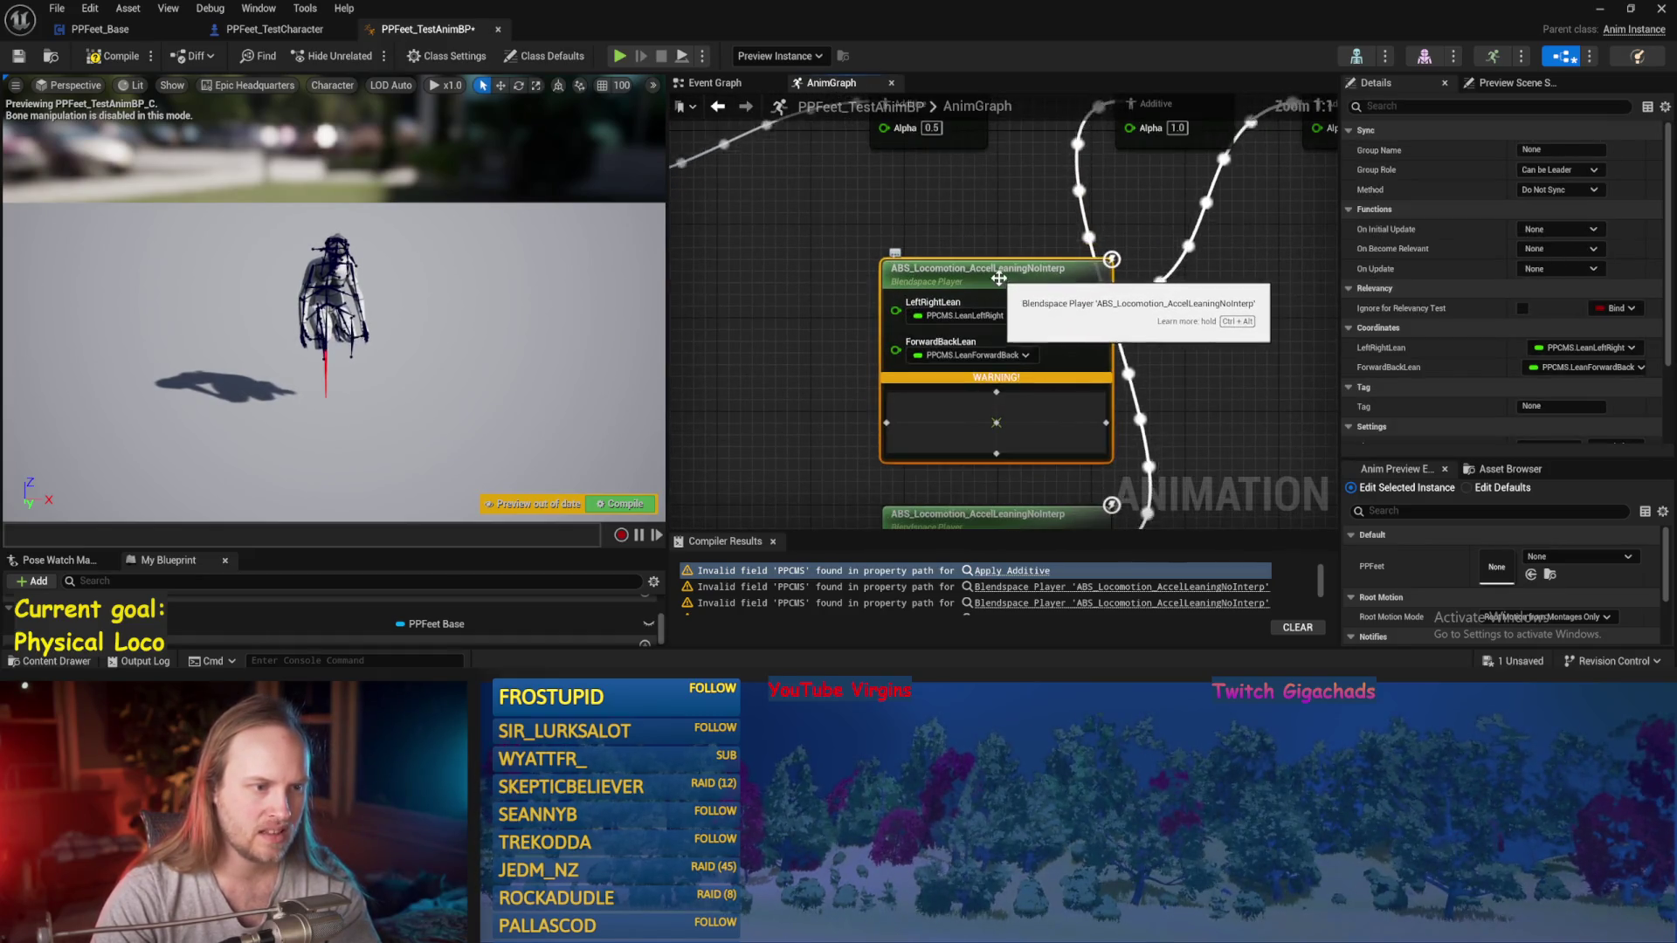
pyautogui.scroll(-3, 1198, 311)
# Step: Nudge the lower blendspace node up, save the anim blueprint, and compile it
pyautogui.click(1220, 298)
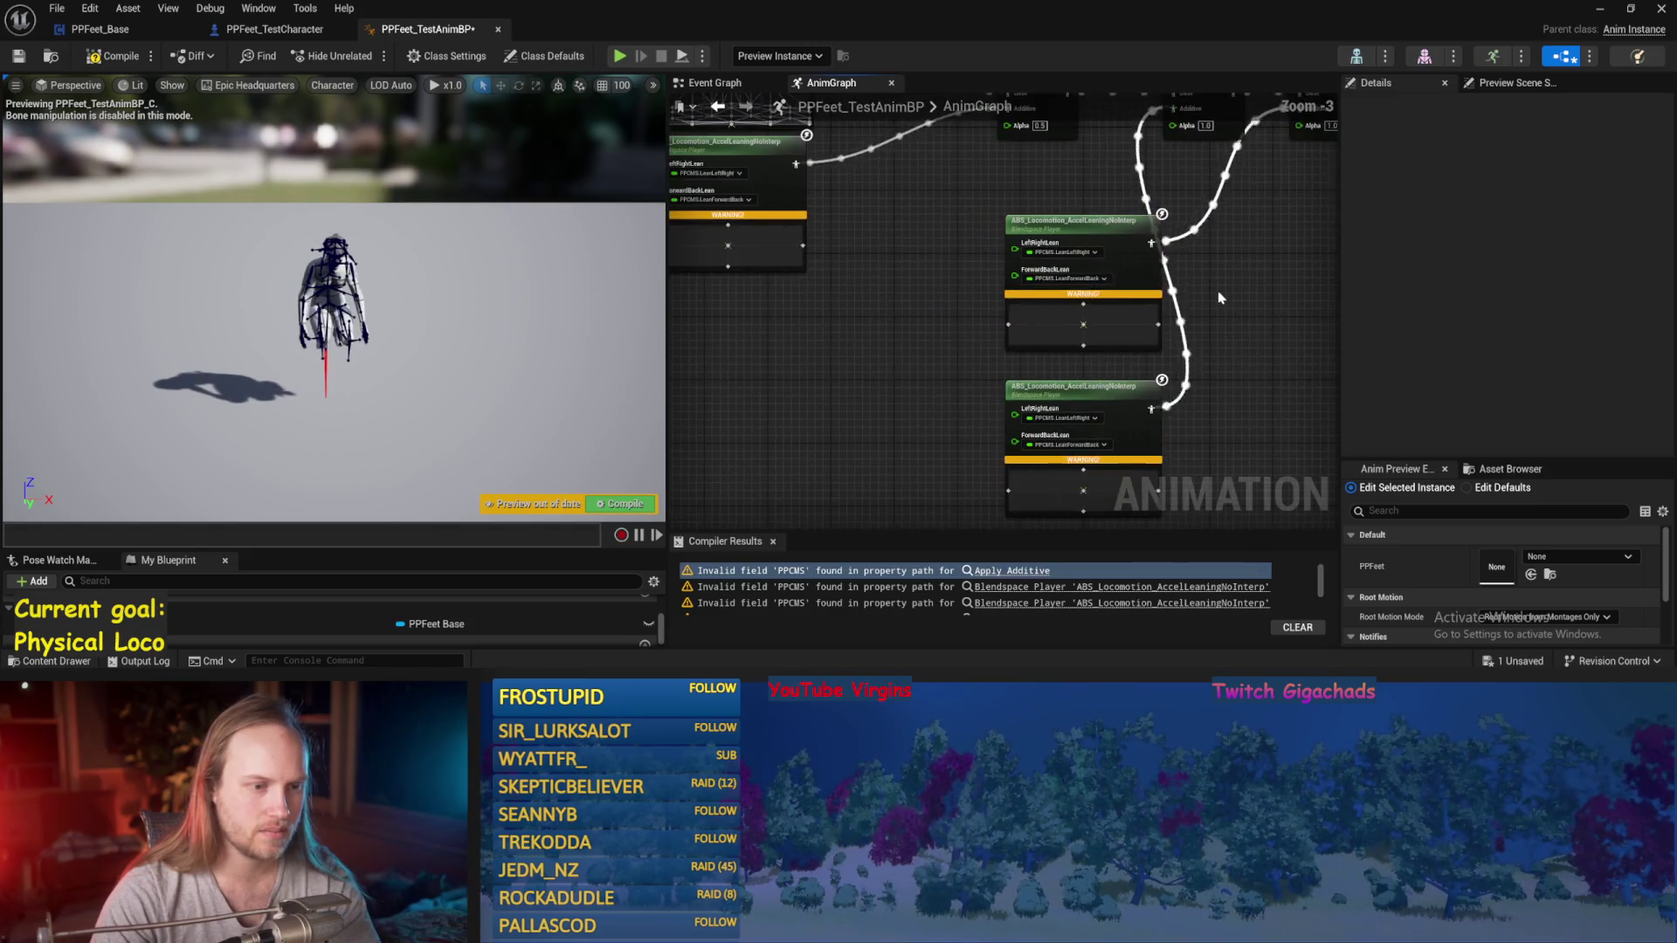
pyautogui.moveTo(1120, 396); pyautogui.dragTo(1120, 372)
pyautogui.hotkey('ctrl', 's')
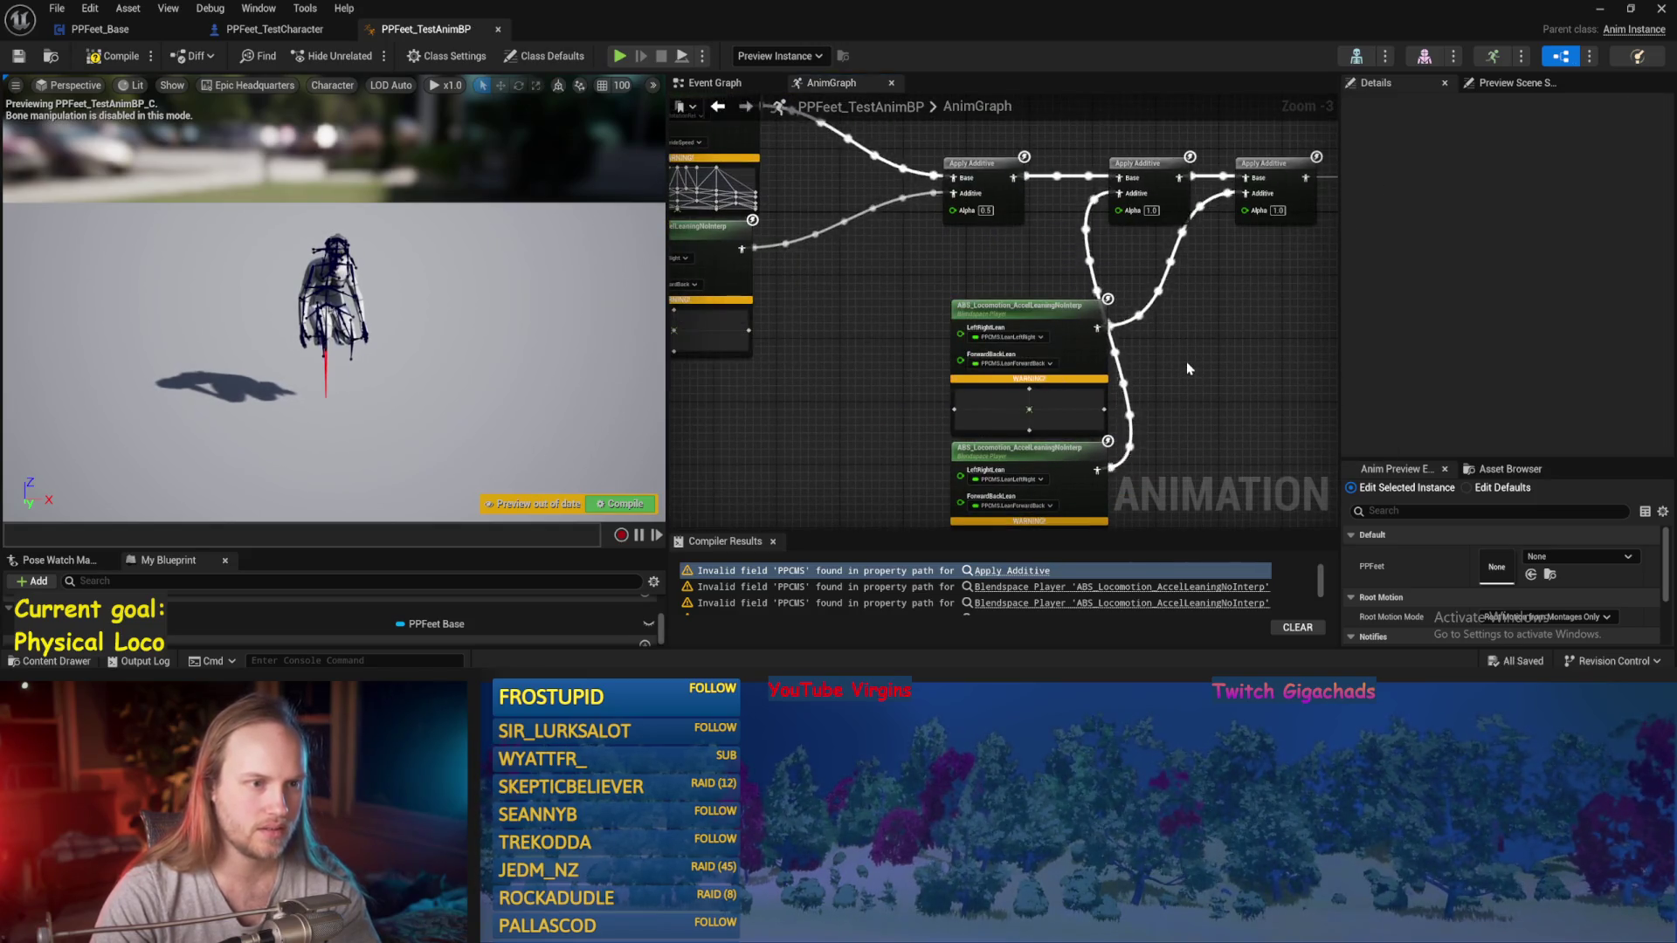
pyautogui.scroll(4, 987, 279)
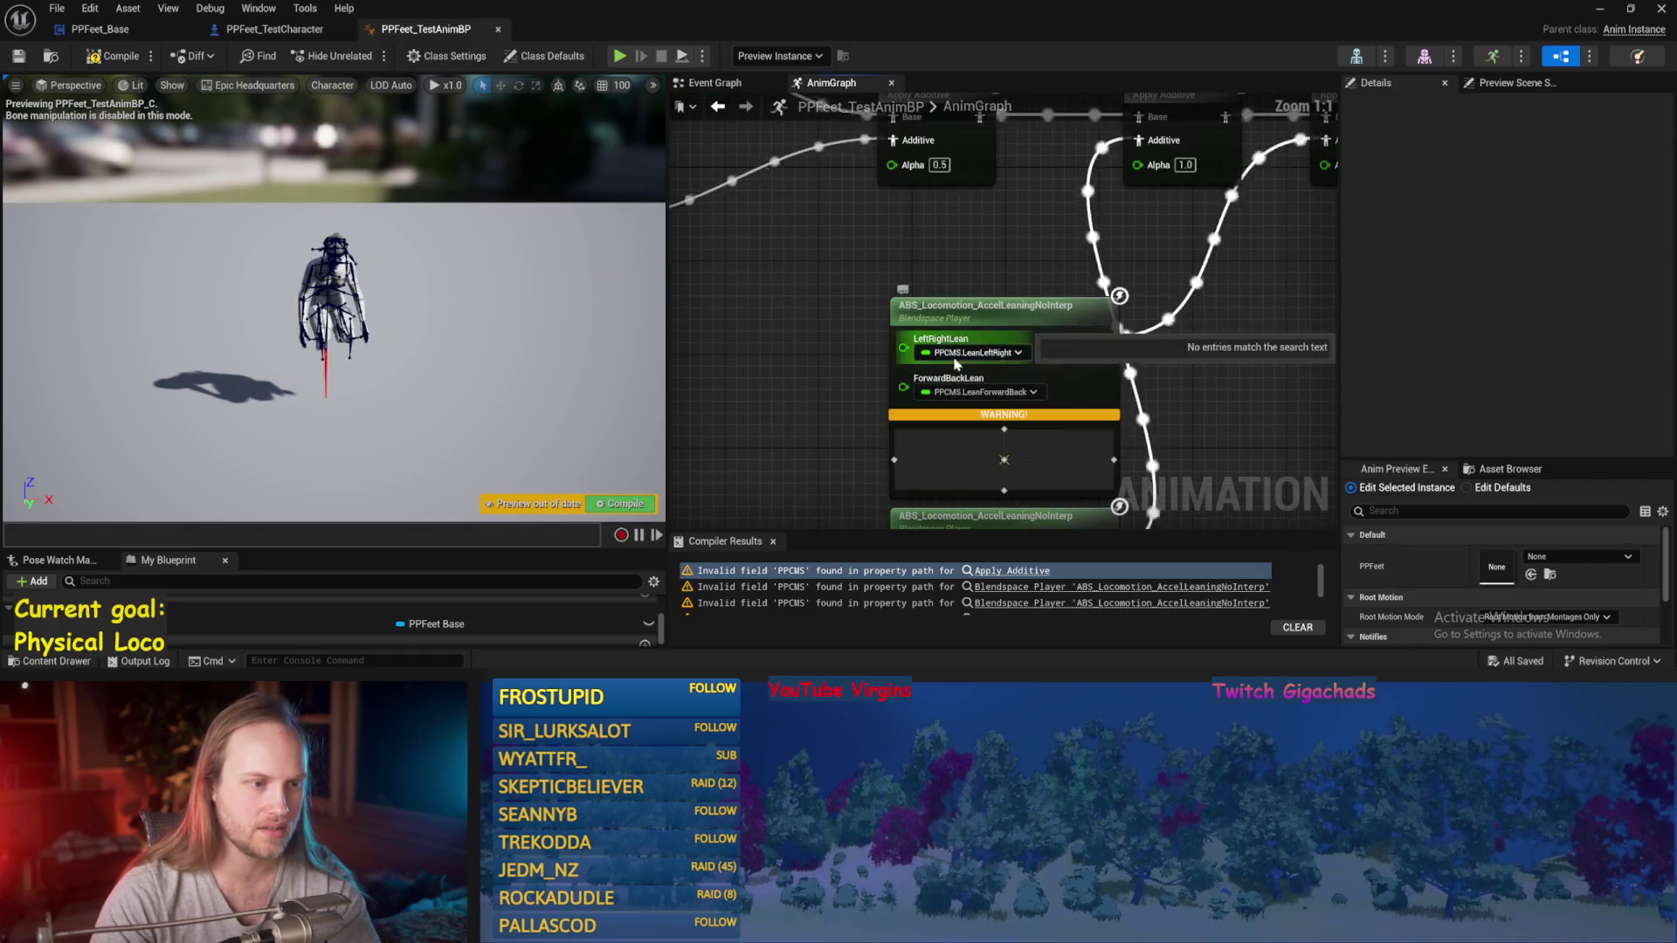
pyautogui.moveTo(905, 356); pyautogui.dragTo(1193, 350)
pyautogui.click(812, 316)
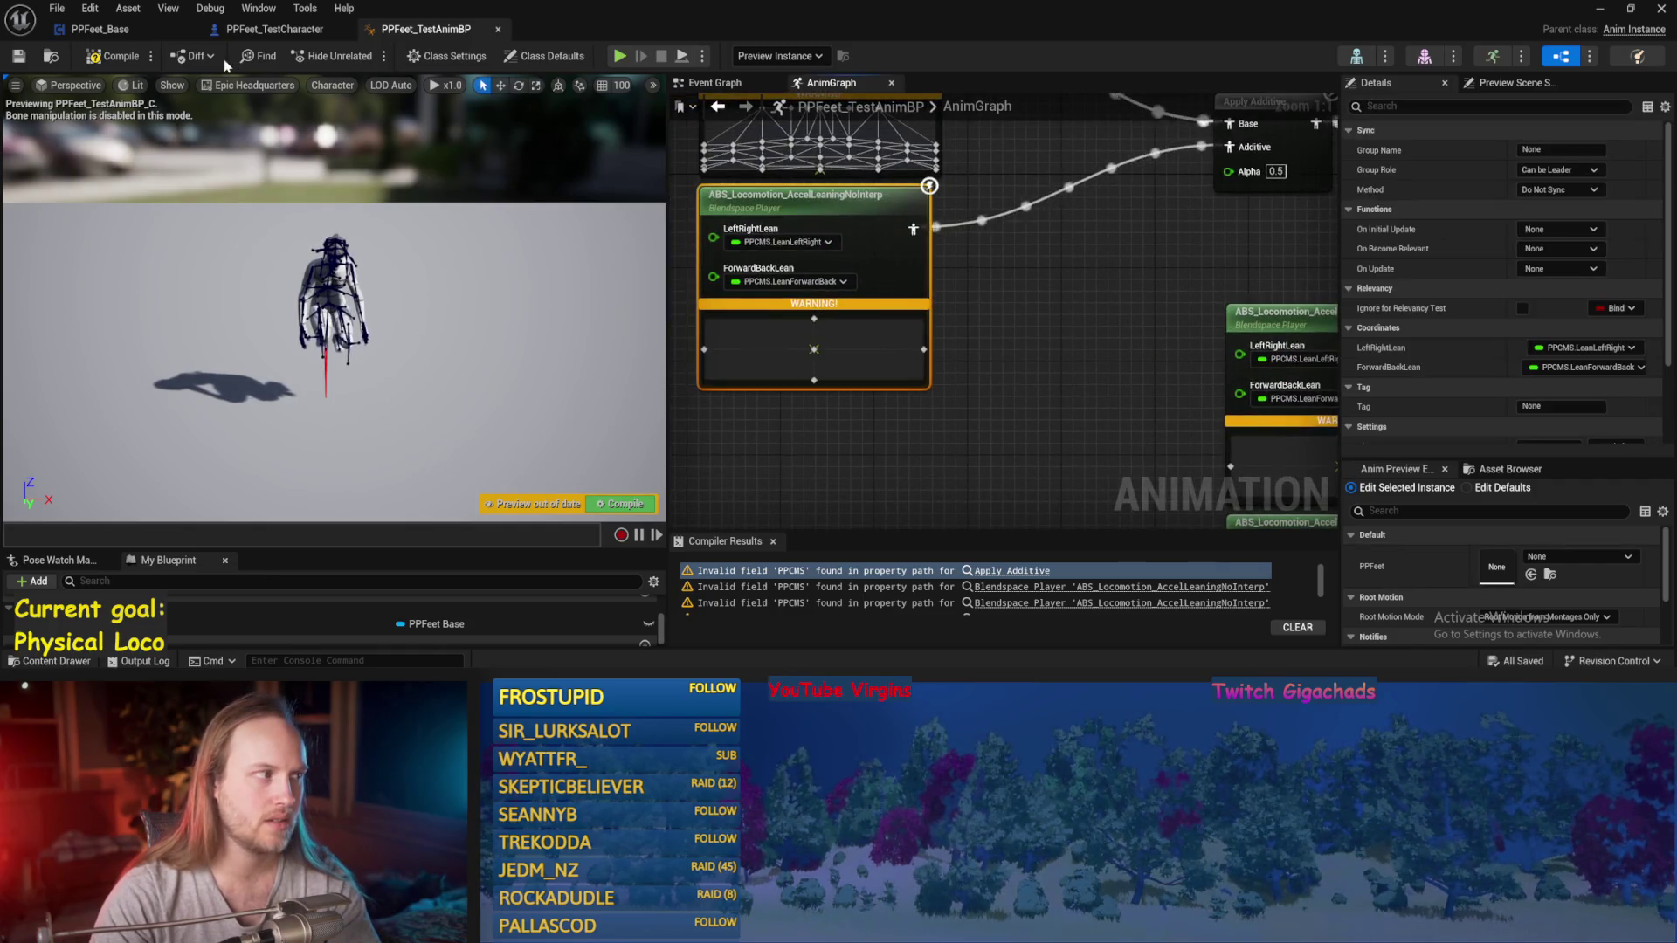
pyautogui.click(27, 57)
pyautogui.scroll(-4, 1081, 392)
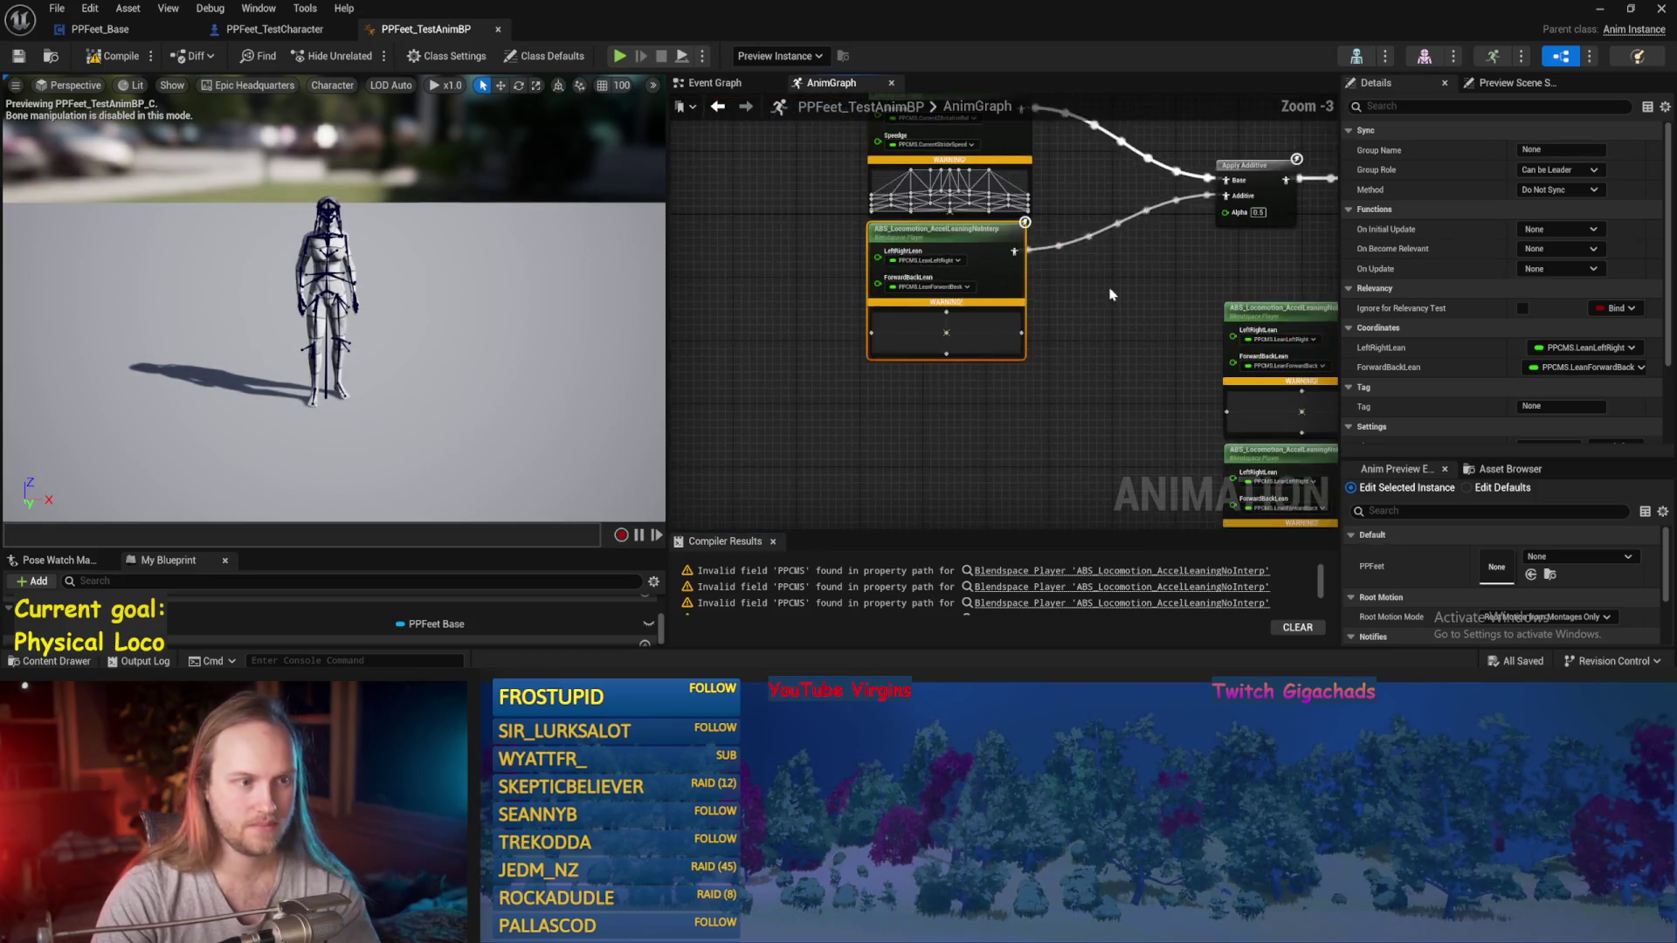
# Step: Reposition a blendspace node and bring the Local To Component node into view
pyautogui.click(1081, 392)
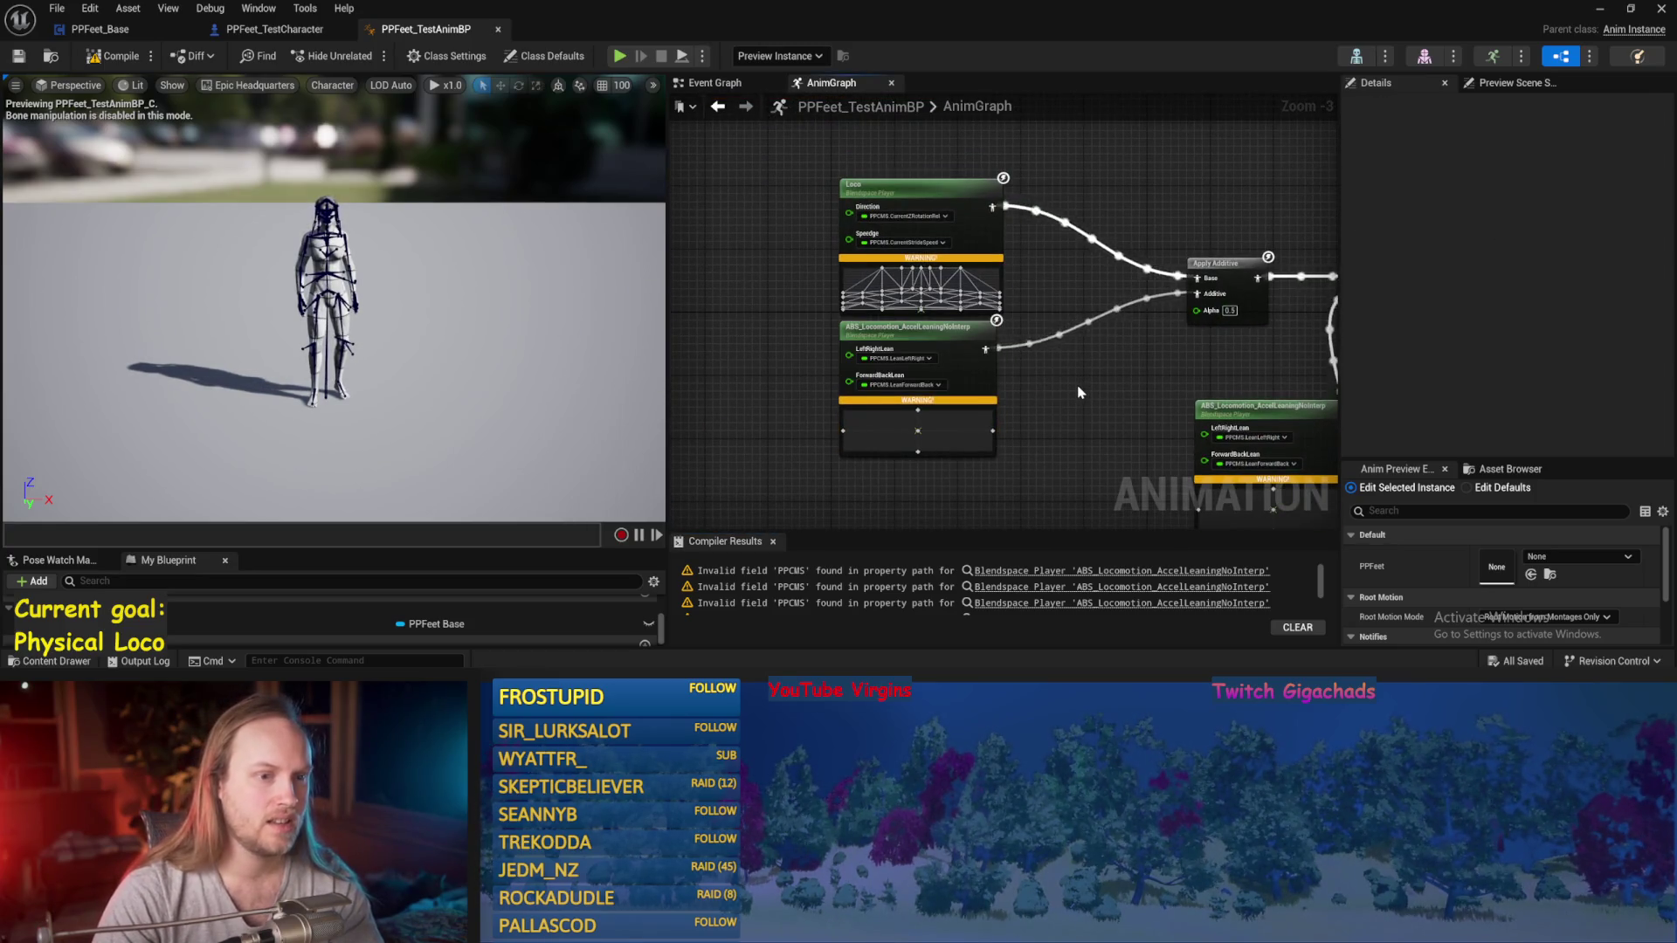
pyautogui.moveTo(1081, 392); pyautogui.dragTo(830, 351)
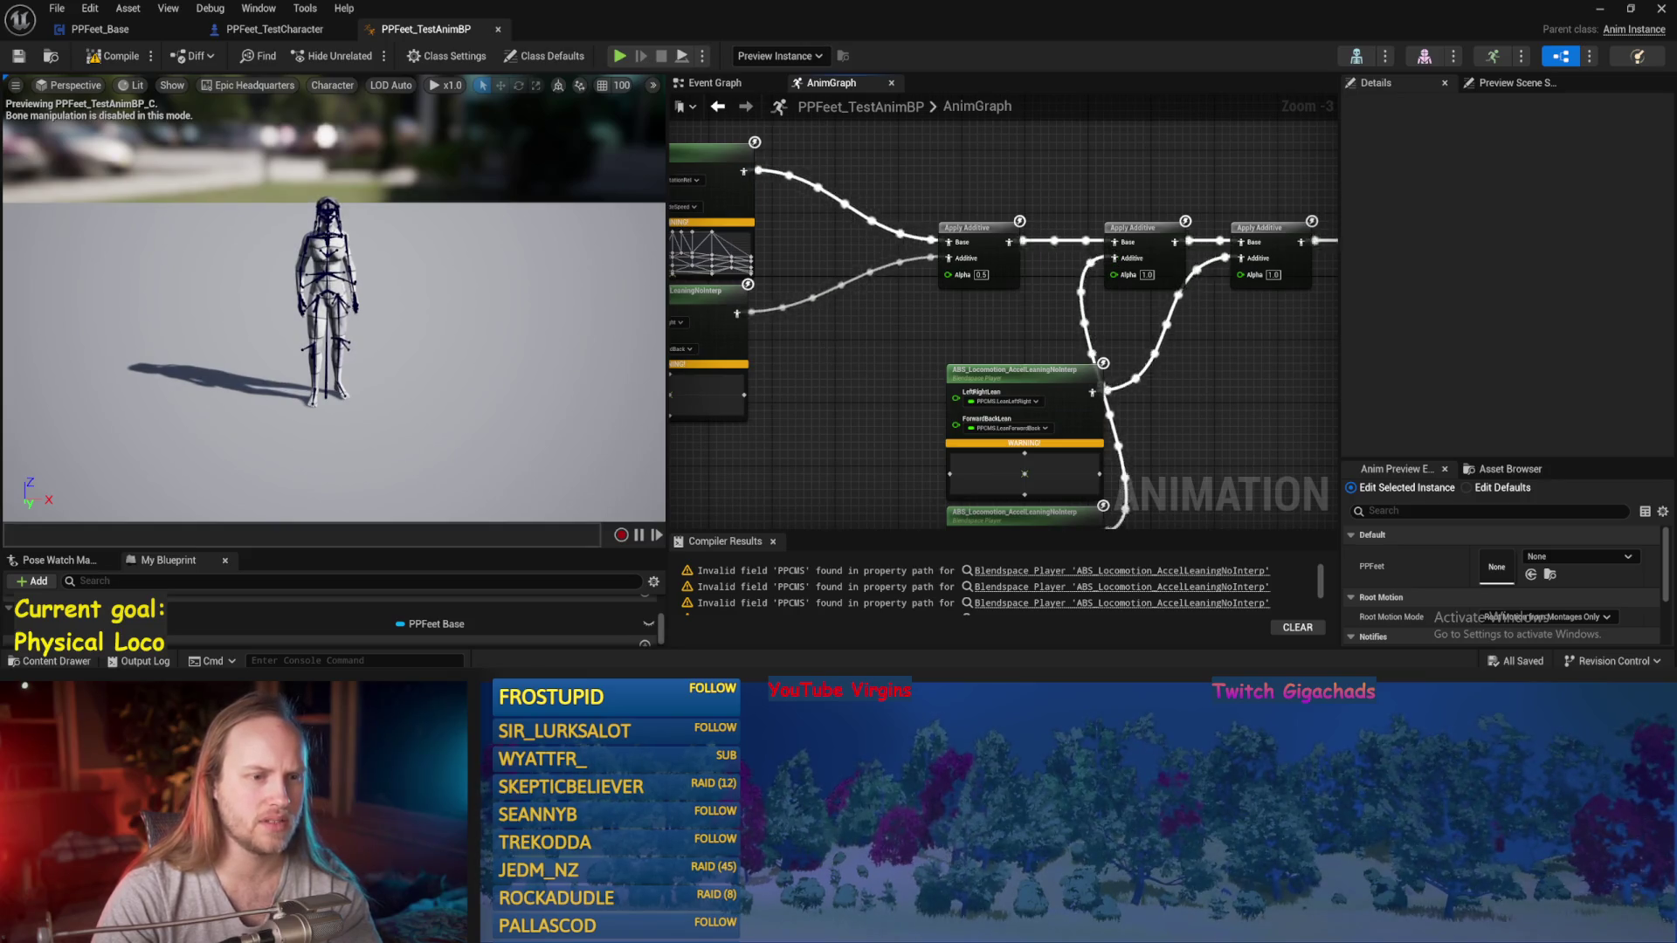
pyautogui.moveTo(1013, 359)
pyautogui.mouseDown()
pyautogui.moveTo(1069, 227)
pyautogui.moveTo(1032, 322)
pyautogui.moveTo(1305, 376)
pyautogui.mouseUp()
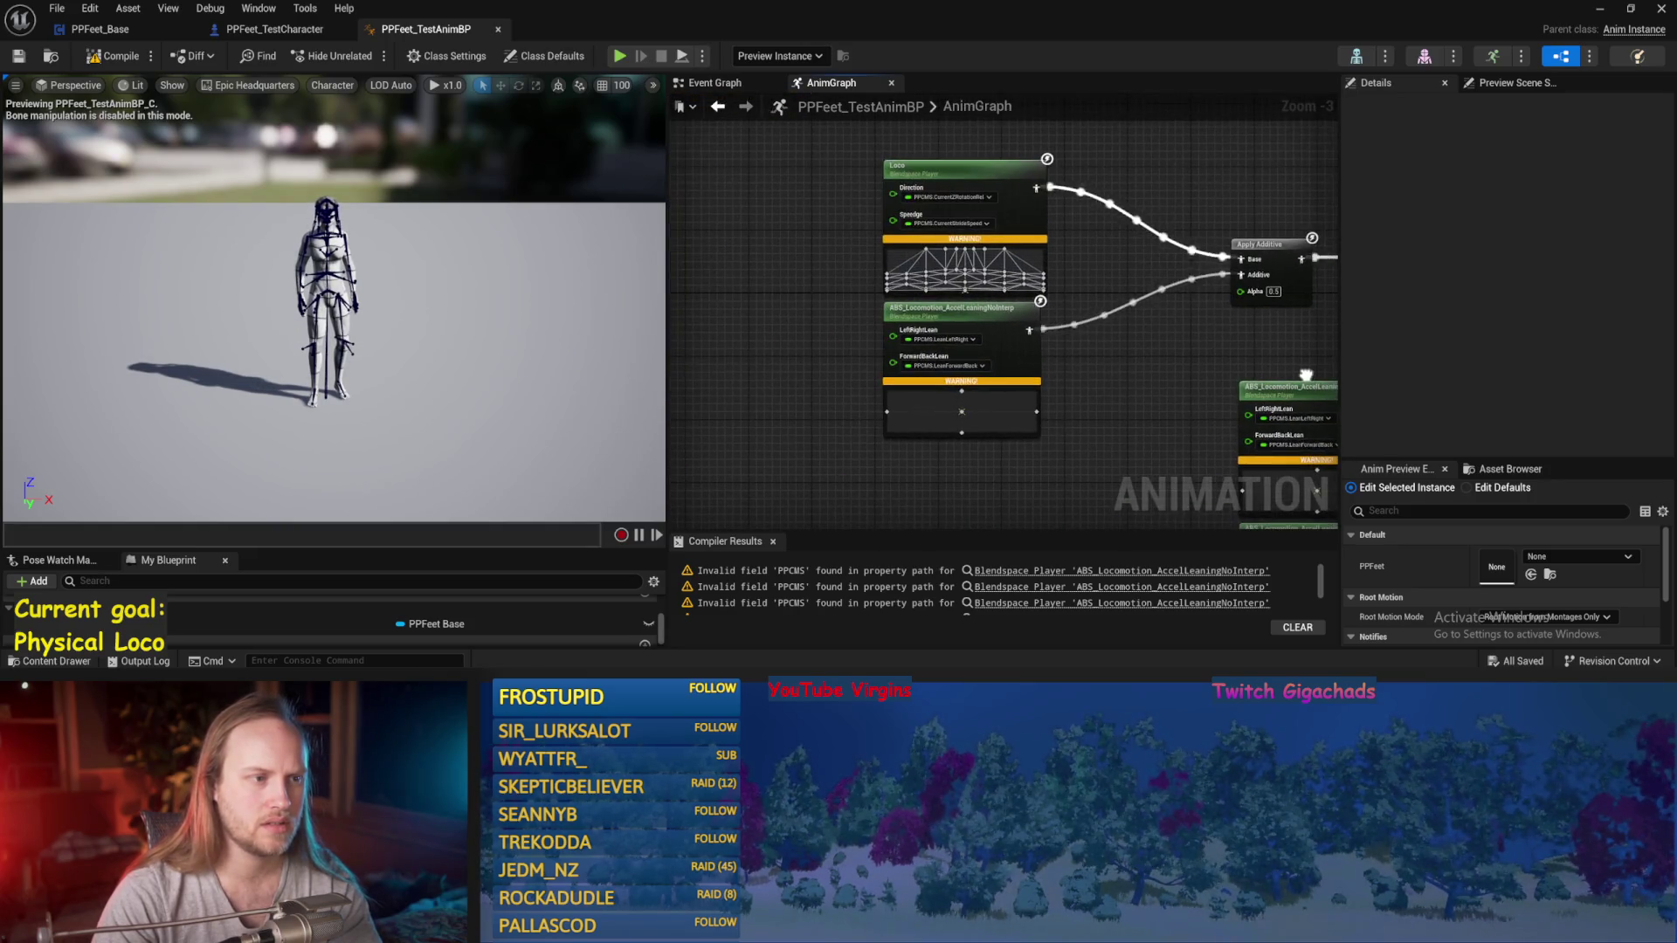
pyautogui.moveTo(961, 310)
pyautogui.mouseDown()
pyautogui.moveTo(1126, 349)
pyautogui.moveTo(730, 274)
pyautogui.mouseUp()
pyautogui.click(731, 273)
pyautogui.moveTo(1118, 364)
pyautogui.mouseDown()
pyautogui.moveTo(1080, 273)
pyautogui.moveTo(882, 349)
pyautogui.mouseUp()
pyautogui.click(1223, 255)
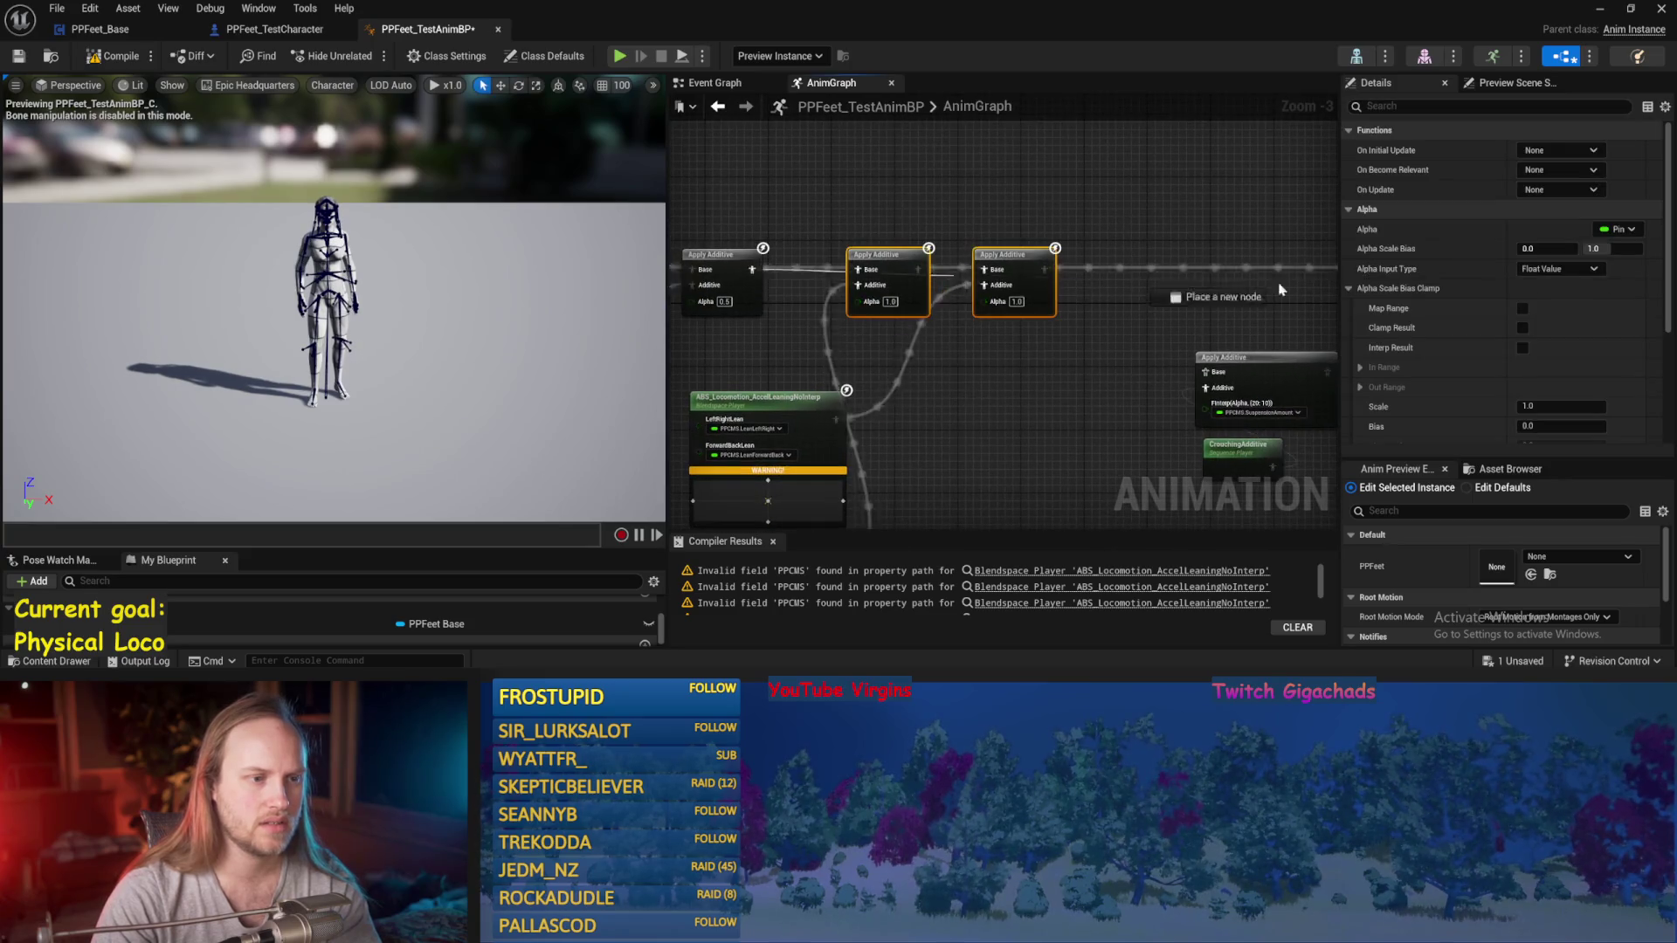
pyautogui.moveTo(1105, 269)
pyautogui.mouseDown()
pyautogui.moveTo(1061, 273)
pyautogui.moveTo(1104, 271)
pyautogui.moveTo(1048, 236)
pyautogui.moveTo(1209, 243)
pyautogui.moveTo(1246, 273)
pyautogui.moveTo(1174, 164)
pyautogui.moveTo(1009, 148)
pyautogui.mouseUp()
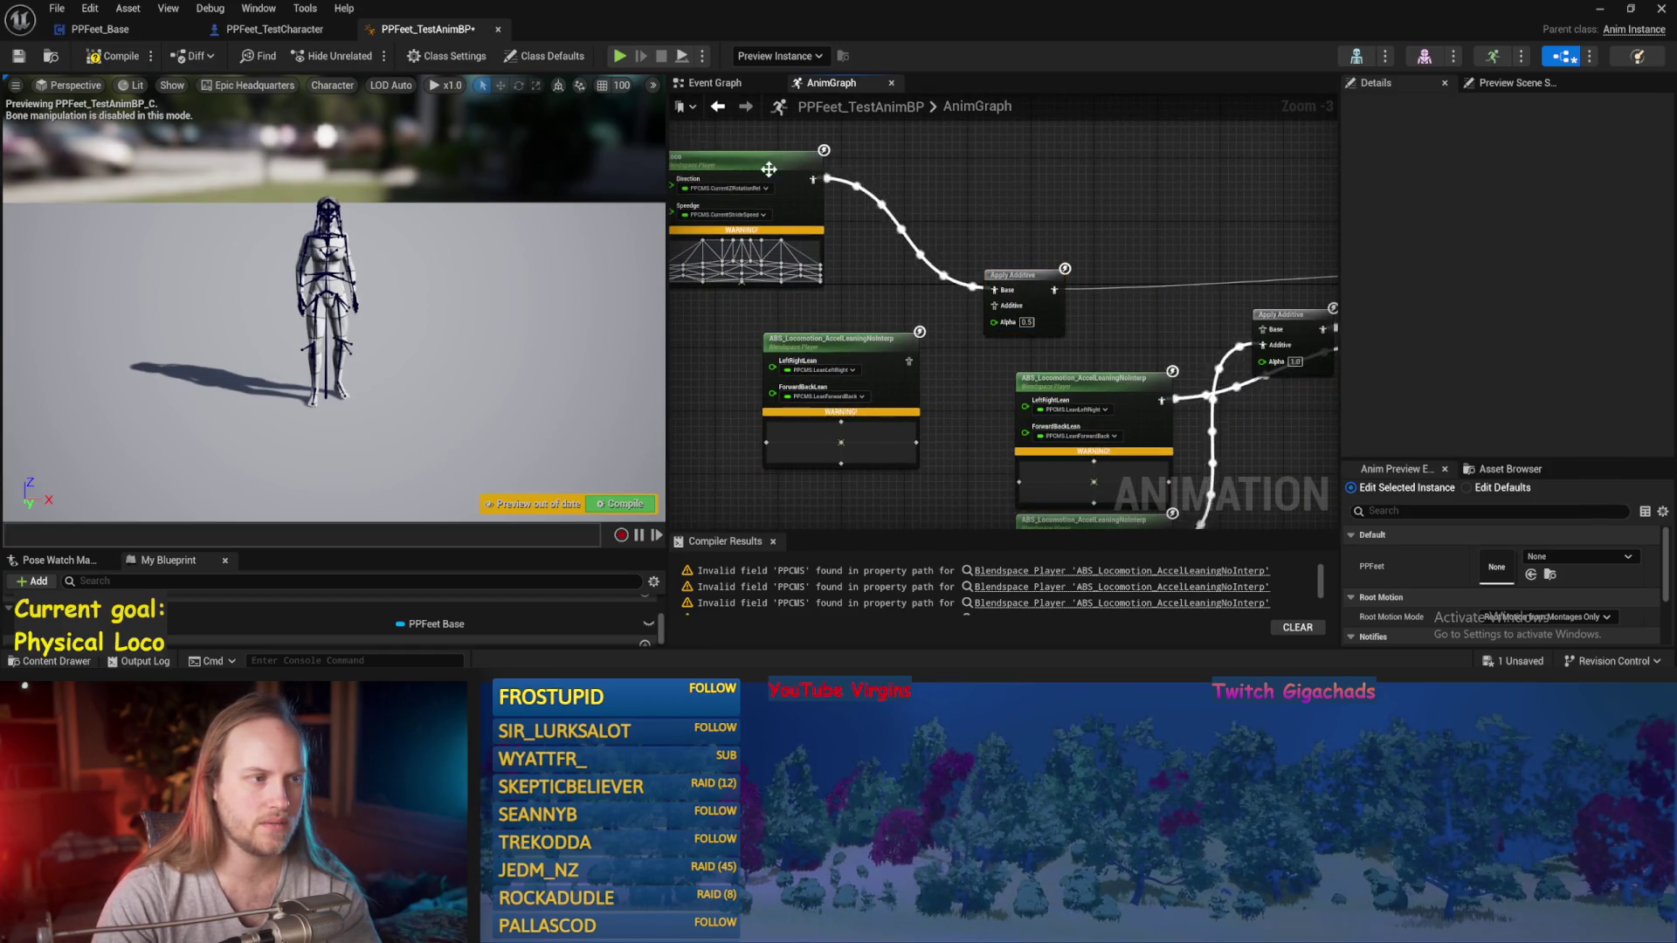
# Step: Wire the Loco output into Local To Component, save, and compile
pyautogui.moveTo(814, 184)
pyautogui.mouseDown()
pyautogui.moveTo(1189, 302)
pyautogui.moveTo(1229, 252)
pyautogui.mouseUp()
pyautogui.hotkey('ctrl', 's')
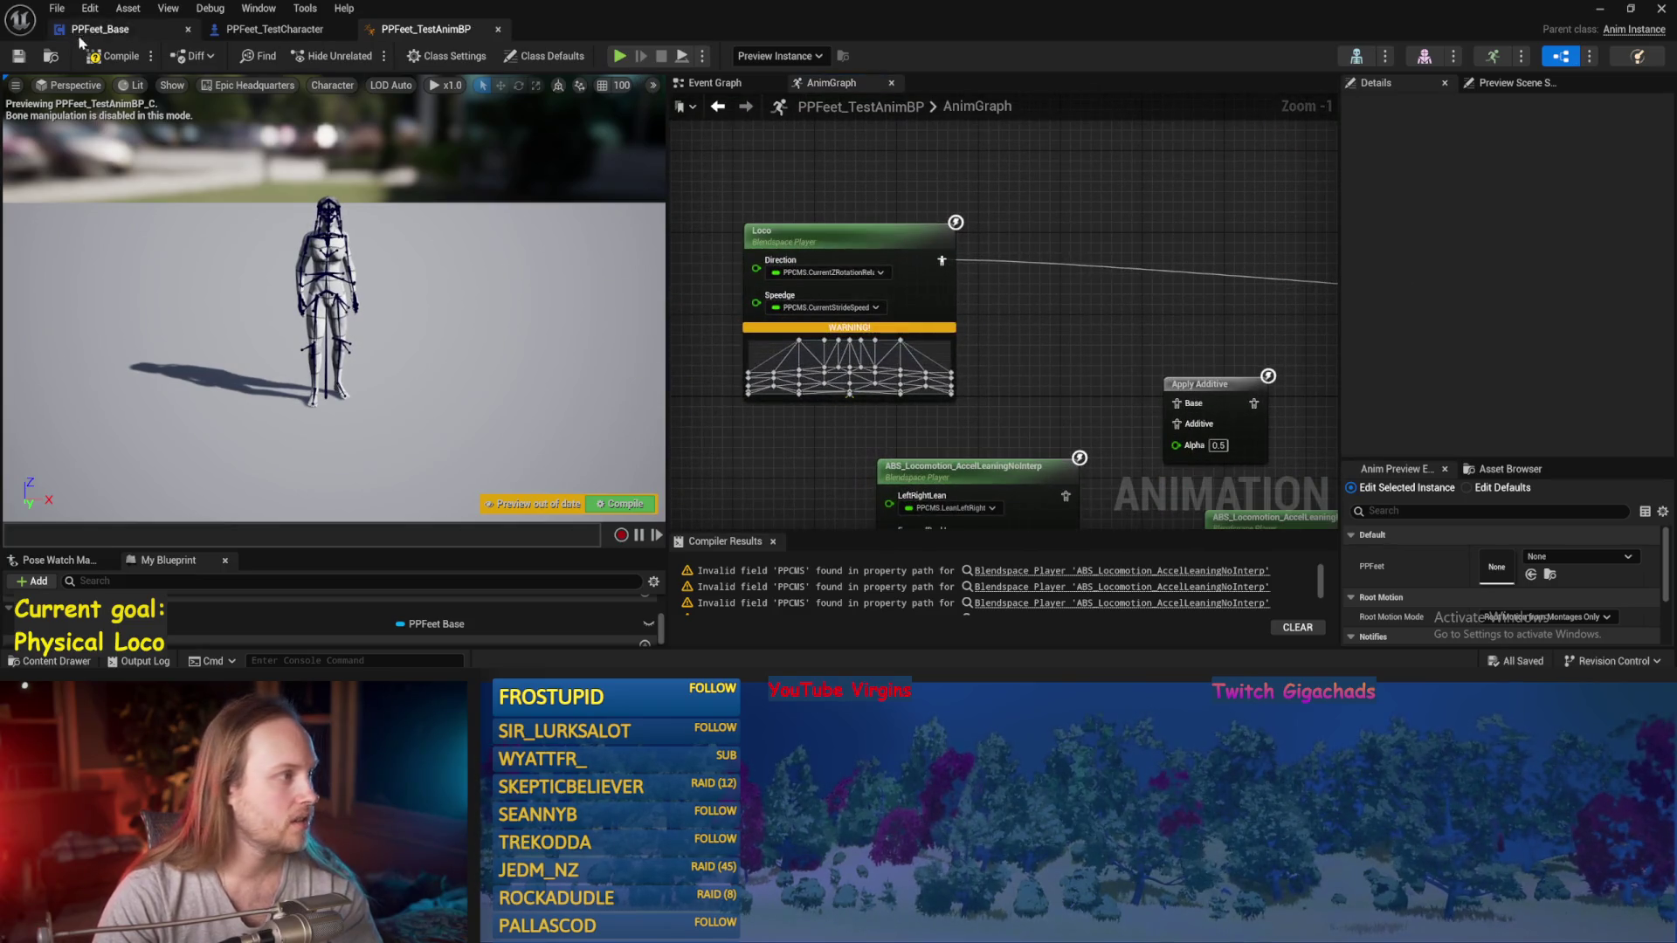
pyautogui.click(112, 56)
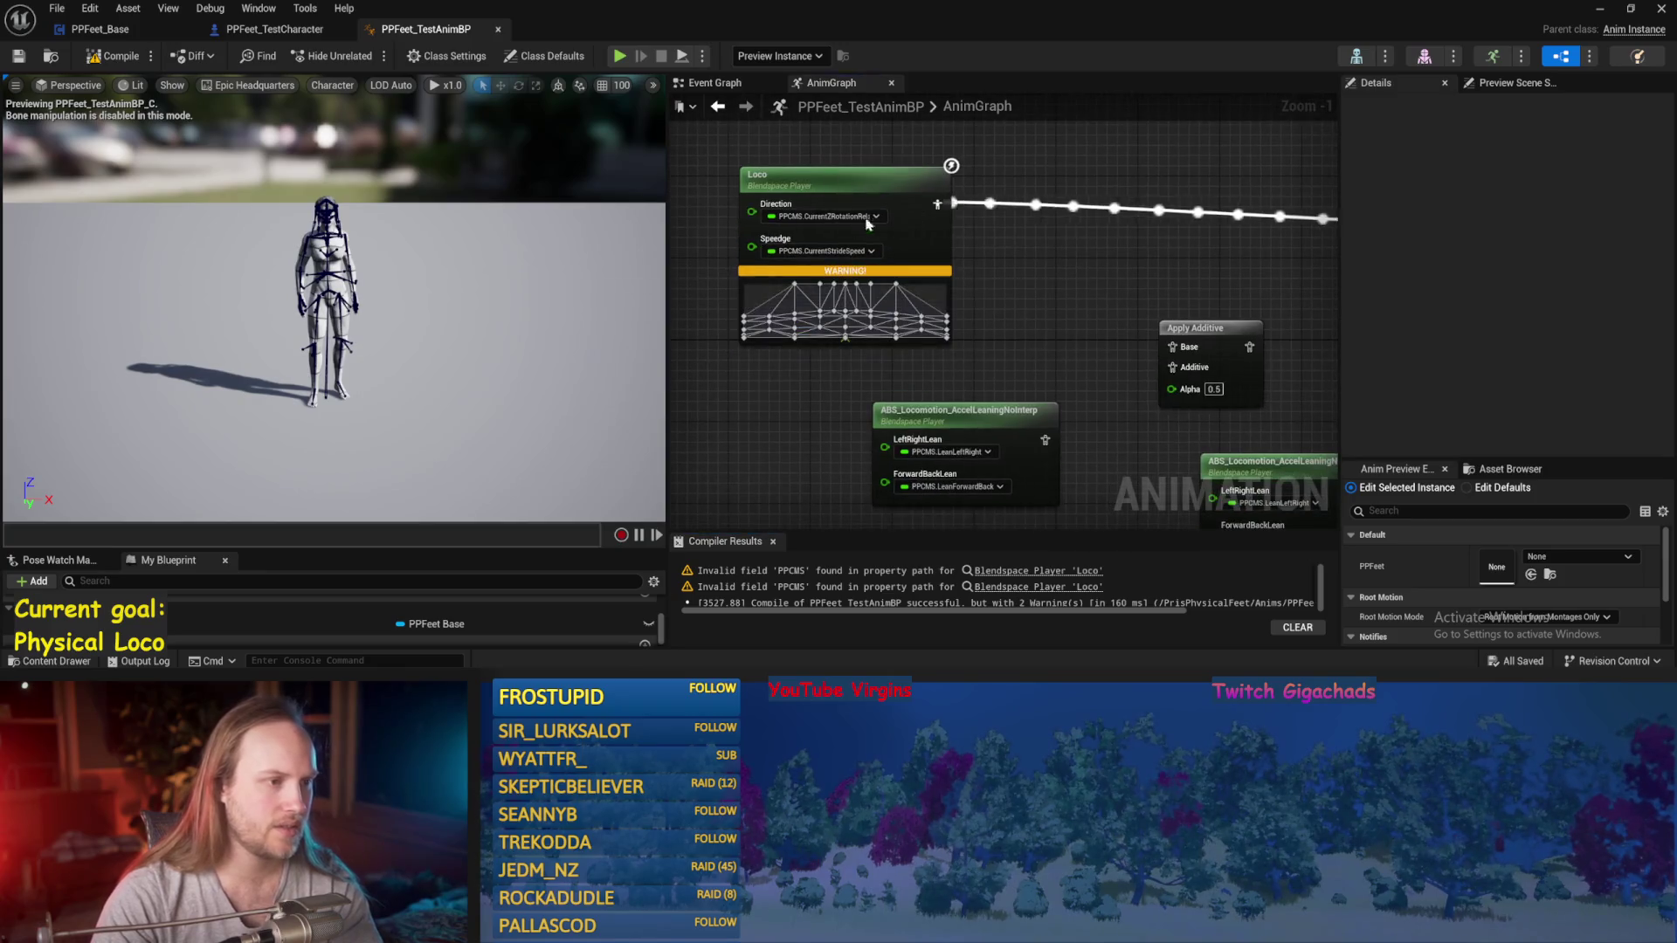
# Step: Check the Loco node's Direction binding, recompile, and switch to PPFeet_TestCharacter
pyautogui.click(873, 262)
pyautogui.scroll(1, 1092, 325)
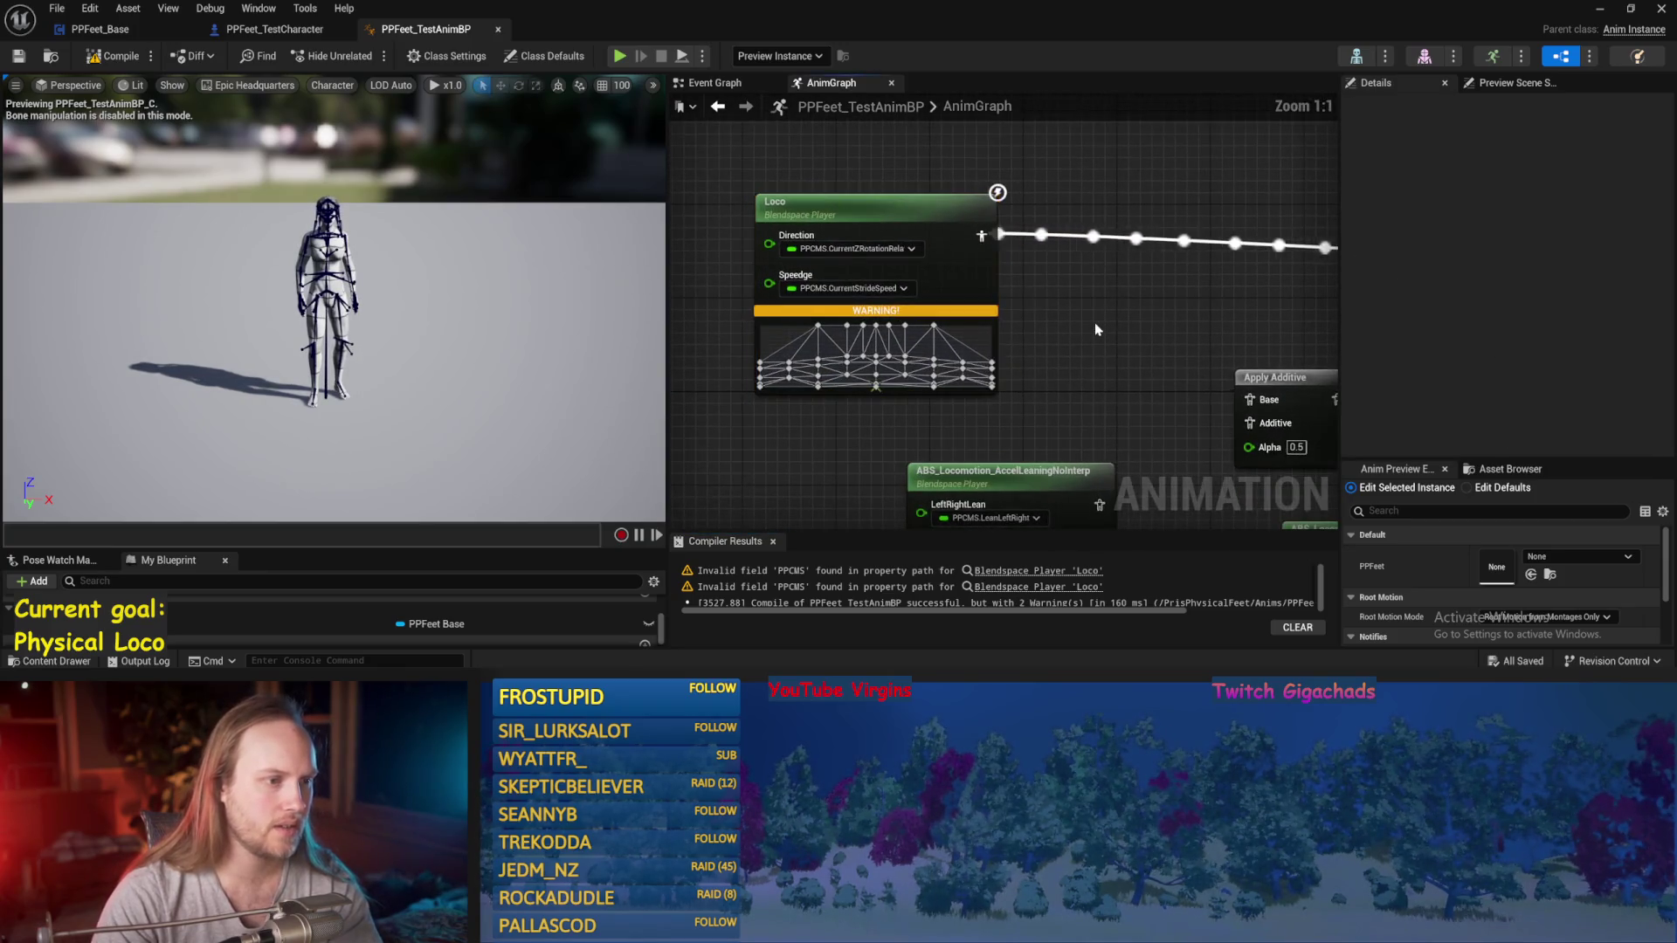
pyautogui.click(880, 248)
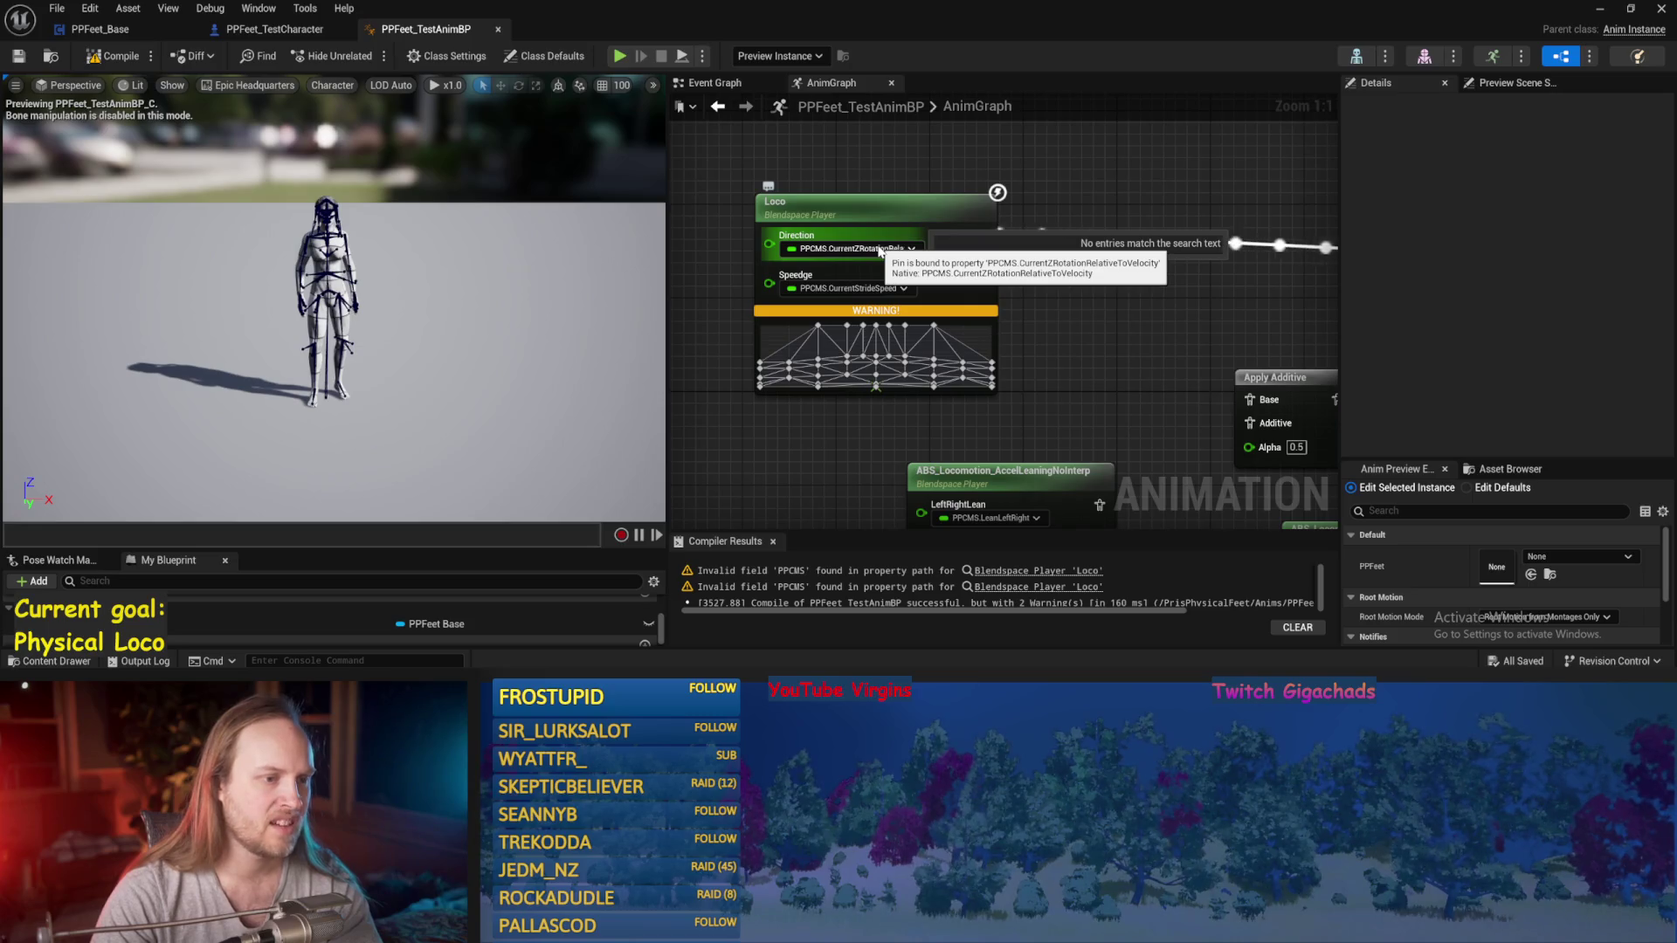
pyautogui.moveTo(1161, 198); pyautogui.dragTo(1146, 236)
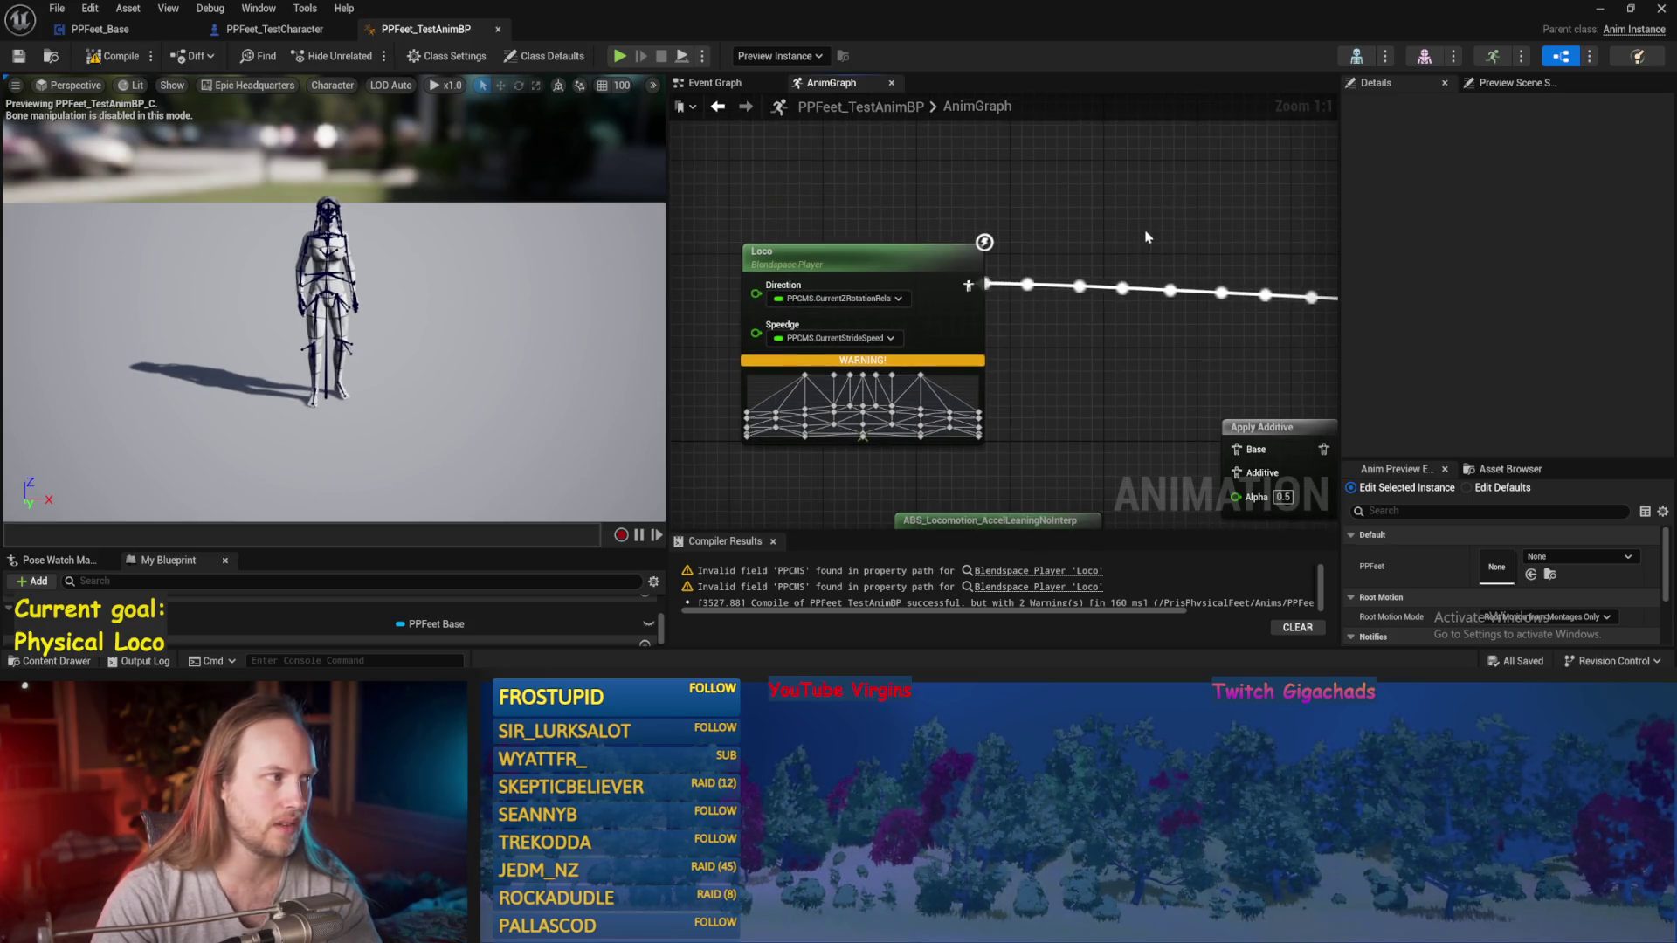
pyautogui.click(18, 57)
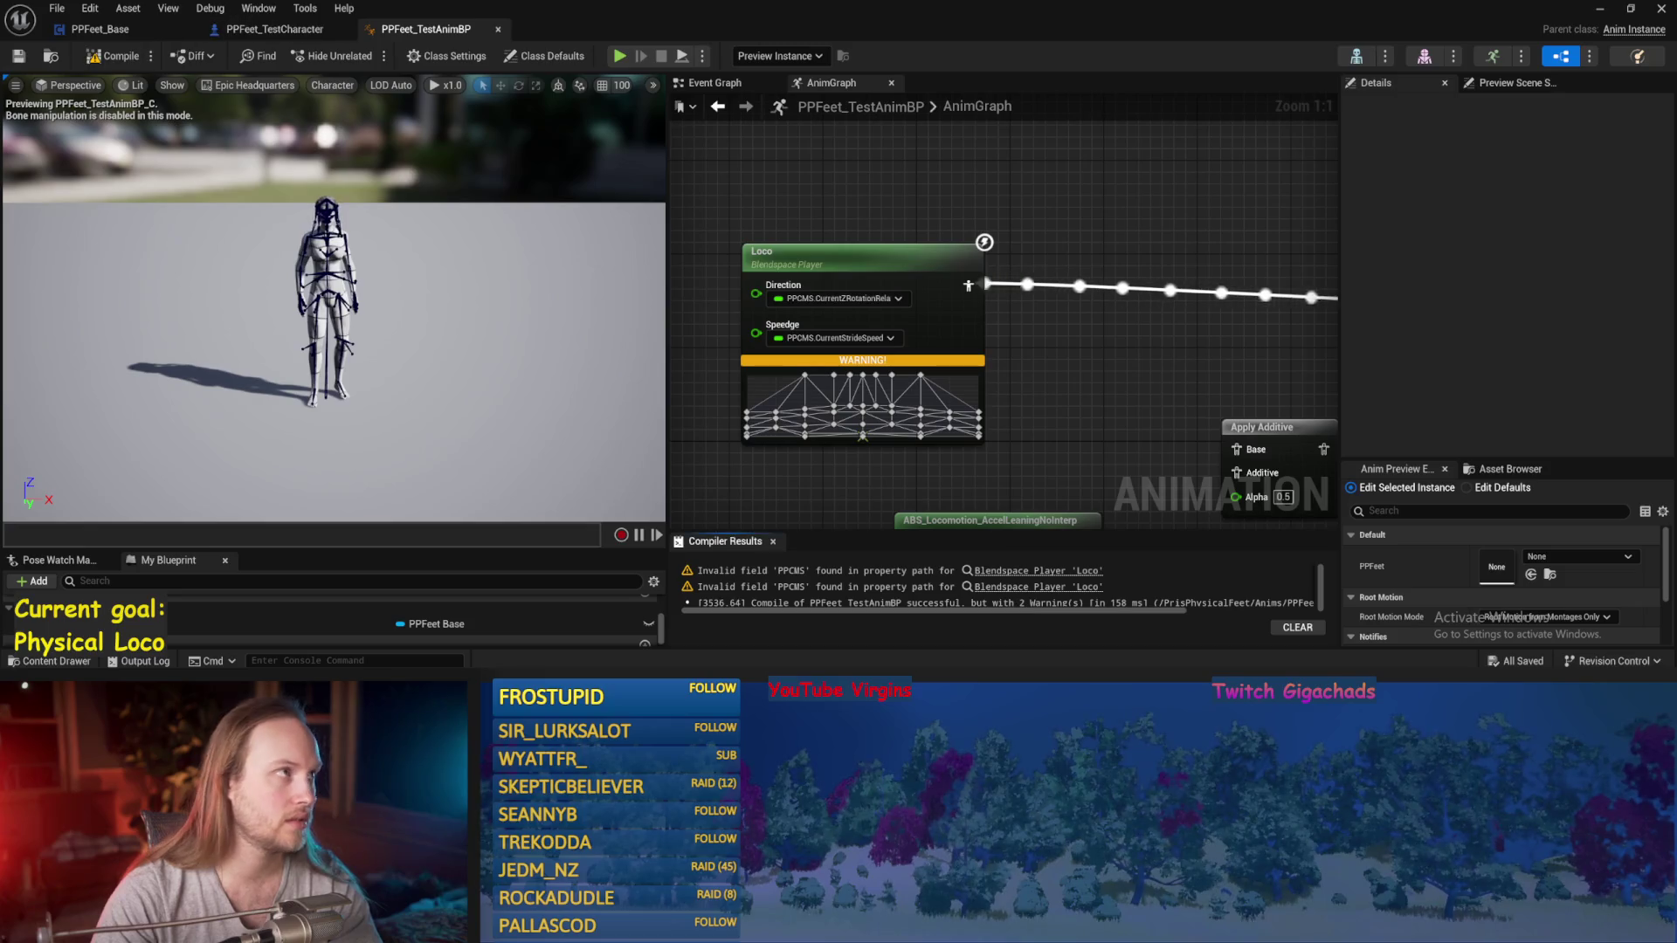
pyautogui.click(247, 30)
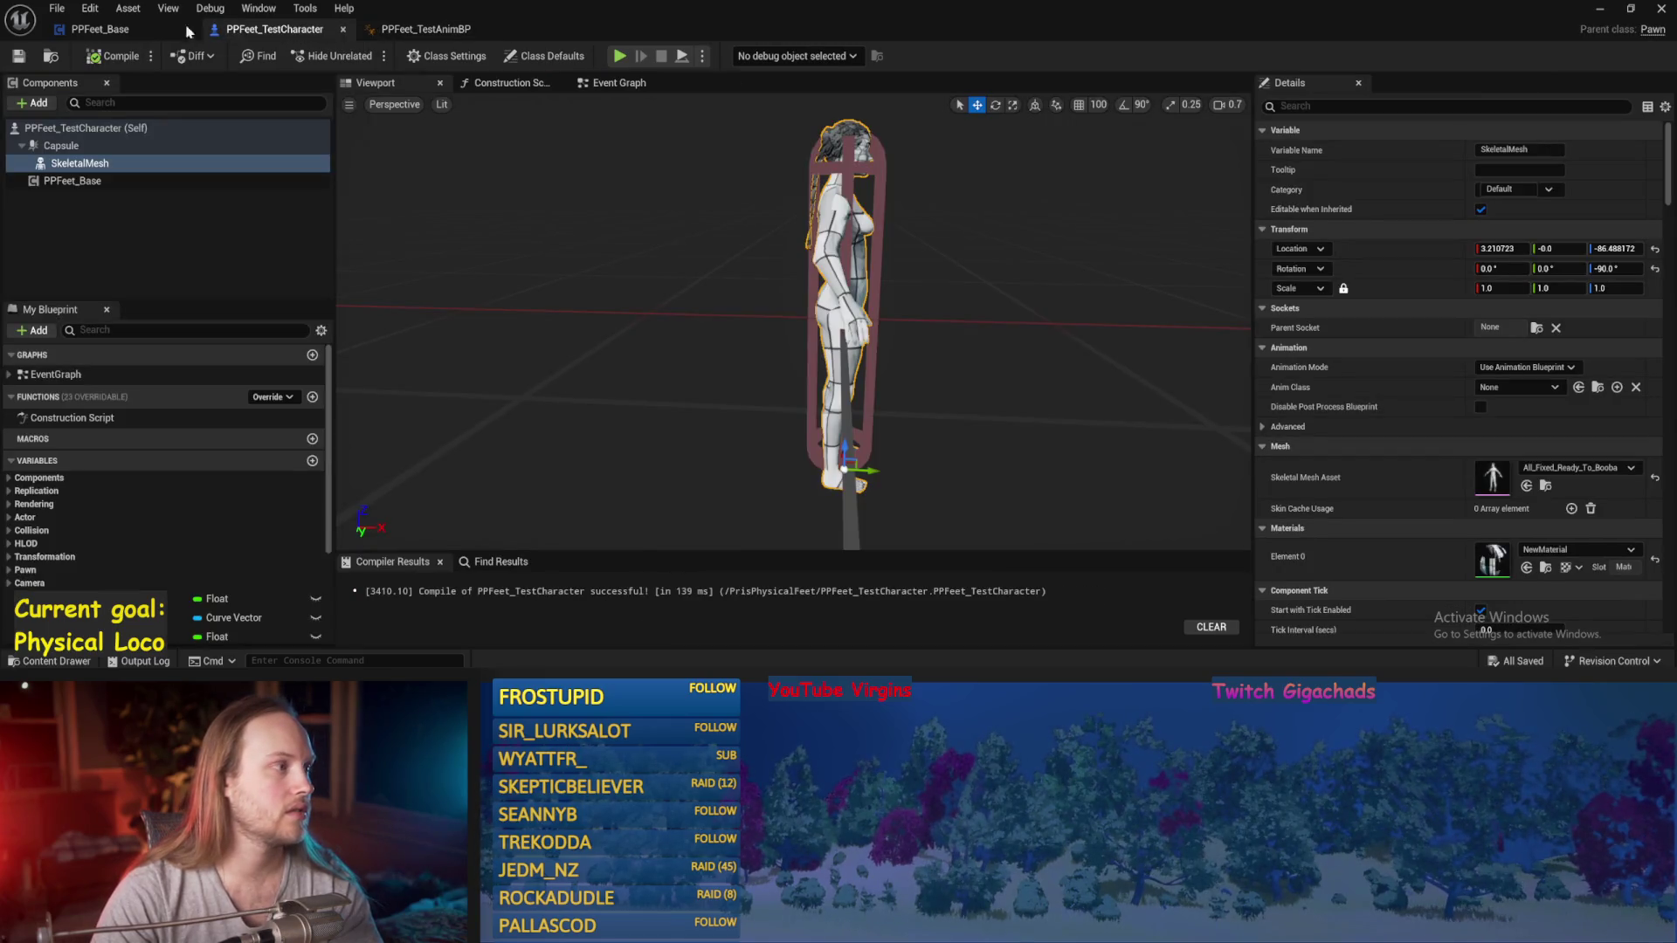
# Step: Look over PPFeet_Base's Balance Maybe graph, then minimize the blueprint editor
pyautogui.click(104, 30)
pyautogui.moveTo(721, 249); pyautogui.dragTo(632, 164)
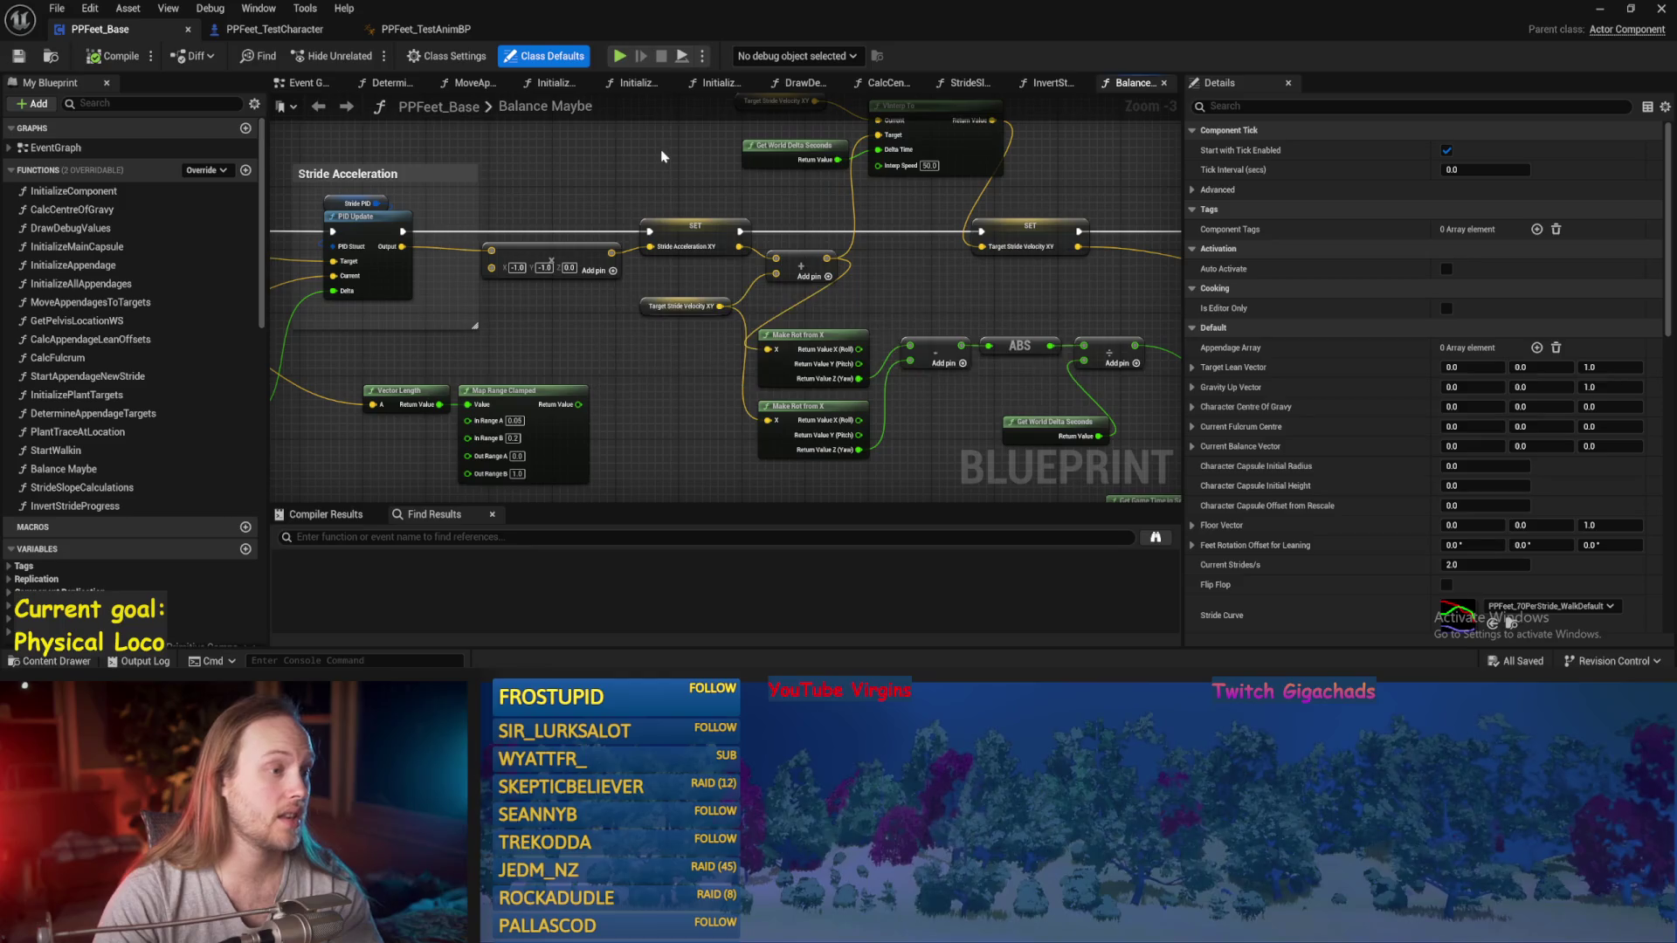
pyautogui.scroll(3, 677, 300)
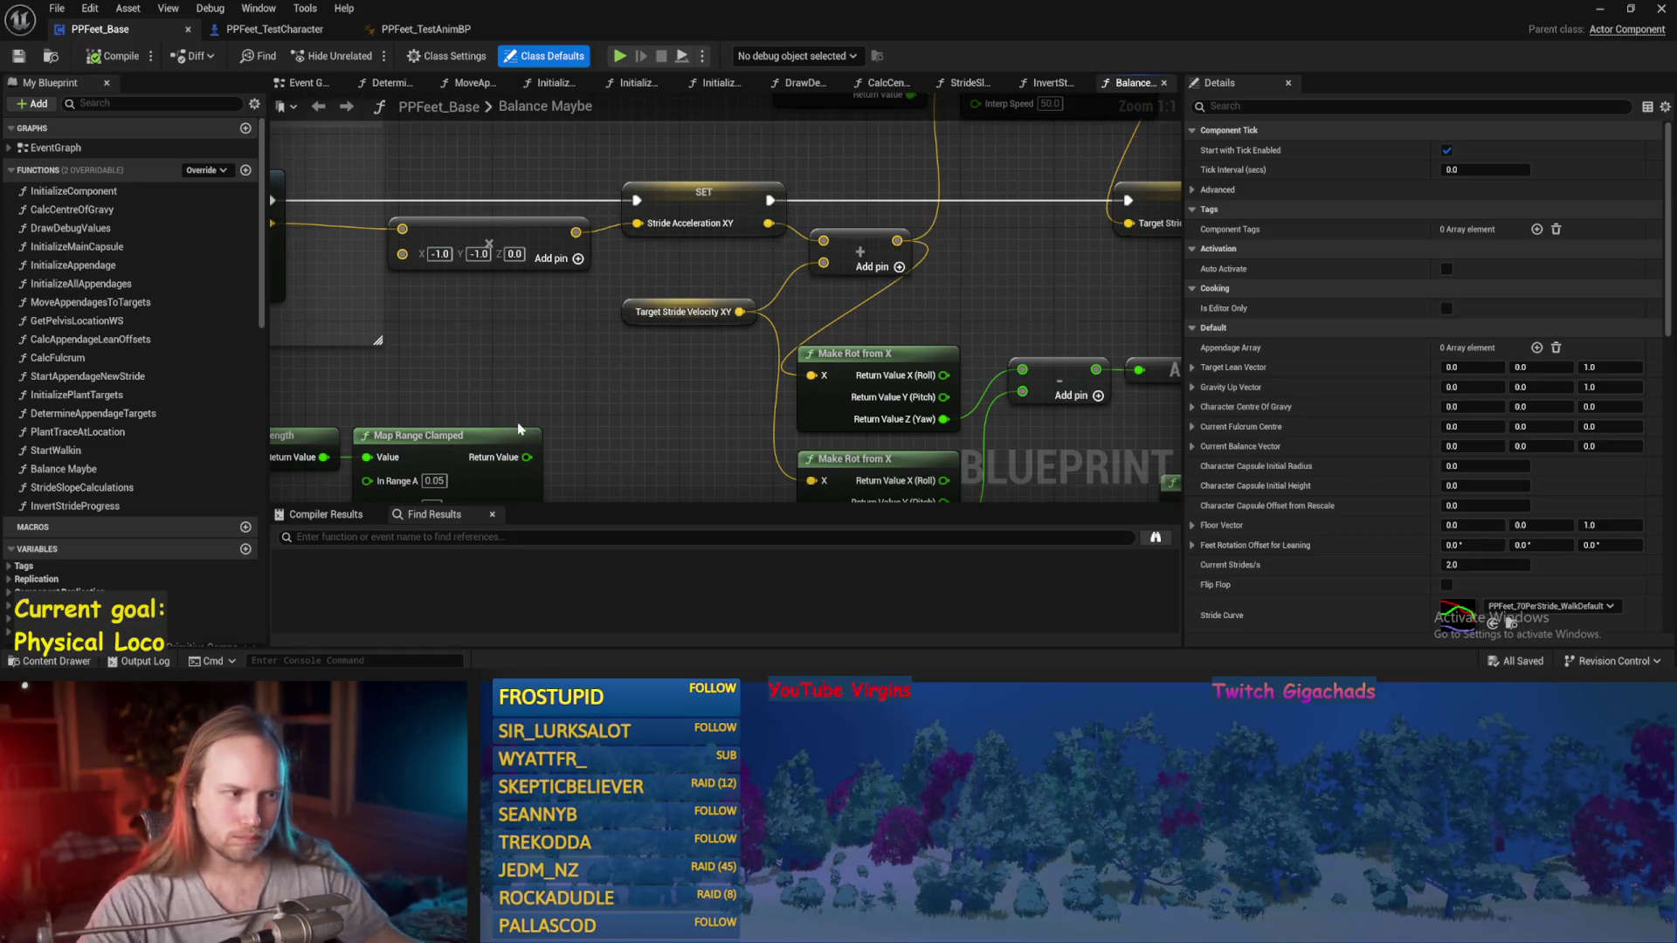
pyautogui.scroll(-2, 627, 355)
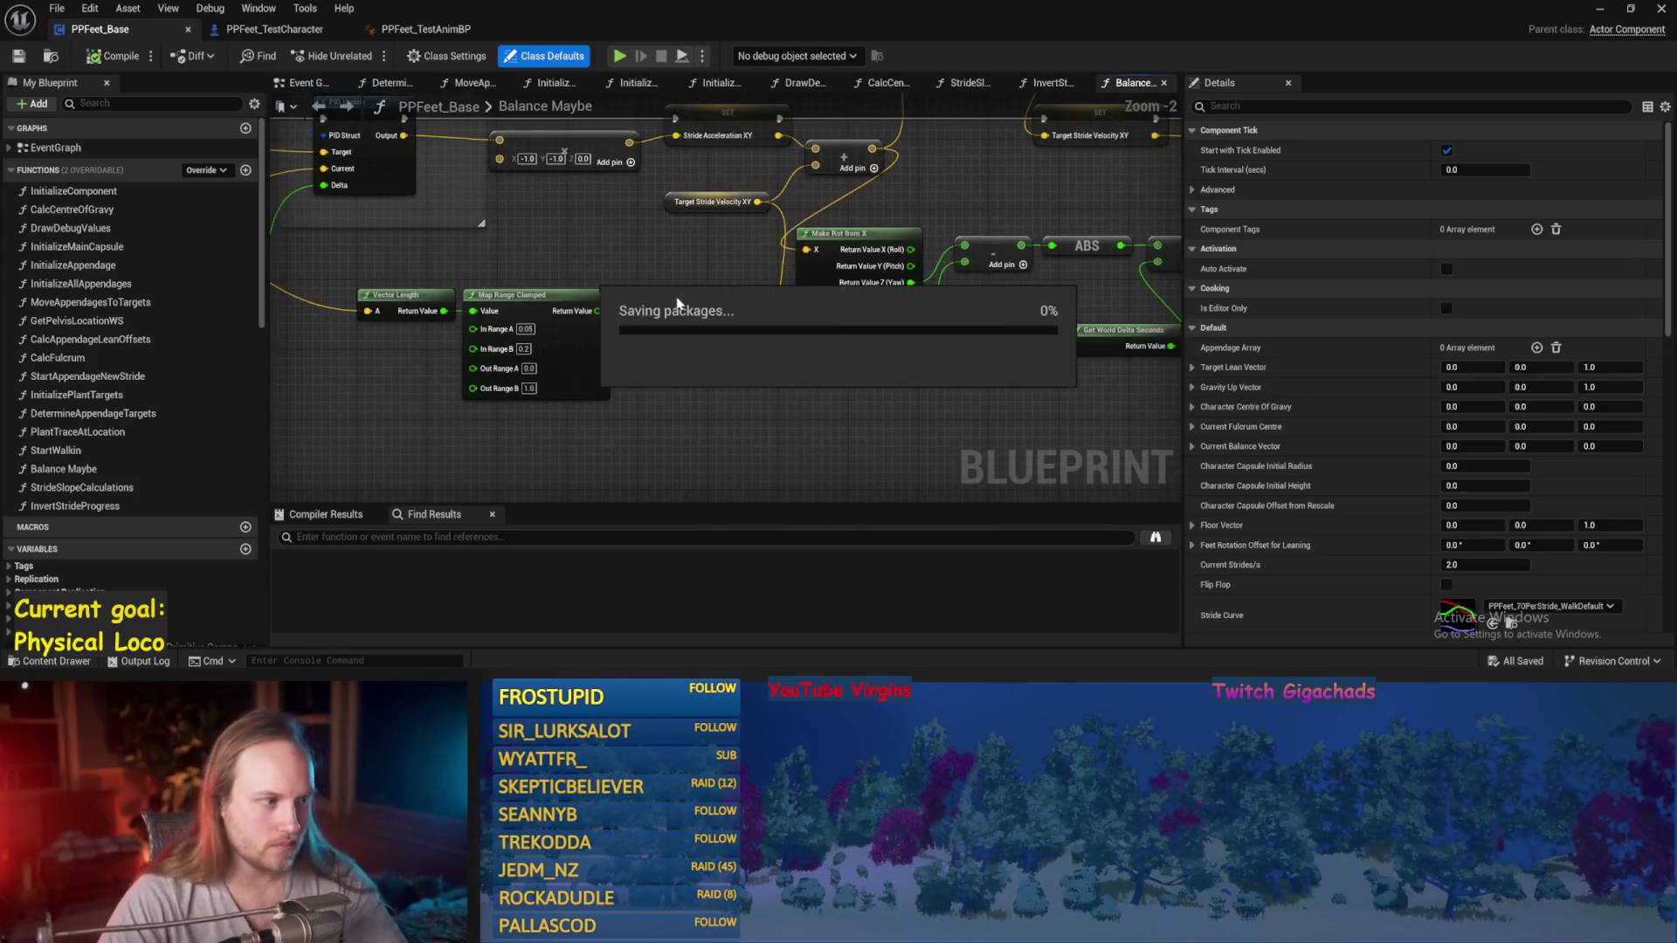
pyautogui.click(1598, 9)
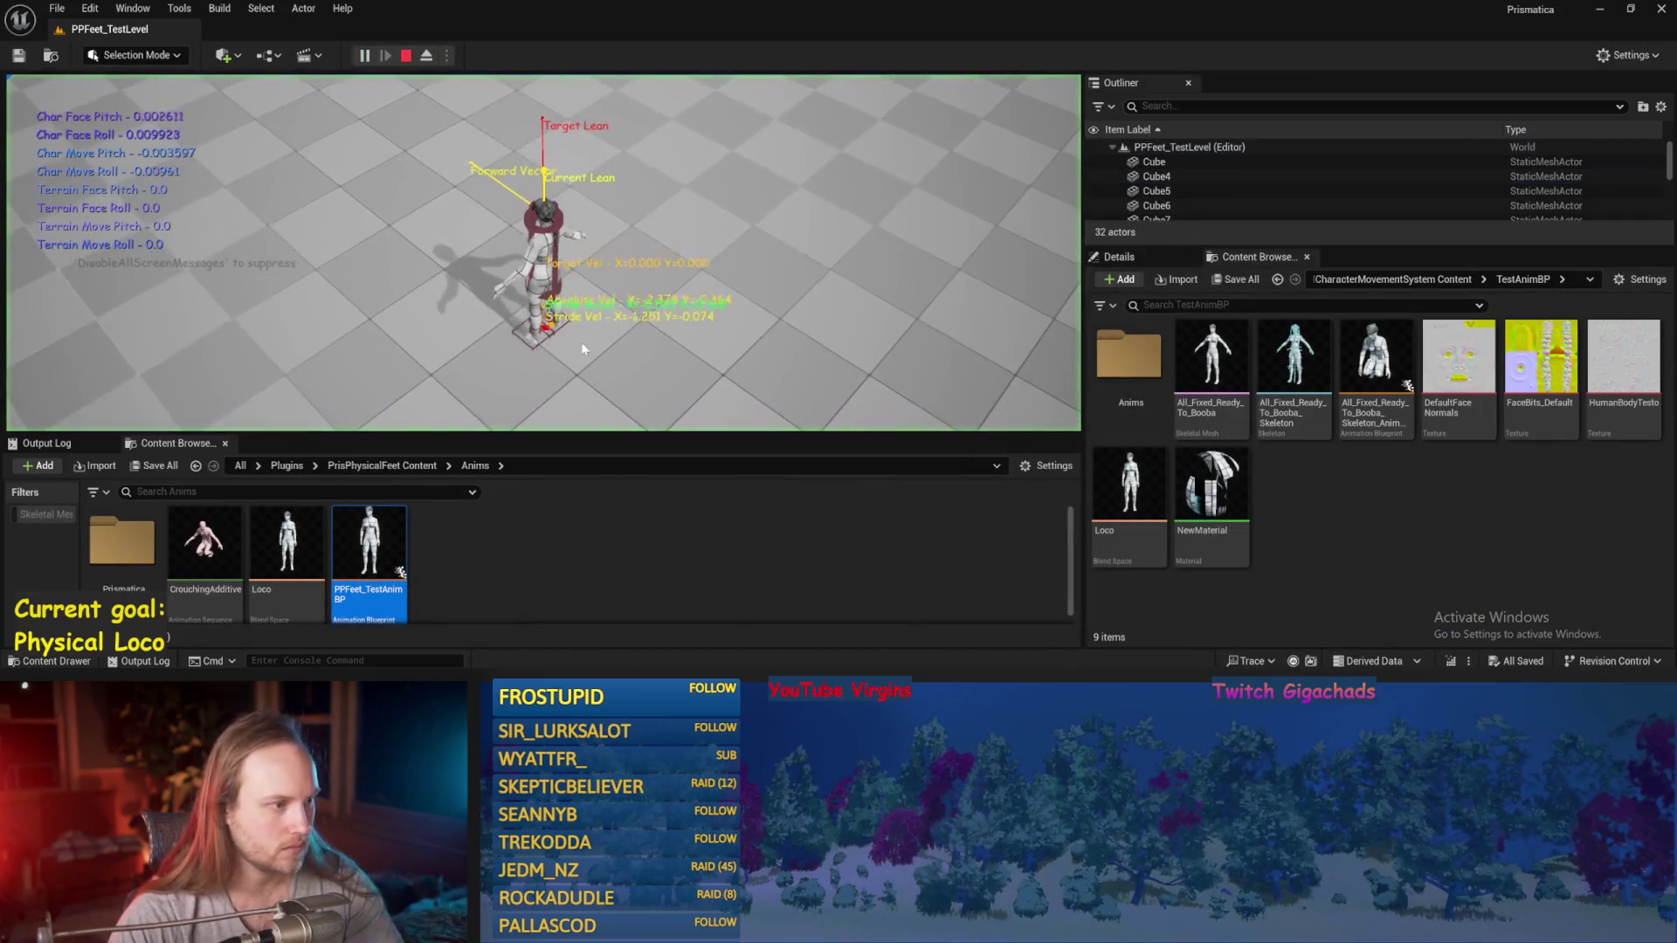
# Step: Walk the character forward in the full-window game, then stop the play test with Esc
pyautogui.click(453, 306)
pyautogui.press('w')
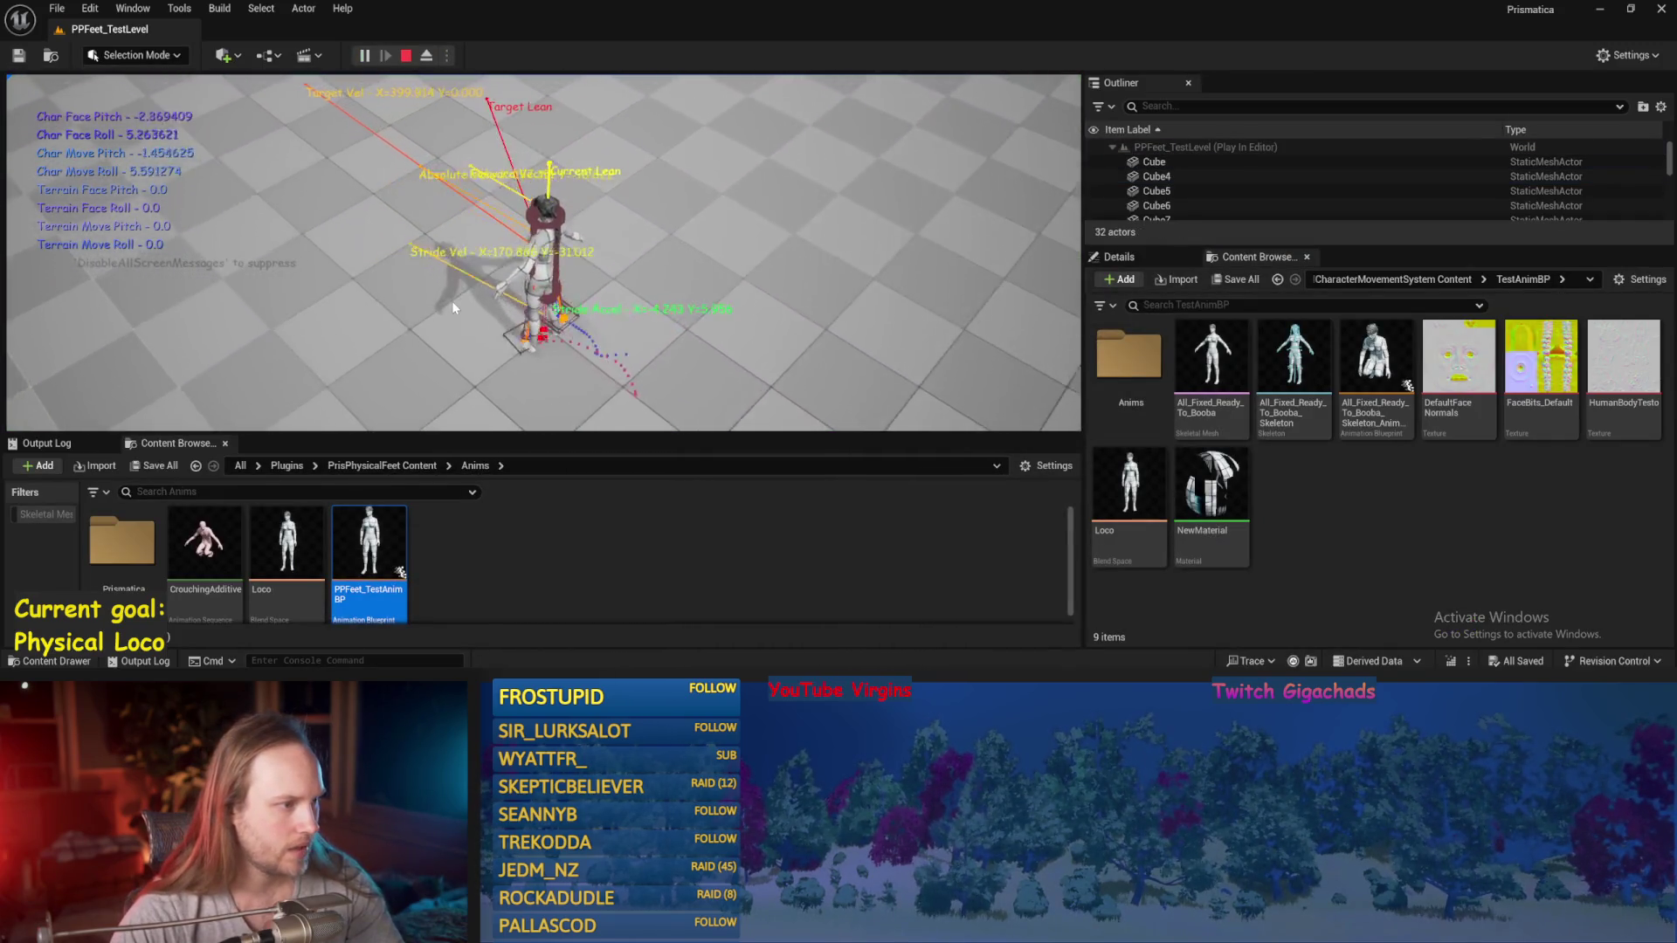
pyautogui.press('F11')
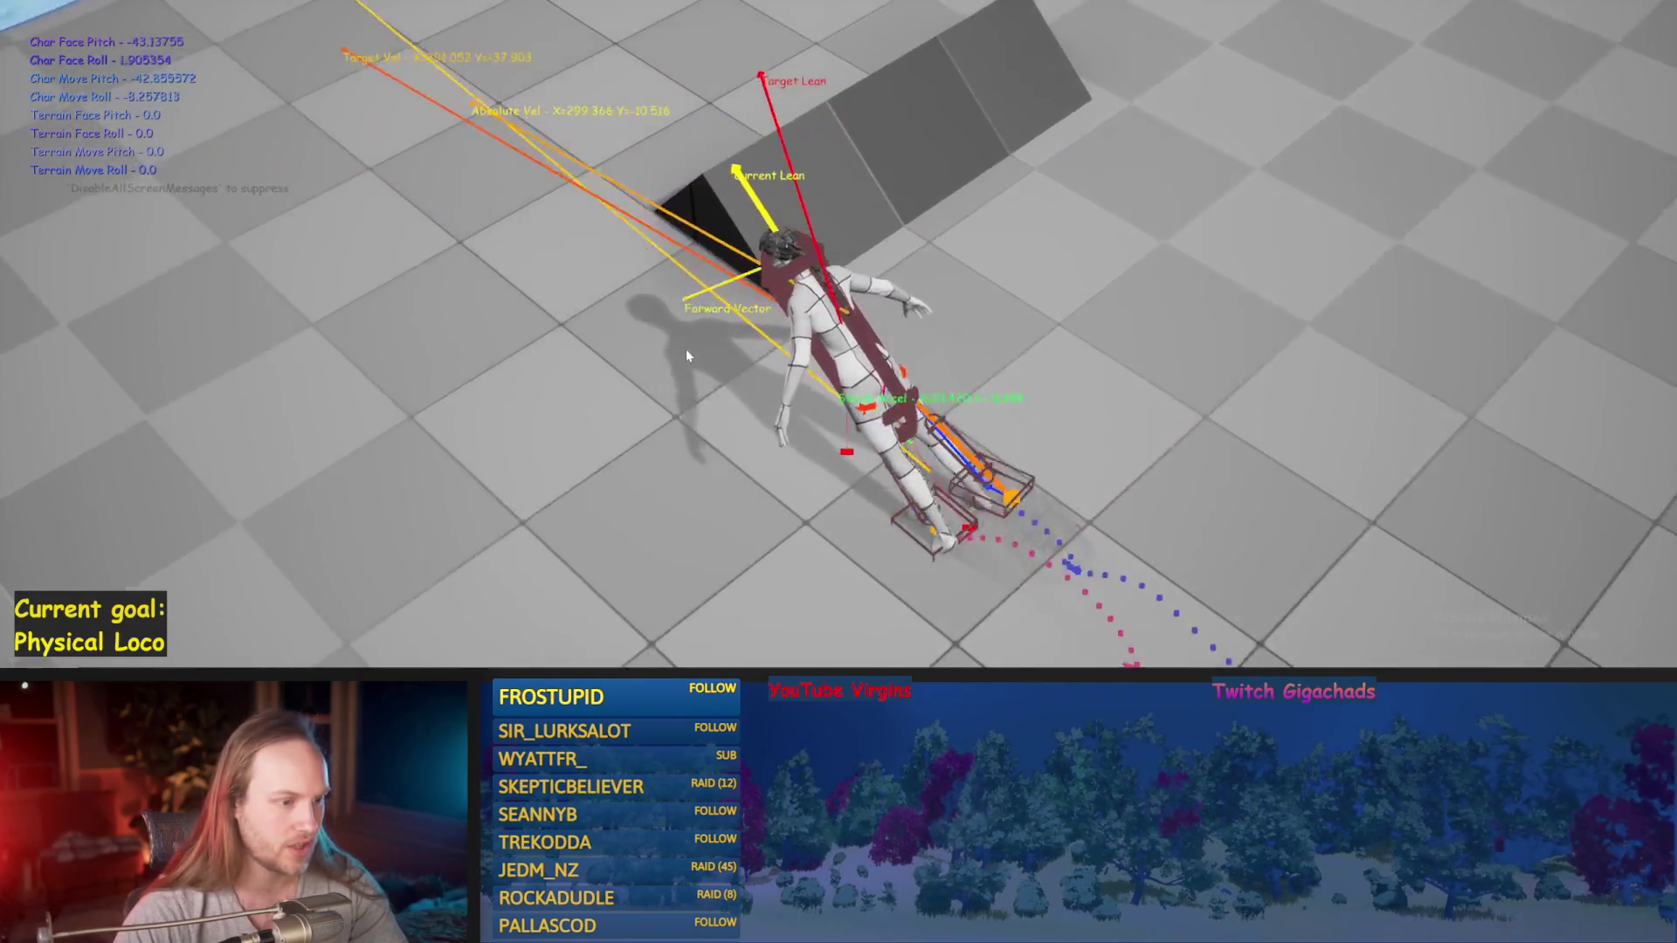
pyautogui.press('Escape')
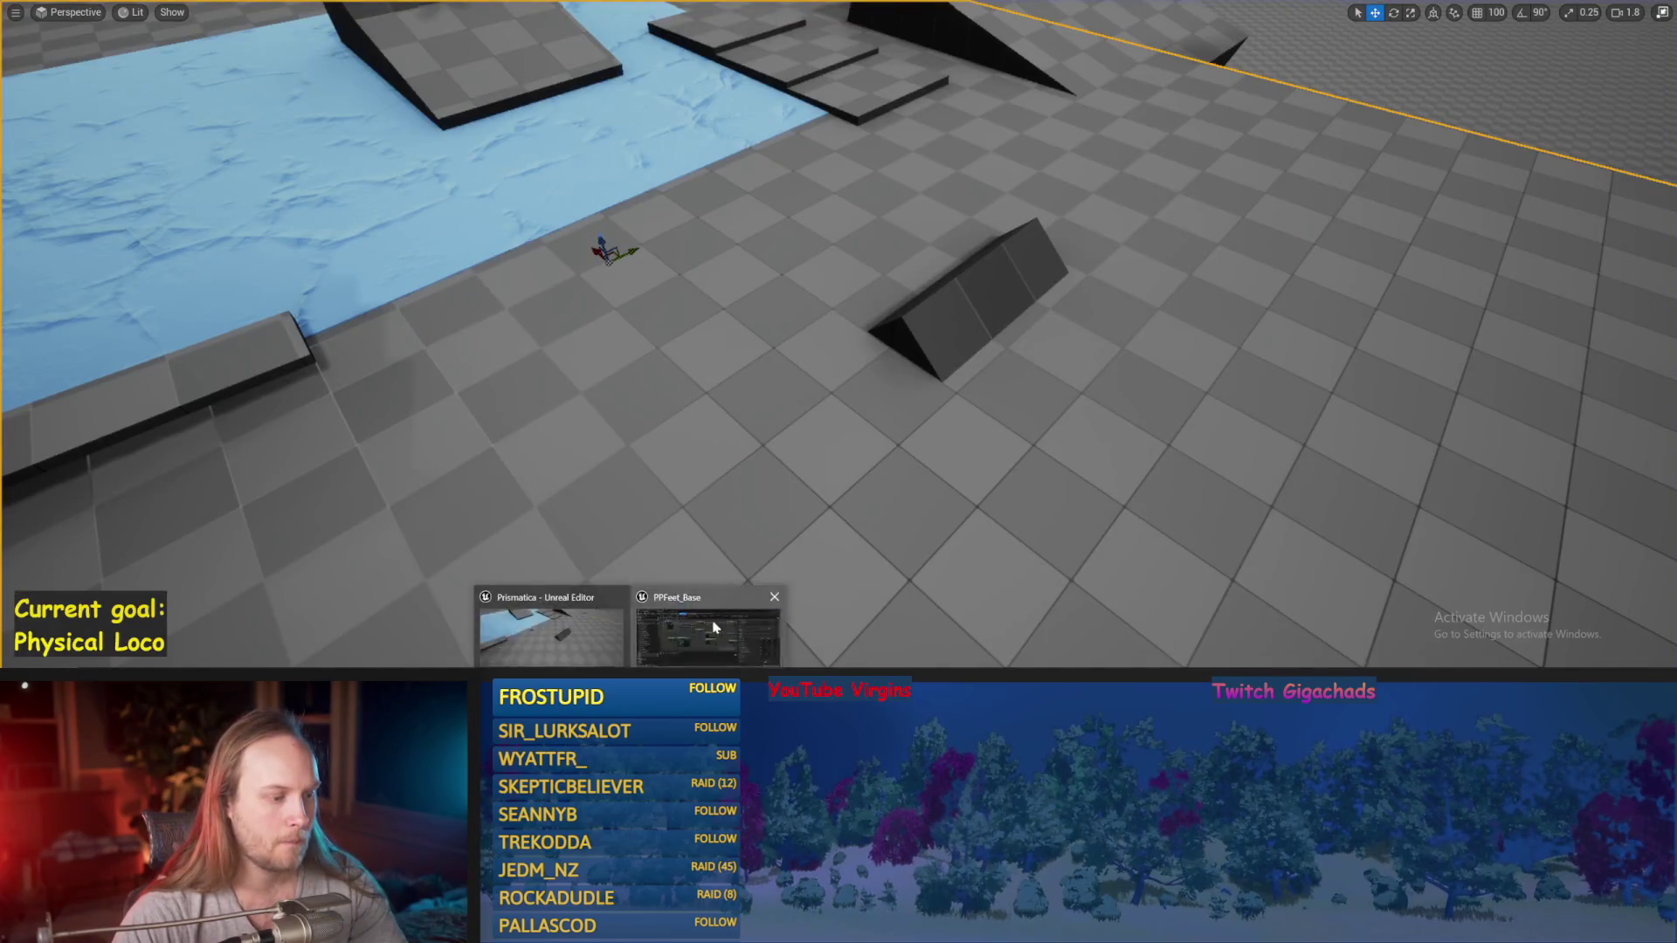
# Step: Bring up PPFeet_Base's Balance Maybe graph and shift the existing Make Rot from X node
pyautogui.click(714, 627)
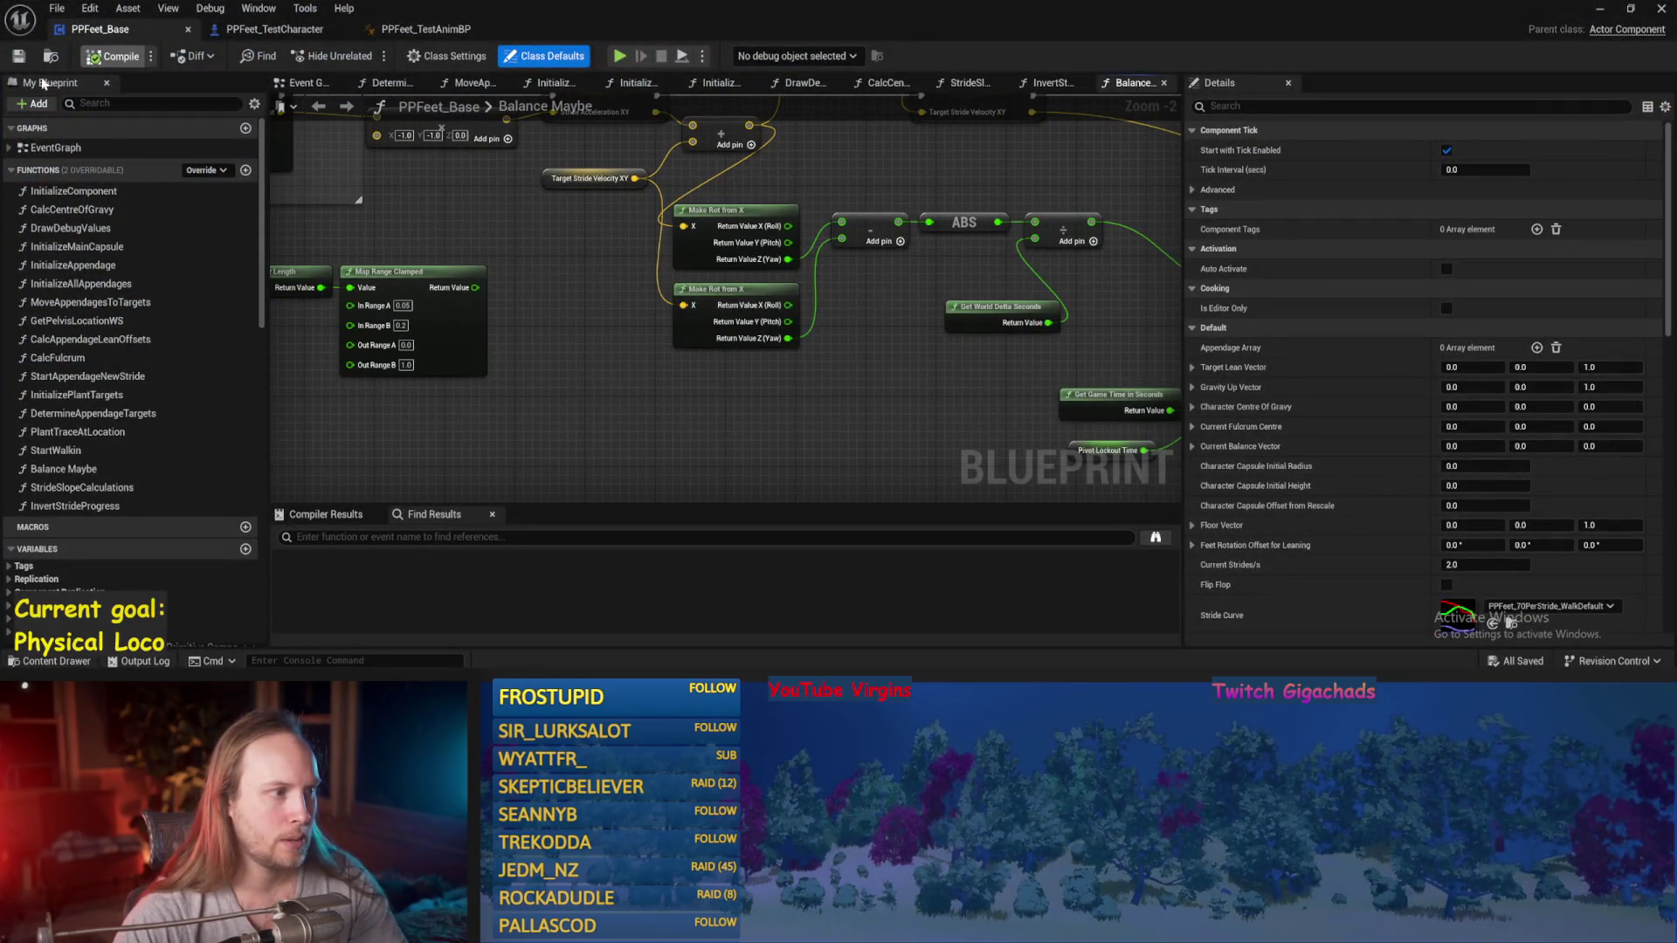
pyautogui.scroll(2, 763, 378)
pyautogui.moveTo(772, 408); pyautogui.dragTo(625, 437)
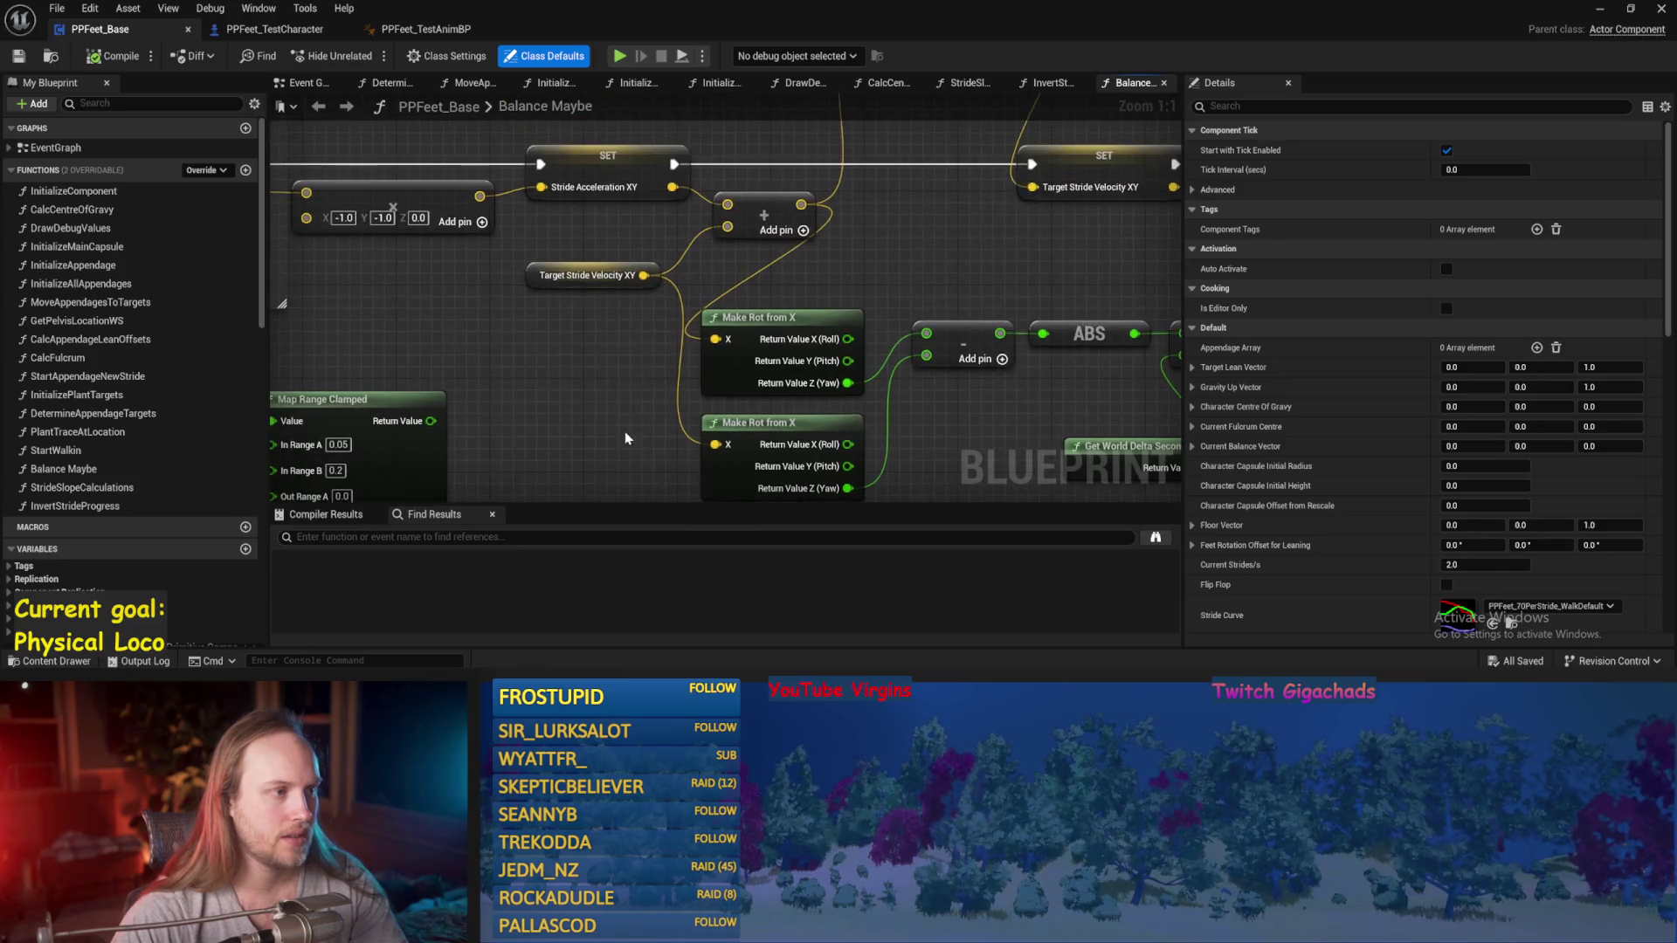
pyautogui.scroll(-3, 617, 275)
pyautogui.moveTo(725, 300)
pyautogui.mouseDown()
pyautogui.moveTo(694, 356)
pyautogui.moveTo(713, 234)
pyautogui.mouseUp()
# Step: Add a Character Capsule node and a Get Forward Vector node wired to it
pyautogui.rightClick(652, 344)
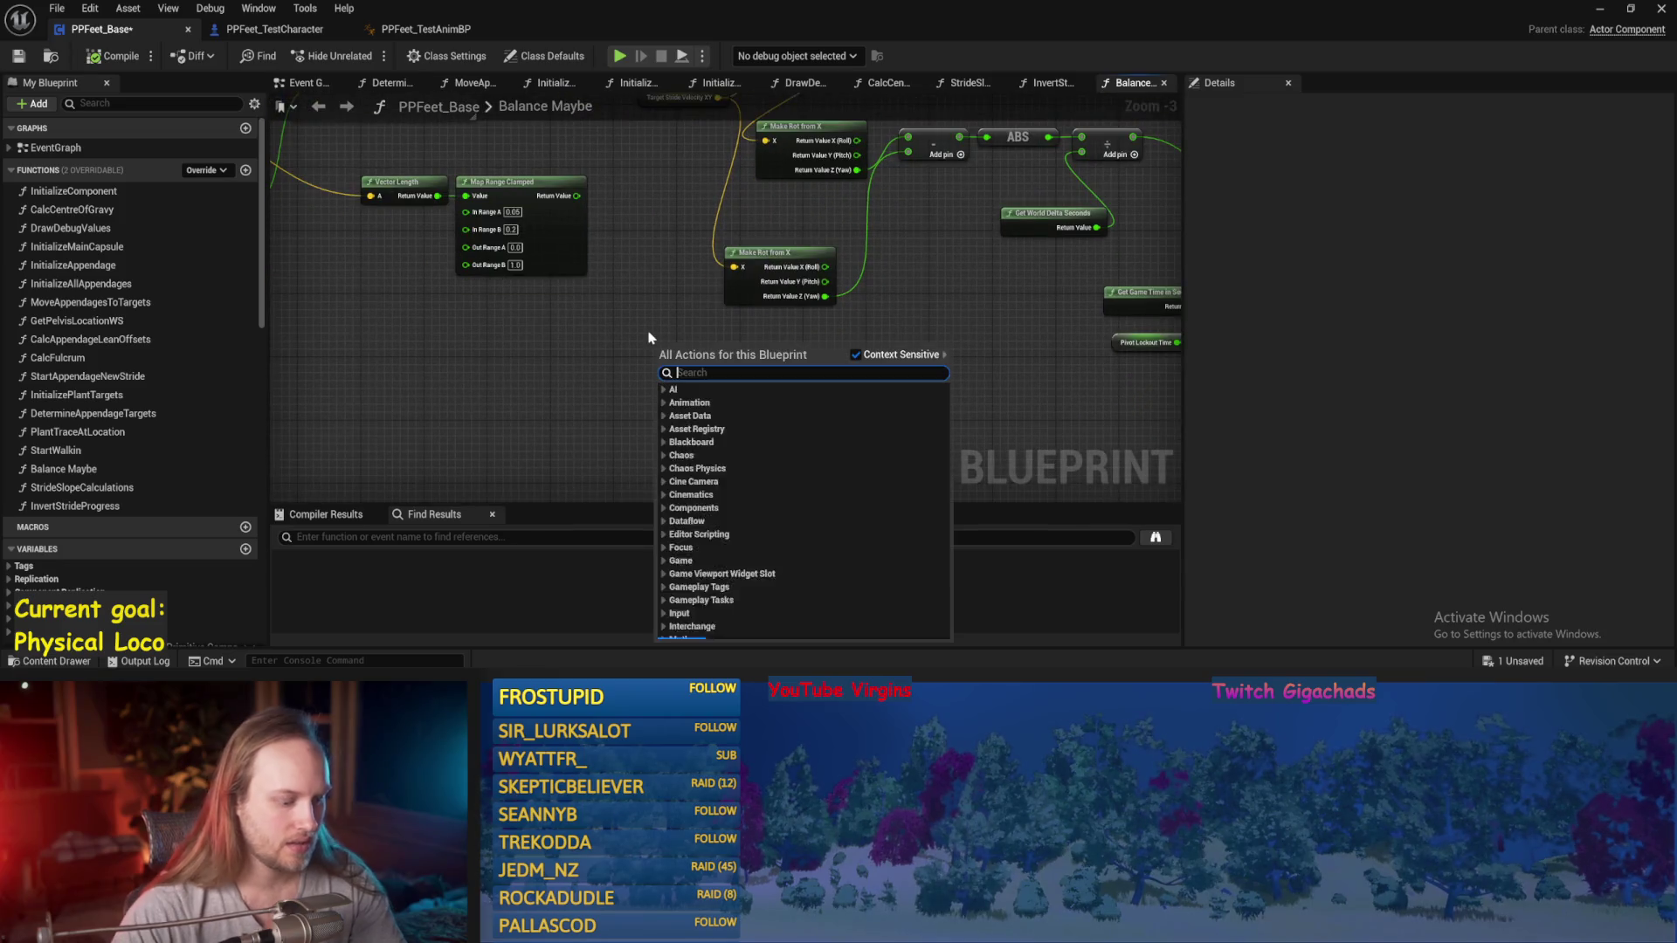
pyautogui.write('capsule')
pyautogui.scroll(-3, 725, 489)
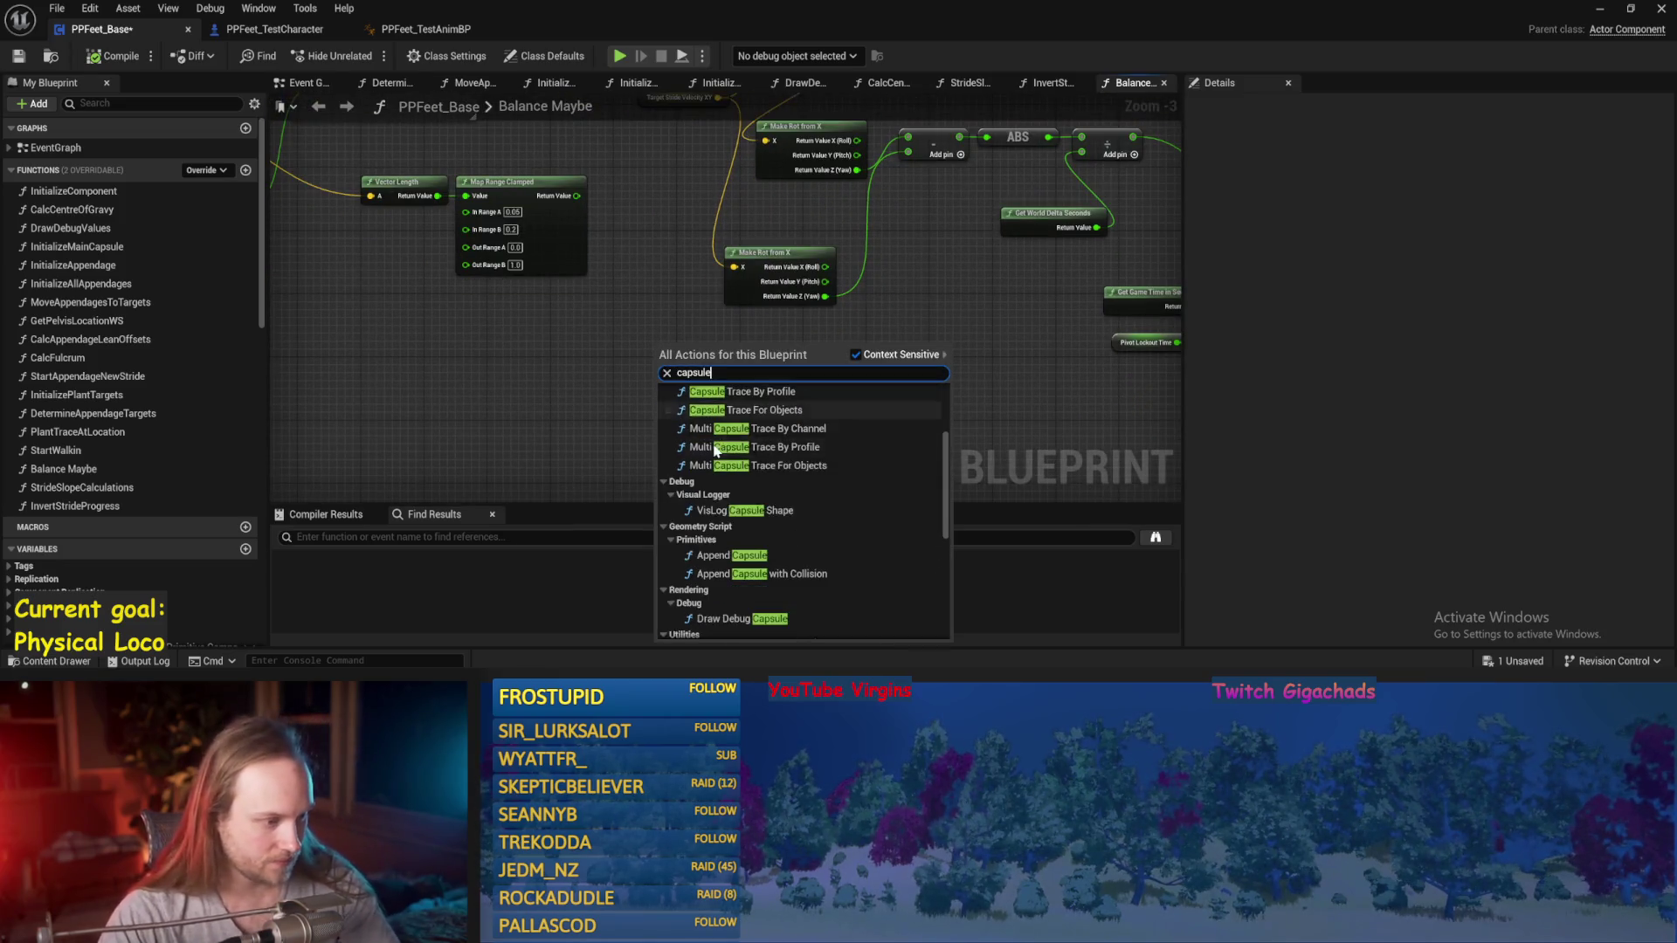
pyautogui.press('Escape')
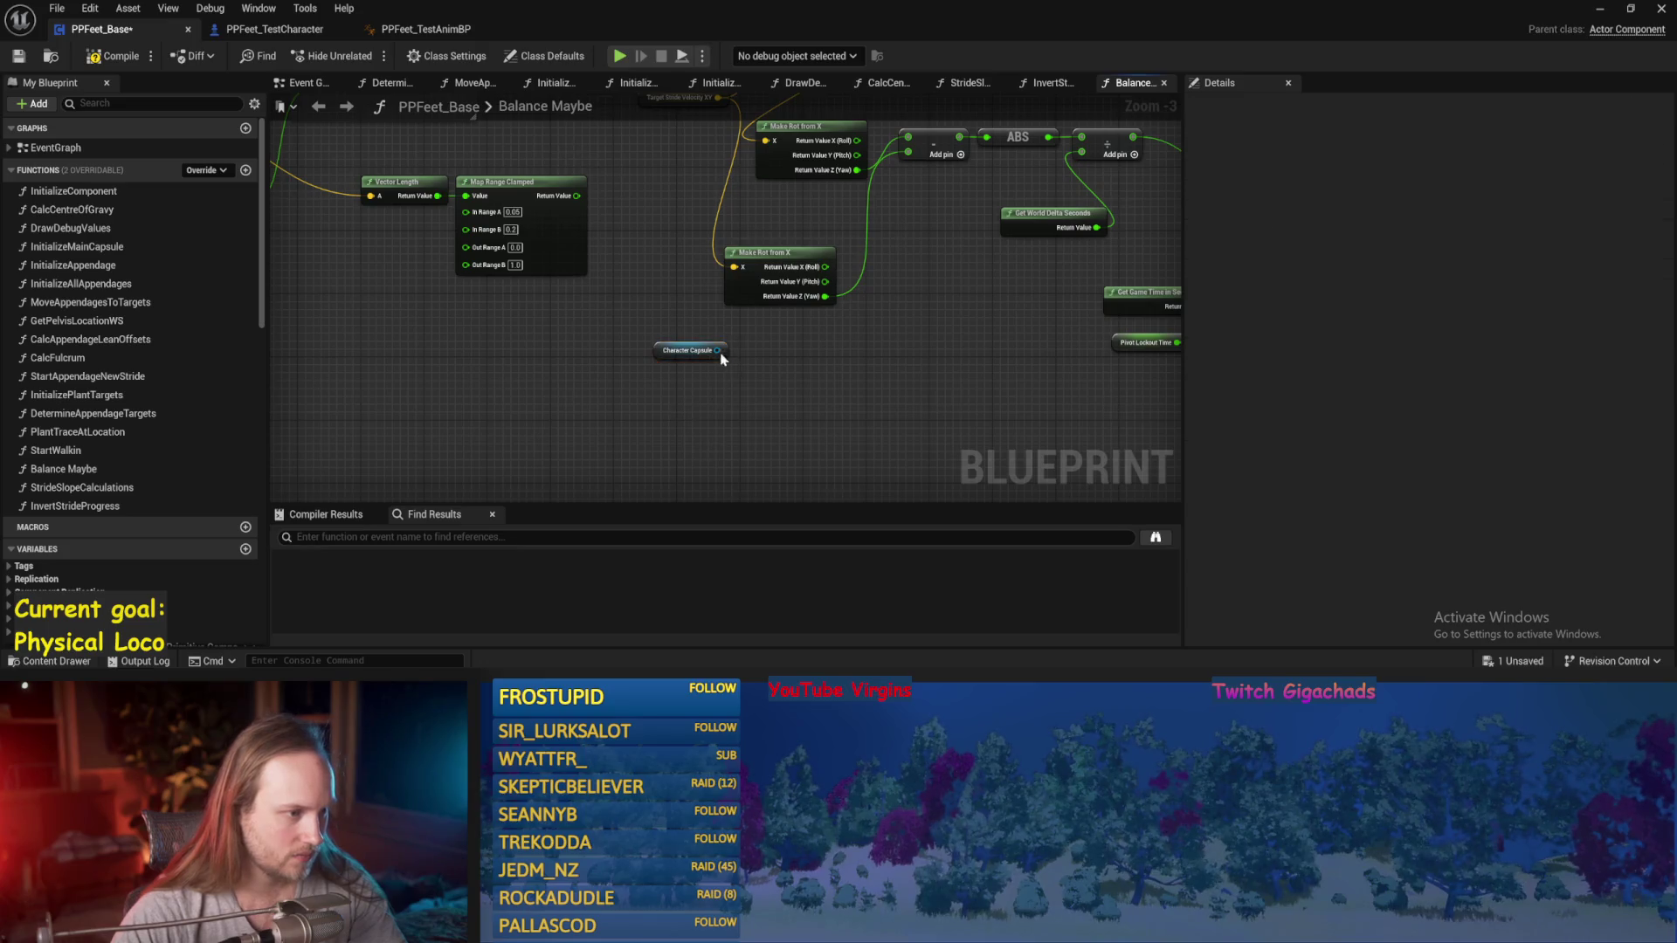
pyautogui.moveTo(717, 350); pyautogui.dragTo(761, 371)
pyautogui.write('forward ve')
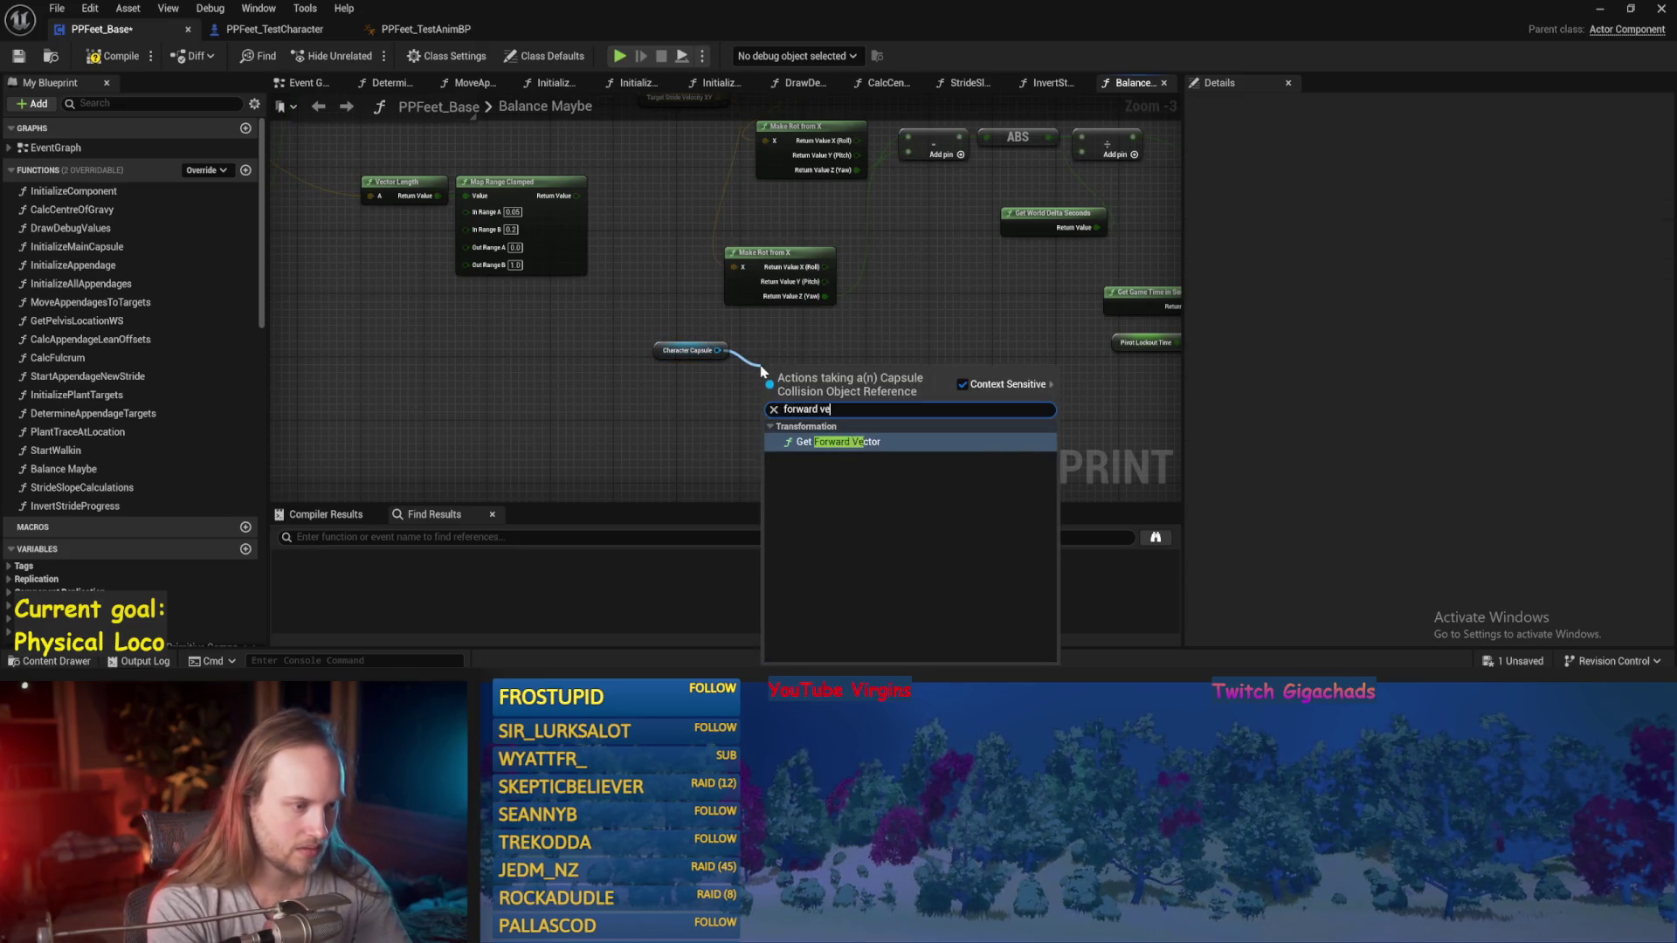
pyautogui.press('Return')
pyautogui.scroll(3, 734, 384)
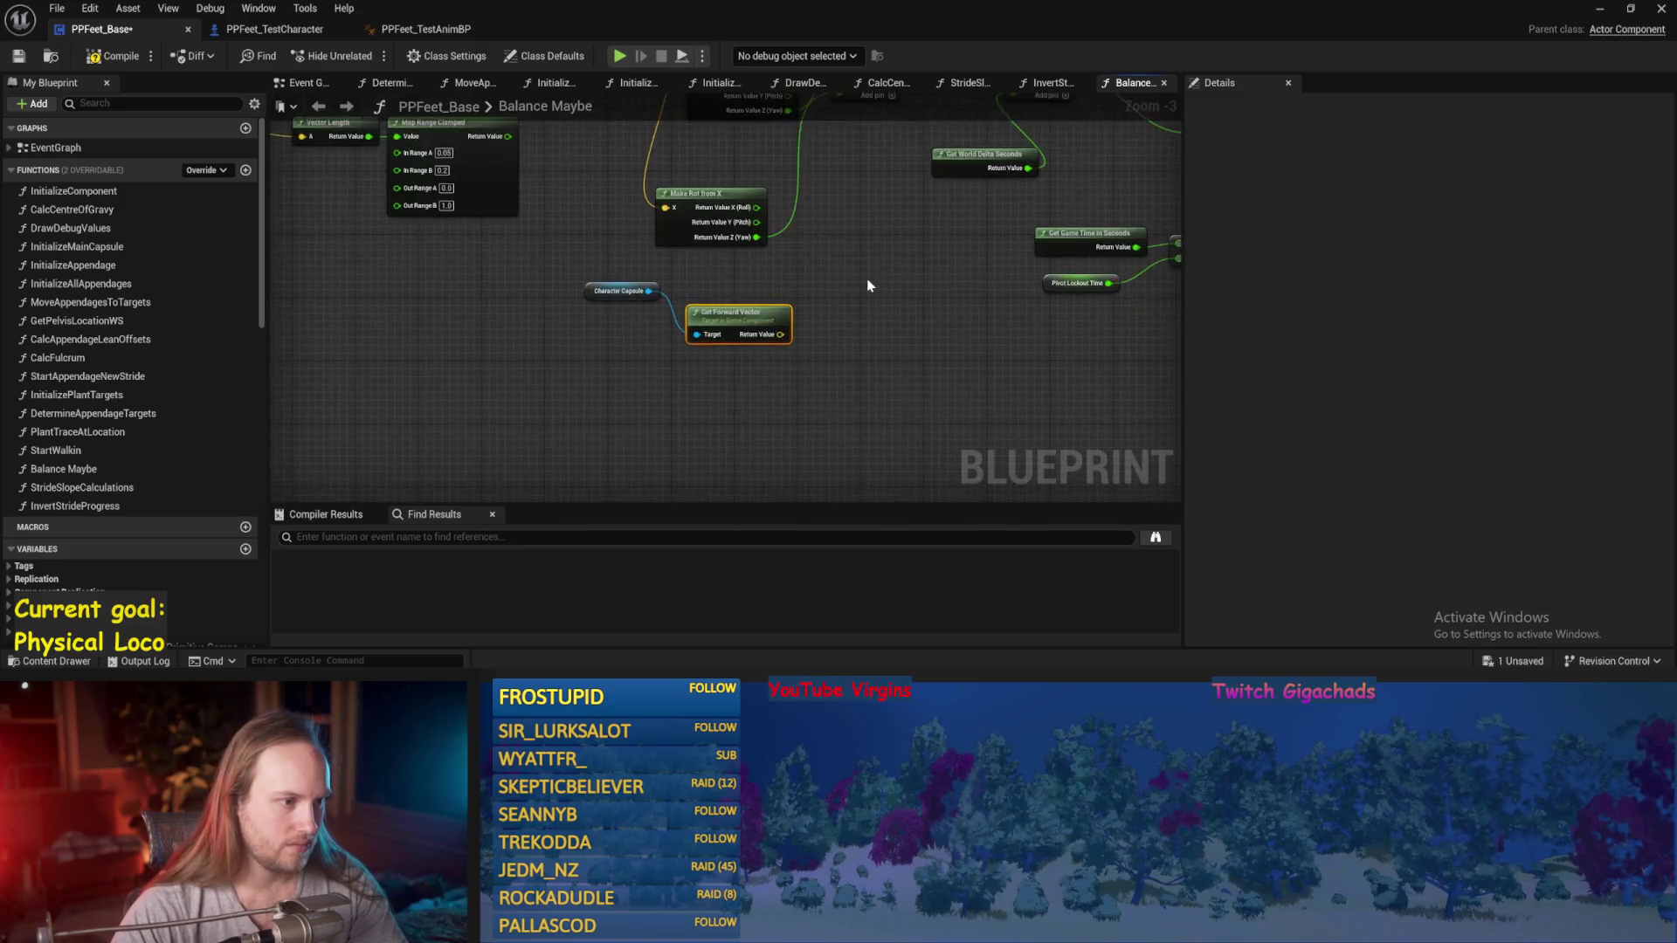
# Step: Feed the forward vector into a new Make Rot from X and split its rotator into Roll, Pitch, Yaw
pyautogui.moveTo(737, 360); pyautogui.dragTo(792, 388)
pyautogui.write('rot')
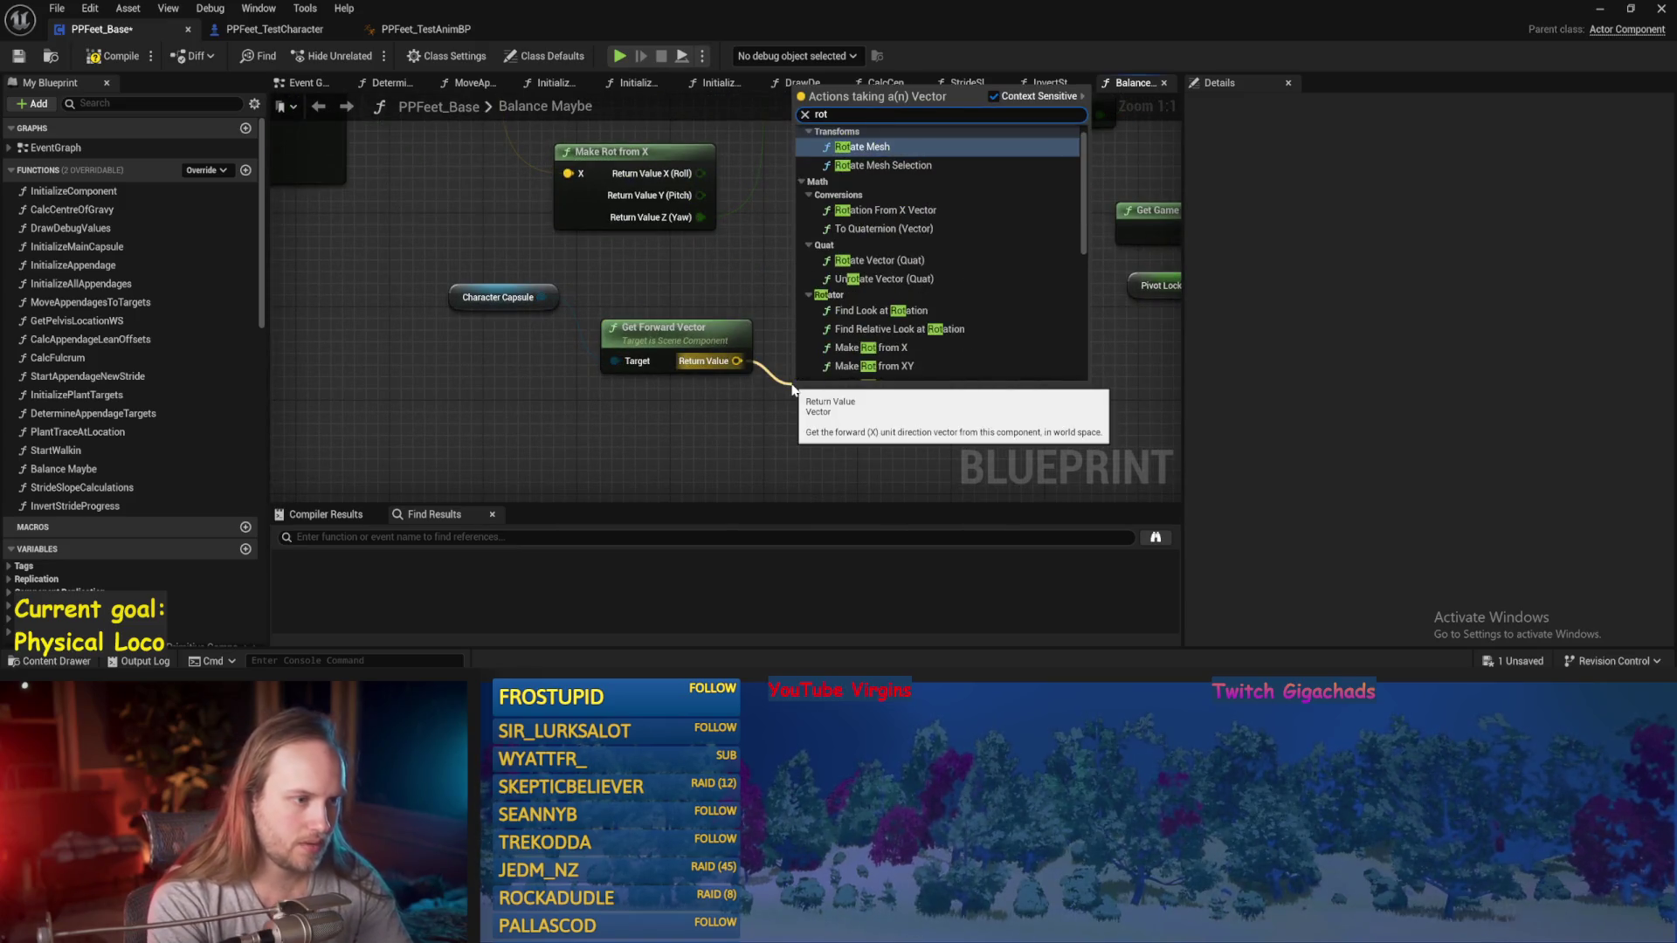
pyautogui.write(' from')
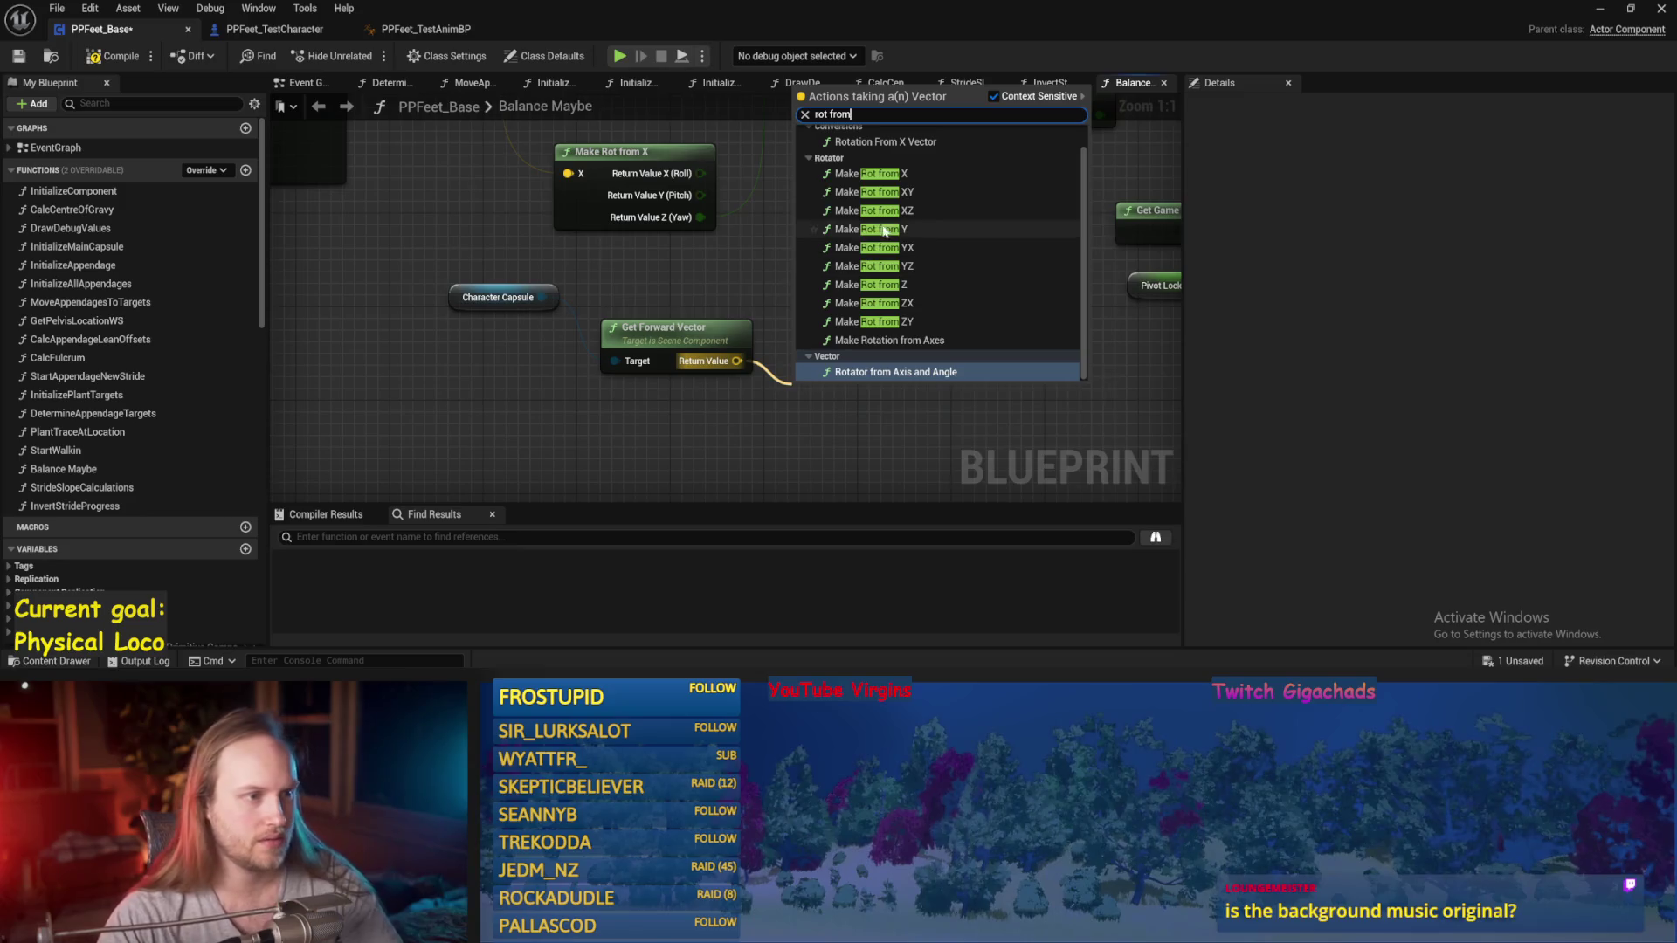
pyautogui.click(908, 179)
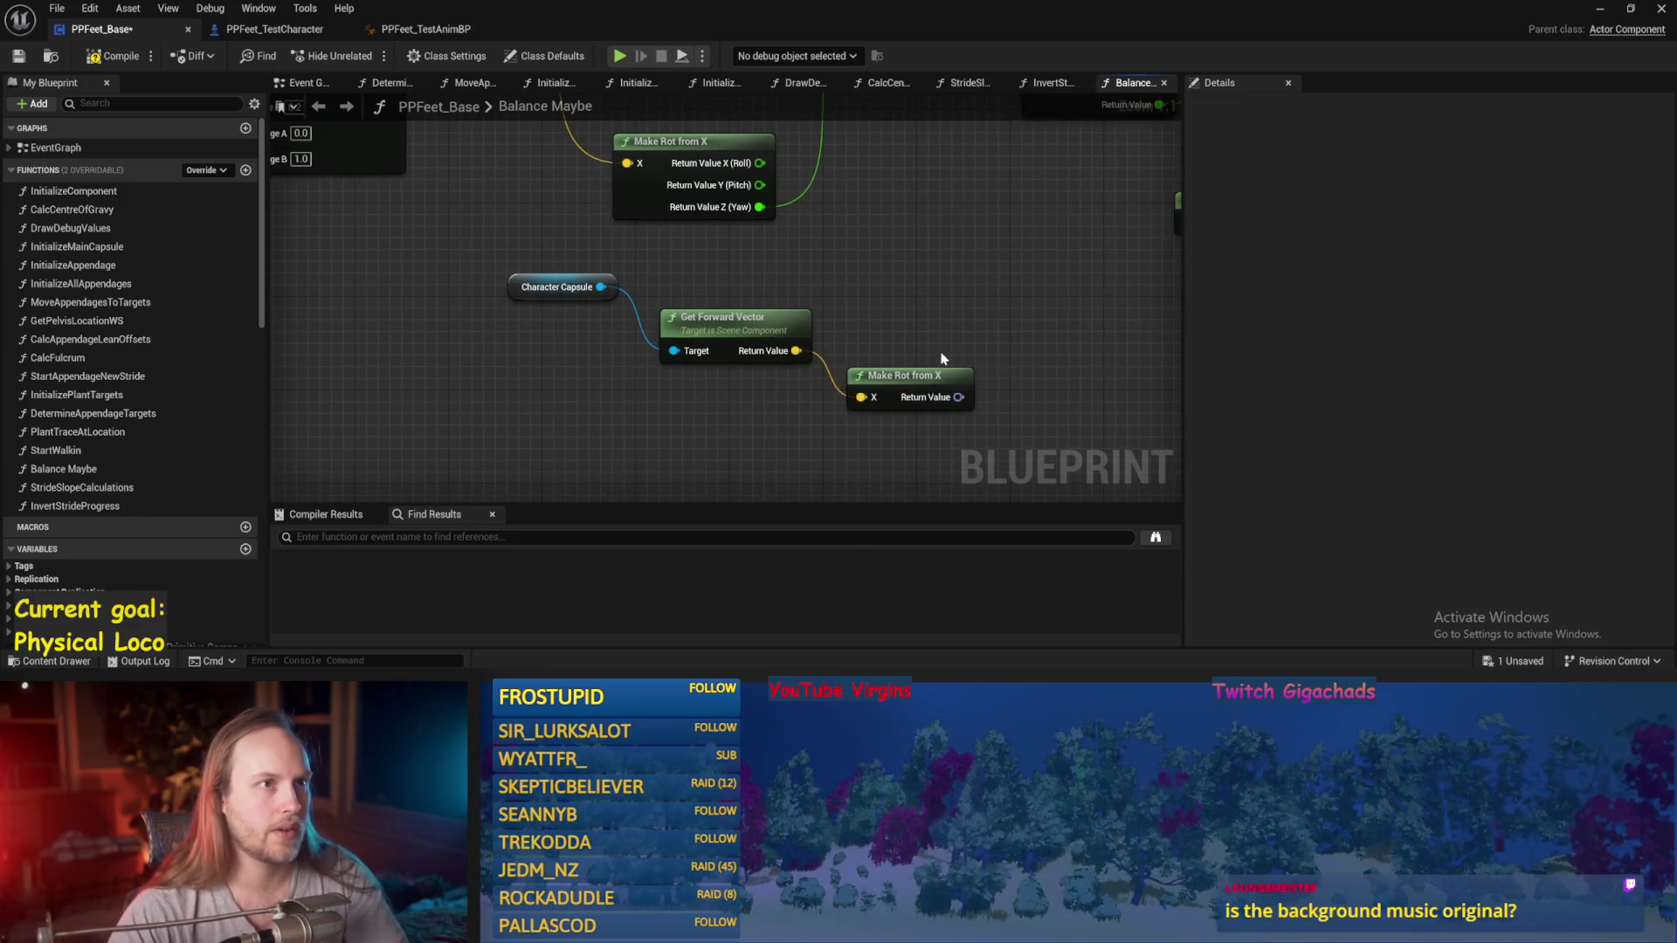
pyautogui.moveTo(926, 406); pyautogui.dragTo(892, 349)
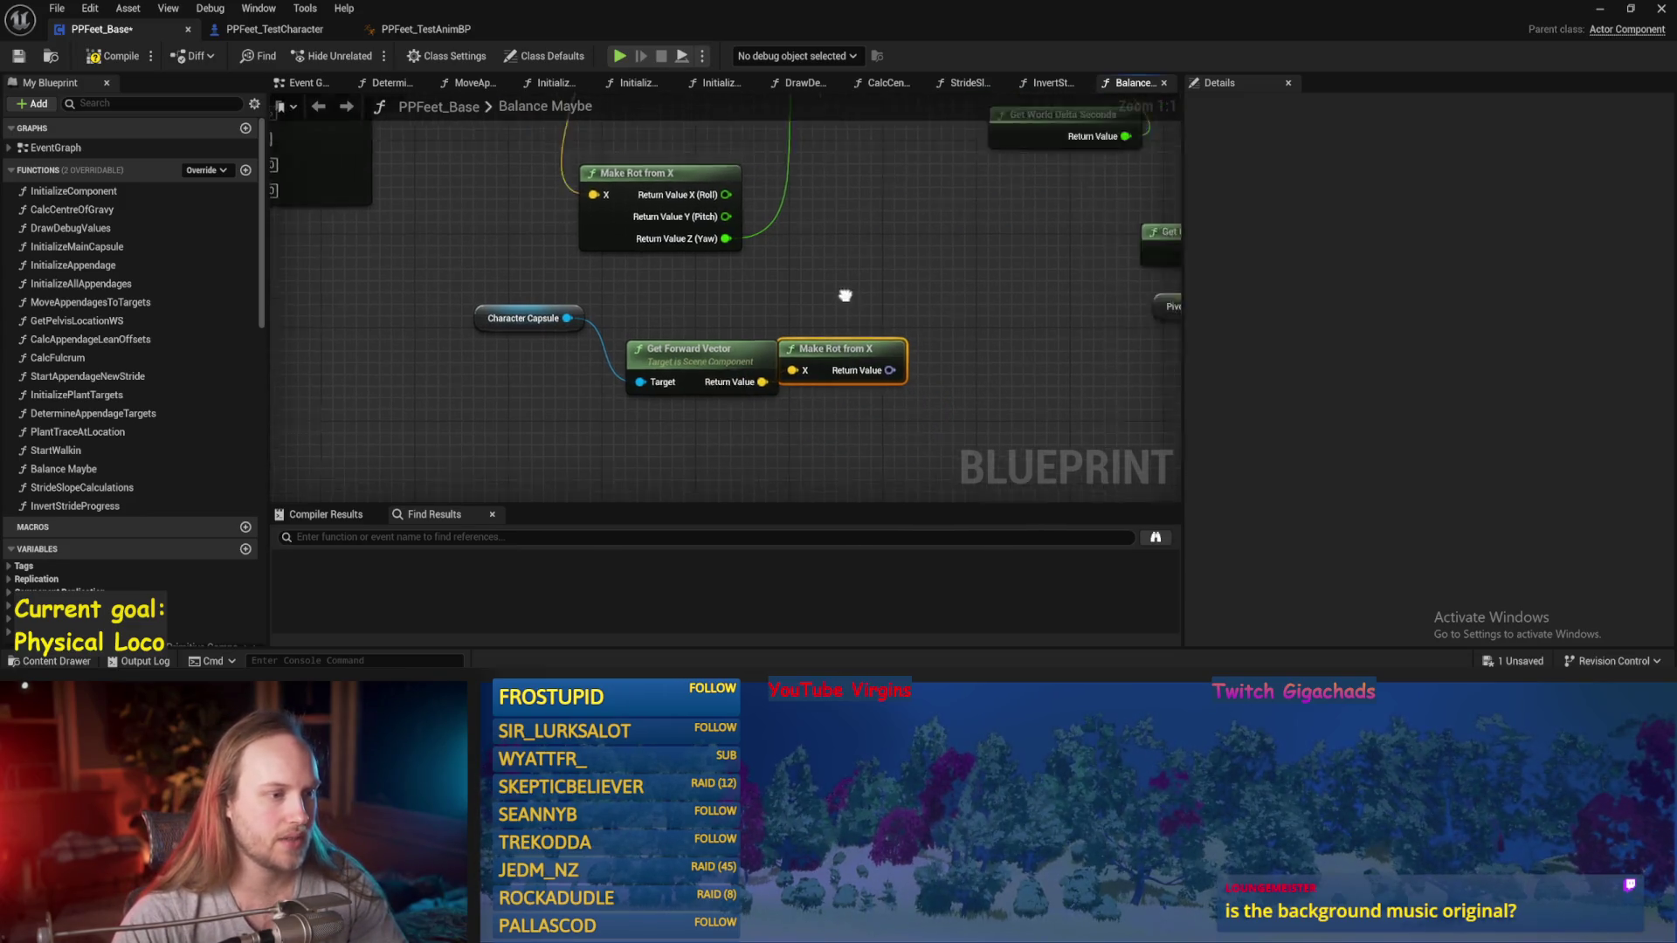
pyautogui.moveTo(705, 405); pyautogui.dragTo(694, 405)
pyautogui.rightClick(830, 432)
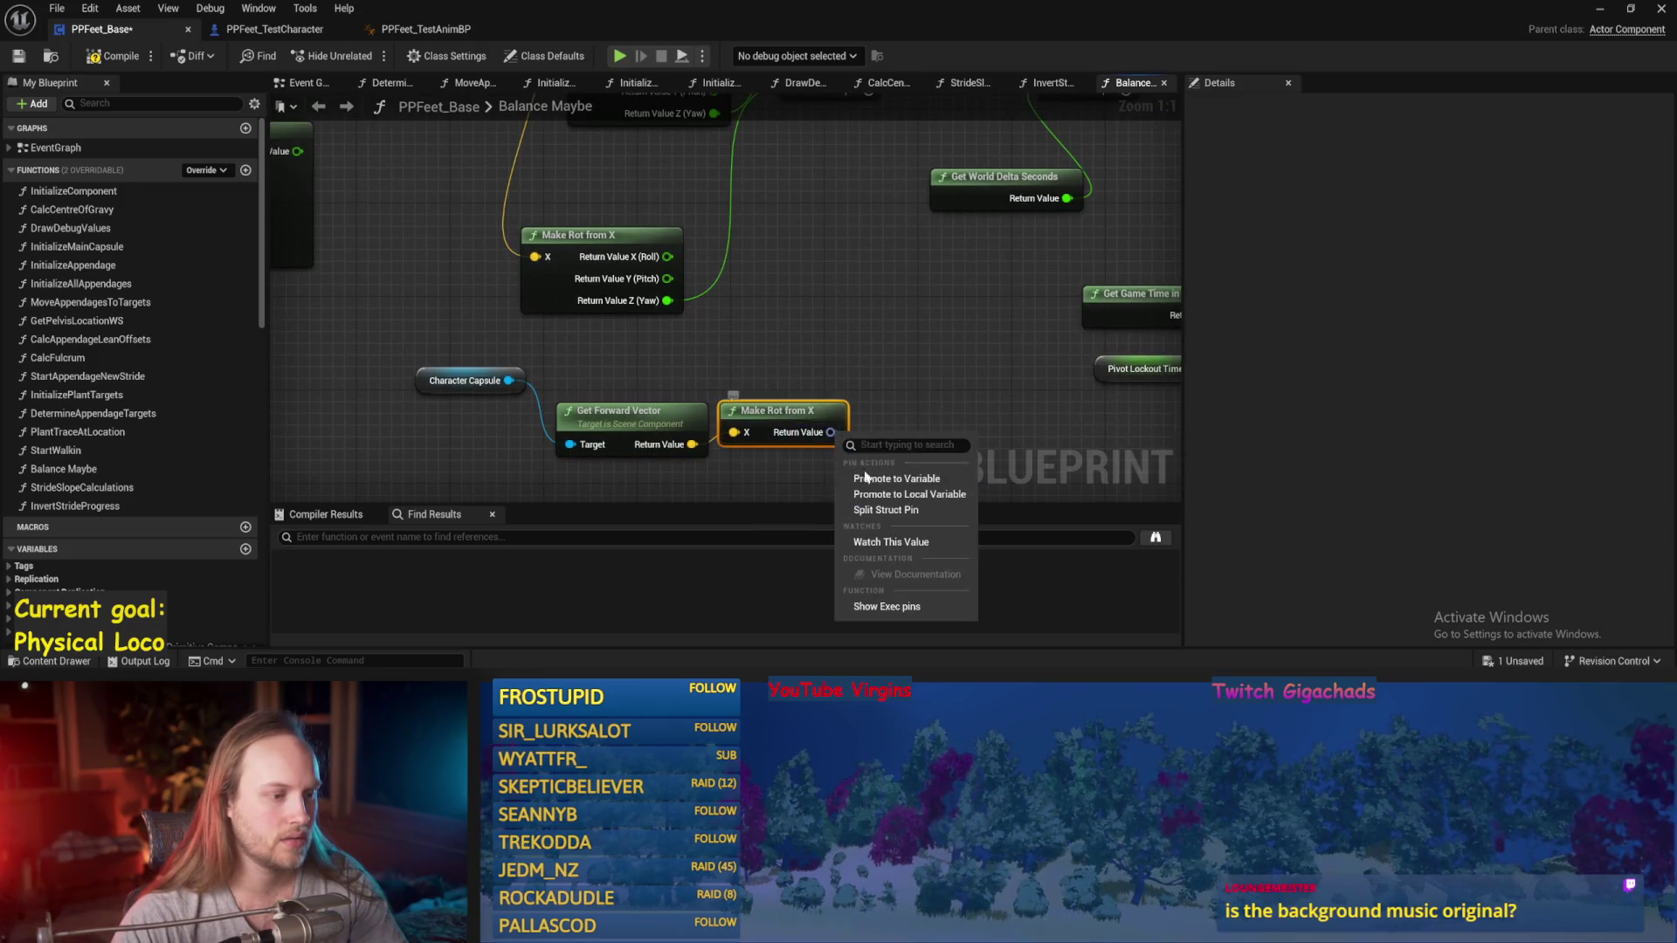
pyautogui.click(900, 499)
# Step: Regroup the three new nodes with Character Capsule placed below Get Forward Vector
pyautogui.moveTo(1032, 374); pyautogui.dragTo(611, 345)
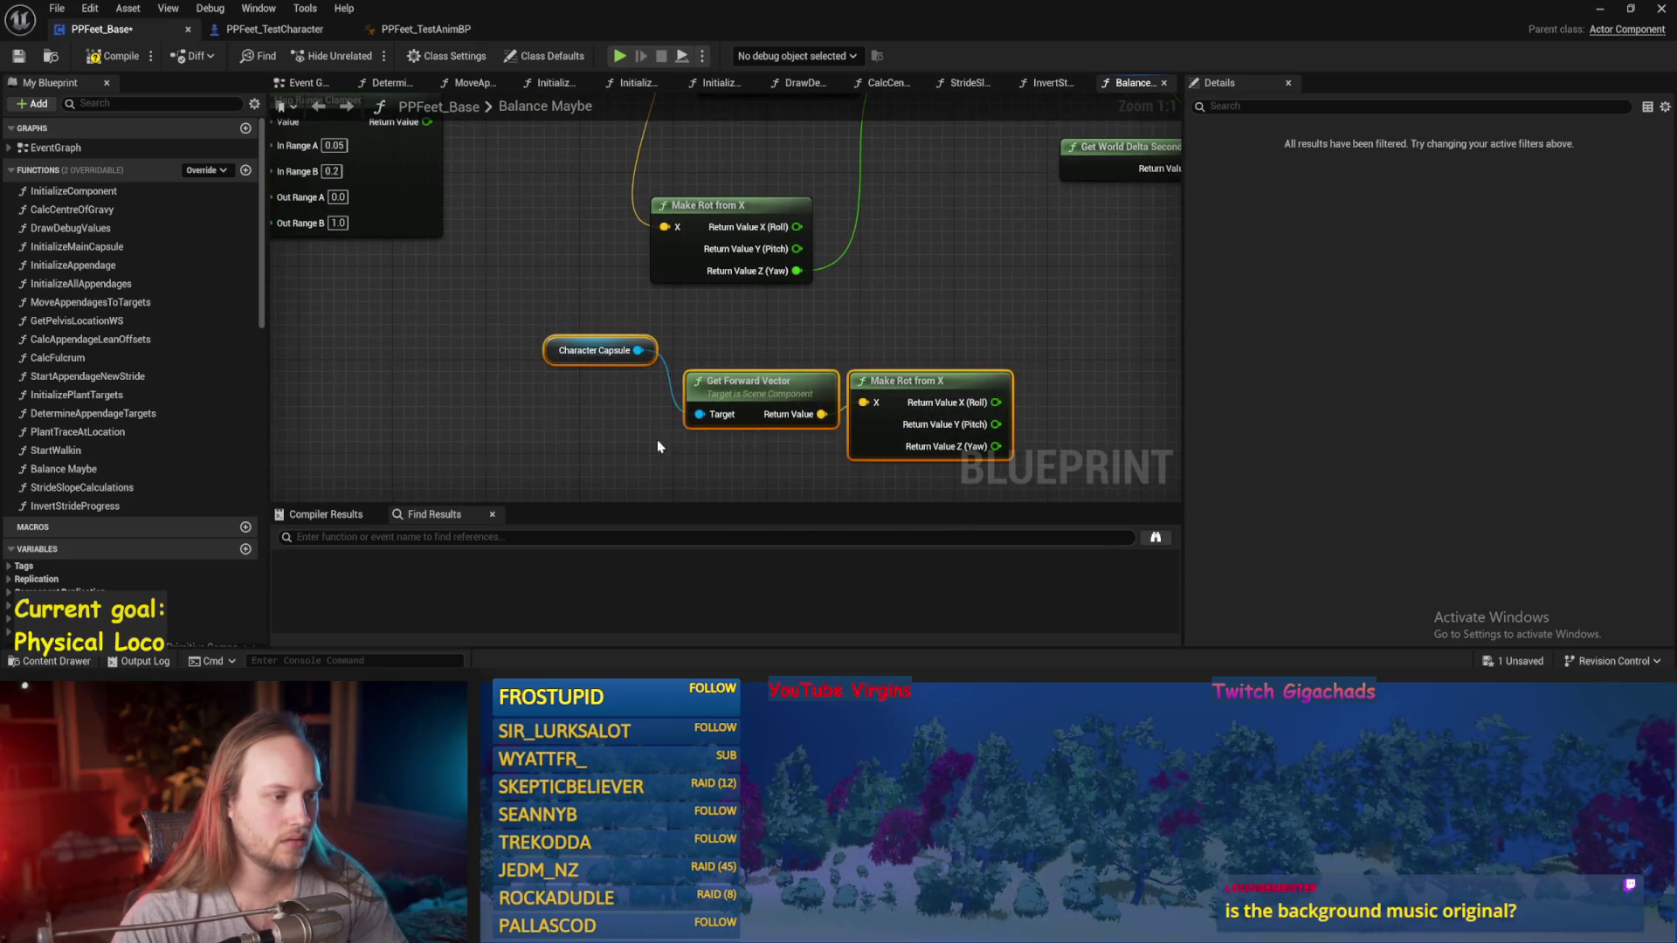
pyautogui.moveTo(779, 394)
pyautogui.mouseDown()
pyautogui.moveTo(653, 381)
pyautogui.moveTo(566, 321)
pyautogui.moveTo(583, 312)
pyautogui.mouseUp()
pyautogui.click(367, 271)
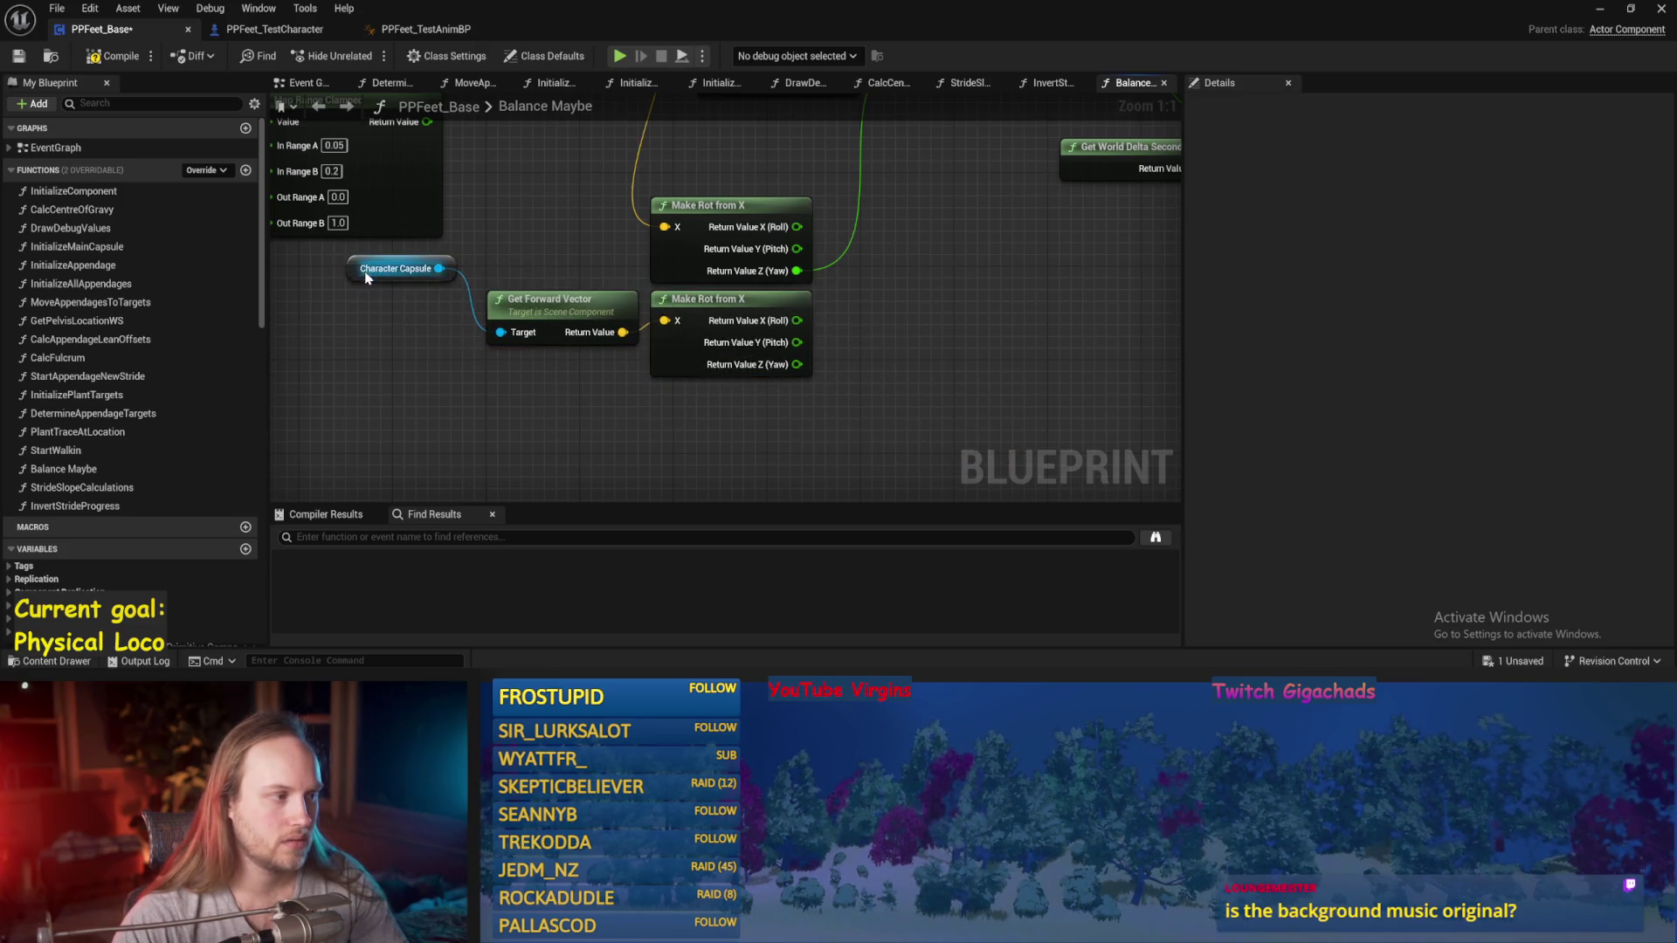
pyautogui.moveTo(367, 271)
pyautogui.mouseDown()
pyautogui.moveTo(451, 365)
pyautogui.moveTo(507, 367)
pyautogui.mouseUp()
pyautogui.moveTo(675, 326); pyautogui.dragTo(786, 336)
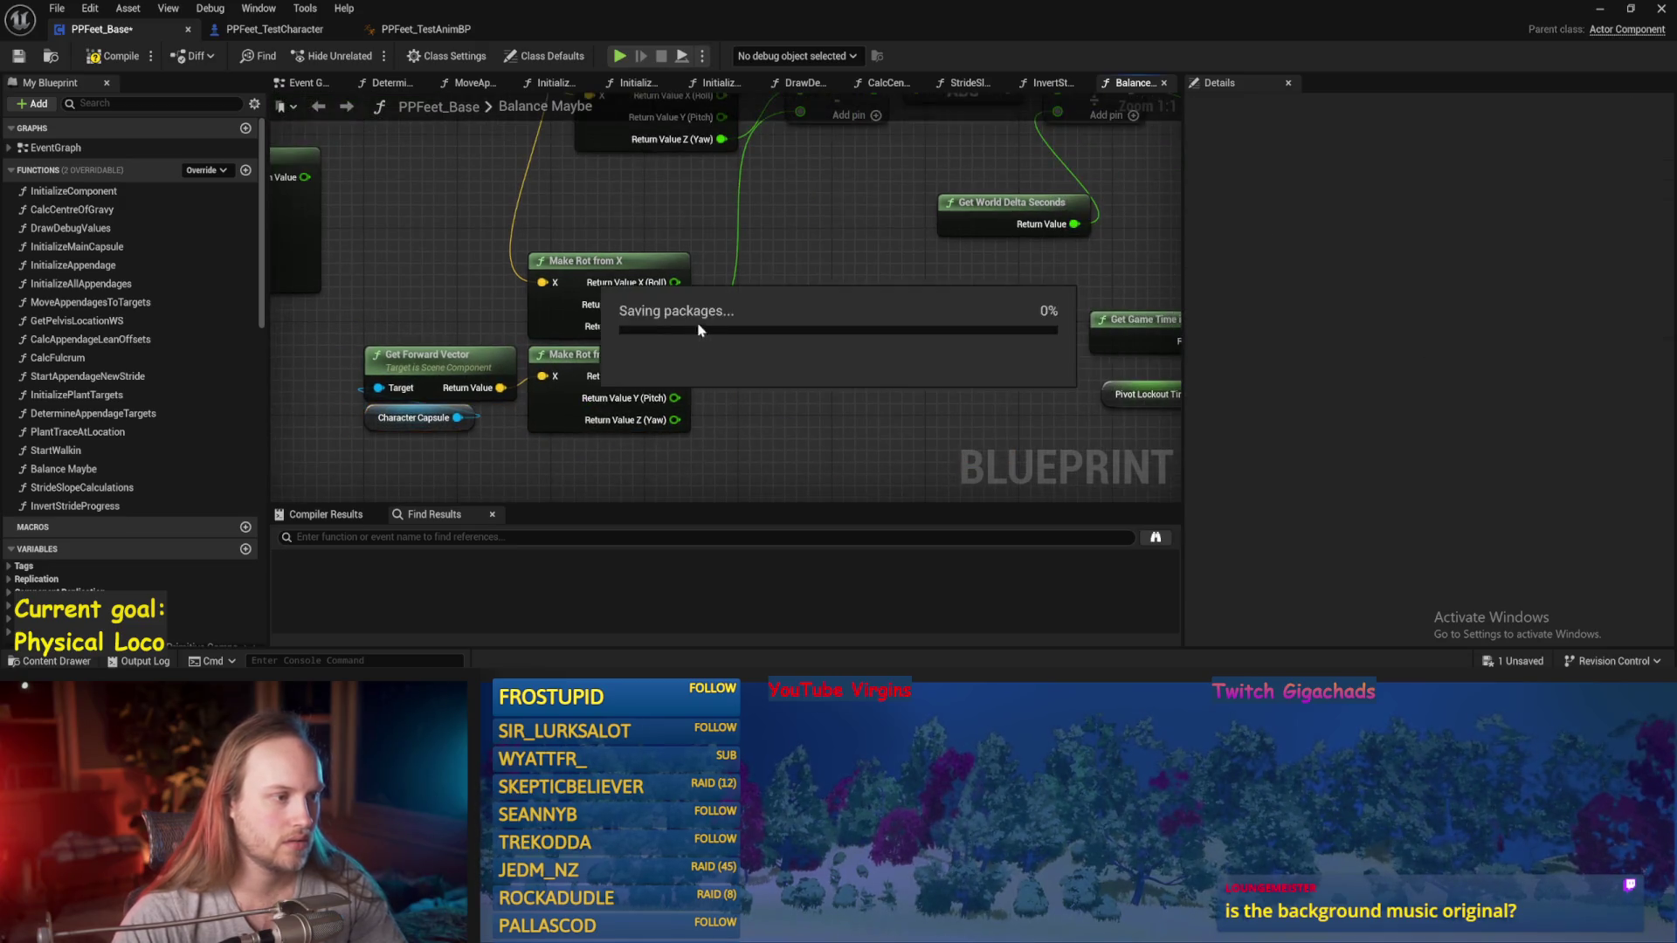
# Step: Subtract the lower Yaw from the upper Yaw, then save and compile the blueprint
pyautogui.write('-')
pyautogui.press('Return')
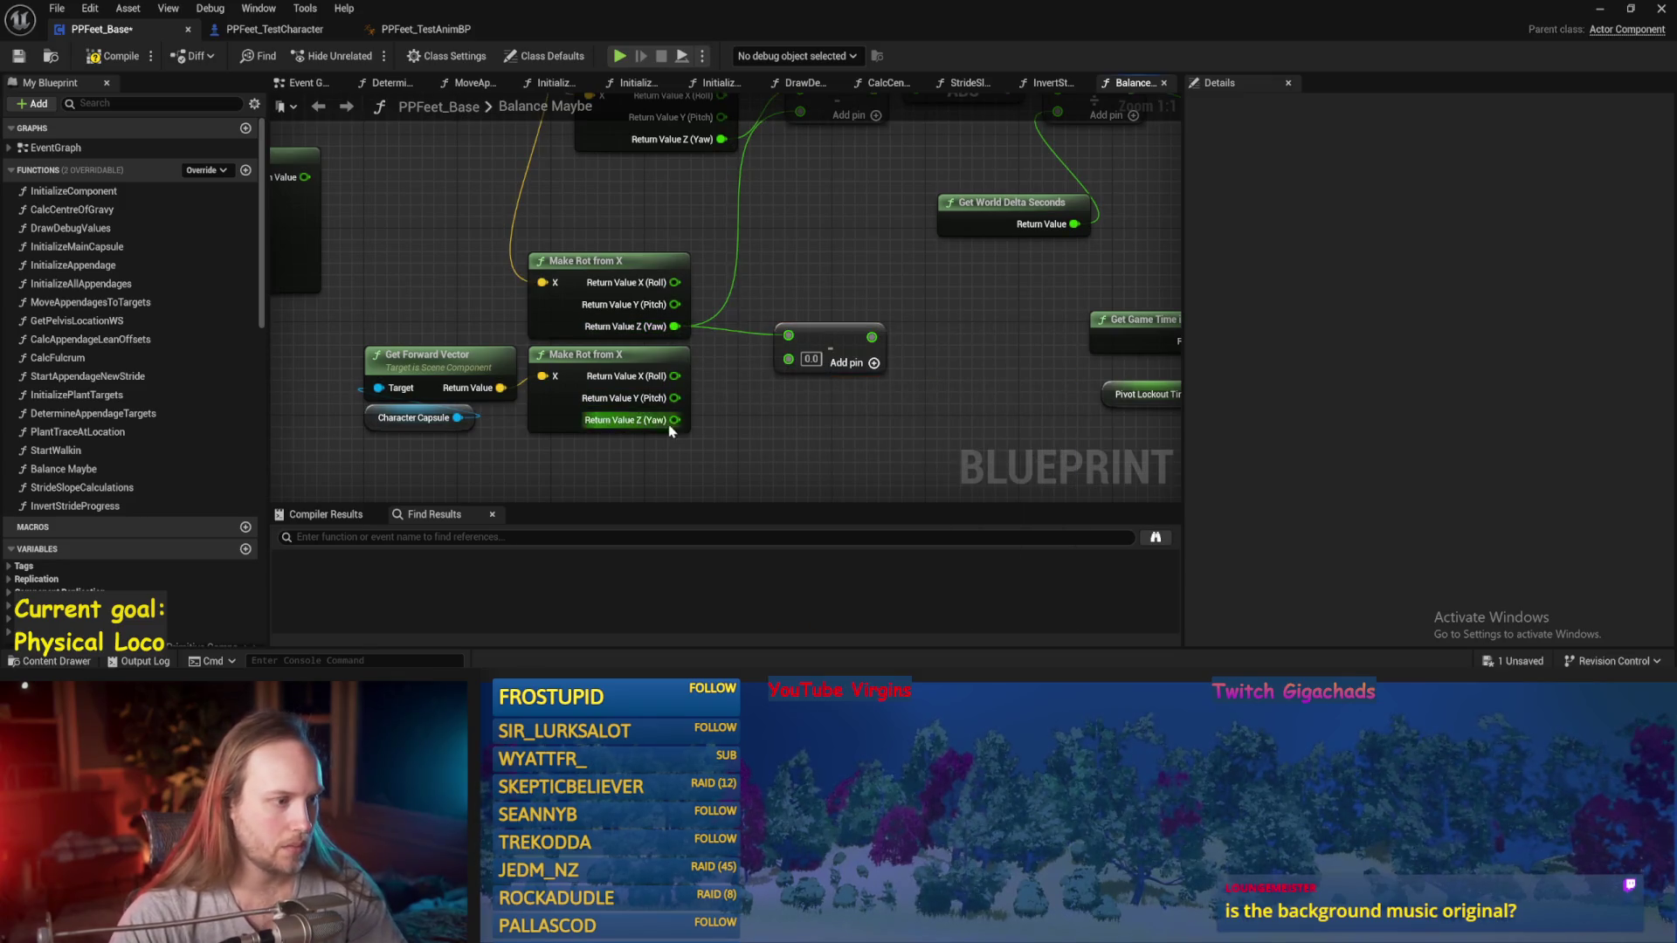
pyautogui.moveTo(670, 428); pyautogui.dragTo(788, 359)
pyautogui.scroll(-3, 737, 379)
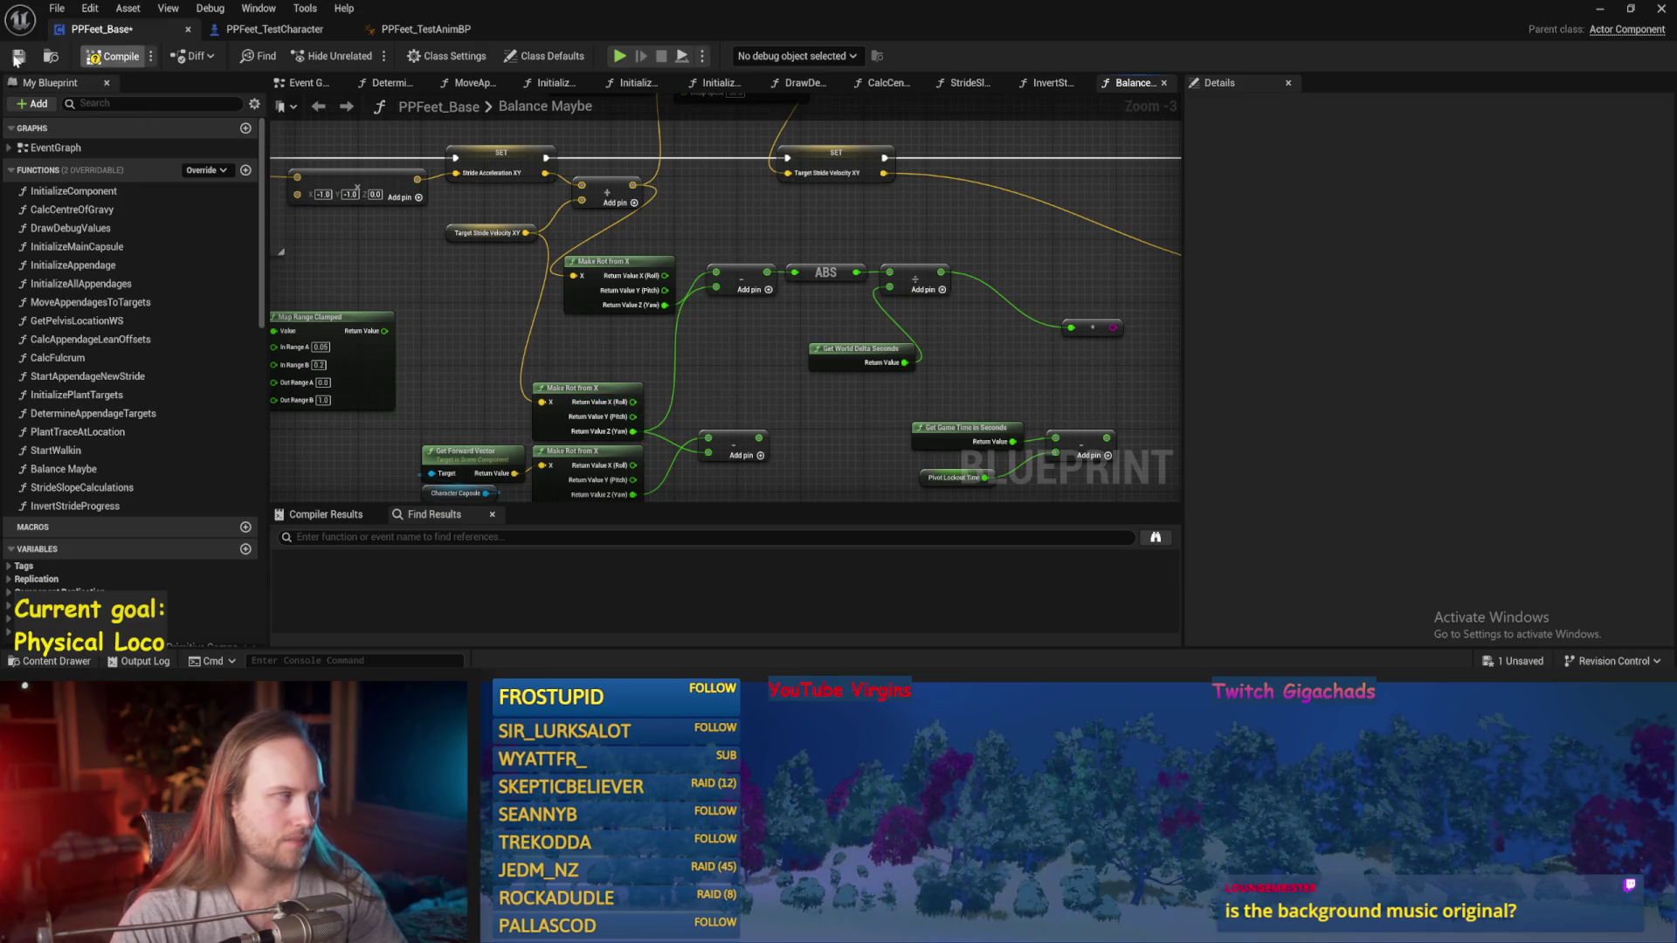
pyautogui.click(16, 57)
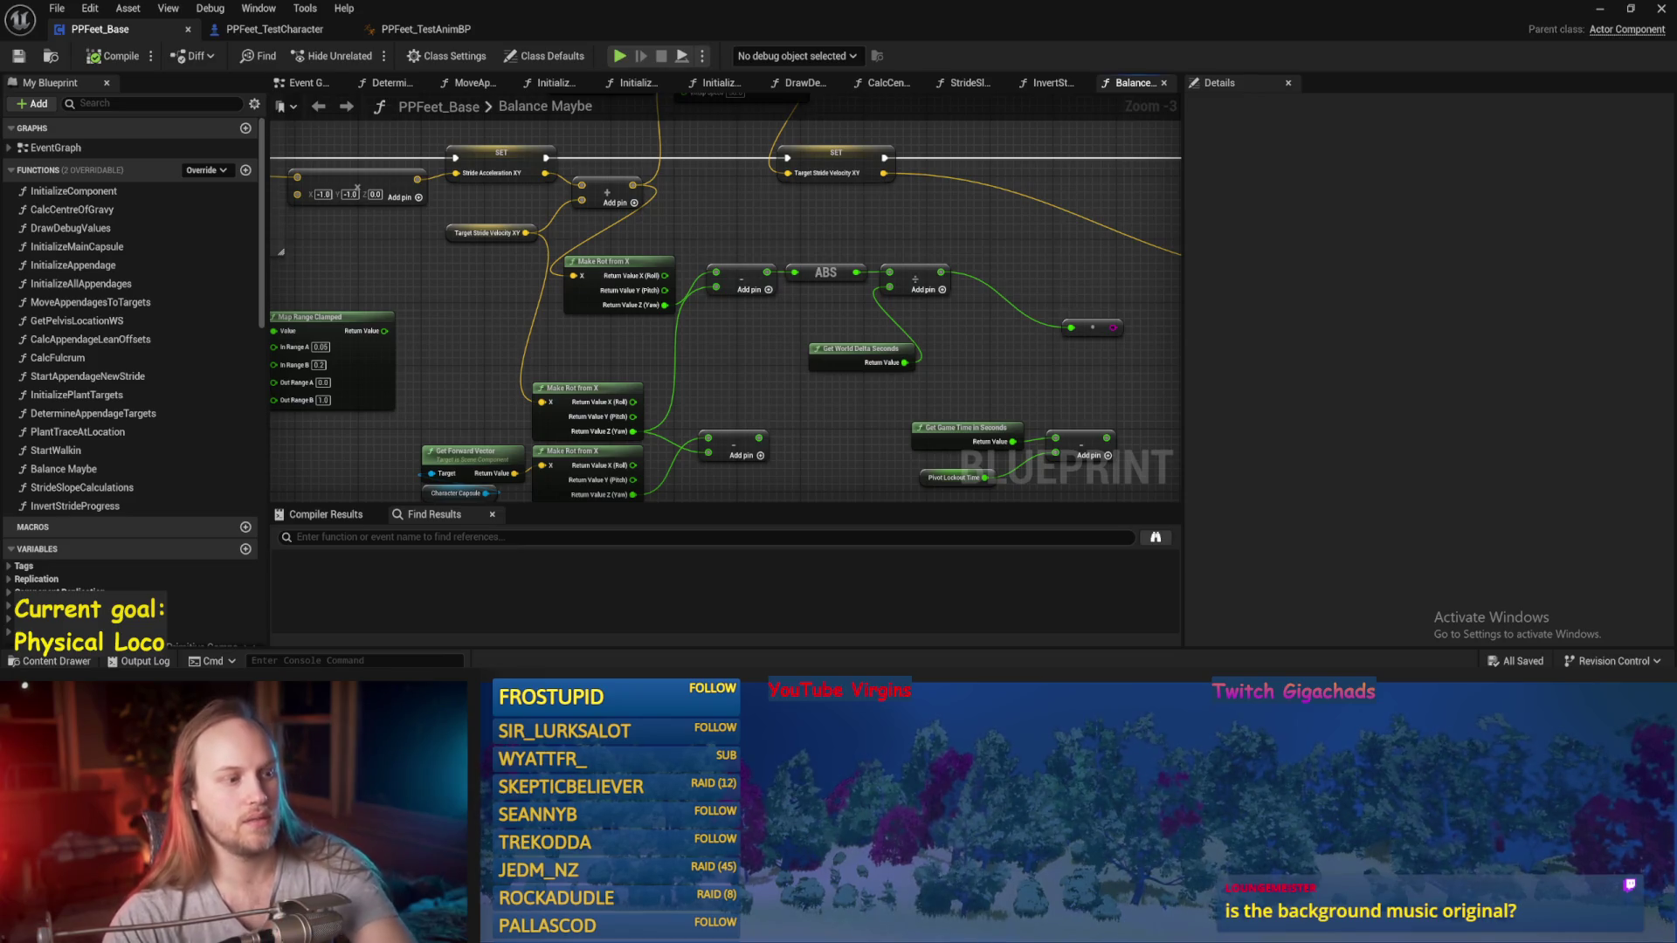
# Step: Add and then delete a Clamp Axis node off the subtraction, then maximize RuneLite
pyautogui.scroll(4, 749, 300)
pyautogui.moveTo(719, 378); pyautogui.dragTo(775, 381)
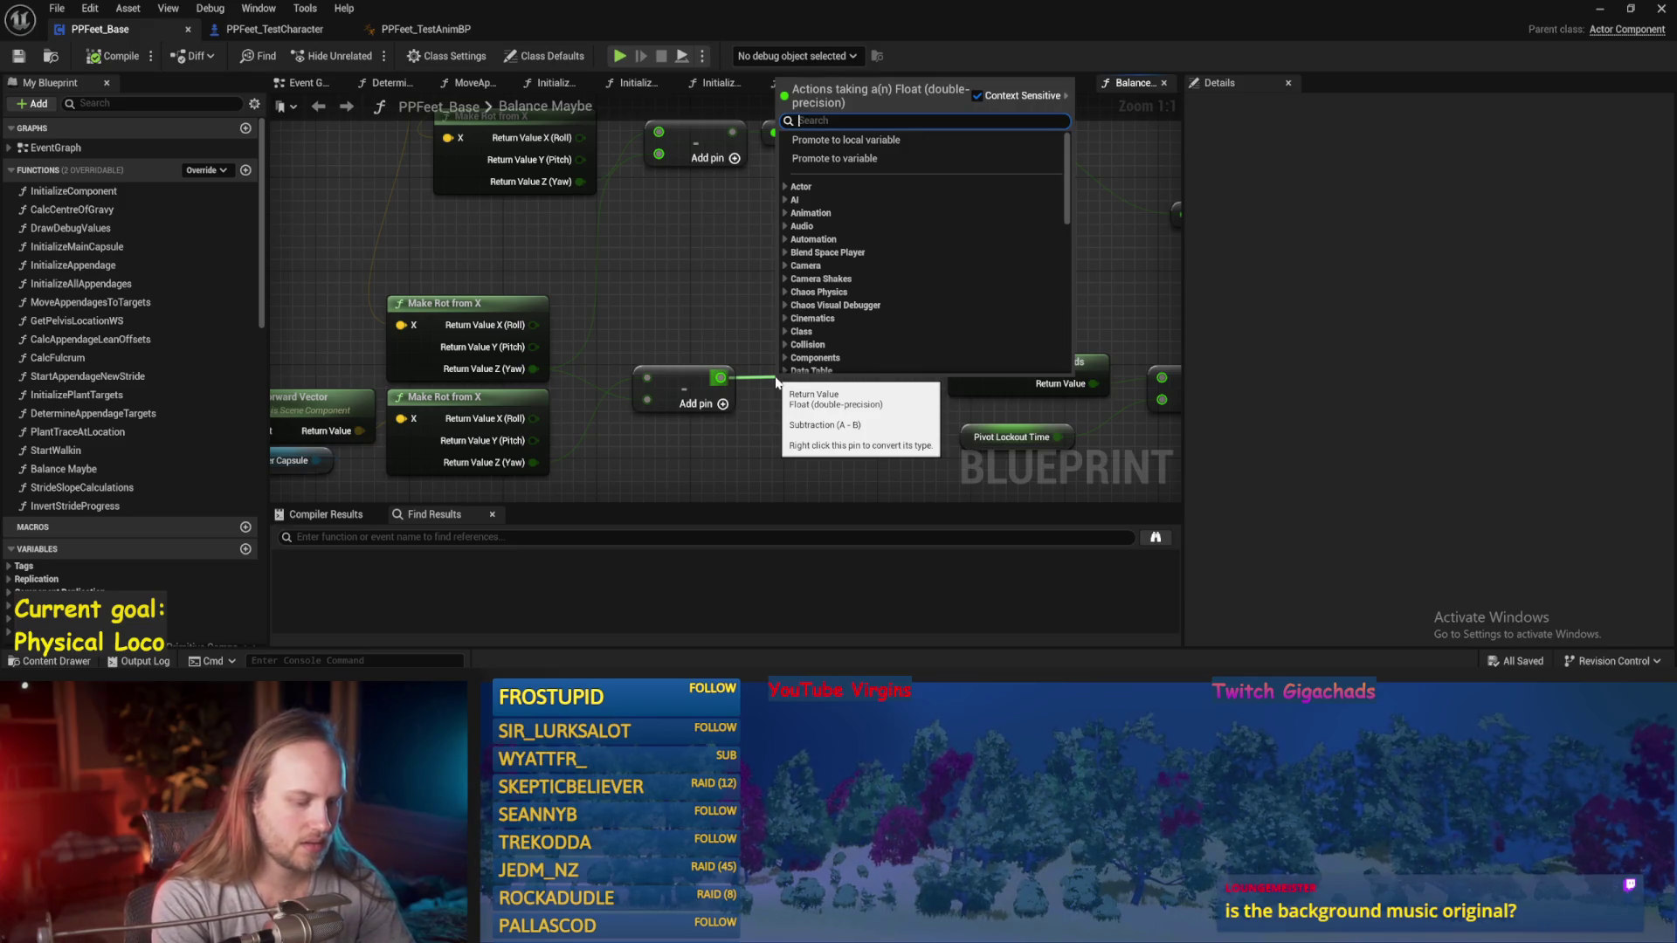
pyautogui.write('clamp ax')
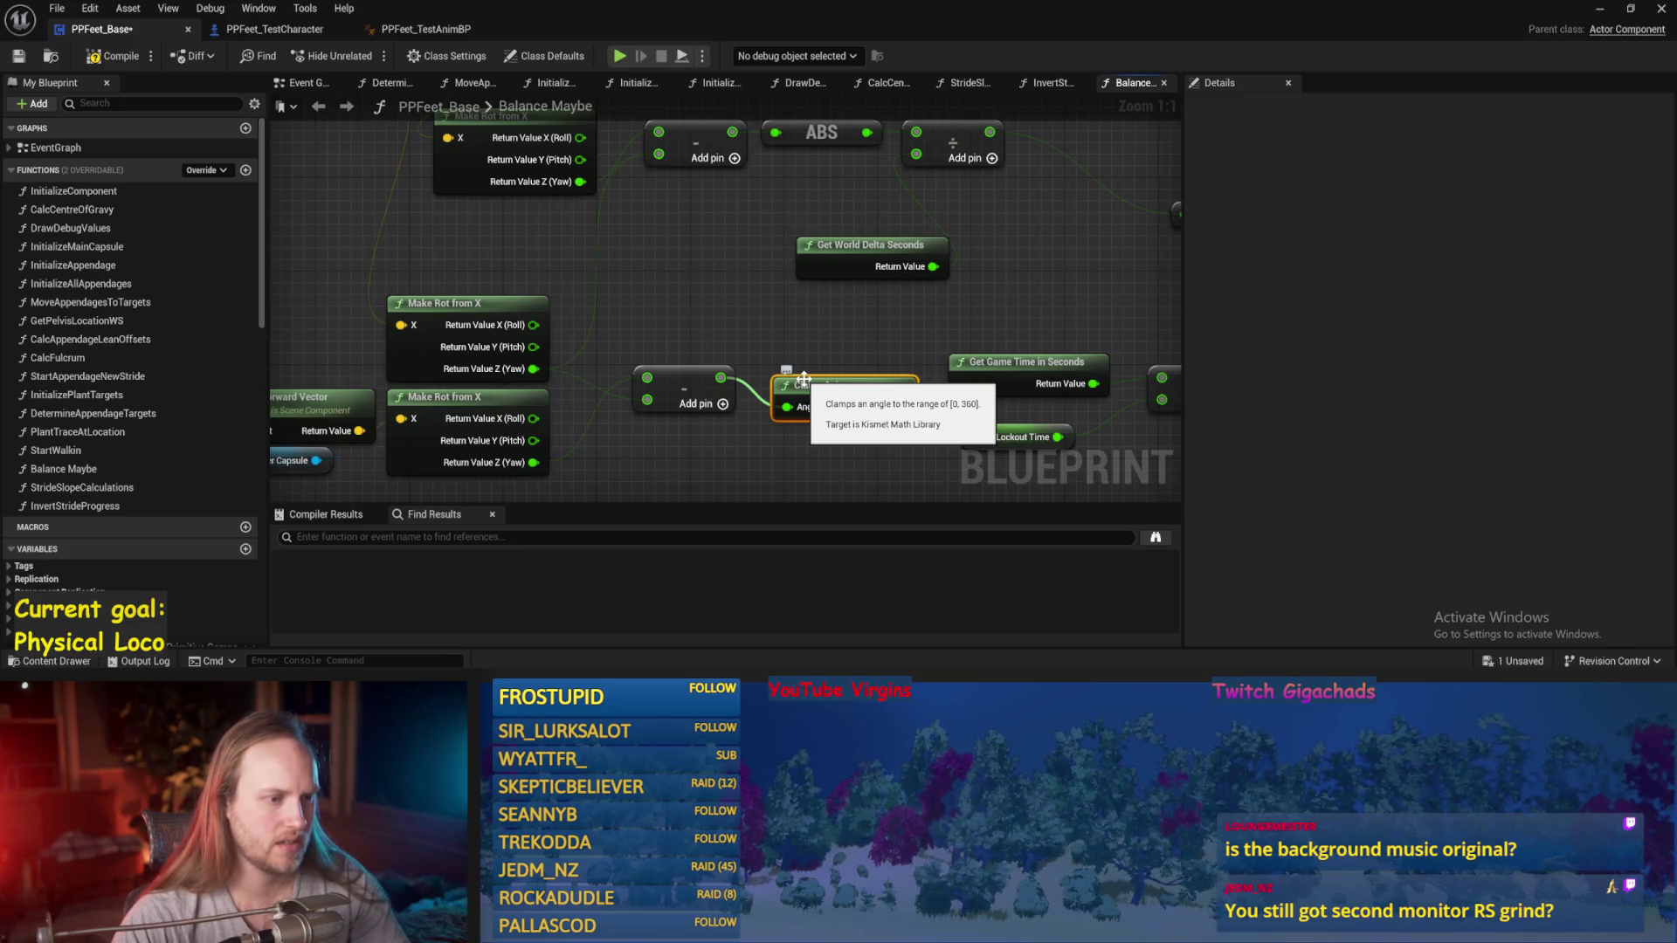
pyautogui.press('Delete')
pyautogui.moveTo(719, 377); pyautogui.dragTo(783, 377)
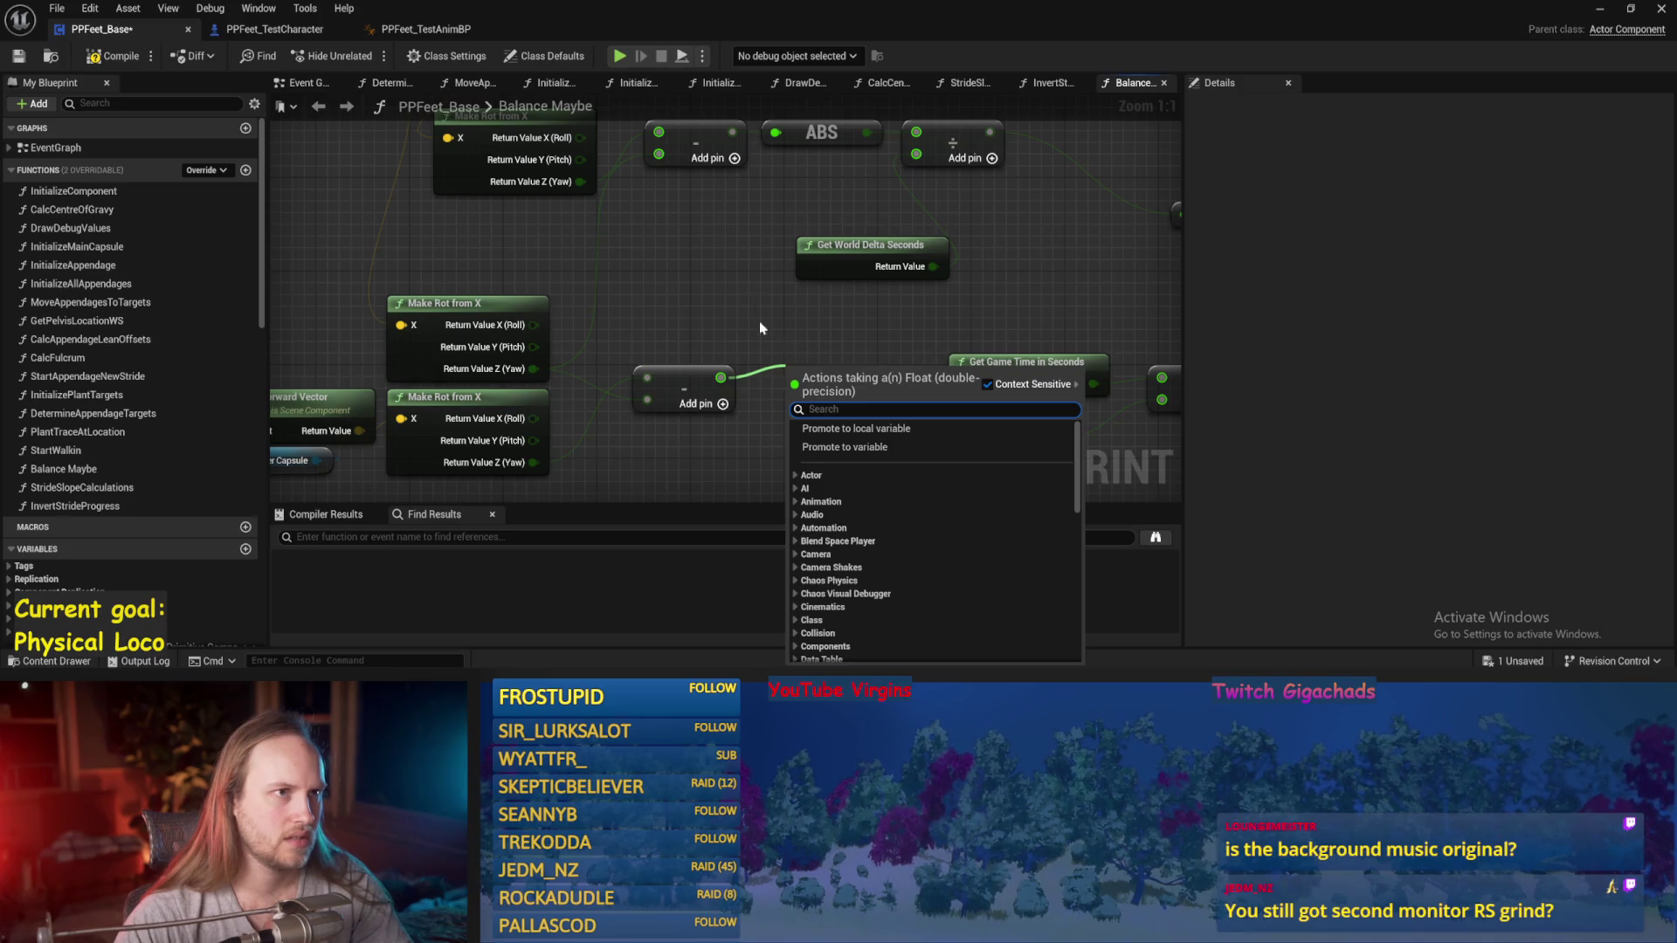
pyautogui.click(747, 264)
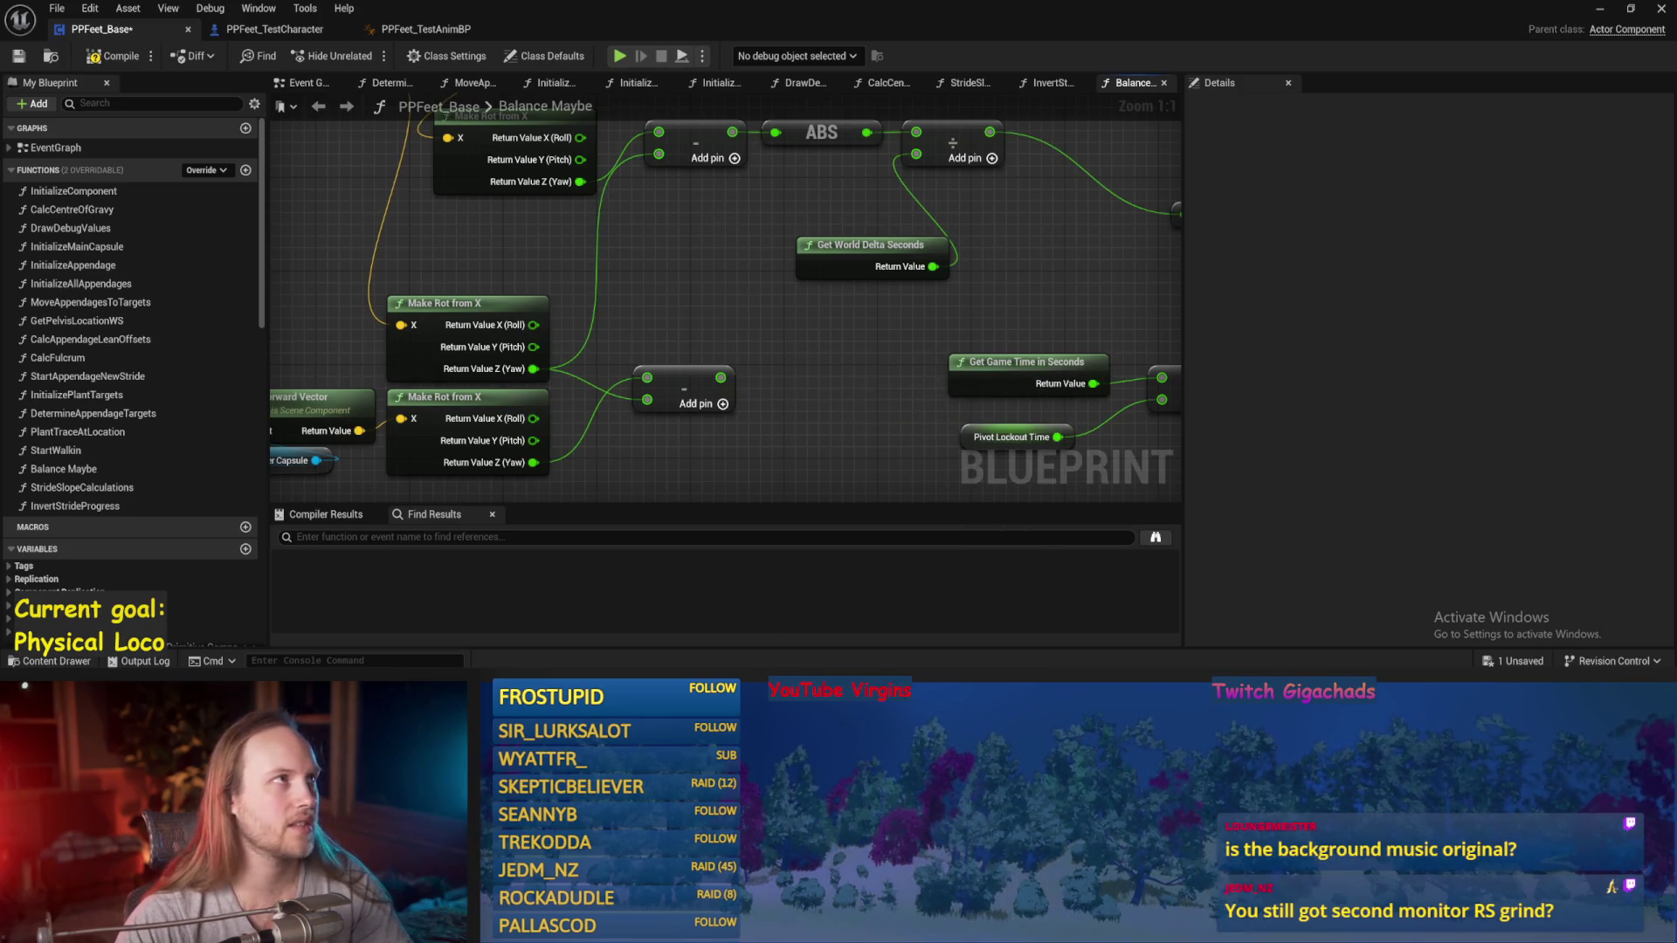
pyautogui.moveTo(860, 0)
pyautogui.mouseDown()
pyautogui.moveTo(889, 316)
pyautogui.moveTo(834, 241)
pyautogui.mouseUp()
pyautogui.doubleClick(834, 241)
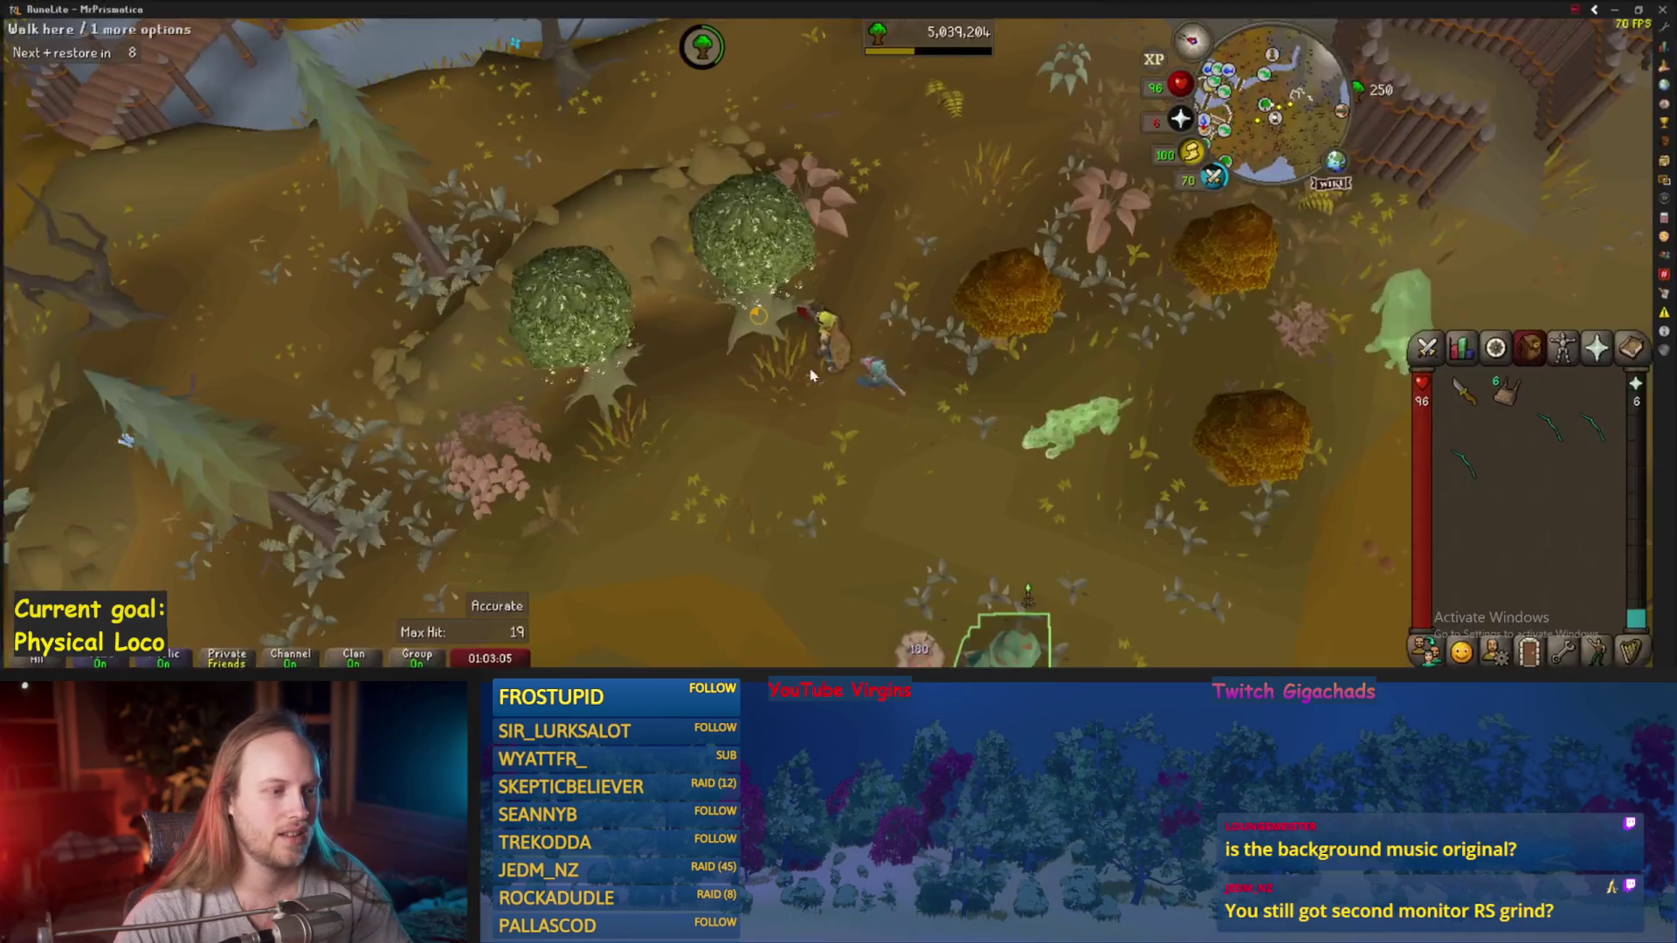
# Step: Rotate the RuneLite camera to a near top-down view and open the pet's action menu
pyautogui.press('Down')
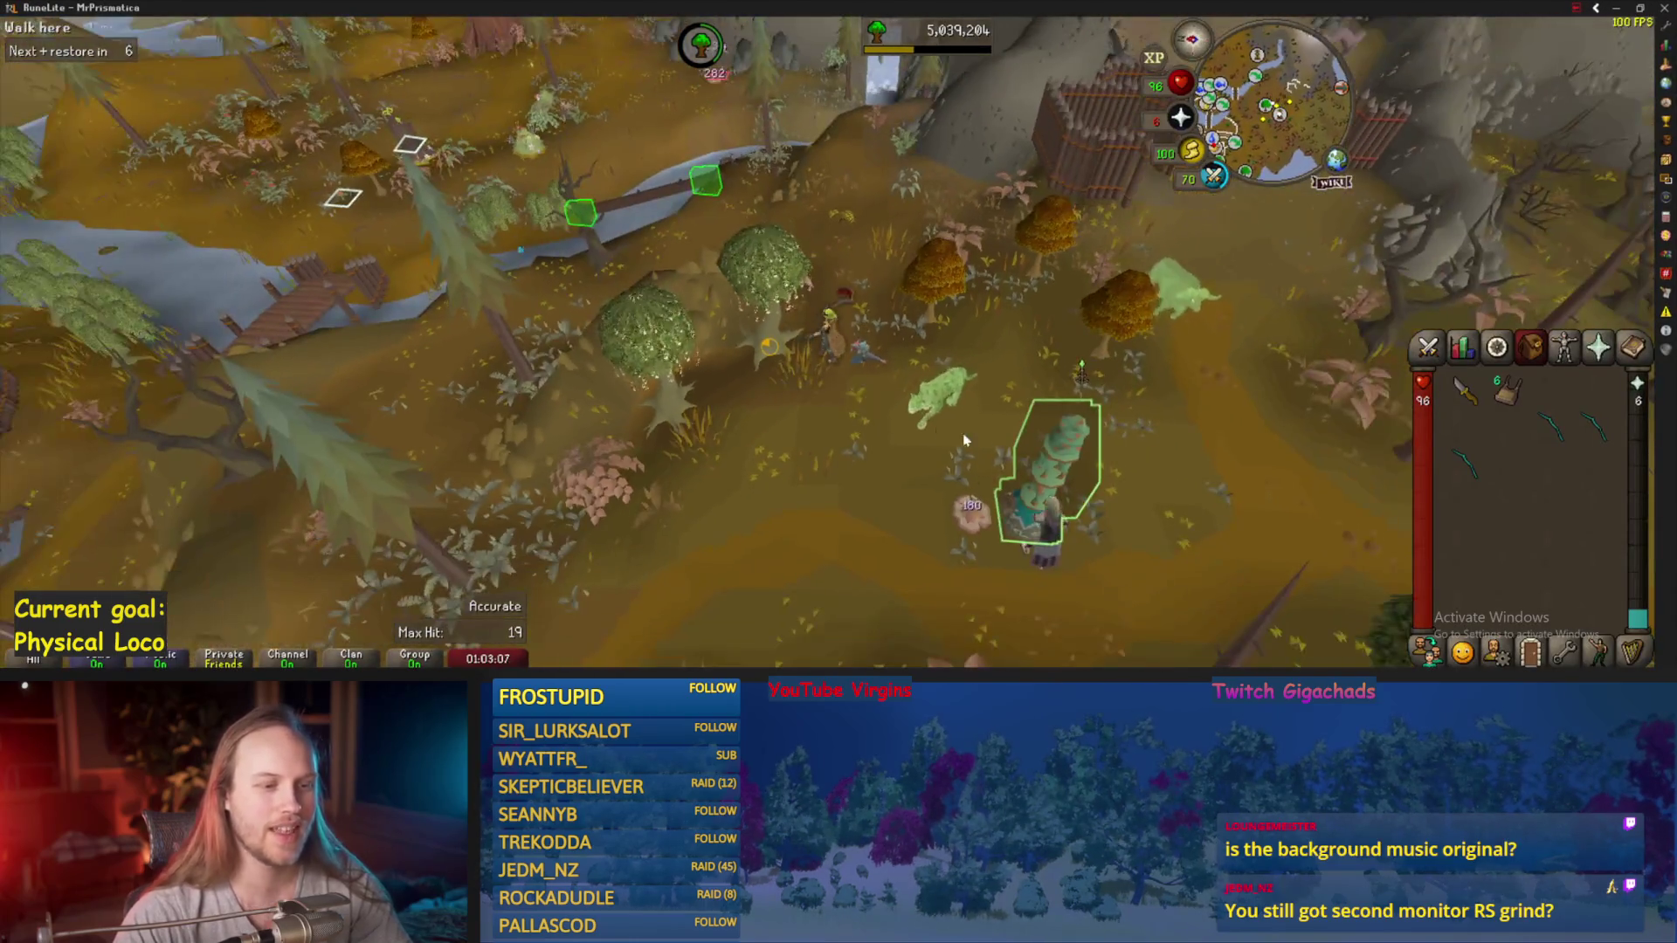
pyautogui.press('Left')
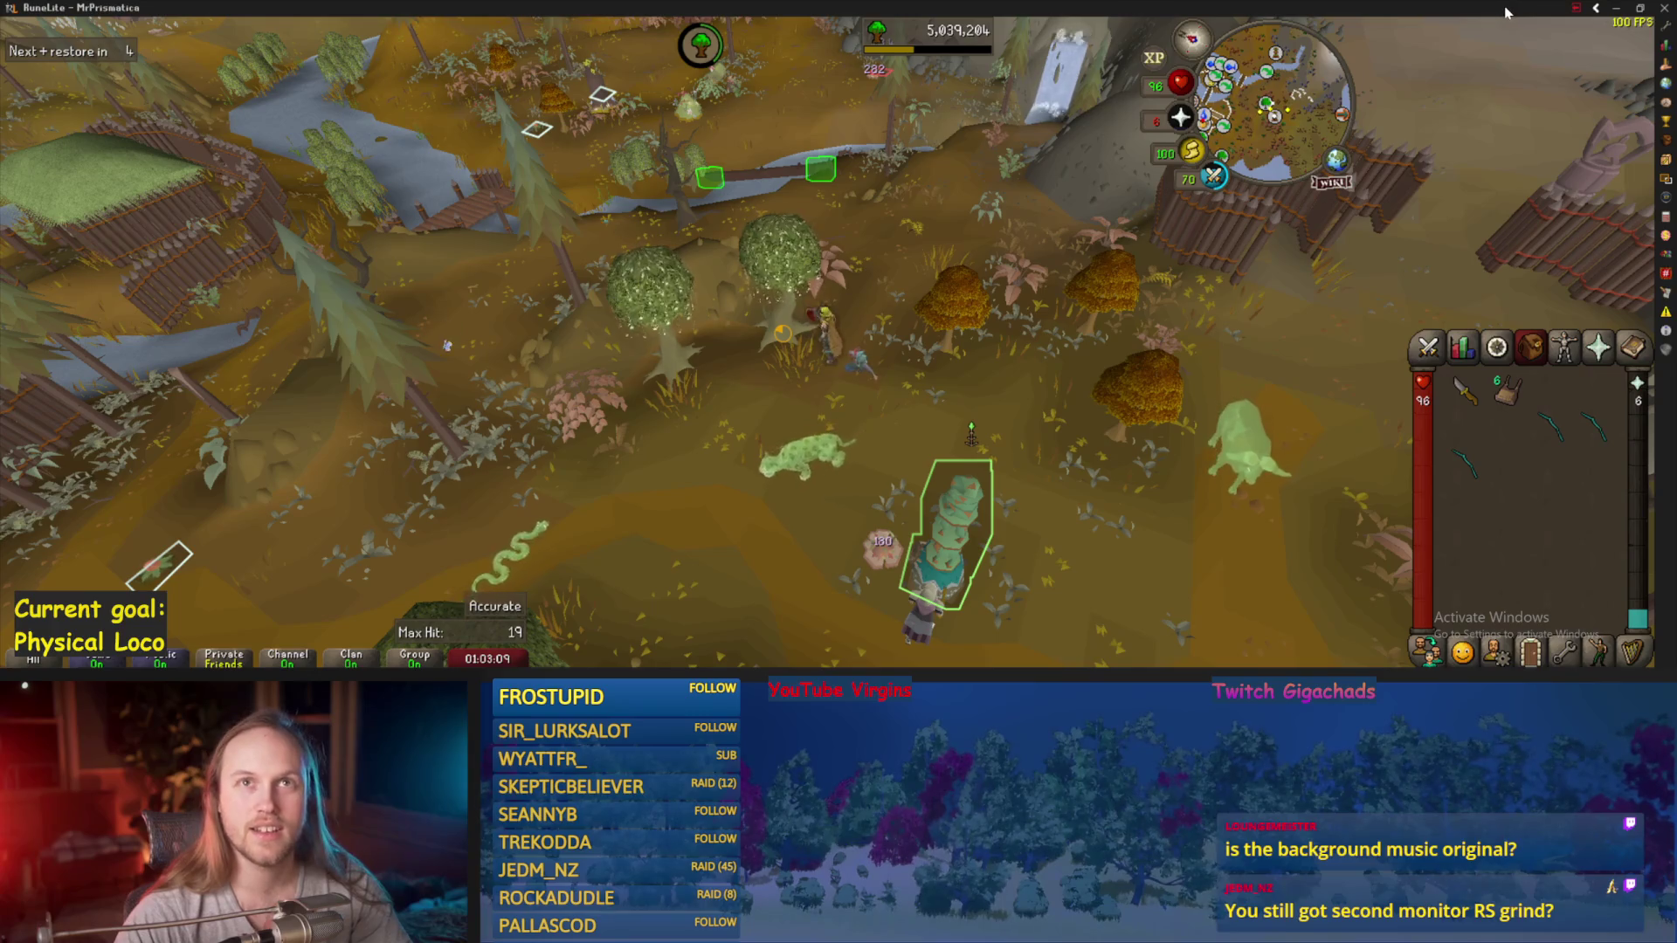
pyautogui.press('Left')
pyautogui.press('Down')
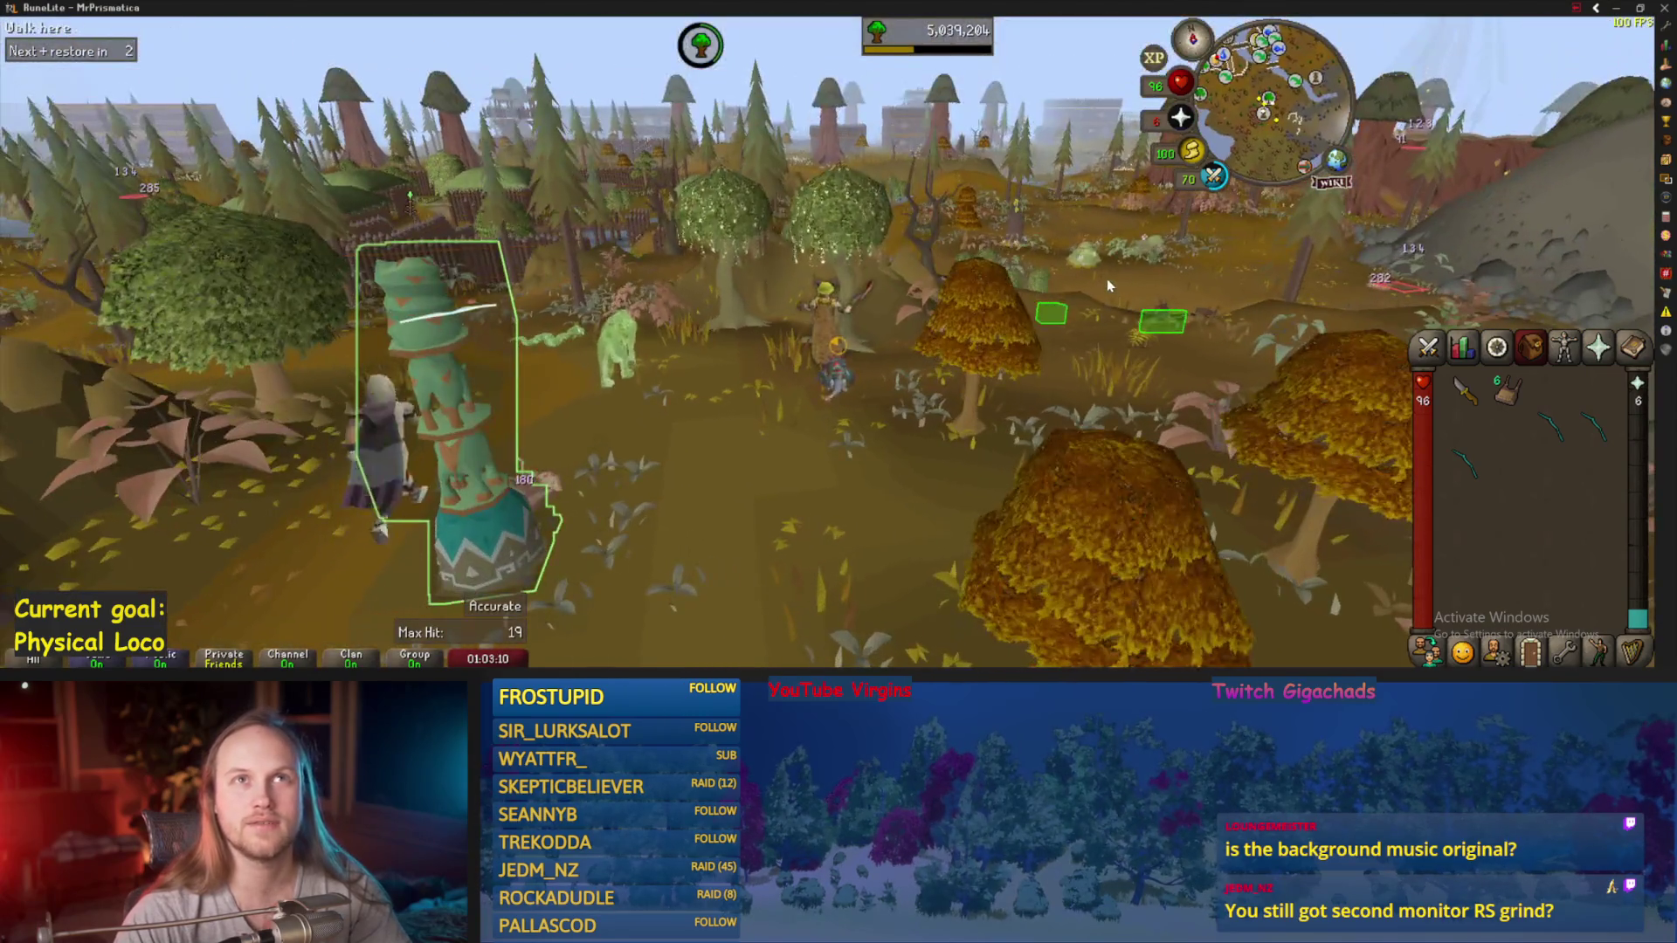
pyautogui.press('Left')
pyautogui.press('Up')
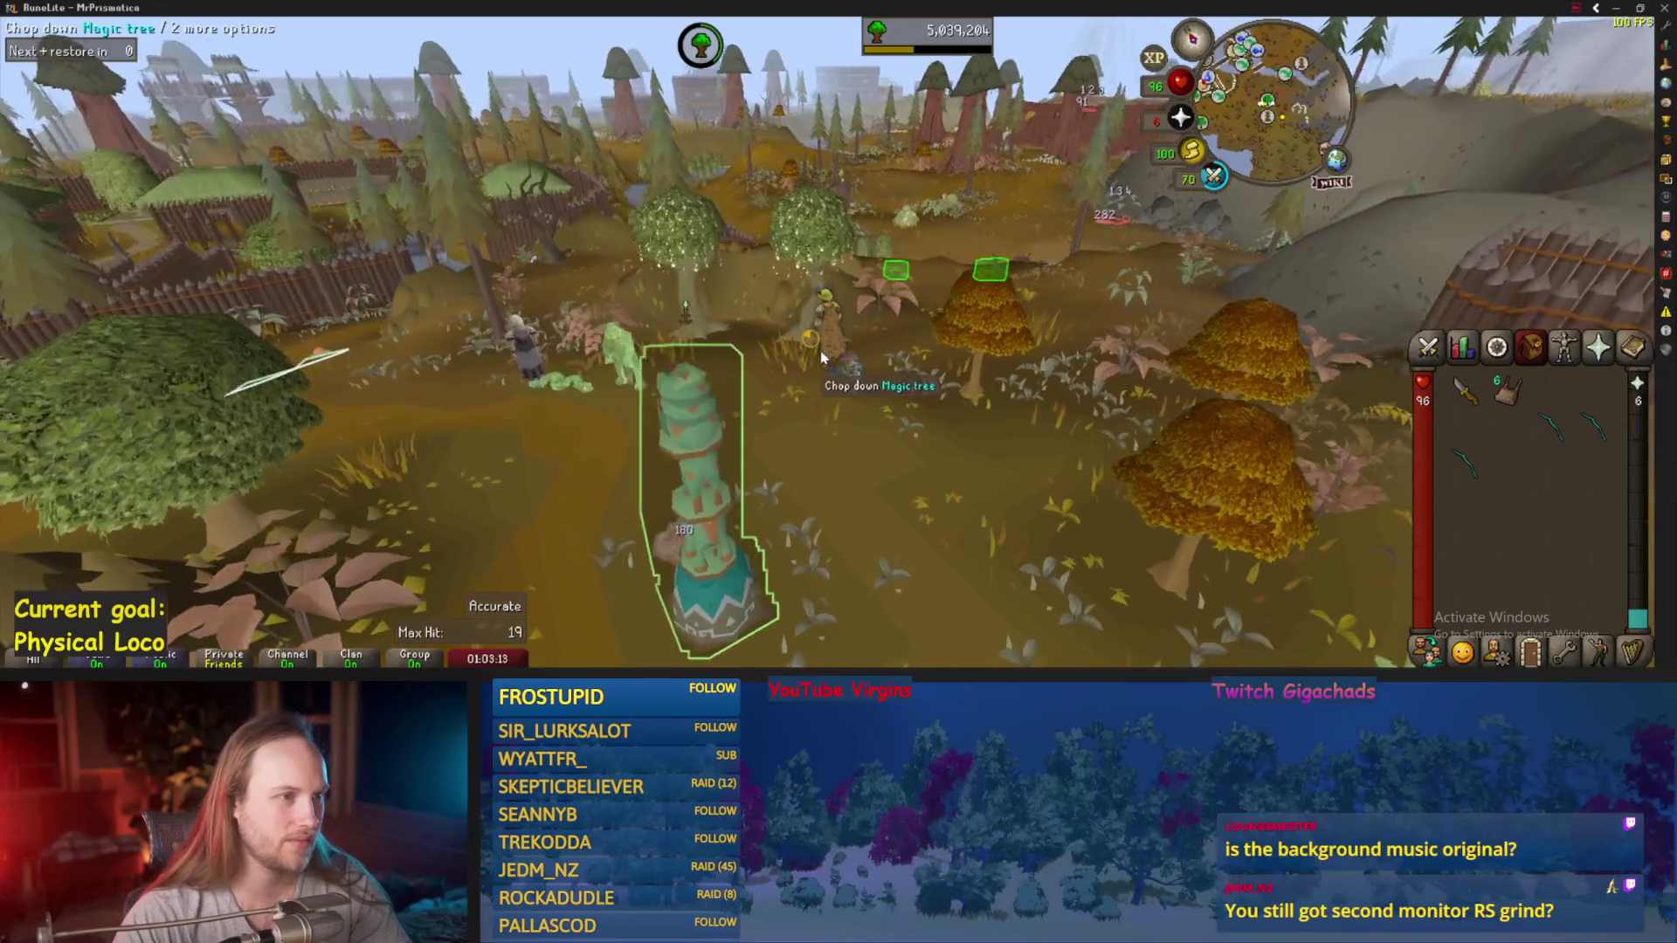
pyautogui.press('Left')
pyautogui.press('Up')
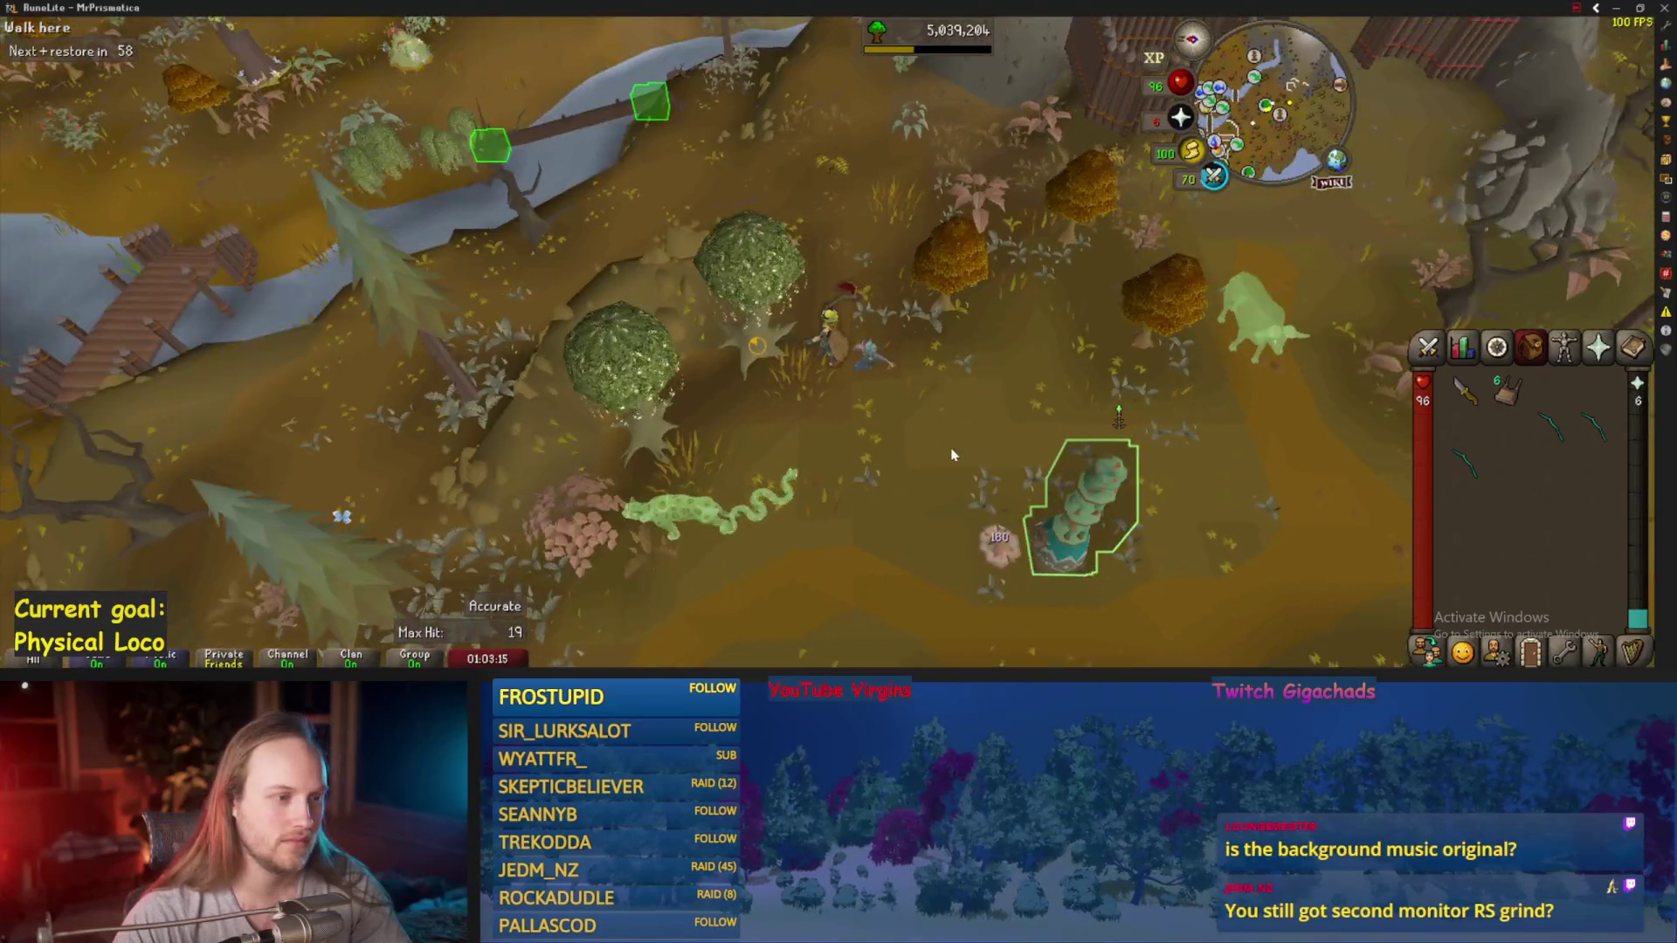
pyautogui.scroll(10, 925, 440)
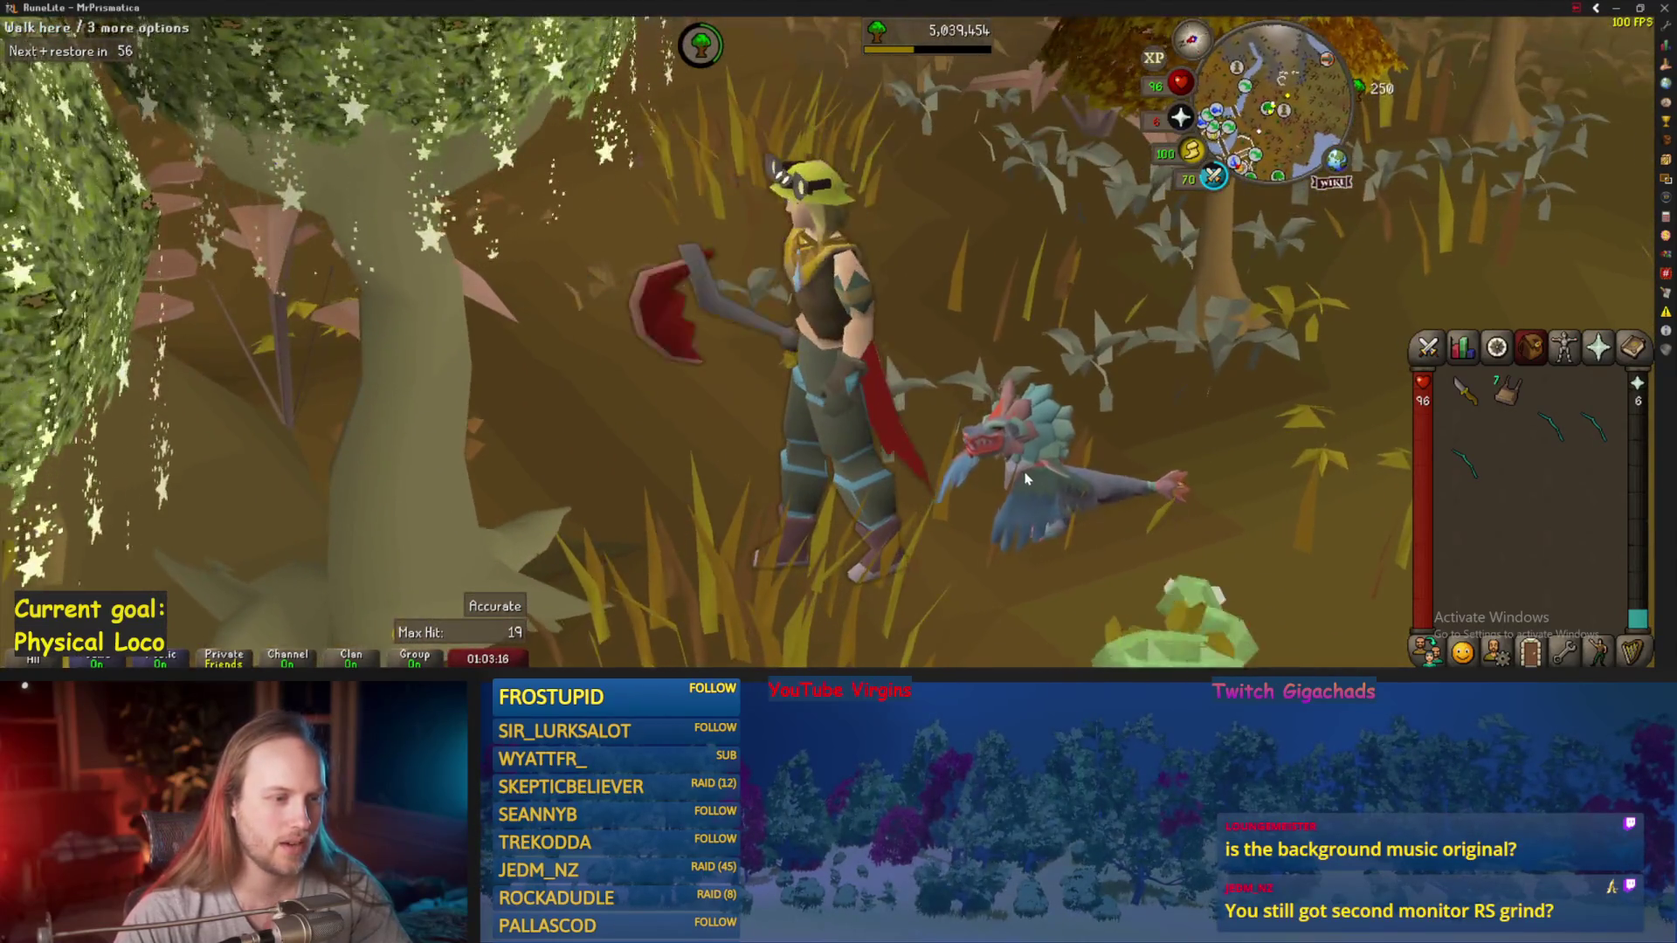
pyautogui.scroll(-3, 1021, 472)
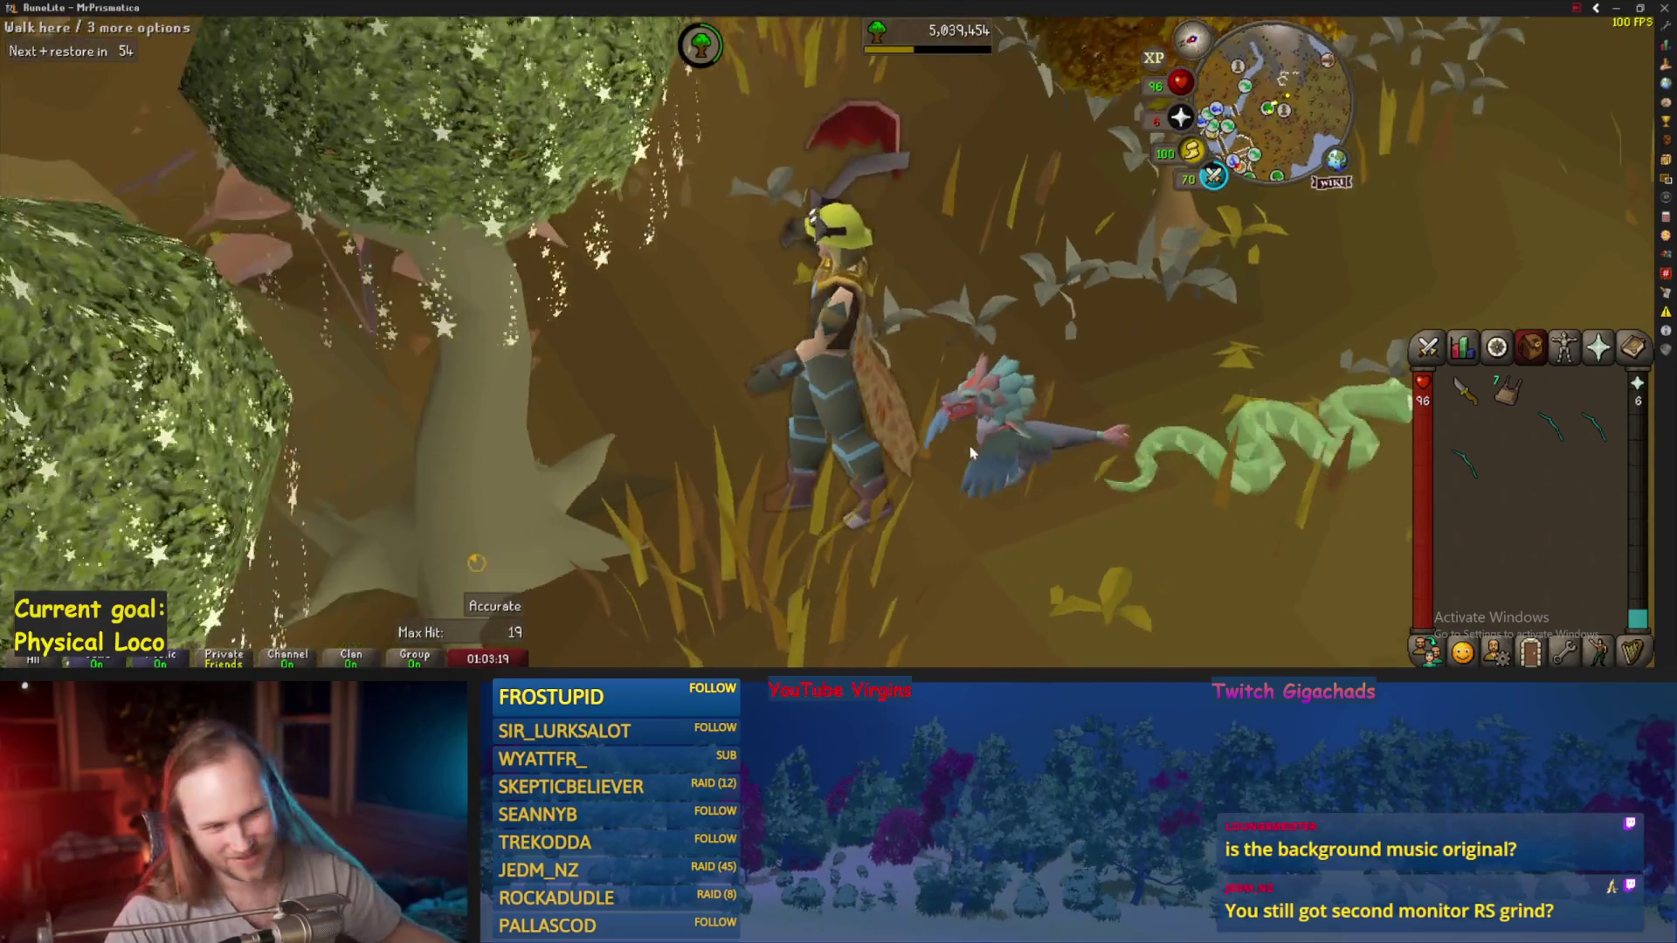
pyautogui.rightClick(1006, 465)
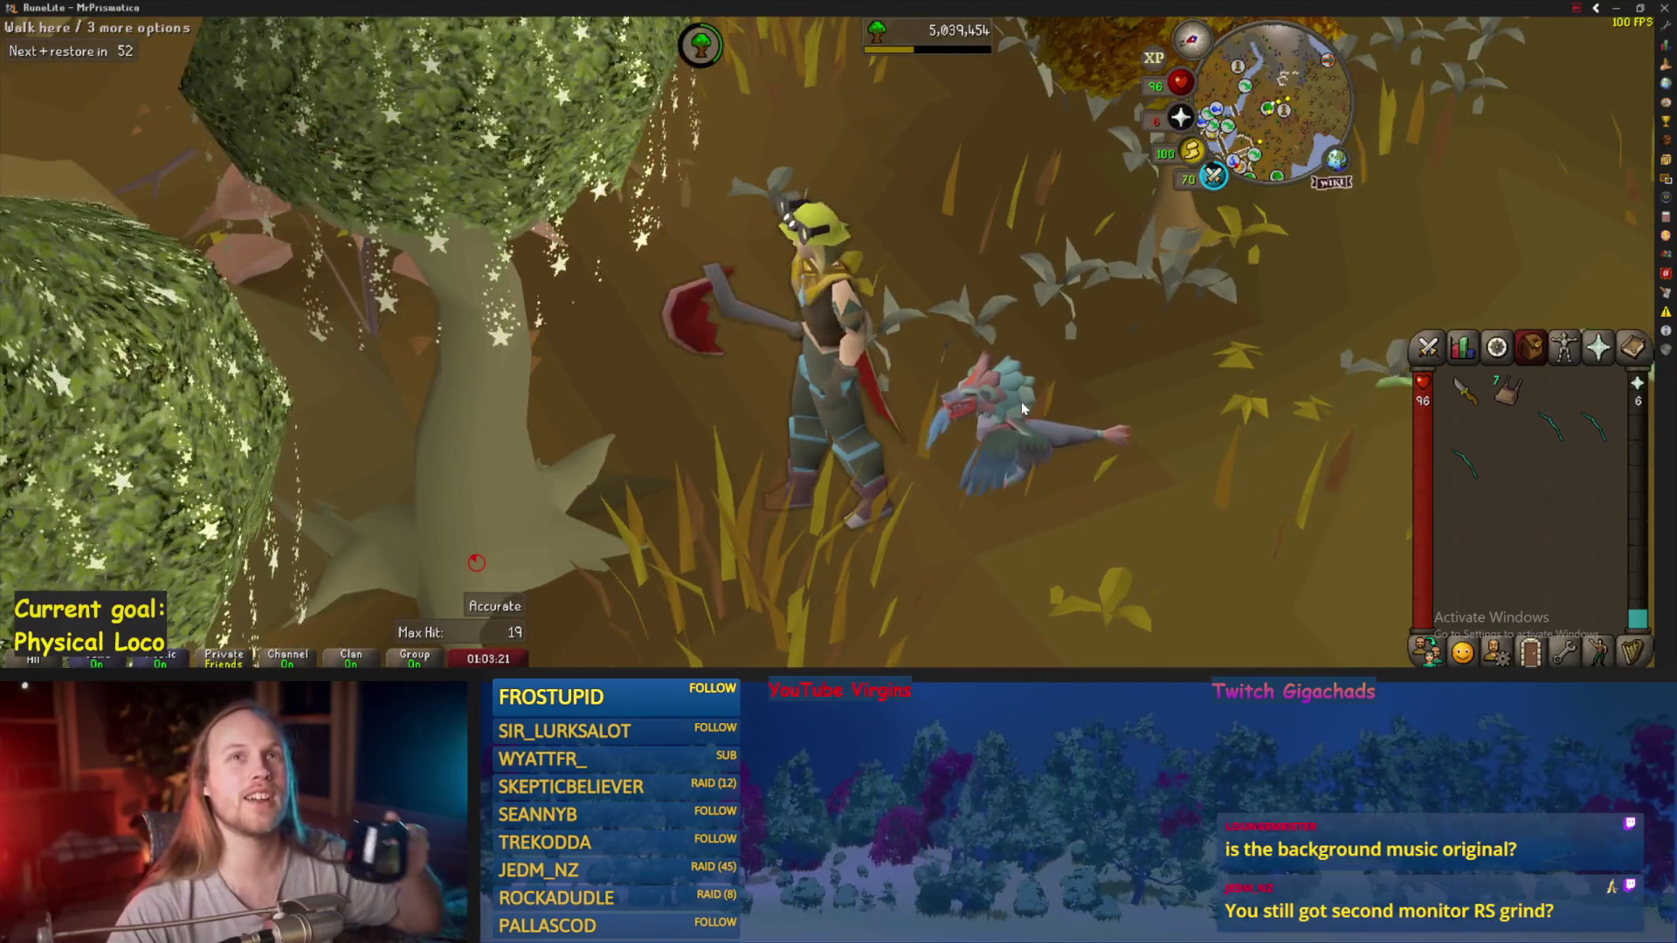
pyautogui.scroll(-10, 1020, 402)
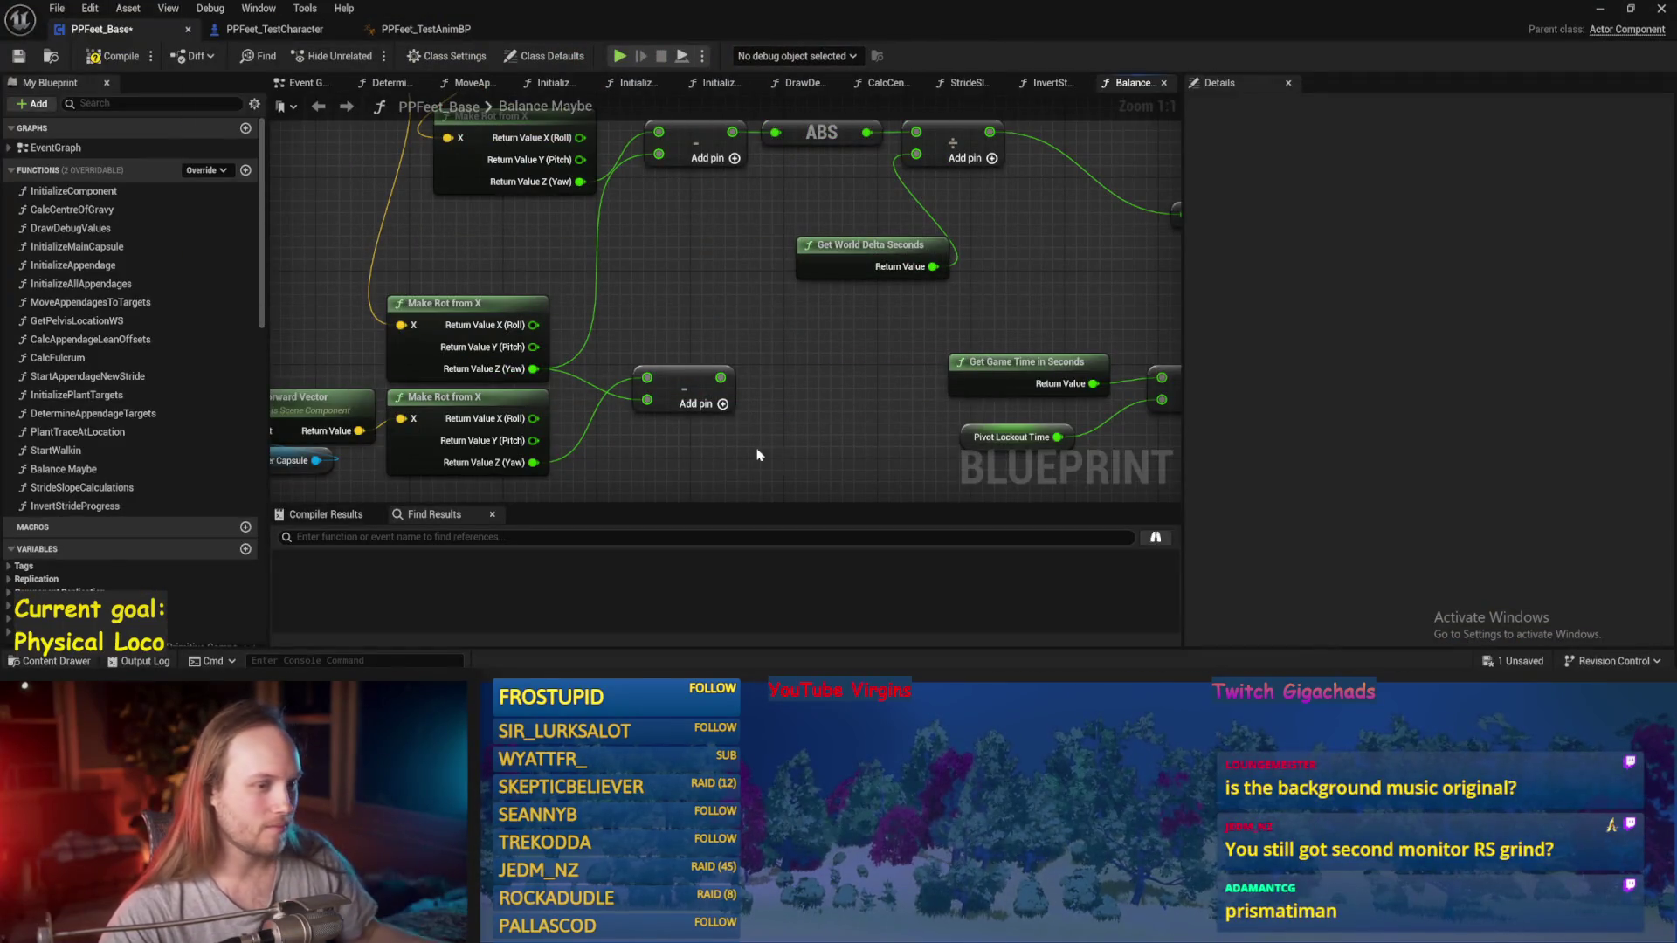
# Step: Delete the ABS, divide, delta-seconds, extra Make Rot and subtract nodes, then save
pyautogui.moveTo(757, 454); pyautogui.dragTo(788, 372)
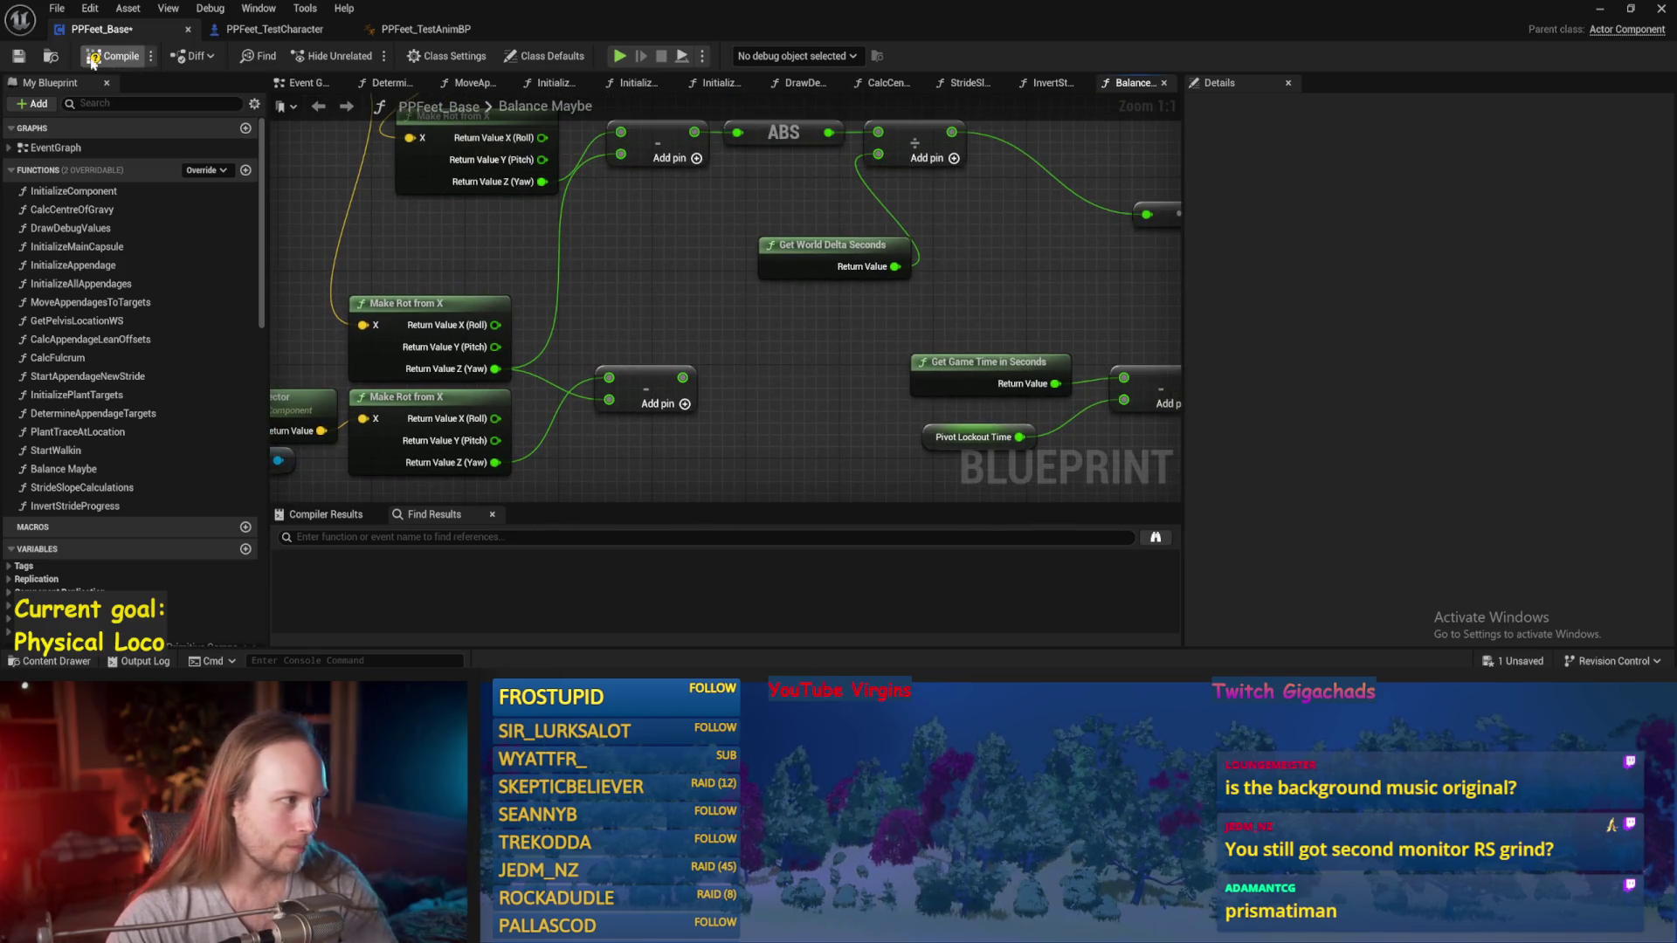
pyautogui.click(17, 58)
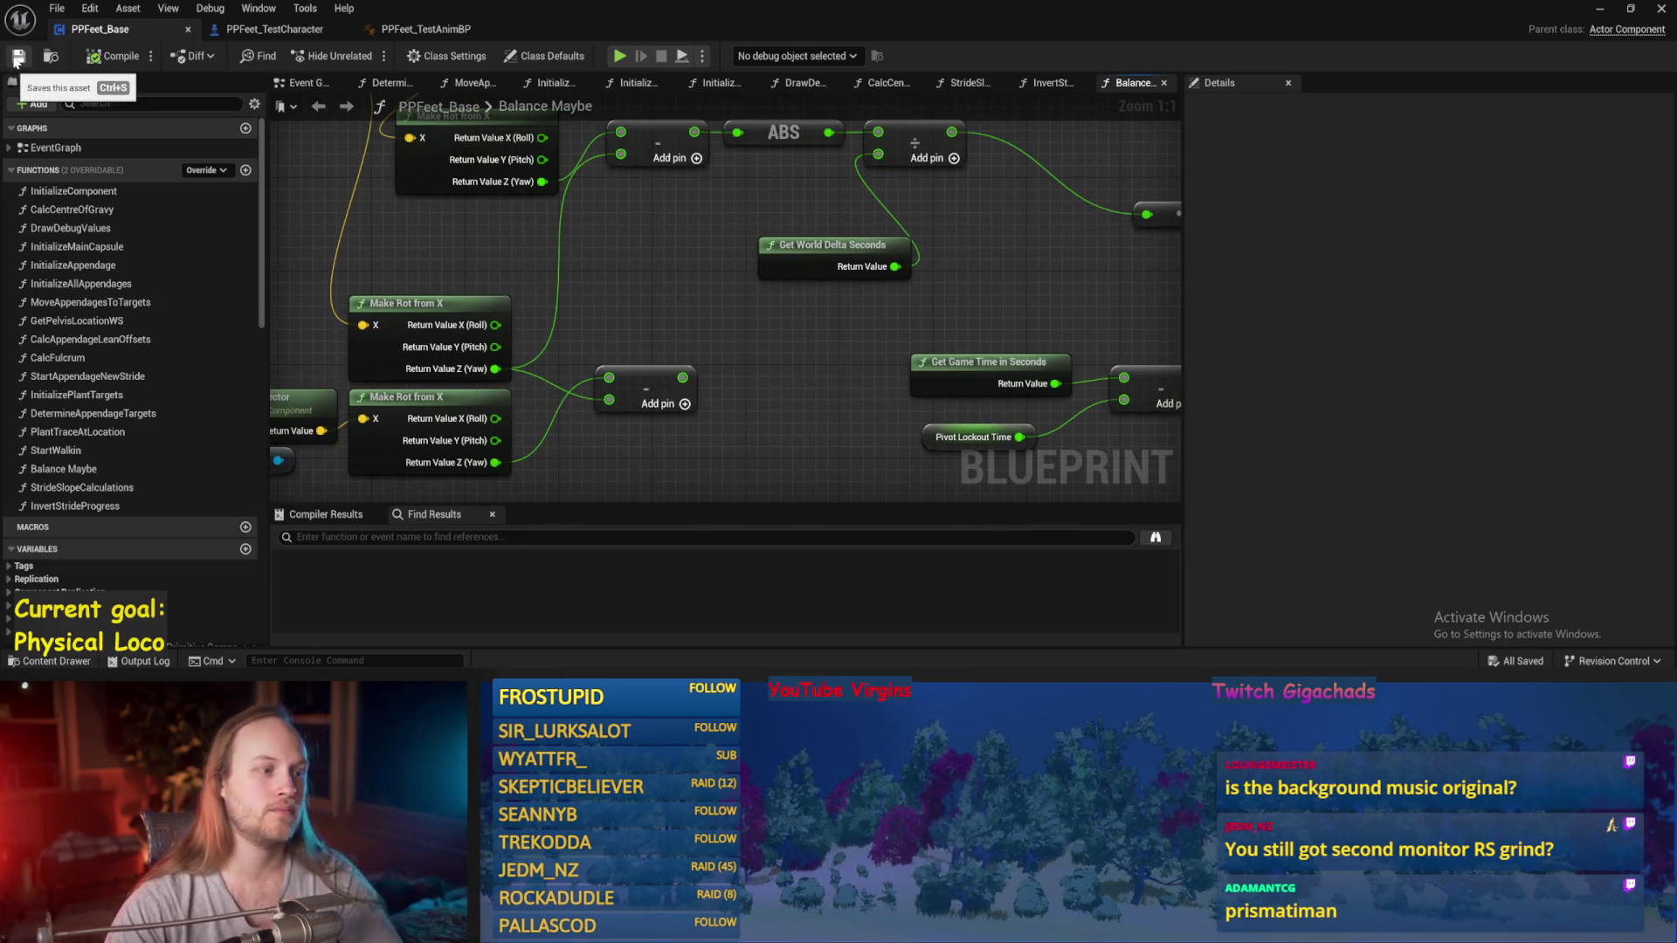
pyautogui.scroll(-3, 777, 443)
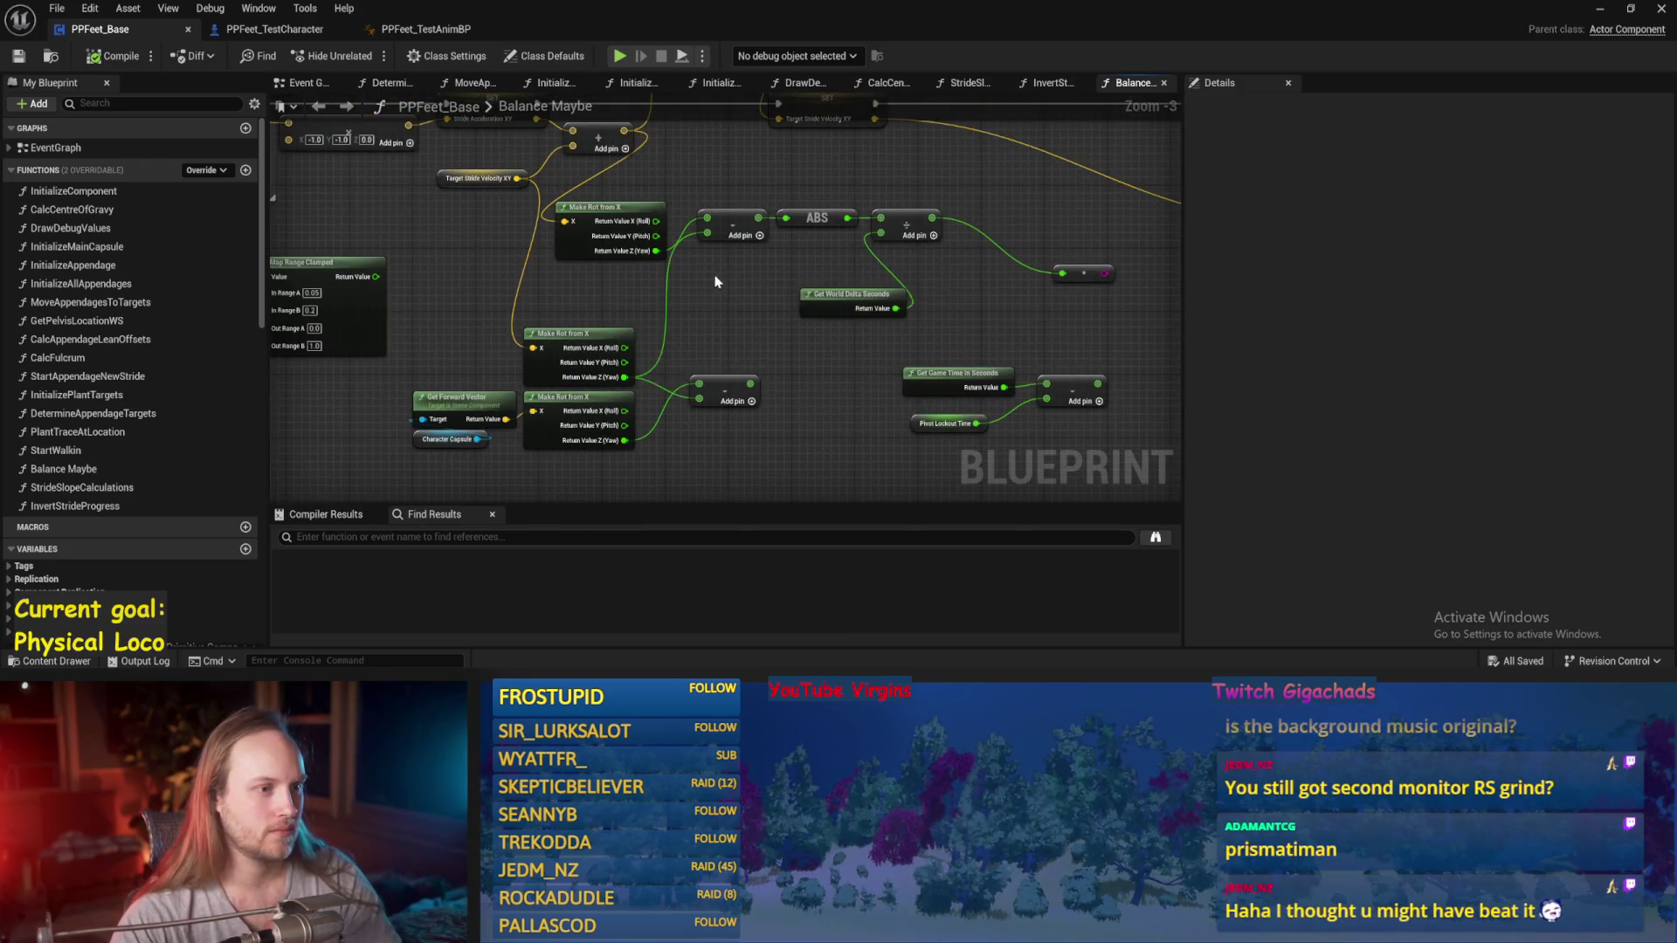
pyautogui.press('Delete')
pyautogui.moveTo(783, 227); pyautogui.dragTo(845, 218)
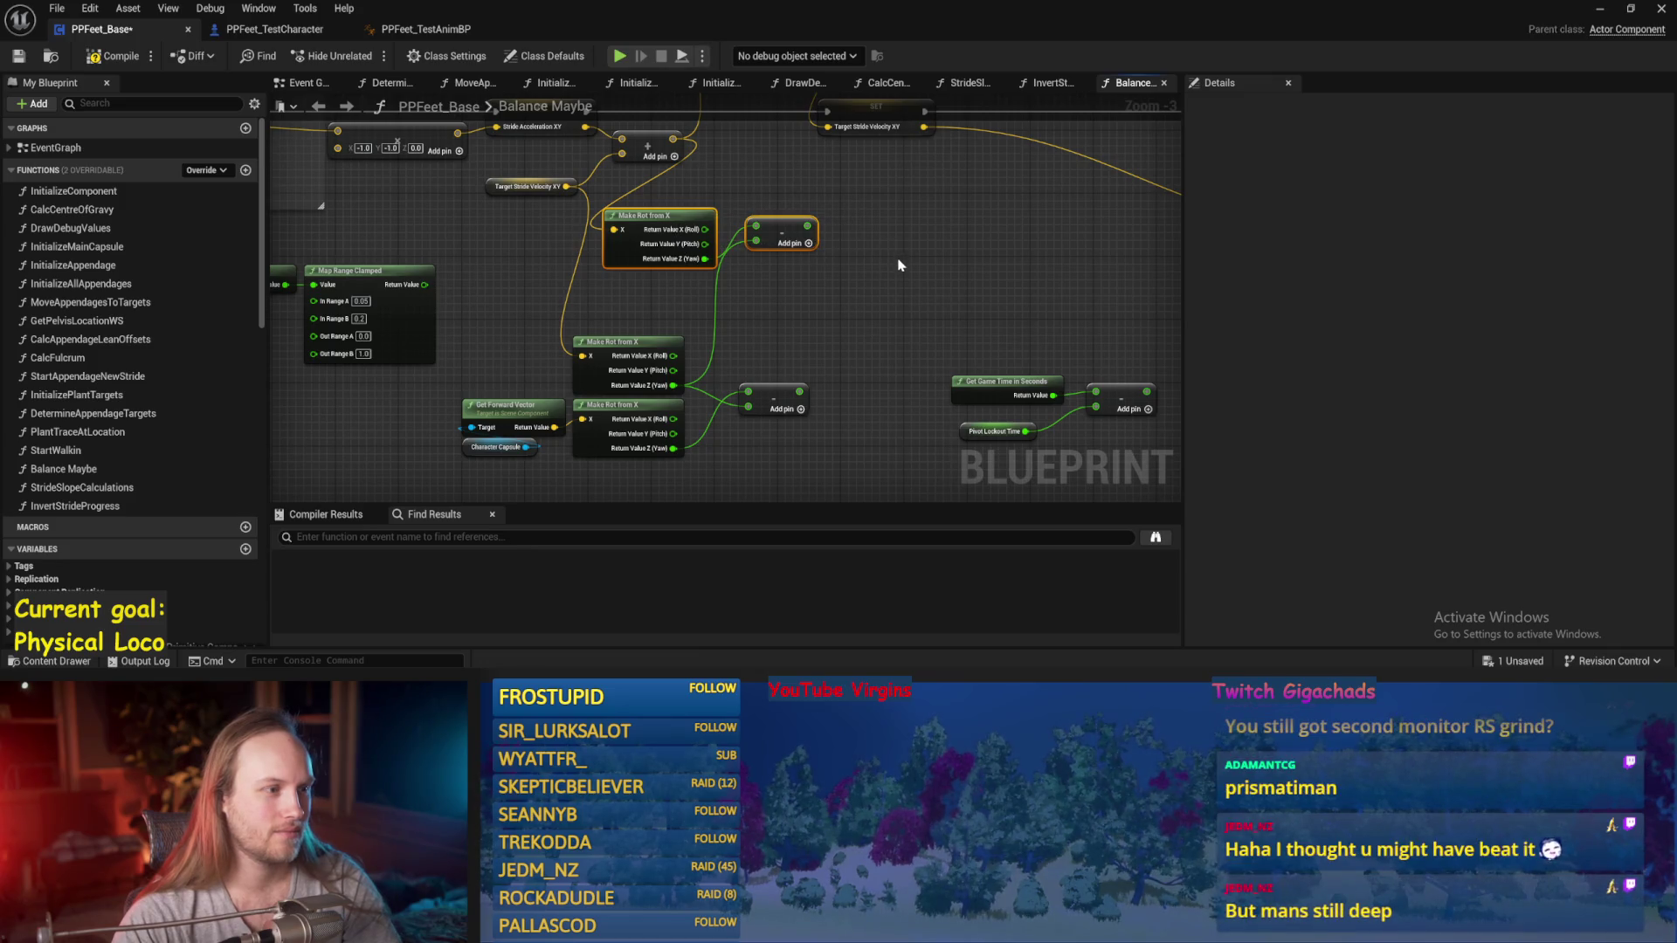
pyautogui.press('Delete')
pyautogui.moveTo(761, 368)
pyautogui.mouseDown()
pyautogui.moveTo(494, 385)
pyautogui.moveTo(577, 236)
pyautogui.moveTo(611, 389)
pyautogui.moveTo(630, 382)
pyautogui.mouseUp()
pyautogui.hotkey('ctrl', 's')
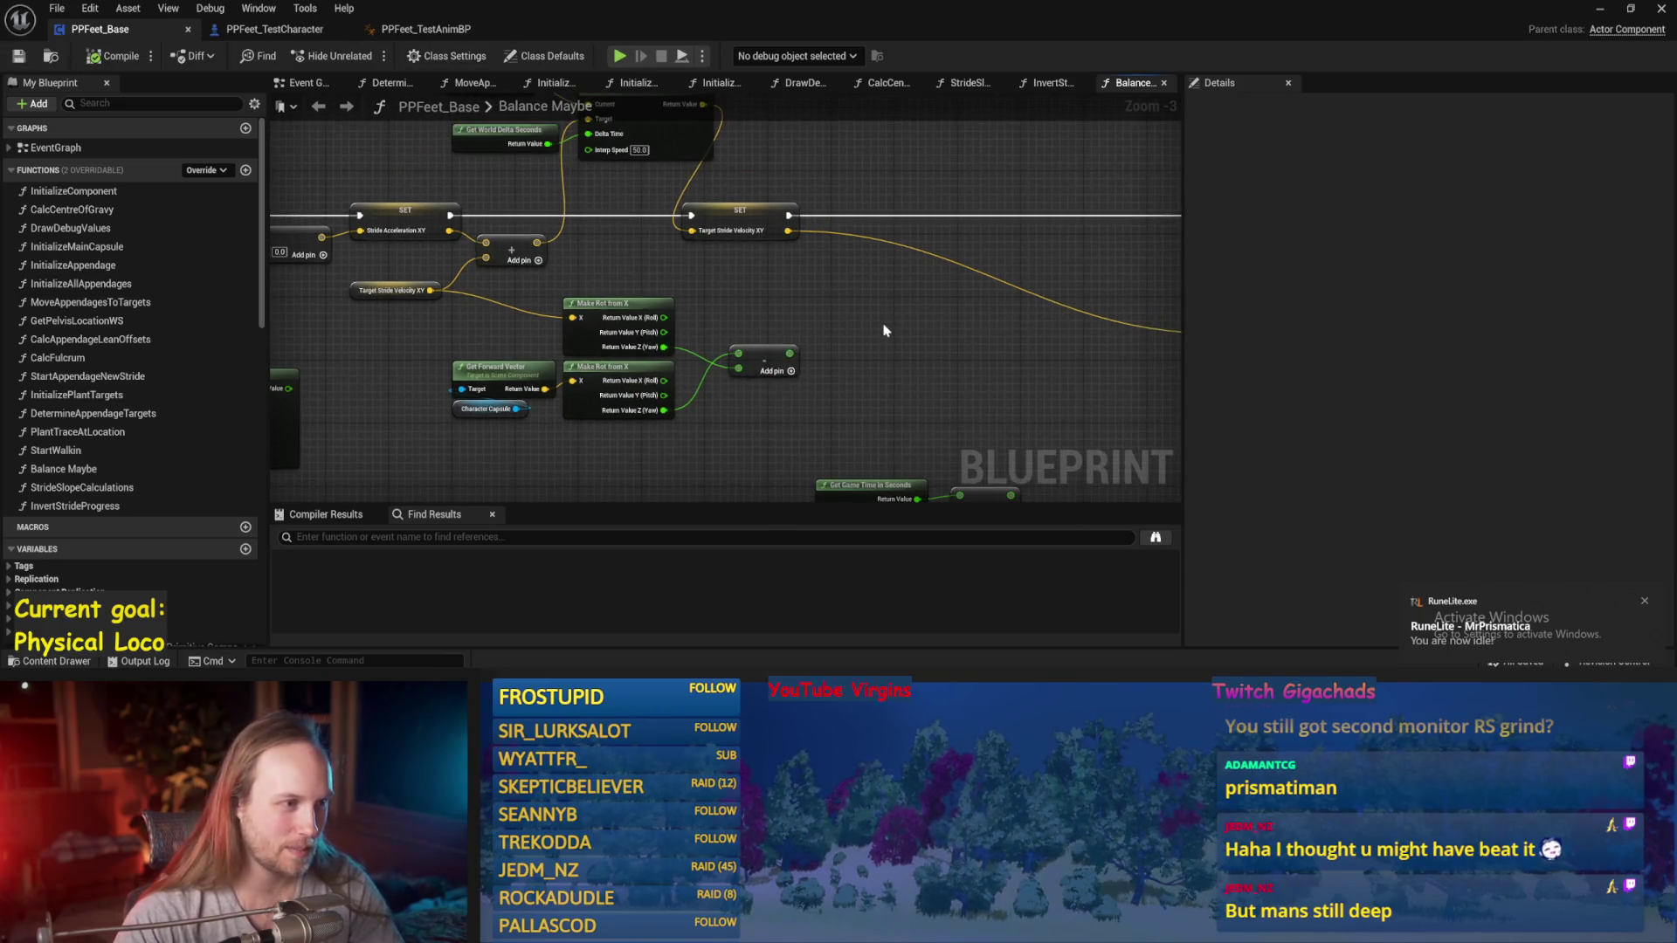
# Step: Wire the Add result into SET Target Stride Velocity XY and save the blueprint
pyautogui.click(811, 278)
pyautogui.moveTo(501, 299); pyautogui.dragTo(653, 300)
pyautogui.moveTo(768, 297); pyautogui.dragTo(773, 287)
pyautogui.hotkey('ctrl', 's')
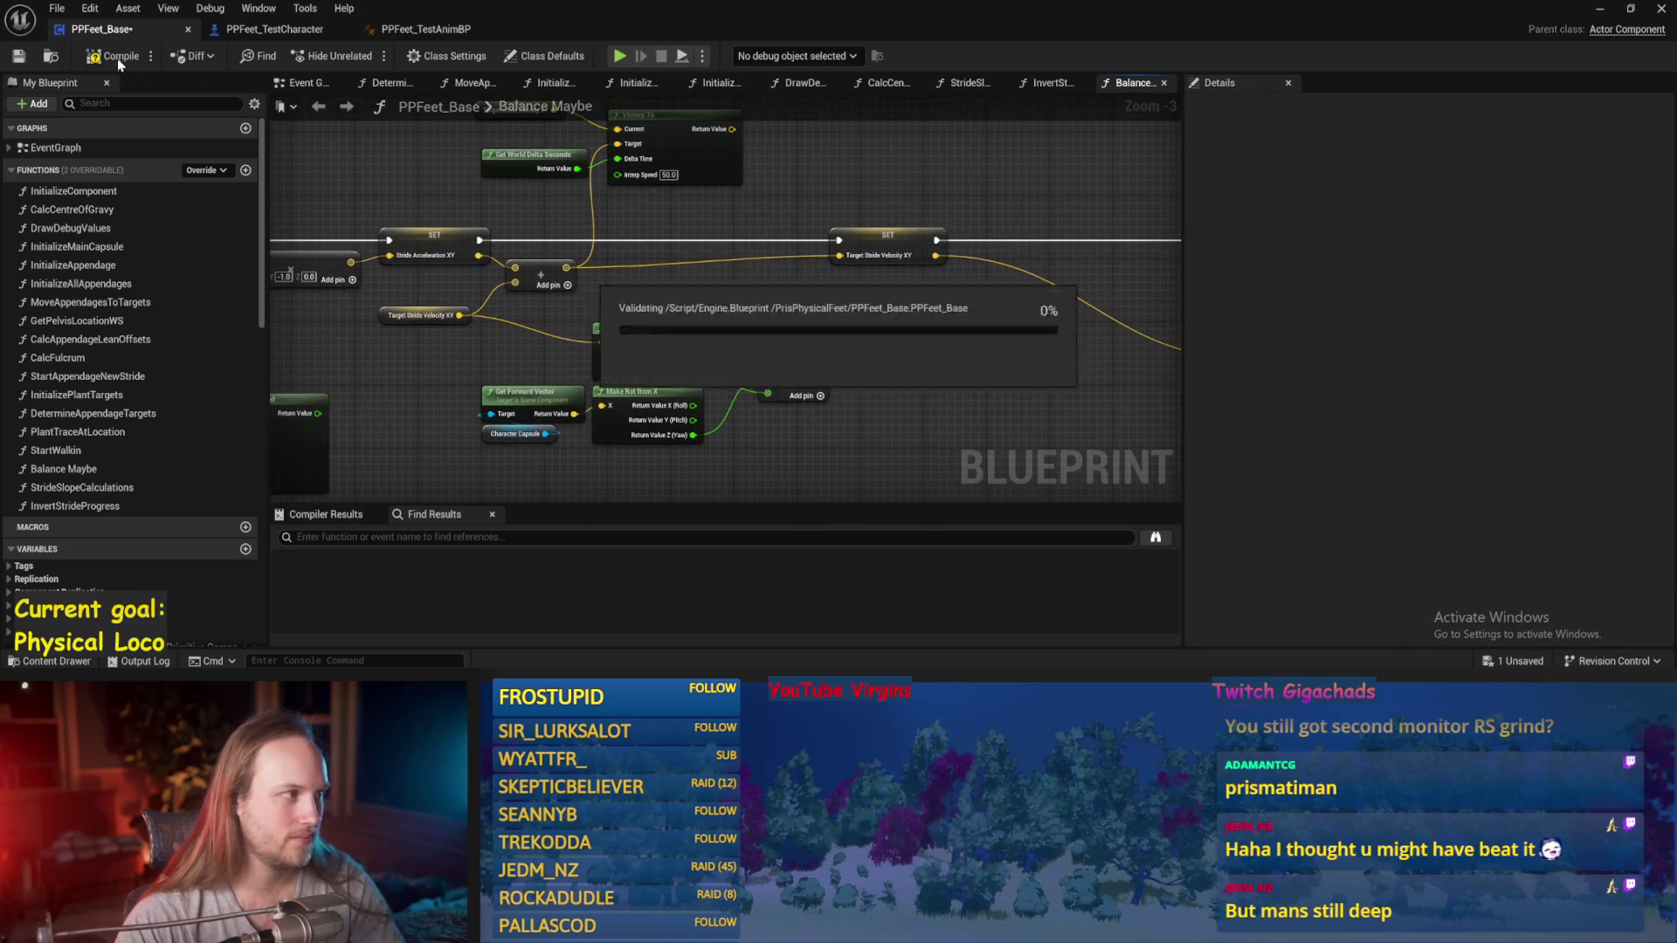
pyautogui.hotkey('alt', 'p')
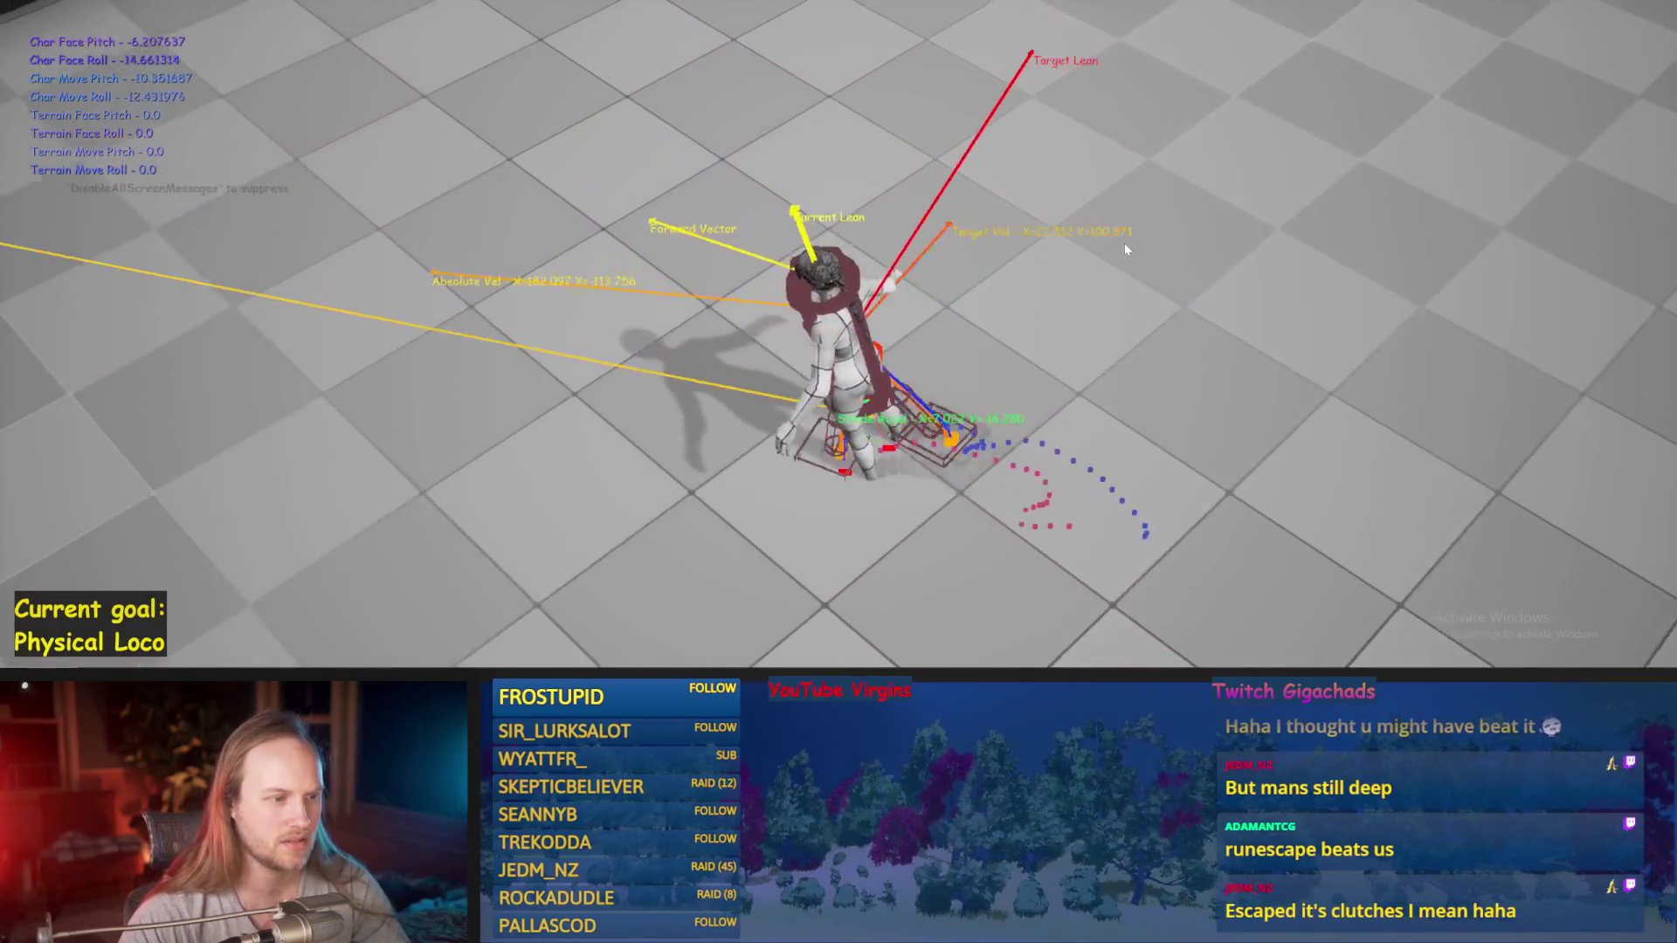
pyautogui.press('Escape')
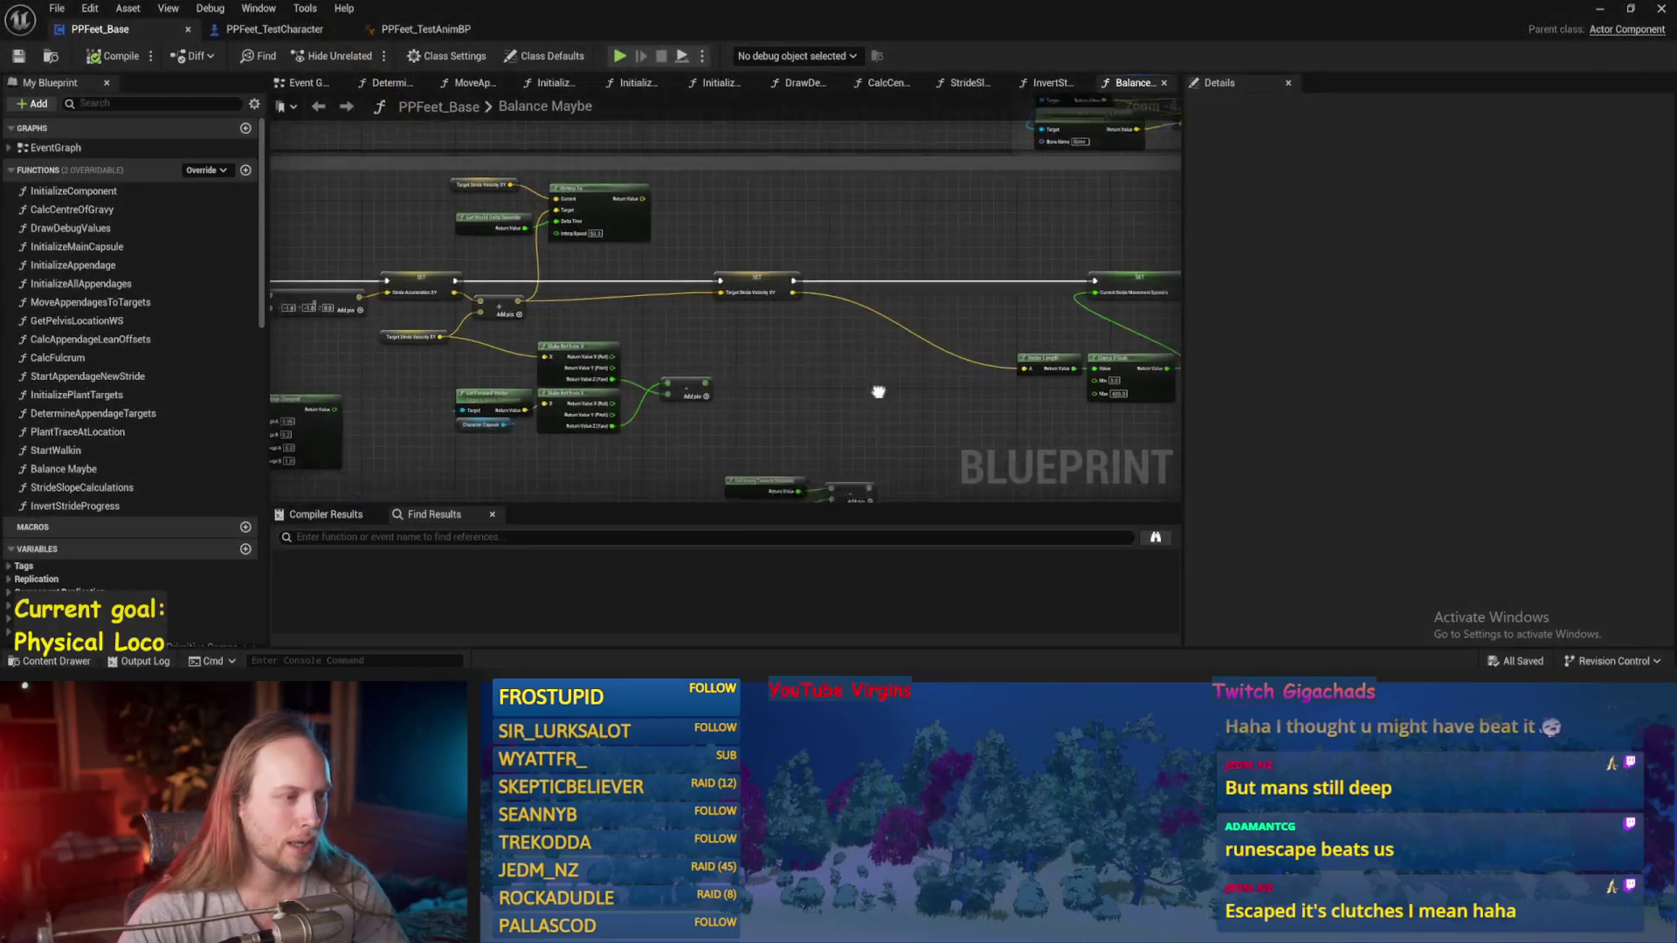
pyautogui.scroll(2, 786, 371)
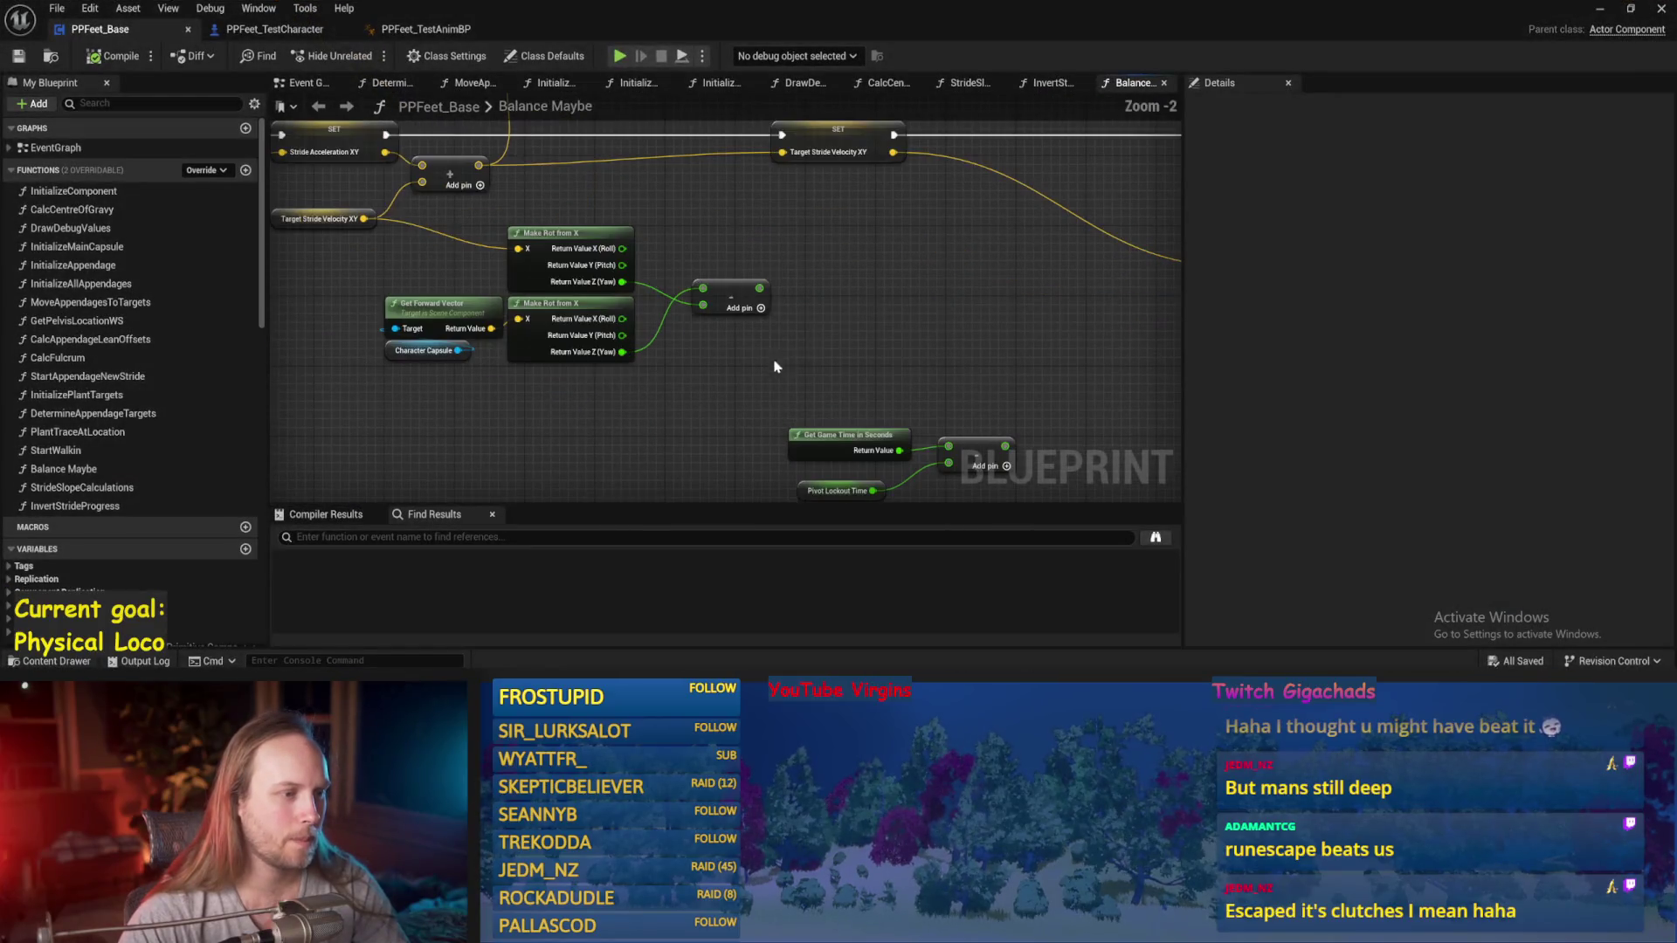
# Step: Promote the yaw subtraction result to a float variable StrideRotationRelativeToForwardVector, save, and reposition its SET node
pyautogui.rightClick(763, 291)
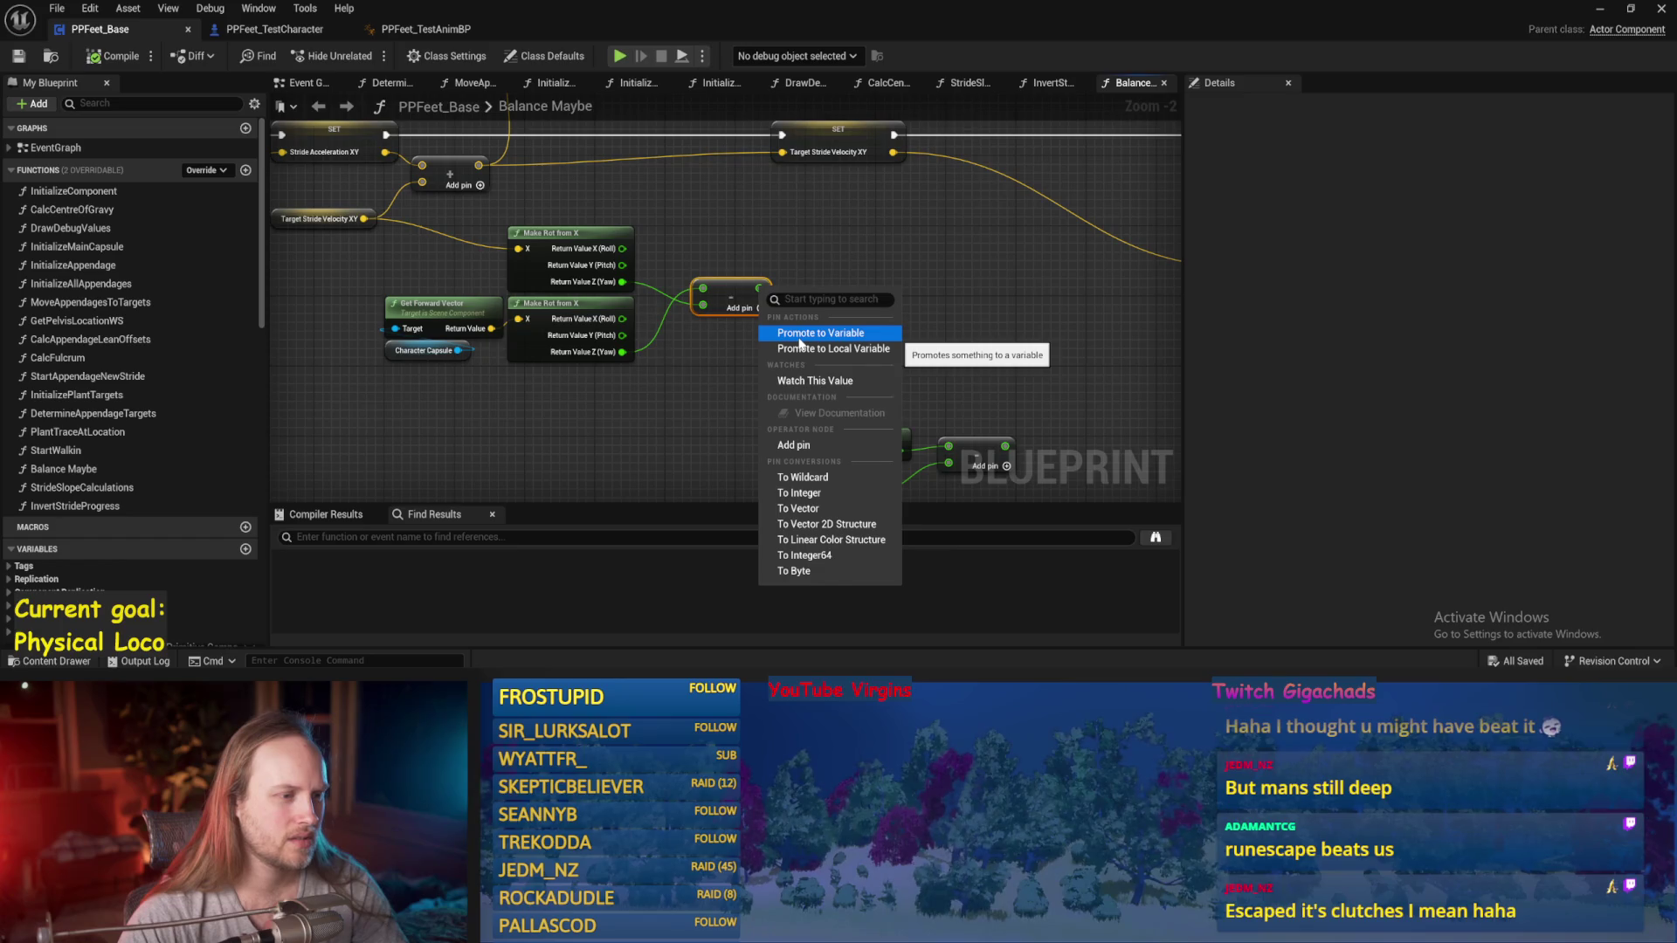
pyautogui.click(799, 338)
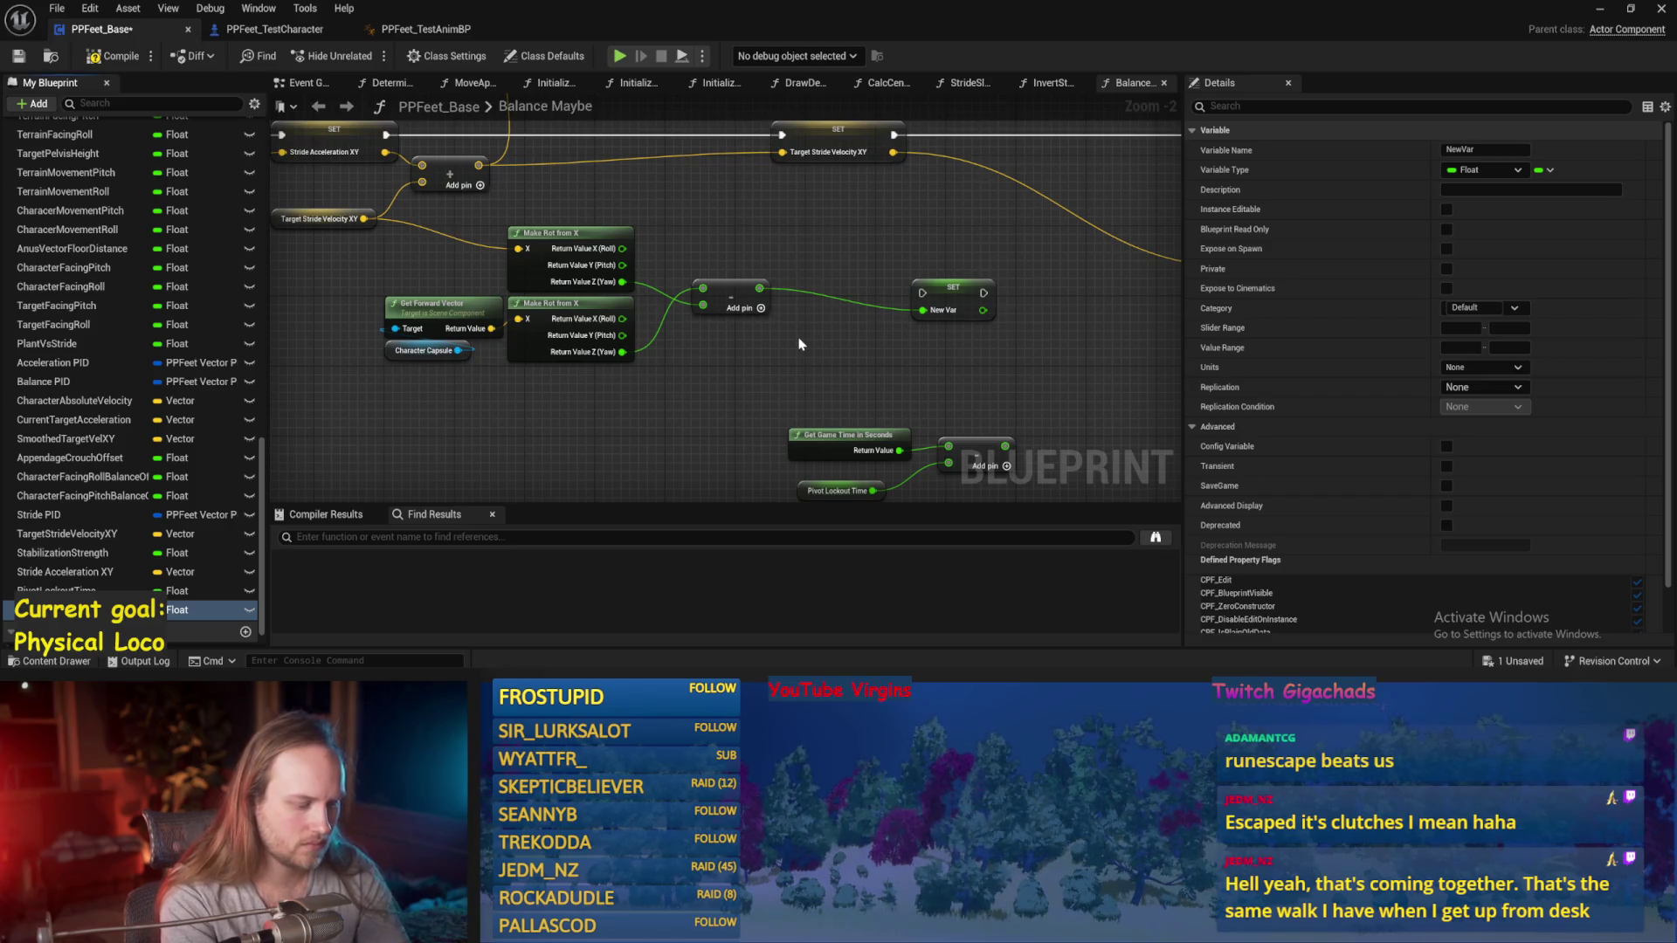
pyautogui.press('Return')
pyautogui.hotkey('ctrl', 's')
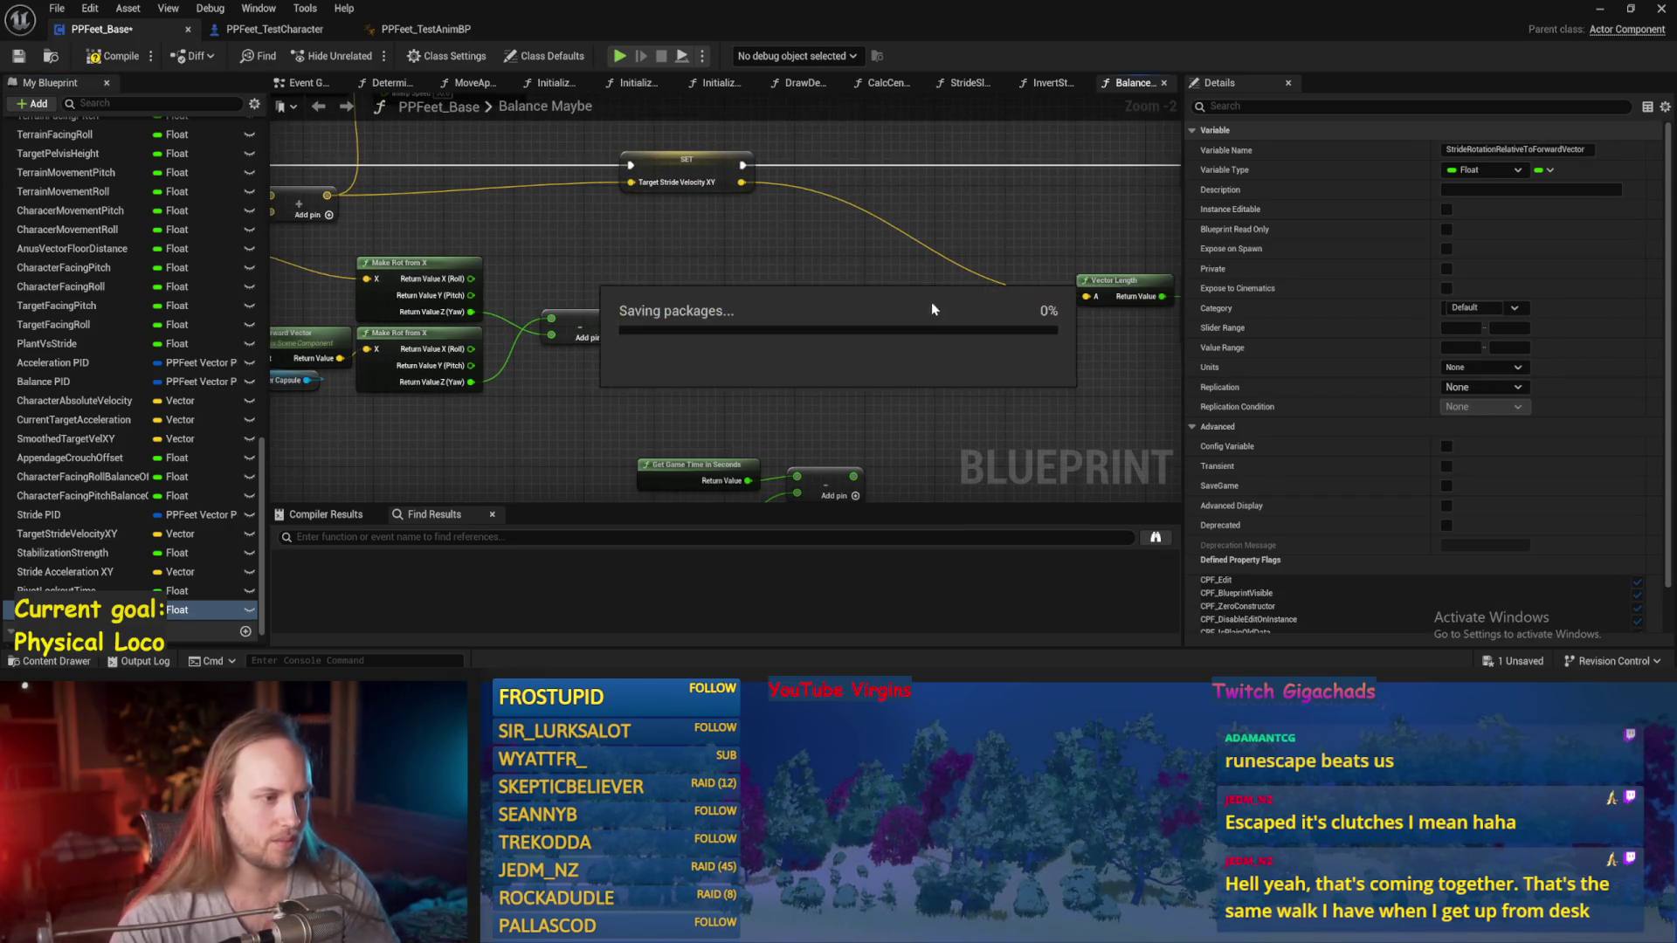
pyautogui.moveTo(883, 329)
pyautogui.mouseDown()
pyautogui.moveTo(864, 305)
pyautogui.moveTo(937, 177)
pyautogui.moveTo(904, 210)
pyautogui.mouseUp()
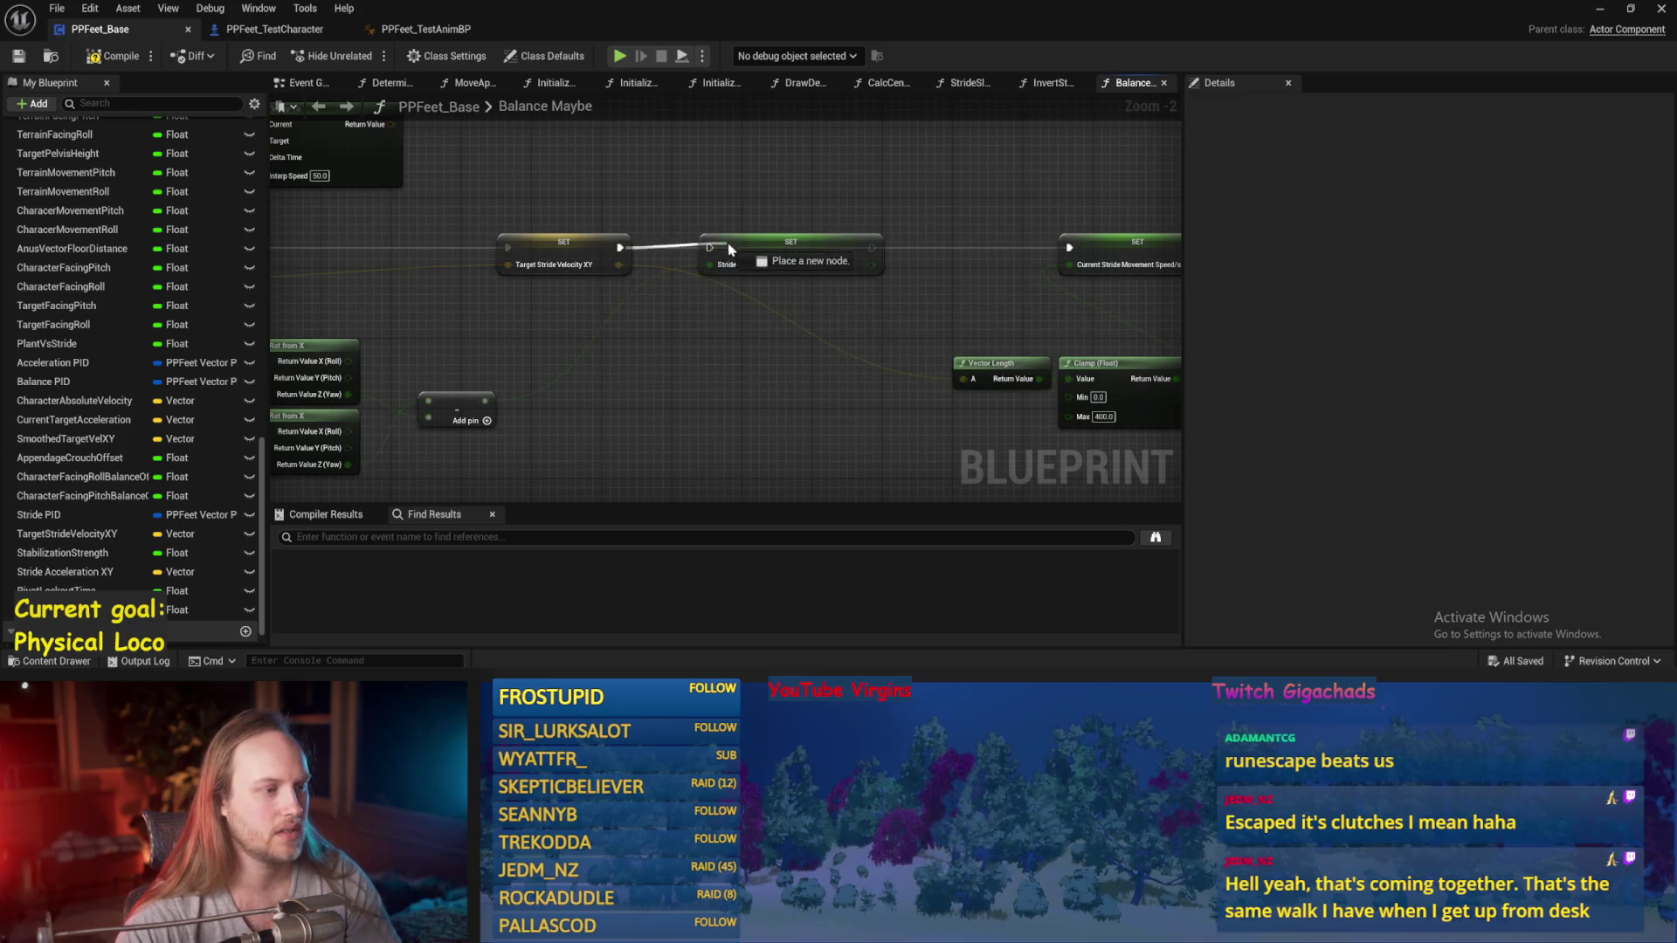
# Step: Feed Target Stride Velocity XY into Make Rot from X's X input and shift the rotation nodes right
pyautogui.moveTo(790, 225); pyautogui.dragTo(585, 223)
pyautogui.click(339, 360)
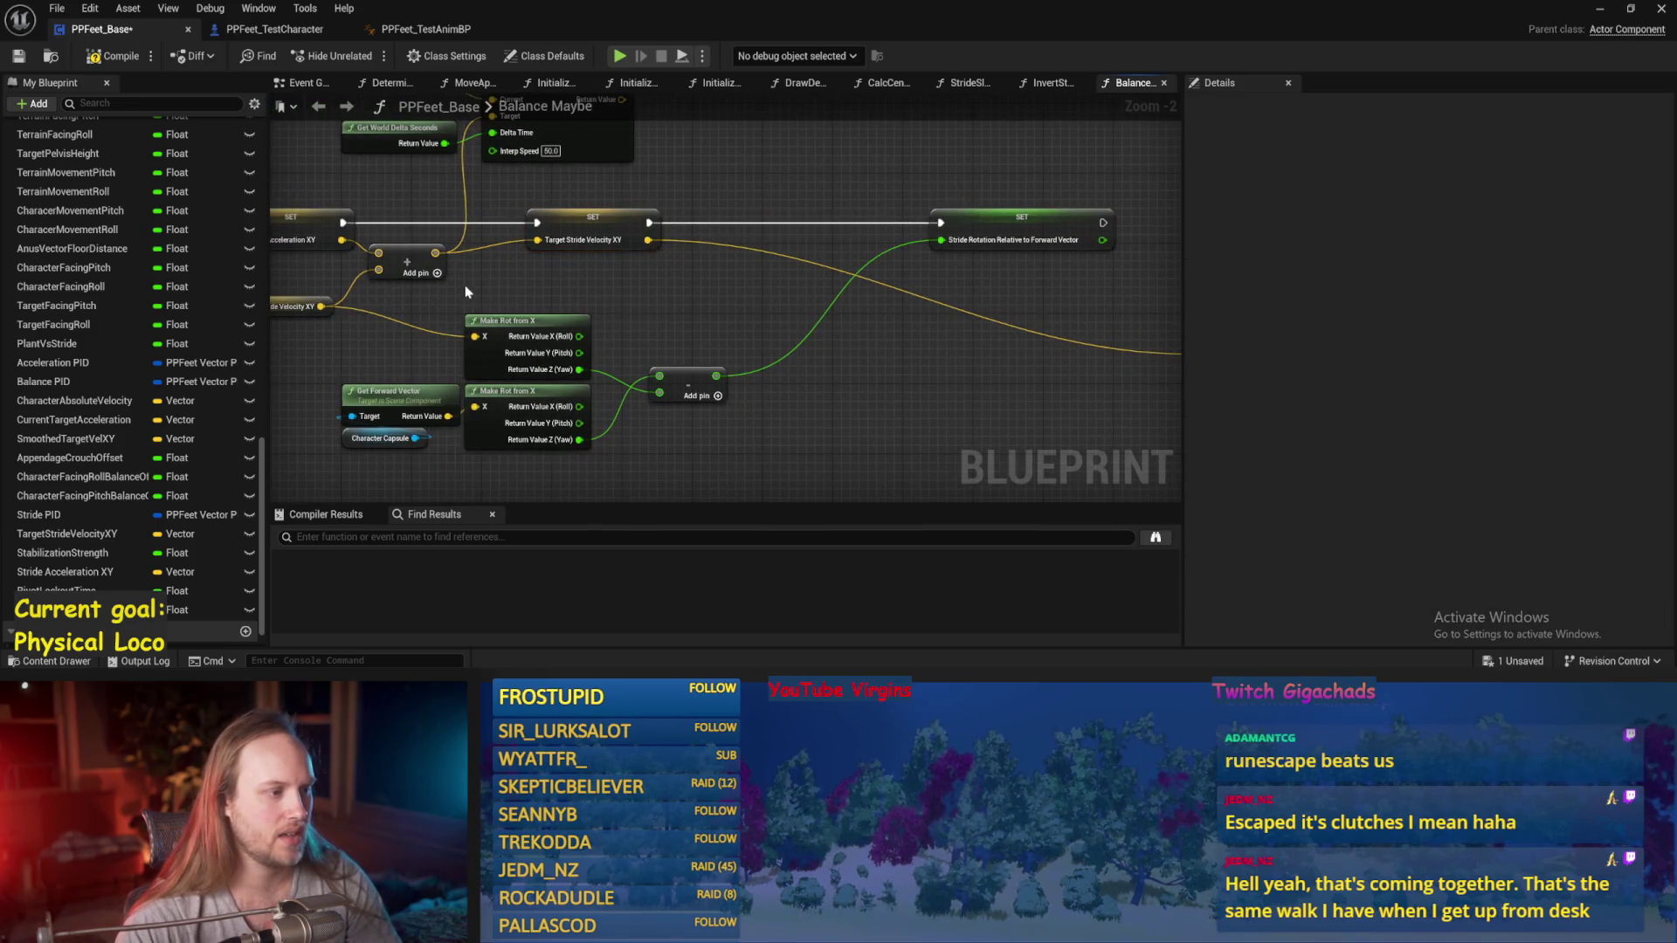
pyautogui.moveTo(339, 361); pyautogui.dragTo(462, 345)
pyautogui.click(401, 290)
pyautogui.moveTo(402, 290); pyautogui.dragTo(306, 301)
pyautogui.moveTo(677, 234)
pyautogui.mouseDown()
pyautogui.moveTo(489, 349)
pyautogui.moveTo(511, 339)
pyautogui.mouseUp()
pyautogui.moveTo(768, 301); pyautogui.dragTo(362, 456)
pyautogui.moveTo(699, 364)
pyautogui.mouseDown()
pyautogui.moveTo(909, 356)
pyautogui.moveTo(590, 406)
pyautogui.mouseUp()
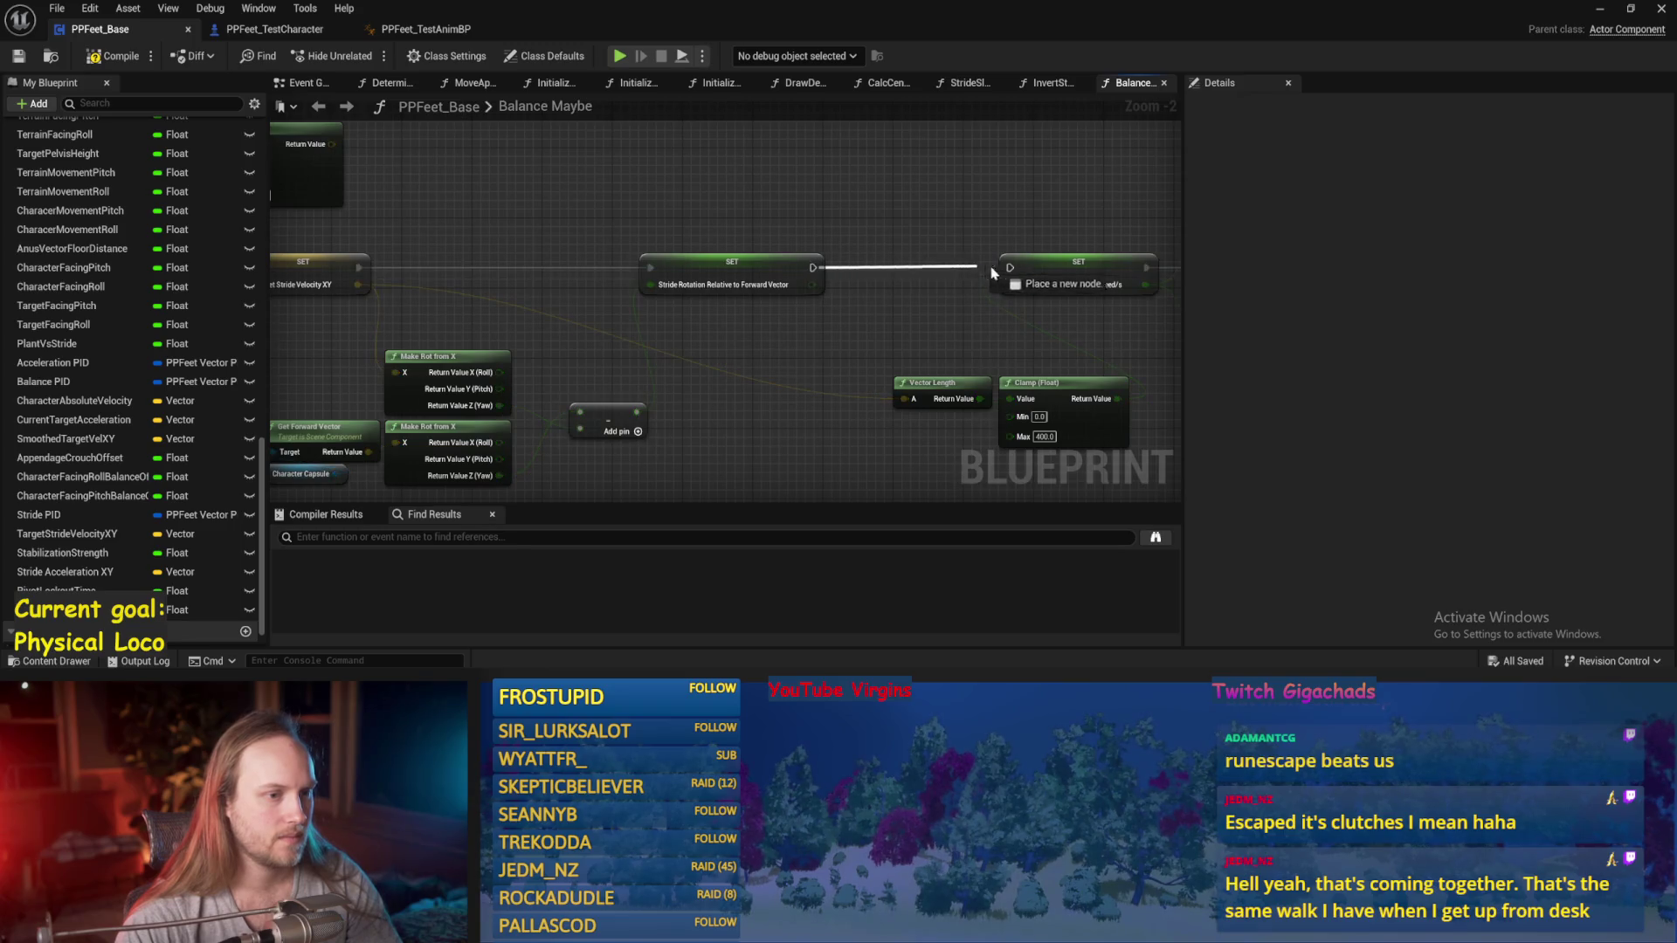
# Step: Chain Current Stride Movement Speed after the stride-rotation SET, then compile and save
pyautogui.moveTo(937, 234); pyautogui.dragTo(810, 192)
pyautogui.moveTo(703, 158); pyautogui.dragTo(786, 187)
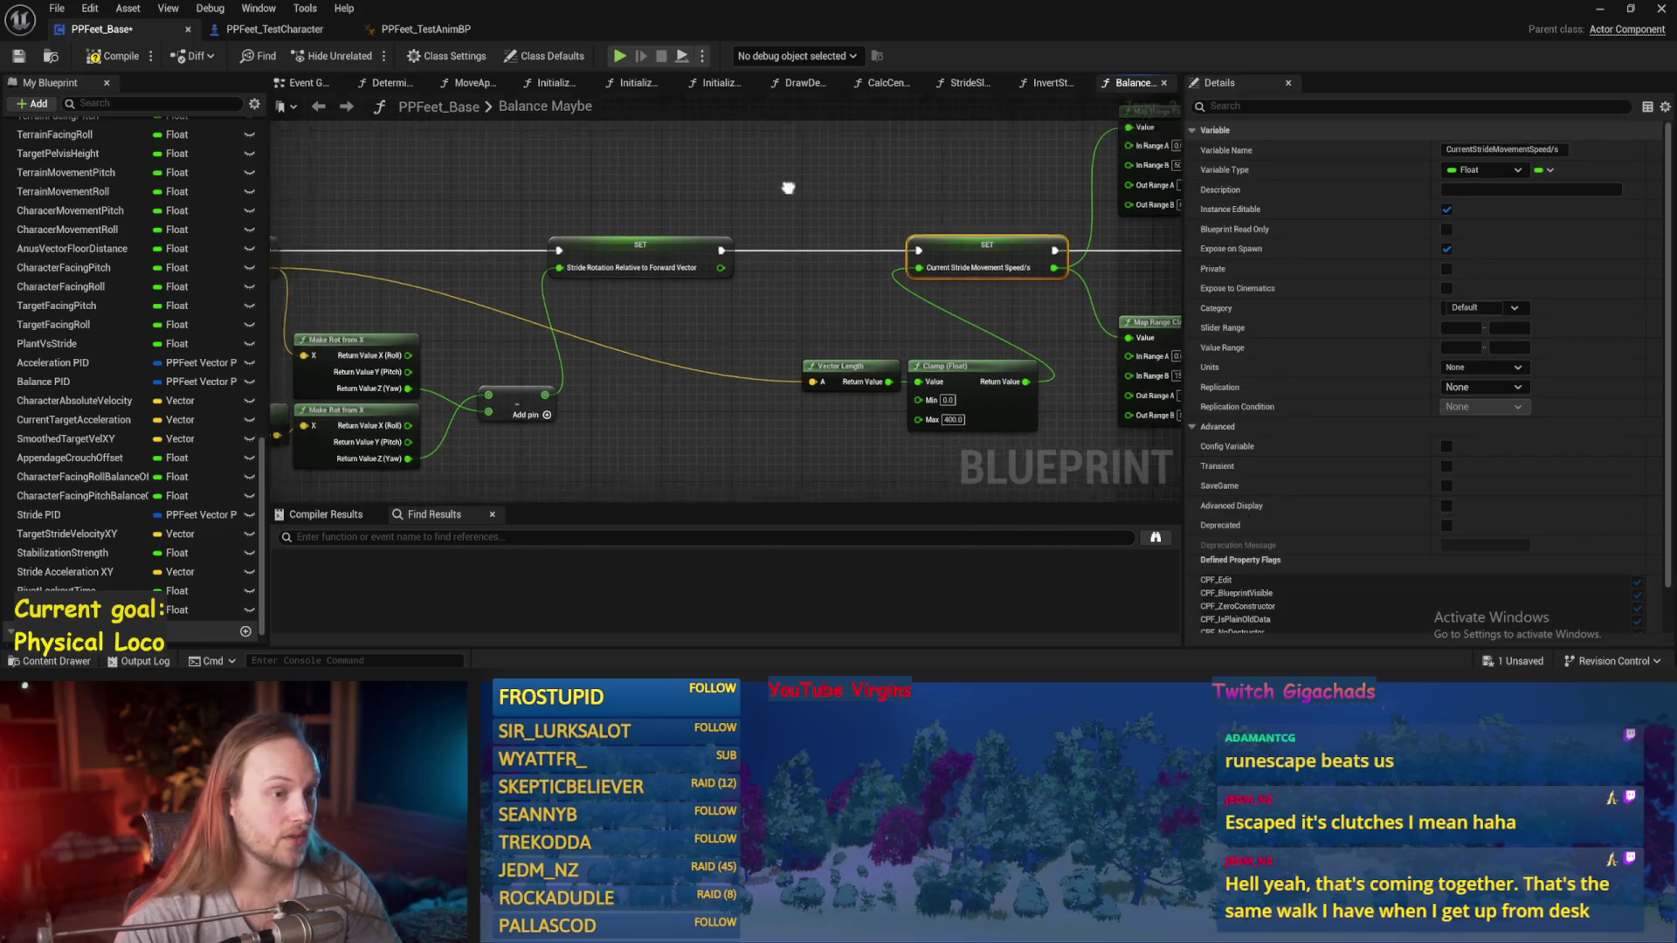
pyautogui.click(122, 56)
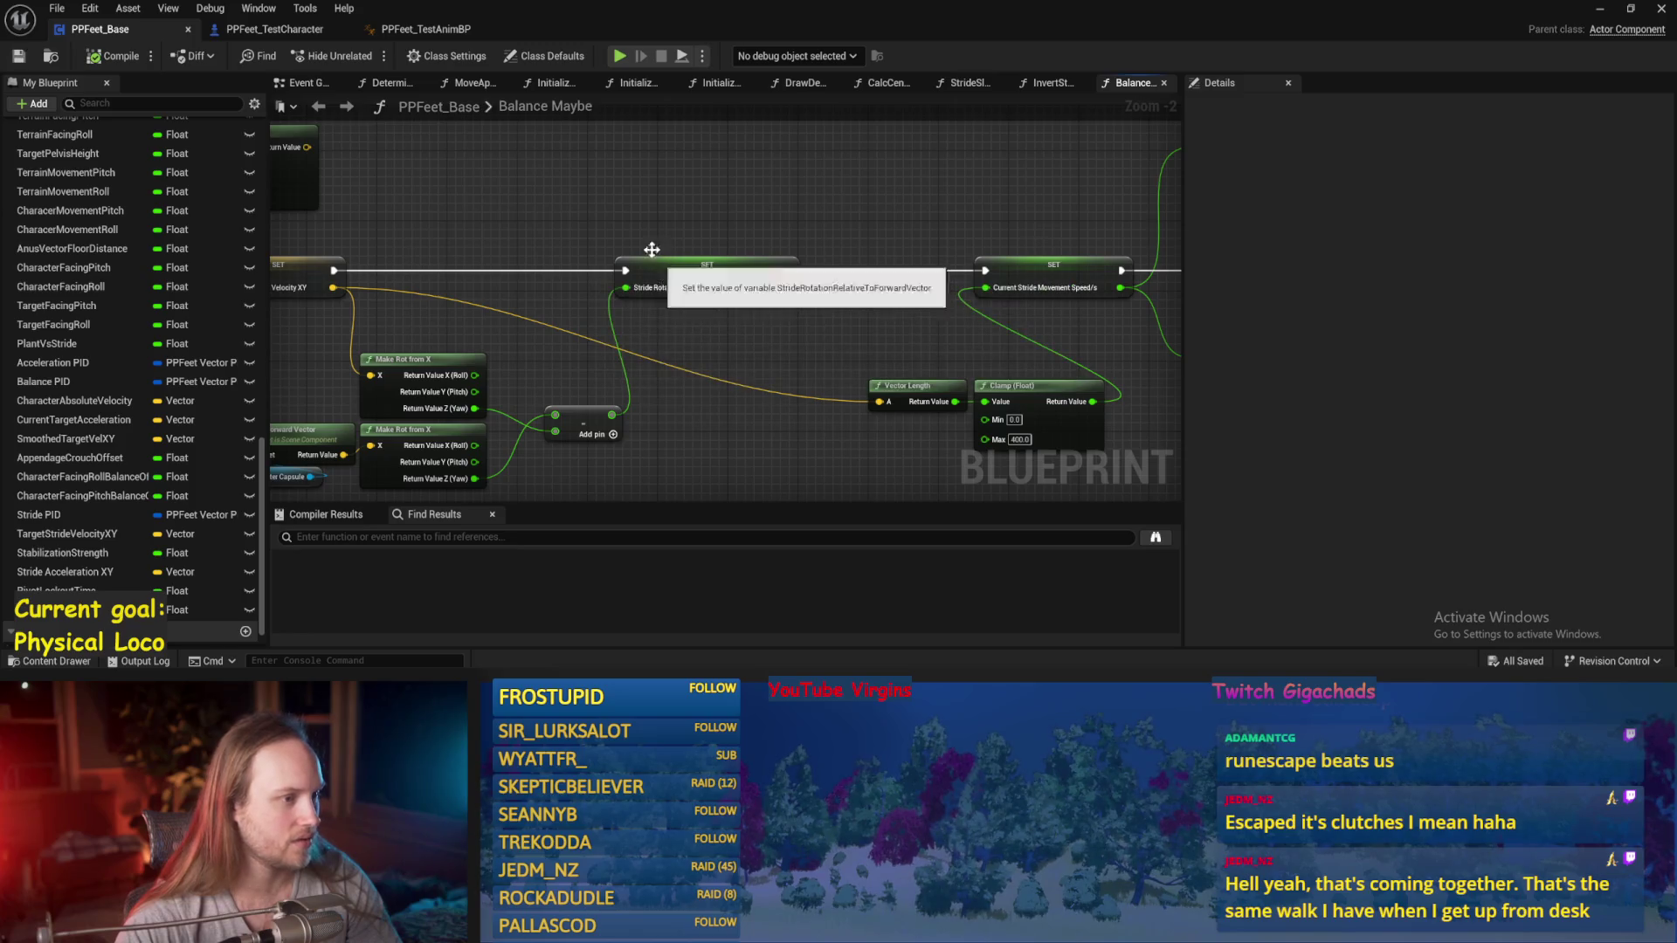
pyautogui.scroll(3, 710, 212)
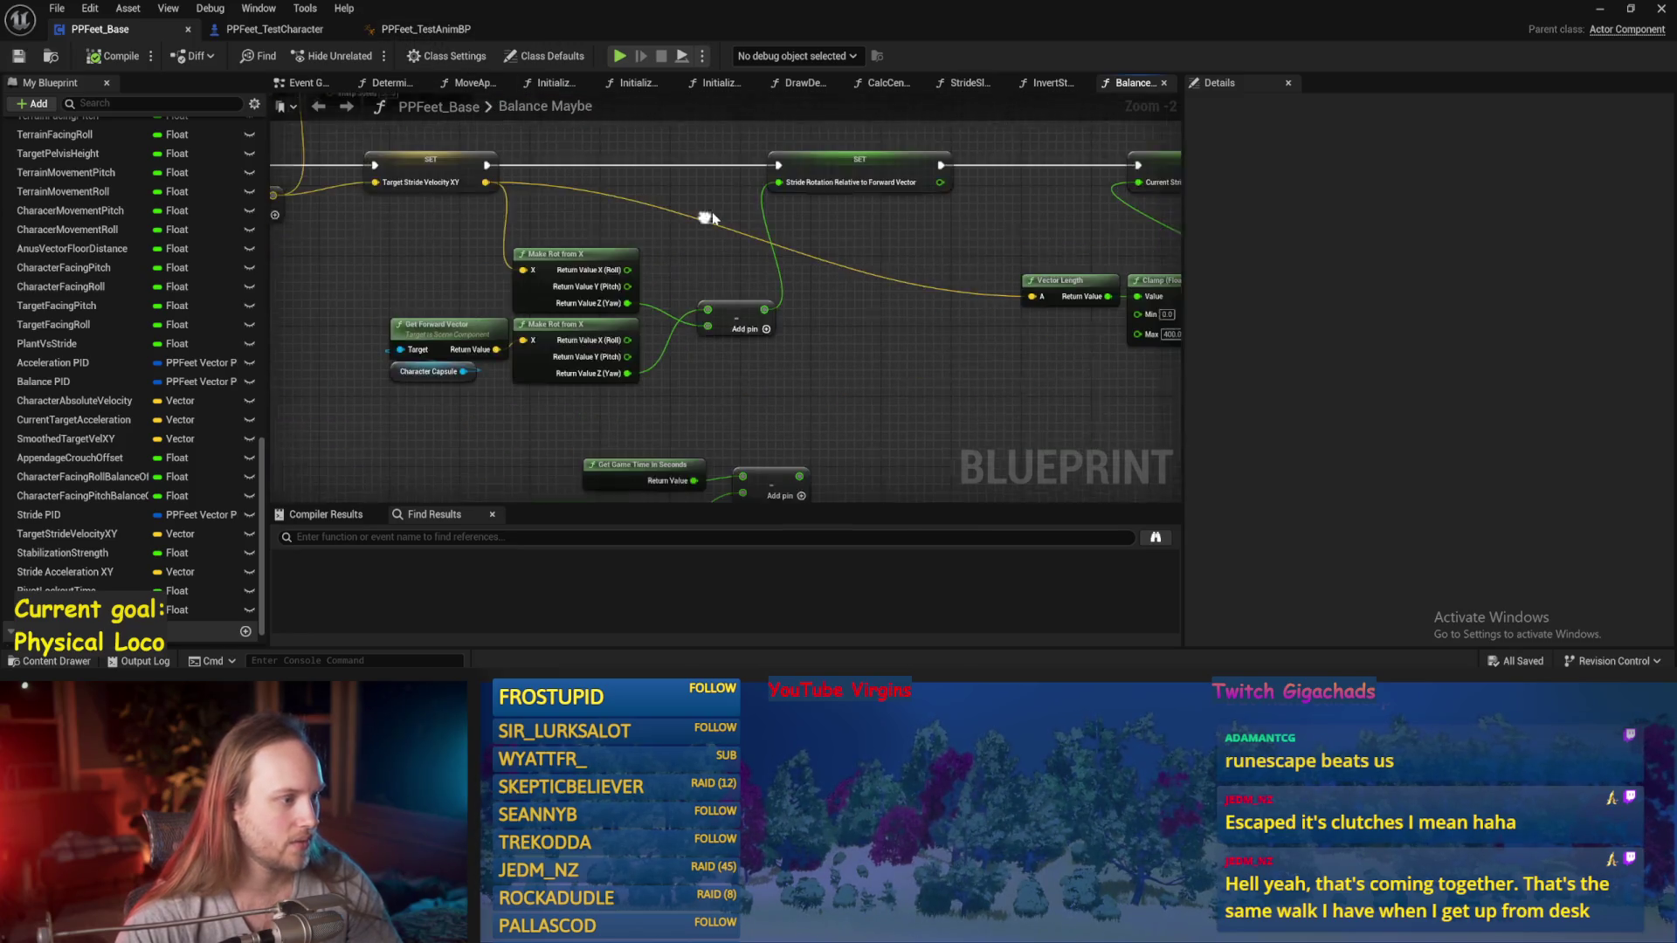
pyautogui.moveTo(781, 315); pyautogui.dragTo(869, 330)
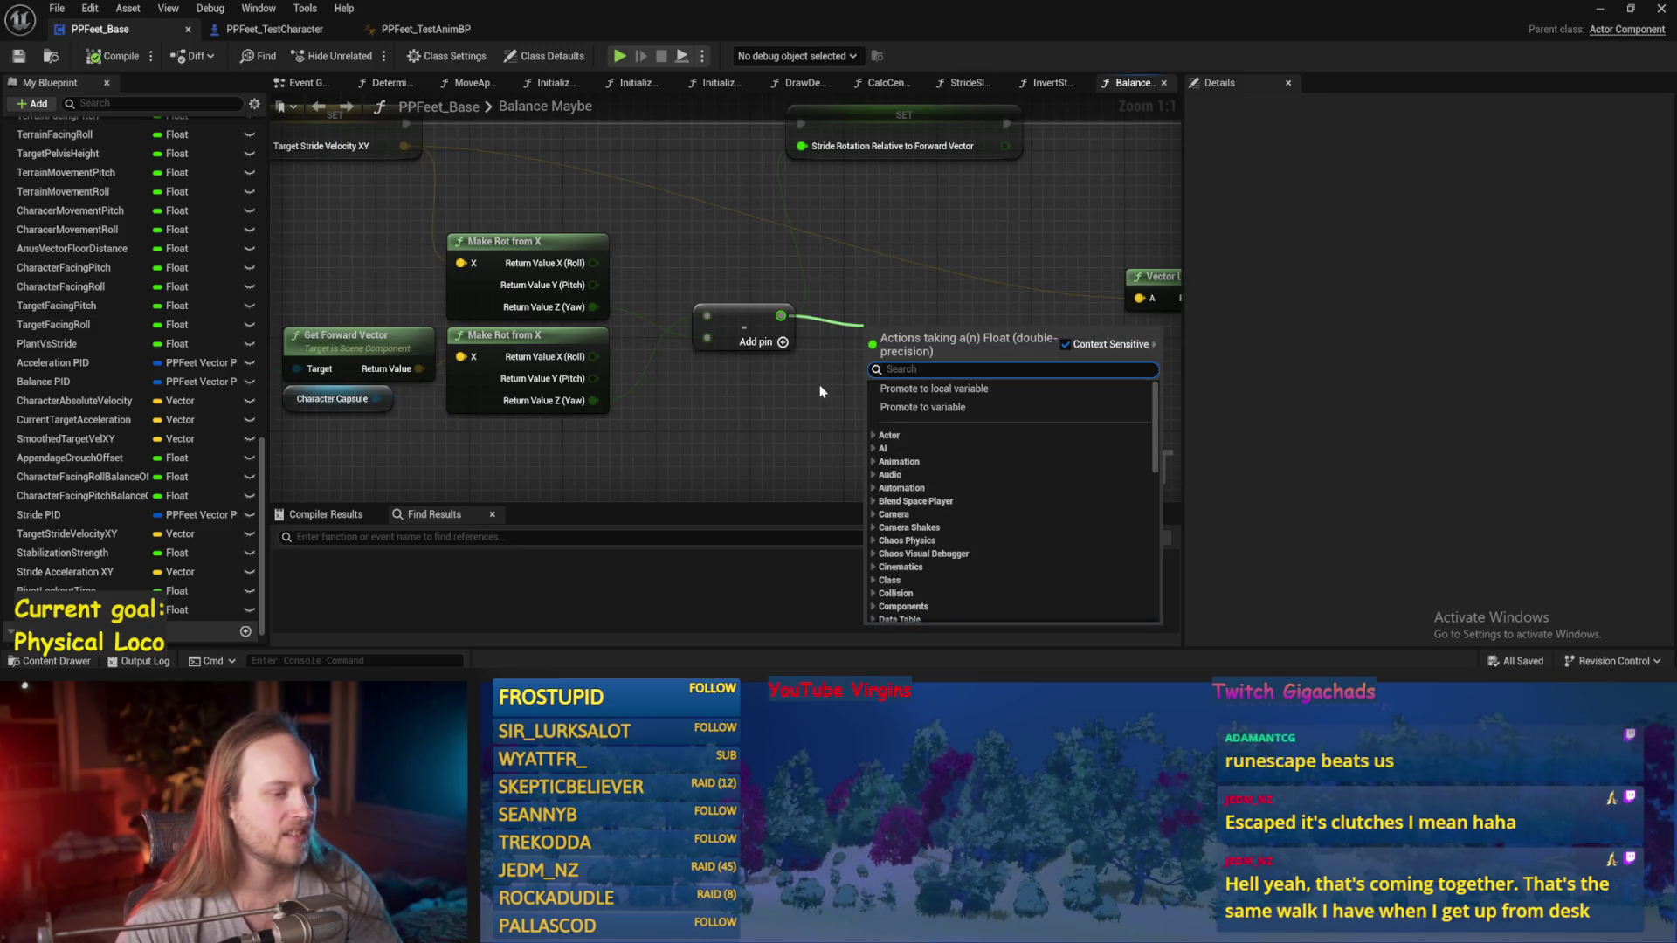
# Step: Add a Fraction node from the Add result and place a Delta (Rotator) node beside the subtract node
pyautogui.write('frac')
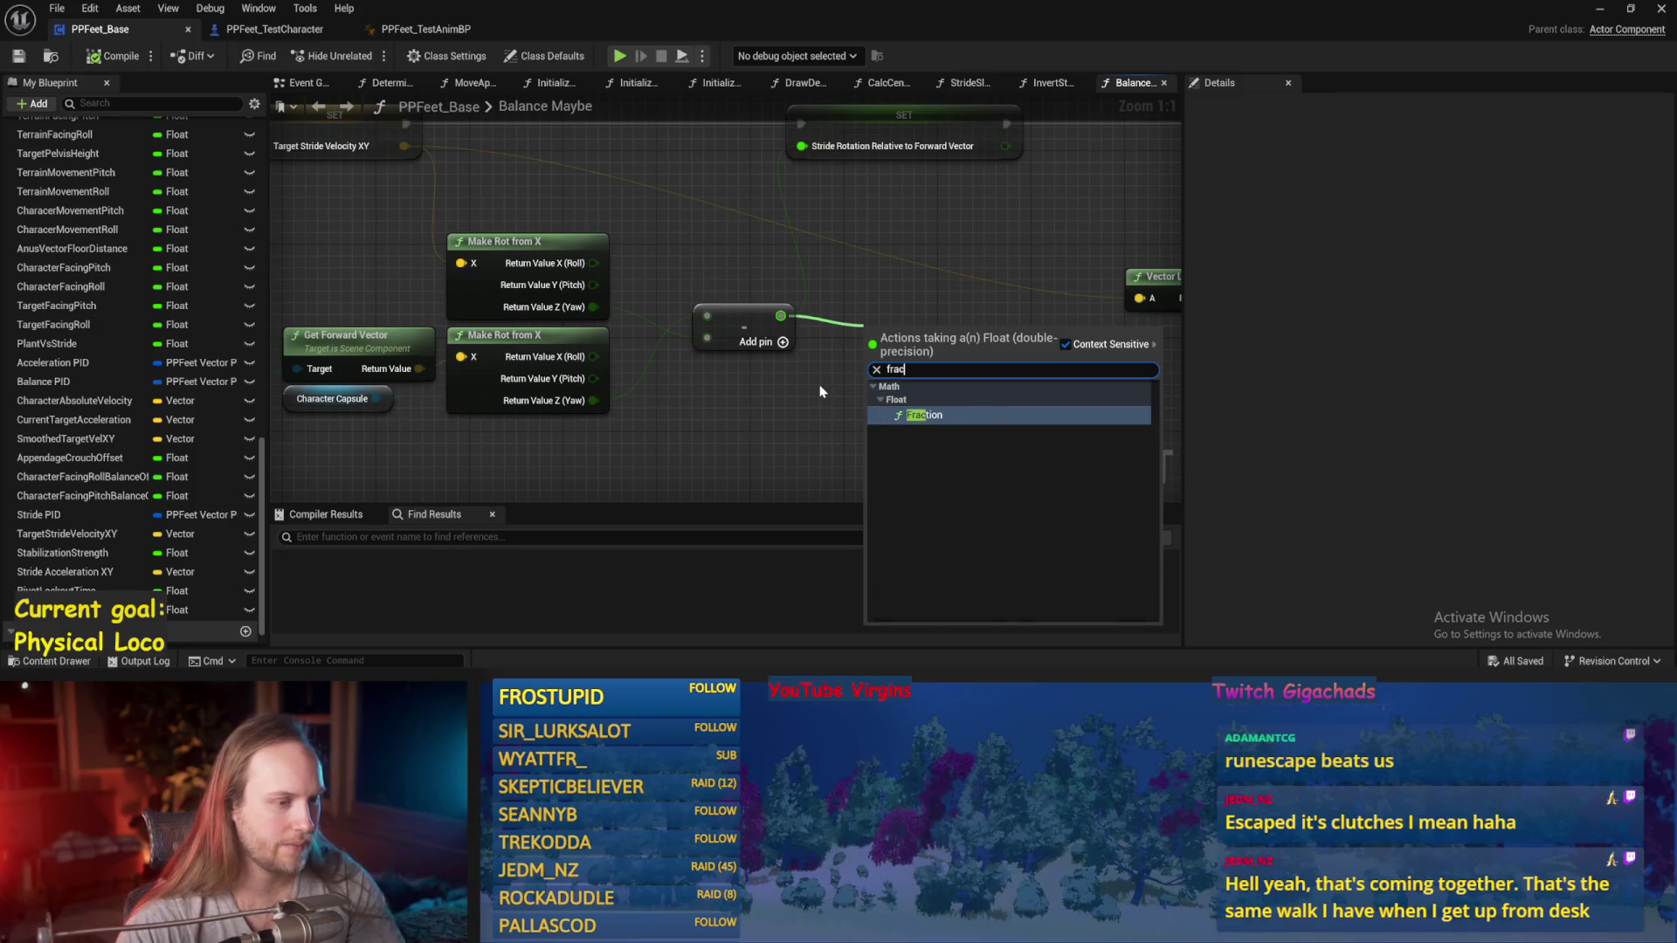
pyautogui.click(921, 414)
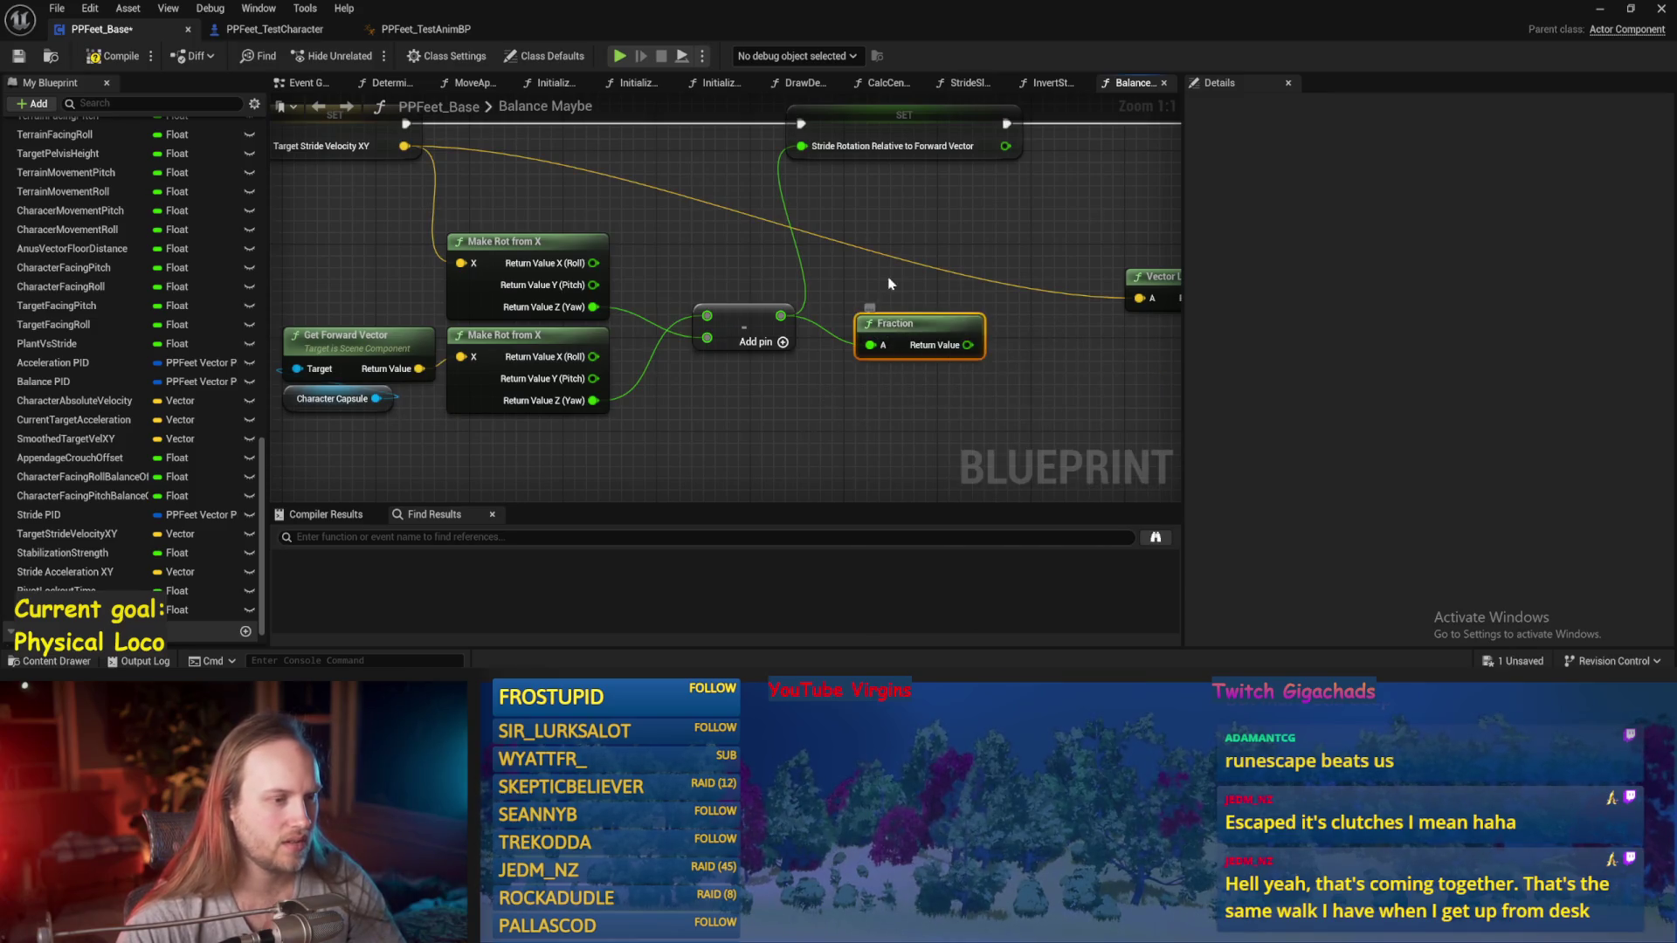
pyautogui.rightClick(735, 421)
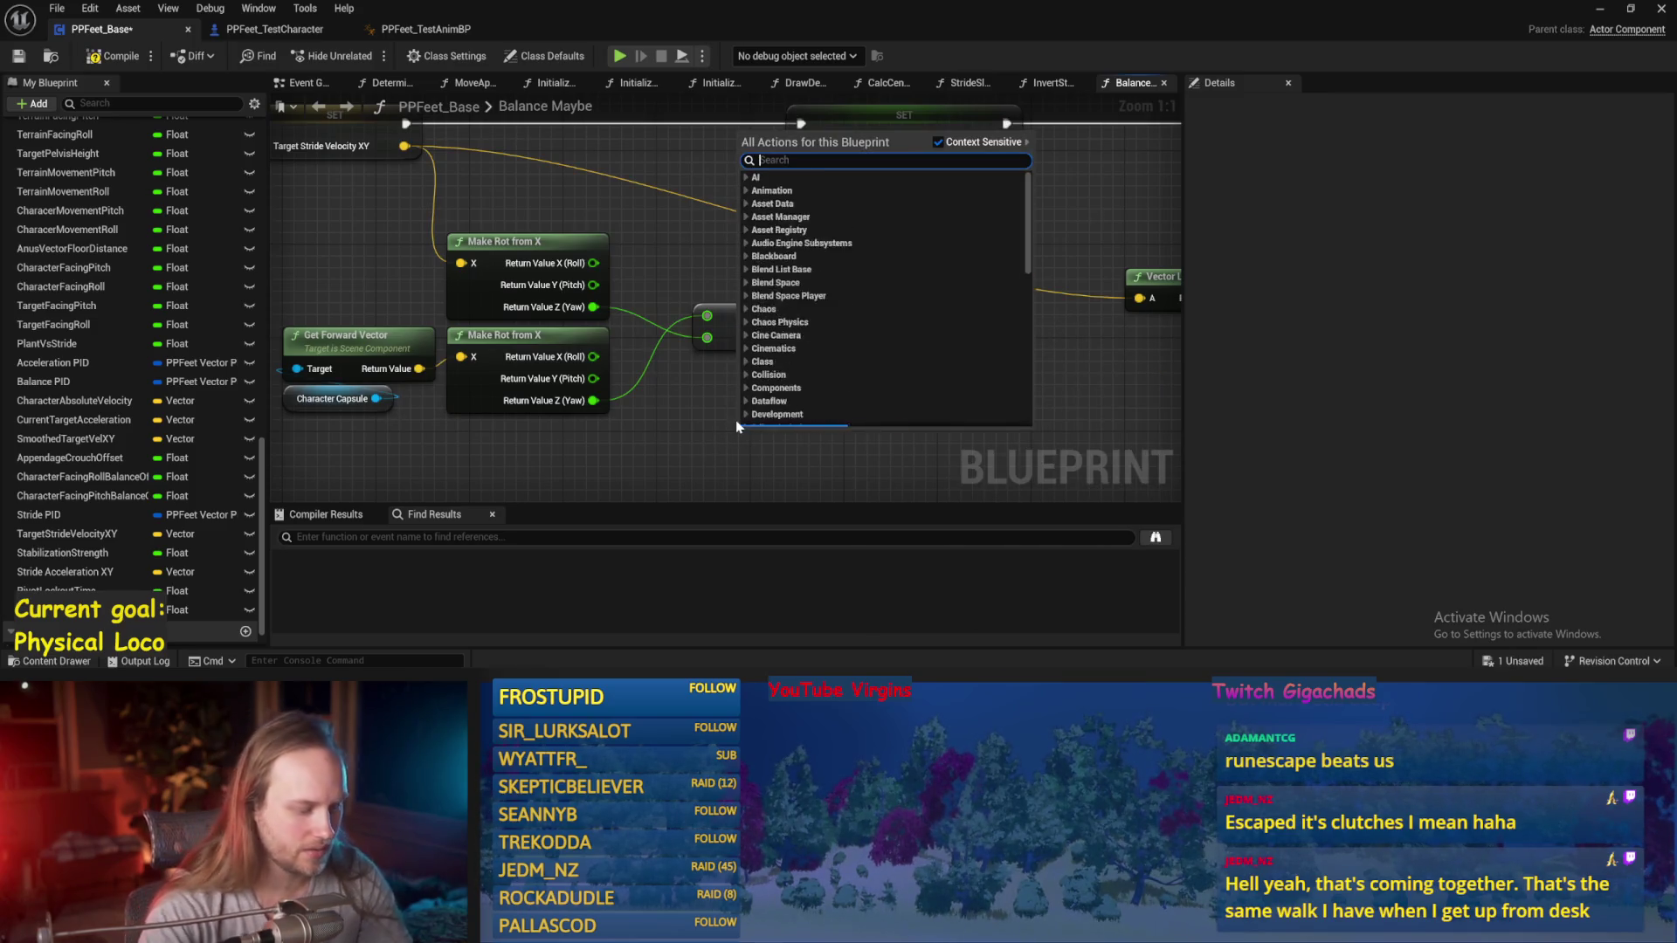
pyautogui.write('delta r')
pyautogui.press('Return')
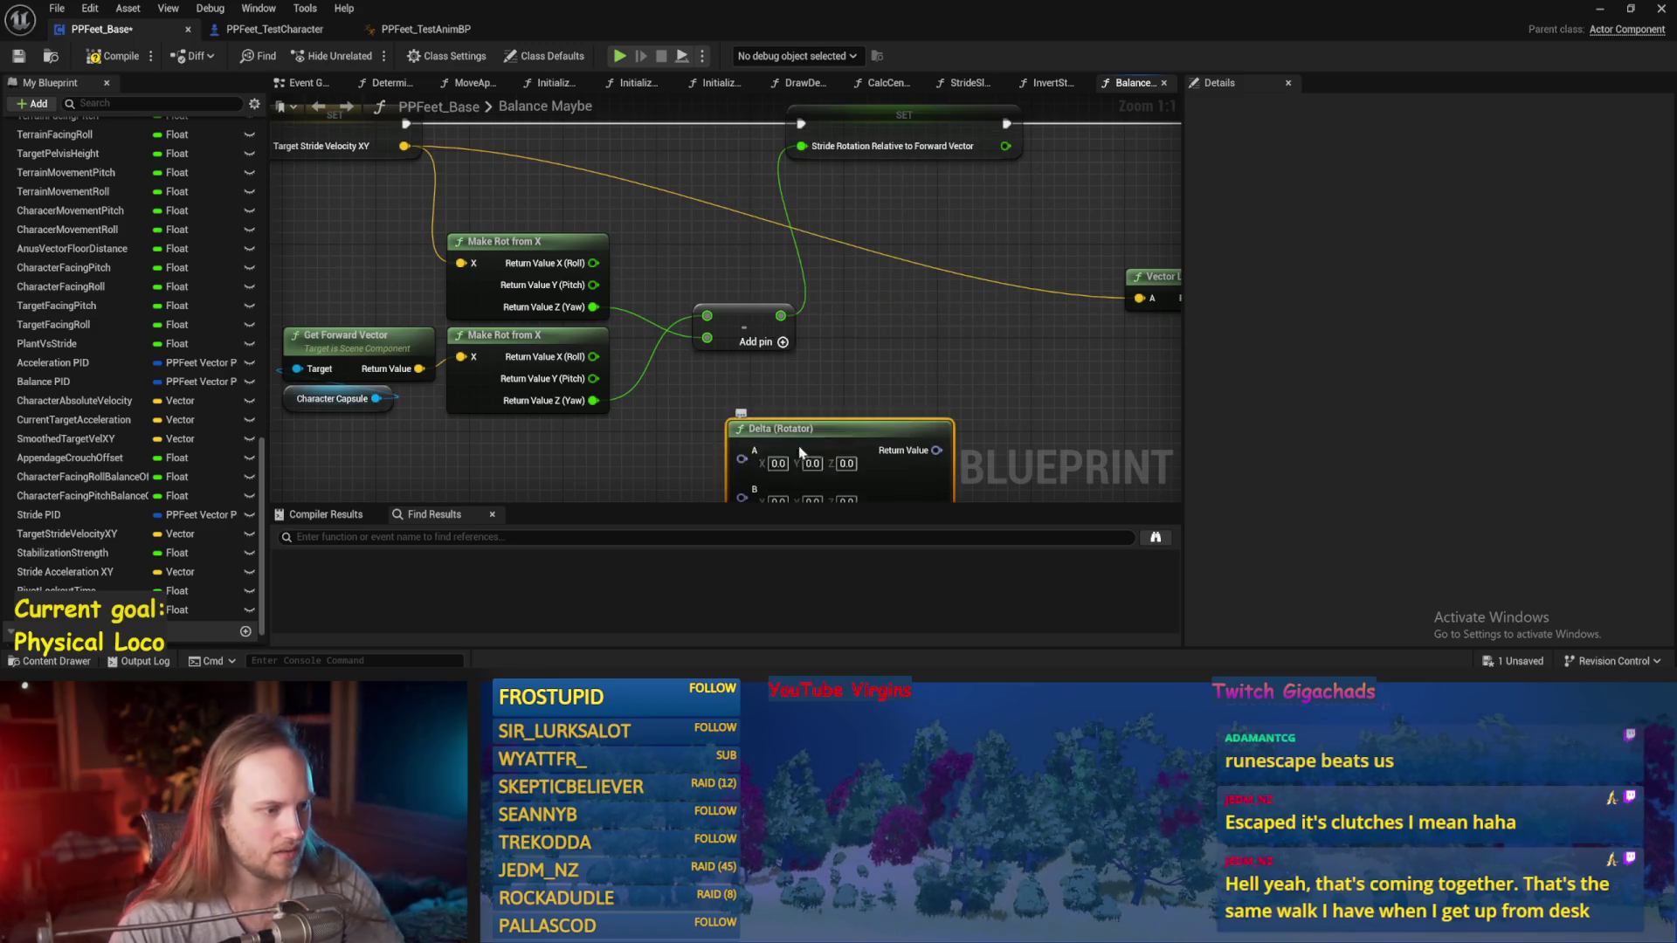
pyautogui.moveTo(819, 419); pyautogui.dragTo(940, 297)
pyautogui.moveTo(769, 429); pyautogui.dragTo(902, 239)
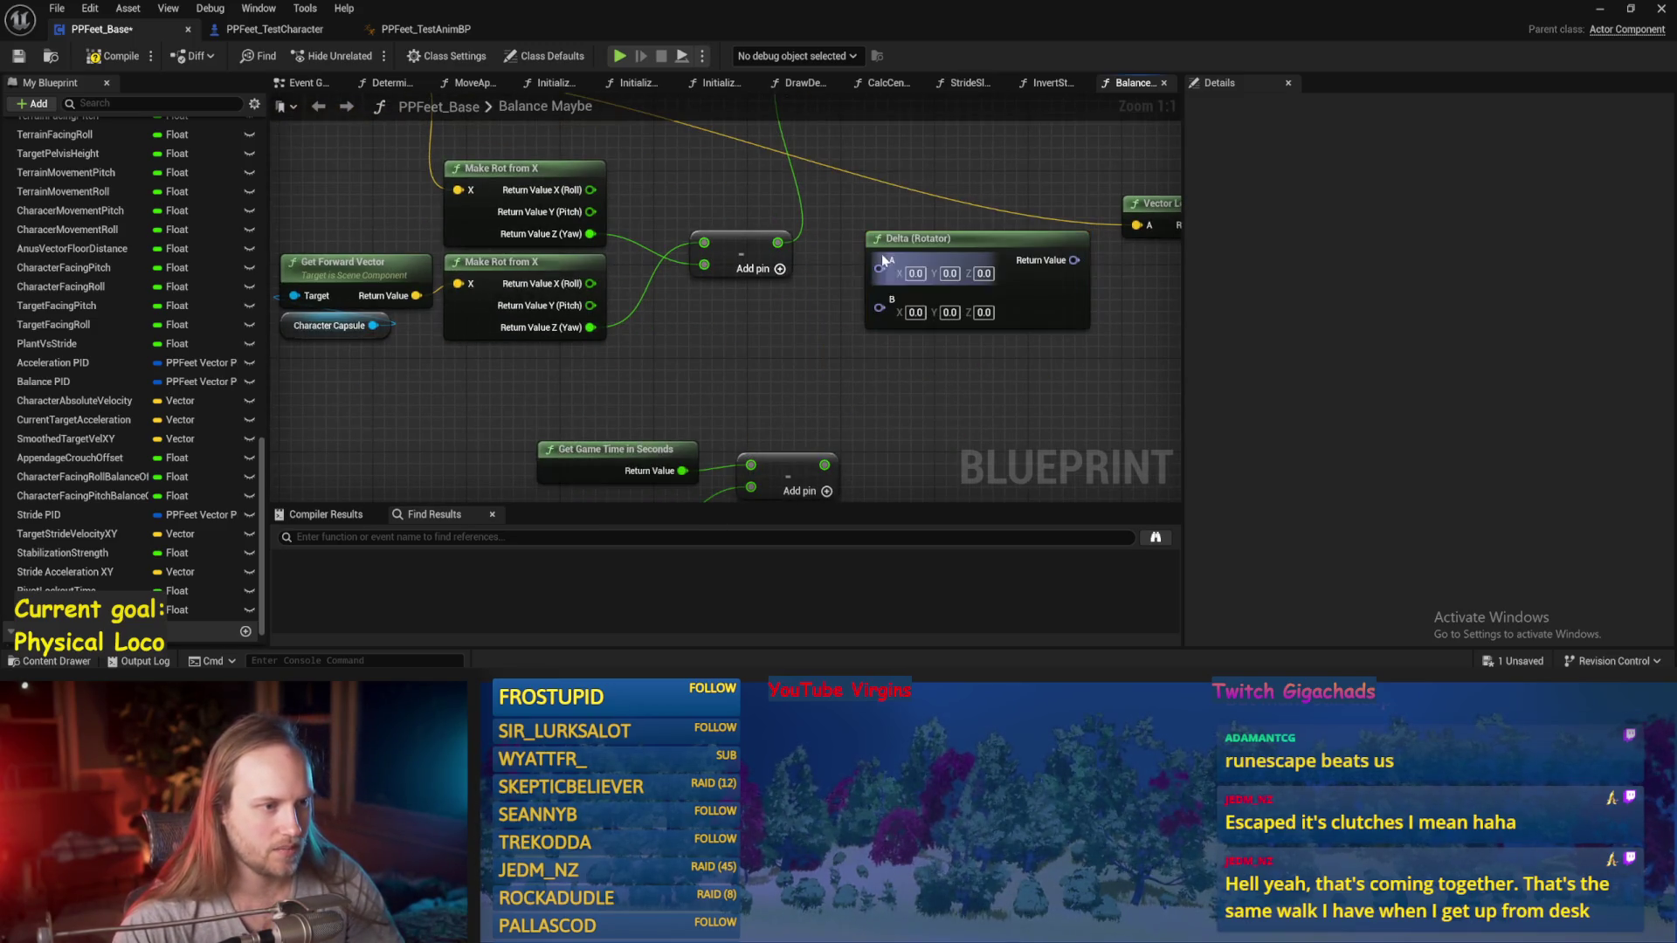
# Step: Split the Delta node's A and B rotator inputs and wire the Make Rot yaw into A Z
pyautogui.rightClick(877, 269)
pyautogui.click(891, 348)
pyautogui.rightClick(877, 349)
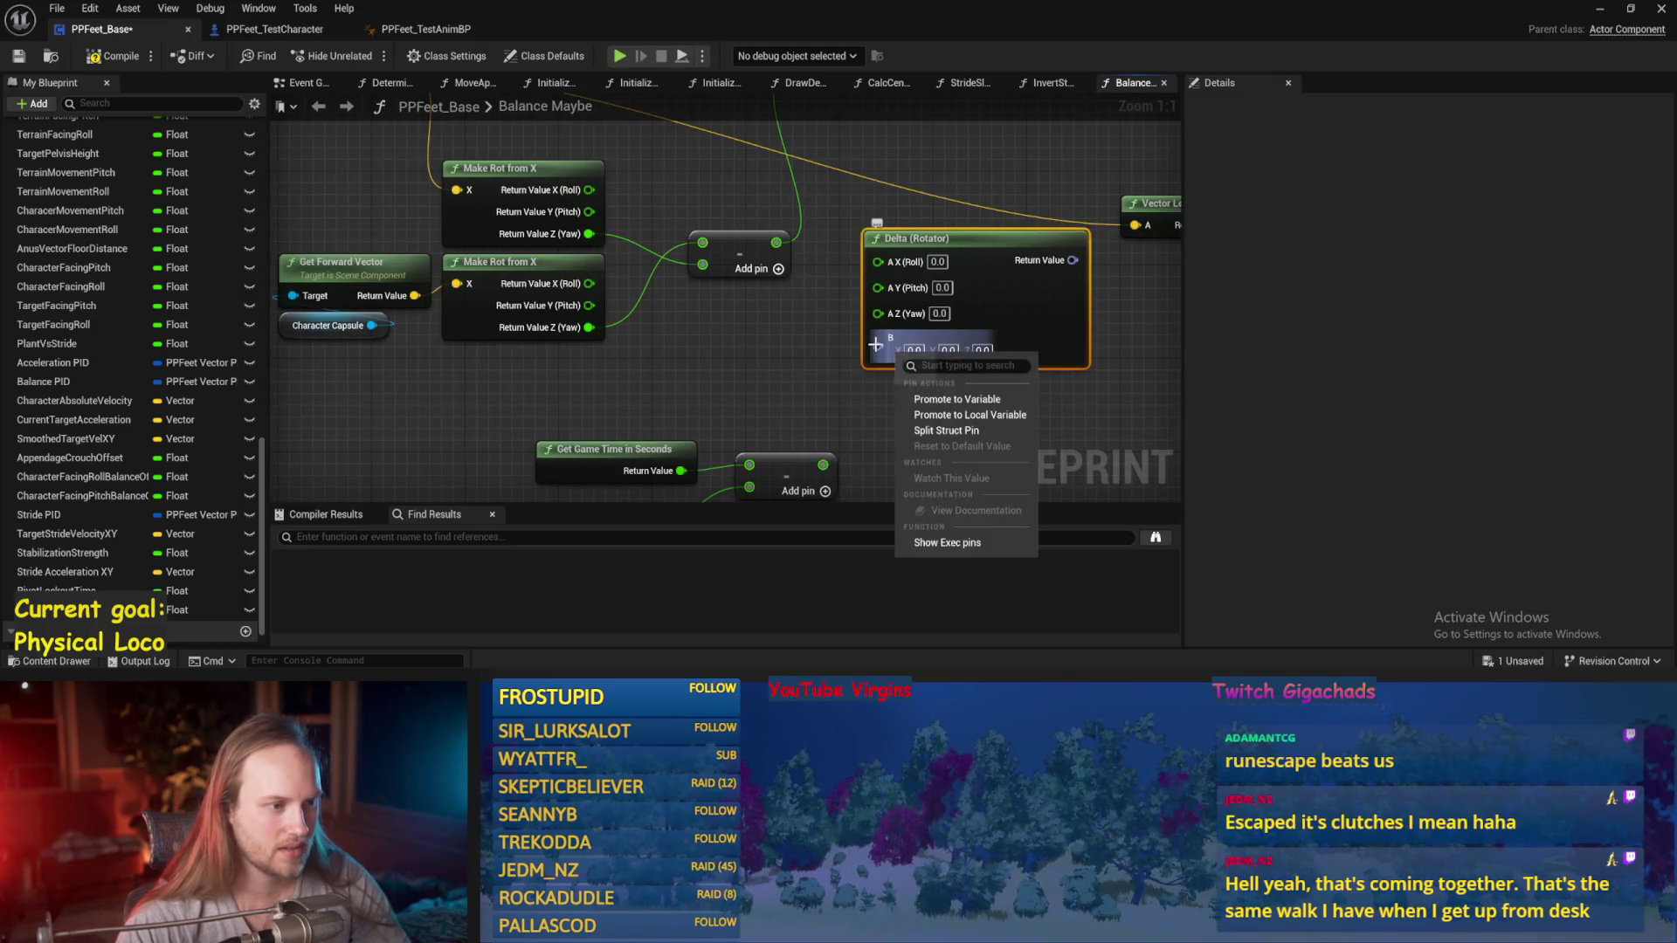
pyautogui.click(922, 425)
pyautogui.rightClick(875, 349)
pyautogui.click(908, 427)
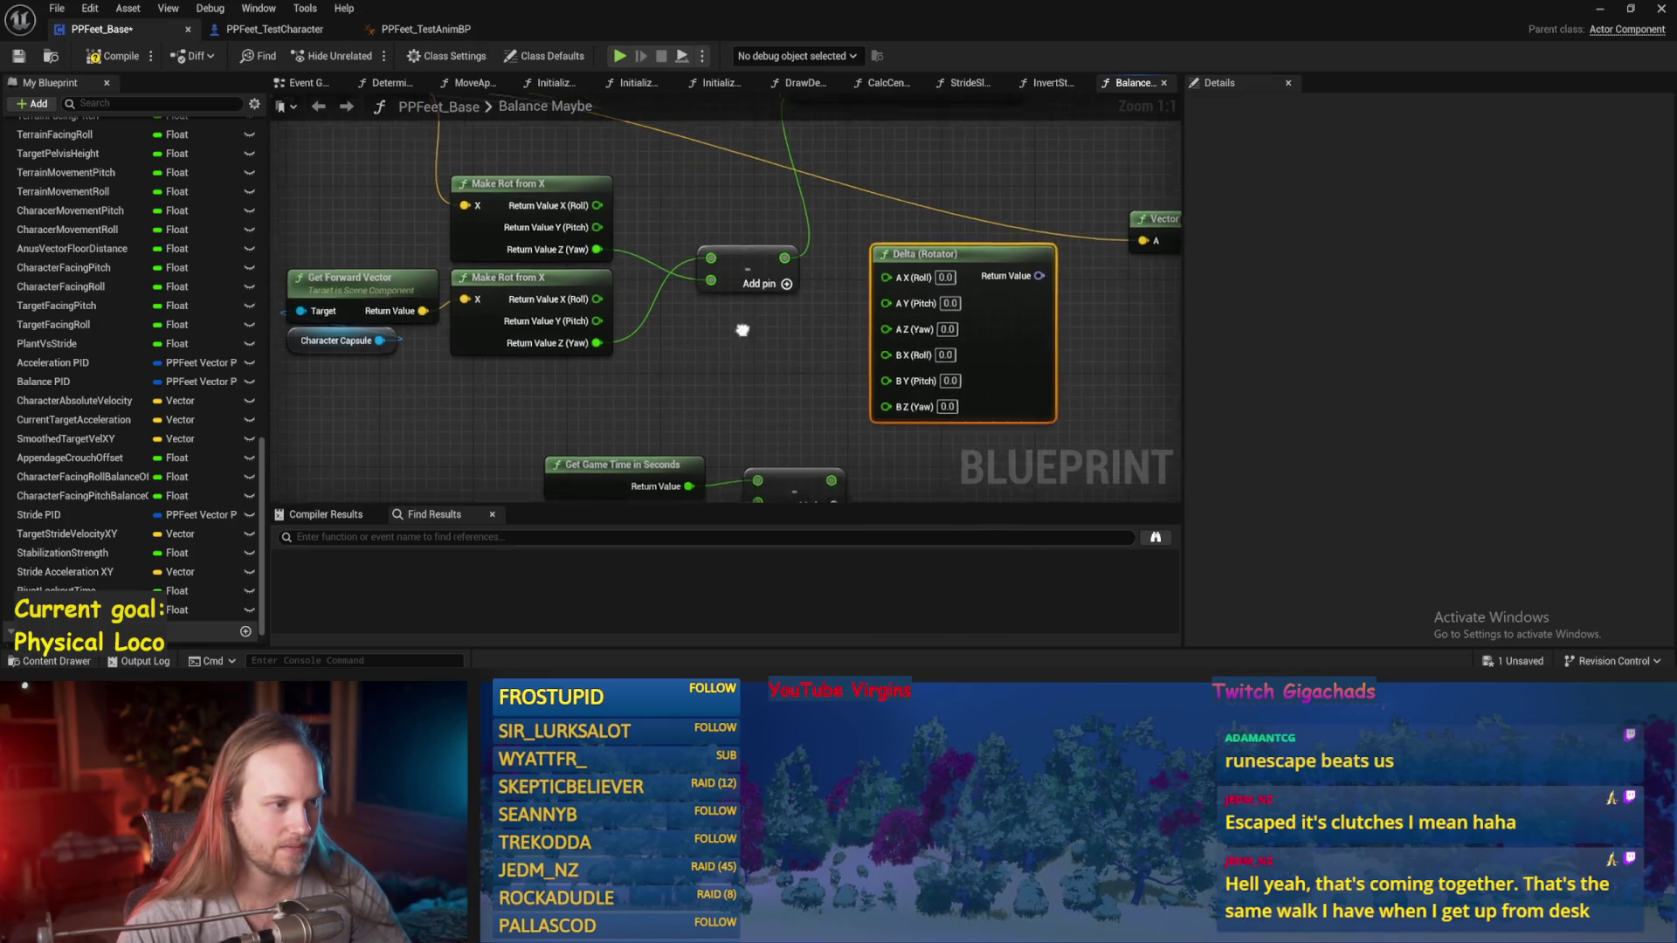
pyautogui.moveTo(713, 304); pyautogui.dragTo(887, 355)
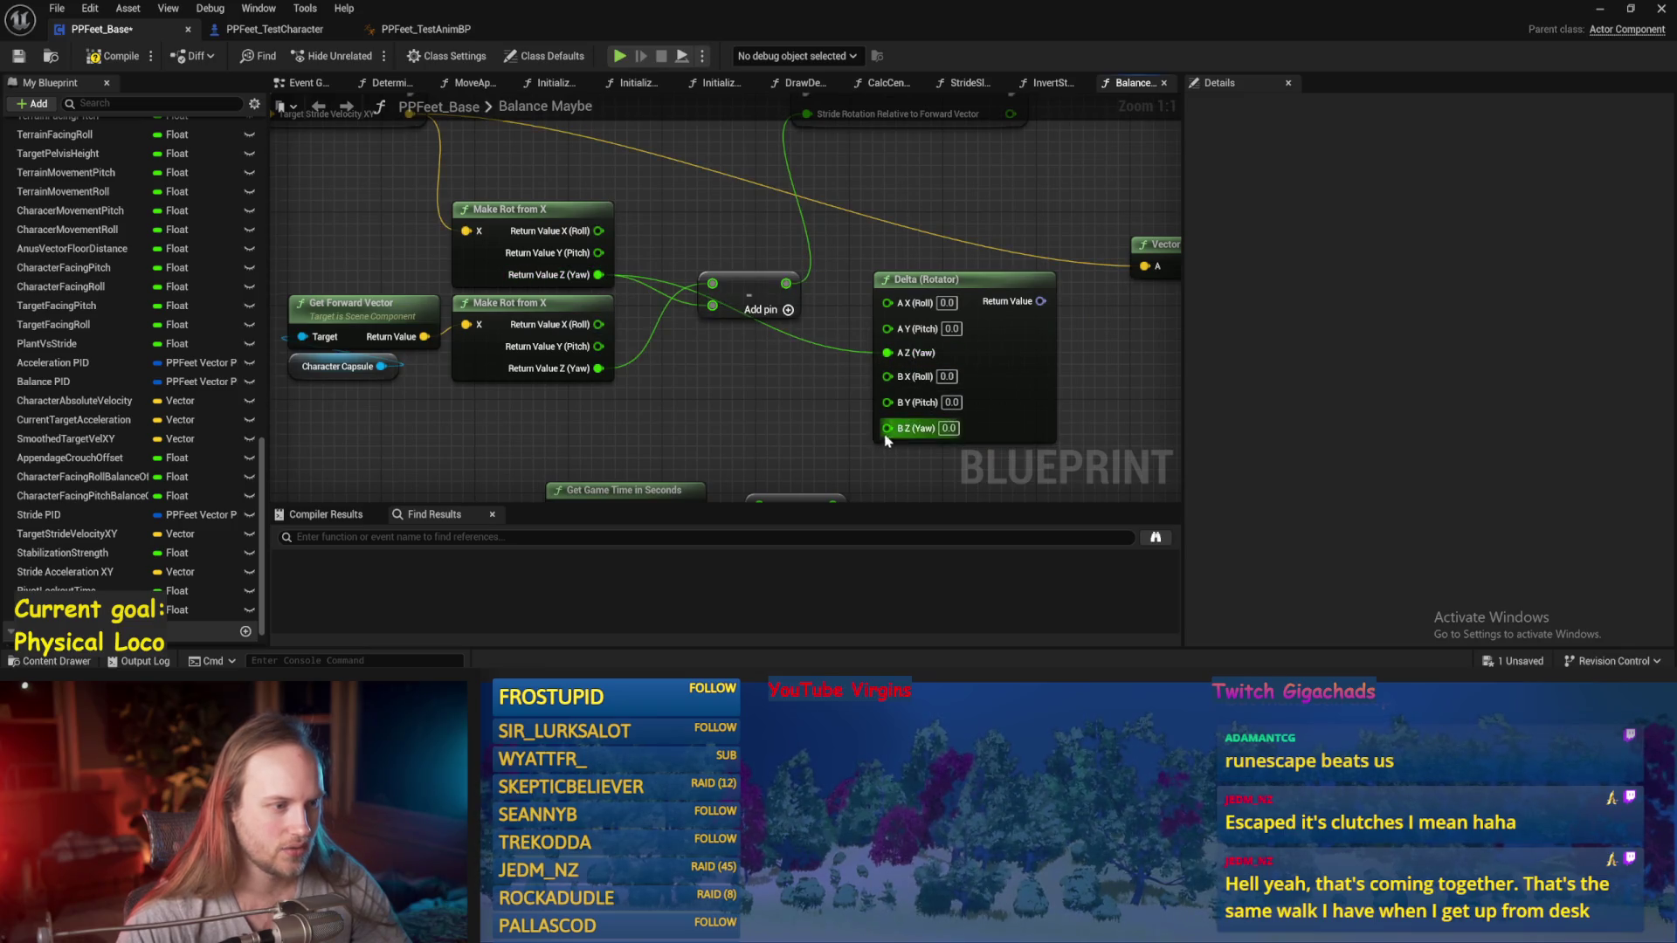
pyautogui.moveTo(599, 368)
pyautogui.mouseDown()
pyautogui.moveTo(712, 305)
pyautogui.moveTo(803, 215)
pyautogui.moveTo(806, 118)
pyautogui.mouseUp()
# Step: Split the Delta result pin and feed its Z (Yaw) into the Stride Rotation SET
pyautogui.rightClick(954, 388)
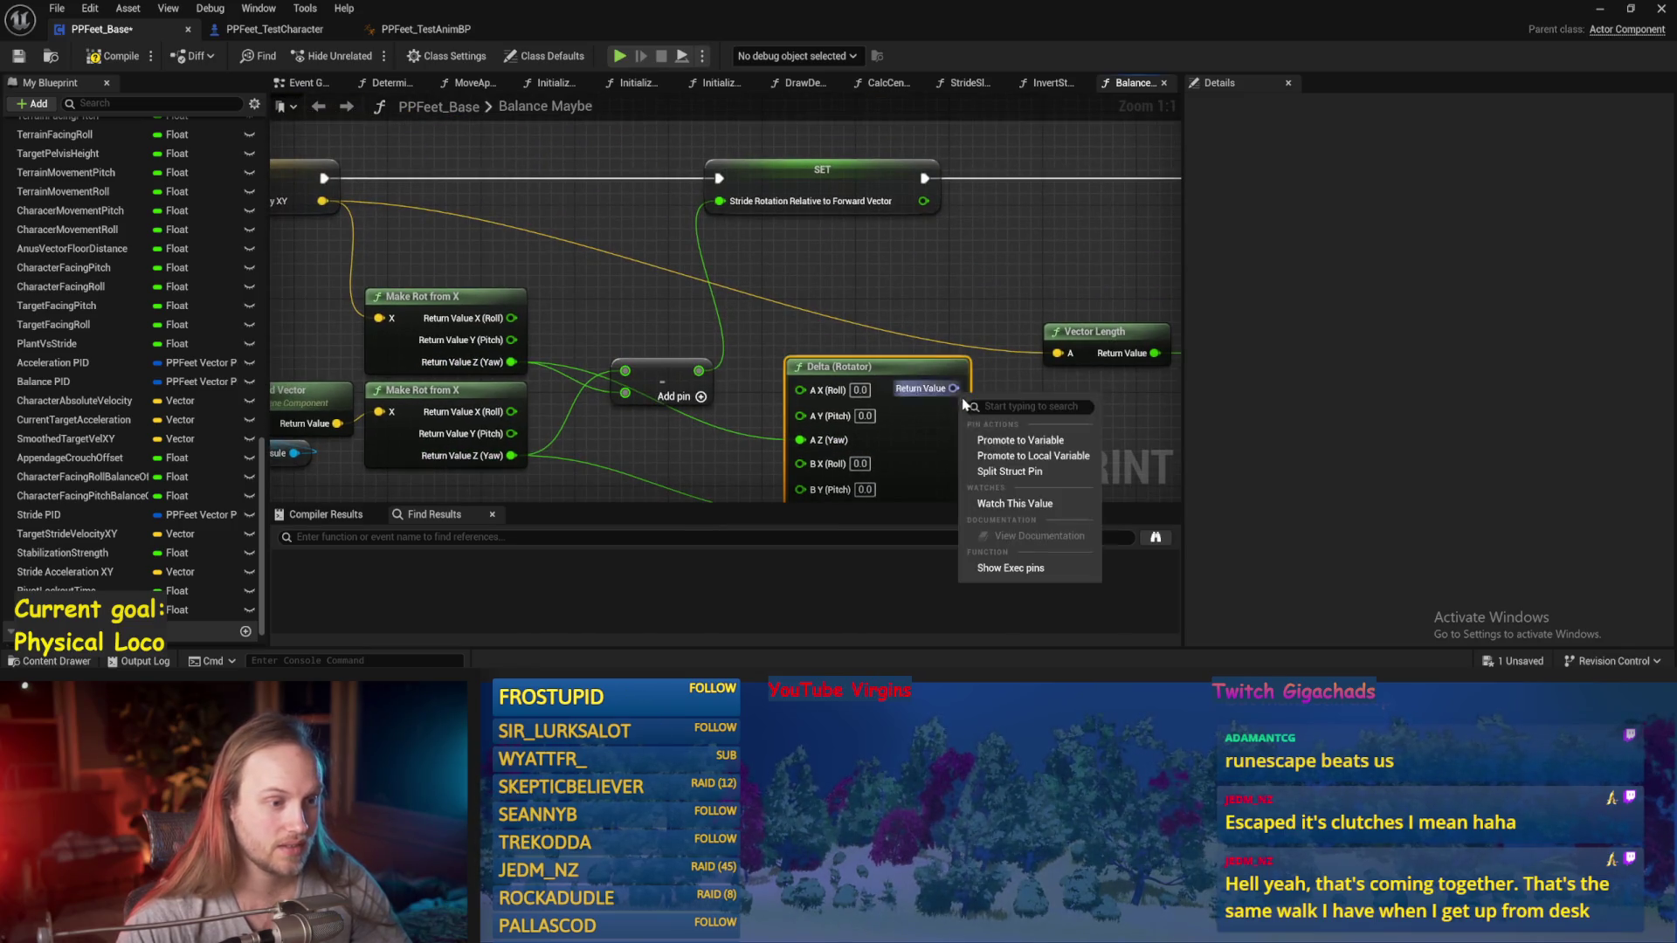
pyautogui.click(991, 471)
pyautogui.moveTo(988, 432)
pyautogui.mouseDown()
pyautogui.moveTo(1004, 411)
pyautogui.moveTo(719, 201)
pyautogui.mouseUp()
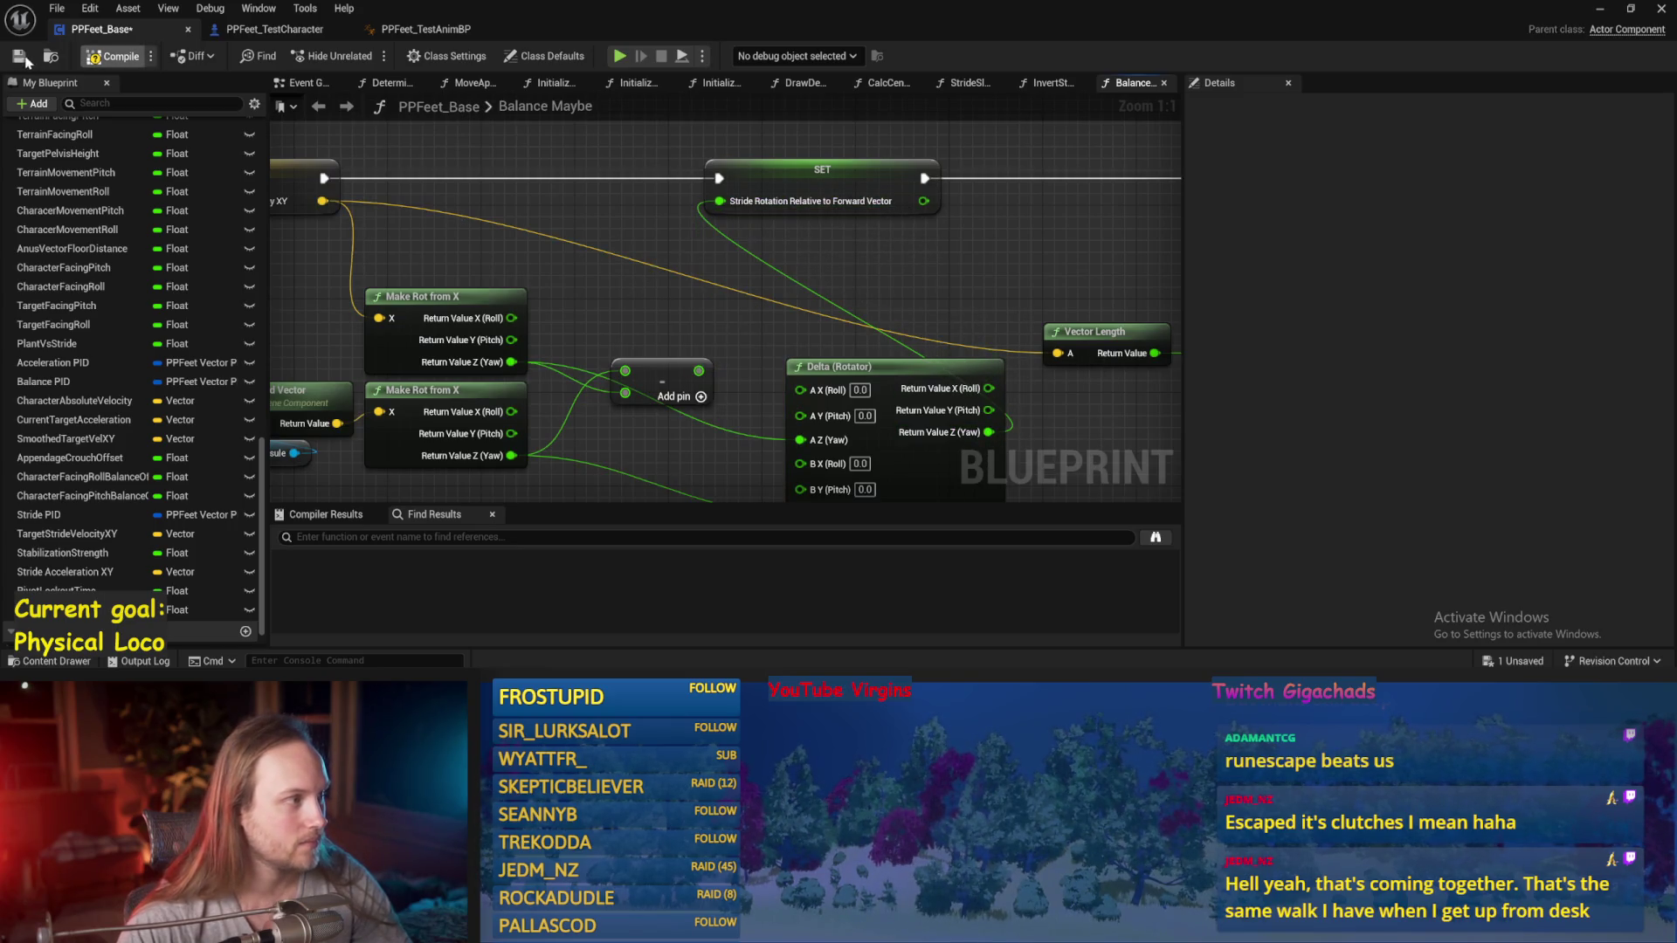
pyautogui.rightClick(675, 312)
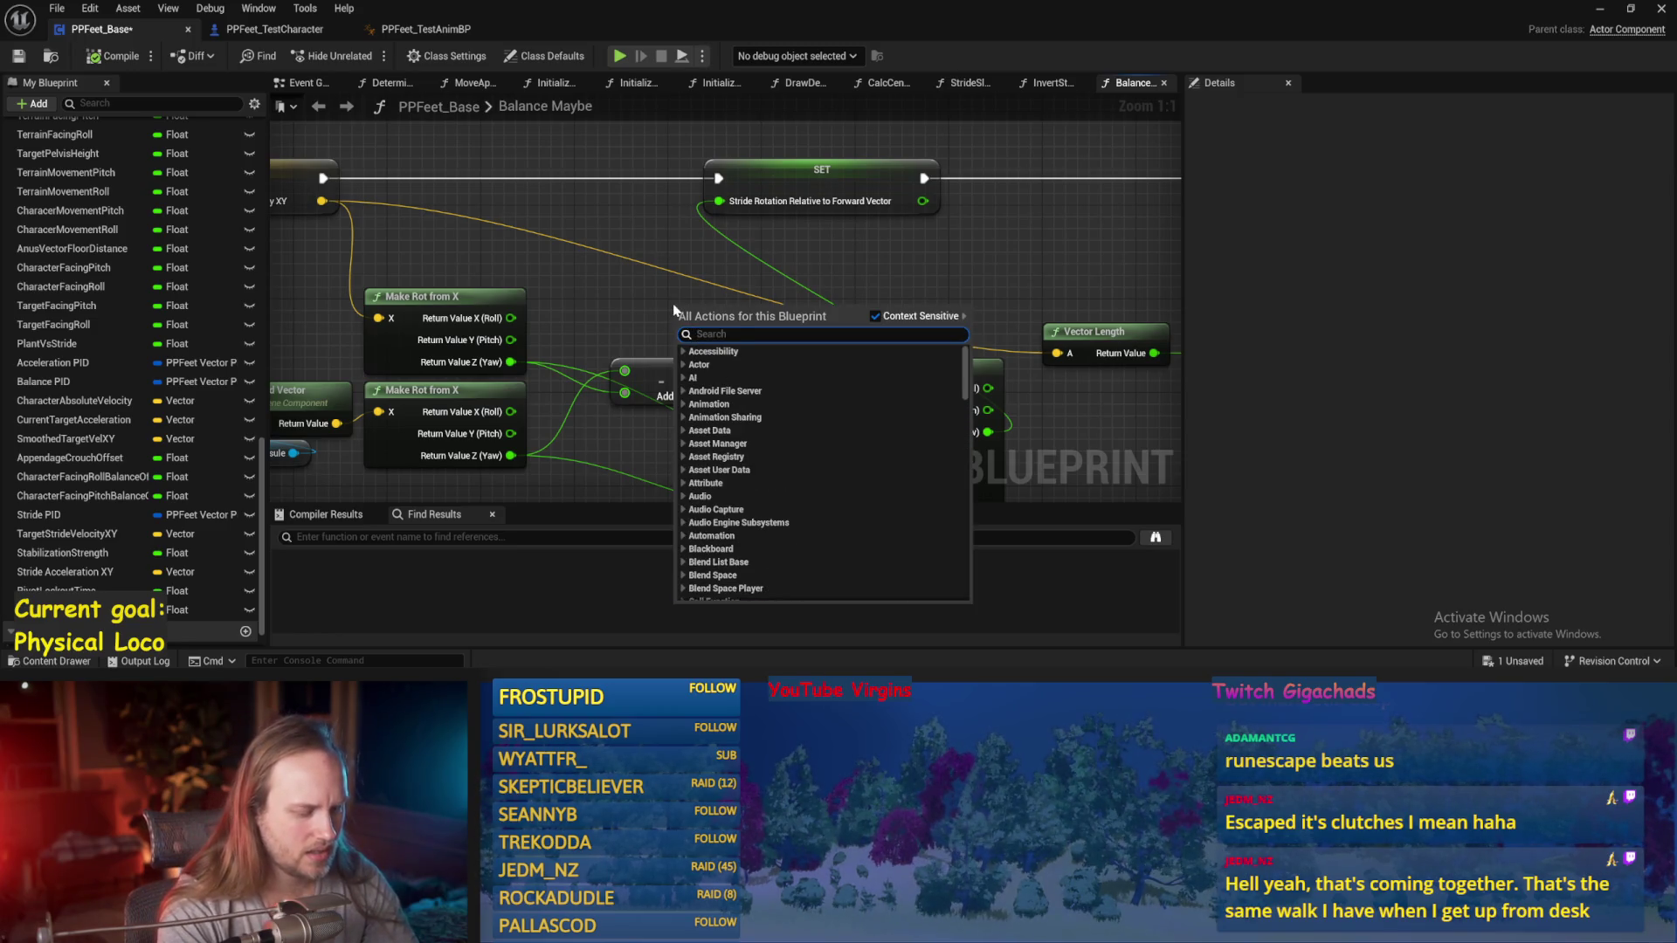
# Step: Browse the node search results for 'rotation', dismiss the list, and minimize the Blueprint editor
pyautogui.write('rotation')
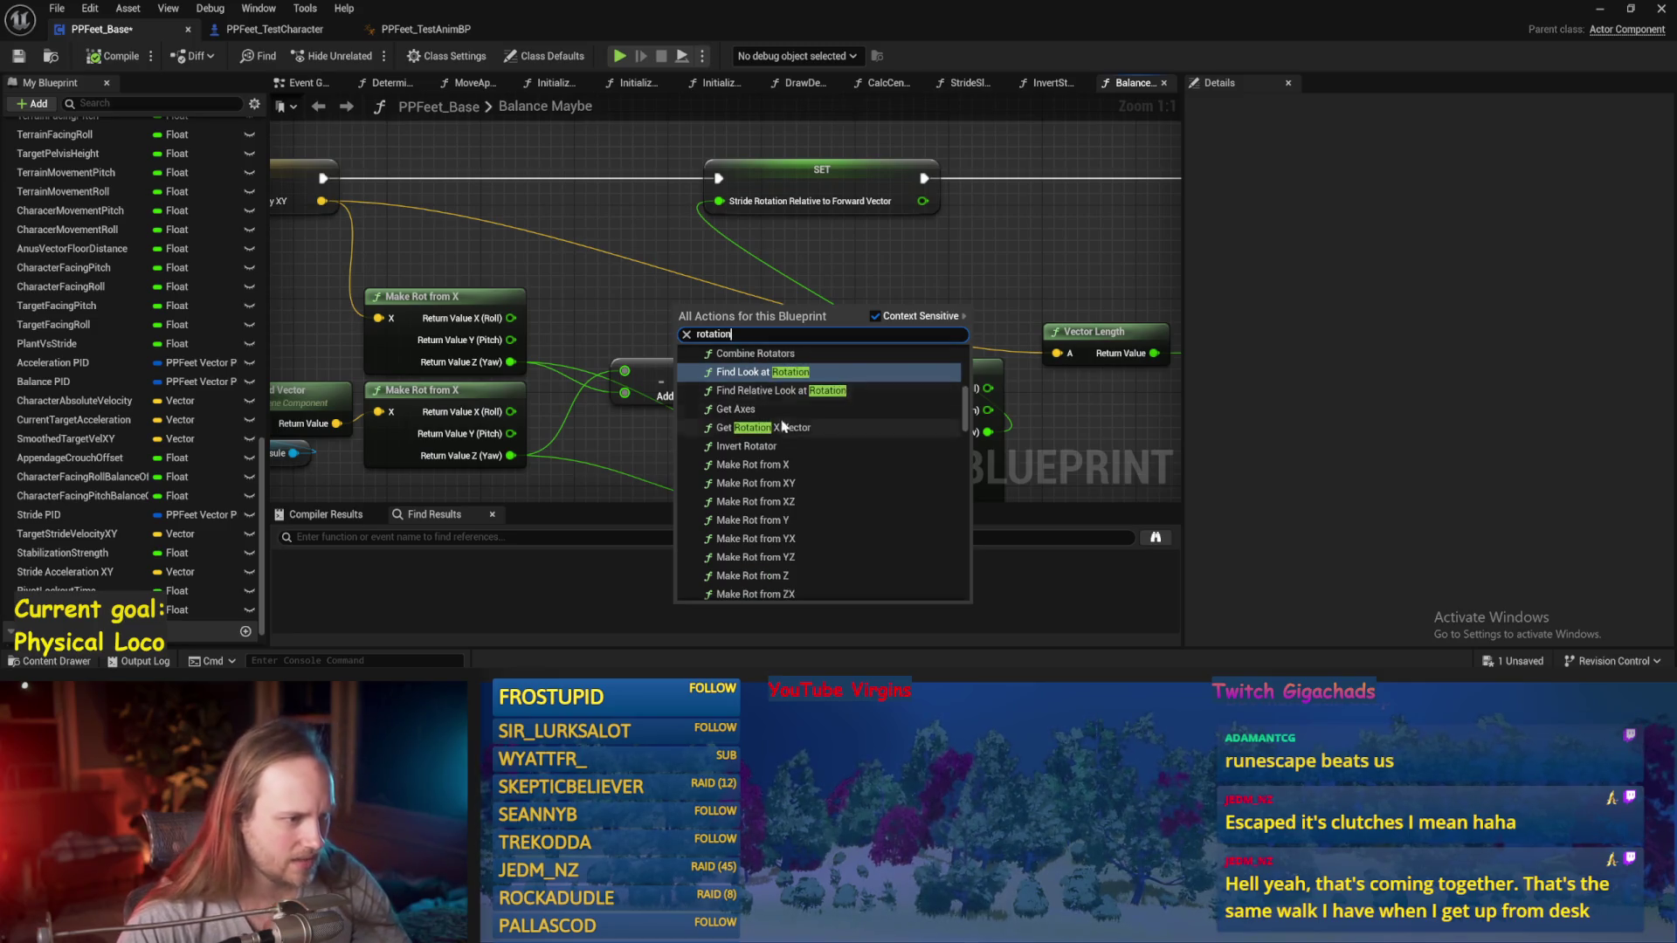
pyautogui.scroll(3, 783, 426)
pyautogui.scroll(-2, 760, 437)
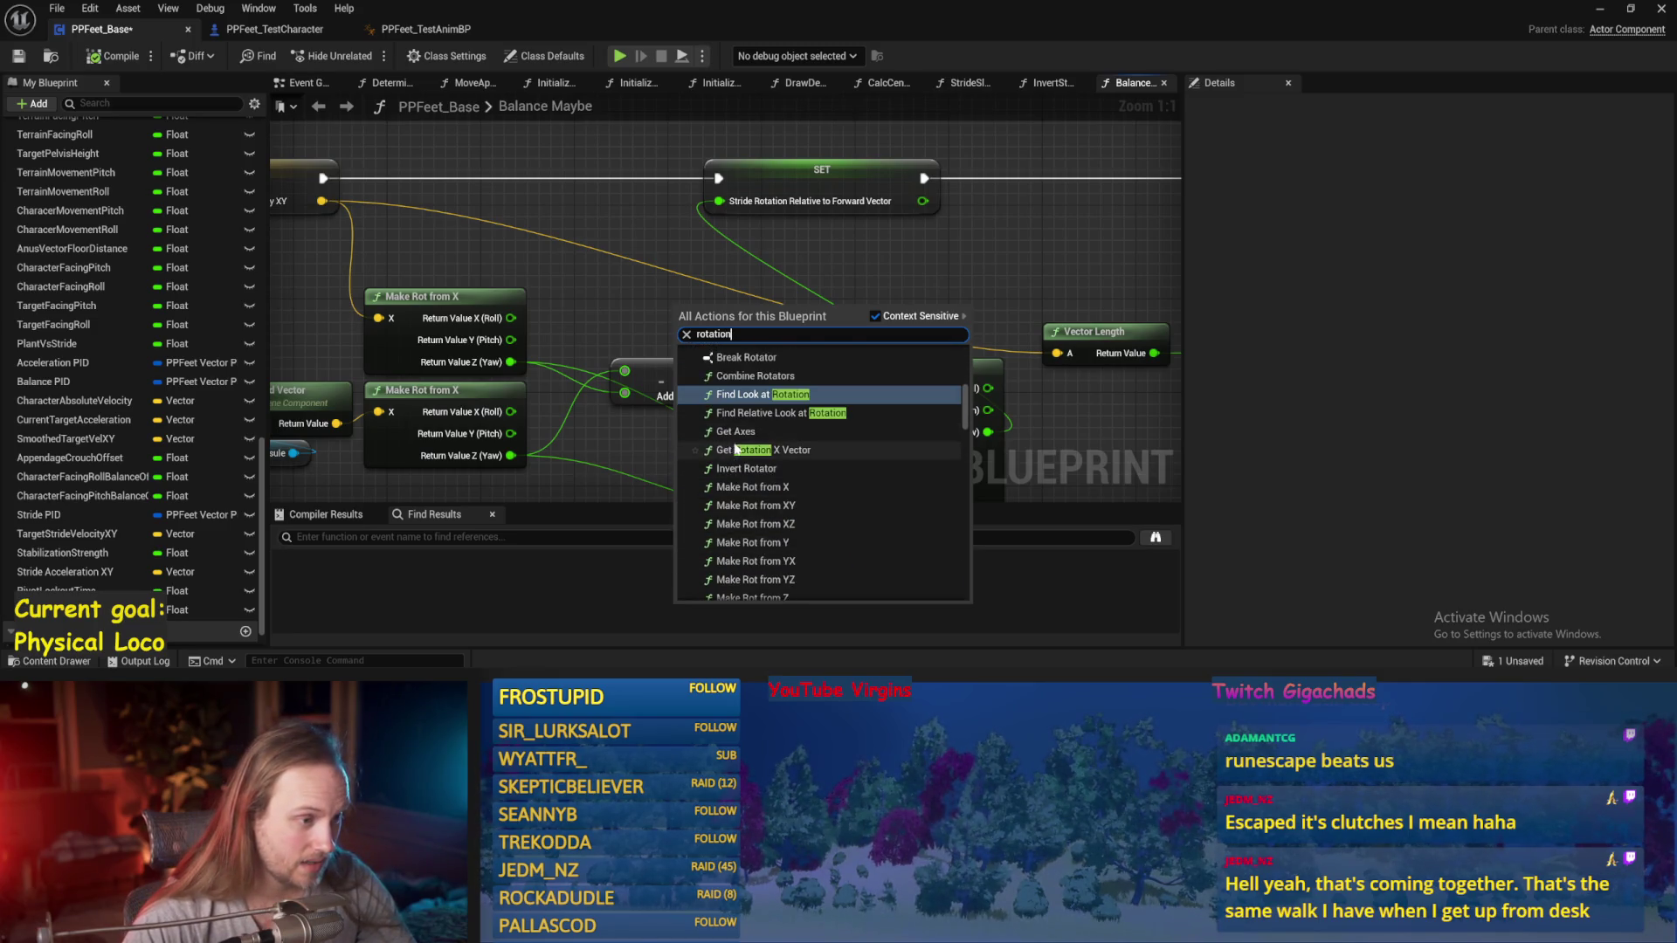
pyautogui.scroll(2, 742, 420)
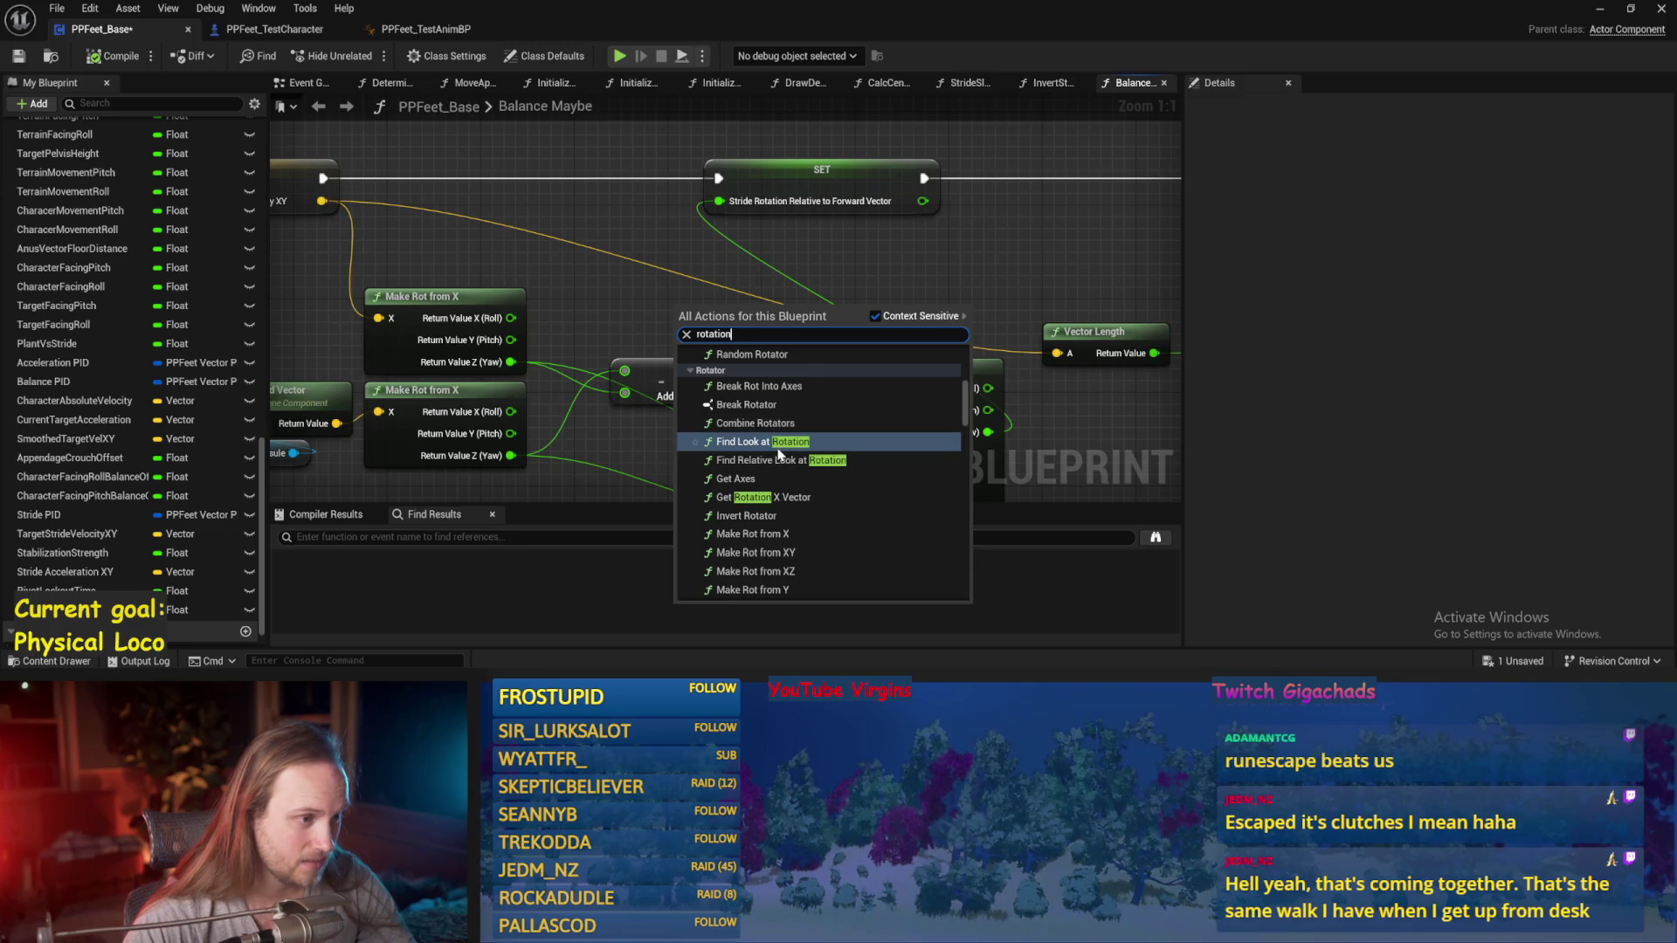
pyautogui.scroll(-5, 780, 453)
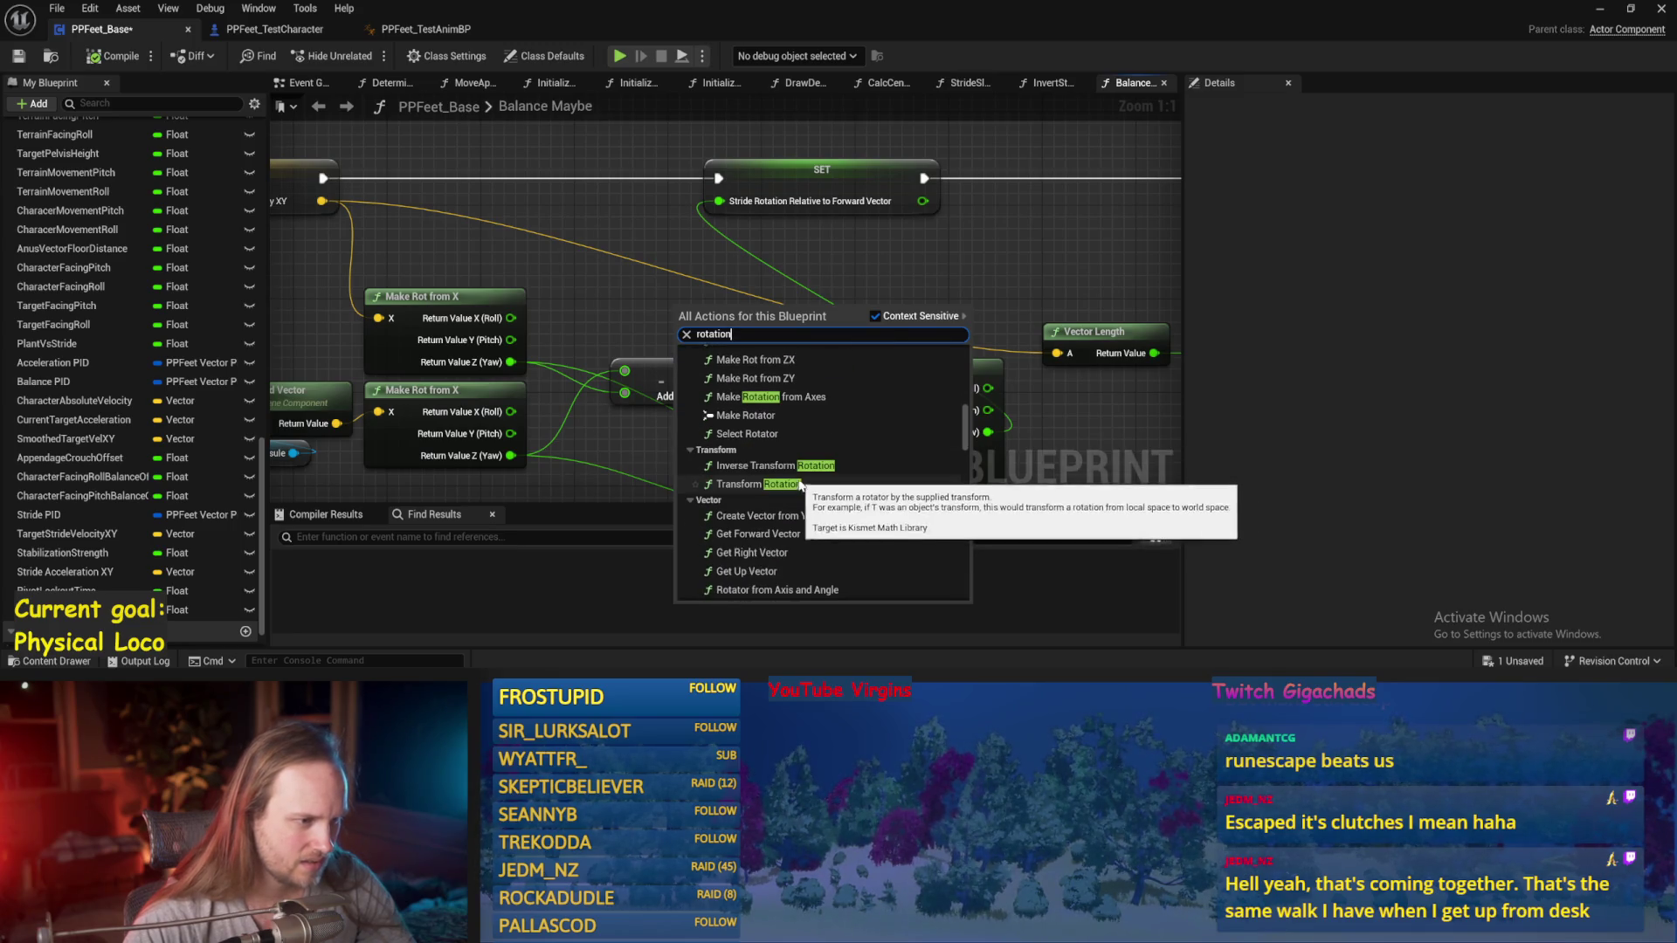
pyautogui.scroll(-3, 800, 486)
pyautogui.click(836, 476)
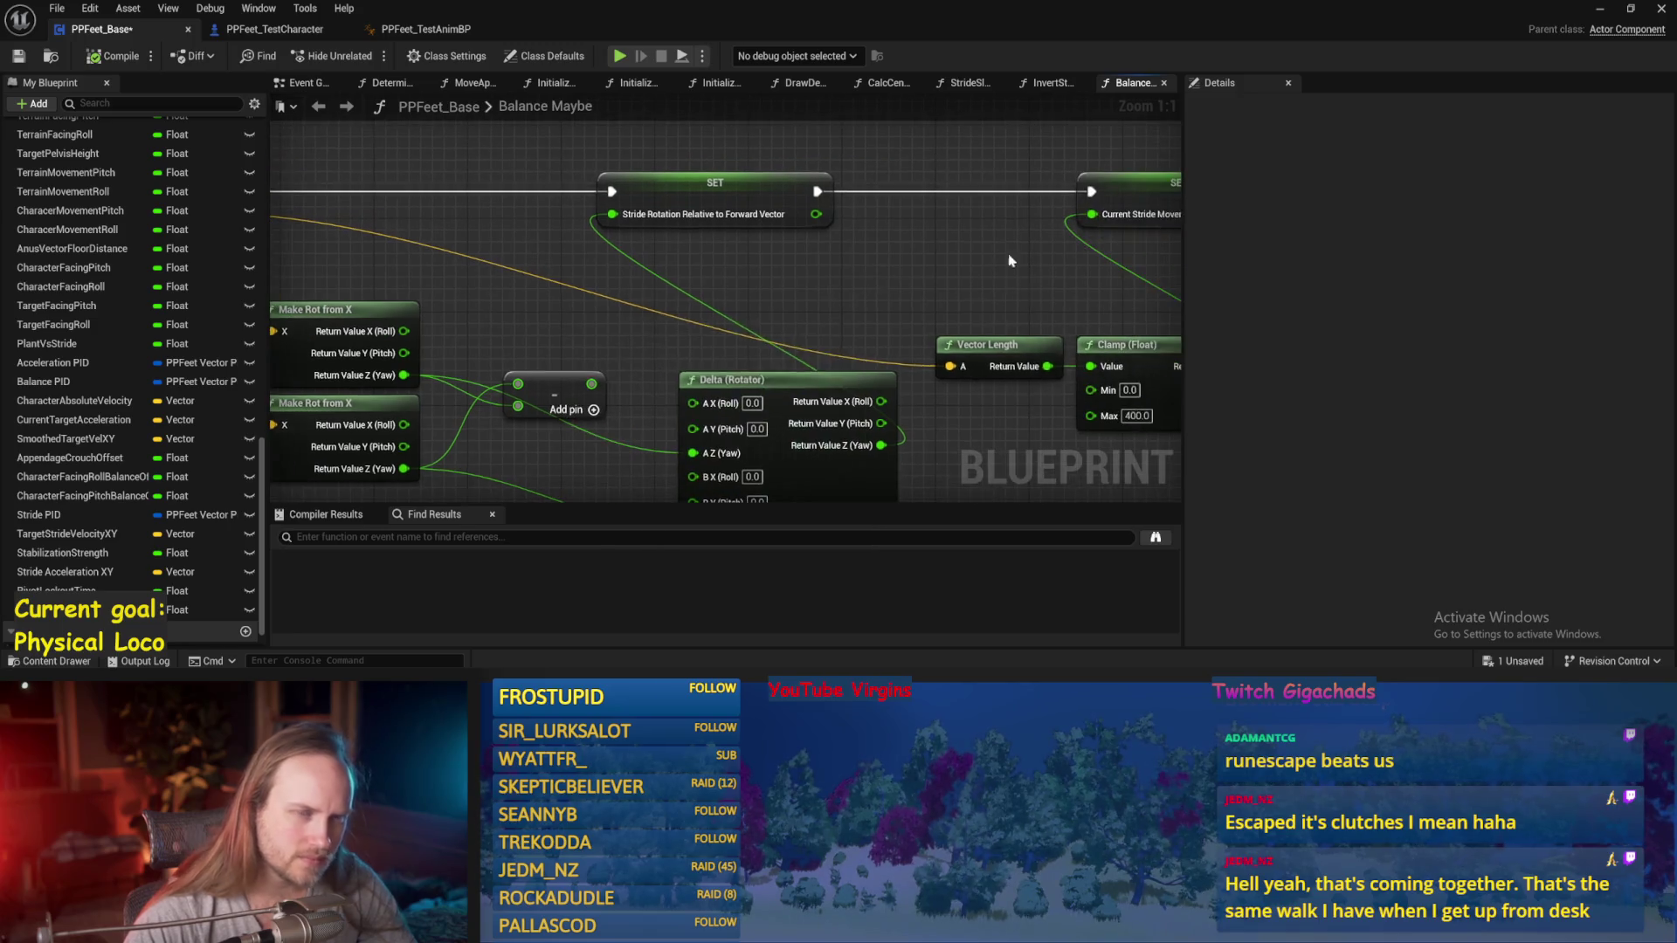
pyautogui.click(1600, 10)
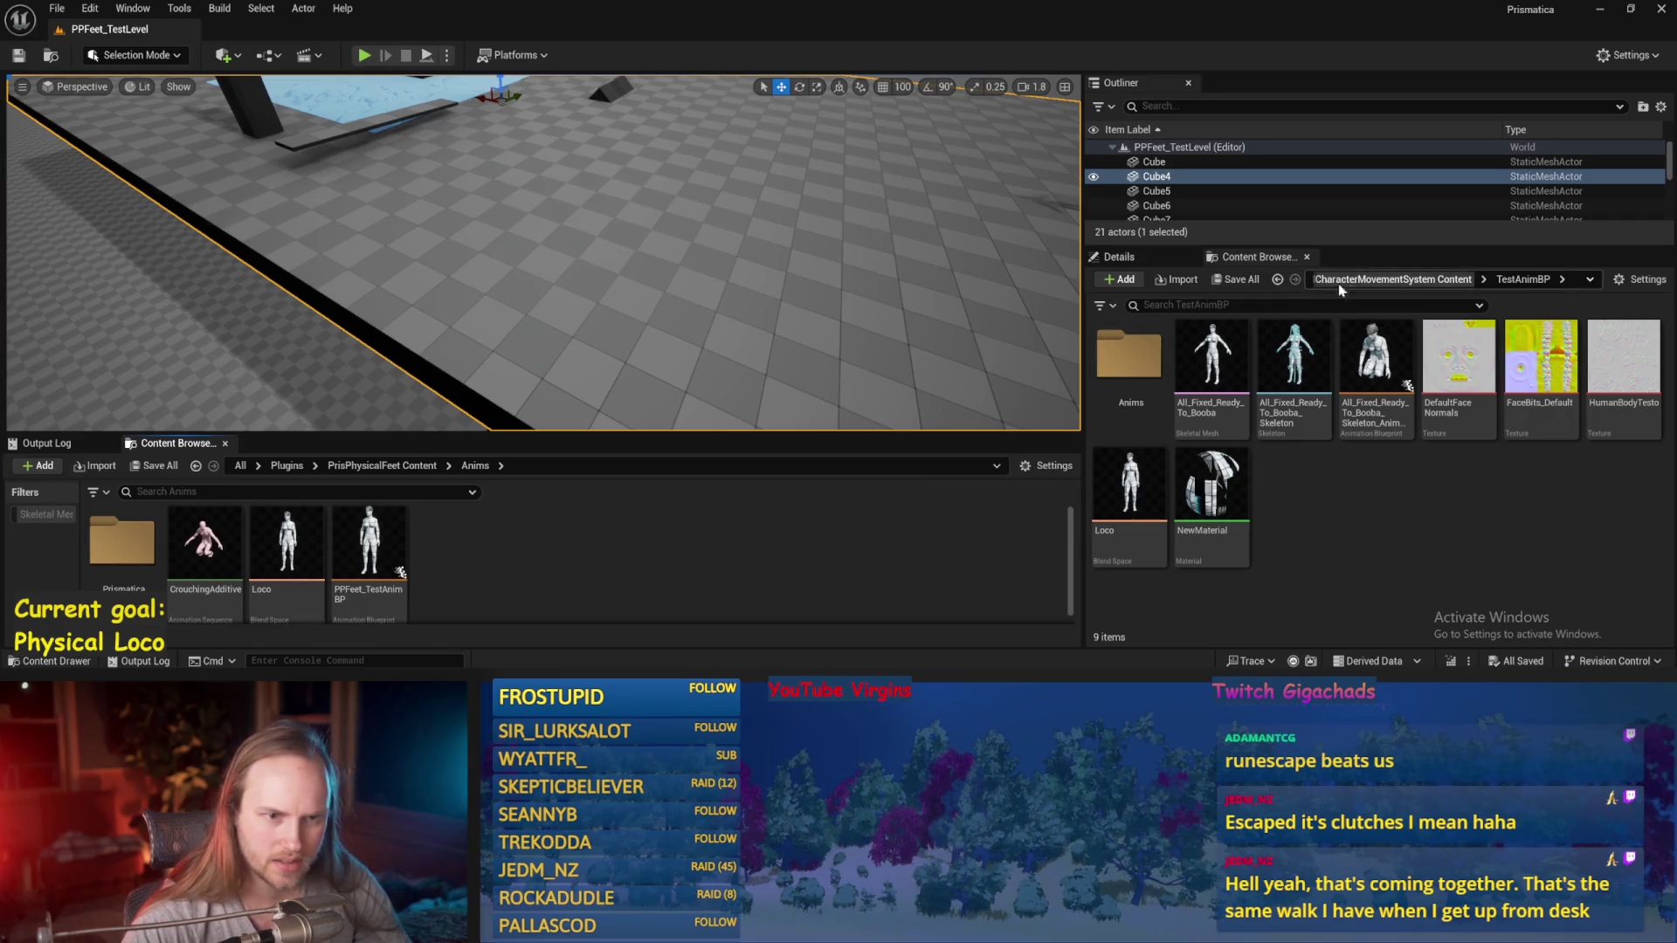
# Step: Navigate the Content Browser up to the plugin's Content folder and open PPCMS_BaseClass
pyautogui.click(1271, 285)
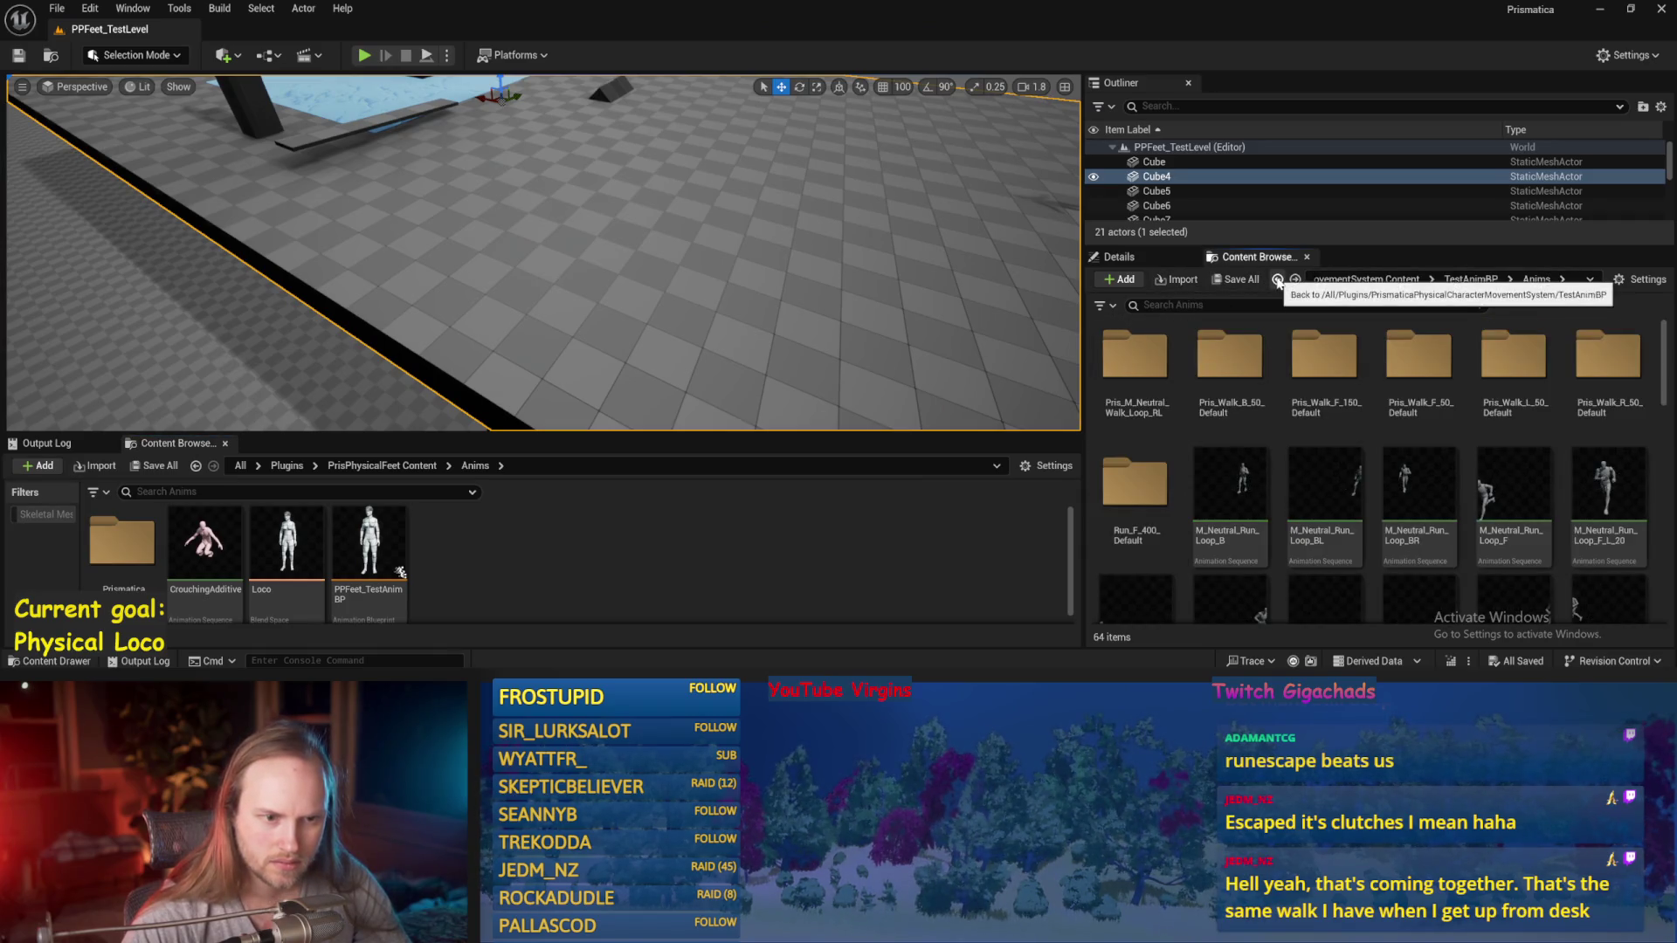
pyautogui.click(1276, 285)
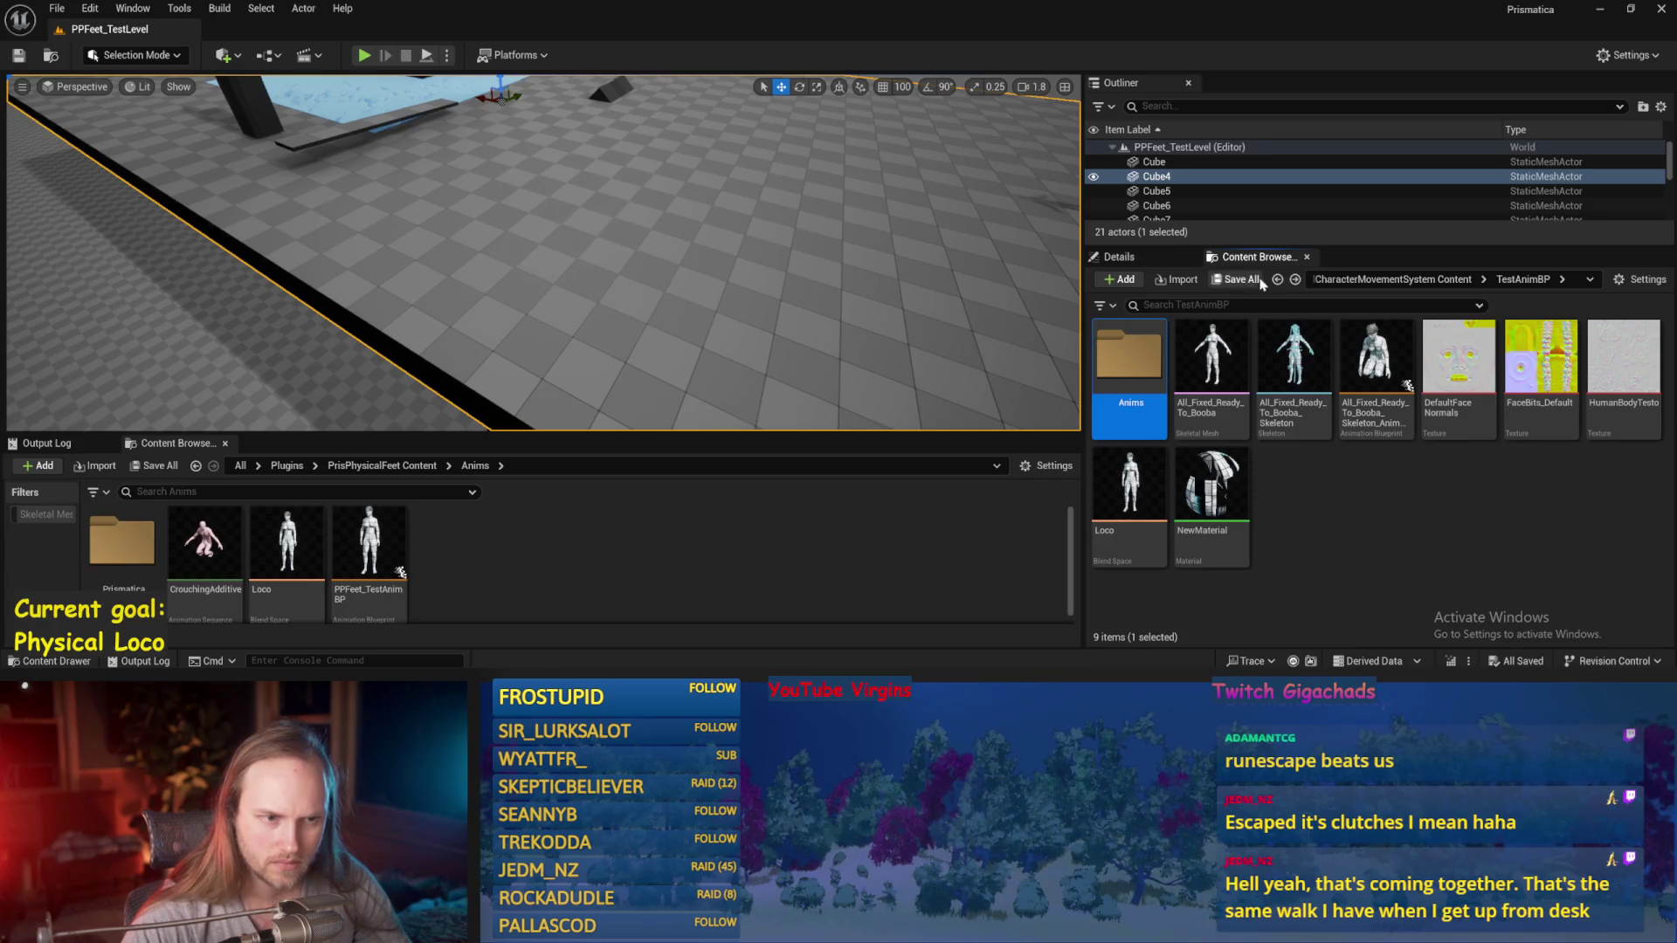
pyautogui.click(1276, 279)
pyautogui.scroll(-2, 1656, 454)
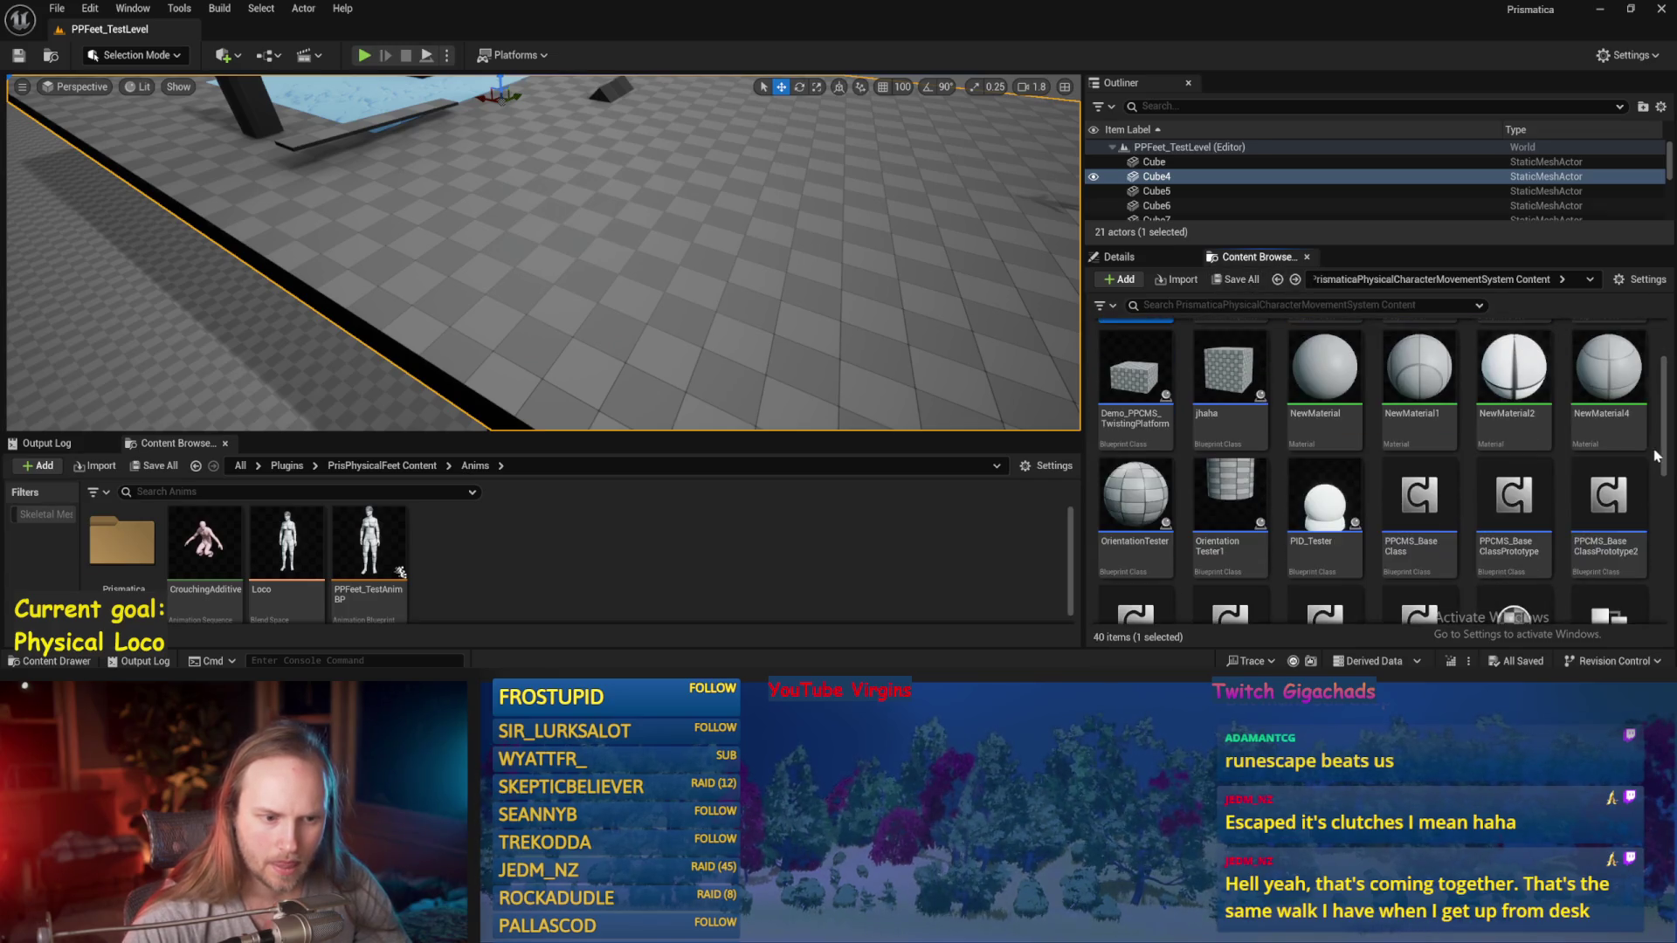
pyautogui.doubleClick(1424, 484)
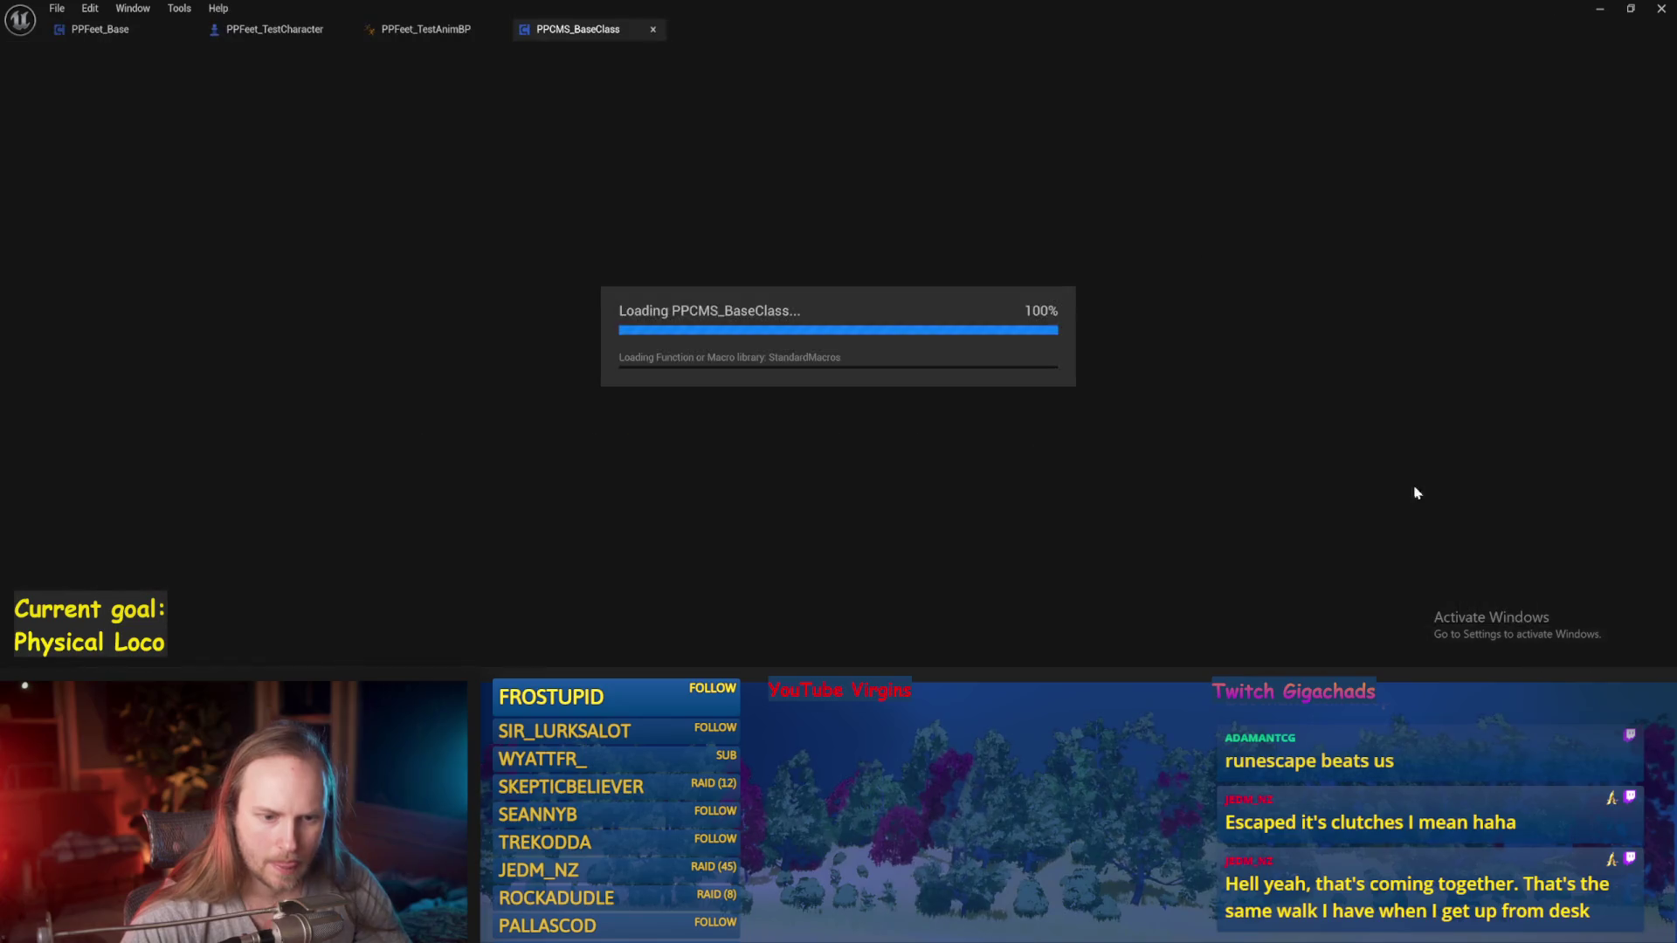
# Step: Look through the LookAheadTraces, XYLinearTravelToAngular and Update PID functions, then return to the Event Graph
pyautogui.scroll(-3, 650, 206)
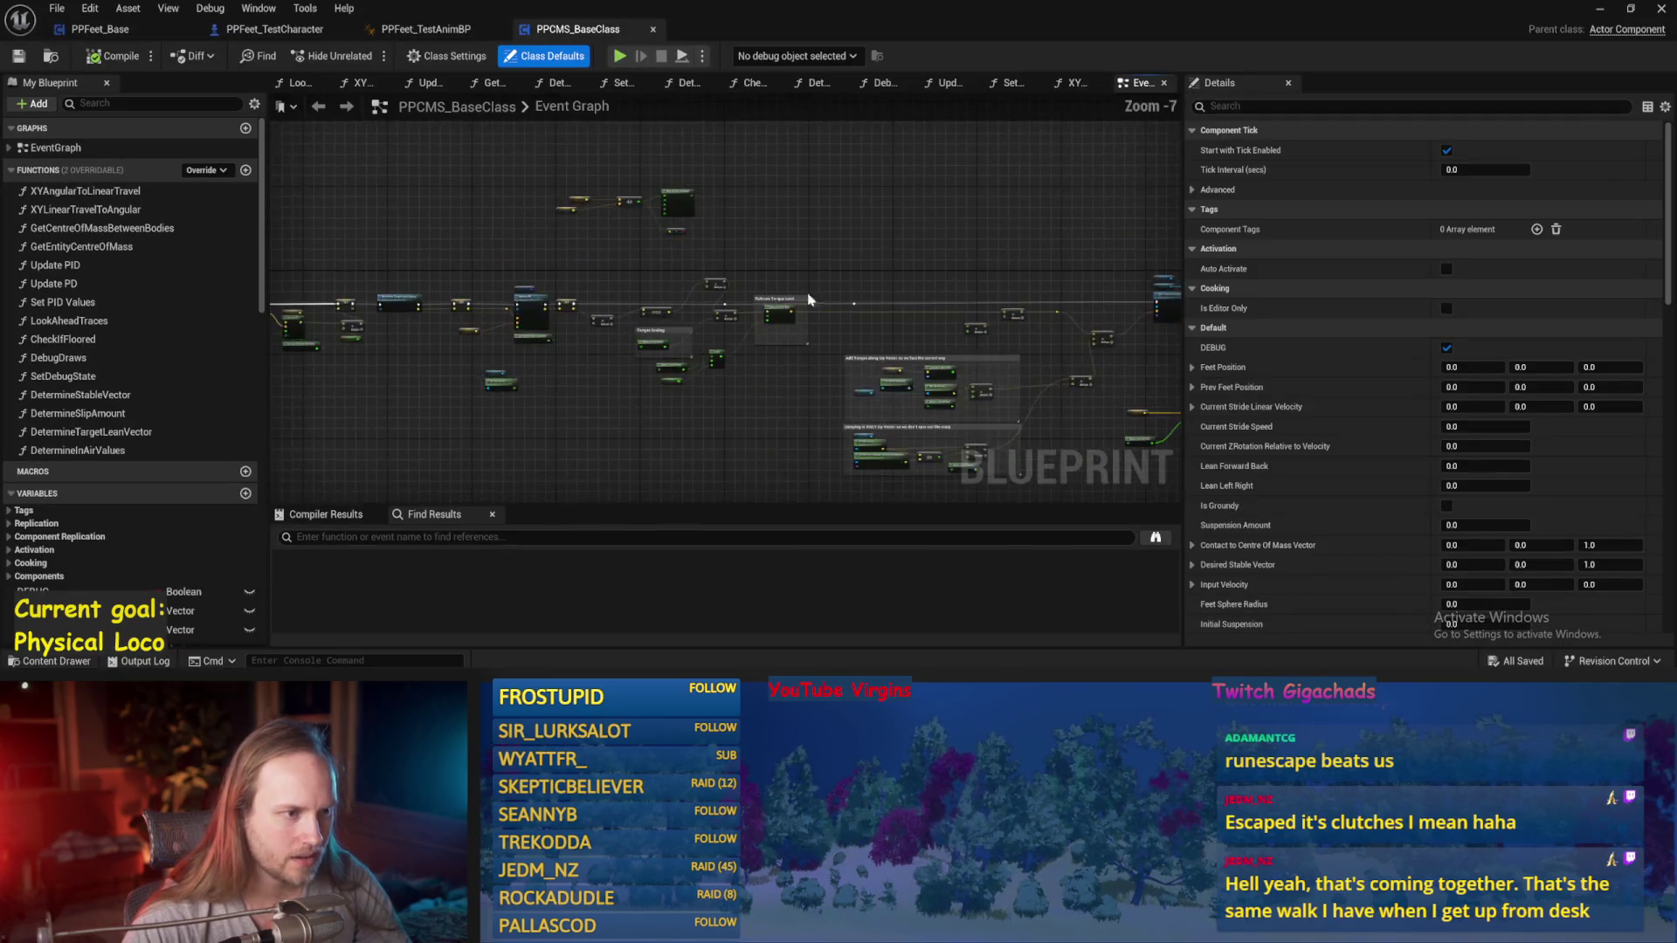
pyautogui.scroll(3, 651, 206)
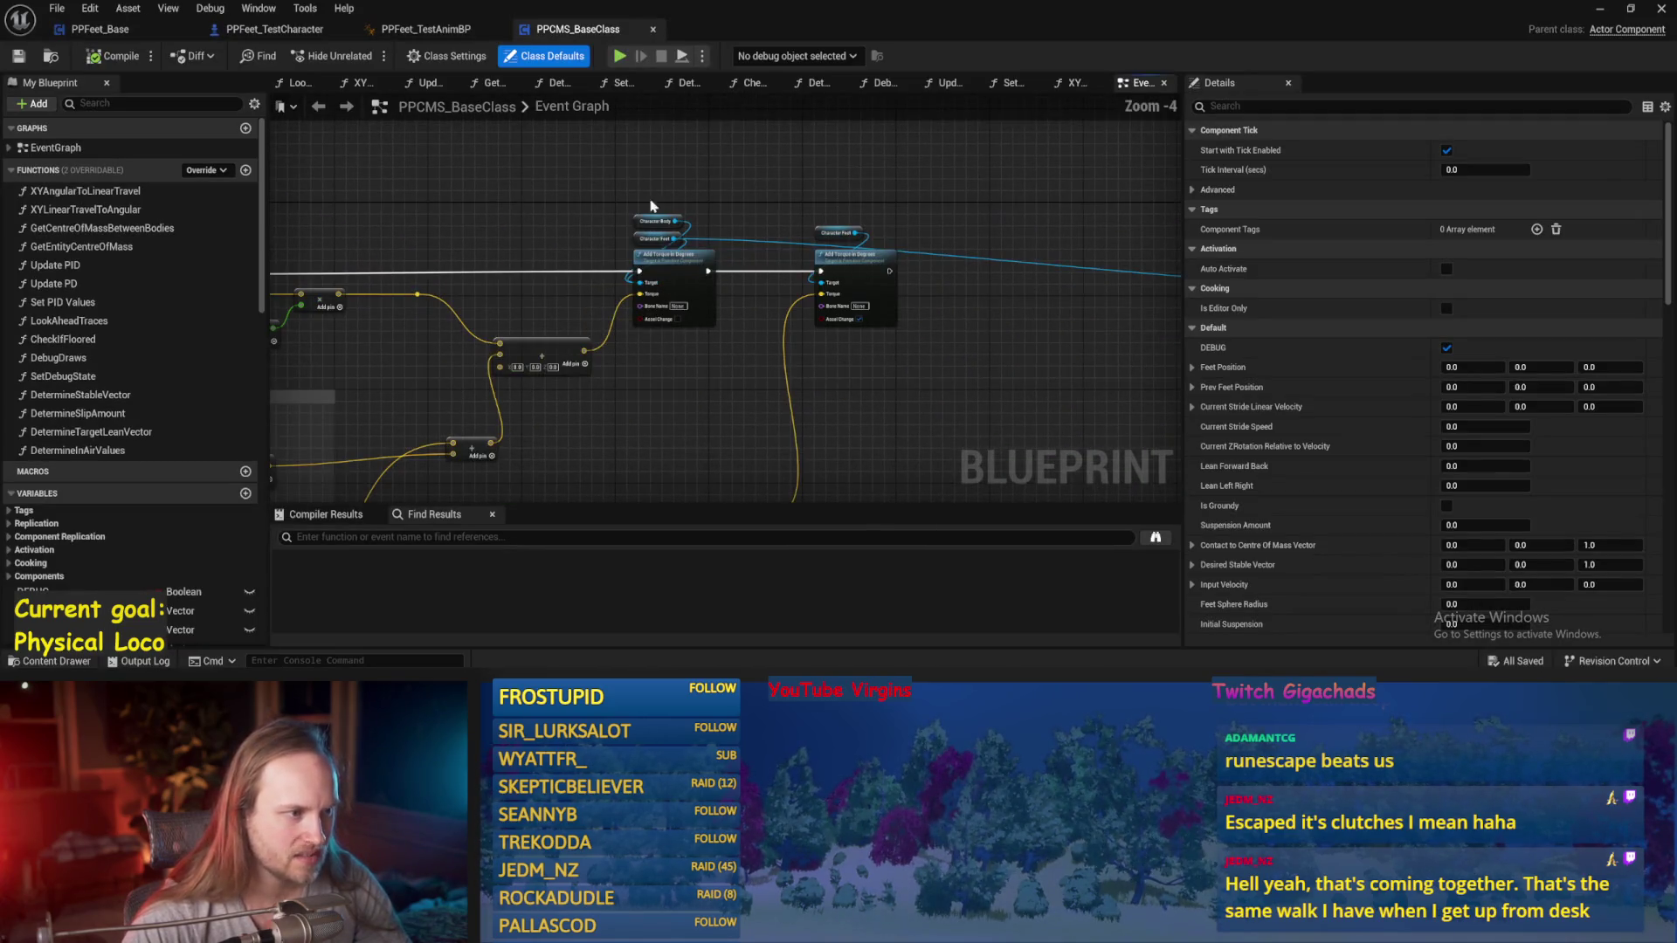
pyautogui.click(300, 84)
pyautogui.click(363, 83)
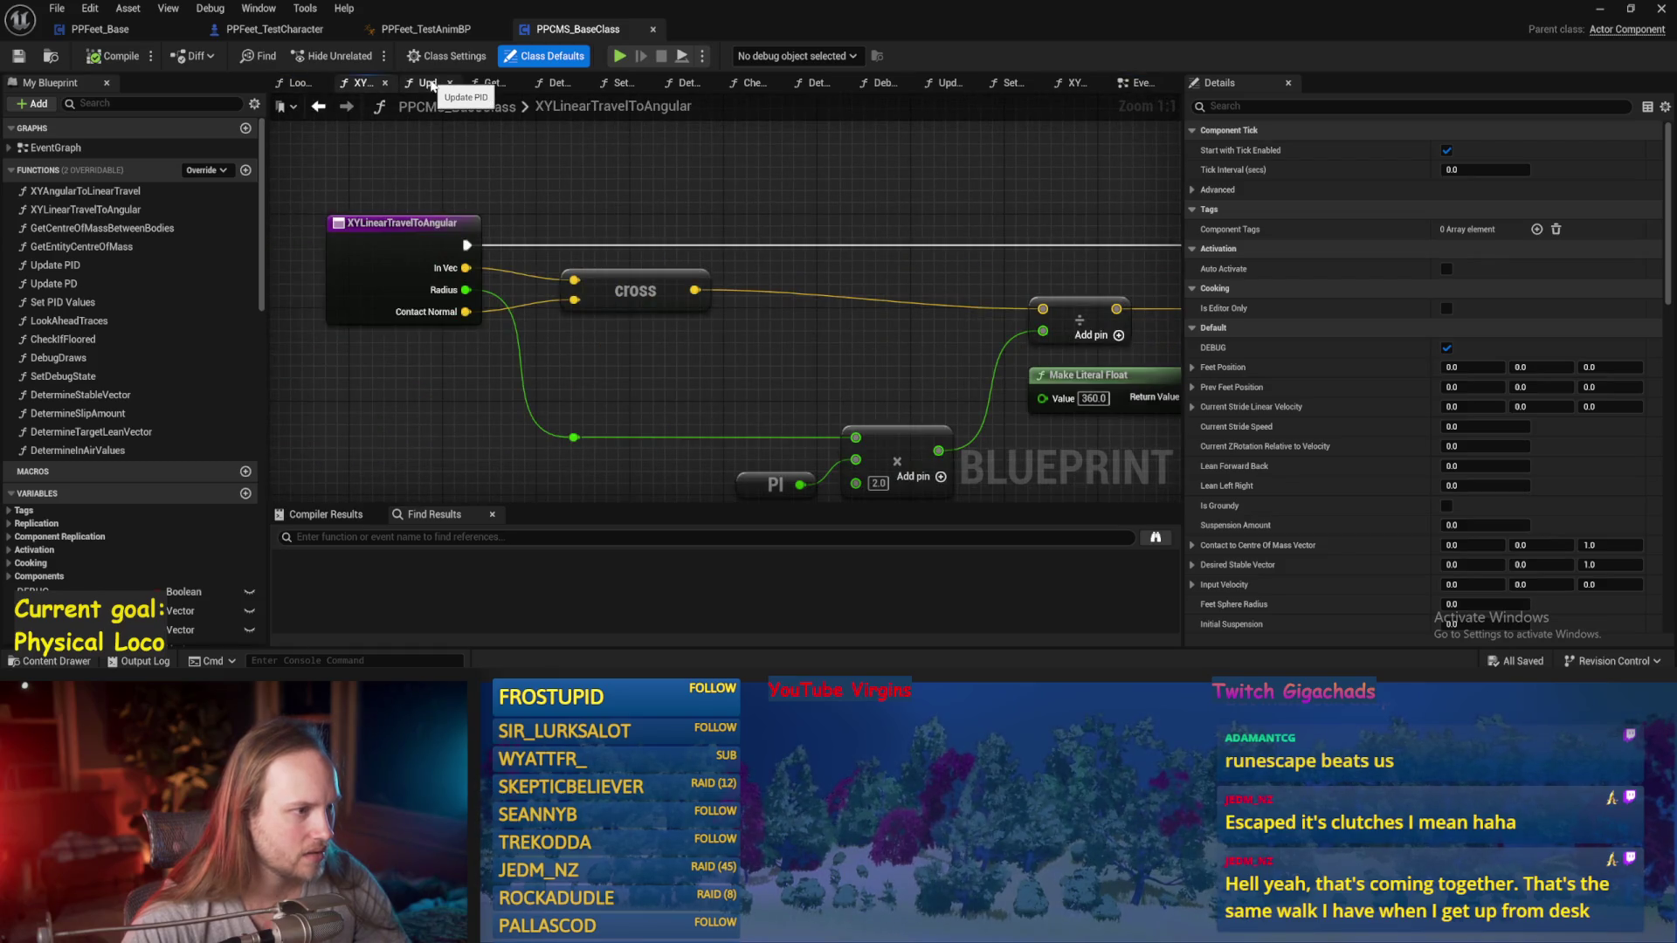
pyautogui.click(429, 83)
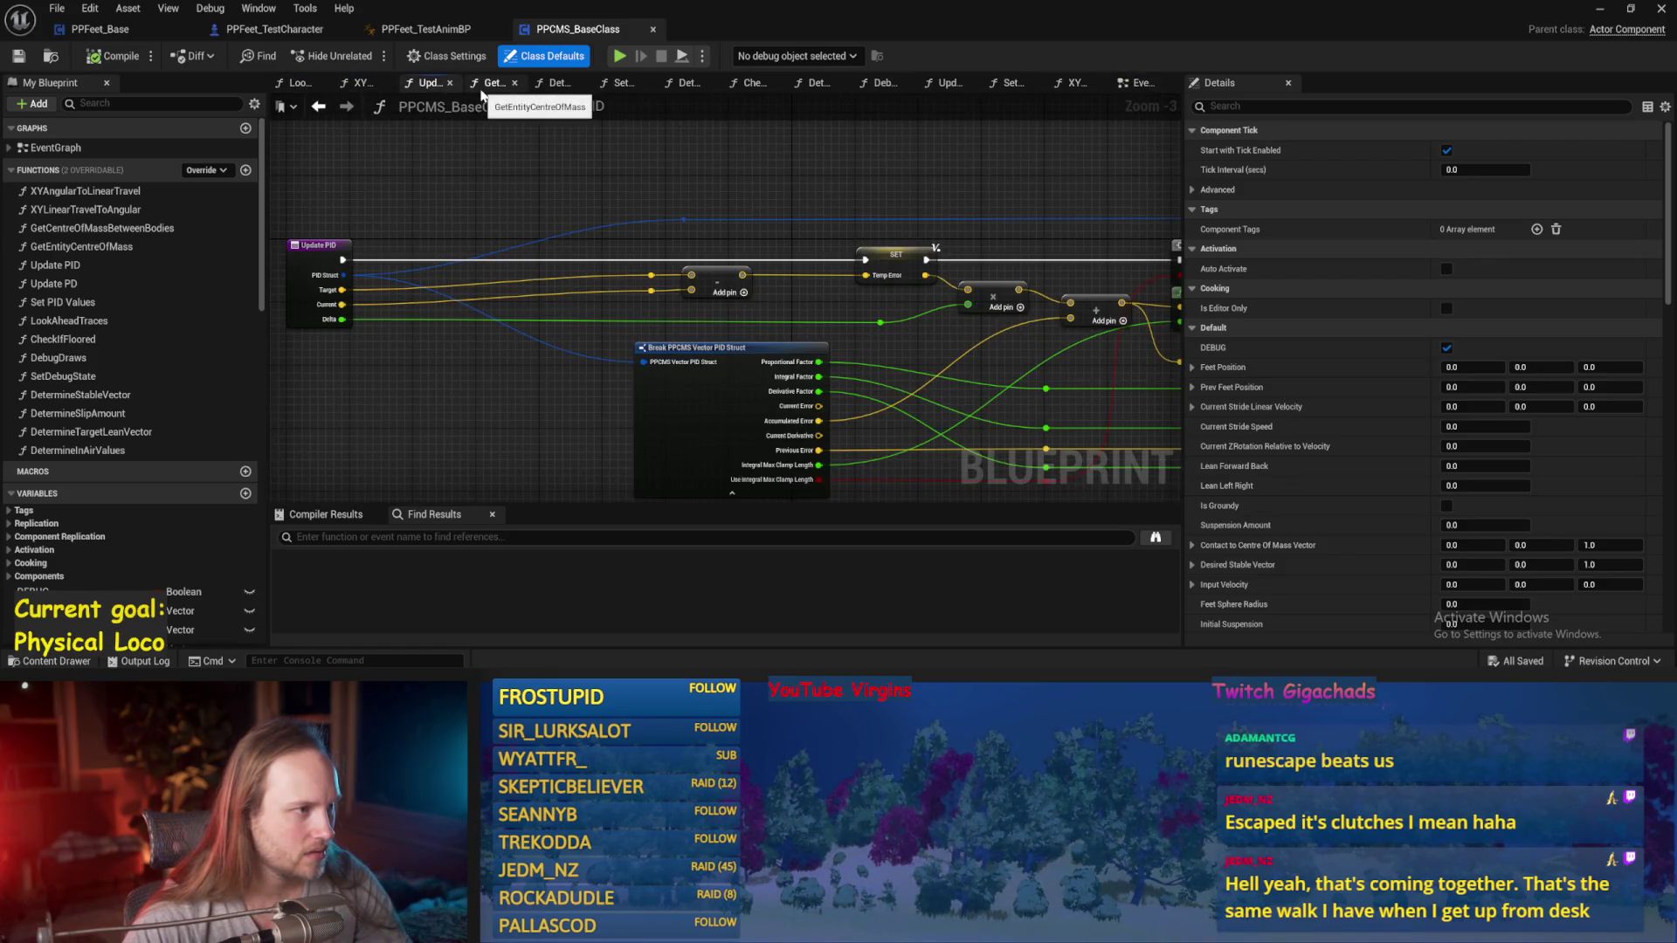
pyautogui.click(54, 149)
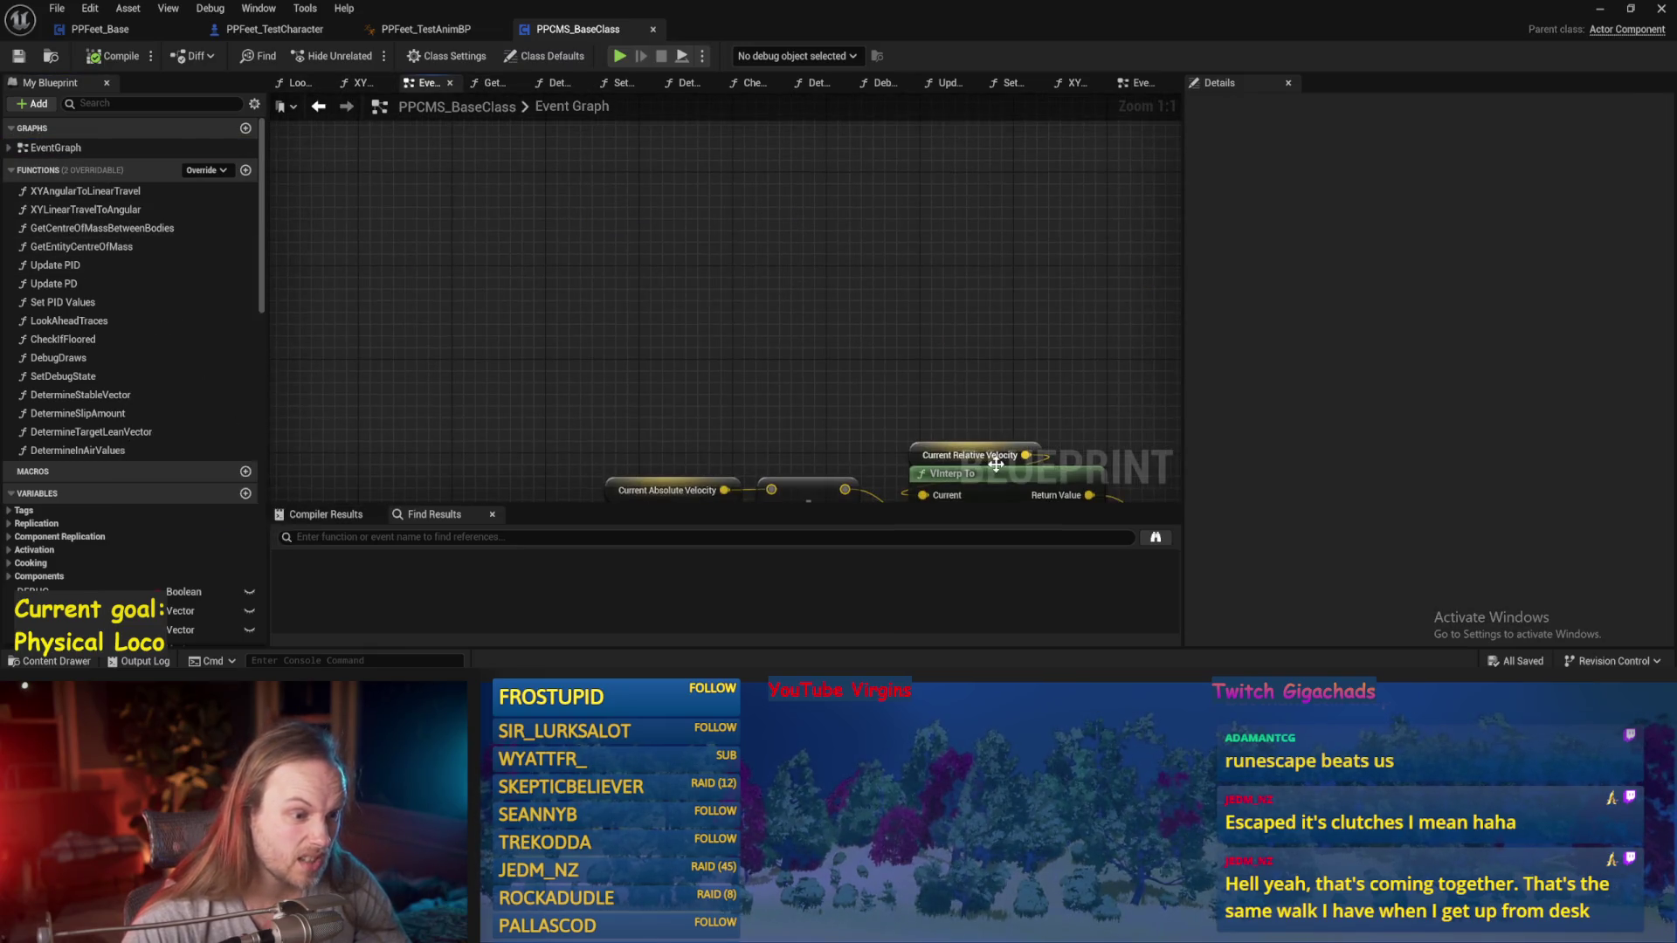
# Step: Pan and zoom the Event Graph to inspect the debug-lines nodes
pyautogui.moveTo(890, 280)
pyautogui.mouseDown()
pyautogui.moveTo(698, 218)
pyautogui.moveTo(567, 288)
pyautogui.moveTo(722, 311)
pyautogui.moveTo(955, 288)
pyautogui.moveTo(854, 303)
pyautogui.moveTo(276, 292)
pyautogui.moveTo(648, 267)
pyautogui.mouseUp()
pyautogui.scroll(-2, 550, 298)
pyautogui.scroll(-2, 550, 299)
pyautogui.scroll(-6, 648, 266)
pyautogui.scroll(8, 647, 266)
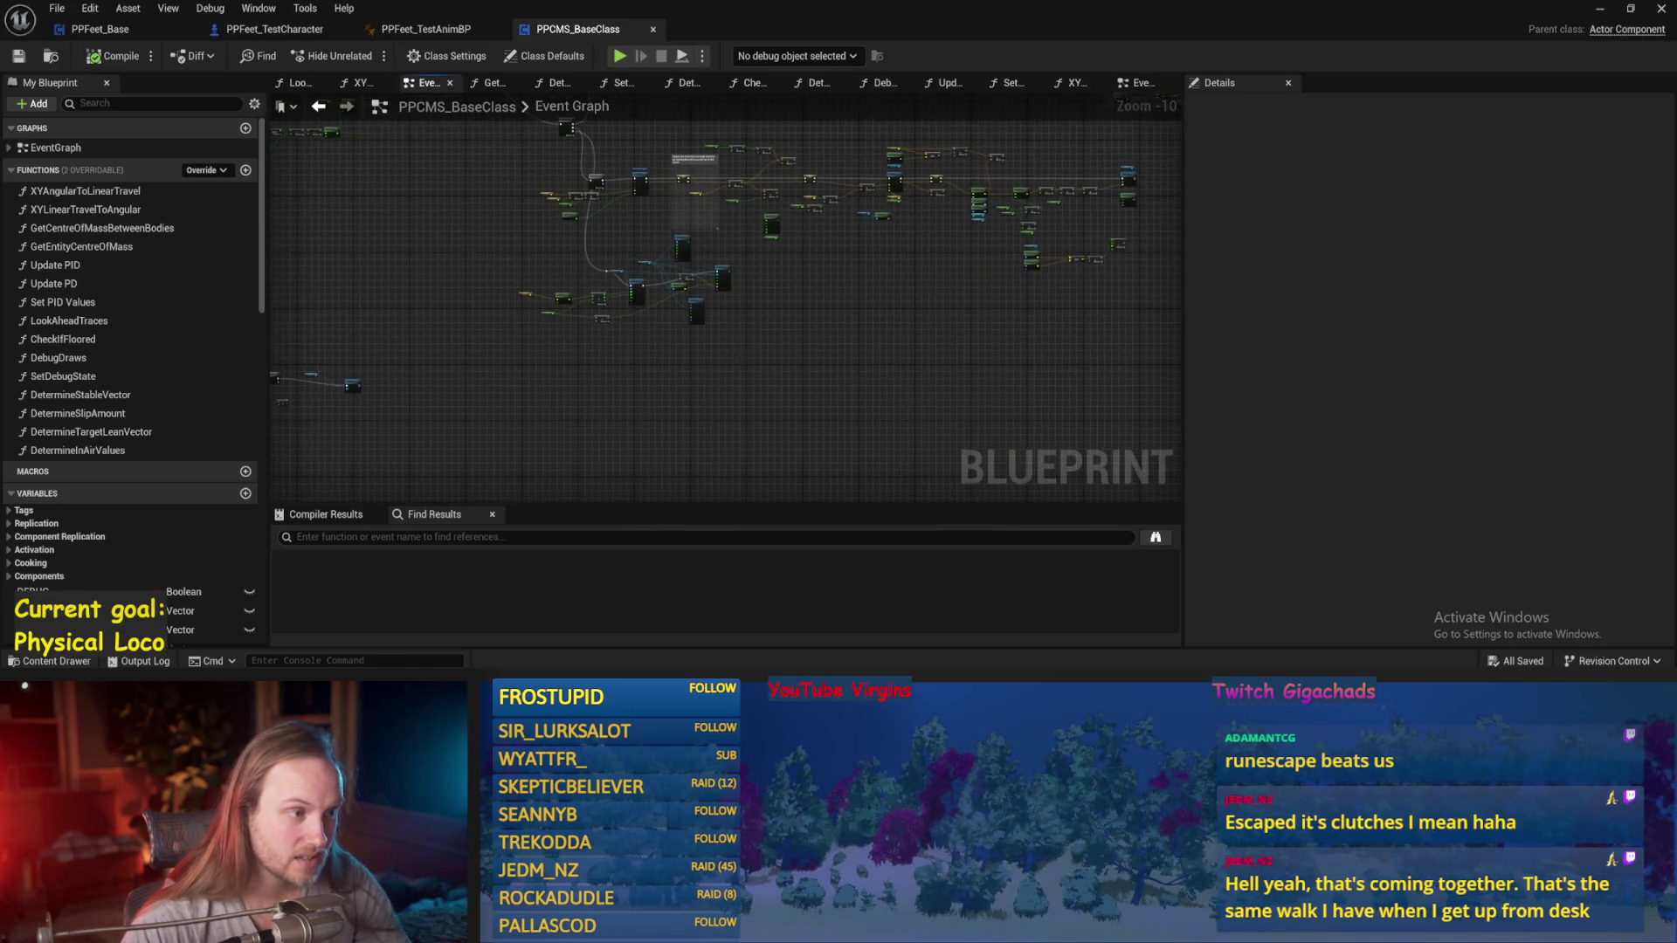
pyautogui.scroll(-2, 824, 417)
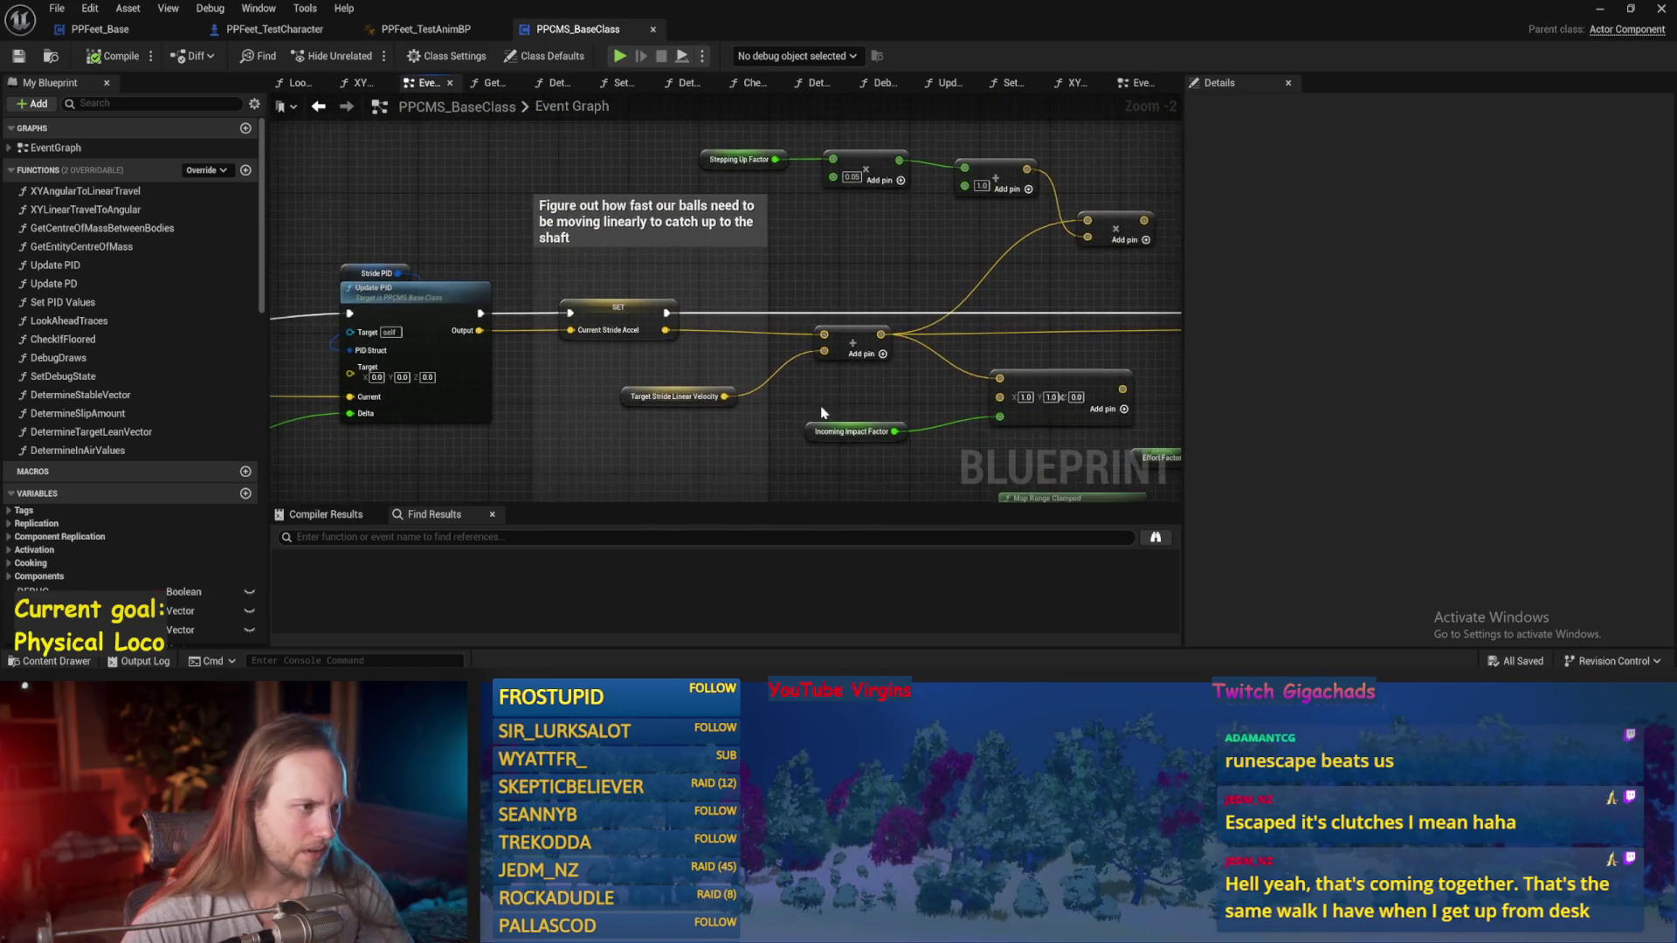
pyautogui.scroll(3, 855, 421)
pyautogui.scroll(-5, 1010, 232)
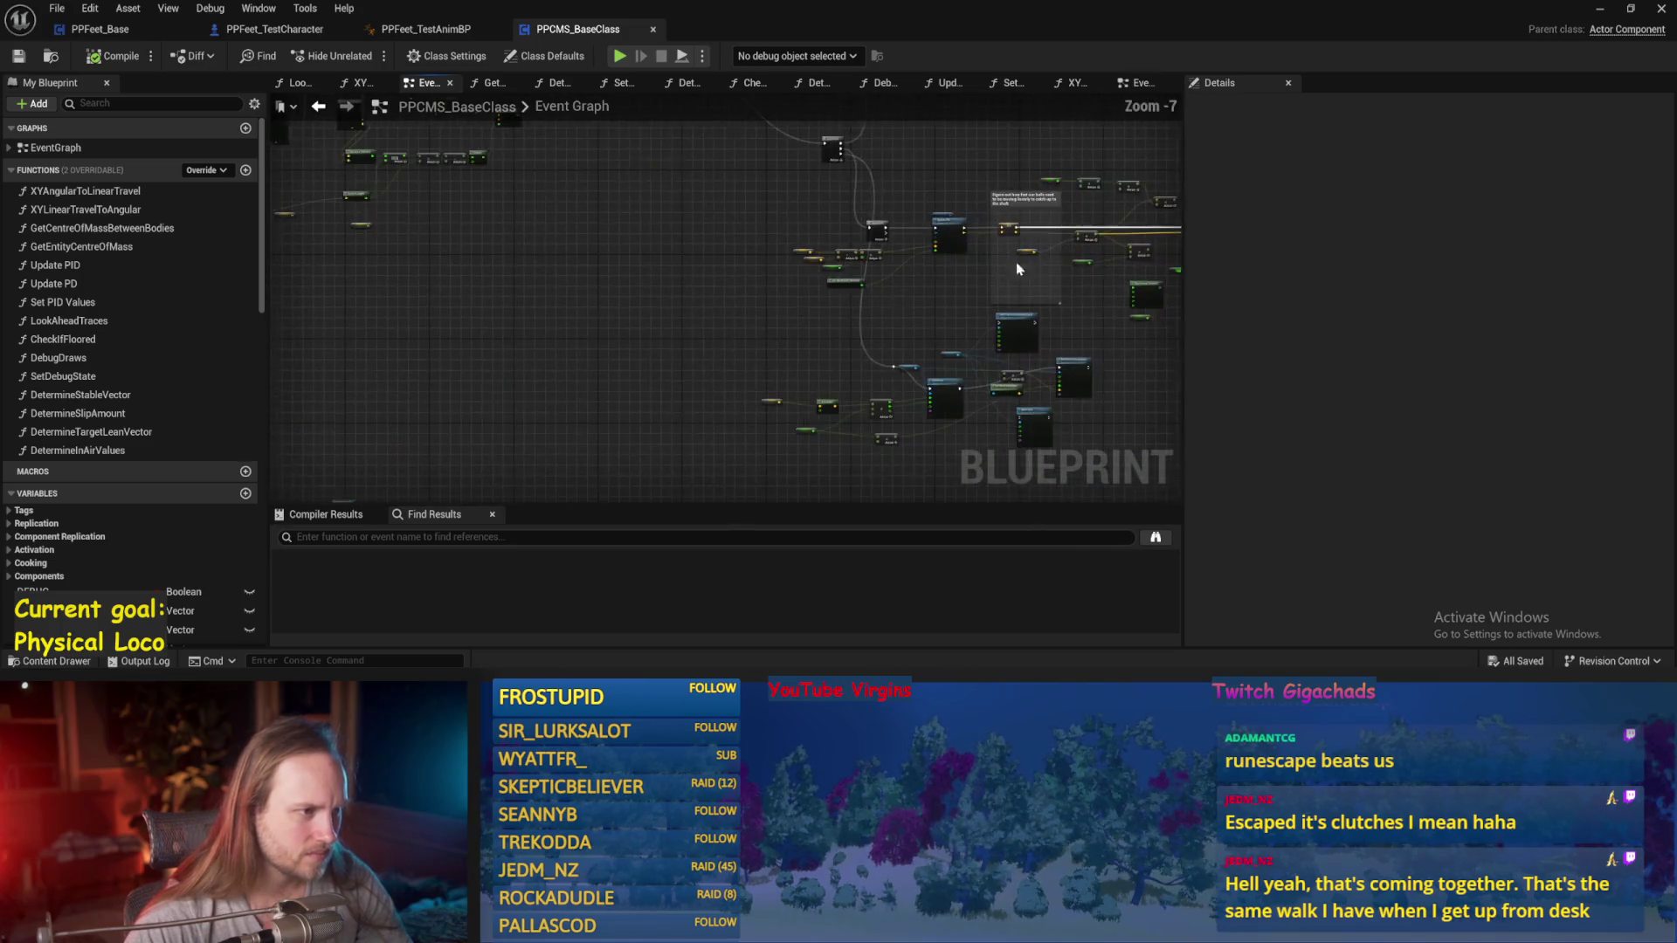
# Step: Review the Set Mesh root location, Current Stride Speed, SET, dot and Add nodes
pyautogui.moveTo(1010, 232)
pyautogui.mouseDown()
pyautogui.moveTo(1123, 273)
pyautogui.moveTo(951, 187)
pyautogui.mouseUp()
pyautogui.scroll(4, 556, 285)
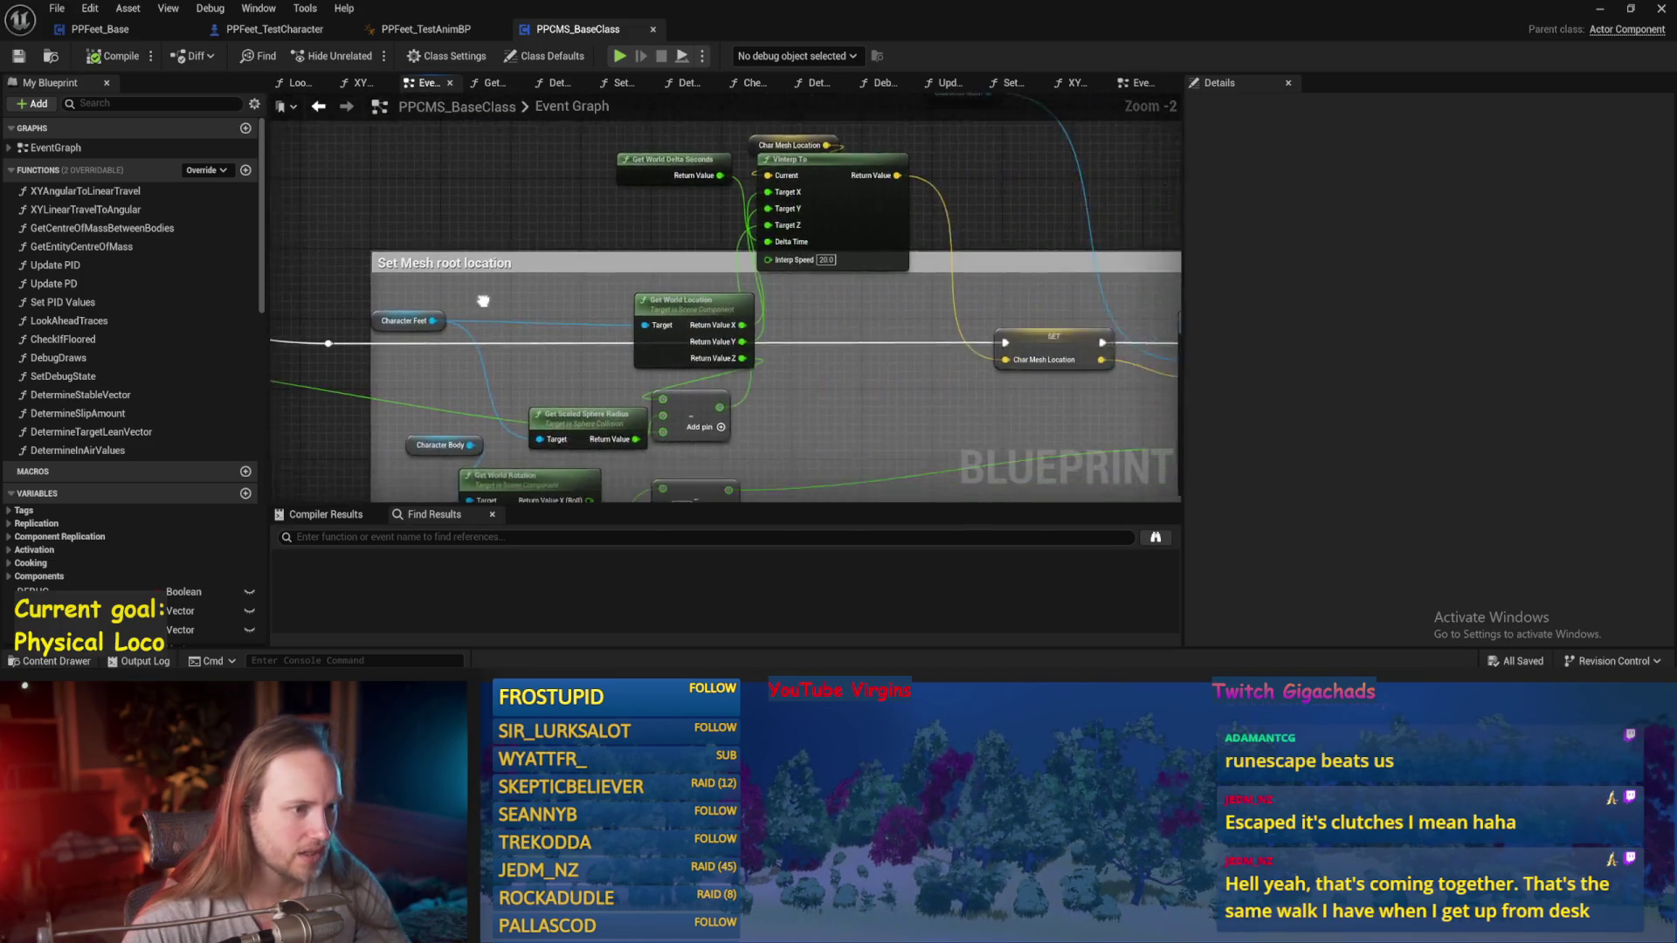
pyautogui.moveTo(545, 261)
pyautogui.mouseDown()
pyautogui.moveTo(430, 265)
pyautogui.moveTo(786, 378)
pyautogui.moveTo(498, 374)
pyautogui.moveTo(756, 272)
pyautogui.moveTo(928, 348)
pyautogui.mouseUp()
pyautogui.moveTo(715, 311)
pyautogui.mouseDown()
pyautogui.moveTo(917, 218)
pyautogui.moveTo(768, 322)
pyautogui.moveTo(616, 277)
pyautogui.mouseUp()
pyautogui.scroll(-5, 883, 393)
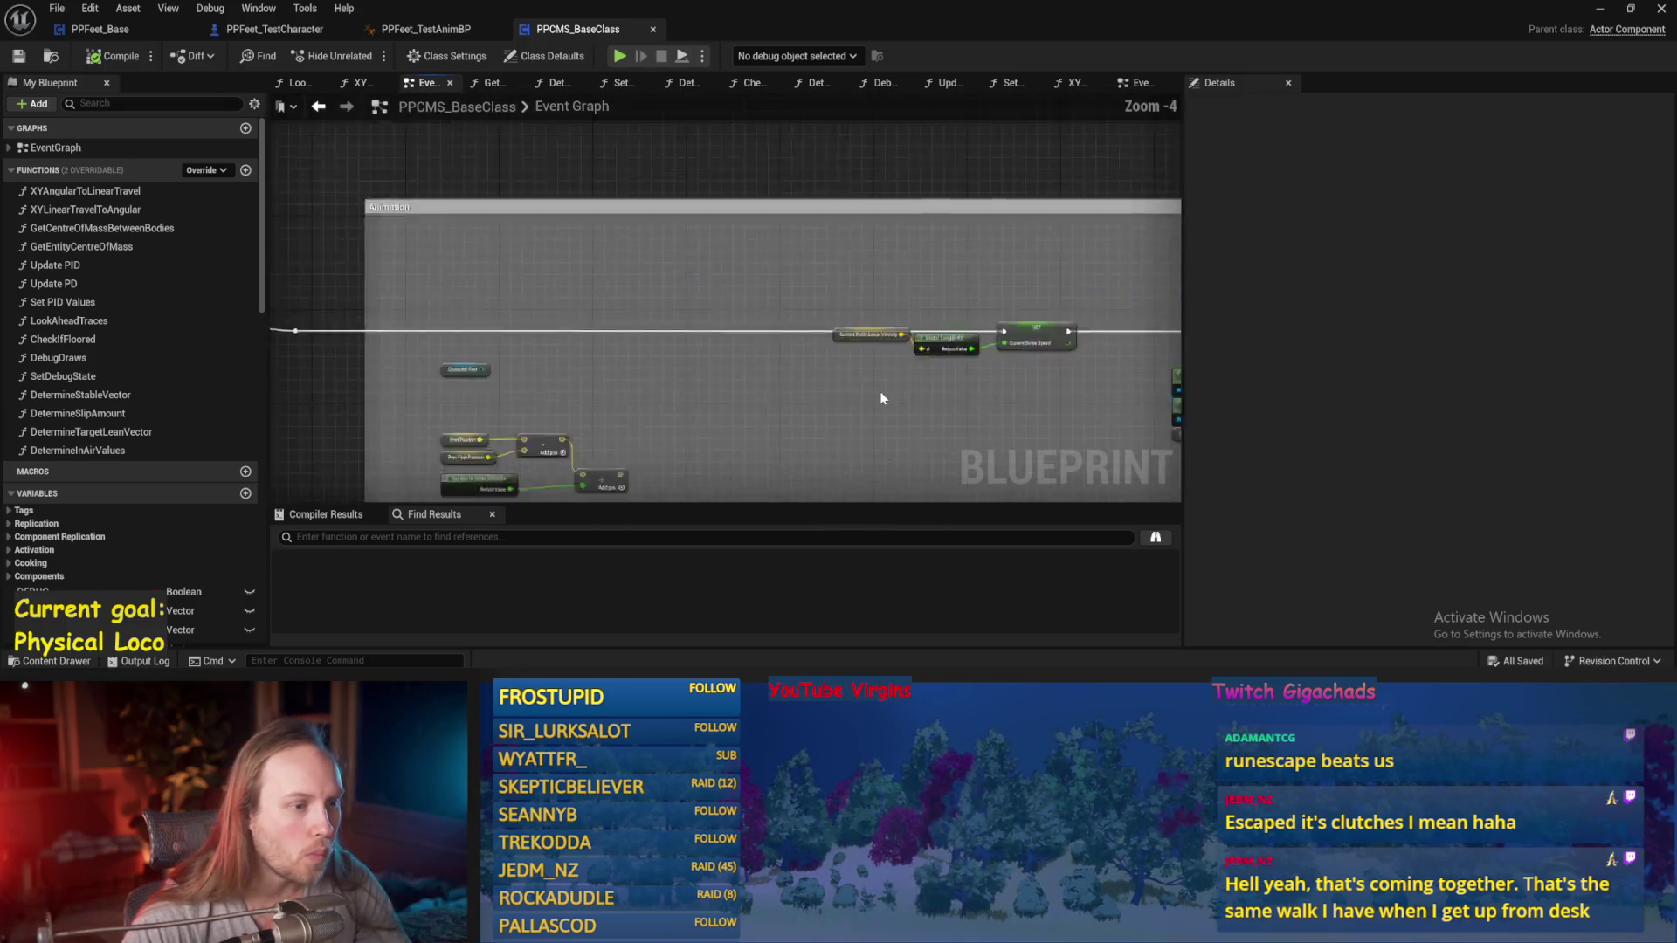
pyautogui.scroll(2, 991, 253)
pyautogui.scroll(2, 761, 344)
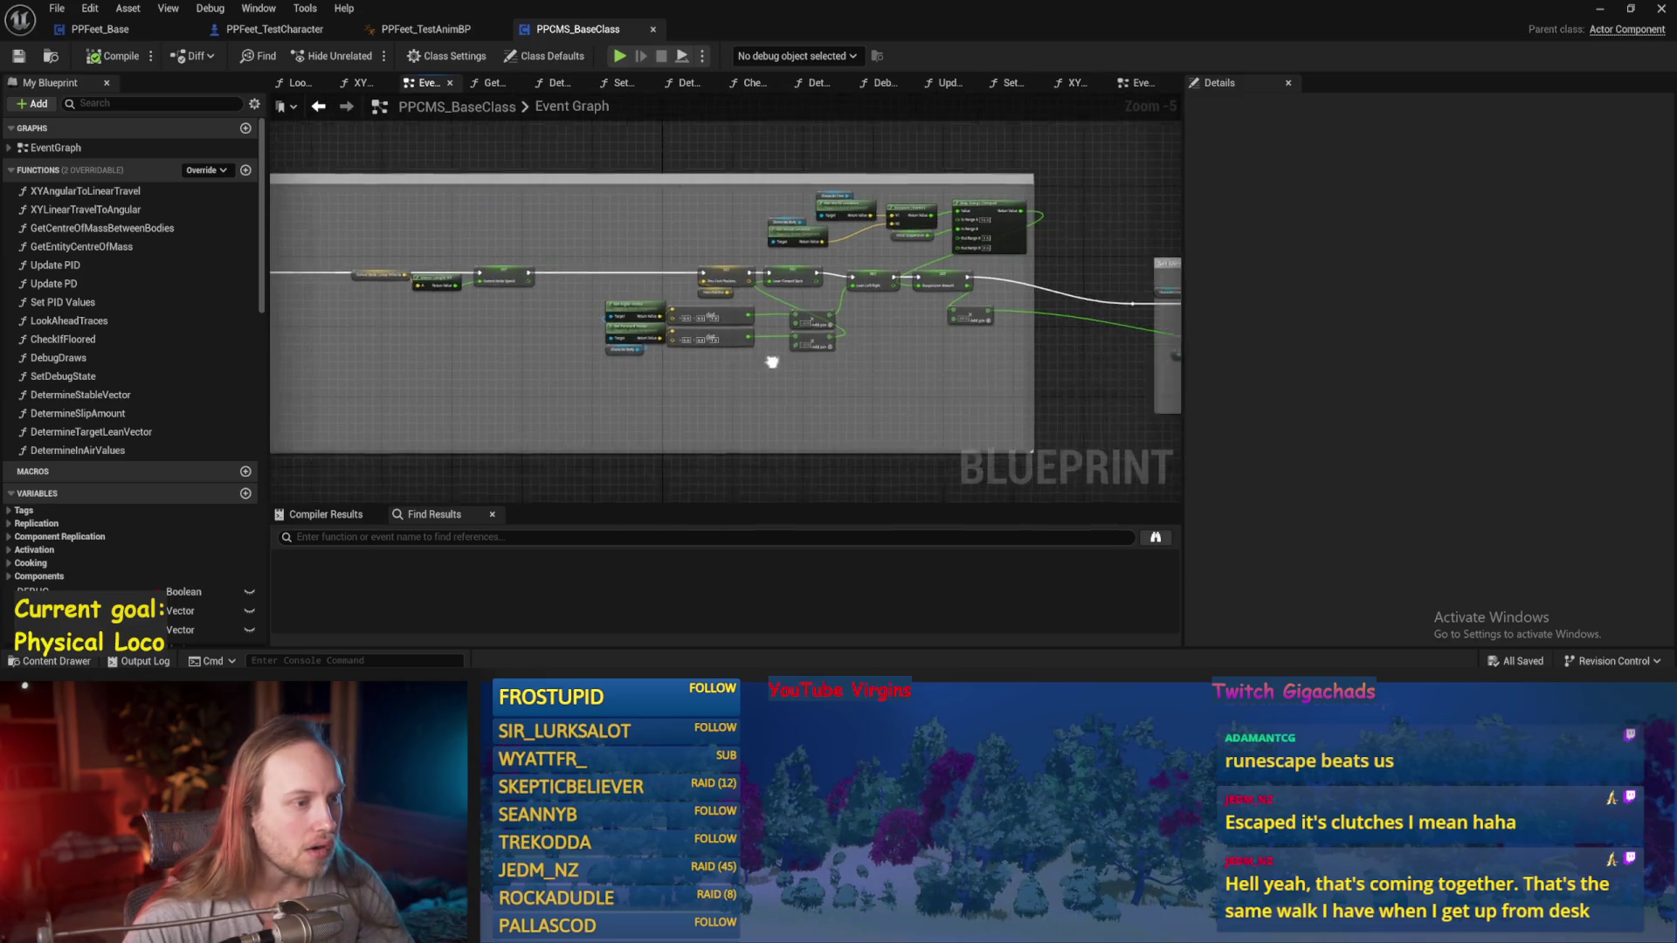
pyautogui.moveTo(838, 344); pyautogui.dragTo(861, 350)
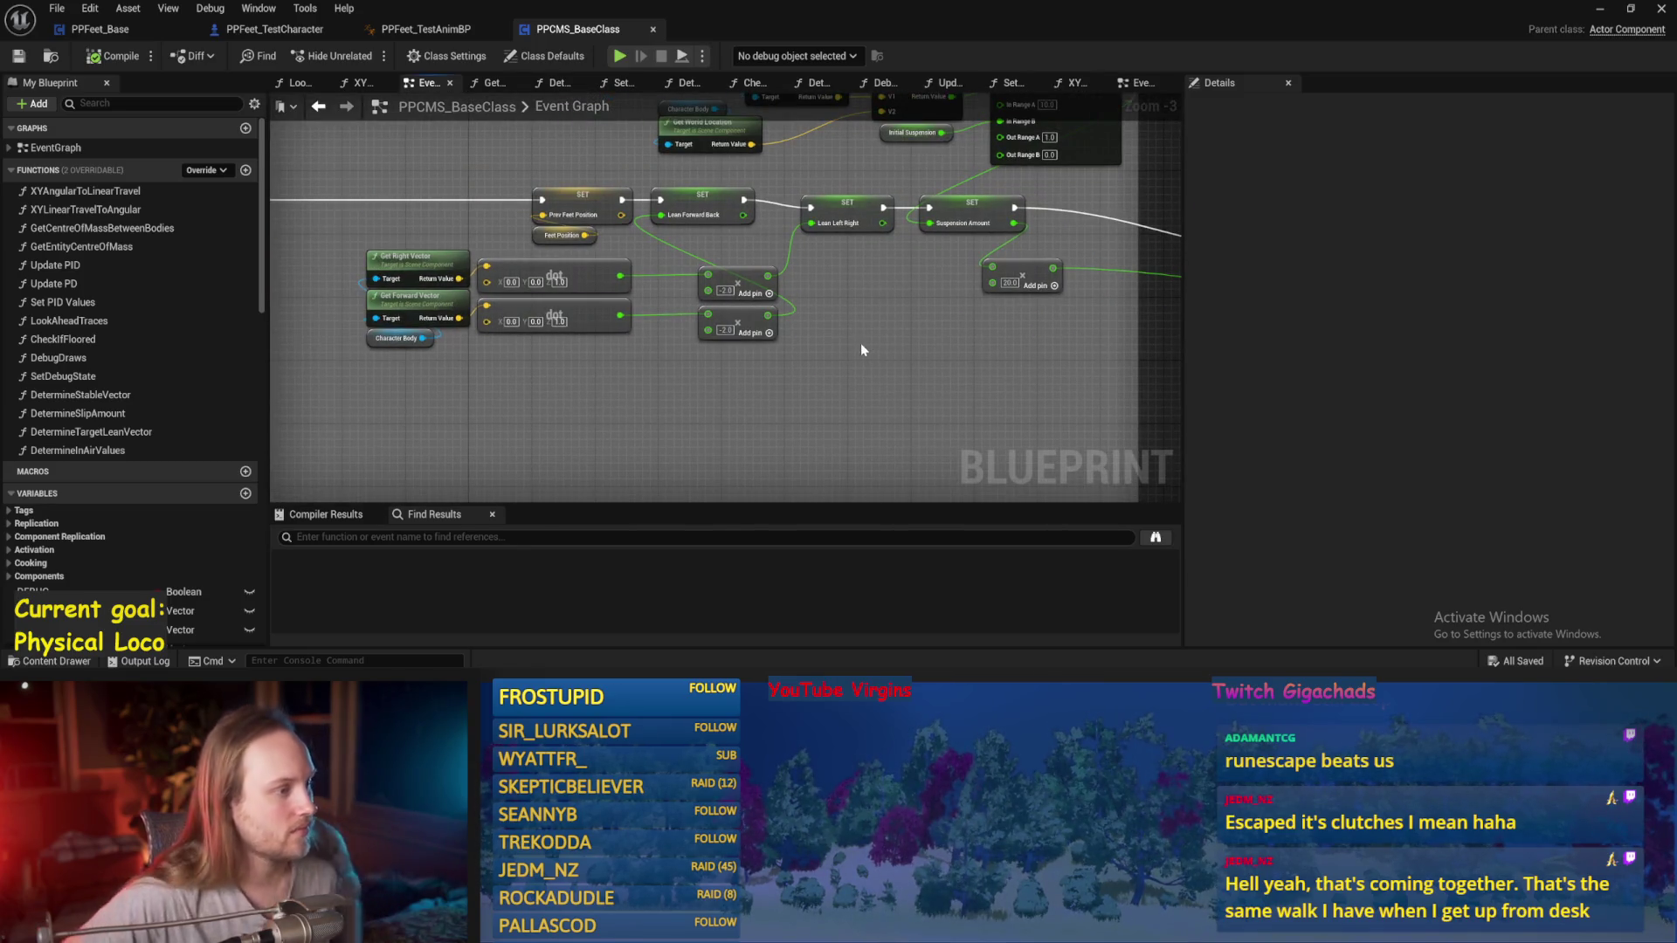
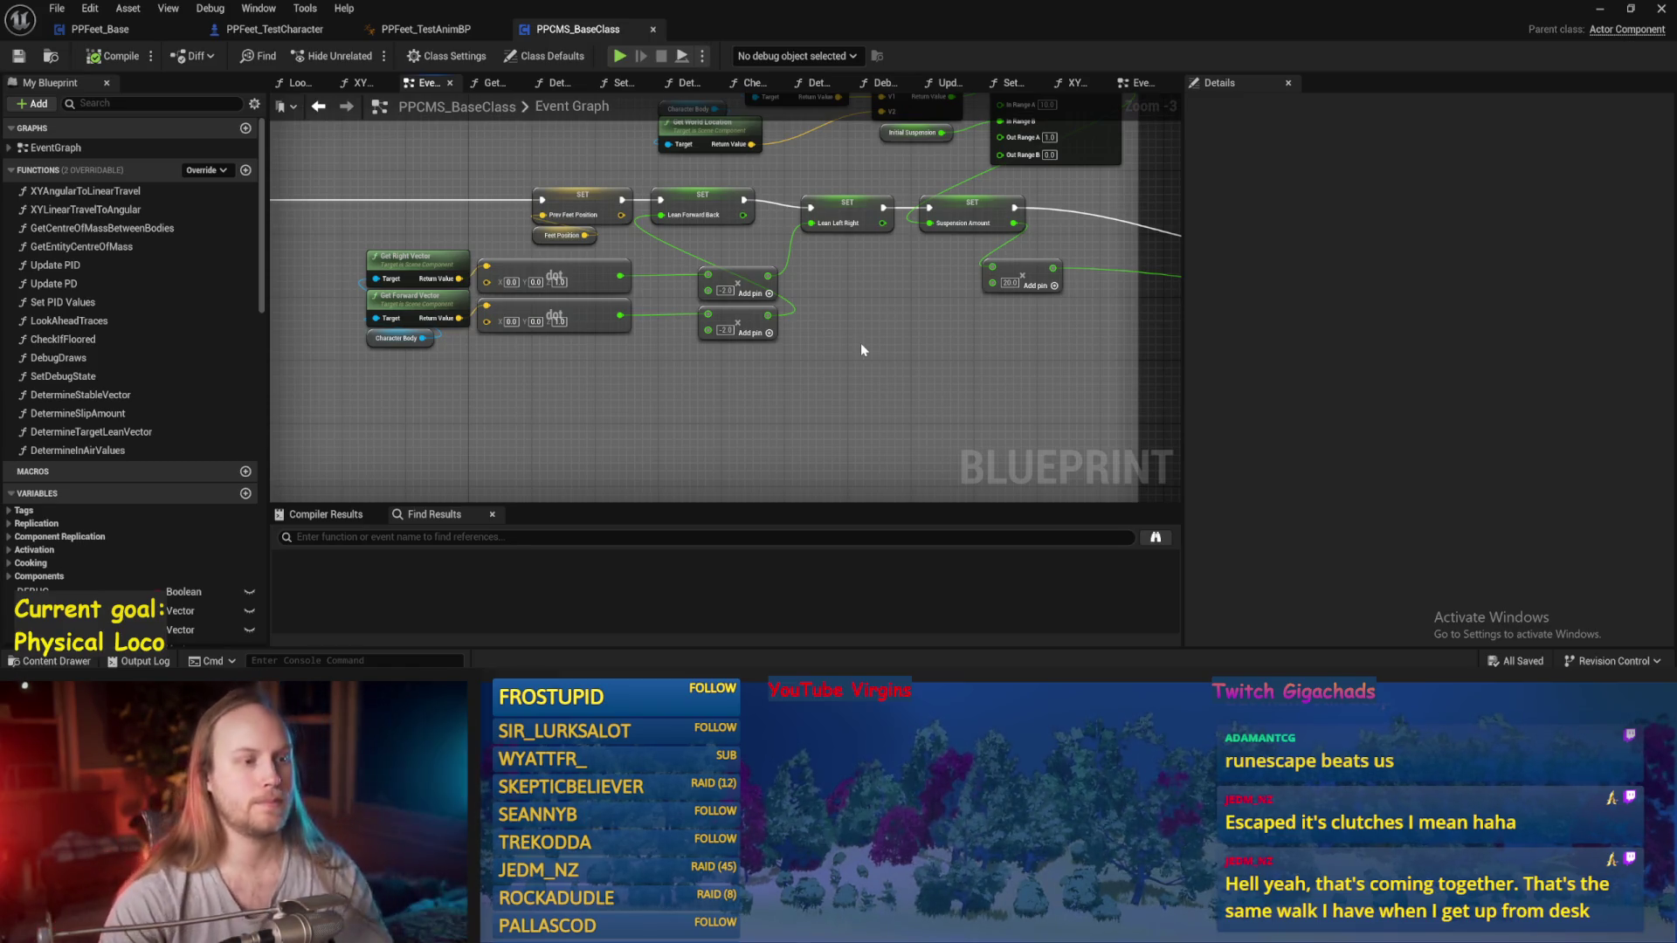
# Step: Pan and zoom across the Event Graph to survey the mesh location, lean, centre-of-mass and line-trace nodes
pyautogui.moveTo(949, 372)
pyautogui.mouseDown()
pyautogui.moveTo(704, 356)
pyautogui.moveTo(617, 280)
pyautogui.mouseUp()
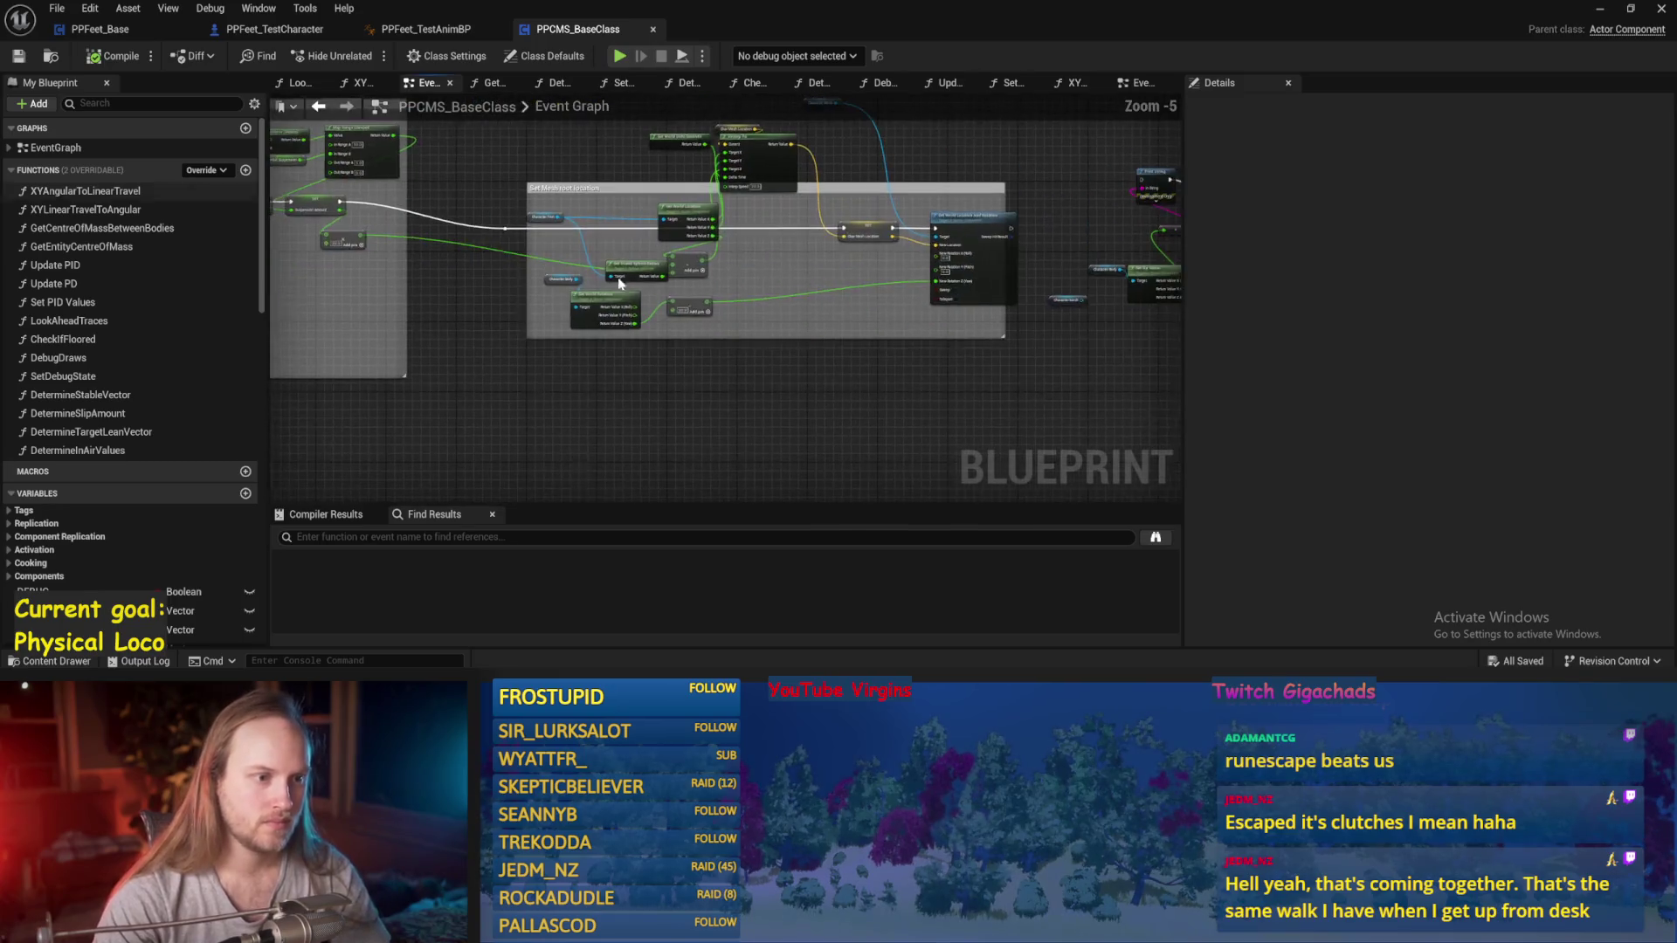
pyautogui.scroll(-1, 685, 300)
pyautogui.moveTo(832, 278)
pyautogui.mouseDown()
pyautogui.moveTo(617, 306)
pyautogui.moveTo(703, 398)
pyautogui.mouseUp()
pyautogui.scroll(2, 703, 399)
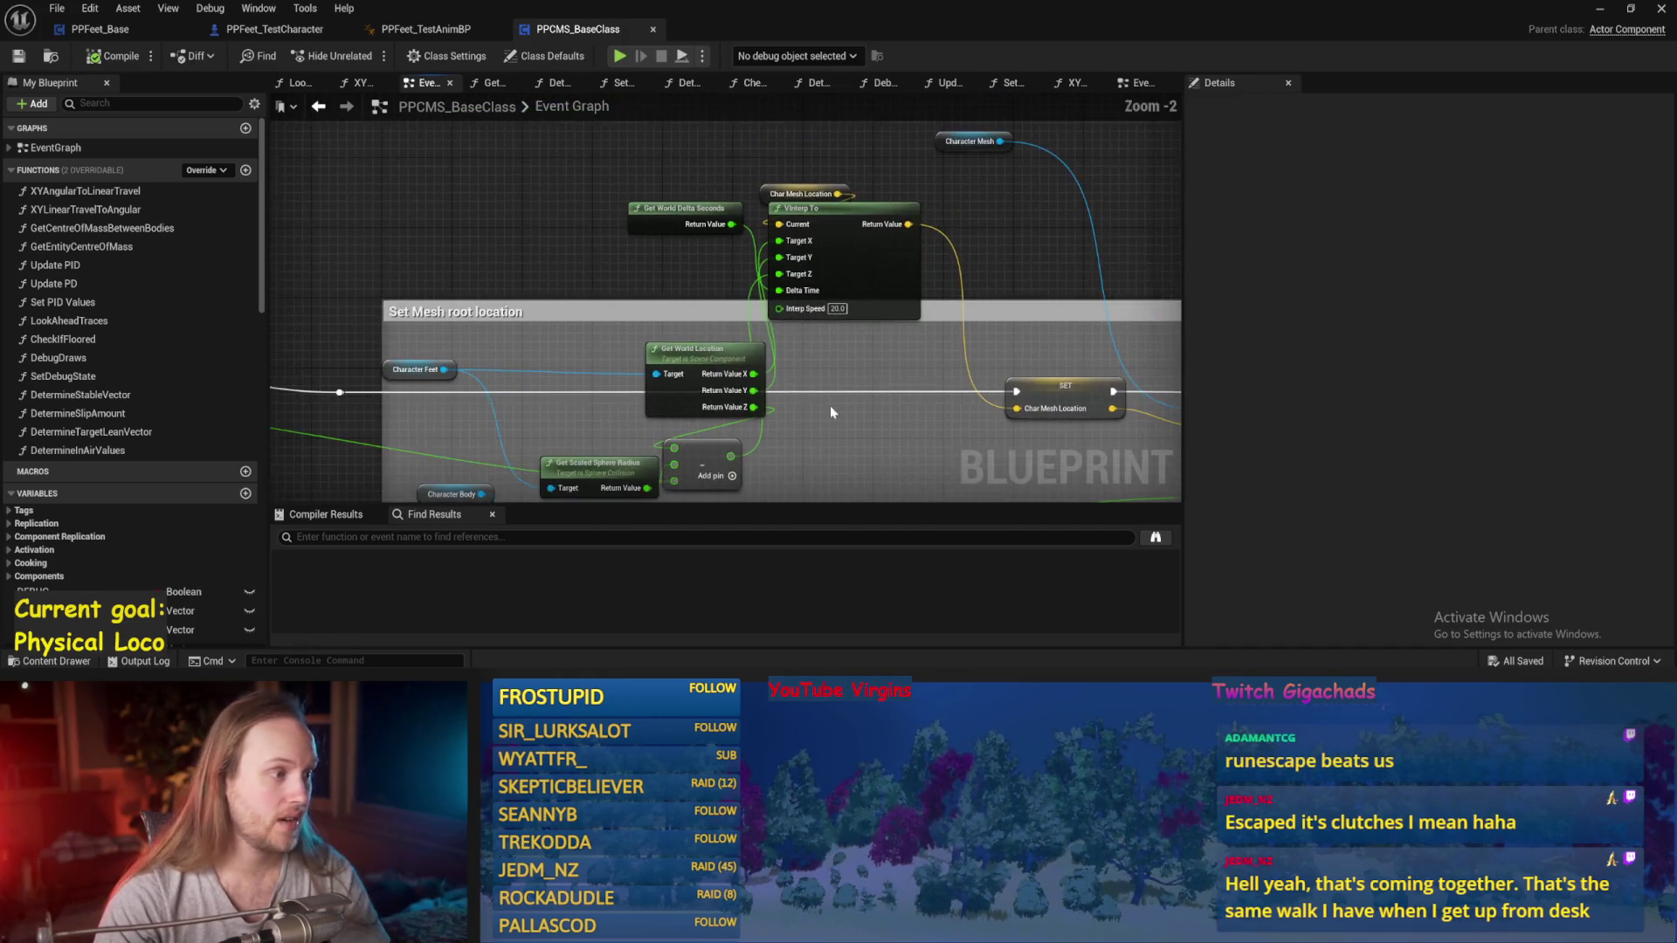
pyautogui.scroll(-2, 864, 428)
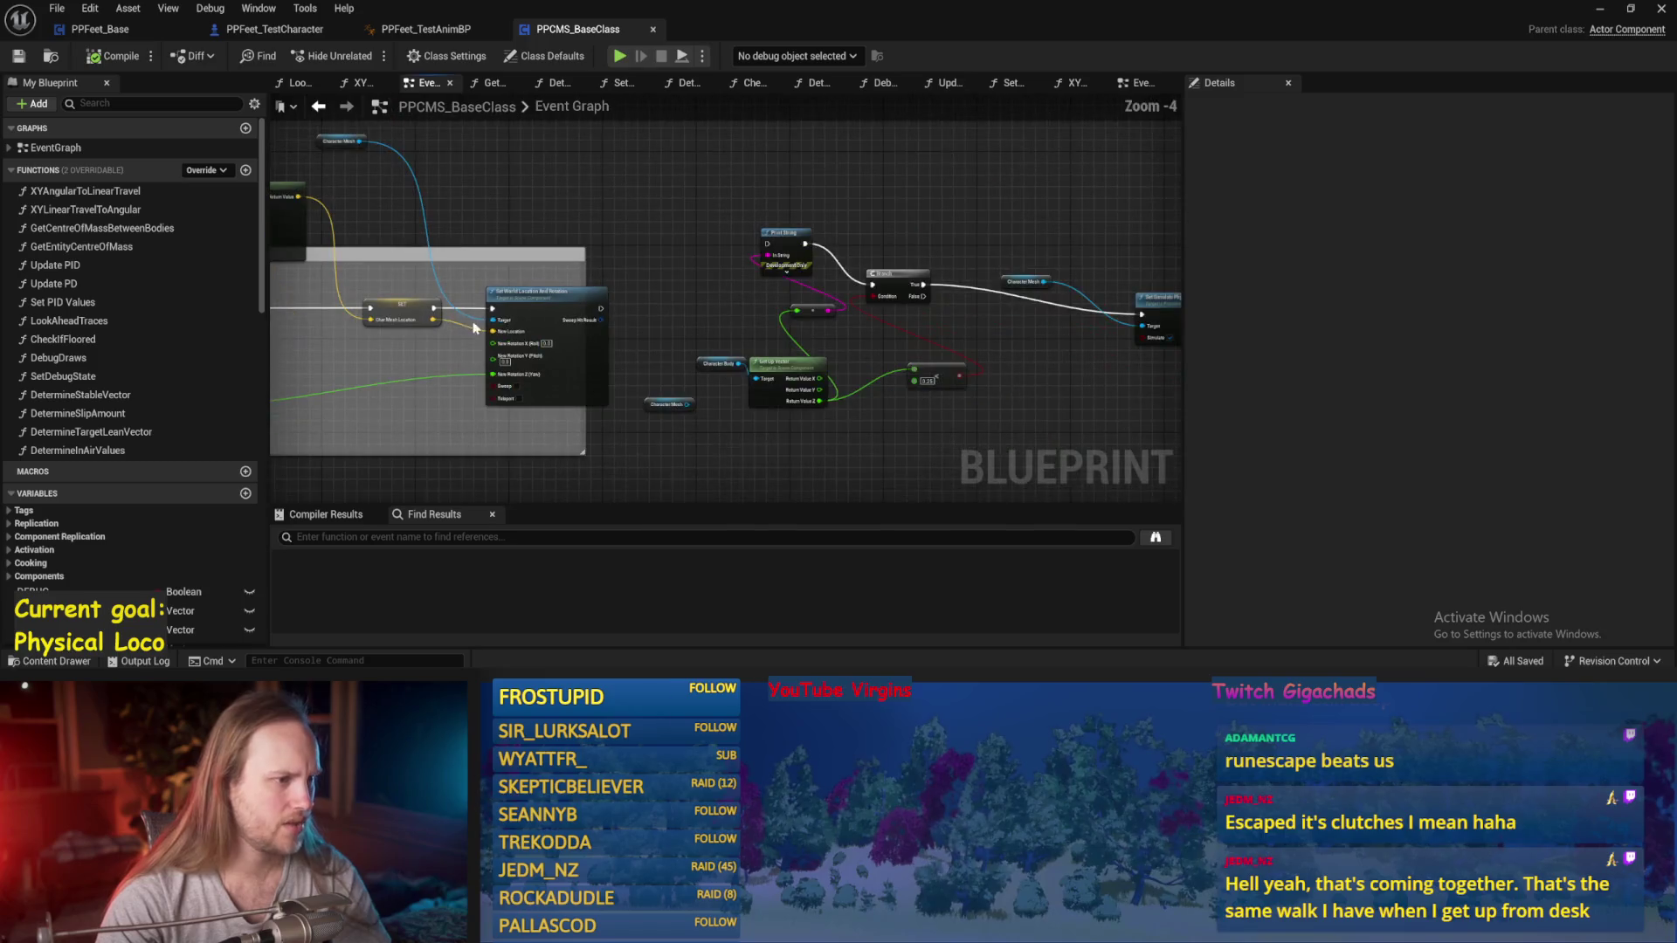
pyautogui.moveTo(864, 428)
pyautogui.mouseDown()
pyautogui.moveTo(848, 281)
pyautogui.moveTo(861, 335)
pyautogui.mouseUp()
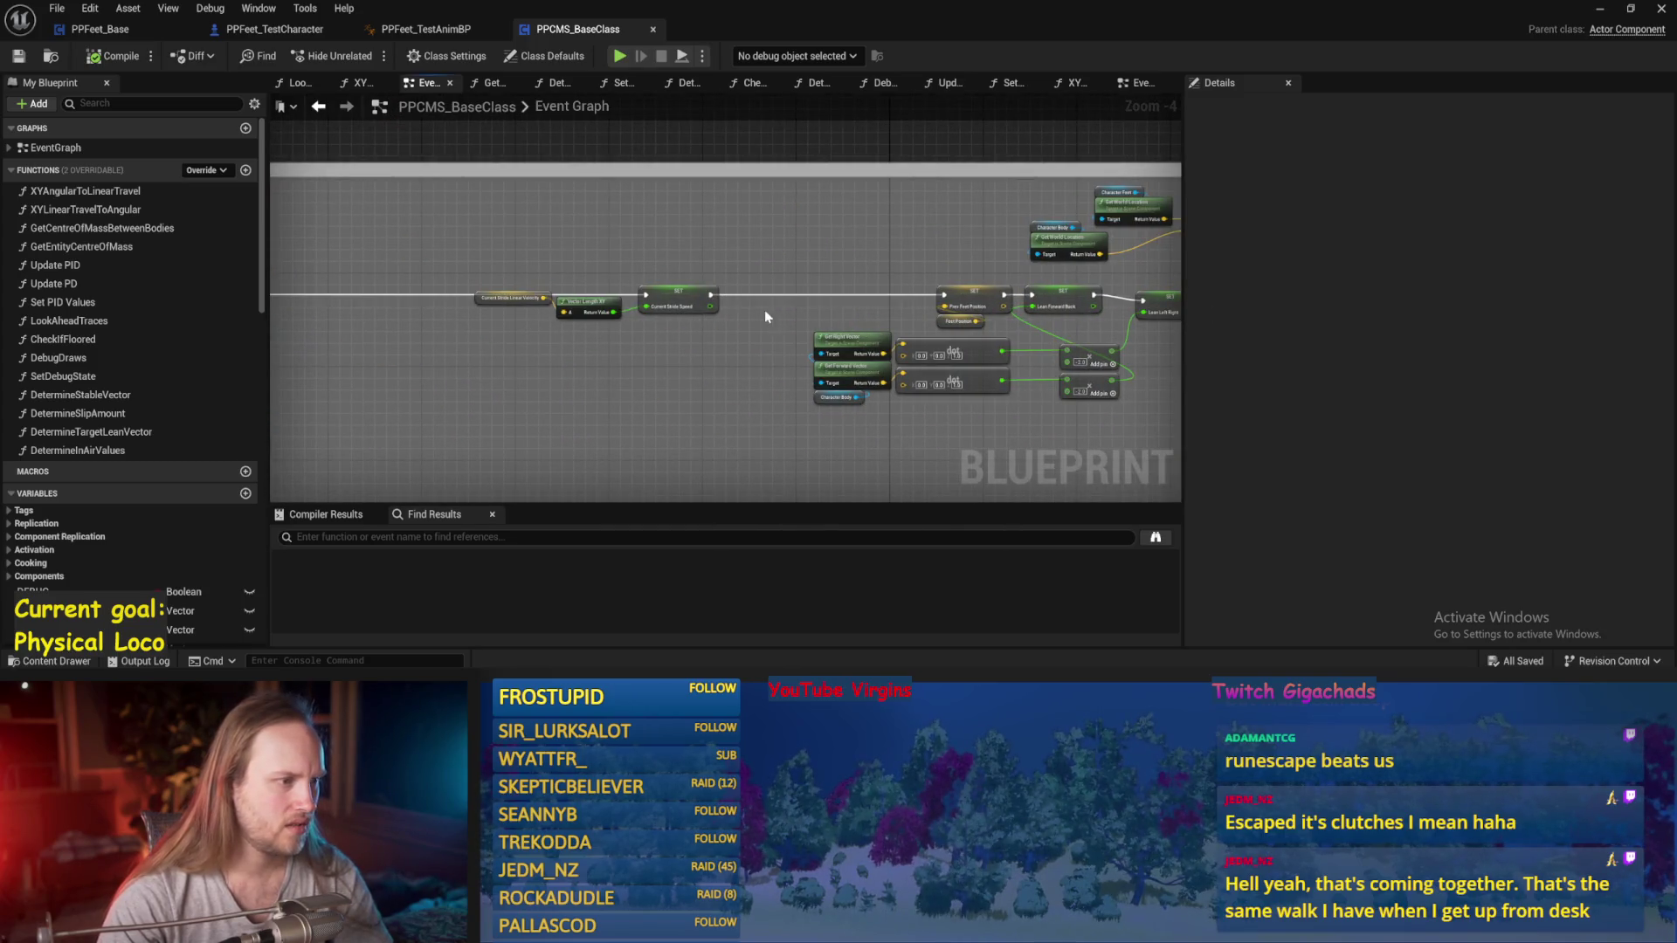
pyautogui.moveTo(765, 316)
pyautogui.mouseDown()
pyautogui.moveTo(751, 384)
pyautogui.moveTo(567, 306)
pyautogui.moveTo(500, 312)
pyautogui.mouseUp()
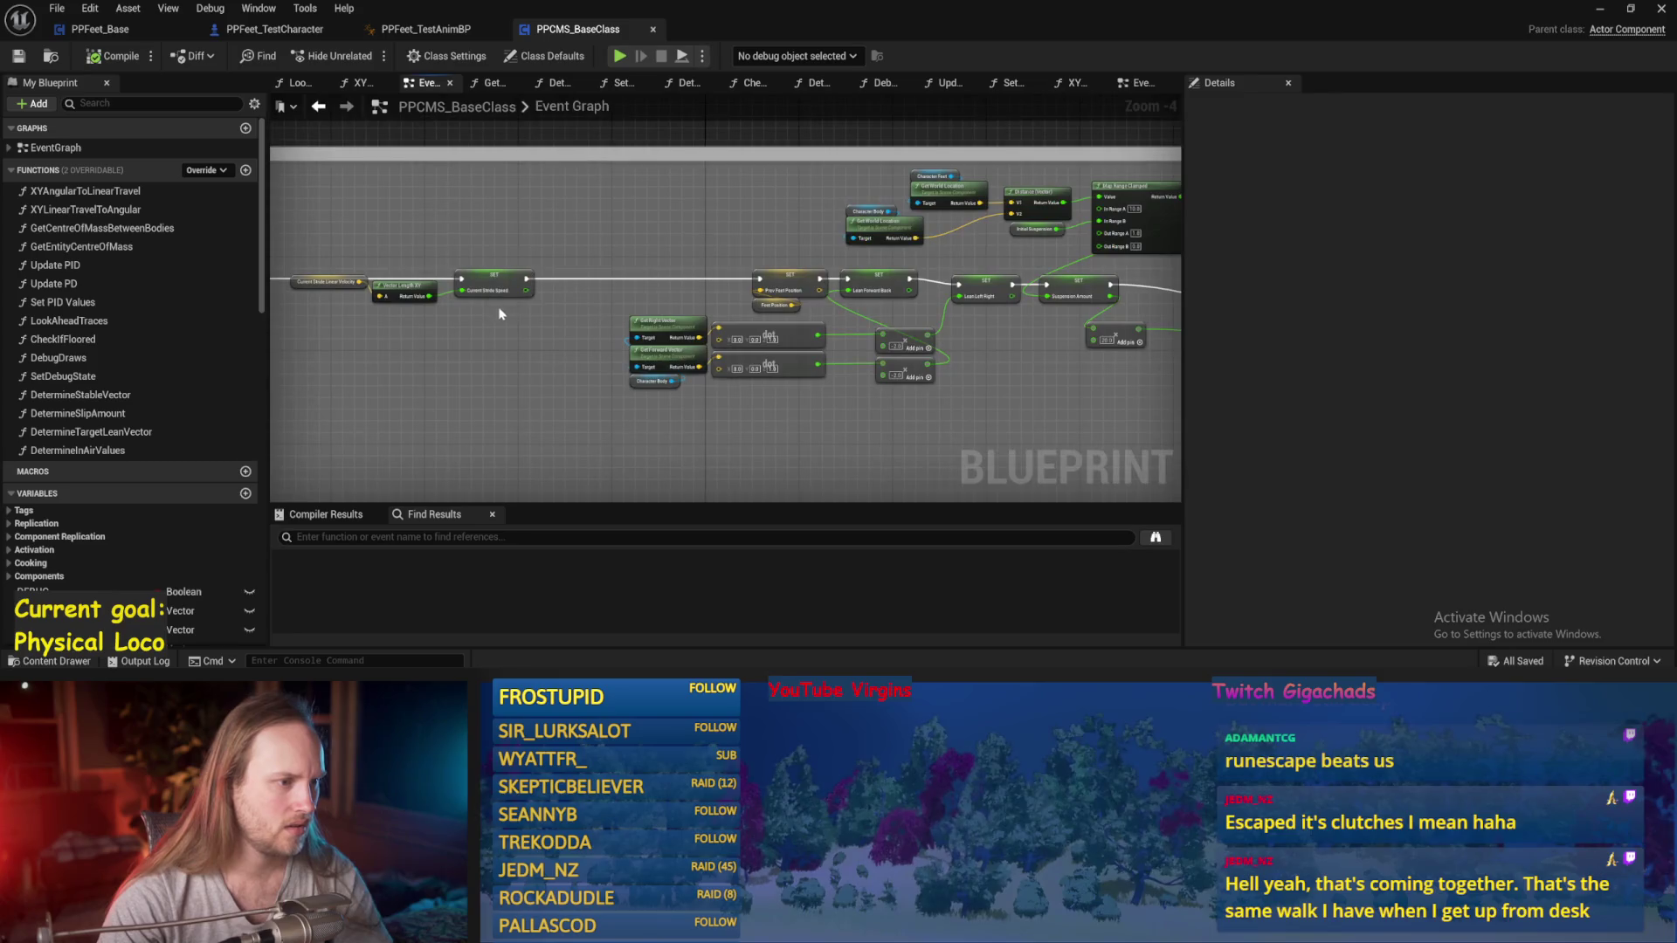
pyautogui.scroll(1, 609, 301)
pyautogui.moveTo(764, 187)
pyautogui.mouseDown()
pyautogui.moveTo(392, 191)
pyautogui.moveTo(712, 207)
pyautogui.mouseUp()
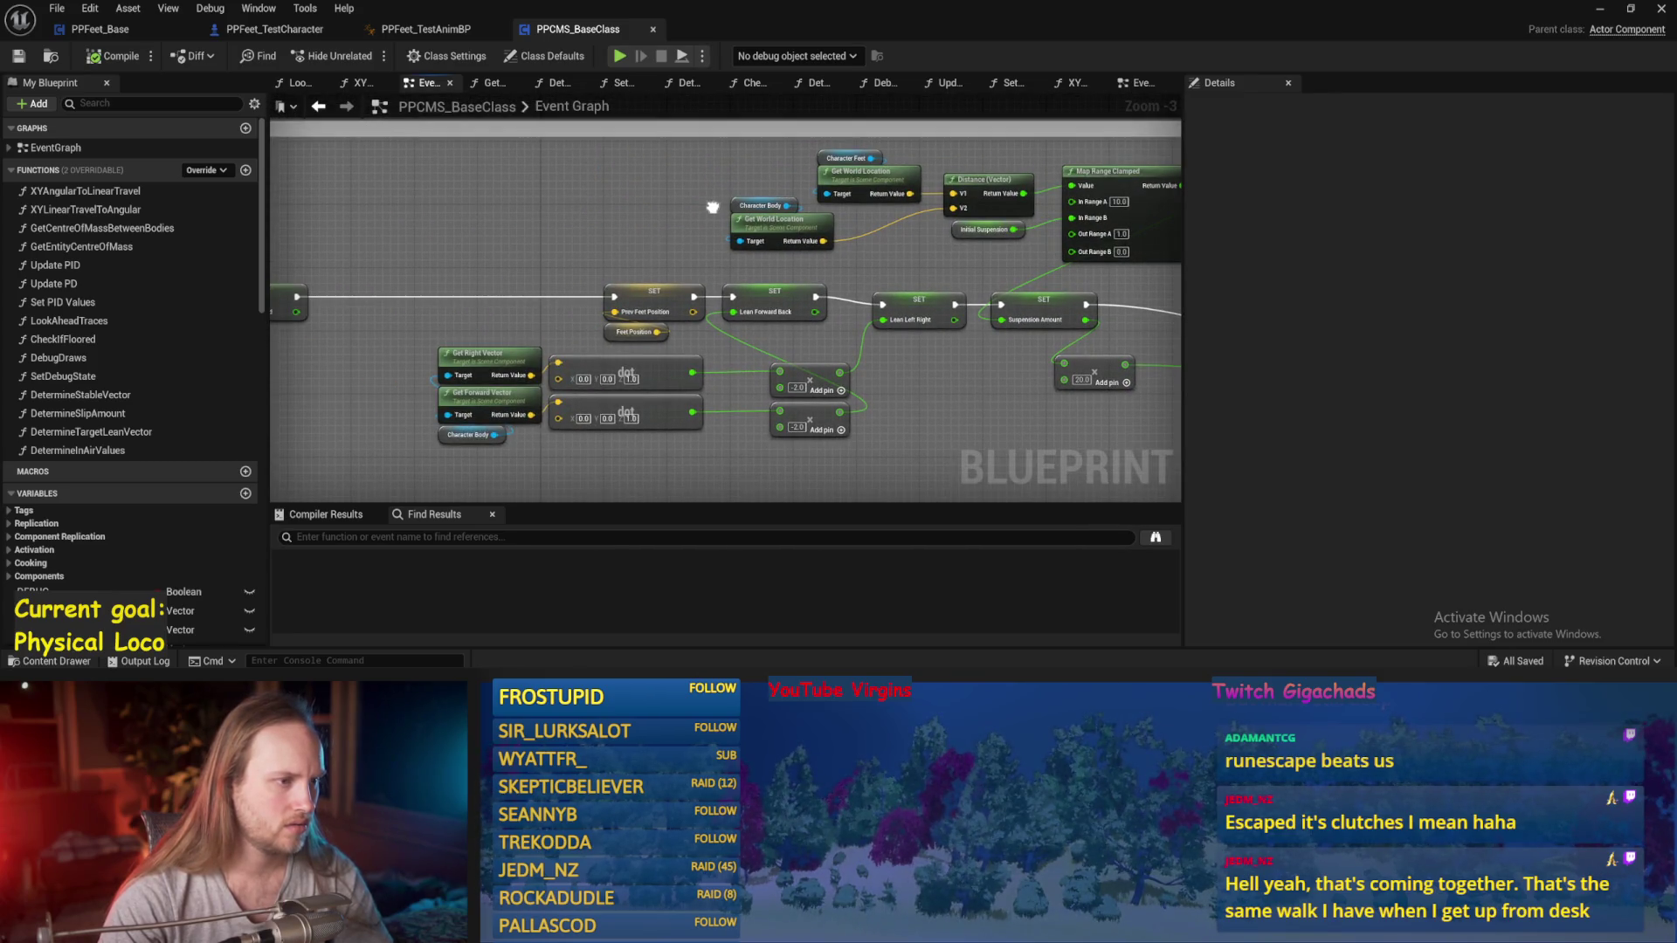
pyautogui.scroll(-6, 713, 207)
pyautogui.moveTo(712, 207); pyautogui.dragTo(784, 300)
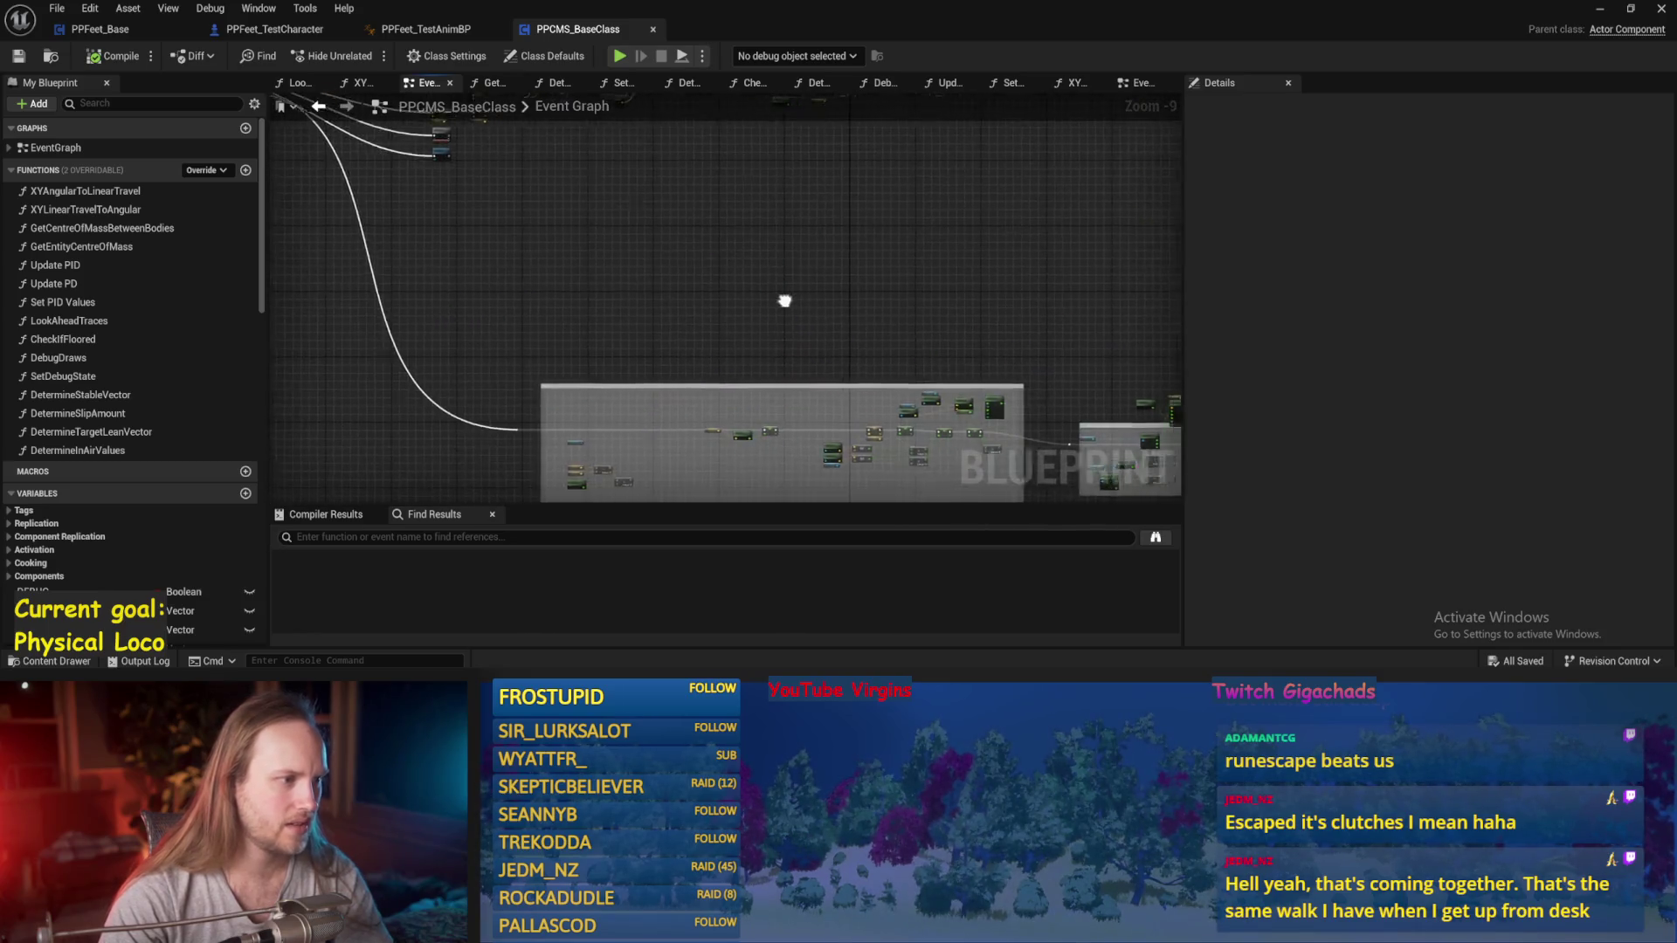
pyautogui.scroll(5, 784, 301)
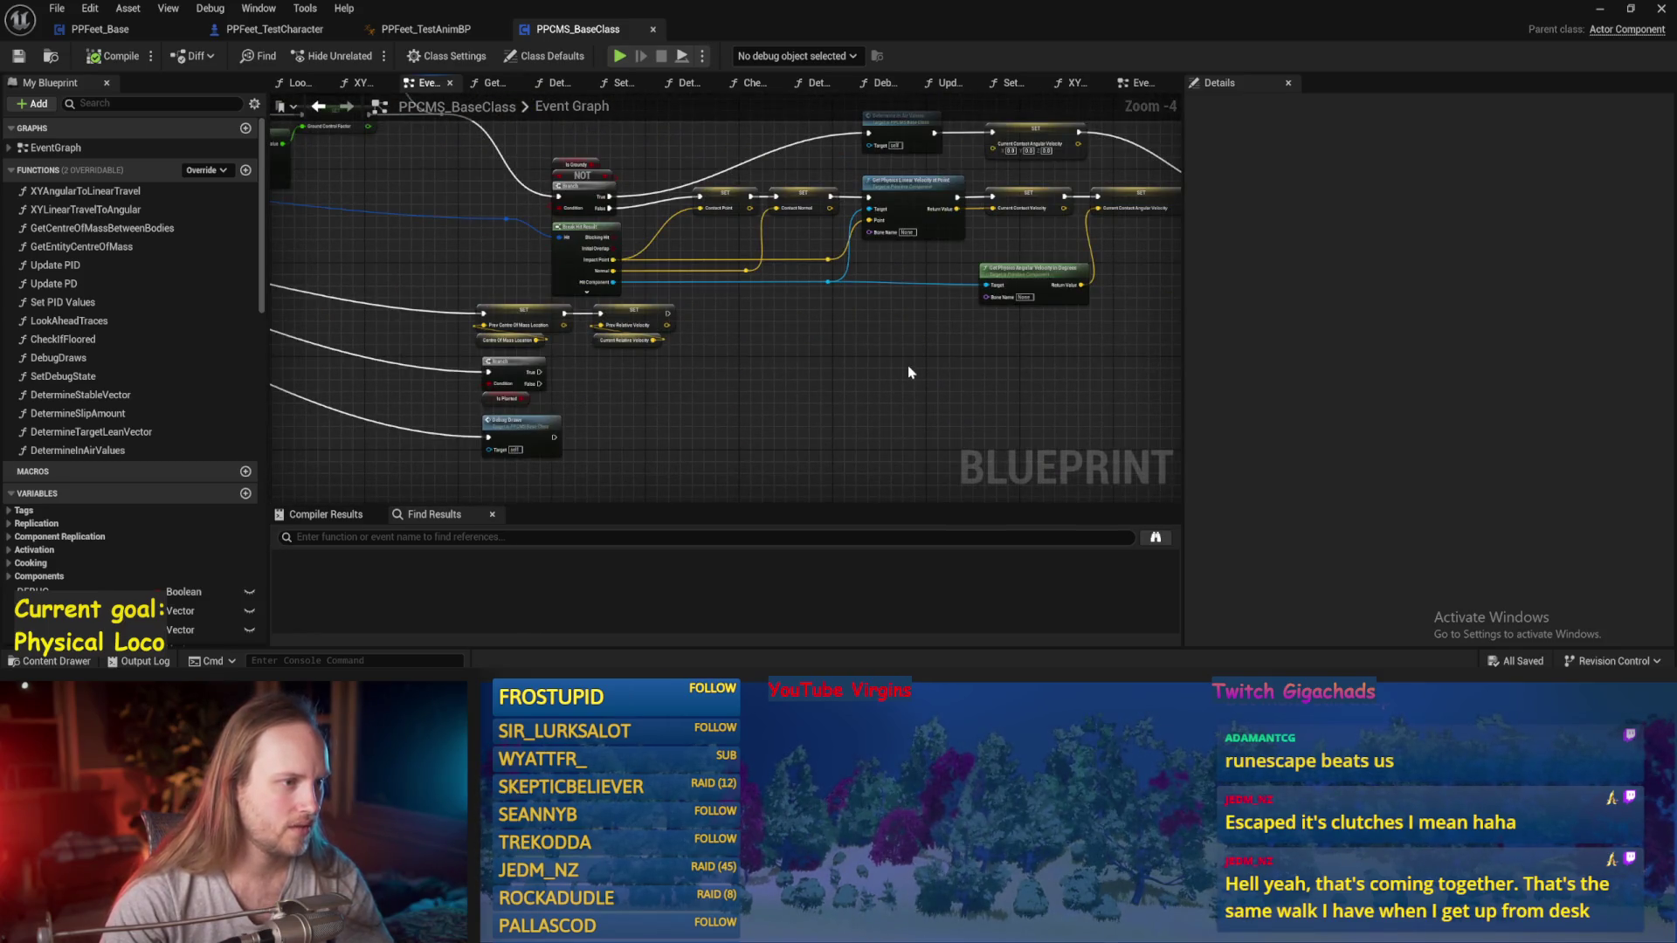
pyautogui.moveTo(908, 373); pyautogui.dragTo(498, 400)
pyautogui.moveTo(991, 378)
pyautogui.mouseDown()
pyautogui.moveTo(854, 387)
pyautogui.moveTo(829, 407)
pyautogui.mouseUp()
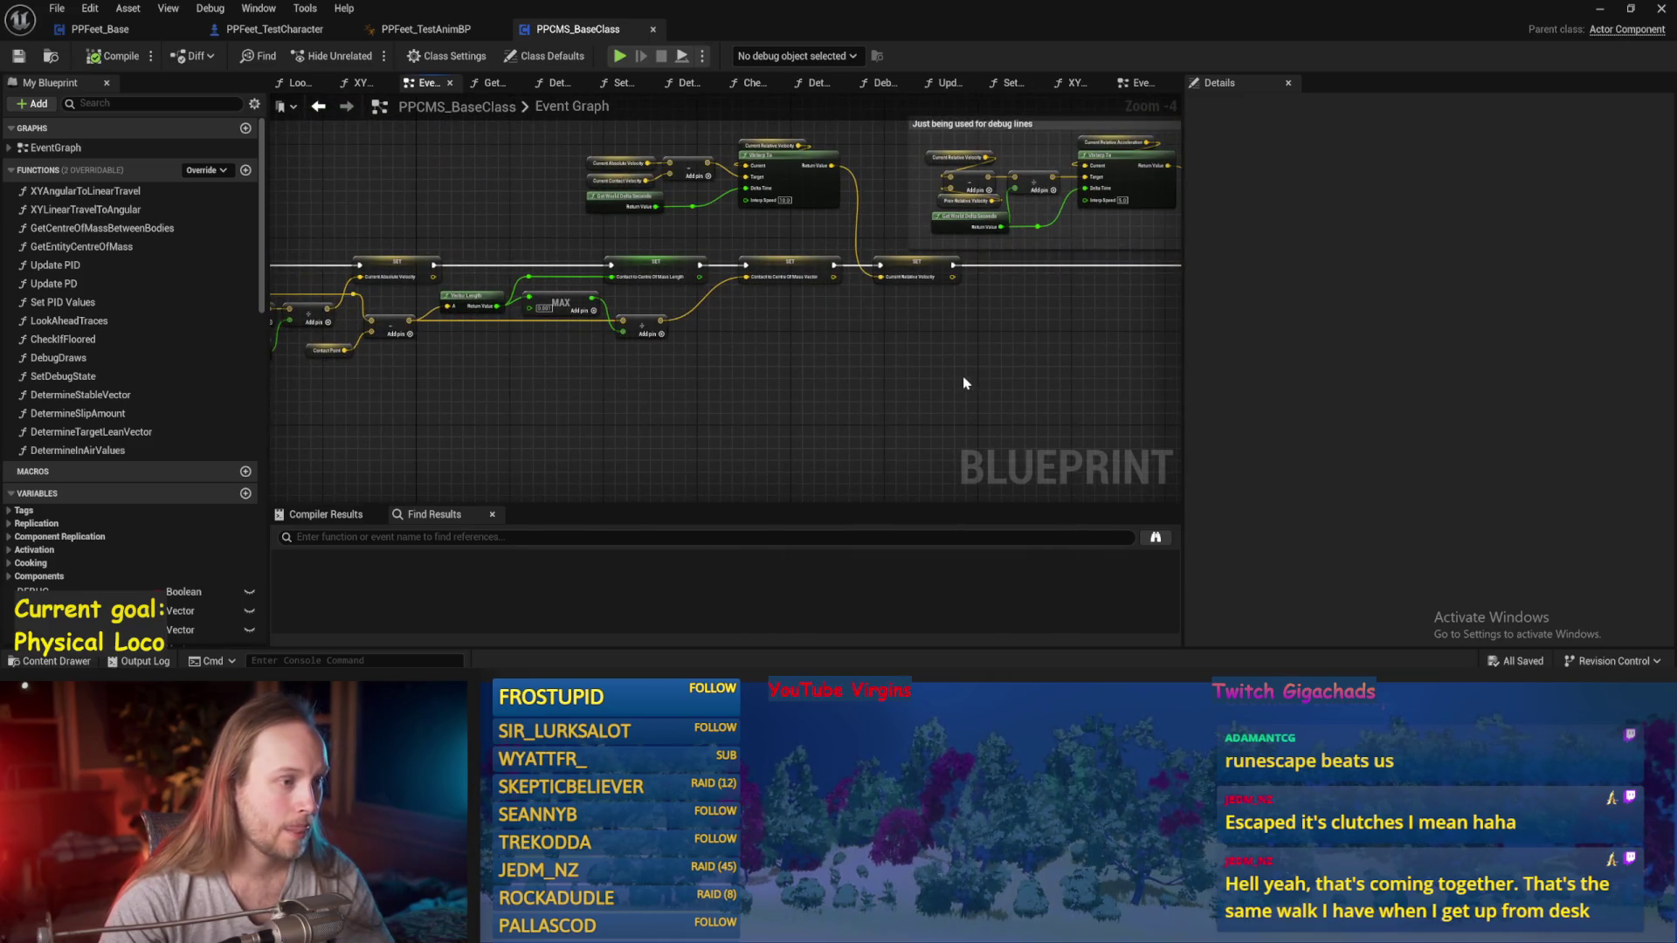
pyautogui.moveTo(987, 367)
pyautogui.mouseDown()
pyautogui.moveTo(756, 373)
pyautogui.moveTo(740, 266)
pyautogui.moveTo(972, 515)
pyautogui.mouseUp()
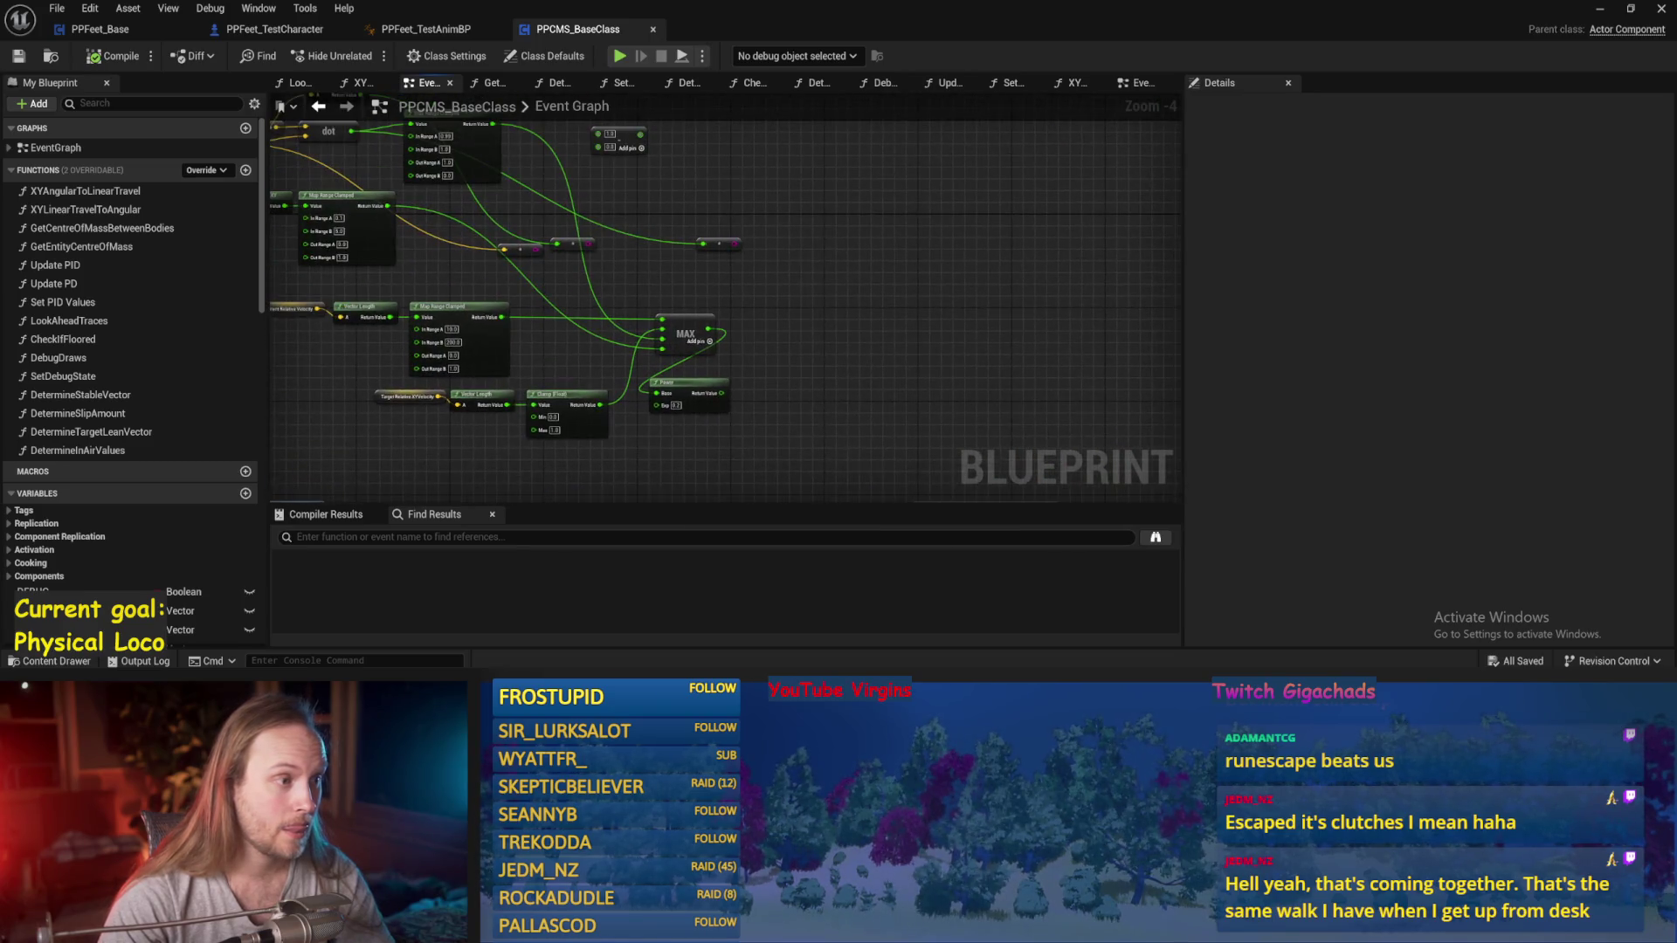
# Step: Search the blueprint for 'relative' and select the Current ZRotation Relative to Velocity result
pyautogui.click(391, 536)
pyautogui.write('relative')
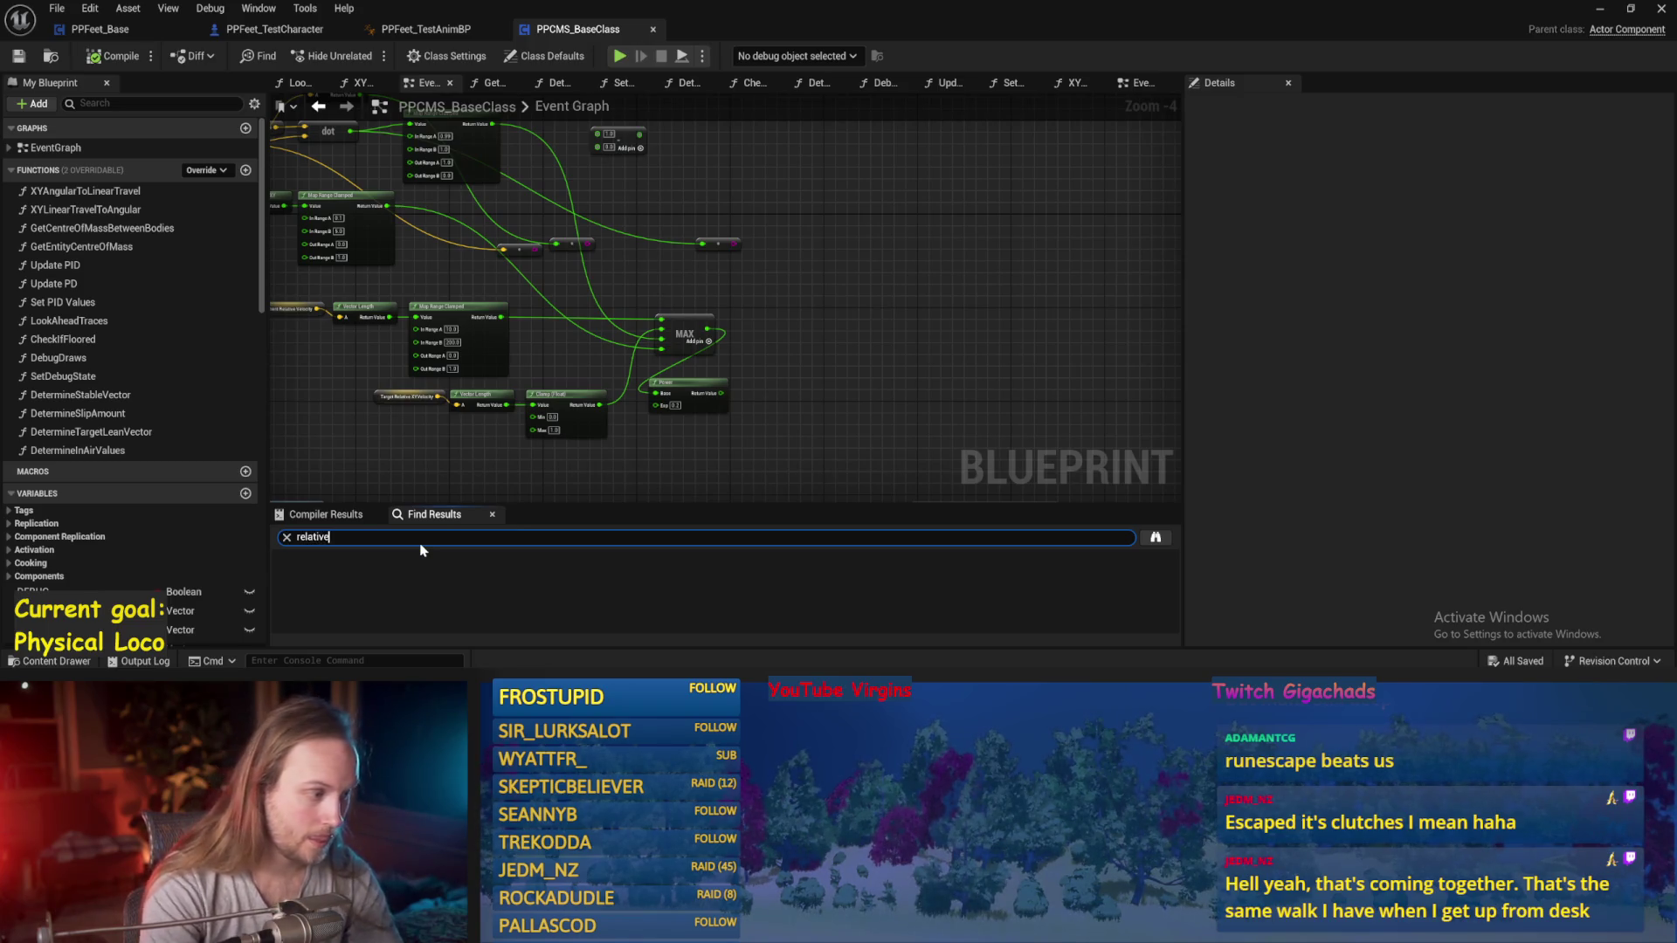
pyautogui.press('Return')
pyautogui.click(443, 563)
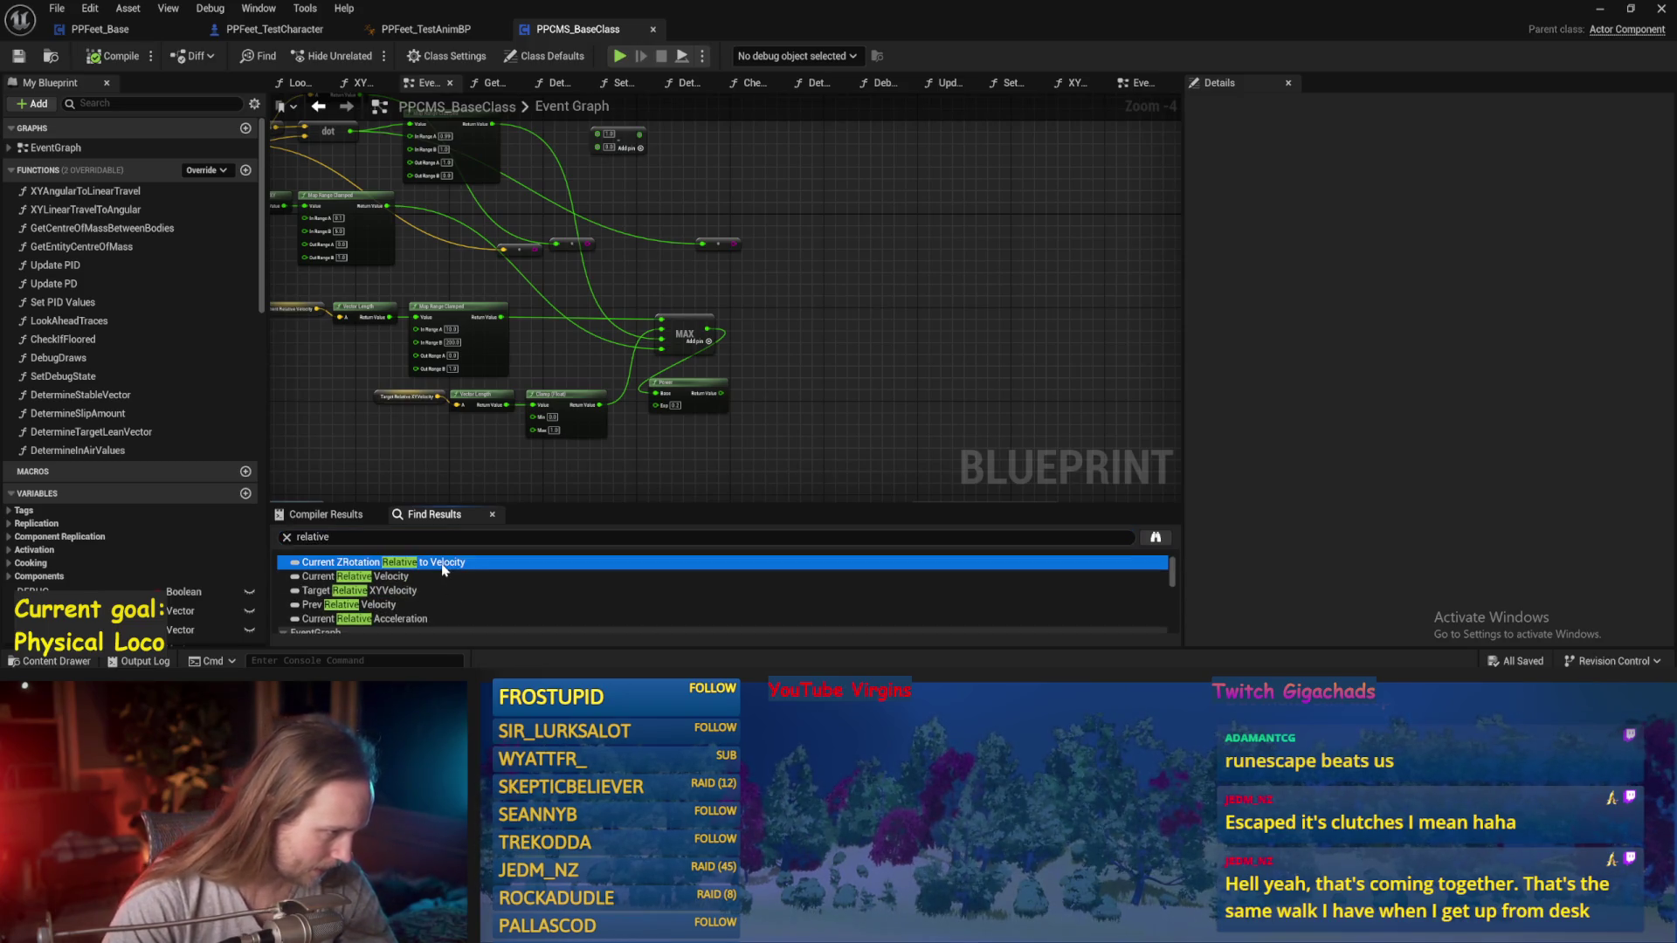
pyautogui.press('Down')
pyautogui.press('Down')
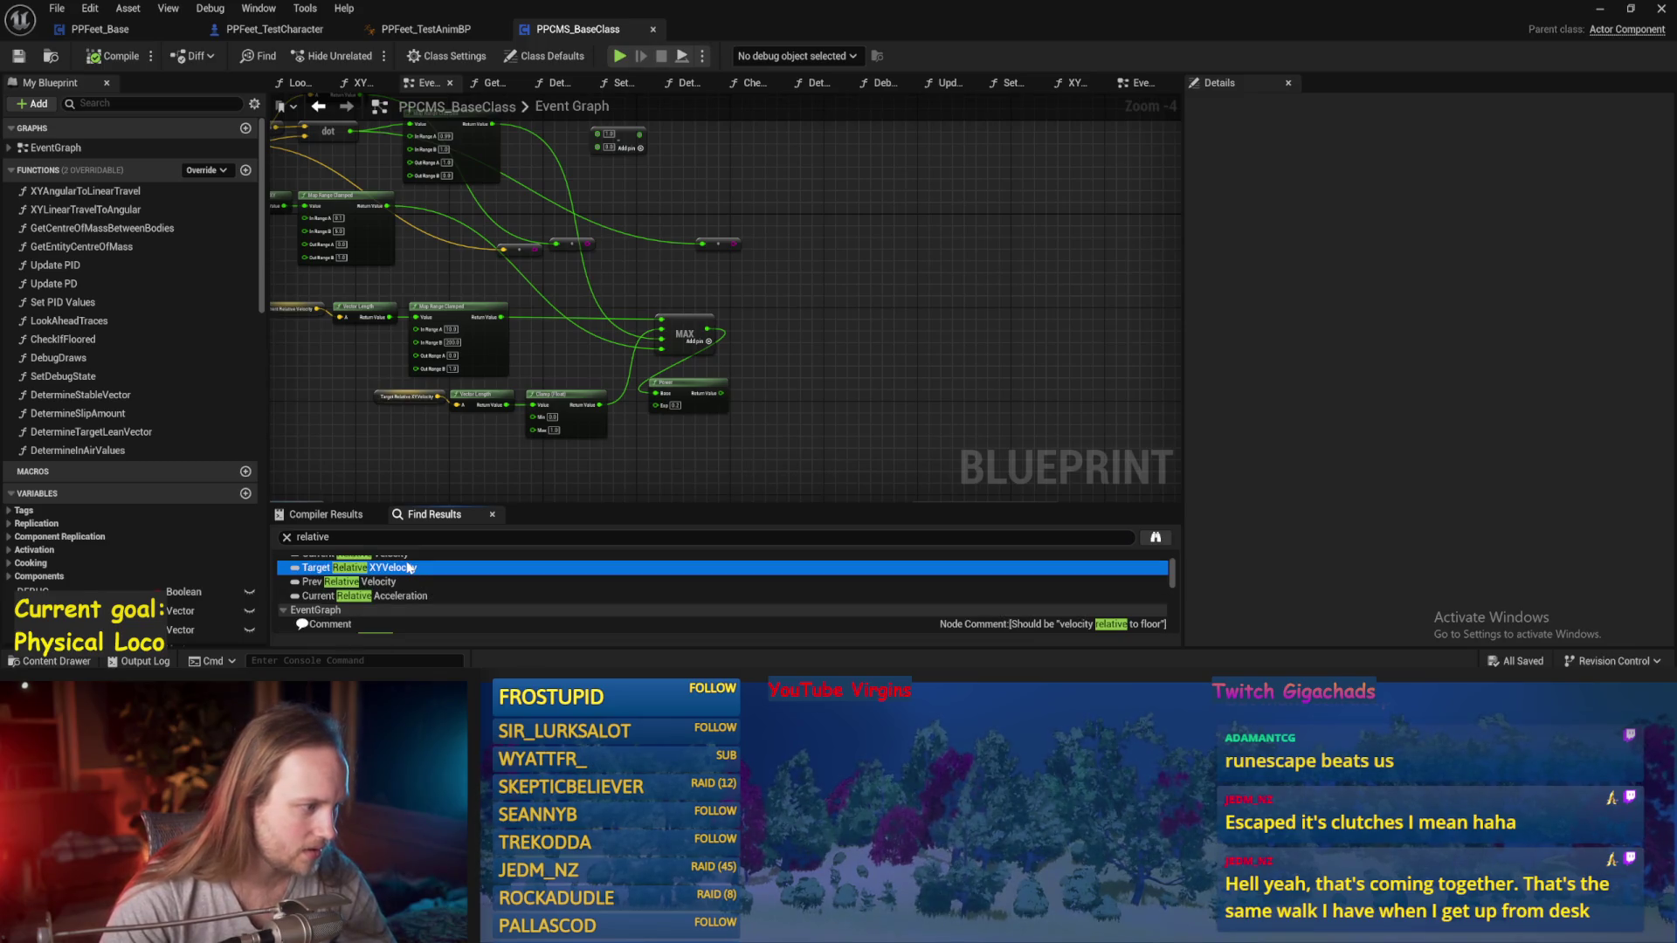
pyautogui.click(400, 566)
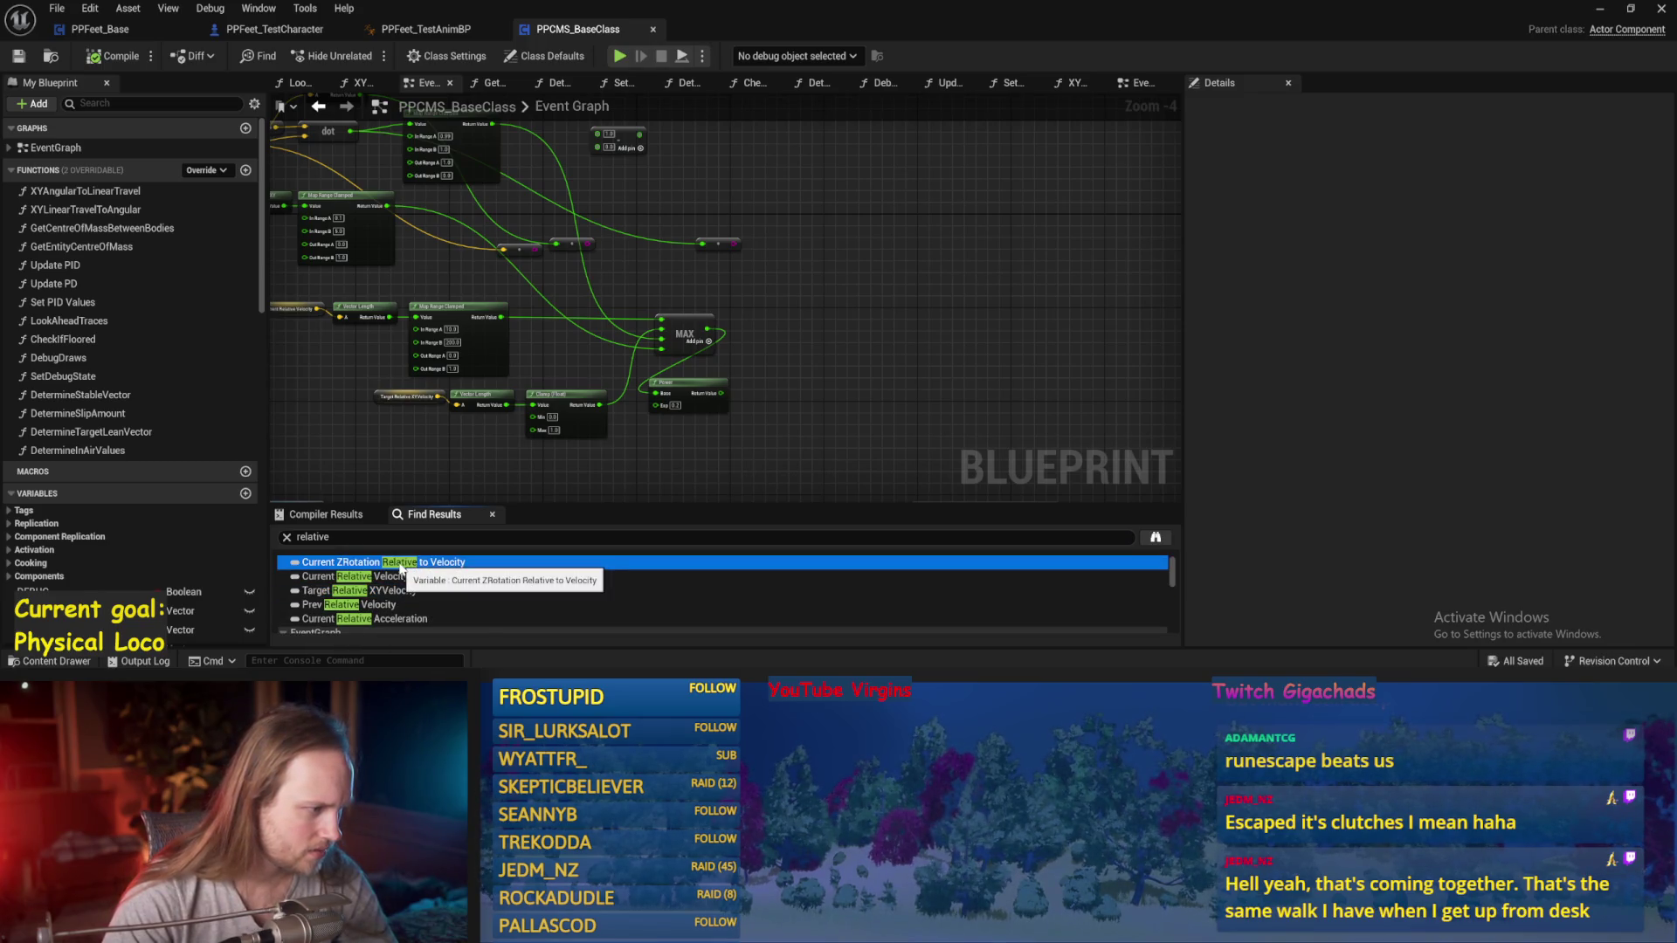
# Step: Jump to where the relative velocity variables are used and nudge the Calculate Direction node lower
pyautogui.scroll(-5, 427, 602)
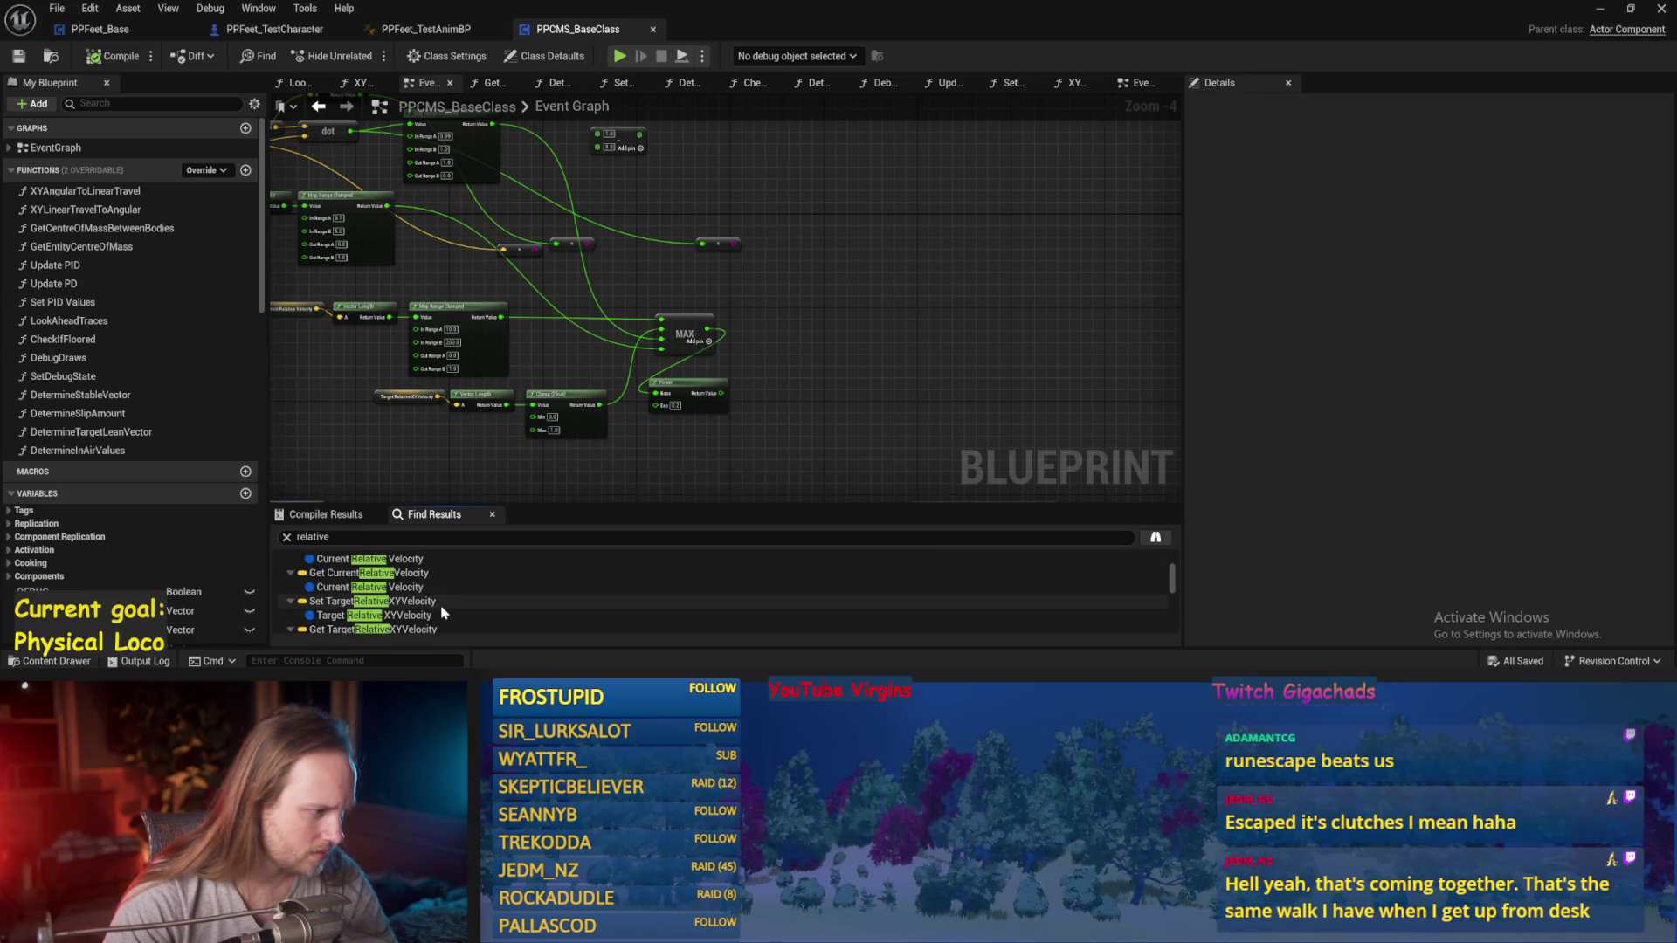
pyautogui.scroll(-4, 443, 613)
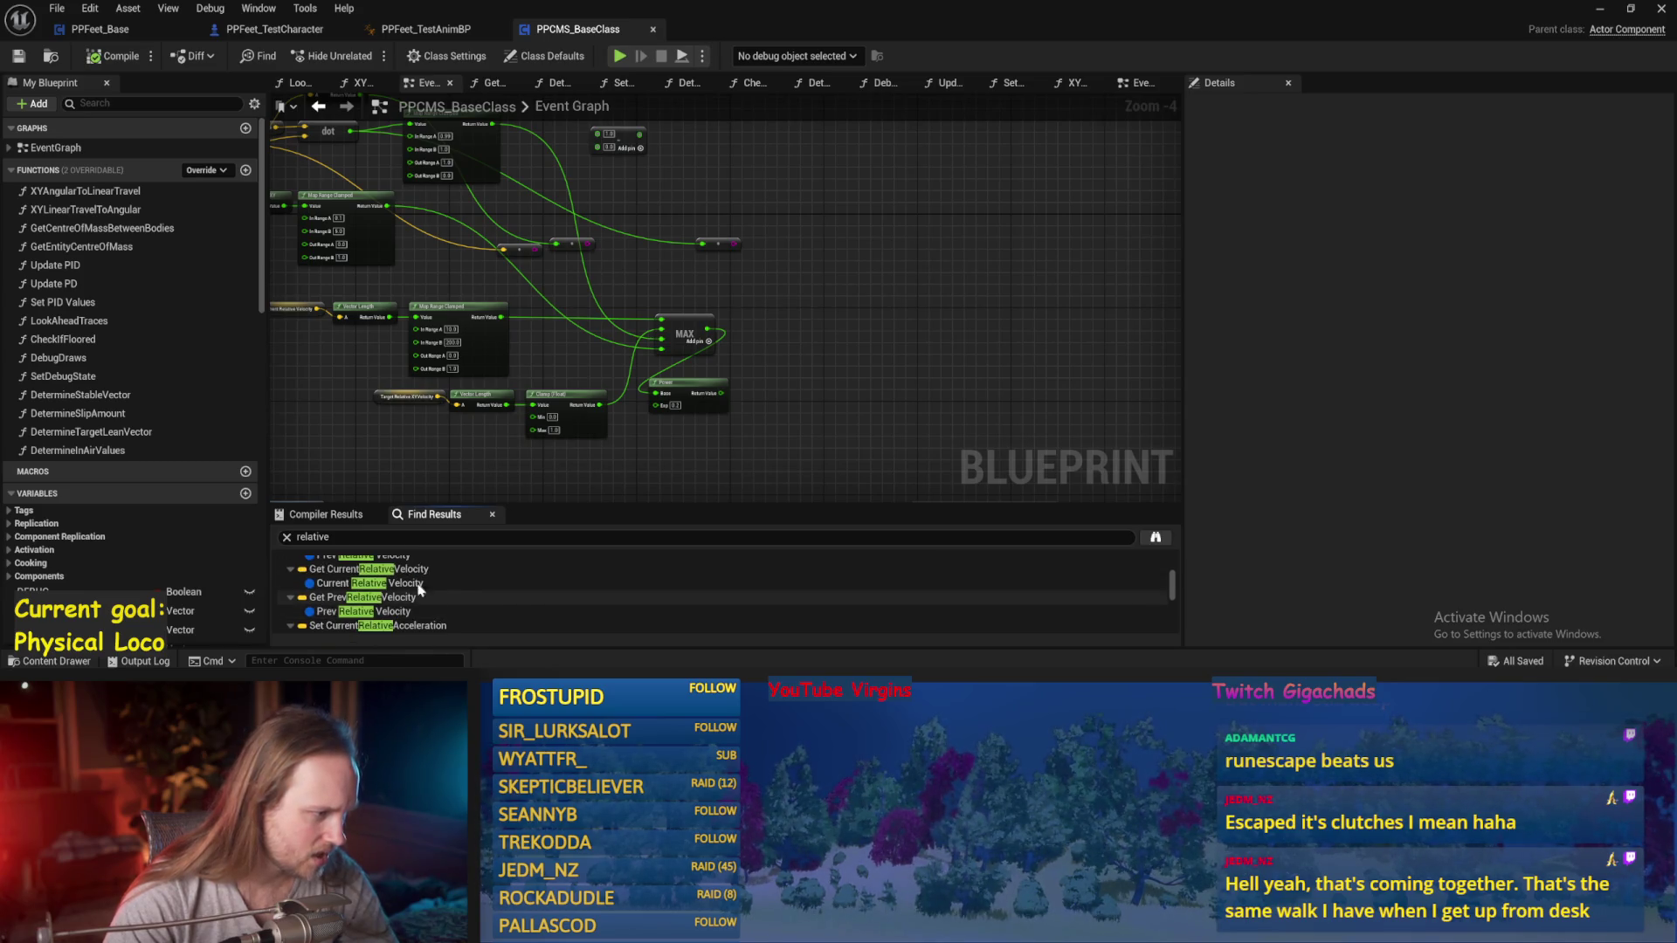
pyautogui.click(404, 568)
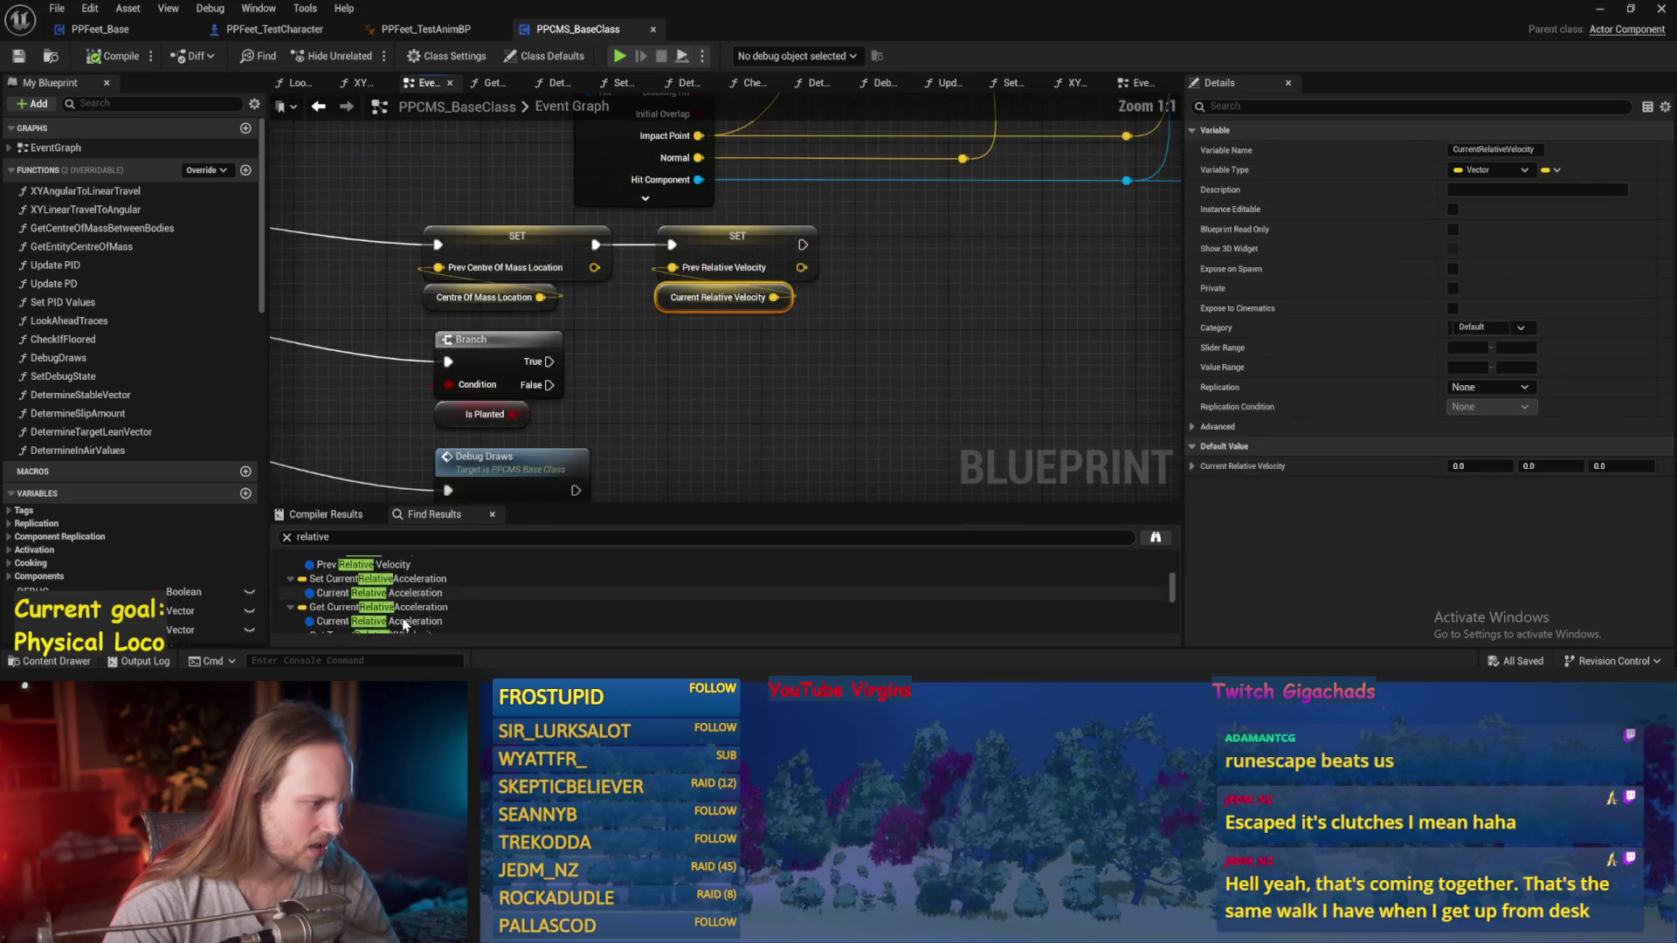
pyautogui.click(397, 572)
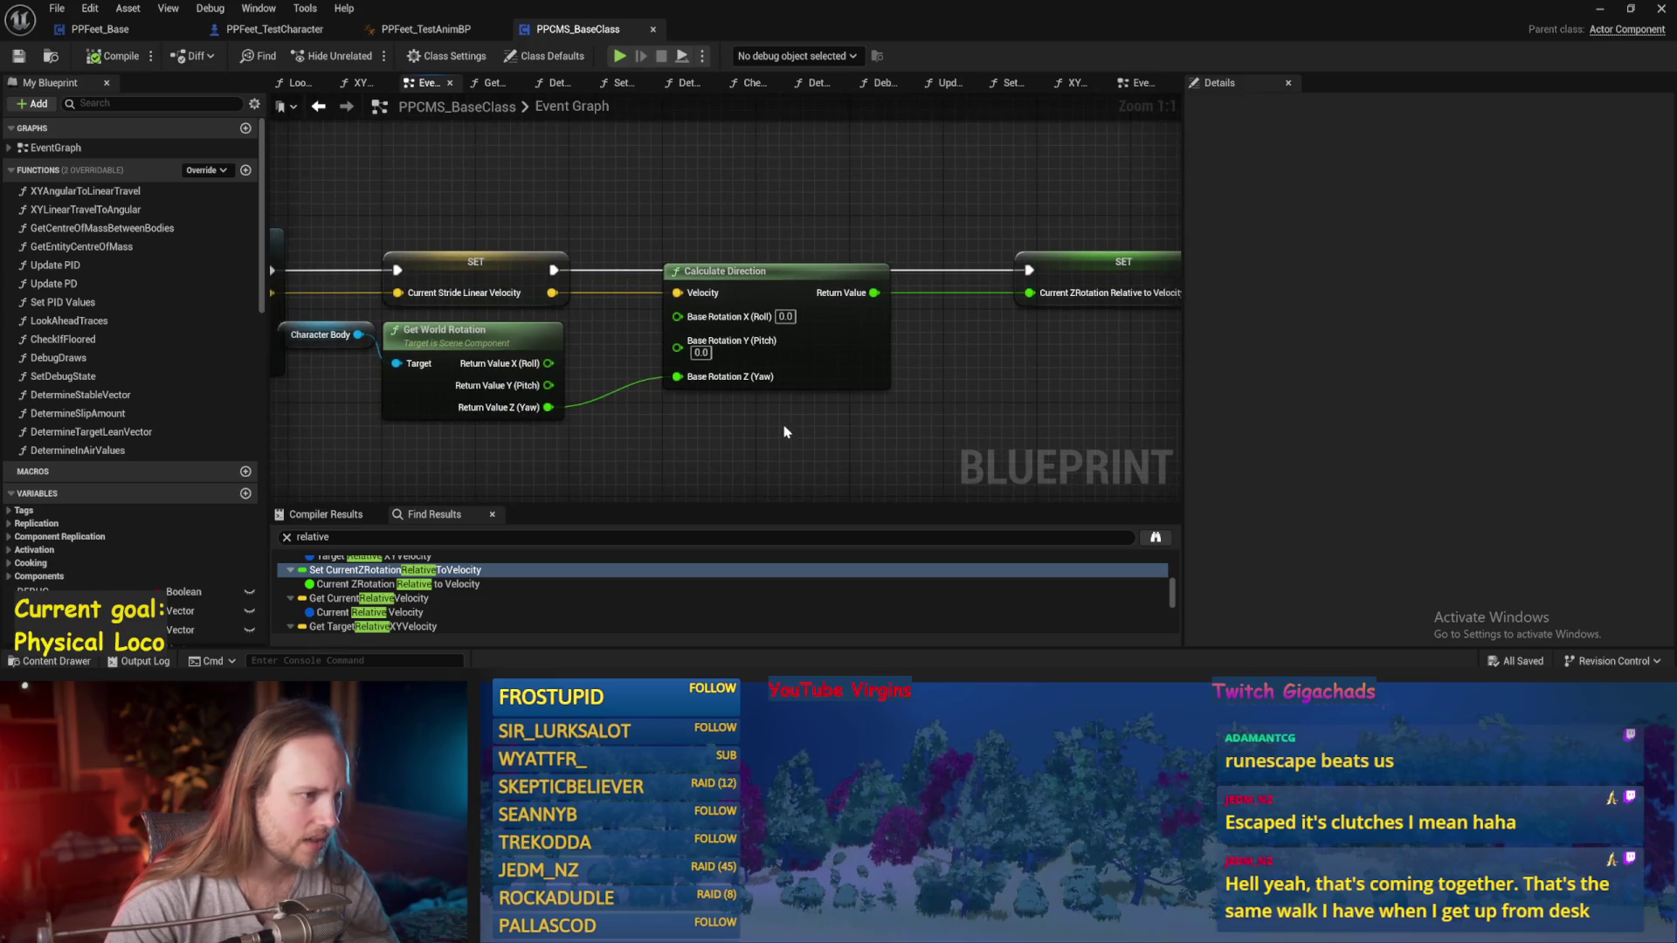
pyautogui.click(797, 386)
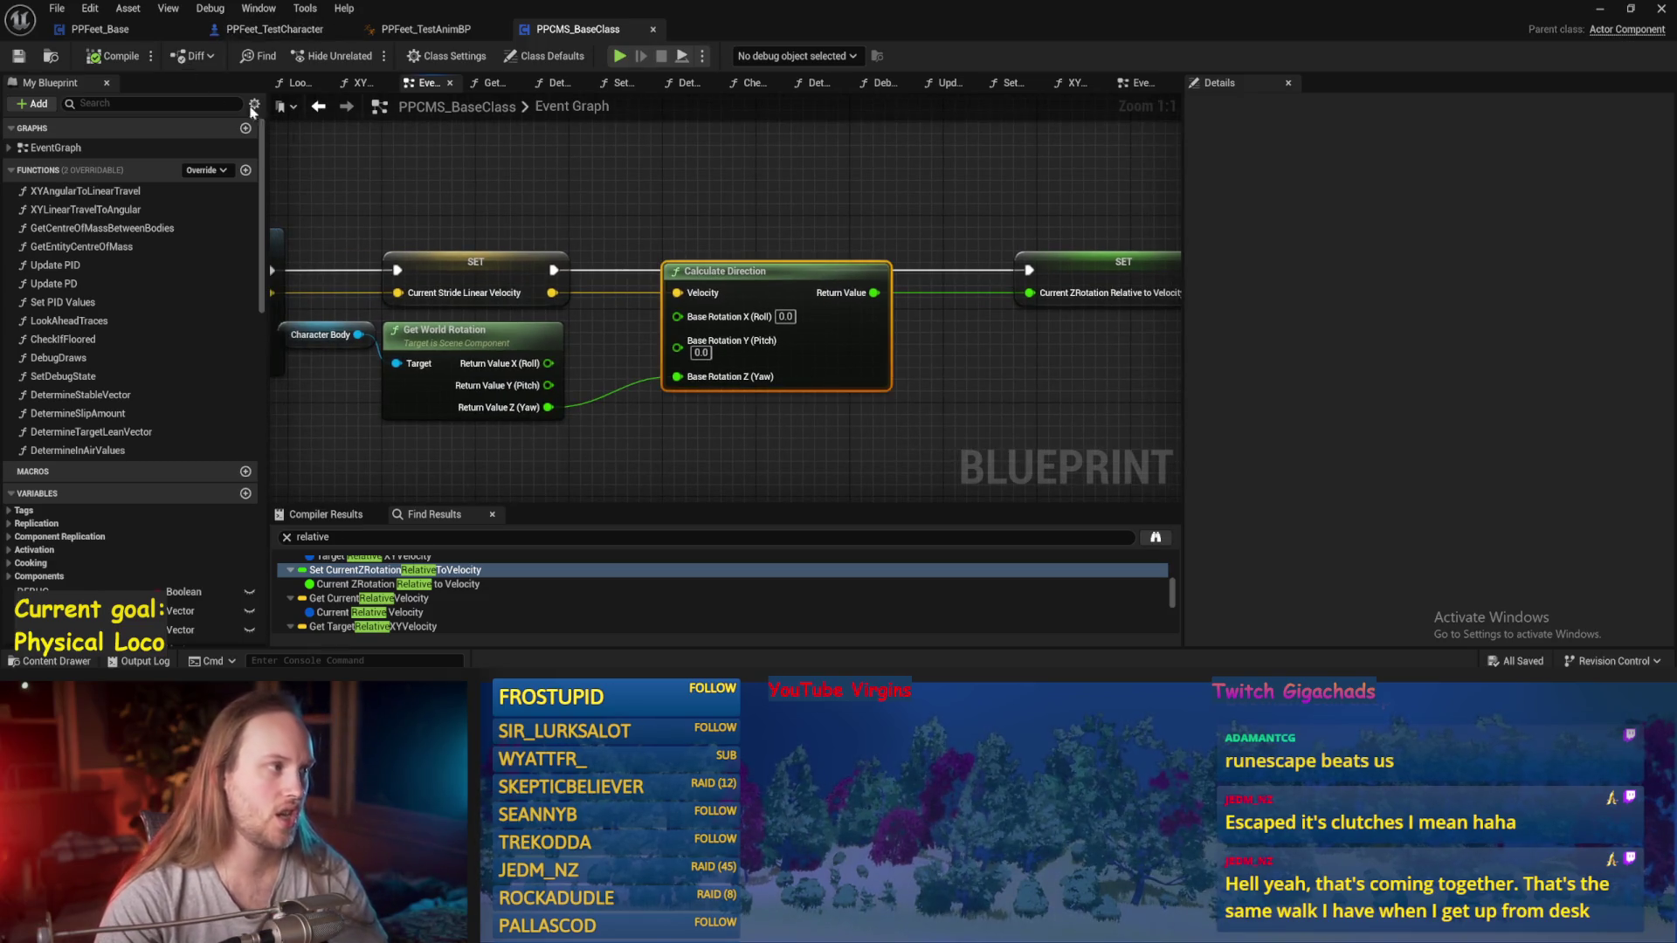
pyautogui.moveTo(812, 268)
pyautogui.mouseDown()
pyautogui.moveTo(812, 338)
pyautogui.moveTo(794, 292)
pyautogui.mouseUp()
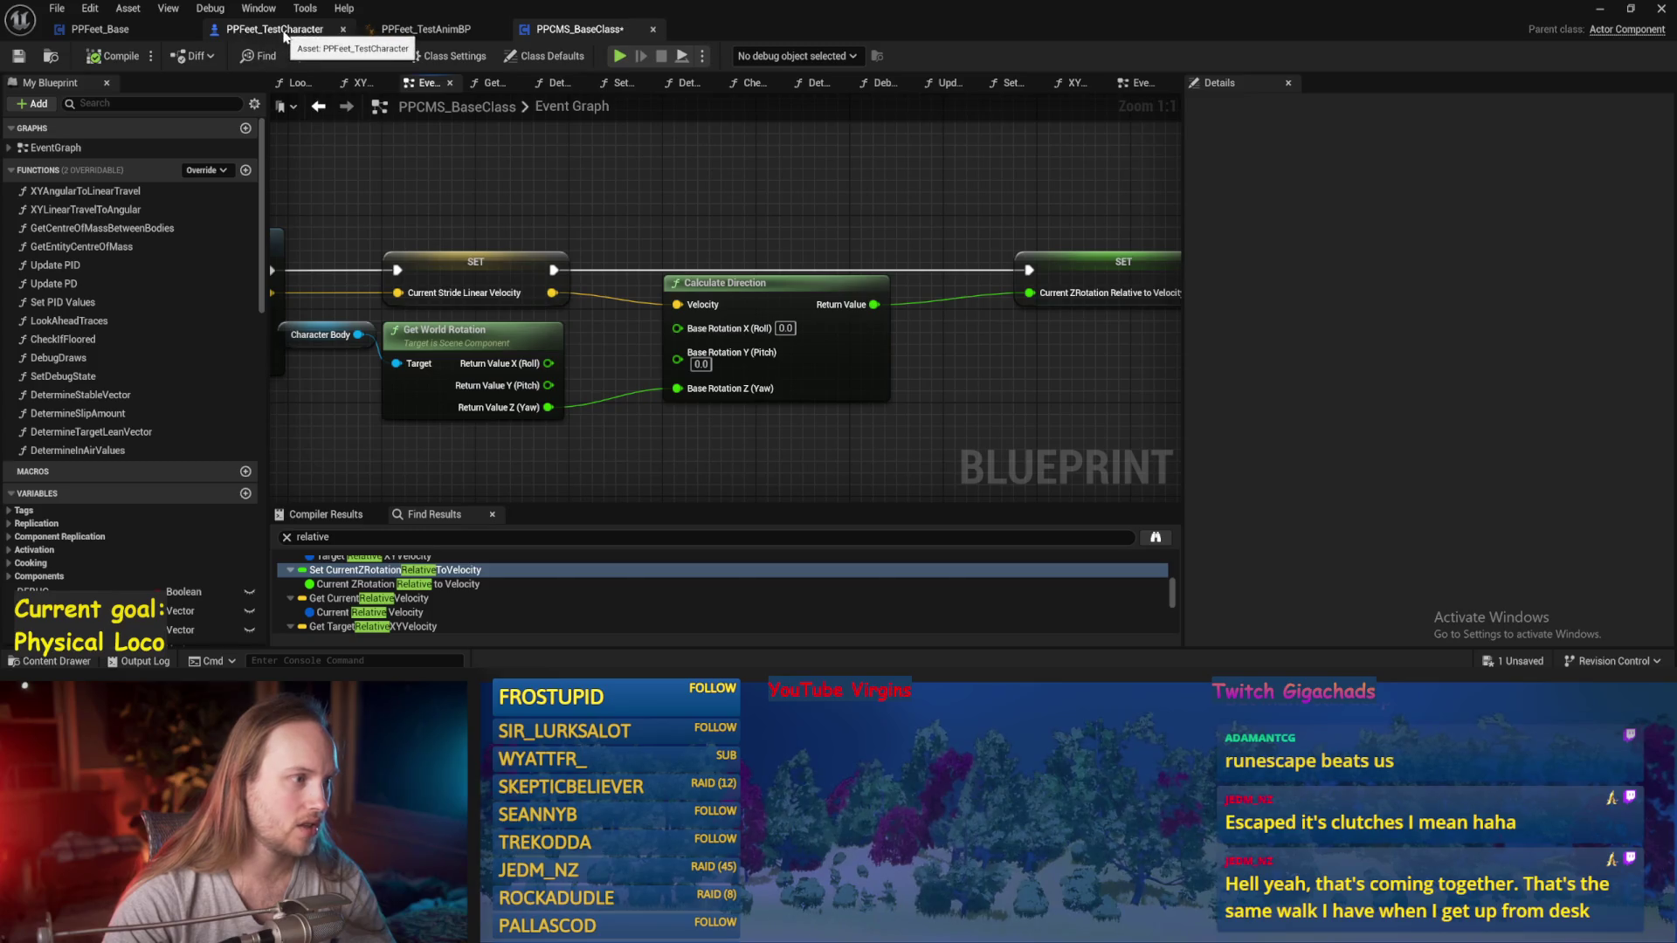
# Step: In PPFeet_Base, add a Calculate Direction node below the Delta (Rotator) node
pyautogui.click(275, 28)
pyautogui.click(424, 30)
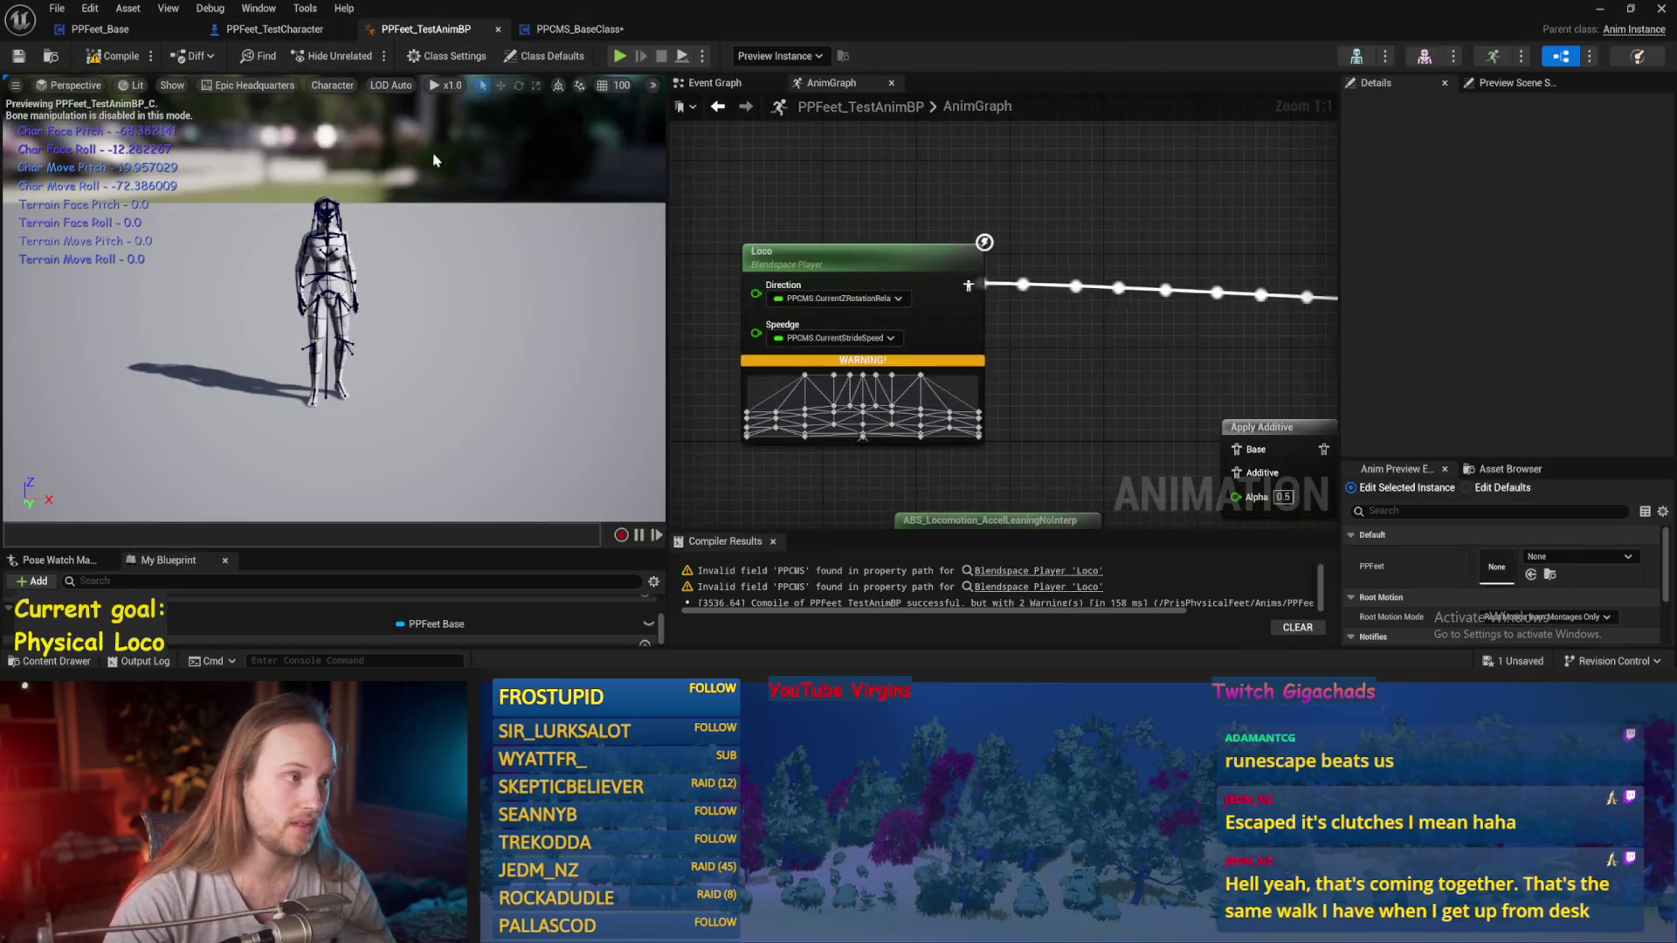
pyautogui.click(100, 30)
pyautogui.scroll(-4, 774, 320)
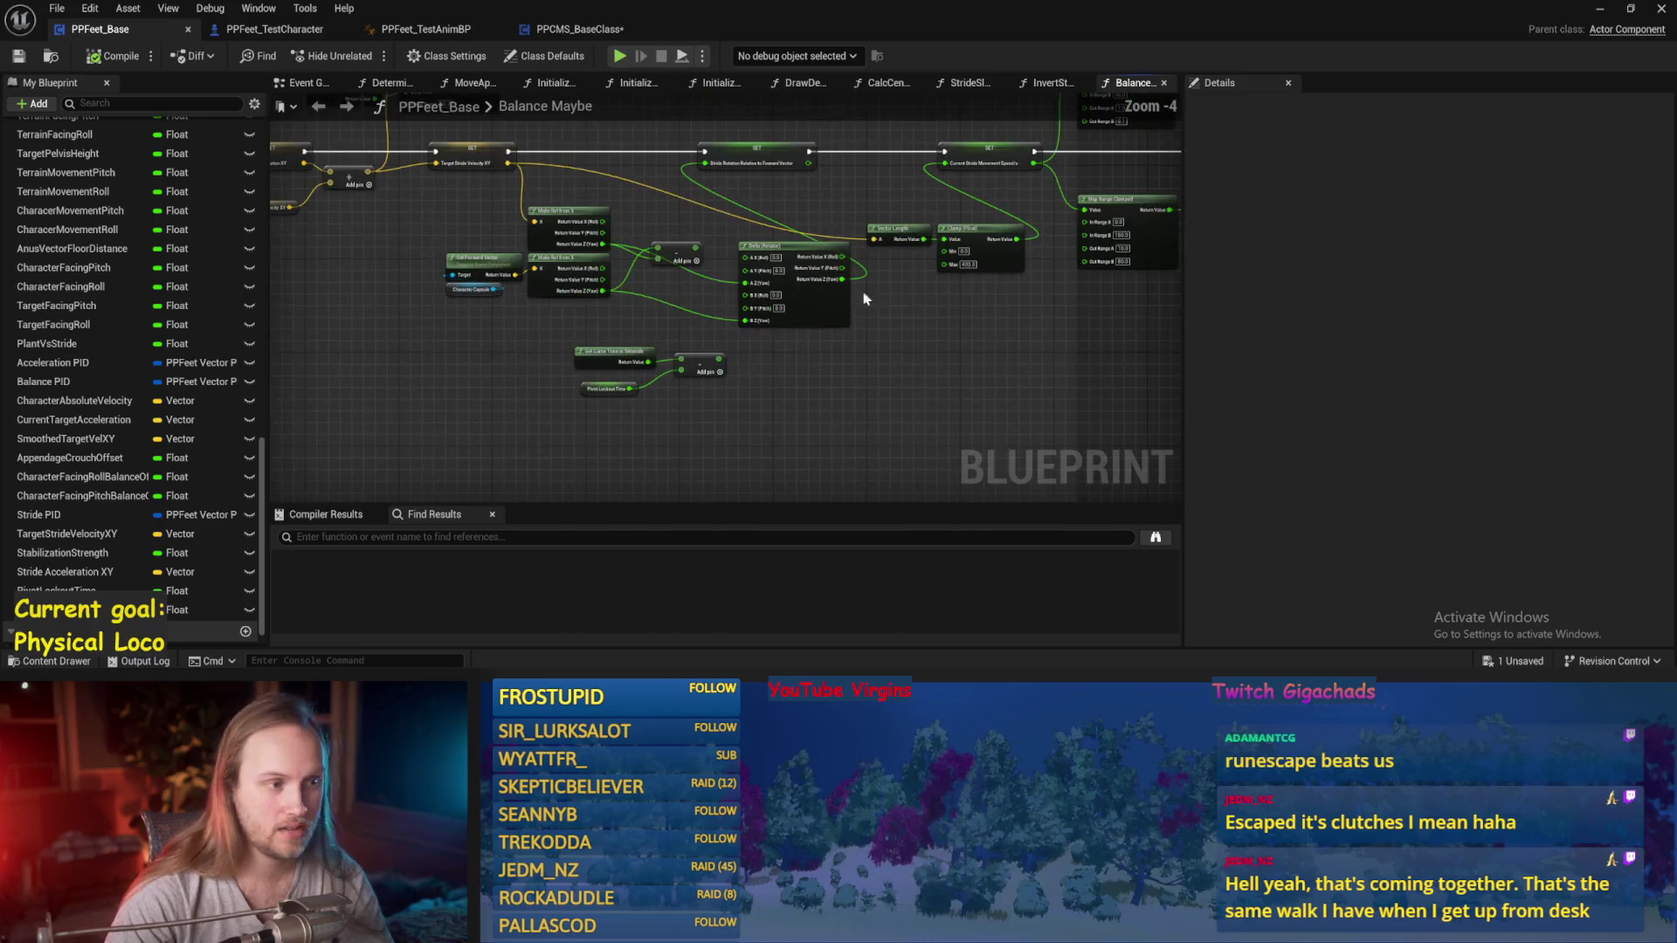
pyautogui.rightClick(882, 401)
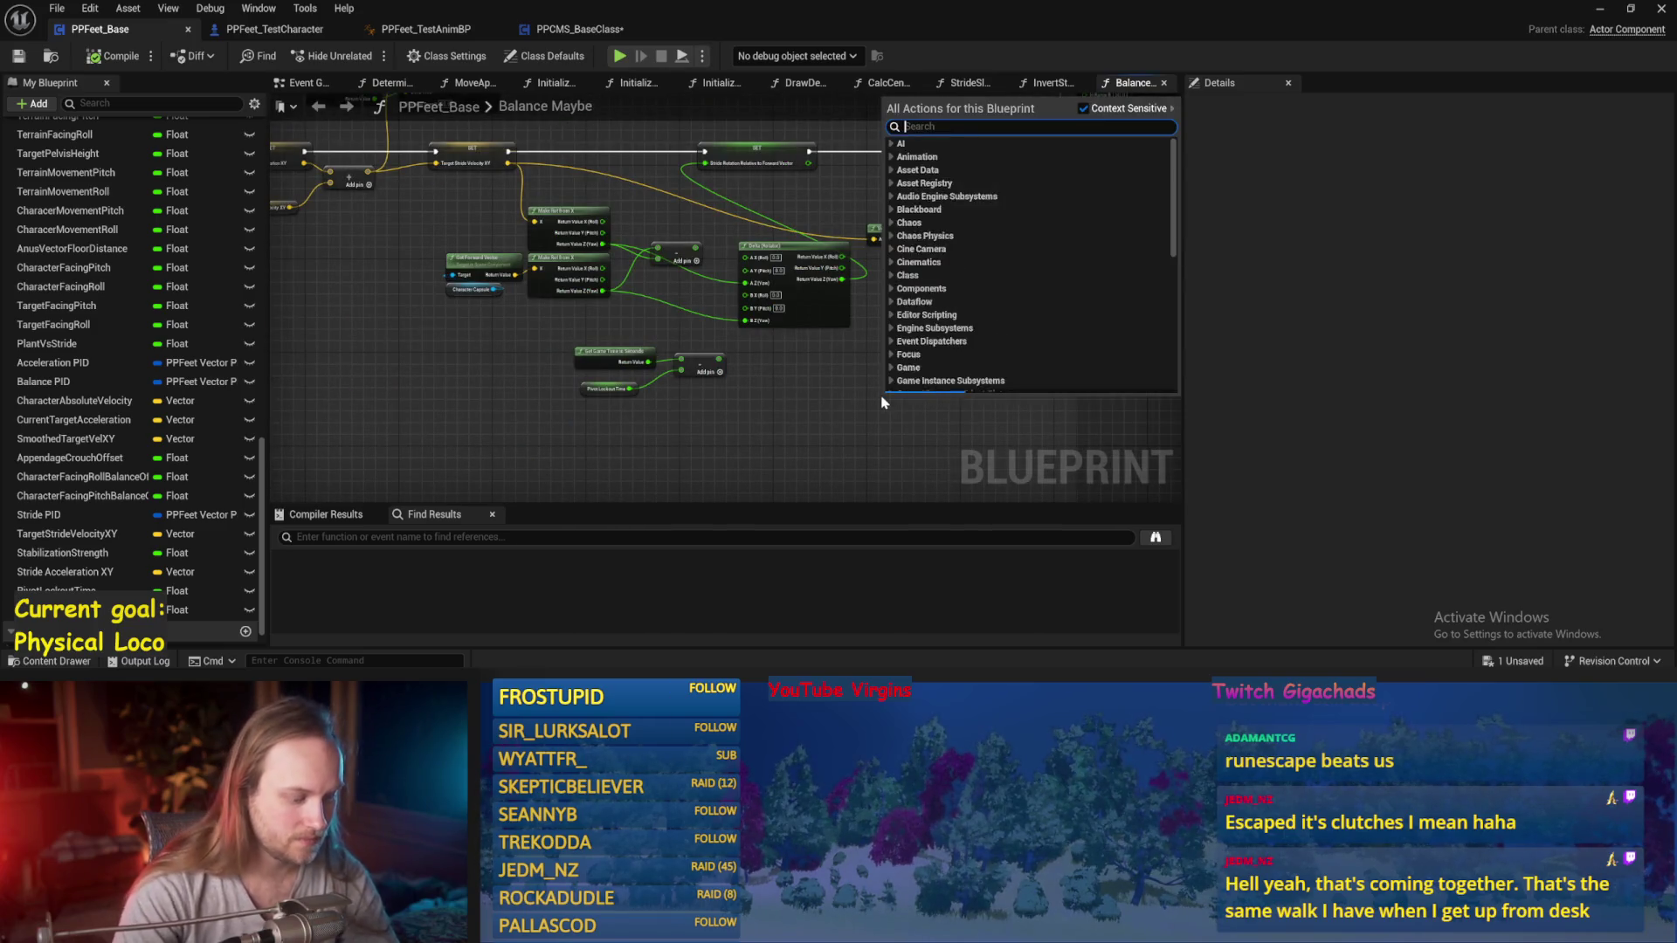
pyautogui.write('calculate dir')
pyautogui.press('Return')
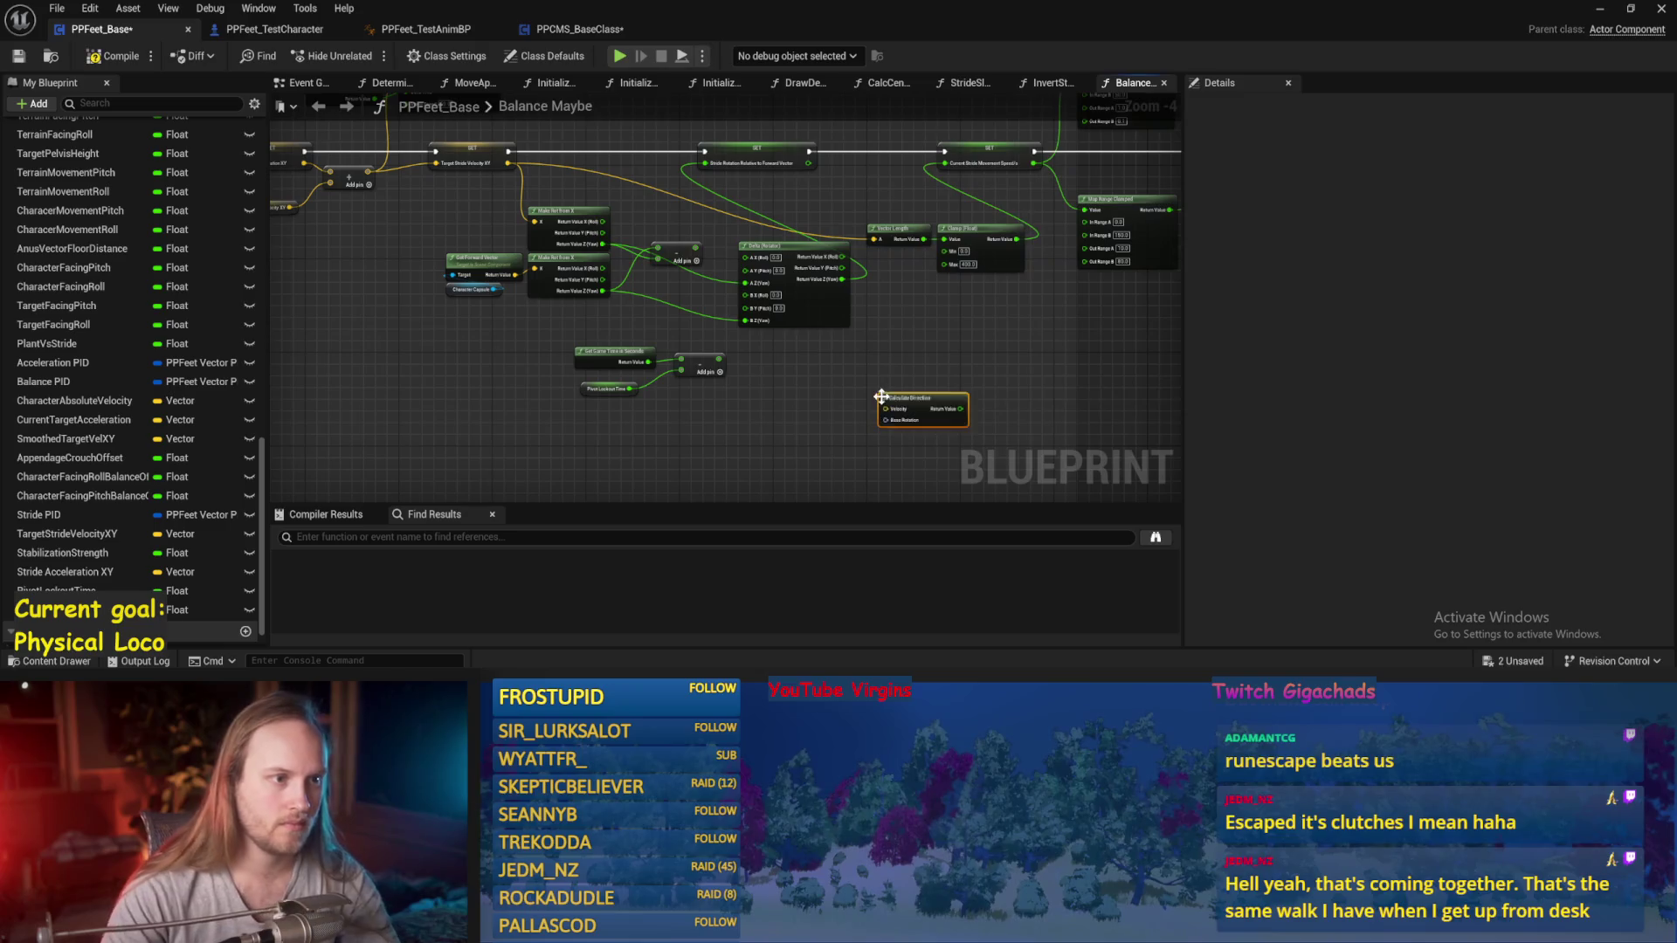
pyautogui.scroll(4, 943, 345)
pyautogui.moveTo(900, 450)
pyautogui.mouseDown()
pyautogui.moveTo(918, 252)
pyautogui.moveTo(861, 346)
pyautogui.mouseUp()
pyautogui.scroll(-2, 861, 346)
# Step: Try adding a rotation node off Character Capsule, deleting the mistaken Set World Rotation node
pyautogui.moveTo(888, 410)
pyautogui.mouseDown()
pyautogui.moveTo(700, 269)
pyautogui.moveTo(448, 266)
pyautogui.moveTo(438, 320)
pyautogui.moveTo(459, 288)
pyautogui.moveTo(485, 352)
pyautogui.mouseUp()
pyautogui.write('roat')
pyautogui.press('BackSpace')
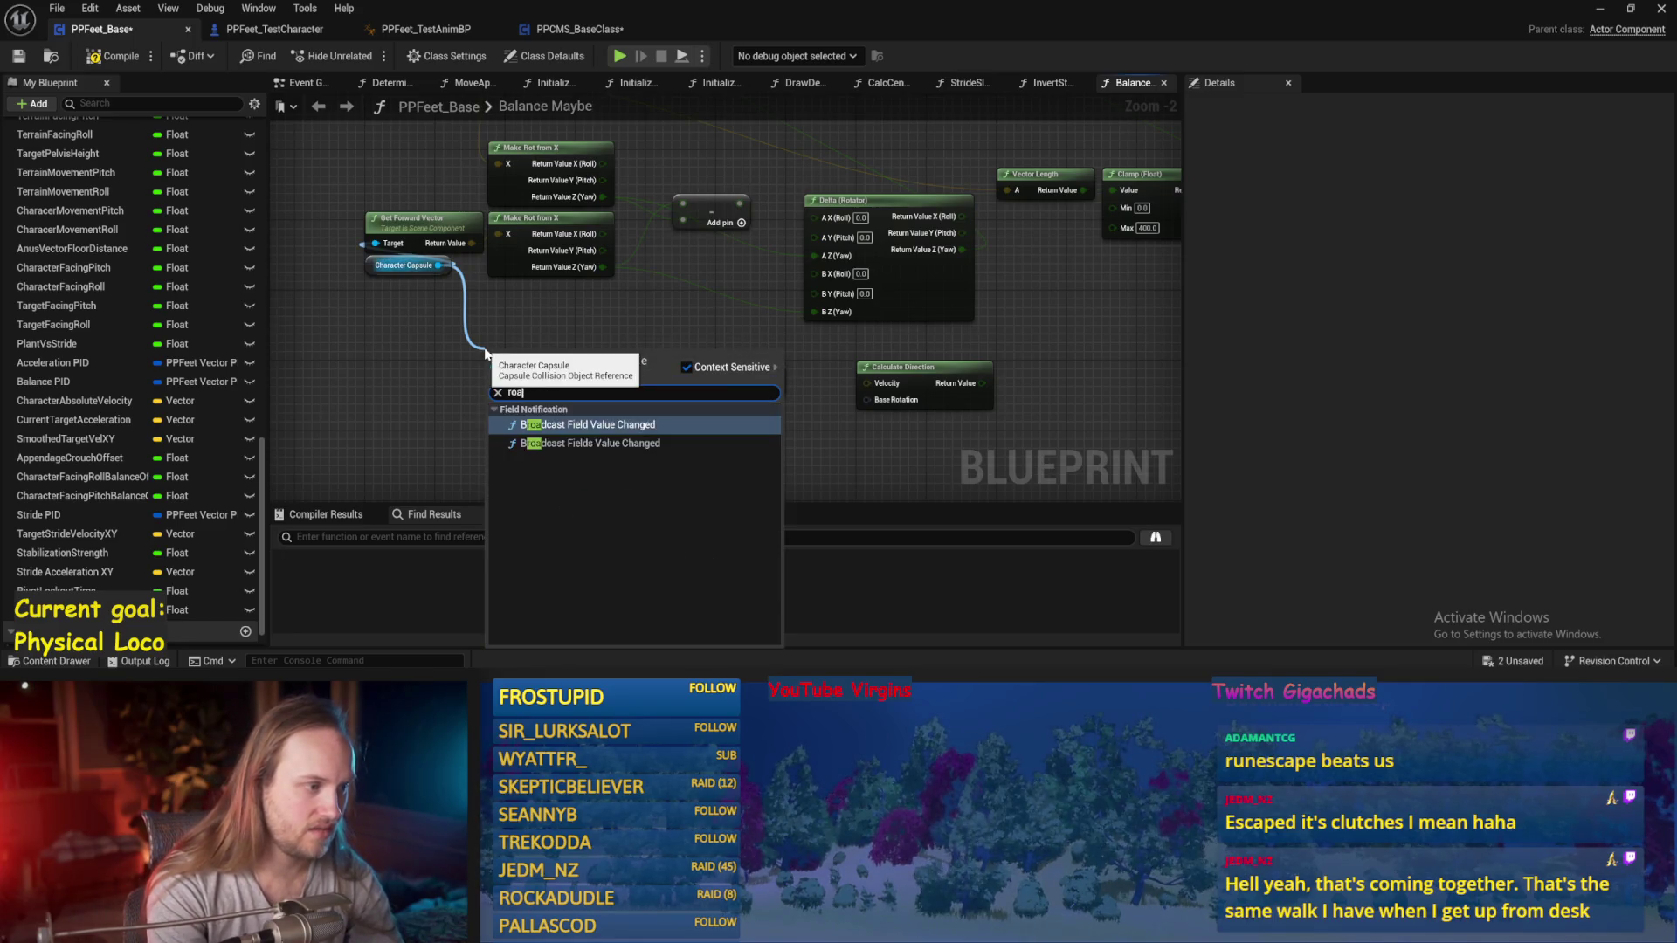
pyautogui.press('BackSpace')
pyautogui.write('tation')
pyautogui.press('Escape')
pyautogui.moveTo(438, 264); pyautogui.dragTo(515, 393)
pyautogui.write('set world rot')
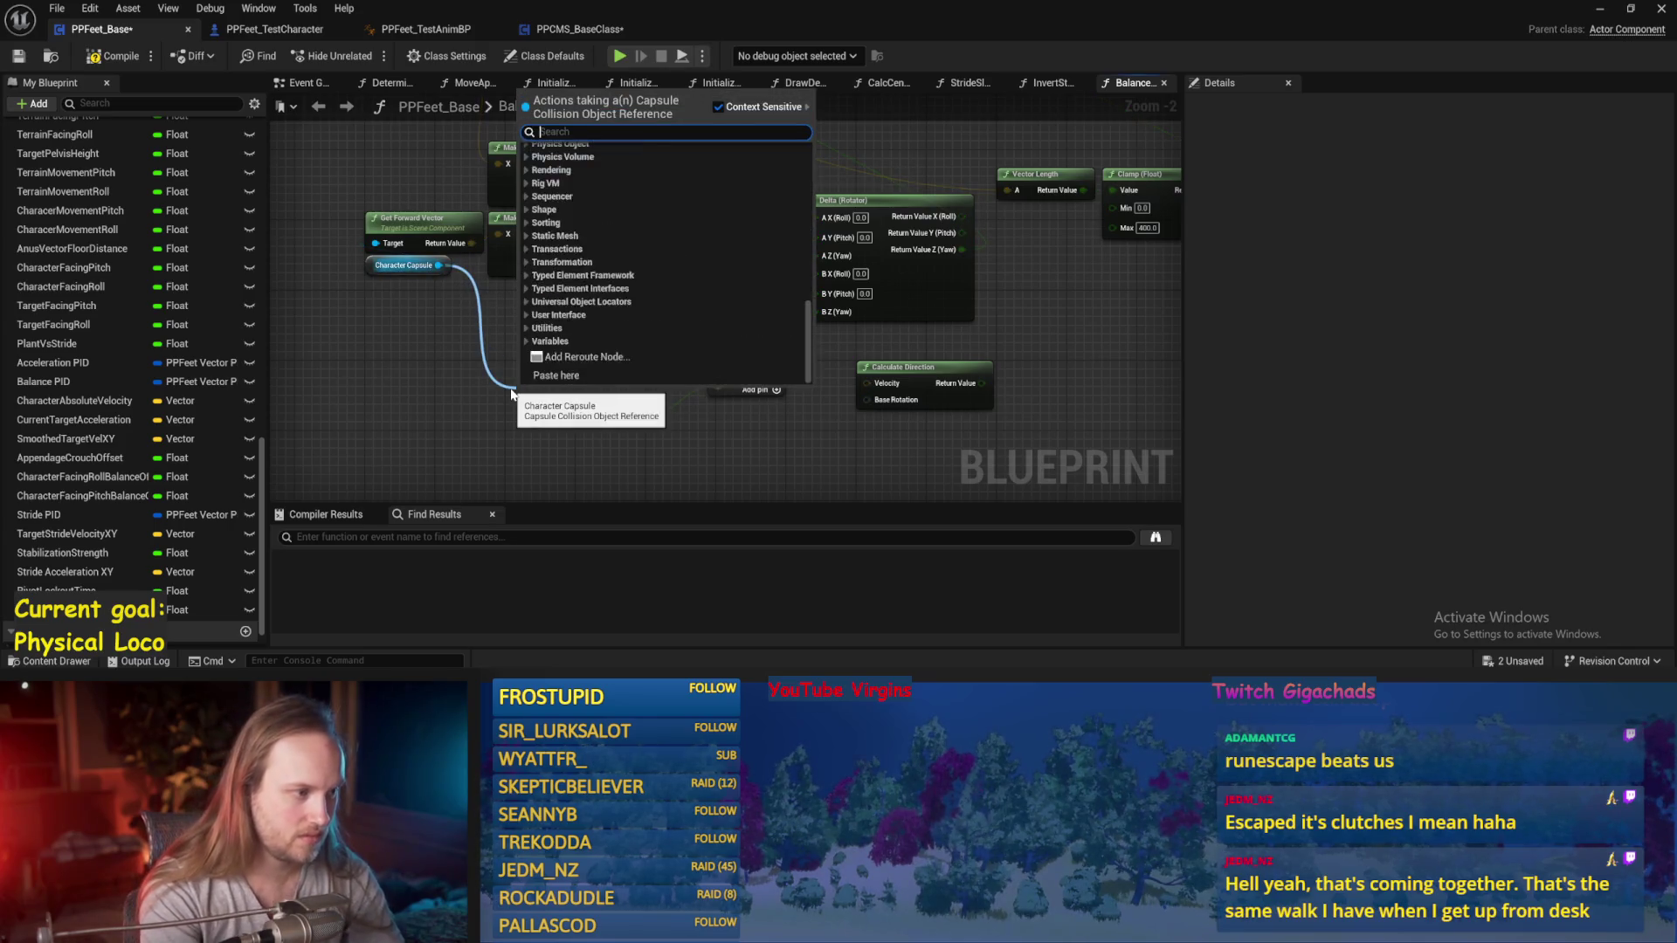
pyautogui.press('Return')
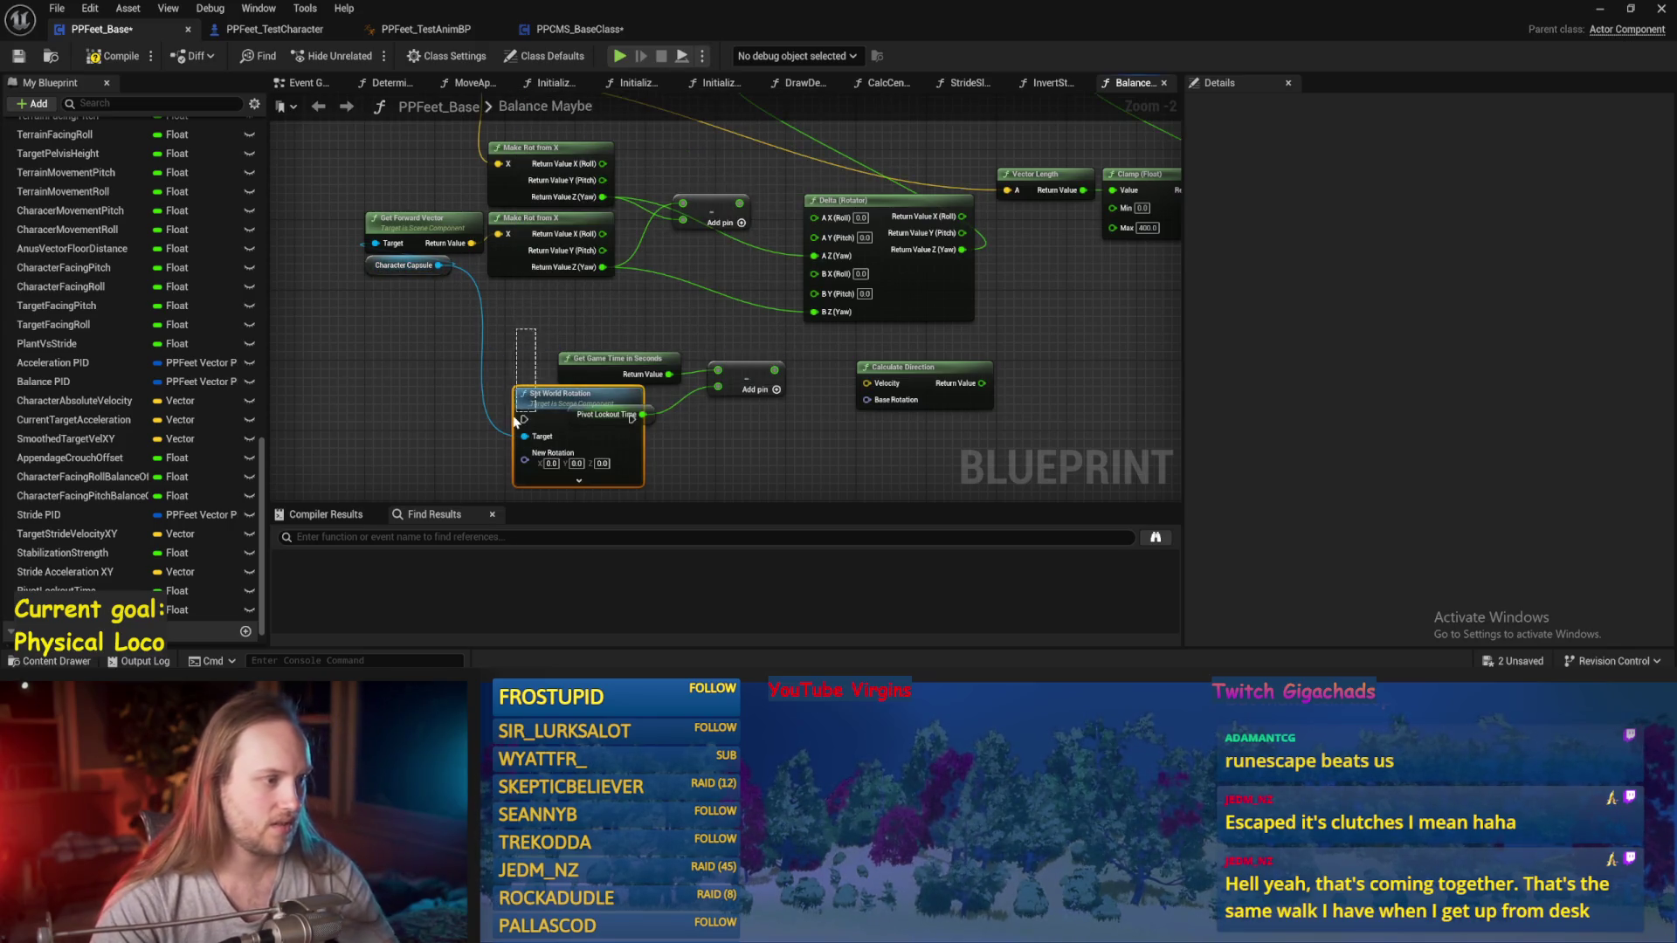
pyautogui.press('Delete')
# Step: Add a Get World Rotation node wired from the Character Capsule reference
pyautogui.moveTo(438, 265); pyautogui.dragTo(654, 449)
pyautogui.write('get world')
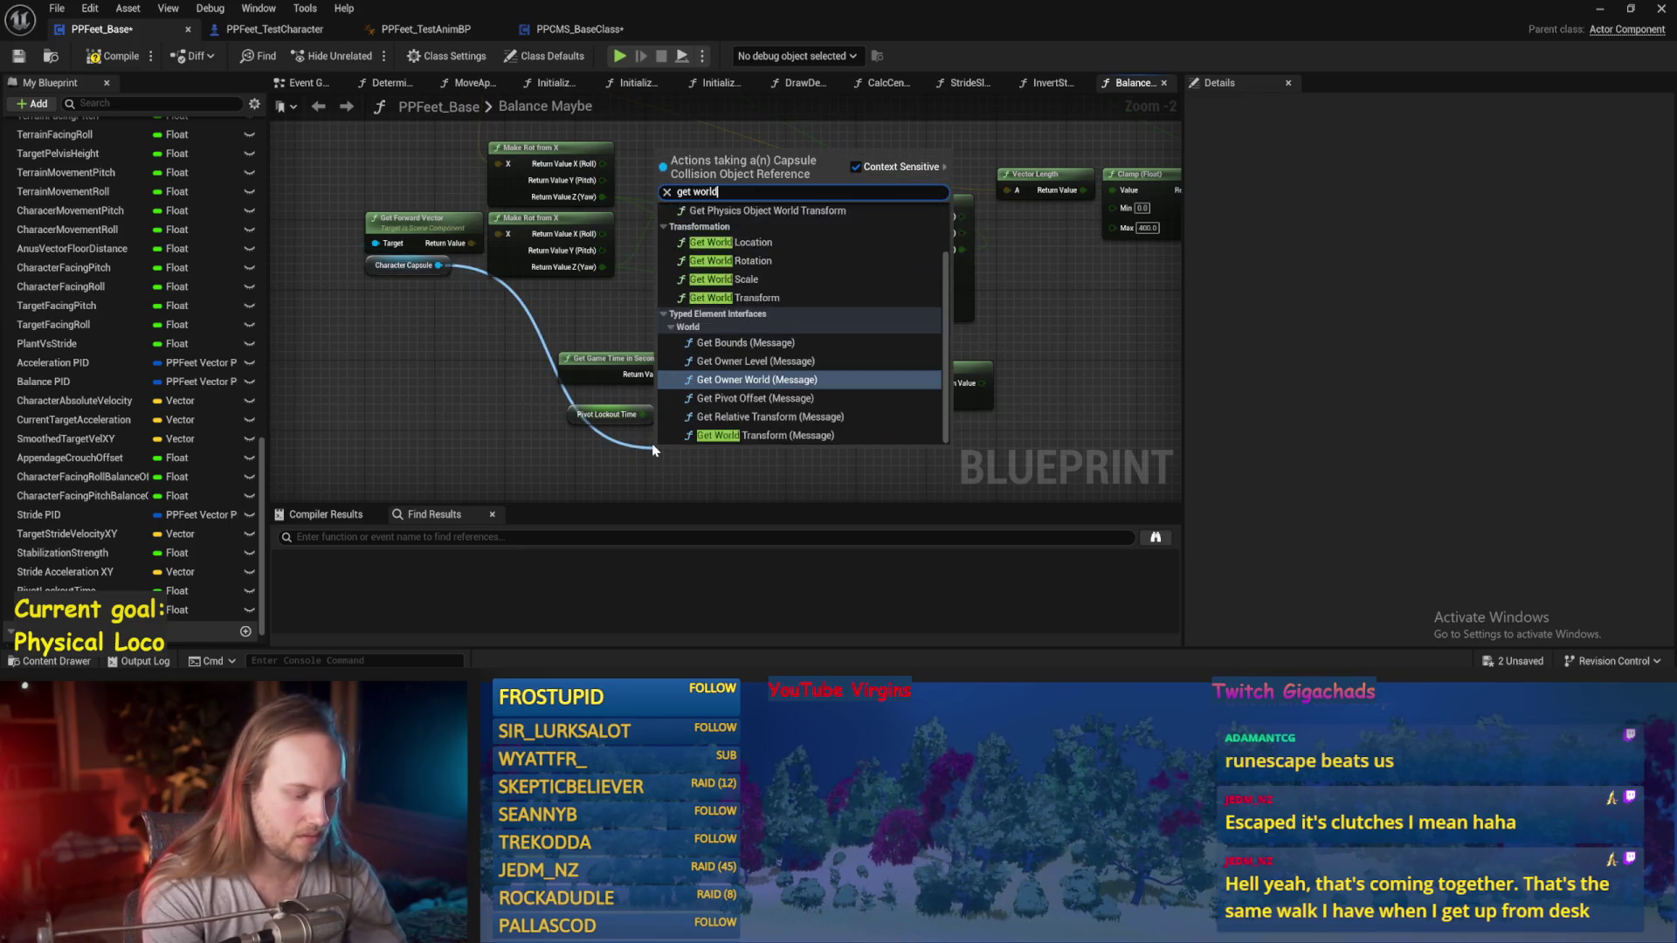
pyautogui.write(' rot')
pyautogui.press('Return')
pyautogui.scroll(2, 654, 449)
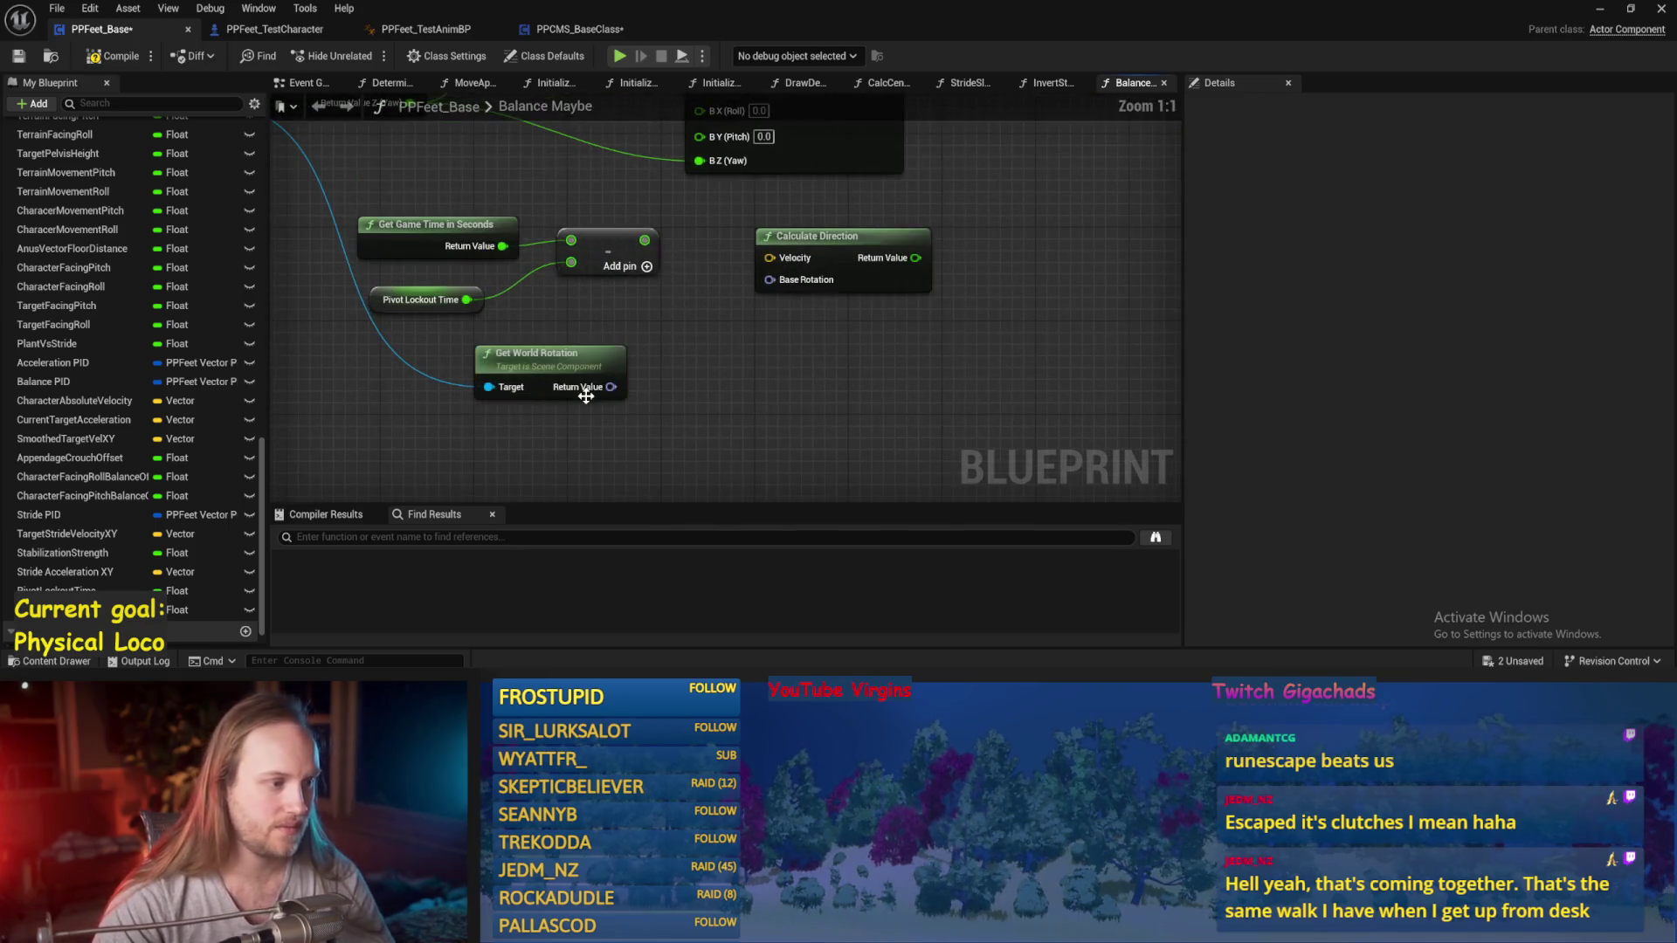
# Step: Split Calculate Direction's Base Rotation pin and box-select it together with Get World Rotation
pyautogui.rightClick(601, 400)
pyautogui.press('Escape')
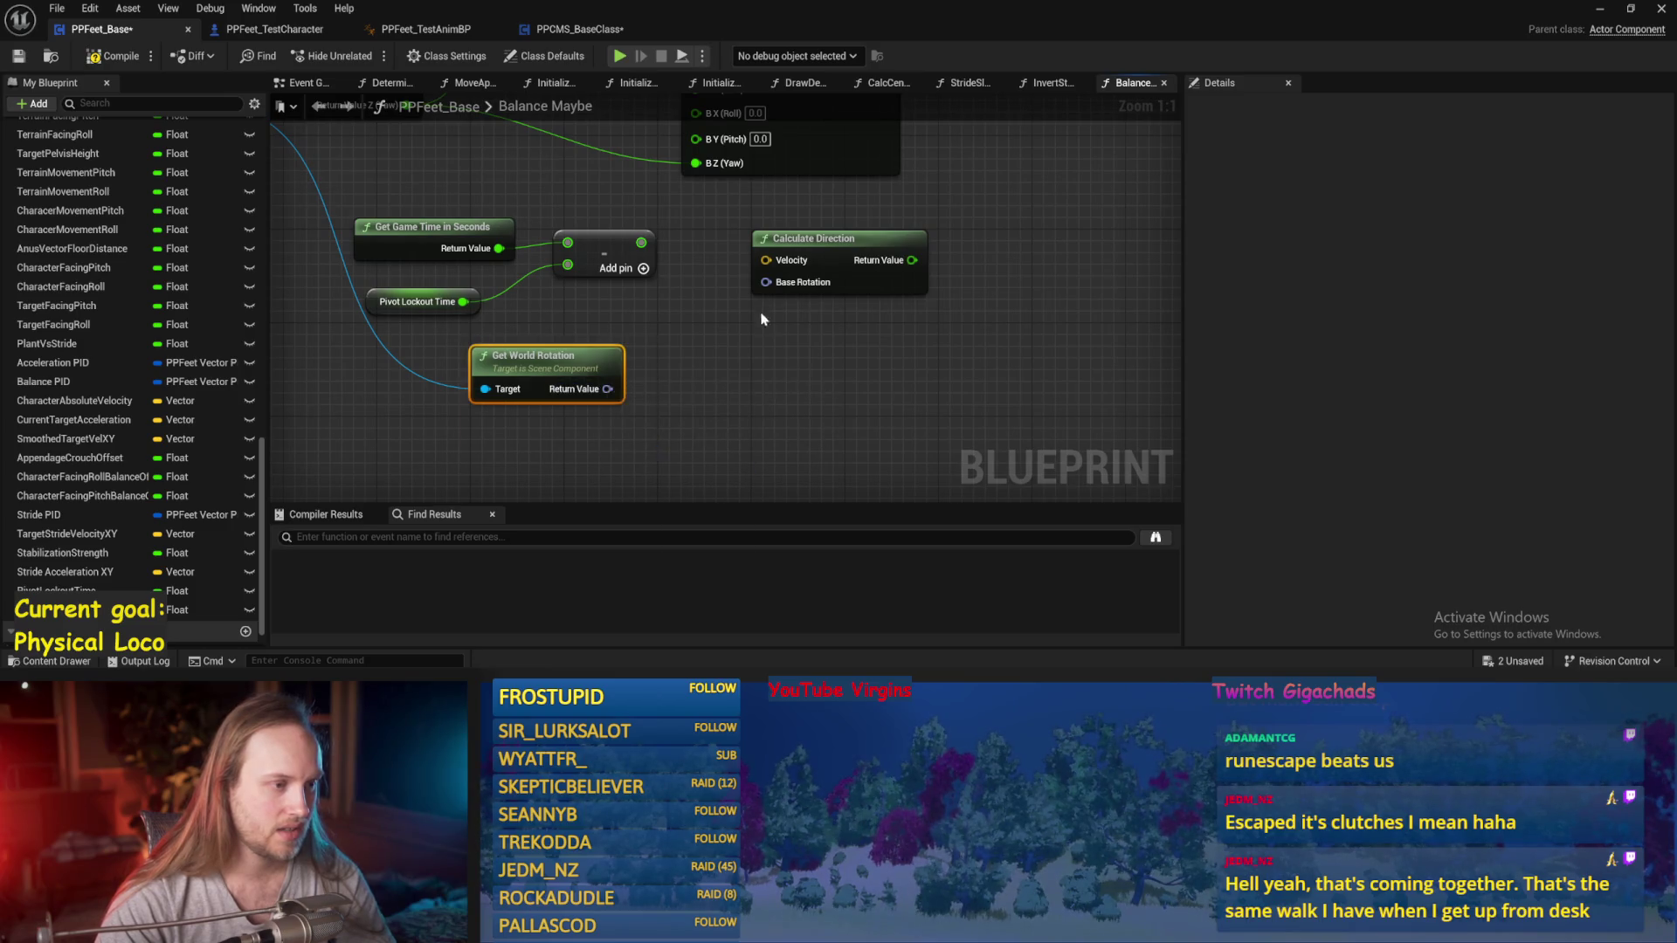
pyautogui.rightClick(763, 283)
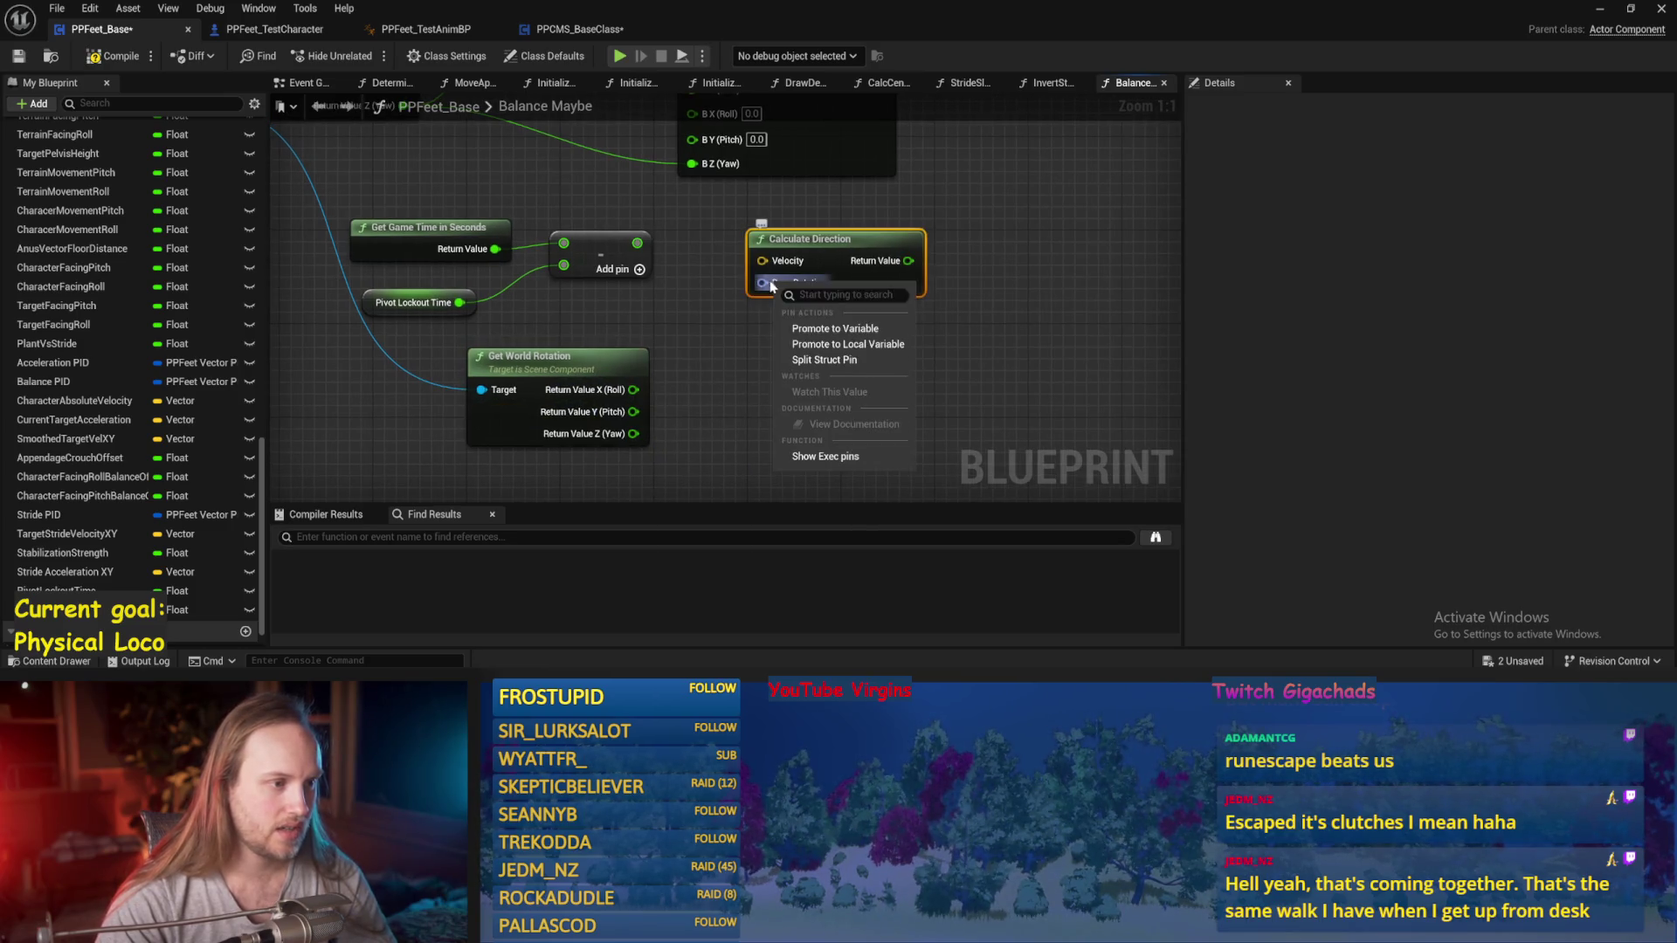
pyautogui.click(813, 361)
pyautogui.scroll(-3, 634, 456)
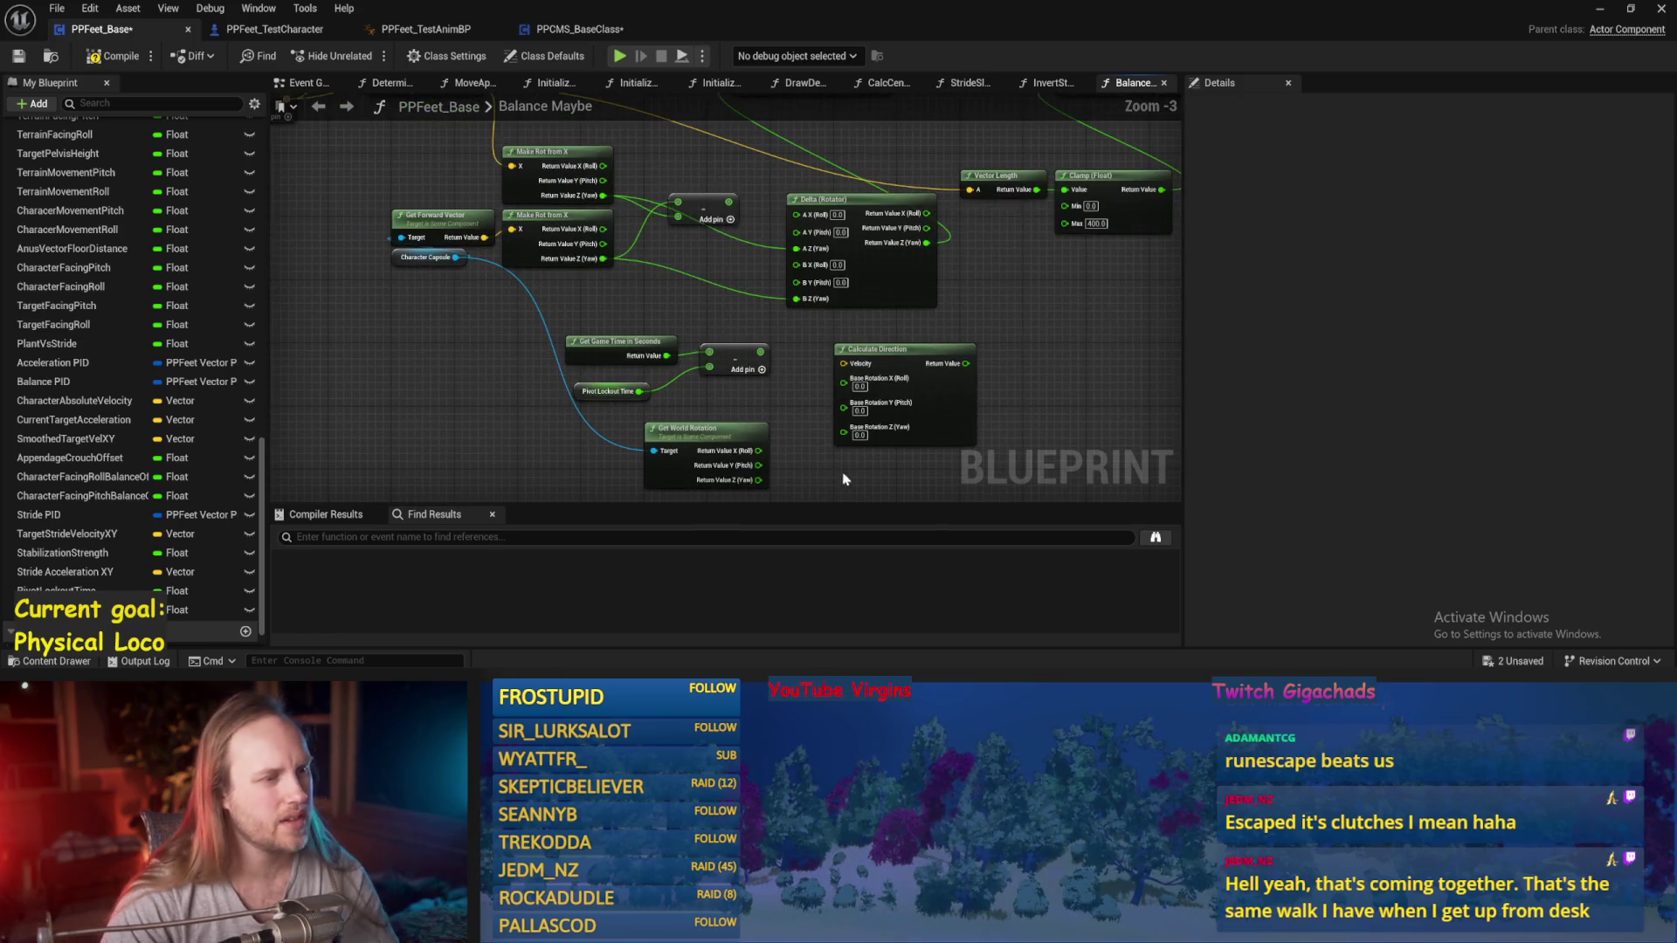
pyautogui.moveTo(847, 478); pyautogui.dragTo(695, 411)
pyautogui.moveTo(1034, 307); pyautogui.dragTo(809, 371)
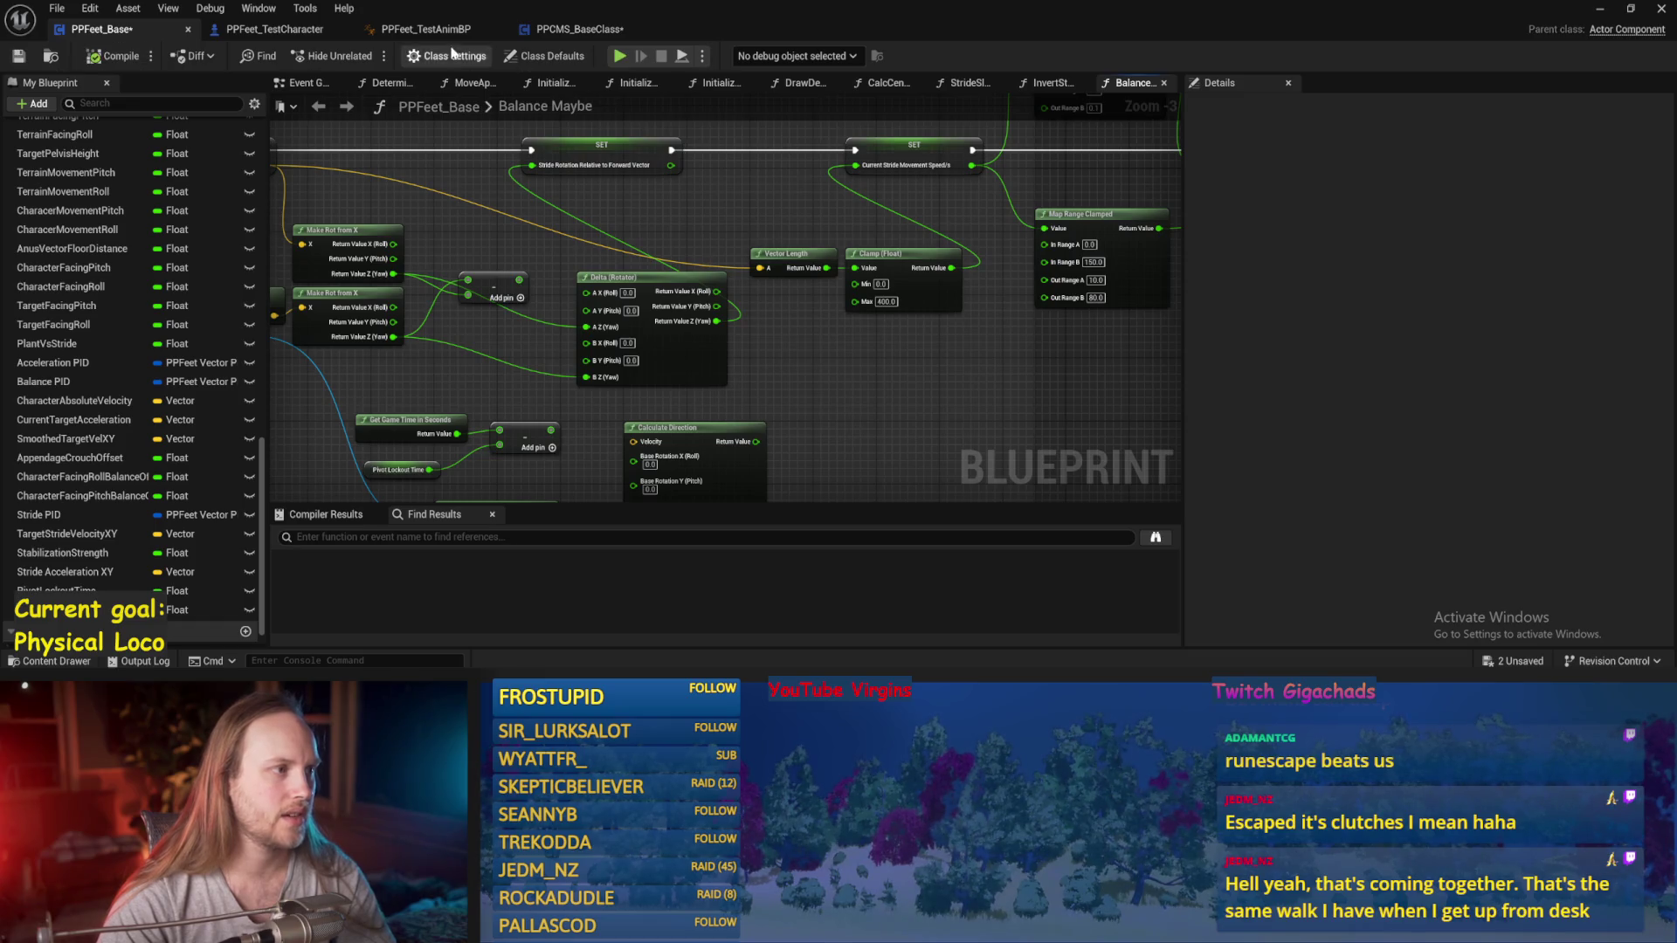
# Step: Bind the Loco node's Direction input to PPFeet's Stride Rotation Relative to Forward Vector
pyautogui.click(427, 33)
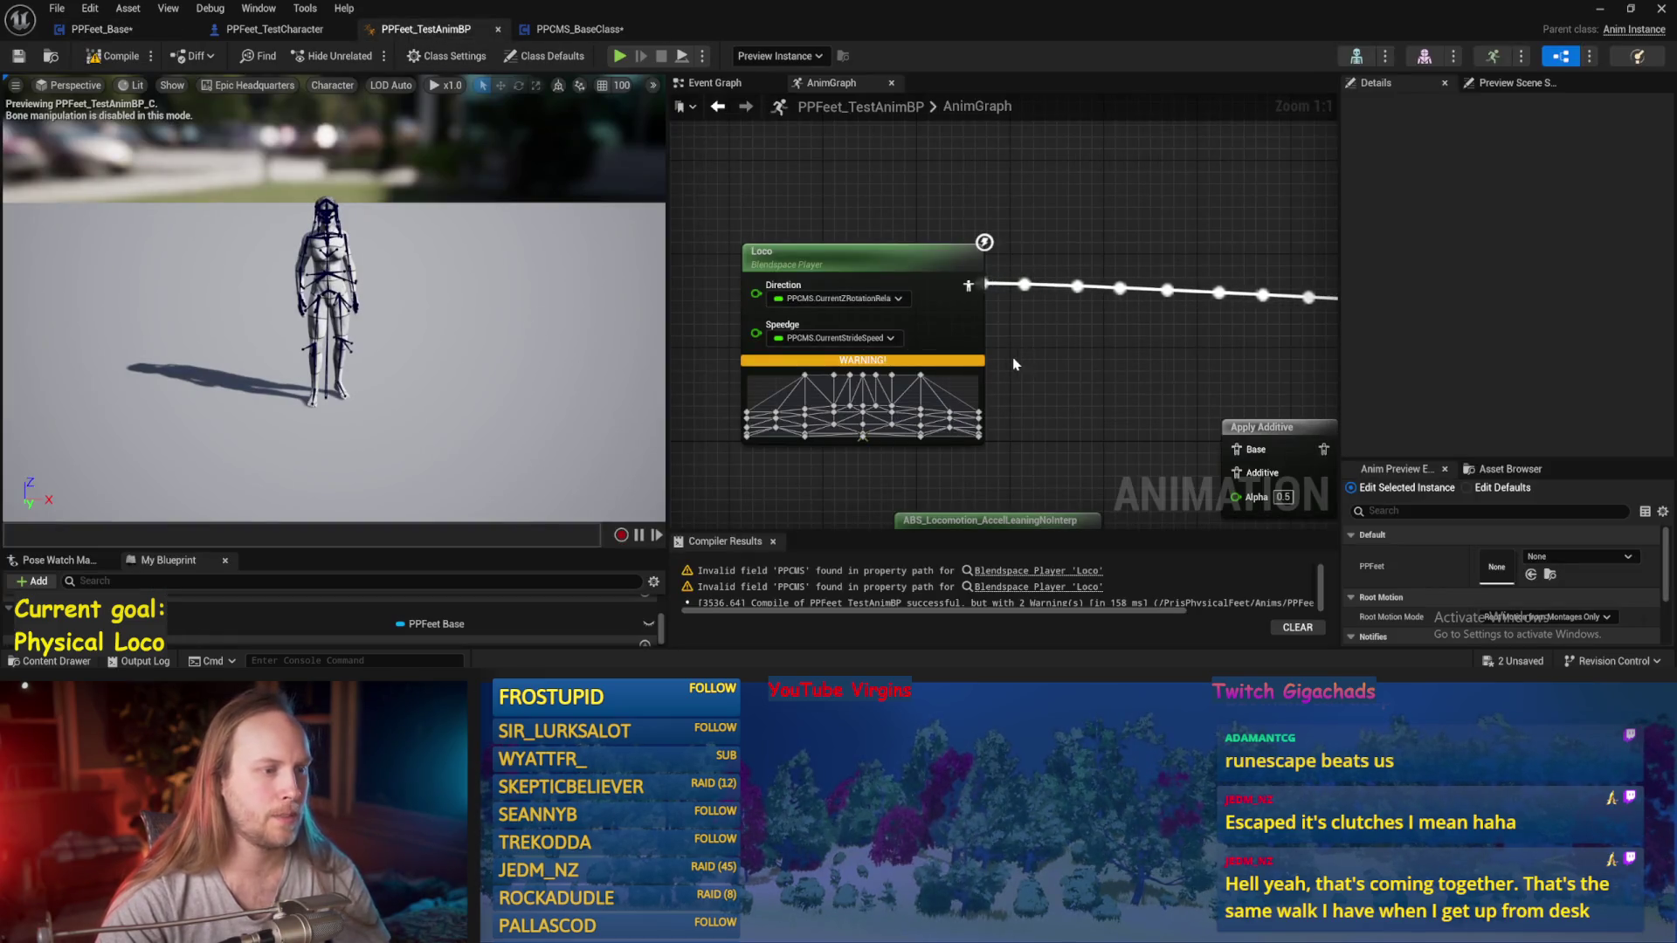
pyautogui.click(900, 286)
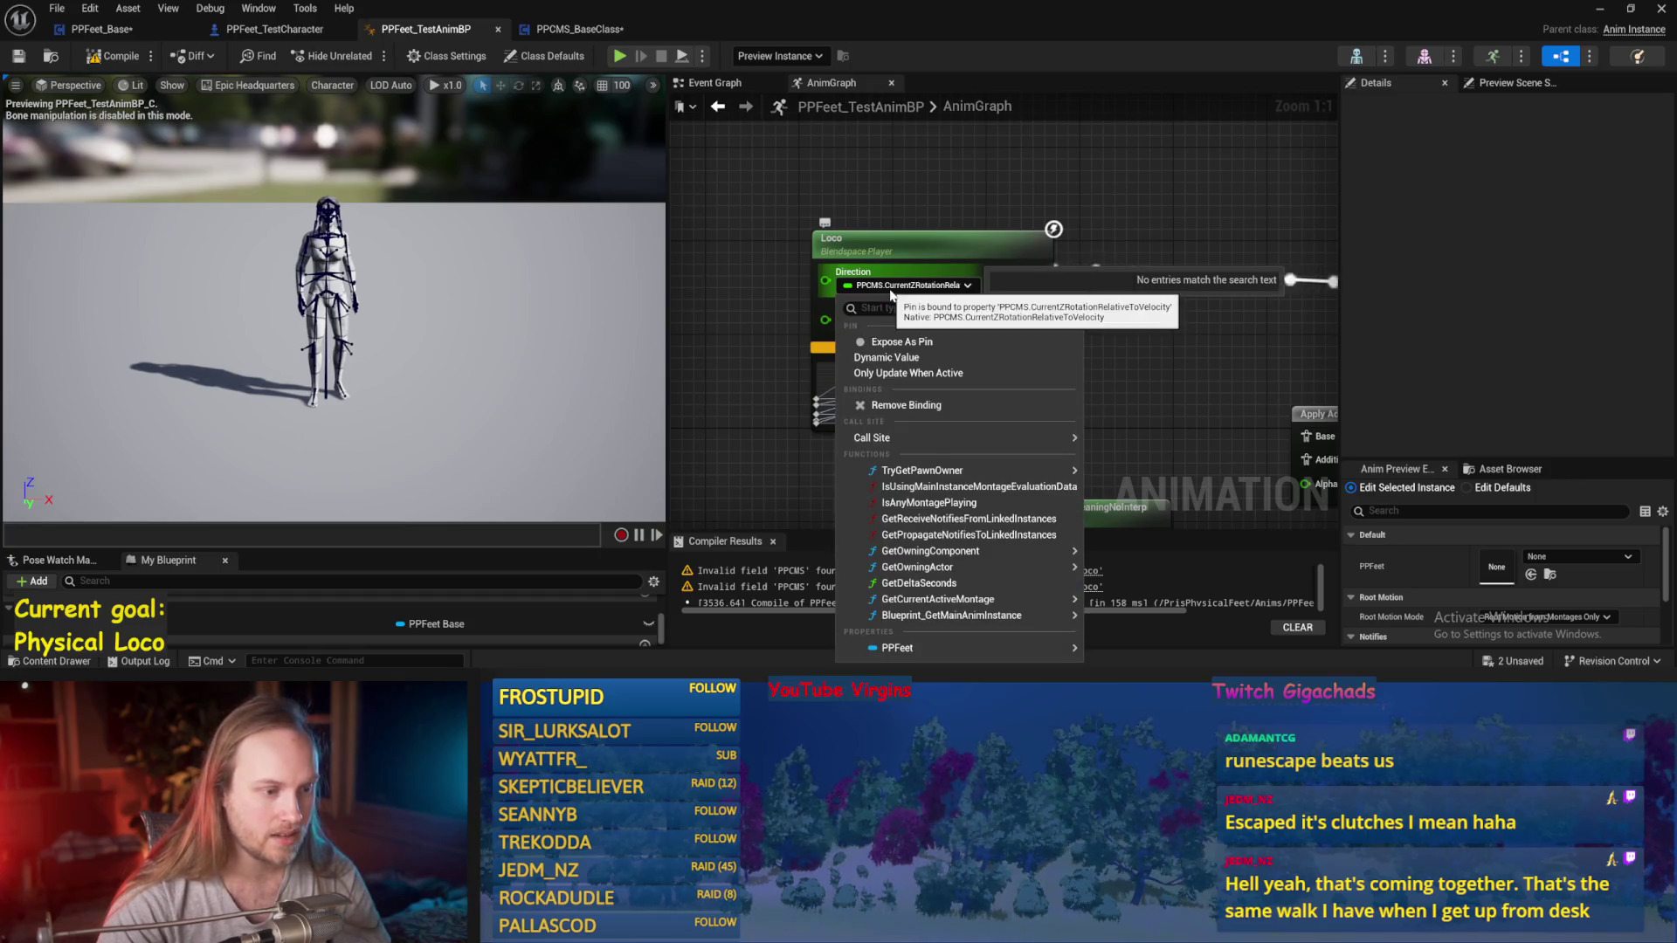
pyautogui.moveTo(934, 568)
pyautogui.moveTo(896, 647)
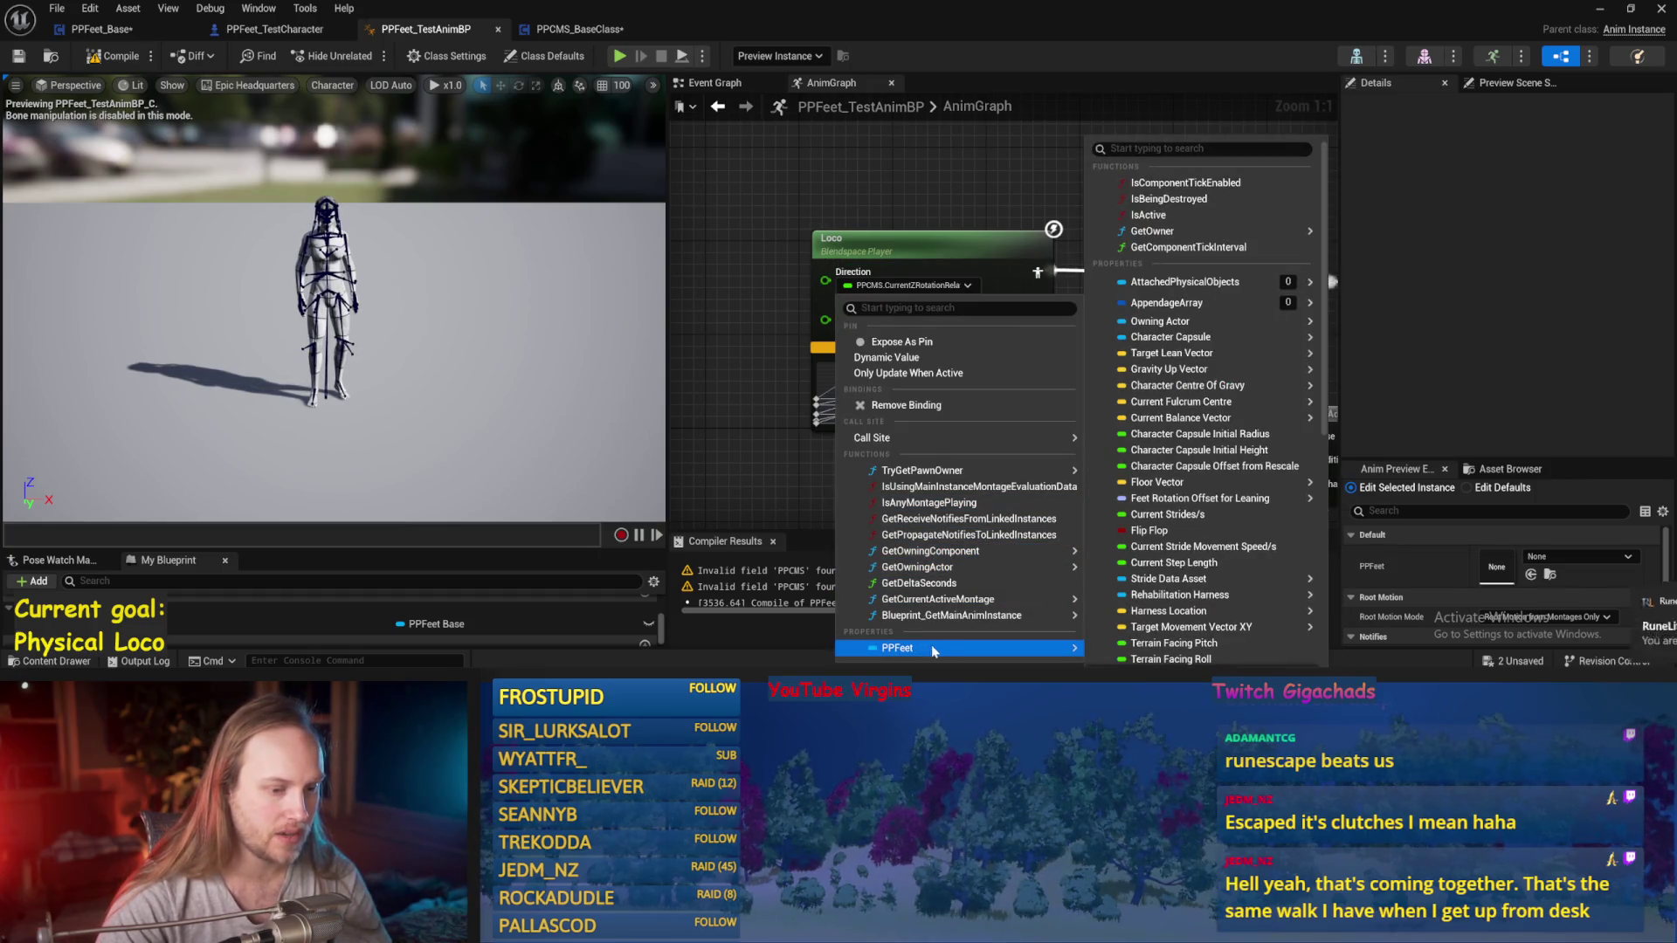
pyautogui.scroll(-3, 1194, 554)
pyautogui.scroll(-2, 1194, 554)
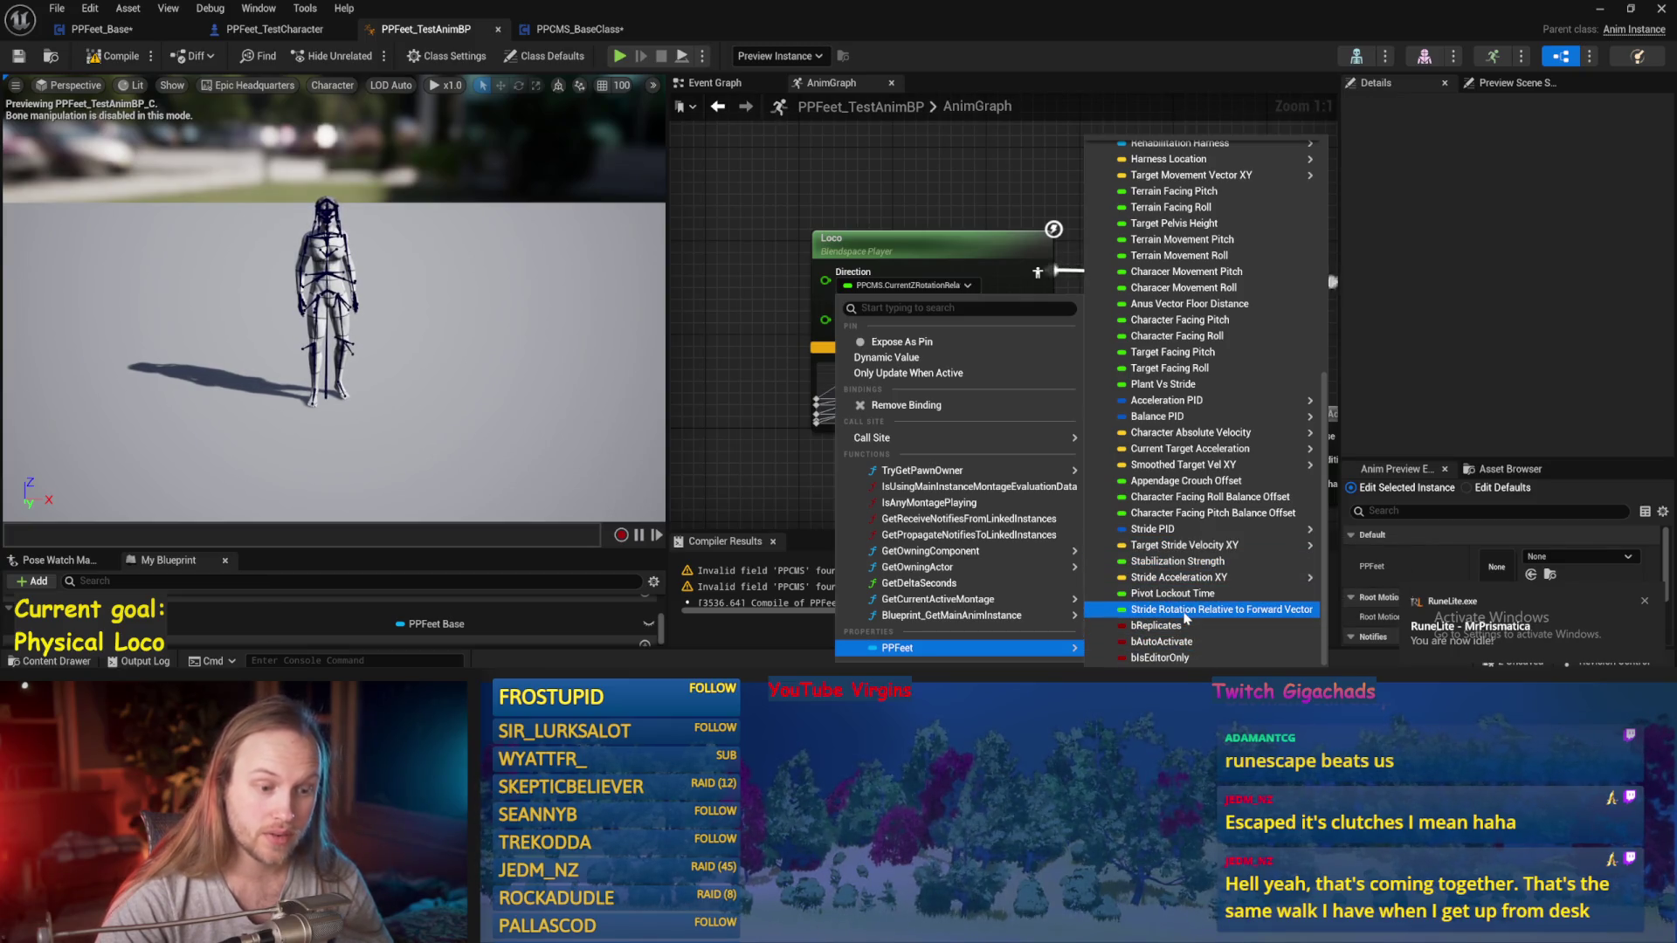
pyautogui.click(1185, 612)
# Step: Browse the Speedge input's binding options, close them unchanged, and deselect the Loco node
pyautogui.click(959, 325)
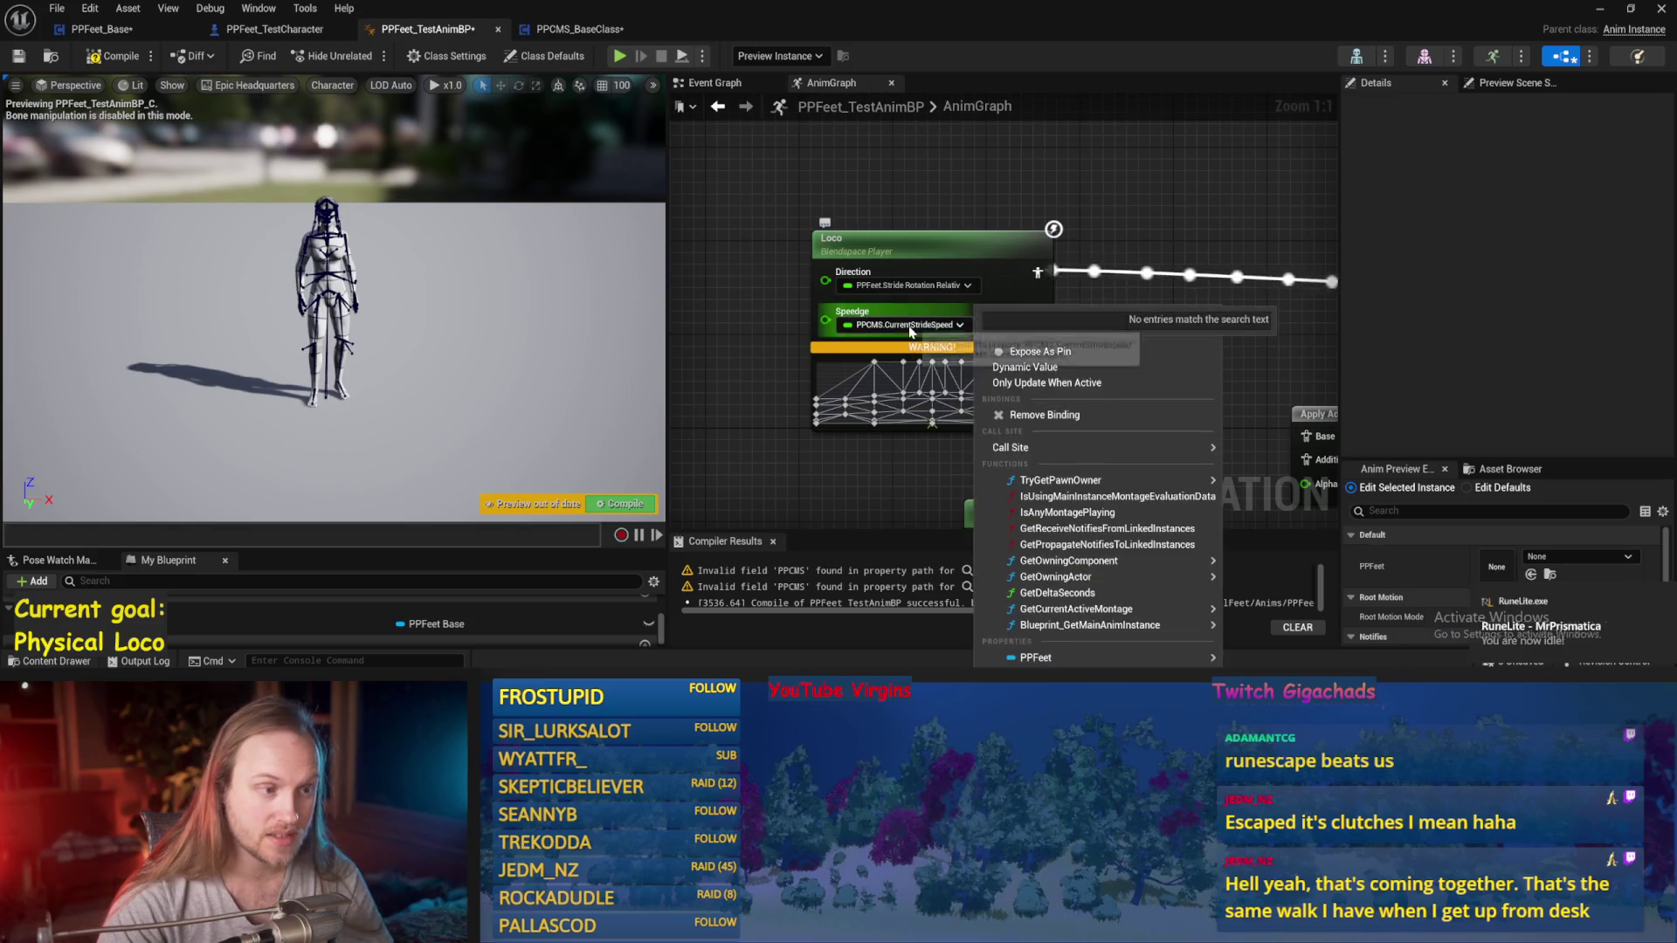
pyautogui.moveTo(1052, 657)
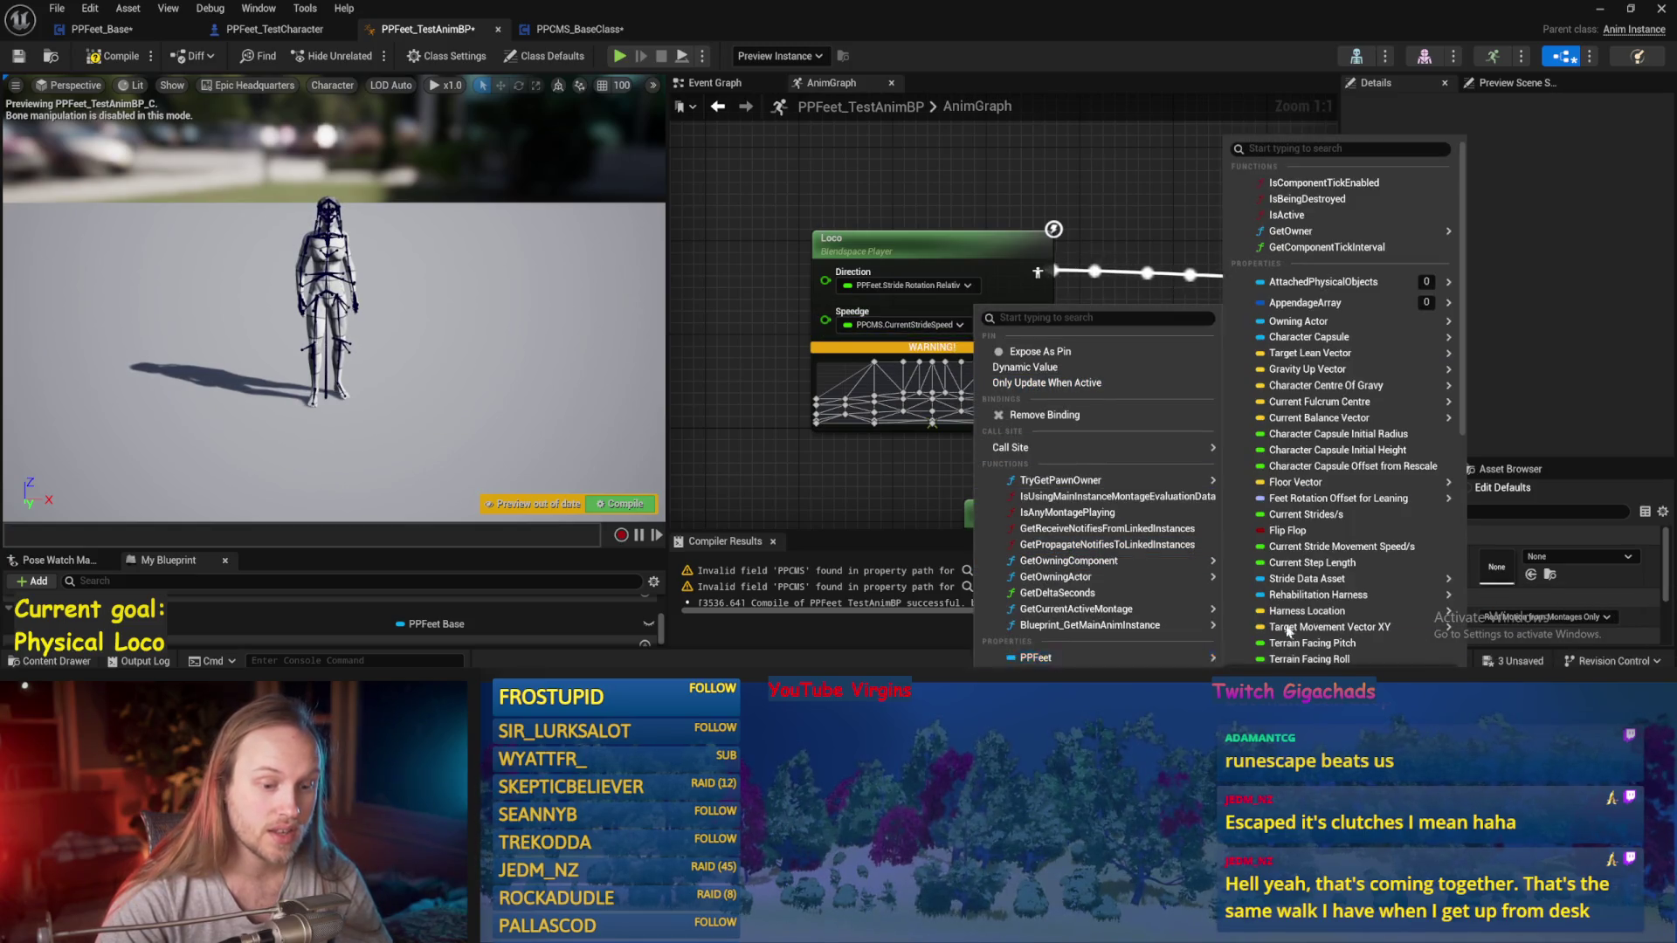
pyautogui.scroll(-5, 1374, 484)
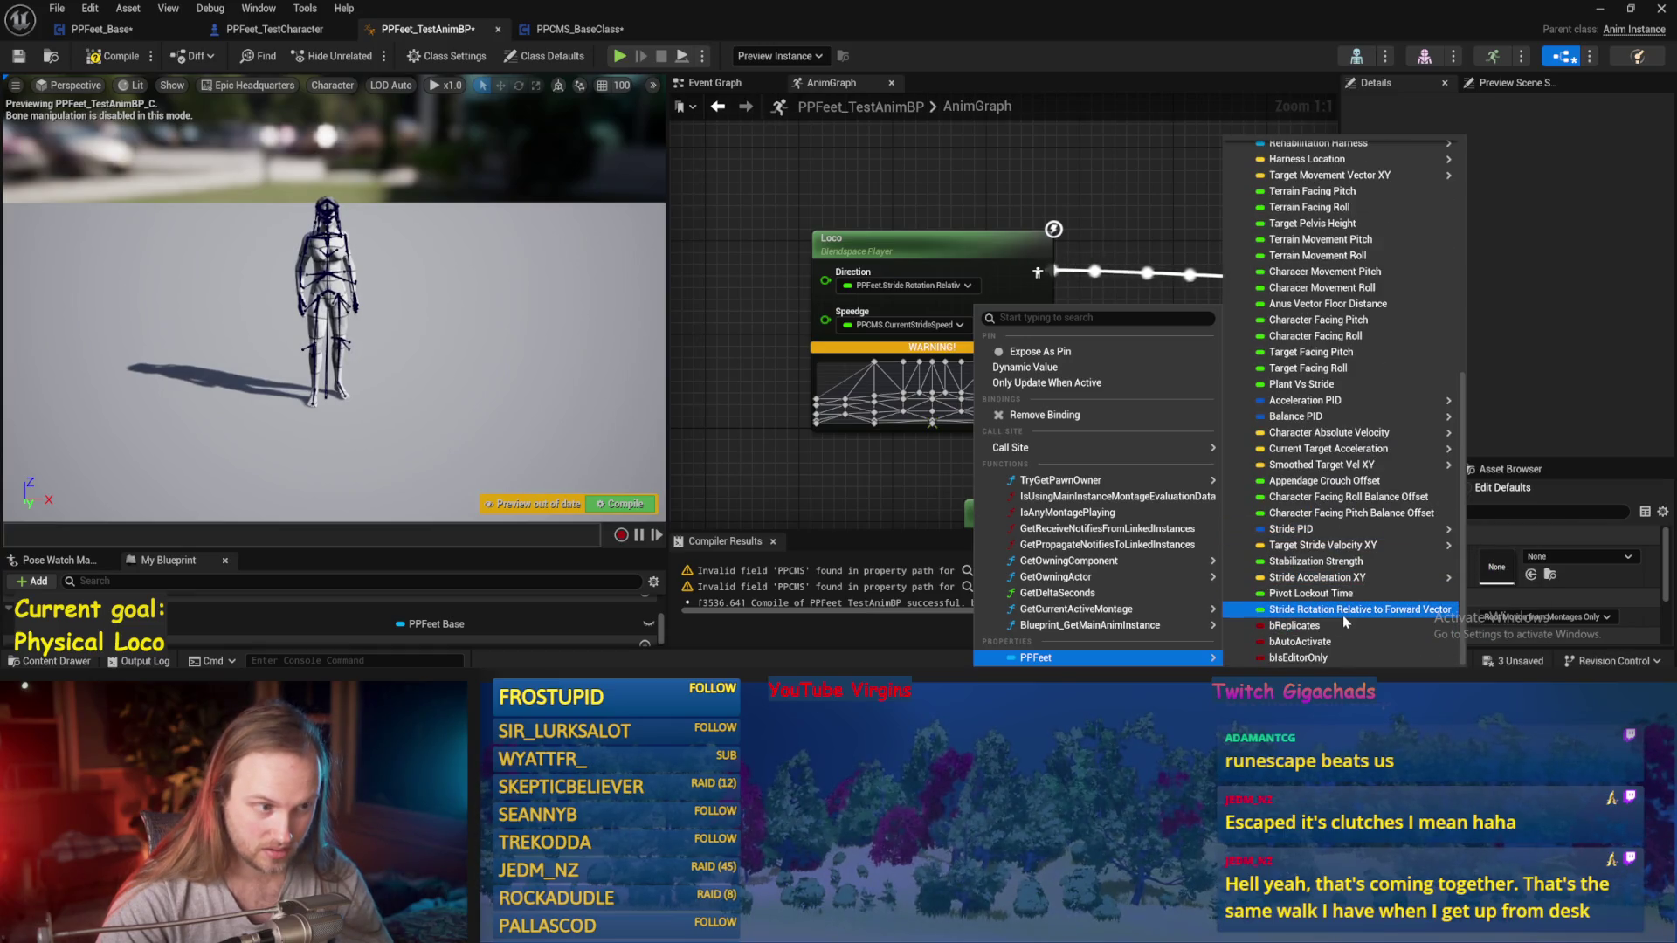
pyautogui.click(1343, 610)
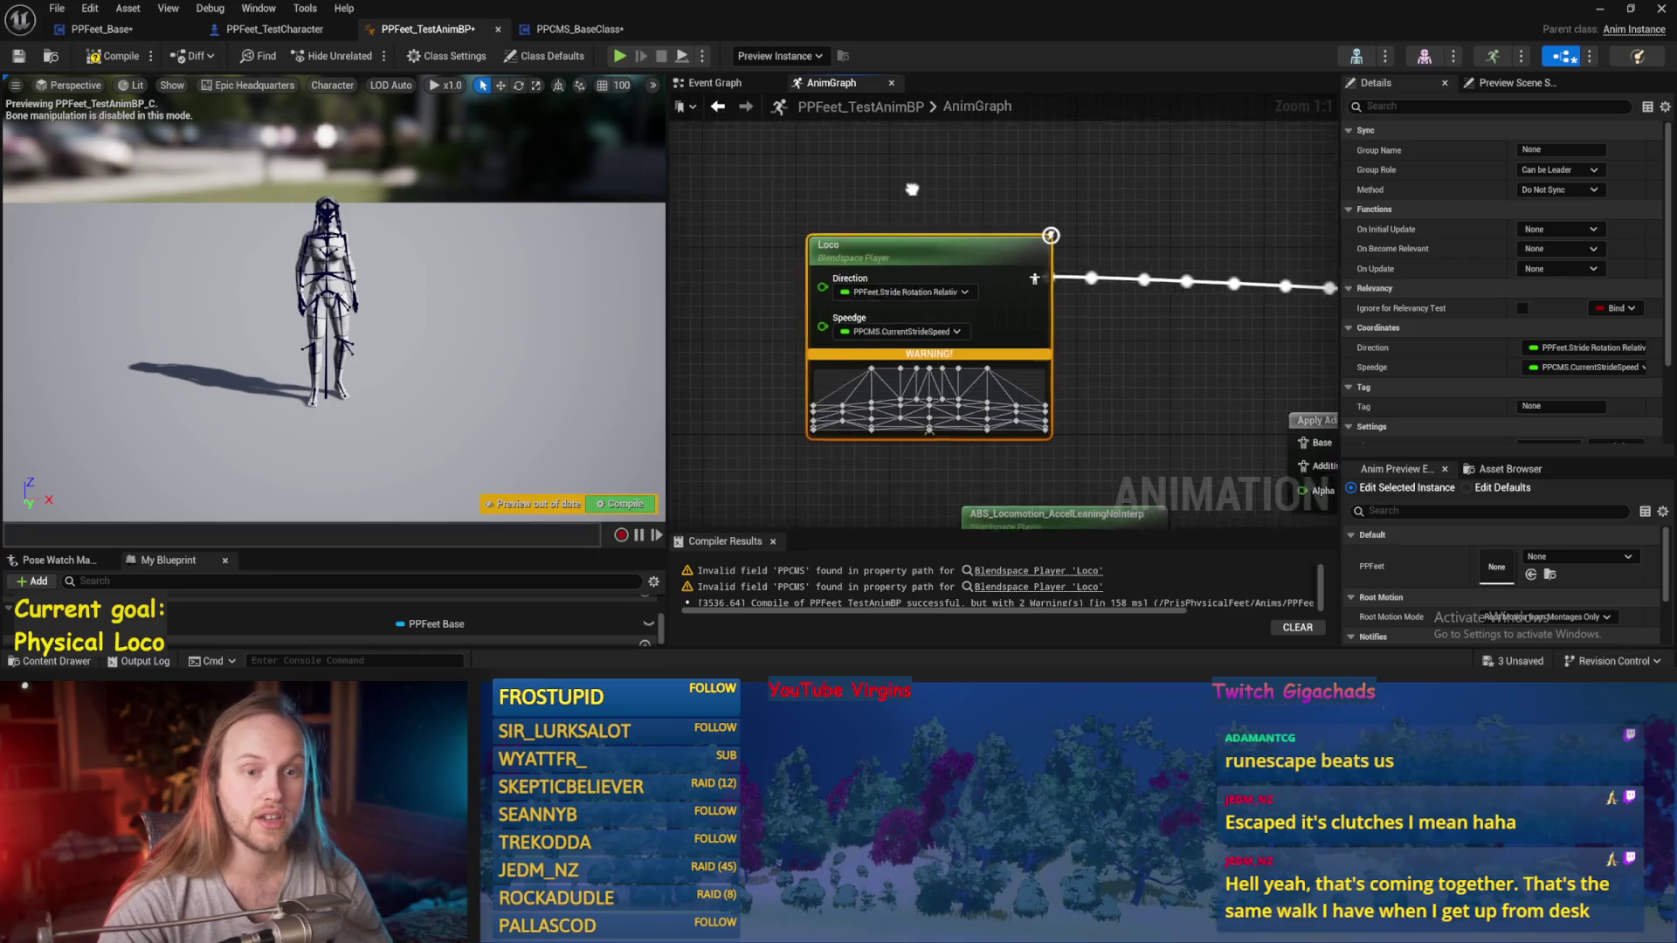
pyautogui.click(821, 214)
pyautogui.rightClick(821, 214)
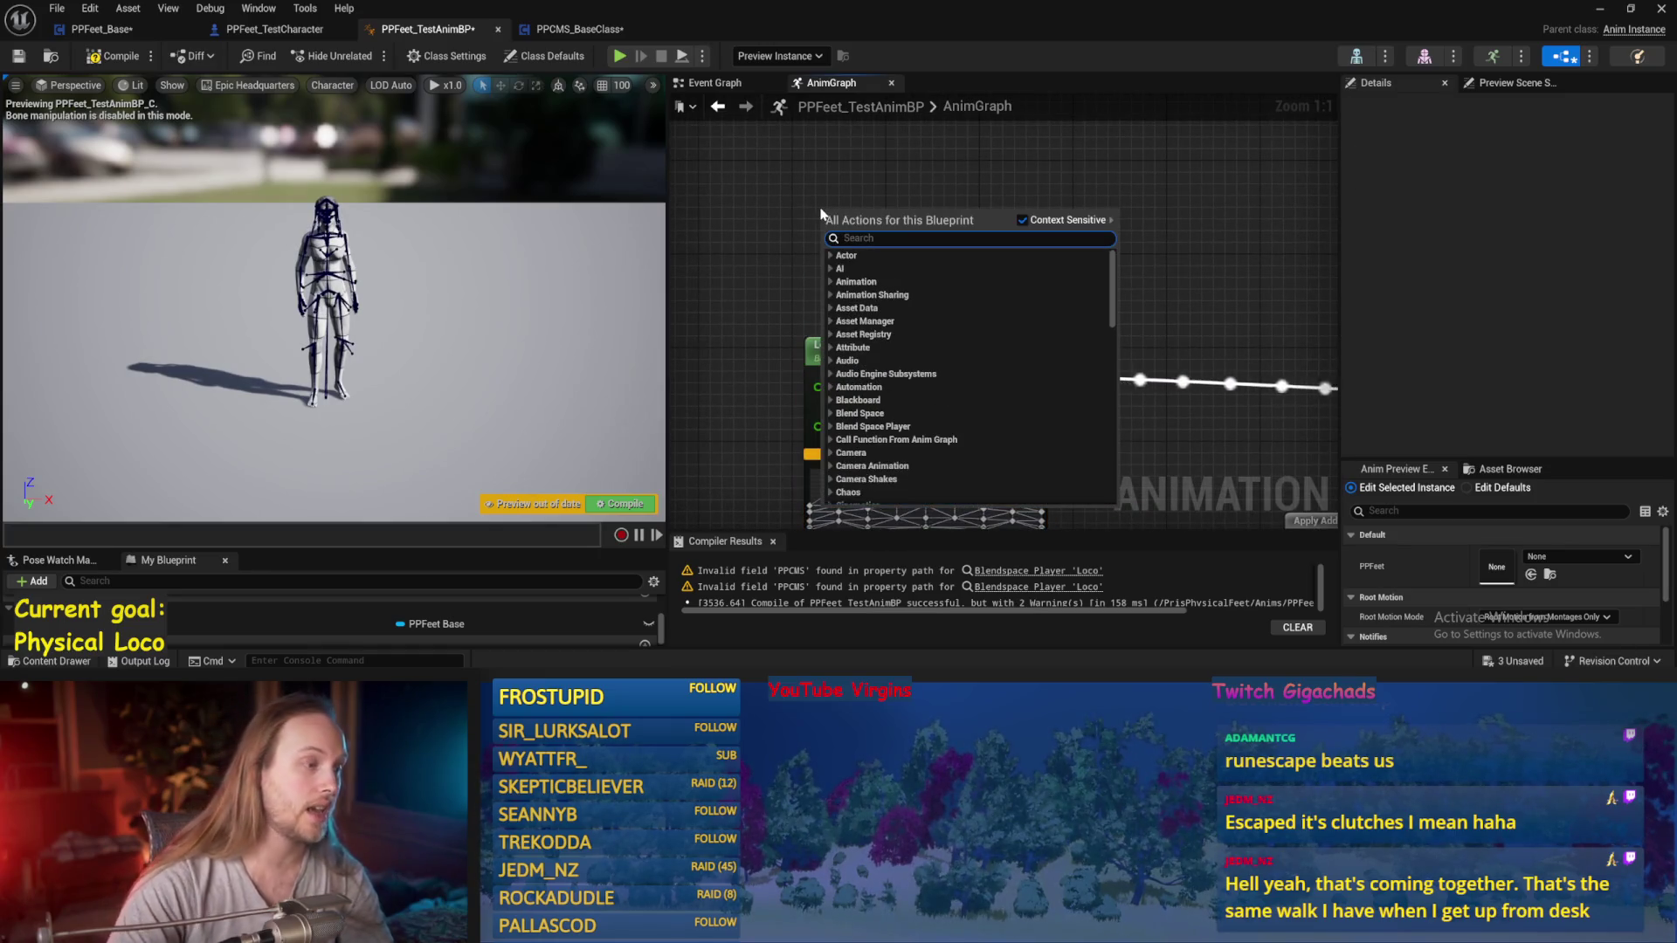
# Step: Add a Blendspace Evaluator node and reposition the Loco node clear of it
pyautogui.write('blendspace')
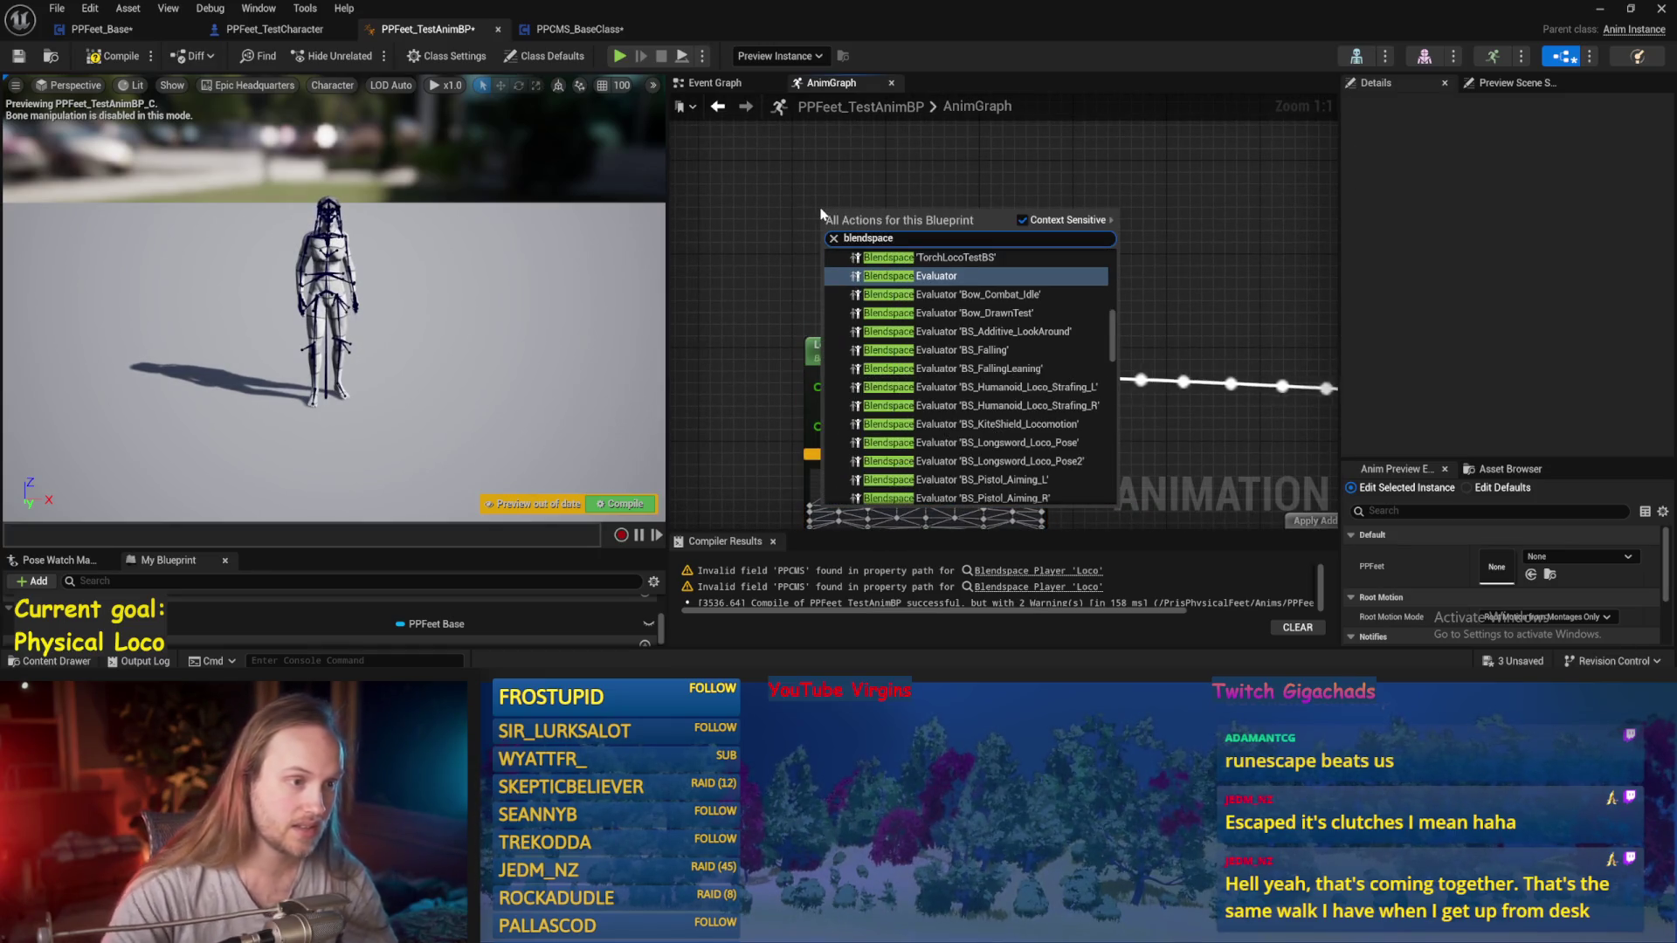
pyautogui.click(939, 276)
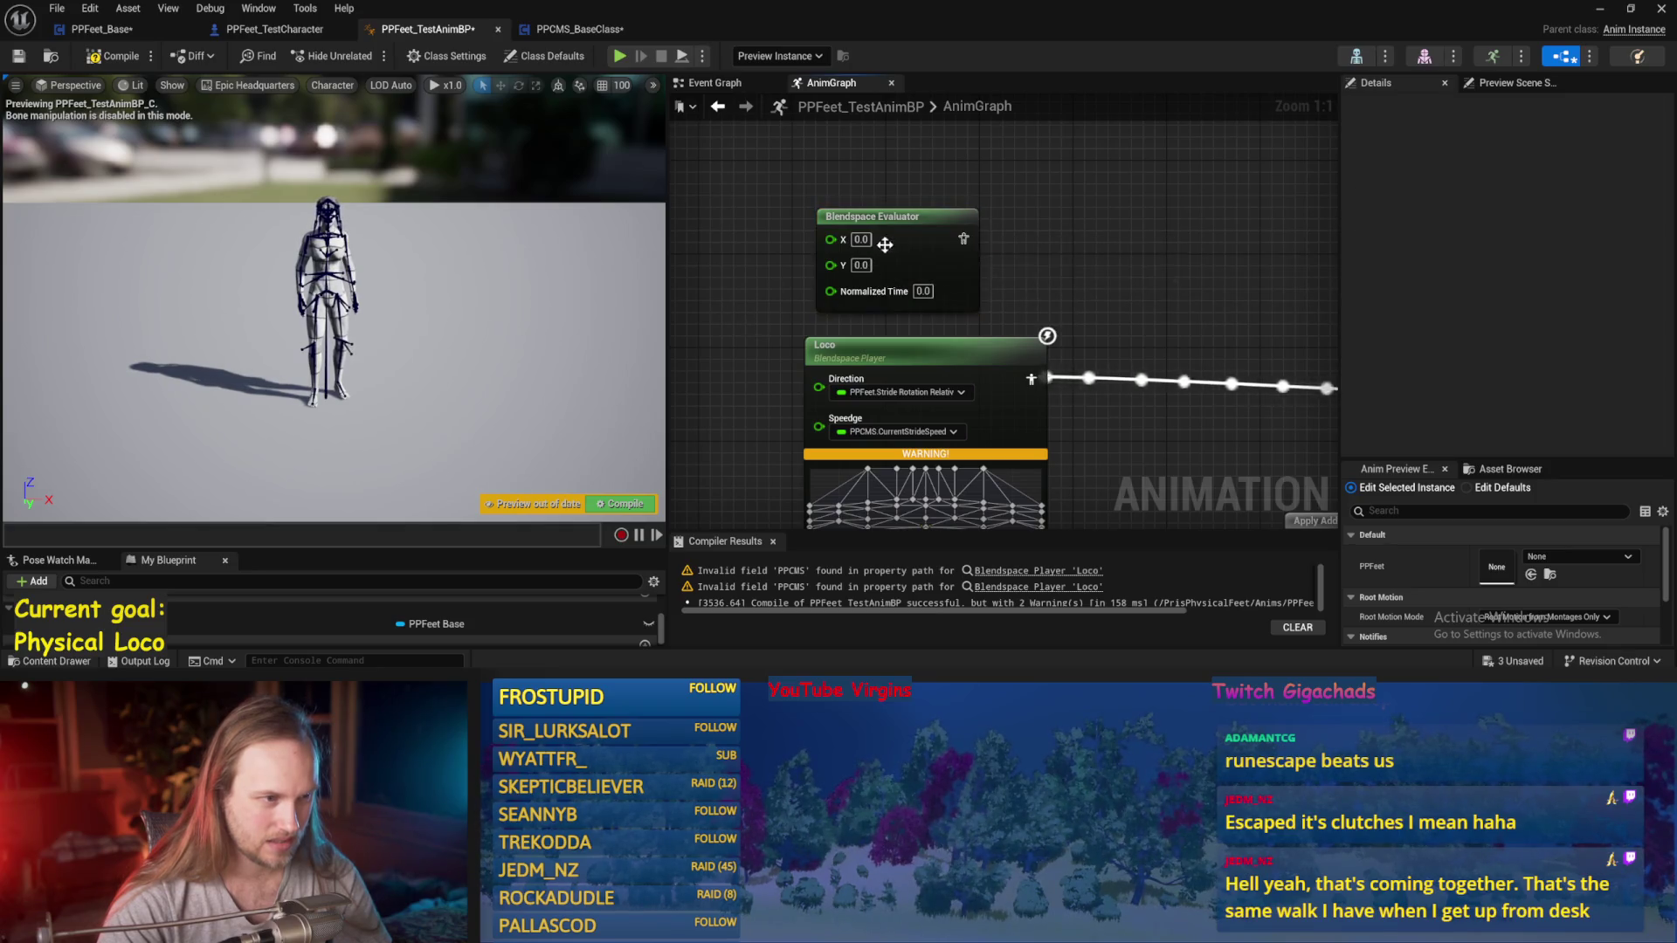
pyautogui.moveTo(643, 338); pyautogui.dragTo(641, 409)
pyautogui.press('f')
pyautogui.scroll(-2, 823, 191)
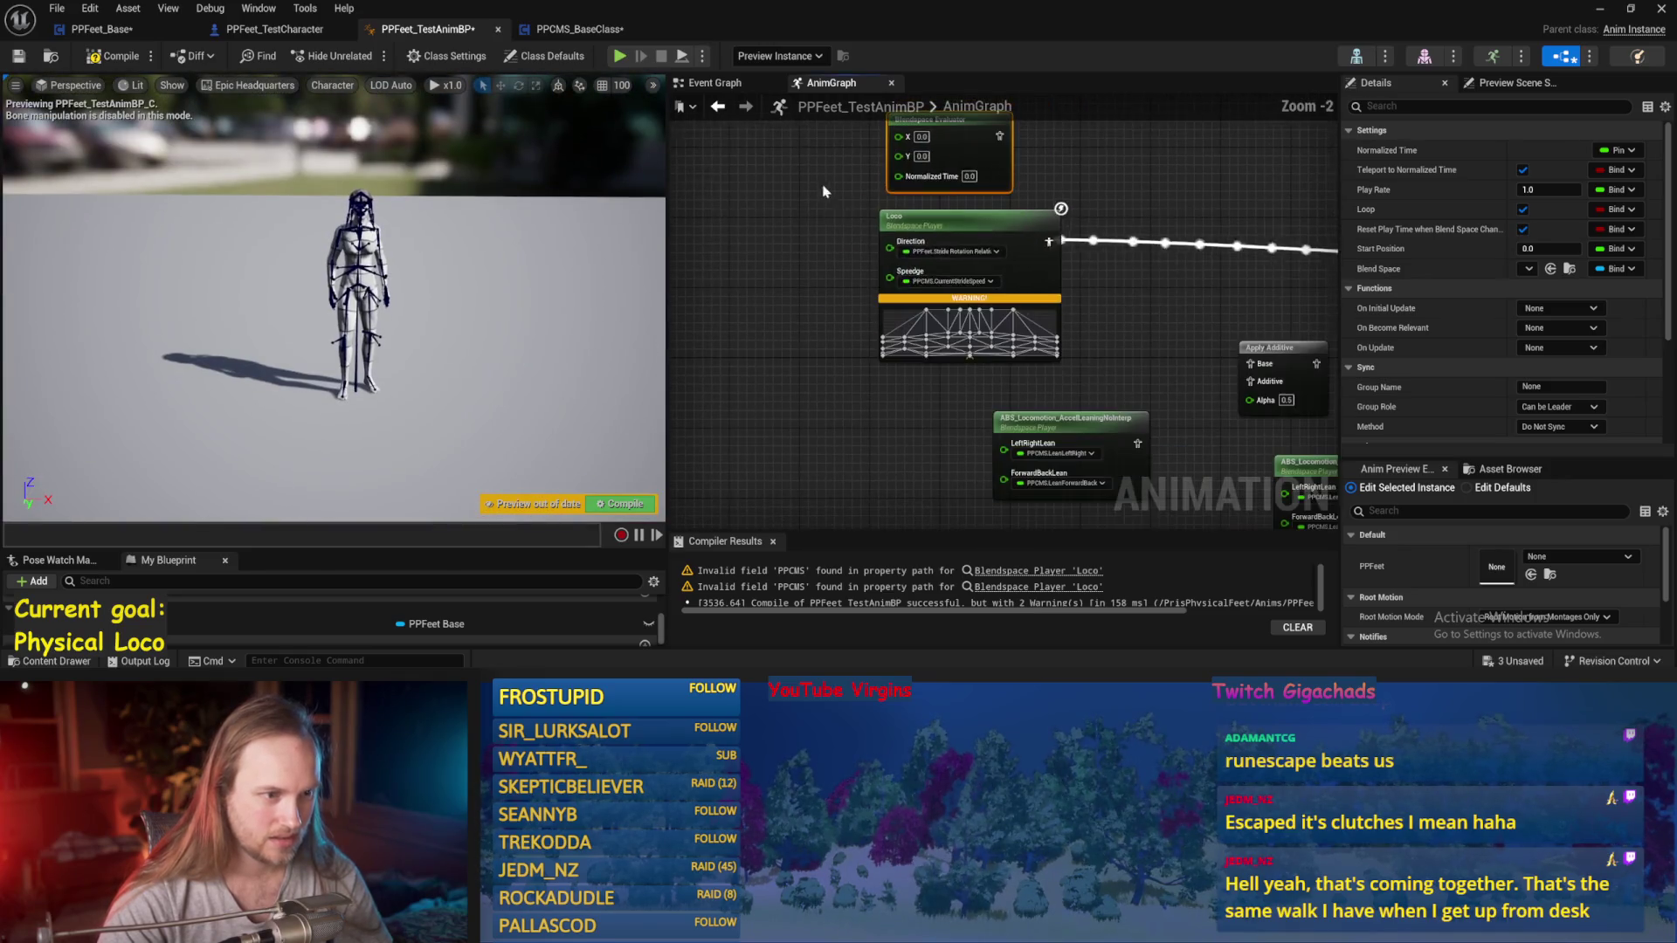
pyautogui.moveTo(1010, 223); pyautogui.dragTo(1168, 247)
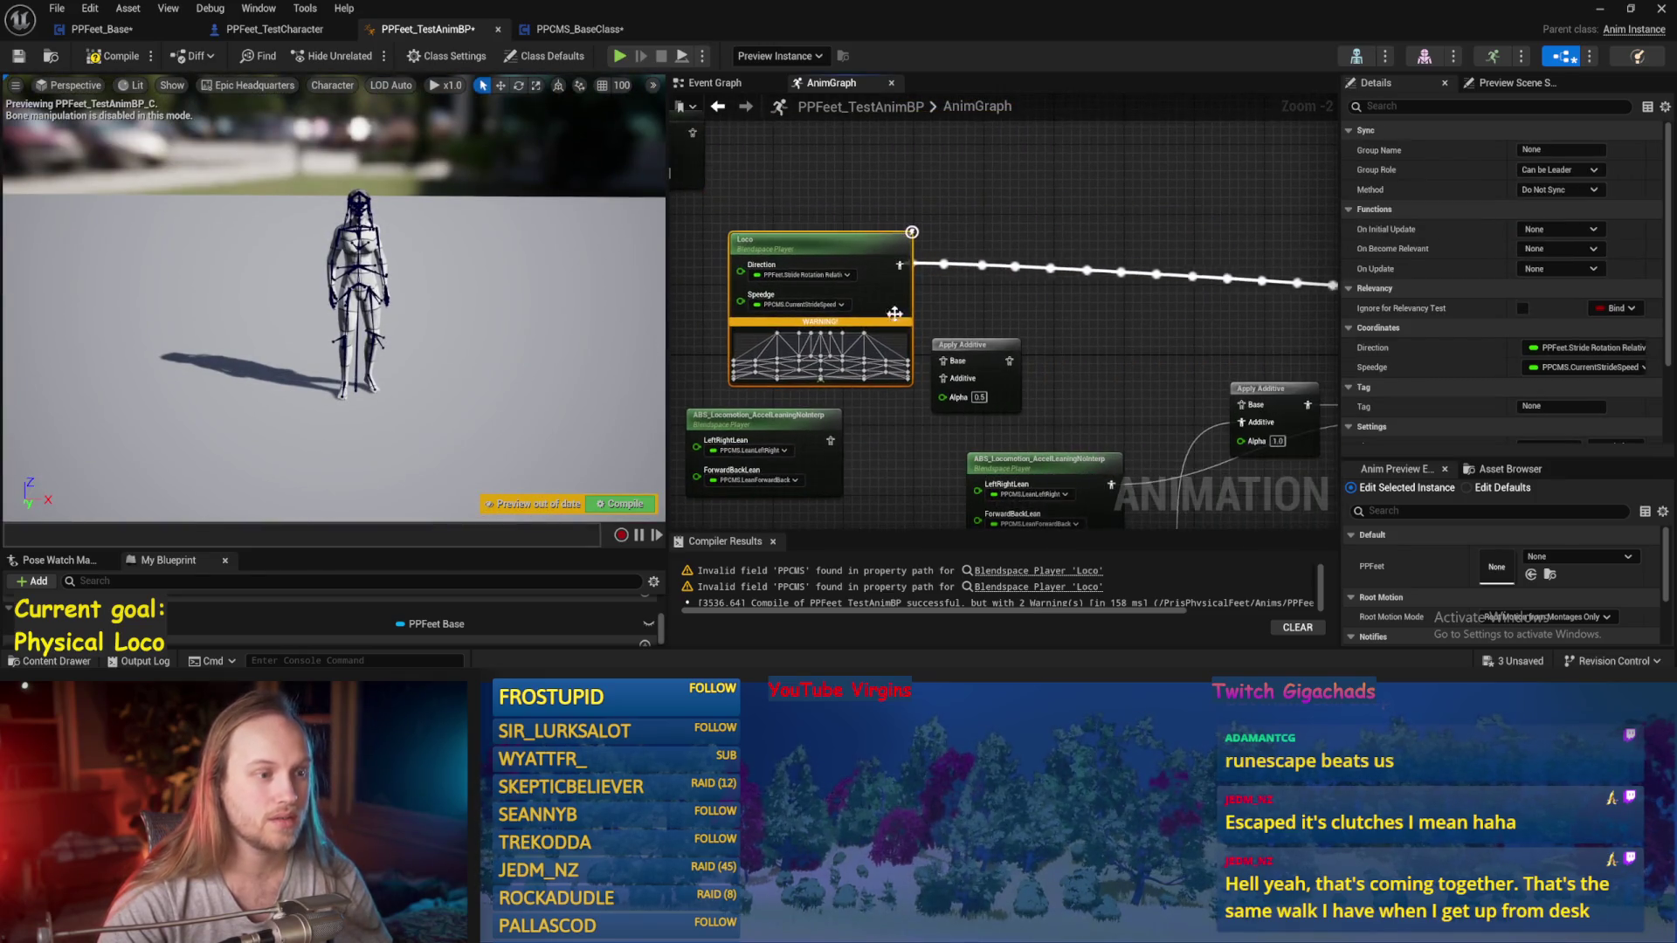
pyautogui.click(841, 305)
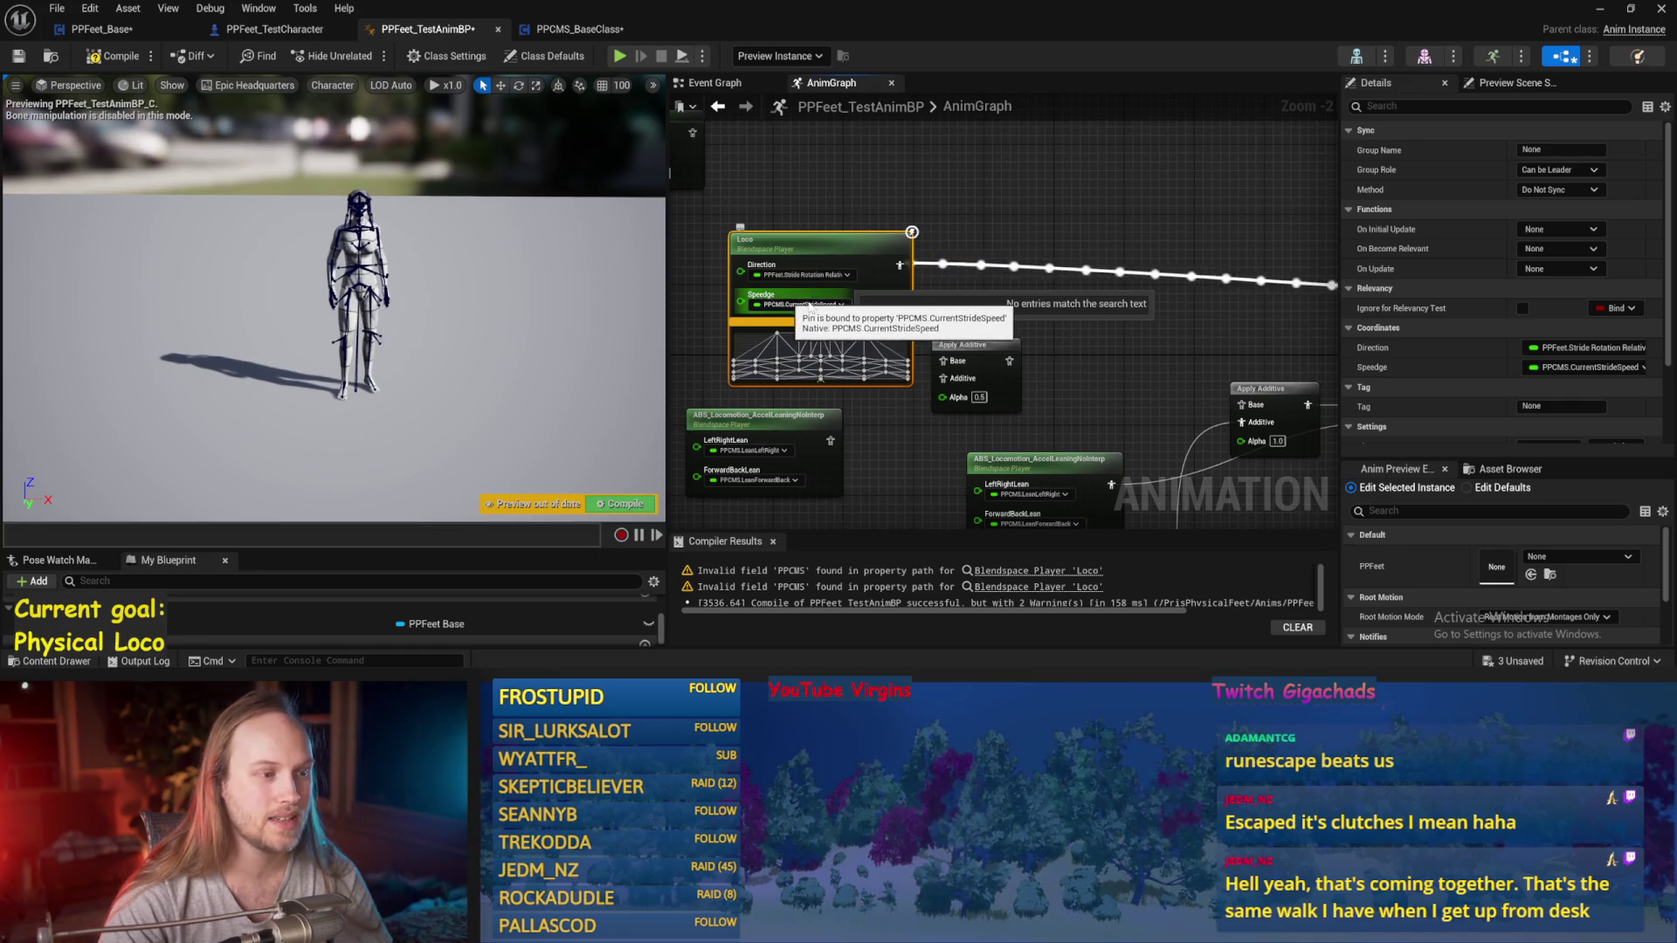
pyautogui.moveTo(808, 366); pyautogui.dragTo(1013, 290)
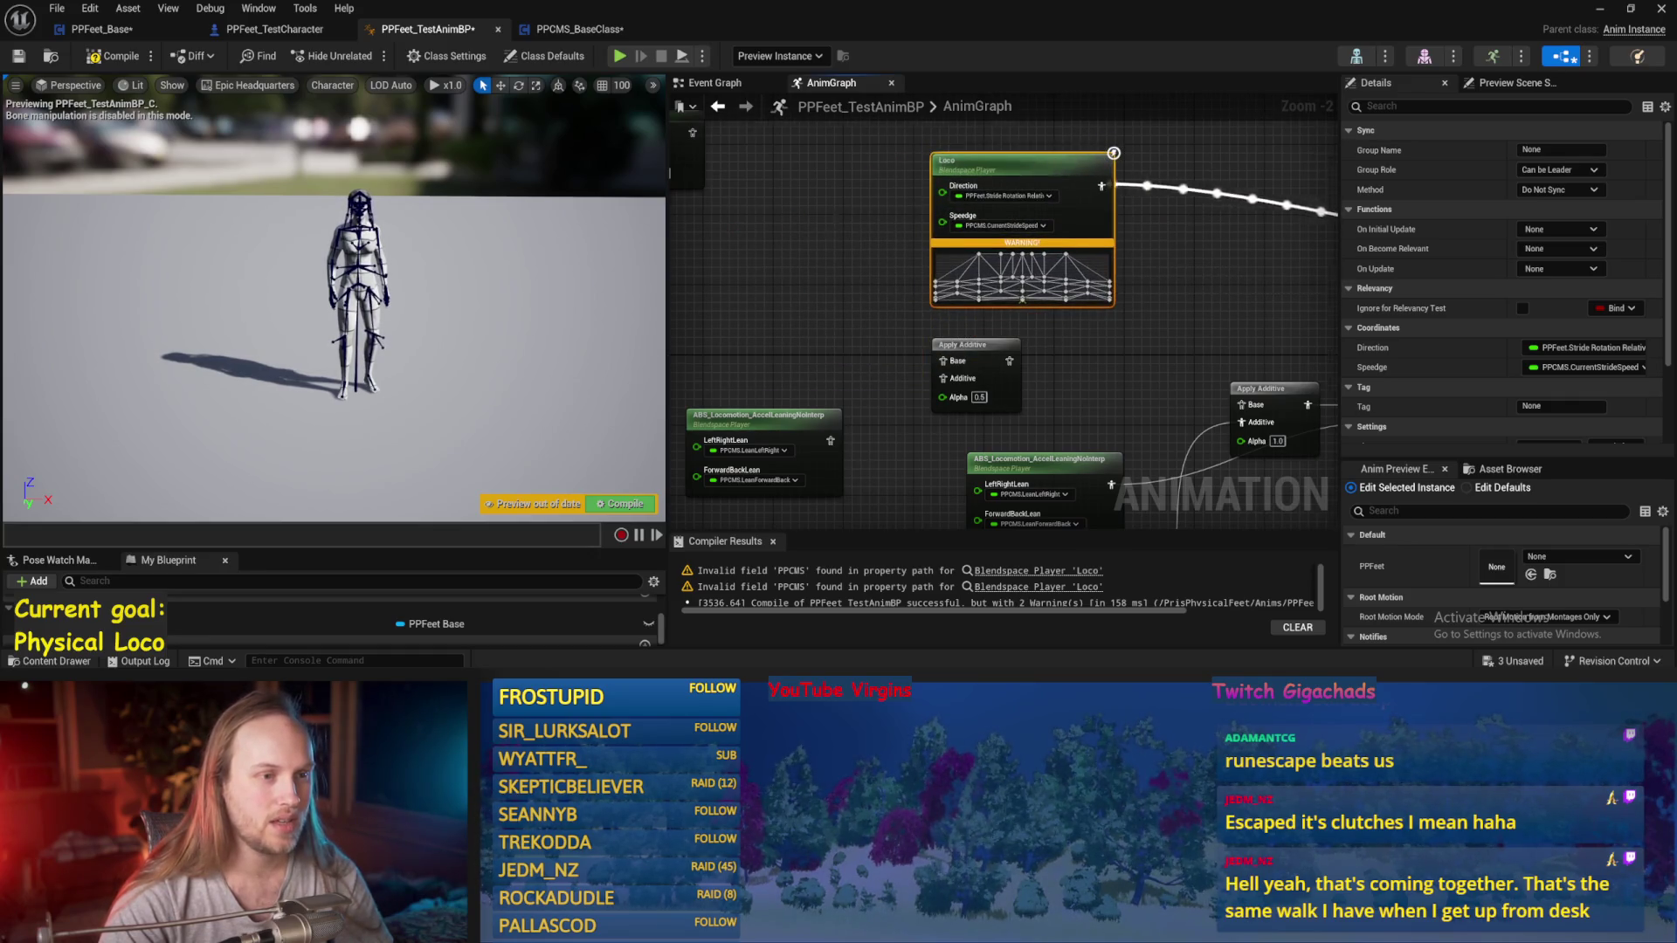
pyautogui.moveTo(828, 221); pyautogui.dragTo(758, 324)
pyautogui.scroll(2, 978, 309)
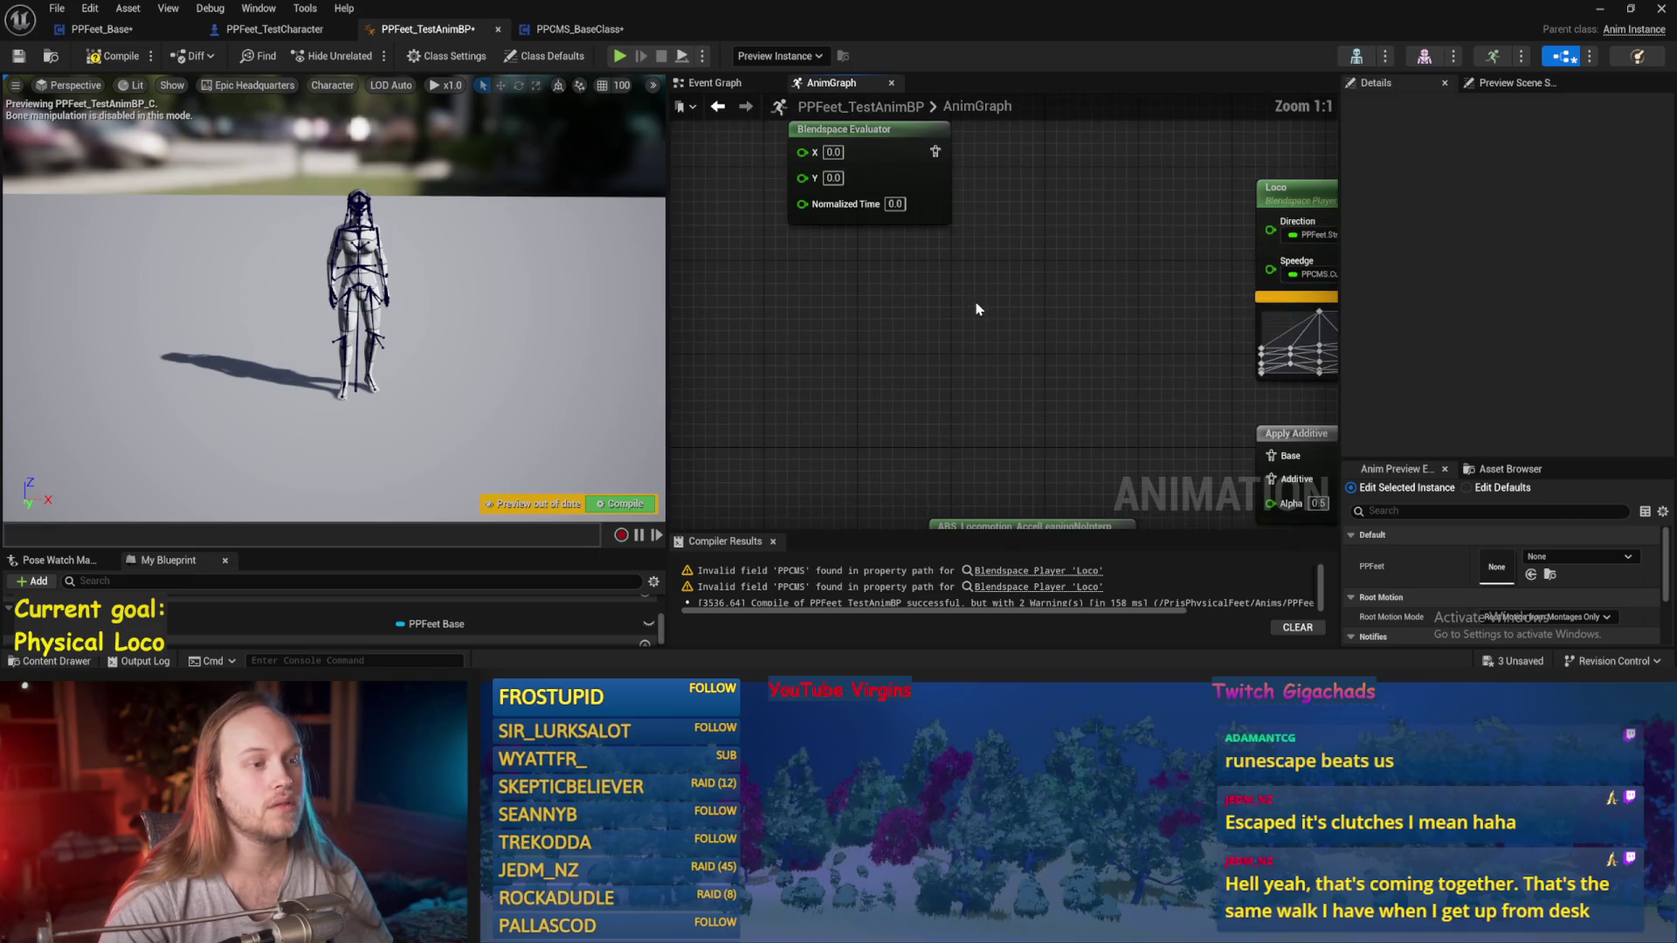
# Step: Compile the animation blueprint and move the Blendspace Evaluator node lower
pyautogui.click(114, 56)
pyautogui.scroll(-1, 913, 300)
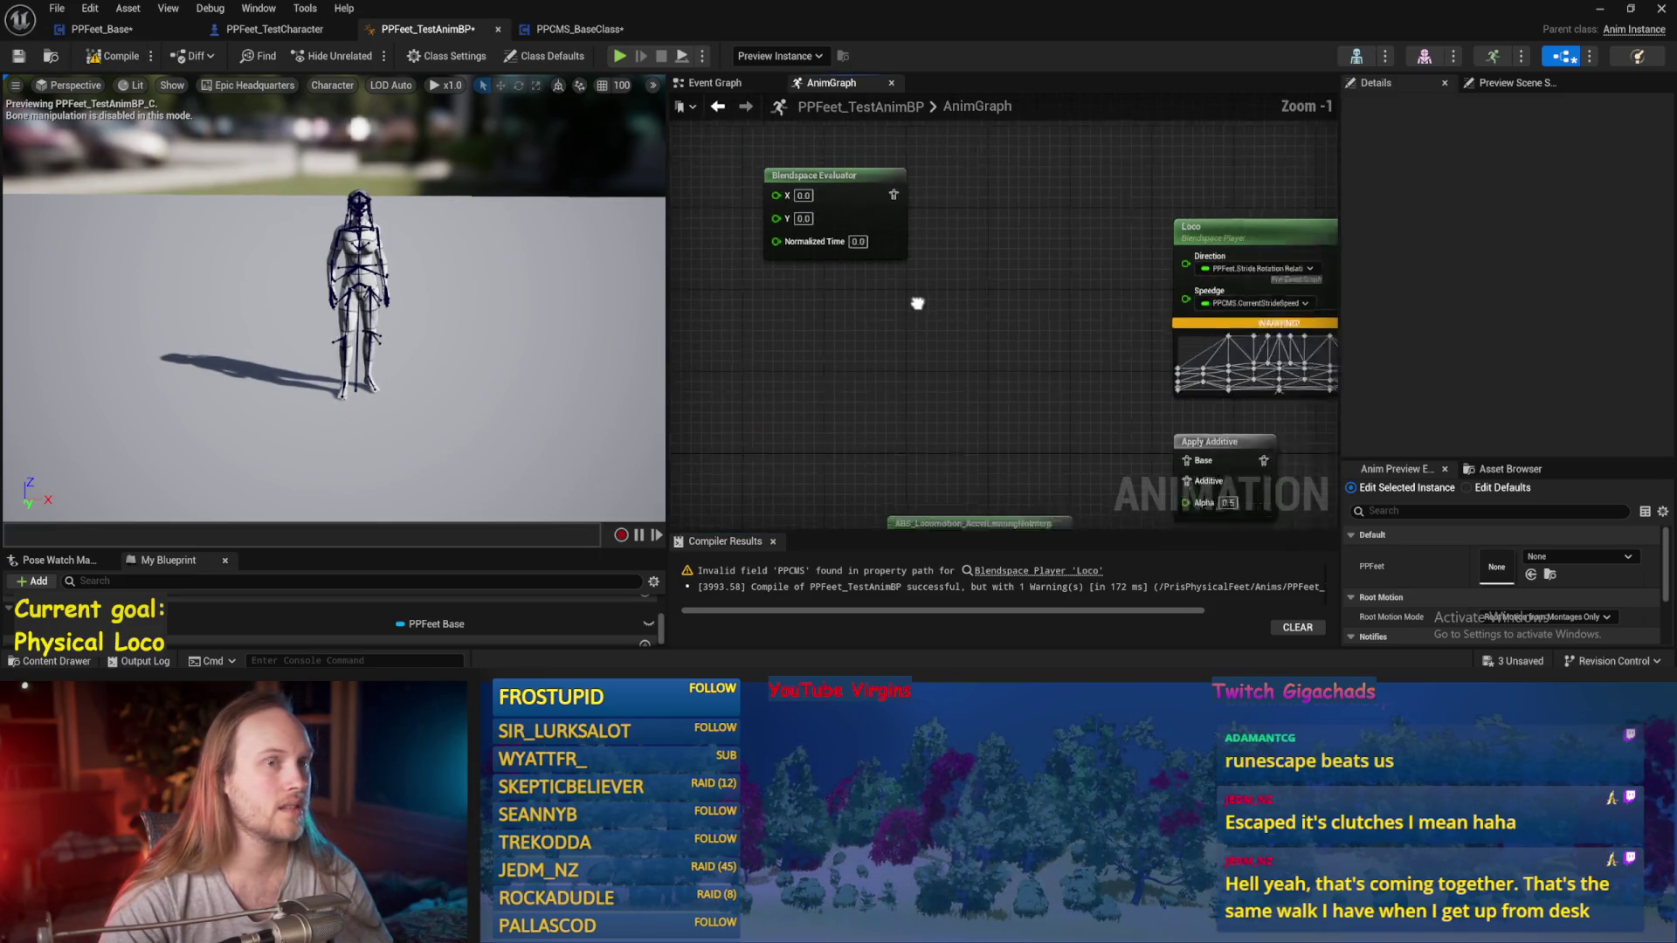
pyautogui.scroll(1, 913, 288)
pyautogui.moveTo(830, 188); pyautogui.dragTo(806, 328)
pyautogui.rightClick(775, 384)
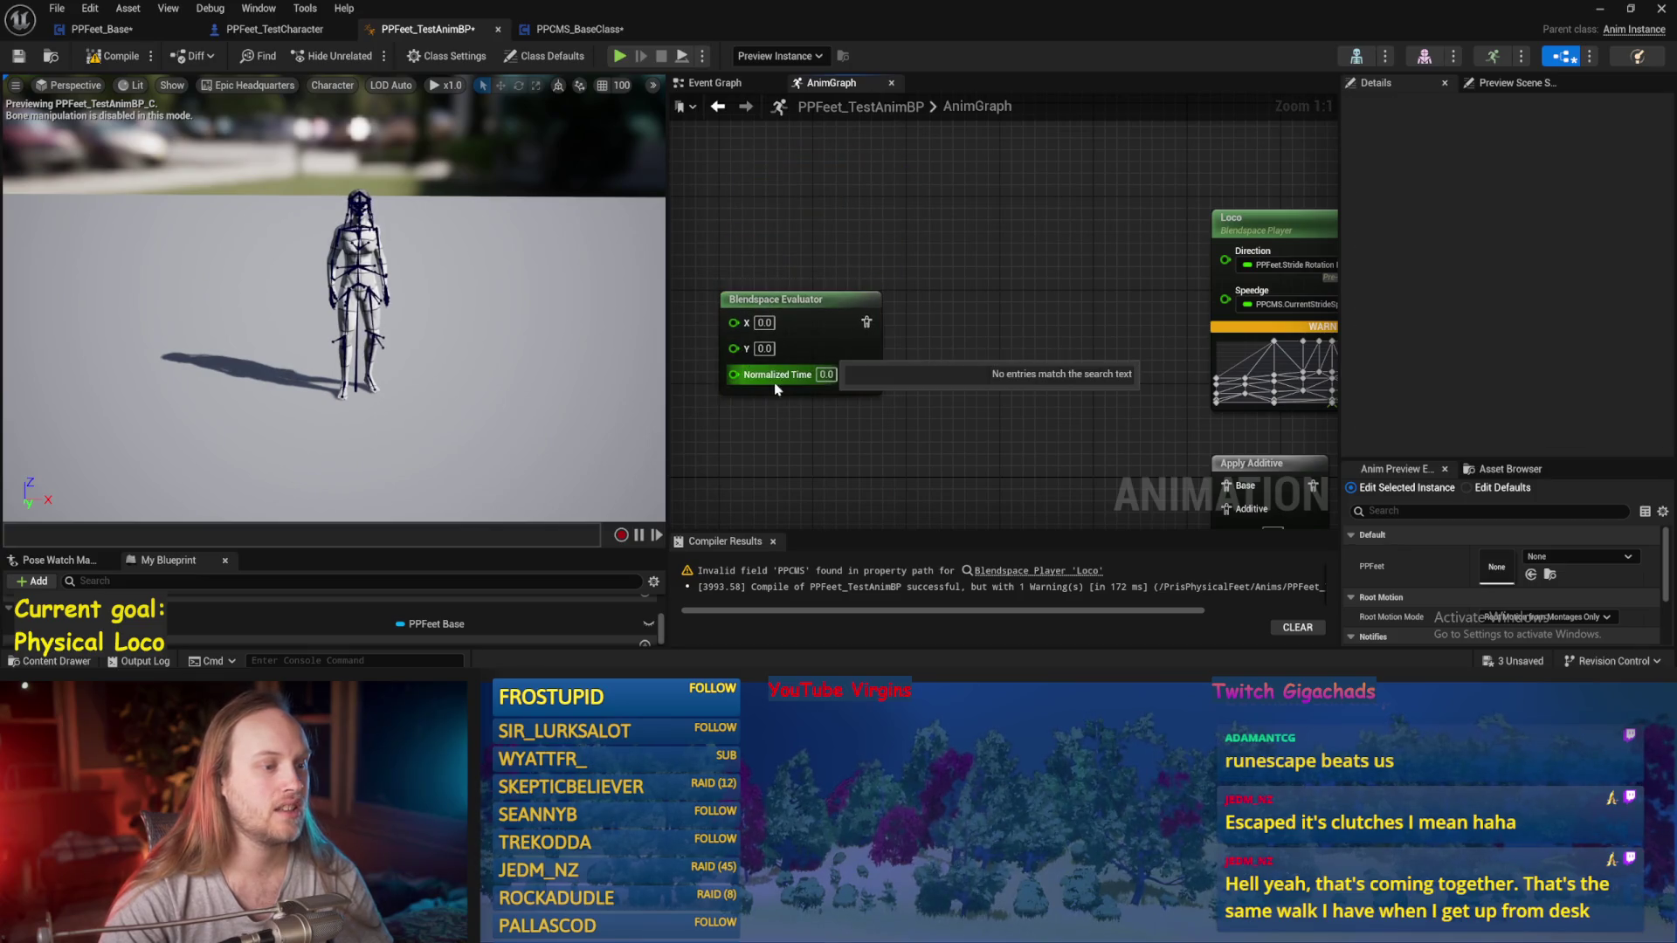
pyautogui.press('Escape')
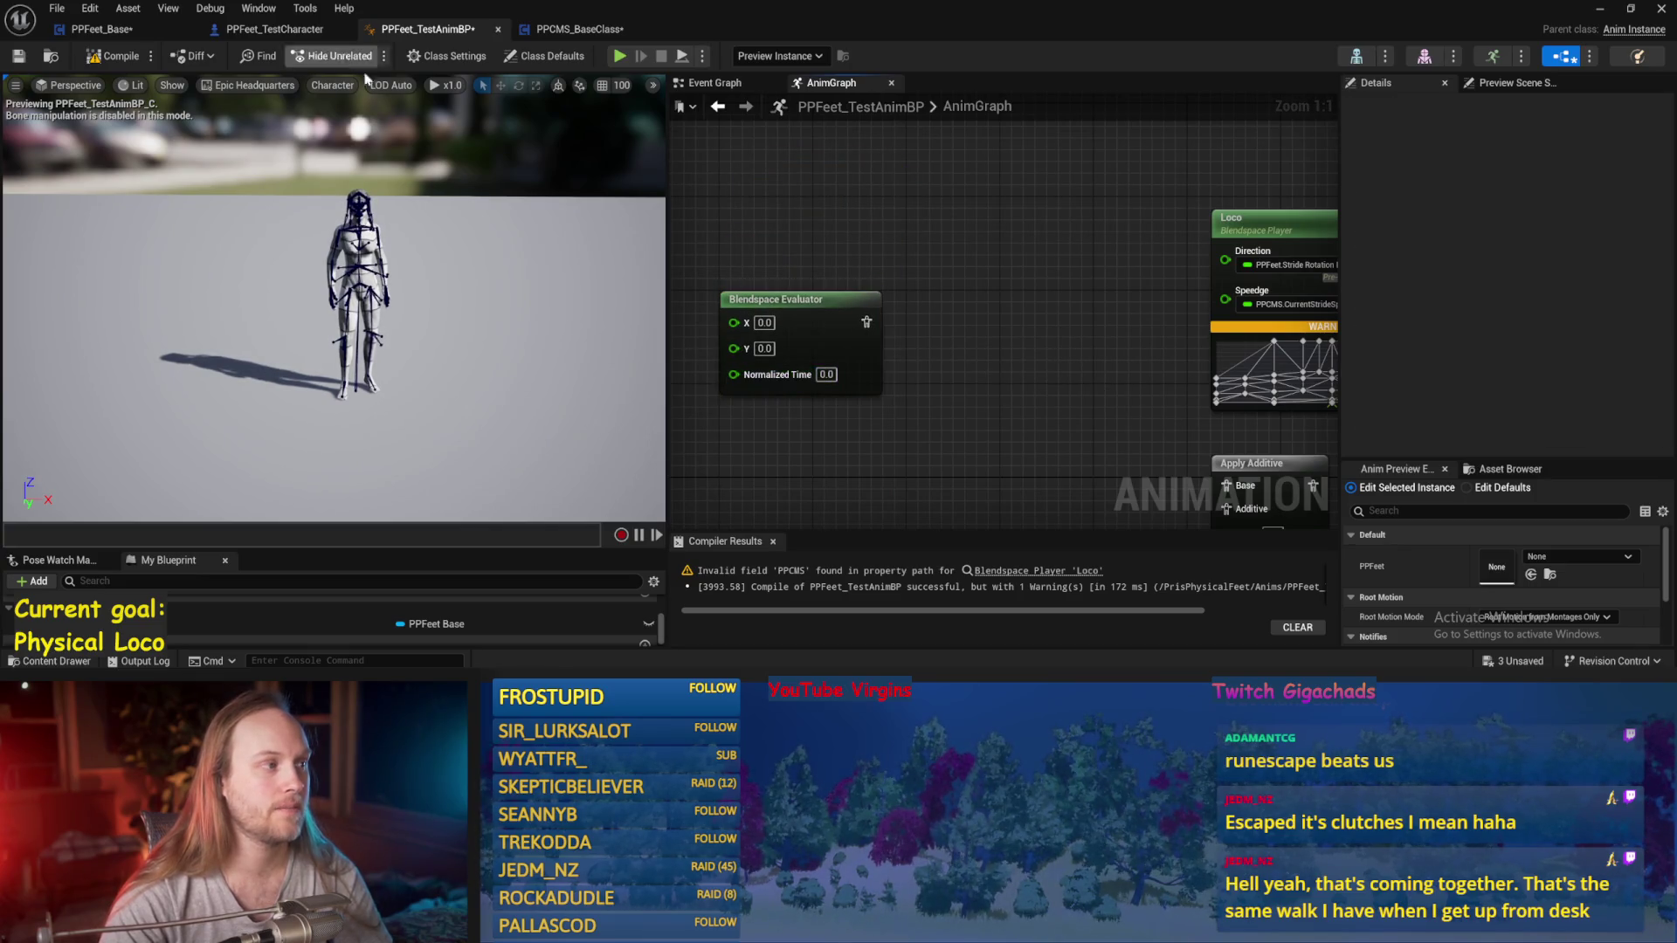
pyautogui.click(275, 28)
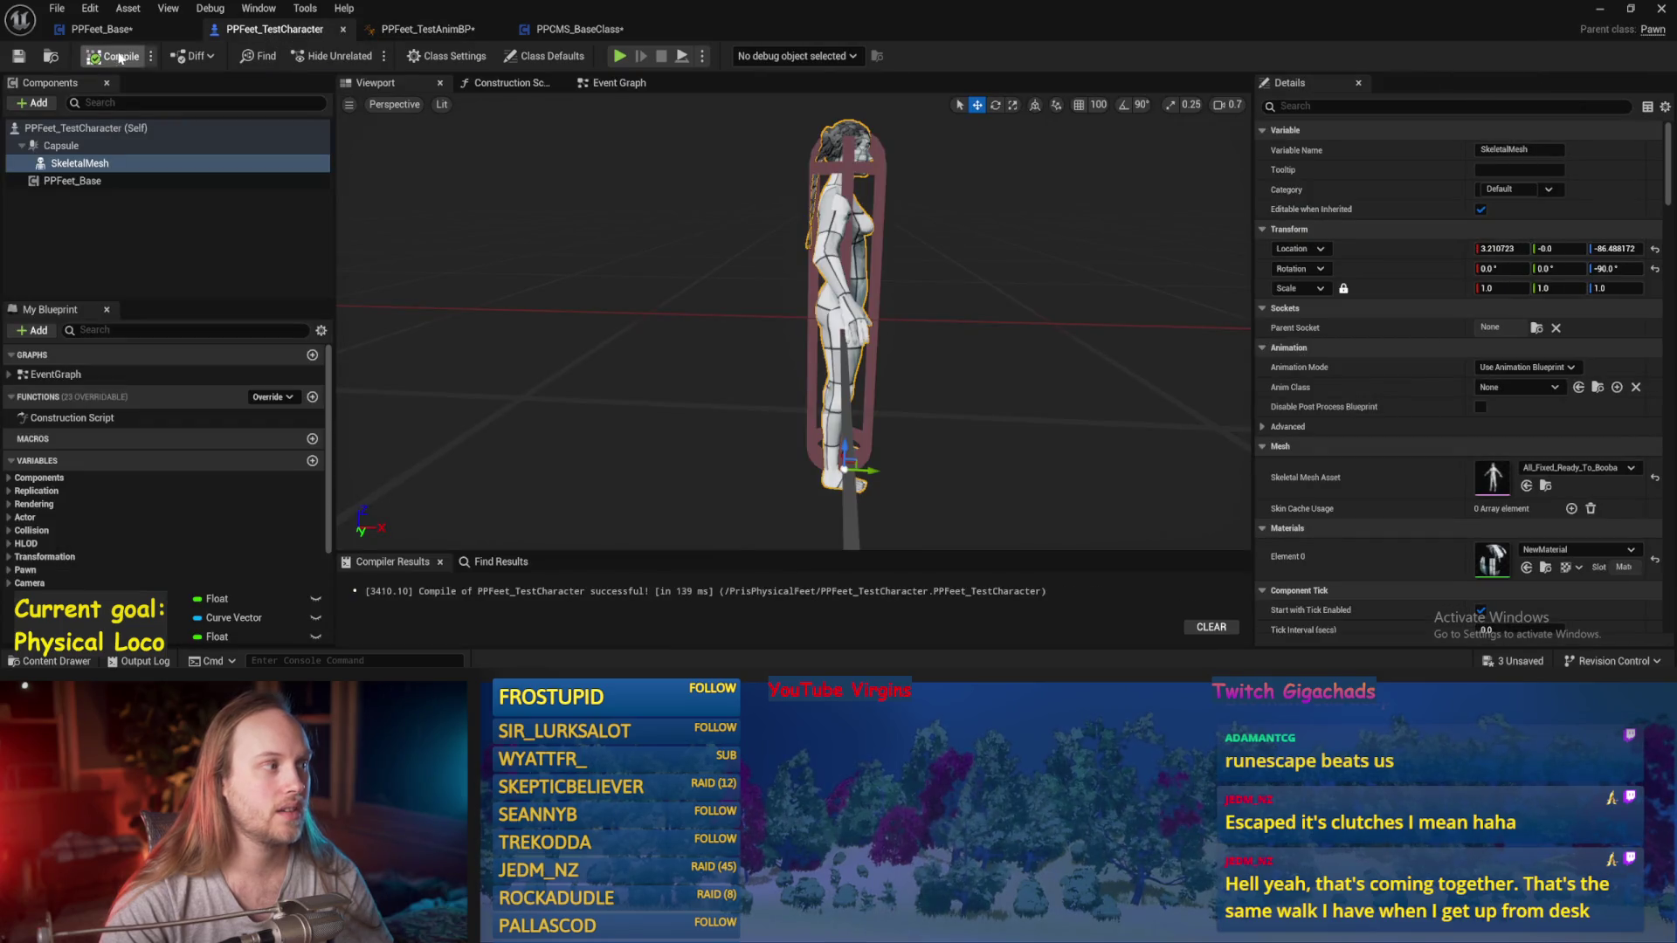
# Step: Save the PPFeet_Base blueprint with Ctrl+S
pyautogui.click(101, 30)
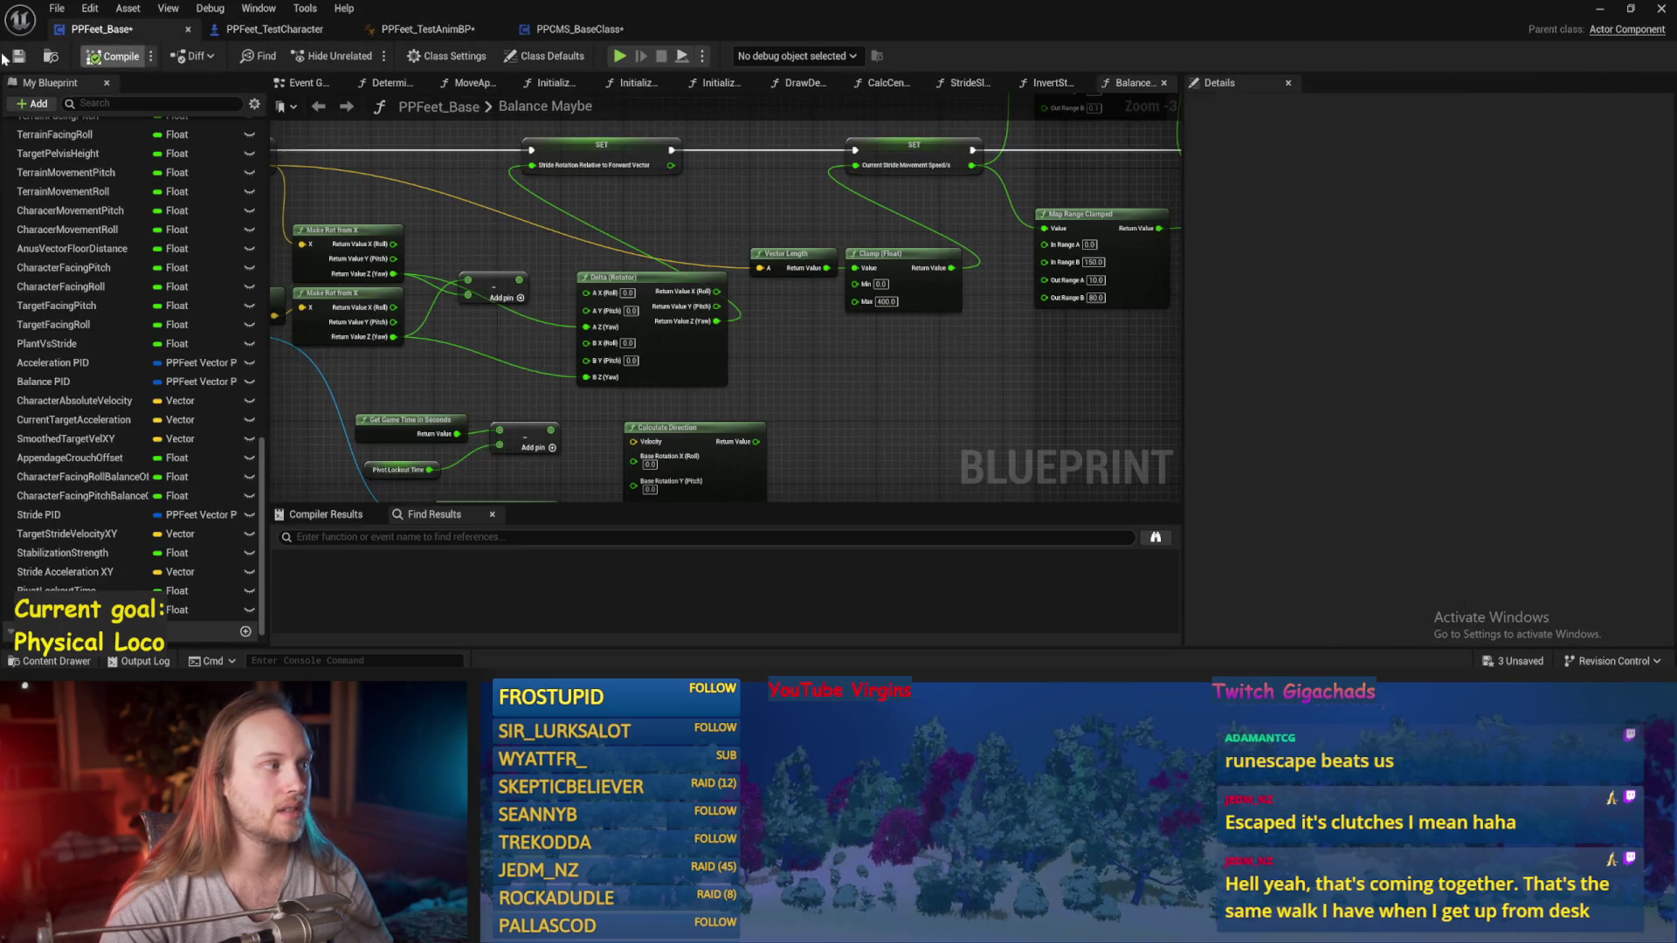
pyautogui.scroll(-3, 917, 288)
pyautogui.hotkey('ctrl', 's')
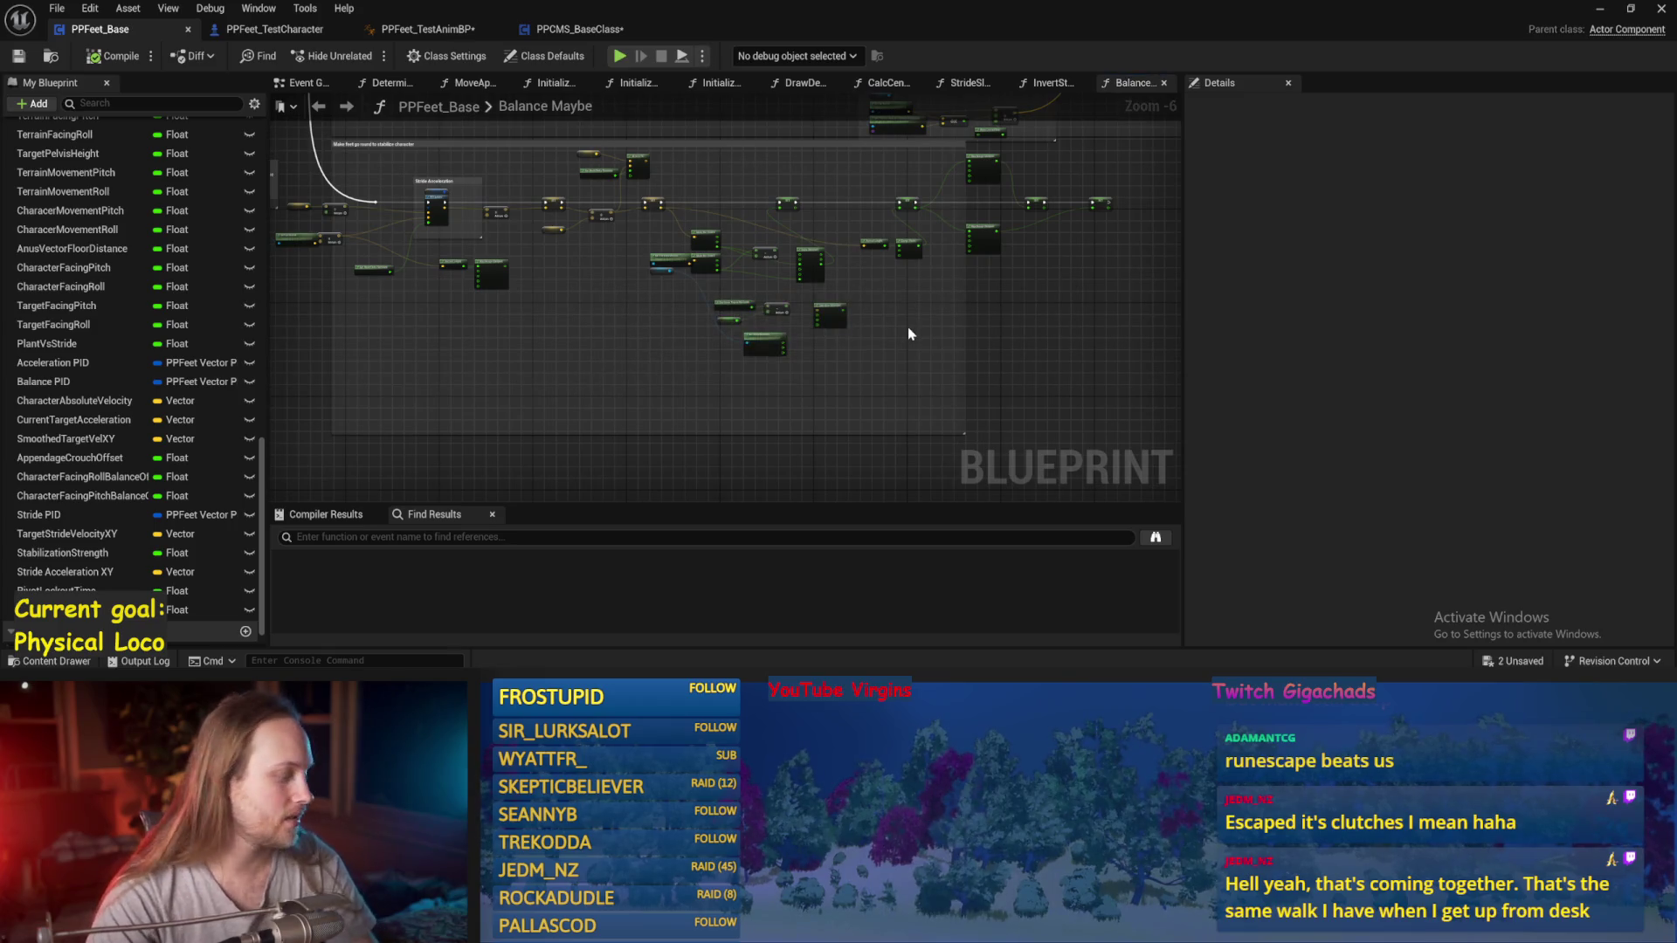
pyautogui.scroll(8, 909, 326)
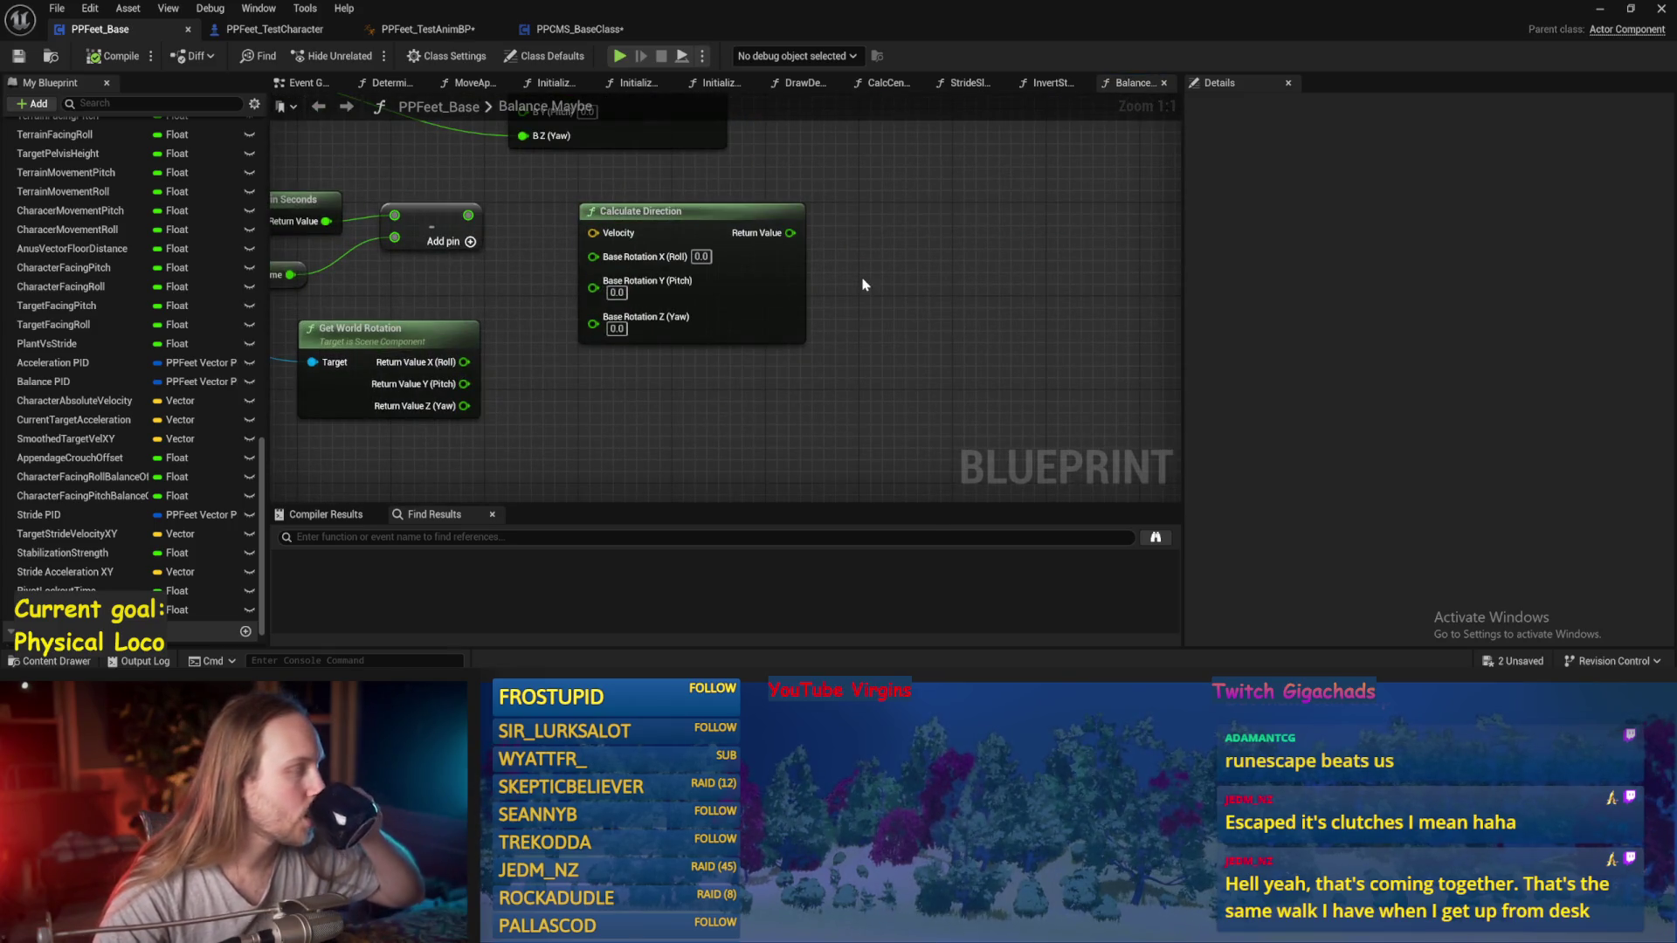
pyautogui.scroll(-2, 830, 375)
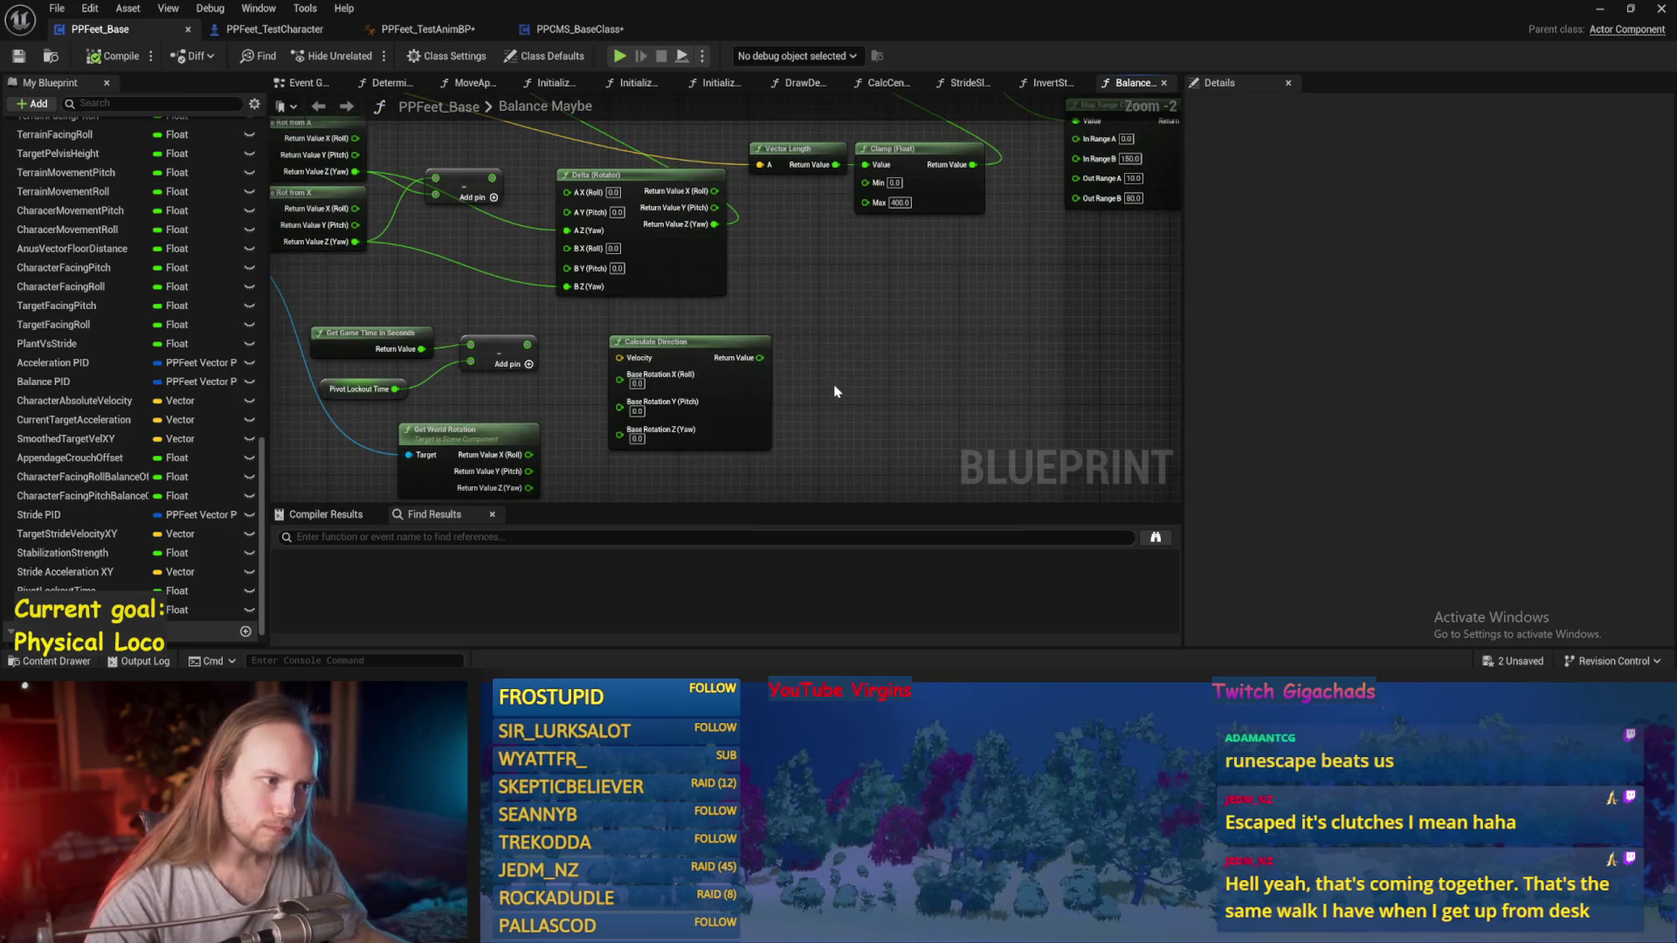
pyautogui.scroll(-3, 610, 389)
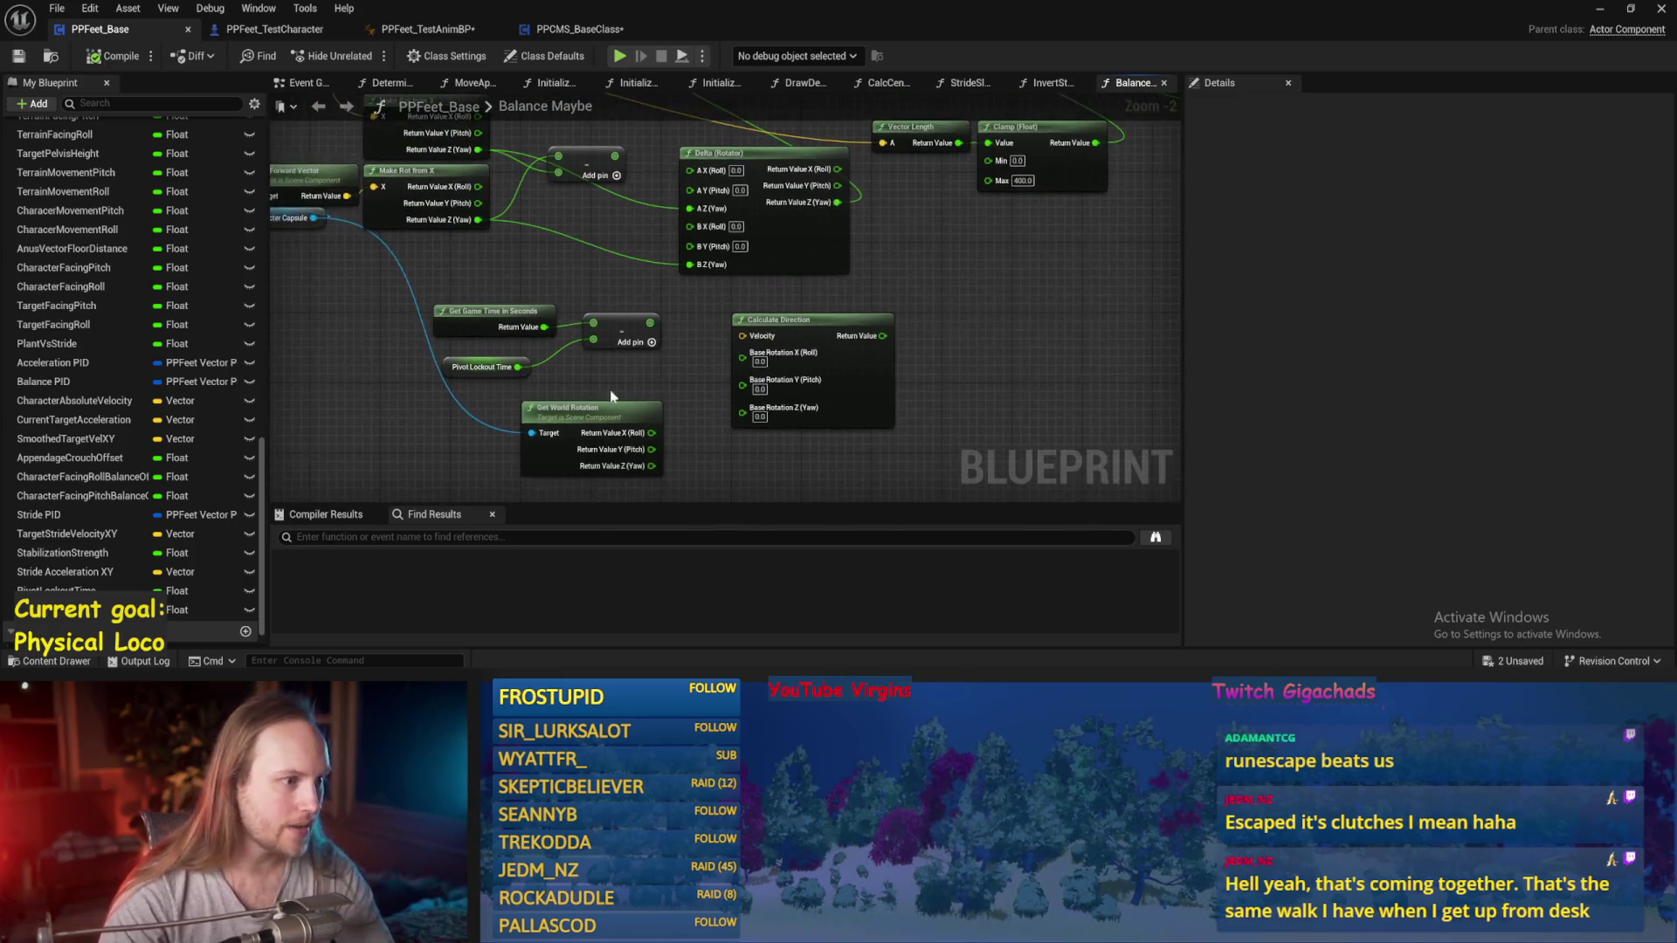
# Step: Browse the Stride Acceleration and PlantVsStride nodes, then return to the Event Graph's Move Appendages to Targets call
pyautogui.moveTo(442, 406)
pyautogui.mouseDown()
pyautogui.moveTo(378, 270)
pyautogui.moveTo(237, 95)
pyautogui.mouseUp()
pyautogui.scroll(1, 354, 226)
pyautogui.moveTo(354, 225)
pyautogui.mouseDown()
pyautogui.moveTo(738, 312)
pyautogui.moveTo(640, 250)
pyautogui.moveTo(415, 169)
pyautogui.moveTo(266, 381)
pyautogui.mouseUp()
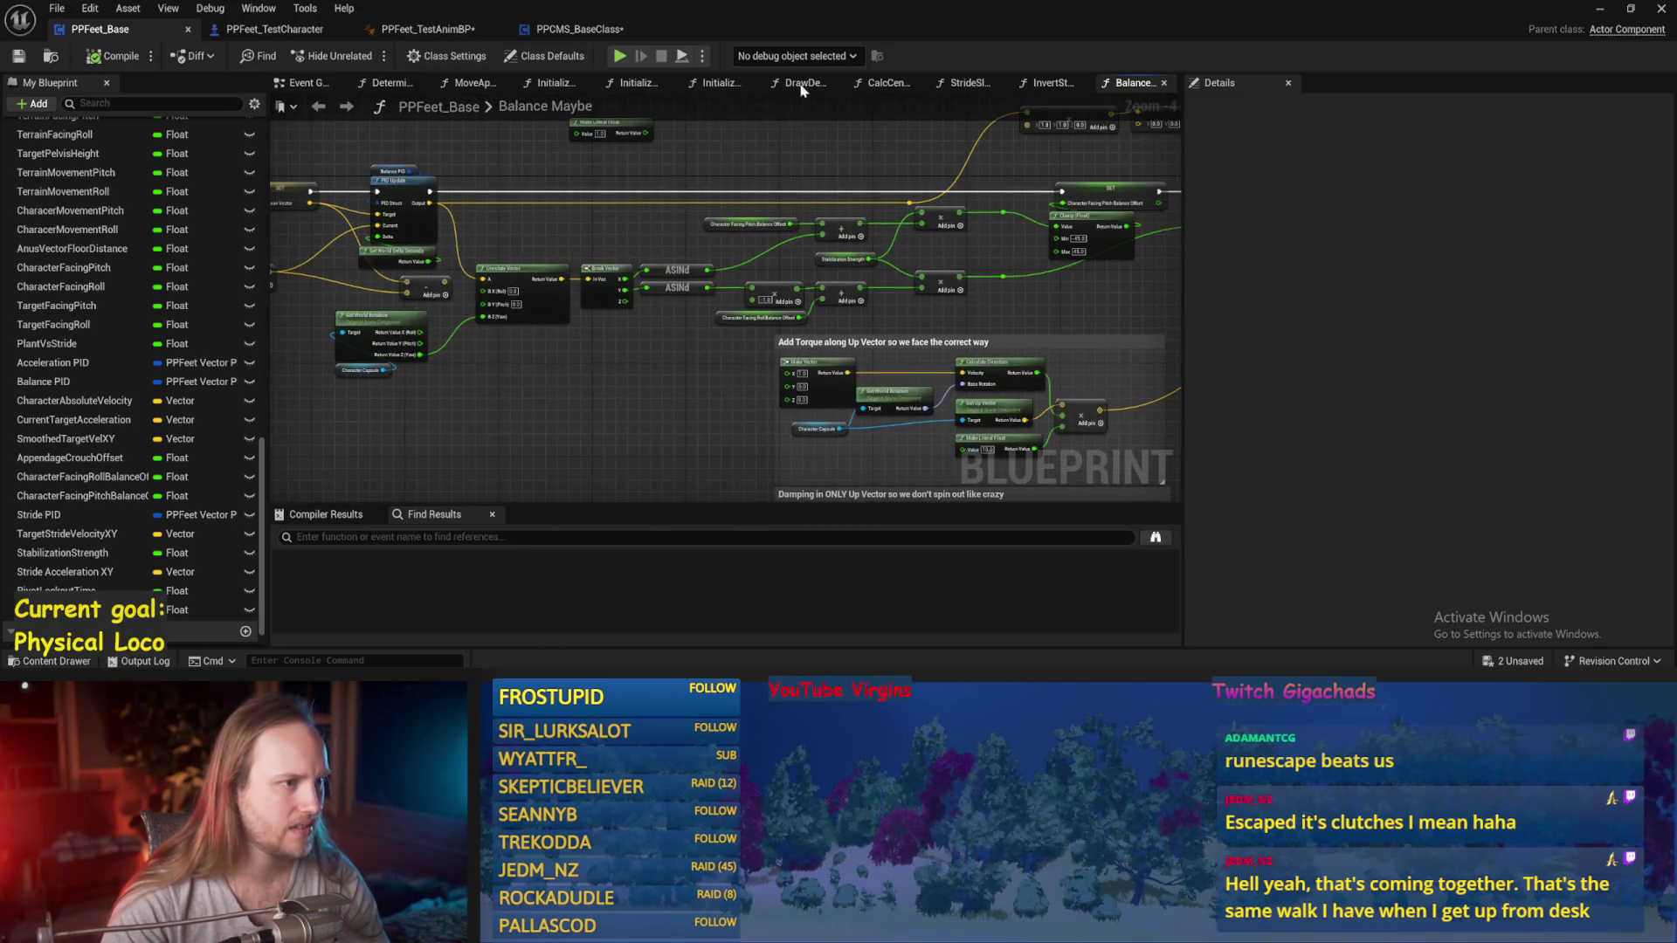
pyautogui.click(305, 85)
pyautogui.scroll(4, 781, 376)
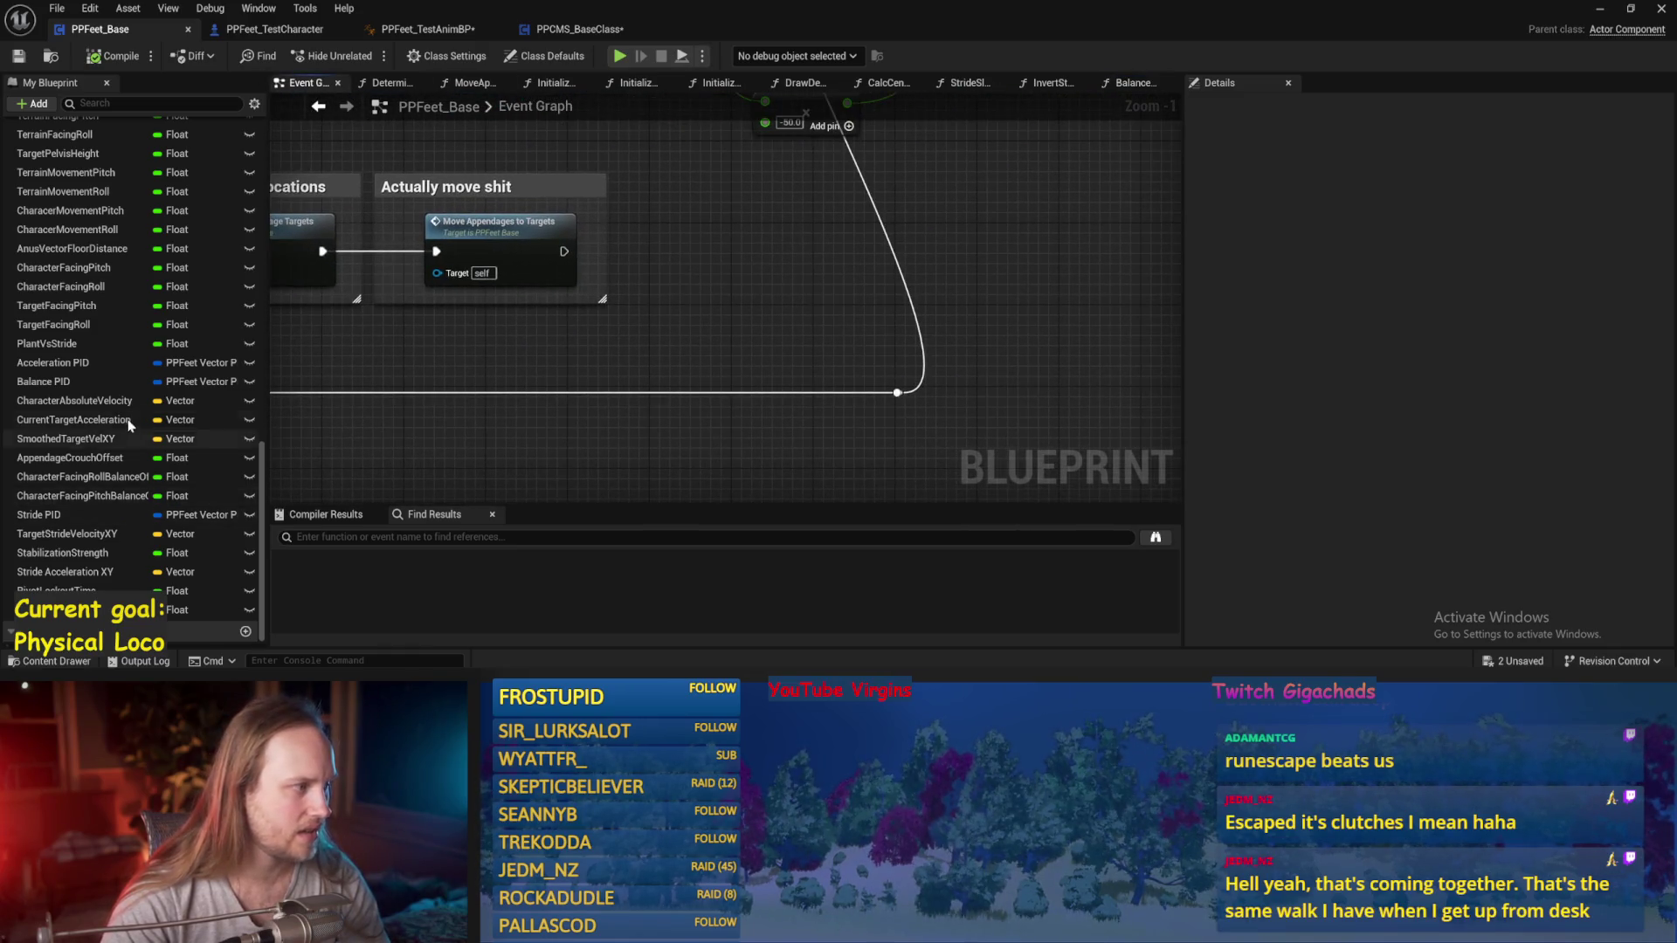
# Step: Add an Appendage Array getter and break it into a Break PPFeet Appendage Struct showing all pins
pyautogui.scroll(10, 128, 424)
pyautogui.moveTo(63, 521)
pyautogui.mouseDown()
pyautogui.moveTo(750, 275)
pyautogui.moveTo(878, 299)
pyautogui.mouseUp()
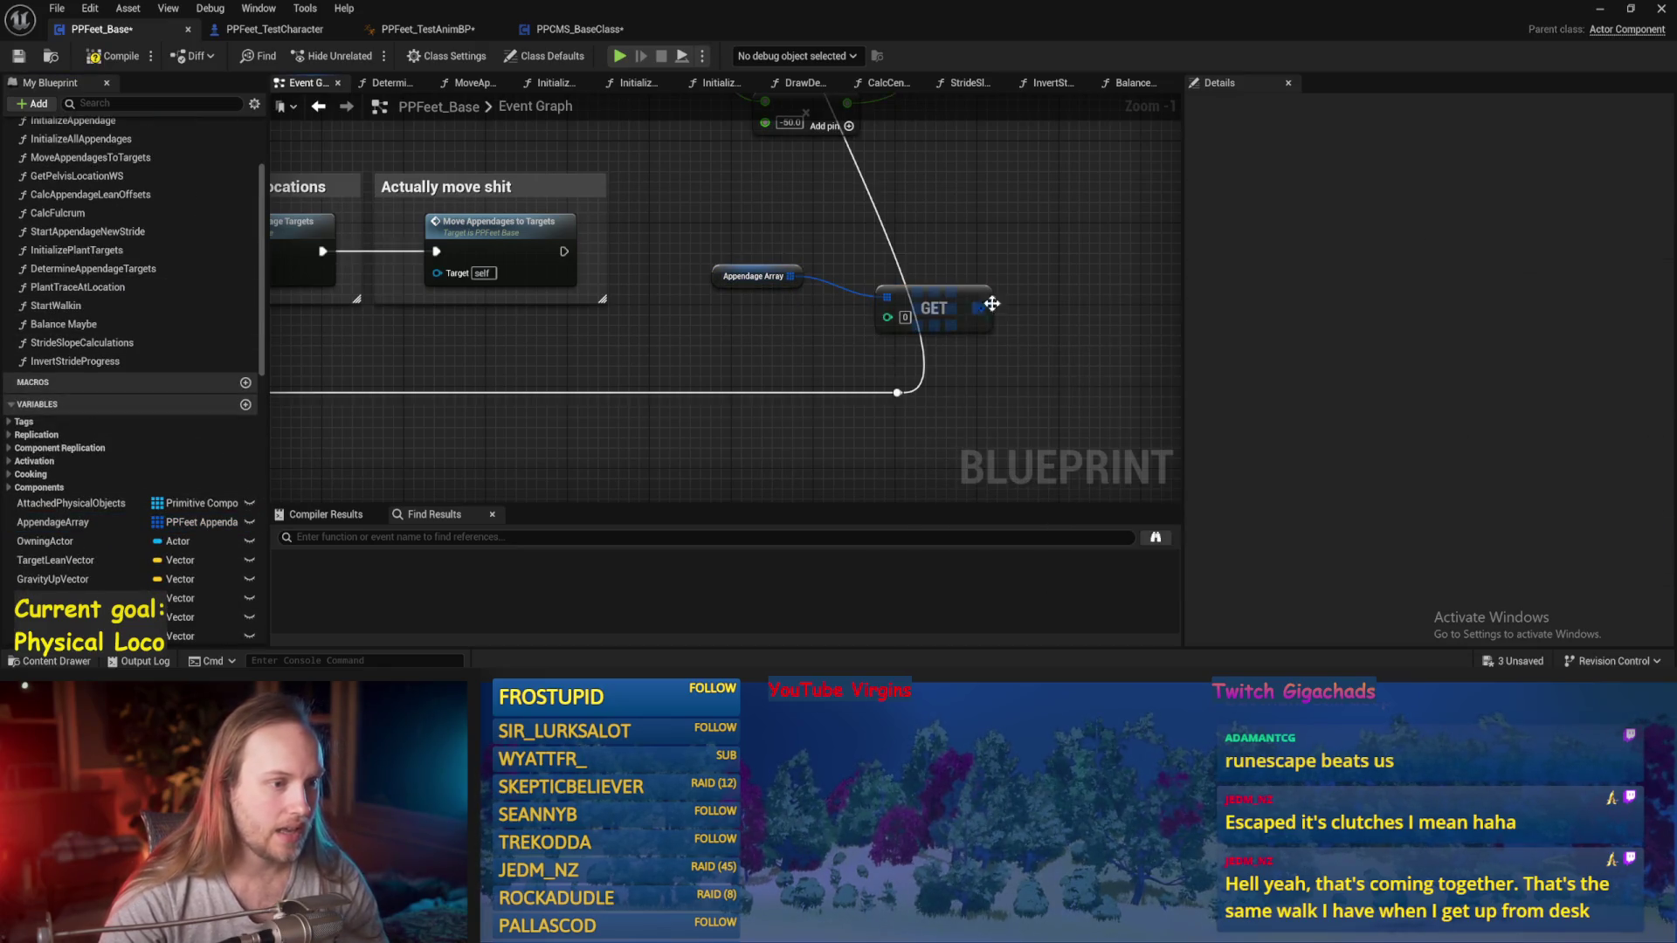
pyautogui.moveTo(992, 303)
pyautogui.mouseDown()
pyautogui.moveTo(1167, 326)
pyautogui.moveTo(816, 259)
pyautogui.mouseUp()
pyautogui.click(1210, 391)
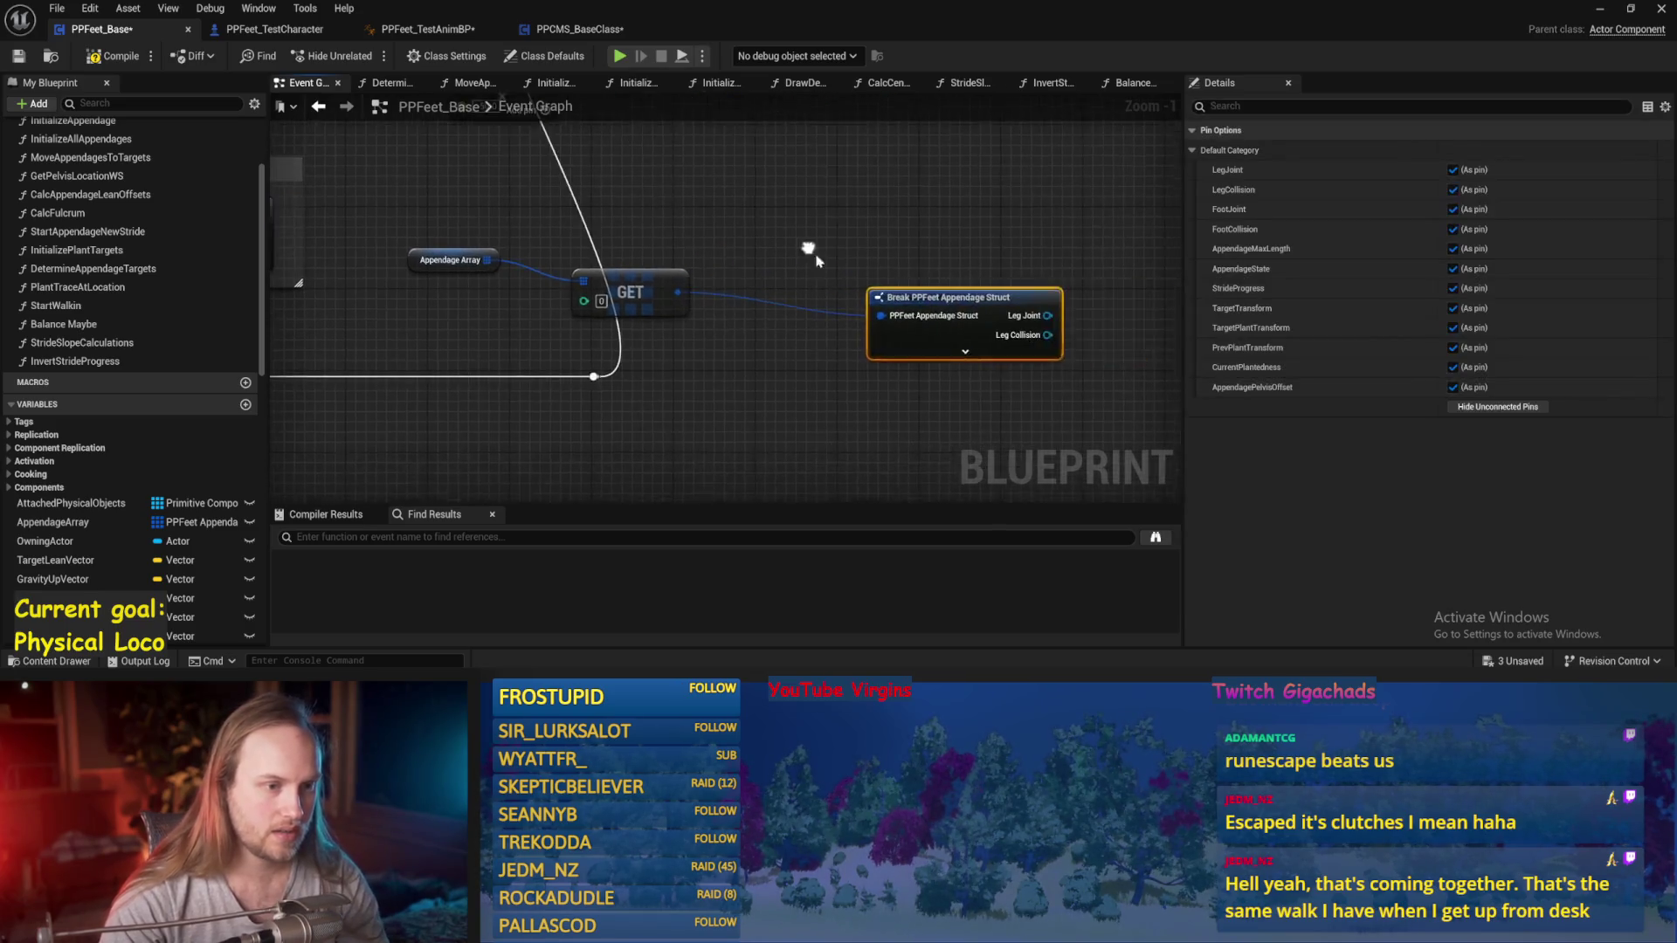
pyautogui.click(817, 351)
pyautogui.moveTo(817, 351); pyautogui.dragTo(877, 384)
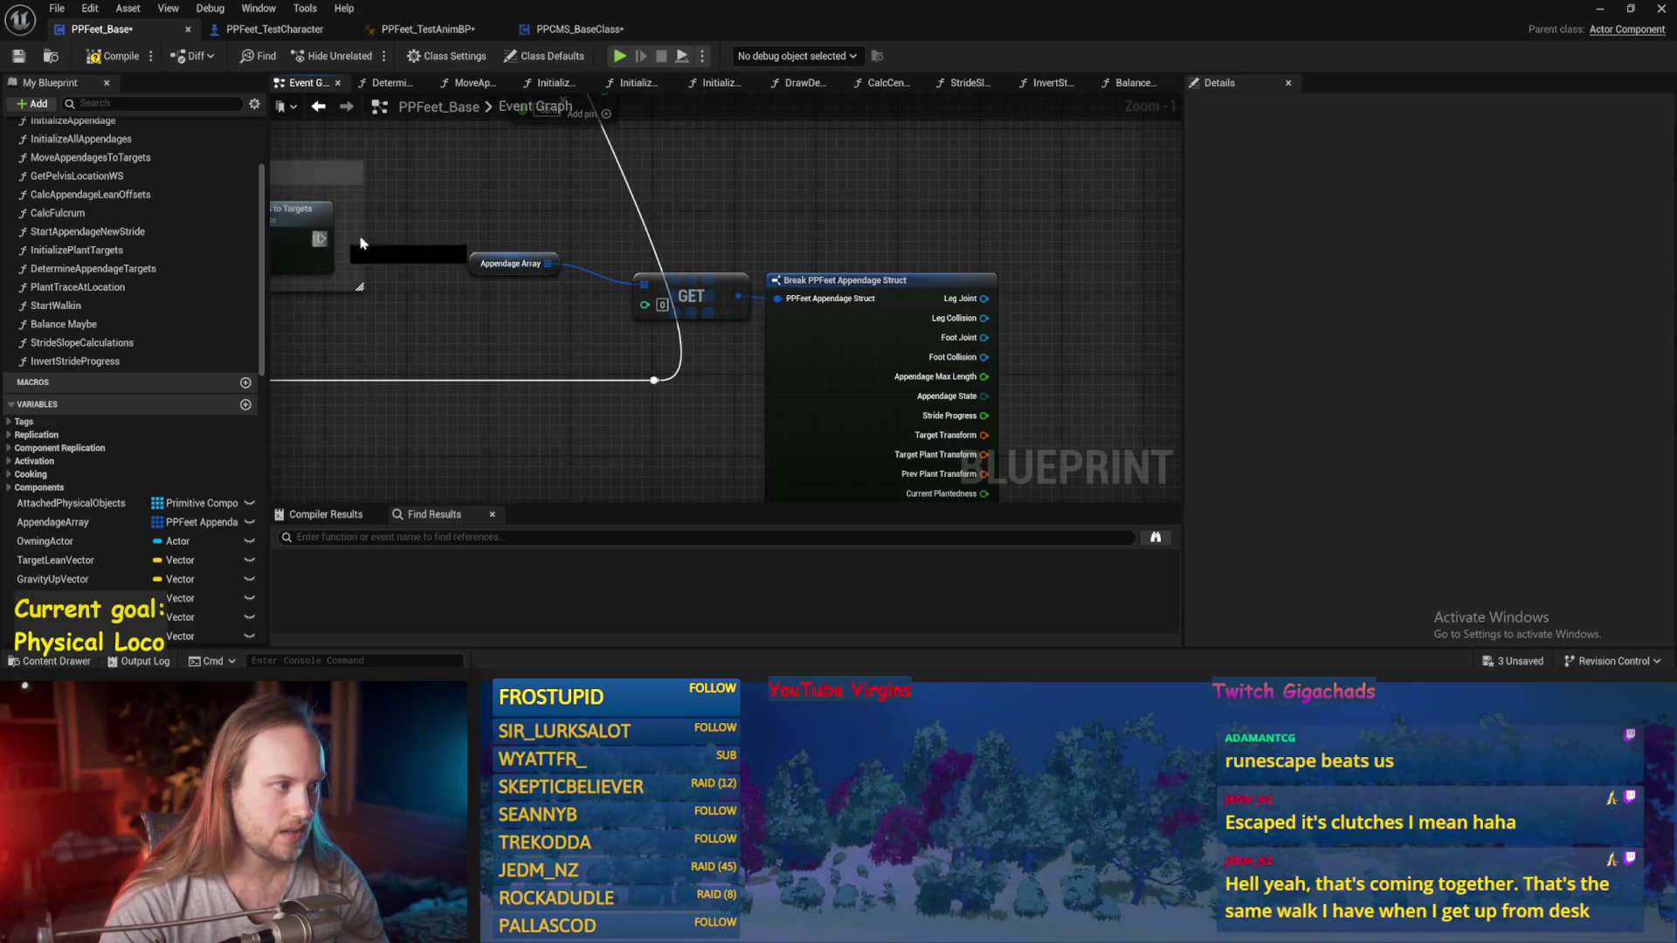
pyautogui.moveTo(360, 242); pyautogui.dragTo(1125, 232)
pyautogui.press('Escape')
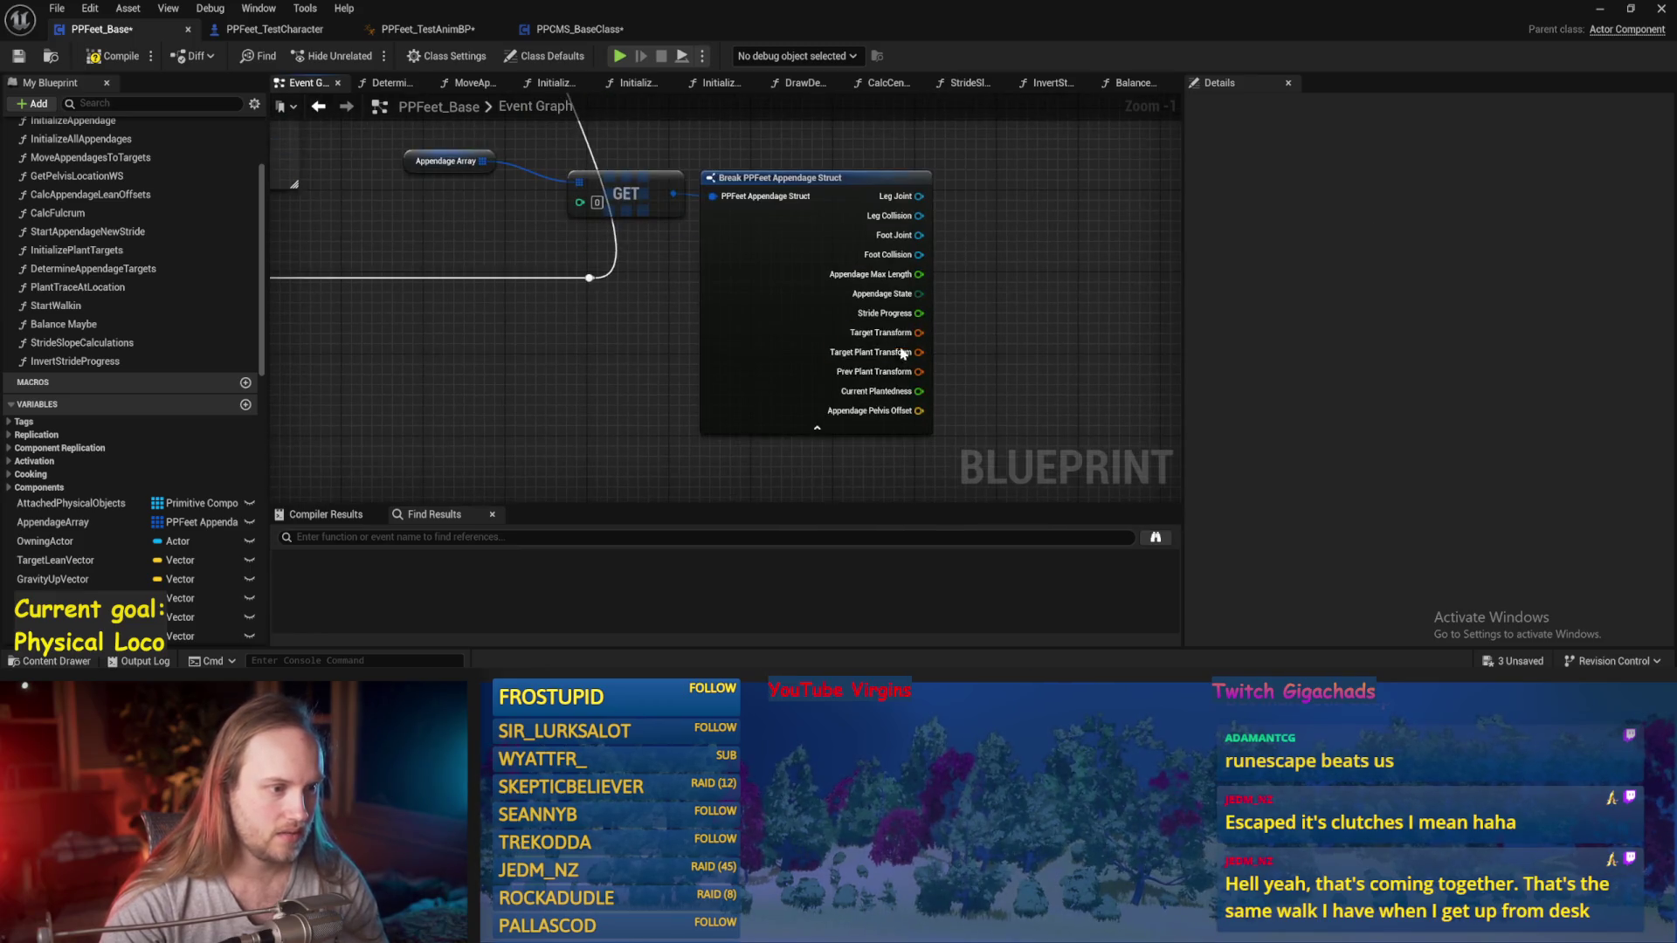
# Step: Promote Stride Progress to float variable StrideLeaderProgress, wire its SET into the exec chain, and save
pyautogui.moveTo(919, 312); pyautogui.dragTo(993, 359)
pyautogui.click(993, 361)
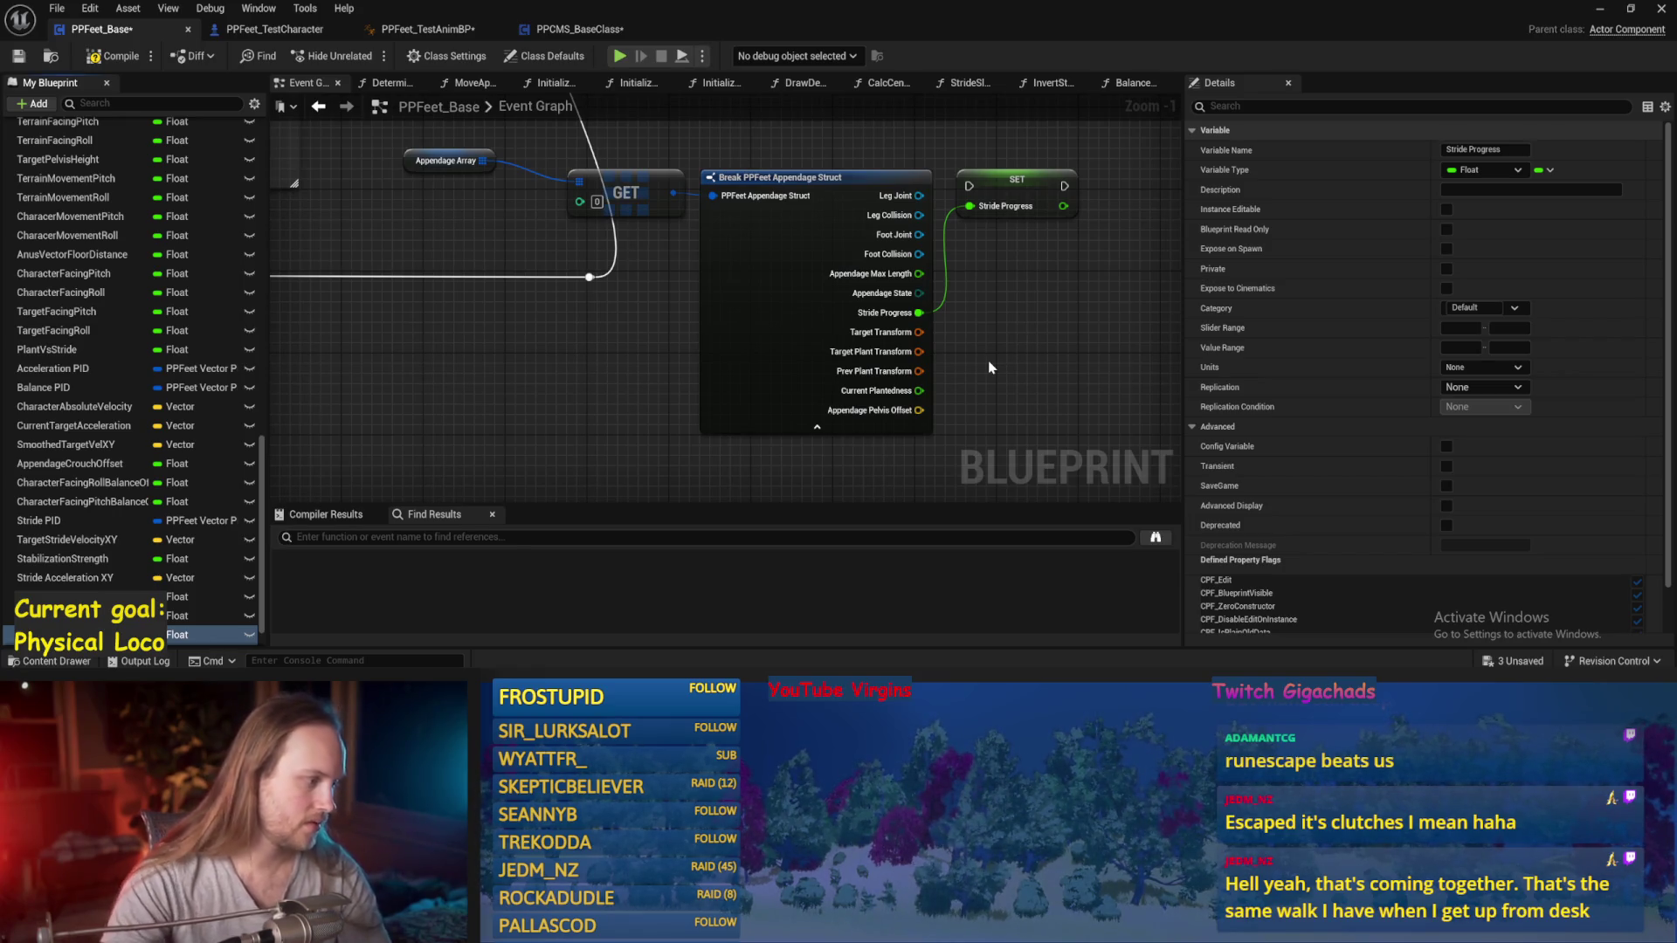
pyautogui.press('Return')
pyautogui.scroll(-1, 1108, 318)
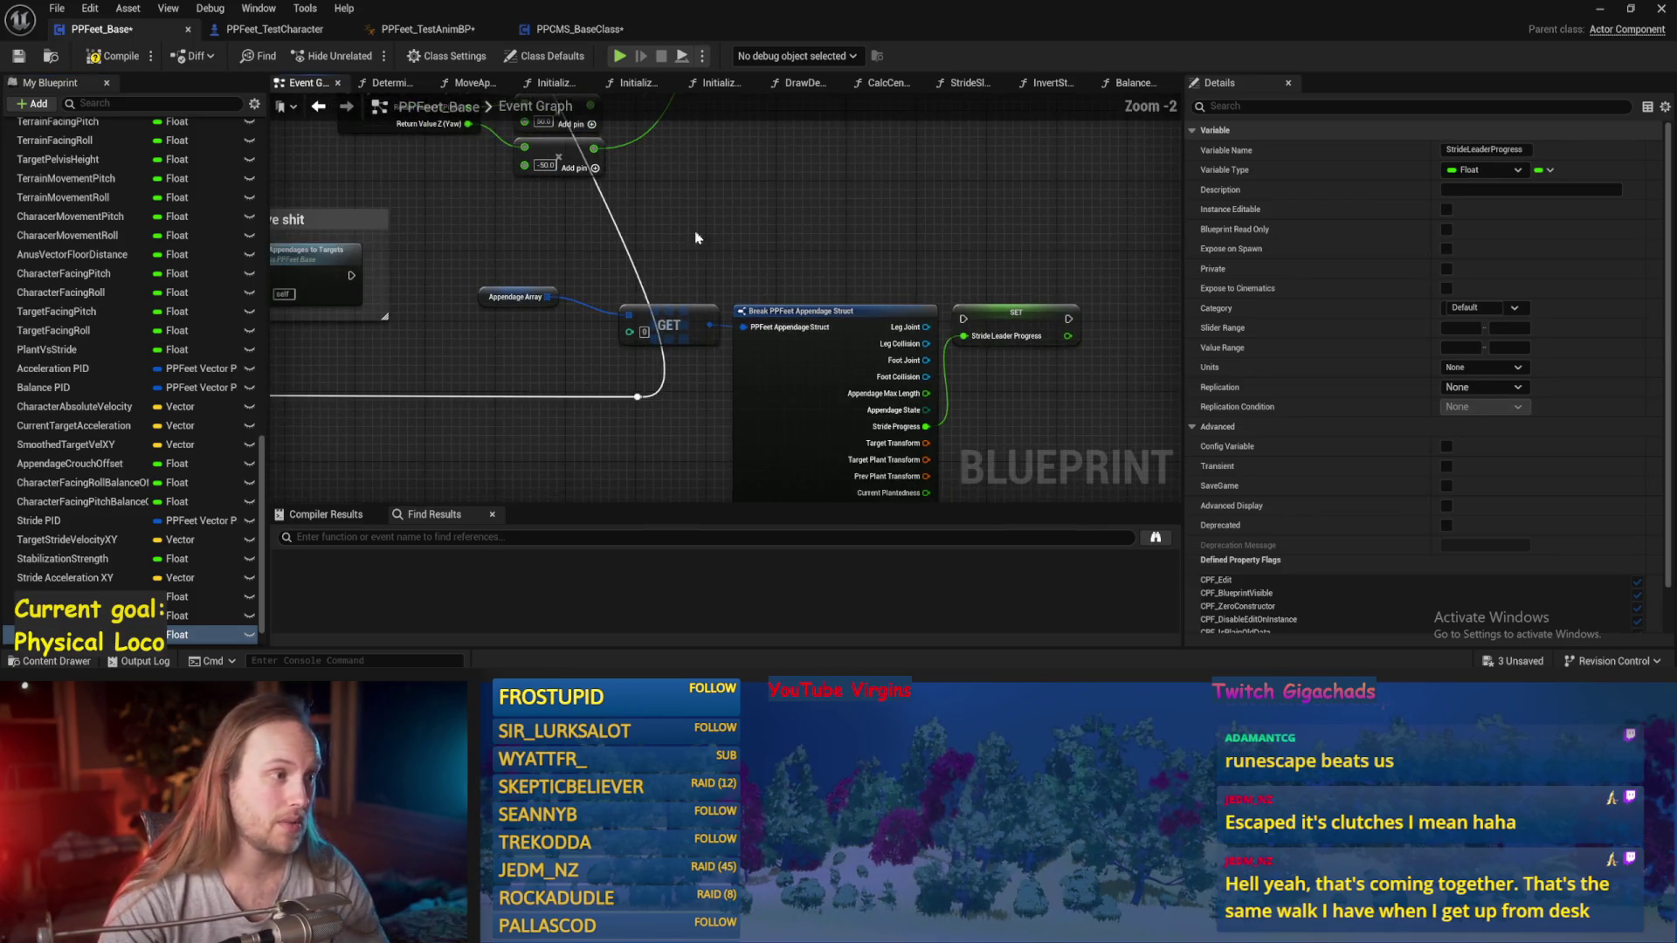
pyautogui.moveTo(351, 275)
pyautogui.mouseDown()
pyautogui.moveTo(963, 319)
pyautogui.moveTo(1059, 286)
pyautogui.mouseUp()
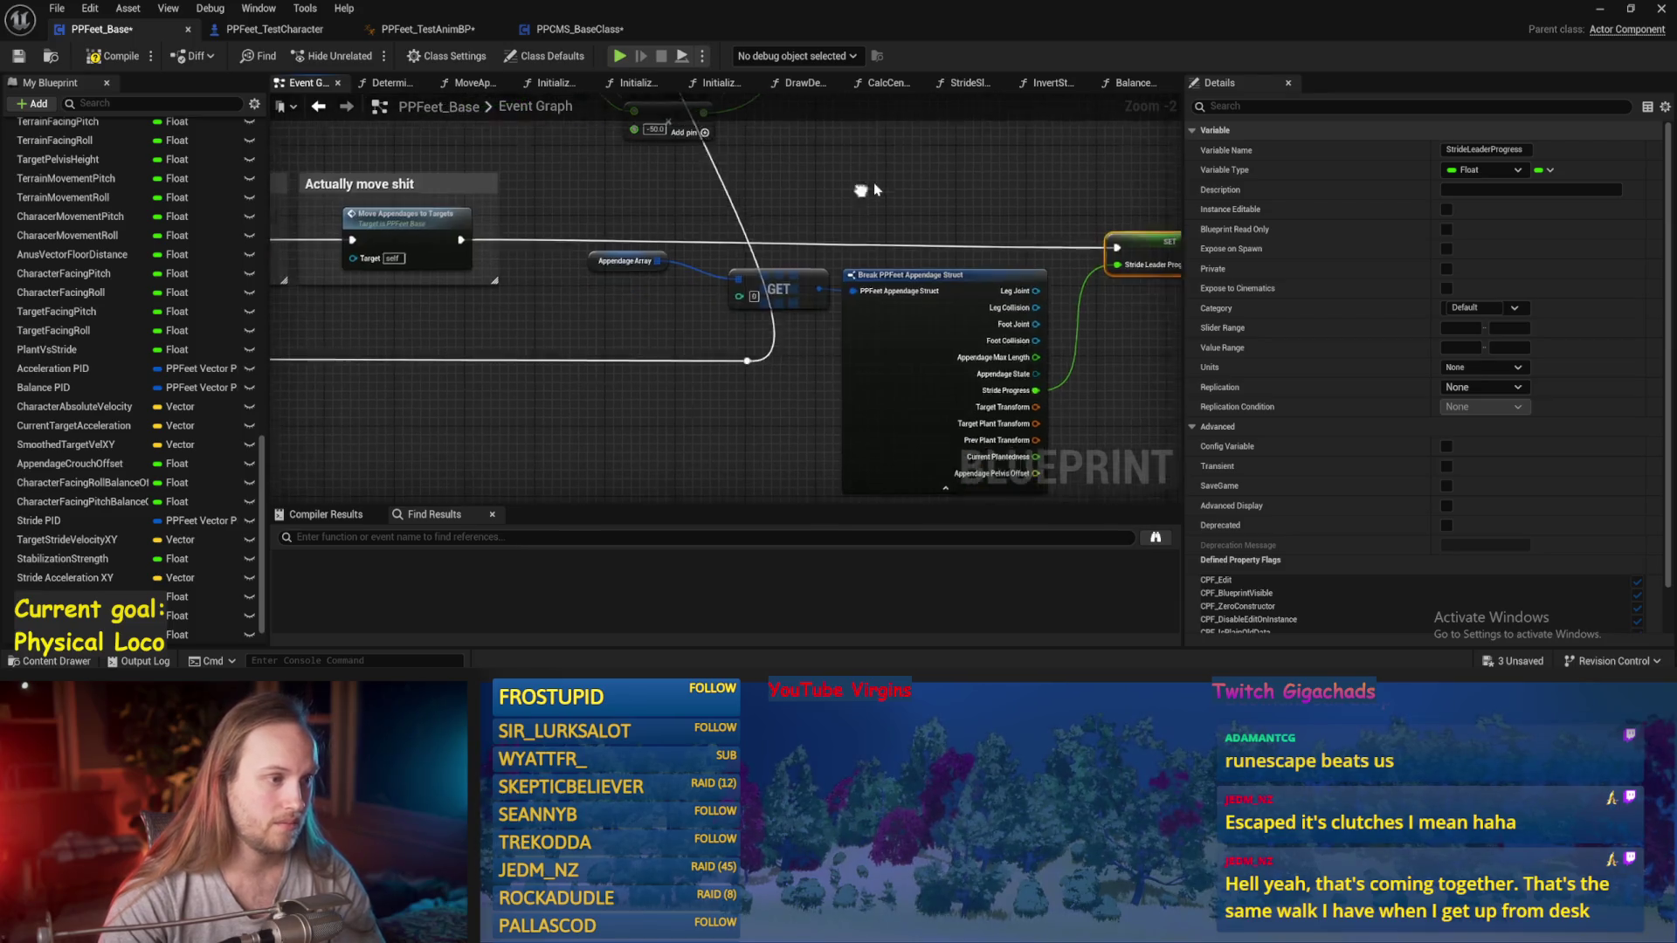
pyautogui.hotkey('ctrl', 's')
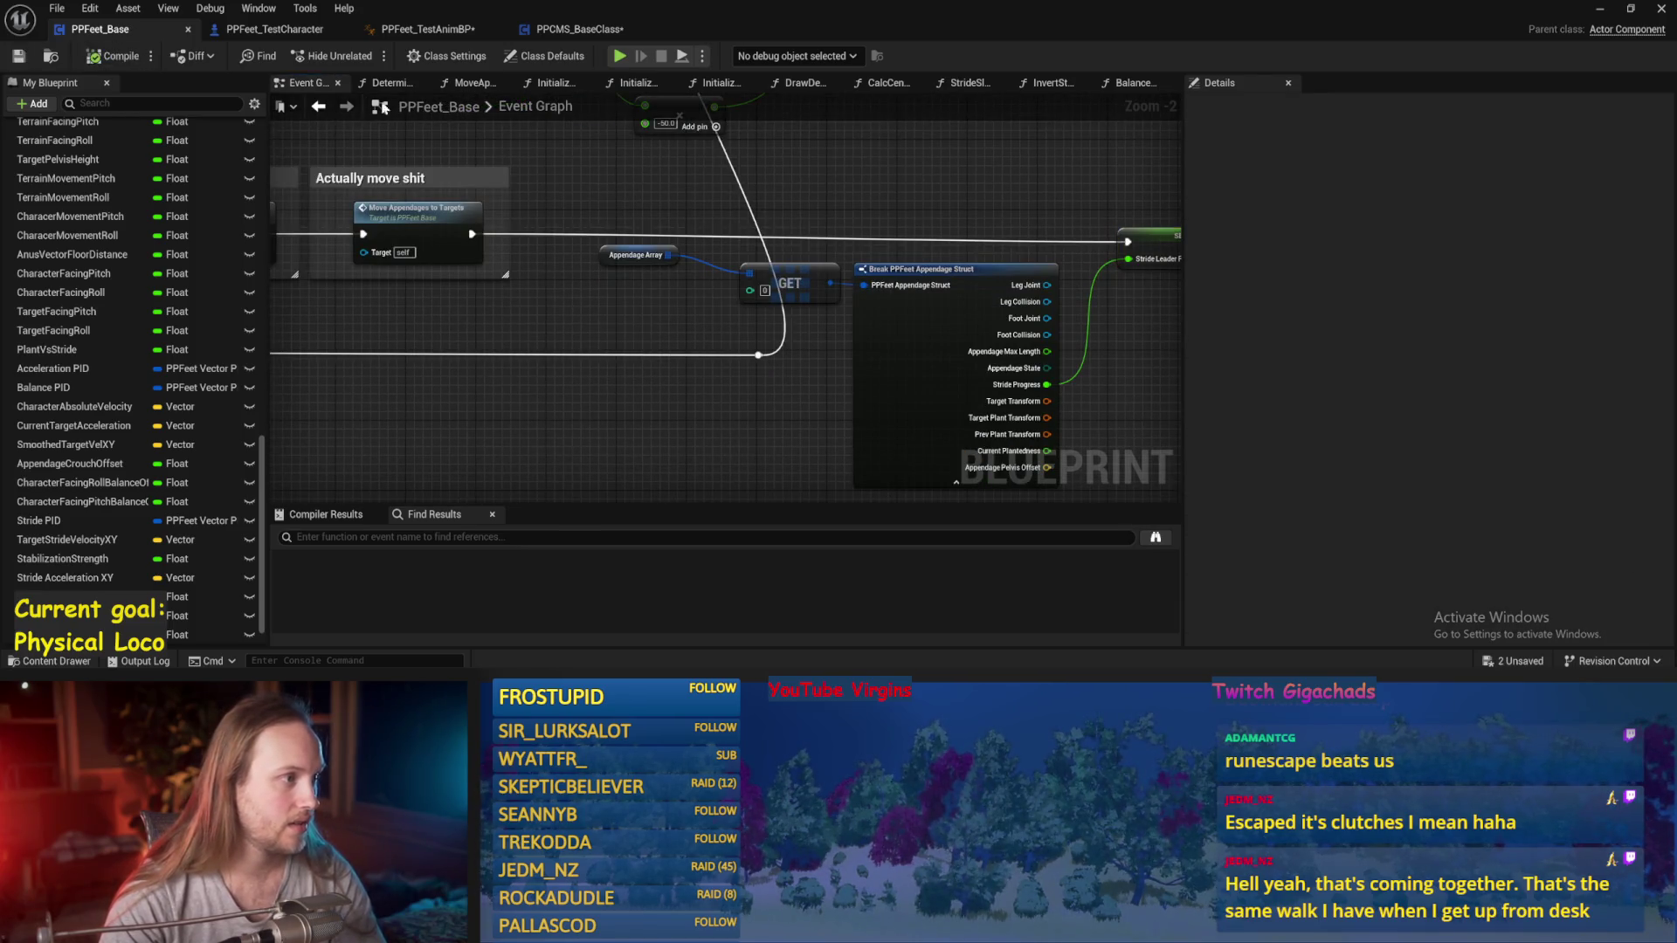
pyautogui.click(427, 29)
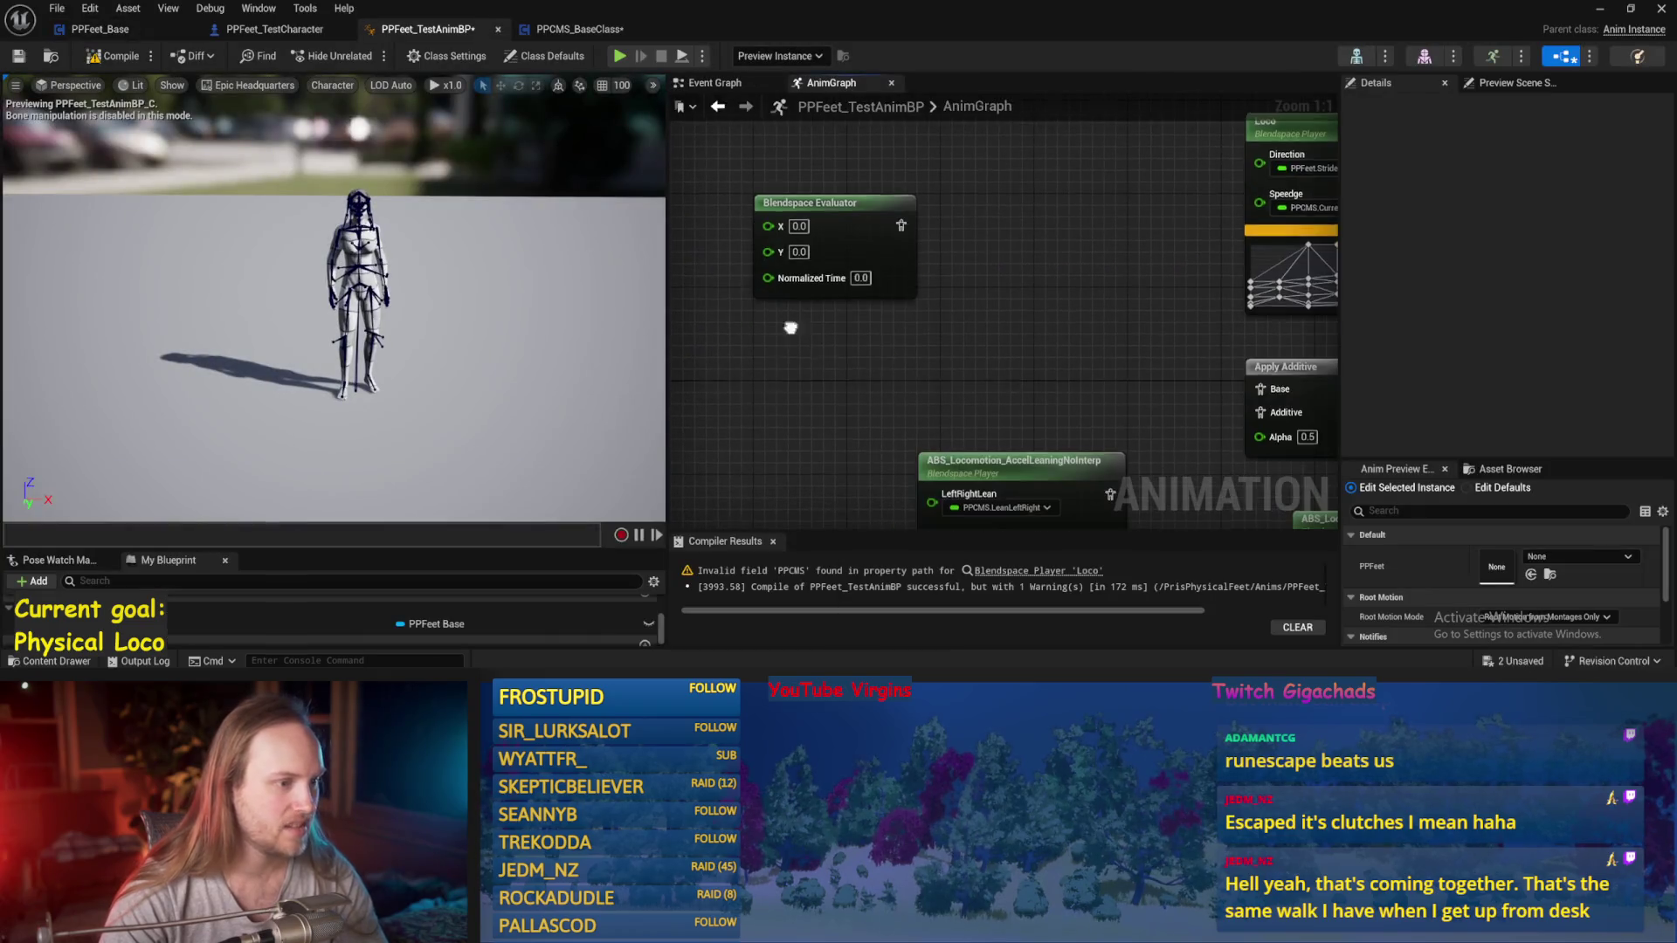
# Step: Assign the Loco blend space asset to the Blendspace Evaluator from its Details panel
pyautogui.click(786, 262)
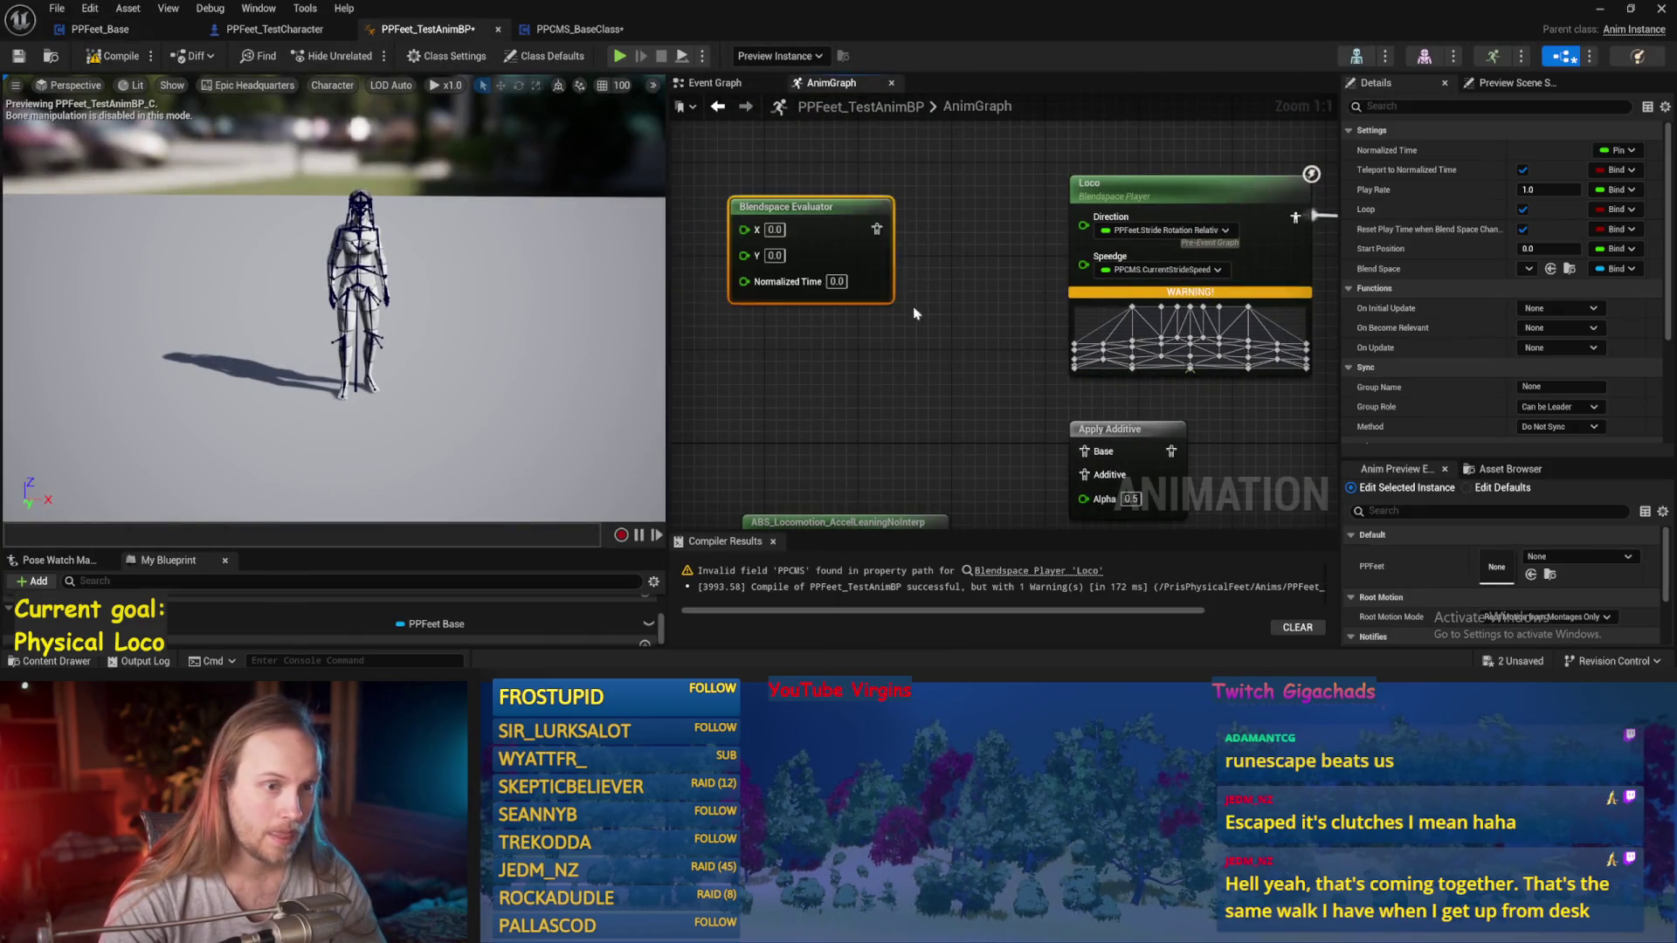
pyautogui.scroll(-2, 774, 335)
pyautogui.click(987, 249)
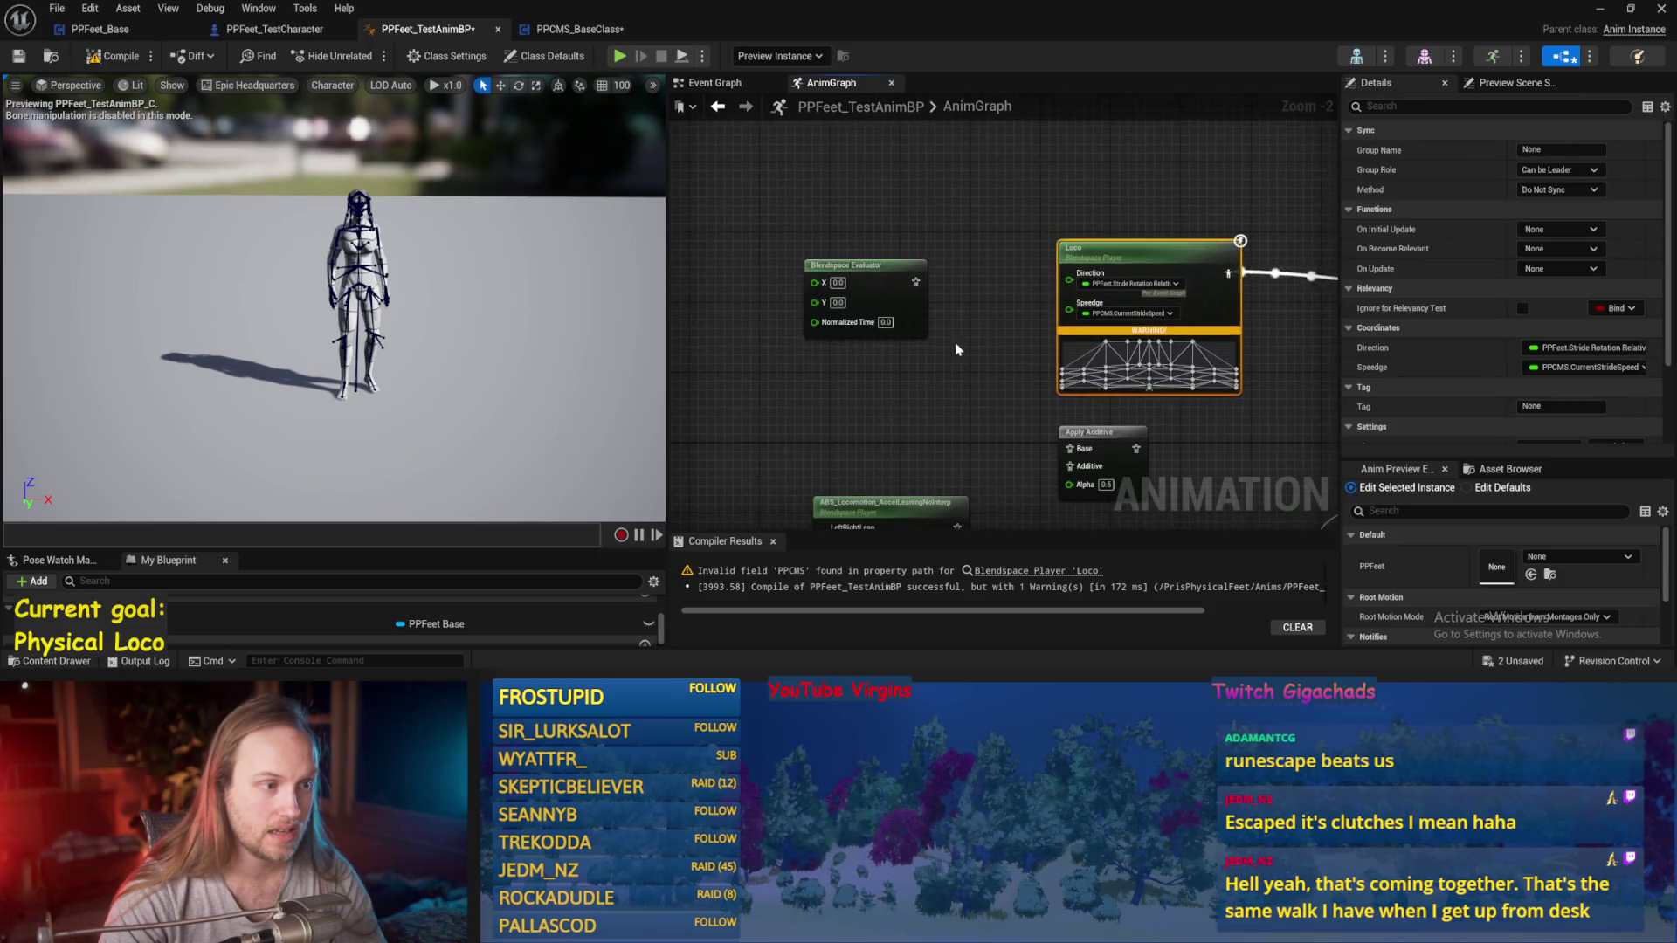
pyautogui.click(882, 267)
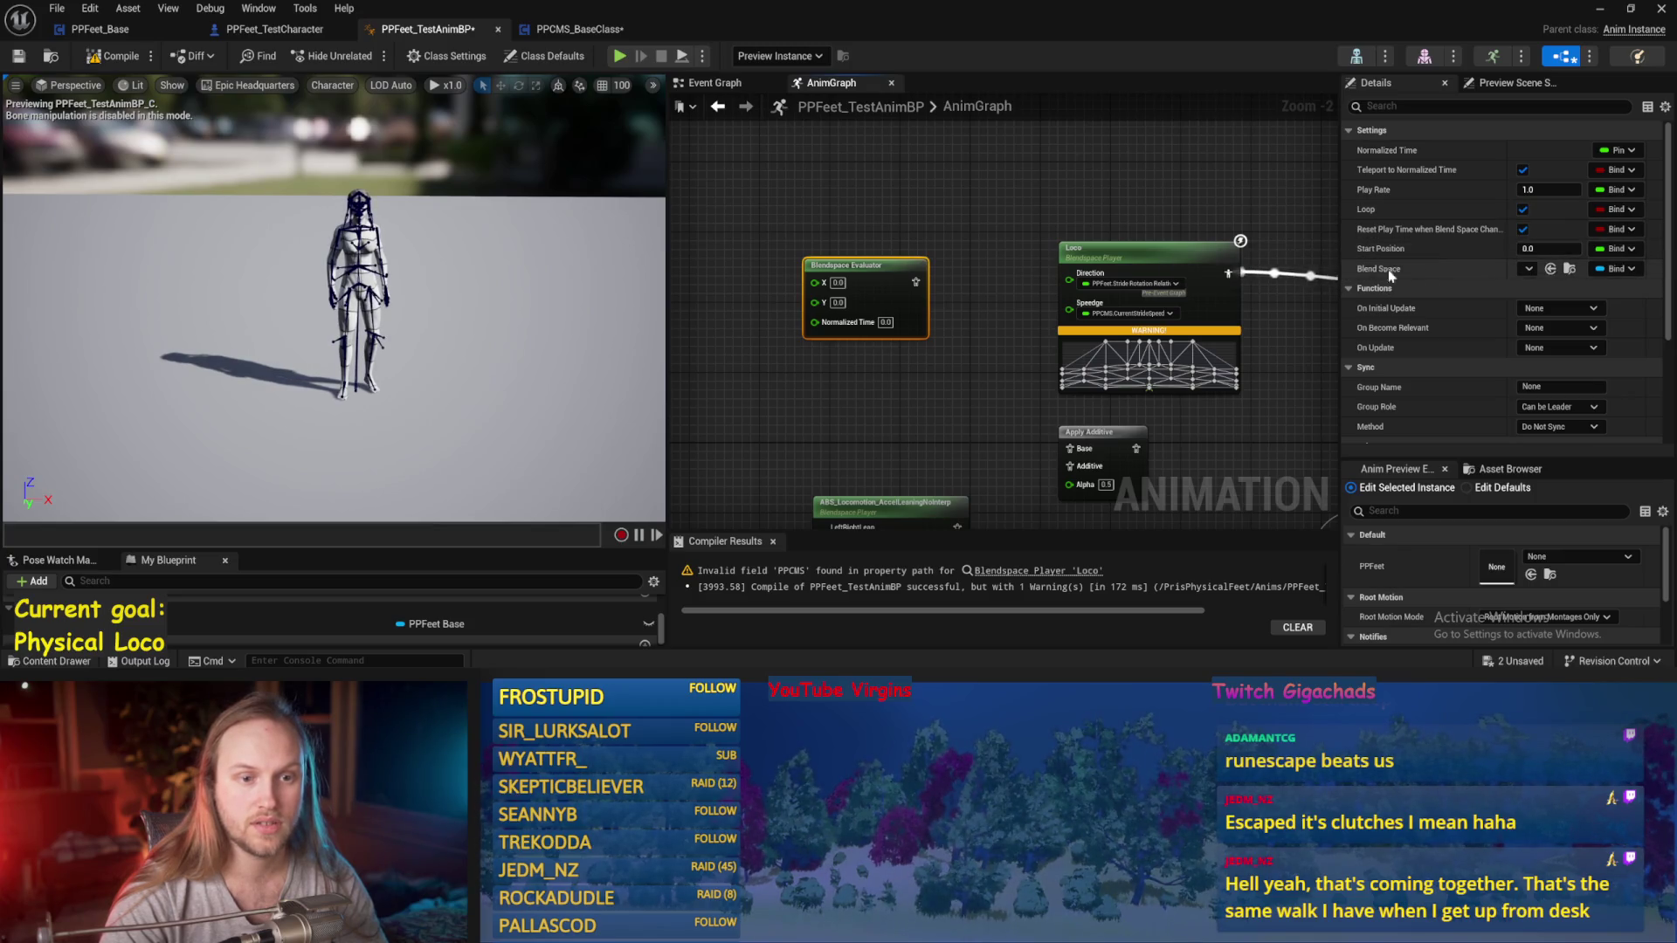
pyautogui.click(1527, 270)
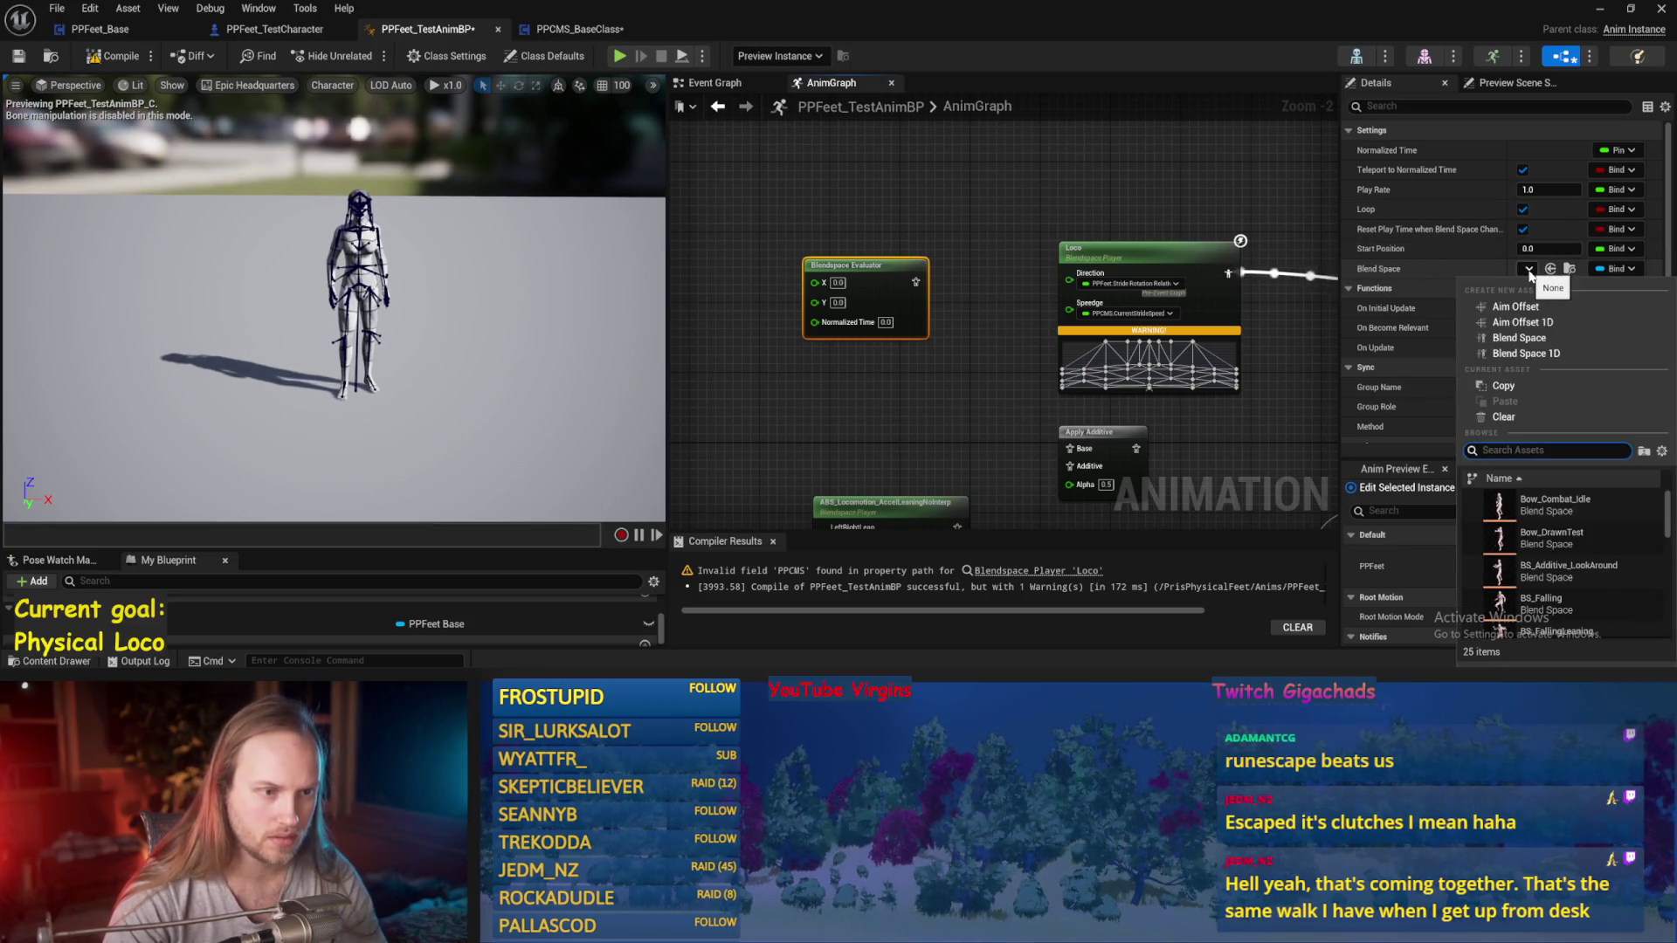
pyautogui.write('loco')
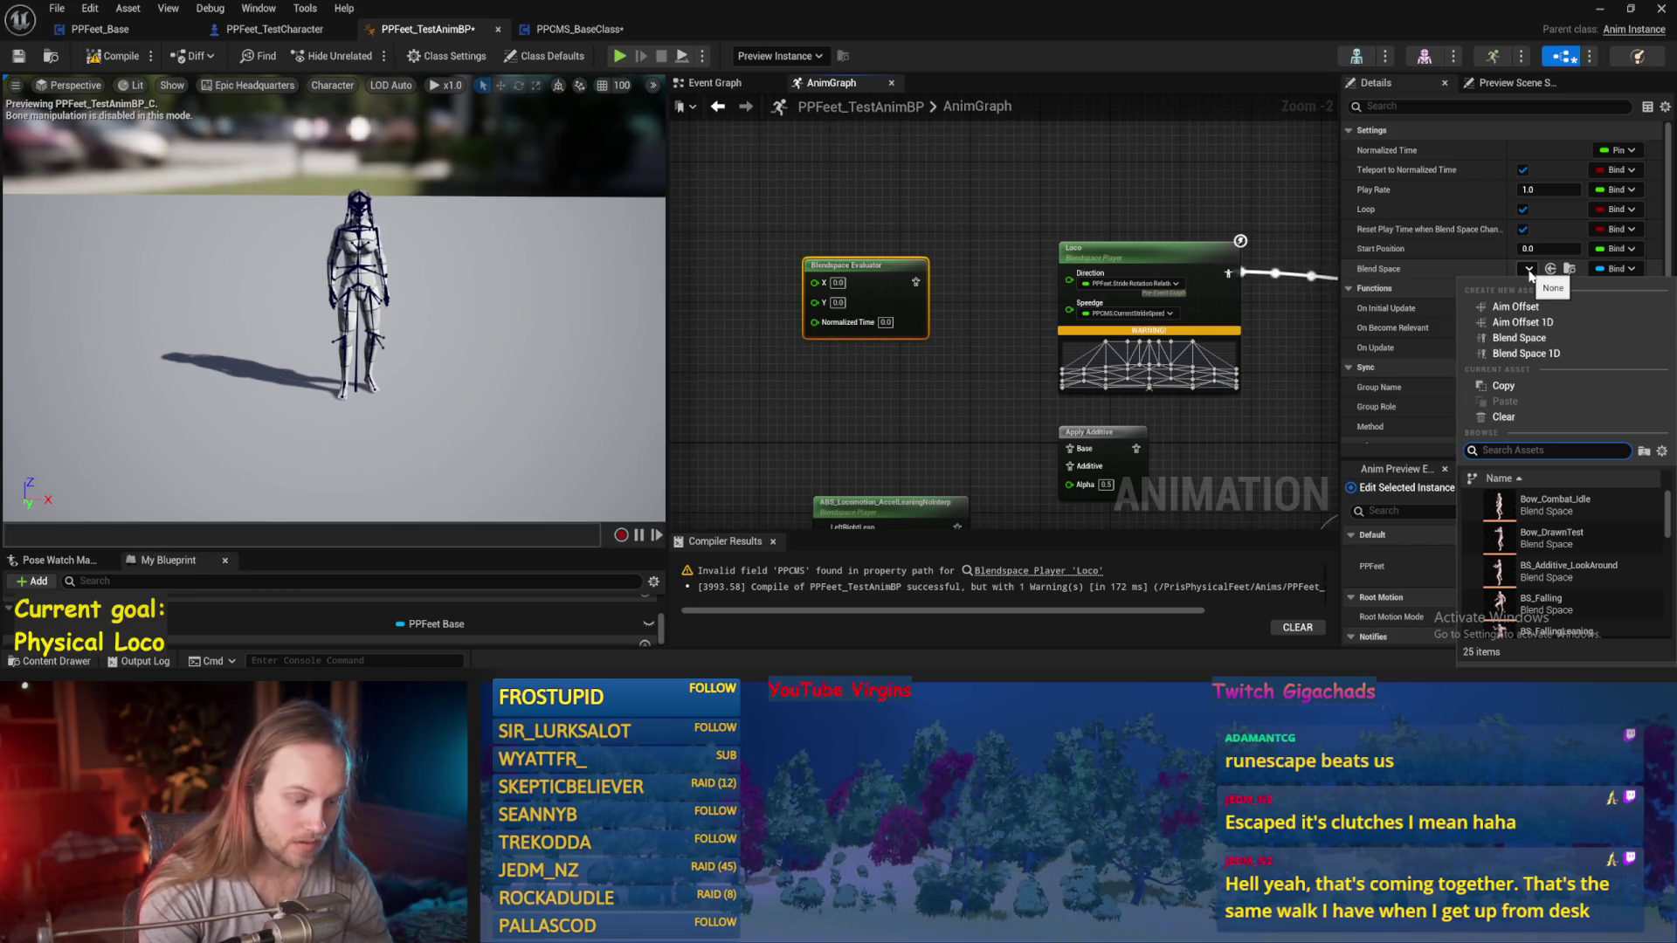
pyautogui.scroll(-5, 1576, 589)
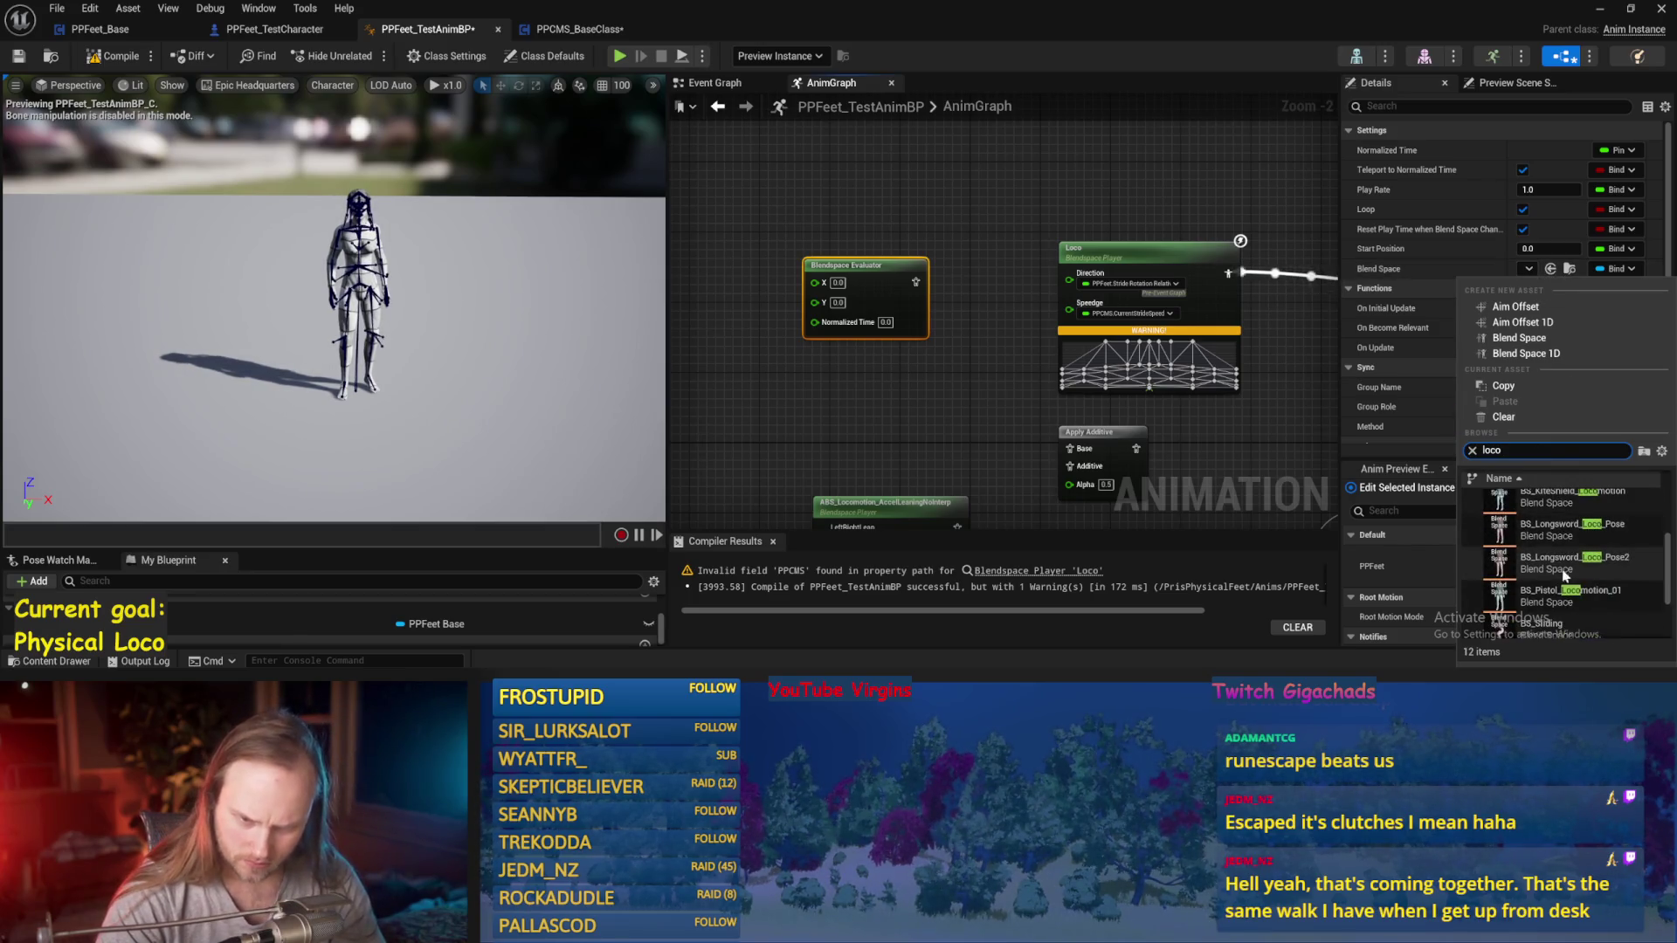
pyautogui.scroll(-1, 1565, 578)
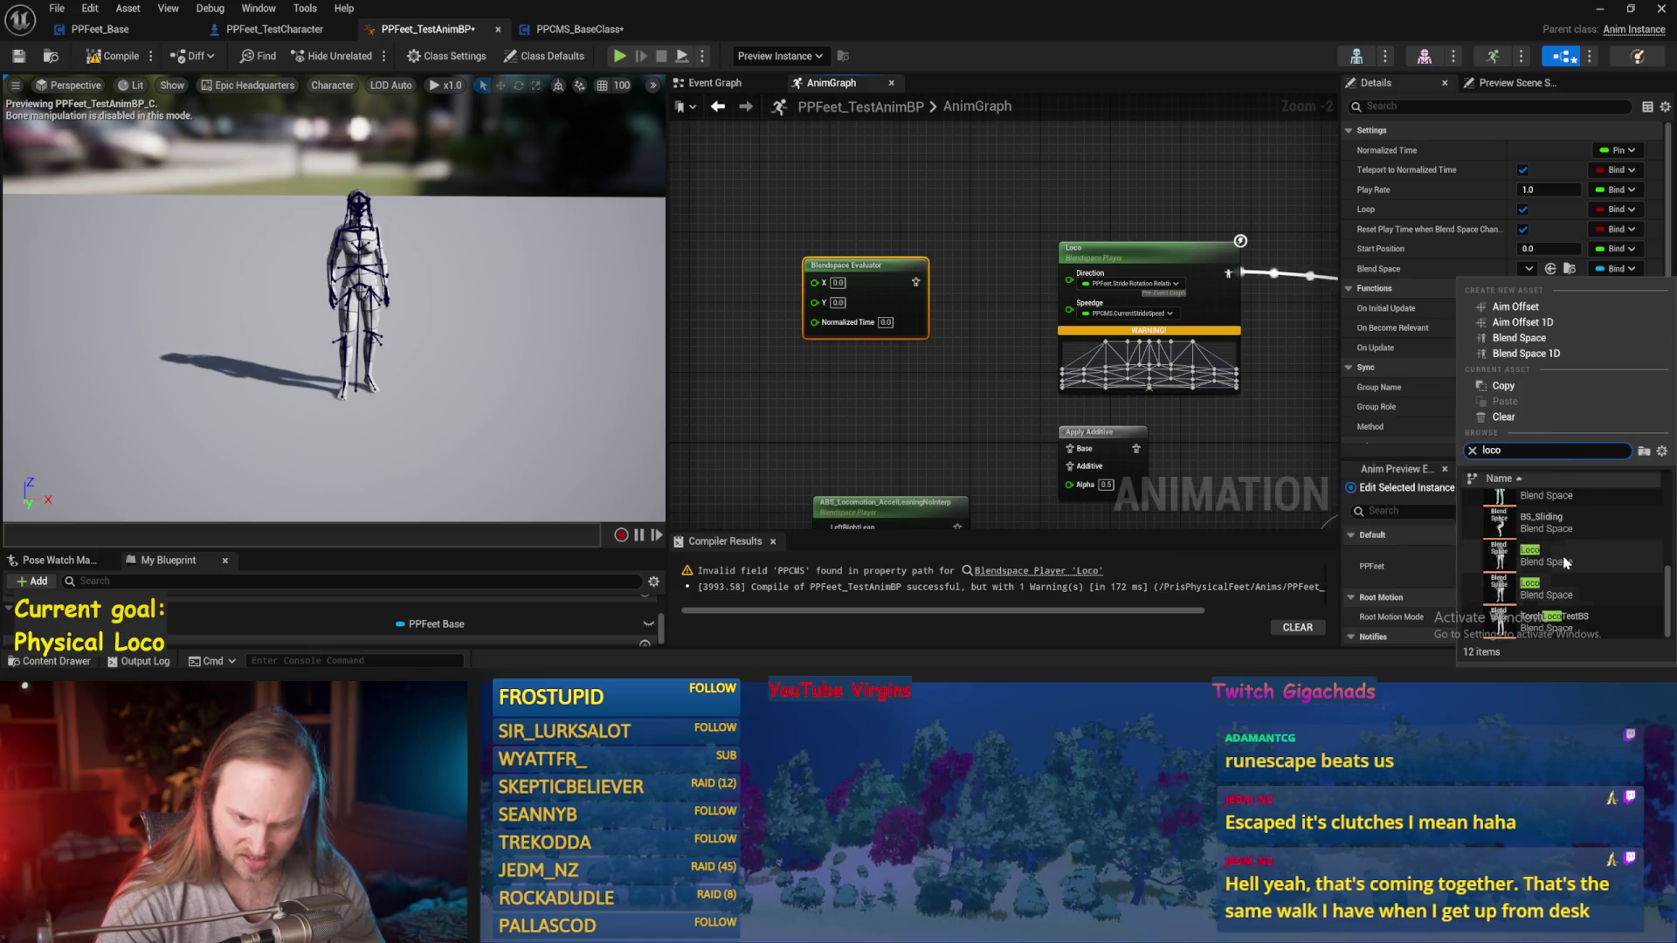
pyautogui.scroll(-1, 1581, 582)
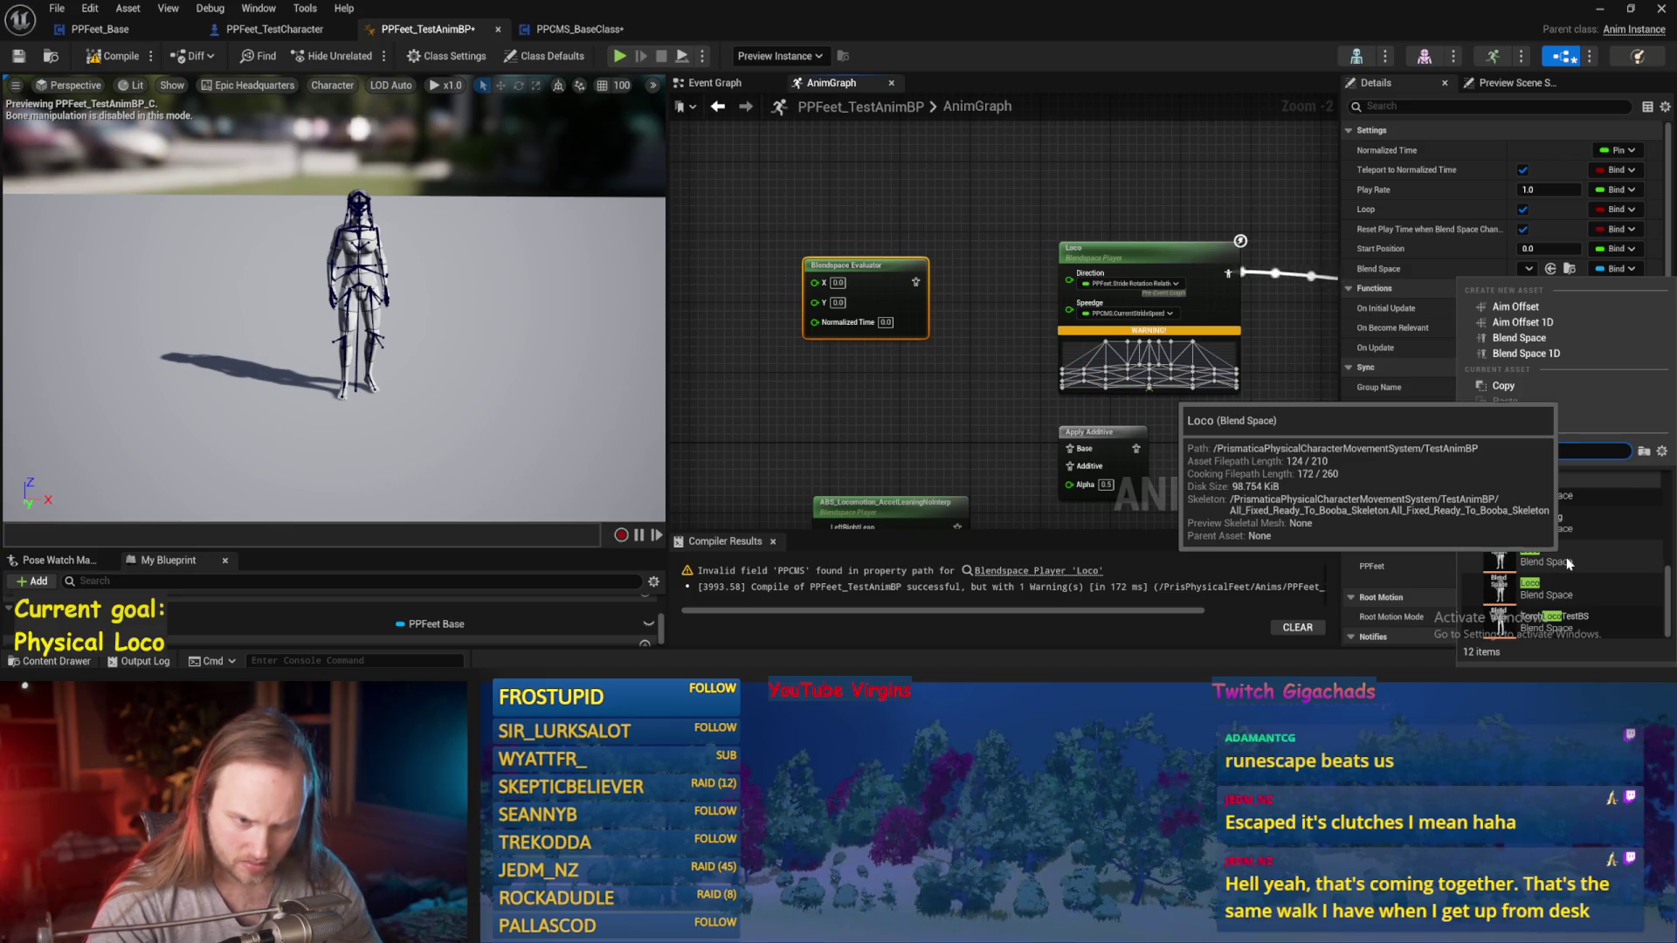
pyautogui.click(1567, 595)
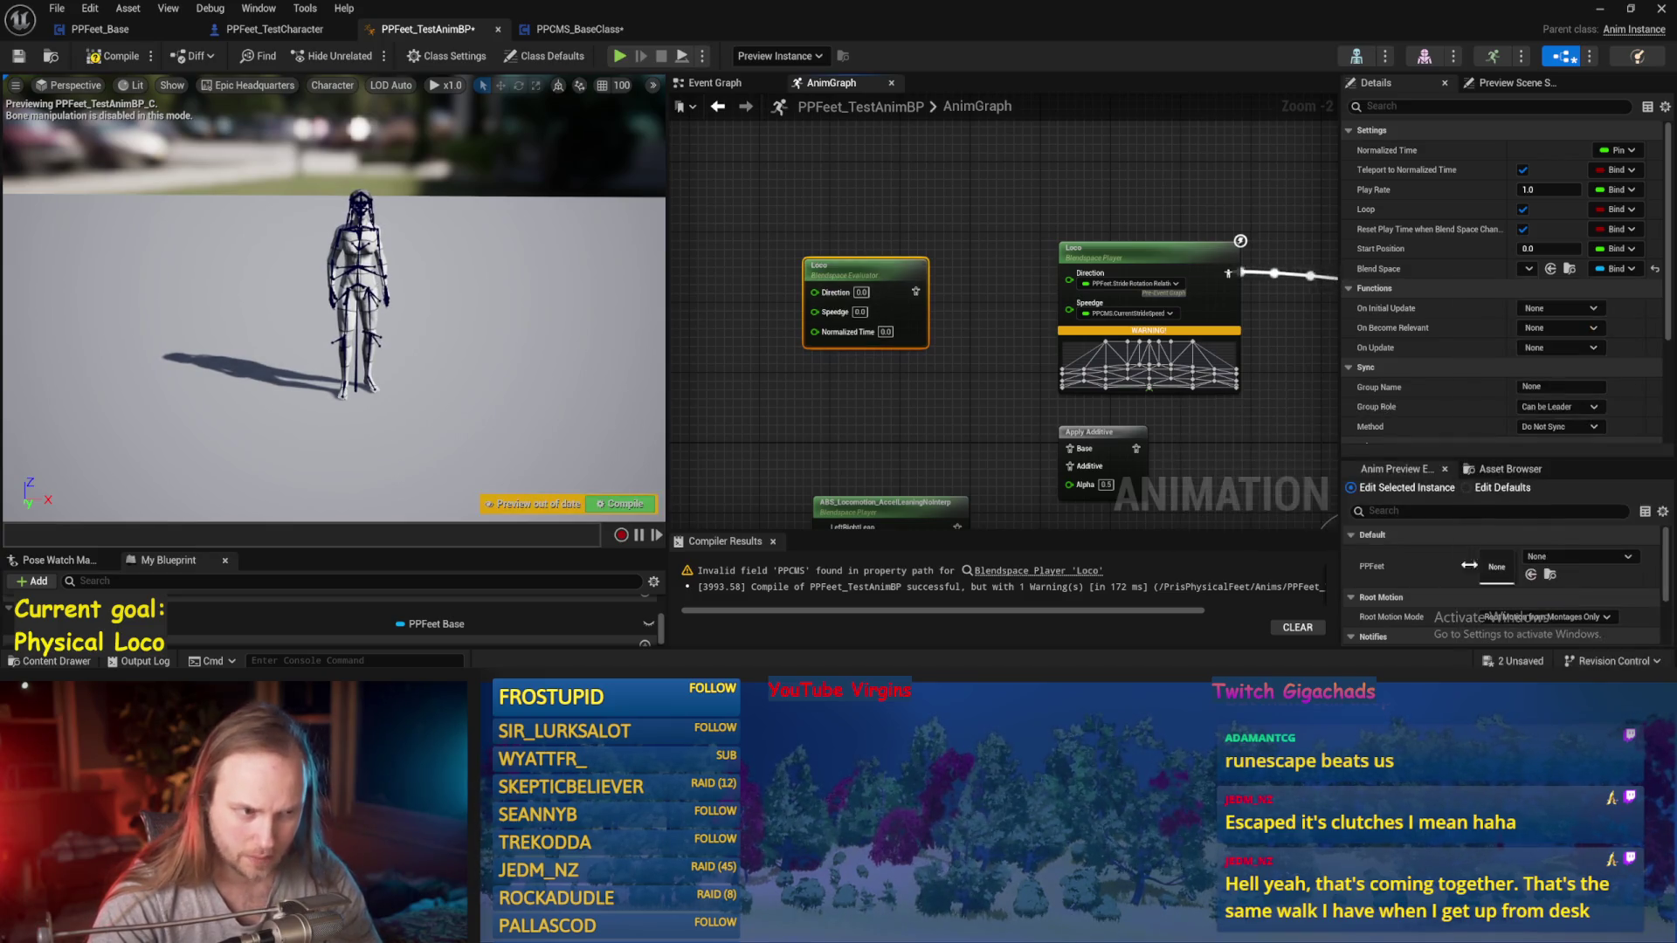
pyautogui.moveTo(878, 381)
pyautogui.mouseDown()
pyautogui.moveTo(1065, 305)
pyautogui.moveTo(1018, 374)
pyautogui.mouseUp()
# Step: Add a Get Property Reference node to the AnimGraph from a 'property' action search
pyautogui.rightClick(1042, 258)
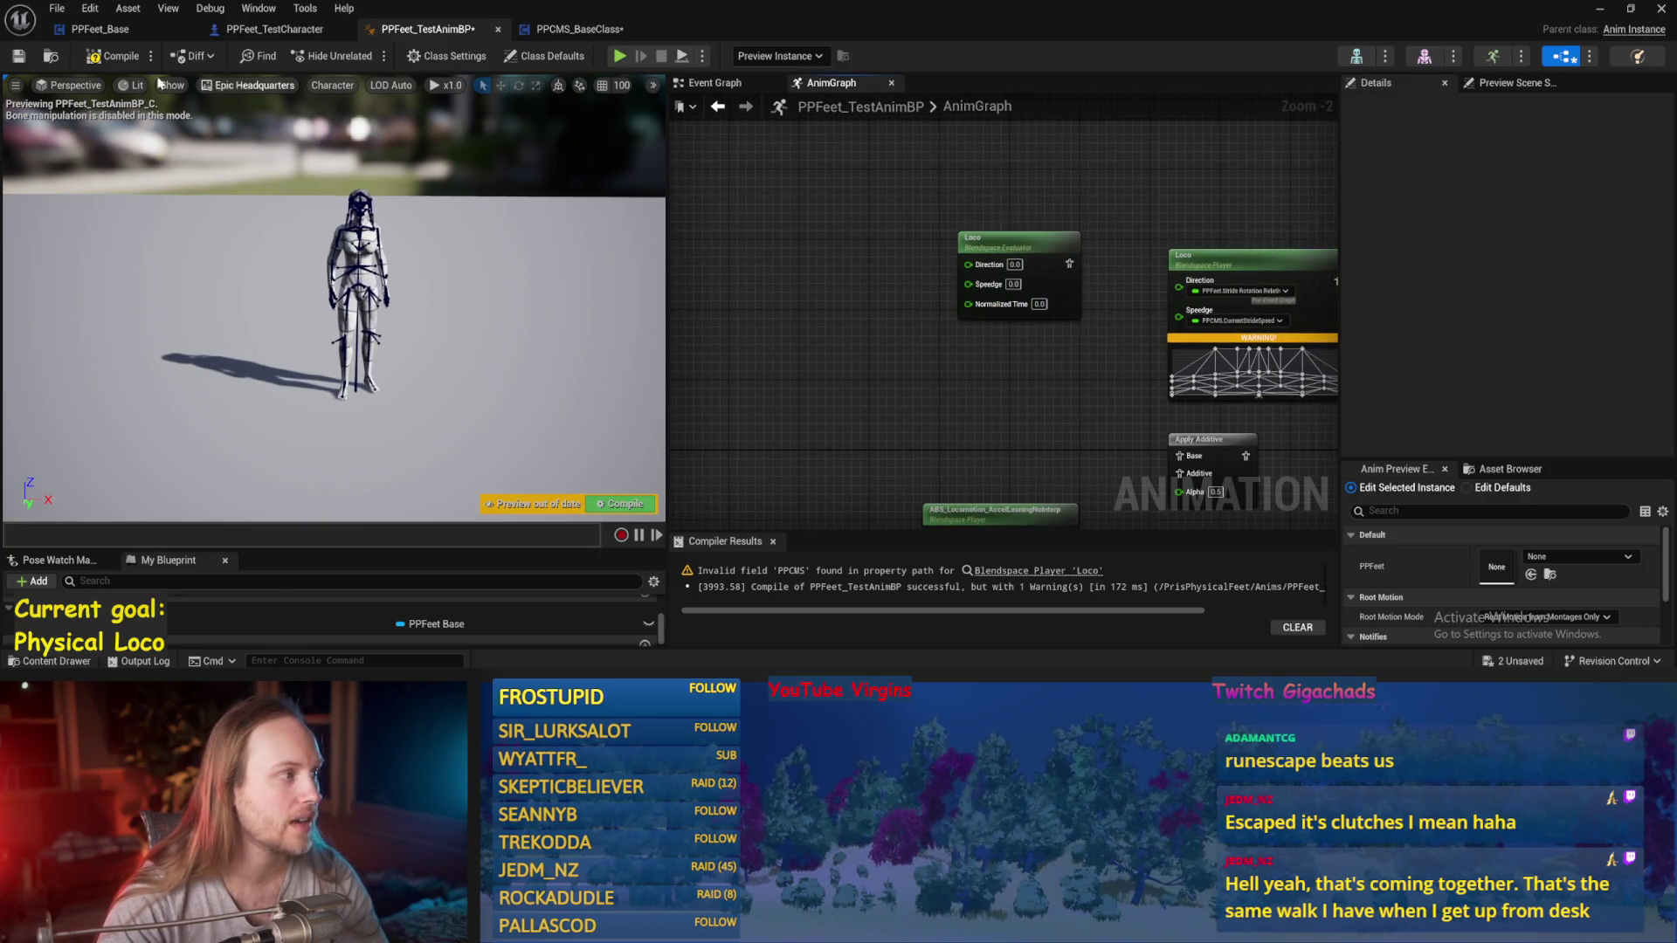
pyautogui.moveTo(889, 385); pyautogui.dragTo(947, 285)
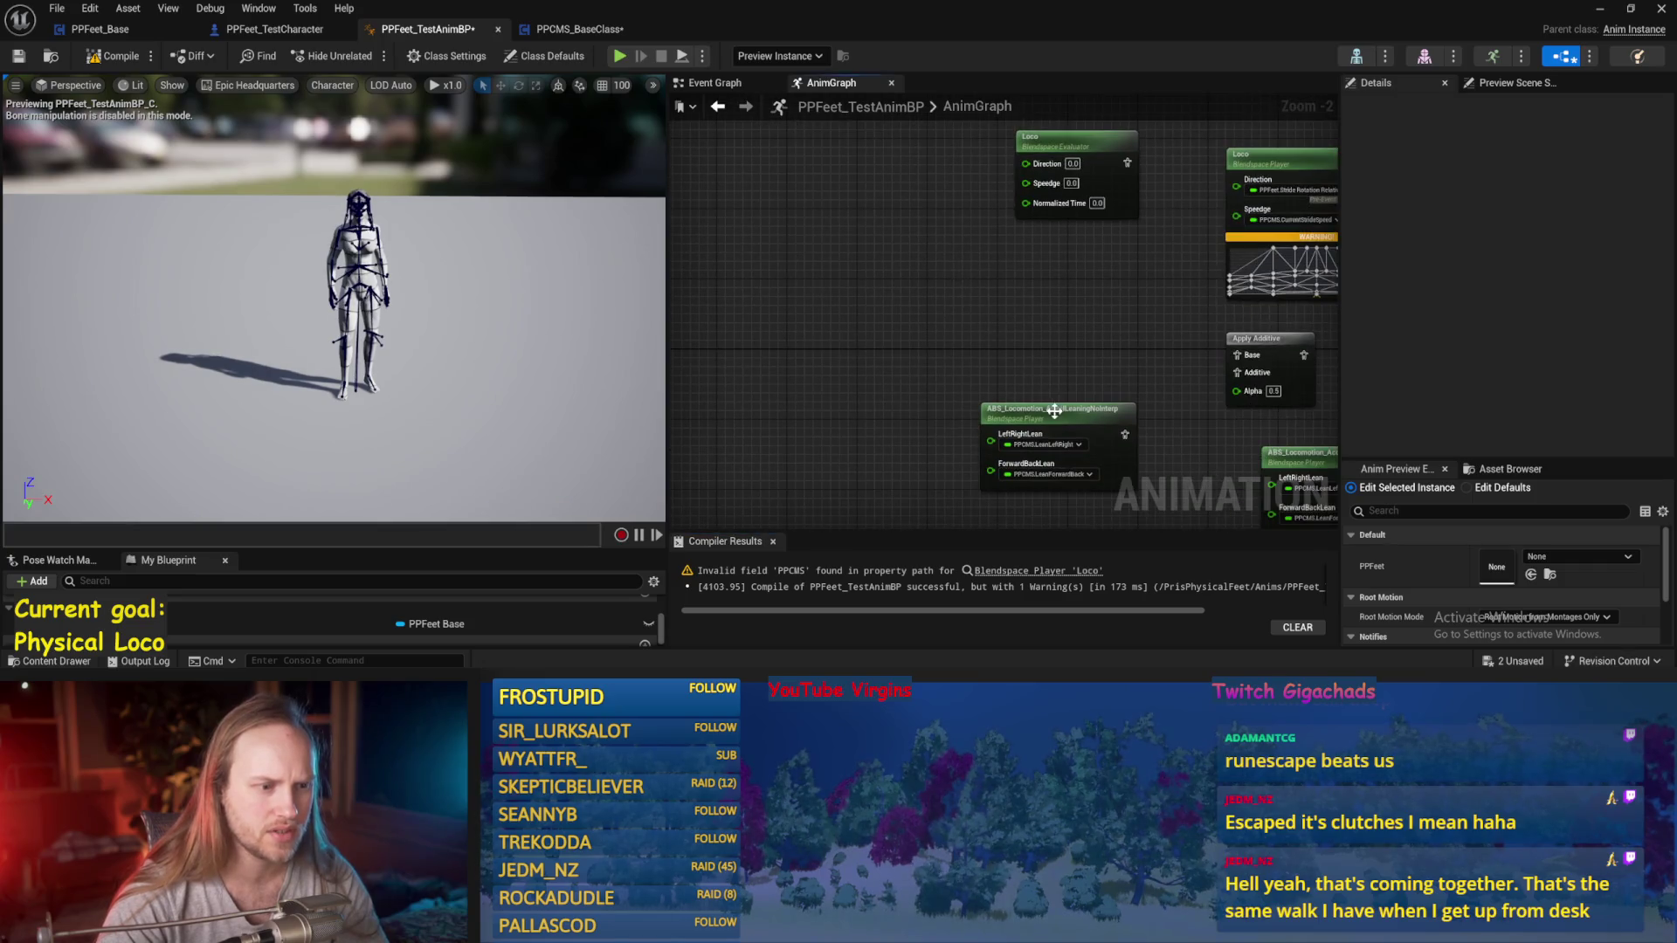
pyautogui.click(1060, 402)
pyautogui.moveTo(1059, 402)
pyautogui.mouseDown()
pyautogui.moveTo(819, 340)
pyautogui.moveTo(994, 379)
pyautogui.moveTo(892, 356)
pyautogui.mouseUp()
pyautogui.scroll(3, 994, 379)
pyautogui.rightClick(935, 239)
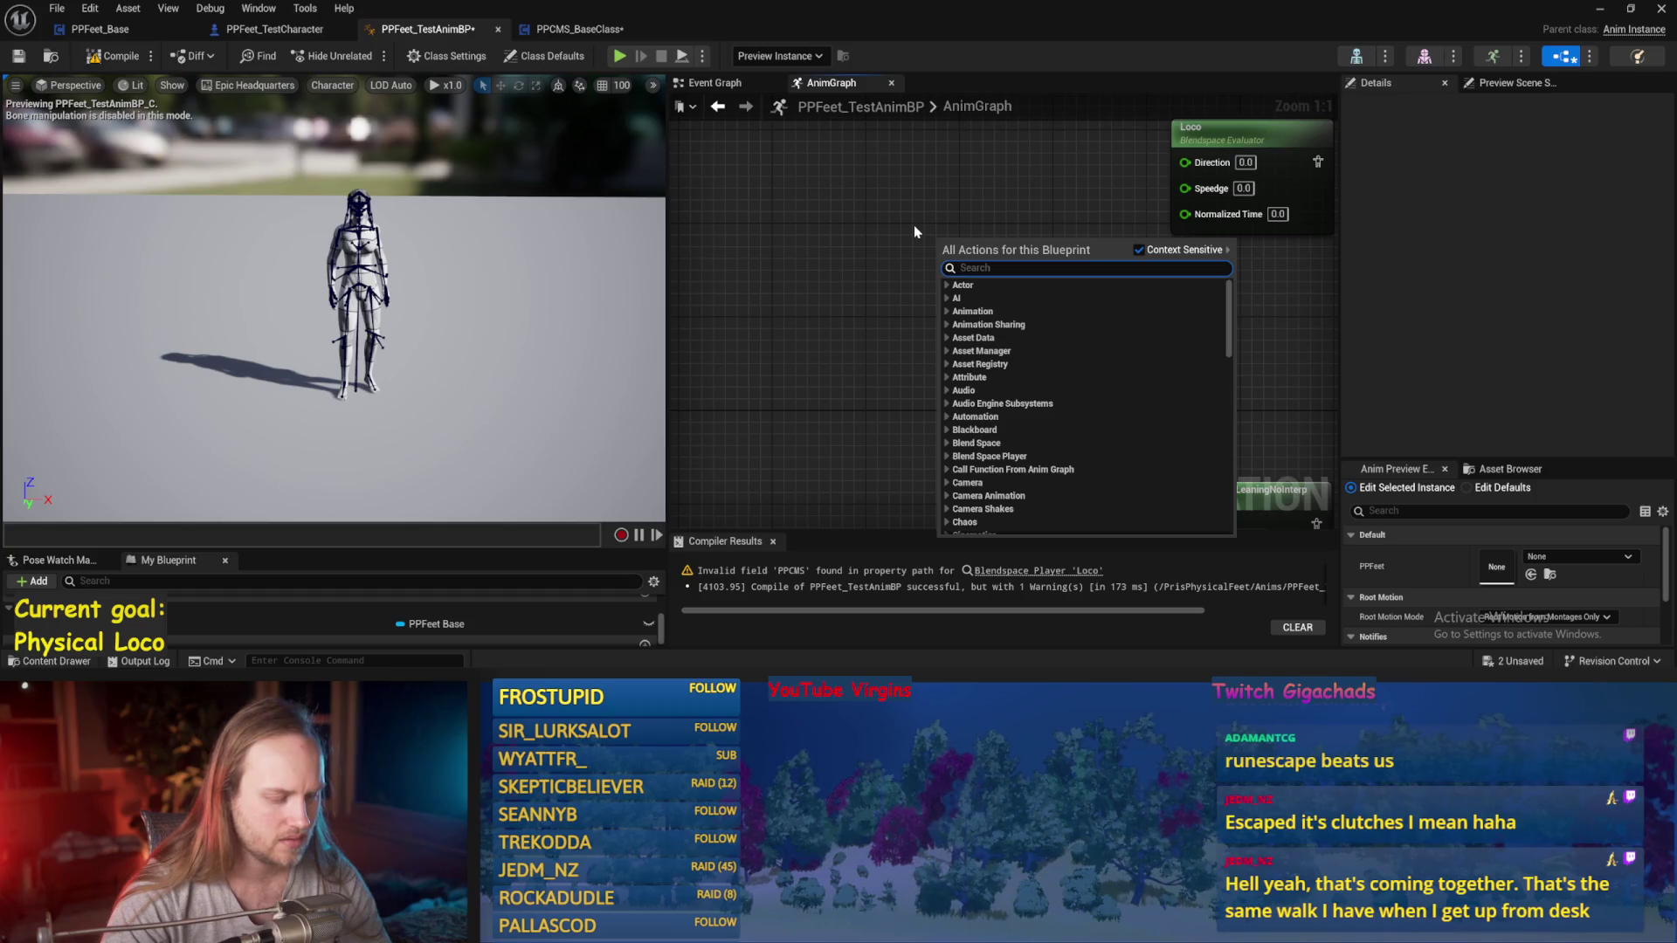
pyautogui.write('property')
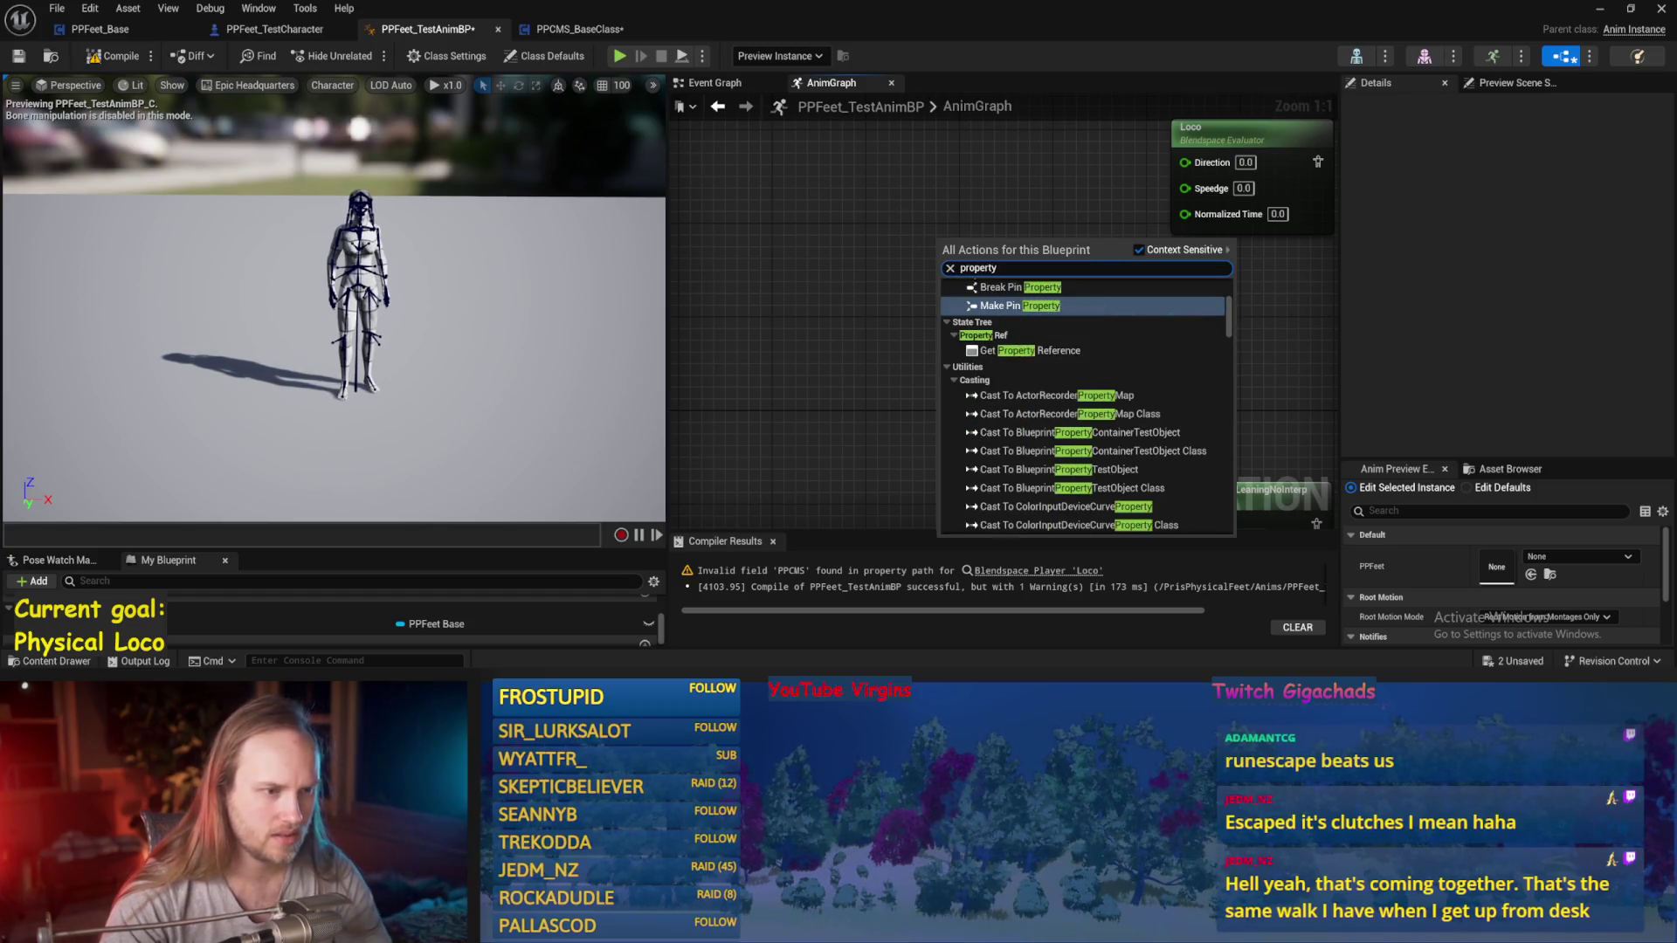
pyautogui.press('Down')
pyautogui.press('Down')
pyautogui.press('Down')
pyautogui.press('Return')
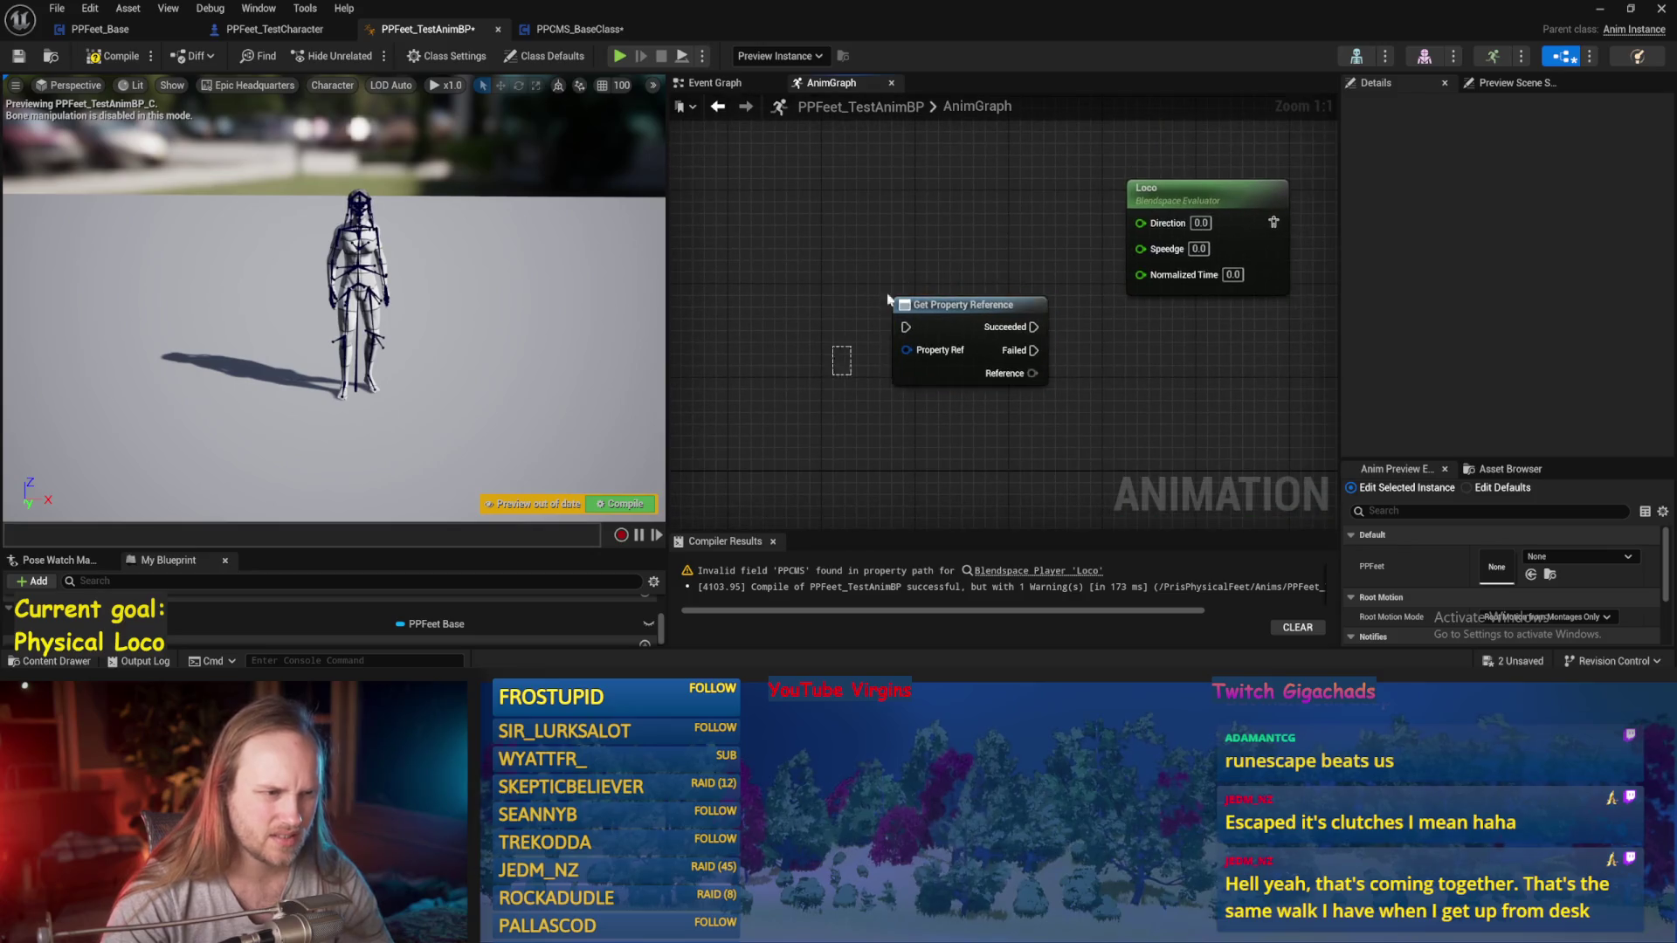
# Step: Search actions for 'access' and 'propert', place a Get Property Value node, then undo it
pyautogui.rightClick(873, 262)
pyautogui.write('access')
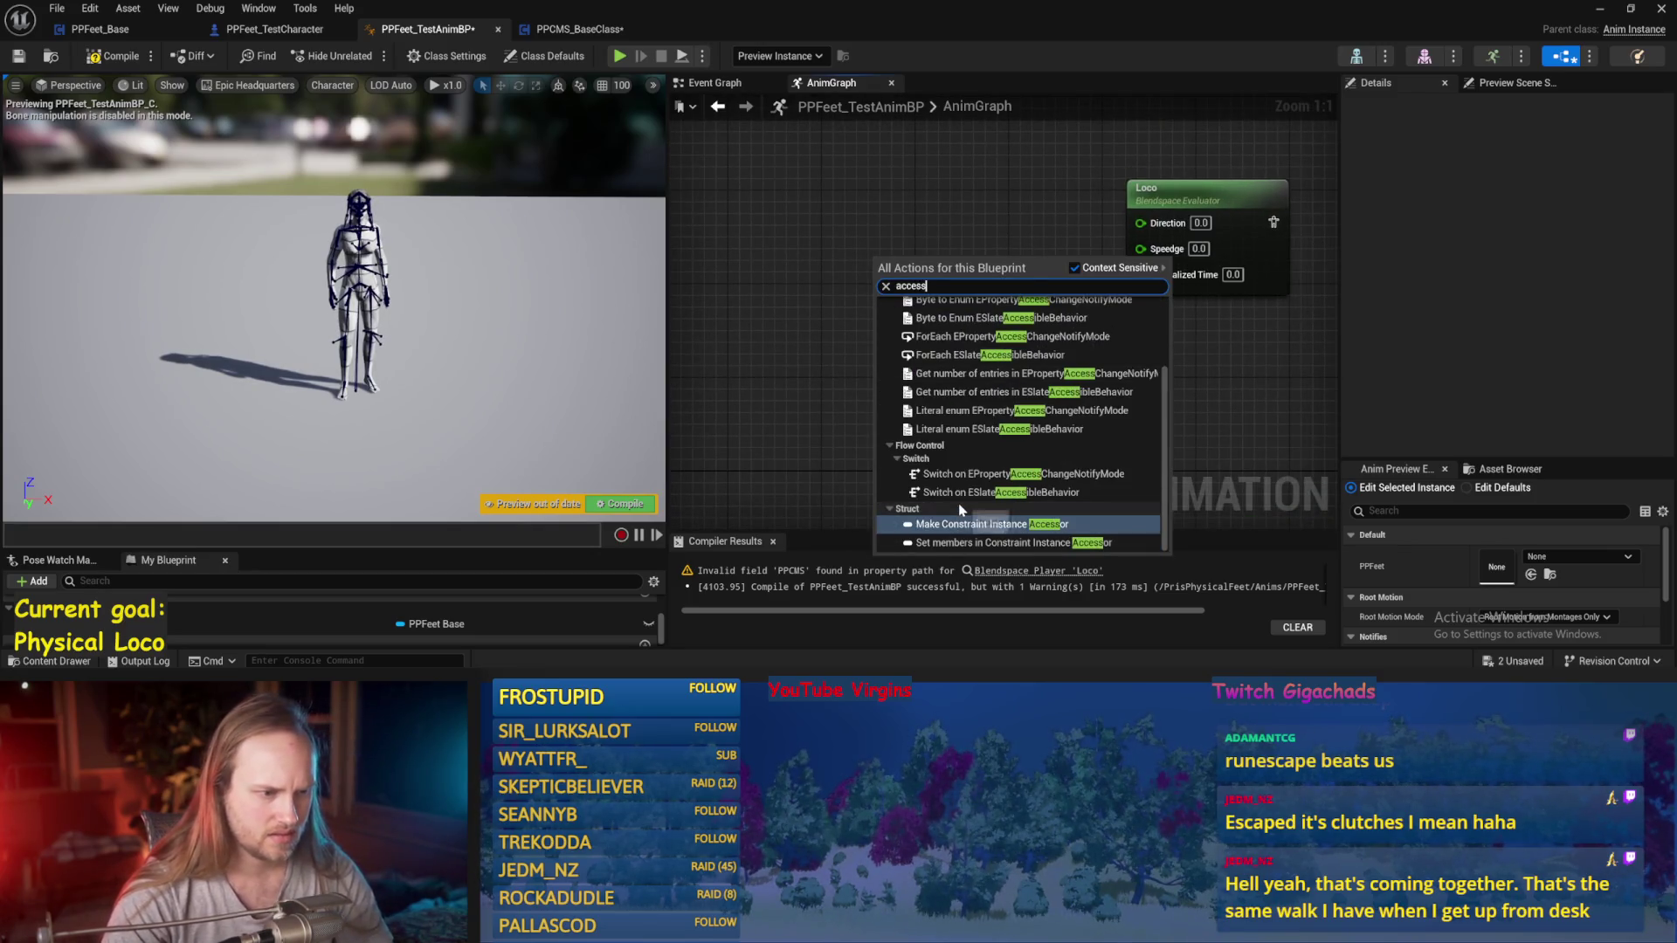
pyautogui.scroll(3, 957, 503)
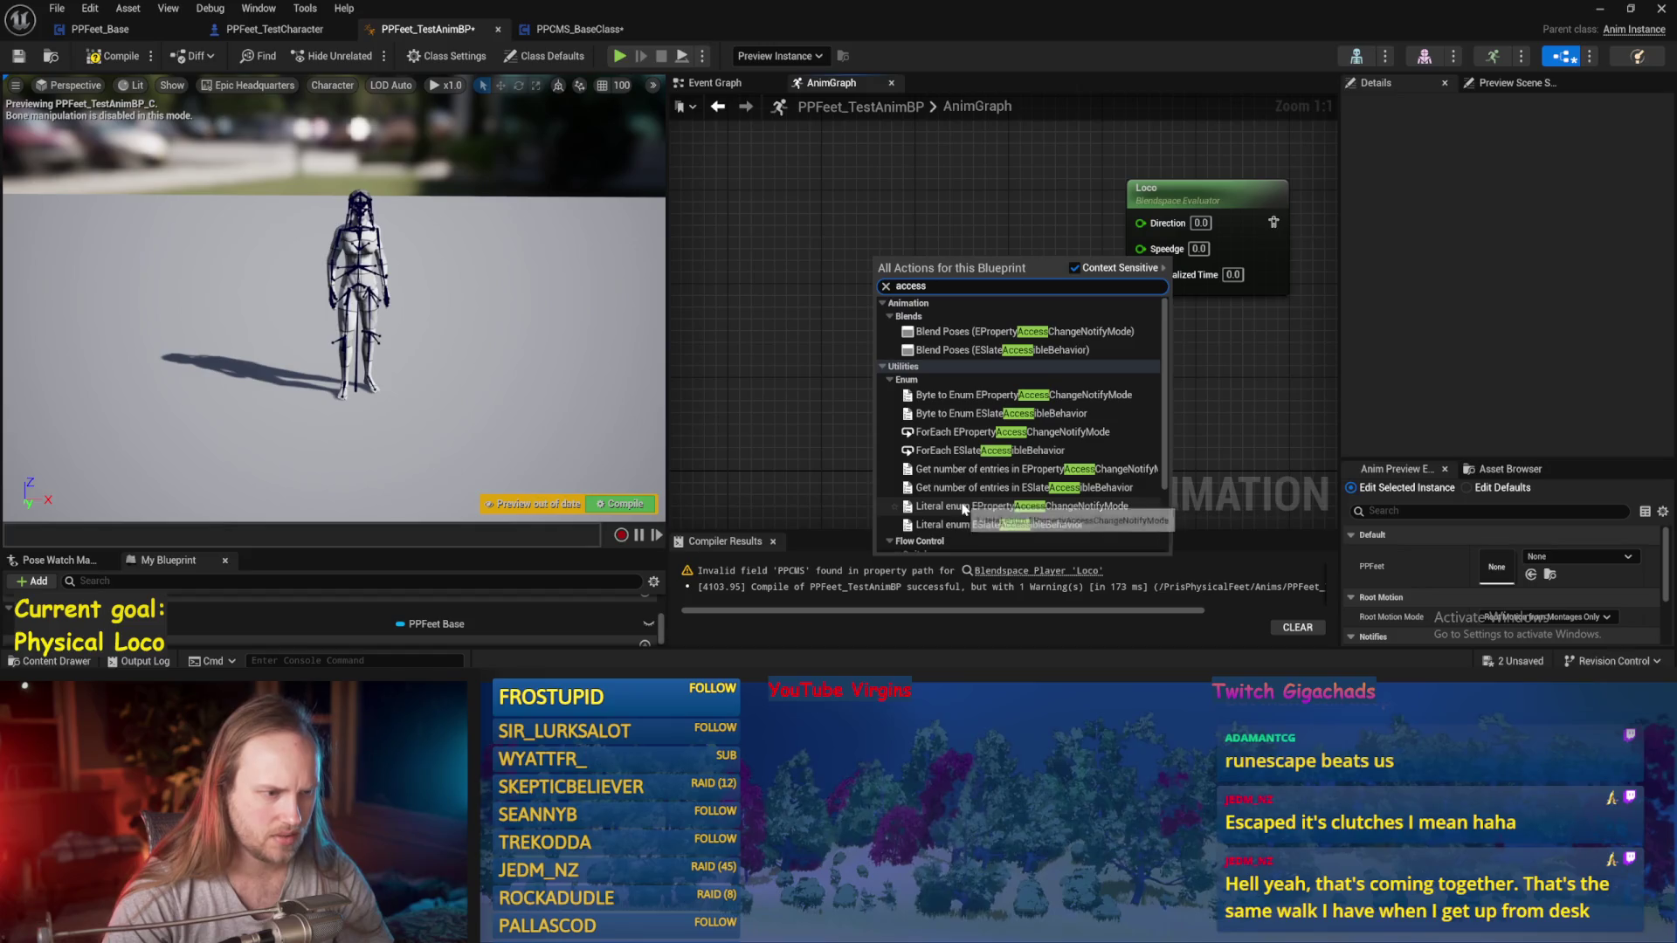
pyautogui.scroll(-3, 964, 384)
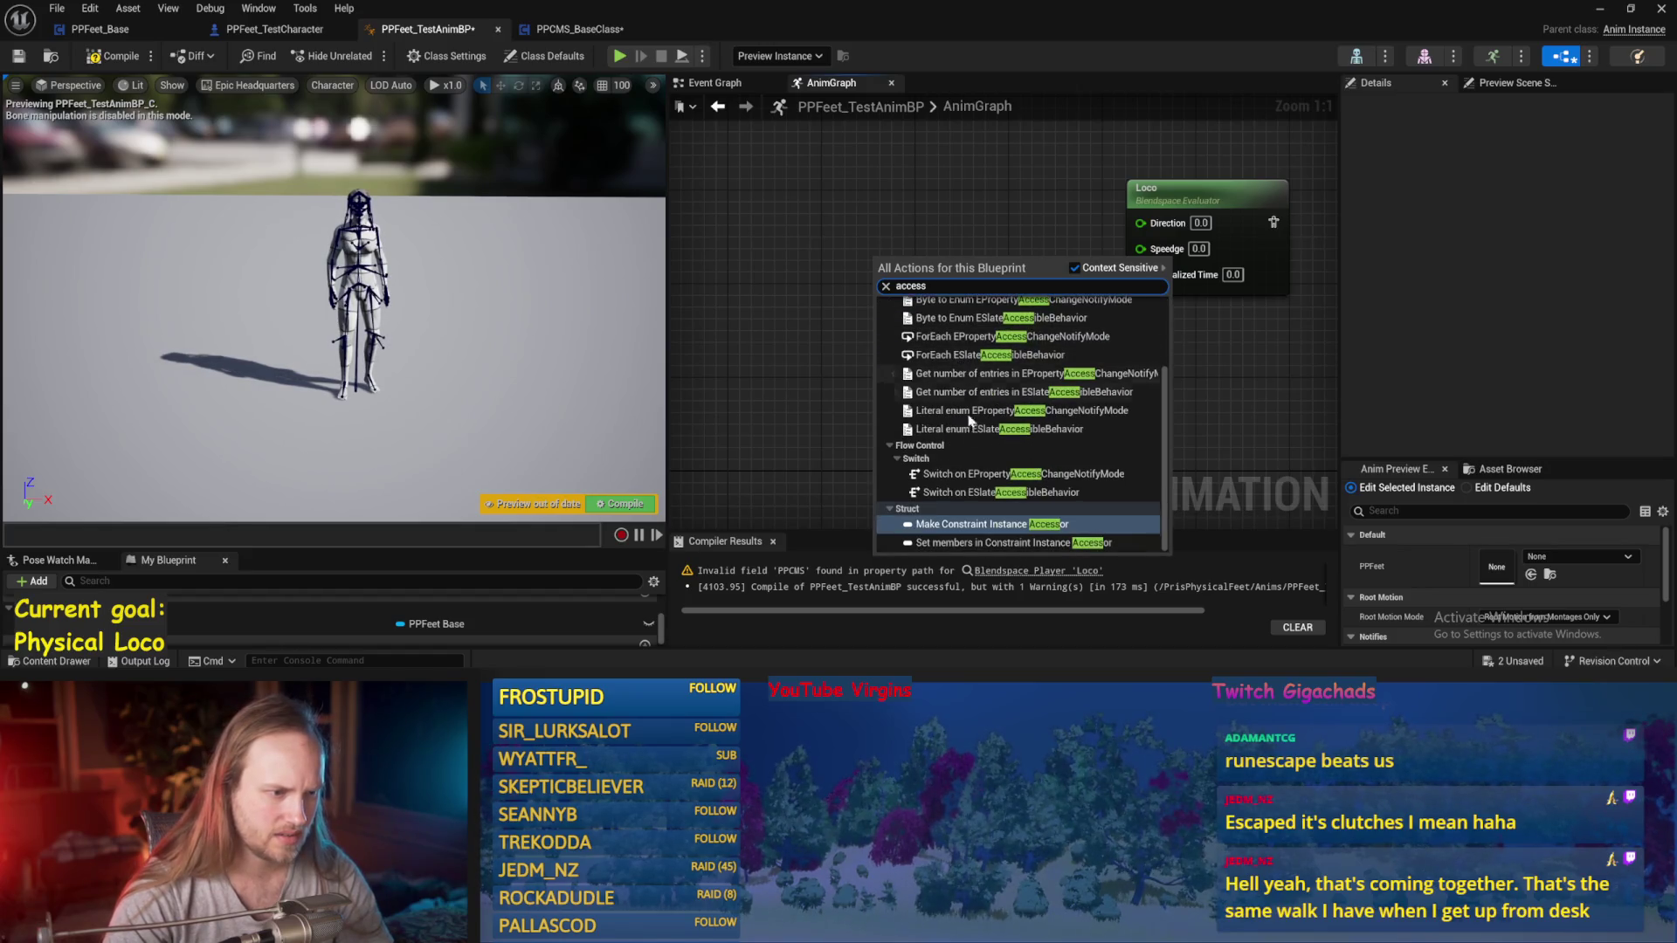
pyautogui.press('Escape')
pyautogui.rightClick(794, 194)
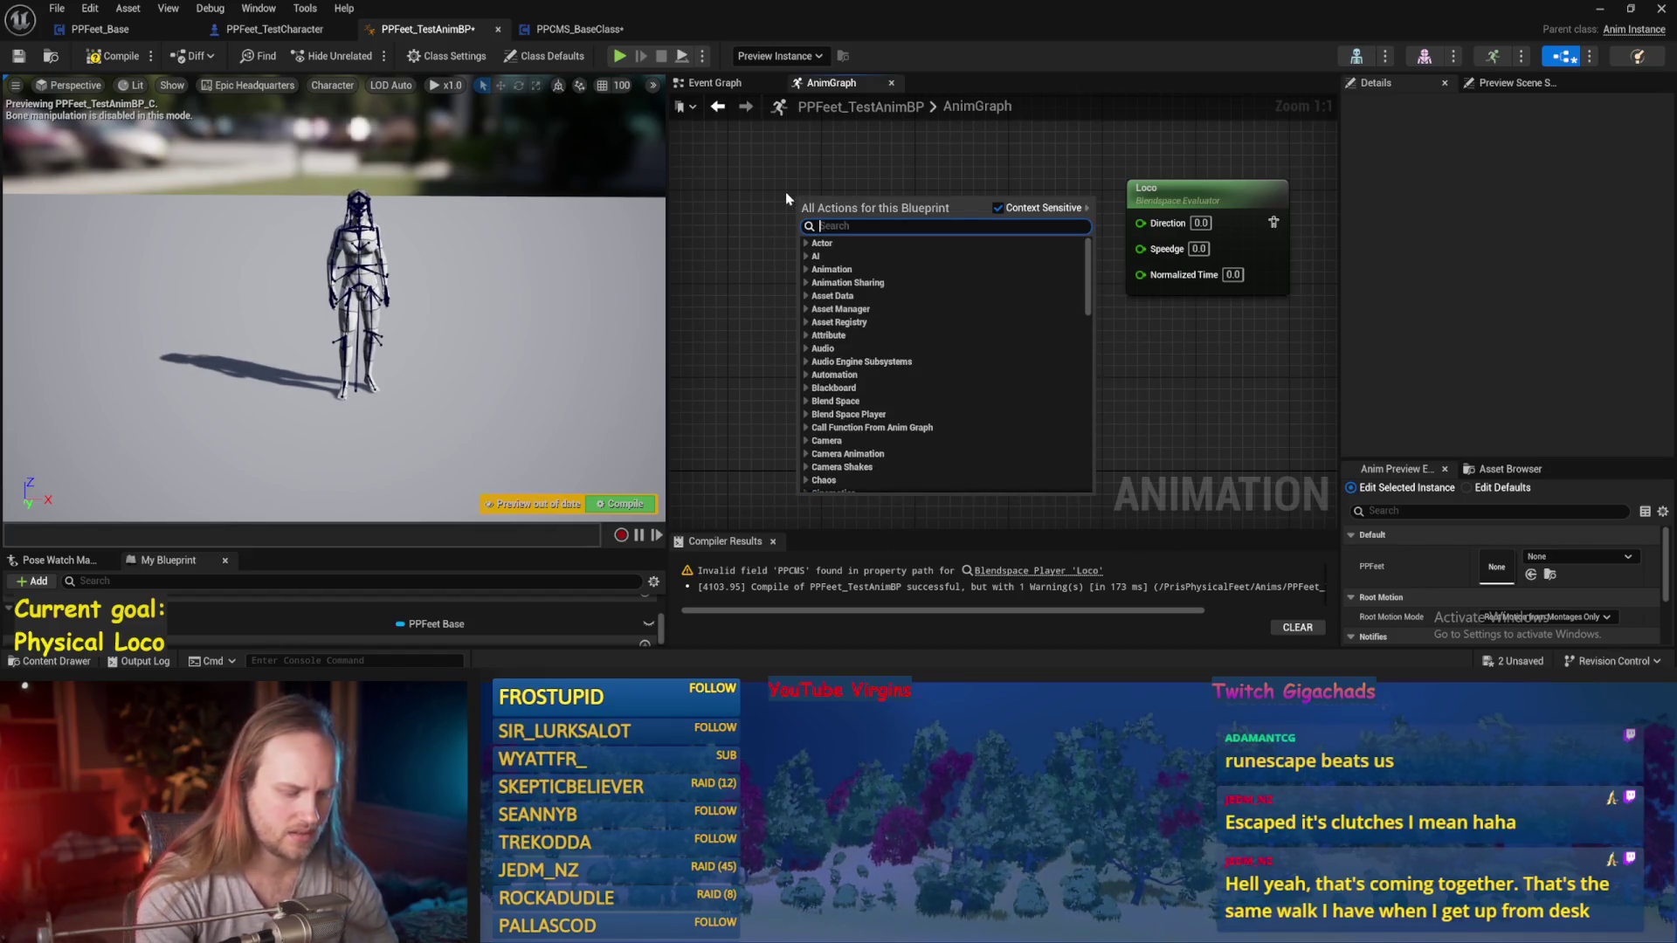
pyautogui.write('propert')
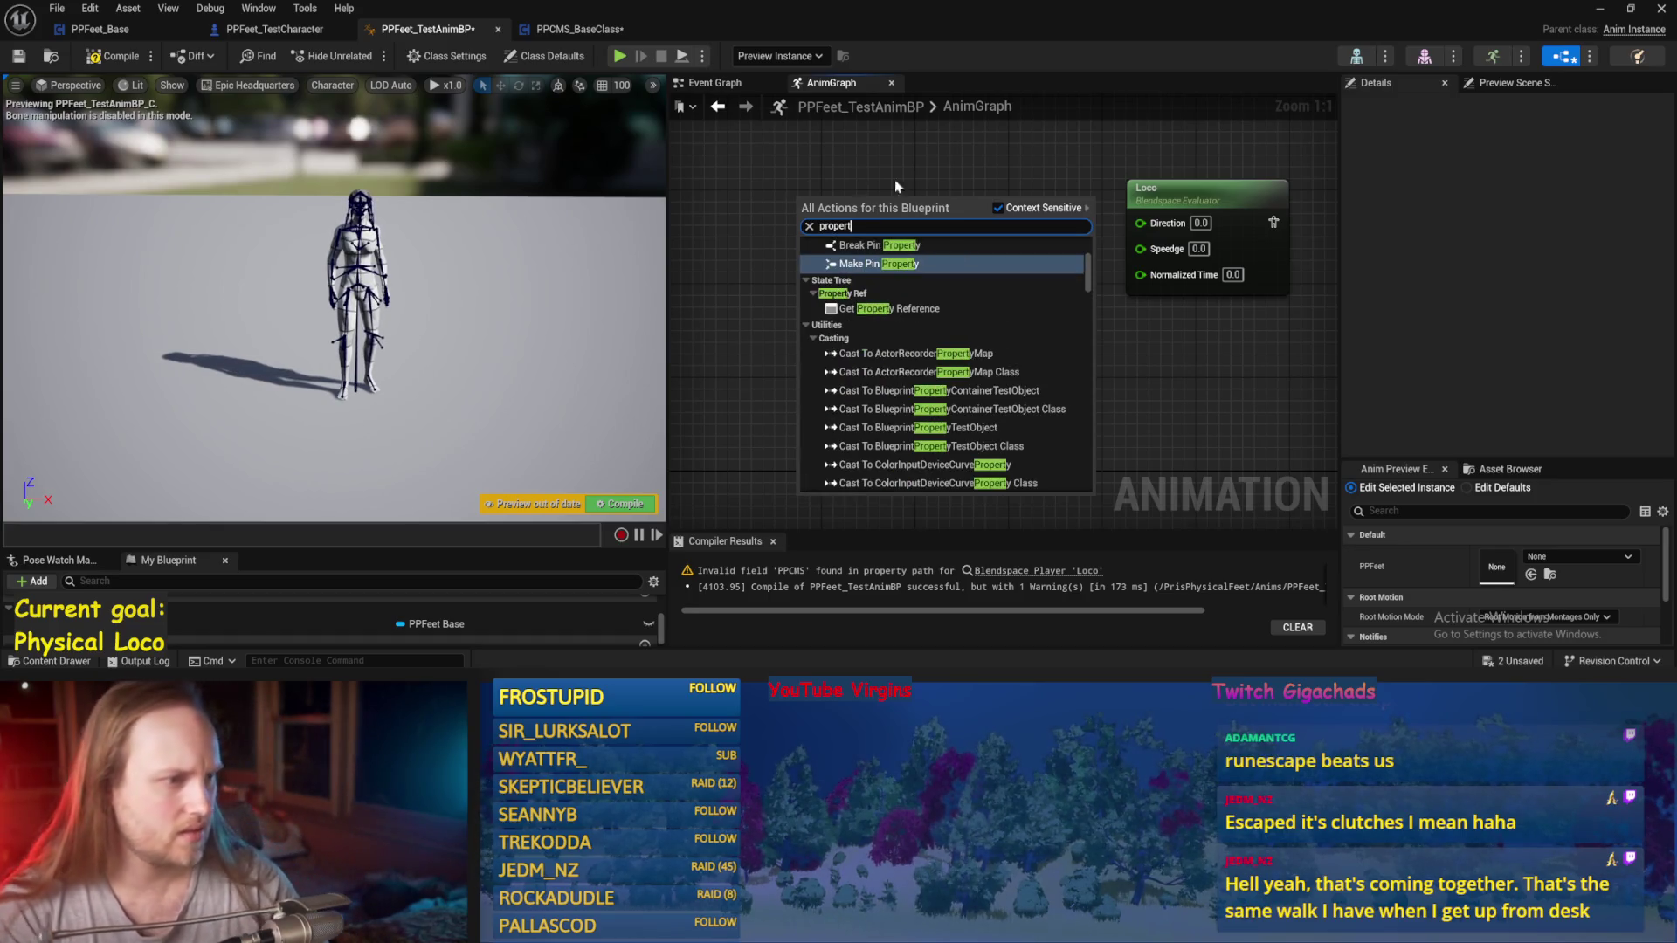
pyautogui.scroll(5, 950, 348)
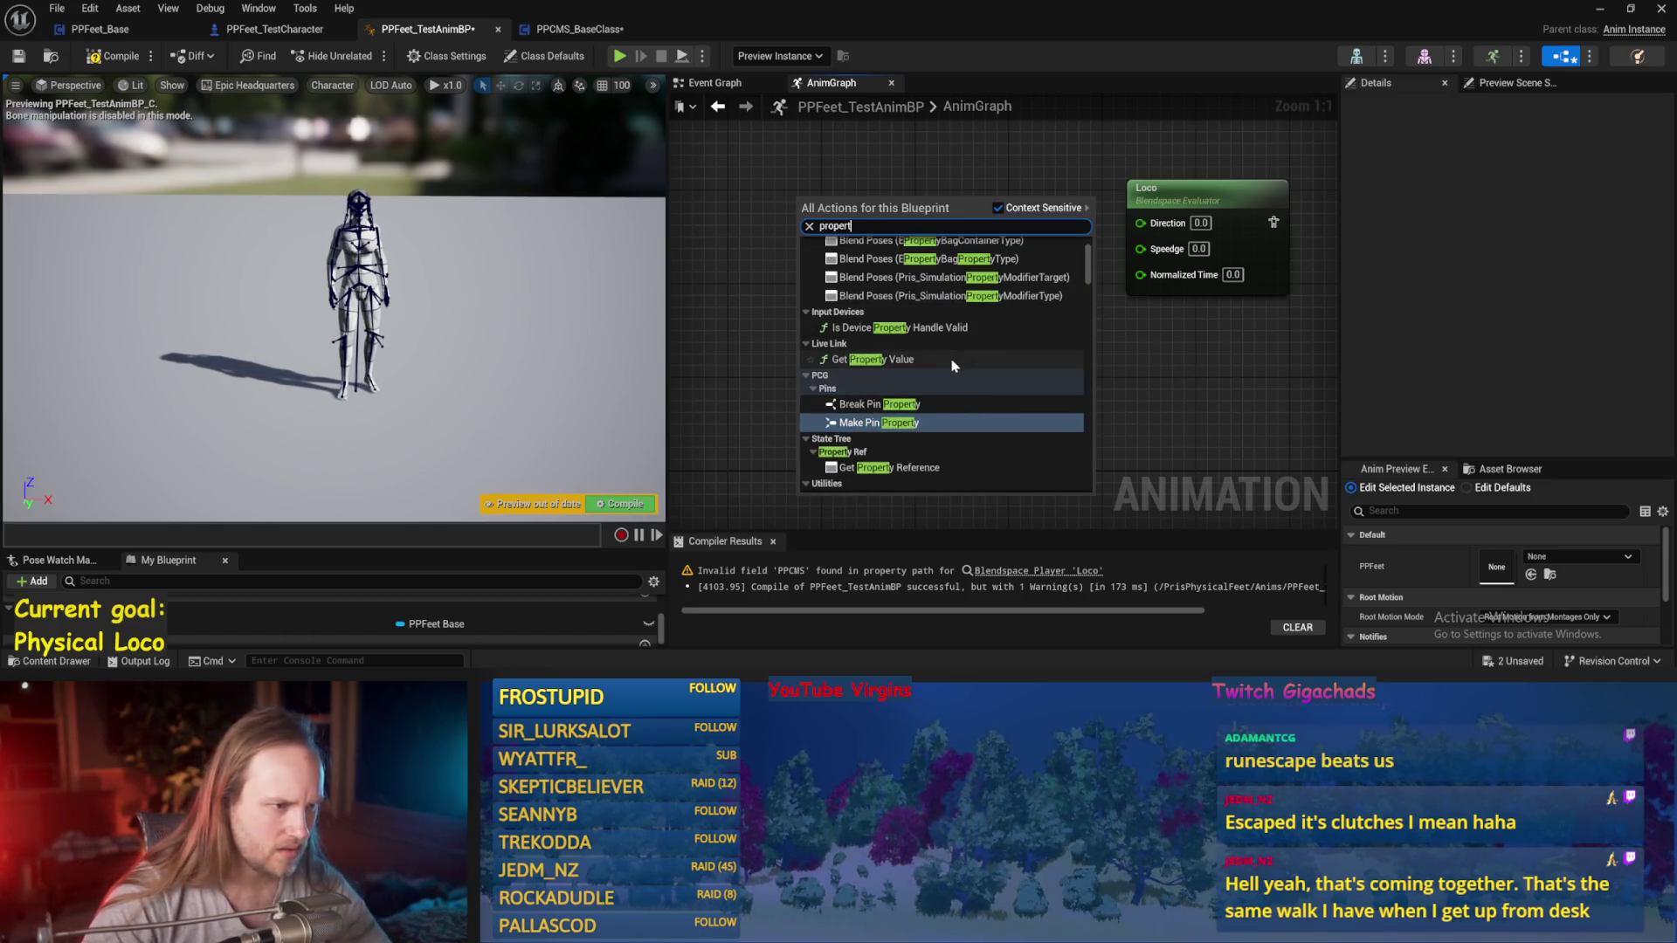
pyautogui.scroll(-3, 955, 365)
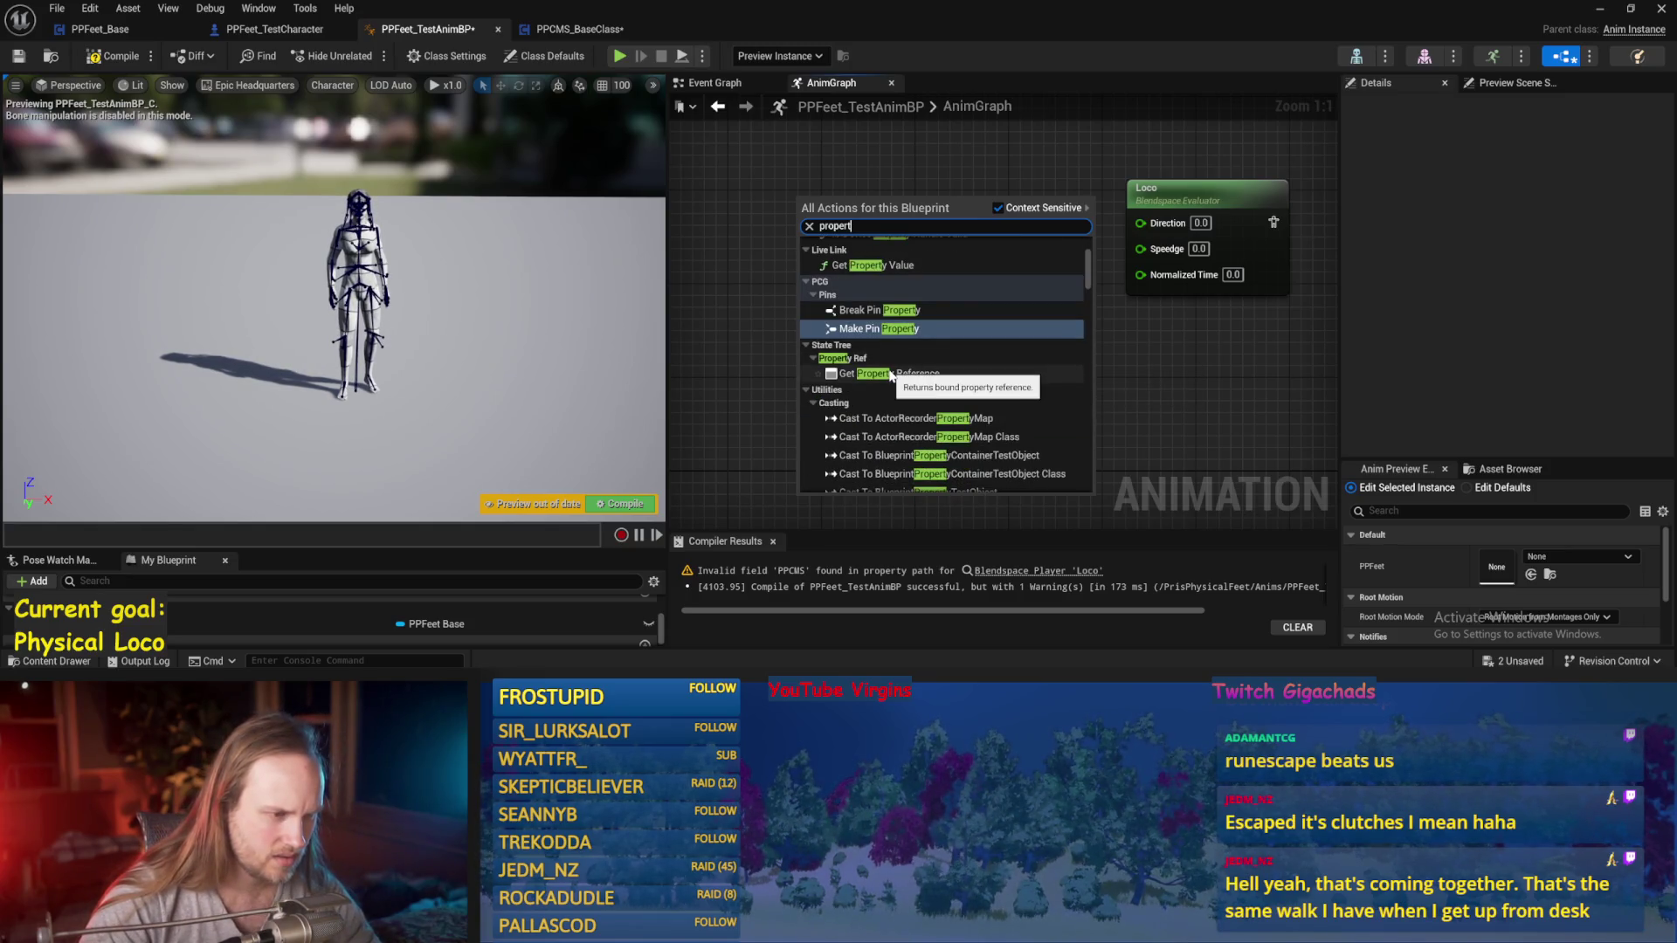
pyautogui.scroll(-10, 891, 374)
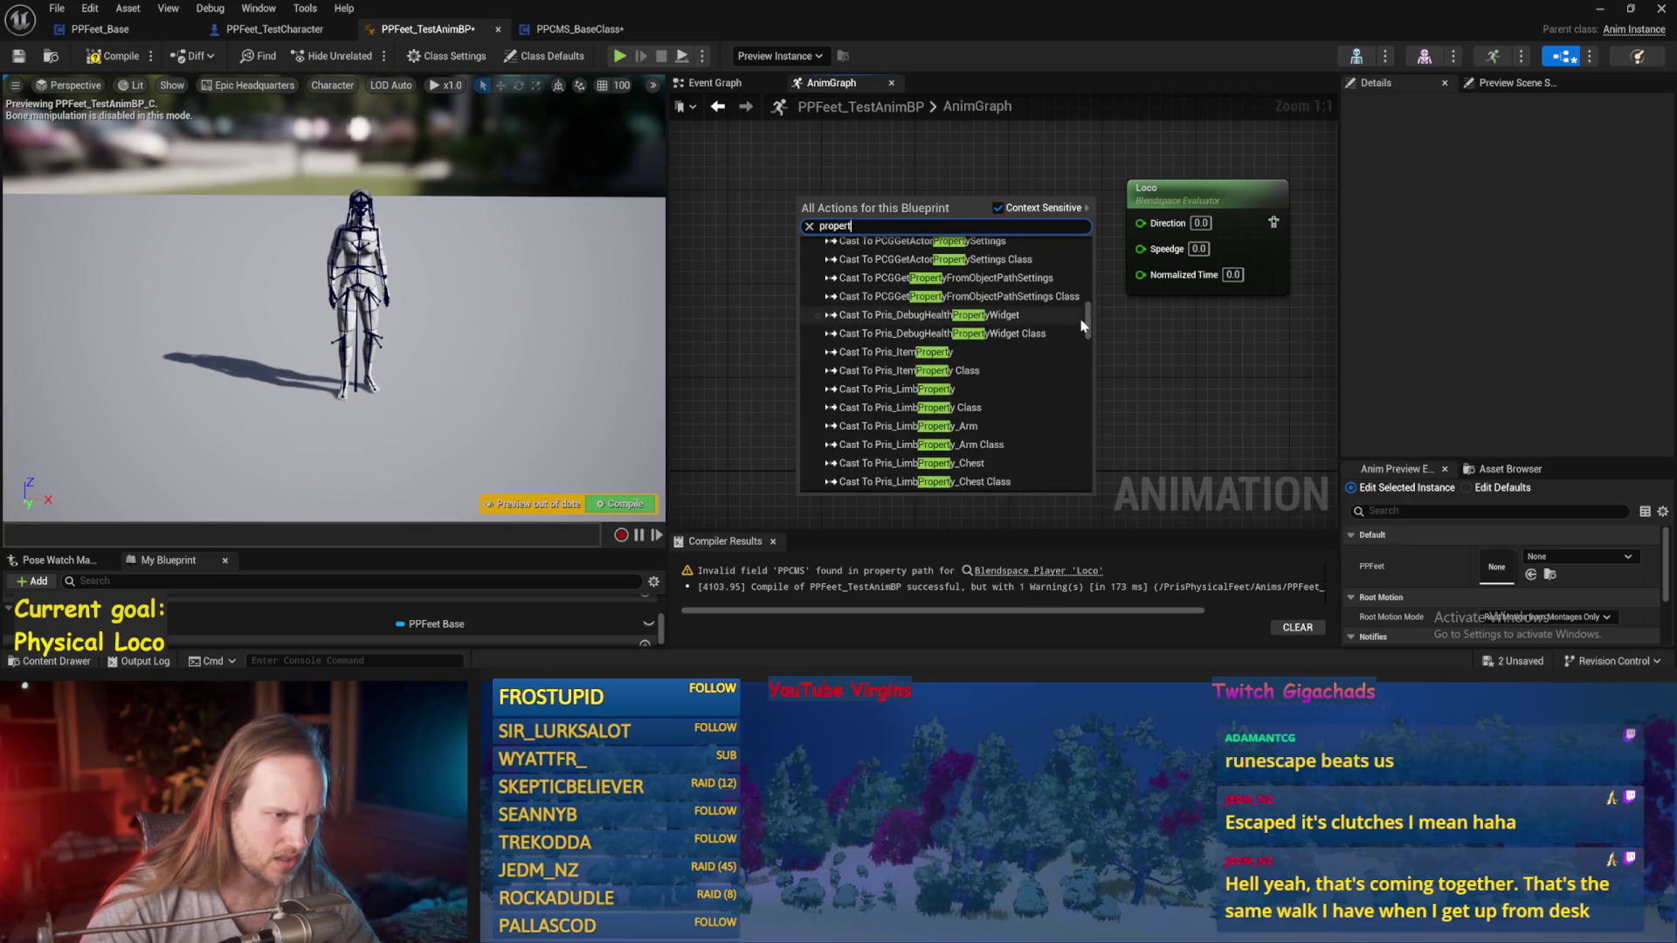
pyautogui.moveTo(1088, 329); pyautogui.dragTo(1072, 189)
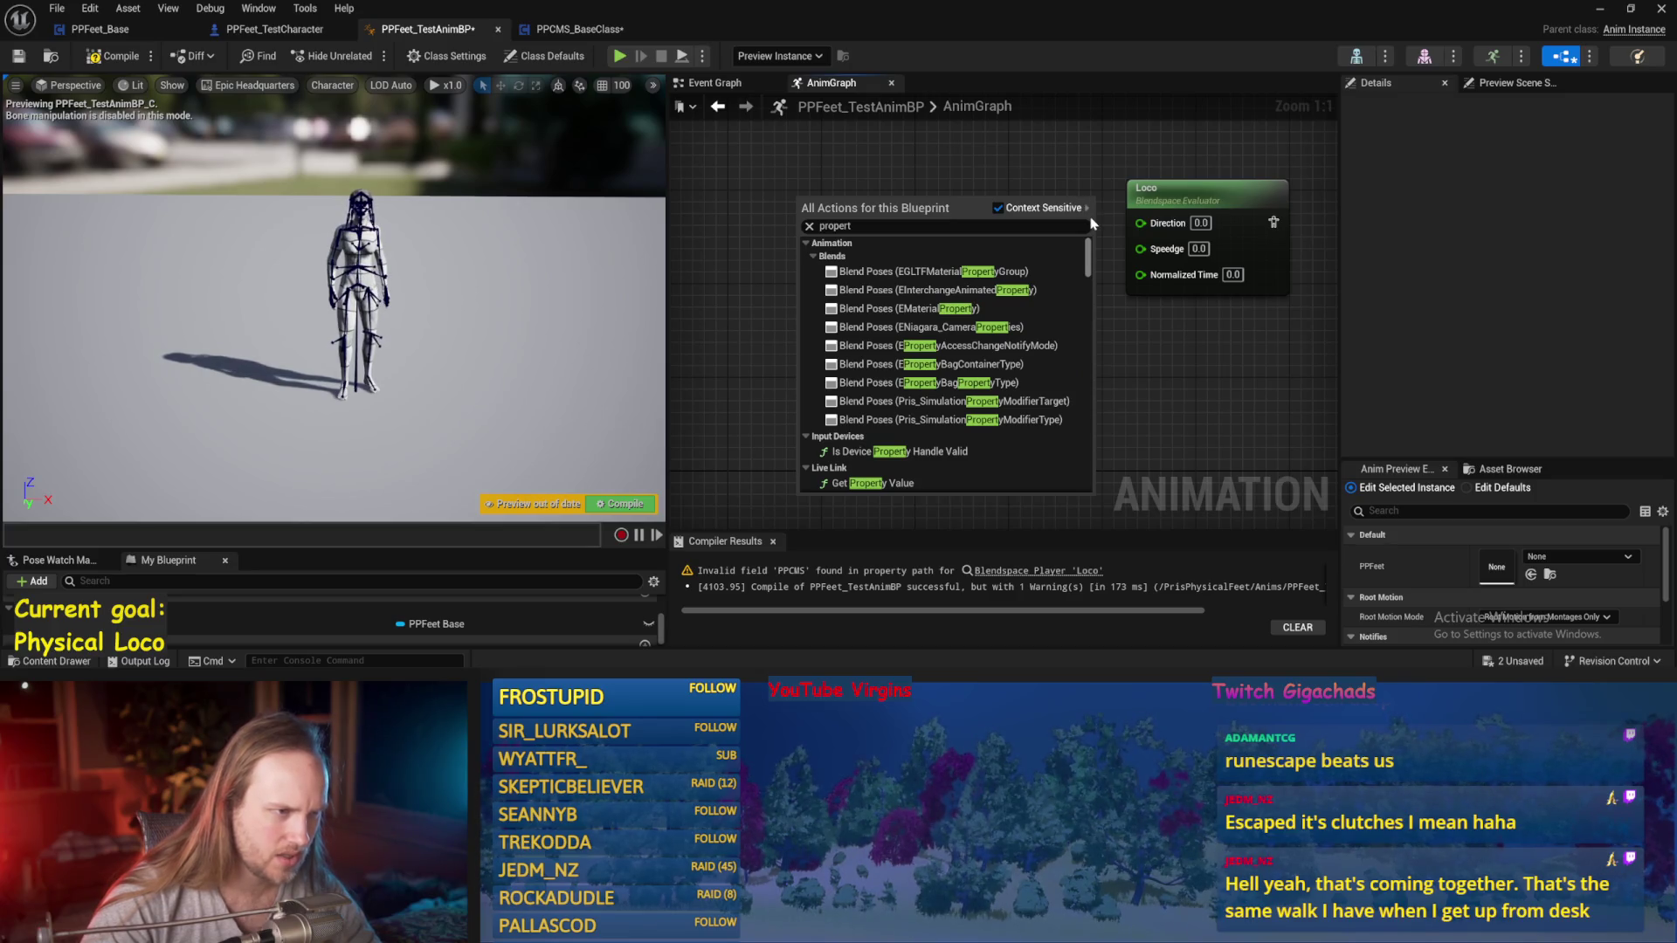
pyautogui.scroll(-7, 1091, 244)
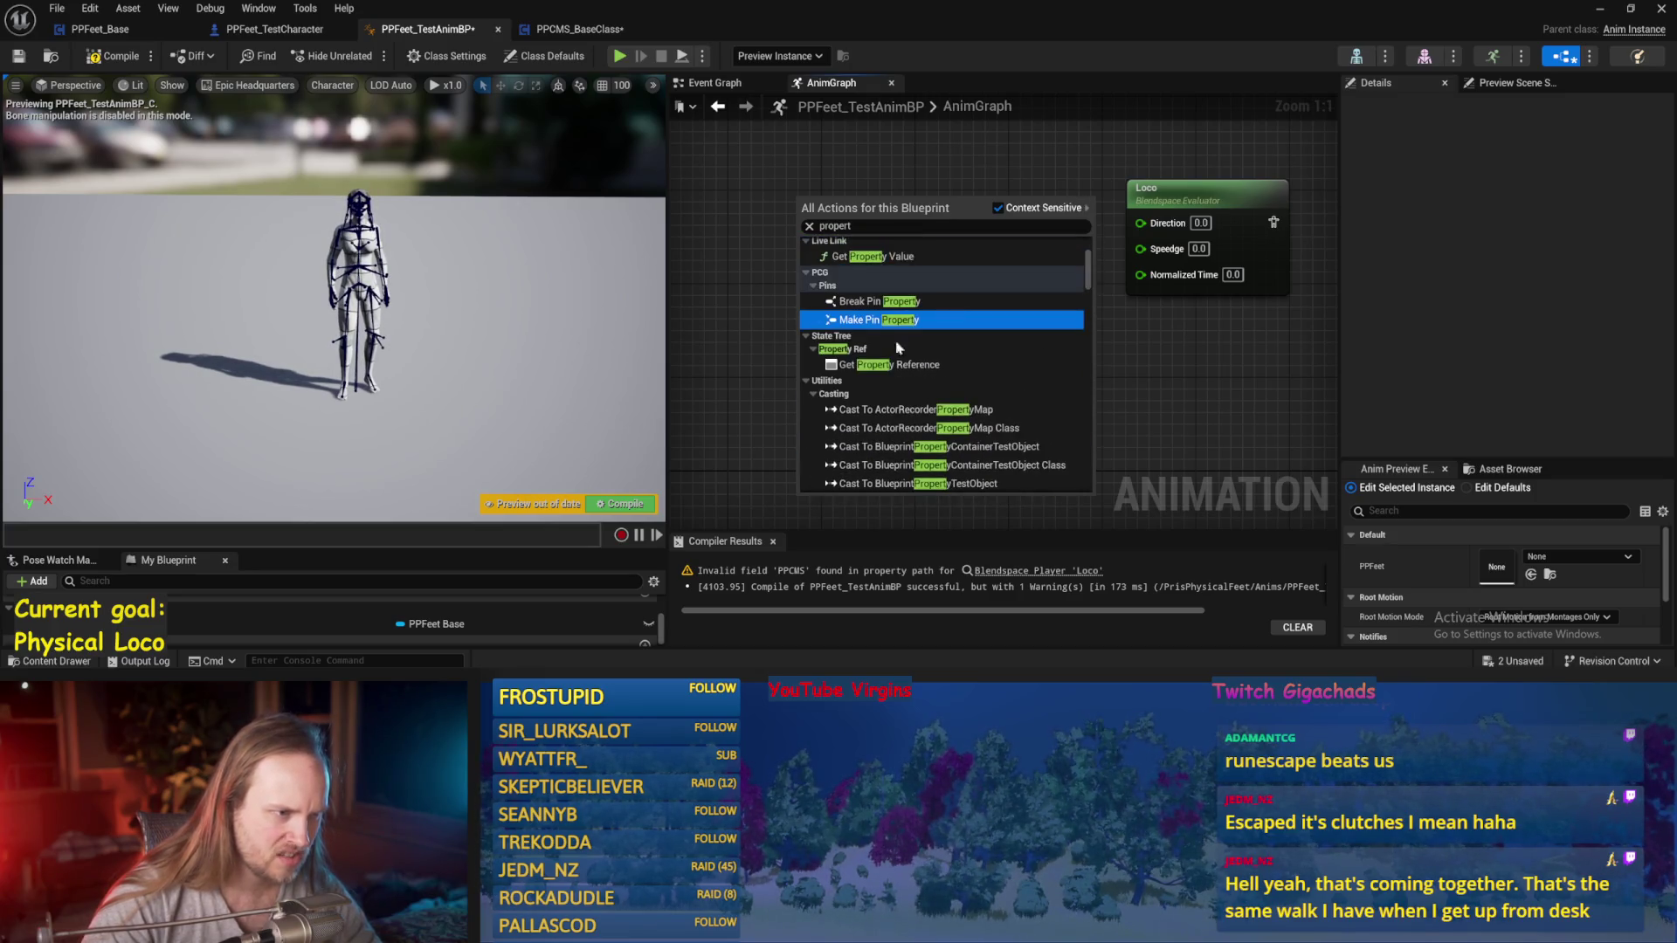
pyautogui.scroll(3, 898, 348)
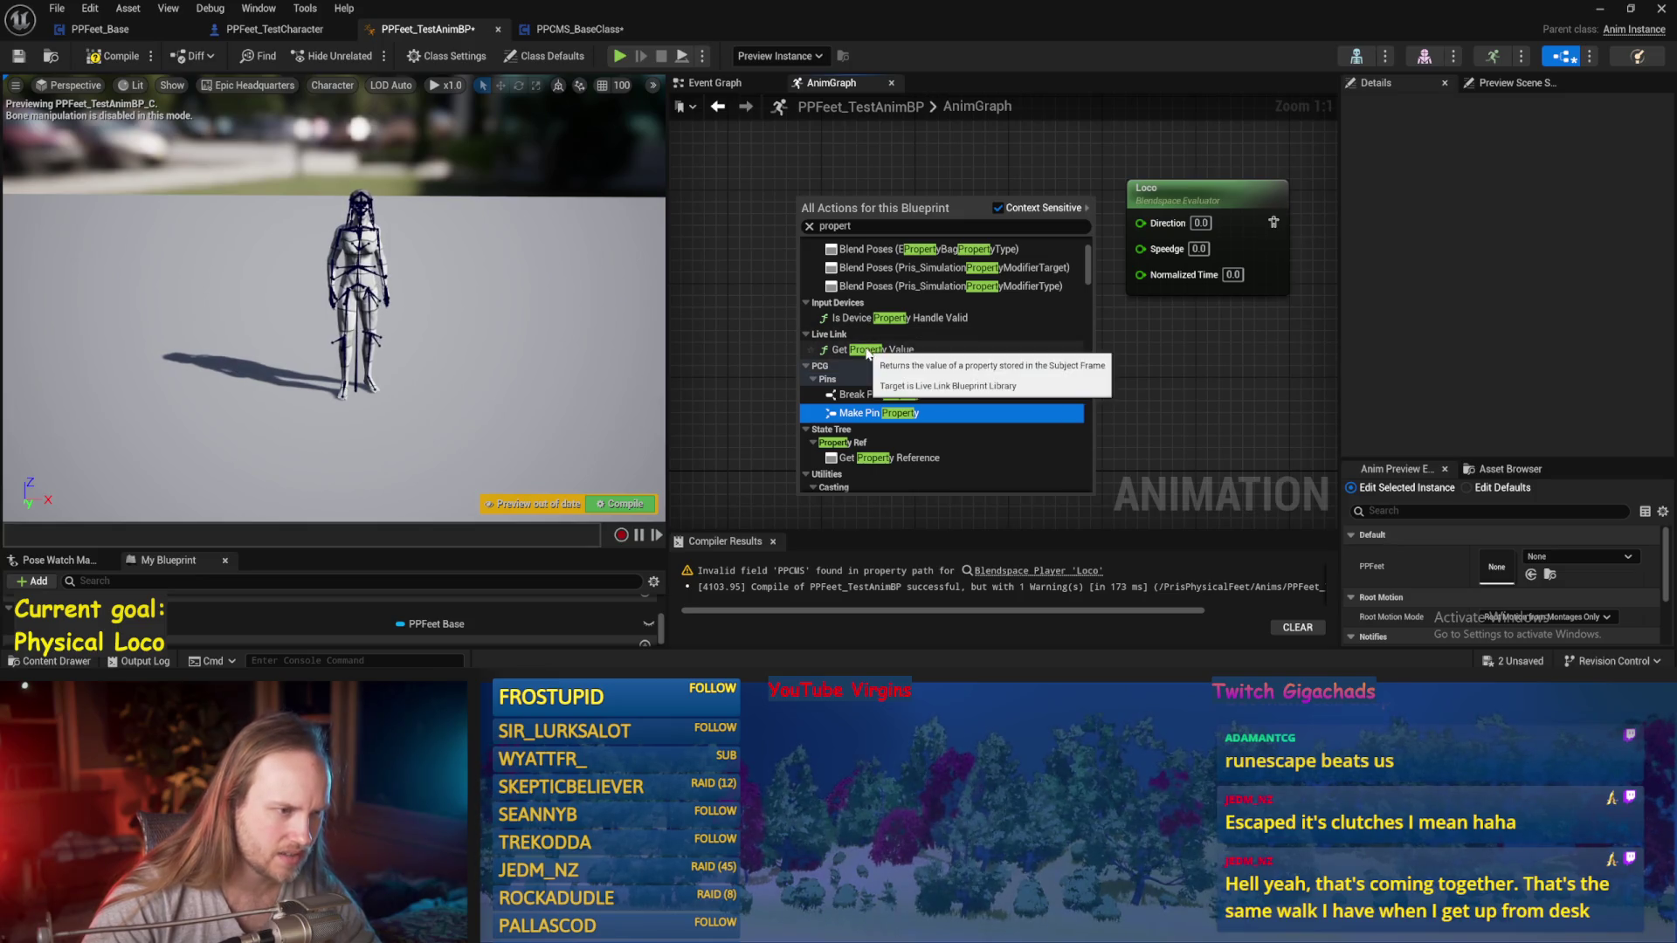
pyautogui.click(867, 350)
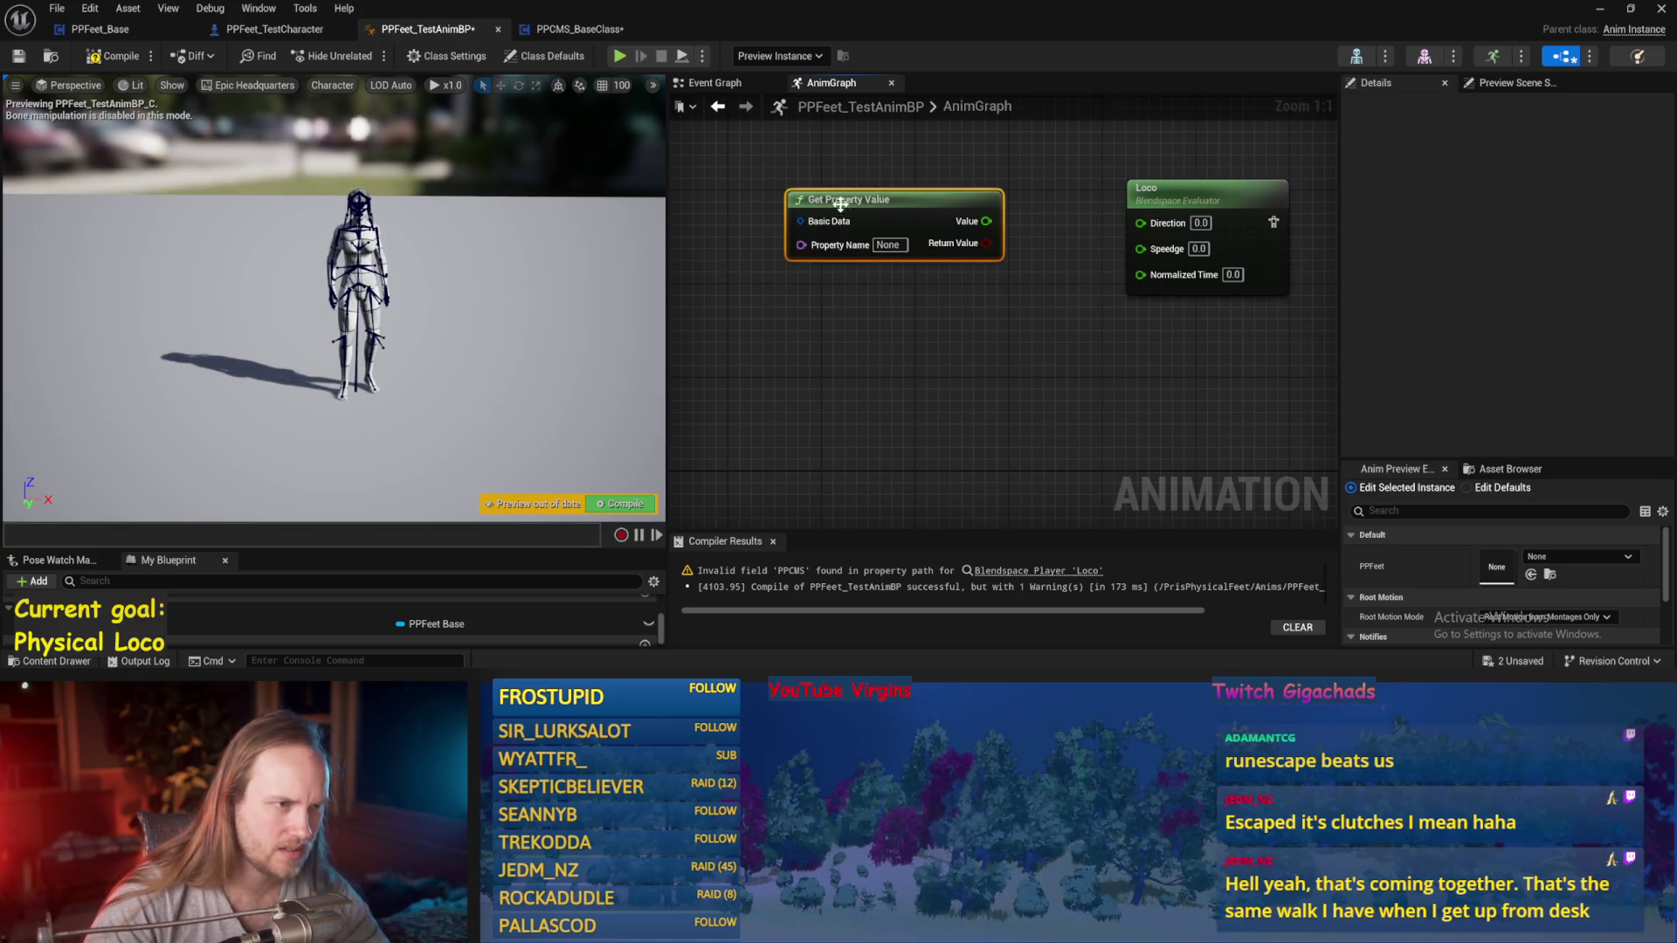
pyautogui.hotkey('ctrl', 'z')
pyautogui.hotkey('ctrl', 'z')
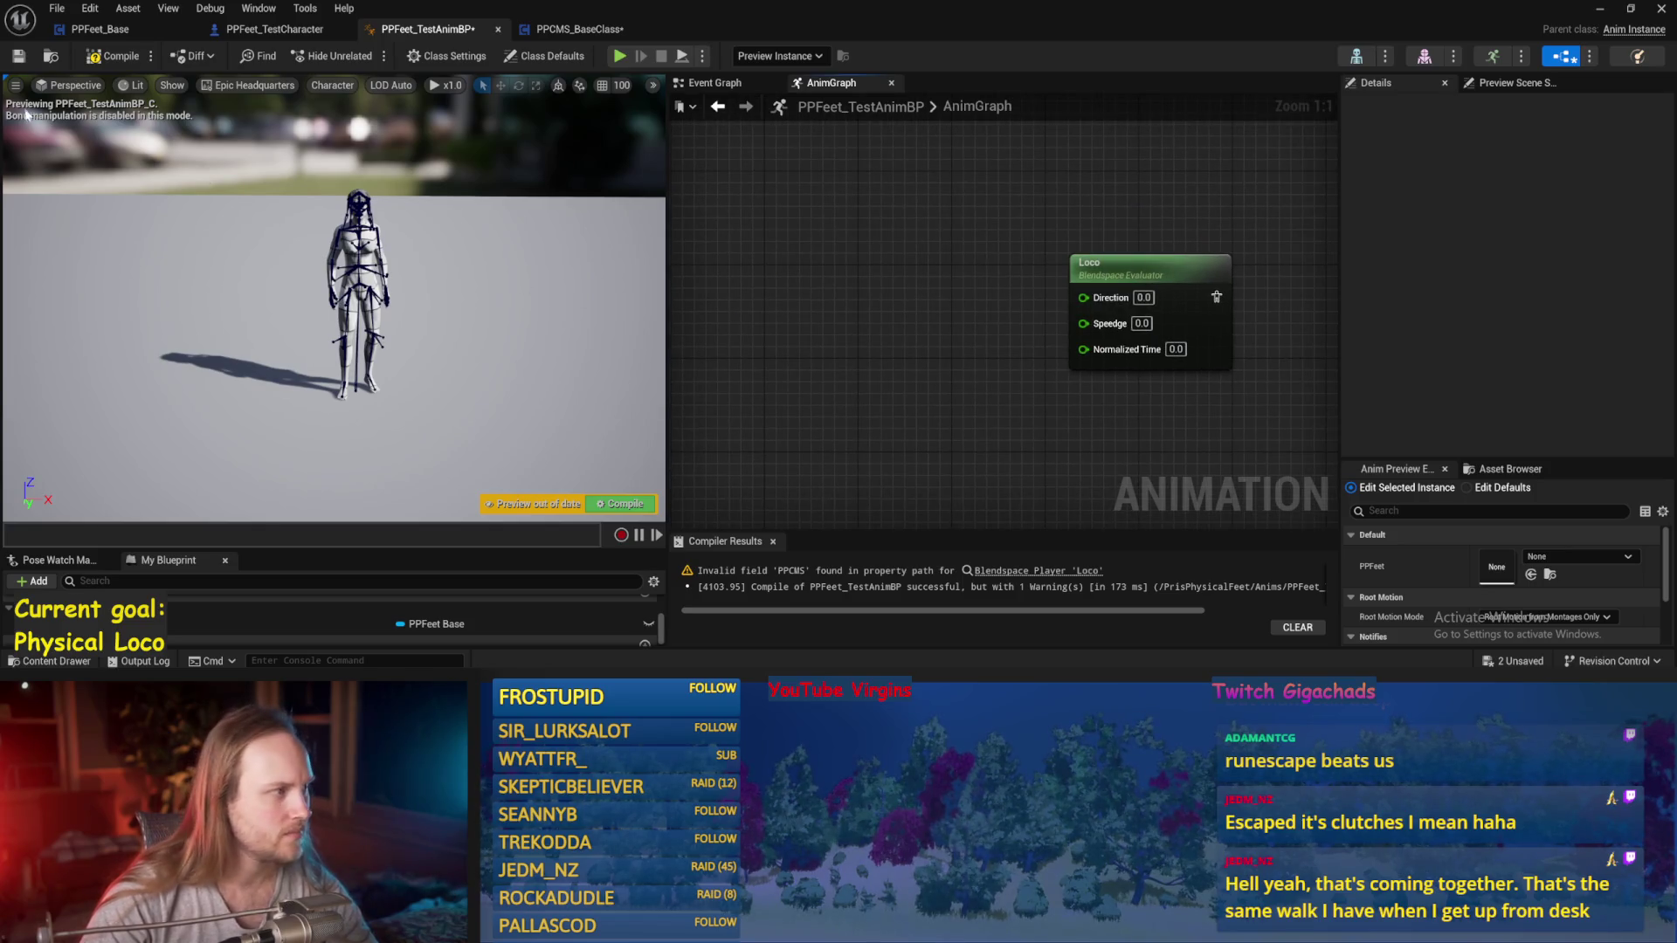
# Step: Save PPFeet_TestAnimBP and select the Loco Blendspace Evaluator to edit its Normalized Time binding
pyautogui.click(17, 60)
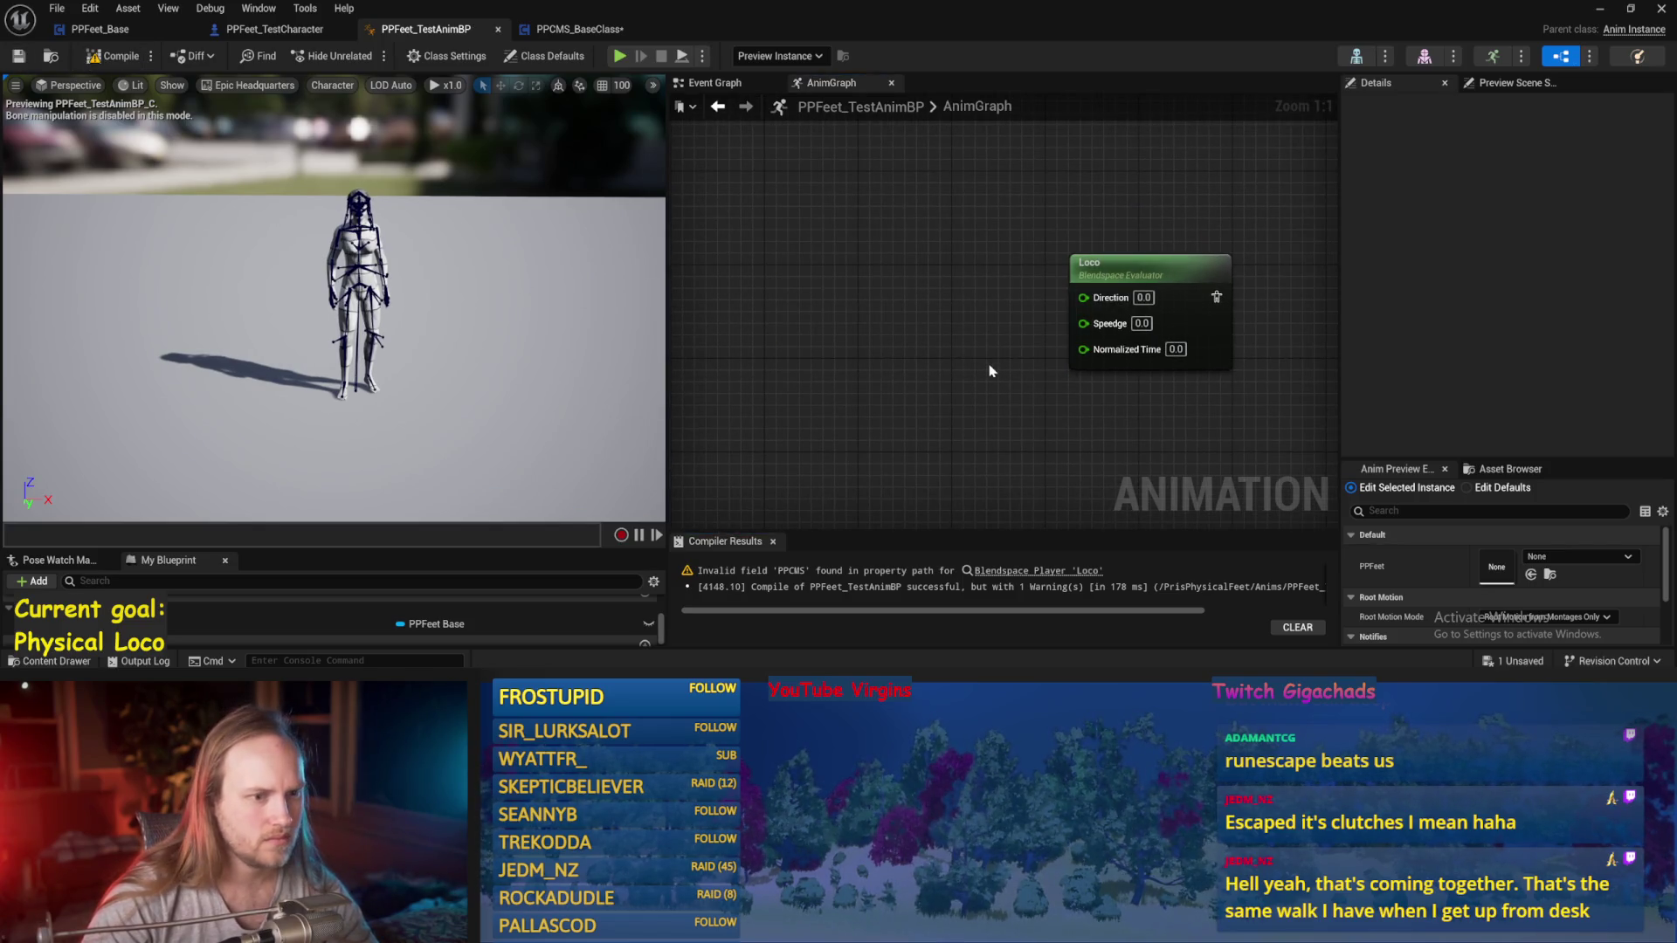
pyautogui.click(988, 365)
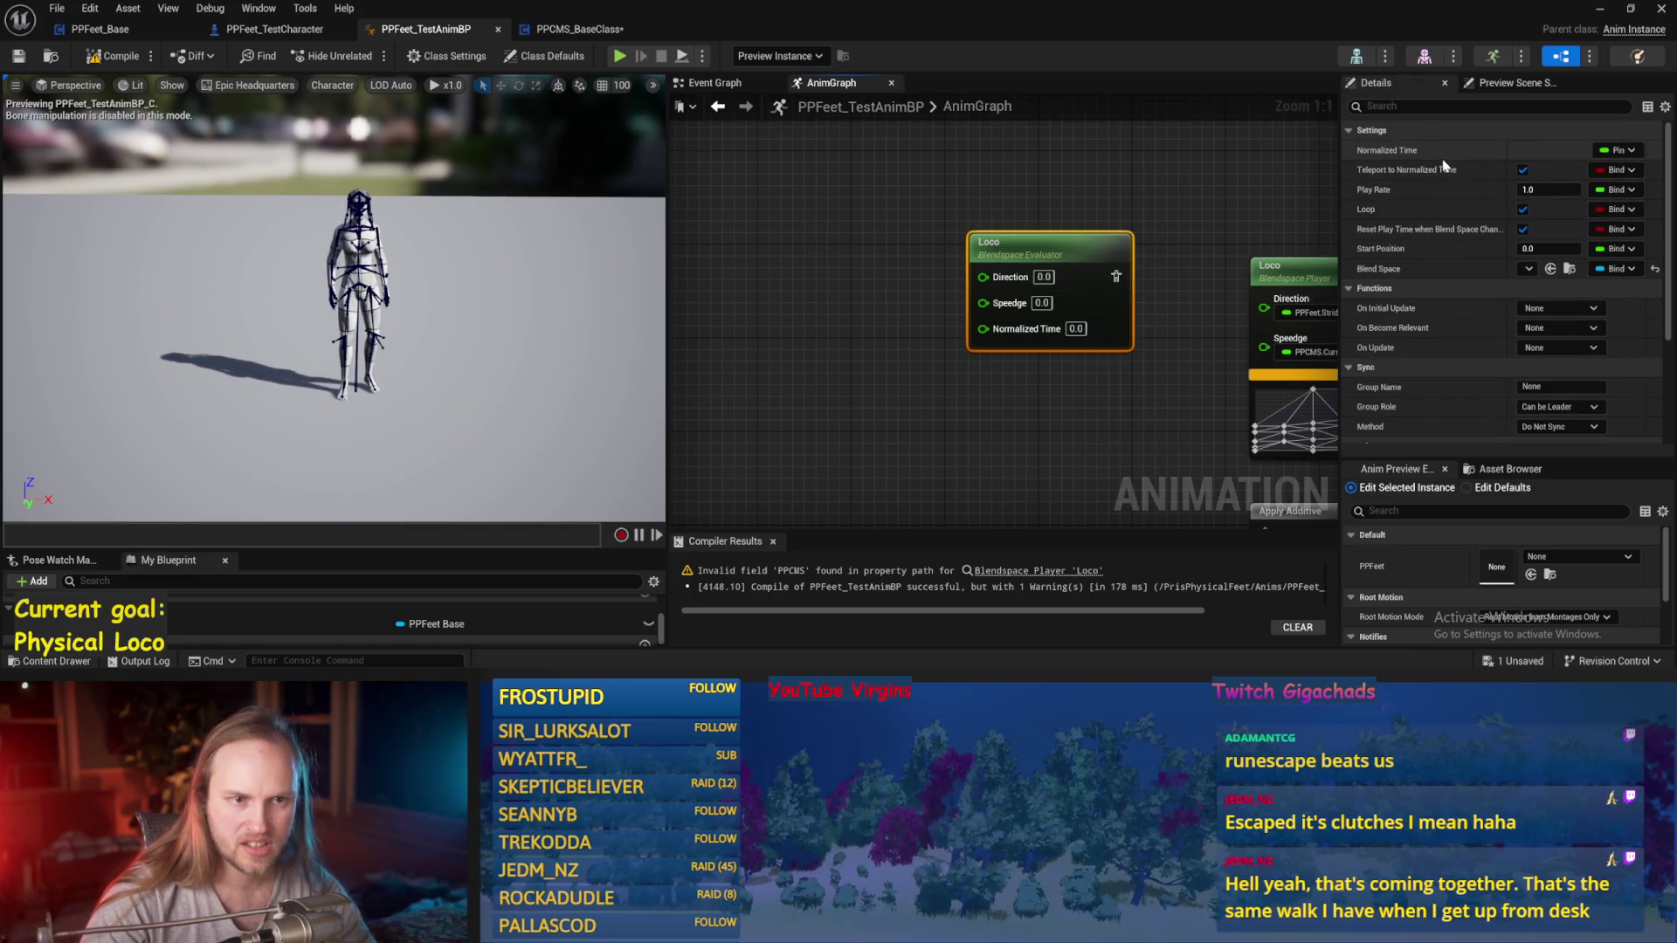
pyautogui.click(1629, 150)
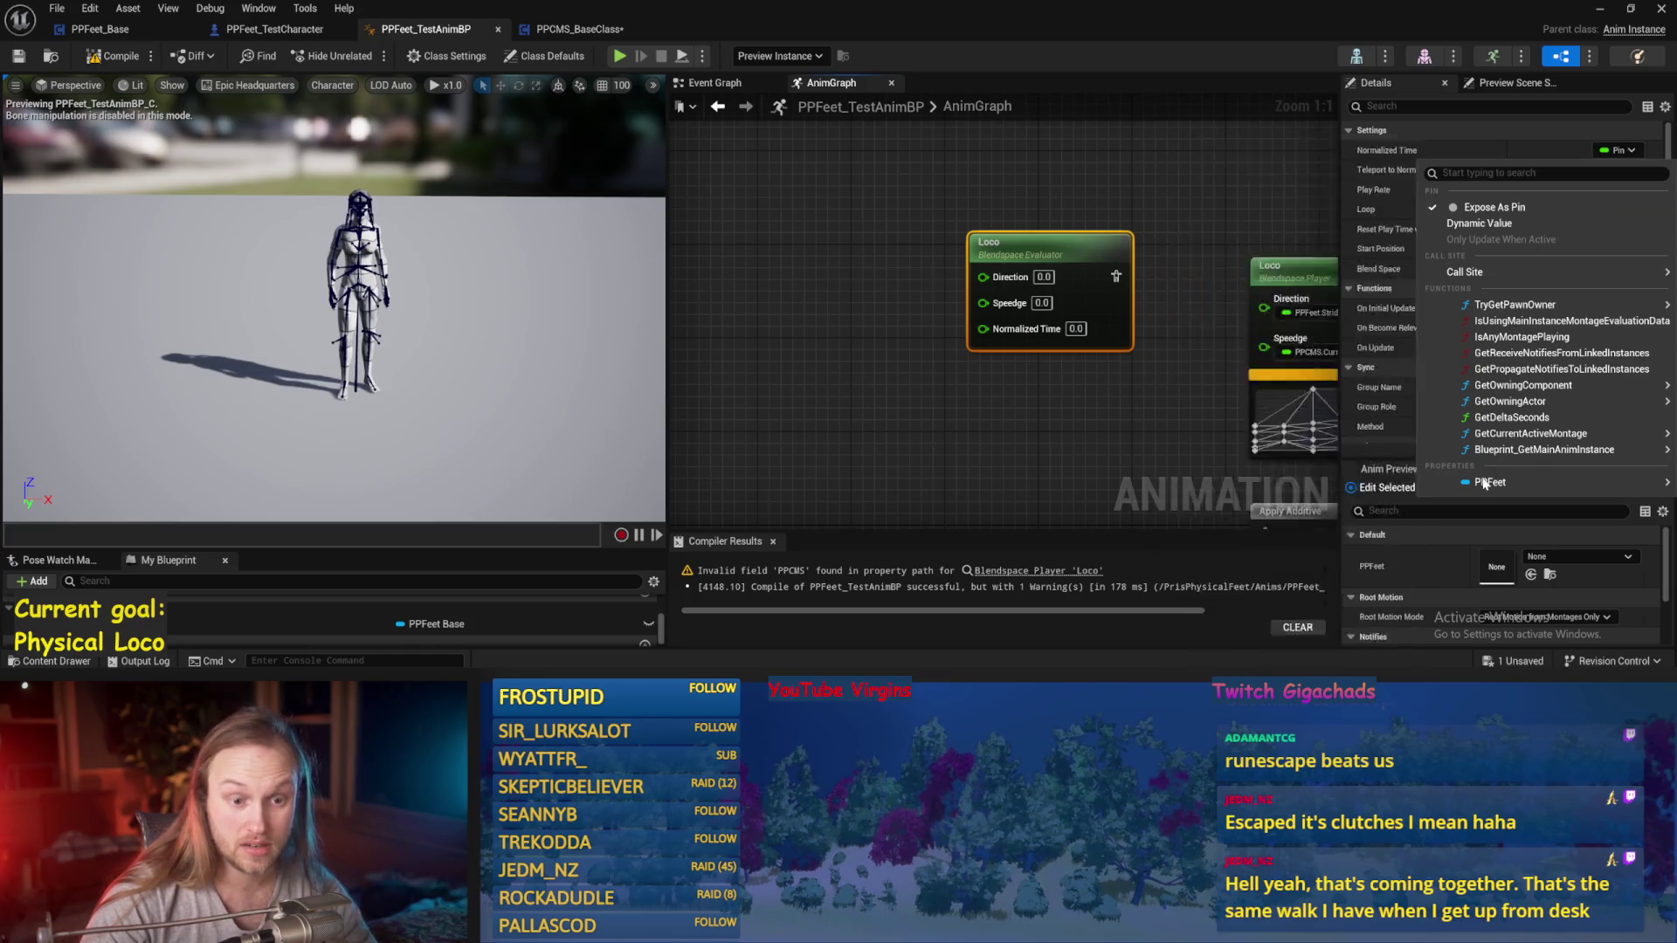
# Step: Bind Normalized Time to PPFeet's Stride Leader Progress
pyautogui.moveTo(1501, 433)
pyautogui.moveTo(1491, 485)
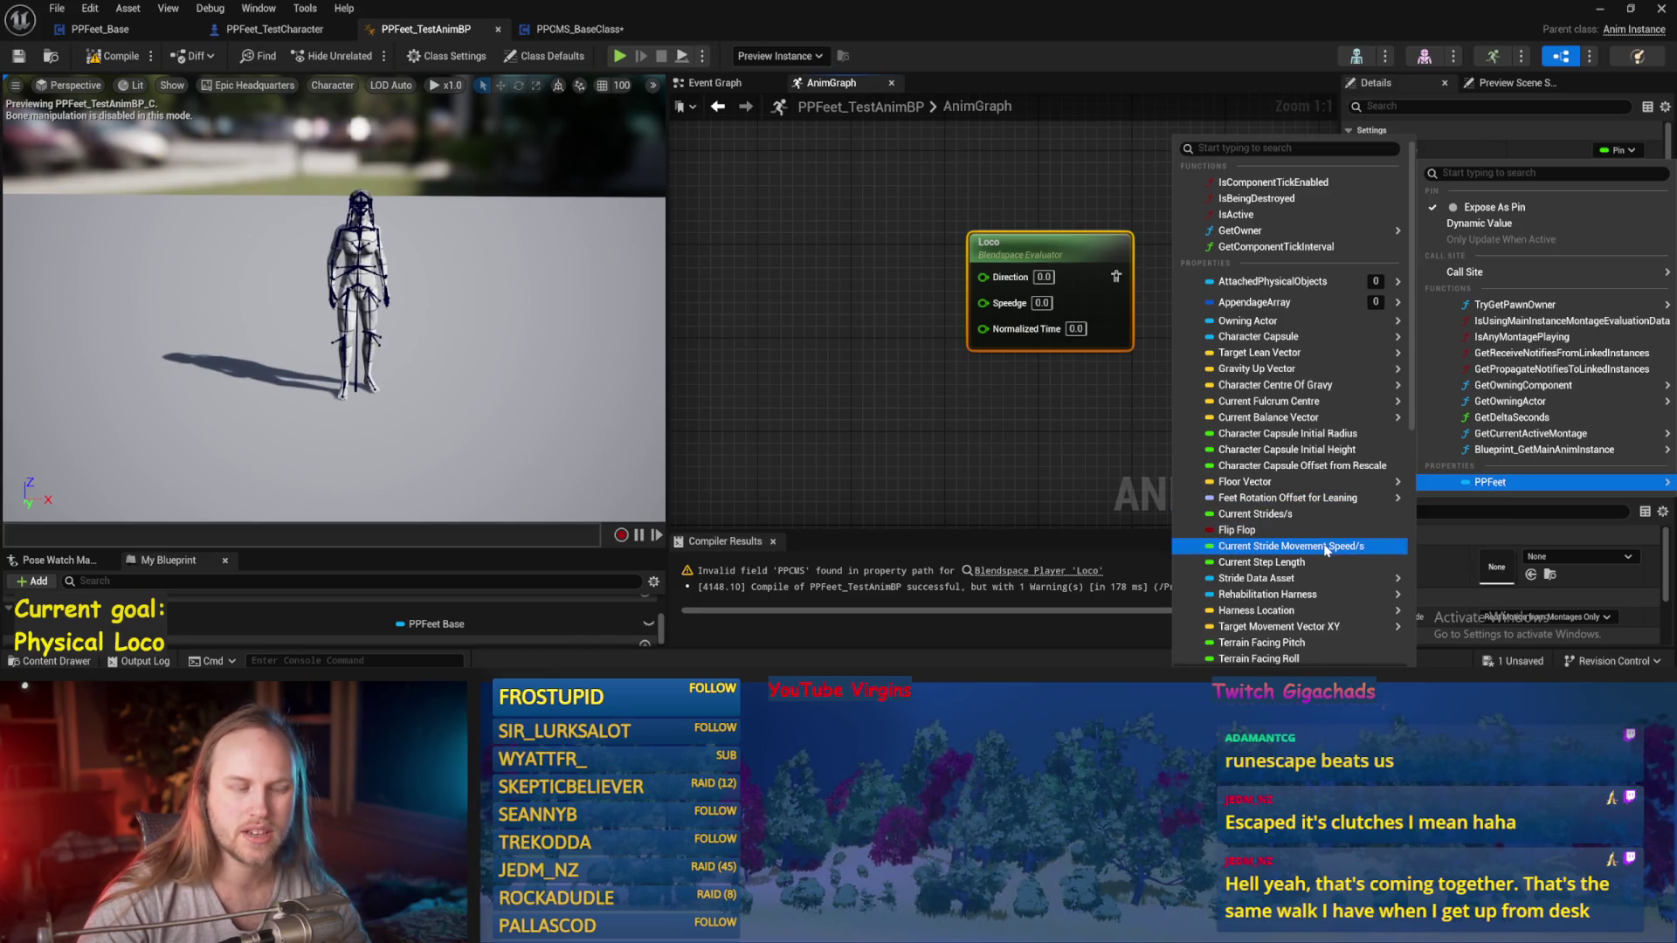
pyautogui.scroll(-5, 1309, 559)
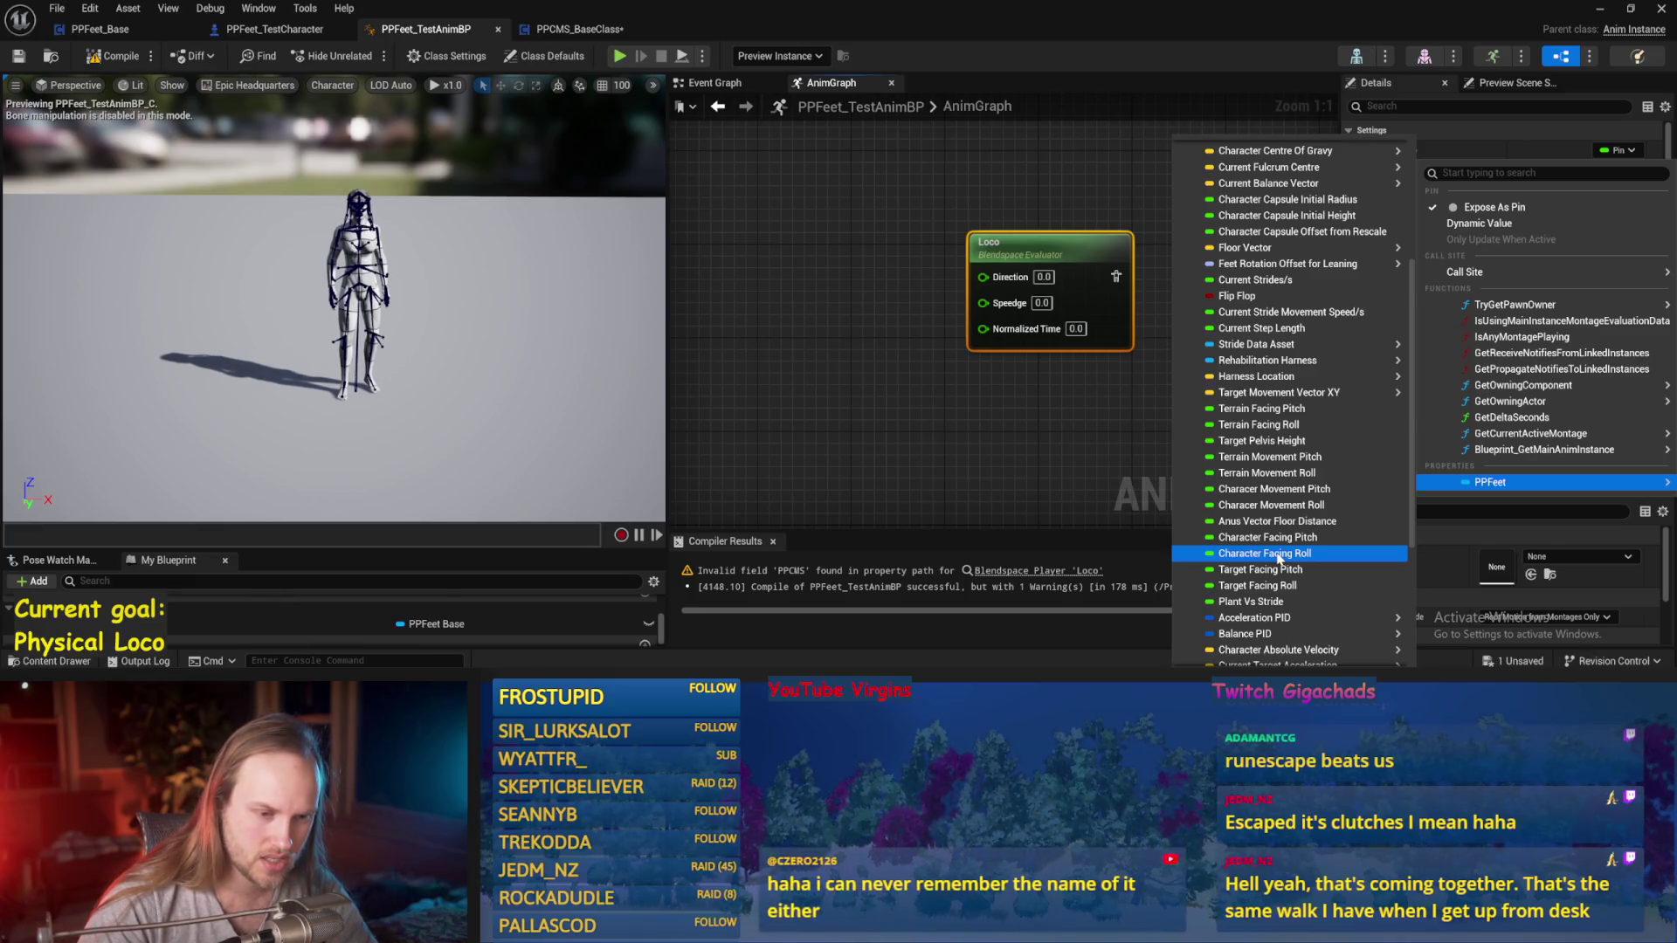
pyautogui.scroll(-5, 1280, 600)
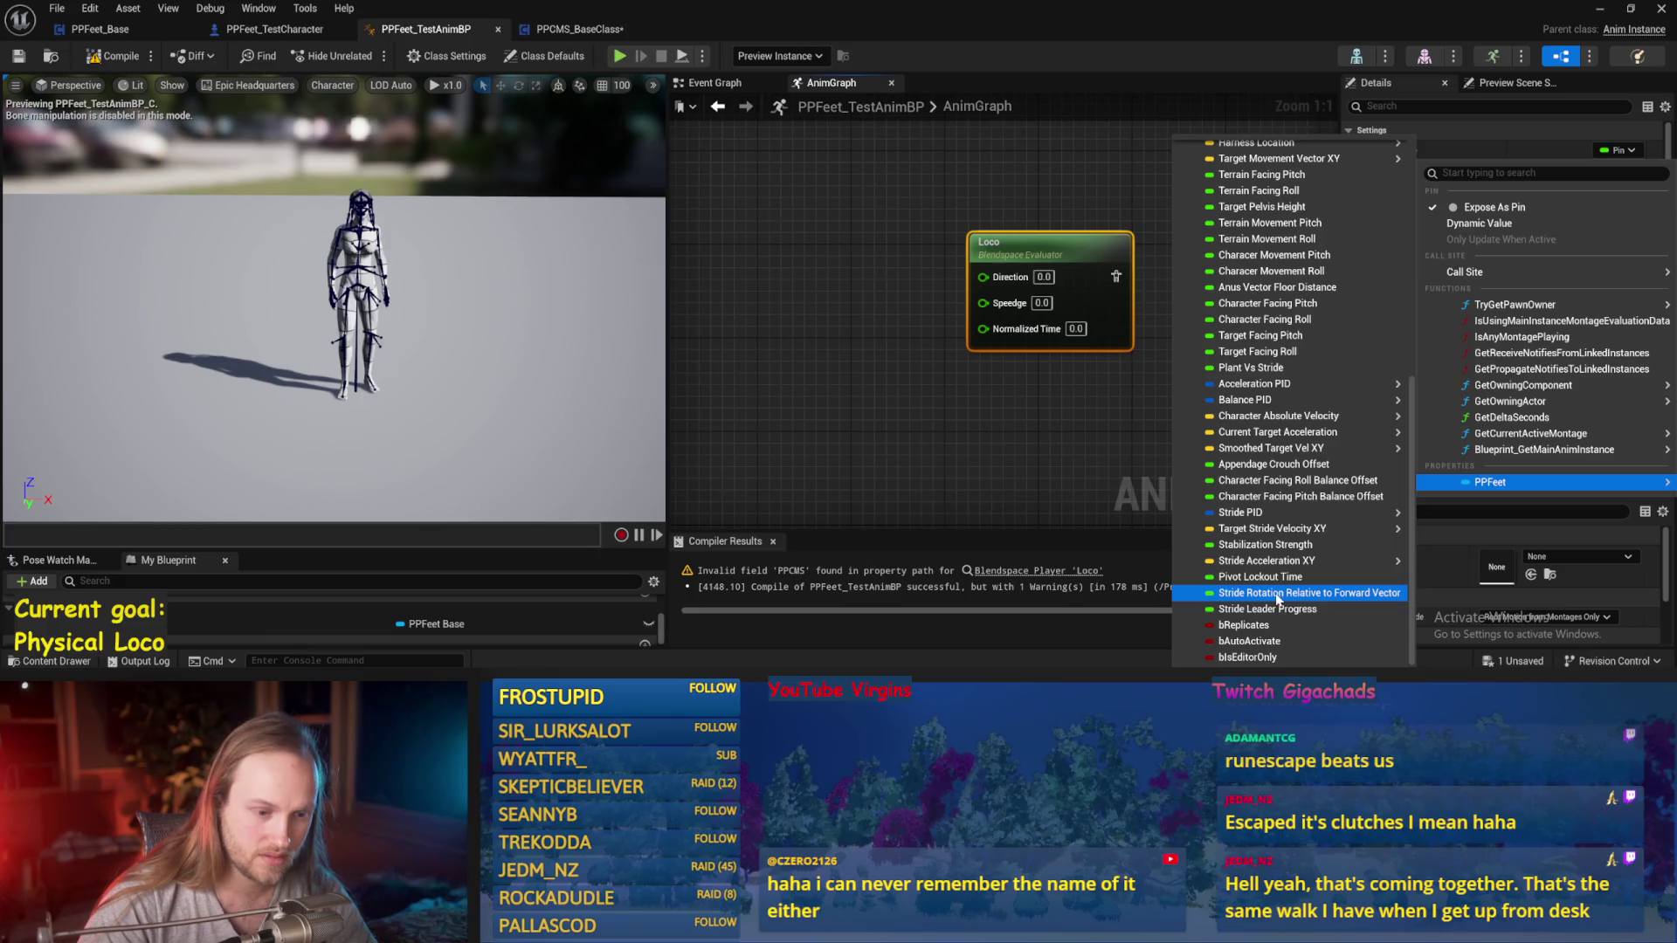
pyautogui.click(1279, 611)
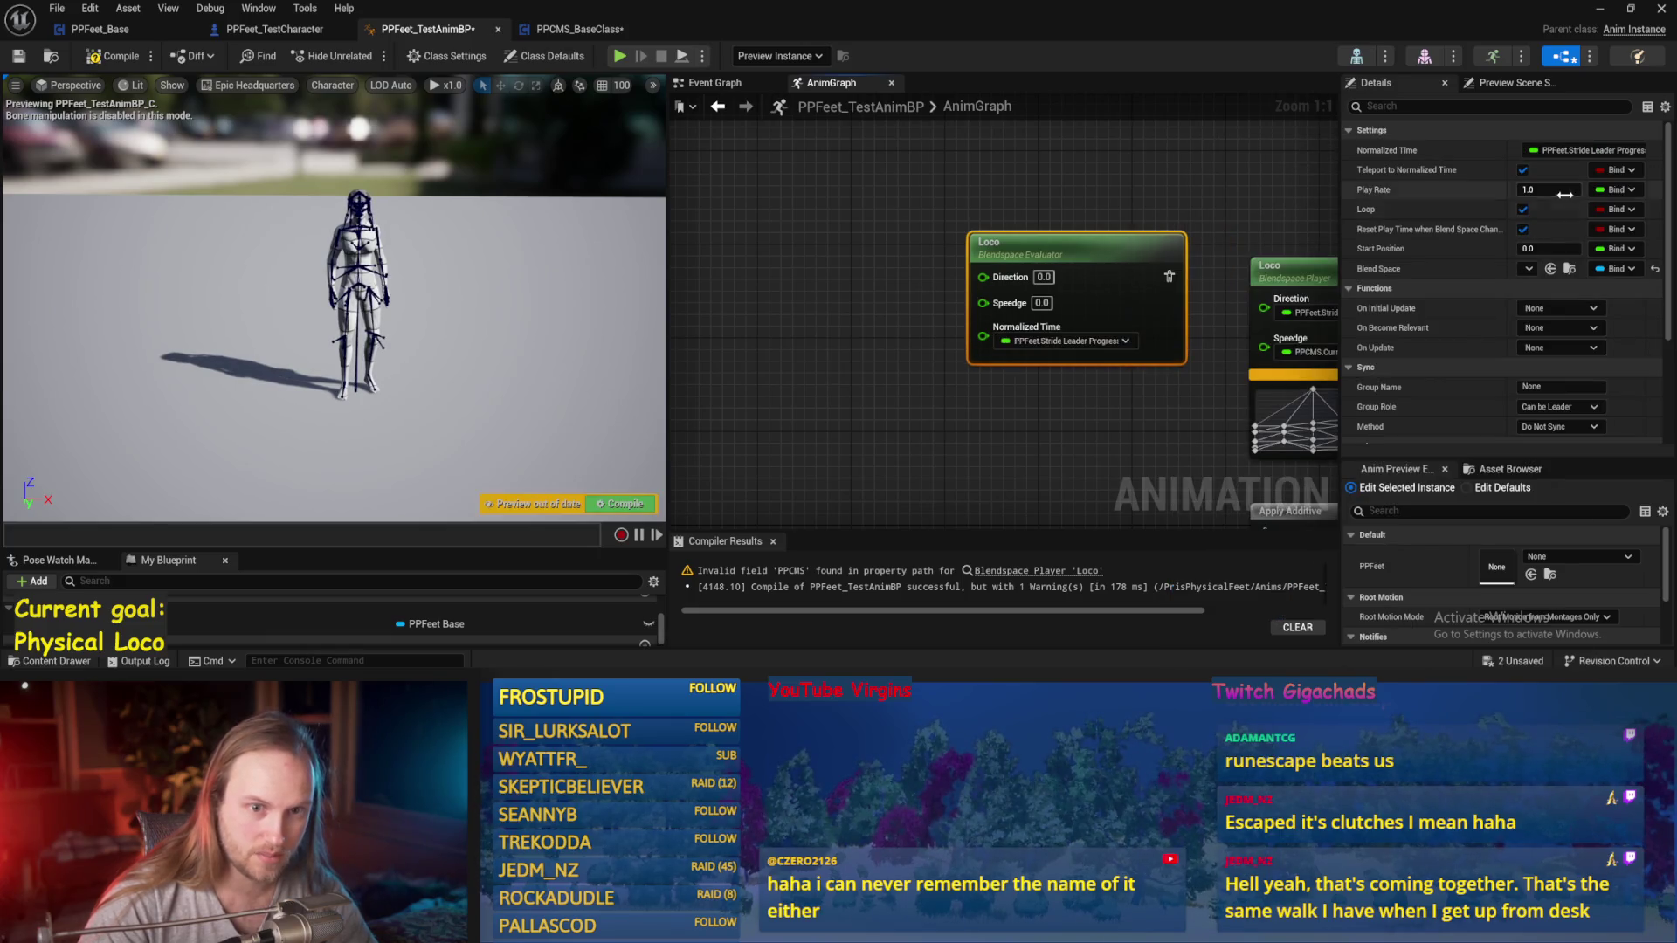
# Step: Bind Direction to PPFeet's Stride Rotation Relative to Forward Vector
pyautogui.moveTo(1136, 417); pyautogui.dragTo(1031, 388)
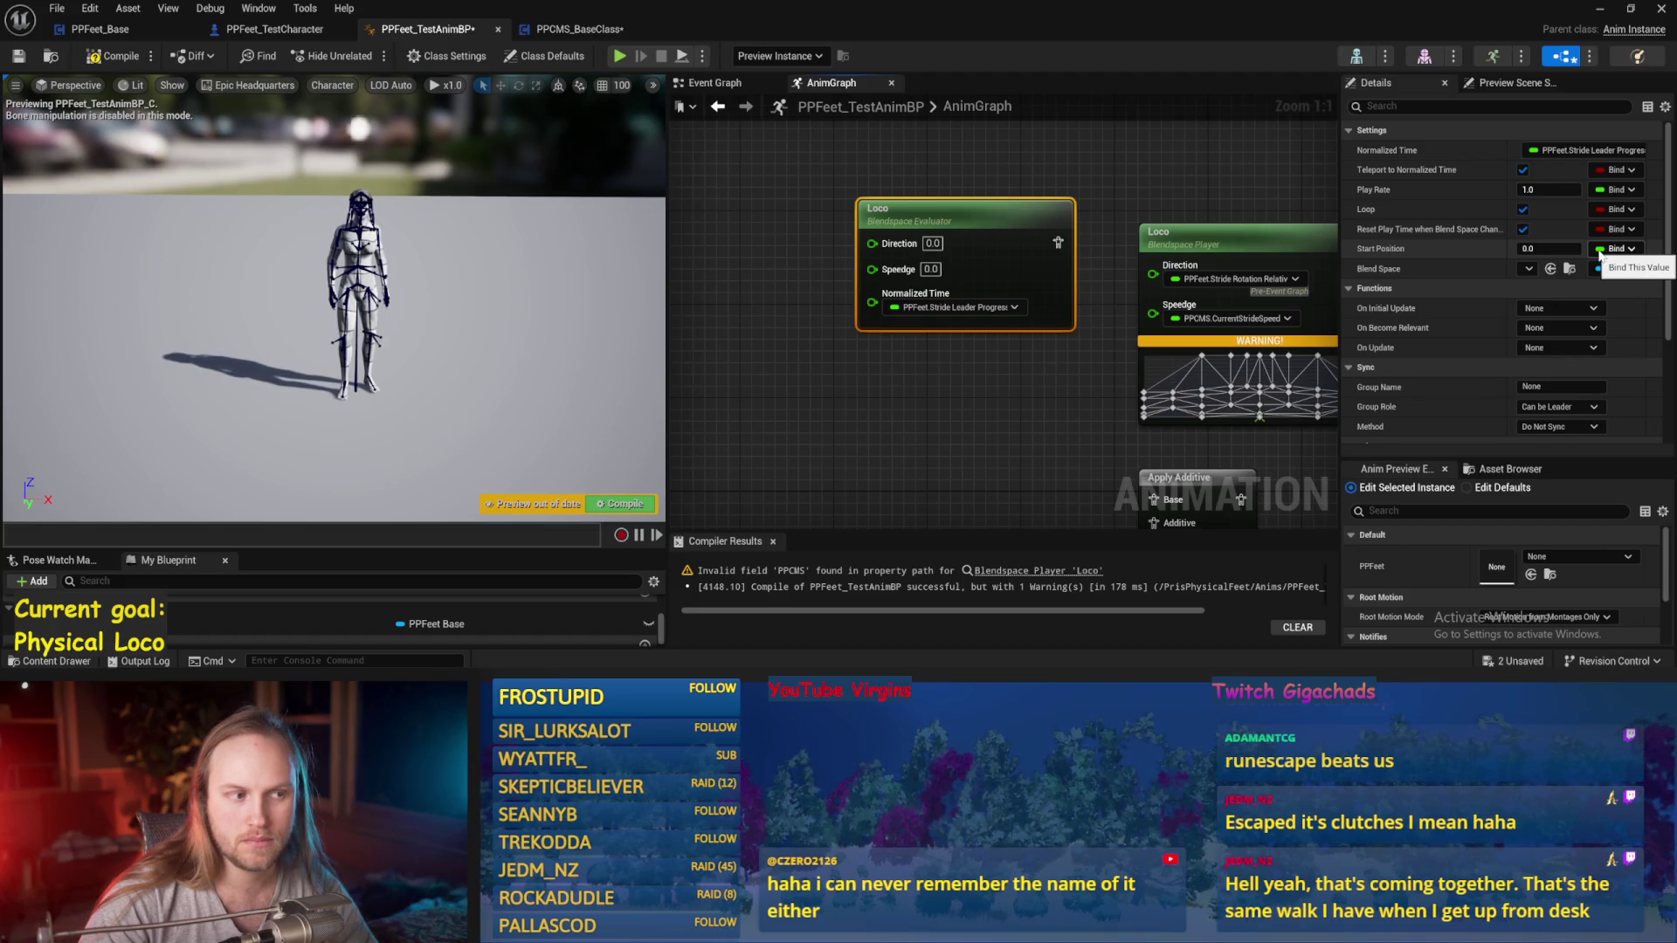
pyautogui.scroll(-4, 1601, 254)
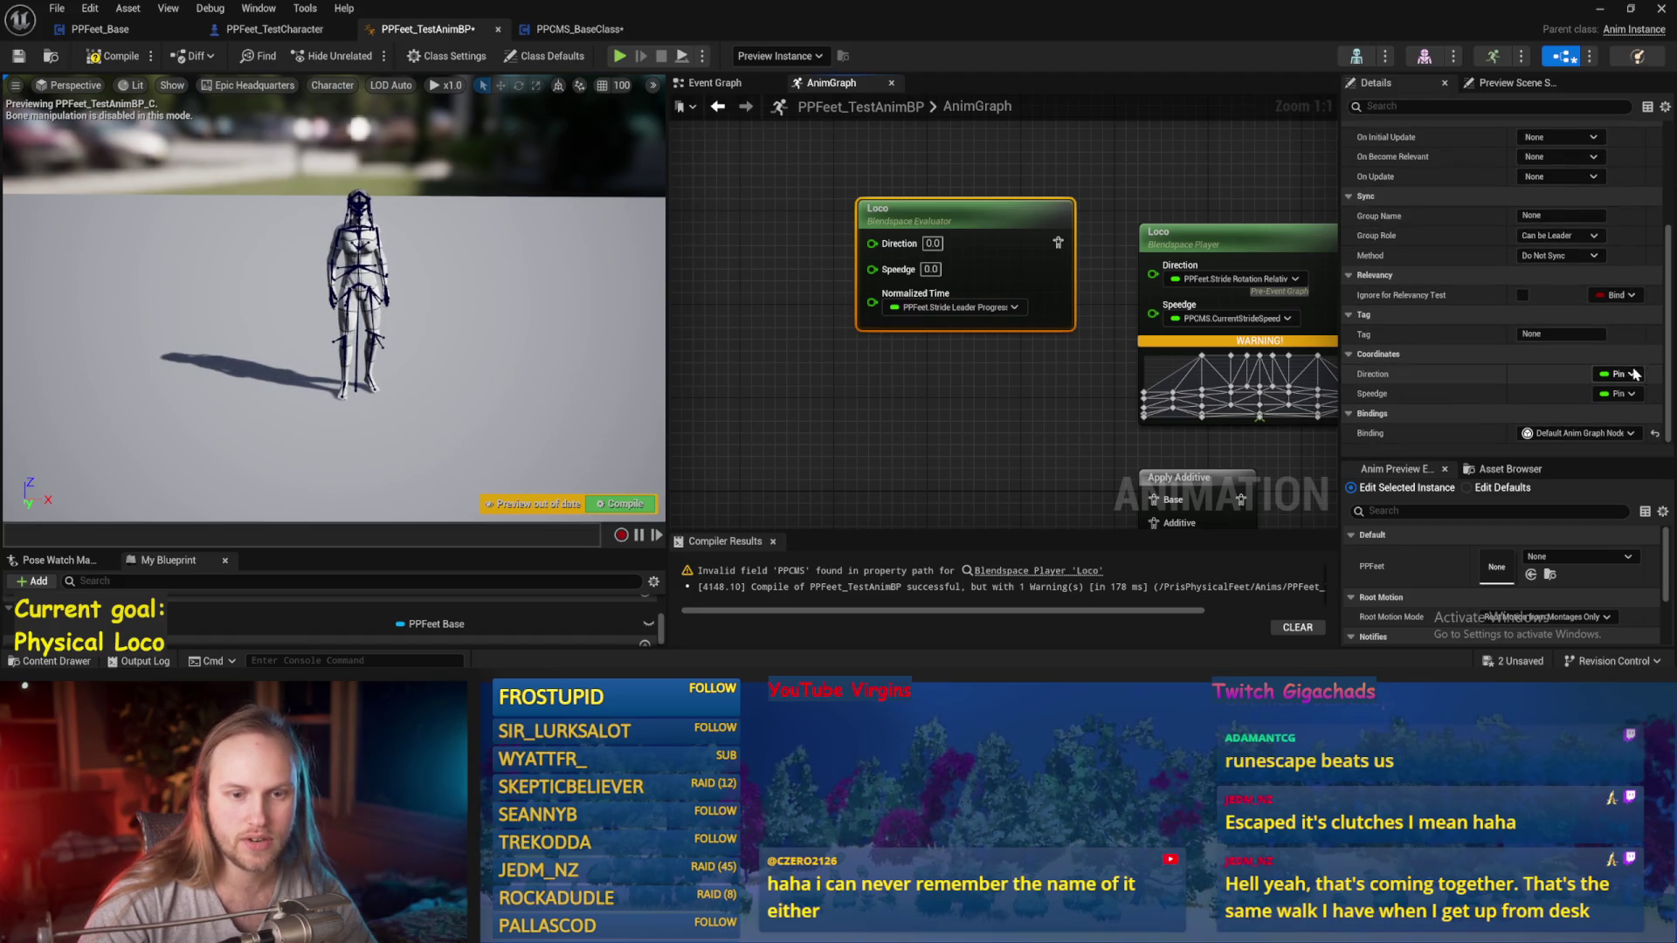
pyautogui.click(1634, 373)
pyautogui.moveTo(1511, 354)
pyautogui.moveTo(1310, 401)
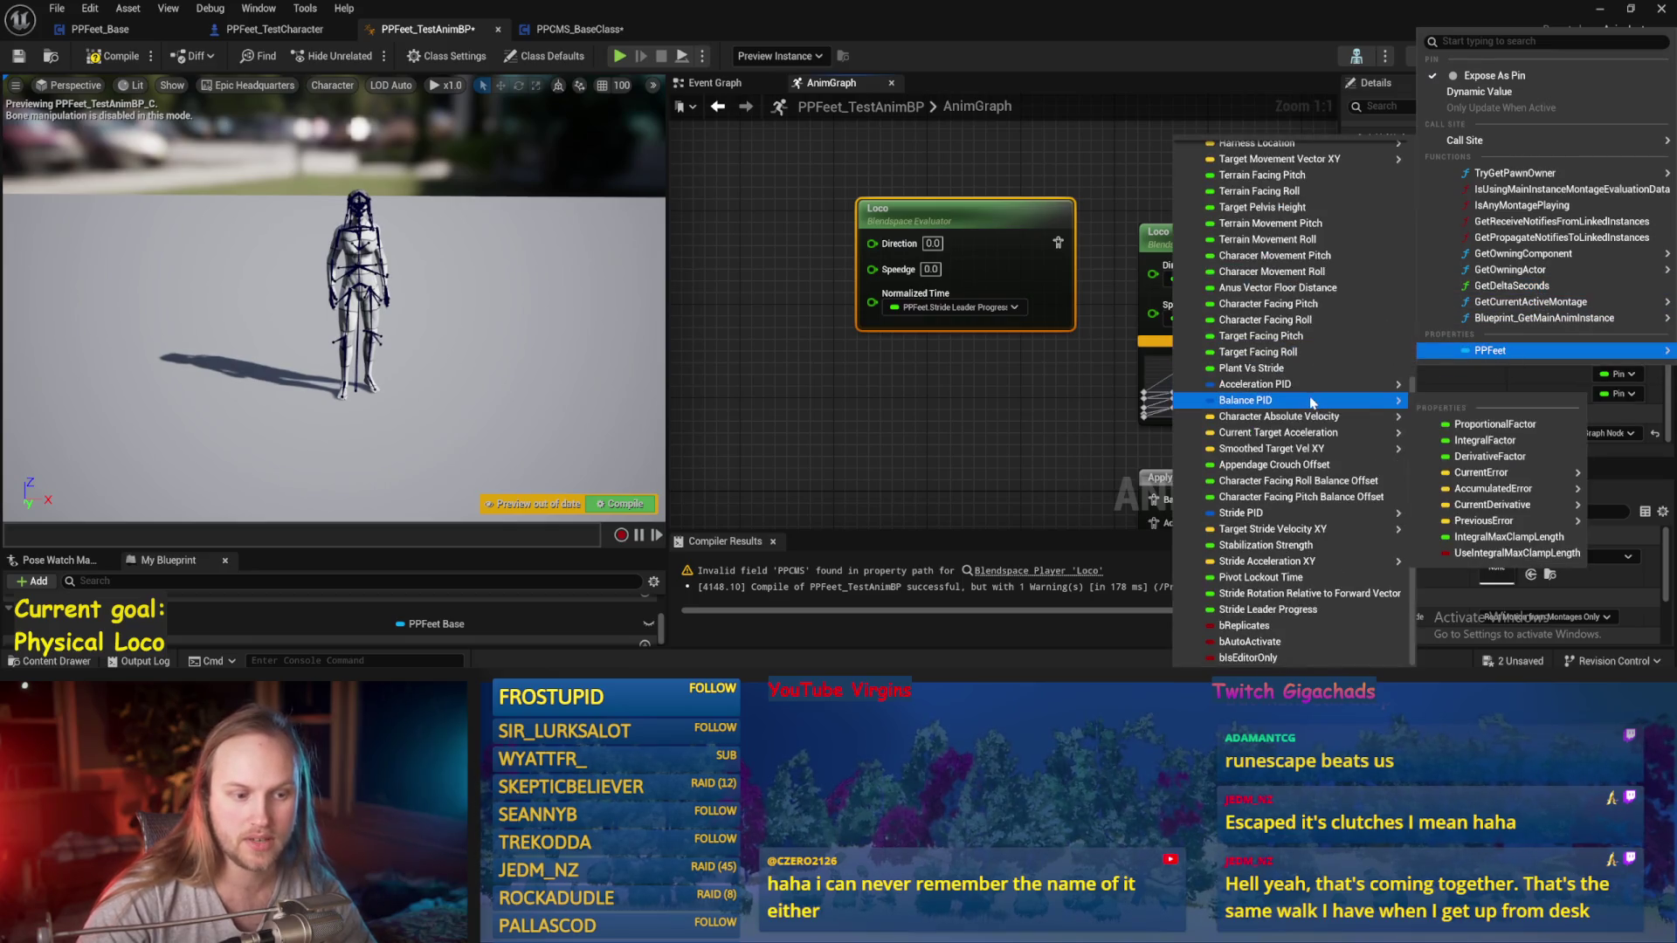
pyautogui.click(1271, 597)
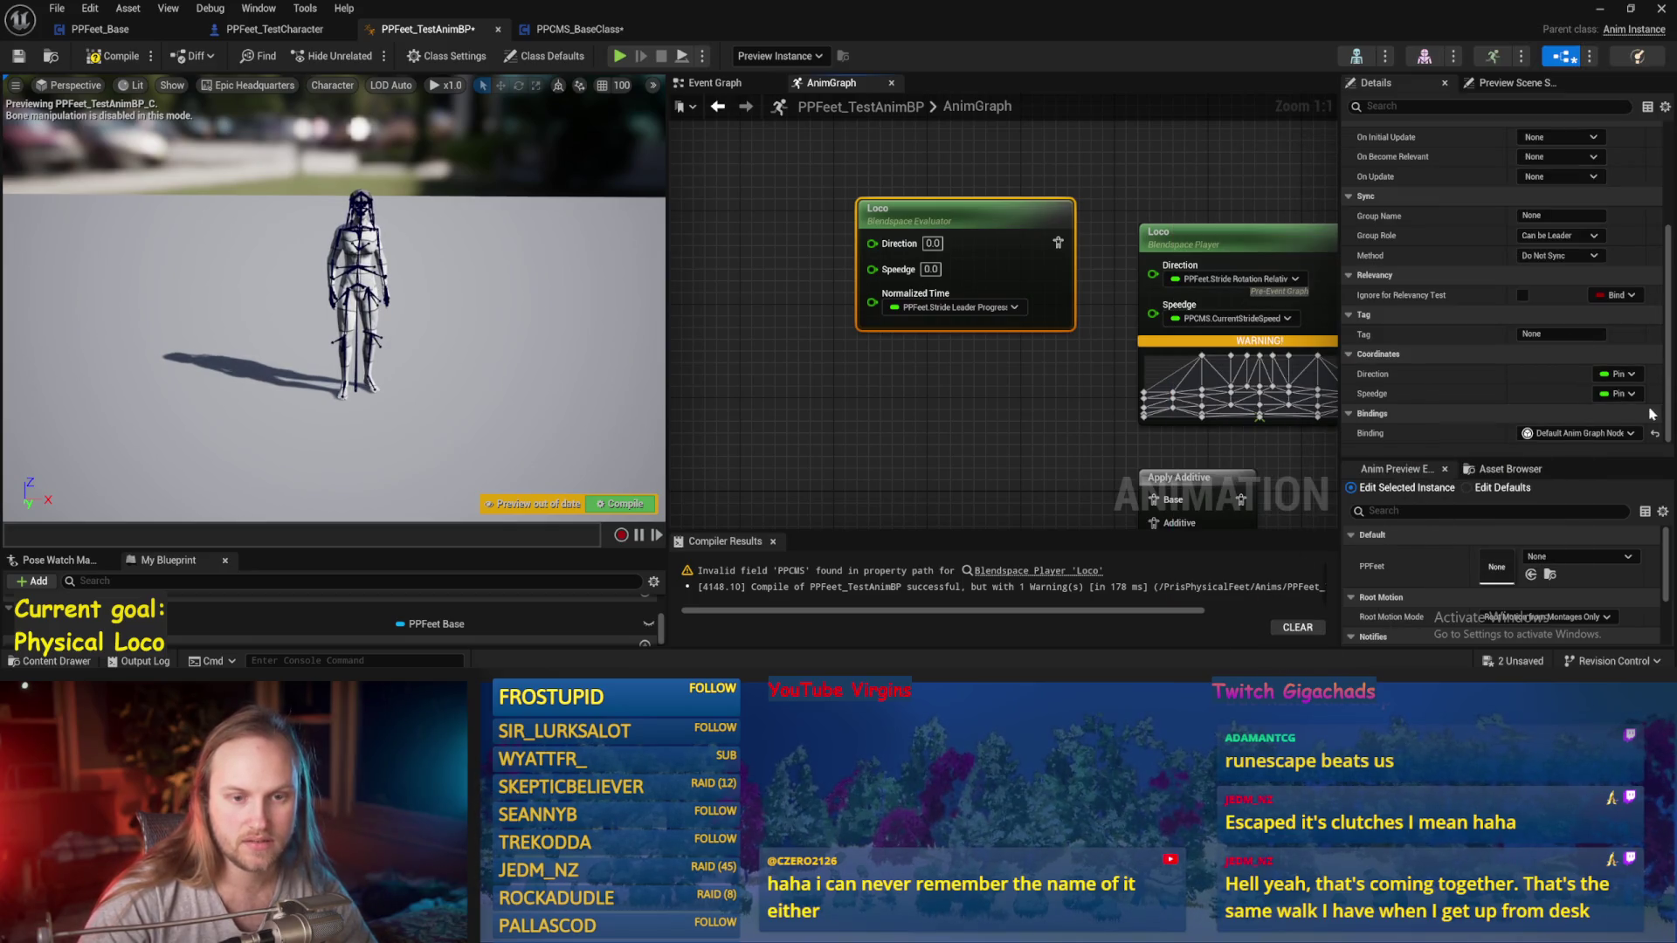
# Step: Bind Speedge to PPFeet's Current Stride Movement Speed/s
pyautogui.click(1623, 374)
pyautogui.moveTo(1484, 370)
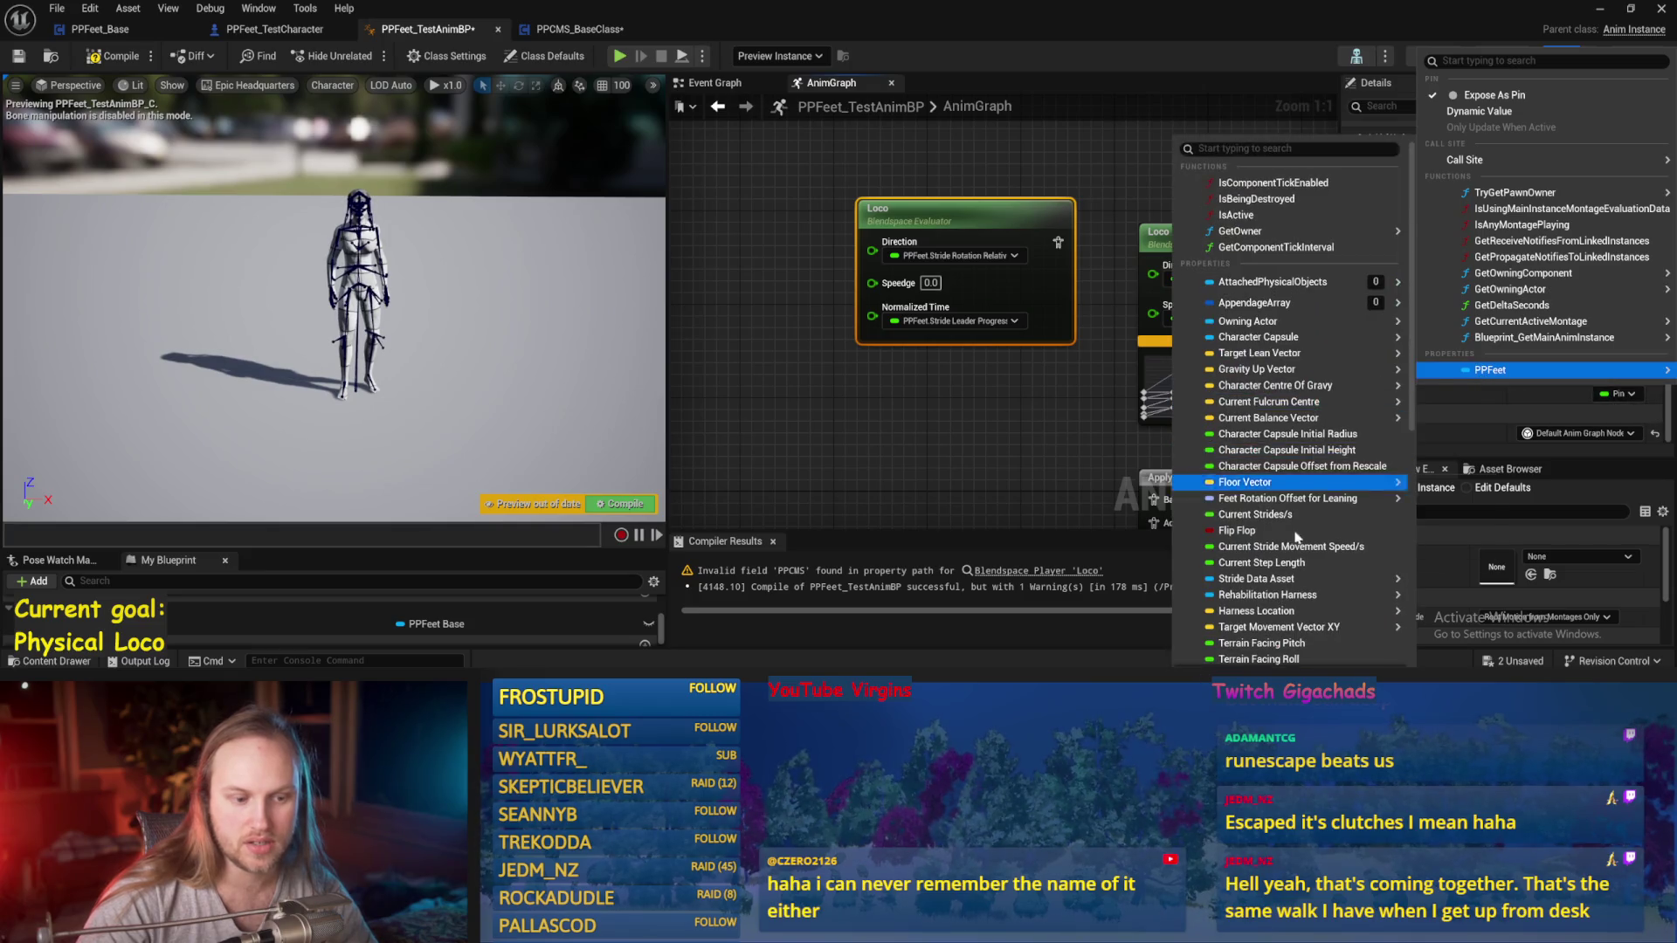
pyautogui.scroll(-10, 1295, 567)
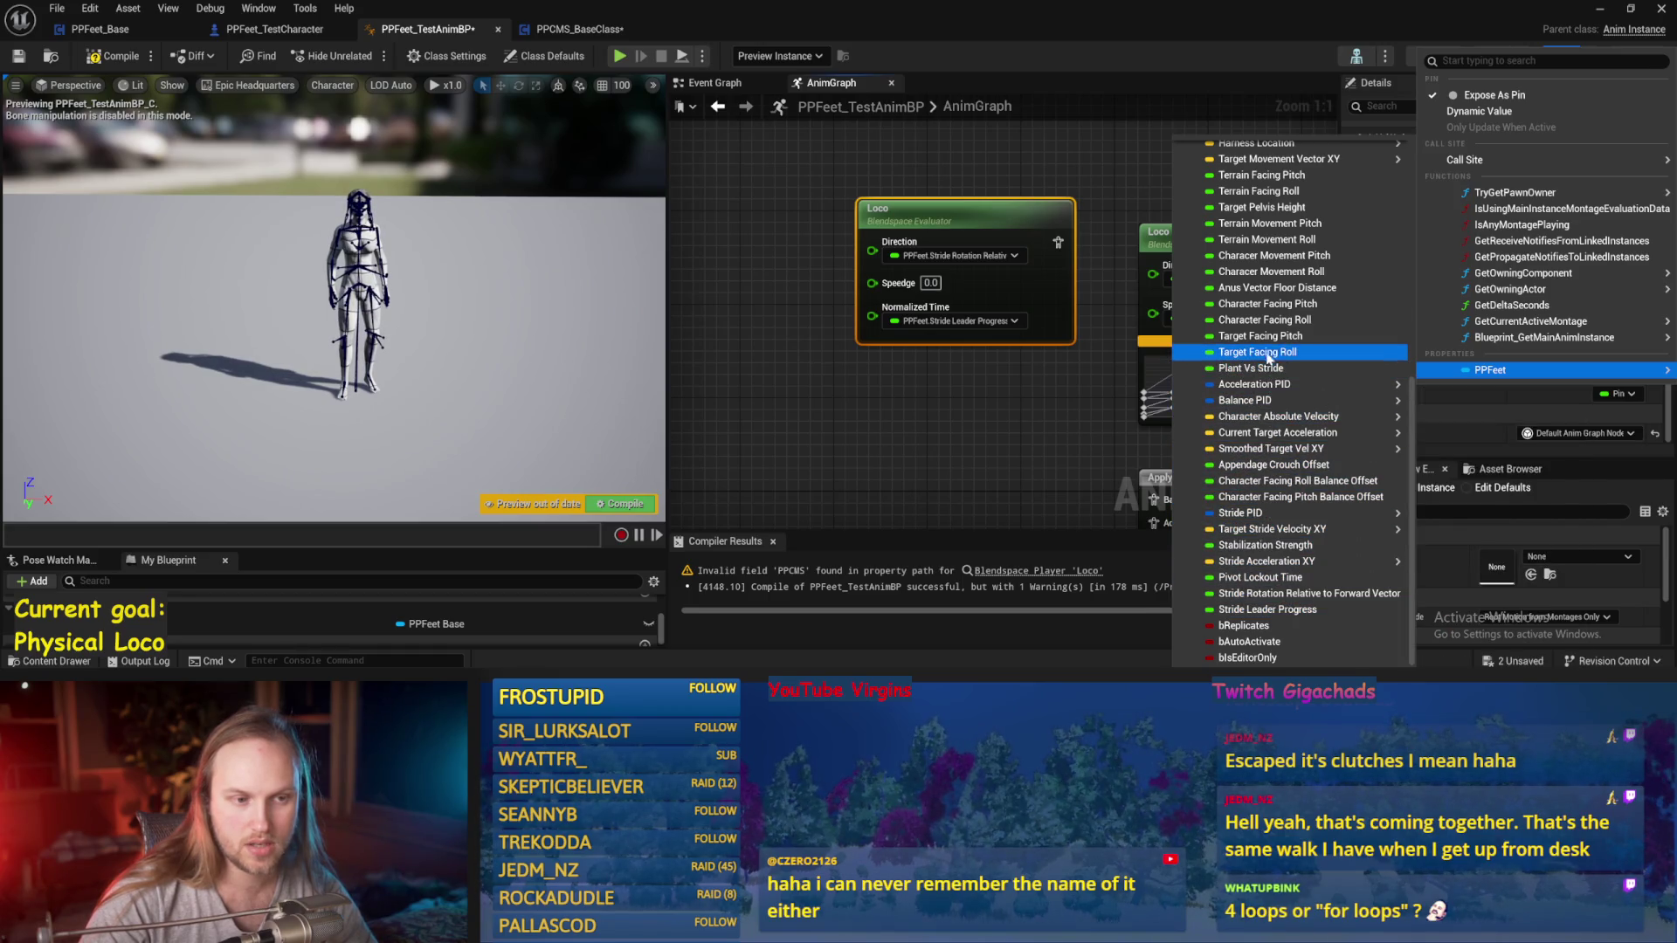
pyautogui.scroll(2, 1271, 354)
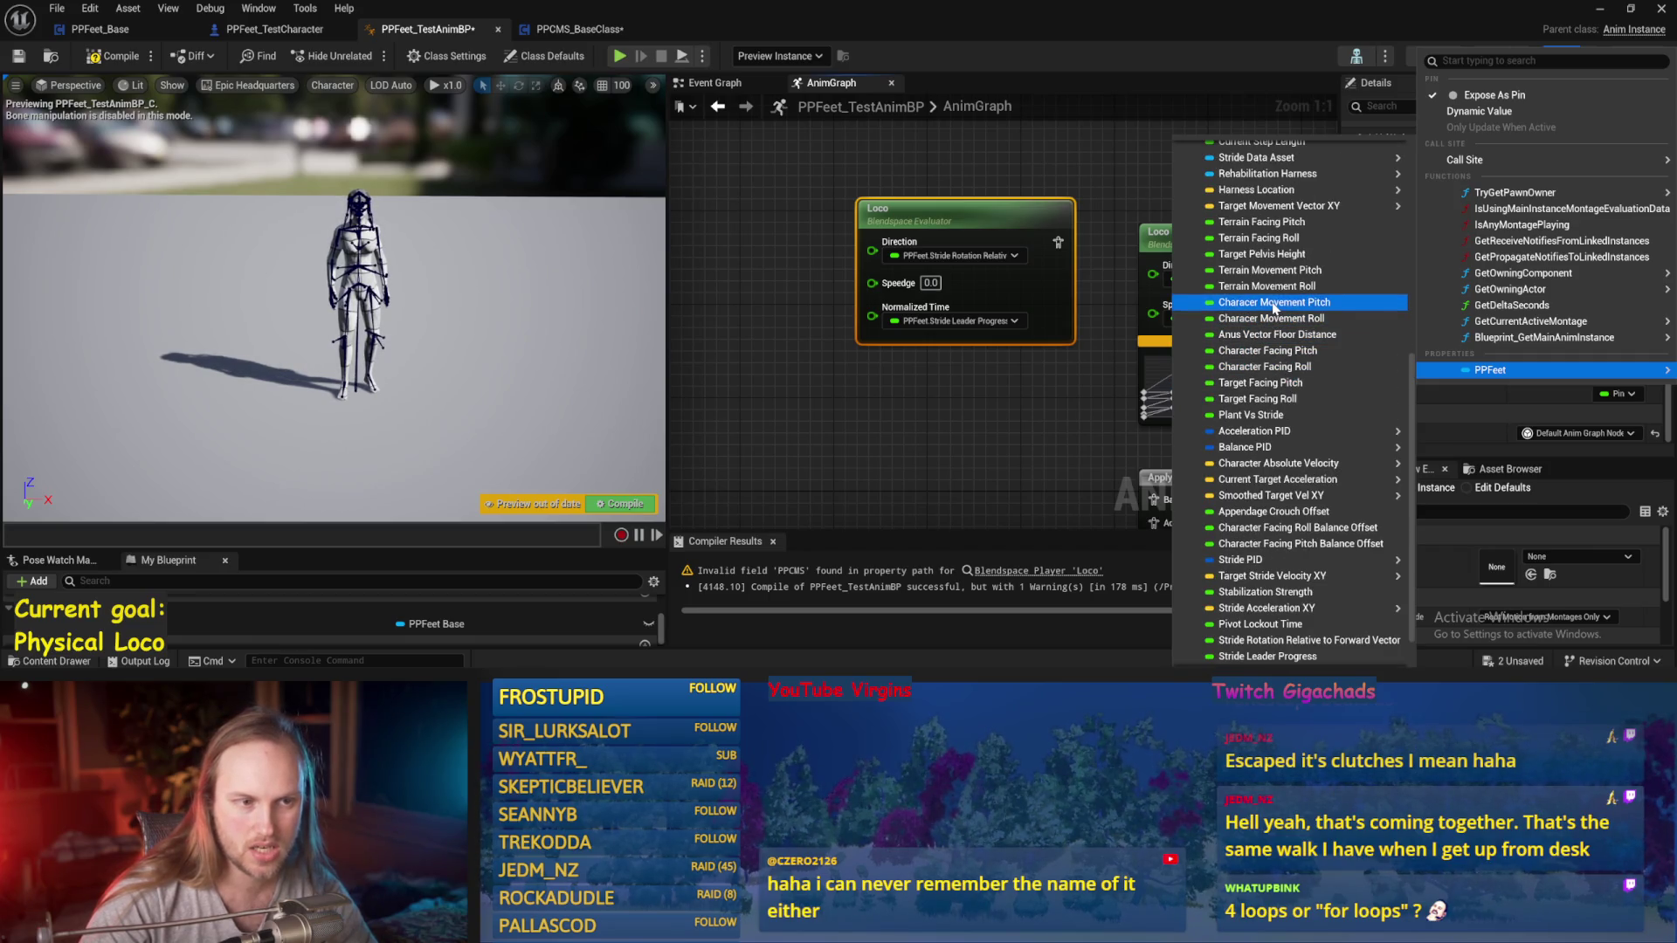
pyautogui.scroll(1, 1273, 308)
pyautogui.scroll(1, 1273, 300)
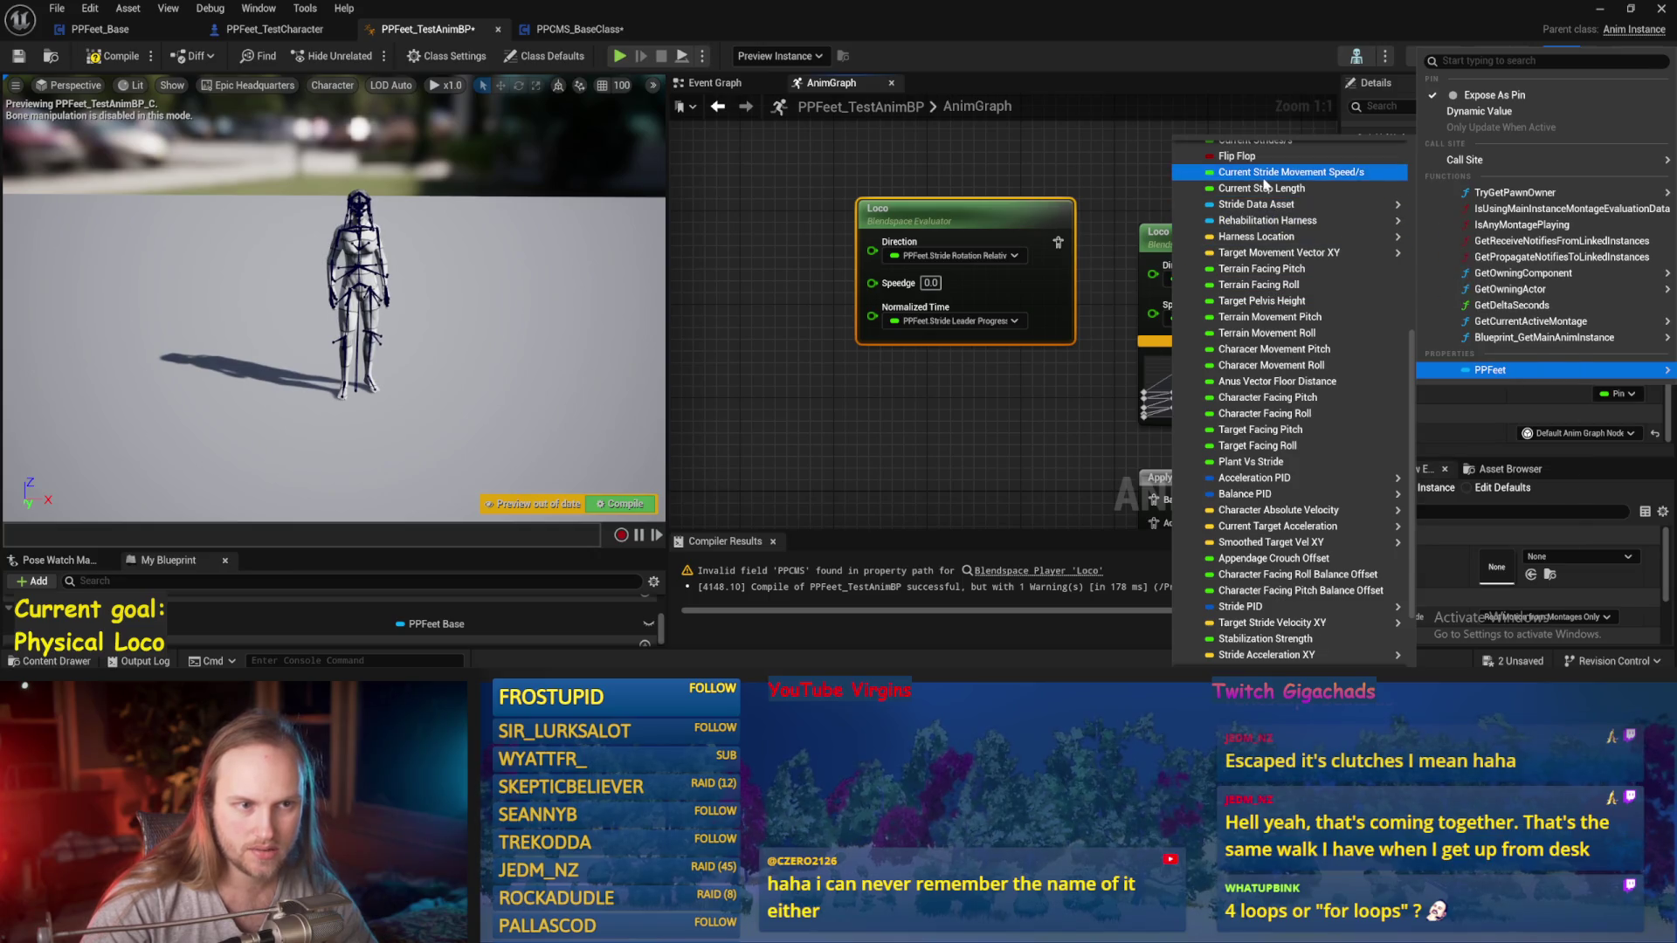
pyautogui.click(1266, 170)
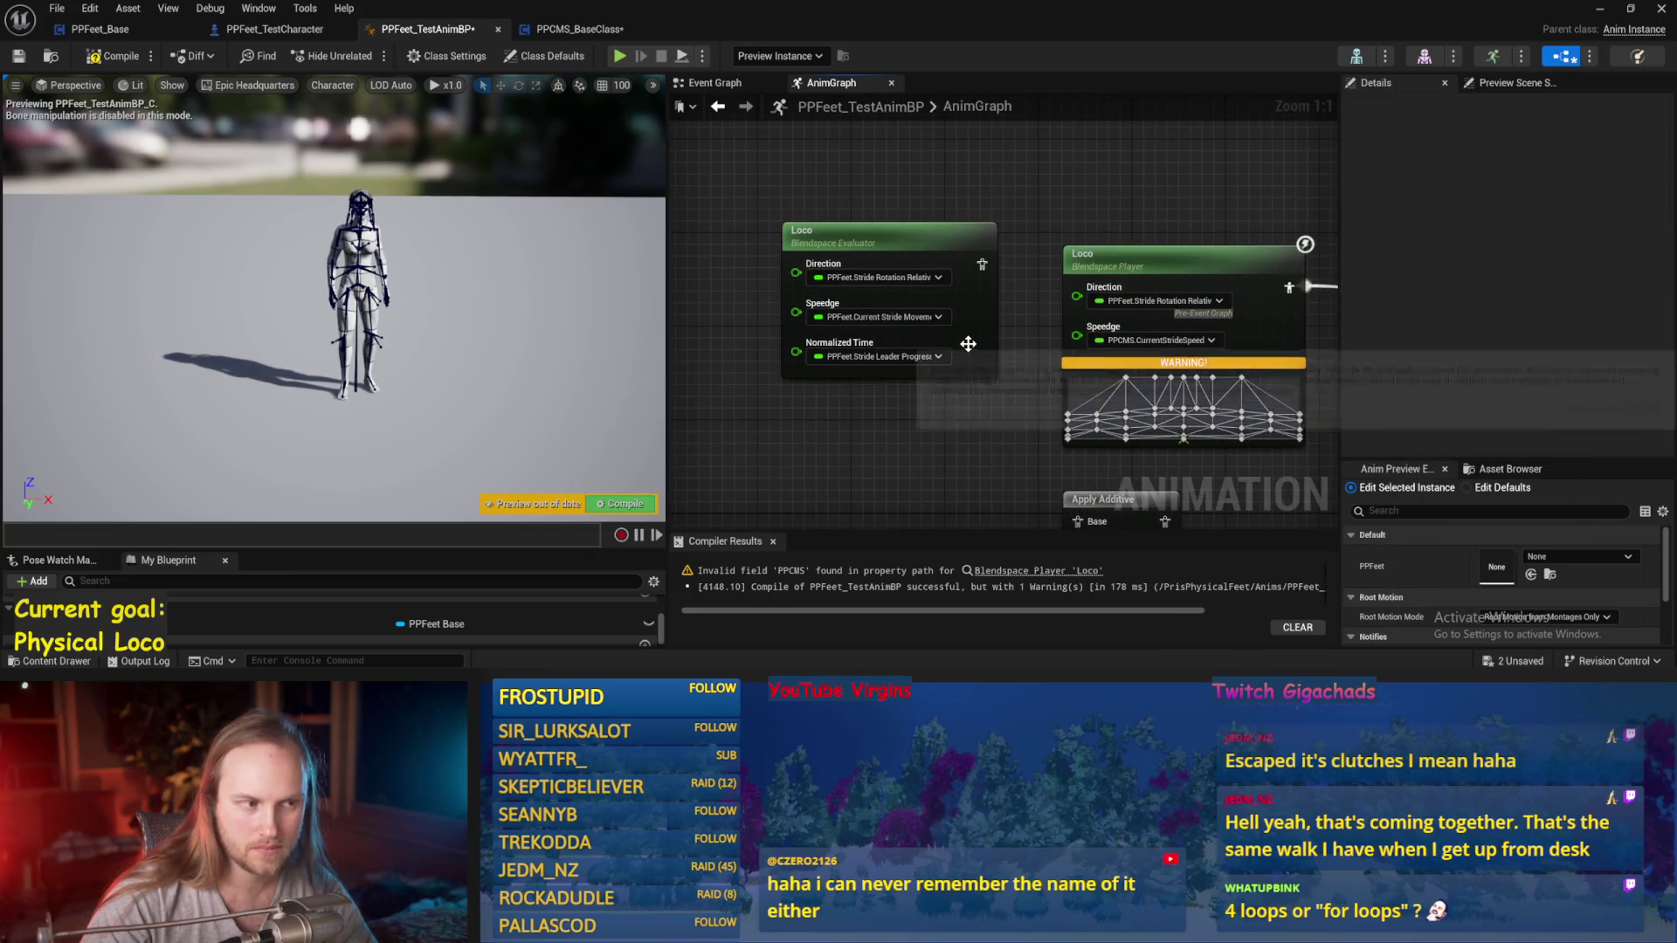
# Step: Reposition the Loco Blendspace Evaluator node so it feeds Local To Component
pyautogui.moveTo(965, 347)
pyautogui.mouseDown()
pyautogui.moveTo(864, 374)
pyautogui.moveTo(1221, 184)
pyautogui.mouseUp()
pyautogui.scroll(-3, 1221, 183)
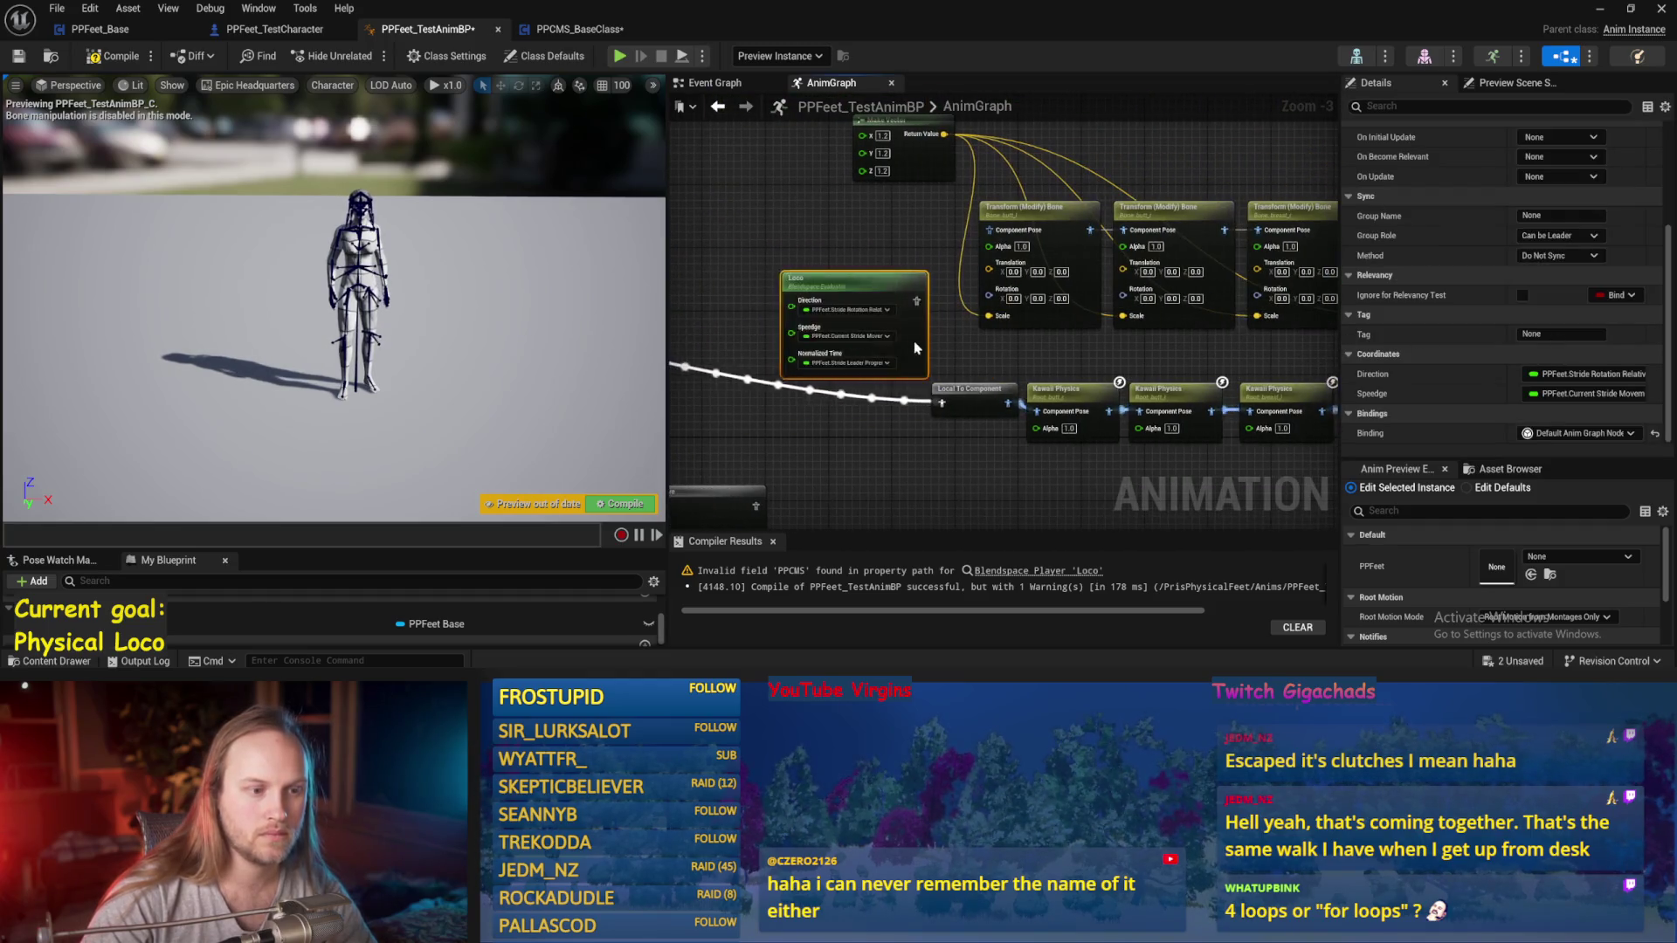
pyautogui.scroll(2, 958, 288)
pyautogui.click(958, 289)
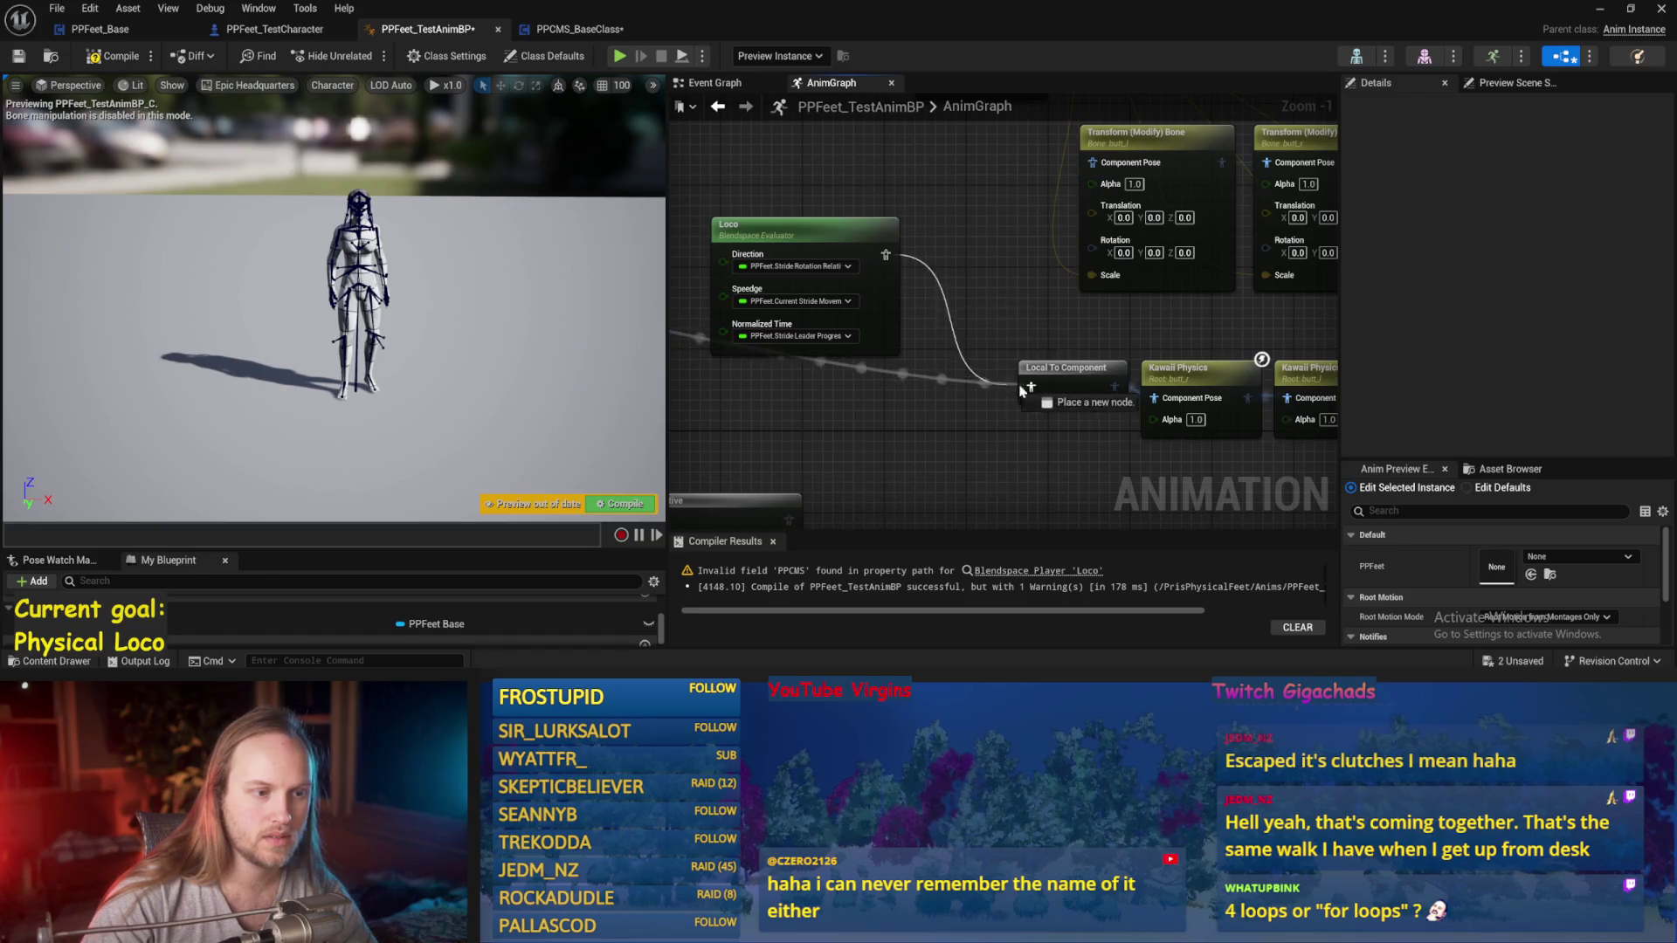
pyautogui.moveTo(871, 317); pyautogui.dragTo(1074, 349)
pyautogui.scroll(-2, 1074, 349)
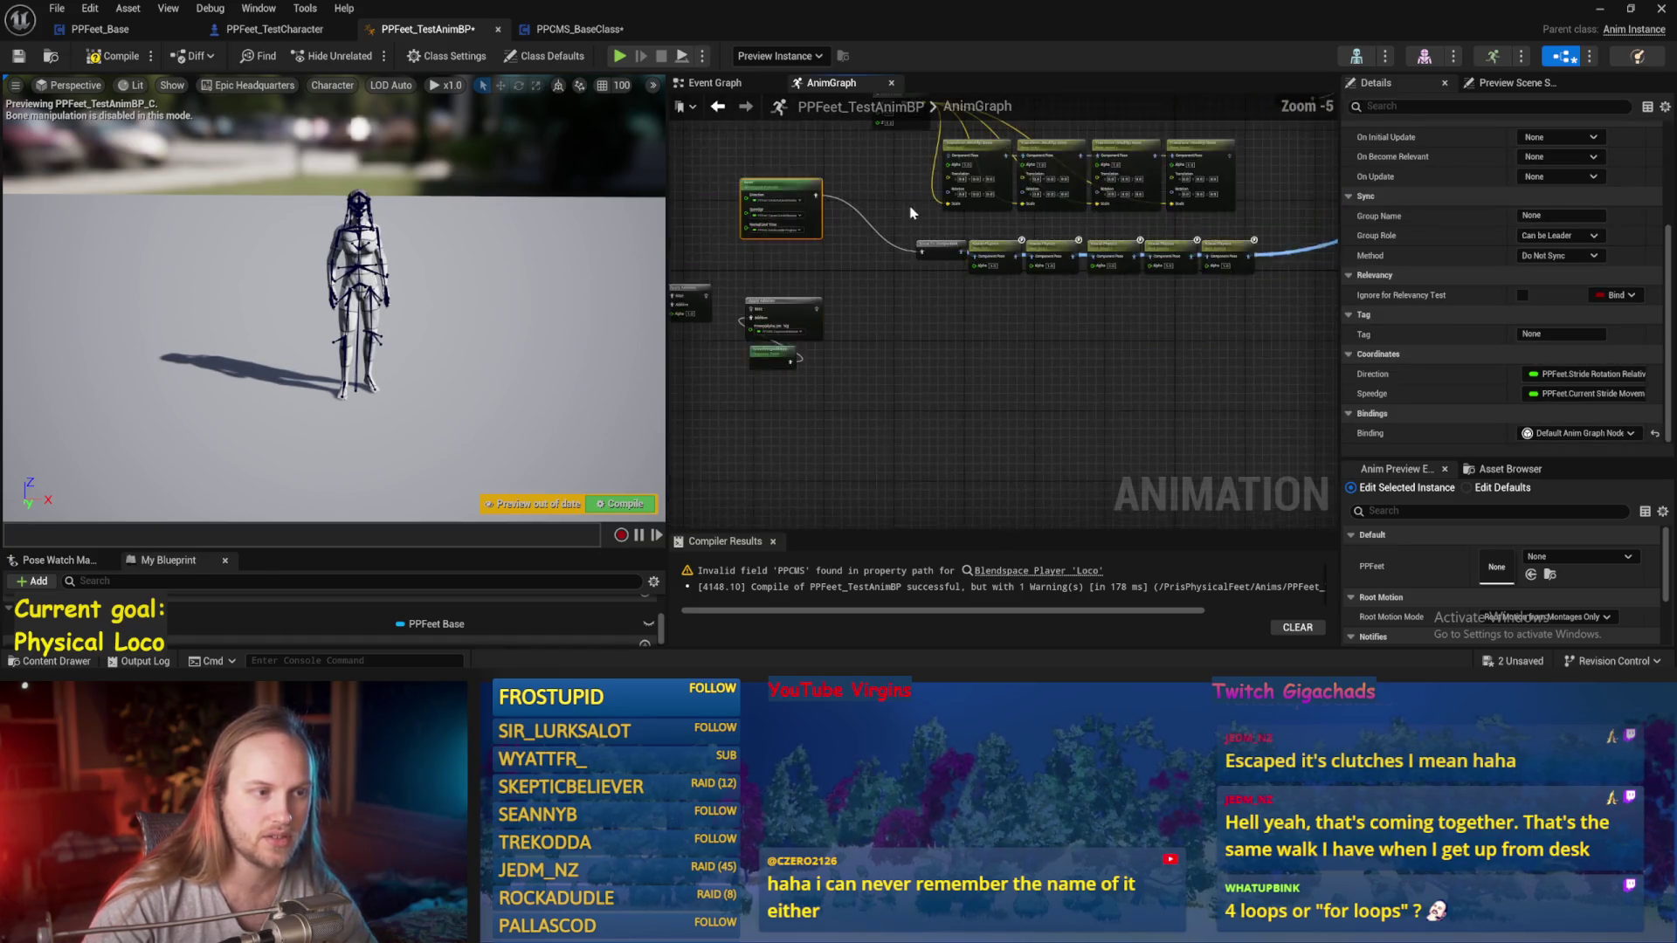
pyautogui.moveTo(786, 262); pyautogui.dragTo(888, 223)
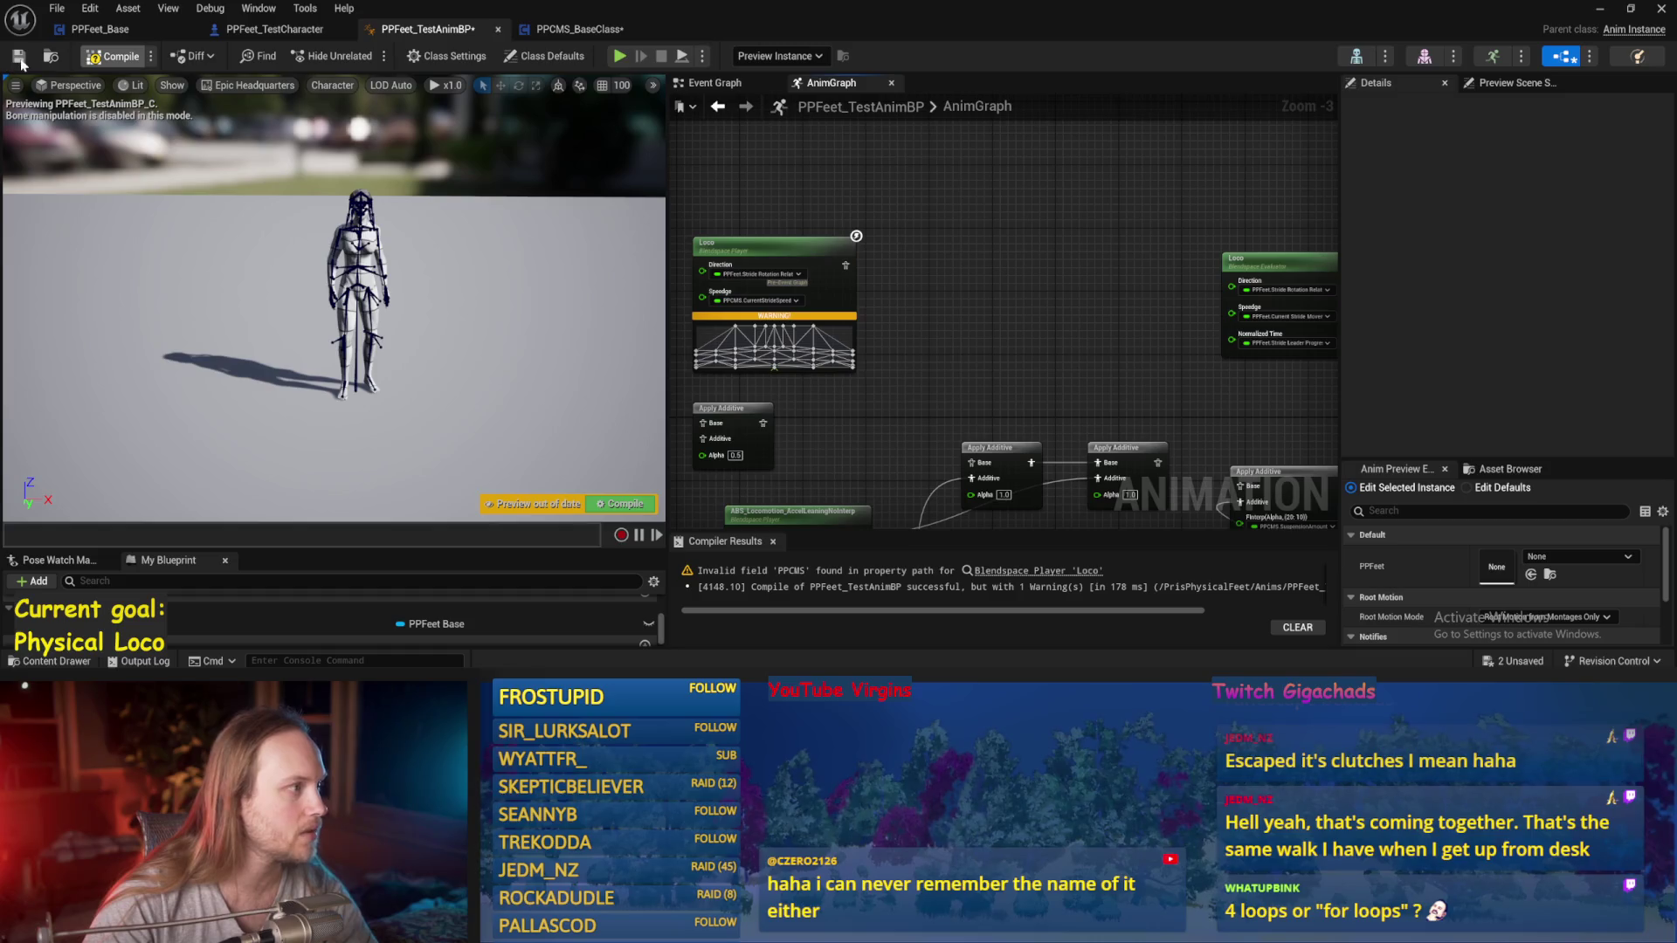
# Step: Compile PPFeet_TestAnimBP cleanly and minimize its editor to return to the running level
pyautogui.click(114, 56)
pyautogui.moveTo(1050, 328); pyautogui.dragTo(1027, 244)
pyautogui.scroll(4, 1202, 256)
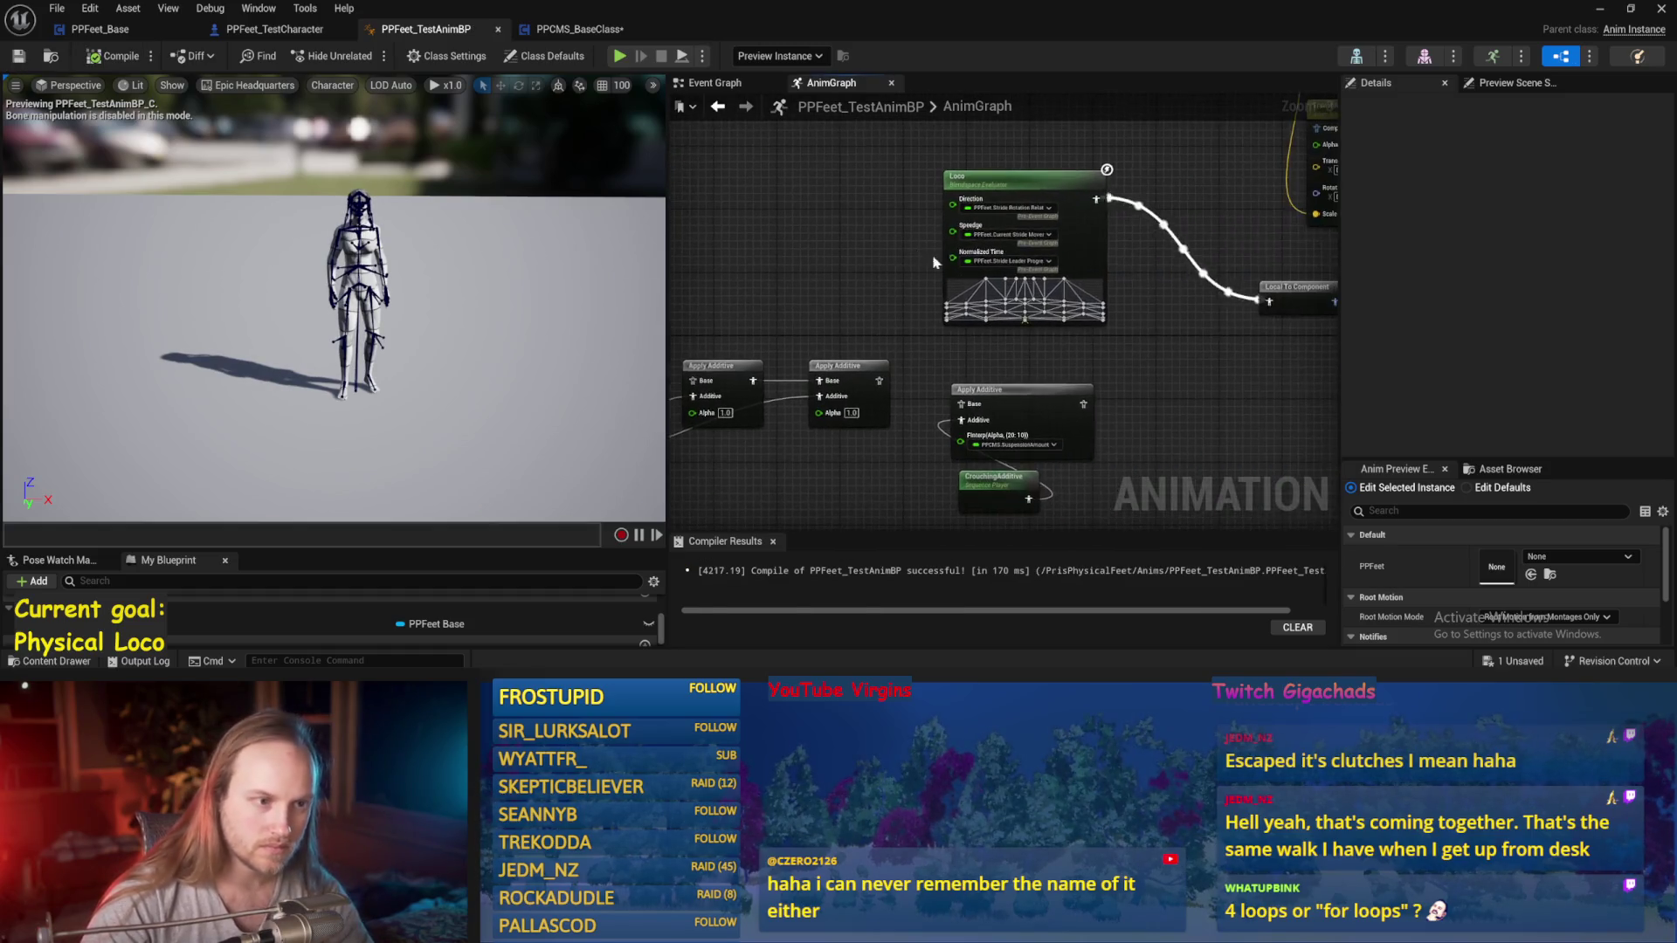
pyautogui.click(1598, 10)
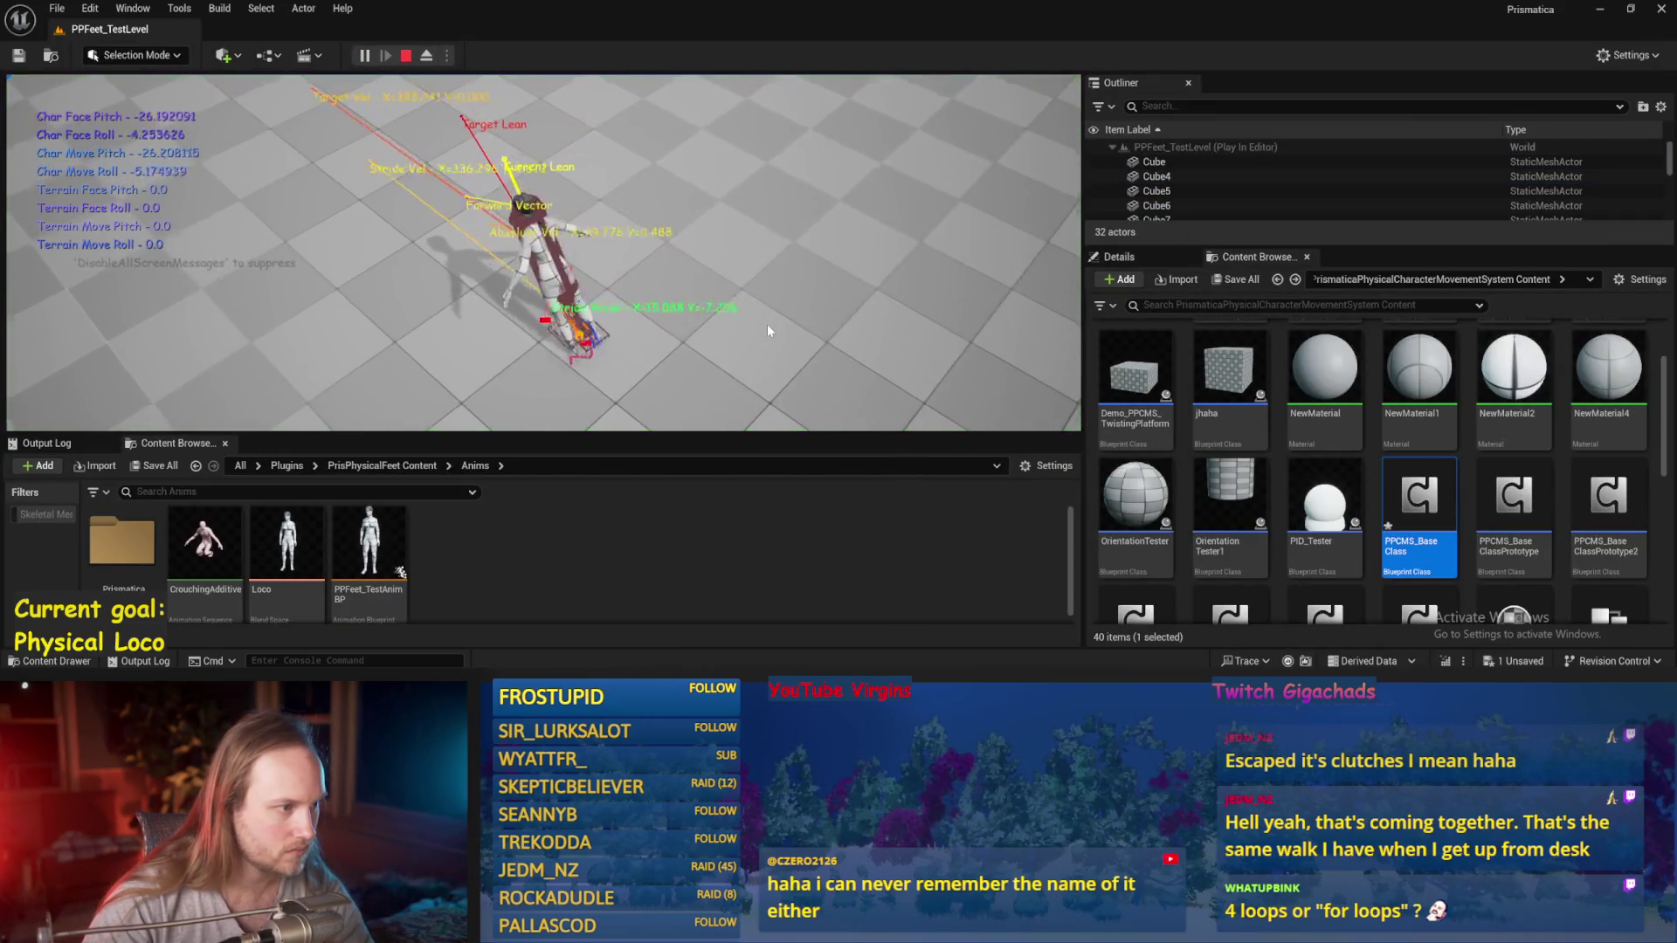
# Step: Stop the play session and open the test player's PPFeet_TestCharacter Blueprint
pyautogui.press('Escape')
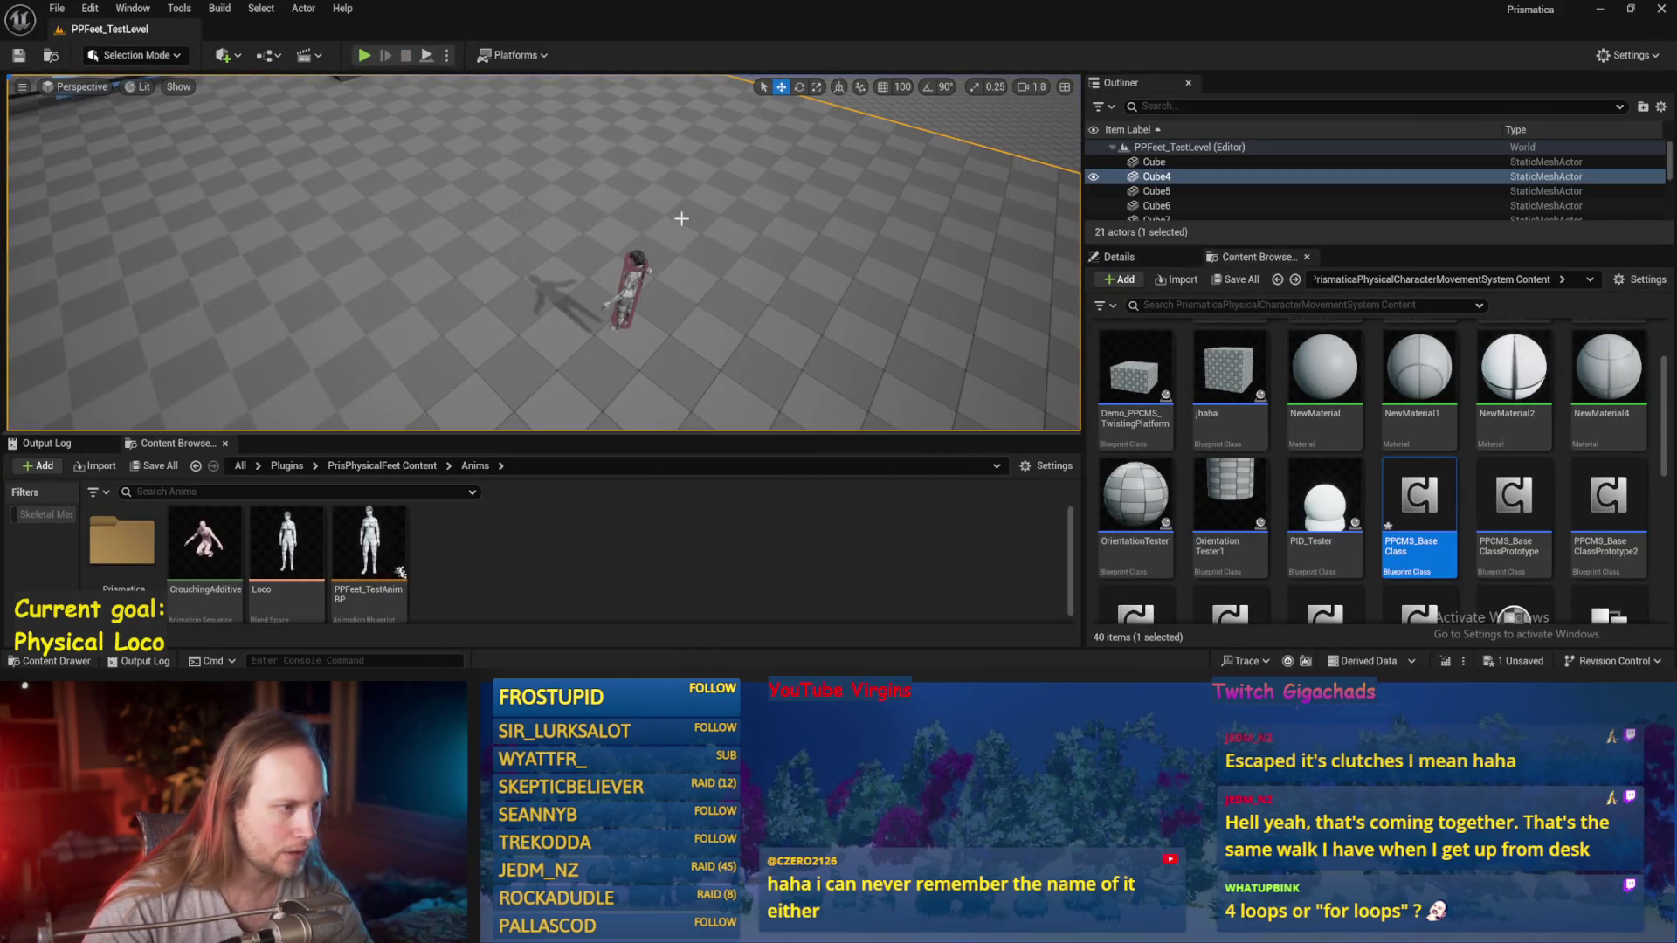
pyautogui.click(635, 291)
pyautogui.click(1161, 255)
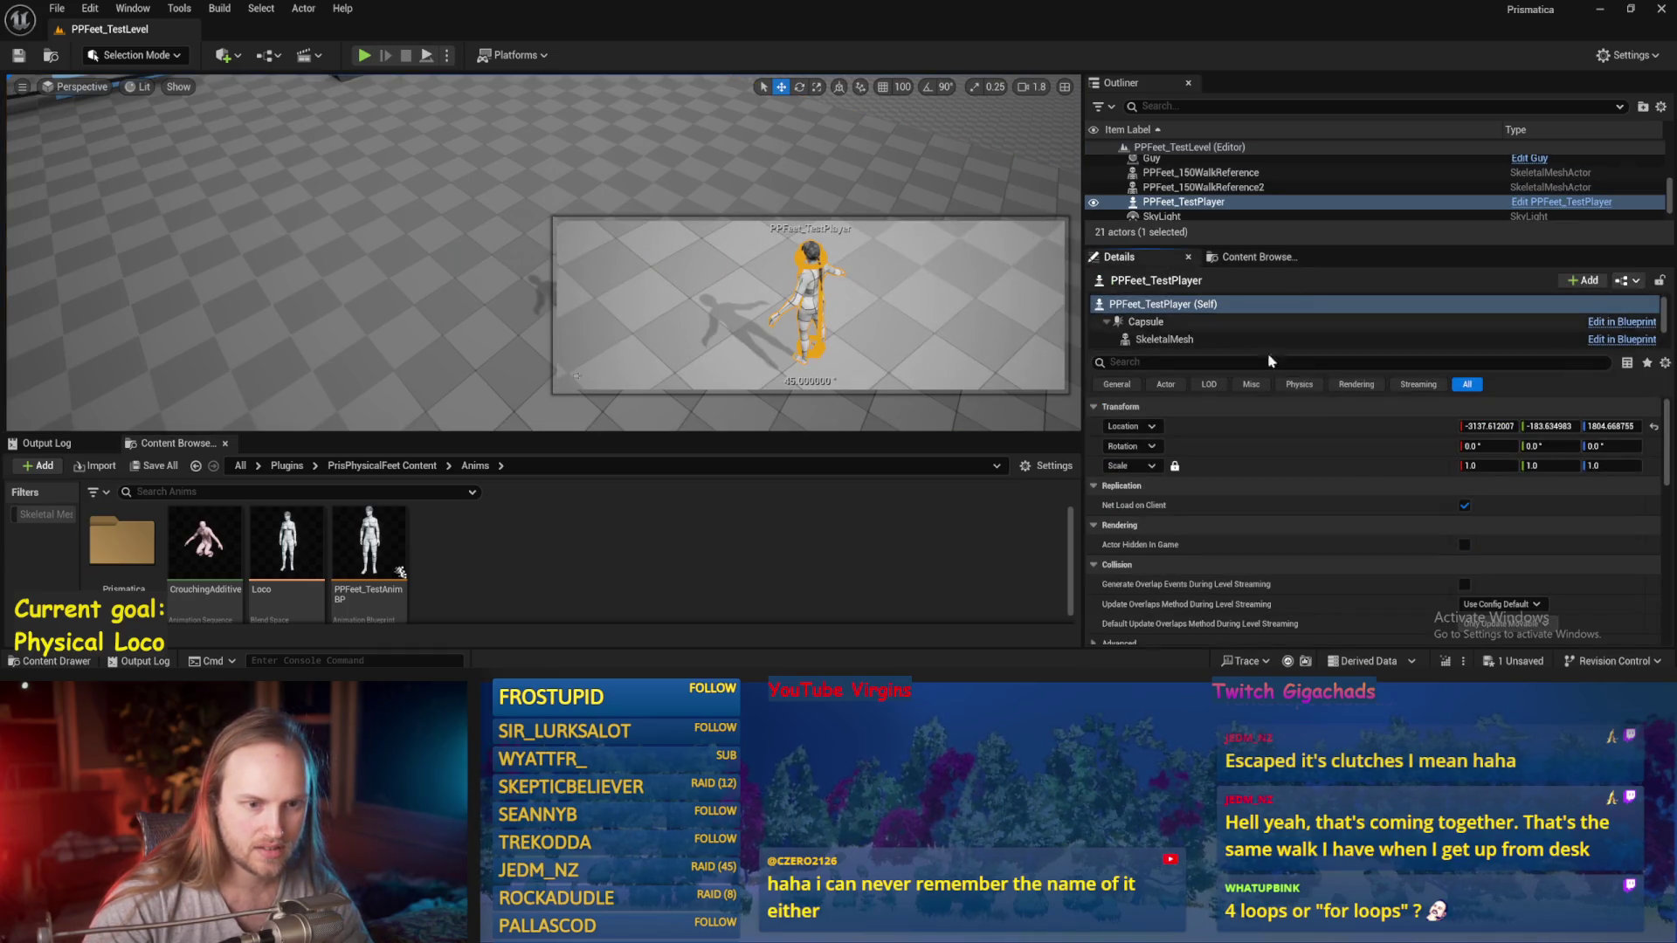
pyautogui.click(1234, 339)
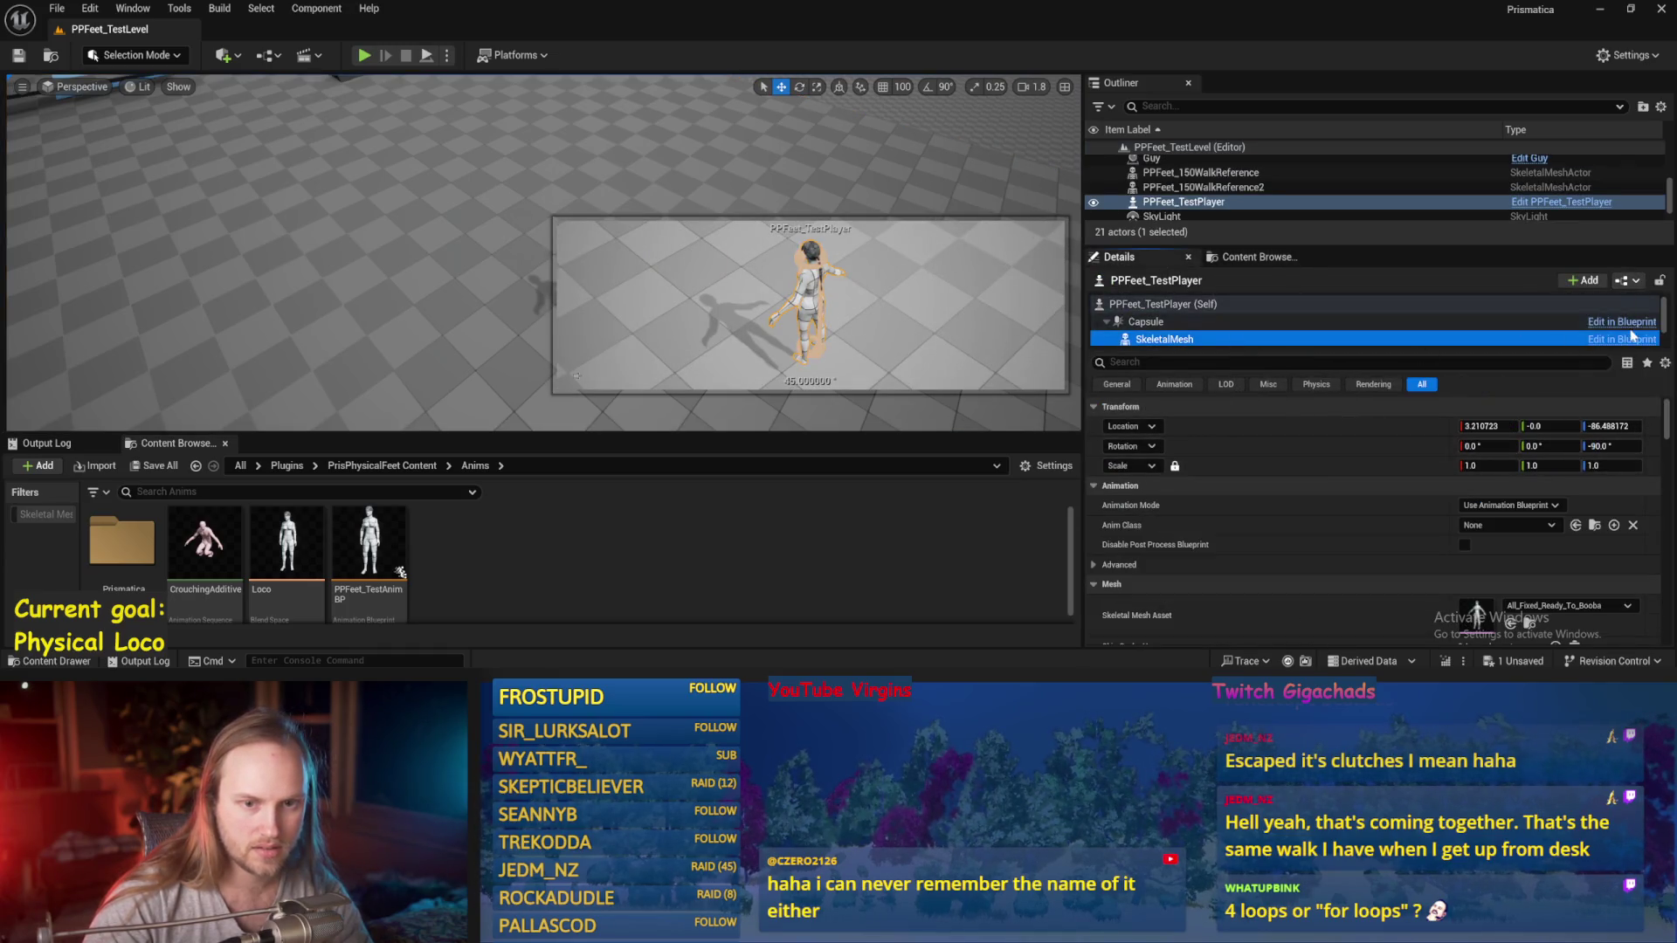
pyautogui.click(1631, 332)
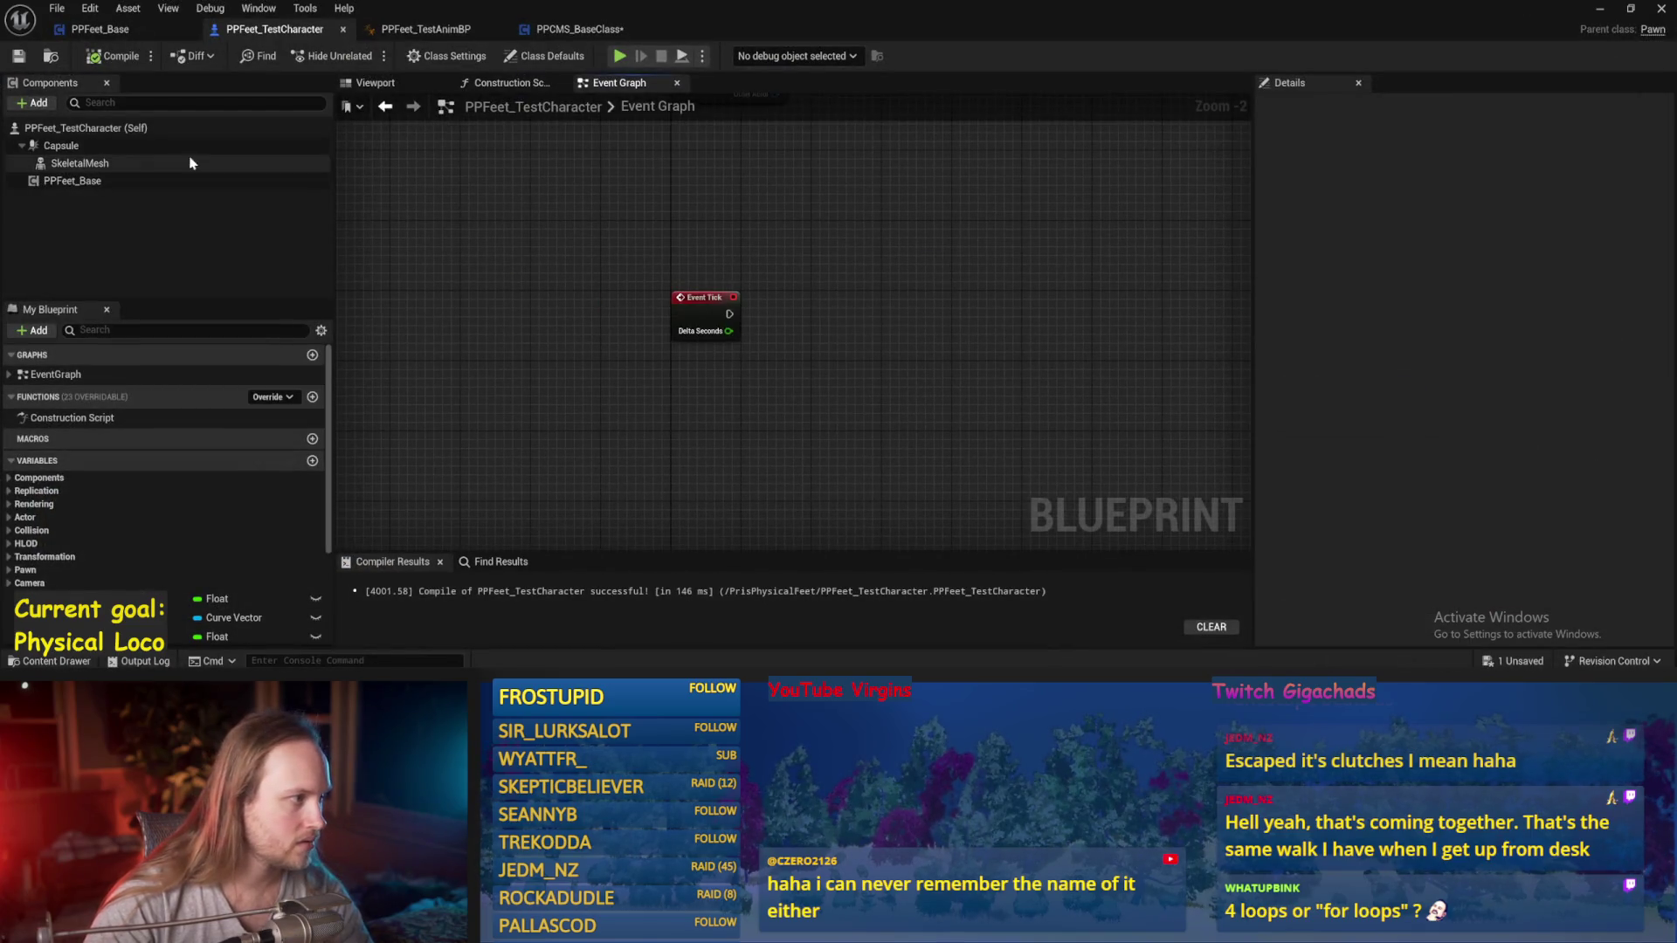
# Step: Set the SkeletalMesh component's Anim Class to PPFeet_TestAnimBP
pyautogui.click(190, 163)
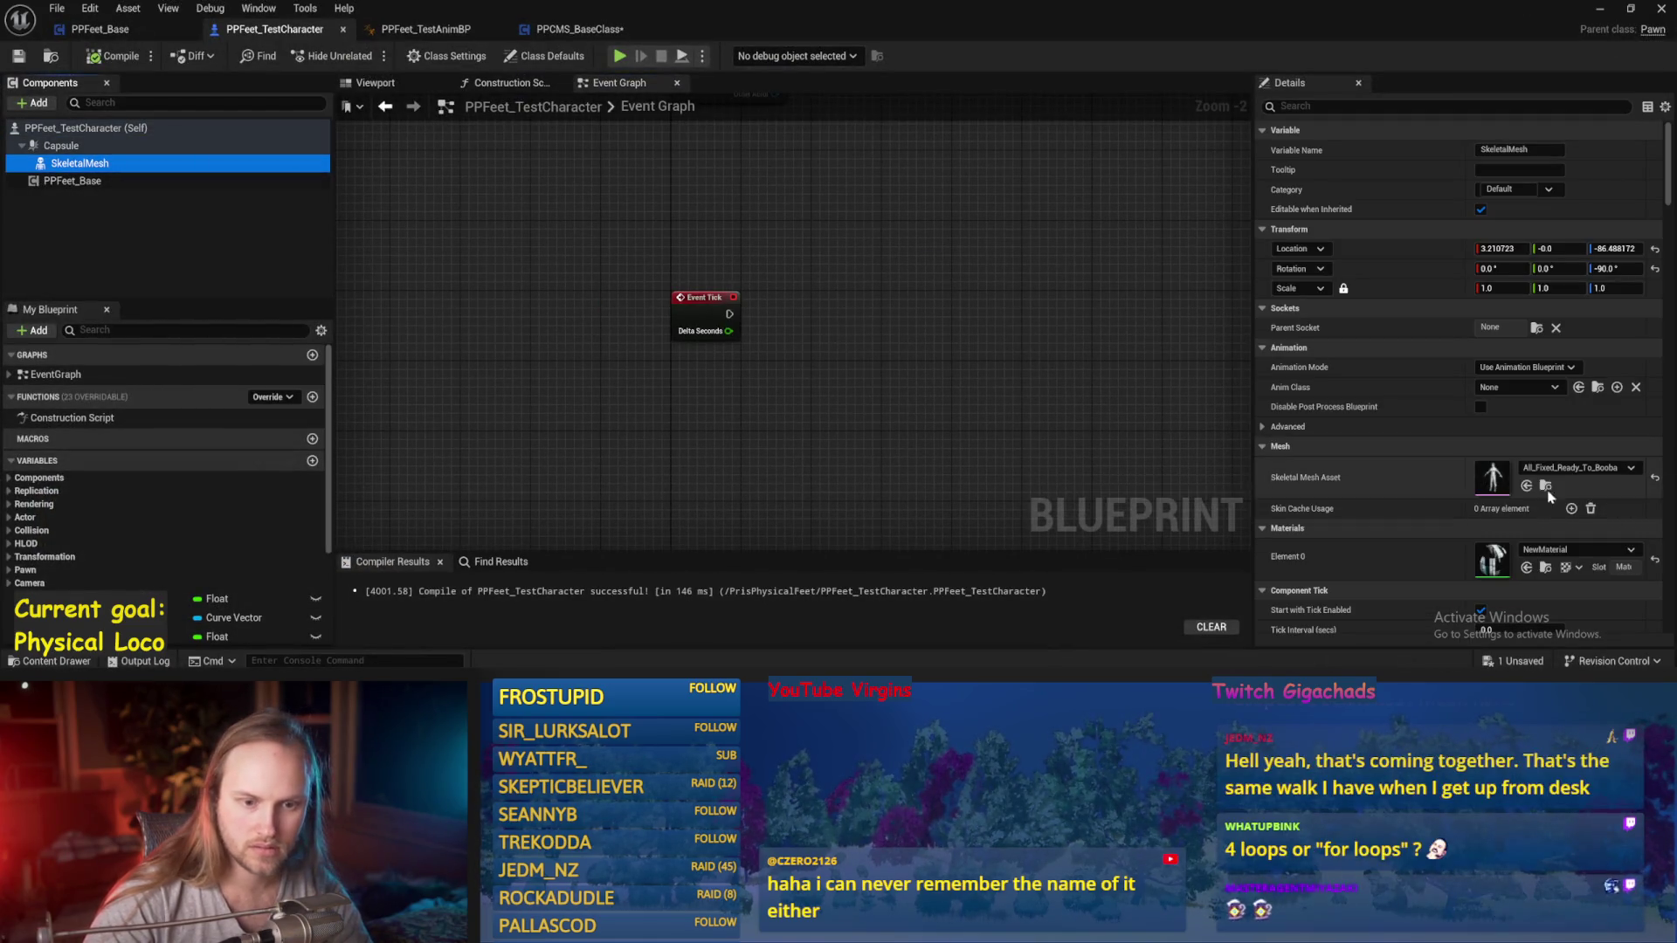
pyautogui.click(1497, 390)
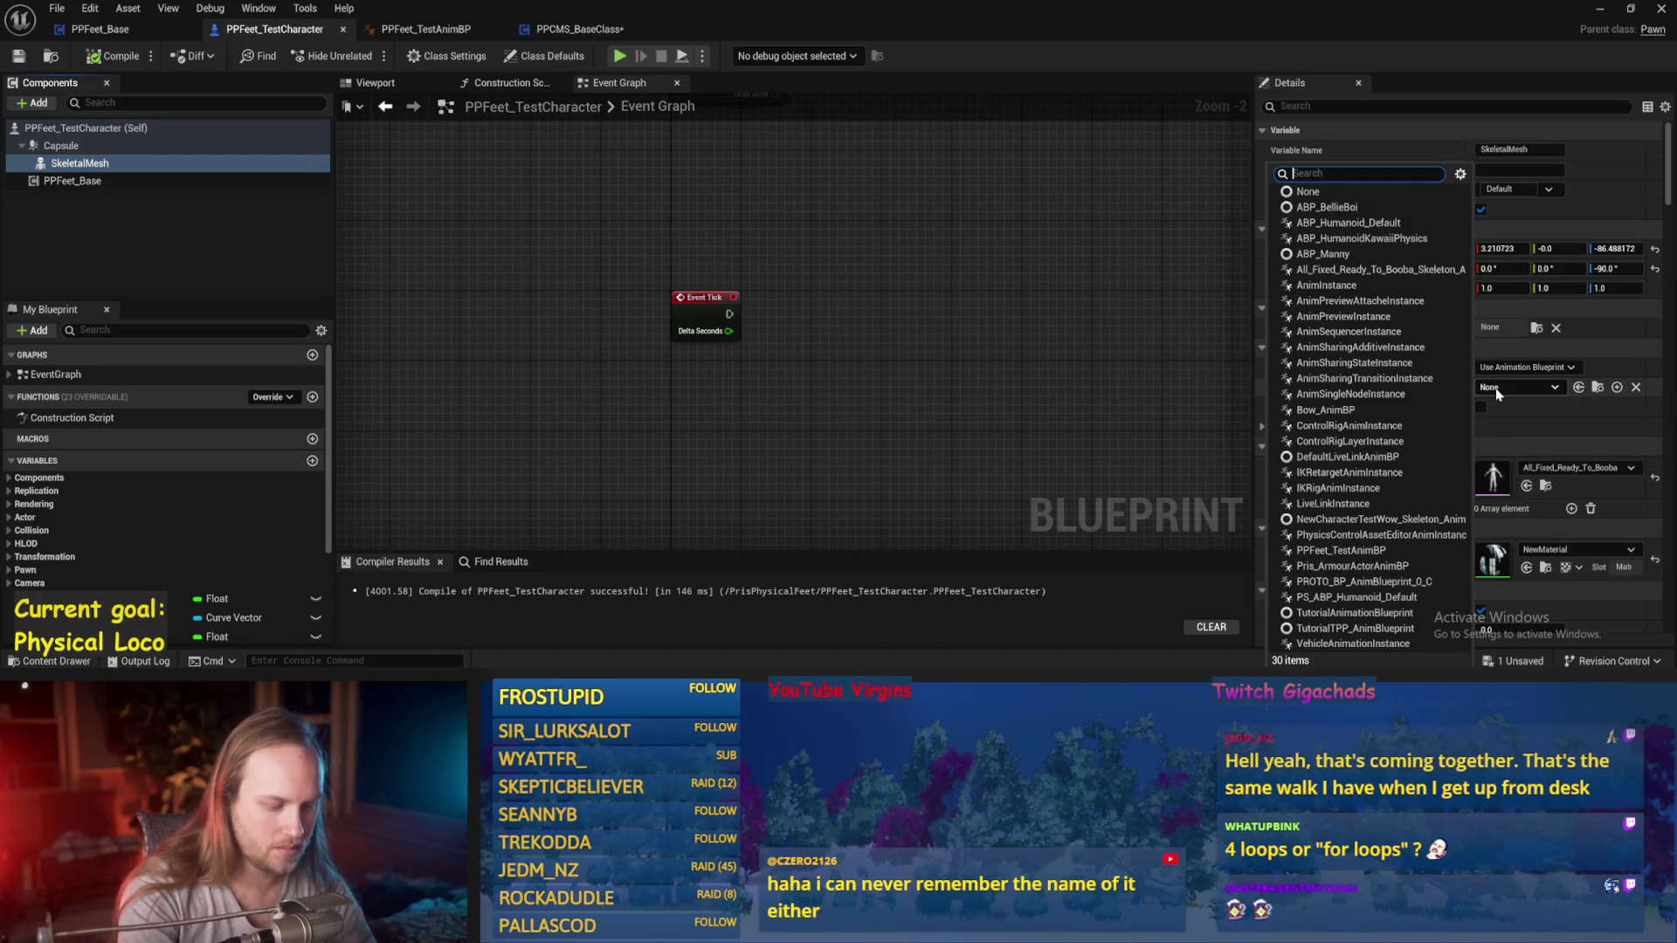
pyautogui.write('ppfet')
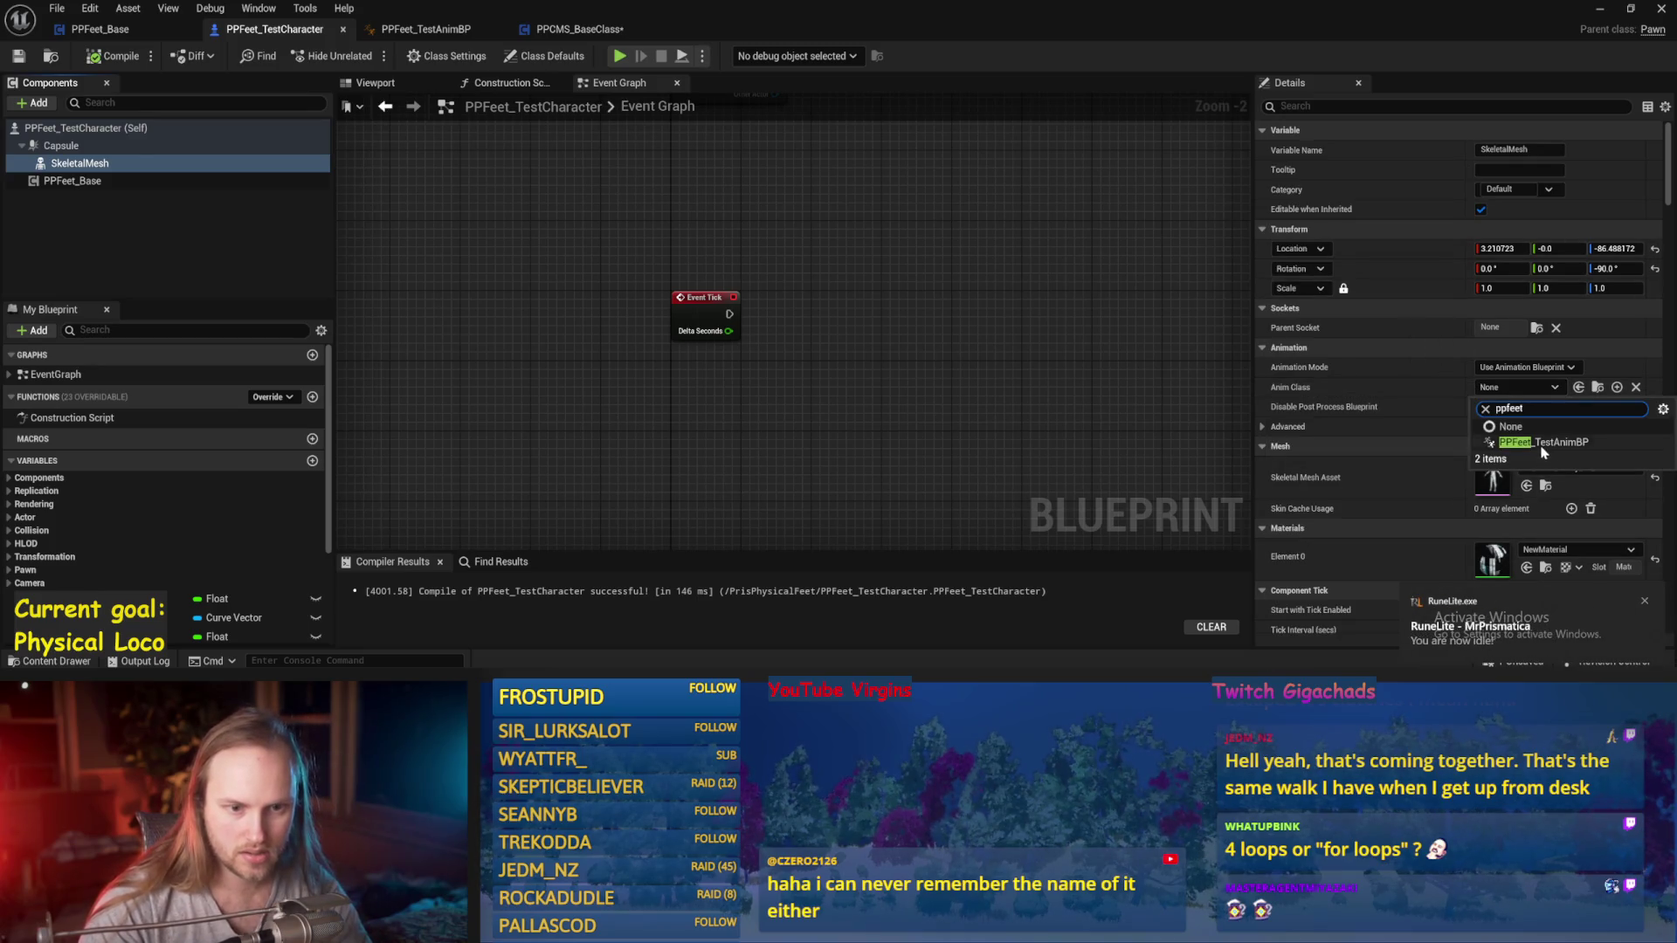
pyautogui.click(100, 58)
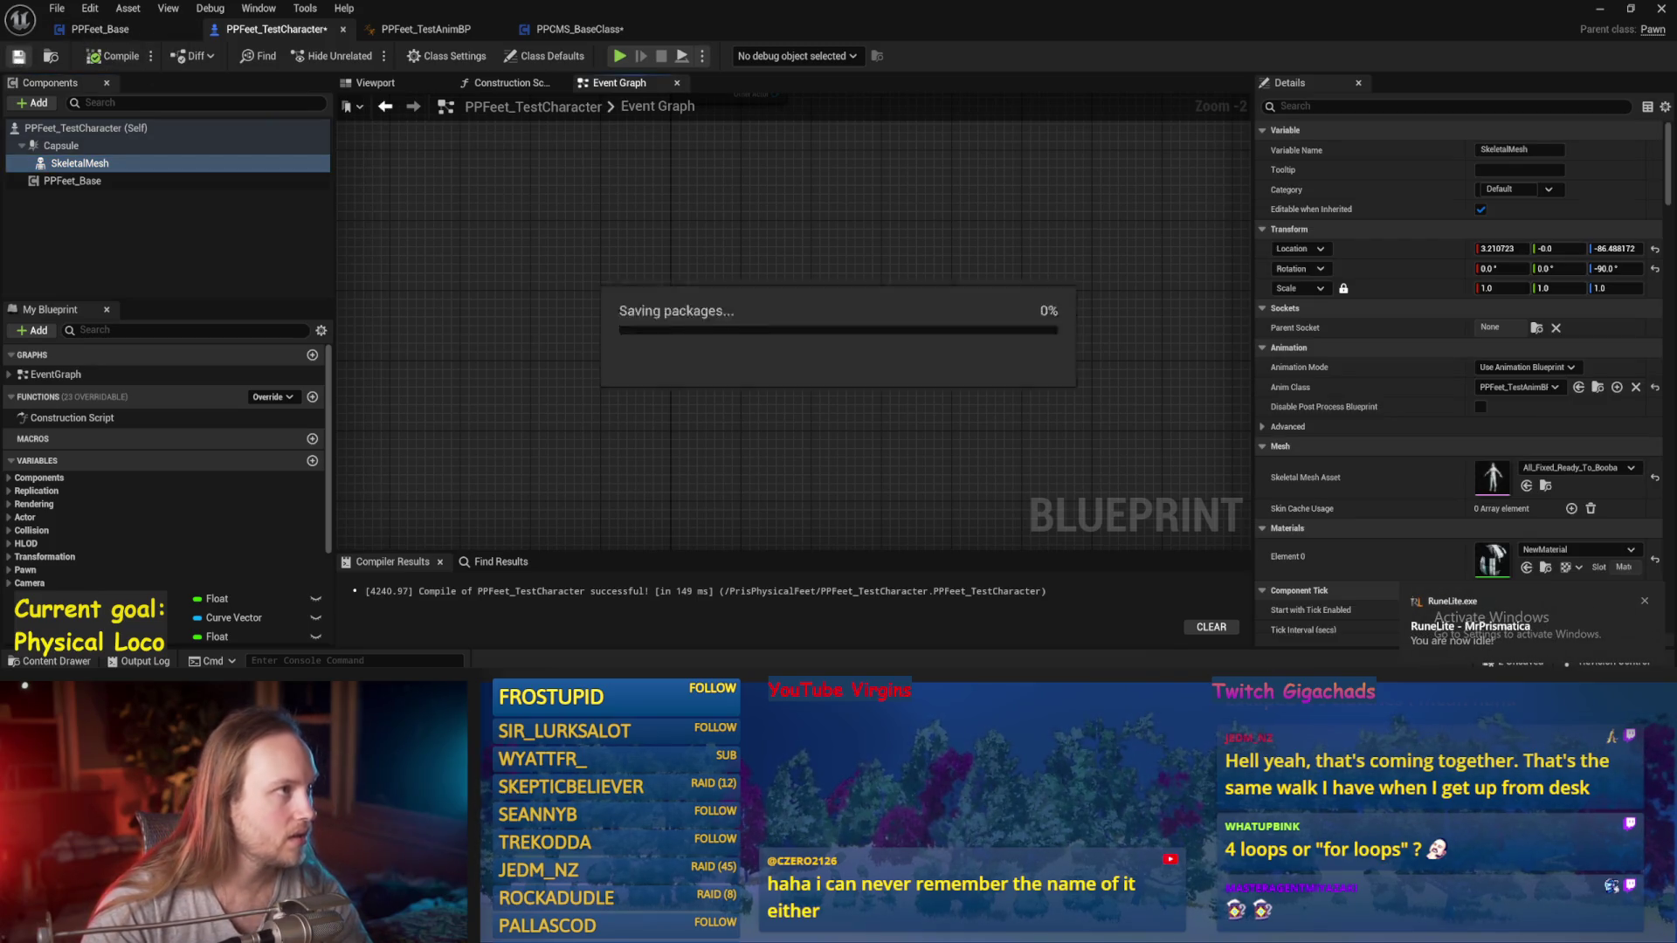
# Step: Close the character Blueprint, play the level full-screen to watch the walk, then stop
pyautogui.click(1600, 9)
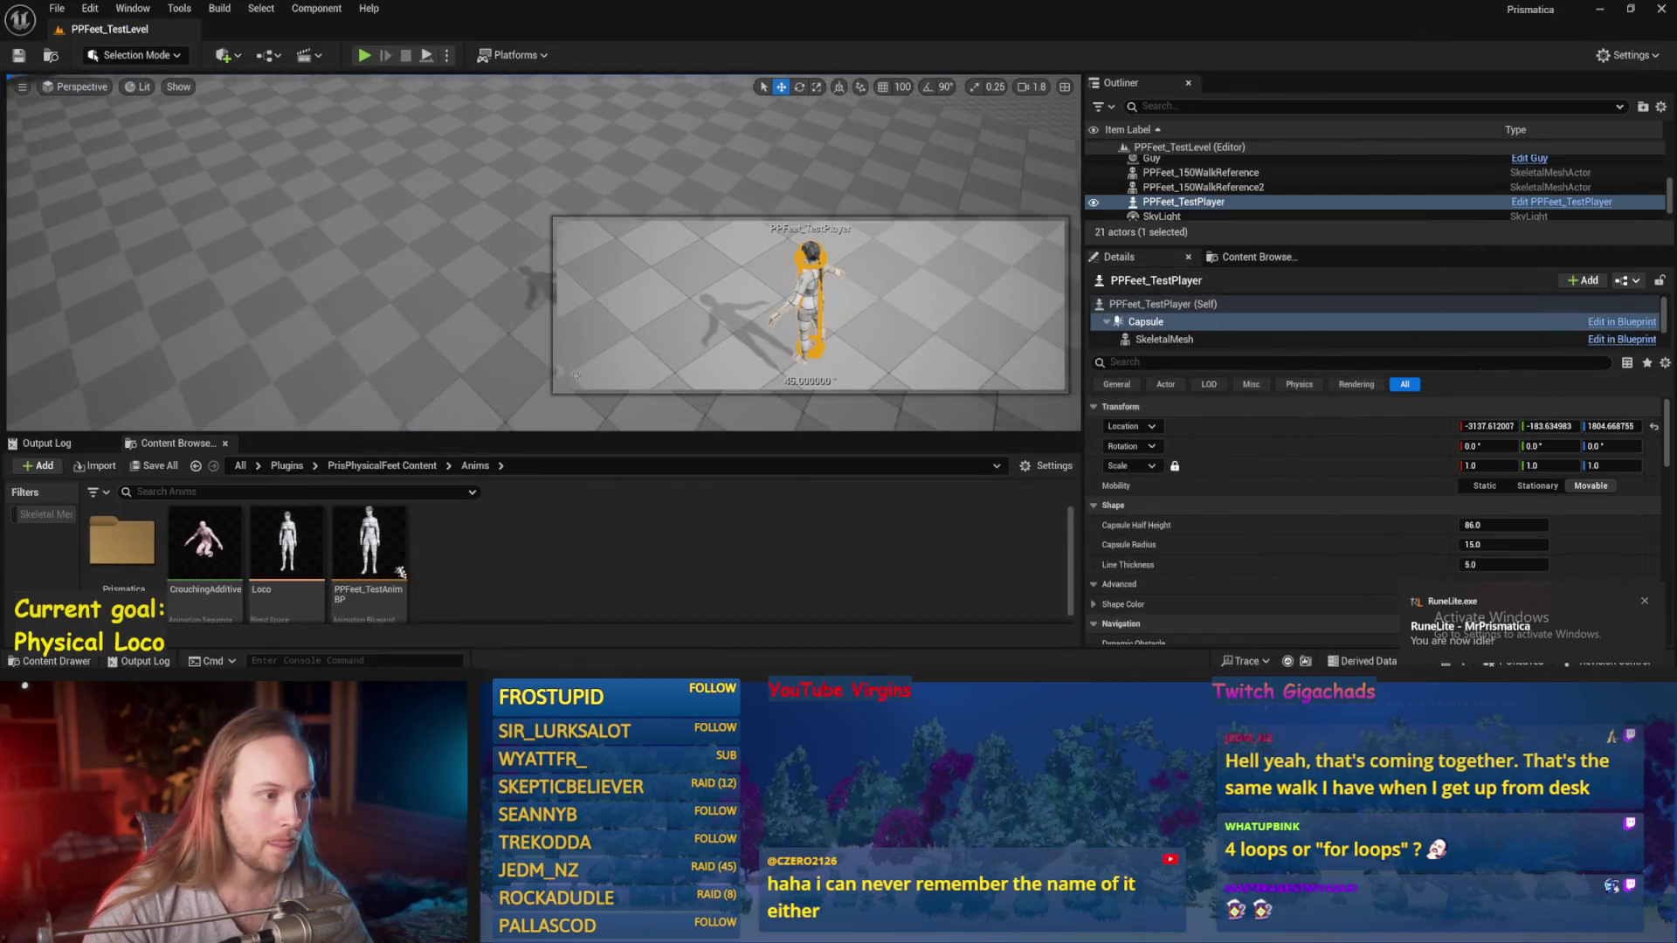
pyautogui.hotkey('alt', 'p')
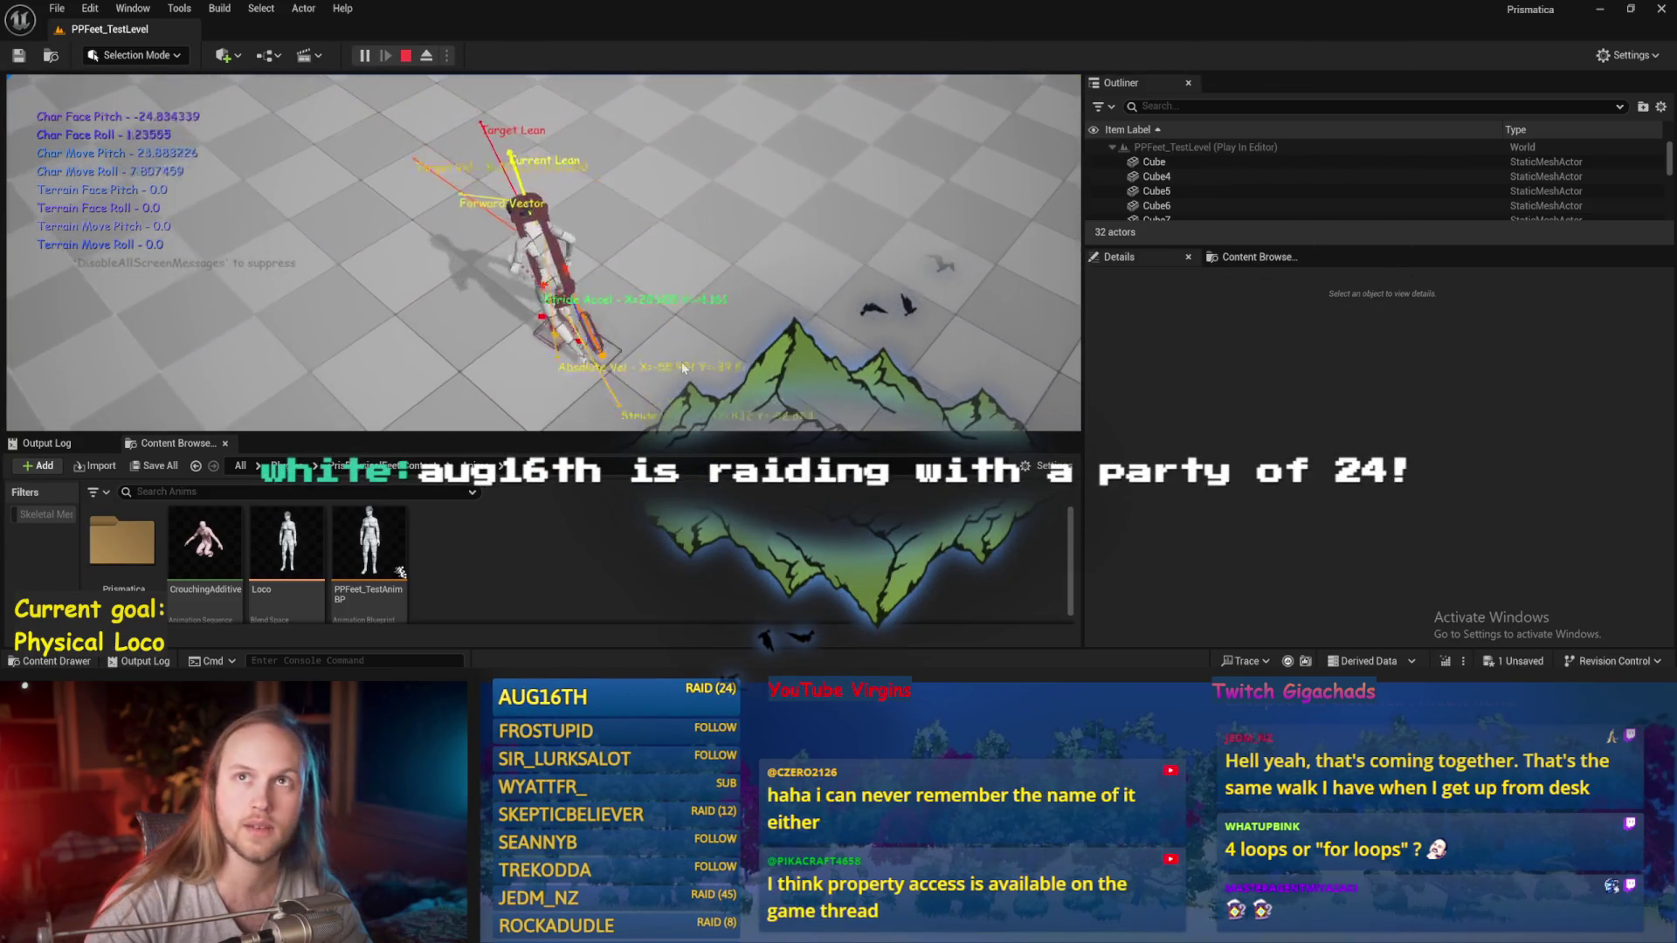
pyautogui.press('F11')
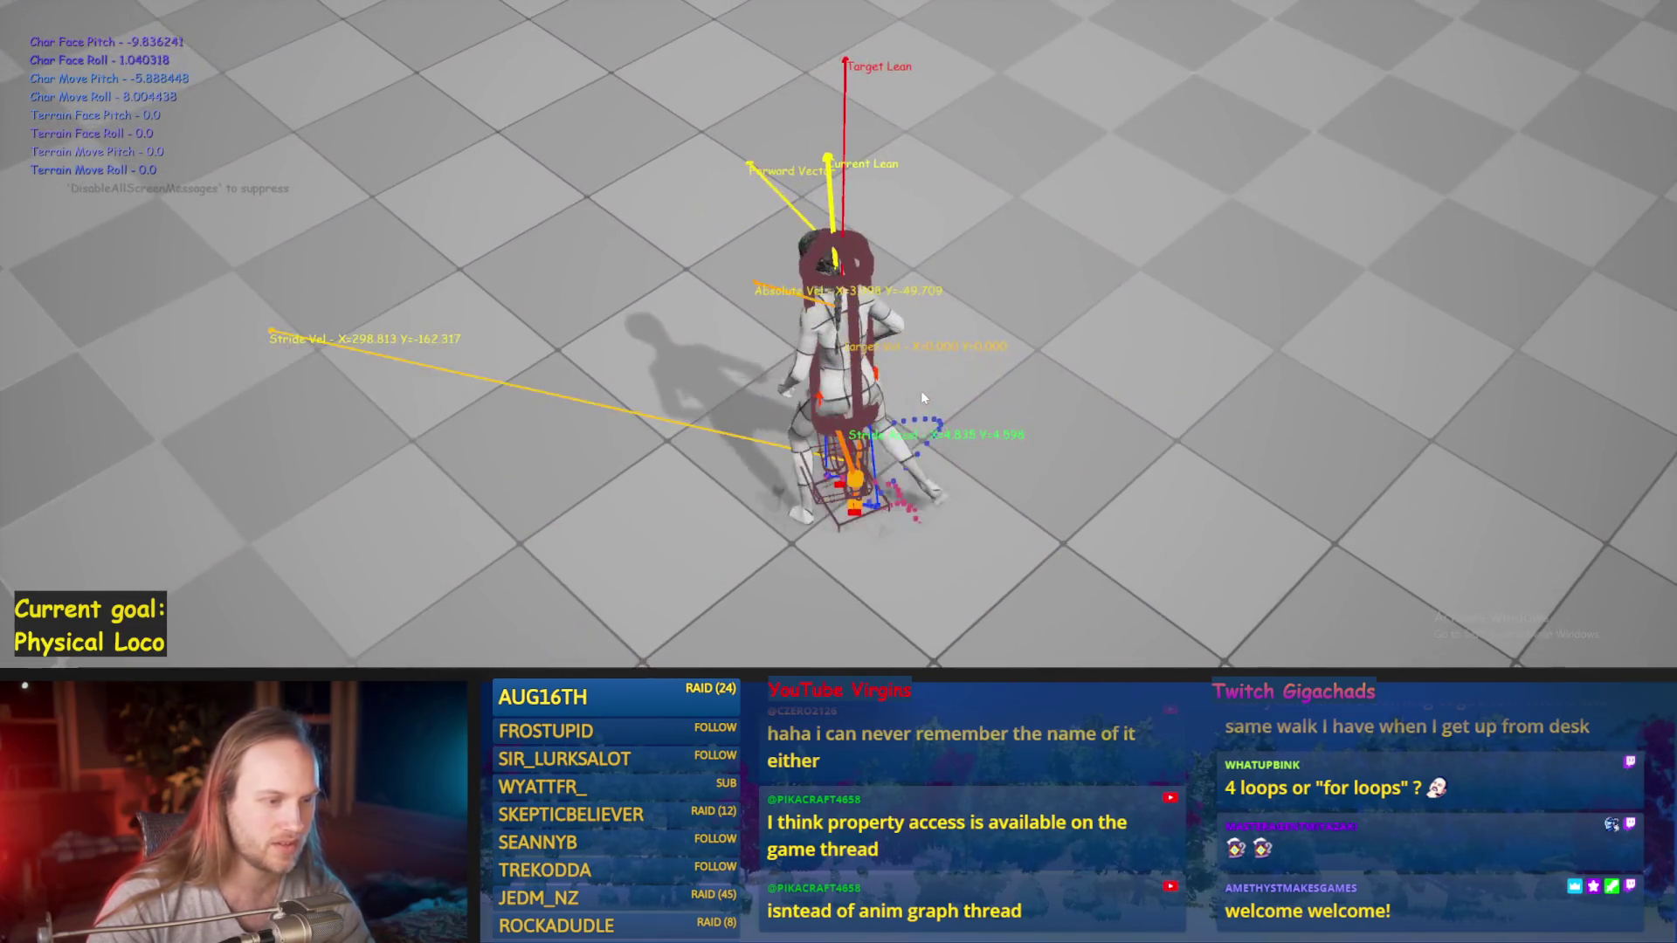
pyautogui.press('Escape')
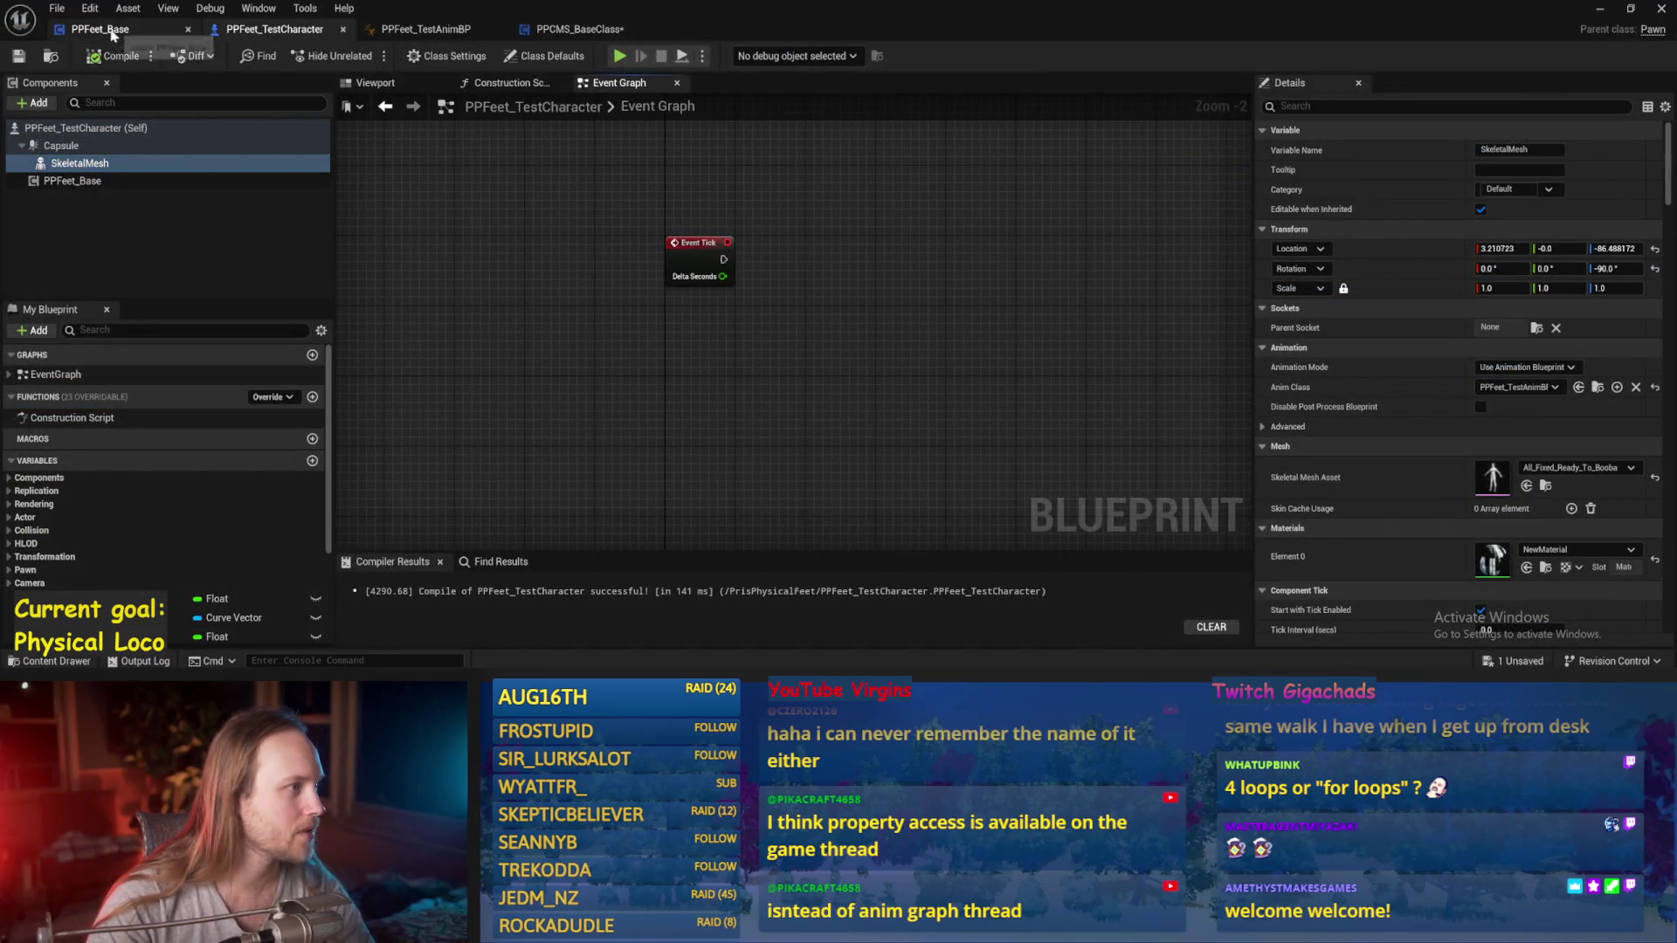
# Step: In PPFeet_Base, insert a Divide node on the Stride Progress wire into Set Stride Leader Progress
pyautogui.click(577, 29)
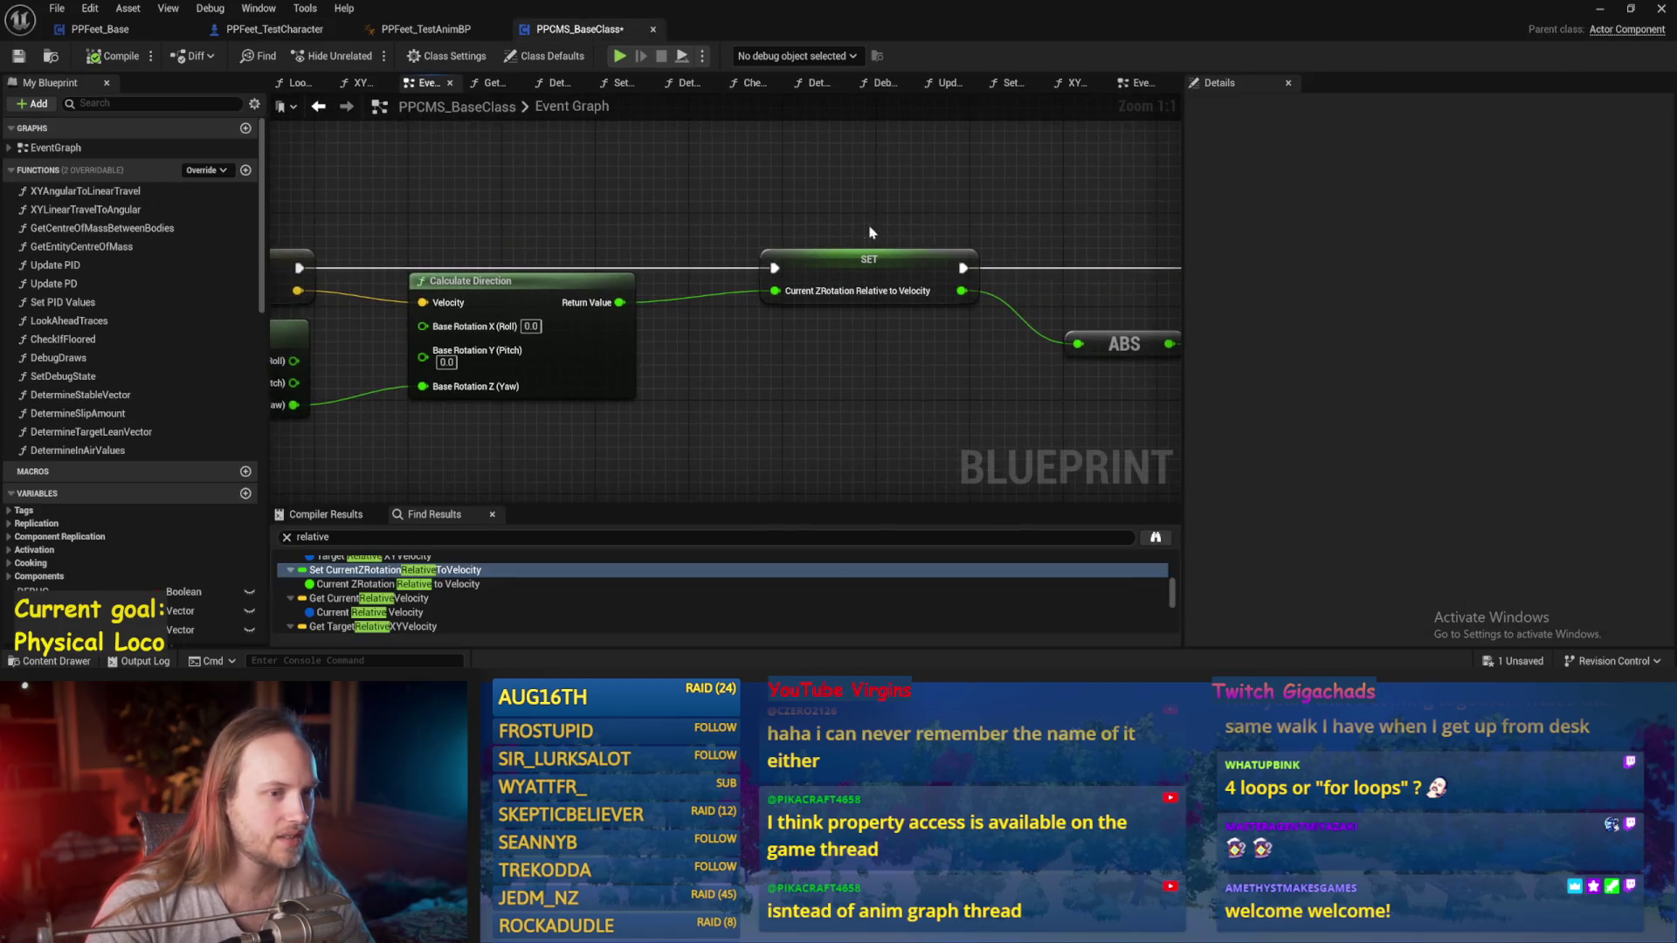
pyautogui.moveTo(784, 202); pyautogui.dragTo(398, 200)
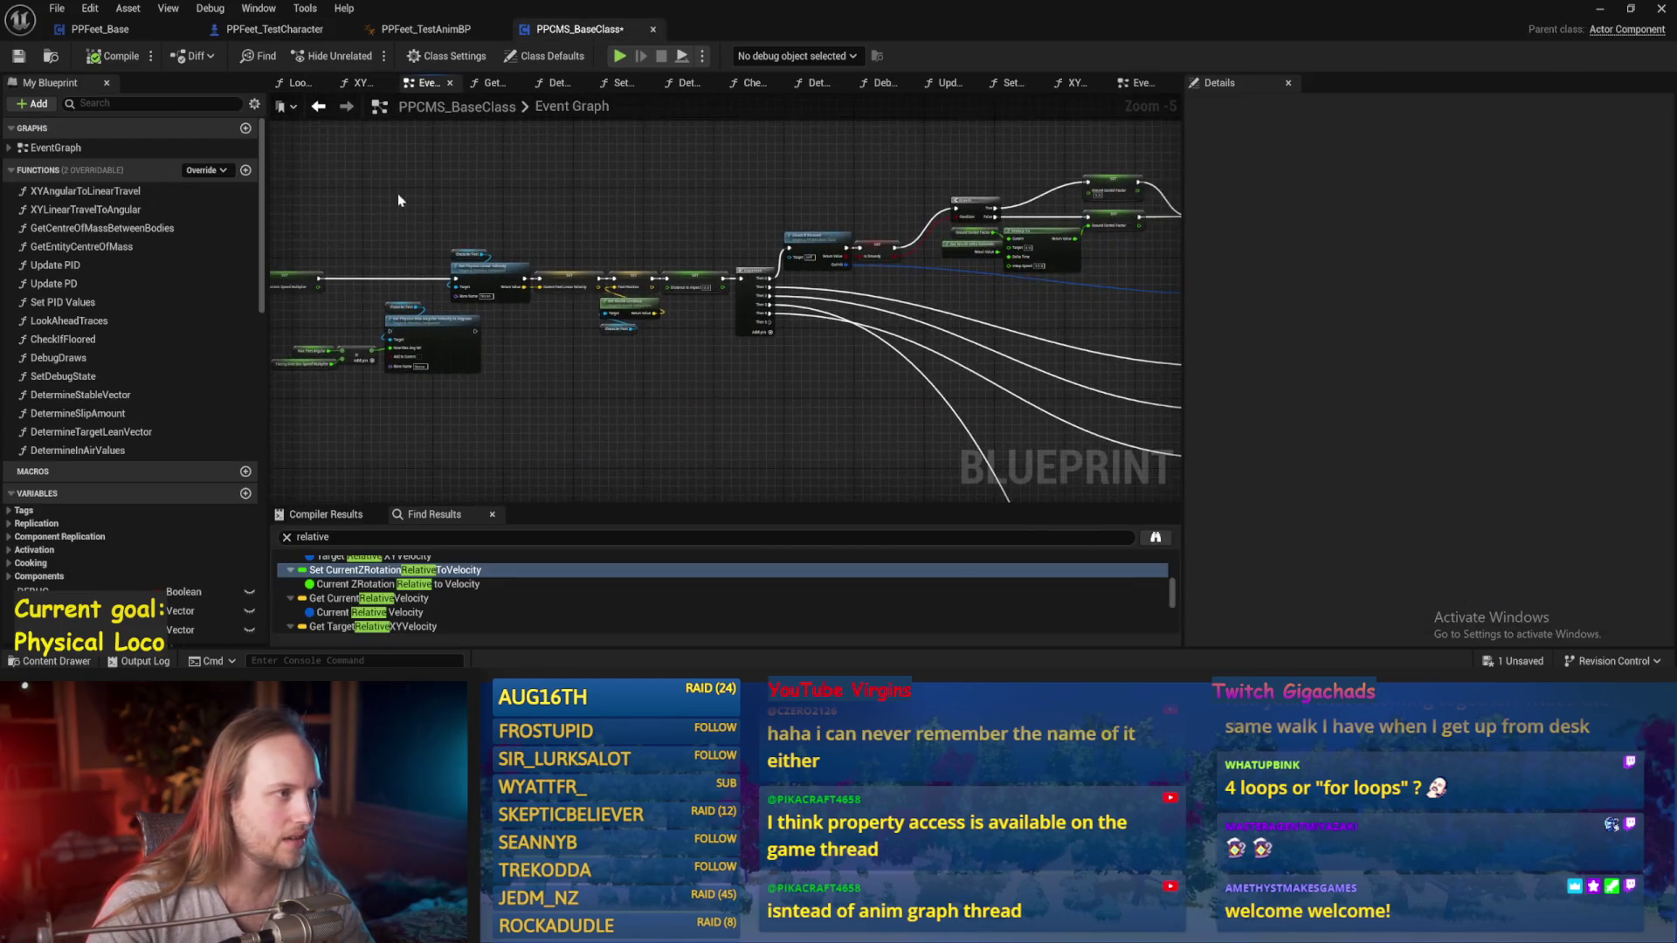
pyautogui.click(279, 31)
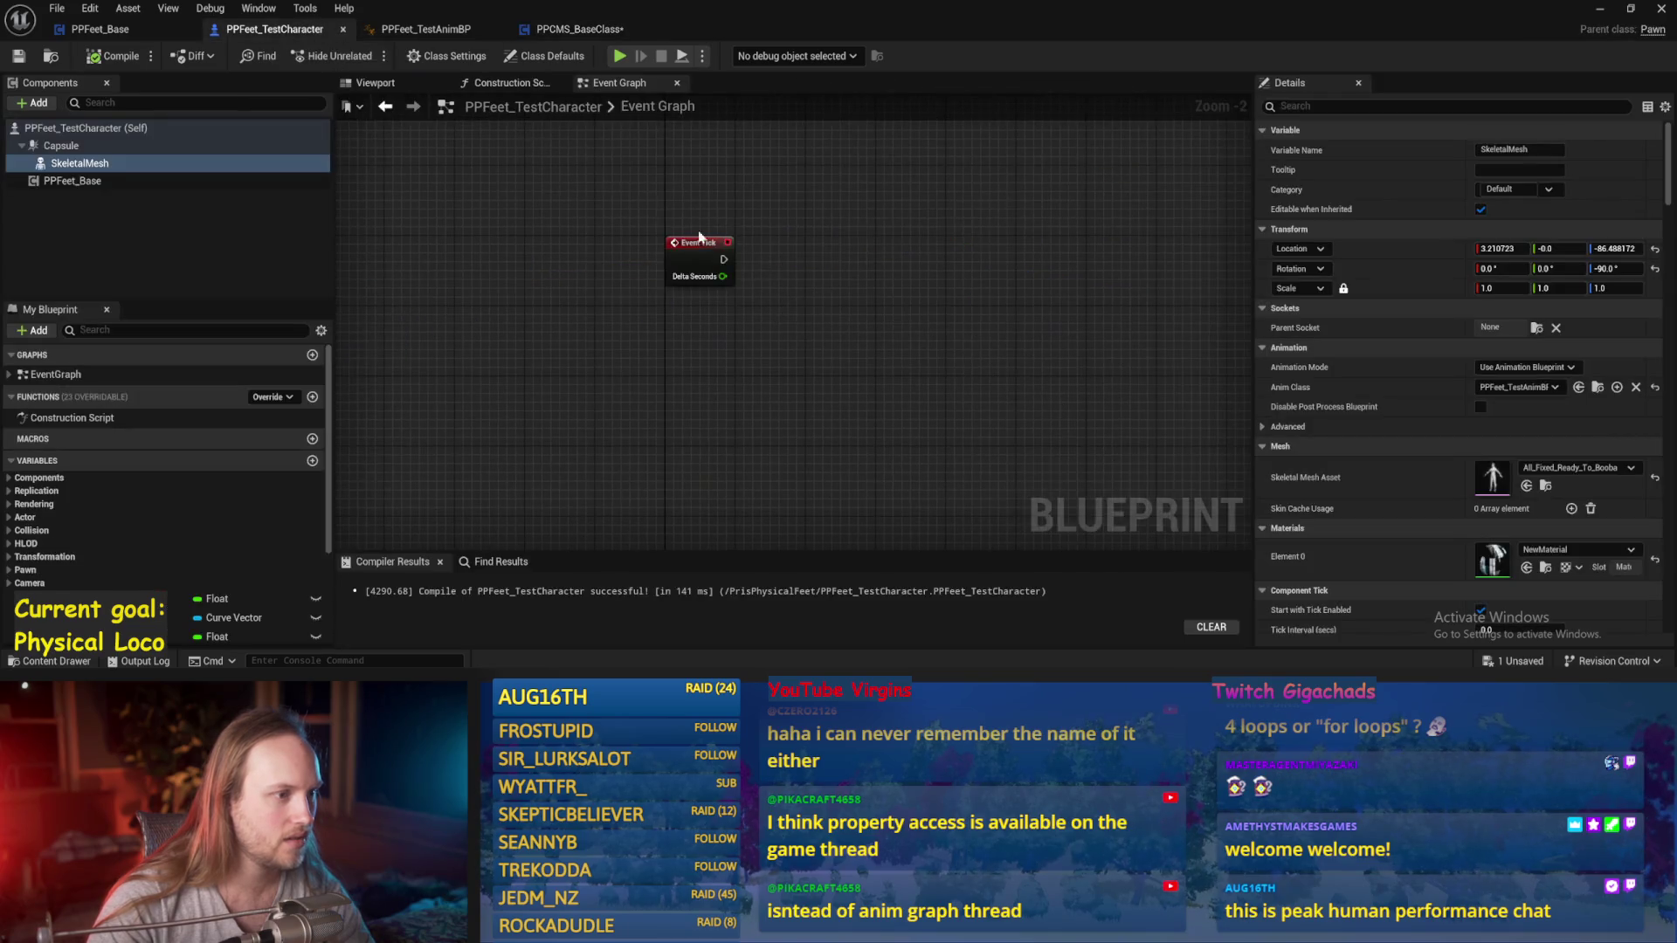
pyautogui.click(161, 34)
pyautogui.scroll(3, 782, 358)
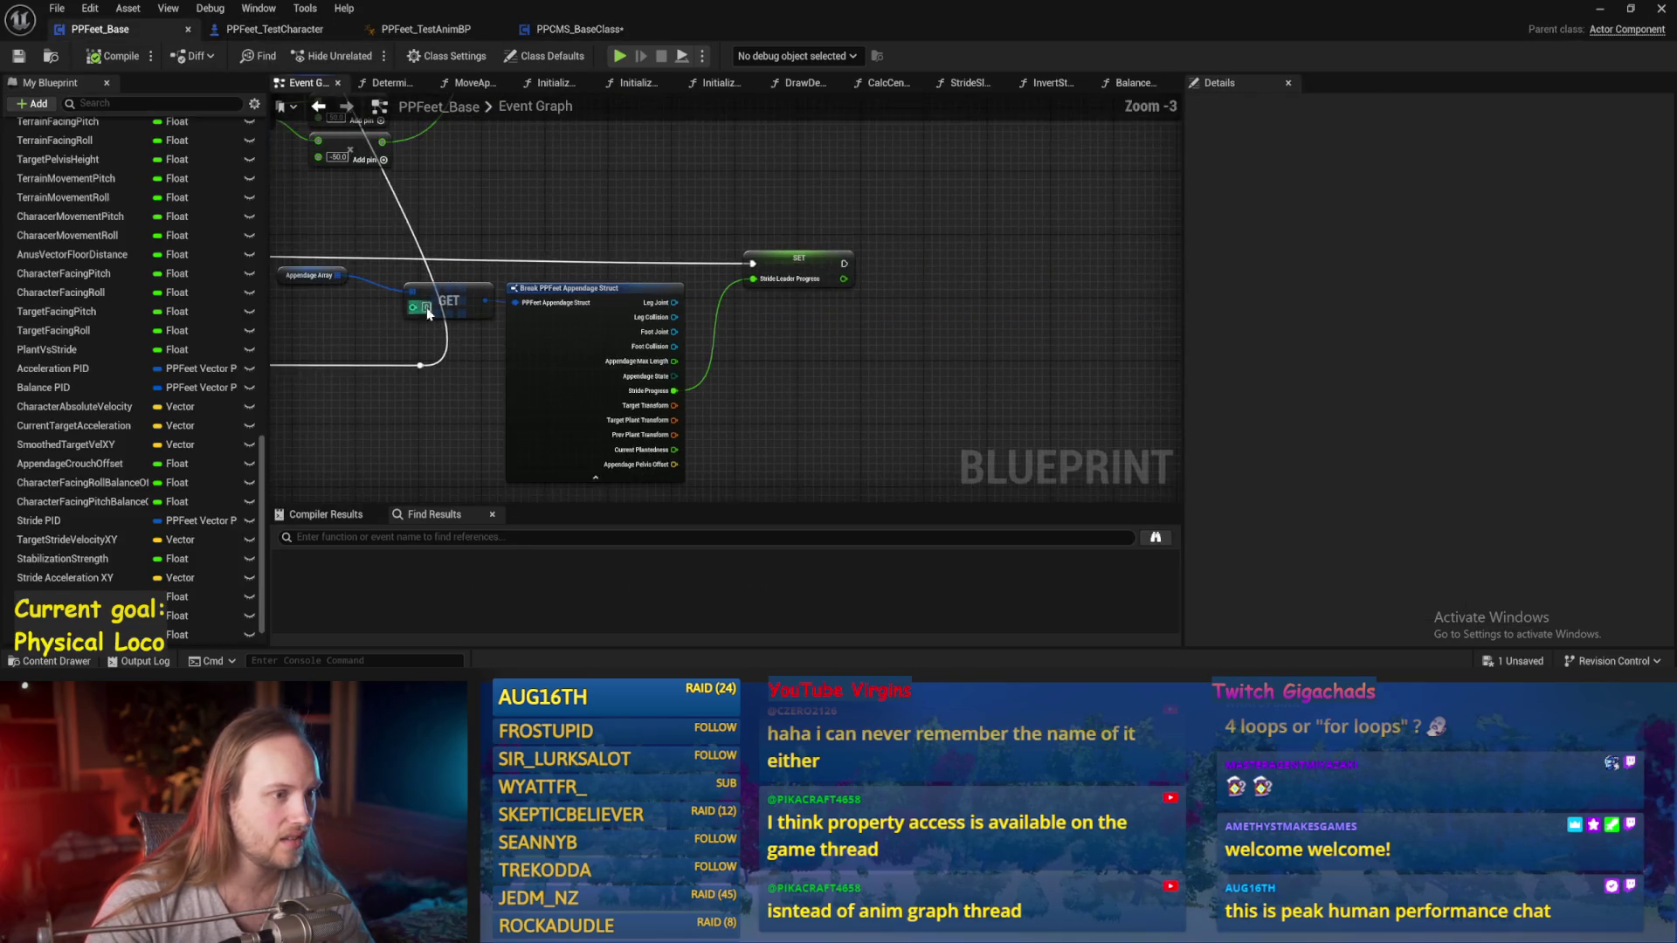
pyautogui.moveTo(784, 388); pyautogui.dragTo(783, 388)
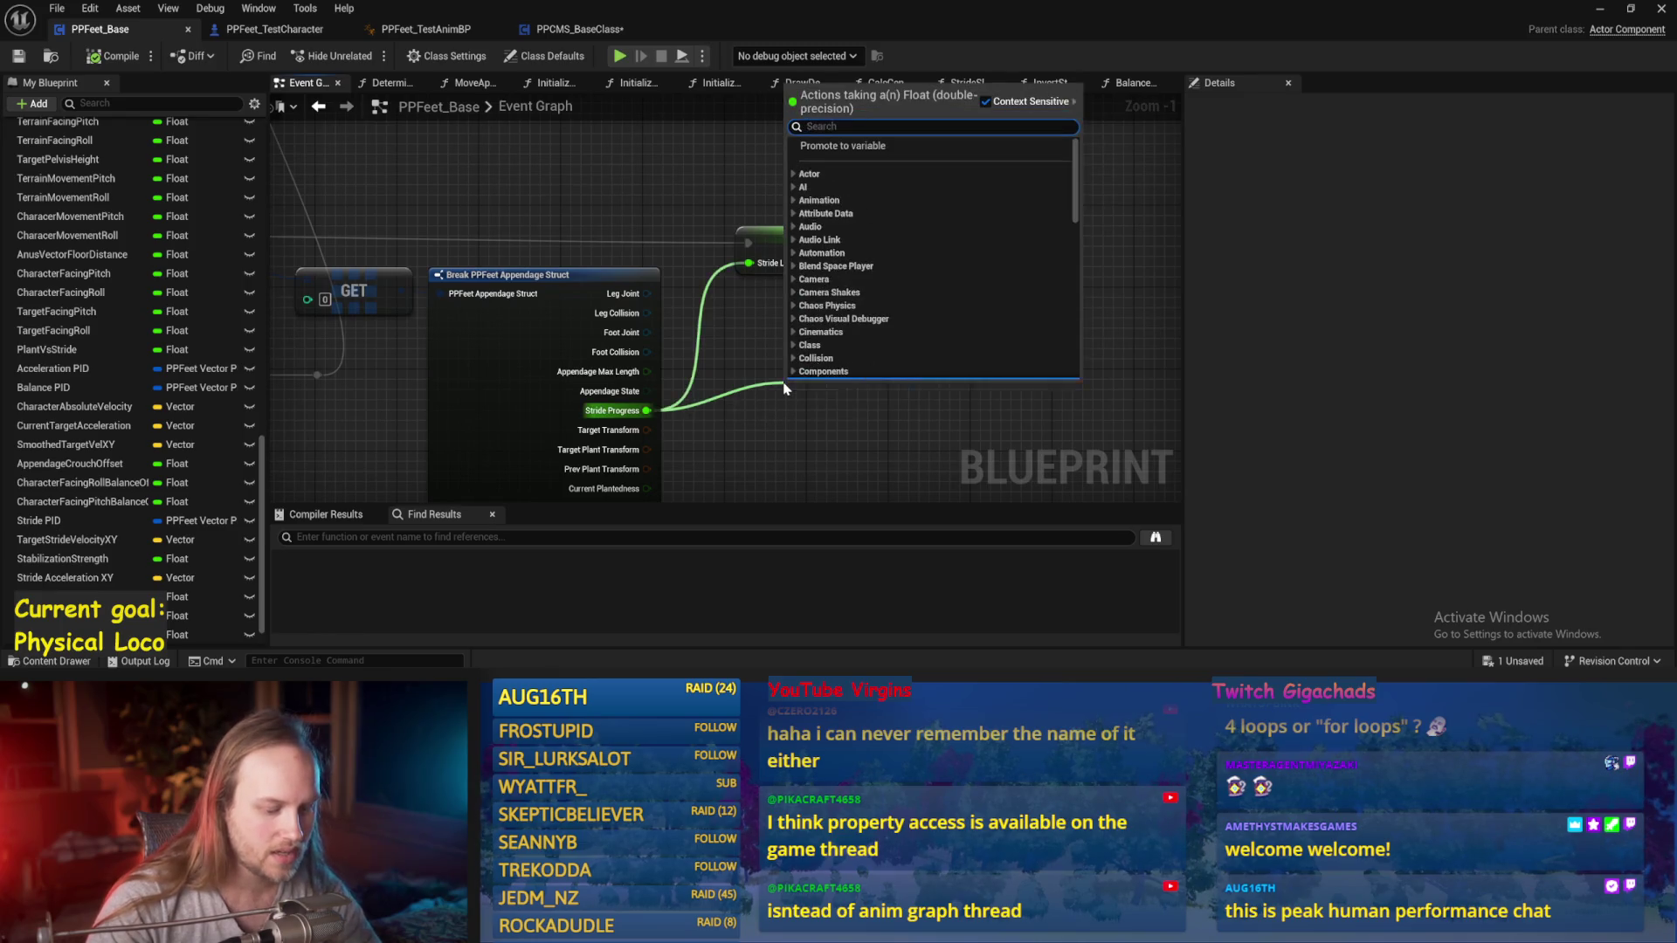
pyautogui.write('/')
pyautogui.press('Return')
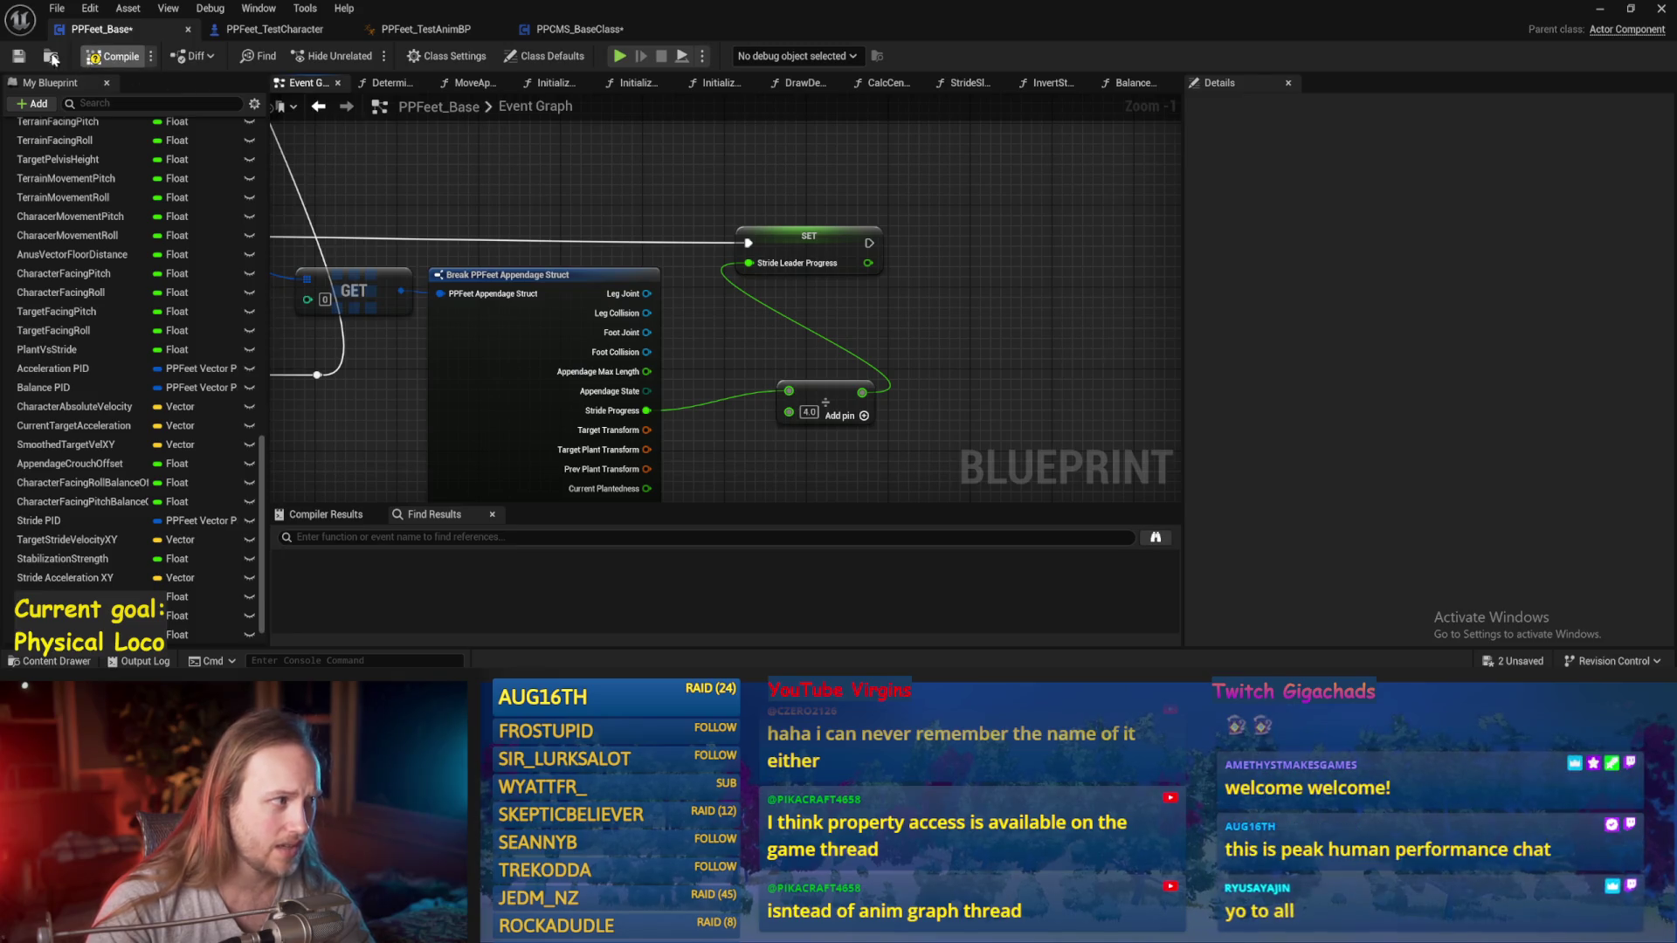
# Step: Check the new wiring and start a full-screen play test of the level
pyautogui.moveTo(1024, 198); pyautogui.dragTo(953, 259)
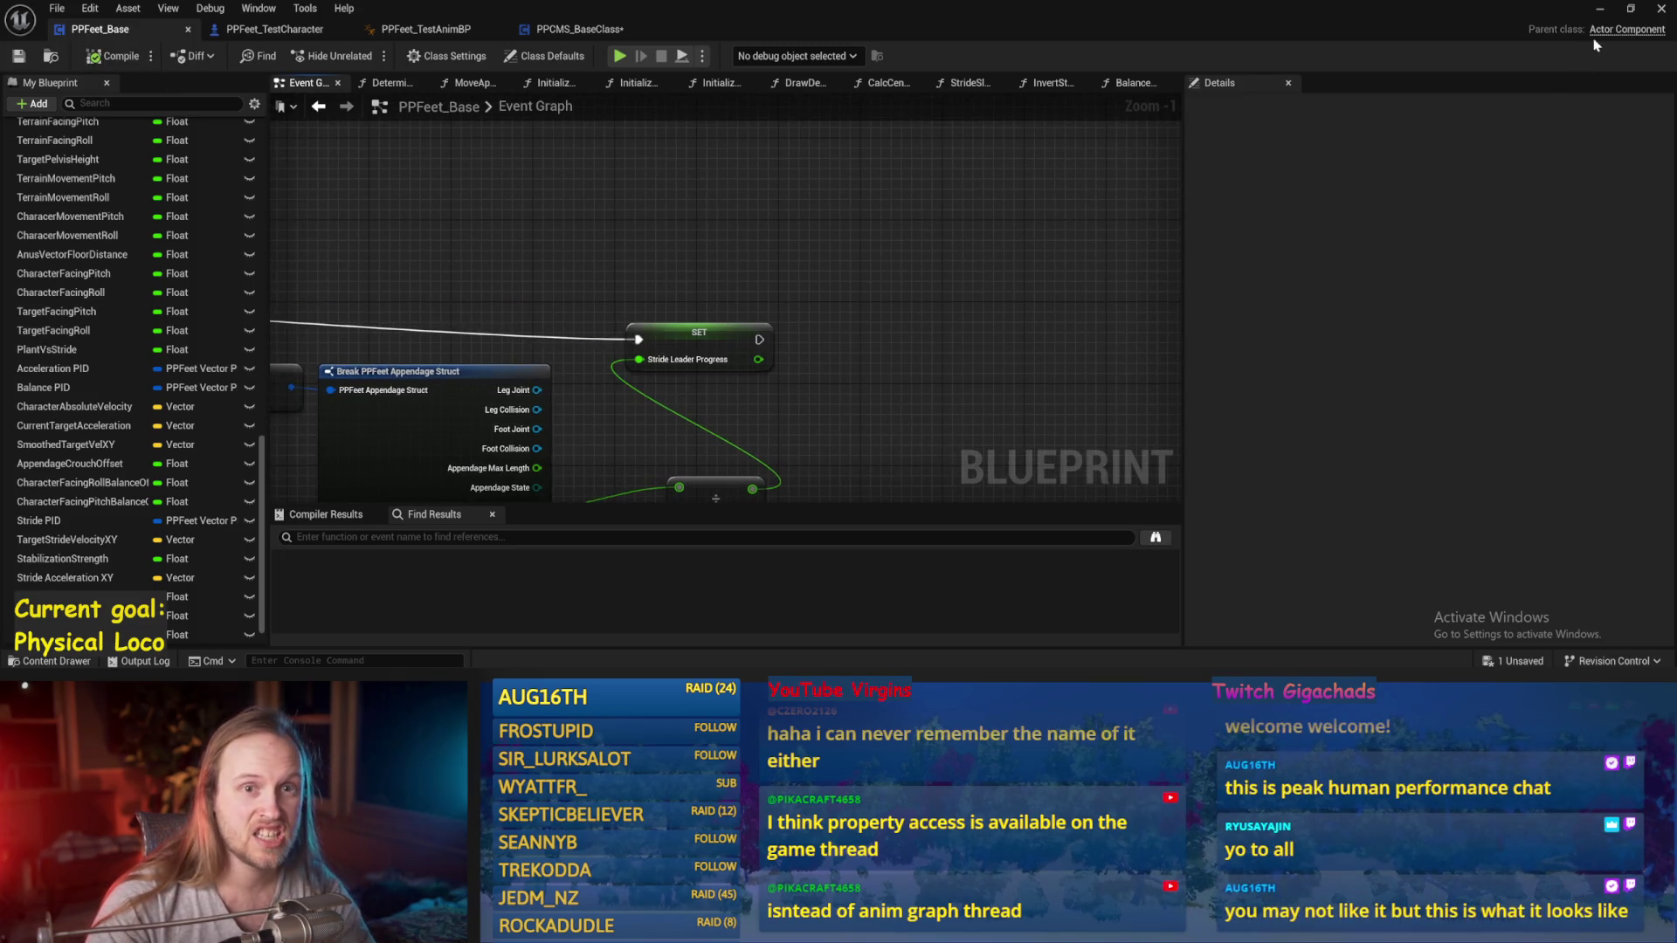
pyautogui.click(1600, 8)
pyautogui.hotkey('alt', 'p')
pyautogui.press('F11')
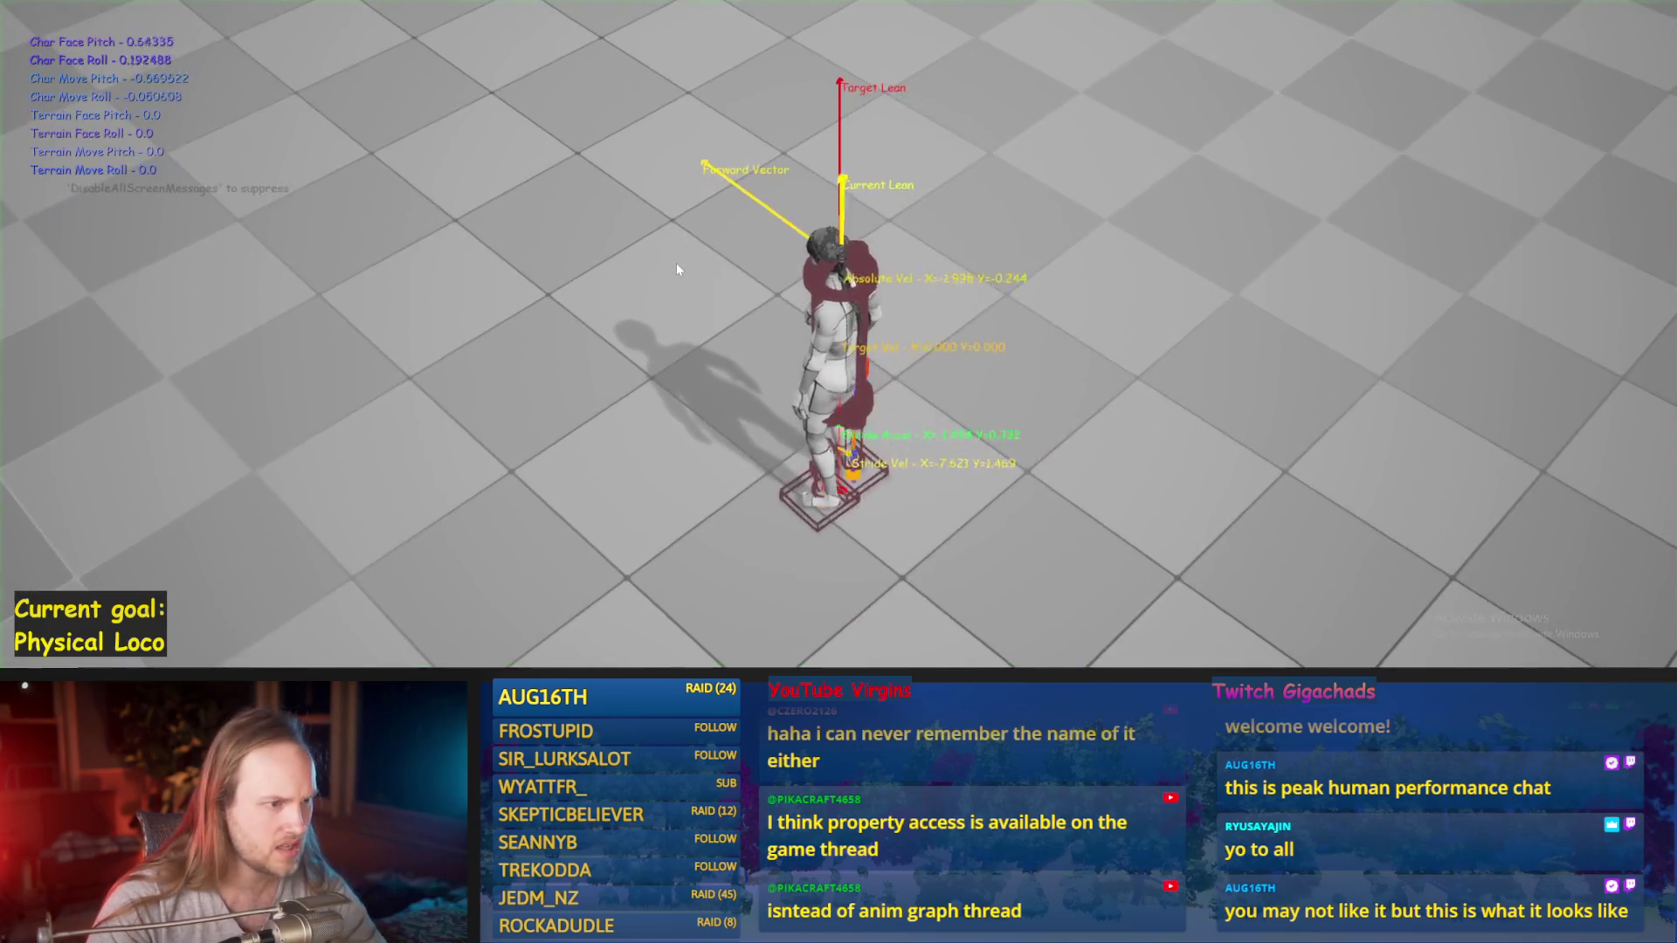
# Step: Run and walk the character forward with W, then end the play session
pyautogui.press('w')
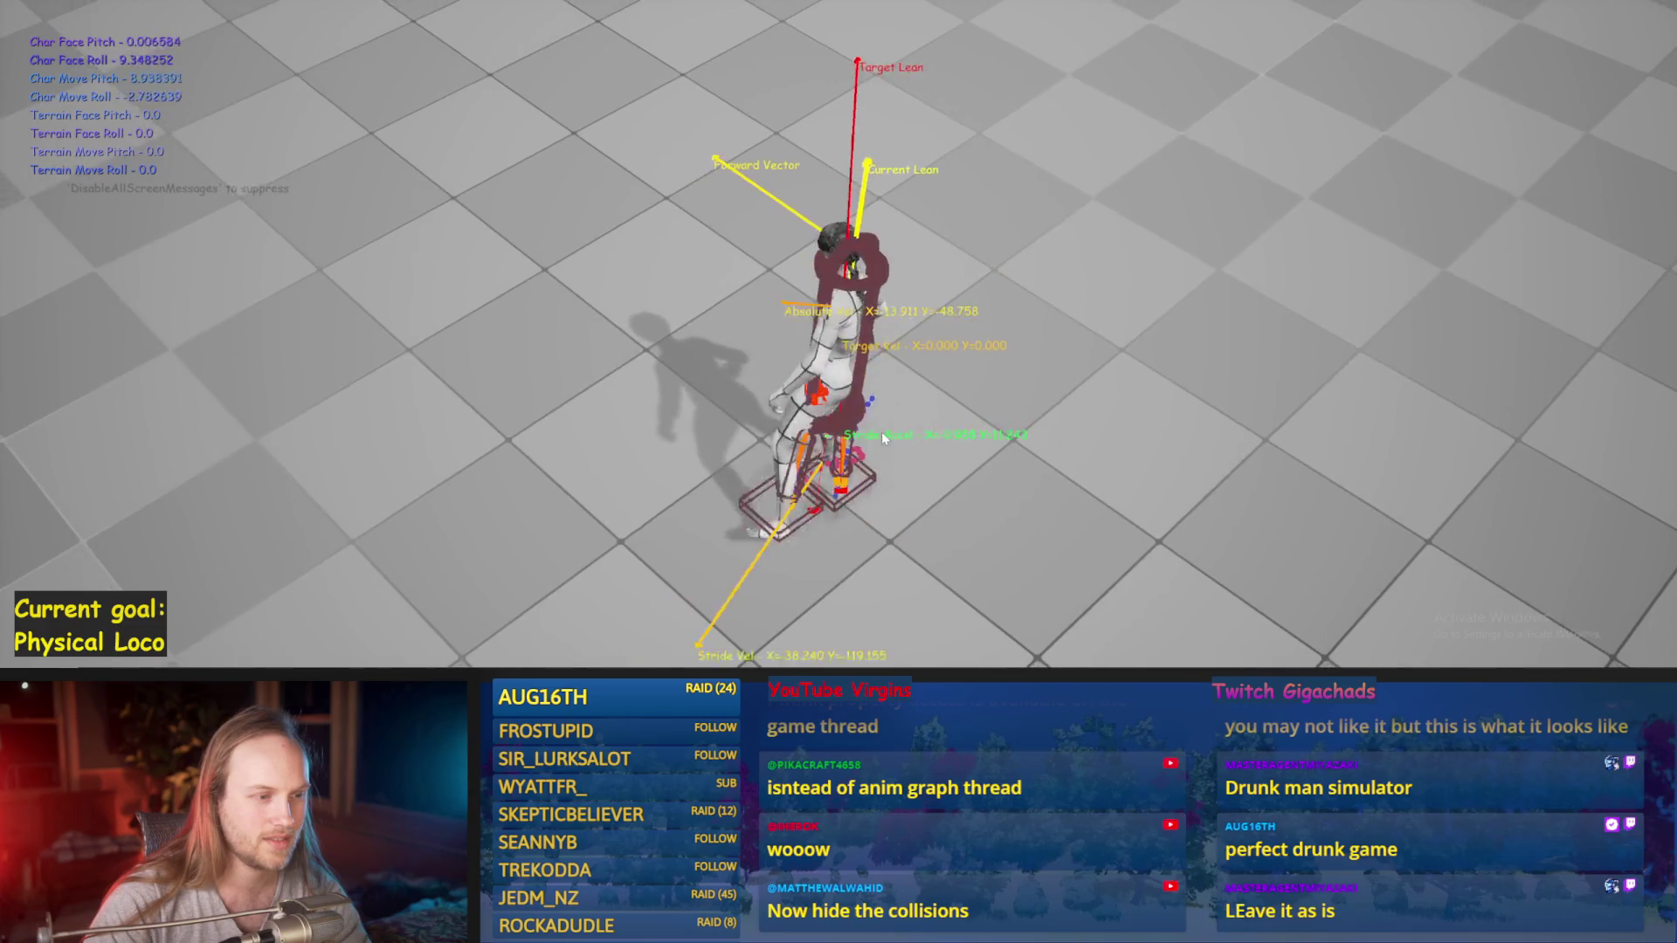
pyautogui.press('w')
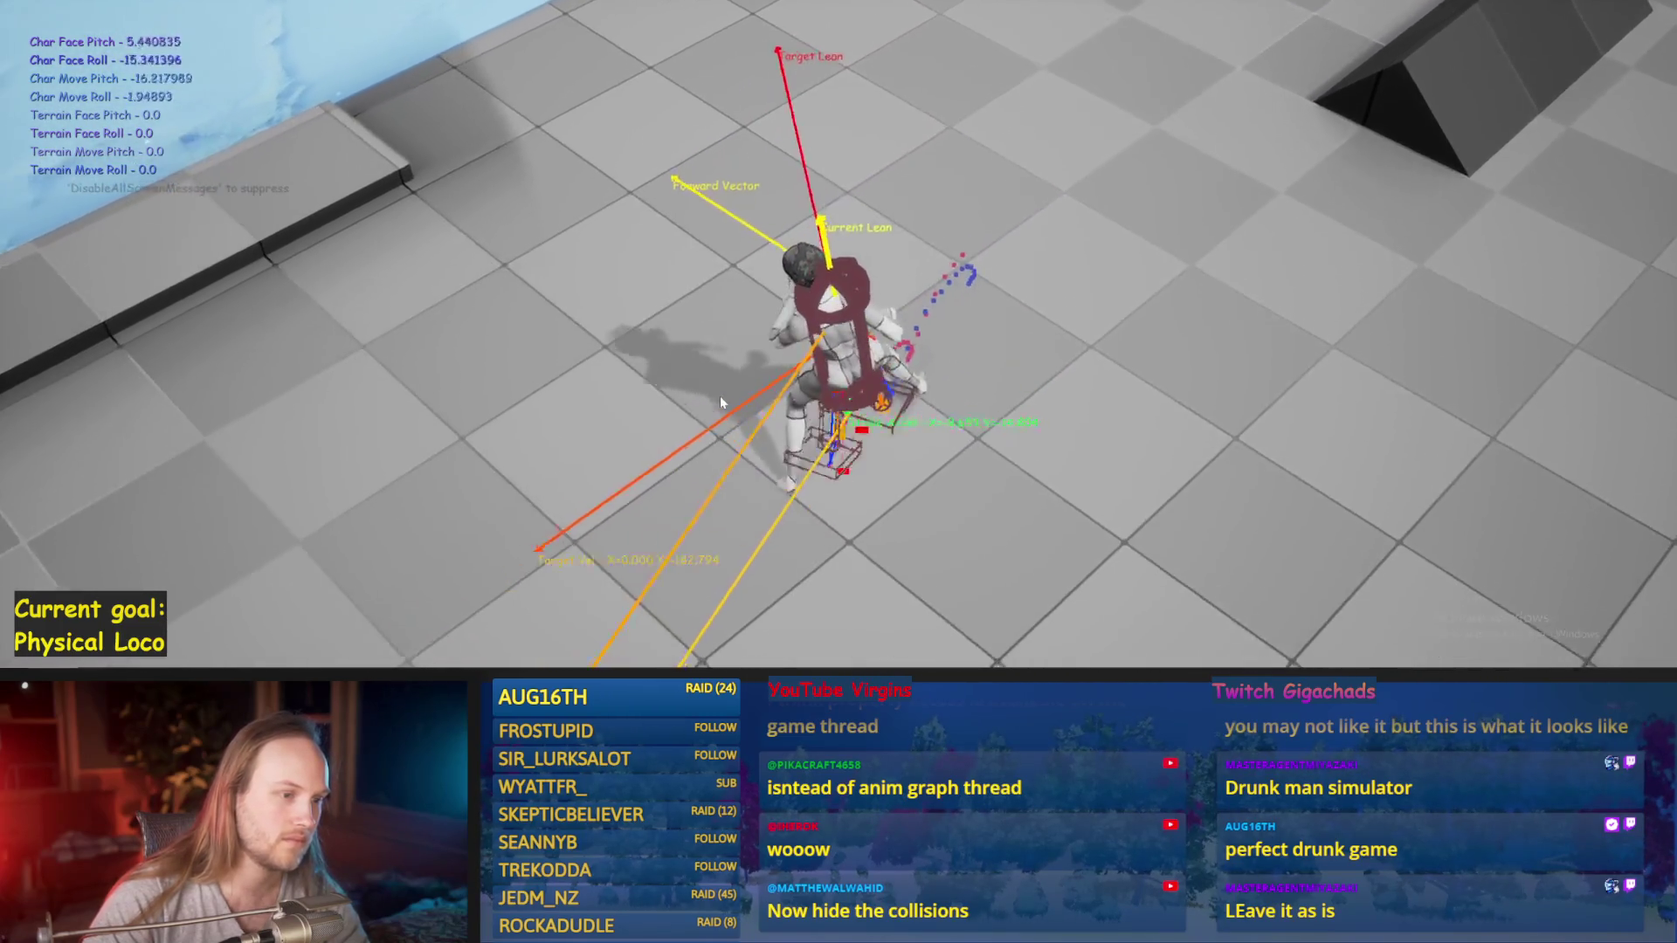
pyautogui.press('Escape')
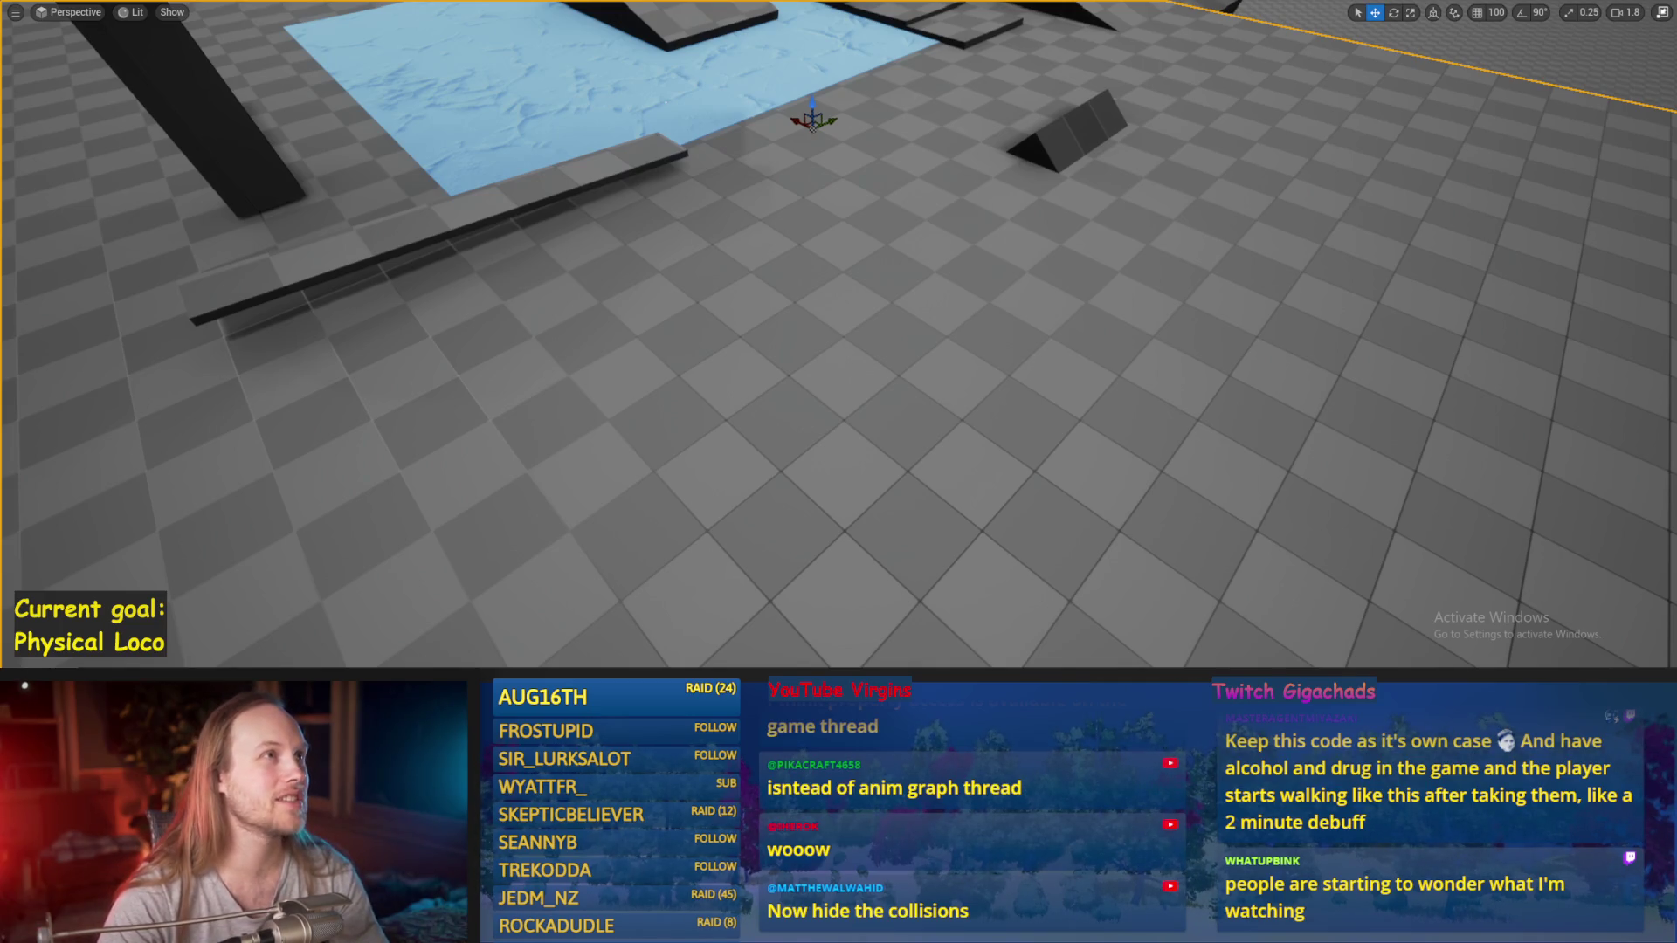
# Step: Select the long plank beside the ice, run a brief play test, and save the map
pyautogui.scroll(-5, 998, 442)
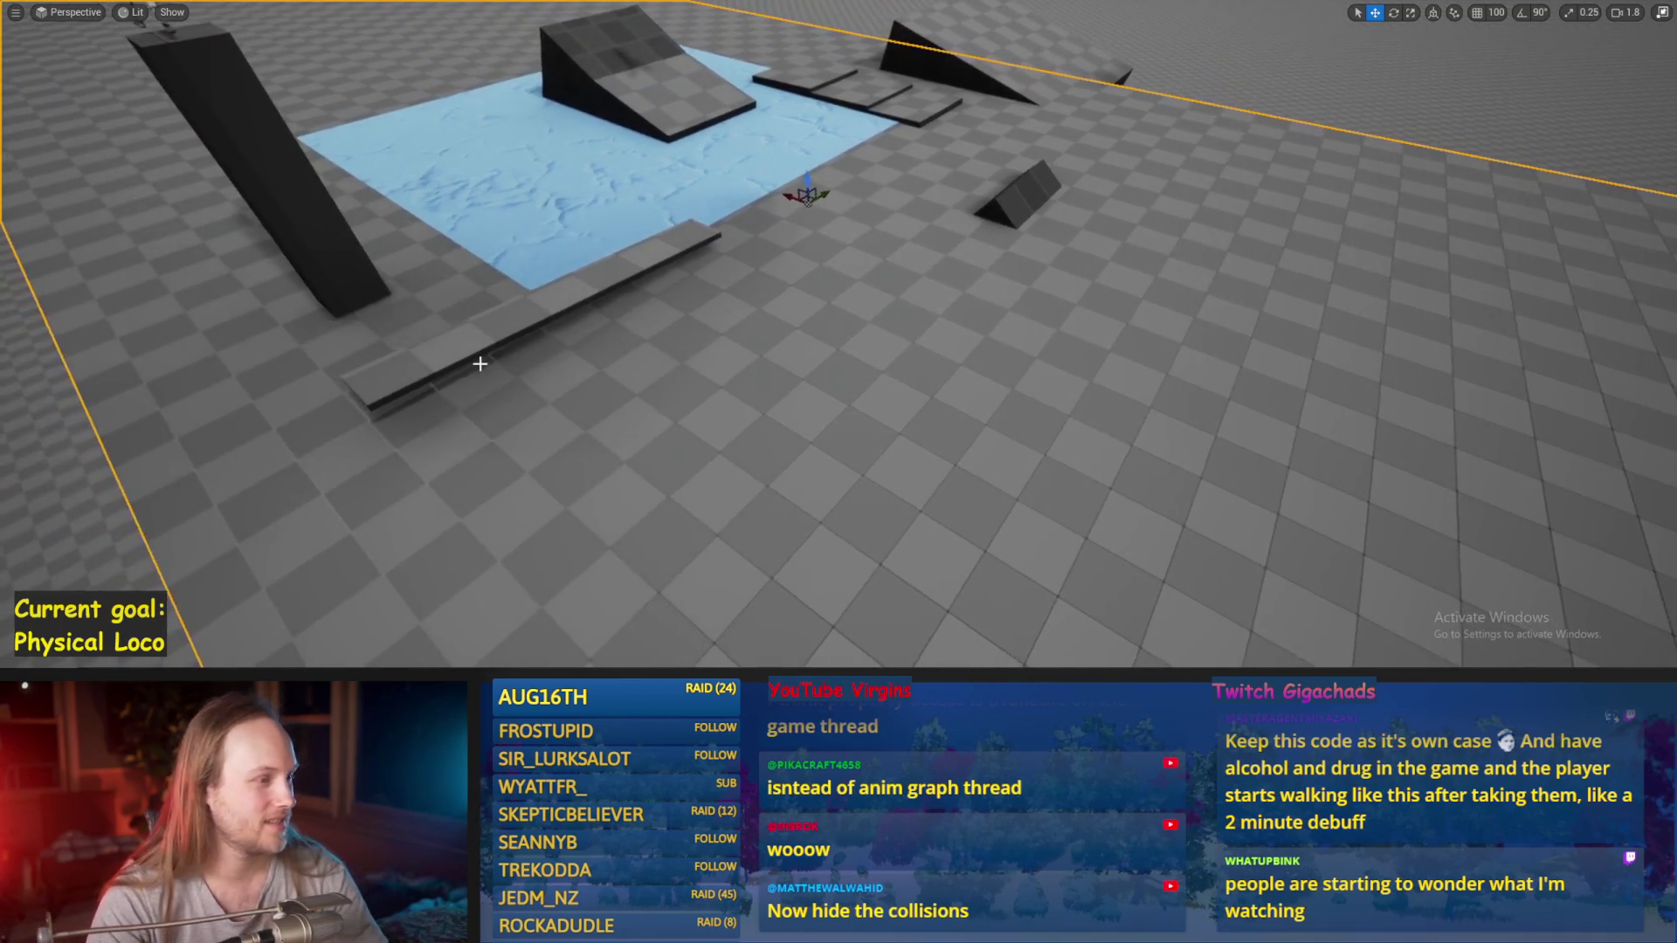
pyautogui.click(493, 345)
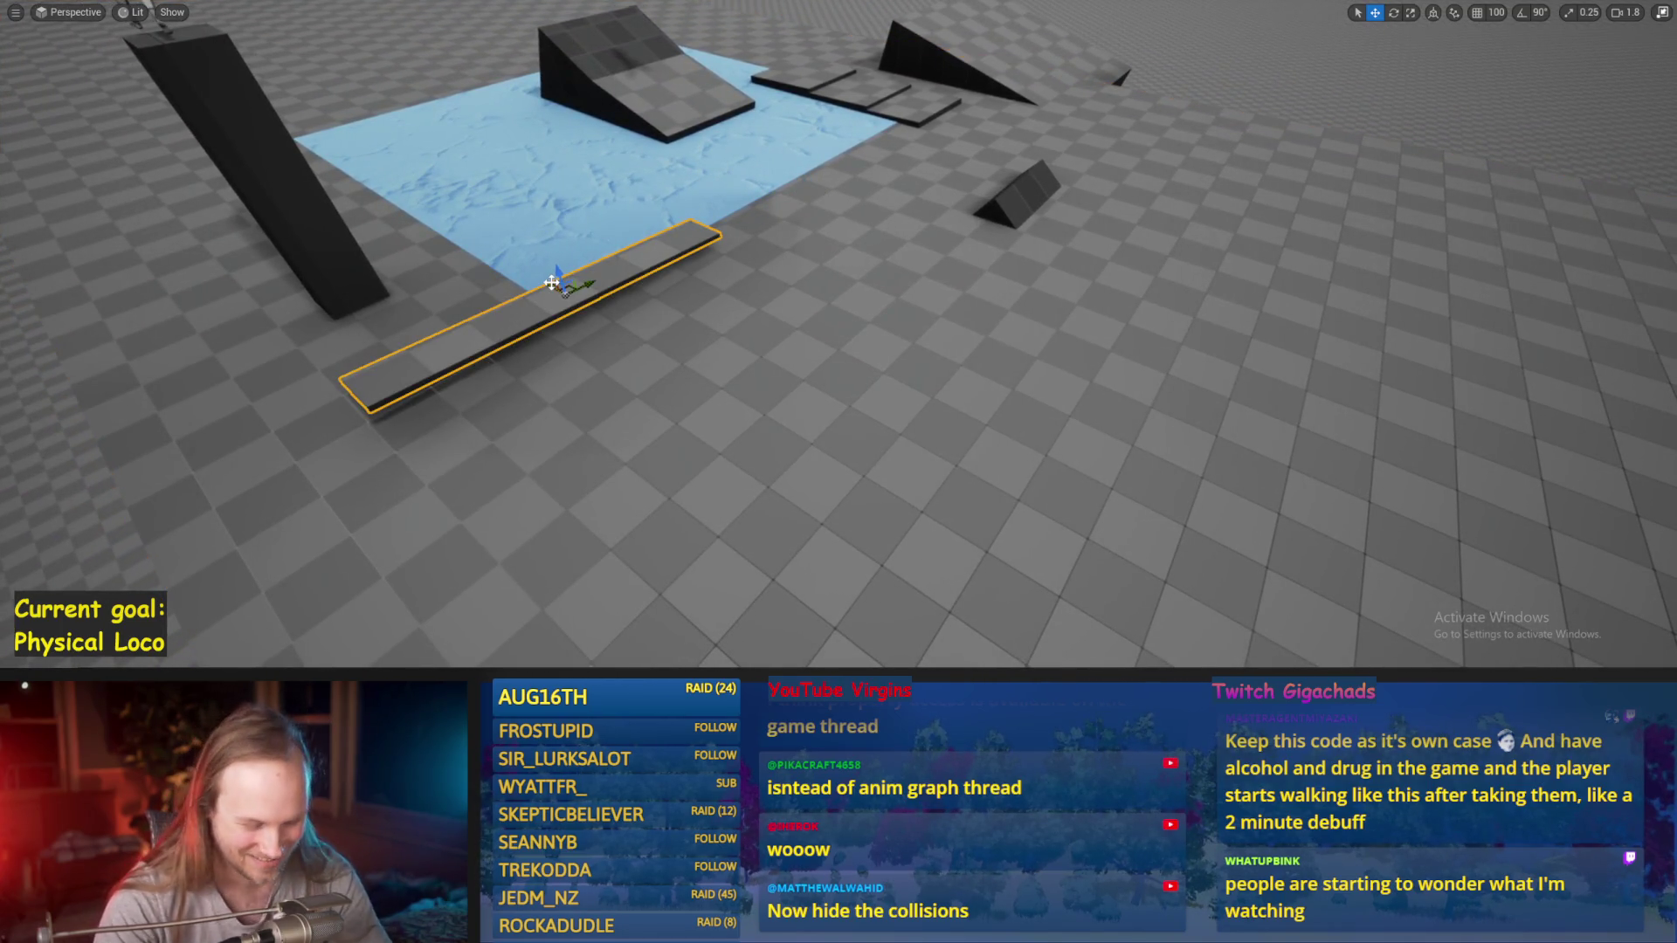
pyautogui.hotkey('alt', 'p')
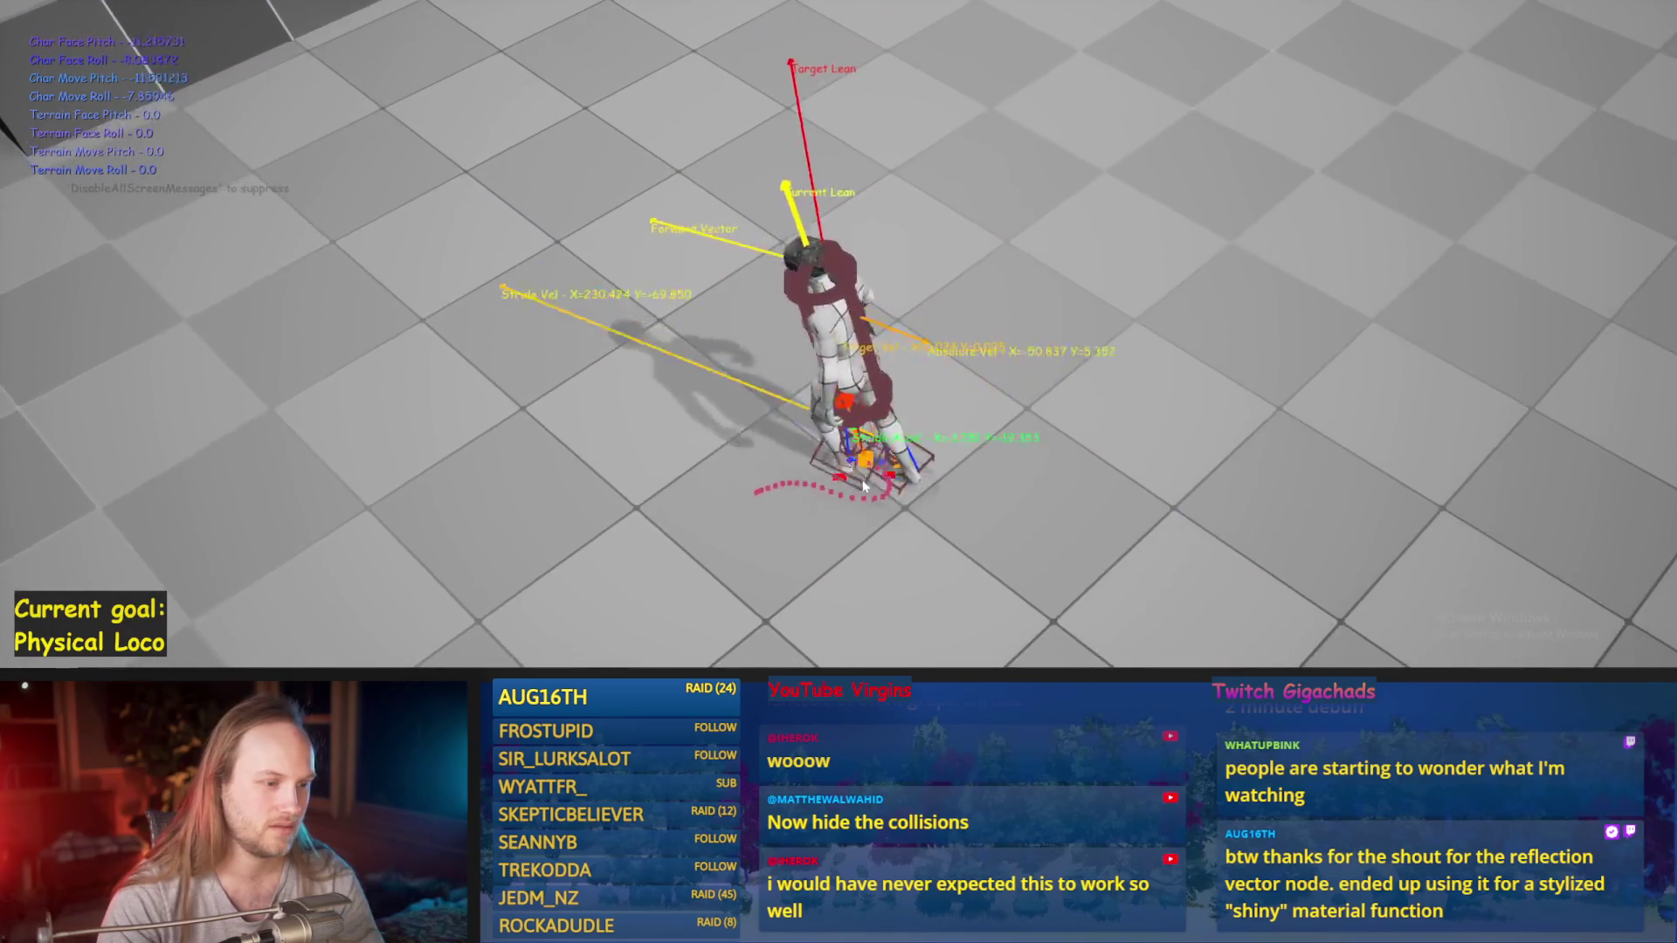
pyautogui.press('Escape')
pyautogui.hotkey('ctrl', 's')
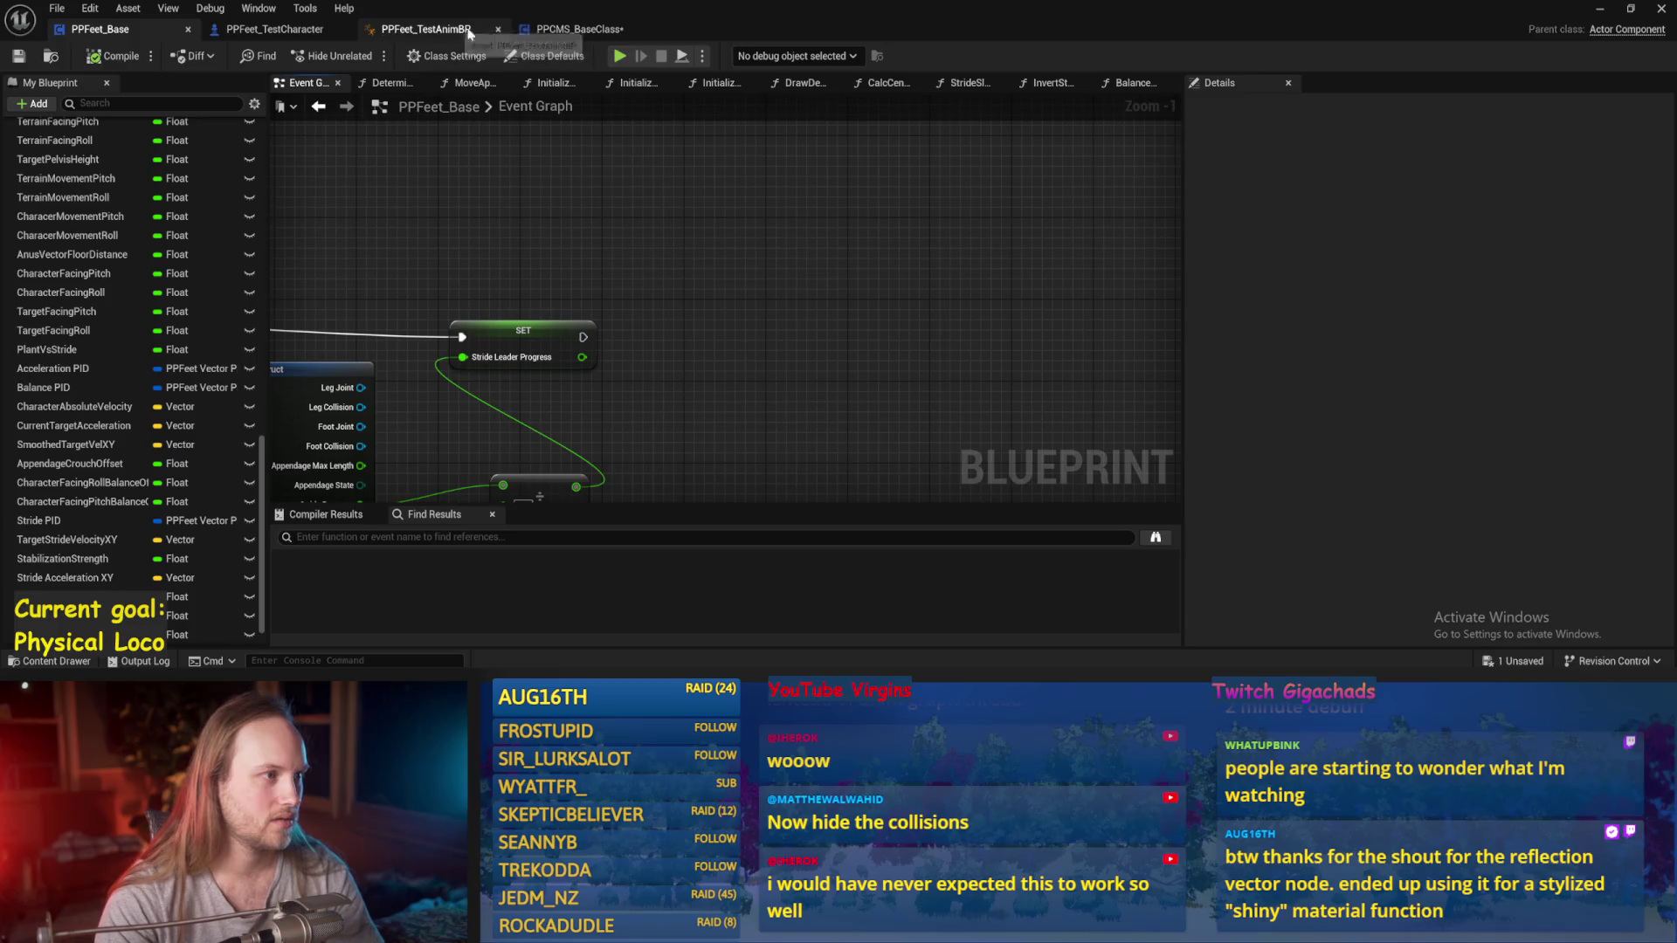
pyautogui.click(585, 31)
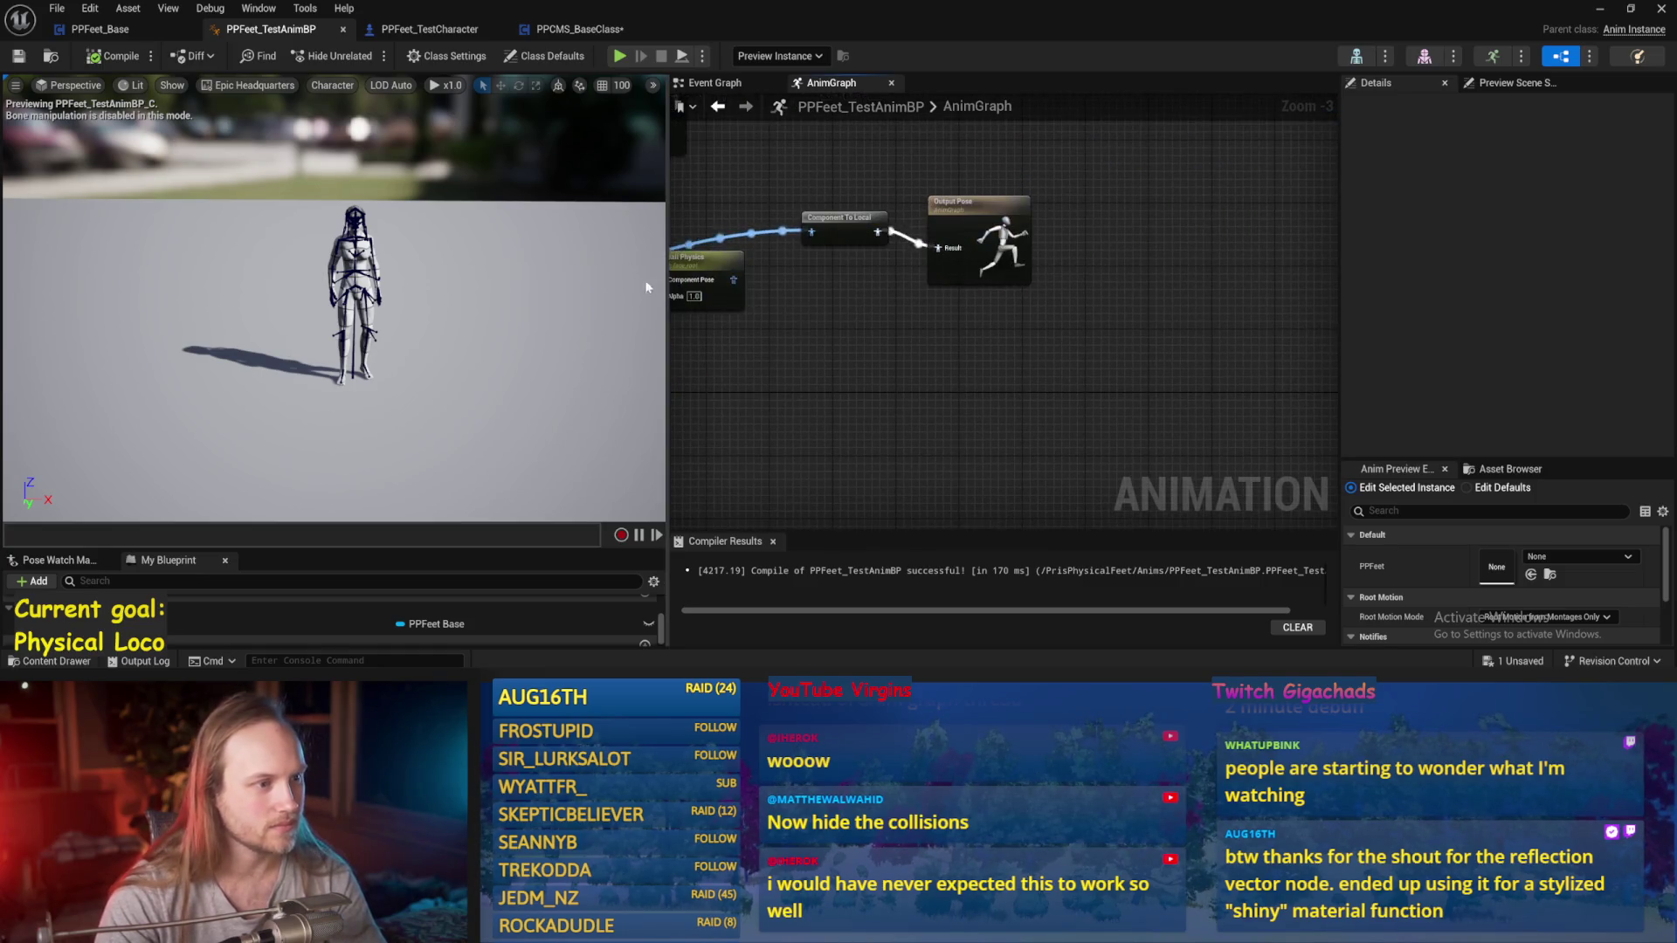
# Step: Shift Component To Local and Output Pose right and add a Leg IK node above them
pyautogui.moveTo(704, 291); pyautogui.dragTo(947, 325)
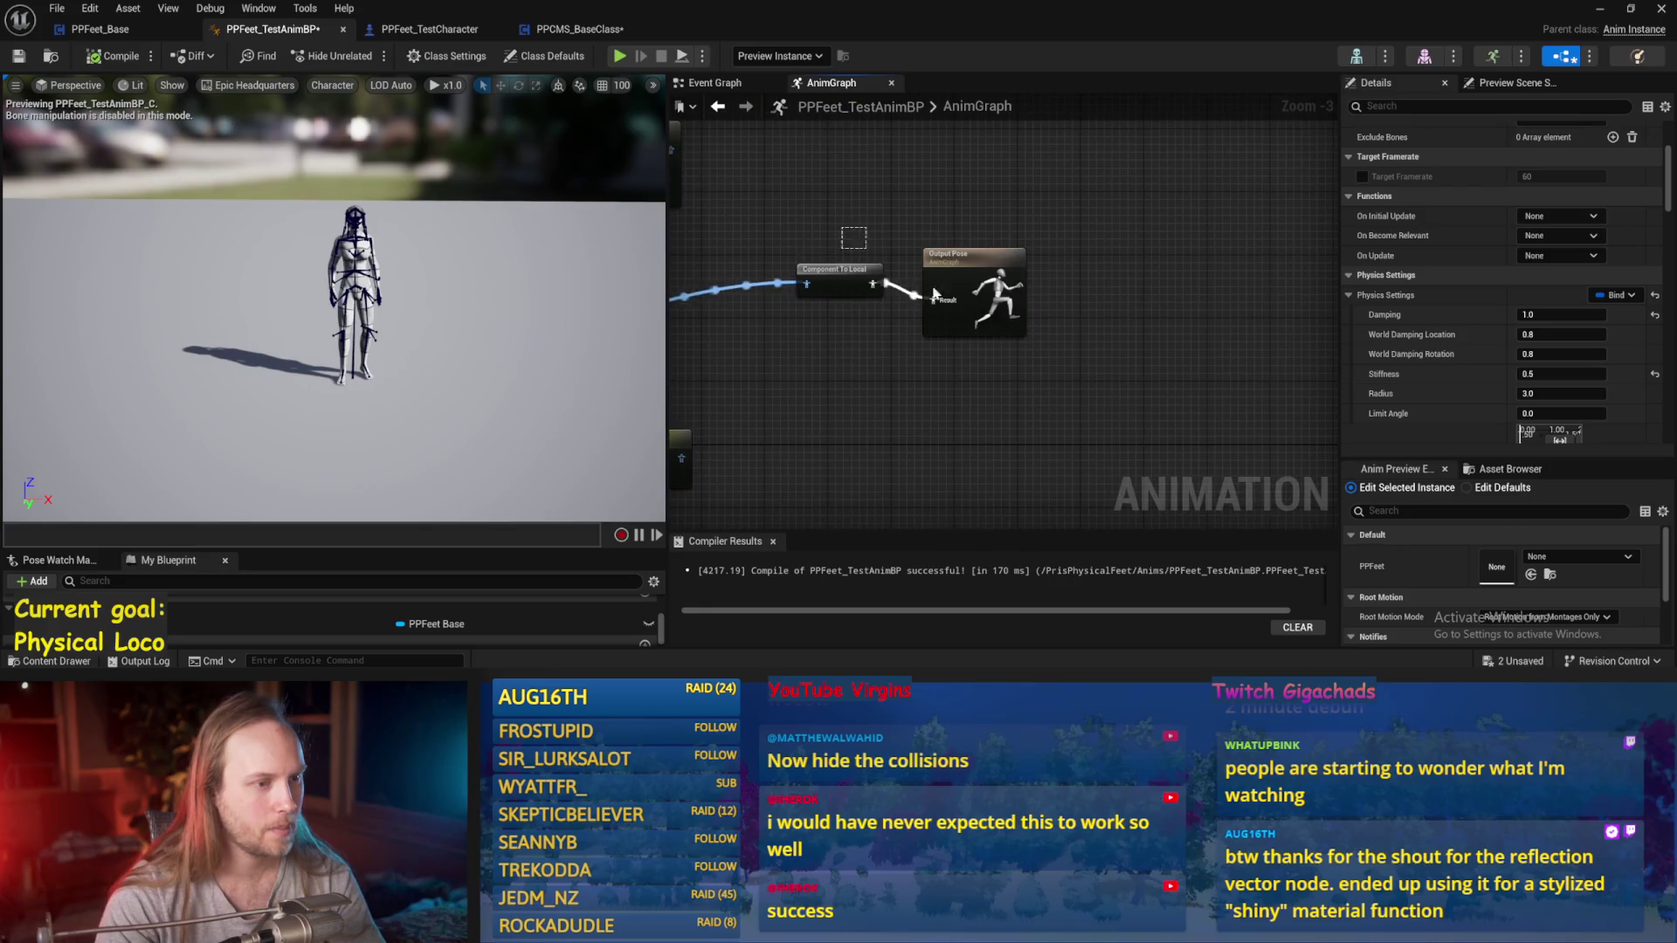
pyautogui.keyDown('ctrl'); pyautogui.click(952, 266); pyautogui.keyUp('ctrl')
pyautogui.moveTo(951, 266); pyautogui.dragTo(1285, 322)
pyautogui.rightClick(898, 262)
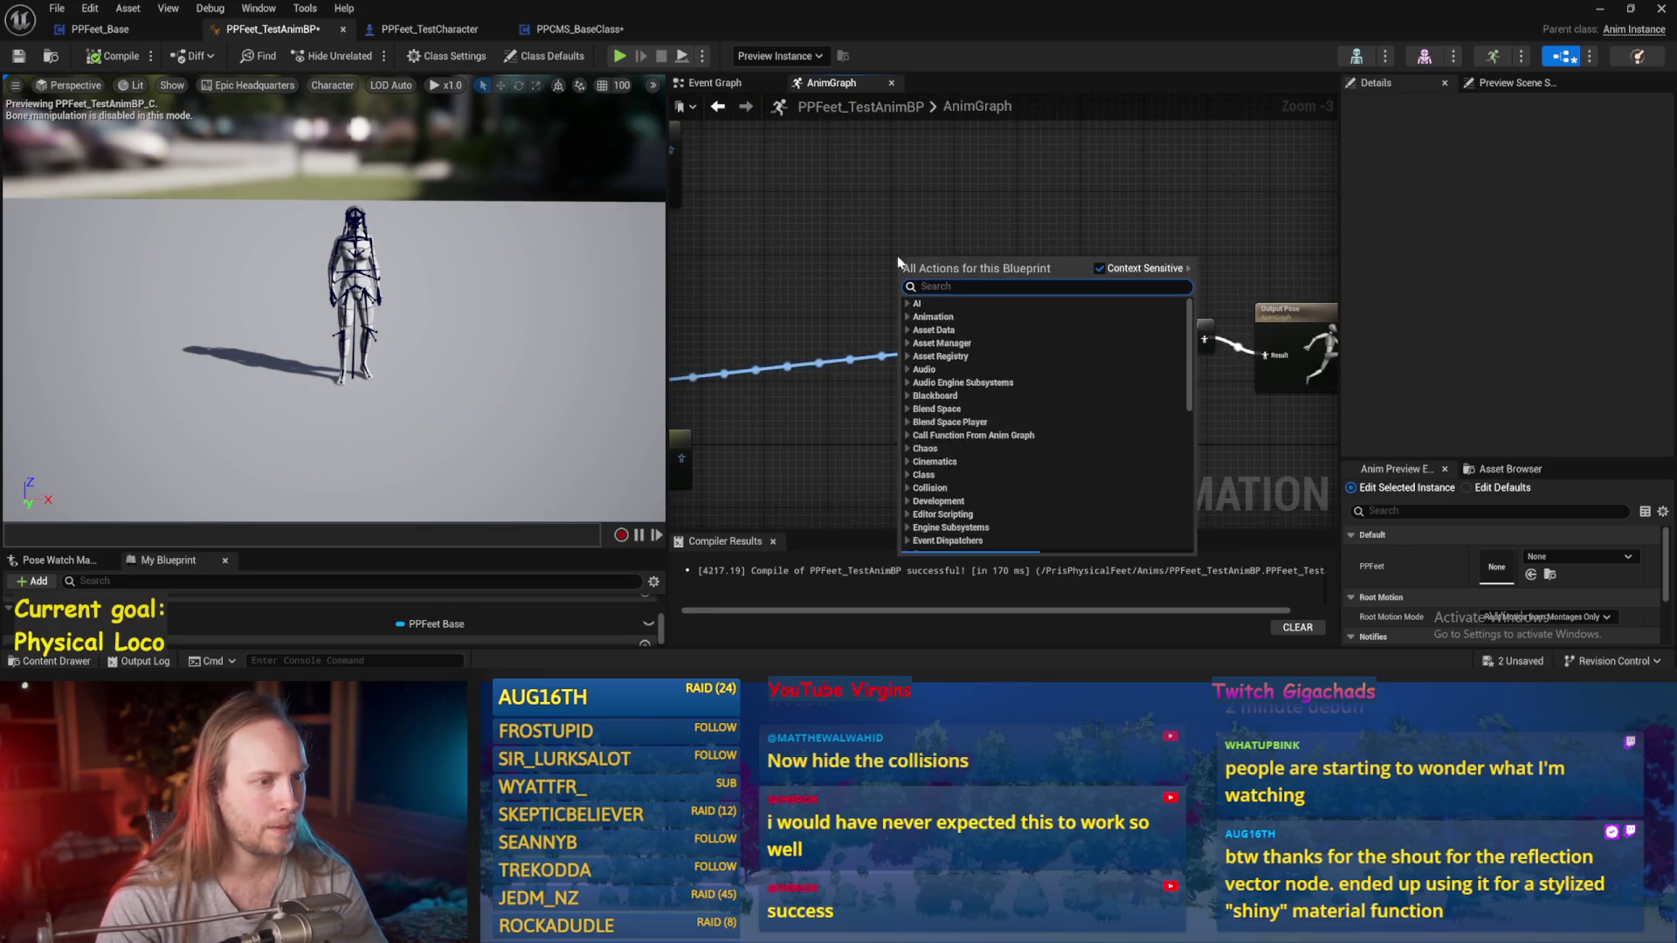
pyautogui.write('ik')
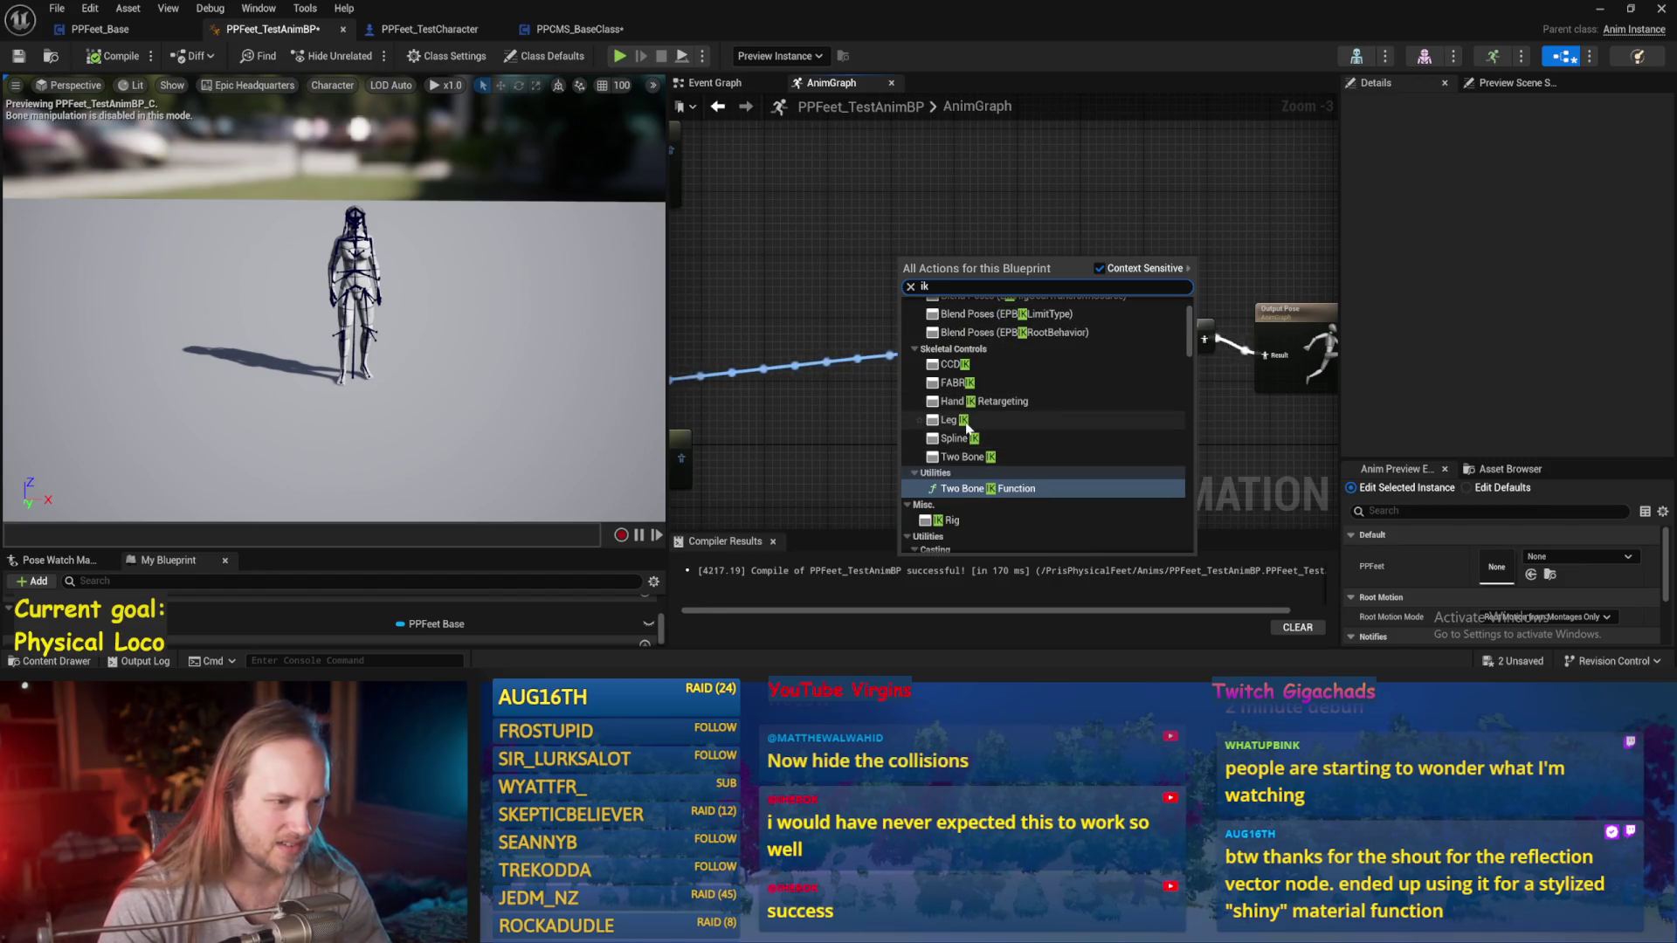
pyautogui.click(964, 421)
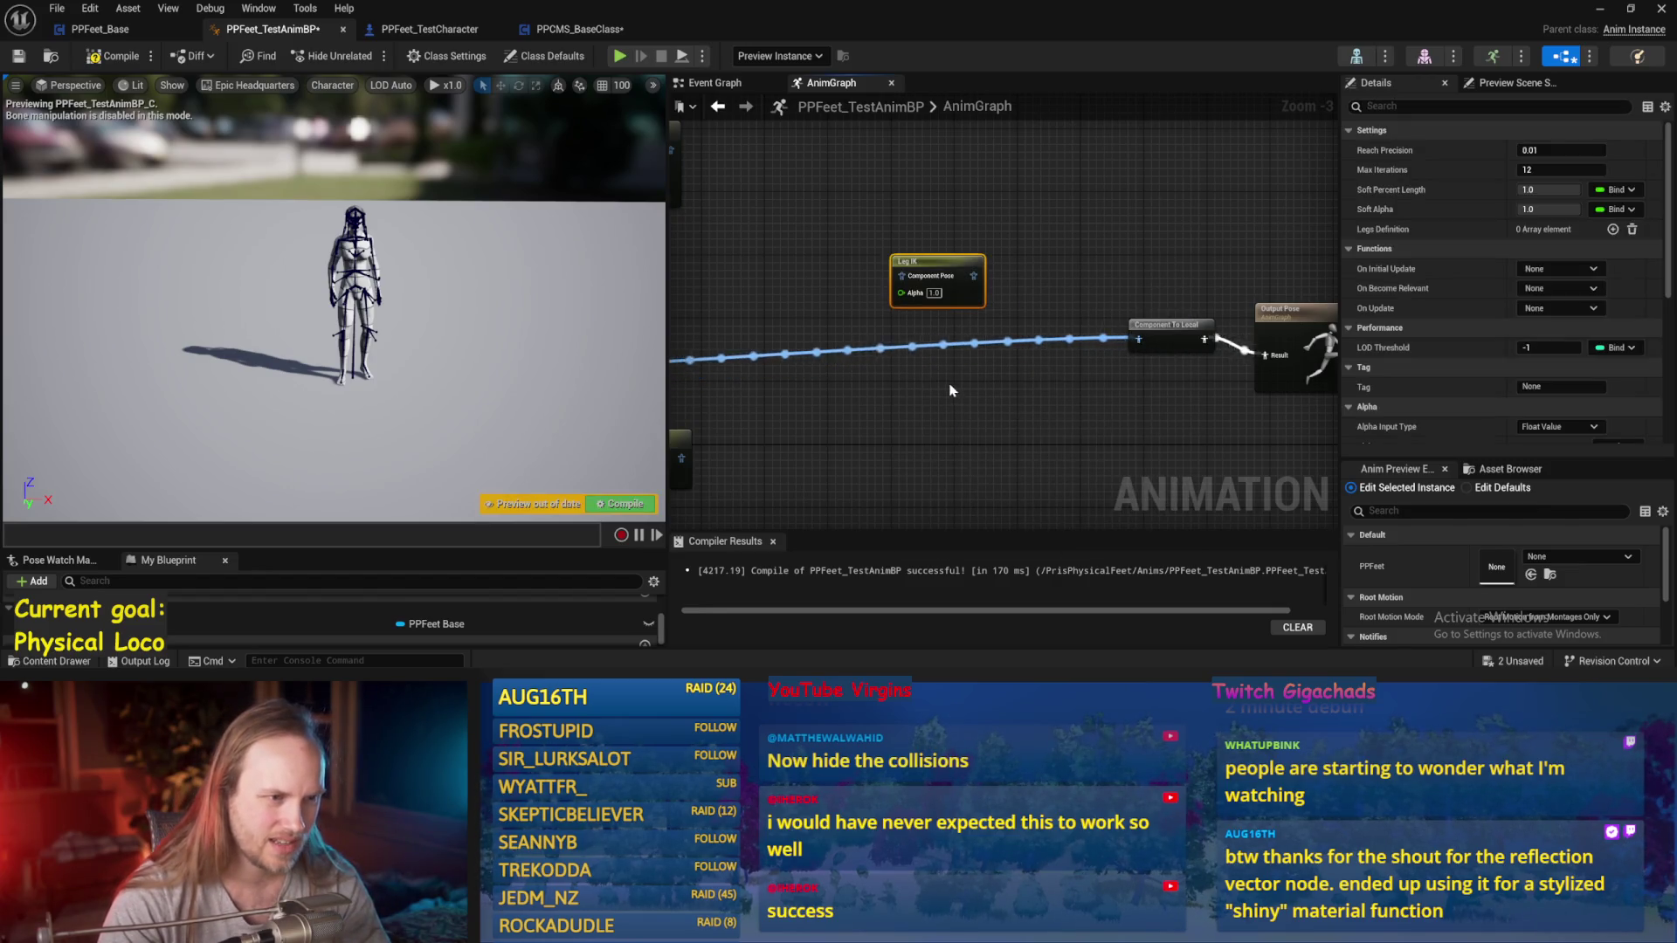
pyautogui.moveTo(939, 262)
pyautogui.mouseDown()
pyautogui.moveTo(921, 296)
pyautogui.moveTo(1026, 266)
pyautogui.mouseUp()
pyautogui.moveTo(1177, 269); pyautogui.dragTo(1064, 332)
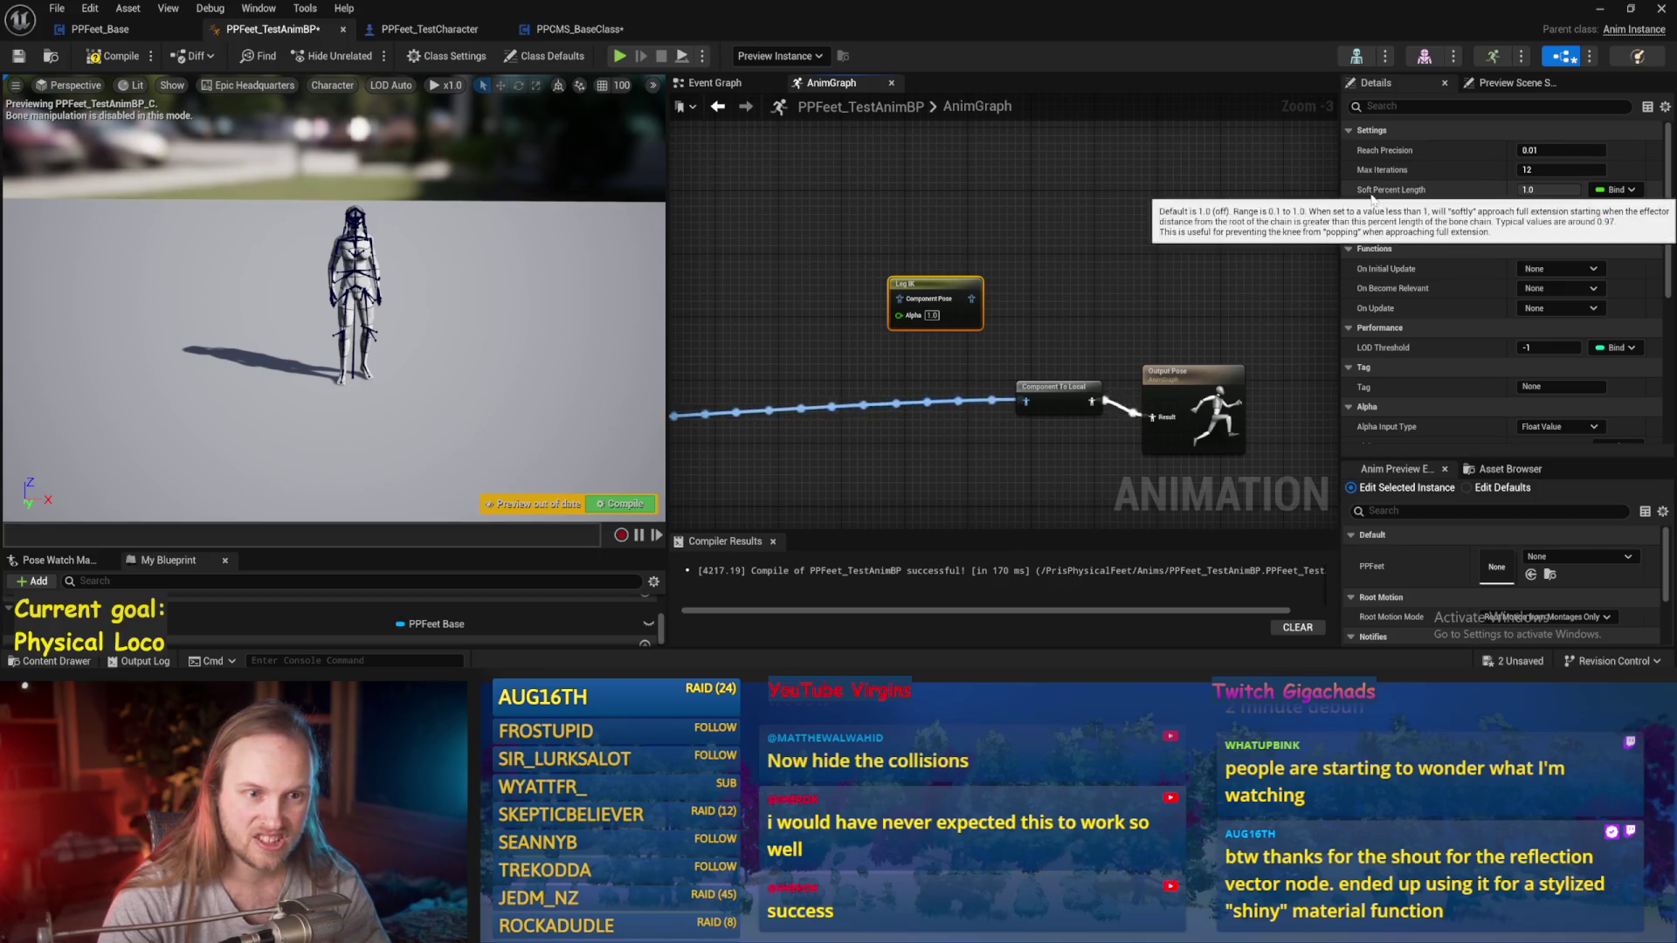
# Step: Add a Legs Definition entry on the Leg IK node, inspect its foot bone, then delete the node
pyautogui.scroll(-8, 1503, 231)
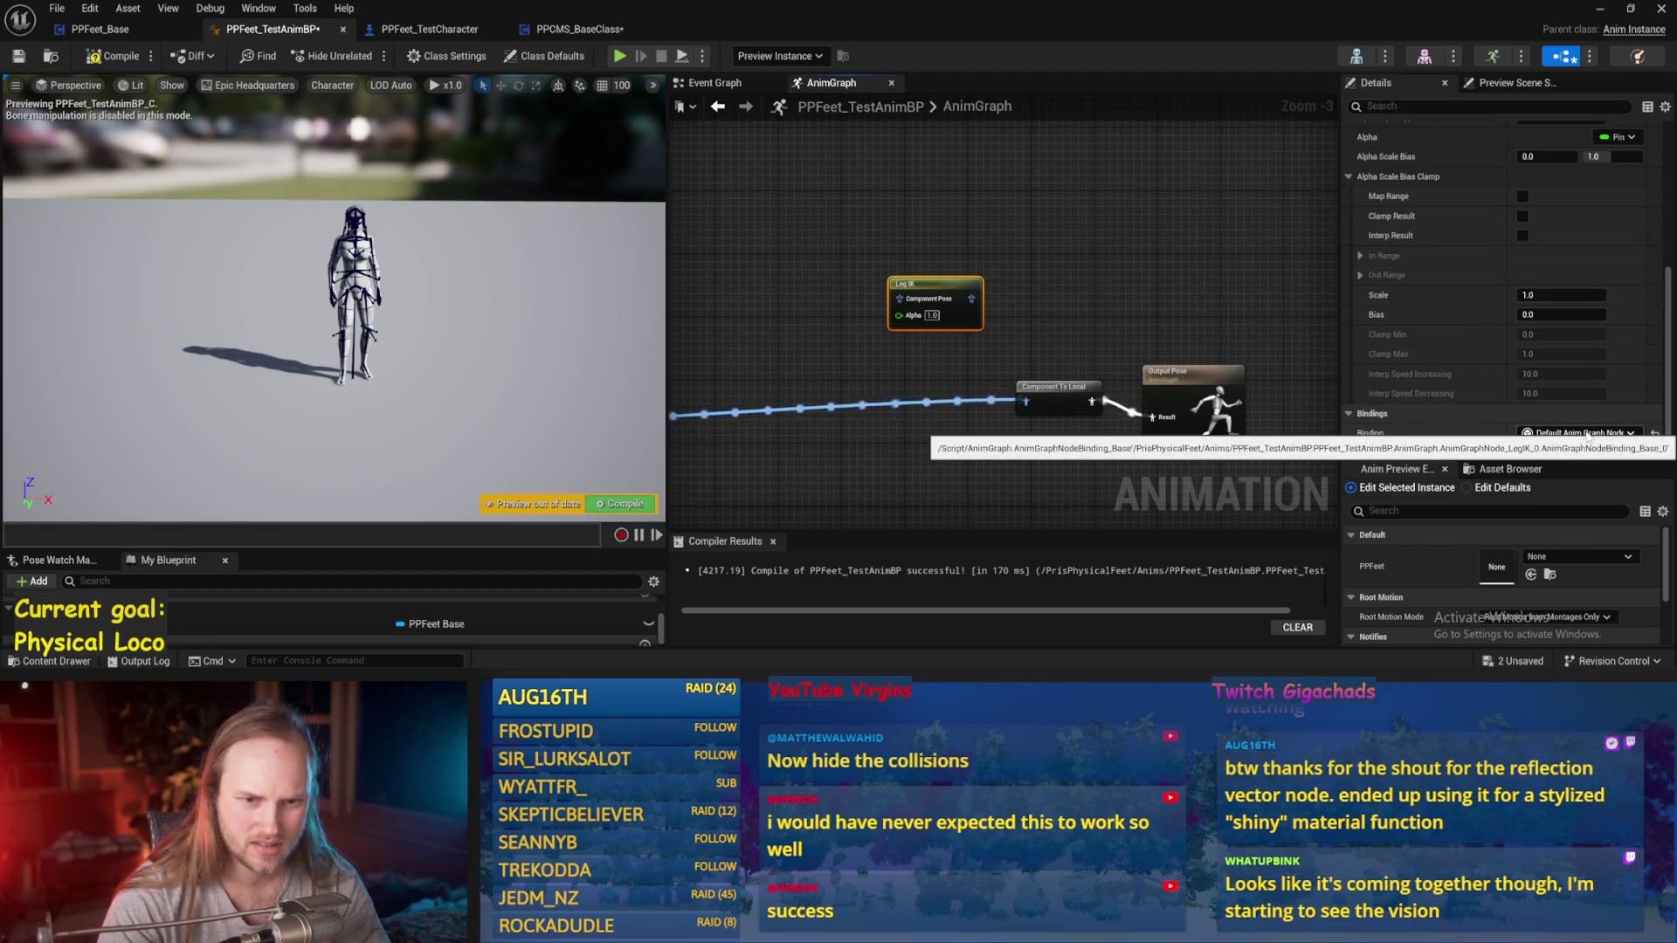
pyautogui.scroll(4, 1518, 377)
pyautogui.scroll(4, 1465, 370)
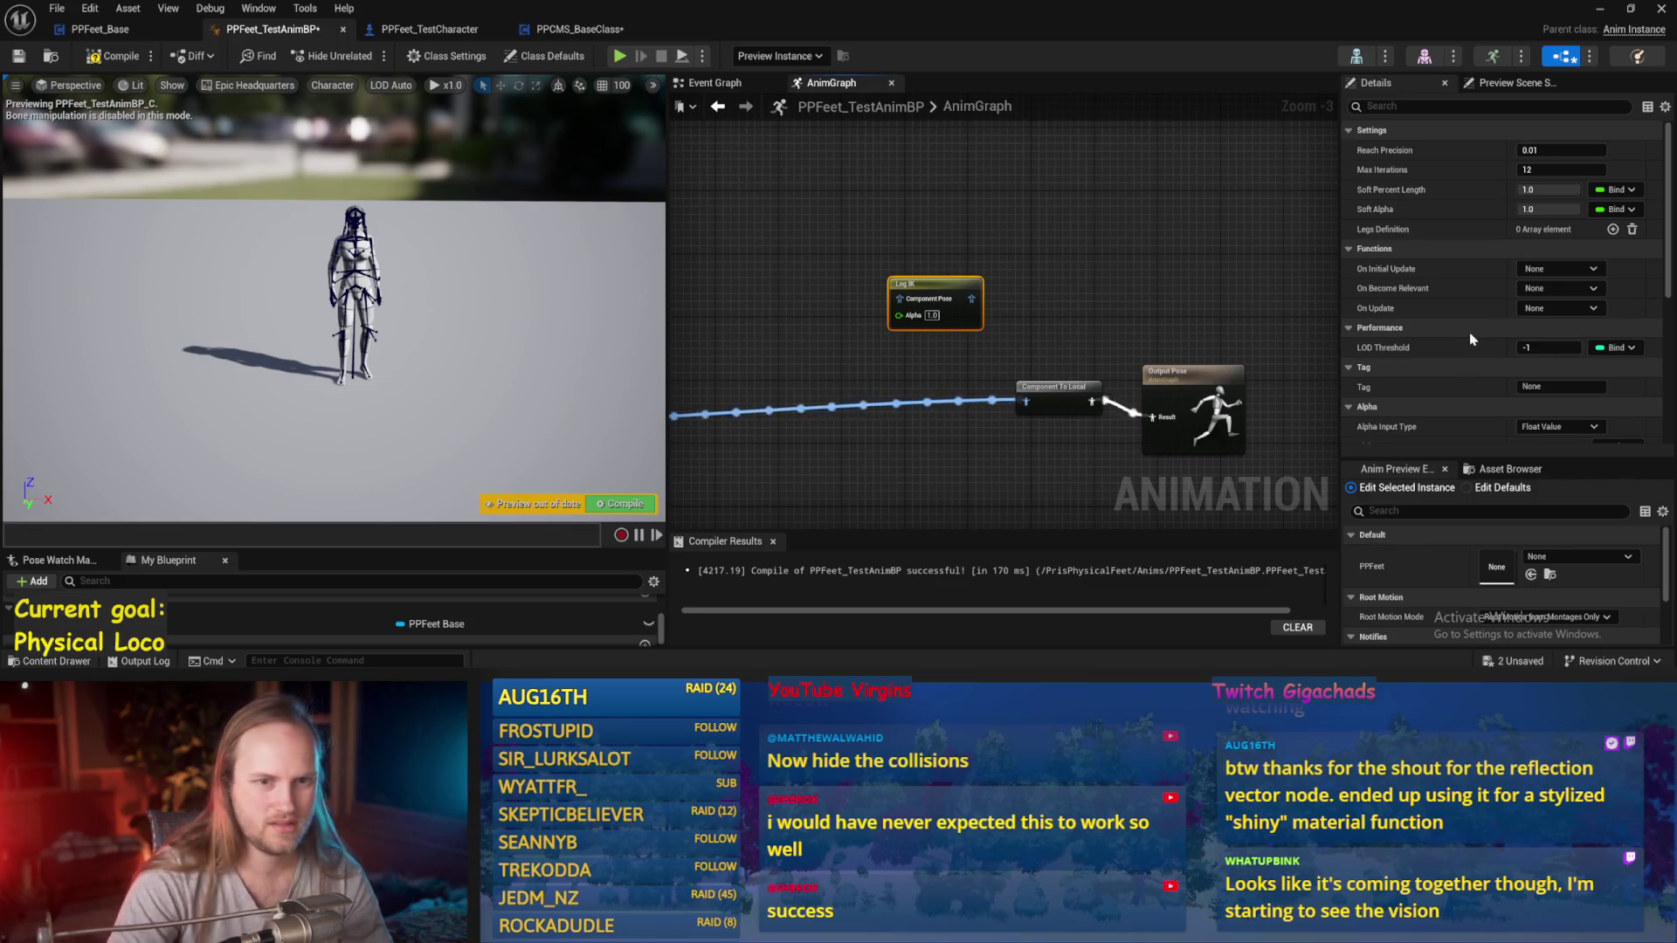
pyautogui.click(1612, 228)
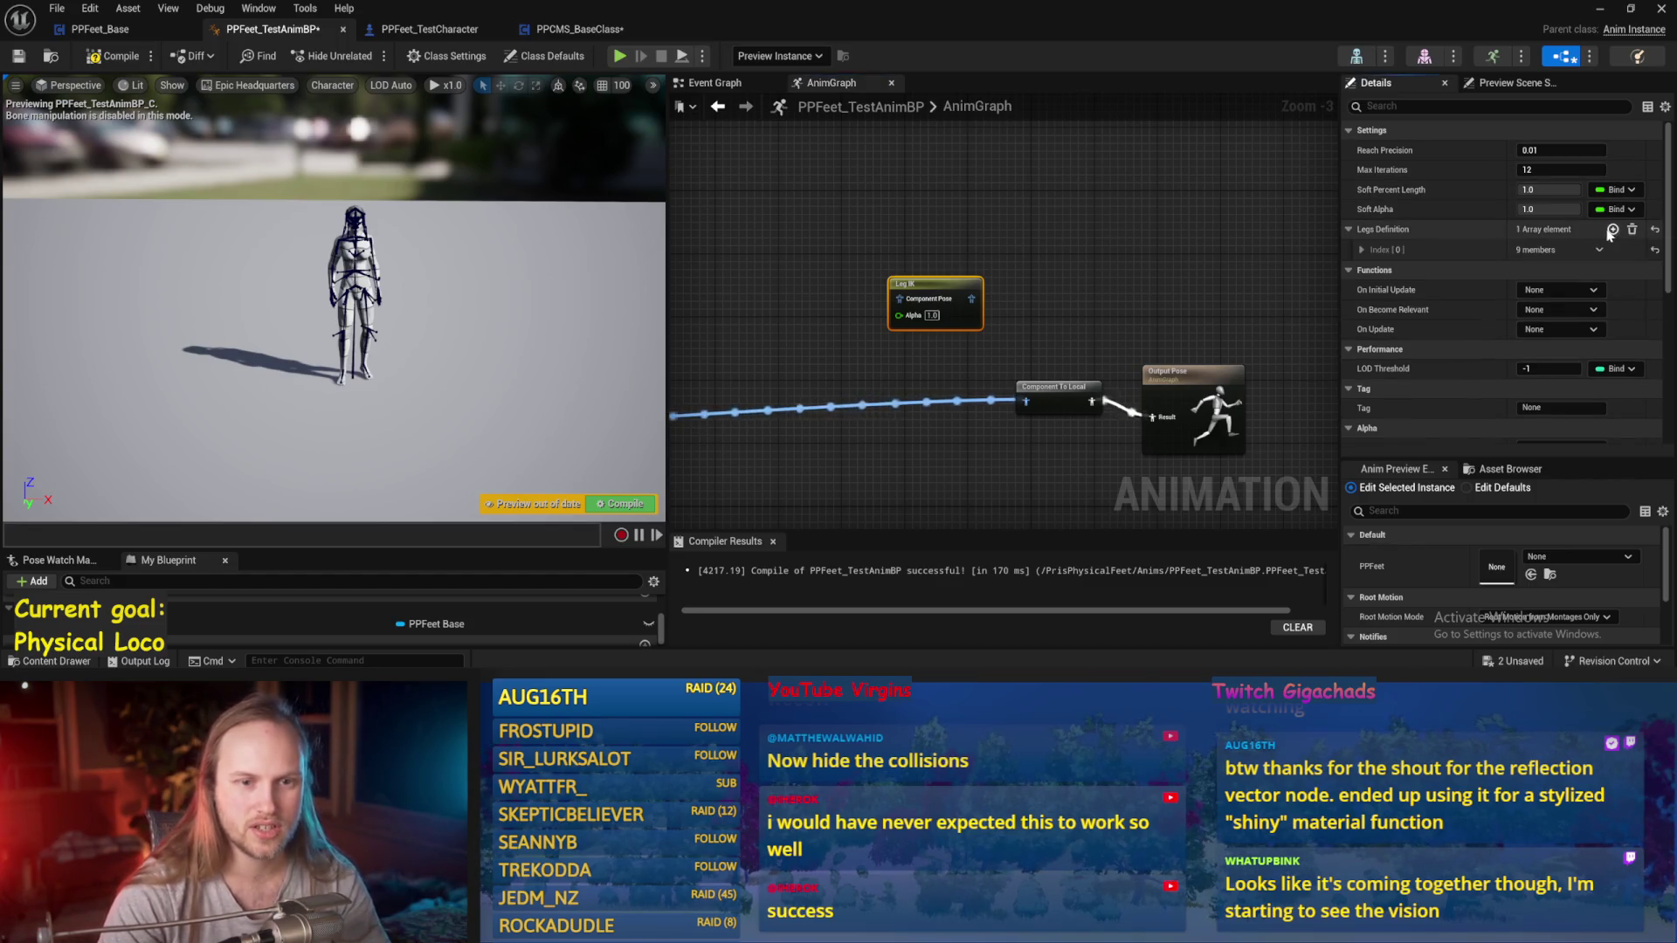
pyautogui.click(1362, 249)
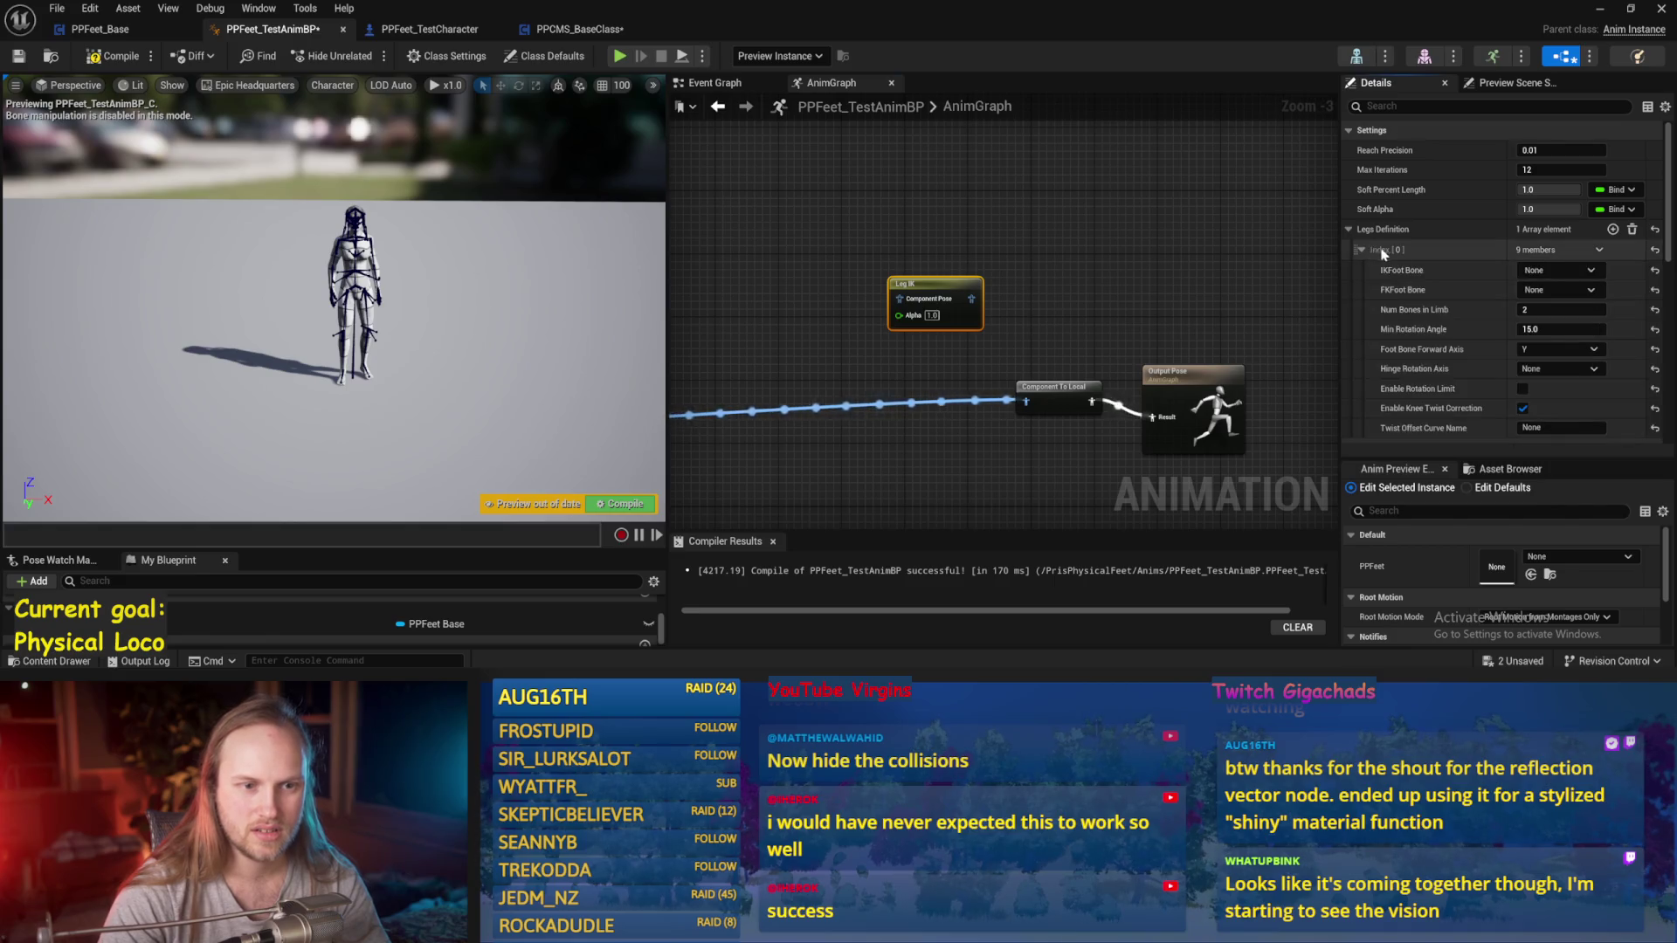
pyautogui.click(1559, 270)
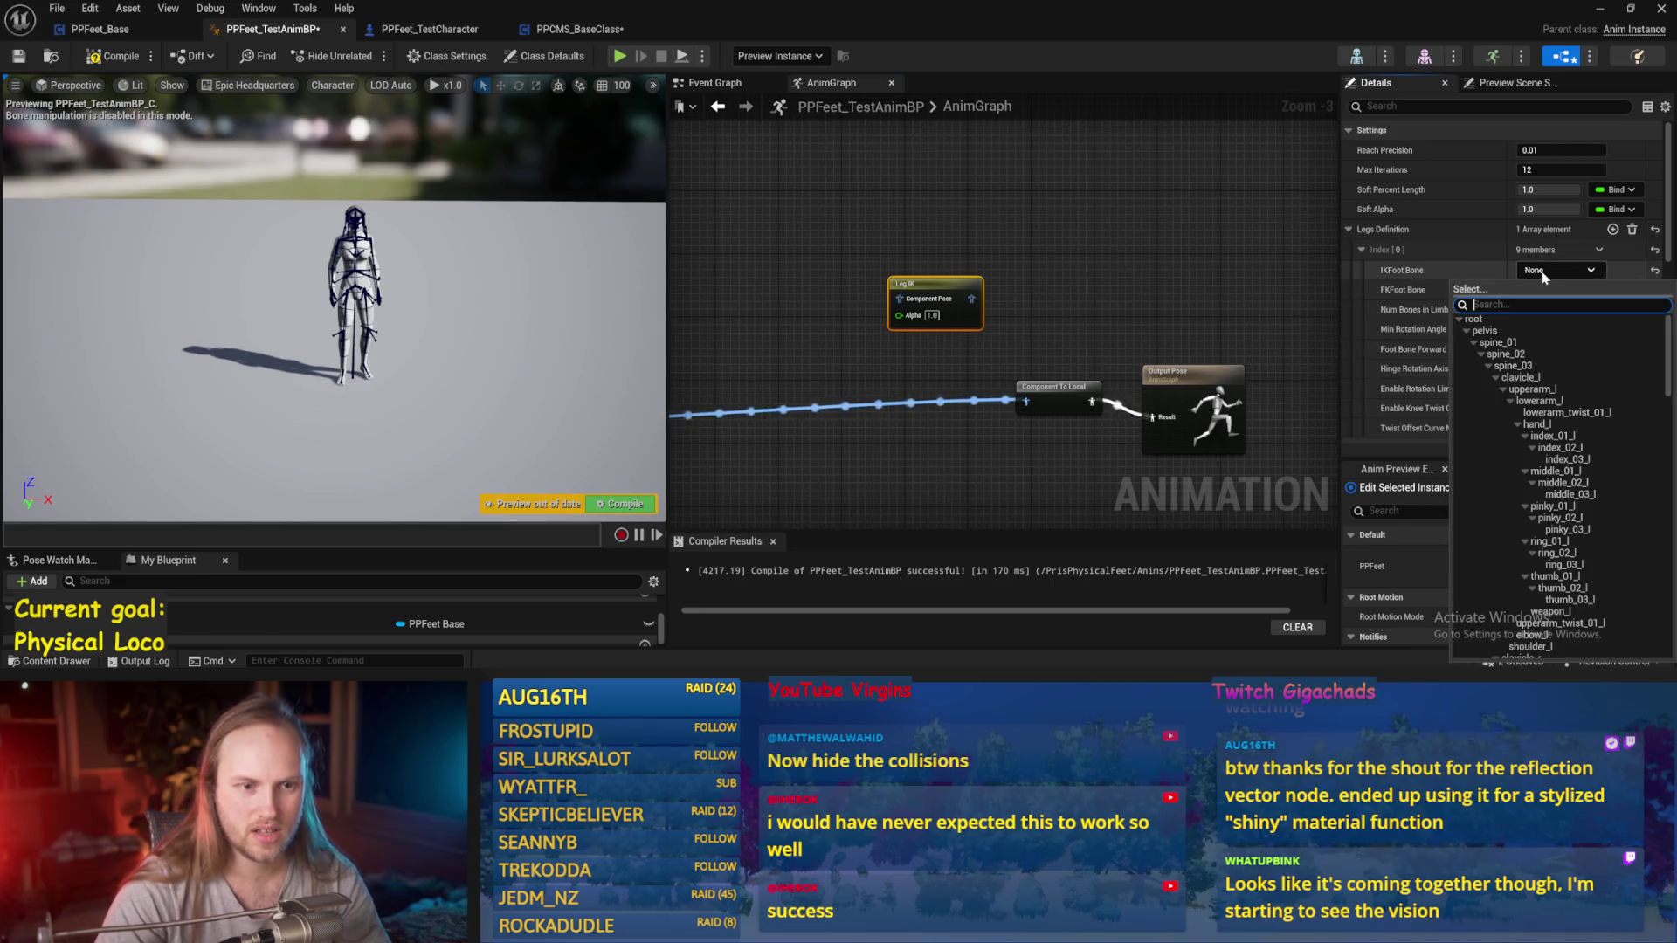
pyautogui.click(1390, 277)
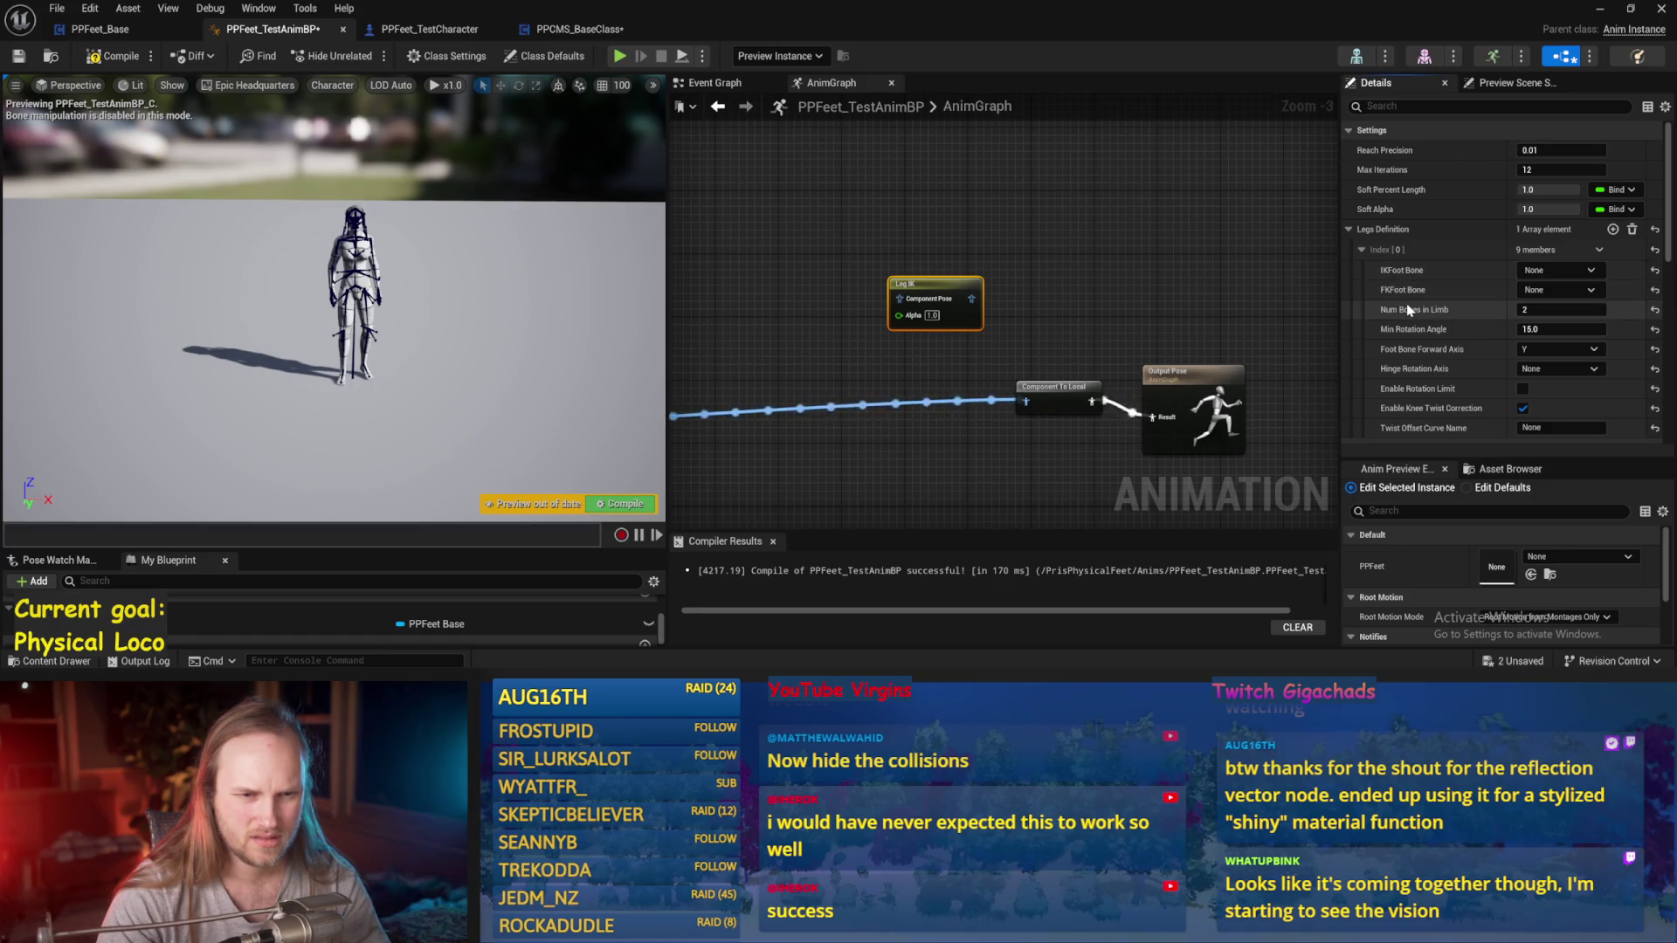
pyautogui.scroll(-1, 1410, 307)
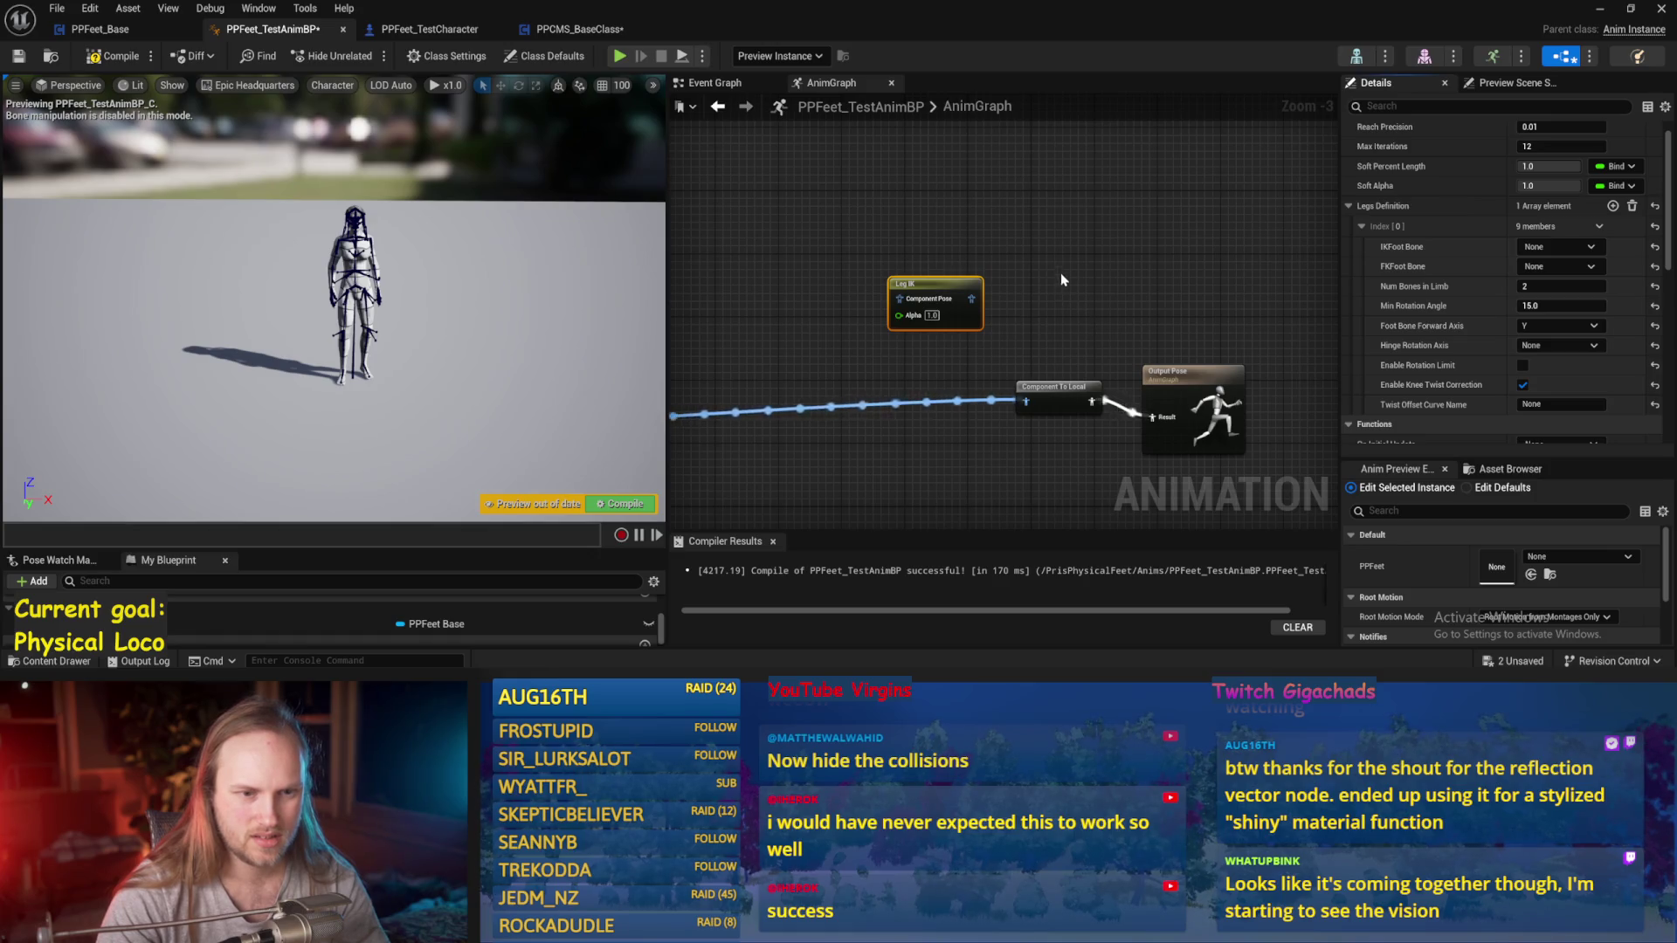
pyautogui.press('Delete')
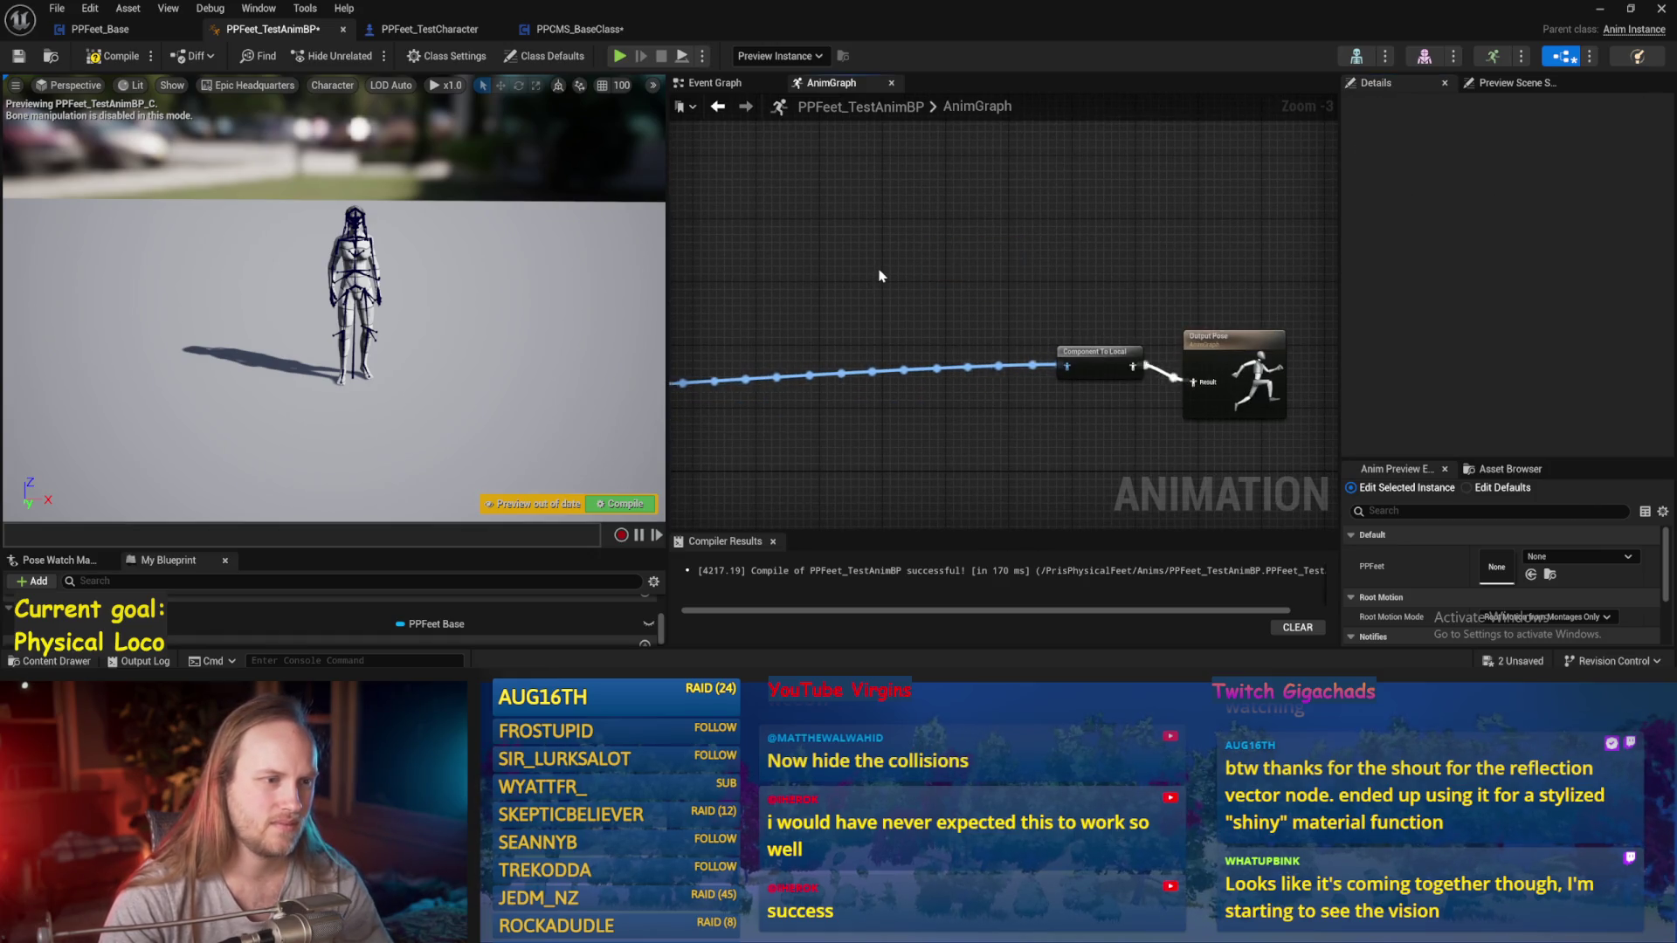
# Step: Discard a stray Transform Location node and place a Transform (Modify) Bone node on the pose wire
pyautogui.rightClick(879, 276)
pyautogui.write('transform')
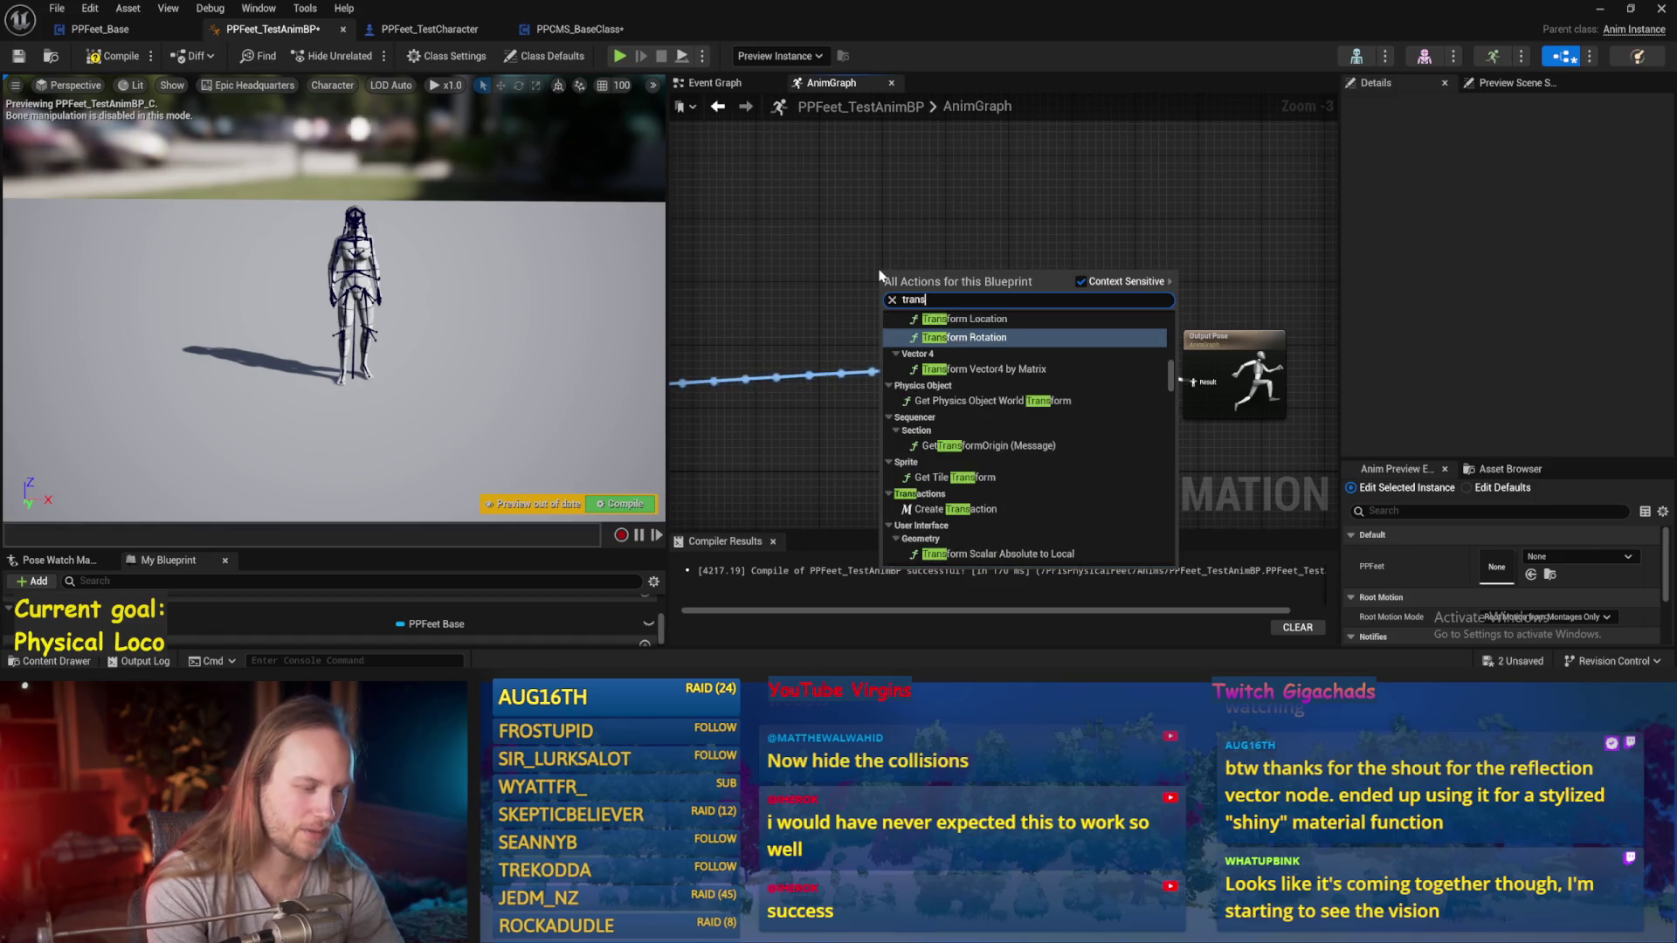
pyautogui.click(966, 326)
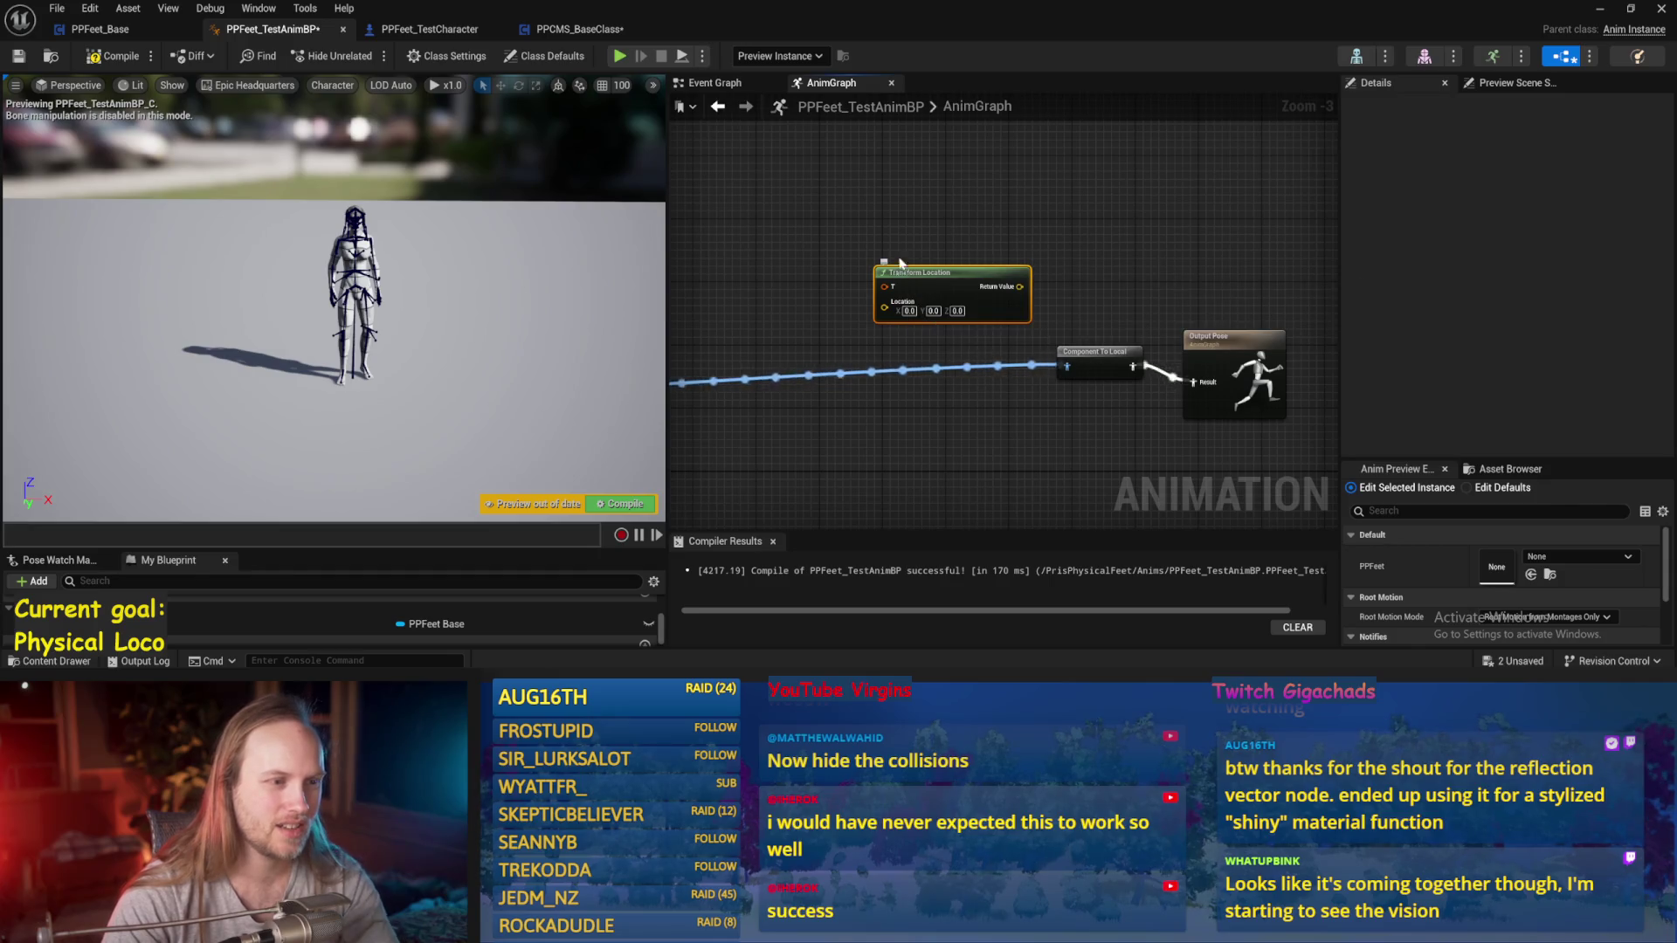
pyautogui.press('Delete')
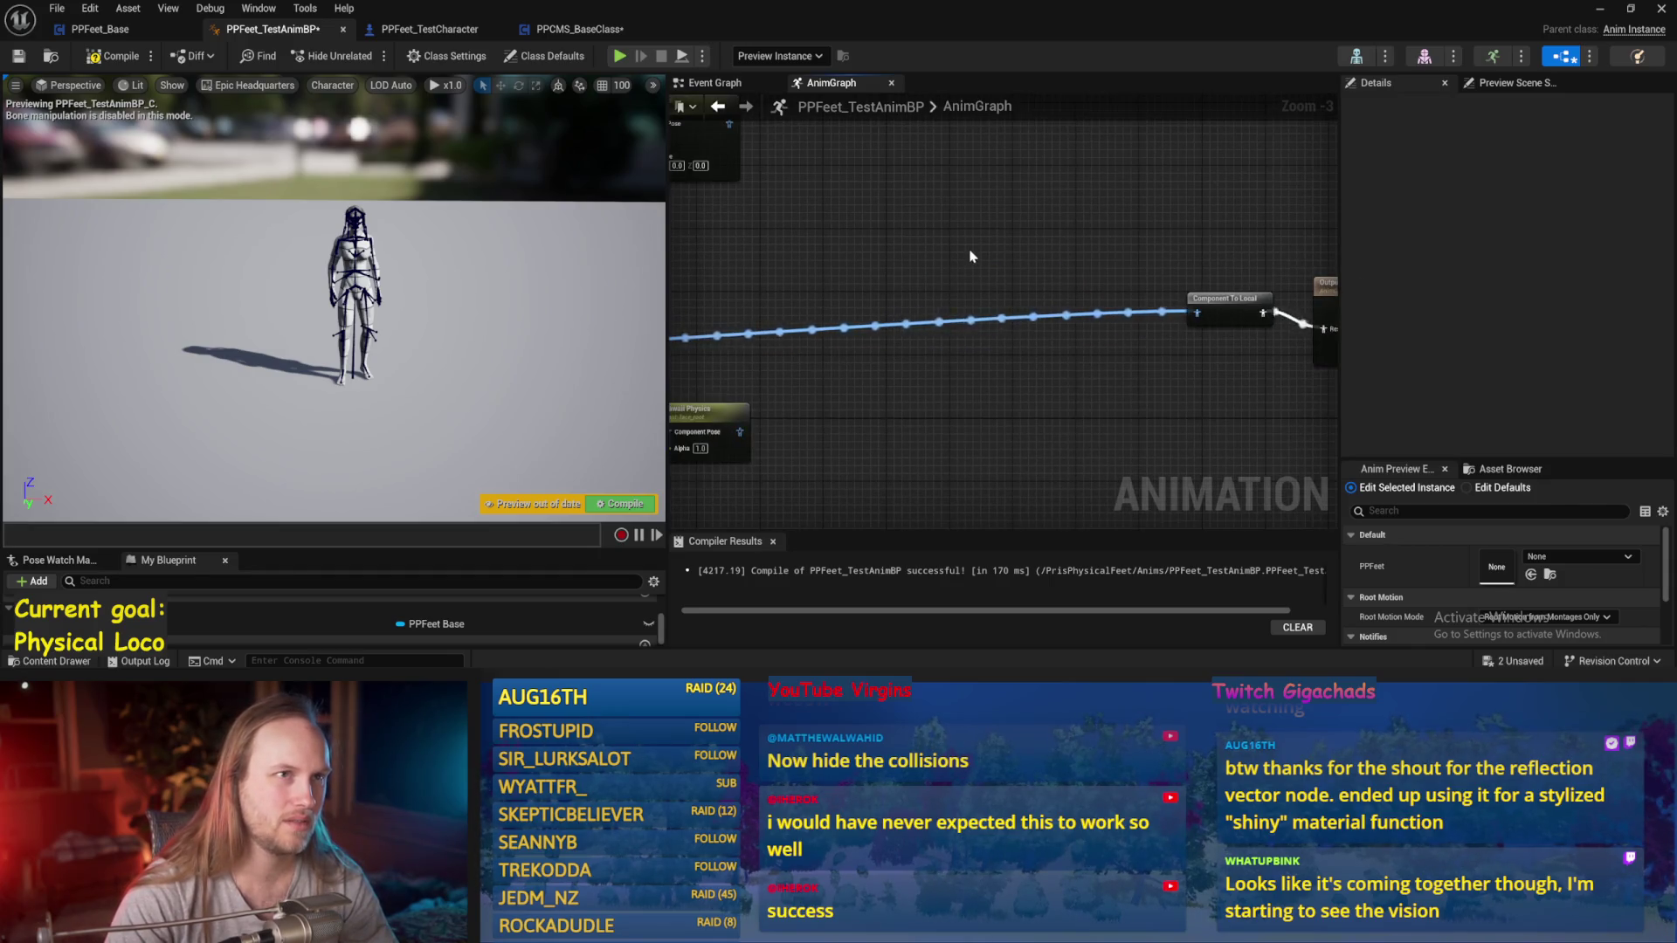
pyautogui.rightClick(988, 245)
pyautogui.write('bne')
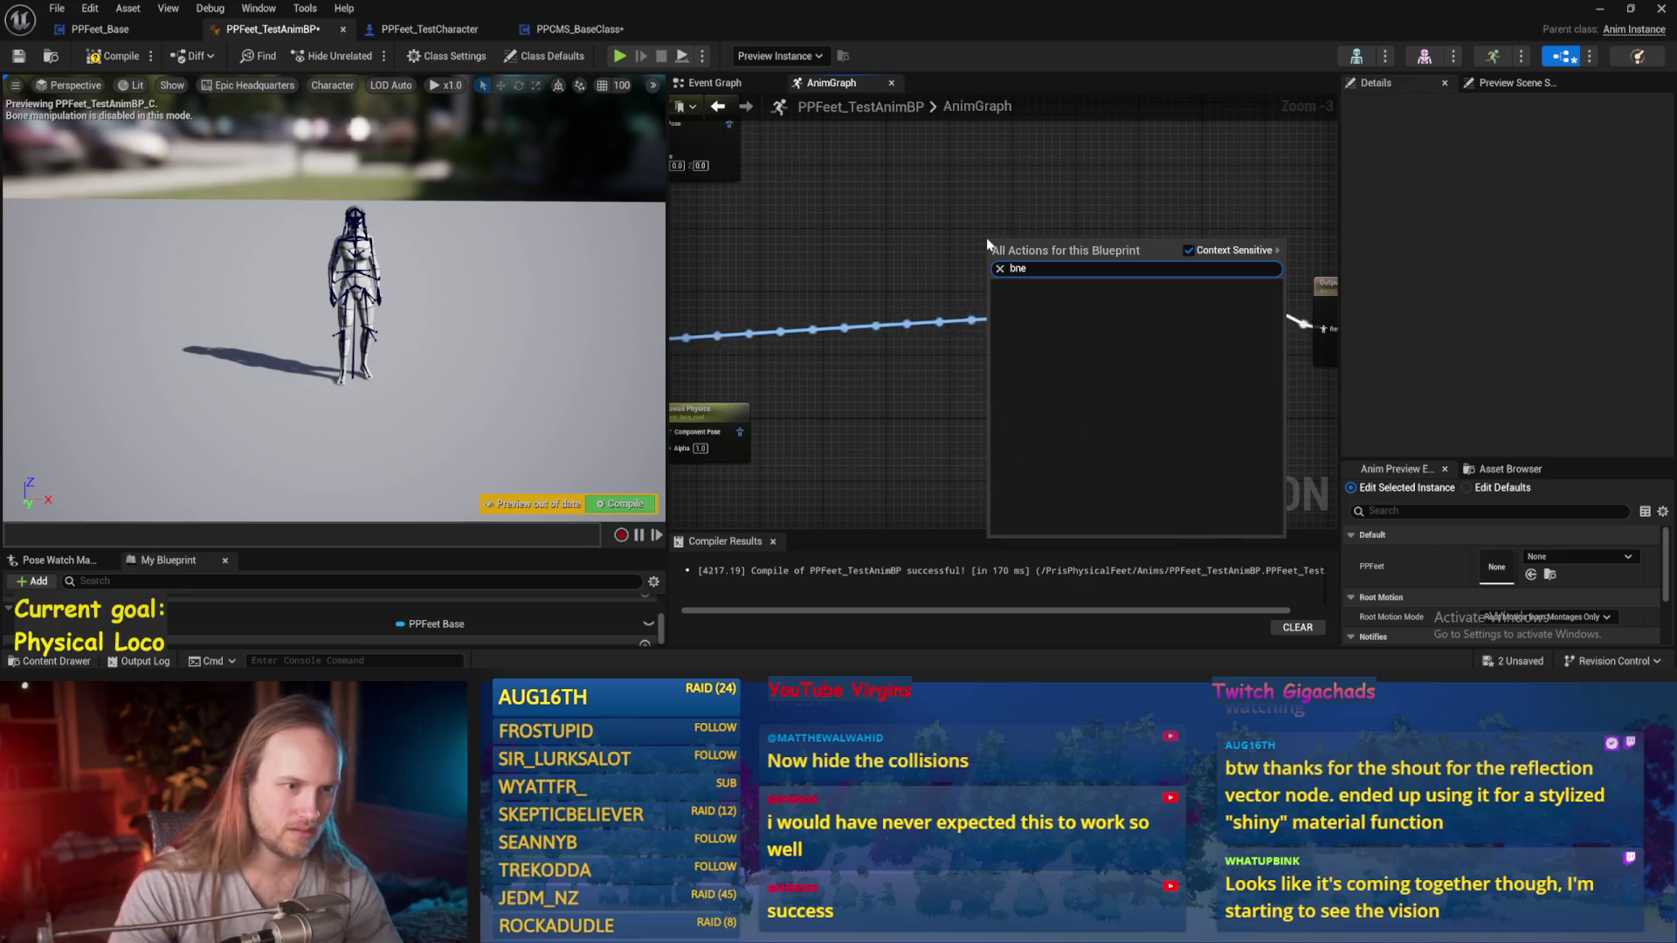
pyautogui.press('BackSpace')
pyautogui.write('one')
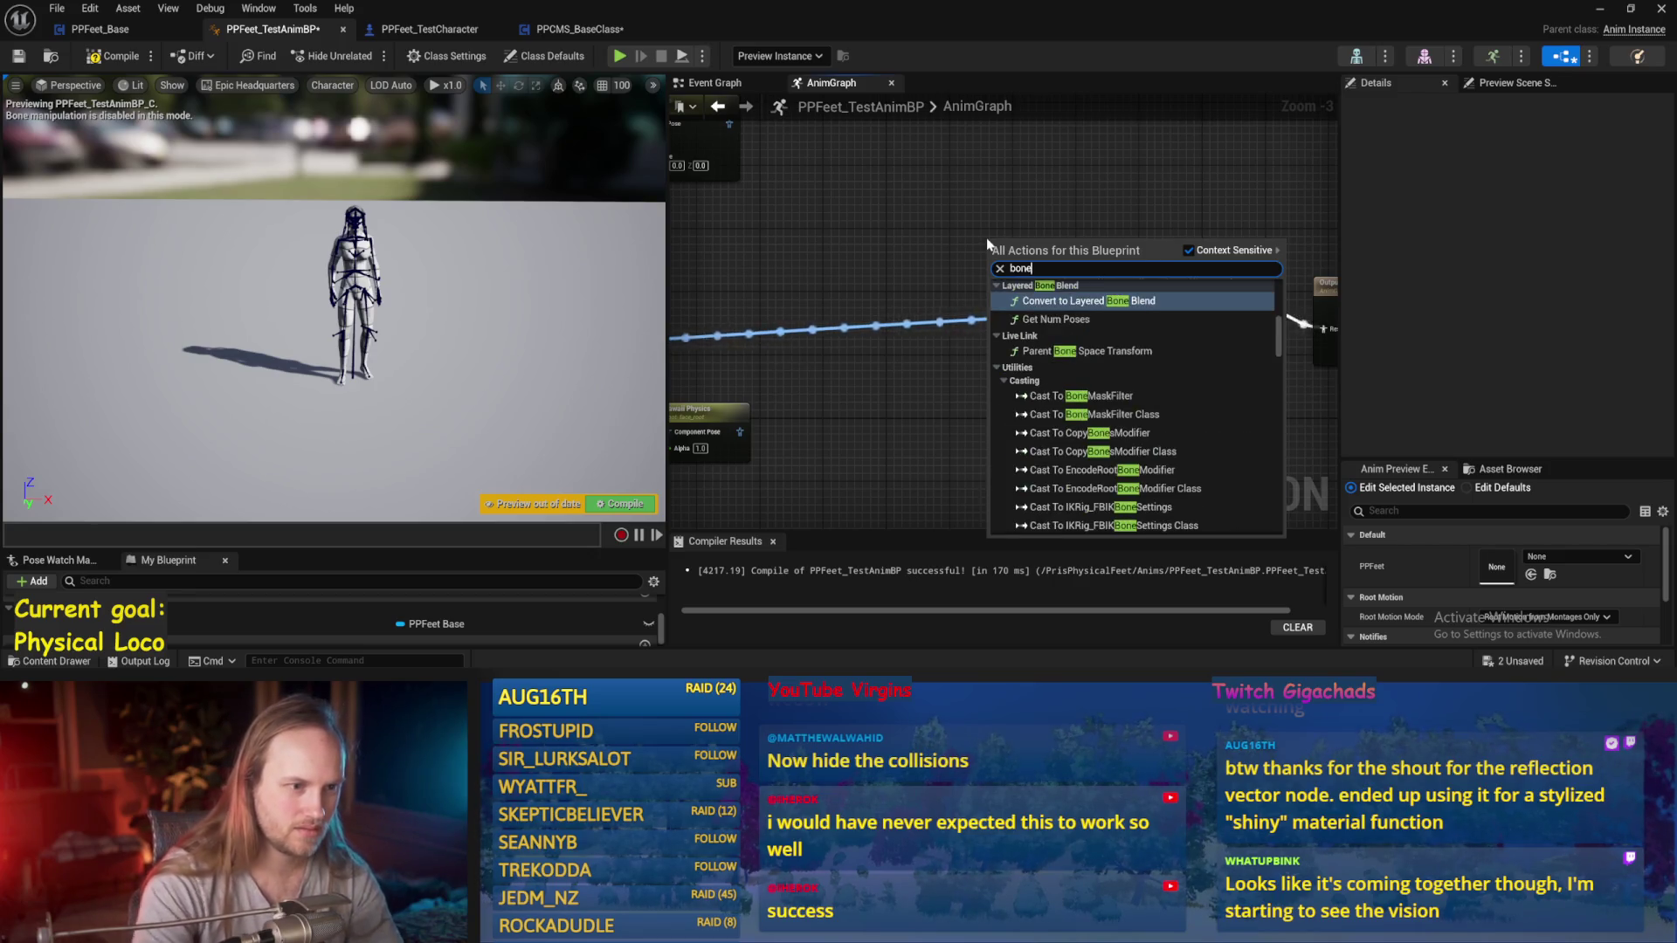
pyautogui.scroll(5, 1138, 379)
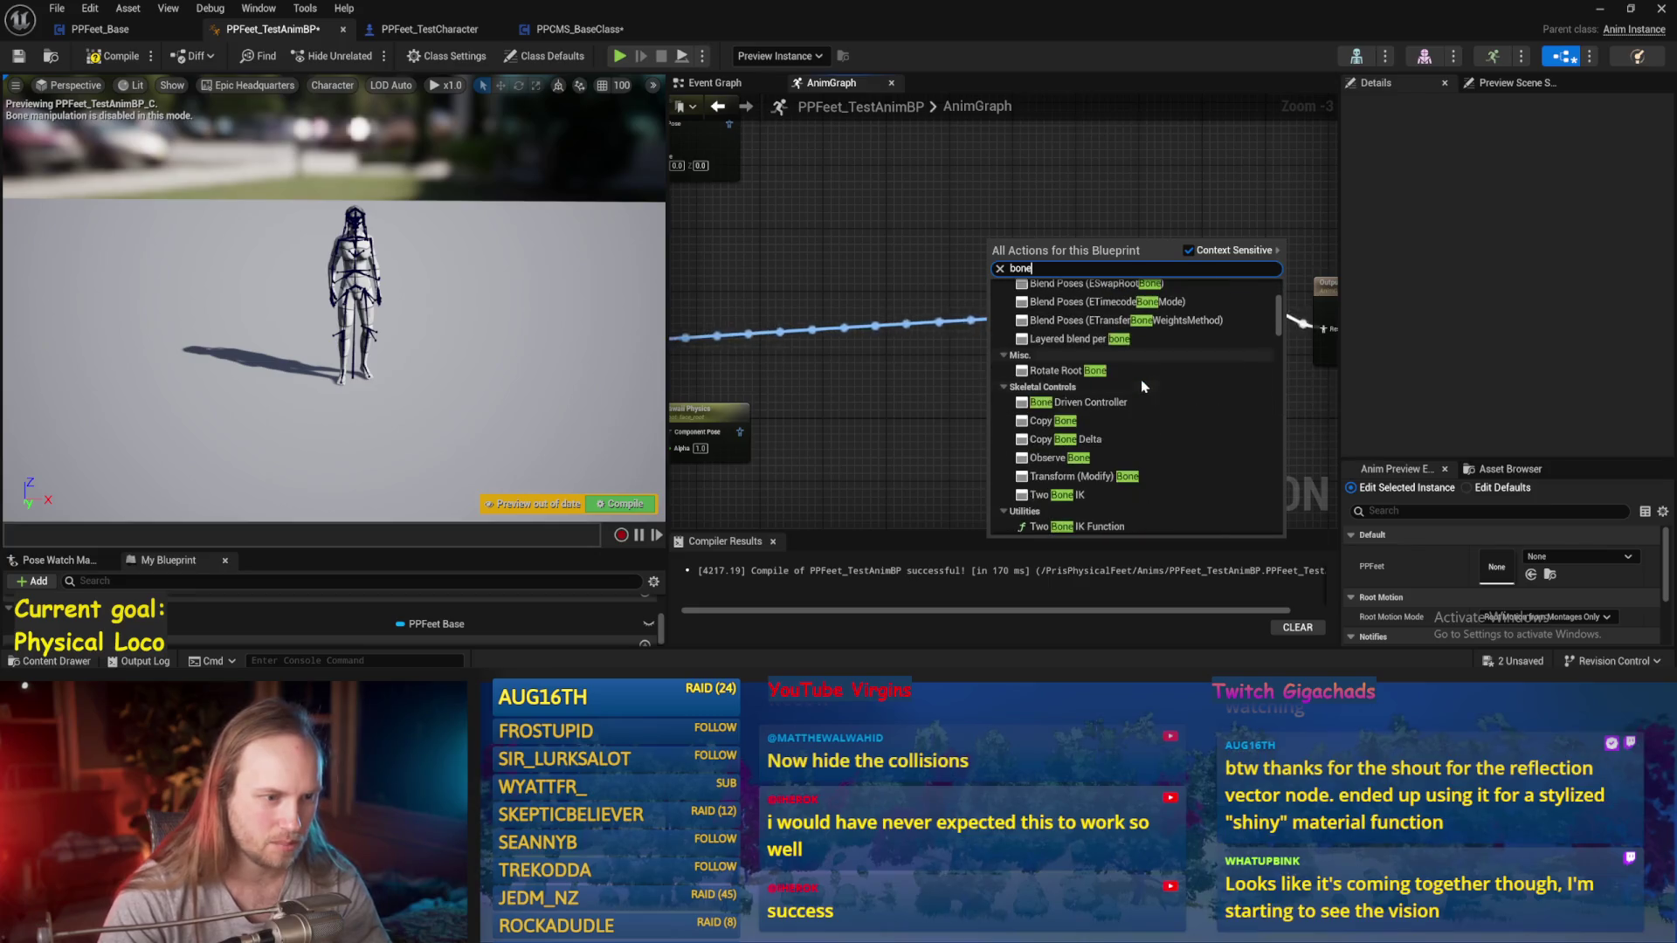
pyautogui.scroll(-1, 1092, 402)
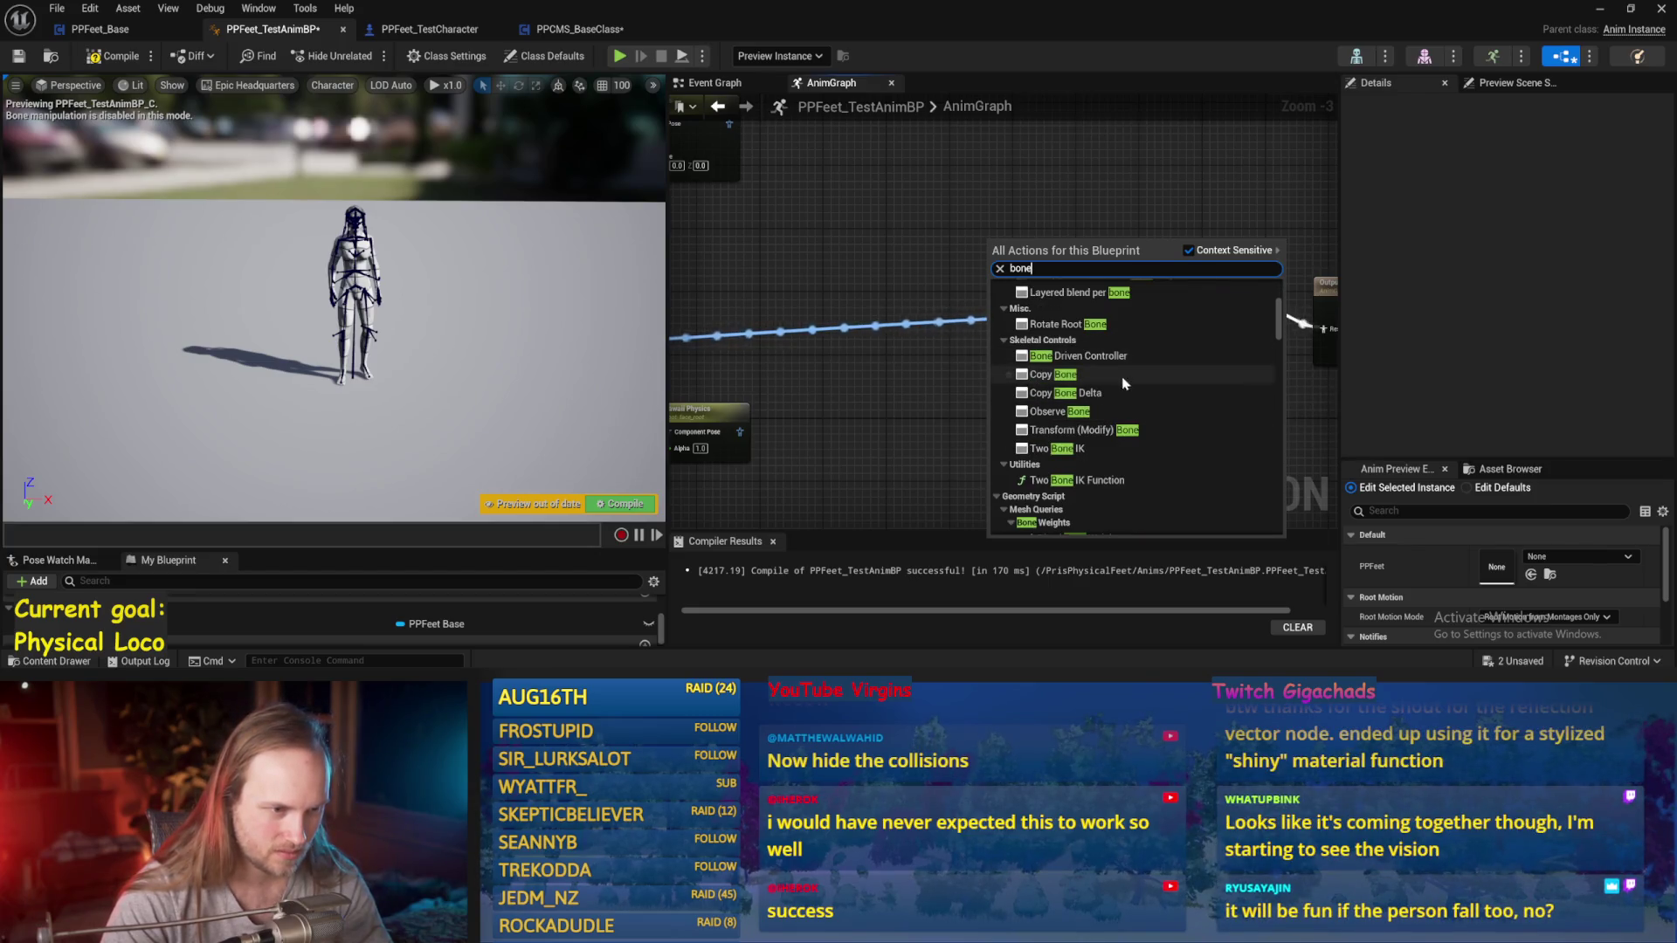
pyautogui.press('Escape')
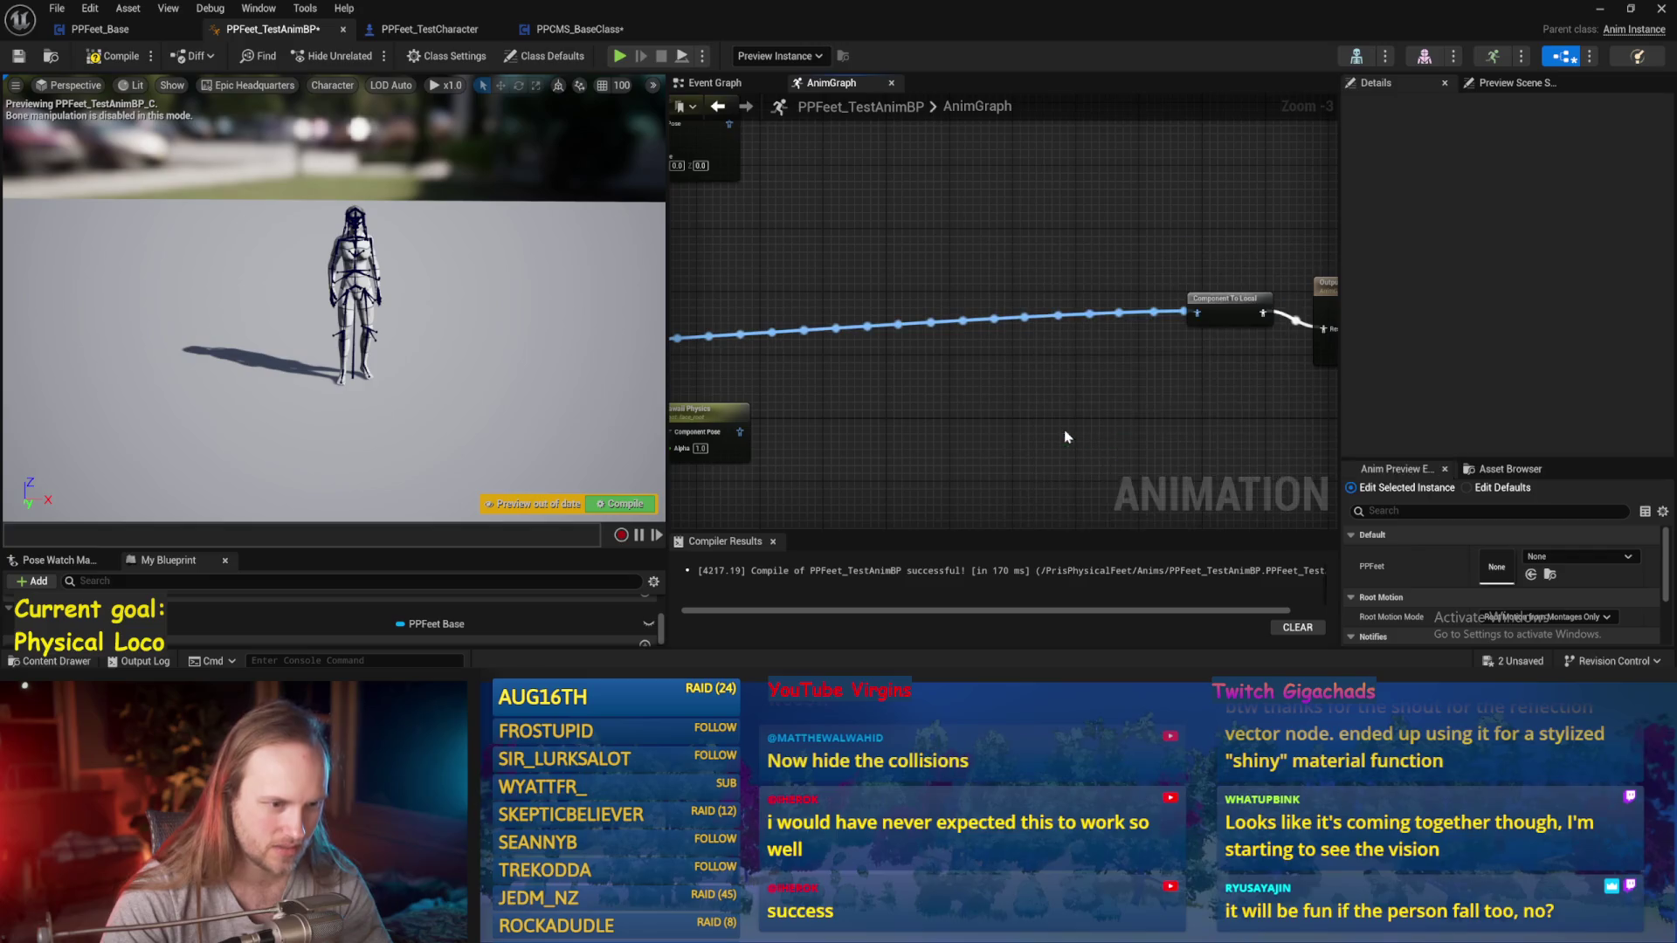
pyautogui.moveTo(1032, 292); pyautogui.dragTo(1004, 258)
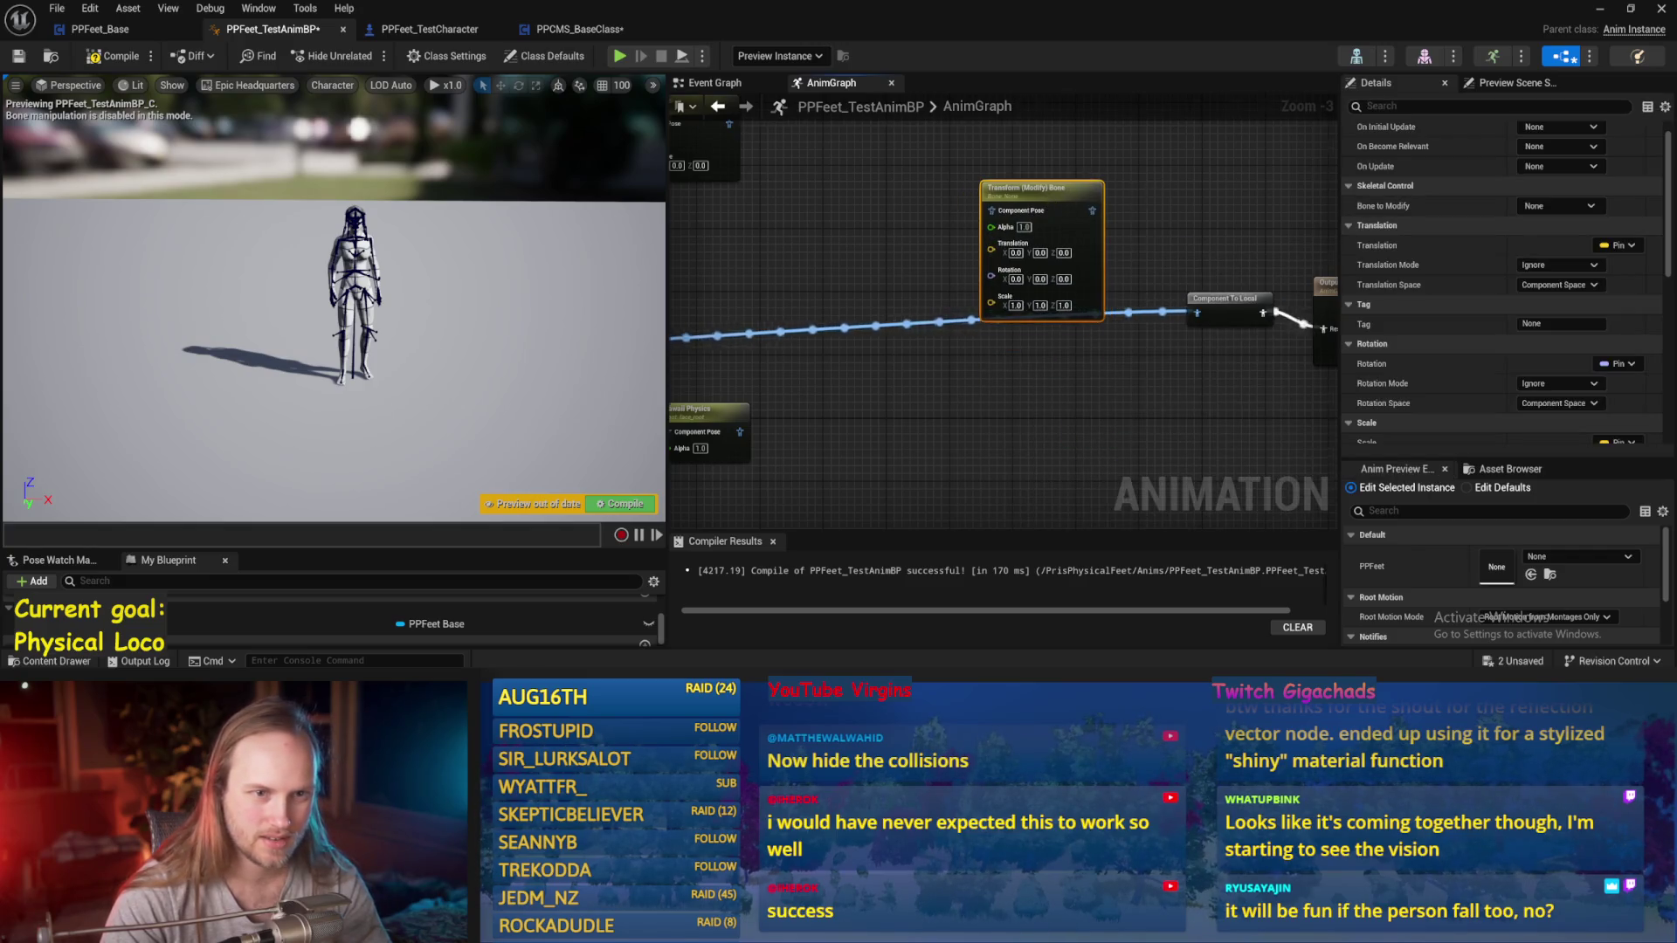
# Step: Set the bone node to modify foot_l, then duplicate it for foot_r
pyautogui.click(1579, 207)
pyautogui.write('foot')
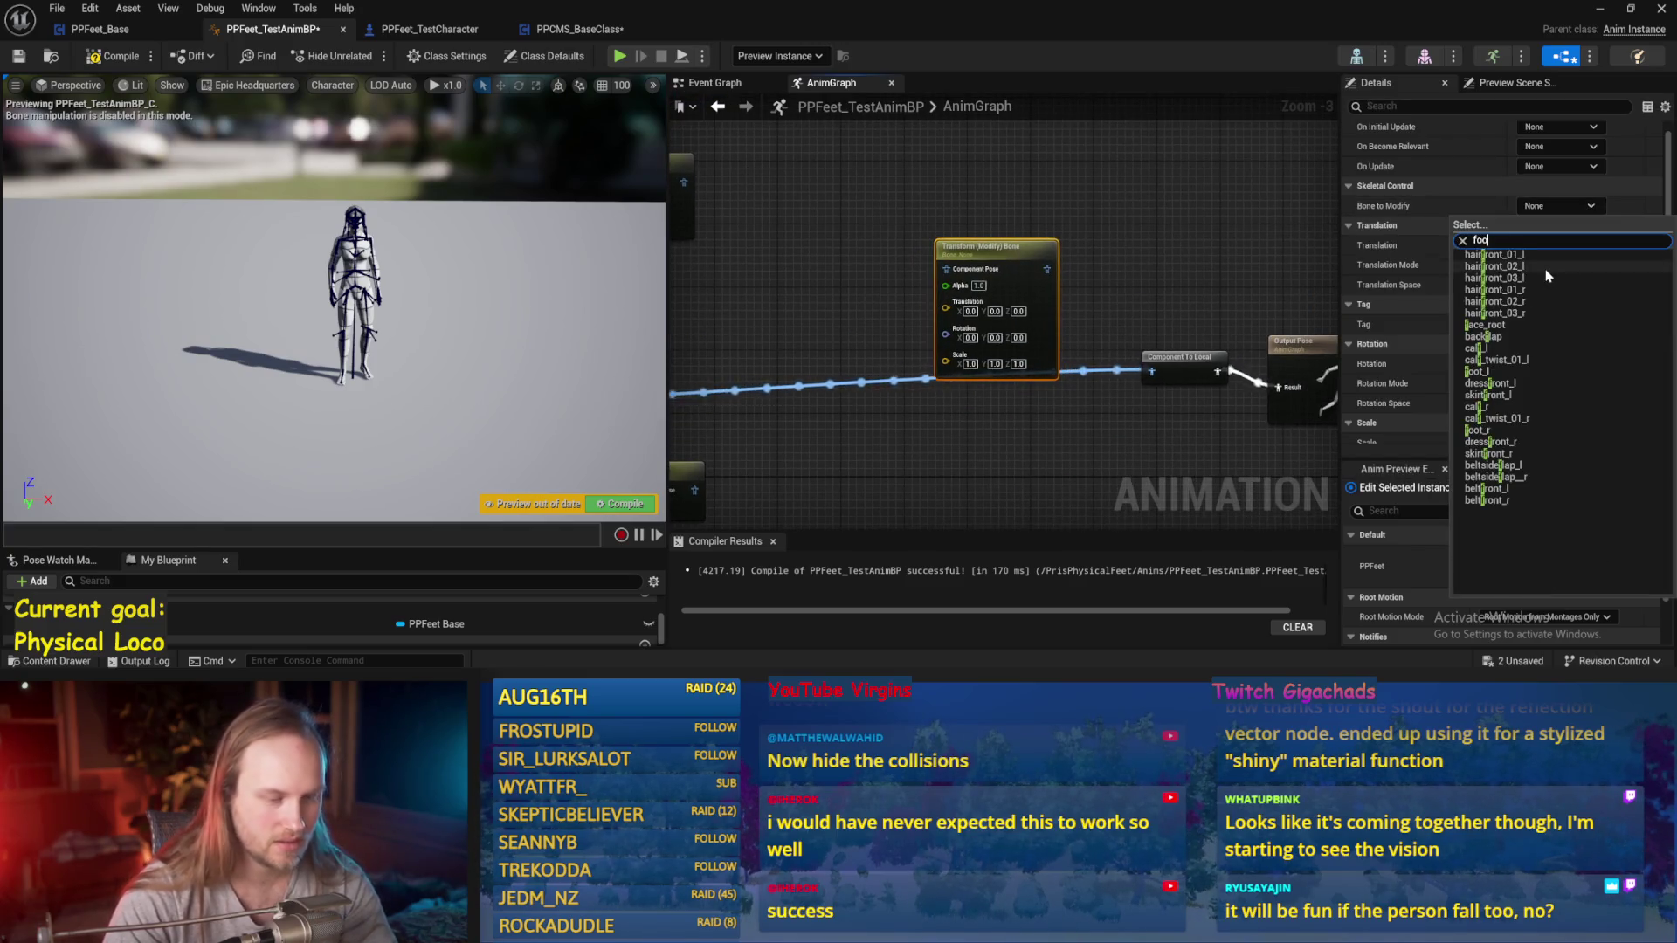
pyautogui.click(1492, 255)
pyautogui.moveTo(987, 251); pyautogui.dragTo(933, 196)
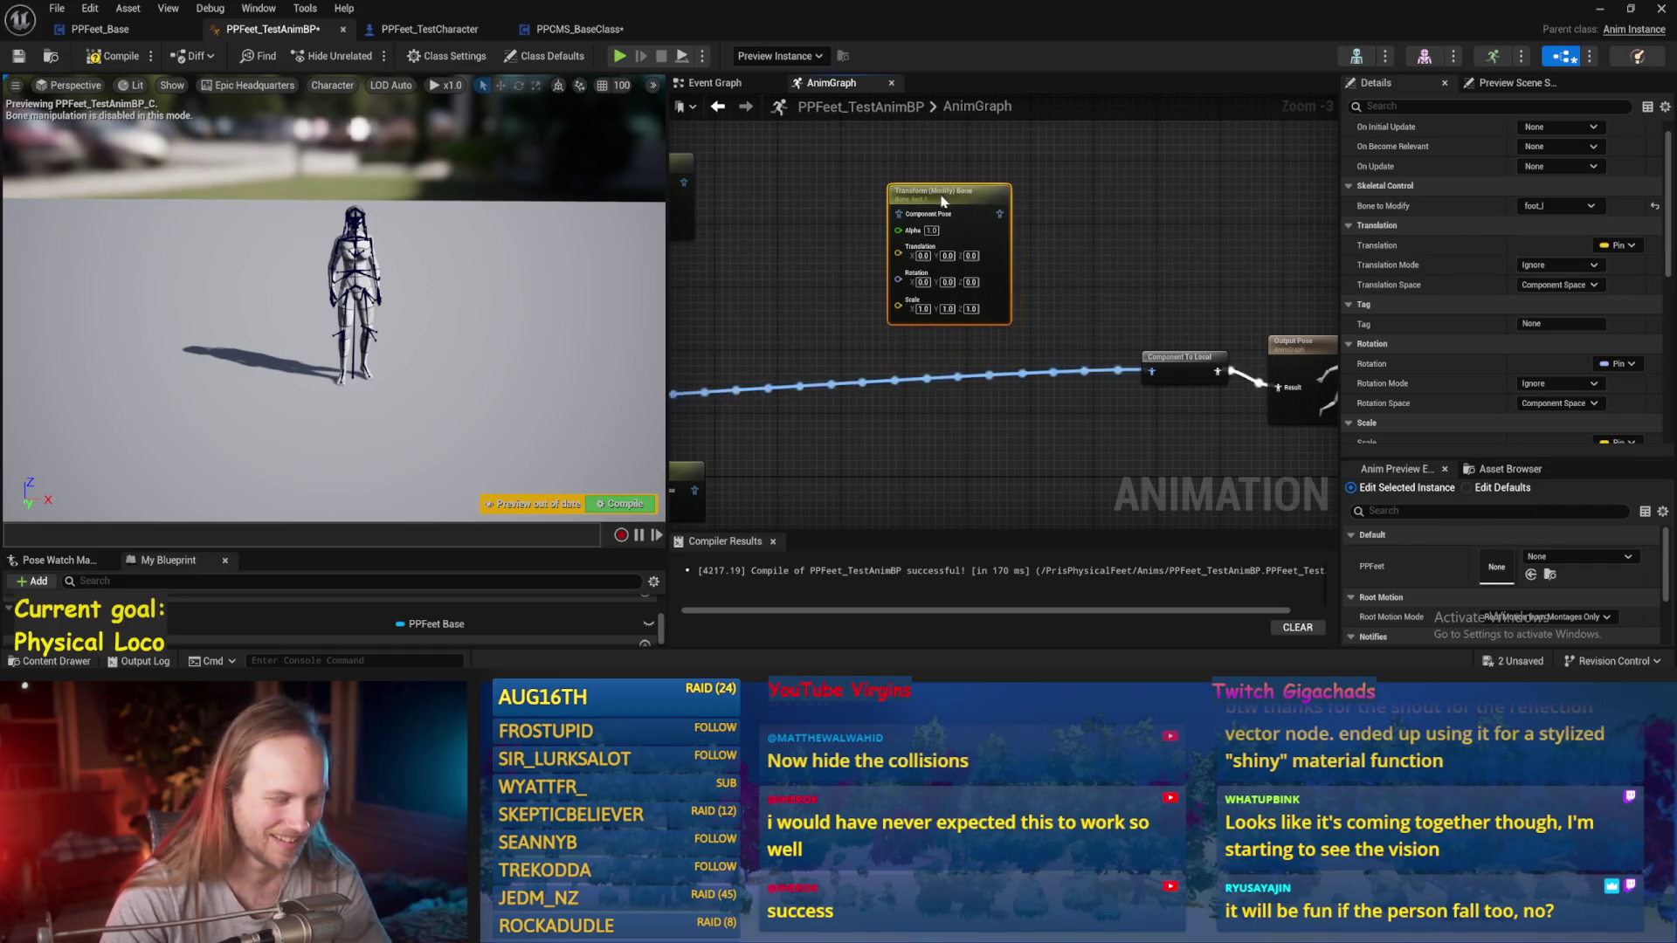
pyautogui.hotkey('ctrl', 'c')
pyautogui.hotkey('ctrl', 'v')
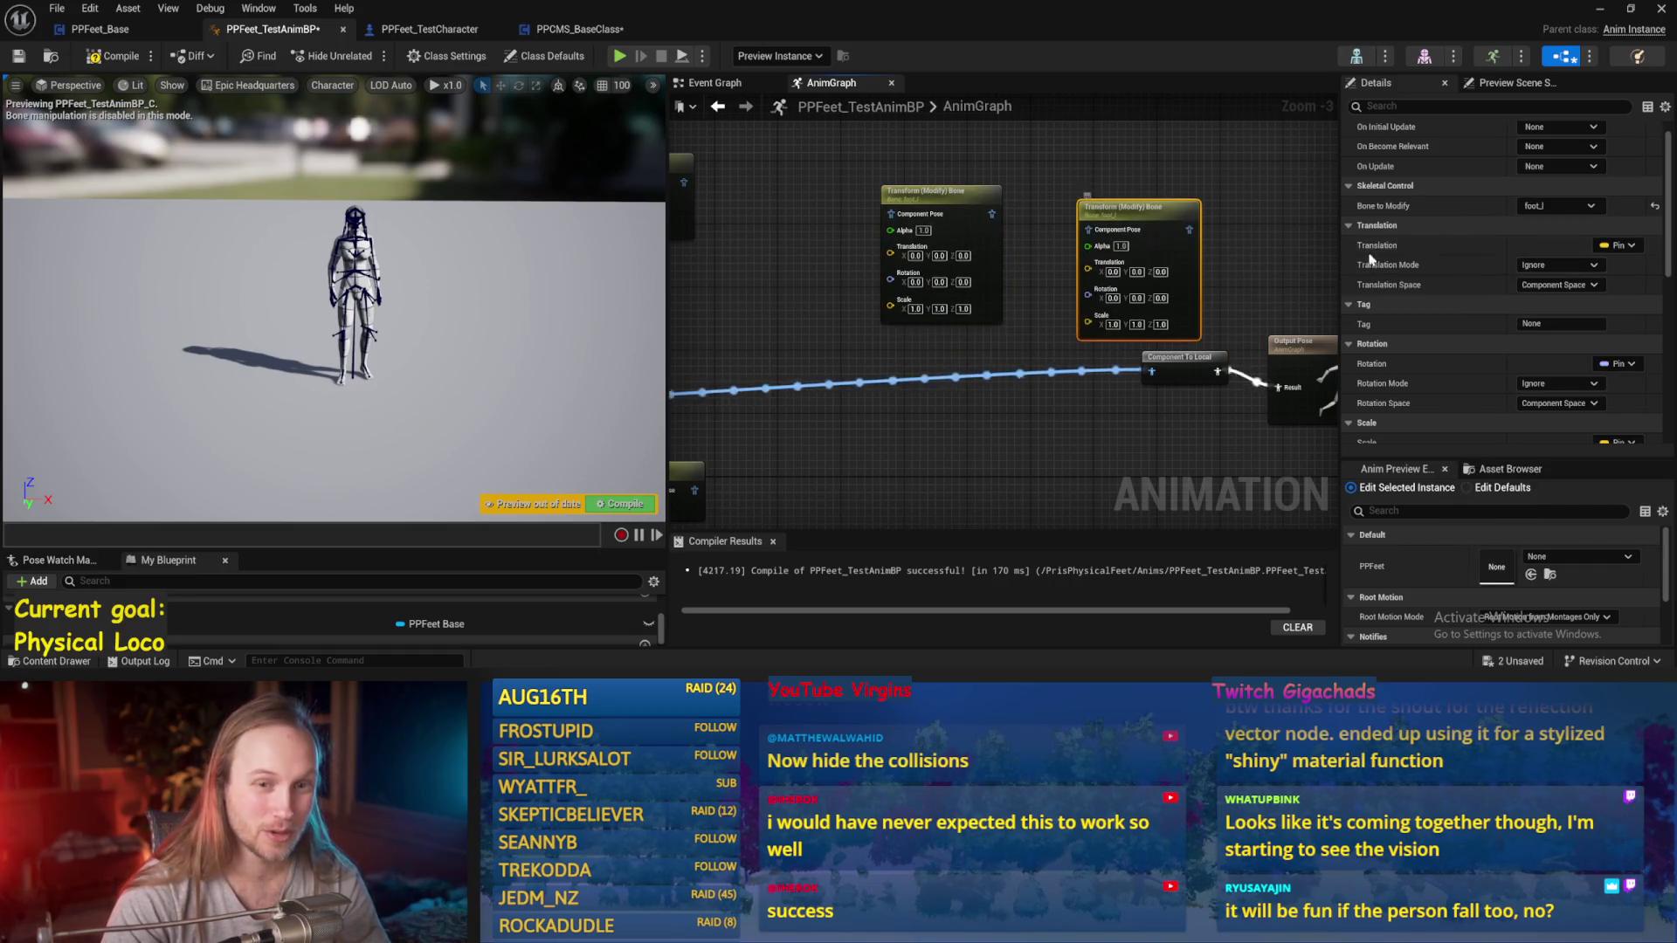
pyautogui.click(1579, 207)
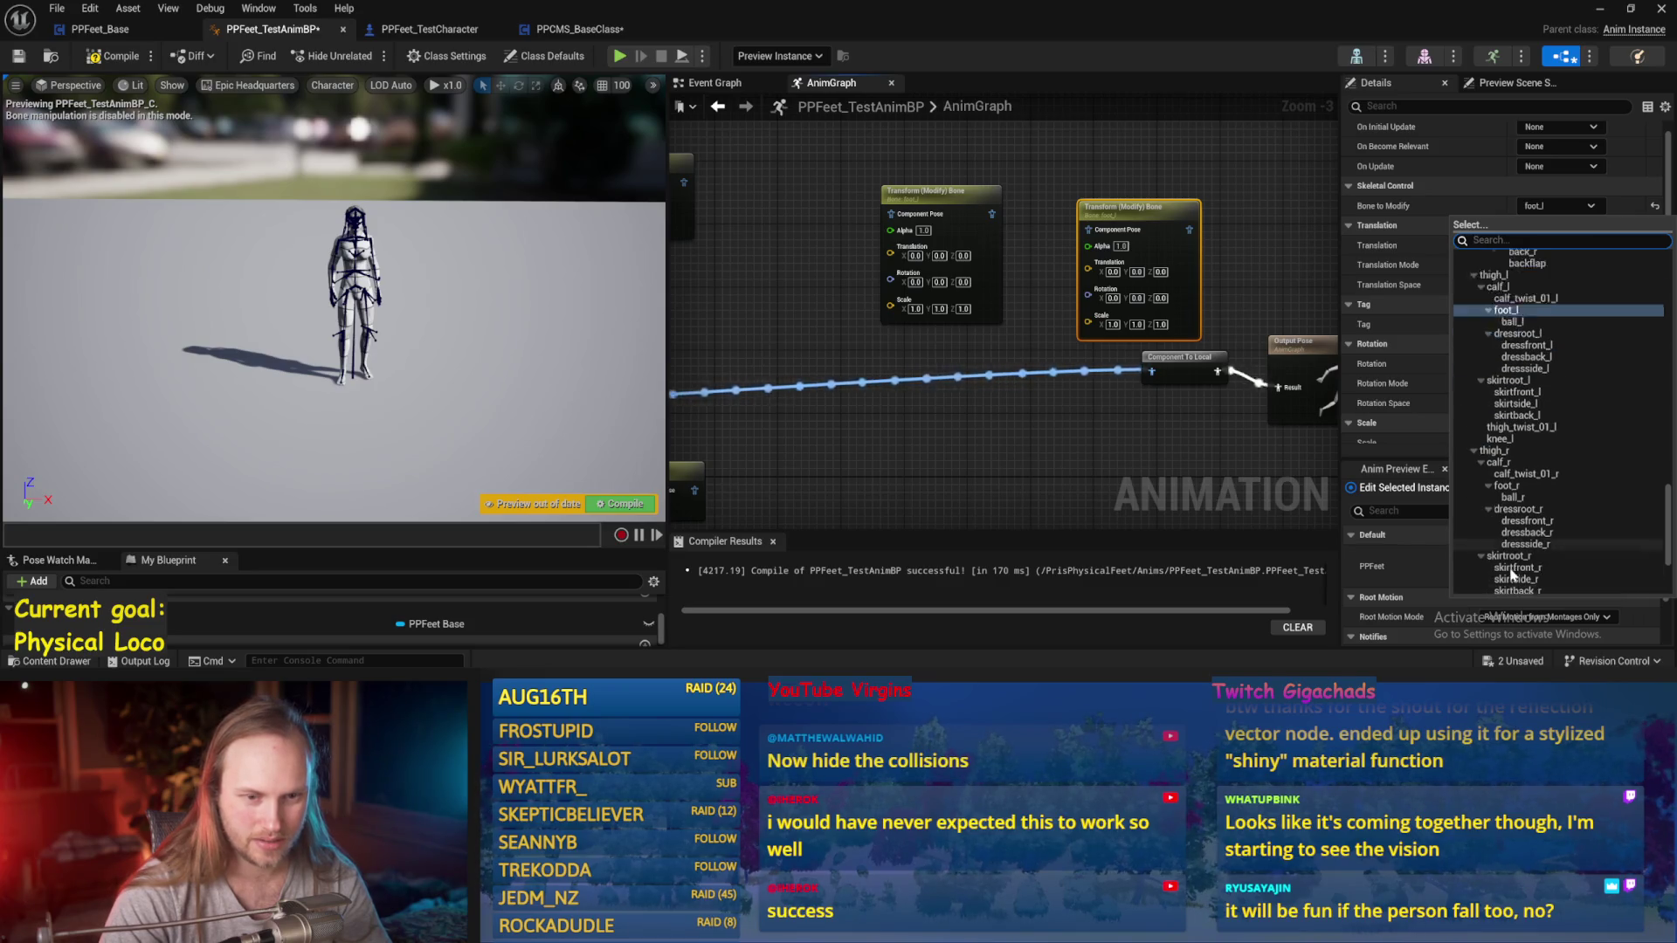
pyautogui.scroll(-9, 1512, 576)
pyautogui.scroll(-1, 1512, 573)
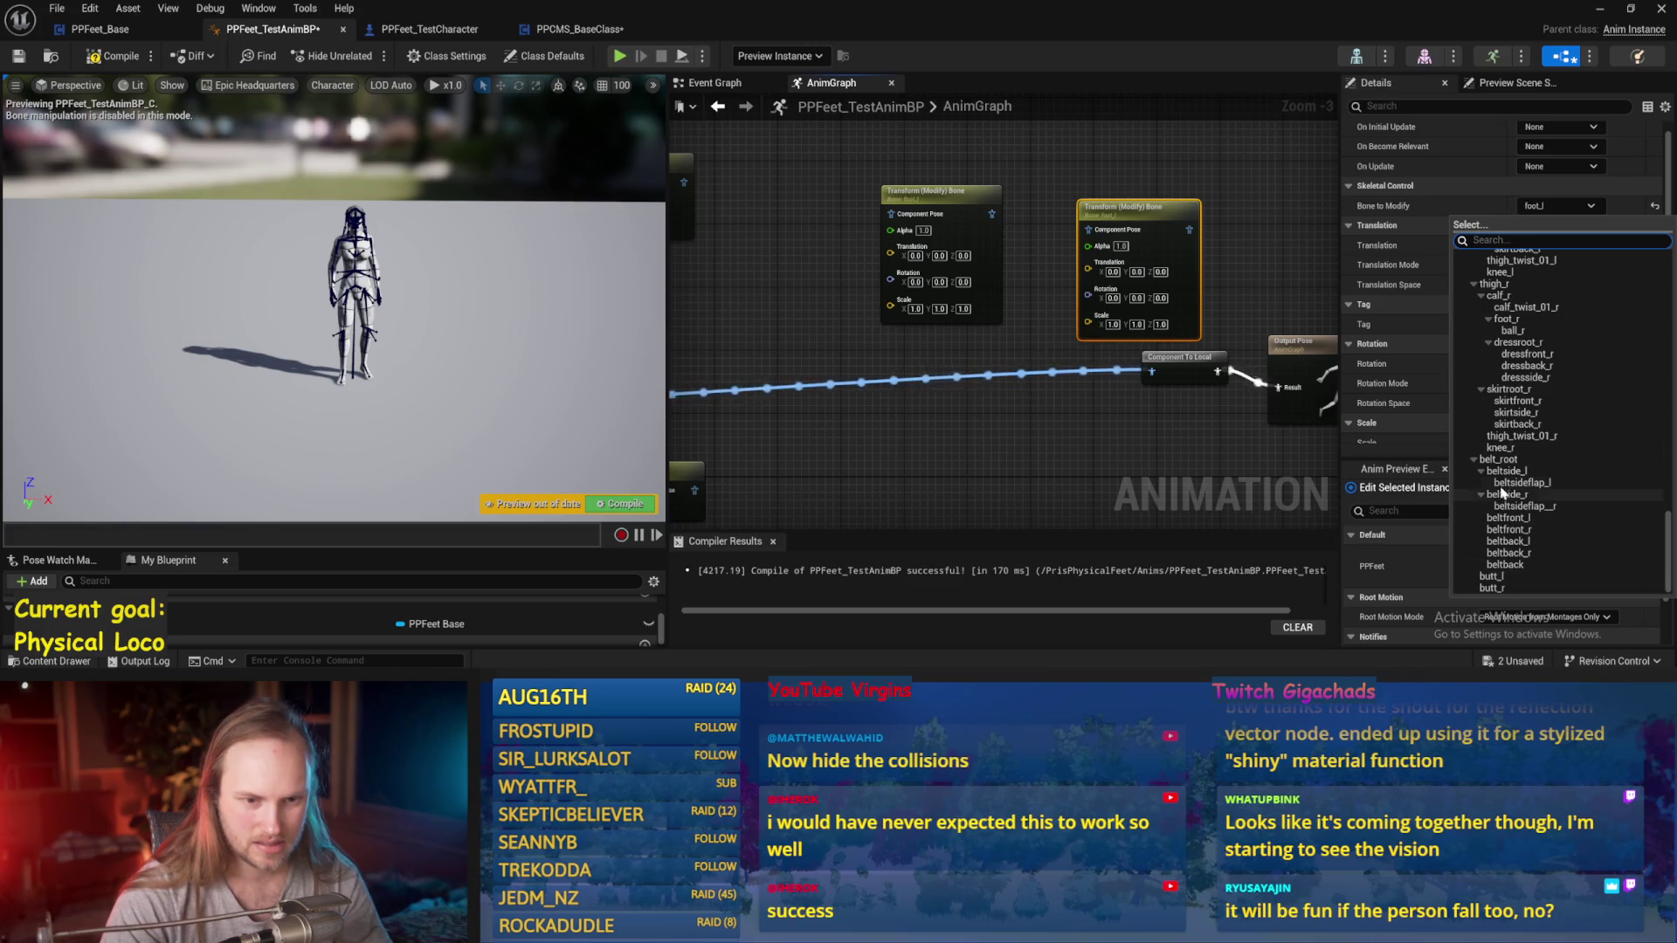
pyautogui.scroll(2, 1512, 348)
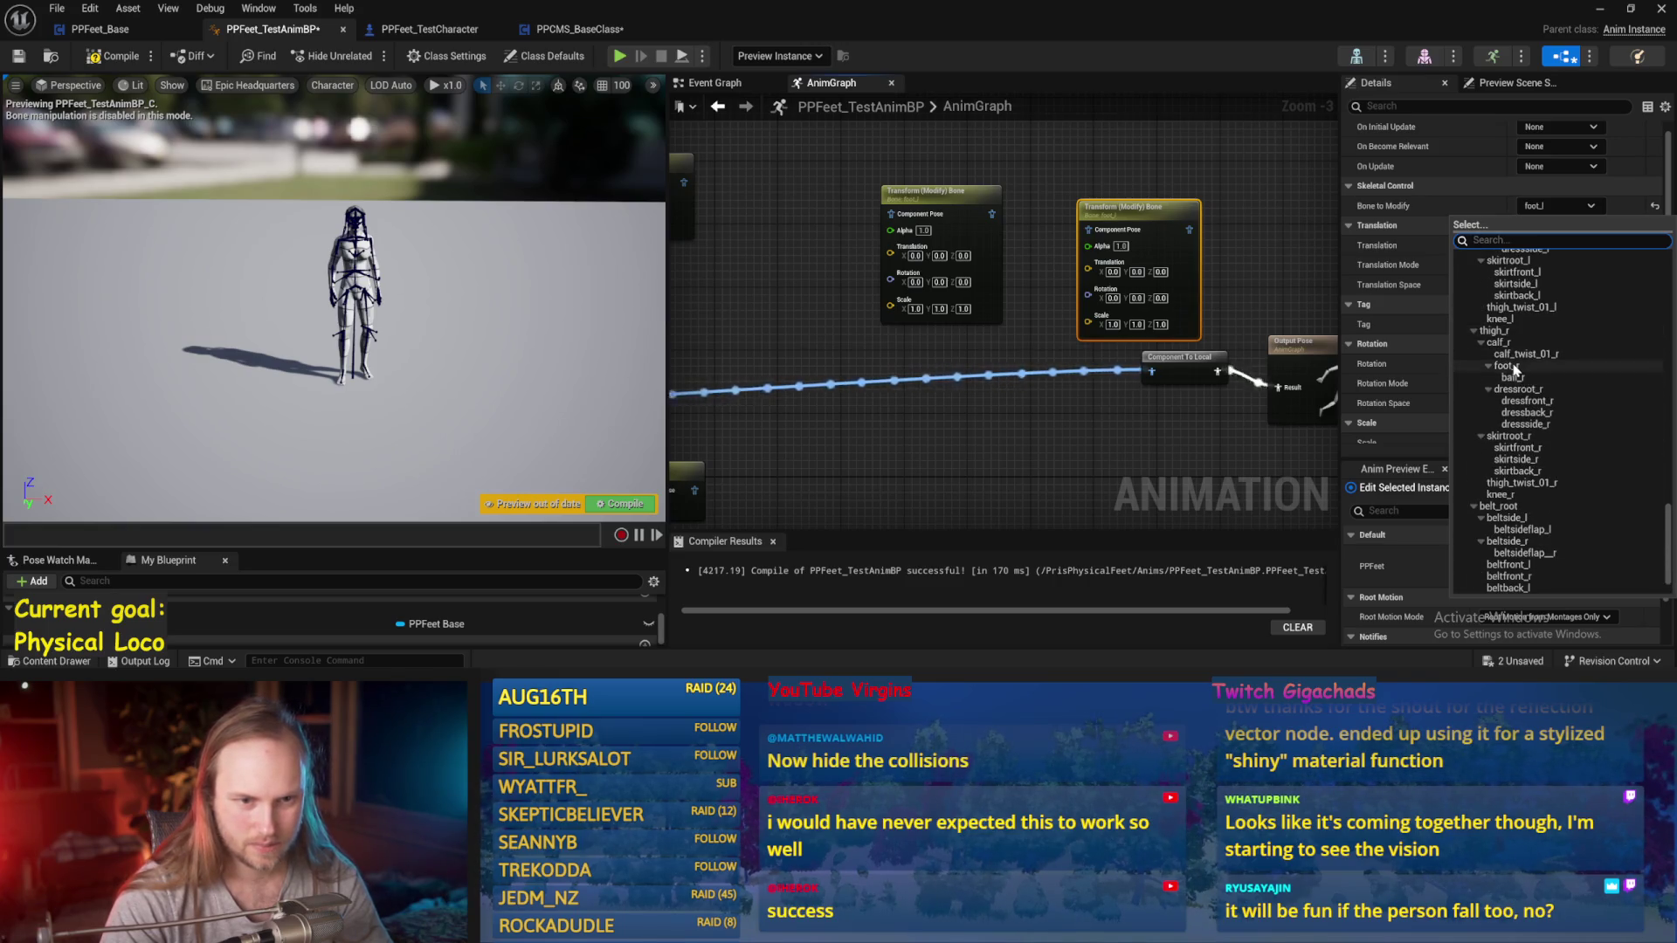
pyautogui.click(1508, 366)
# Step: Set Translation Space to World Space on both foot_l and foot_r nodes and save
pyautogui.moveTo(1014, 321)
pyautogui.mouseDown()
pyautogui.moveTo(944, 365)
pyautogui.moveTo(1074, 356)
pyautogui.mouseUp()
pyautogui.click(1061, 363)
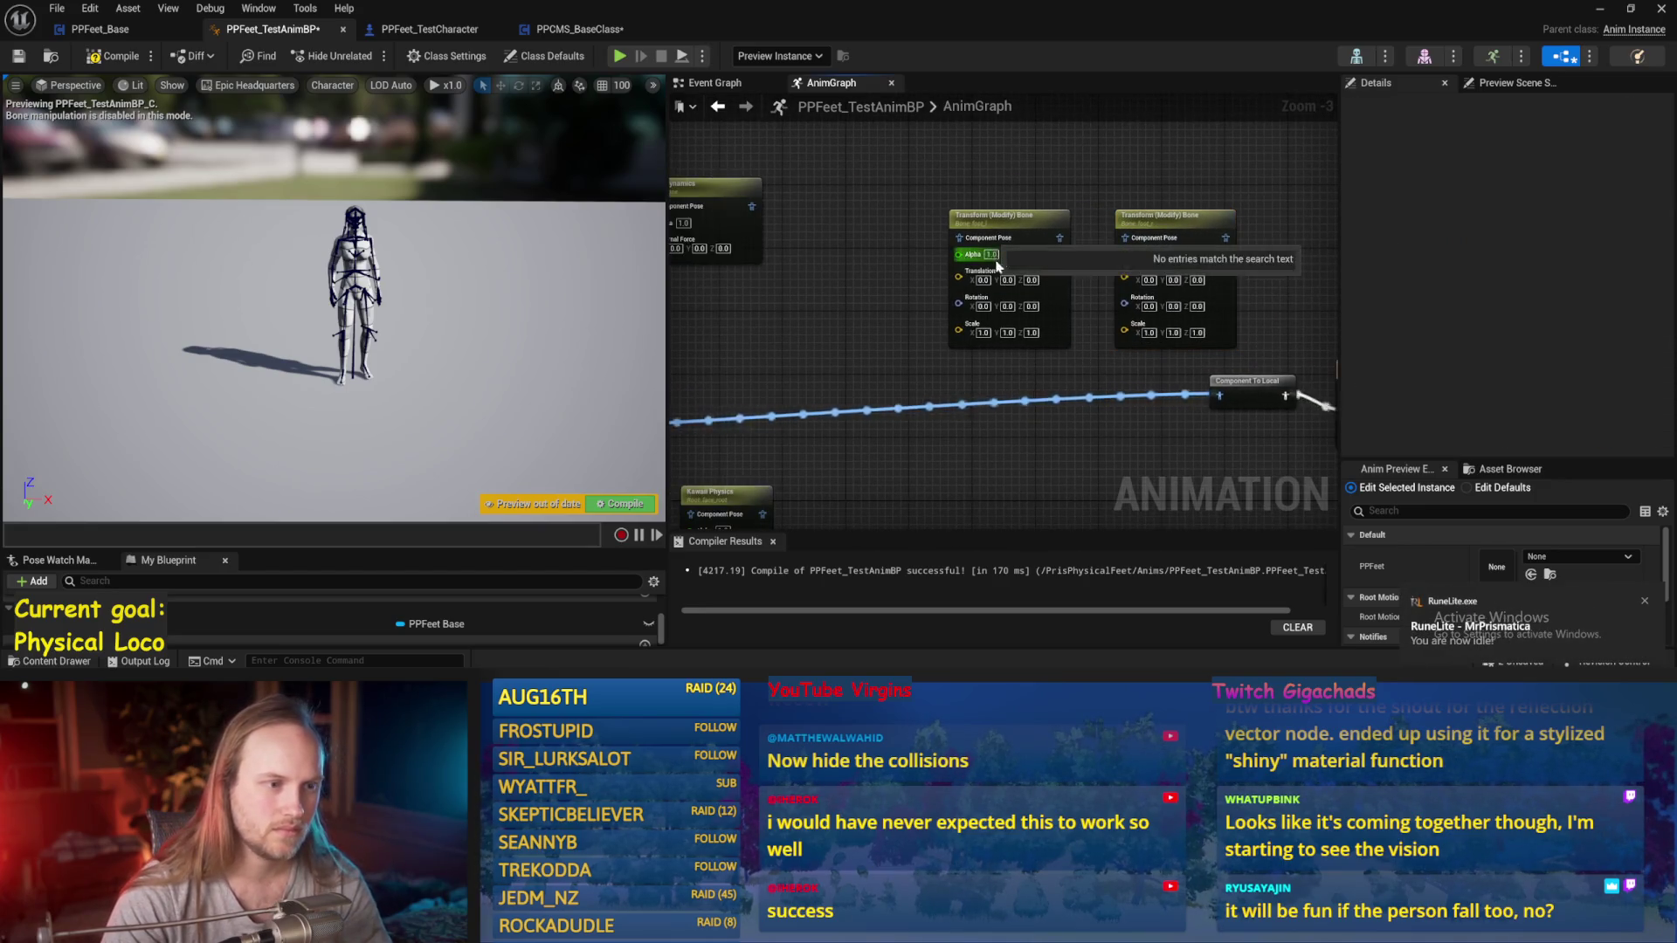
pyautogui.click(993, 227)
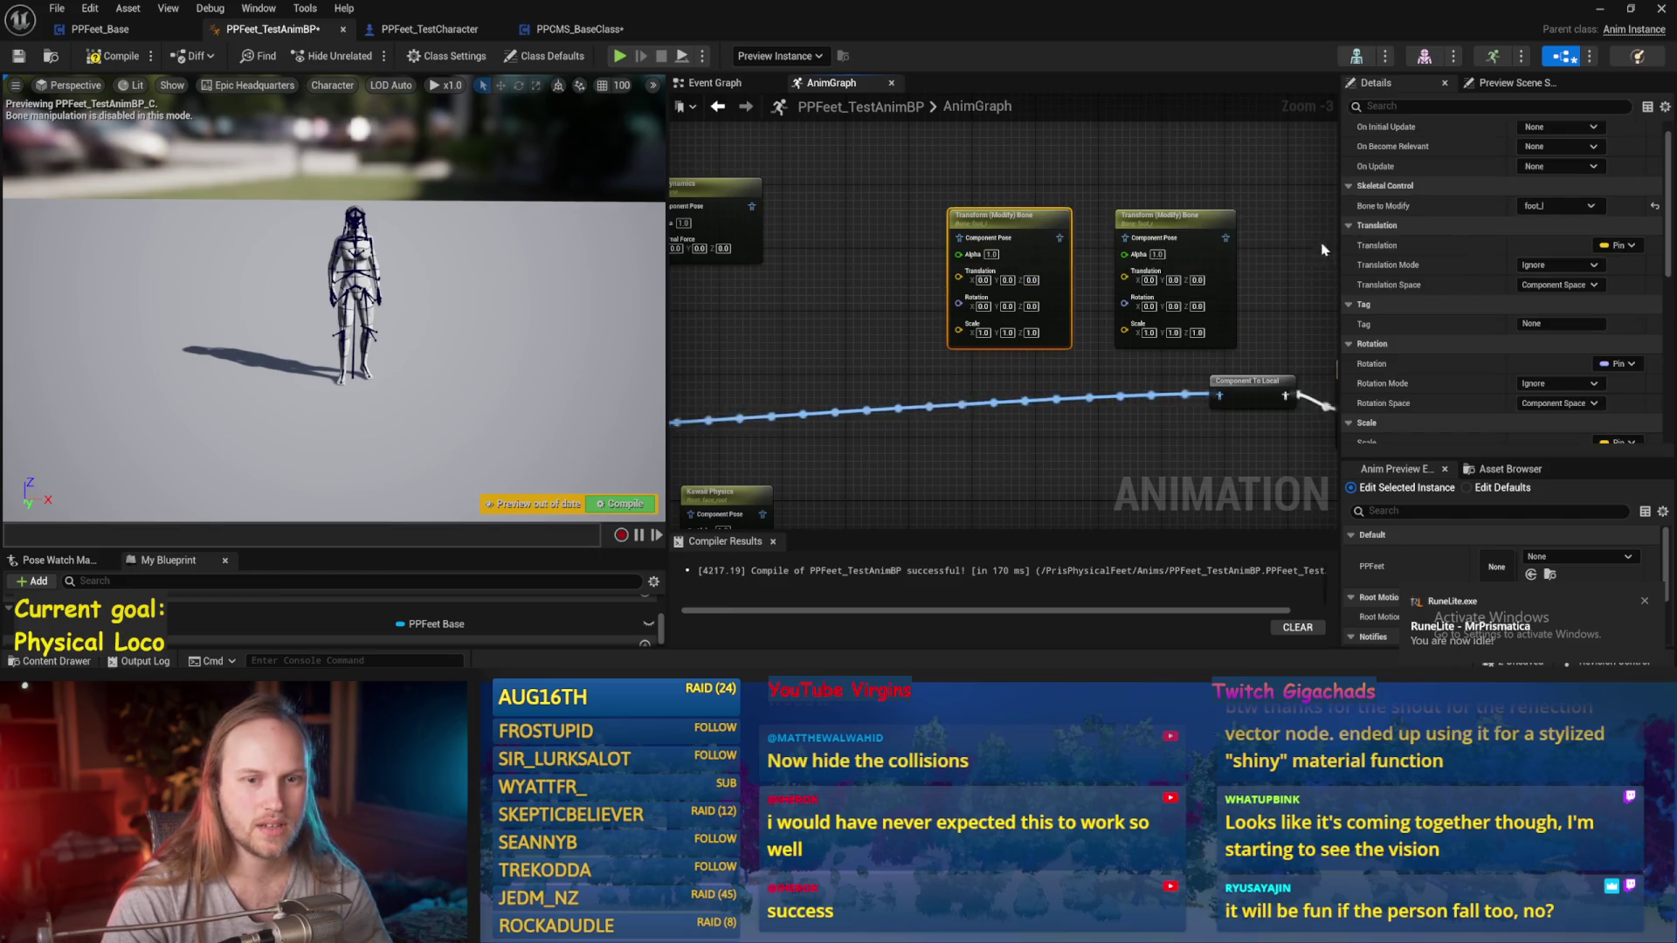
pyautogui.click(1554, 284)
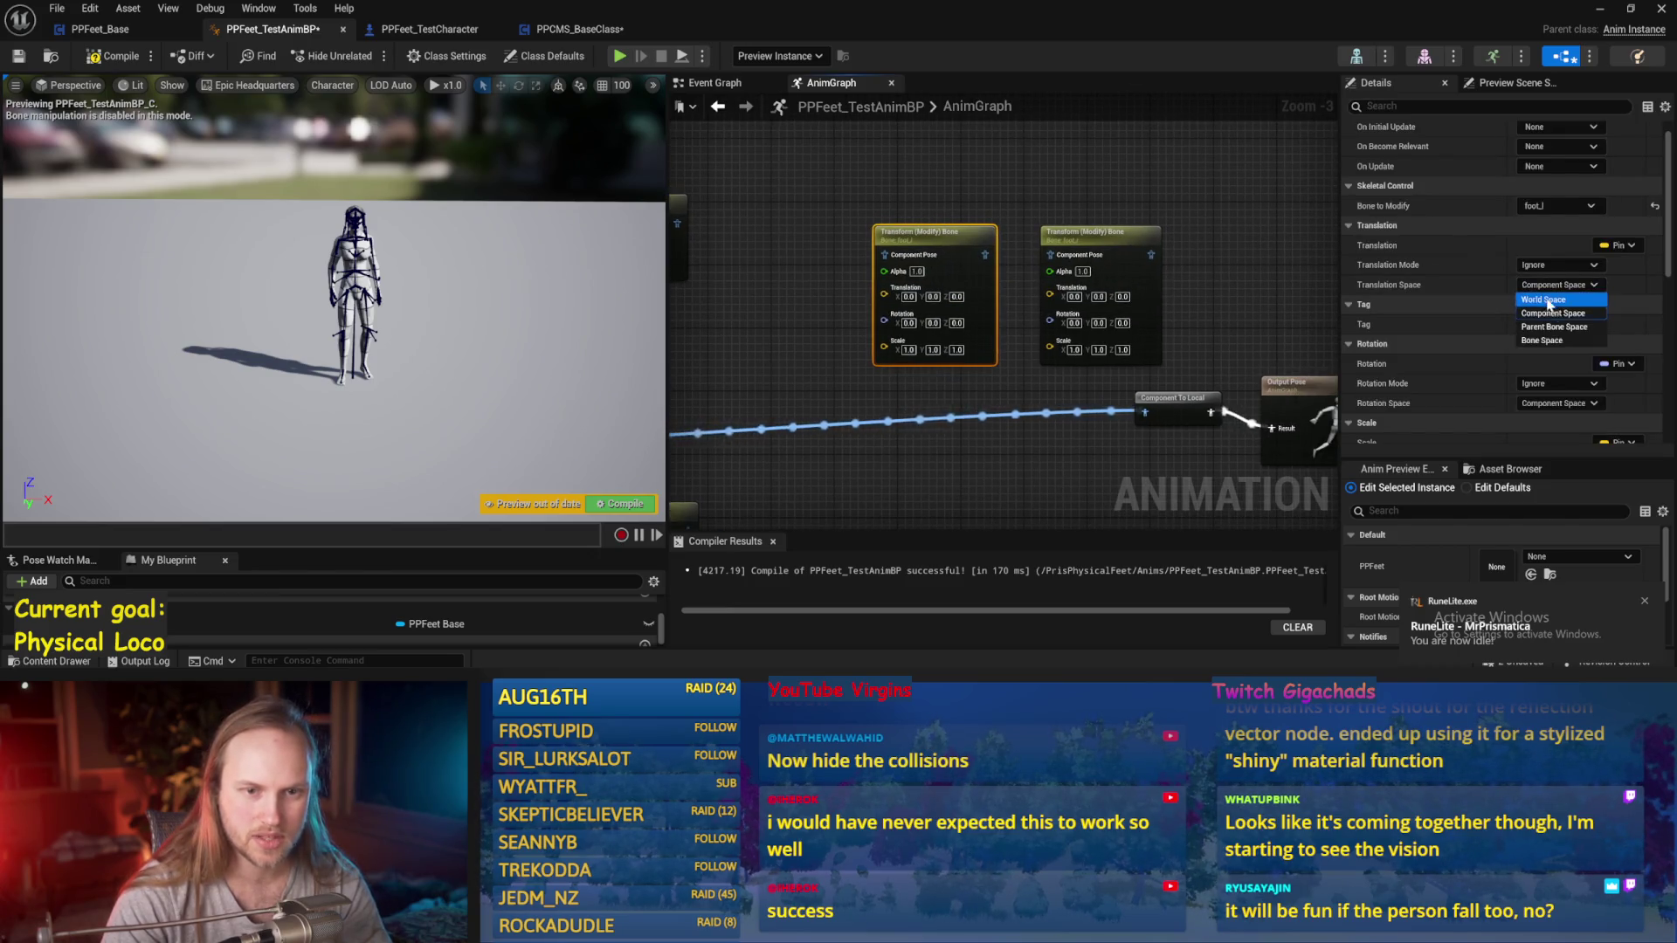
pyautogui.click(1550, 301)
pyautogui.click(1154, 281)
pyautogui.click(1559, 284)
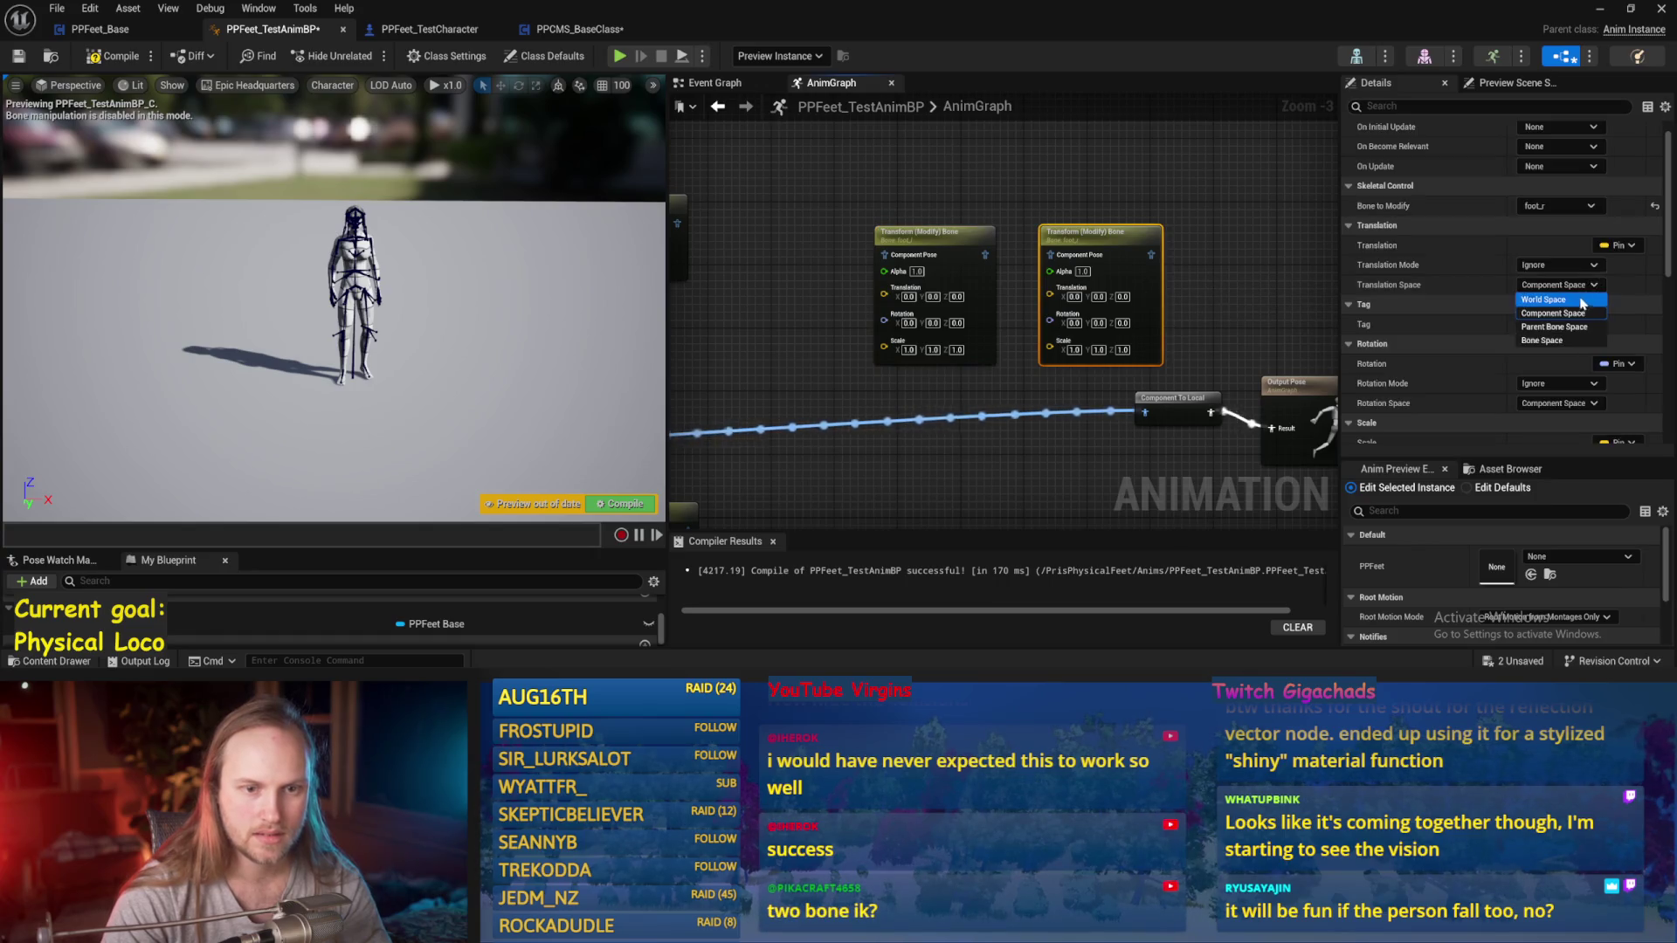
pyautogui.click(1577, 307)
pyautogui.click(1211, 275)
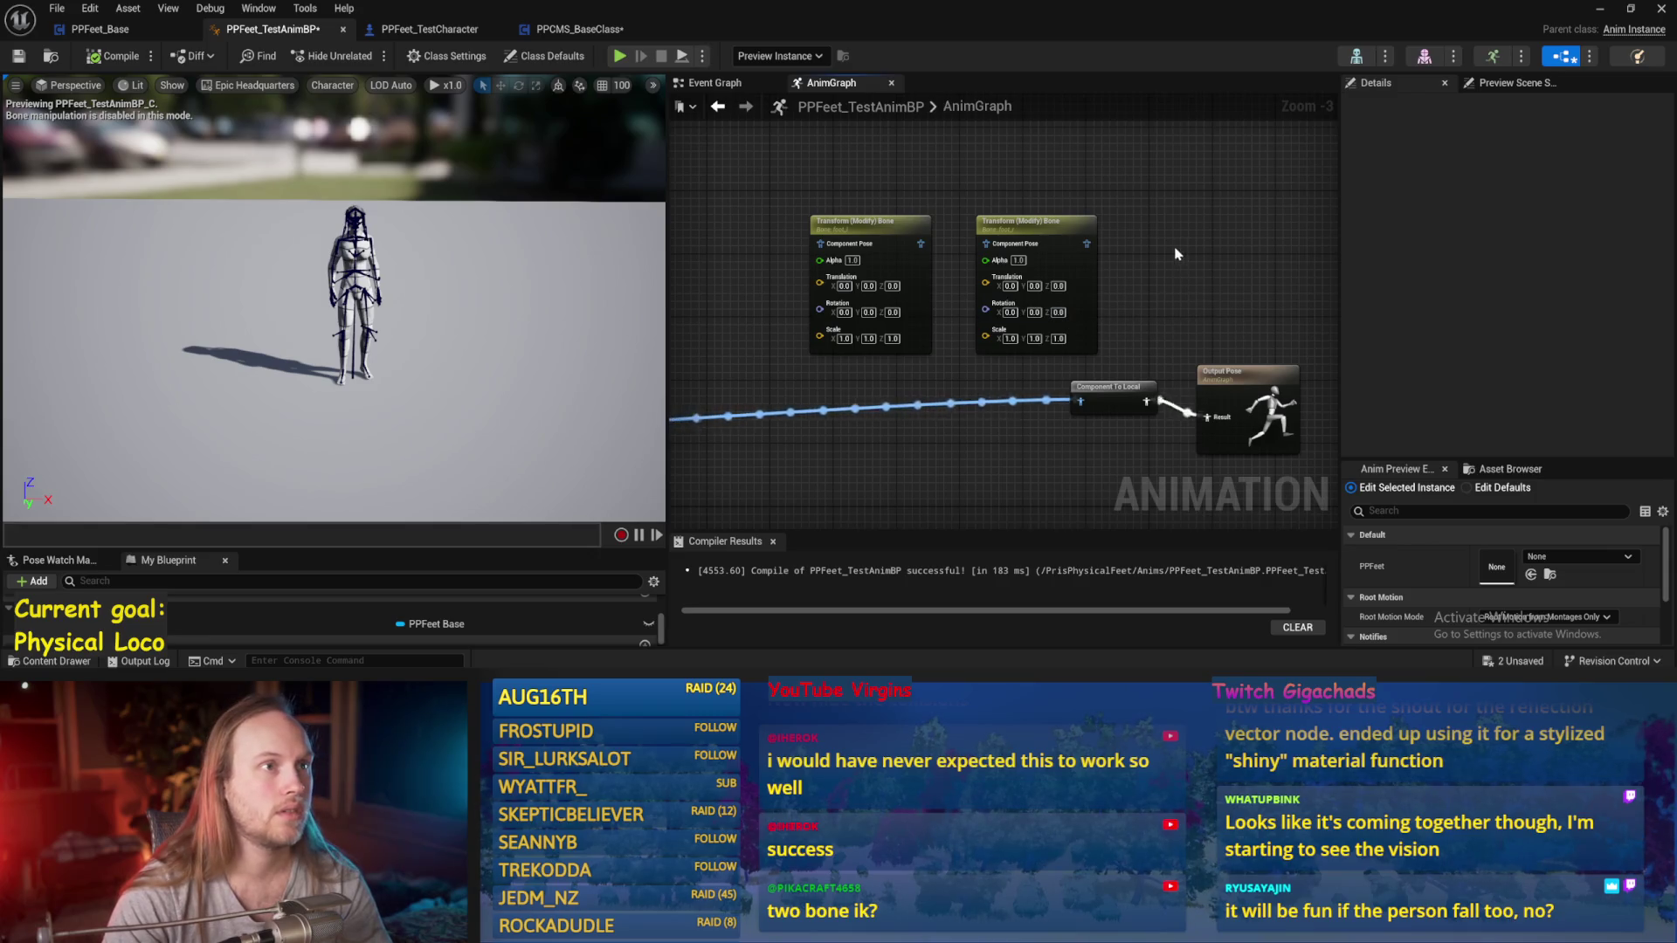
pyautogui.hotkey('ctrl', 's')
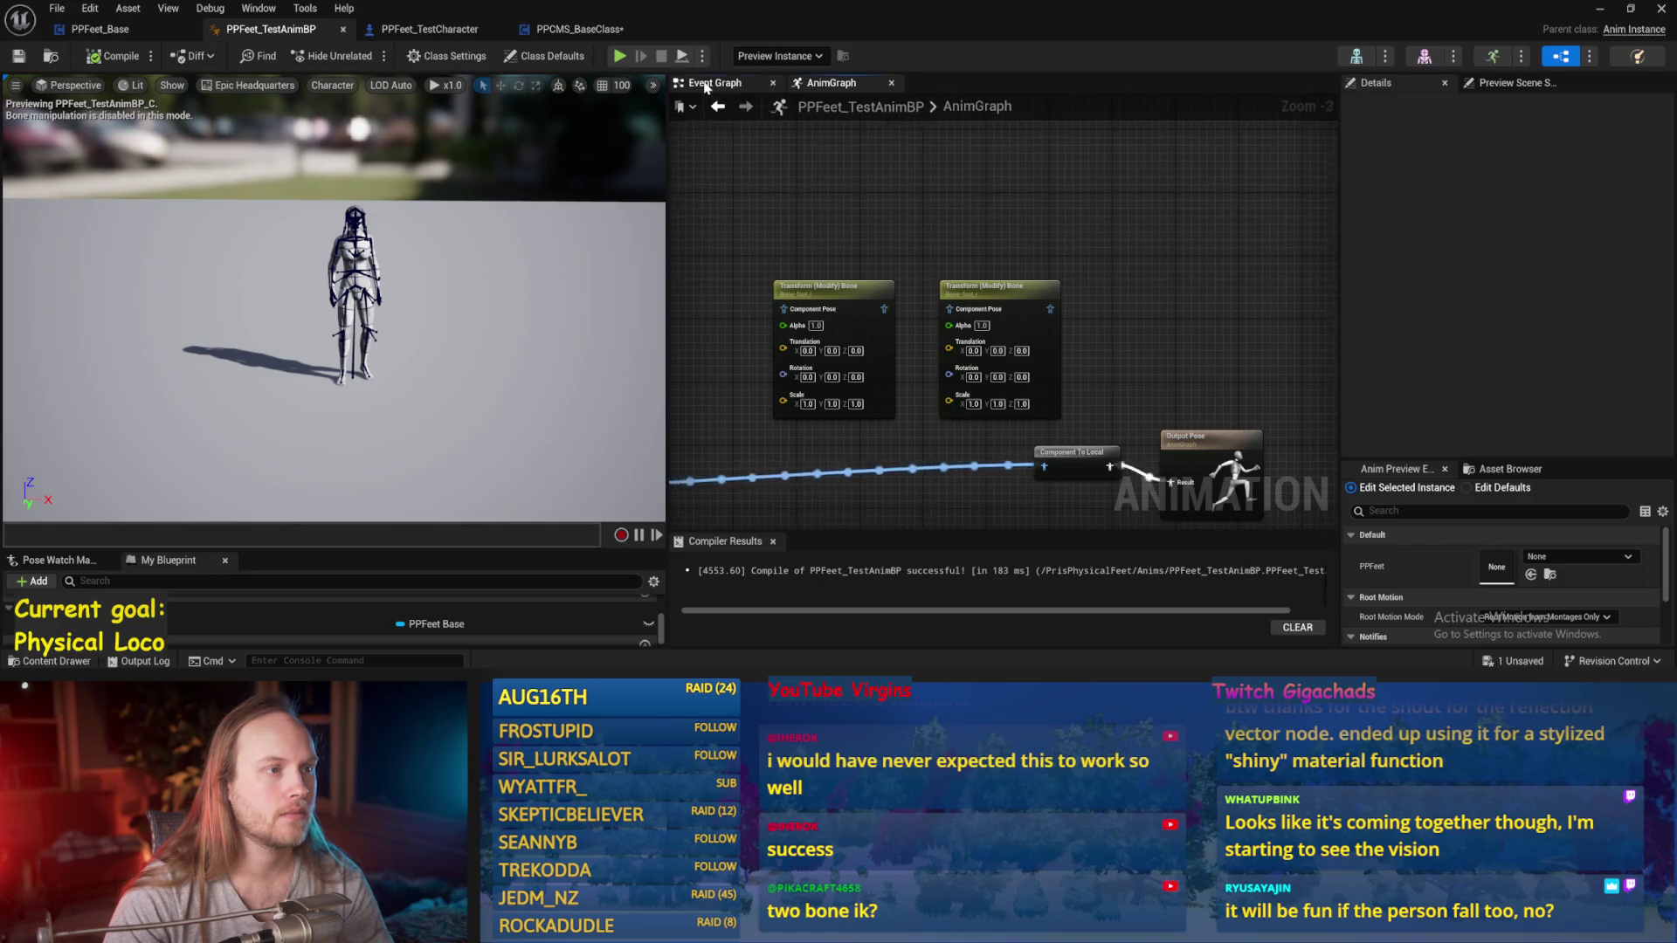
# Step: Save the blueprint and return to the PPFeet_Base Event Graph
pyautogui.click(705, 84)
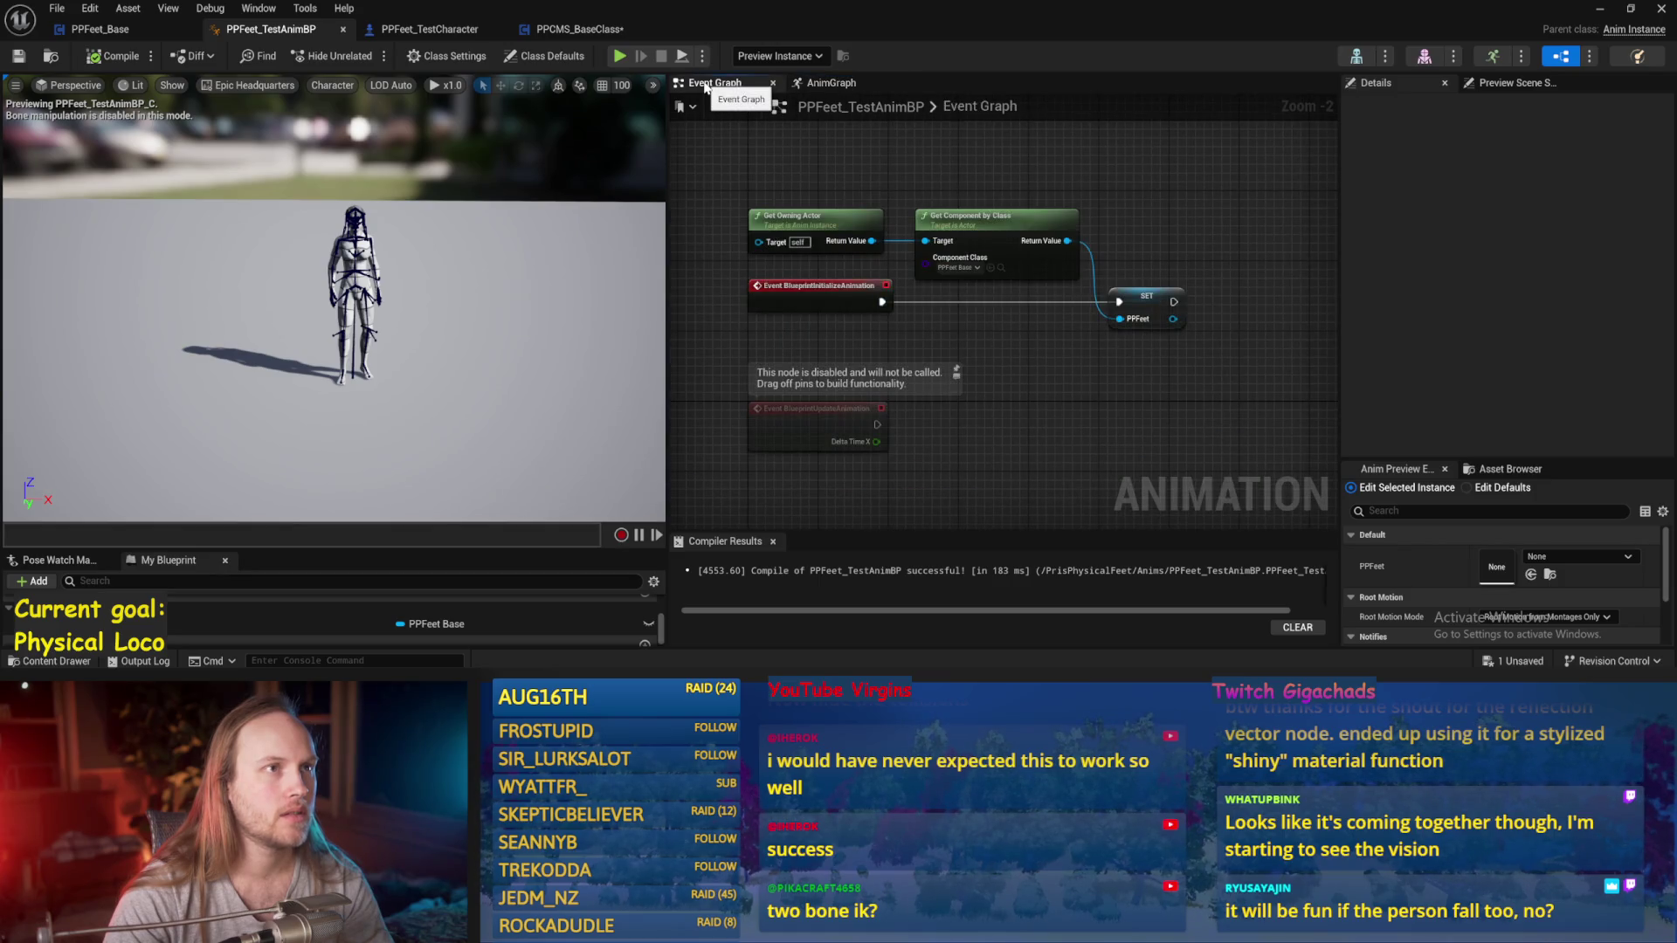
pyautogui.hotkey('ctrl', 's')
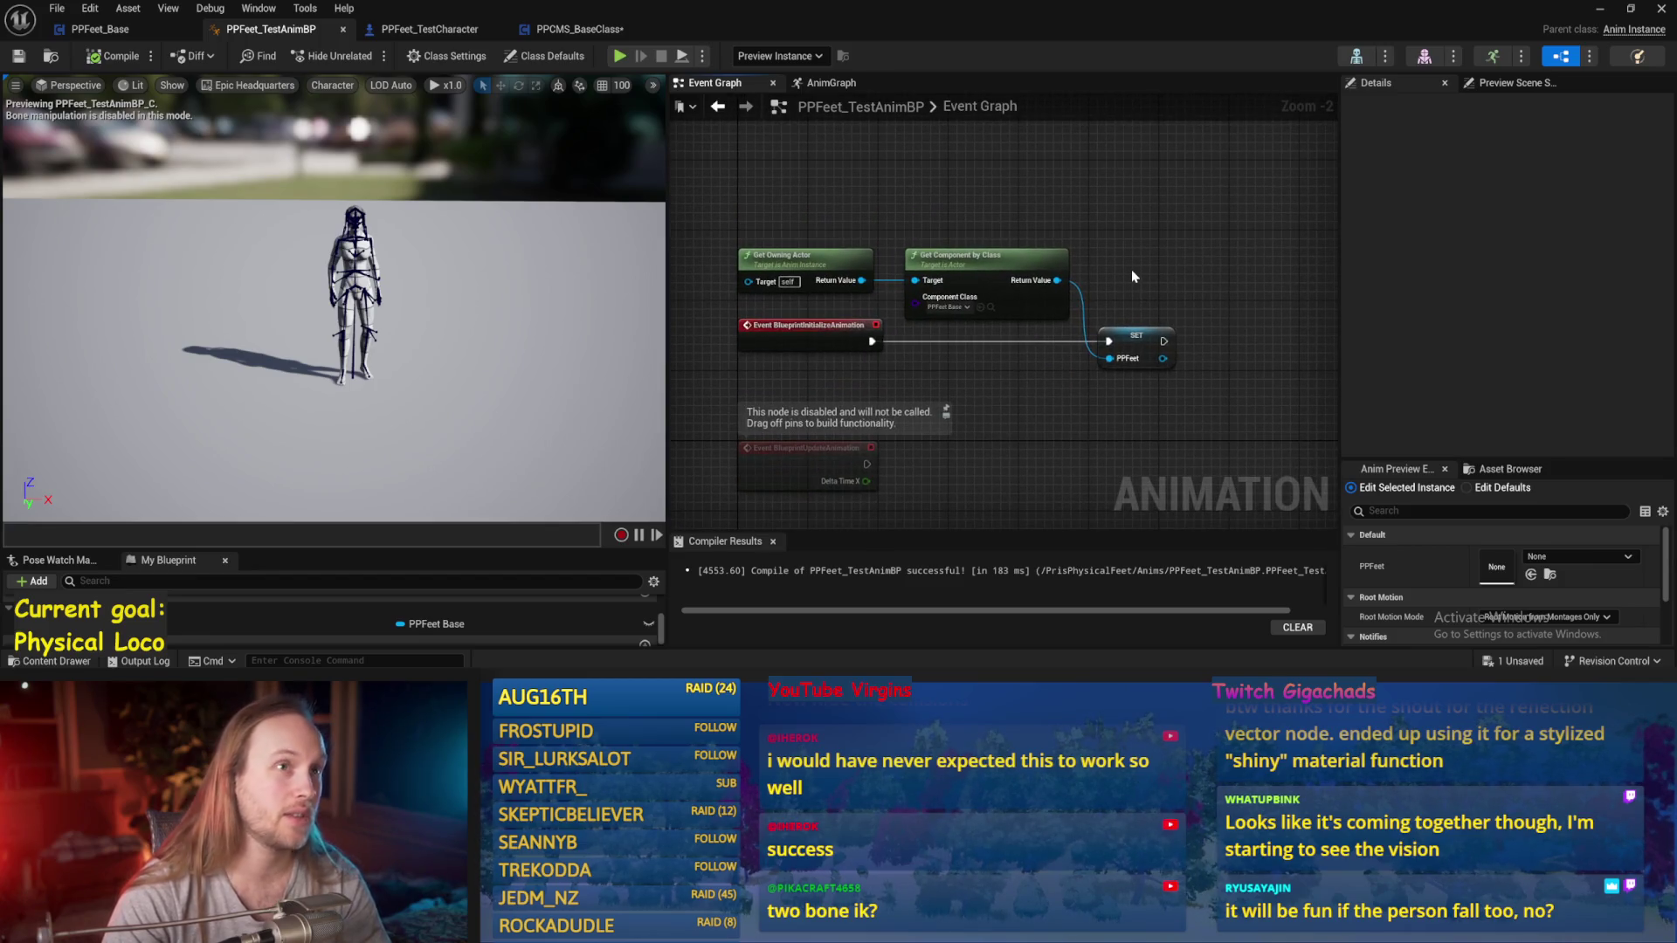
pyautogui.moveTo(1133, 277)
pyautogui.mouseDown()
pyautogui.moveTo(1031, 300)
pyautogui.moveTo(1097, 273)
pyautogui.mouseUp()
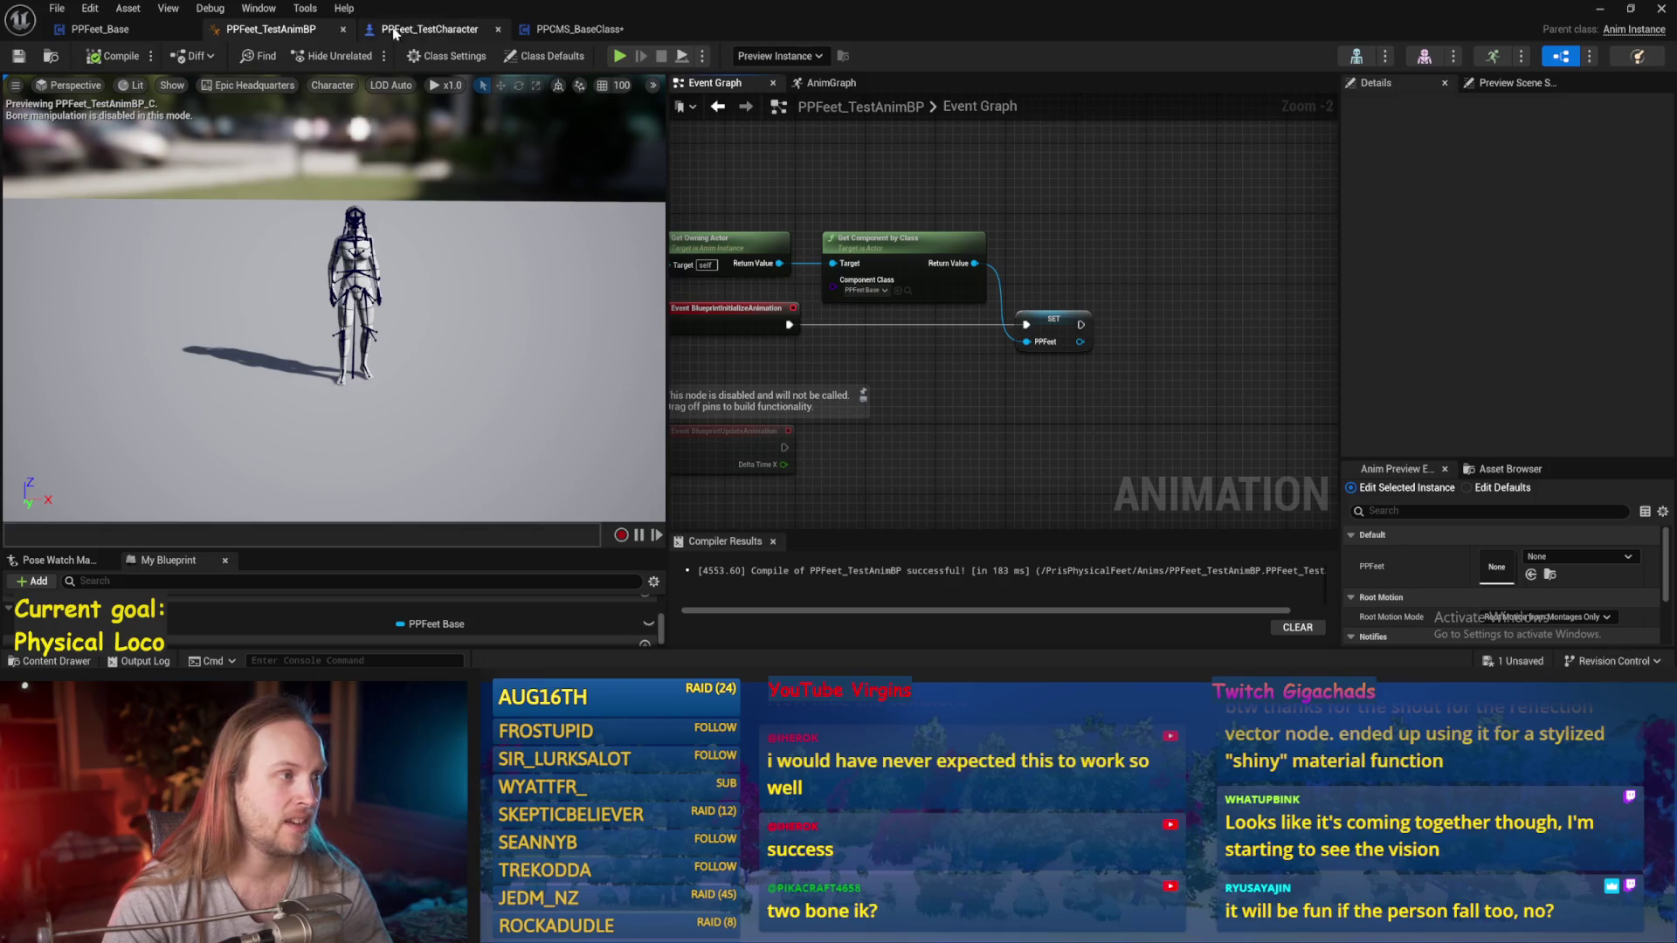
pyautogui.click(393, 33)
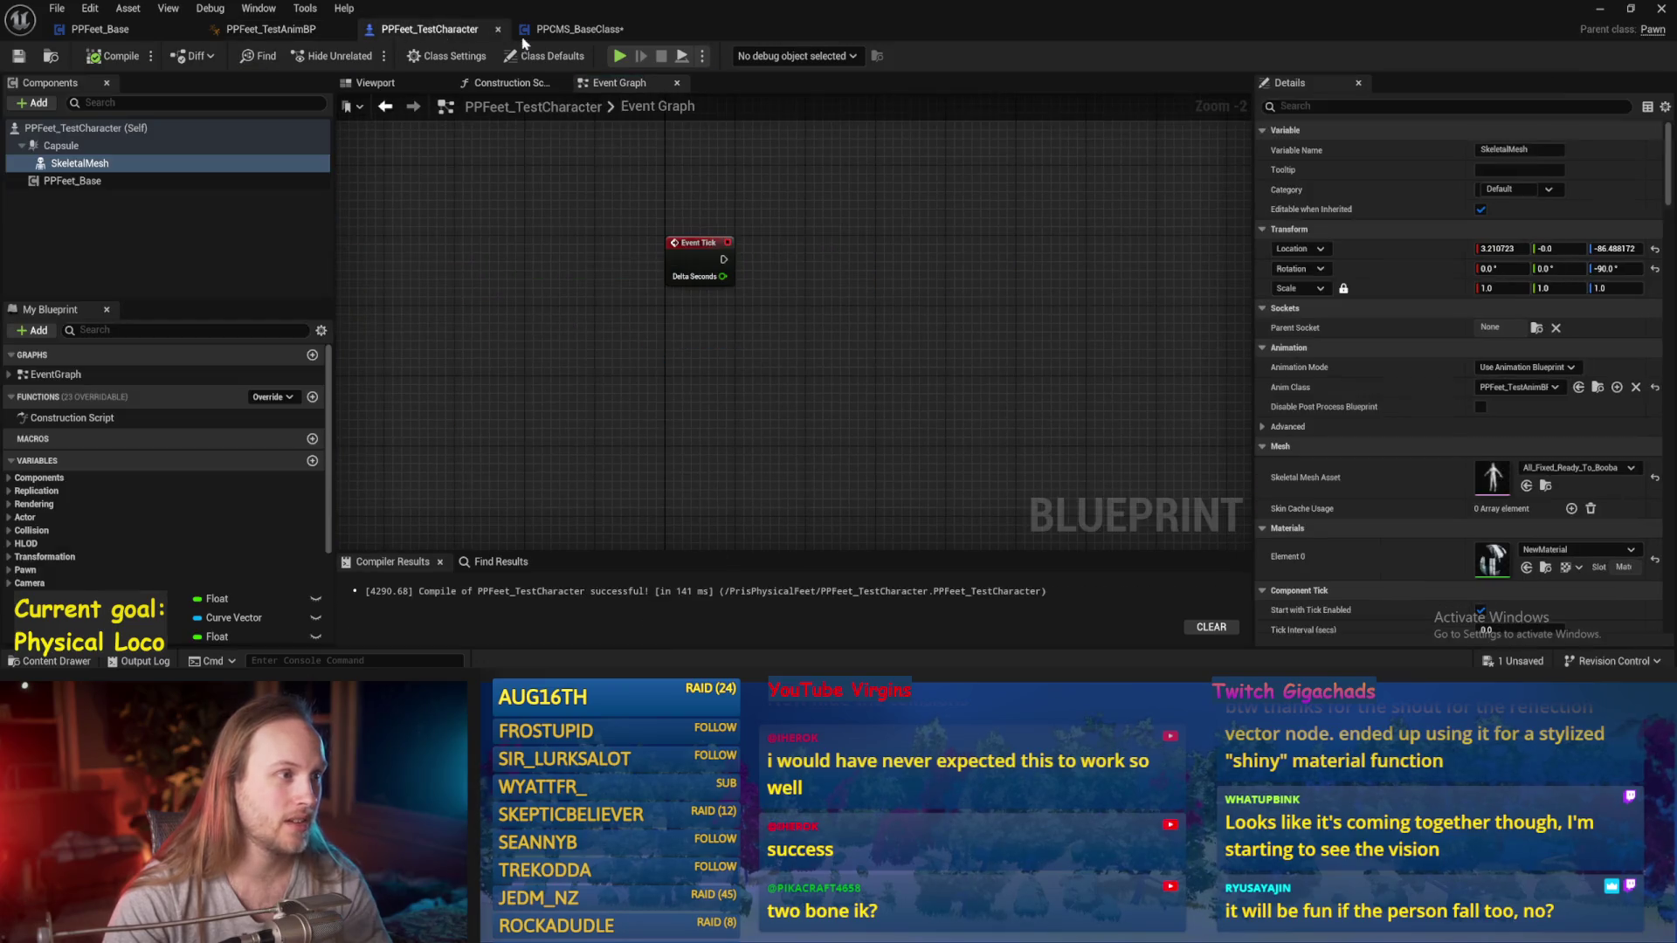
pyautogui.click(100, 29)
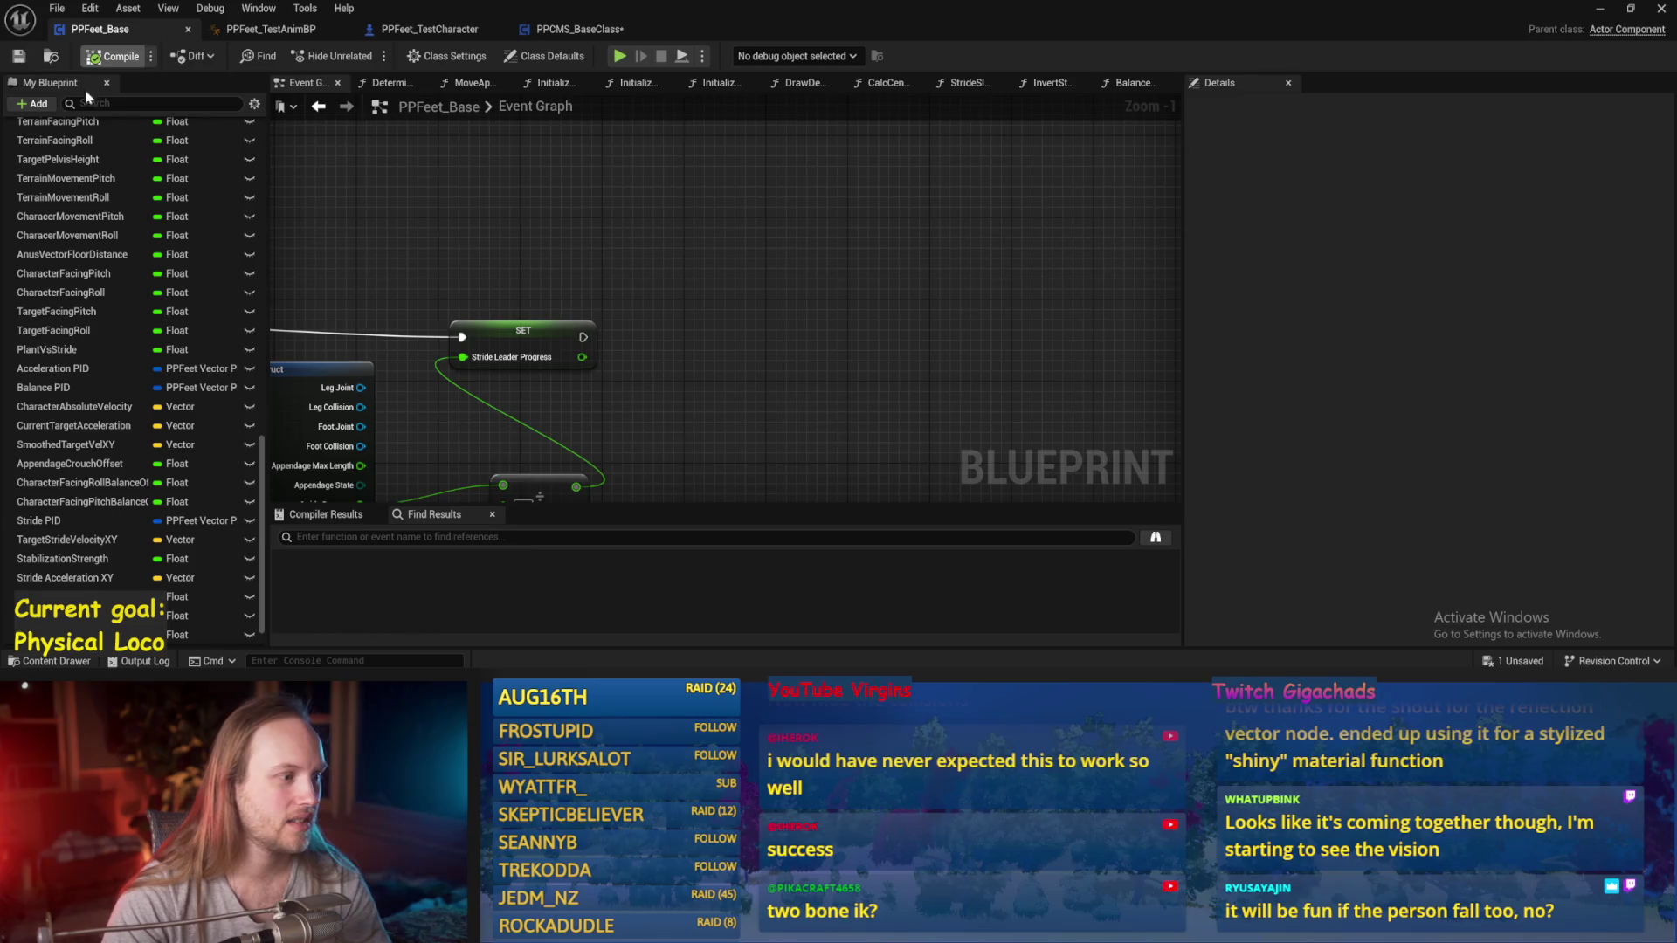
# Step: Wire the Appendage Crouch Offset SET (-90) between Character Absolute Velocity and Add Physics Handle Component
pyautogui.scroll(-3, 1059, 233)
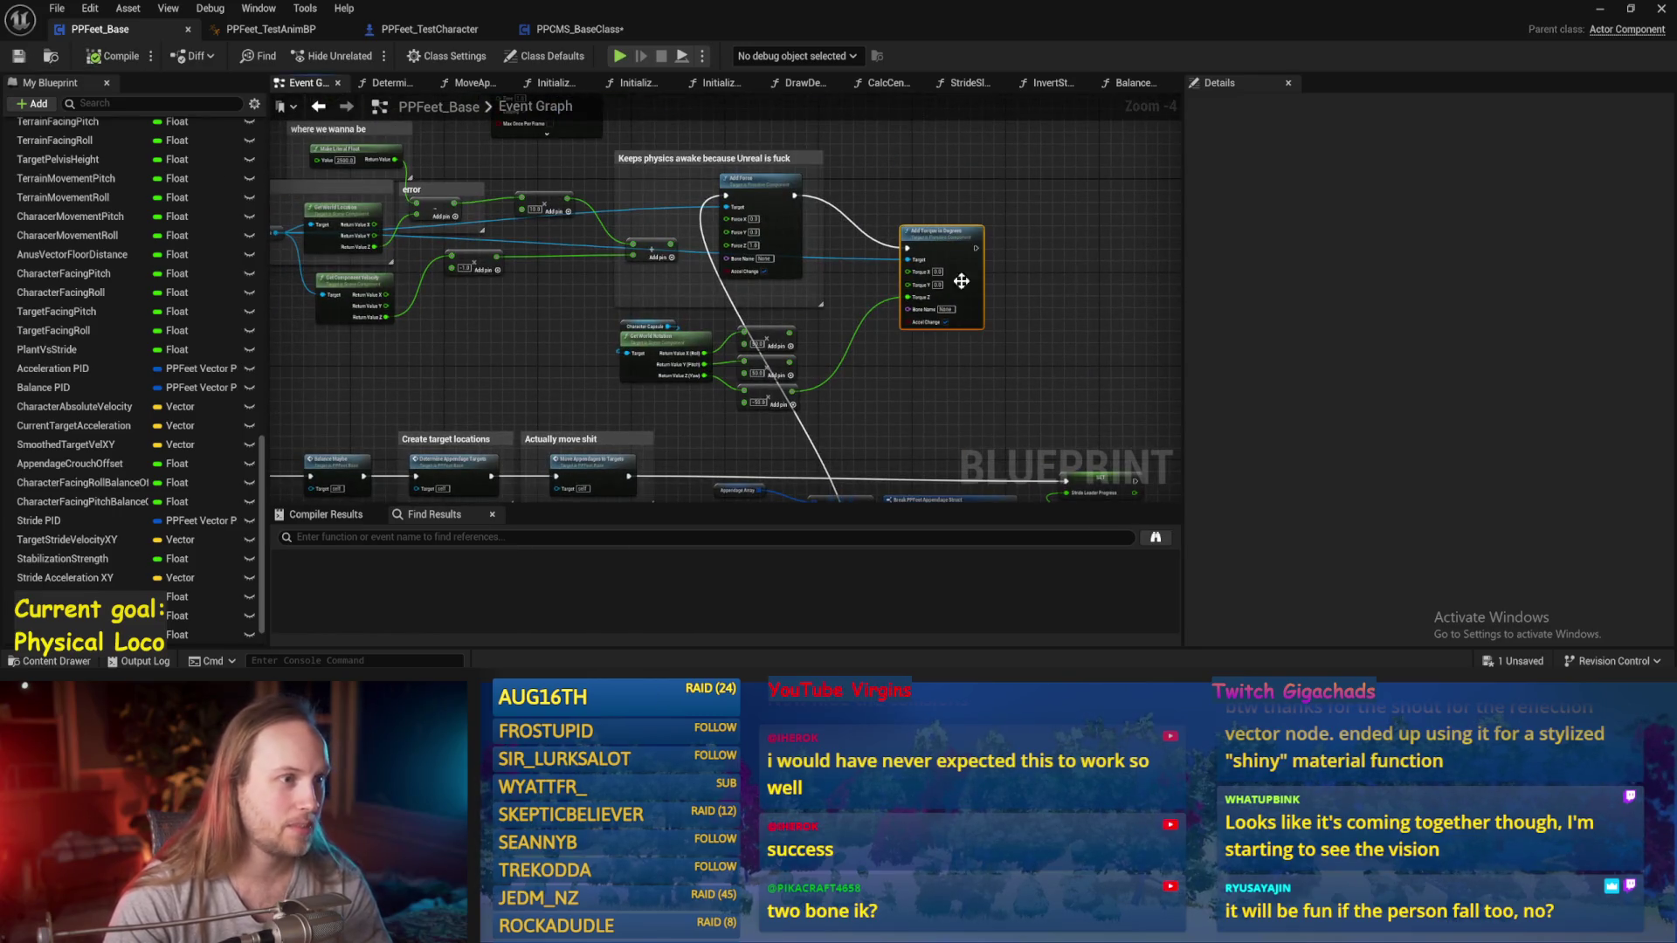
pyautogui.scroll(1, 876, 234)
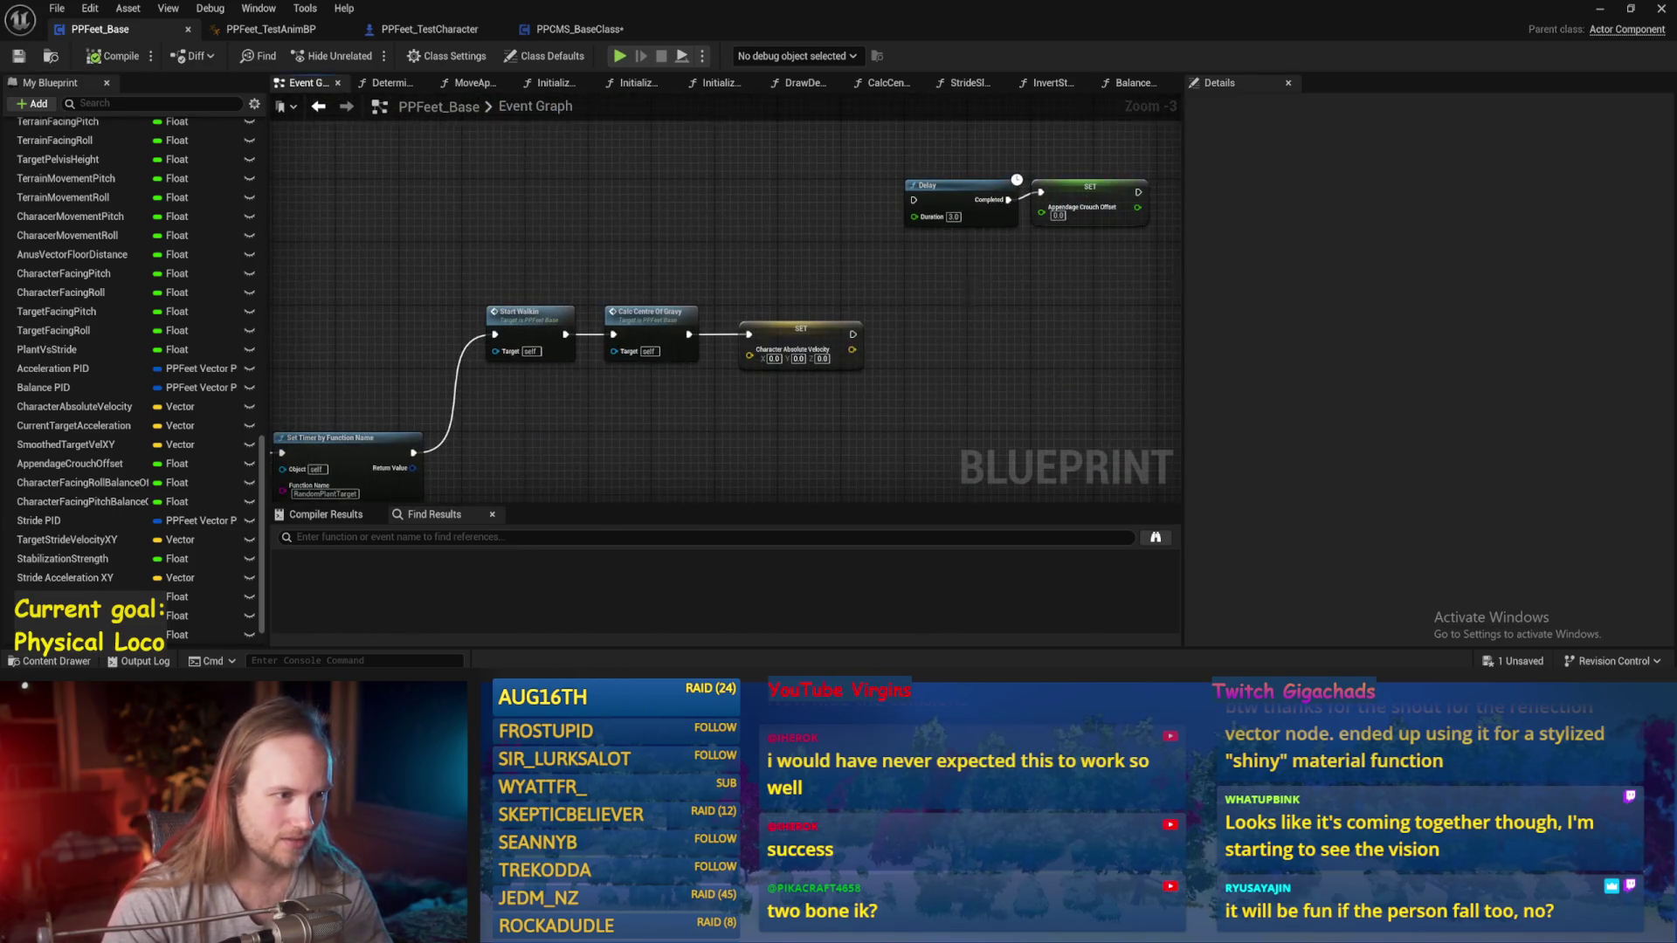
pyautogui.scroll(1, 663, 362)
pyautogui.click(568, 353)
pyautogui.moveTo(625, 197); pyautogui.dragTo(574, 345)
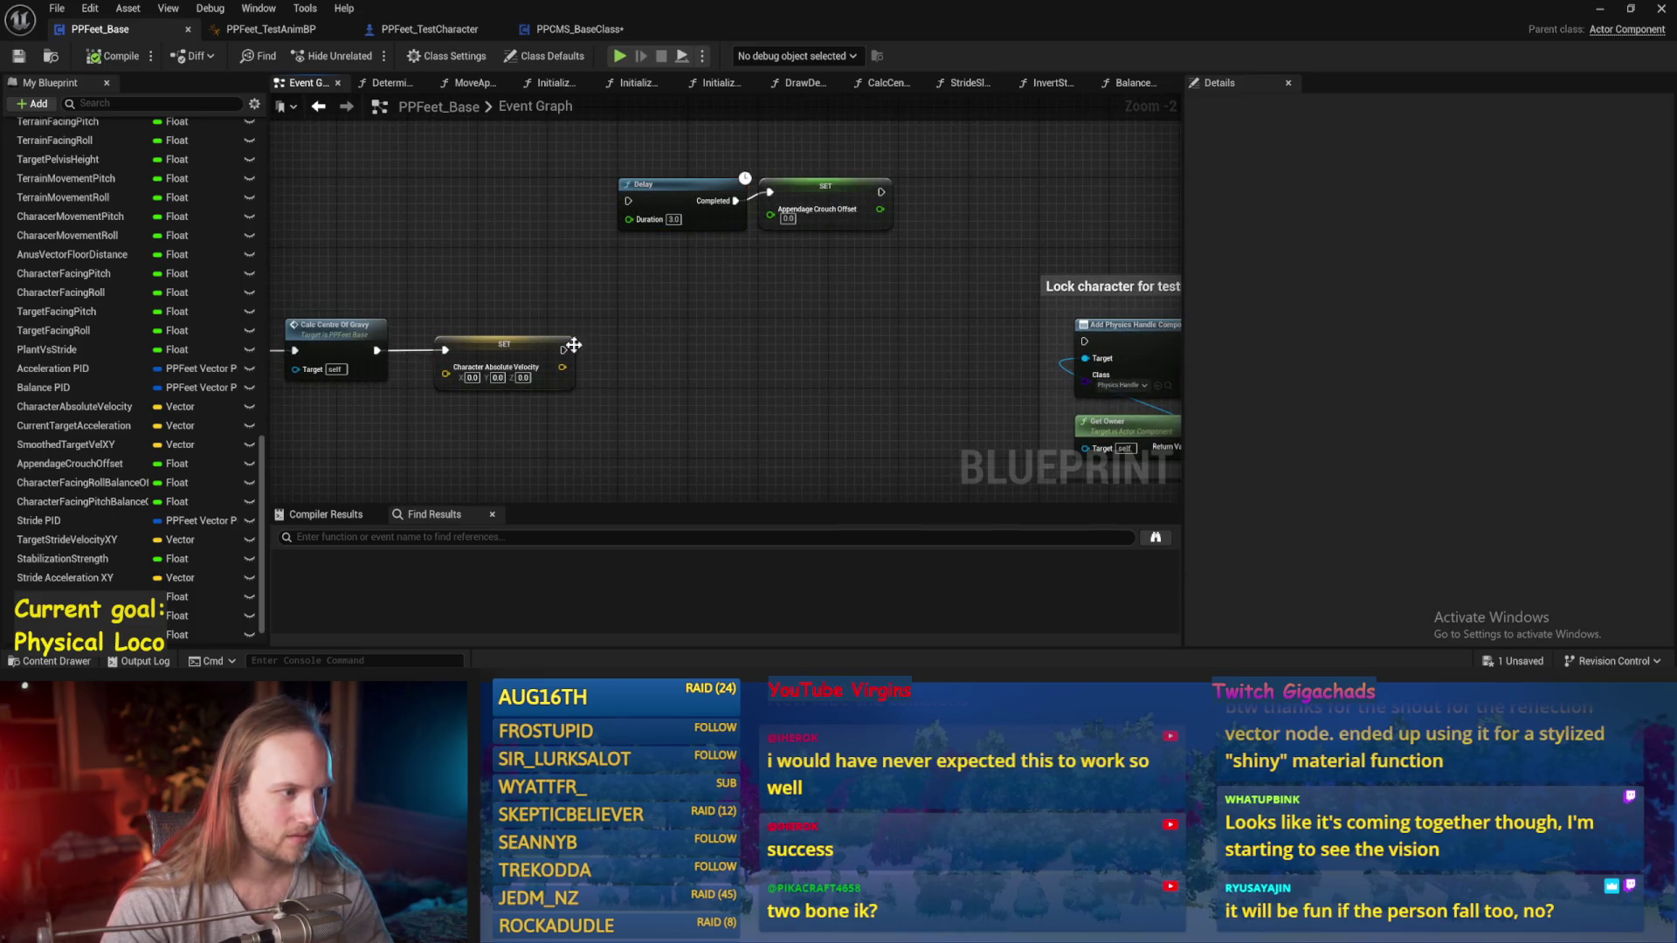
pyautogui.moveTo(850, 195); pyautogui.dragTo(626, 354)
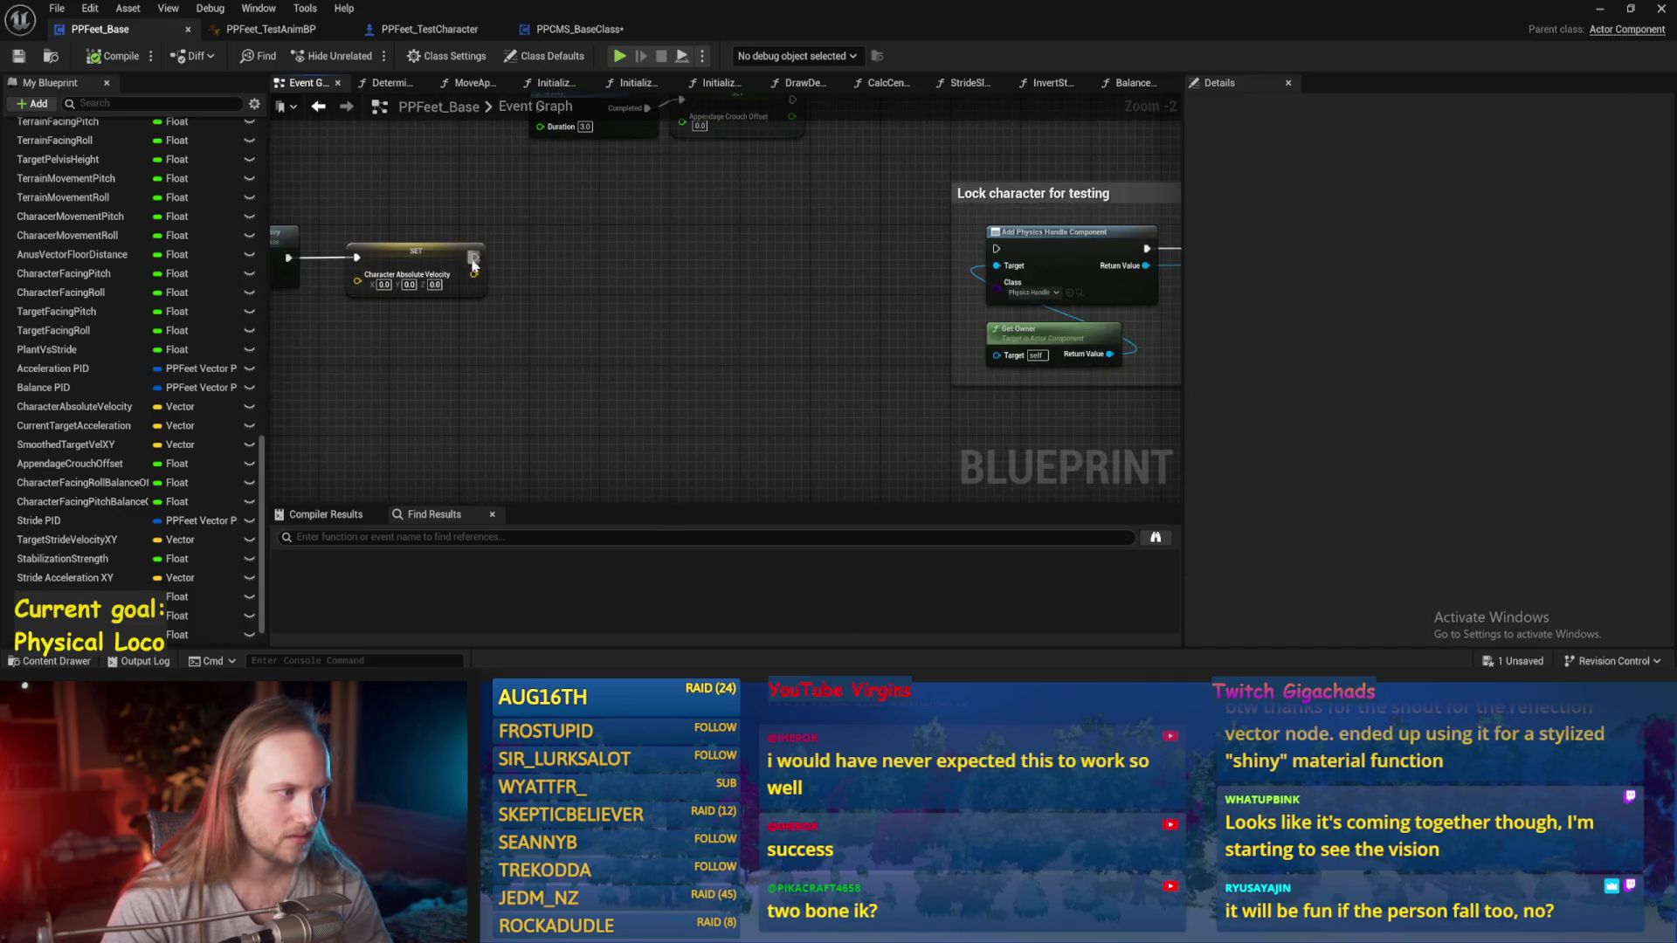
pyautogui.moveTo(472, 263)
pyautogui.mouseDown()
pyautogui.moveTo(730, 232)
pyautogui.moveTo(683, 159)
pyautogui.moveTo(759, 292)
pyautogui.moveTo(843, 303)
pyautogui.mouseUp()
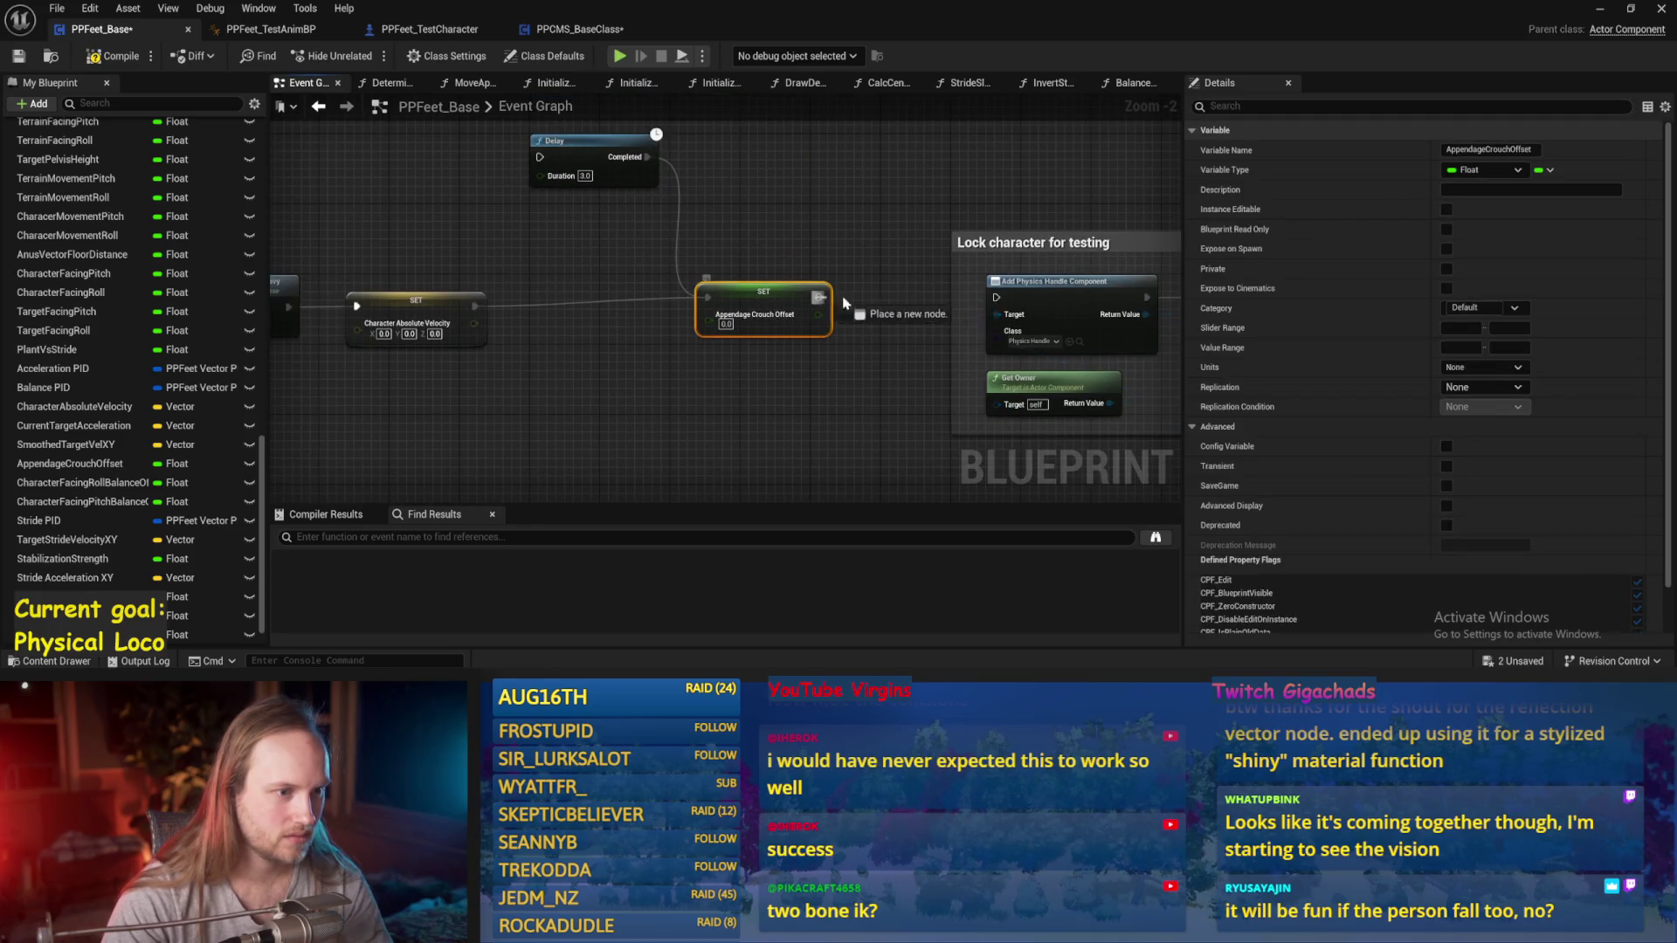
pyautogui.moveTo(982, 307); pyautogui.dragTo(995, 297)
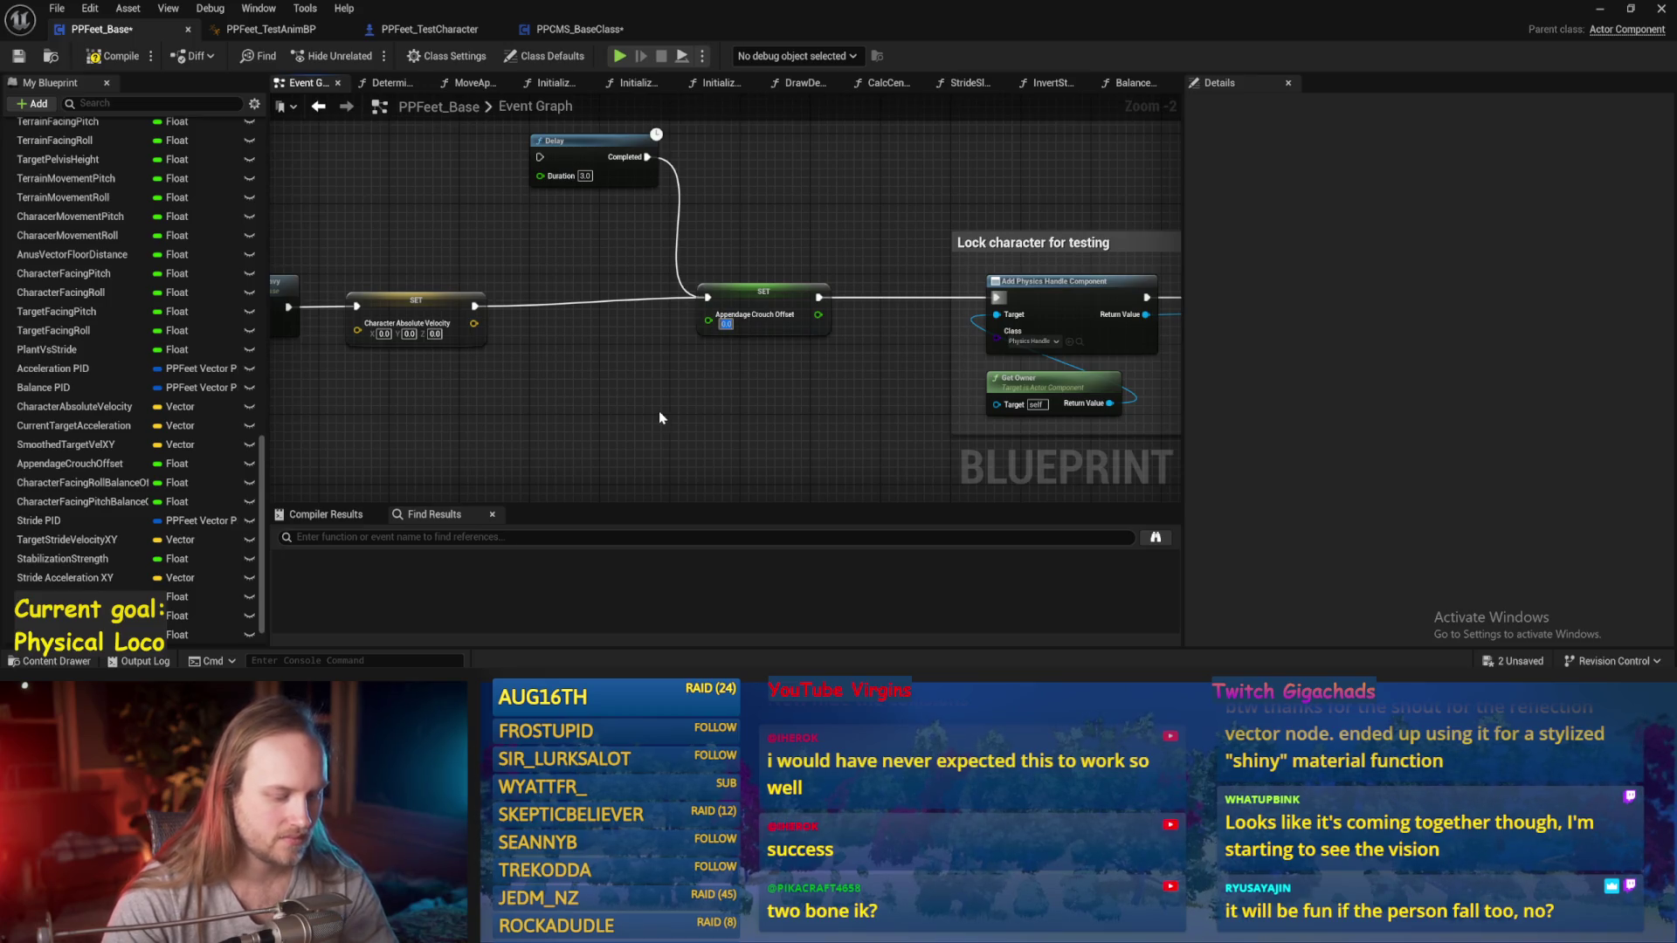
pyautogui.write('-90')
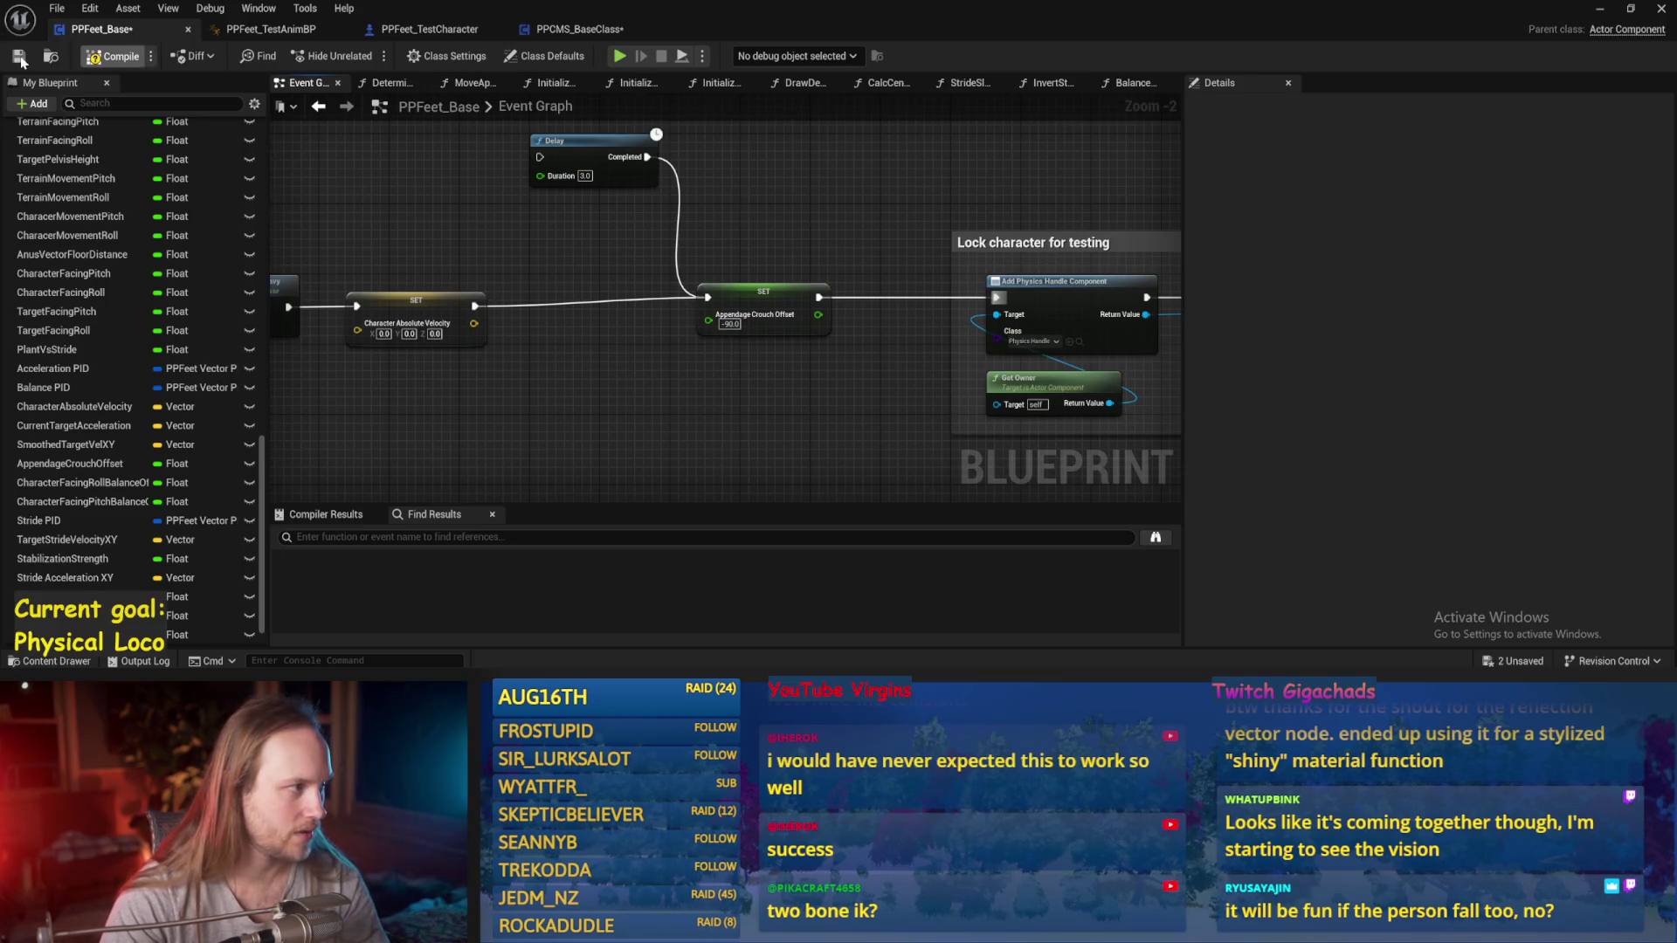
# Step: Replace the -90 Appendage Crouch Offset on the SET node with a positive offset
pyautogui.click(1604, 11)
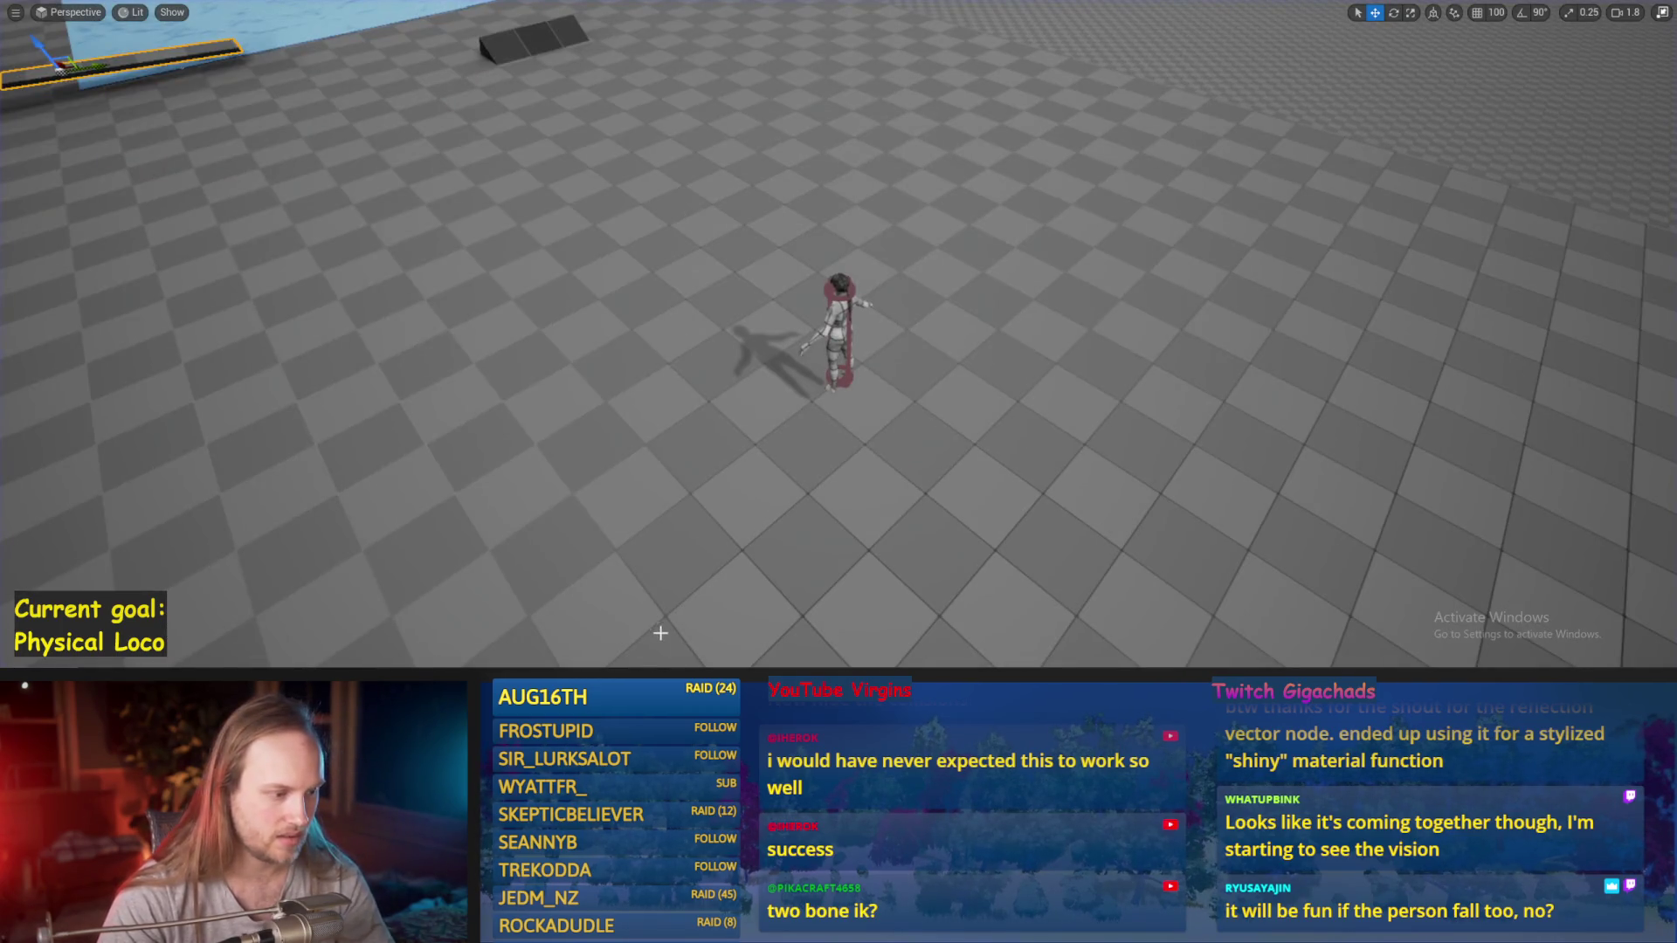
pyautogui.click(533, 642)
pyautogui.click(761, 297)
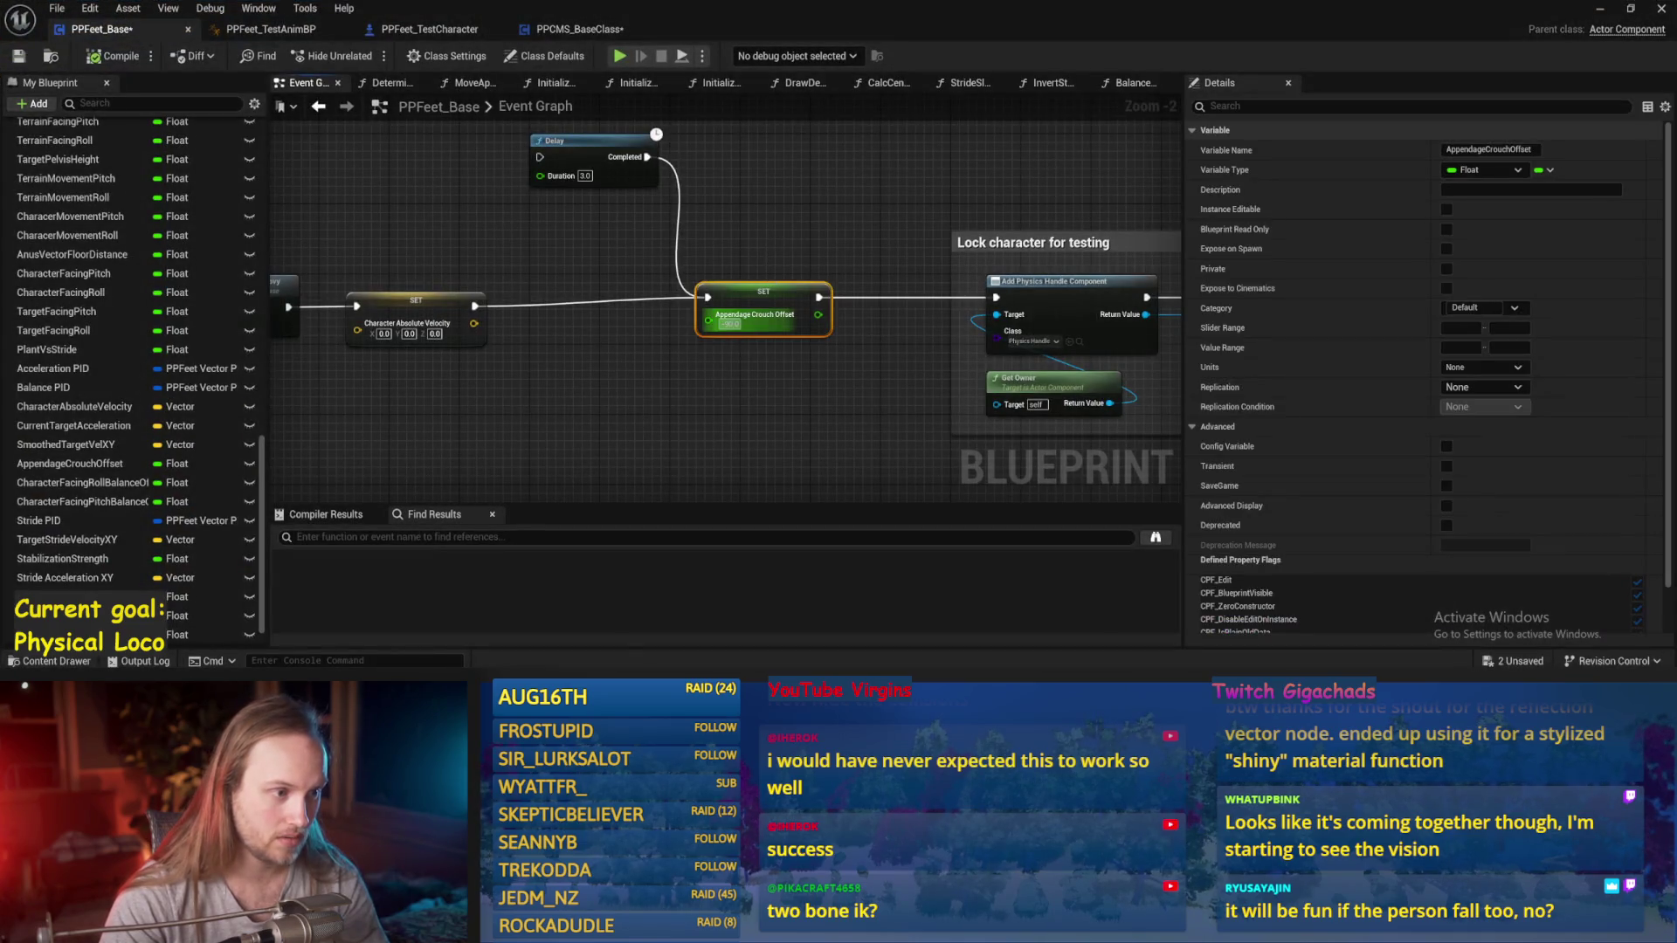
pyautogui.write('90')
pyautogui.click(316, 153)
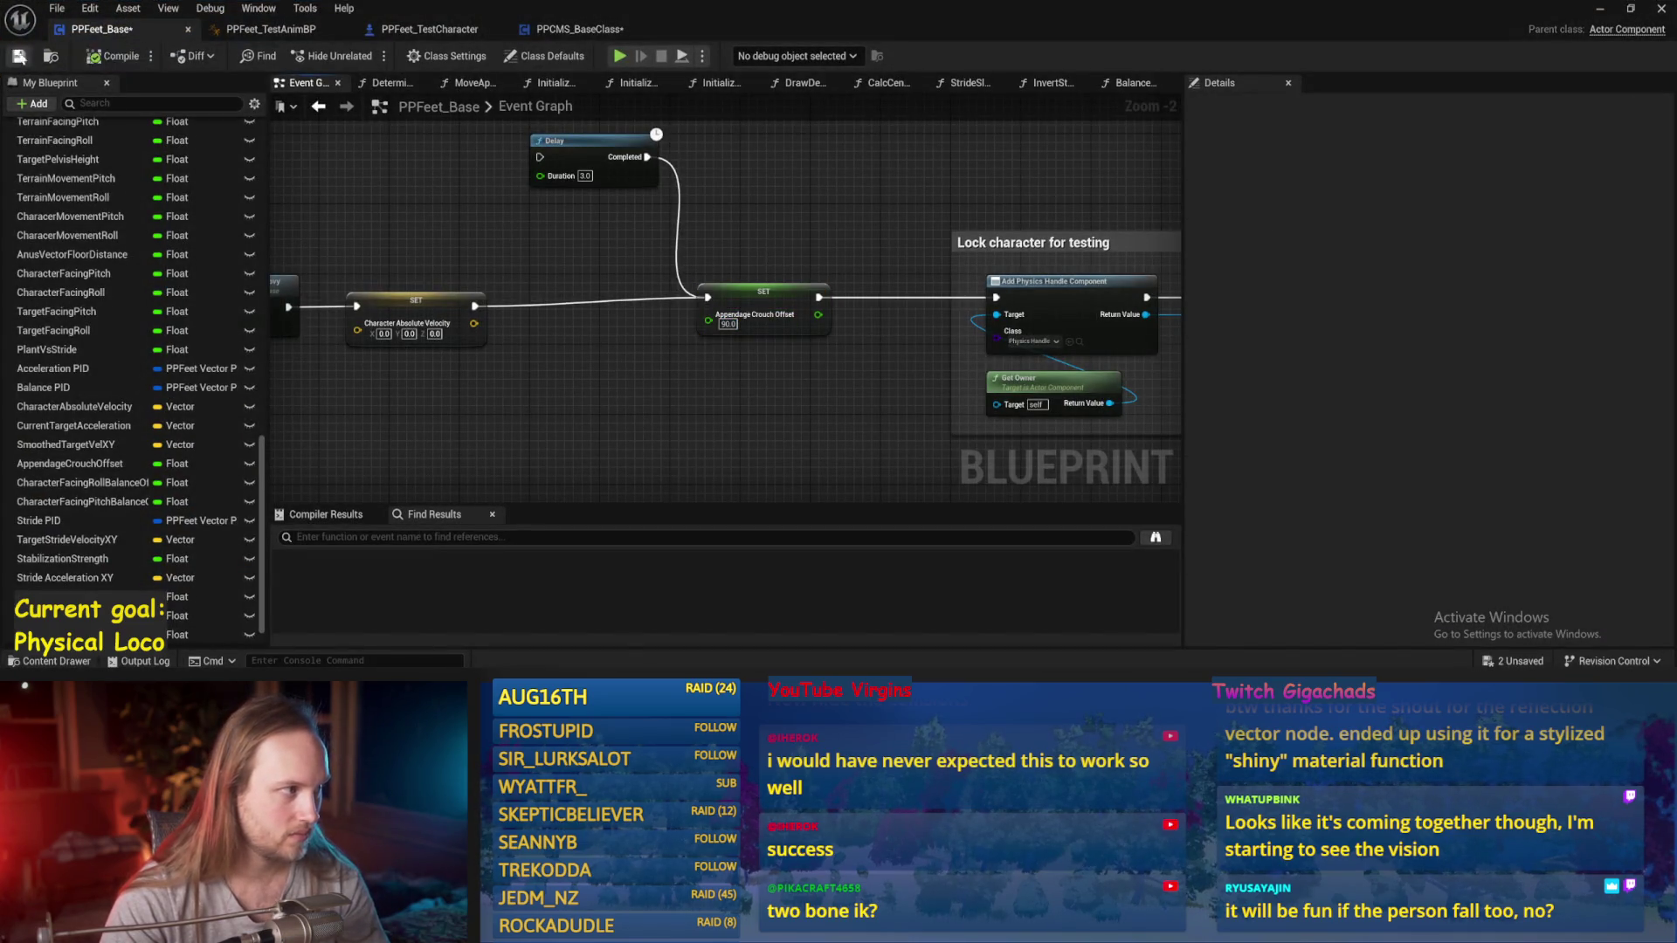
# Step: Play-test the crouching character, restarting and stopping the play session a few times
pyautogui.click(1598, 10)
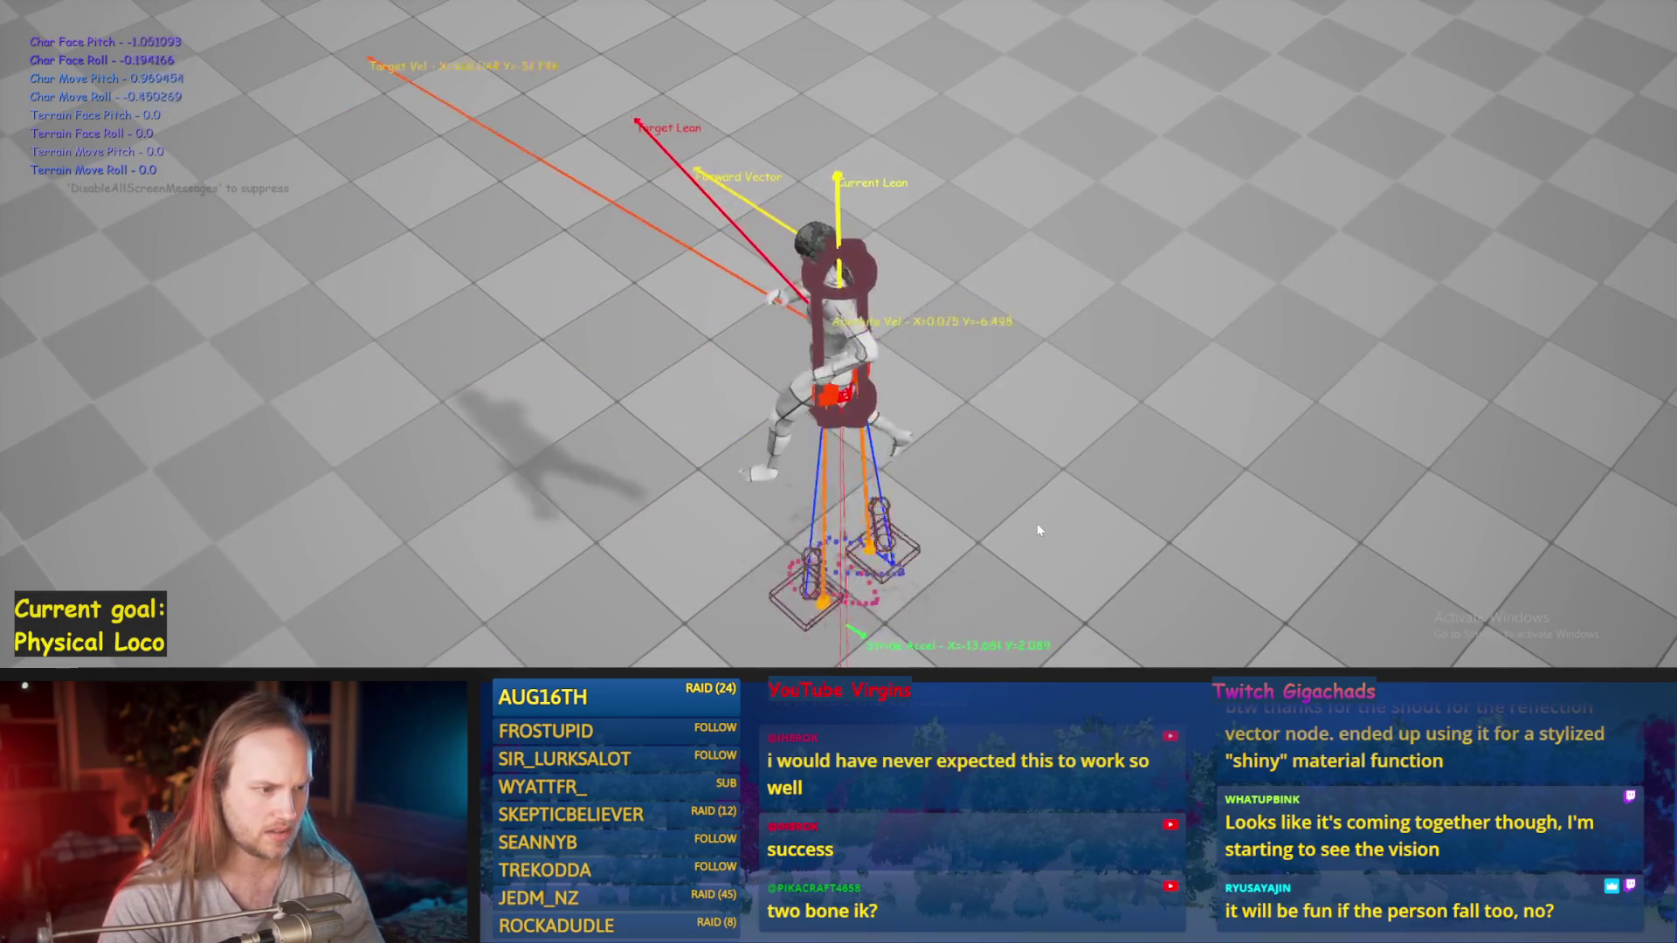
pyautogui.click(546, 629)
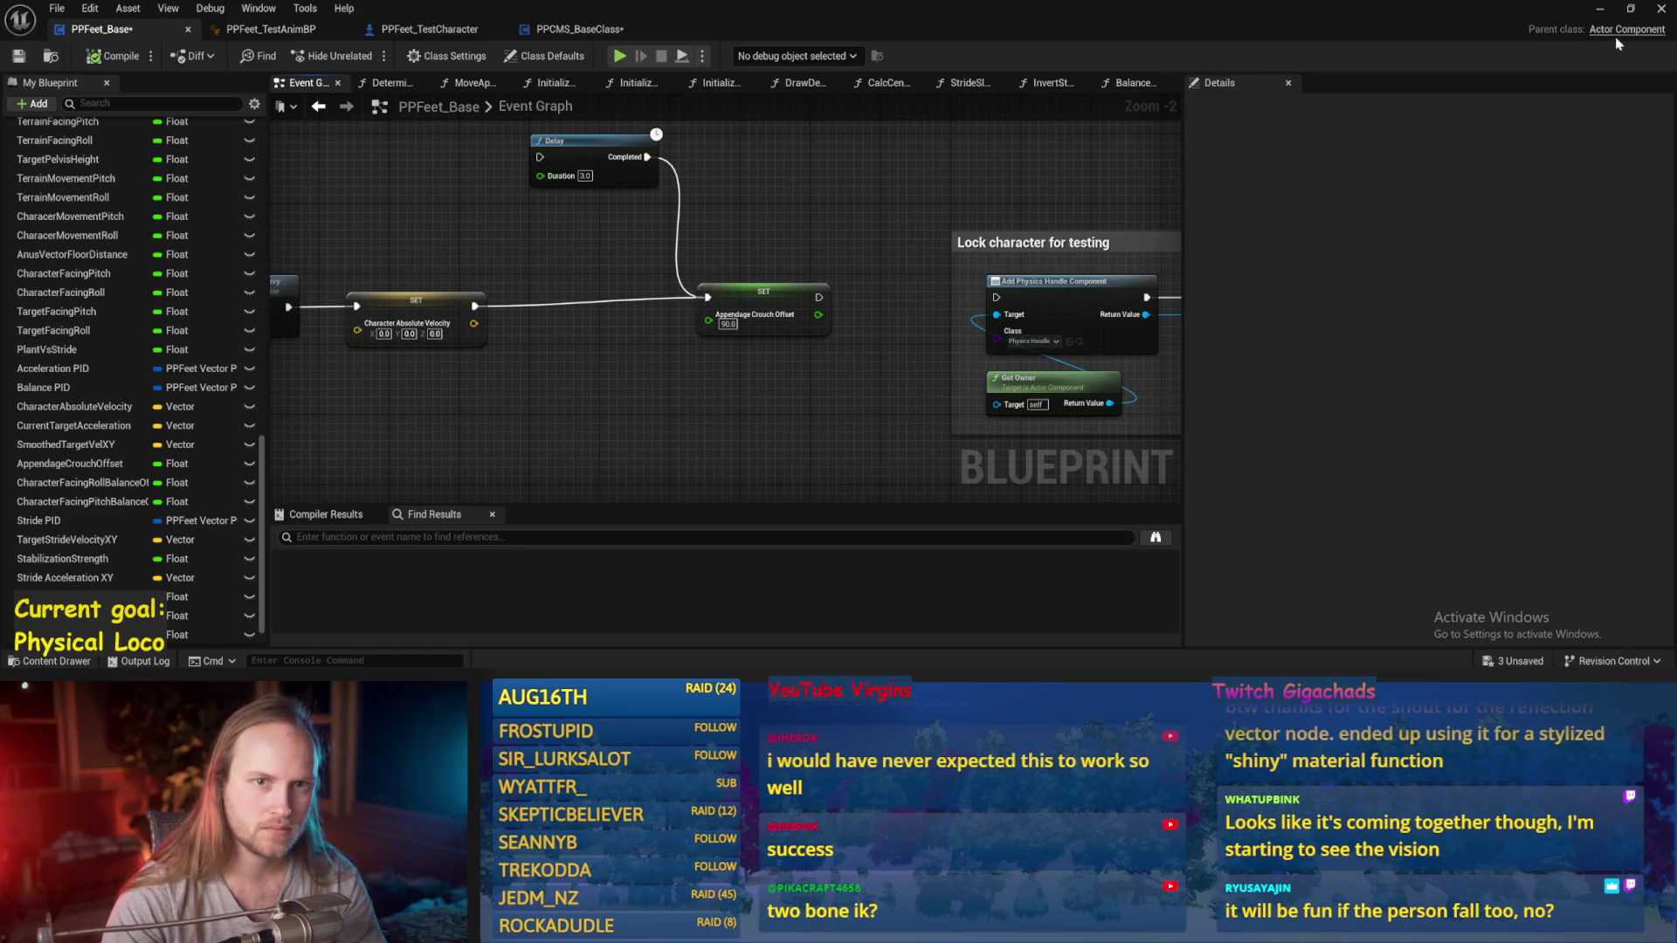
pyautogui.hotkey('alt', 'Tab')
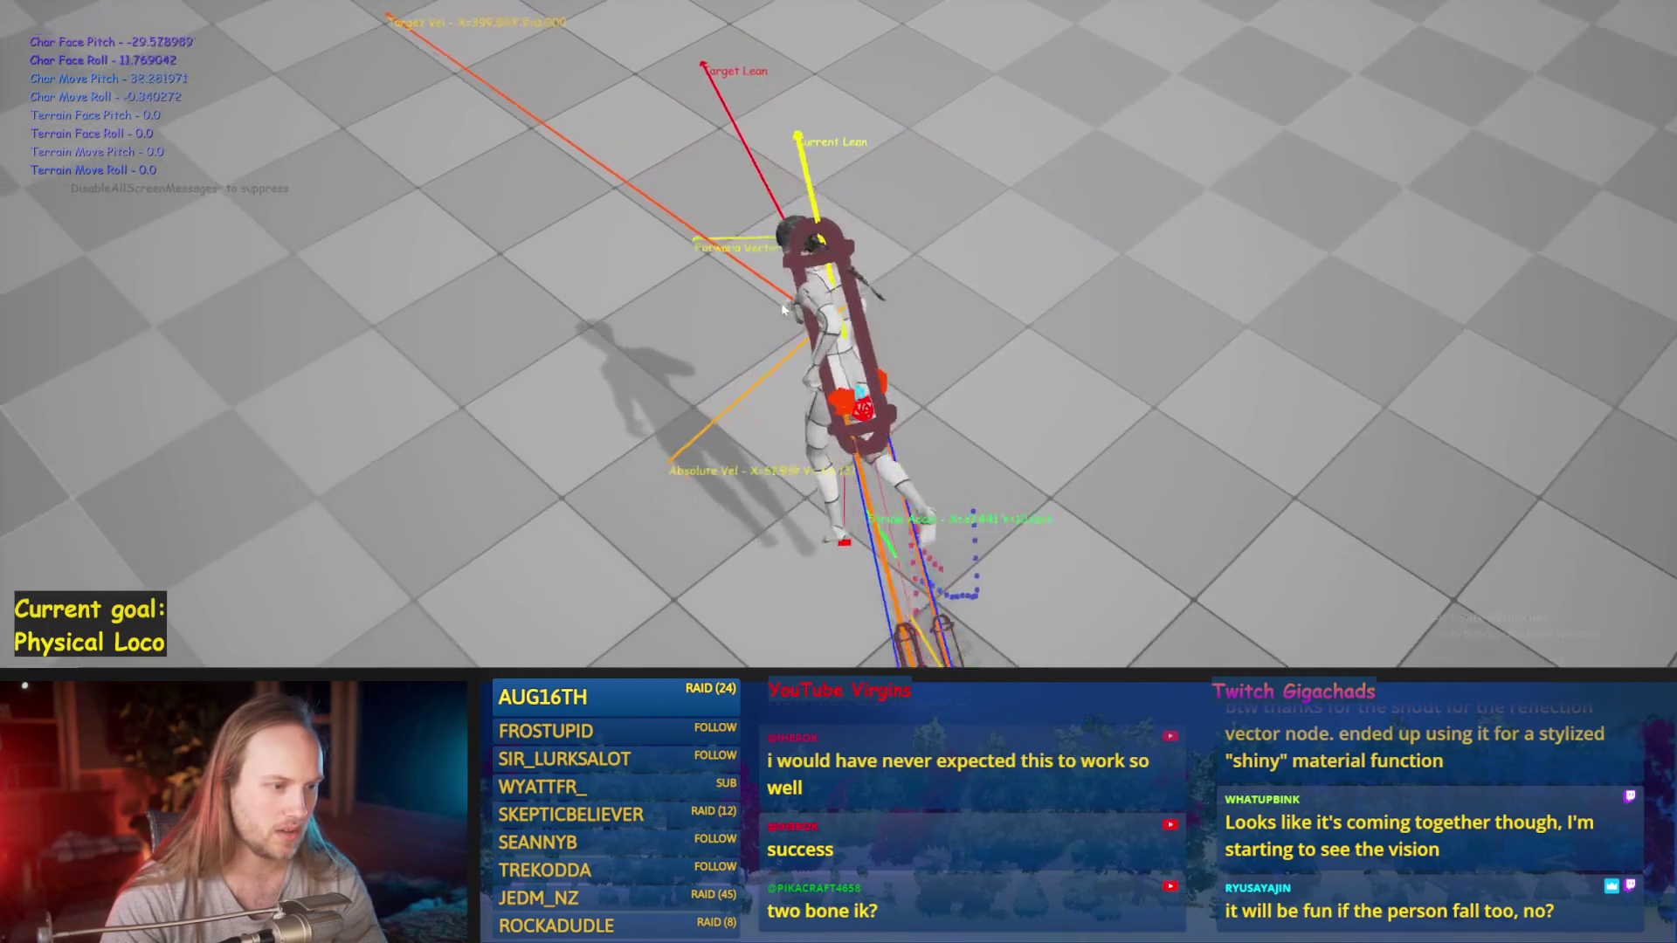
pyautogui.press('r')
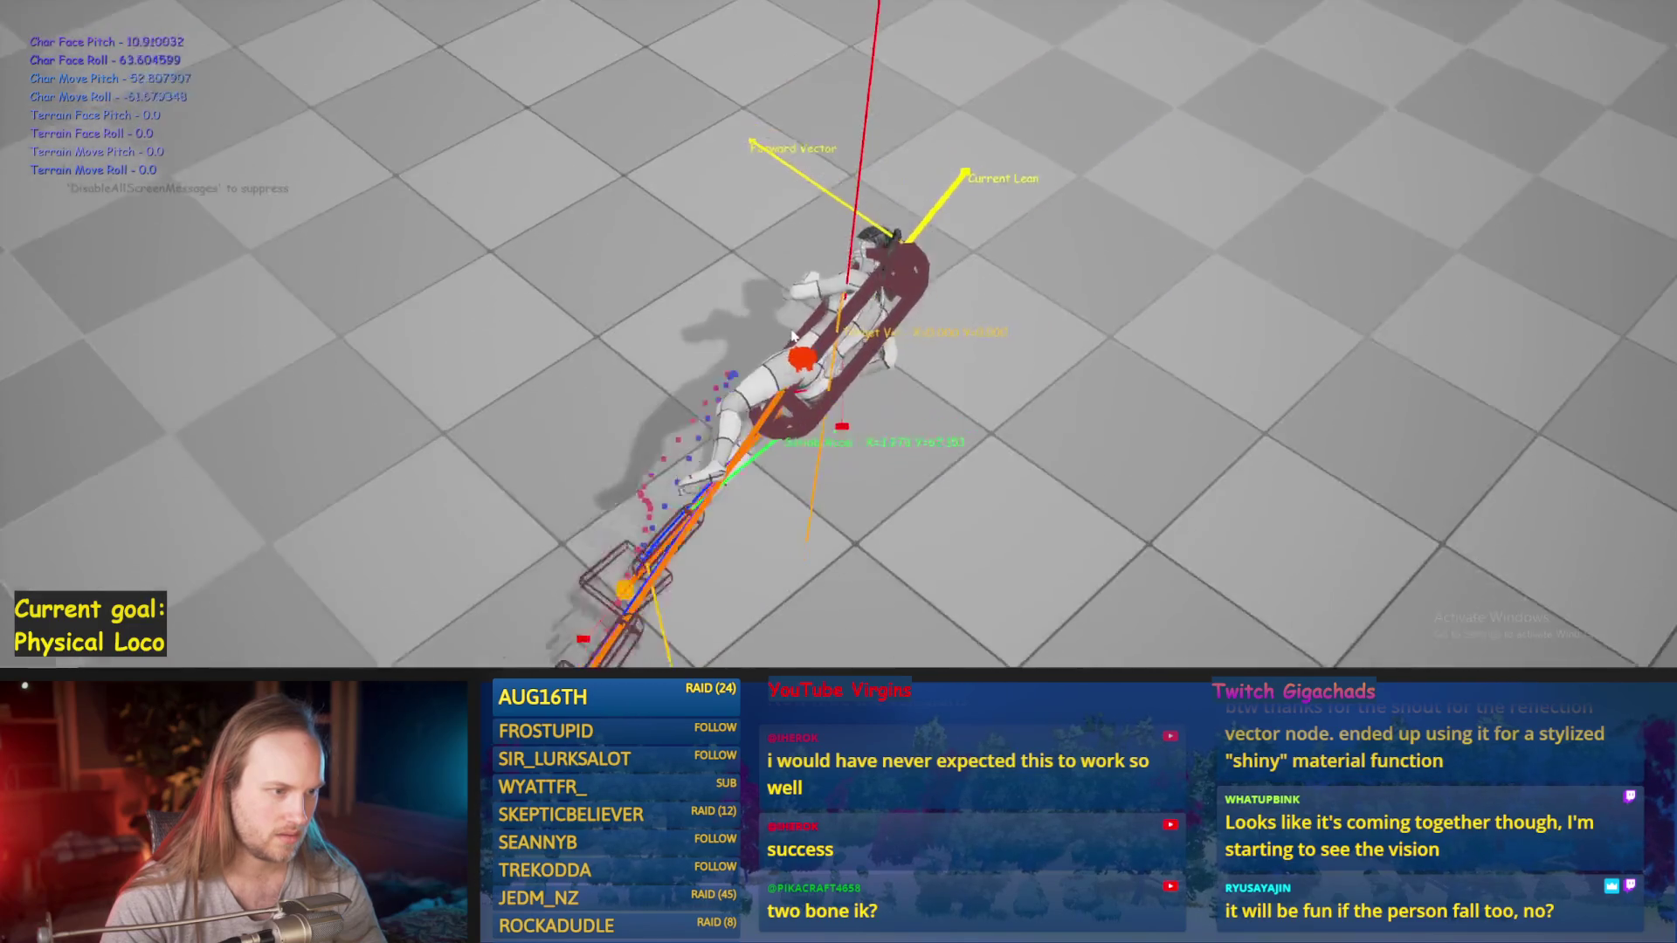
pyautogui.press('Escape')
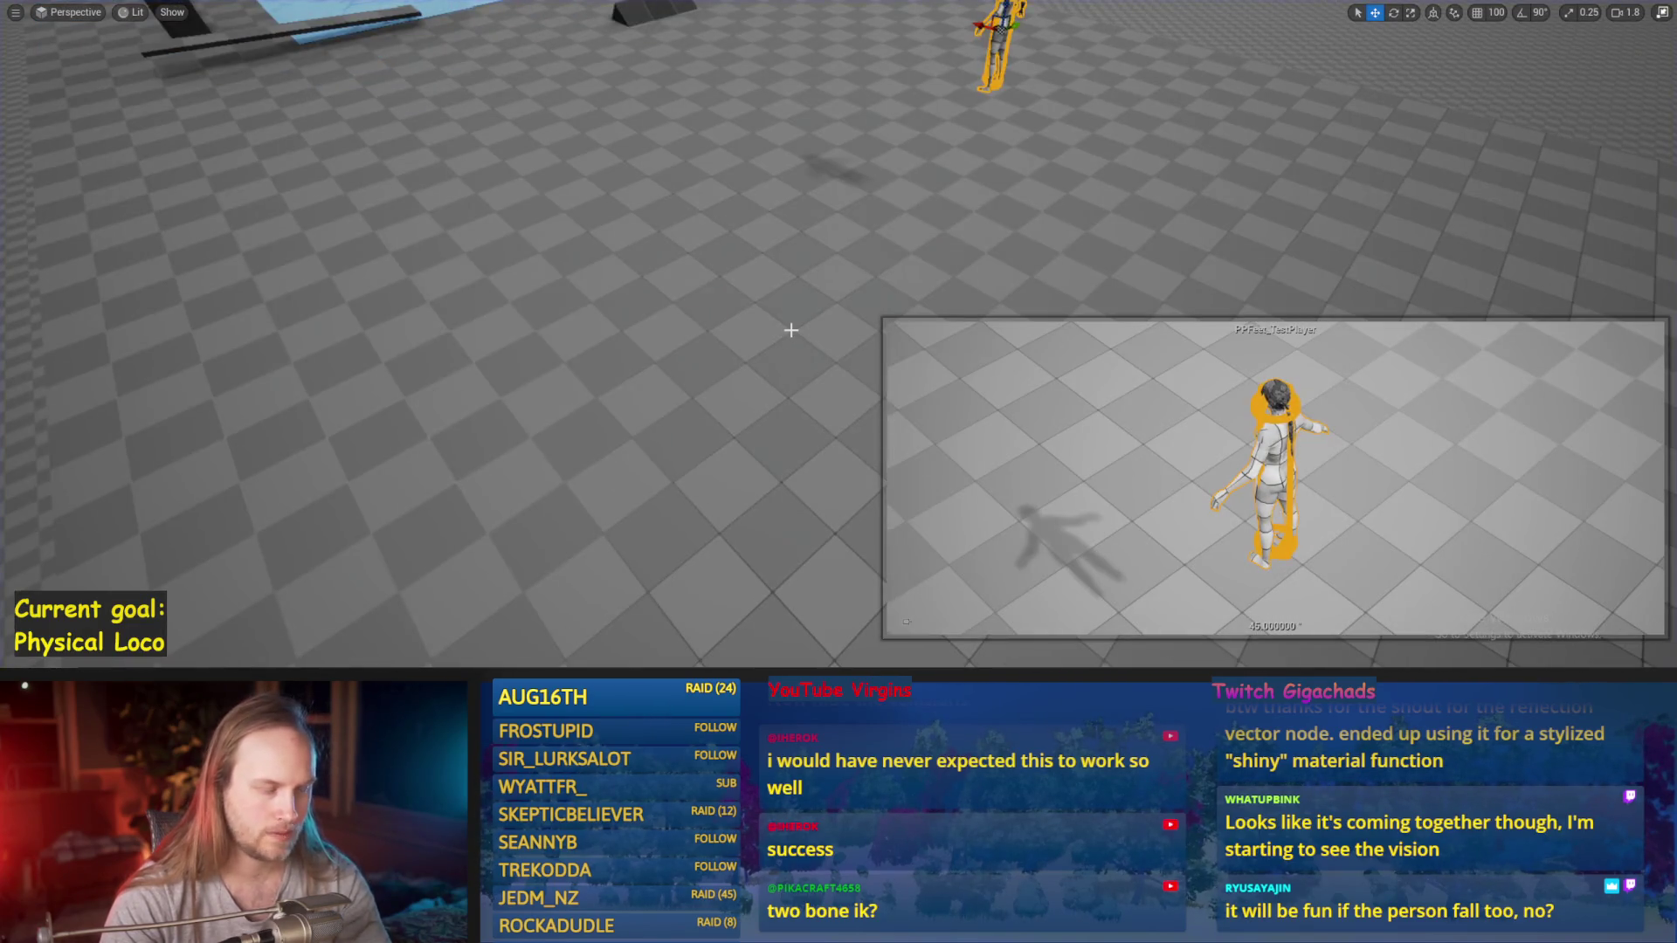
pyautogui.hotkey('alt', 'p')
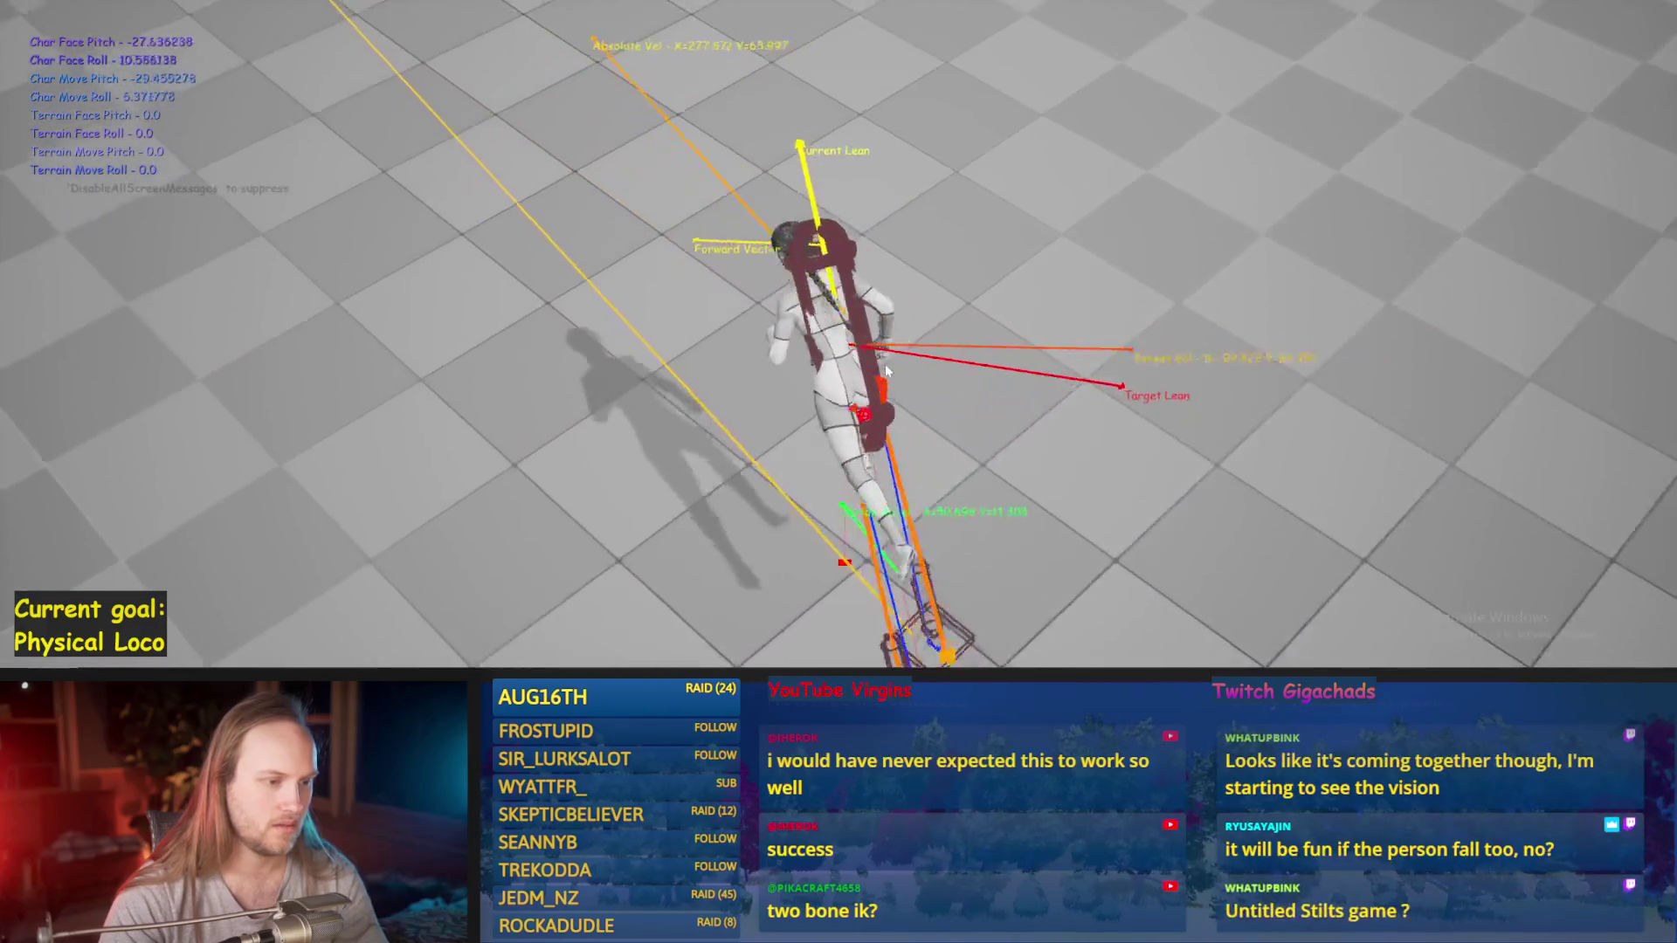
pyautogui.press('Escape')
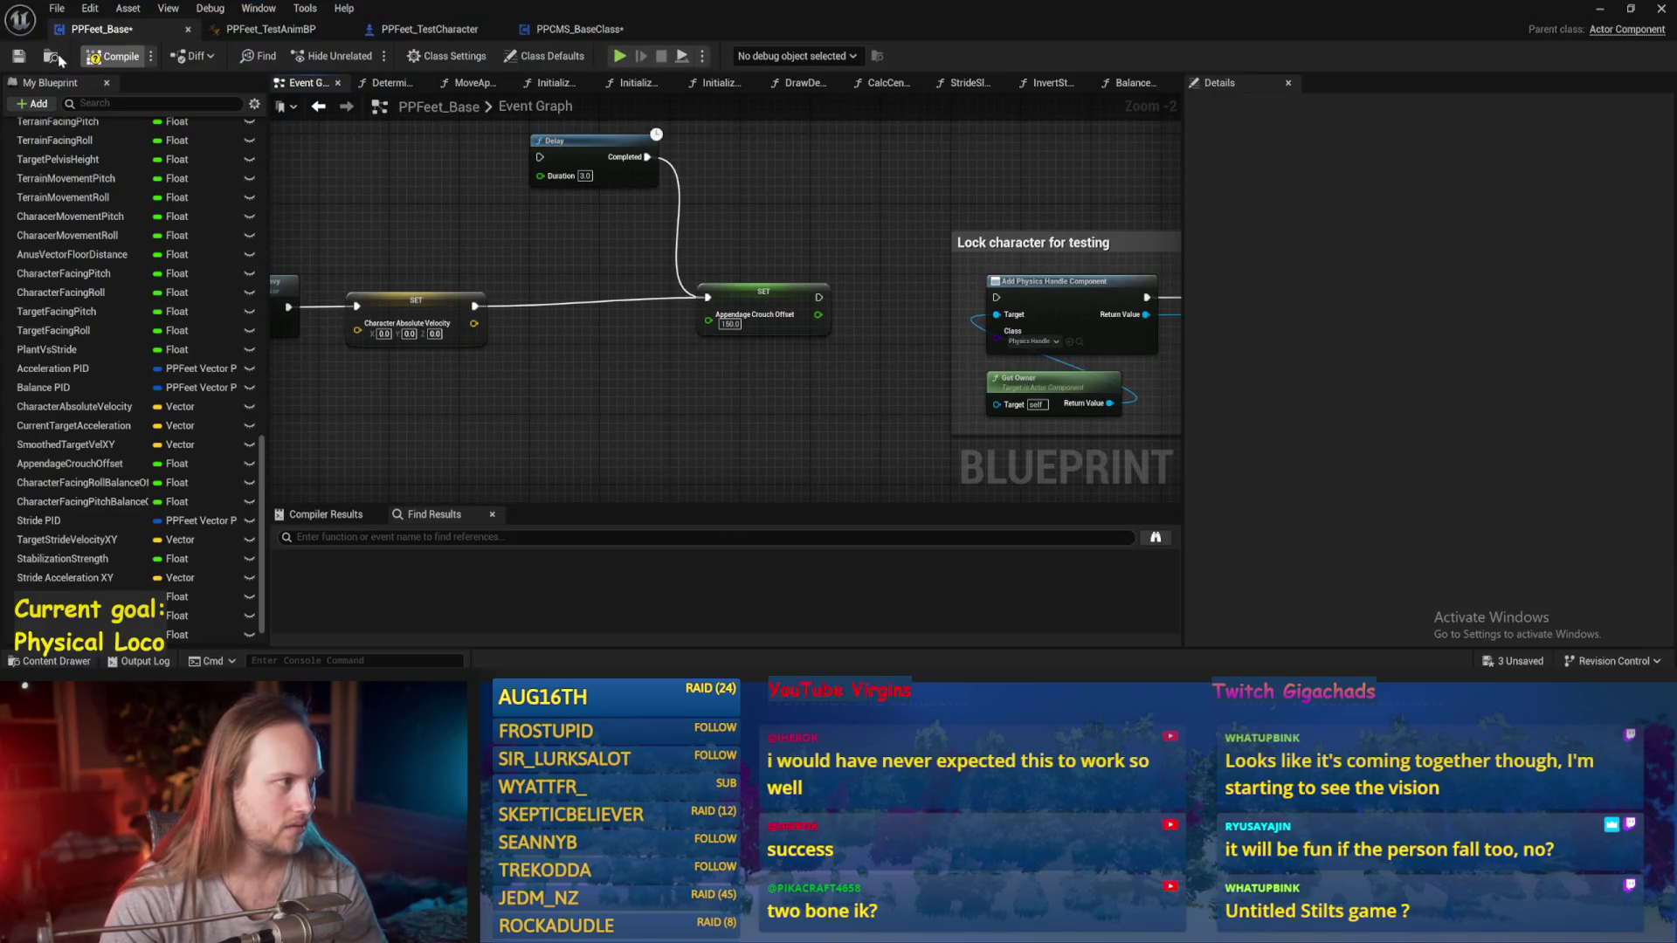
# Step: Save the blueprint and run five quick Play-in-Editor tests of the crouch offset
pyautogui.hotkey('ctrl', 's')
pyautogui.hotkey('alt', 'Tab')
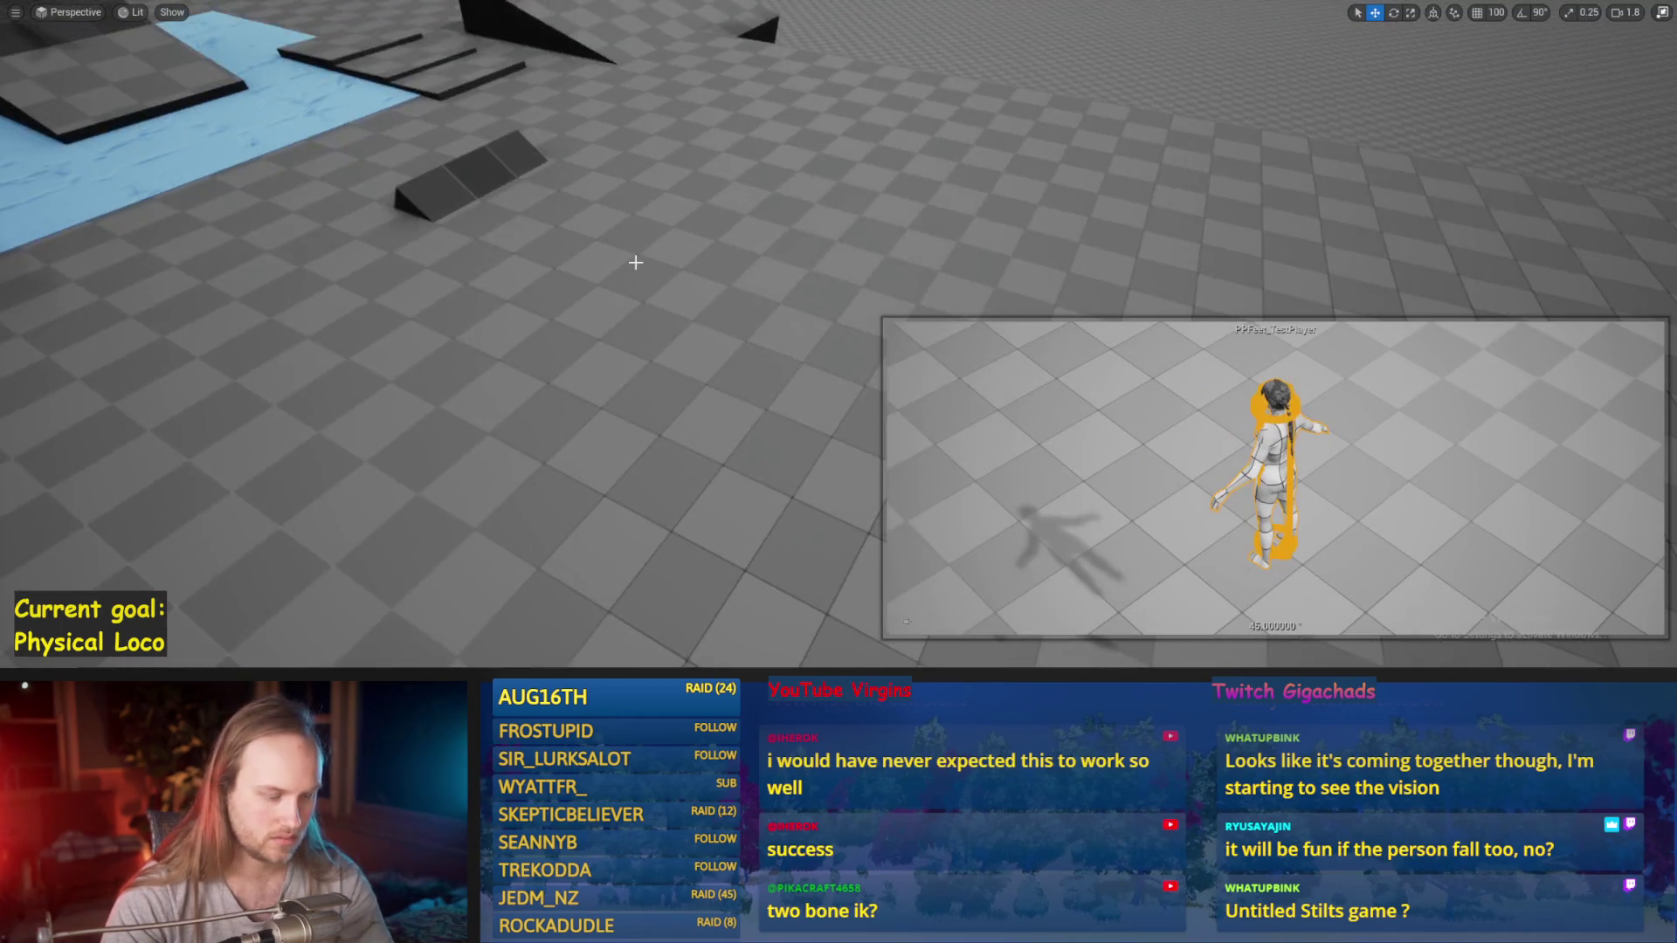
pyautogui.hotkey('alt', 'p')
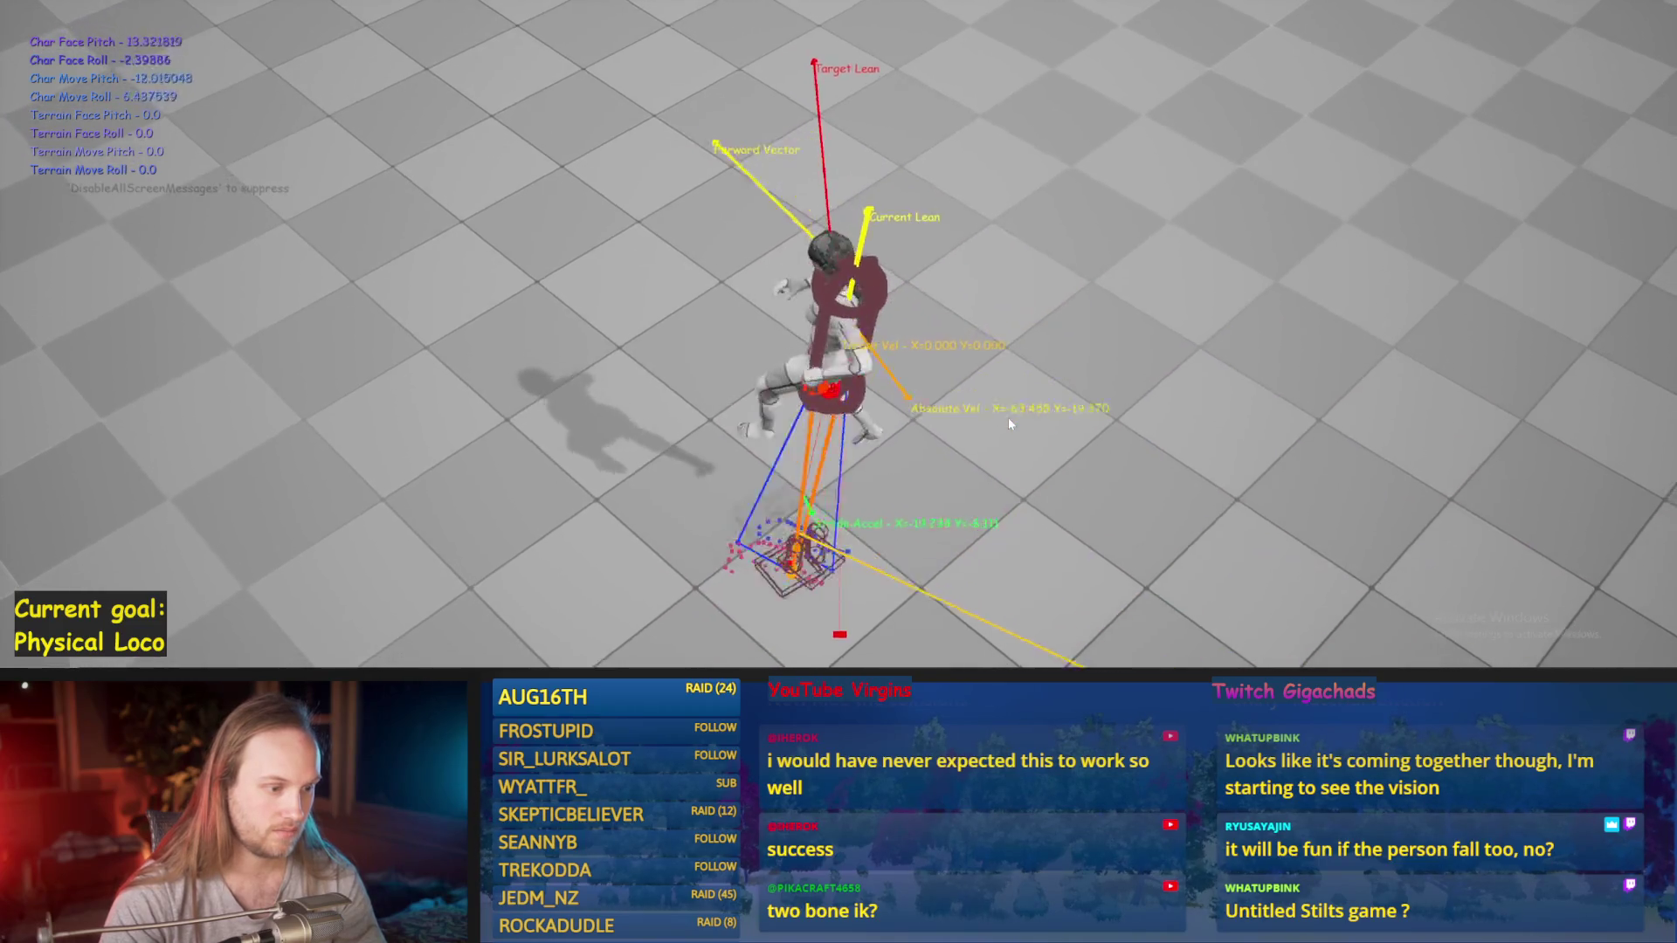
pyautogui.press('Escape')
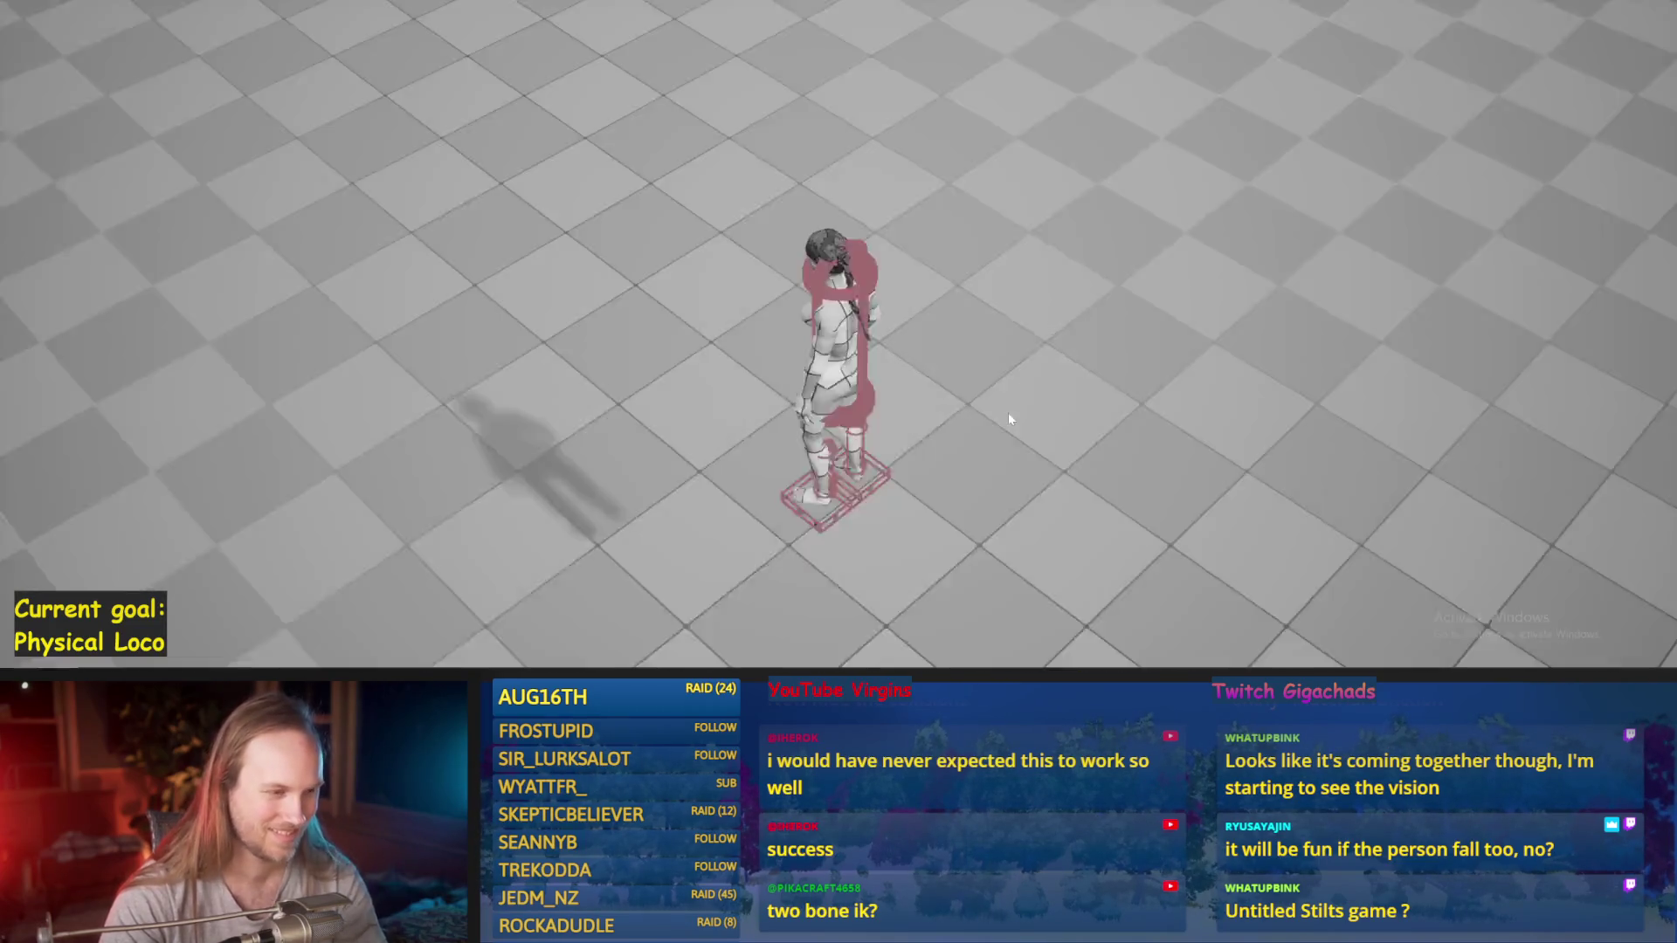
pyautogui.hotkey('alt', 'p')
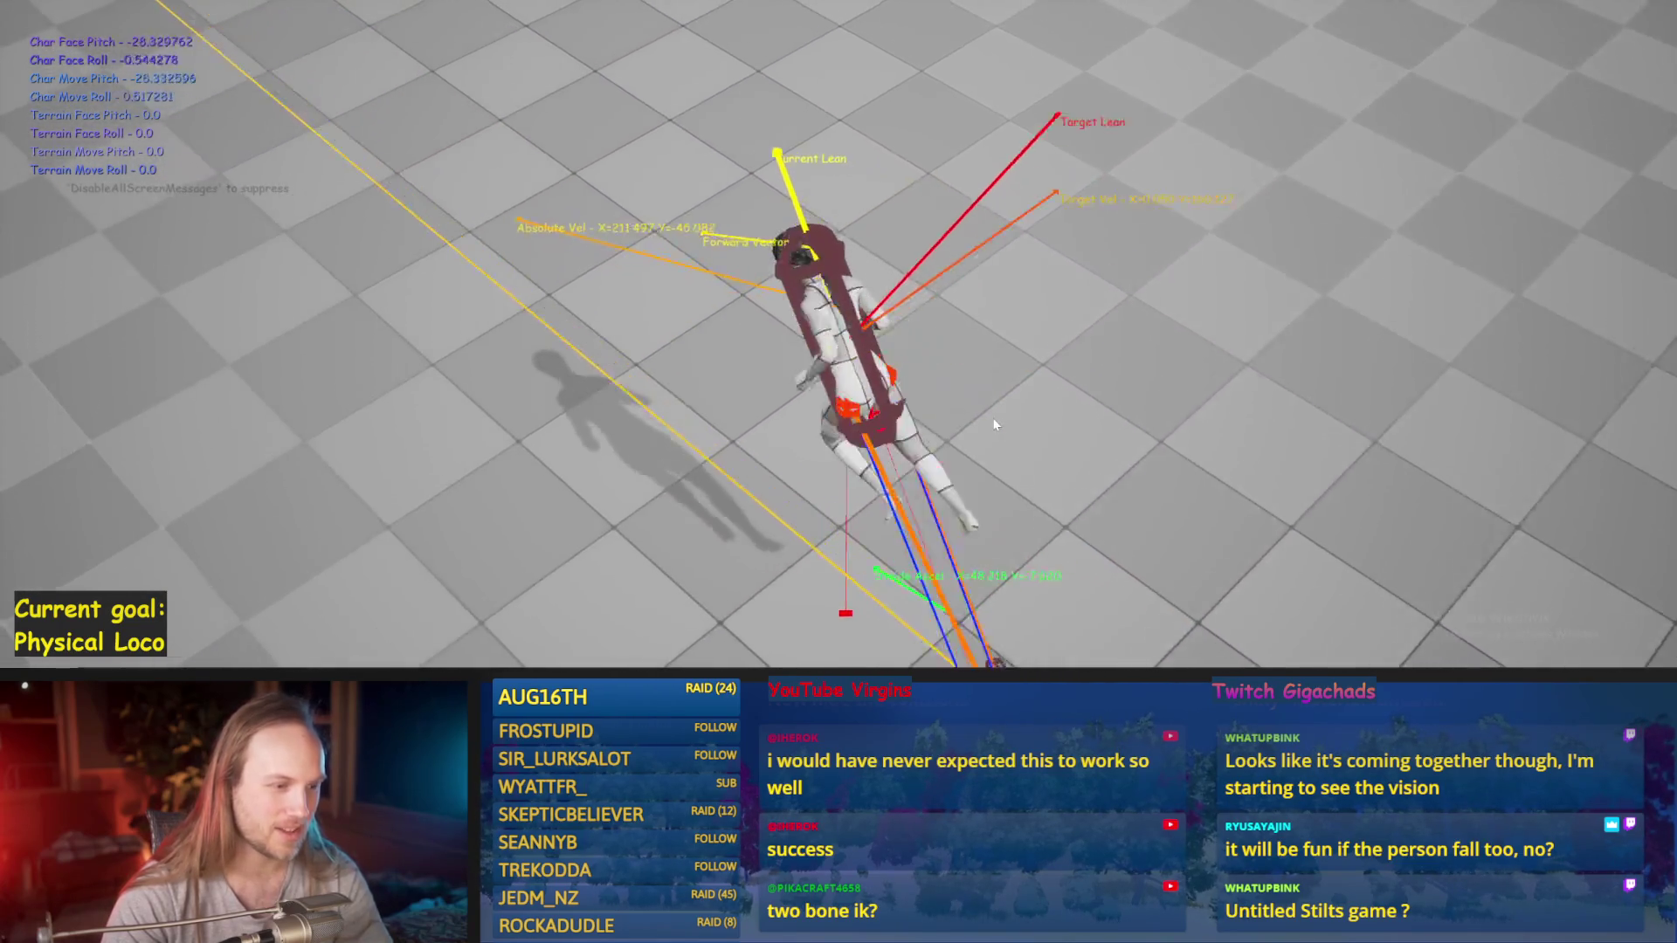
pyautogui.press('Escape')
pyautogui.hotkey('alt', 'p')
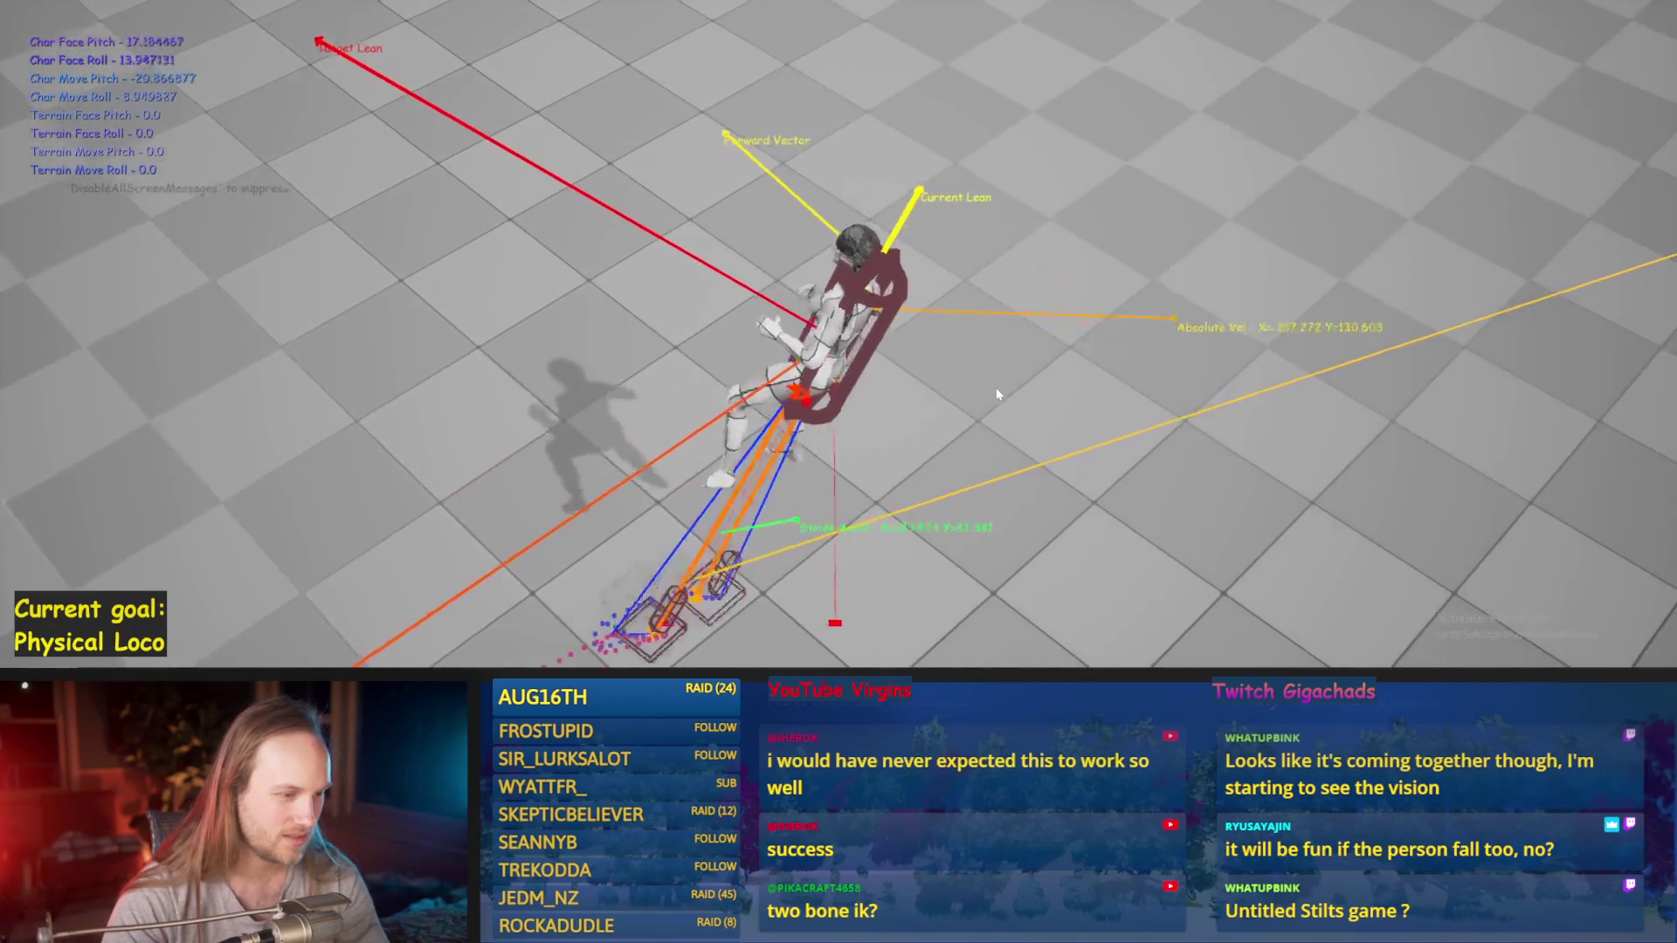
pyautogui.press('Escape')
pyautogui.hotkey('alt', 'p')
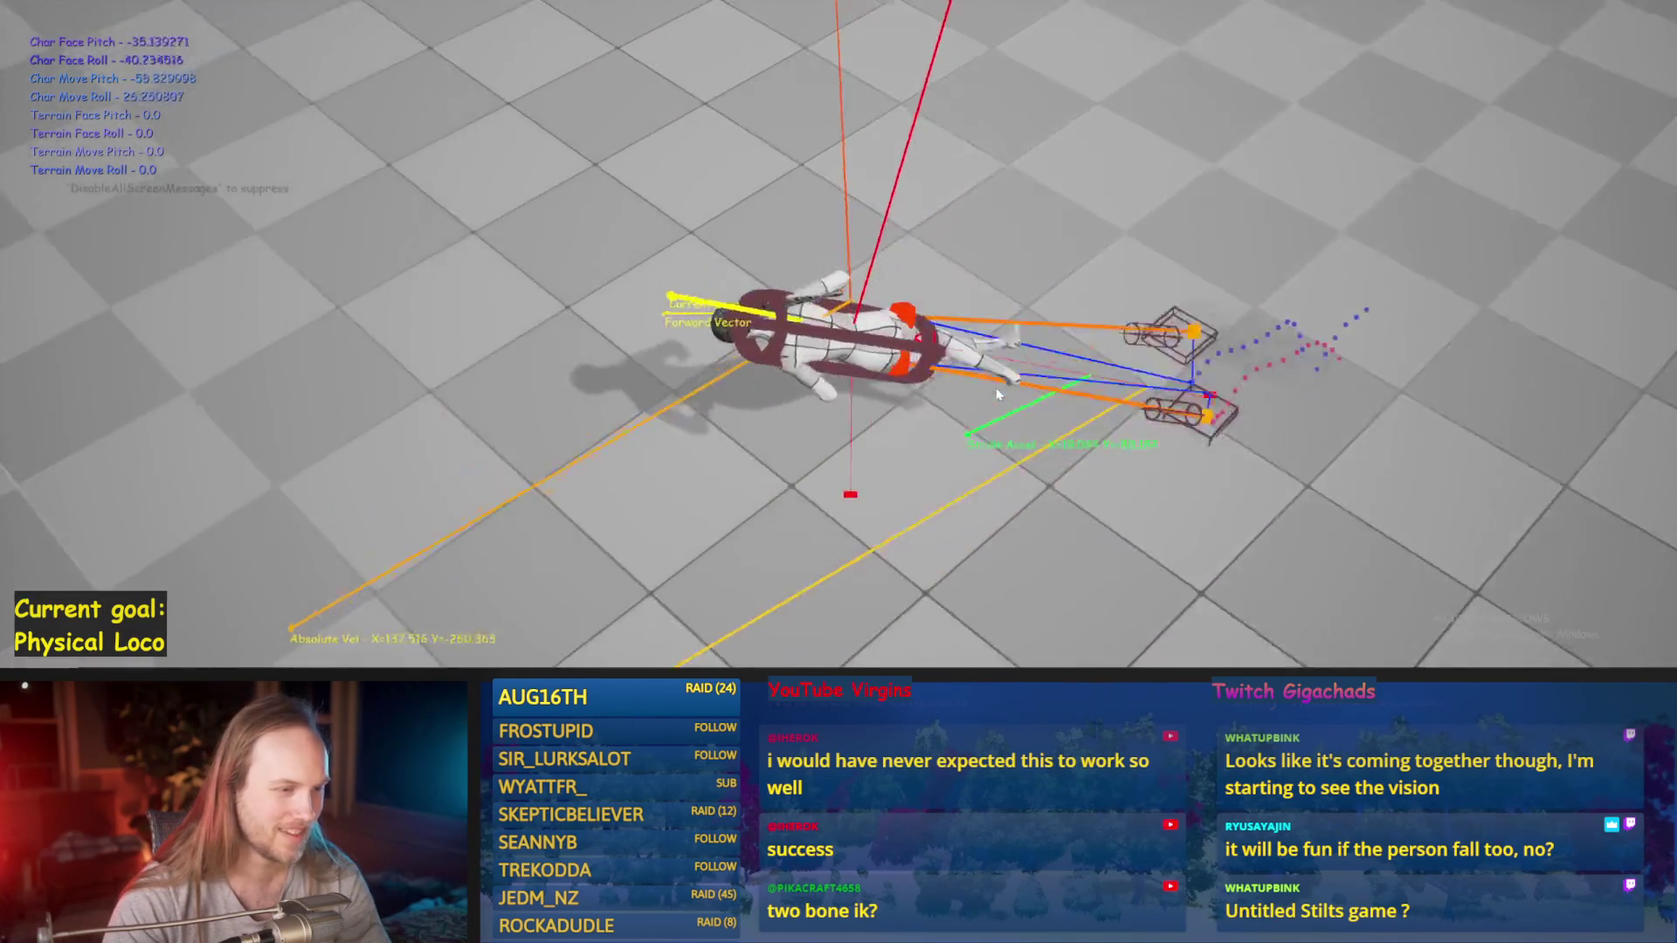
pyautogui.press('Escape')
pyautogui.hotkey('alt', 'p')
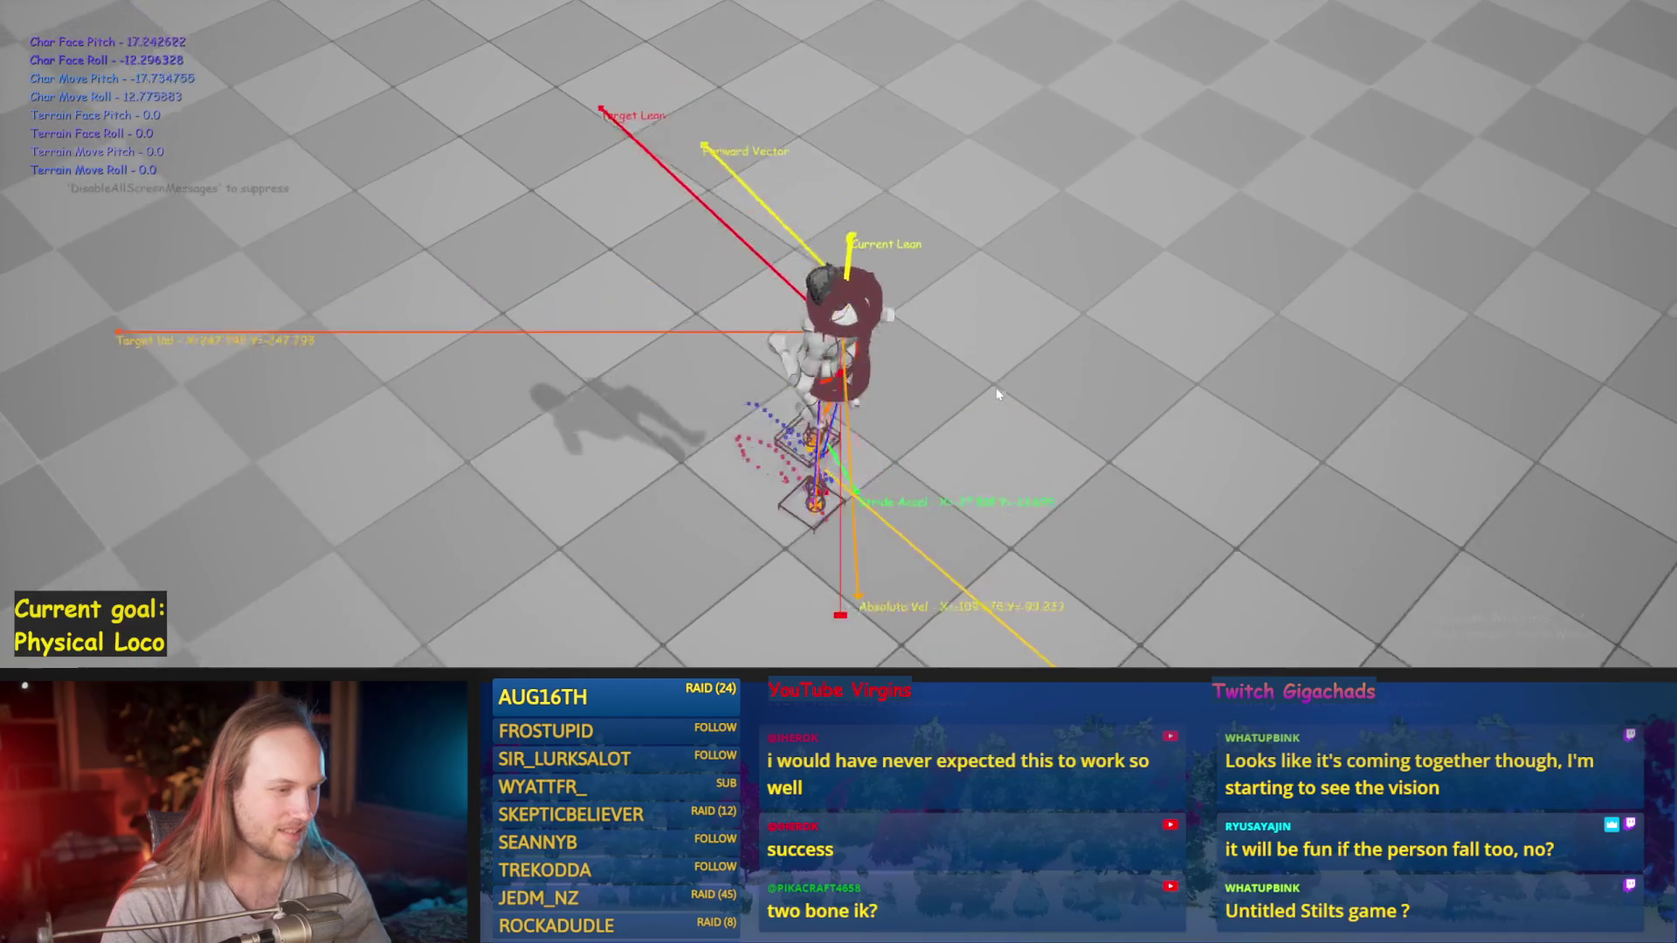
pyautogui.press('Escape')
# Step: Compile and save PPFeet_Base, then tidy its Event Graph view around the Delay and crouch offset nodes
pyautogui.press('F11')
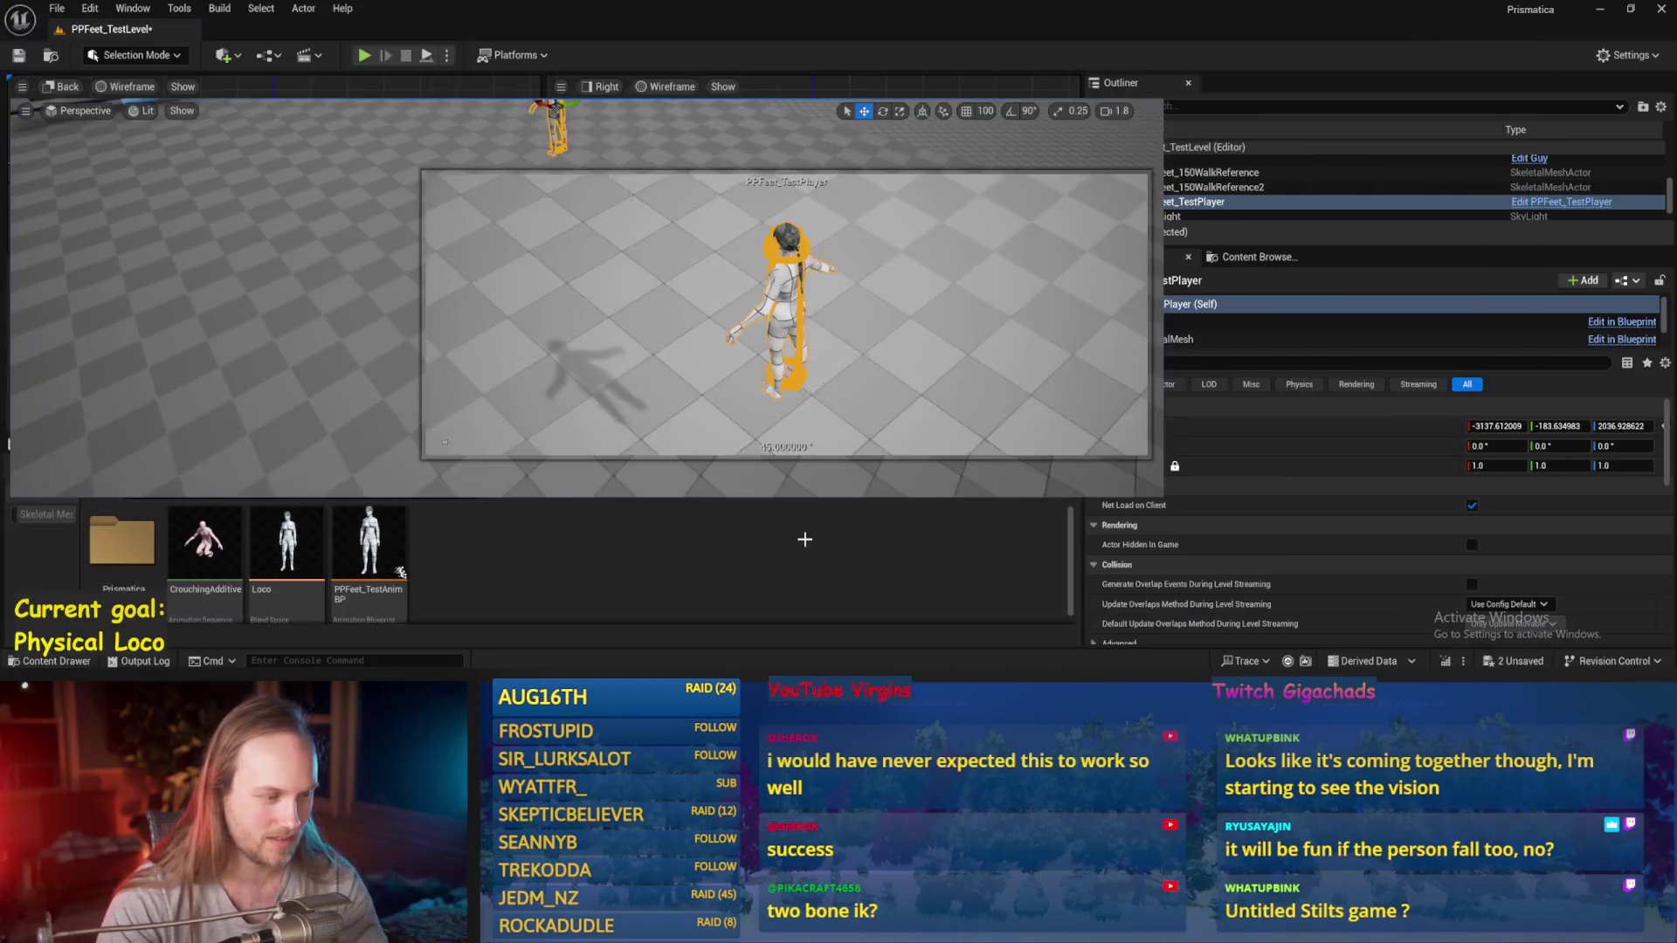
pyautogui.hotkey('alt', 'Tab')
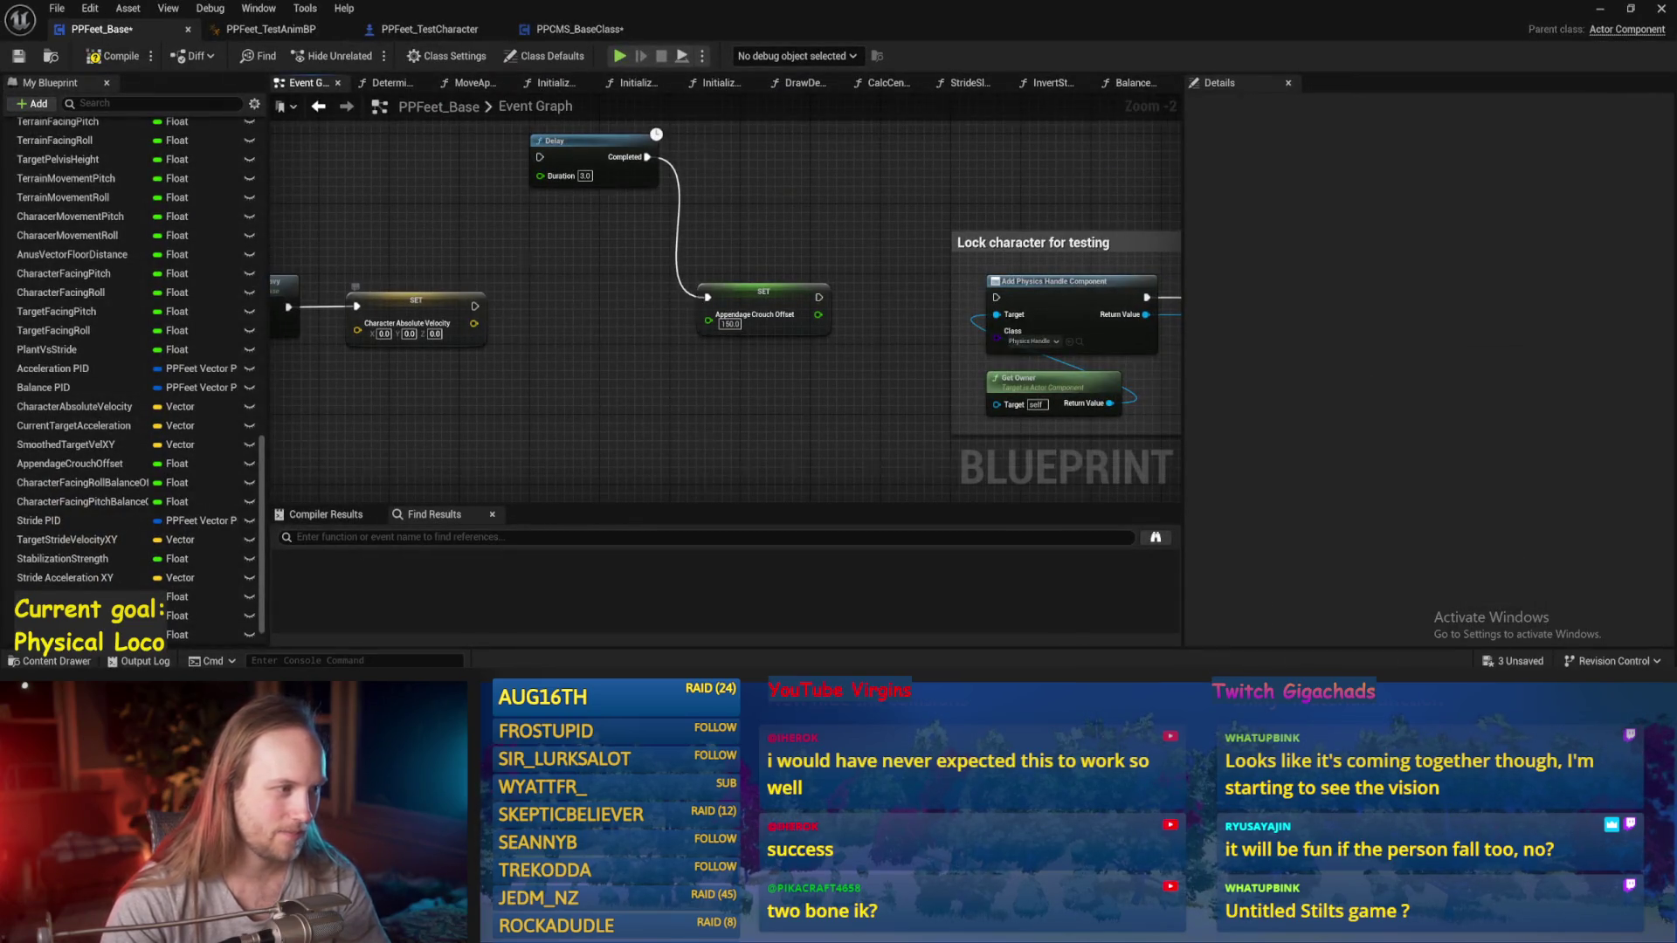
pyautogui.hotkey('ctrl', 's')
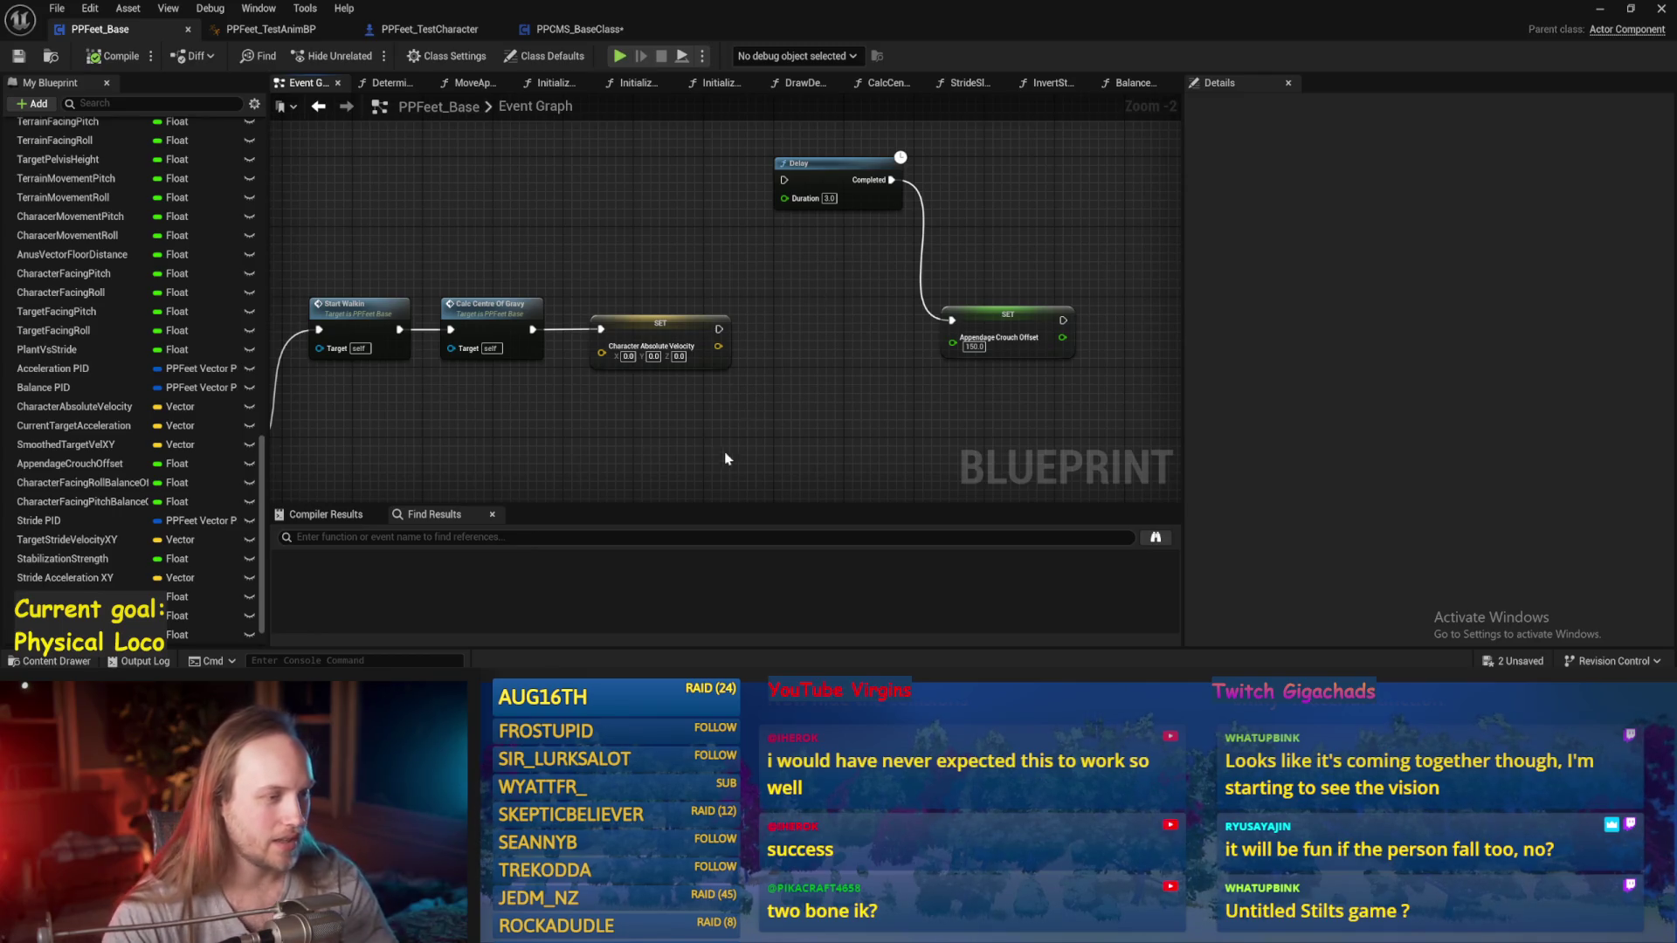
pyautogui.moveTo(760, 367); pyautogui.dragTo(744, 314)
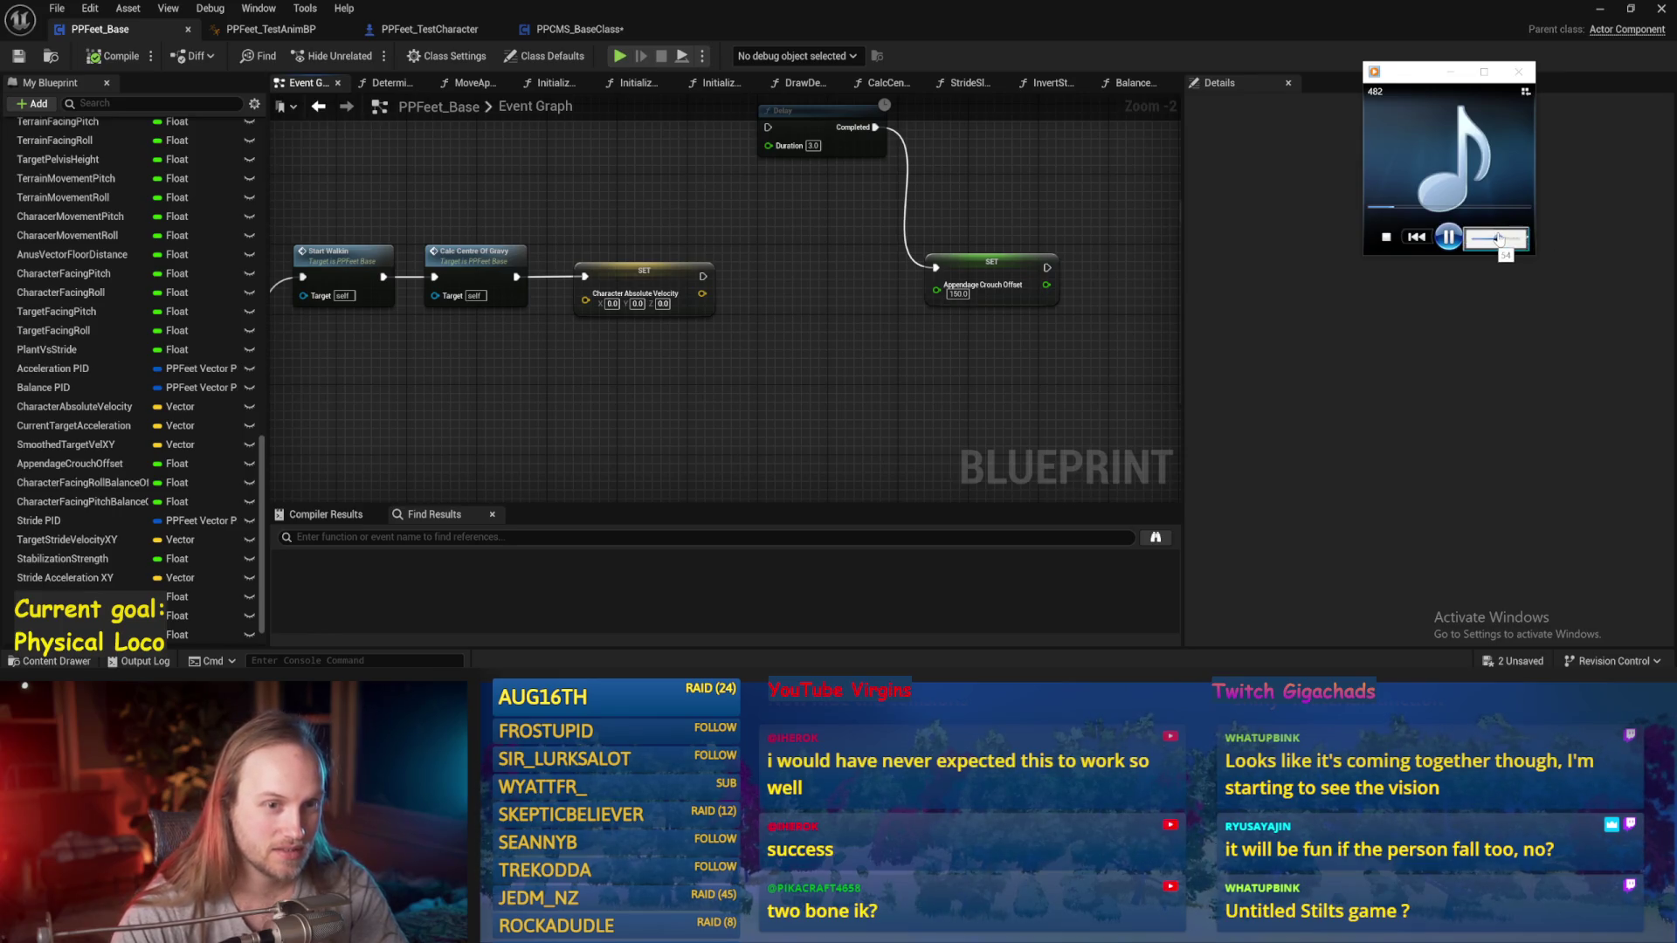
pyautogui.moveTo(1097, 213); pyautogui.dragTo(999, 302)
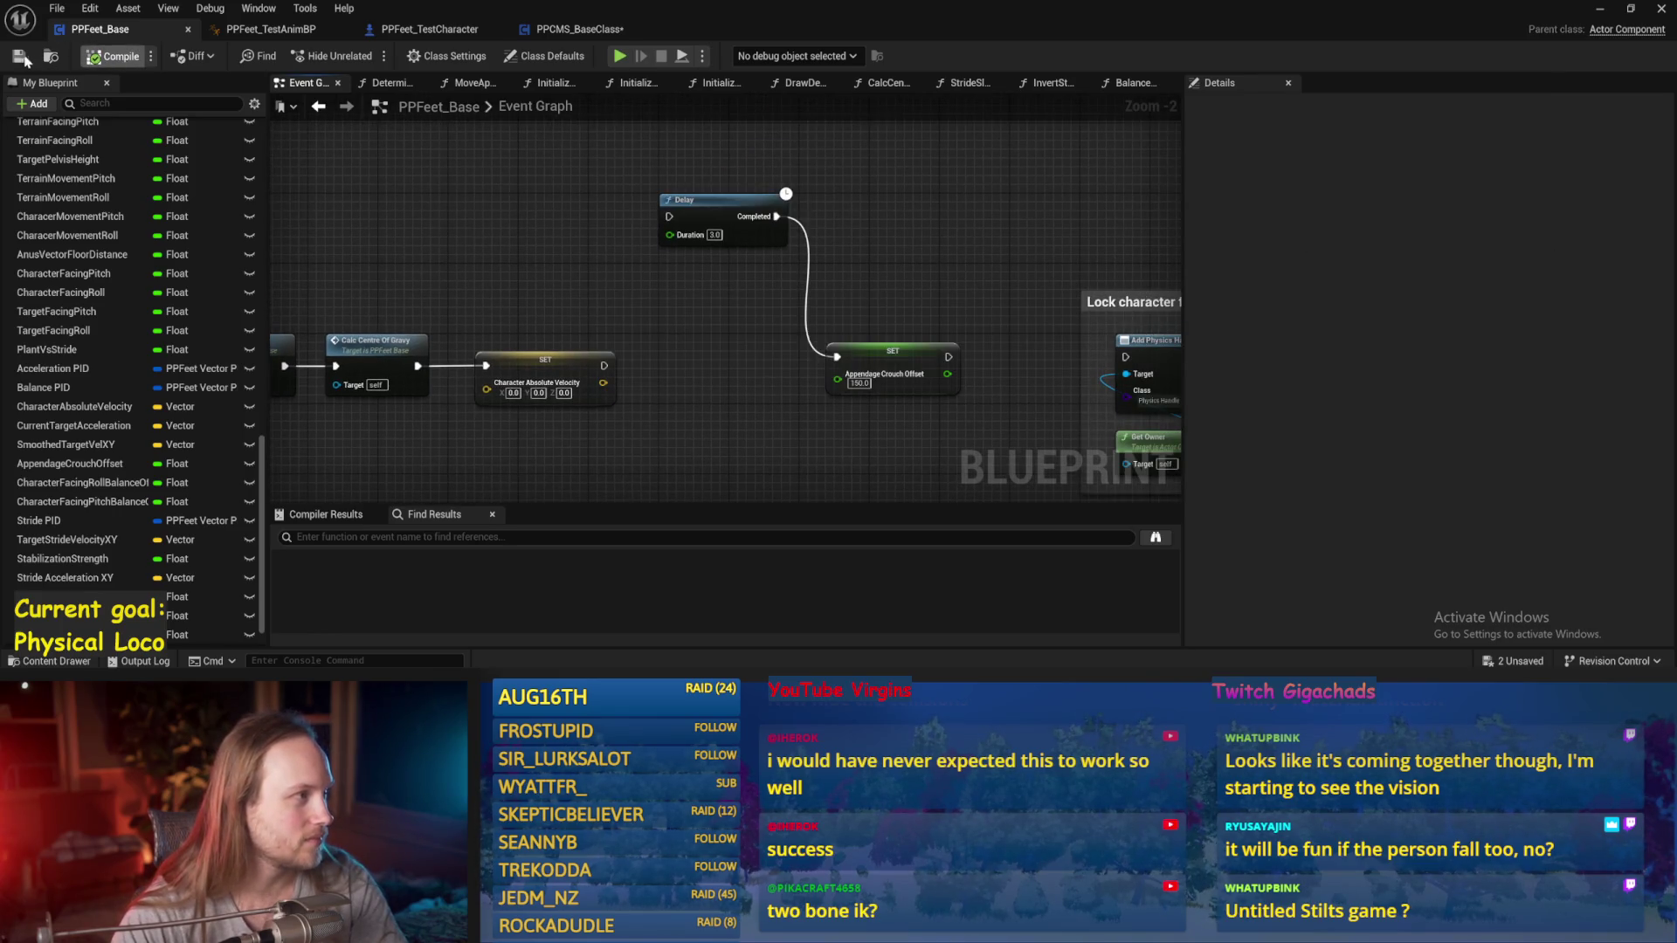
pyautogui.press('super+Down')
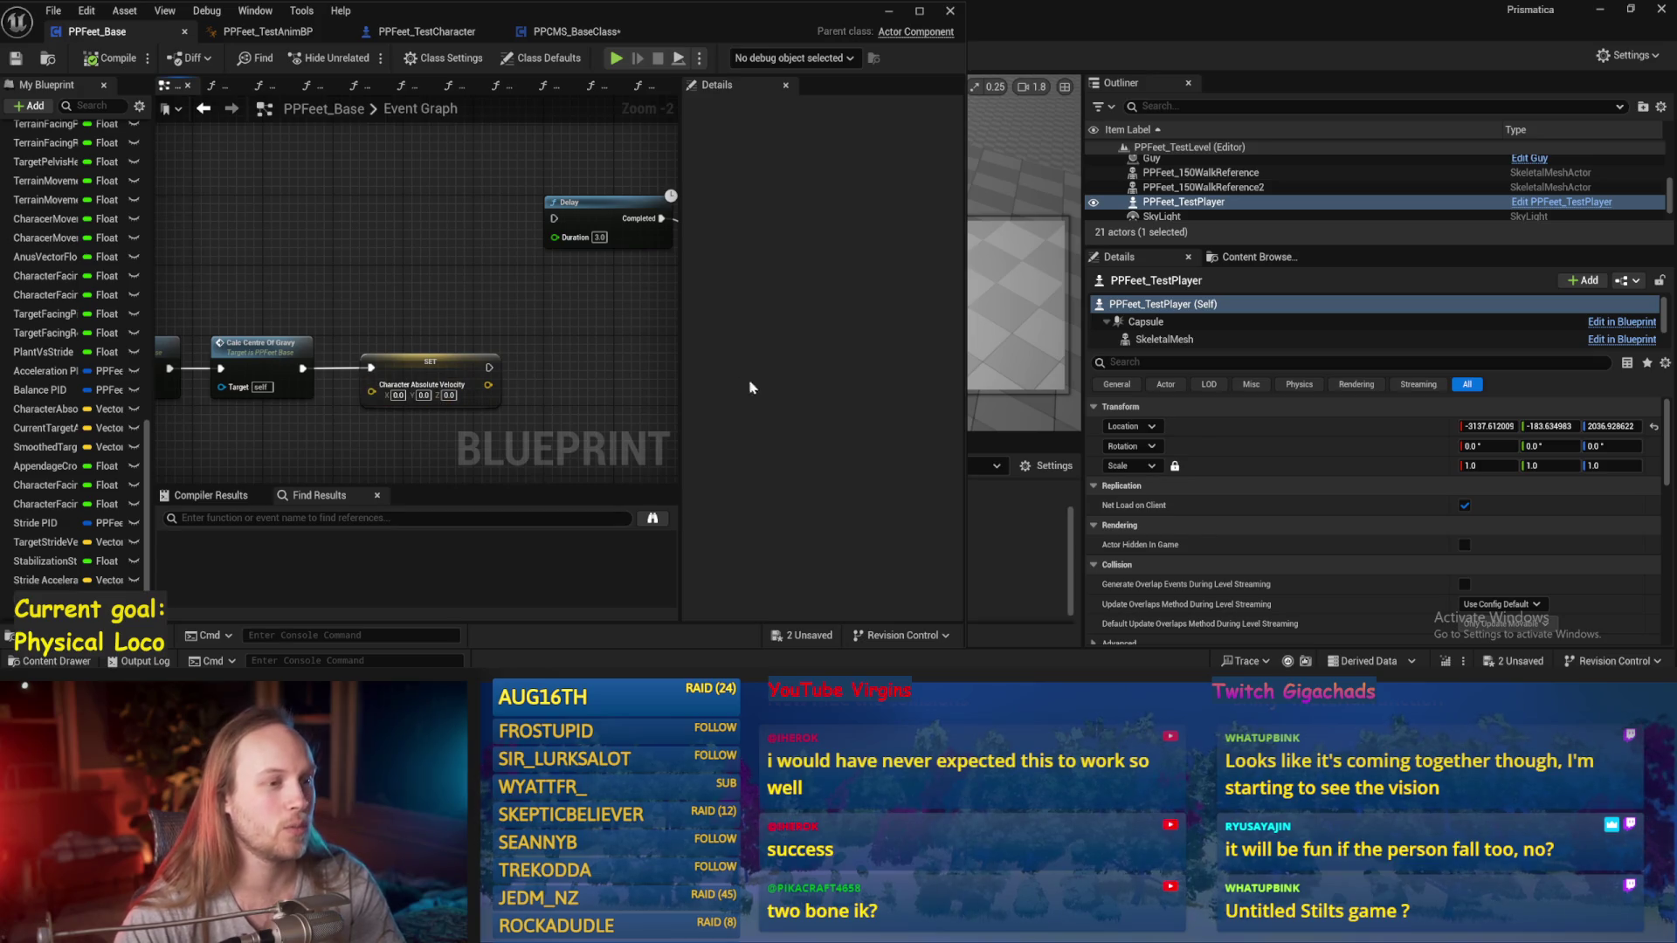
pyautogui.moveTo(553, 325); pyautogui.dragTo(614, 314)
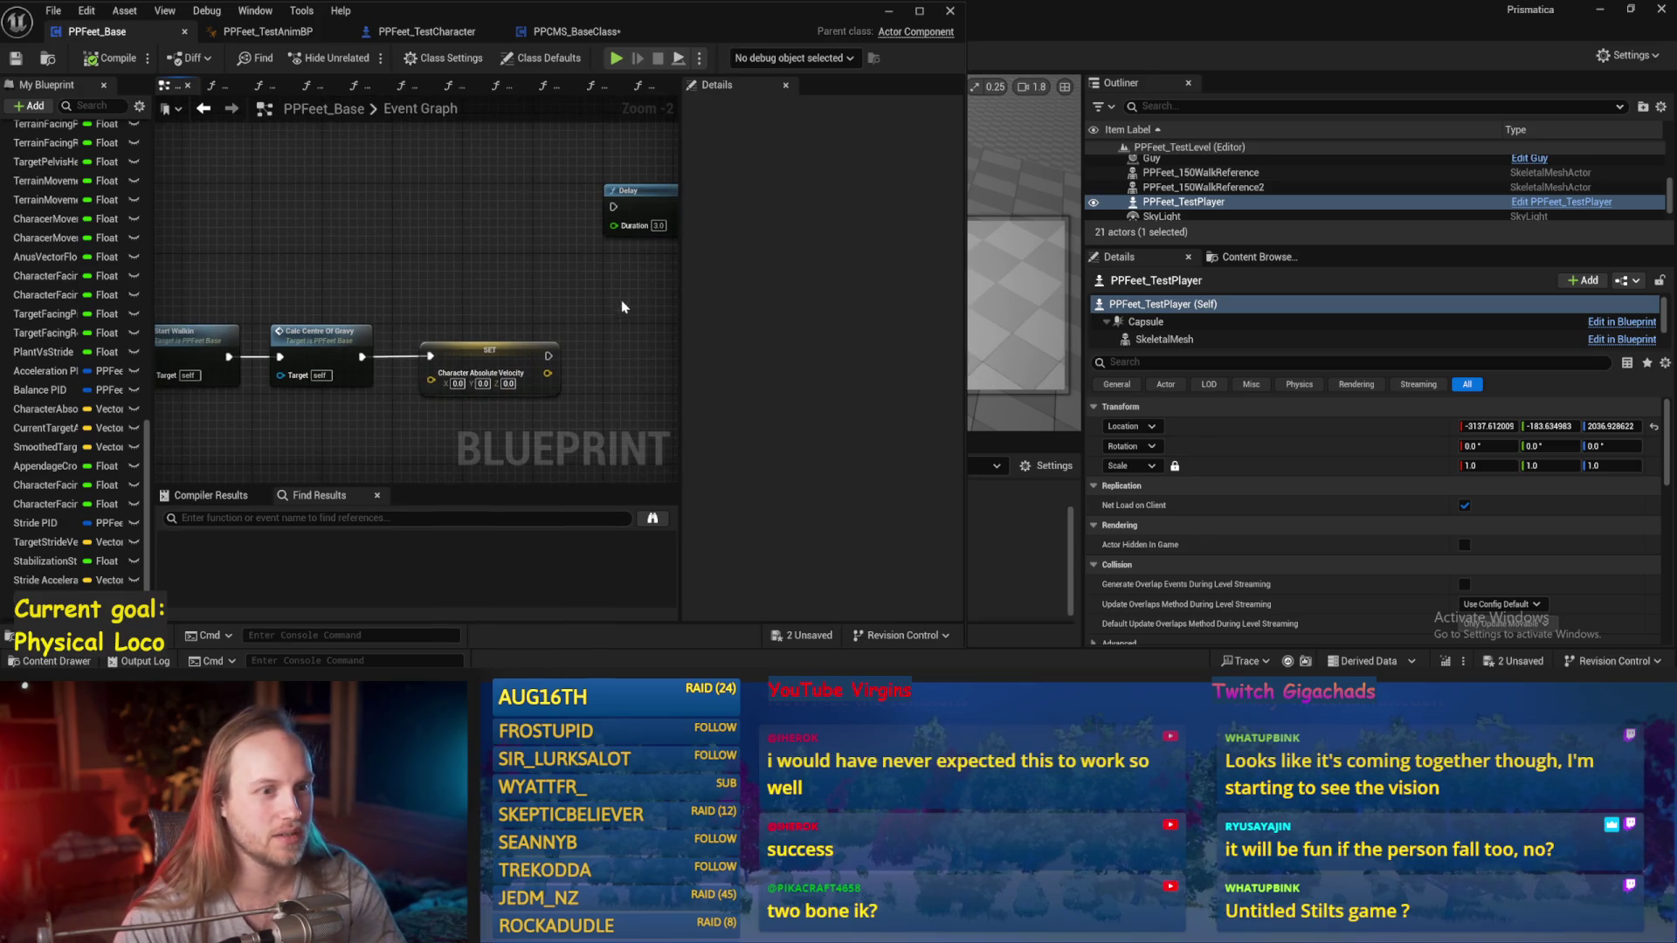
pyautogui.scroll(-2, 615, 297)
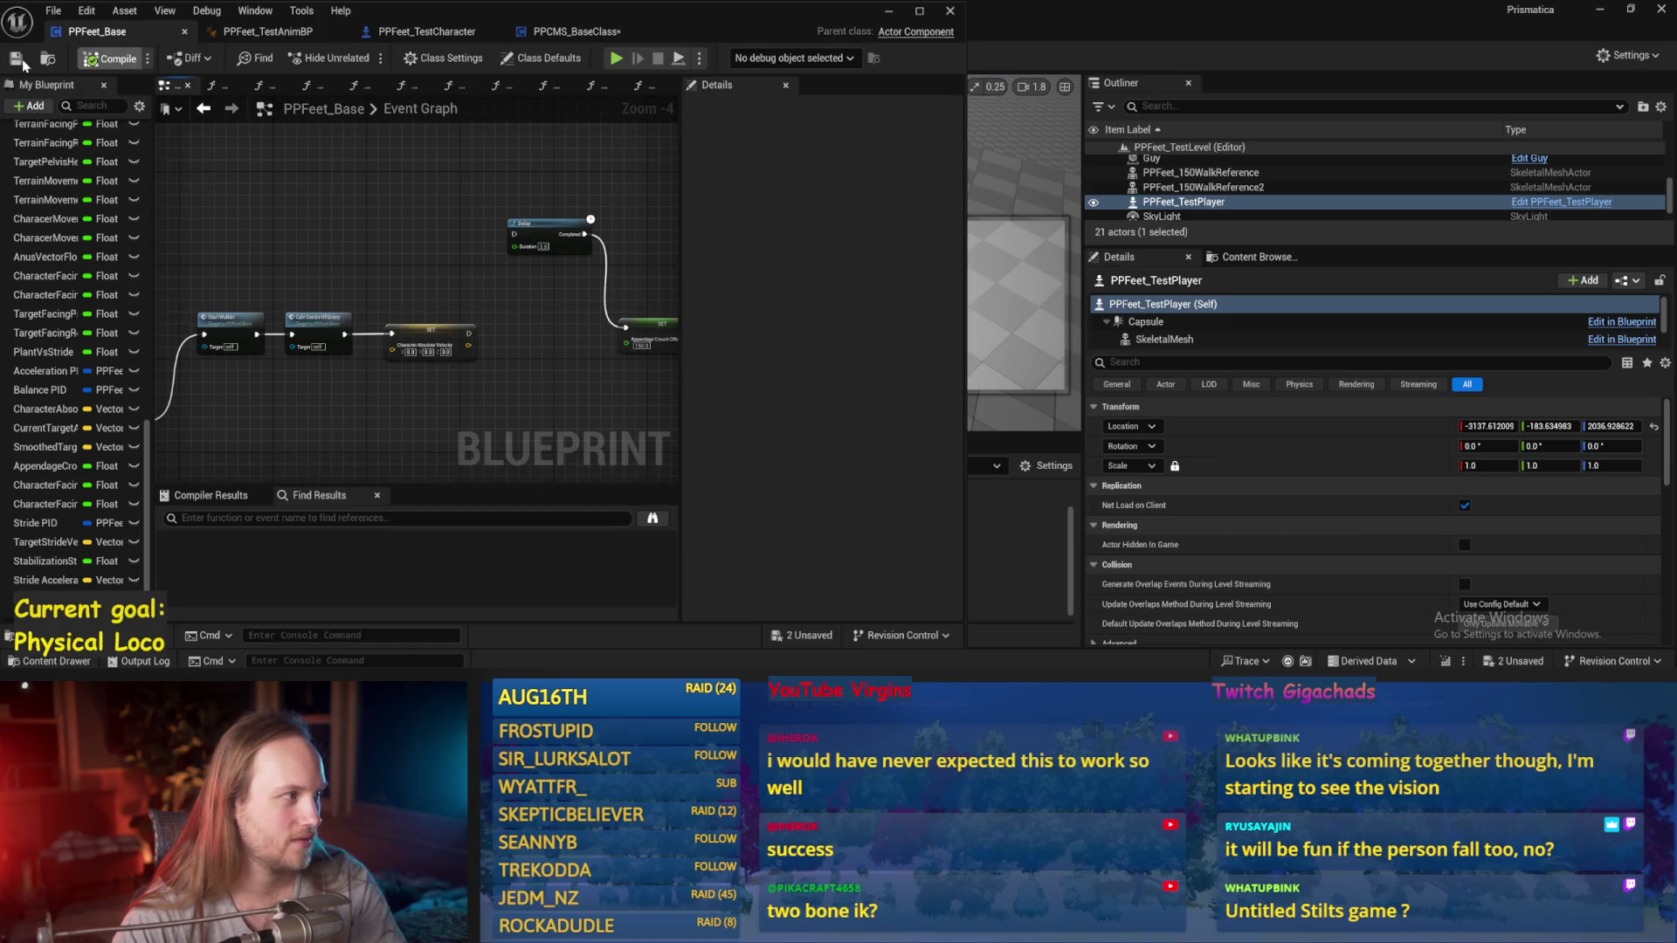
# Step: Look through the PPCMS_BaseClass, PPFeet_TestCharacter and PPFeet_Base tabs, ending in PPFeet_TestAnimBP
pyautogui.click(572, 31)
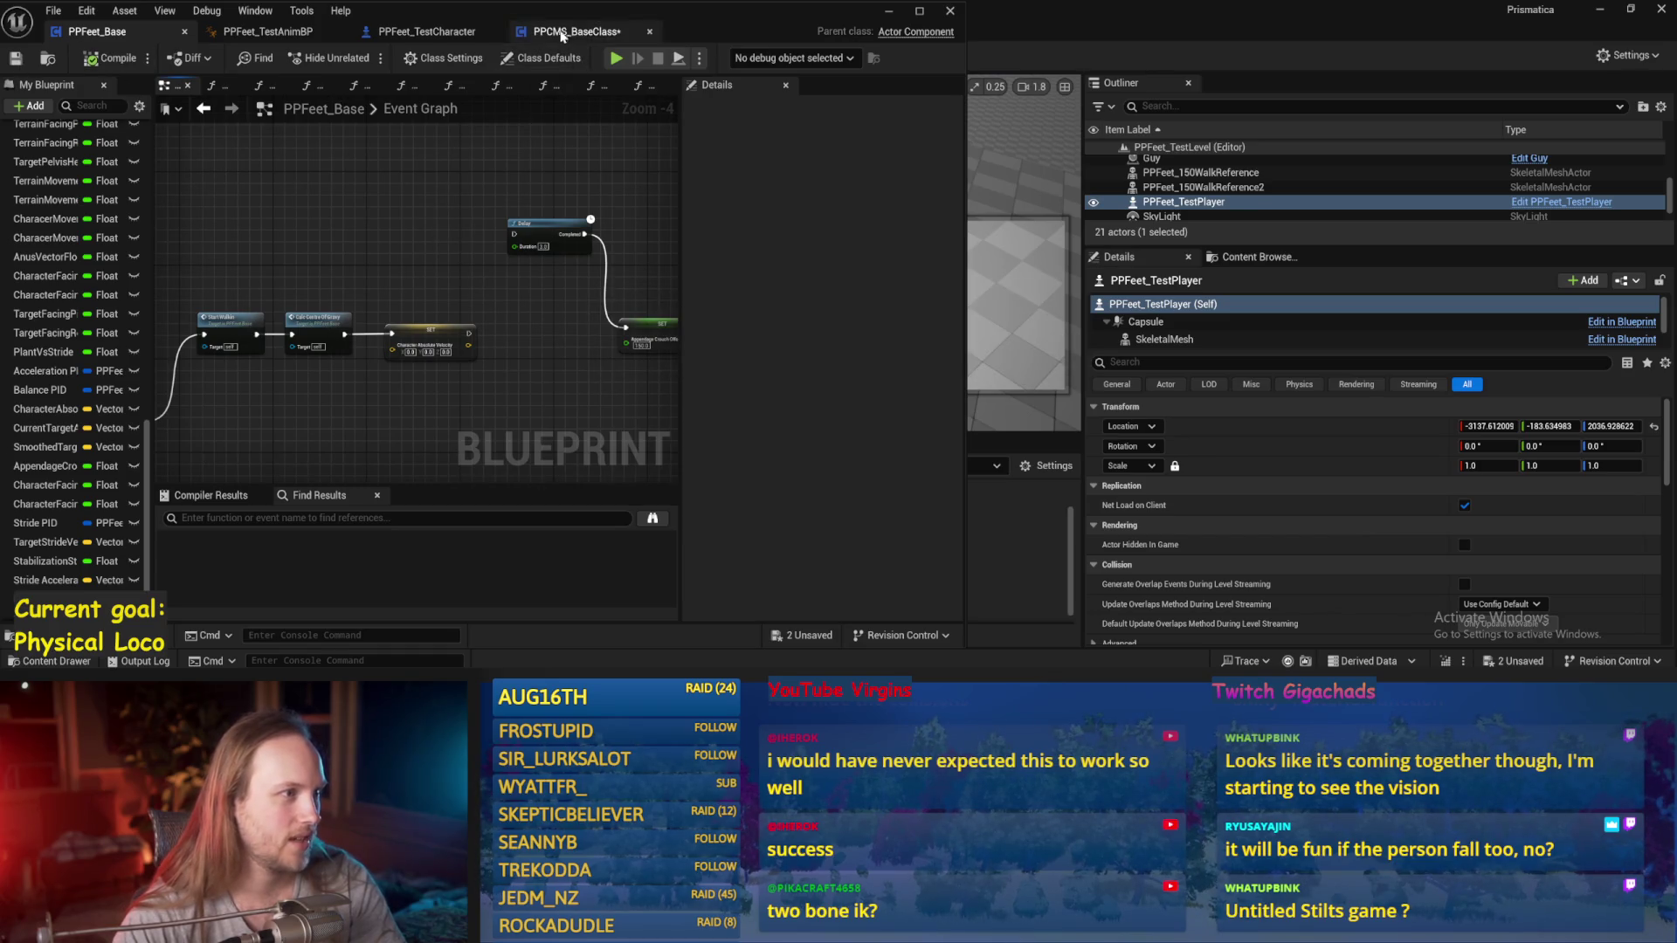
pyautogui.click(420, 33)
pyautogui.click(918, 11)
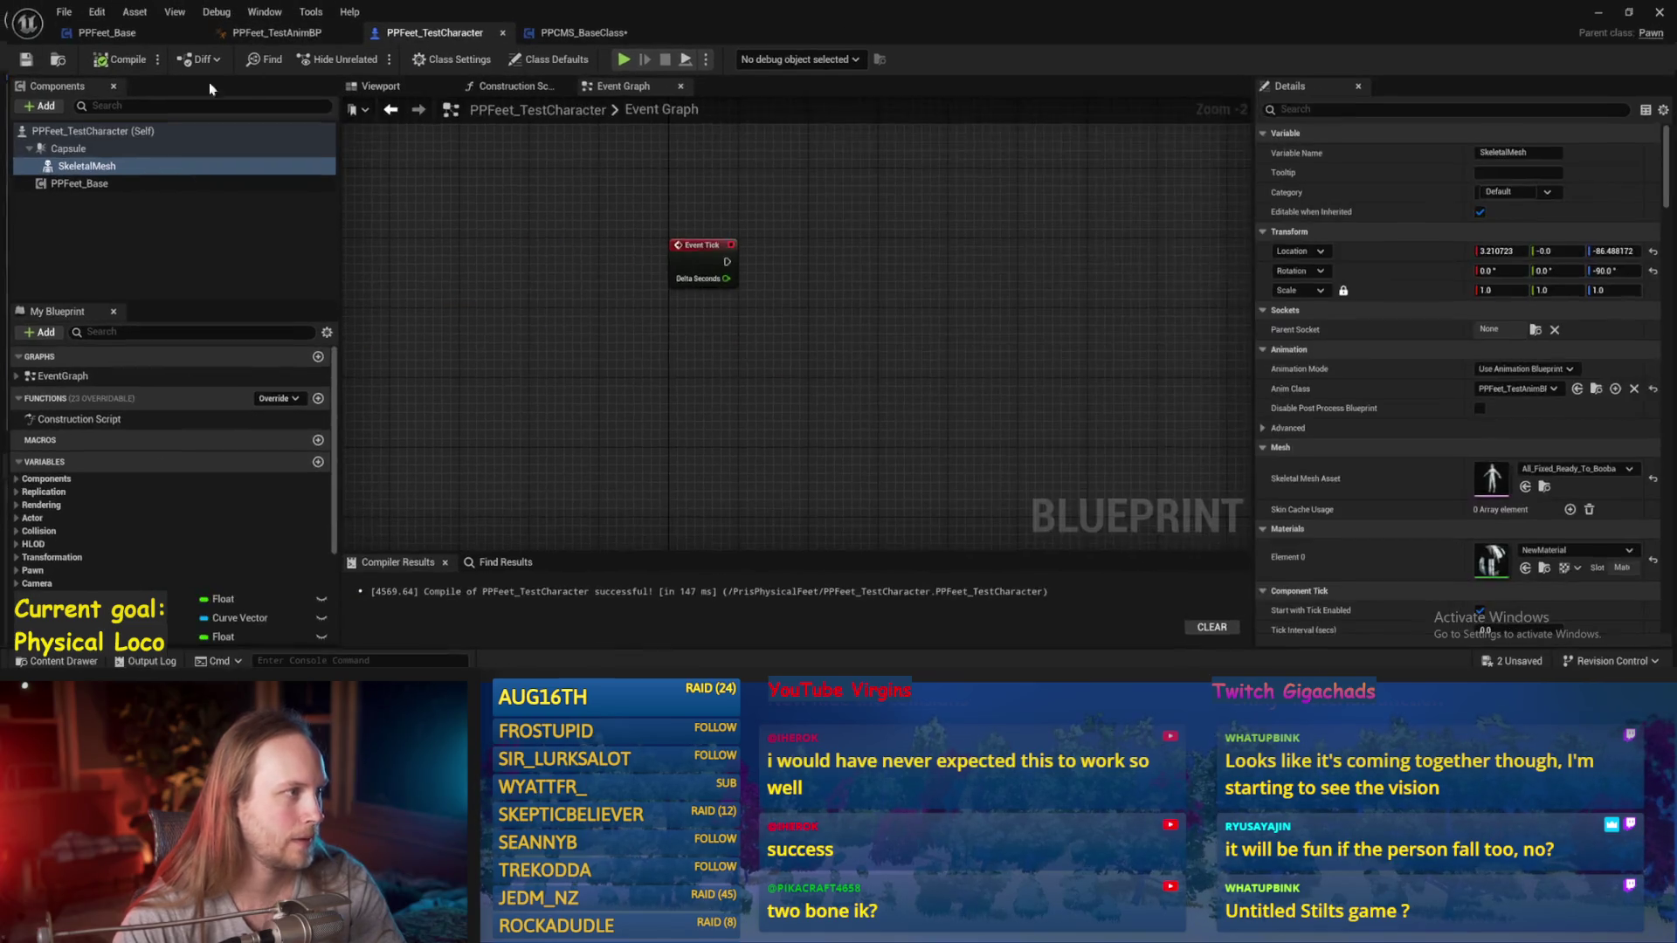
pyautogui.click(100, 31)
pyautogui.click(270, 29)
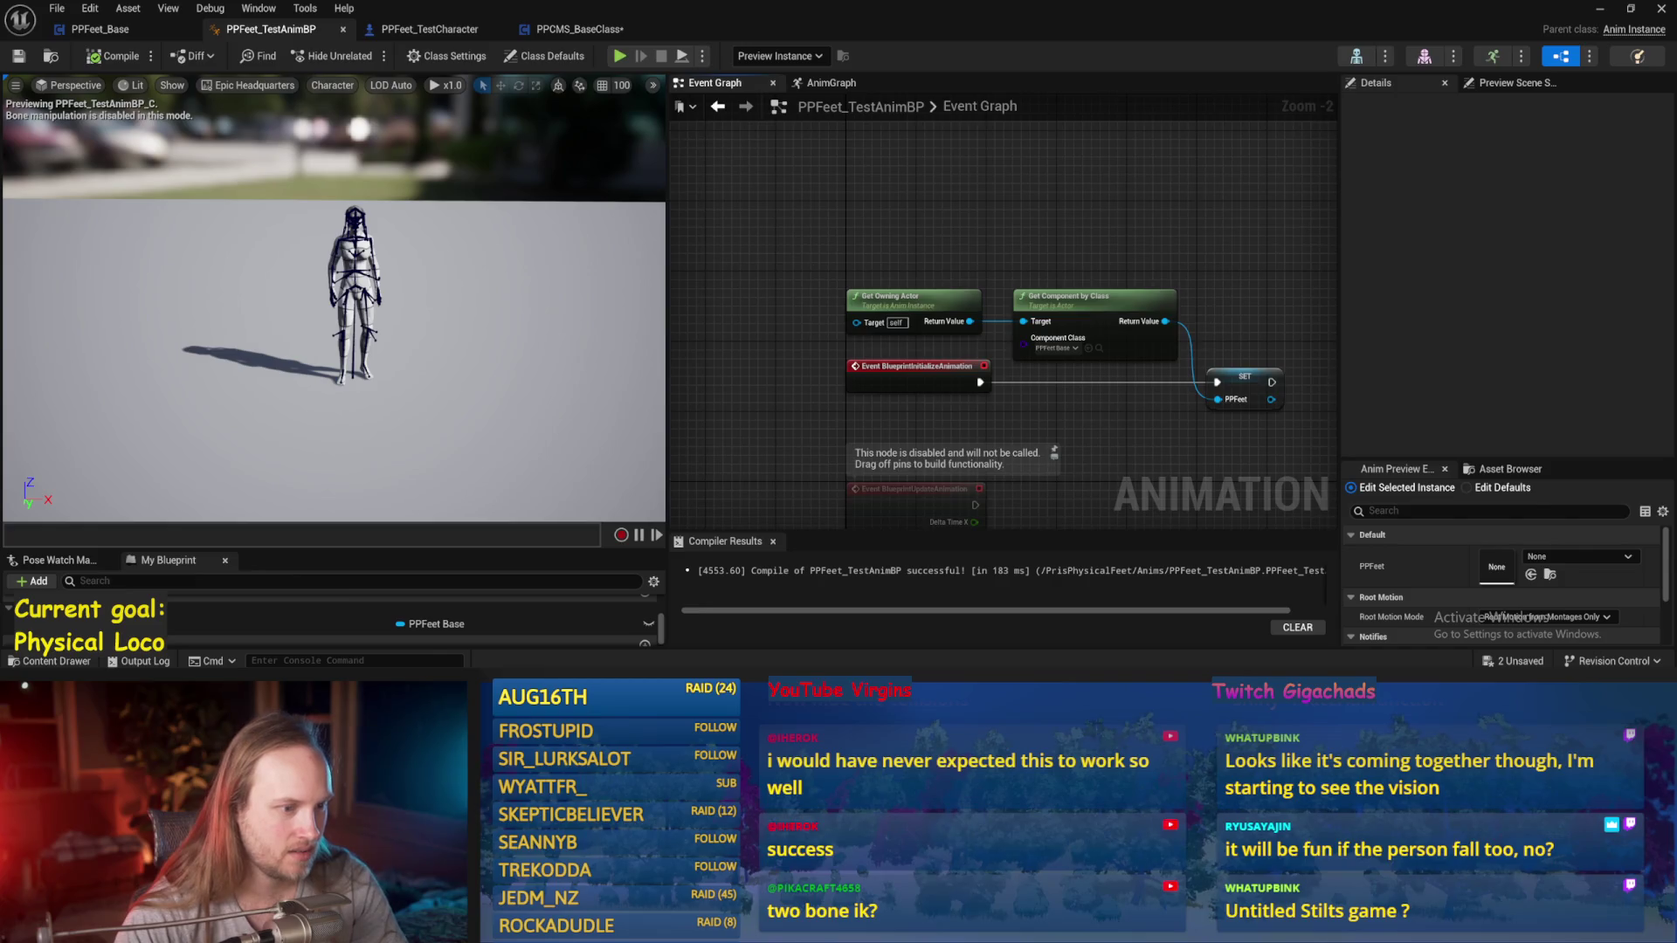
# Step: Add PPFeet and AppendageArray getters to the PPFeet_TestAnimBP Event Graph
pyautogui.moveTo(857, 275); pyautogui.dragTo(858, 387)
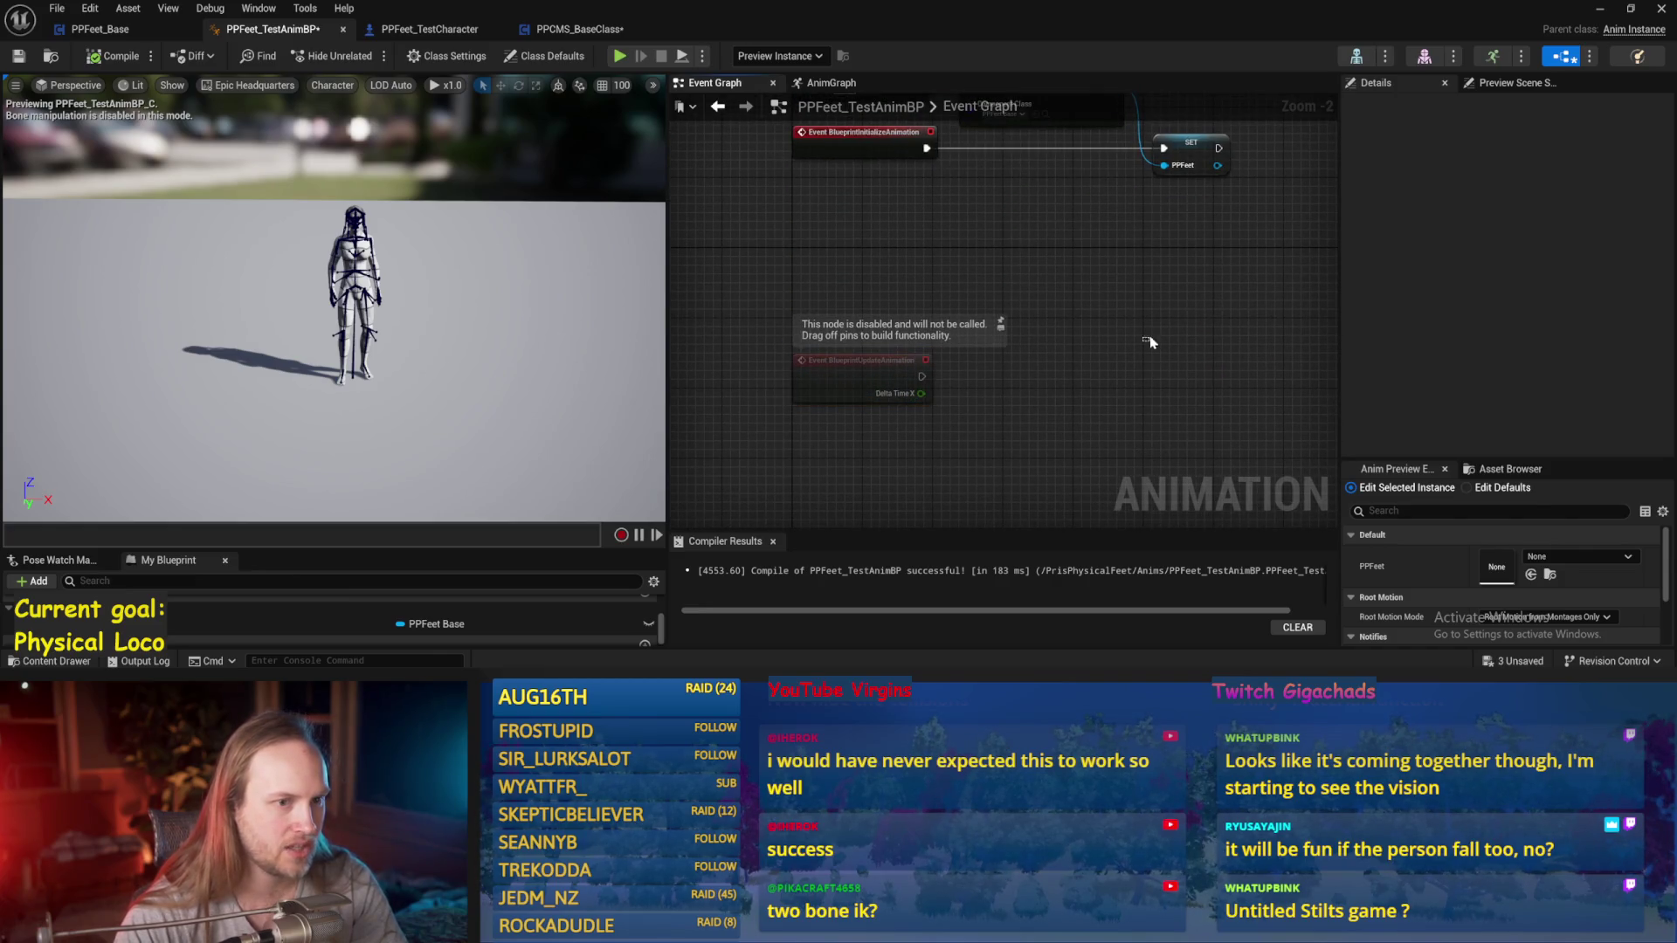
pyautogui.rightClick(1125, 330)
pyautogui.write('ppfeet')
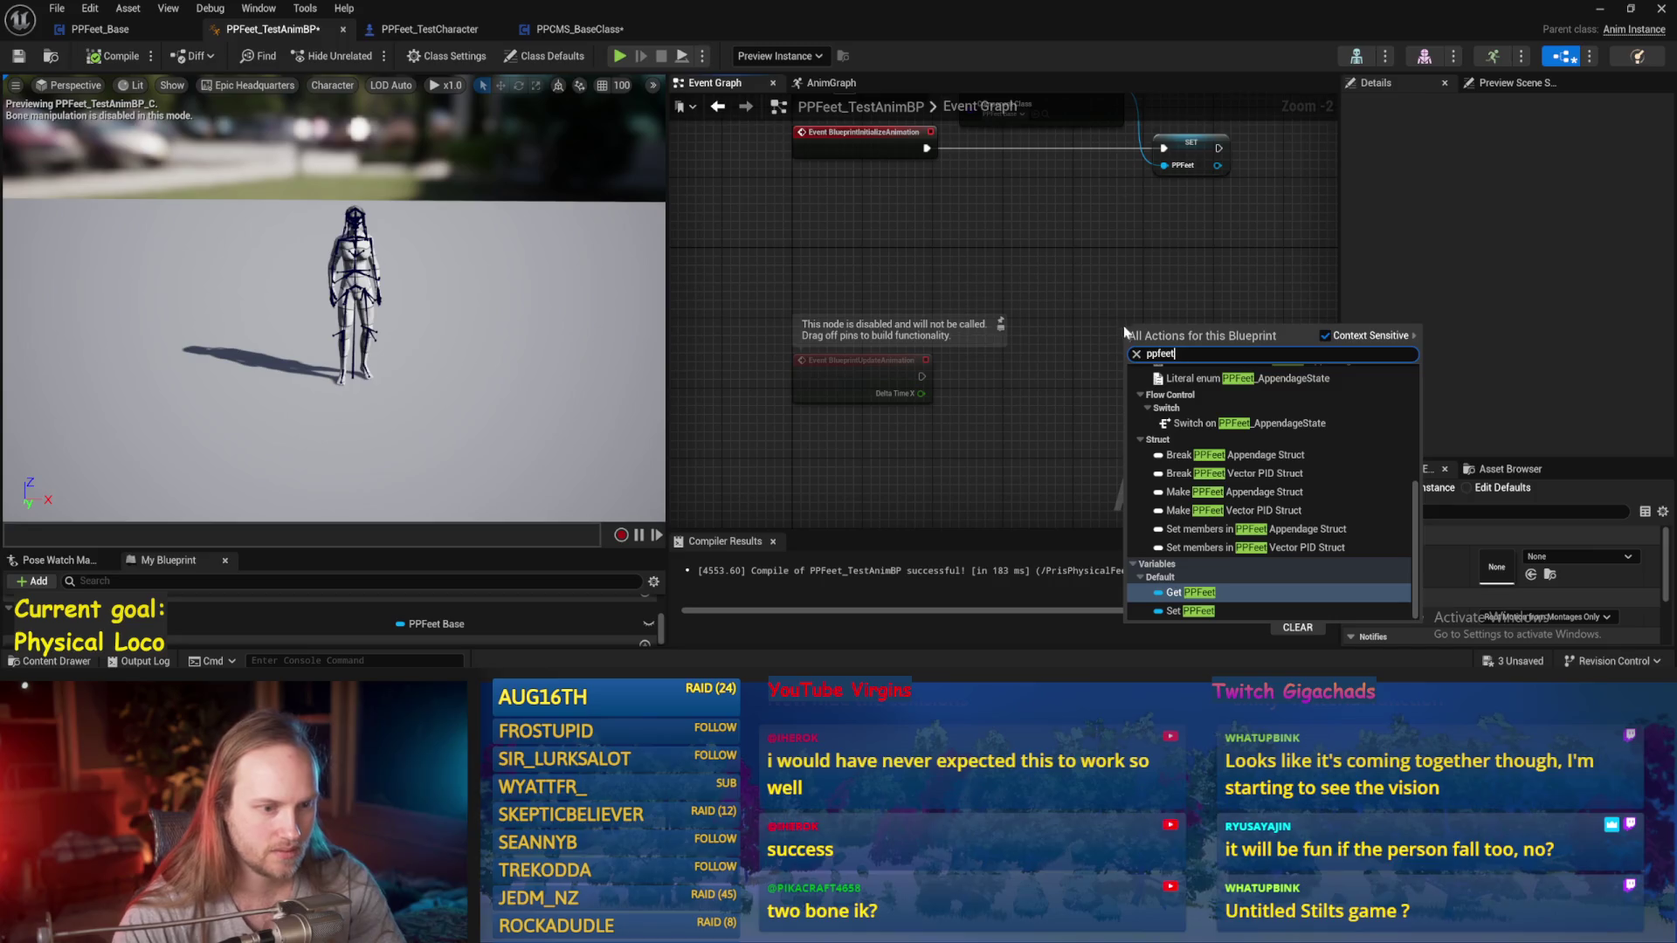
pyautogui.press('Return')
pyautogui.scroll(2, 991, 378)
pyautogui.moveTo(1142, 355)
pyautogui.mouseDown()
pyautogui.moveTo(856, 257)
pyautogui.moveTo(960, 337)
pyautogui.mouseUp()
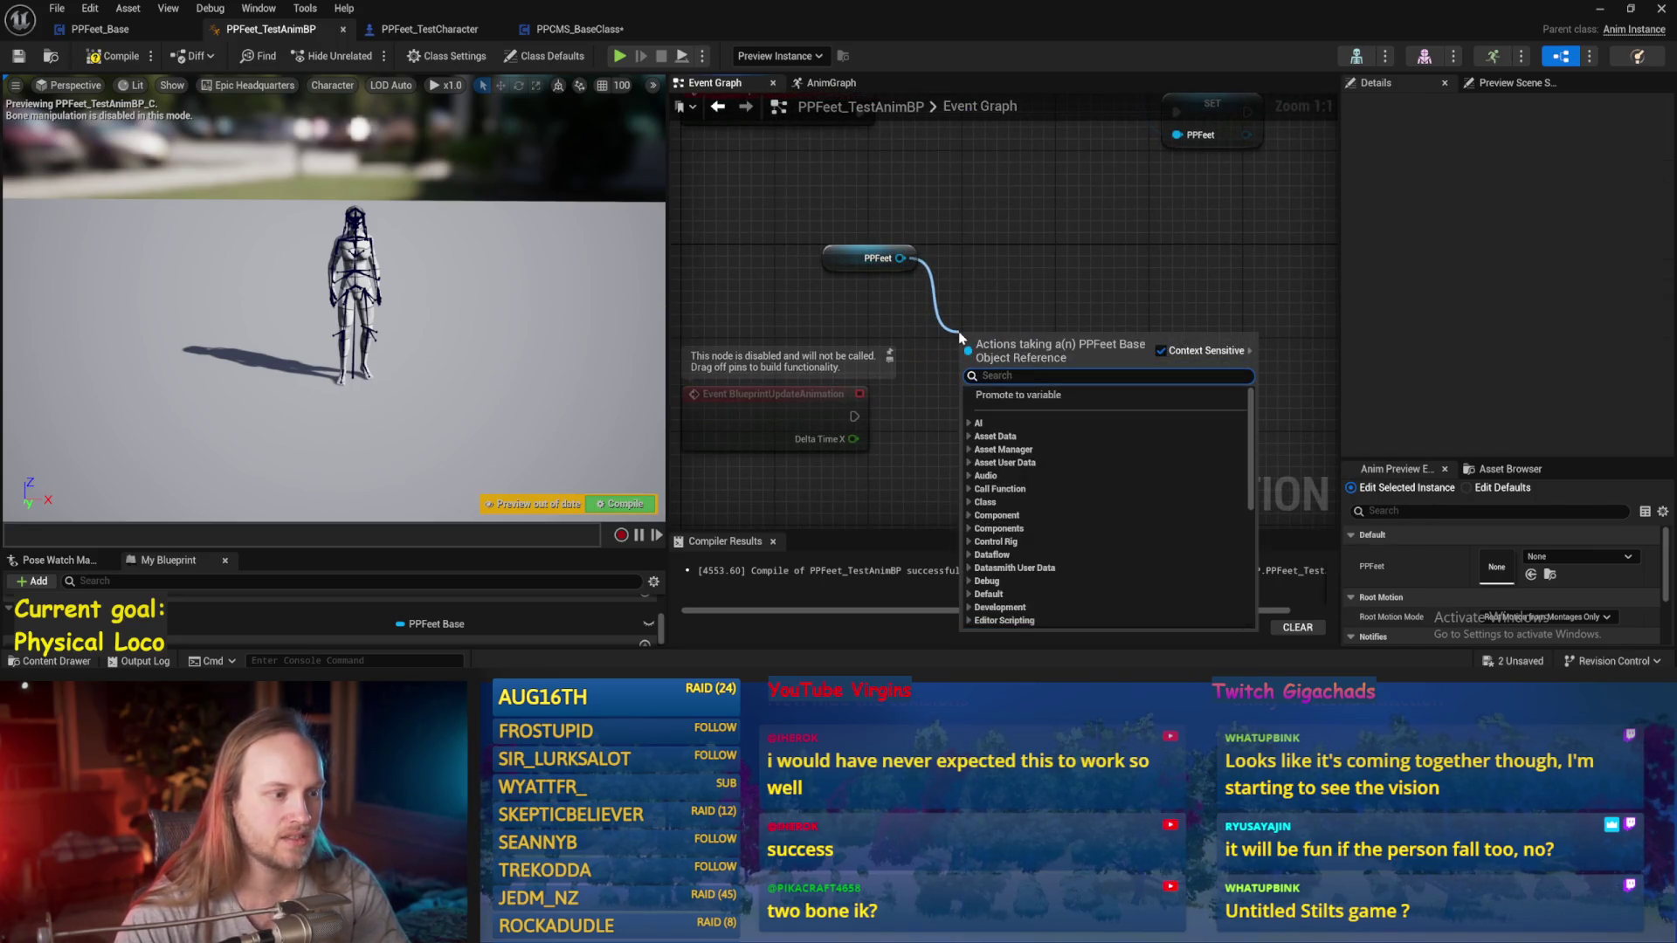
pyautogui.write('get appenda')
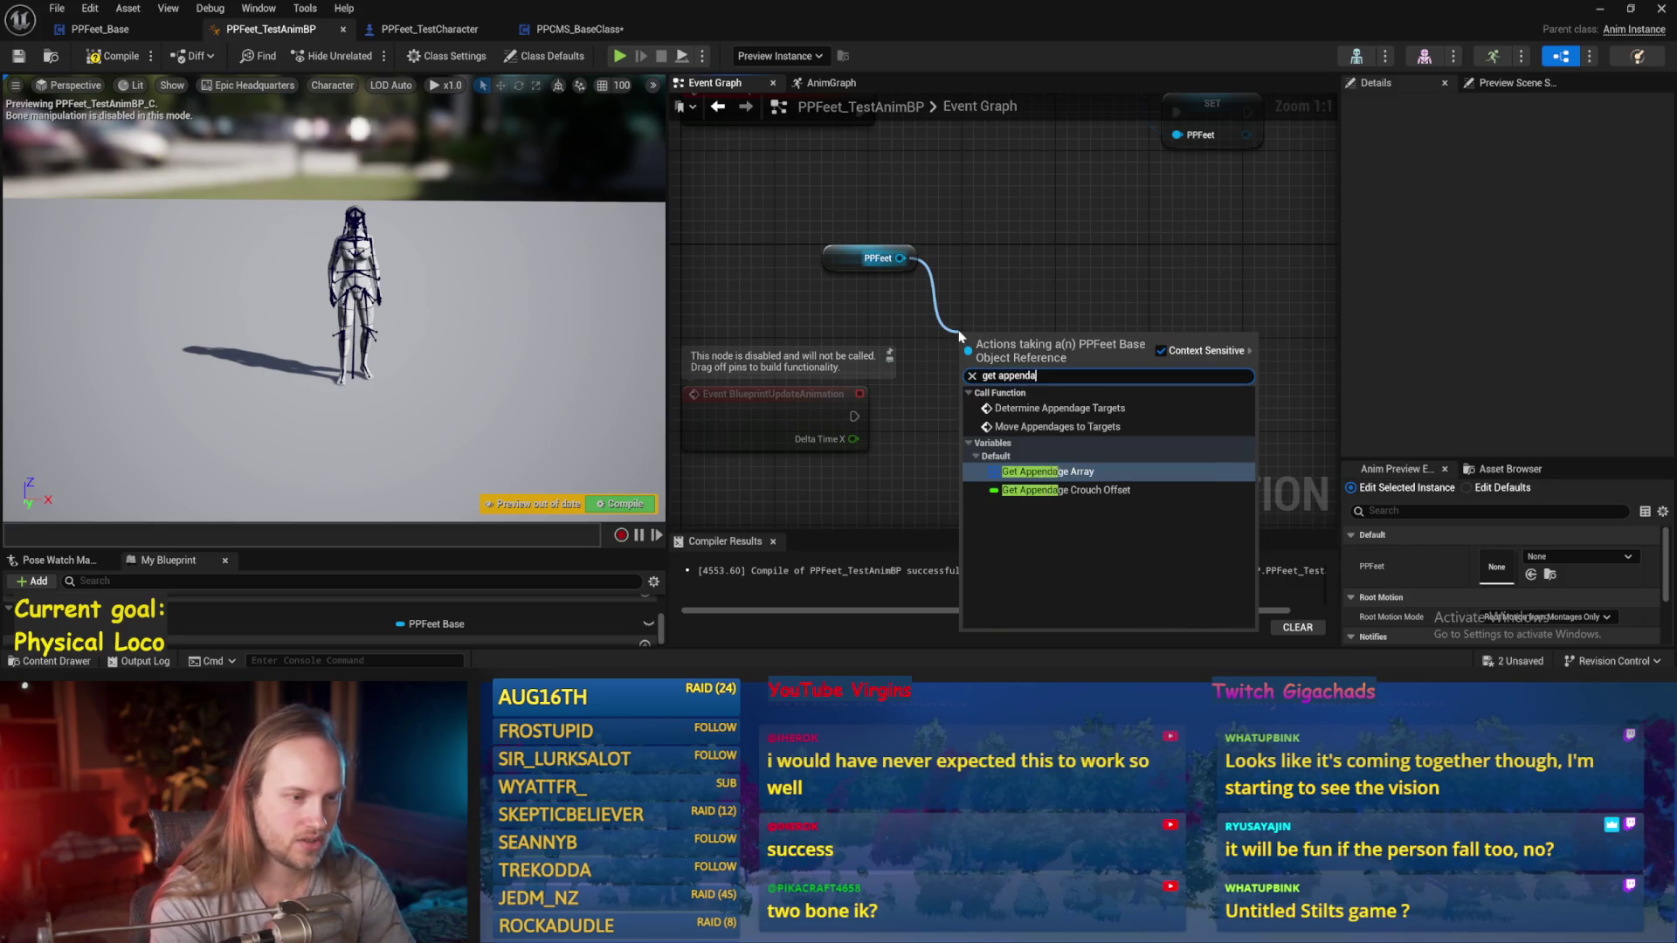
pyautogui.click(1048, 472)
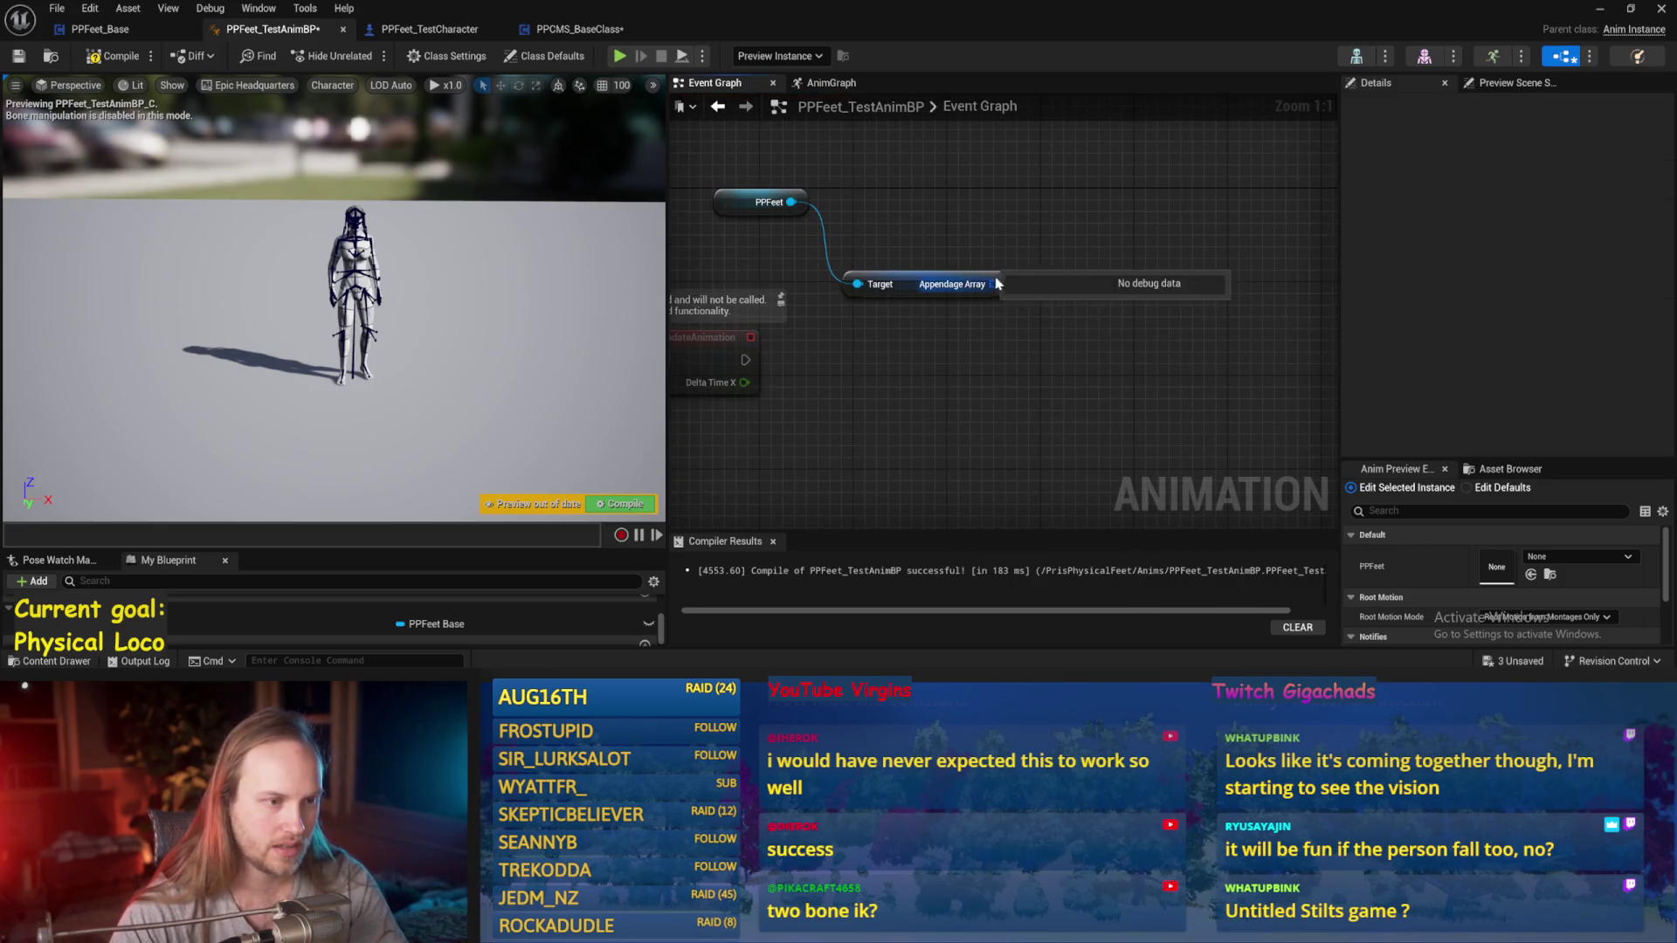
# Step: Create GET nodes for AppendageArray elements 0 and 1
pyautogui.moveTo(993, 283)
pyautogui.mouseDown()
pyautogui.moveTo(1048, 345)
pyautogui.moveTo(1082, 298)
pyautogui.moveTo(1116, 299)
pyautogui.moveTo(1104, 287)
pyautogui.moveTo(1074, 322)
pyautogui.mouseUp()
pyautogui.write('get')
pyautogui.press('Return')
pyautogui.rightClick(1120, 296)
pyautogui.press('Escape')
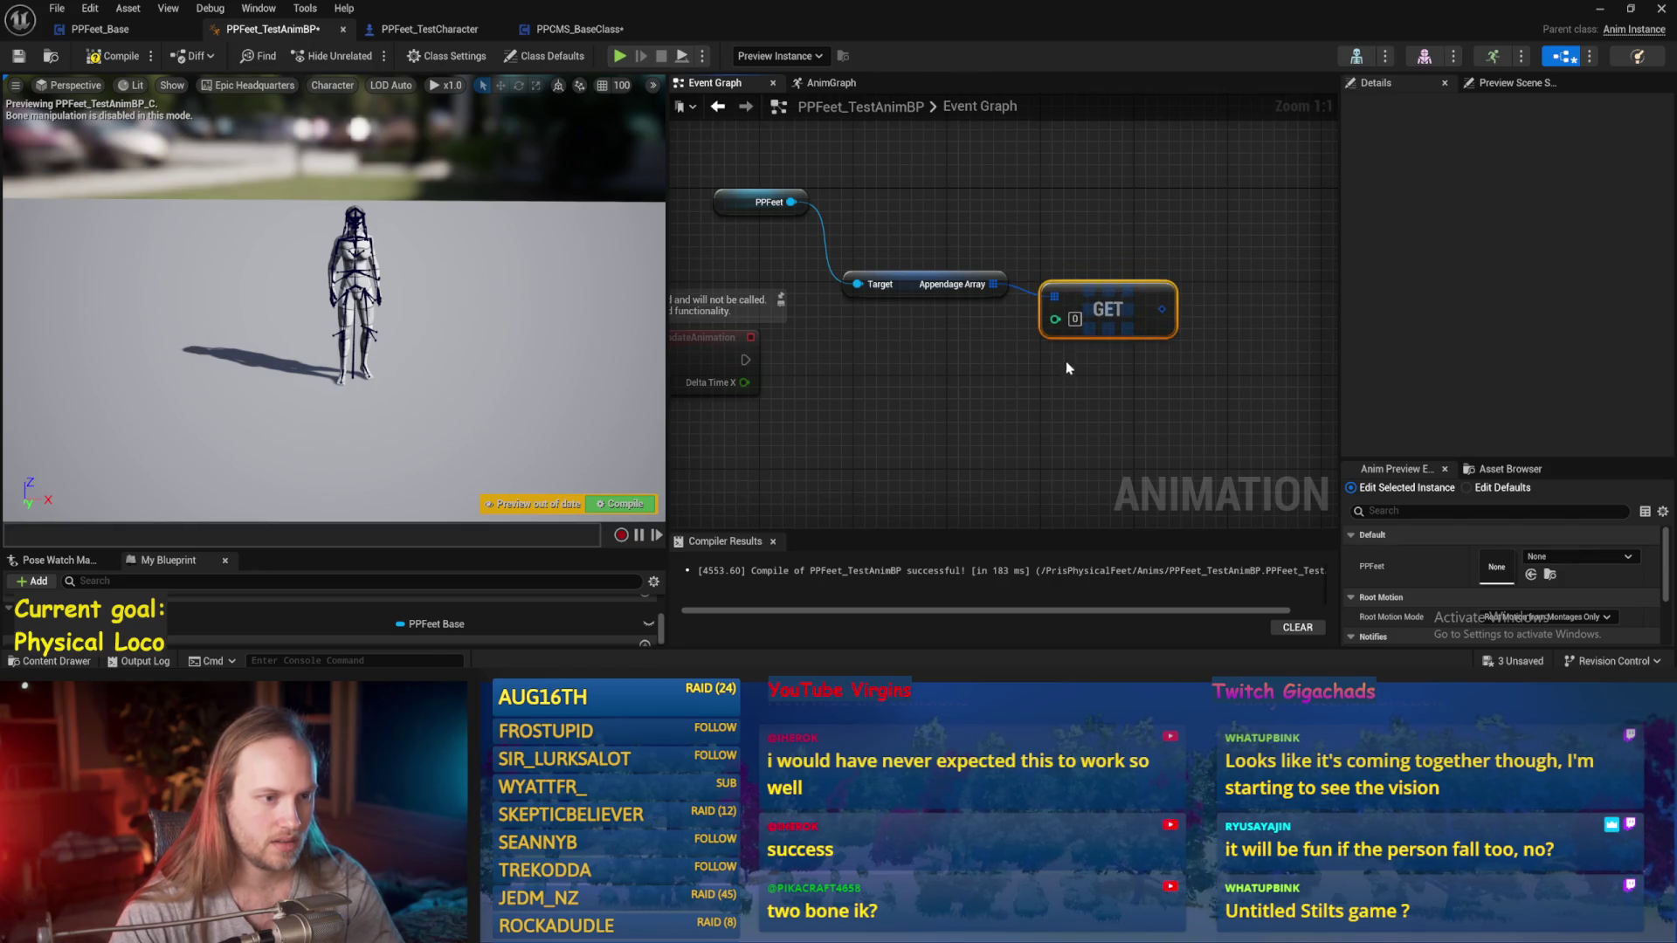
pyautogui.hotkey('ctrl', 'w')
pyautogui.rightClick(1094, 396)
pyautogui.write('1')
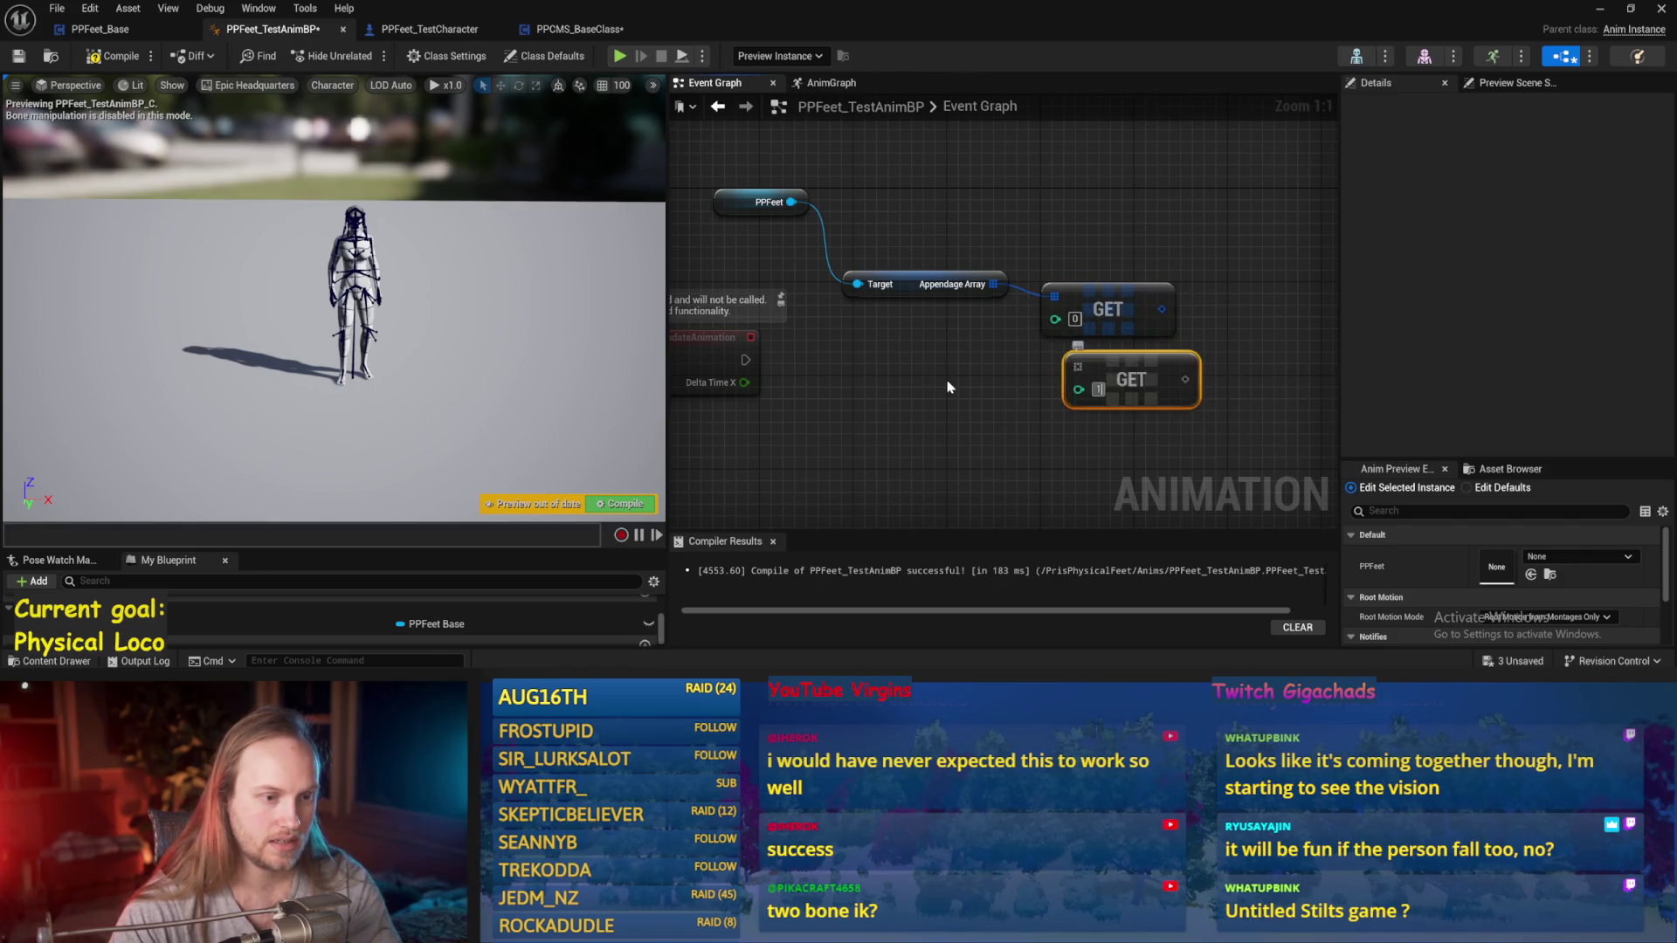
pyautogui.moveTo(903, 226)
pyautogui.mouseDown()
pyautogui.moveTo(992, 318)
pyautogui.moveTo(1028, 258)
pyautogui.mouseUp()
pyautogui.click(1025, 303)
# Step: Add a Break PPFeet Appendage Struct node for each of the two elements
pyautogui.click(1100, 332)
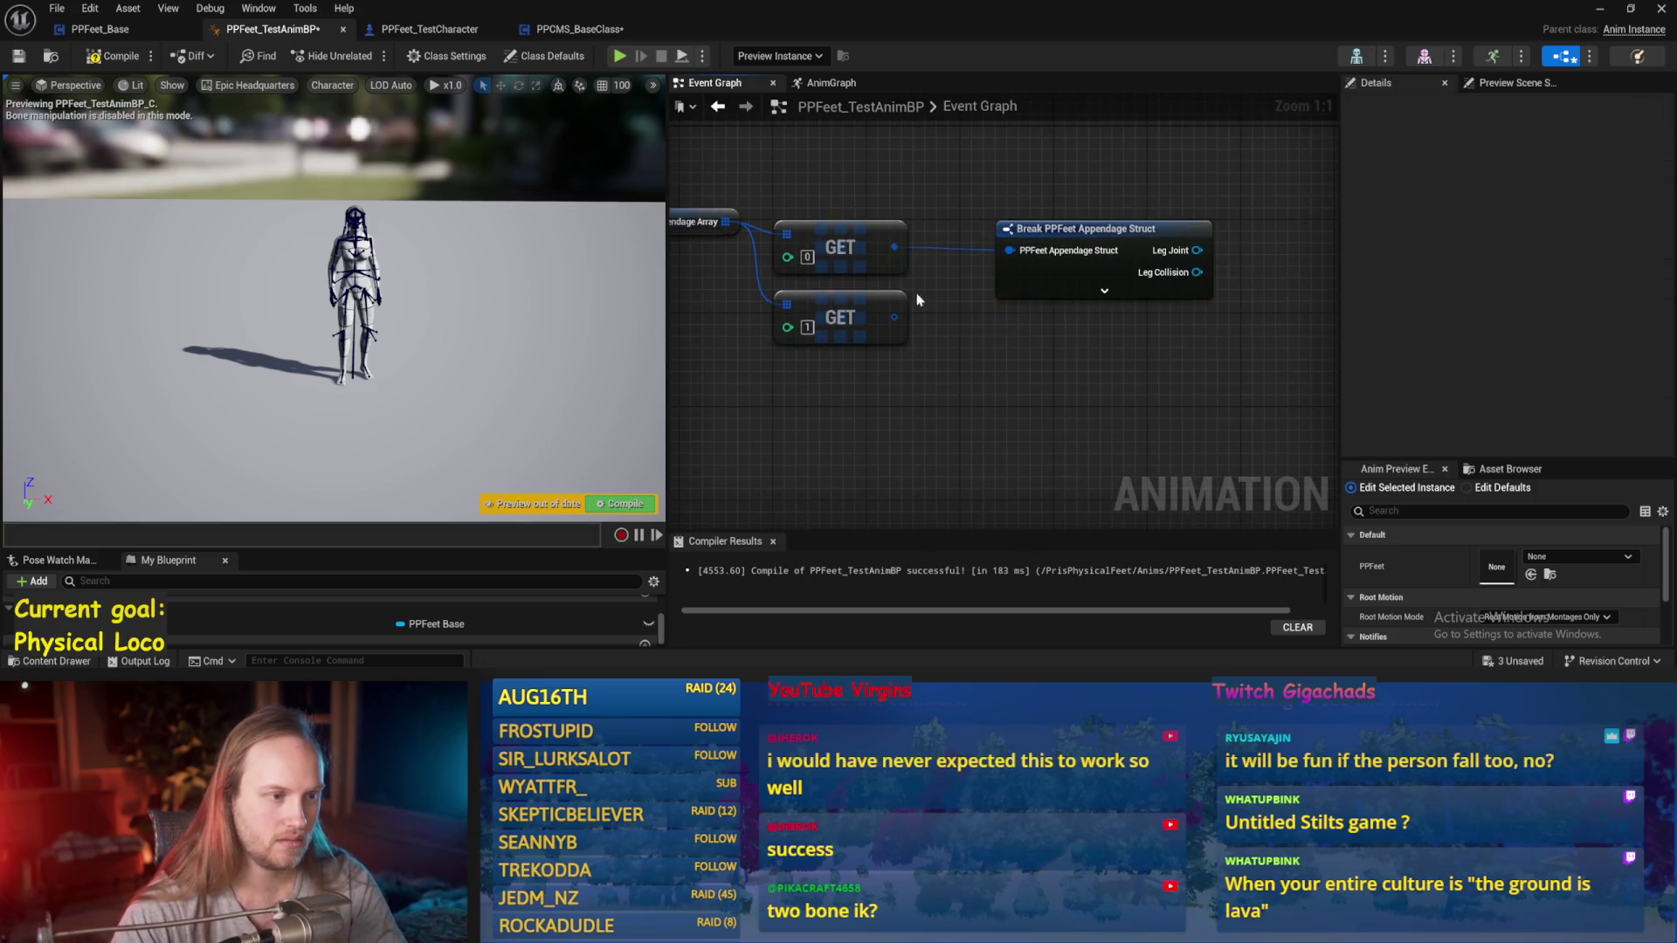
pyautogui.moveTo(895, 317); pyautogui.dragTo(971, 367)
pyautogui.write('brea')
pyautogui.click(1057, 445)
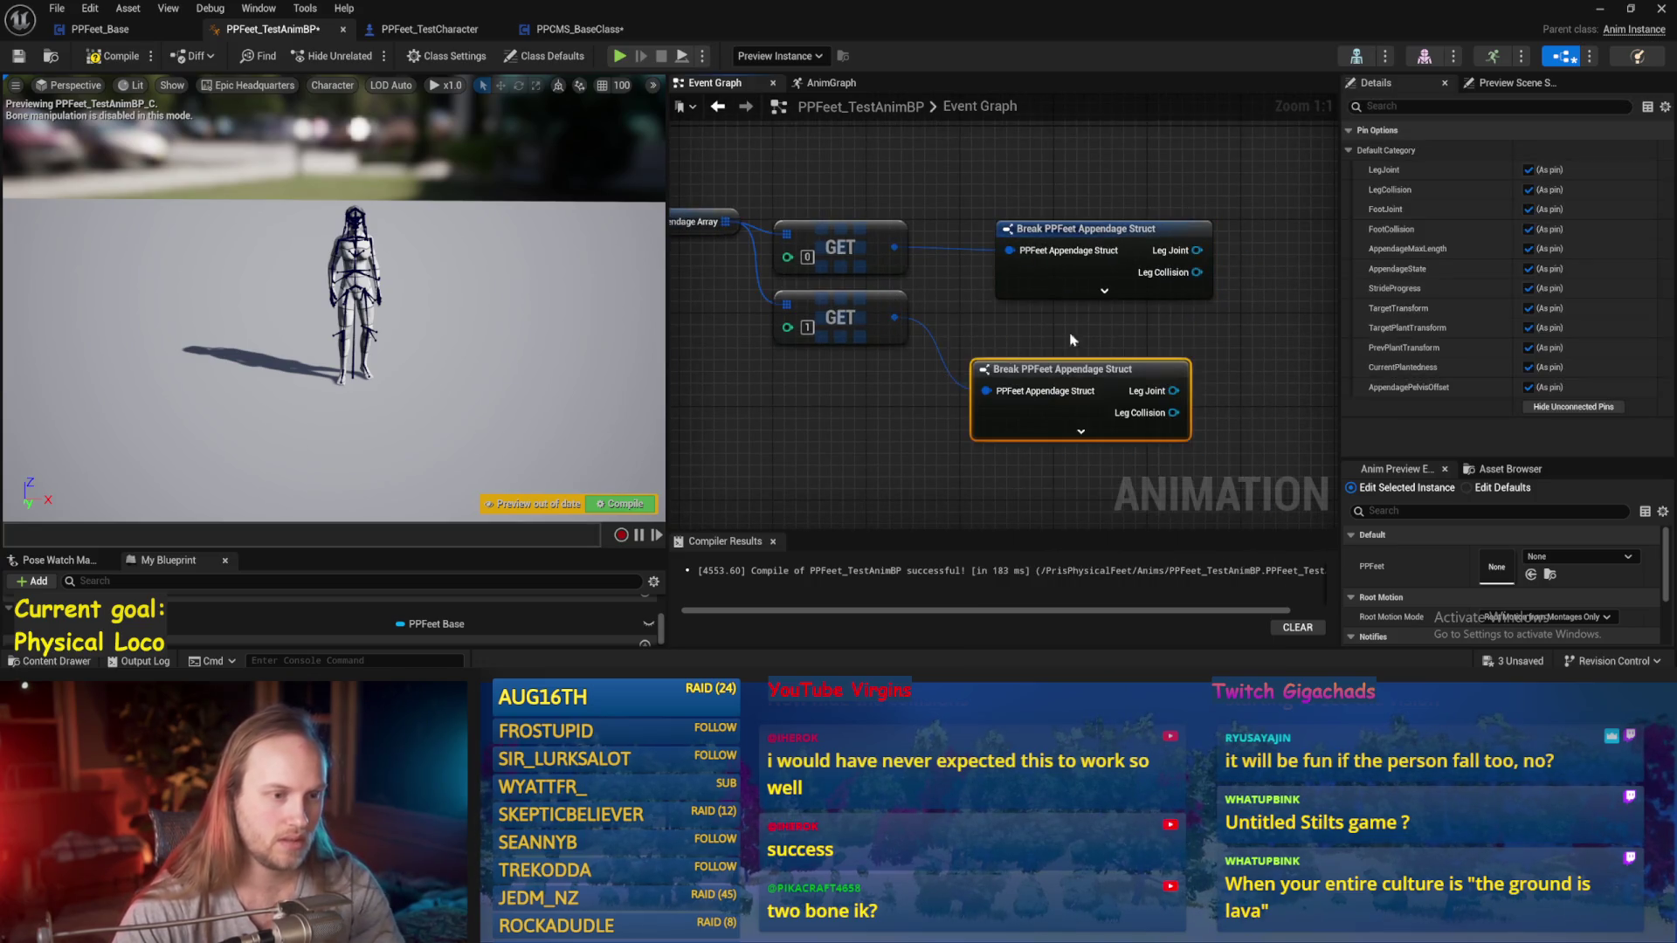
pyautogui.scroll(-2, 1017, 347)
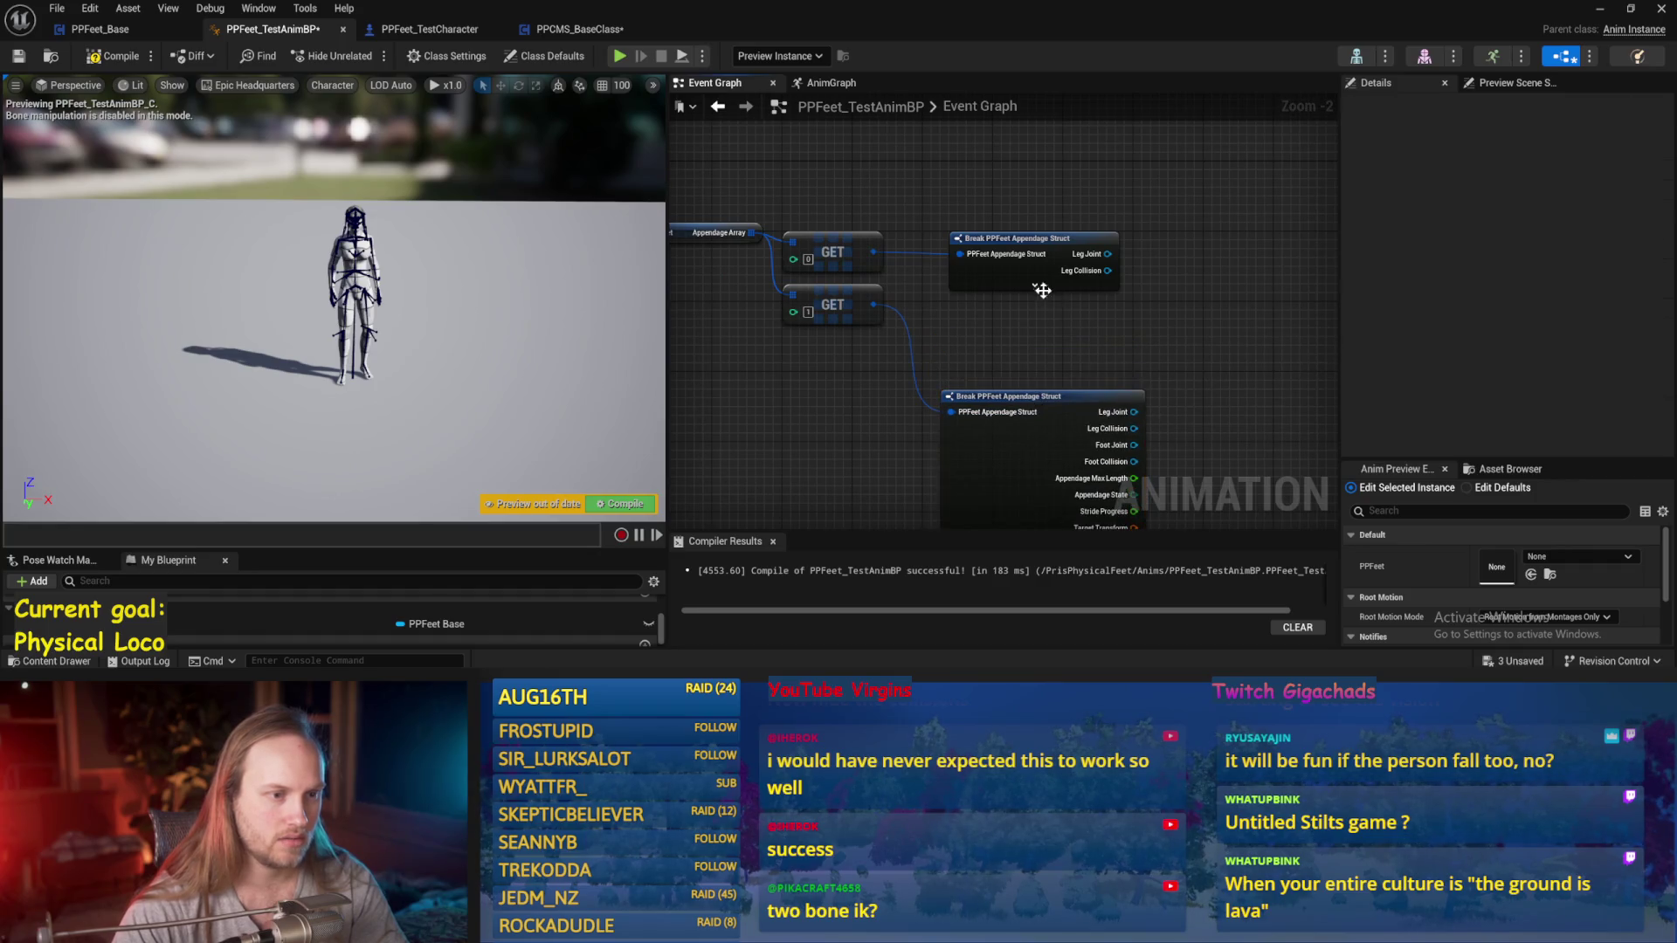
pyautogui.click(1035, 285)
pyautogui.moveTo(1013, 238); pyautogui.dragTo(1004, 142)
pyautogui.click(1185, 288)
pyautogui.scroll(2, 1185, 288)
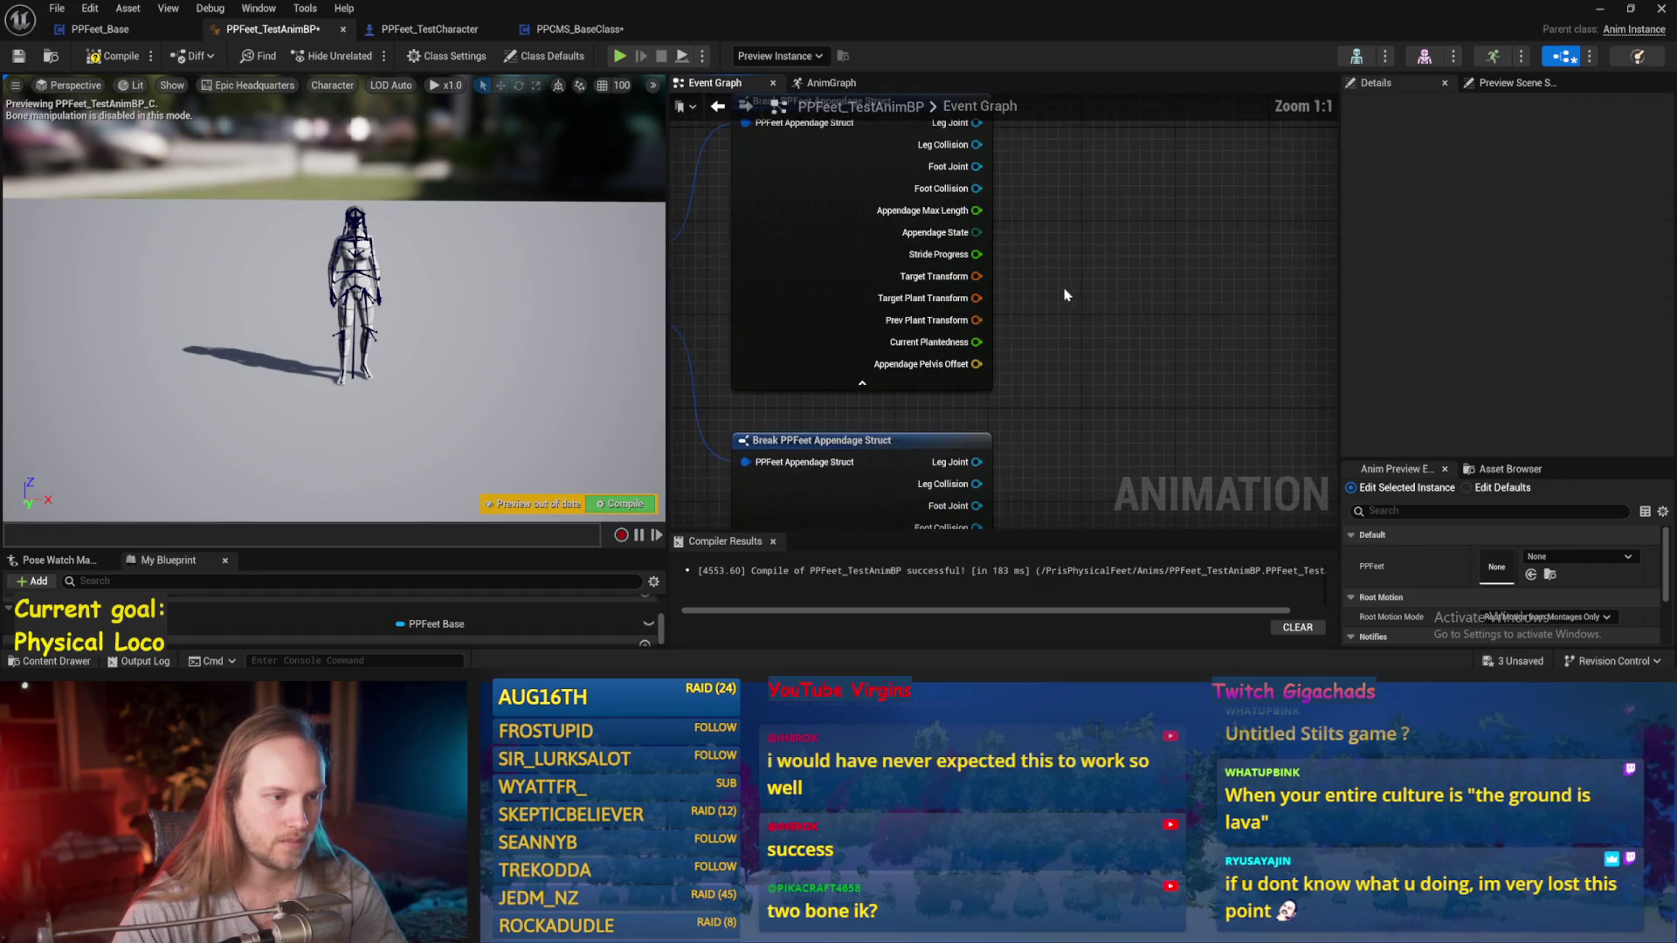
# Step: Promote the two Target Transform pins to LeftFootTransform and RightFootTransform variables
pyautogui.rightClick(976, 276)
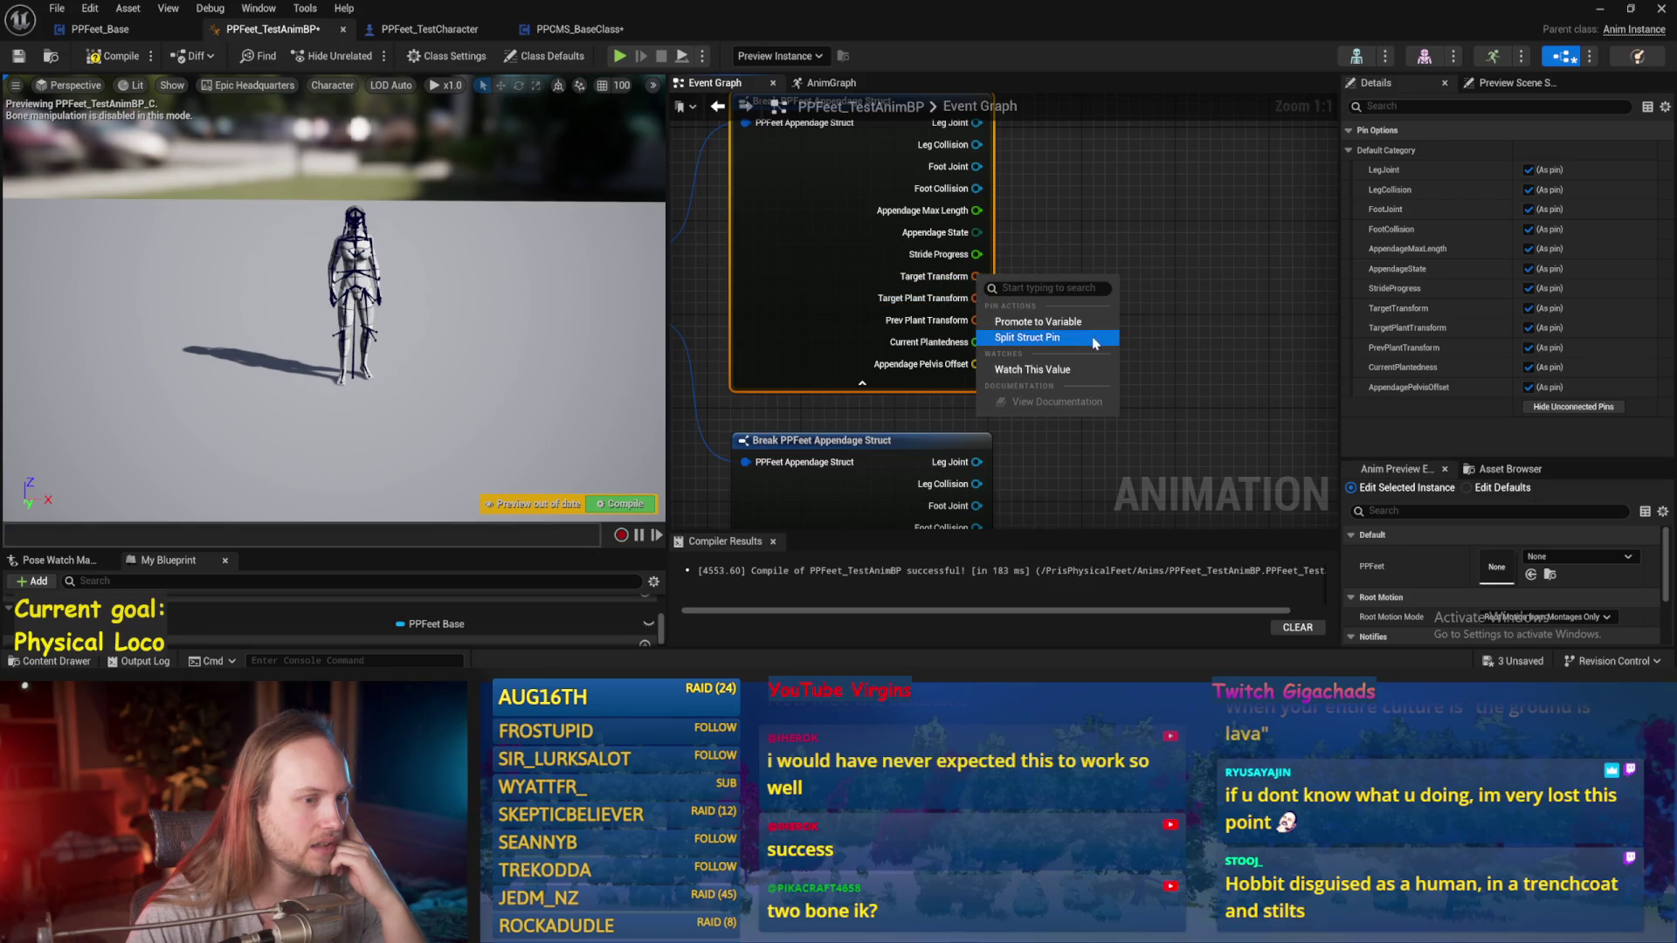
pyautogui.click(1035, 321)
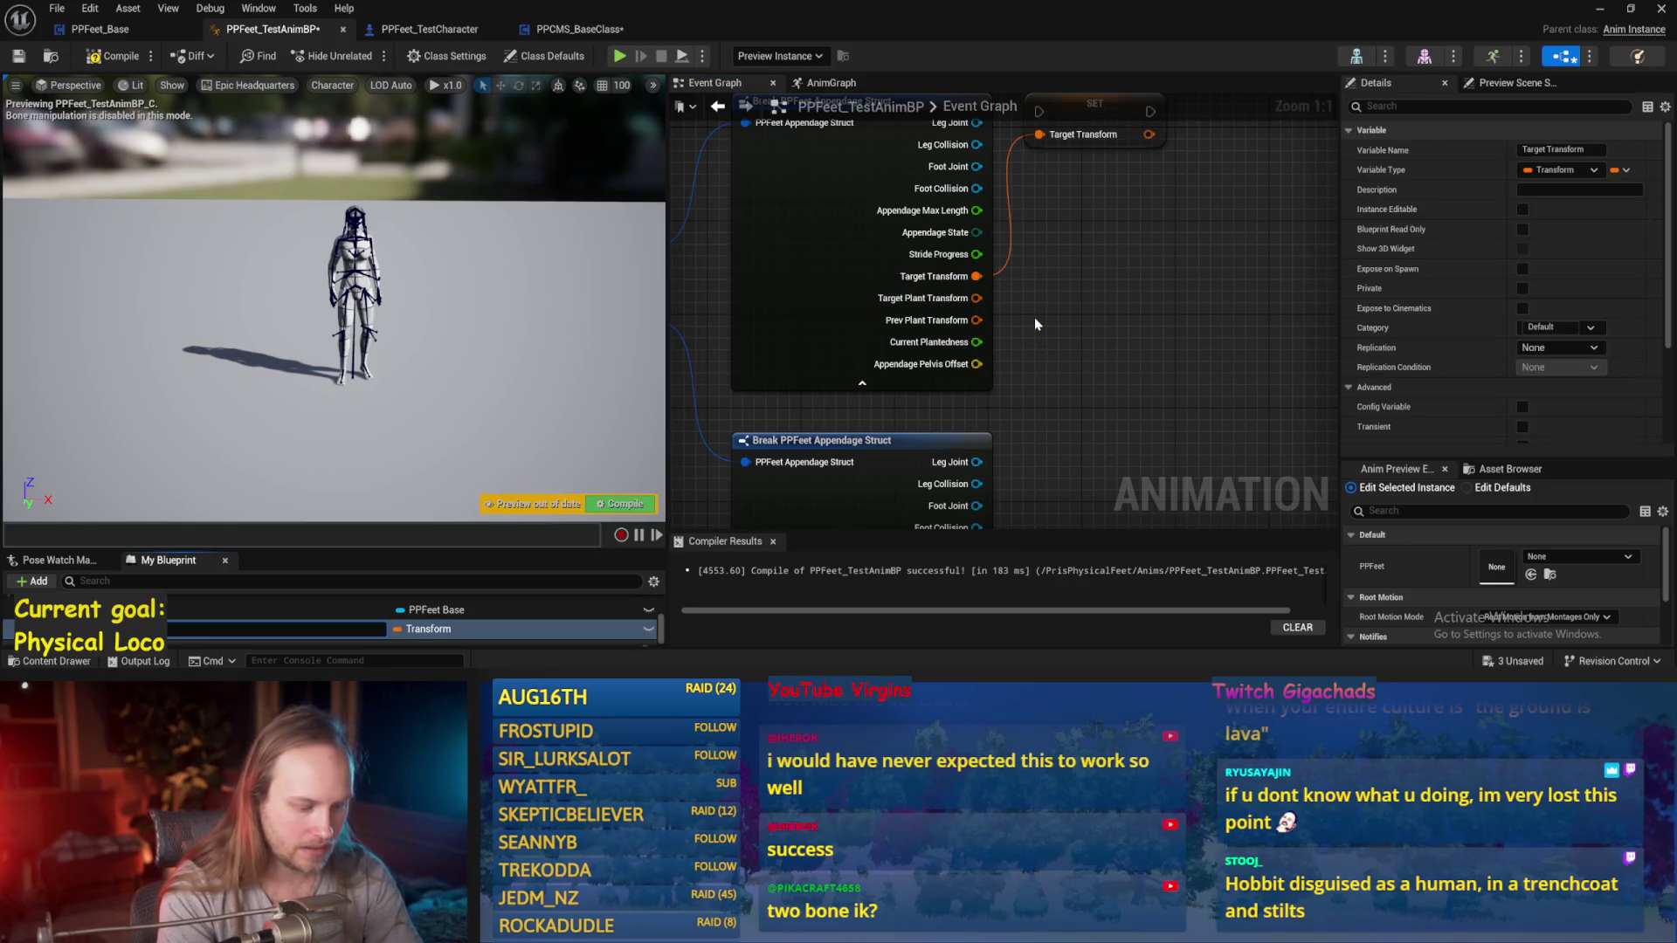
pyautogui.press('Return')
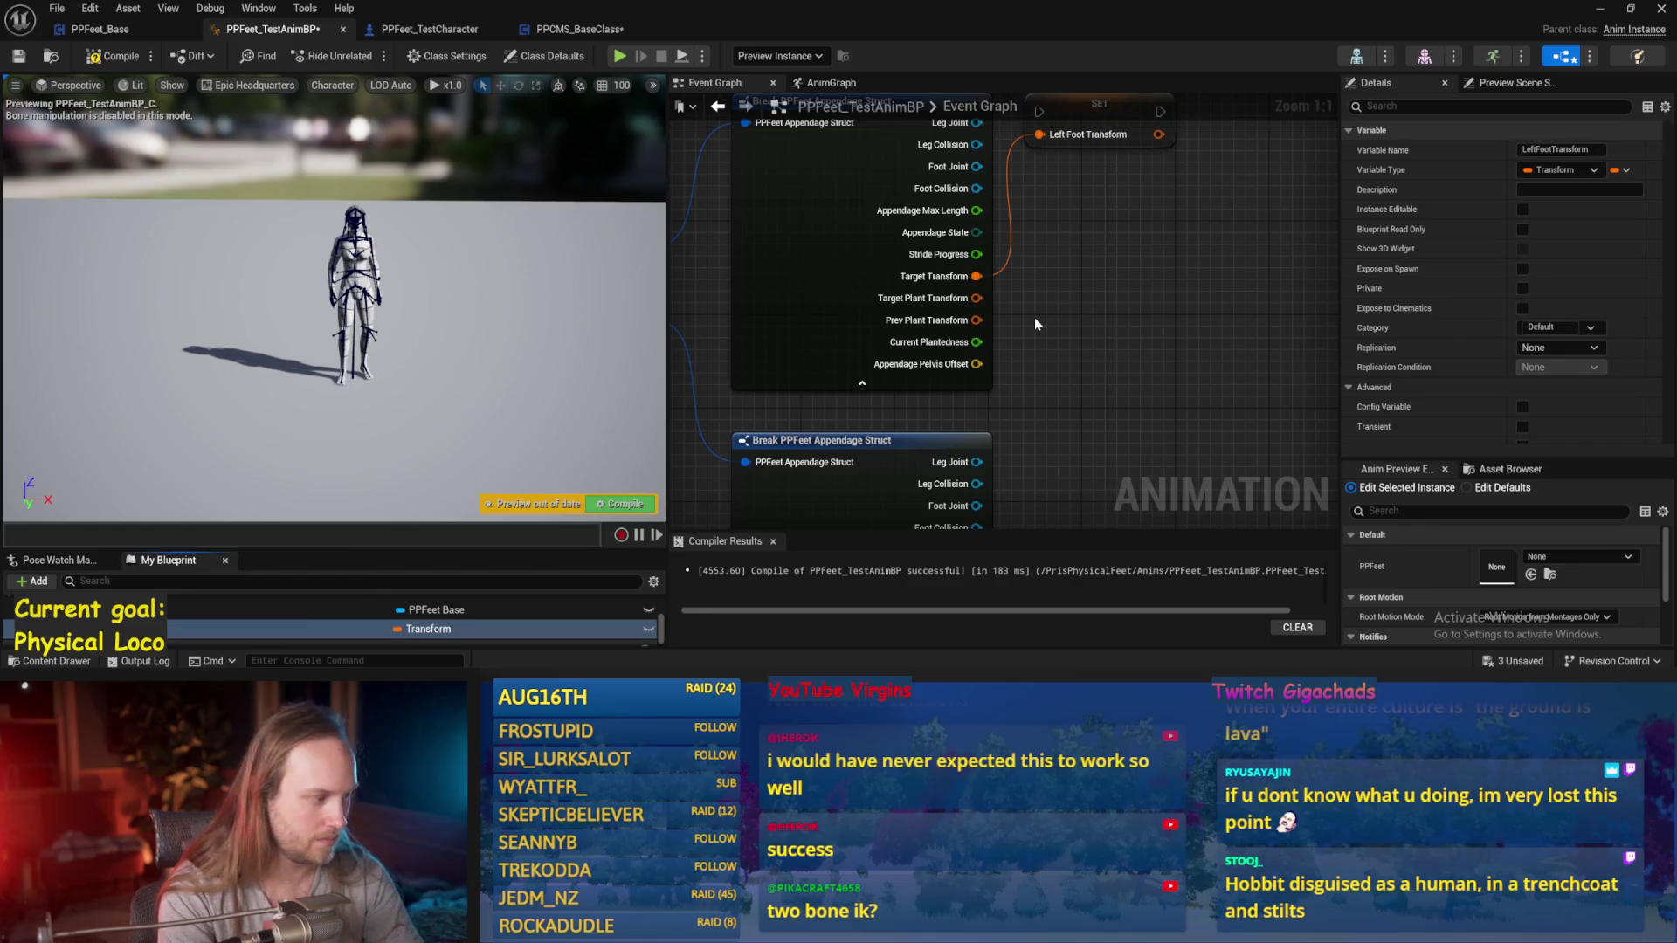
pyautogui.scroll(-3, 1035, 324)
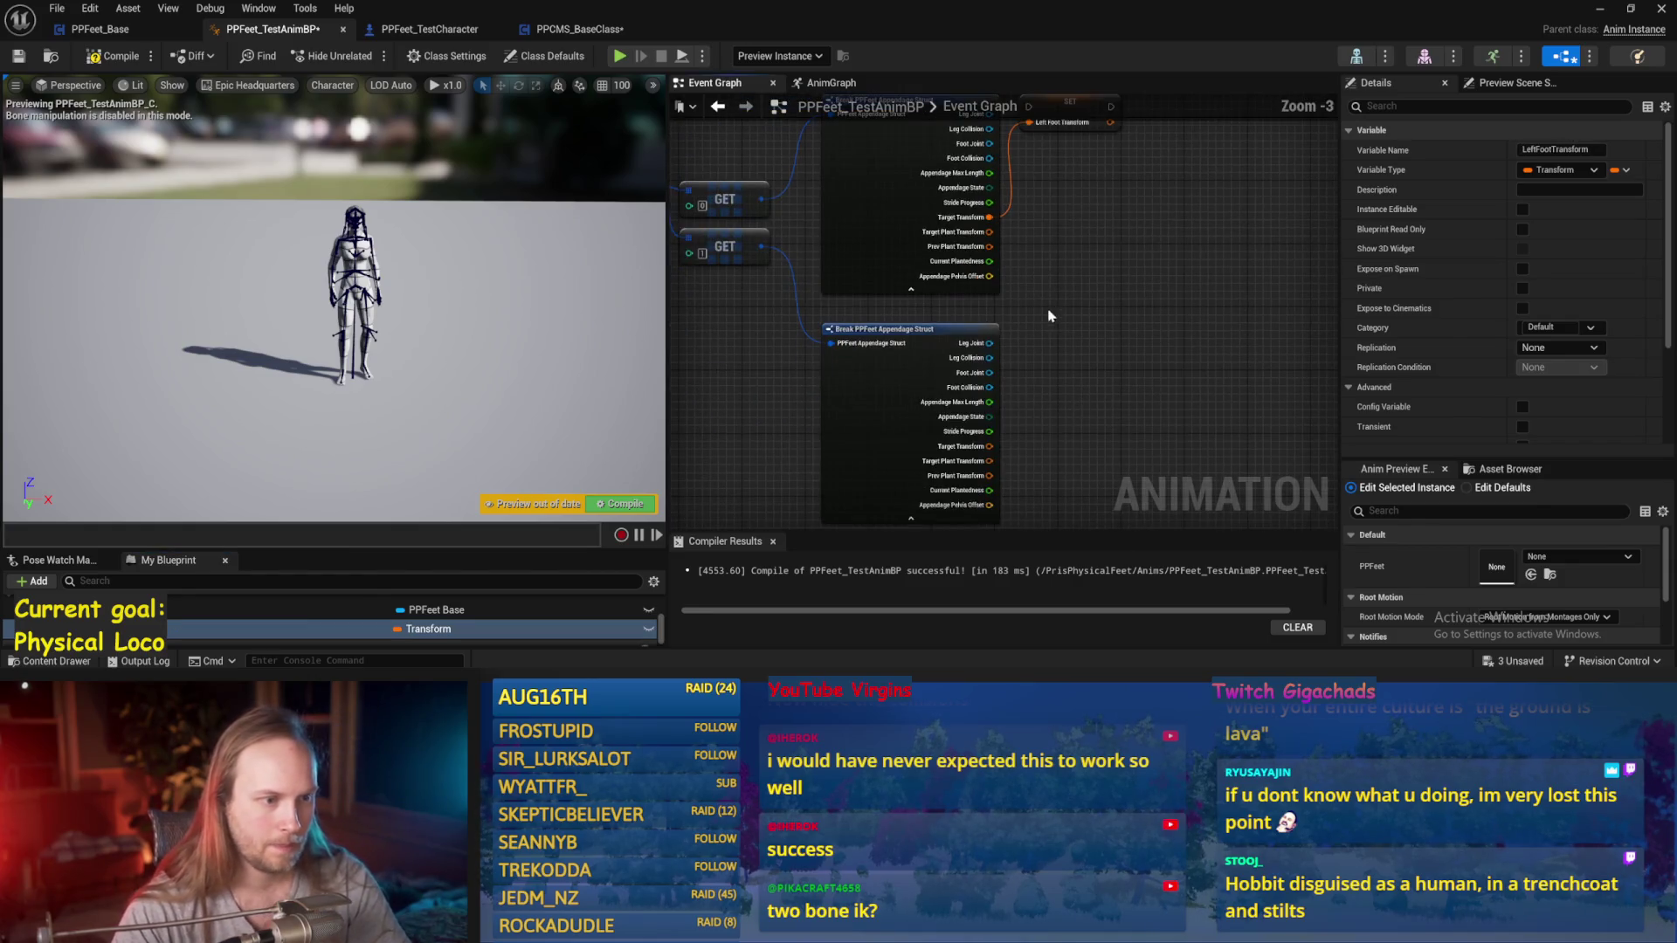
pyautogui.rightClick(989, 446)
pyautogui.click(1045, 497)
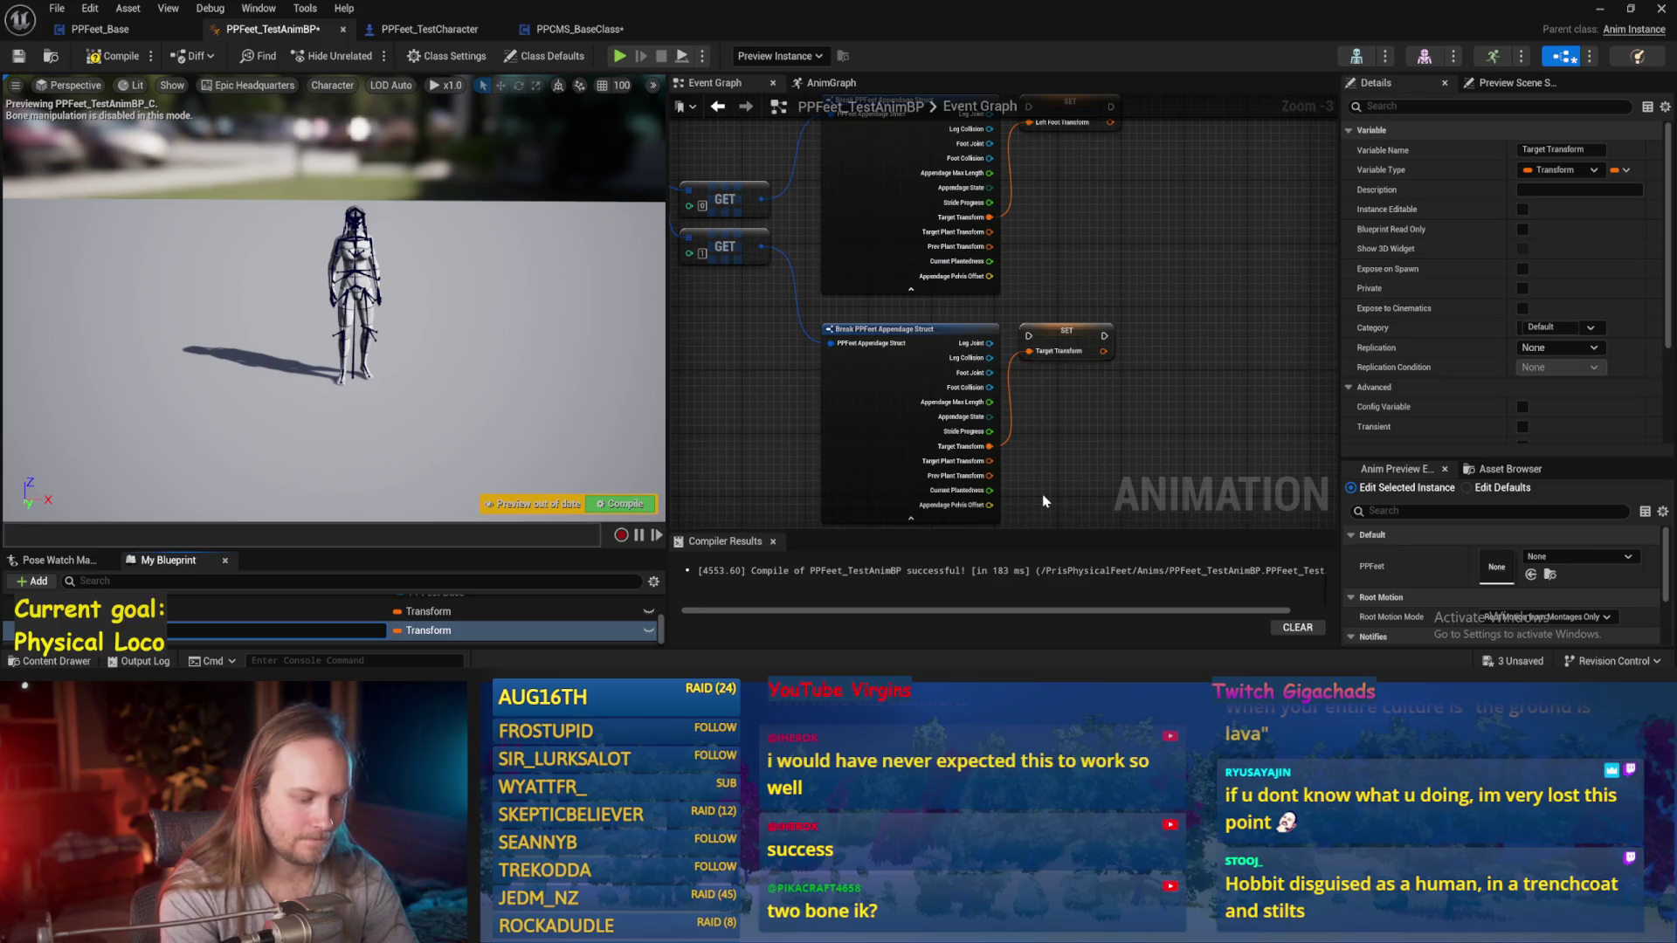
pyautogui.press('Return')
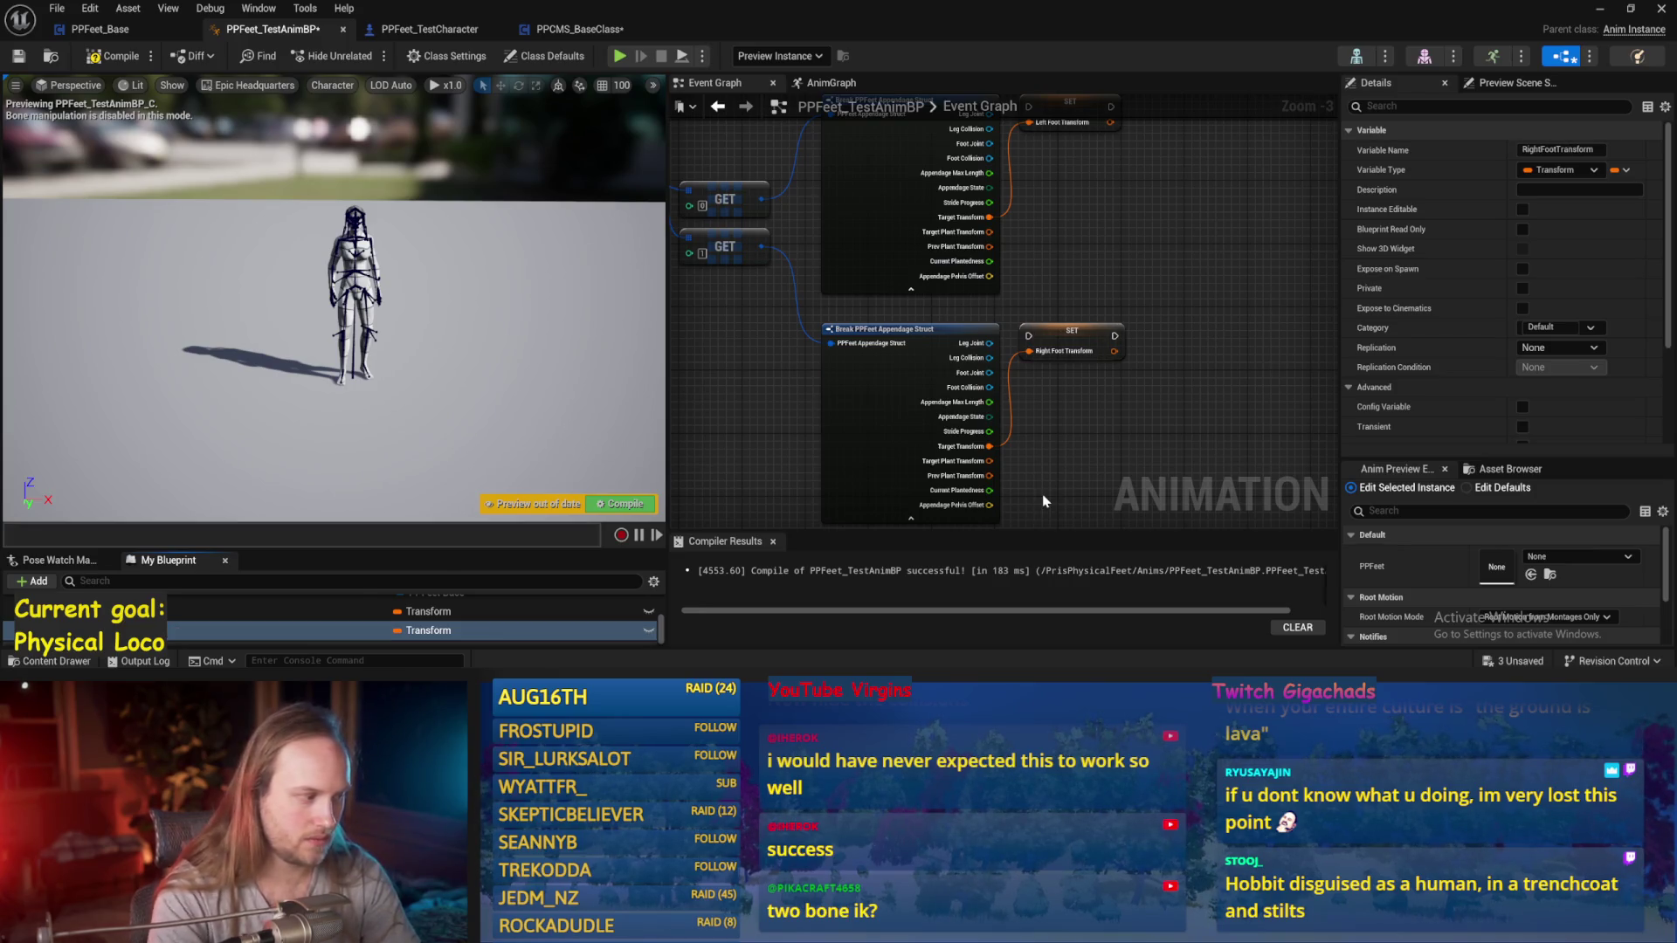
# Step: Chain the LeftFootTransform SET into the RightFootTransform SET and compile the animation blueprint
pyautogui.moveTo(1209, 329)
pyautogui.mouseDown()
pyautogui.moveTo(908, 297)
pyautogui.moveTo(954, 325)
pyautogui.moveTo(756, 315)
pyautogui.moveTo(595, 282)
pyautogui.mouseUp()
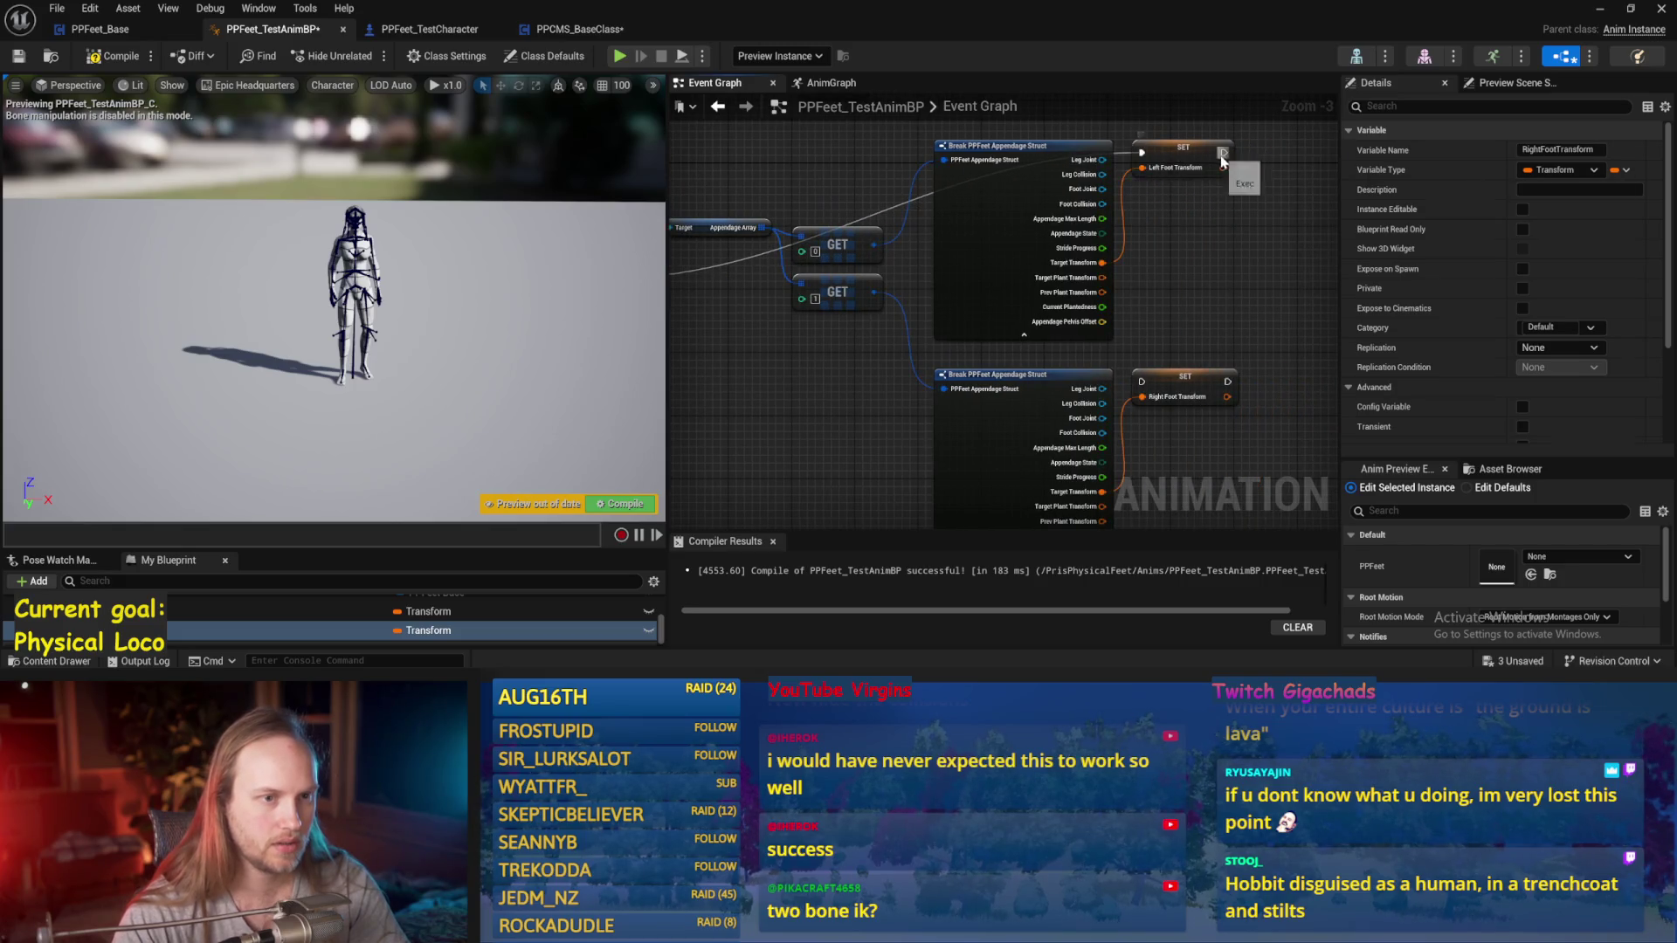
pyautogui.moveTo(1224, 153); pyautogui.dragTo(1141, 384)
pyautogui.moveTo(1267, 304); pyautogui.dragTo(1223, 238)
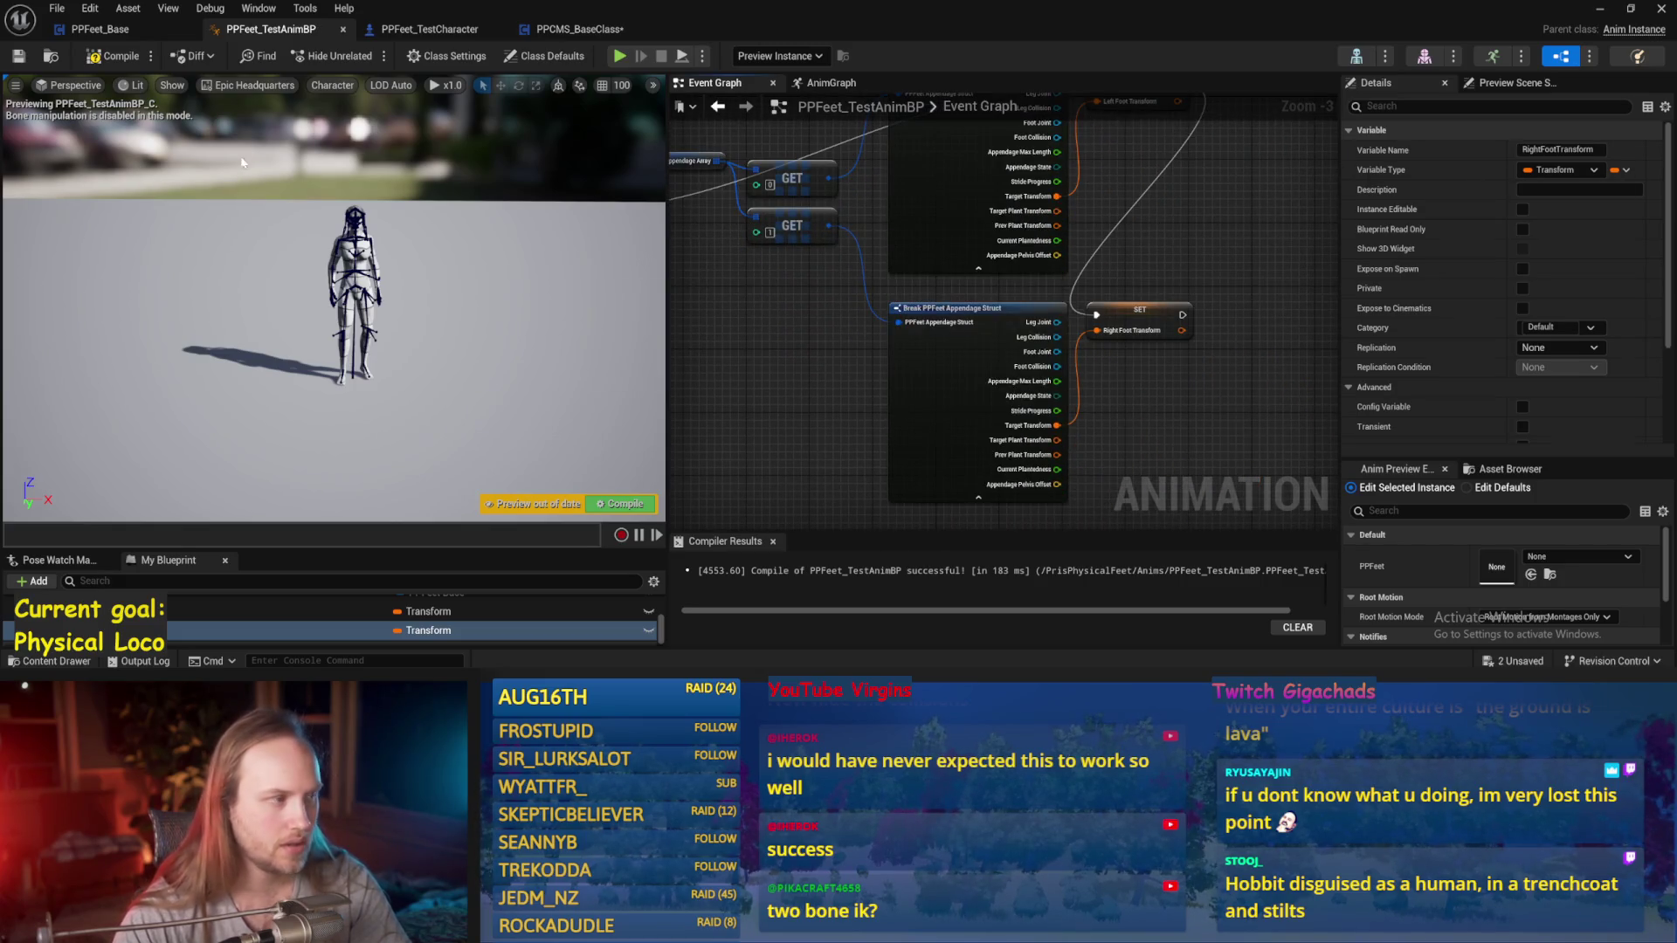
pyautogui.click(99, 61)
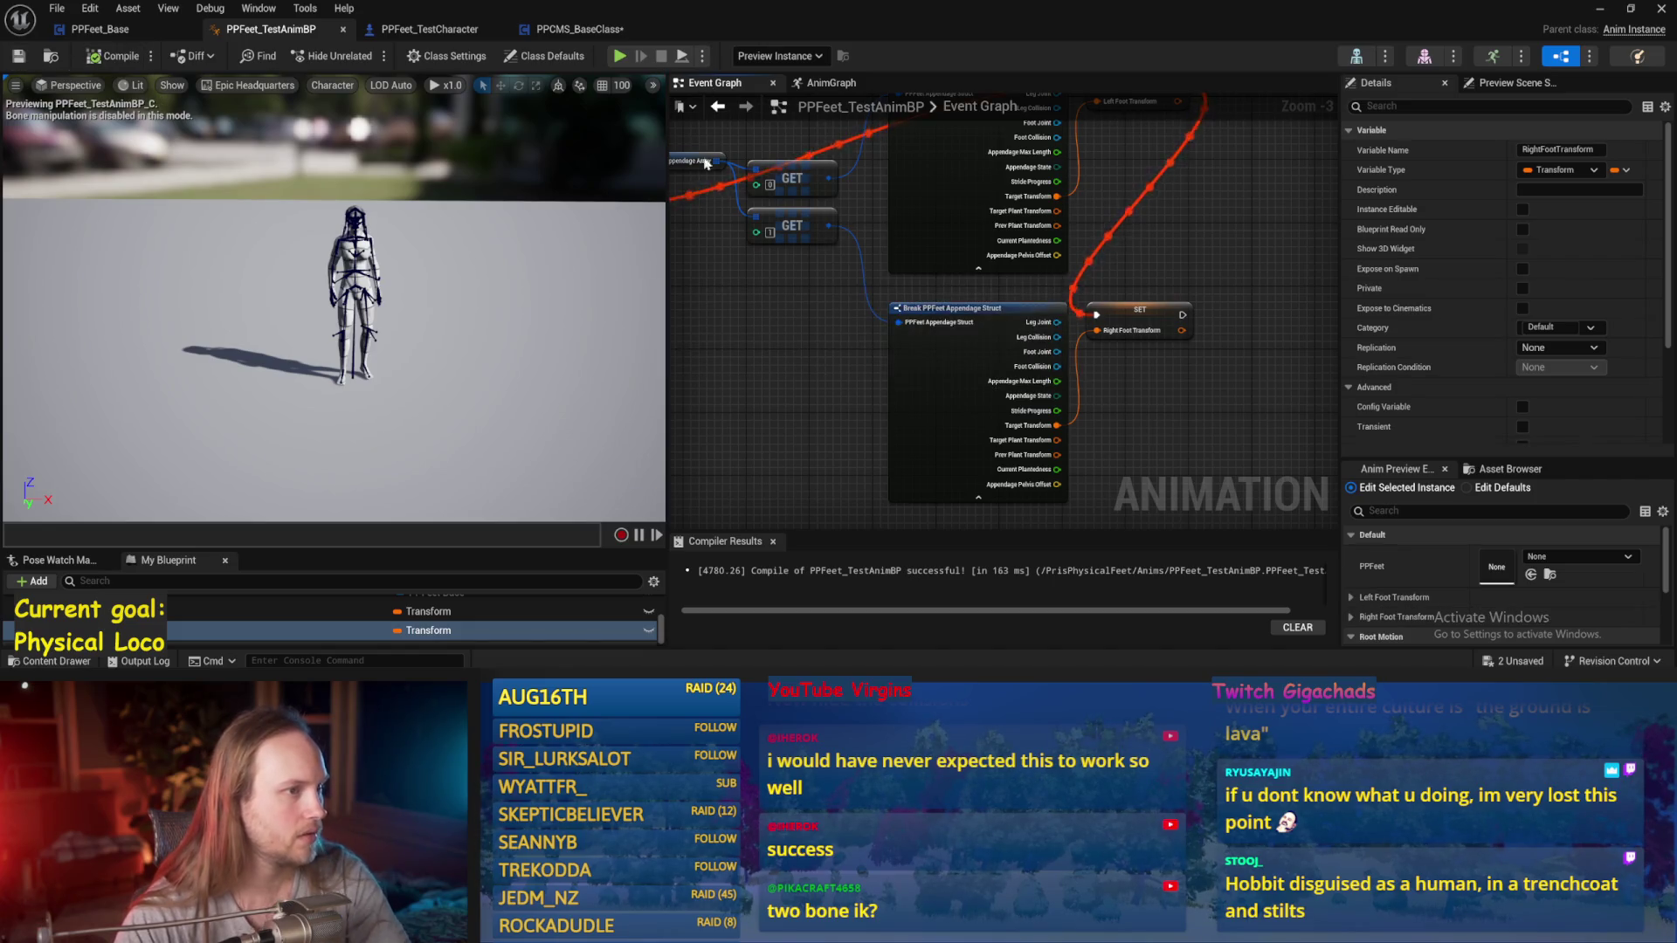
pyautogui.hotkey('alt', 'Left')
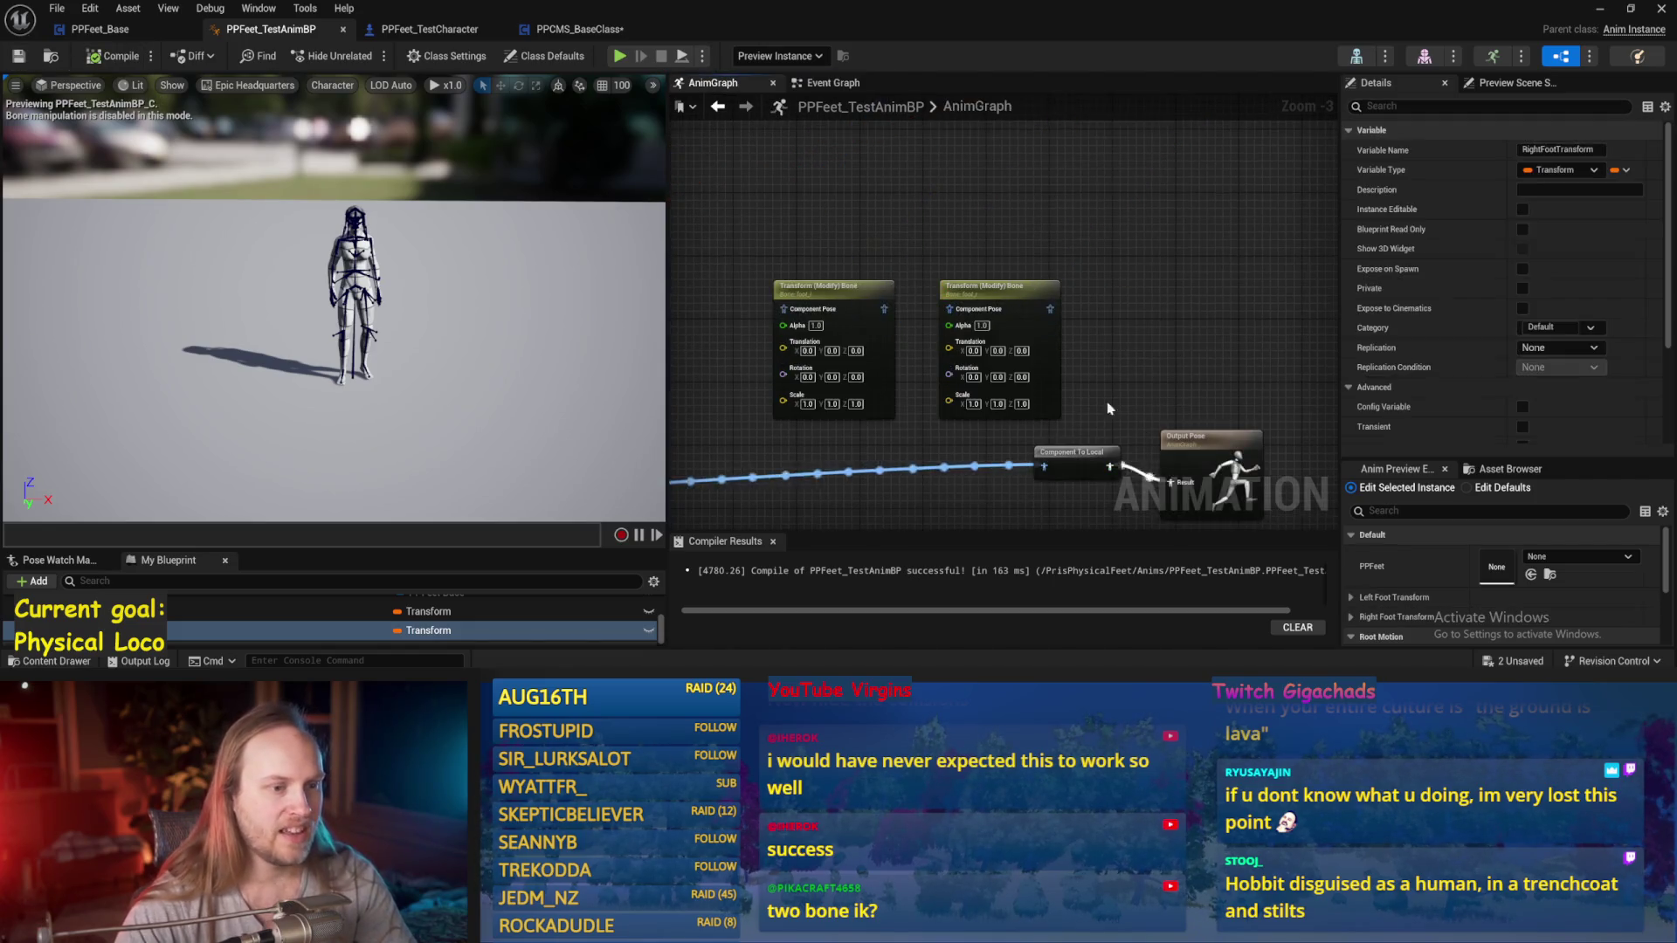
# Step: Add a Two Bone IK node to the AnimGraph above the Transform nodes
pyautogui.rightClick(1100, 182)
pyautogui.write('two bon')
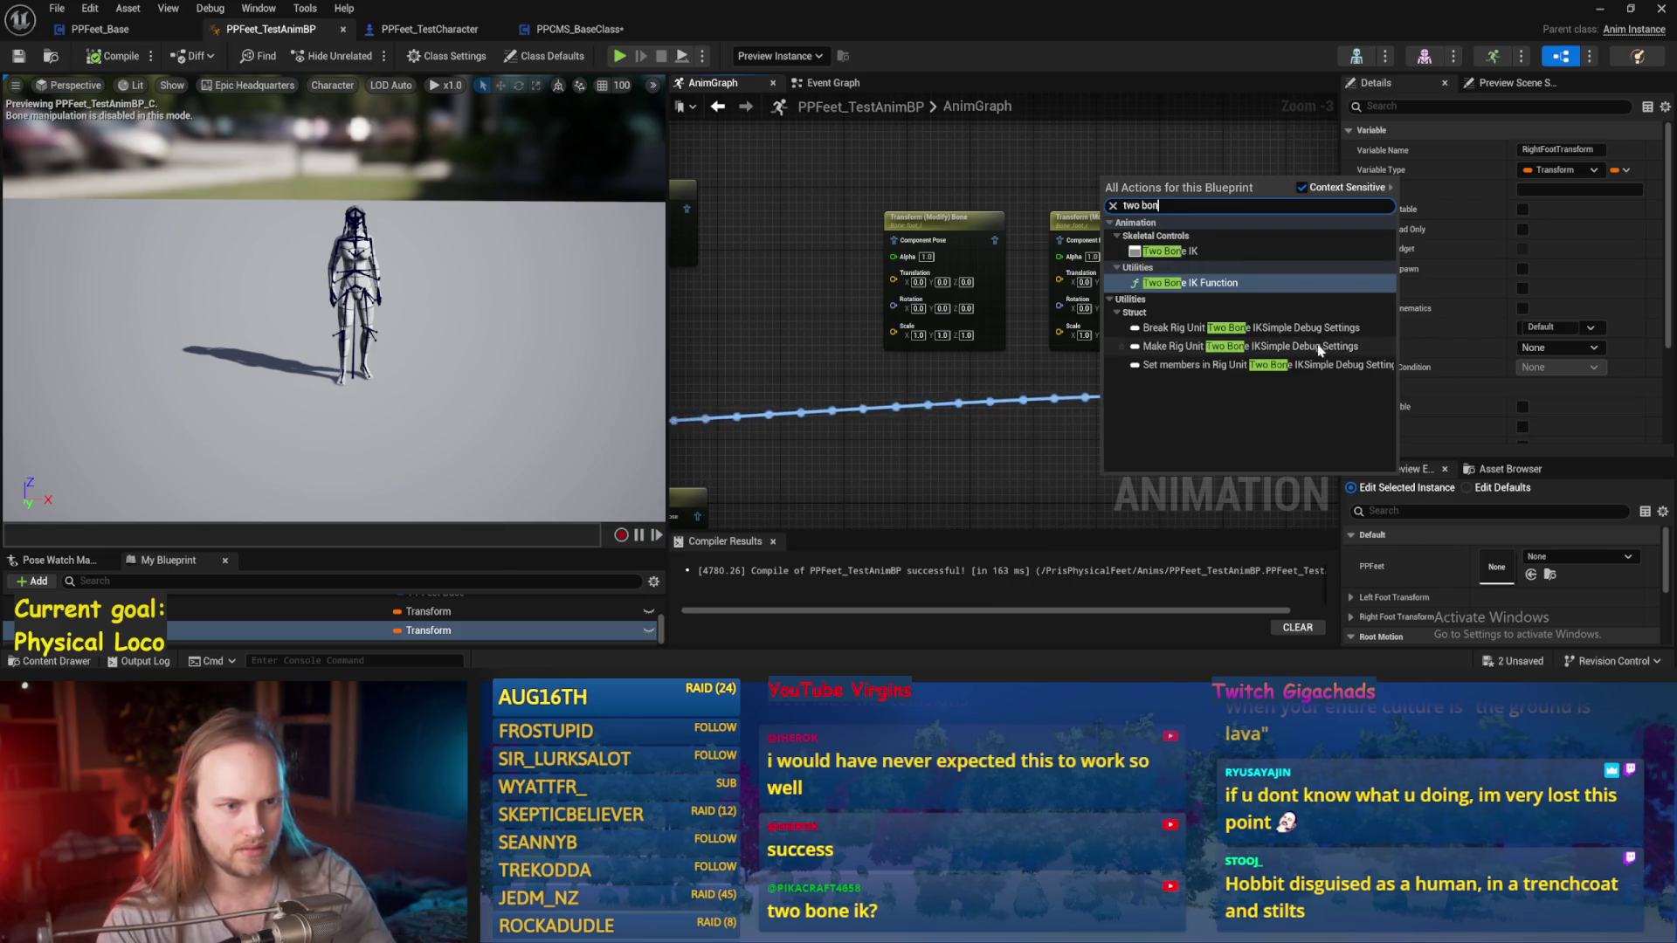
pyautogui.click(1170, 250)
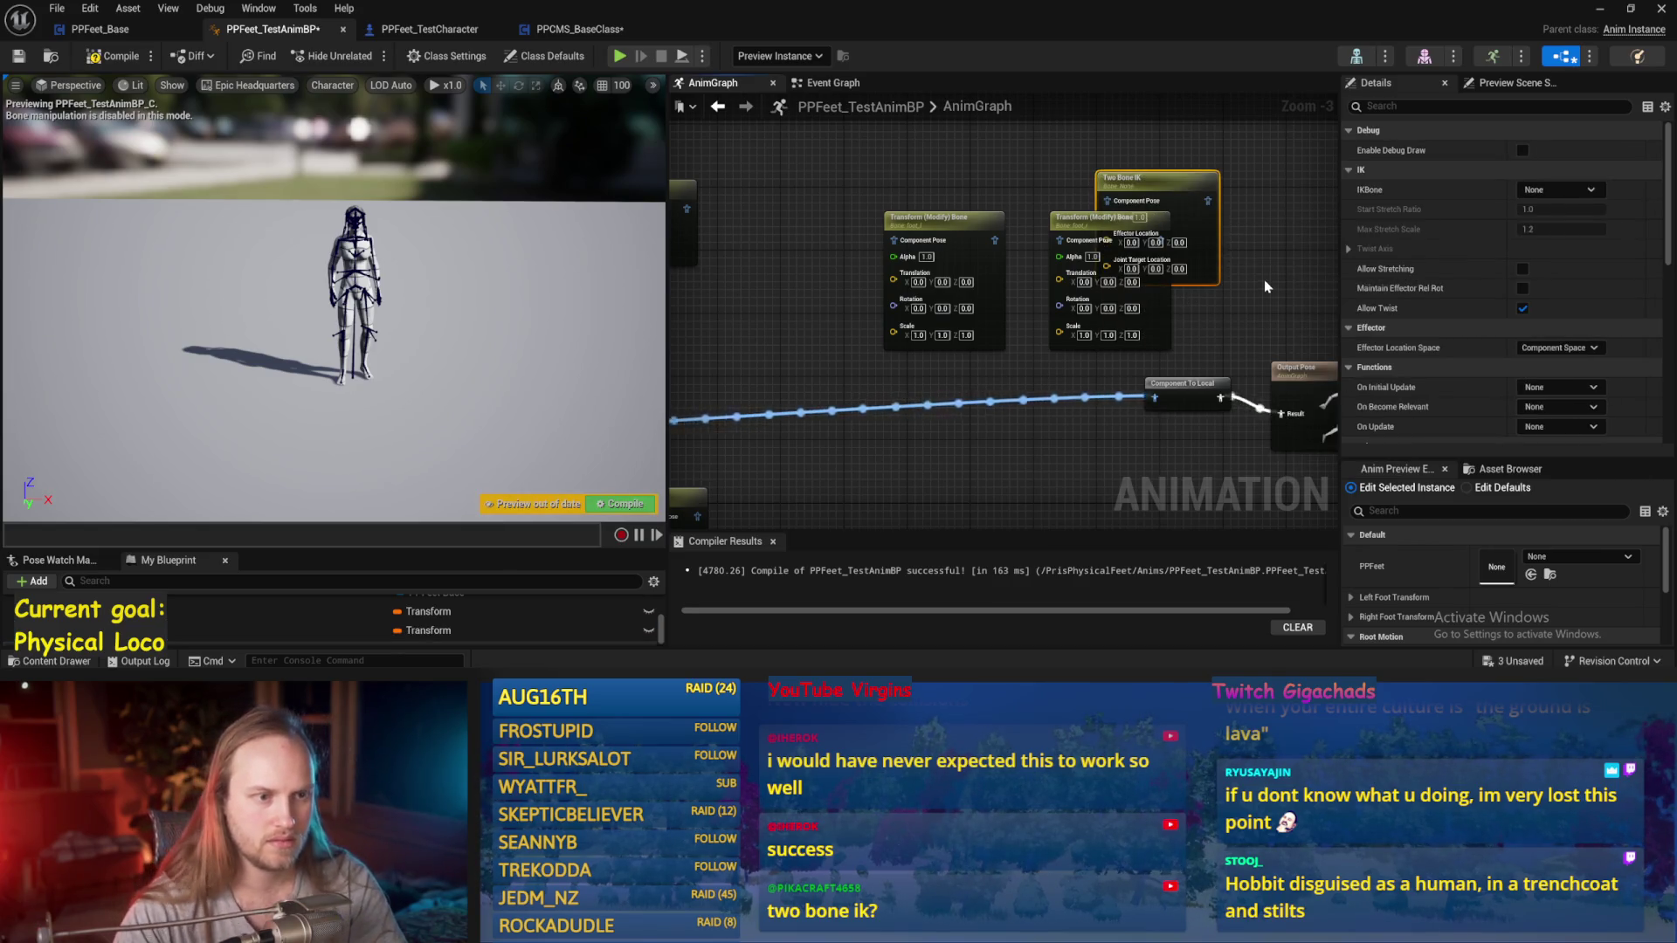
pyautogui.scroll(2, 1264, 279)
pyautogui.moveTo(1039, 297); pyautogui.dragTo(1127, 219)
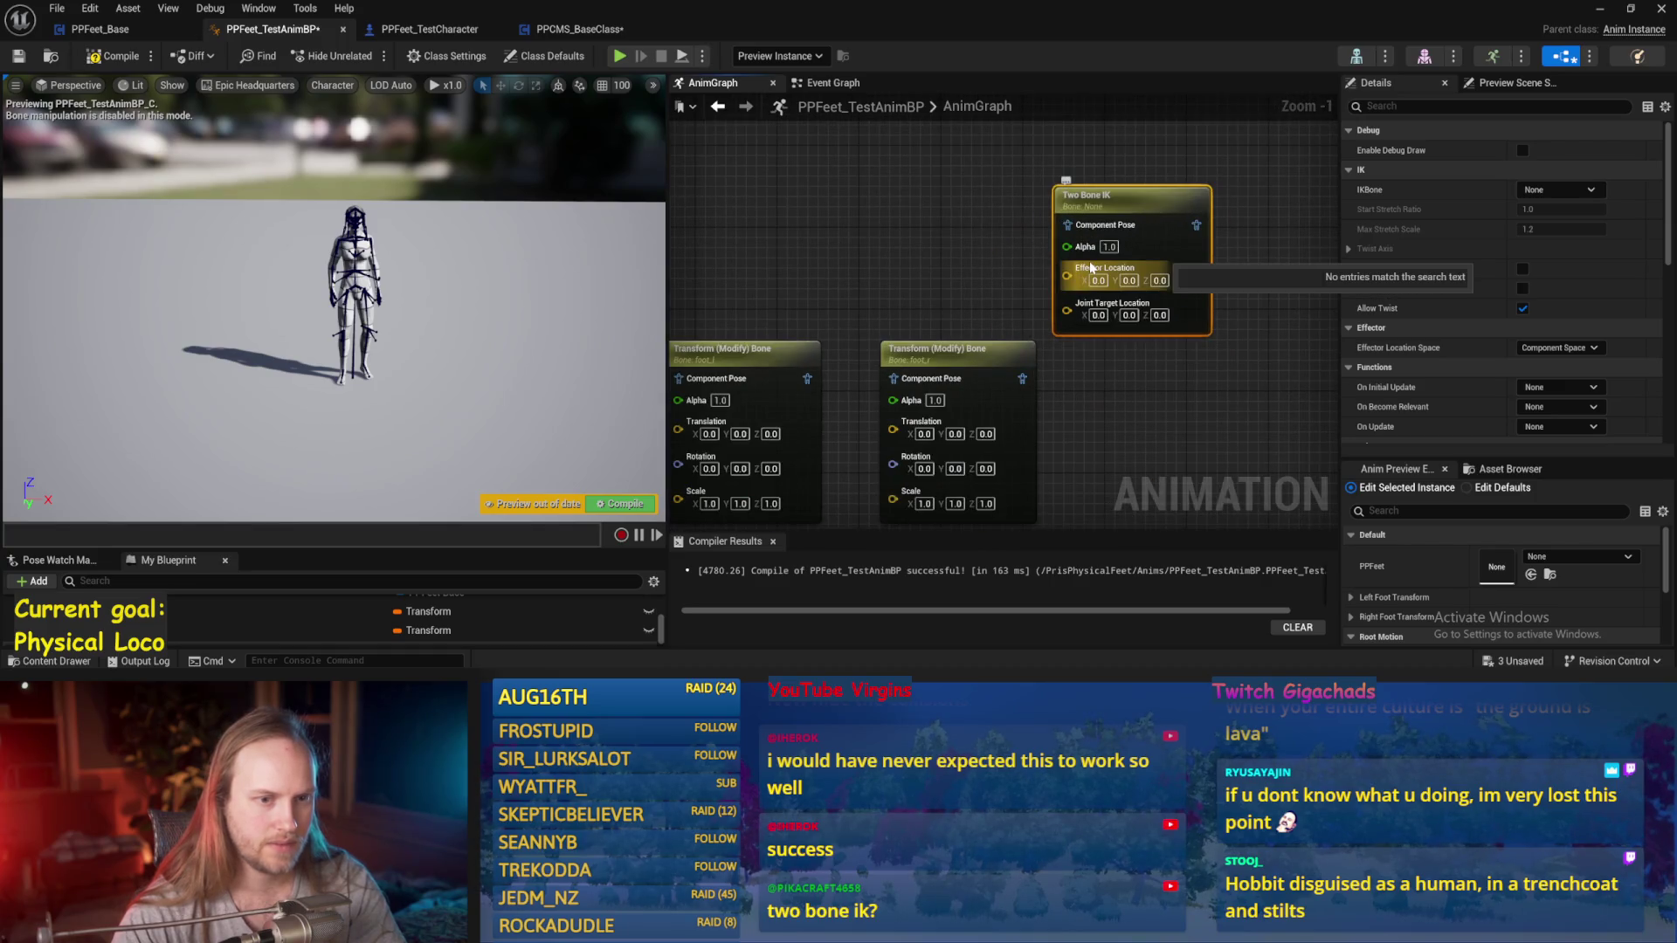
pyautogui.click(987, 262)
pyautogui.moveTo(1096, 302); pyautogui.dragTo(964, 278)
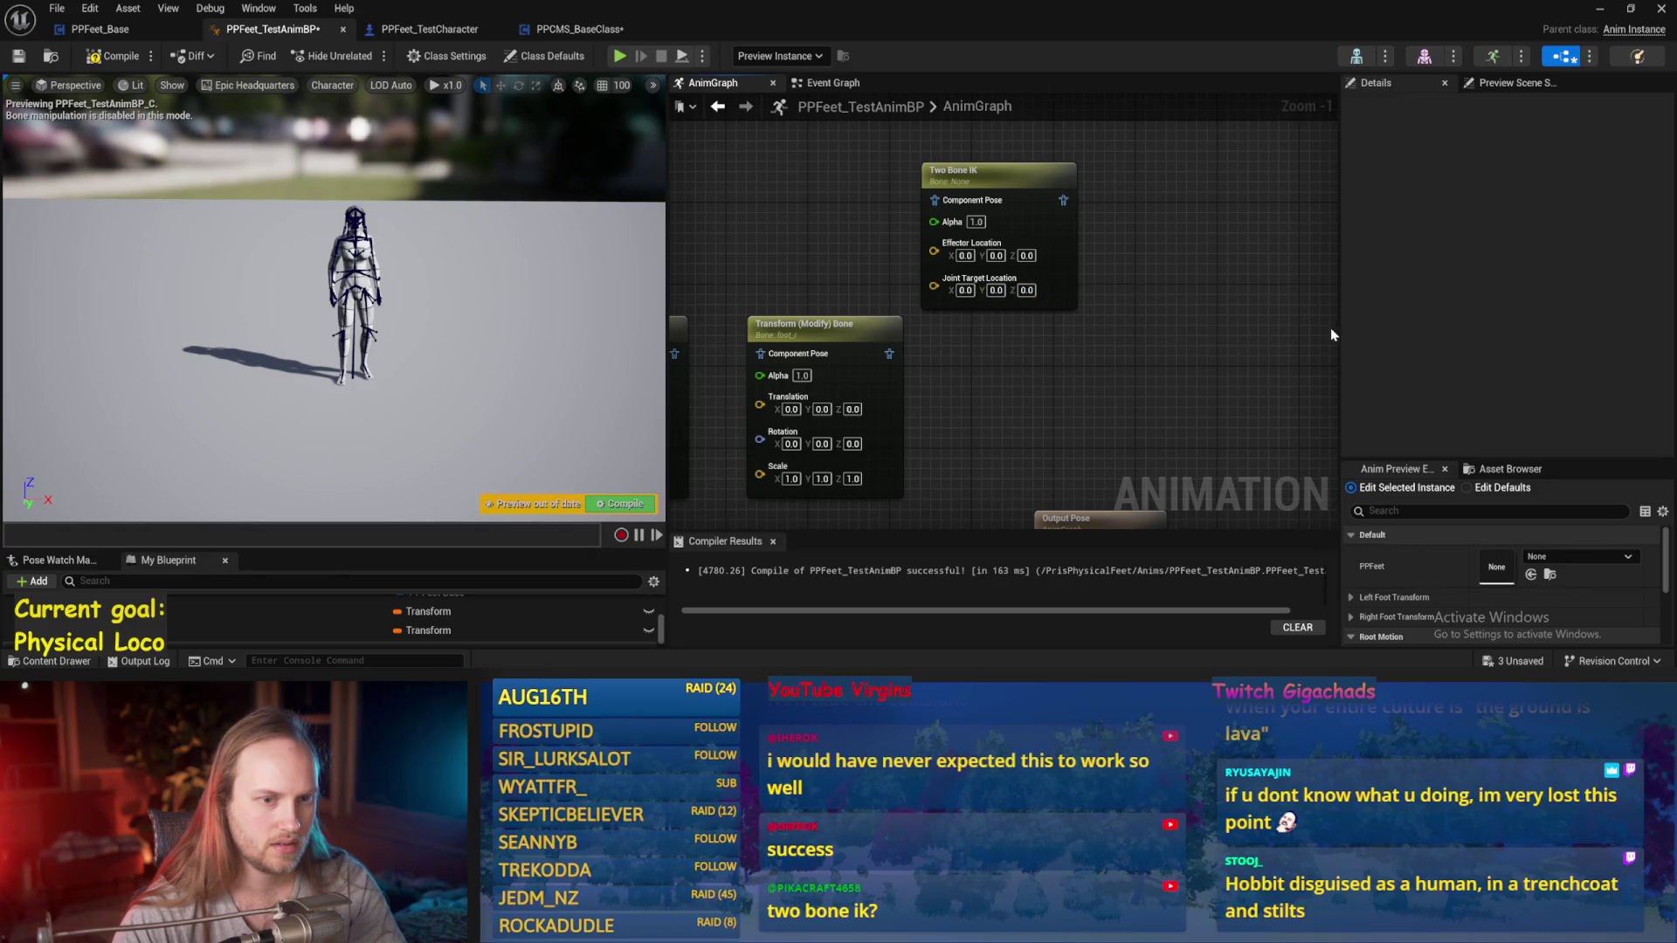
pyautogui.moveTo(1339, 332); pyautogui.dragTo(1407, 333)
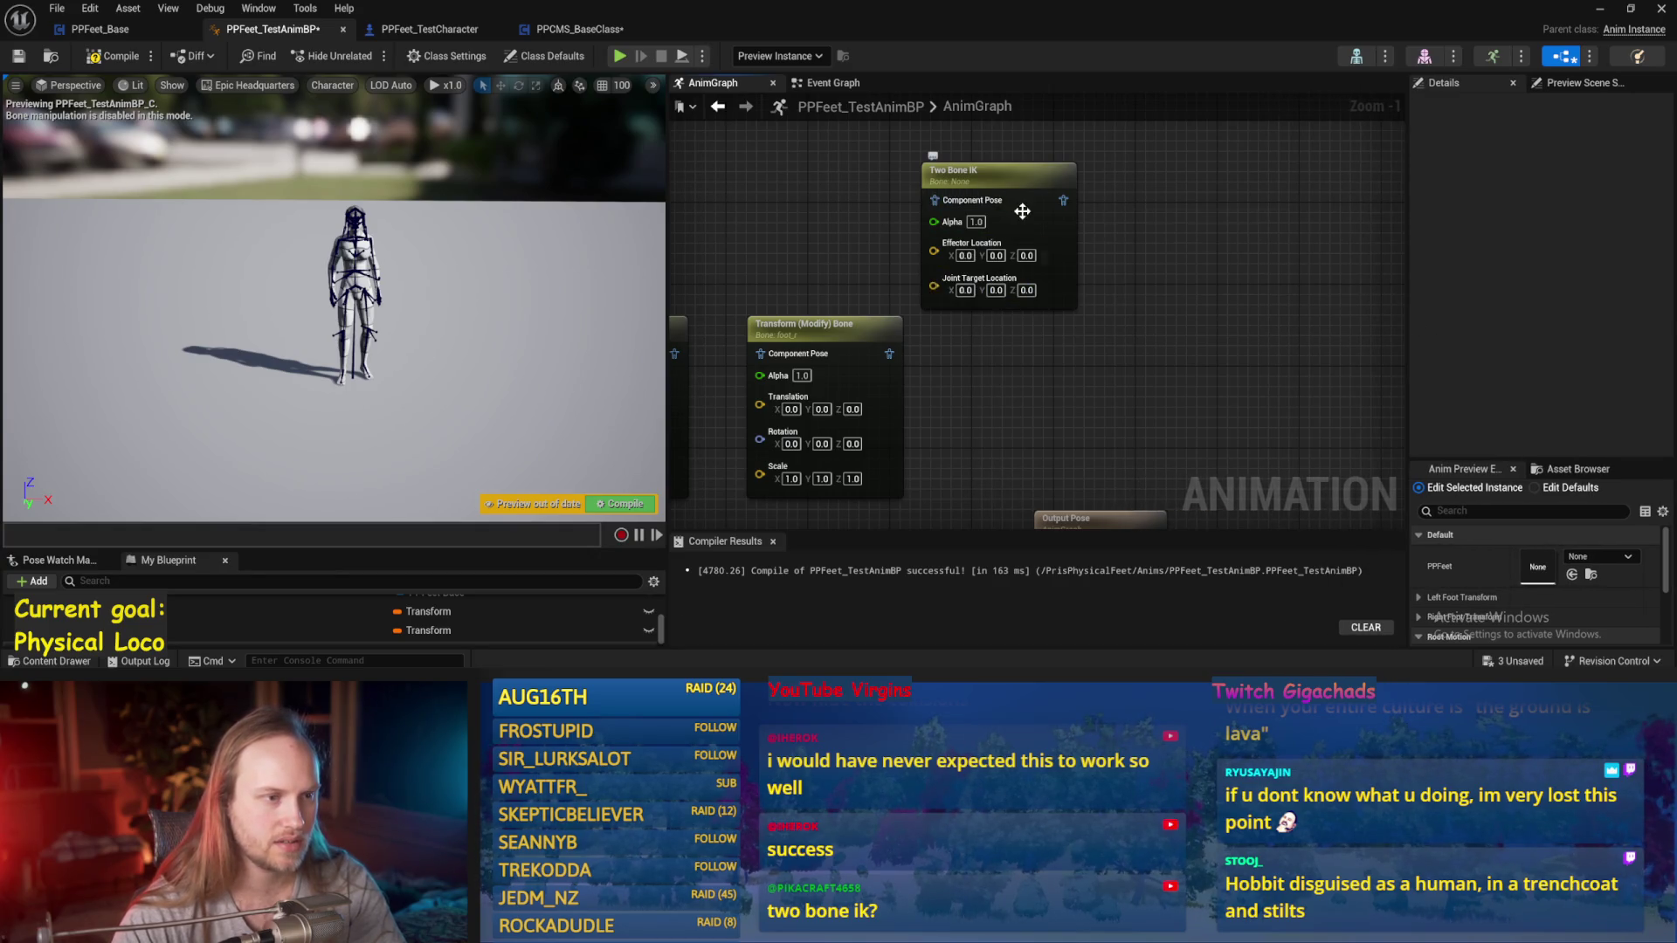
# Step: Set the Two Bone IK bone to foot_l and Effector Location Space to World Space
pyautogui.click(1000, 179)
pyautogui.click(1603, 191)
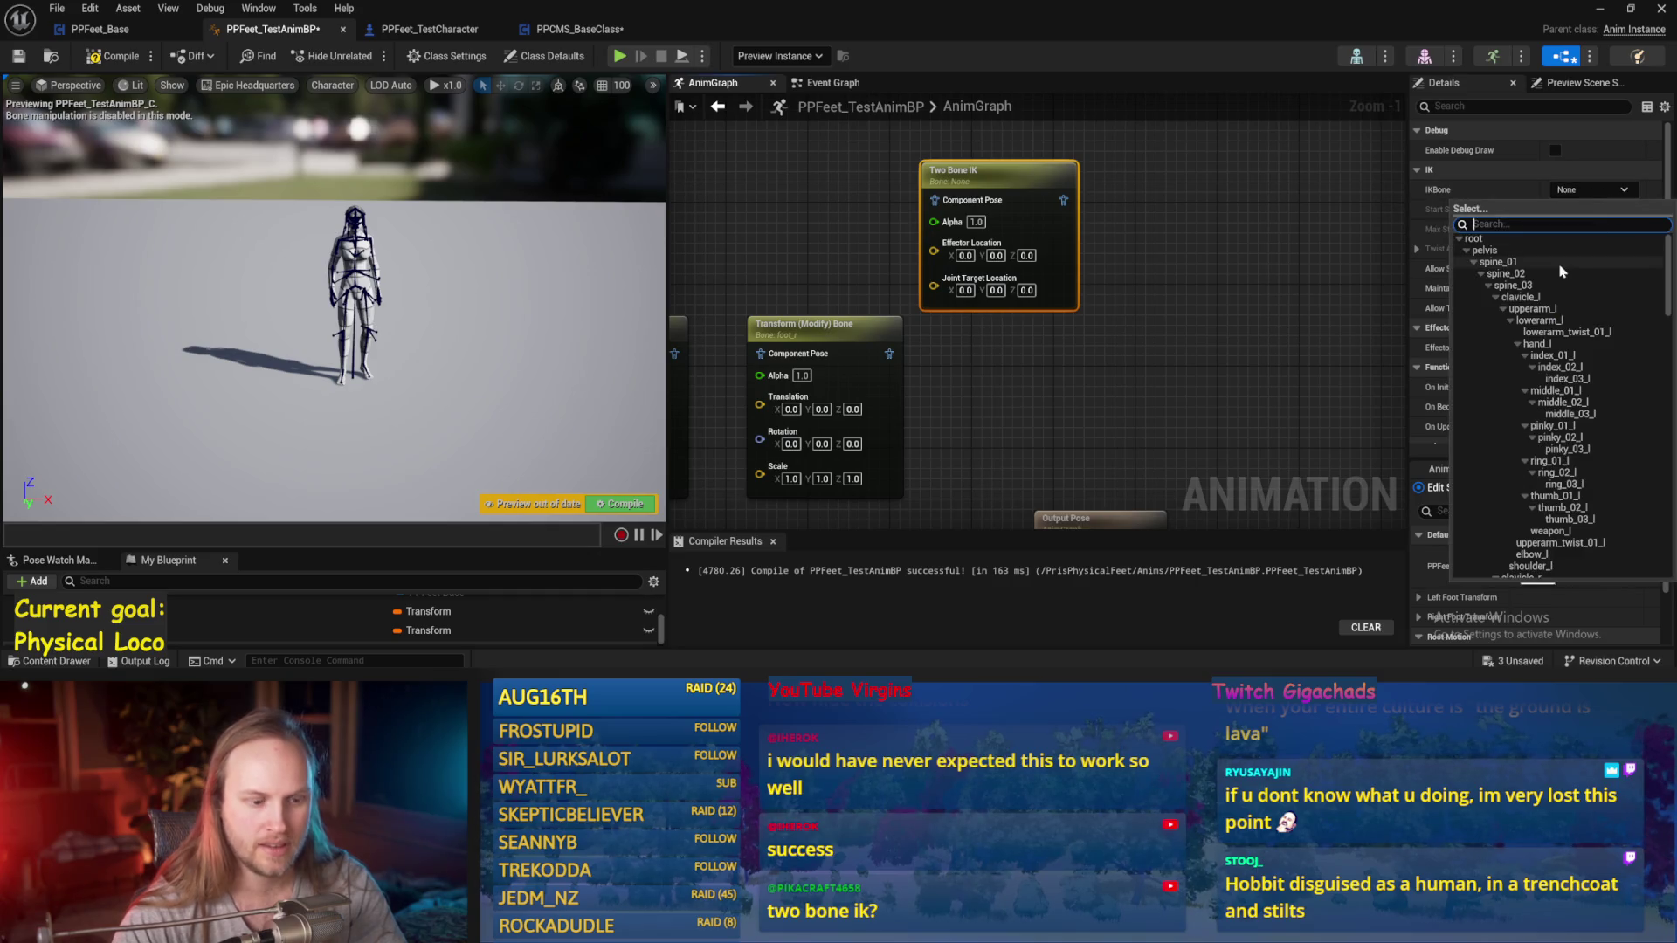
pyautogui.click(1490, 253)
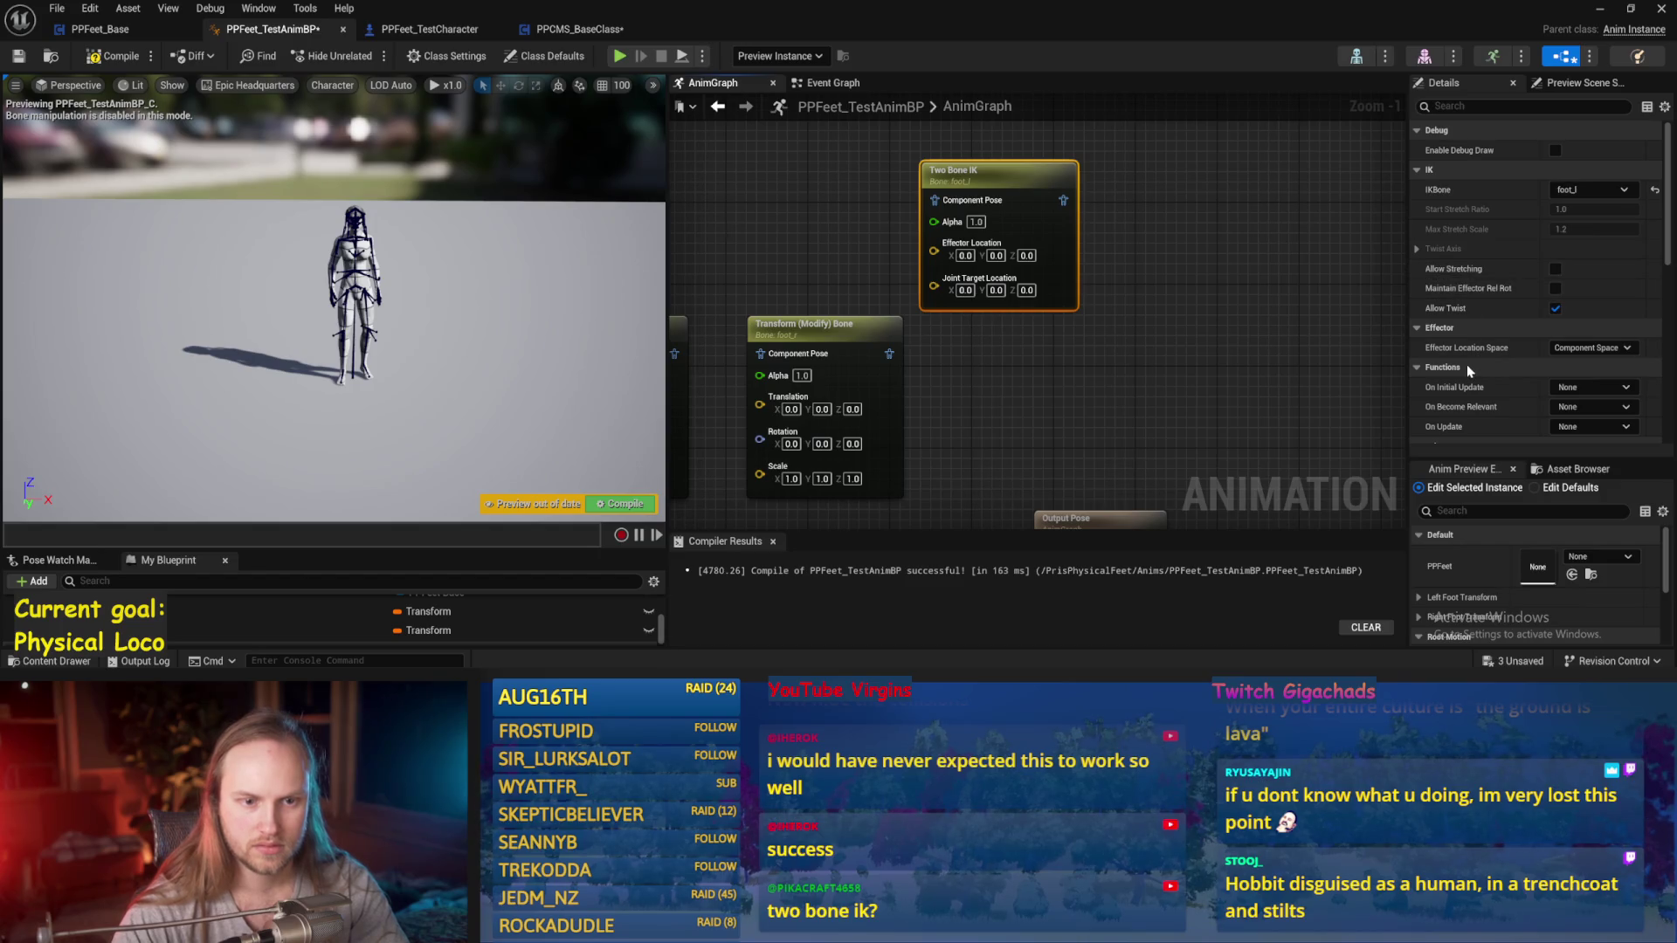
pyautogui.click(1585, 348)
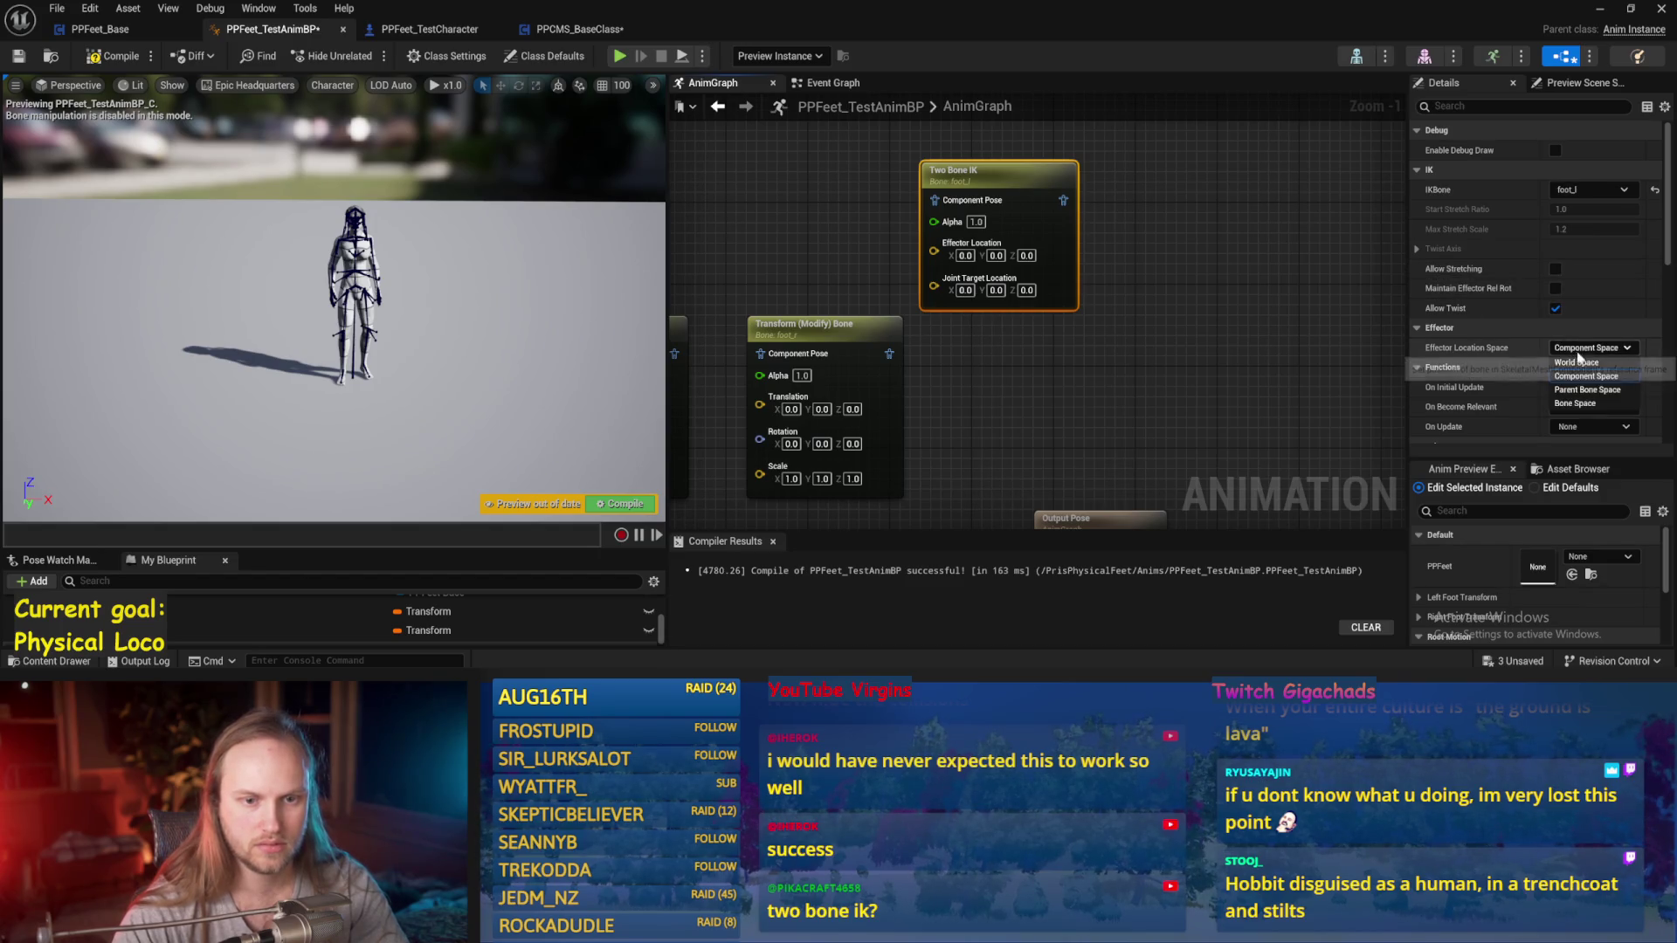
pyautogui.click(1579, 362)
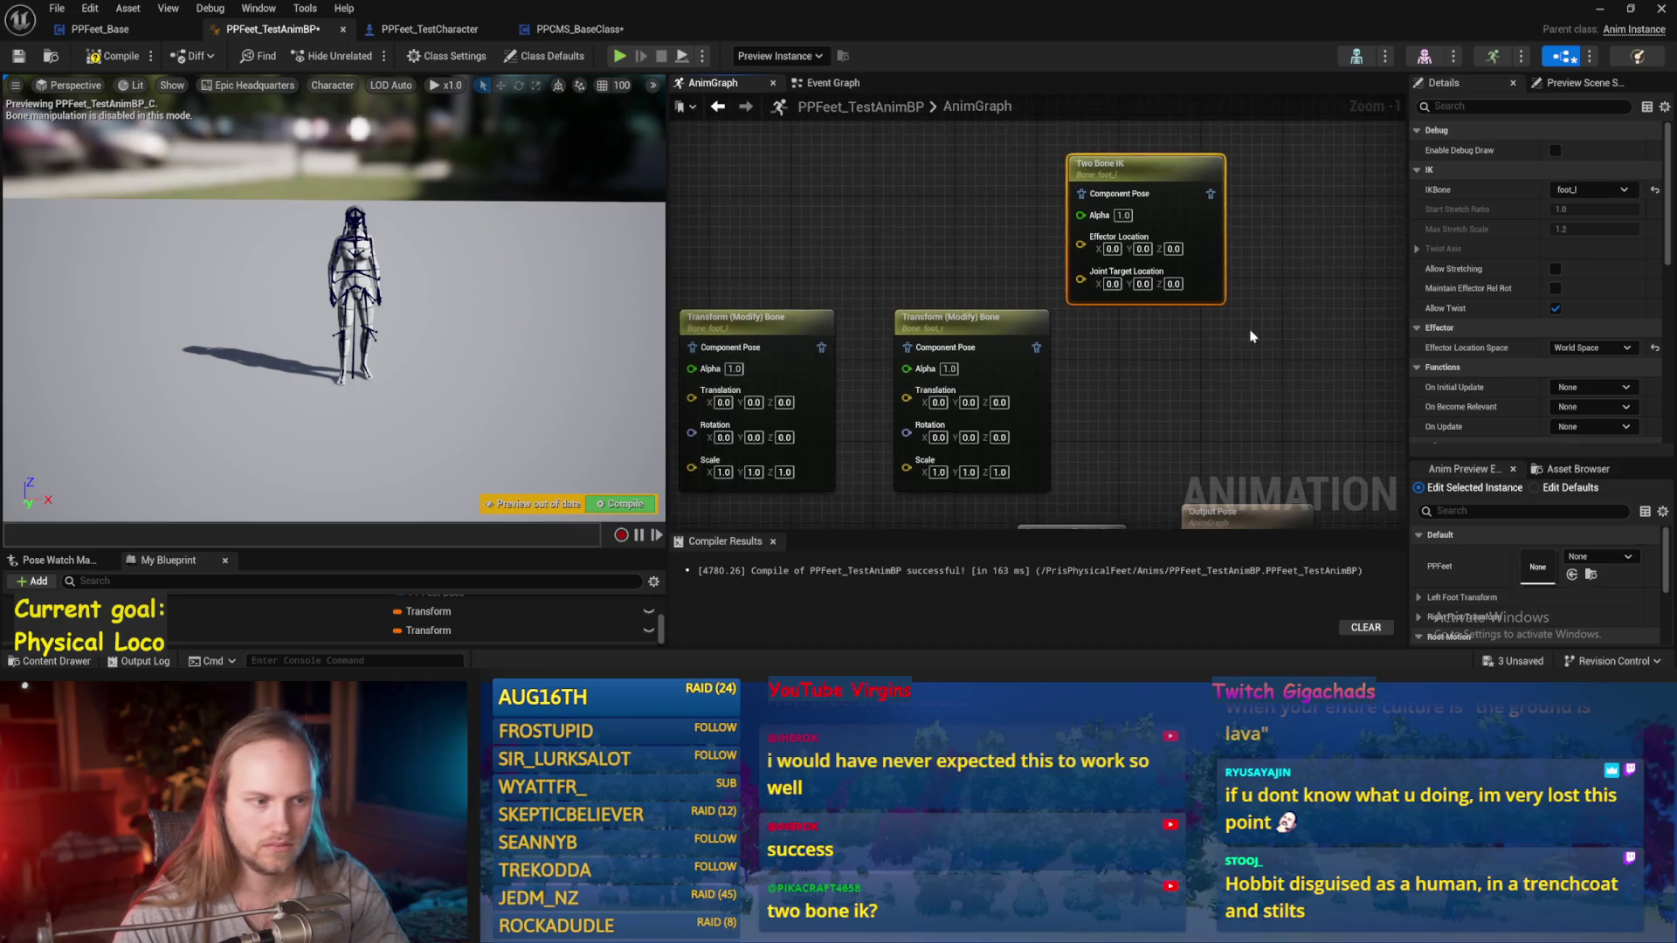